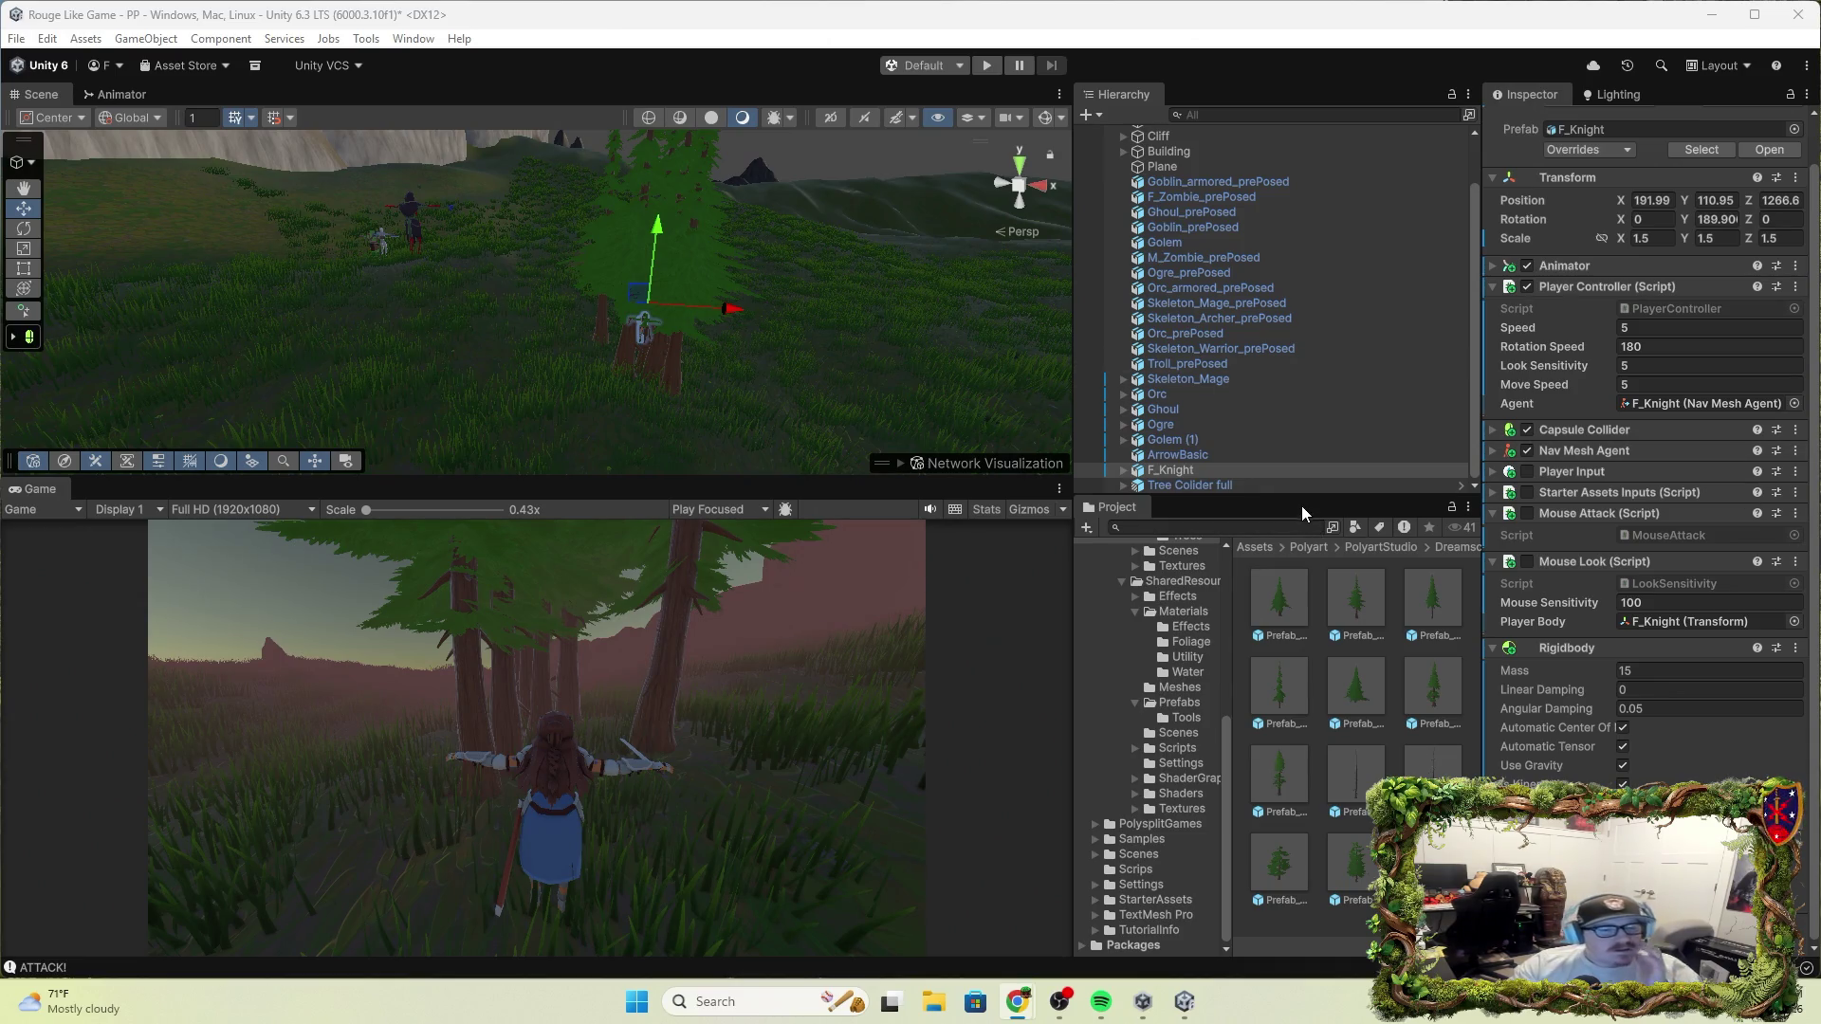
Place a copy of the tree prefab in the scene and search components for 'terr' without adding one
mouse_move(1279, 597)
mouse_down()
mouse_move(510, 369)
mouse_move(503, 351)
mouse_up()
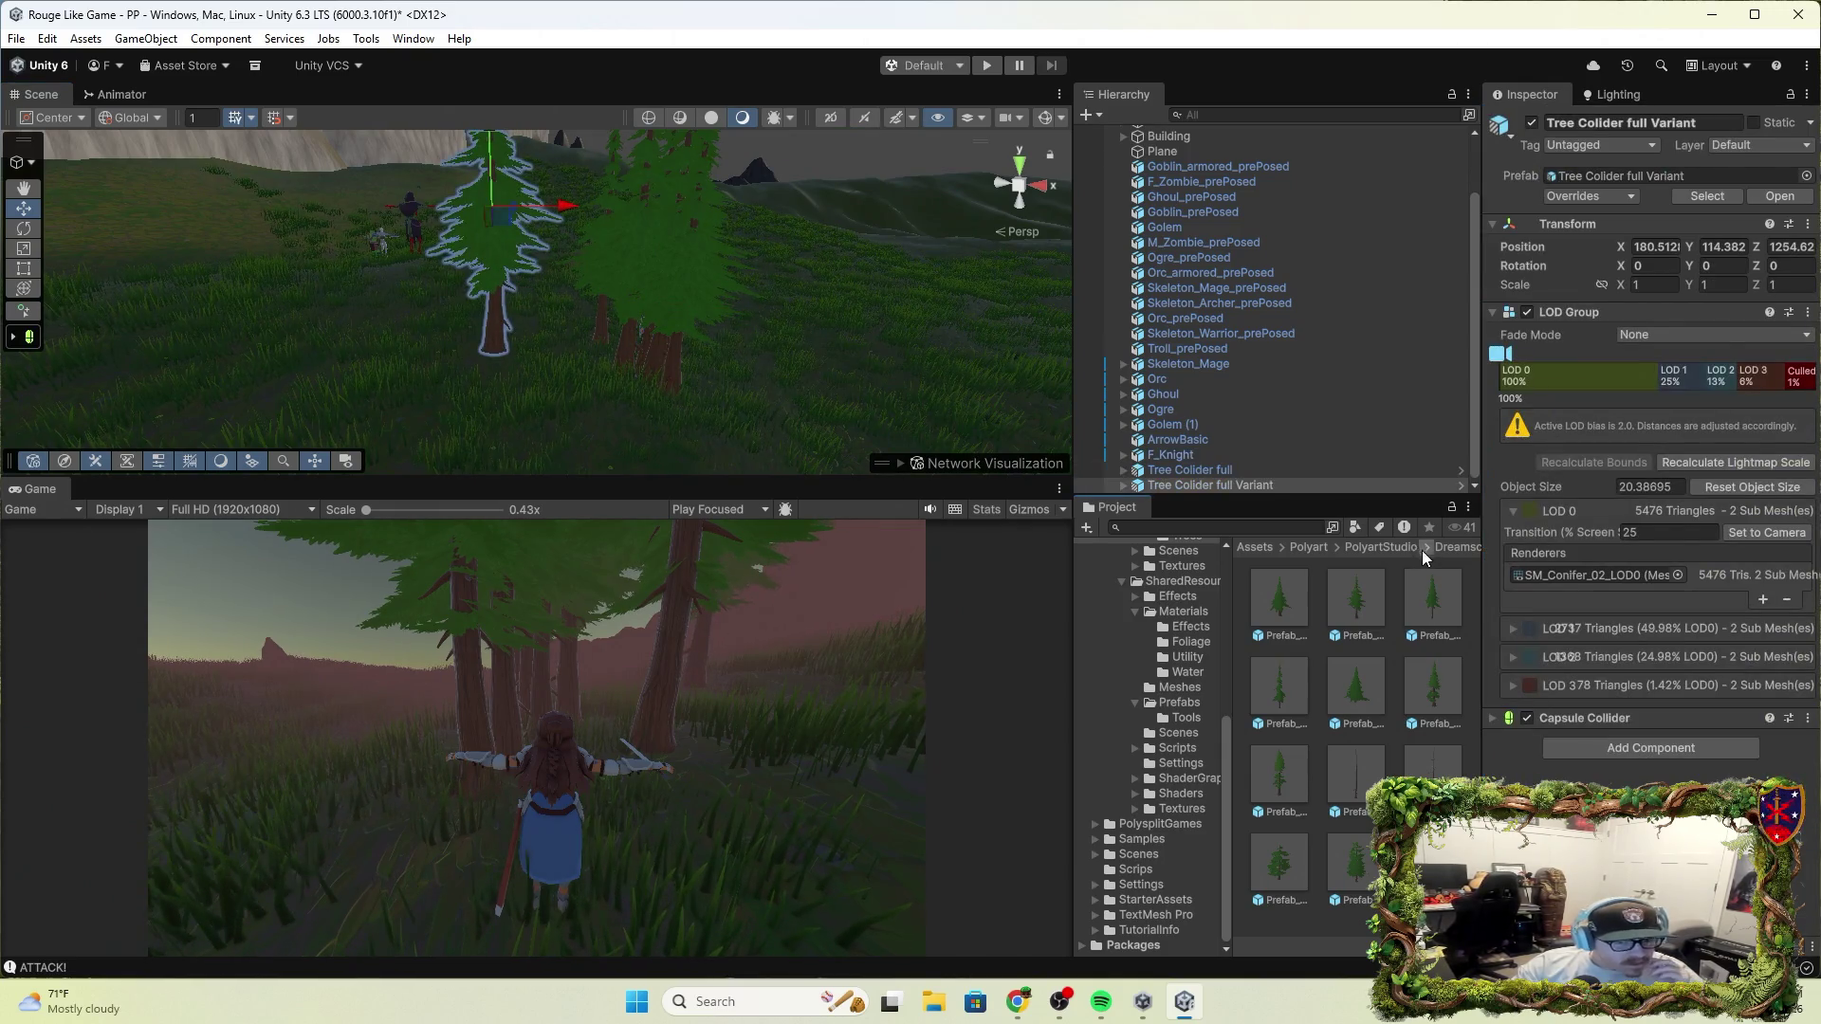
click(1676, 753)
text(terr)
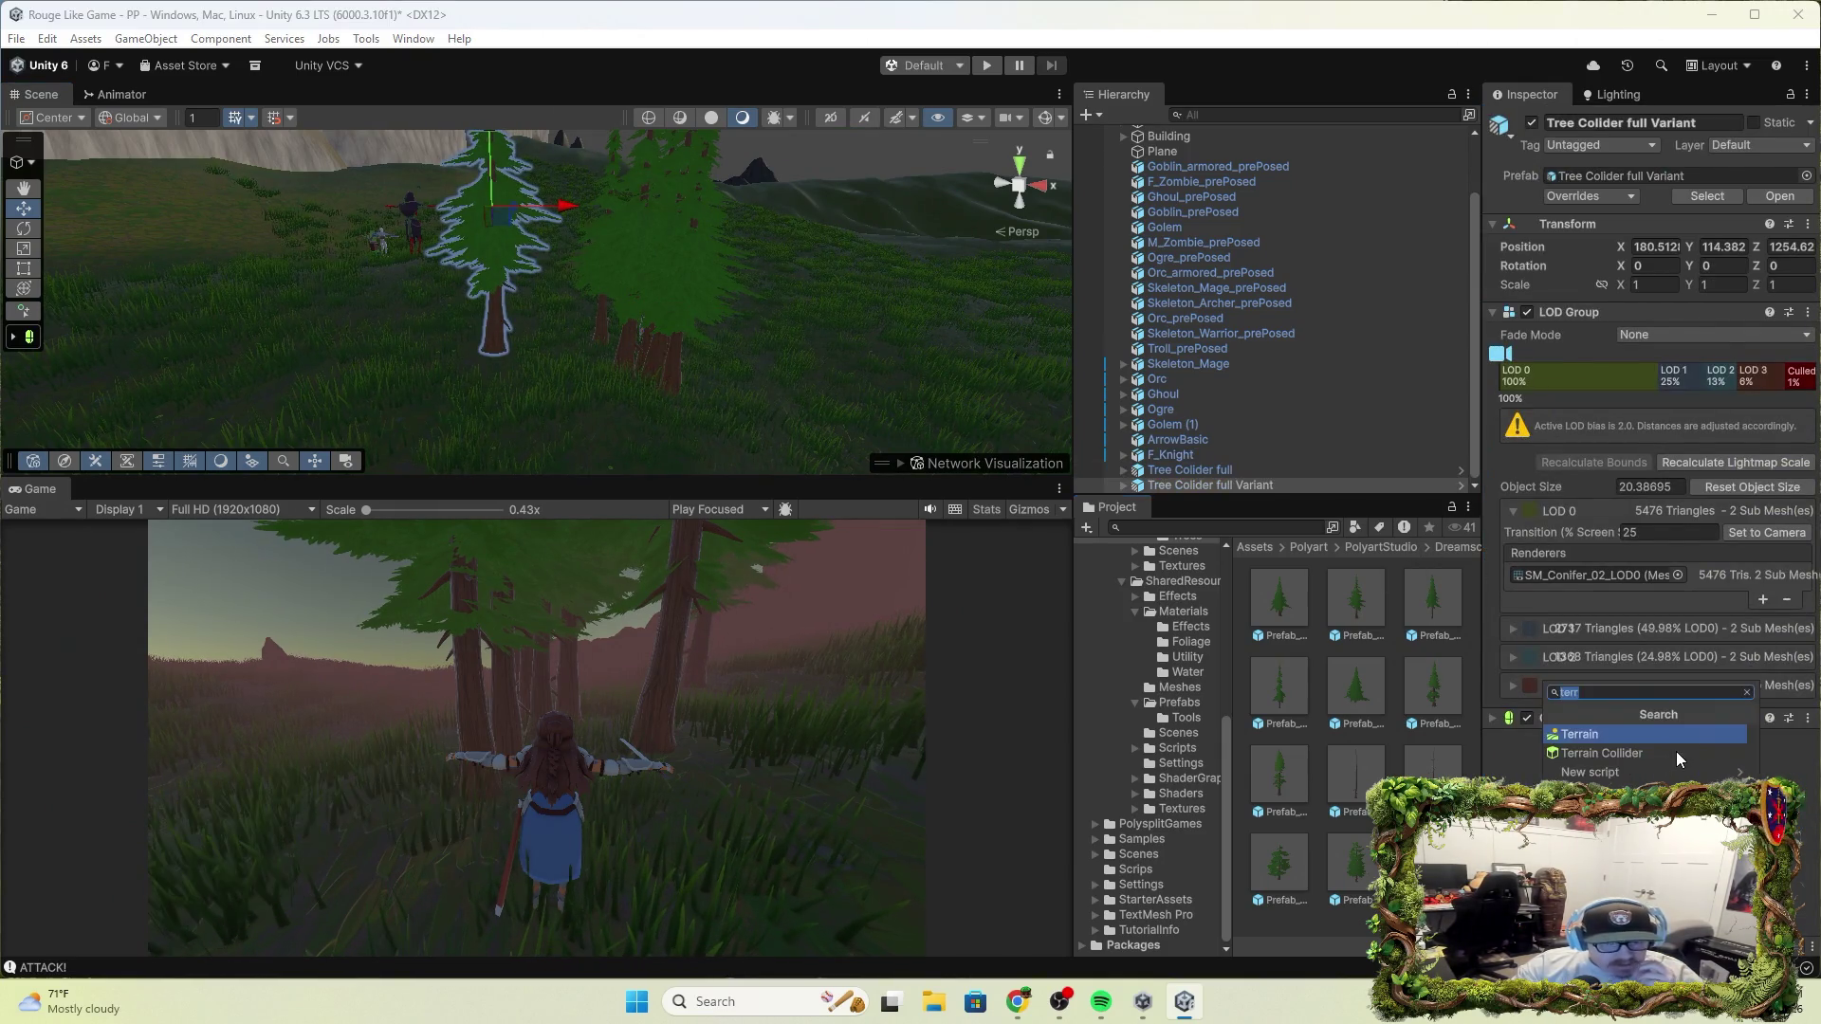
click(1207, 483)
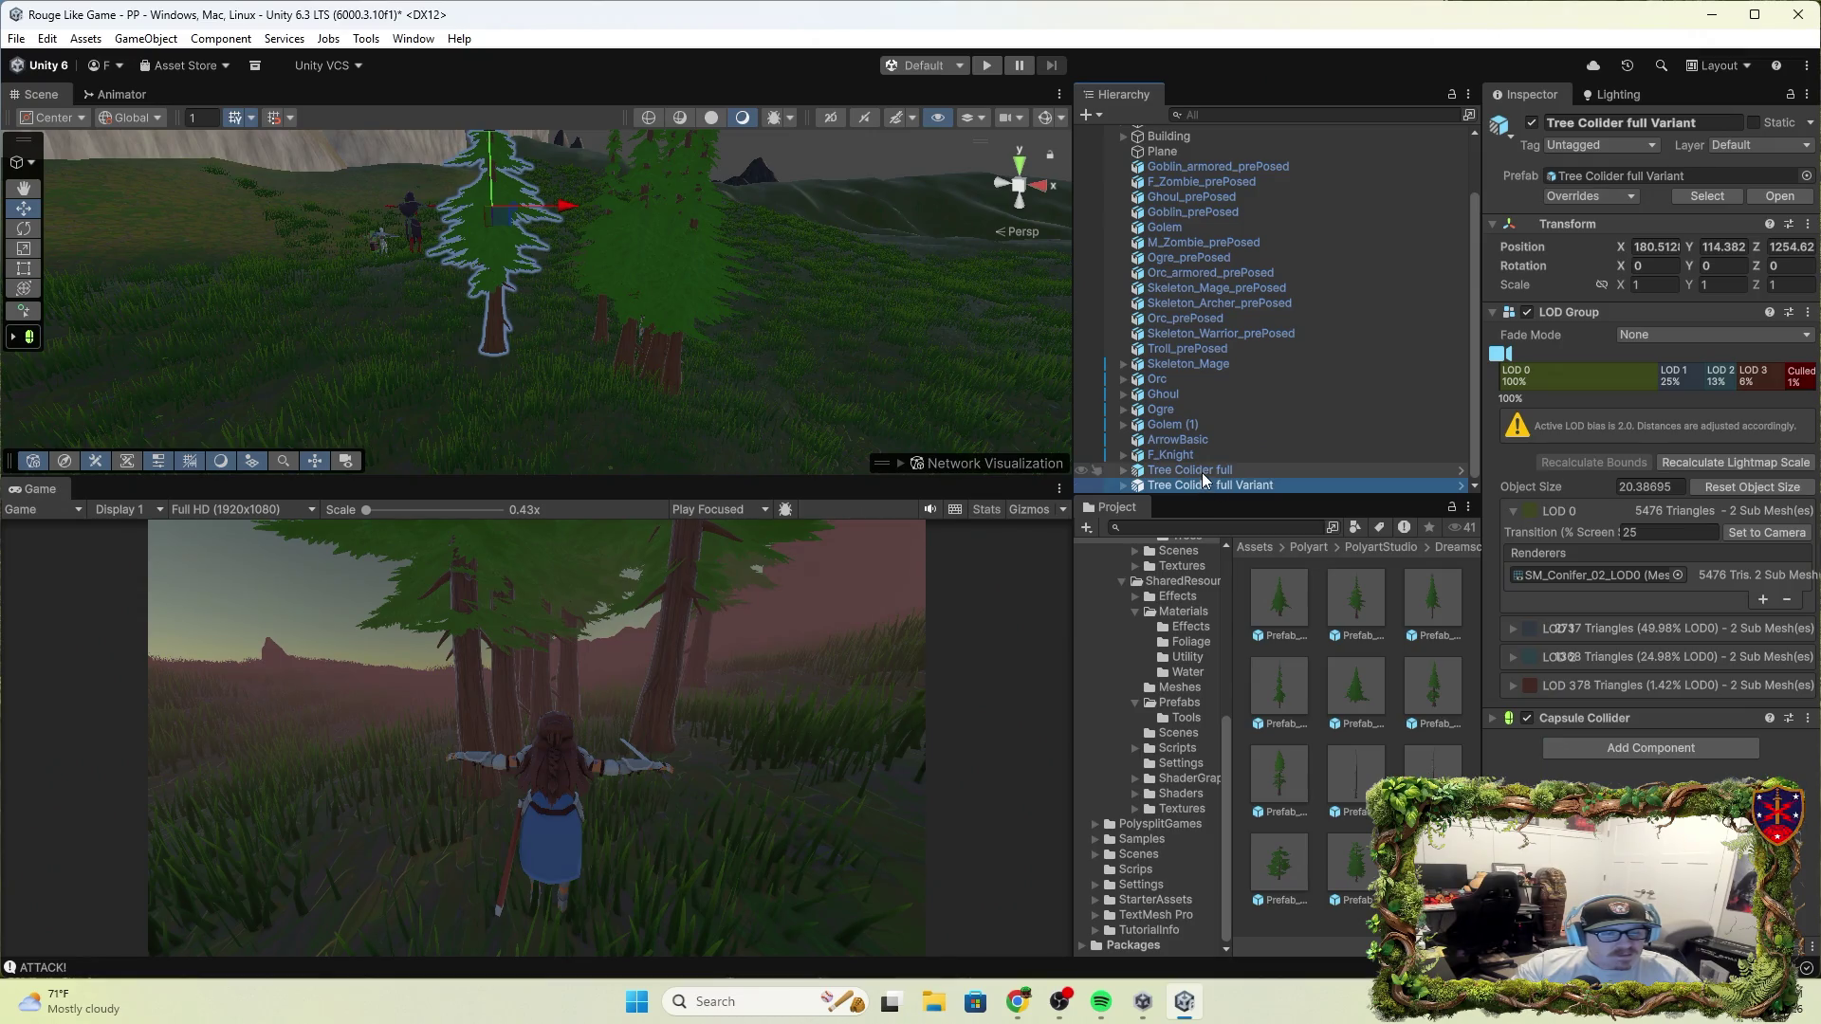
Frame the original Tree Colider full and delete the Tree Collider full Variant copy
click(1201, 473)
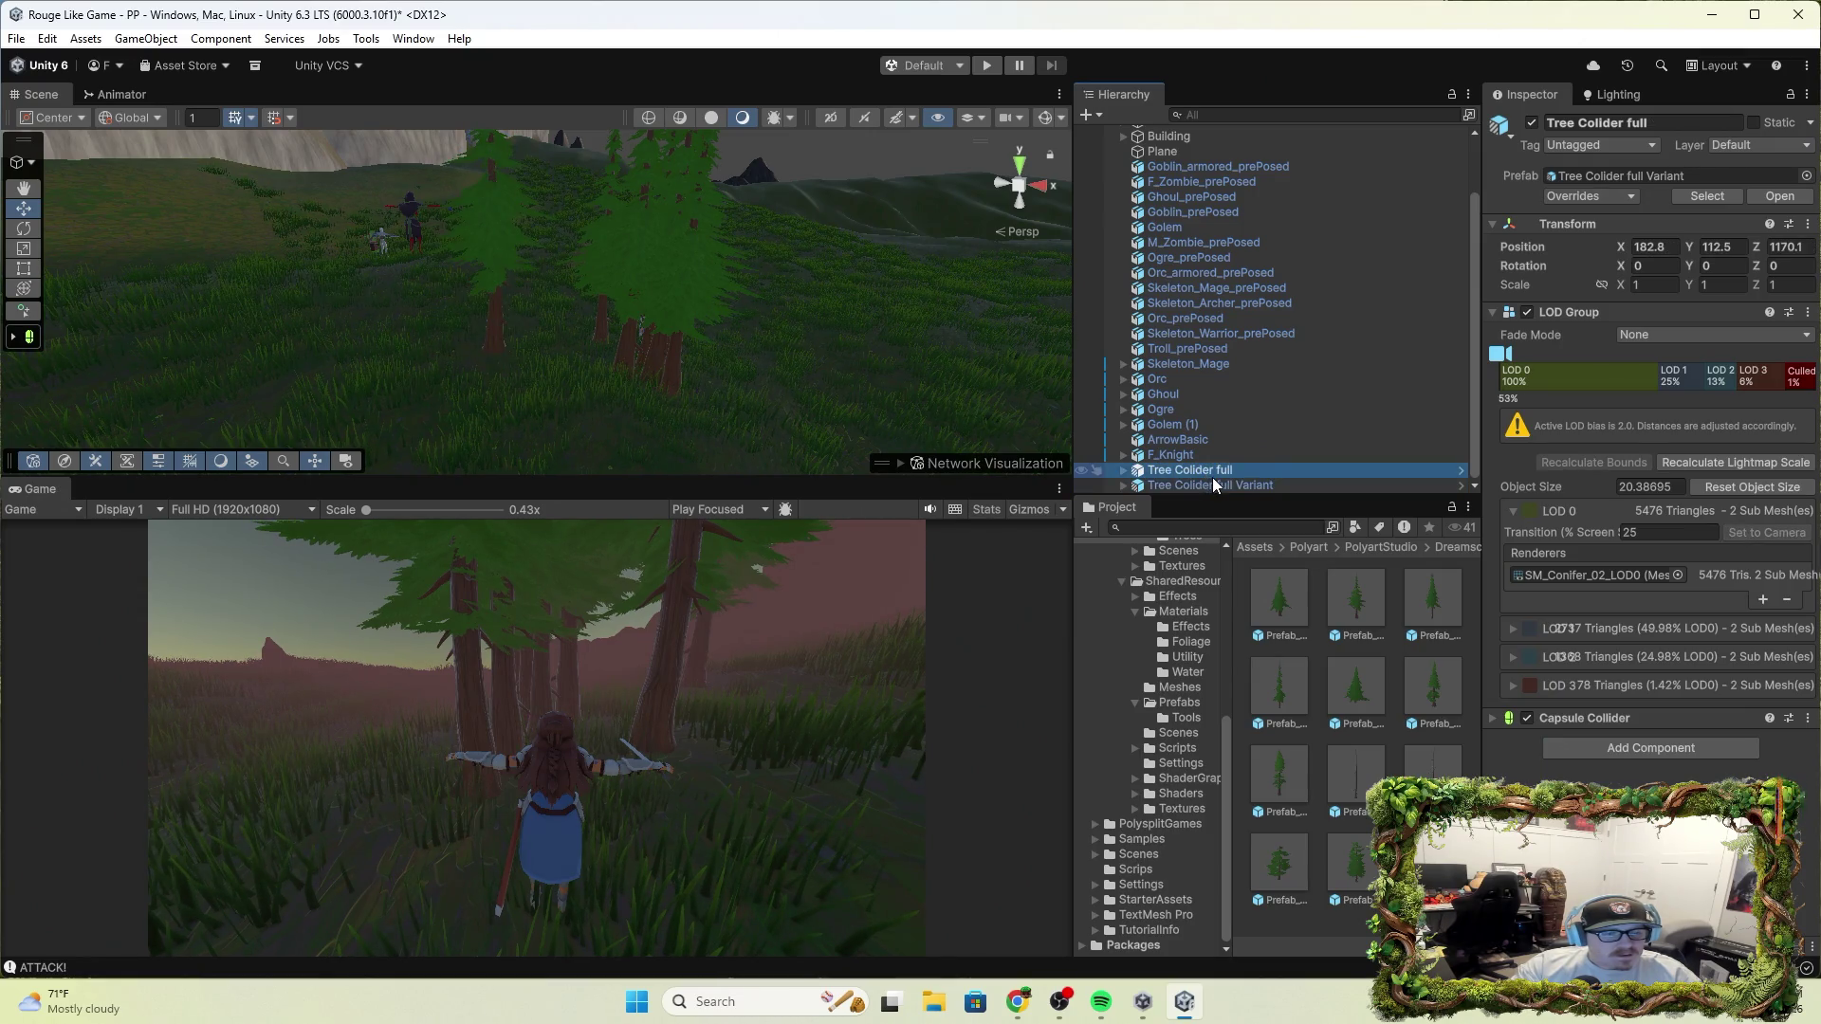
key(f)
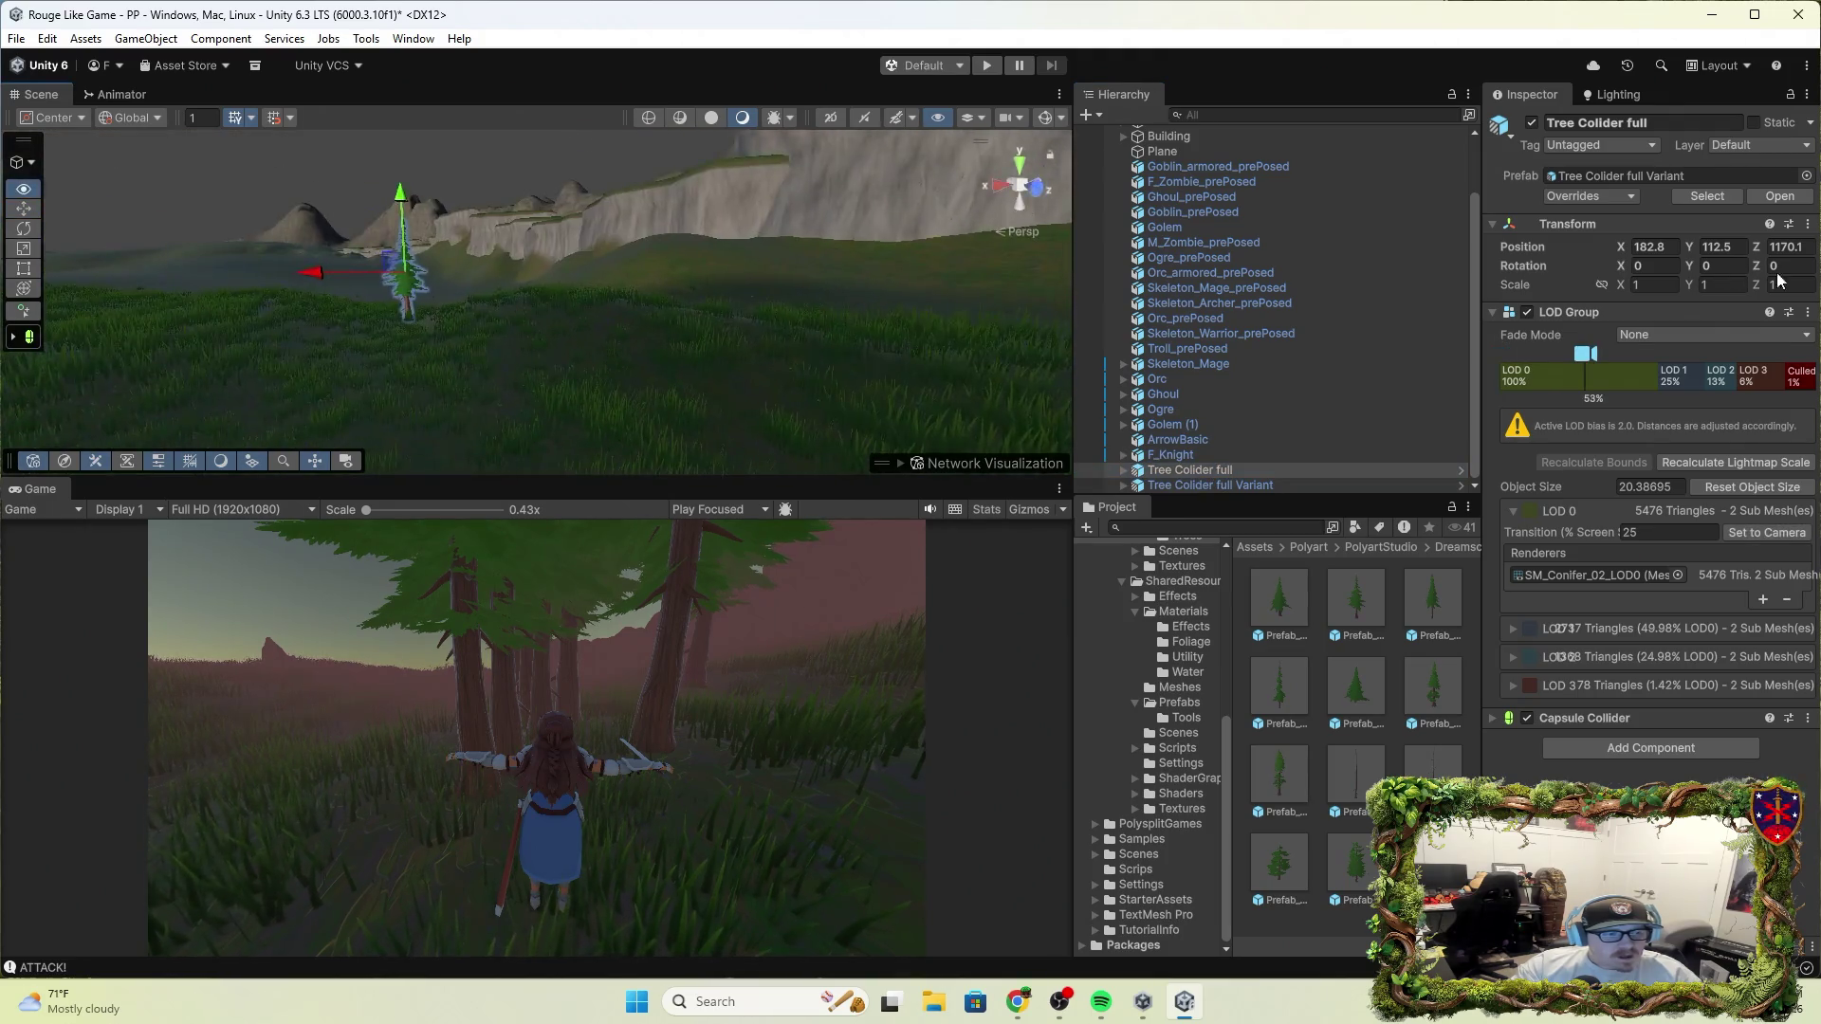
click(1233, 487)
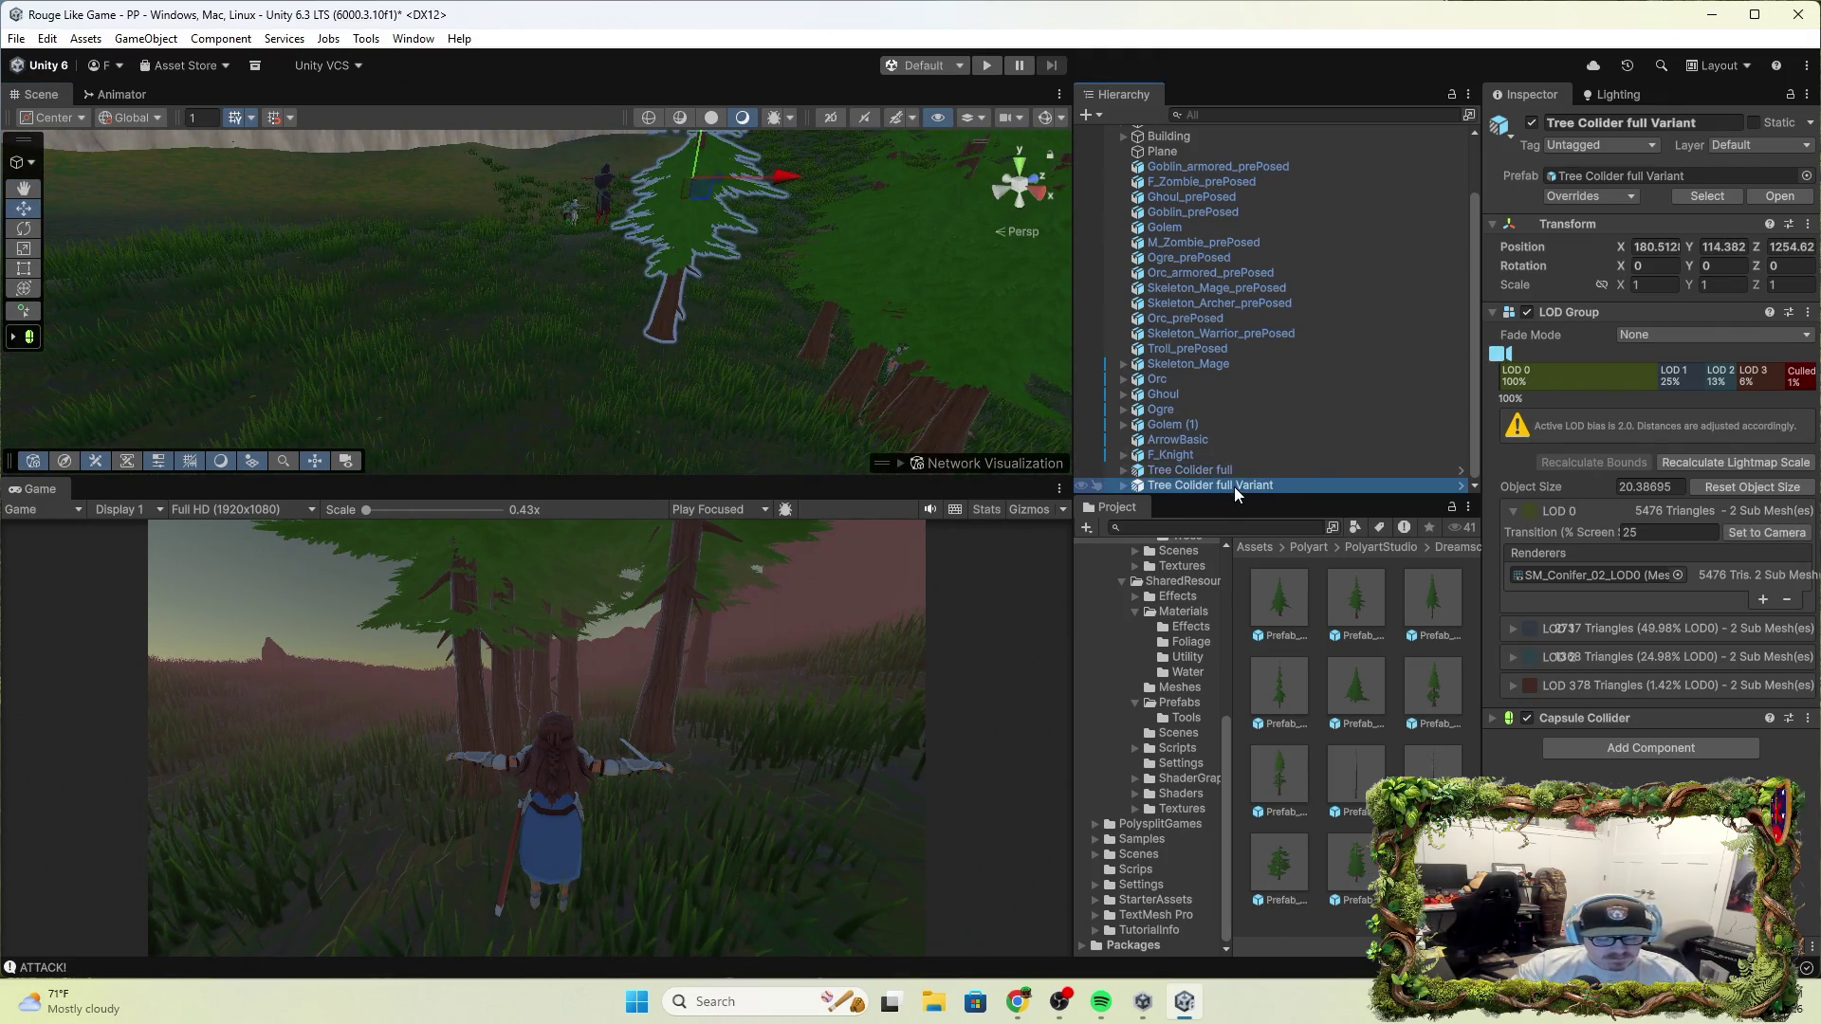
key(Delete)
click(1134, 487)
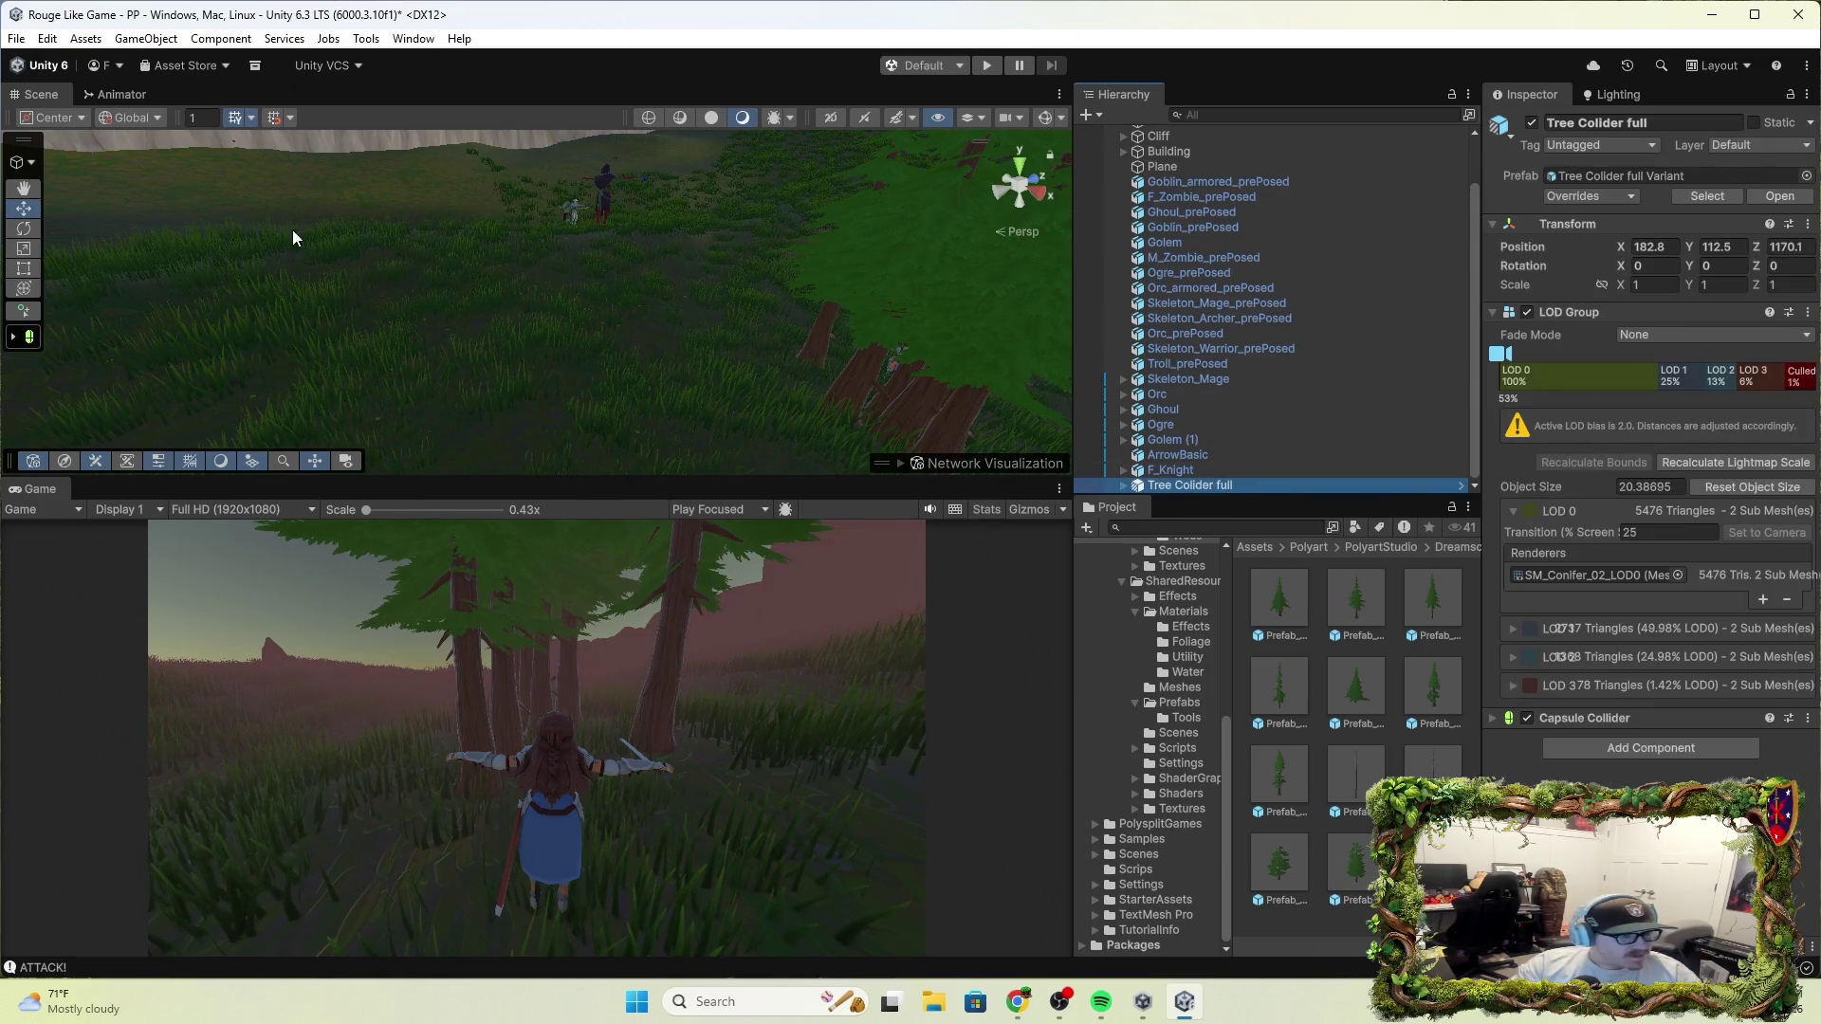
Add a 3D Cylinder as a child of Tree Colider full and frame it
right_click(1259, 482)
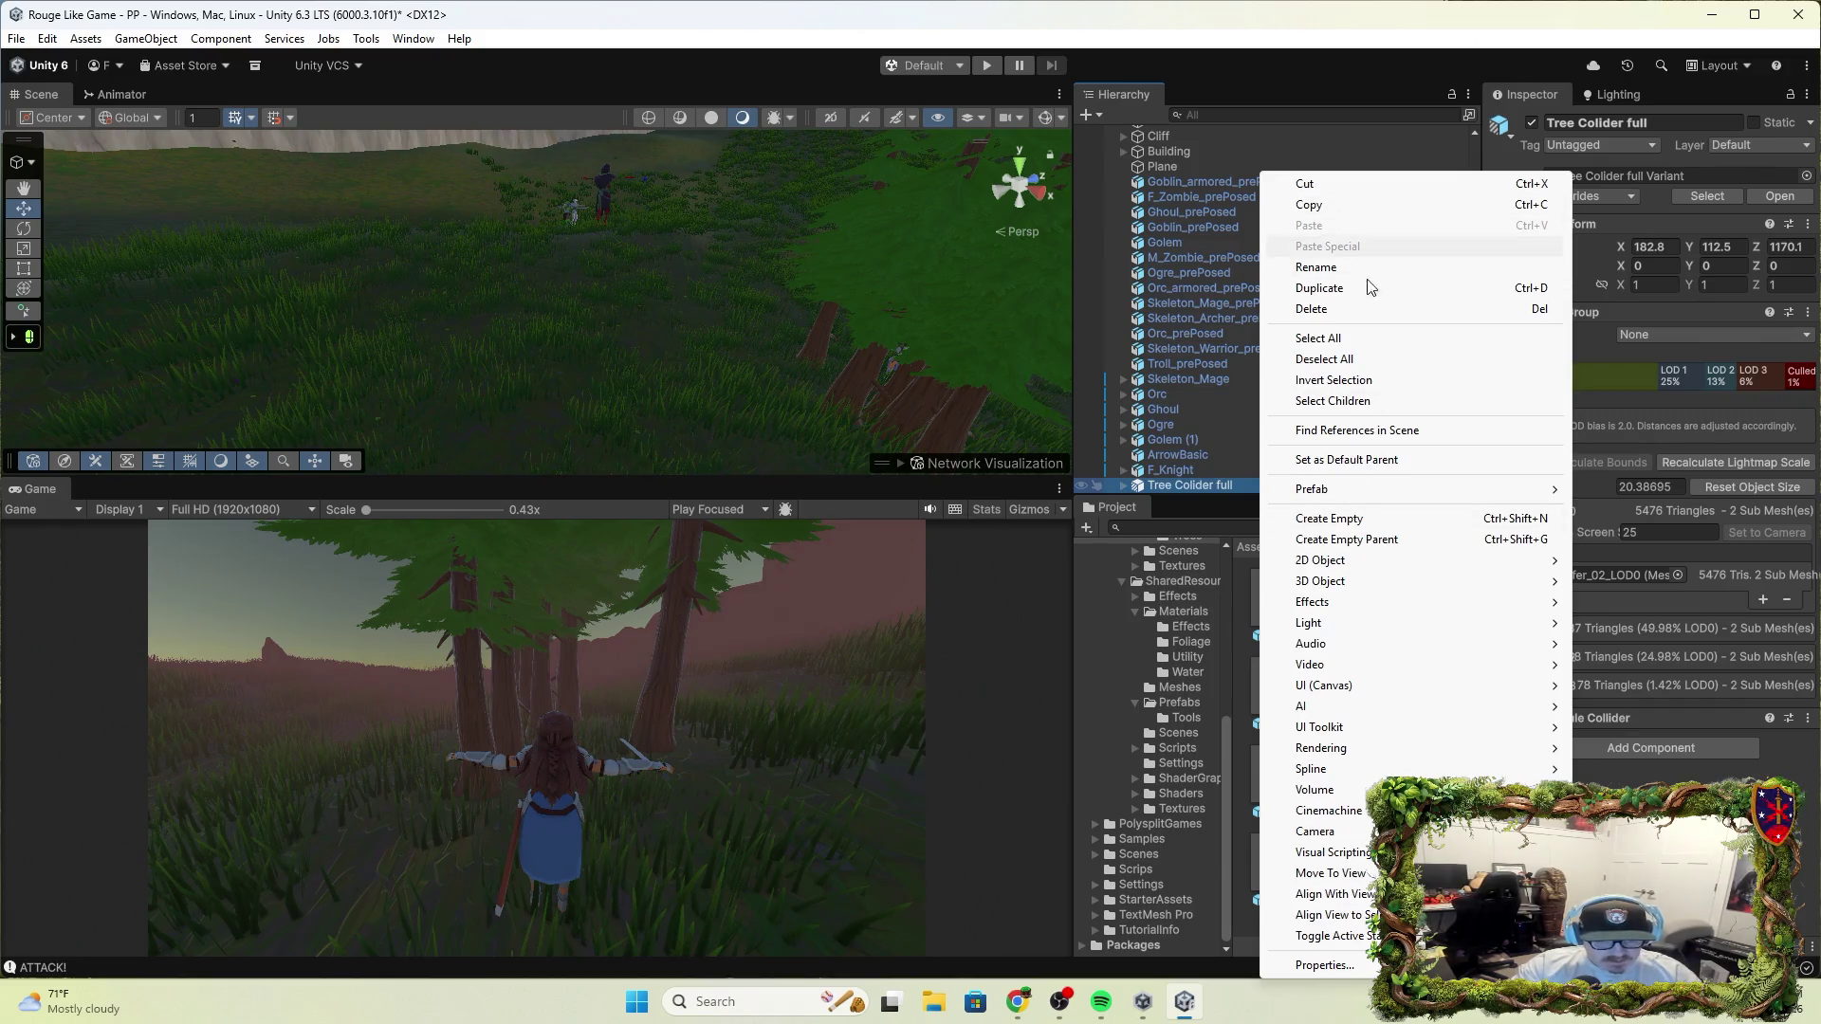
mouse_move(1397, 572)
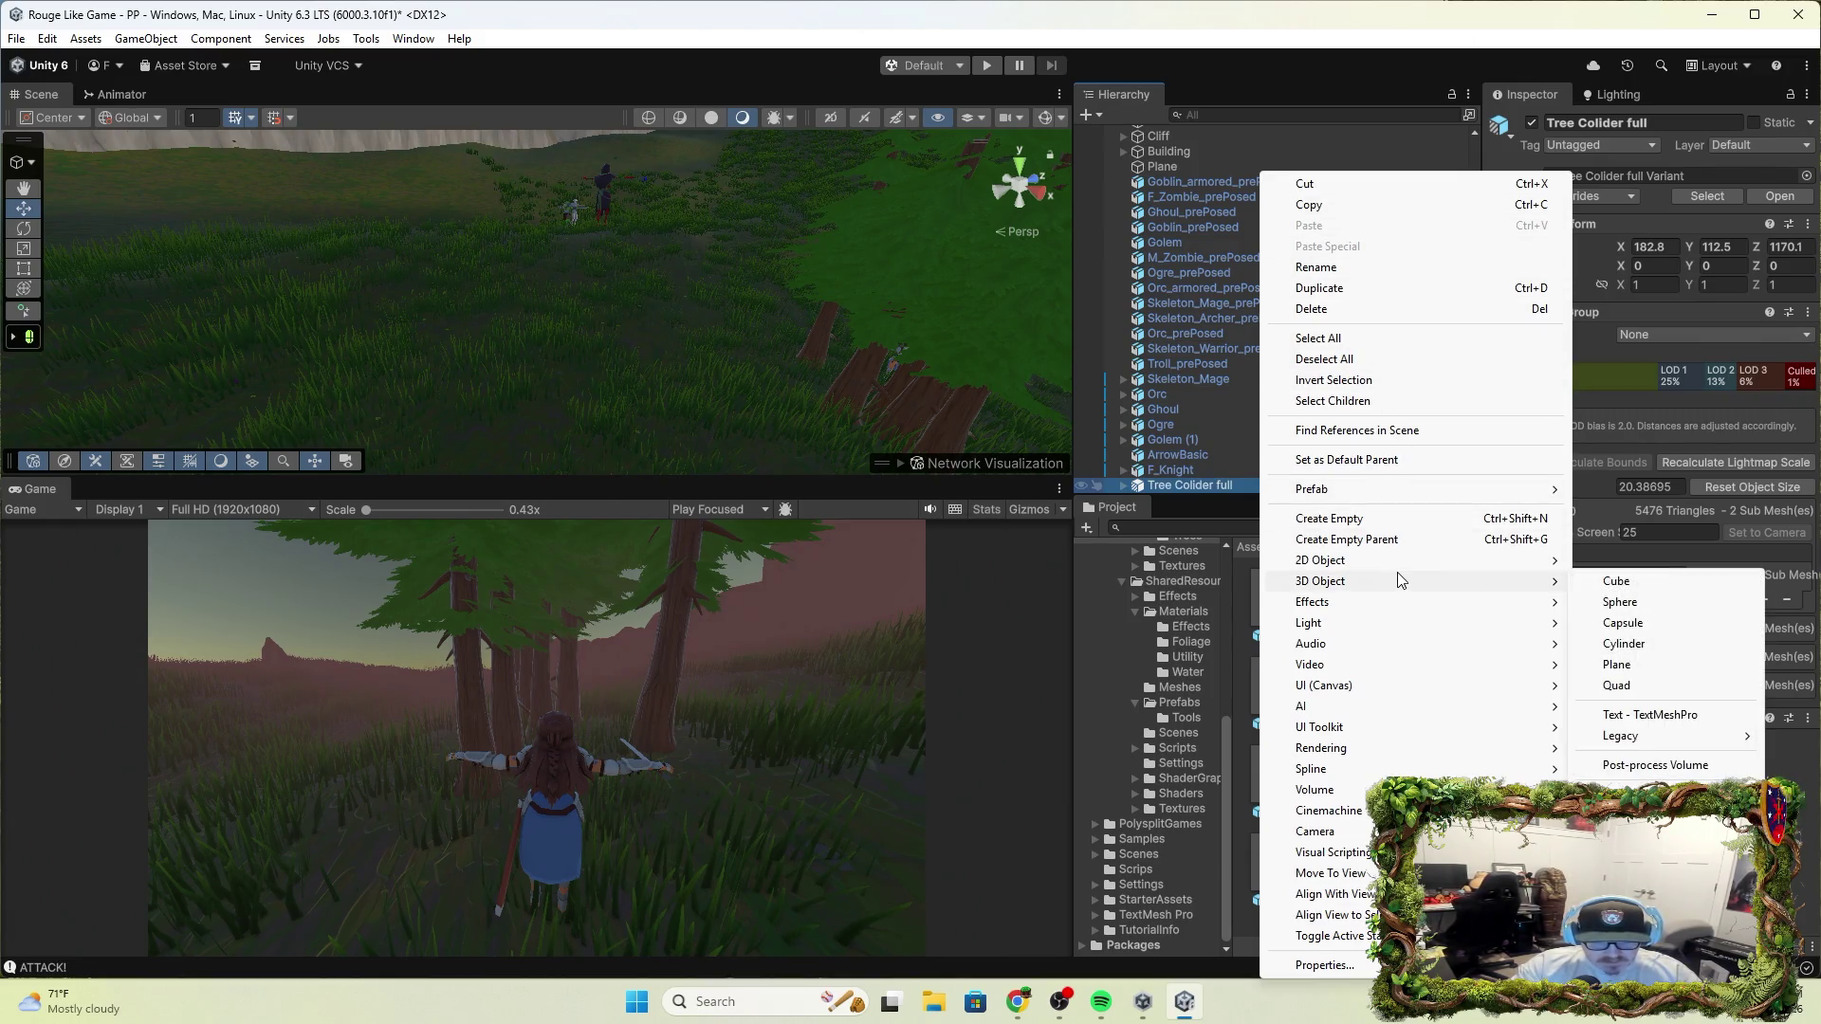
click(1656, 645)
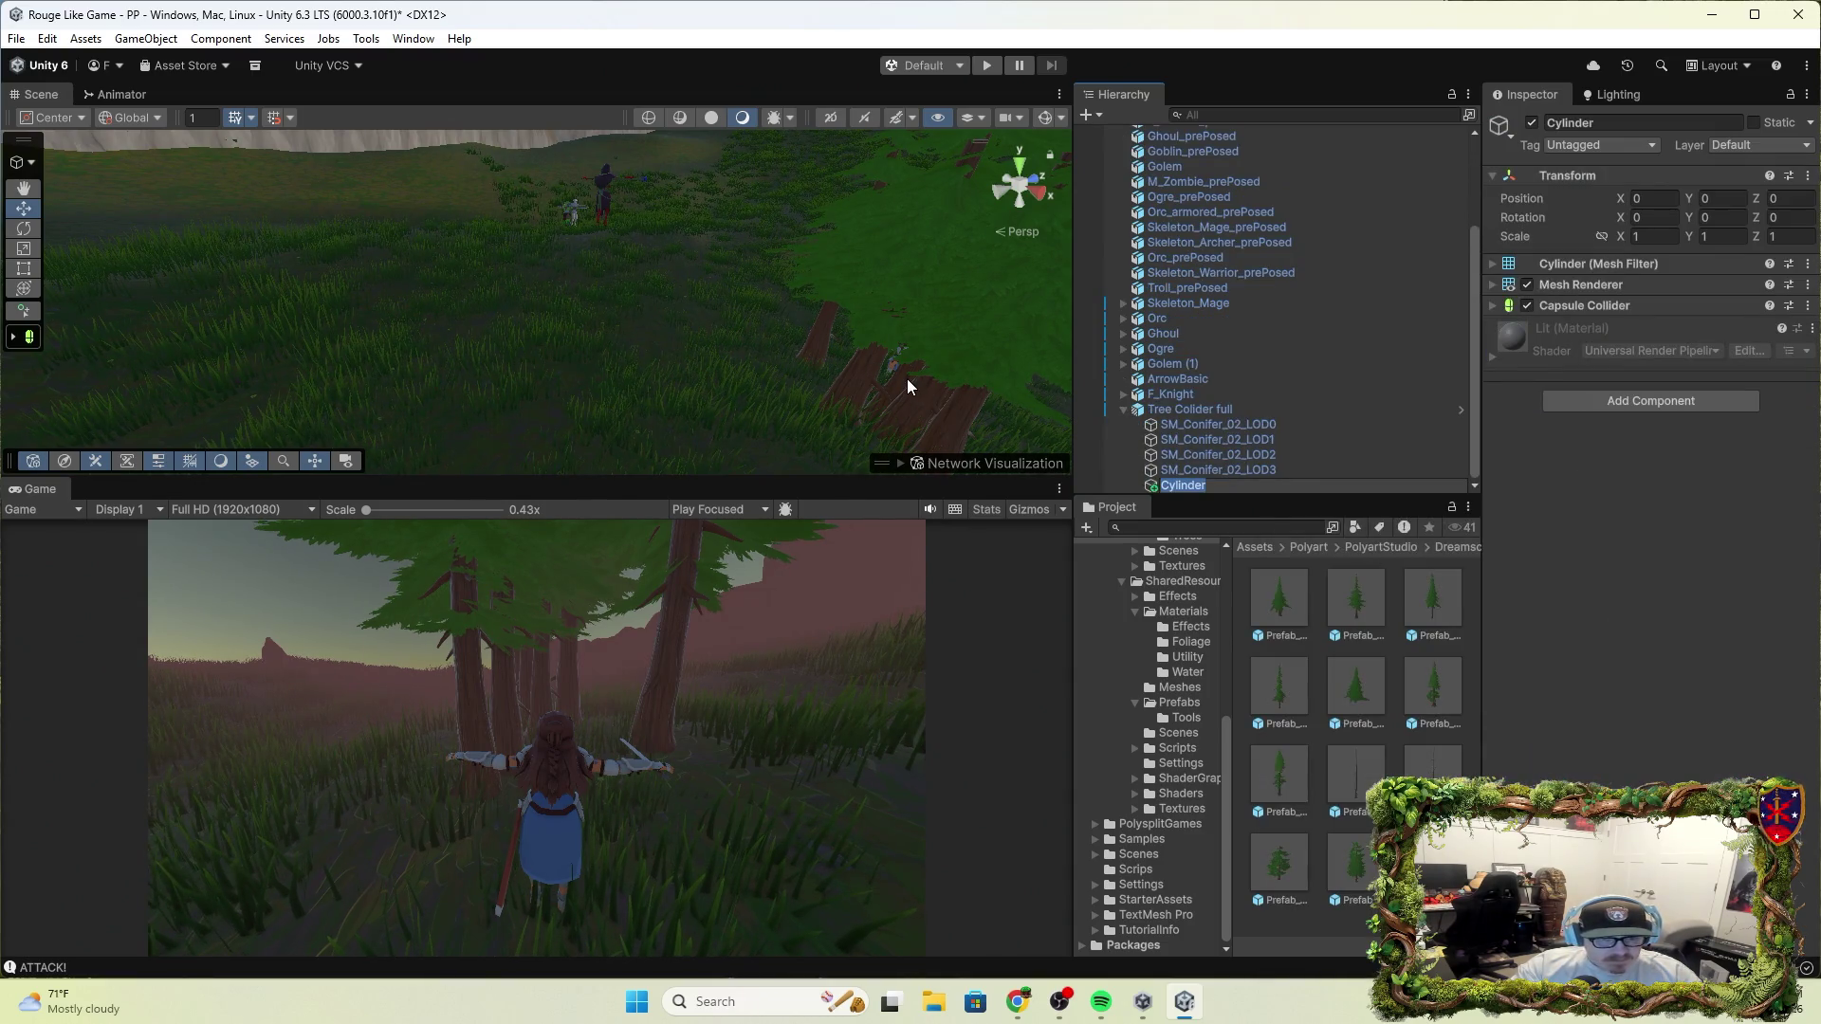
key(f)
mouse_move(839, 370)
mouse_down()
mouse_move(366, 311)
mouse_move(446, 398)
mouse_up()
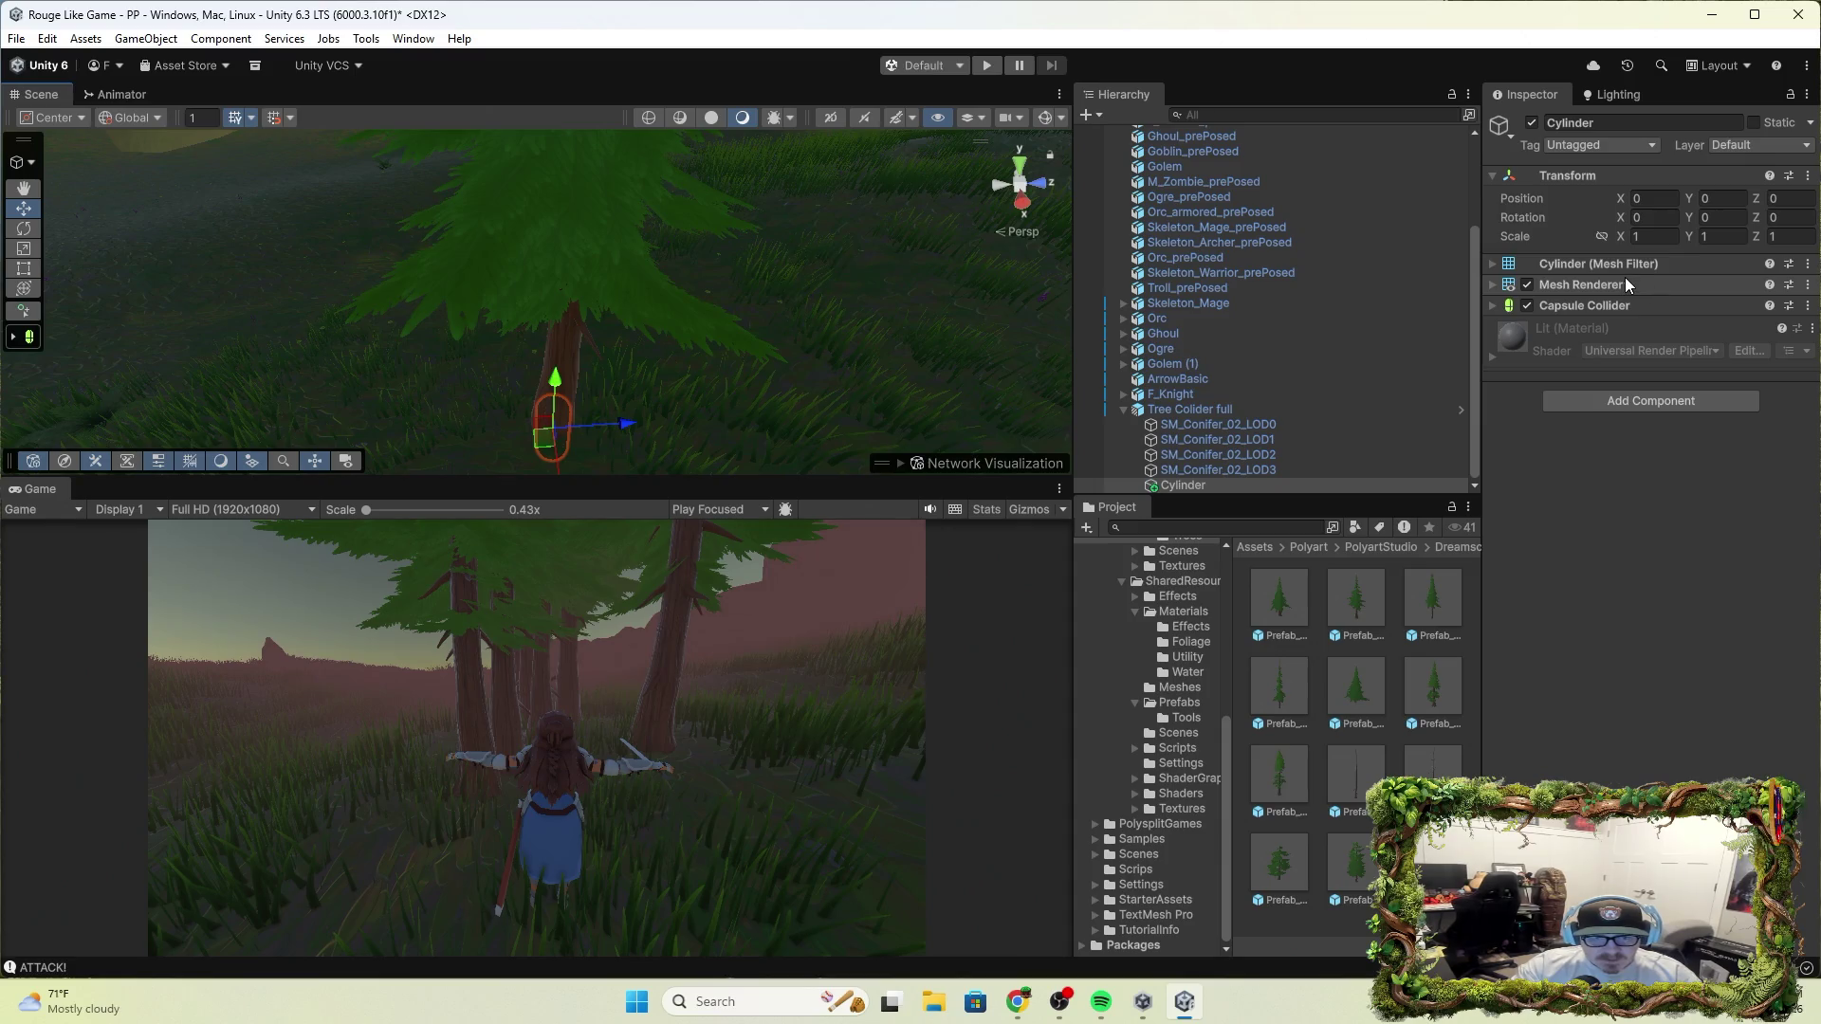
Inspect the Cylinder's Mesh Filter and orbit in close to view it from the side
click(1556, 264)
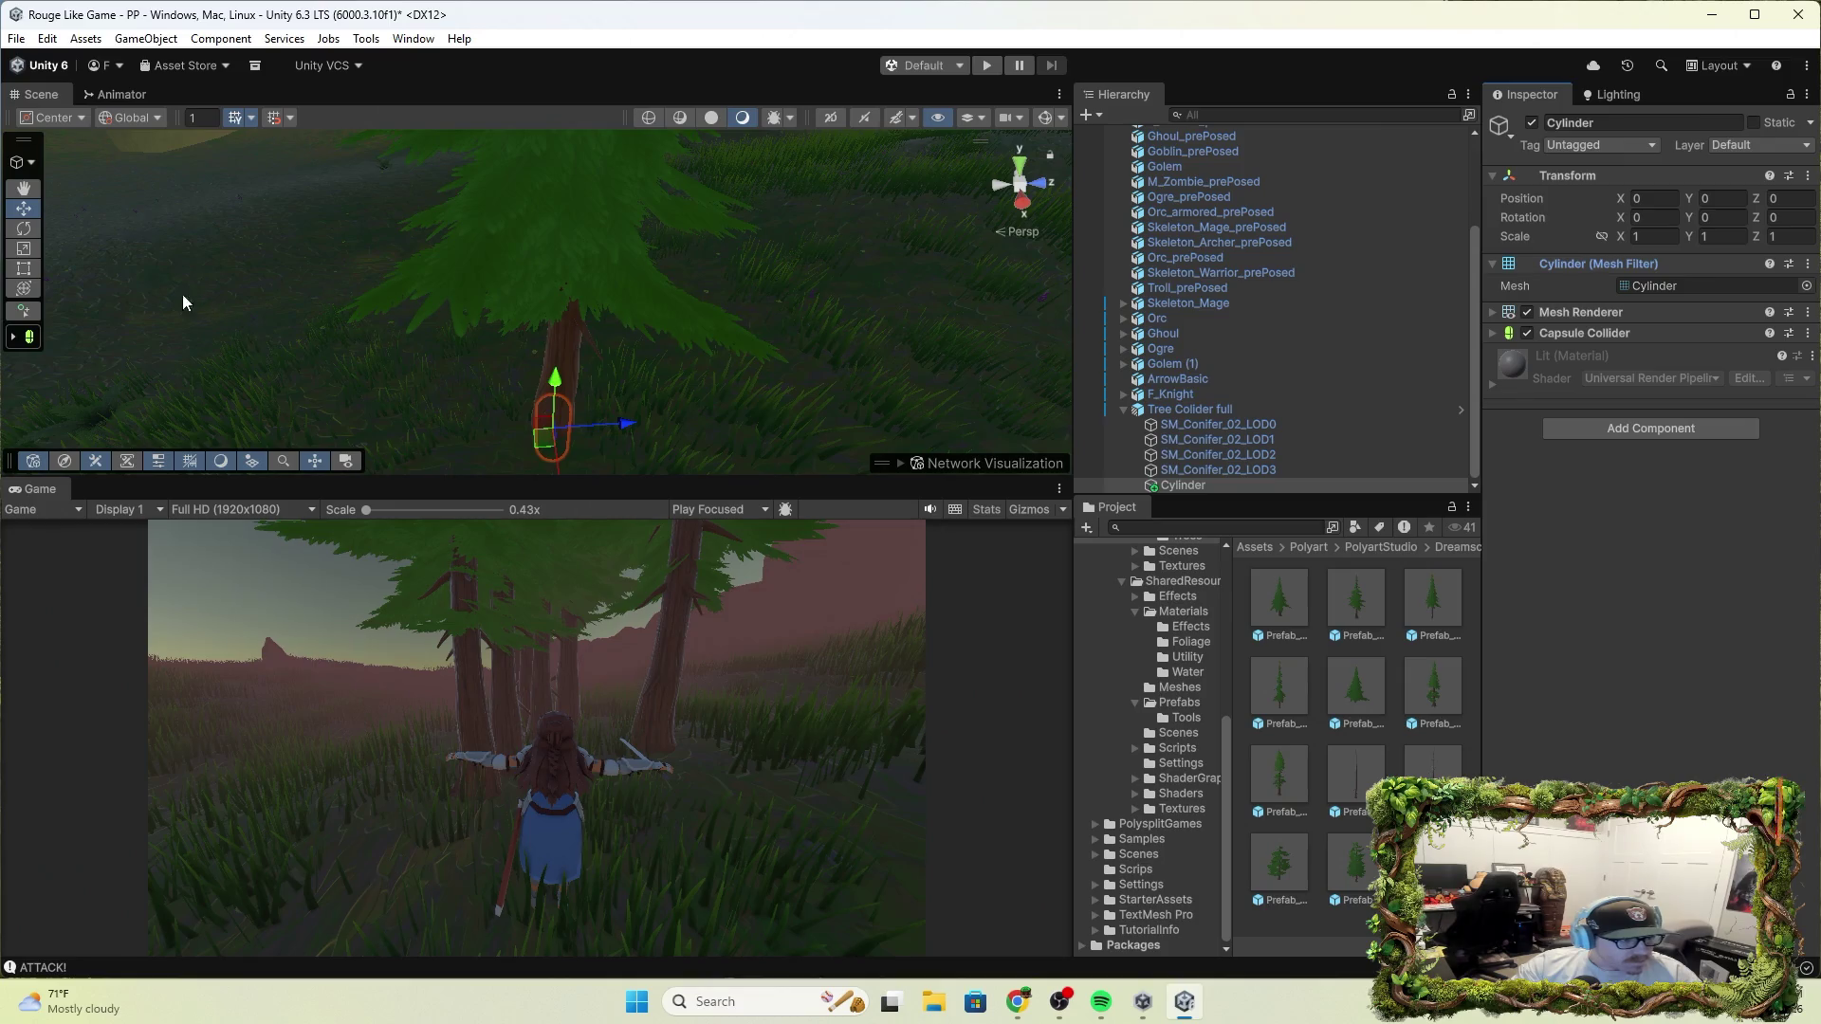
click(24, 268)
click(573, 396)
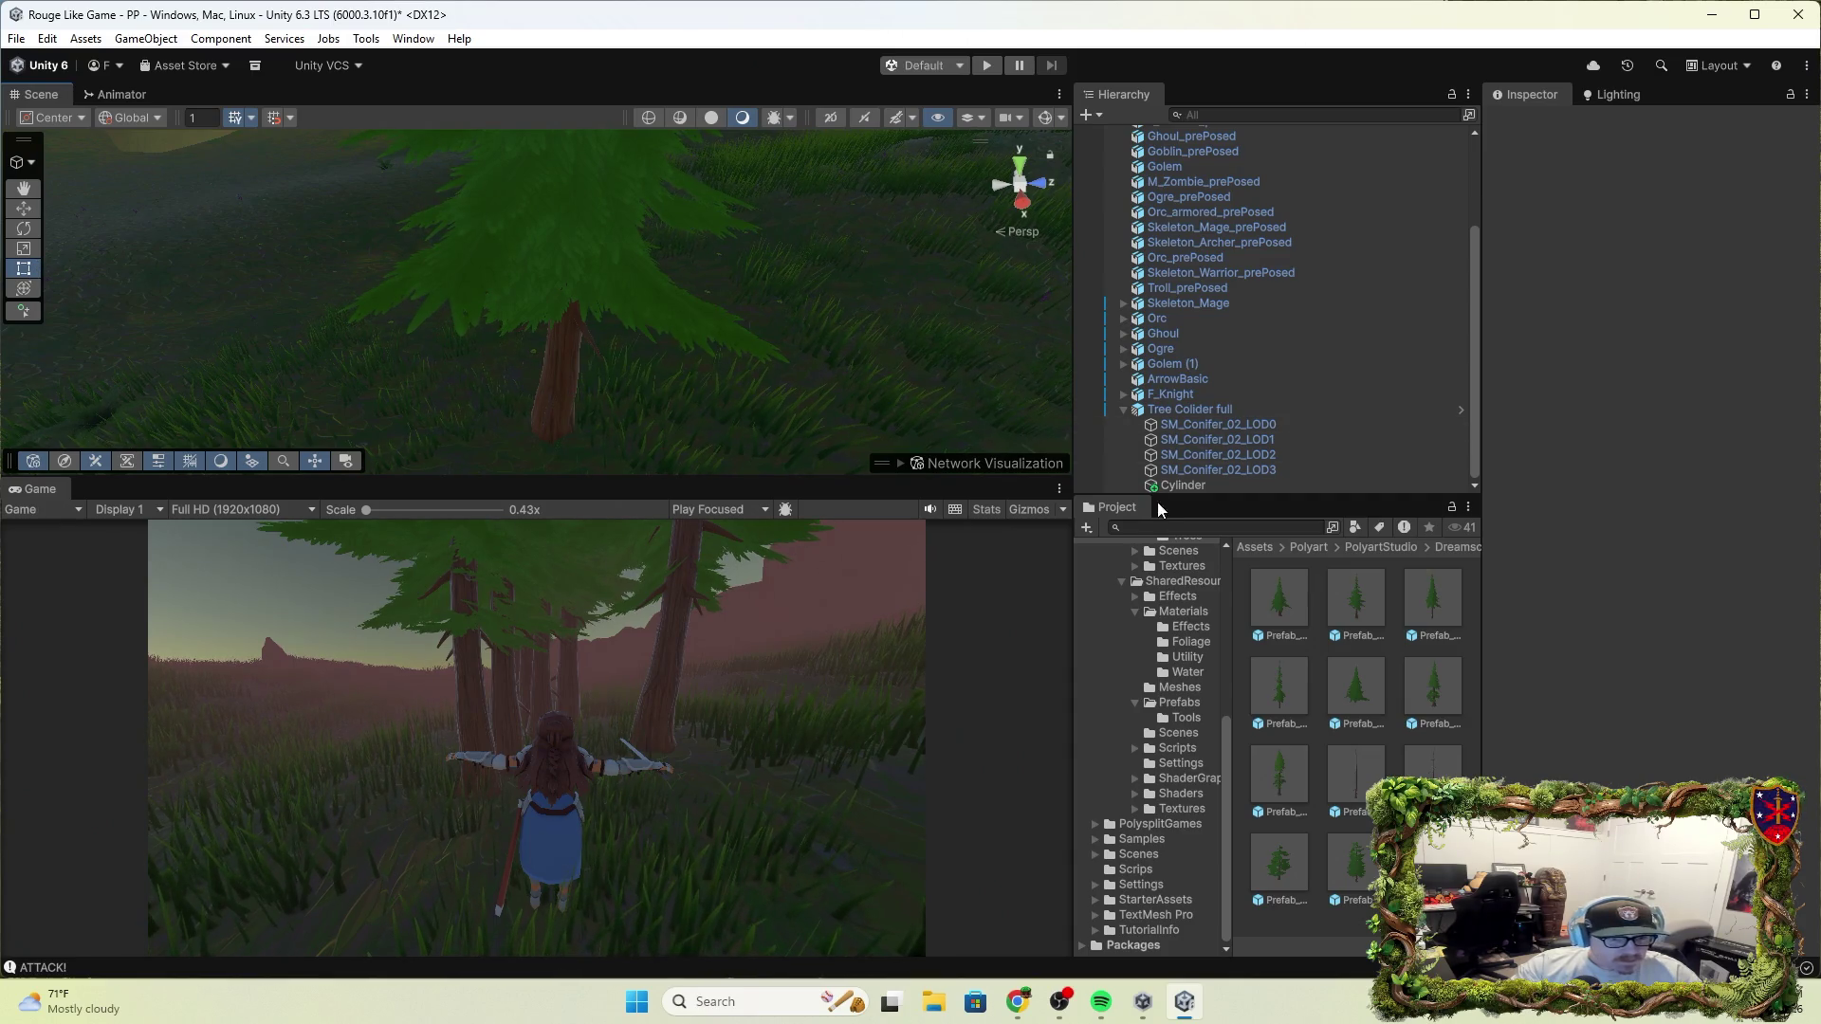
click(1182, 485)
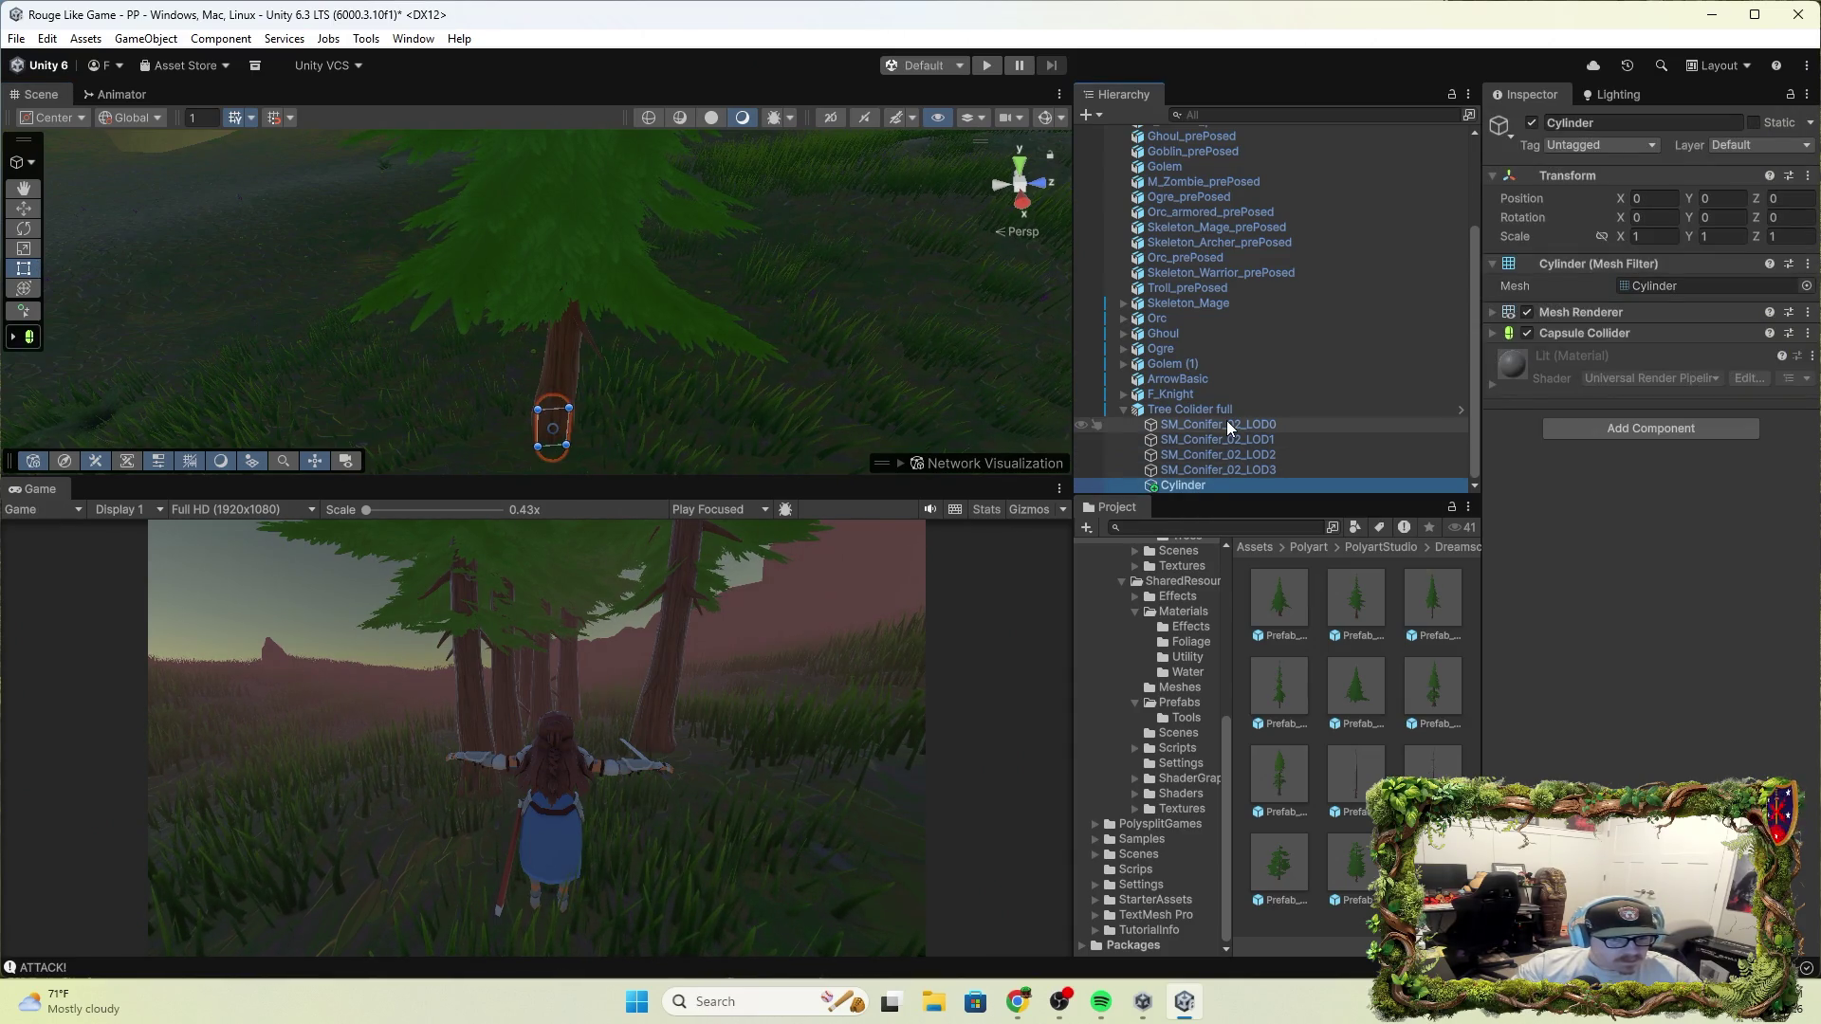
drag(899, 376, 607, 379)
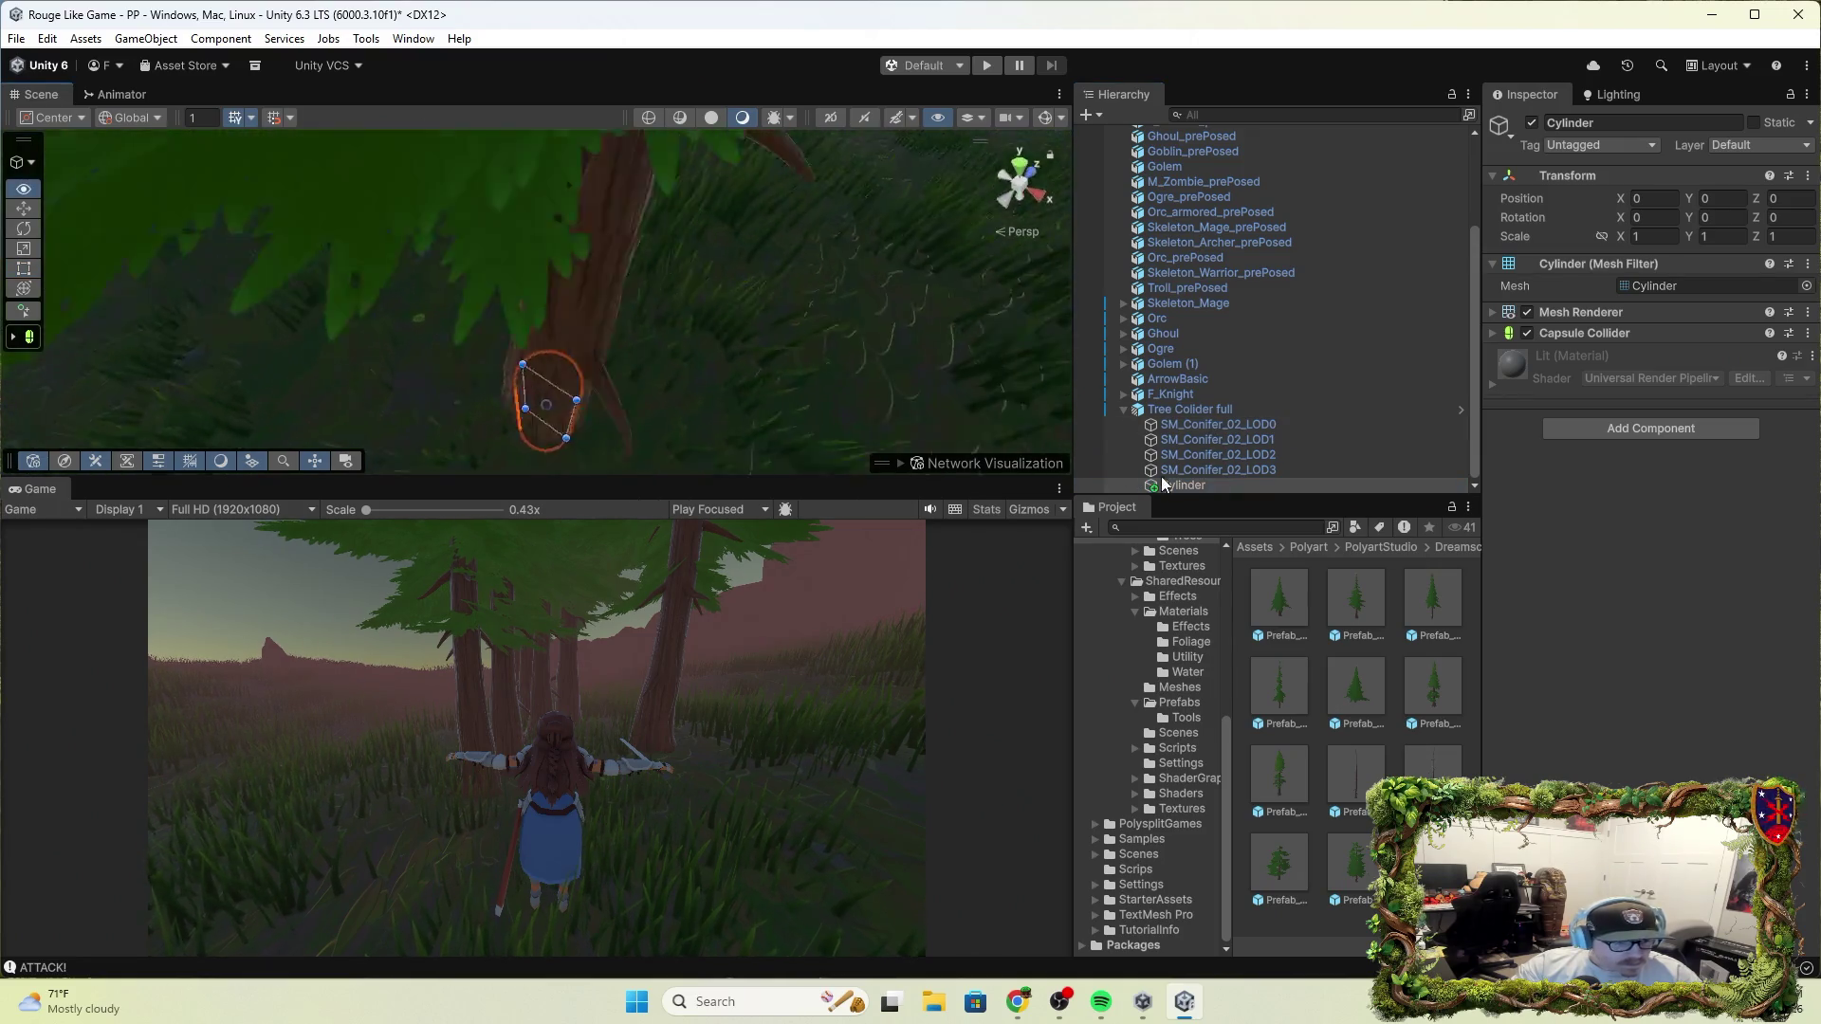
scroll(607, 360, up, 5)
mouse_move(1205, 488)
mouse_down()
mouse_move(1572, 395)
mouse_move(1584, 360)
mouse_move(1544, 355)
mouse_up()
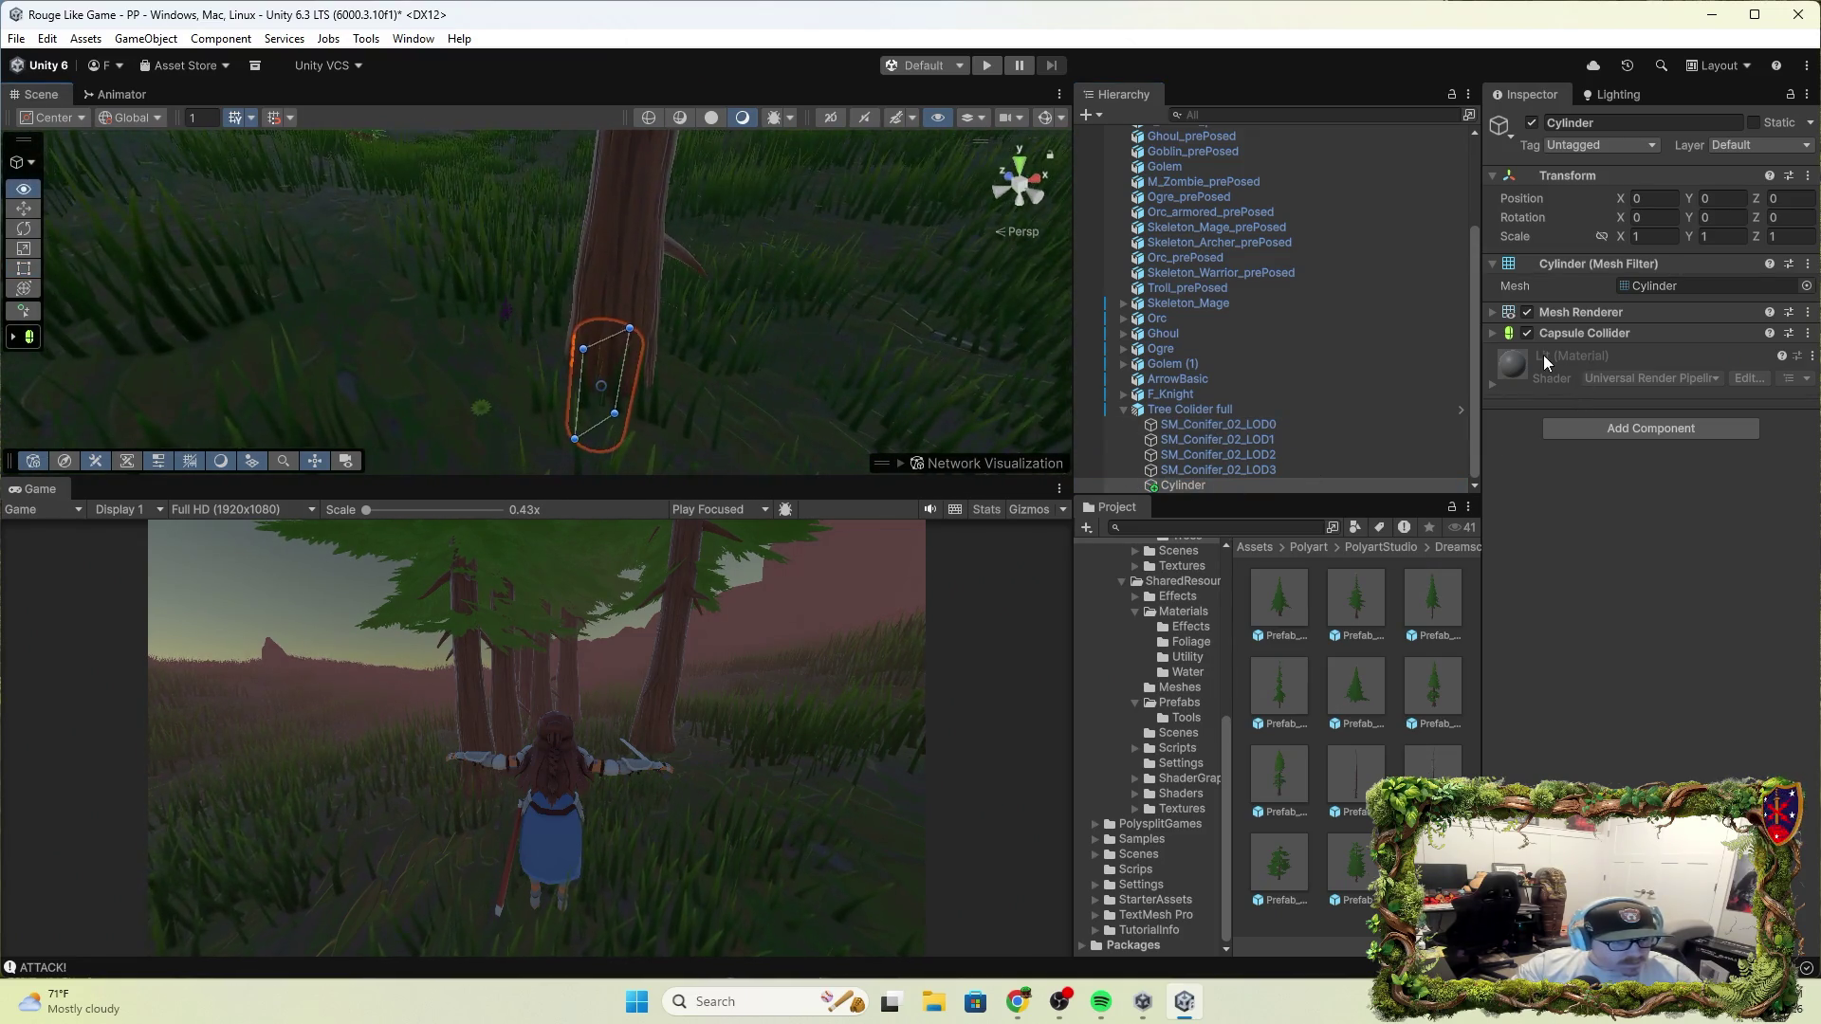
Raise the Cylinder up the trunk and stretch it to about 4.42 tall
click(24, 208)
drag(611, 328, 658, 236)
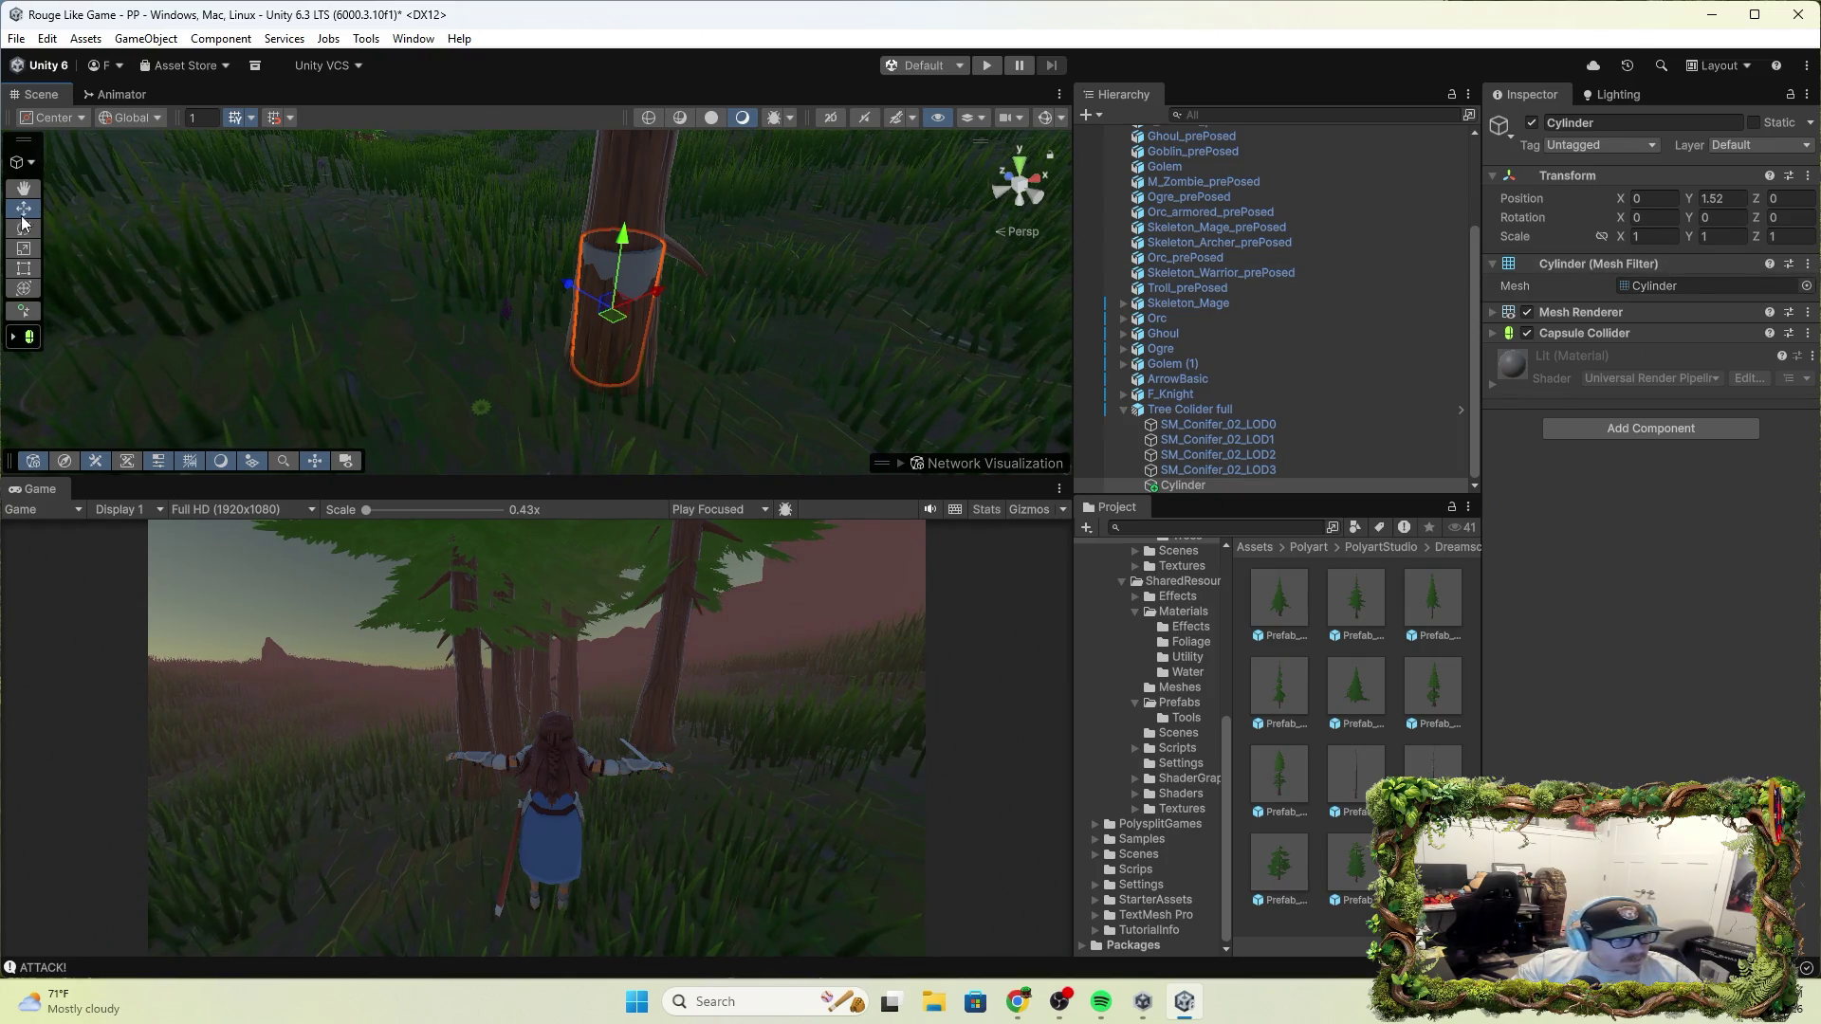
click(24, 248)
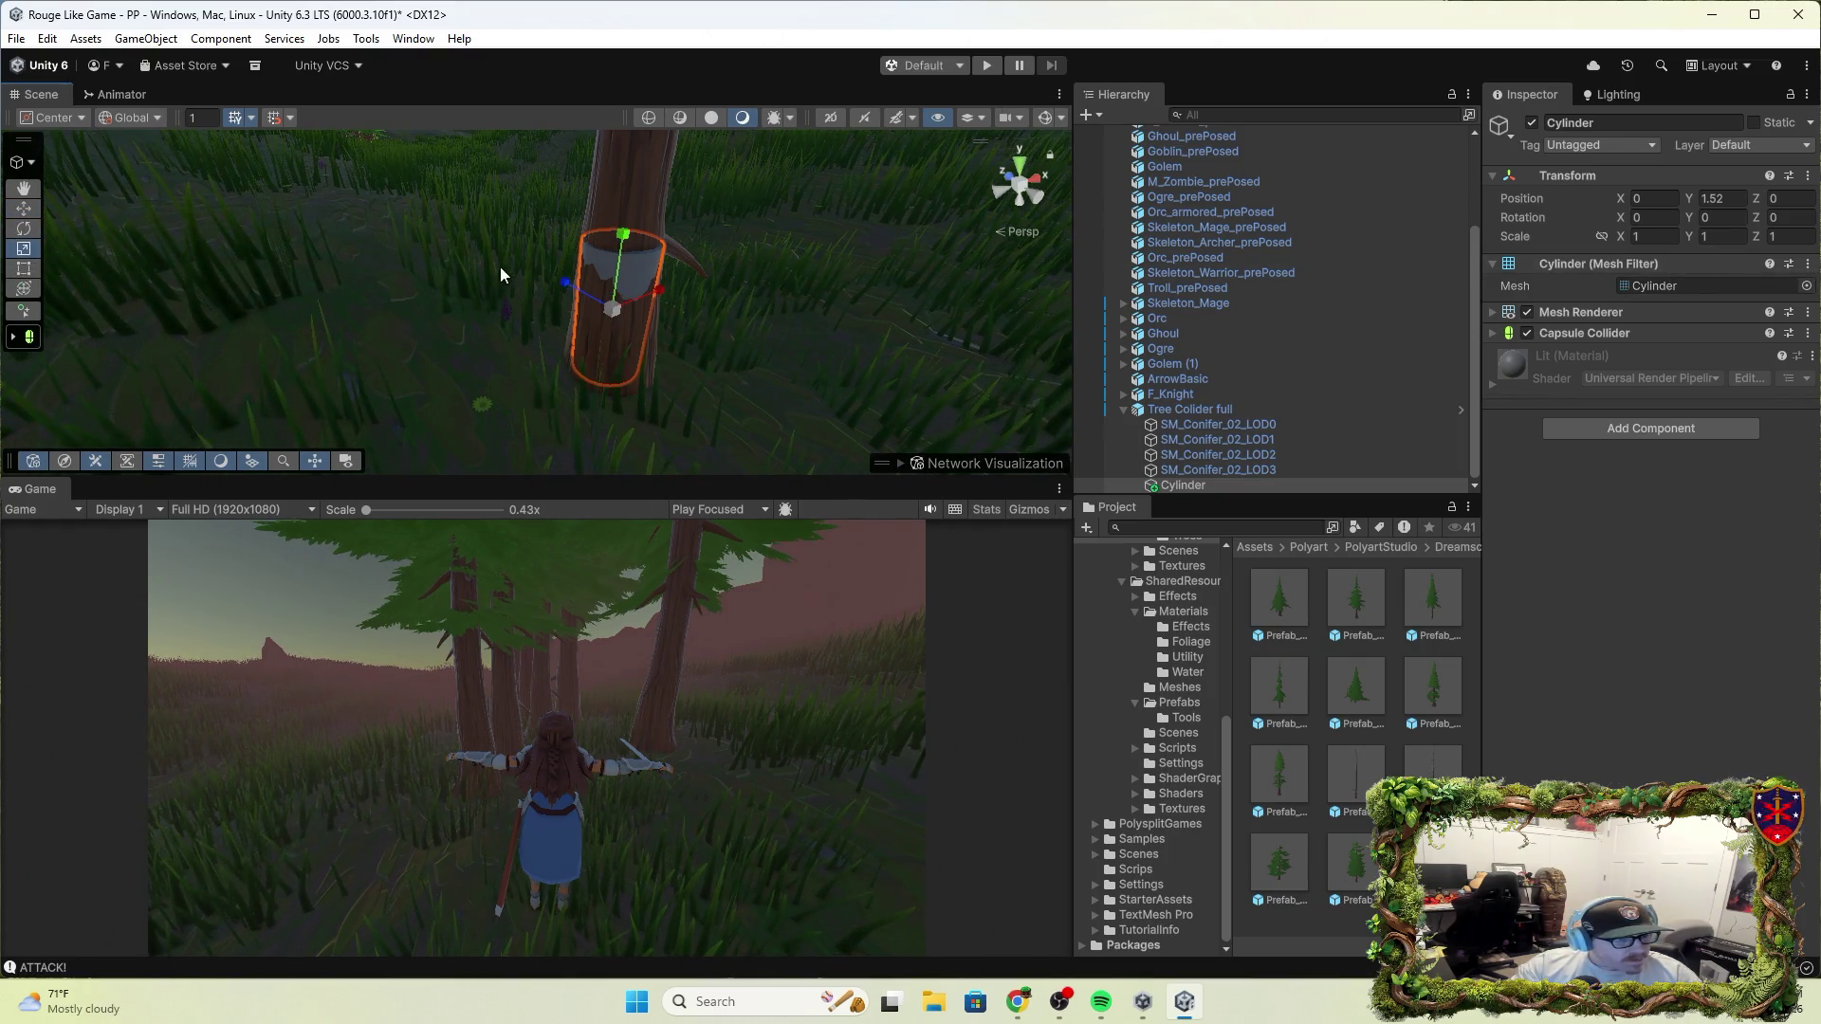
drag(628, 231, 645, 157)
mouse_move(671, 284)
alt+mouse_down()
mouse_move(1277, 227)
mouse_move(827, 228)
mouse_move(756, 284)
alt+mouse_up()
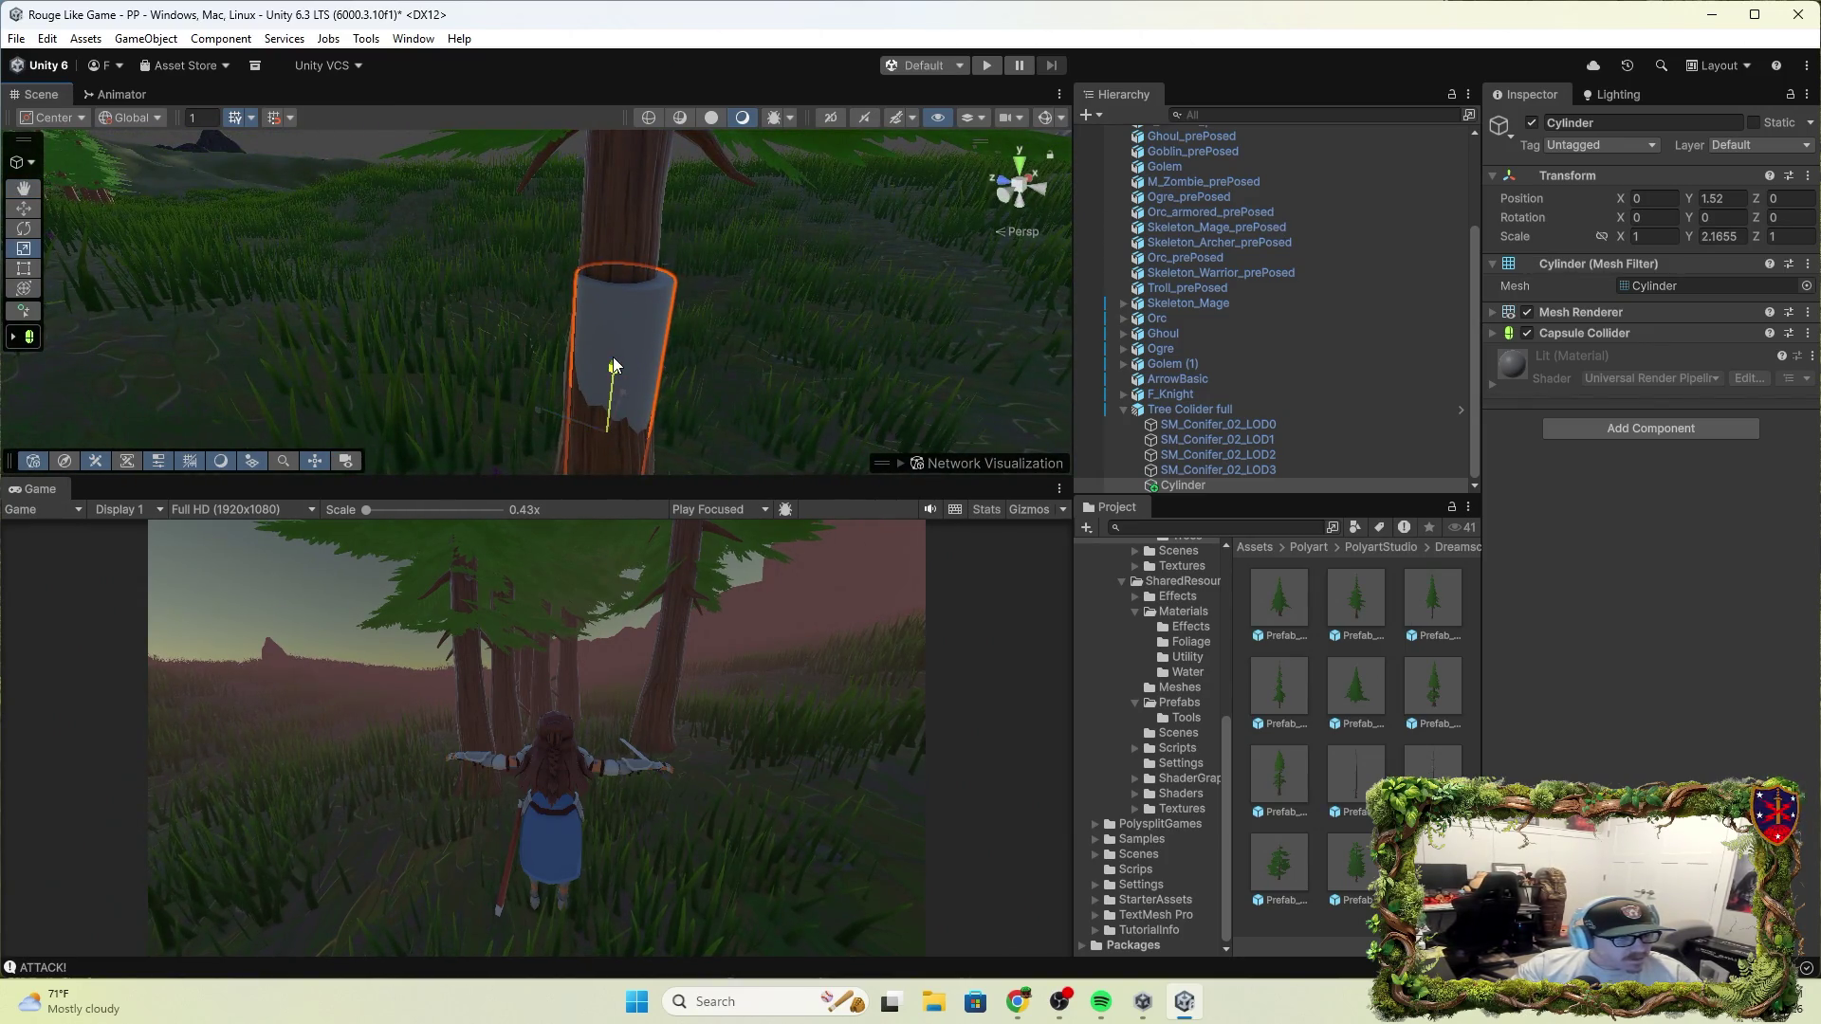
mouse_move(613, 365)
mouse_down()
mouse_move(618, 330)
mouse_move(634, 340)
mouse_move(619, 327)
mouse_move(617, 358)
mouse_move(965, 396)
mouse_up()
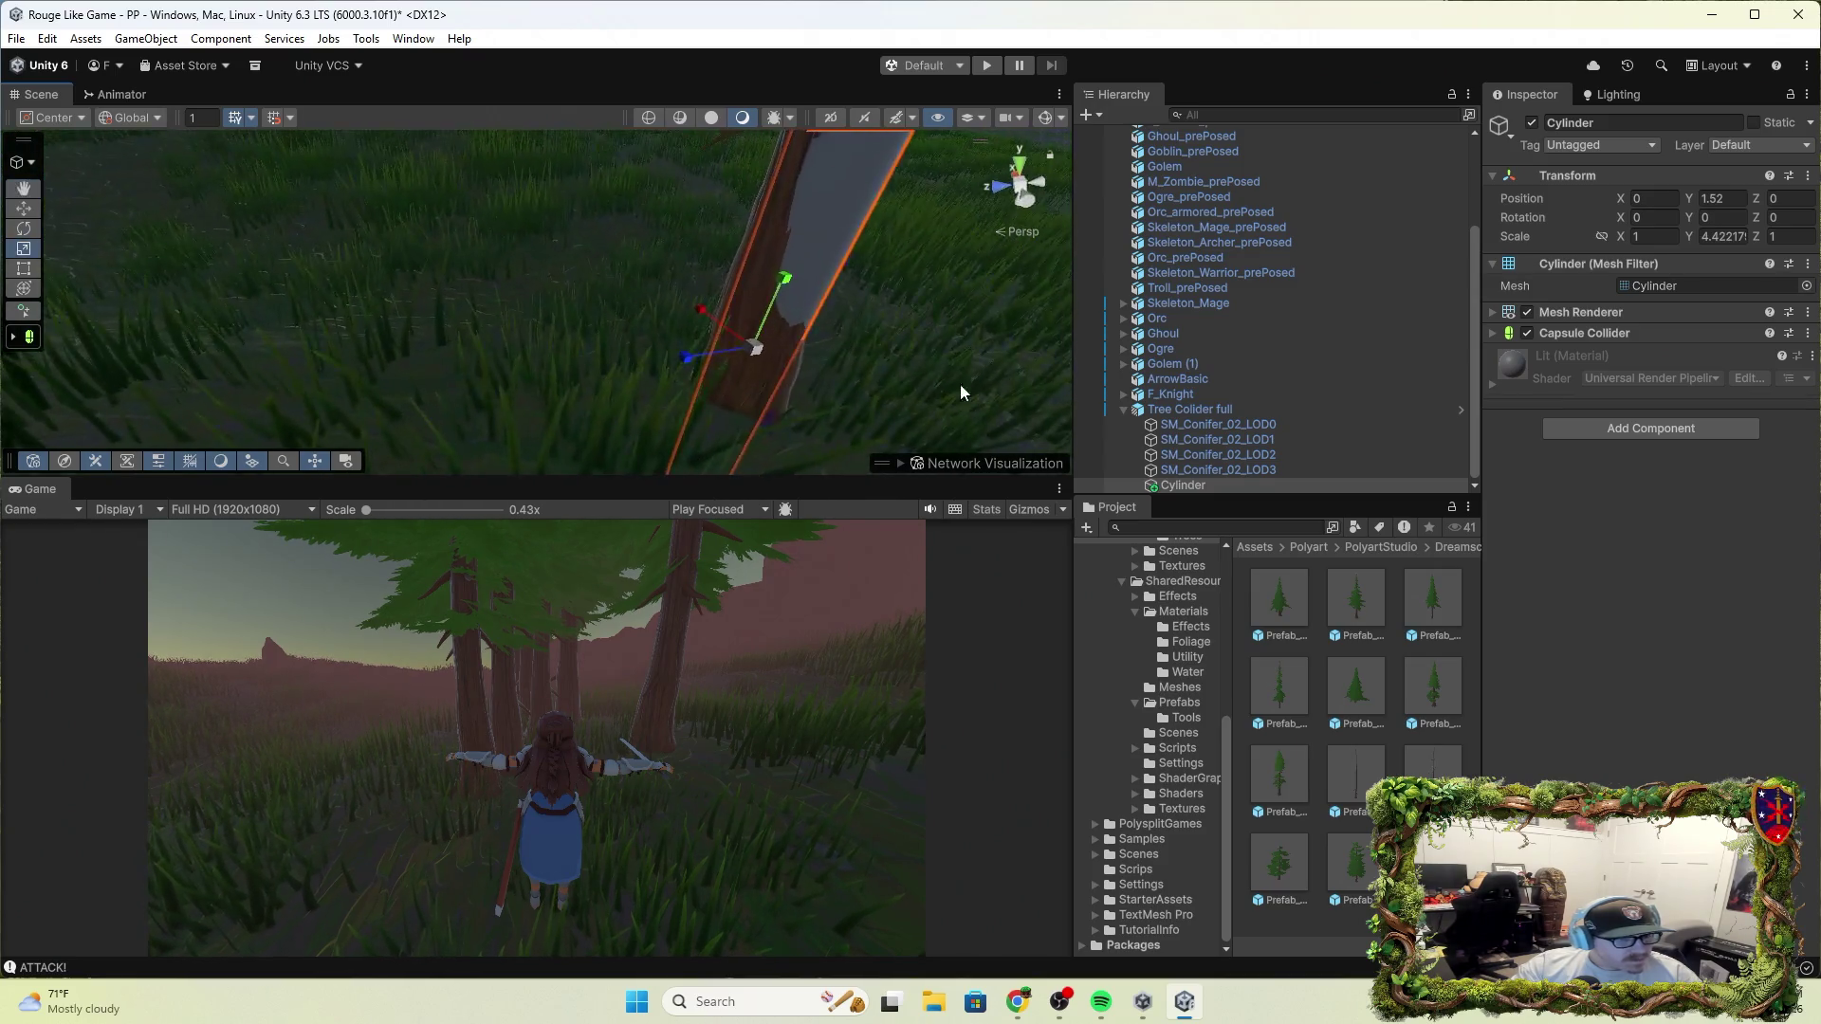
Widen the Cylinder to X 1.707 and Z 1.827, hide its Mesh Renderer, and enter Play mode
mouse_move(683, 368)
mouse_down()
mouse_move(668, 366)
mouse_move(1063, 290)
mouse_up()
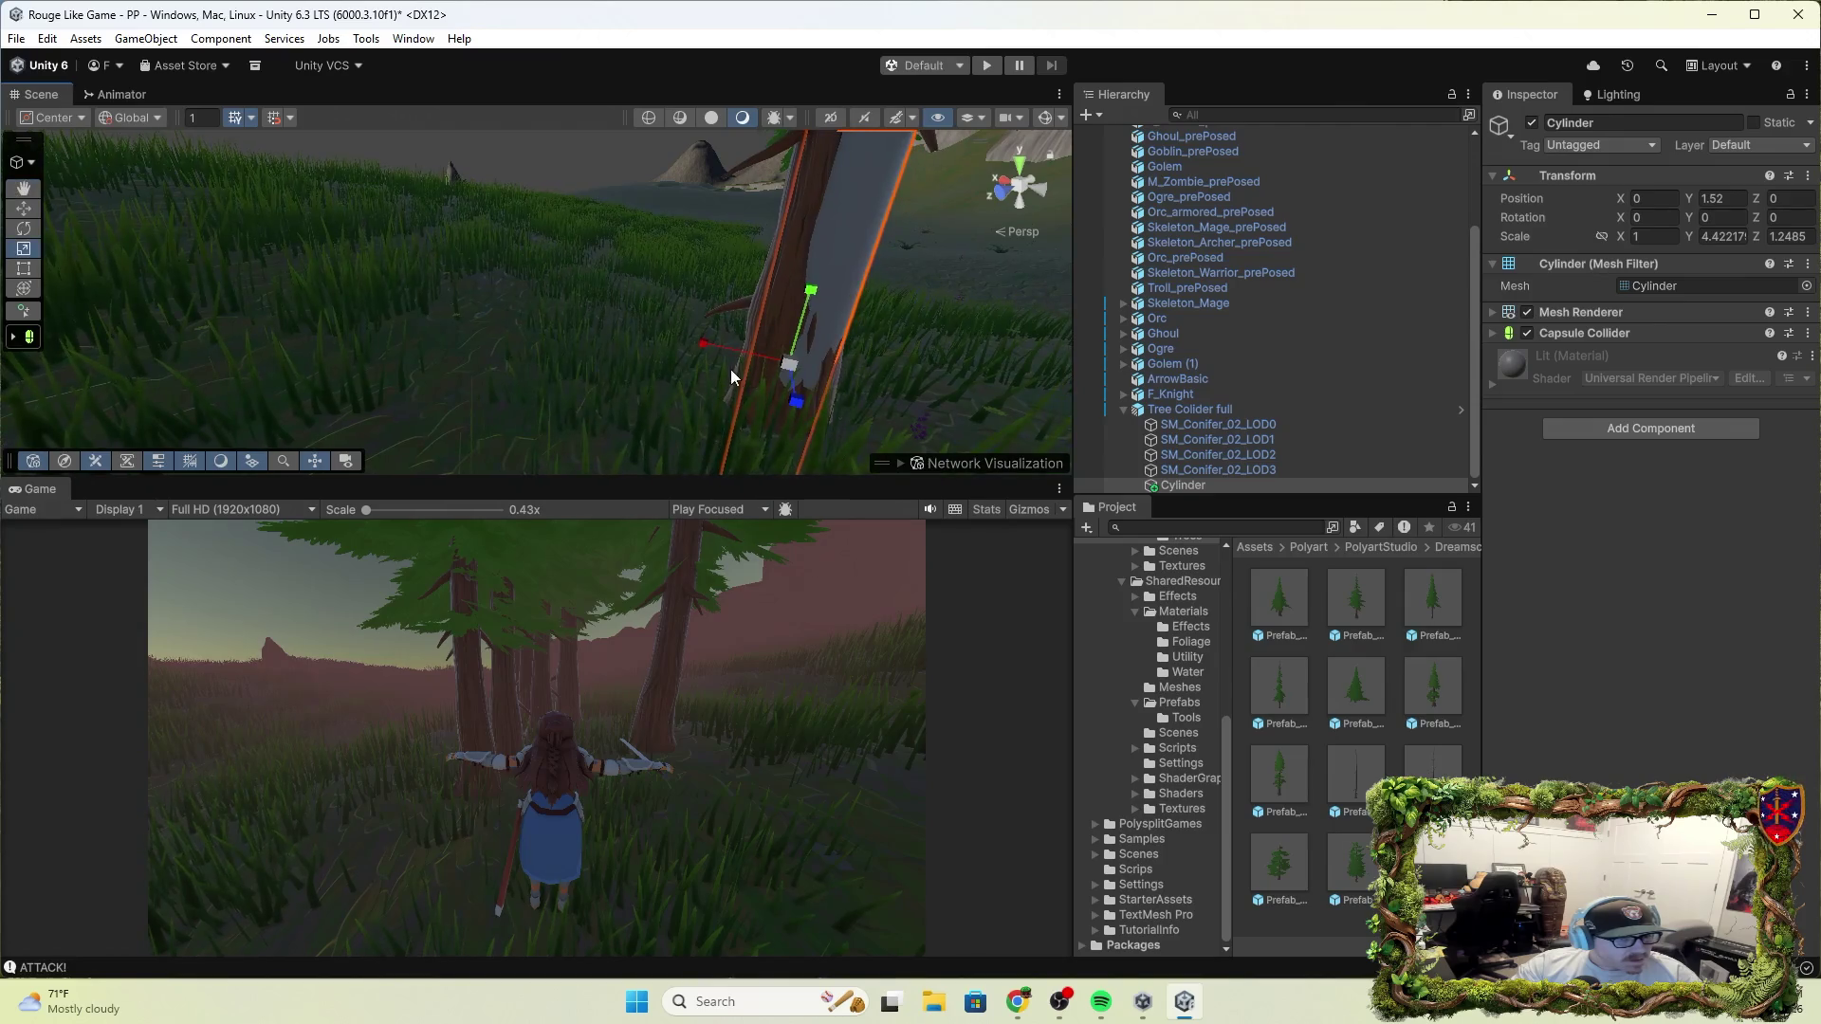
mouse_move(713, 344)
mouse_down()
mouse_move(698, 349)
mouse_move(723, 356)
mouse_move(610, 354)
mouse_move(535, 382)
mouse_move(800, 309)
mouse_move(476, 318)
mouse_move(509, 368)
mouse_move(533, 368)
mouse_move(576, 314)
mouse_up()
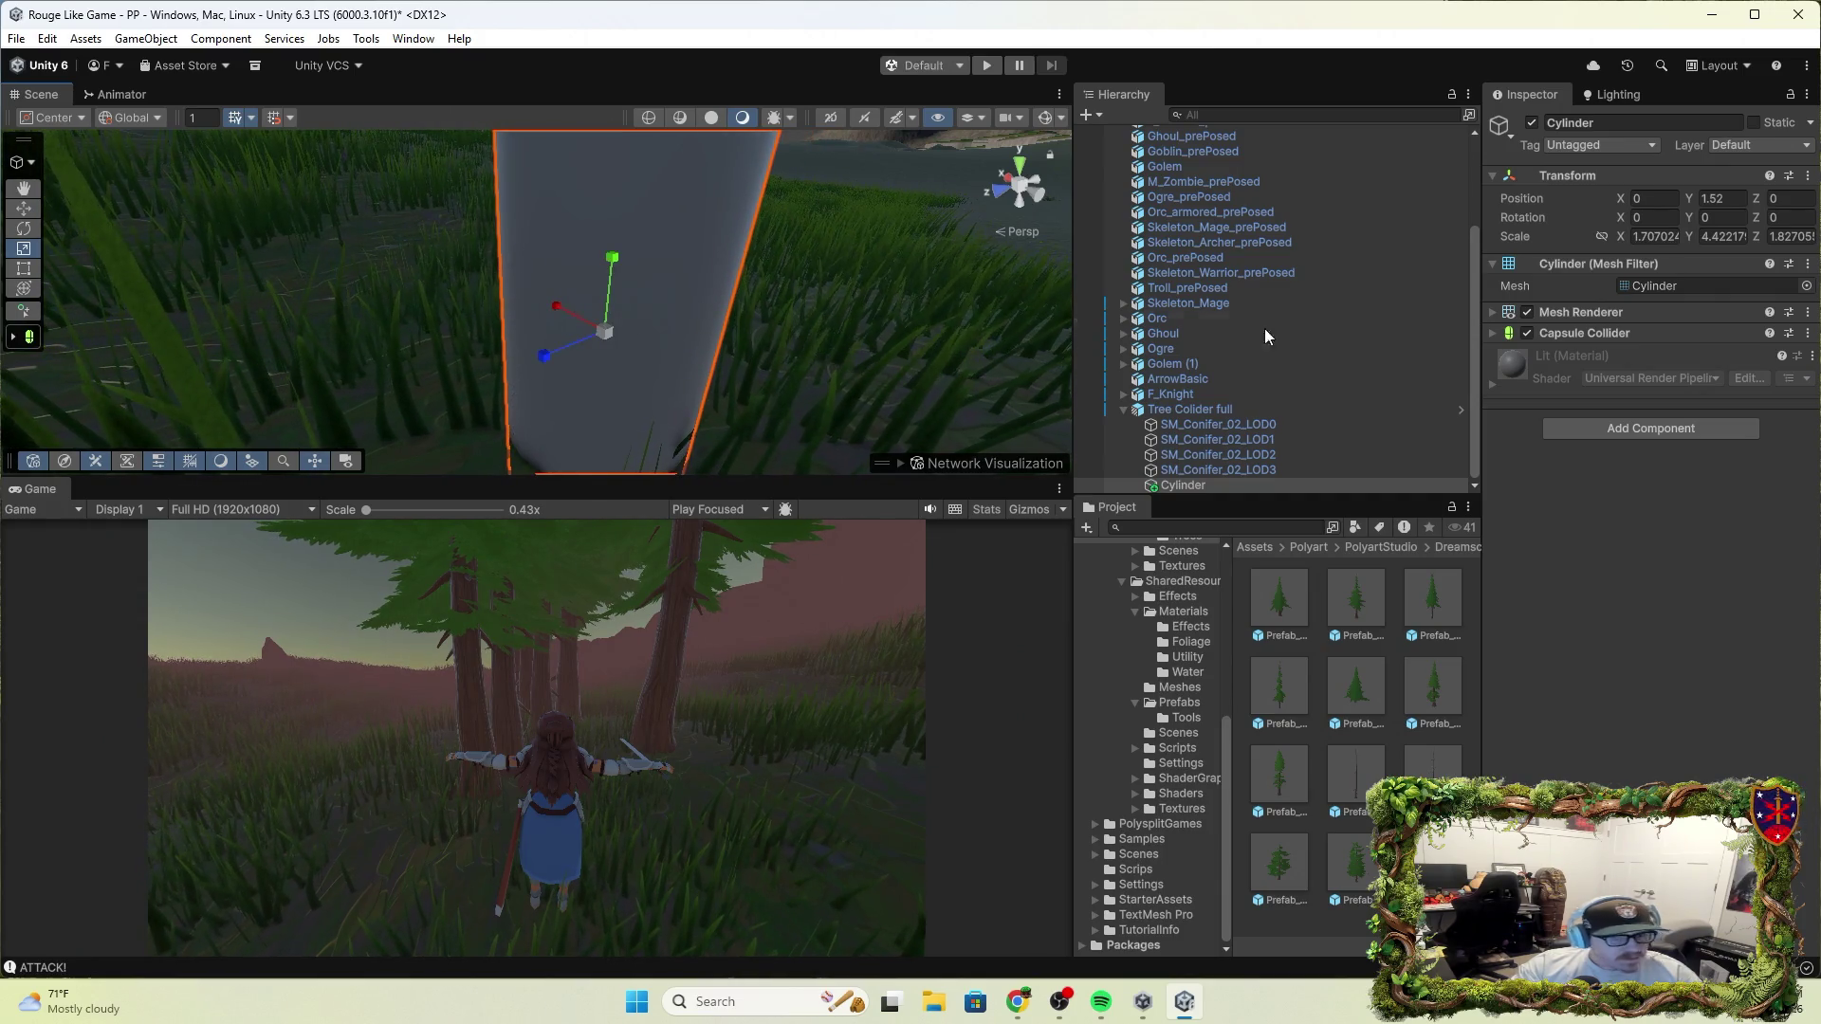
click(1527, 312)
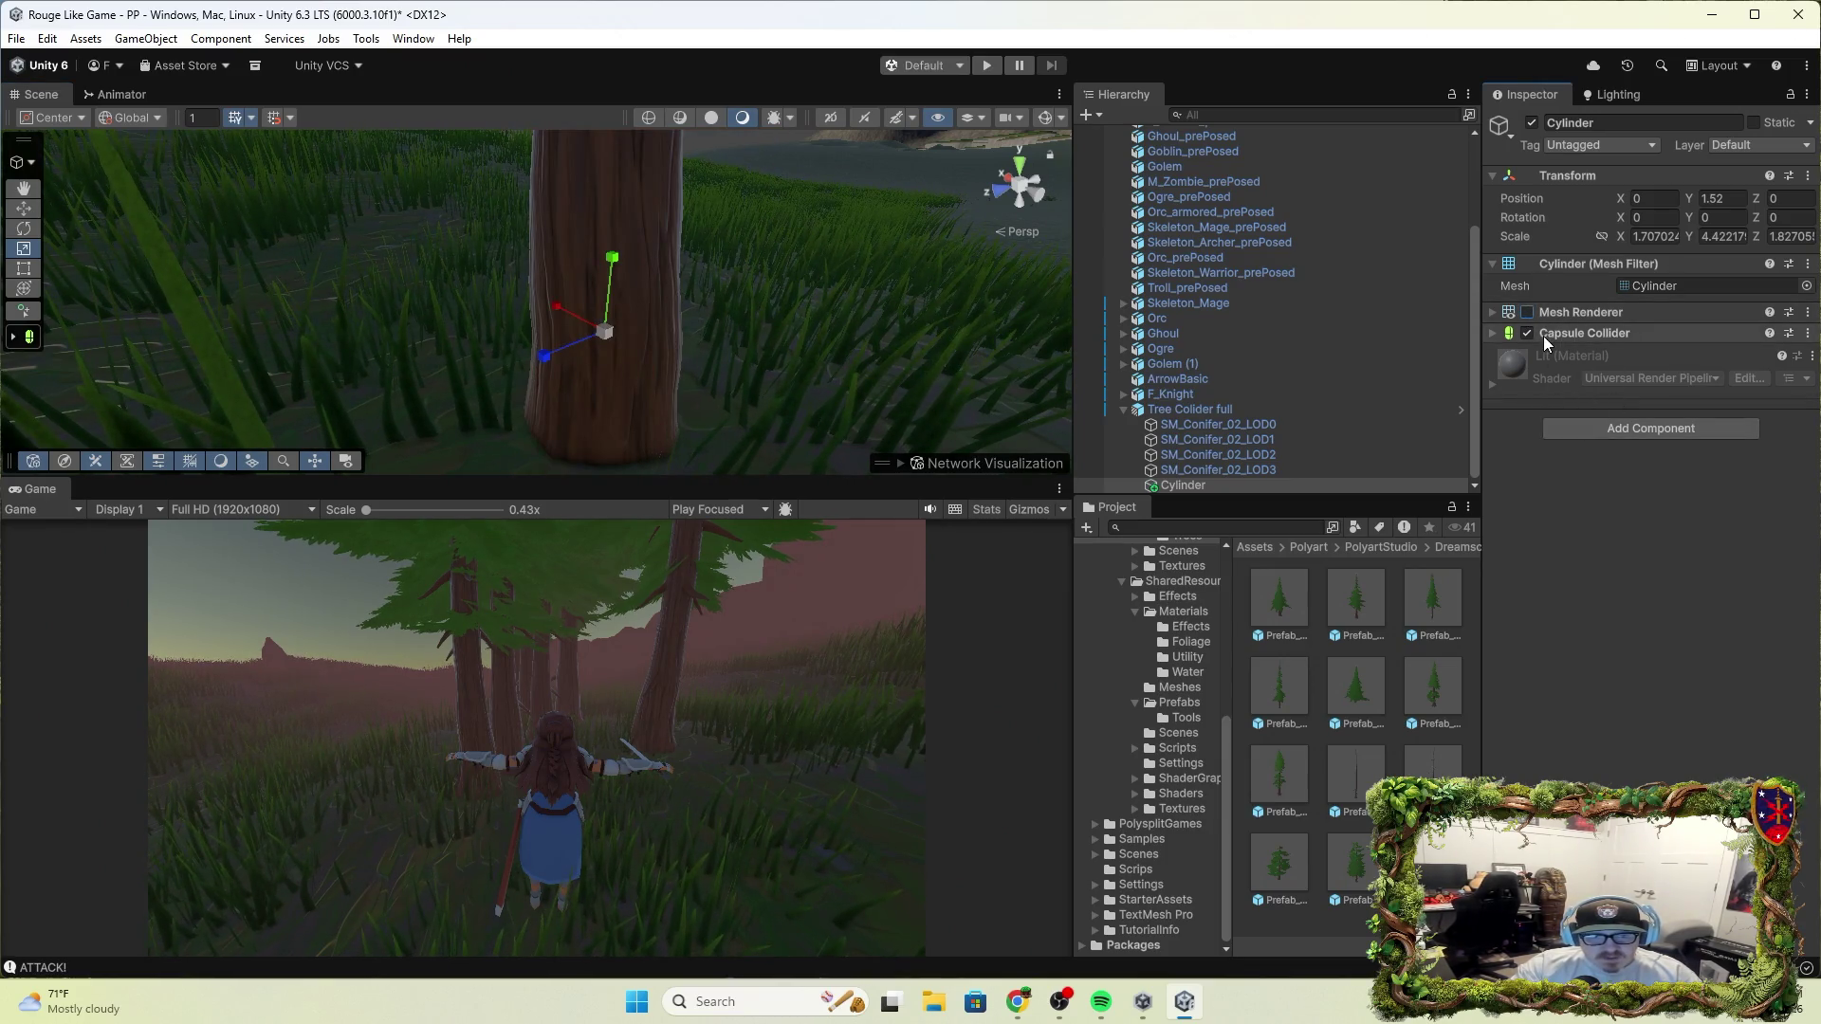
click(986, 65)
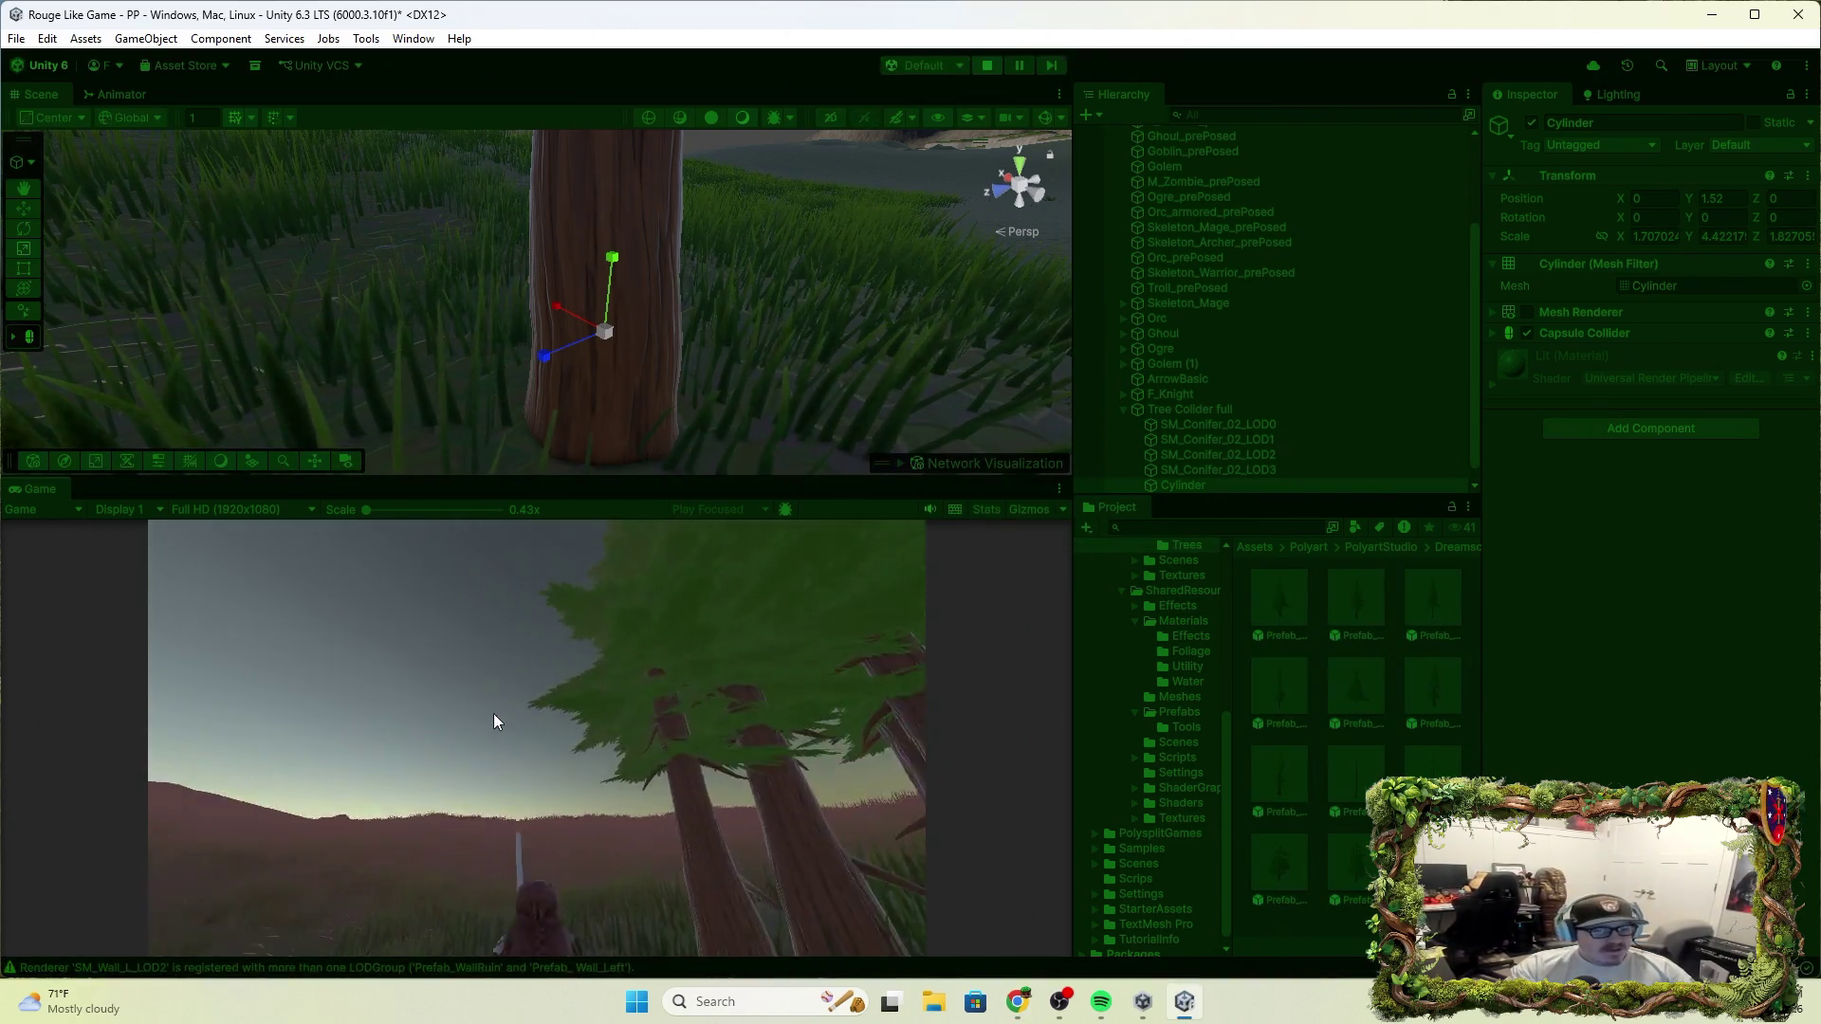
Run the character toward the tree with W, attack once, then stop Play mode
key(w)
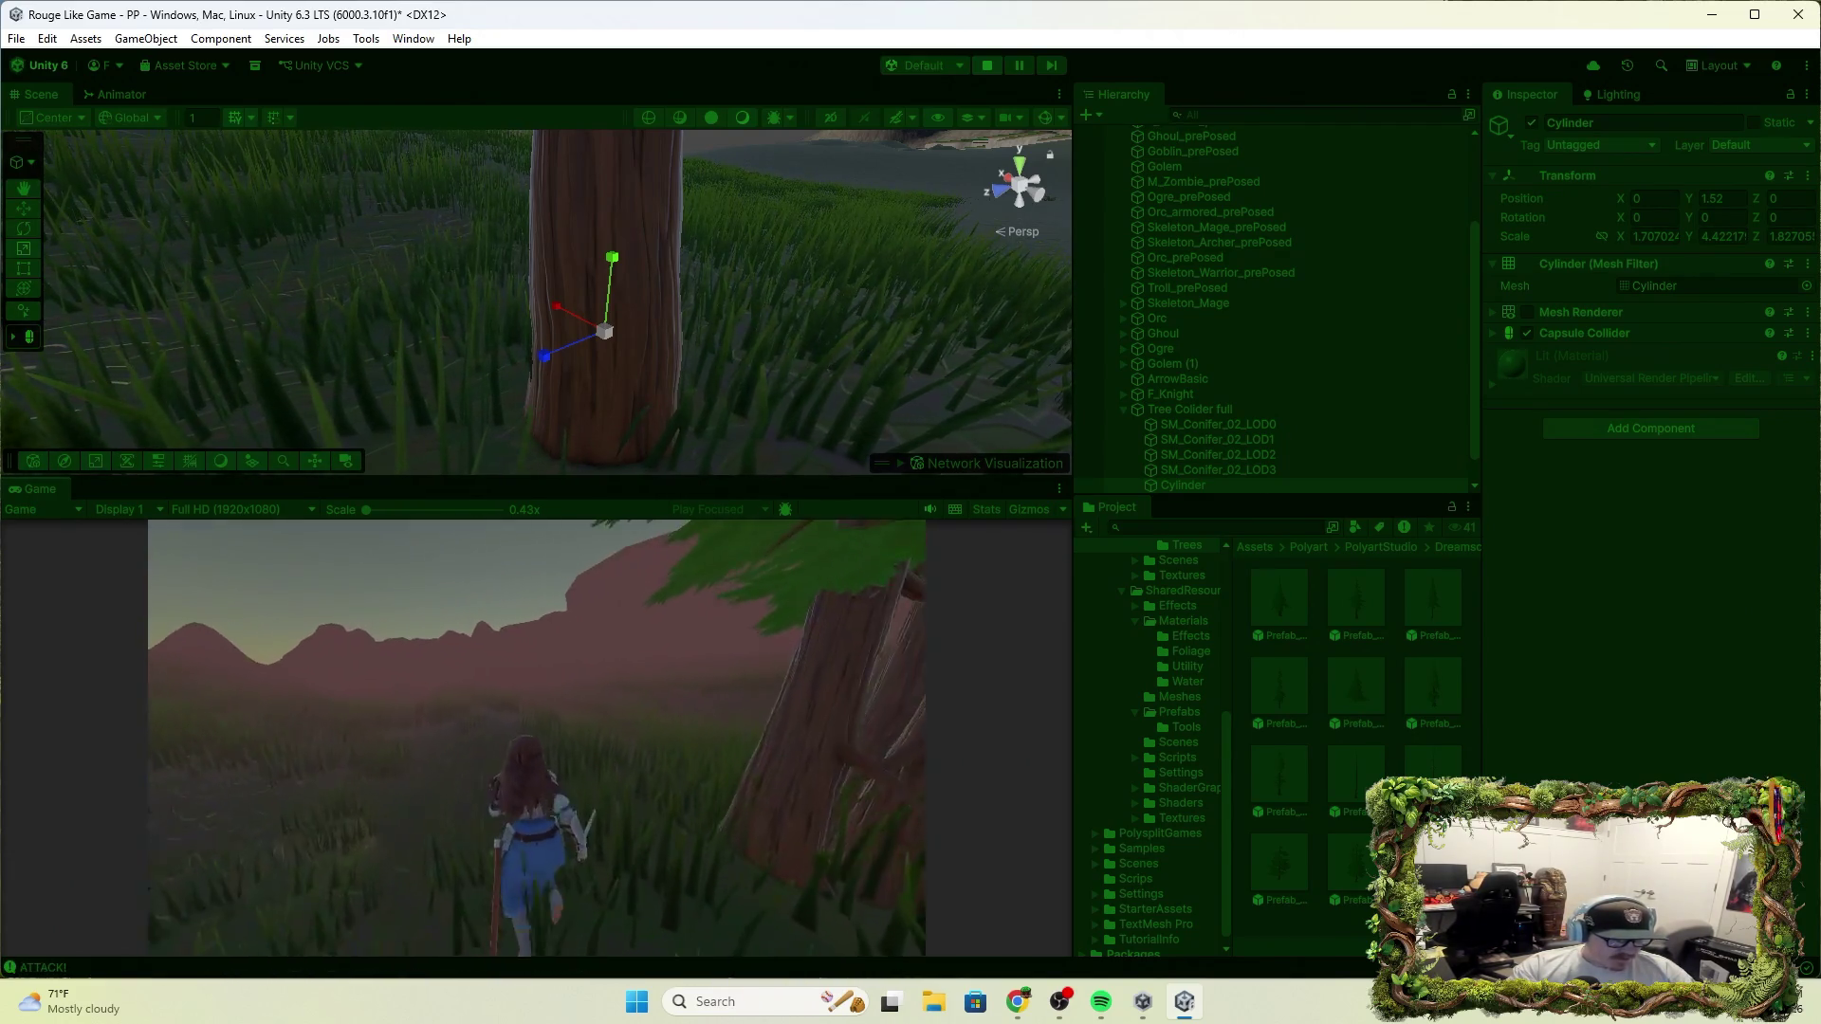
click(537, 738)
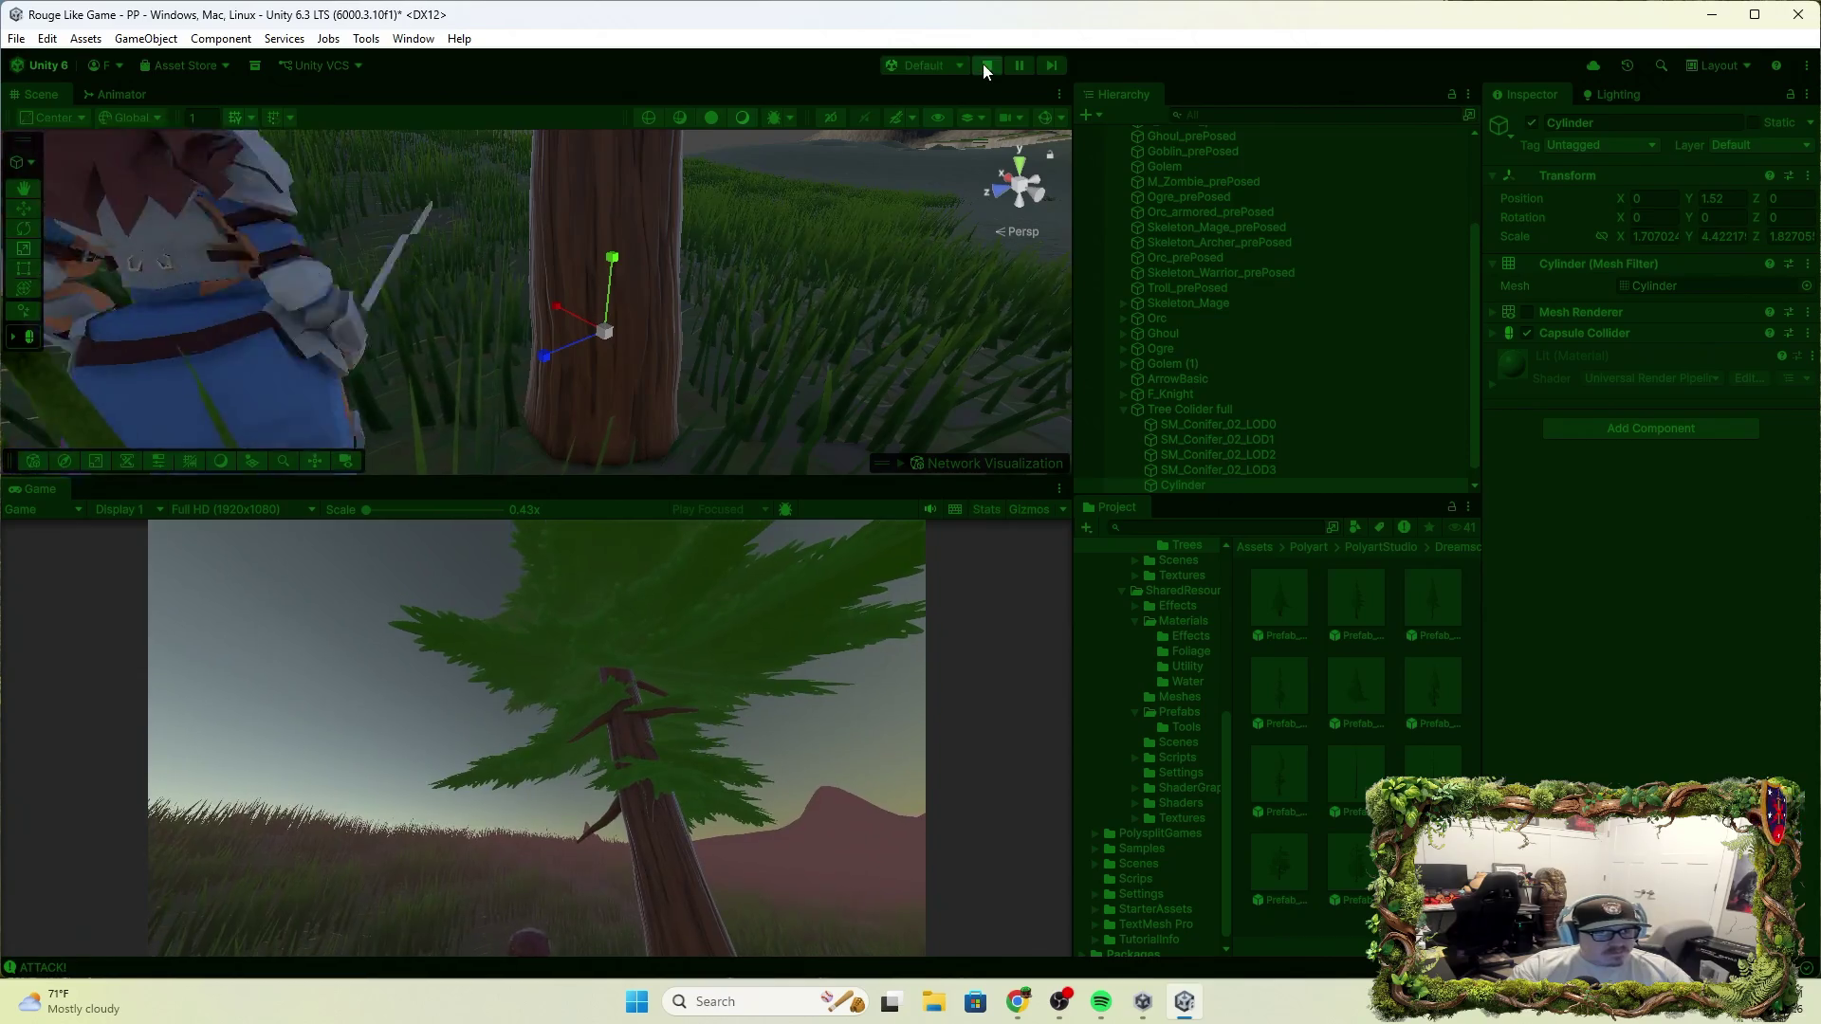
click(985, 65)
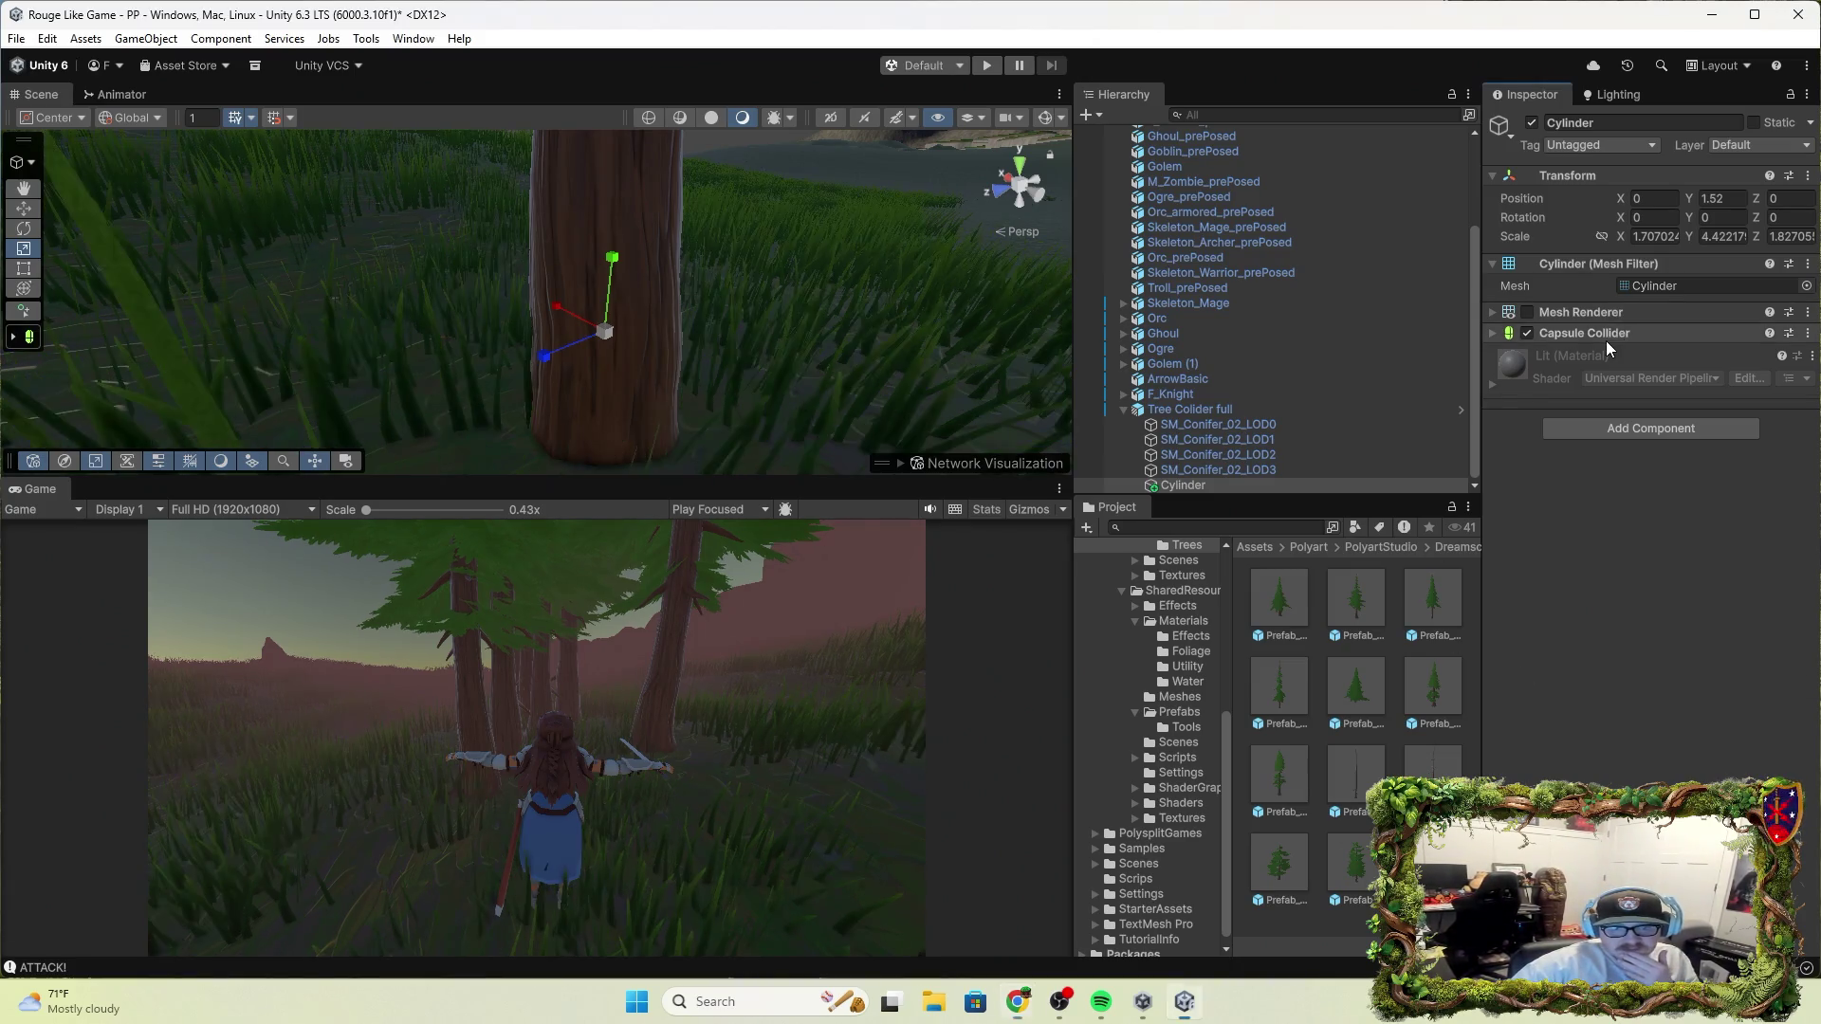
Turn on Edit Collider for the Cylinder's Capsule Collider and frame it up close
click(1498, 333)
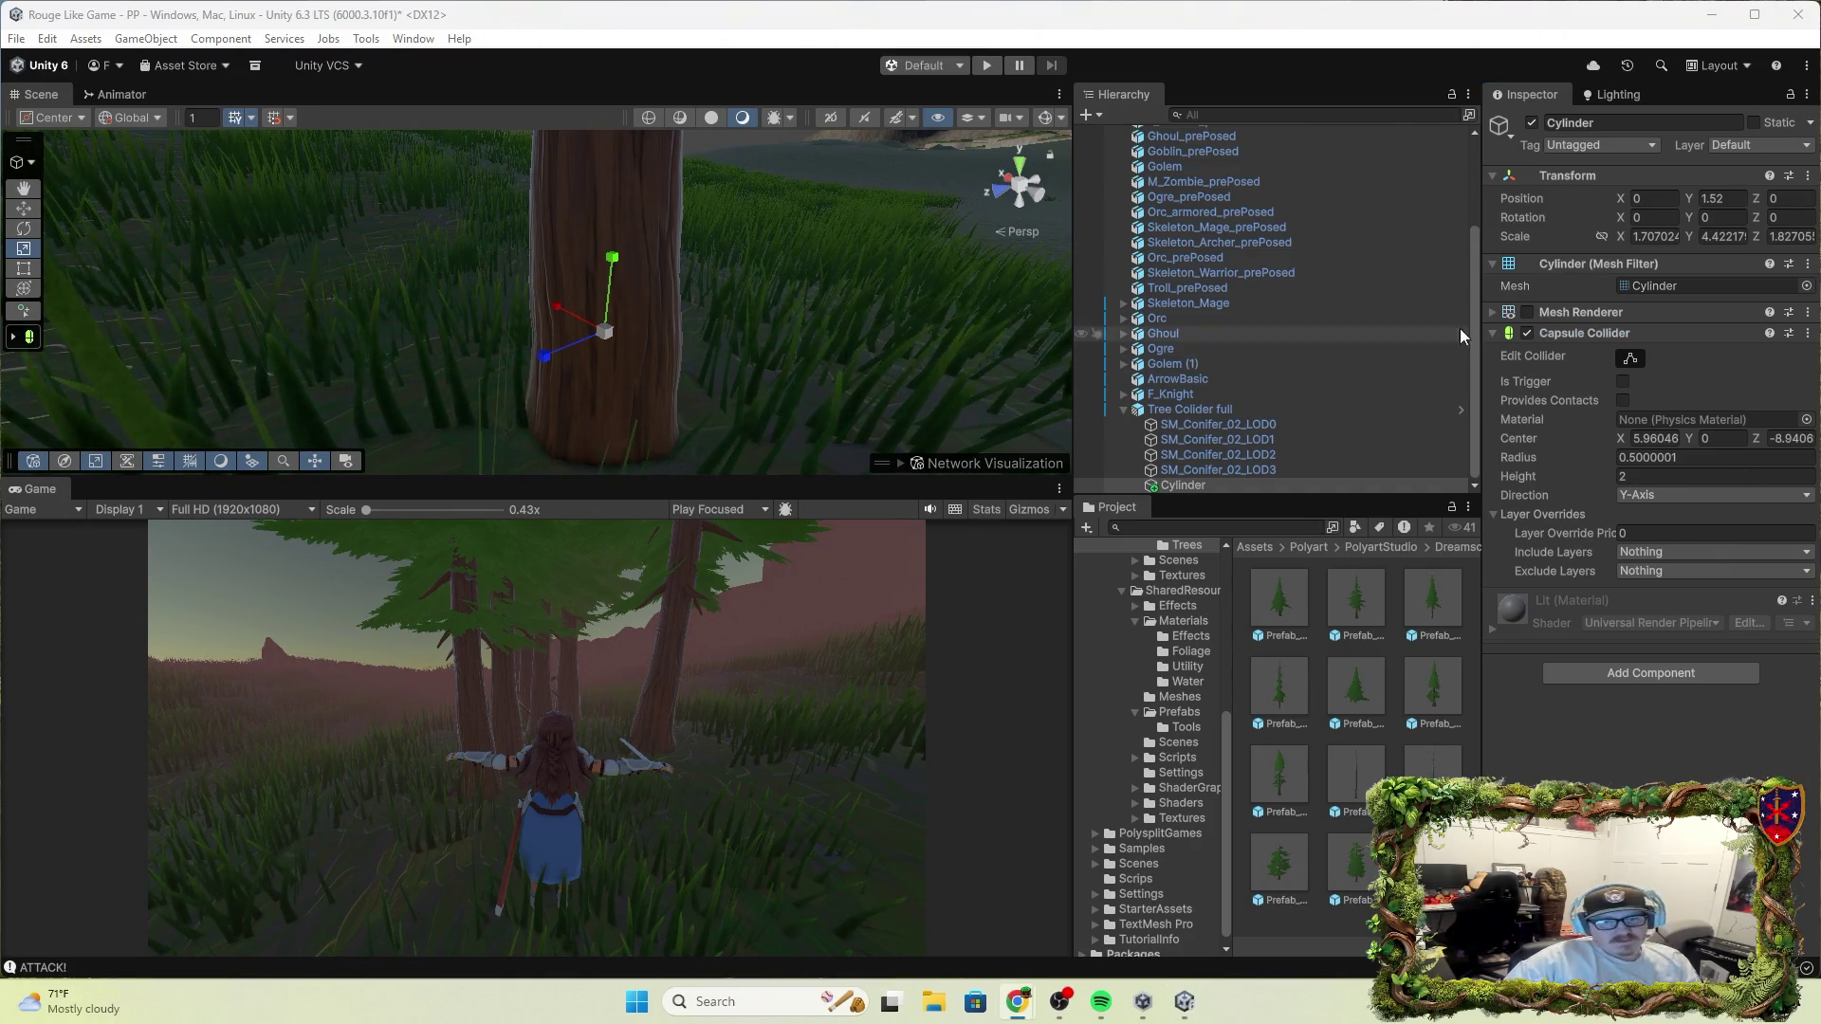
click(1630, 358)
mouse_move(784, 276)
mouse_down()
mouse_move(811, 142)
mouse_move(664, 368)
mouse_move(608, 414)
mouse_move(693, 237)
mouse_up()
key(f)
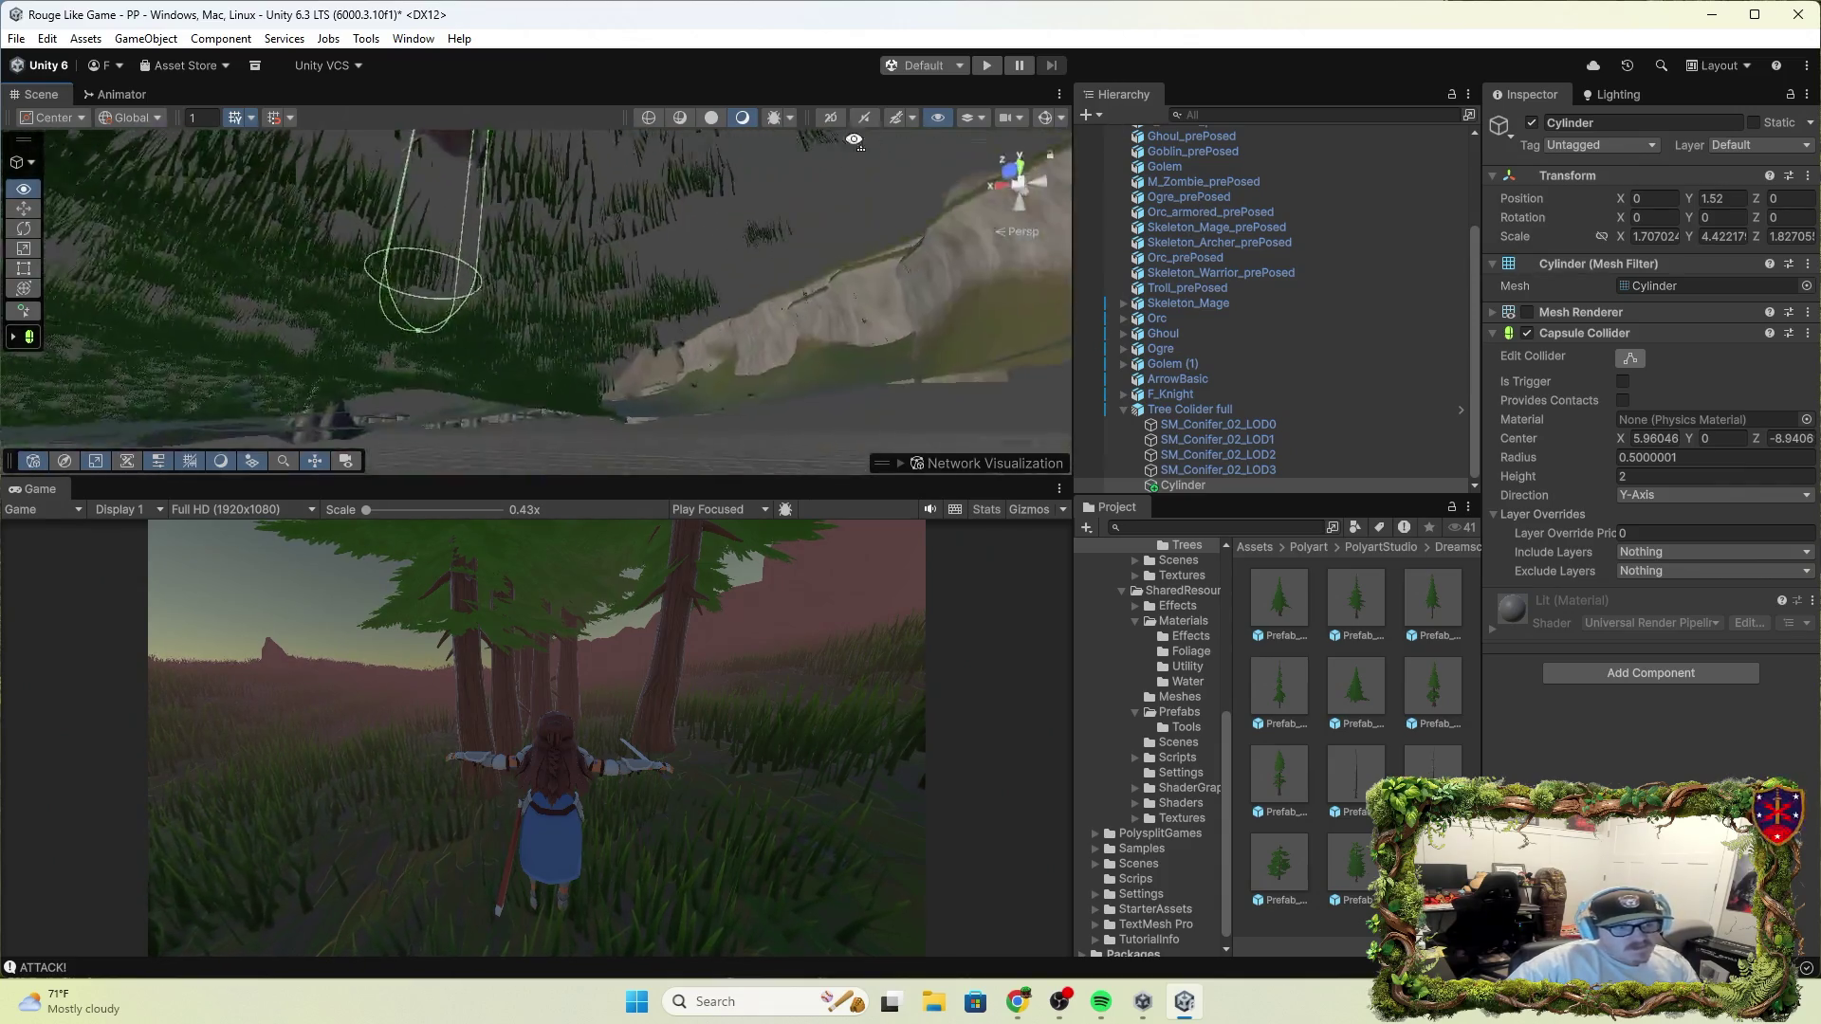
drag(873, 190, 925, 596)
drag(994, 918, 660, 474)
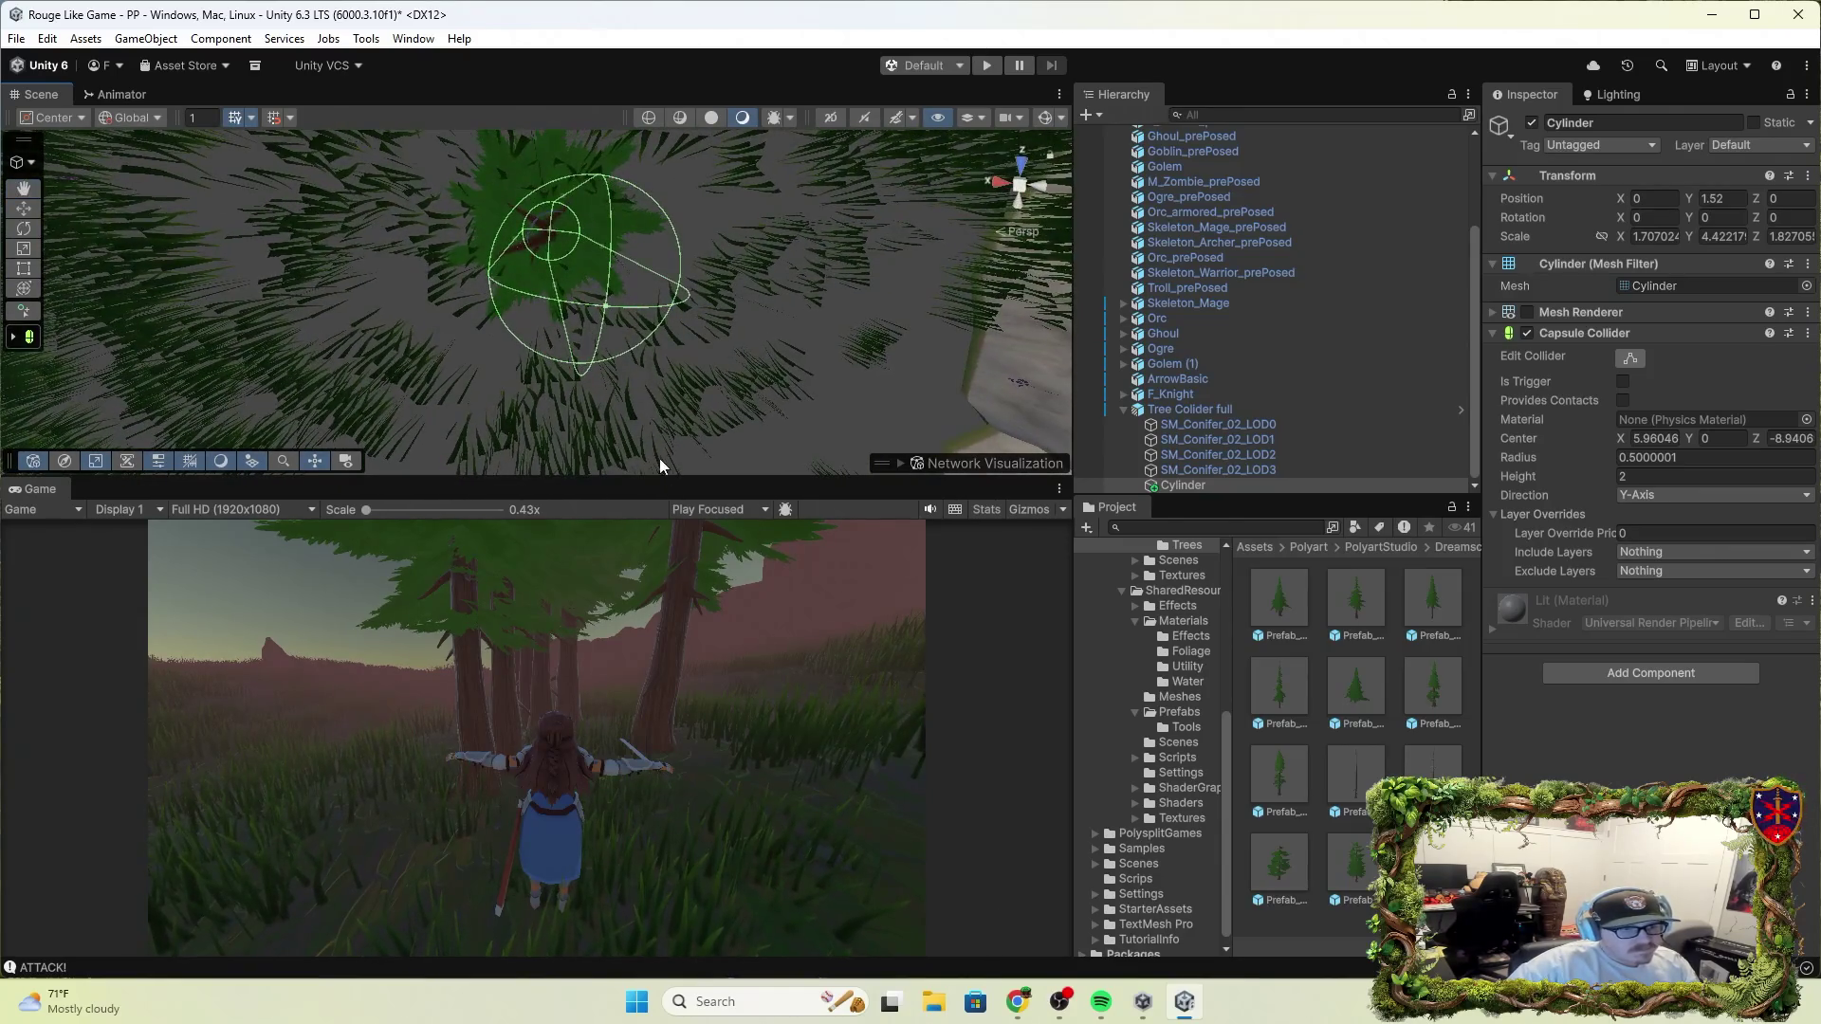
Drag the collider handles to reduce its Height to about 1.42 at the trunk base
mouse_move(615, 306)
mouse_down()
mouse_move(561, 341)
mouse_move(601, 353)
mouse_move(636, 274)
mouse_move(779, 366)
mouse_up()
drag(663, 322, 735, 474)
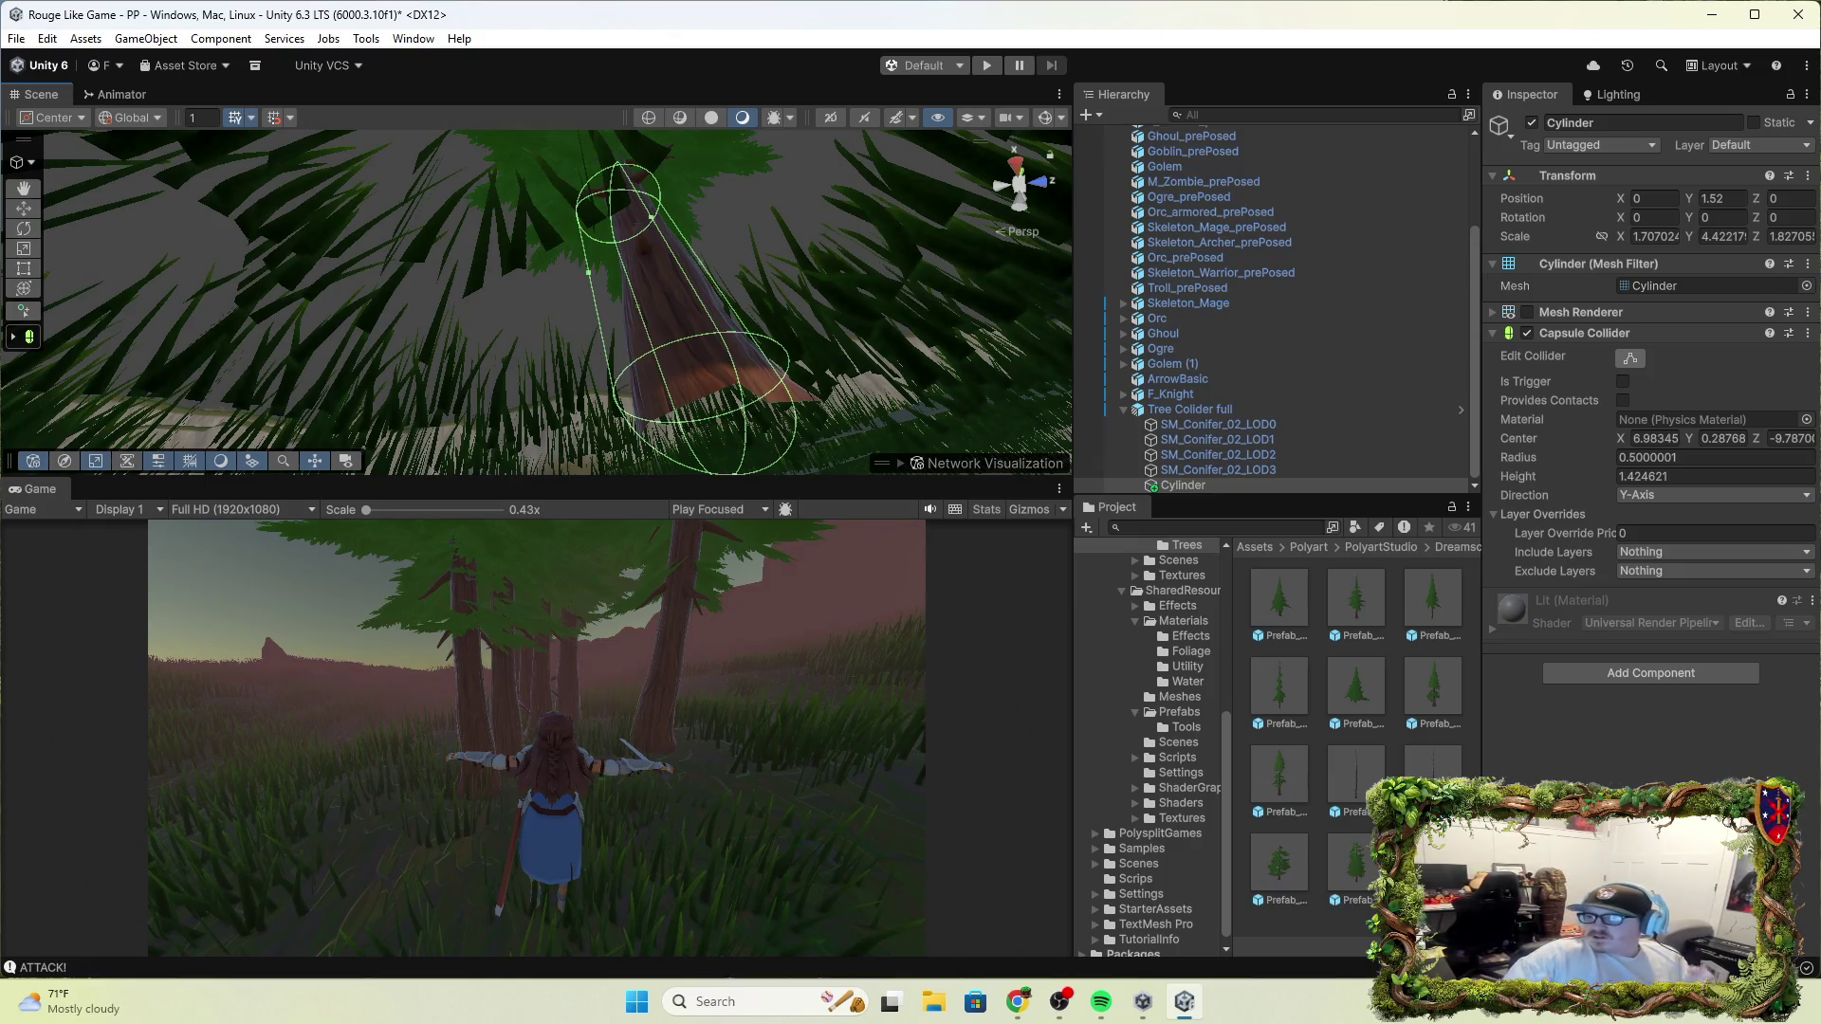
key(alt+Tab)
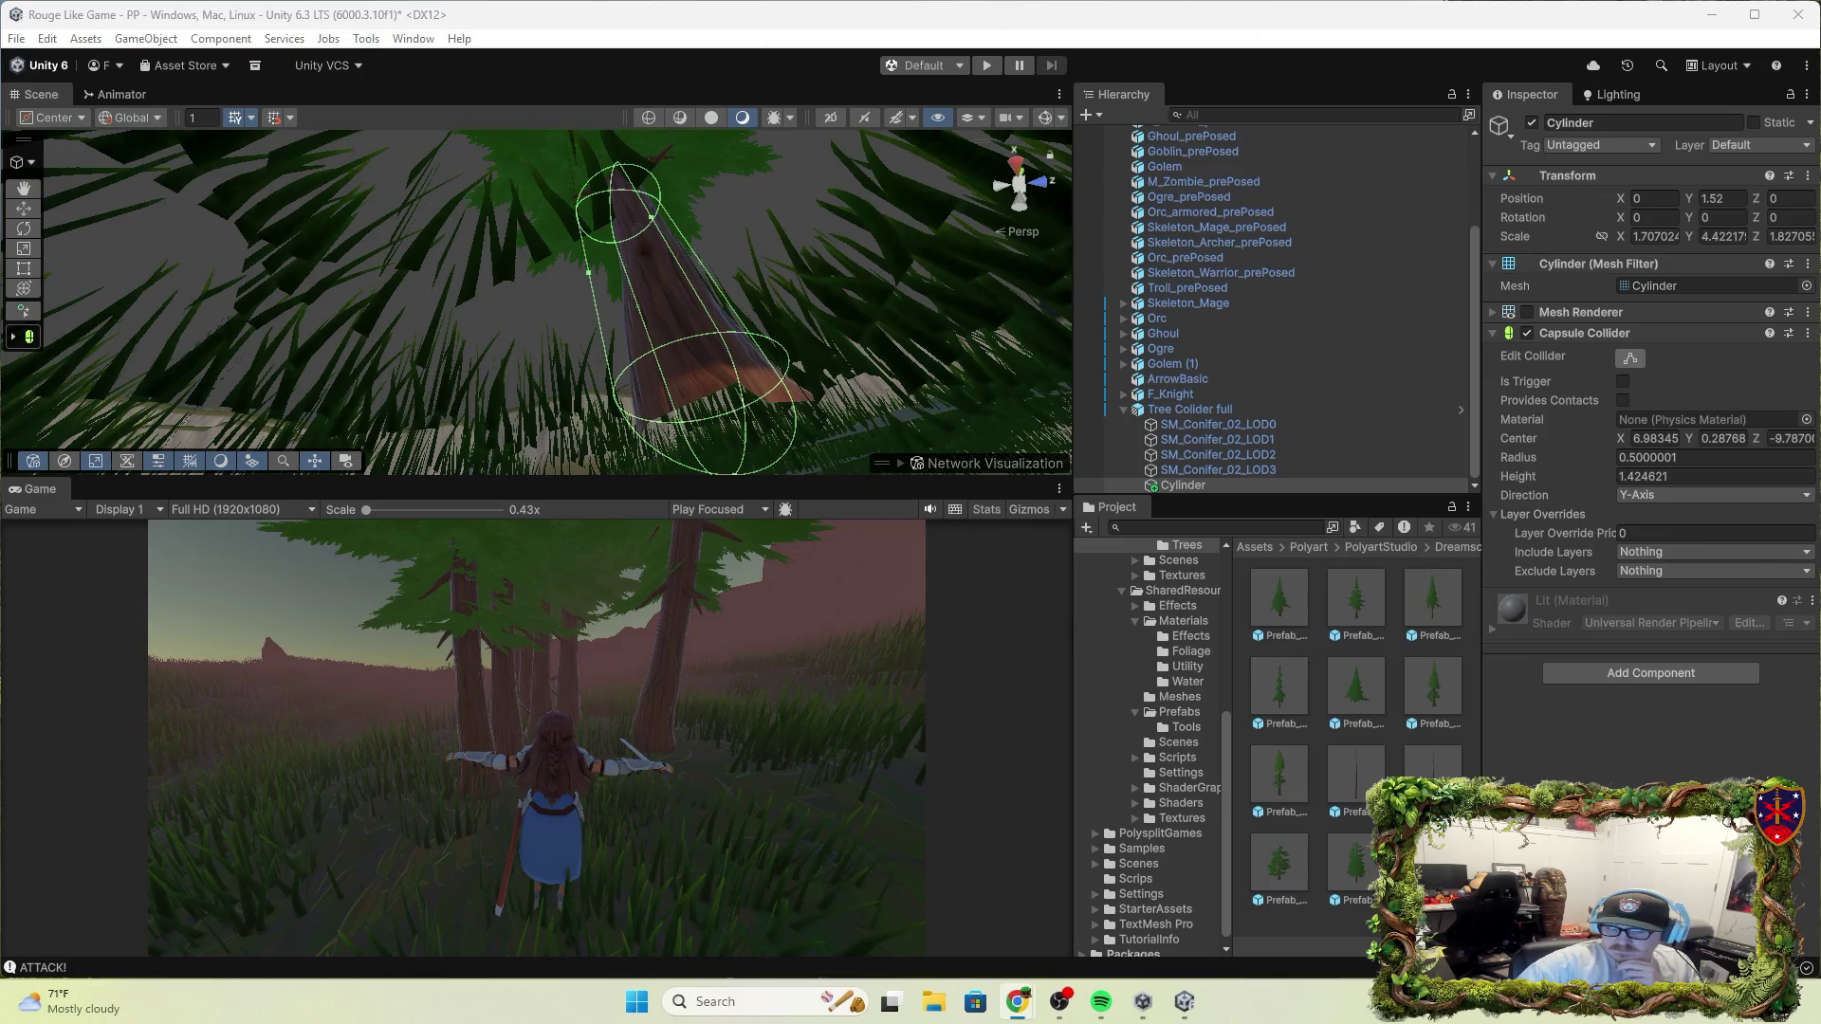
Save the tree as a prefab variant, then delete that variant asset
click(1121, 410)
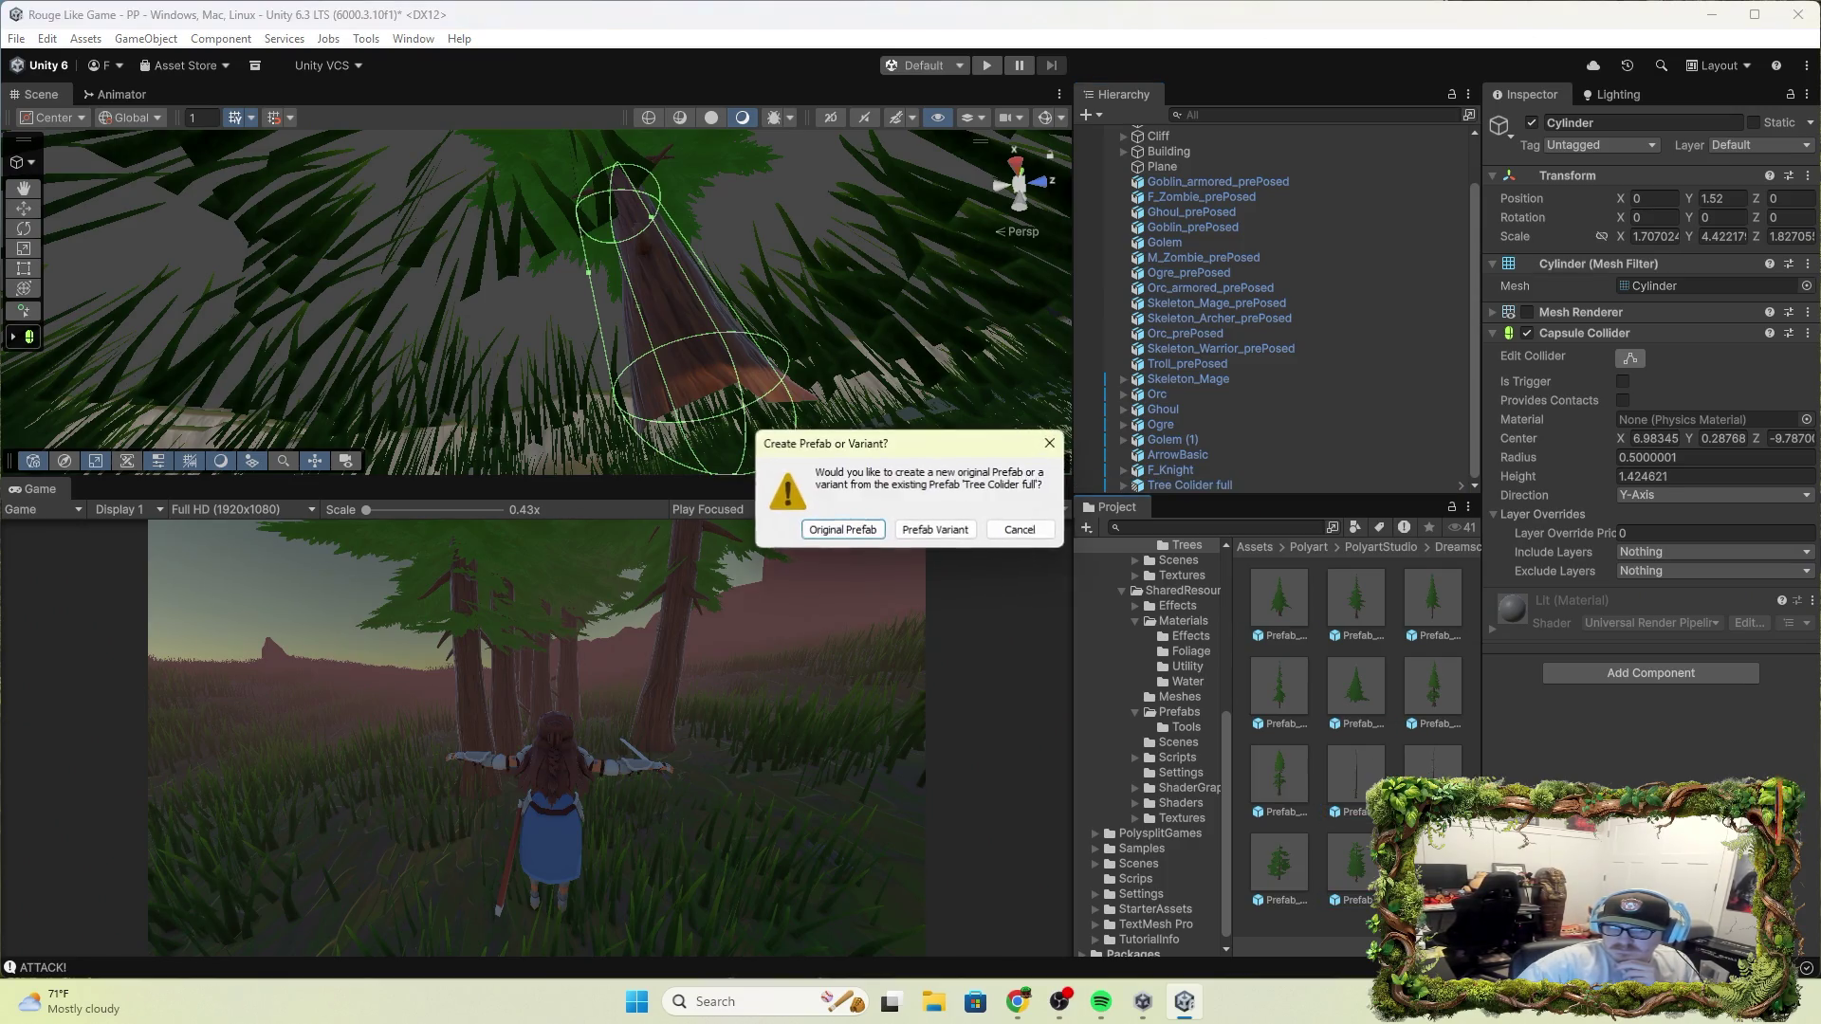
click(835, 537)
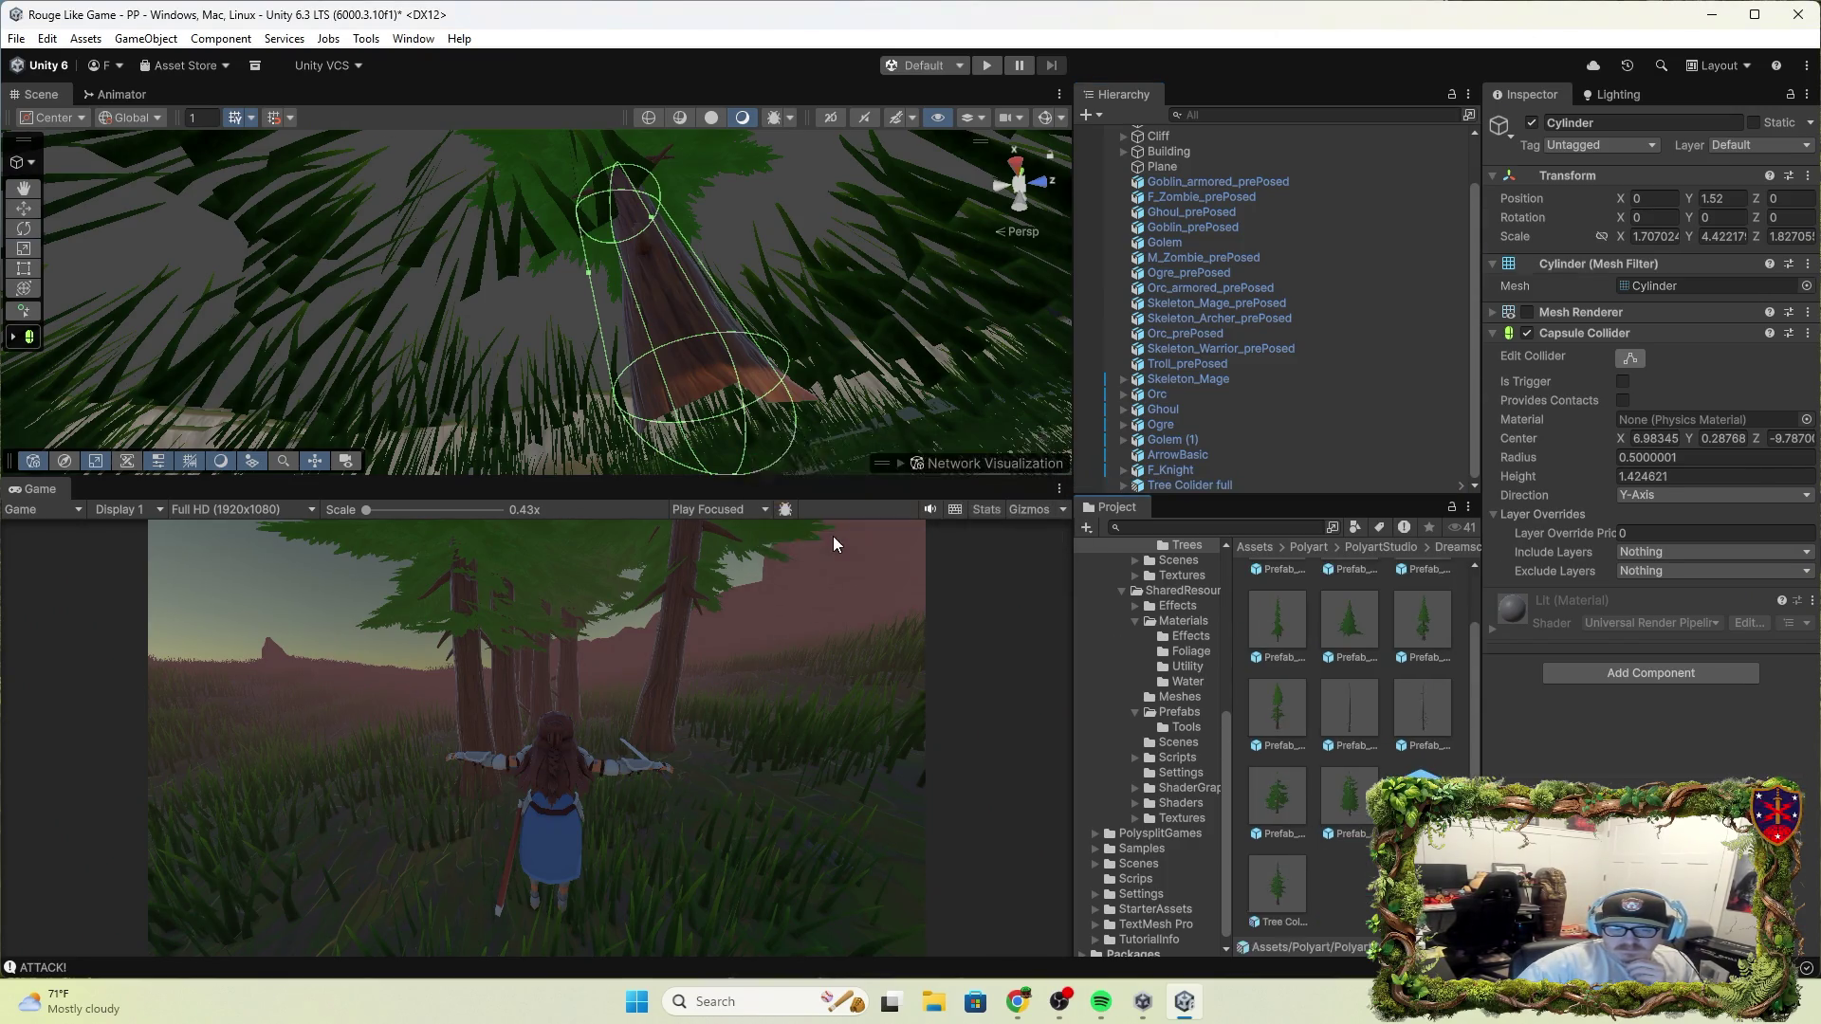
right_click(1287, 877)
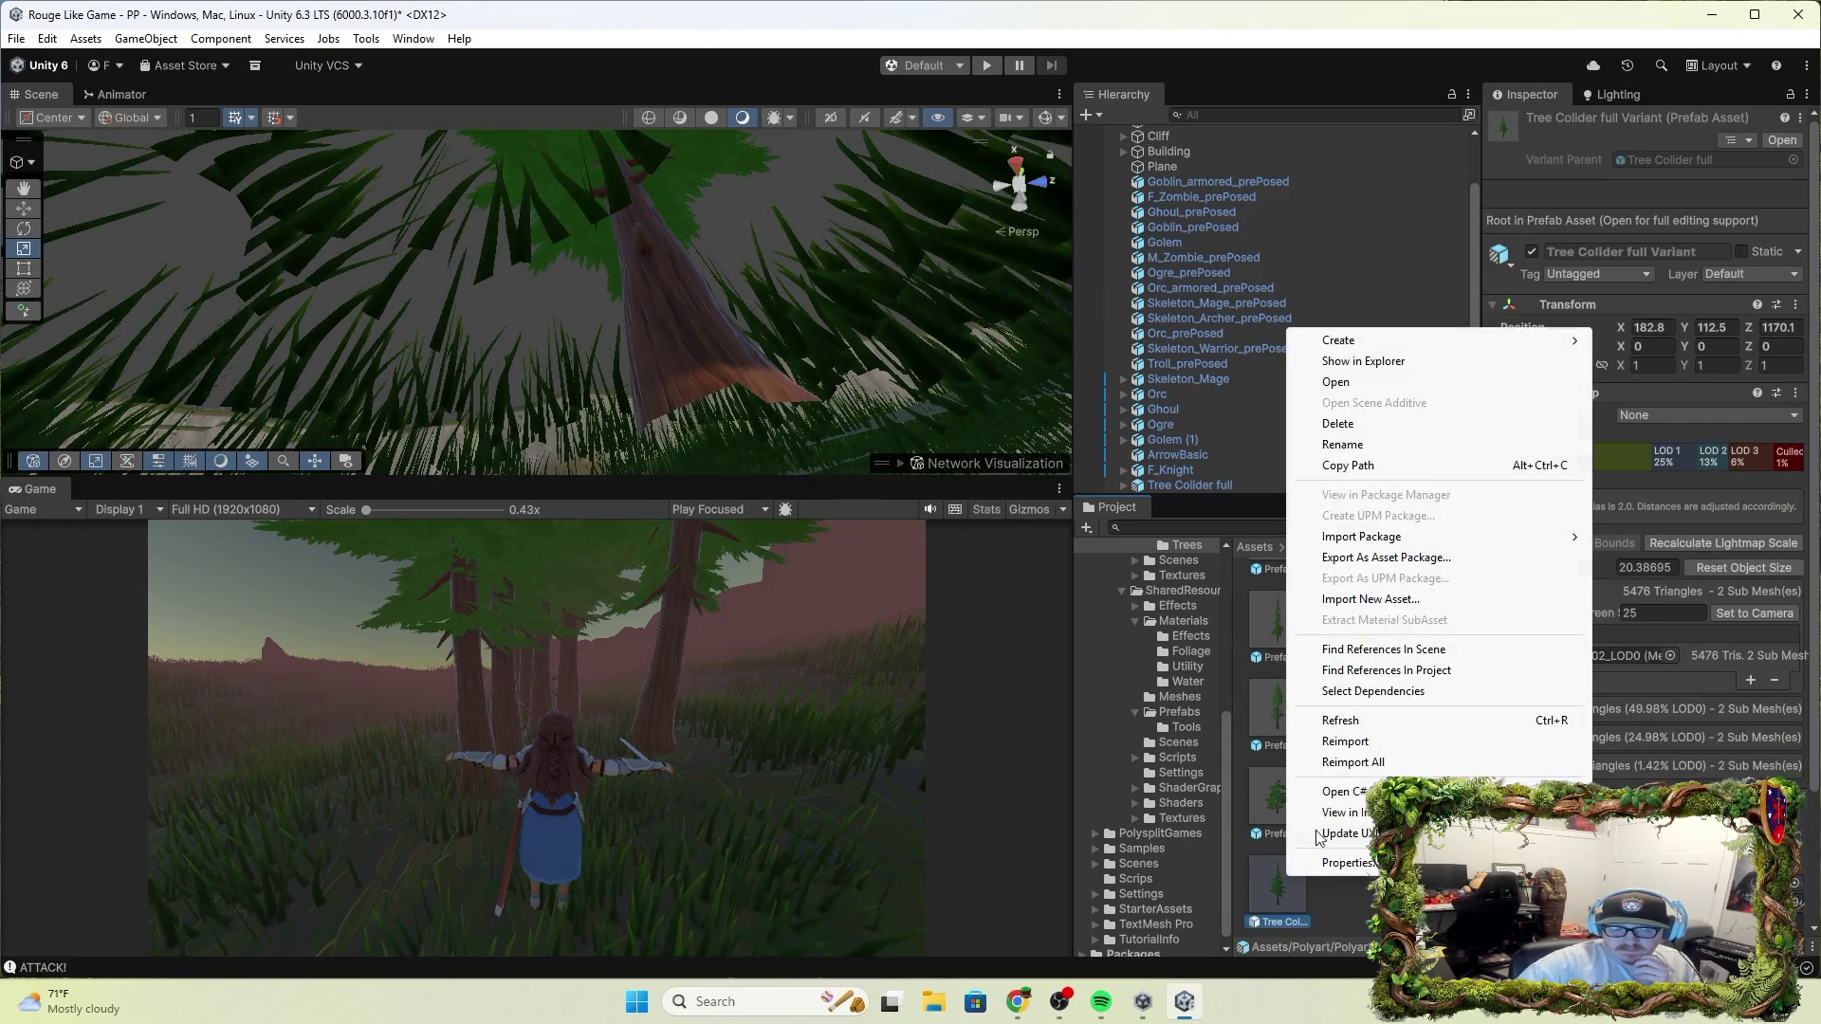
click(1363, 424)
click(1003, 542)
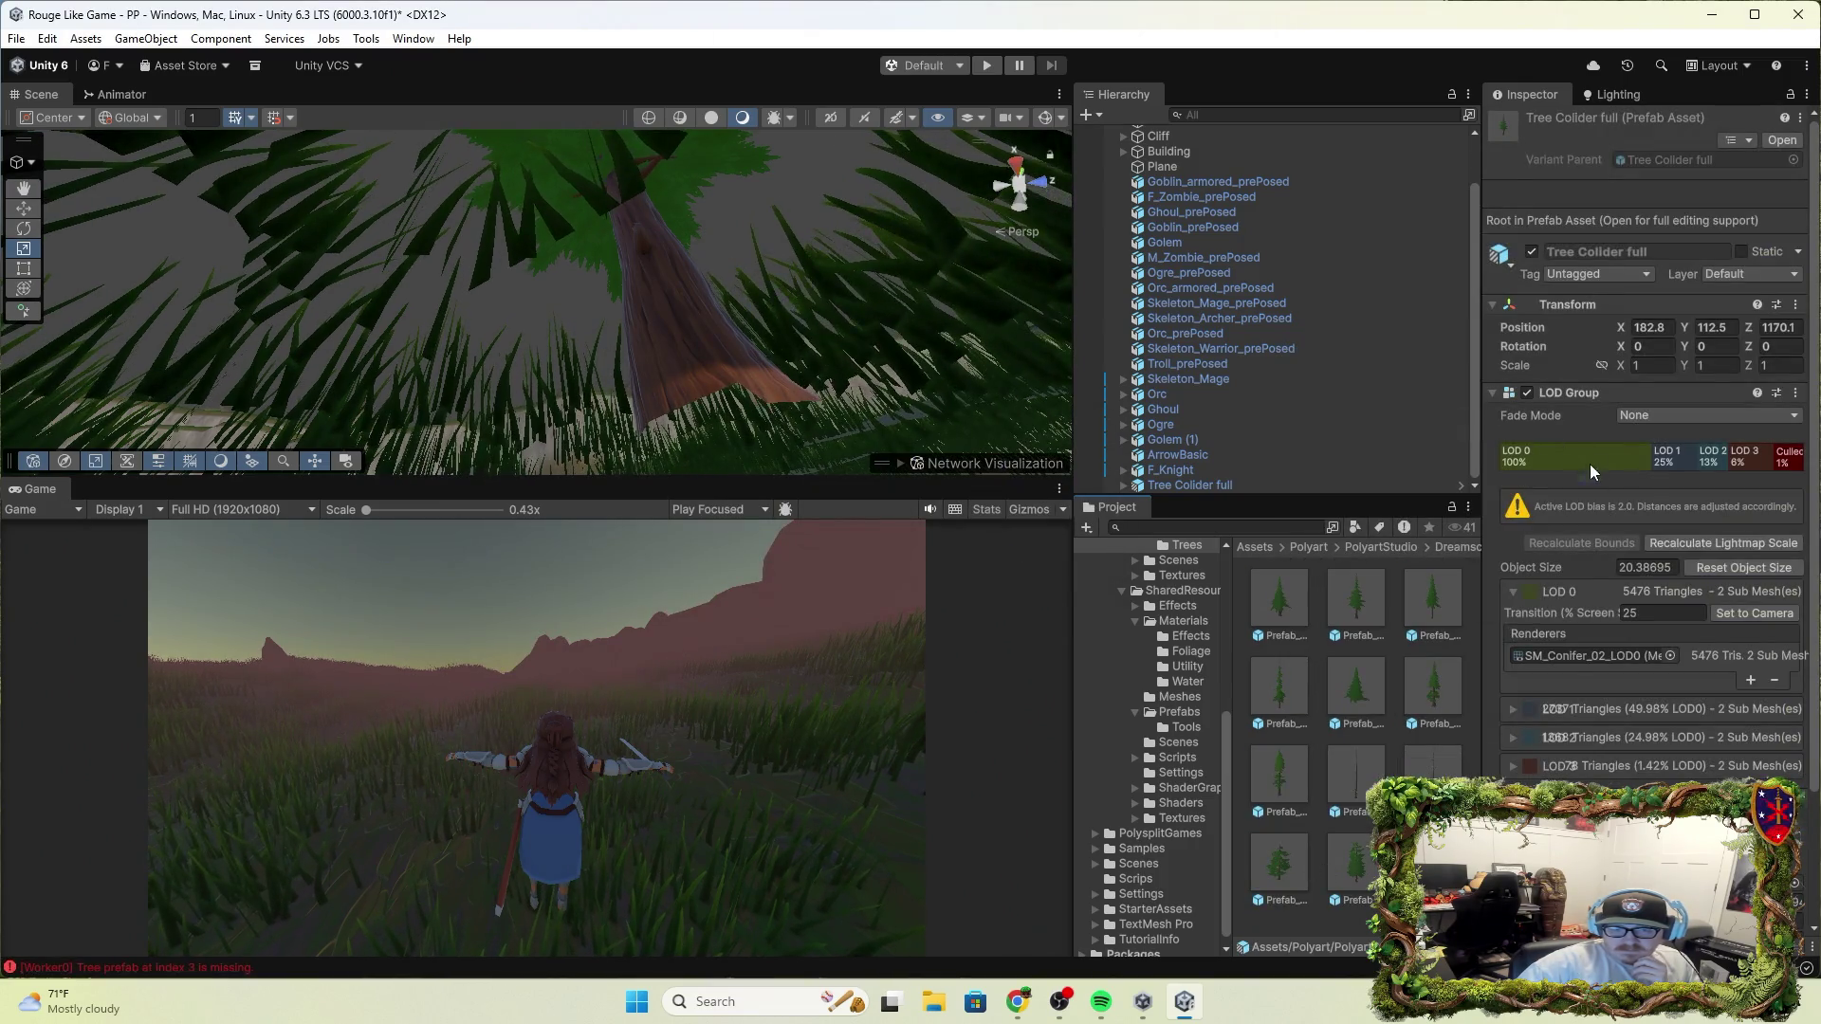
Delete the old Tree Colider full prefab asset from the Project window
scroll(1640, 764, down, 3)
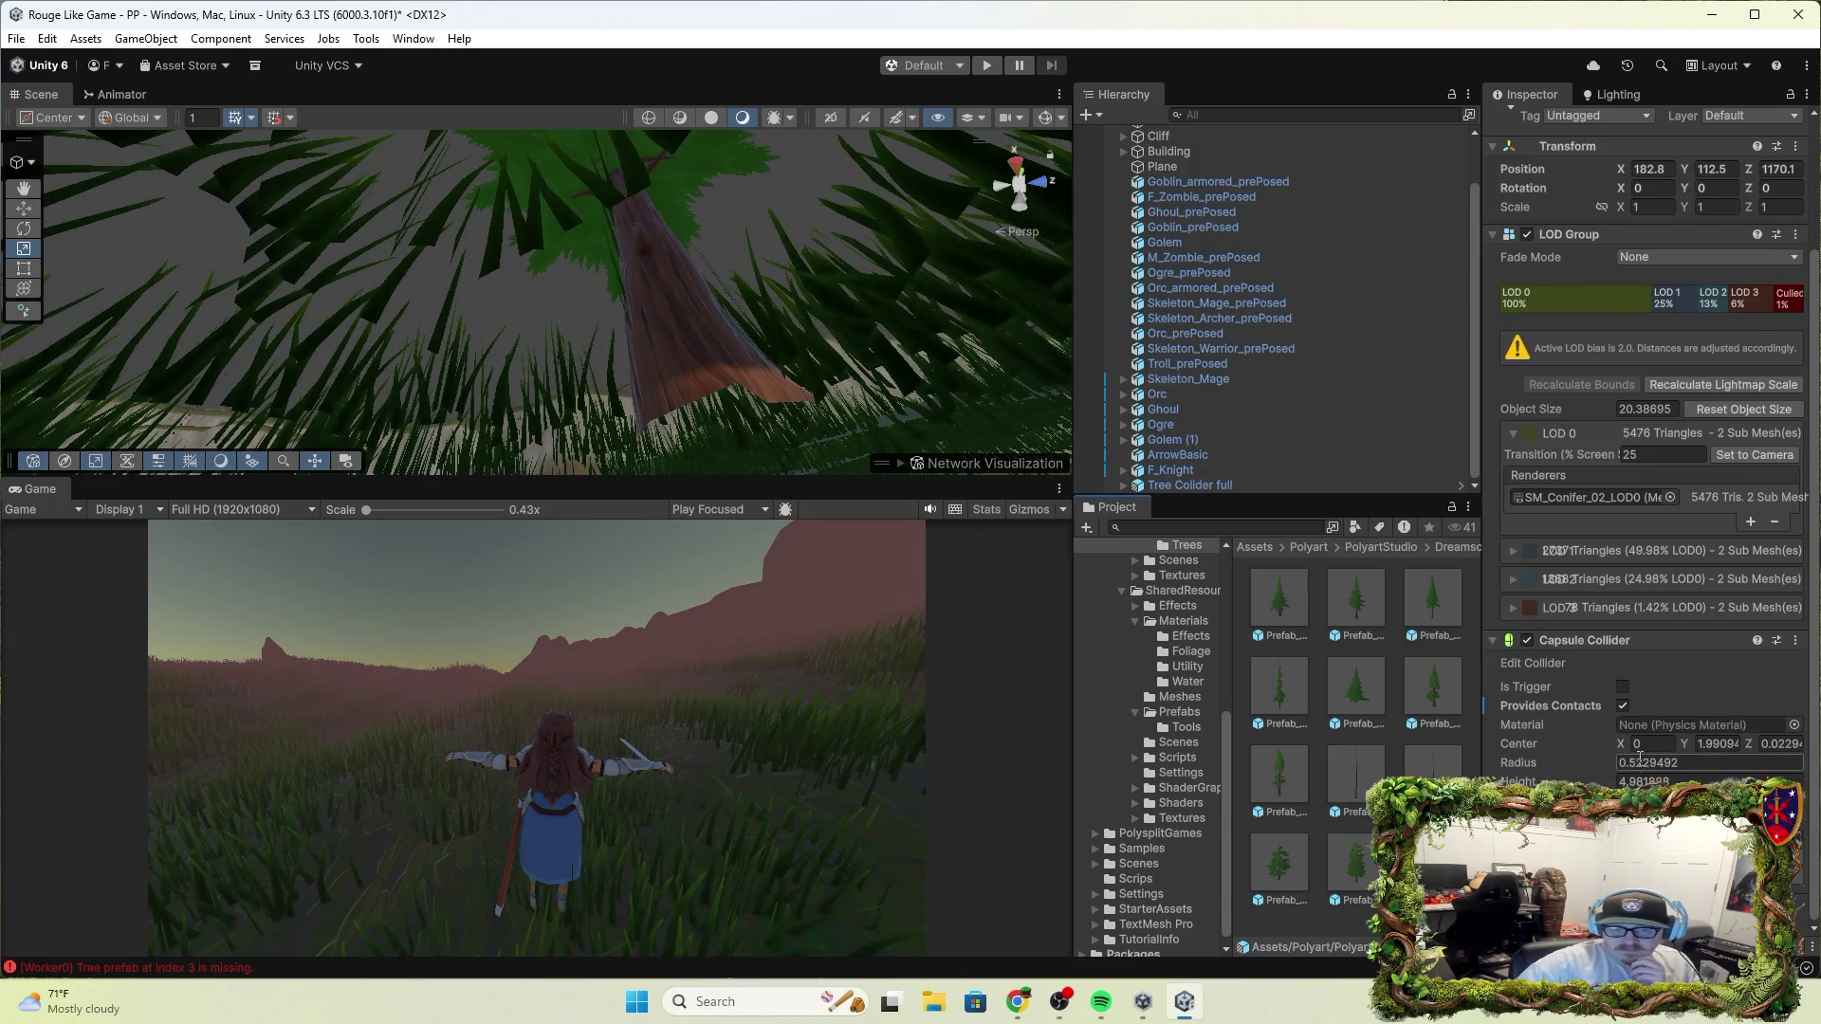
scroll(1640, 758, up, 3)
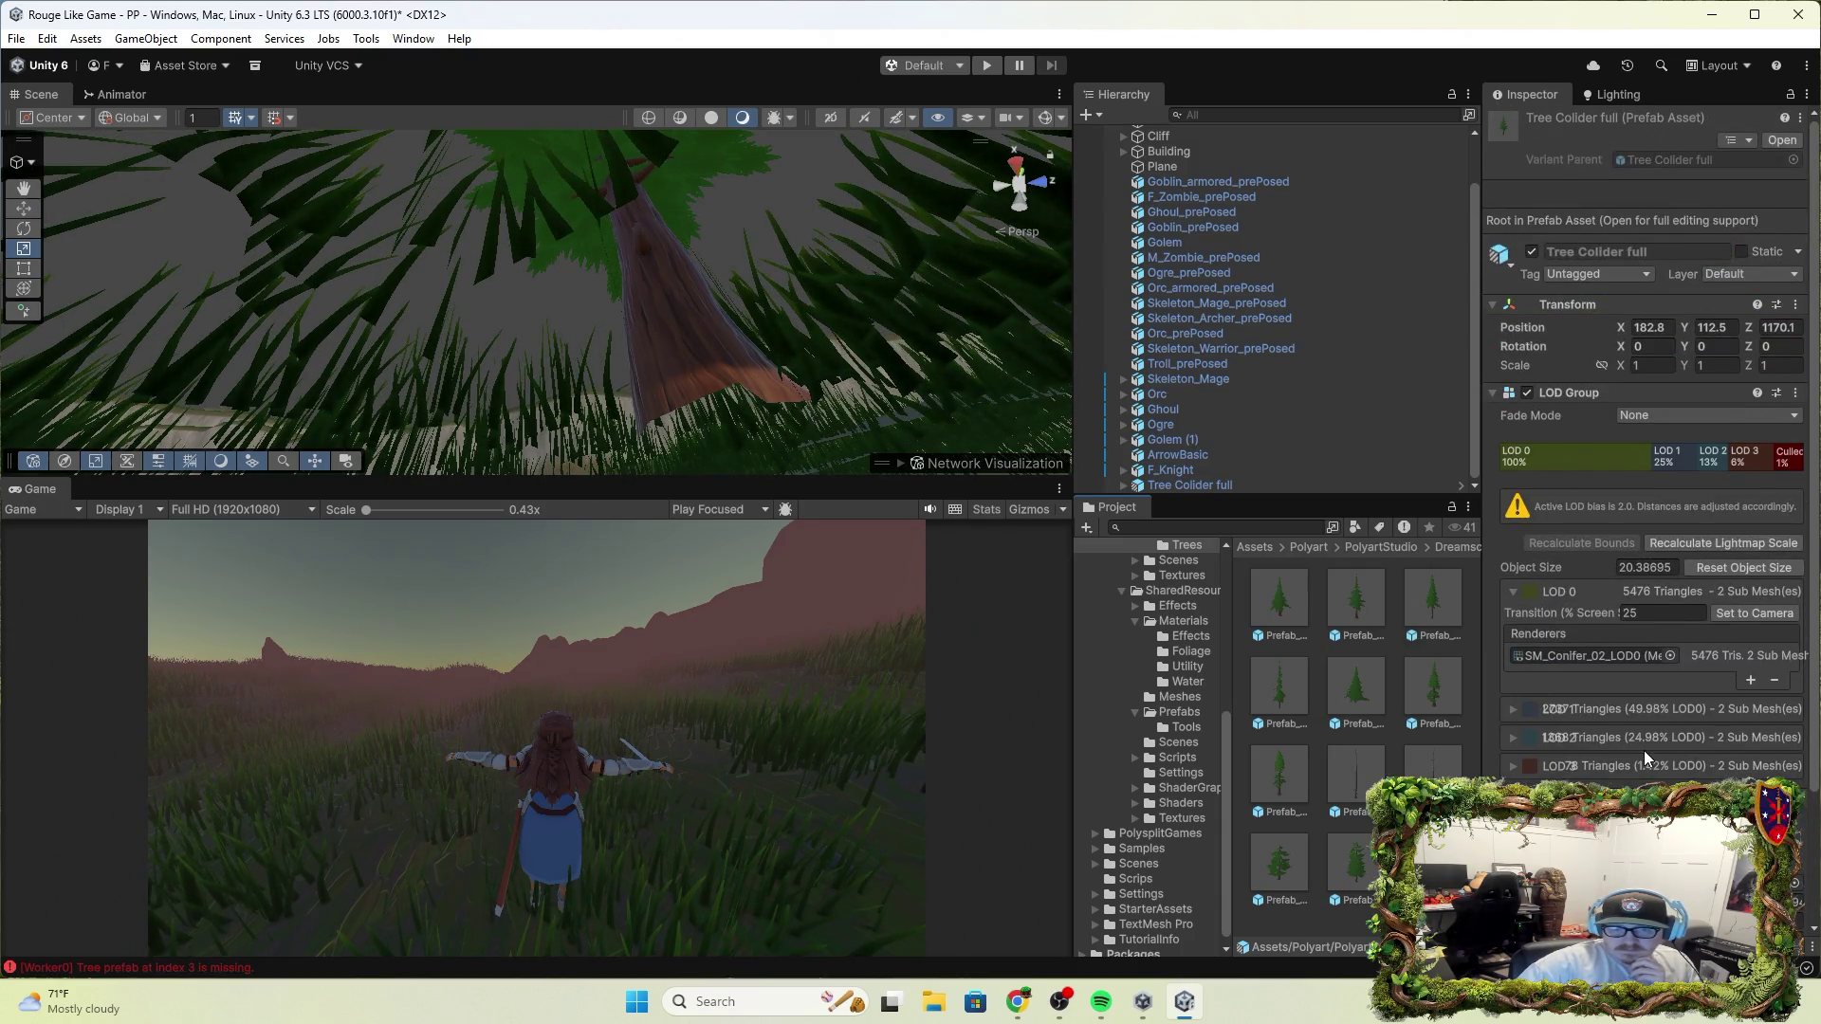
click(1158, 486)
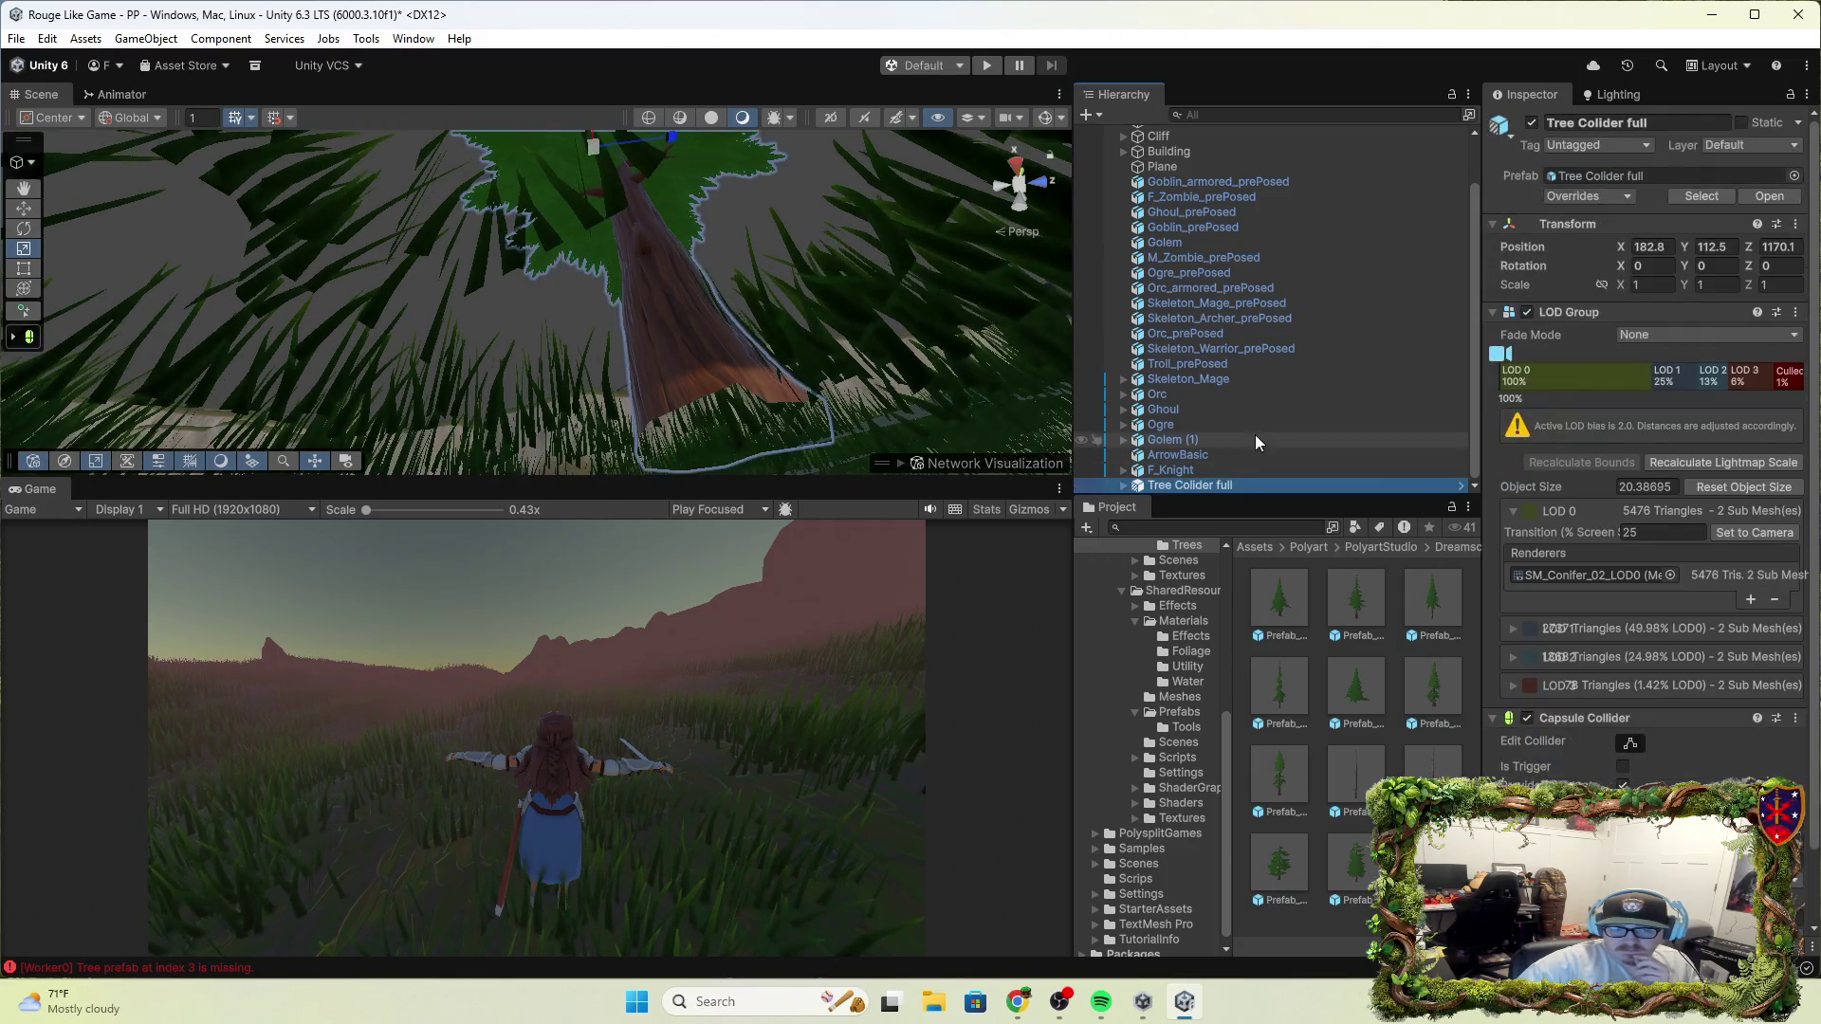
key(Right)
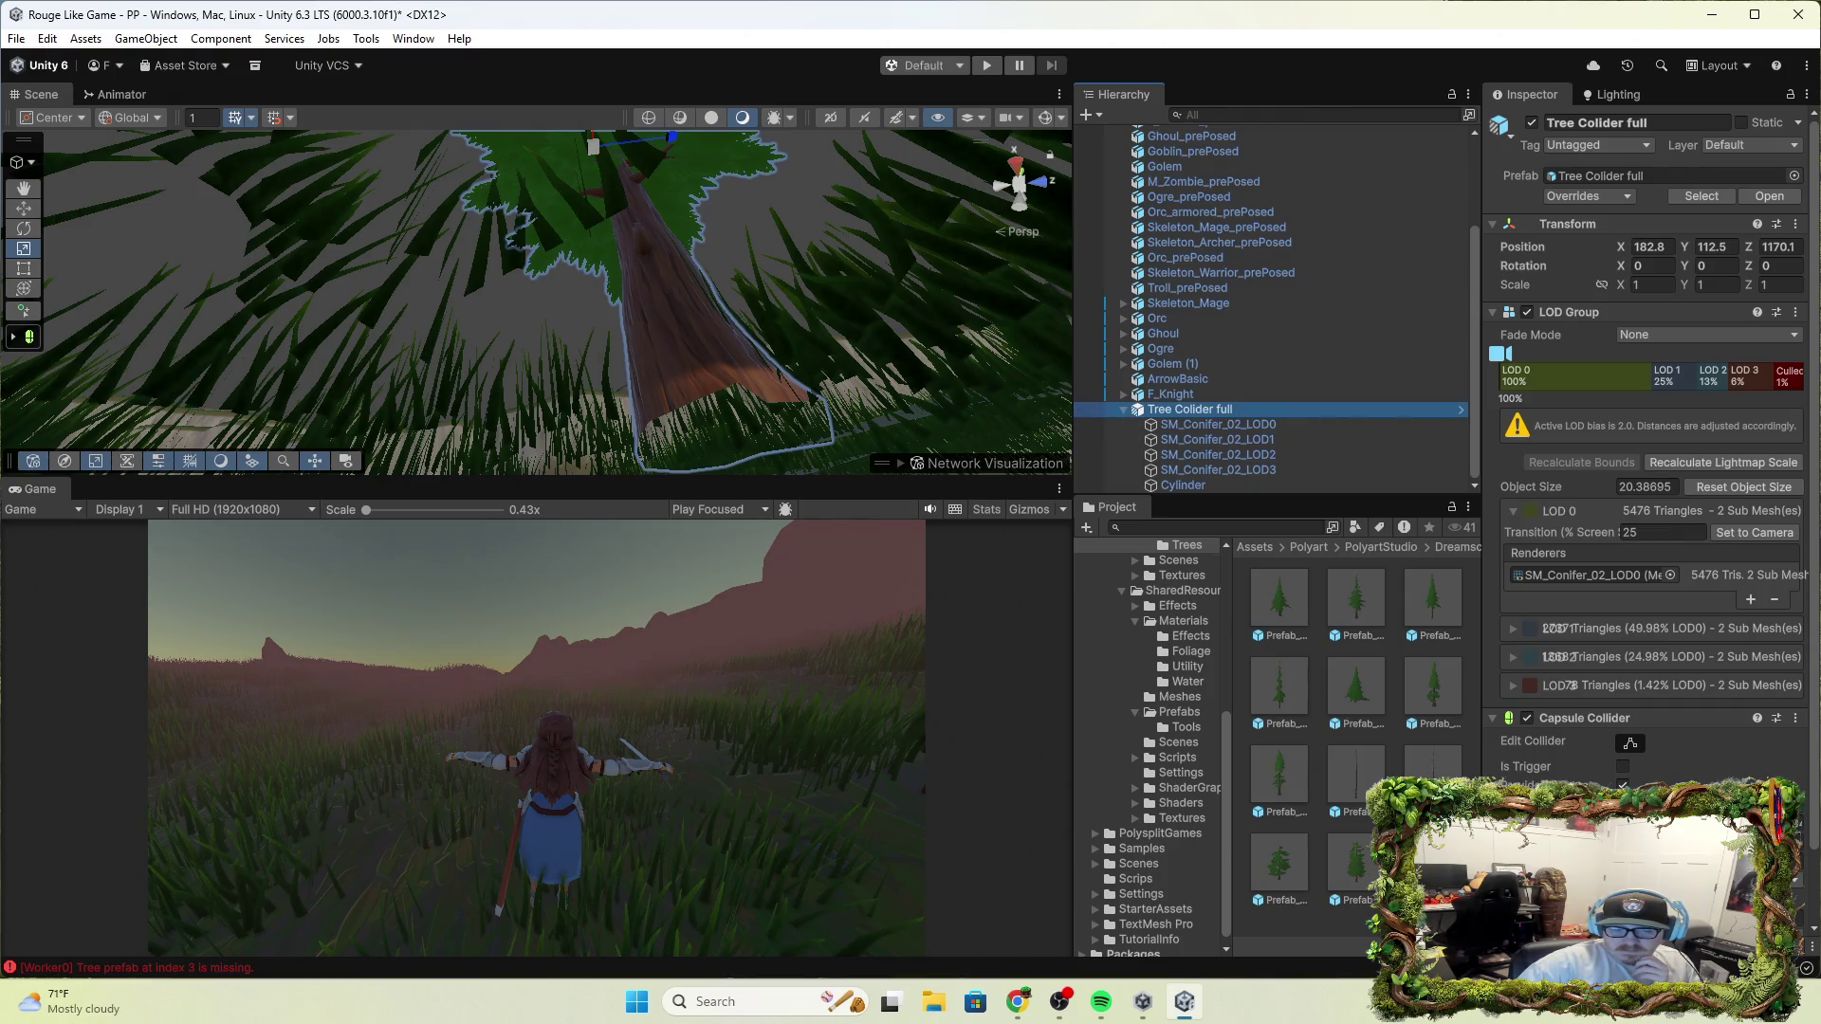
right_click(1428, 791)
click(1480, 407)
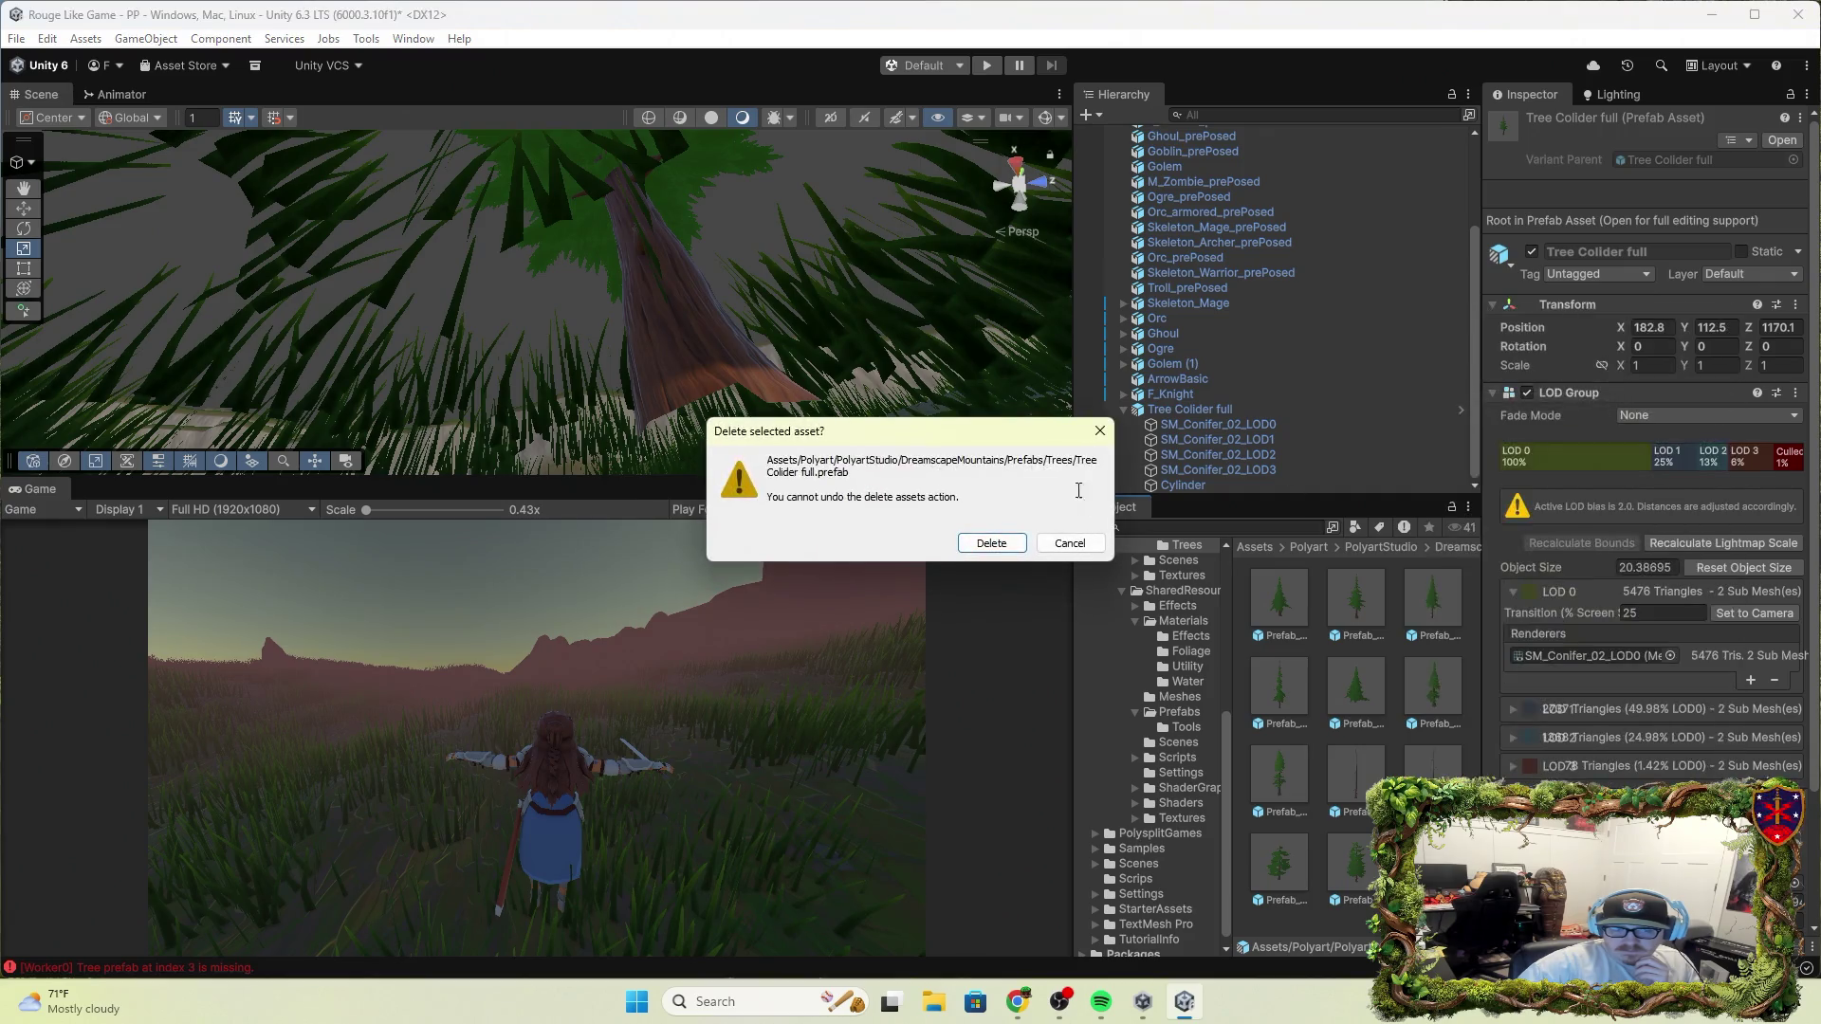
click(991, 543)
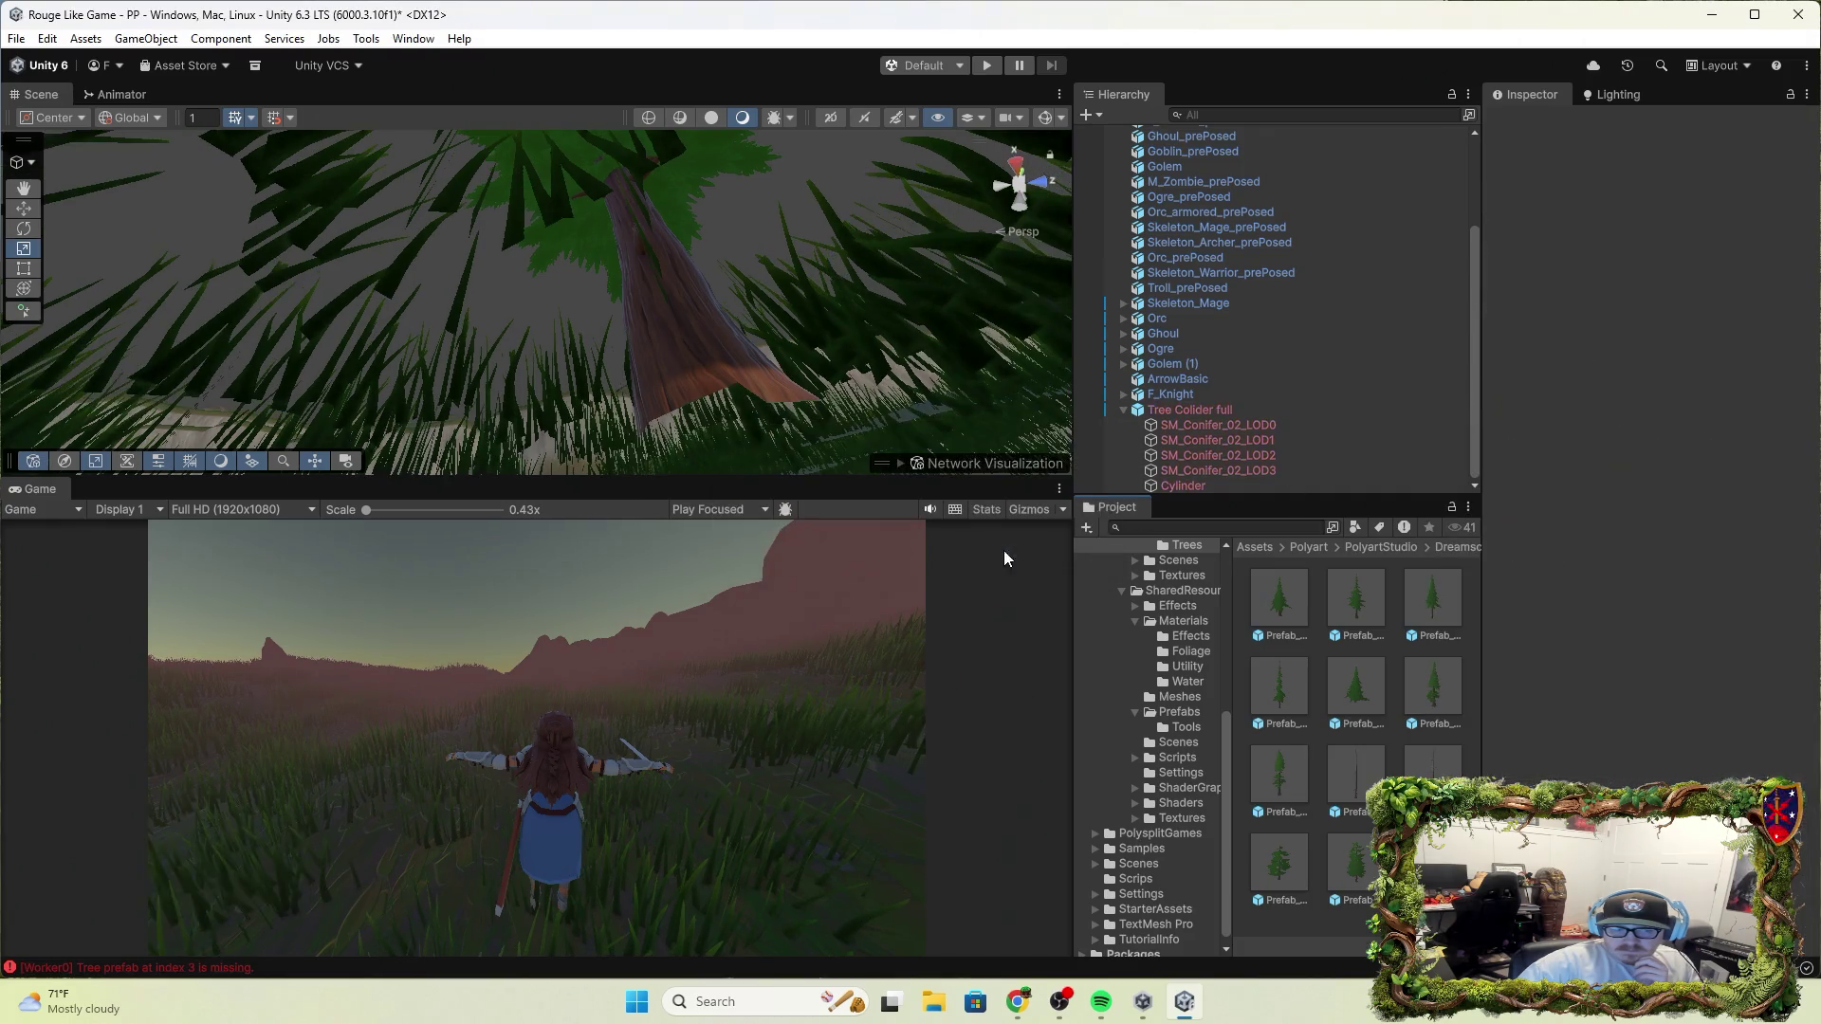
Drag Tree Collider full from the Hierarchy into Project to create a new prefab
click(1170, 393)
click(1145, 409)
scroll(1124, 414, up, 1)
click(1124, 444)
mouse_move(1204, 482)
mouse_down()
mouse_move(1252, 569)
mouse_move(1422, 726)
mouse_up()
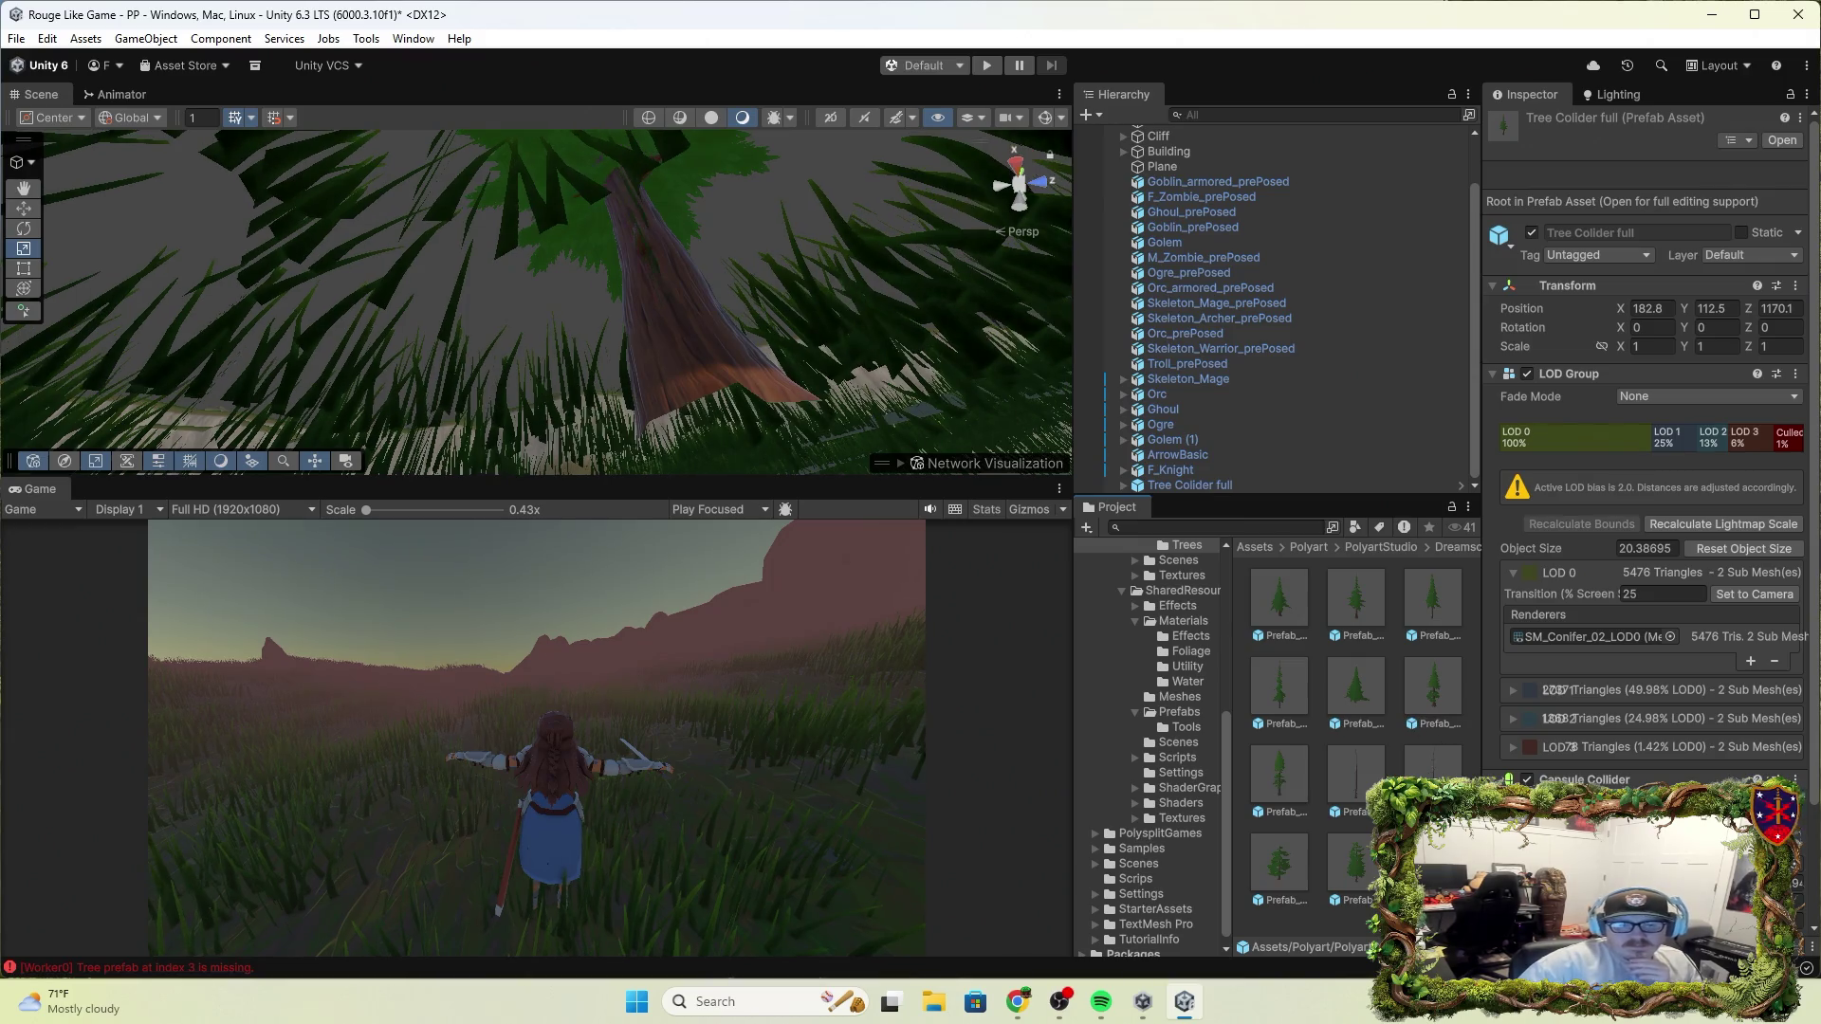
scroll(1669, 588, down, 2)
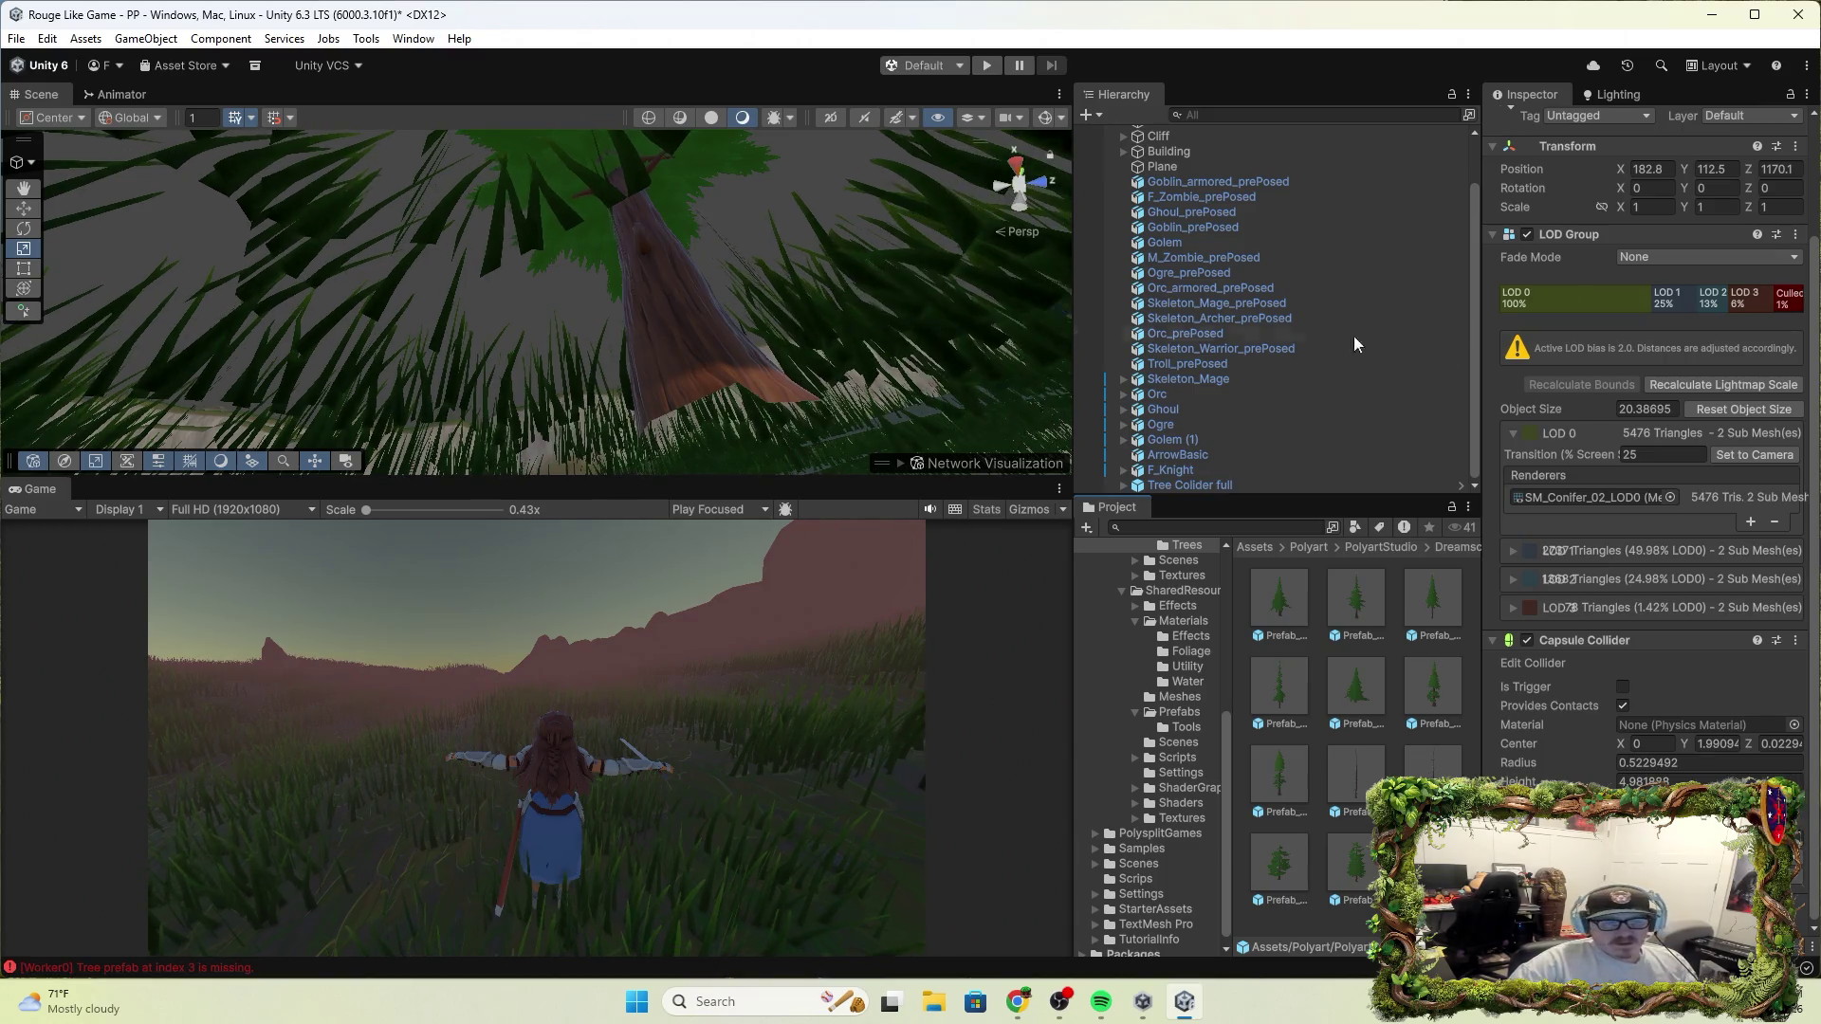
key(w)
mouse_move(699, 215)
mouse_down()
mouse_move(496, 325)
mouse_move(366, 333)
mouse_move(400, 328)
mouse_move(418, 285)
mouse_move(493, 275)
mouse_move(1117, 702)
mouse_up()
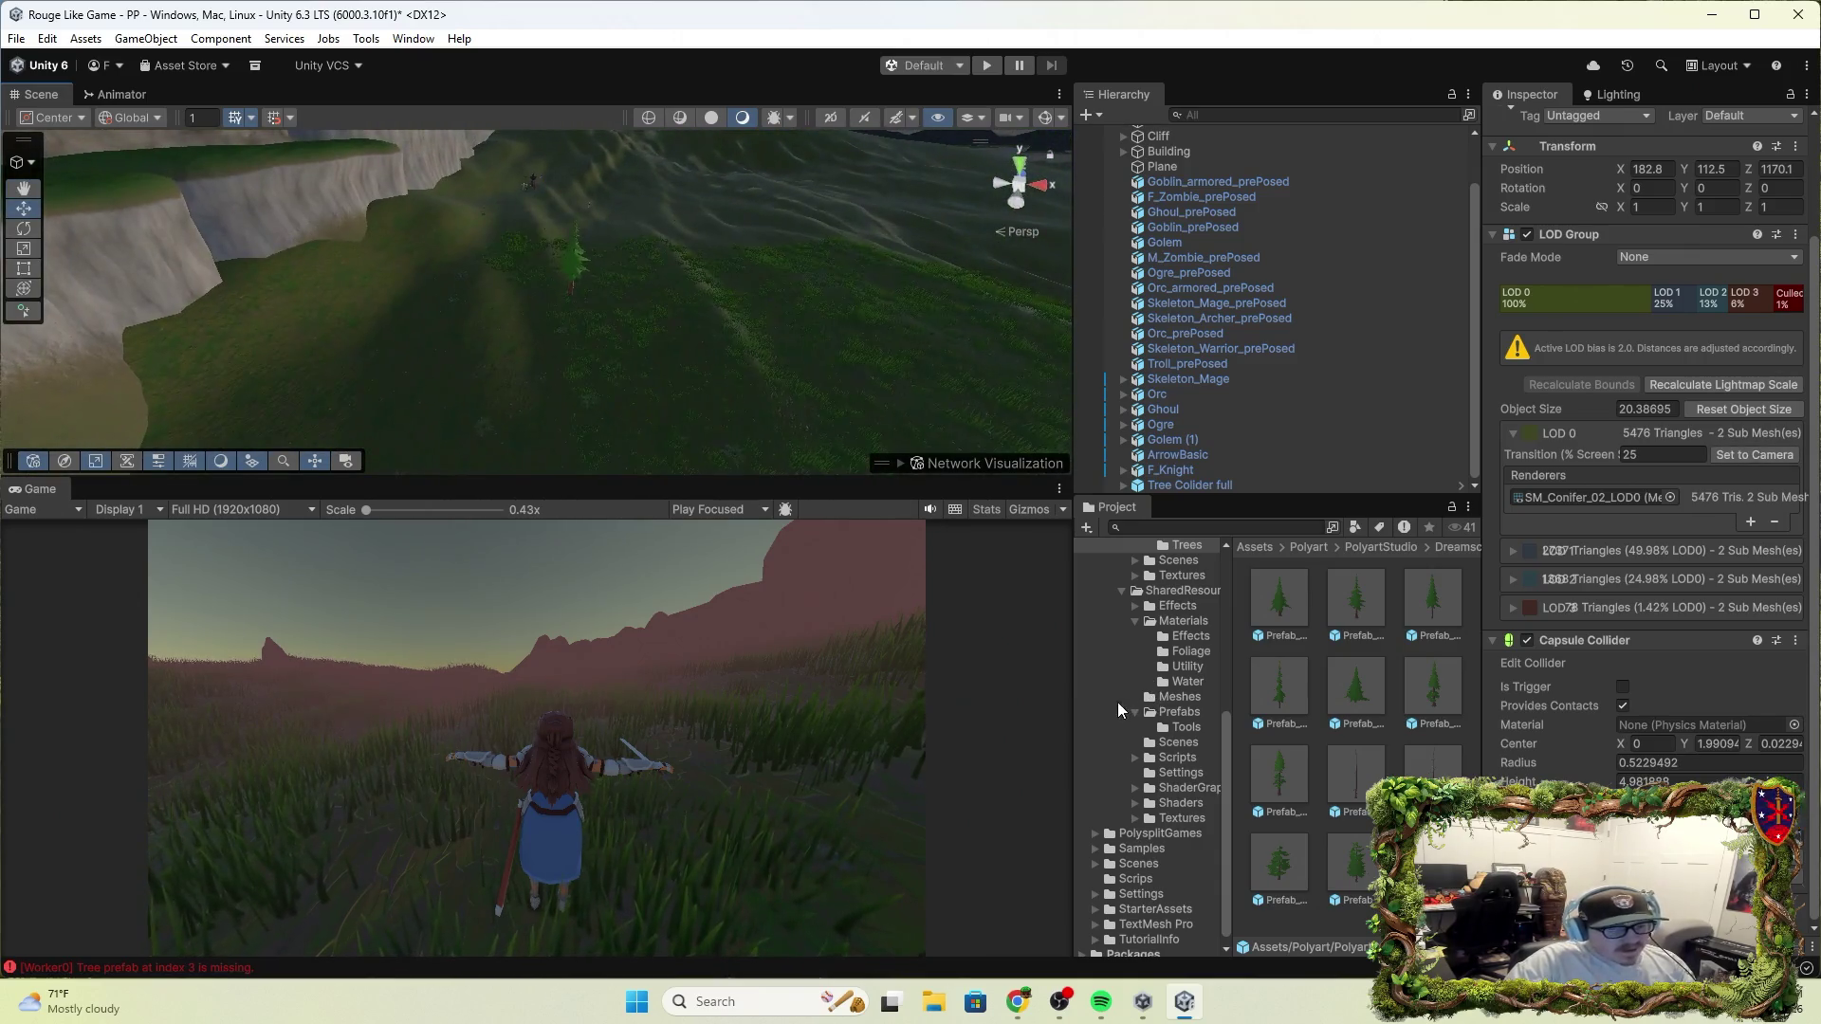
click(152, 969)
click(272, 750)
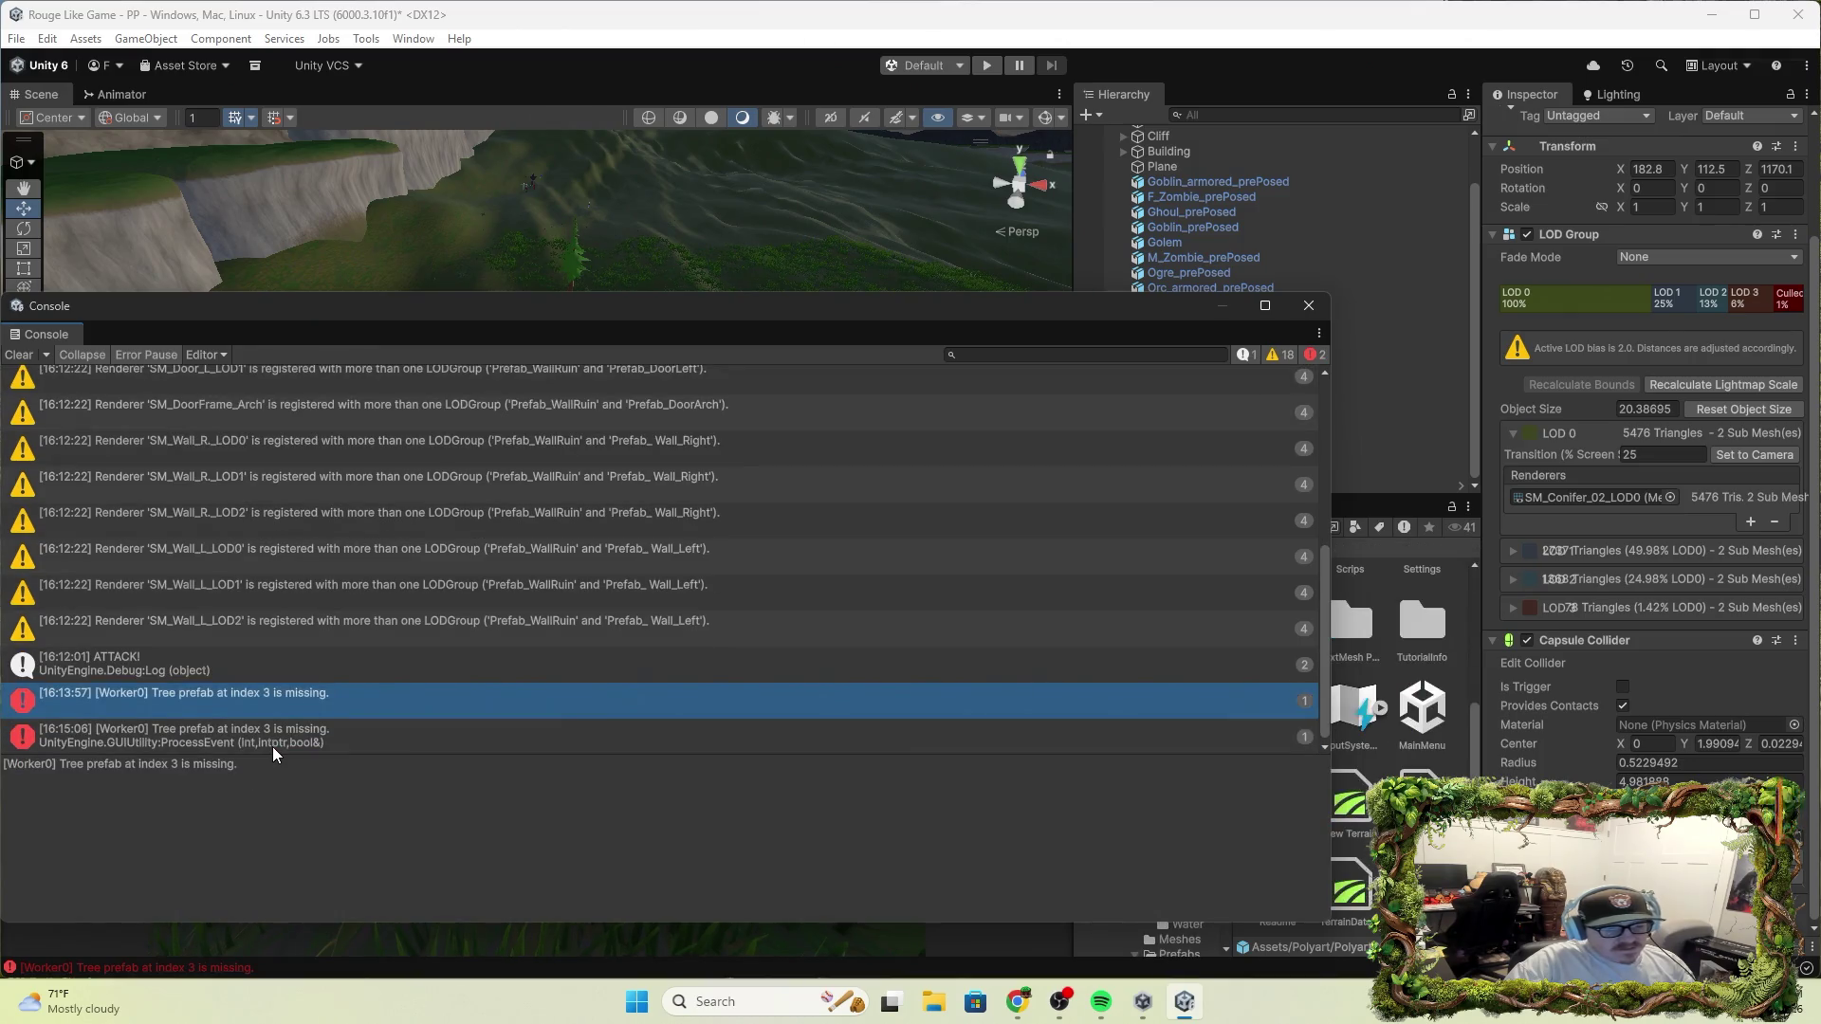
click(331, 745)
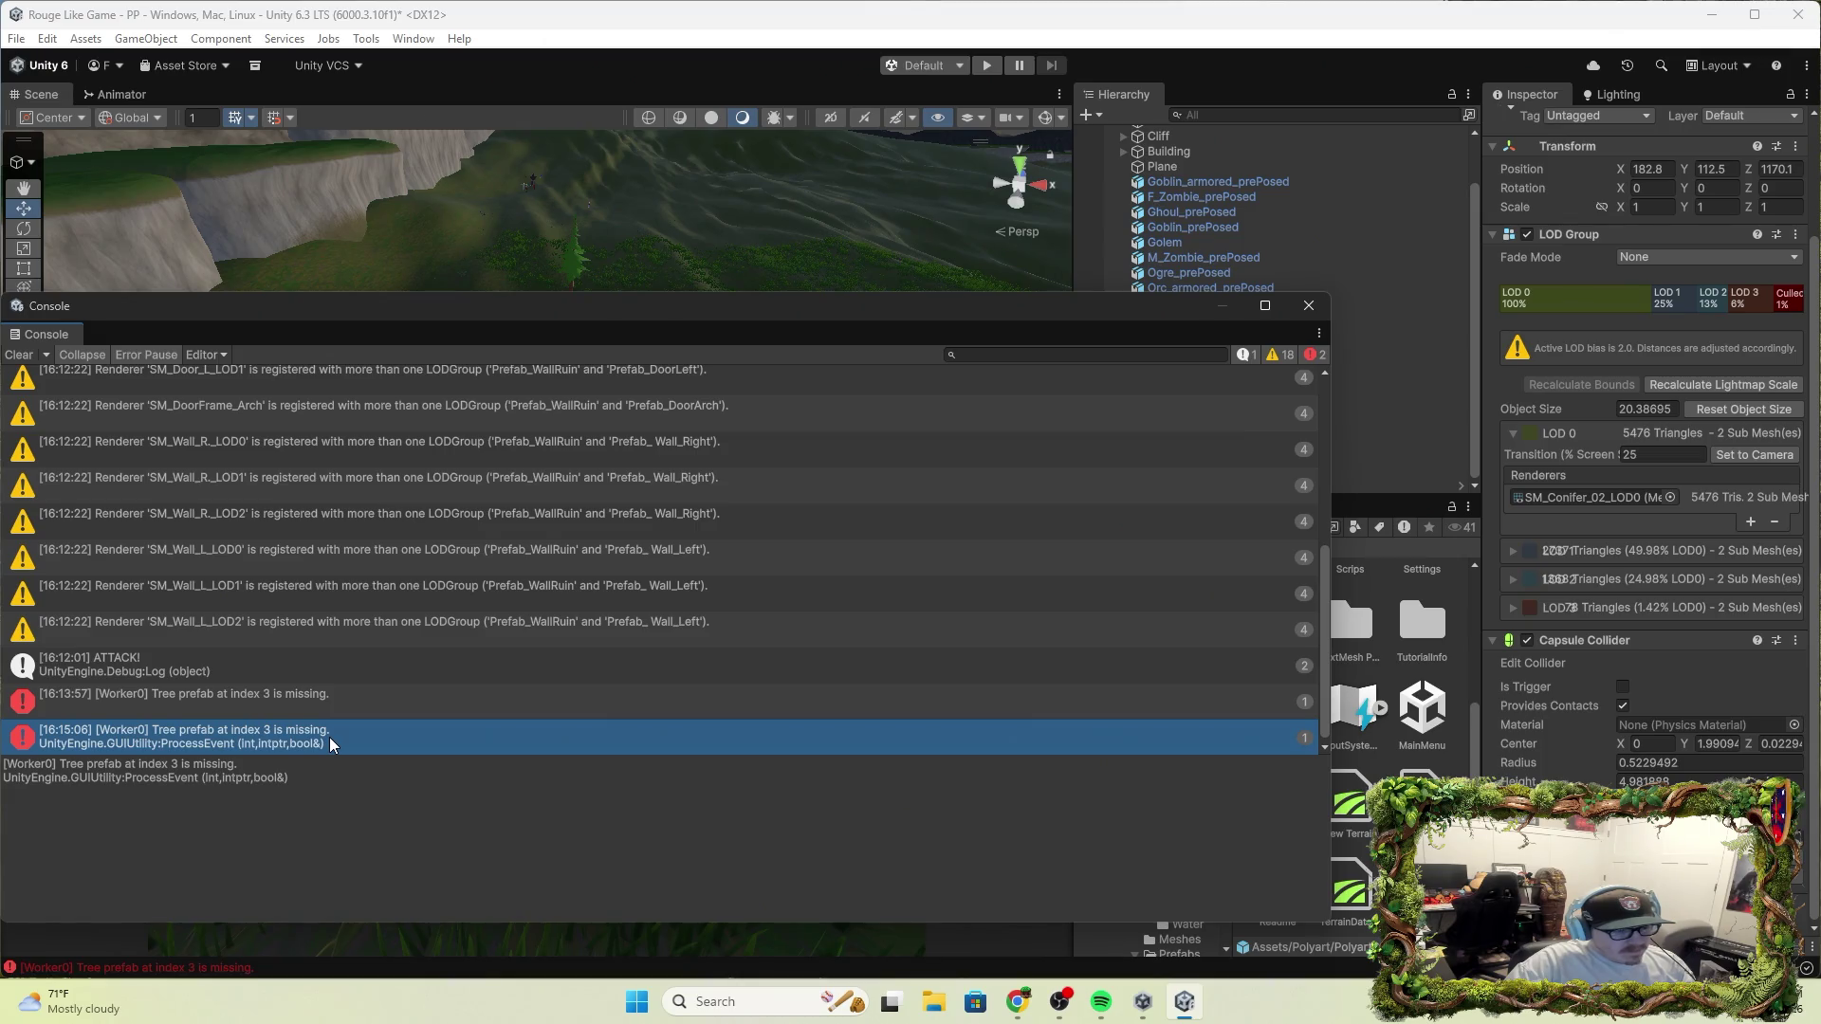
click(1308, 305)
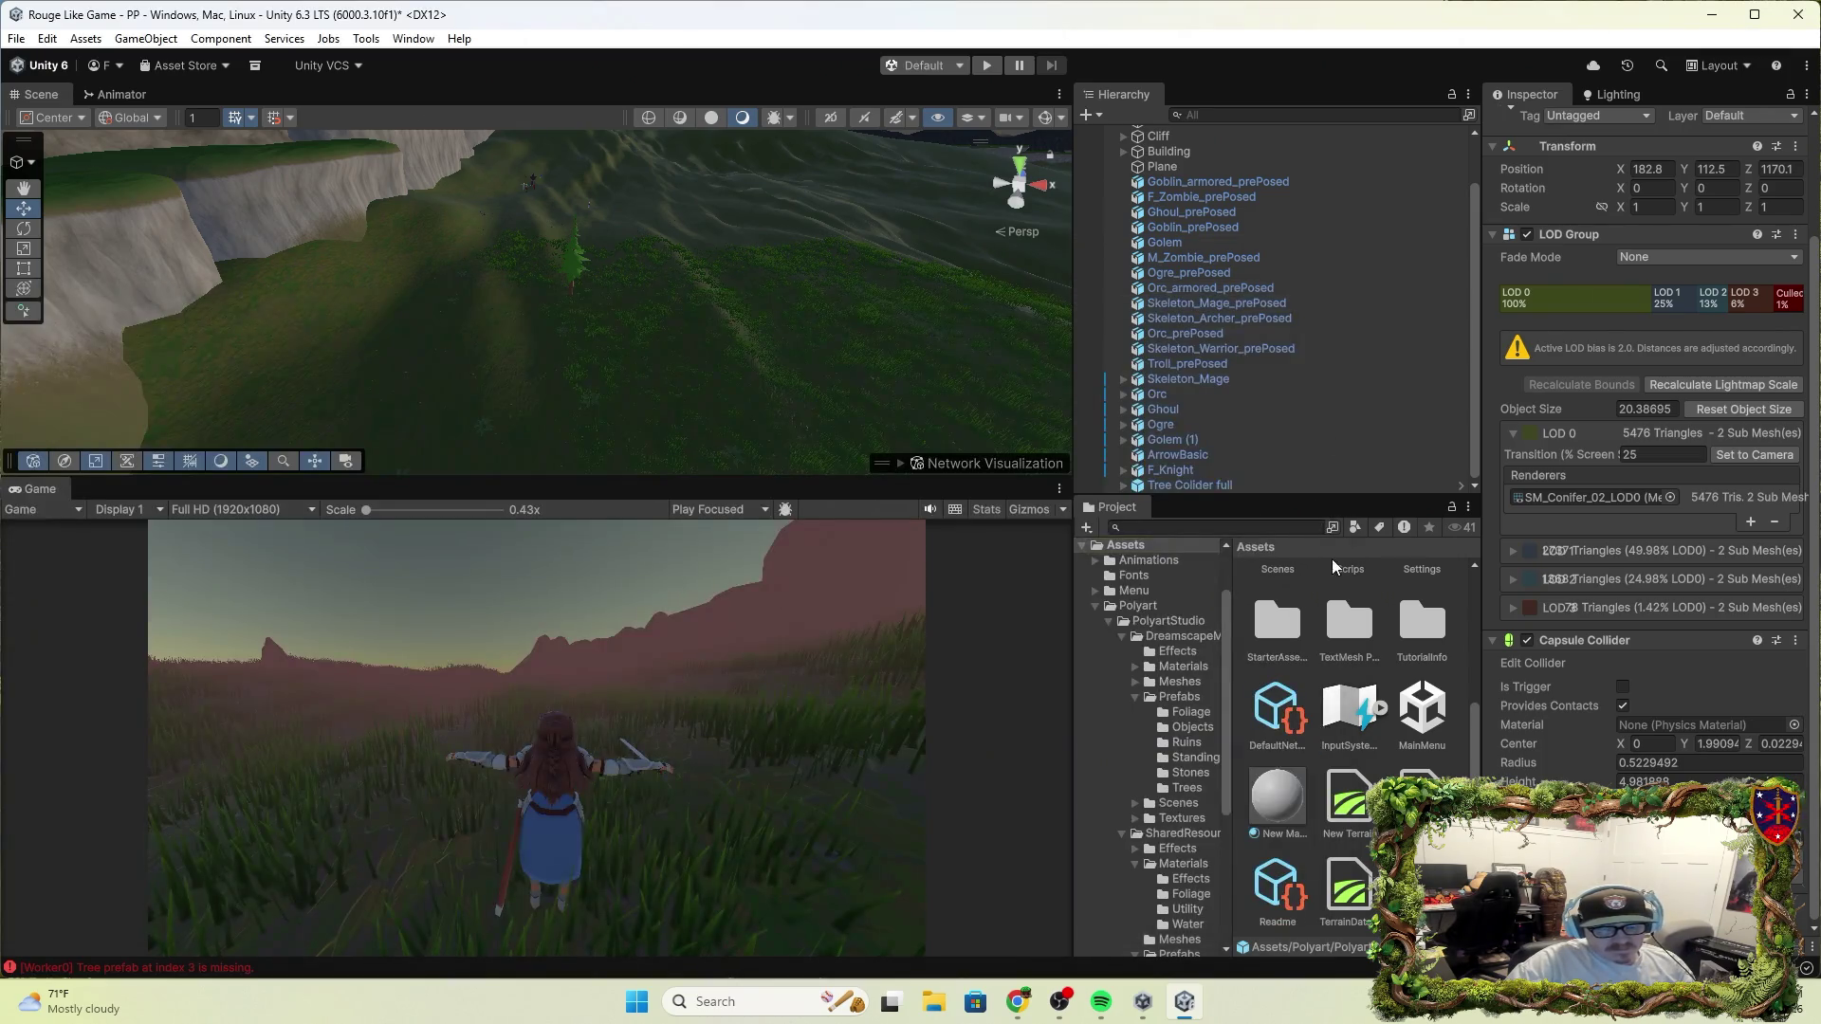
Select F_Knight and undo back through the cylinder edits and the added tree
click(1309, 471)
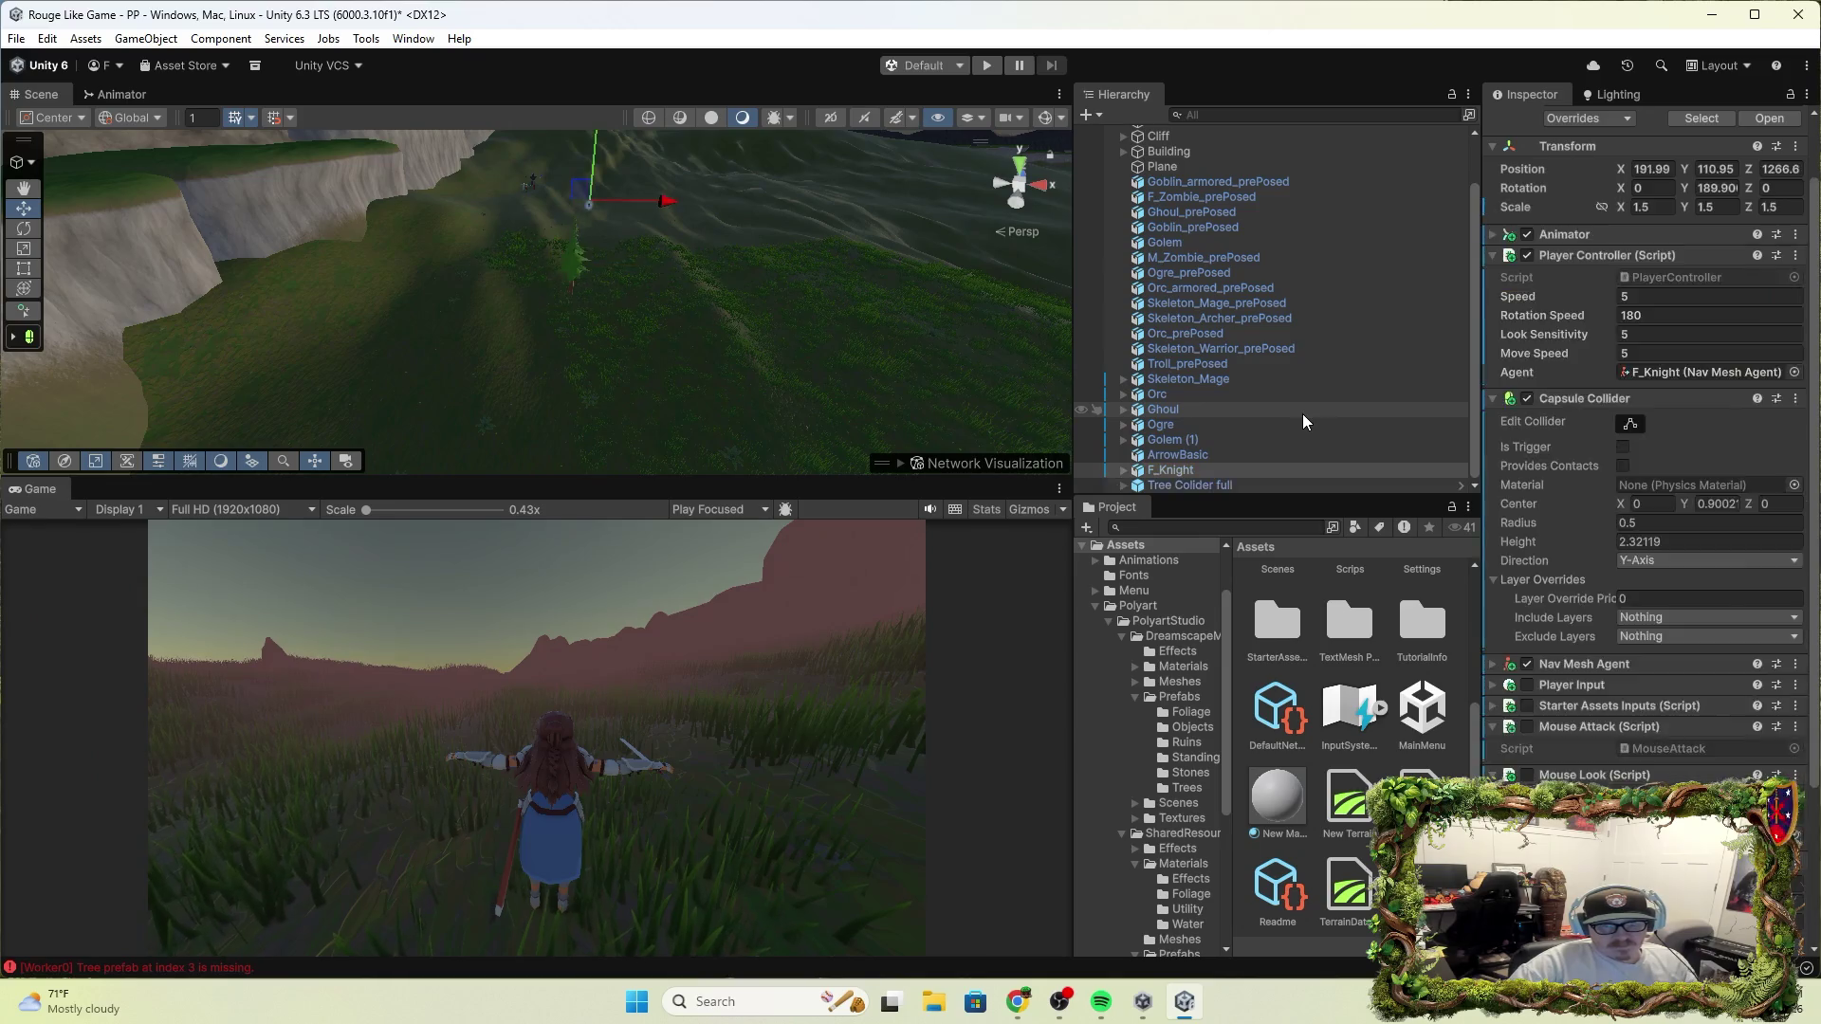
key(ctrl+z)
key(ctrl+z)
key(ctrl+z)
key(ctrl+z)
key(ctrl+z)
key(ctrl+z)
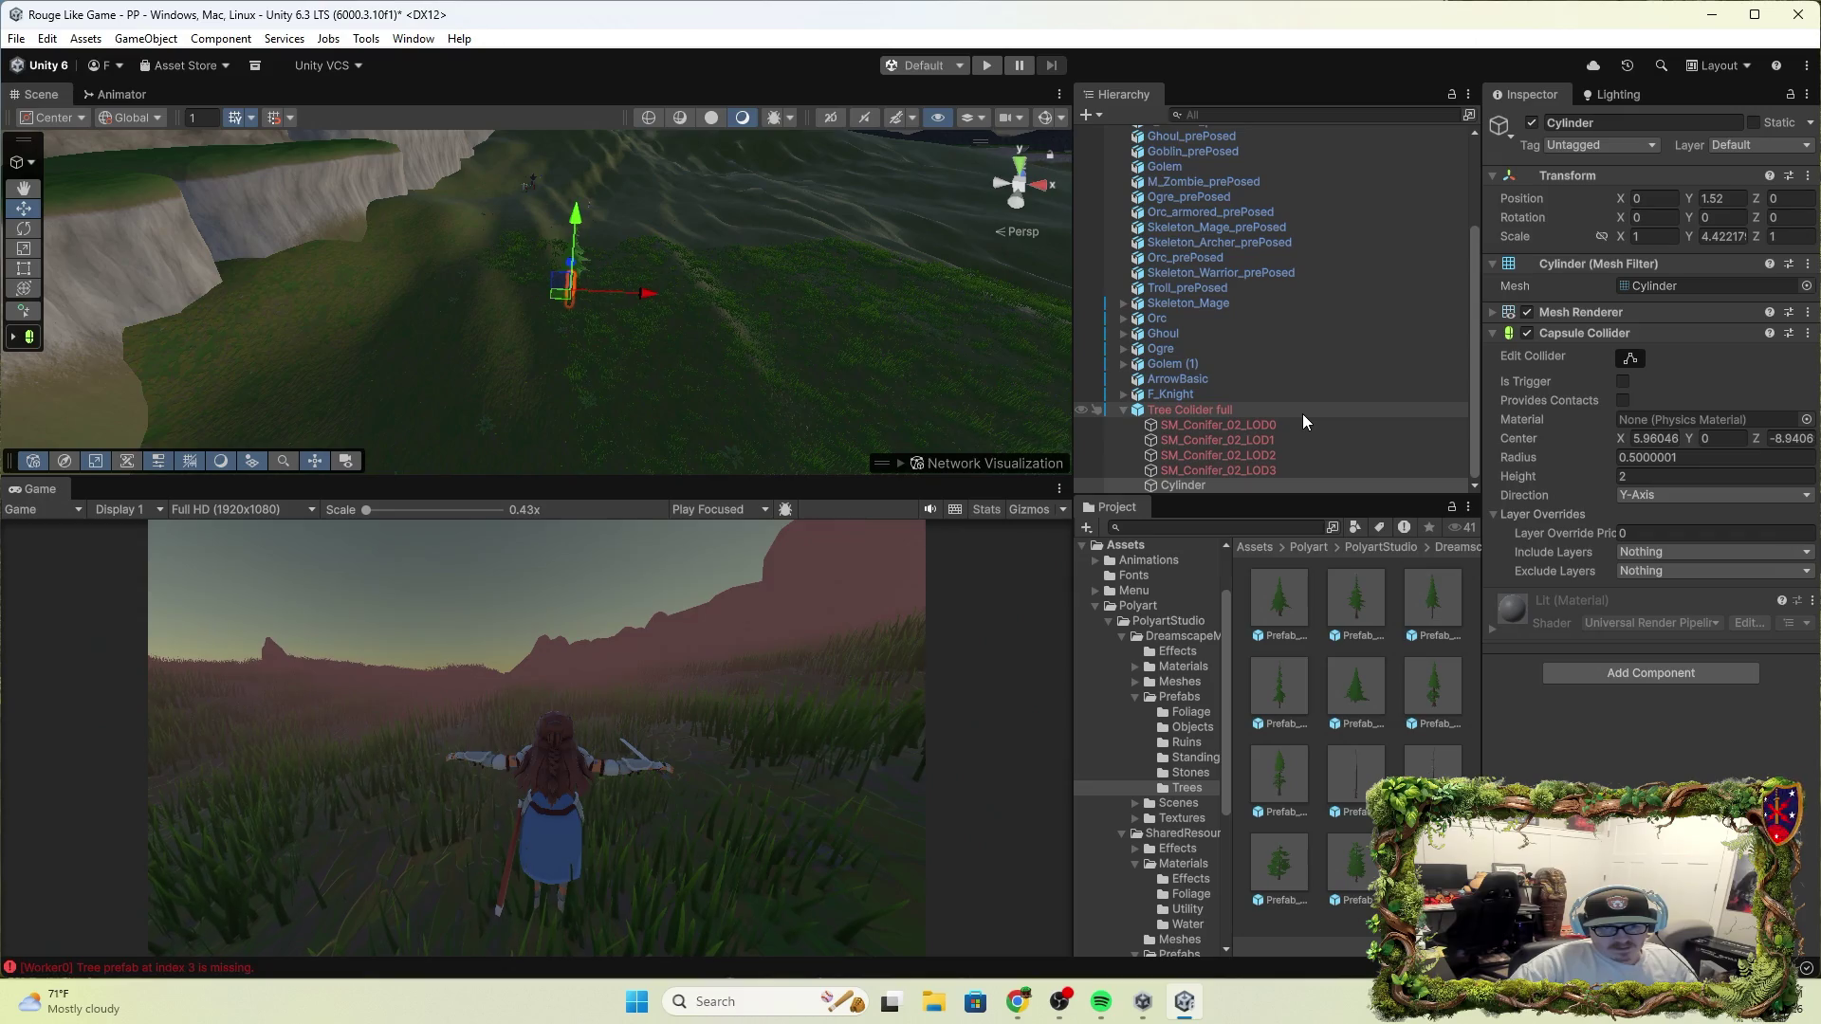
key(ctrl+z)
key(ctrl+z)
key(ctrl+z)
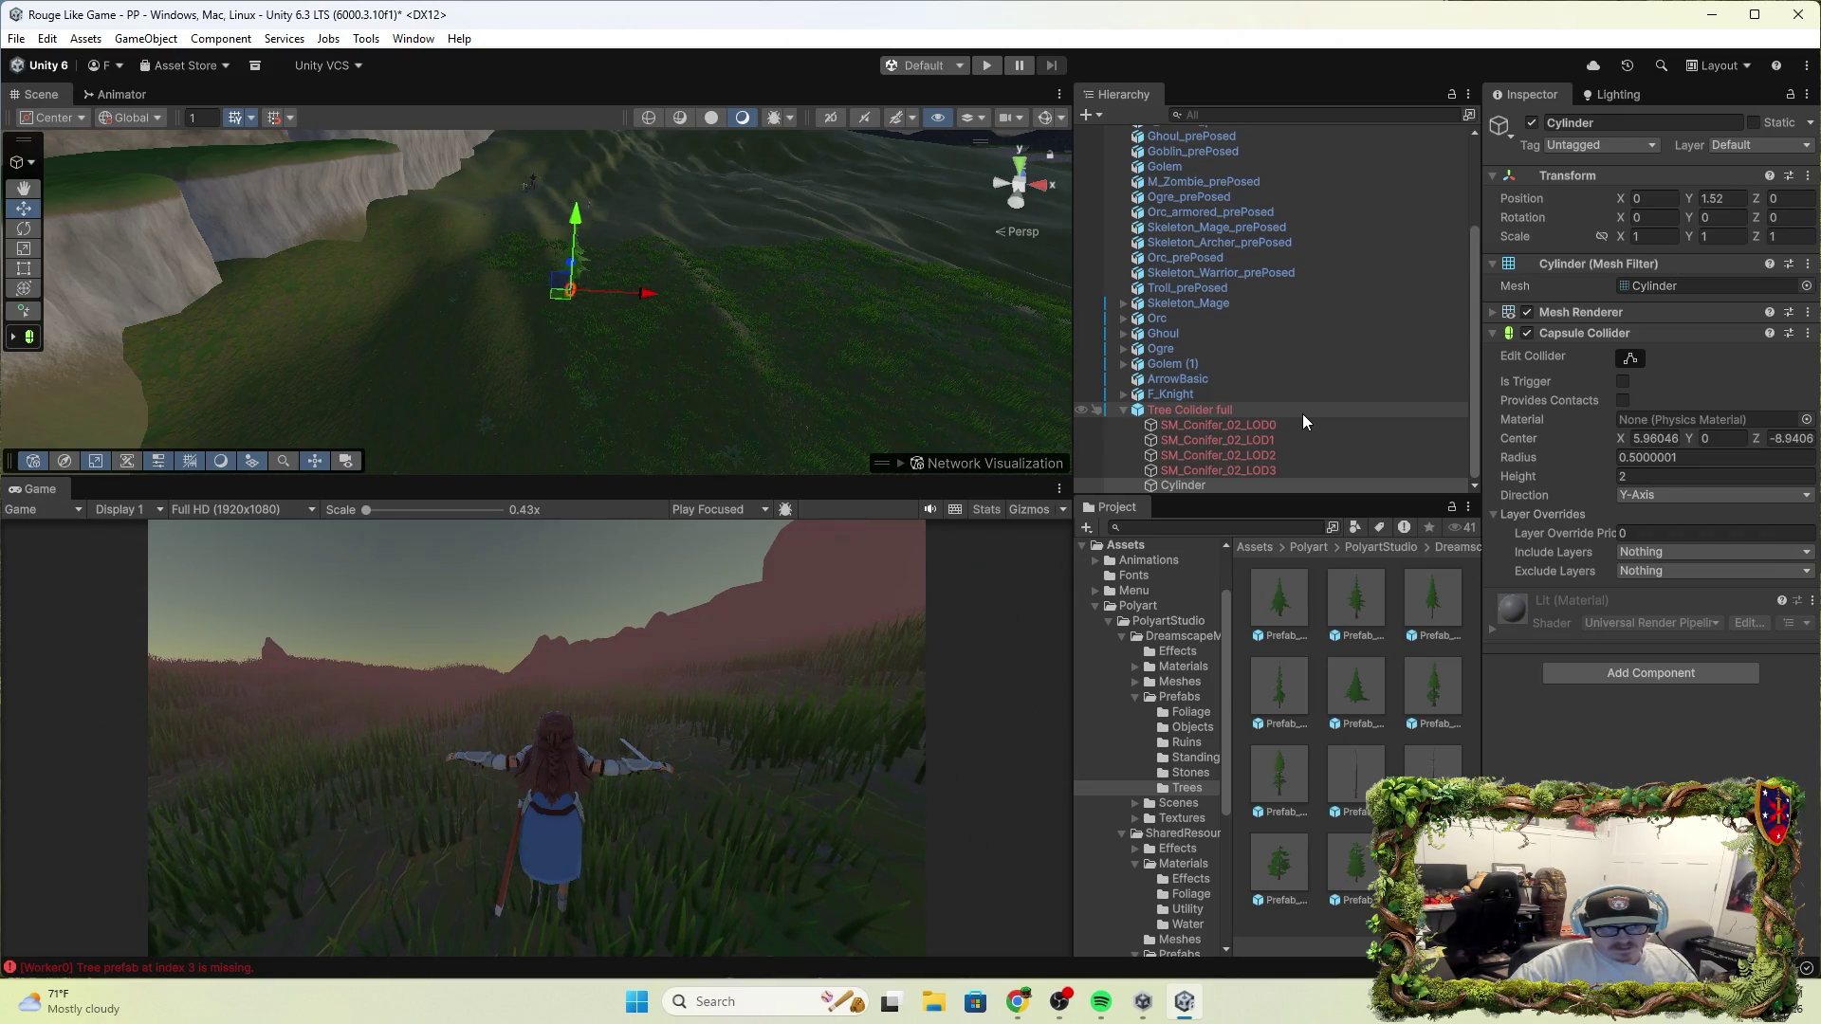
key(ctrl+z)
key(ctrl+z)
key(ctrl+z)
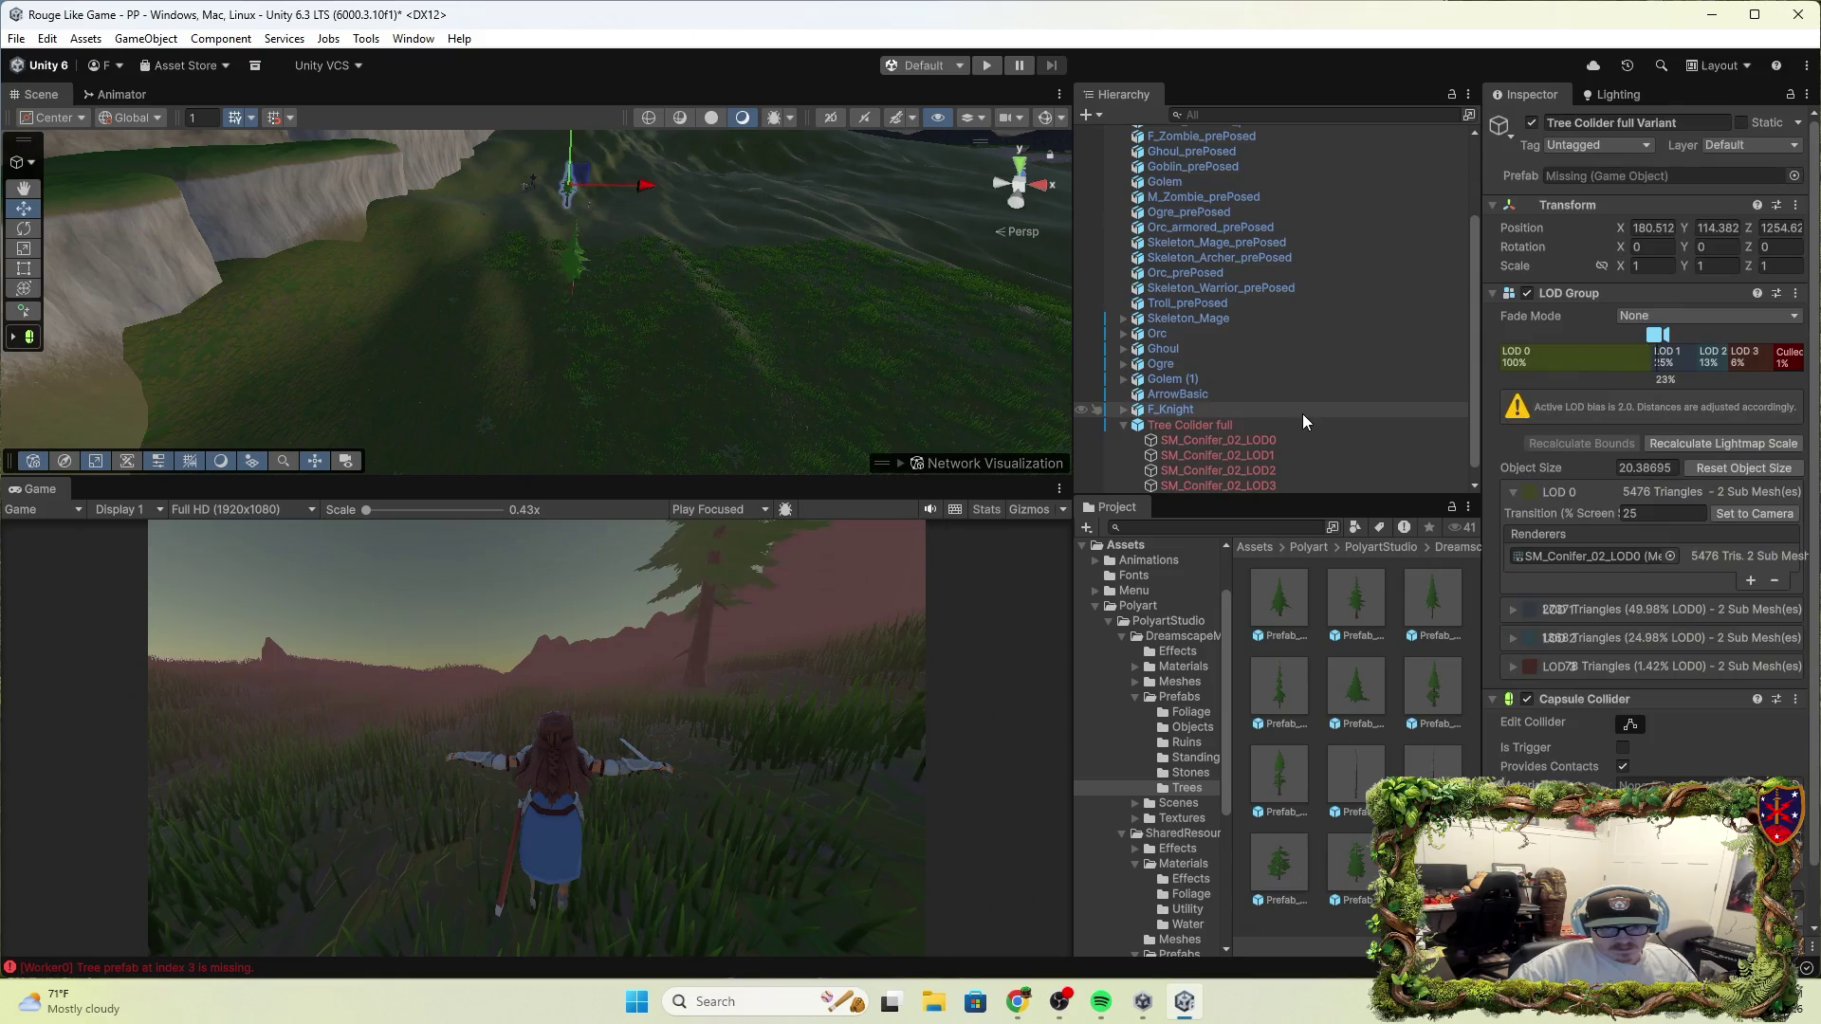
key(ctrl+z)
key(ctrl+z)
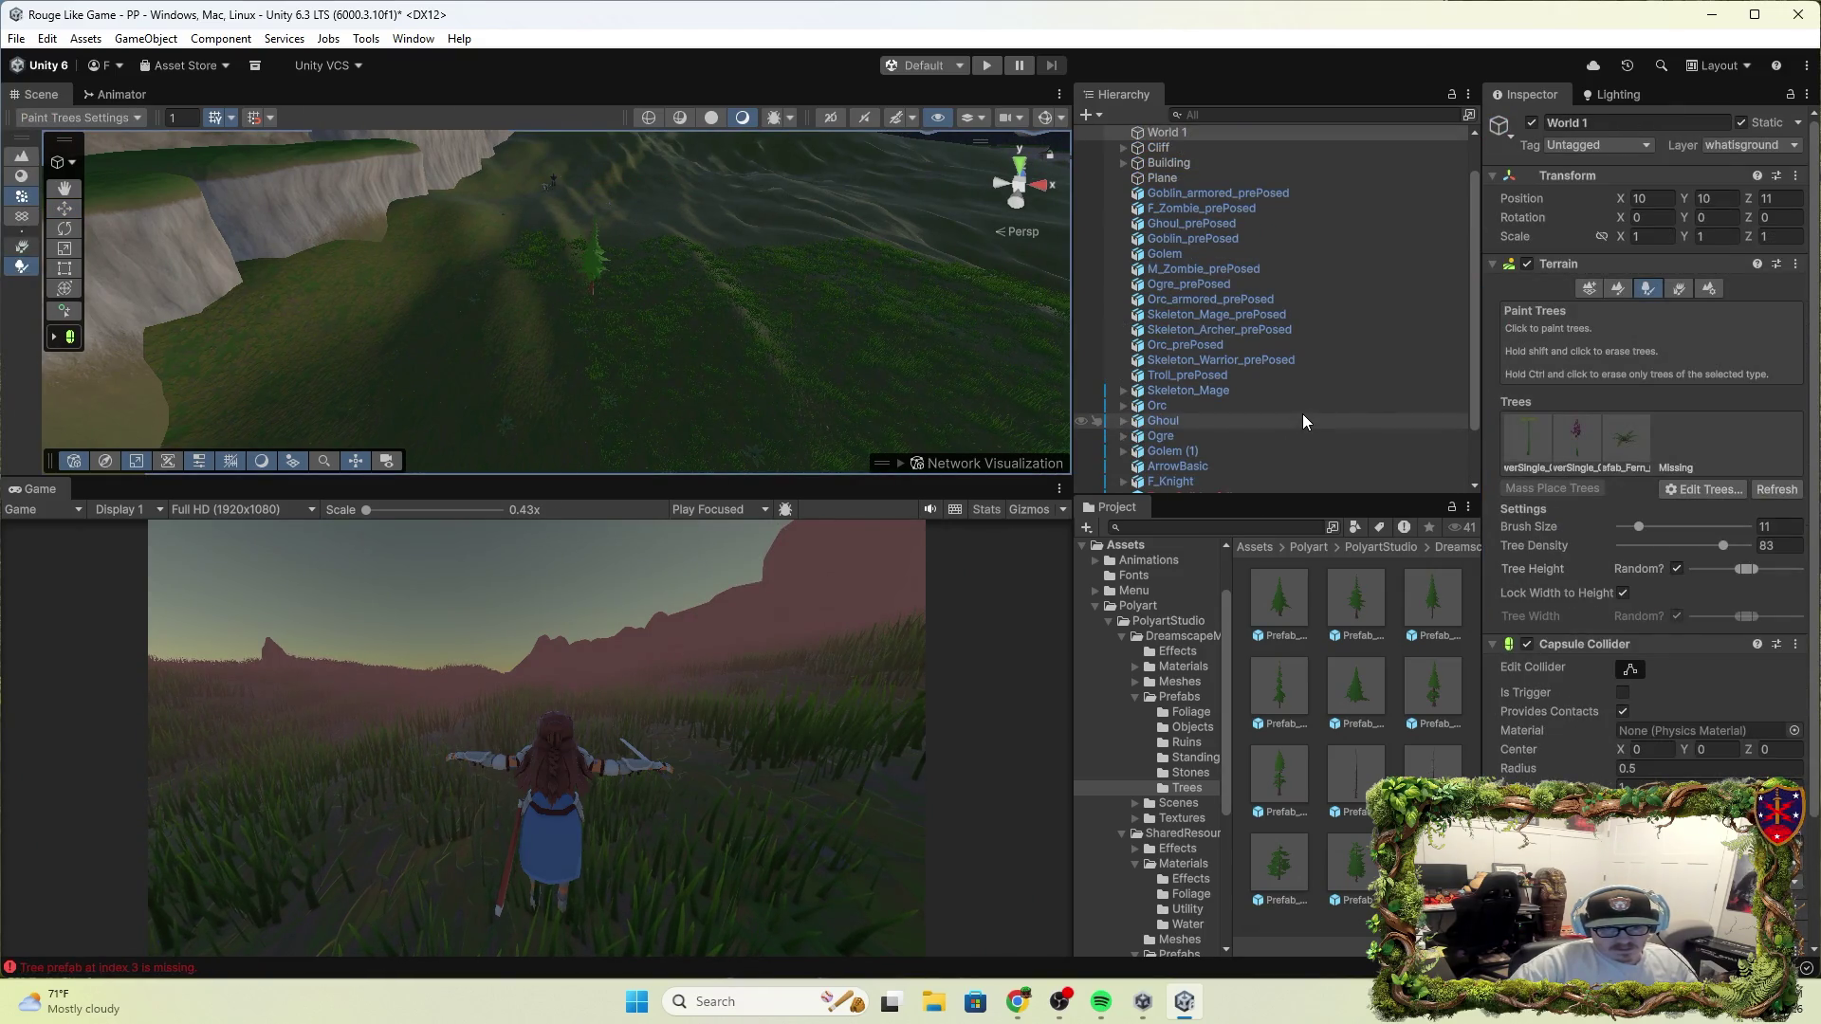
Redo to restore Tree Collider full and the World 1 selection, then close the Unity editor
key(ctrl+y)
key(ctrl+y)
key(ctrl+y)
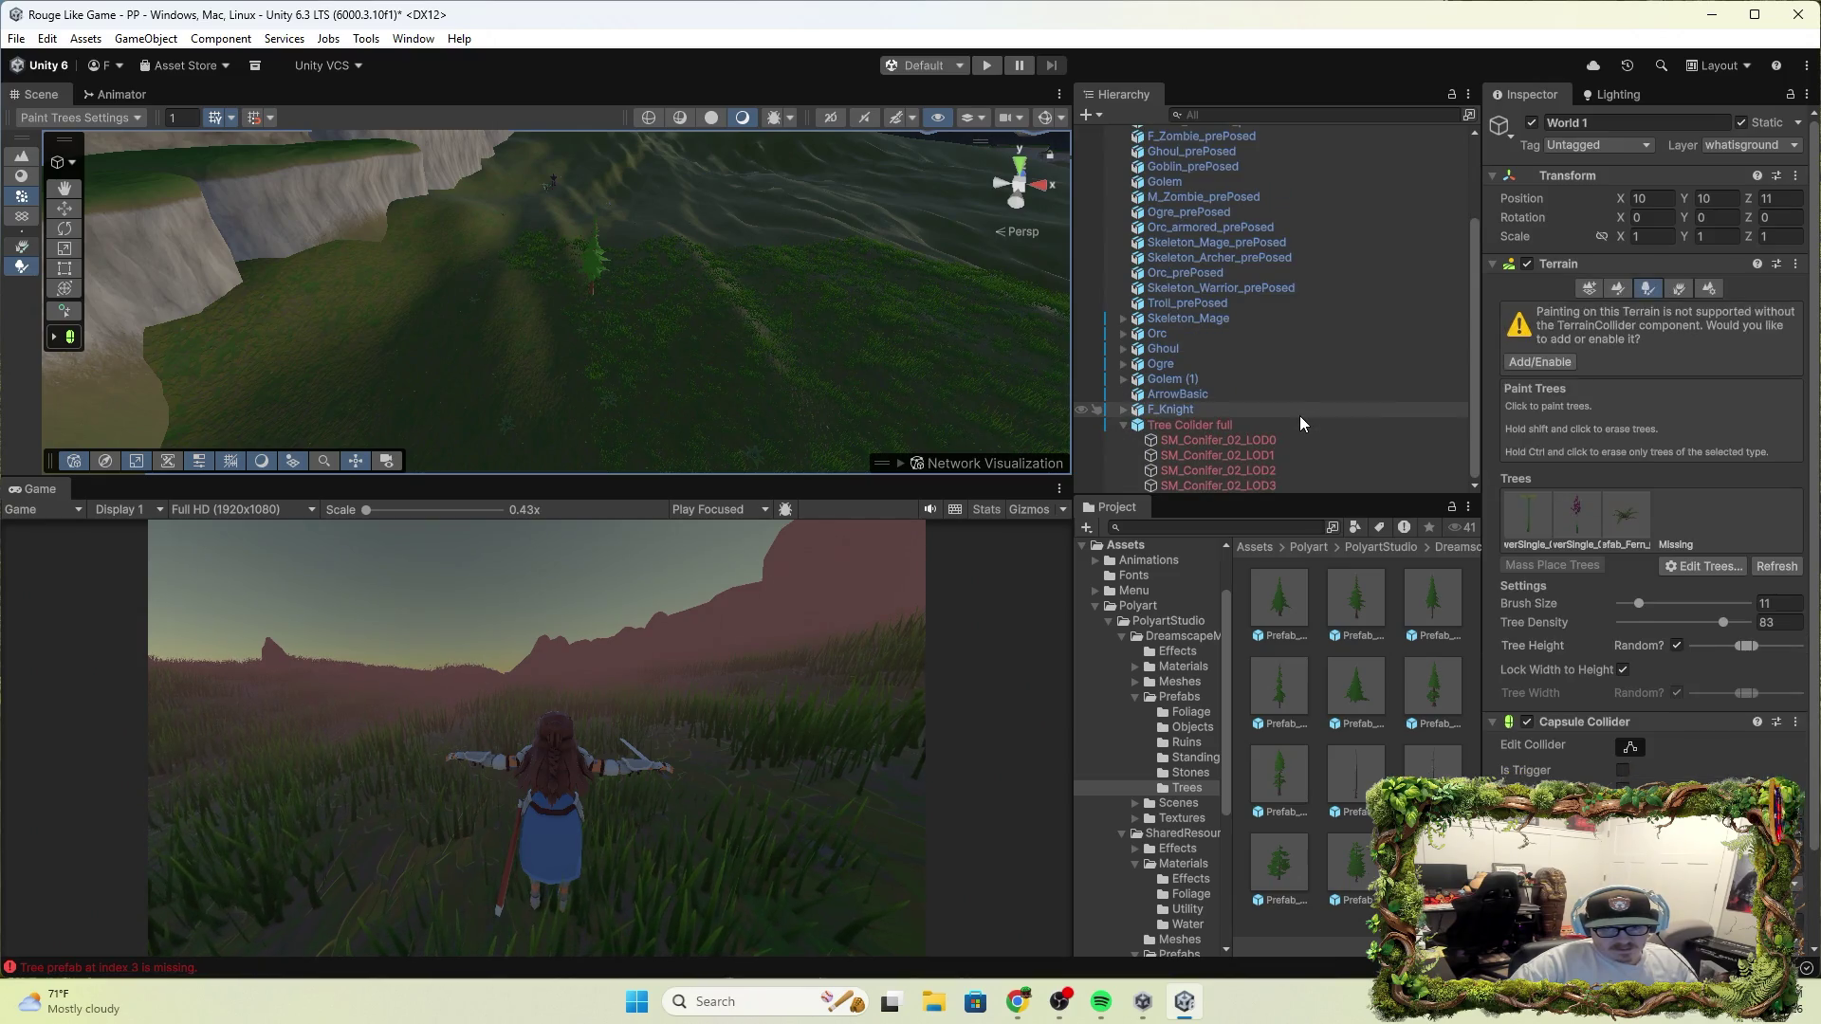
key(ctrl+y)
key(ctrl+z)
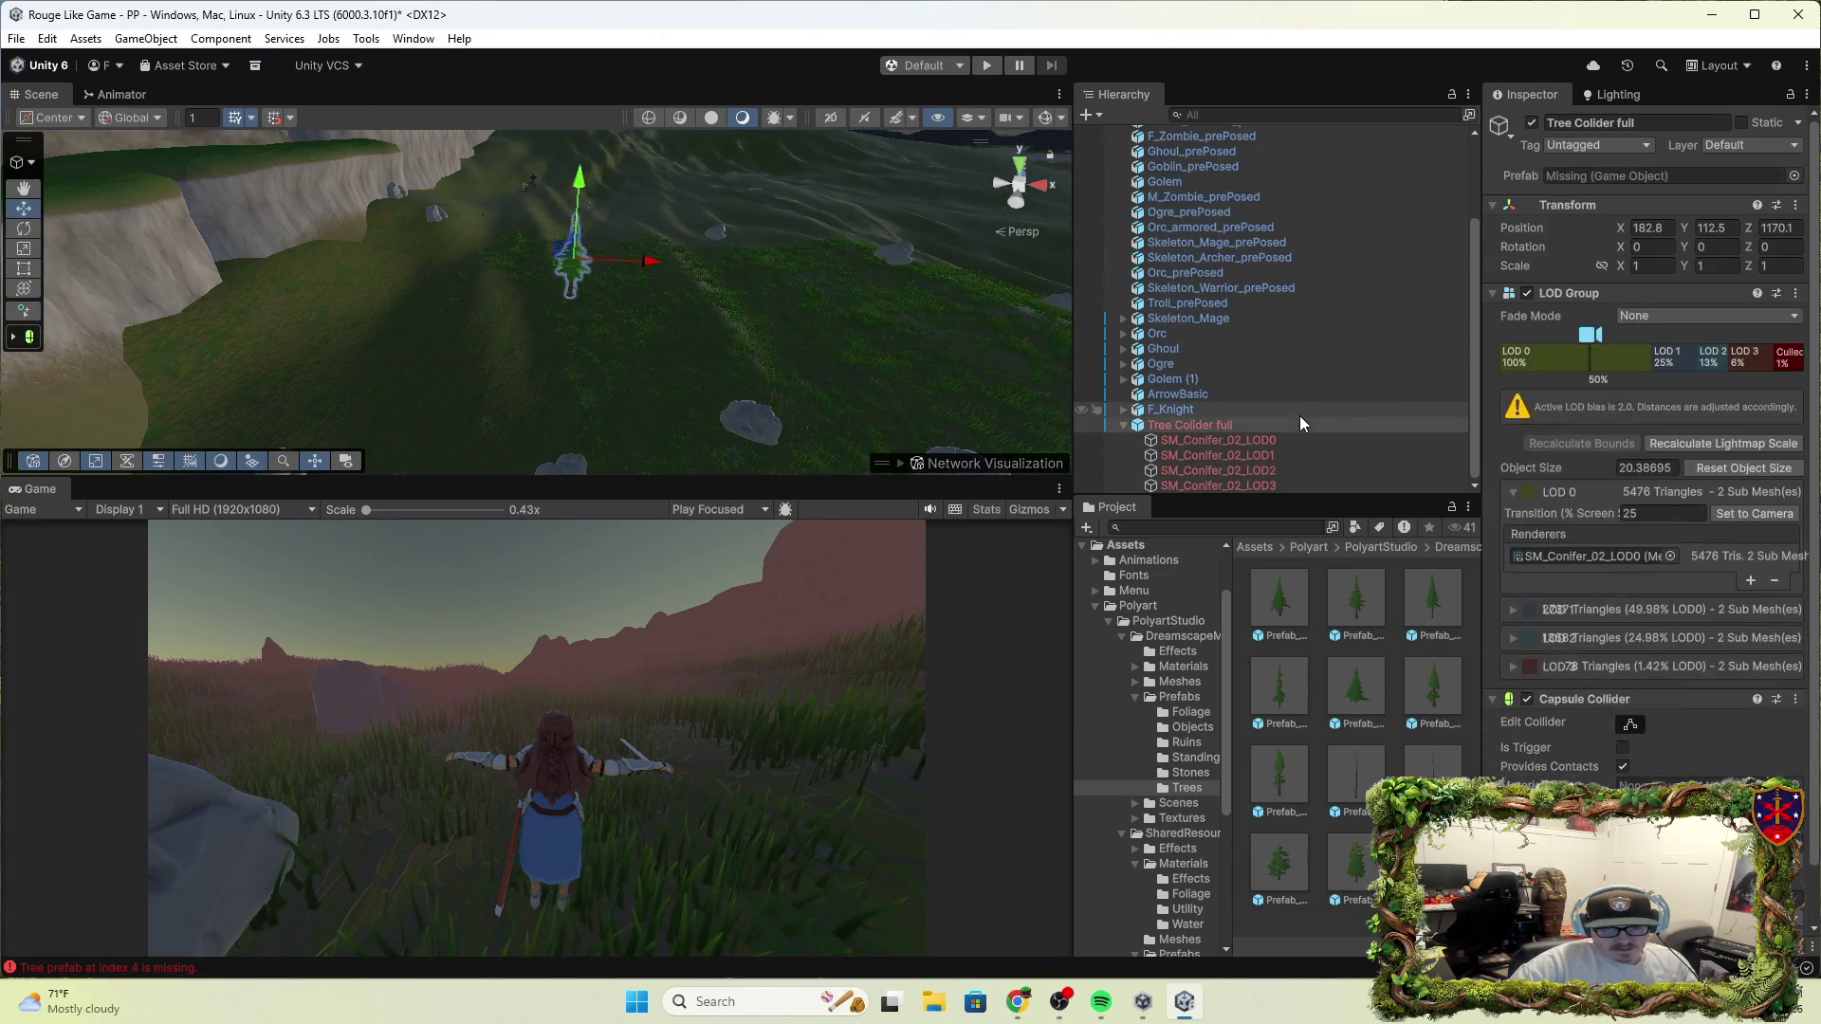
key(ctrl+z)
key(ctrl+z)
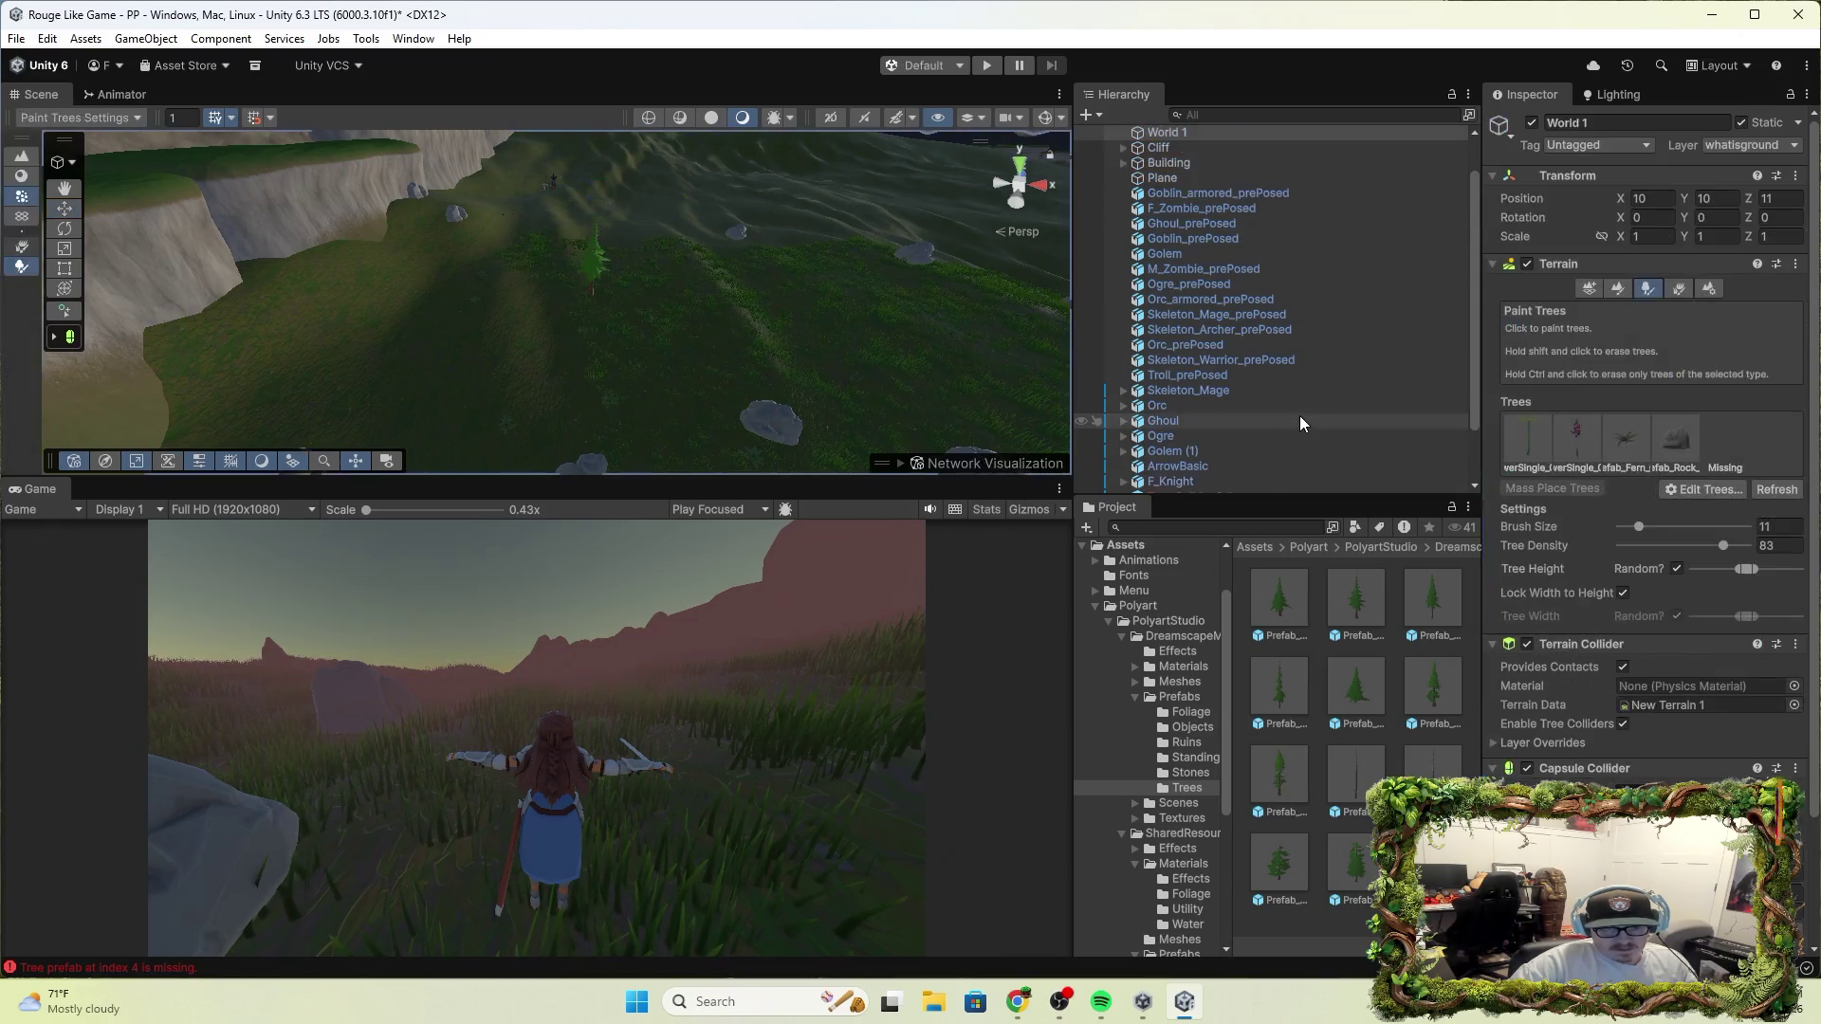
key(ctrl+y)
key(ctrl+y)
key(ctrl+y)
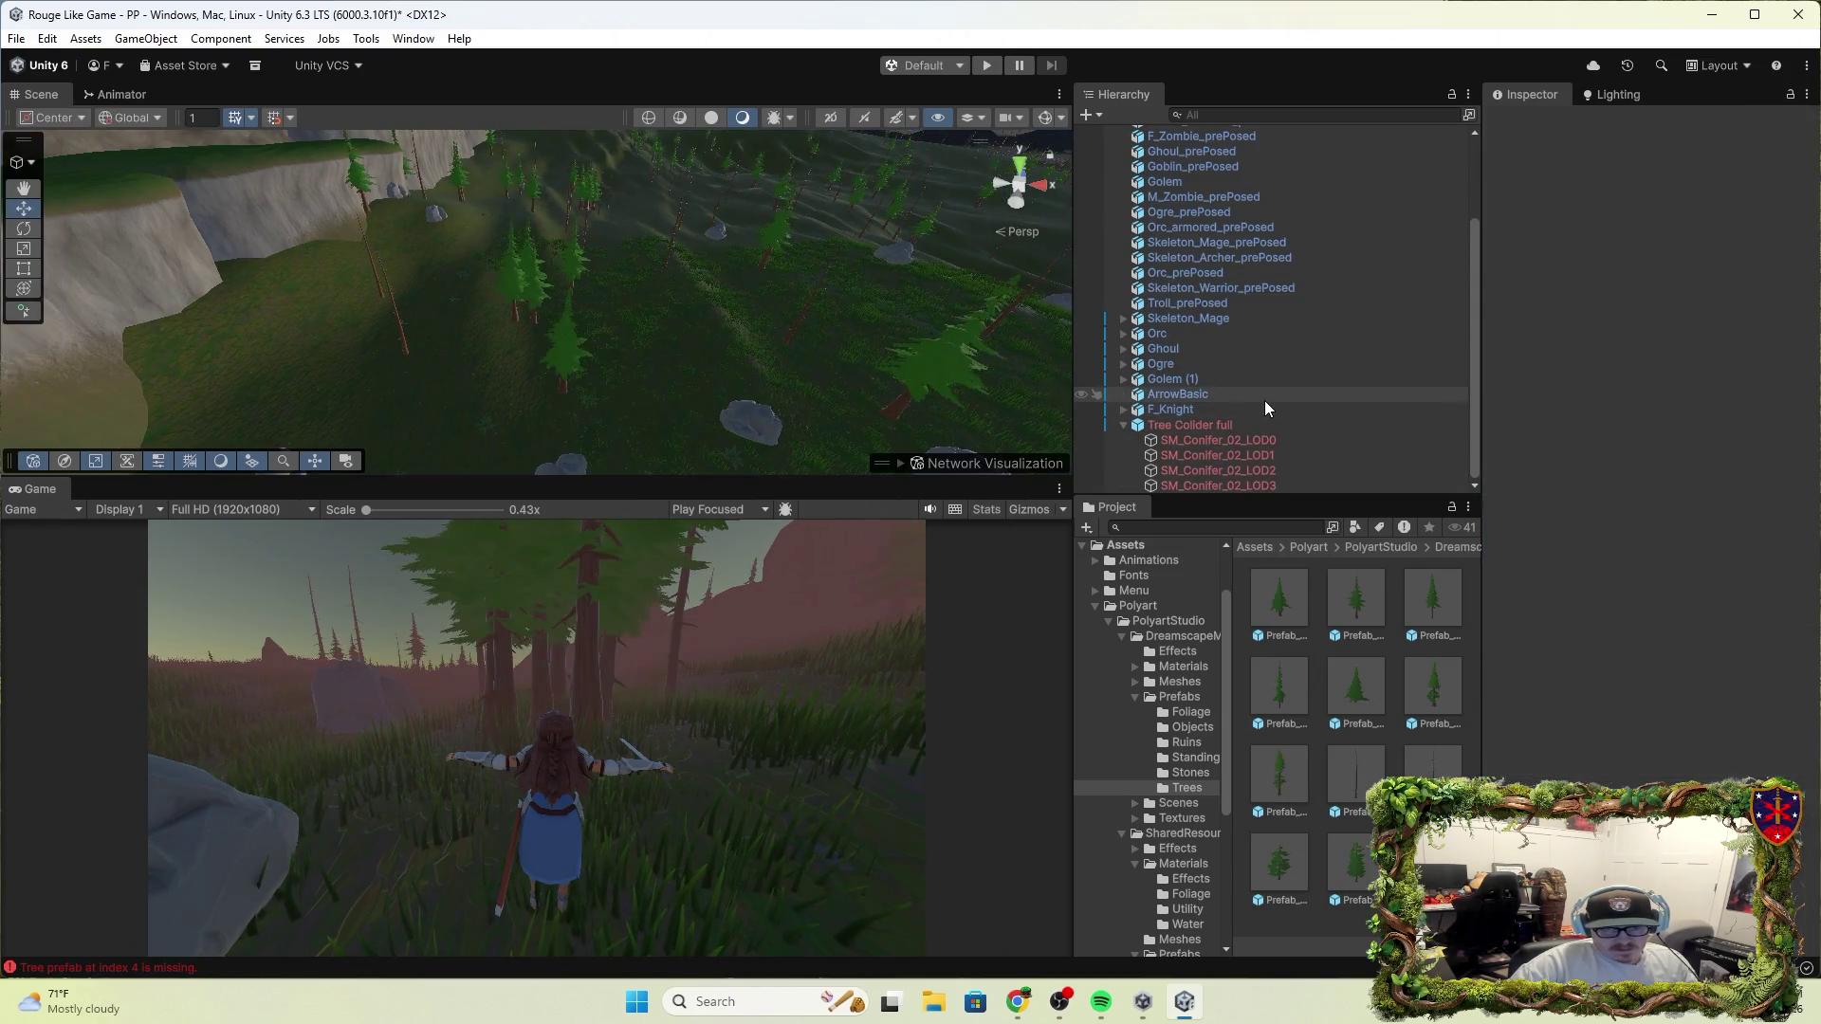
key(ctrl+y)
key(ctrl+y)
key(ctrl+y)
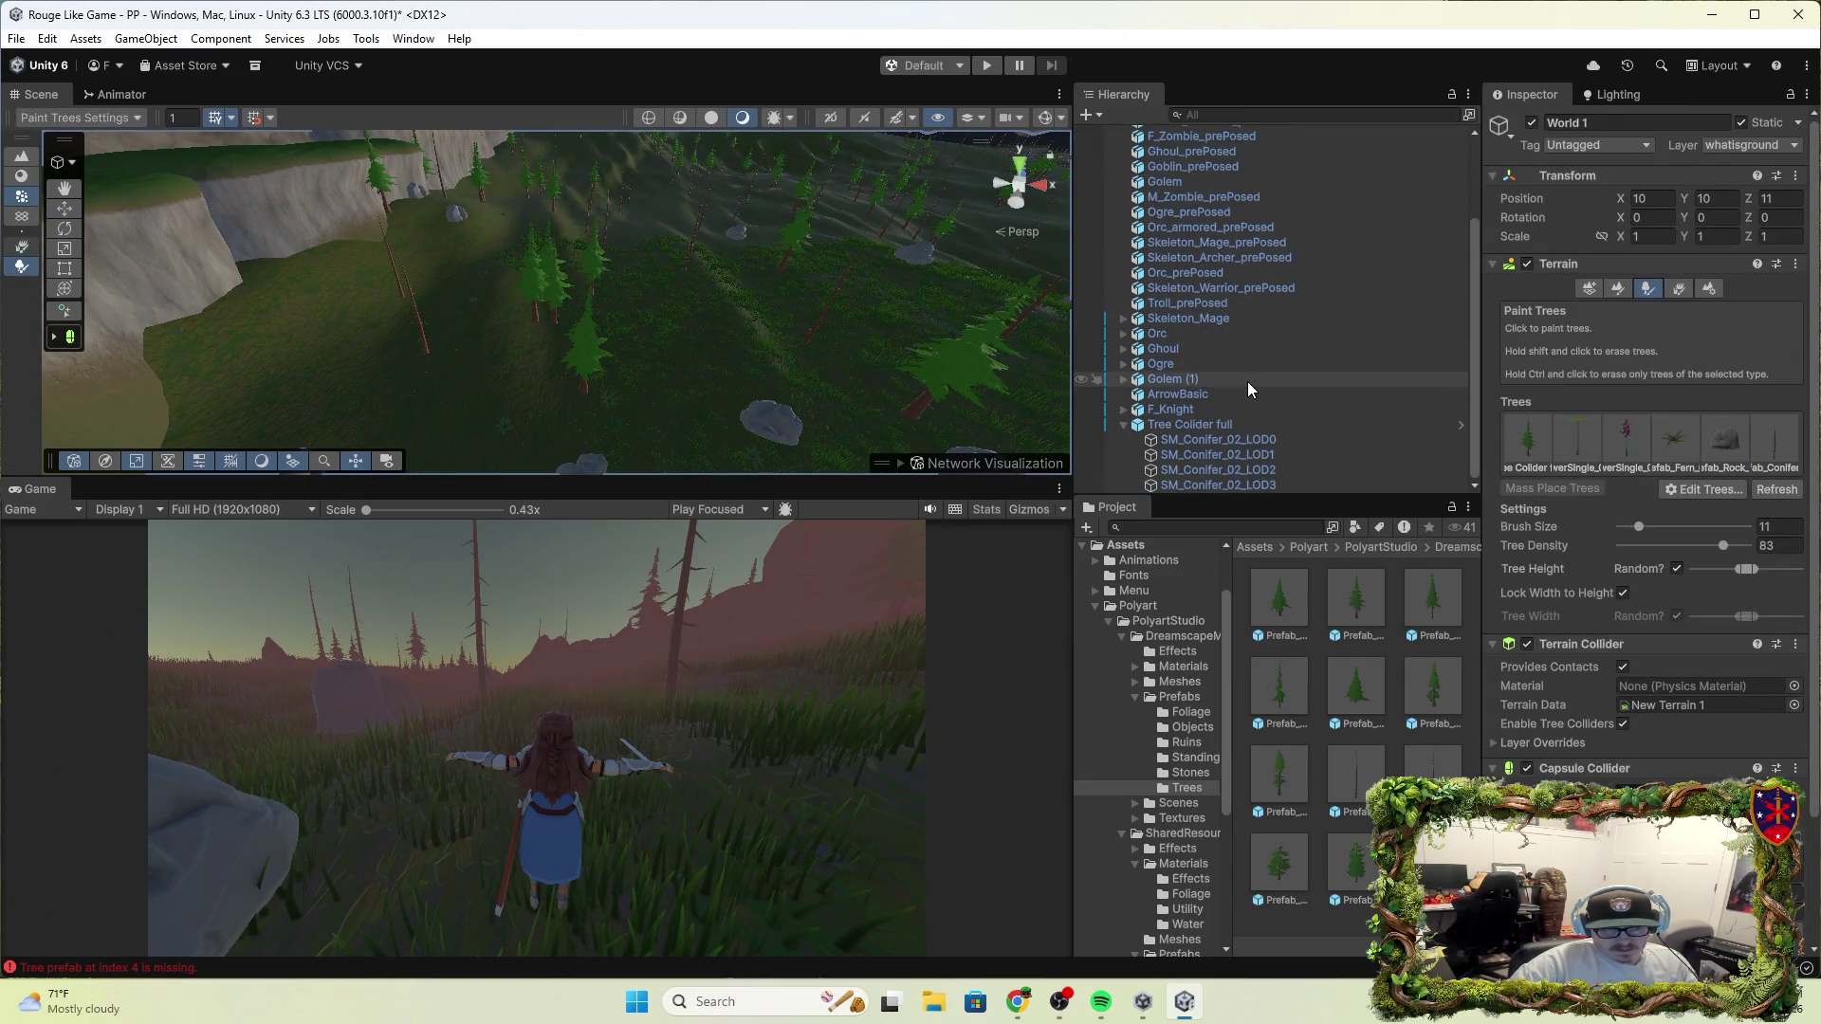
key(ctrl+y)
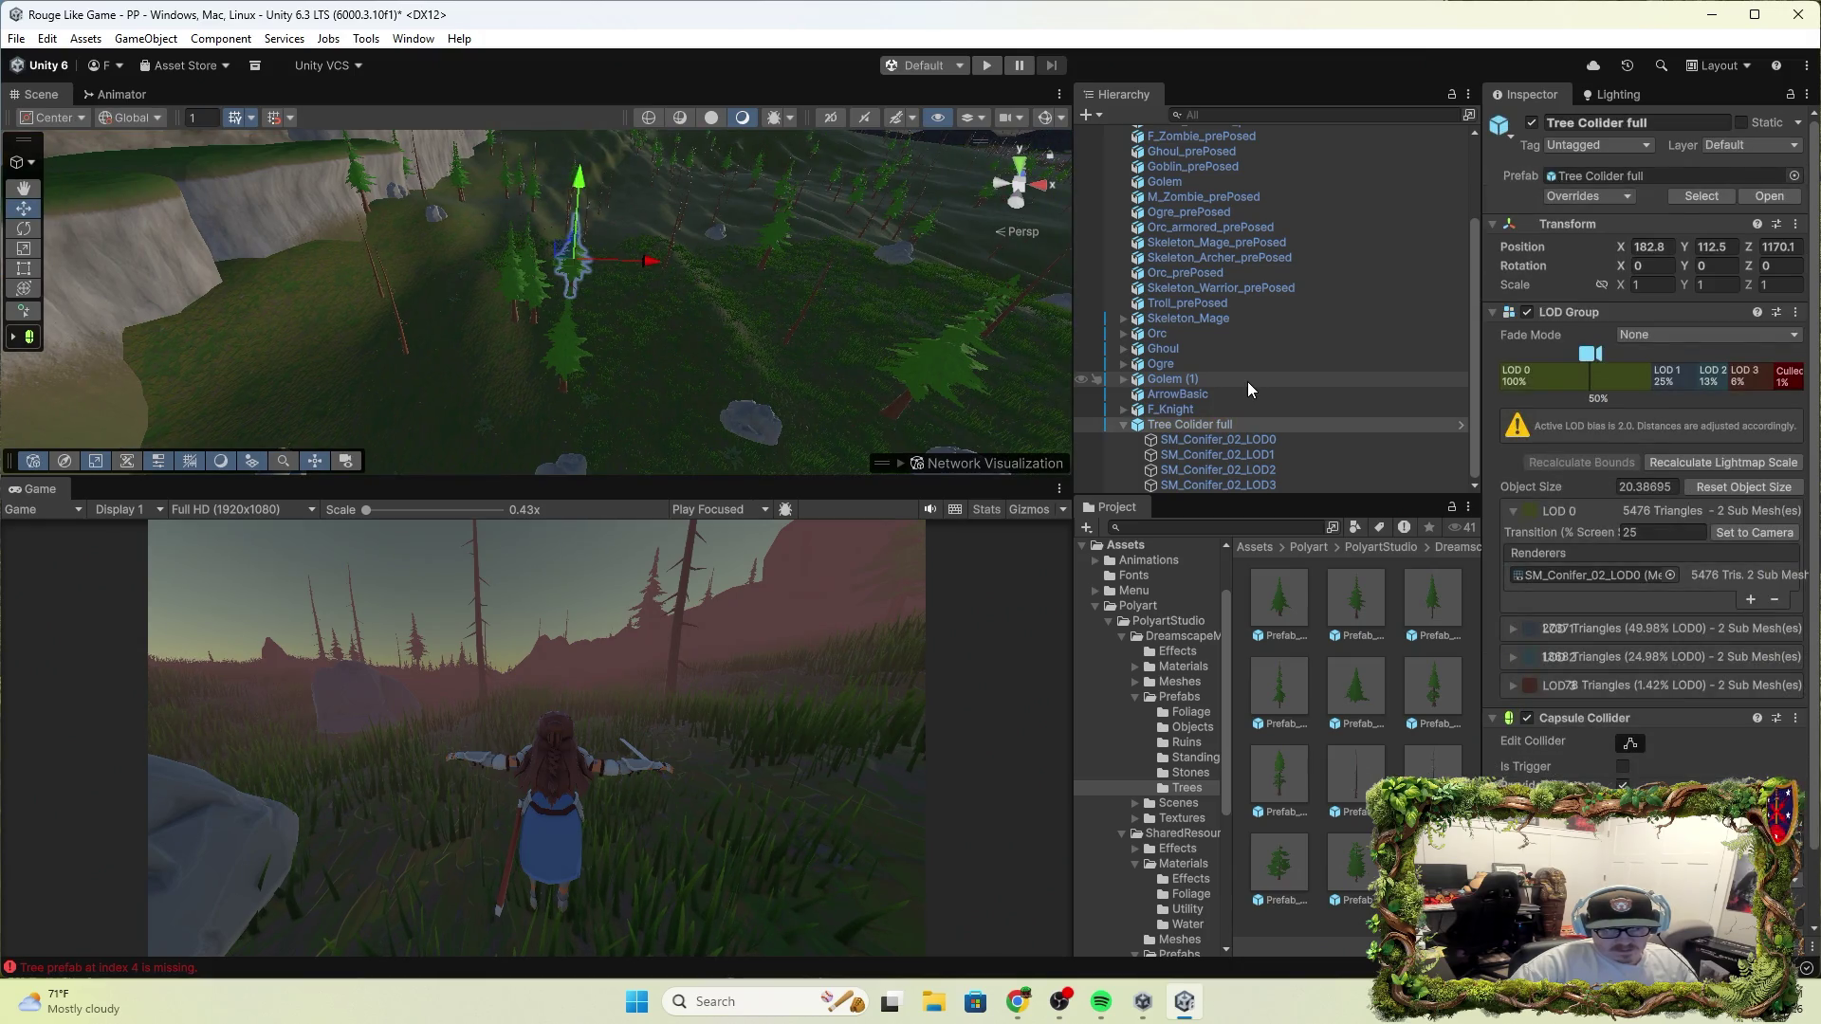
key(ctrl+y)
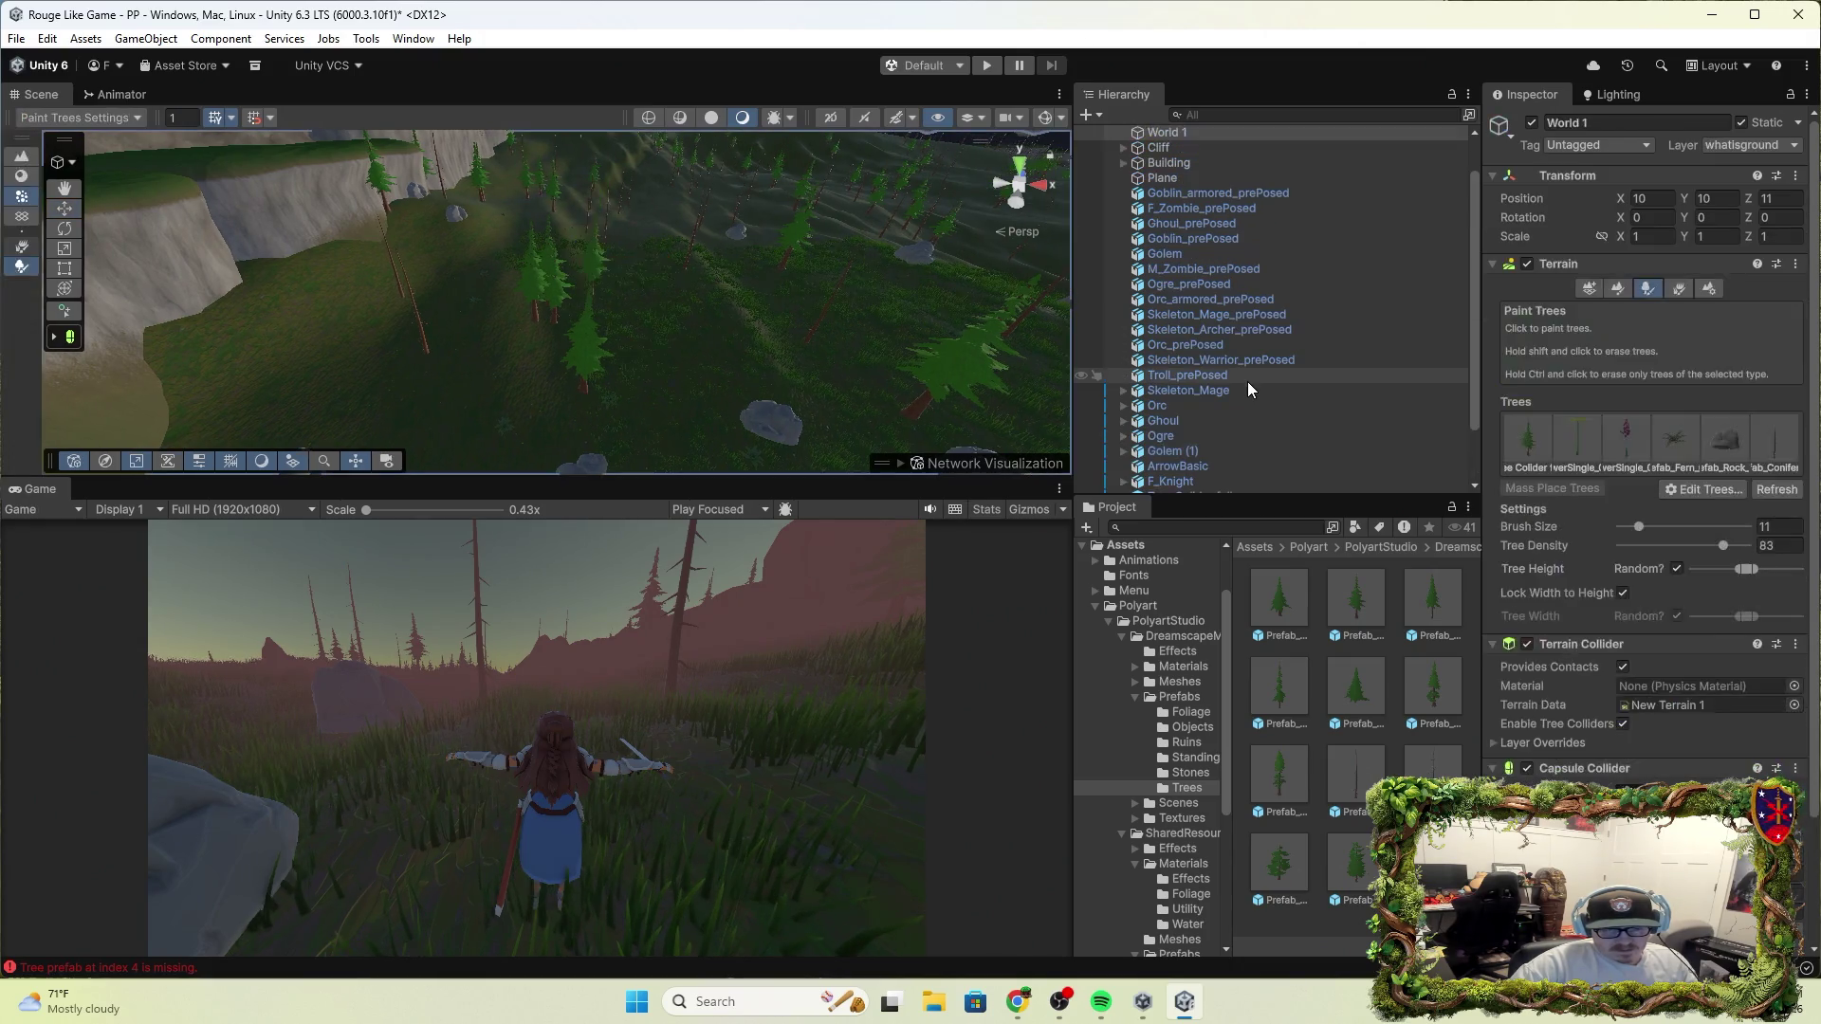
scroll(1249, 381, down, 2)
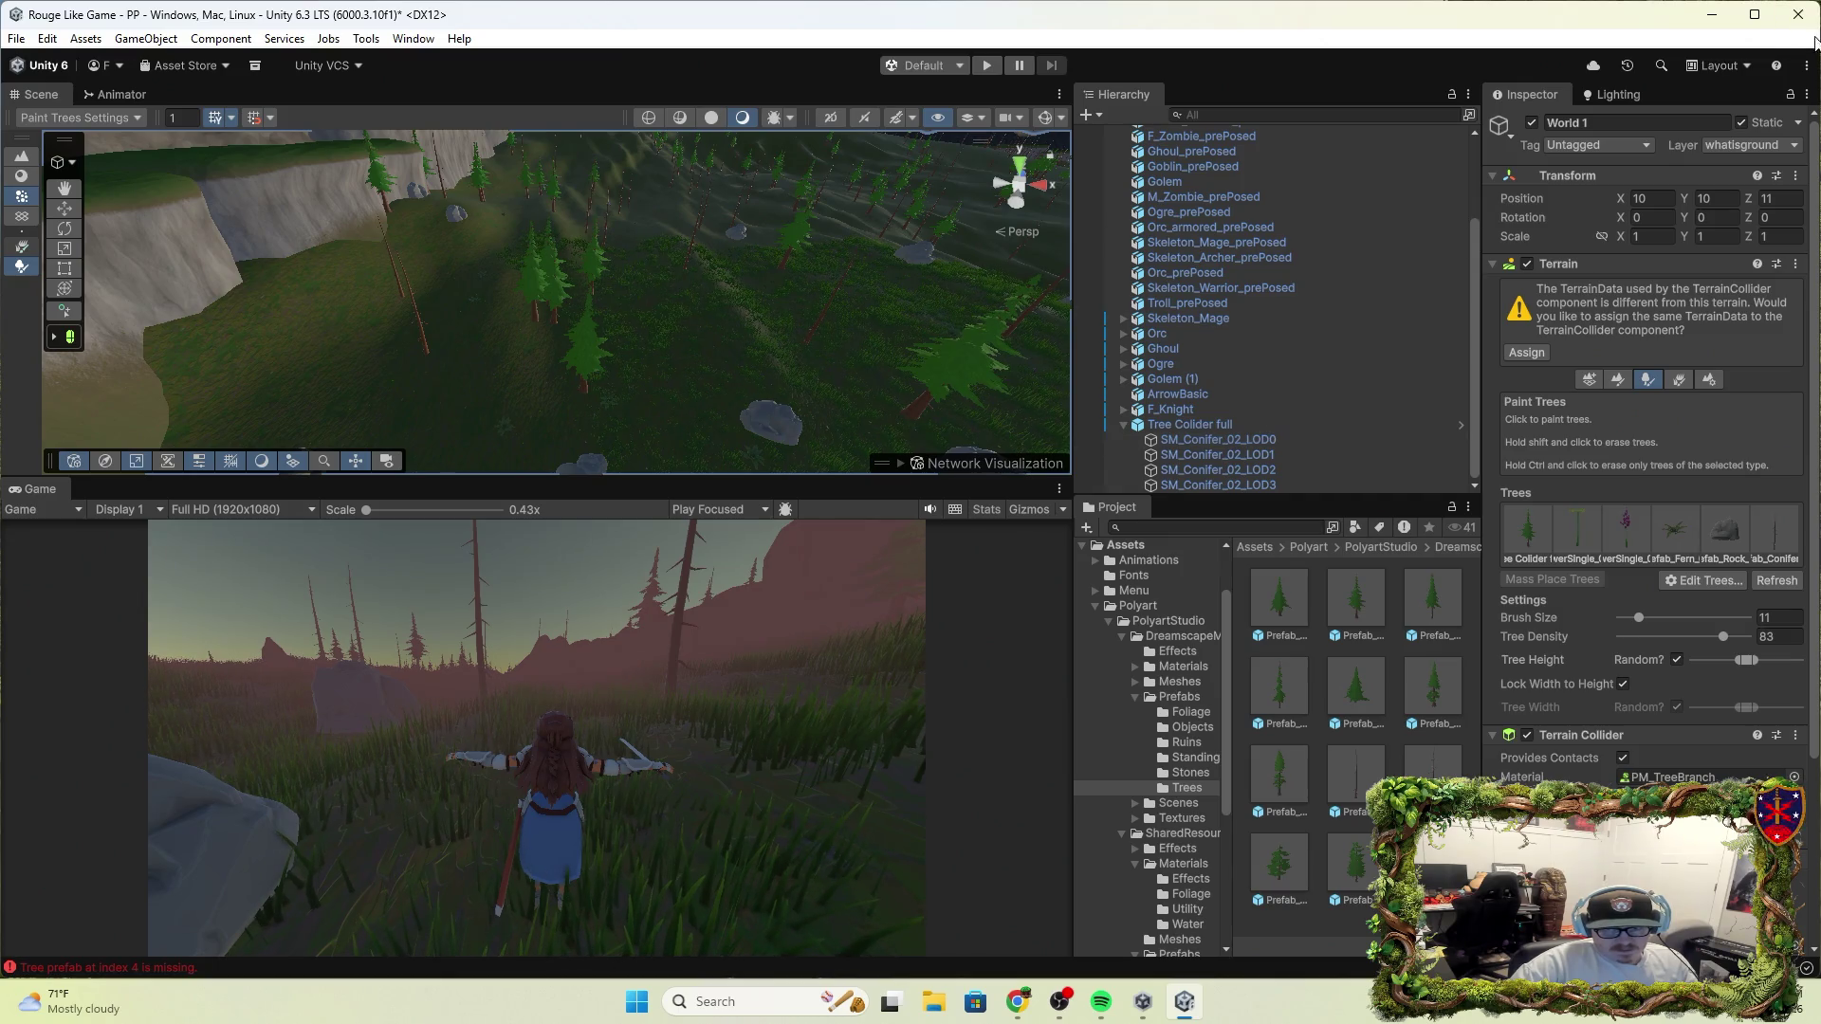
click(1797, 14)
Discard the scene changes and reopen Rouge Like Game from Unity Hub
click(961, 546)
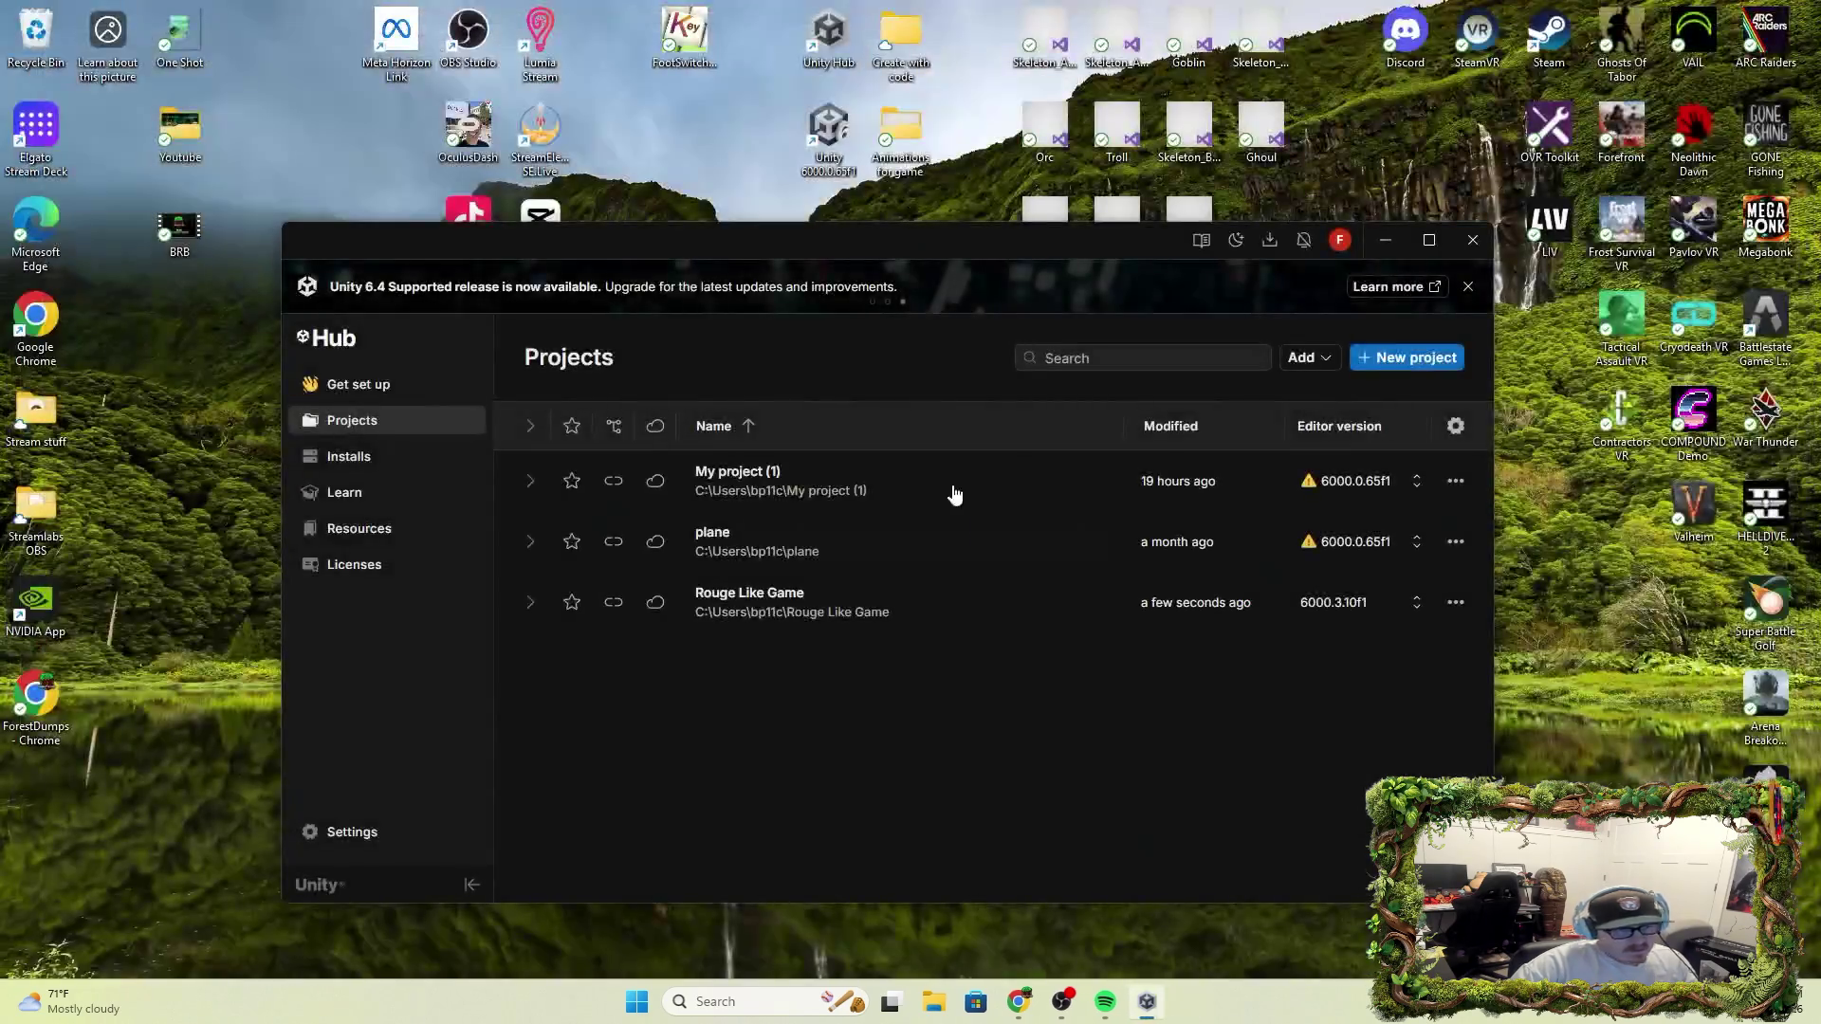
click(847, 607)
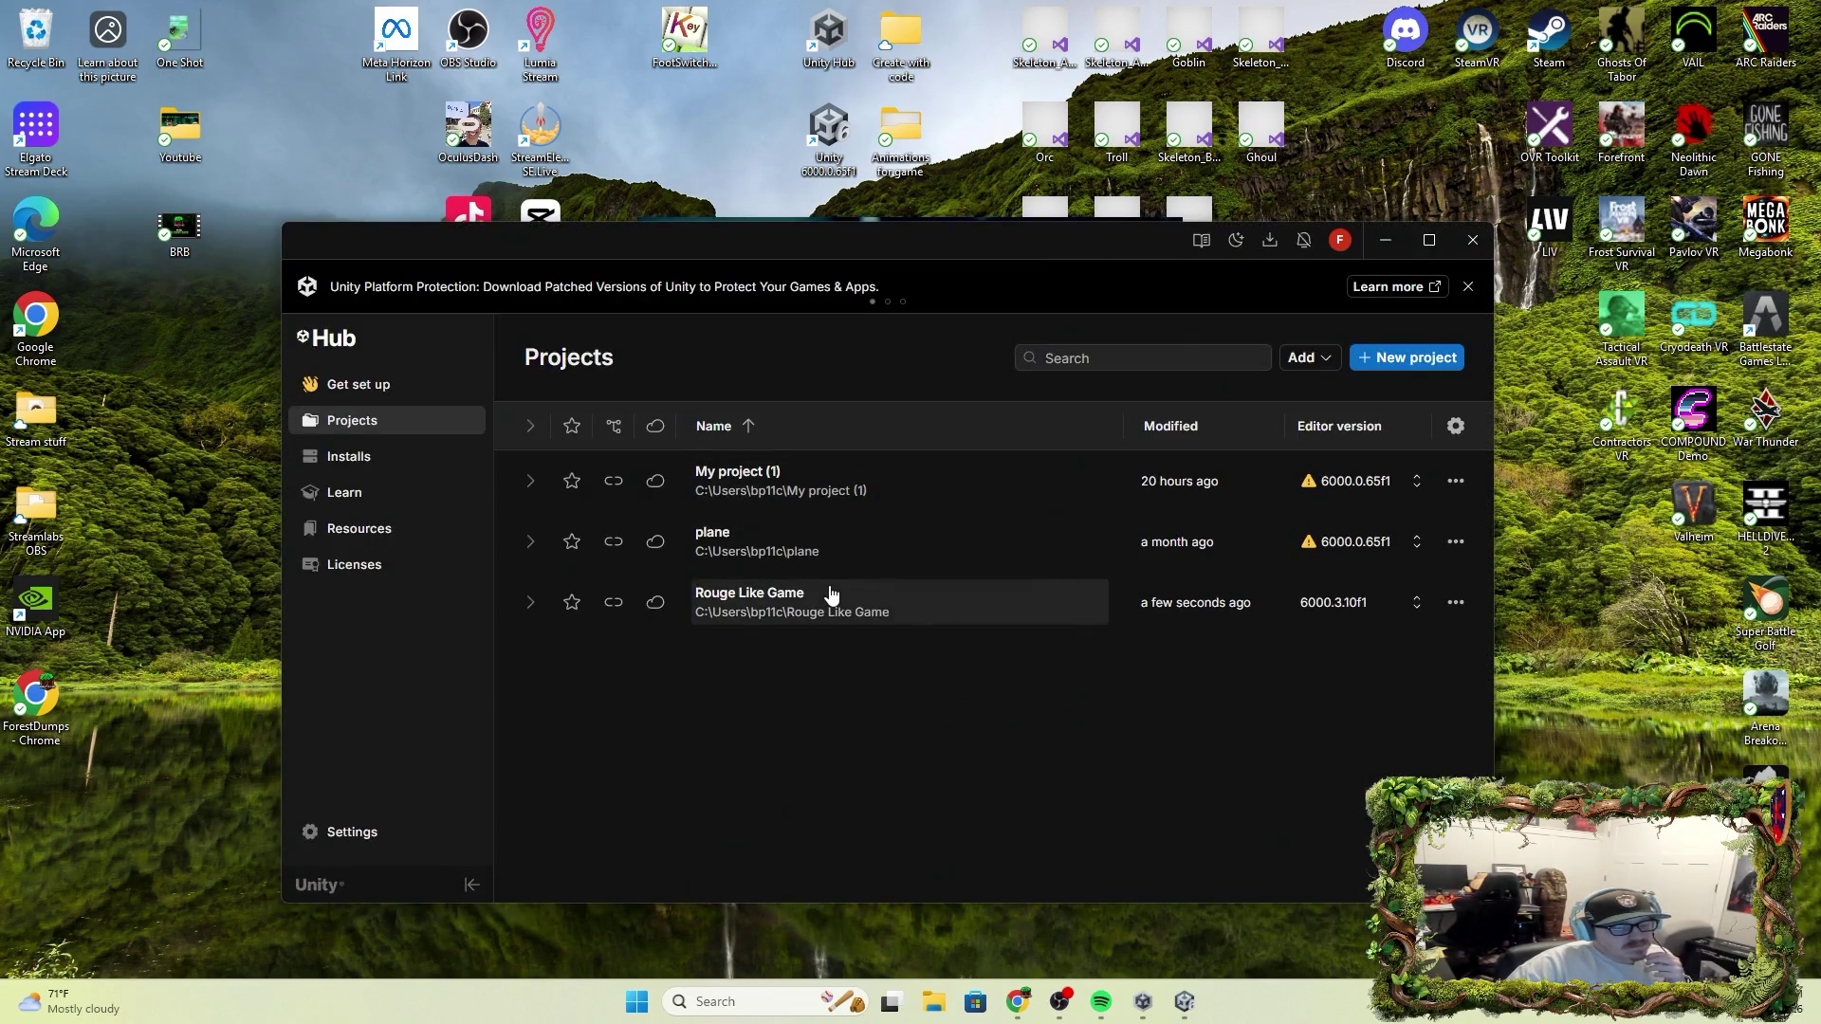
mouse_move(1202, 1015)
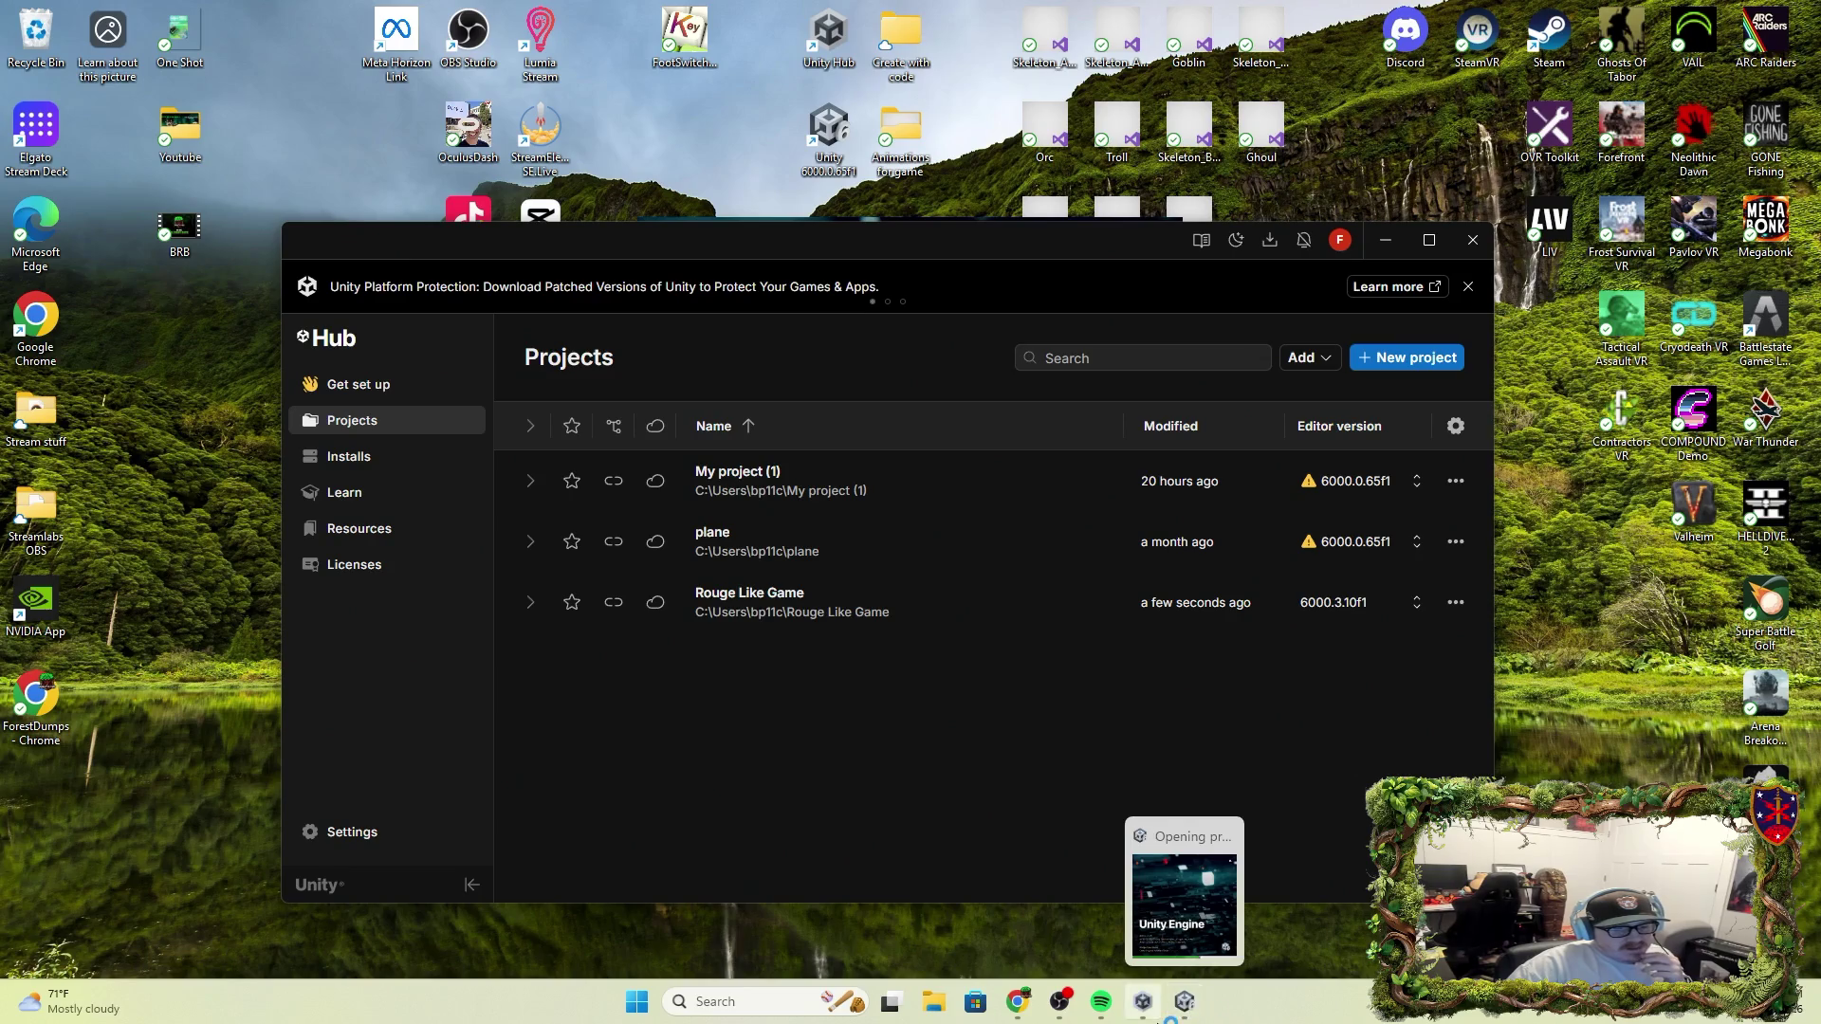
click(1145, 932)
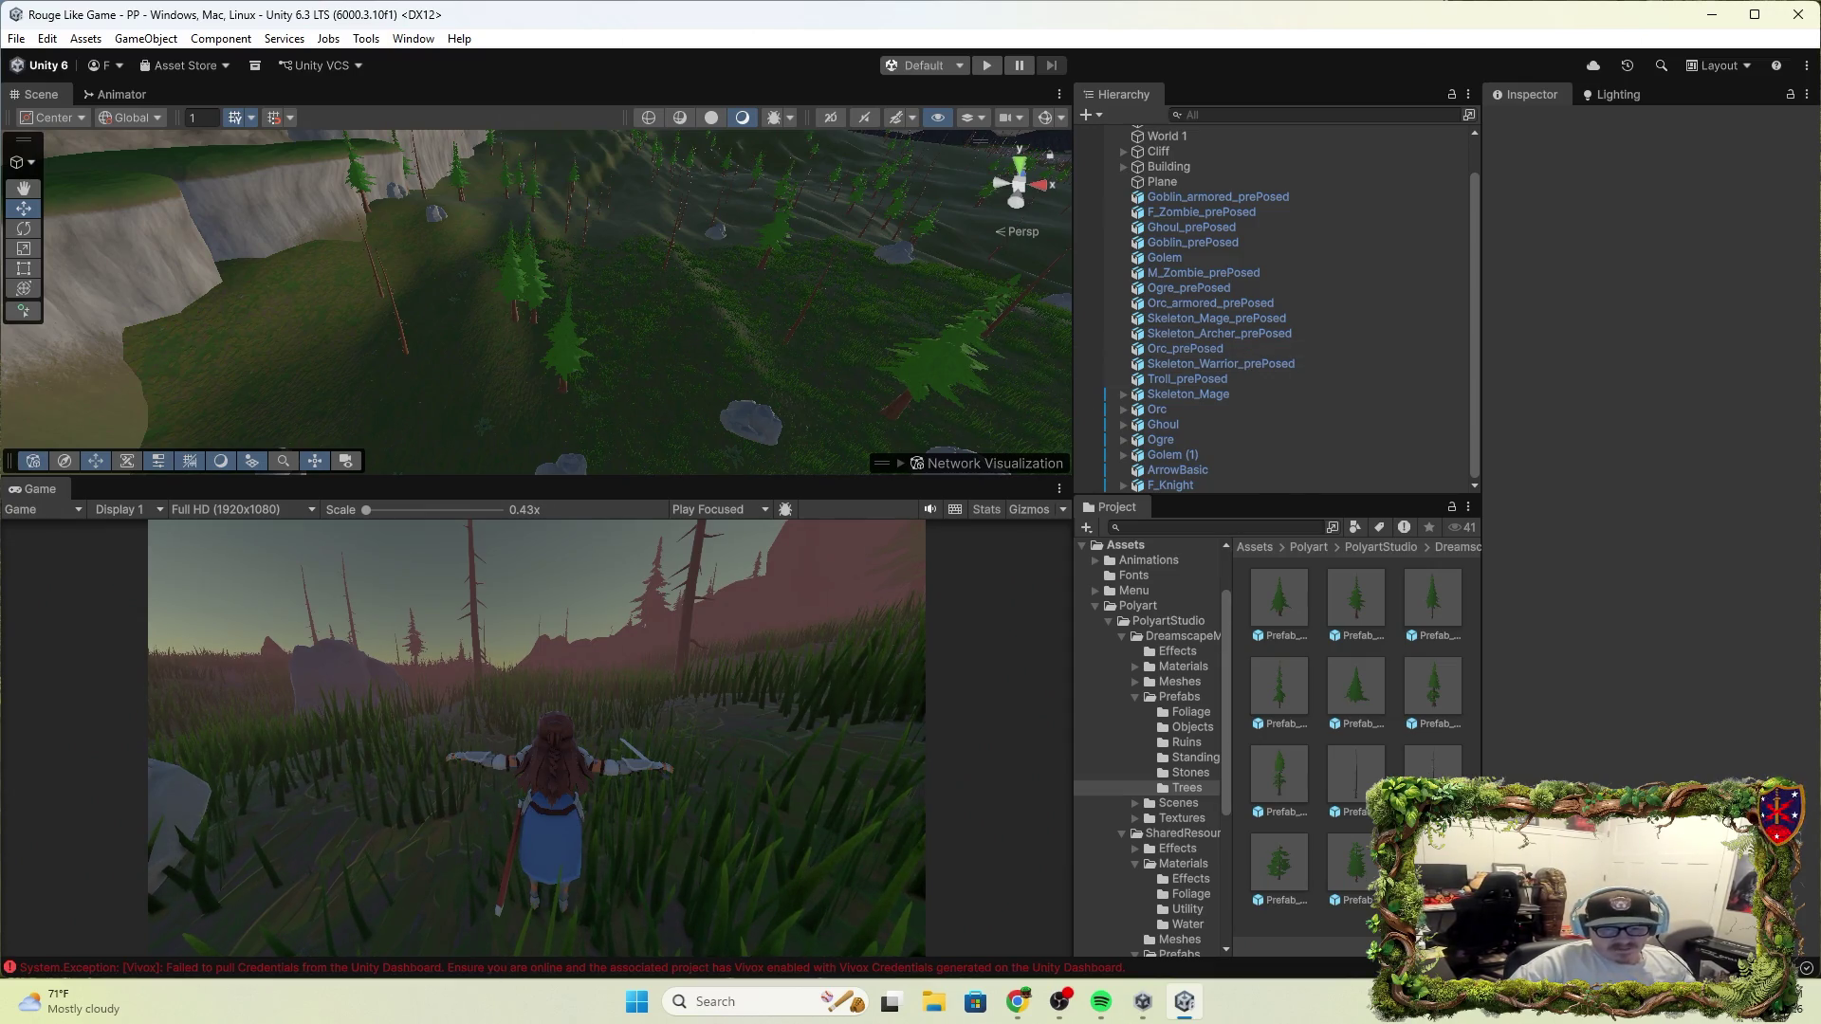
Drop a Tree Collider full prefab into the scene and check its Cylinder child's 1.42-high collider
click(1432, 863)
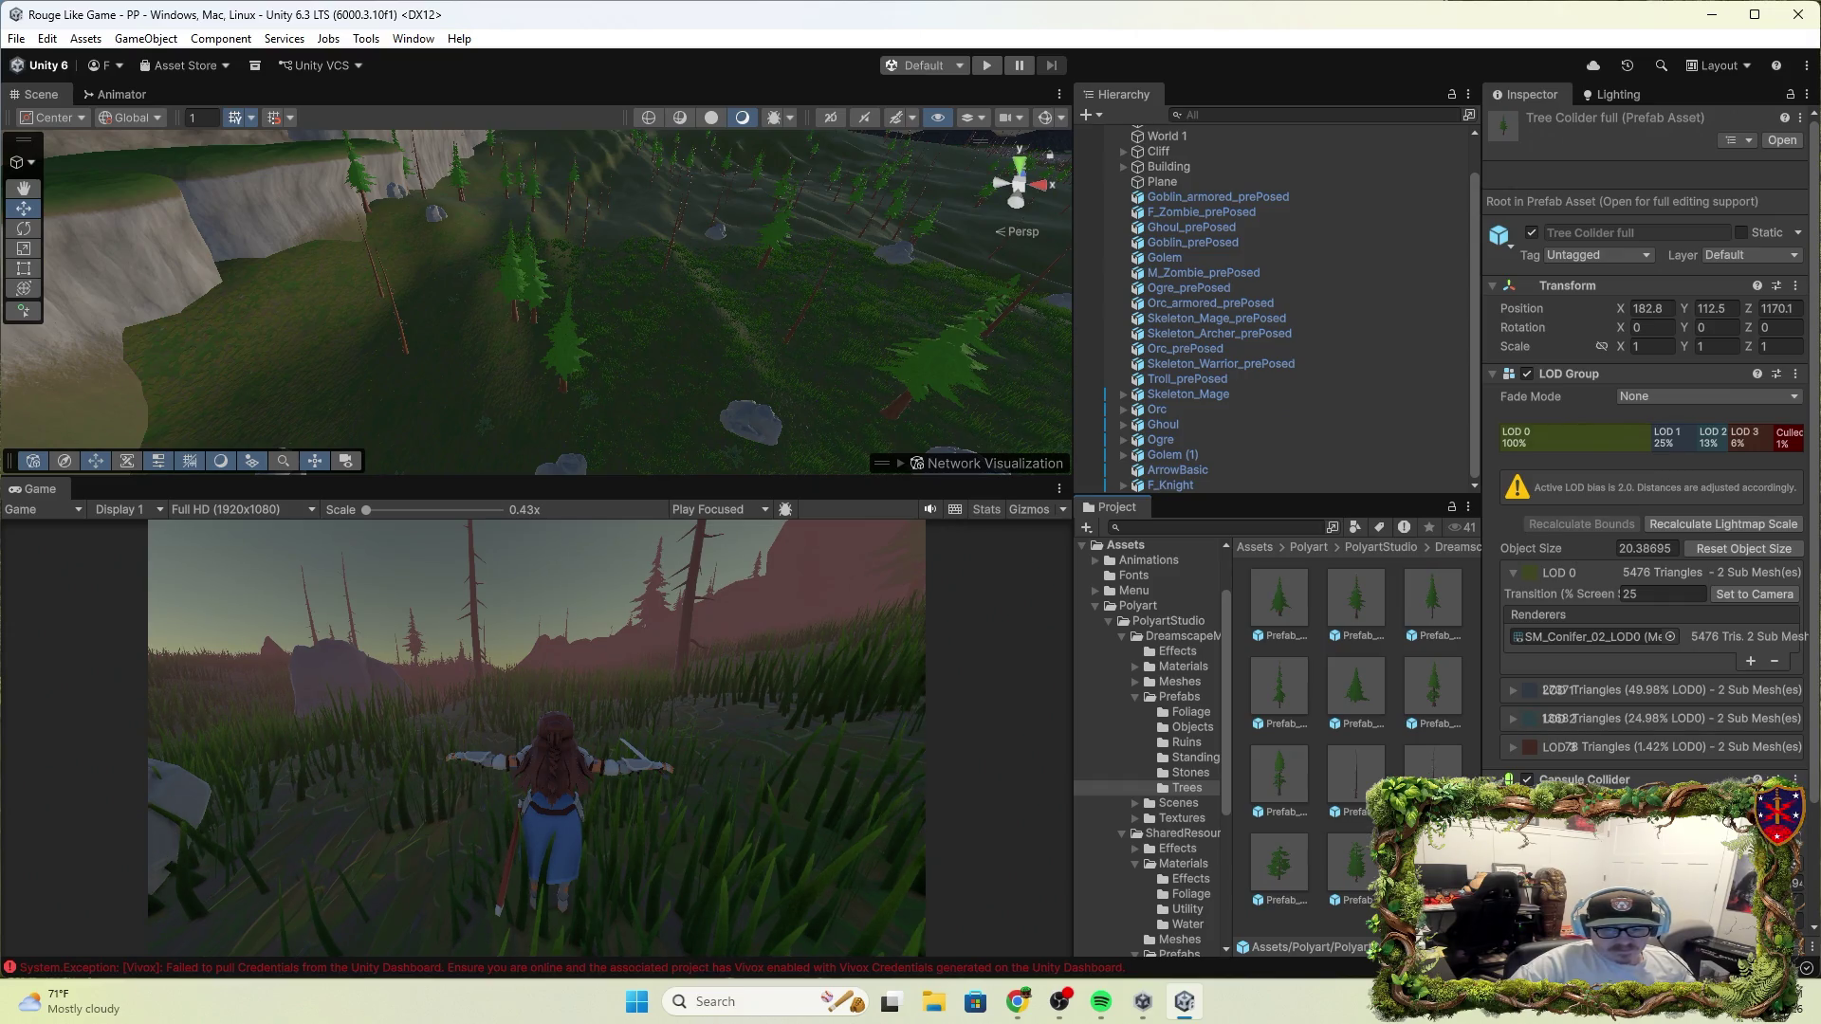
scroll(1650, 474, down, 3)
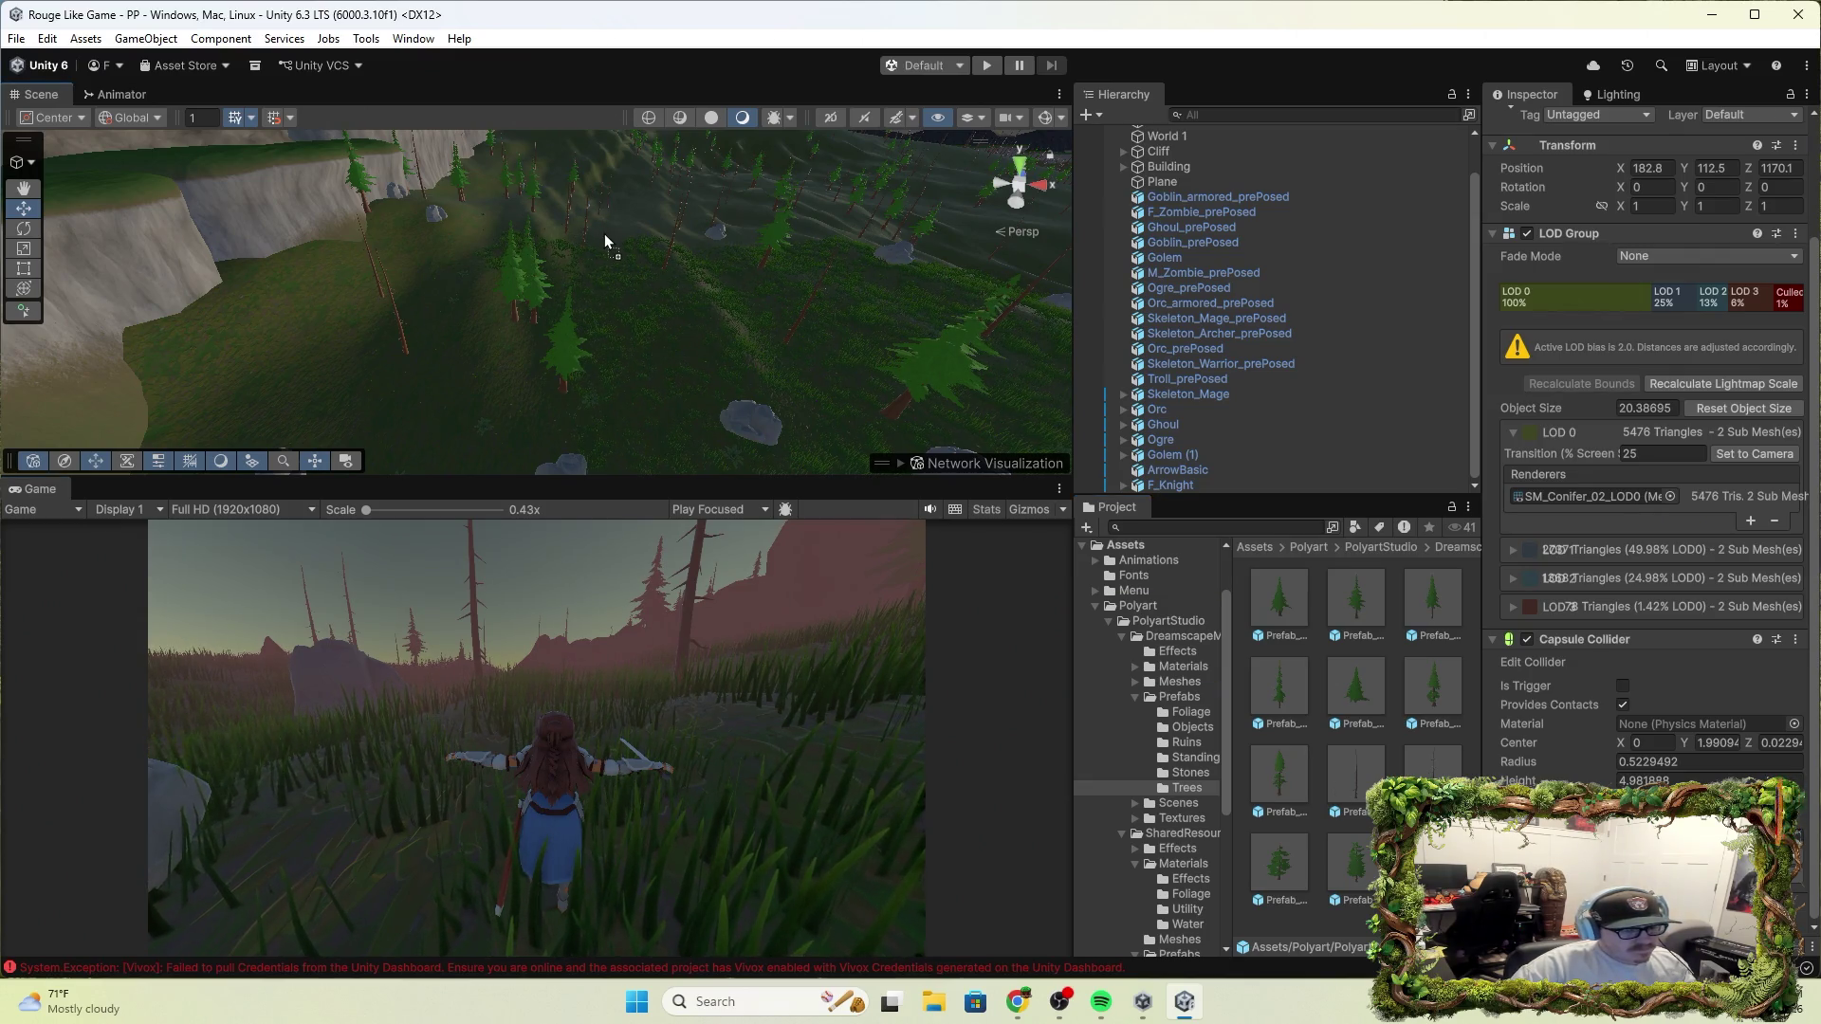
drag(605, 233, 600, 226)
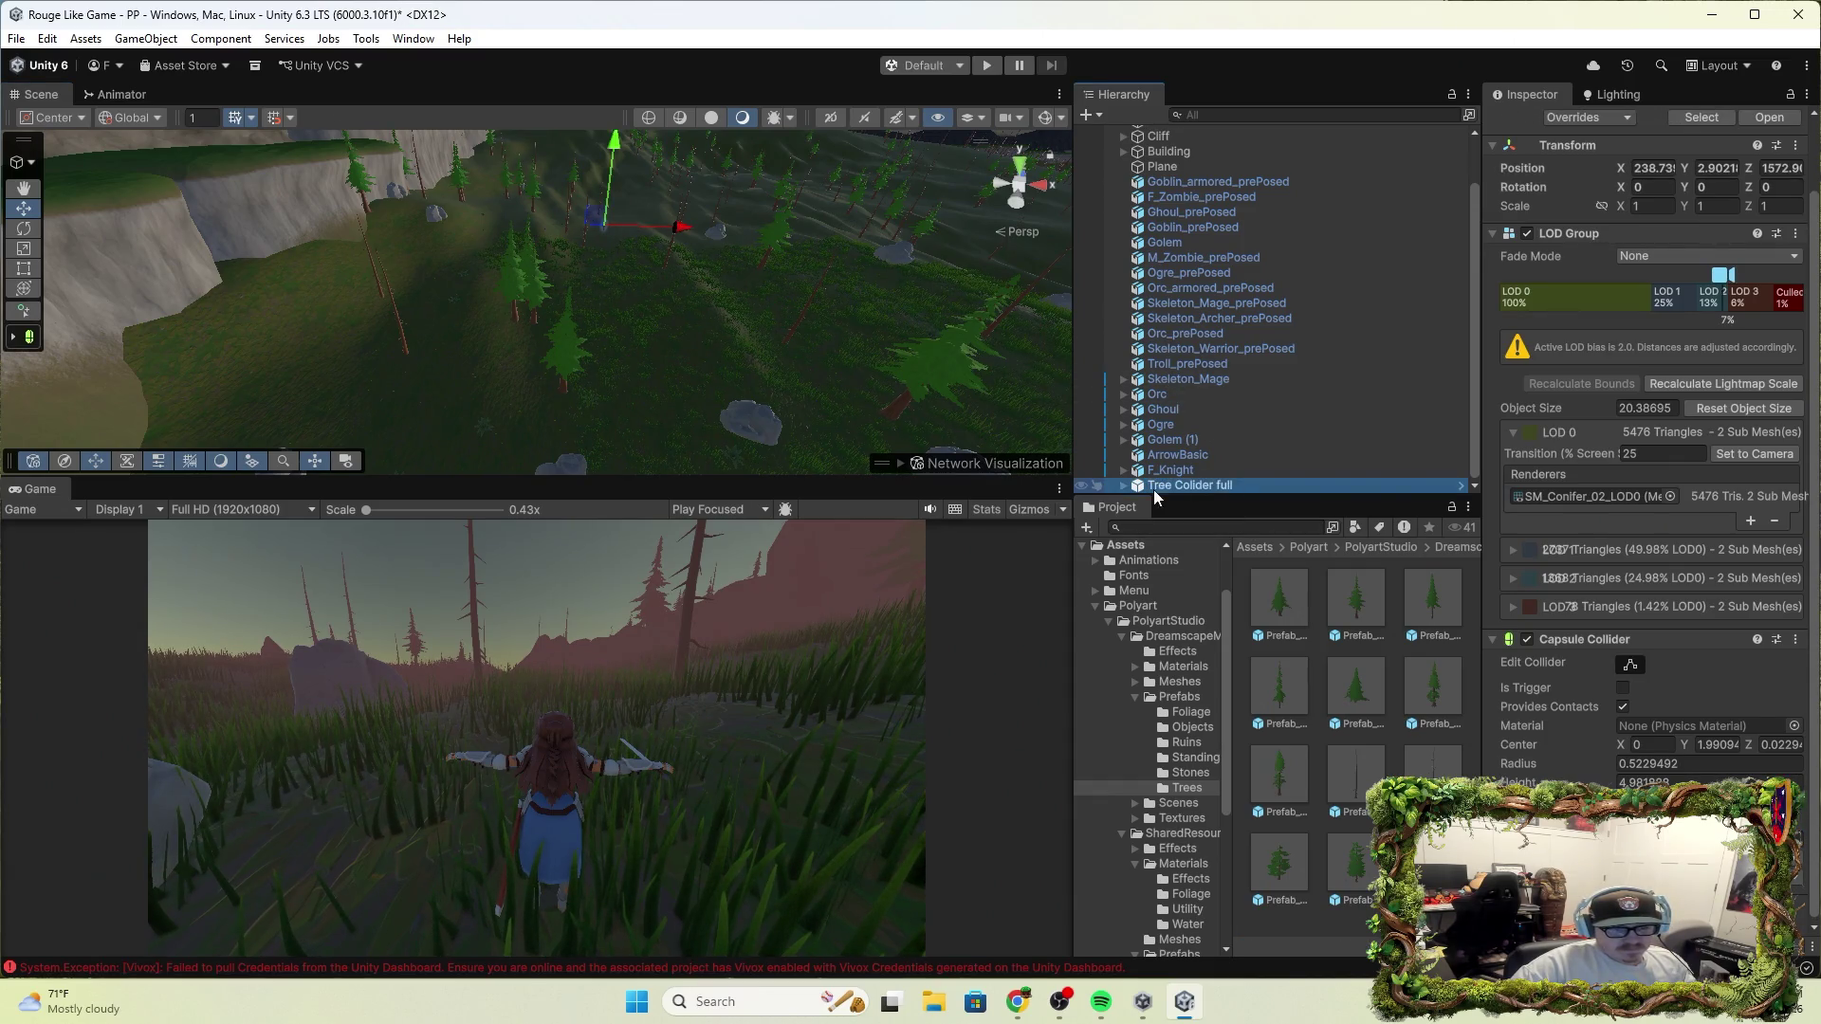
click(1124, 485)
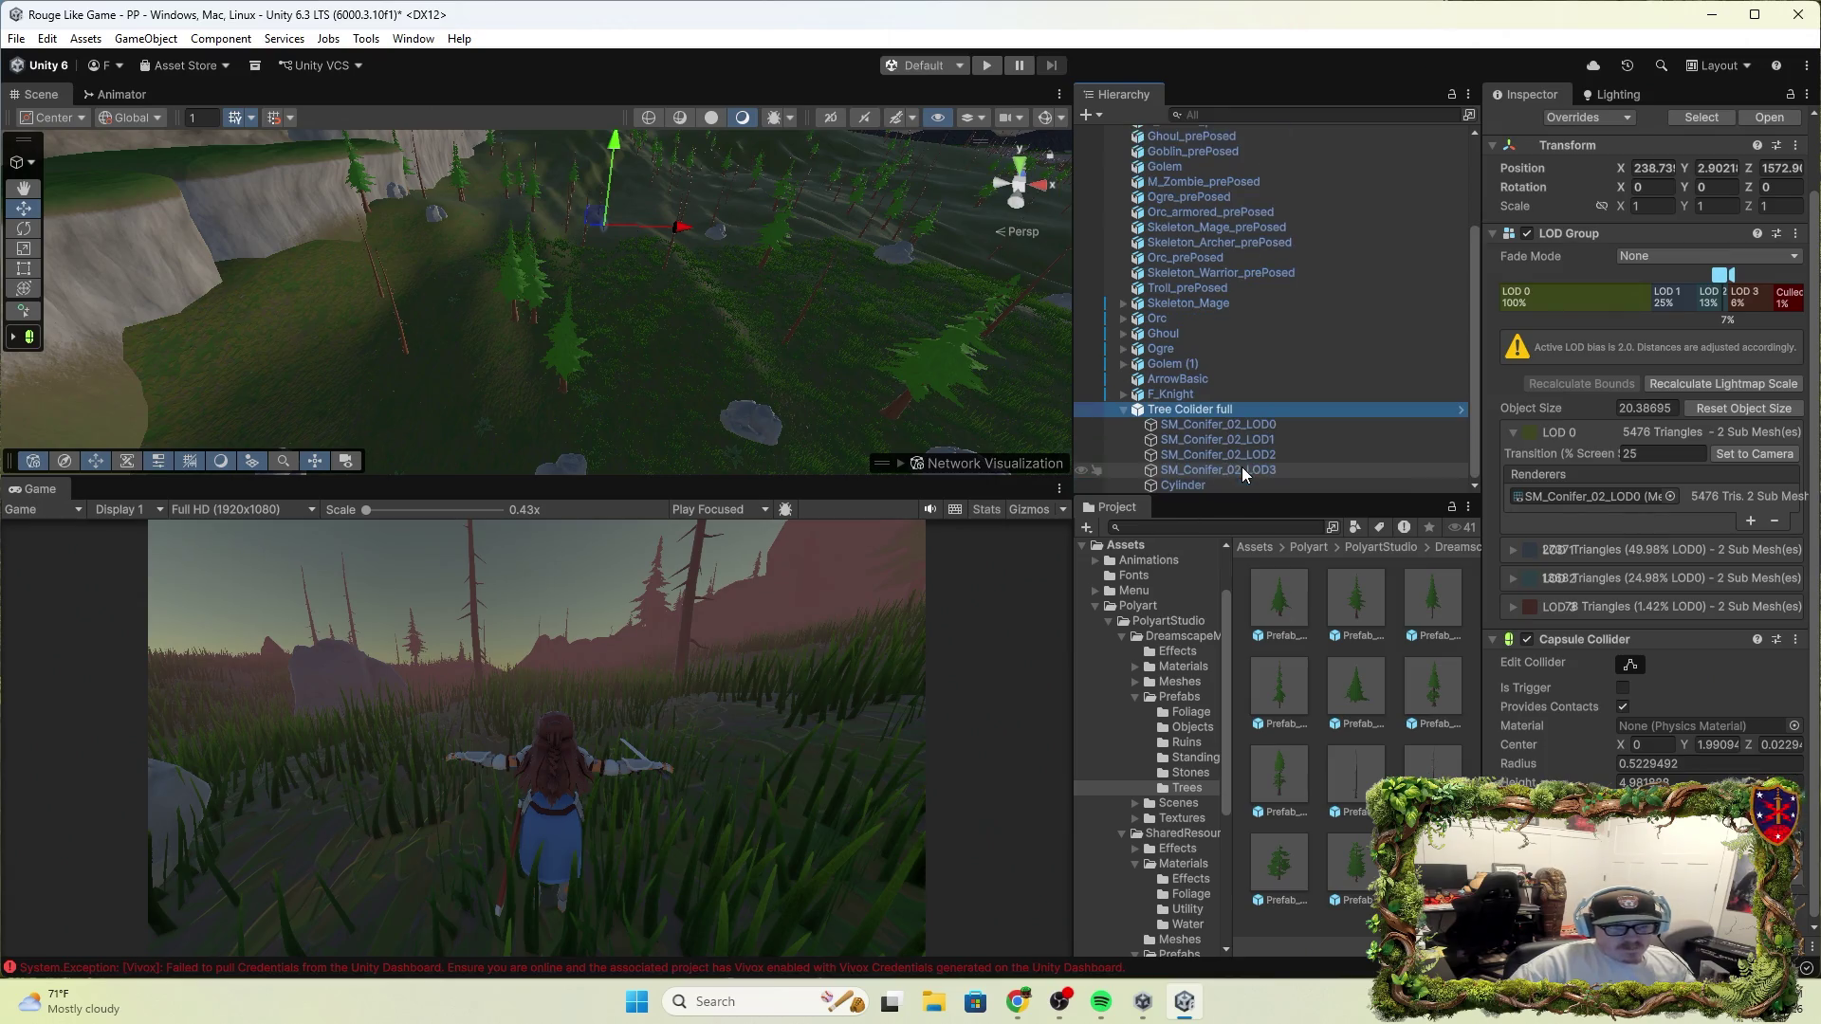
click(1204, 486)
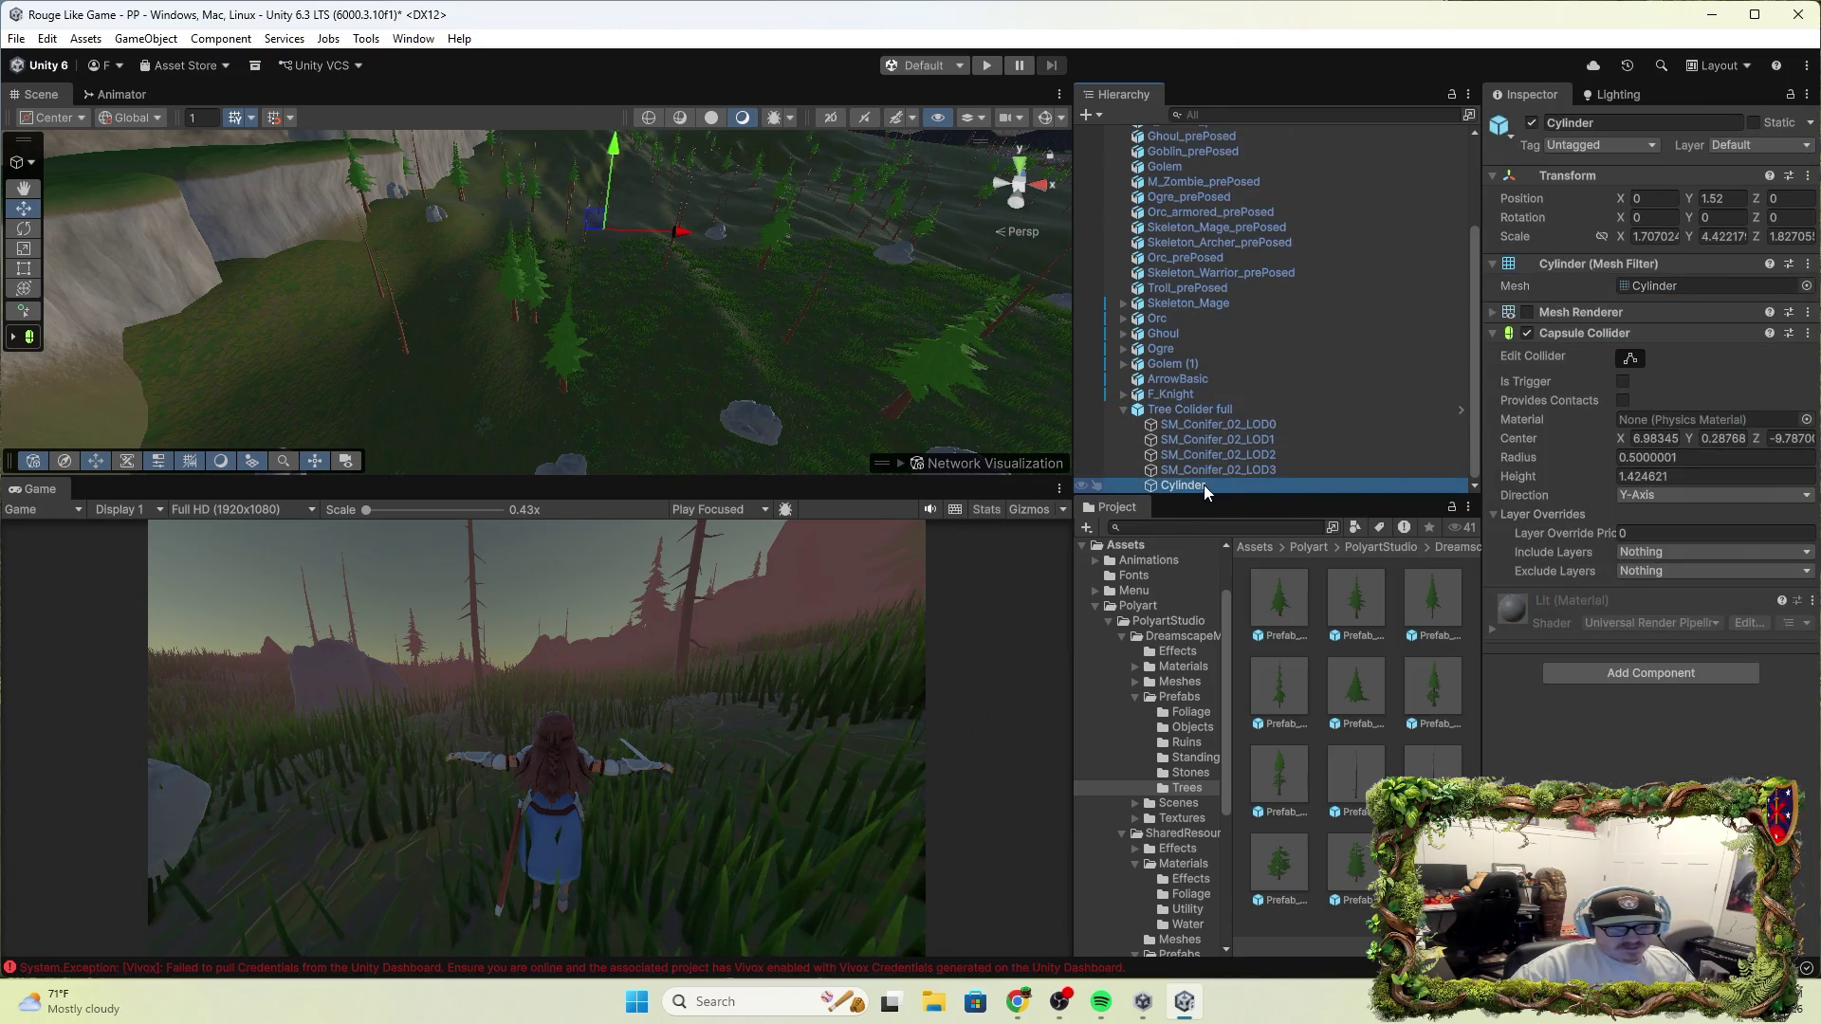
click(1124, 408)
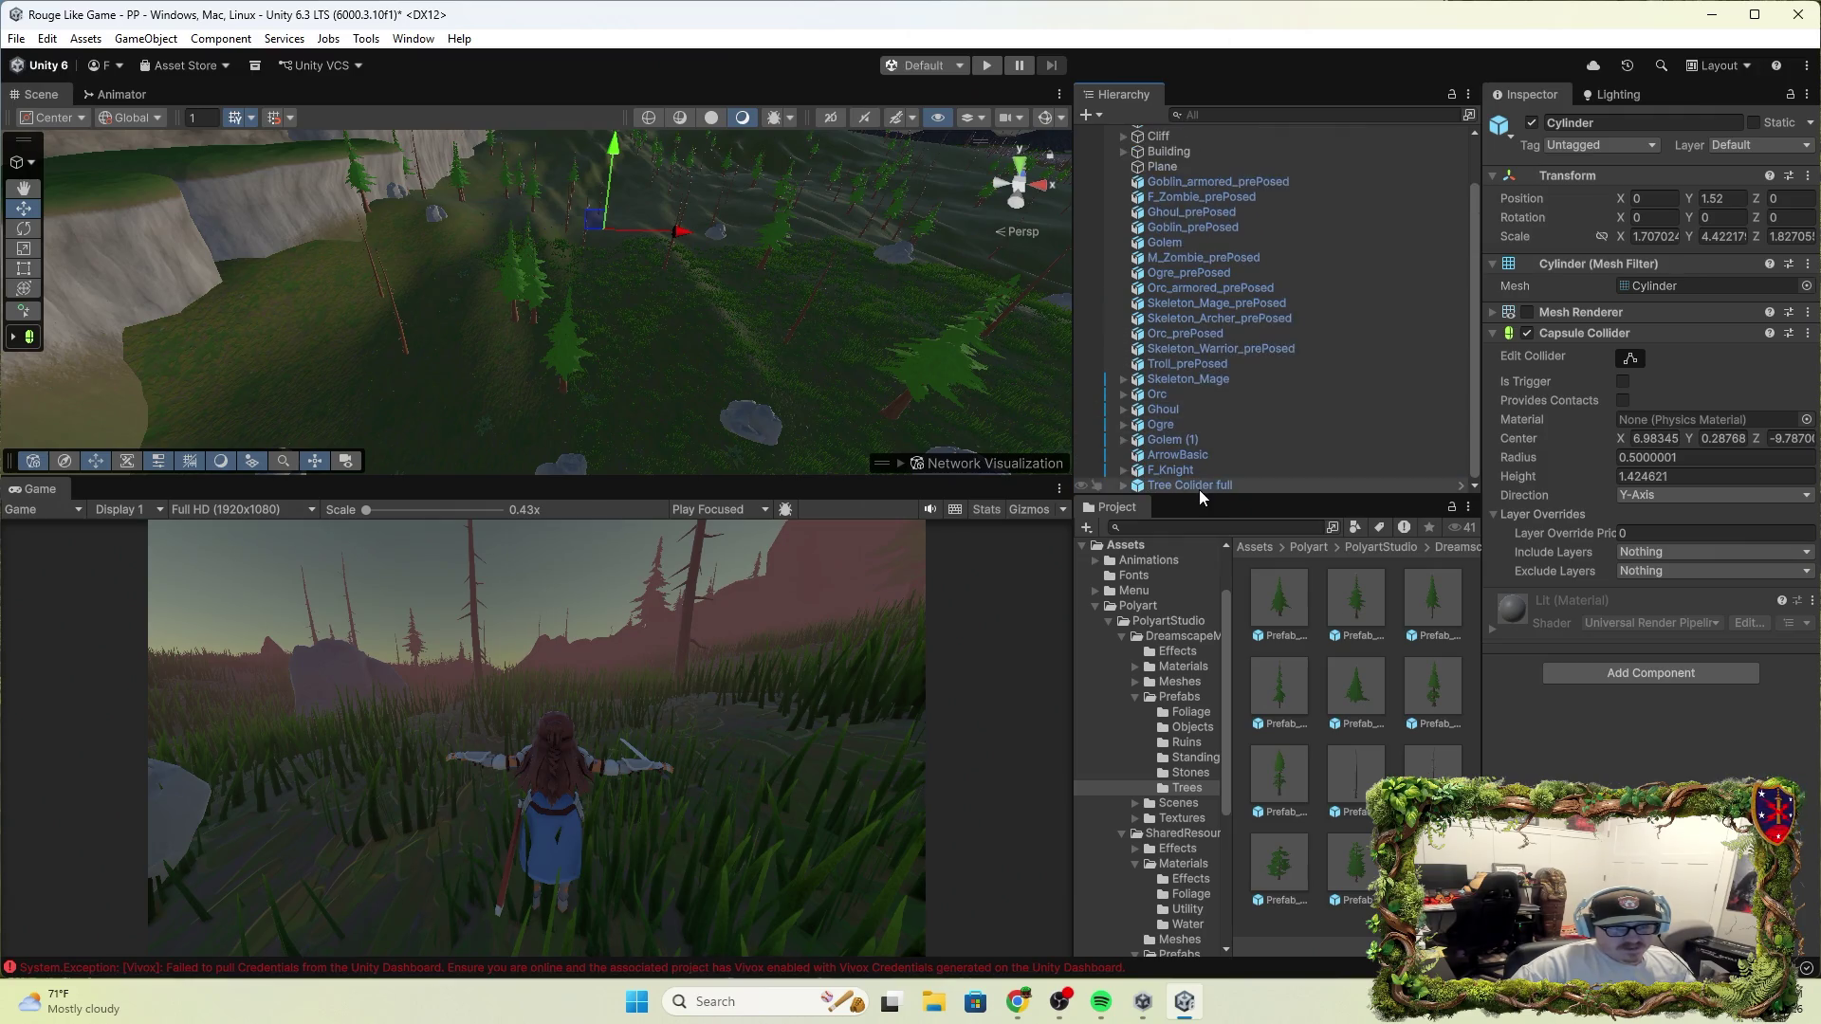
click(1198, 489)
Save the tree instance as a new original prefab, Tree Collider full 1, and select World 1
drag(1205, 490, 1280, 725)
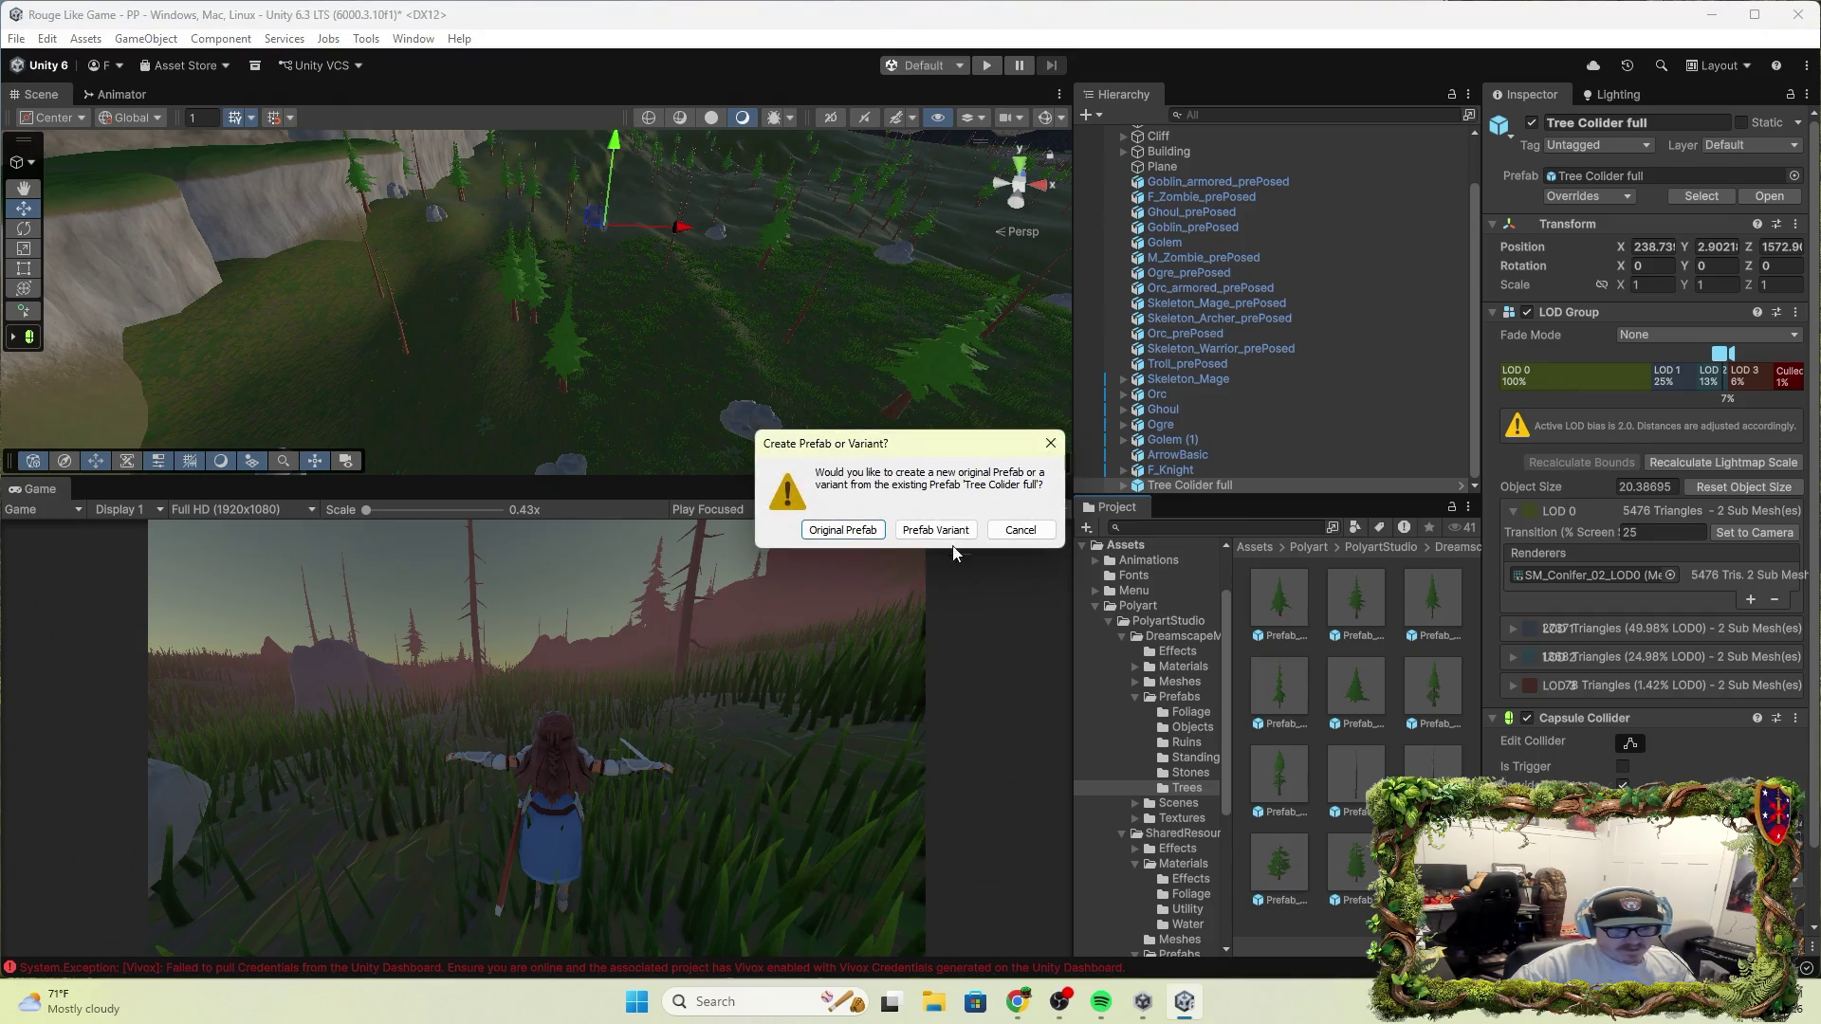
click(852, 531)
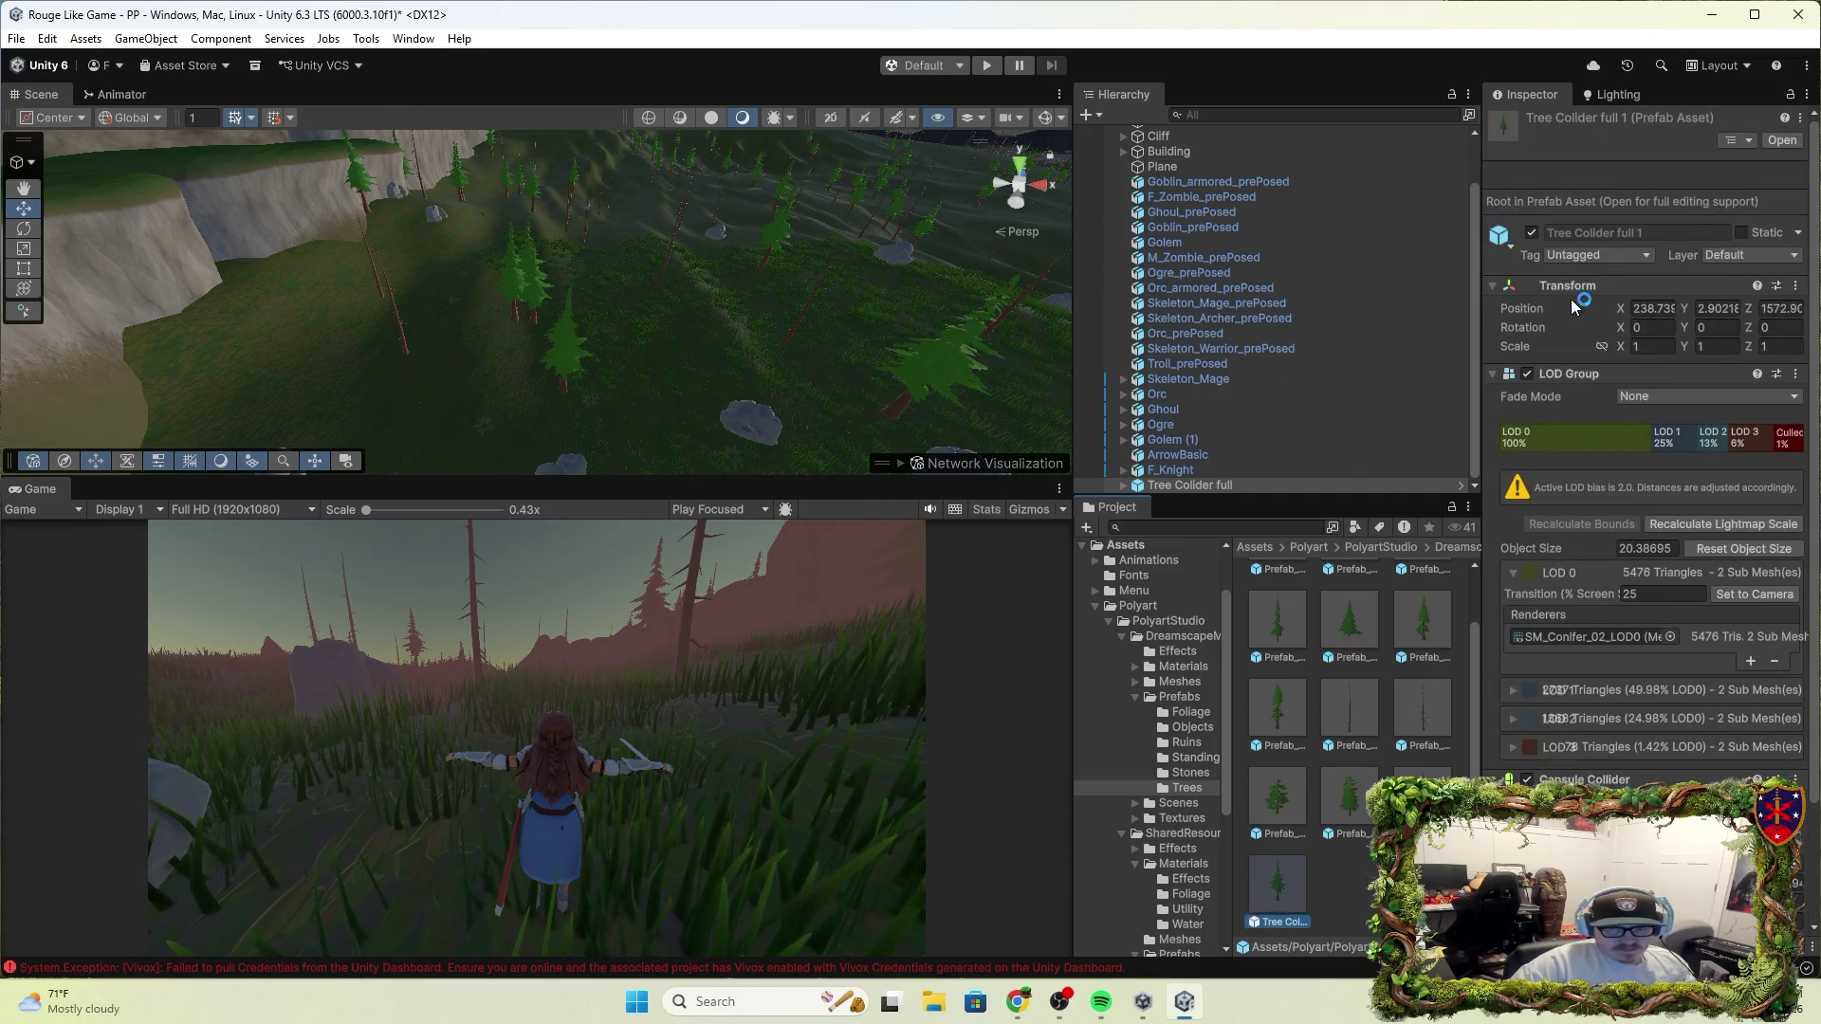
scroll(1248, 265, up, 3)
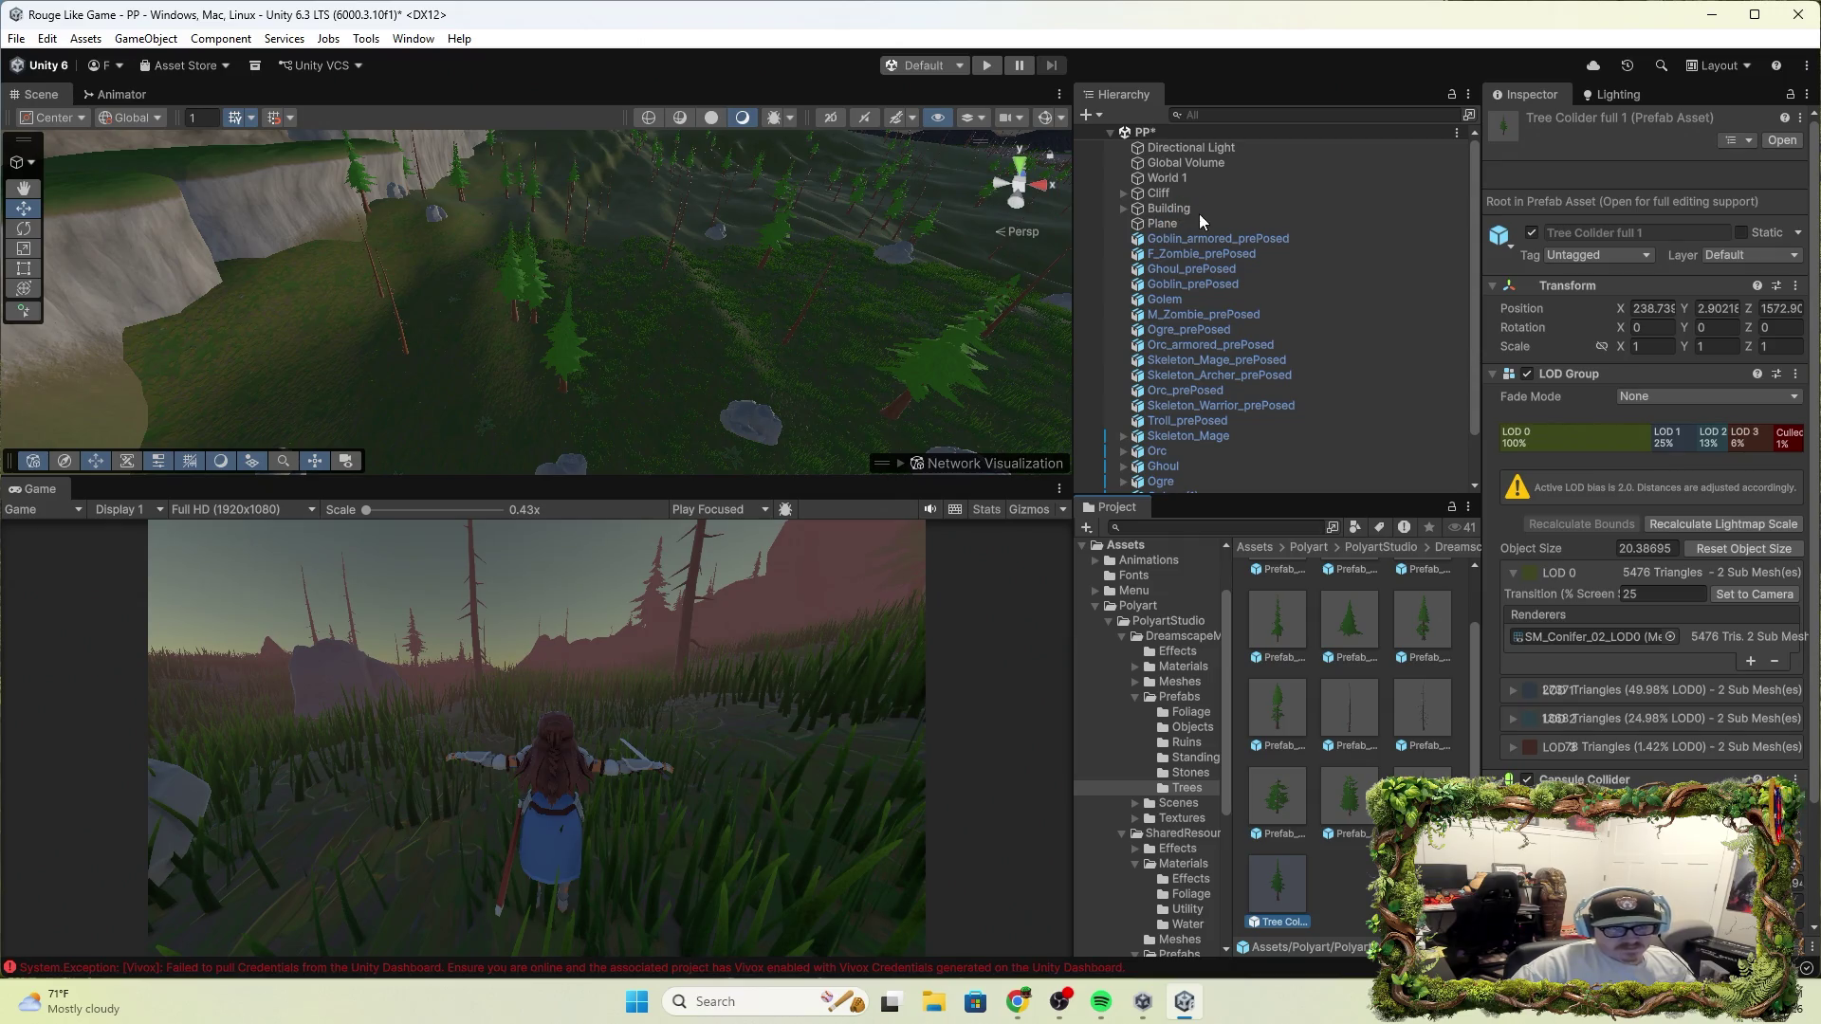
click(1159, 194)
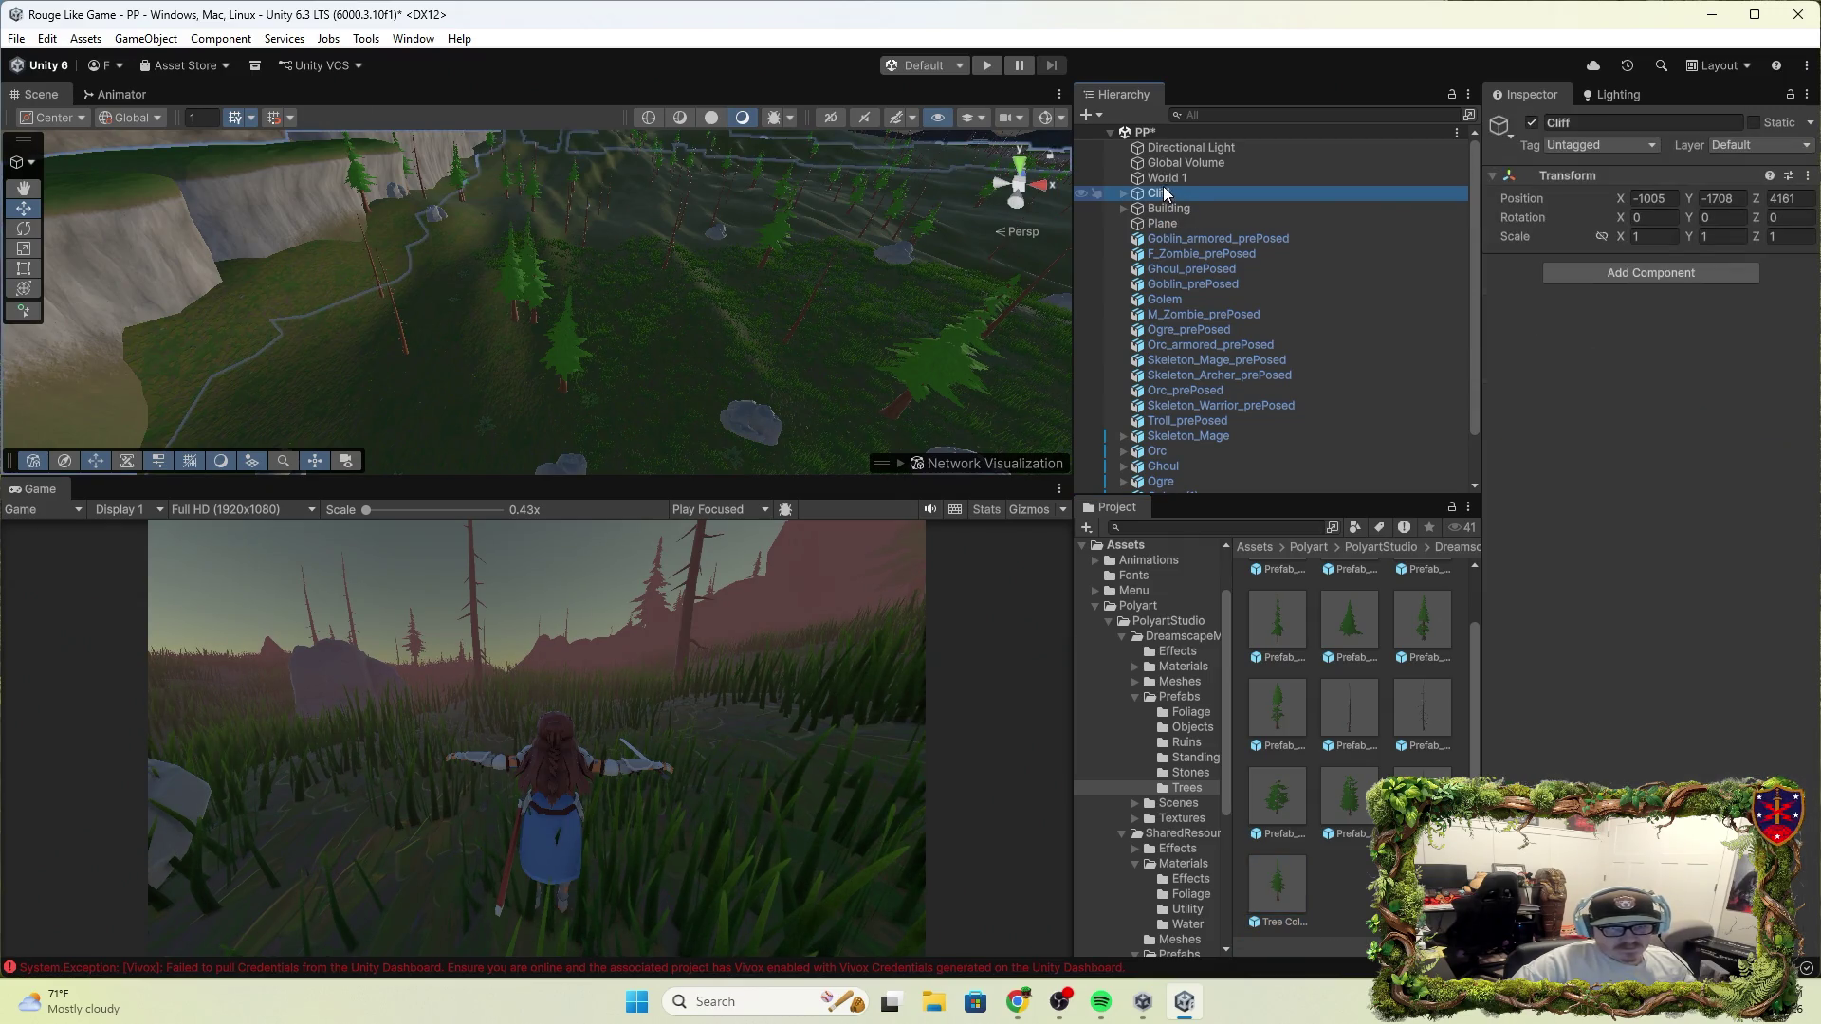
click(1171, 182)
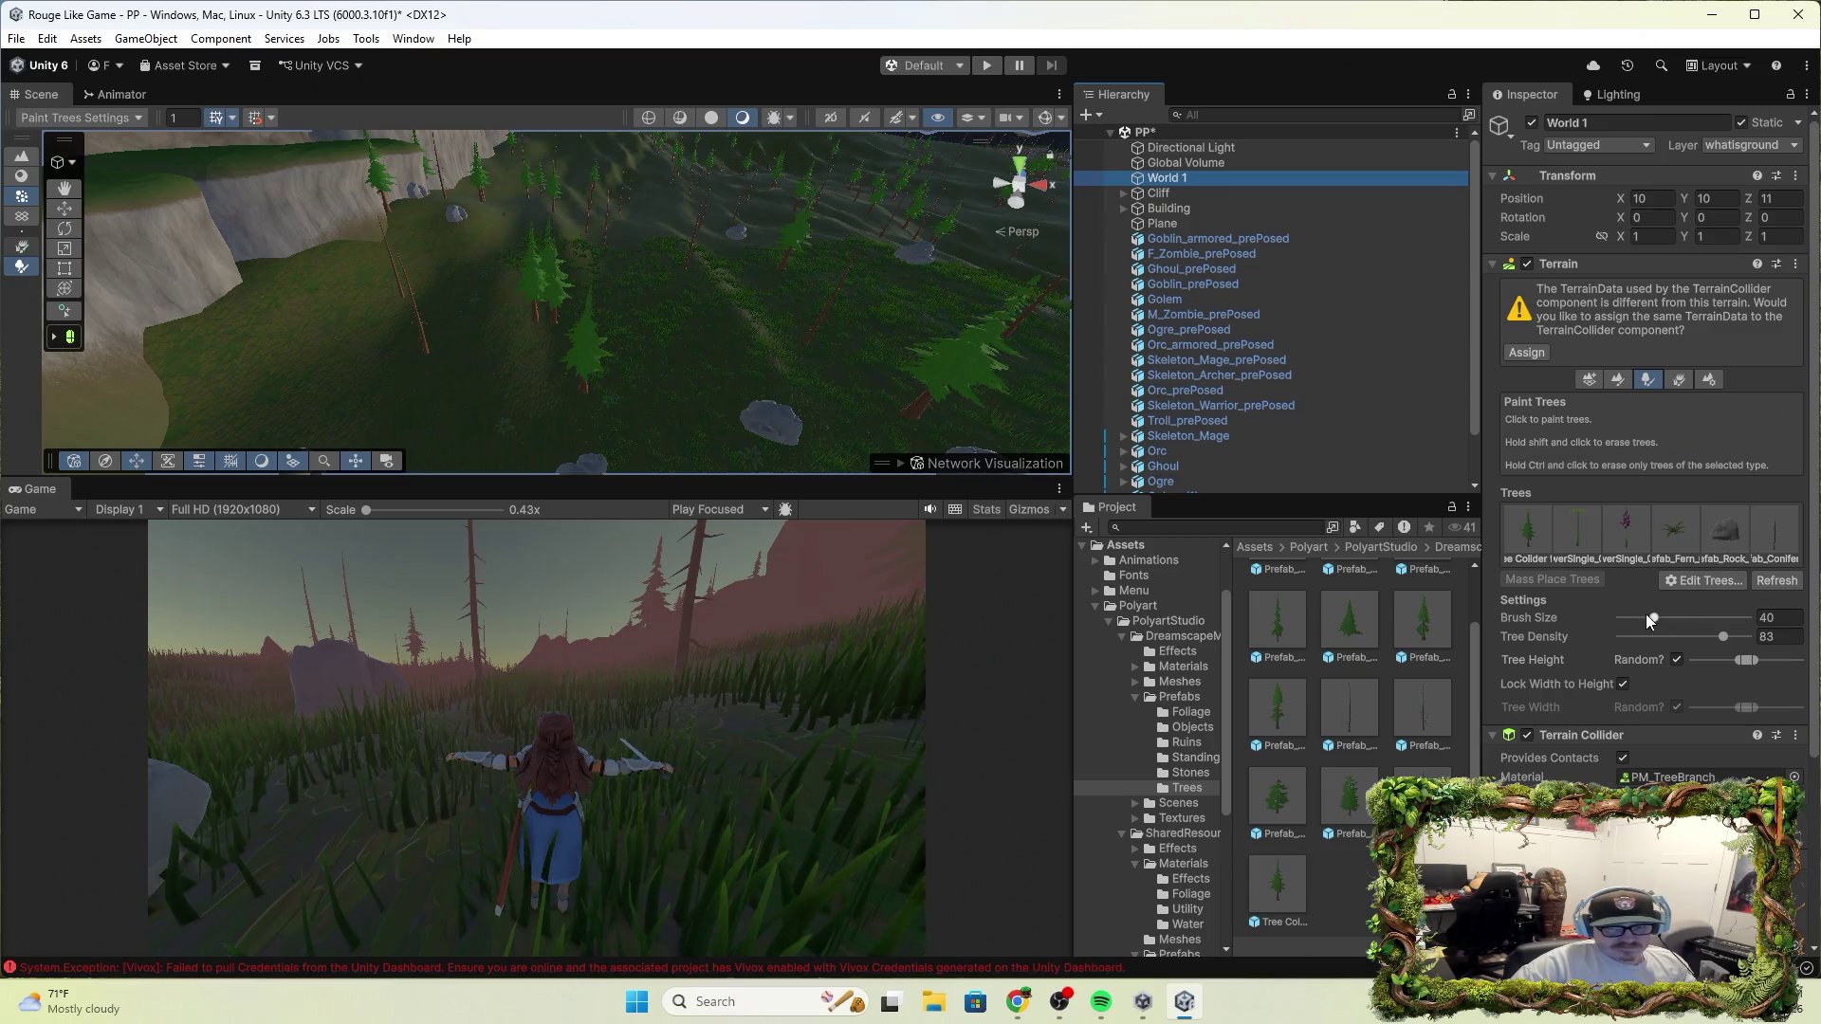
Remove the Tree Collider, Rock and Conifer prototypes from the terrain and begin Add Tree
click(1533, 536)
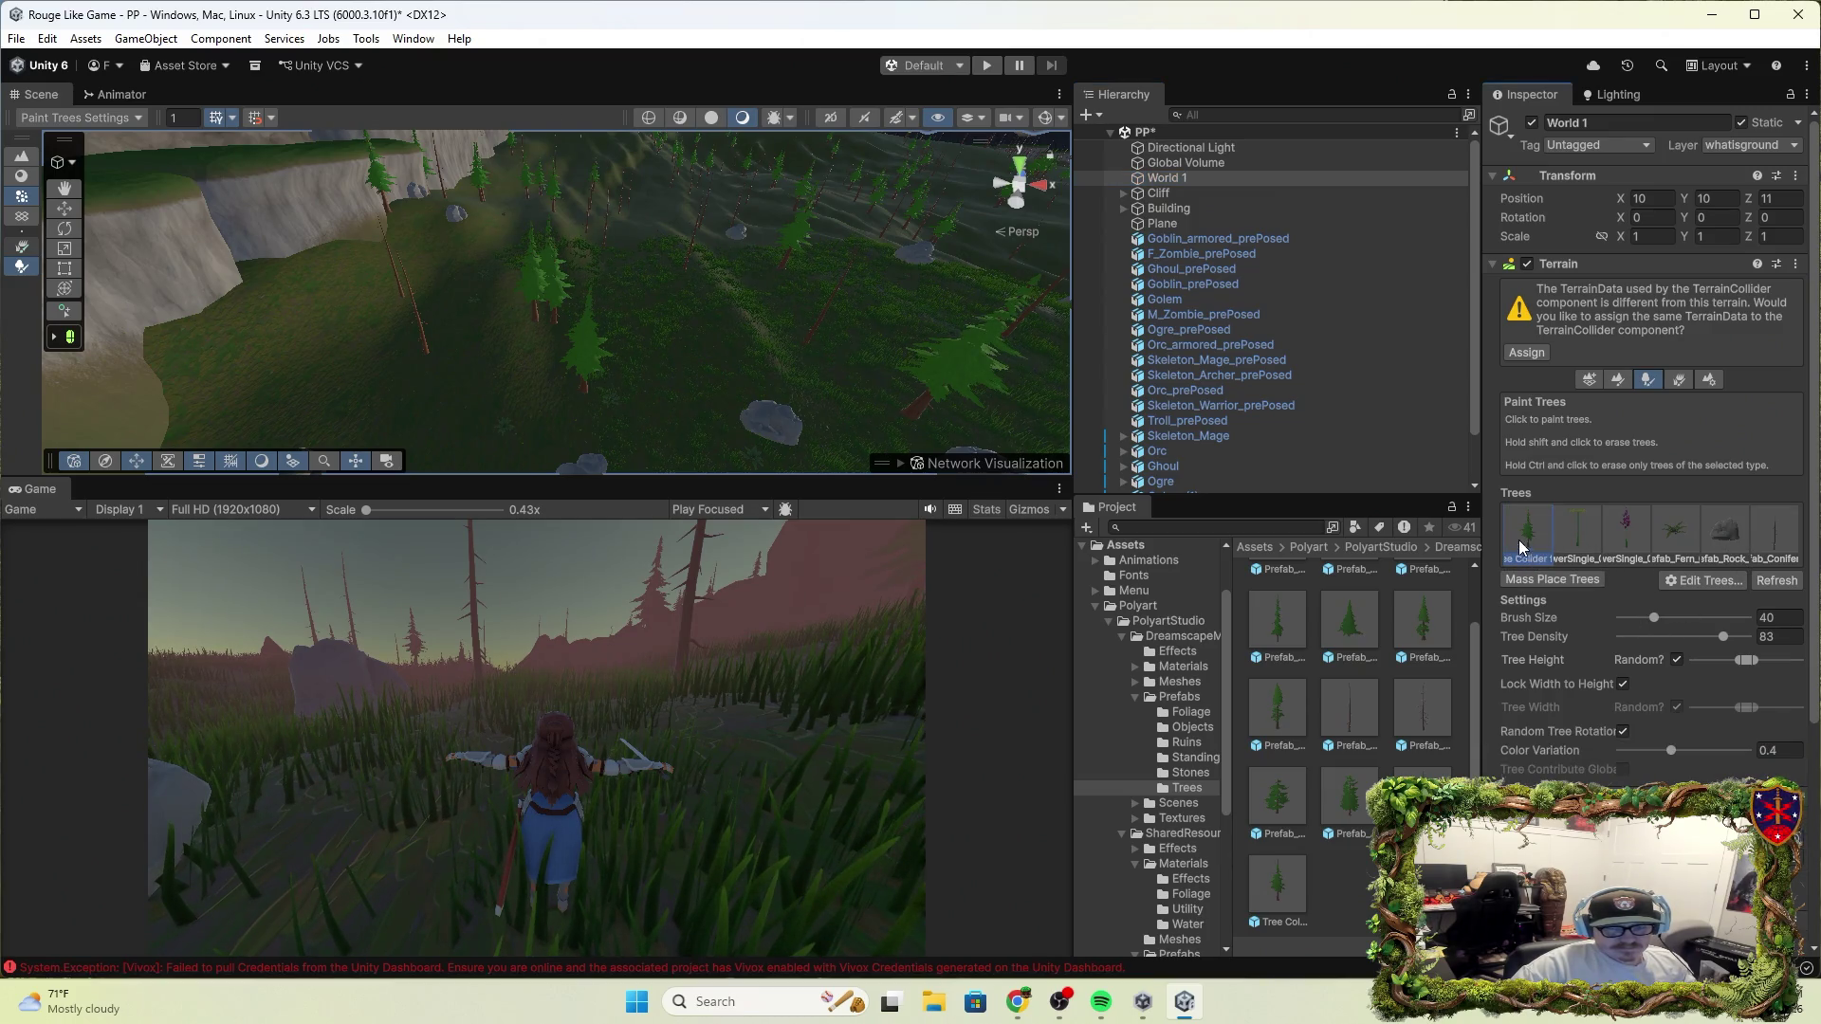
click(1689, 580)
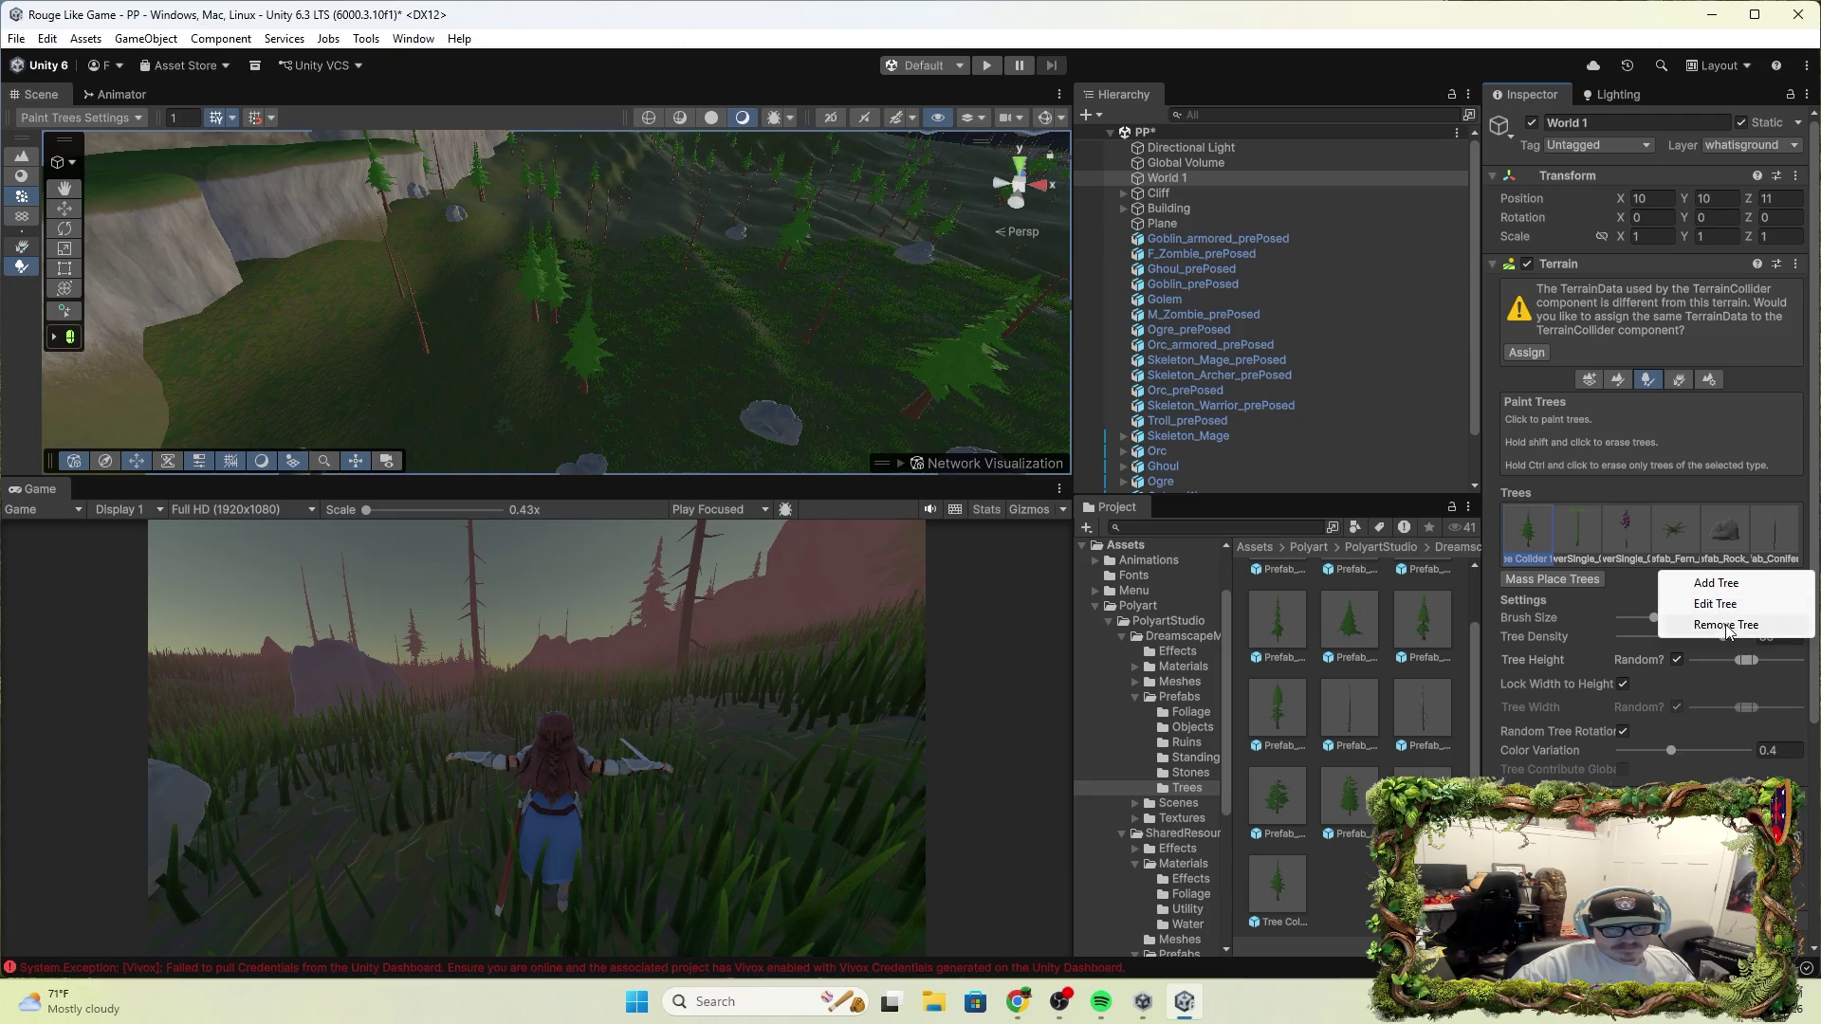
click(1727, 626)
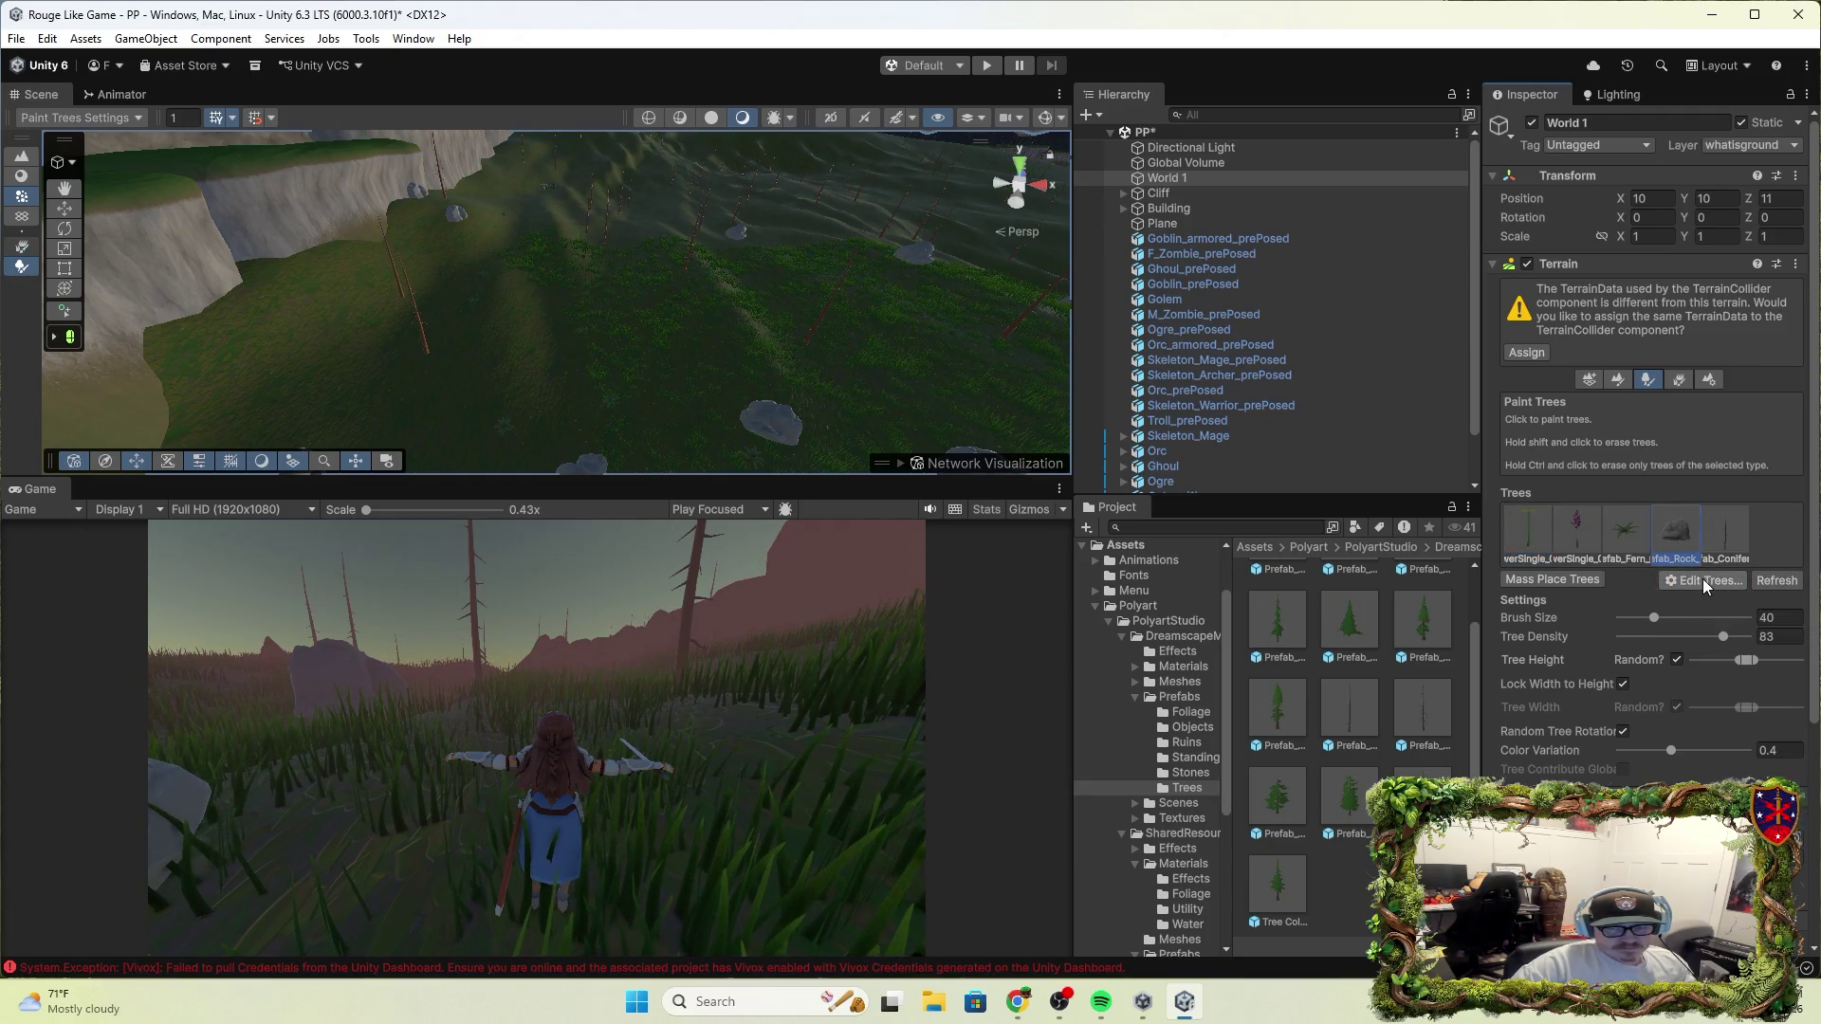
click(1704, 582)
click(1727, 624)
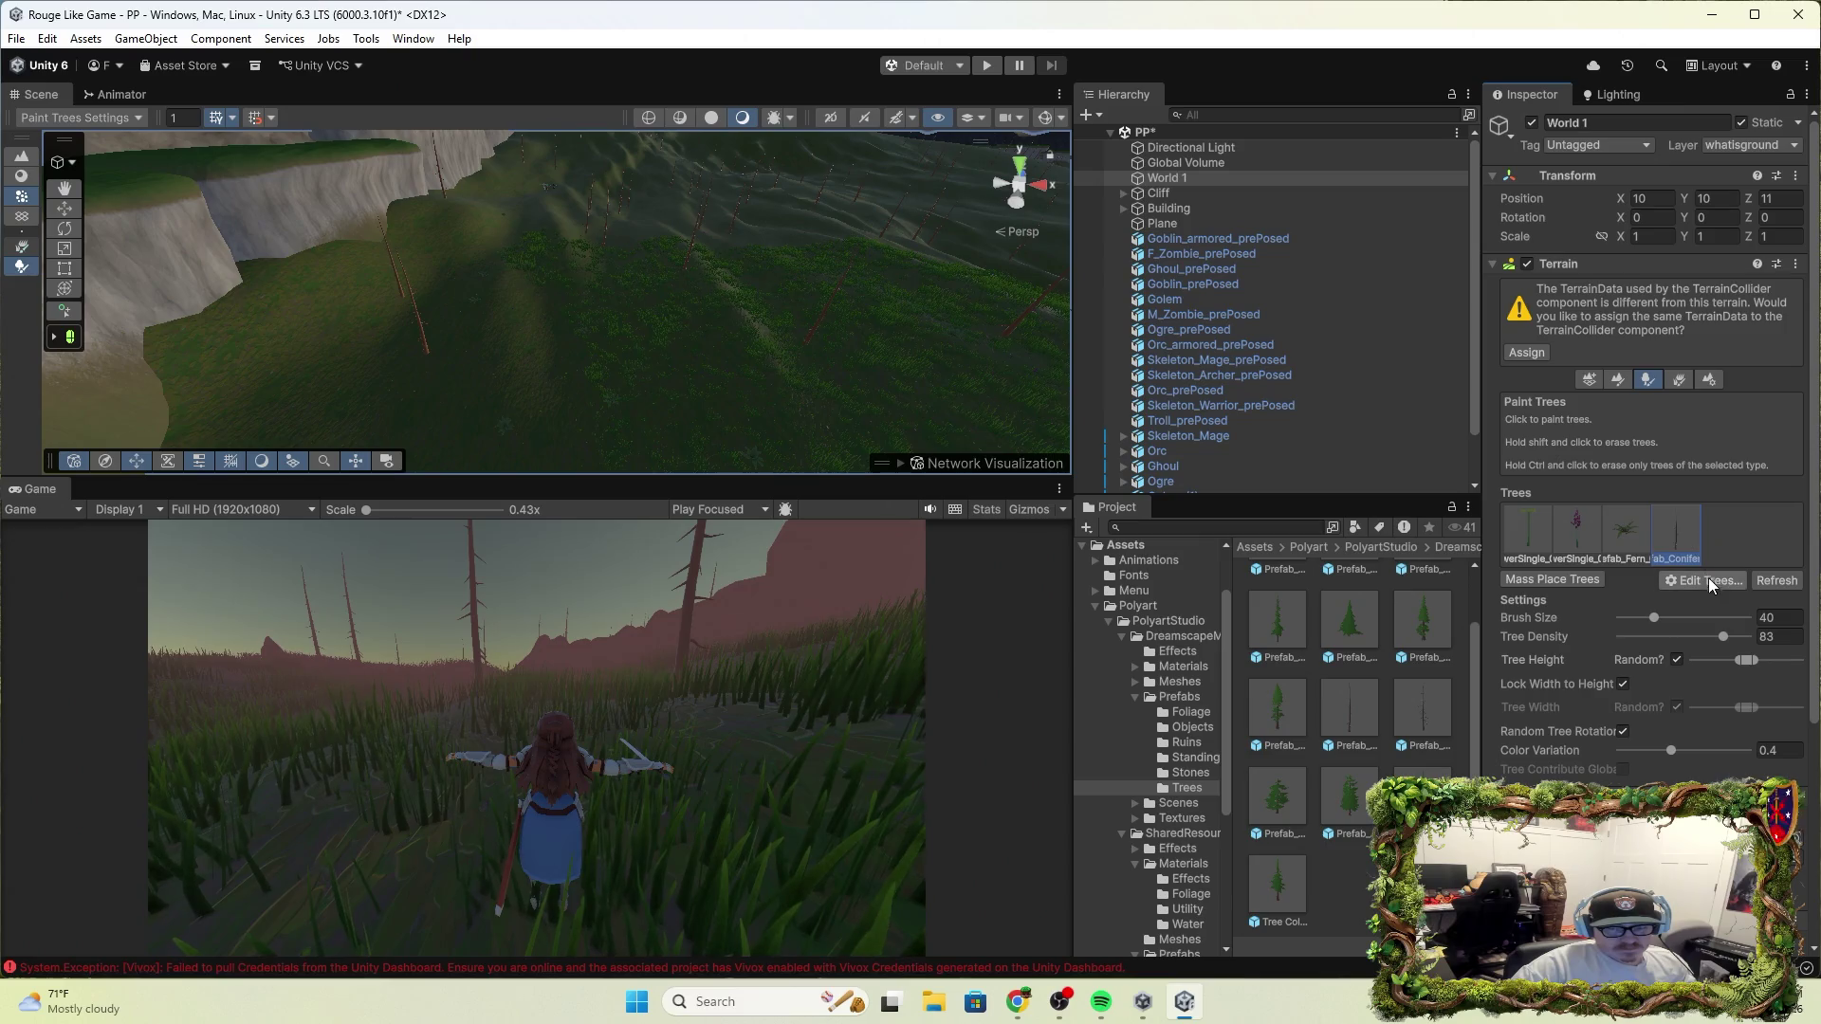
click(1710, 581)
click(1722, 626)
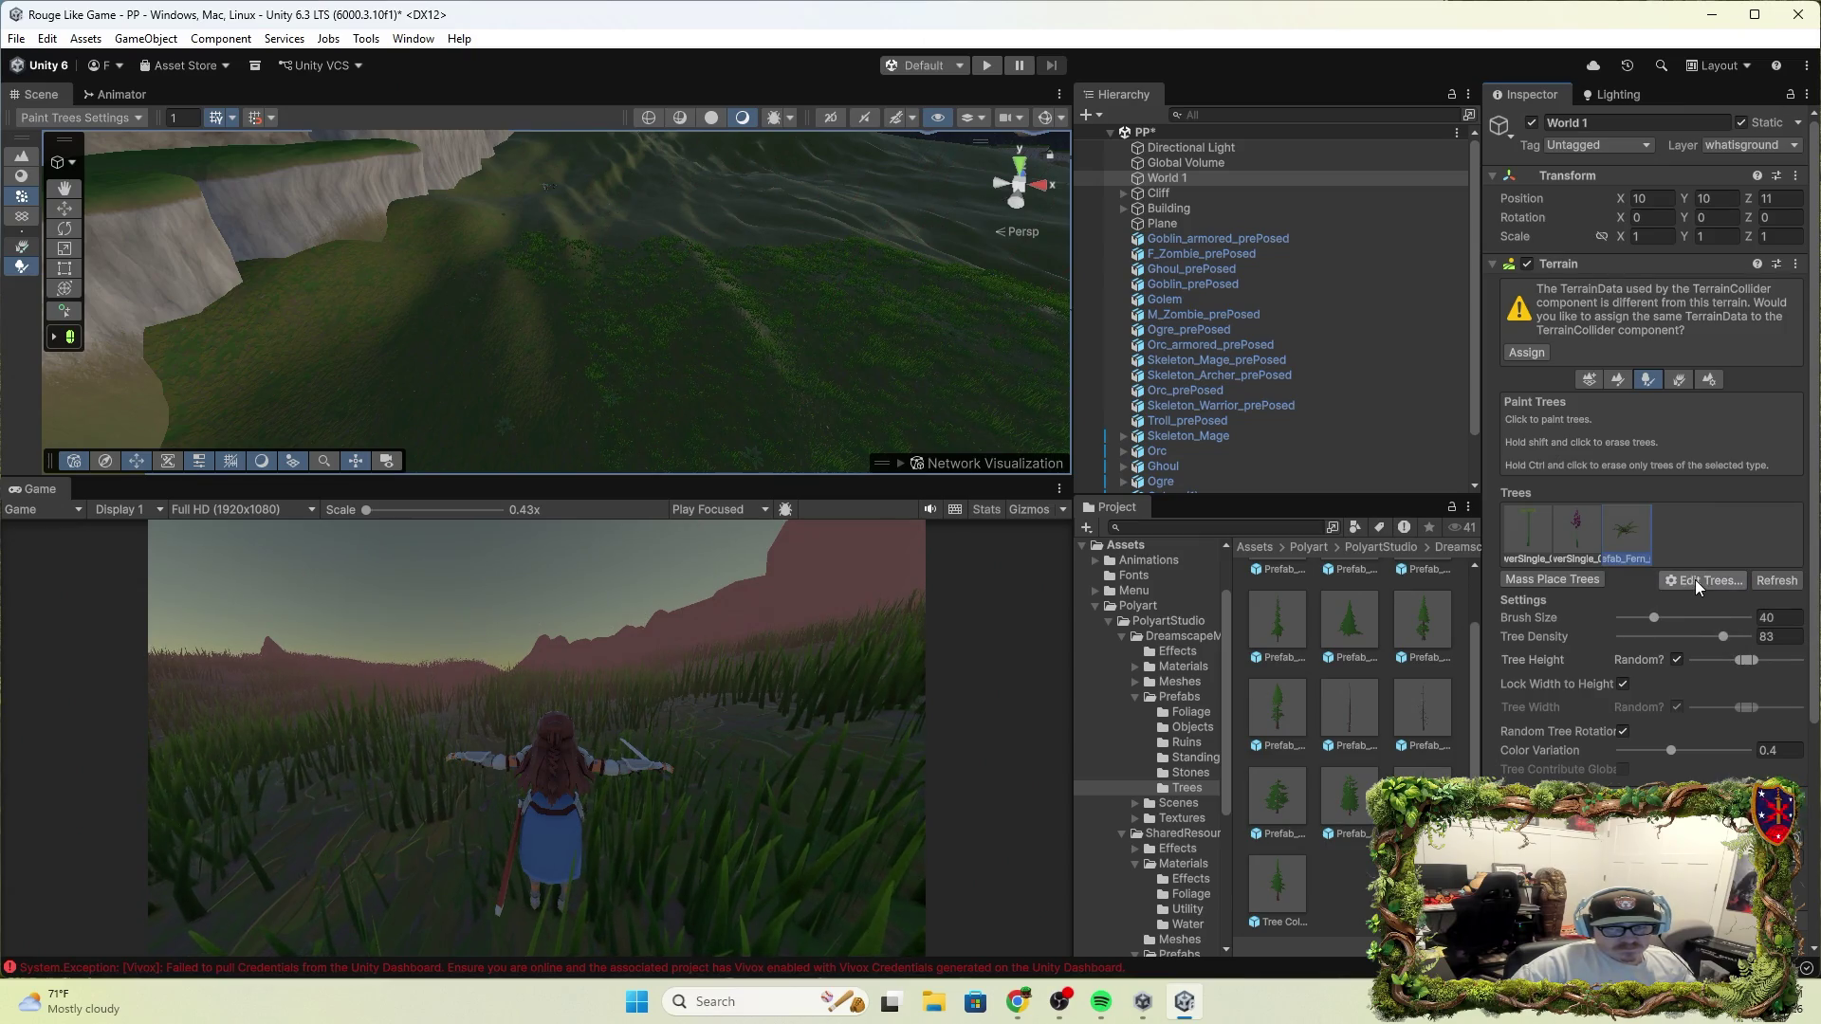
click(1696, 583)
click(1717, 582)
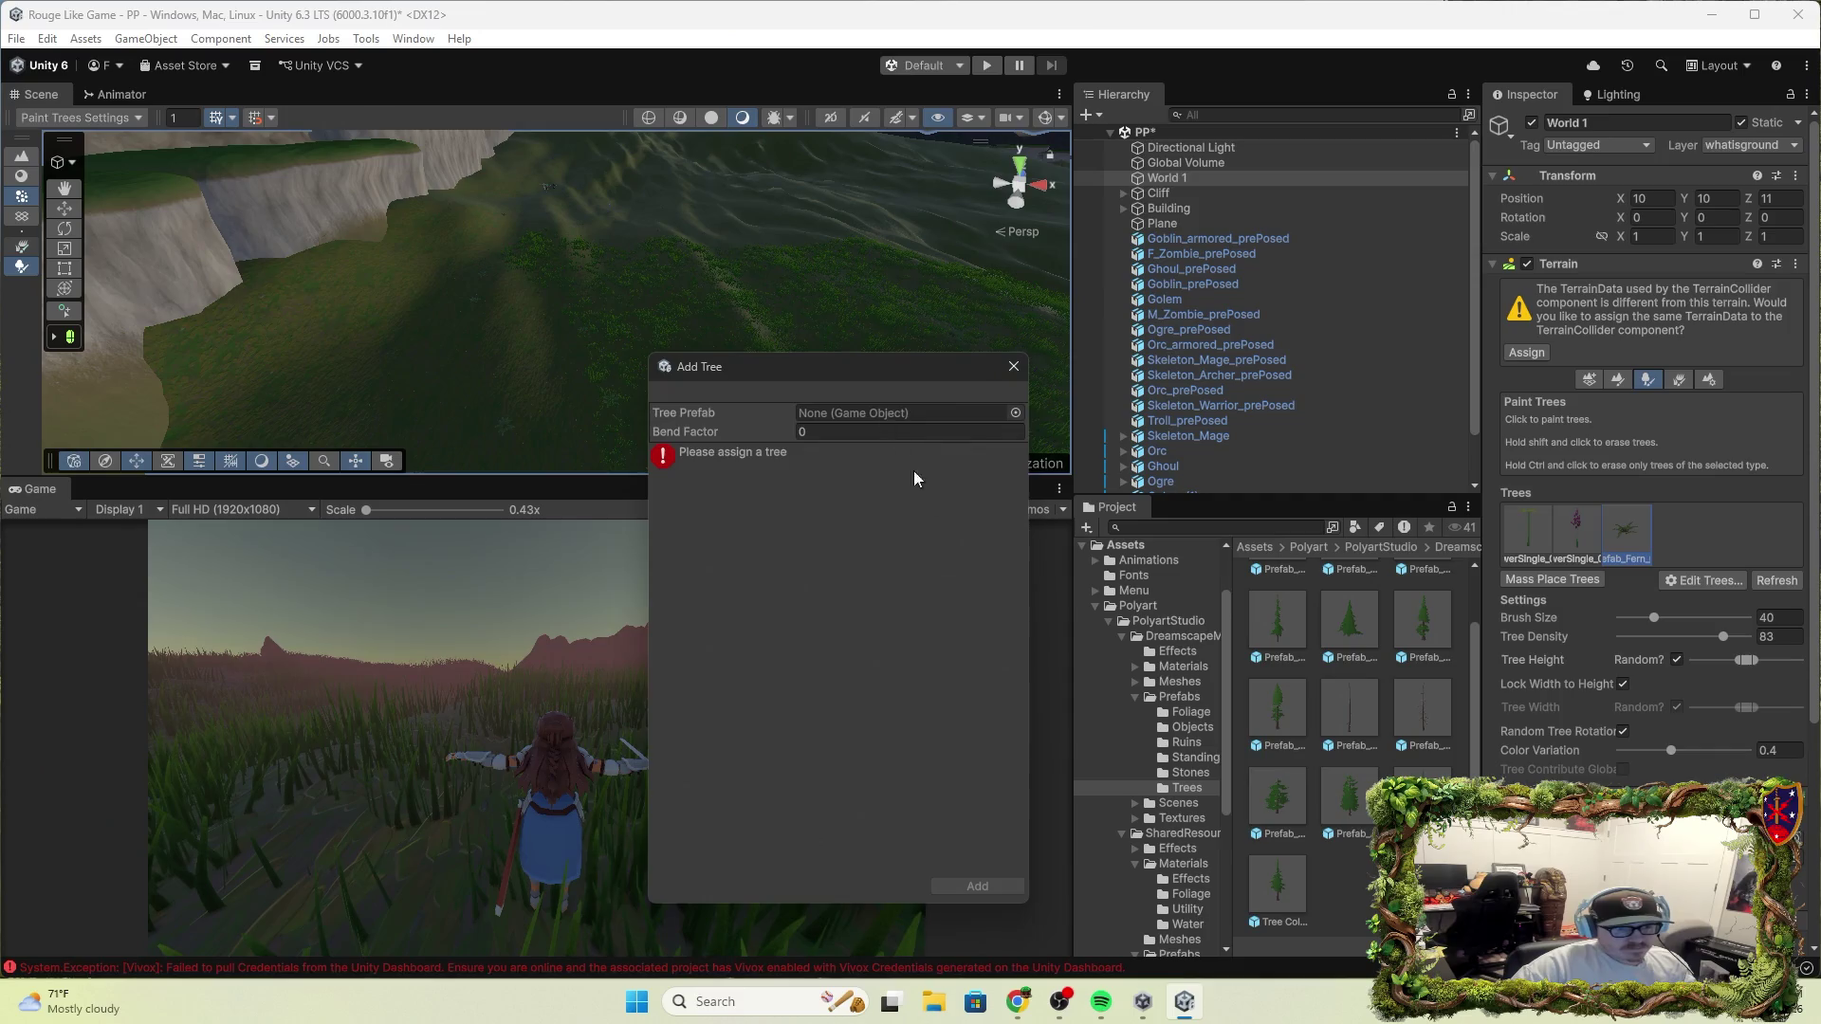
Add Tree Collider full 1 to the terrain as a new tree prototype
drag(1277, 885, 896, 422)
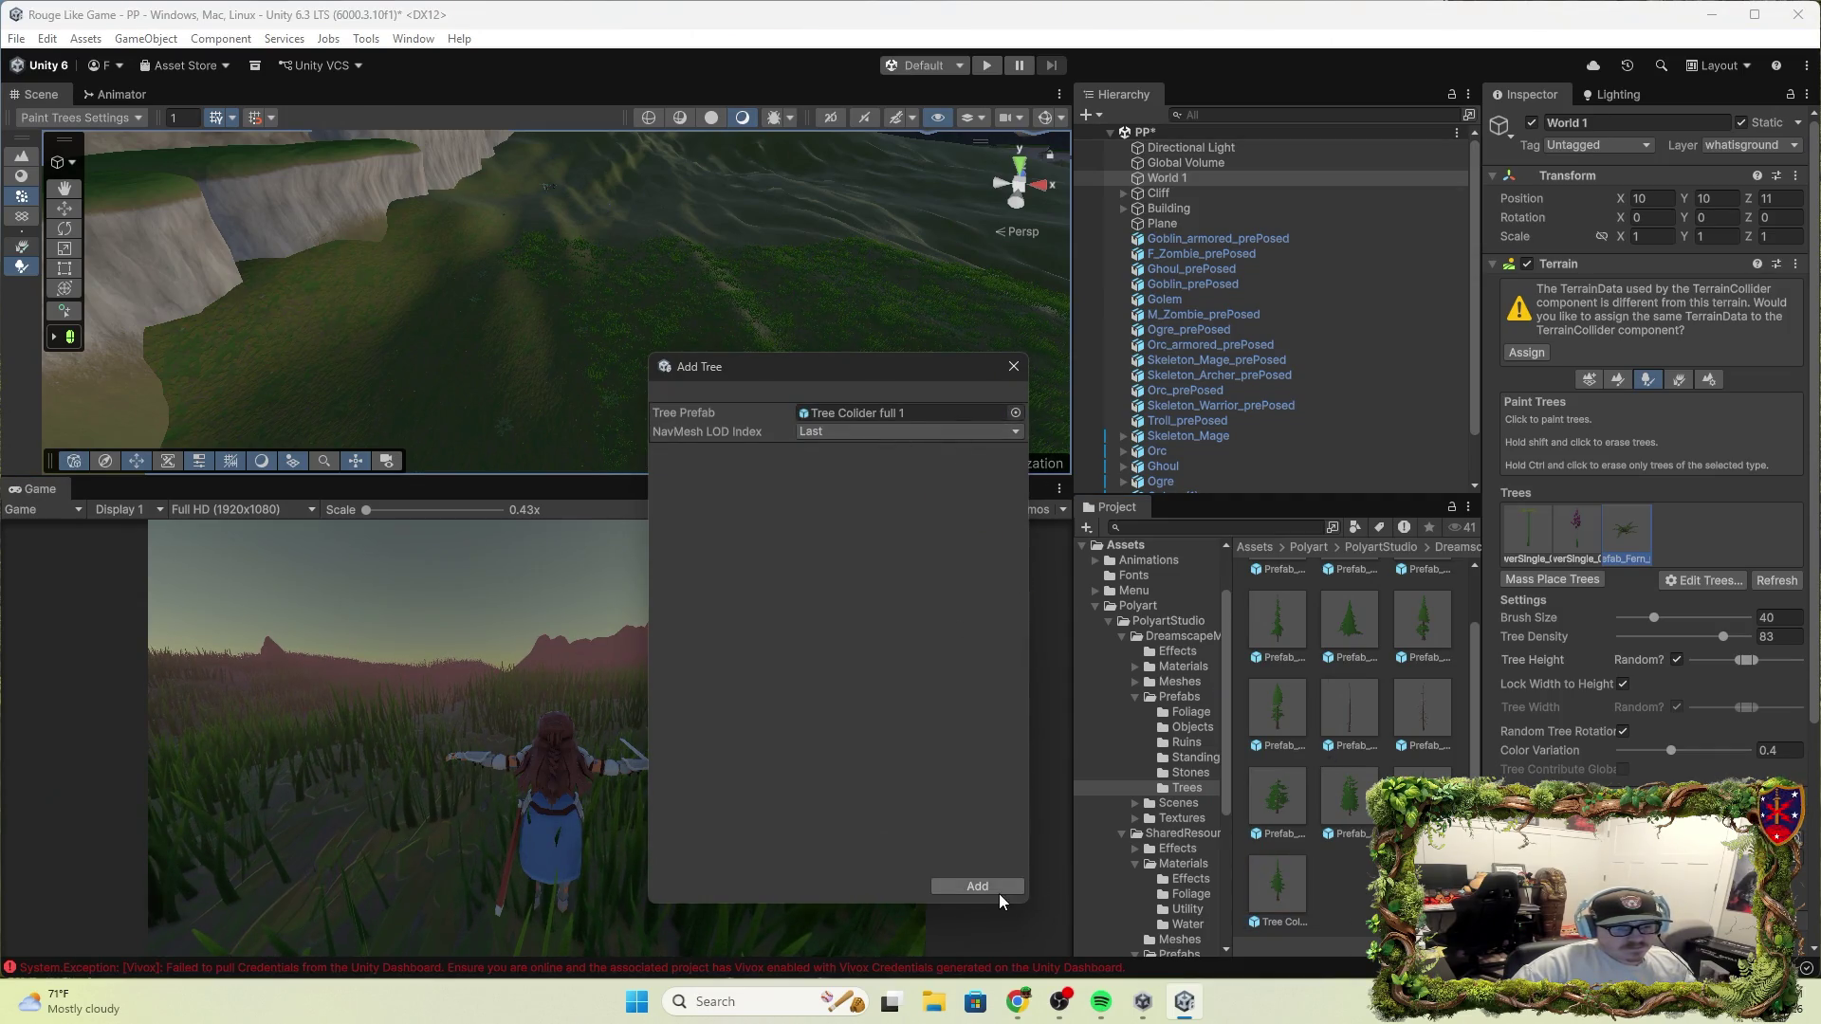
click(992, 886)
mouse_move(681, 292)
mouse_down()
mouse_move(676, 172)
mouse_move(627, 398)
mouse_up()
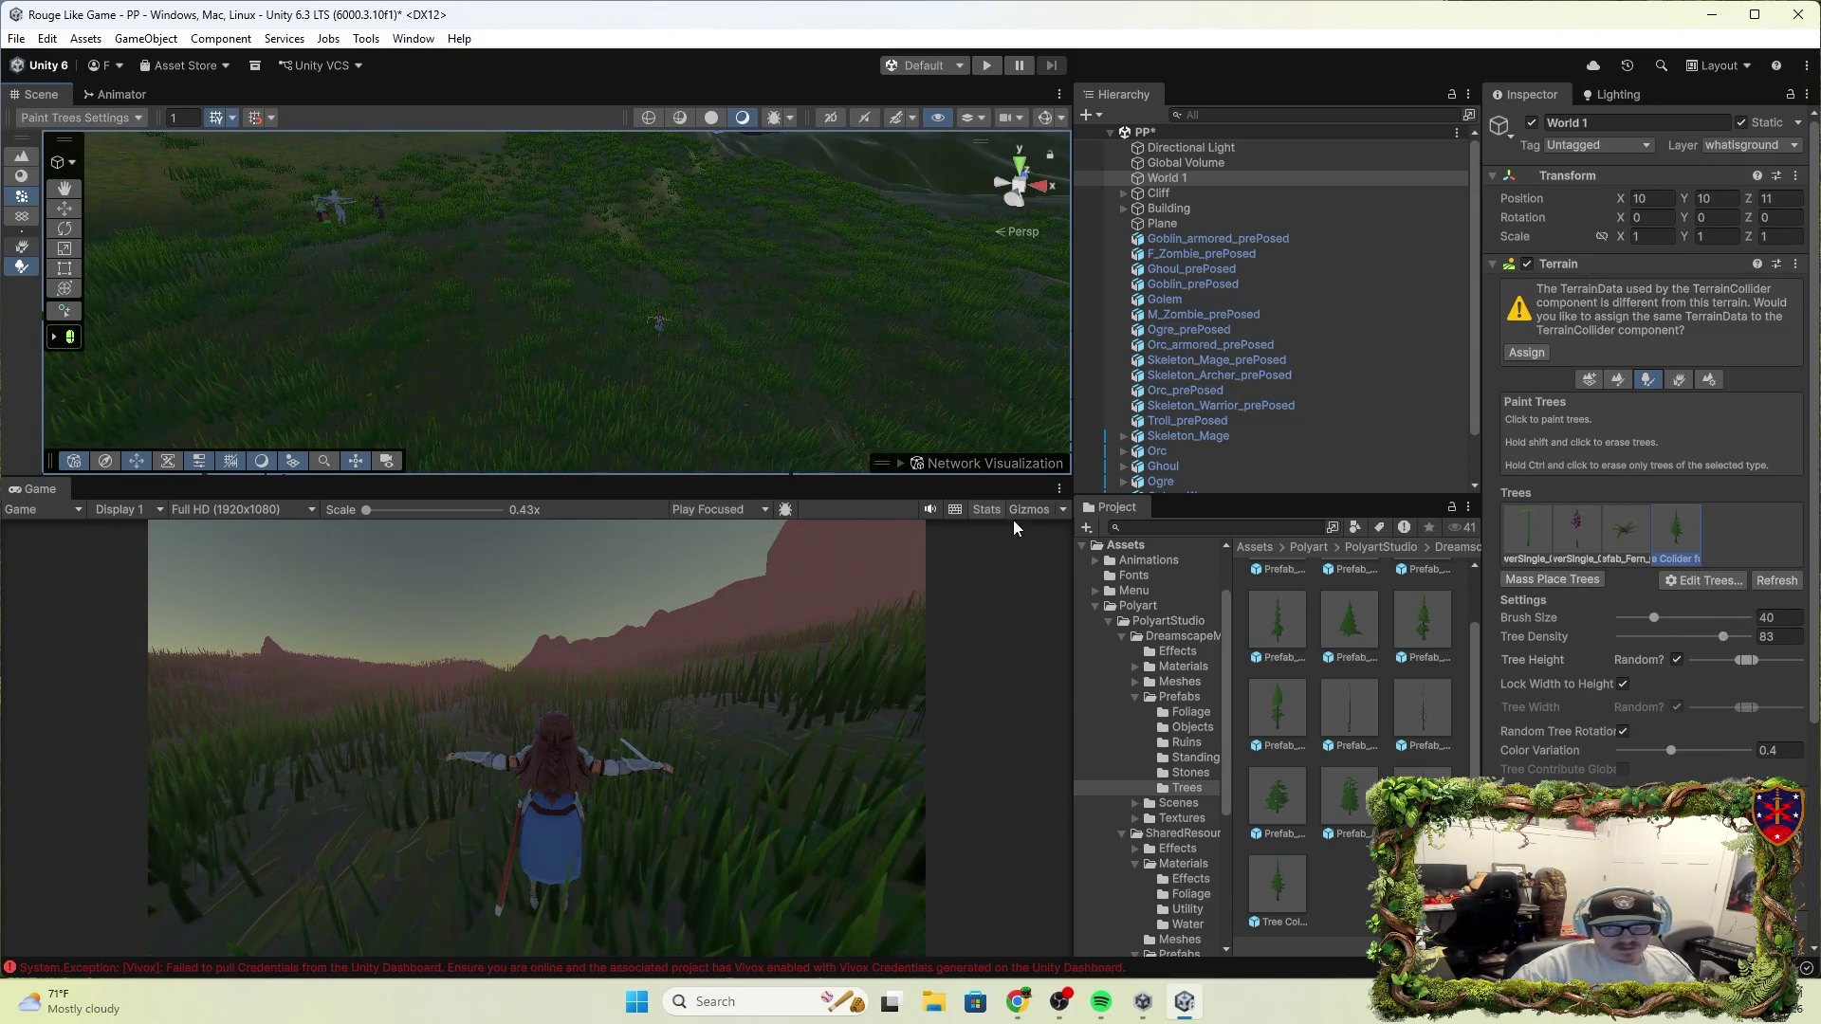
drag(610, 353, 731, 212)
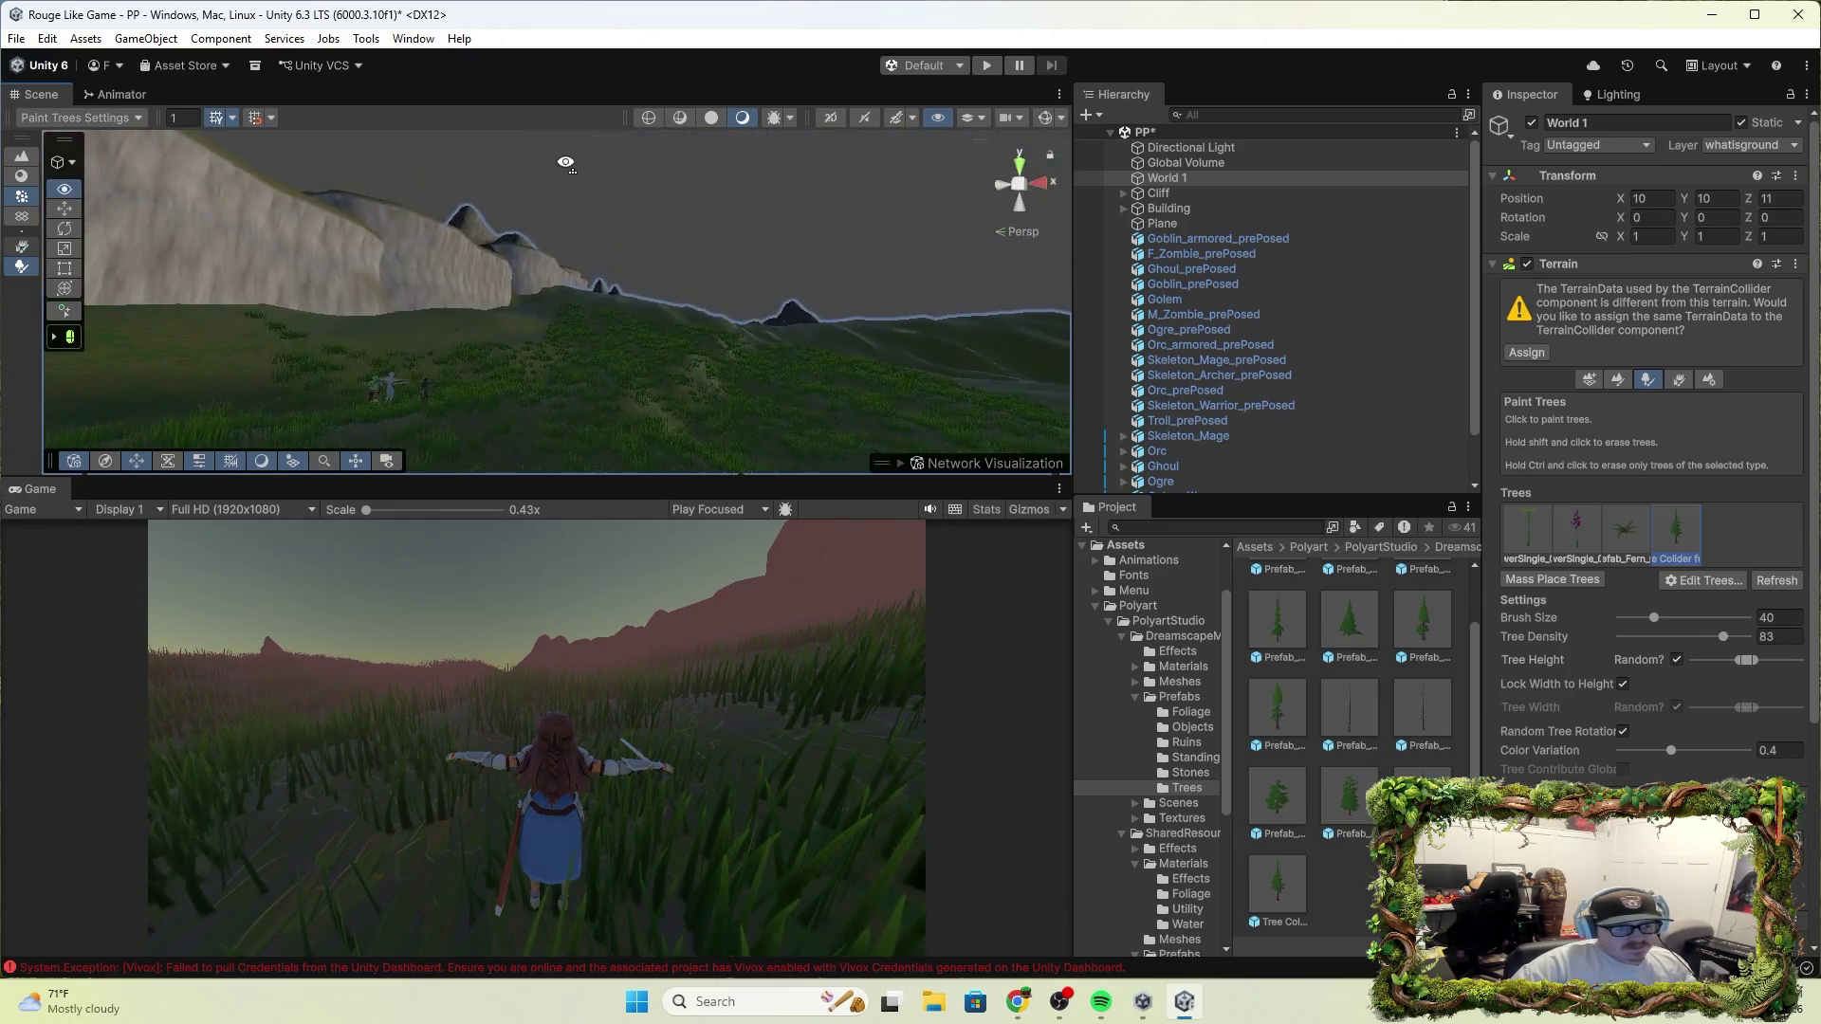
click(787, 298)
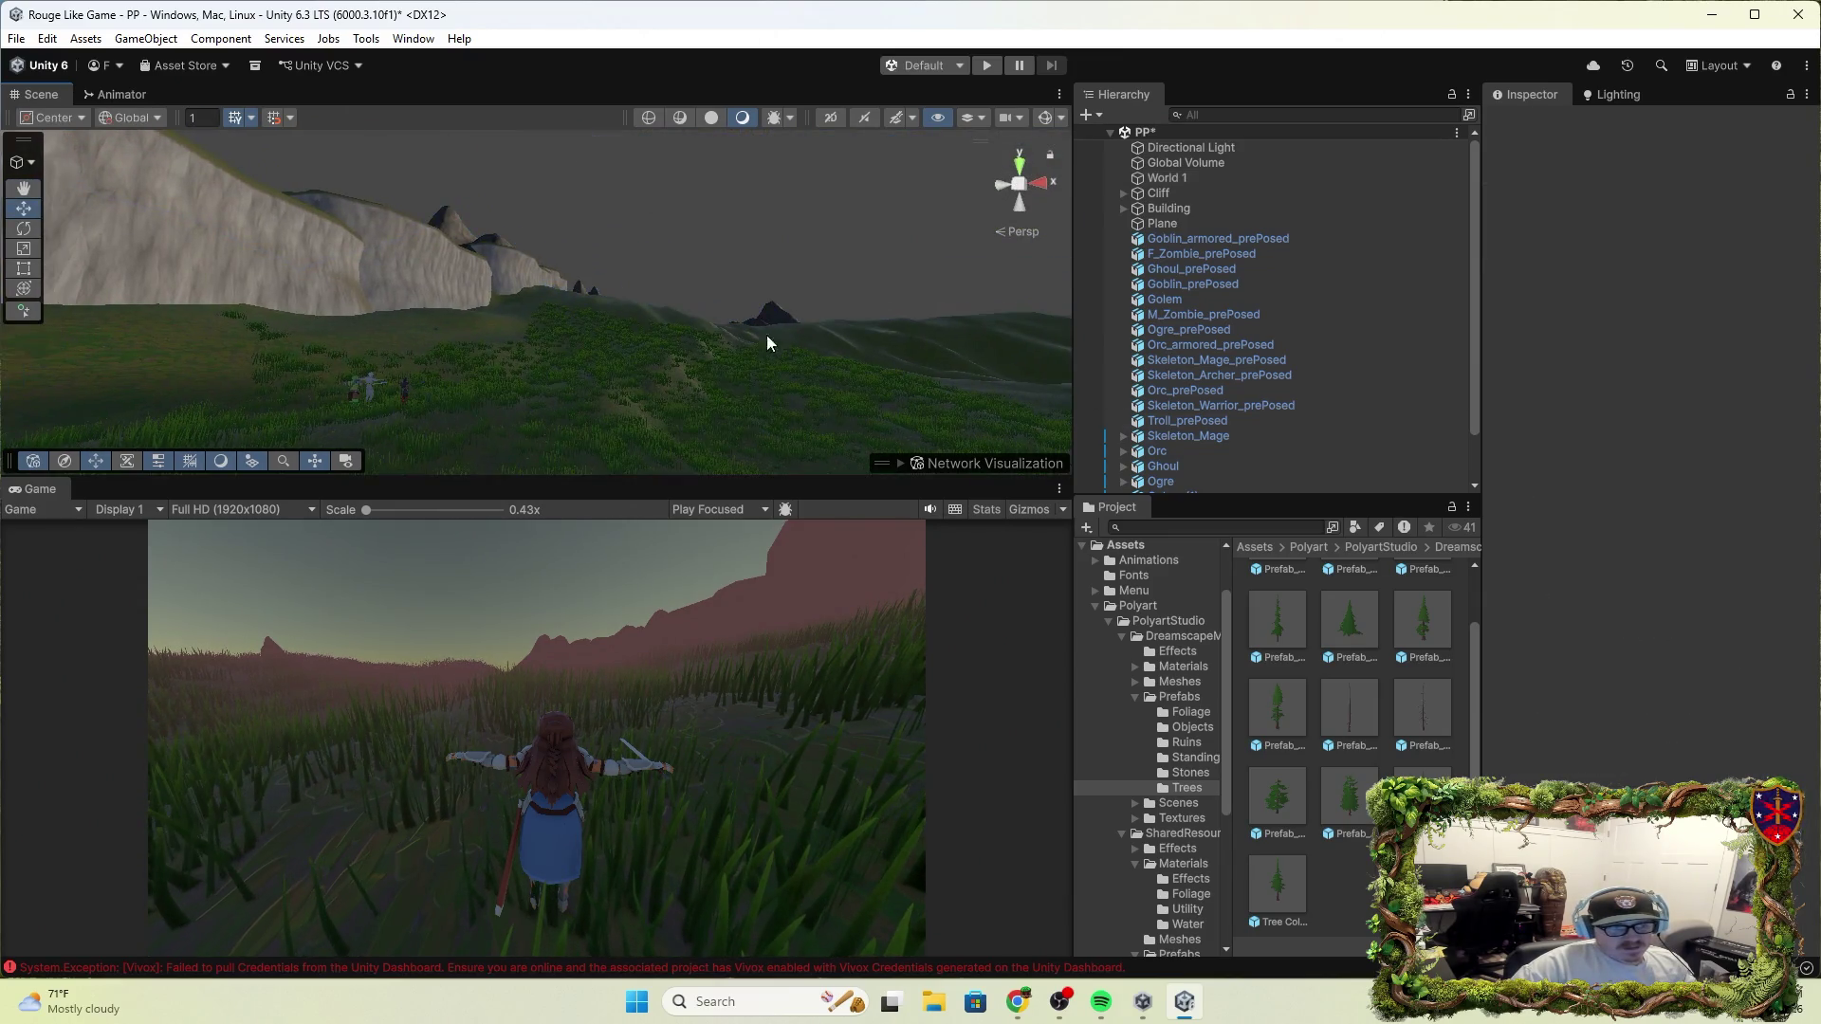
click(599, 383)
Reduce the tree brush size from 40 to 22 and review the new tree's settings
mouse_move(742, 406)
mouse_down()
mouse_move(825, 599)
mouse_move(793, 361)
mouse_move(708, 545)
mouse_move(909, 679)
mouse_up()
click(793, 360)
drag(1651, 620, 1646, 619)
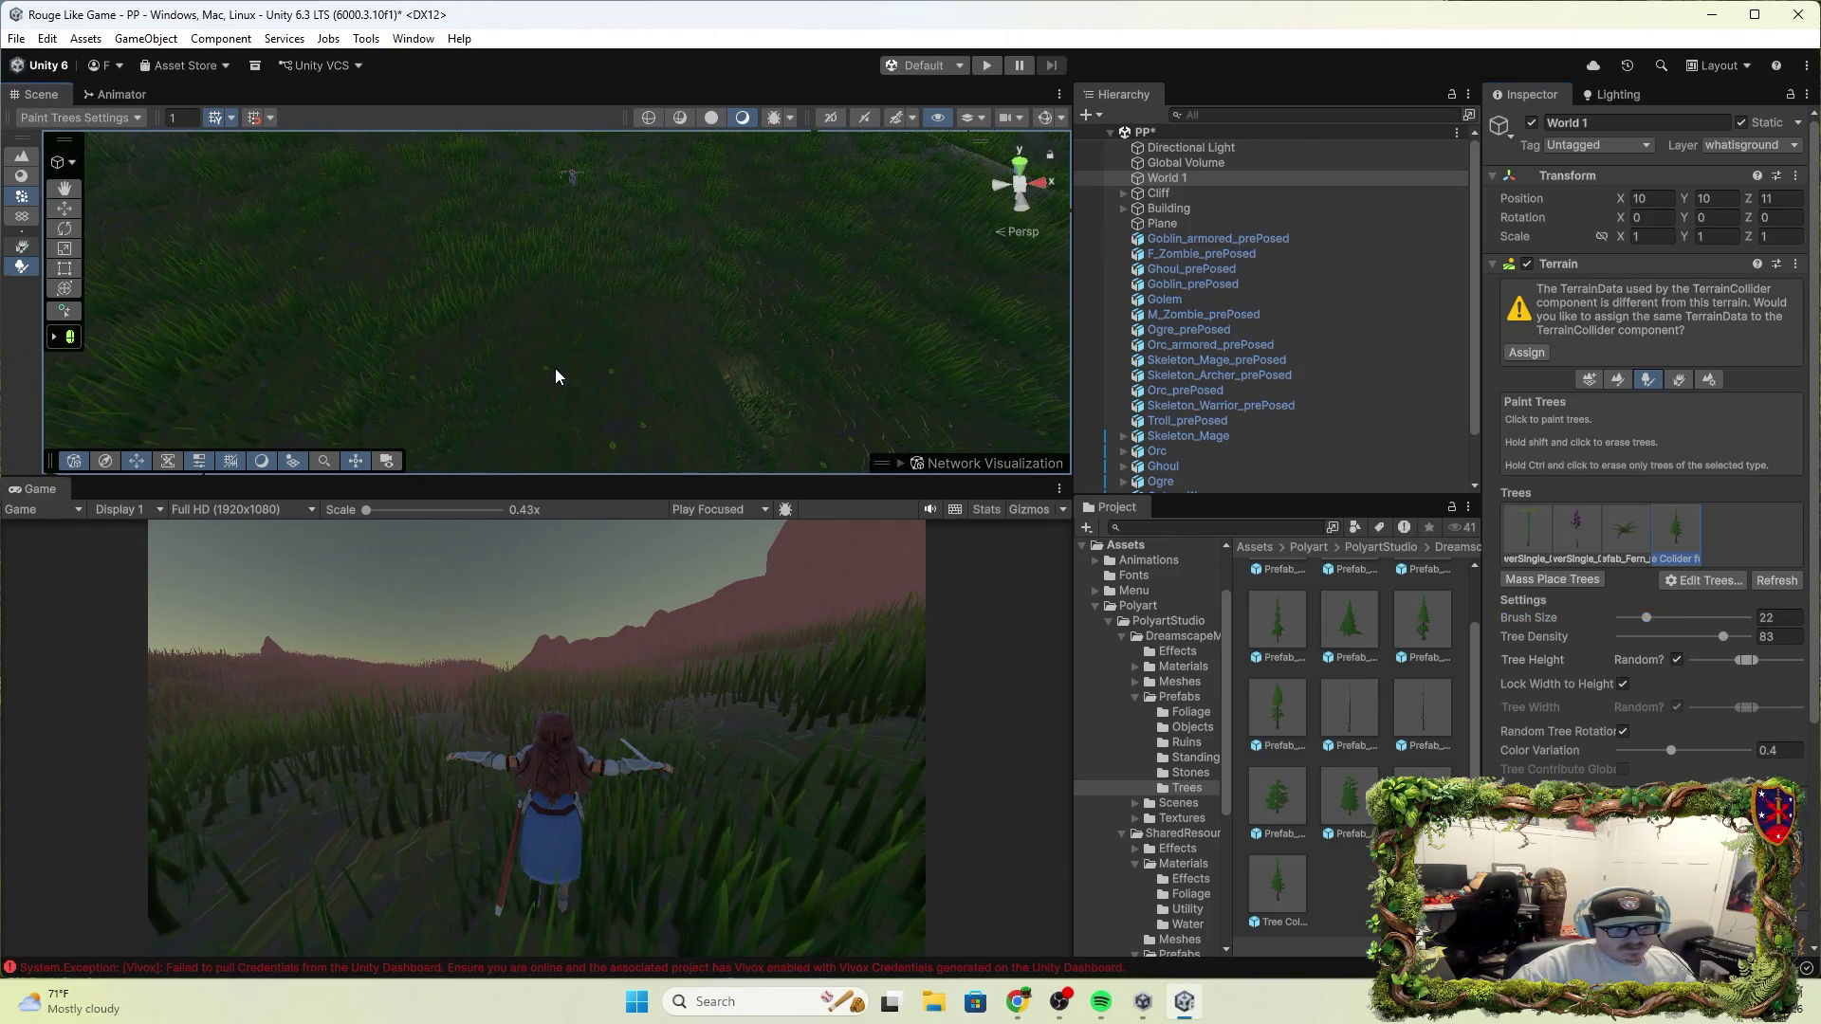
mouse_move(931, 406)
mouse_down()
mouse_move(708, 293)
mouse_move(729, 356)
mouse_move(683, 370)
mouse_up()
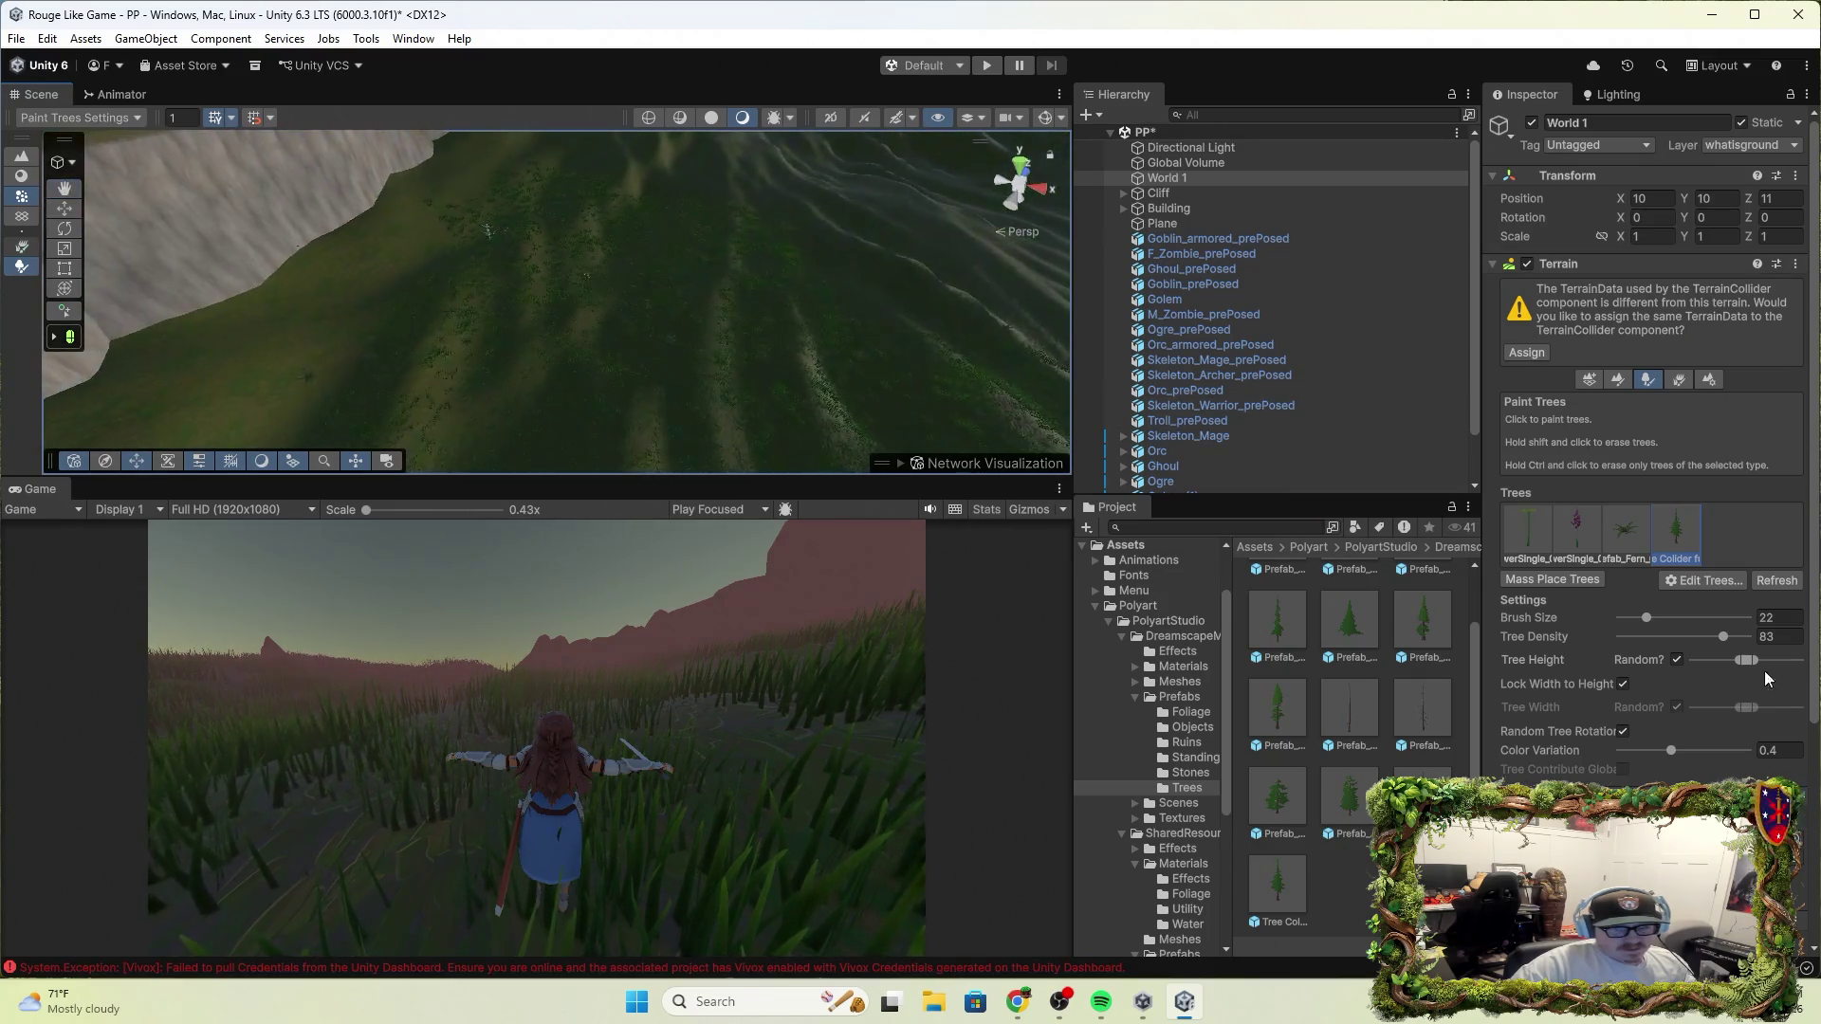
double_click(1678, 549)
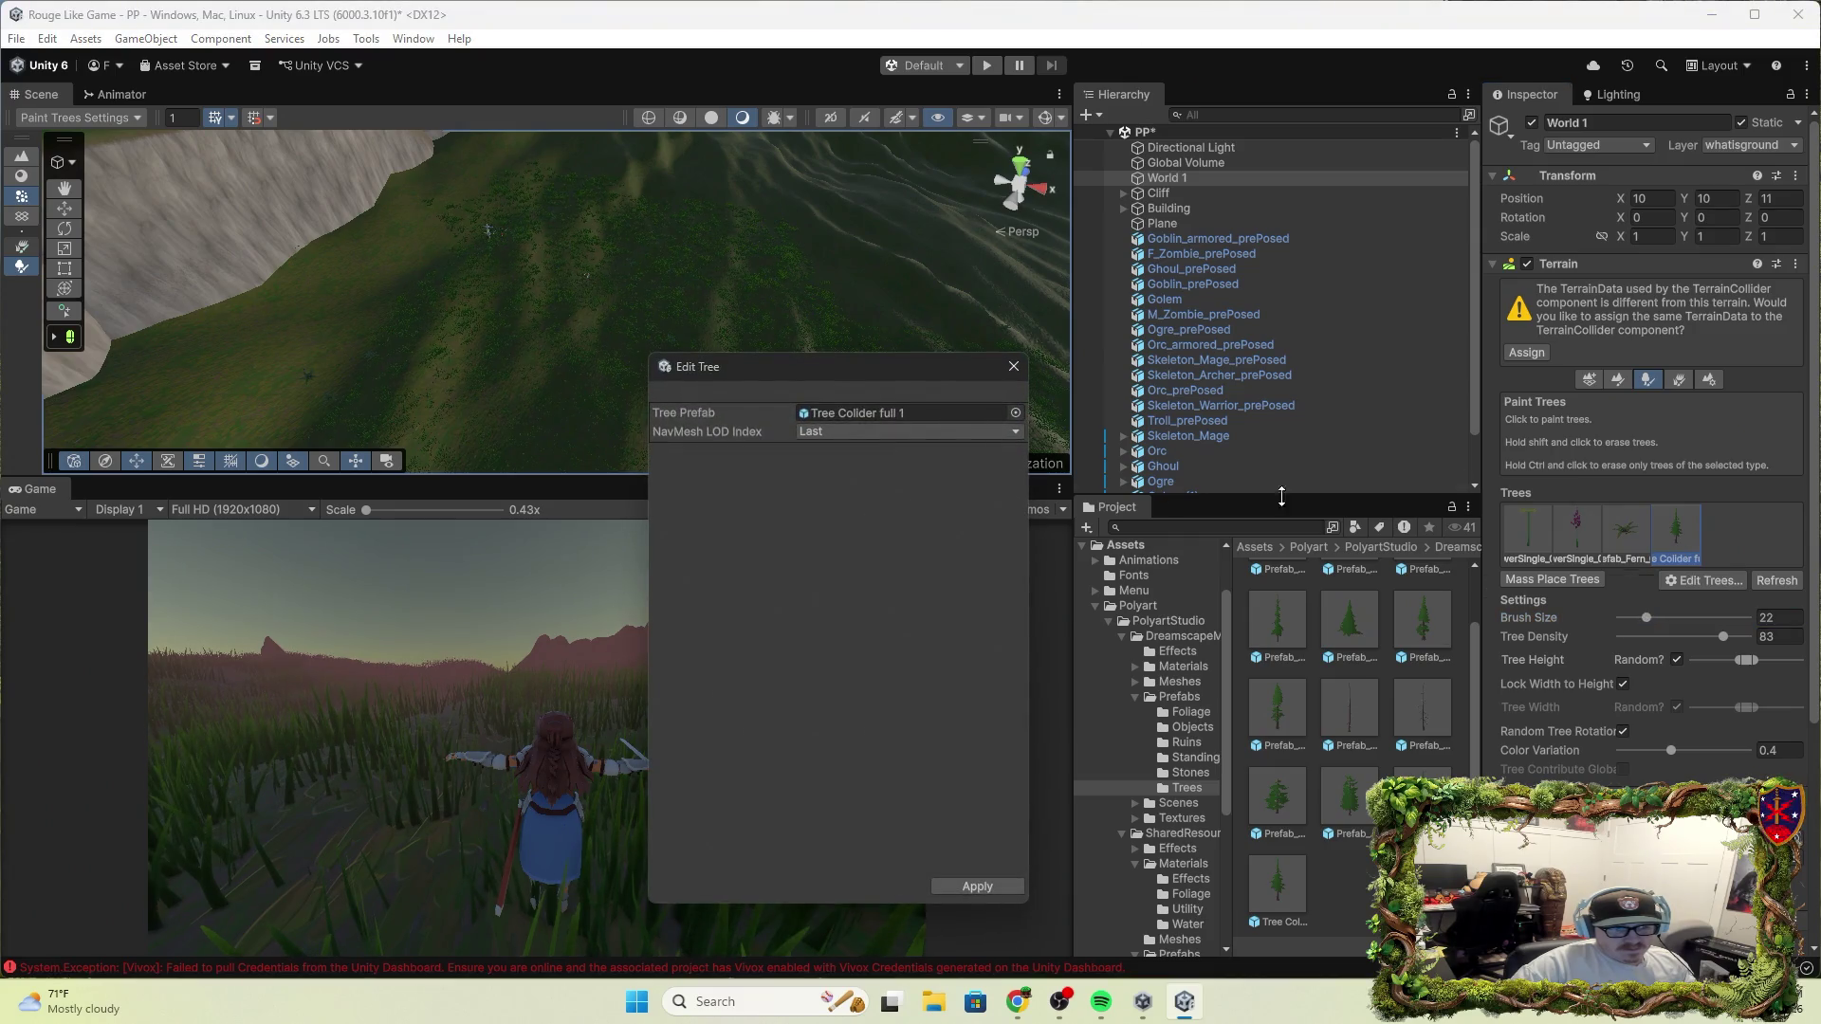
click(1013, 367)
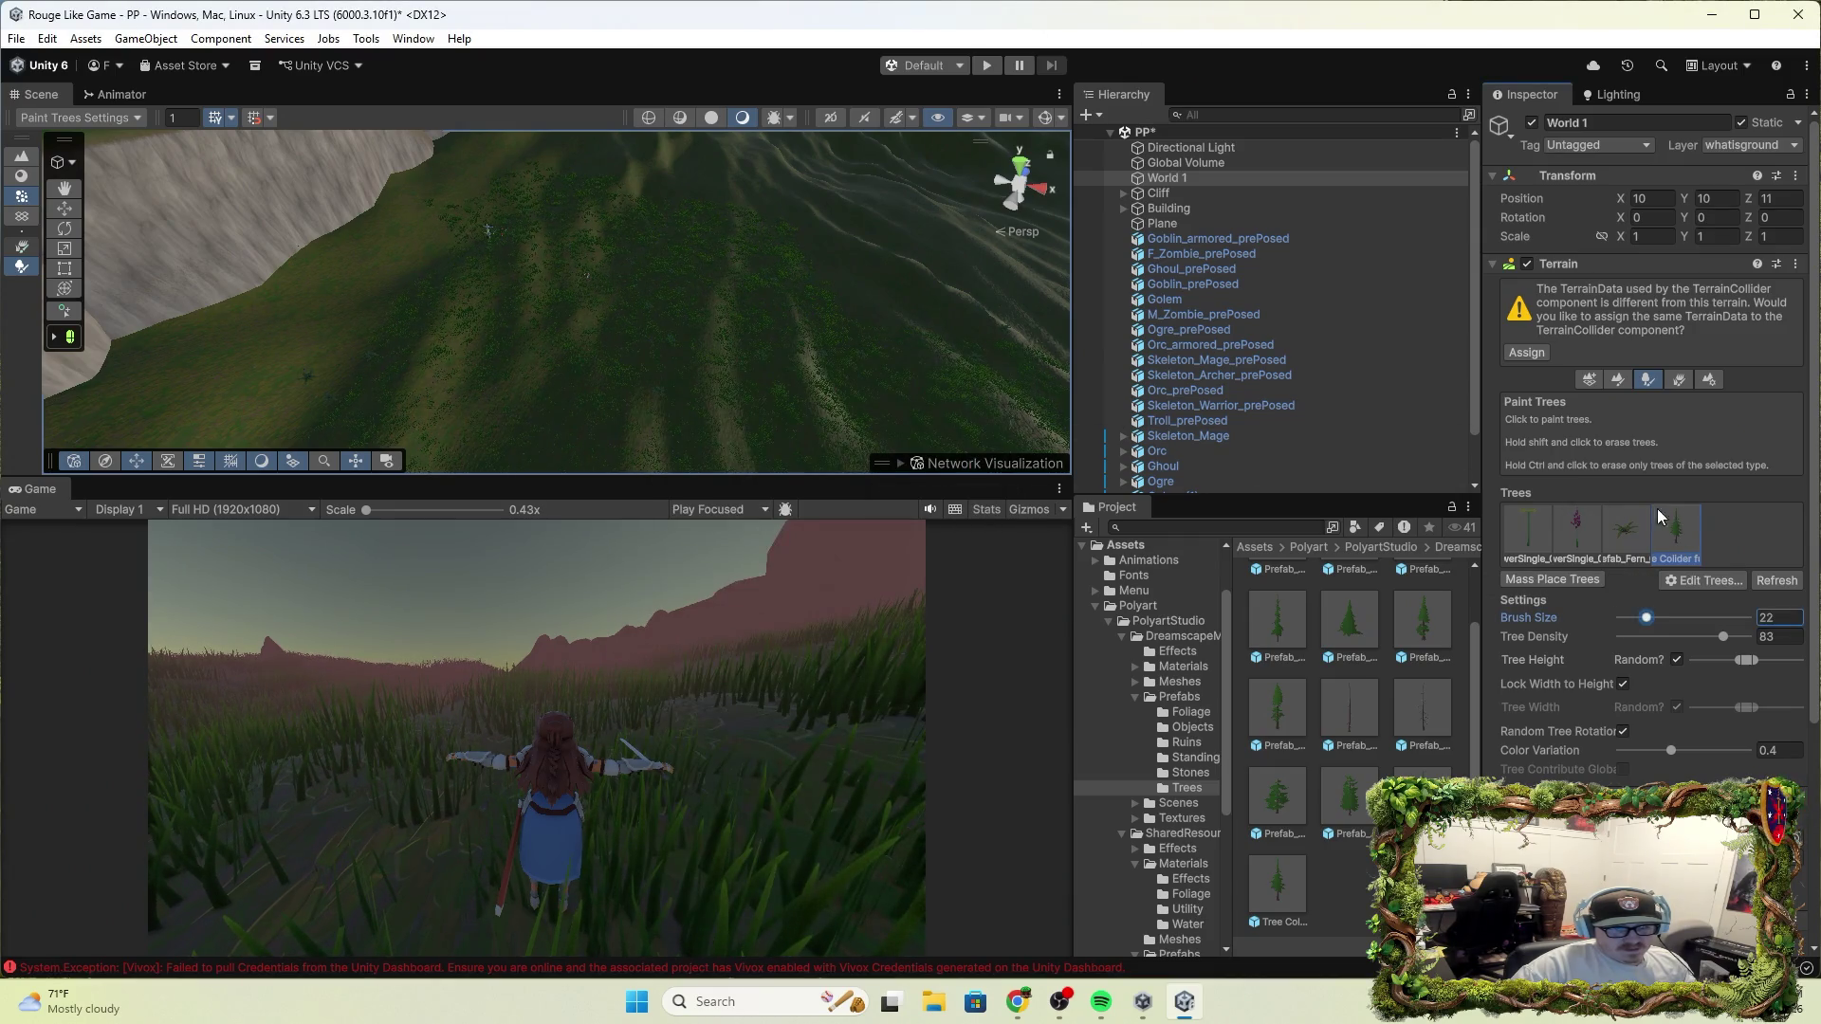
Return to Paint Trees and paint a cluster of pine trees on the hillside
click(1593, 383)
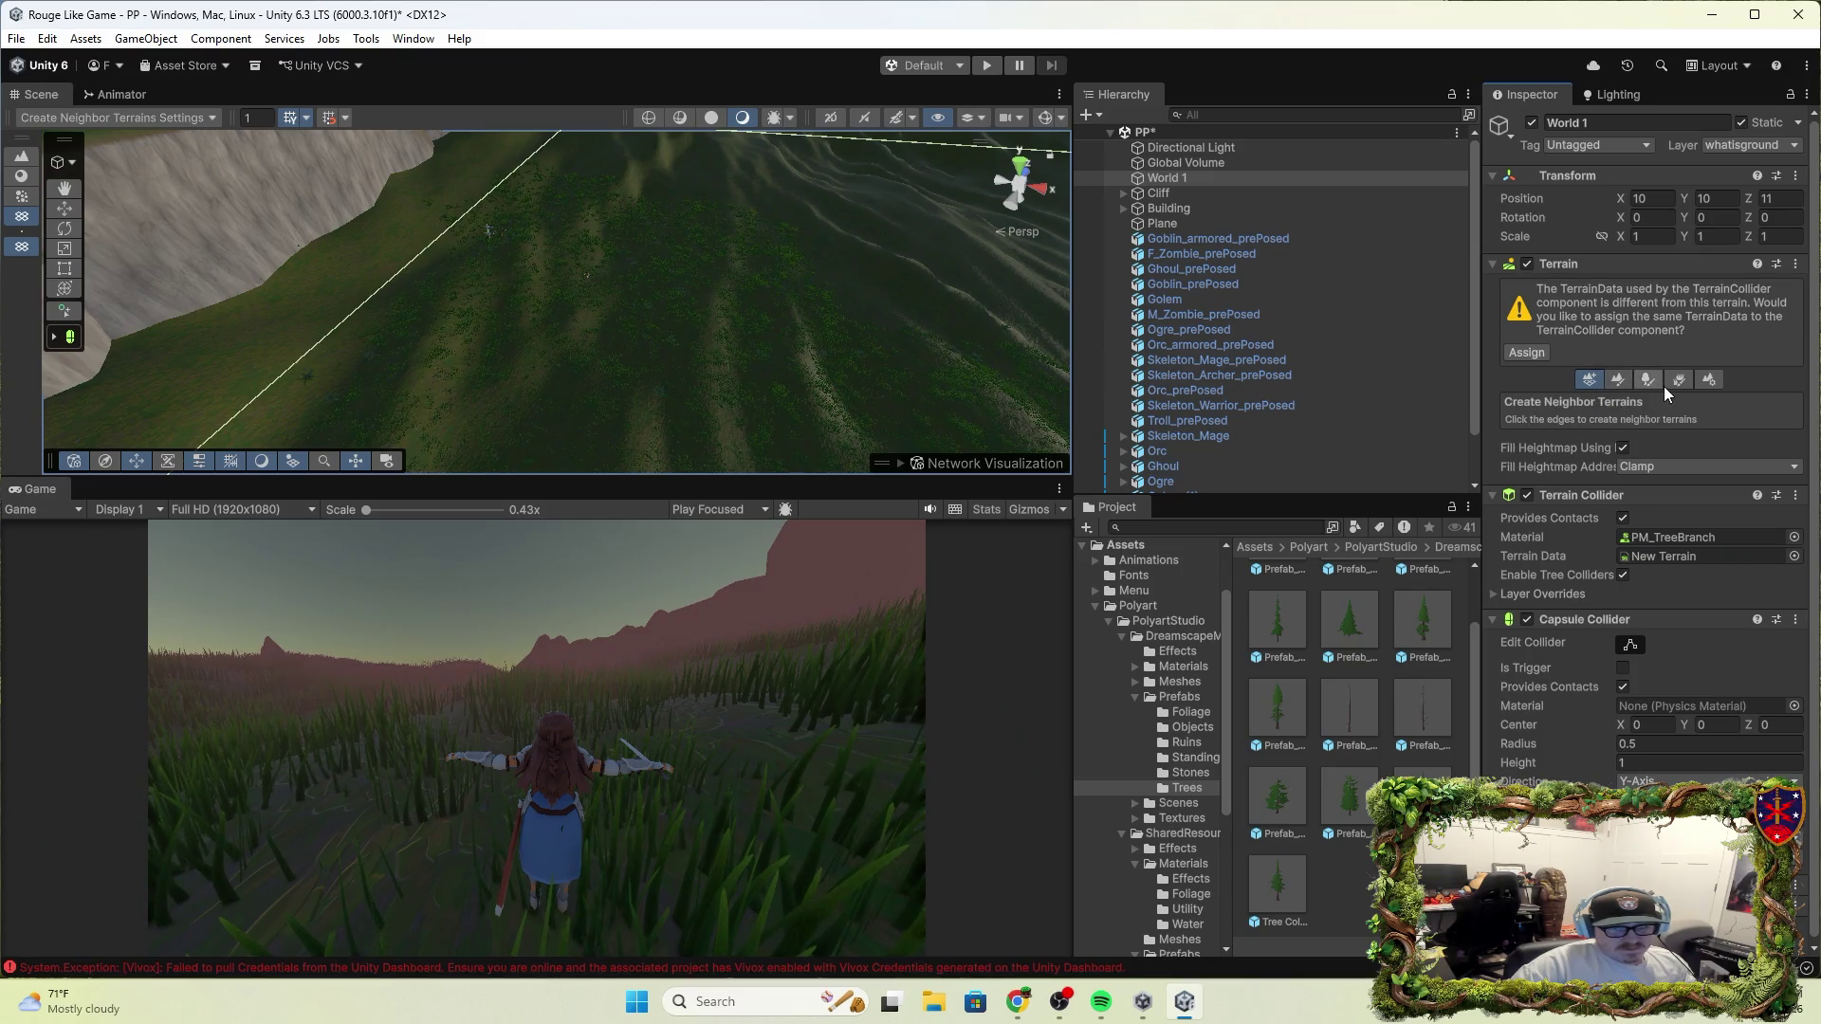
click(1677, 383)
click(1527, 352)
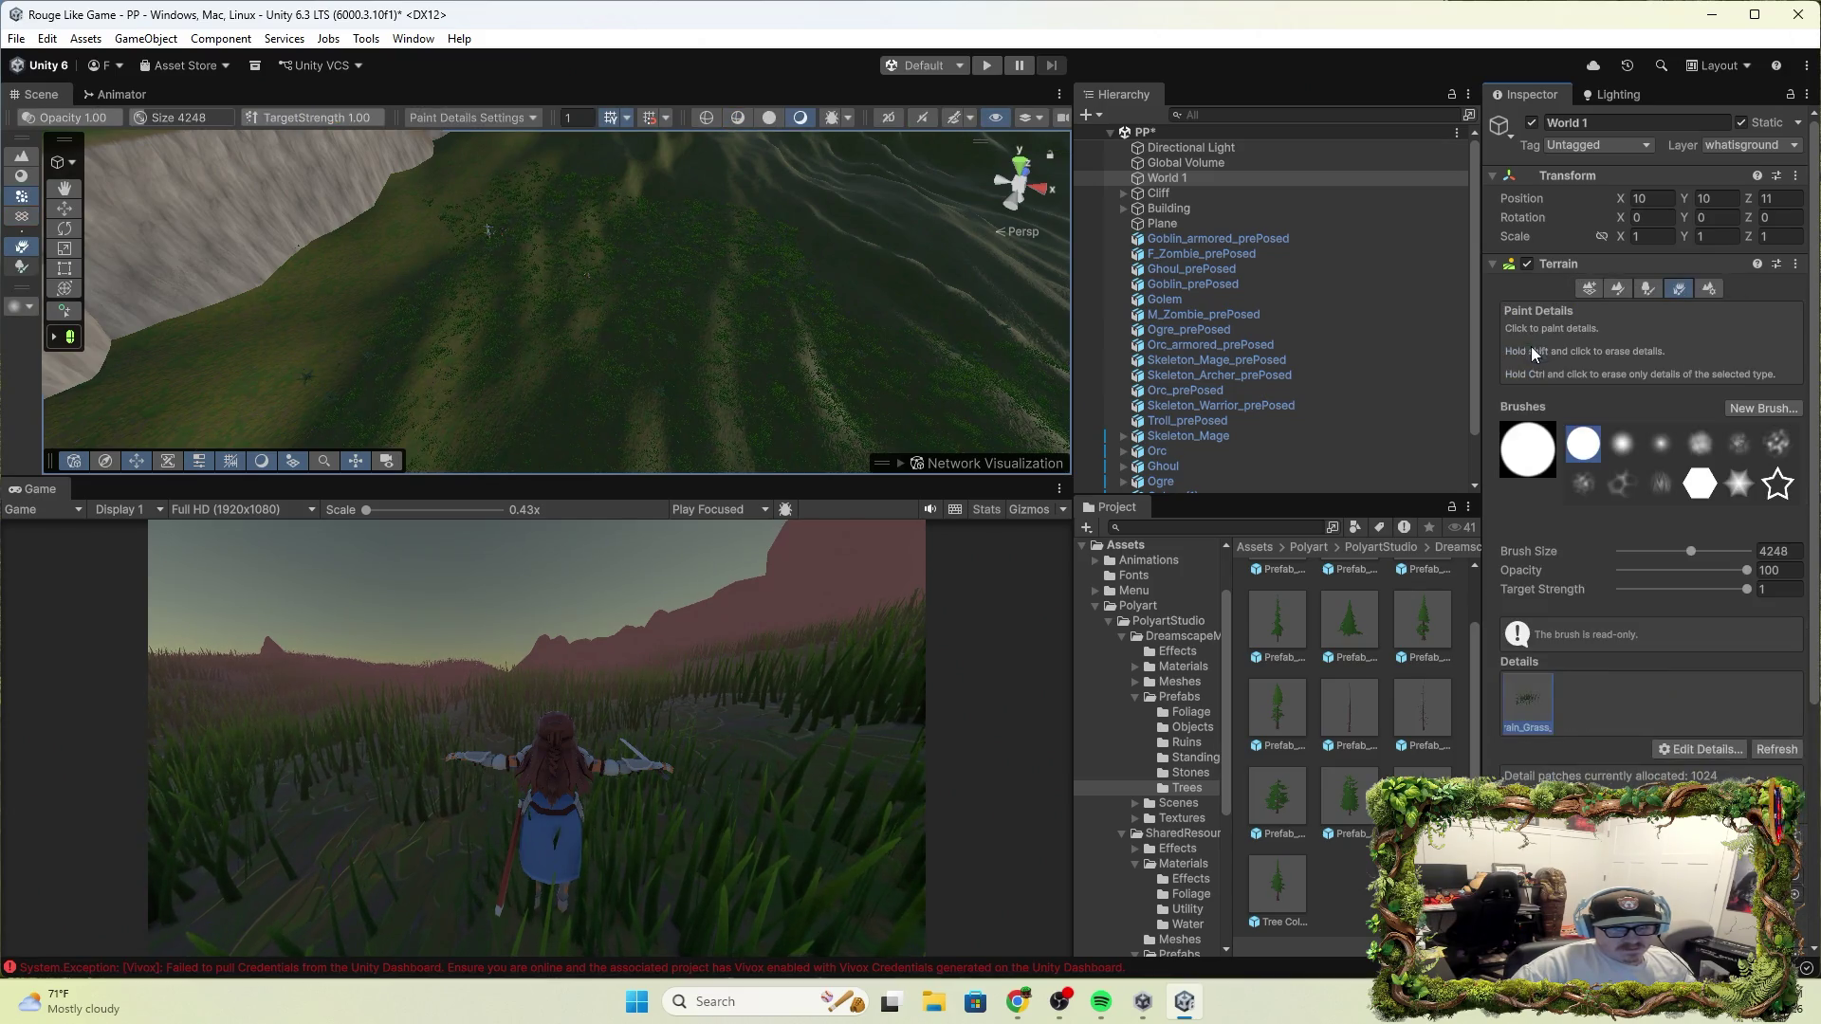
click(1651, 287)
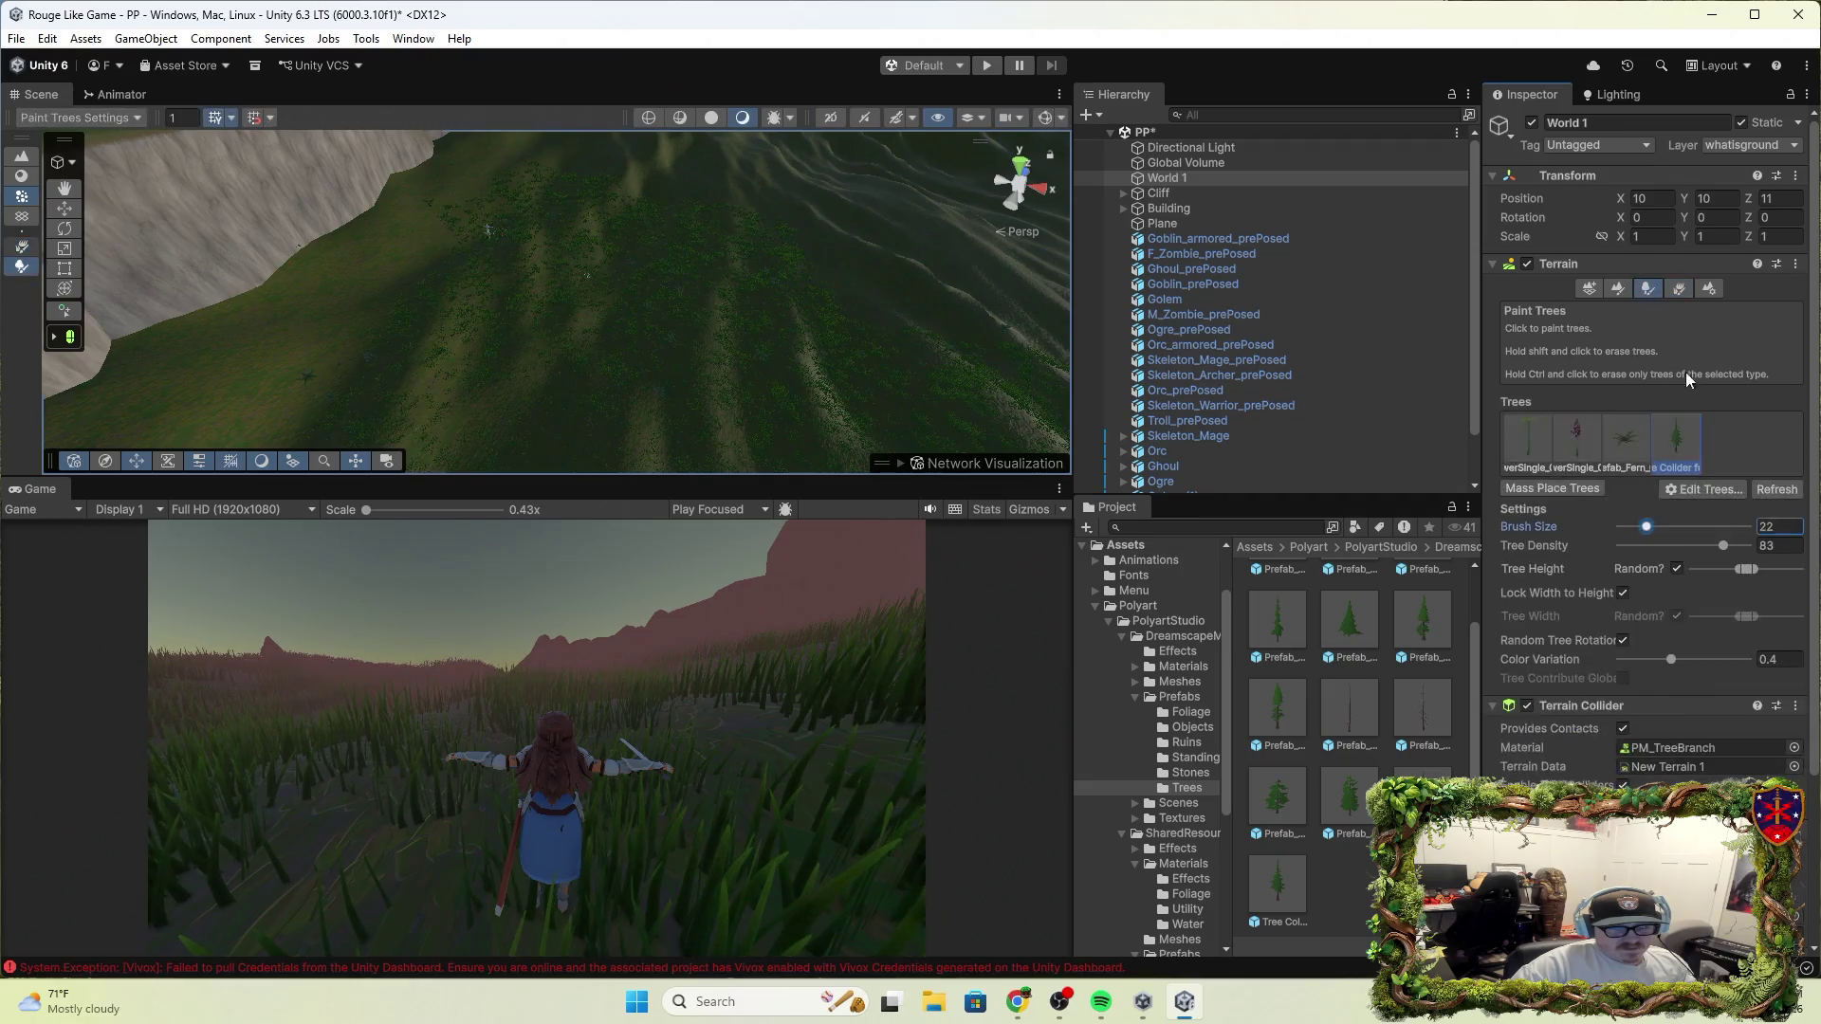
click(601, 337)
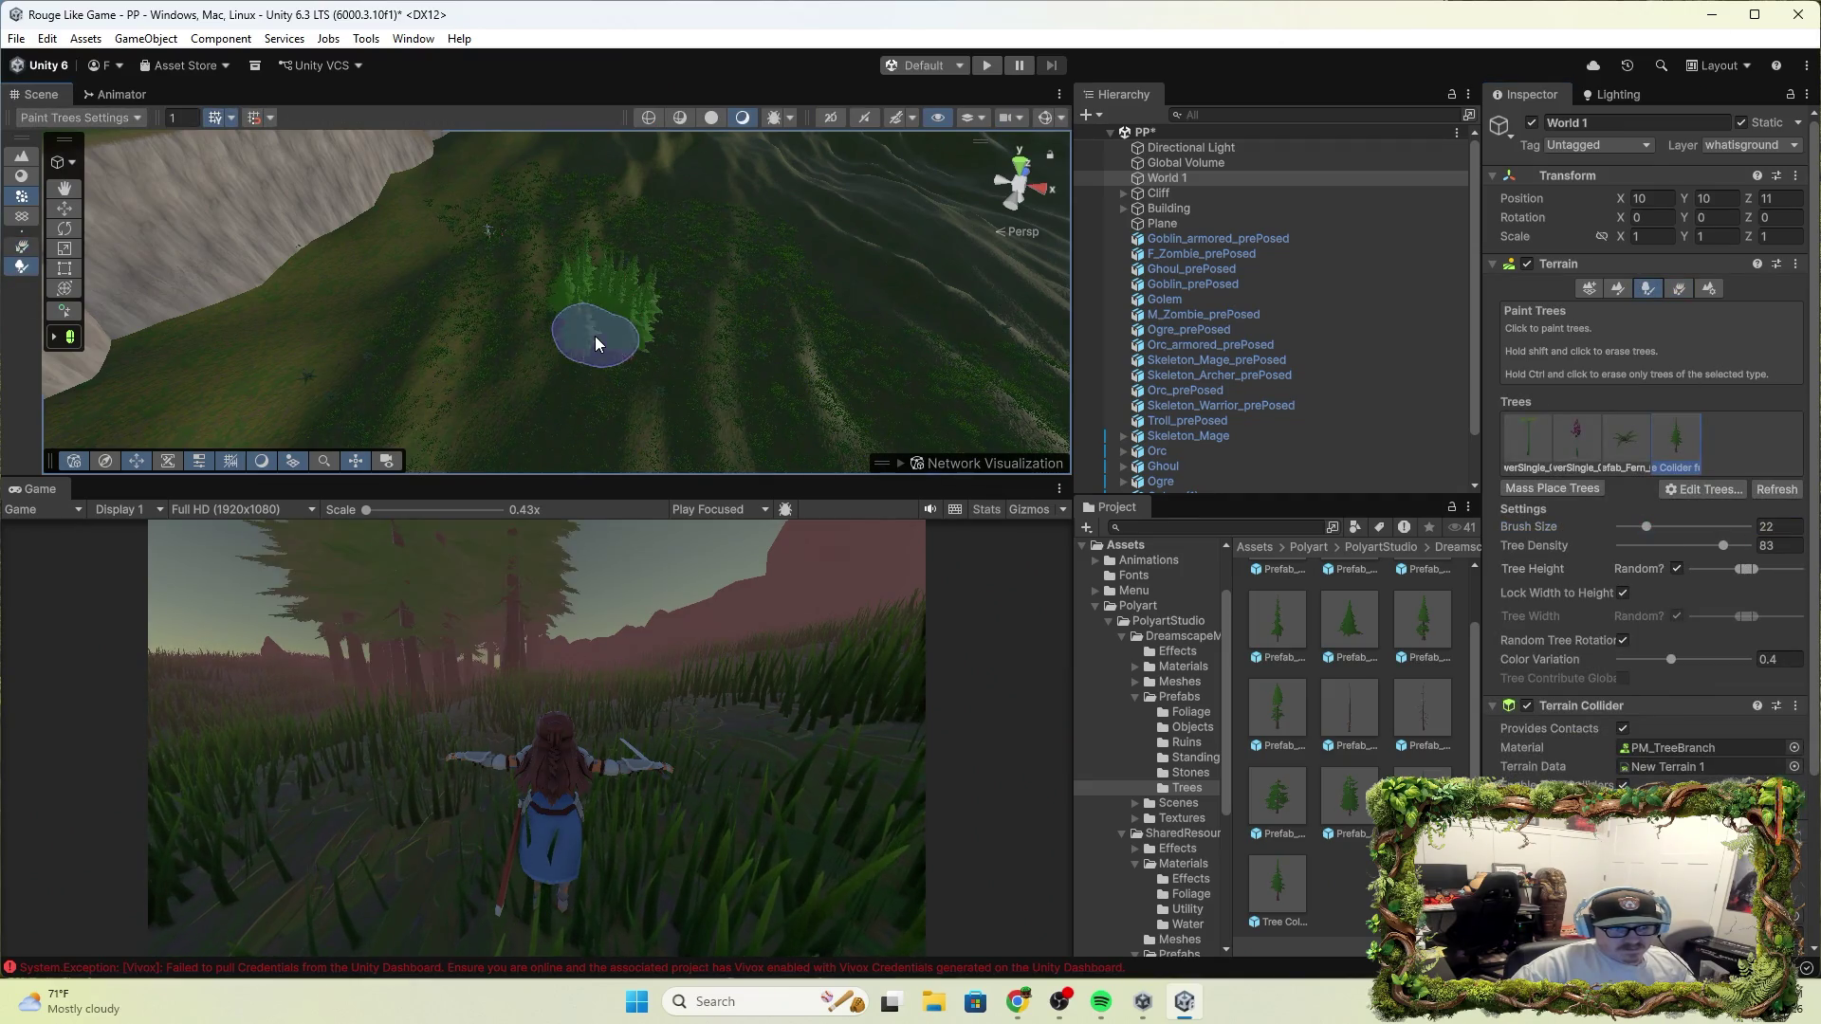
Play-test the painted trees, stop, undo the painting, and select Tree Collider full
click(987, 66)
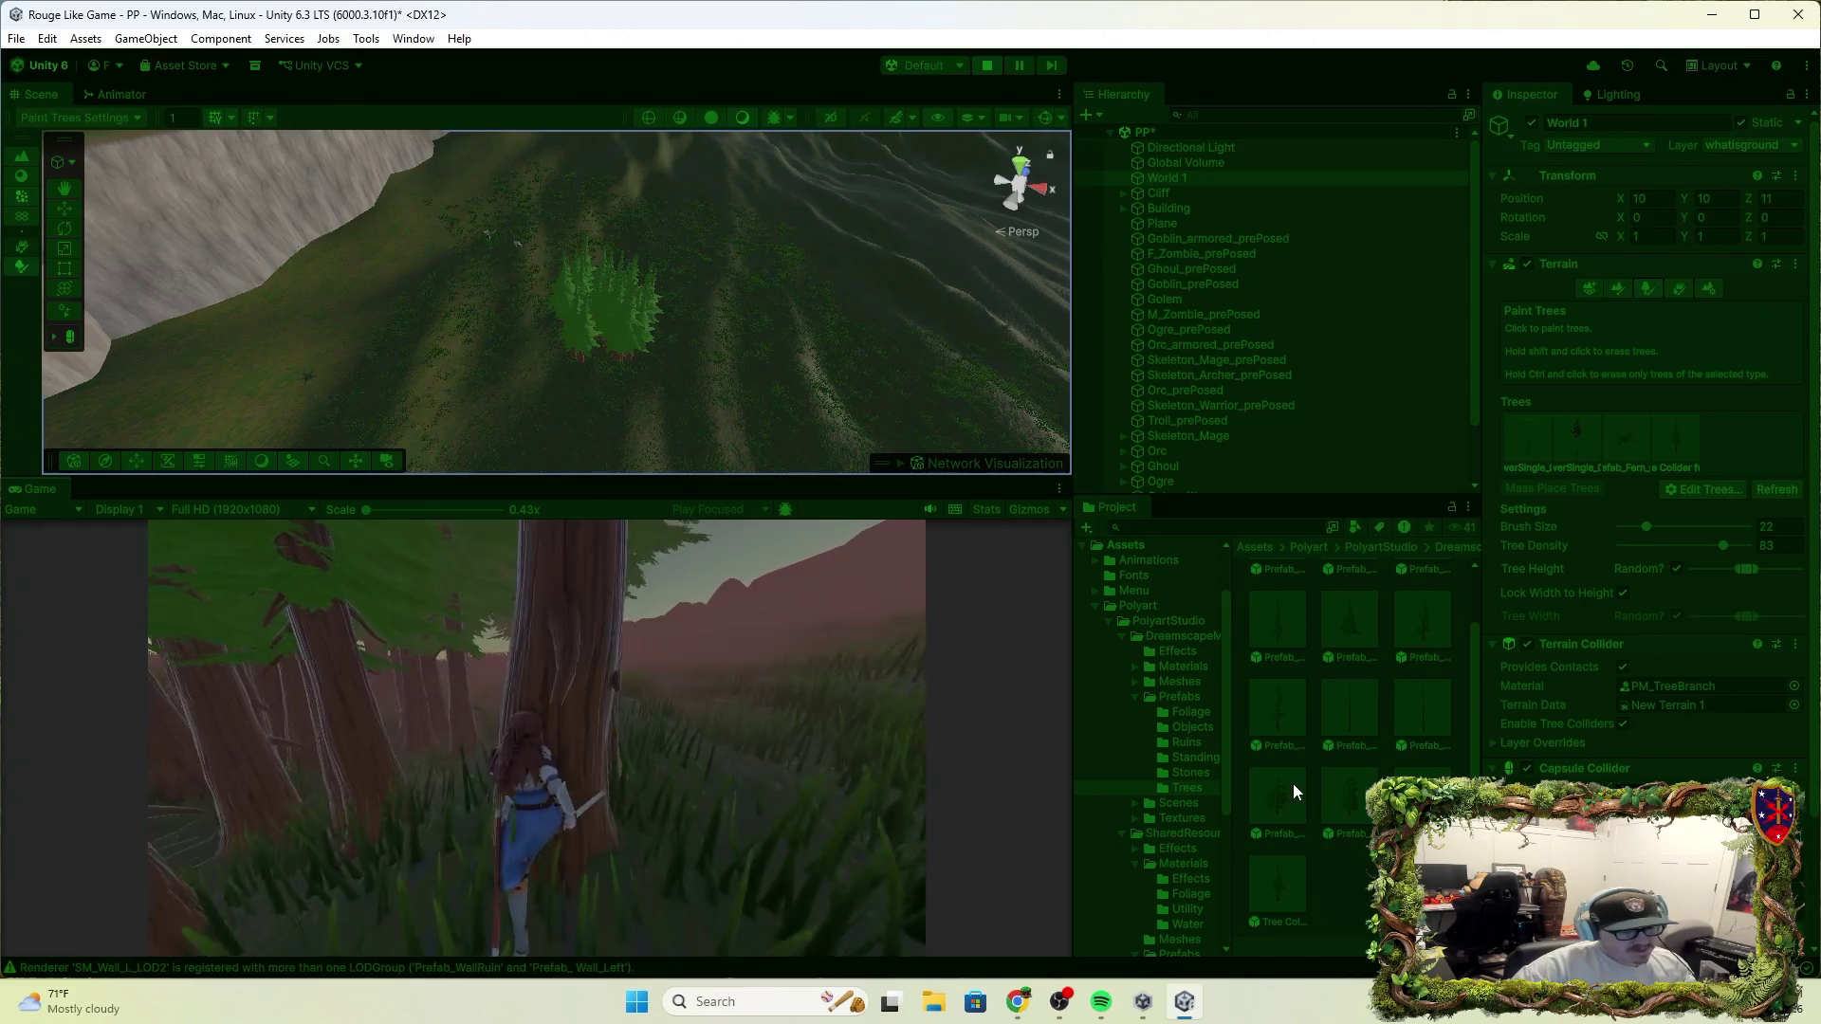
click(987, 70)
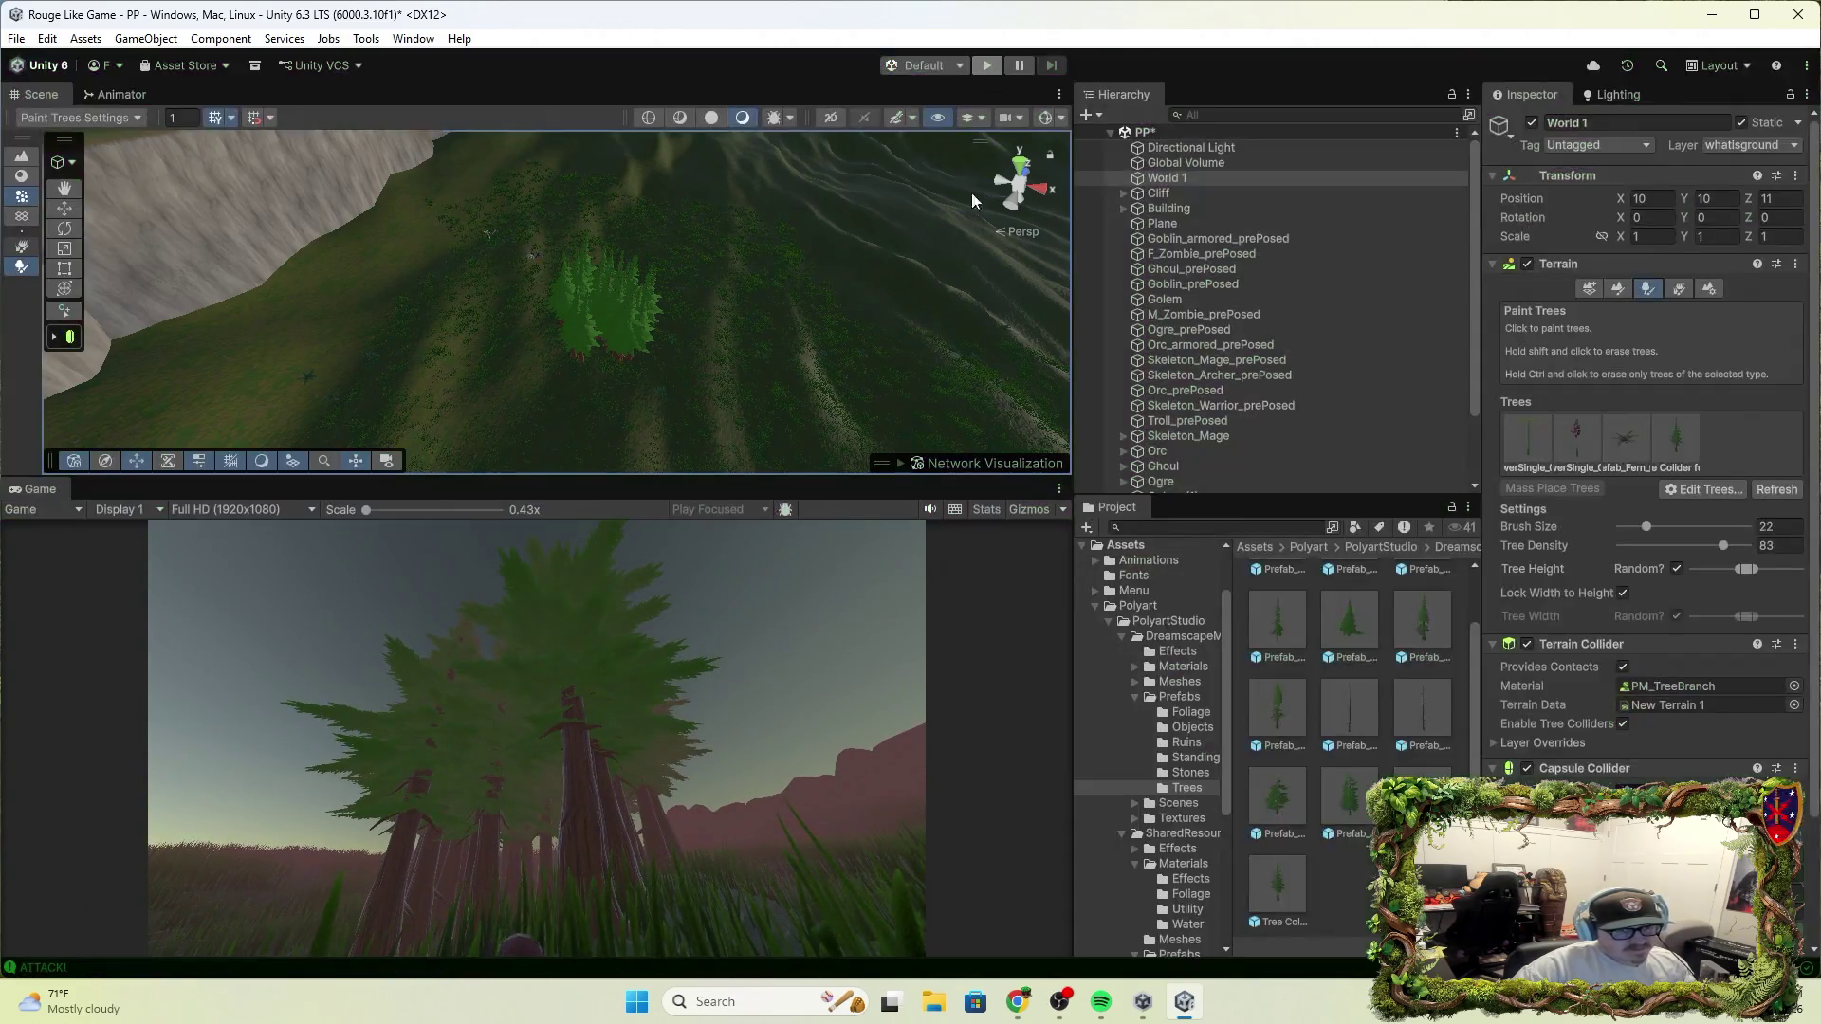
key(ctrl+z)
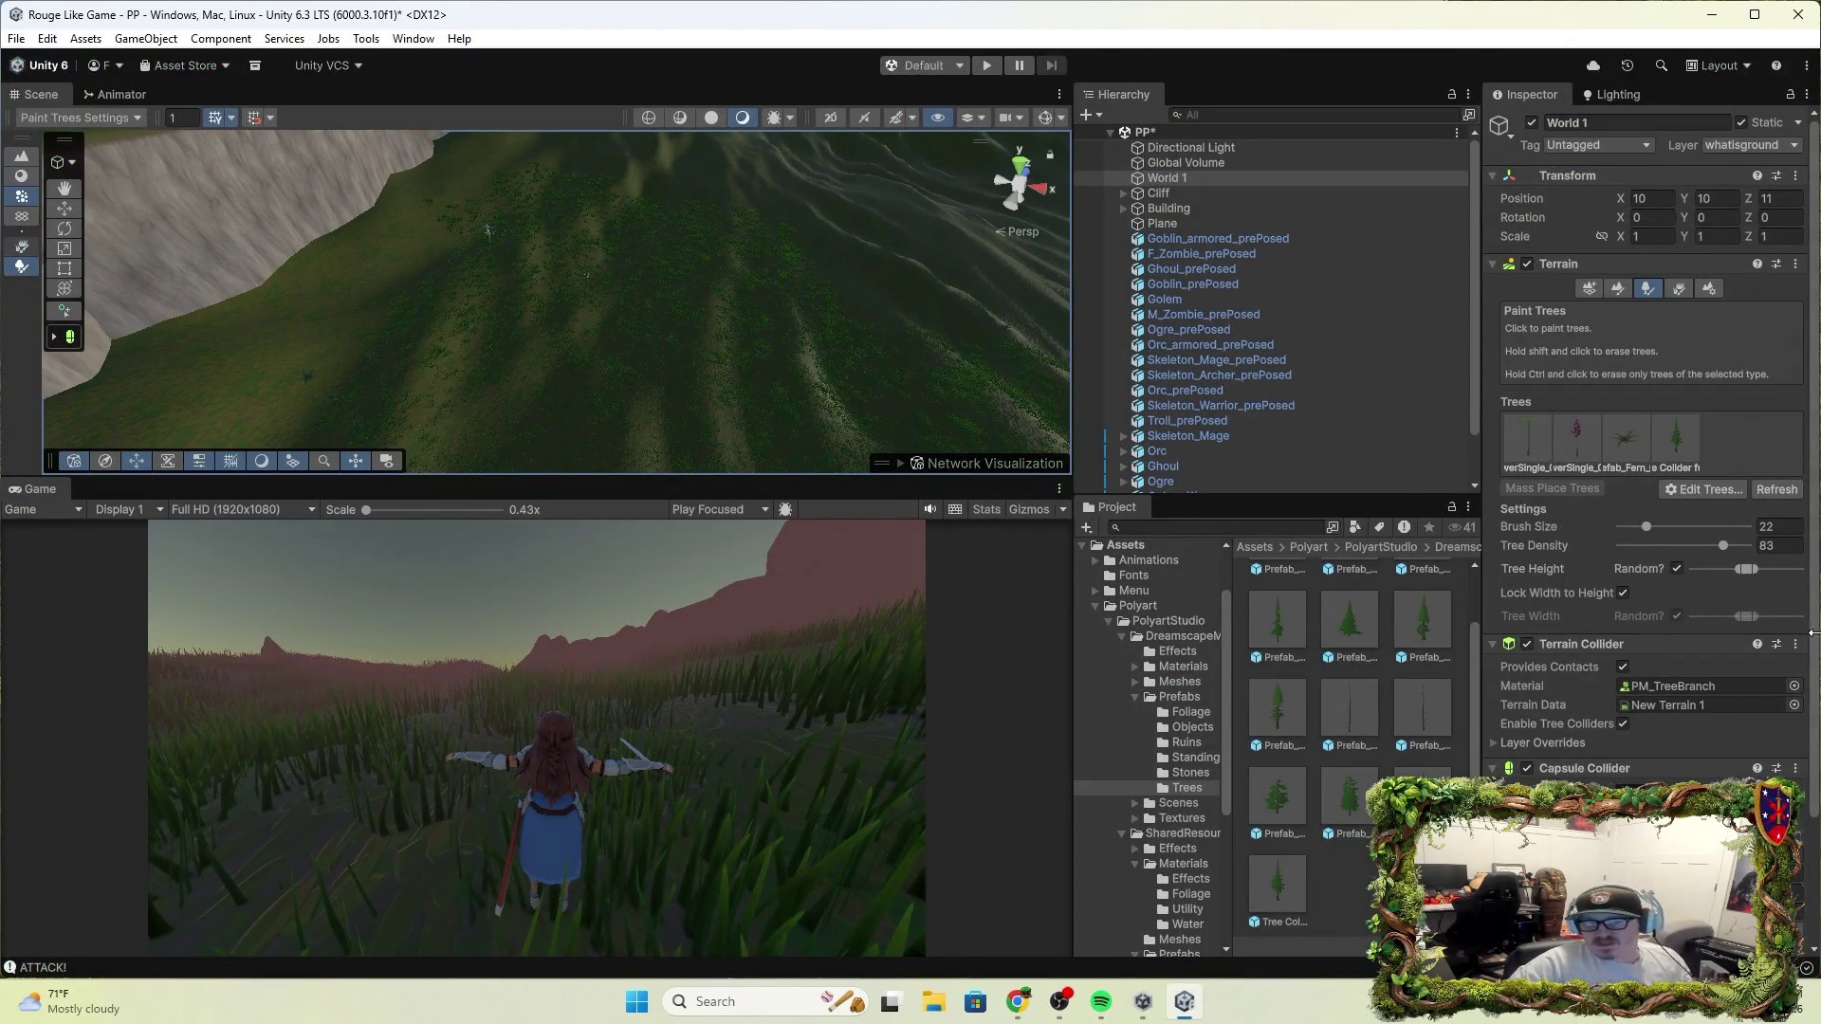
scroll(1603, 746, down, 3)
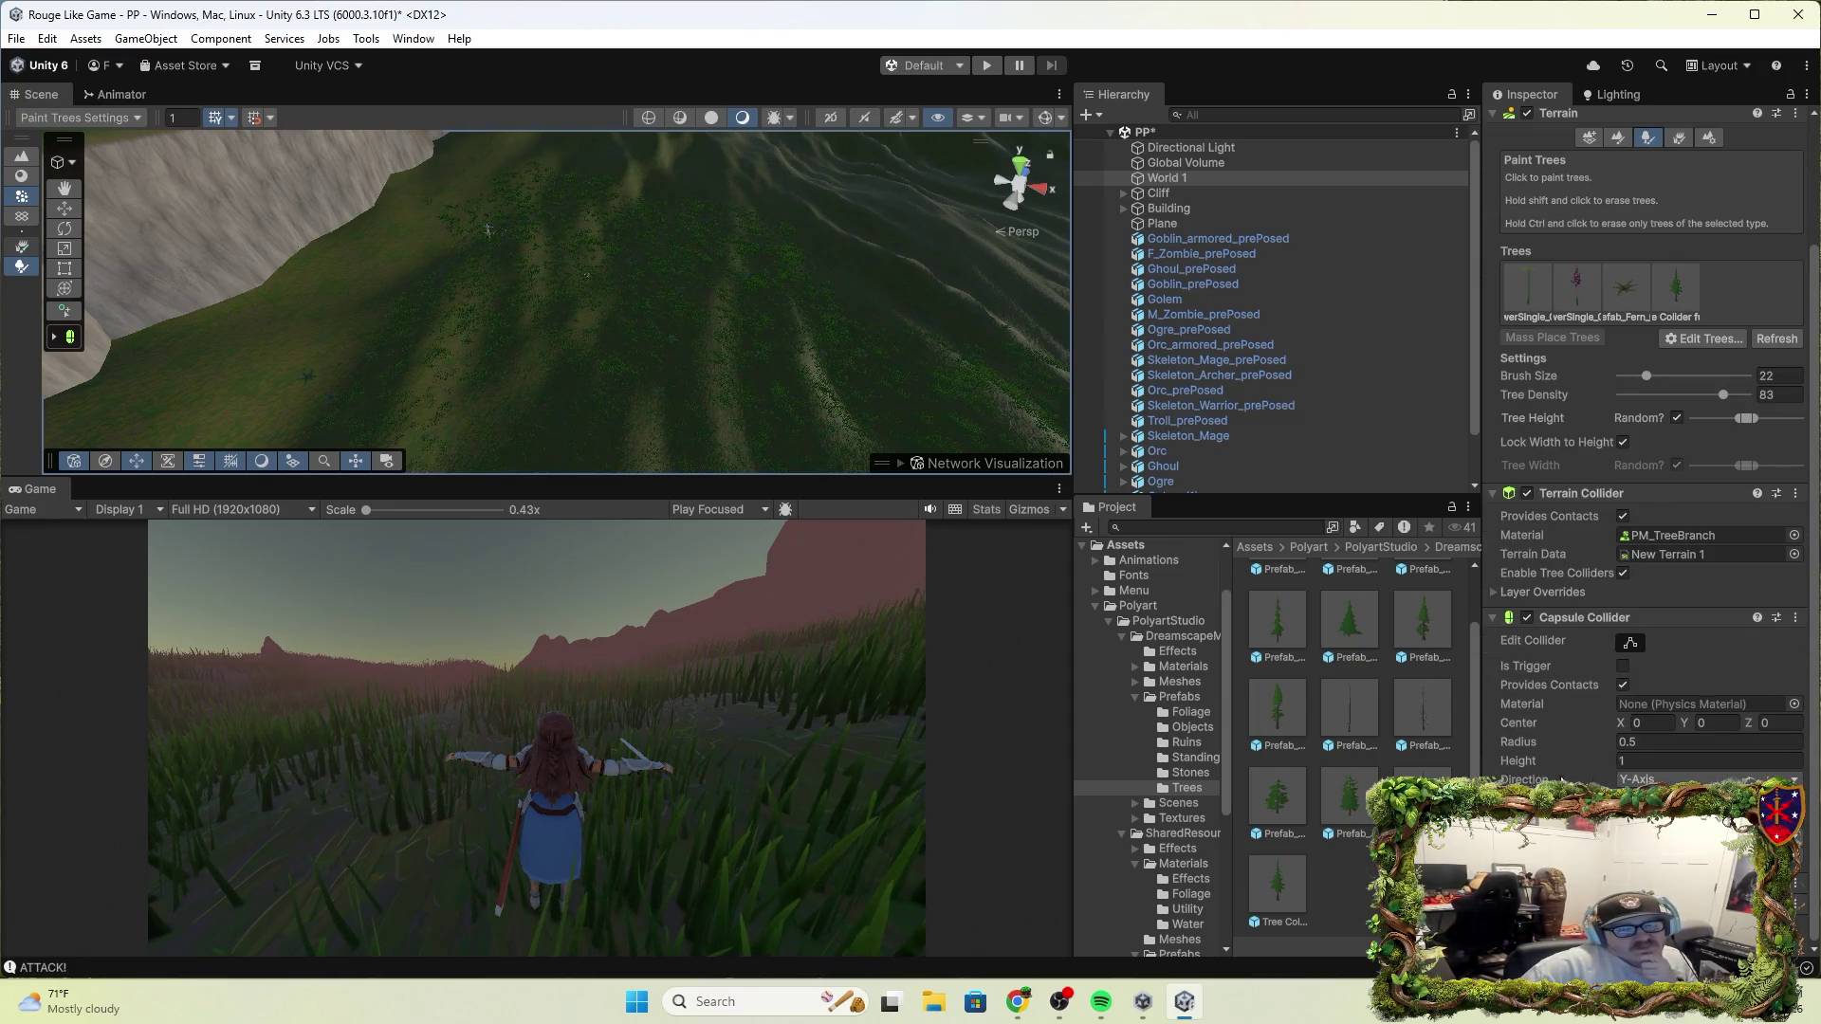
scroll(1250, 446, down, 2)
click(1232, 485)
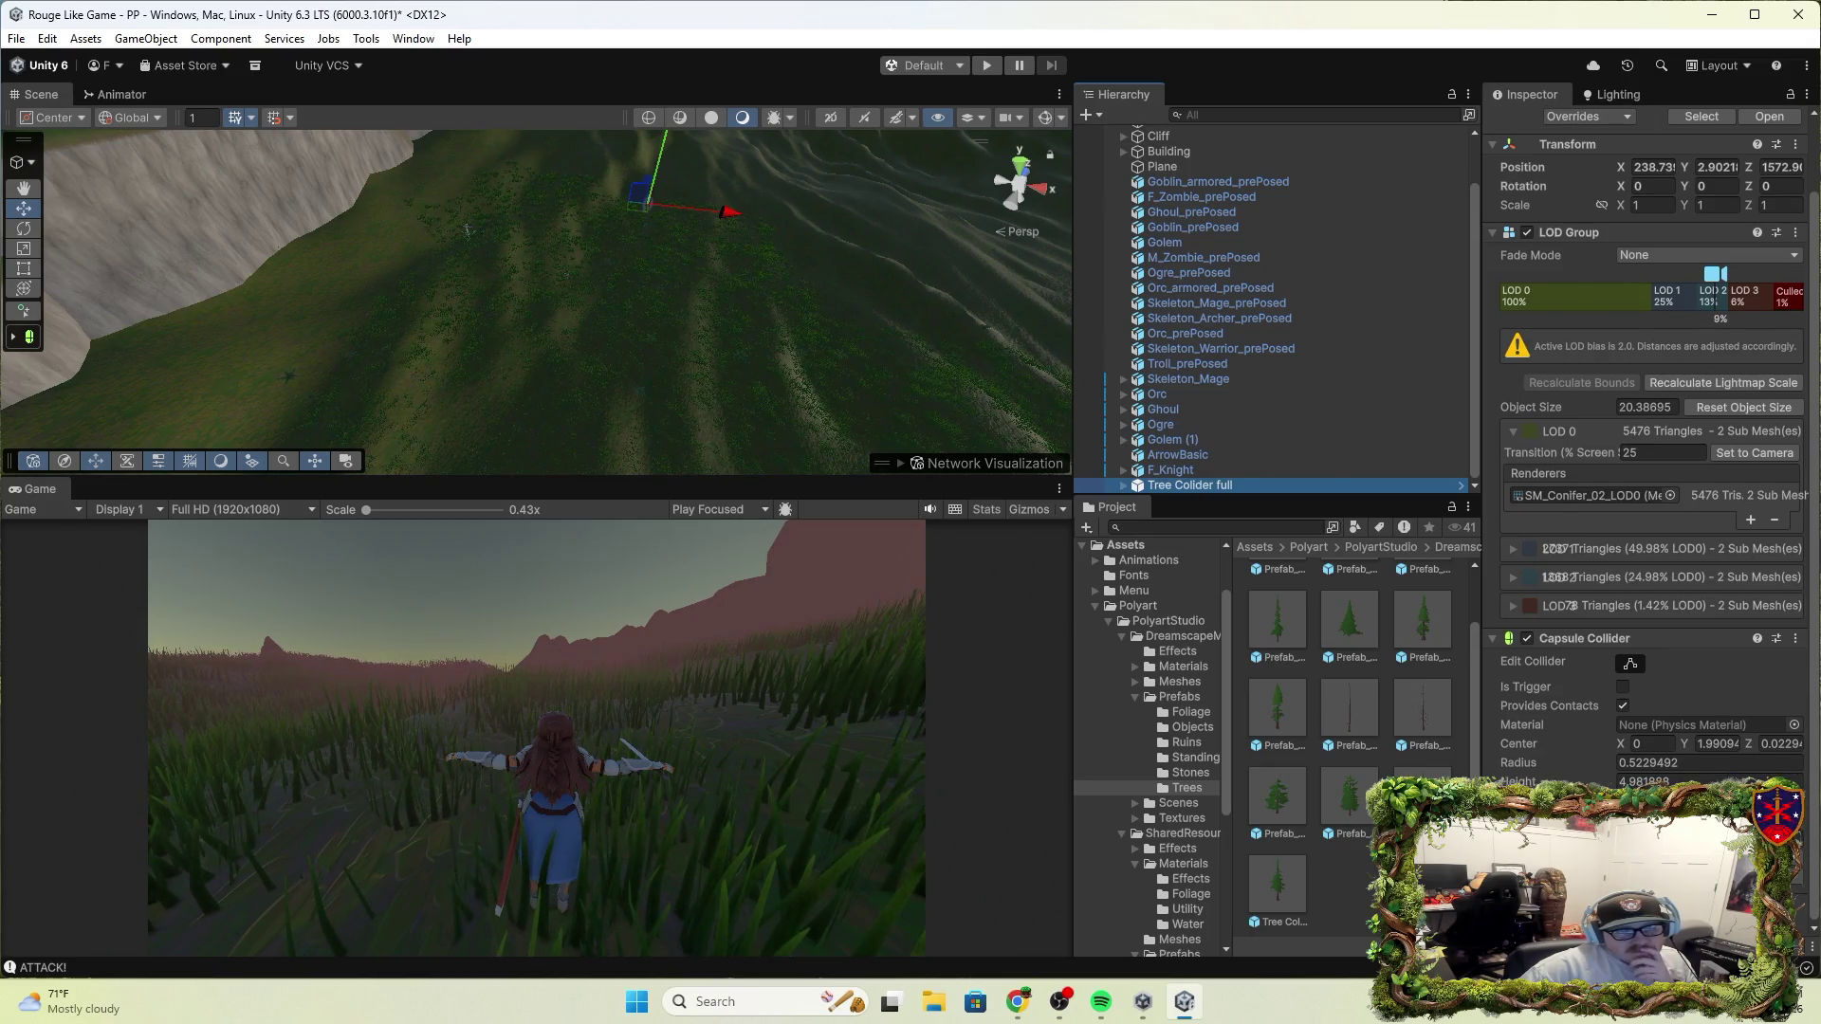
Expand Tree Collider full and inspect its Cylinder and SM_Conifer_02_LOD3 children
click(1122, 485)
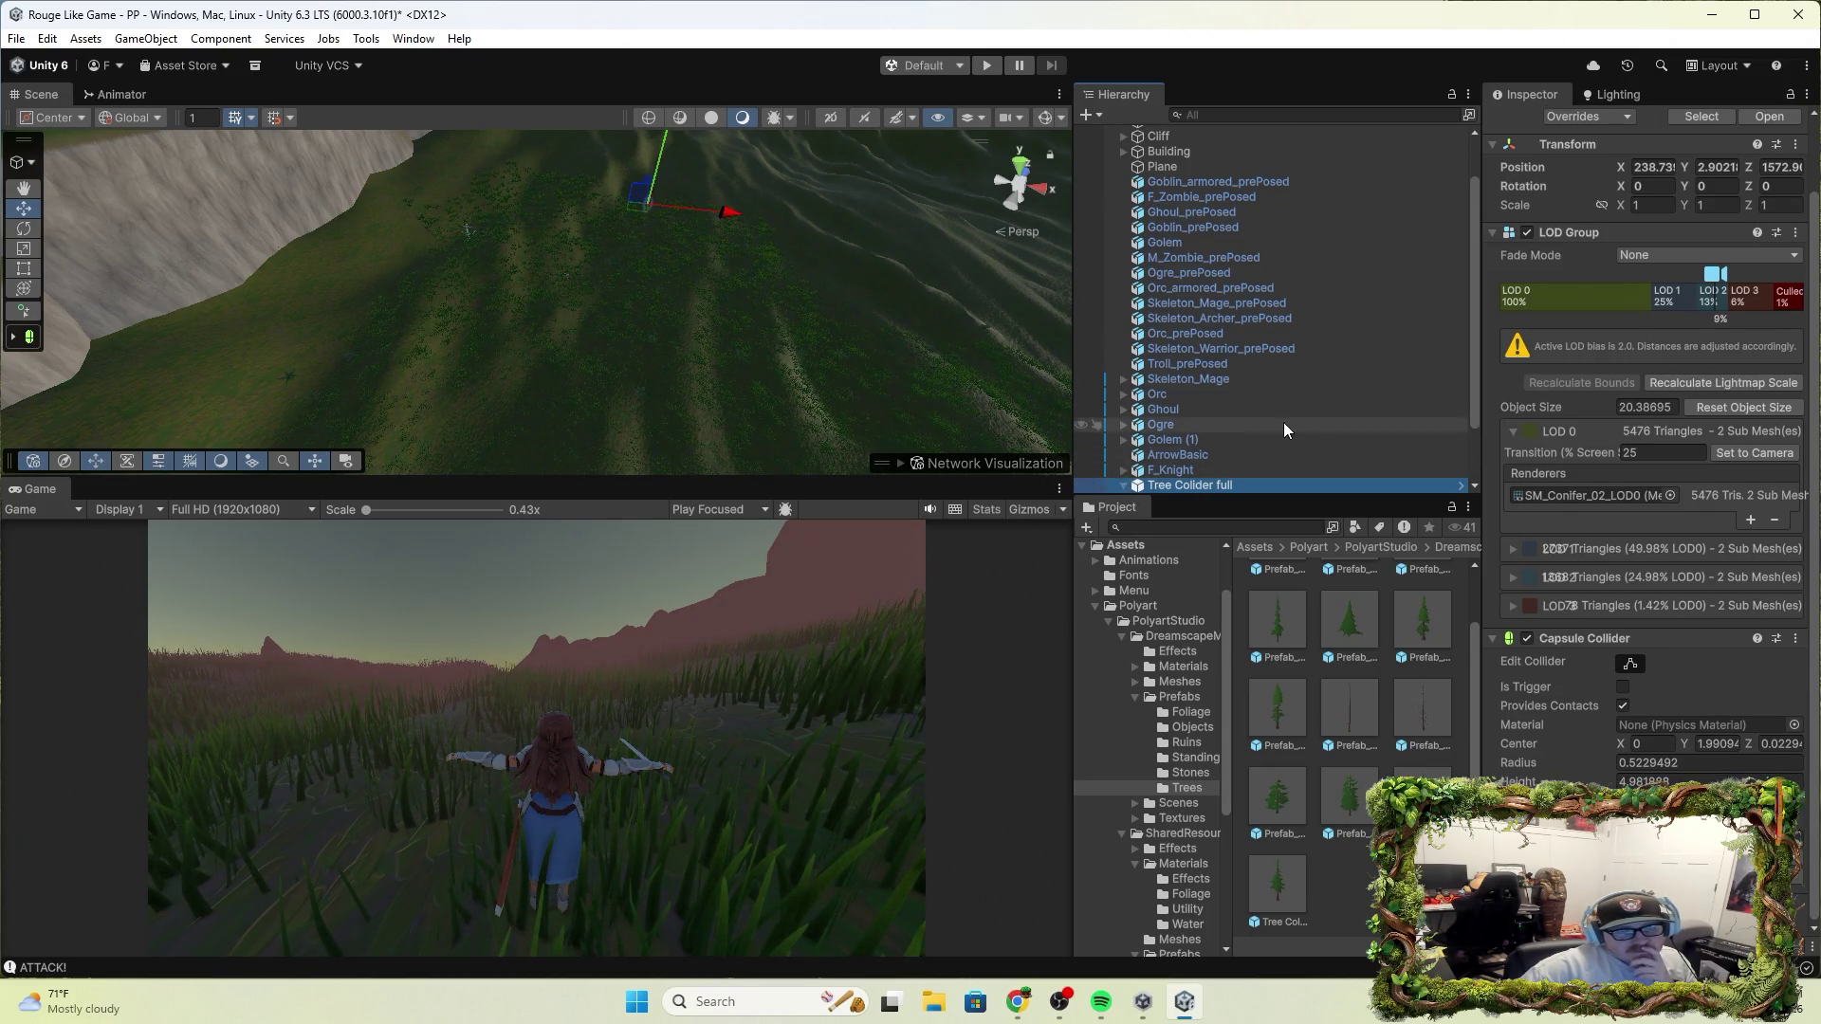
click(1204, 479)
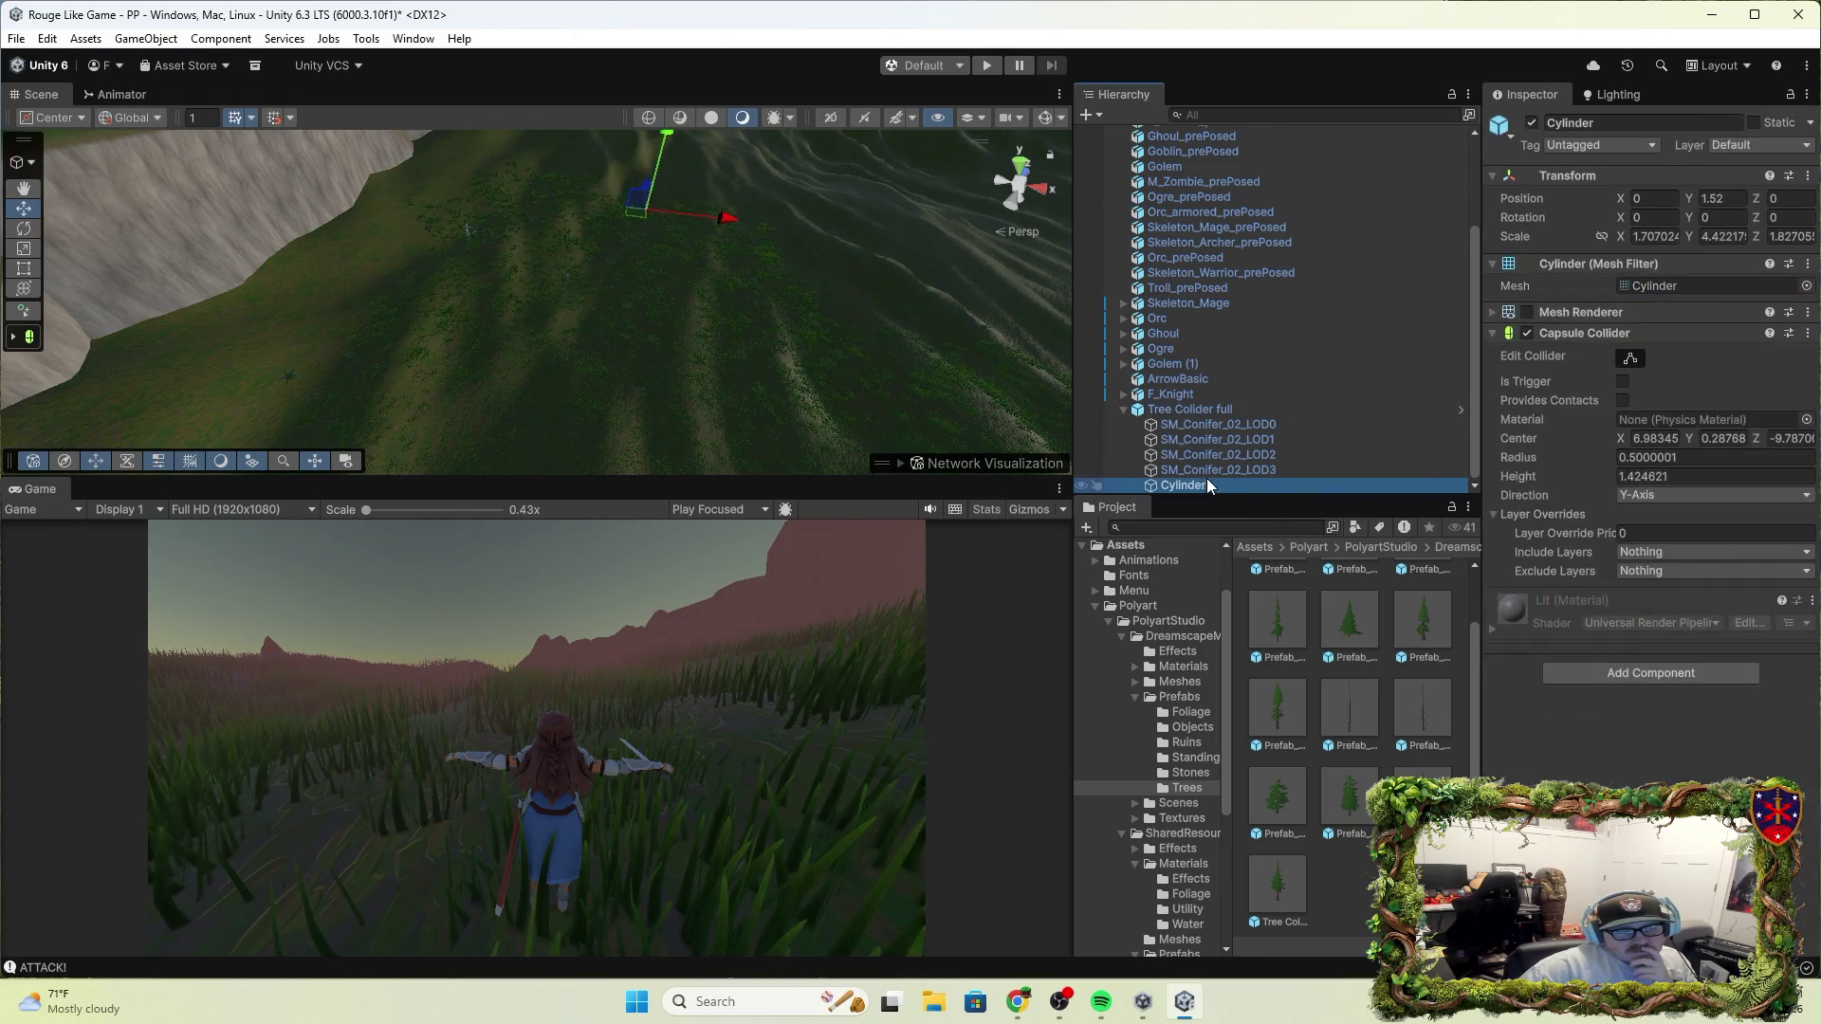
click(1212, 476)
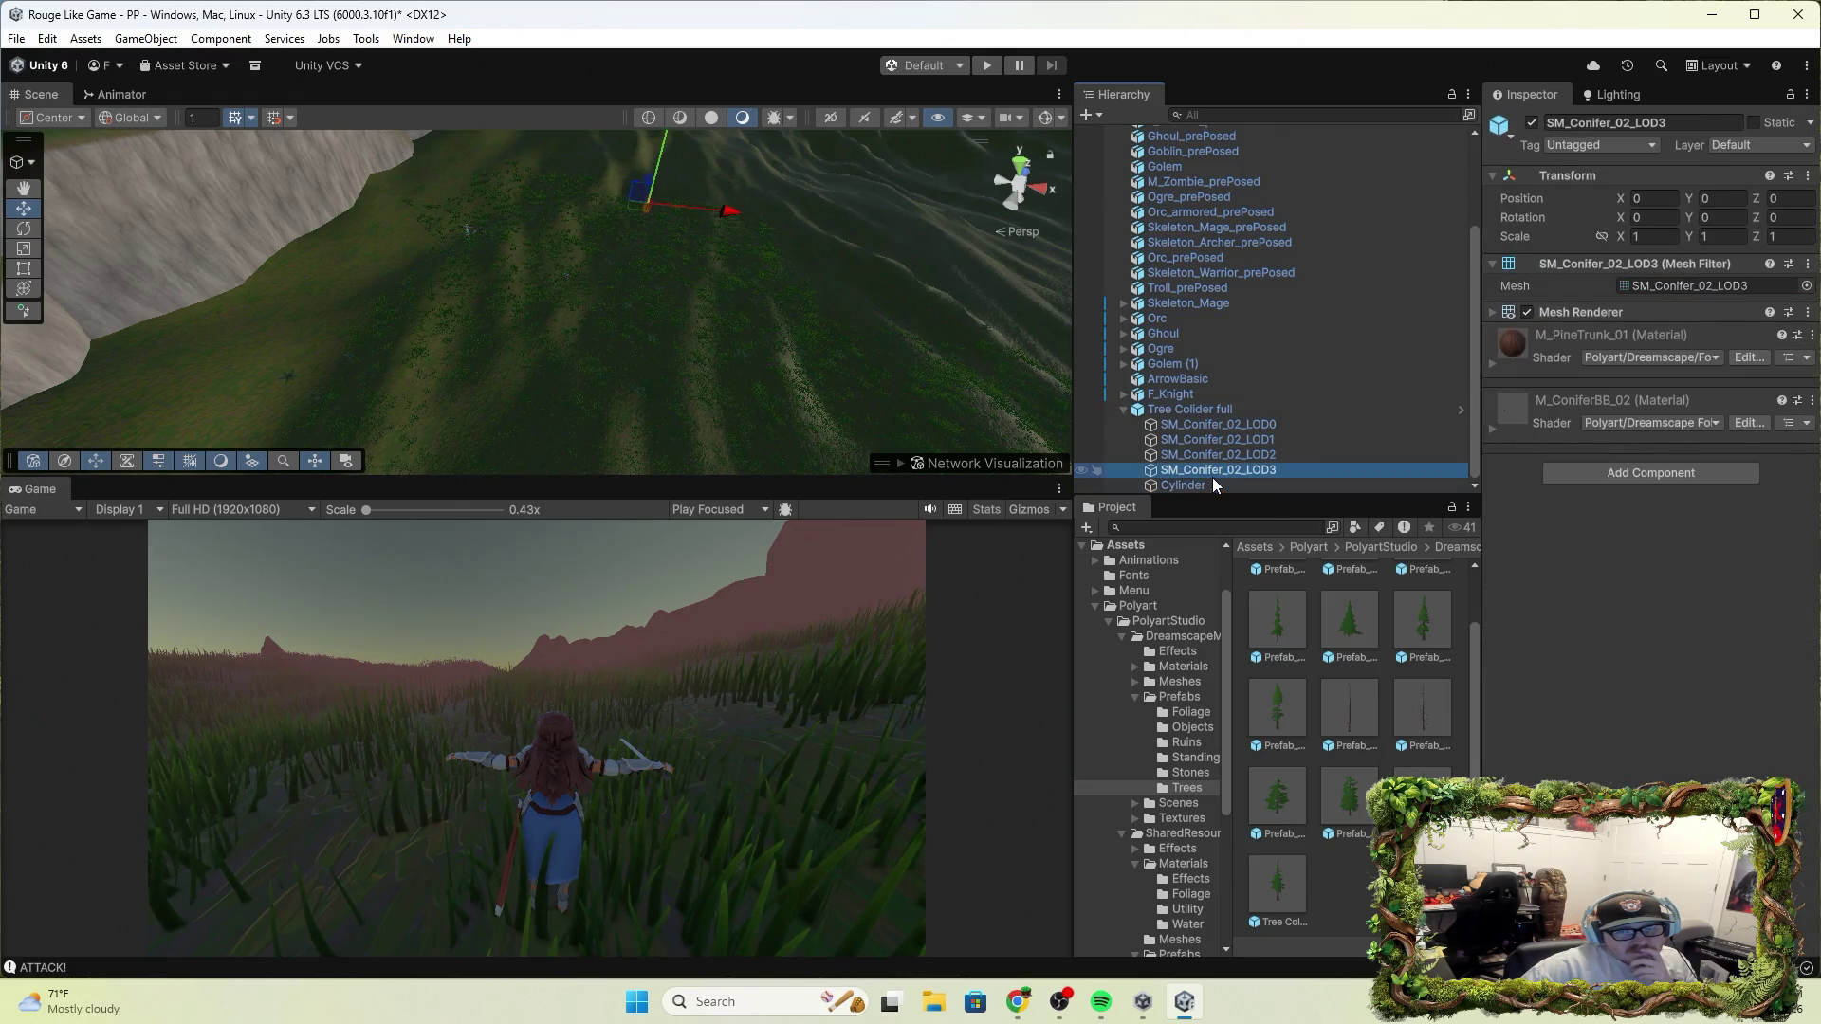
mouse_move(702, 275)
mouse_down()
mouse_move(834, 195)
mouse_move(903, 115)
mouse_move(788, 199)
mouse_move(730, 166)
mouse_move(739, 197)
mouse_move(977, 180)
mouse_move(561, 247)
mouse_up()
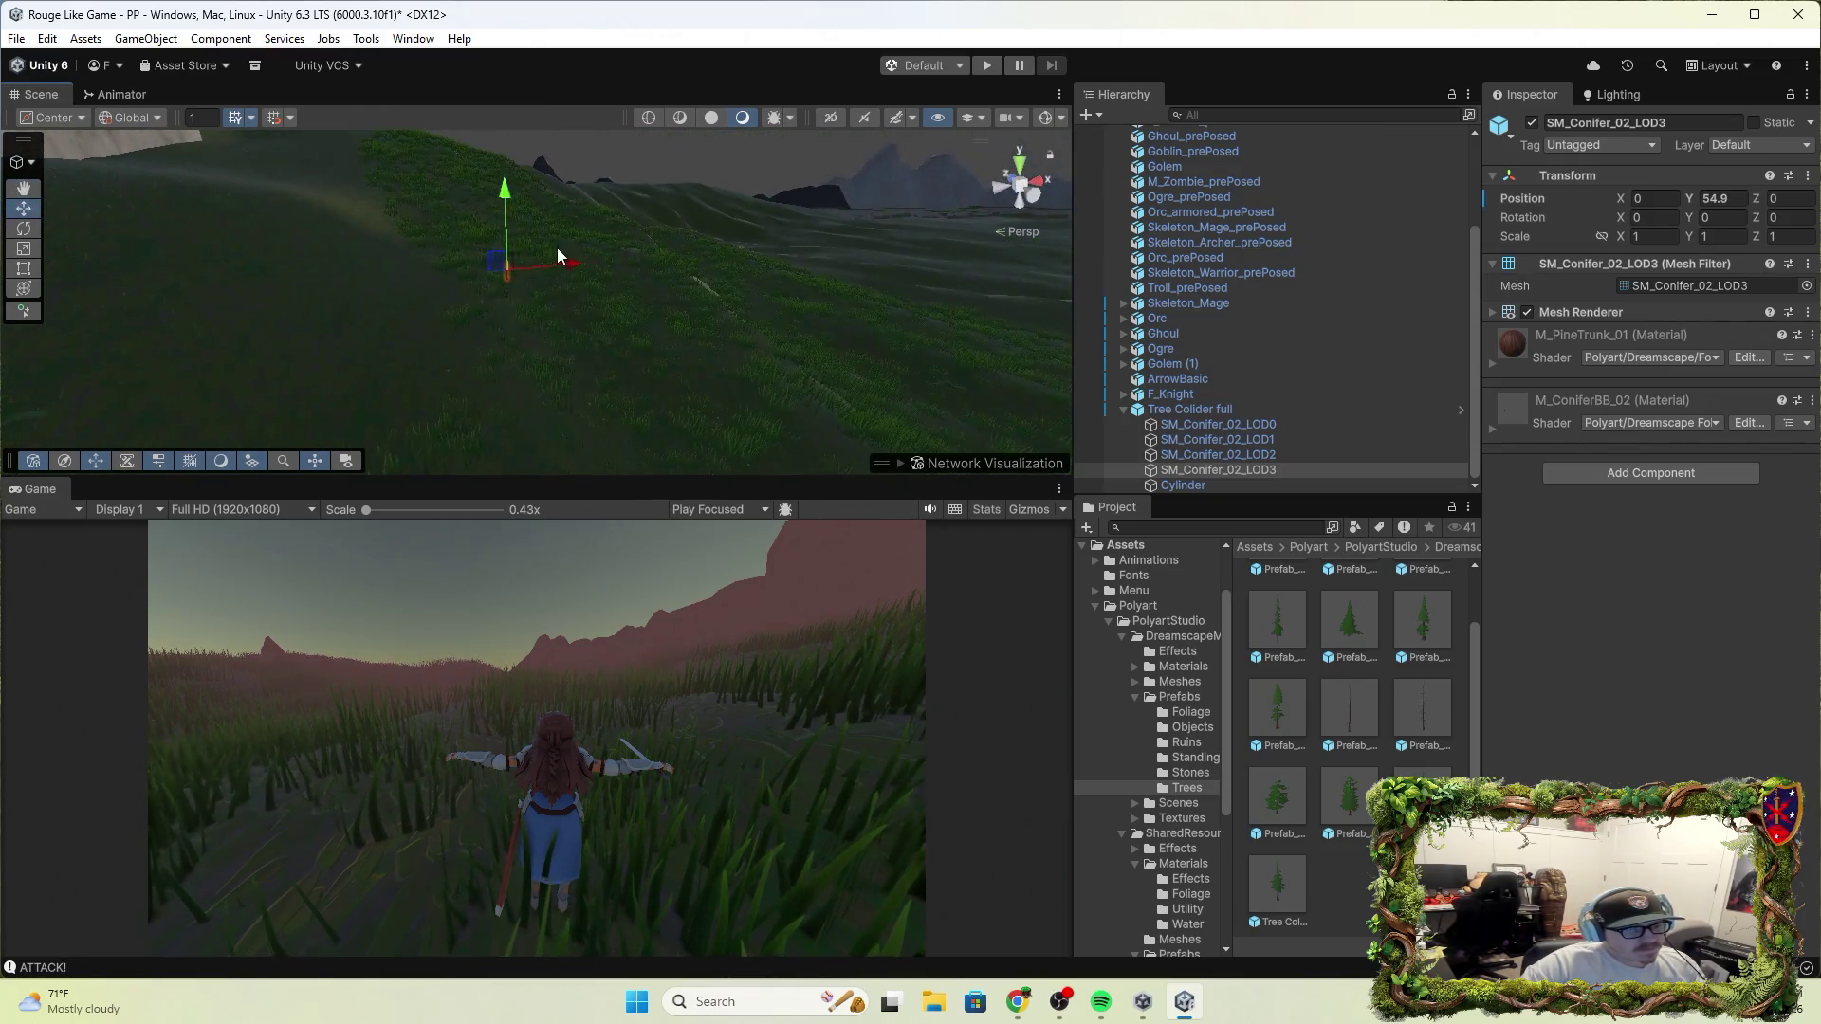
mouse_move(636, 311)
mouse_down()
mouse_move(750, 281)
mouse_move(475, 333)
mouse_move(689, 410)
mouse_up()
Orbit the Scene view over the hills and reselect the tree collider prefab
click(815, 426)
drag(815, 427, 910, 418)
click(1225, 409)
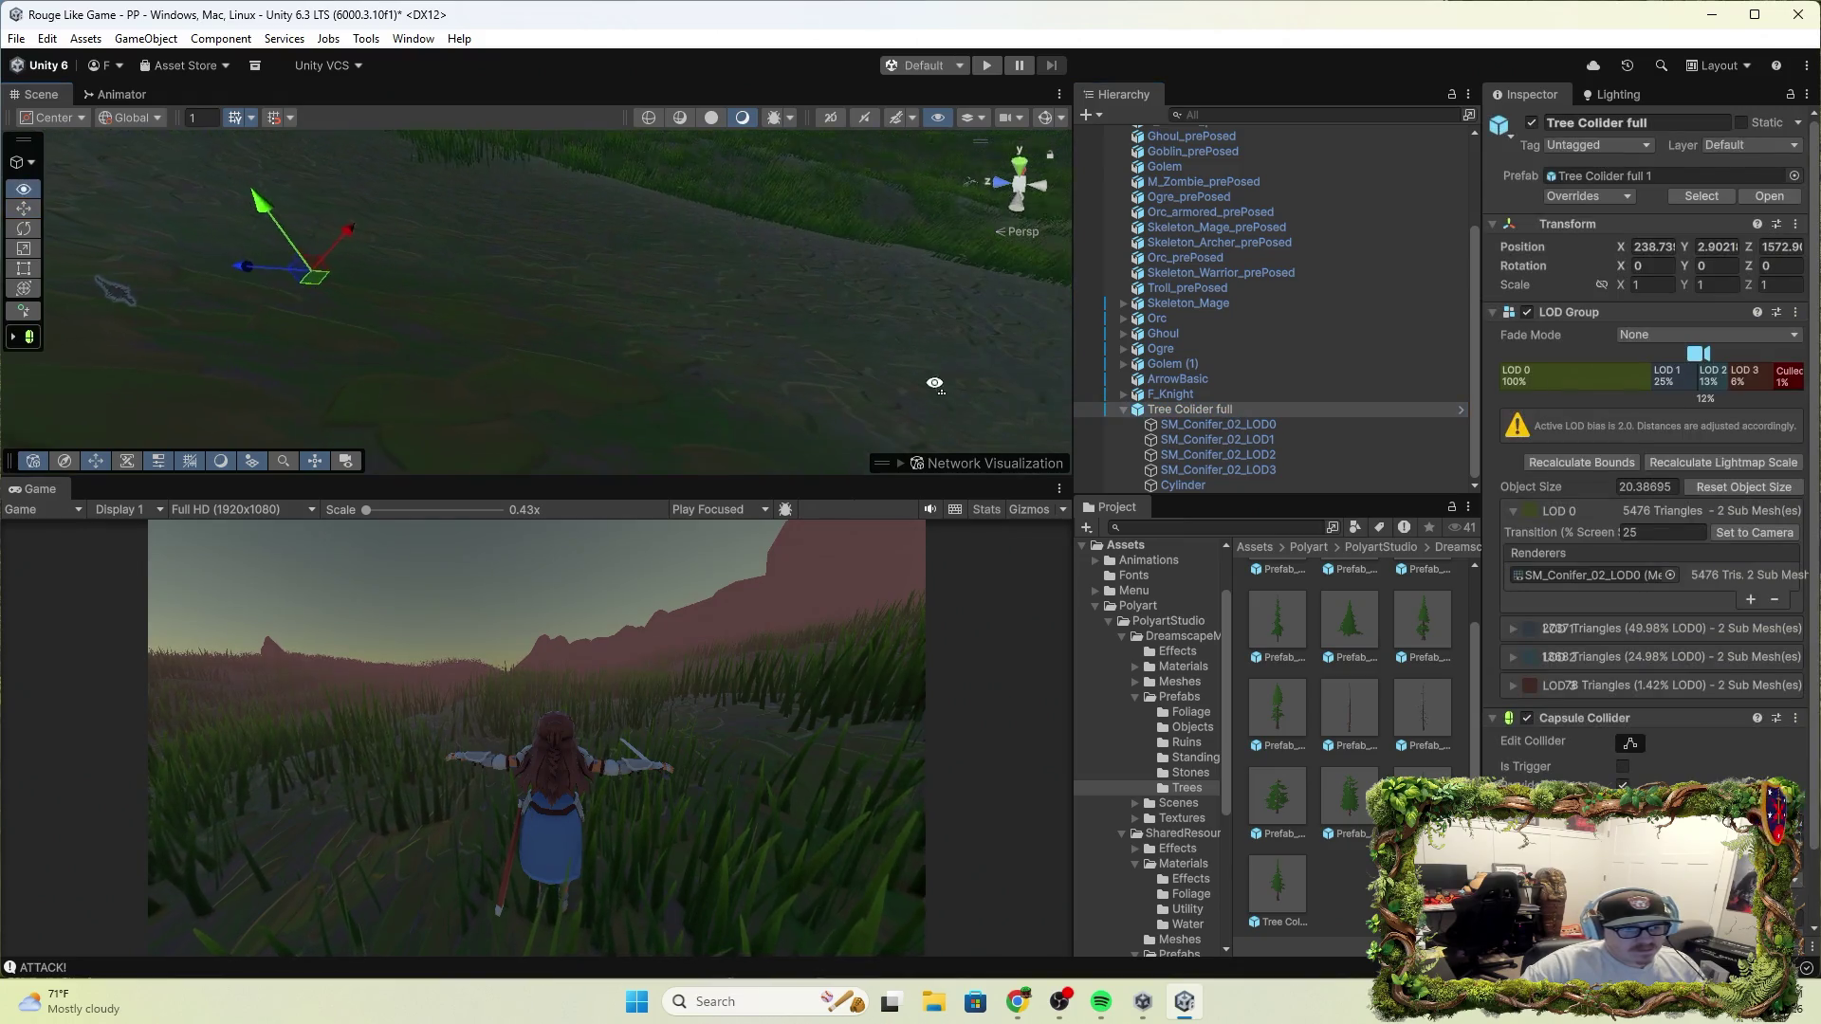
click(662, 355)
mouse_move(929, 379)
mouse_down()
mouse_move(321, 179)
mouse_move(785, 361)
mouse_up()
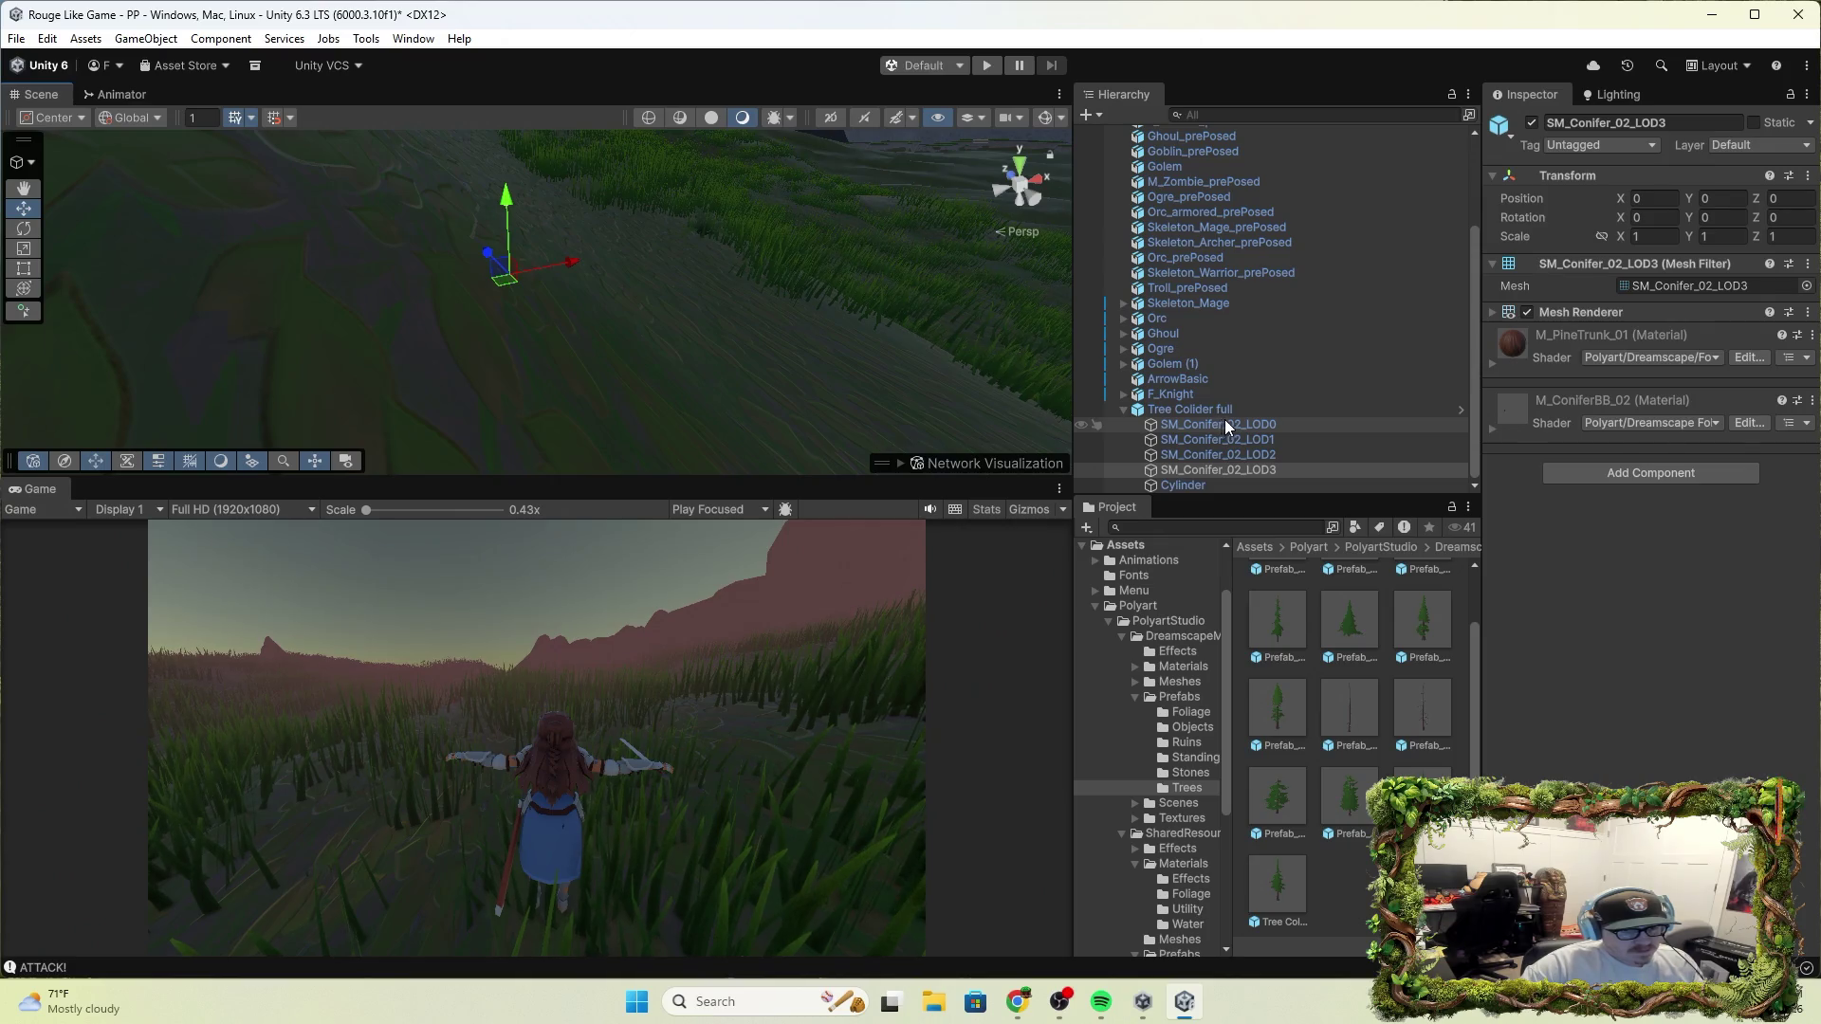
key(Down)
click(1201, 412)
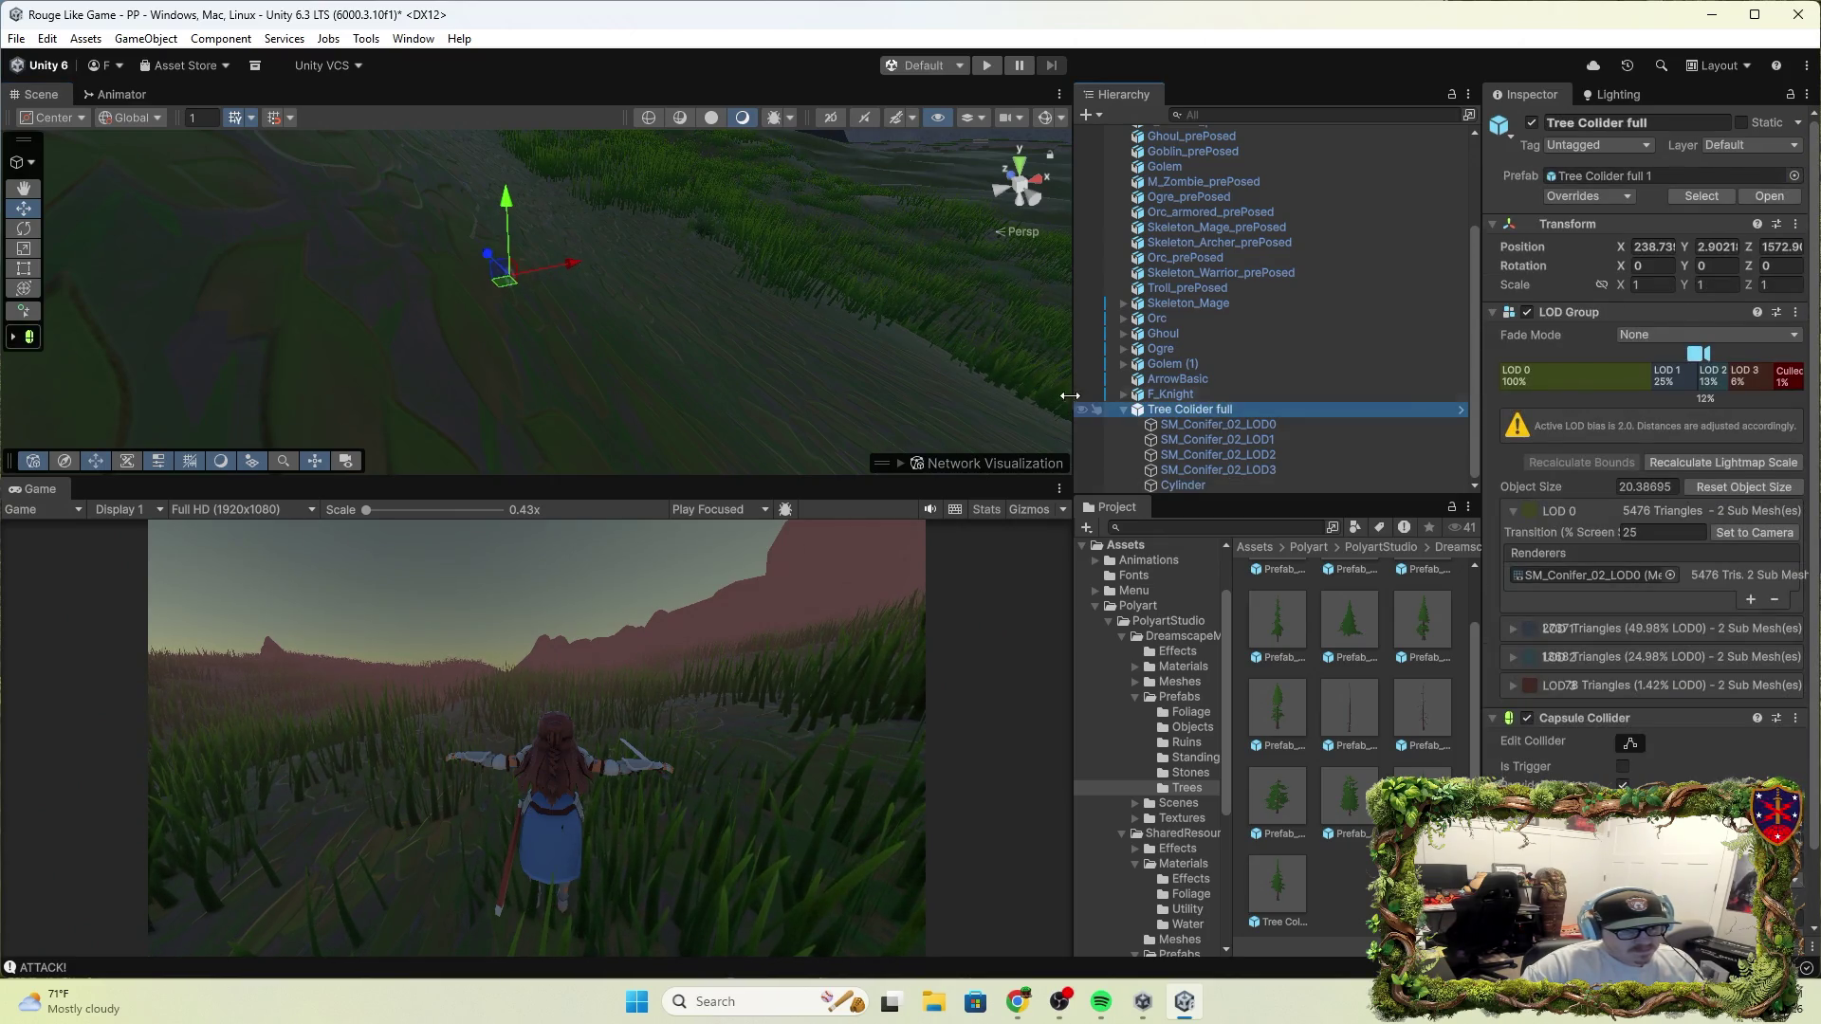
Move the tree collider to Z 1326.1, then raise it high above the ground
mouse_move(489, 256)
mouse_down()
mouse_move(811, 398)
mouse_move(923, 394)
mouse_up()
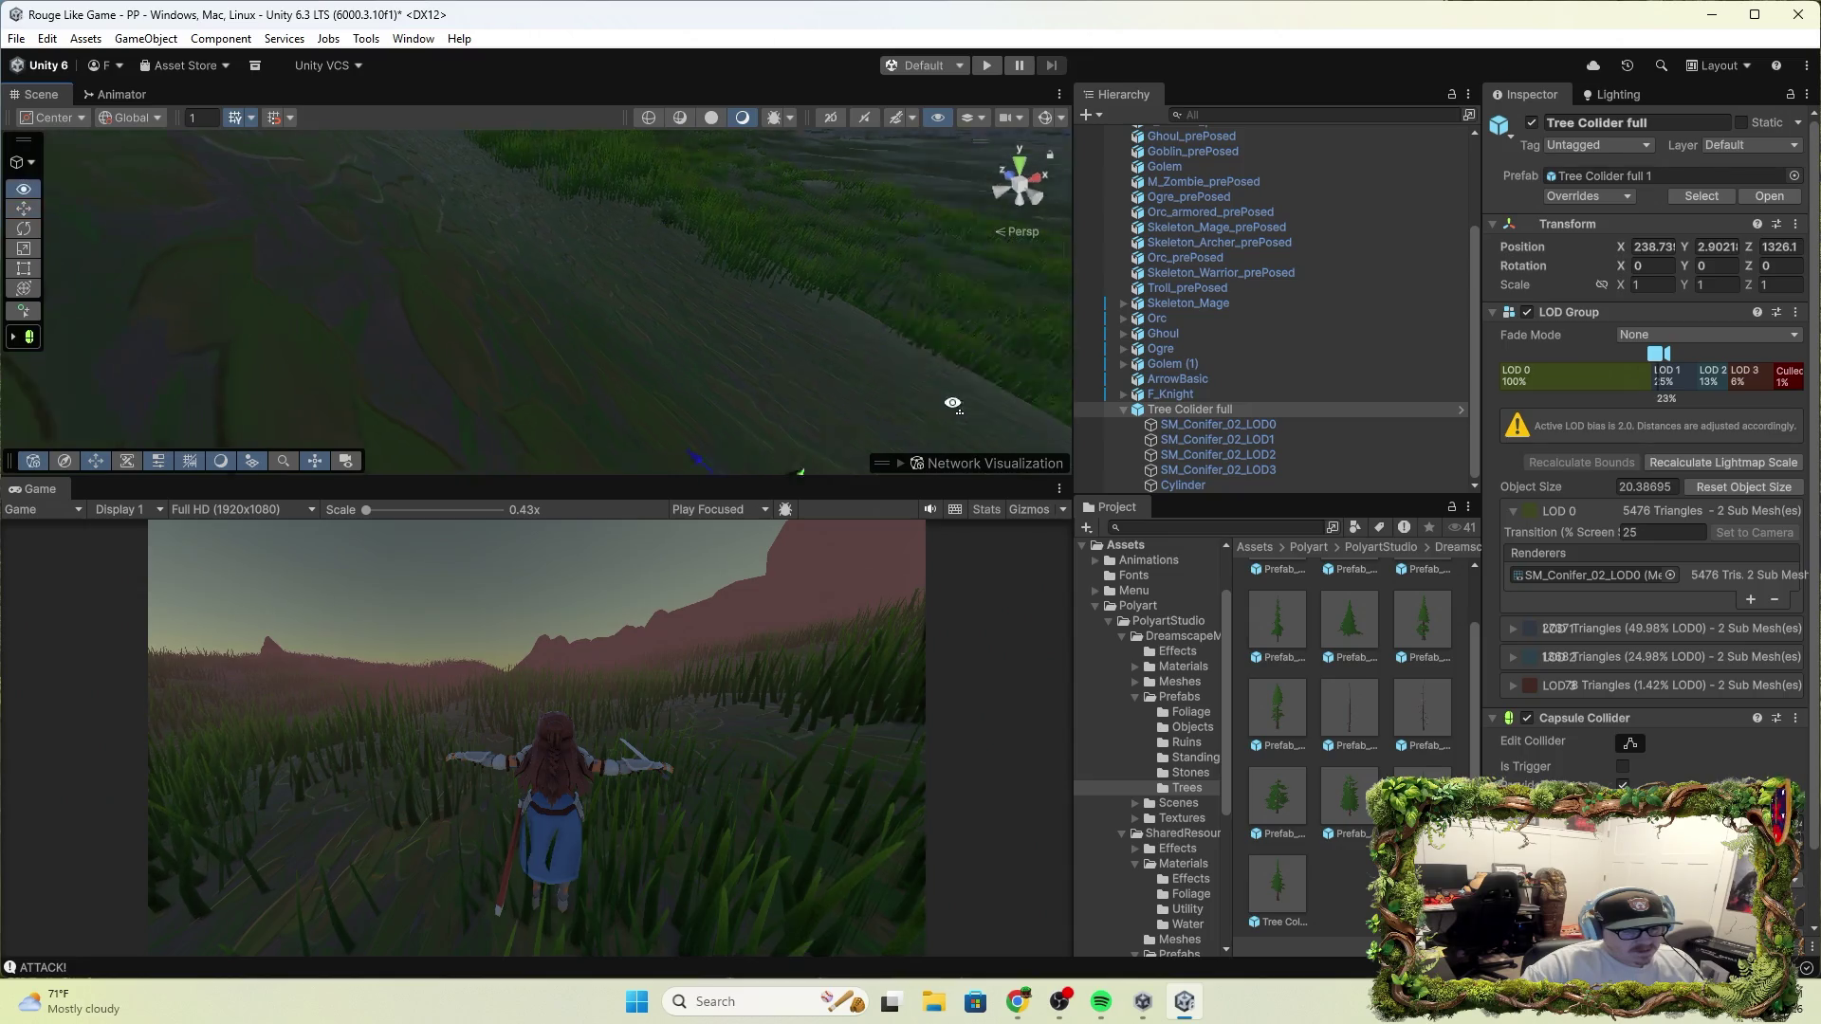
key(f)
drag(651, 331, 714, 241)
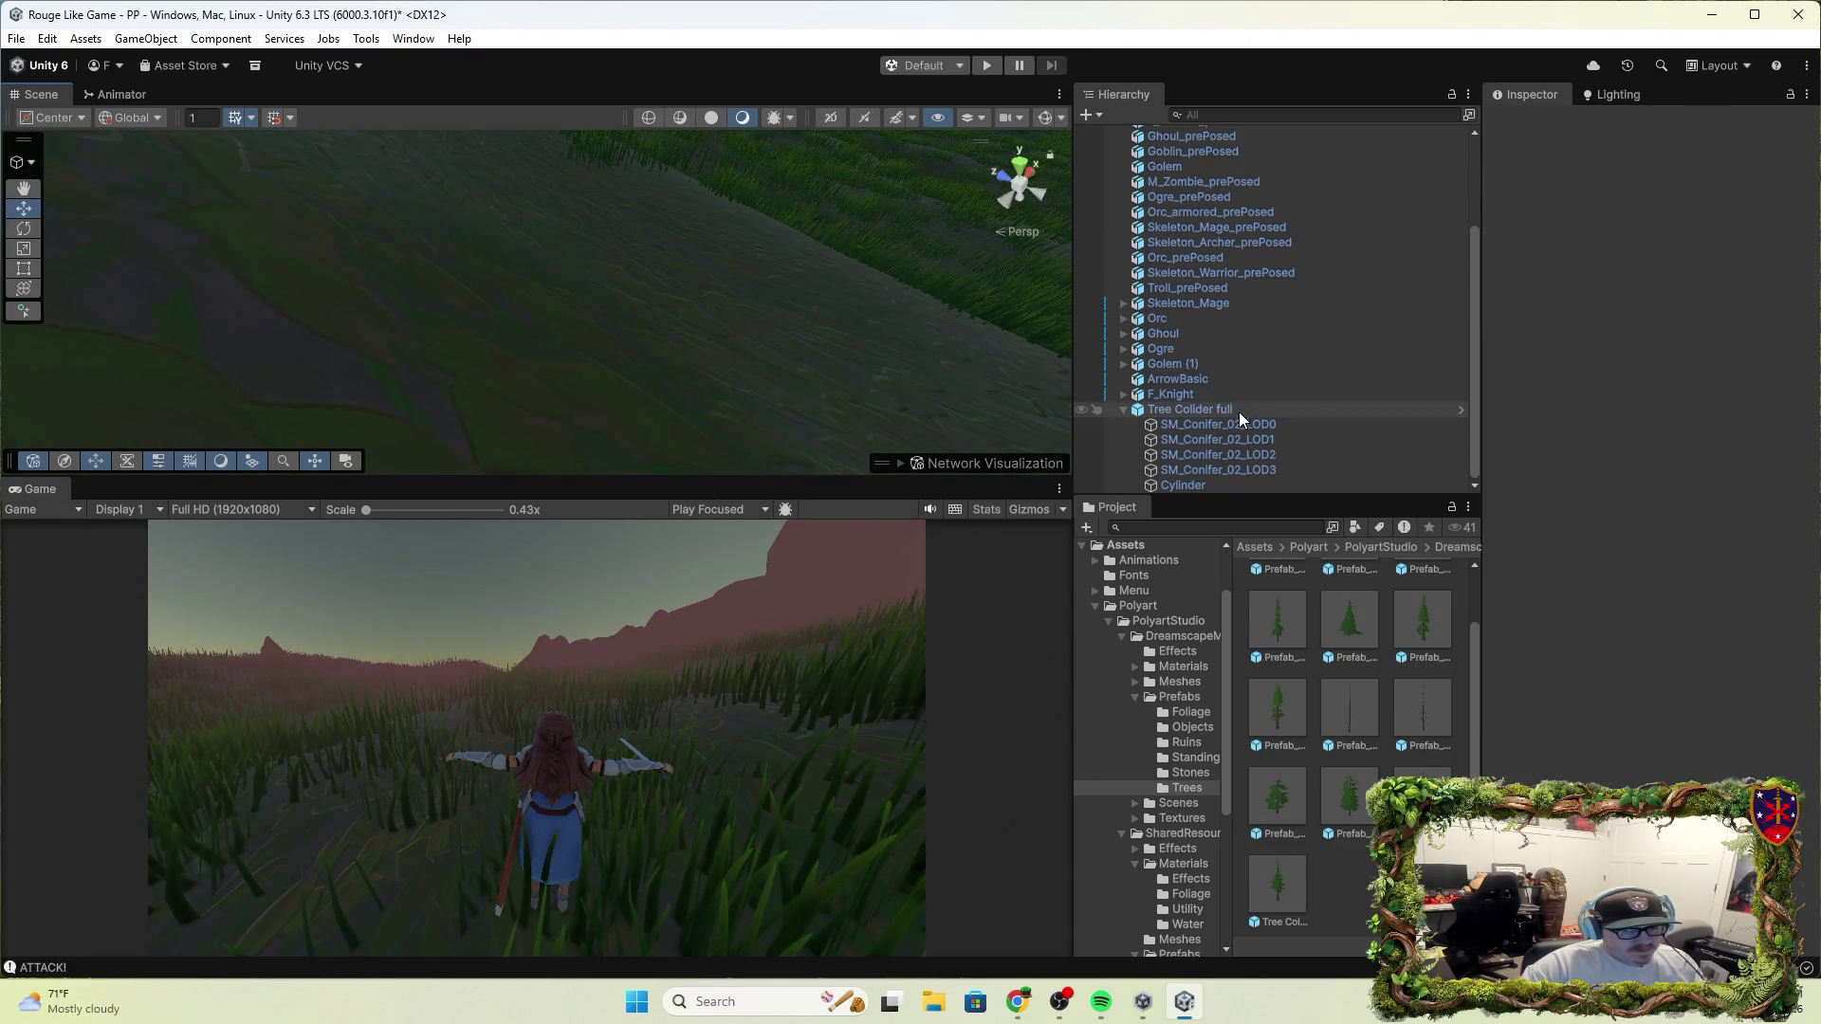
click(1239, 413)
drag(677, 312, 853, 6)
key(f)
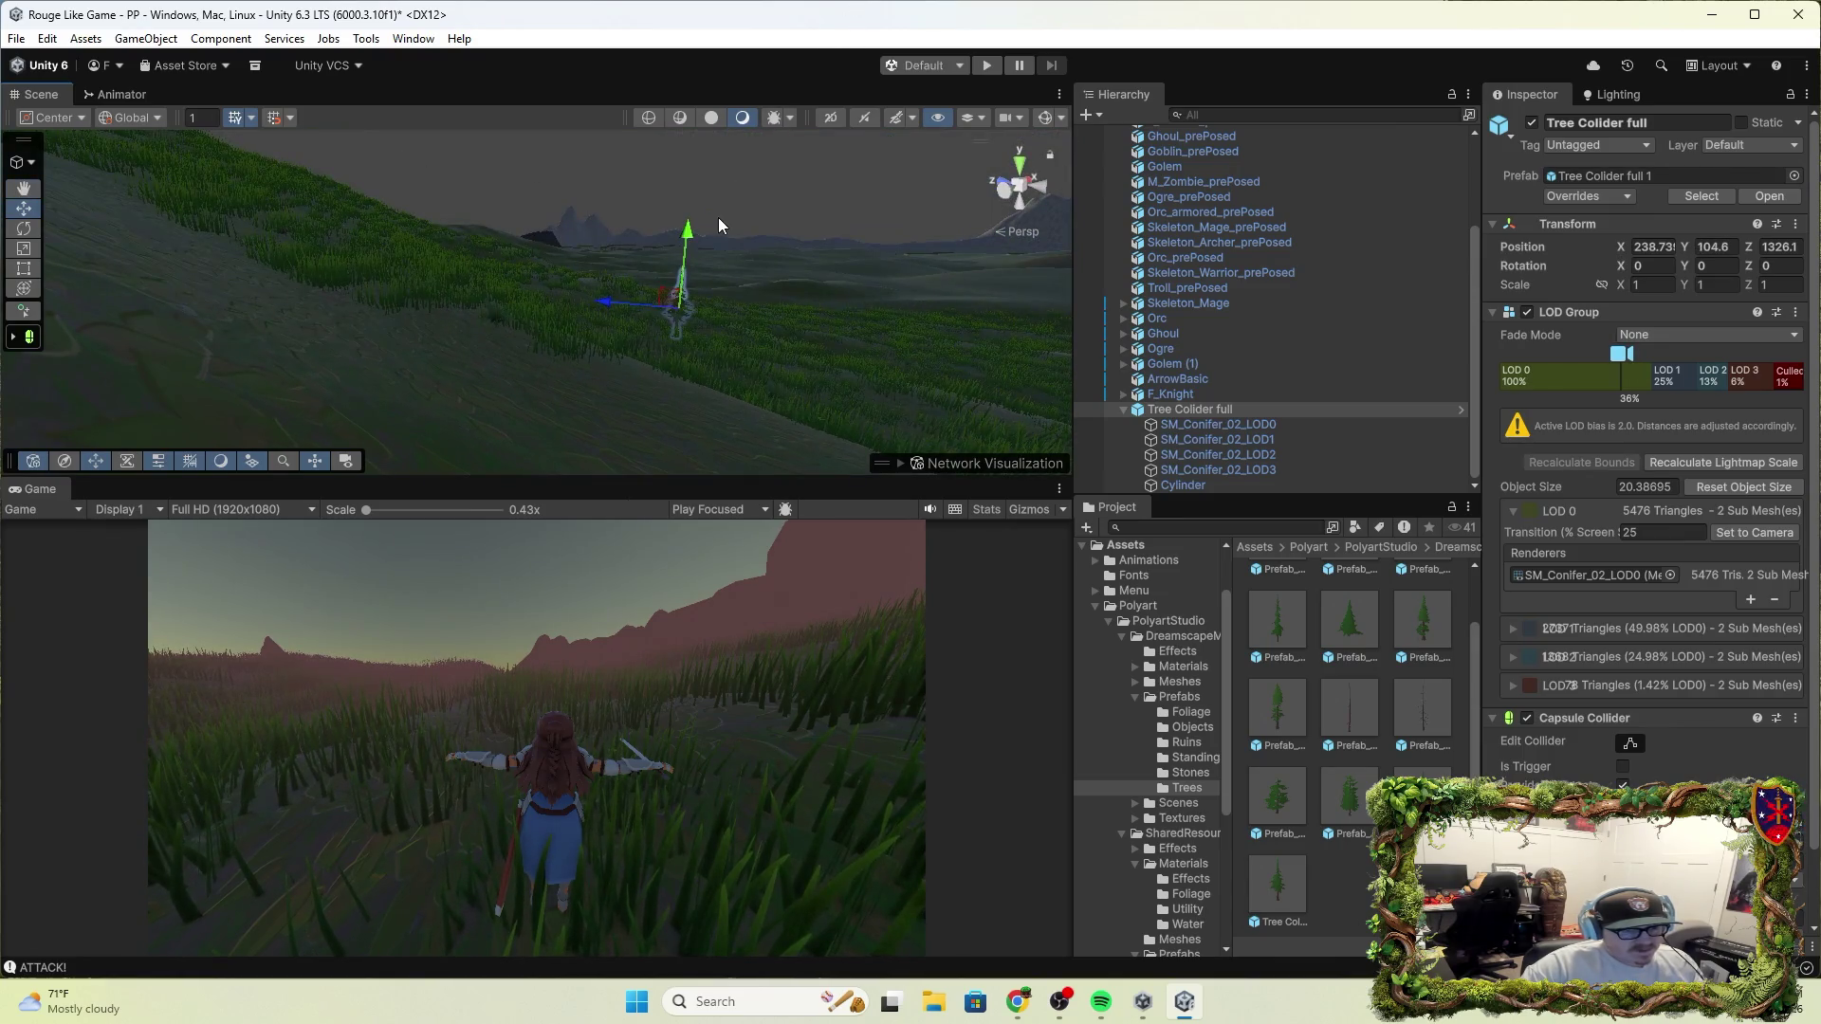
Settle the tree on the grassland at about Y 116.7, Z 1275, and frame it
drag(690, 210, 704, 195)
mouse_move(586, 271)
mouse_down()
mouse_move(686, 305)
mouse_move(886, 326)
mouse_move(926, 299)
mouse_move(982, 421)
mouse_move(1131, 417)
mouse_move(759, 275)
mouse_up()
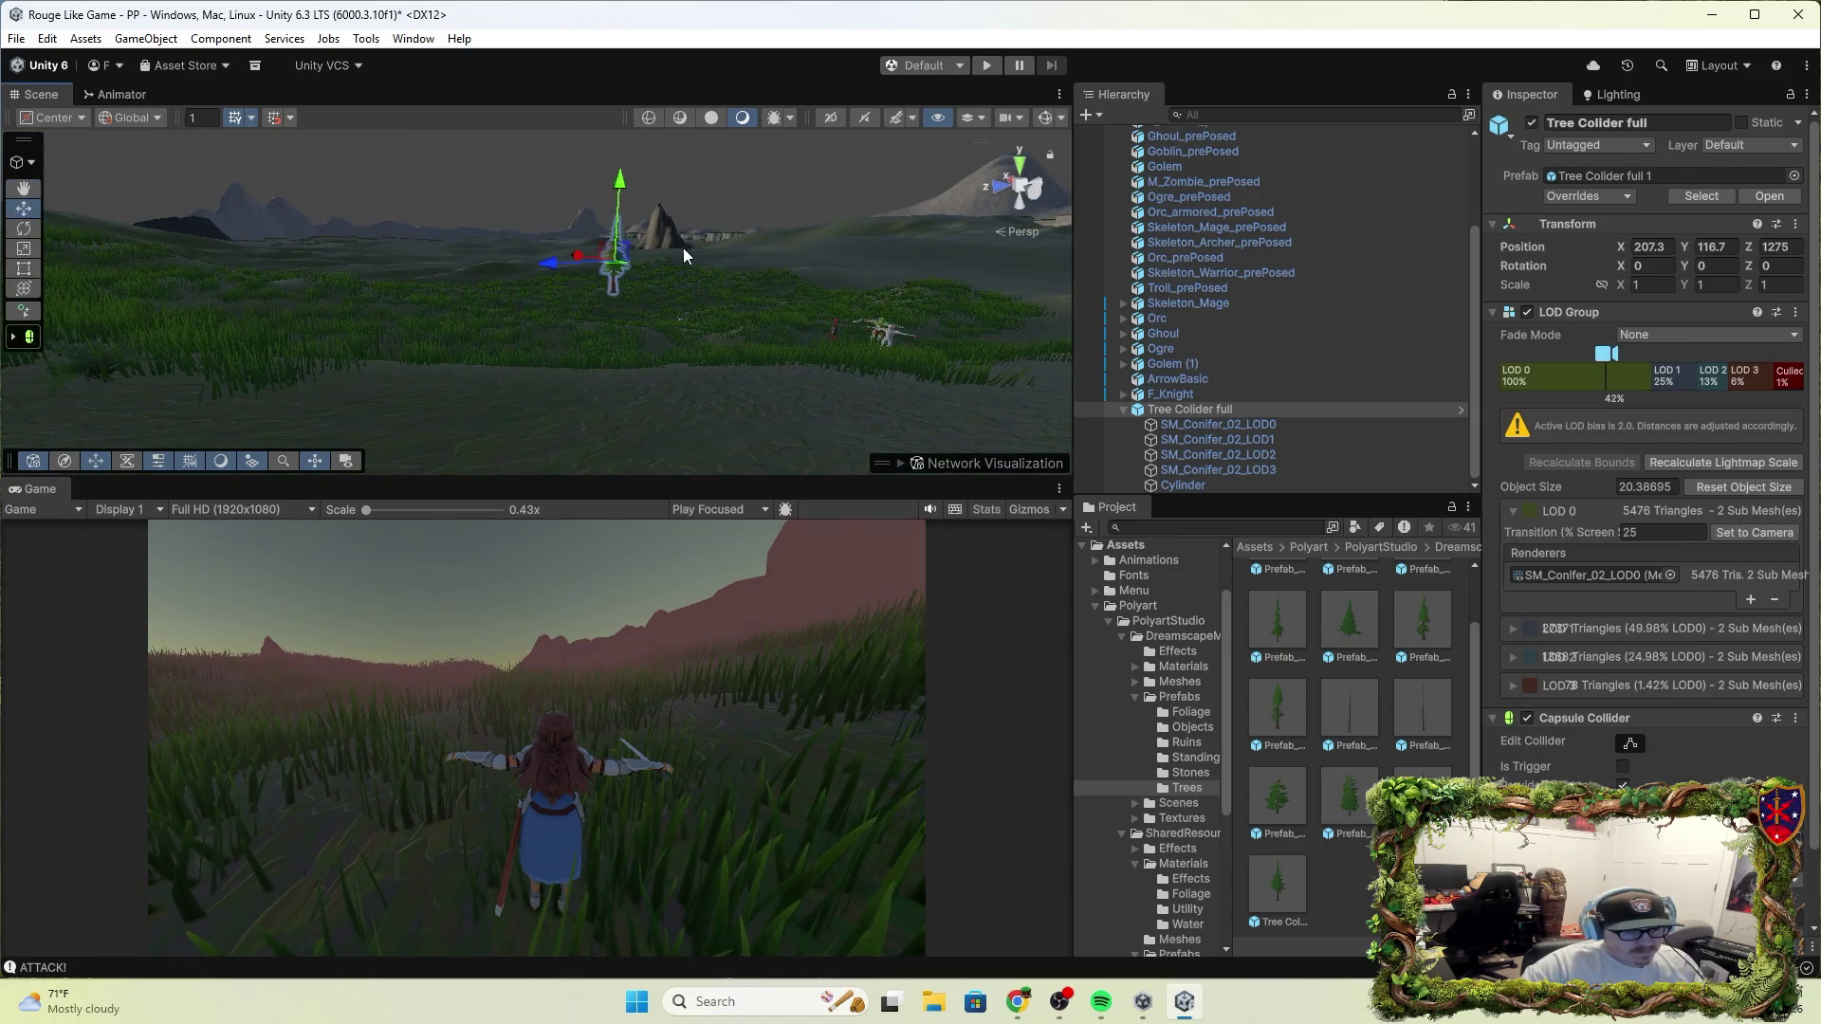
drag(622, 177, 628, 212)
drag(854, 360, 901, 356)
key(f)
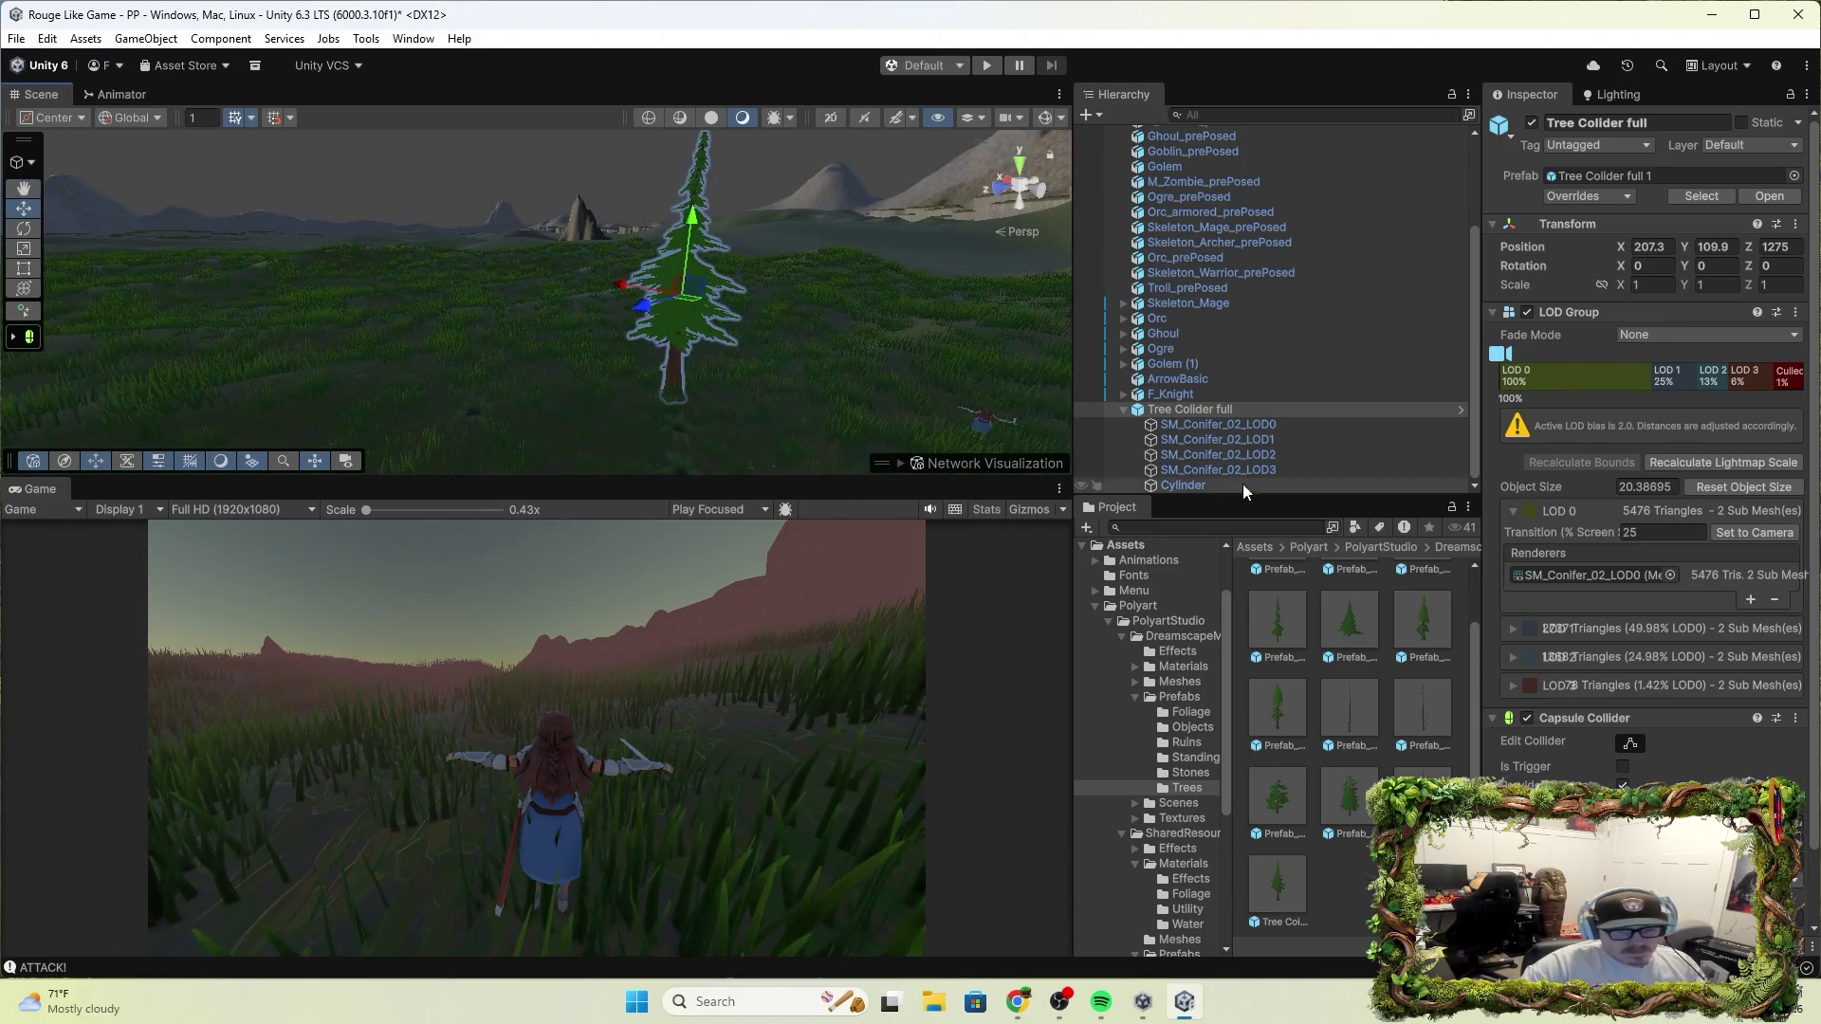
click(1260, 423)
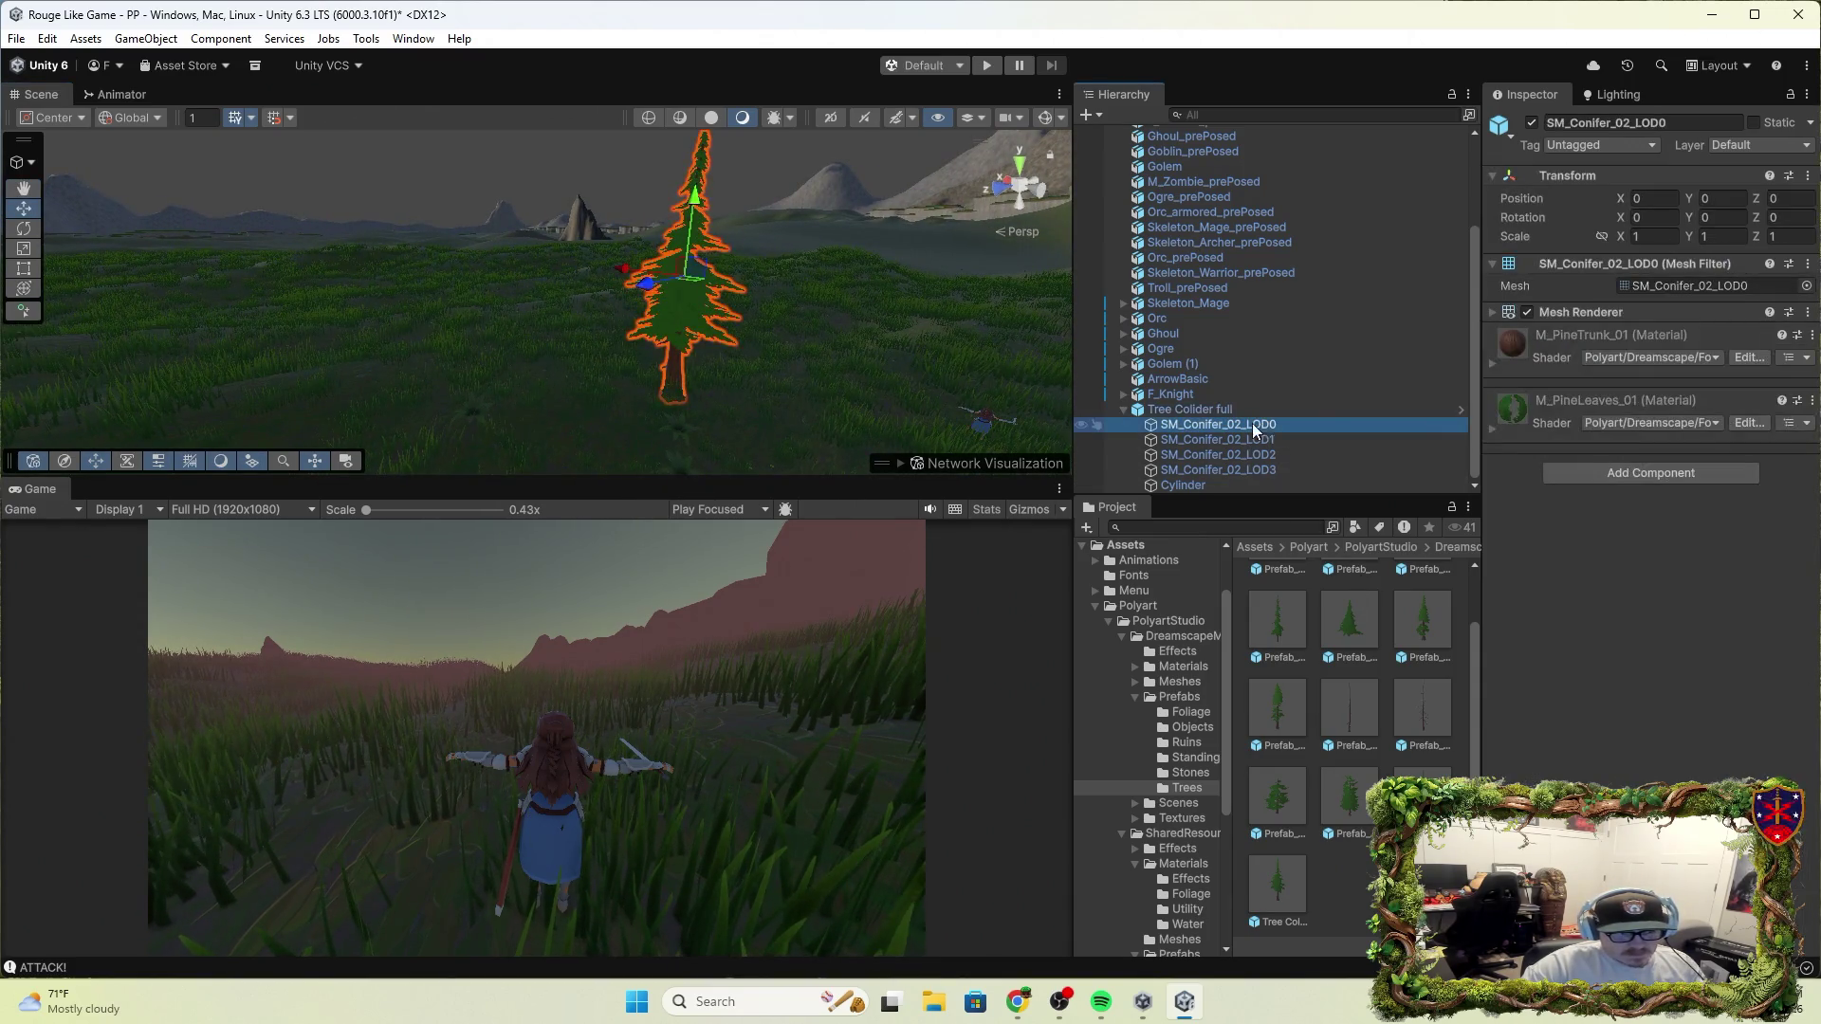
Step through the SM_Conifer_02 LOD0–LOD3 meshes and frame the whole conifer
click(1210, 440)
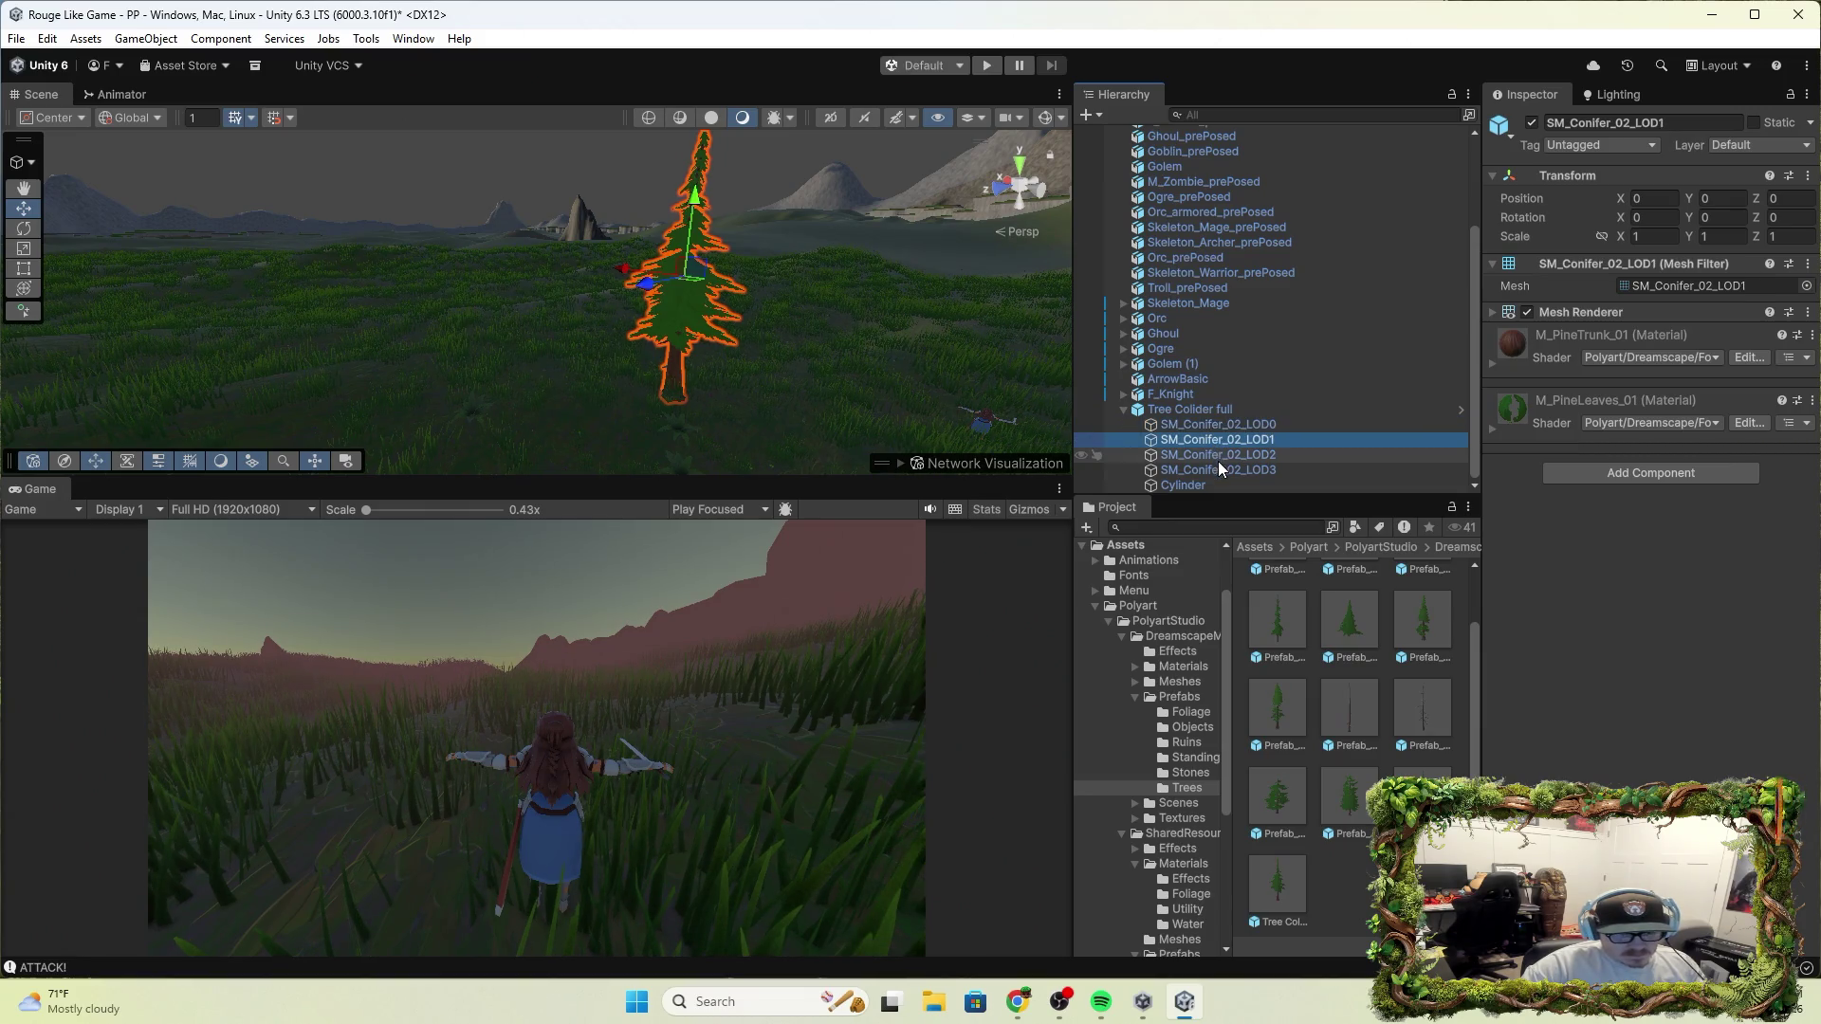
click(1212, 455)
click(1203, 471)
mouse_move(955, 276)
mouse_down()
mouse_move(894, 305)
mouse_move(907, 238)
mouse_move(481, 300)
mouse_up()
key(f)
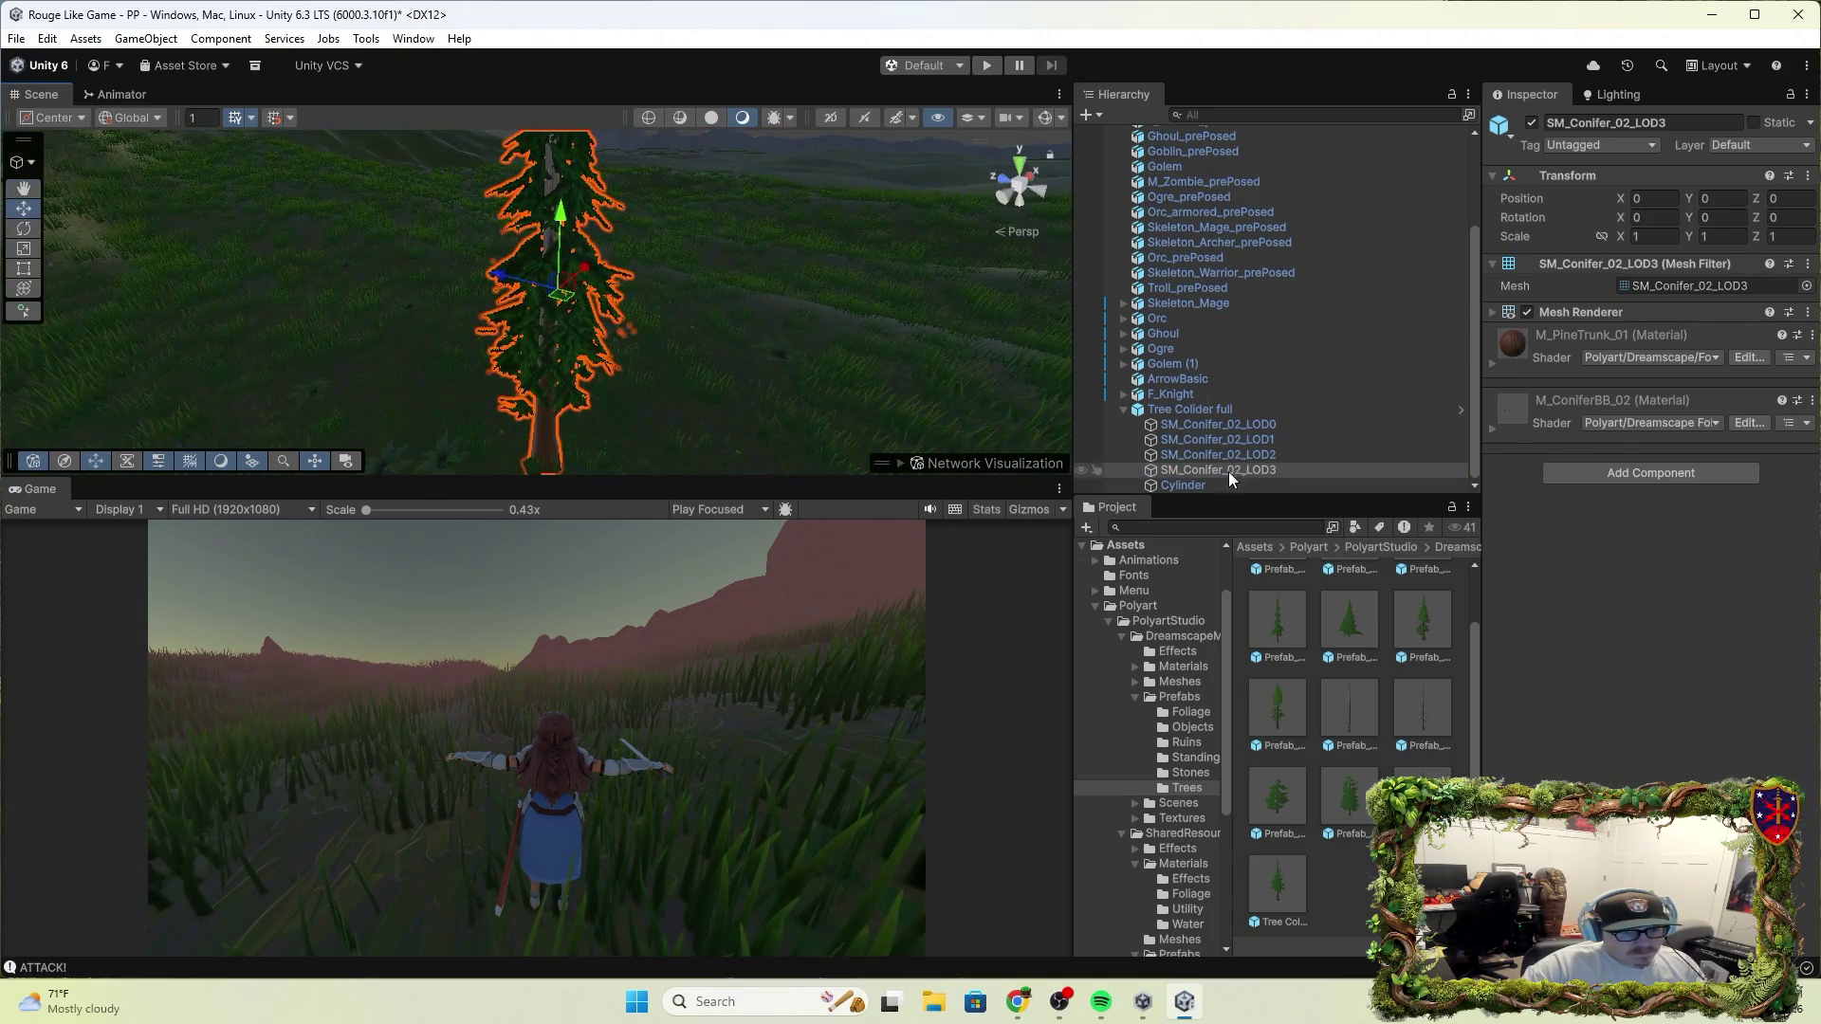
click(1232, 454)
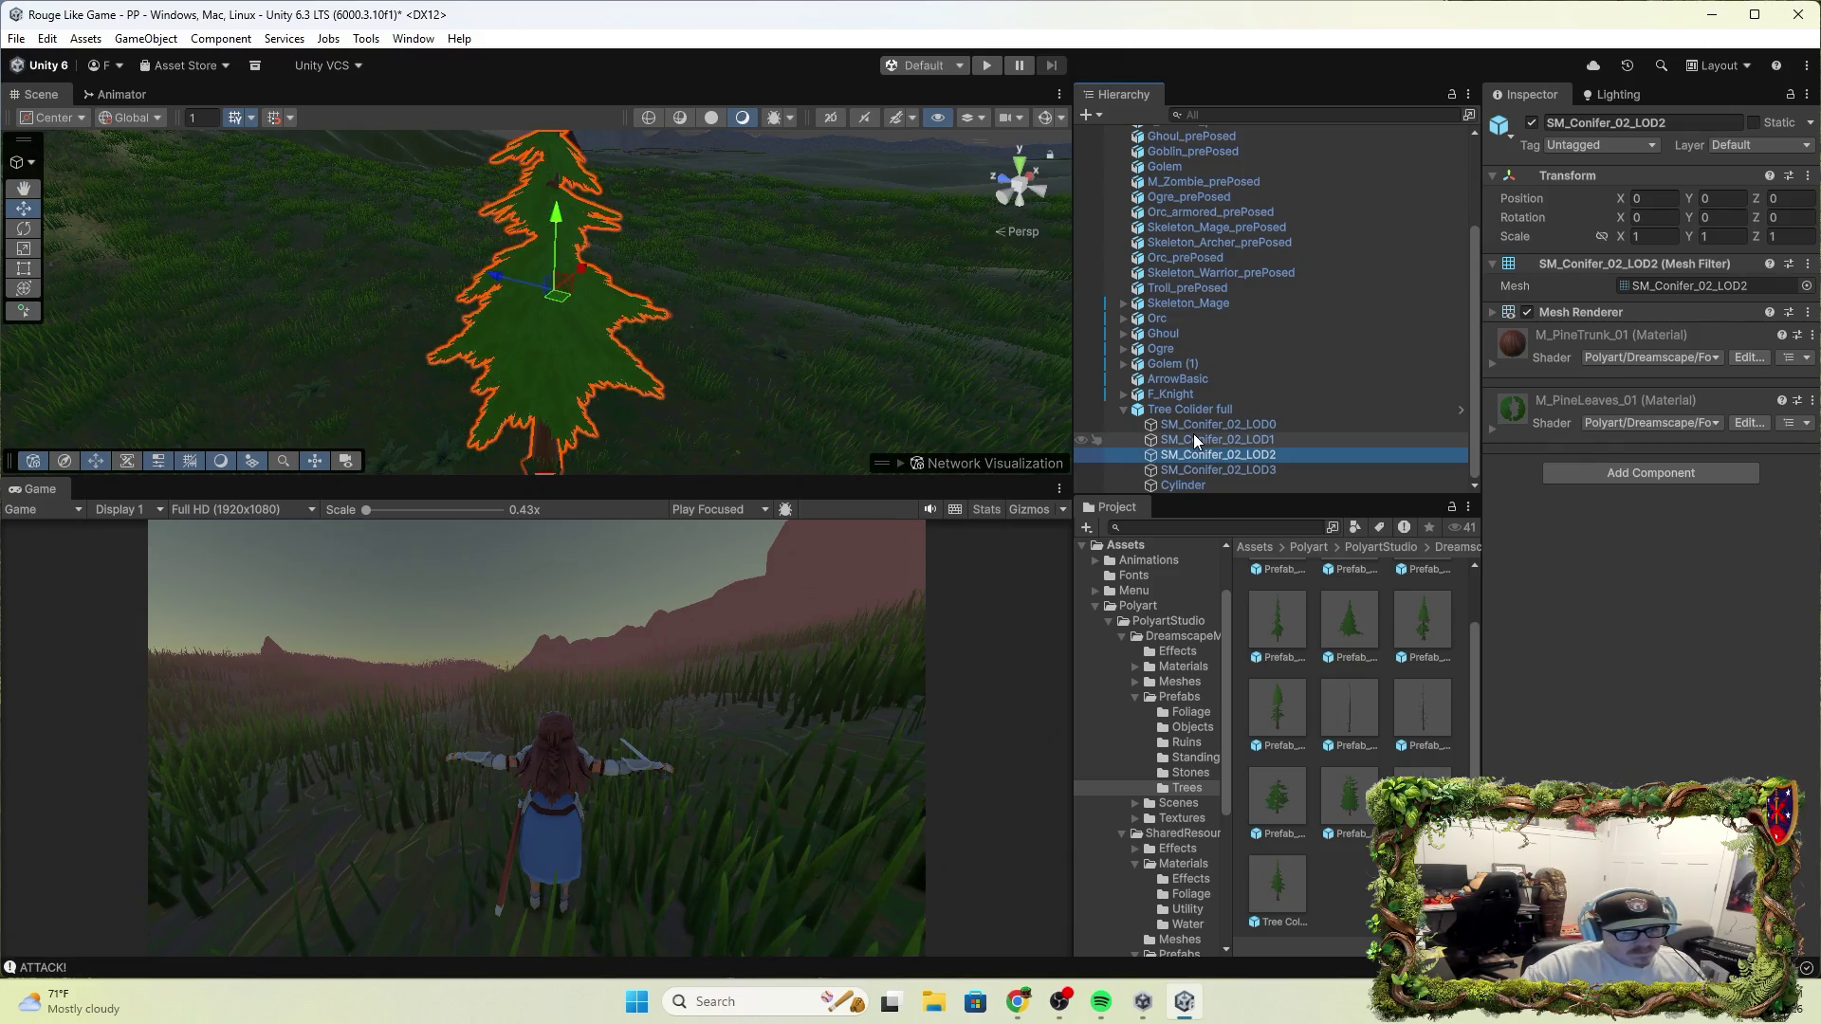
click(1195, 440)
click(1125, 421)
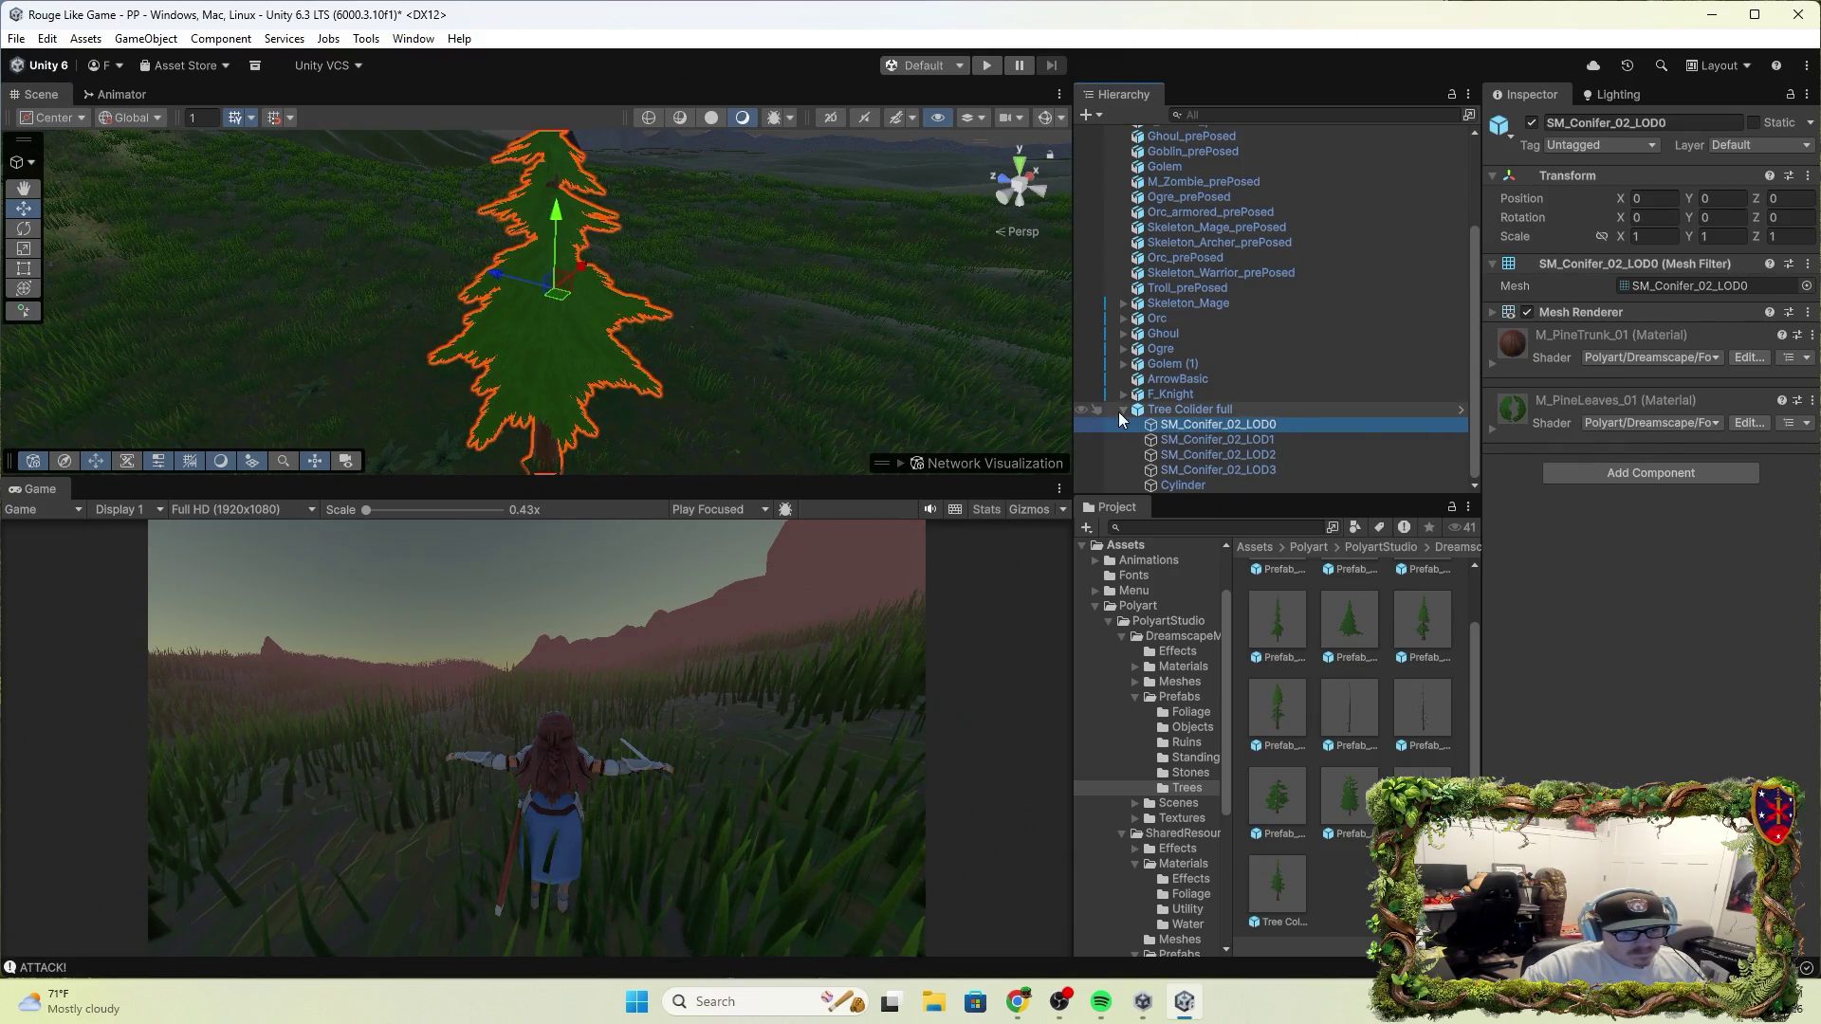
Enable the Cylinder's Mesh Renderer and raise it up the trunk to Y 5.29
click(1182, 484)
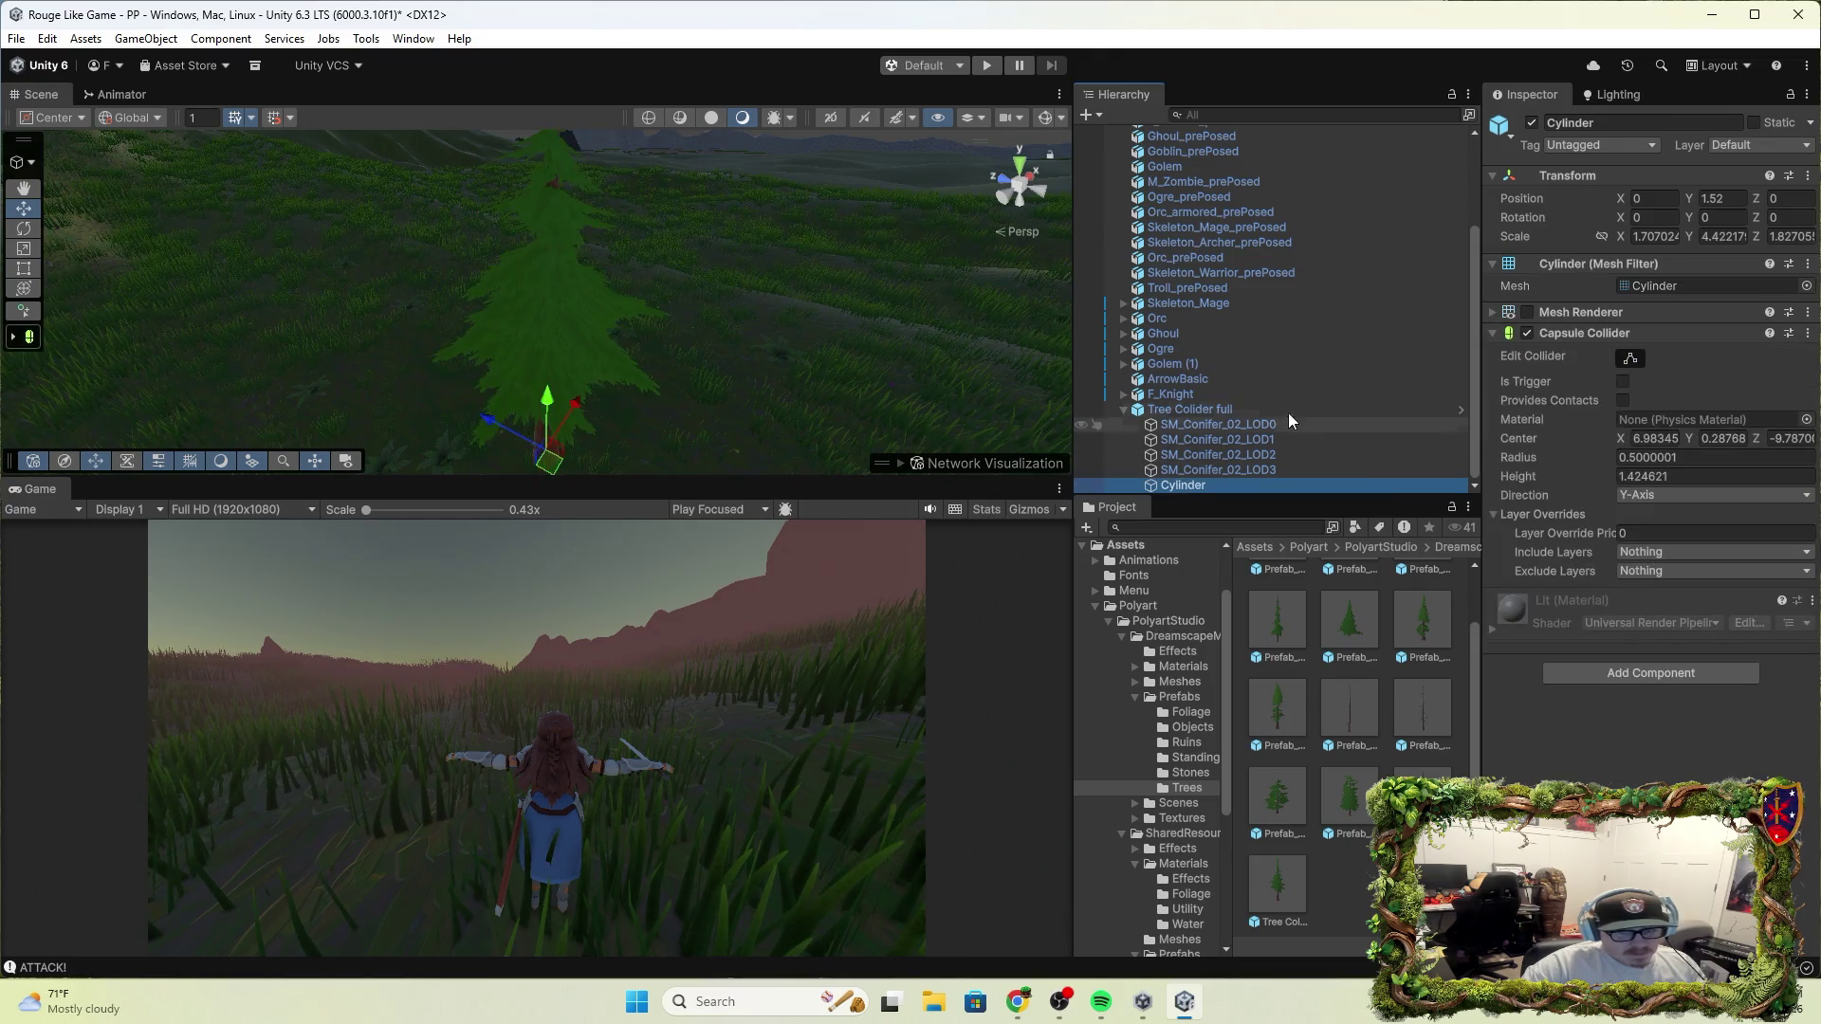
mouse_move(731, 366)
mouse_down()
mouse_move(833, 427)
mouse_move(1043, 446)
mouse_up()
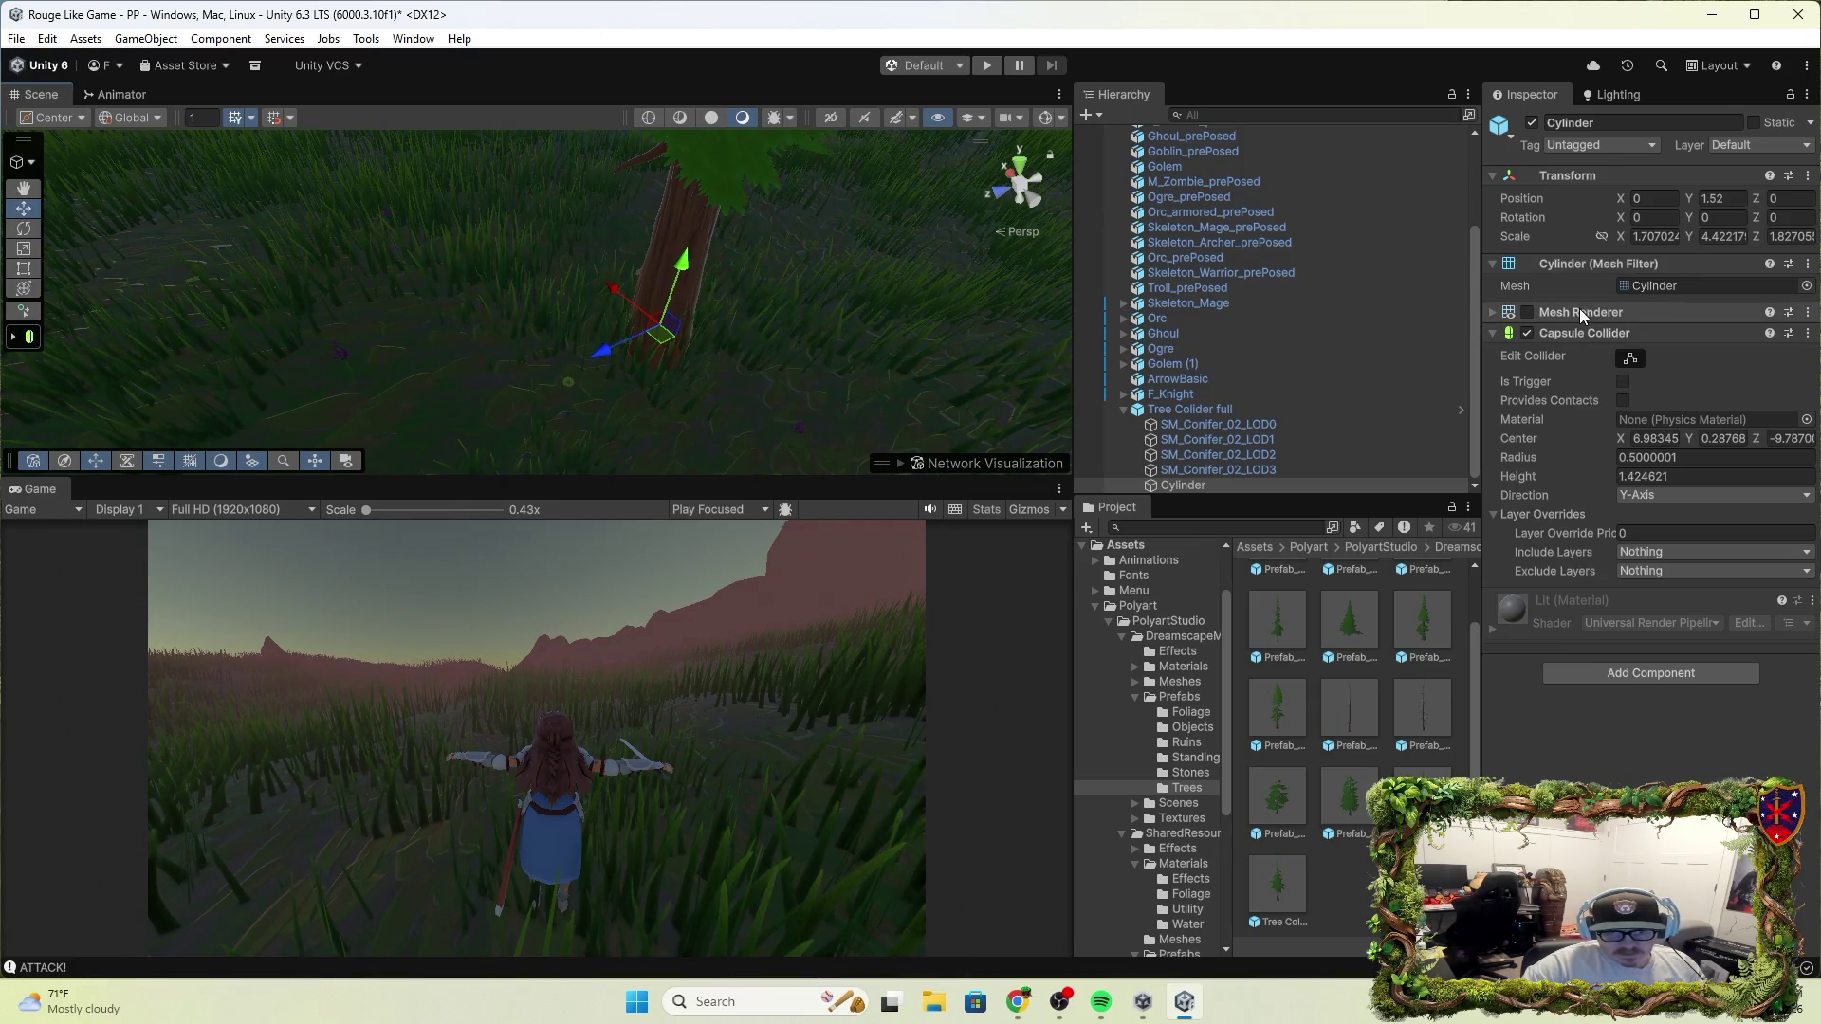
click(1526, 312)
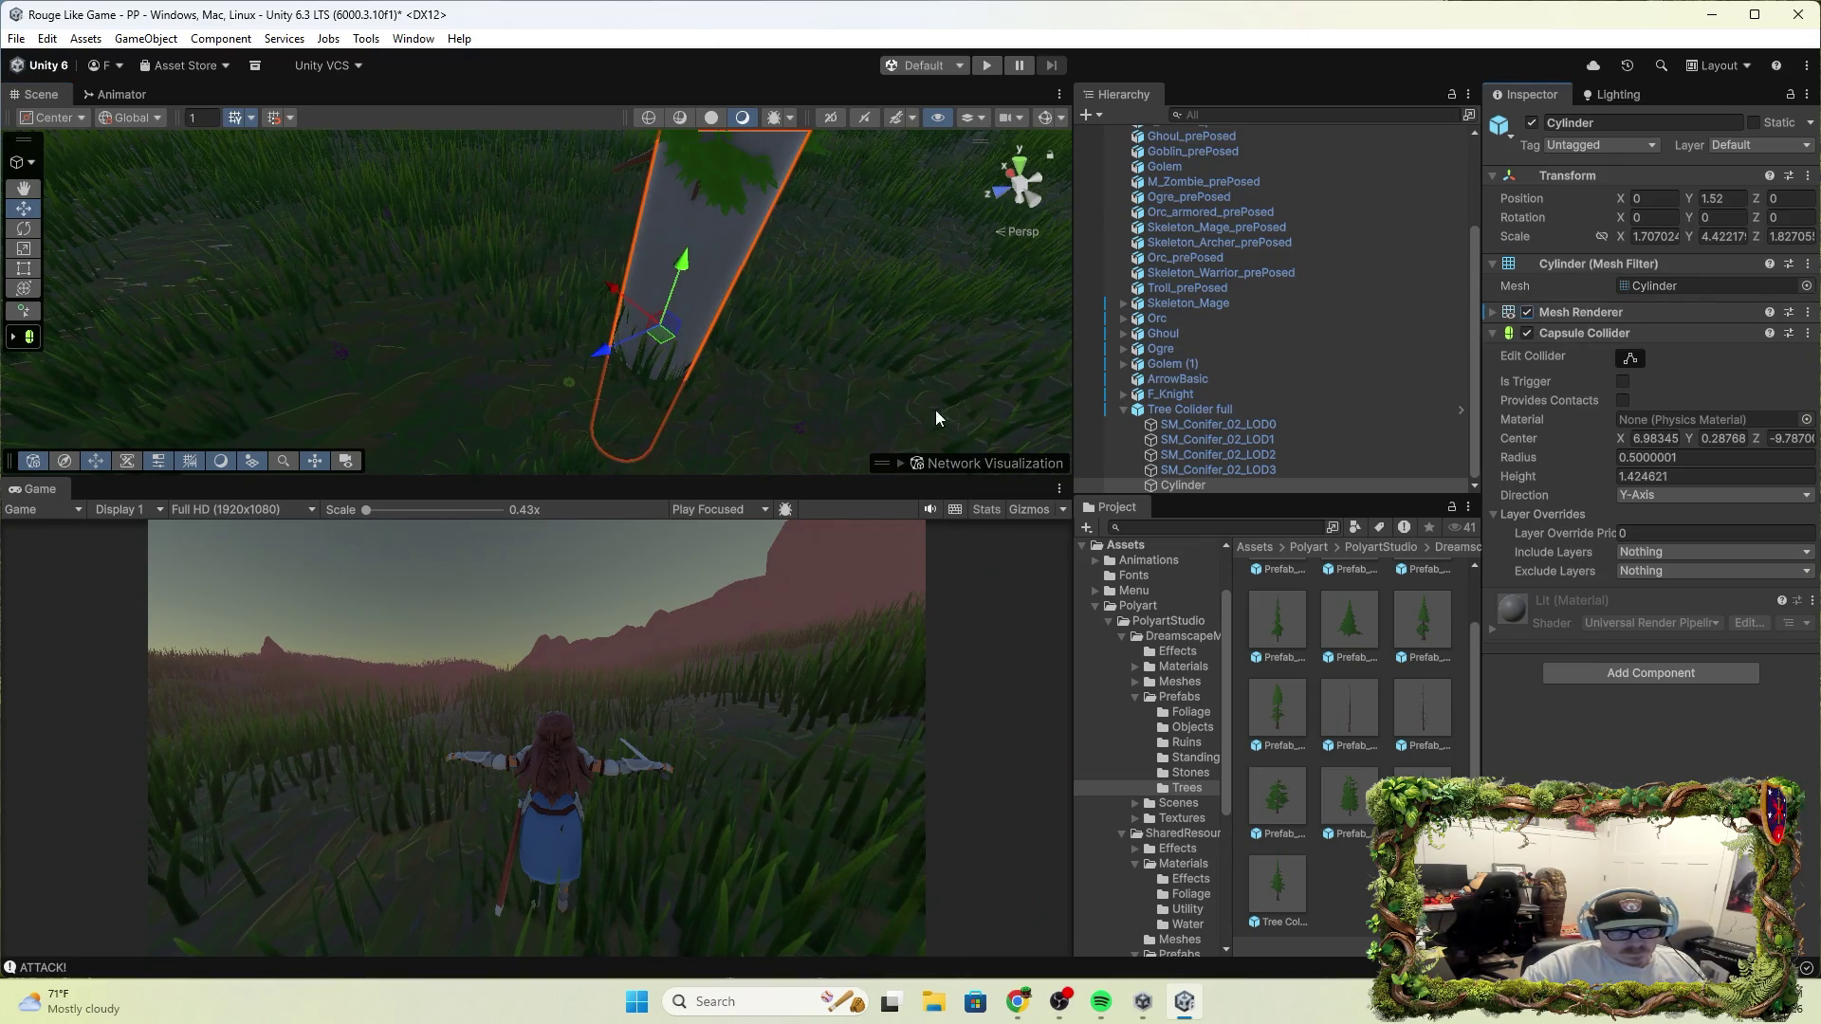
drag(685, 273, 800, 44)
mouse_move(881, 256)
mouse_down()
mouse_move(897, 173)
mouse_move(908, 185)
mouse_up()
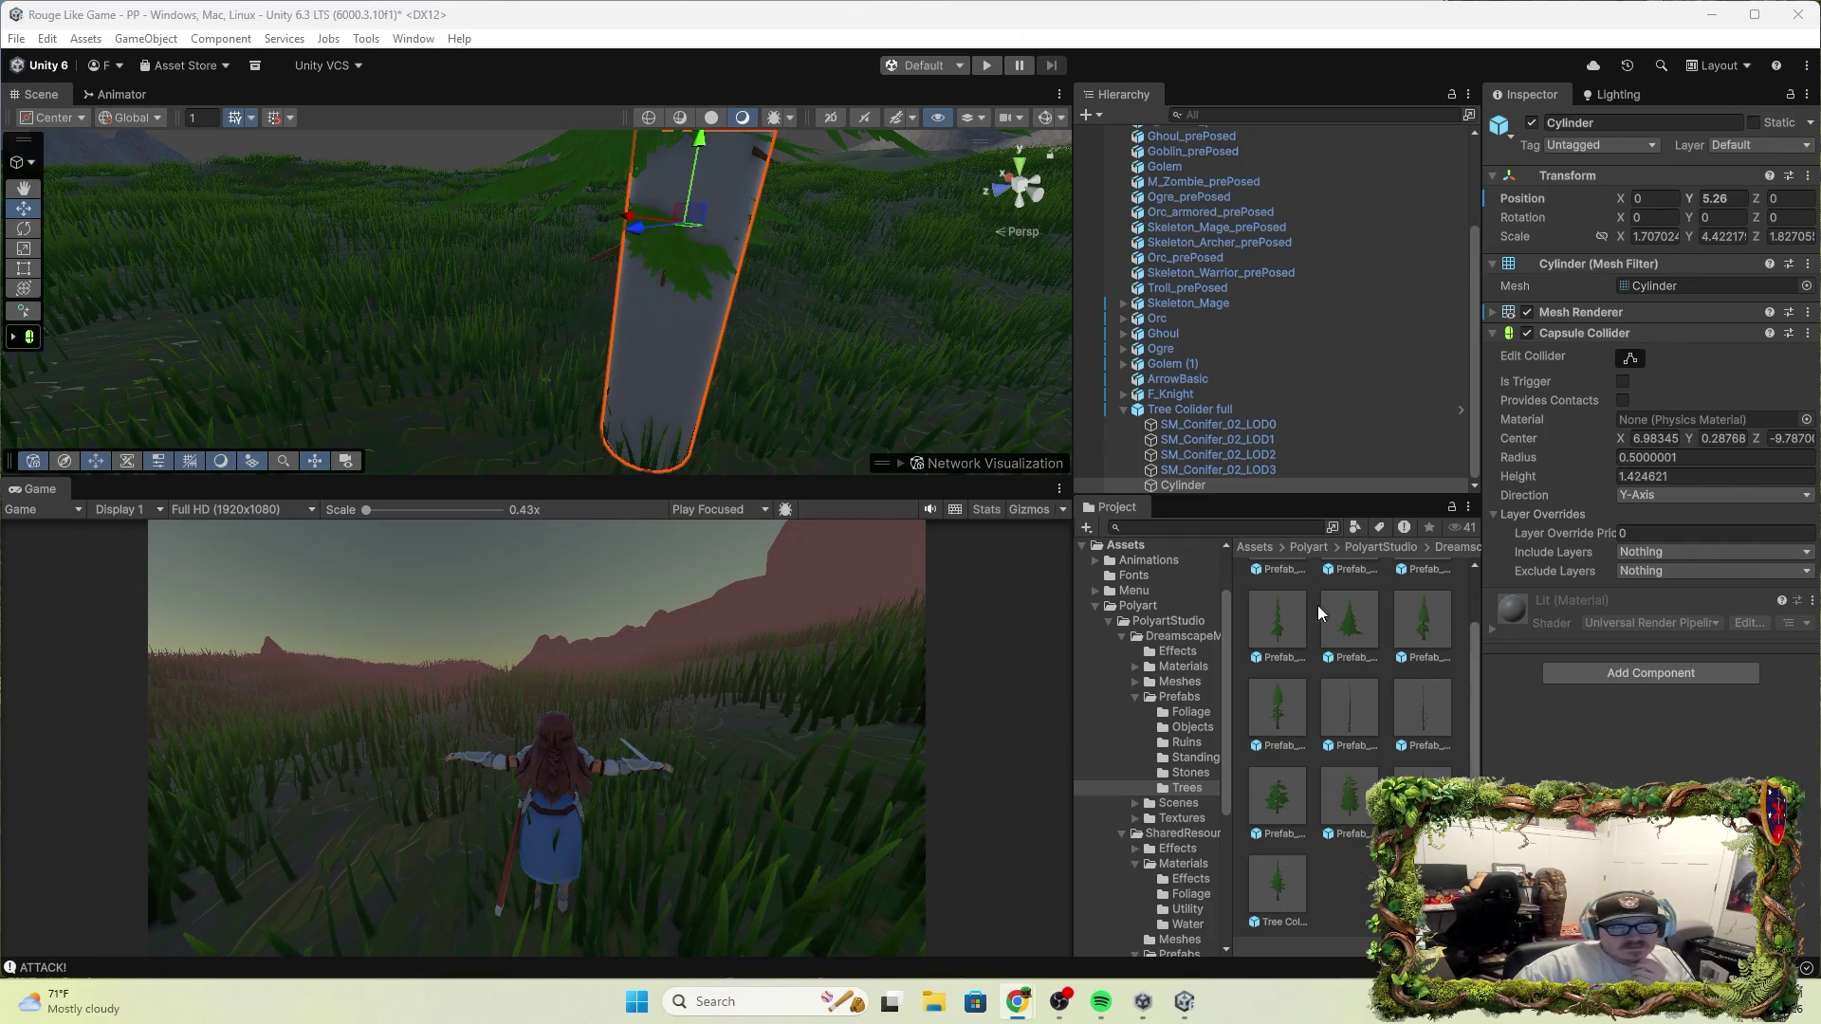
Expand the Cylinder's Mesh Renderer settings in the Inspector
click(1590, 315)
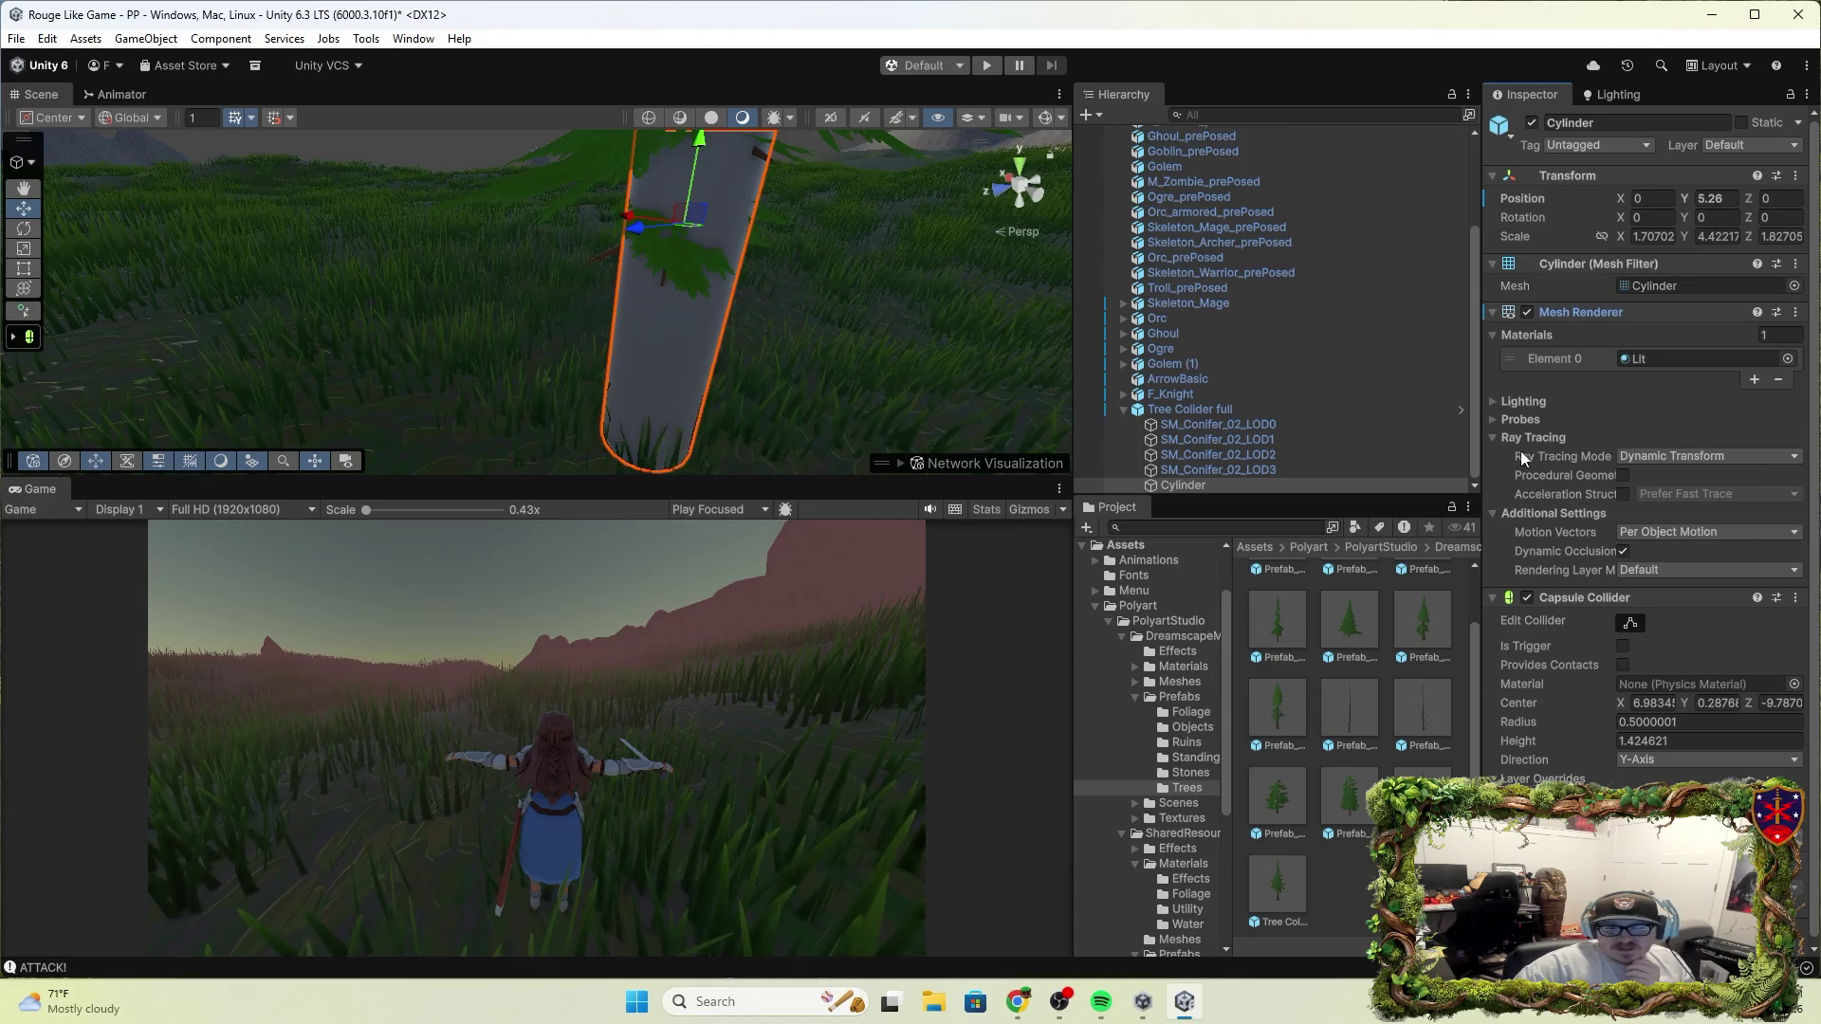
Hide the Cylinder's mesh, add a Rigidbody via 'rig' search, and play-test running forward
click(1526, 314)
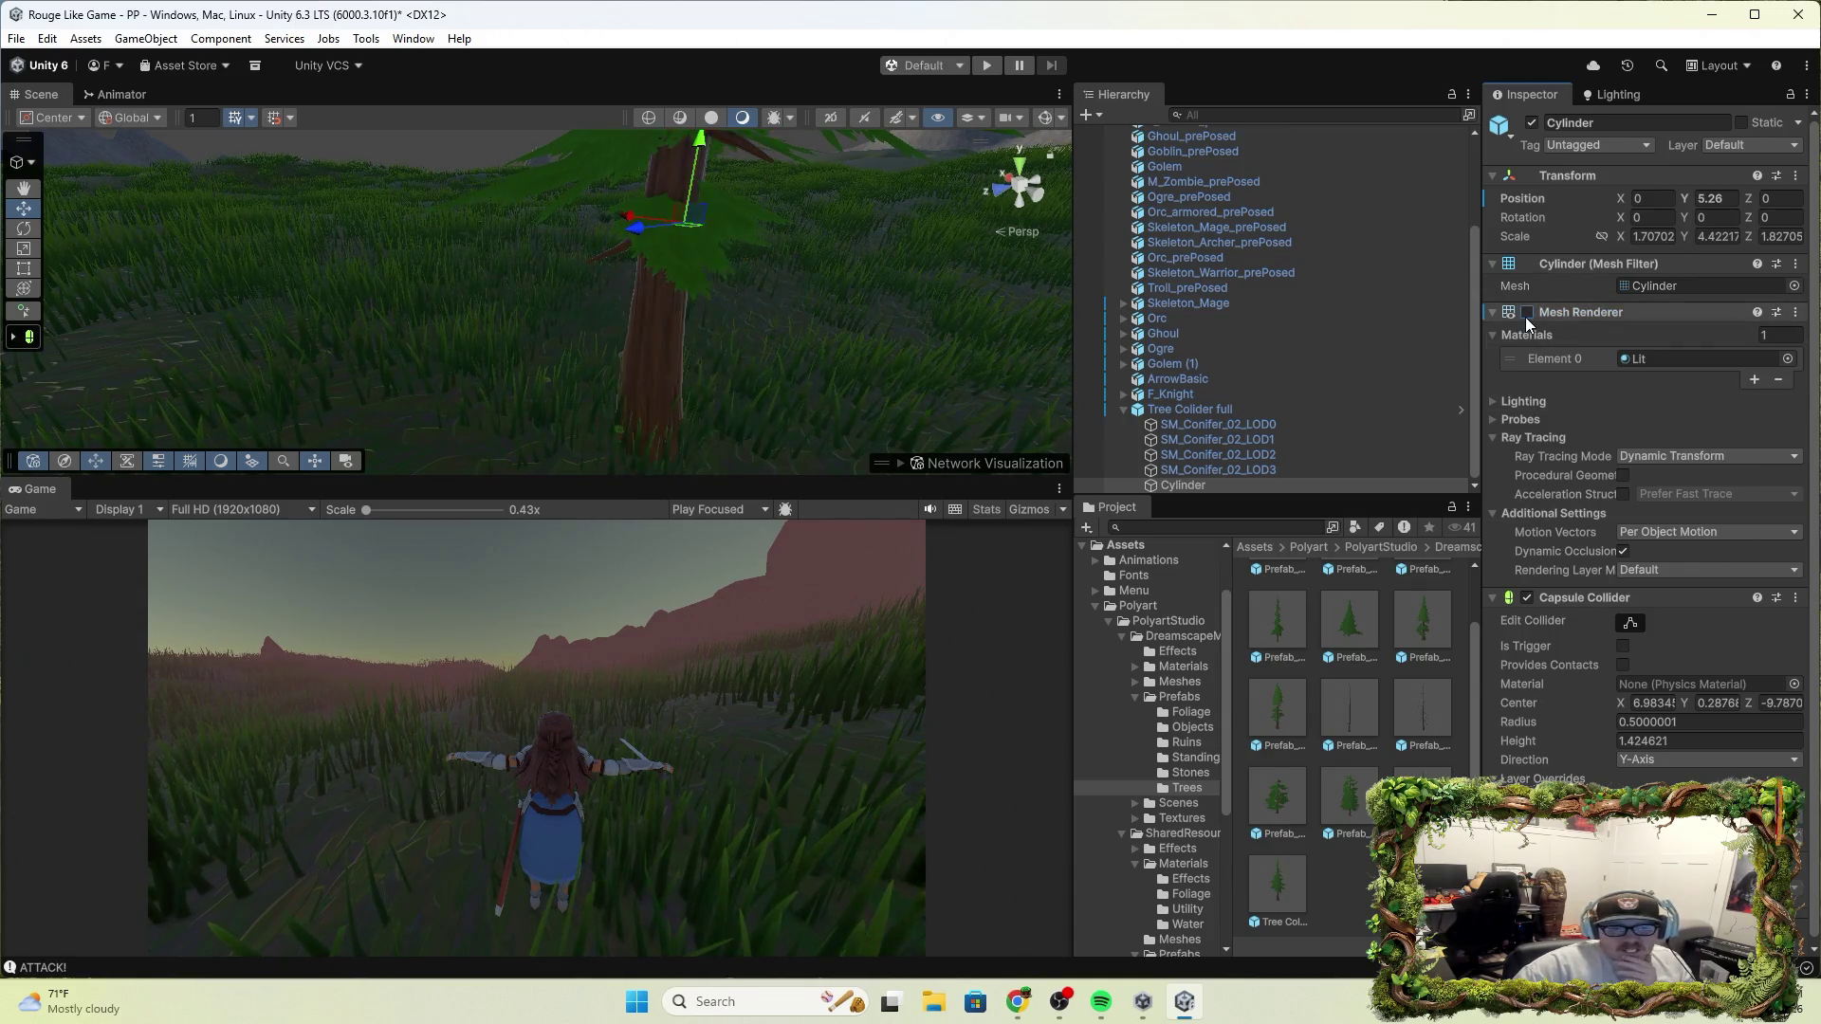
click(1496, 313)
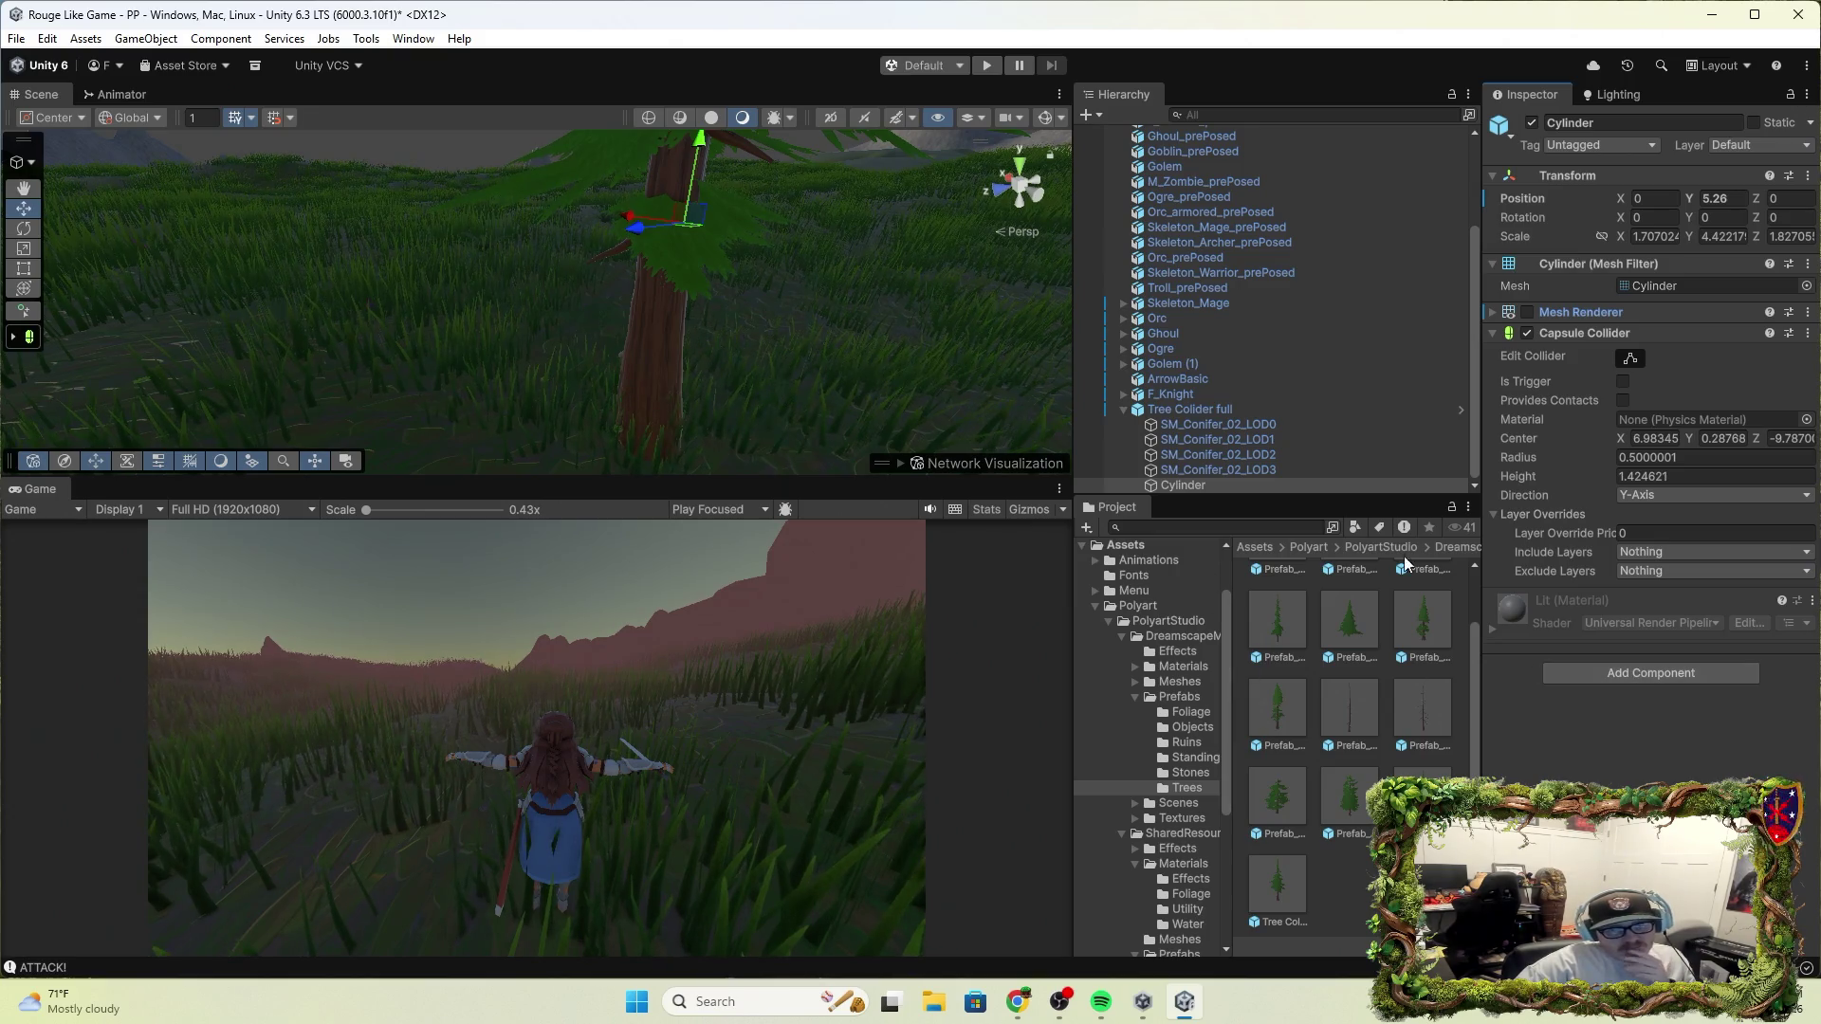
click(1614, 675)
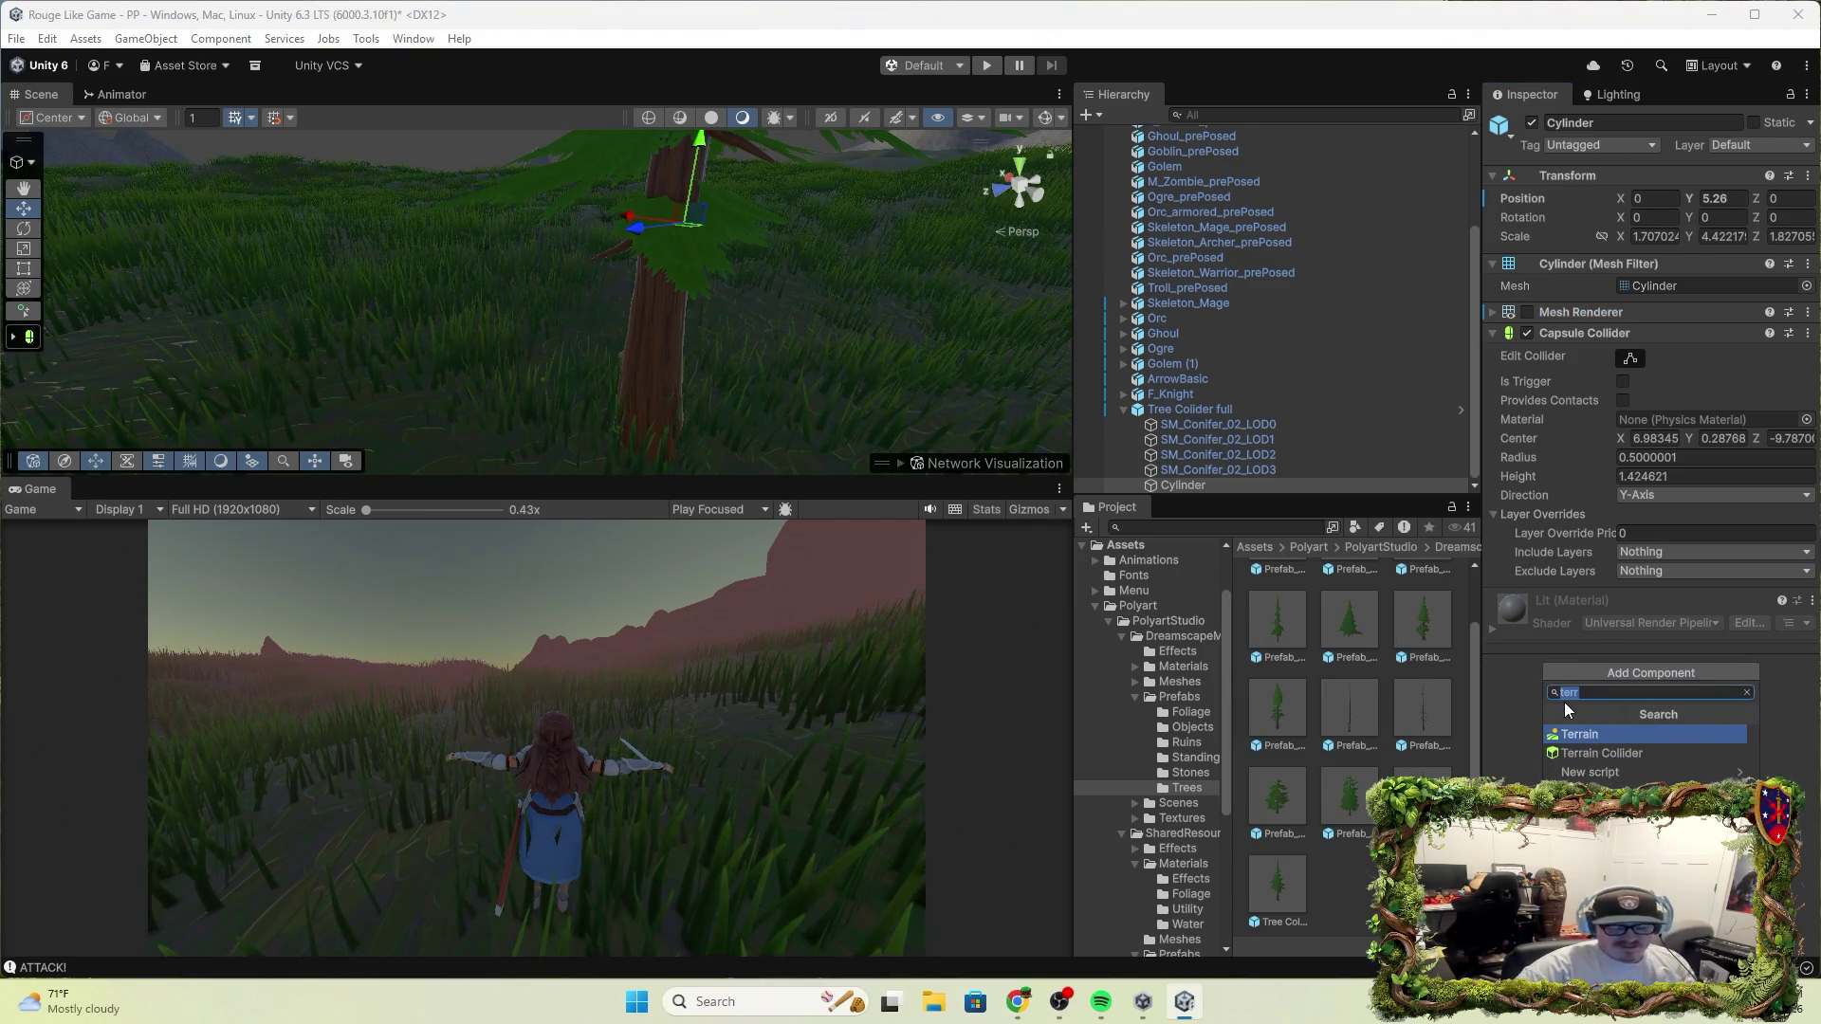
text(rig)
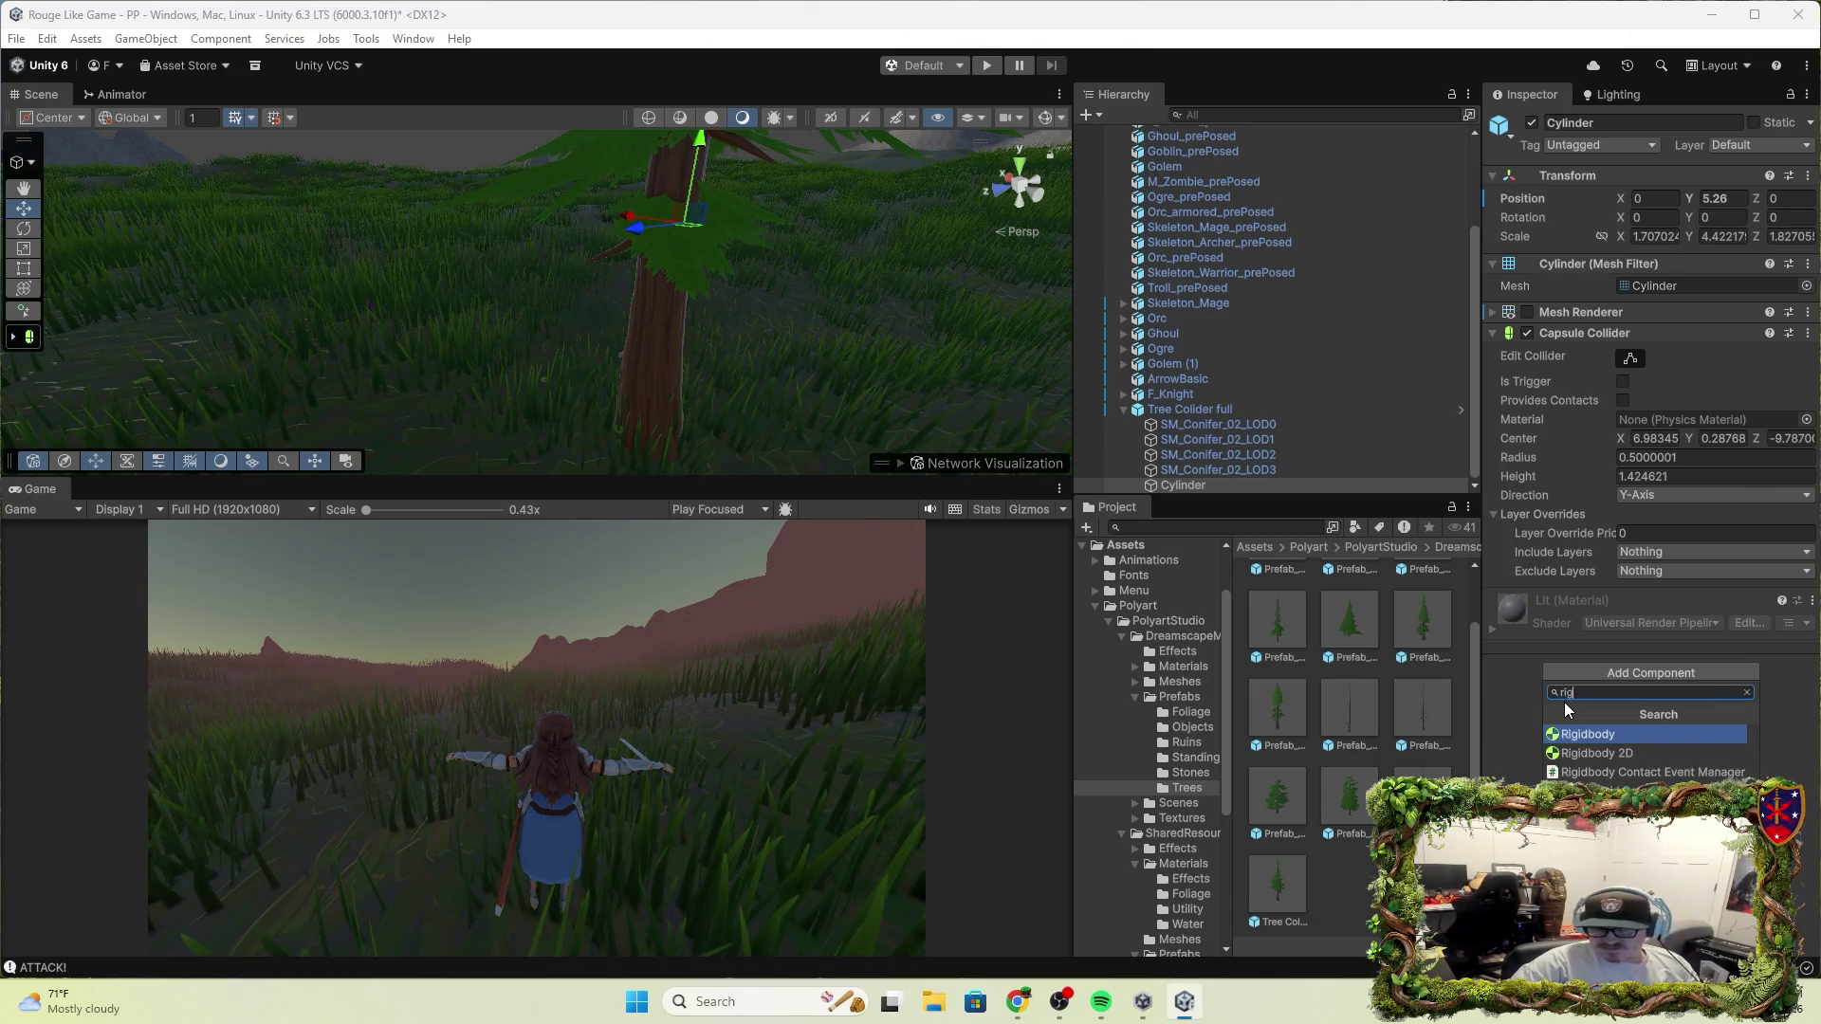
click(1609, 732)
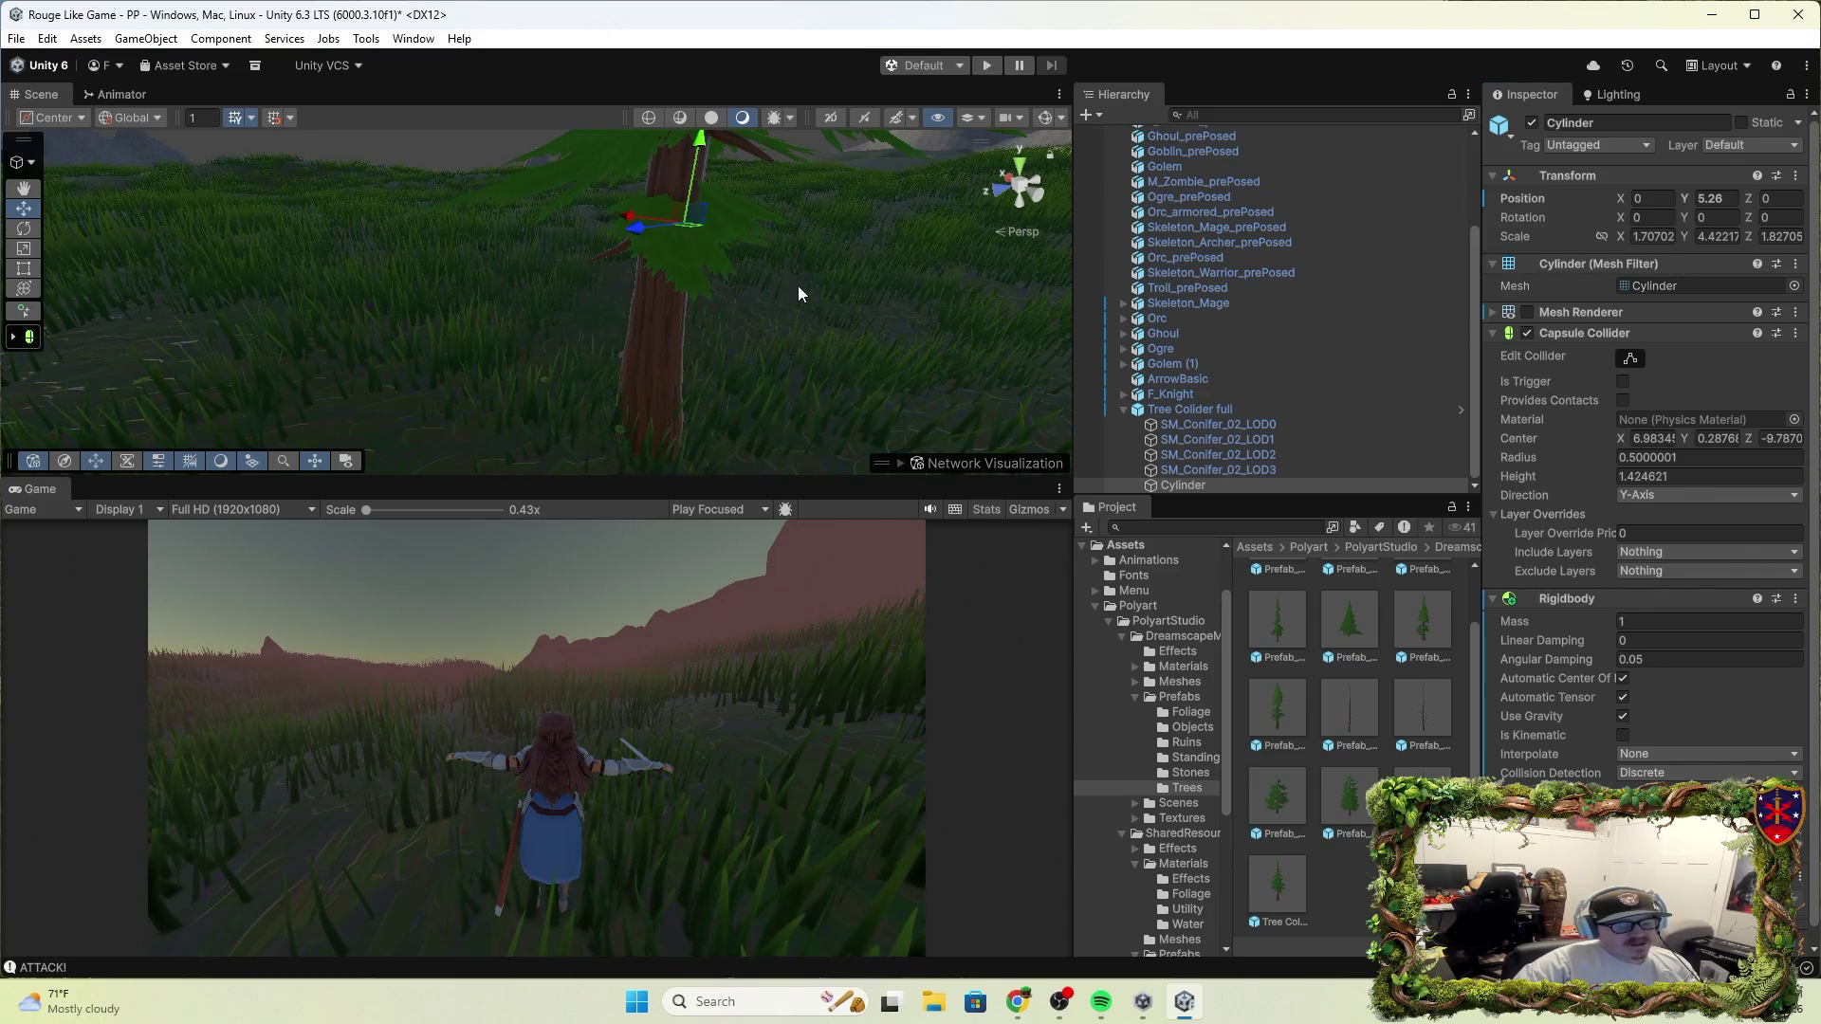
click(995, 64)
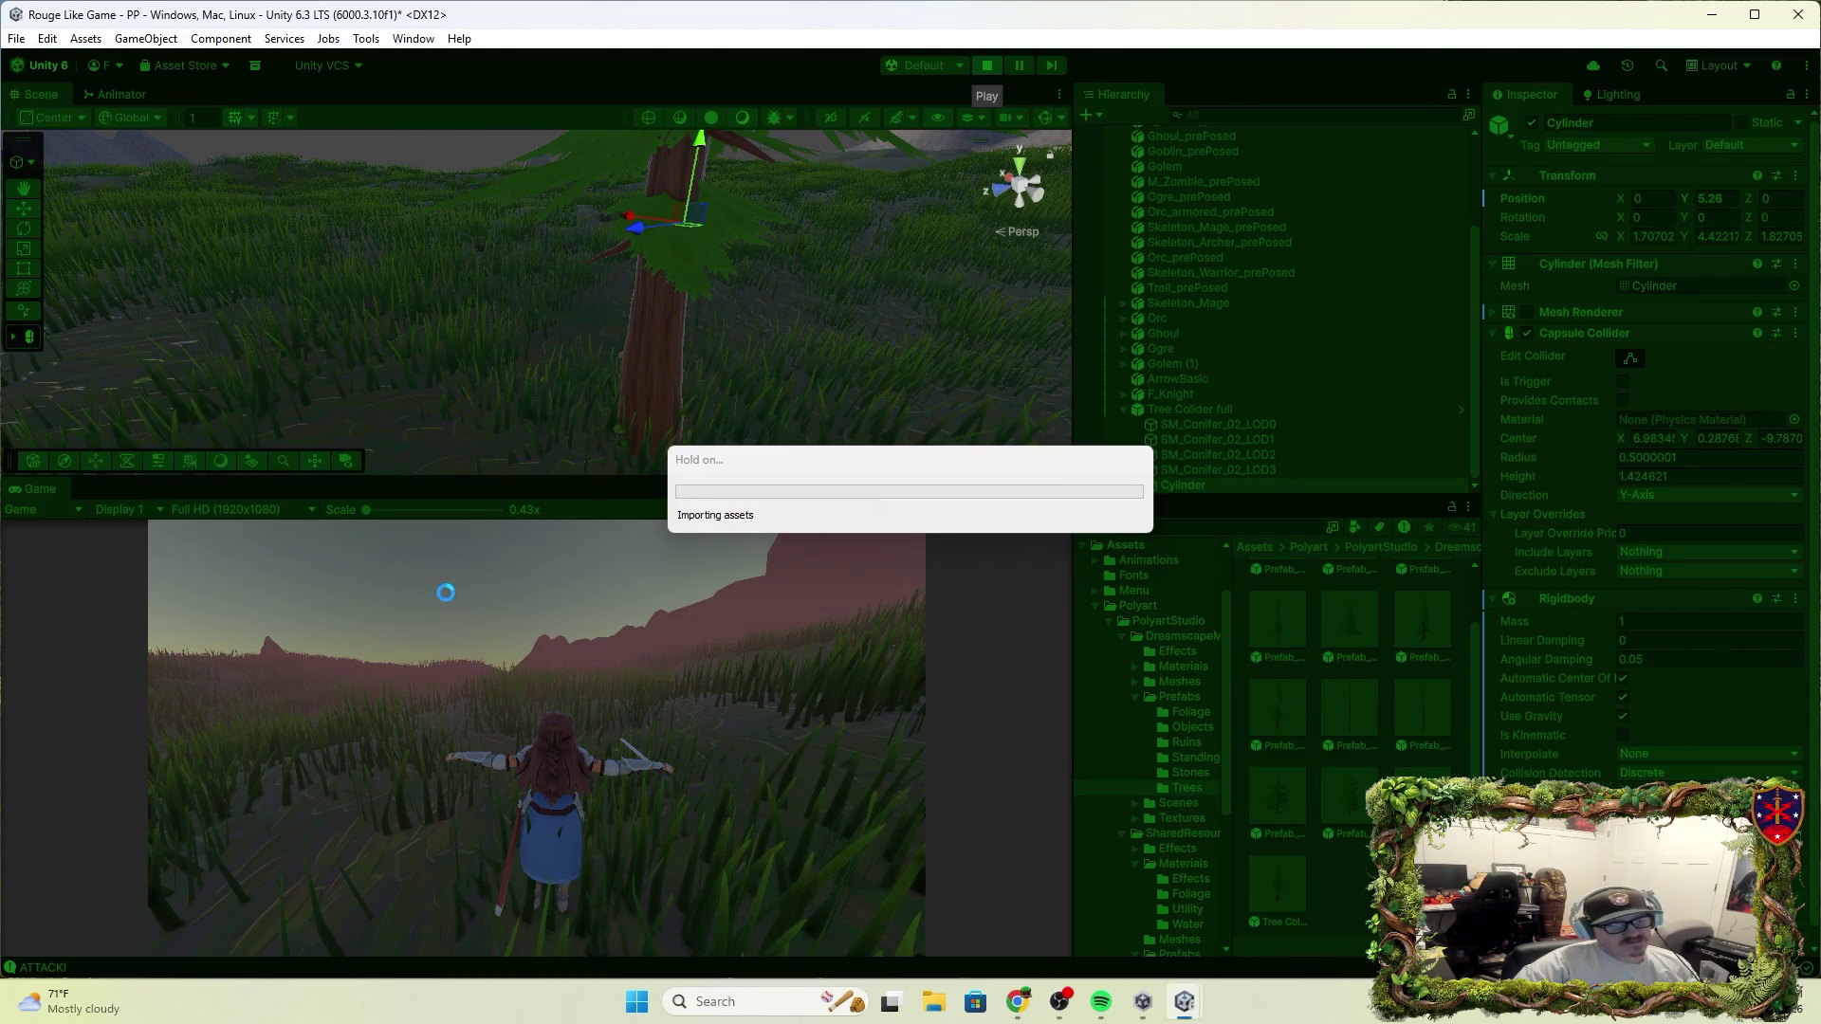
key(w)
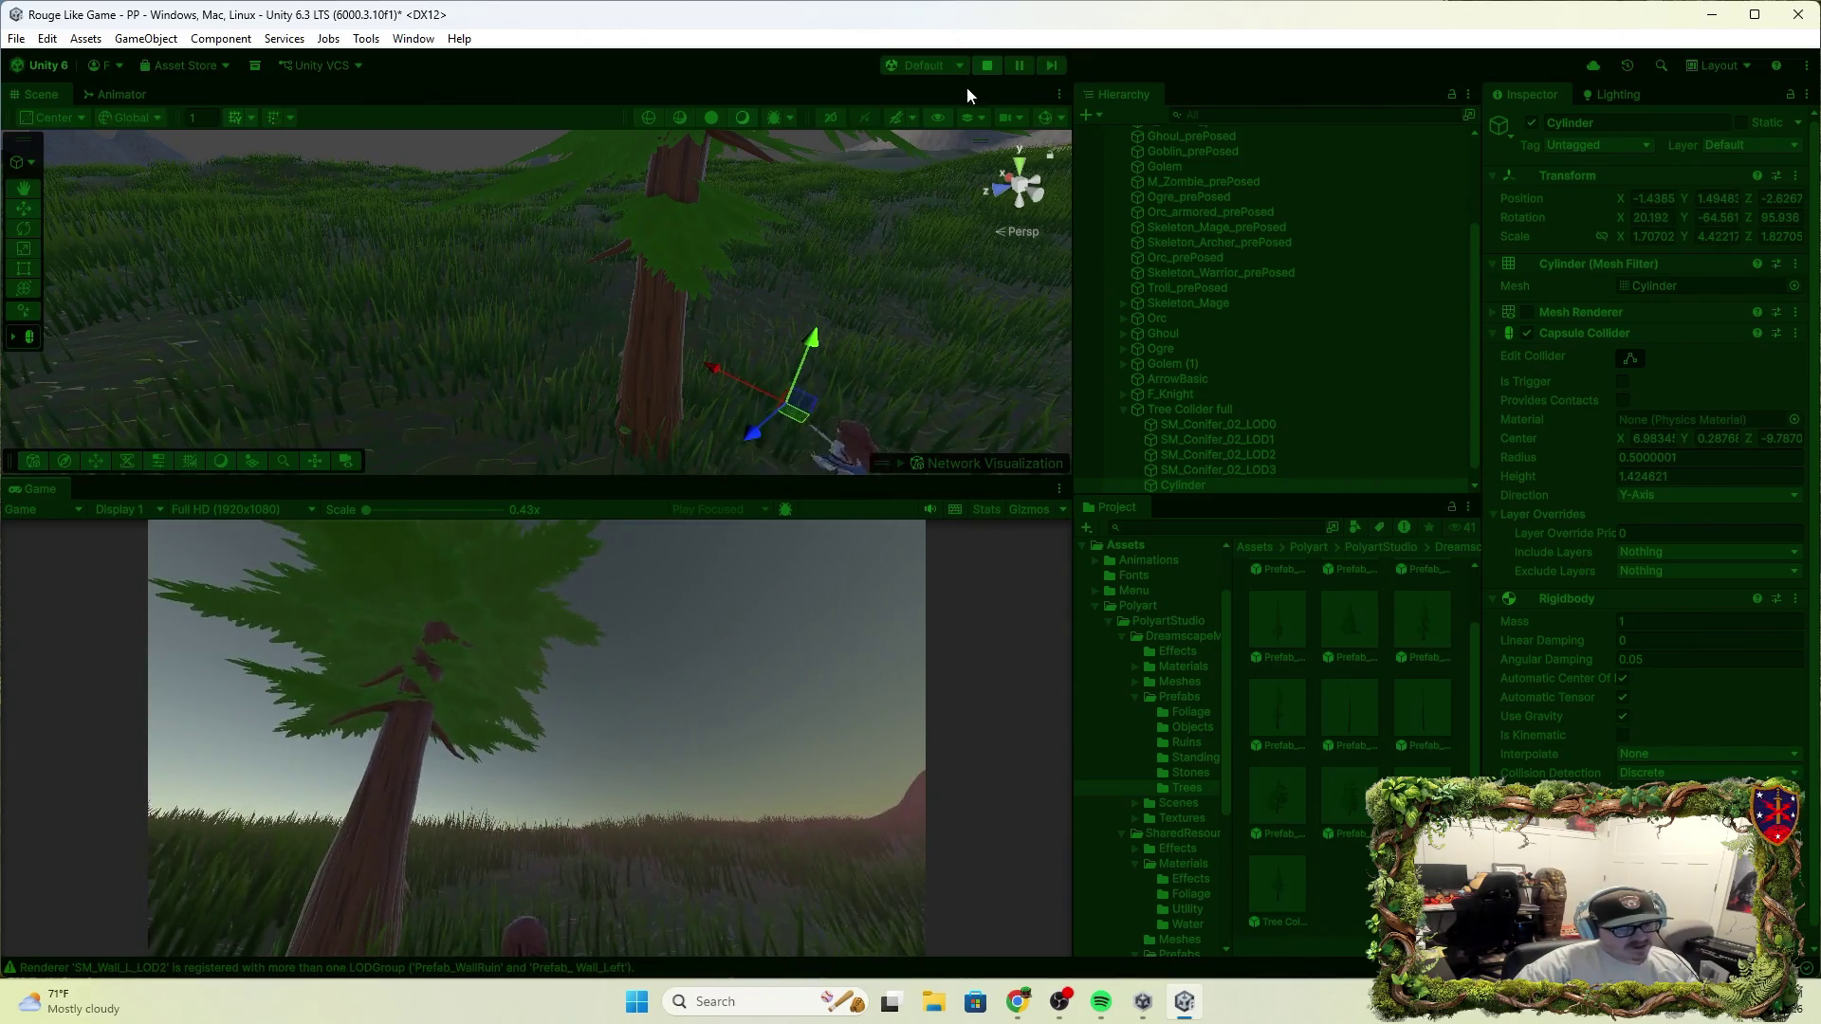
Stop play mode and set the Cylinder's Rigidbody to Is Kinematic
click(986, 66)
click(1623, 735)
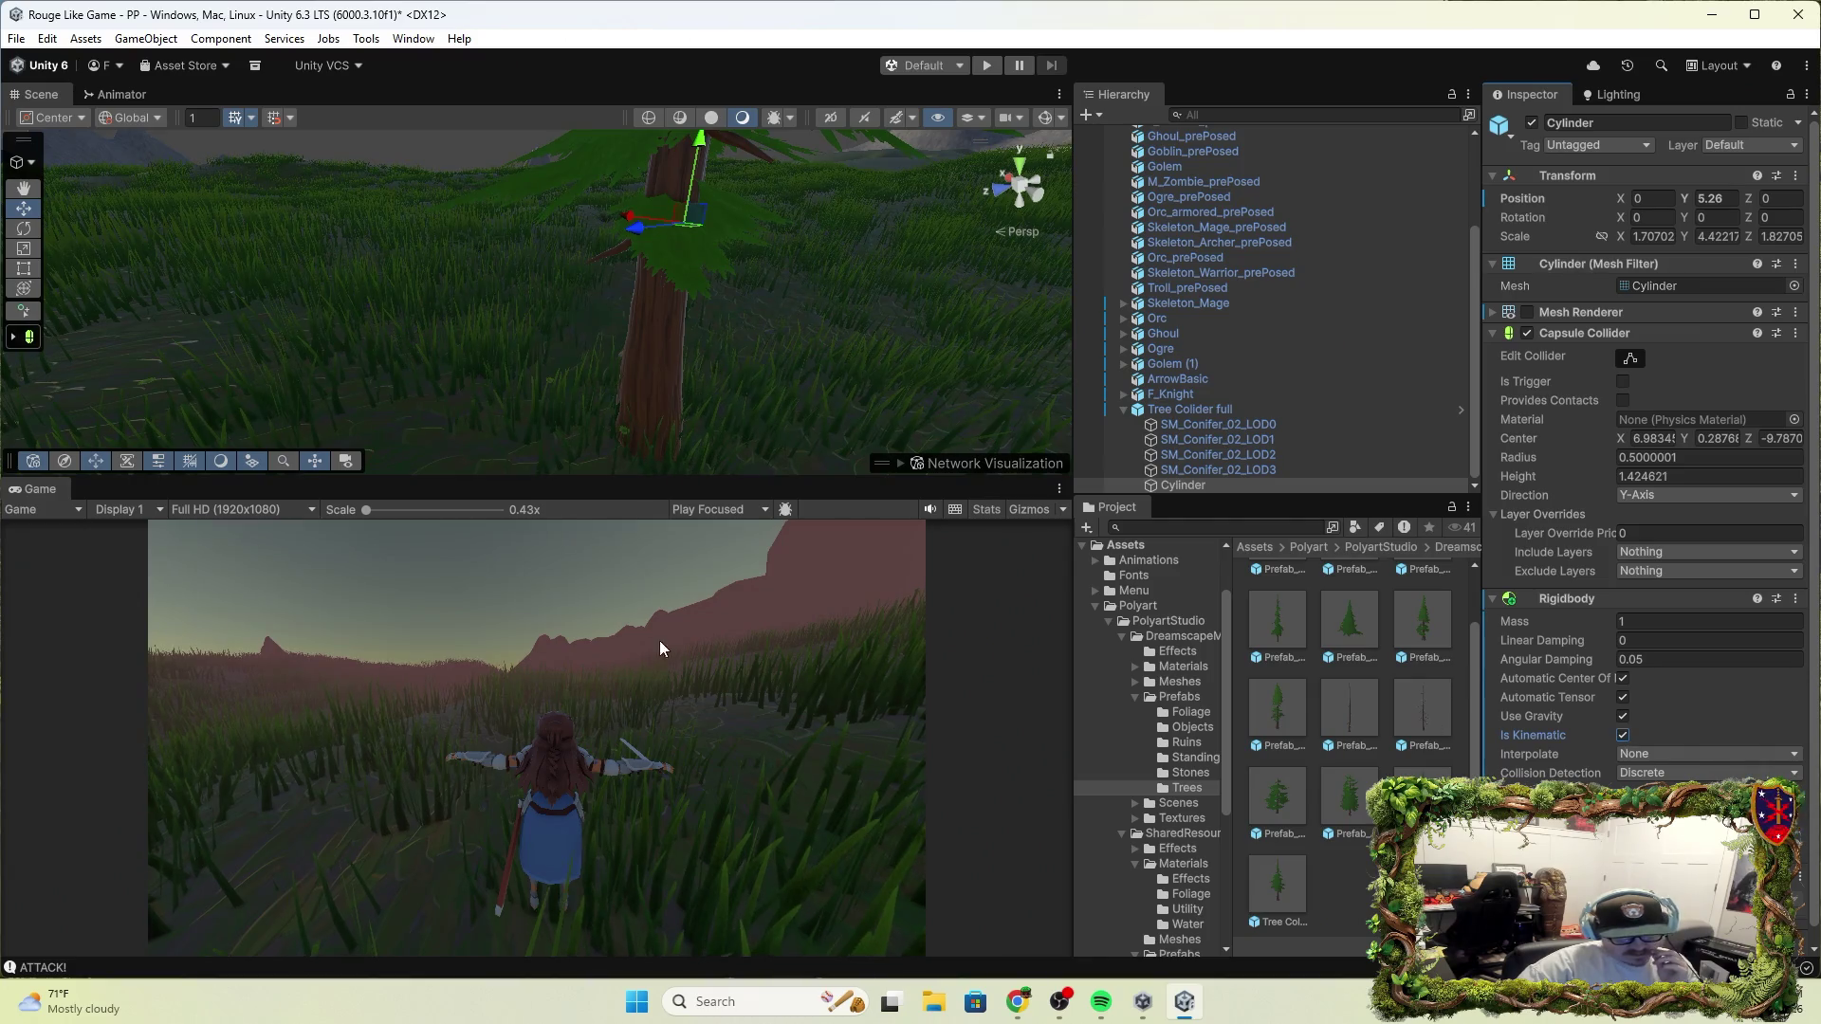
Play and run the character into the tree, briefly showing the Cylinder mesh
click(986, 65)
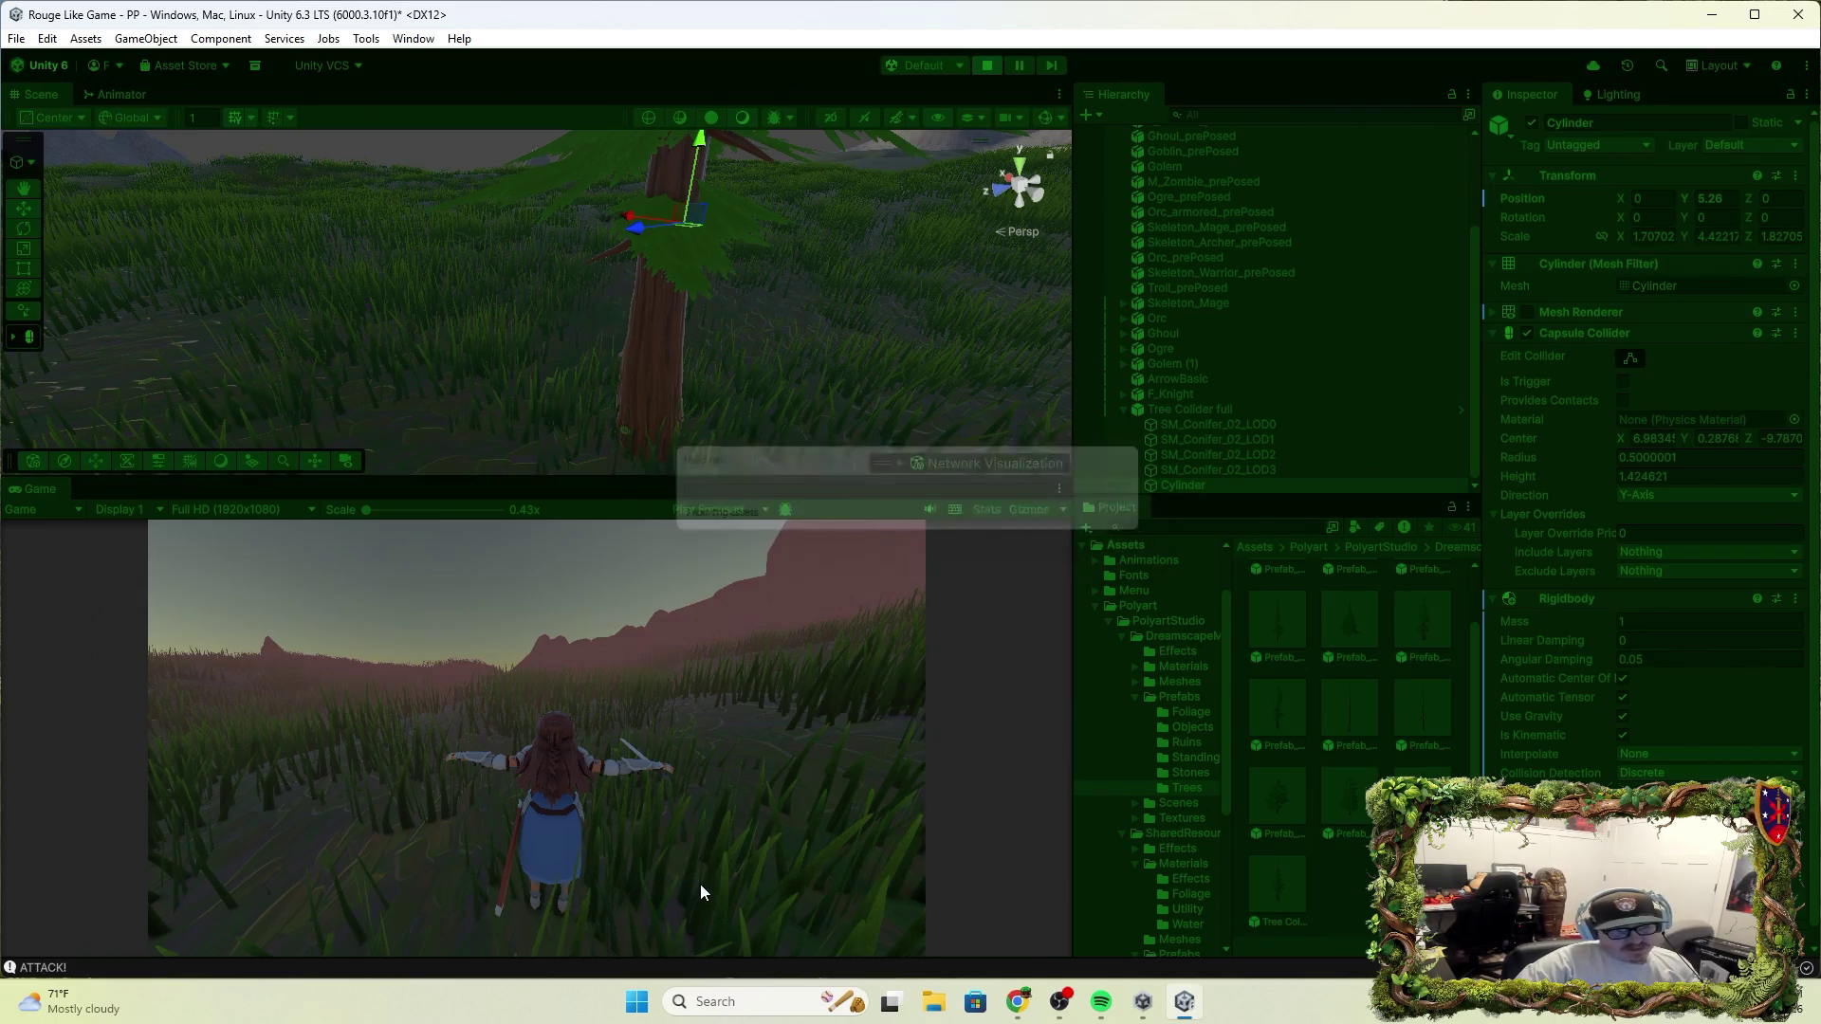
key(w)
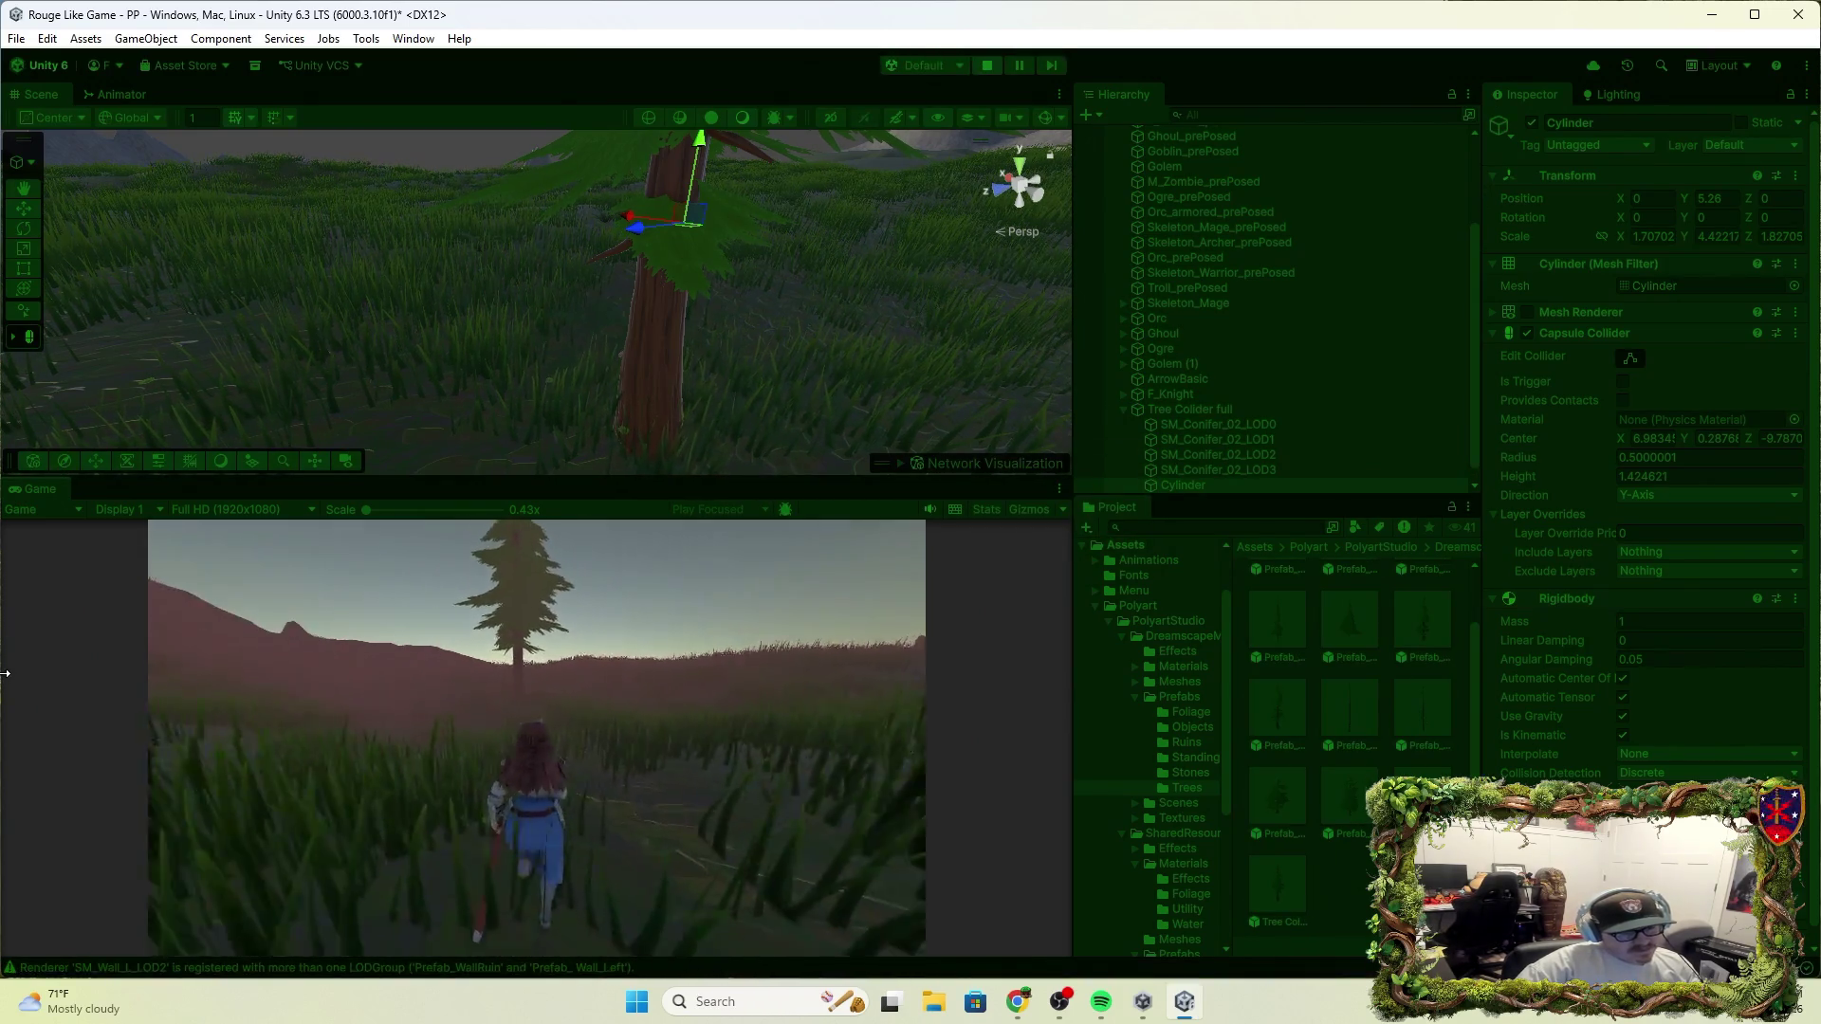
key(w)
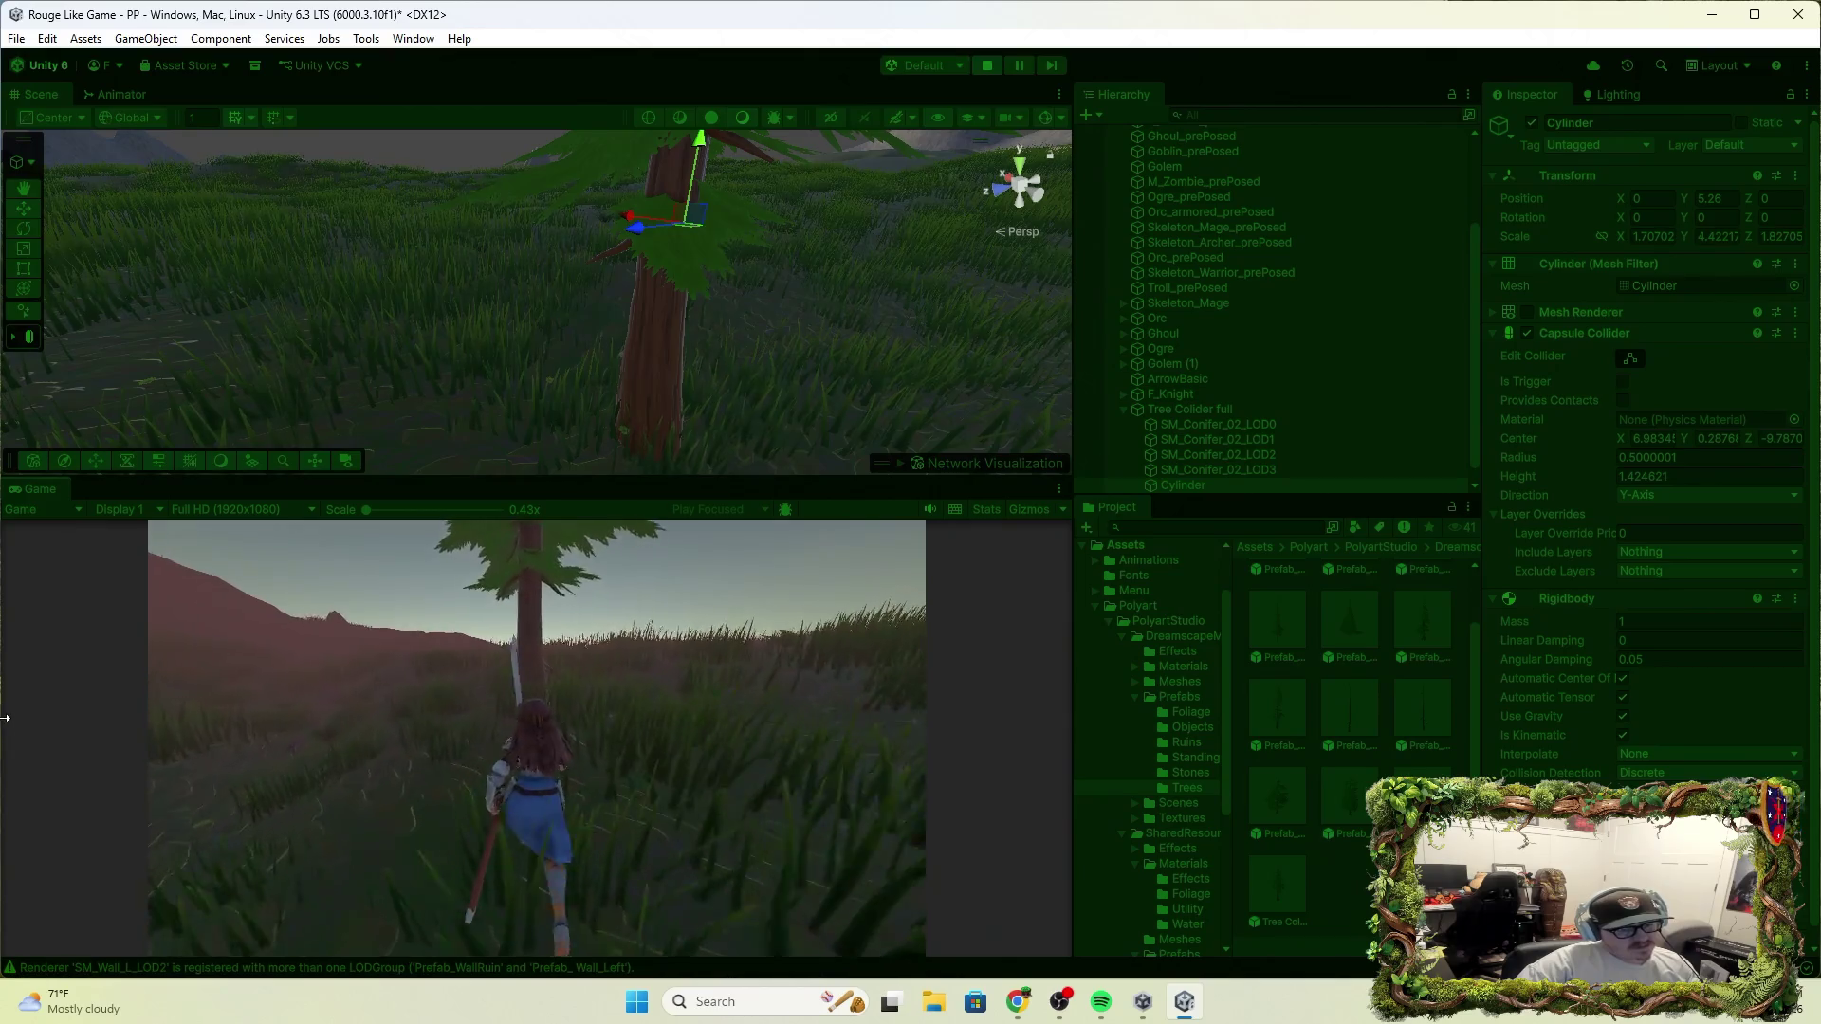
key(a)
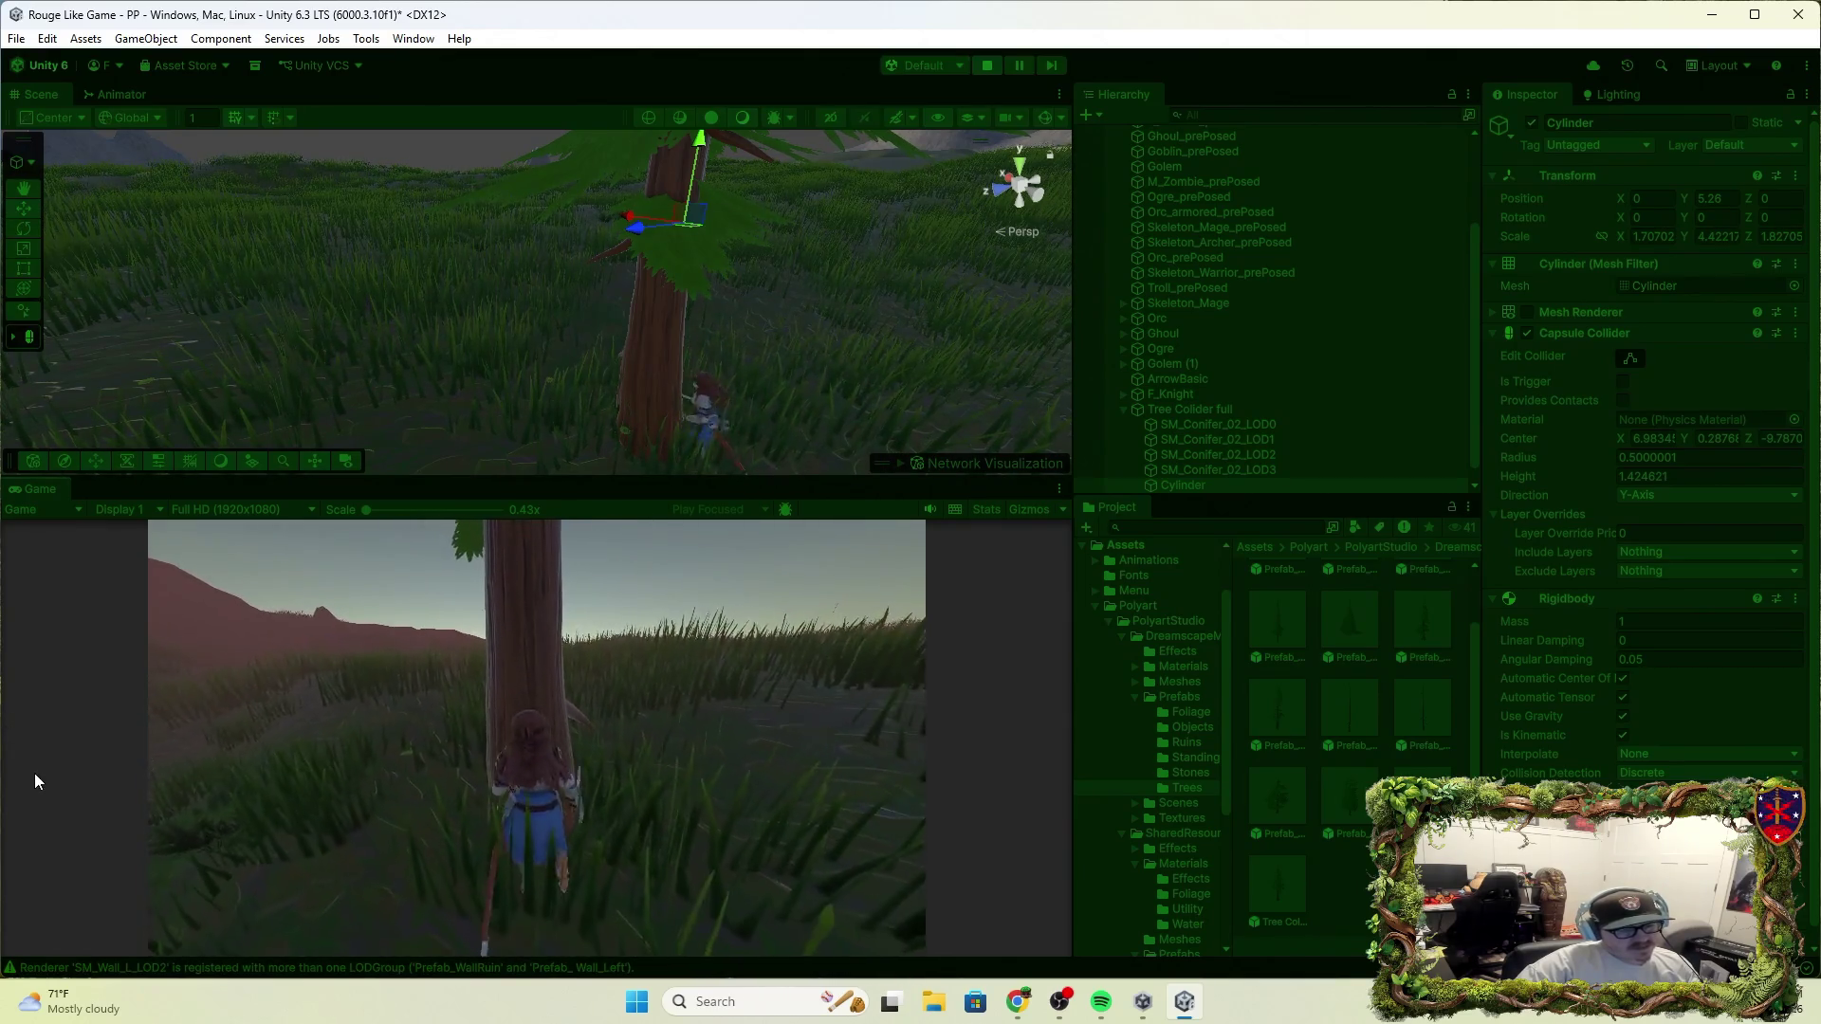
key(w)
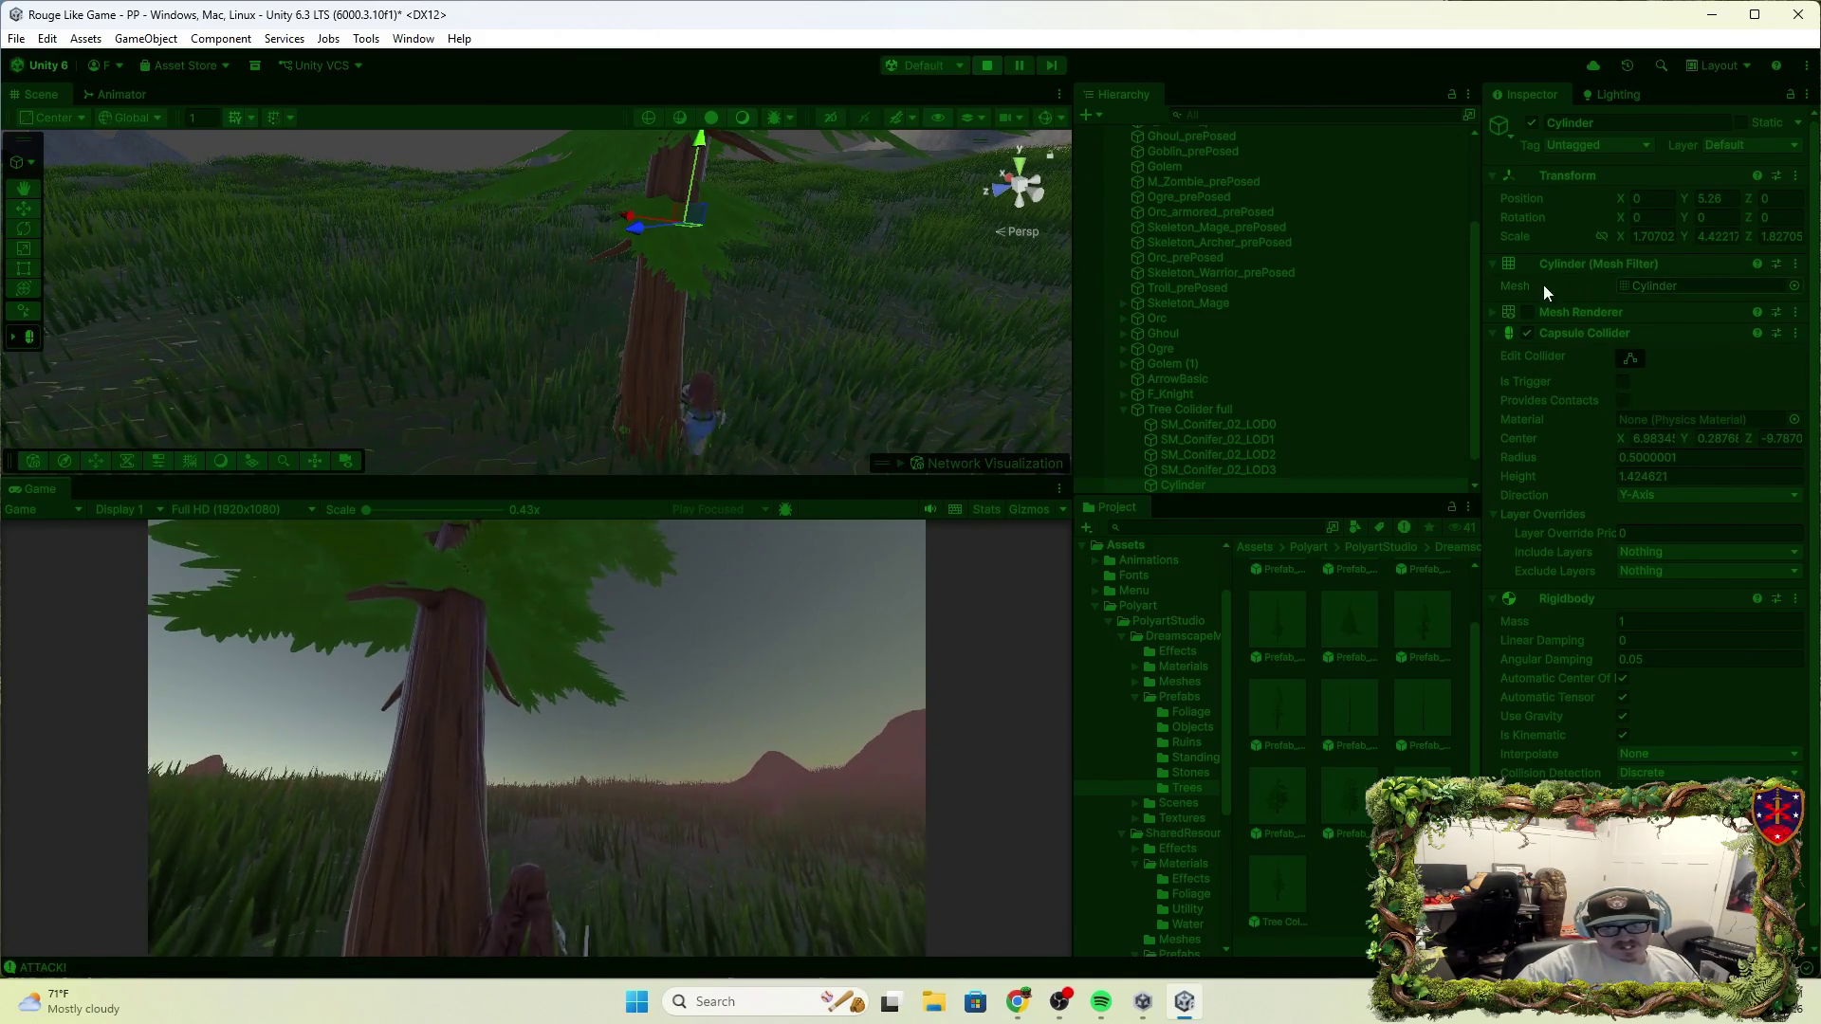
click(1526, 312)
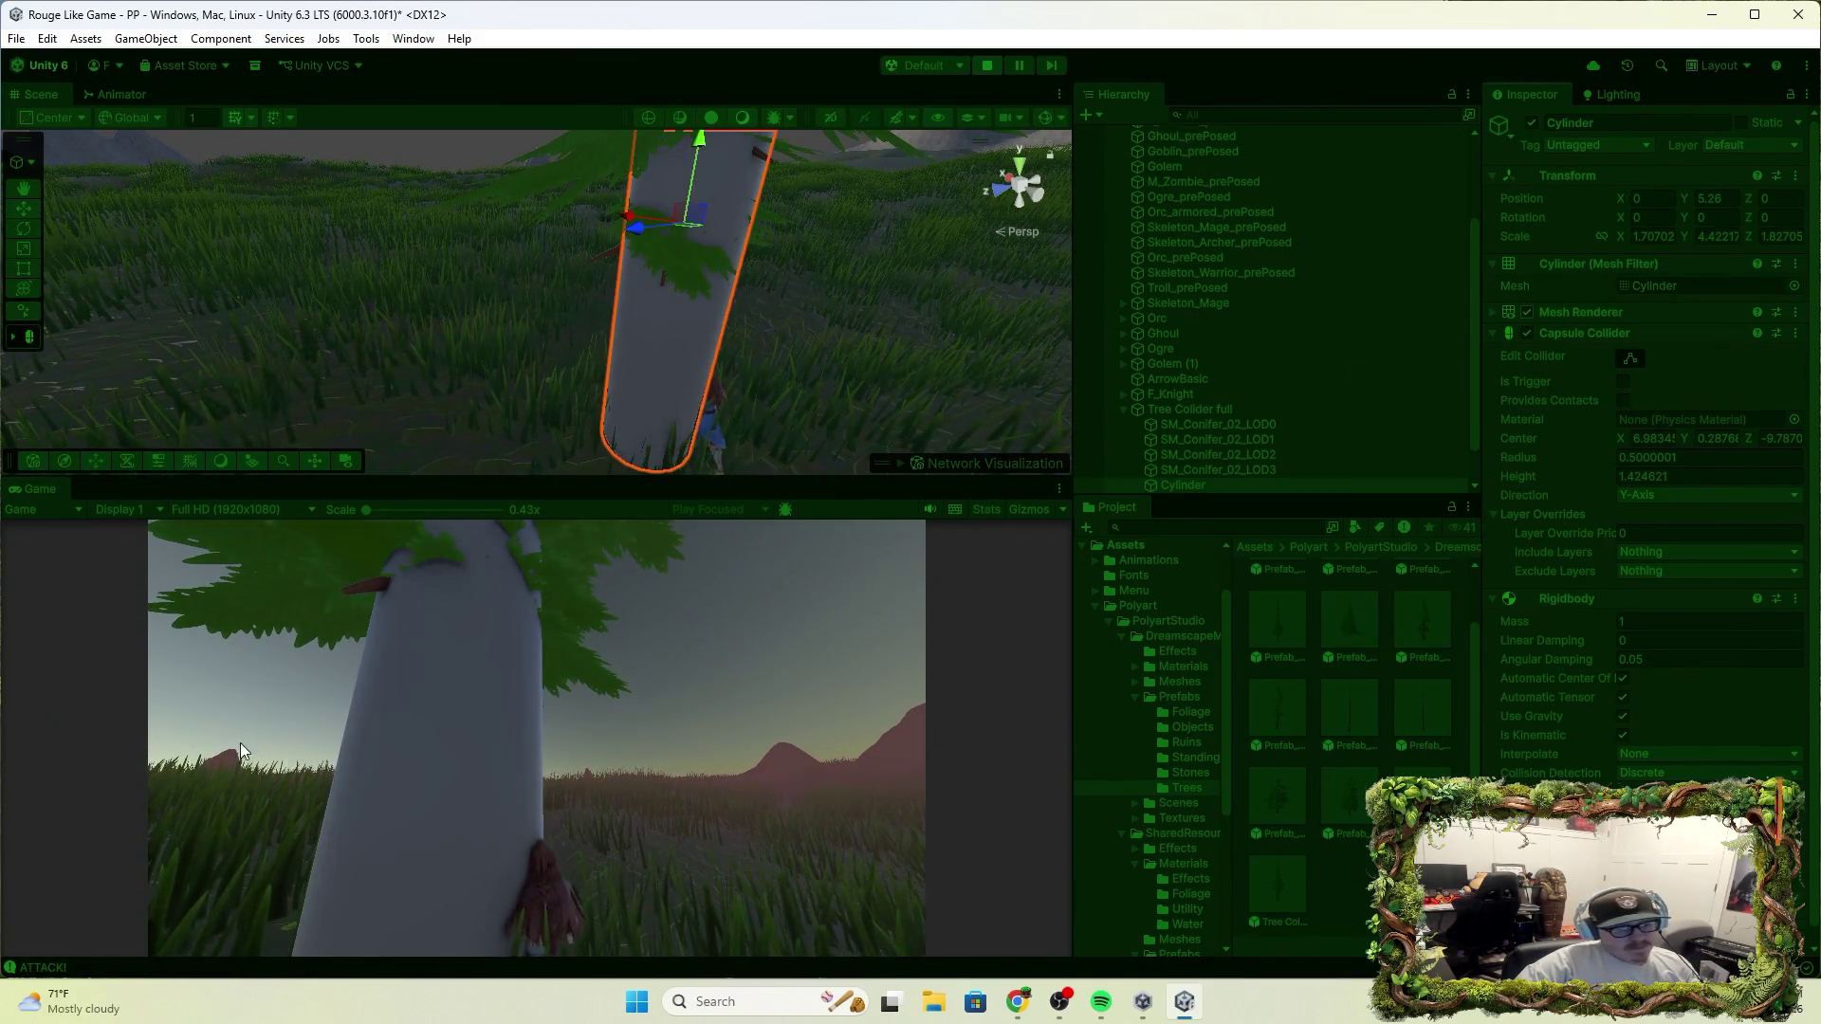
click(1532, 313)
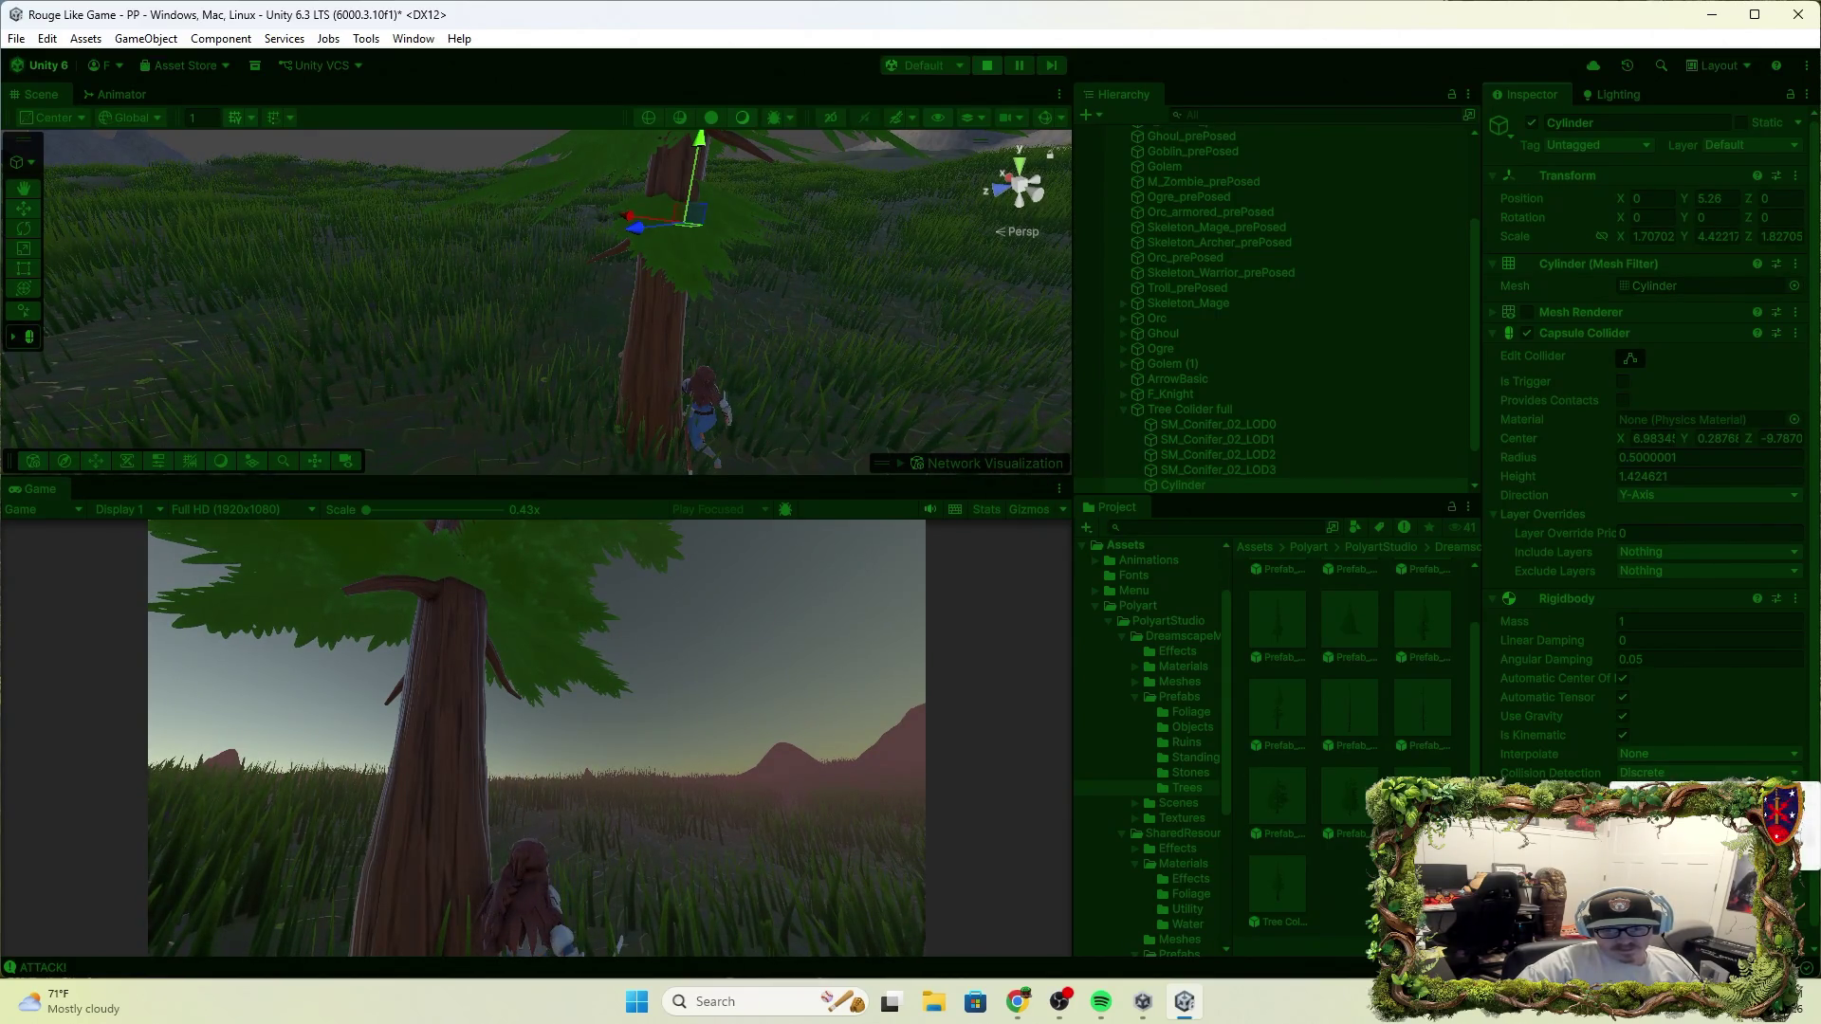
Set Rigidbody collision detection to Continuous and run the character past the tree
click(1669, 809)
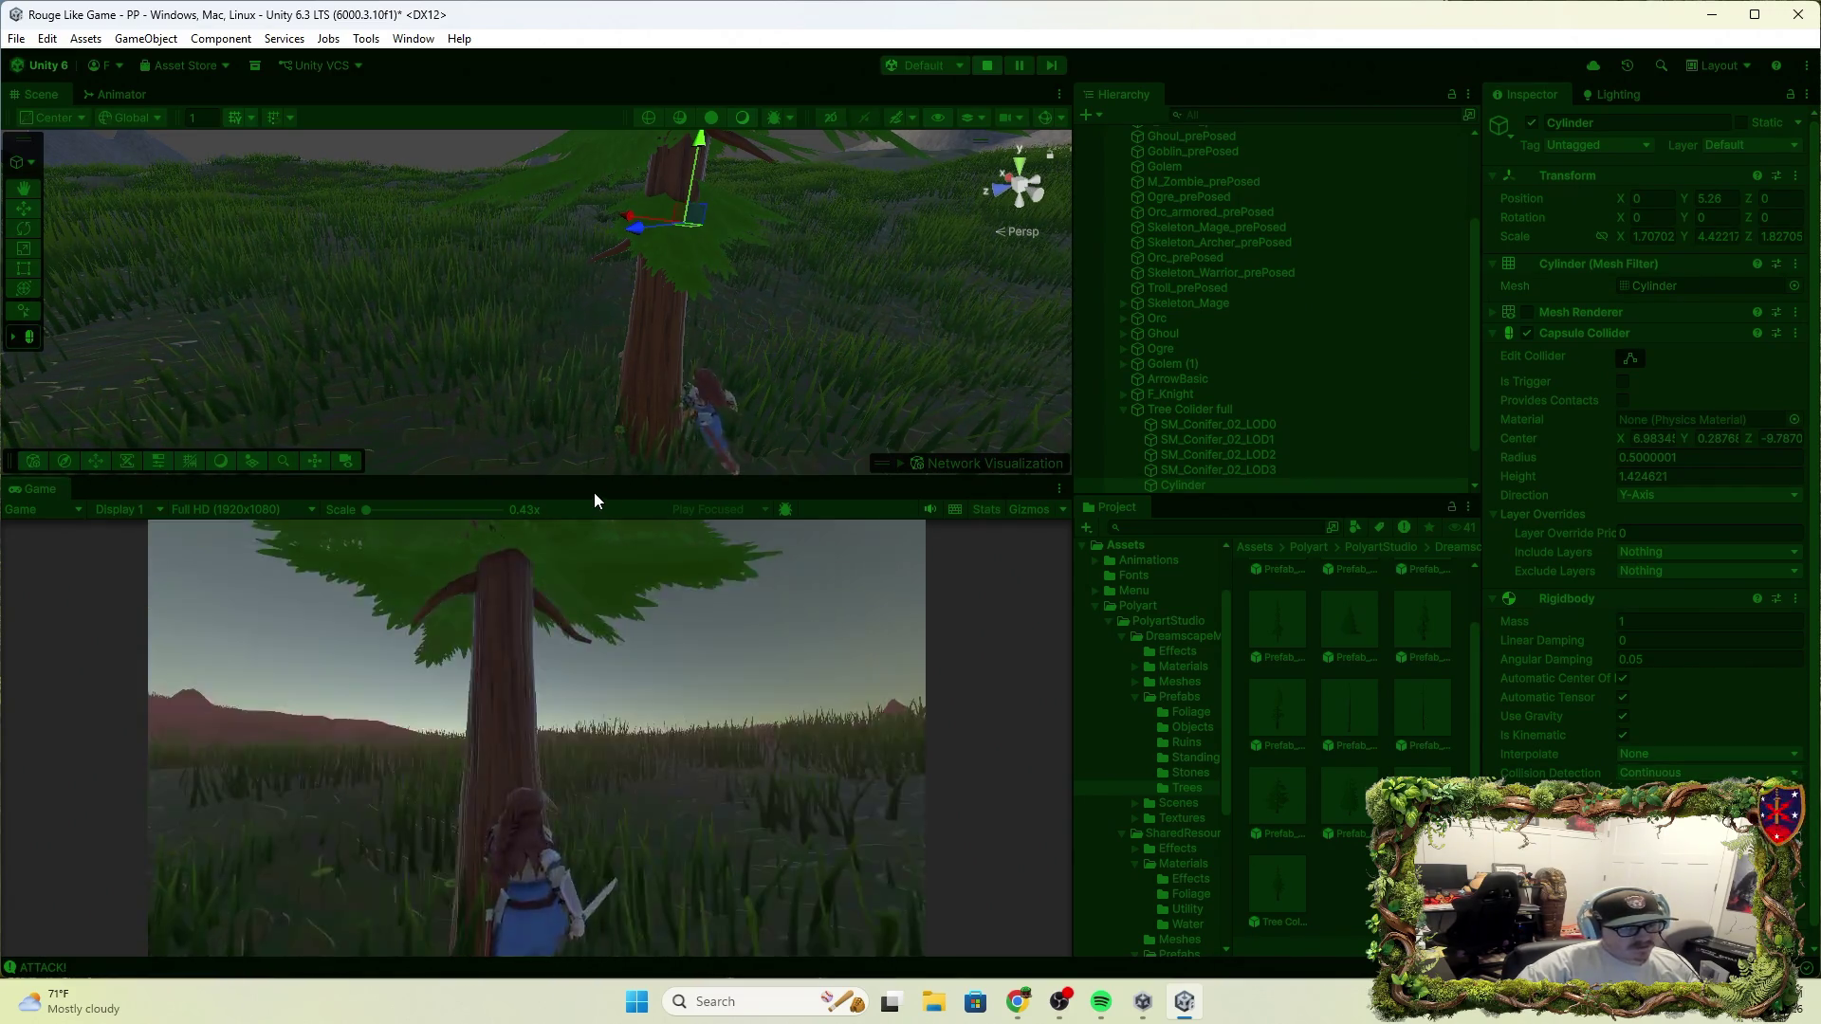
key(w)
key(w)
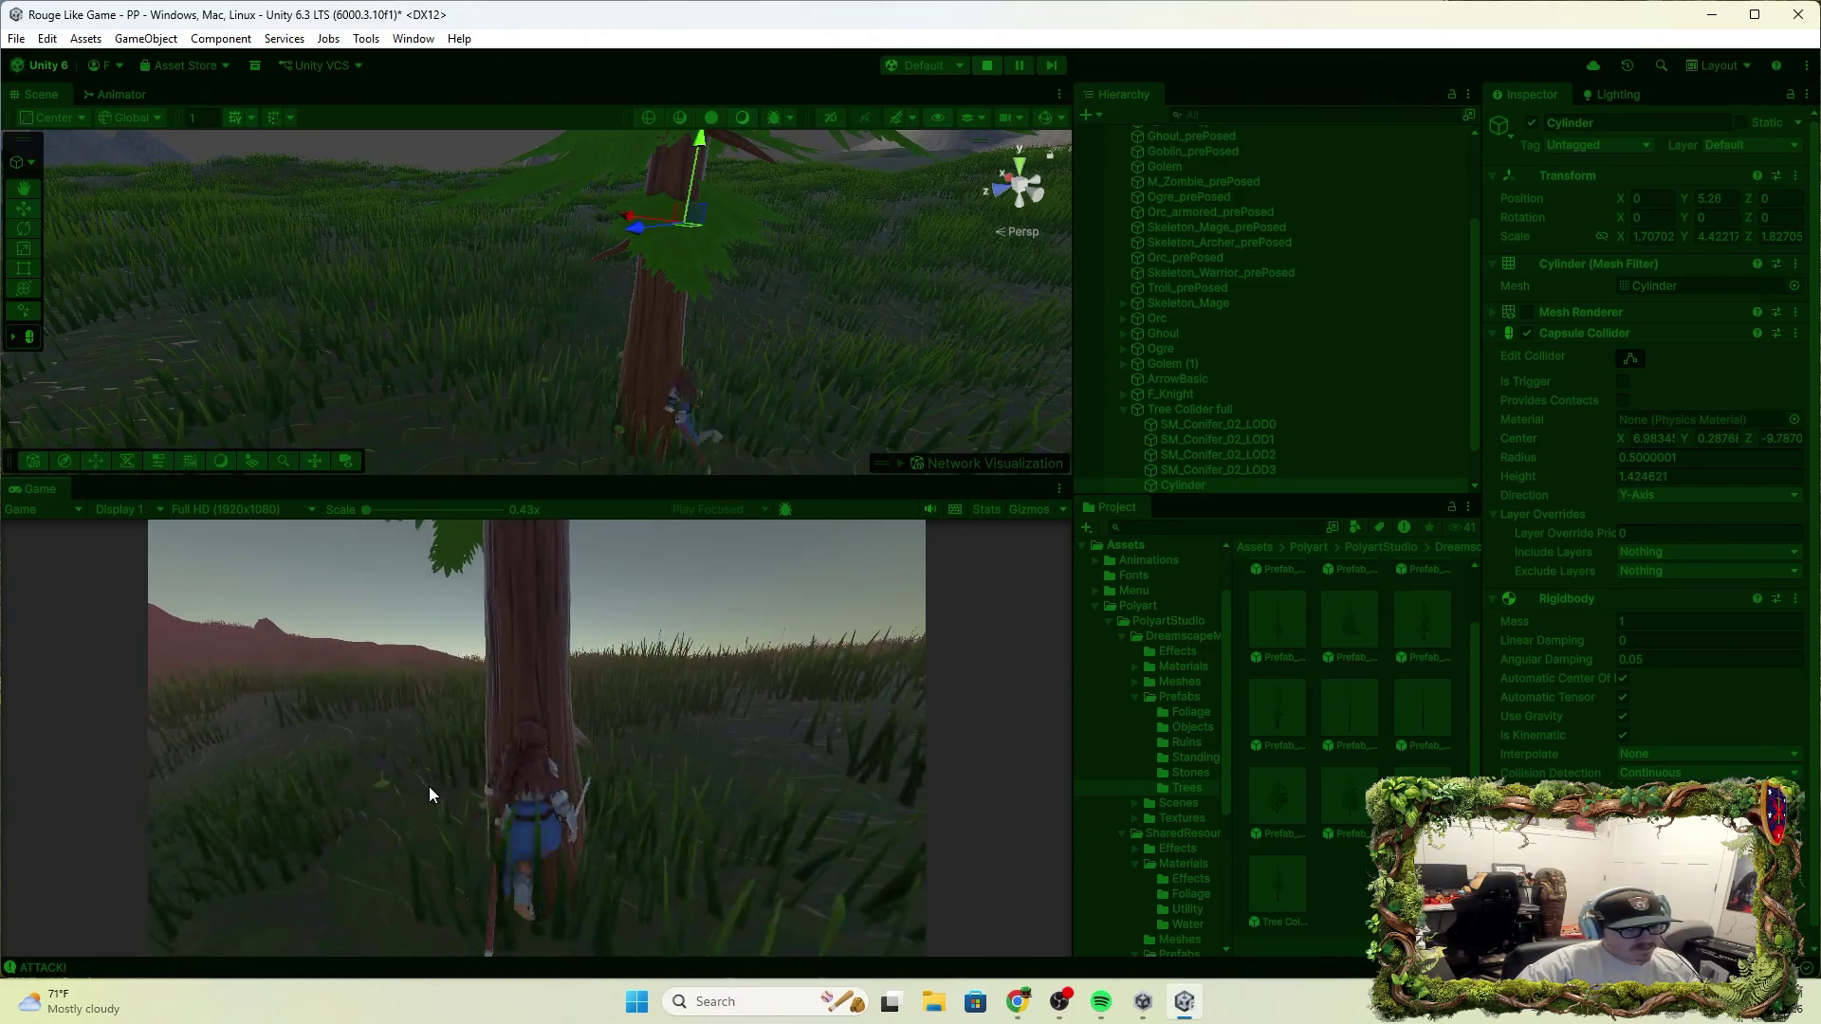
key(w)
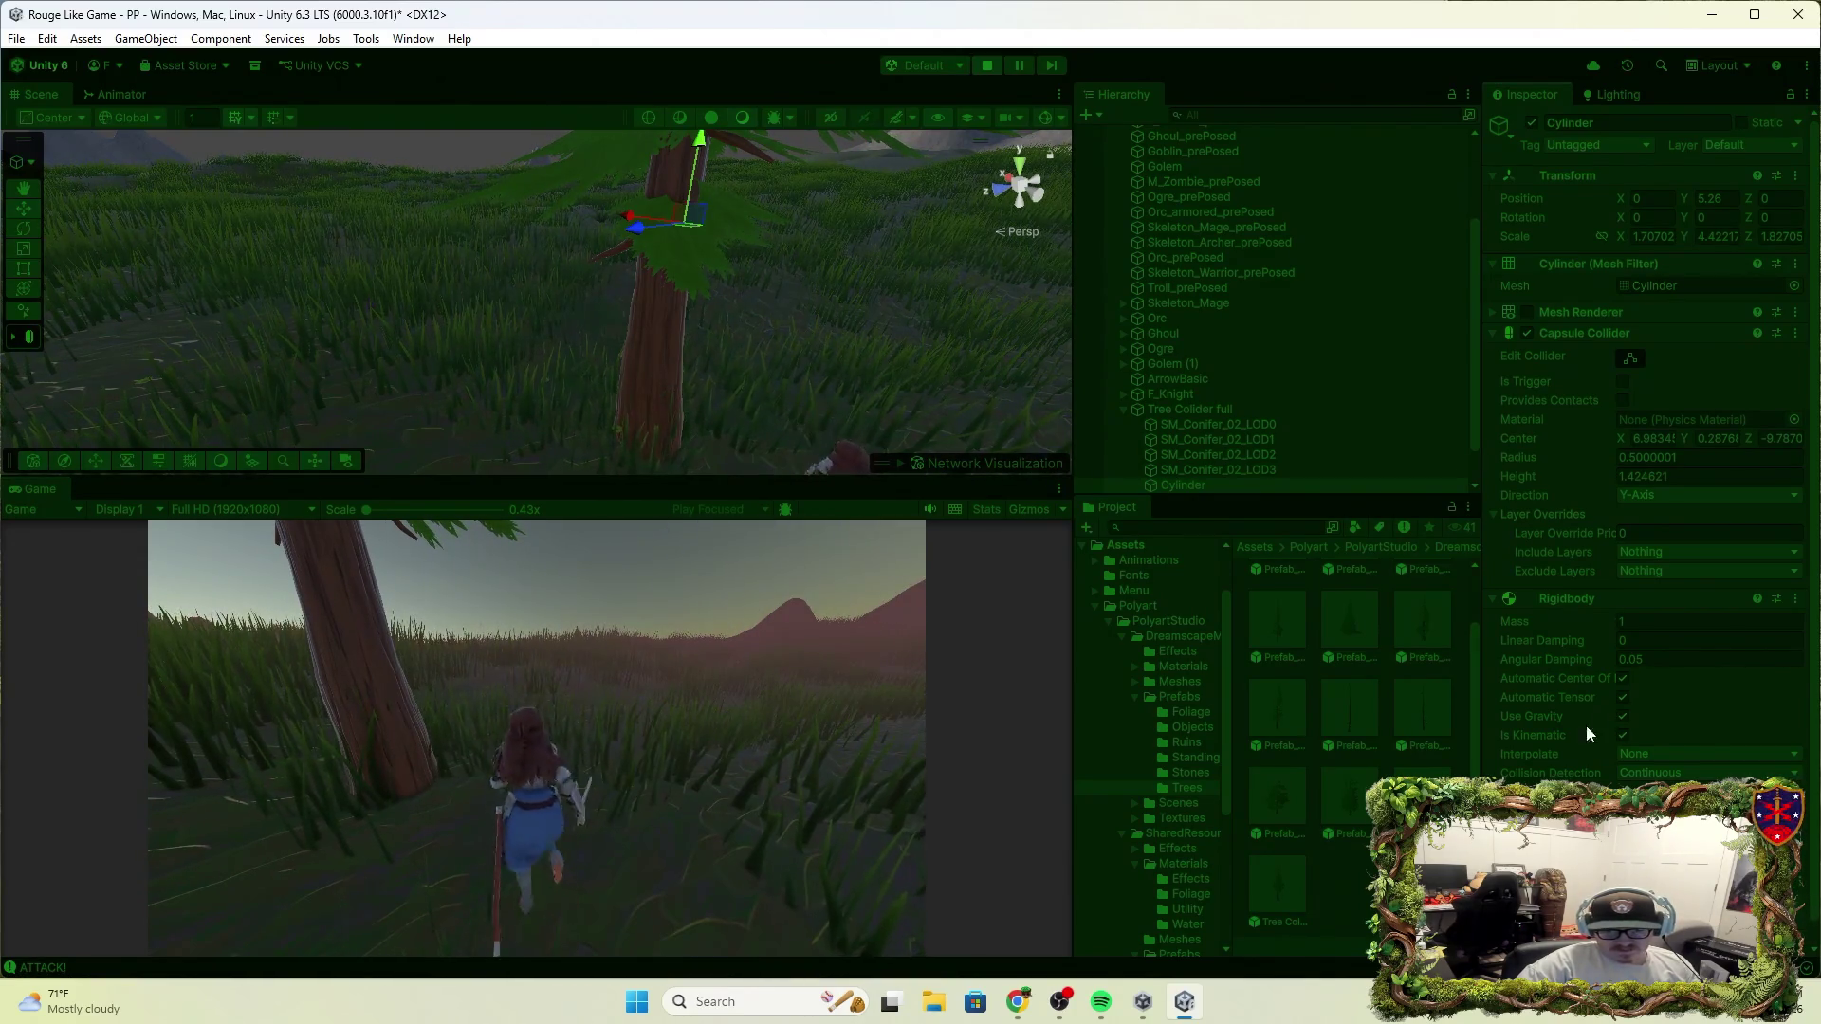
scroll(1609, 705, down, 1)
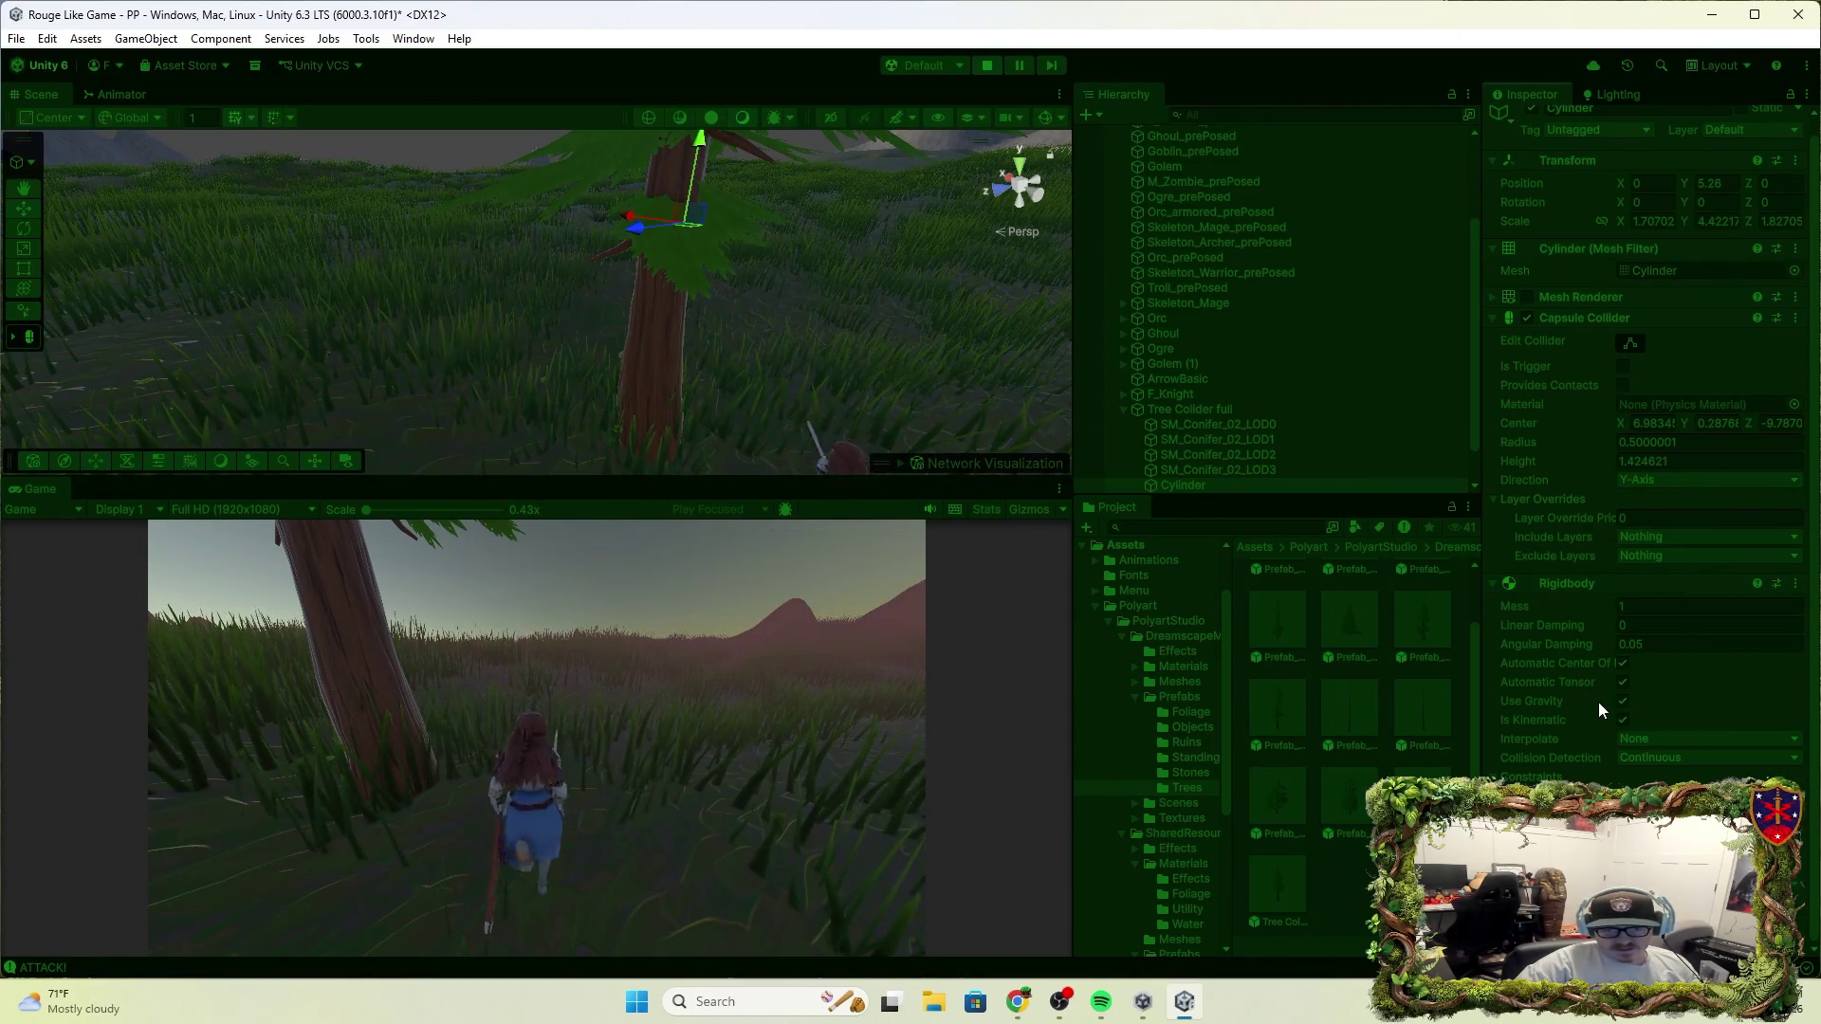
scroll(1605, 709, up, 1)
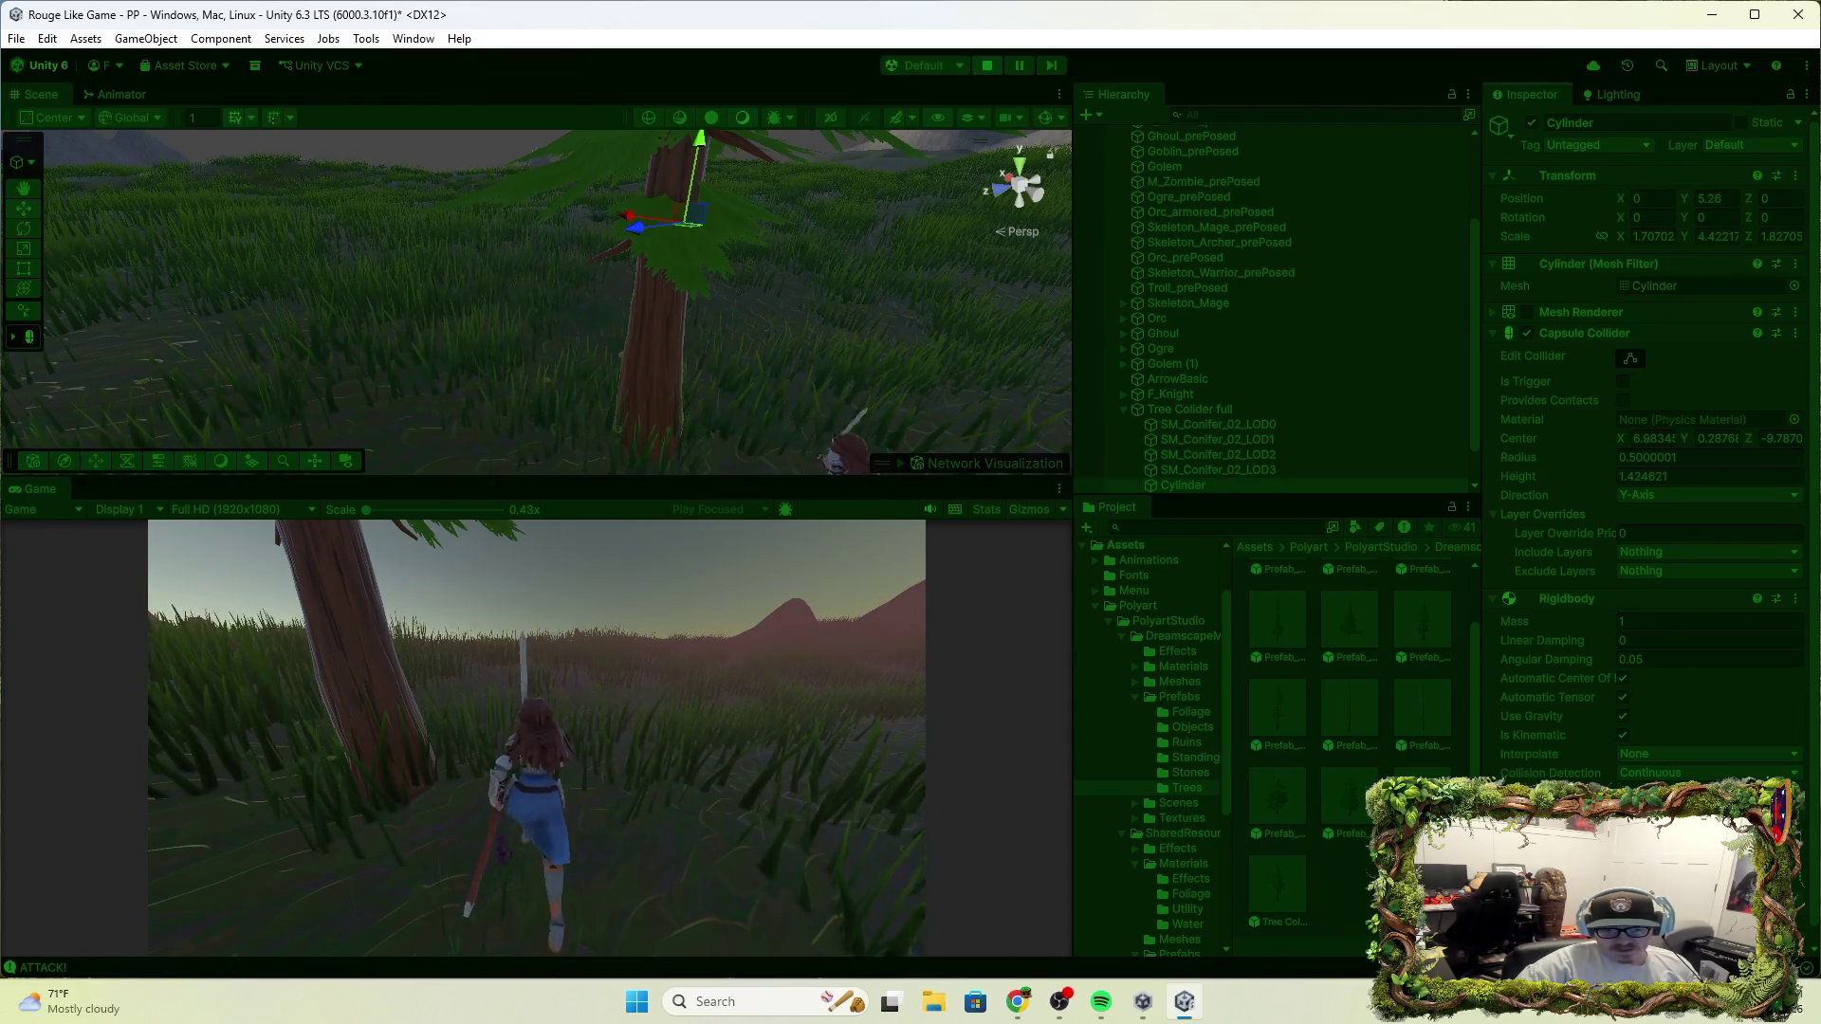
Turn off gravity, set collision detection to Continuous Speculative, and keep testing
click(1623, 714)
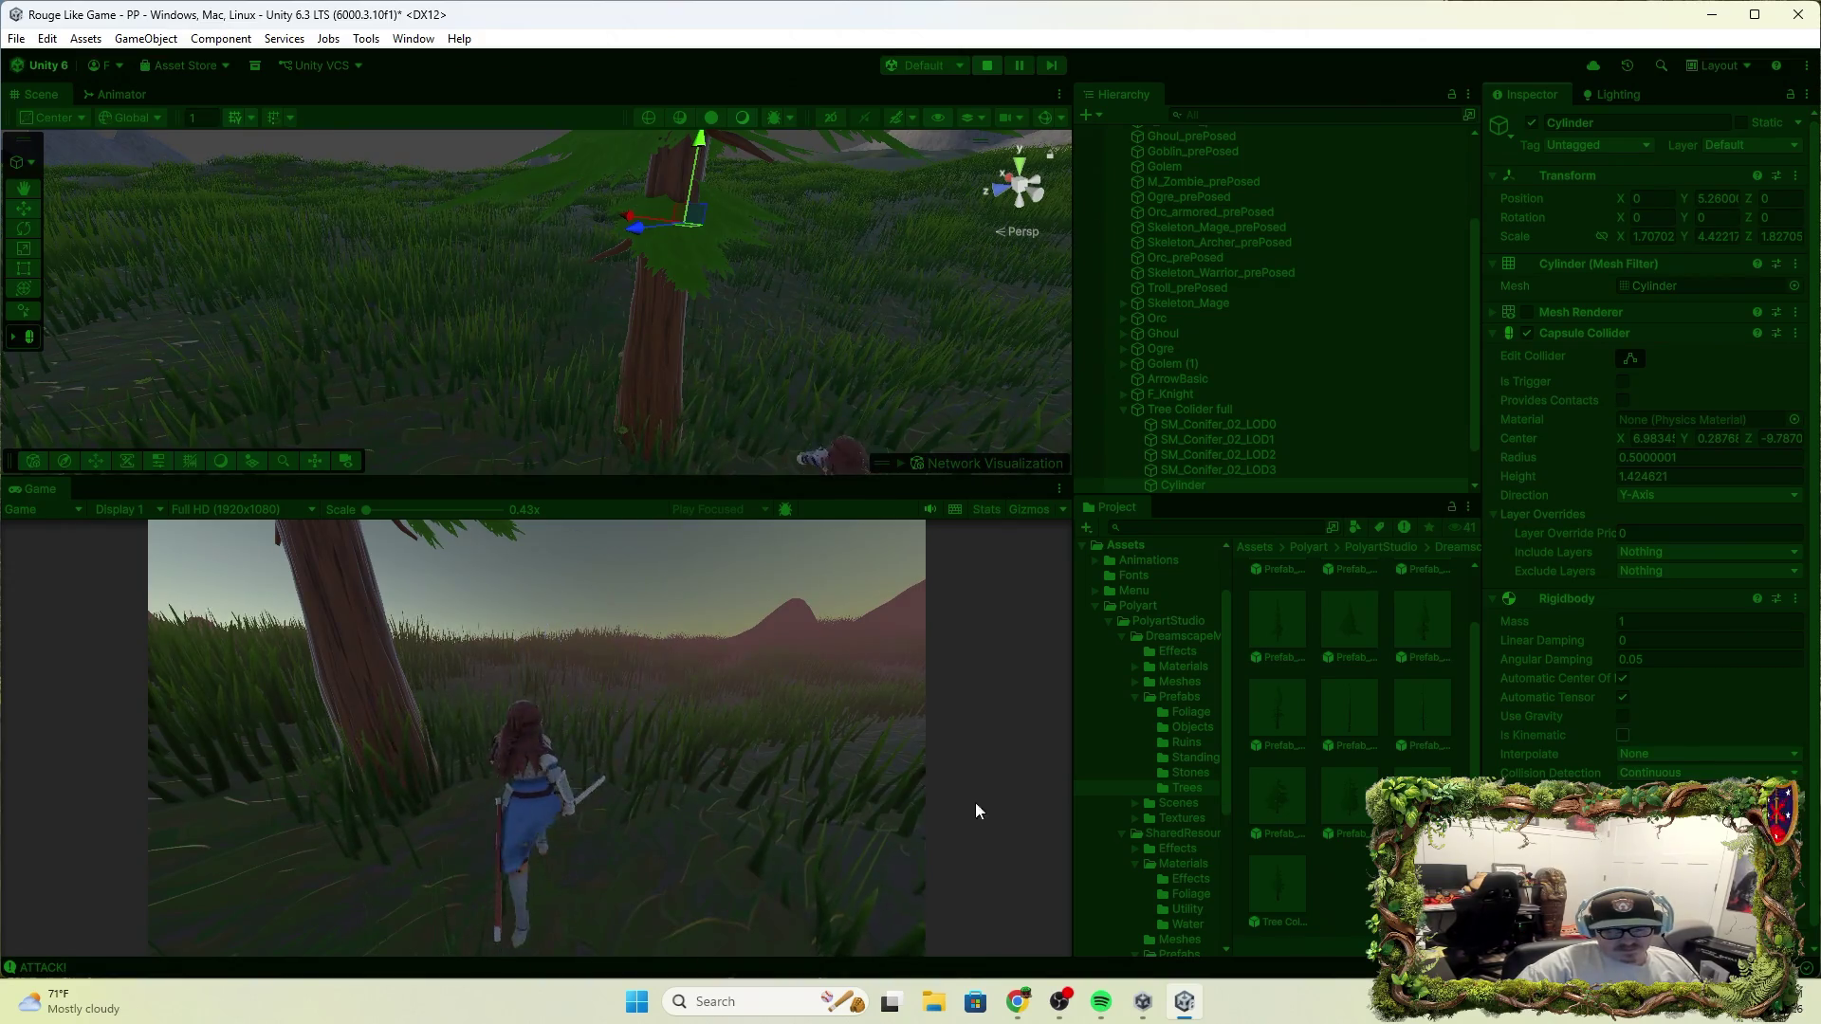
click(1669, 754)
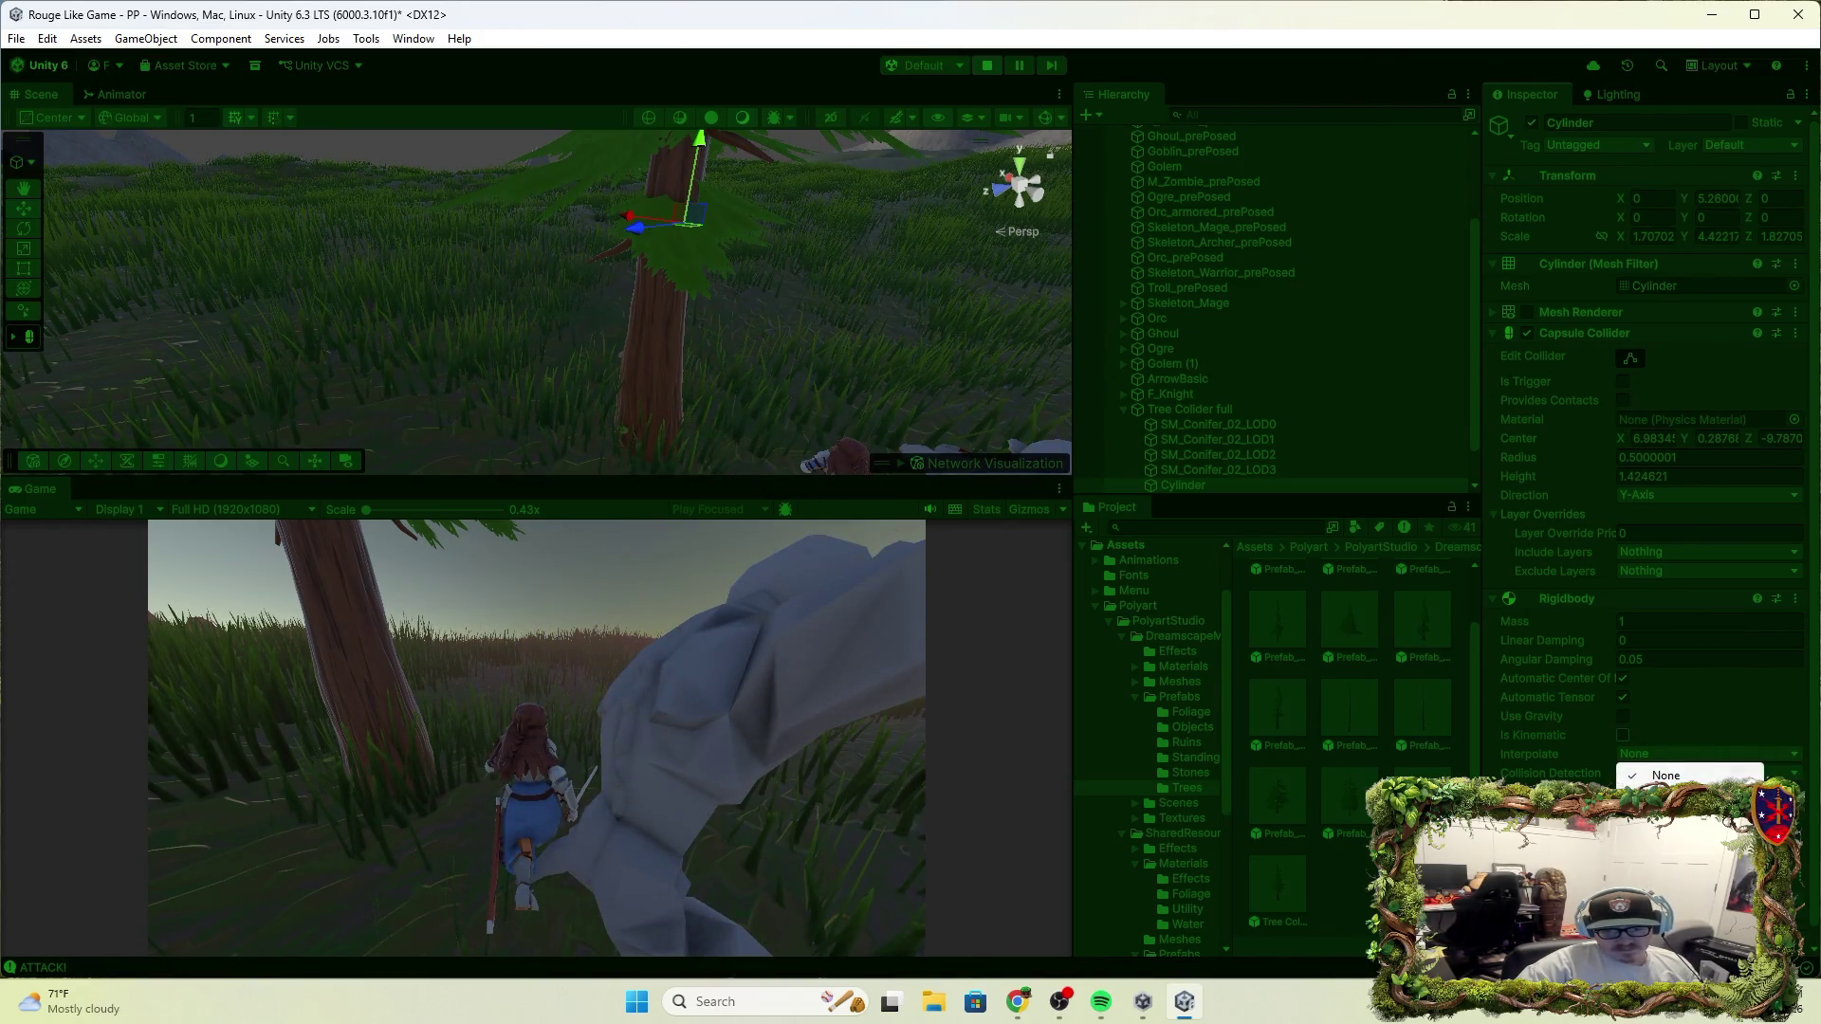
click(1670, 775)
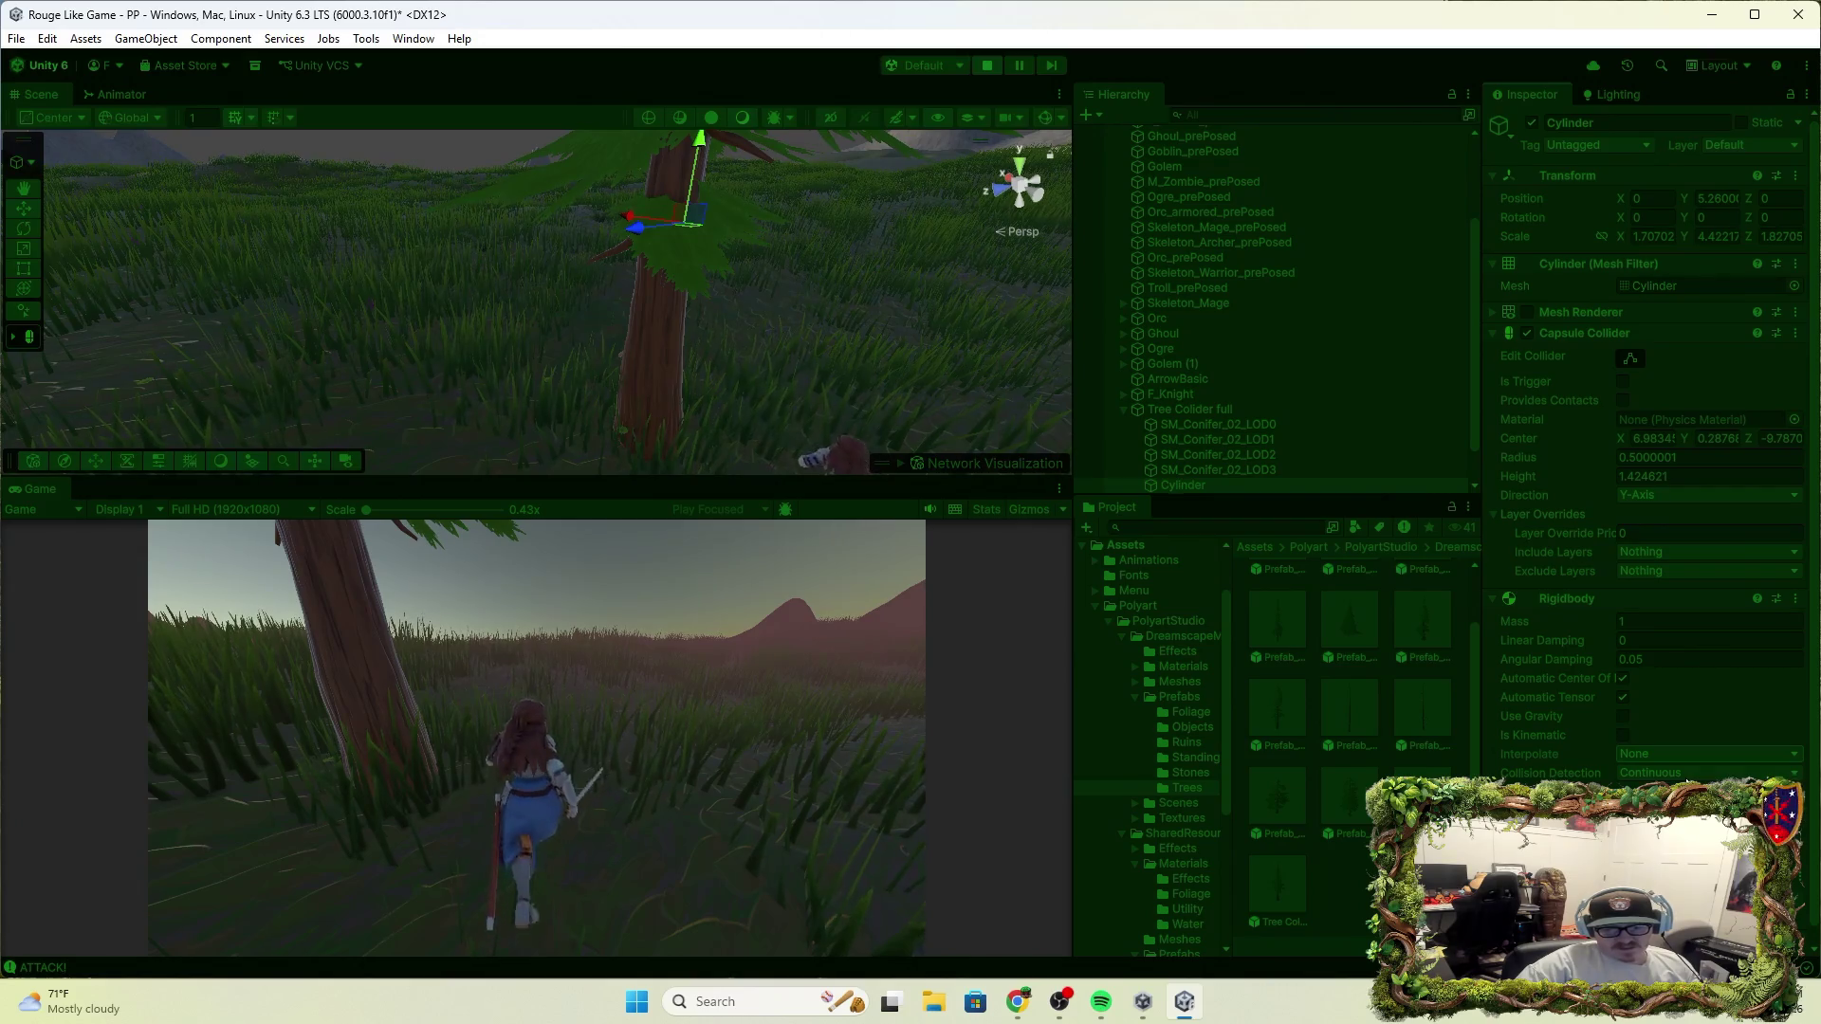
click(1678, 845)
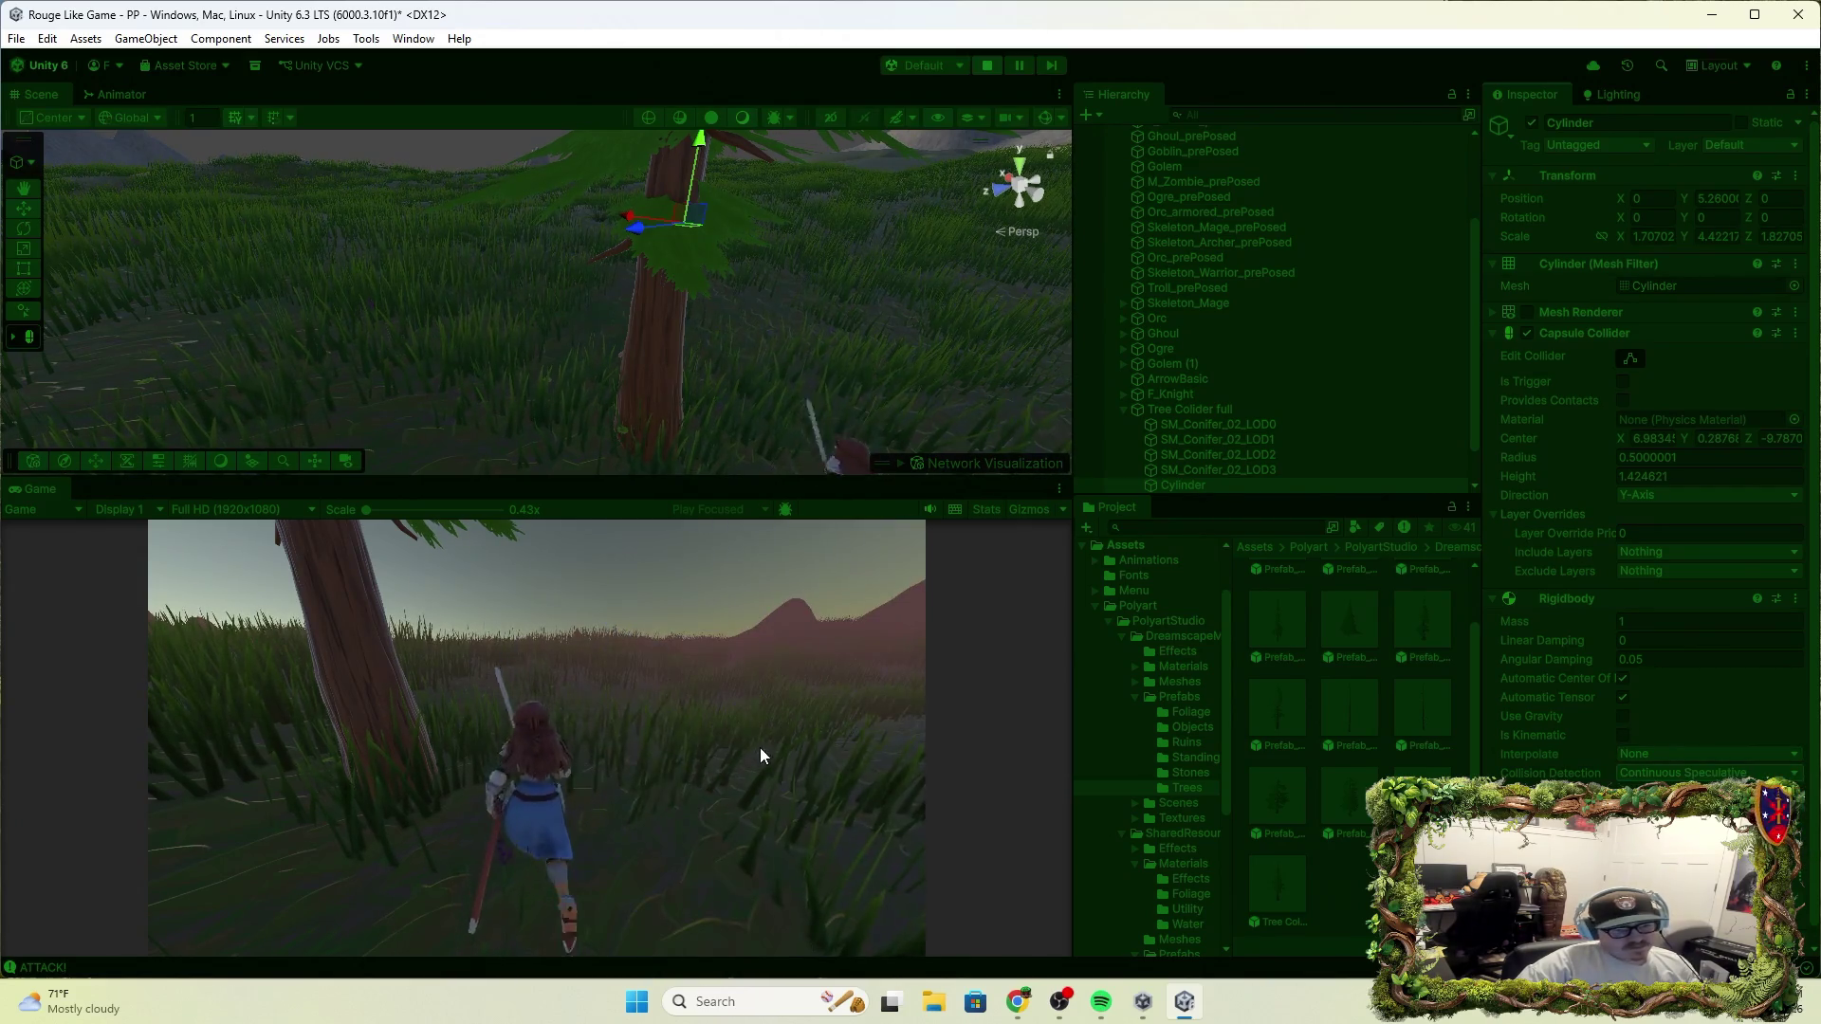
click(761, 759)
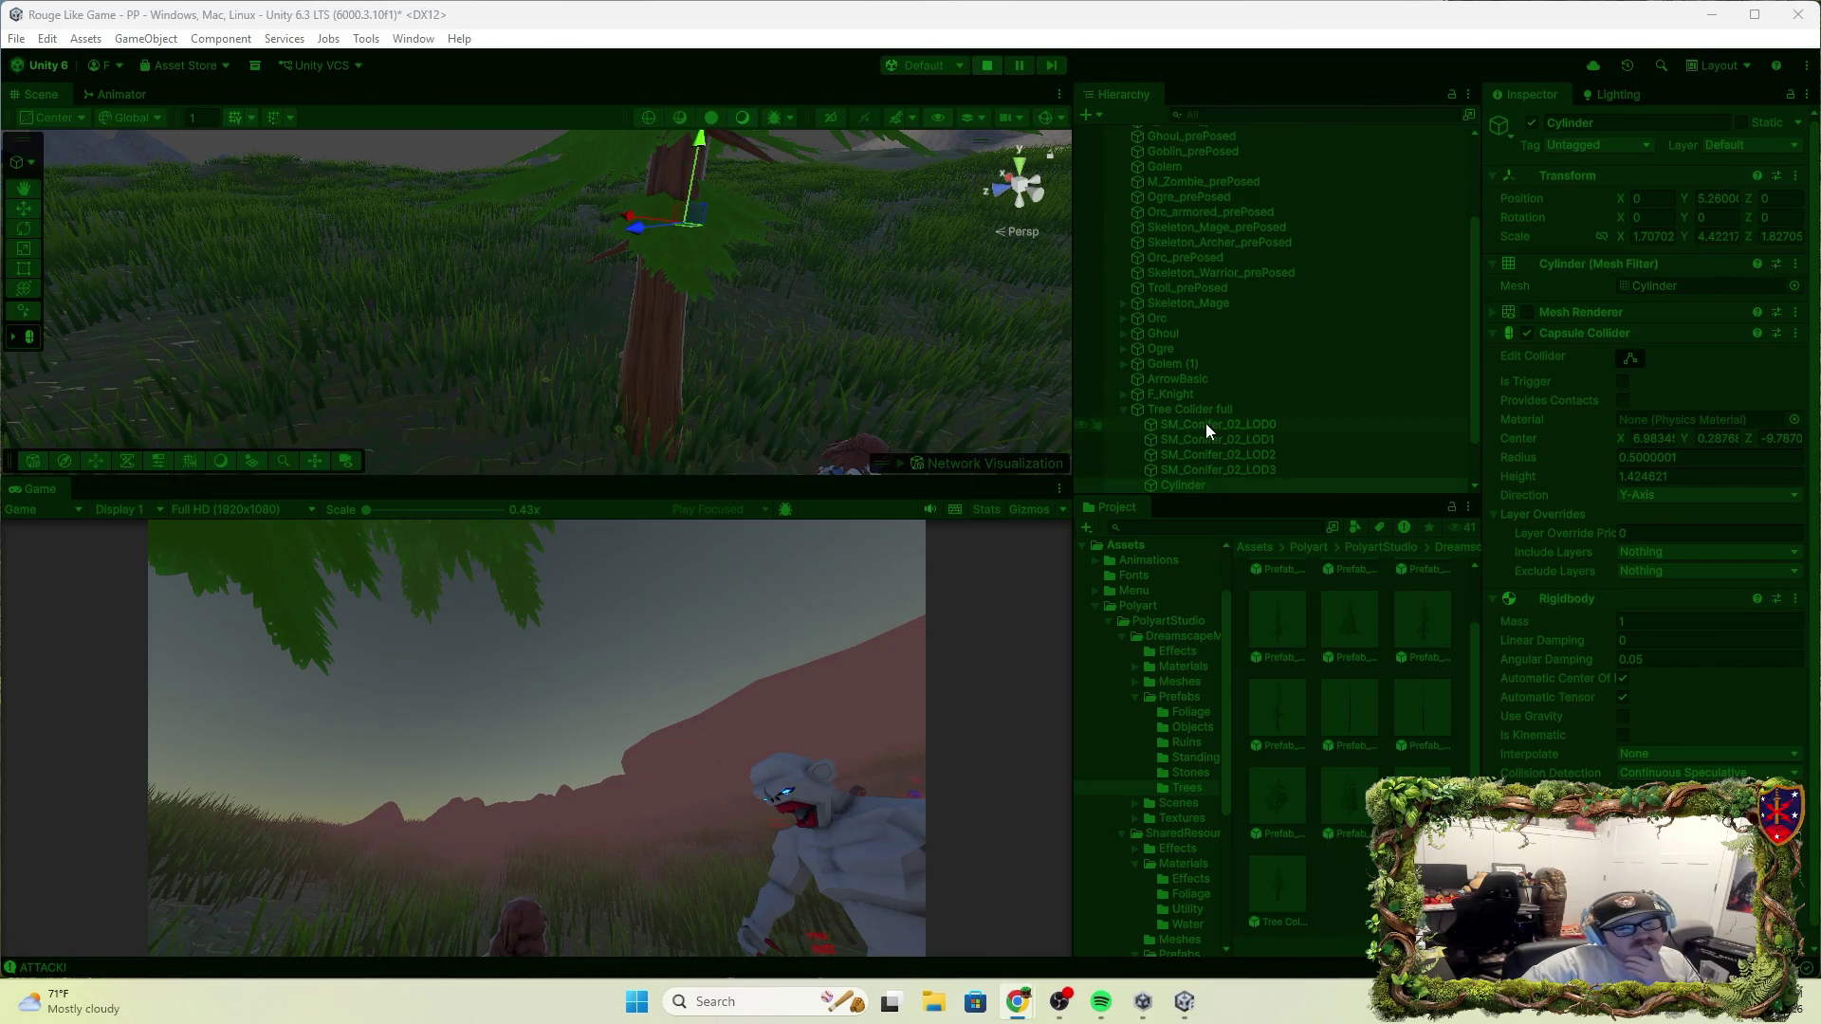
click(1227, 412)
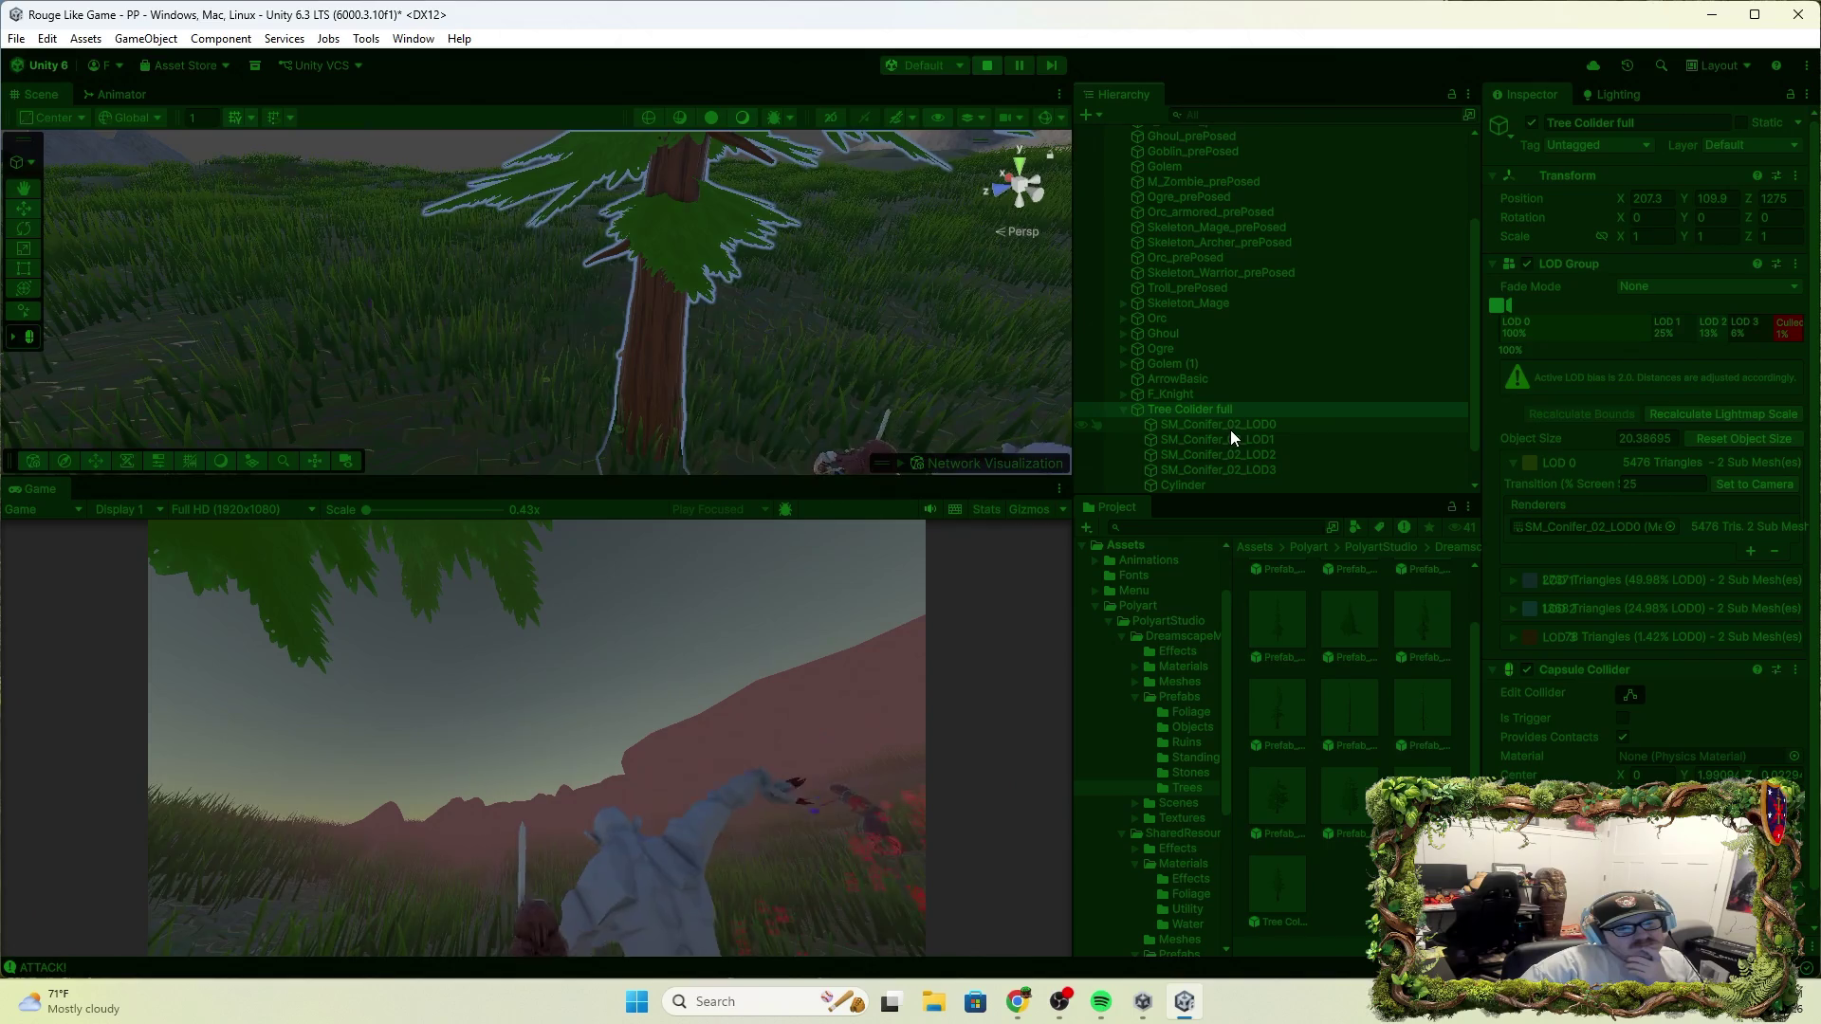
During play, add a Rigidbody to Tree Collider full, watch it tip, then stop
click(1125, 411)
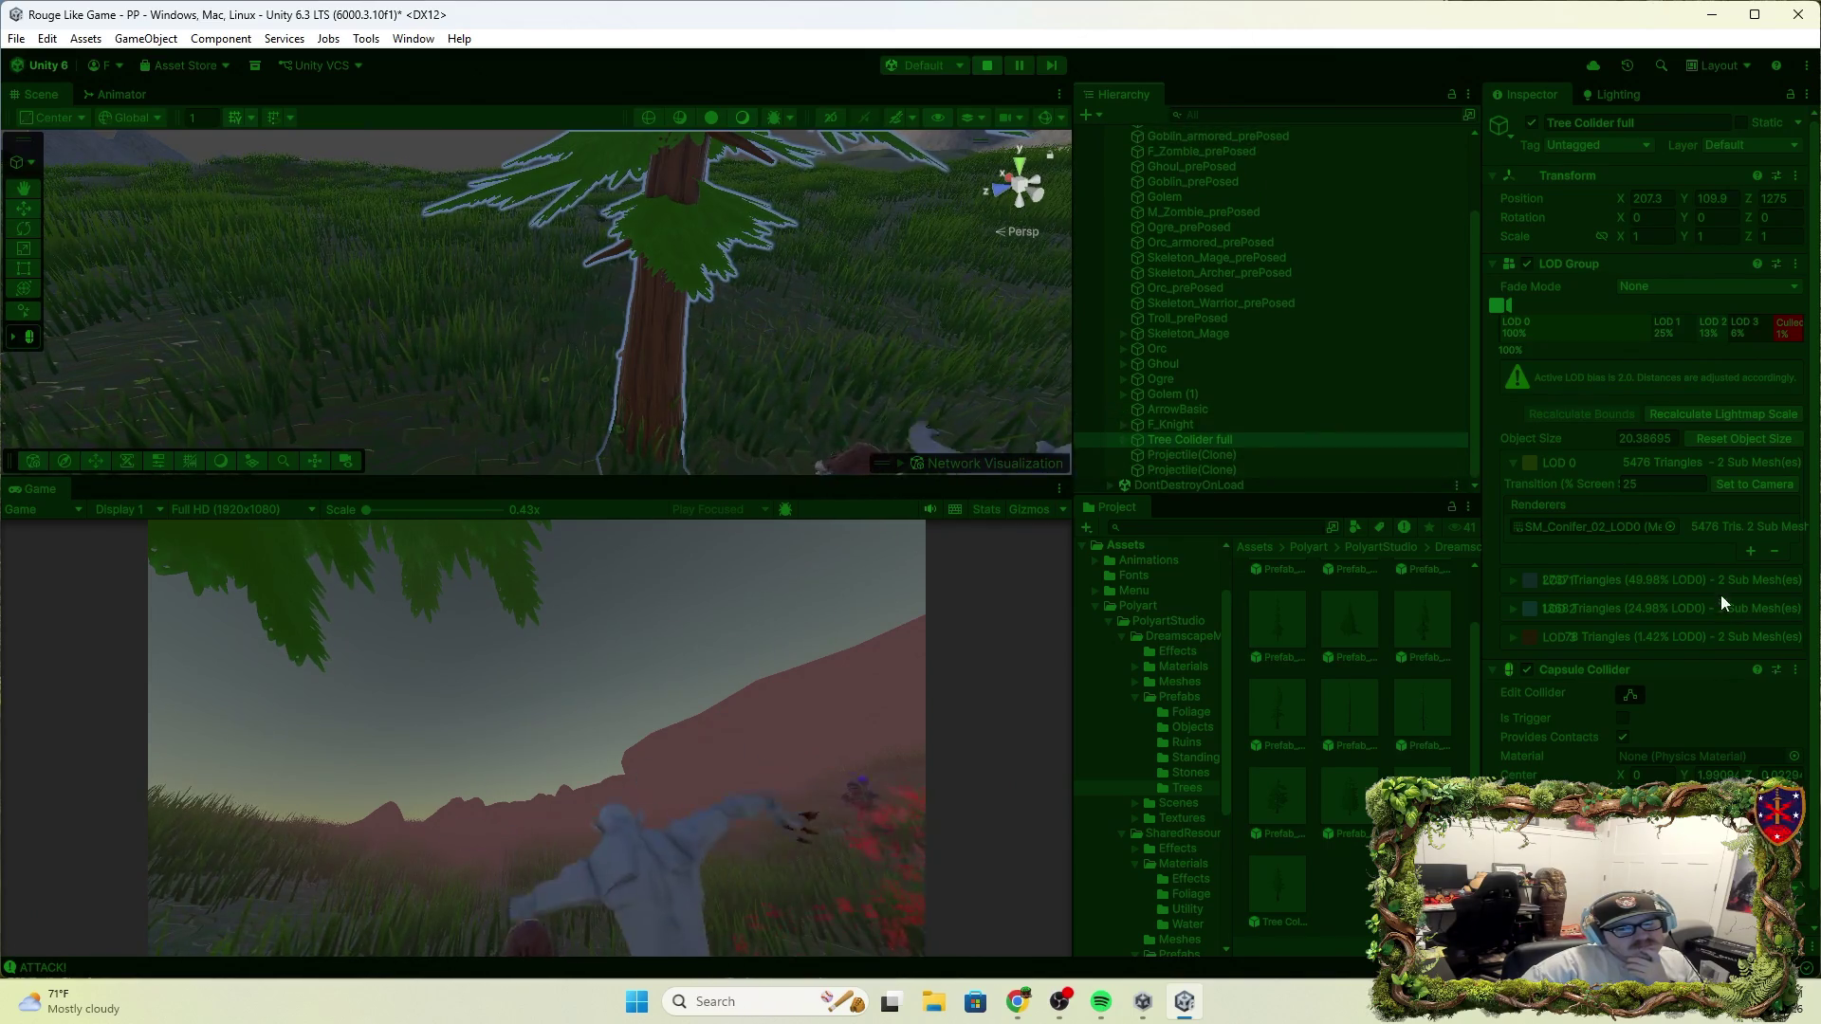
scroll(1722, 673, down, 1)
key(ctrl+shift+a)
text(rig)
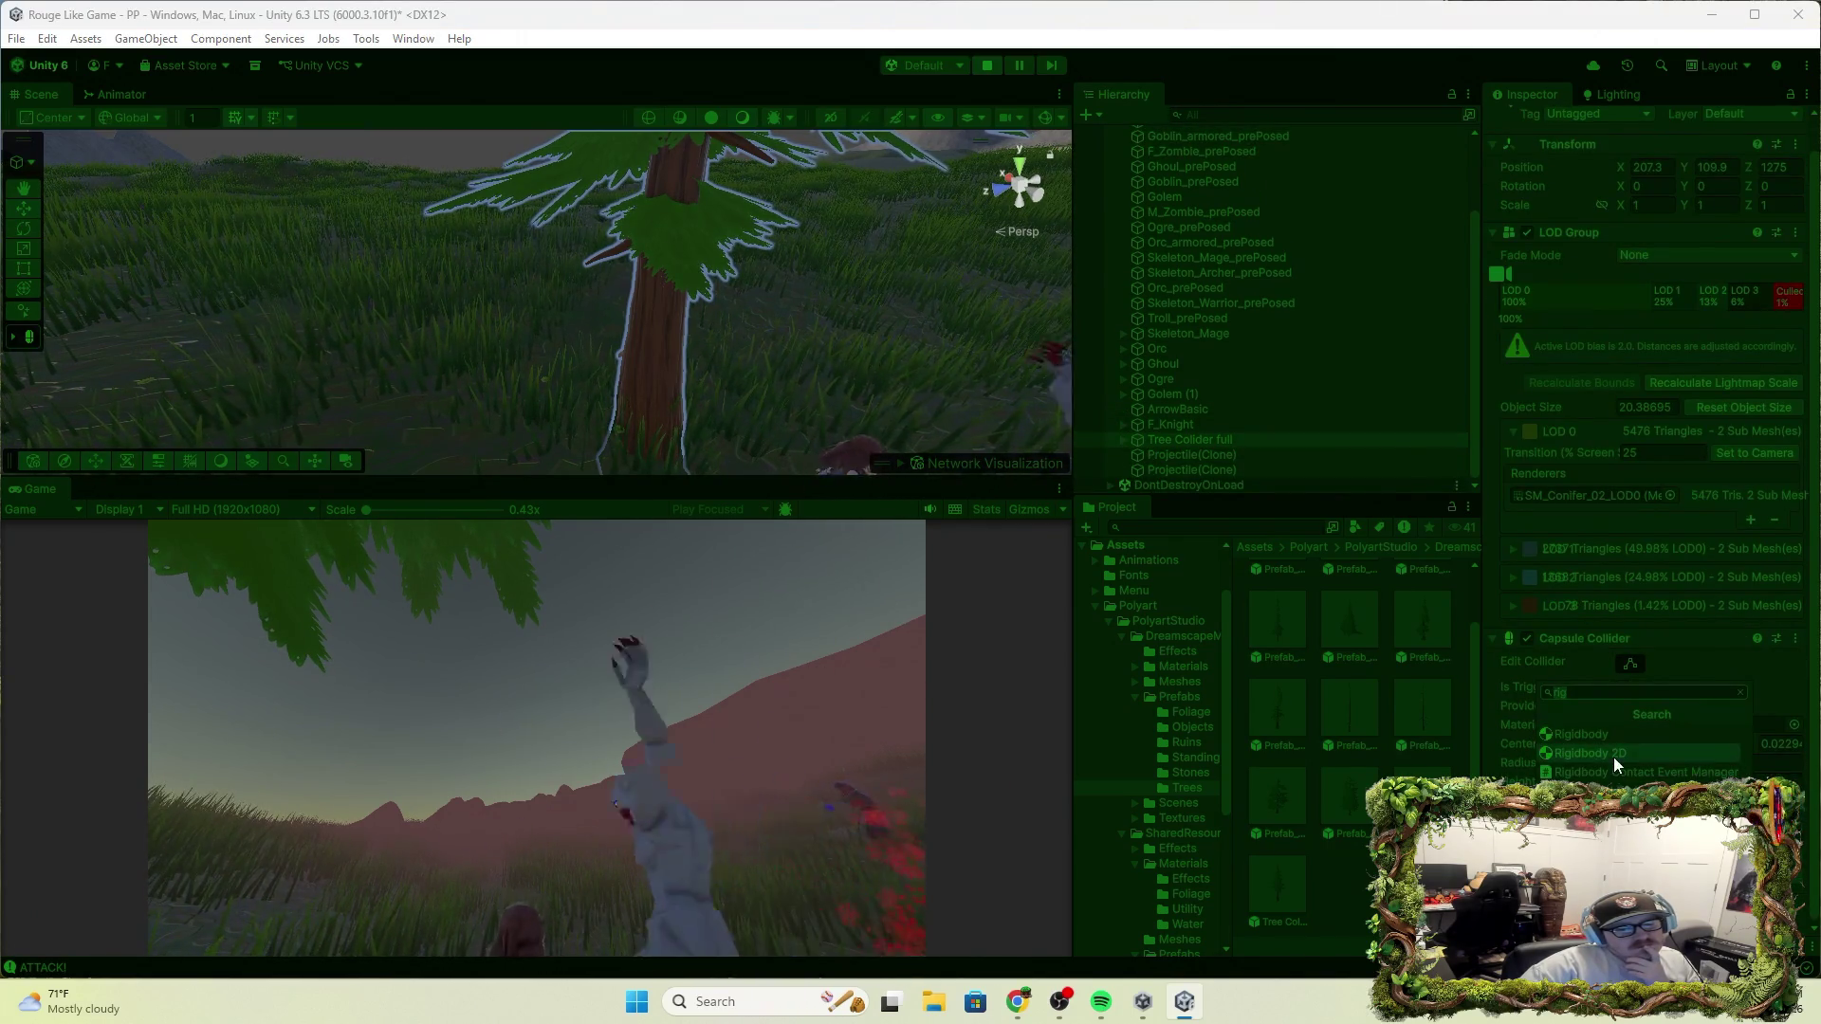
click(1581, 734)
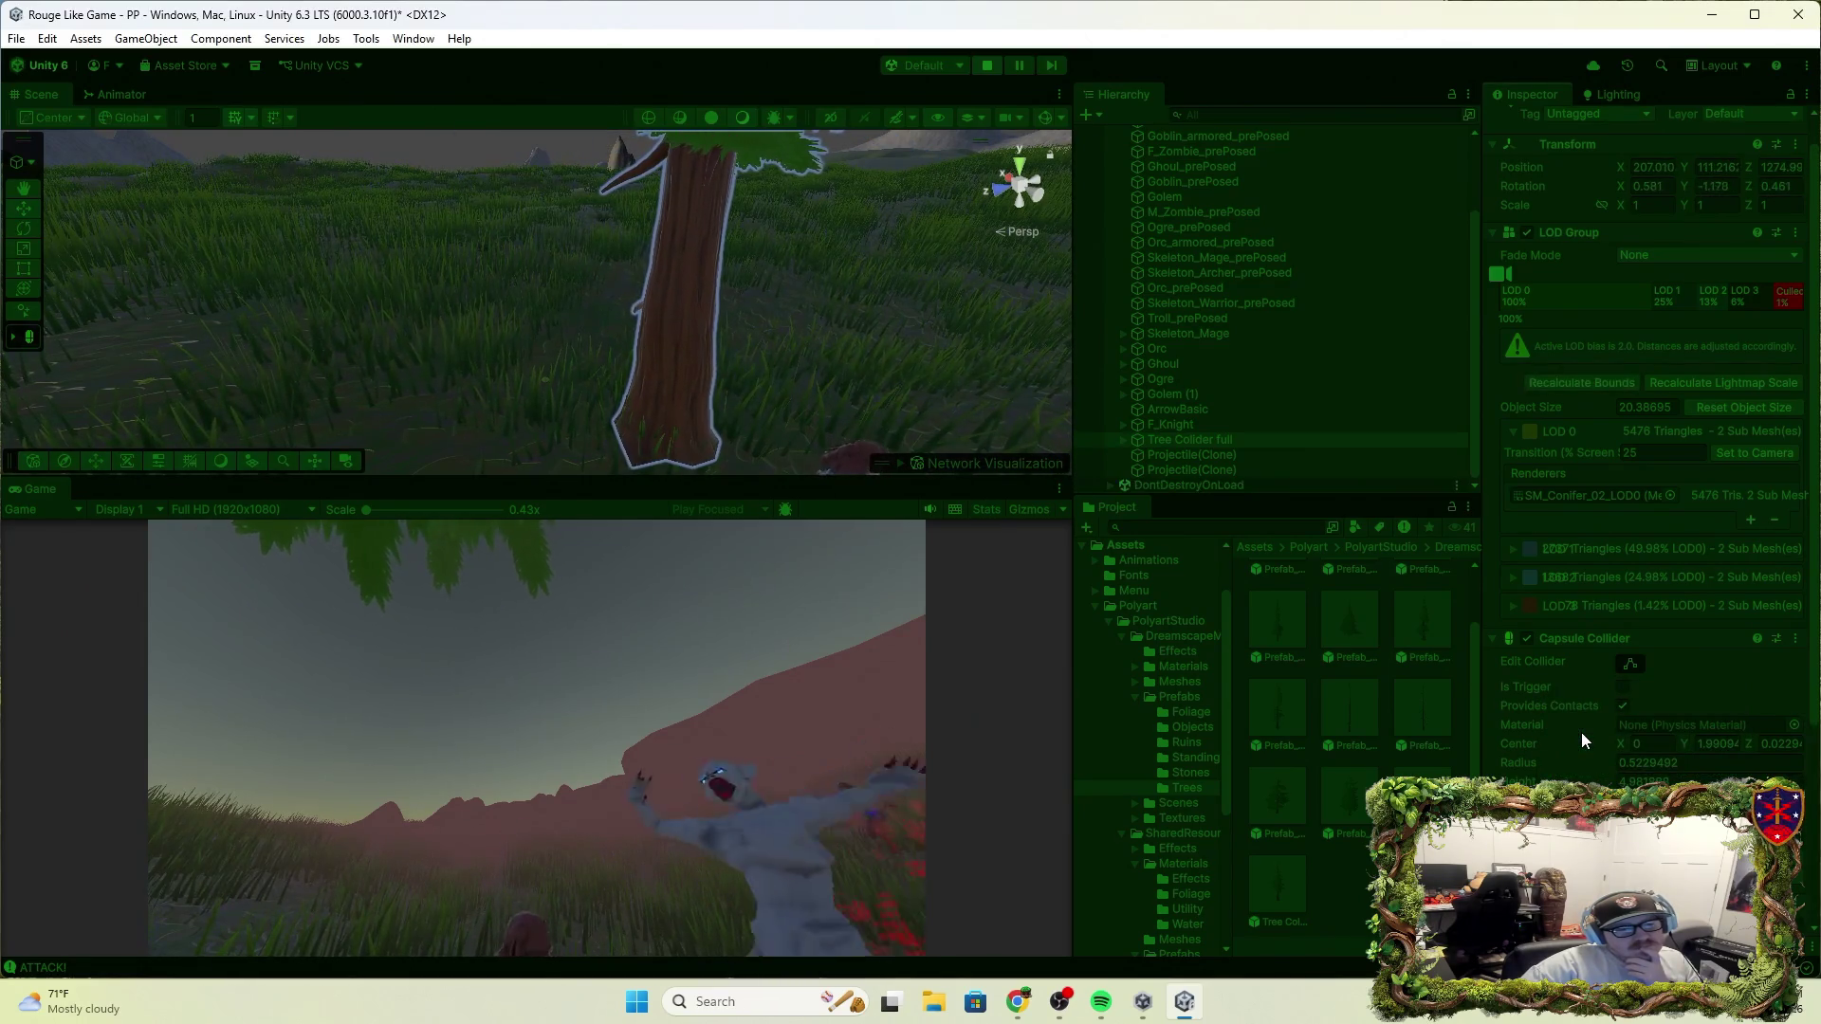
scroll(1584, 730, down, 3)
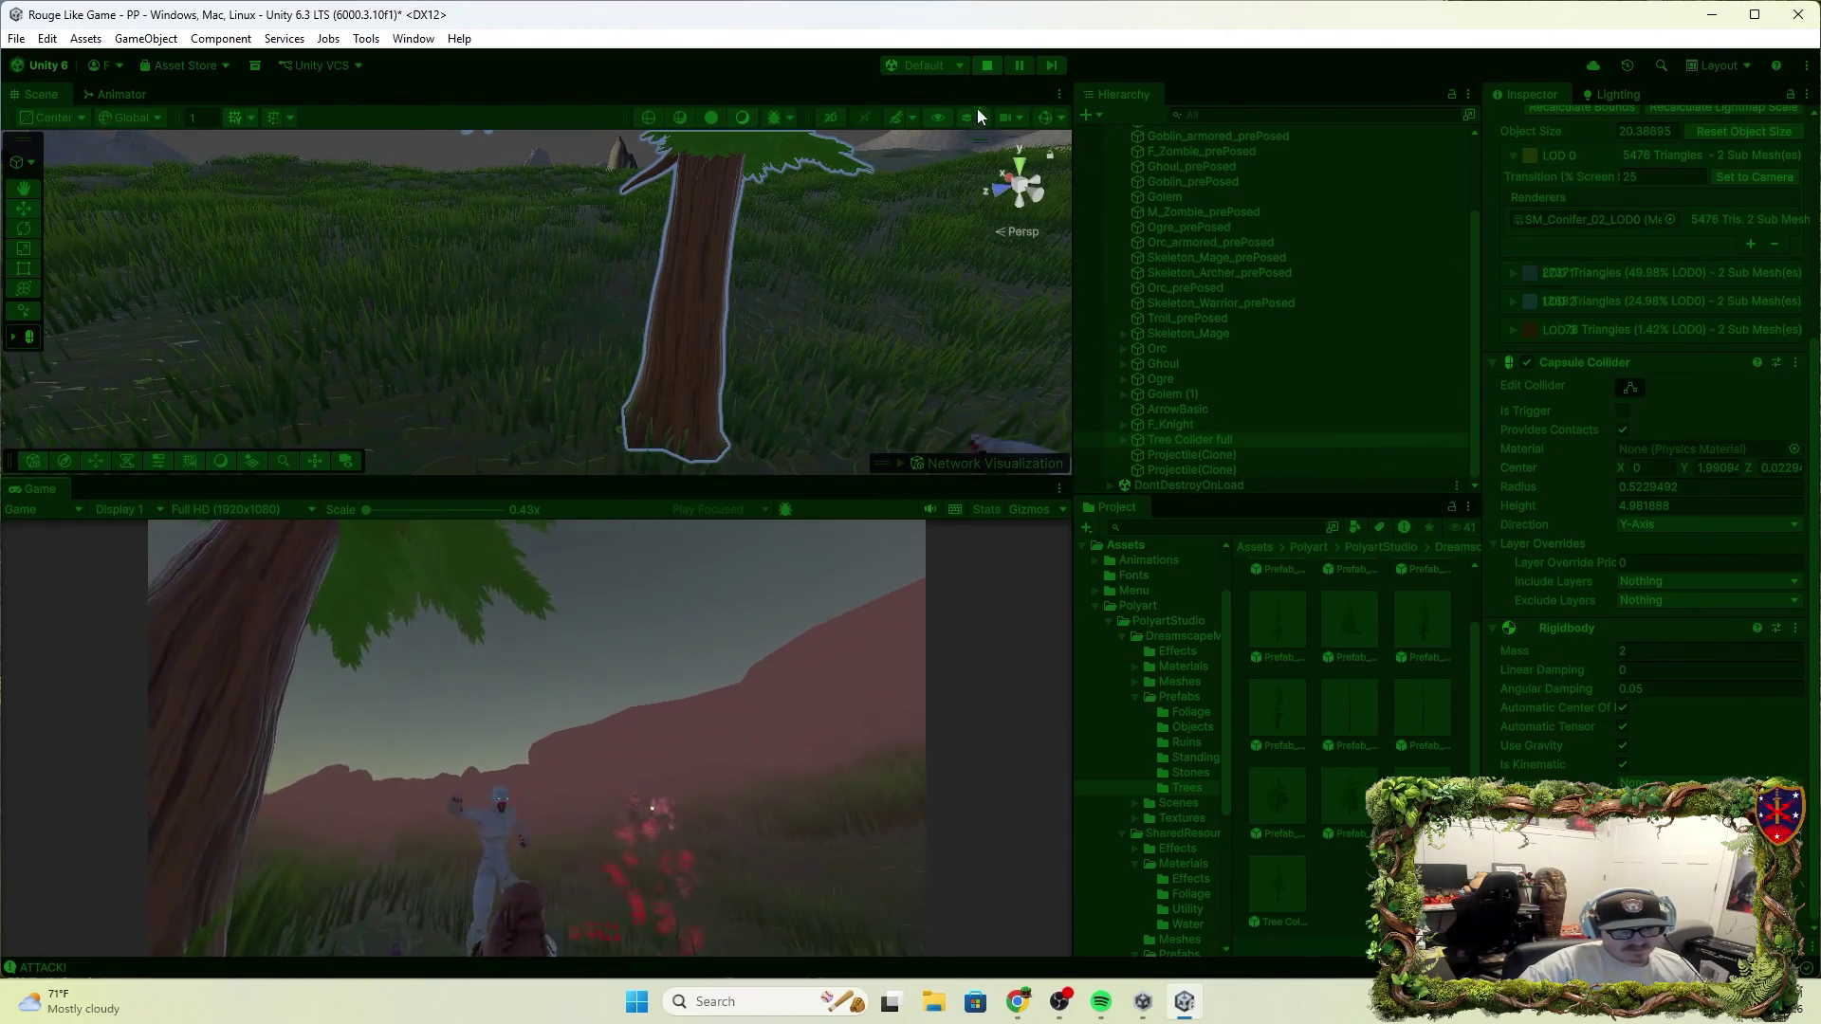
click(986, 65)
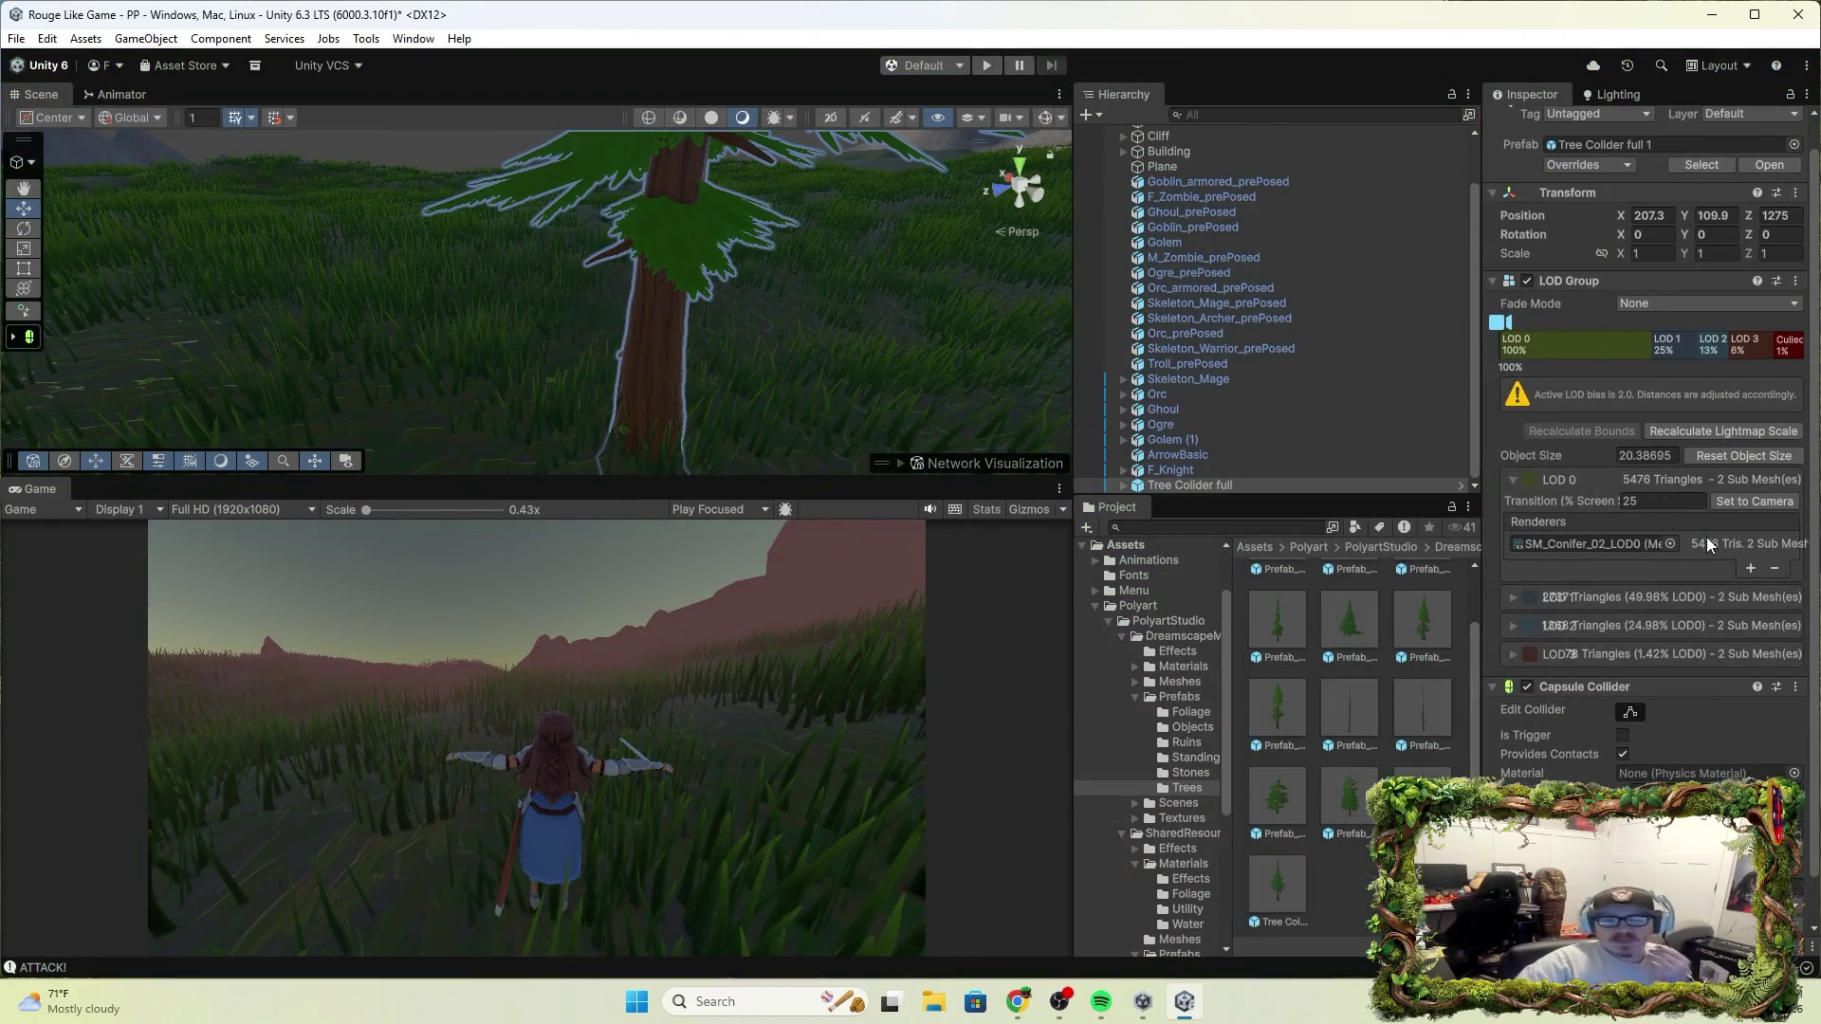
Disable the Capsule Collider component on Tree Collider full
scroll(1707, 544, down, 1)
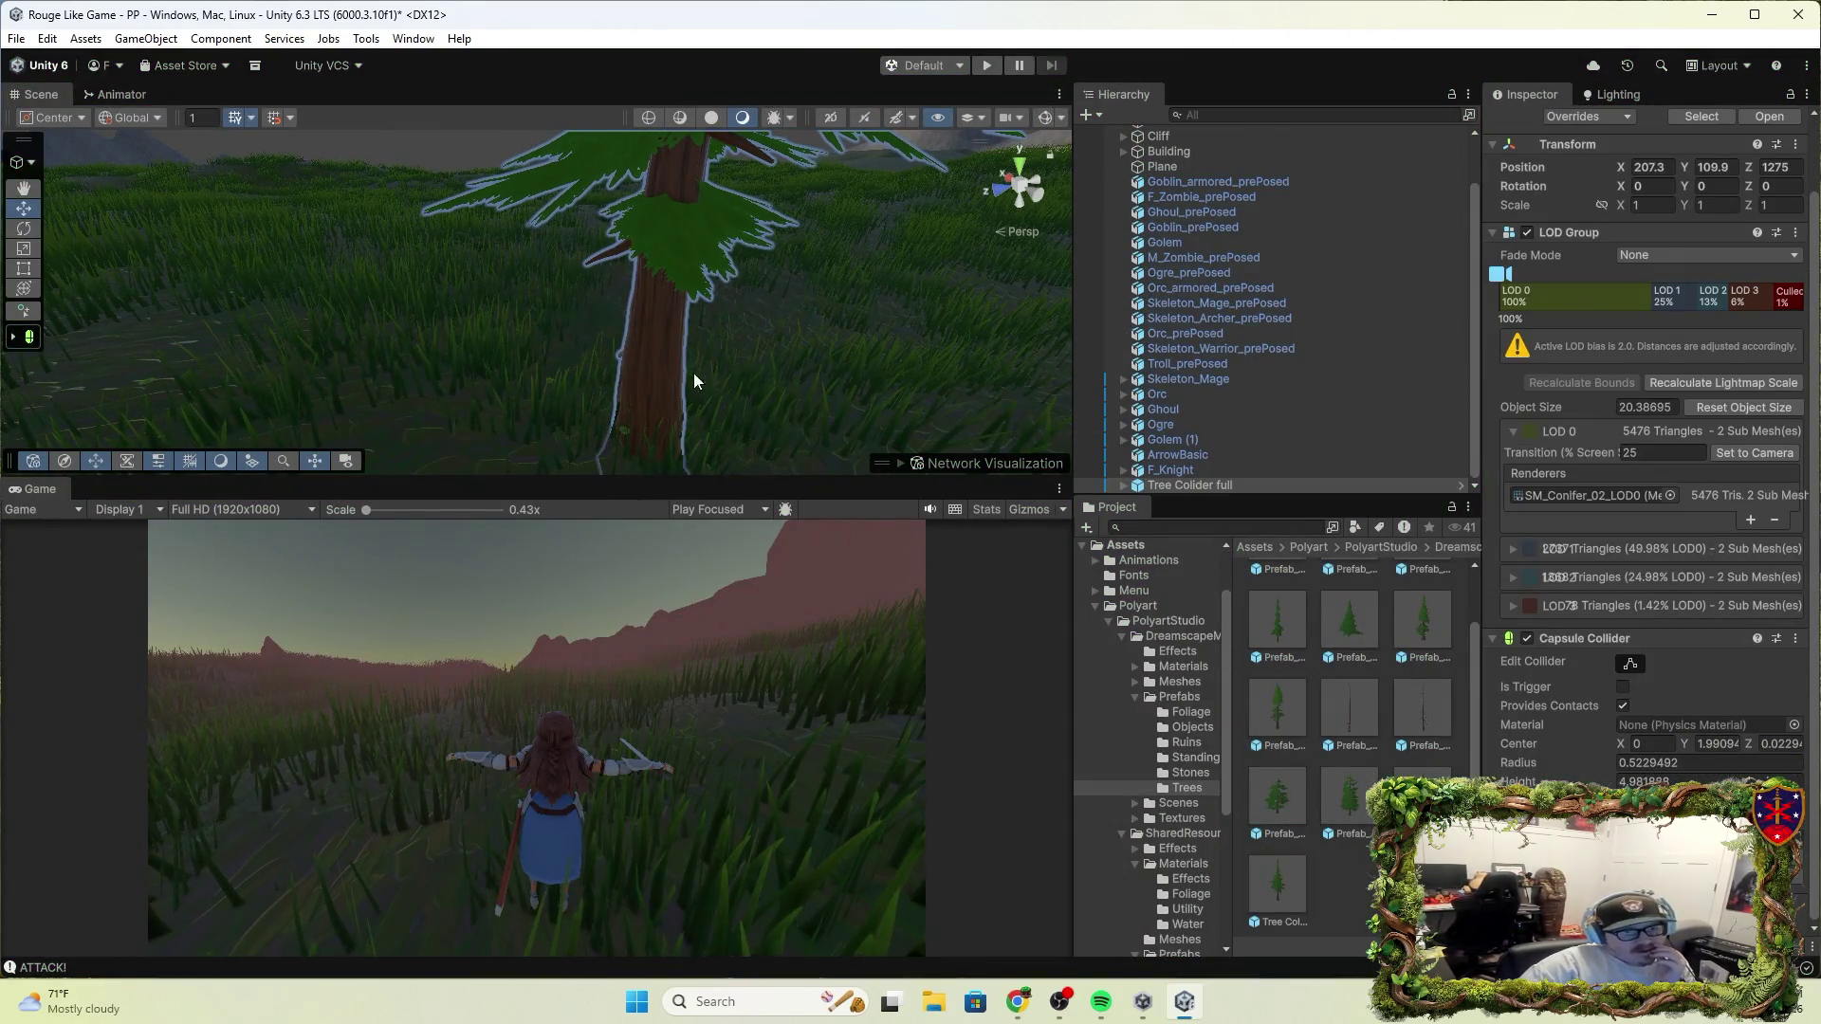
click(1613, 635)
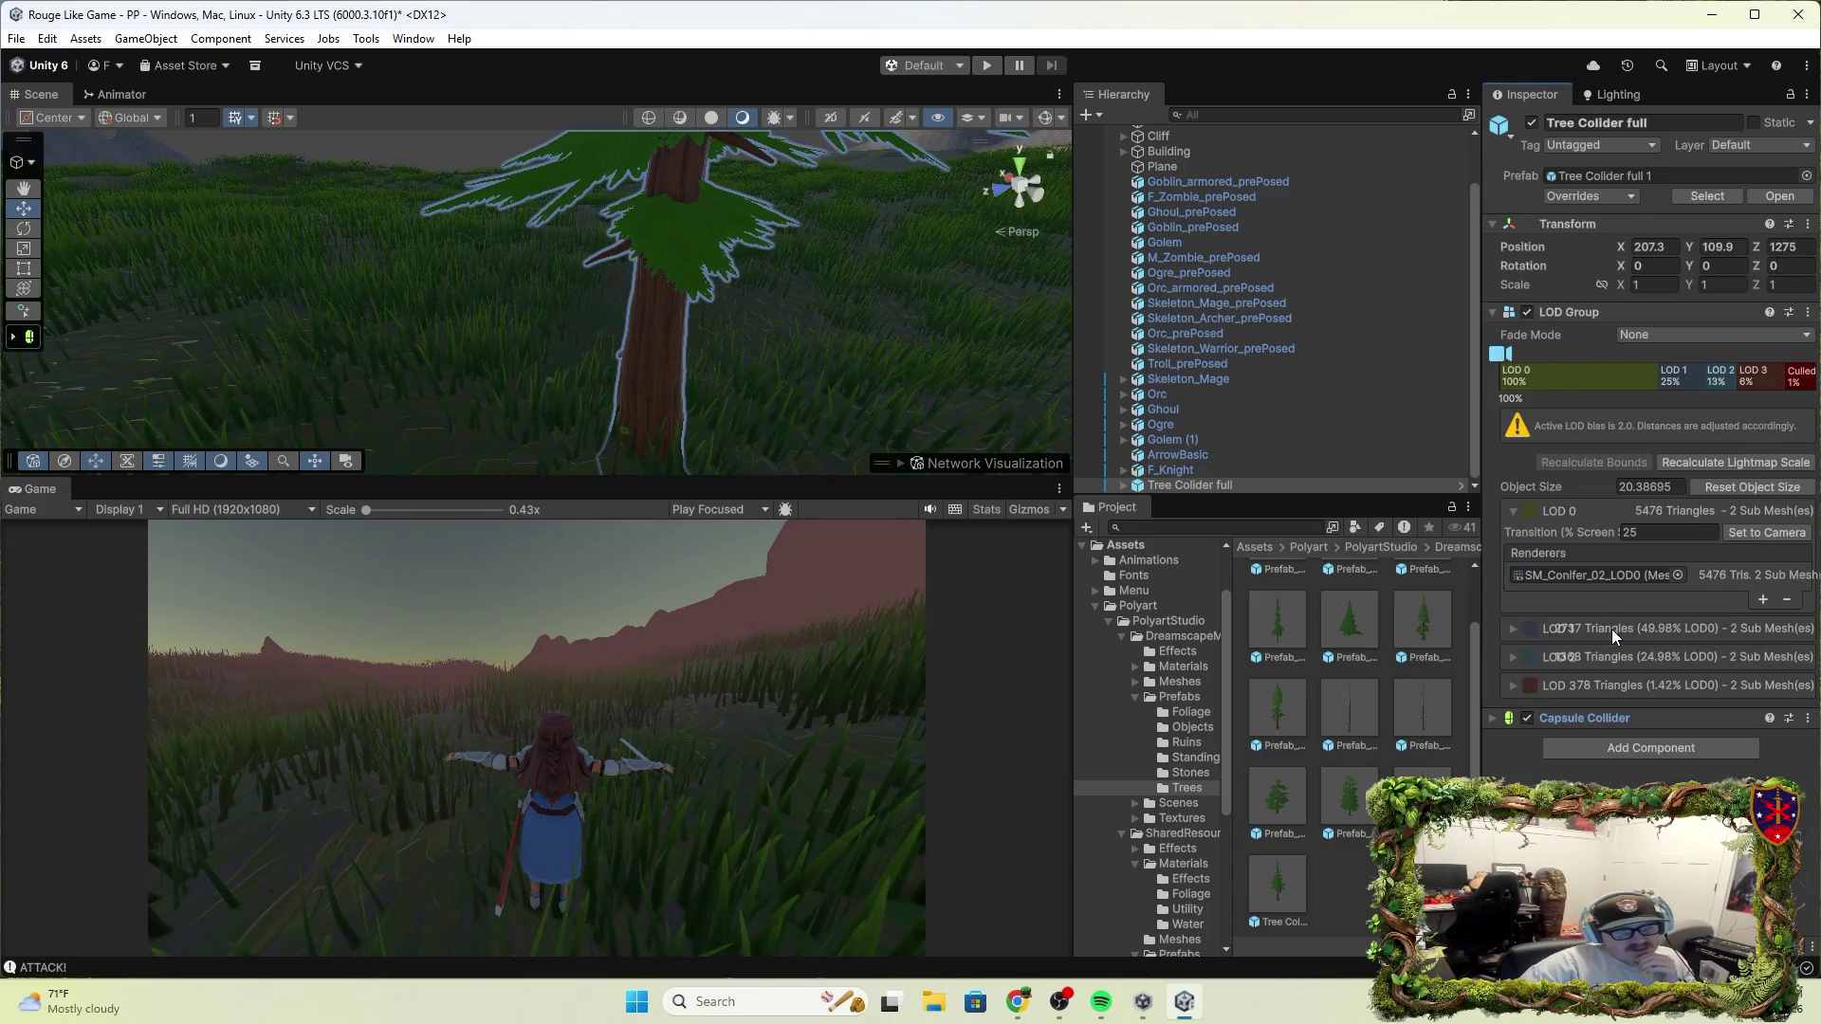
click(1601, 719)
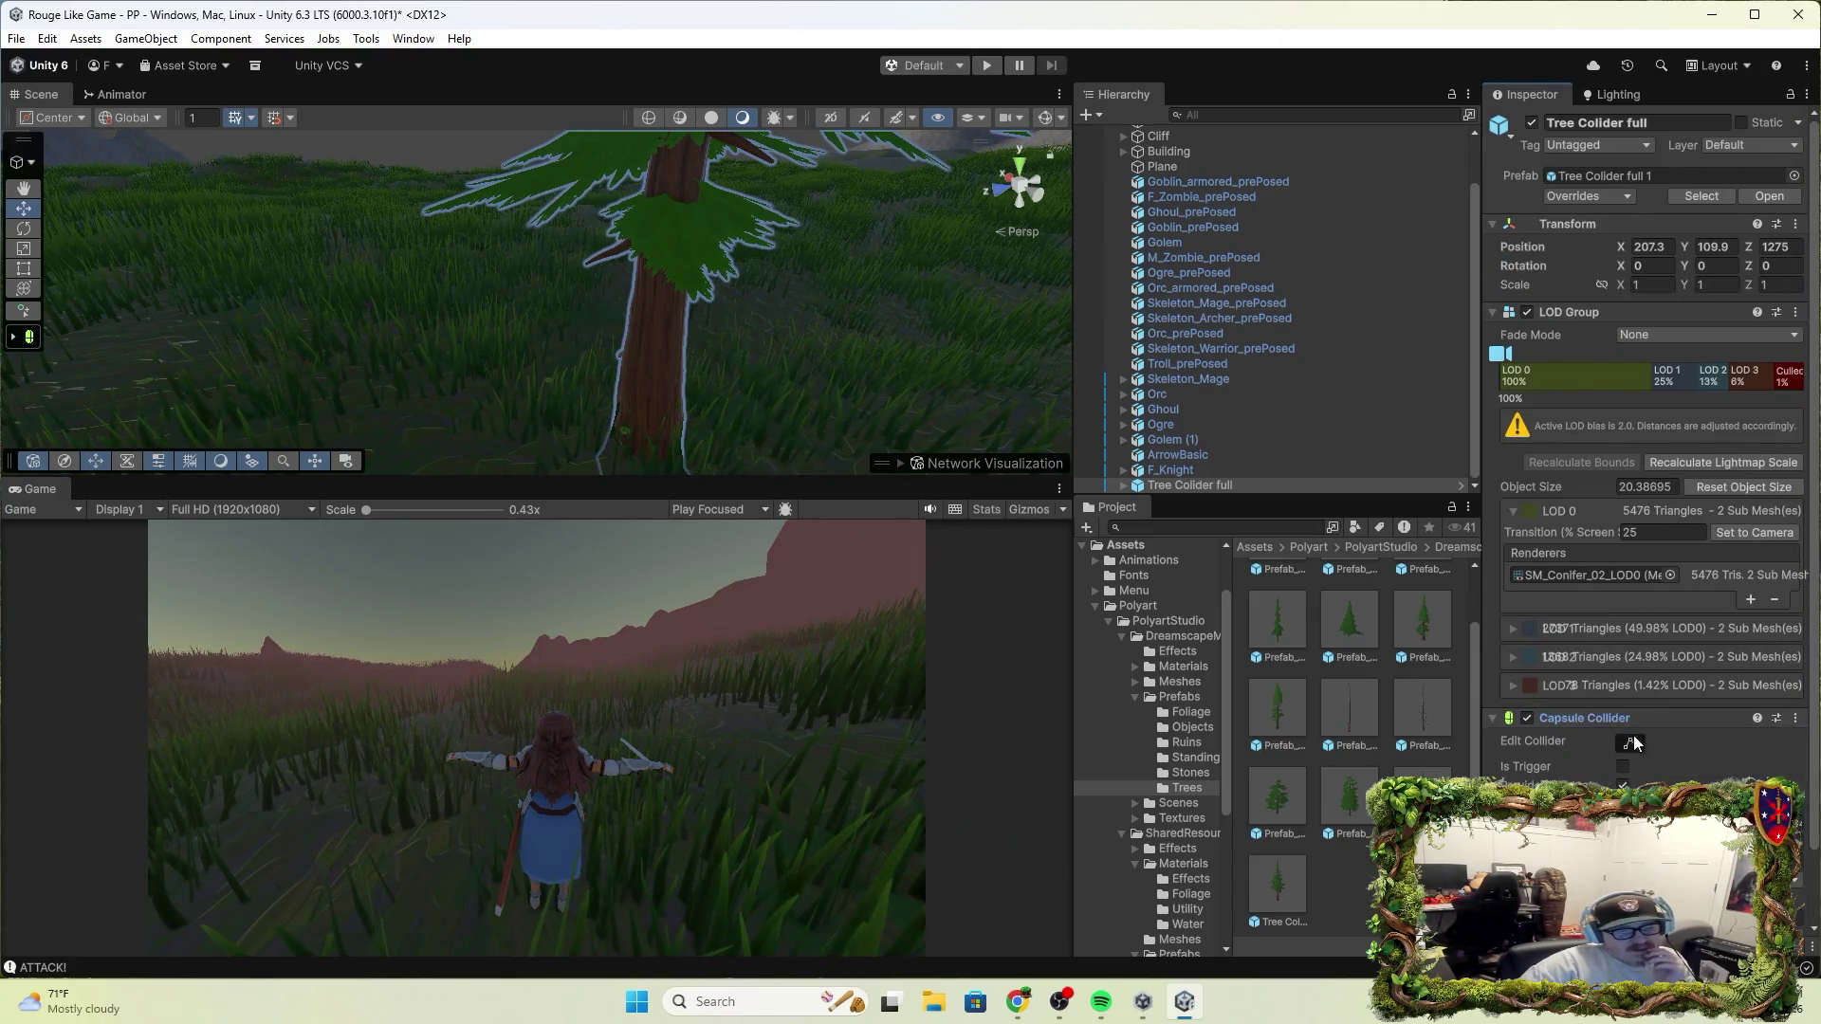
click(1526, 719)
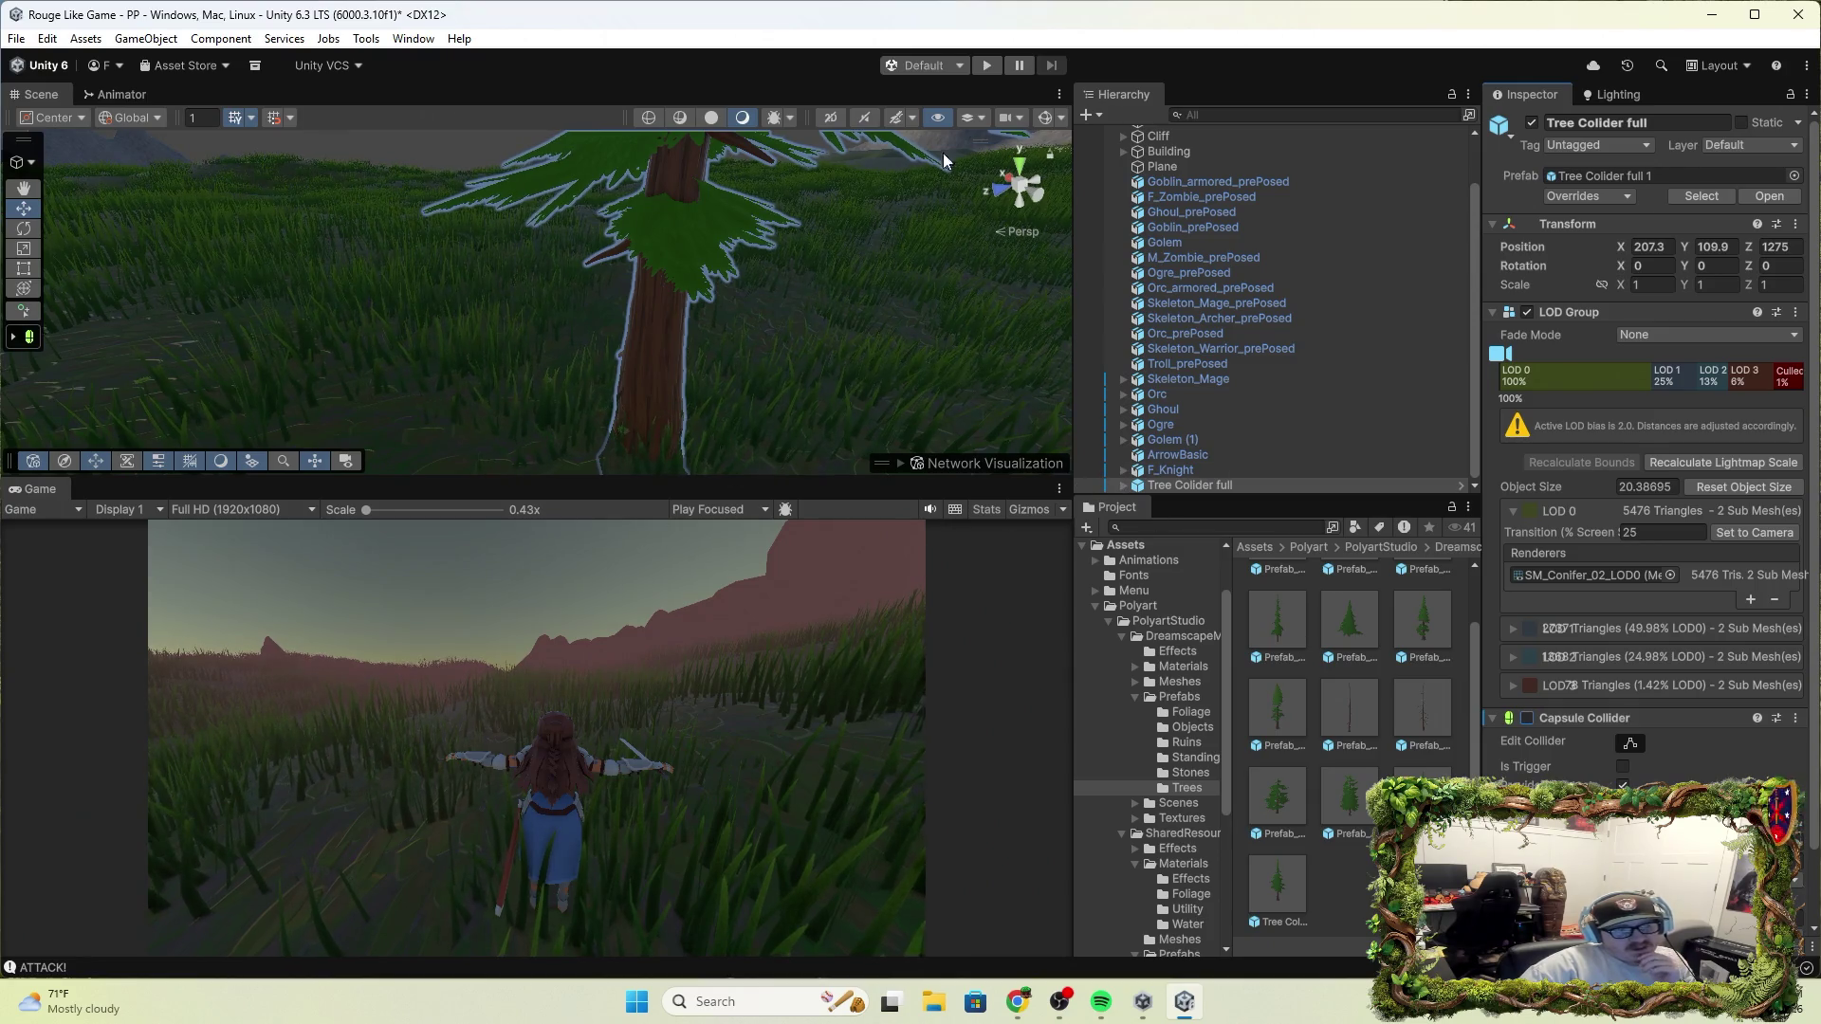
Play-test walking the character to the tree, stop, and reselect Tree Collider full
click(985, 68)
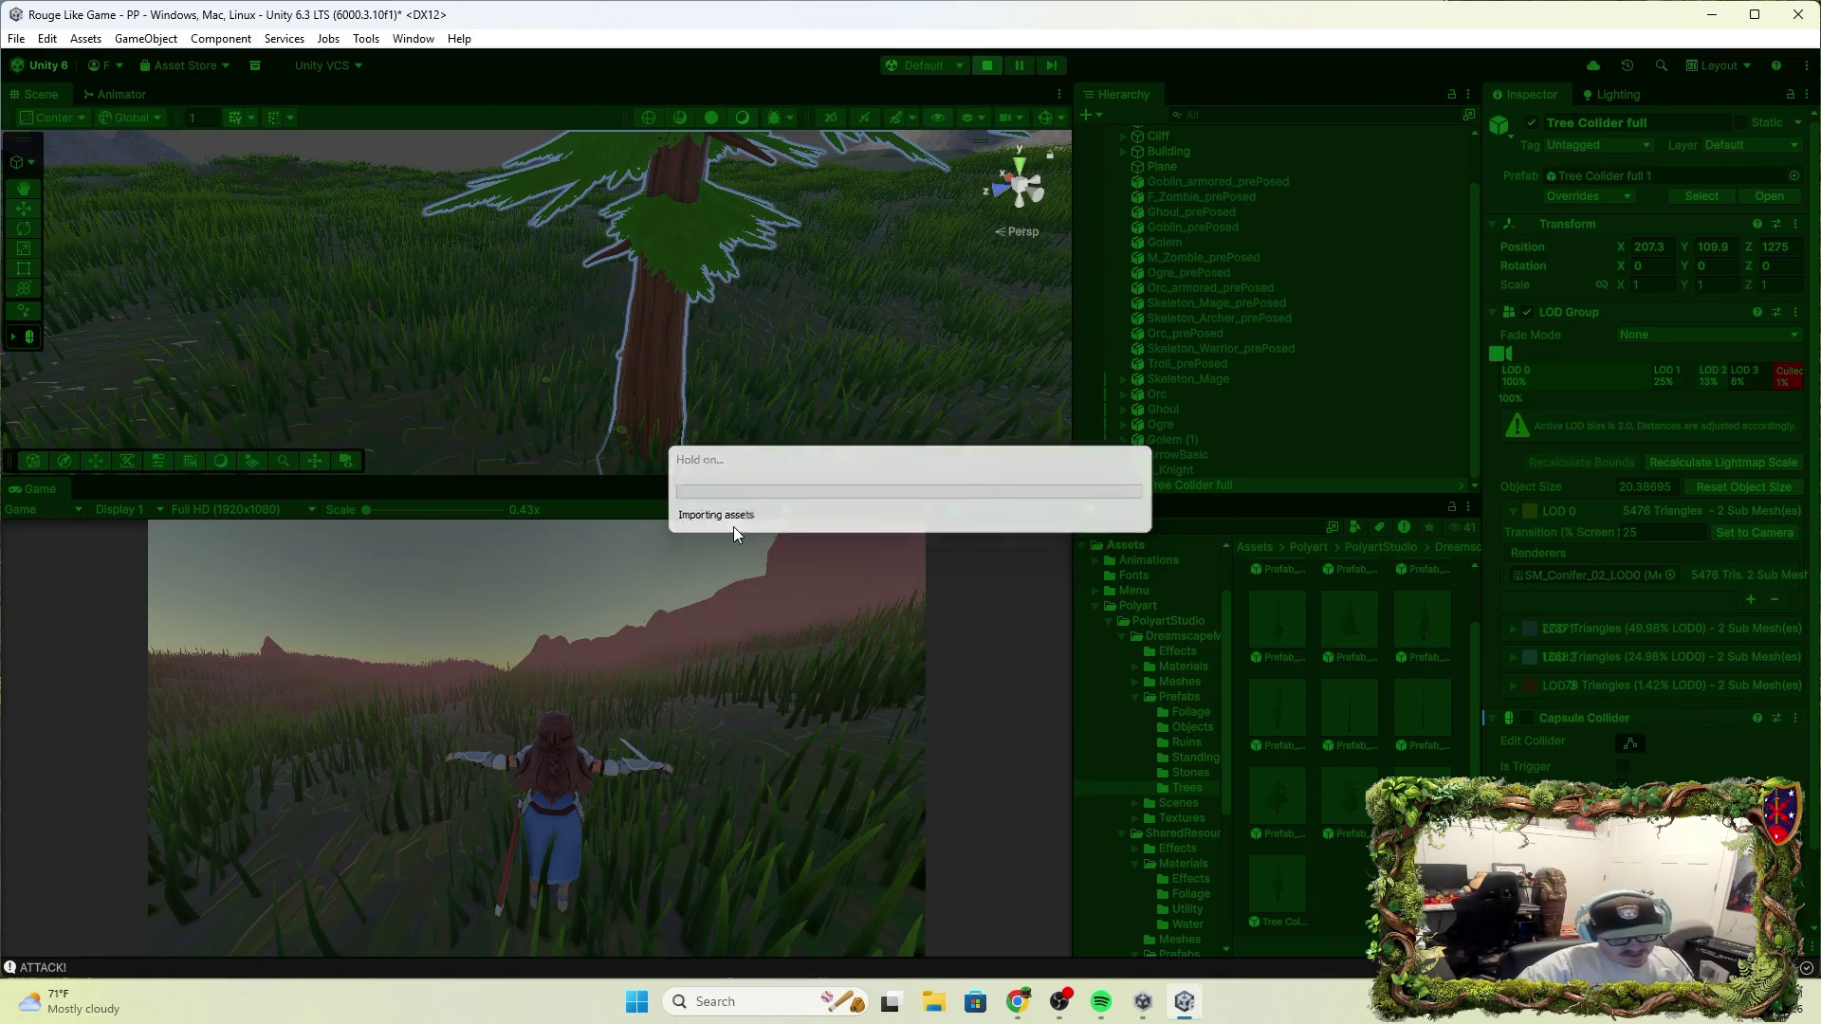
key(w)
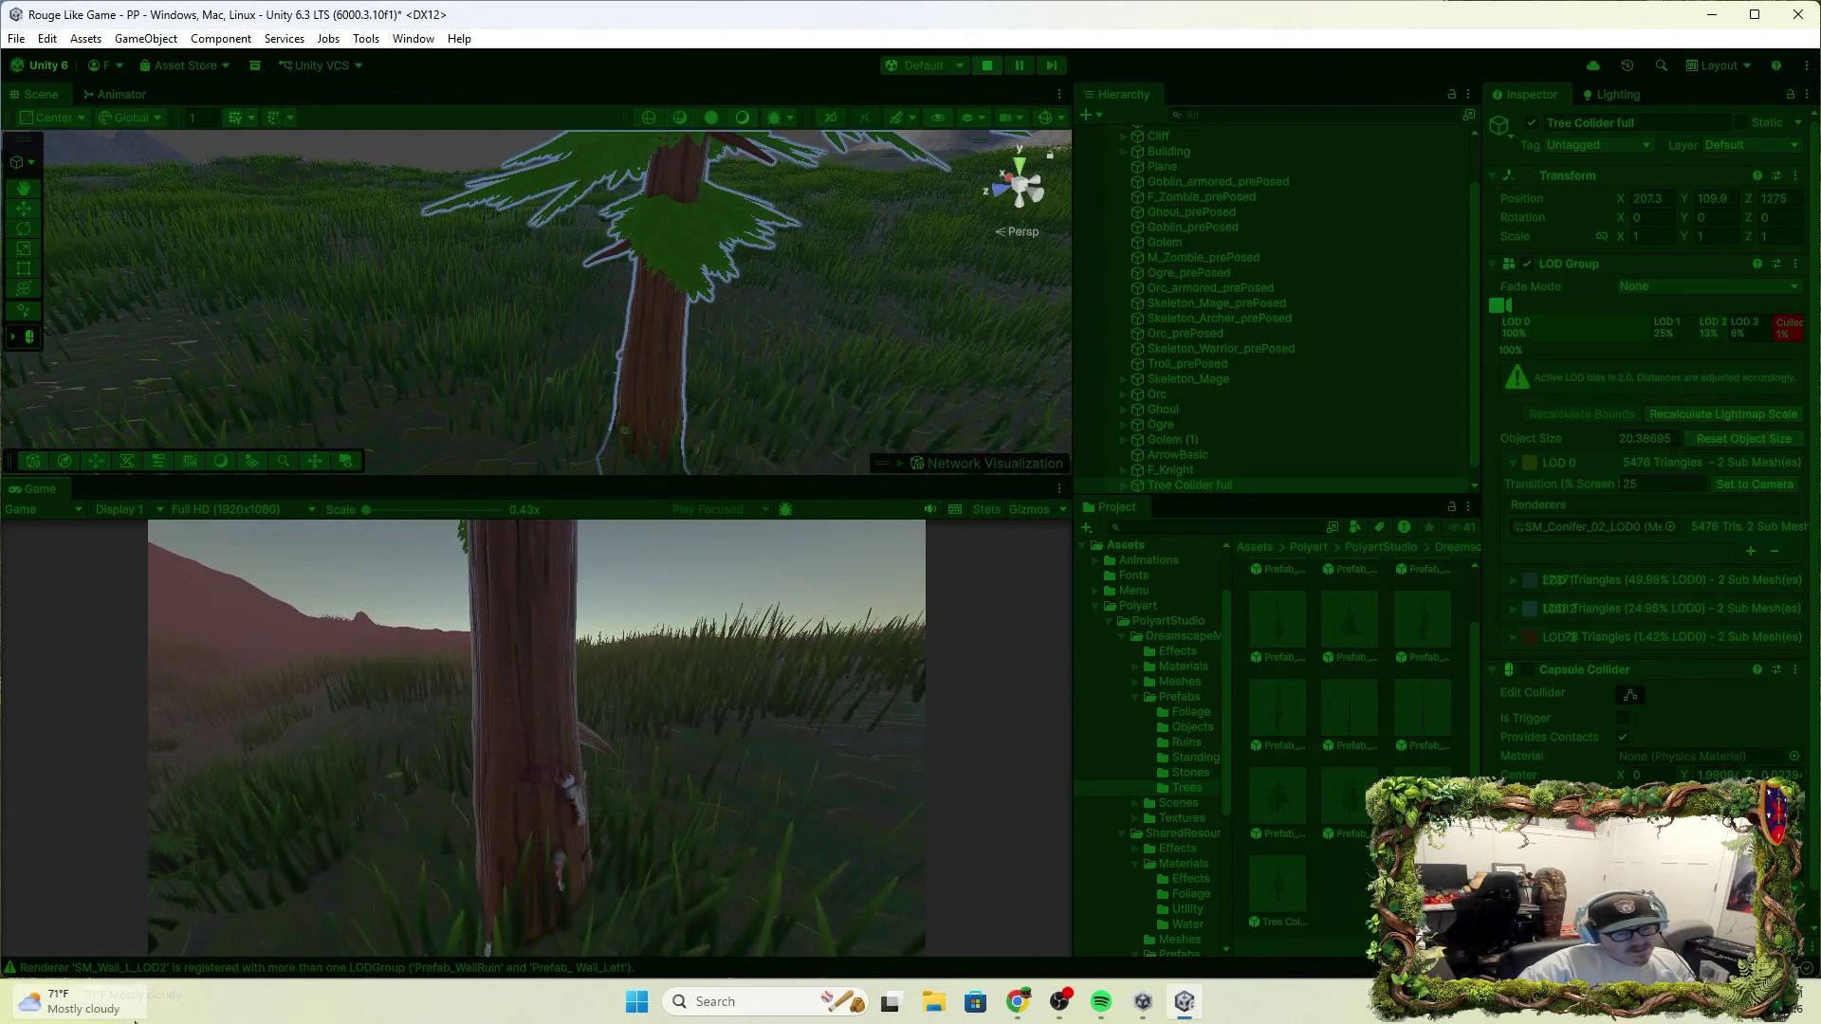
click(974, 63)
key(alt+Tab)
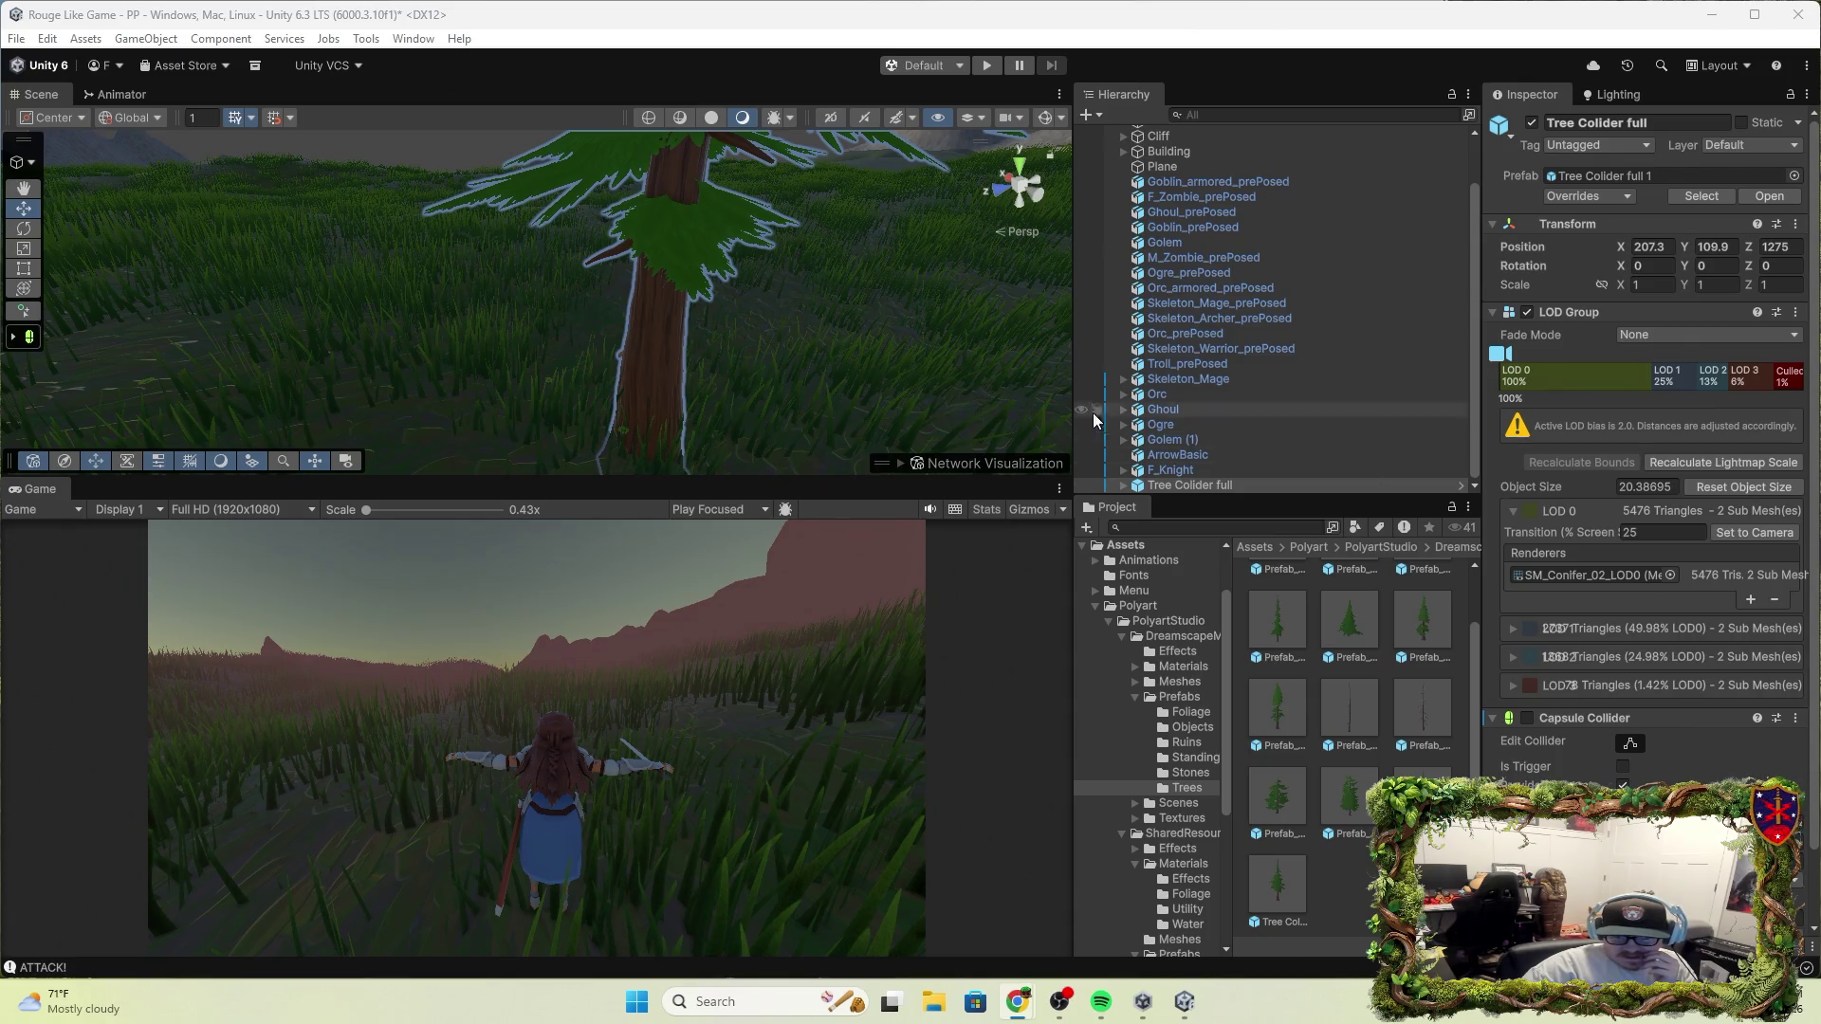
click(1169, 487)
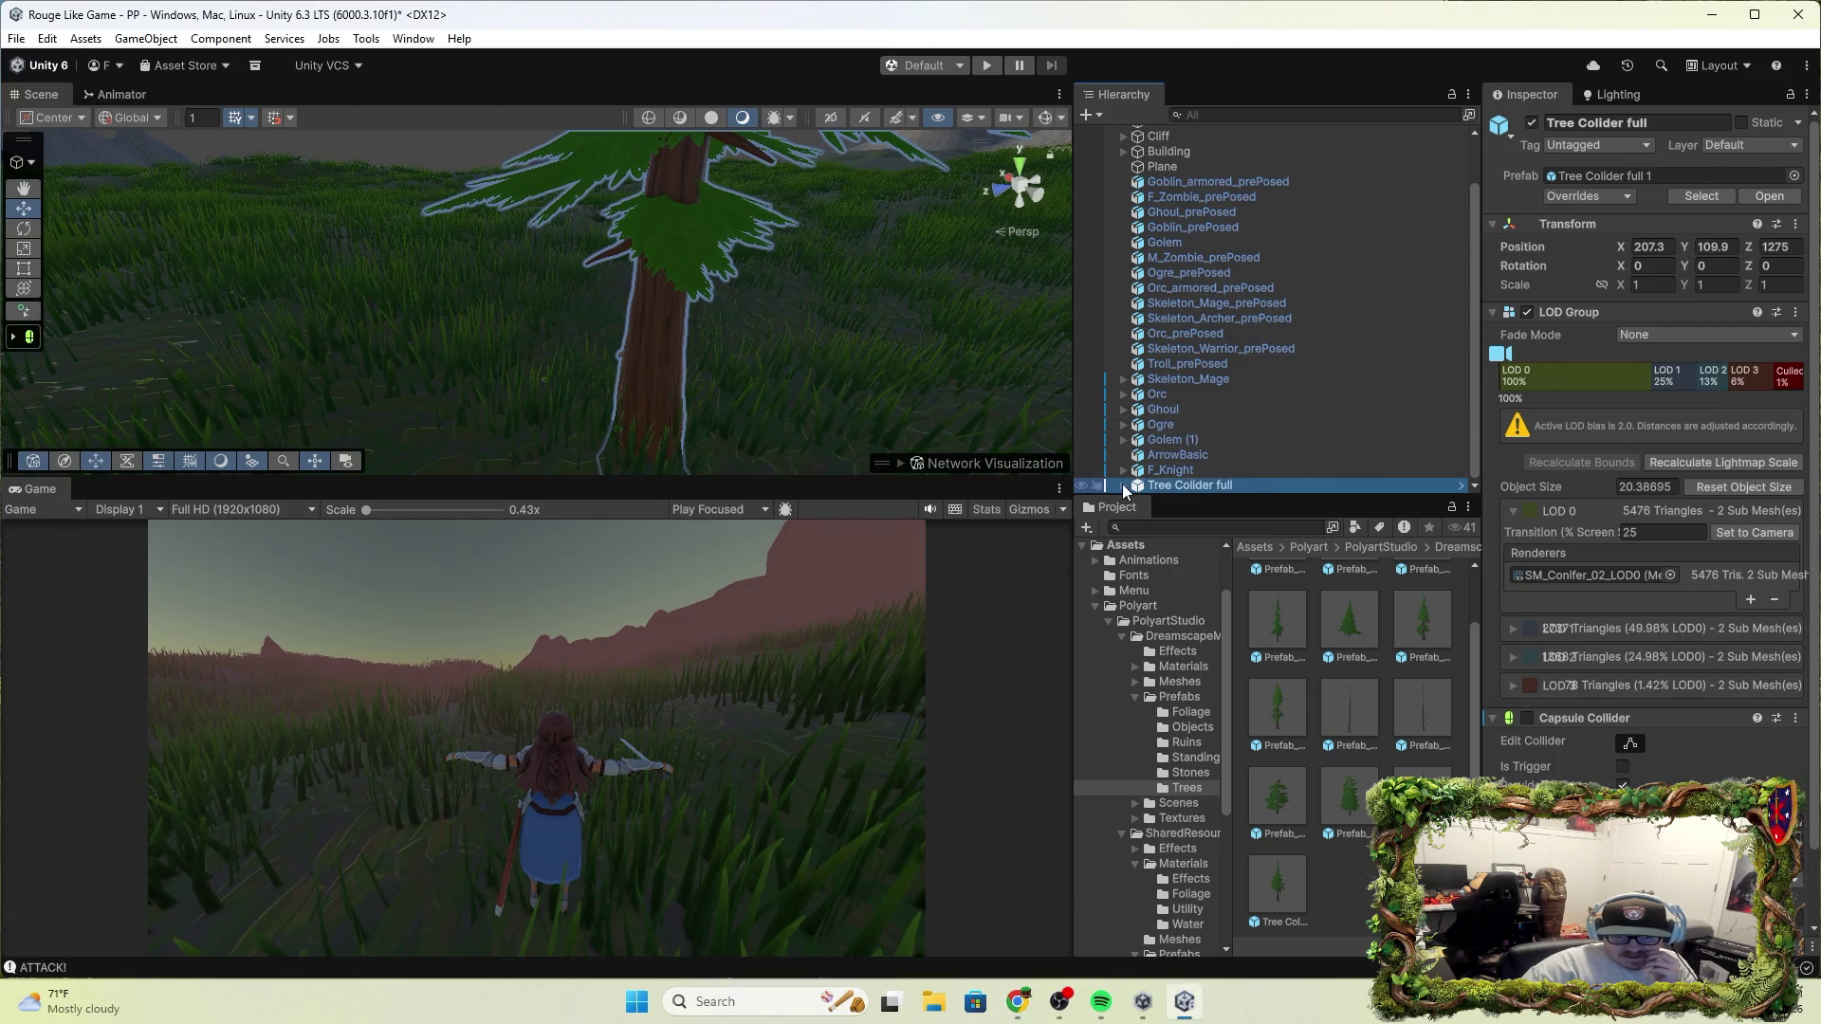
Create a new Tree object as a child of Tree Collider full from the 3D Object submenu
right_click(1218, 493)
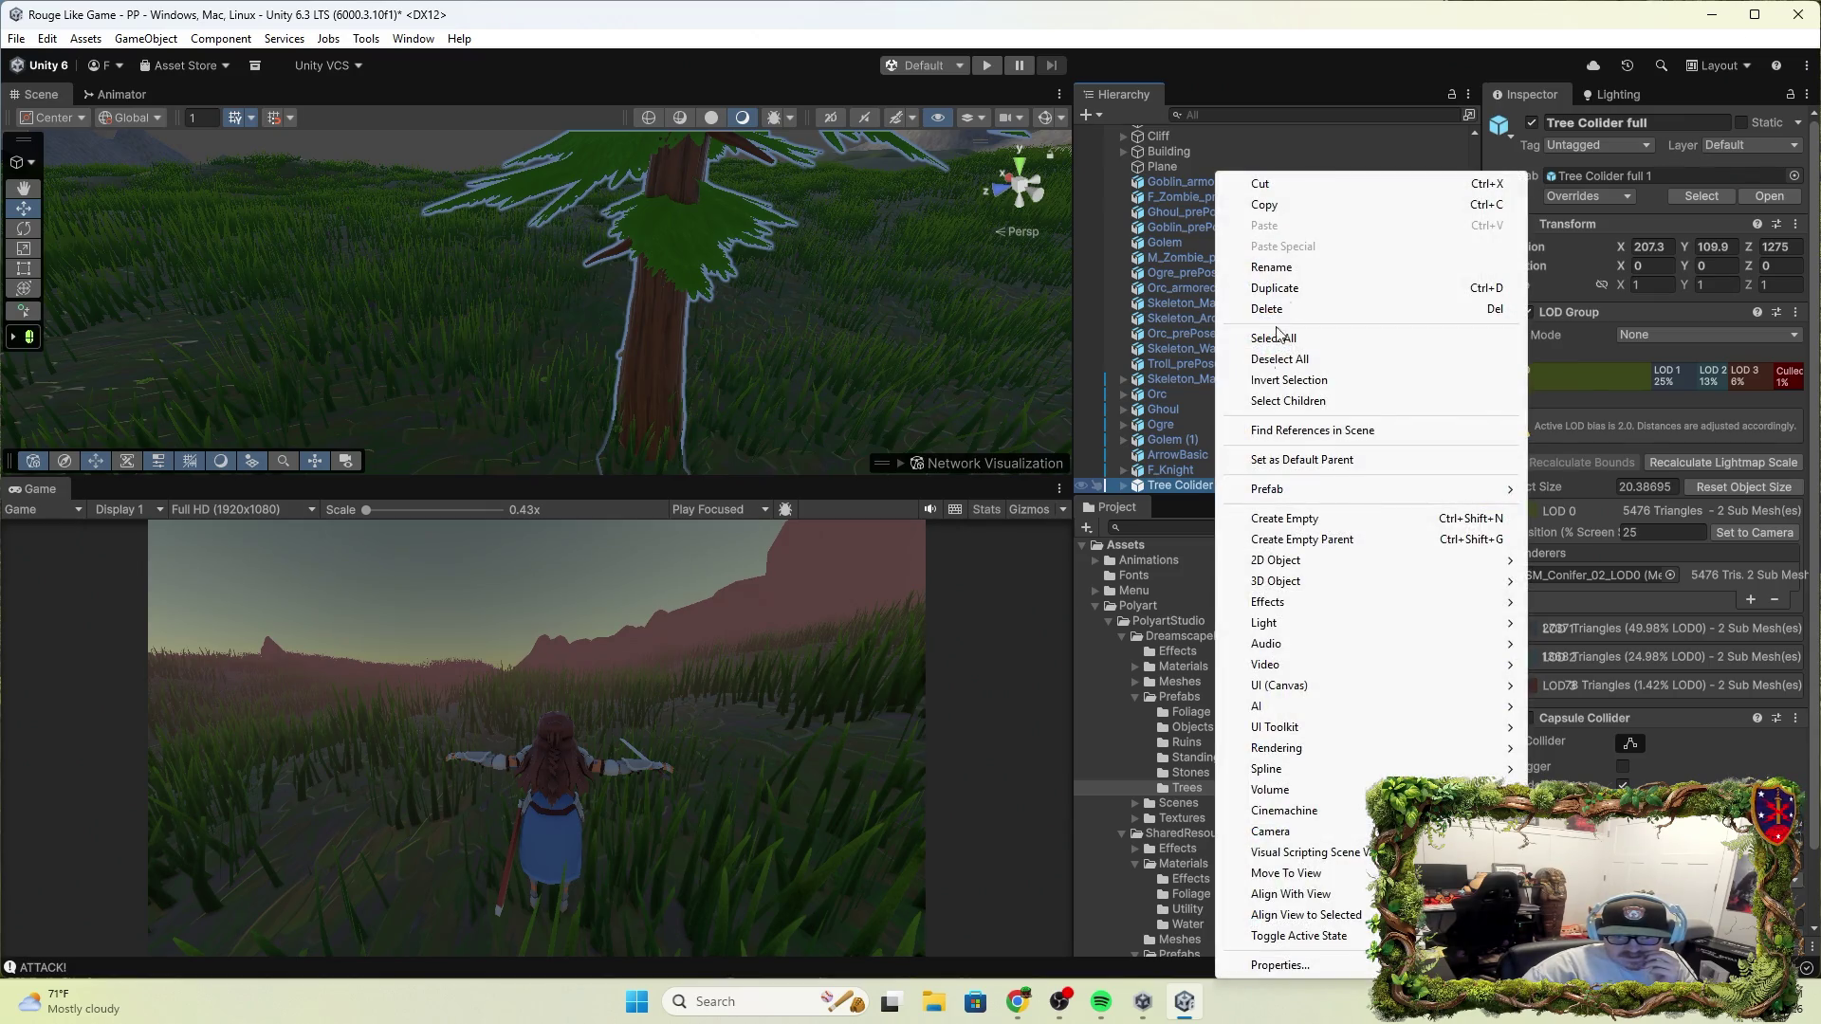
mouse_move(1334, 502)
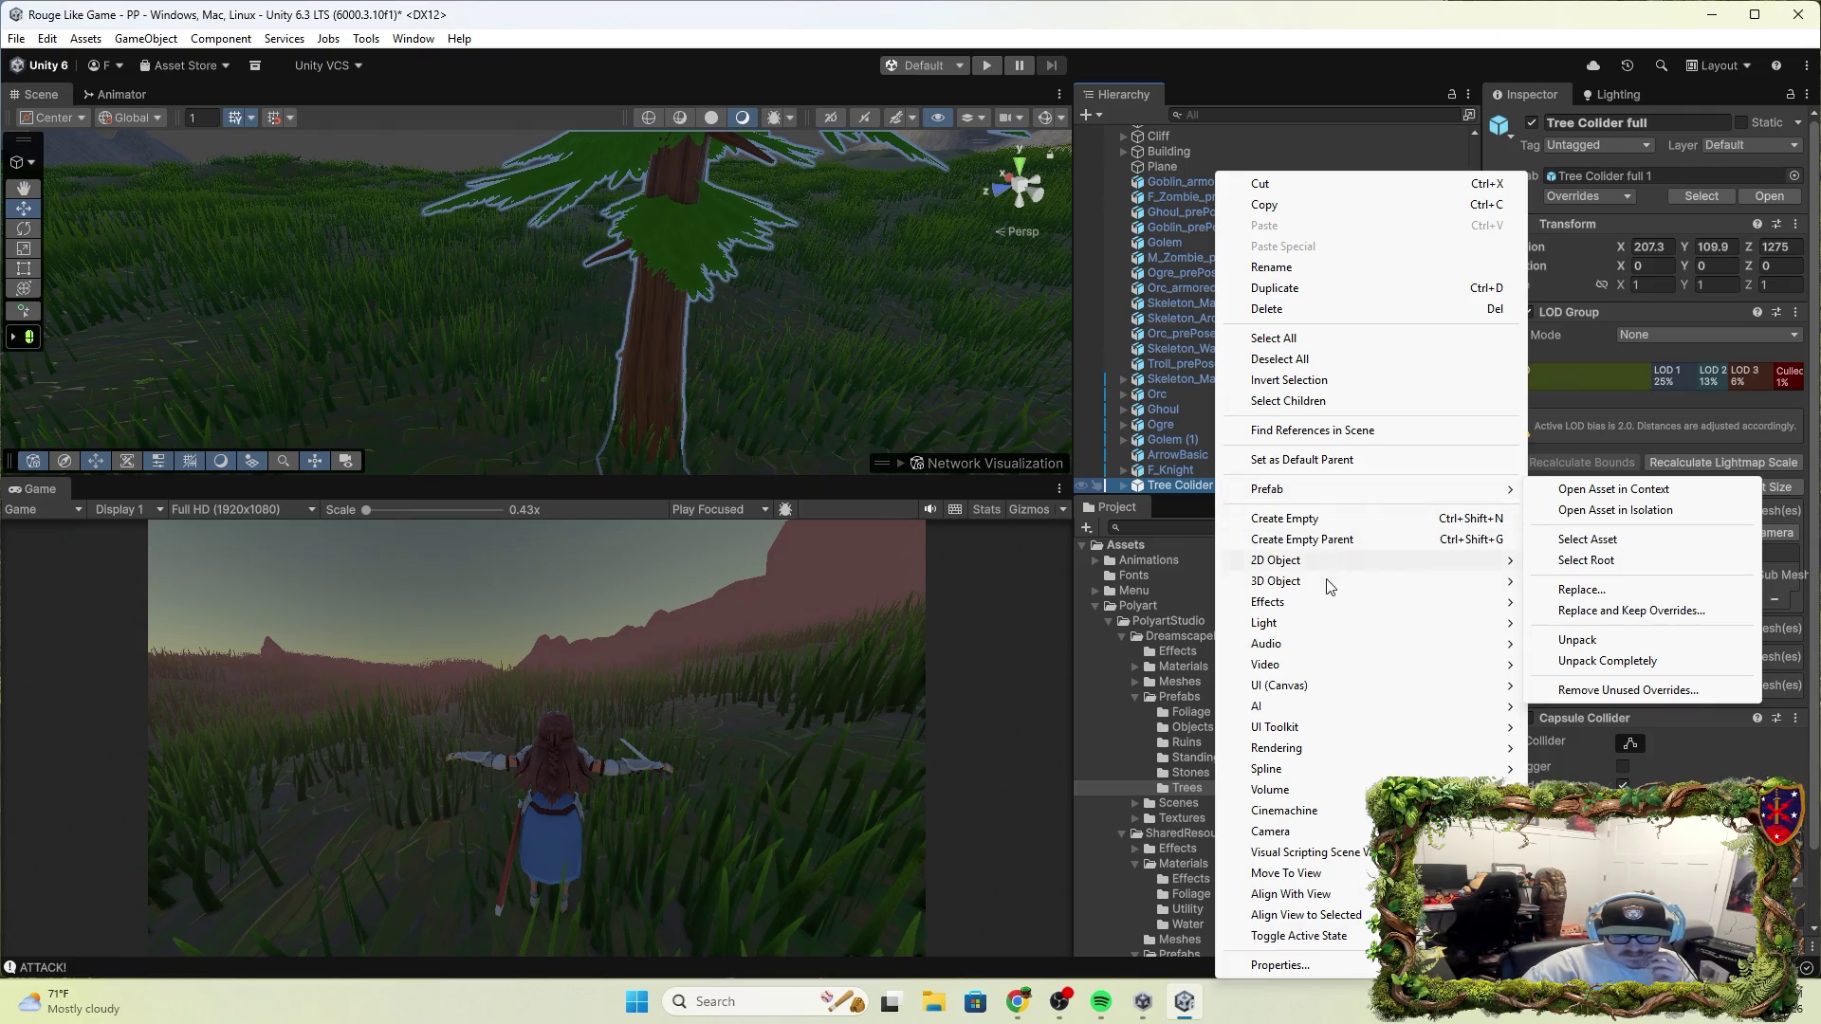
mouse_move(1335, 611)
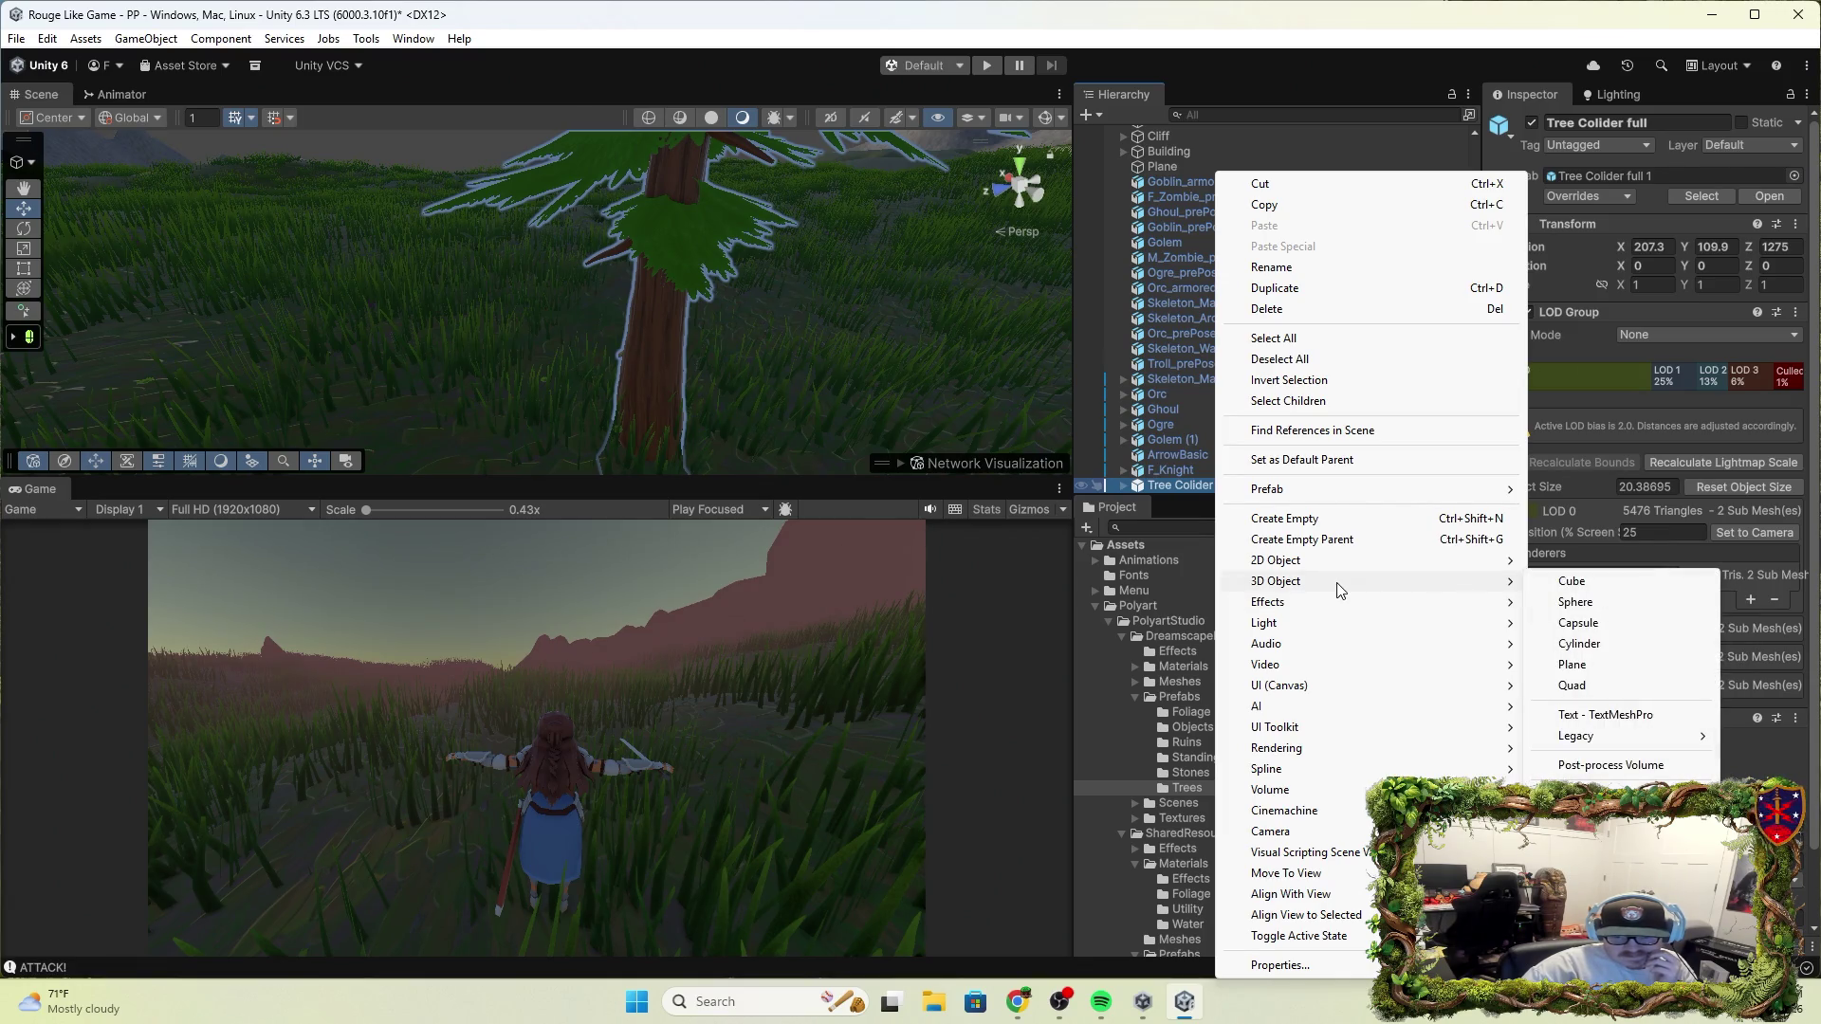
mouse_move(1312, 707)
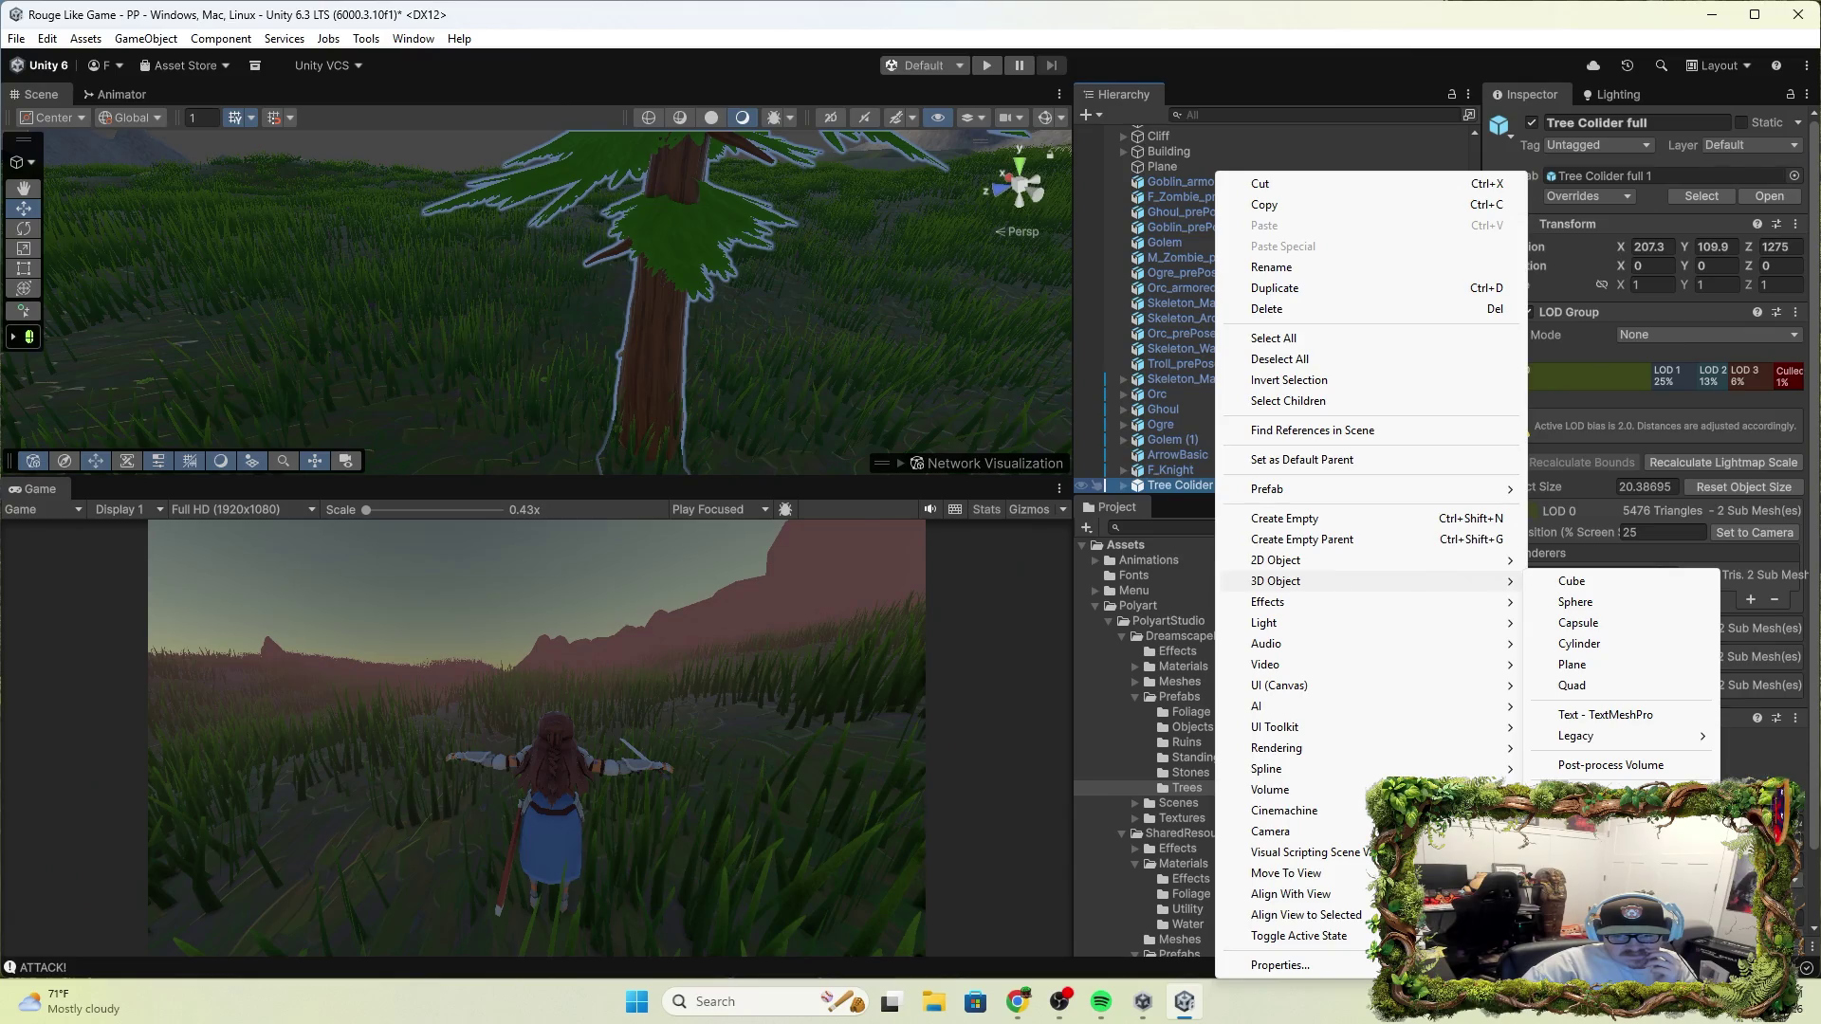
click(1579, 815)
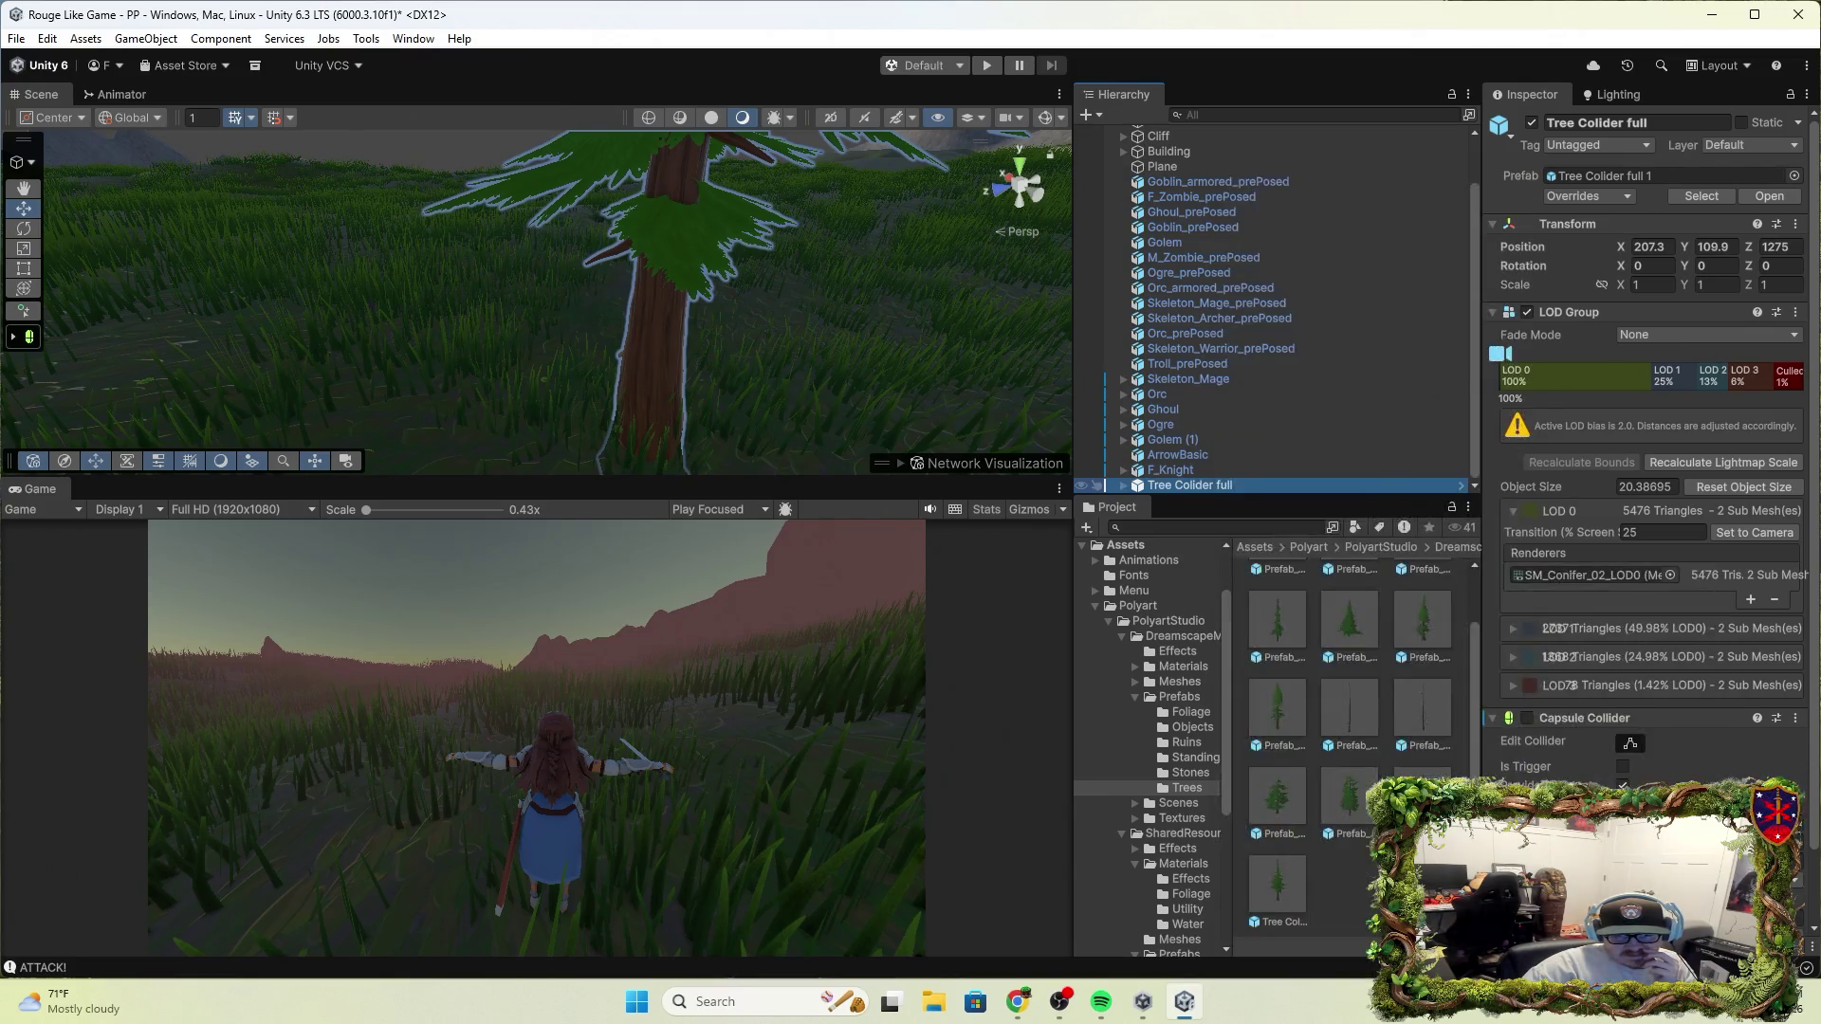
Move the new Tree 4.075 units along Z and view its branch group settings
mouse_move(874, 440)
mouse_down()
mouse_move(800, 268)
mouse_move(835, 109)
mouse_move(841, 354)
mouse_move(796, 569)
mouse_move(894, 79)
mouse_move(623, 289)
mouse_move(597, 252)
mouse_move(338, 162)
mouse_up()
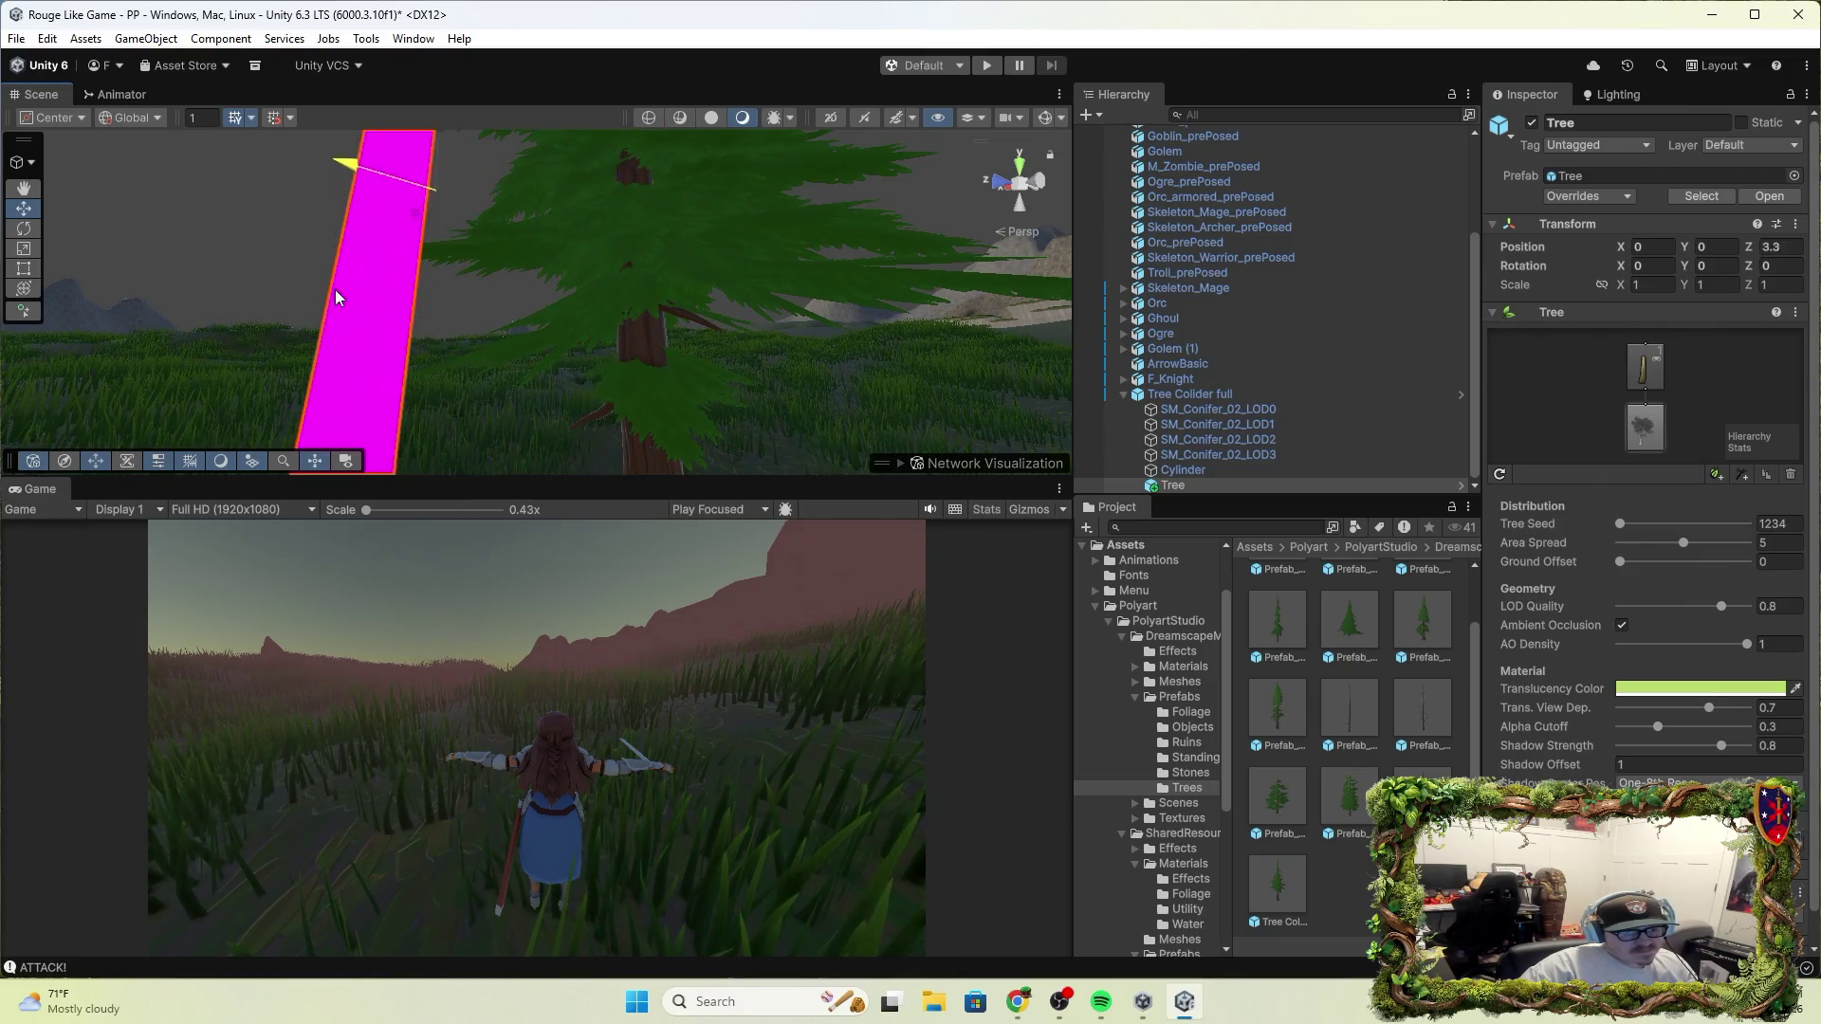
mouse_move(459, 272)
mouse_down()
mouse_move(358, 1017)
mouse_move(521, 398)
mouse_move(503, 251)
mouse_move(531, 254)
mouse_up()
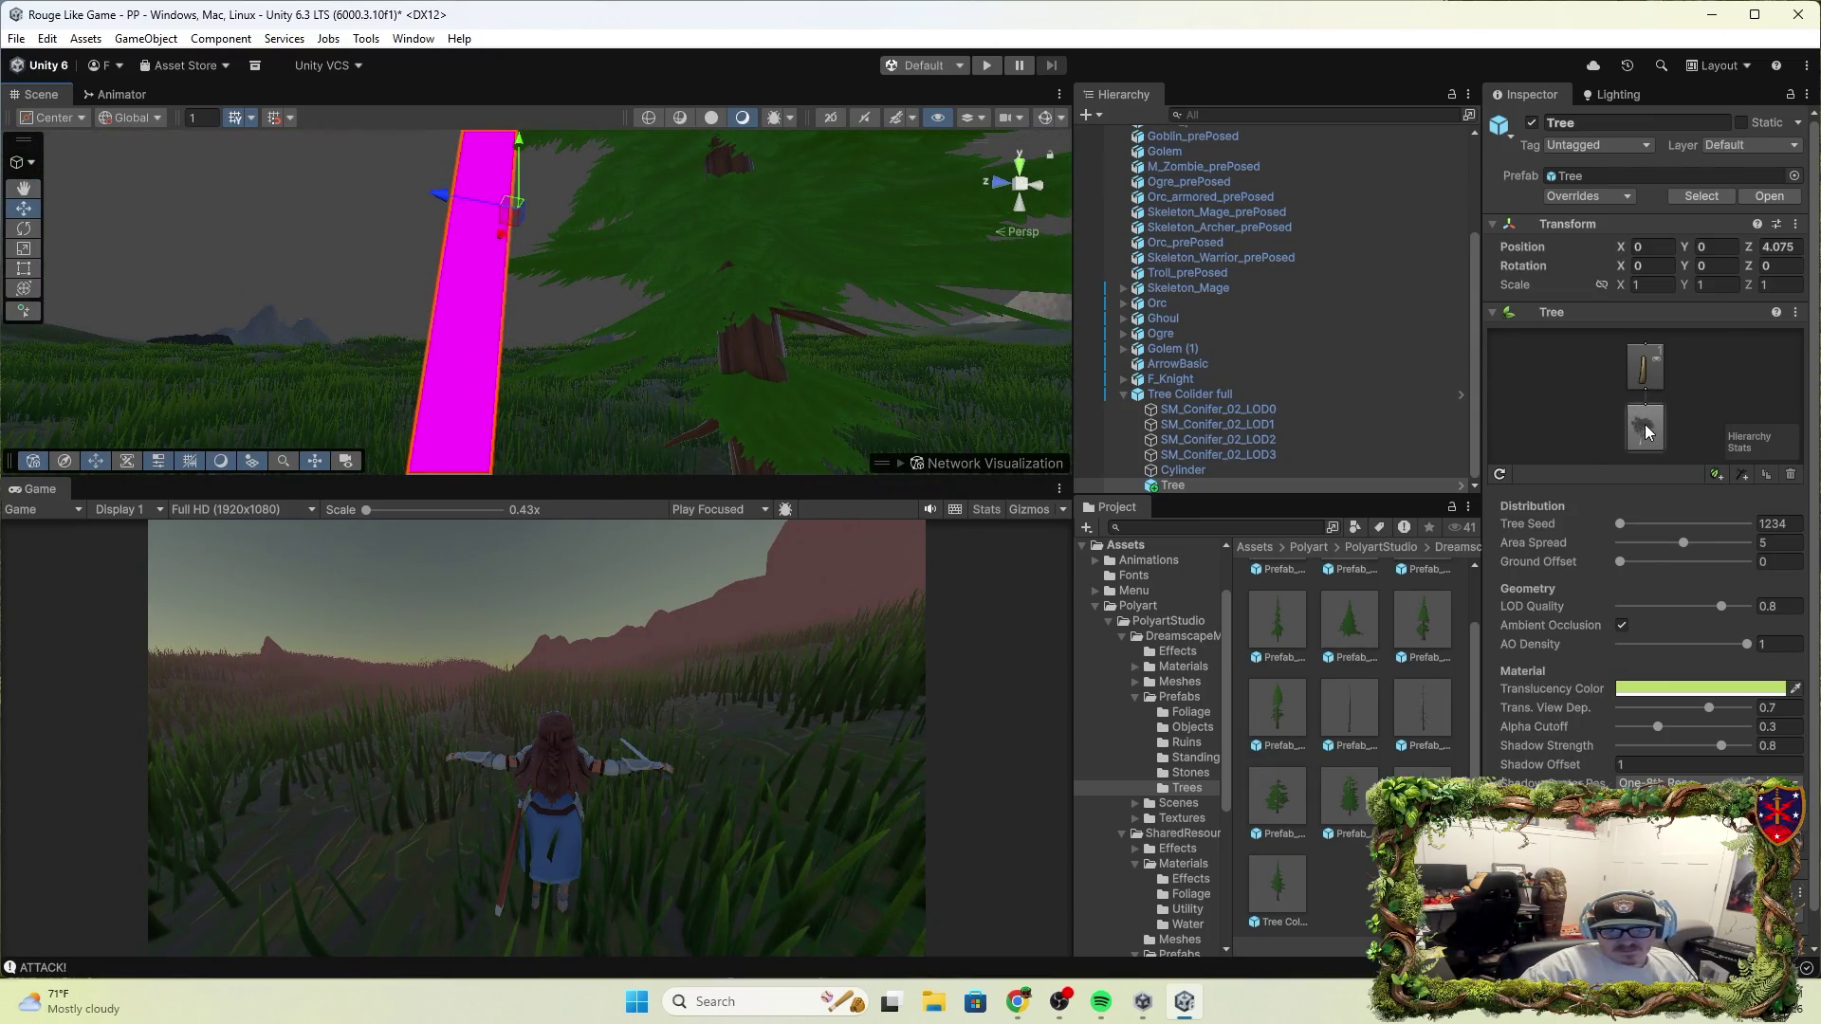
click(1651, 370)
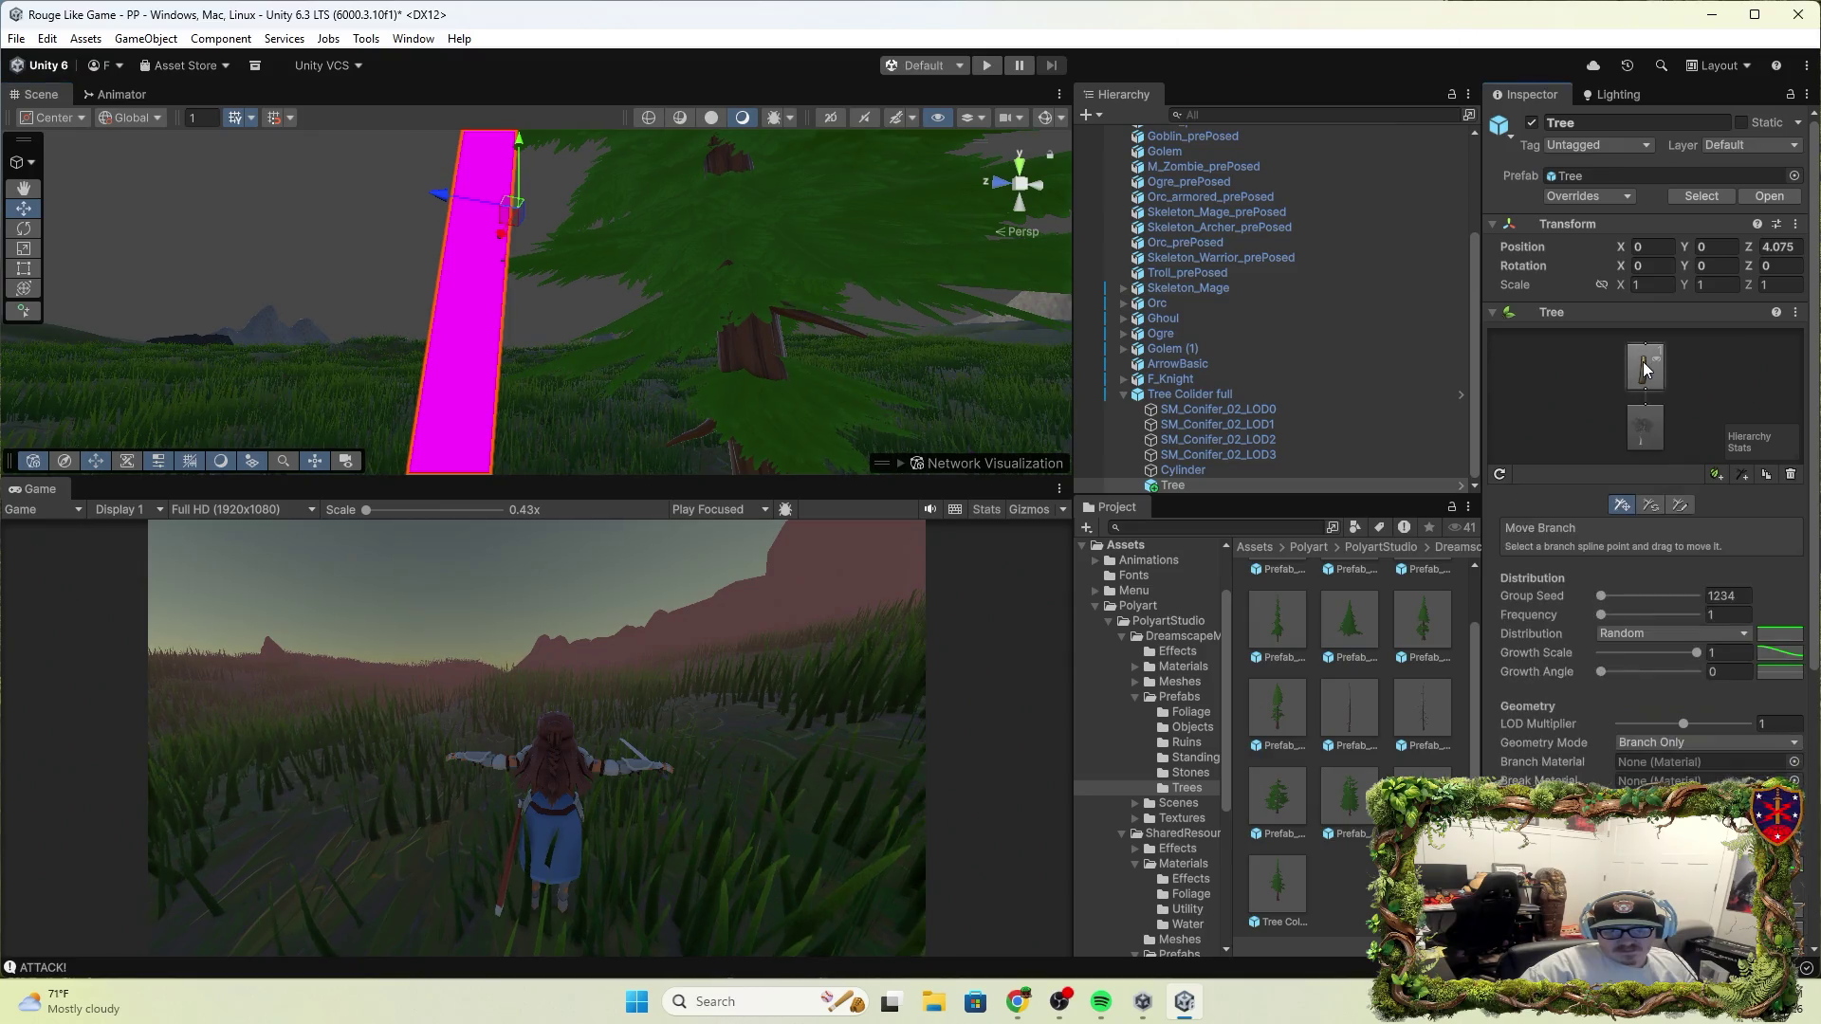
click(1645, 431)
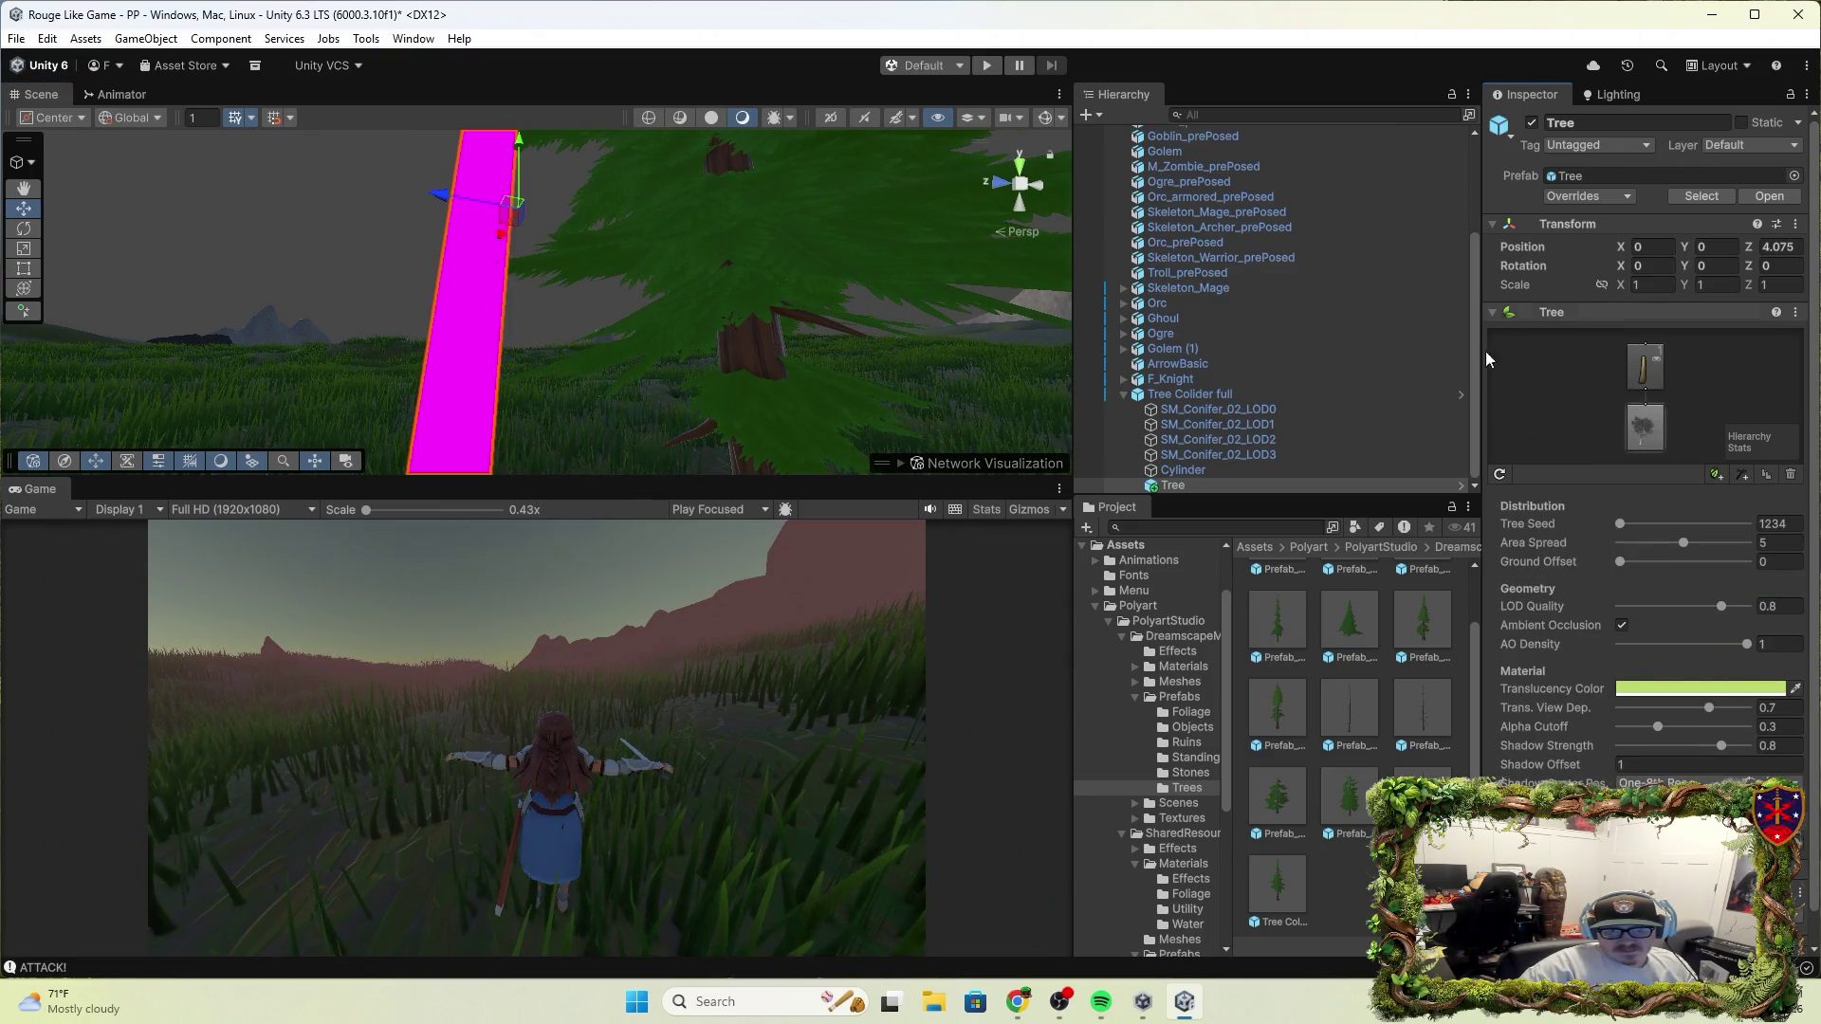
Select the Tree and search Add Component for 'rigca'
click(1221, 484)
right_click(1221, 485)
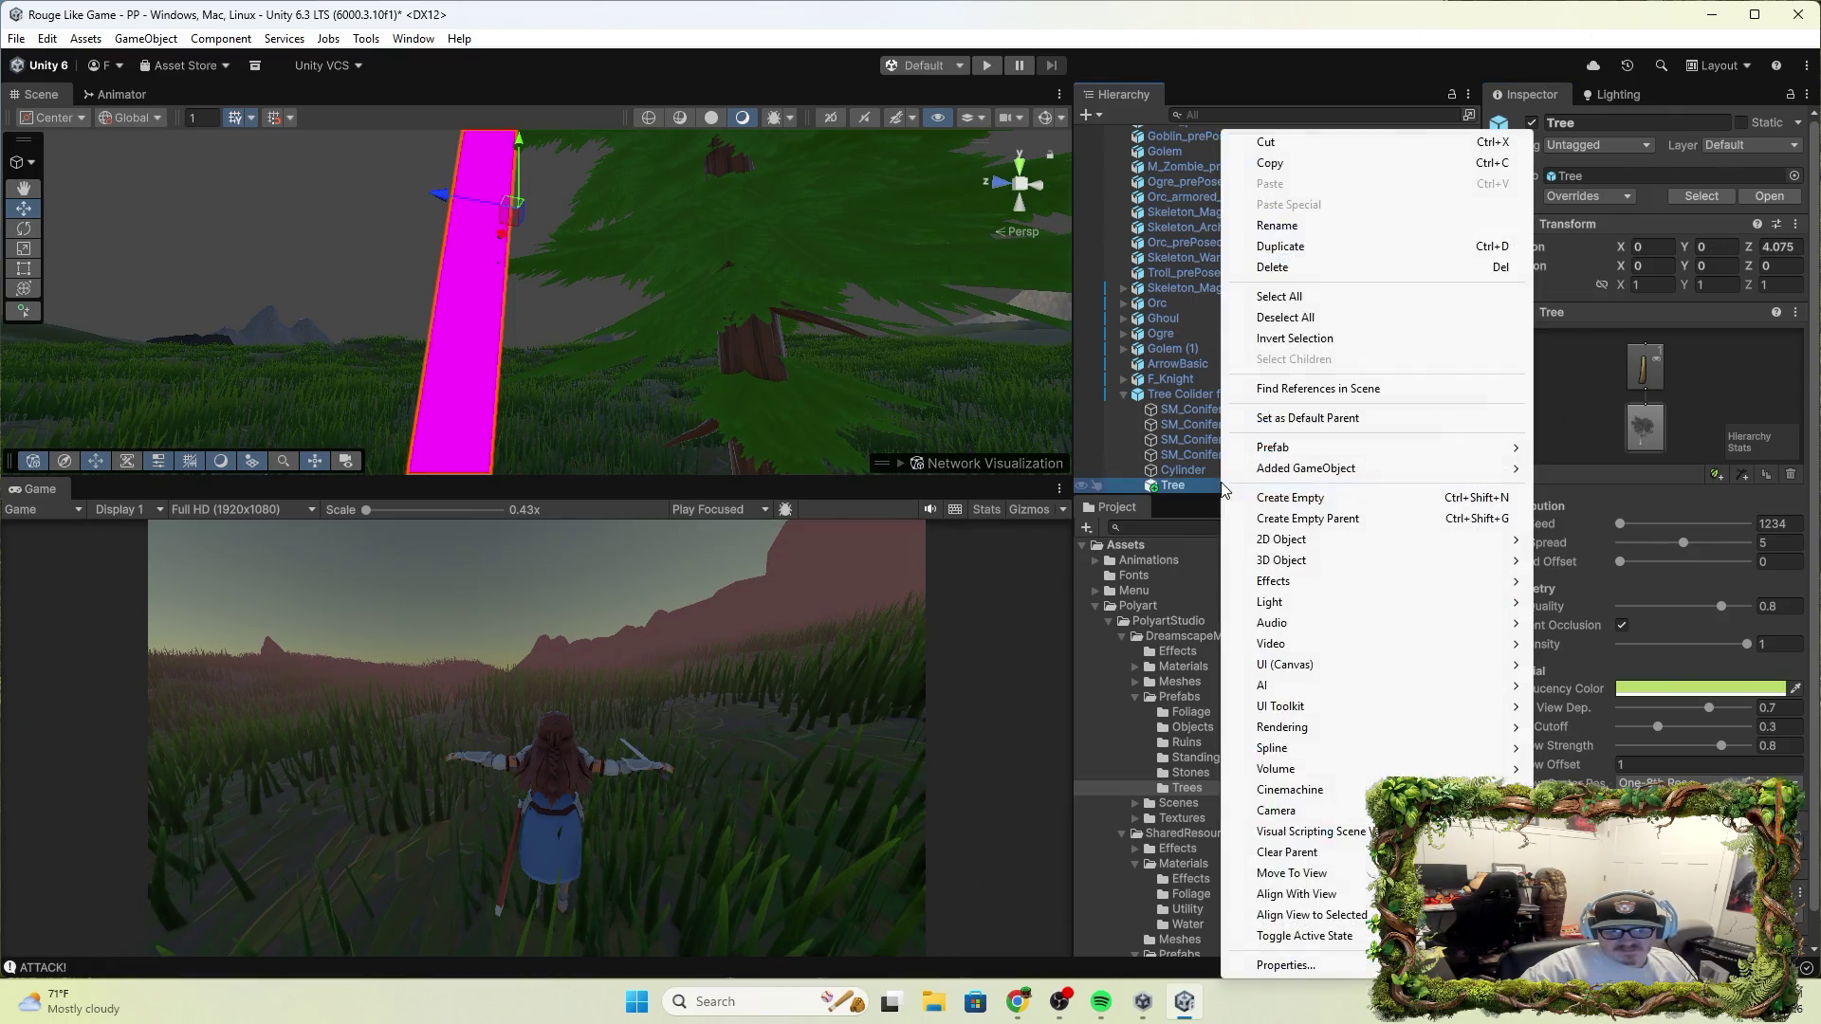
click(1656, 484)
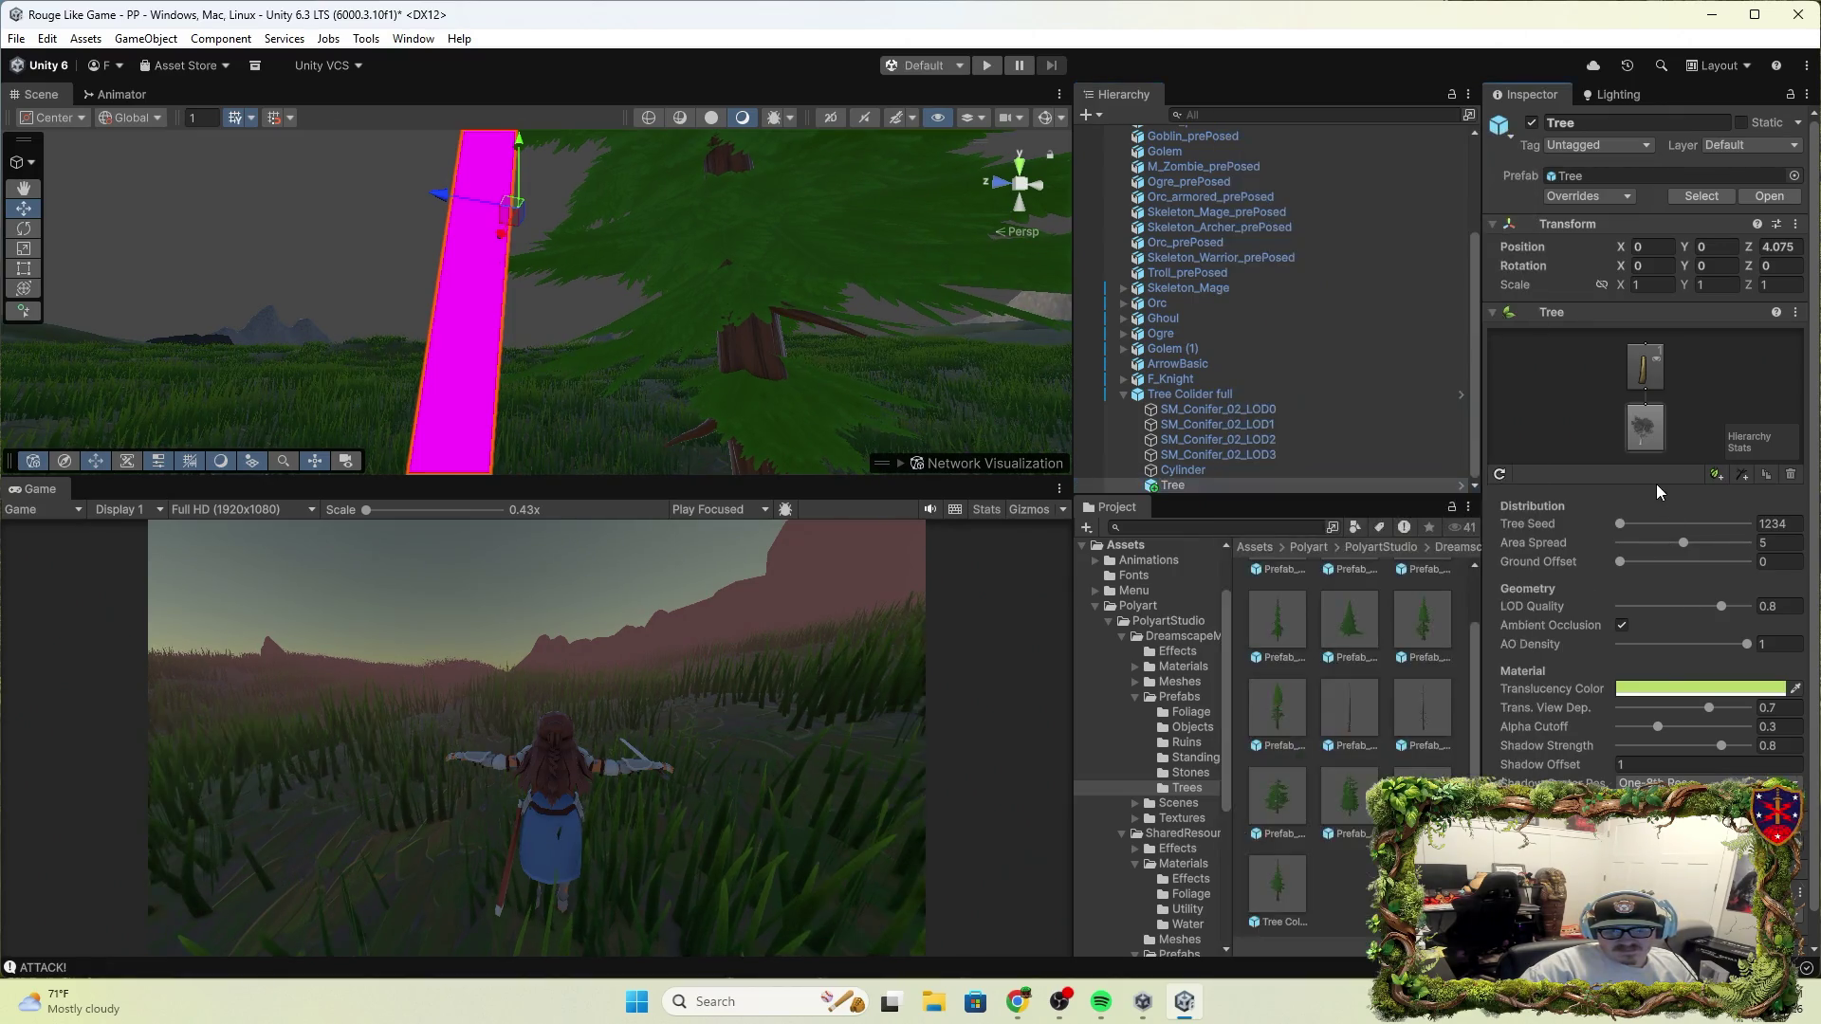
scroll(1646, 664, down, 1)
click(1650, 802)
text(rig)
text(ca)
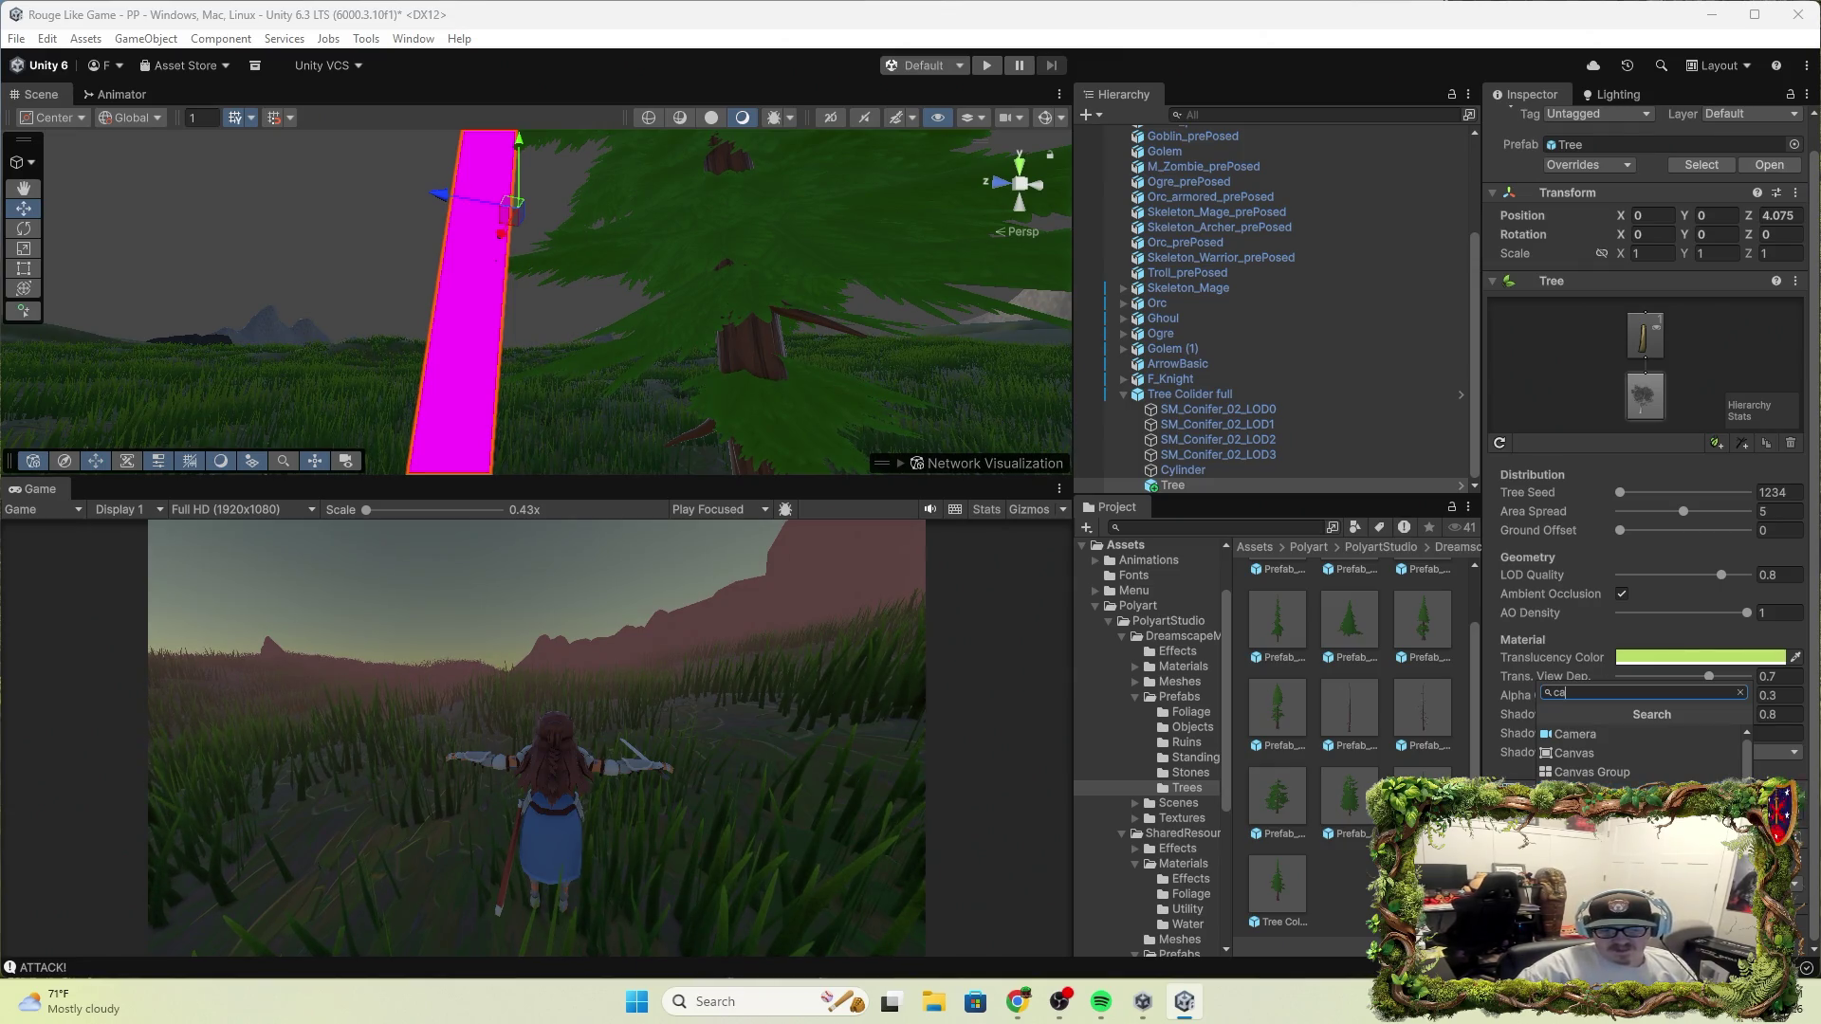
Play-test briefly, stop, then undo twice to remove the stray Tree object
key(Escape)
click(987, 64)
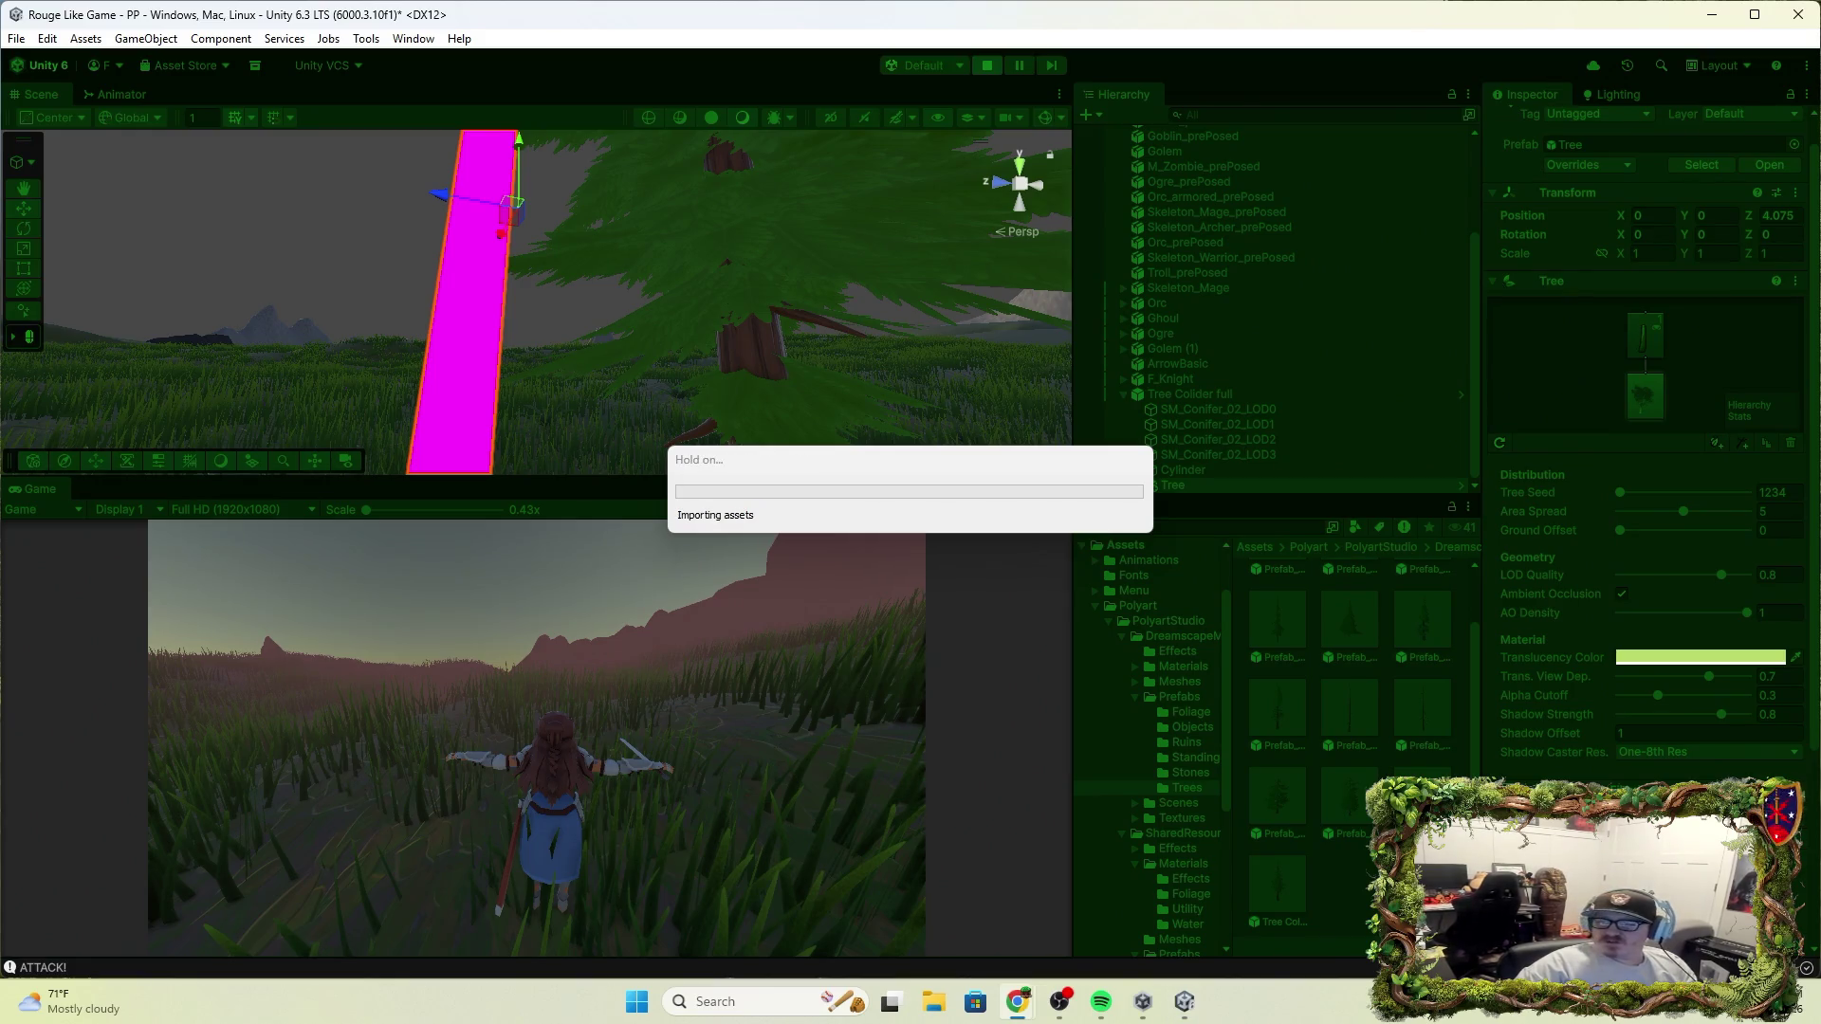
key(w)
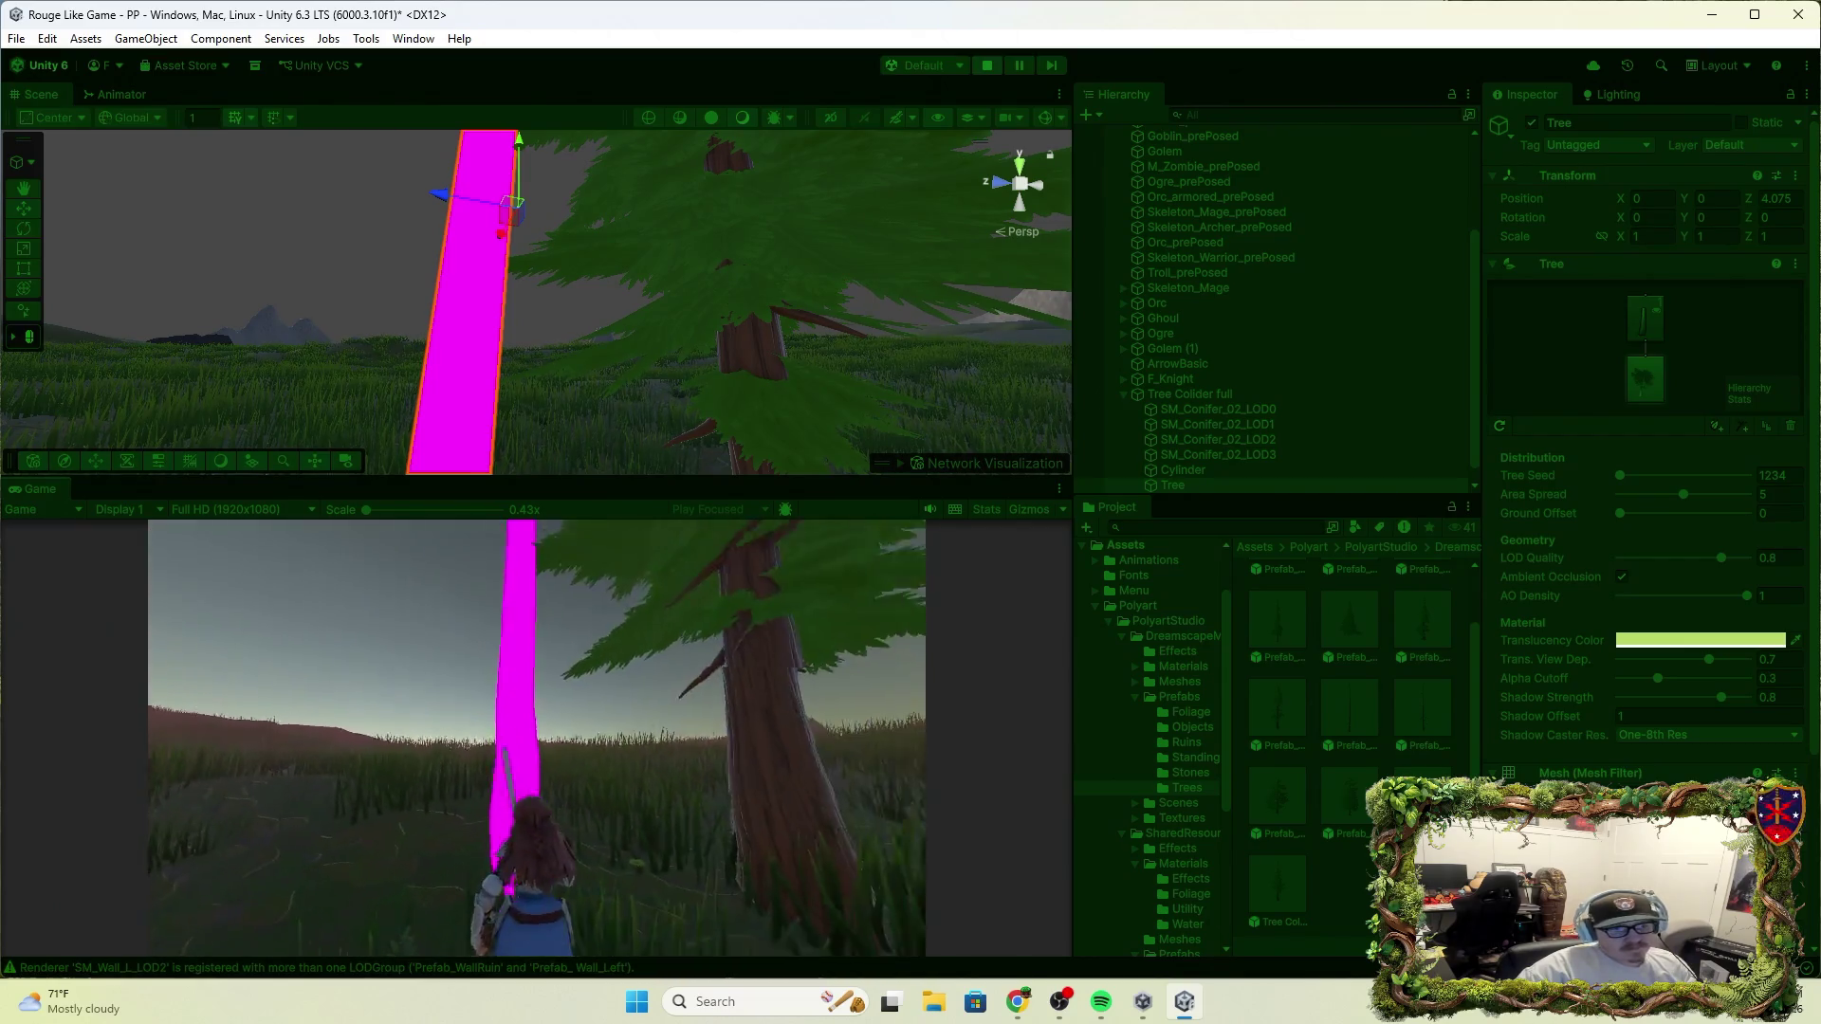
key(ctrl+p)
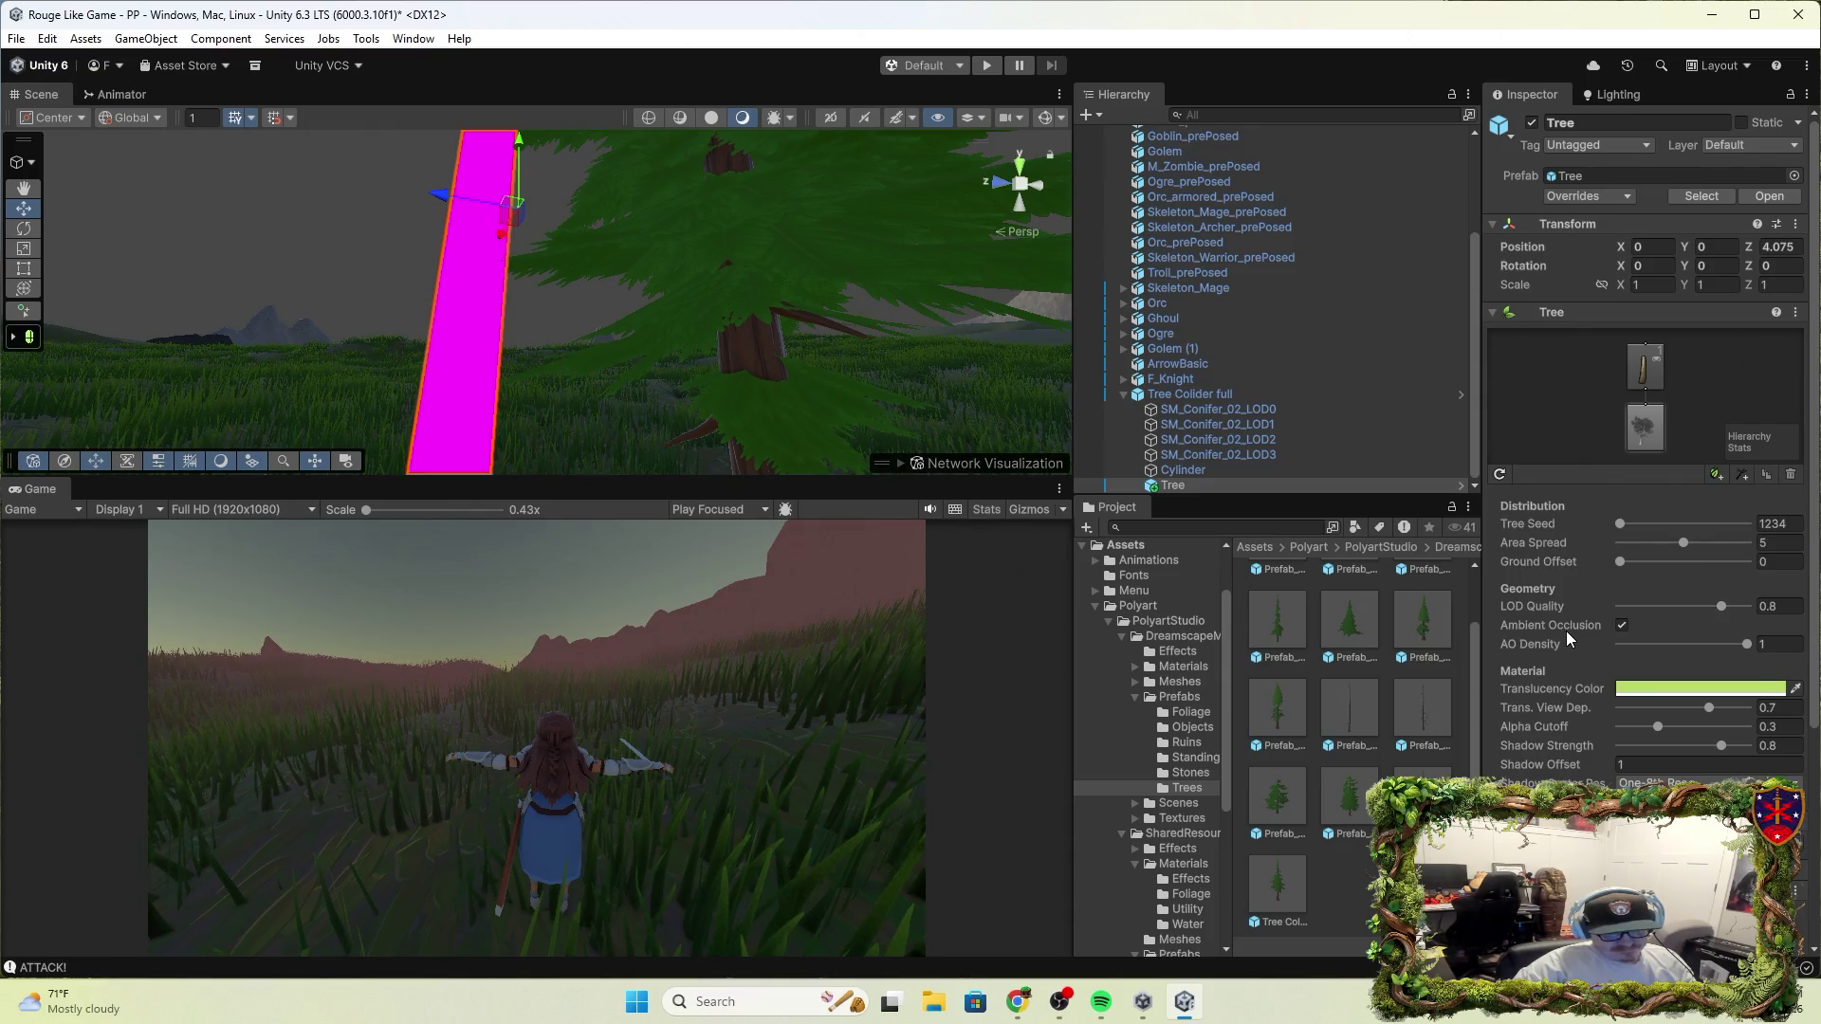
key(ctrl+z)
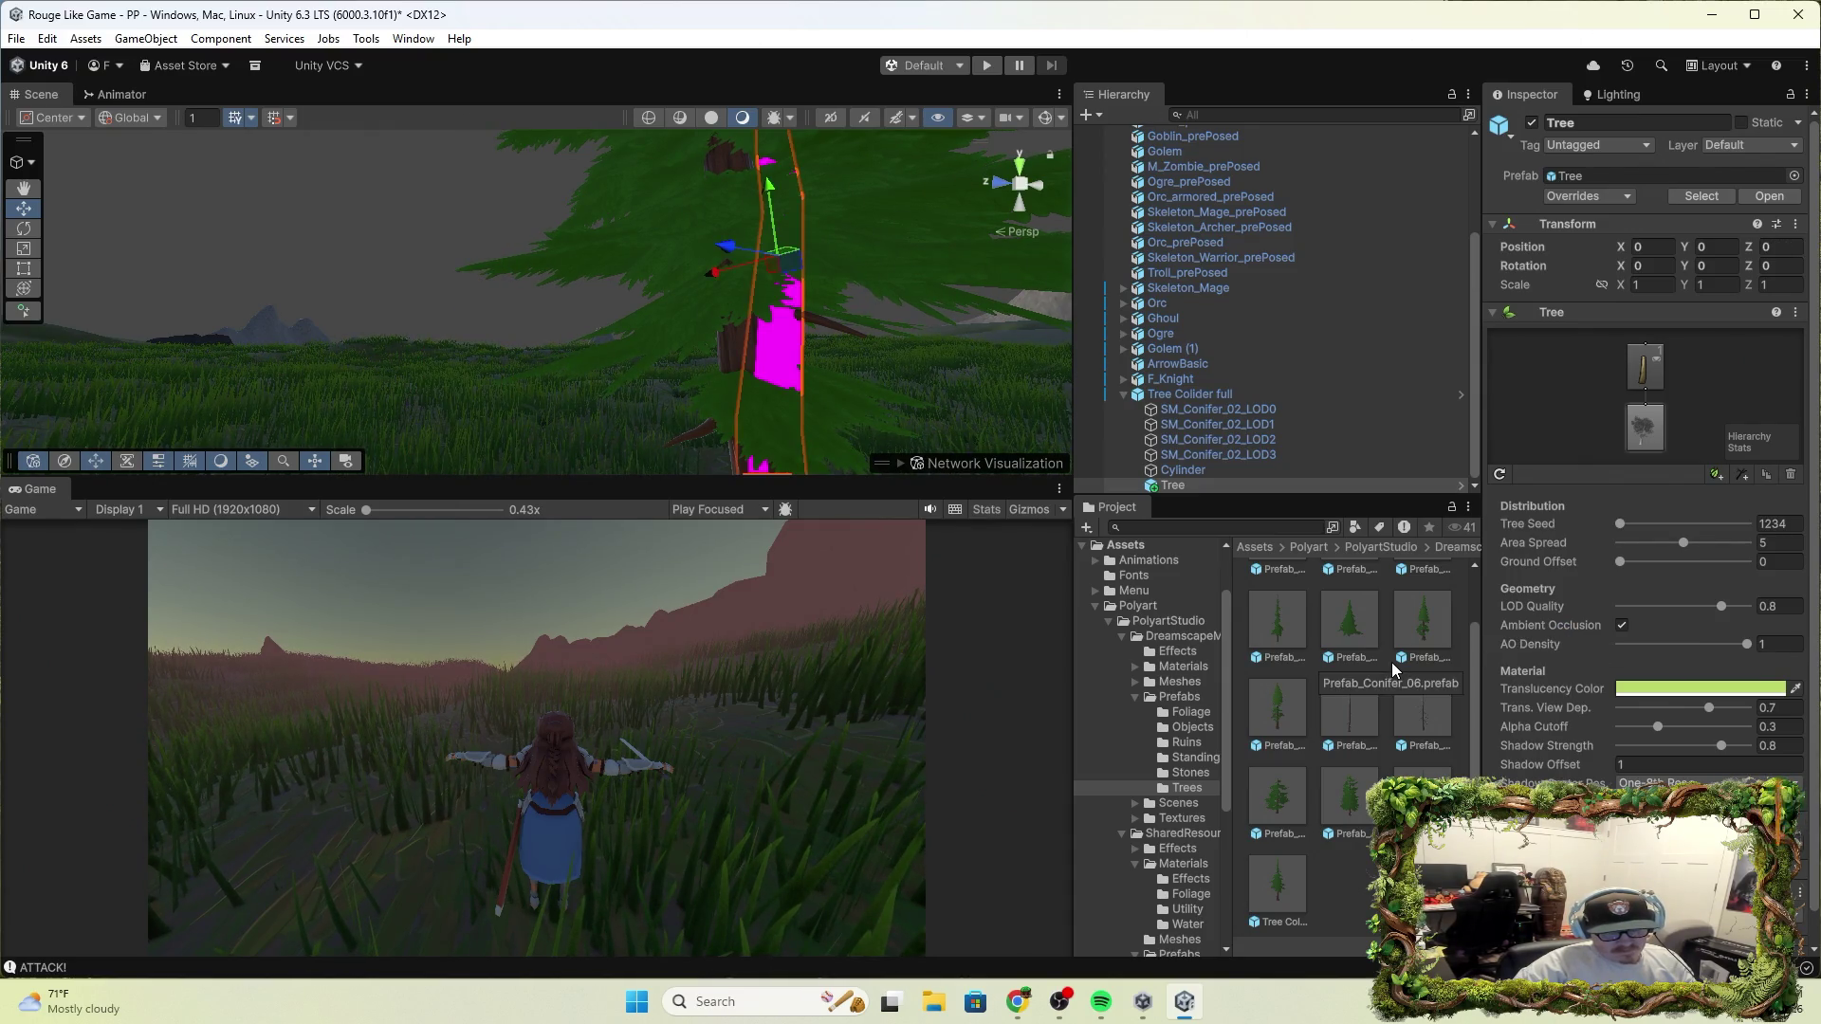
key(ctrl+z)
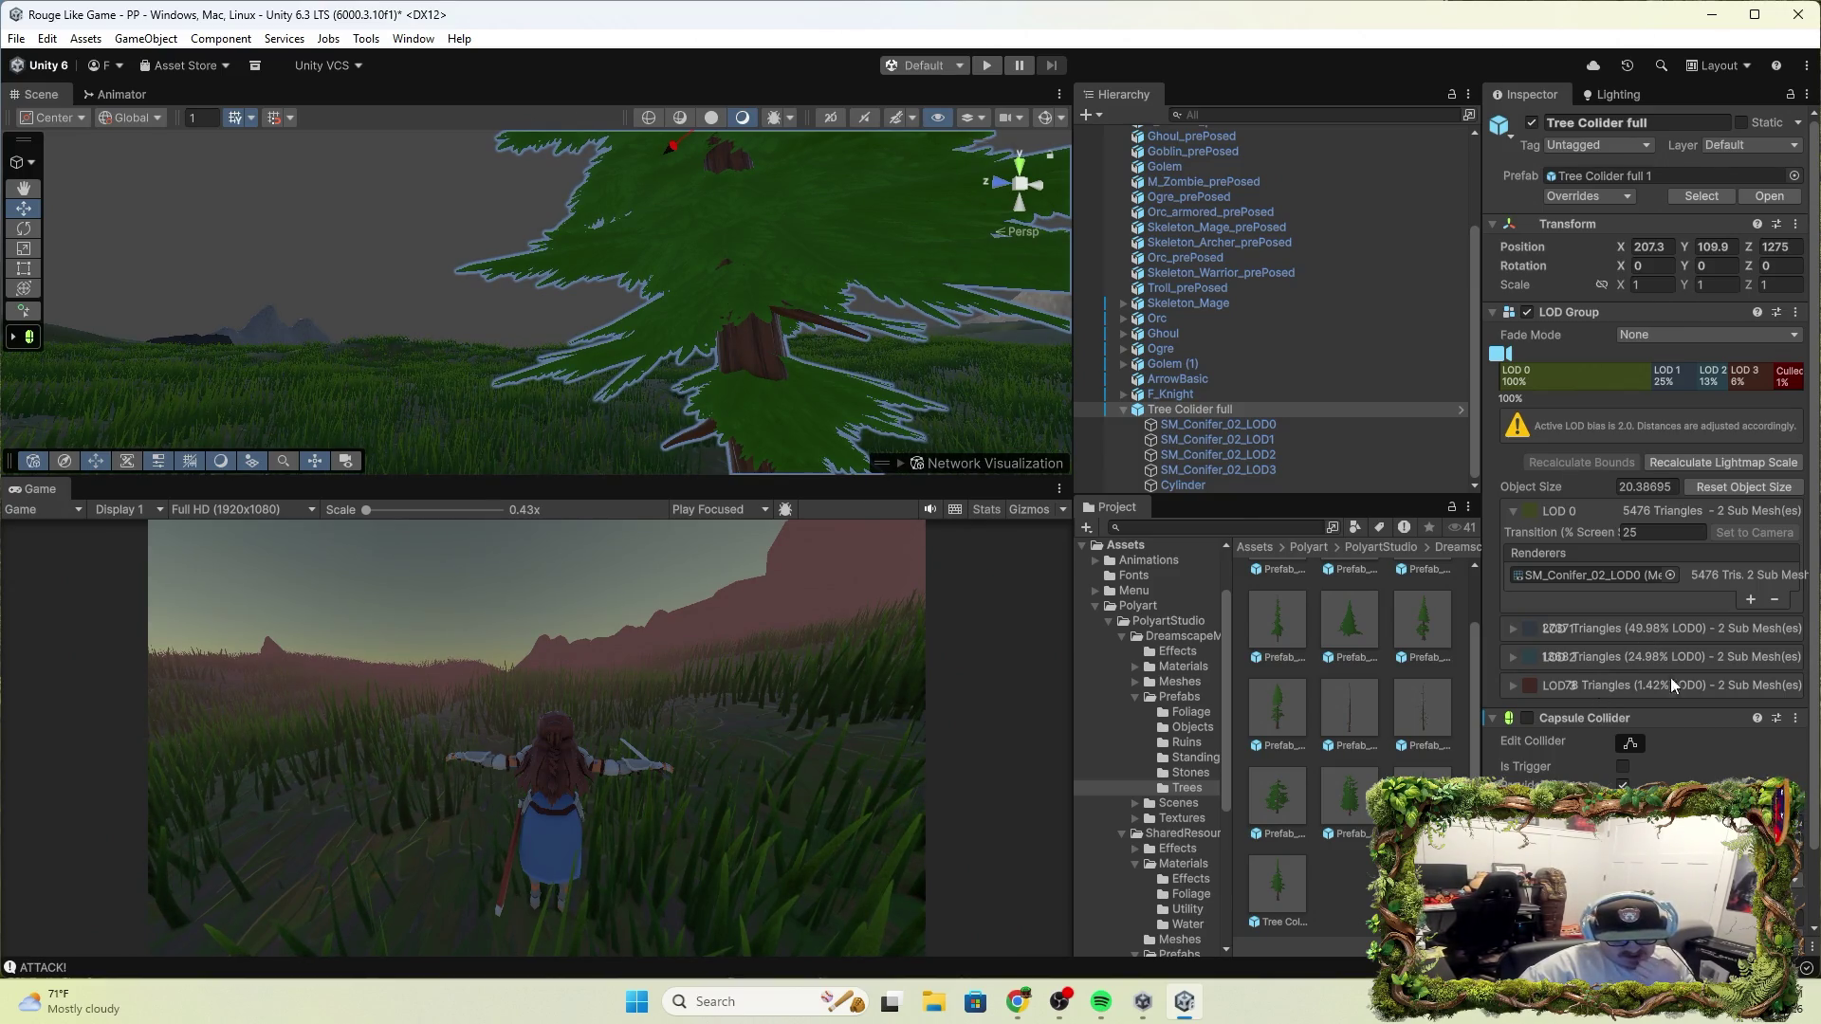
Re-enable the Capsule Collider and add a Mesh Collider to Tree Collider full
scroll(1695, 681, down, 2)
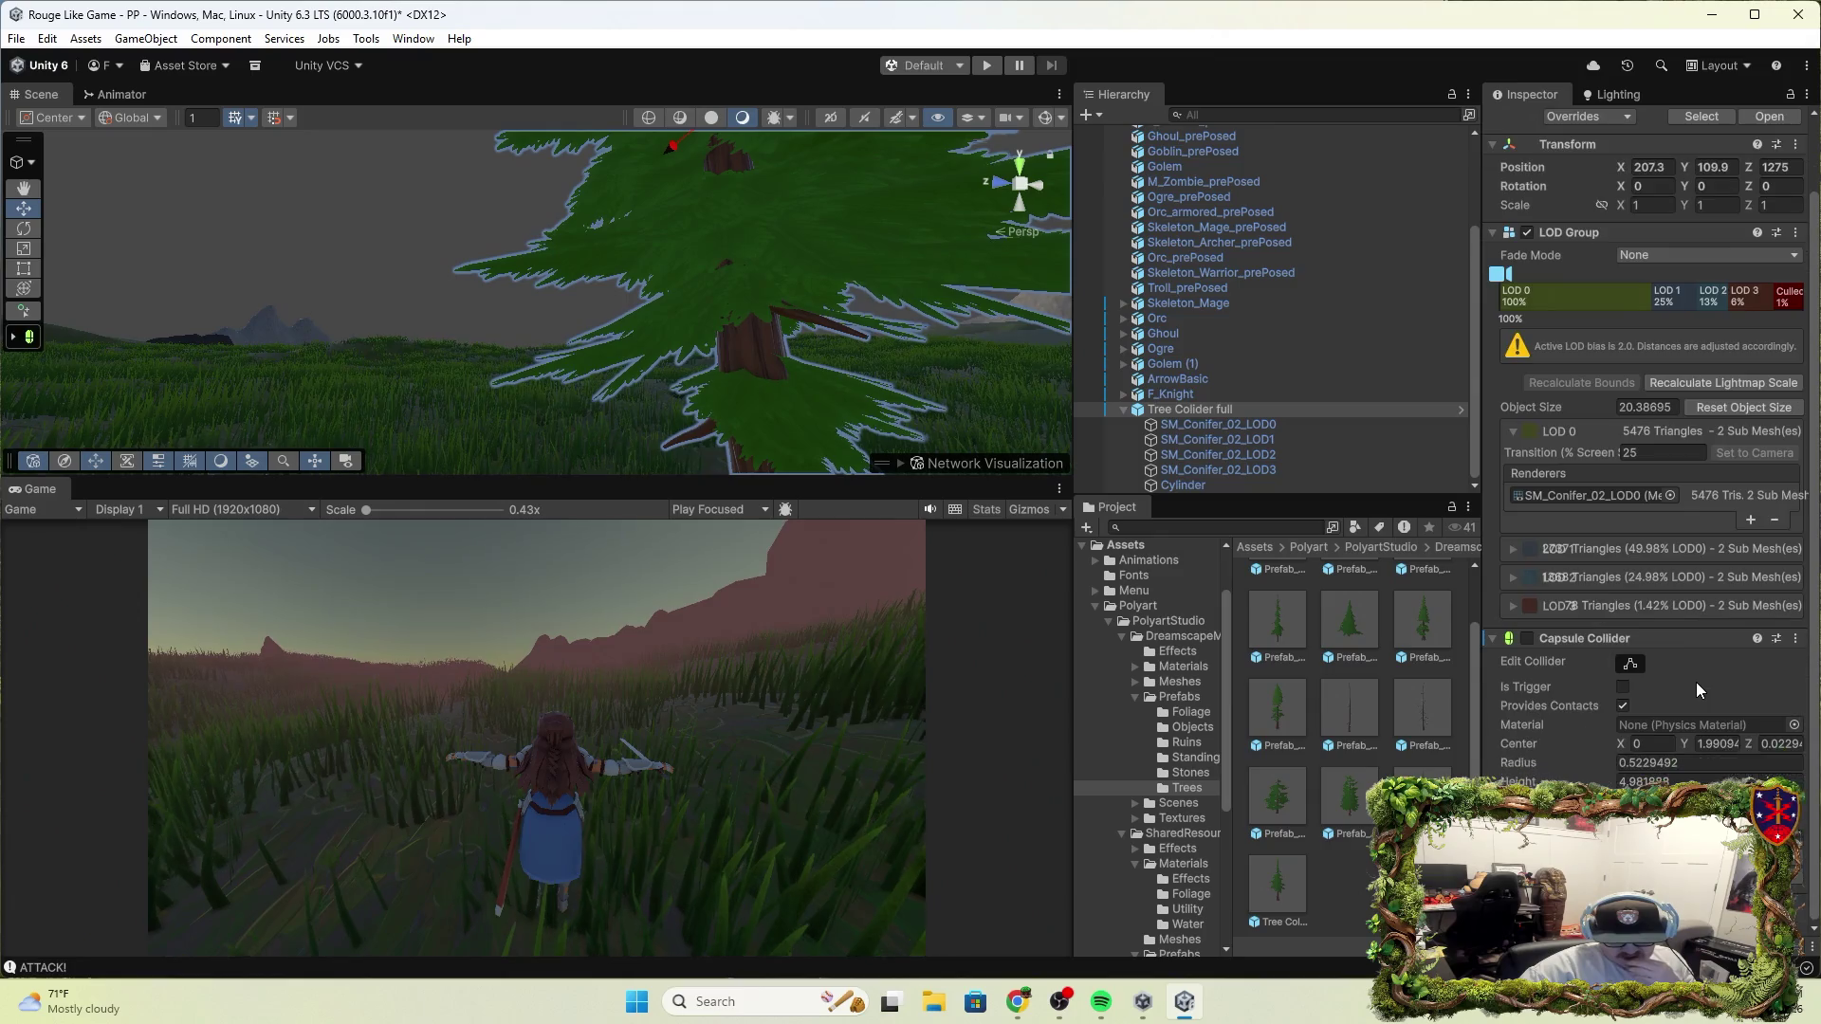
click(1527, 639)
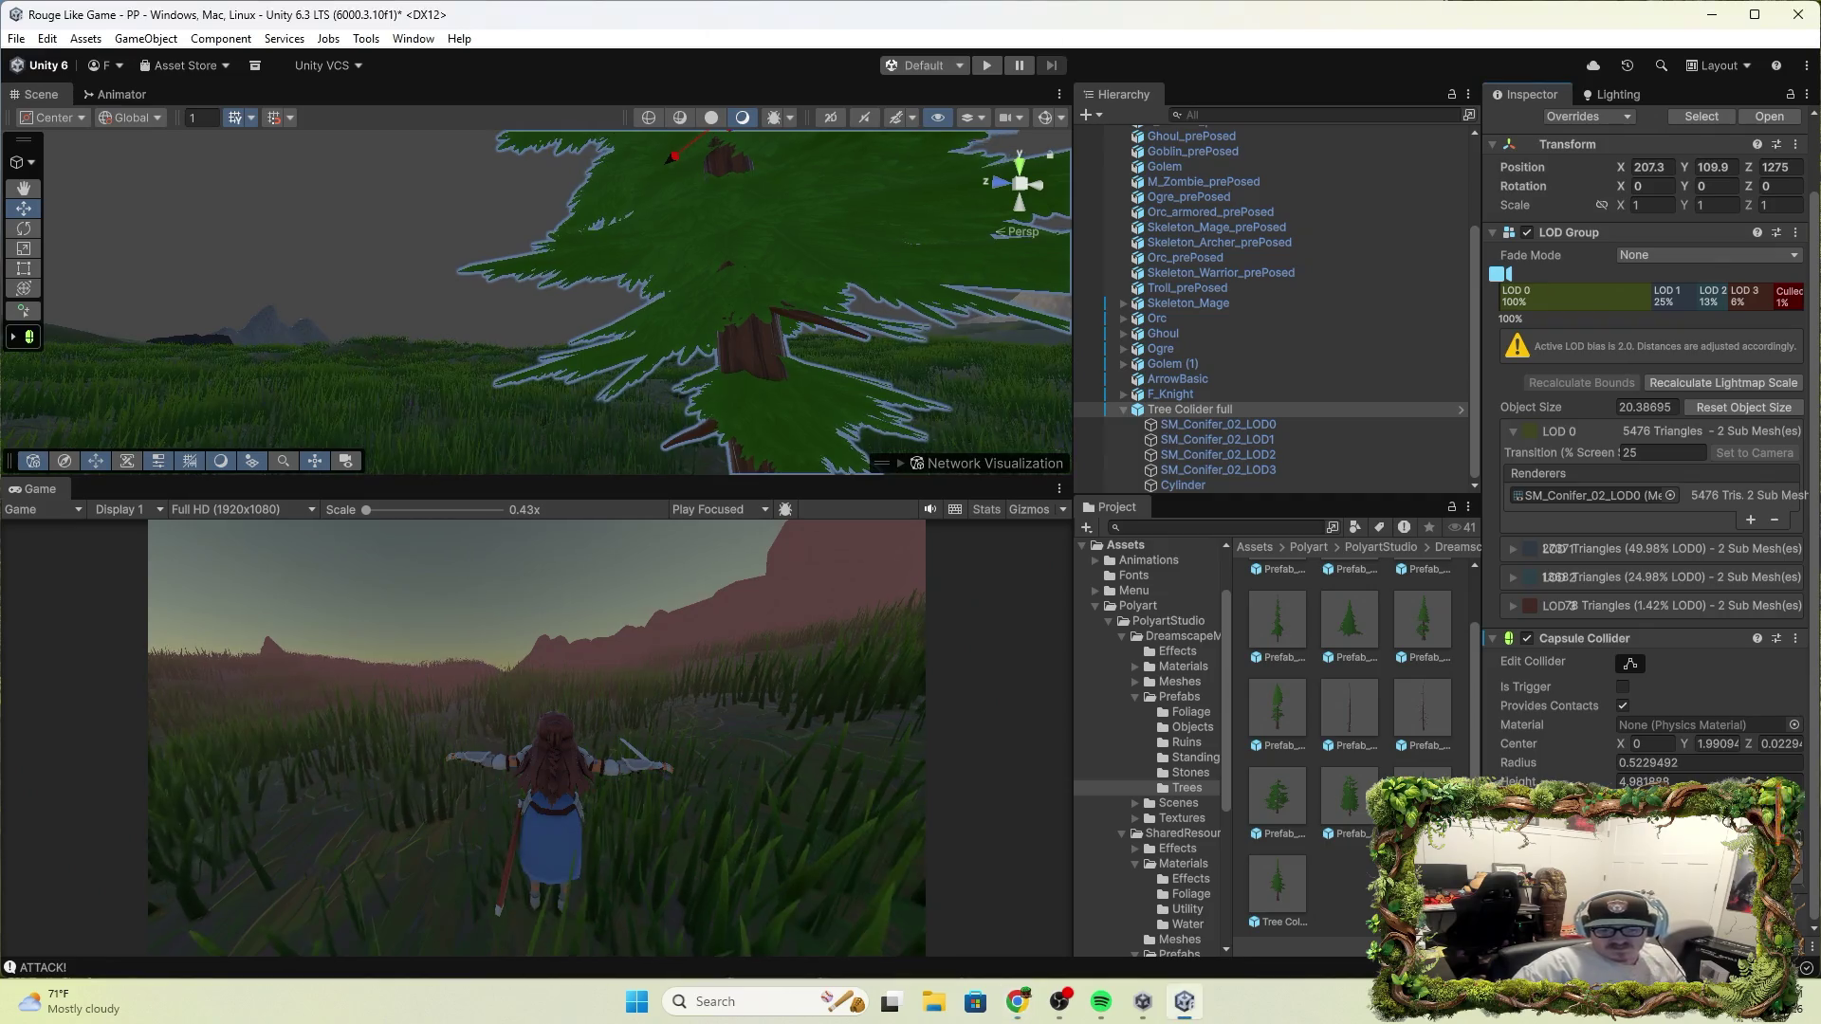
key(ctrl+shift+a)
text(mesh)
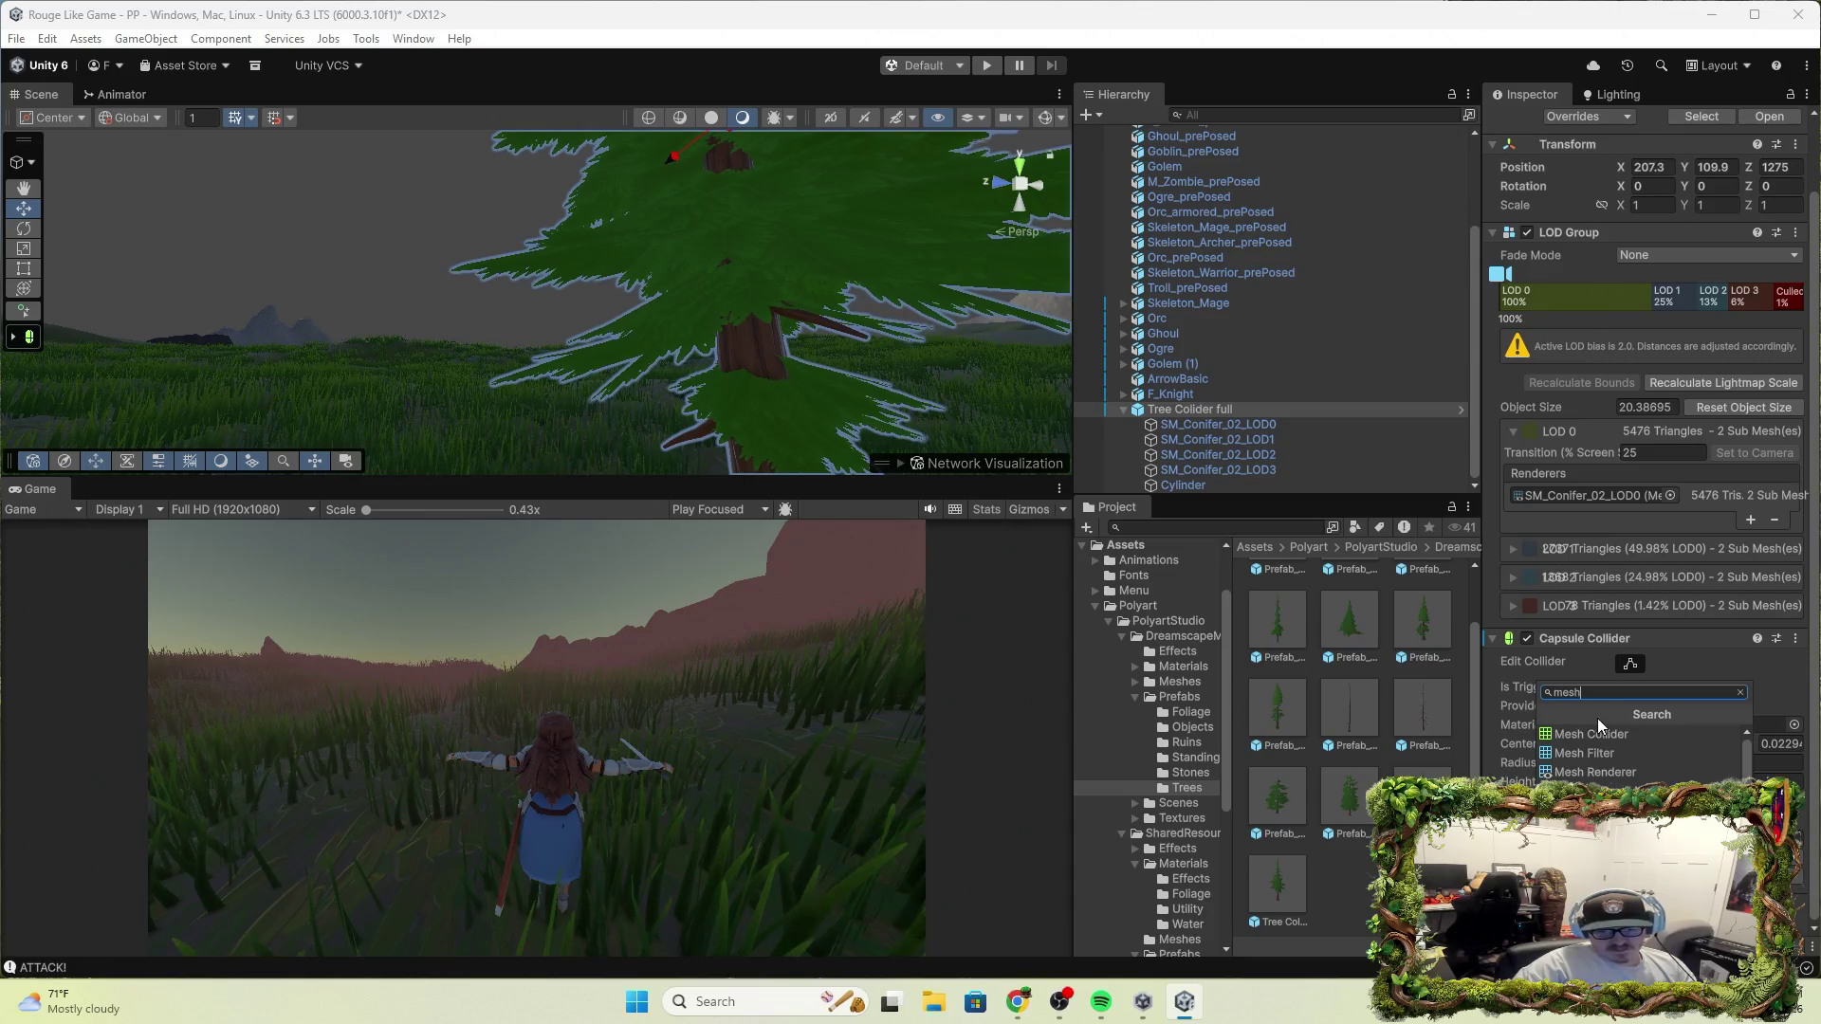
click(1603, 734)
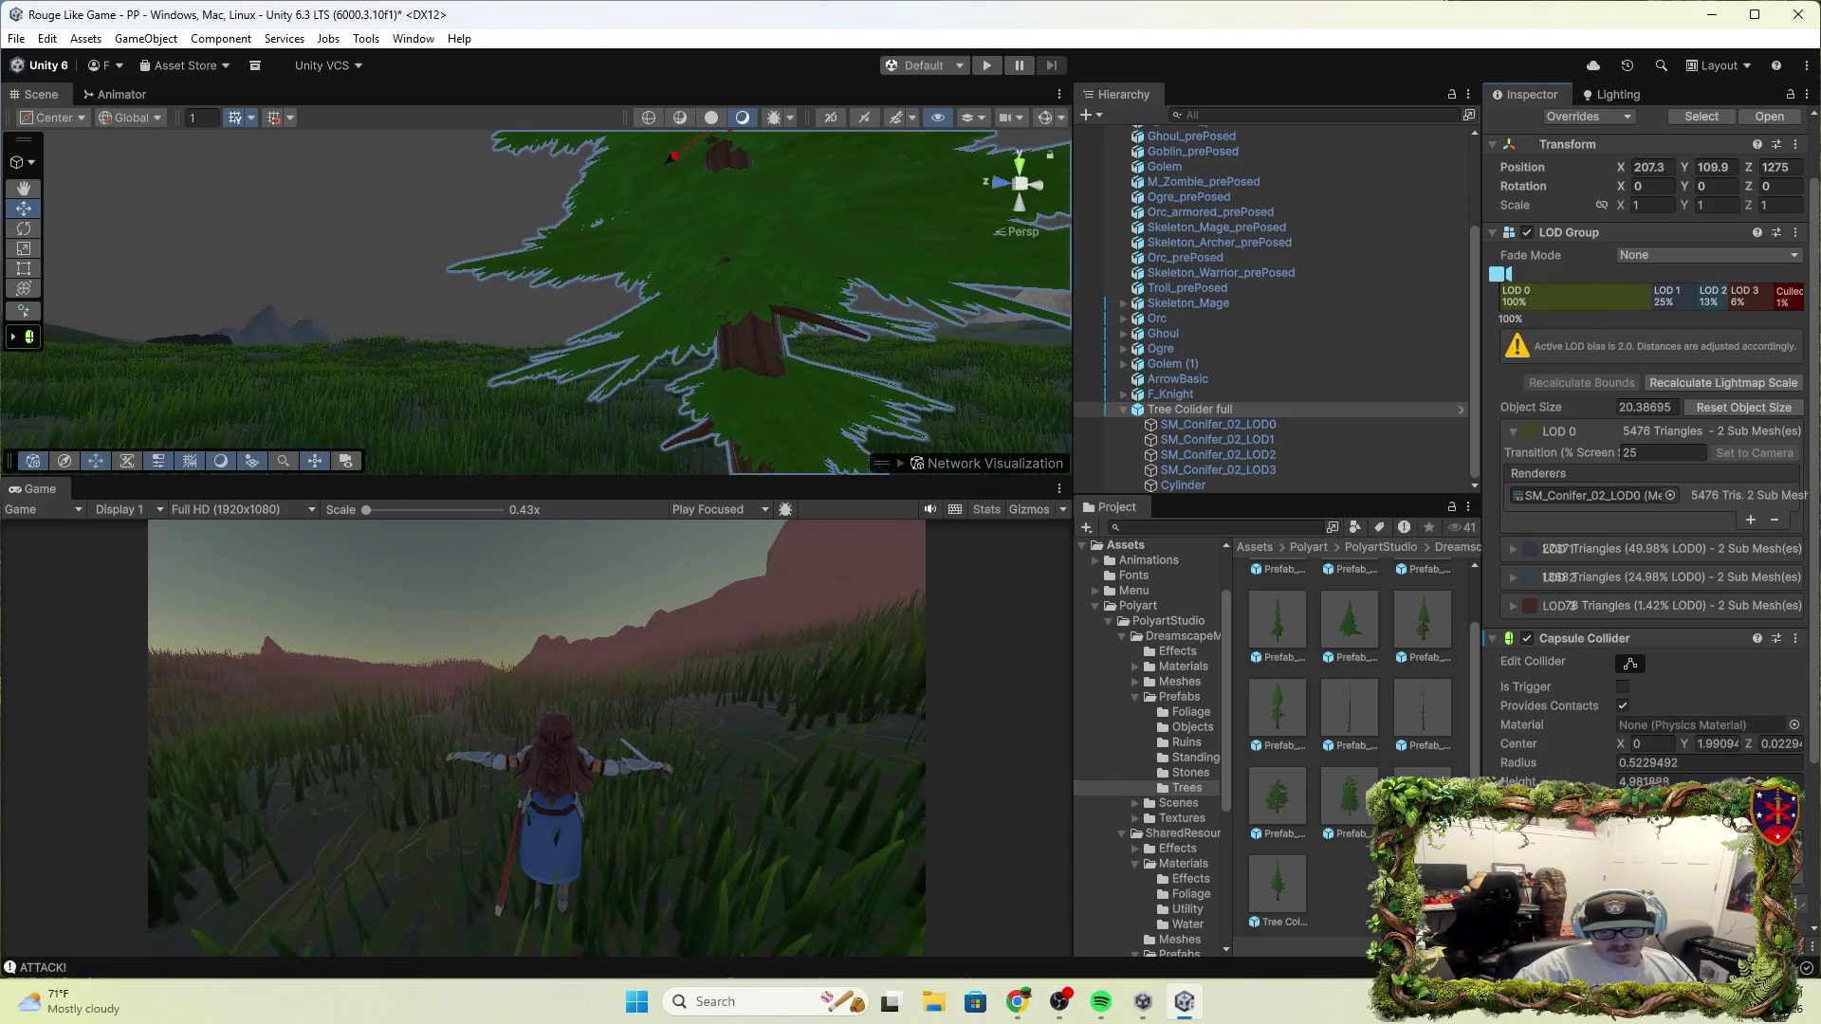
Turn on Provides Contacts for the Mesh Collider and start a play test
scroll(1640, 736, down, 3)
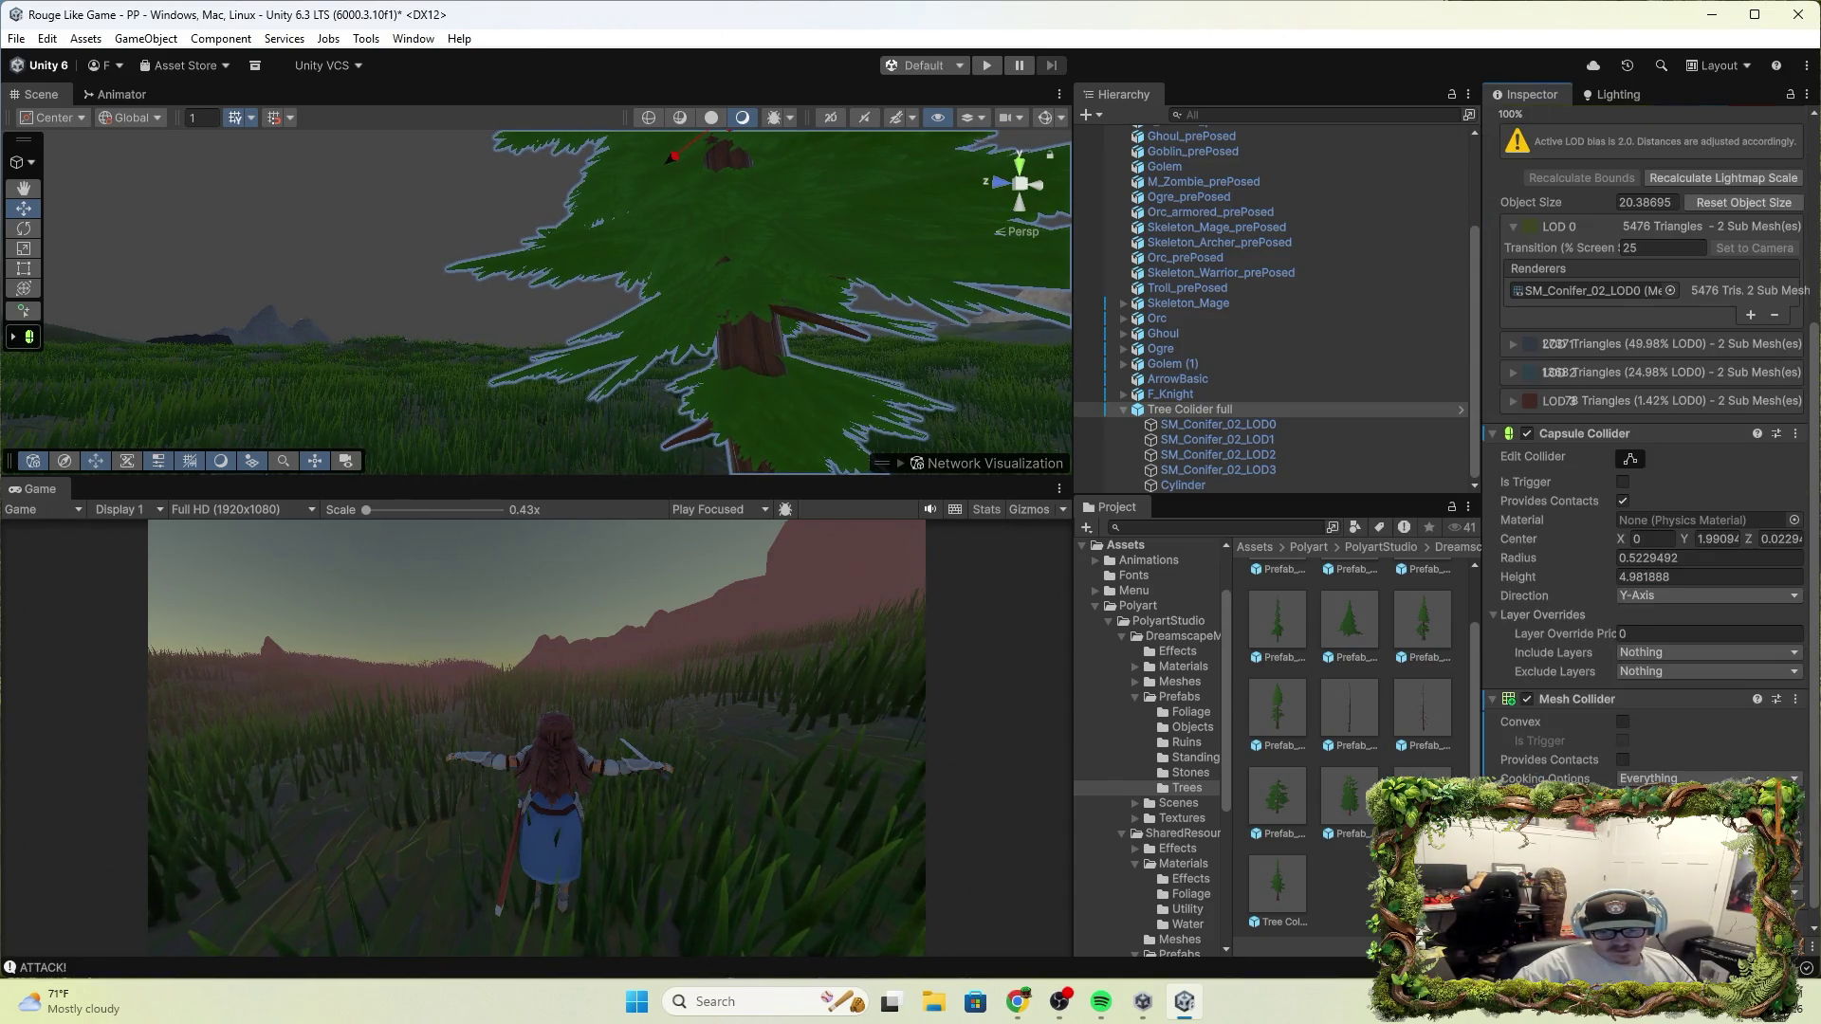
click(1623, 759)
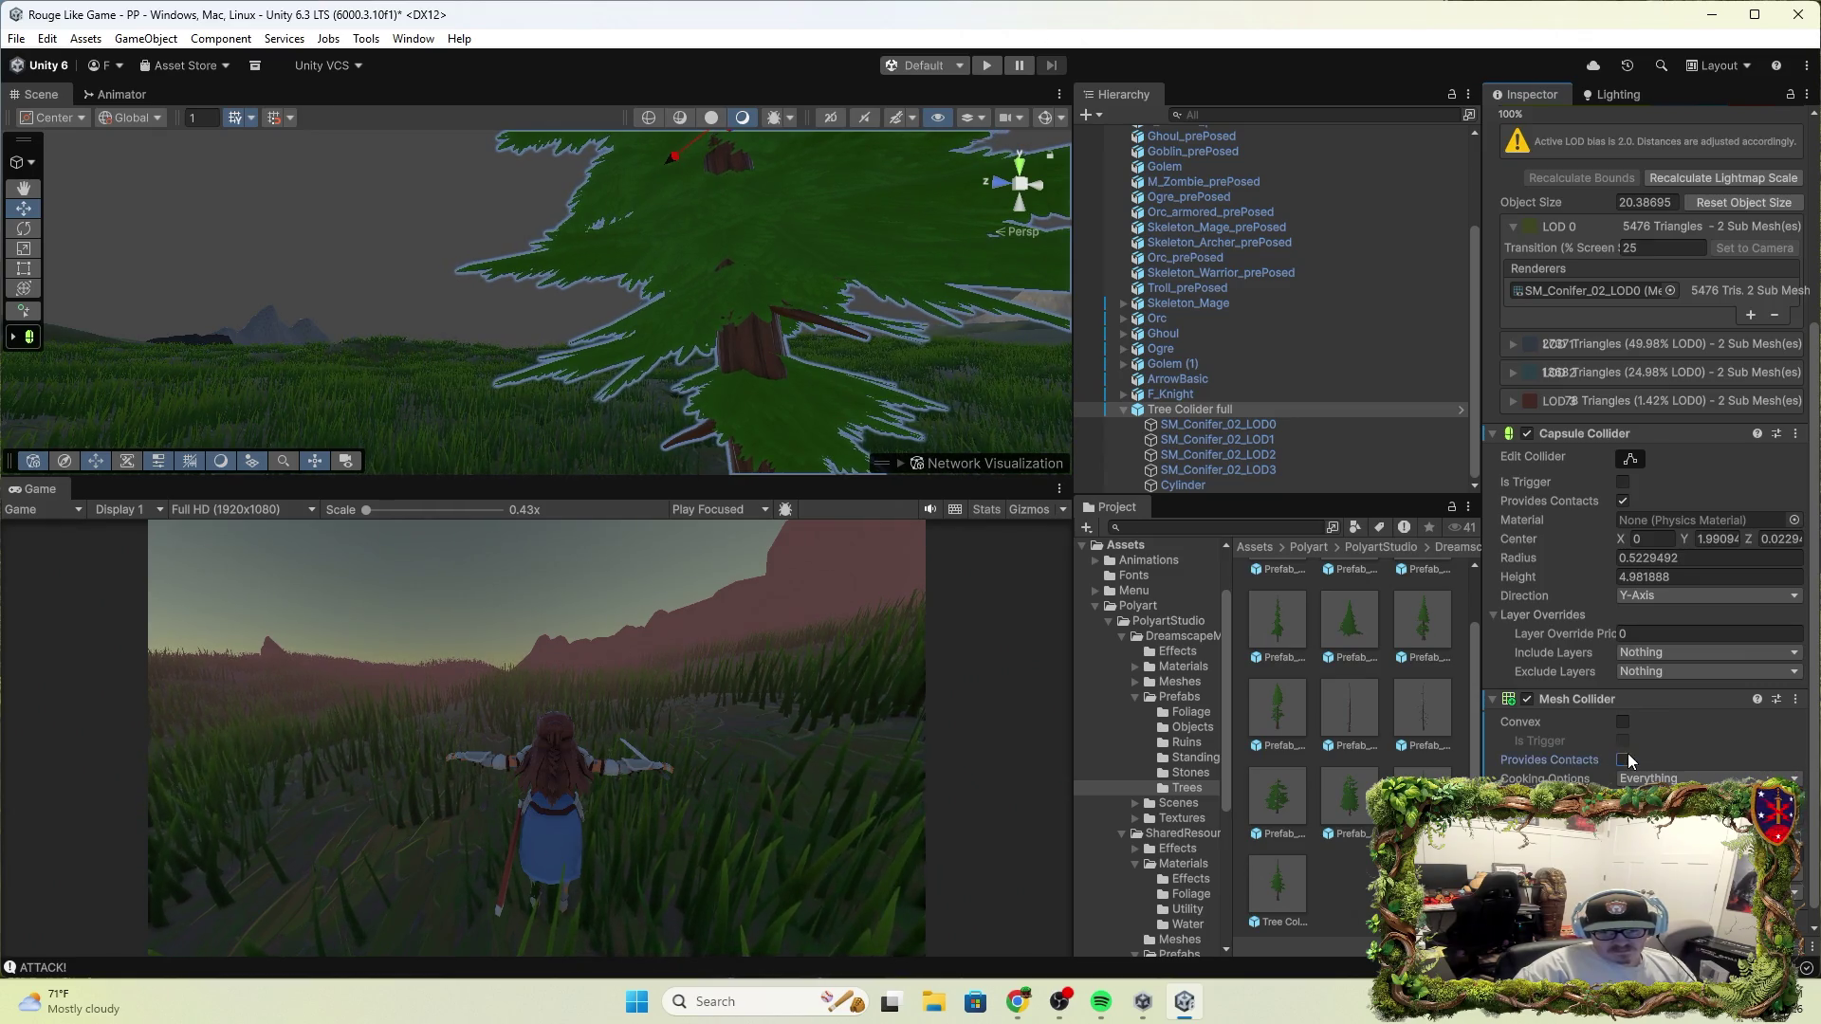
click(1623, 759)
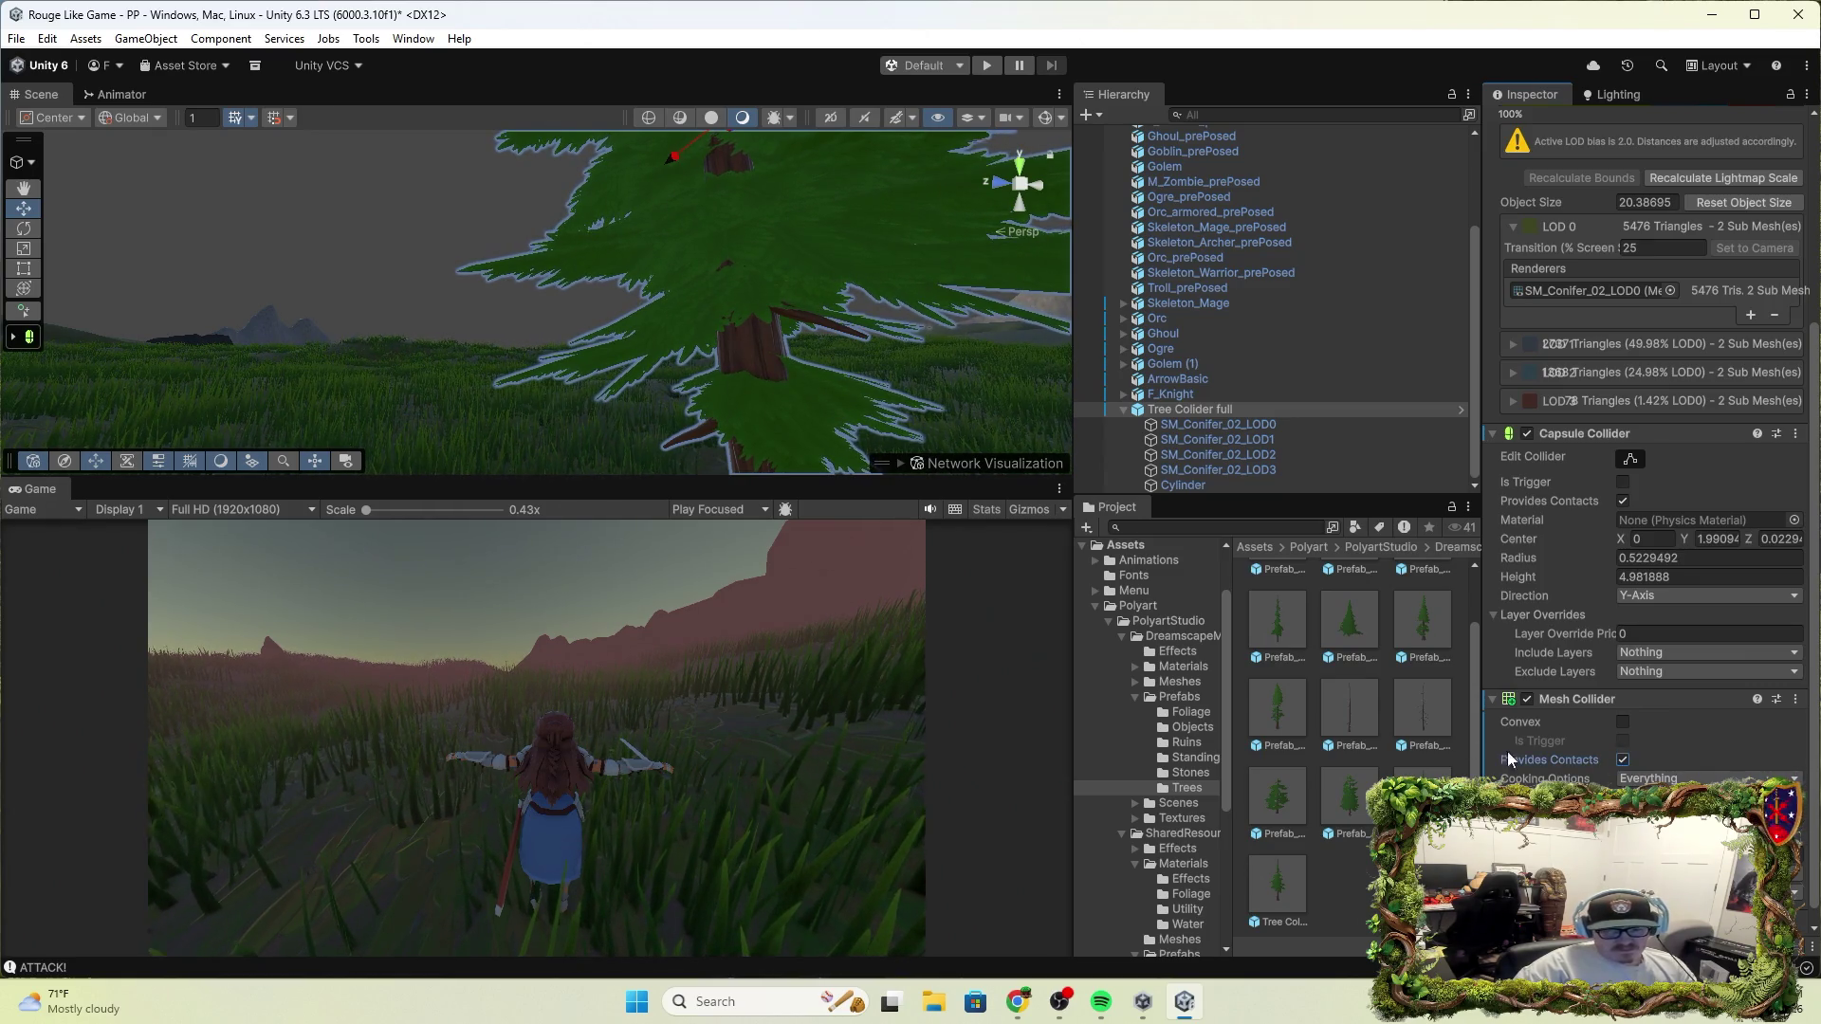
scroll(1509, 759, down, 1)
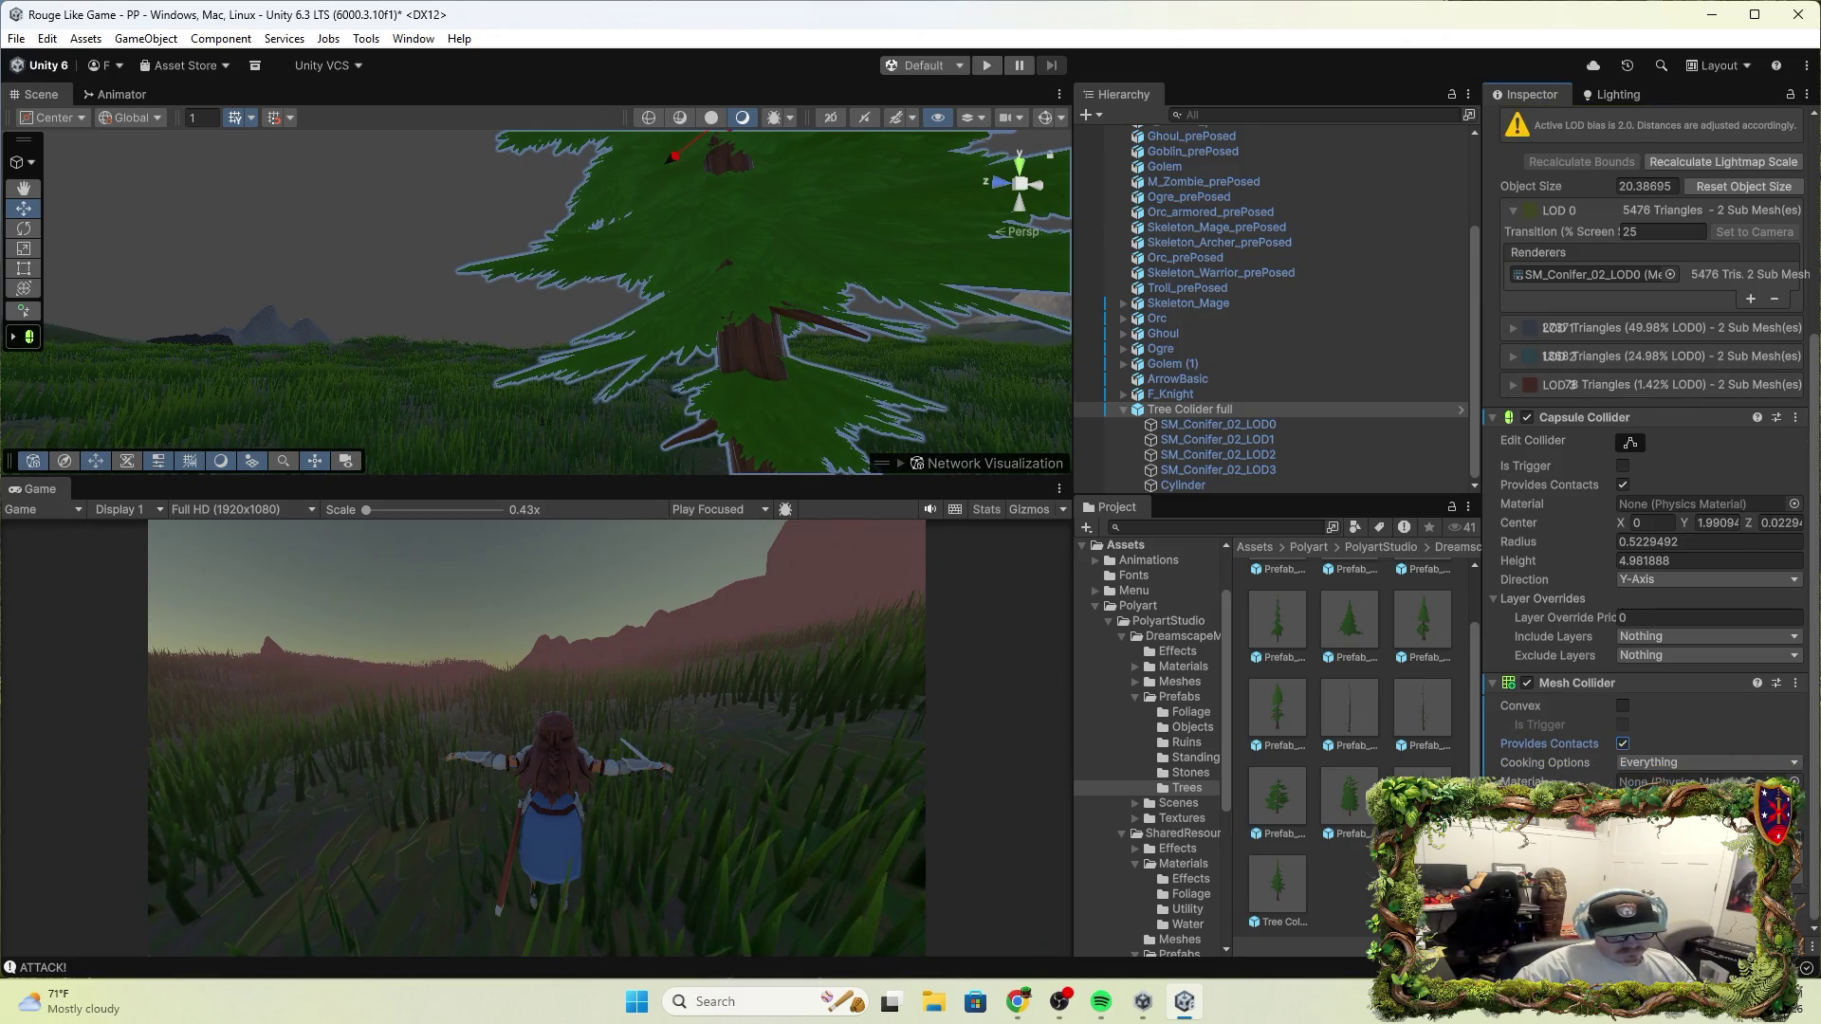
click(985, 67)
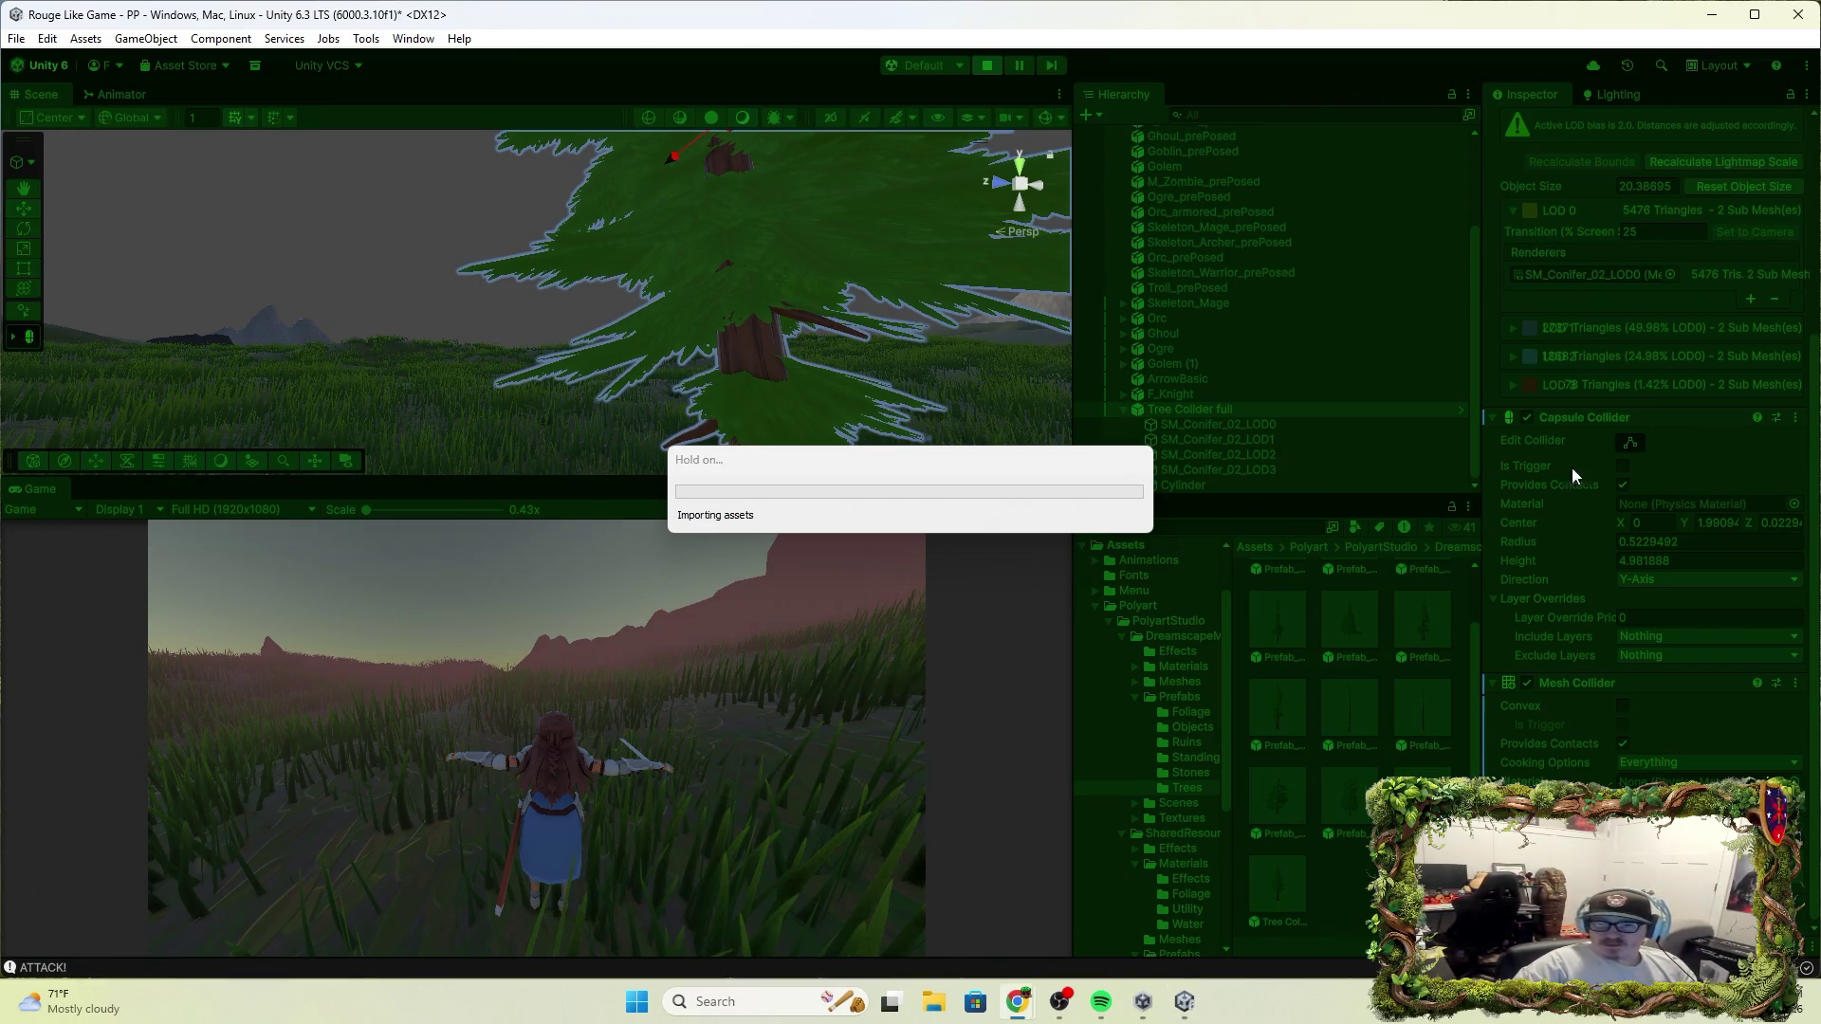
Take control of the character, then make the tree's Mesh Collider convex
key(w)
click(722, 557)
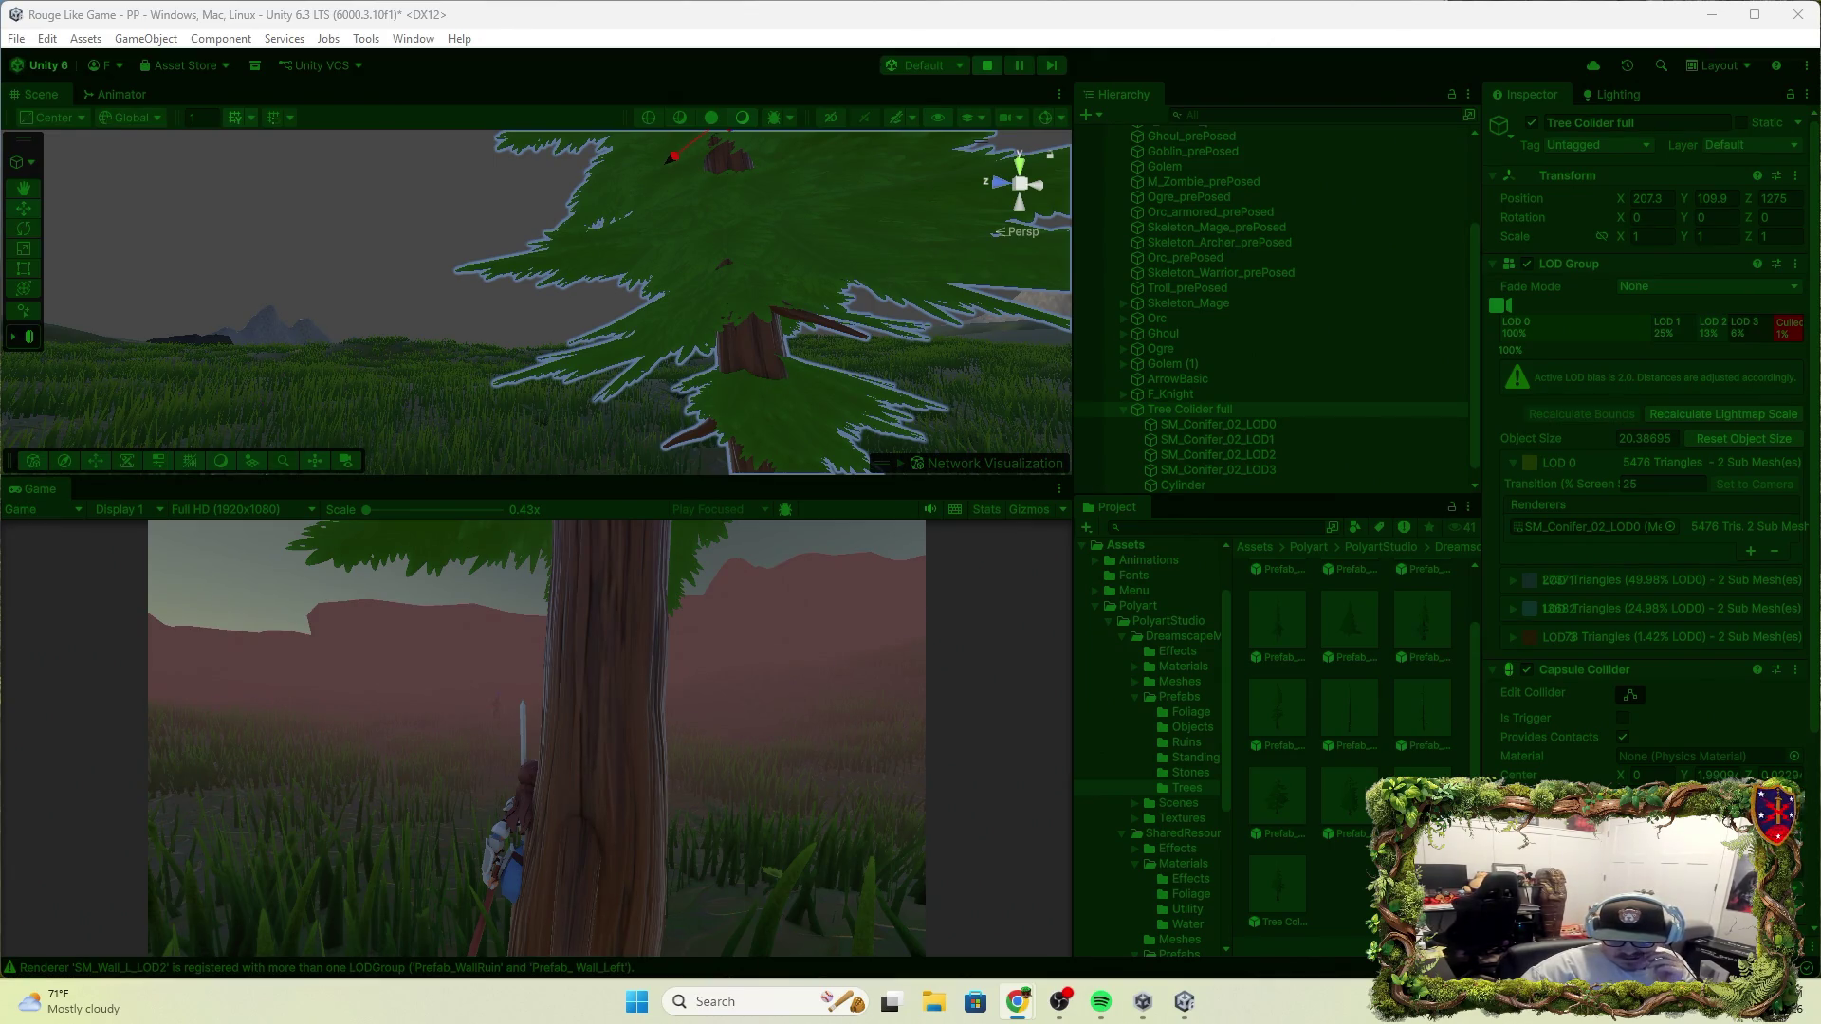
scroll(1639, 702, down, 5)
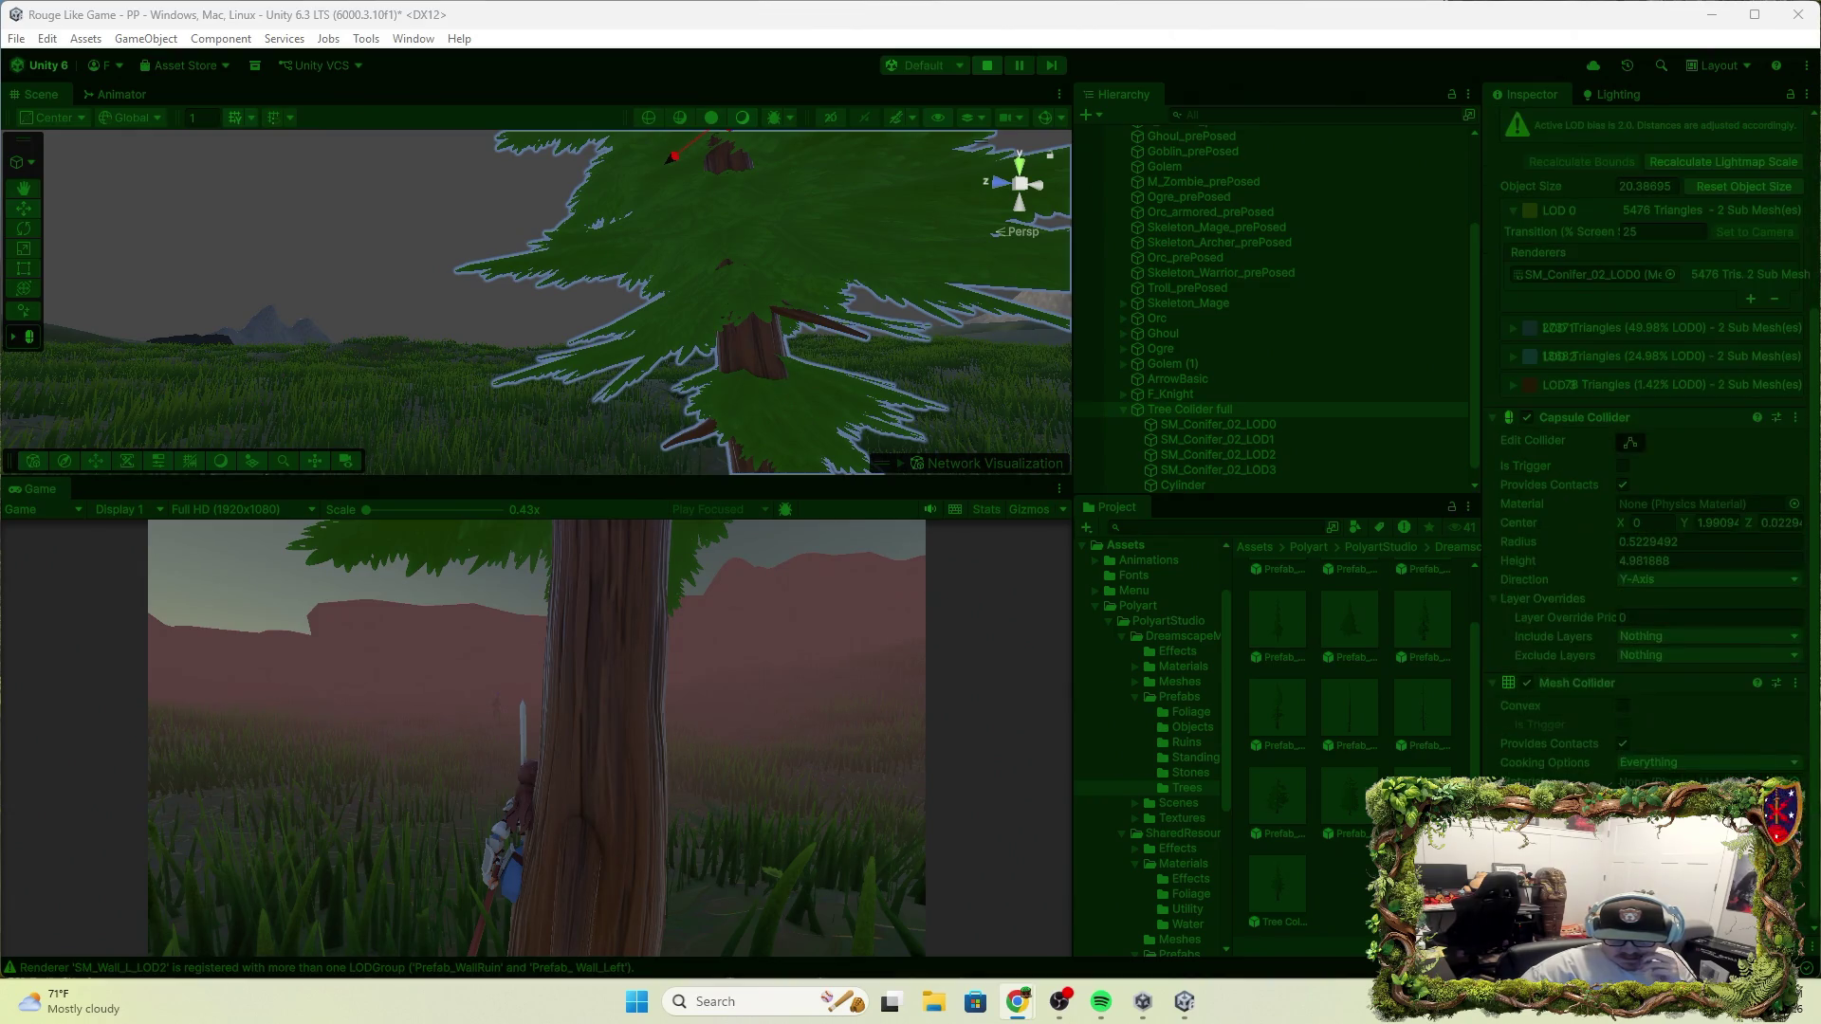
click(1621, 707)
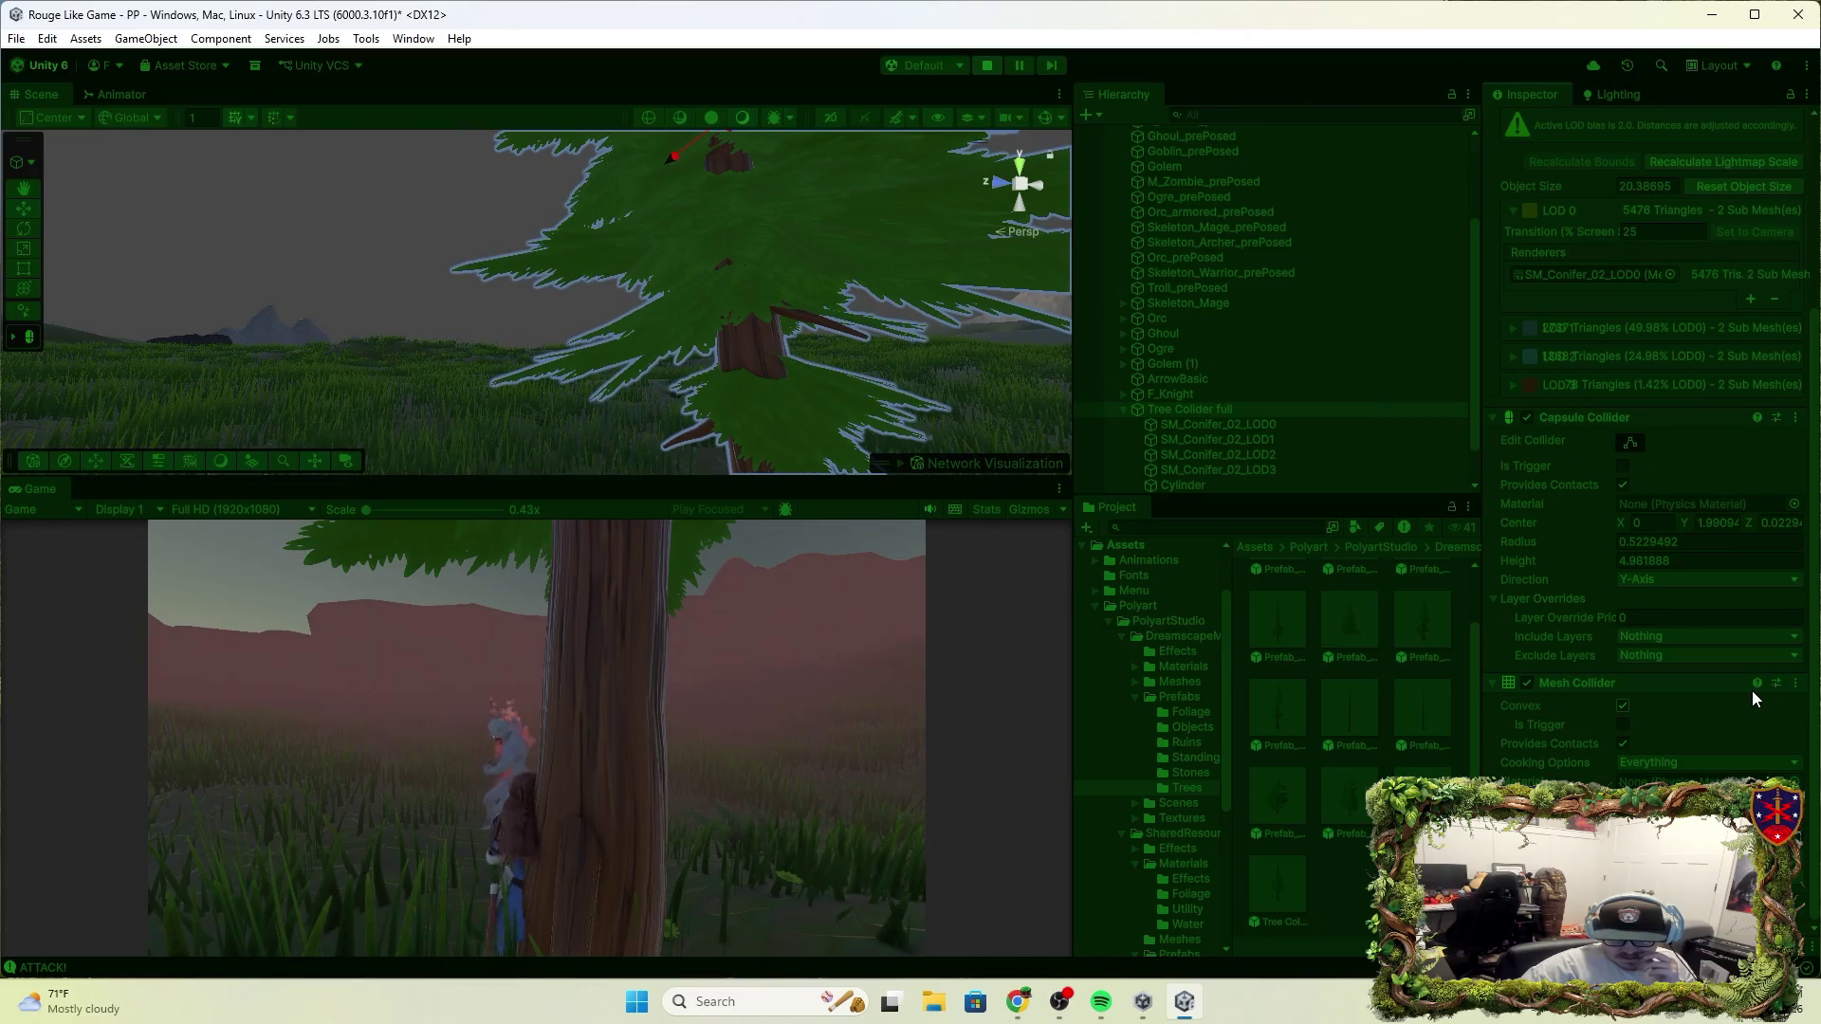
Select World 1 and open its Terrain Collider physics material picker
scroll(1174, 253, up, 3)
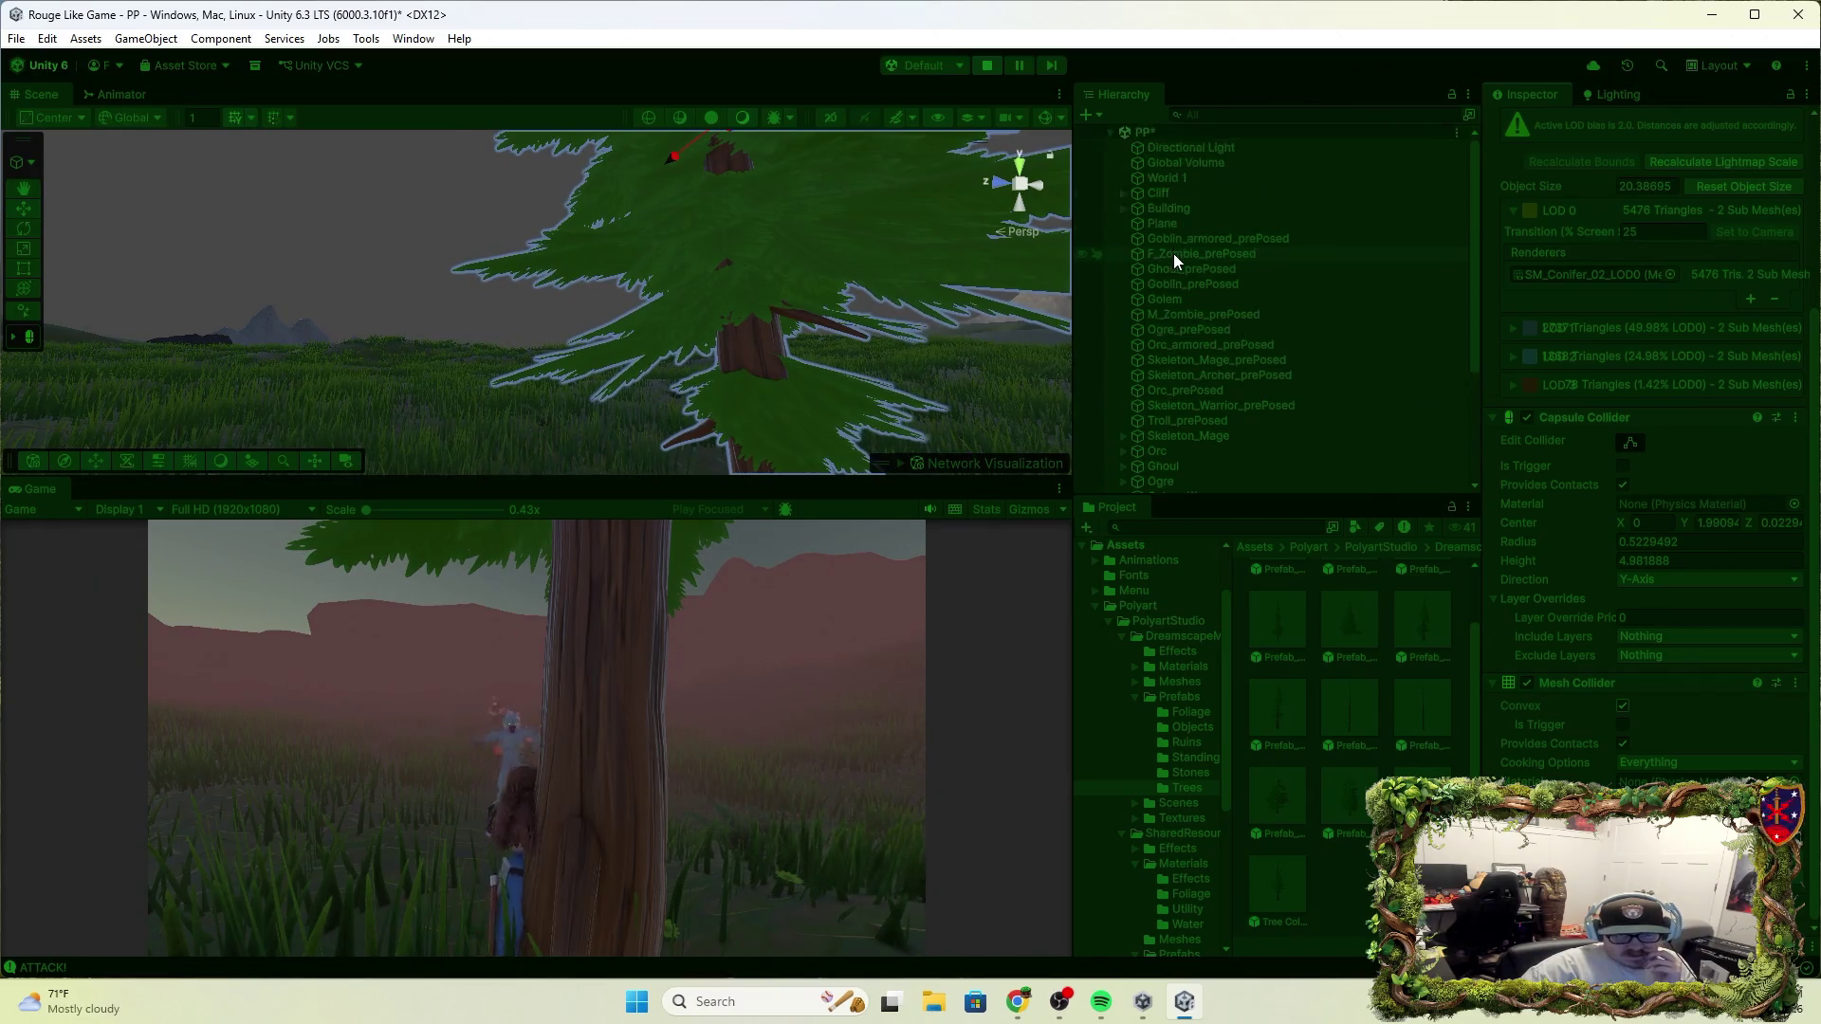
click(1178, 180)
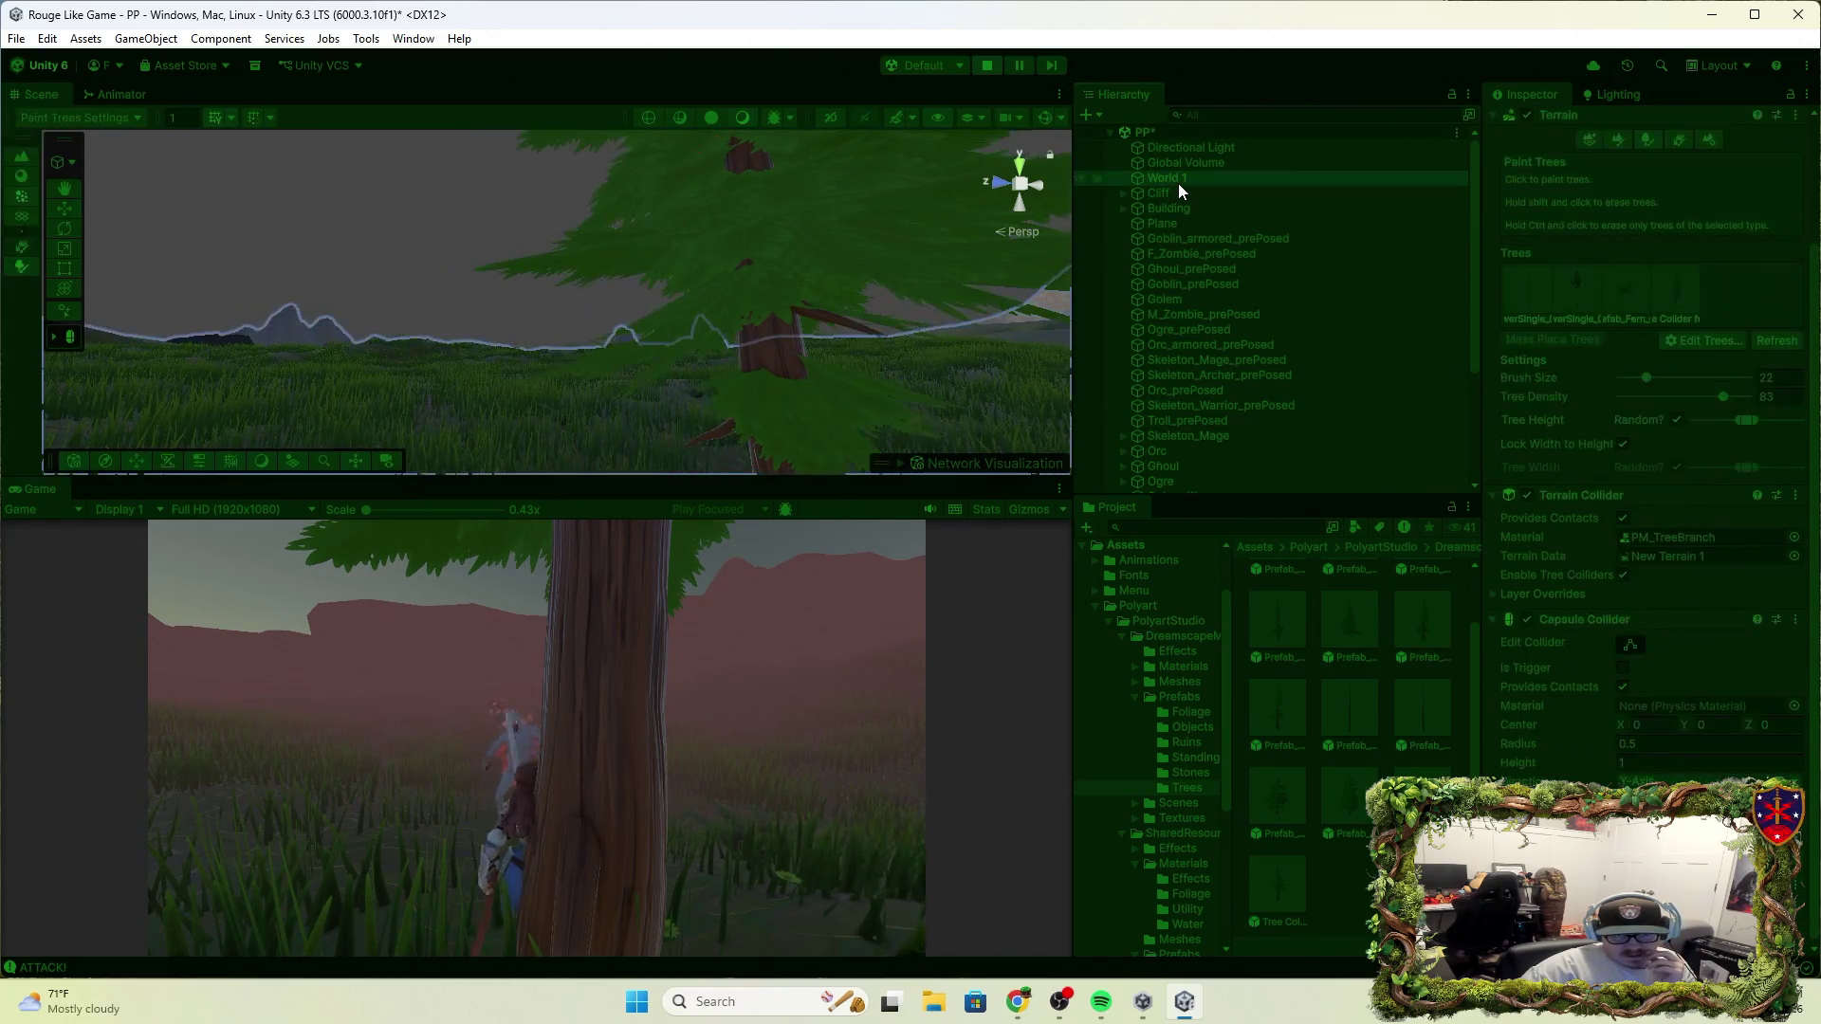
click(1793, 537)
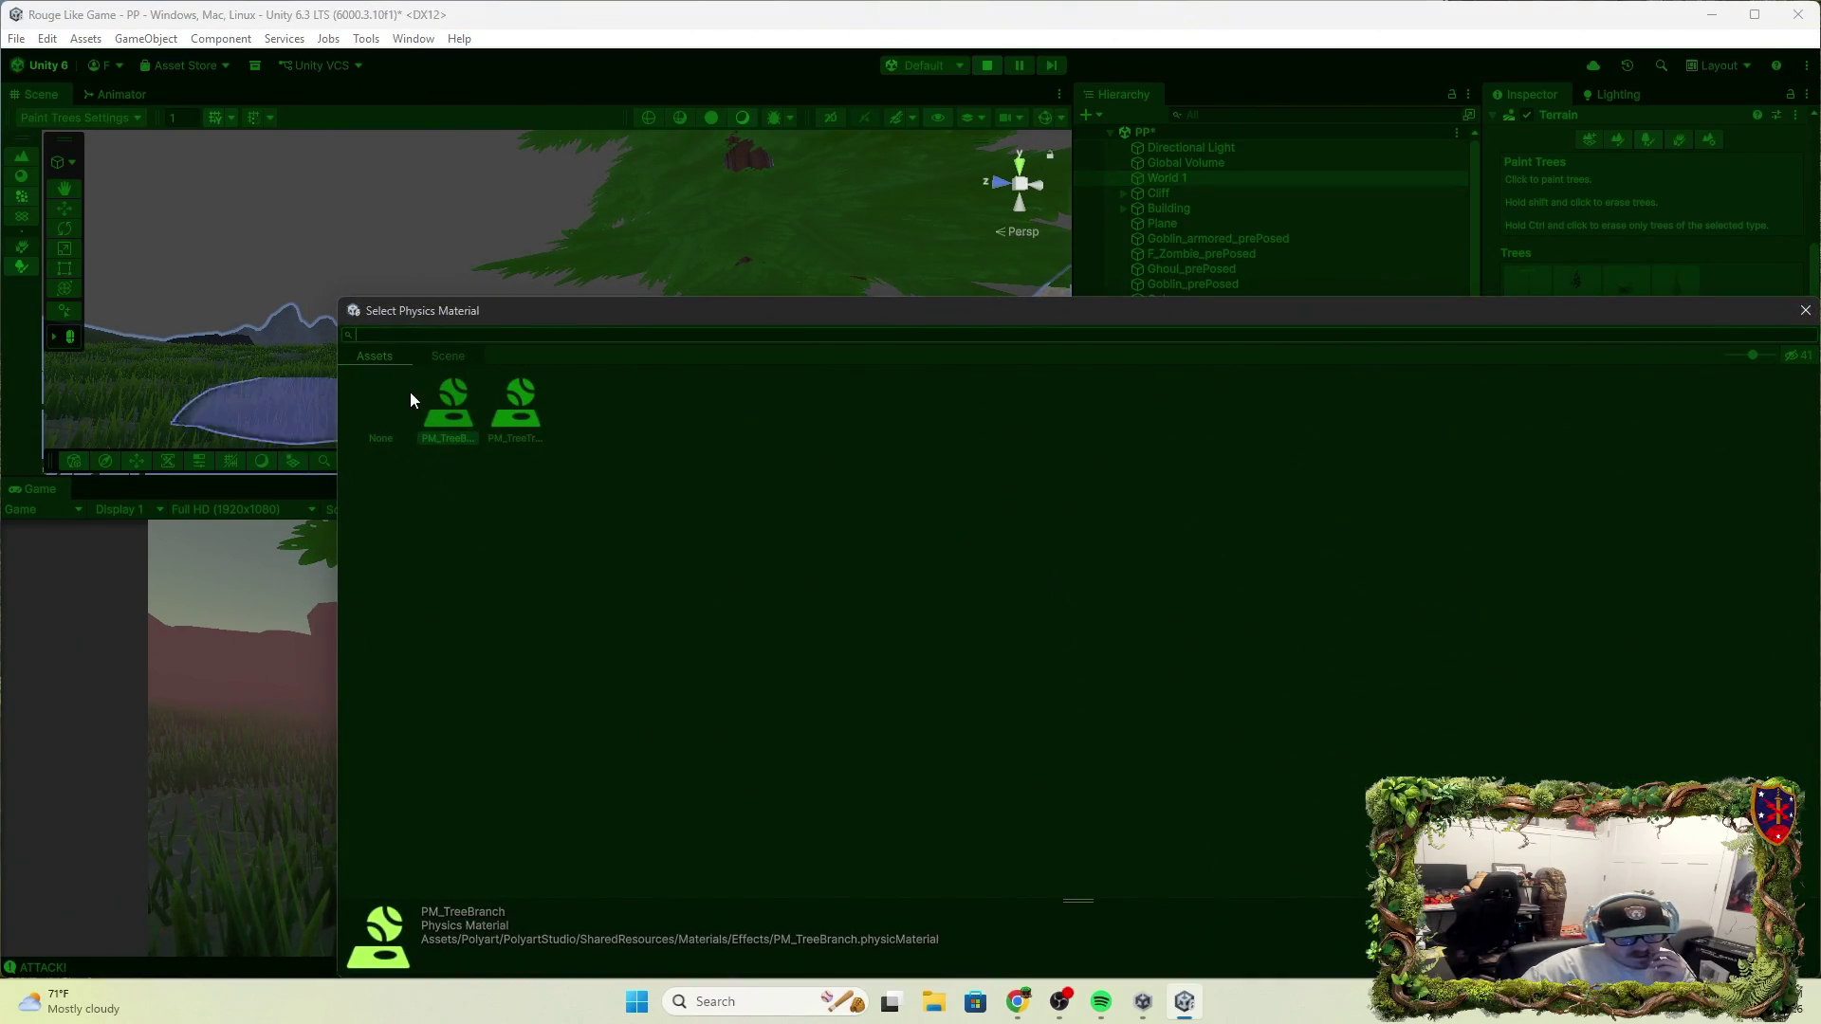
Set World 1's Terrain Collider material to None and close the picker
click(383, 408)
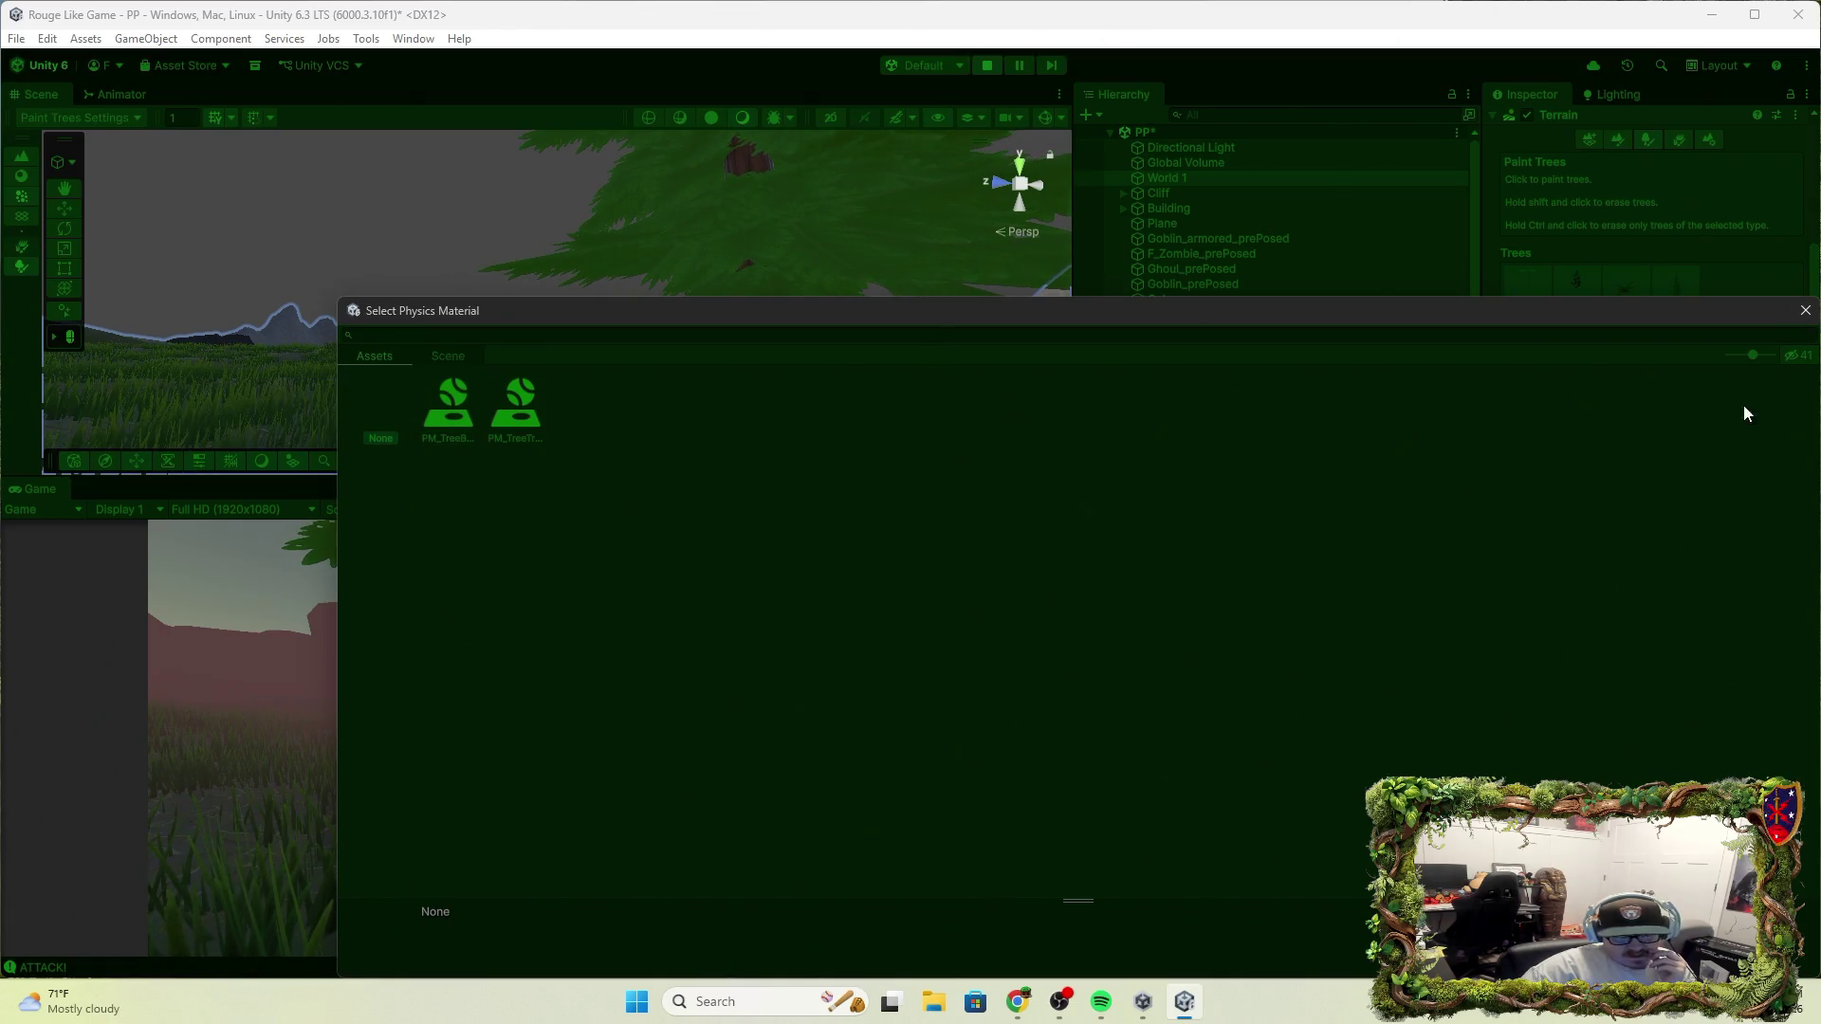
drag(1510, 302, 1336, 253)
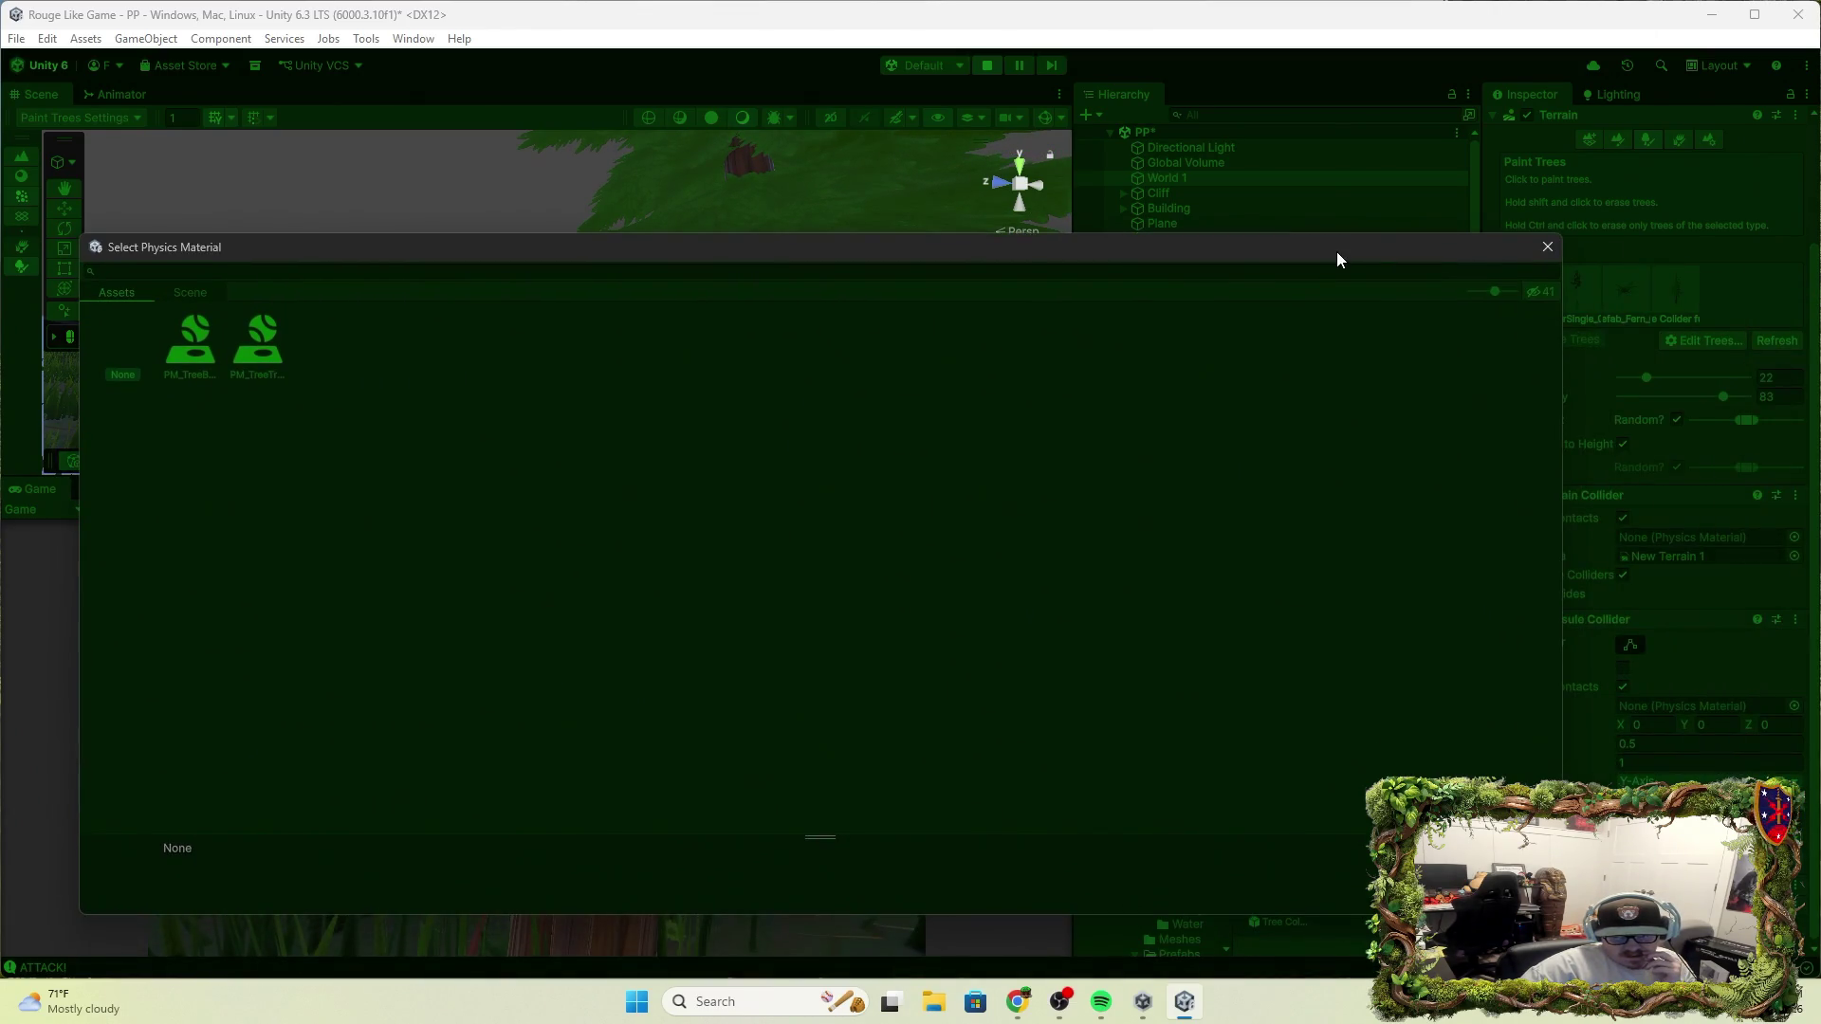
click(1543, 249)
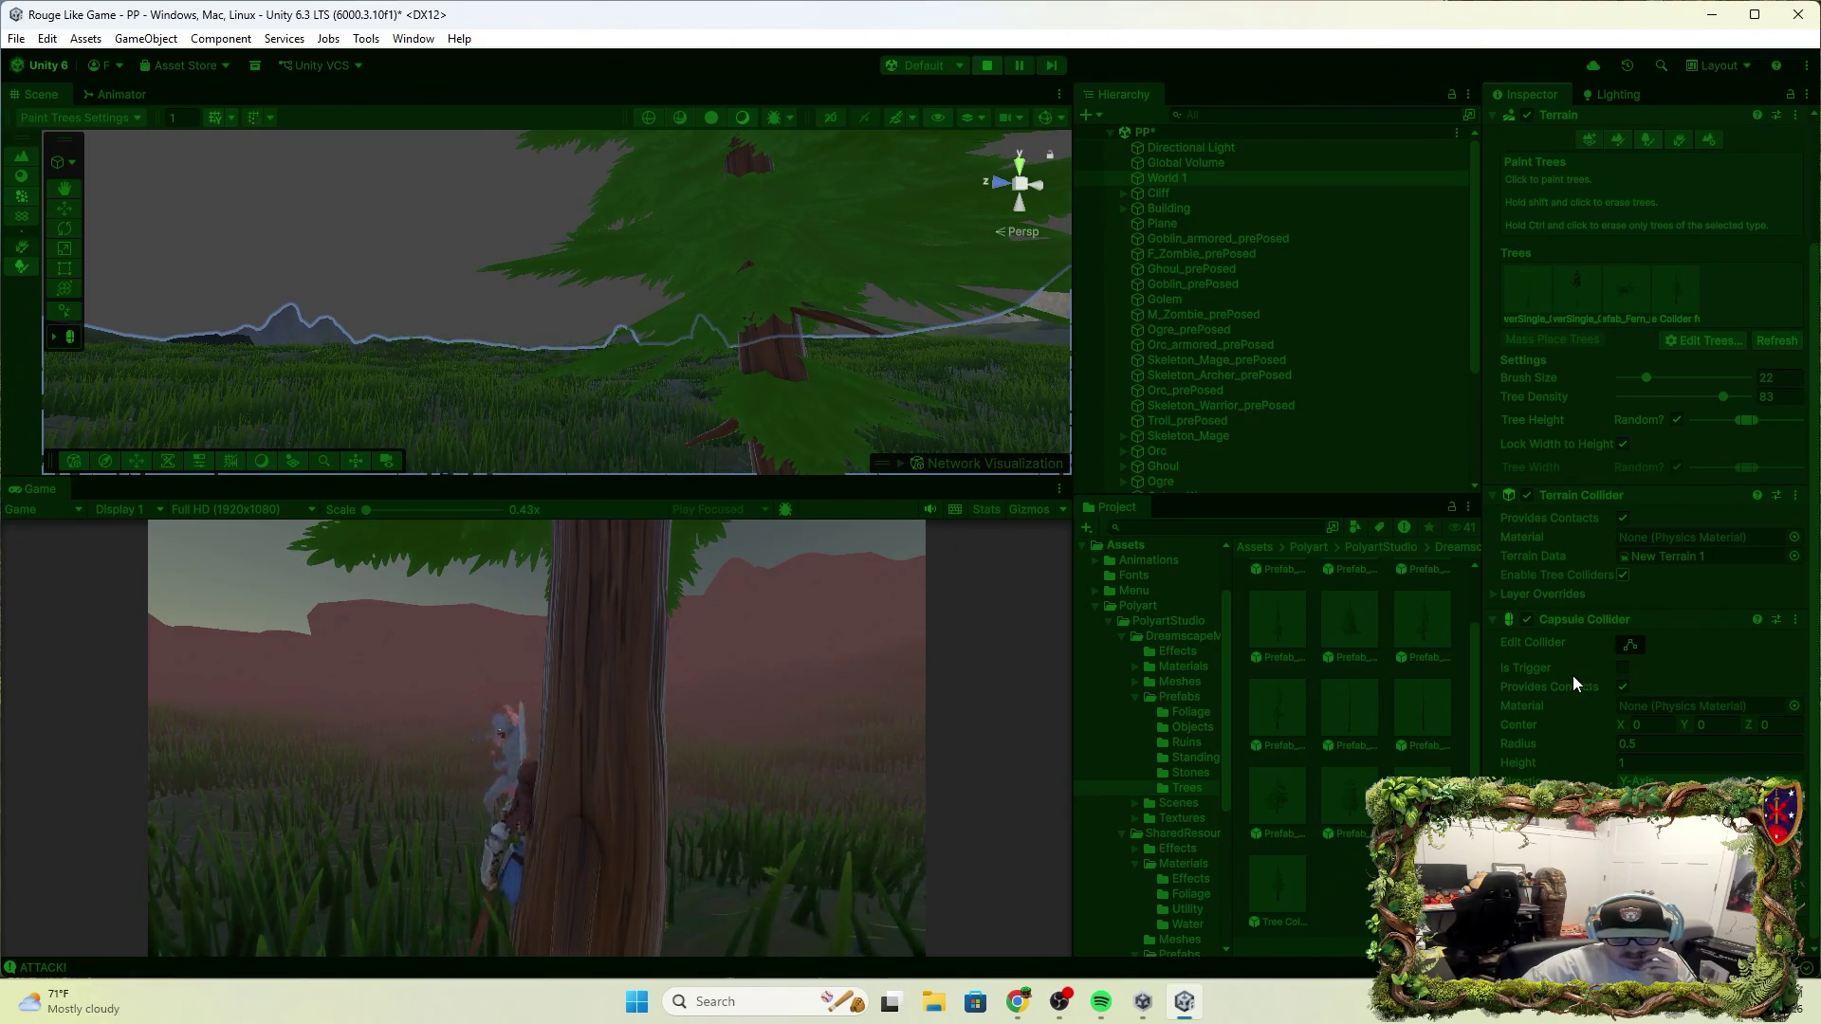
Select Skeleton_Mage, then inspect F_Knight's components down to its Rigidbody
scroll(1151, 424, down, 3)
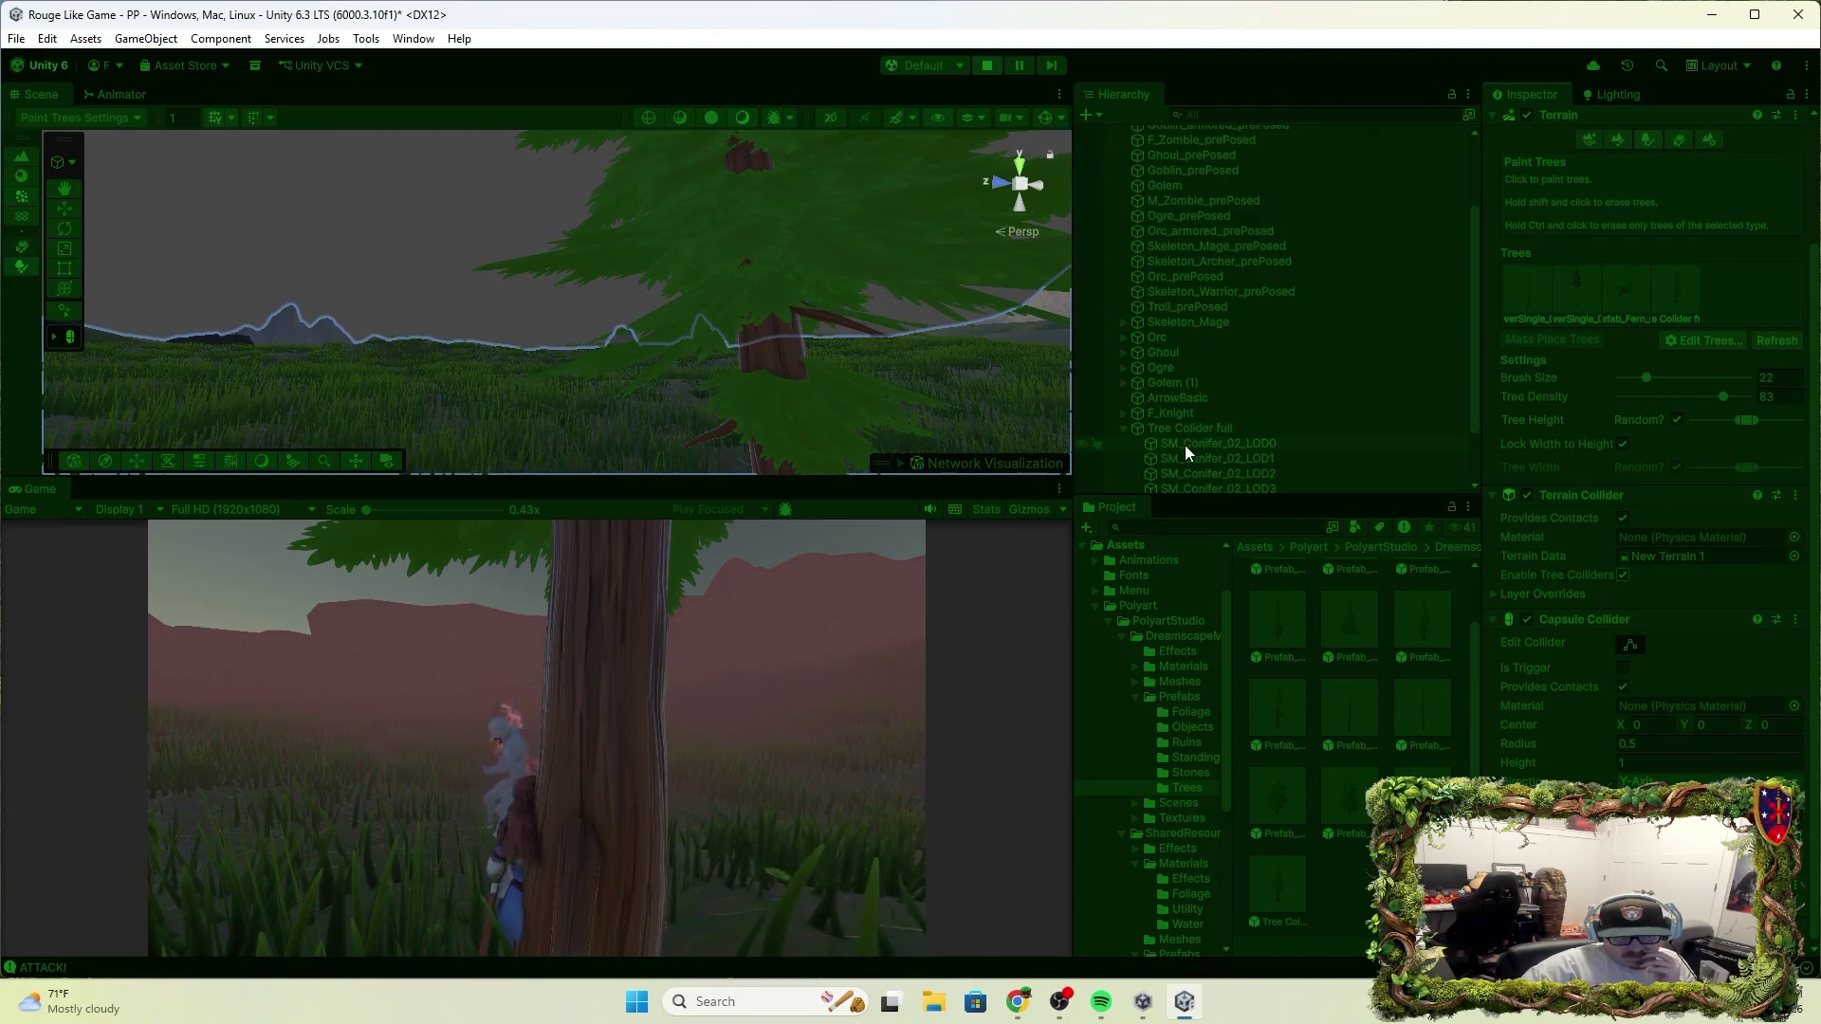
click(1193, 325)
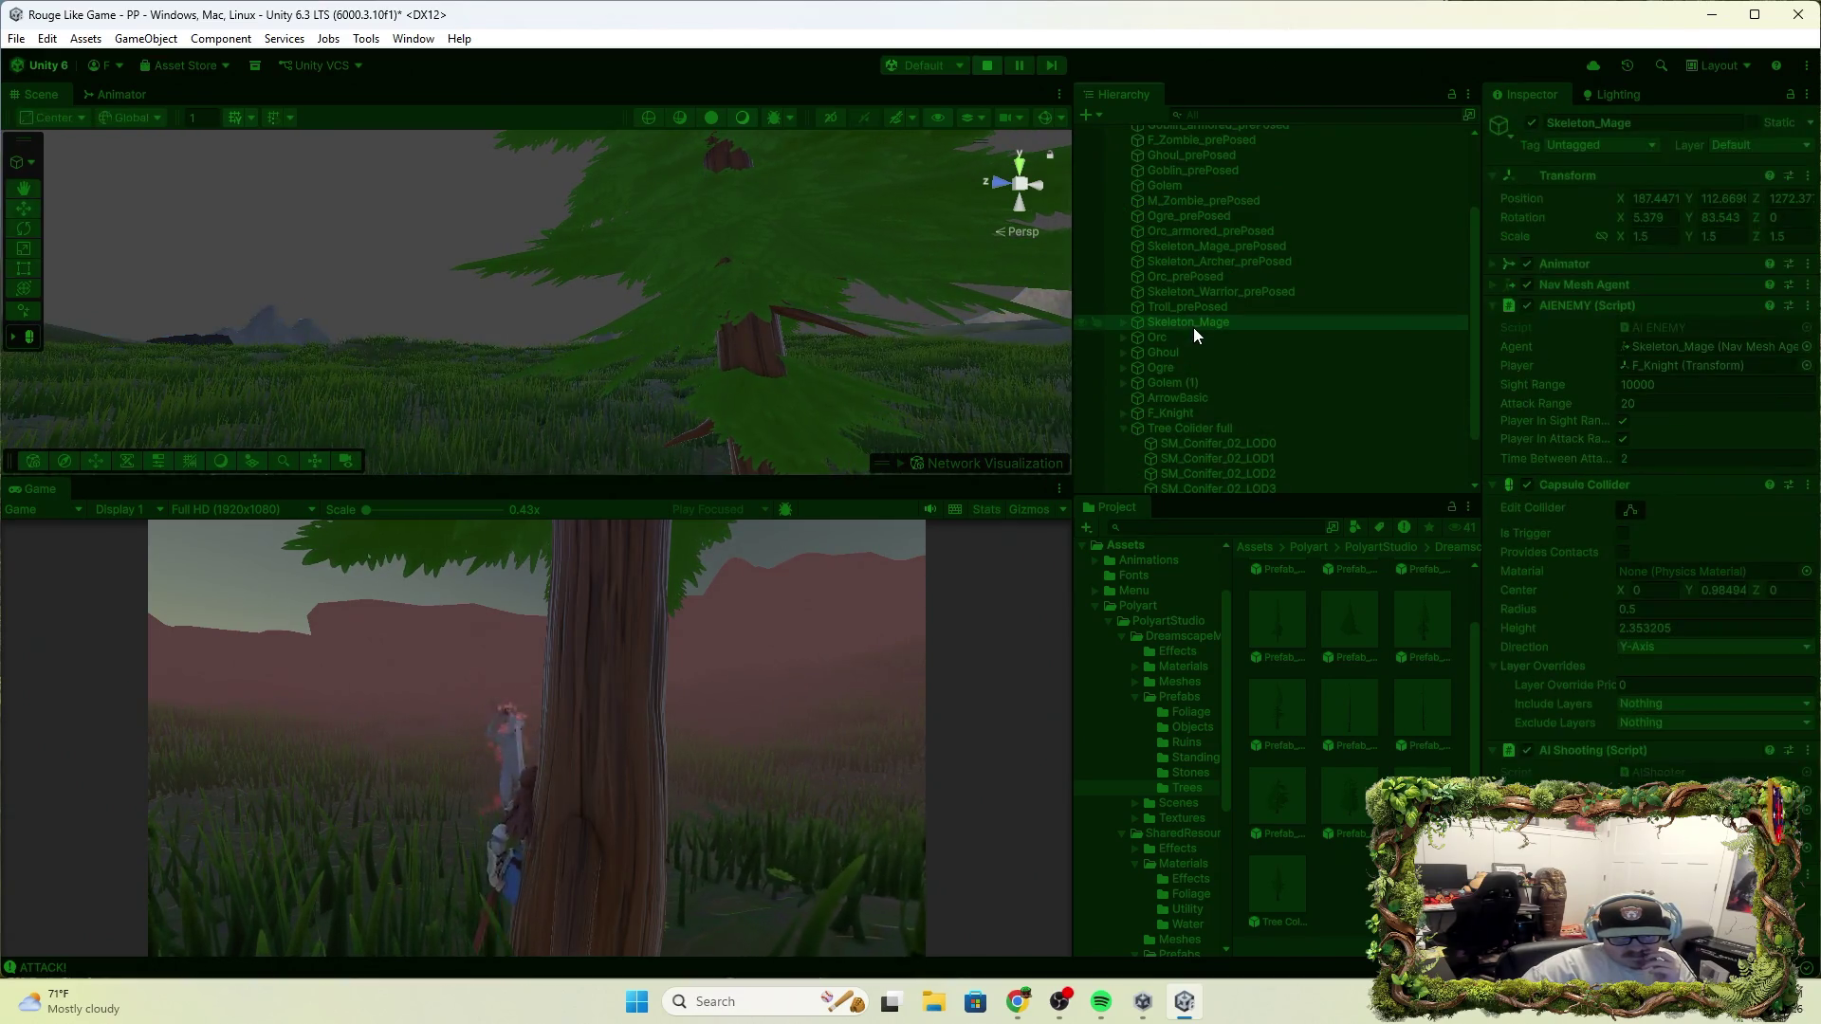
click(1203, 418)
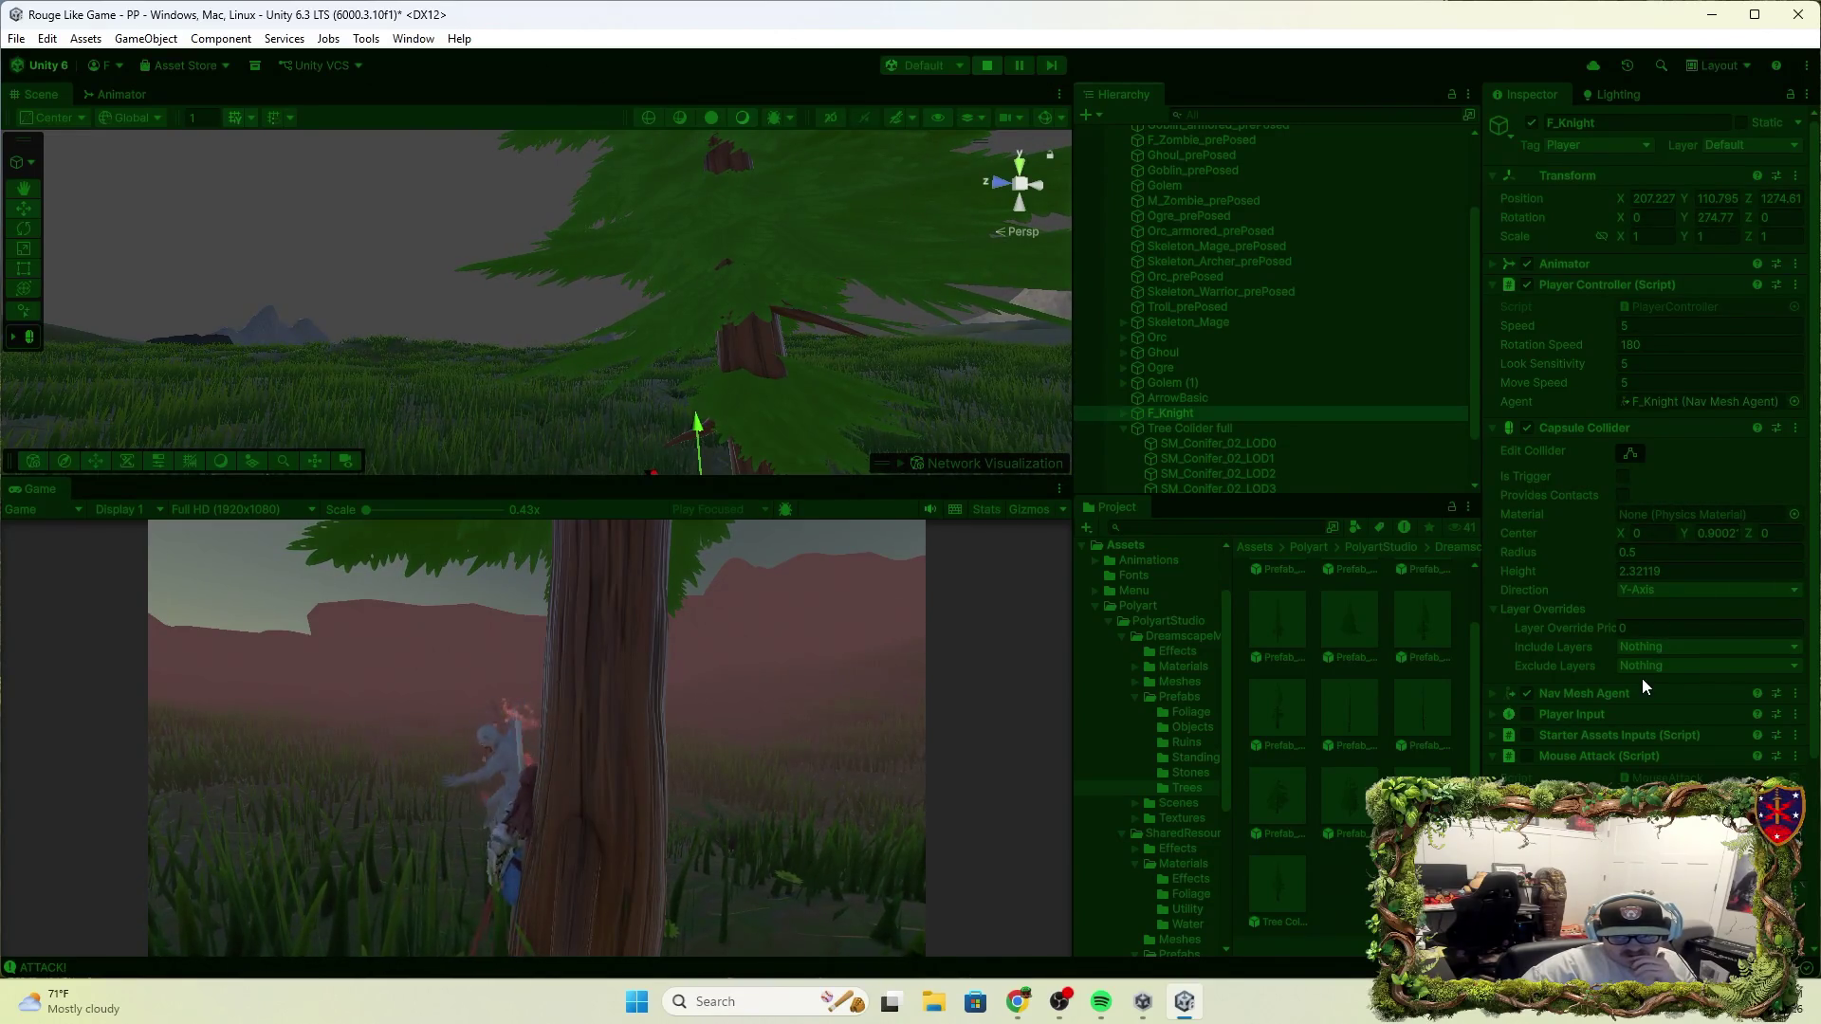
scroll(1644, 686, down, 3)
scroll(1640, 695, down, 2)
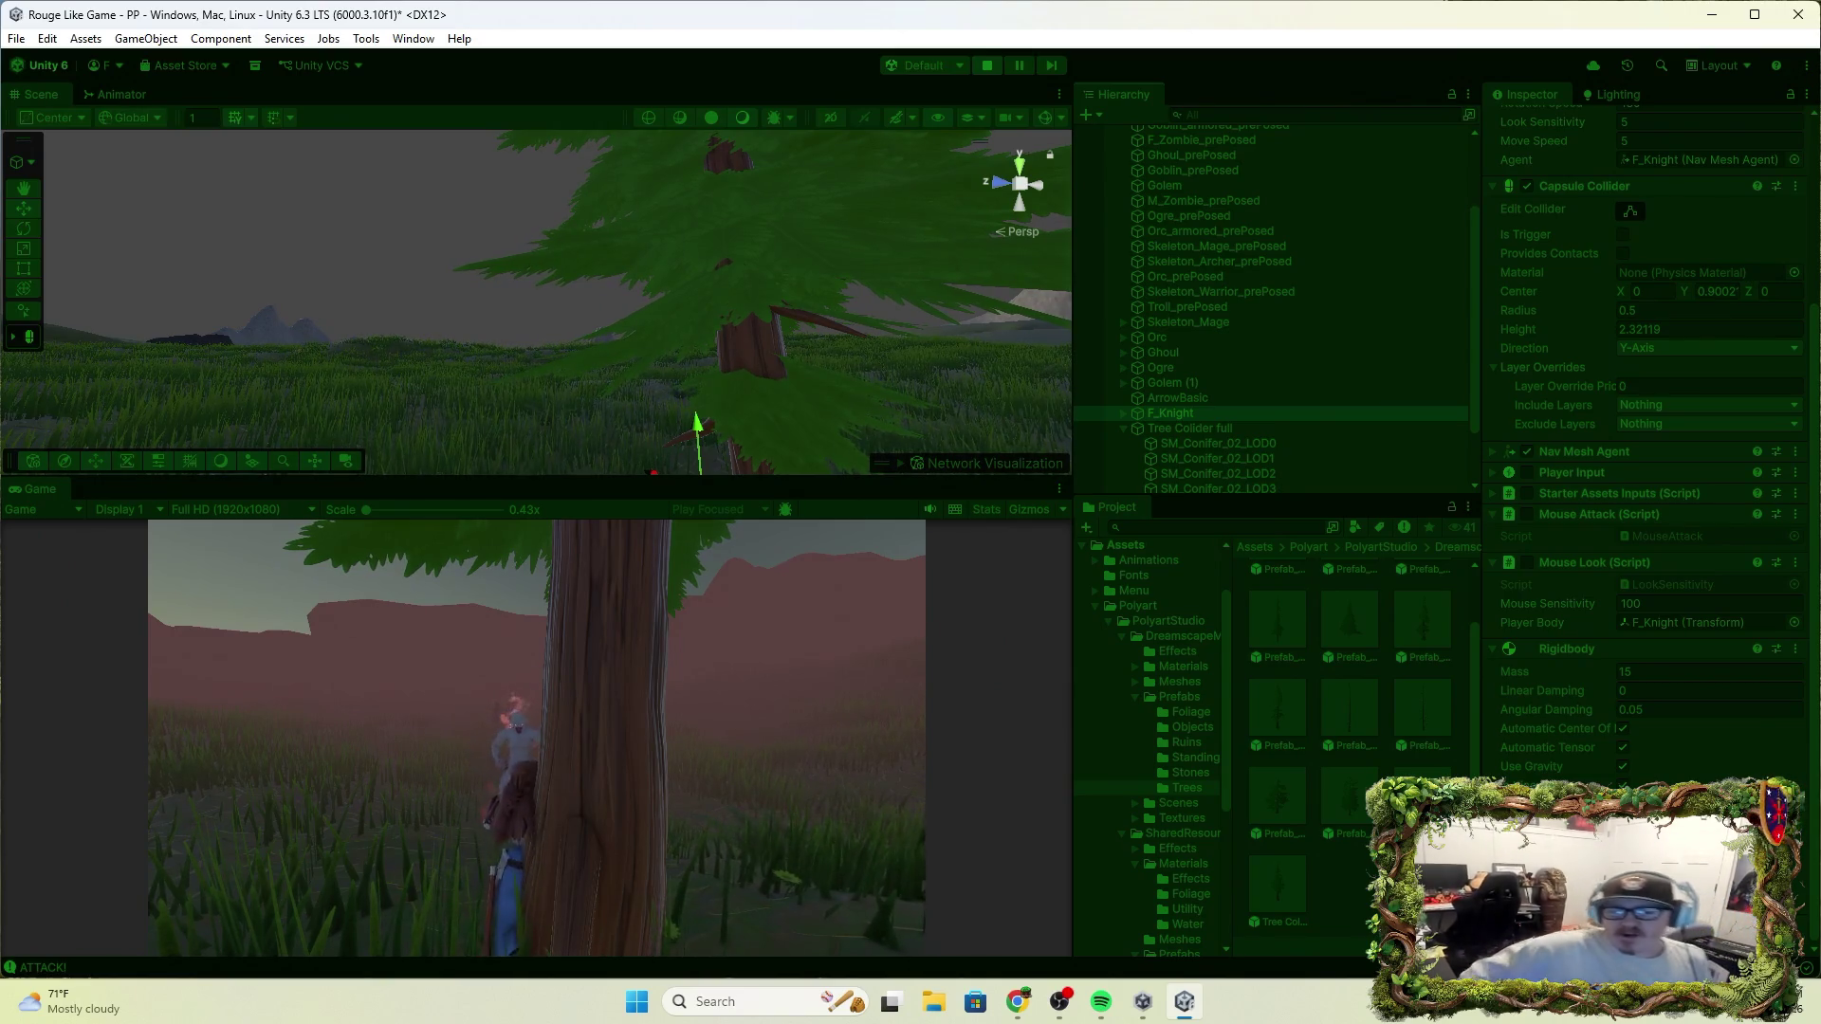
scroll(1298, 351, down, 2)
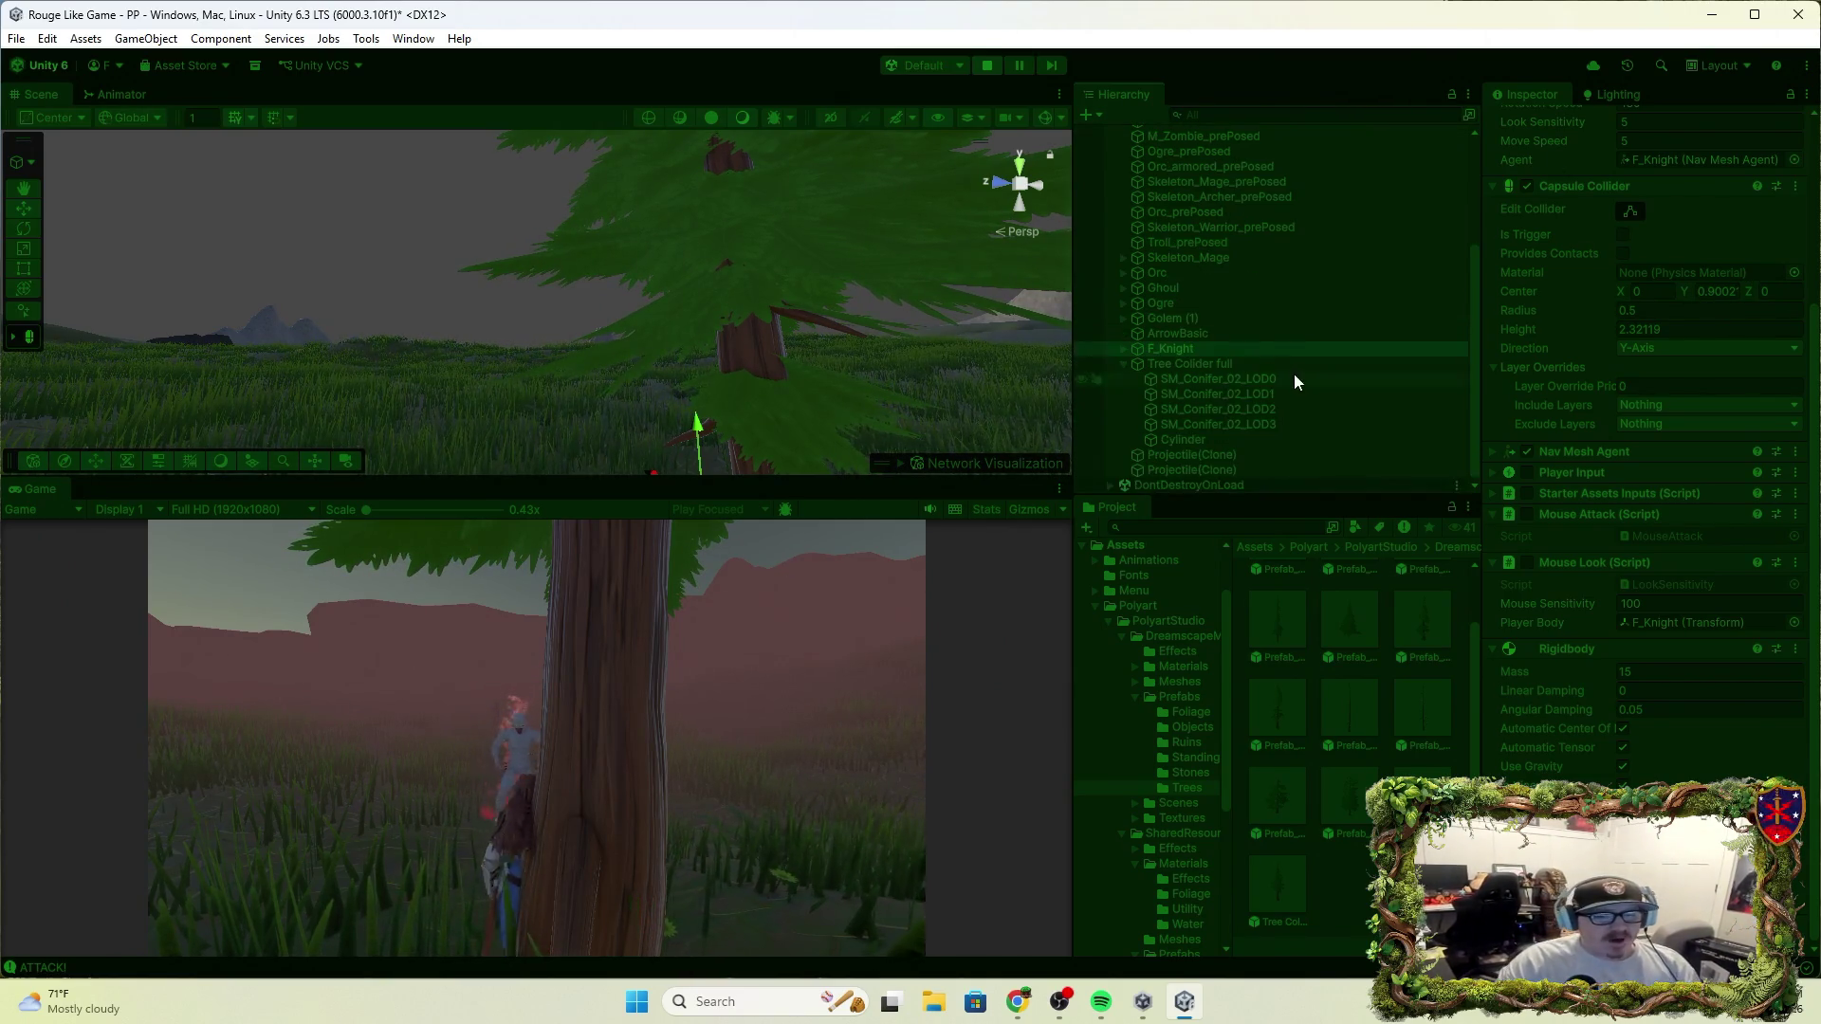
Add a Mesh Collider to Tree Collider full via a 'mesh' component search
click(1225, 364)
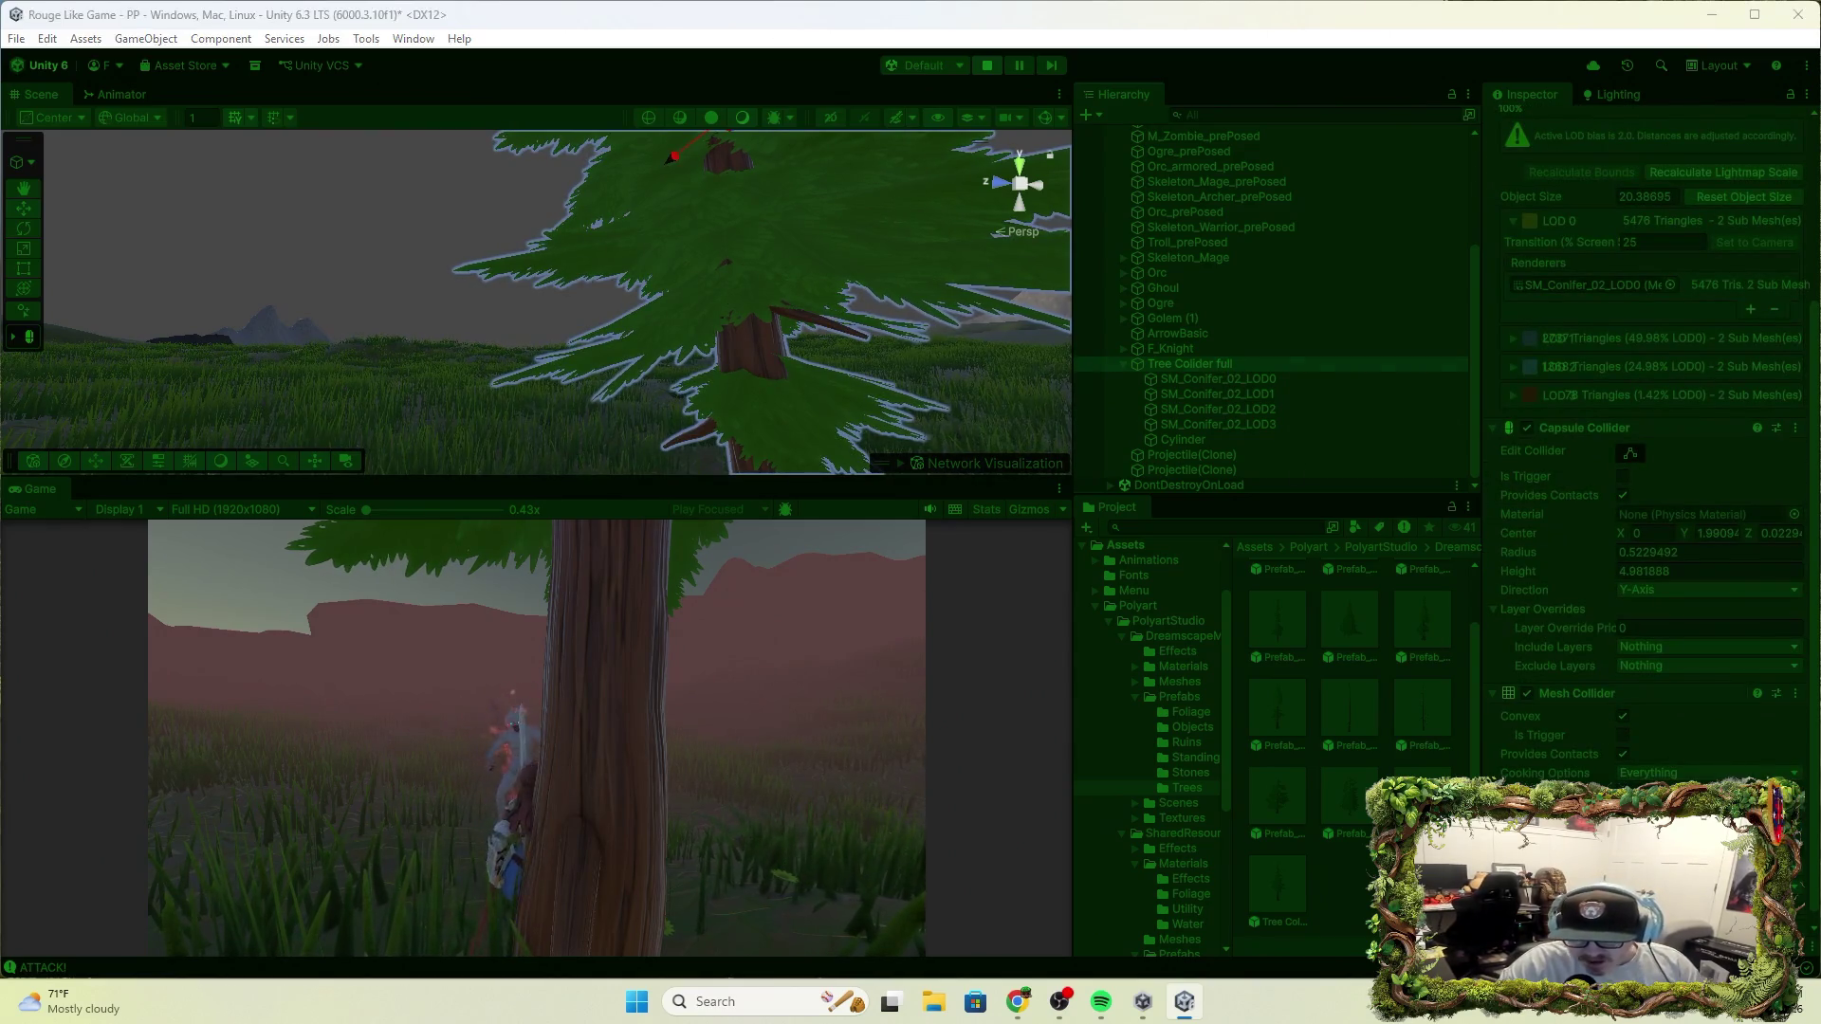
text(nave)
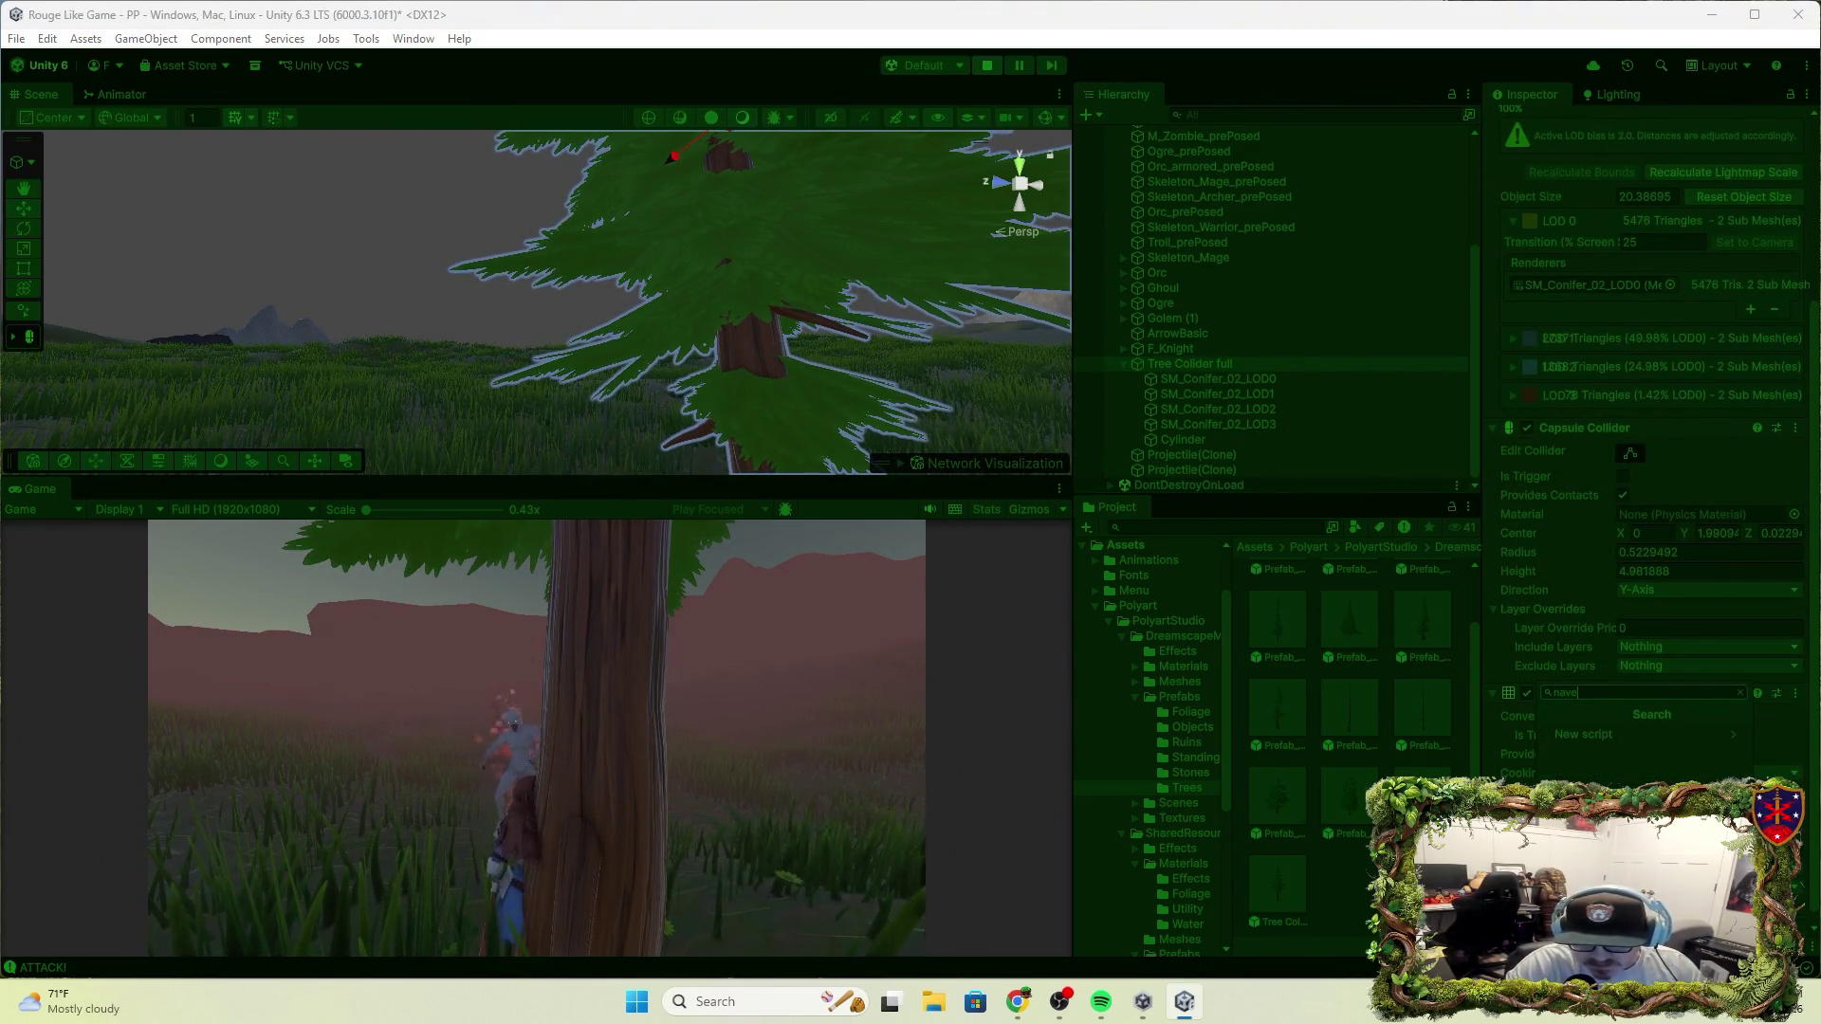
key(BackSpace)
key(BackSpace)
key(BackSpace)
text(mesh)
click(1660, 752)
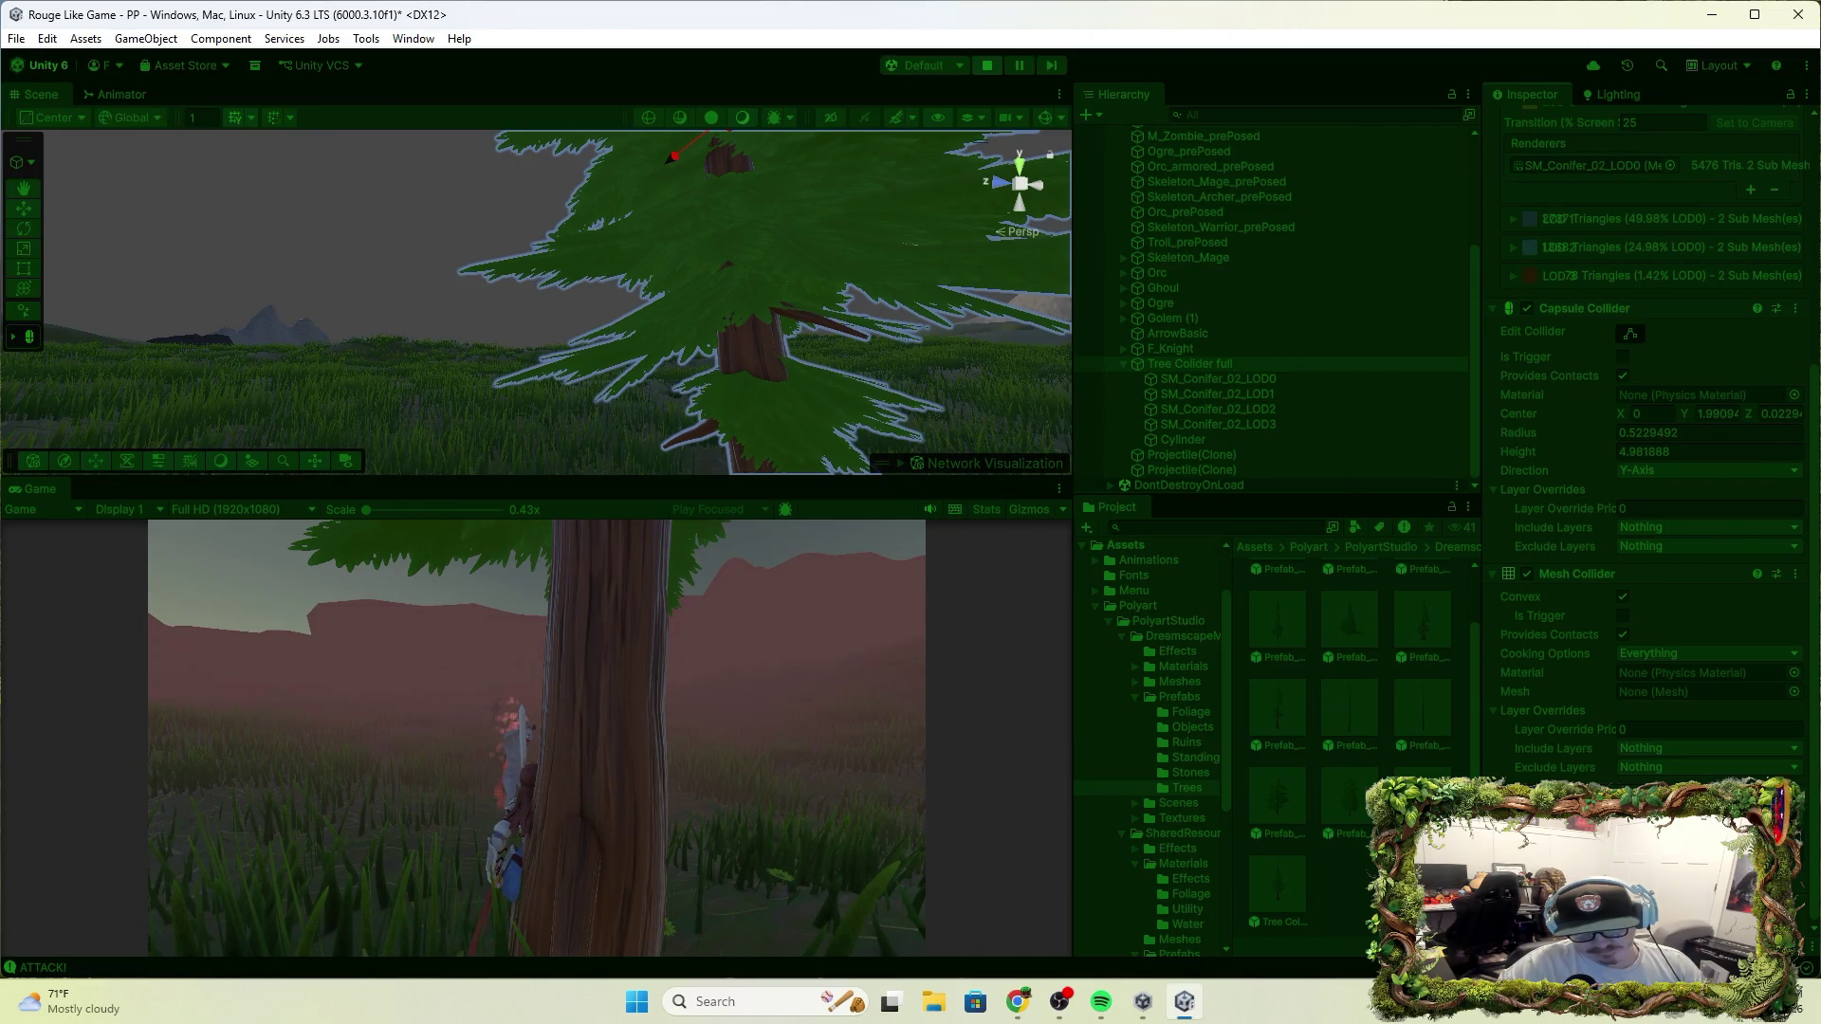
Run the character into and around the tree trunk, attacking the nearby white enemy
key(a)
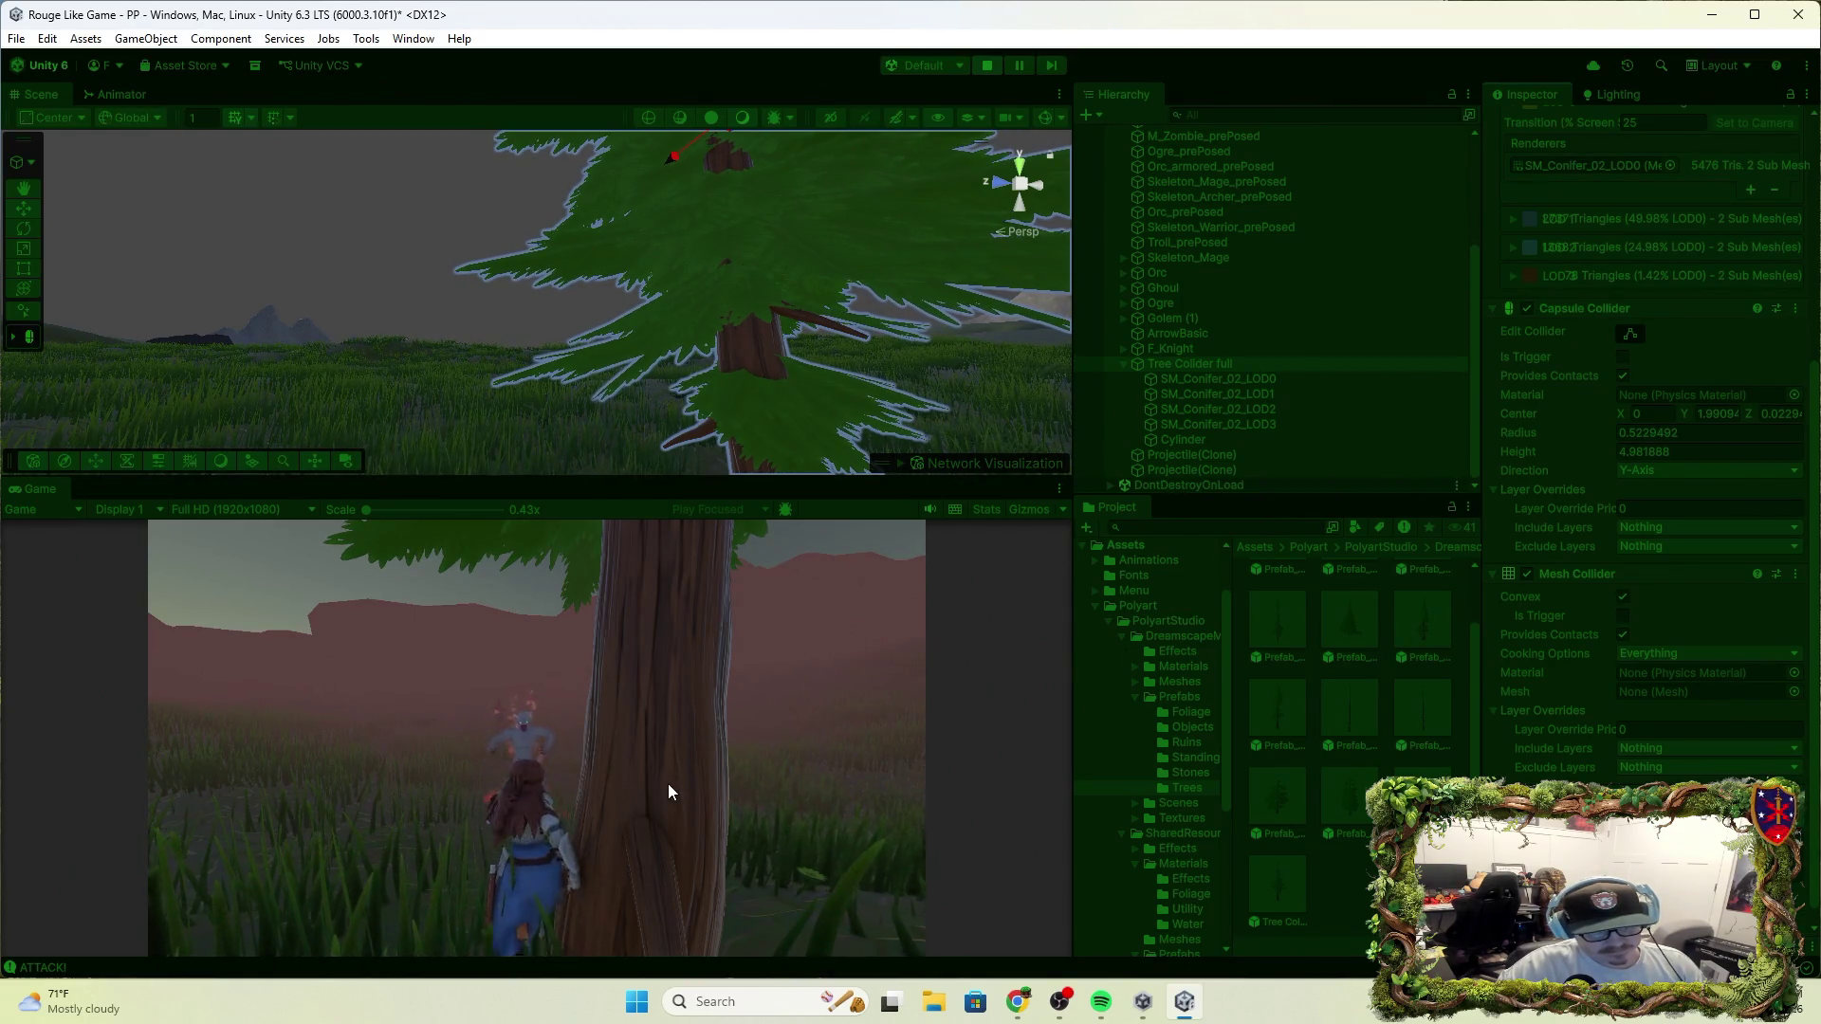
key(w)
key(a)
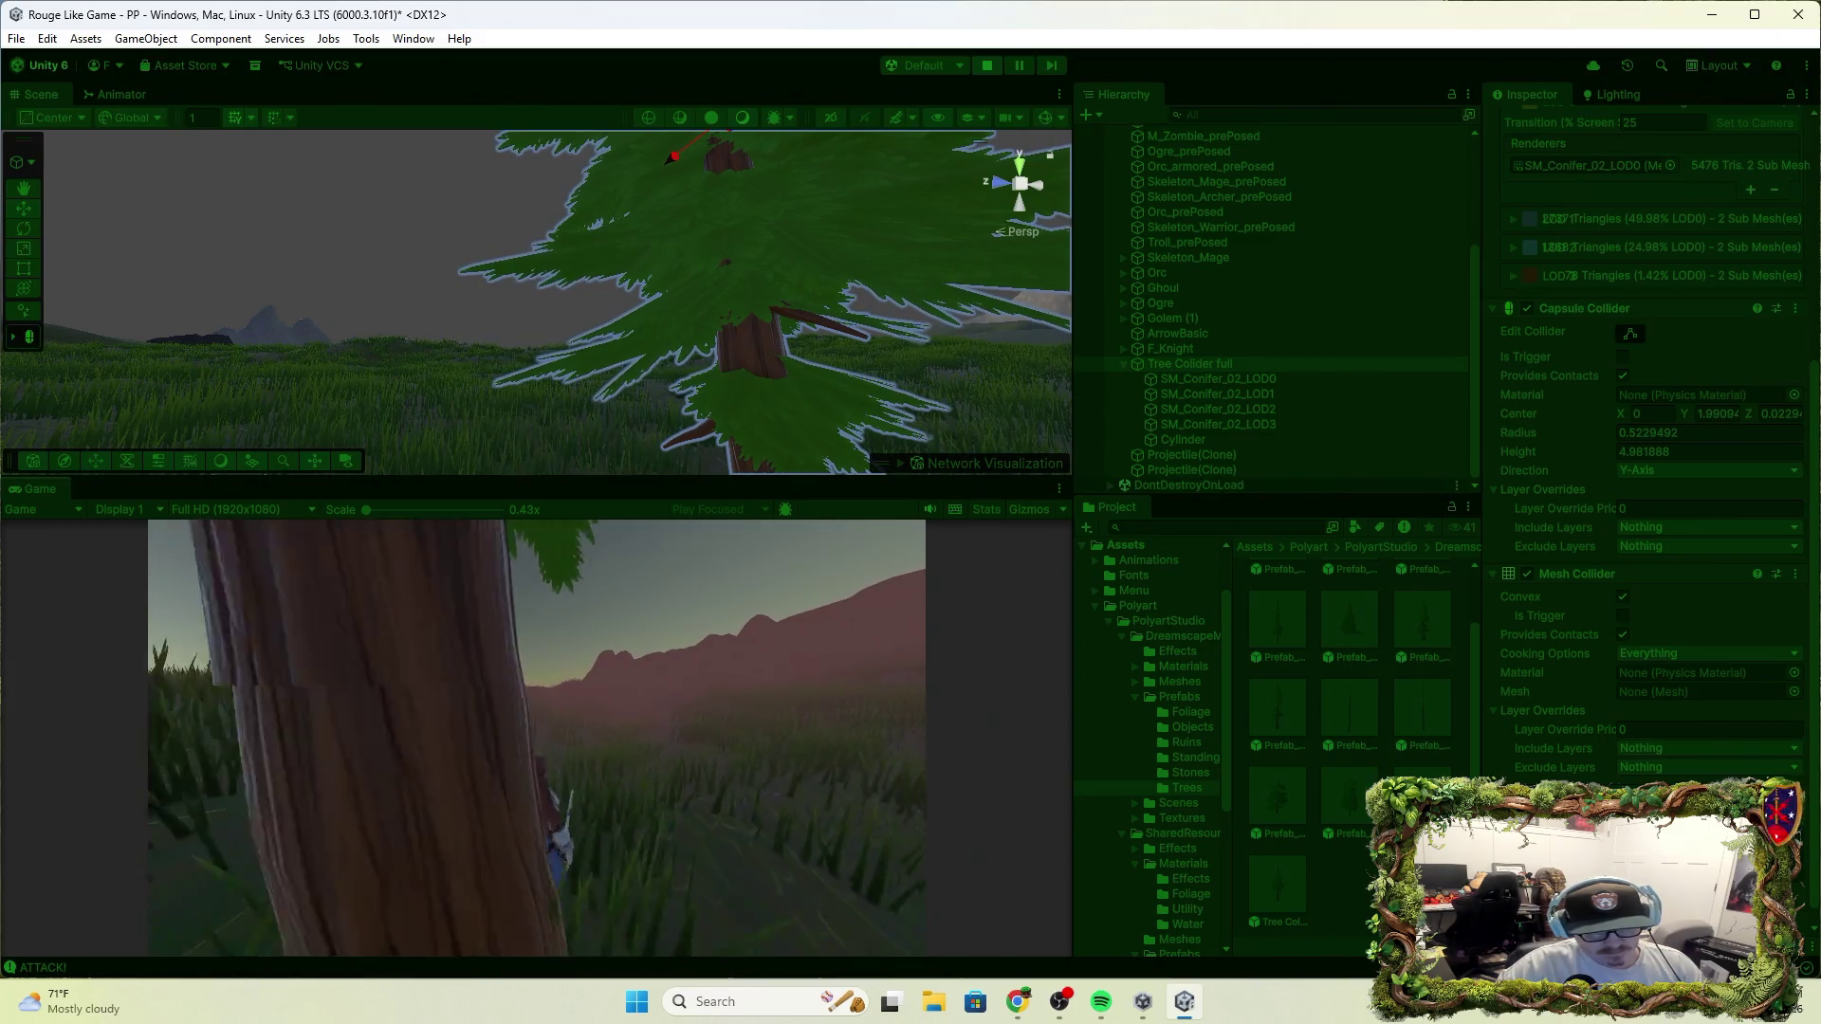
key(w)
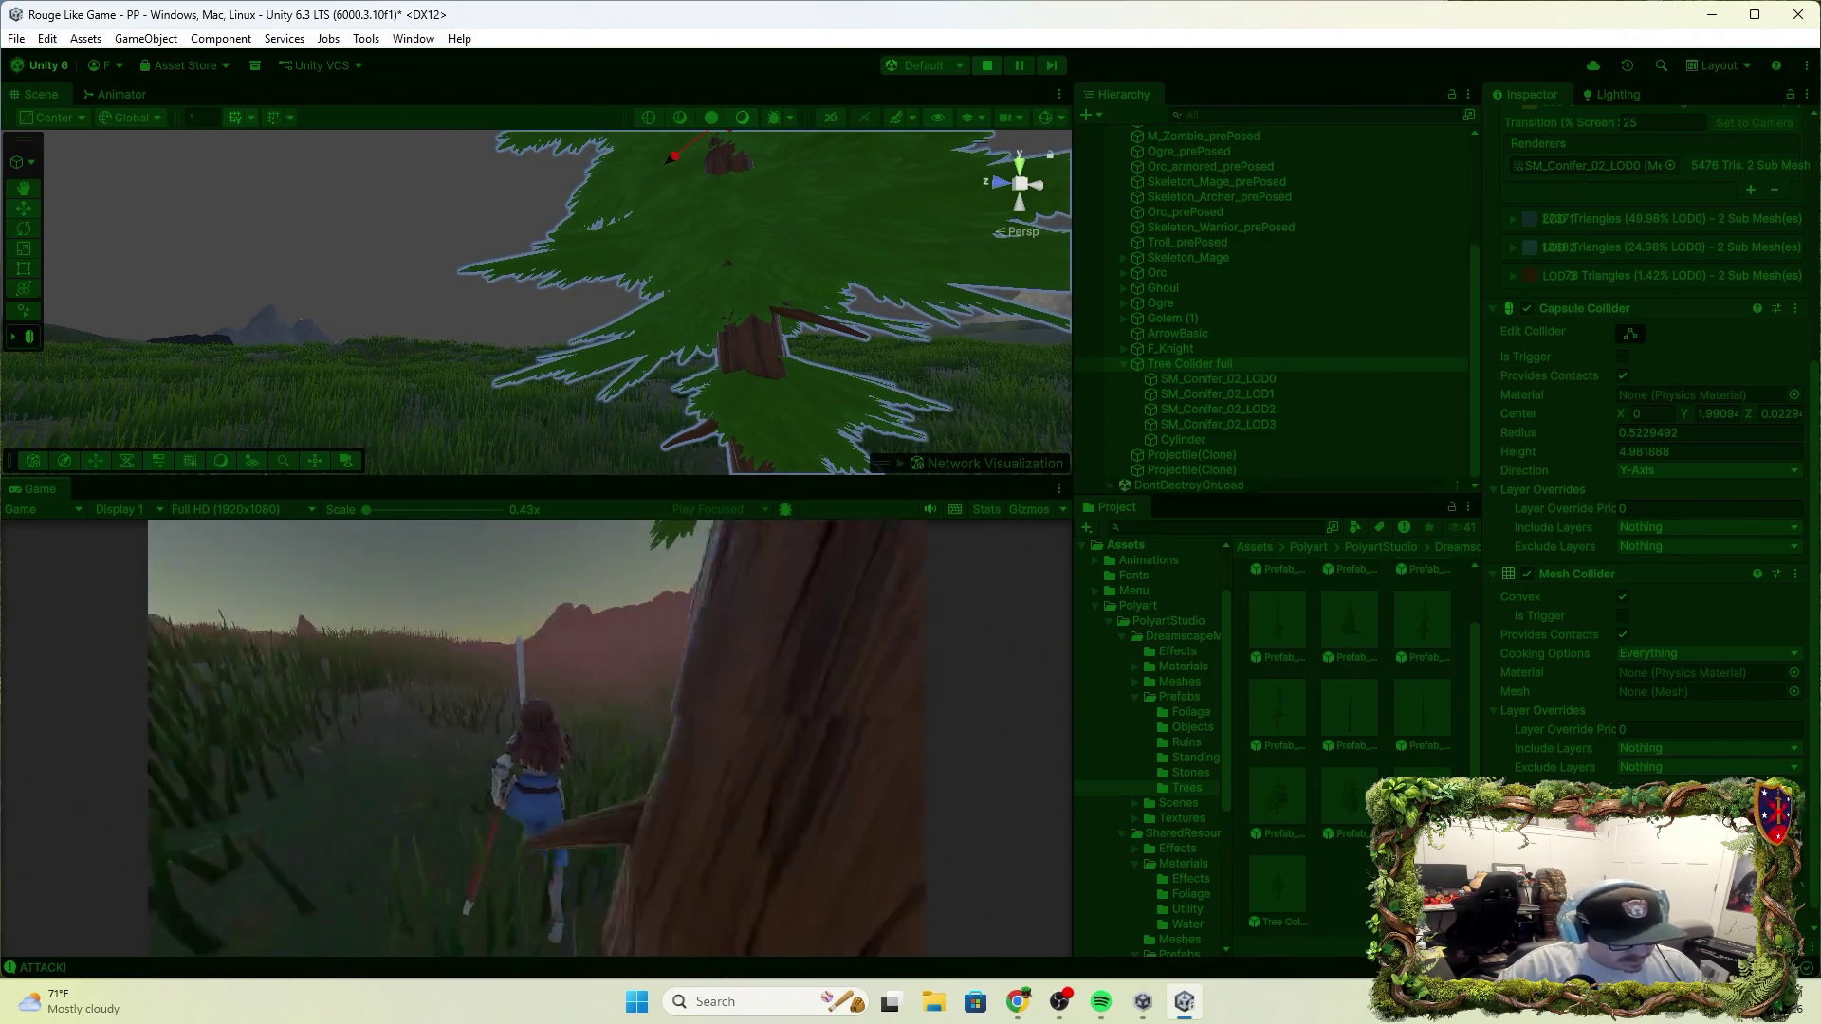
key(w)
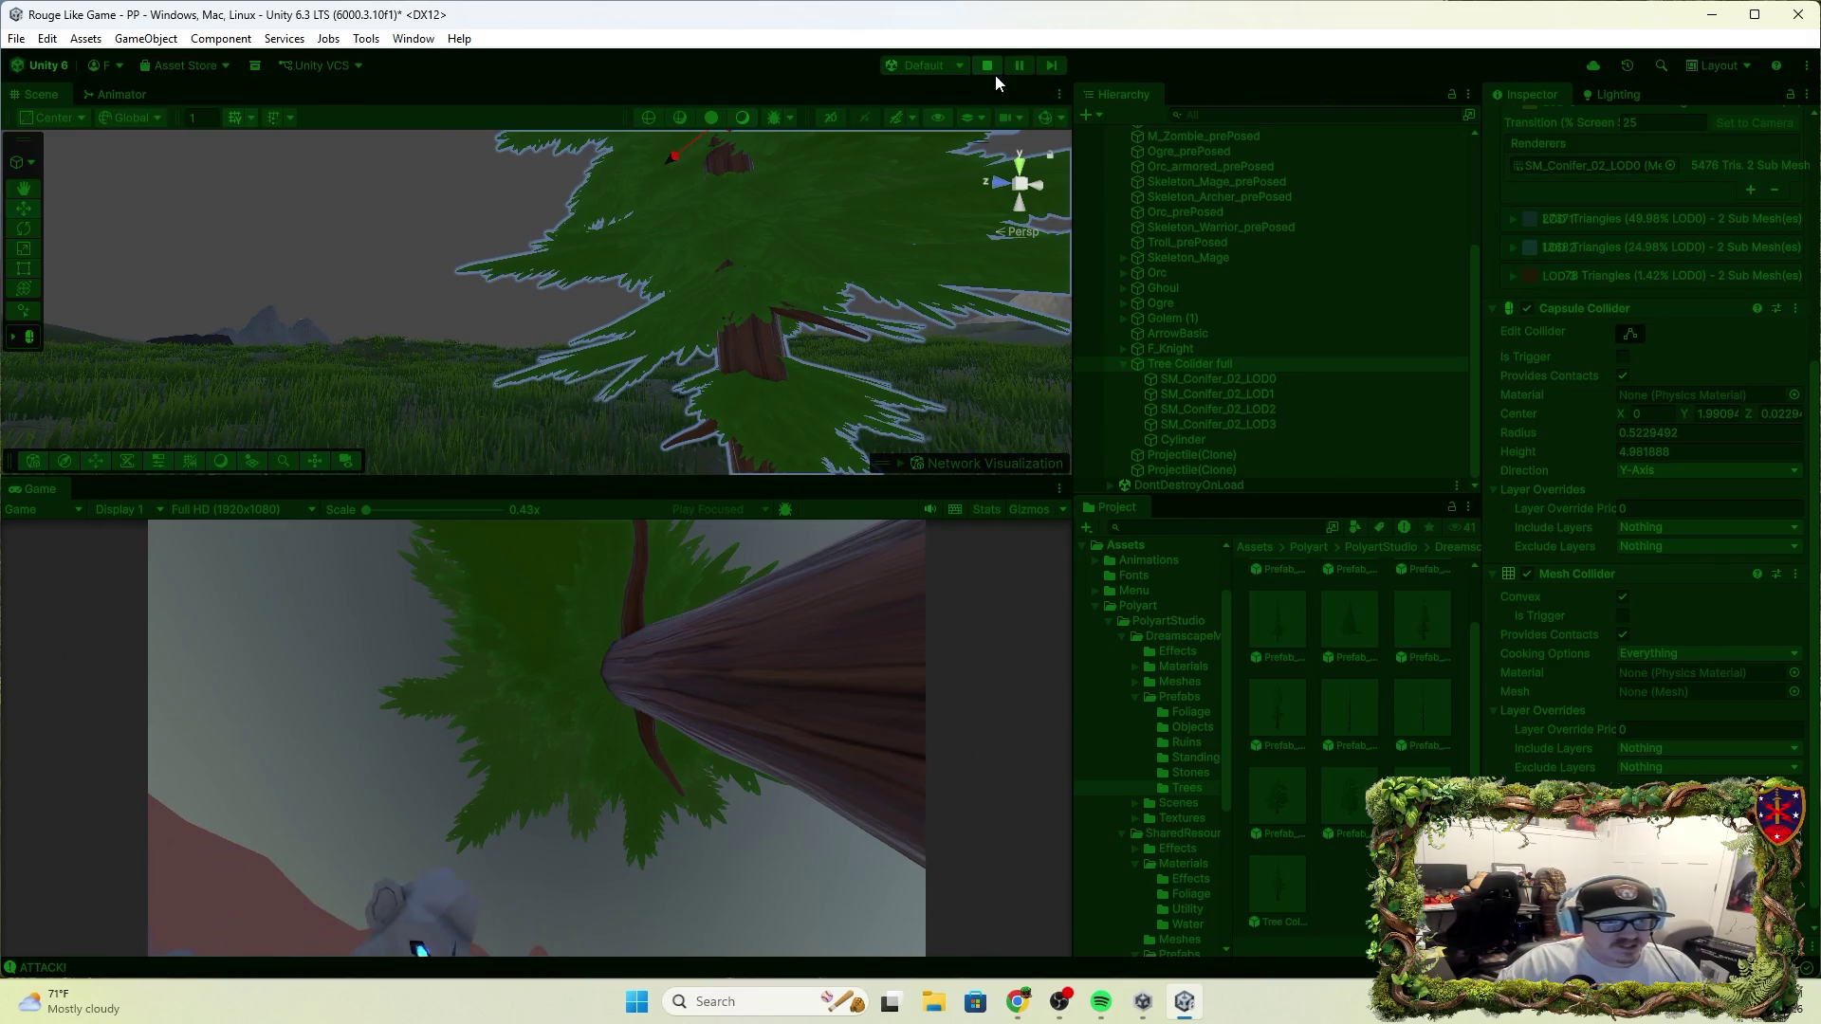
Stop play, review the Nav Mesh Obstacle's Capsule shape settings, then restart Play
click(986, 66)
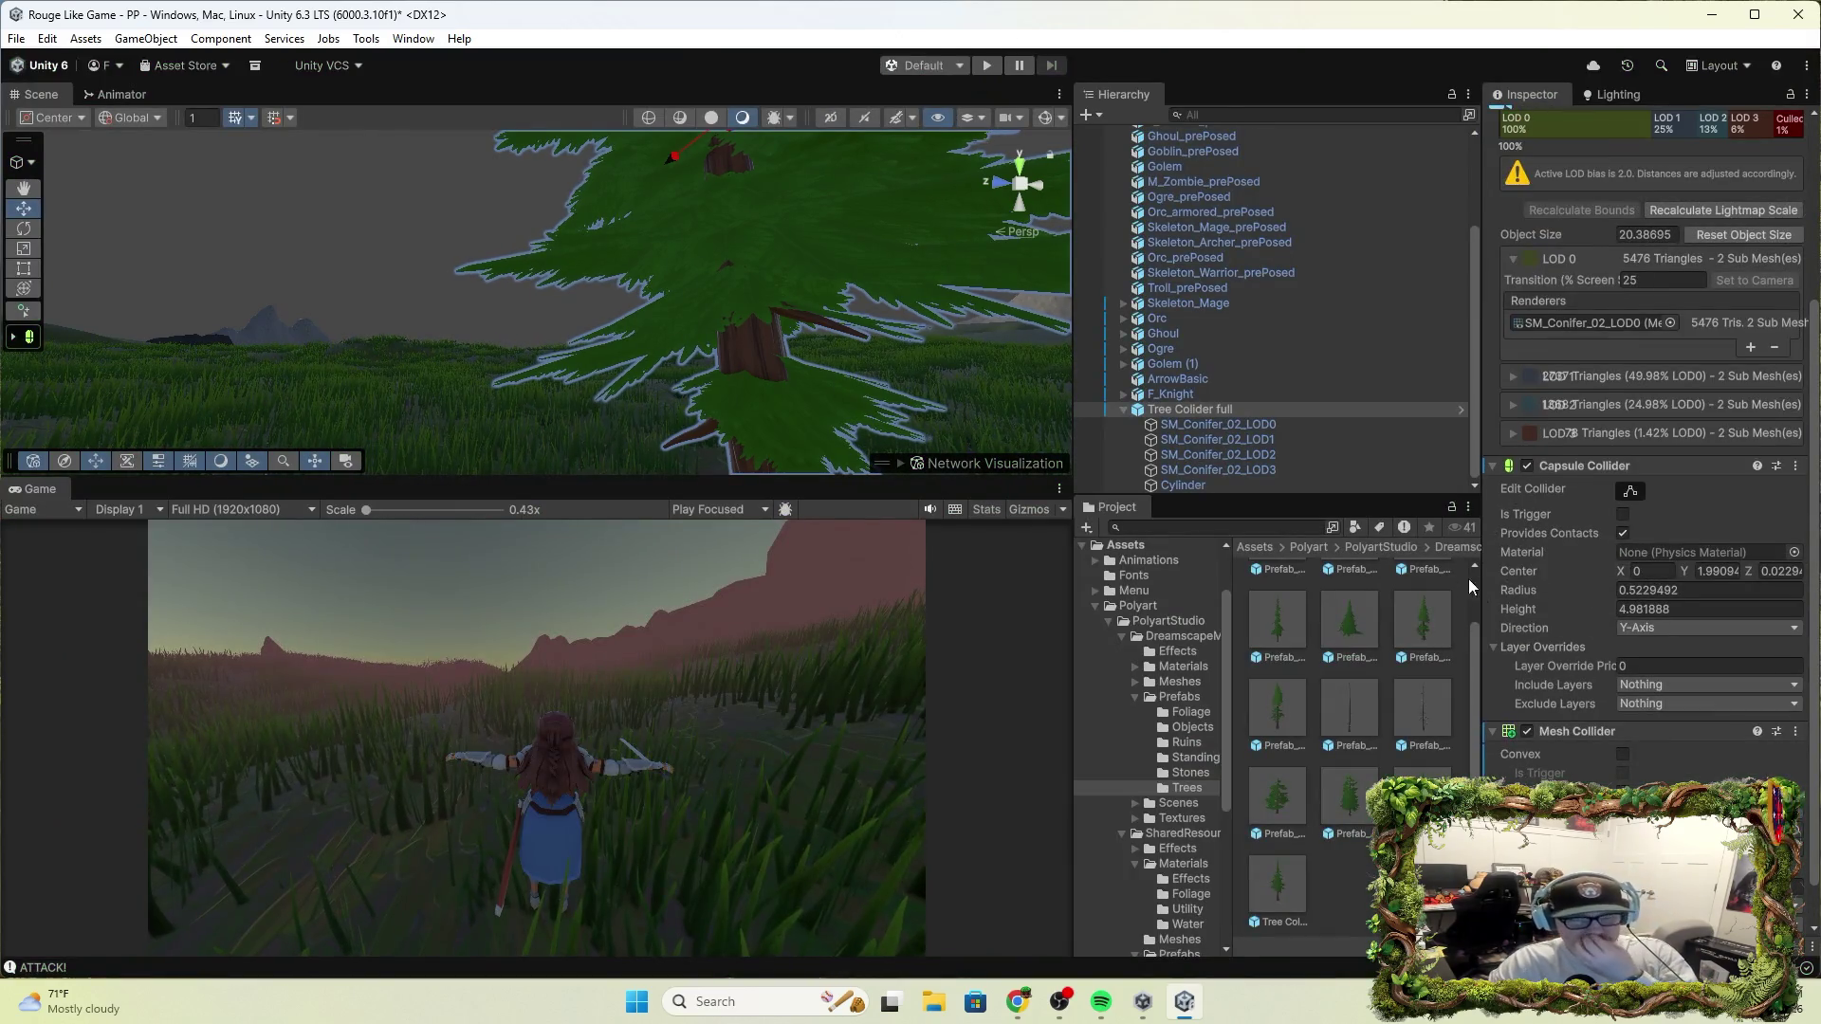
scroll(1536, 588, down, 1)
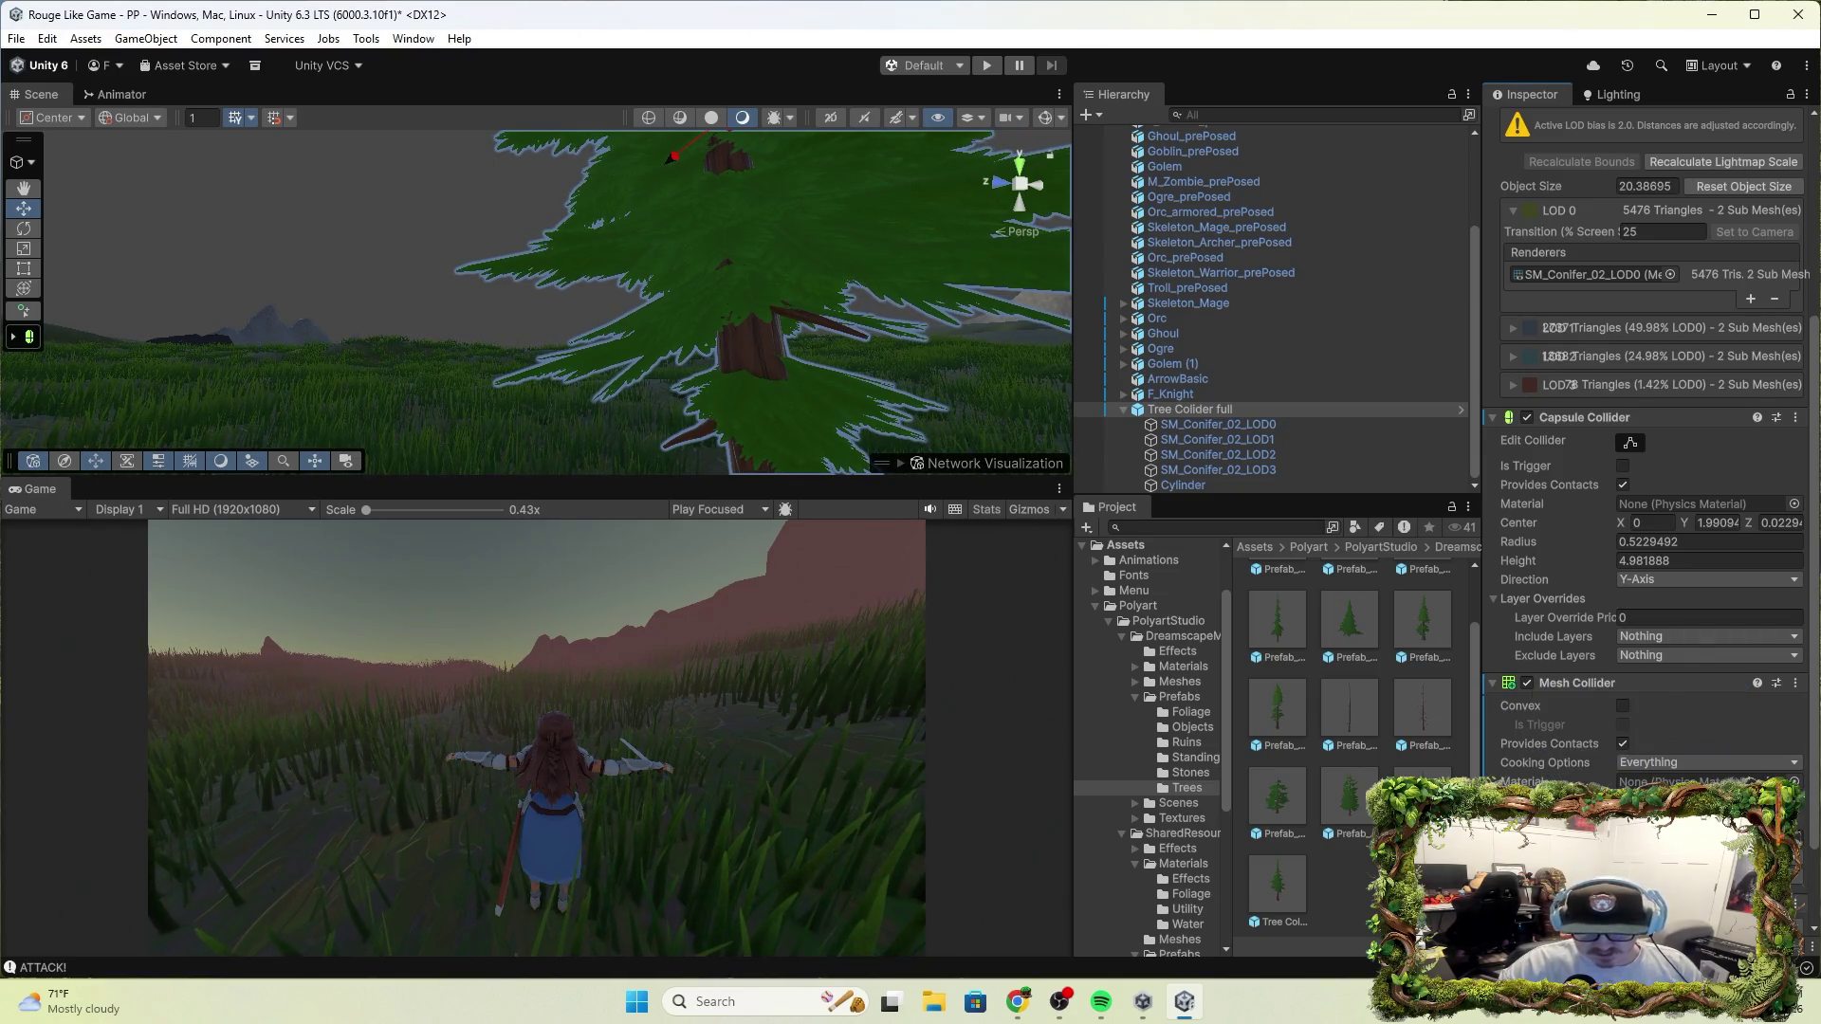
scroll(1650, 474, down, 2)
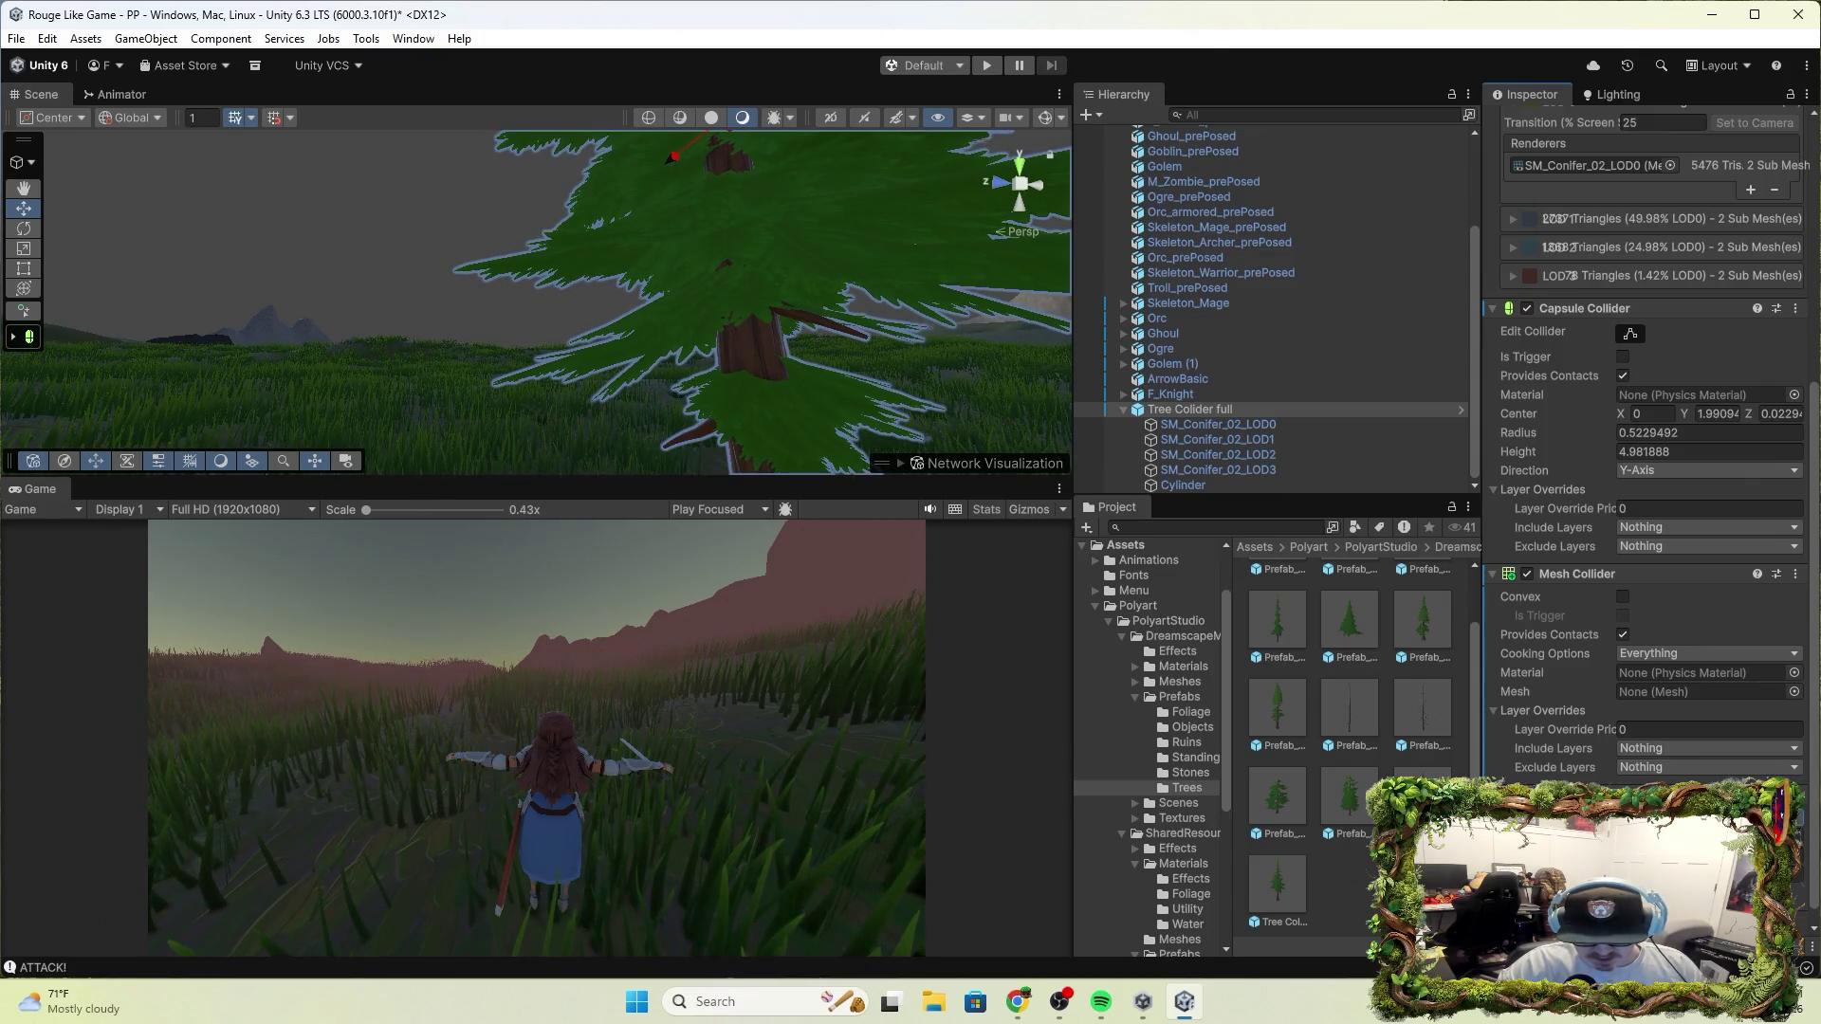
scroll(1650, 569, down, 1)
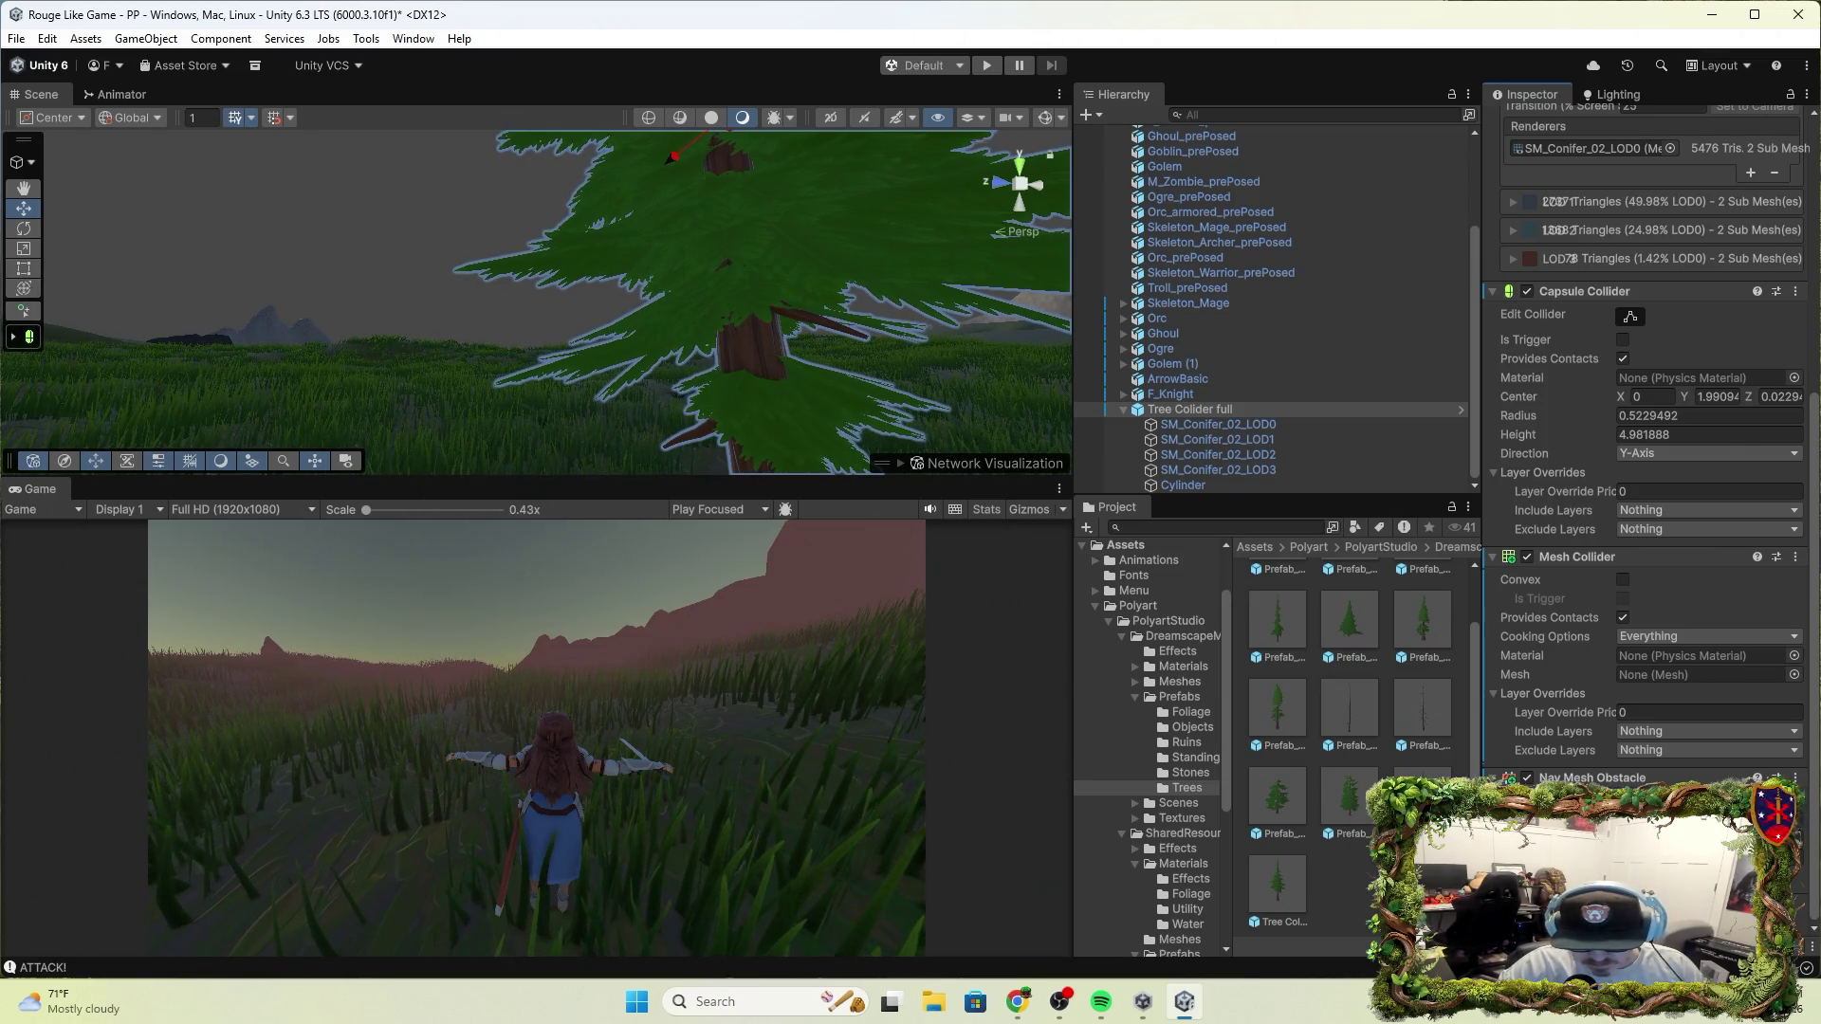
scroll(811, 393, down, 5)
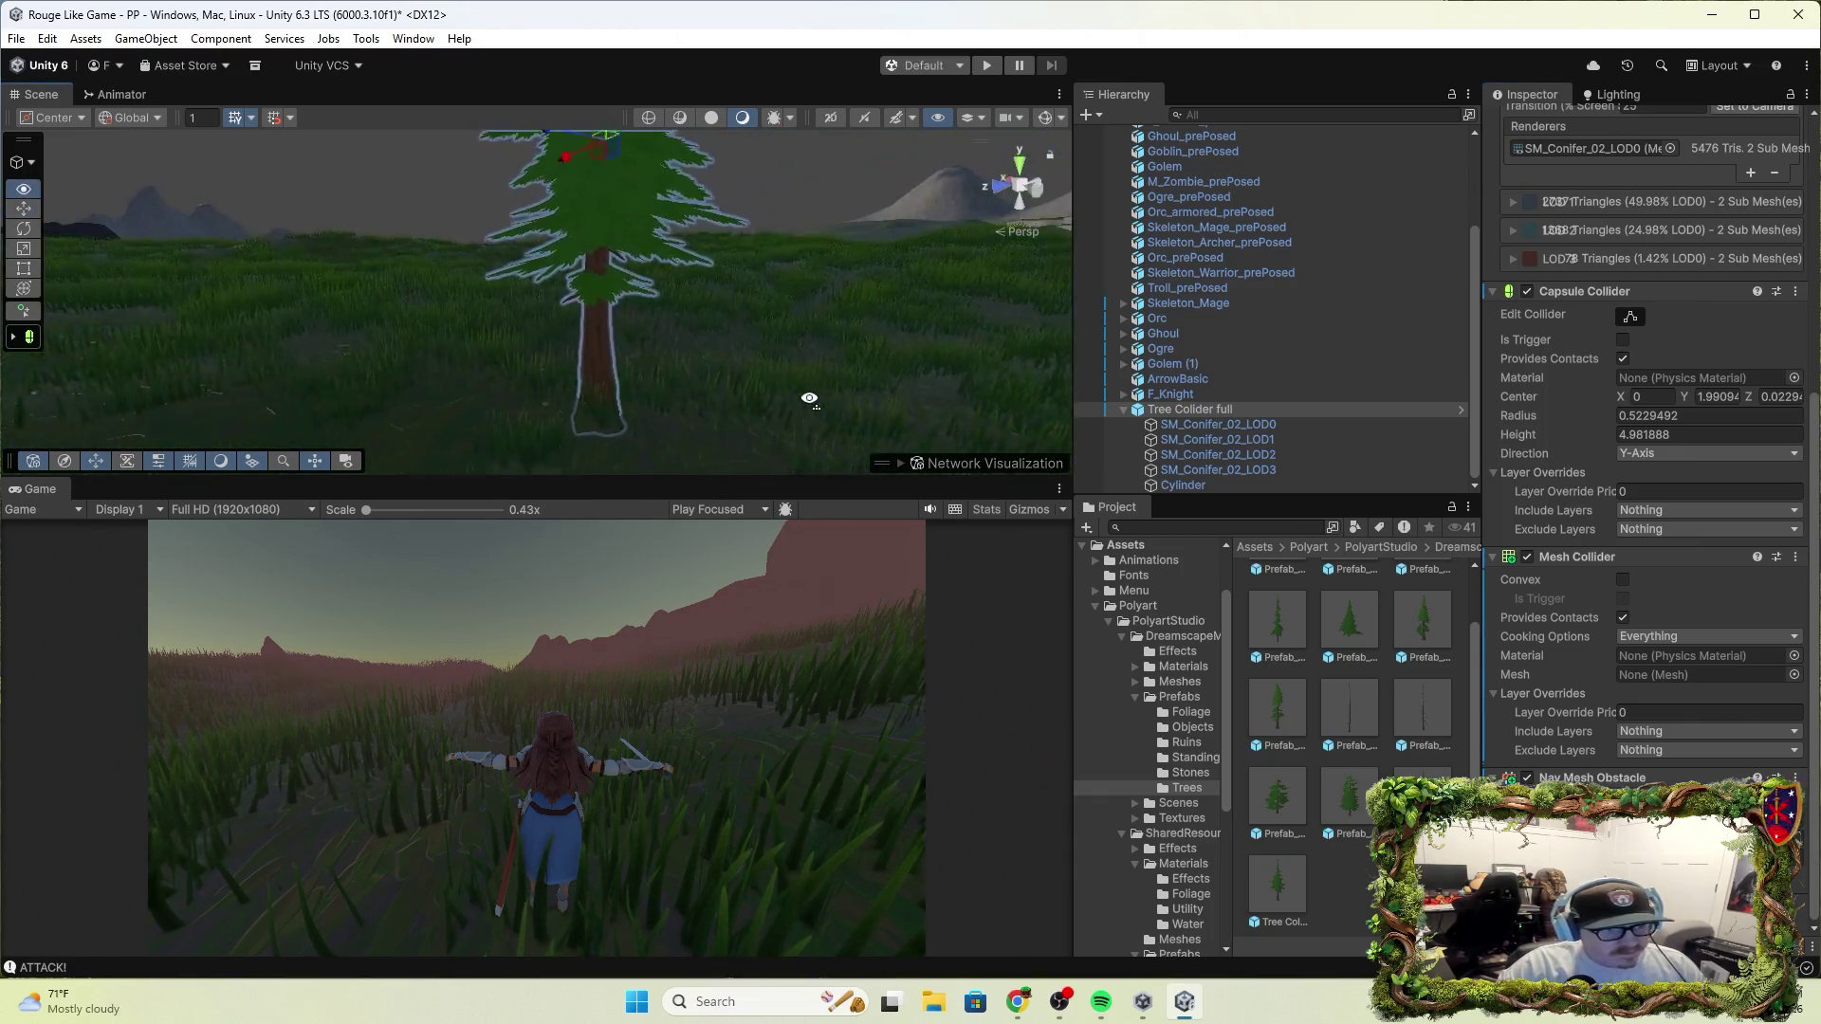
drag(811, 393, 814, 393)
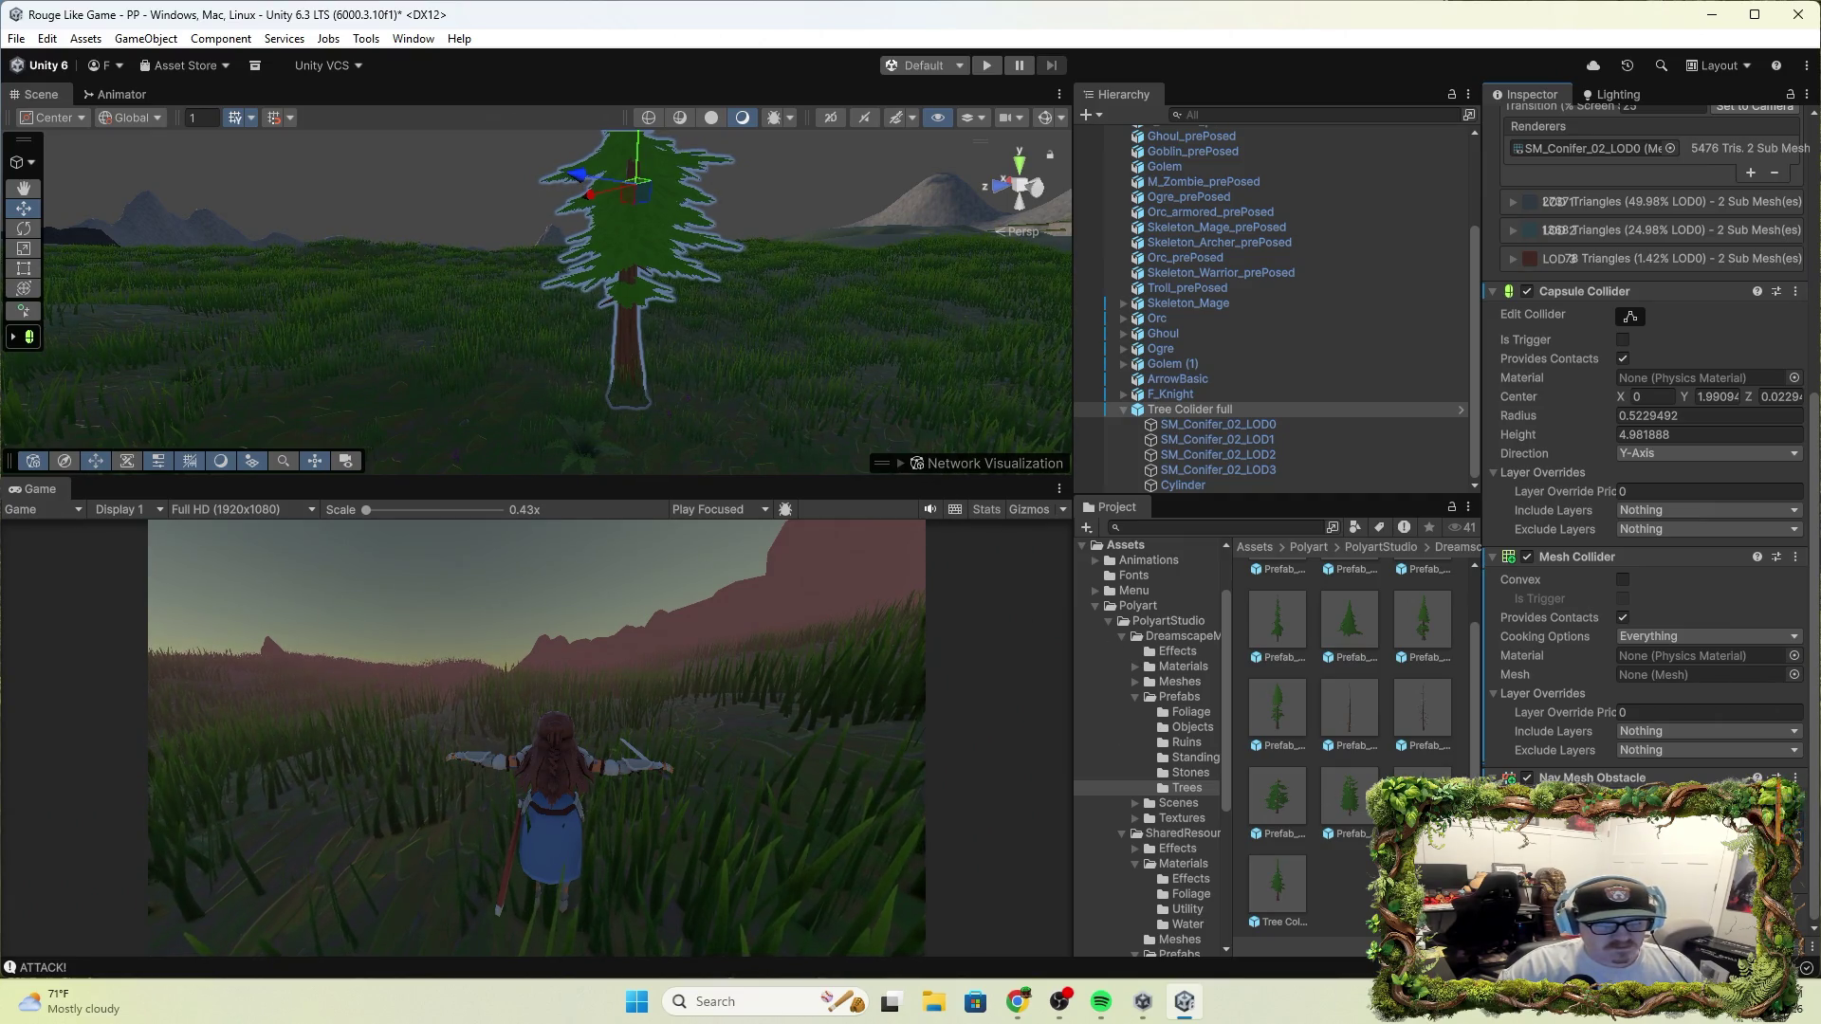
scroll(1650, 426, down, 2)
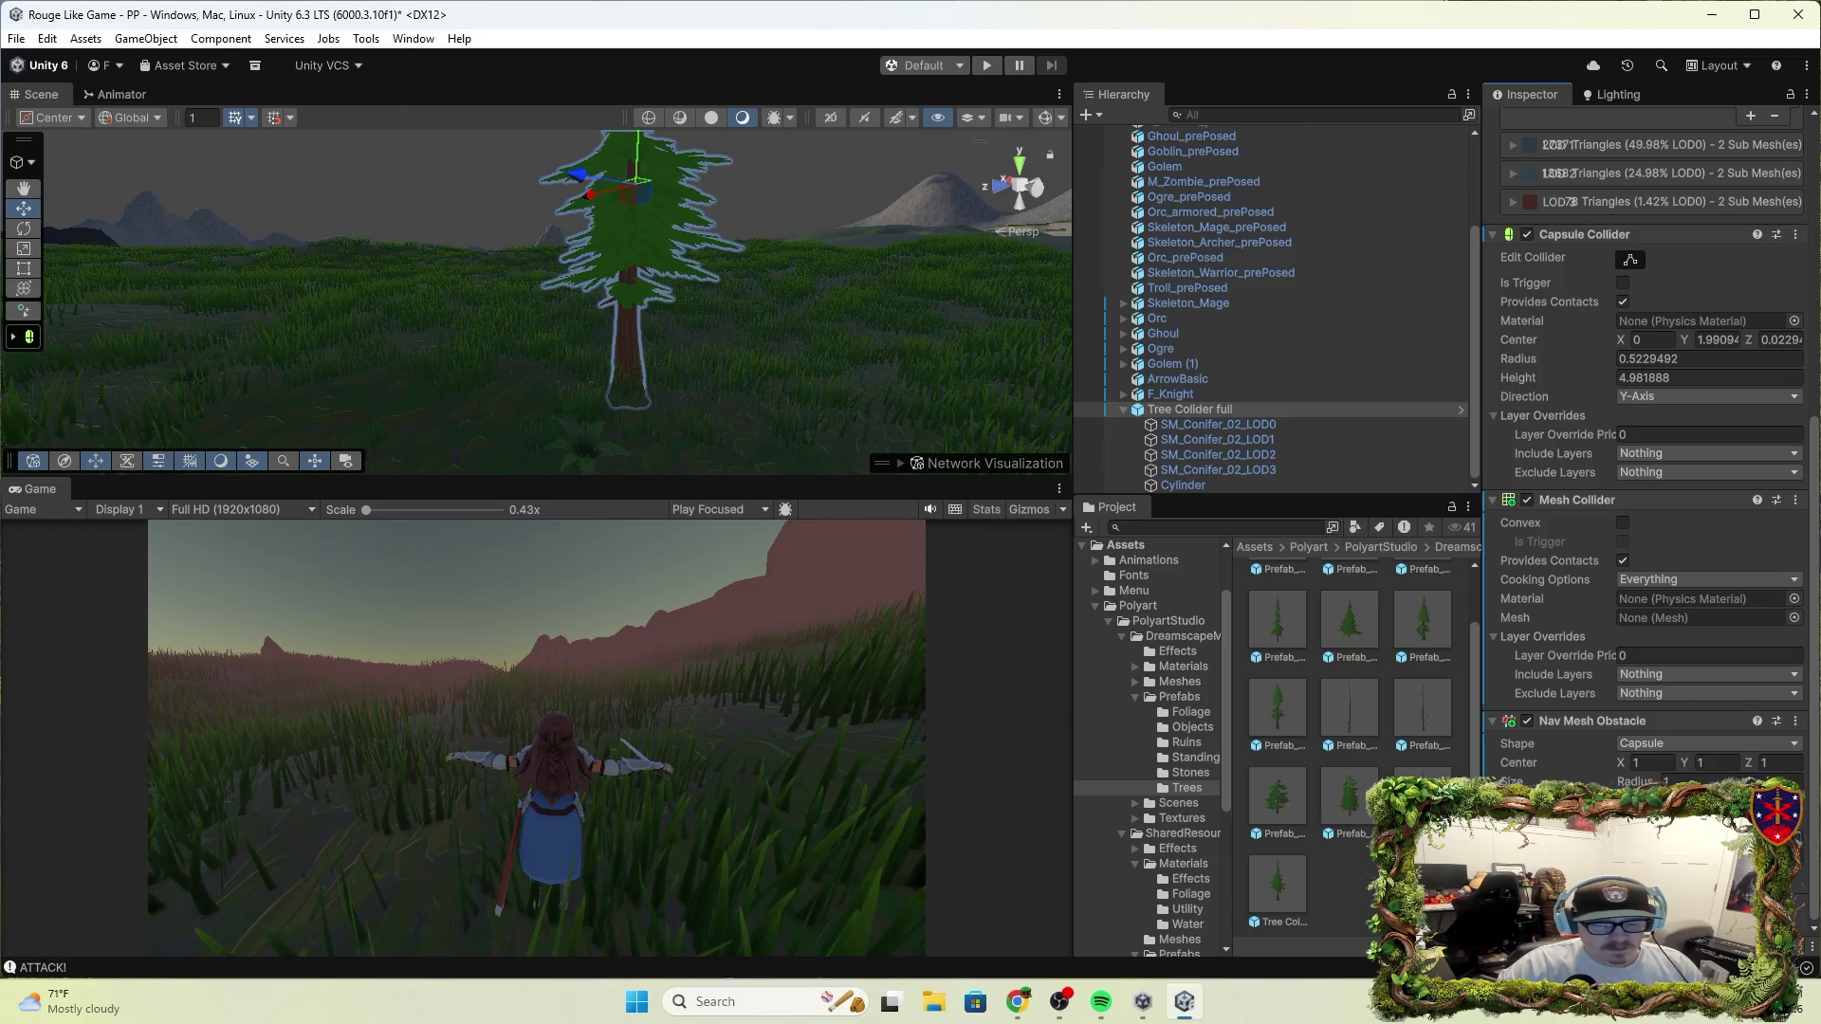
click(986, 65)
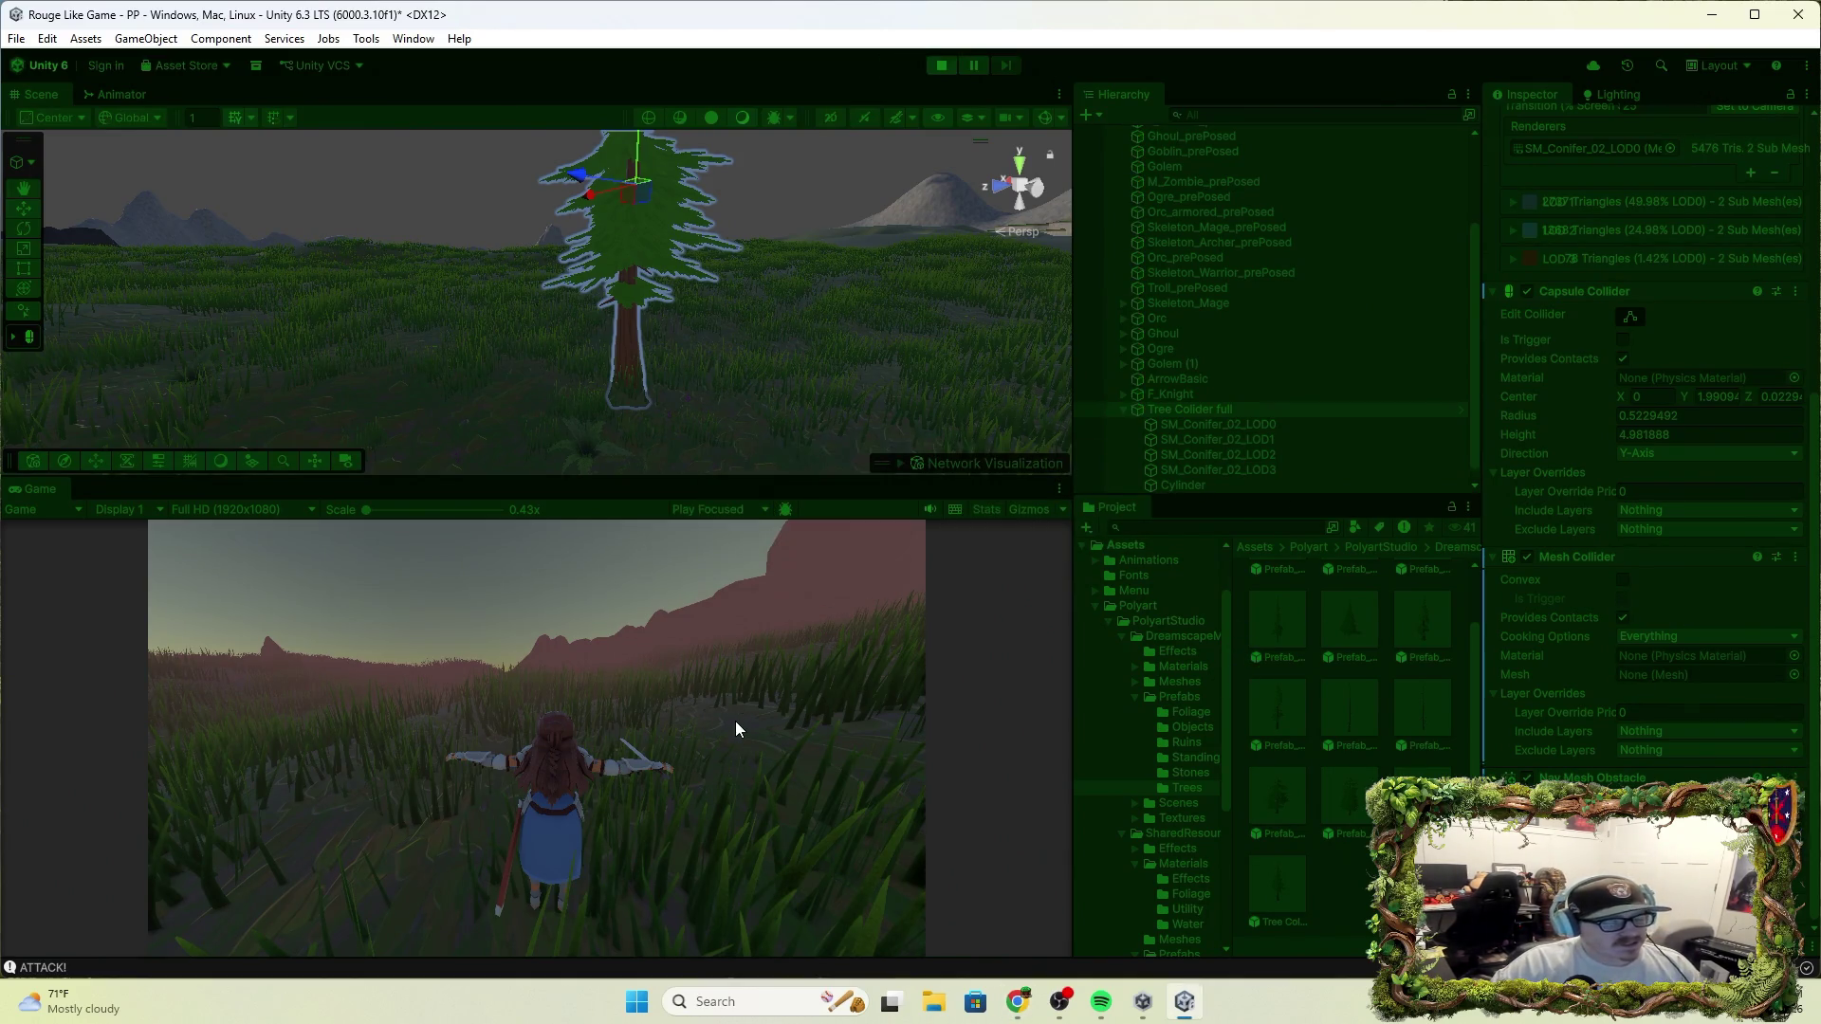
Run the character into the tree trunk and attack beside it to test blocking
key(w)
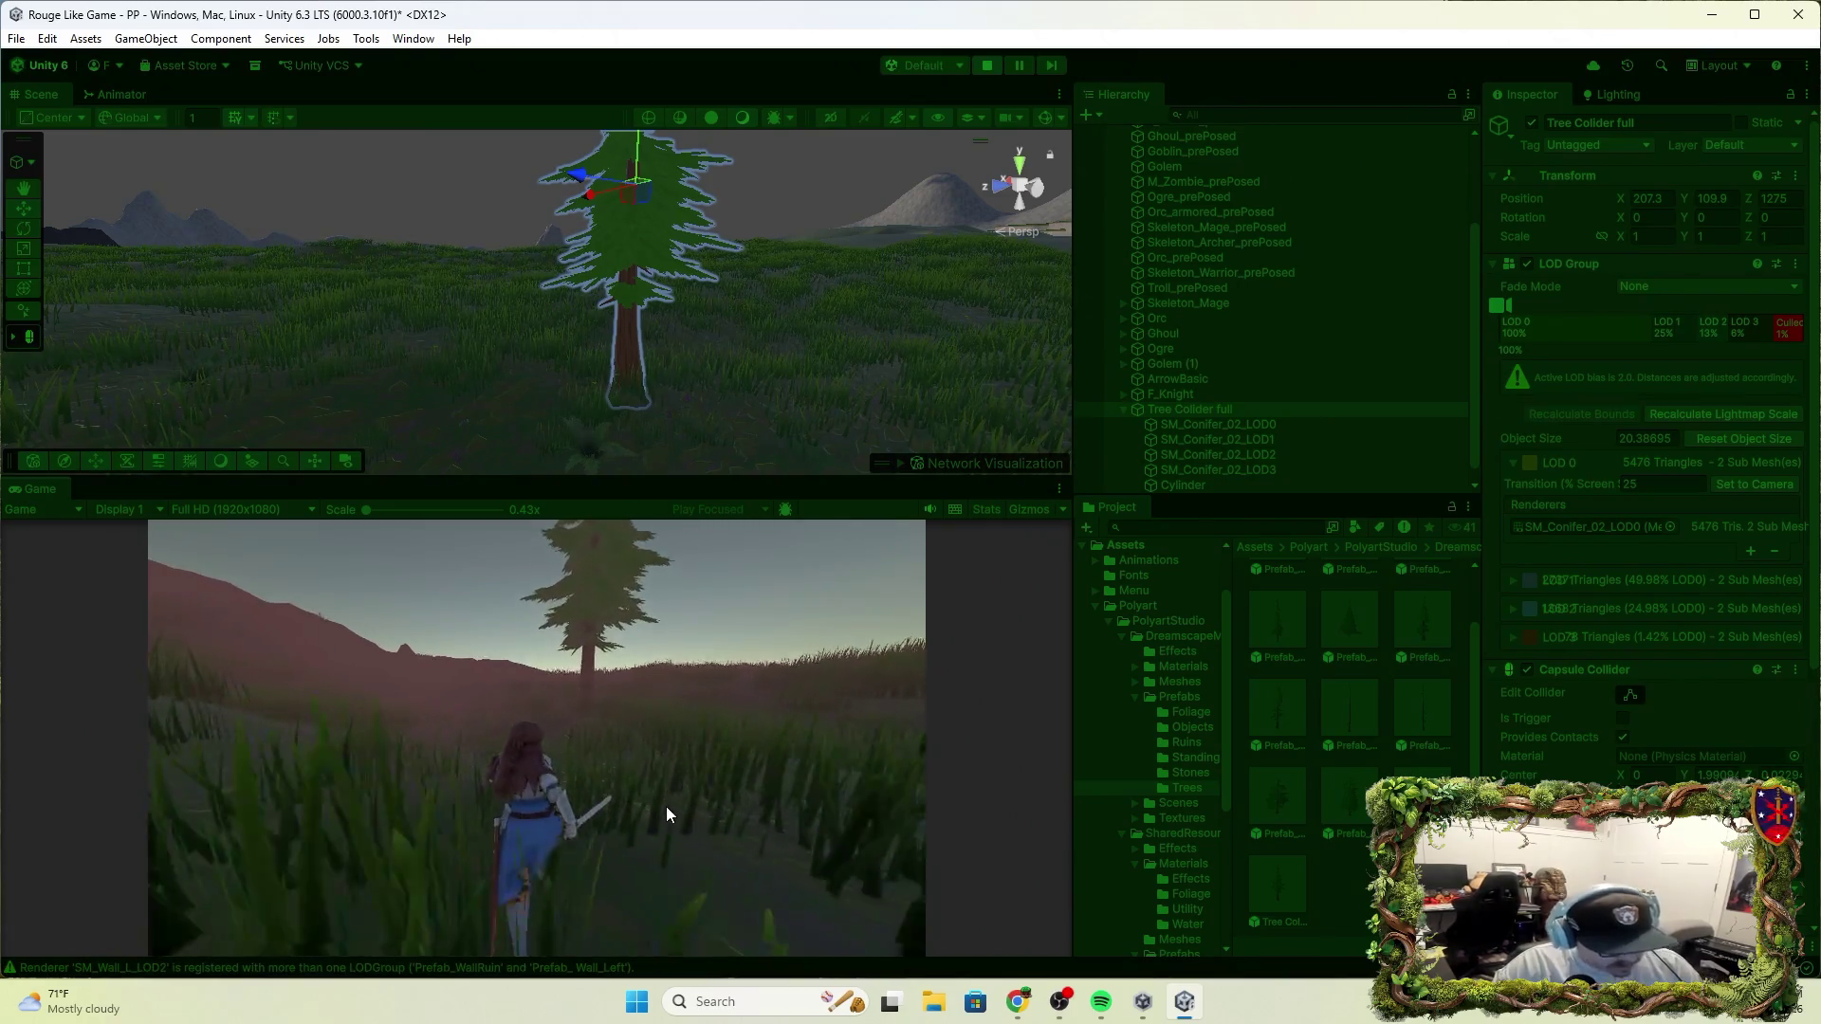
key(w)
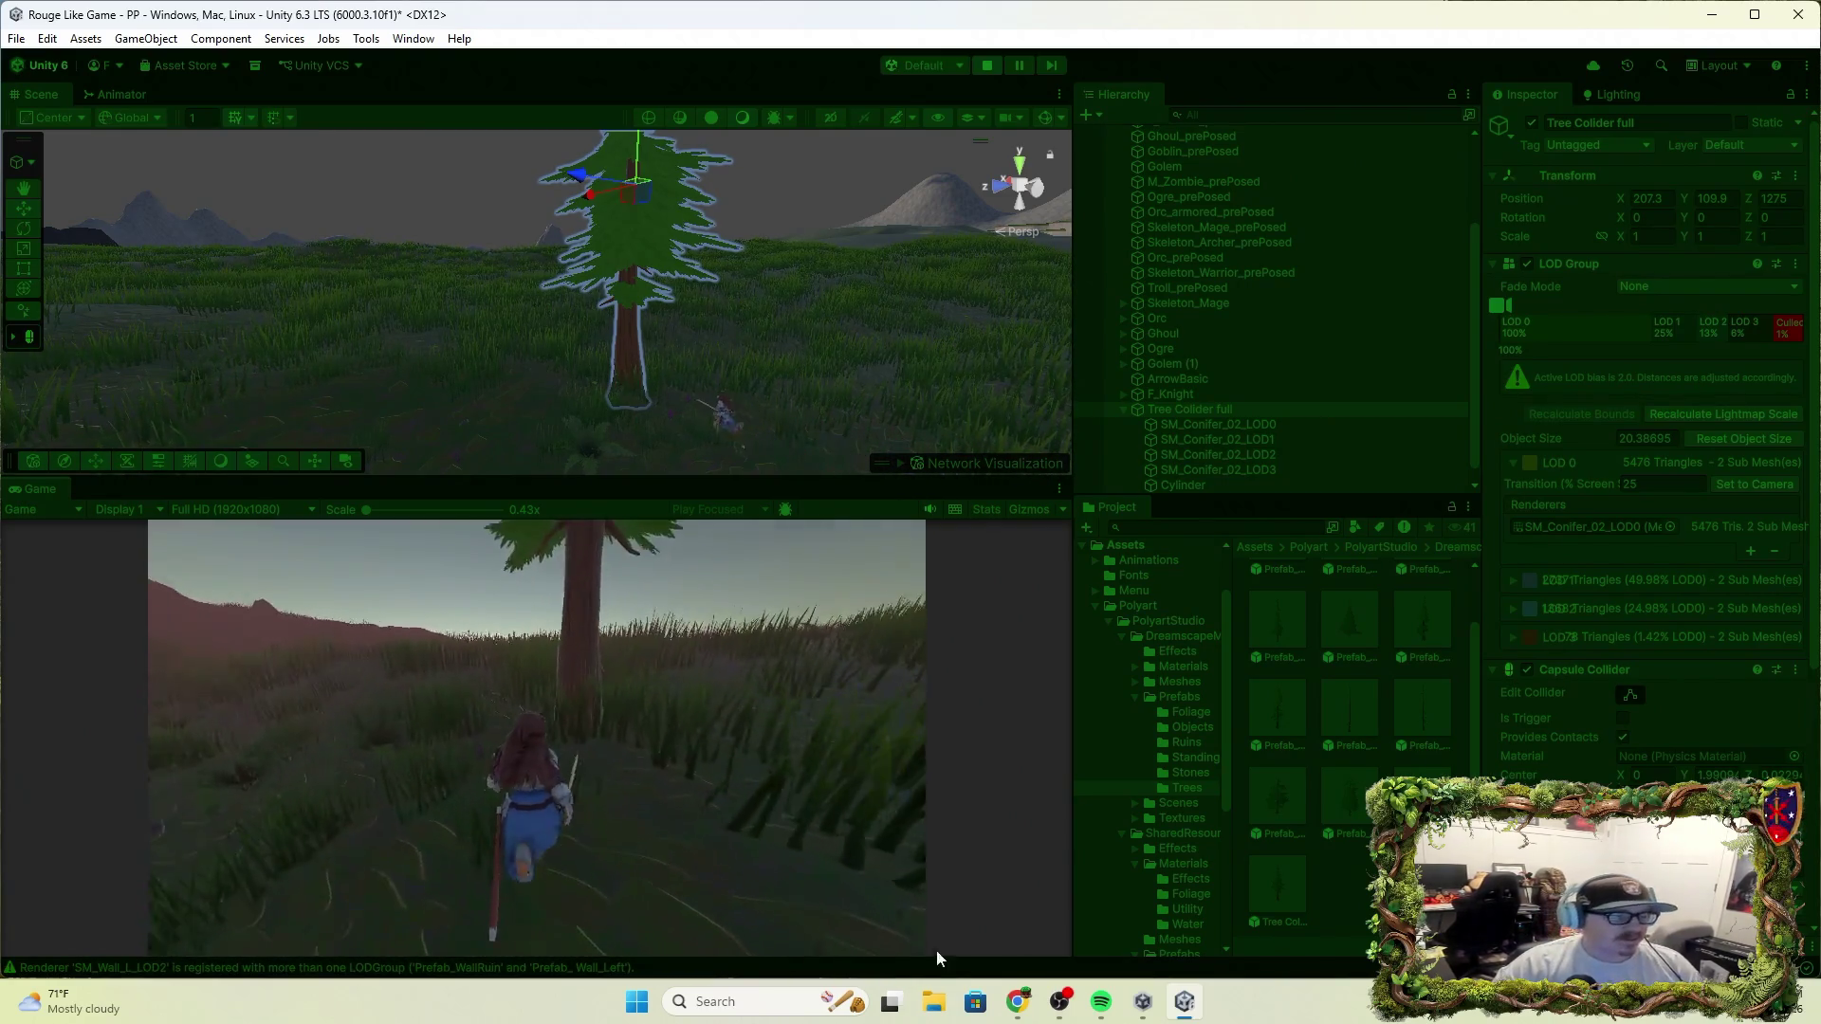
key(w)
key(w)
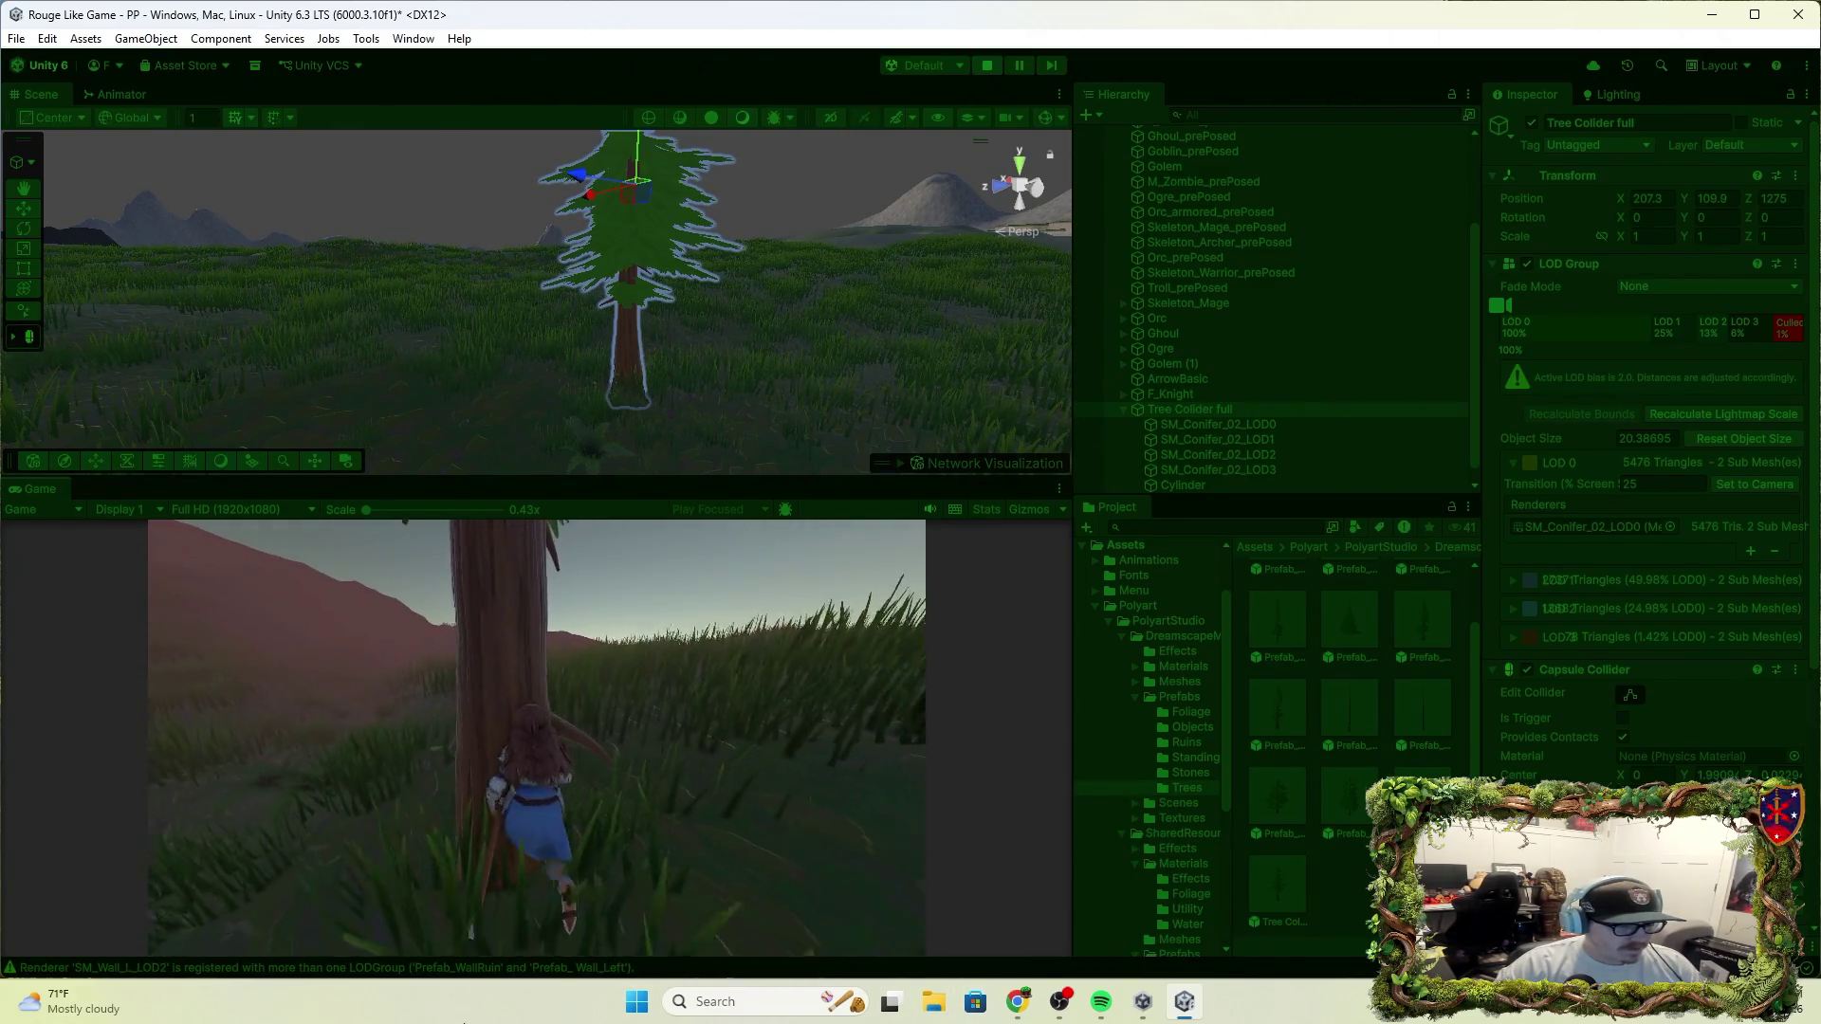
key(w)
key(f)
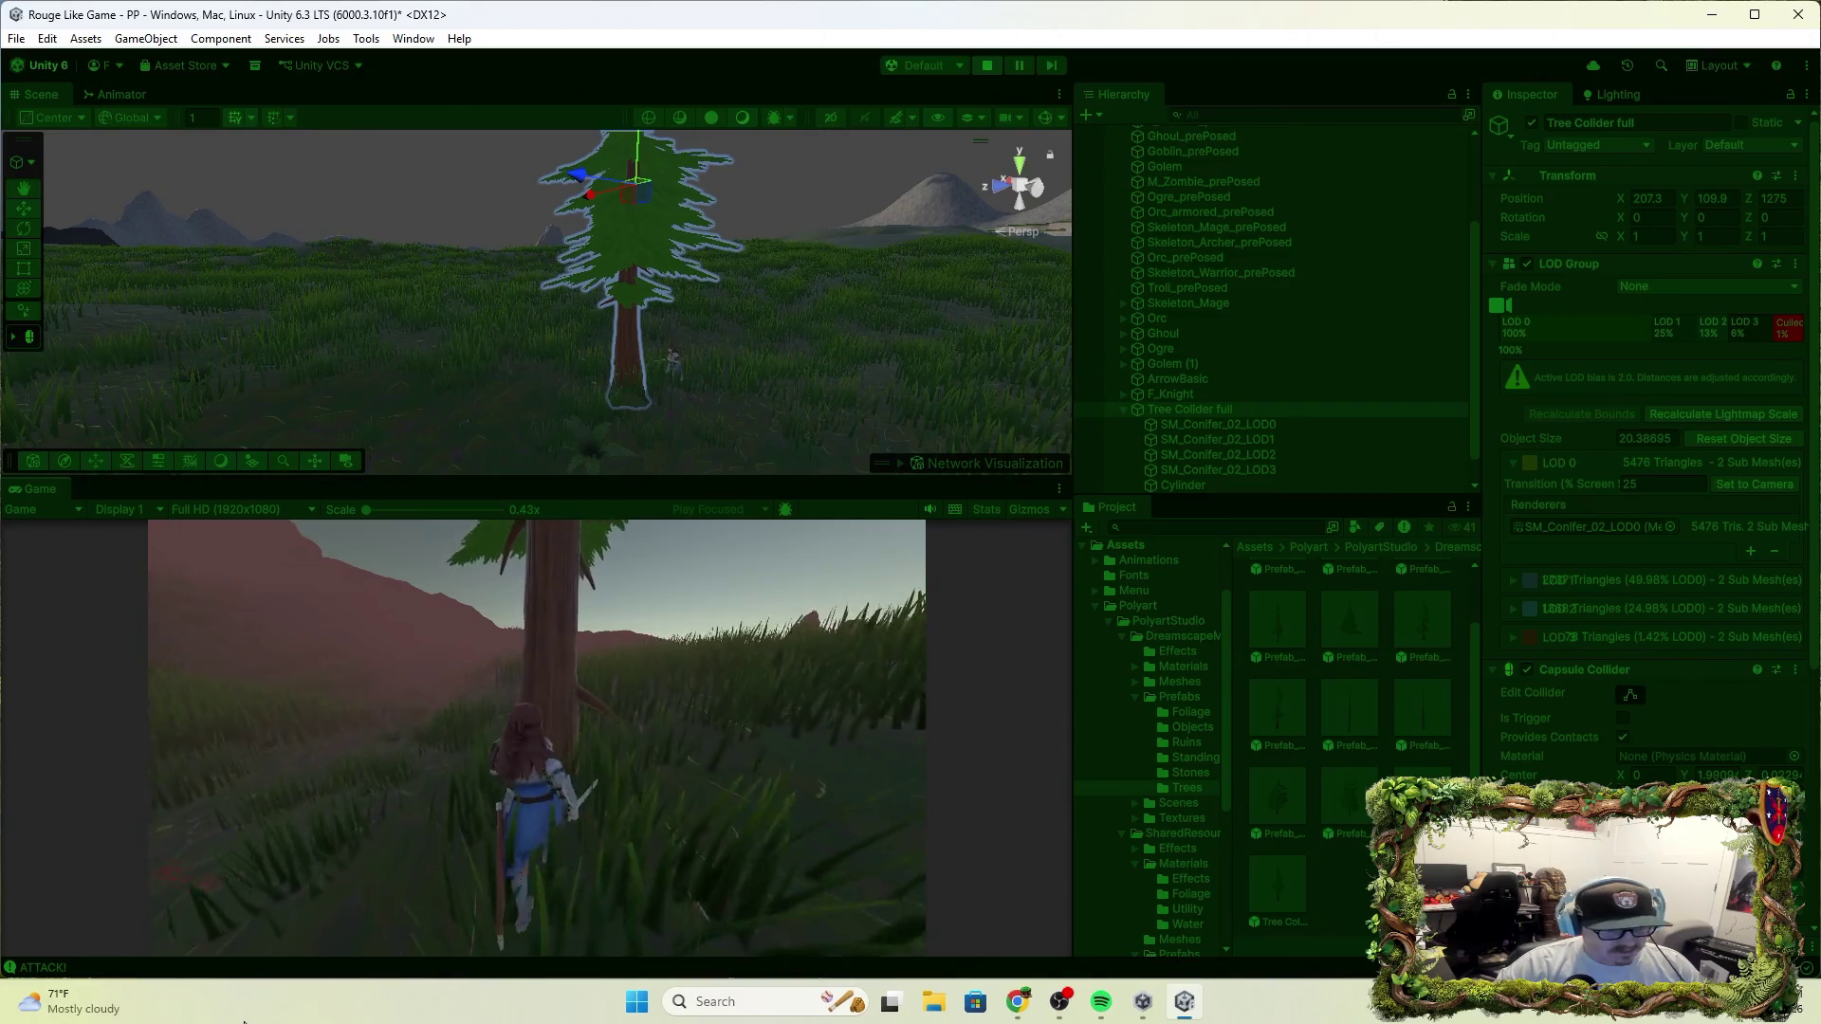
key(w)
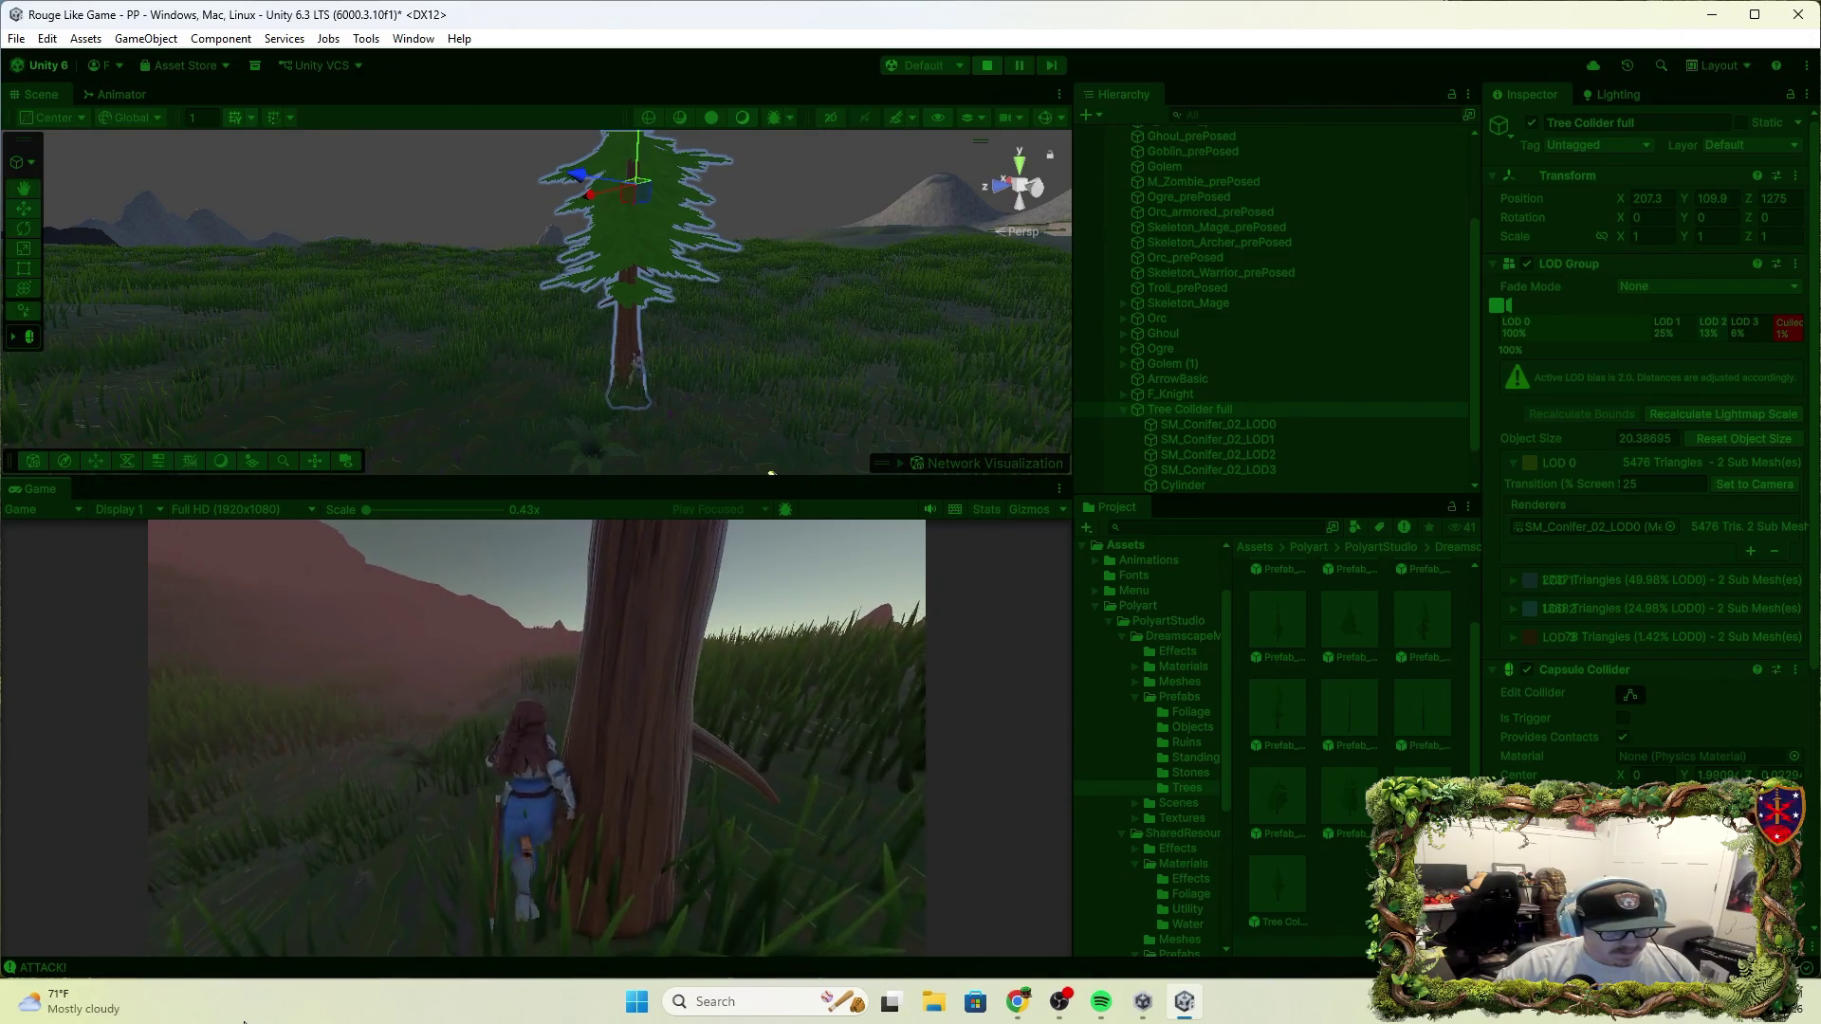
key(w)
key(w)
scroll(1645, 475, down, 3)
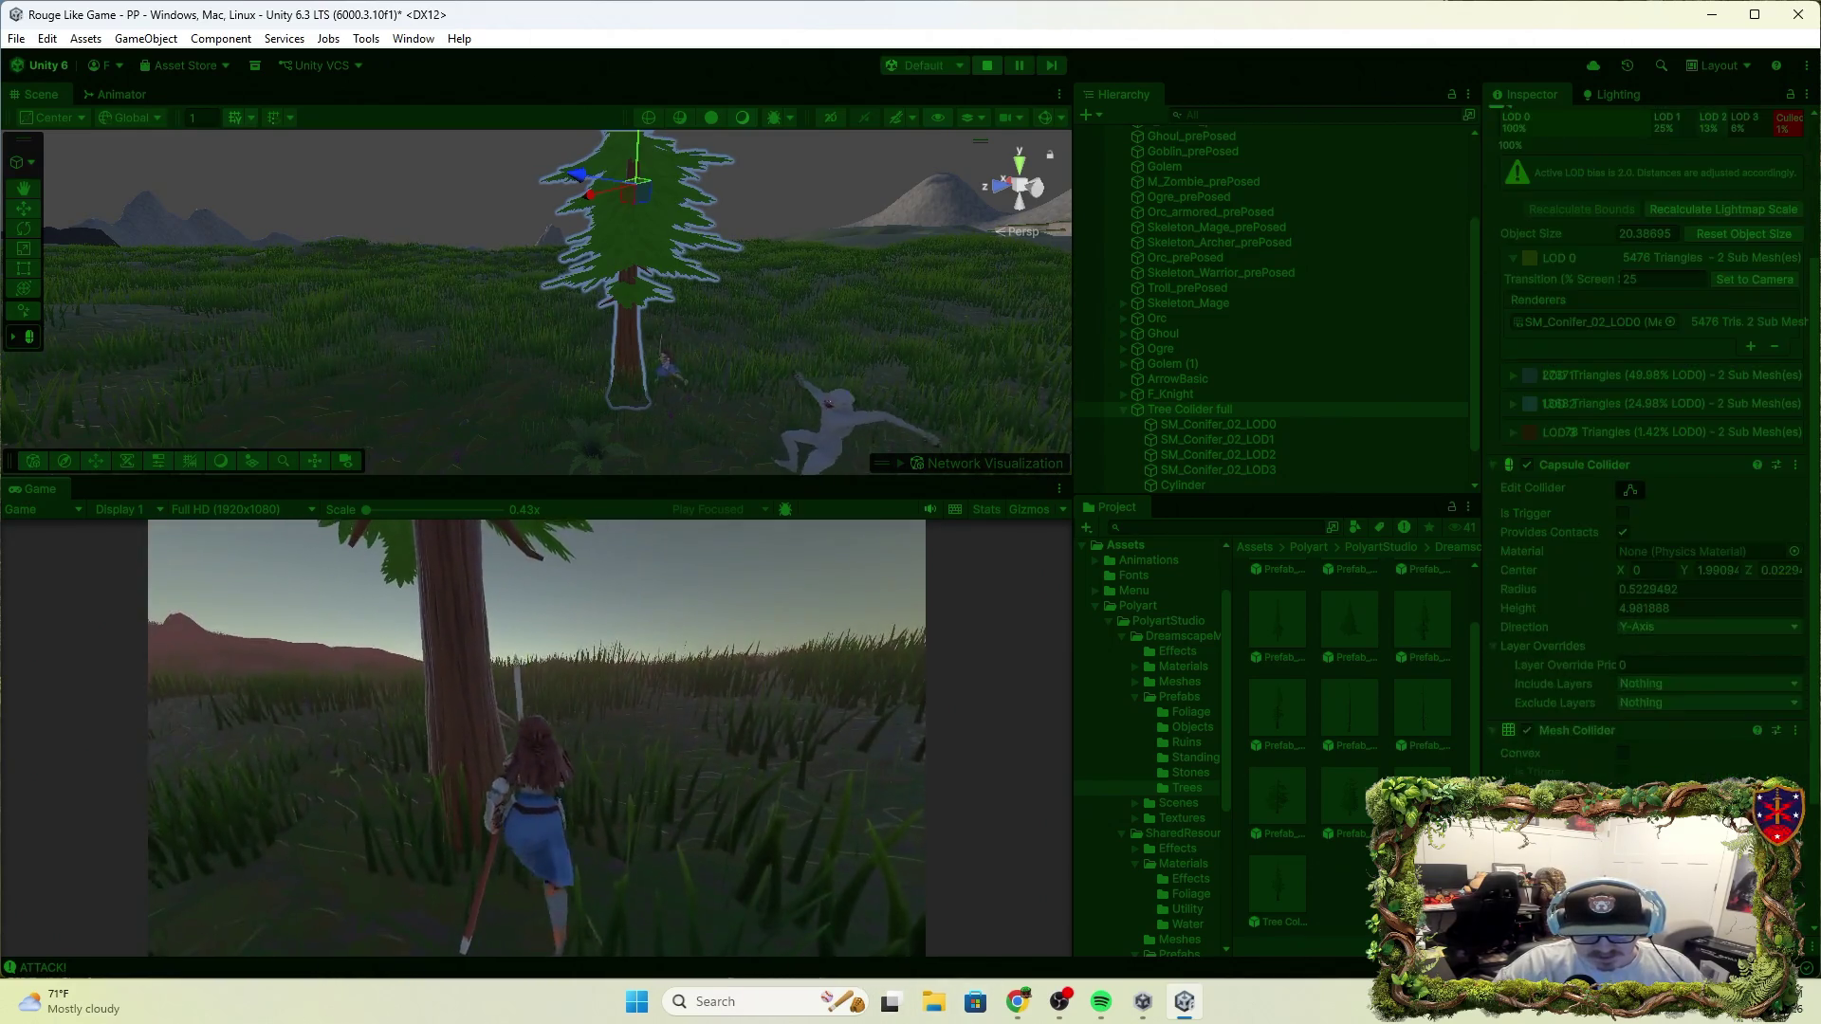
scroll(1645, 474, down, 3)
Run out into the grassland and back past the tree trunk several times
key(w)
key(w)
key(w)
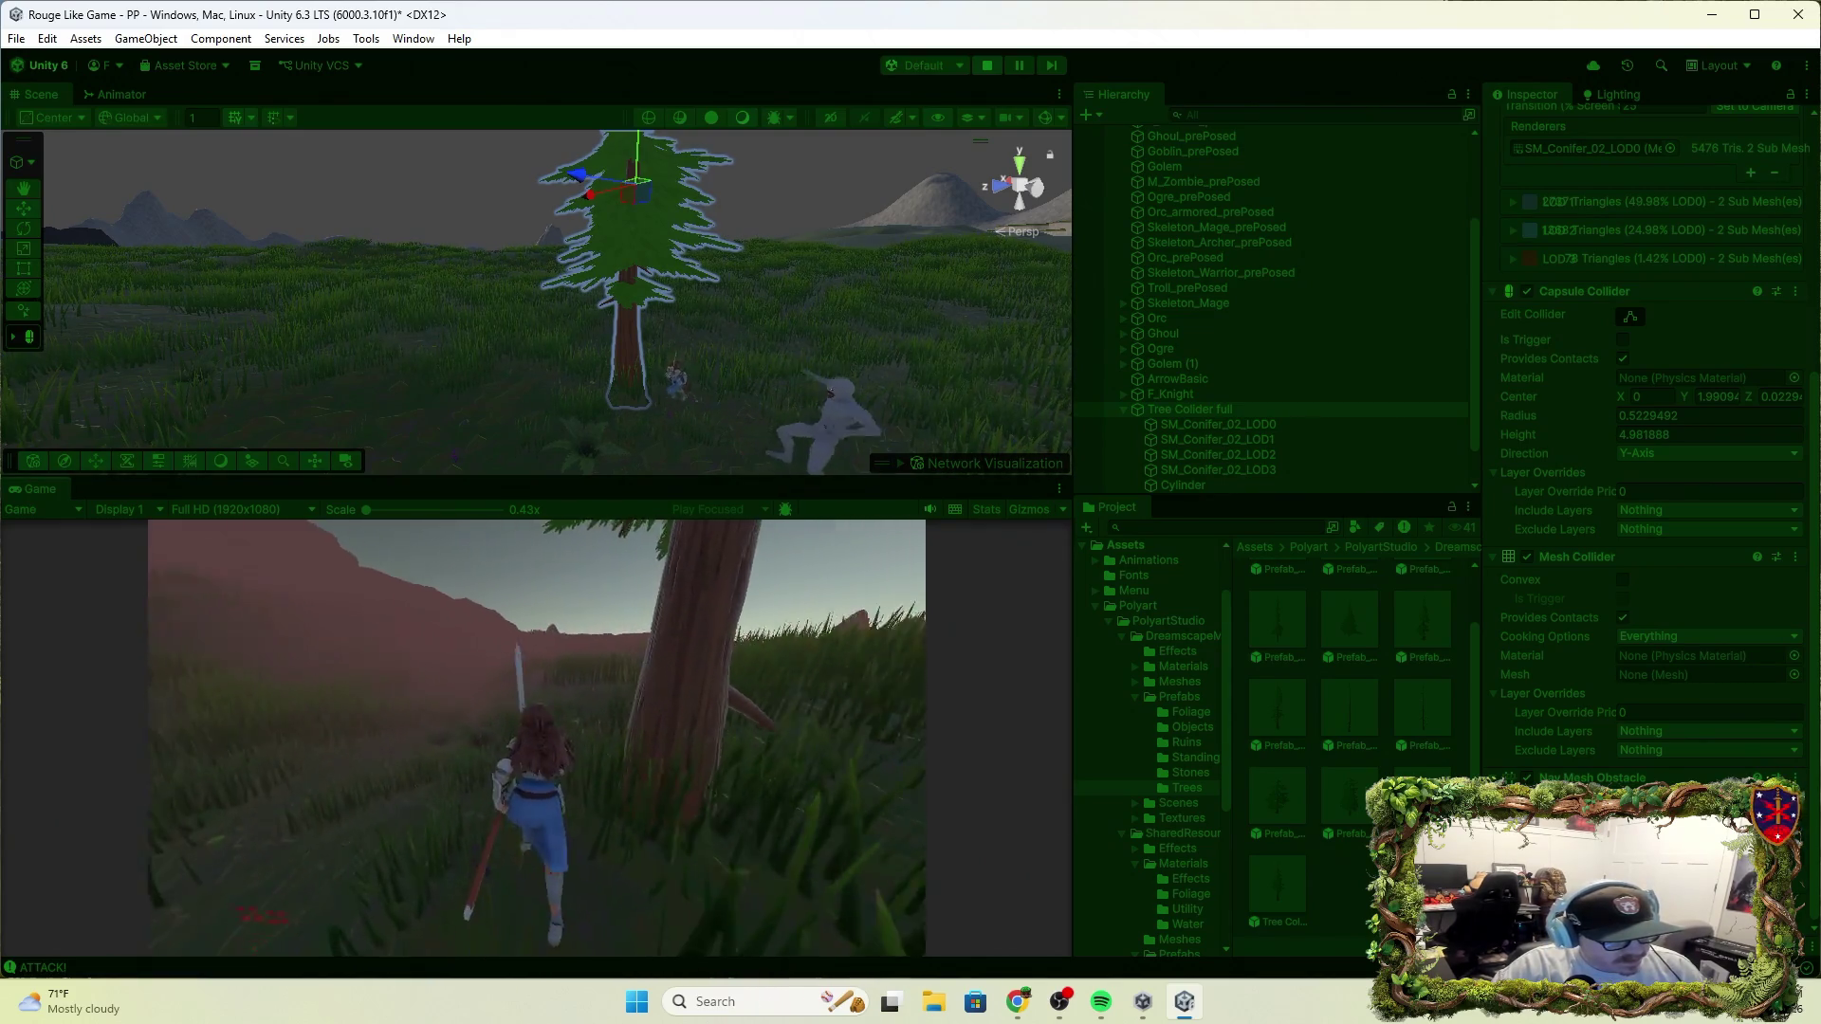
key(w)
key(w)
key(w)
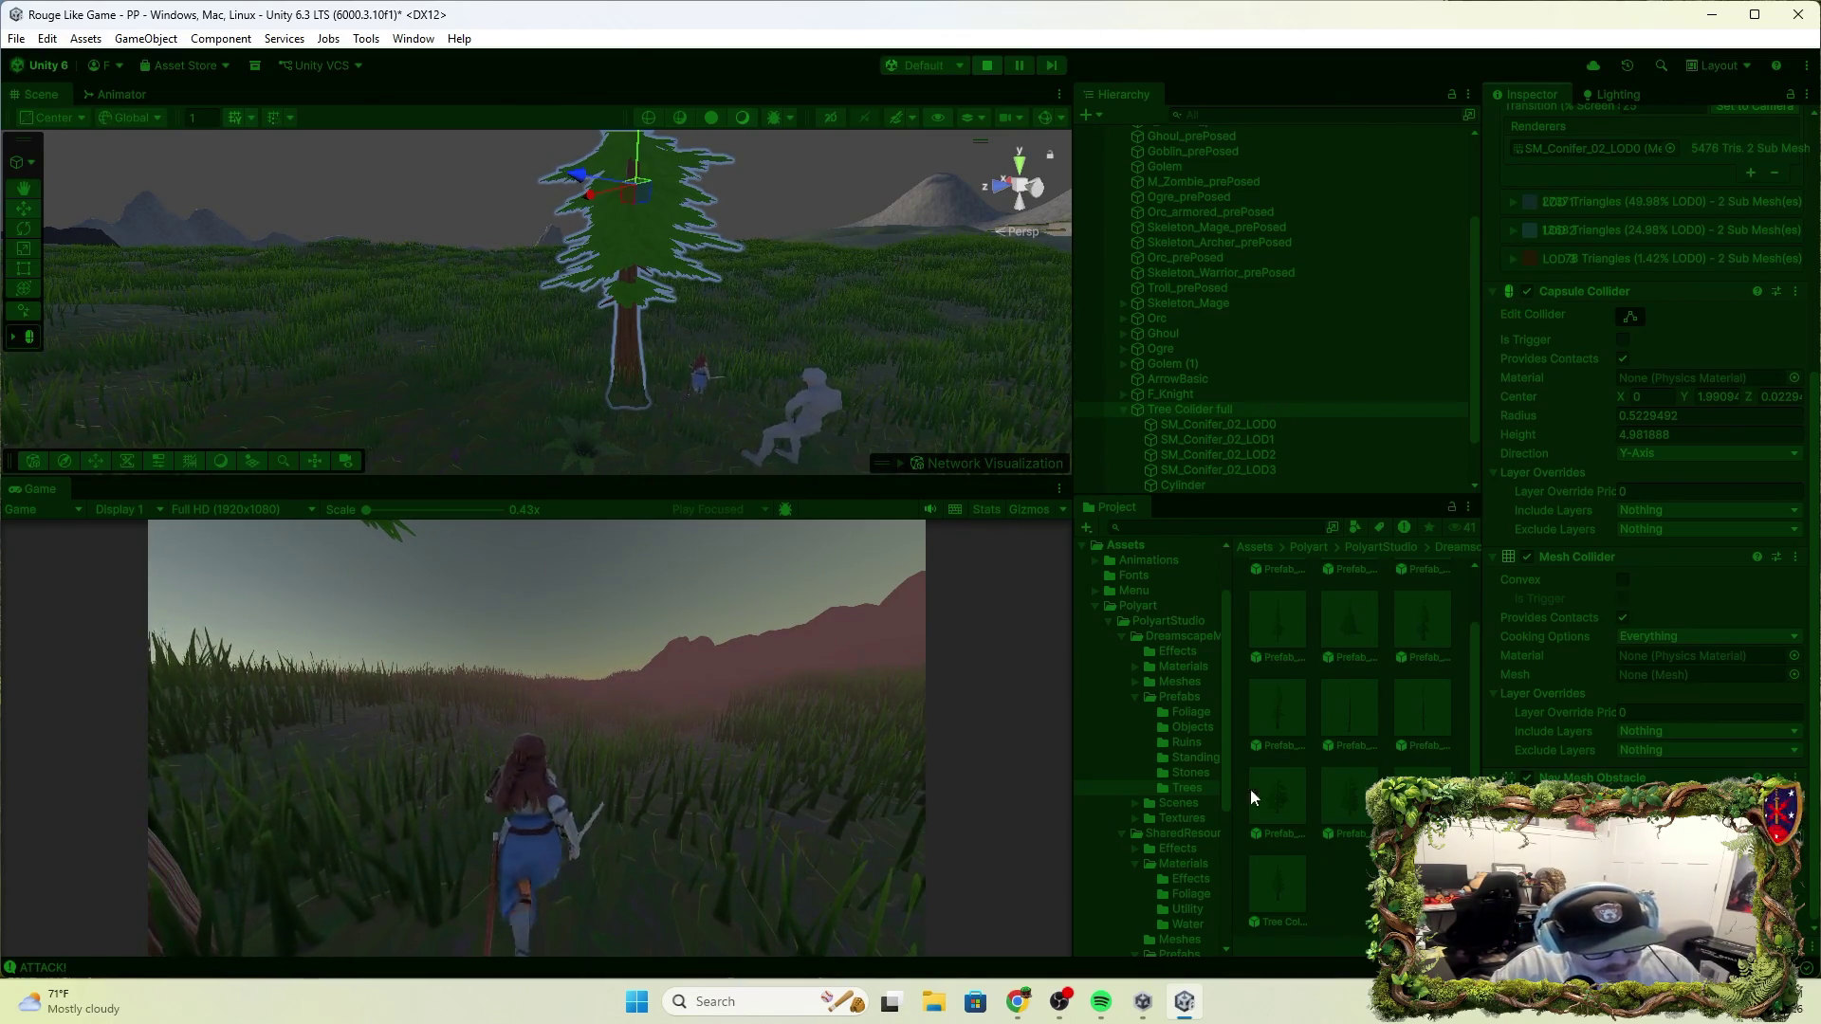
key(w)
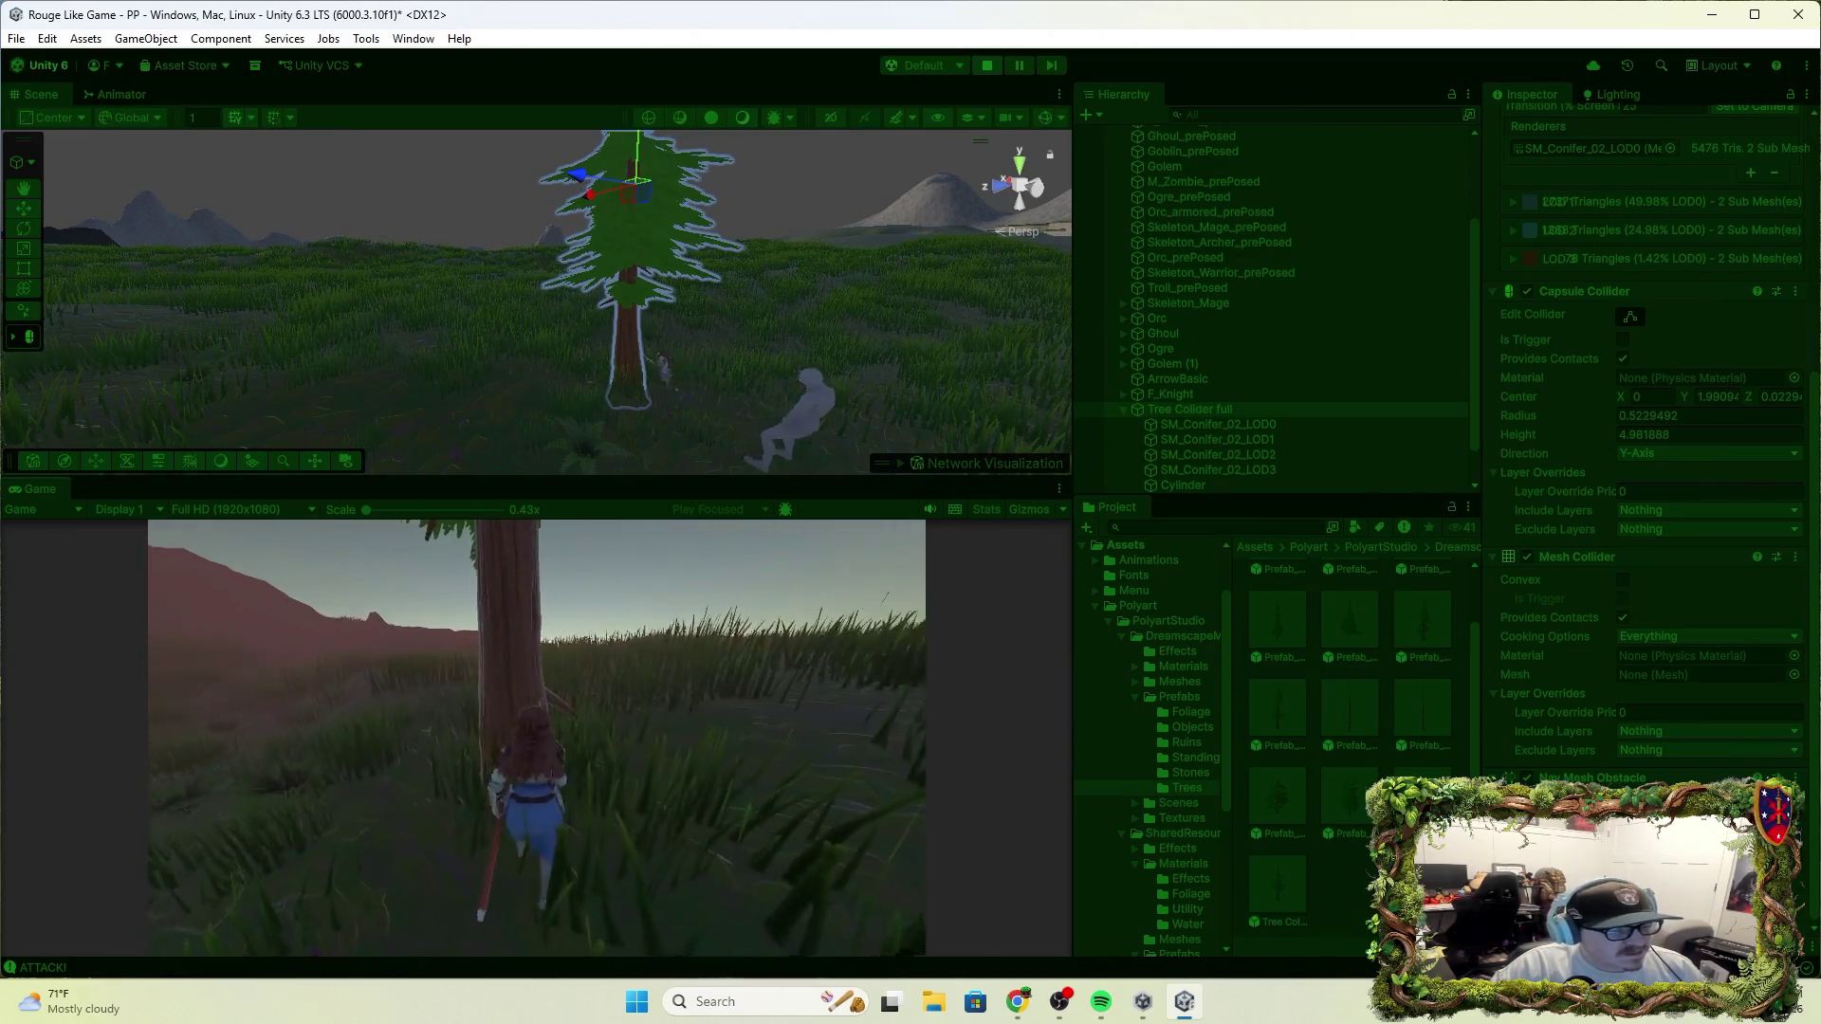
key(w)
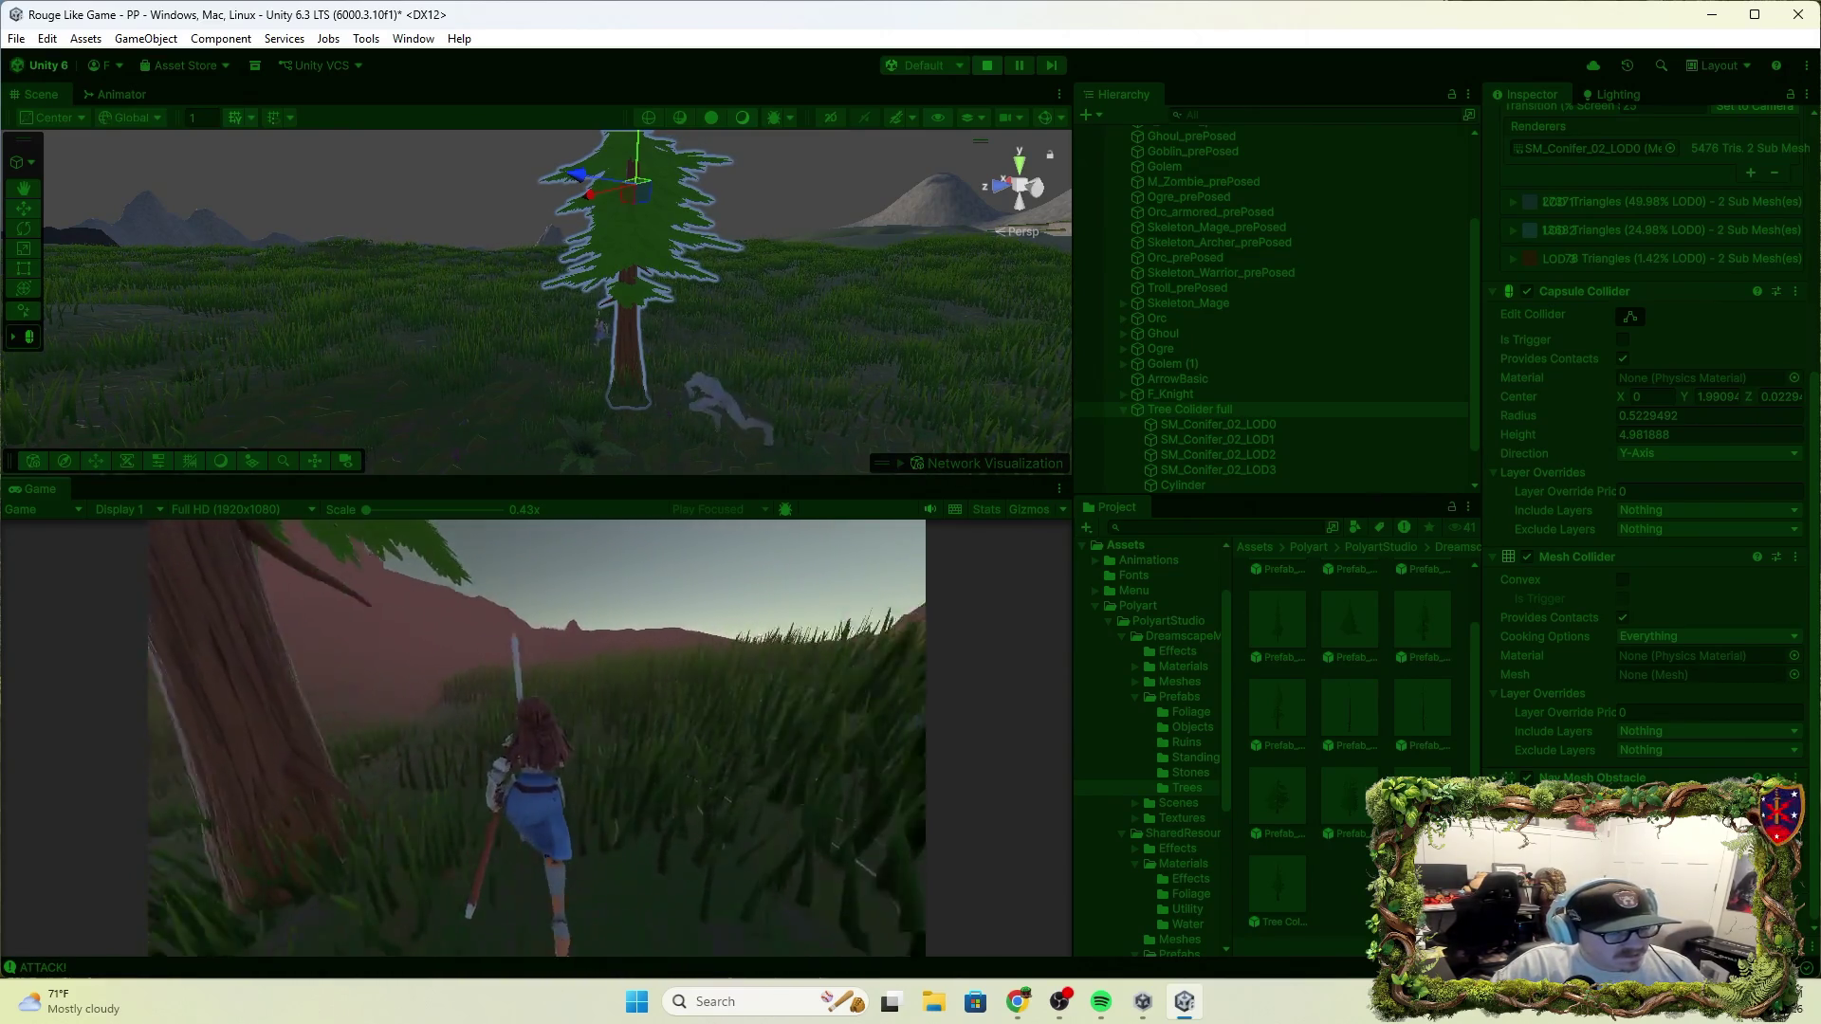
key(w)
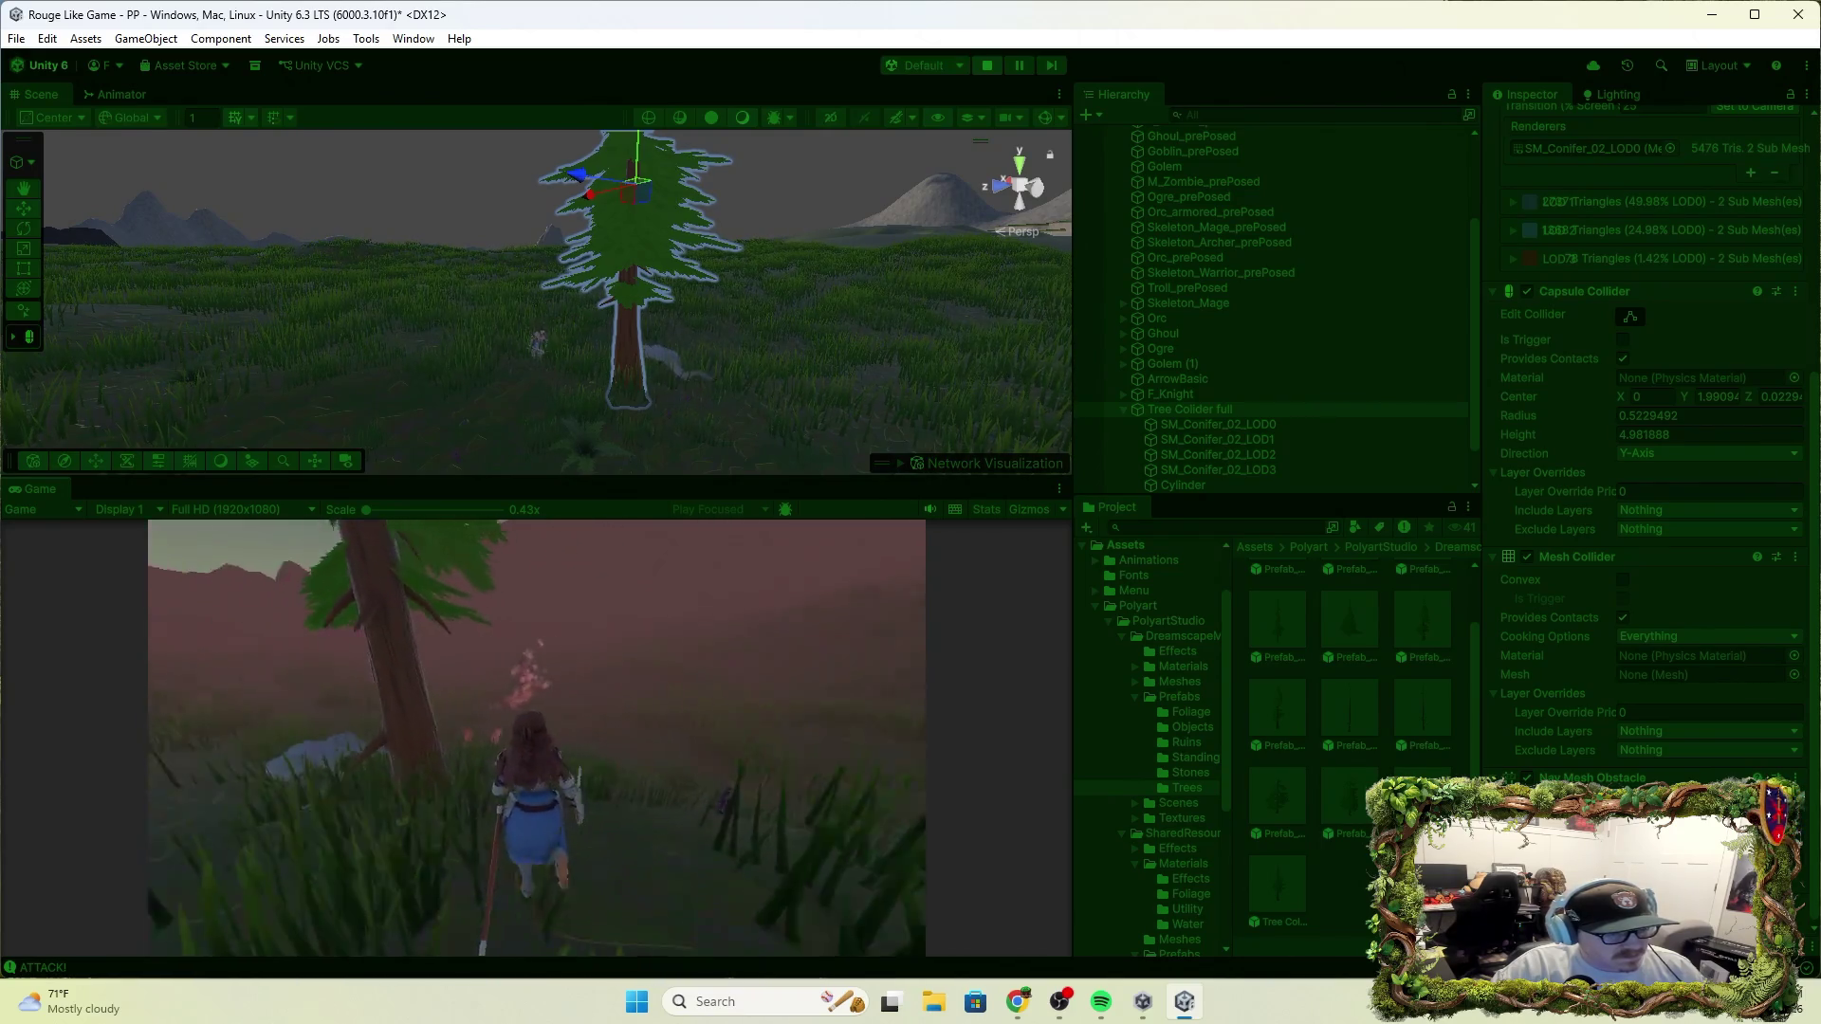
key(w)
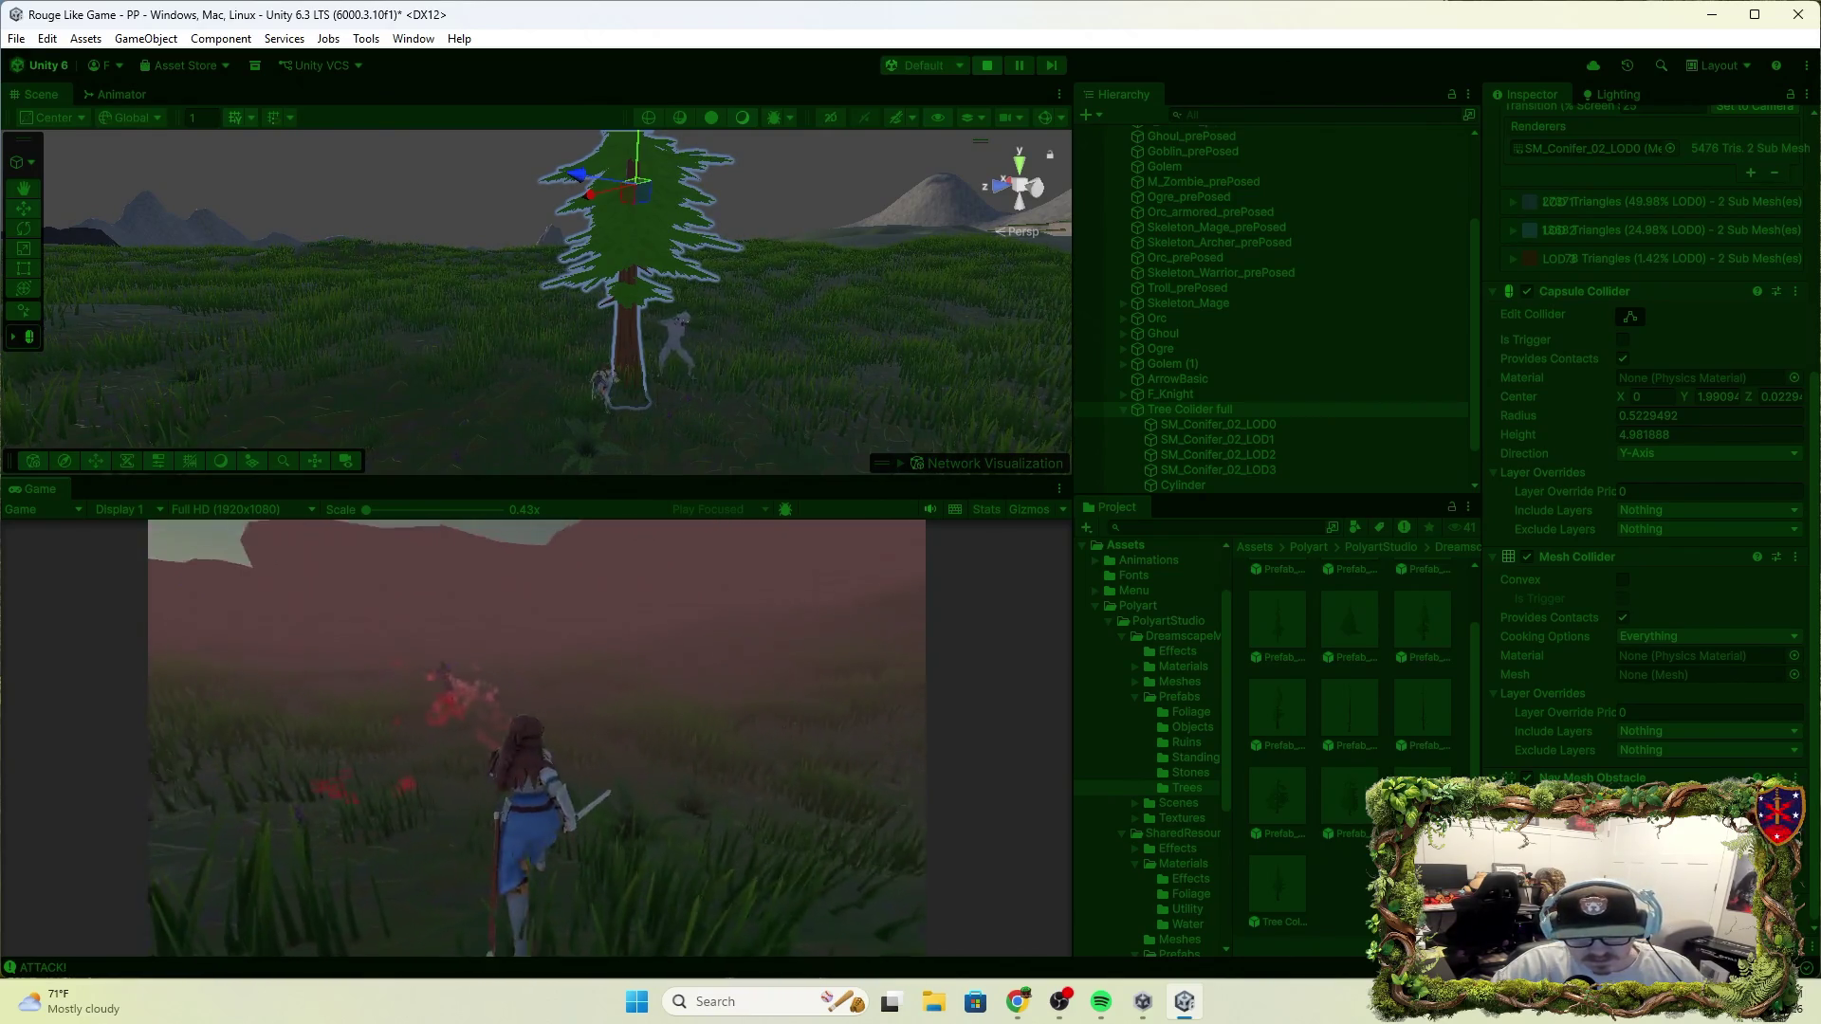
key(w)
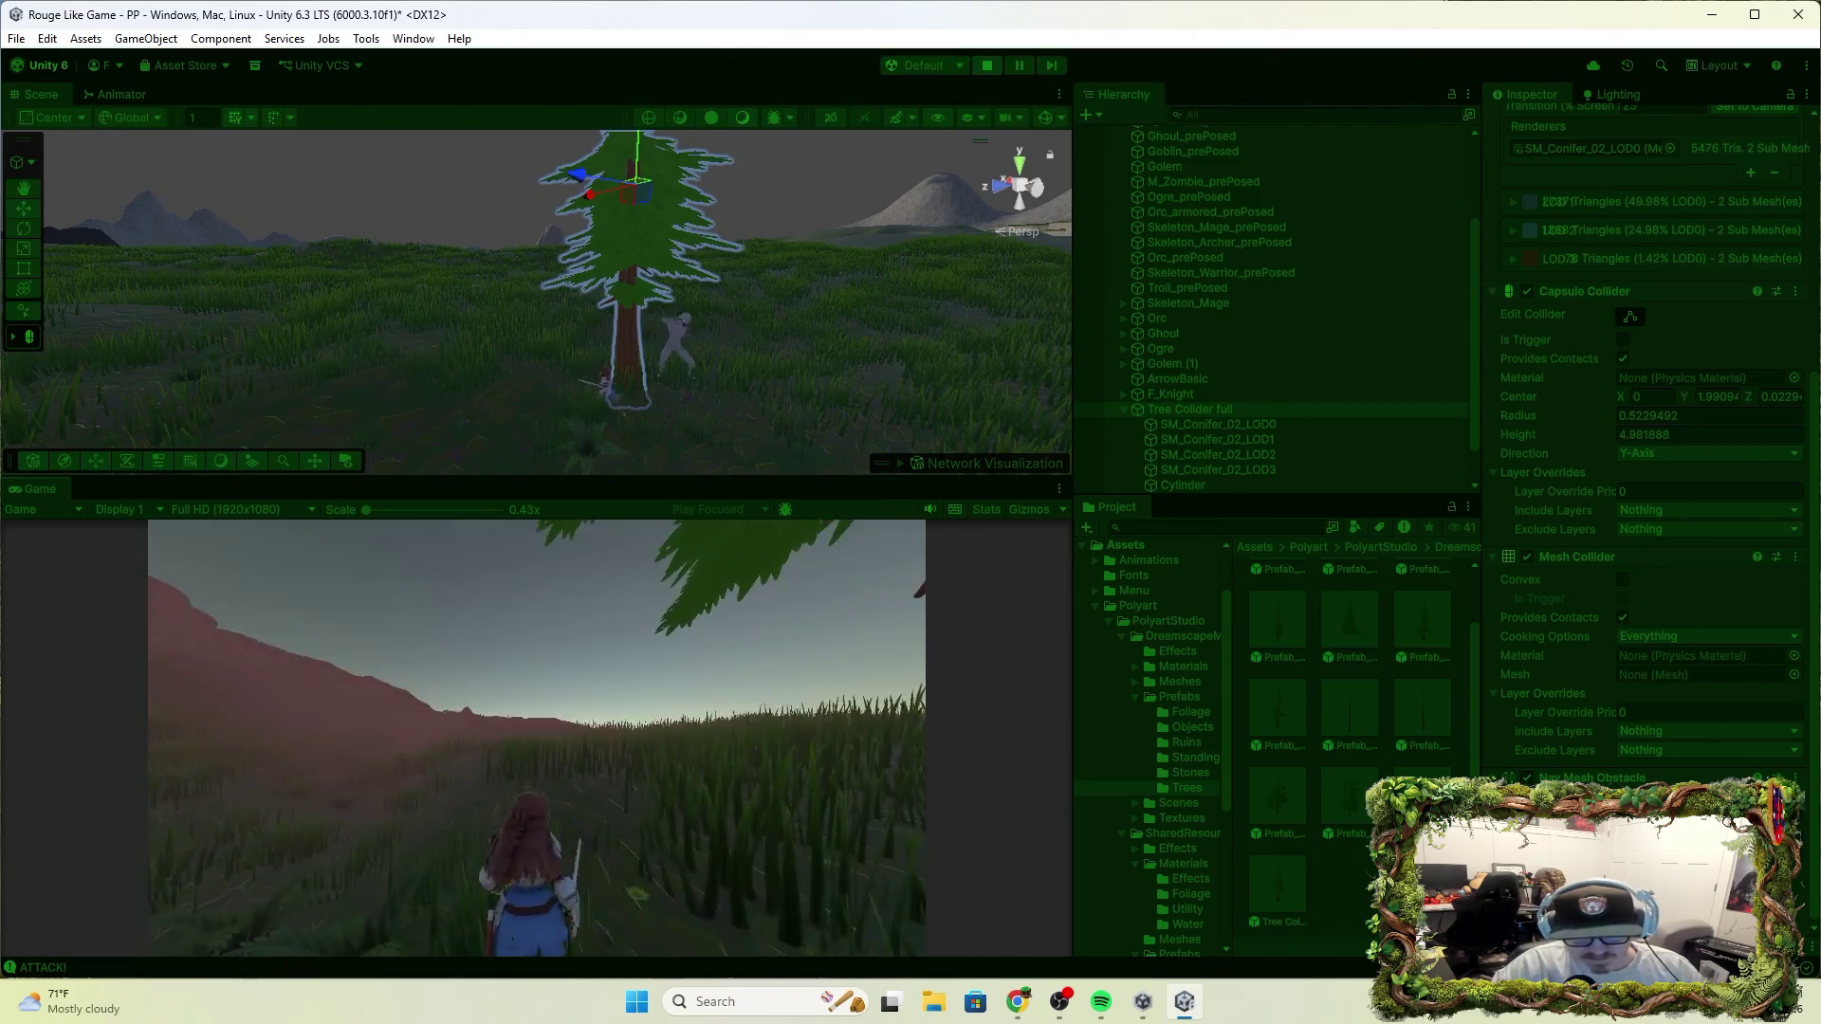
key(w)
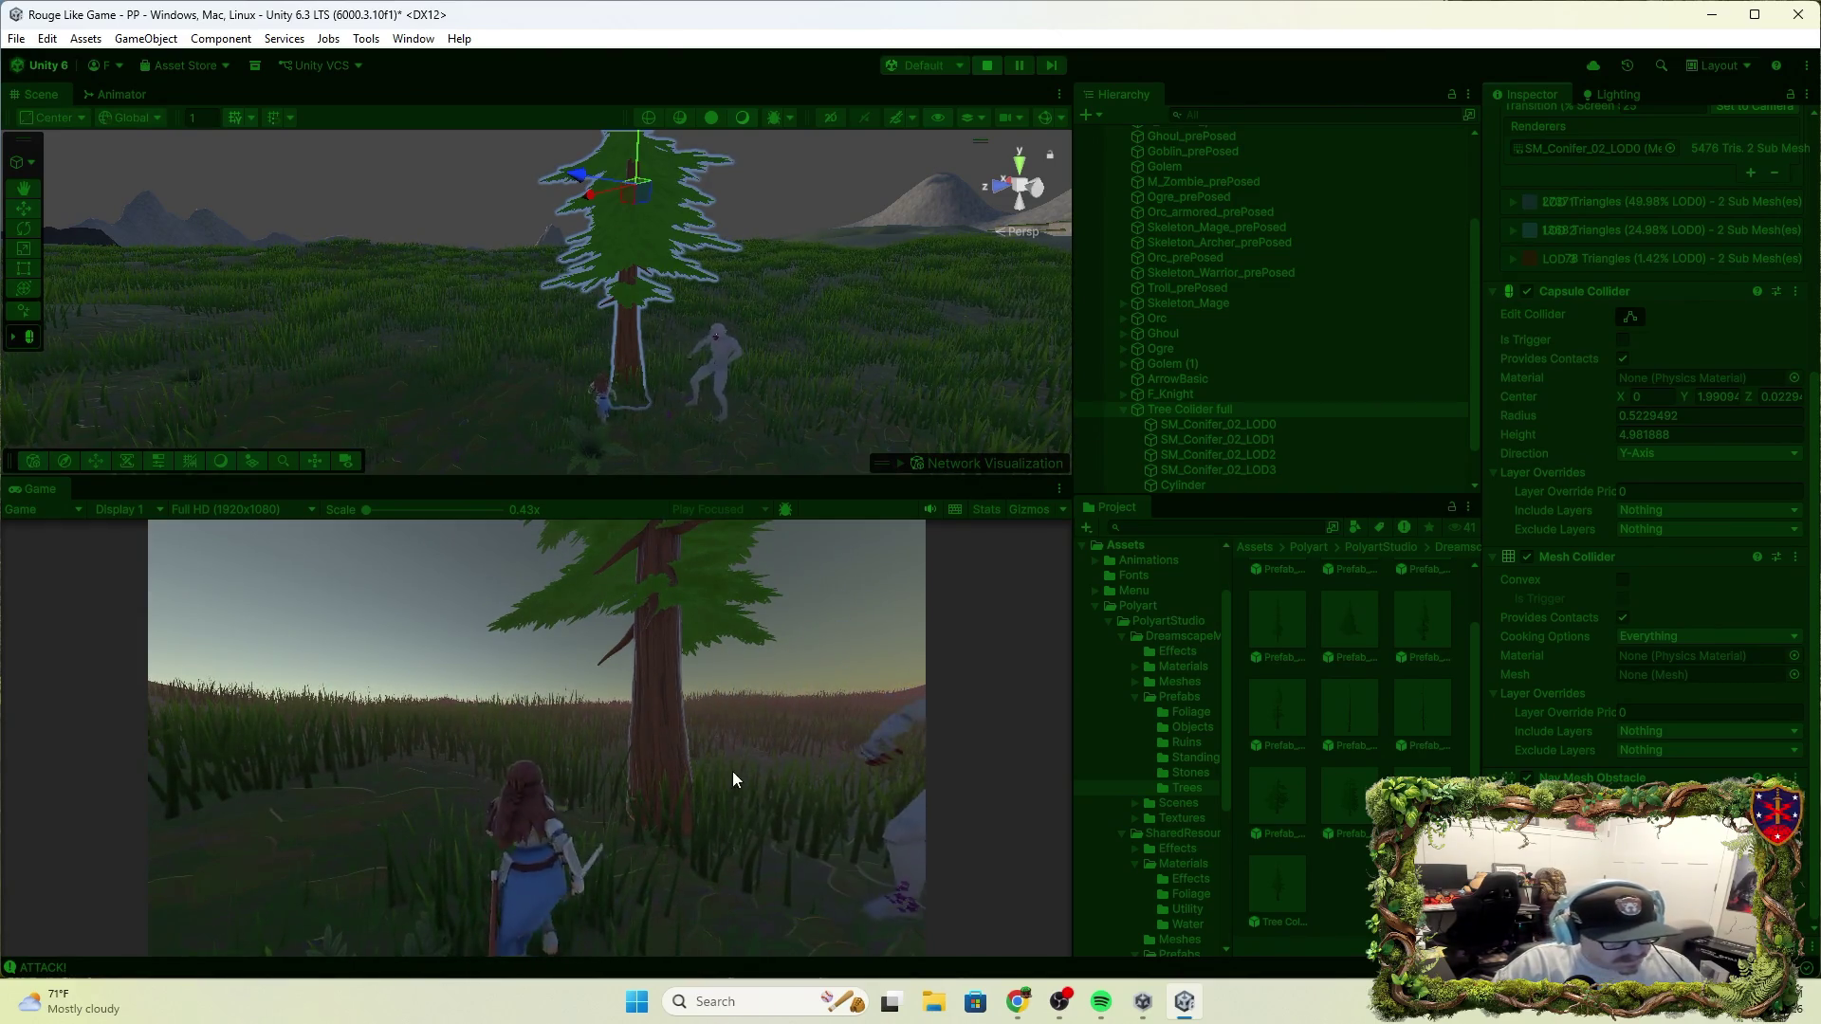
Lead the chasing ghoul around the tree, attacking it with the sword
click(732, 771)
key(w)
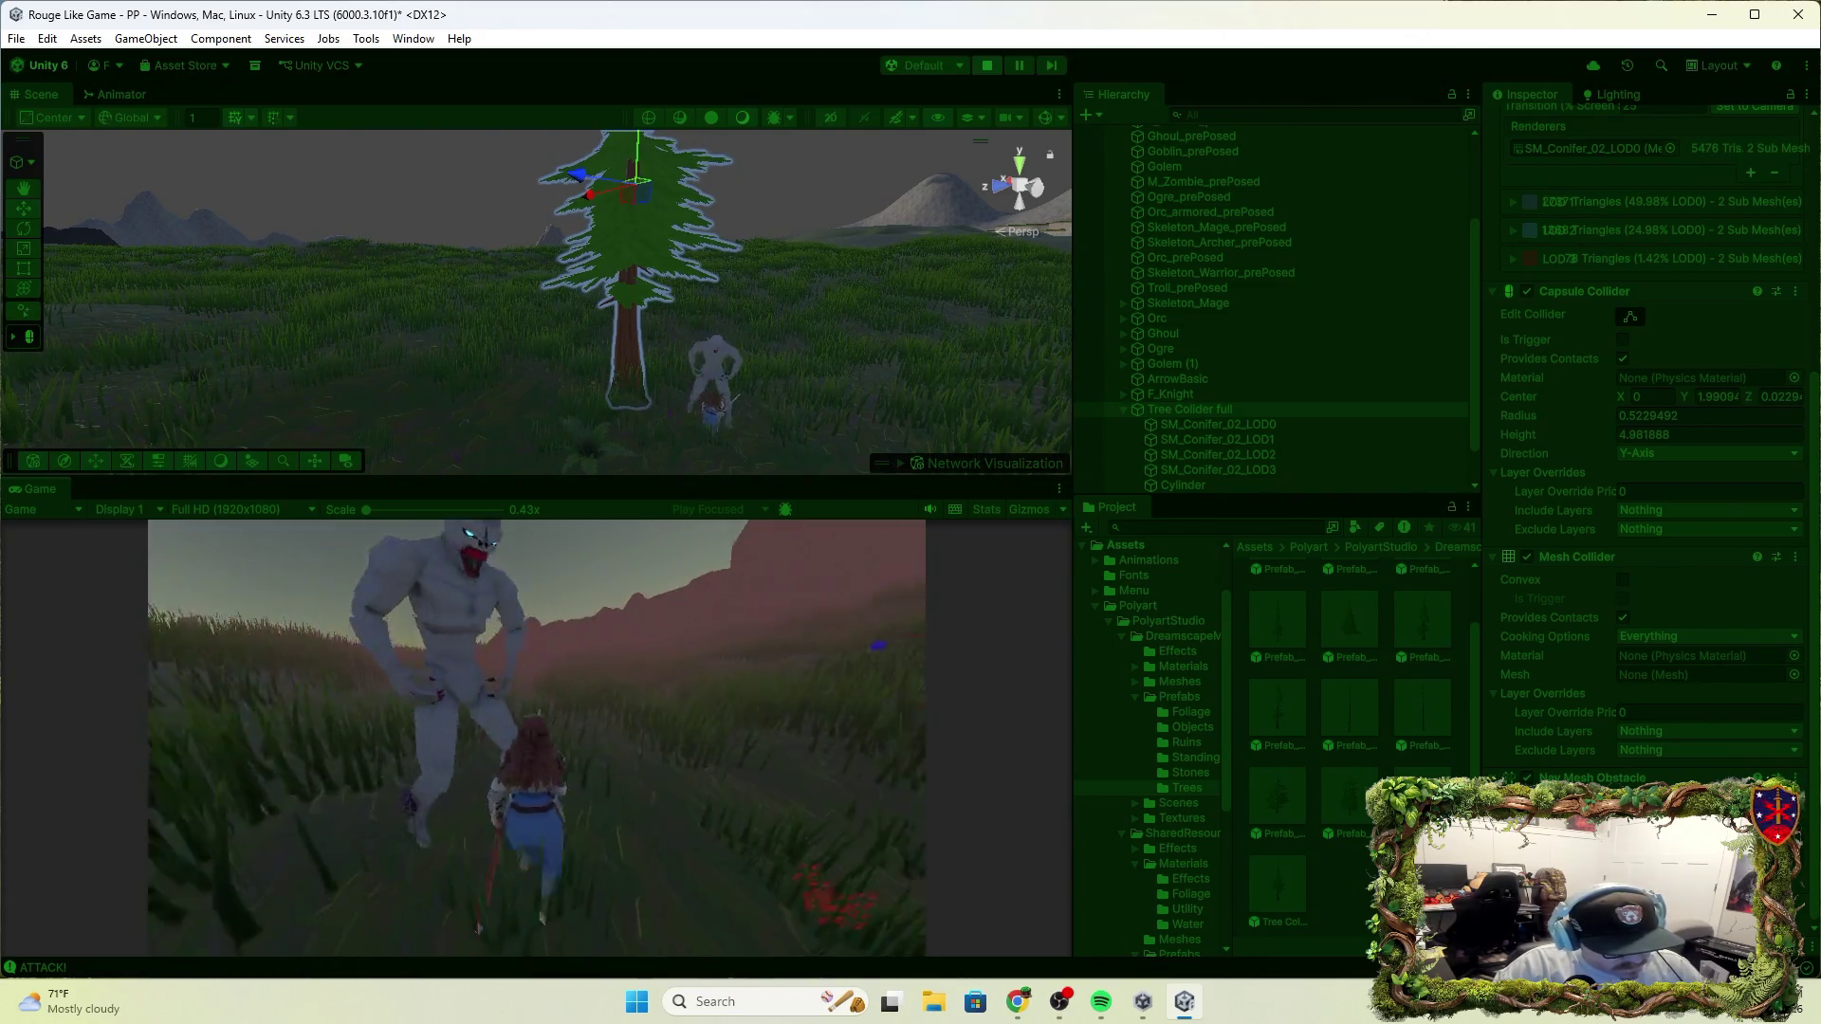
key(w)
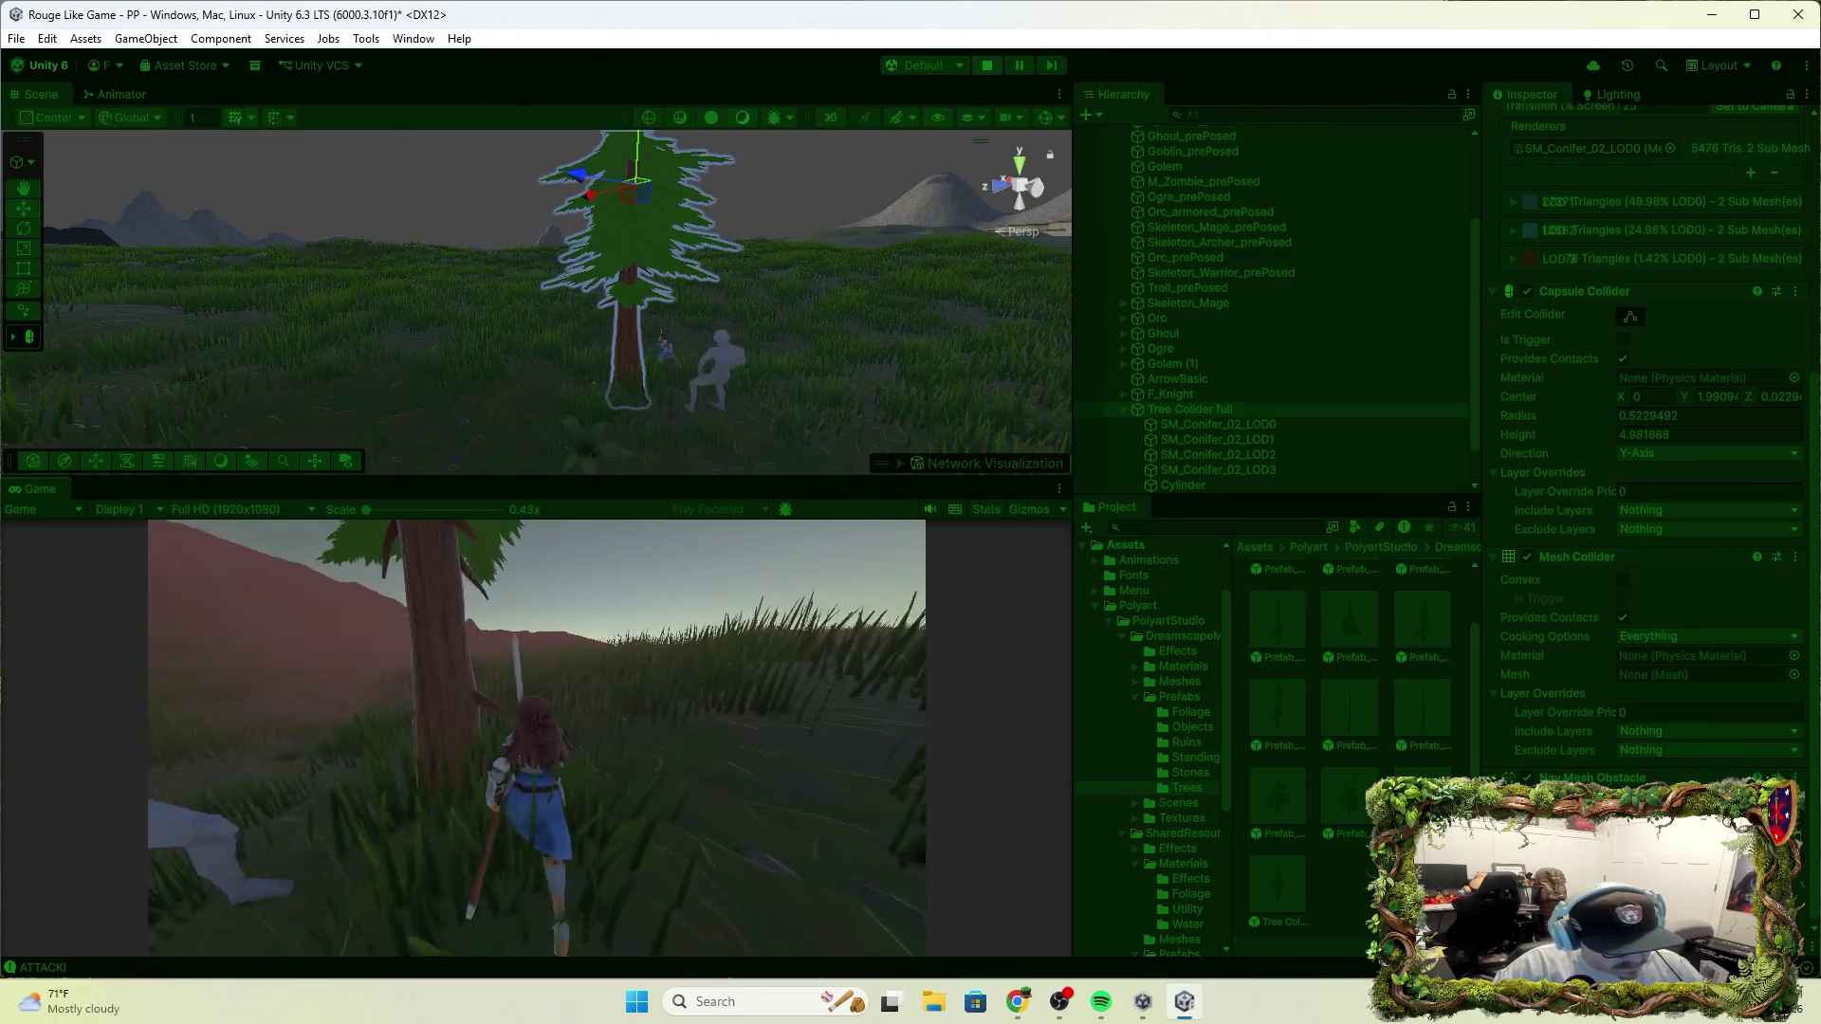
key(w)
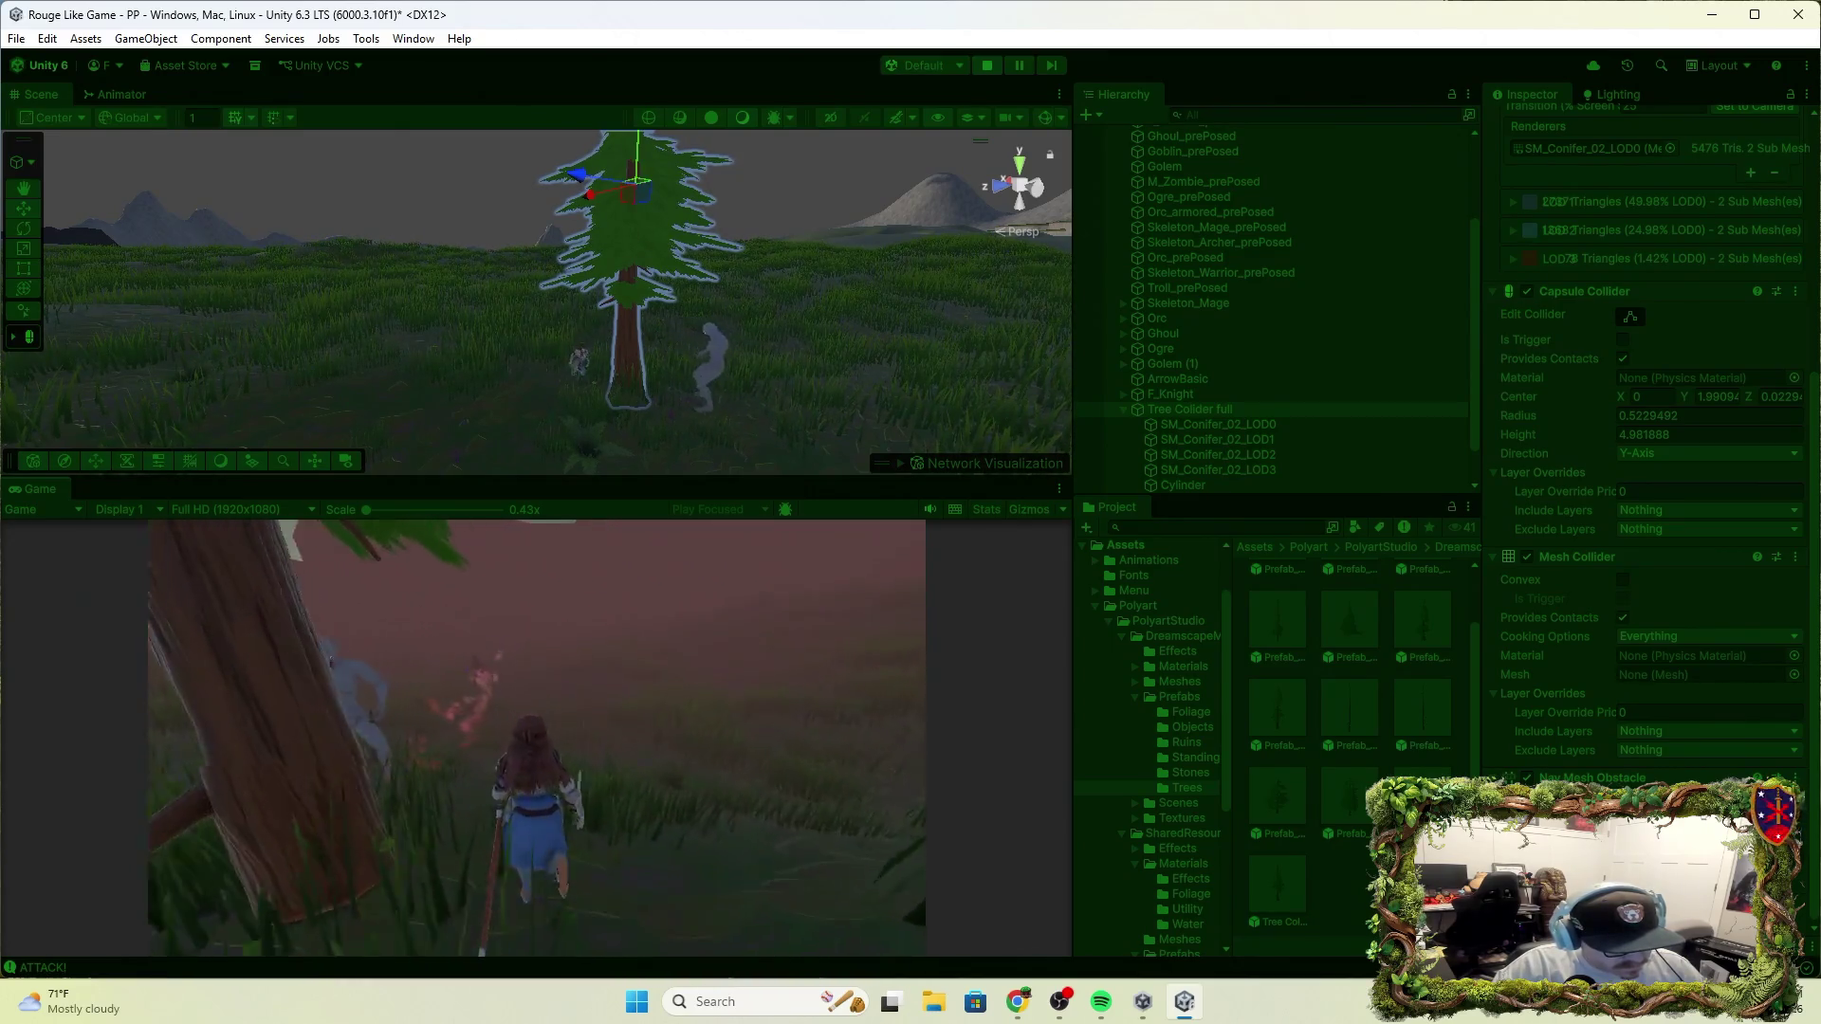
key(w)
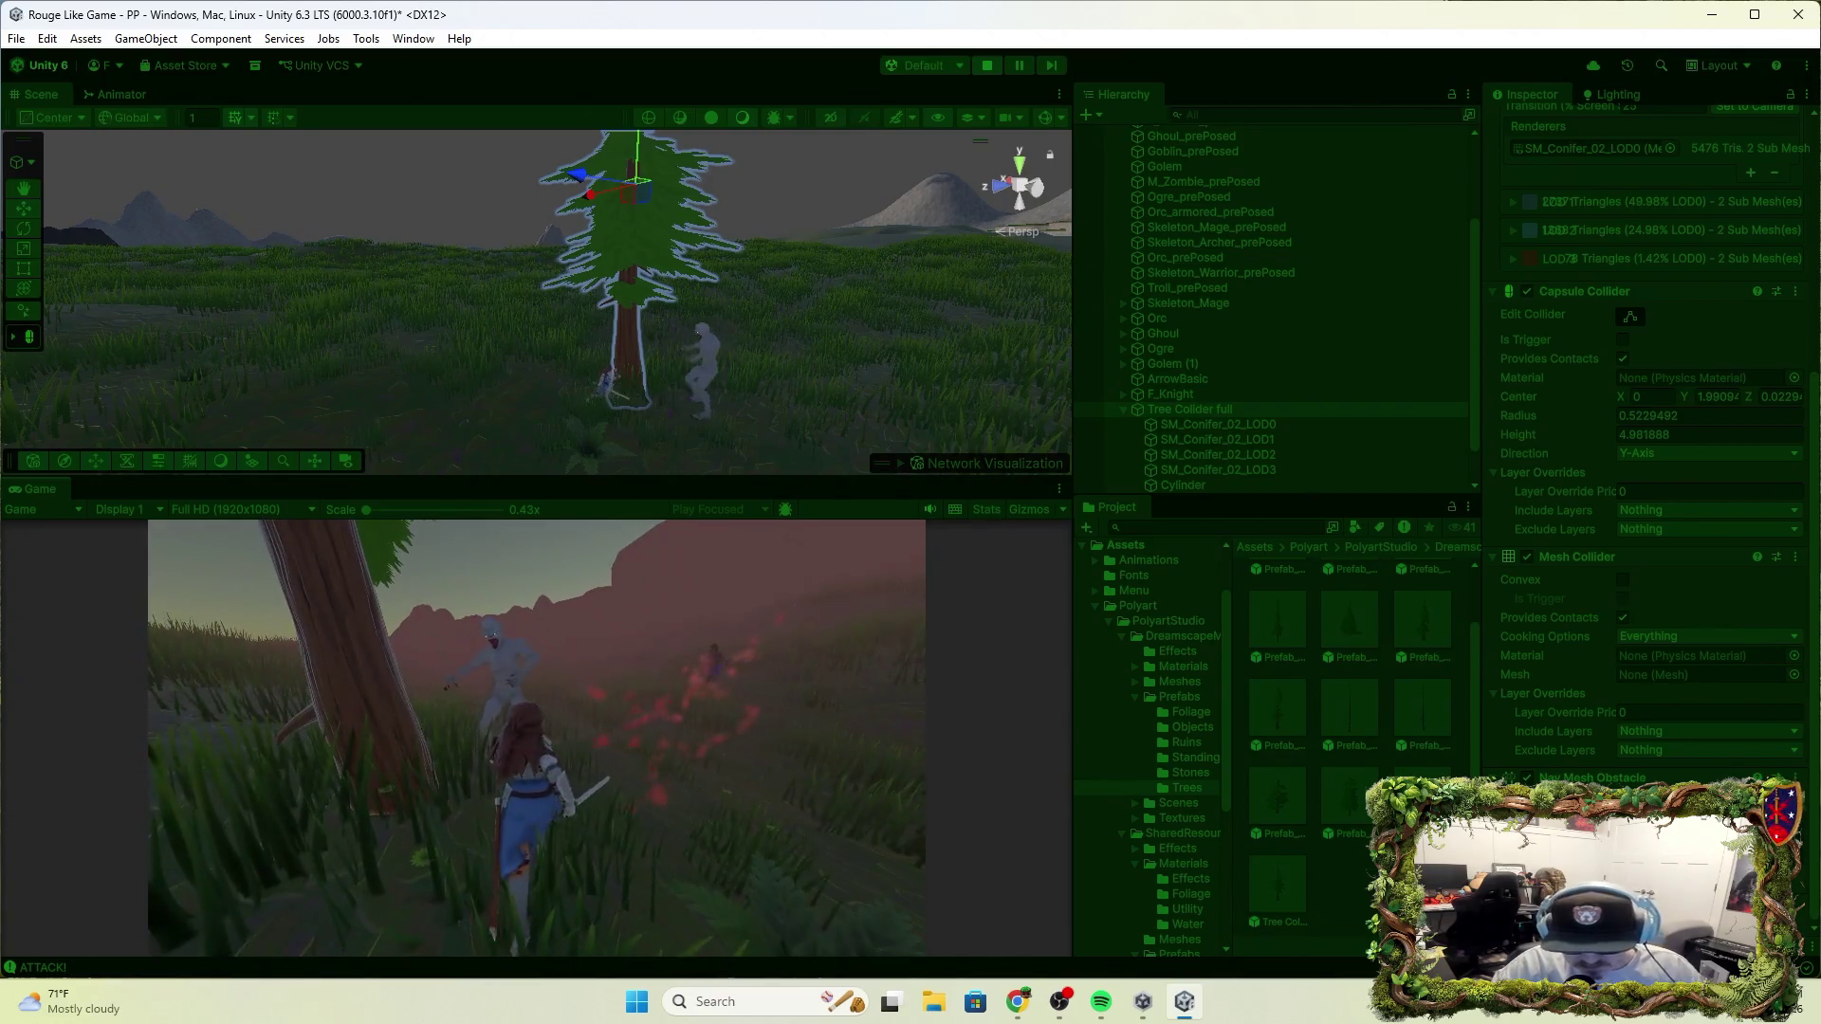
key(w)
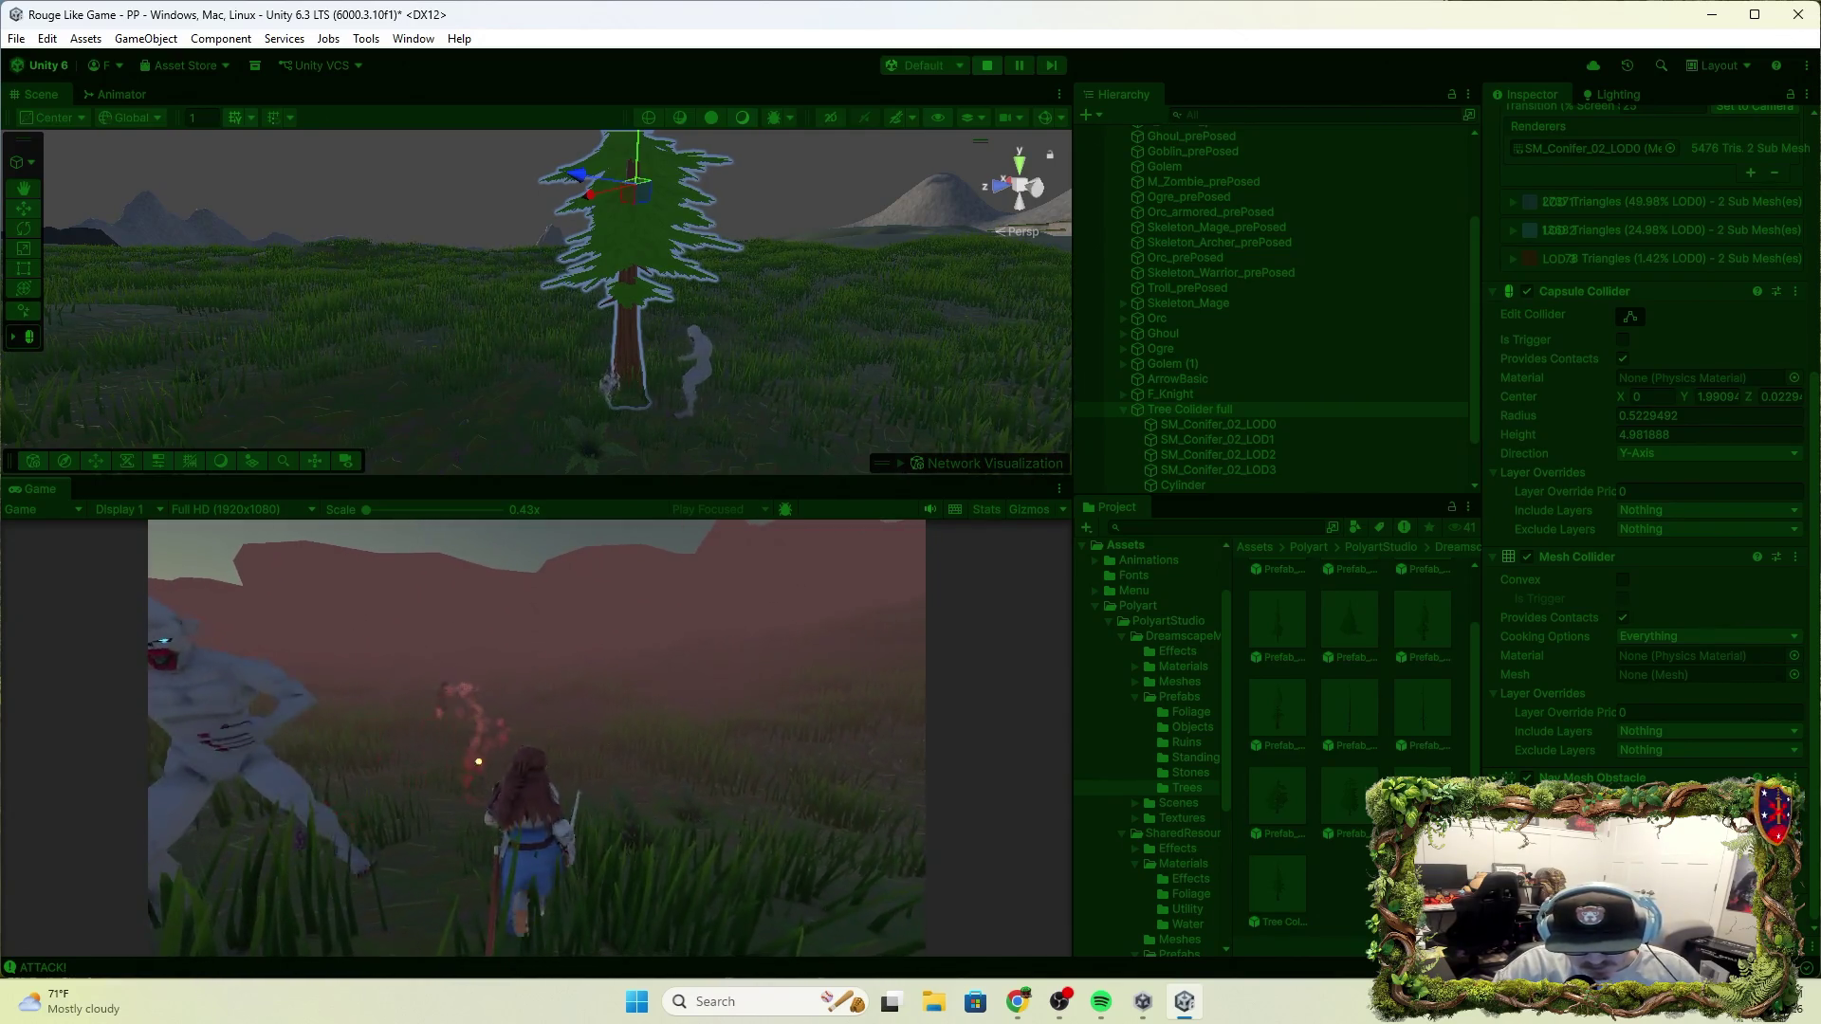
click(702, 830)
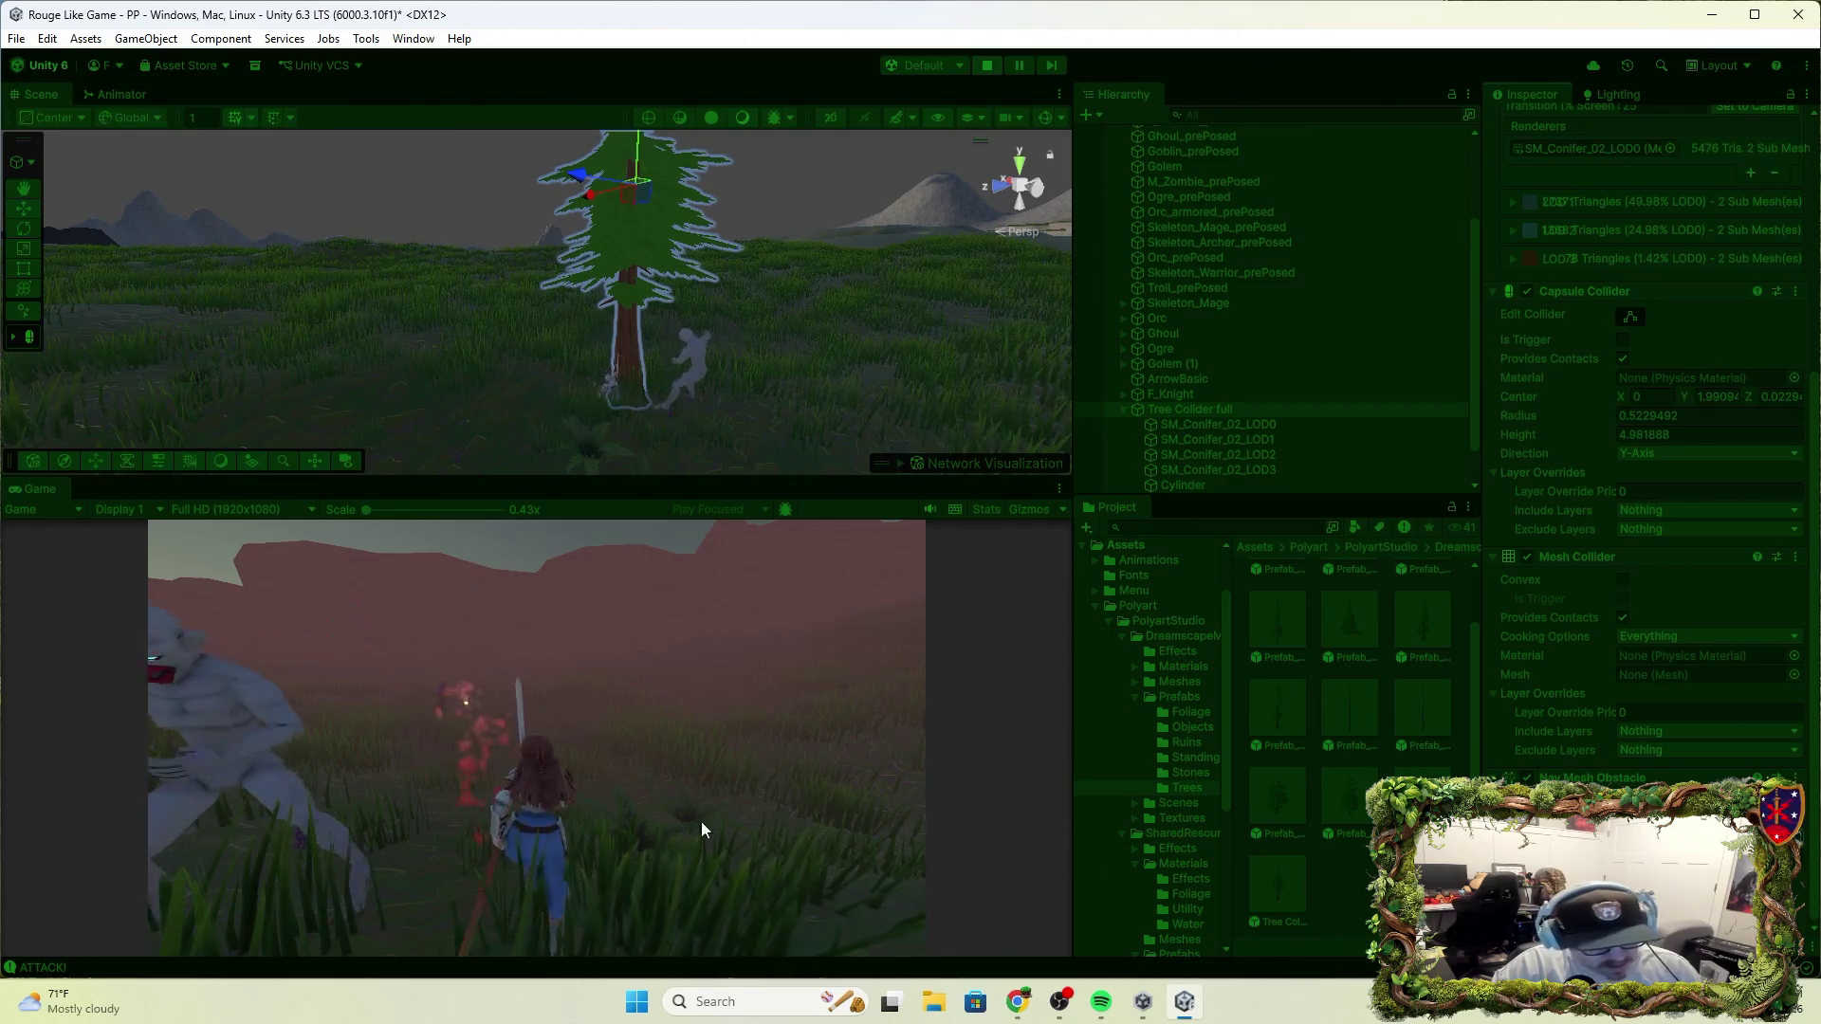
key(w)
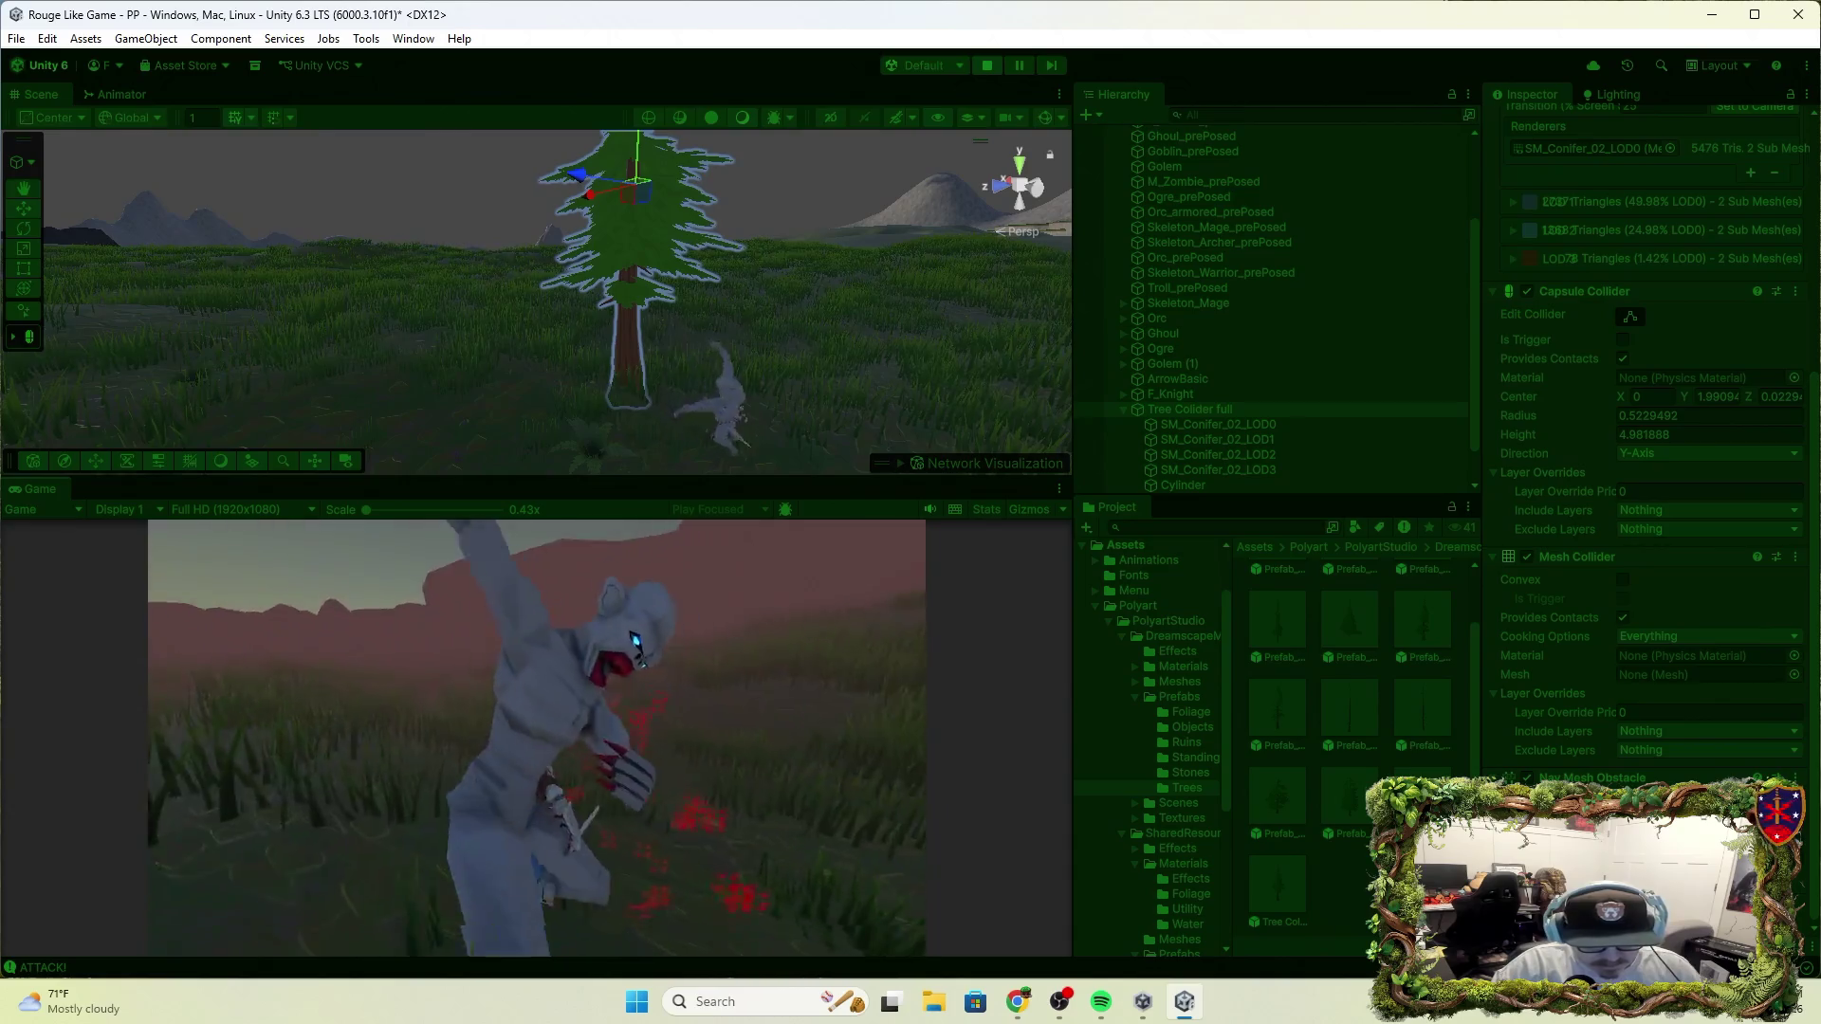
key(w)
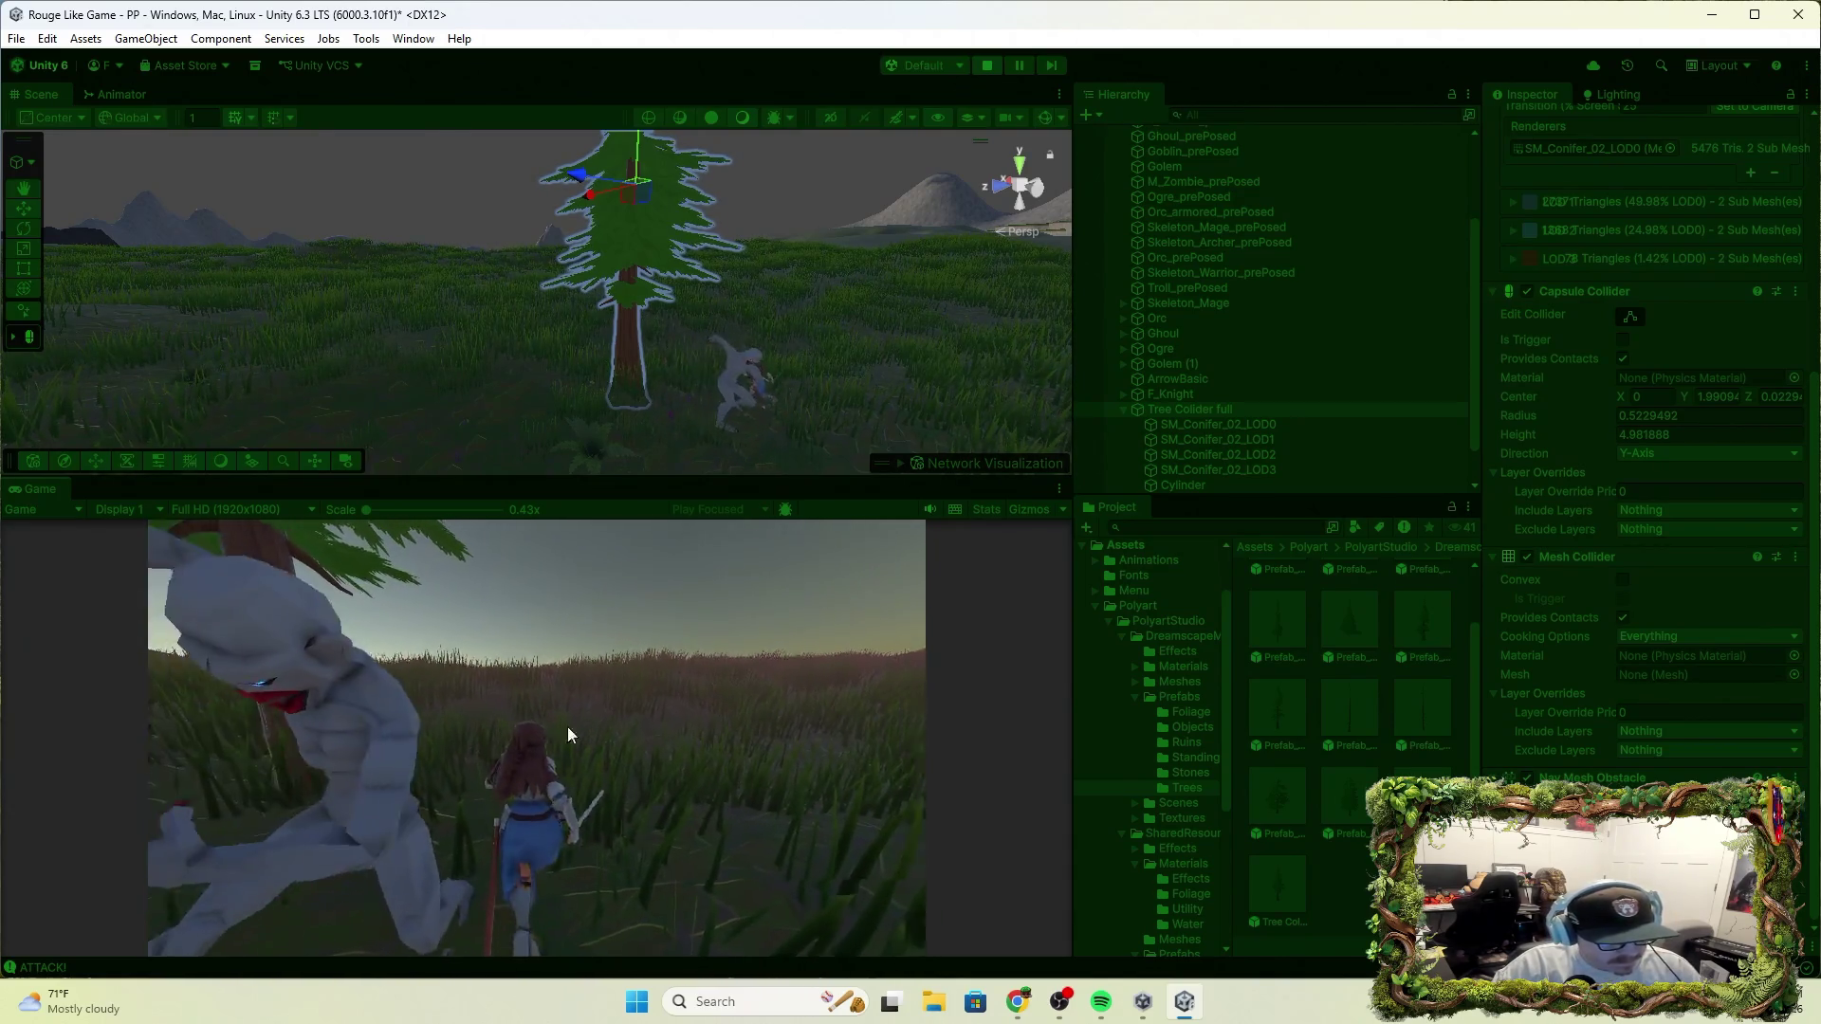
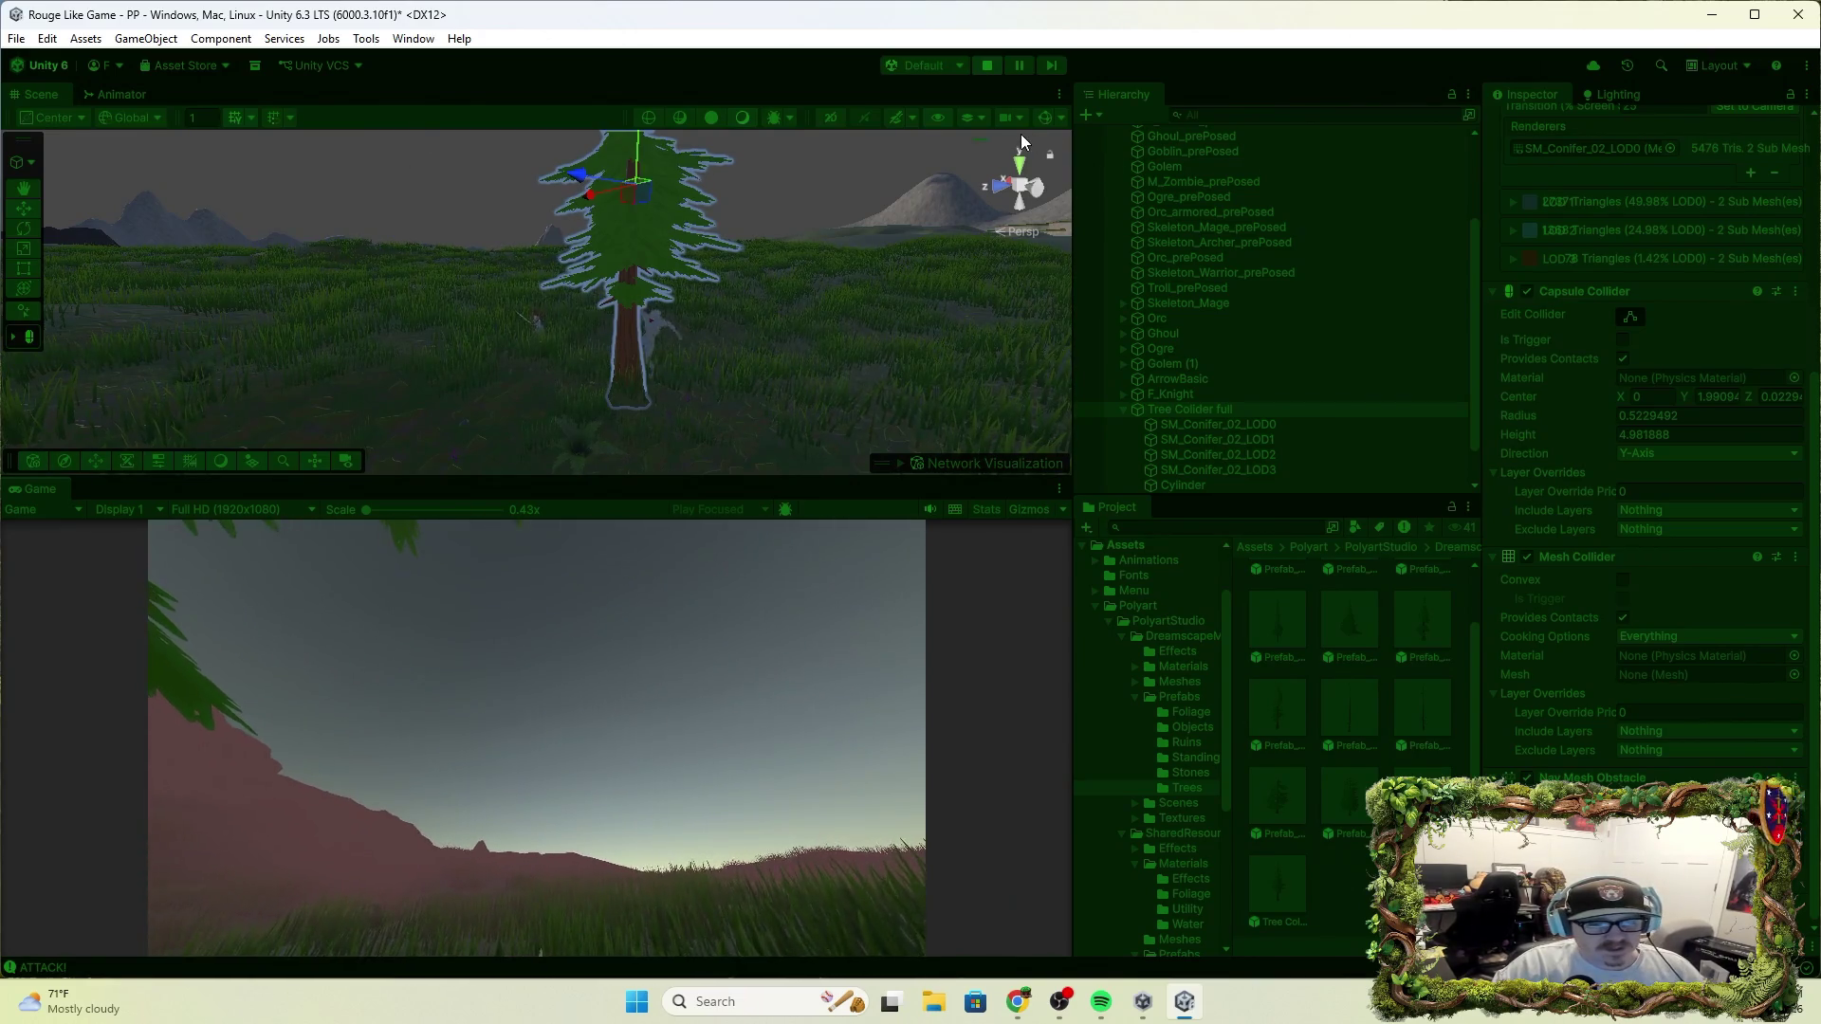
Restart play mode, walk the character with W toward the collider conifer, then stop
click(982, 65)
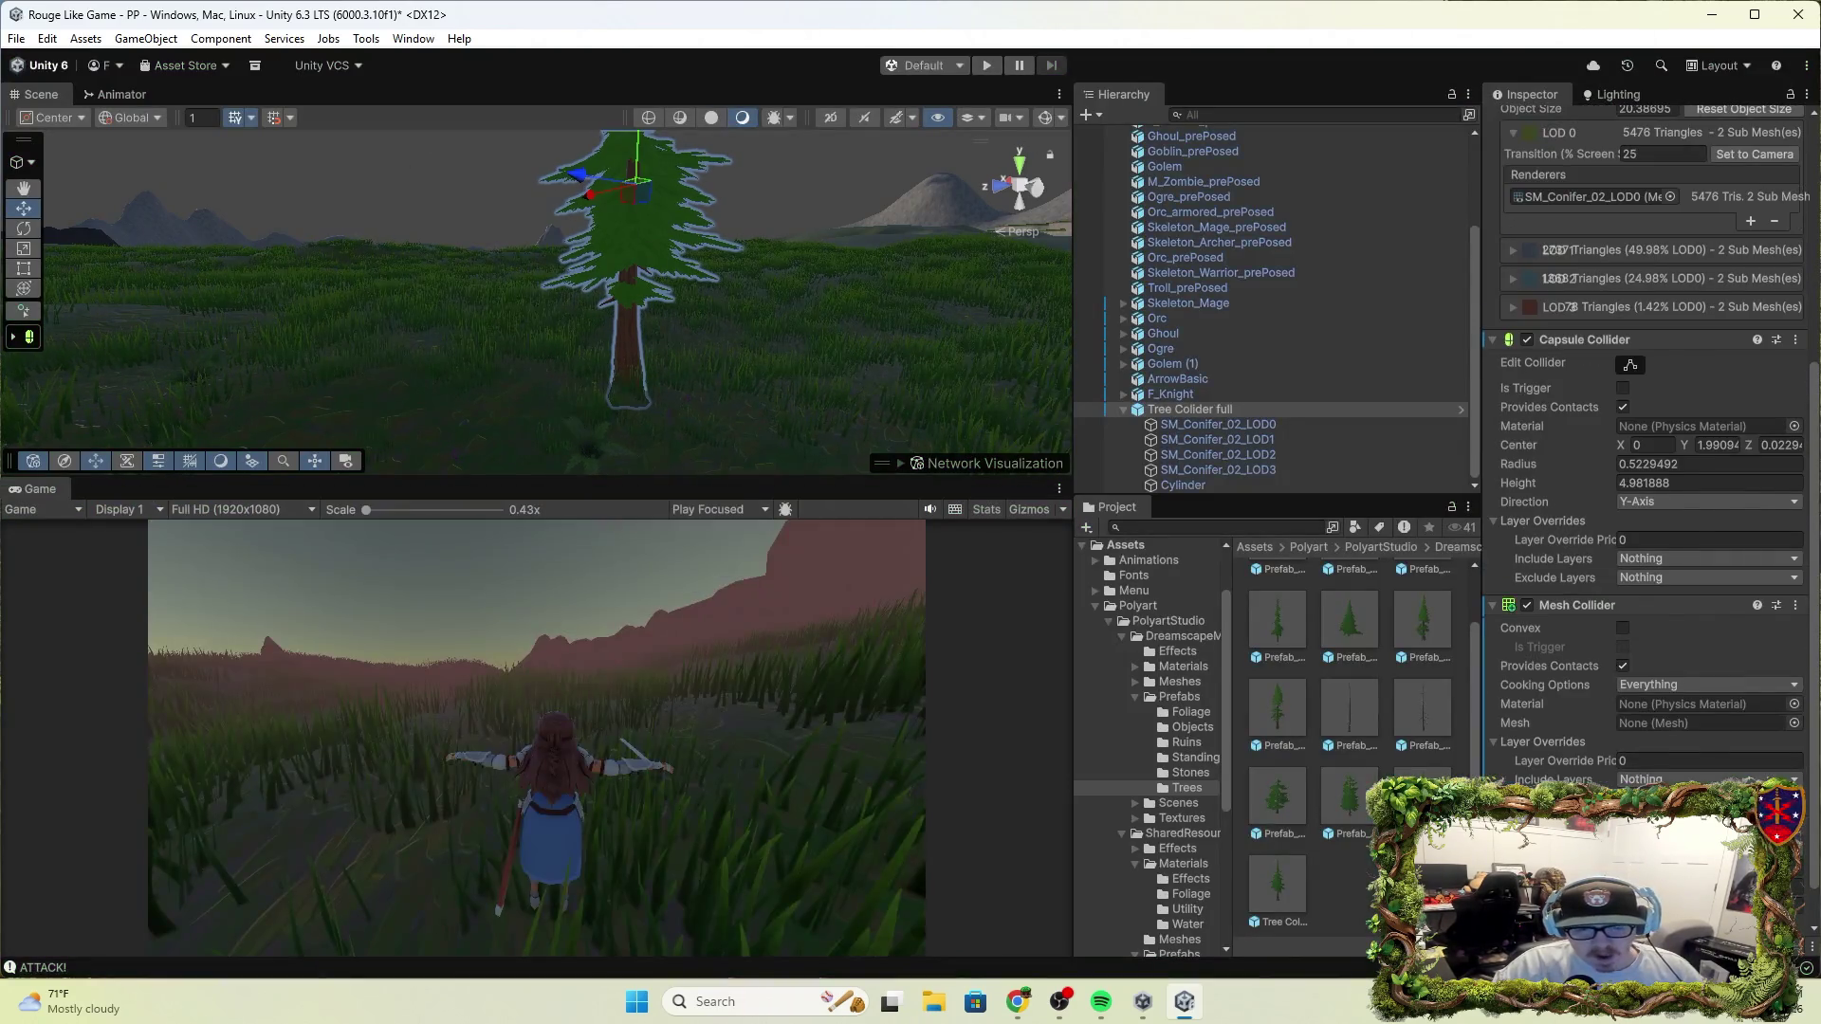
scroll(1650, 474, down, 1)
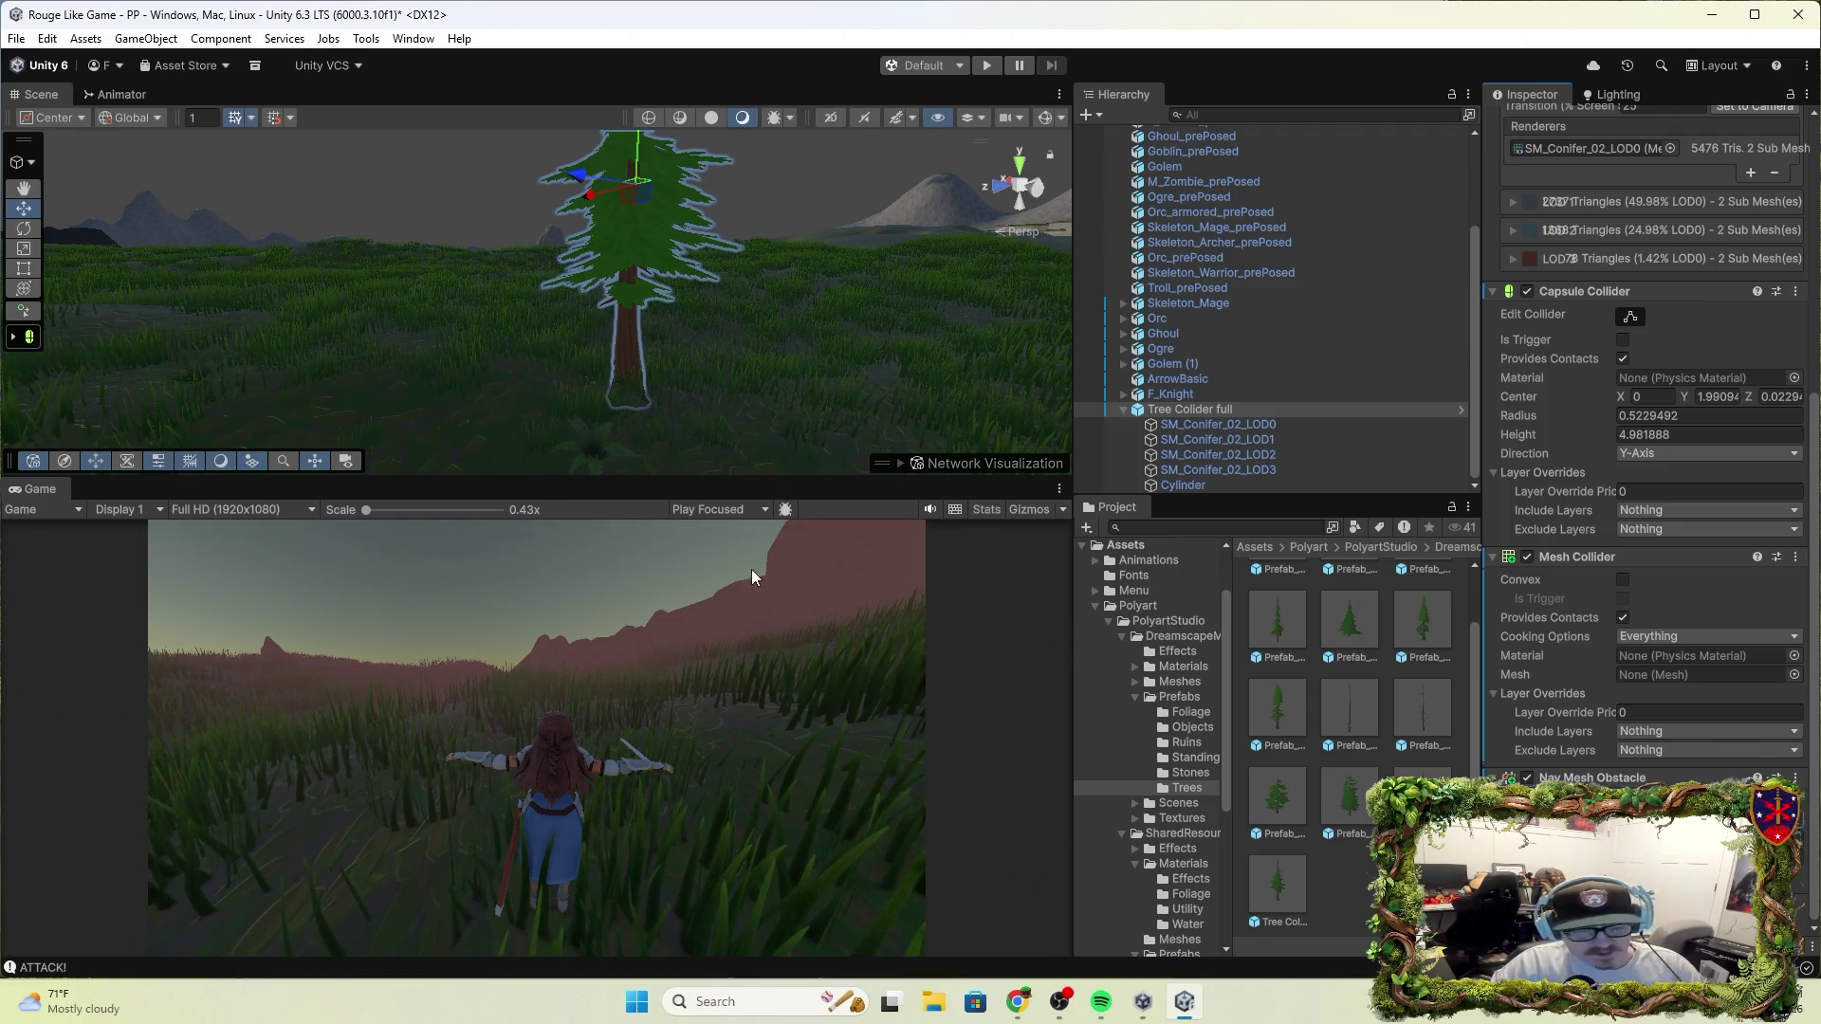
click(985, 67)
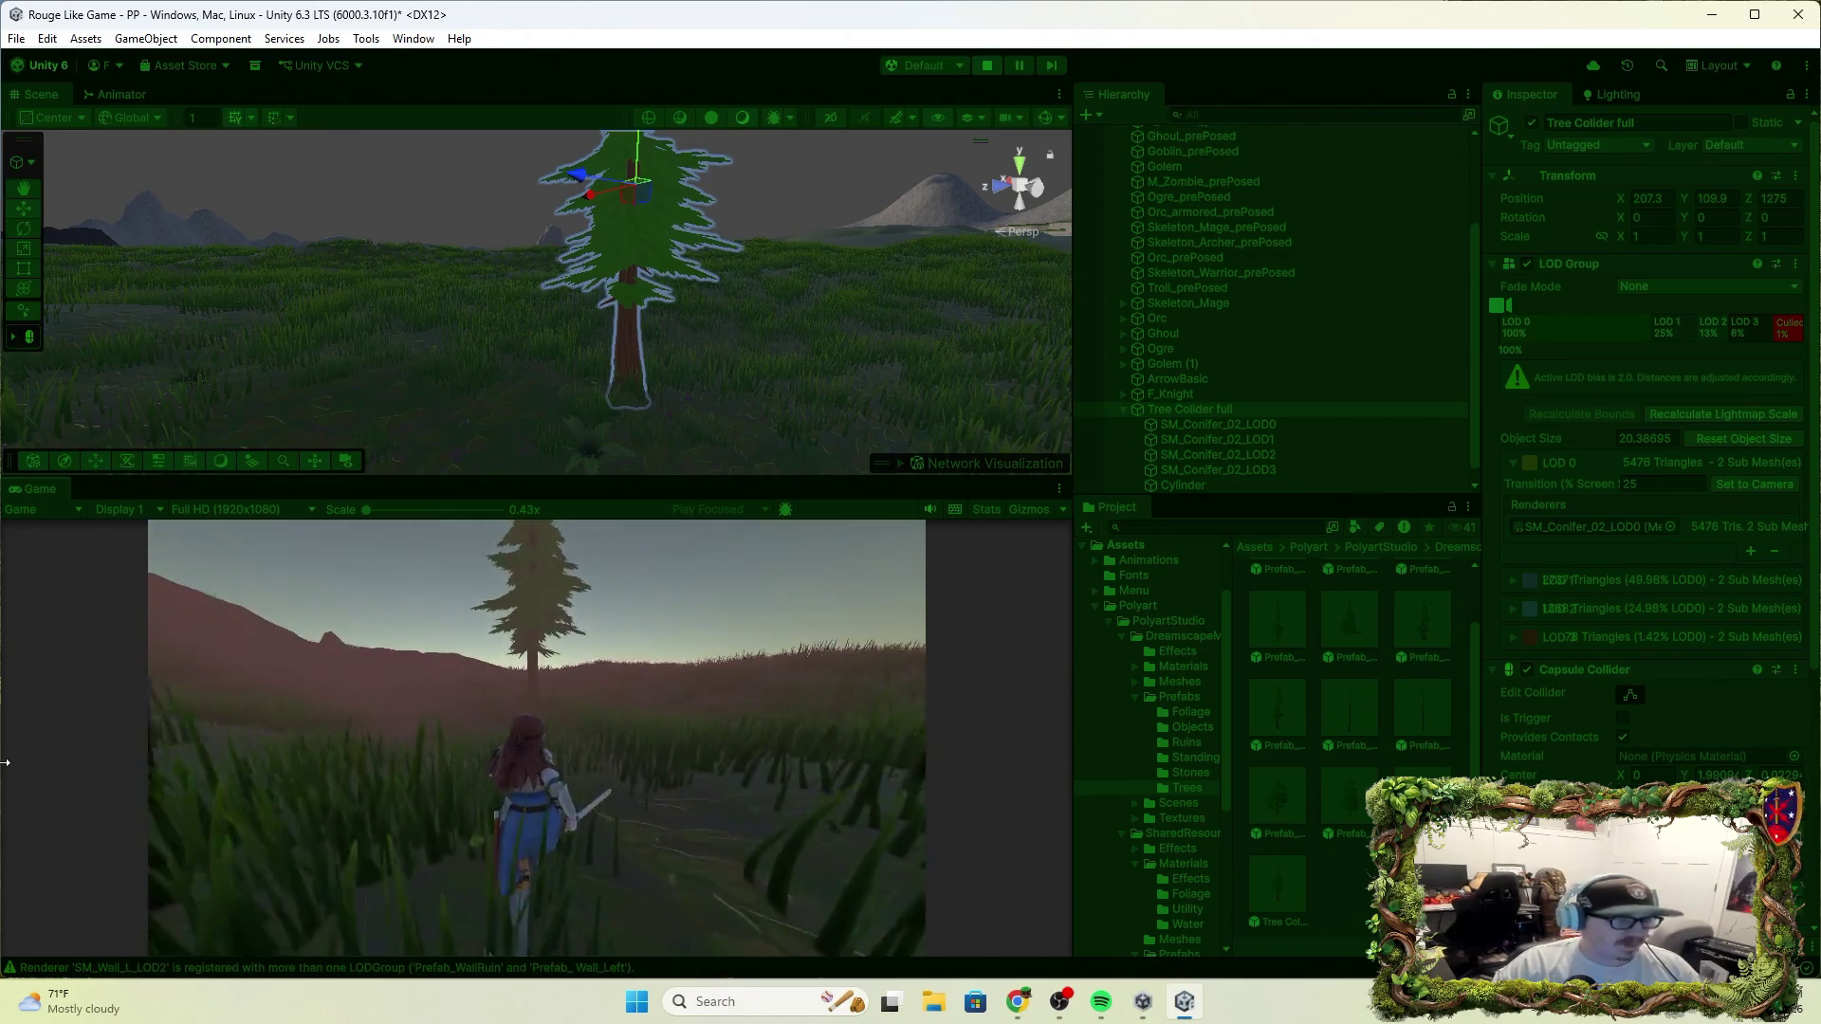
key(w)
key(w)
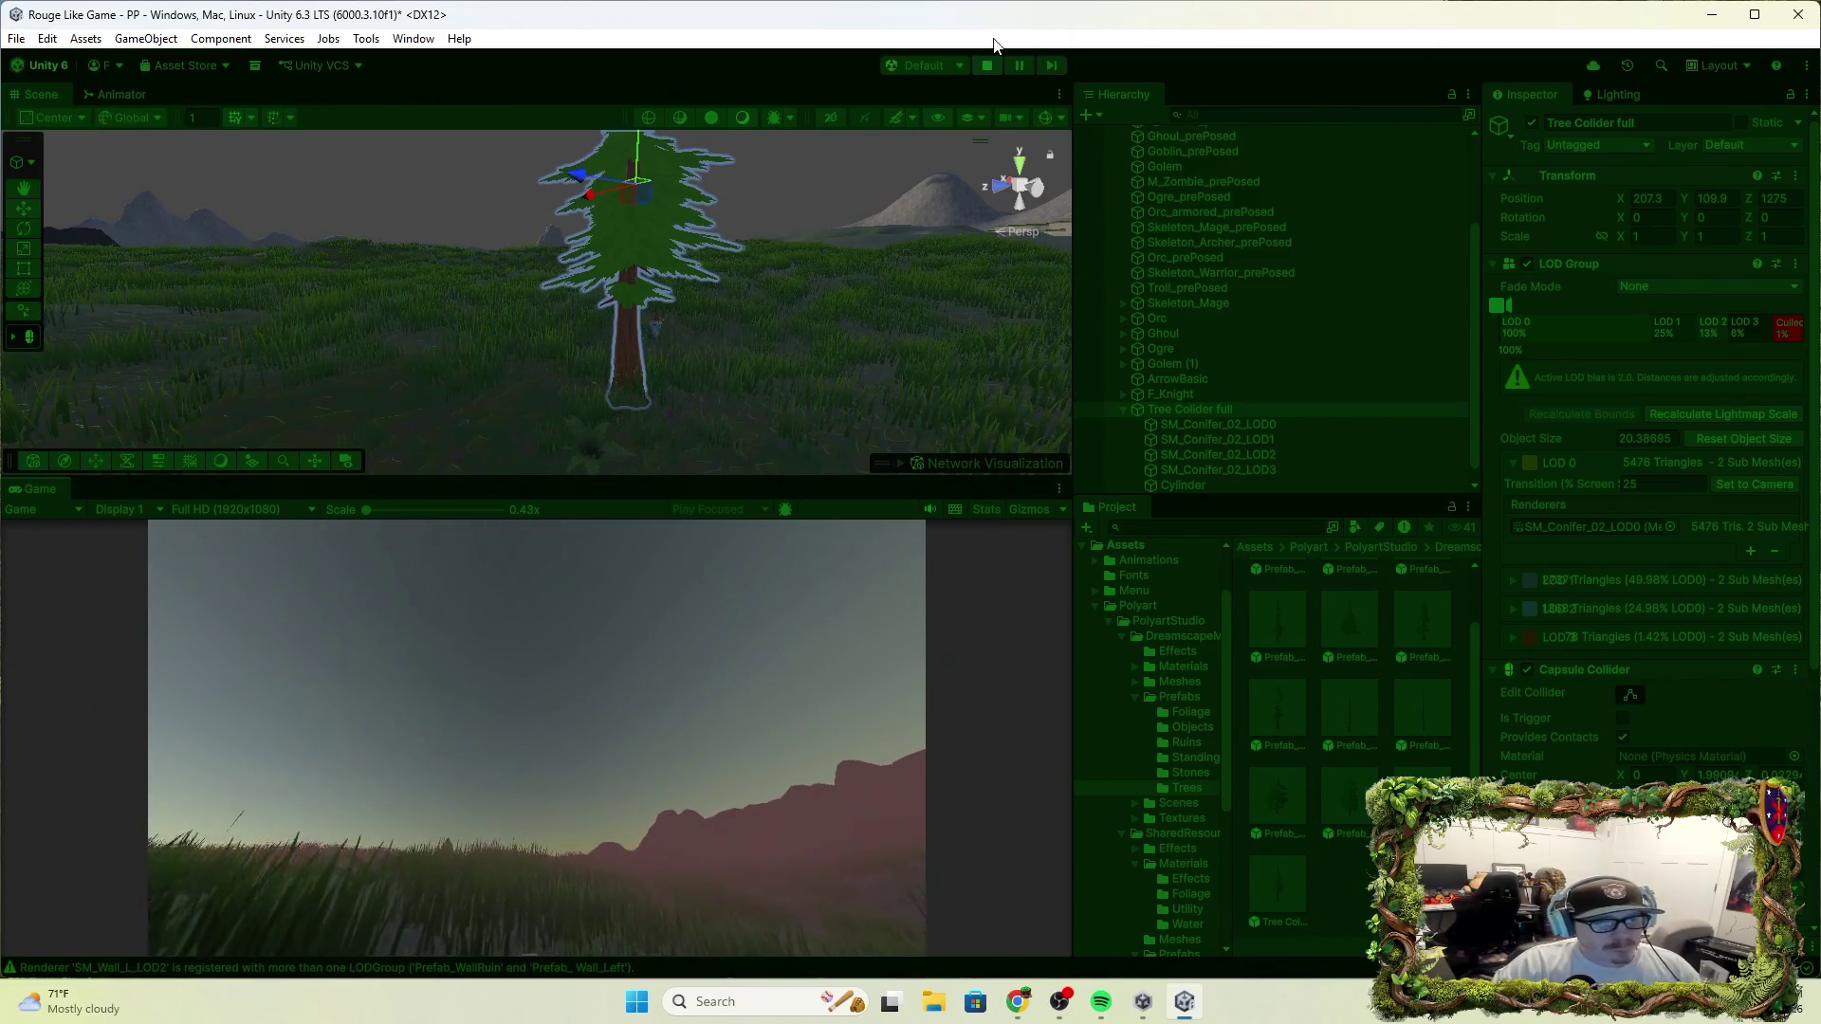
click(987, 65)
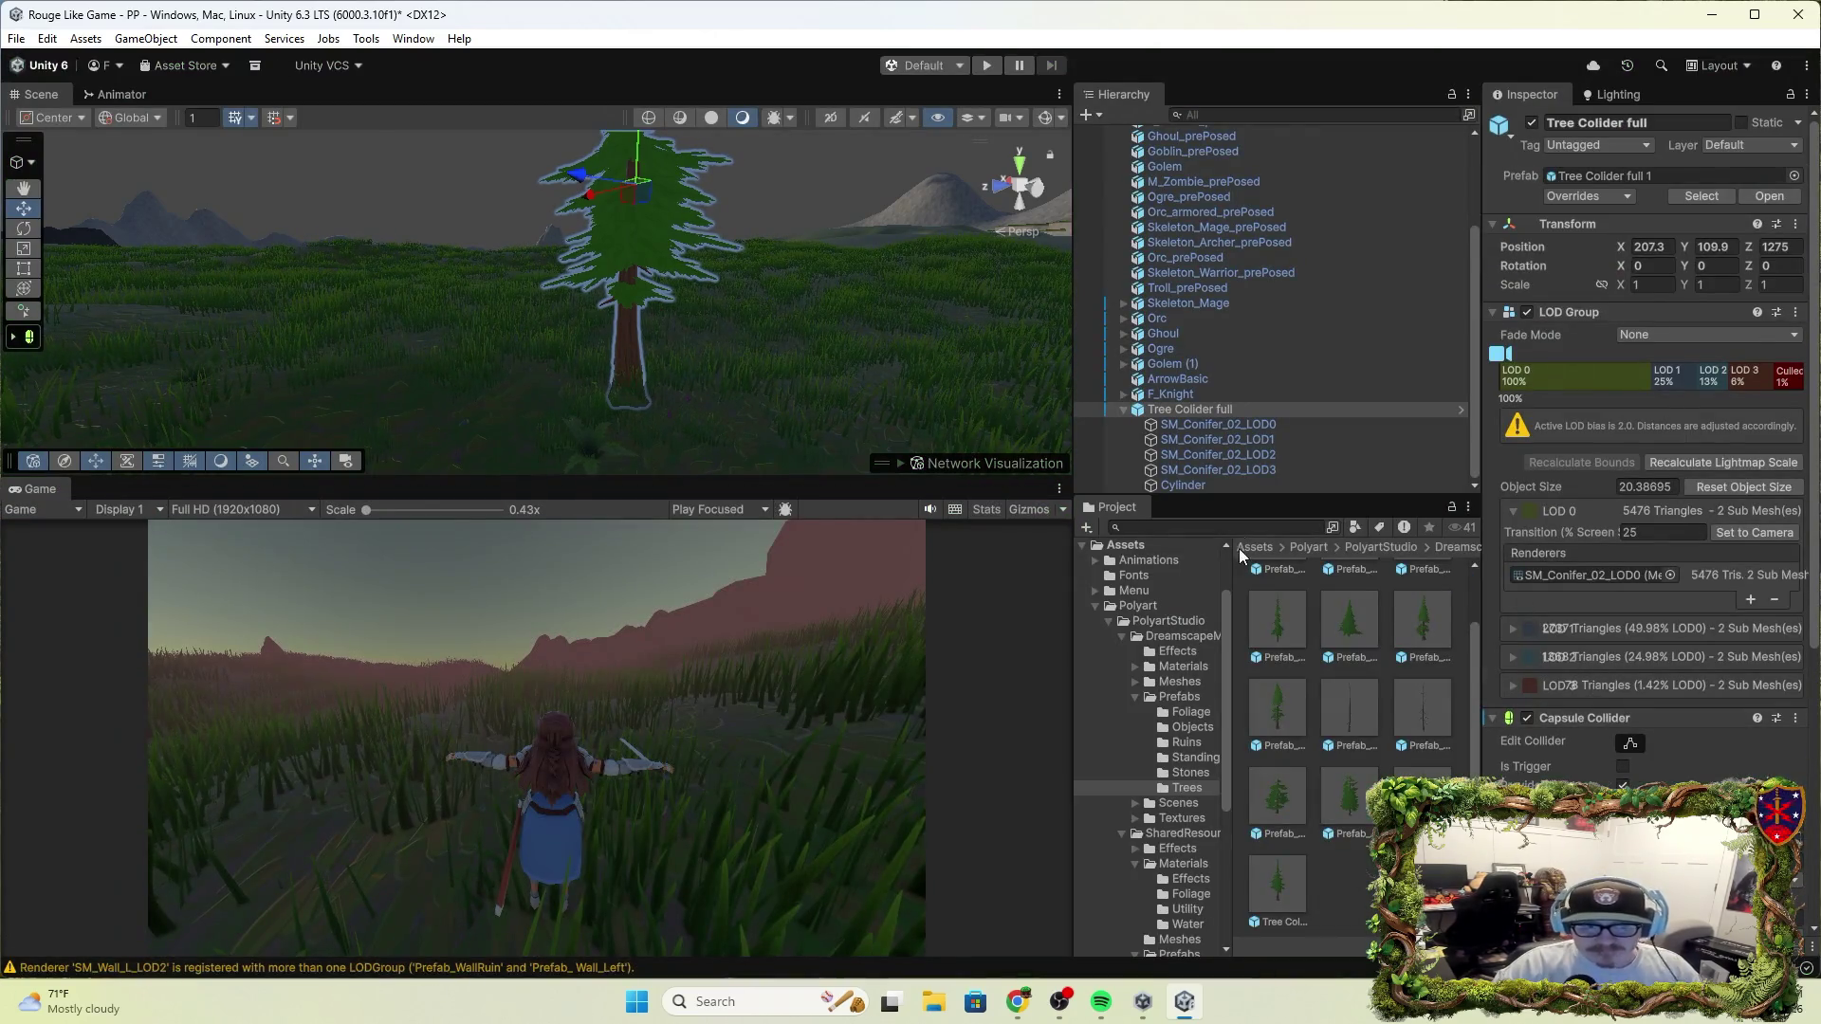
Inspect the Tree Collider full 1 prefab and the context actions for the scene tree and Trees folder
scroll(1119, 401, up, 2)
scroll(1122, 416, up, 1)
click(1293, 886)
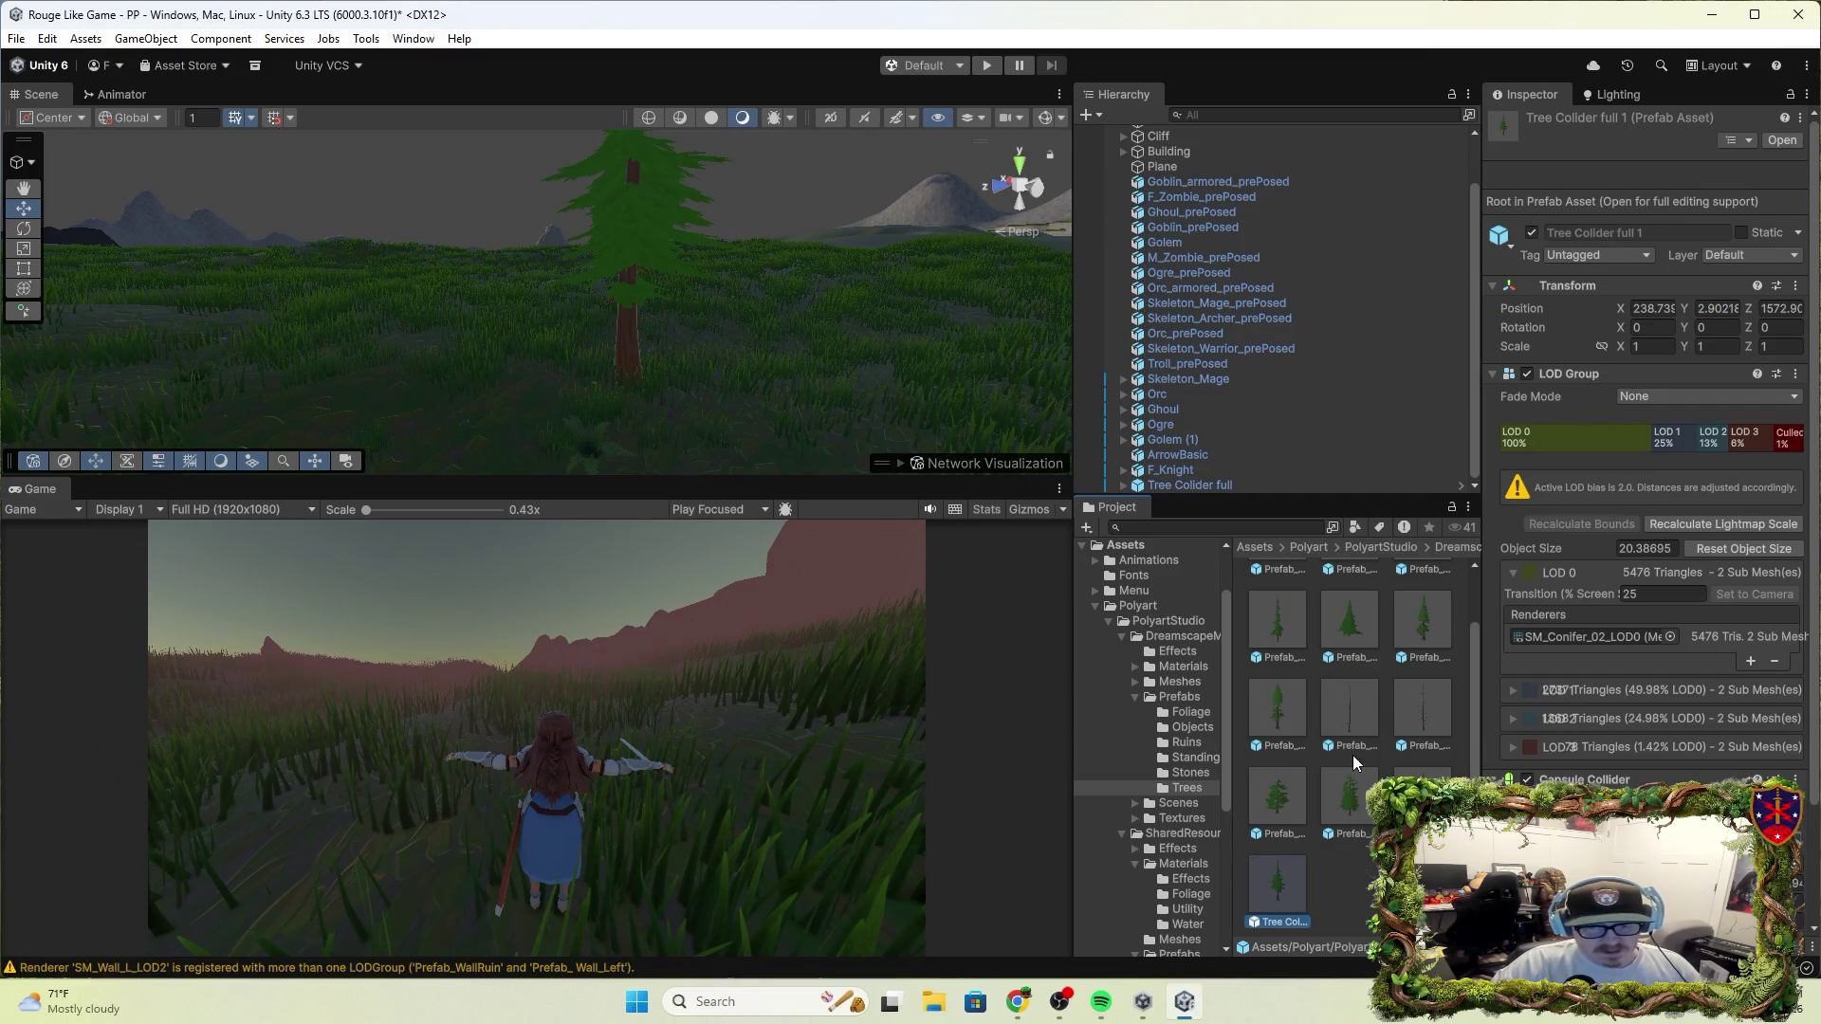
click(1216, 484)
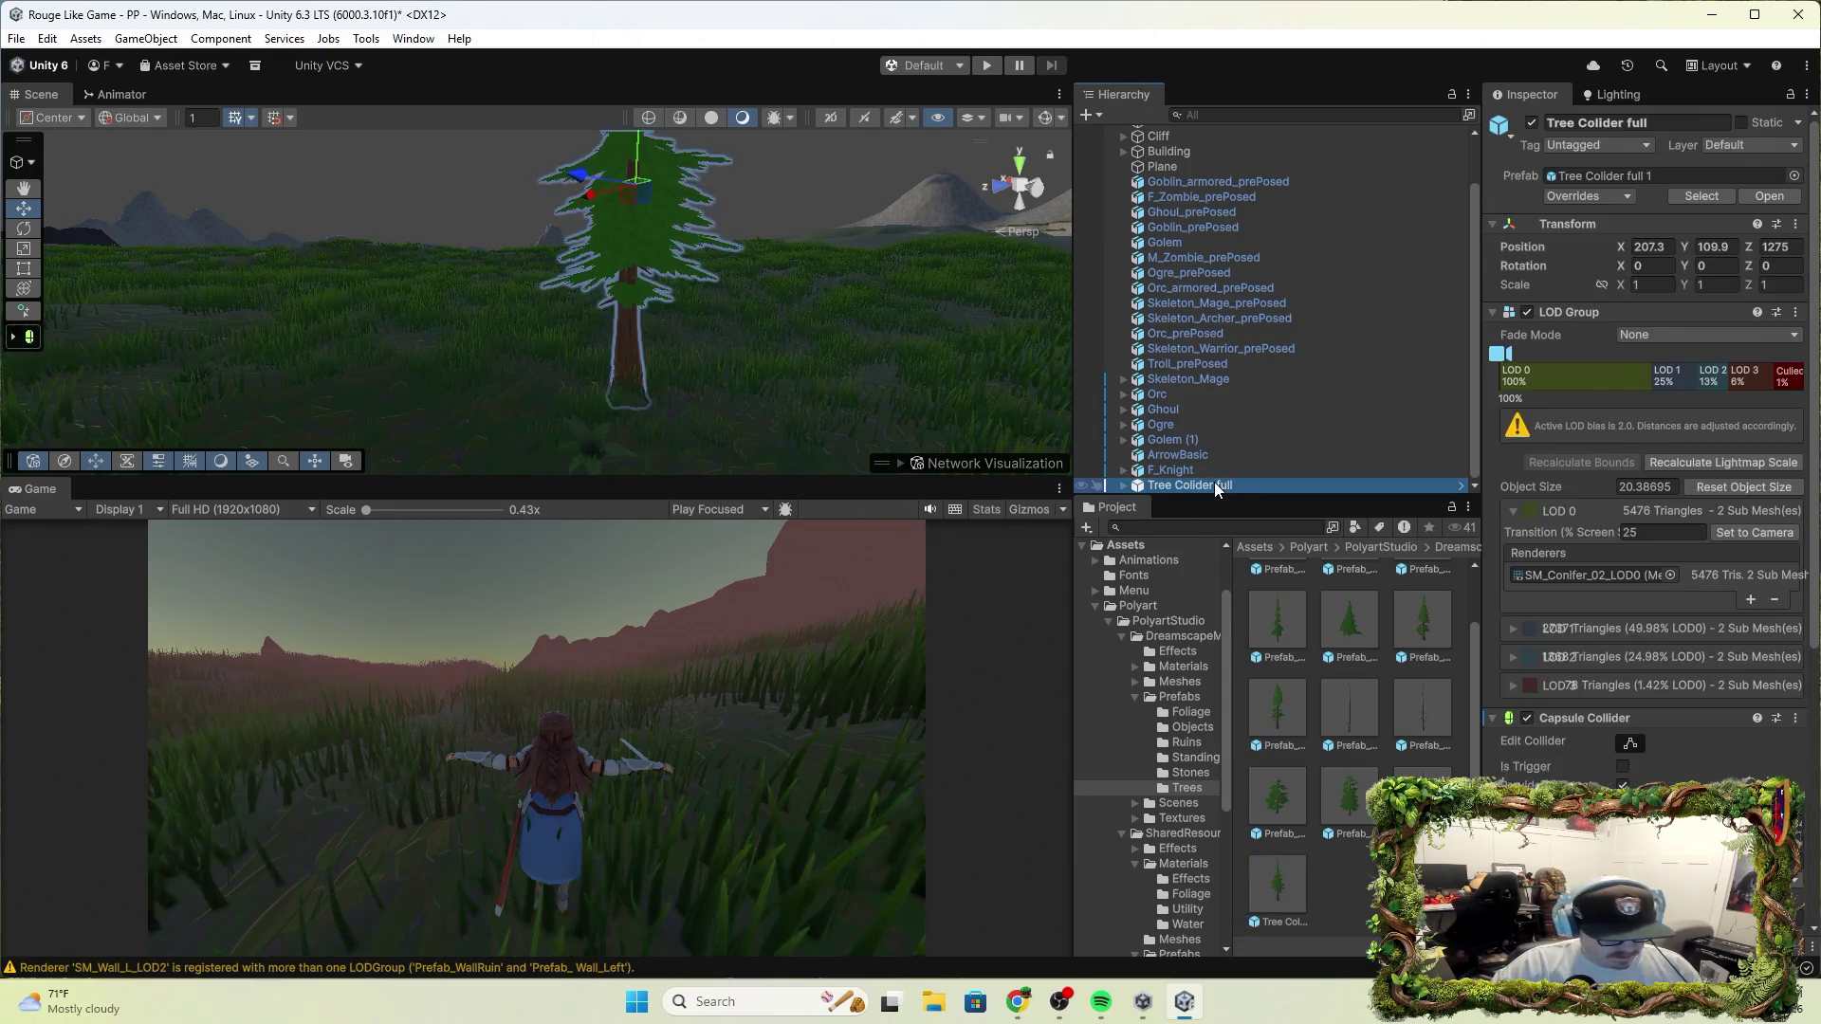
click(1334, 880)
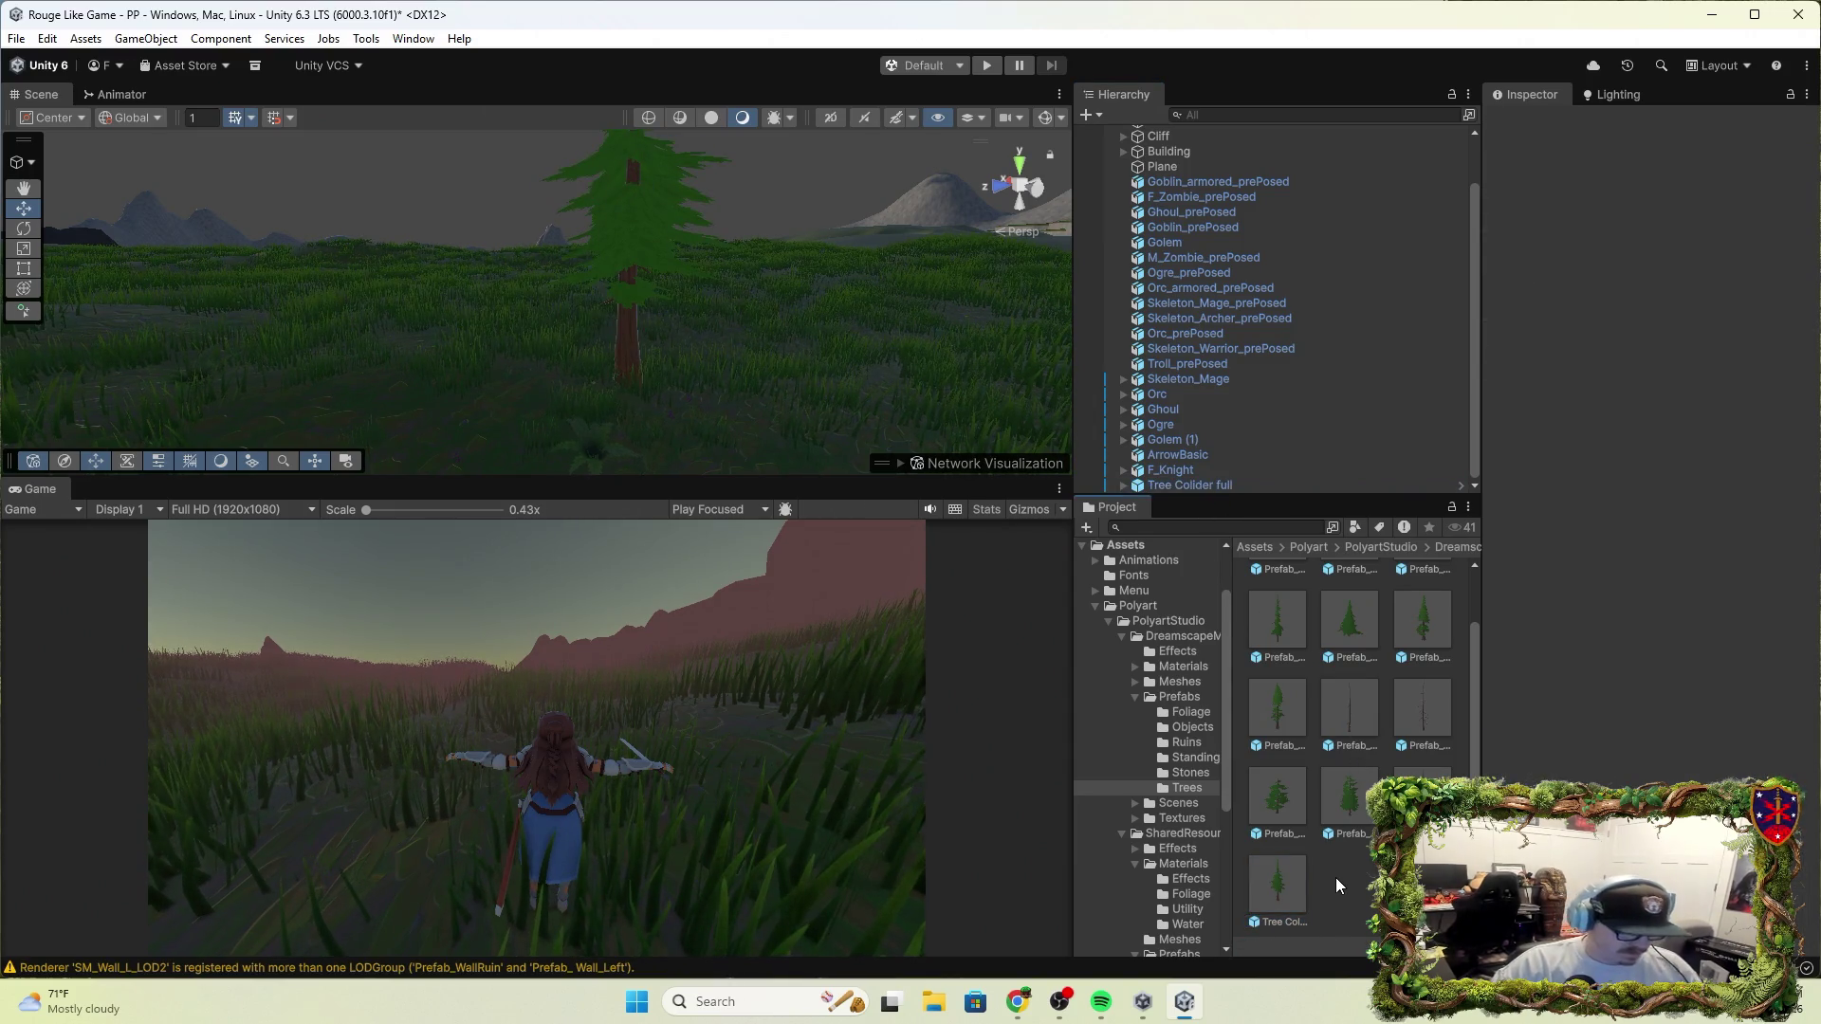
right_click(1254, 484)
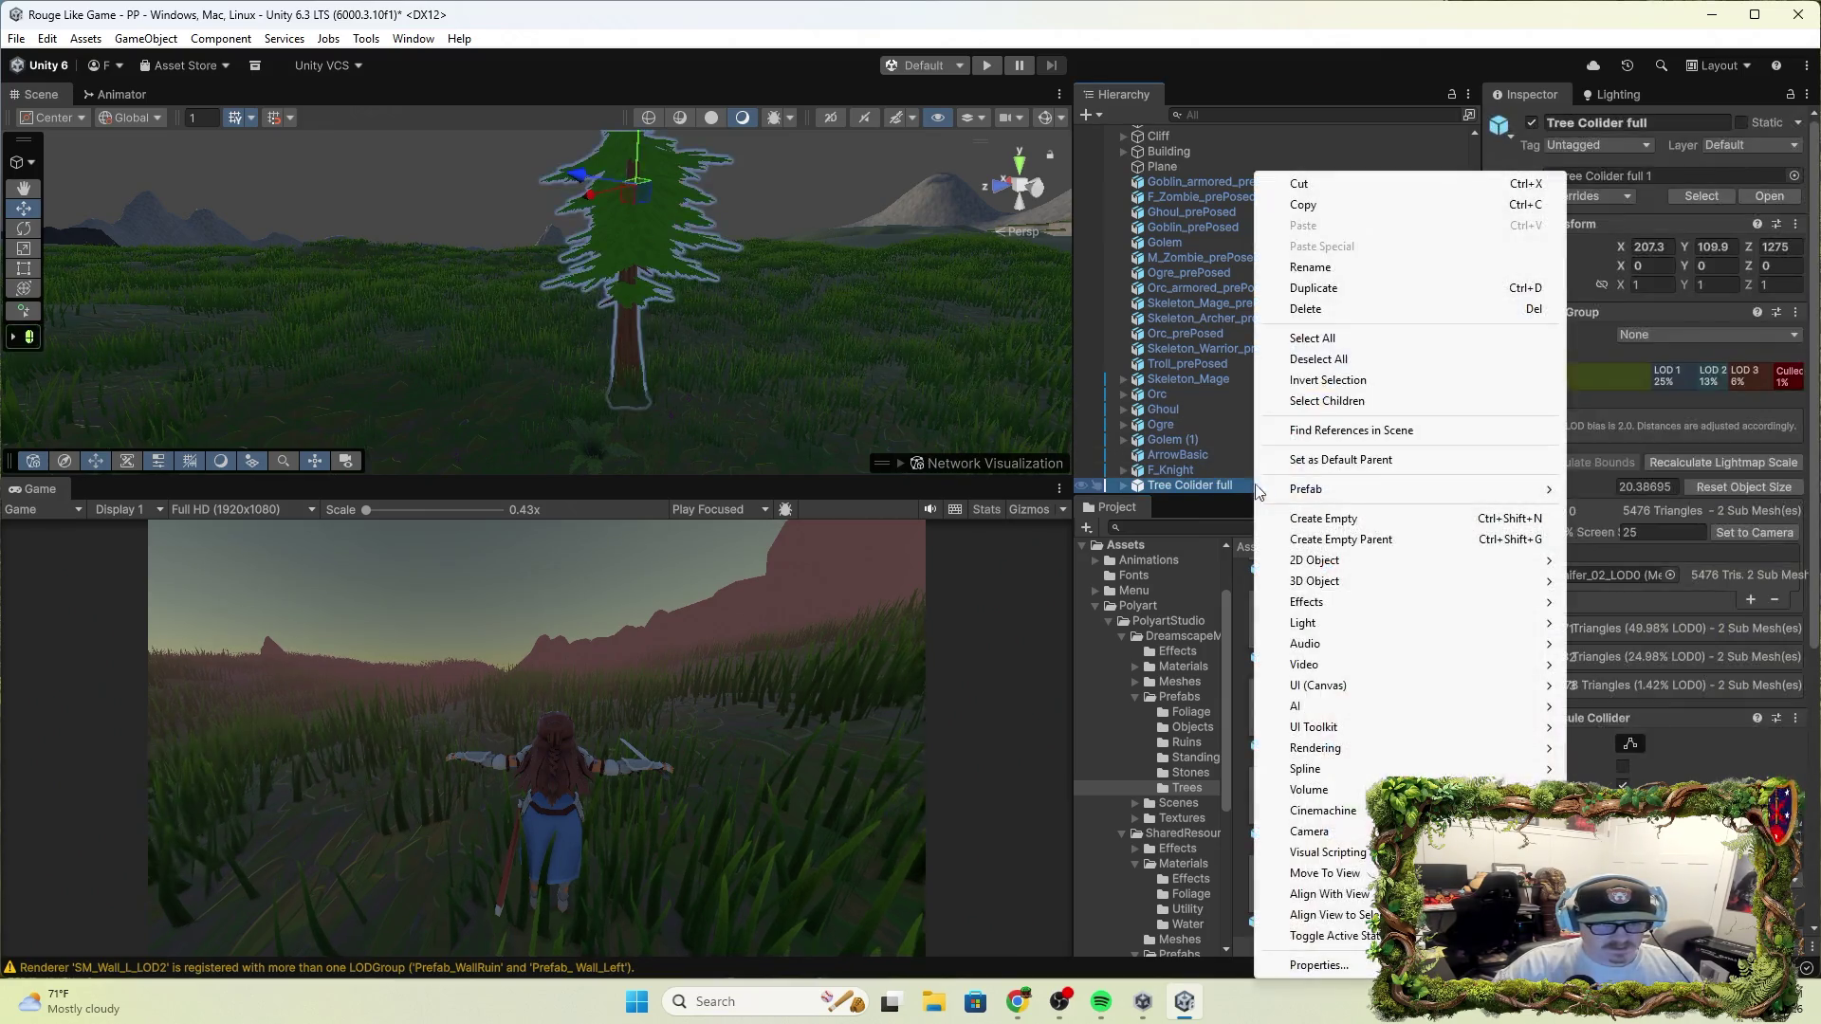
click(1366, 791)
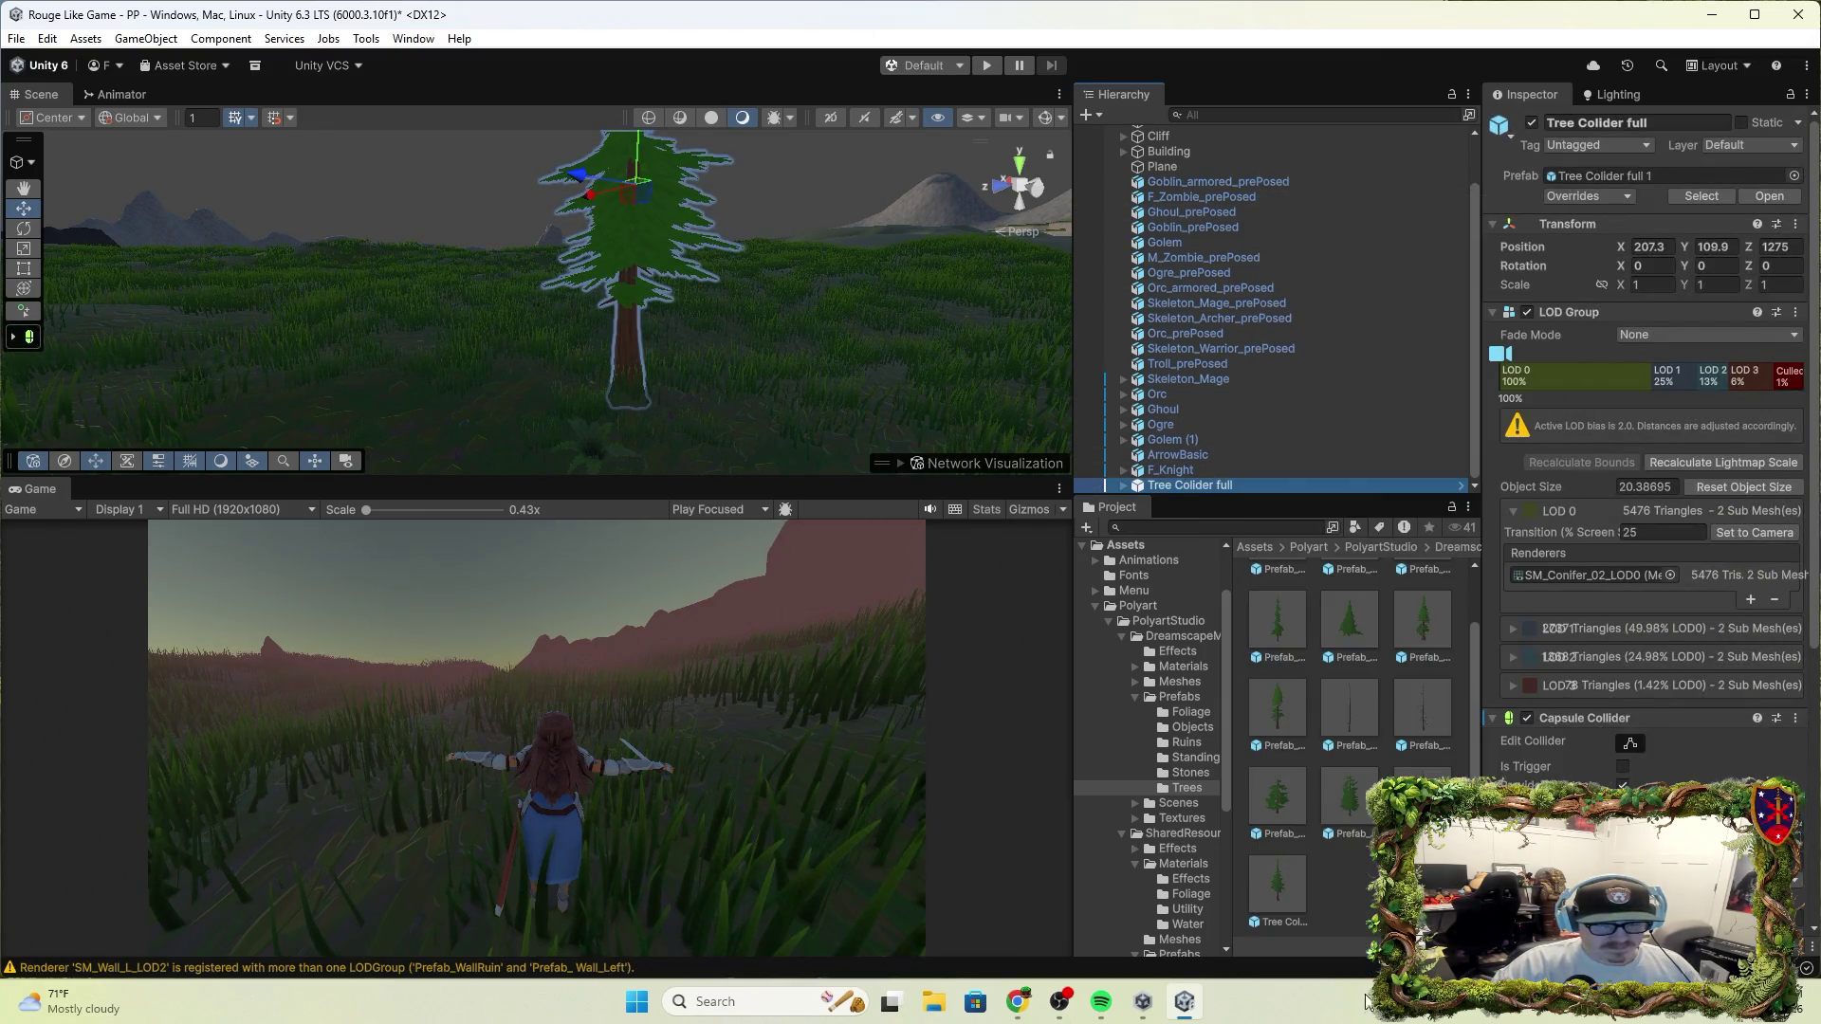
right_click(1367, 791)
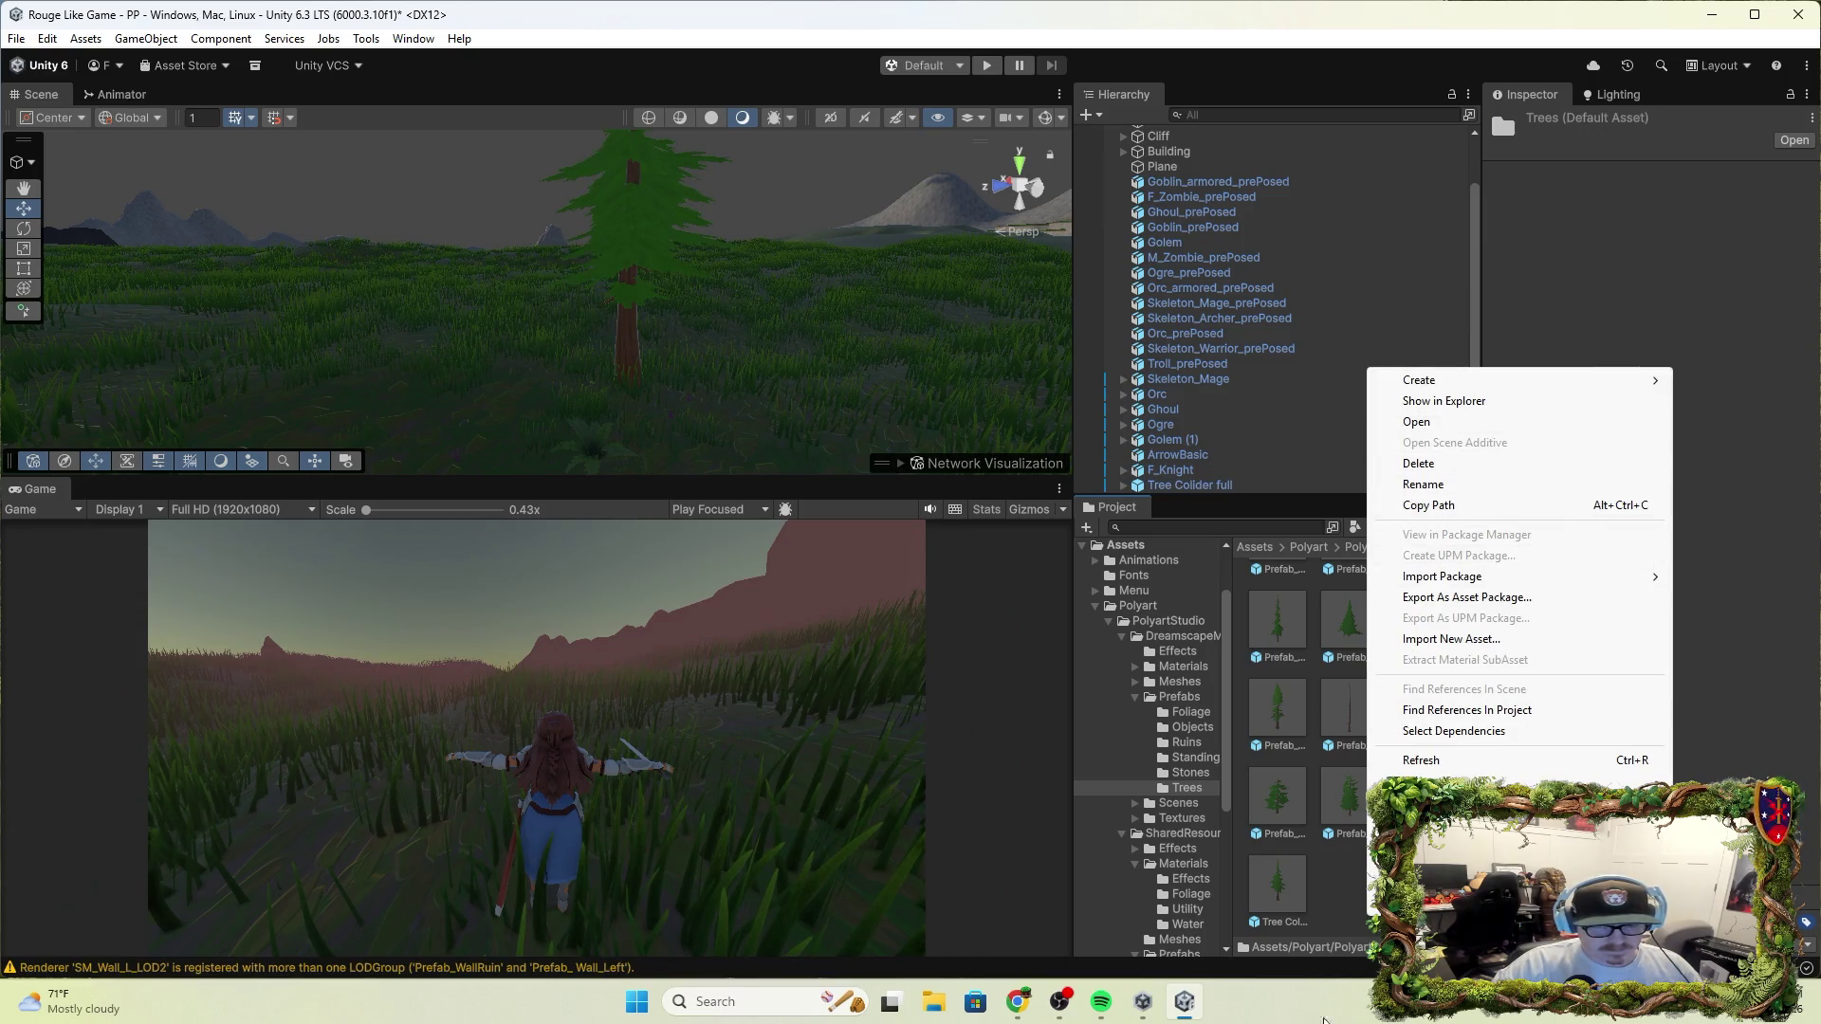
click(1345, 906)
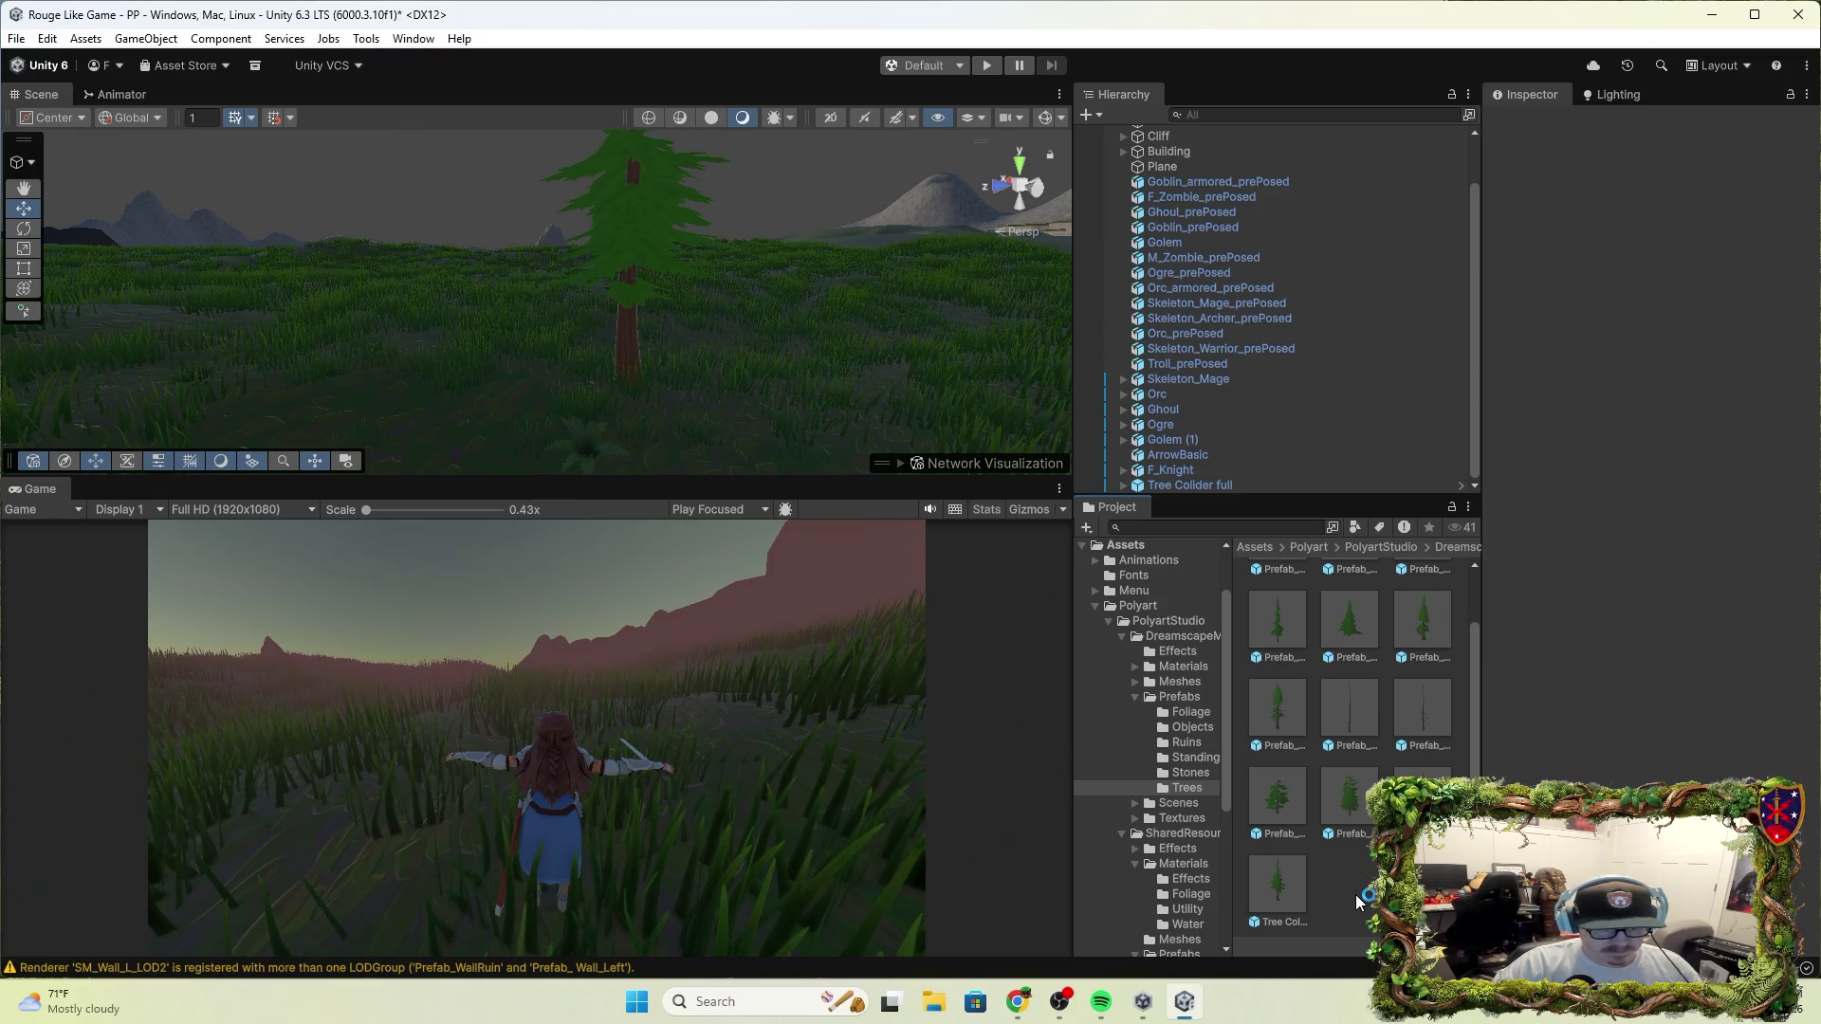
right_click(1356, 901)
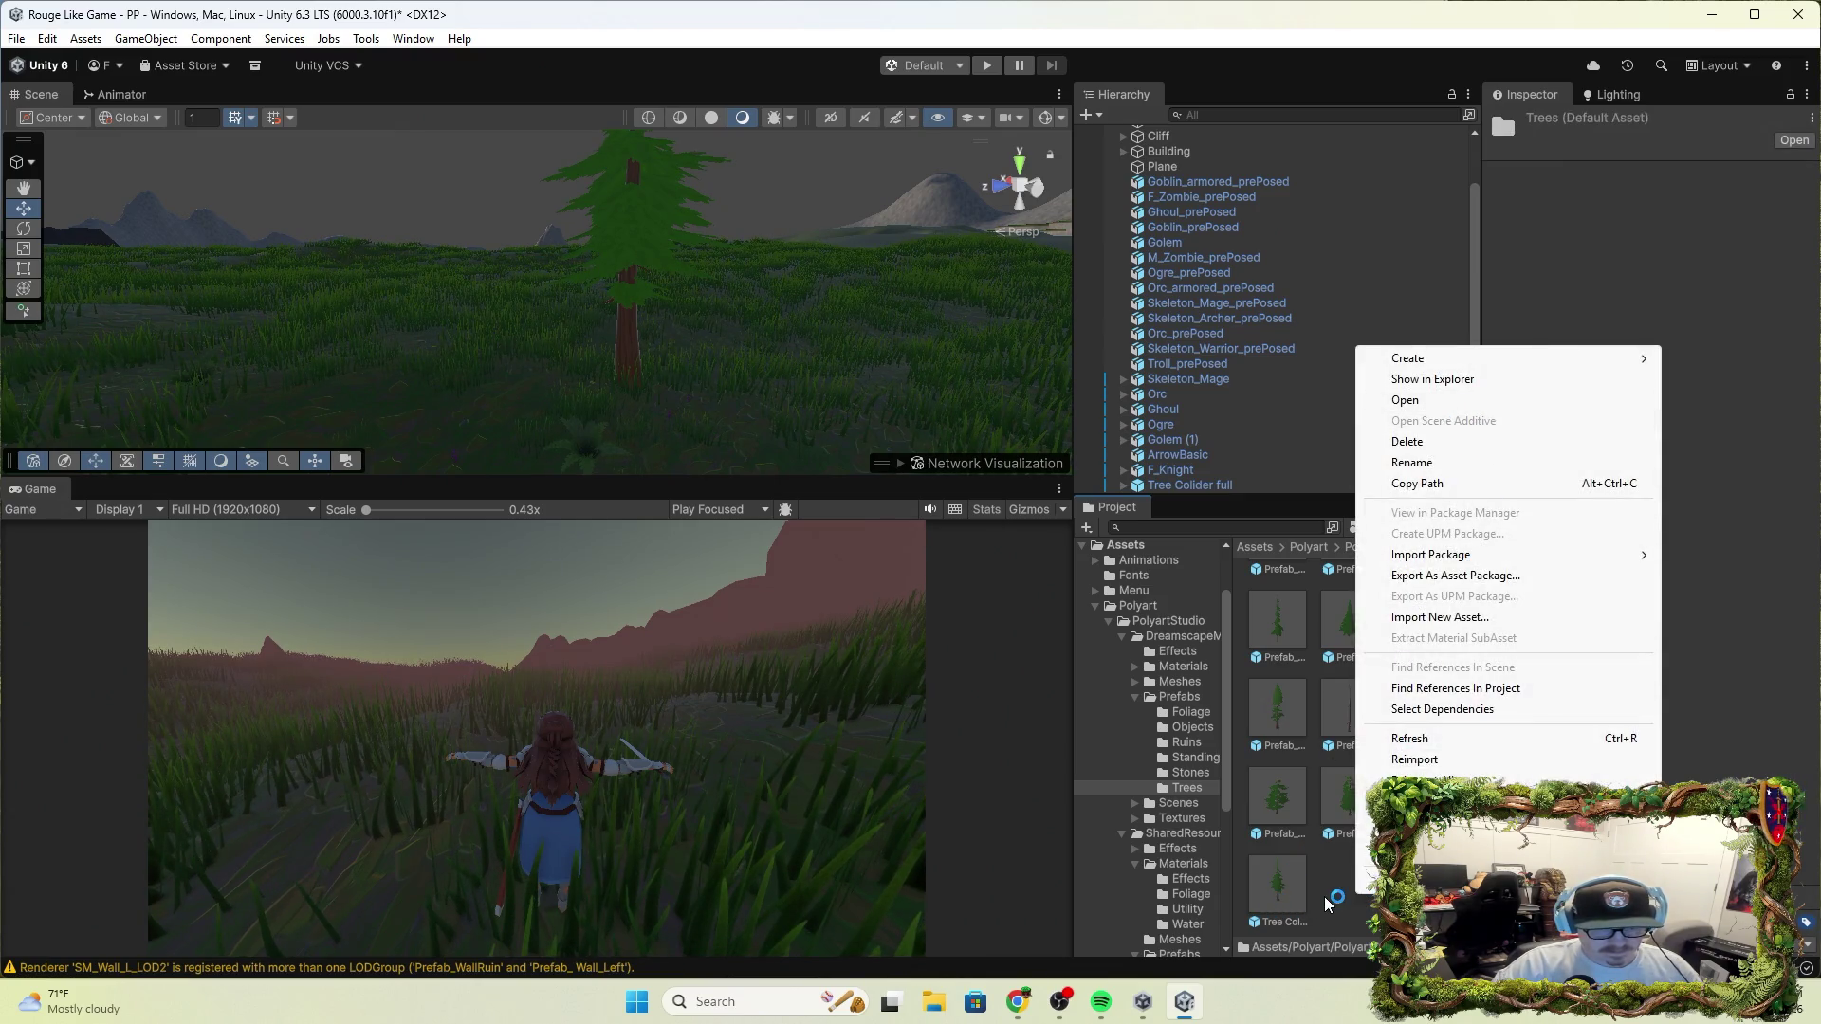
click(1328, 901)
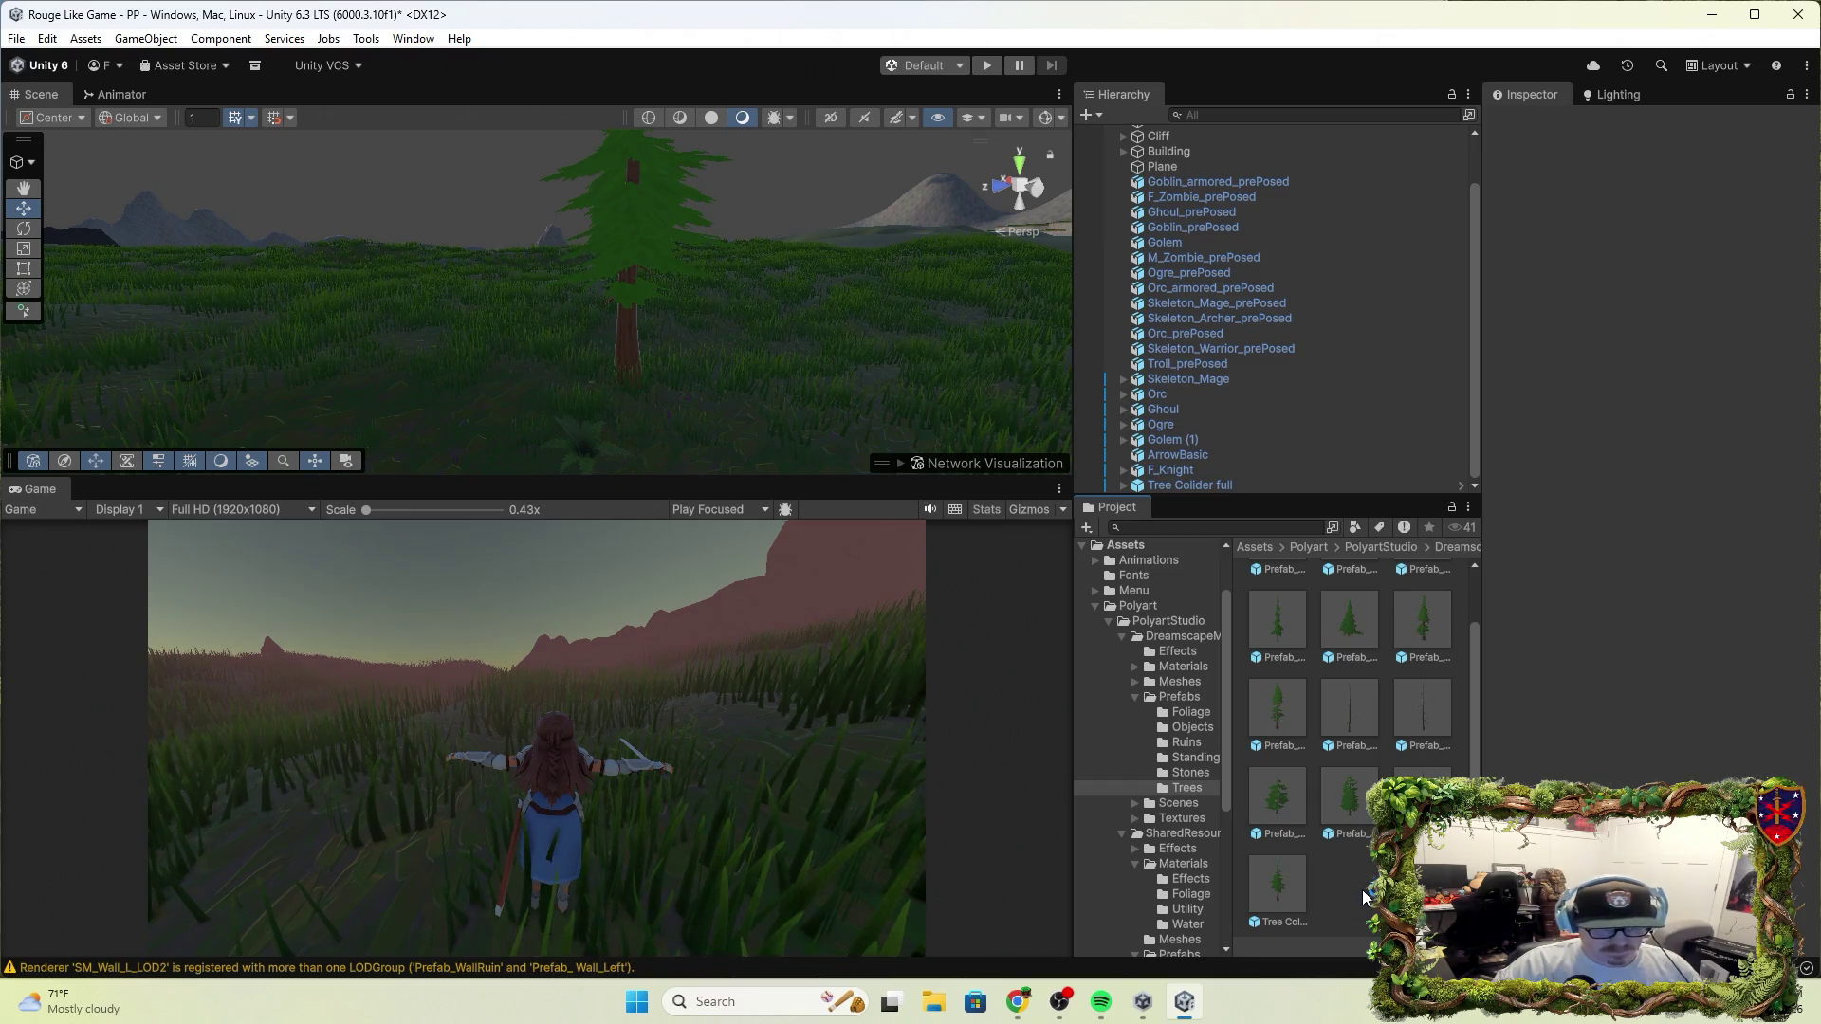
Save the scene's Tree Collider full tree into Trees as the Original Prefab Tree Collider full 2
click(1222, 481)
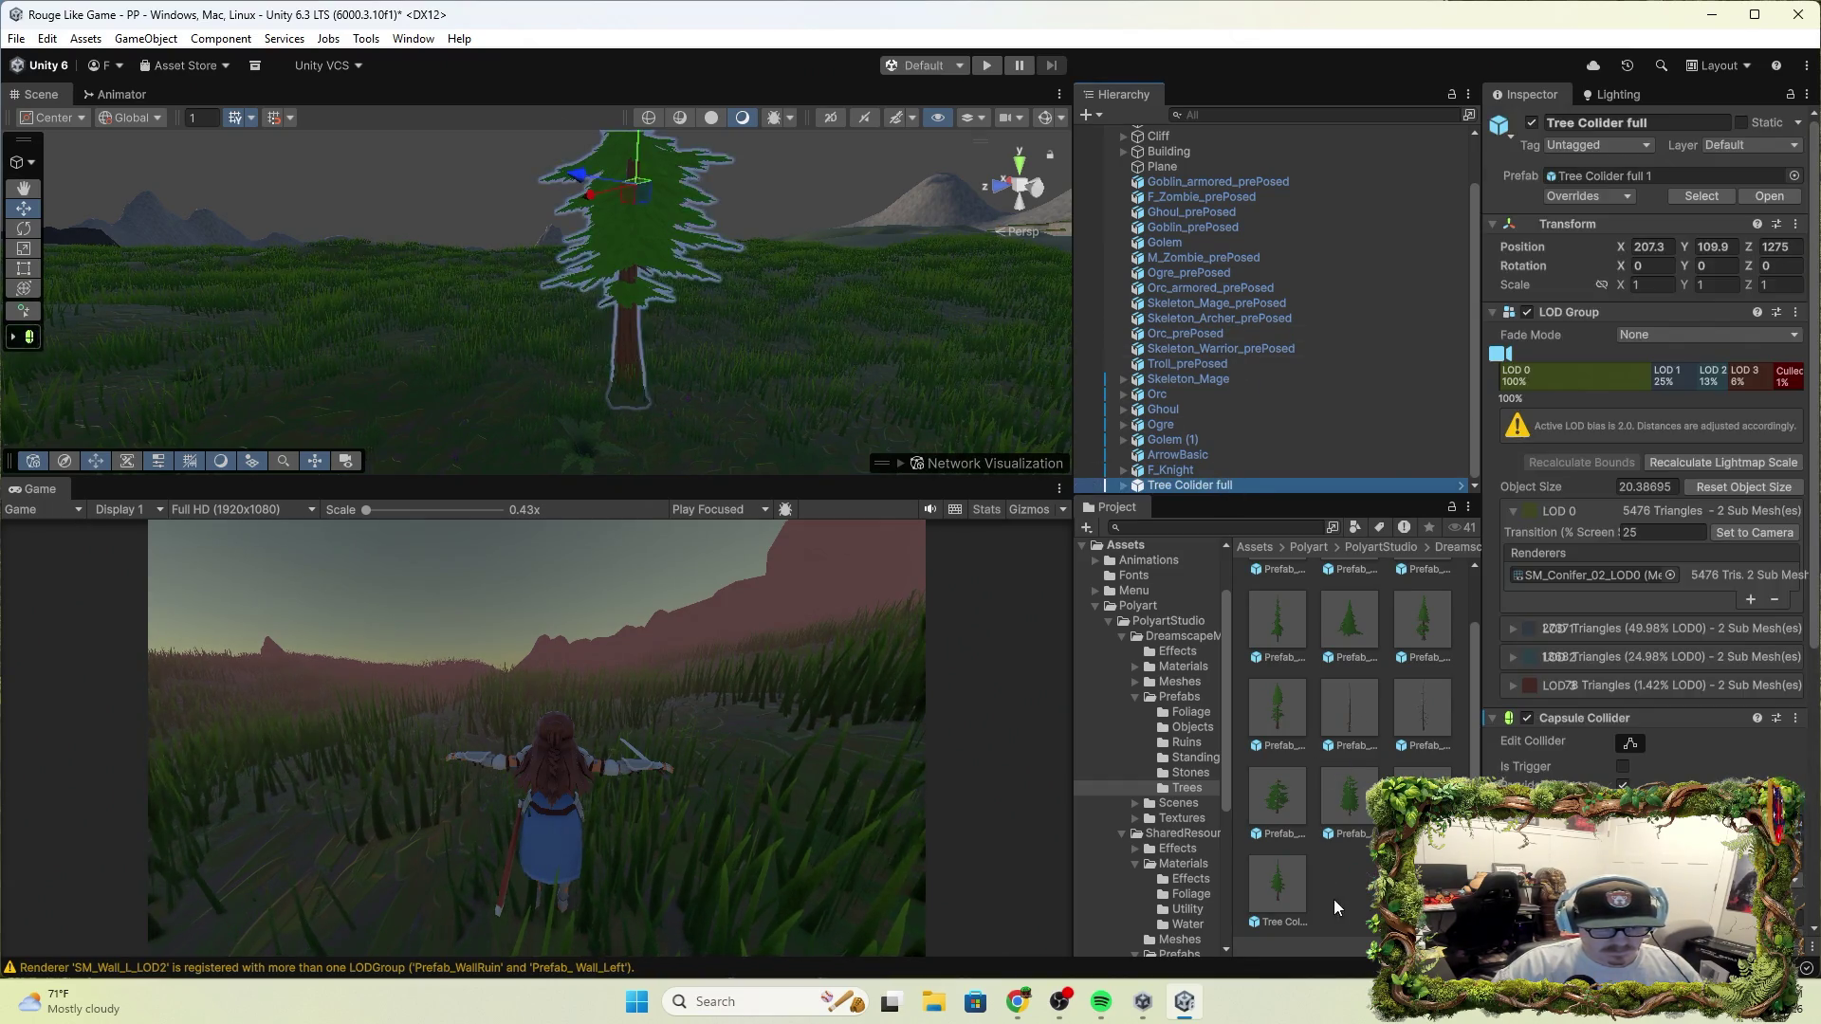
click(1334, 897)
click(1236, 484)
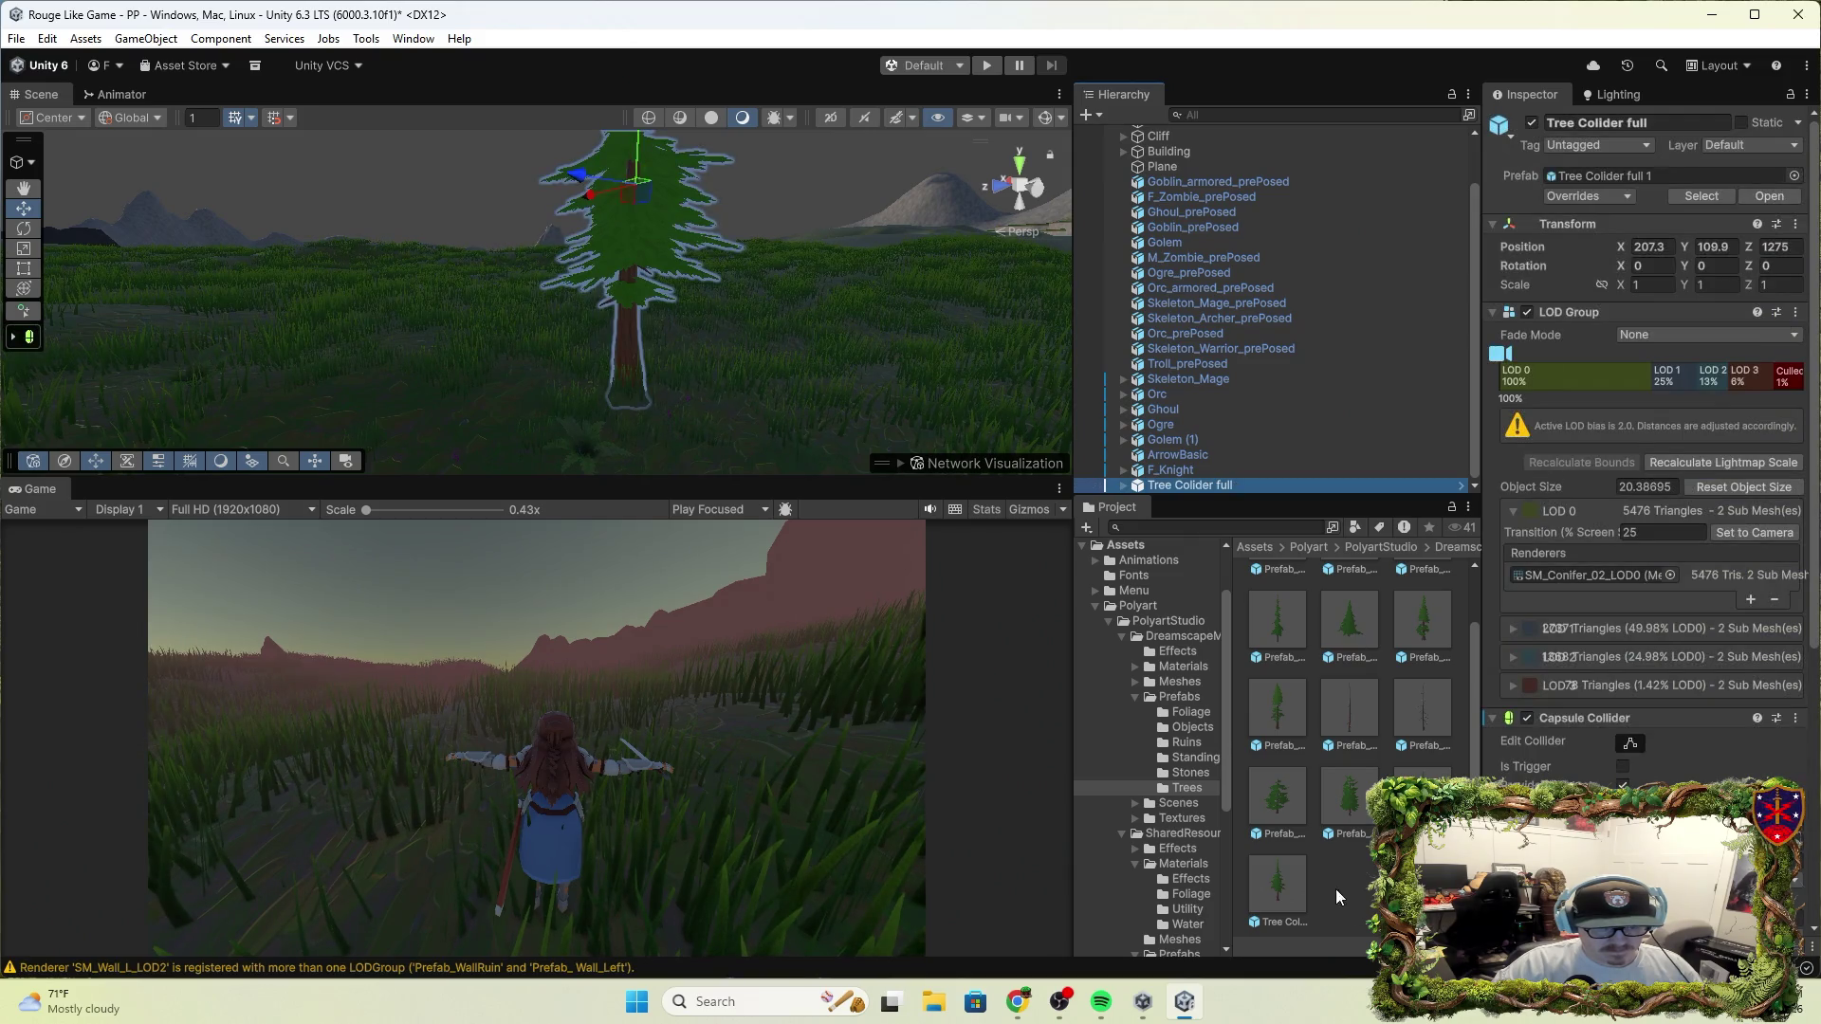
mouse_move(1222, 485)
mouse_down()
mouse_move(1280, 759)
mouse_move(1365, 887)
mouse_move(1193, 634)
mouse_up()
click(874, 533)
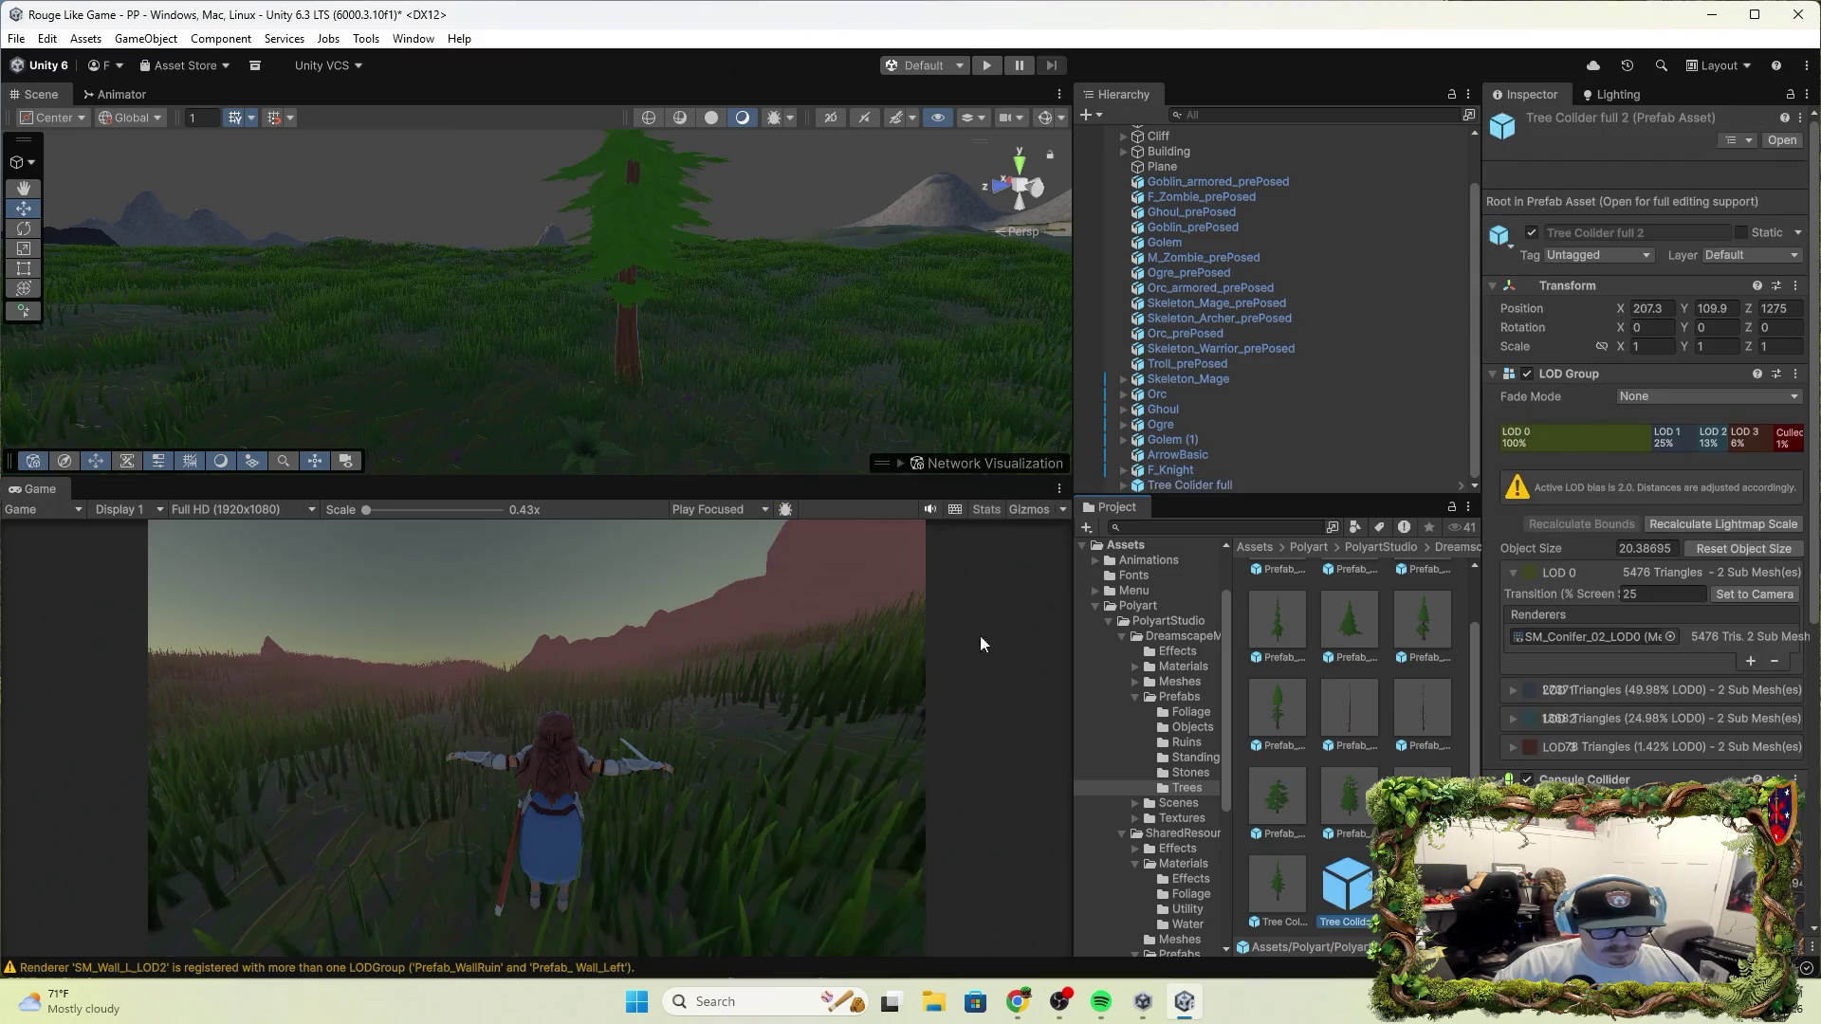
Delete the old Tree Collider full 1 prefab from the Trees folder
right_click(1292, 903)
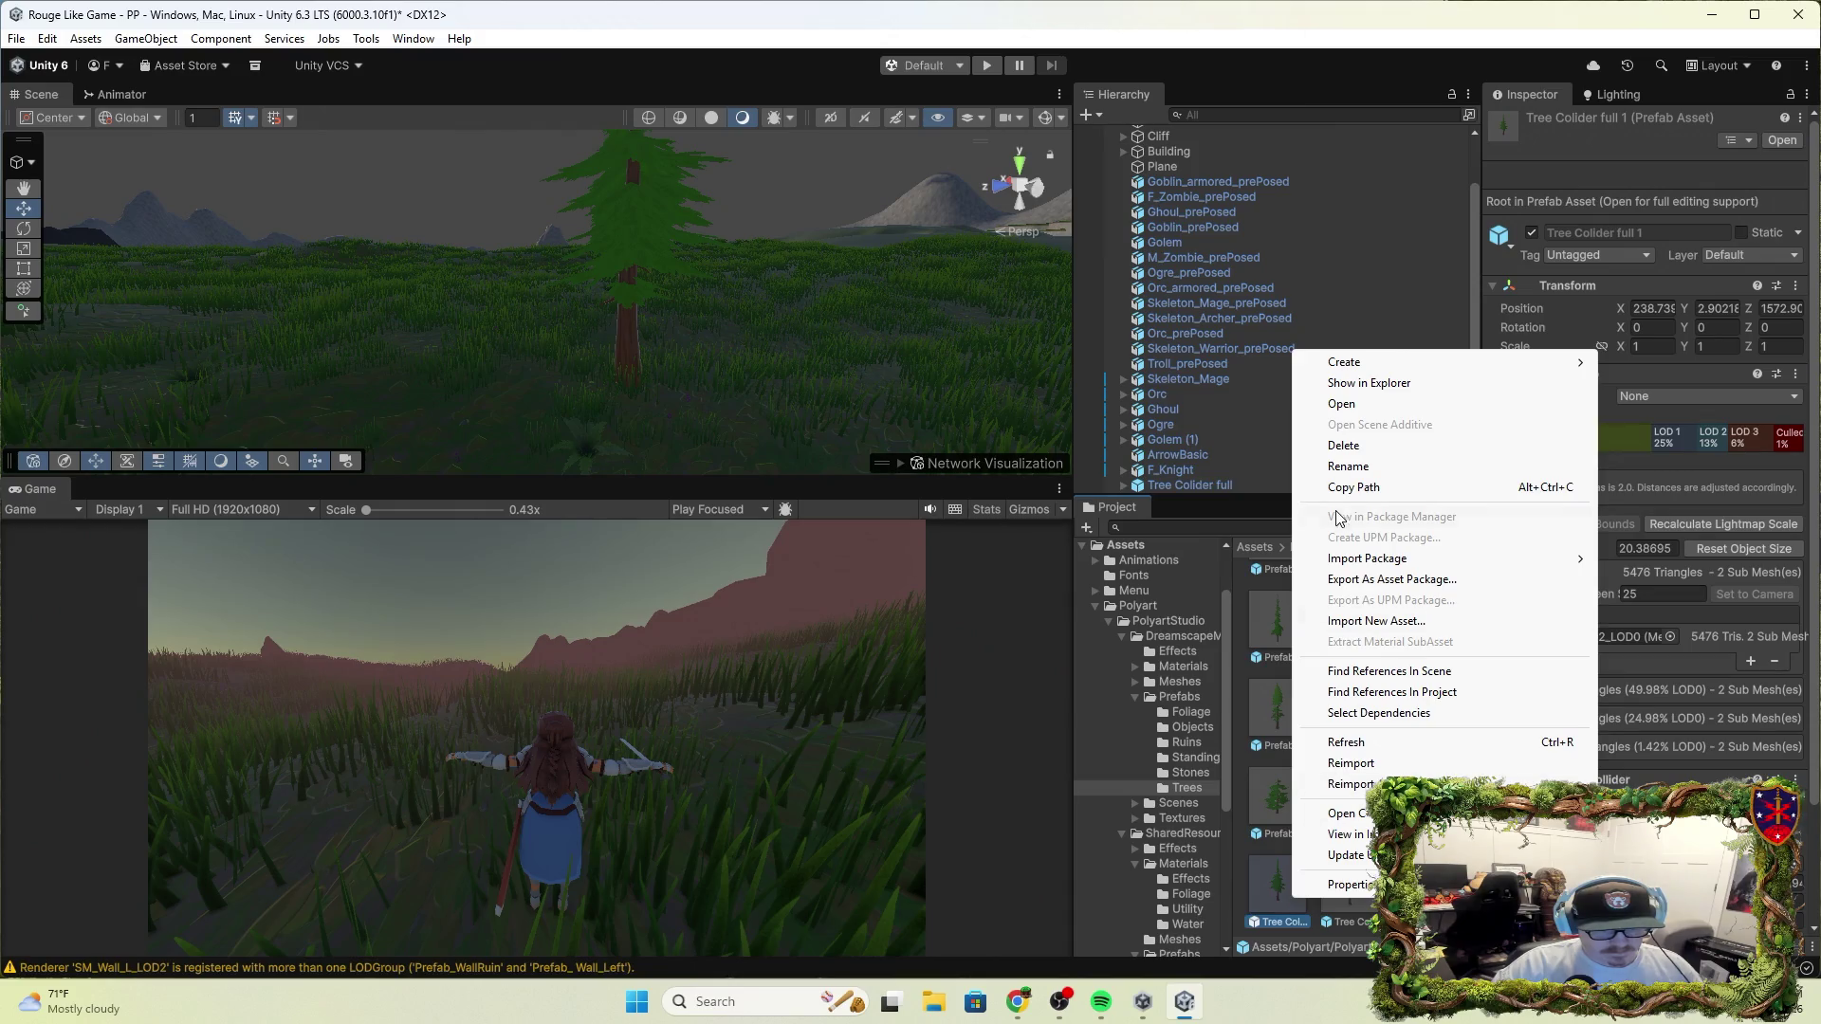
click(1343, 445)
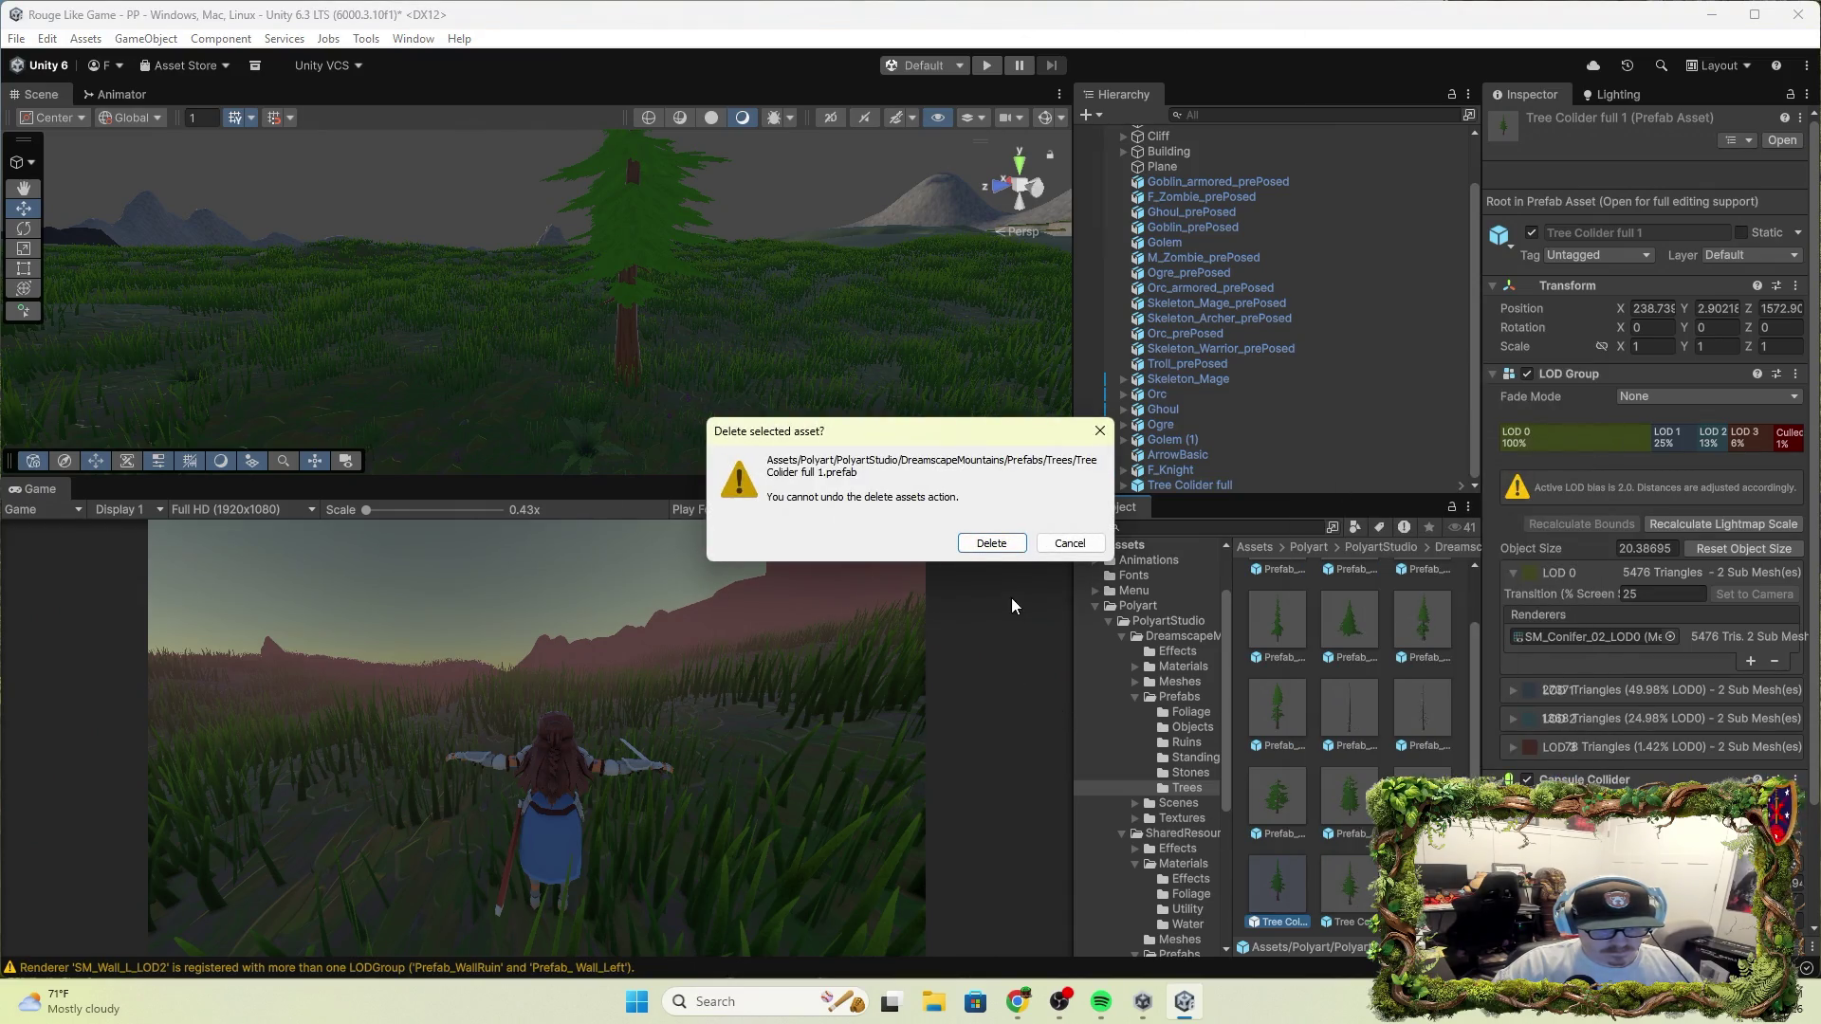
click(991, 543)
click(1278, 892)
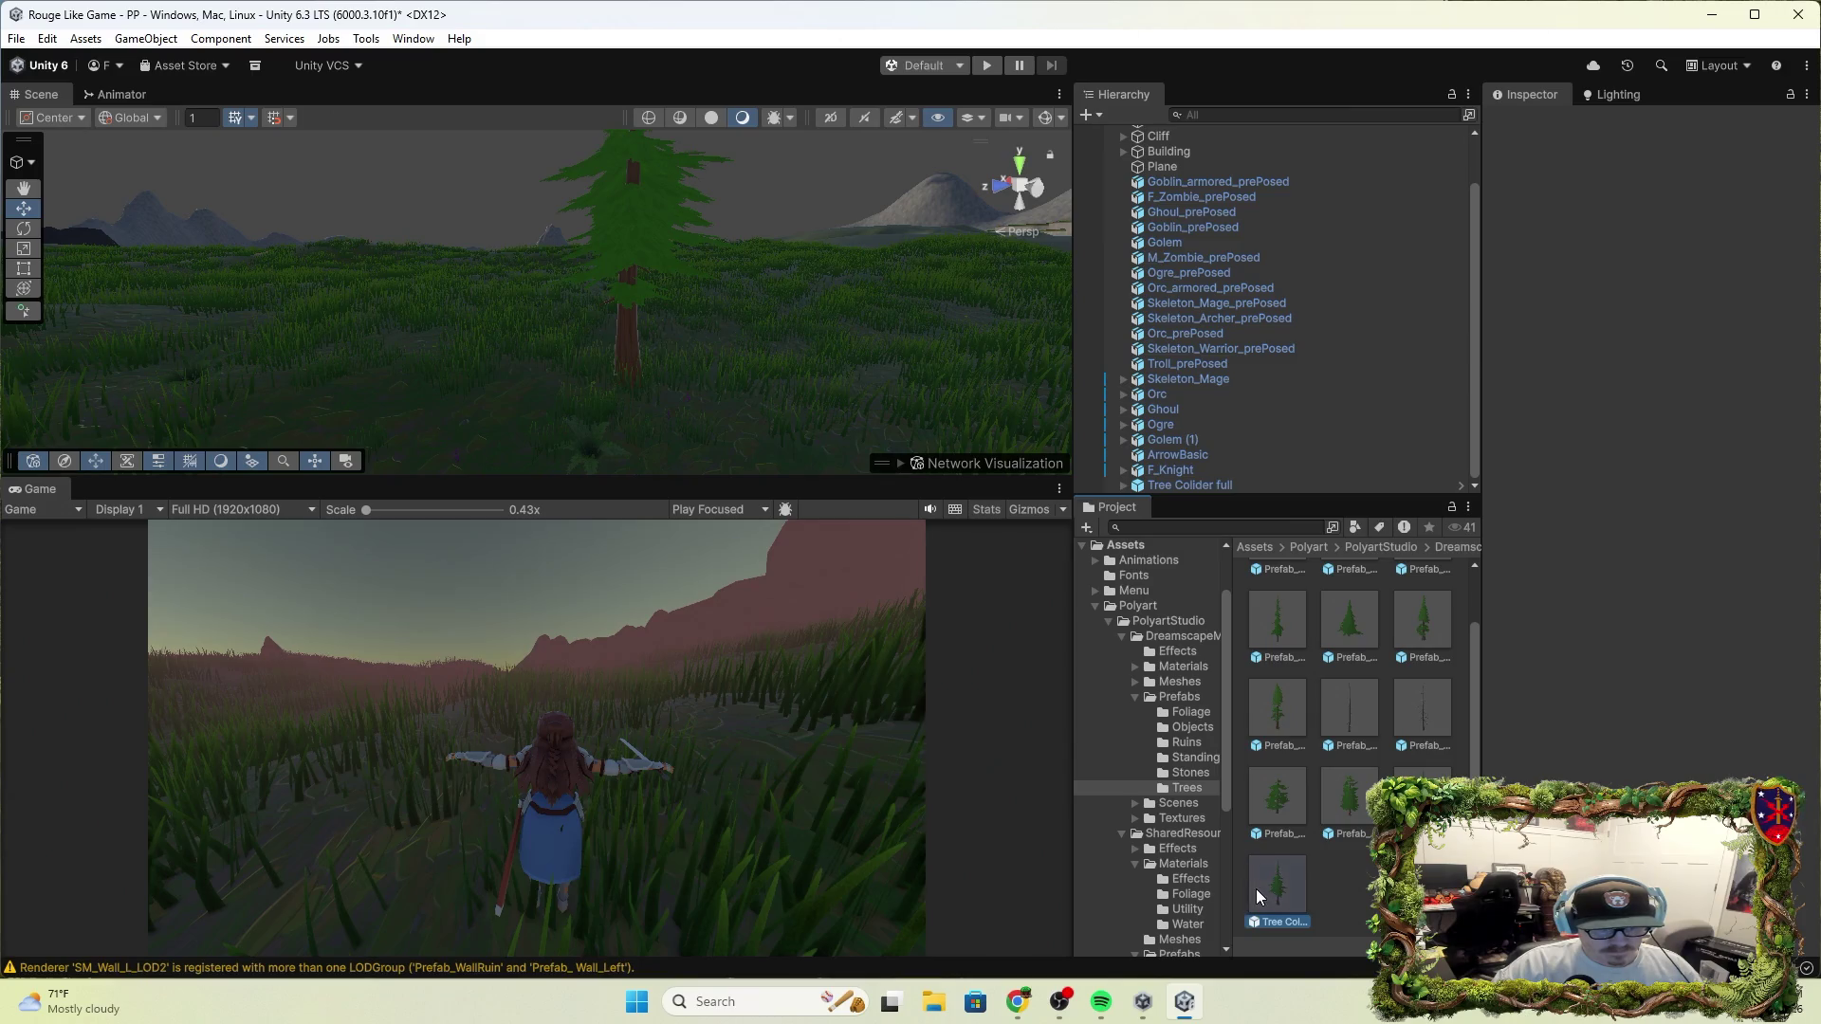
scroll(1259, 224, up, 2)
click(1165, 180)
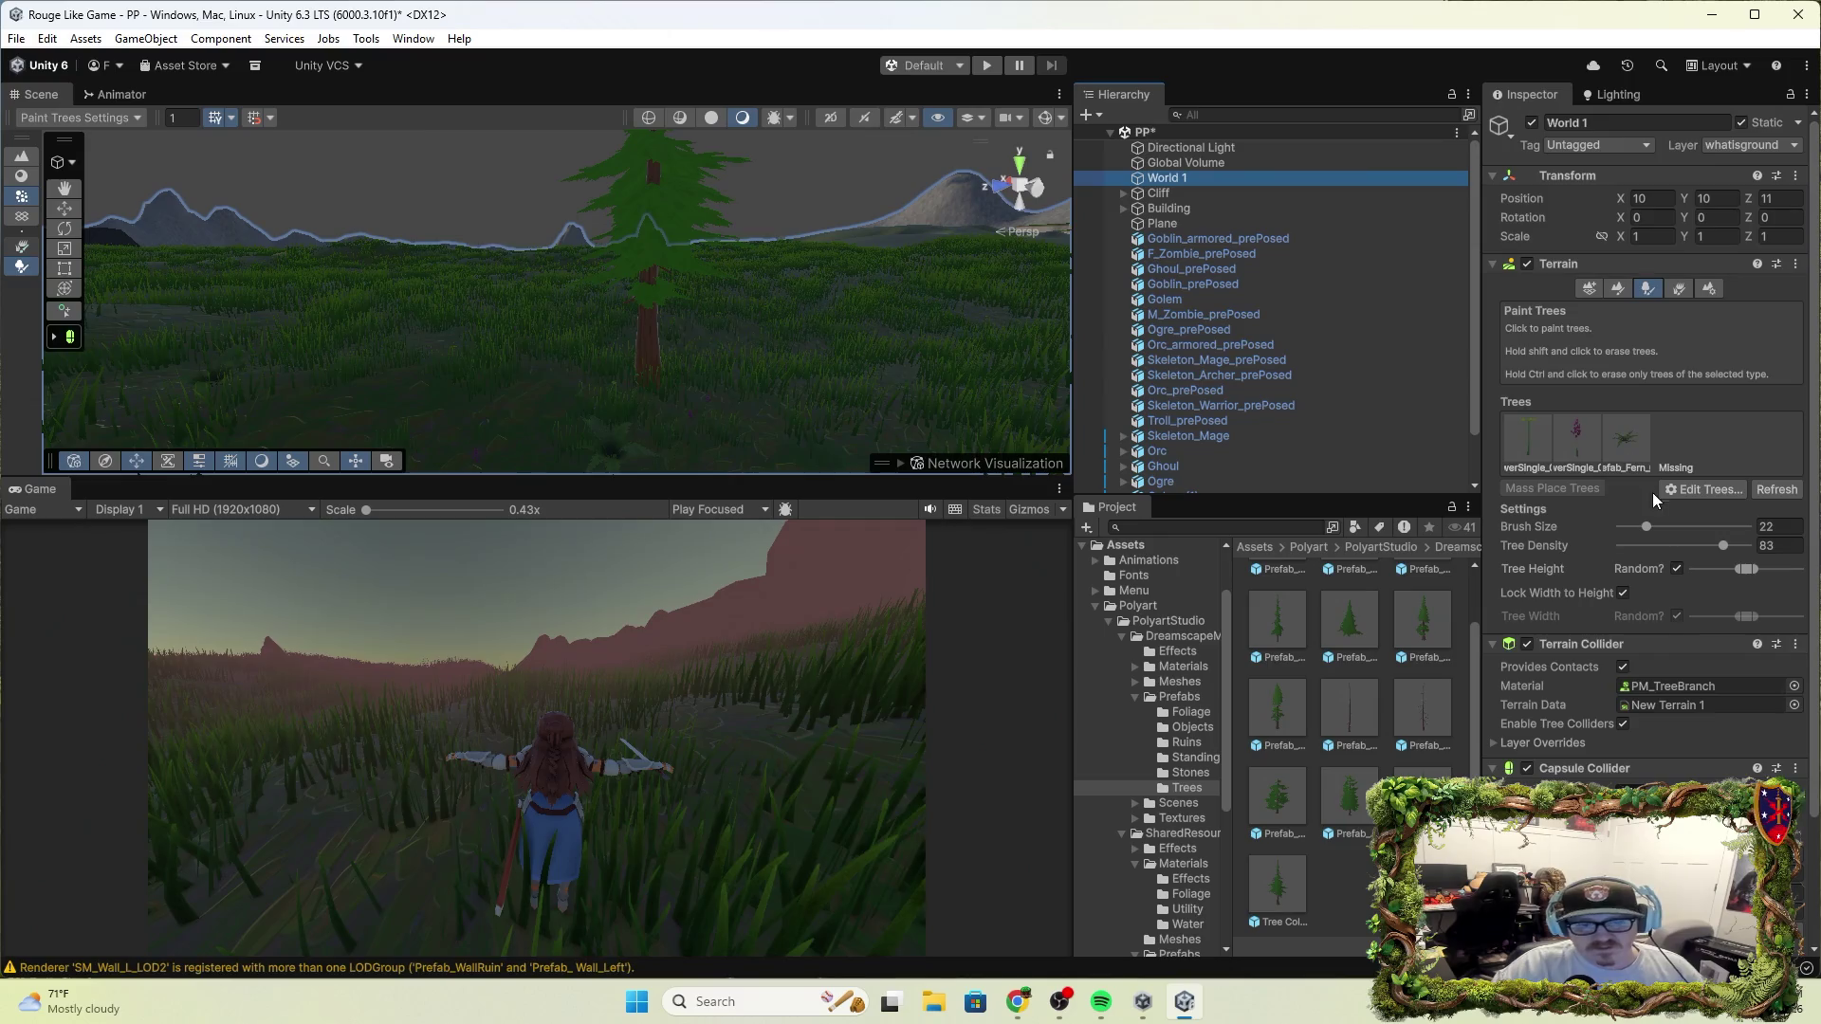
Add Tree Collider full 2 as a terrain tree type and paint a conifer cluster on open ground
click(1711, 490)
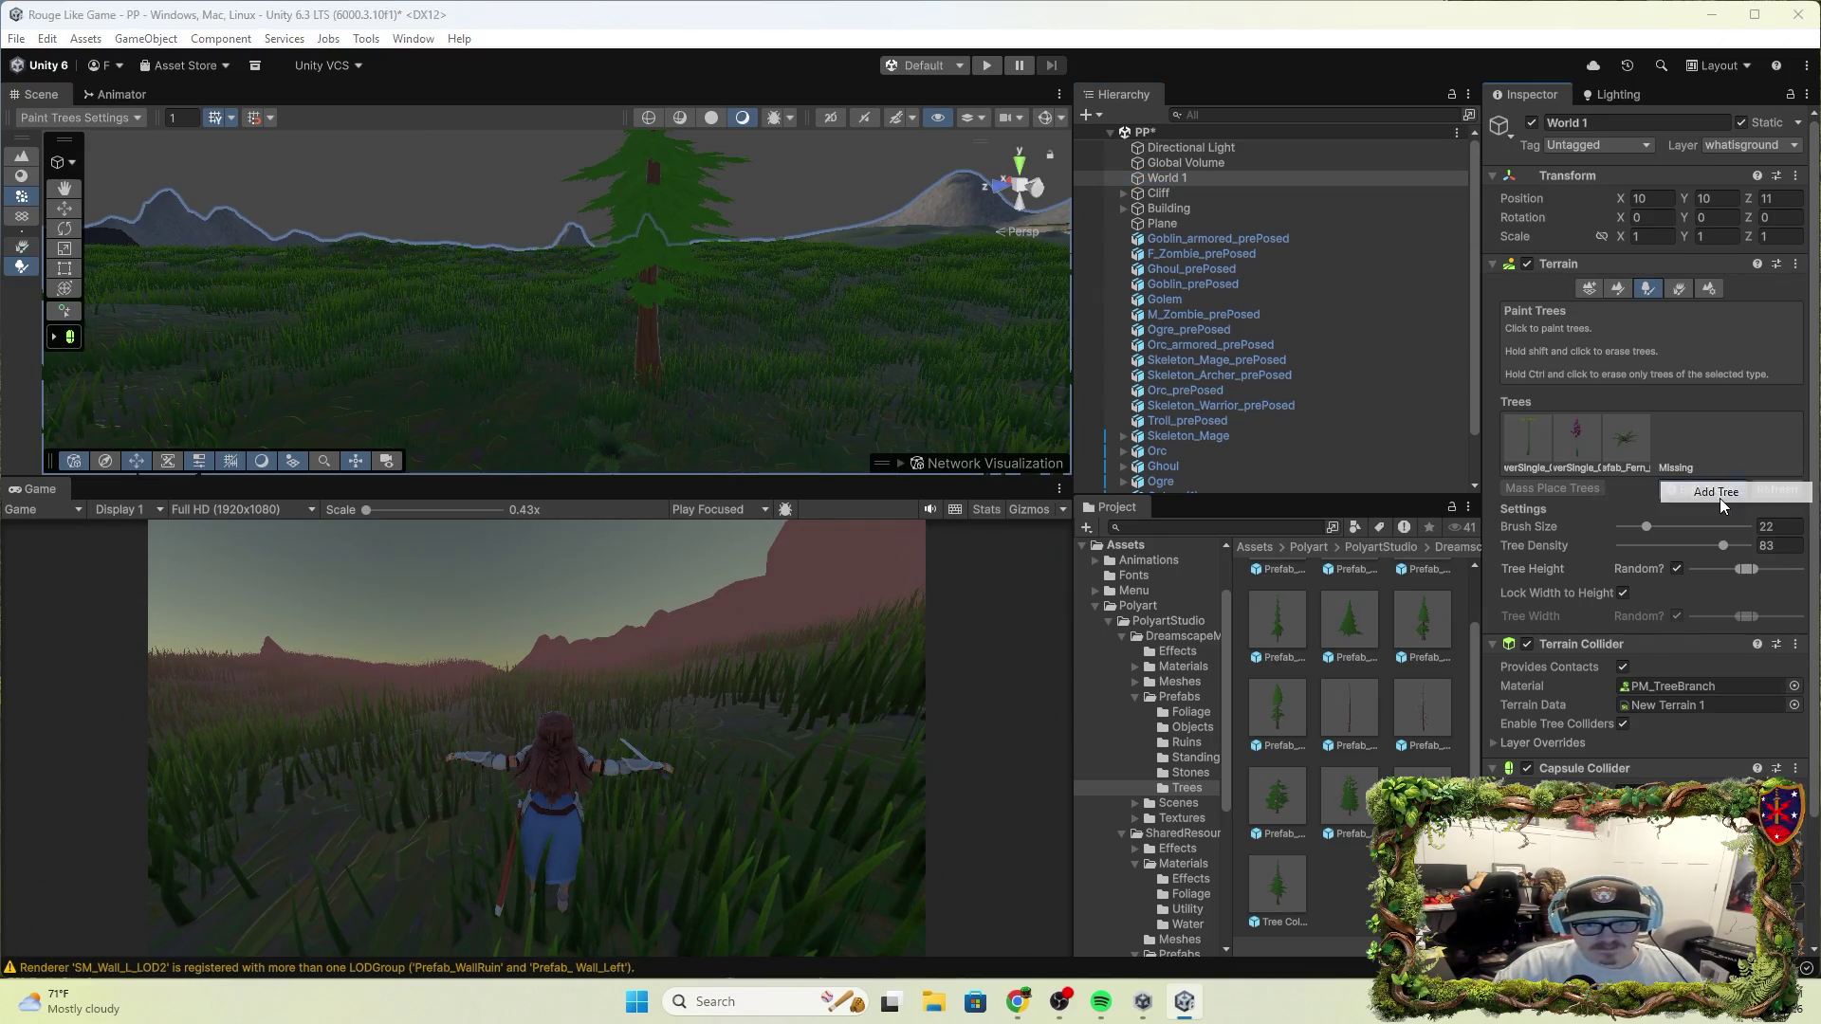
click(1720, 495)
mouse_move(1289, 900)
mouse_down()
mouse_move(947, 434)
mouse_move(882, 418)
mouse_up()
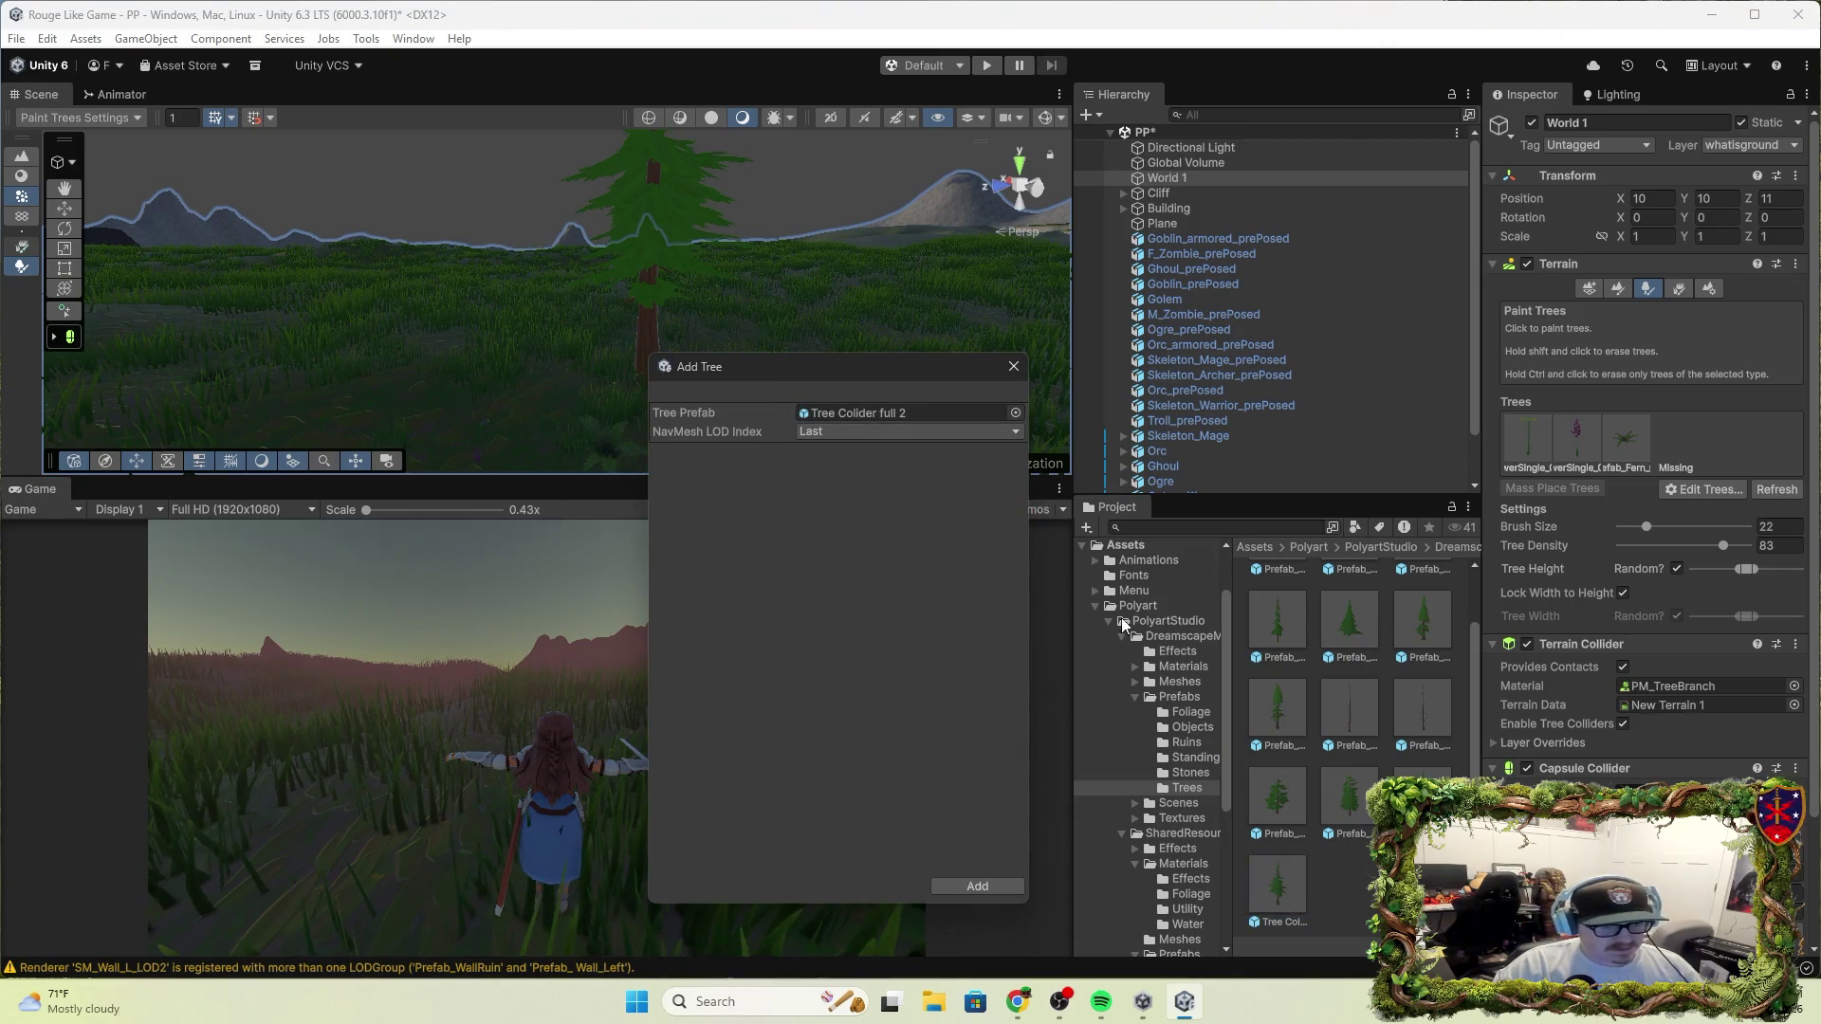
click(977, 886)
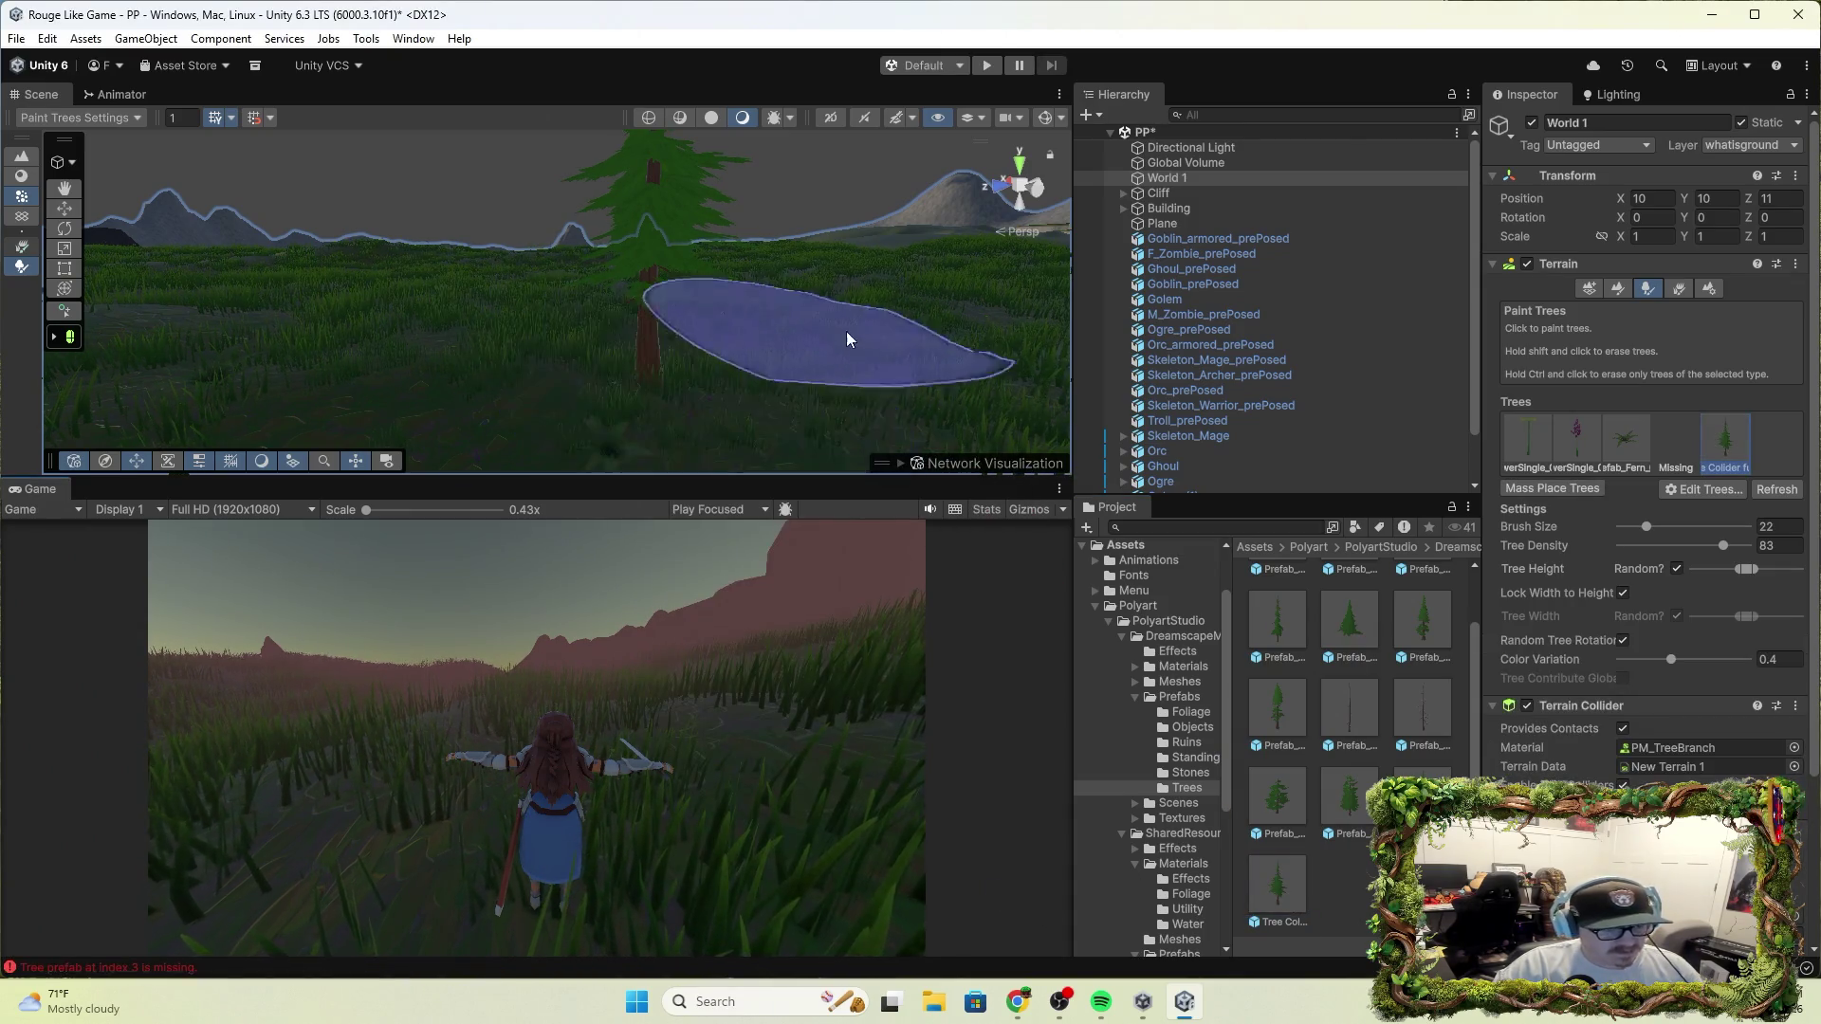
drag(825, 354, 808, 325)
click(744, 332)
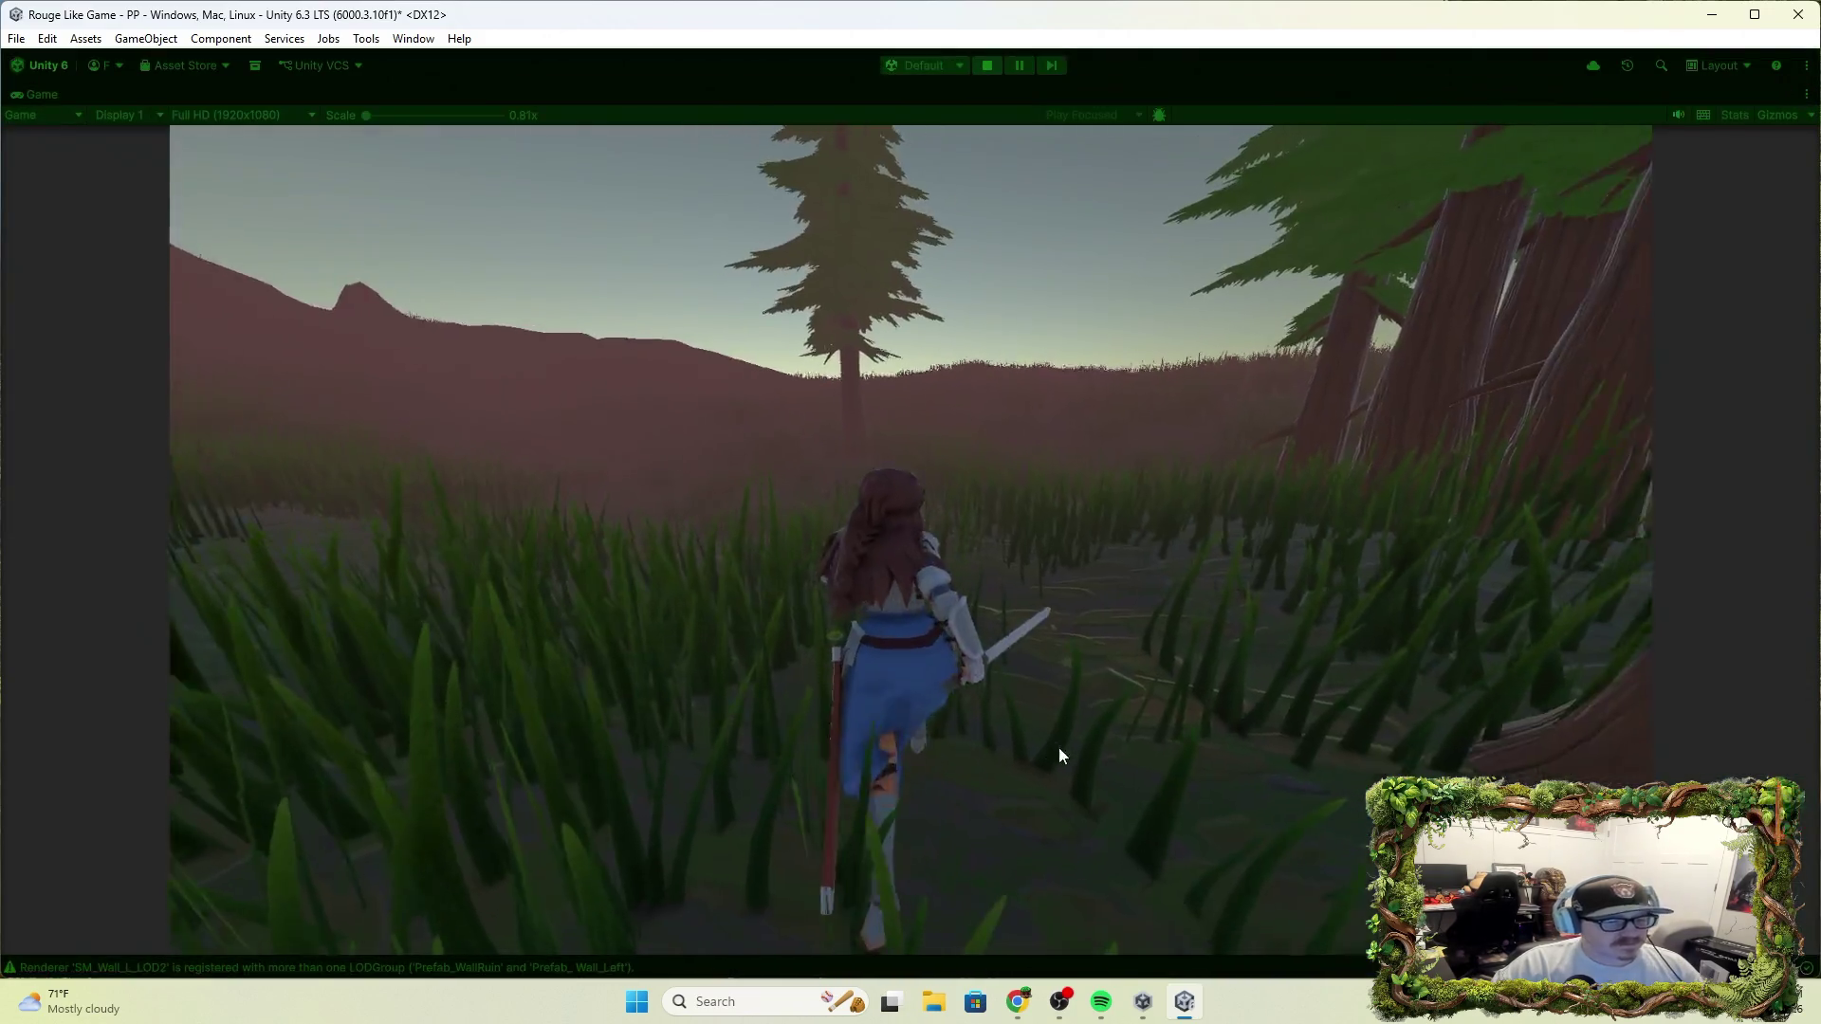
Run the character with W into the painted conifer trunks, then stop the game
click(1059, 747)
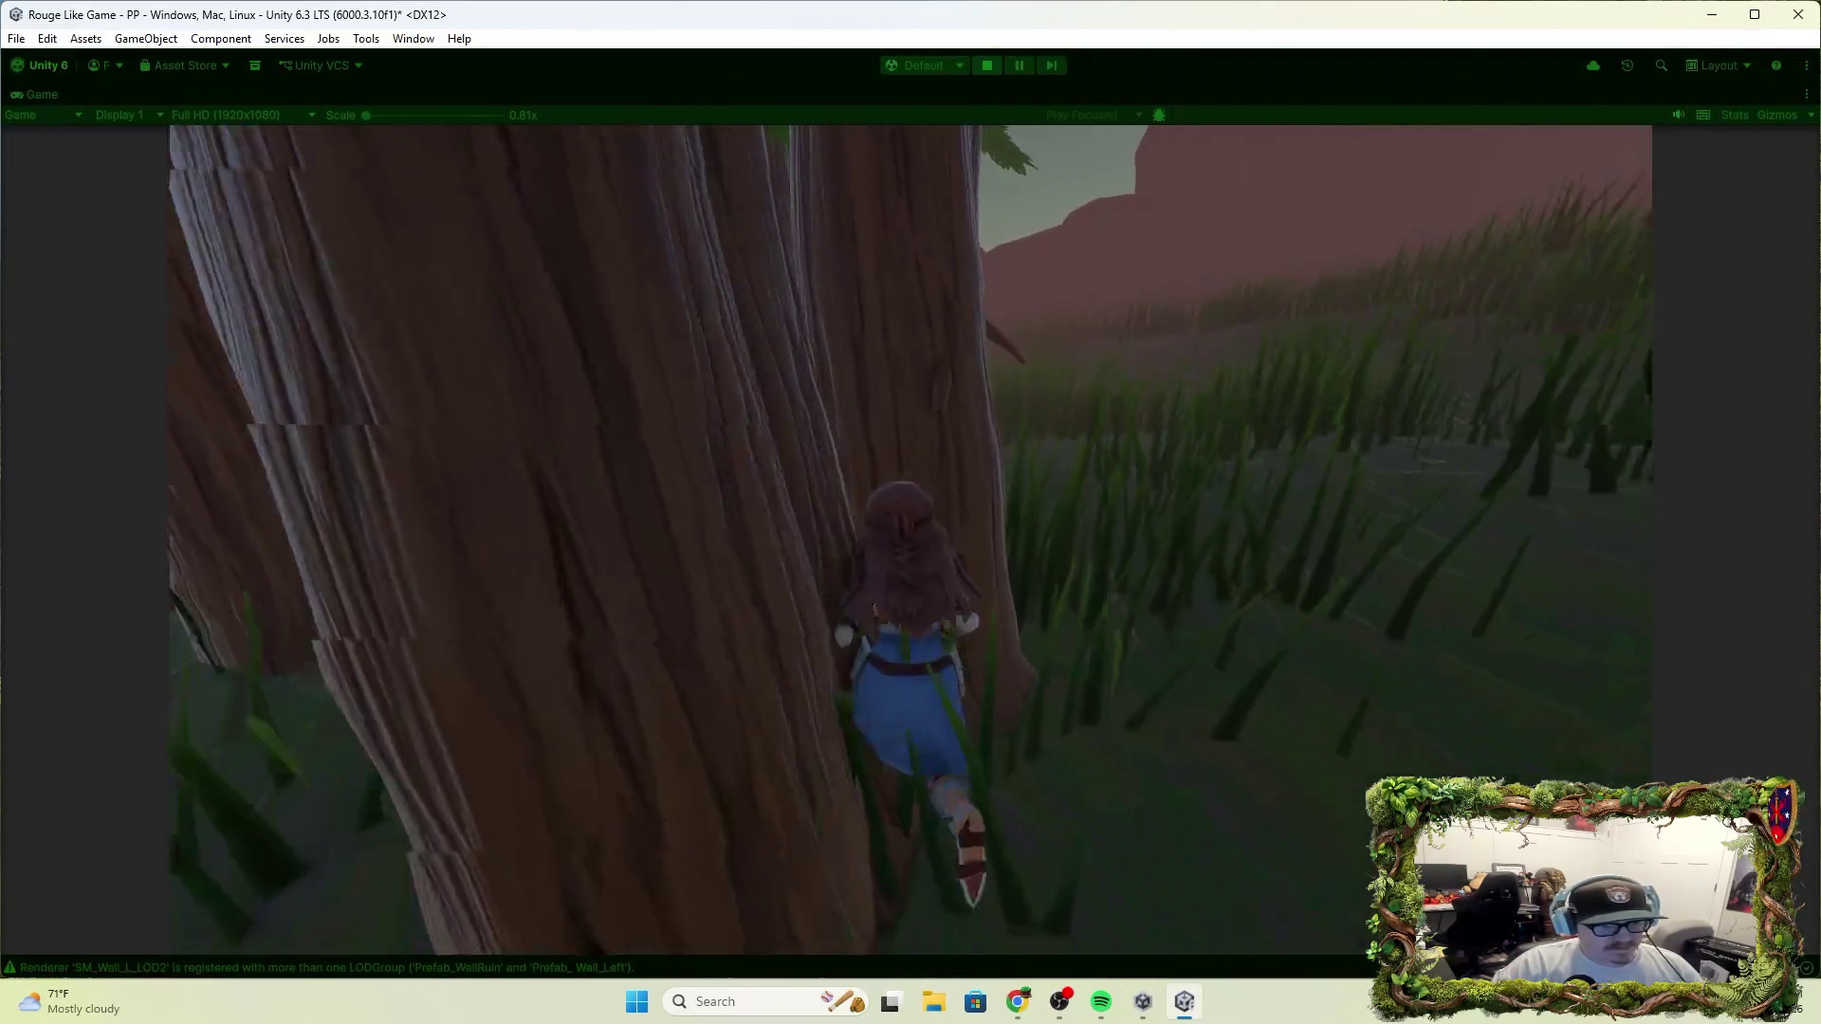
key(w)
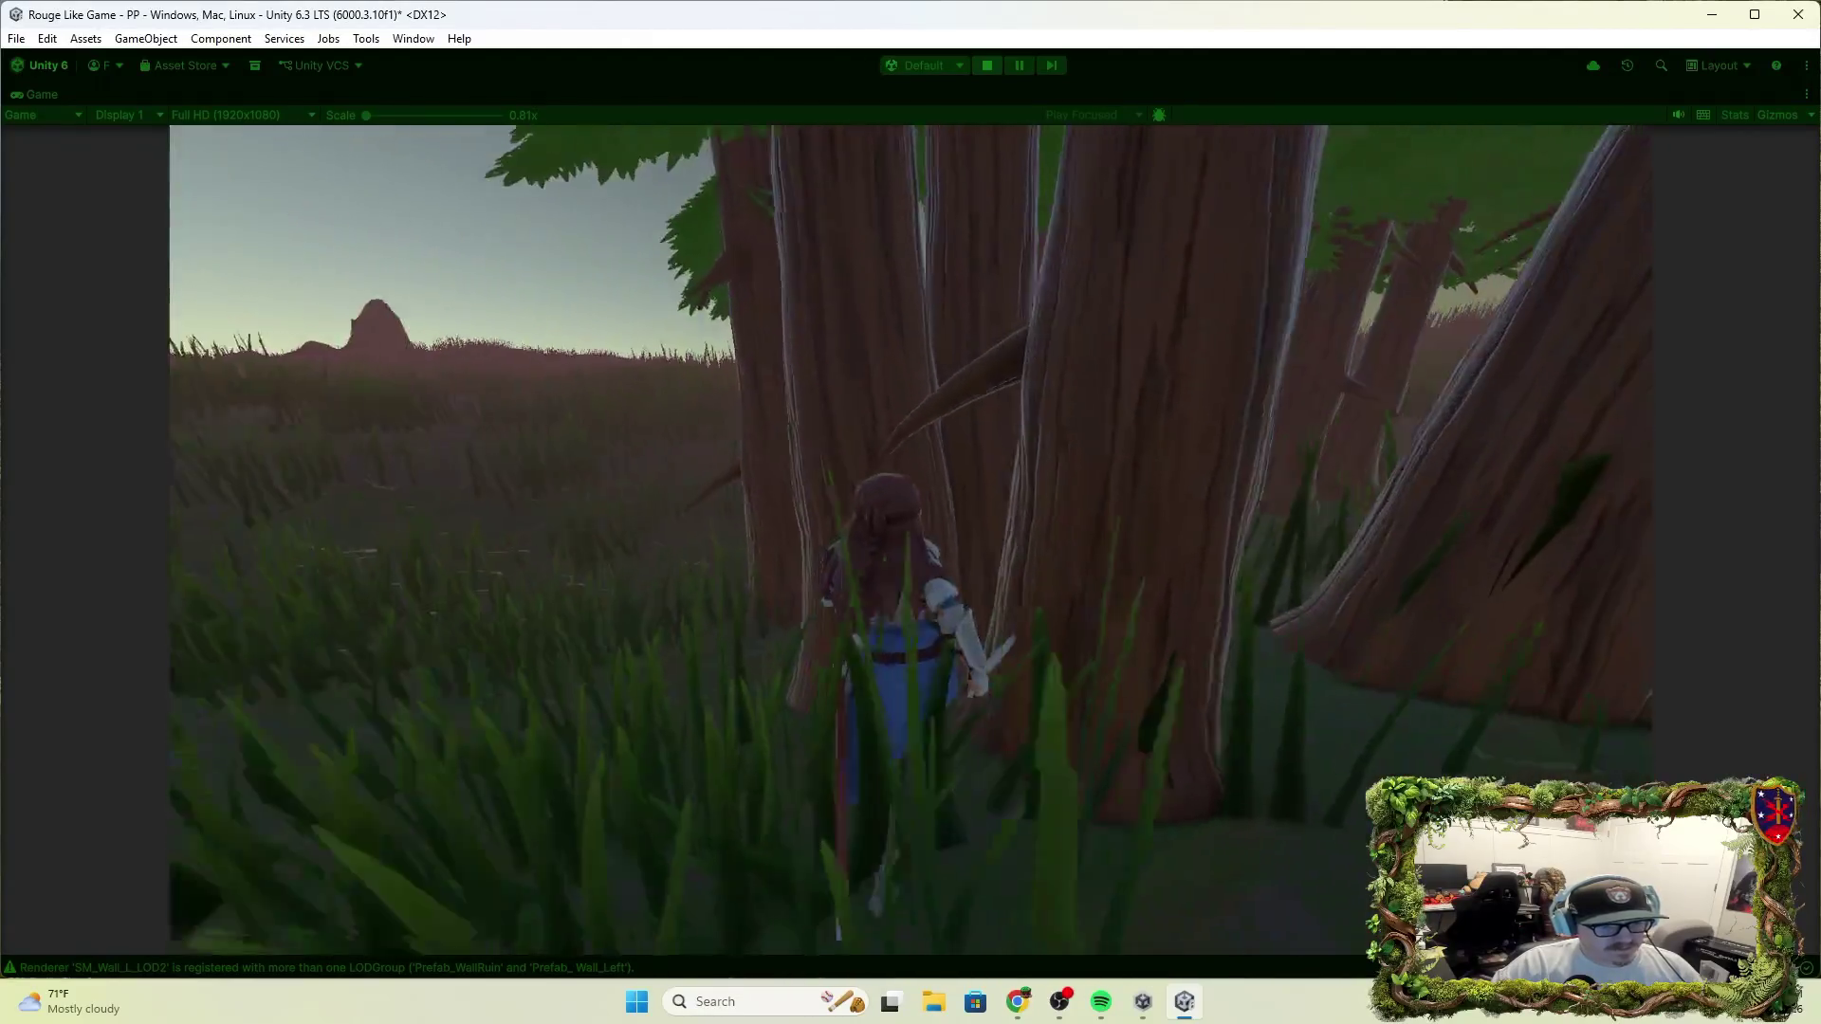
key(w)
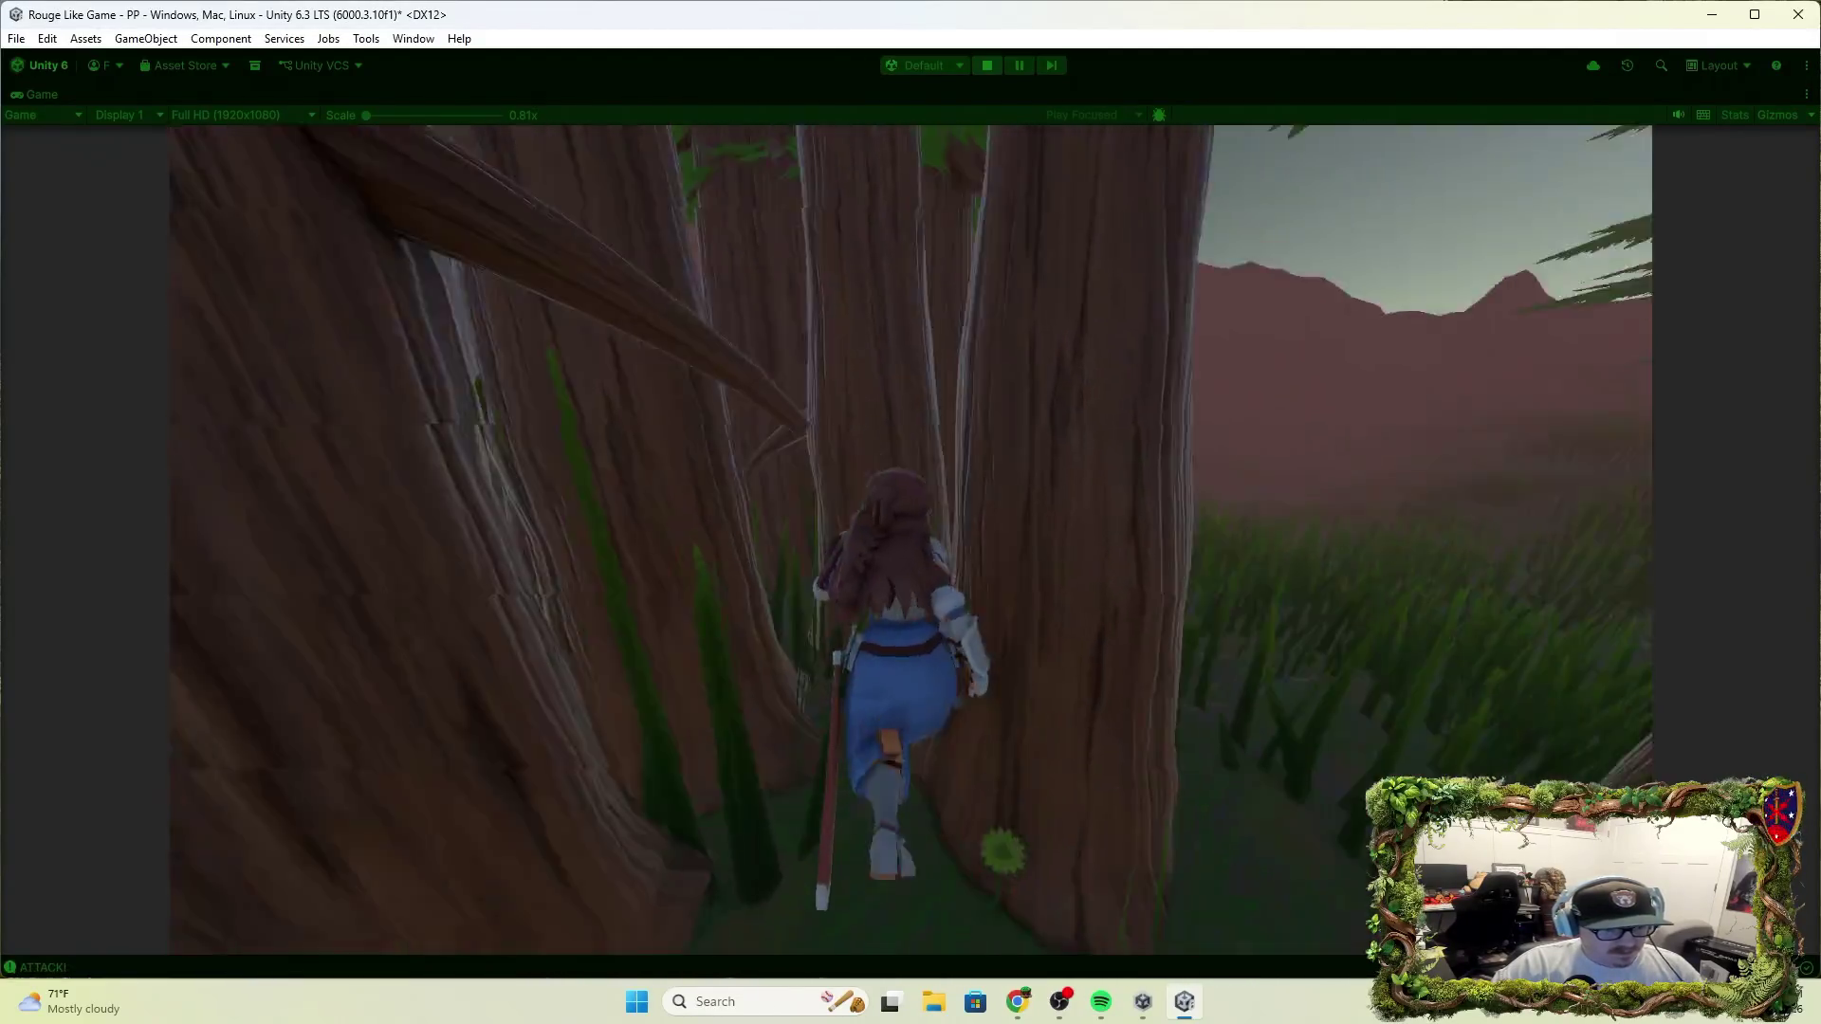
key(Escape)
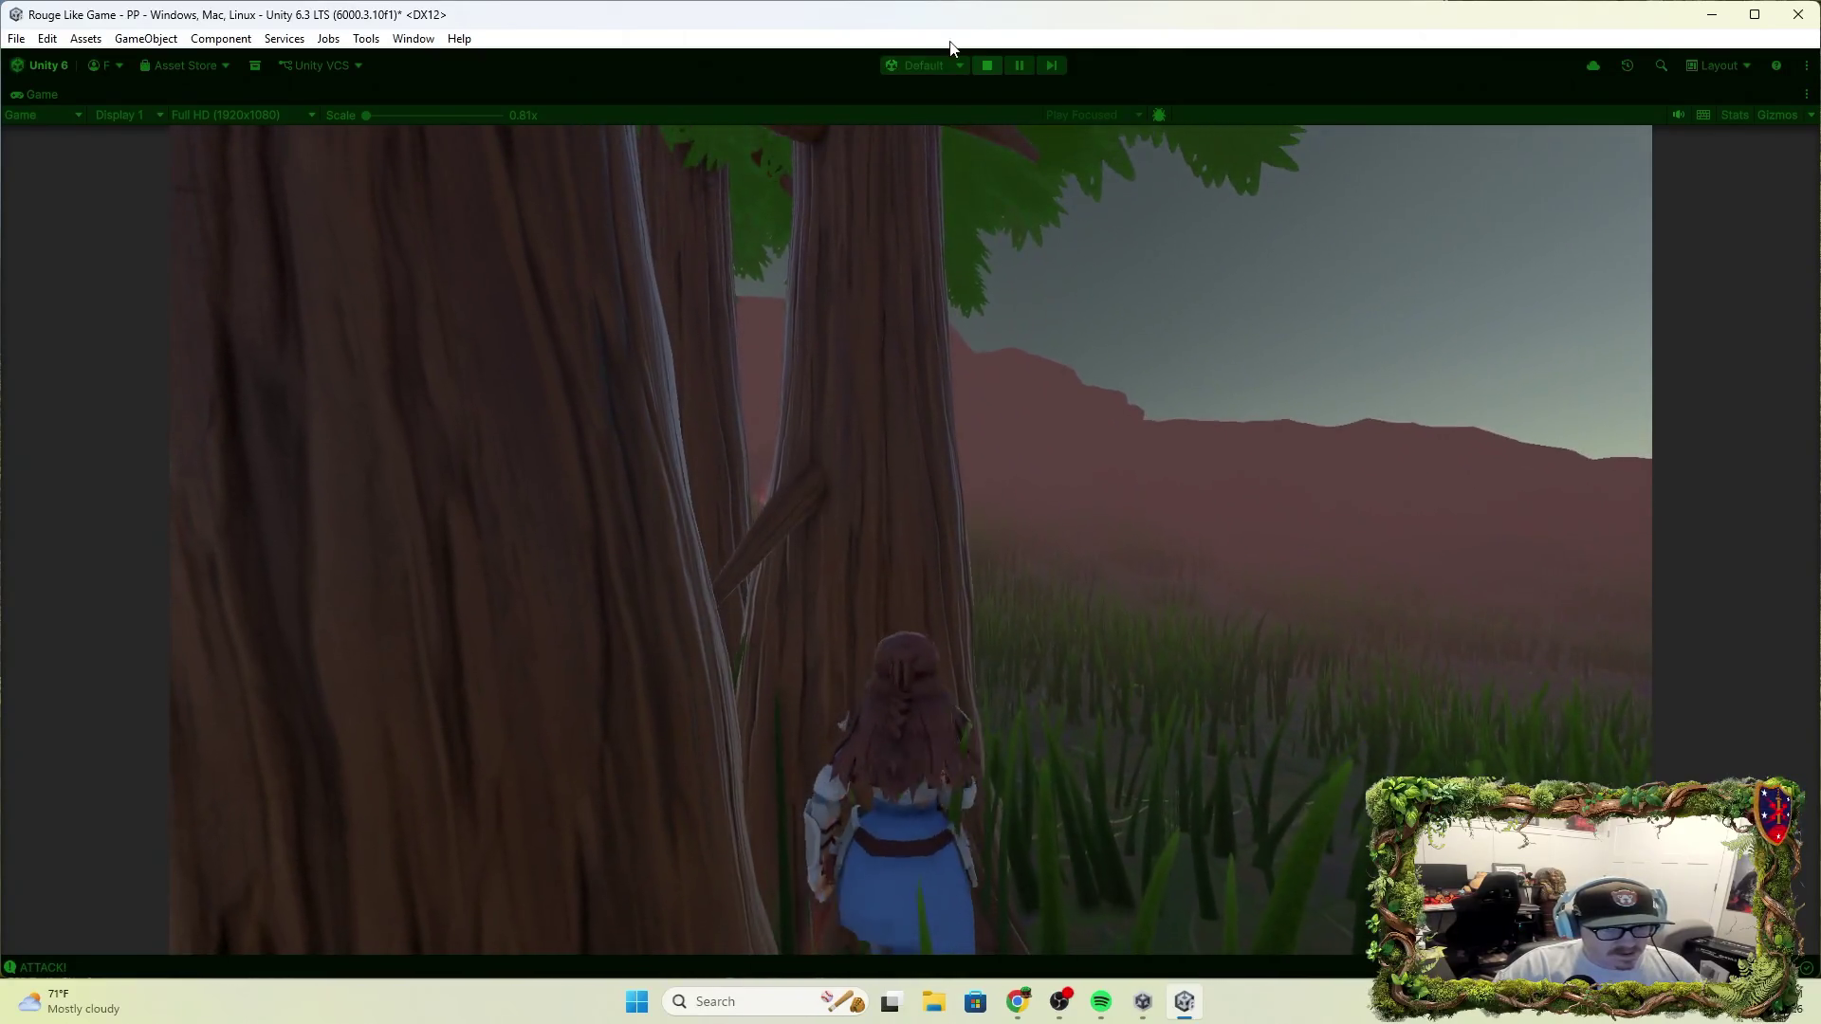
click(977, 66)
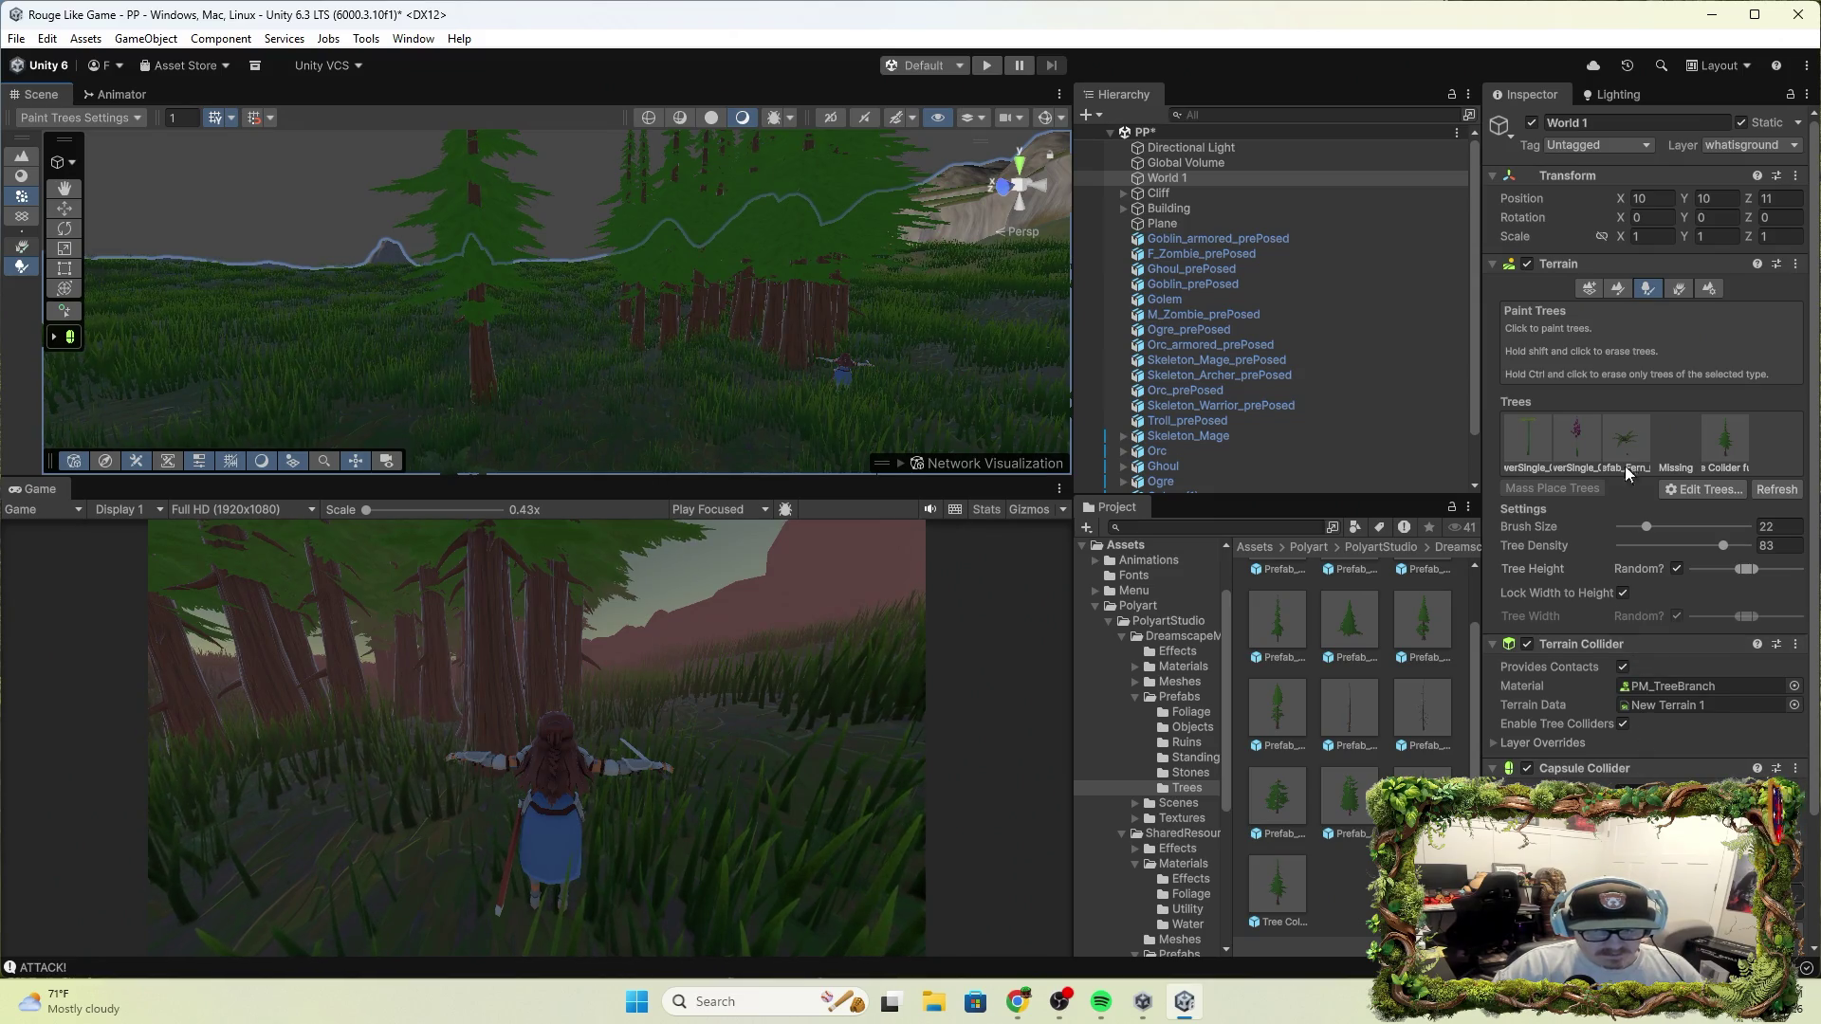
Add a Nav Mesh Obstacle component to the World 1 terrain via the 'nav' search
scroll(1617, 436, down, 3)
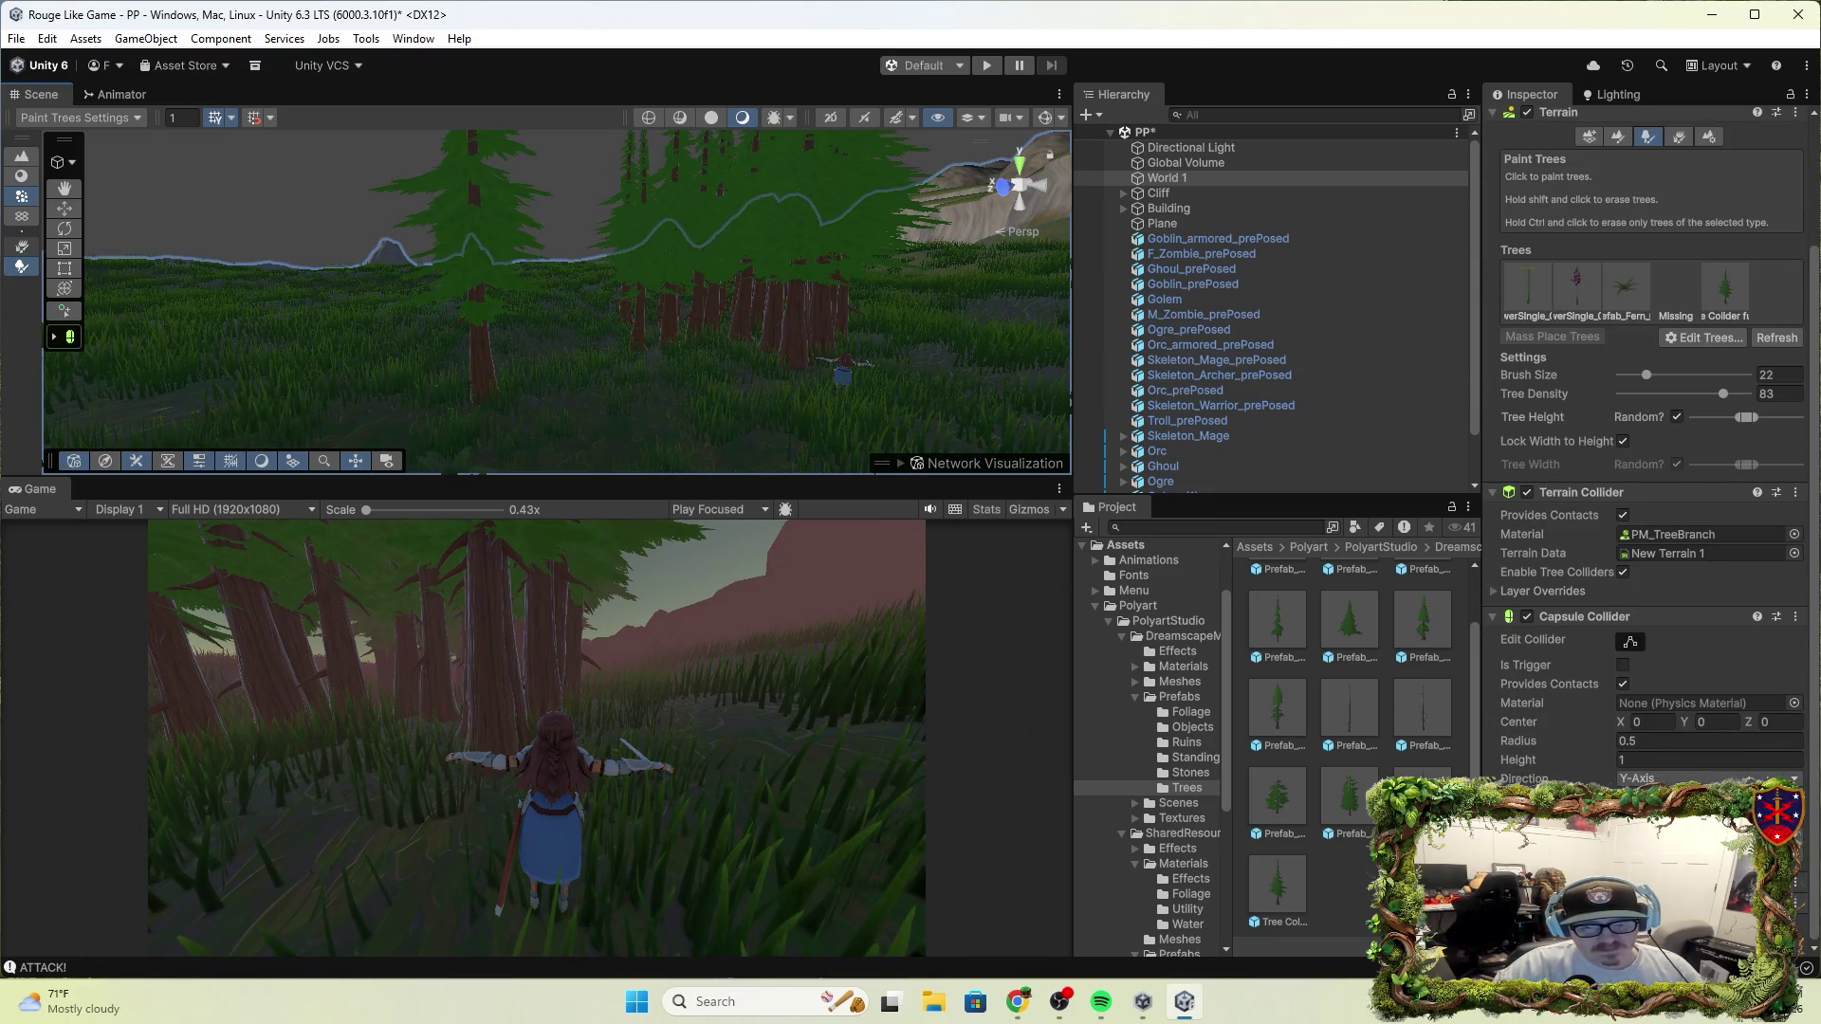
click(1645, 820)
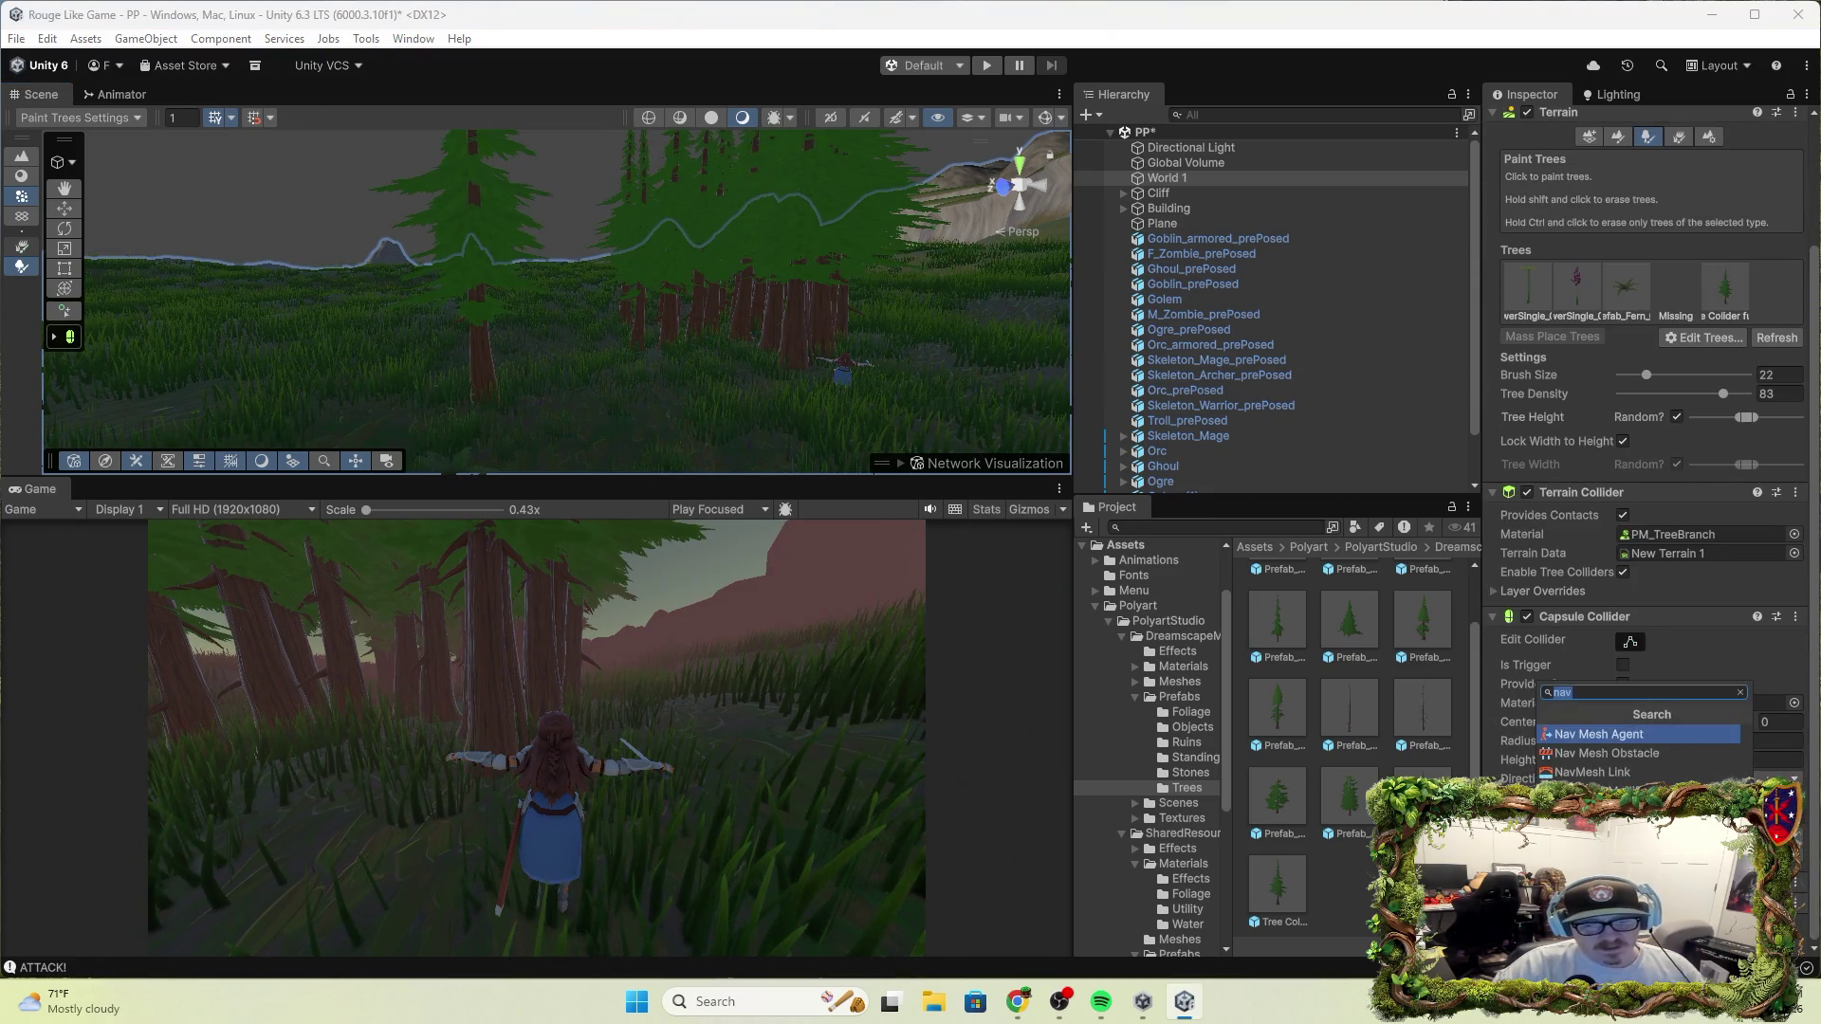
click(1627, 758)
scroll(1628, 760, down, 2)
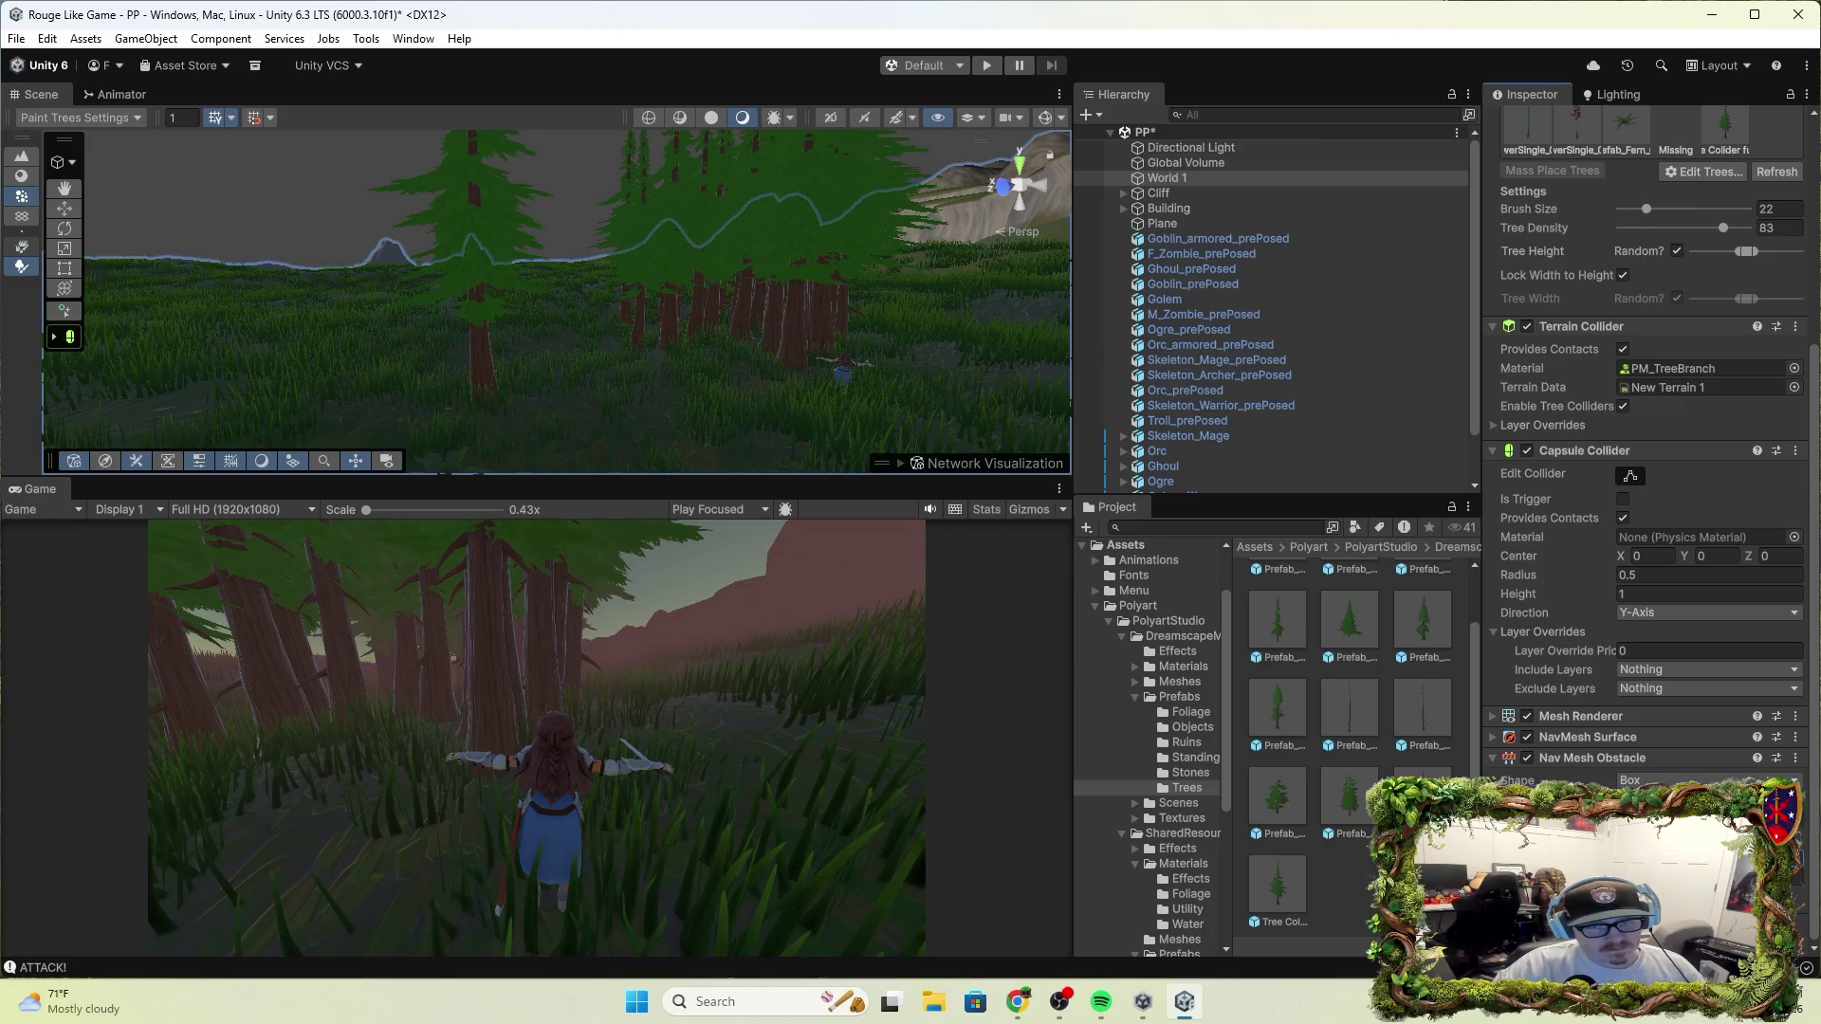
scroll(1277, 459, down, 2)
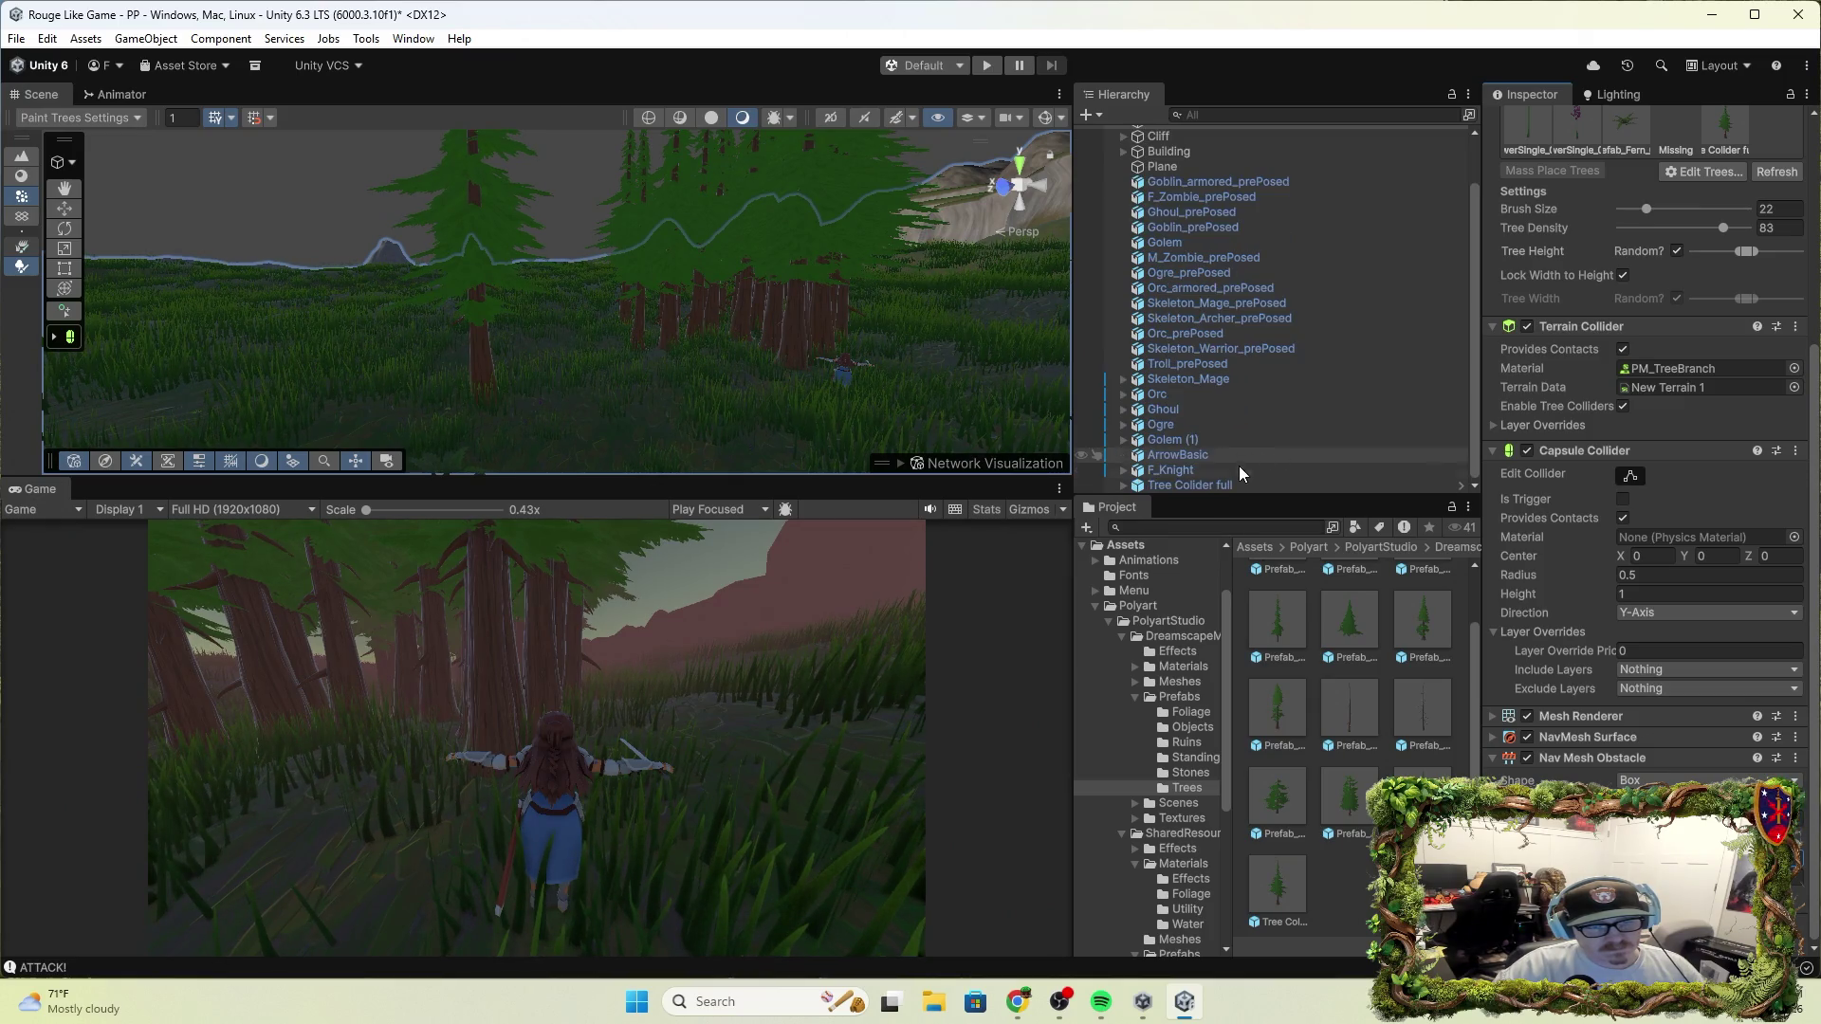
Compare the Tree Collider full tree's colliders, then reselect World 1 and start the game
click(1200, 486)
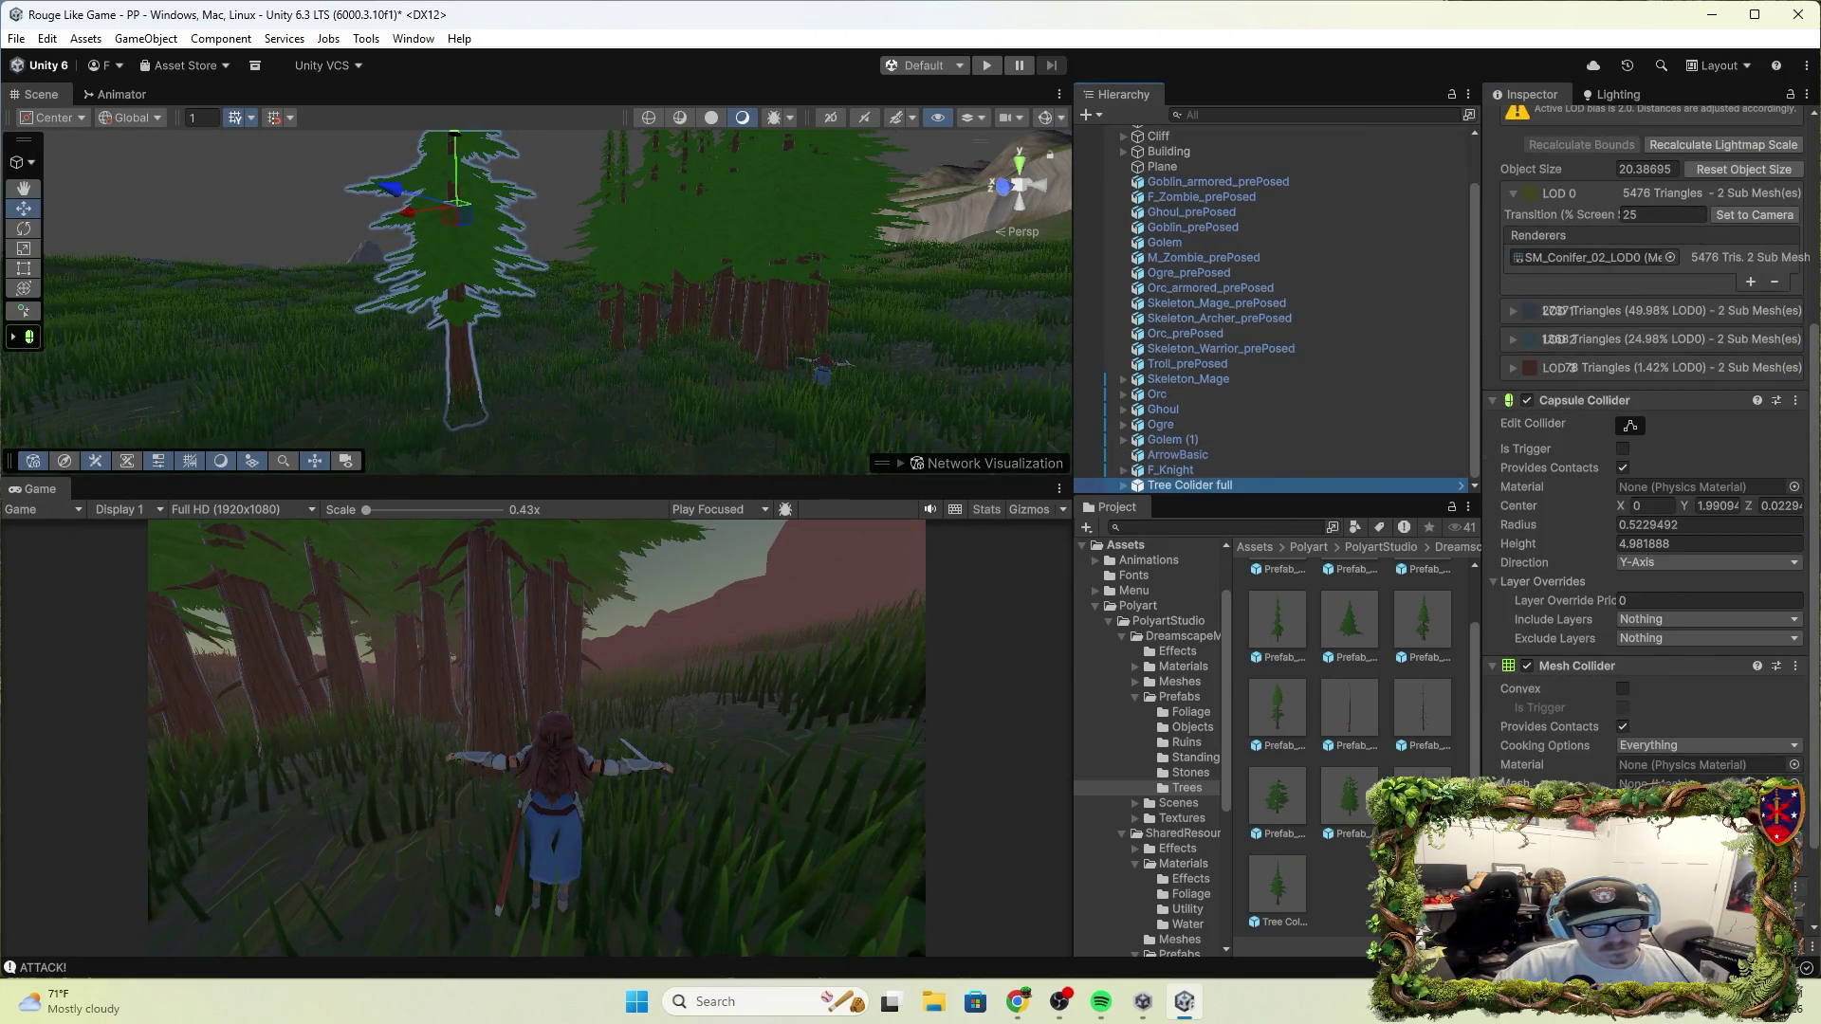
scroll(1537, 663, down, 3)
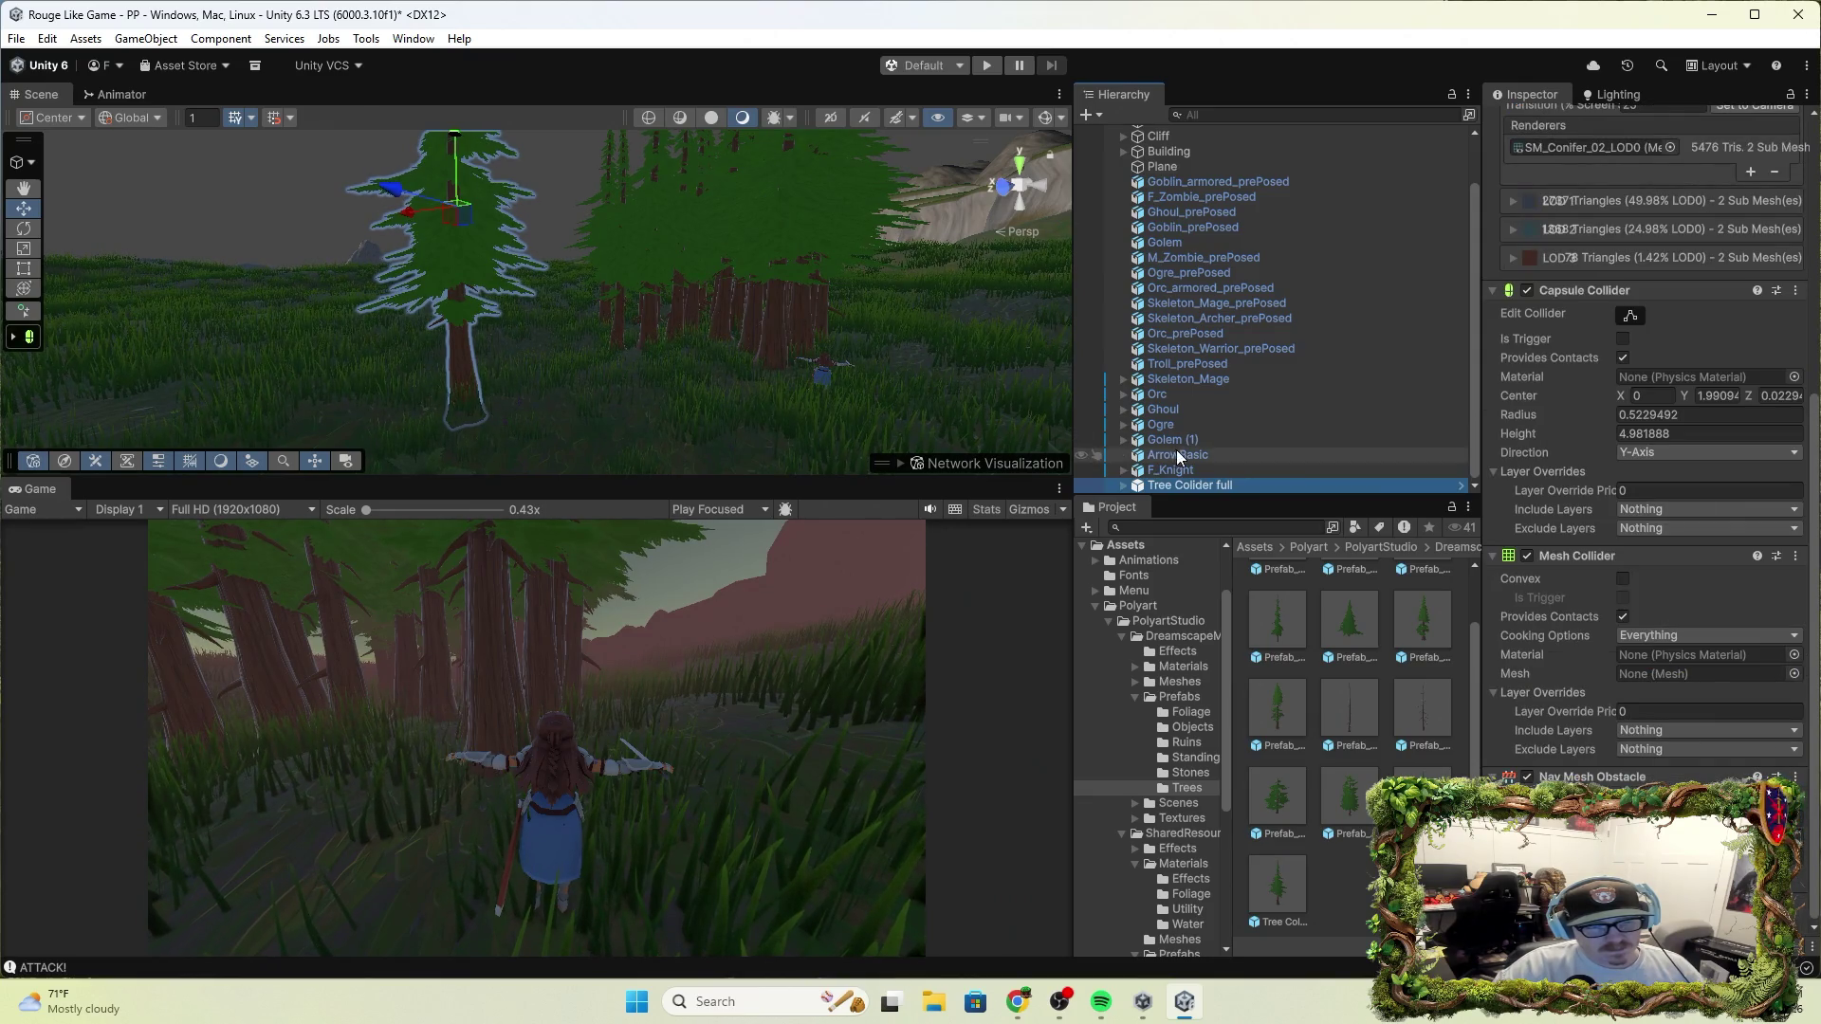
scroll(1199, 318, up, 2)
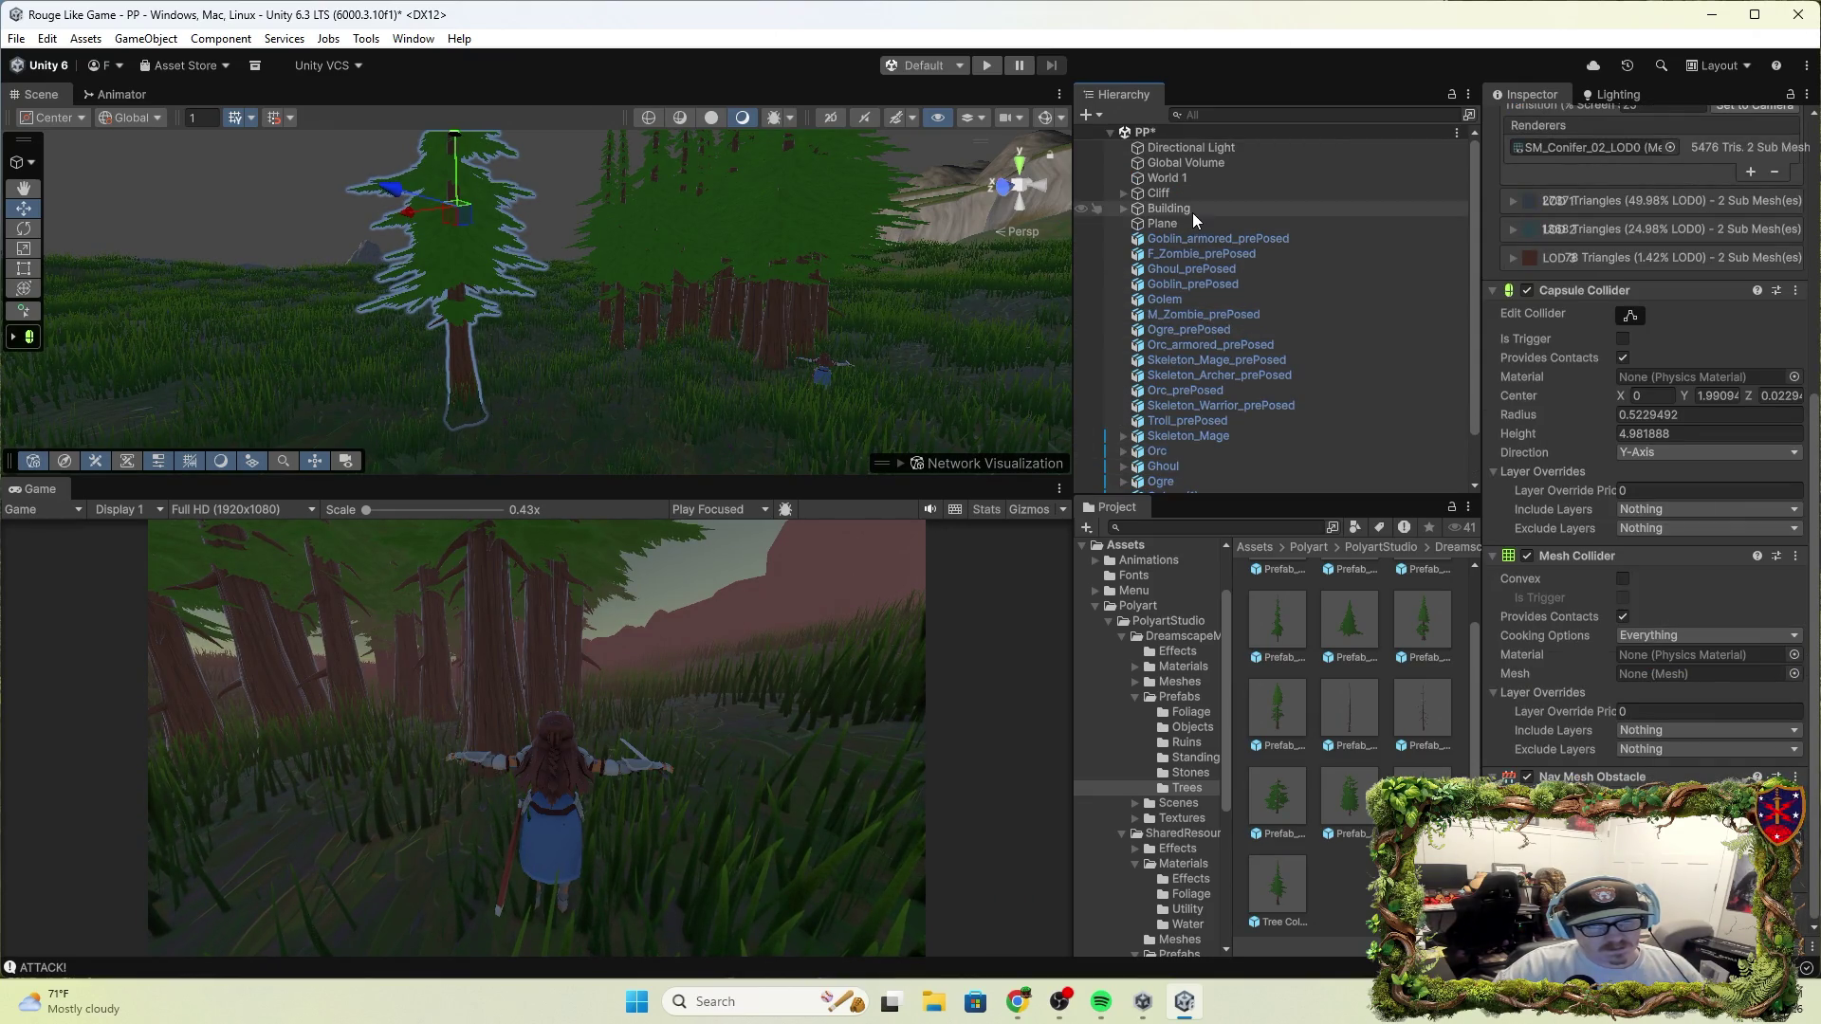
click(1167, 178)
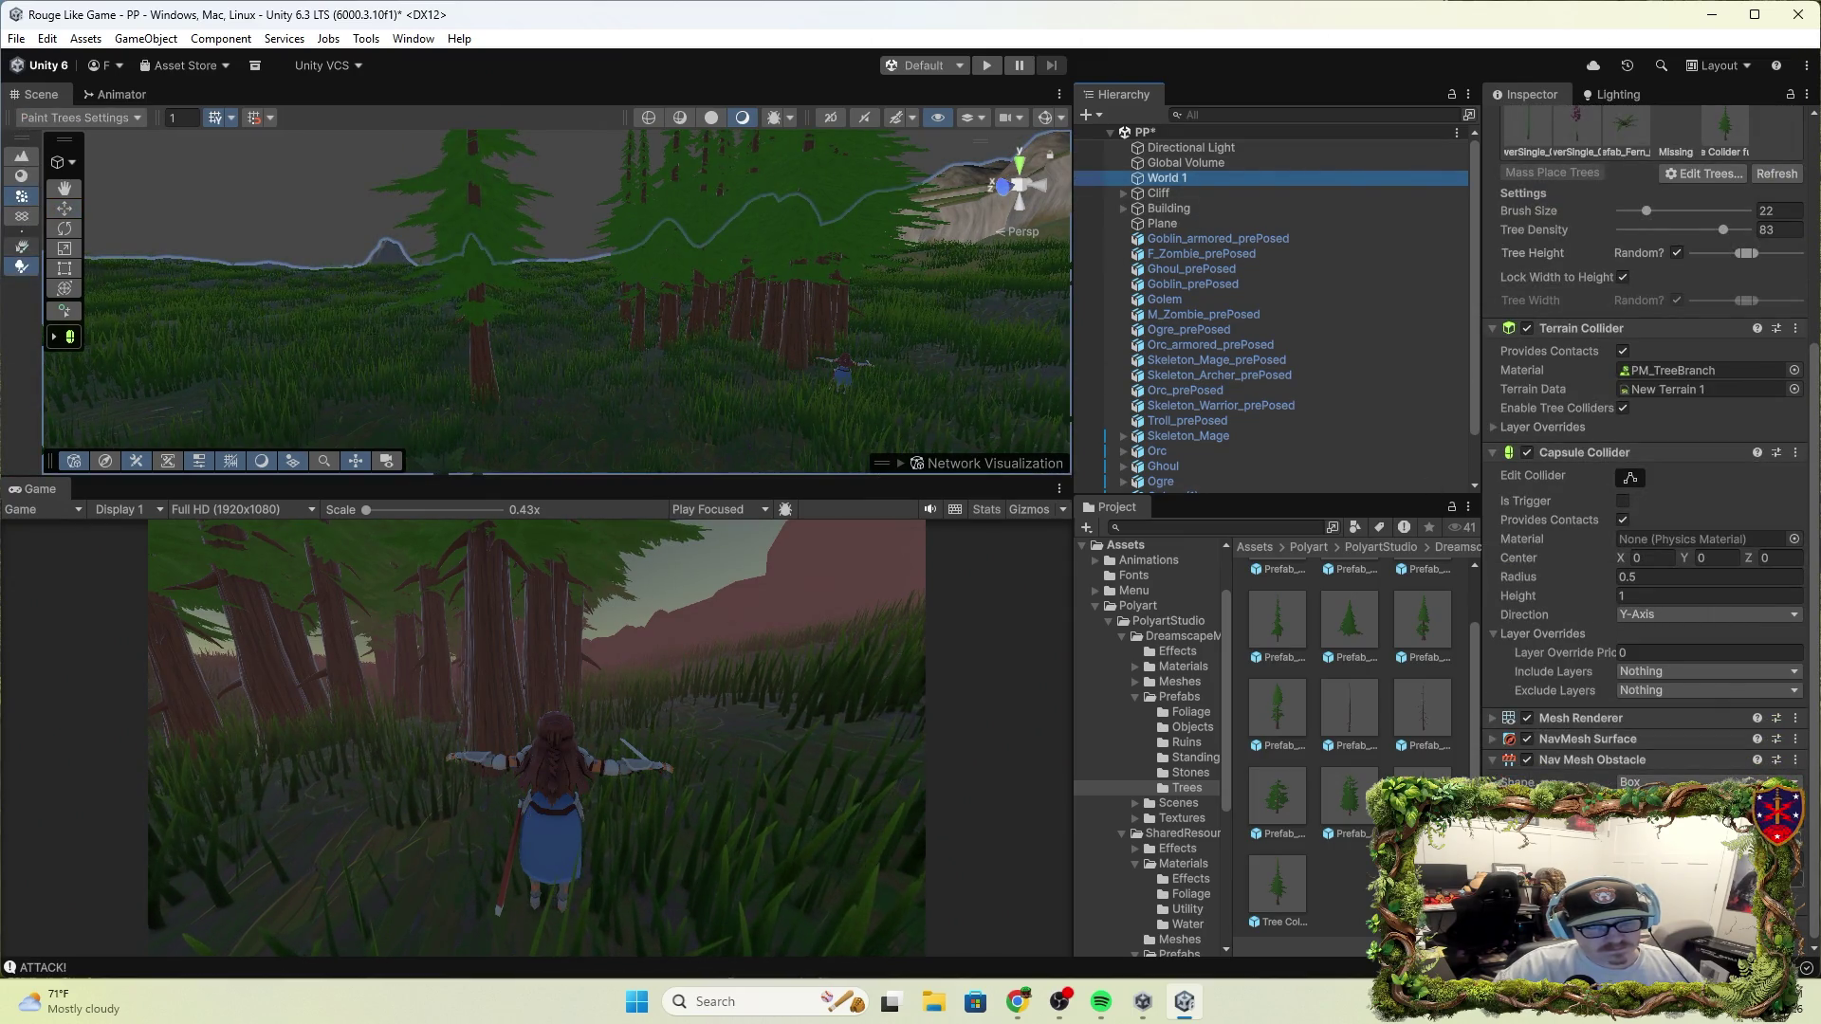
scroll(1651, 380, up, 2)
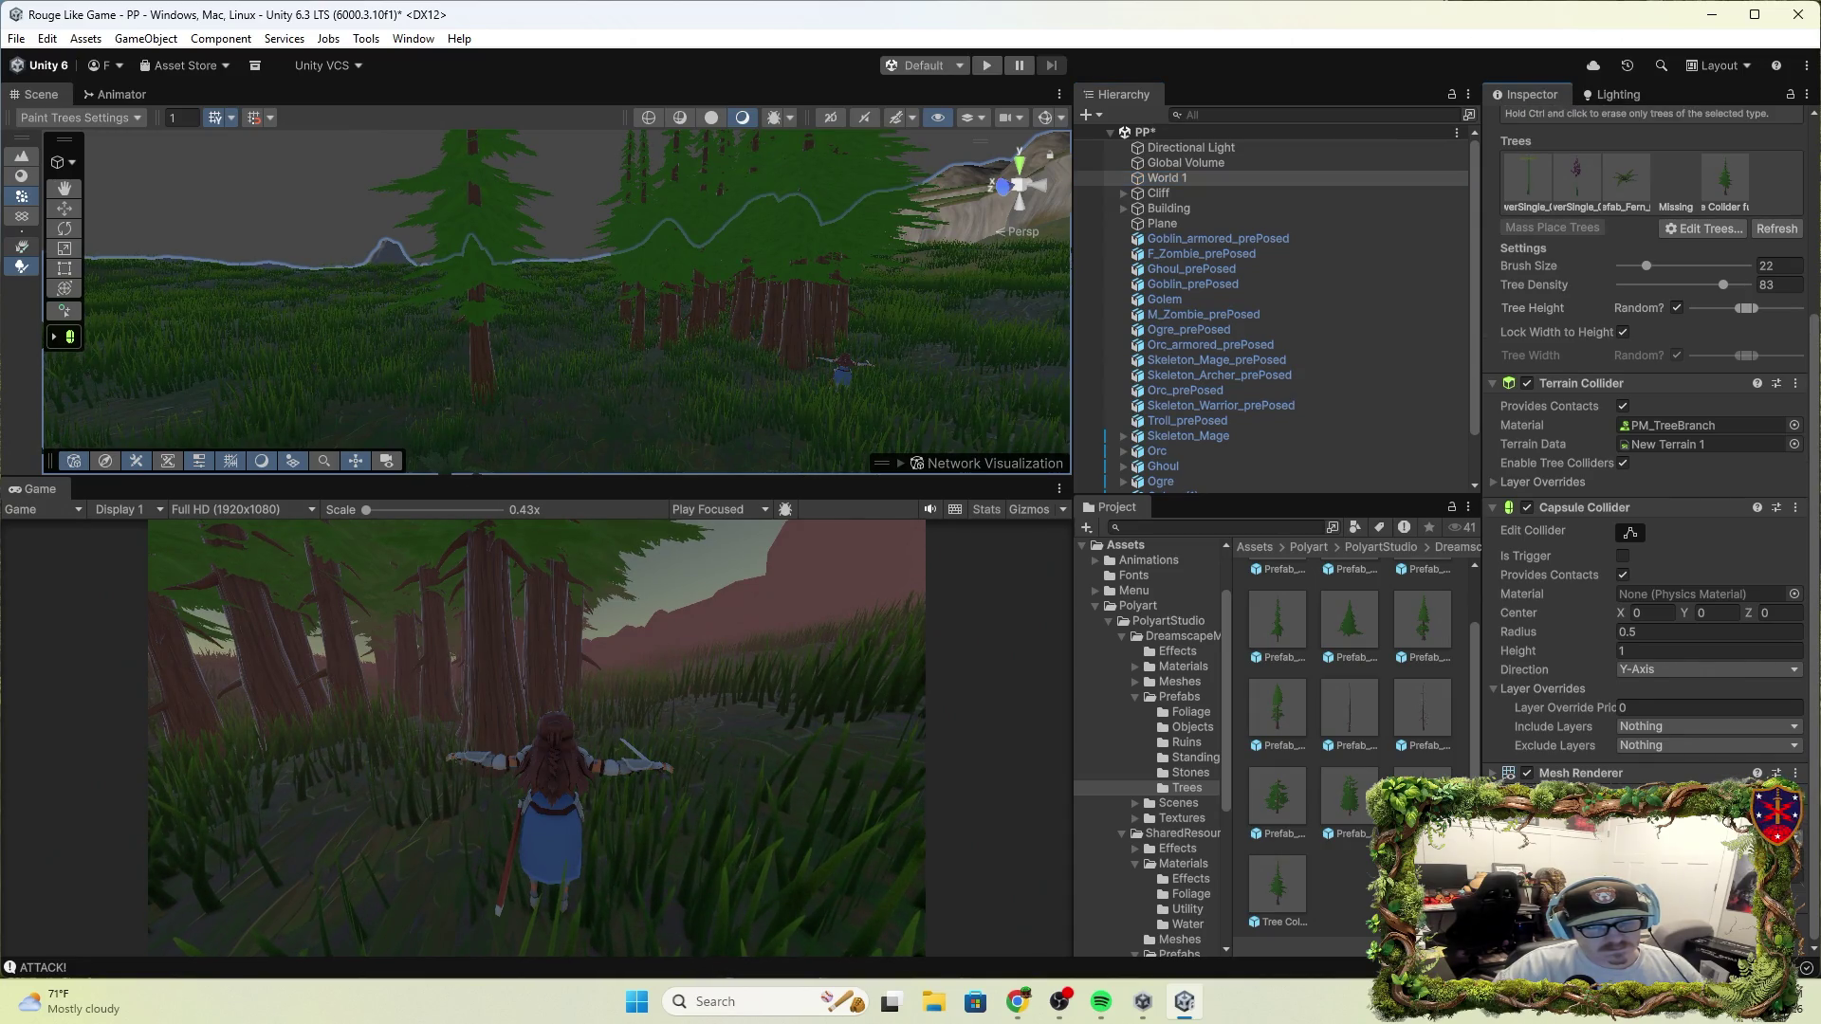
click(975, 66)
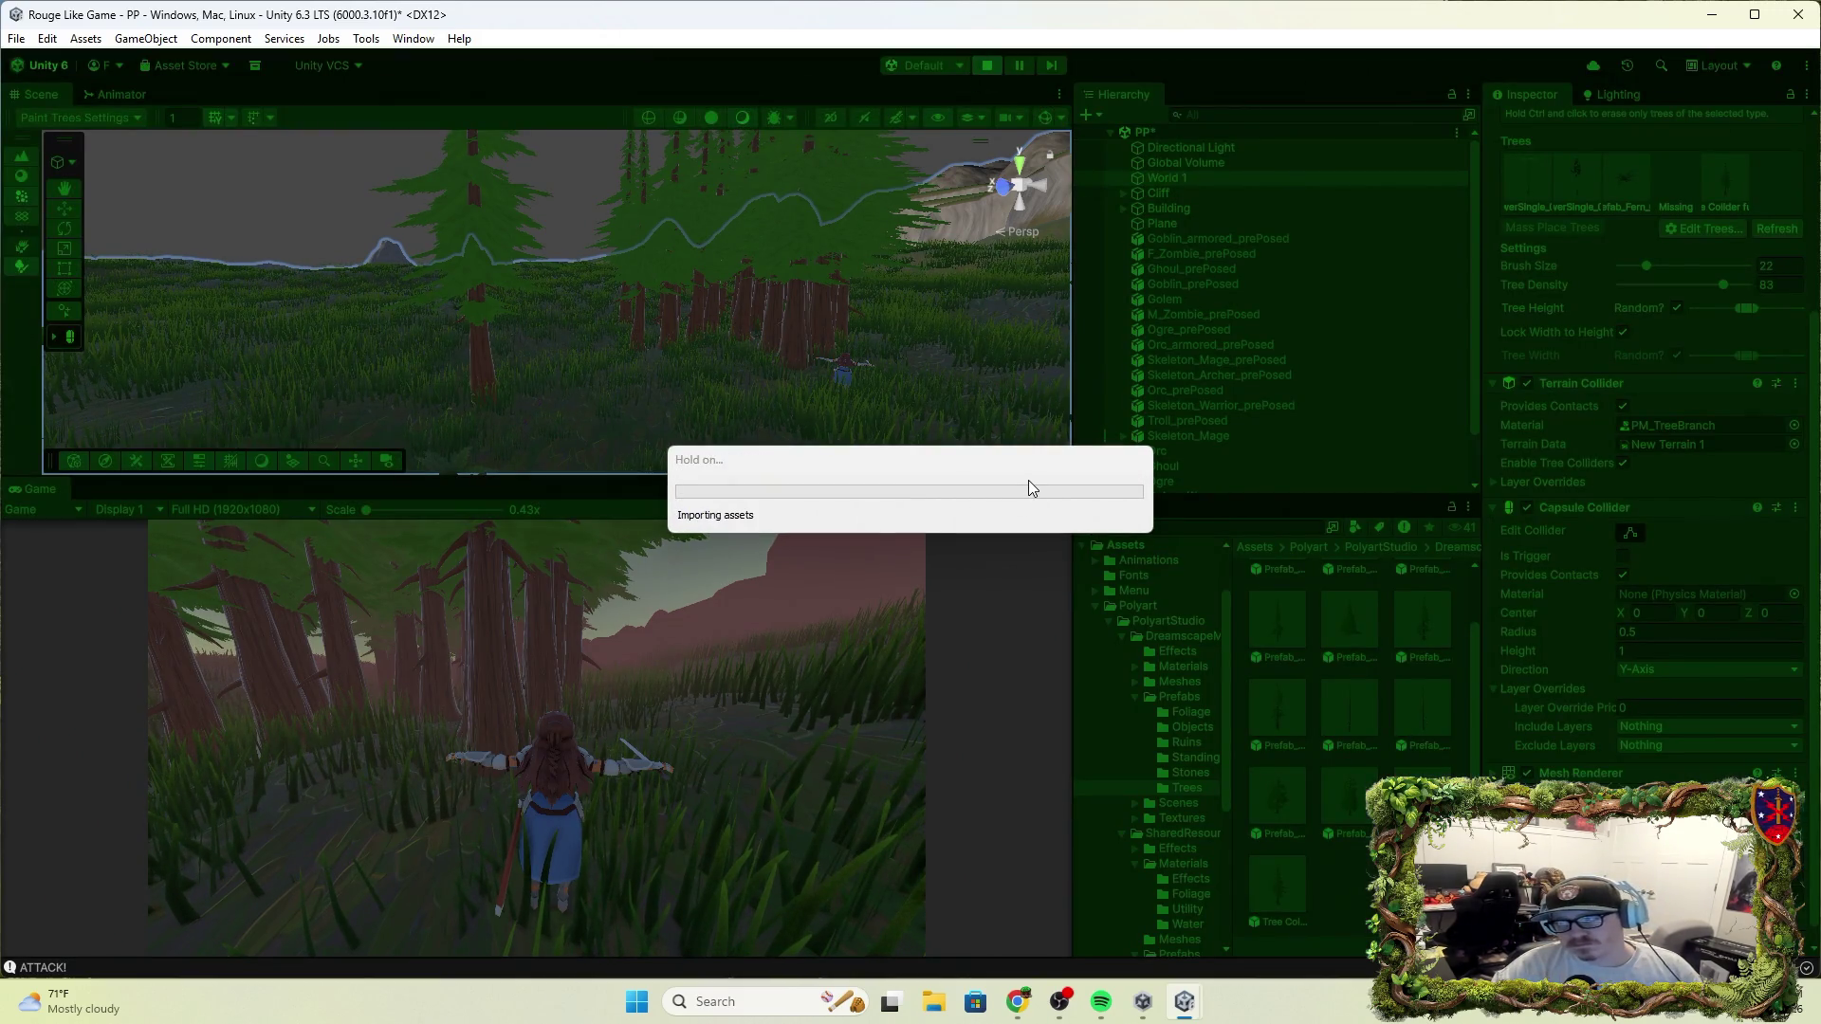
Run the character with W through the forest, attack among the trees, and stop the game
key(w)
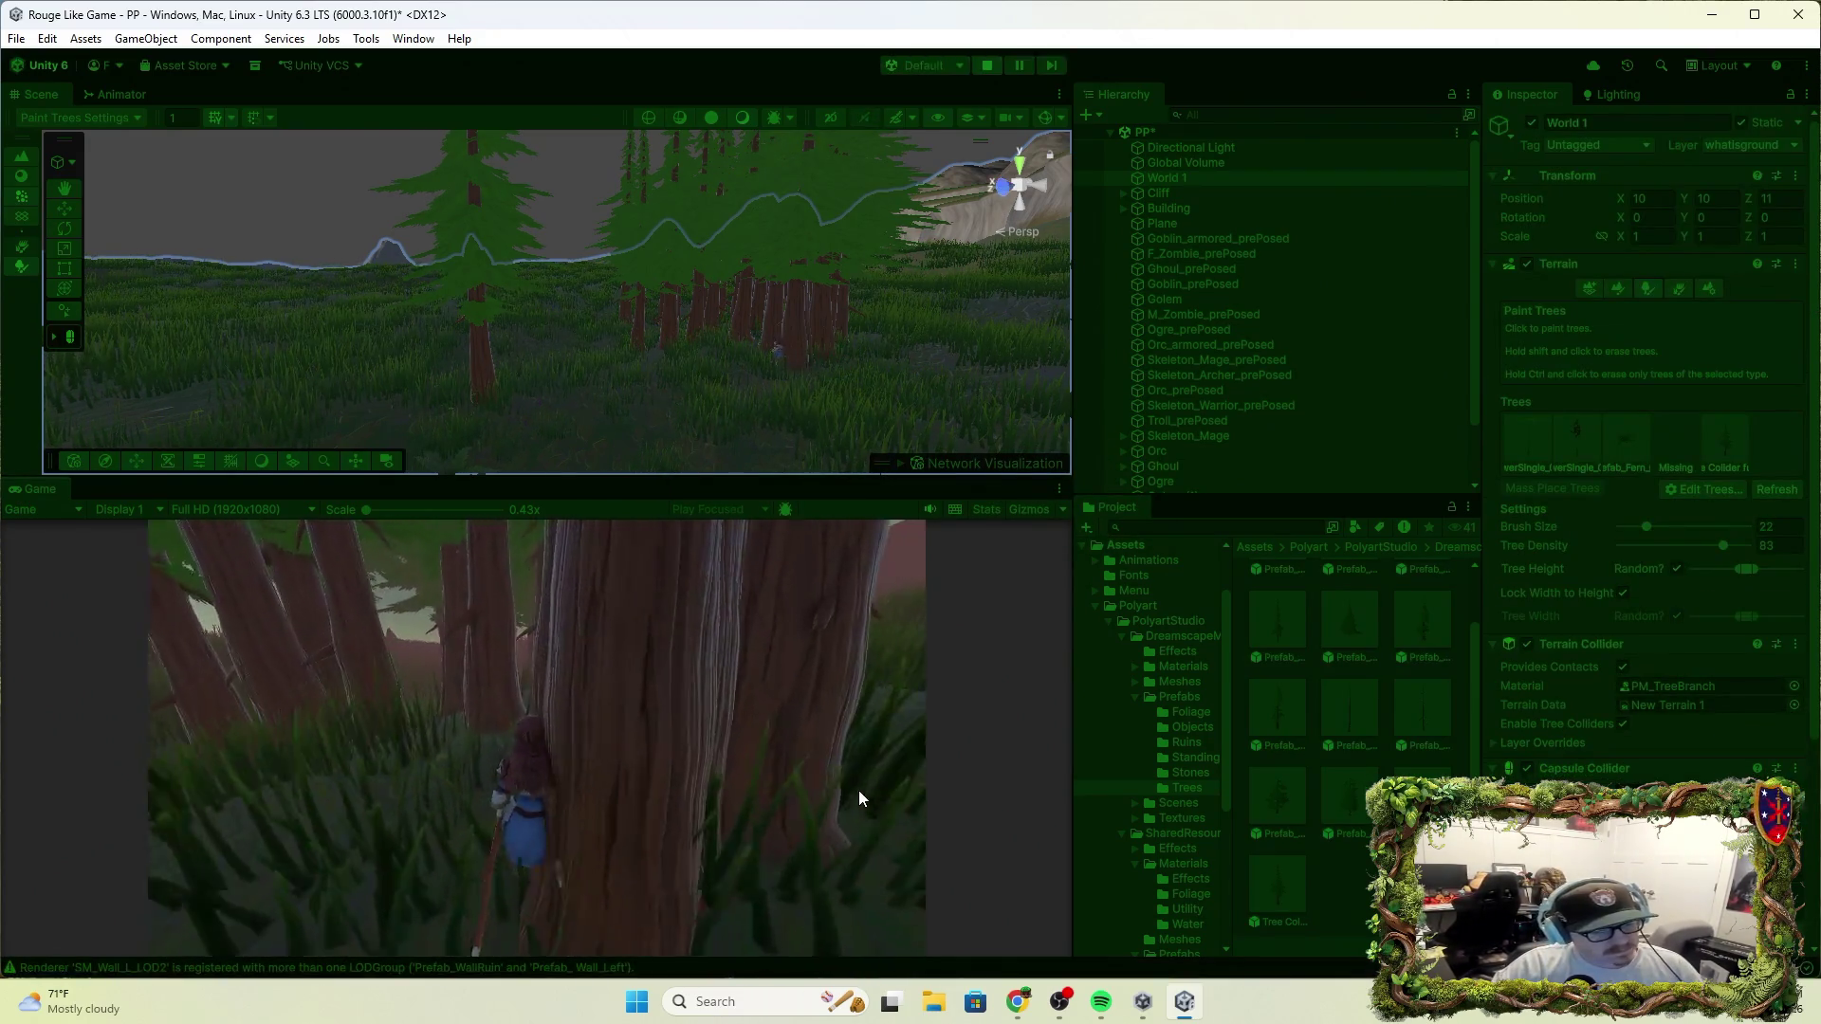
key(w)
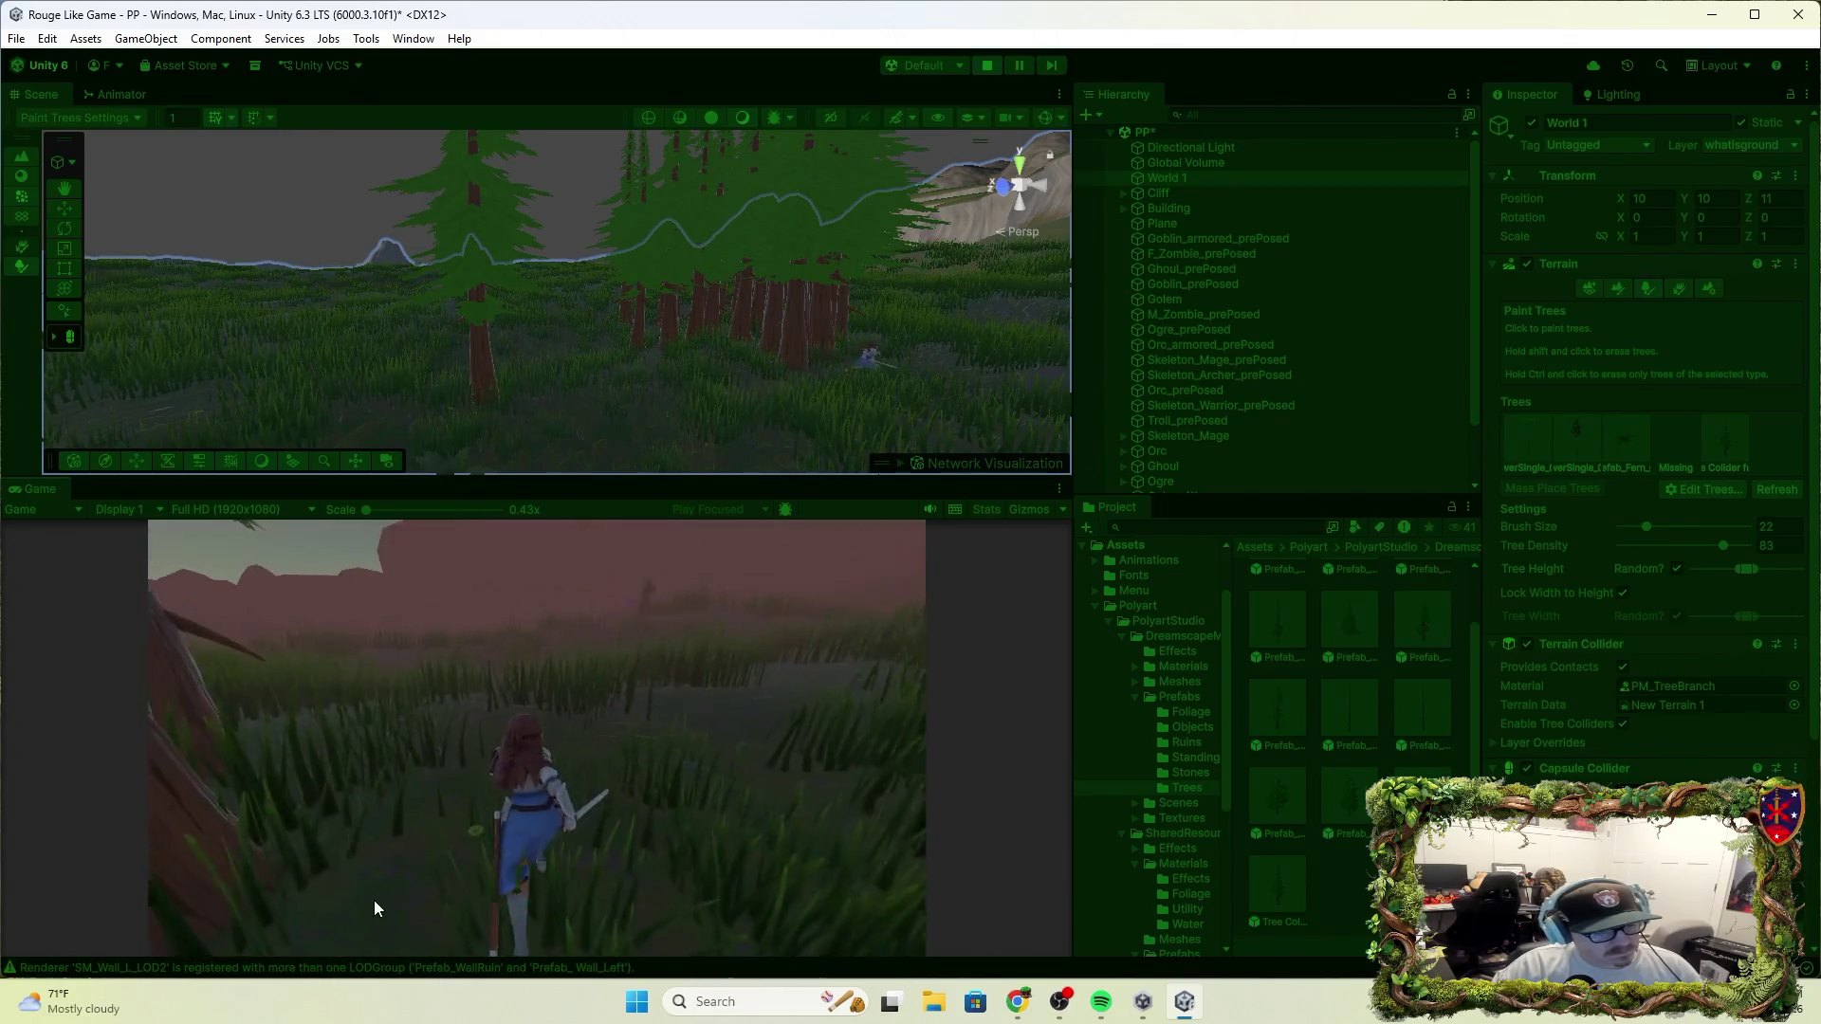
key(w)
click(375, 909)
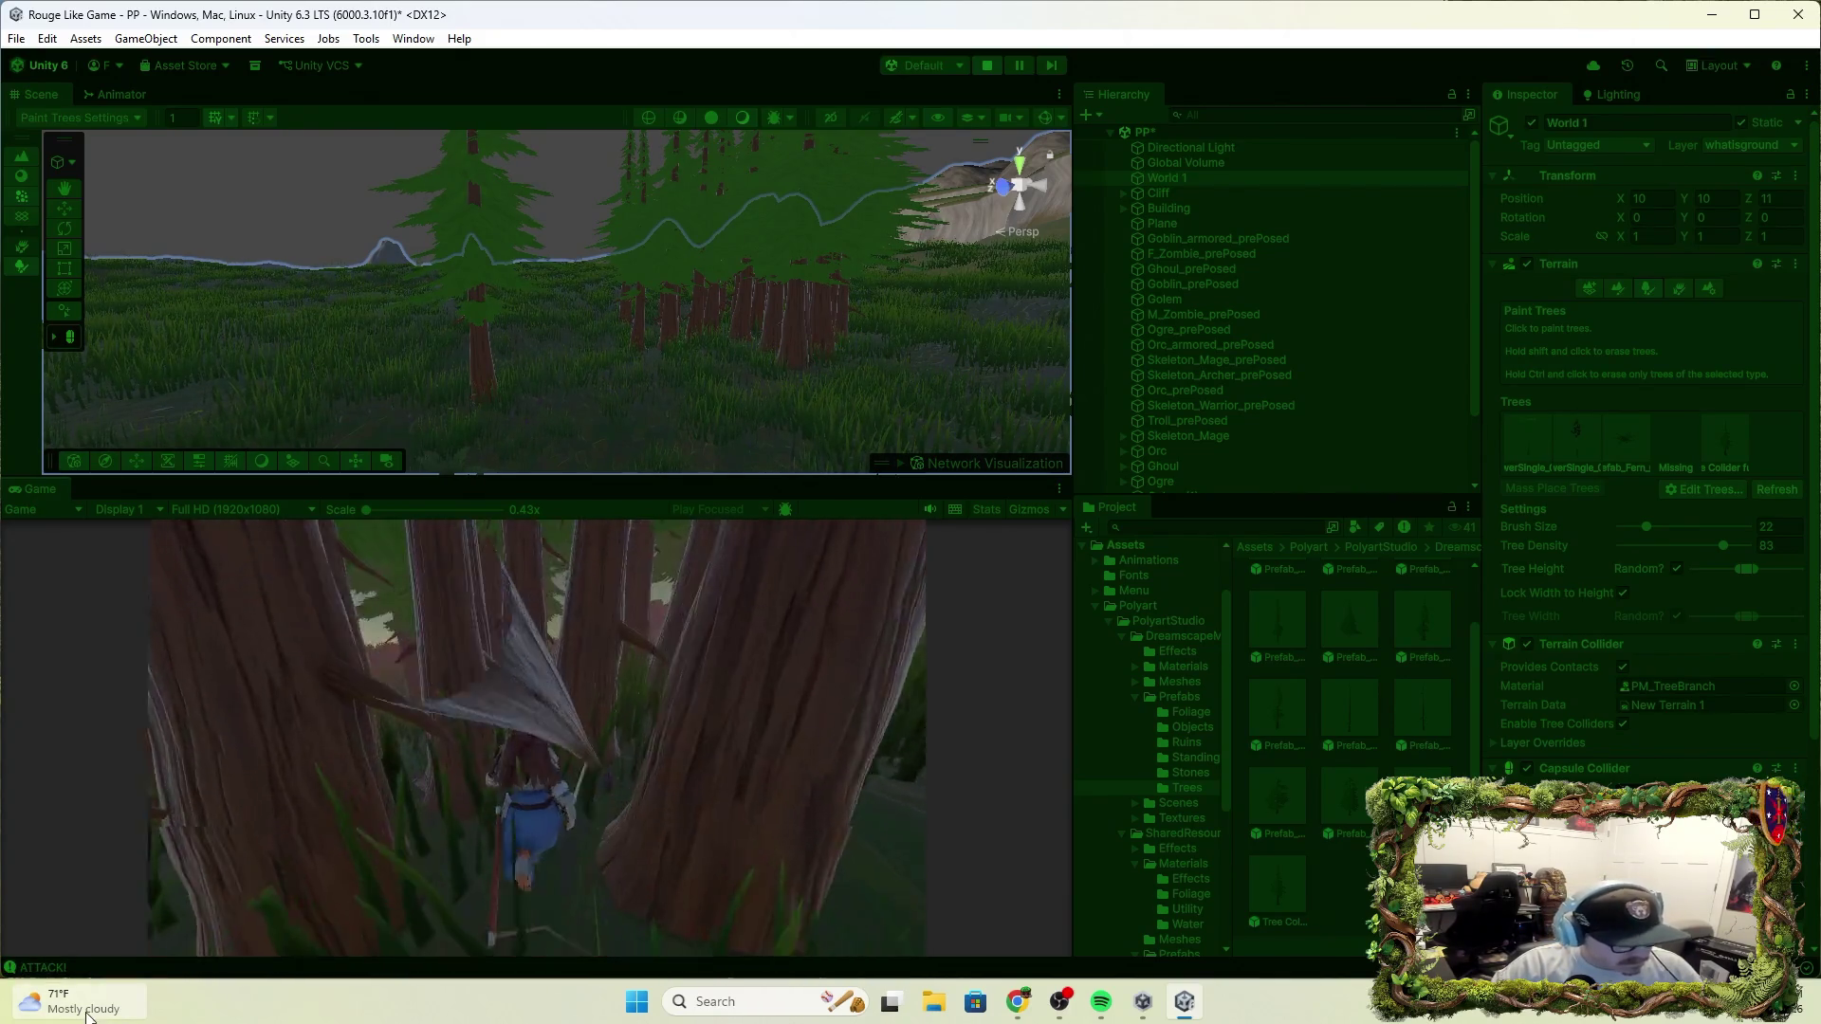
click(986, 64)
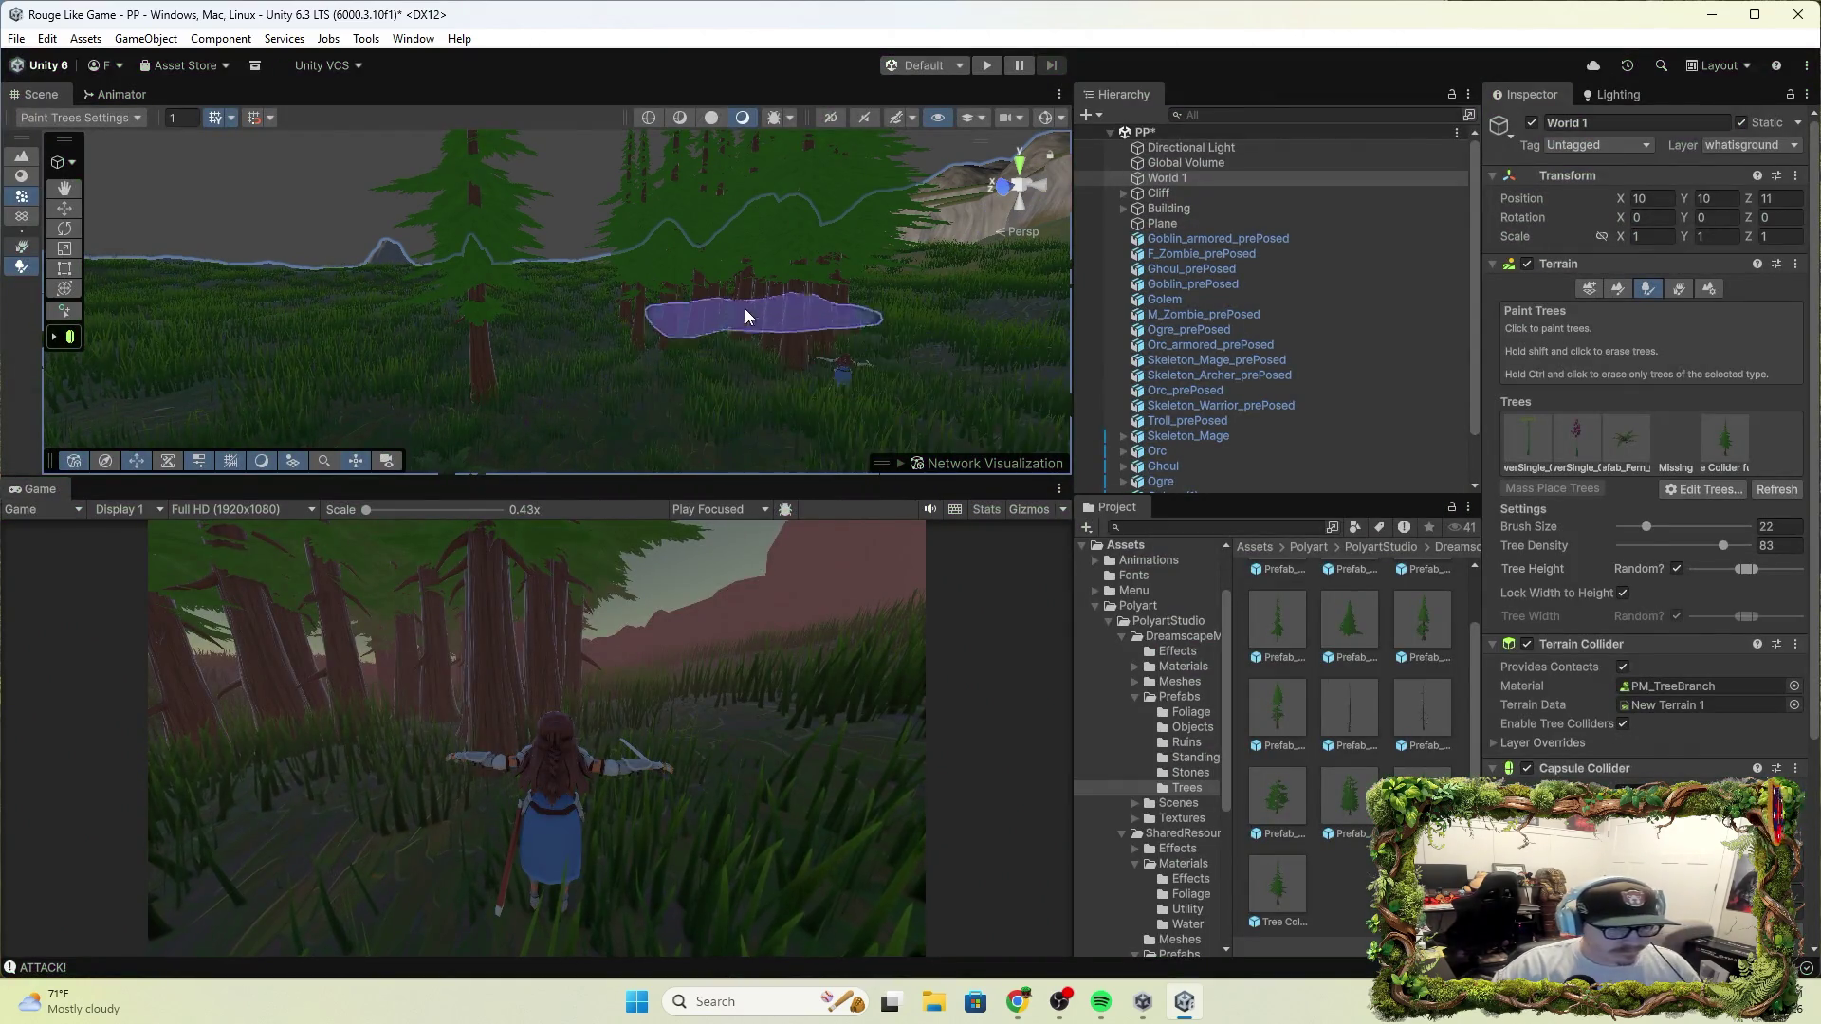
Erase the painted conifers from the terrain and open Tree Collider full 2 in prefab mode
scroll(1707, 730, down, 3)
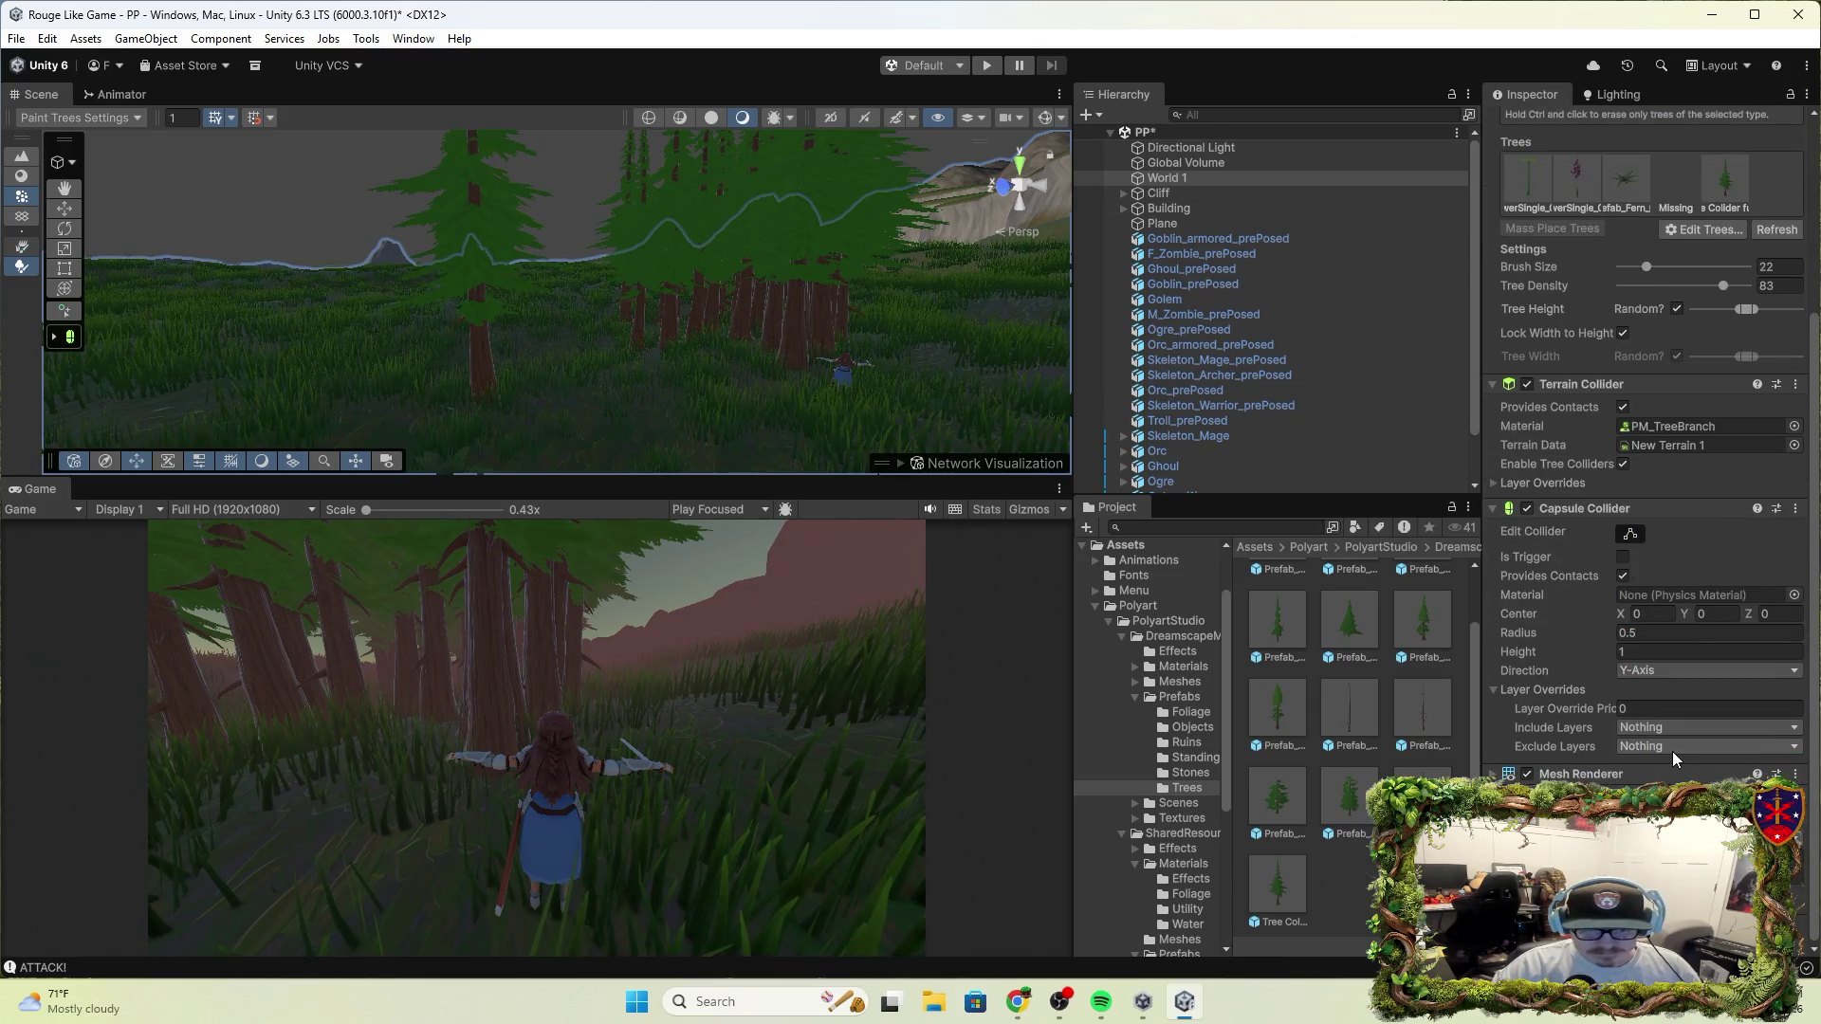
key(ctrl+z)
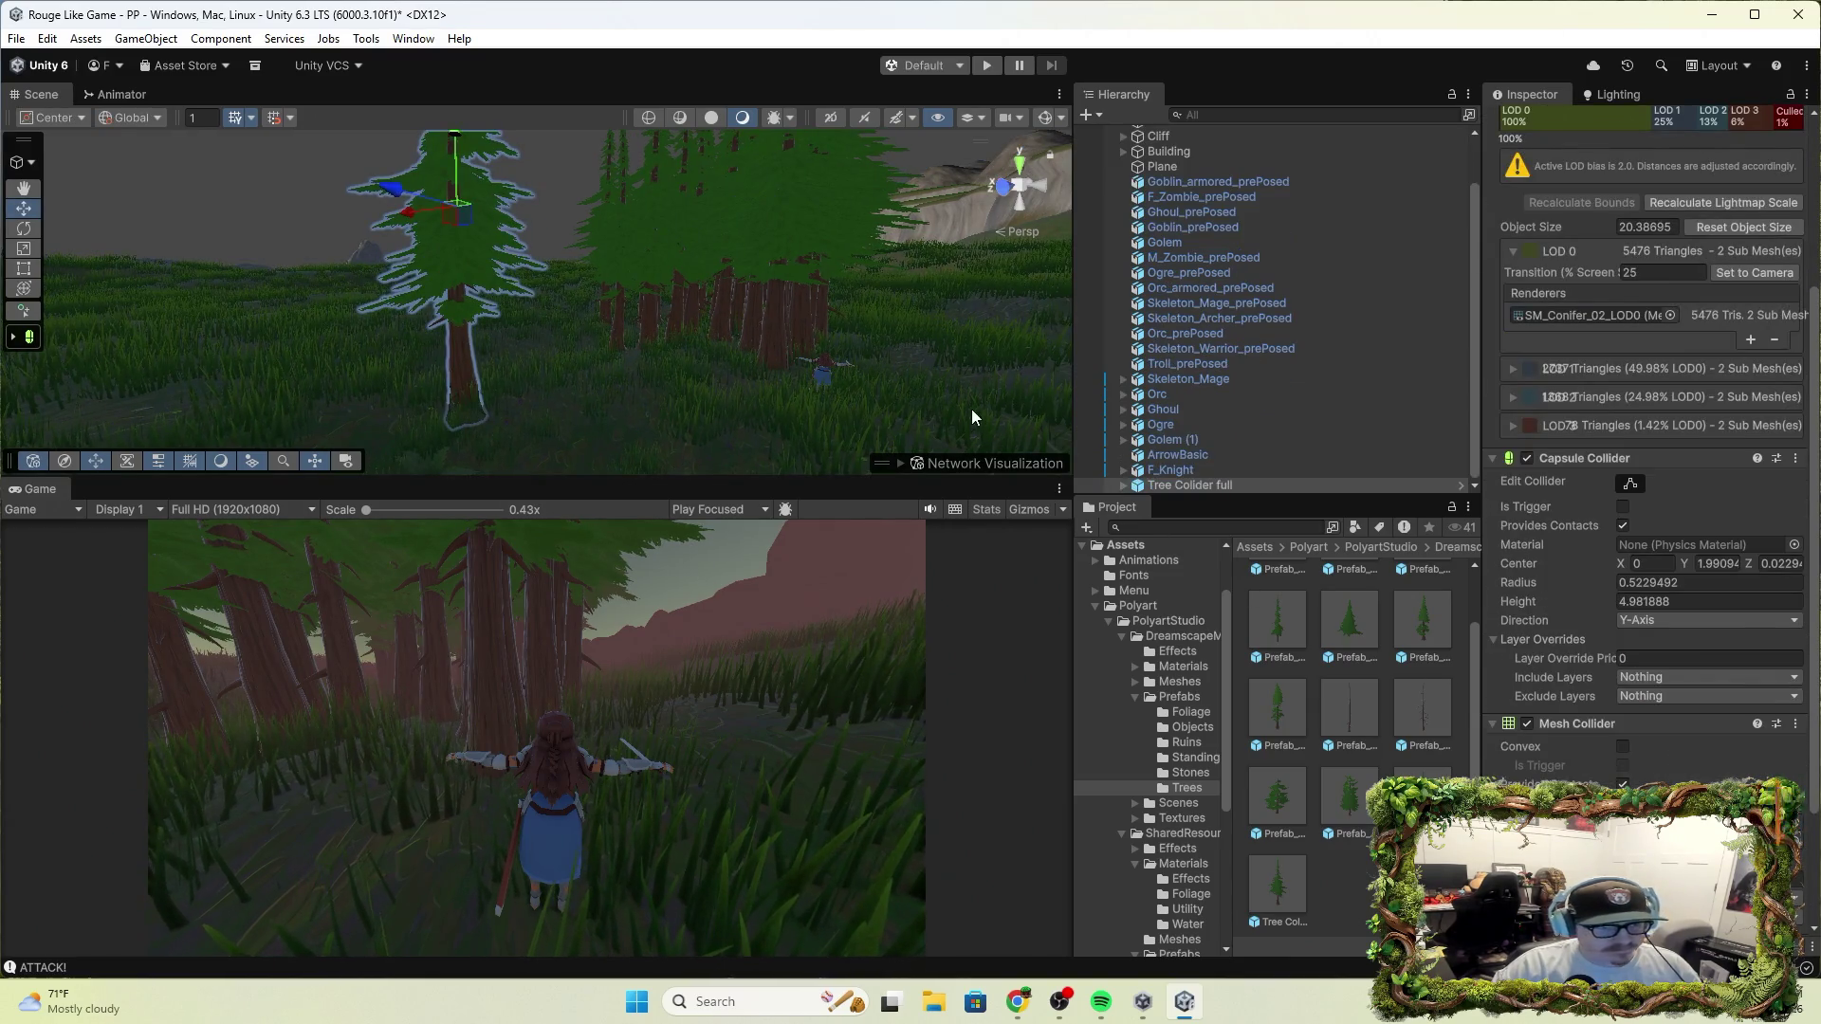
click(709, 317)
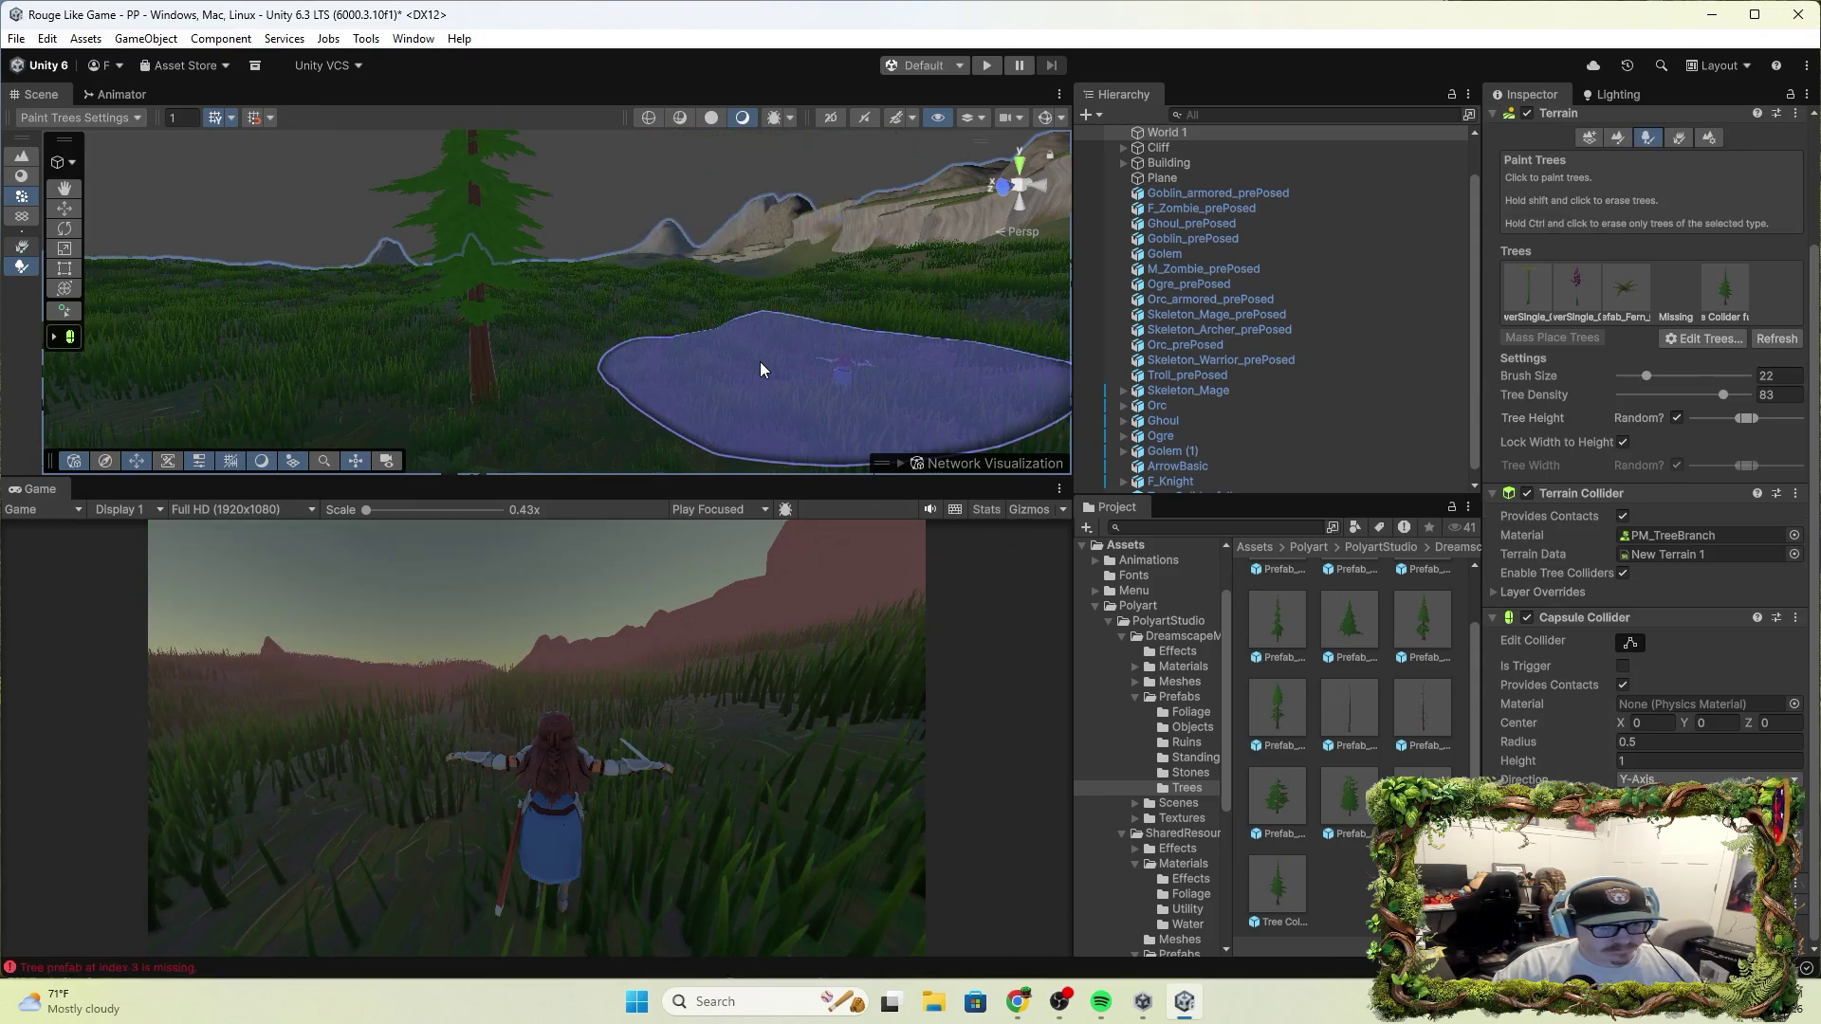
click(761, 364)
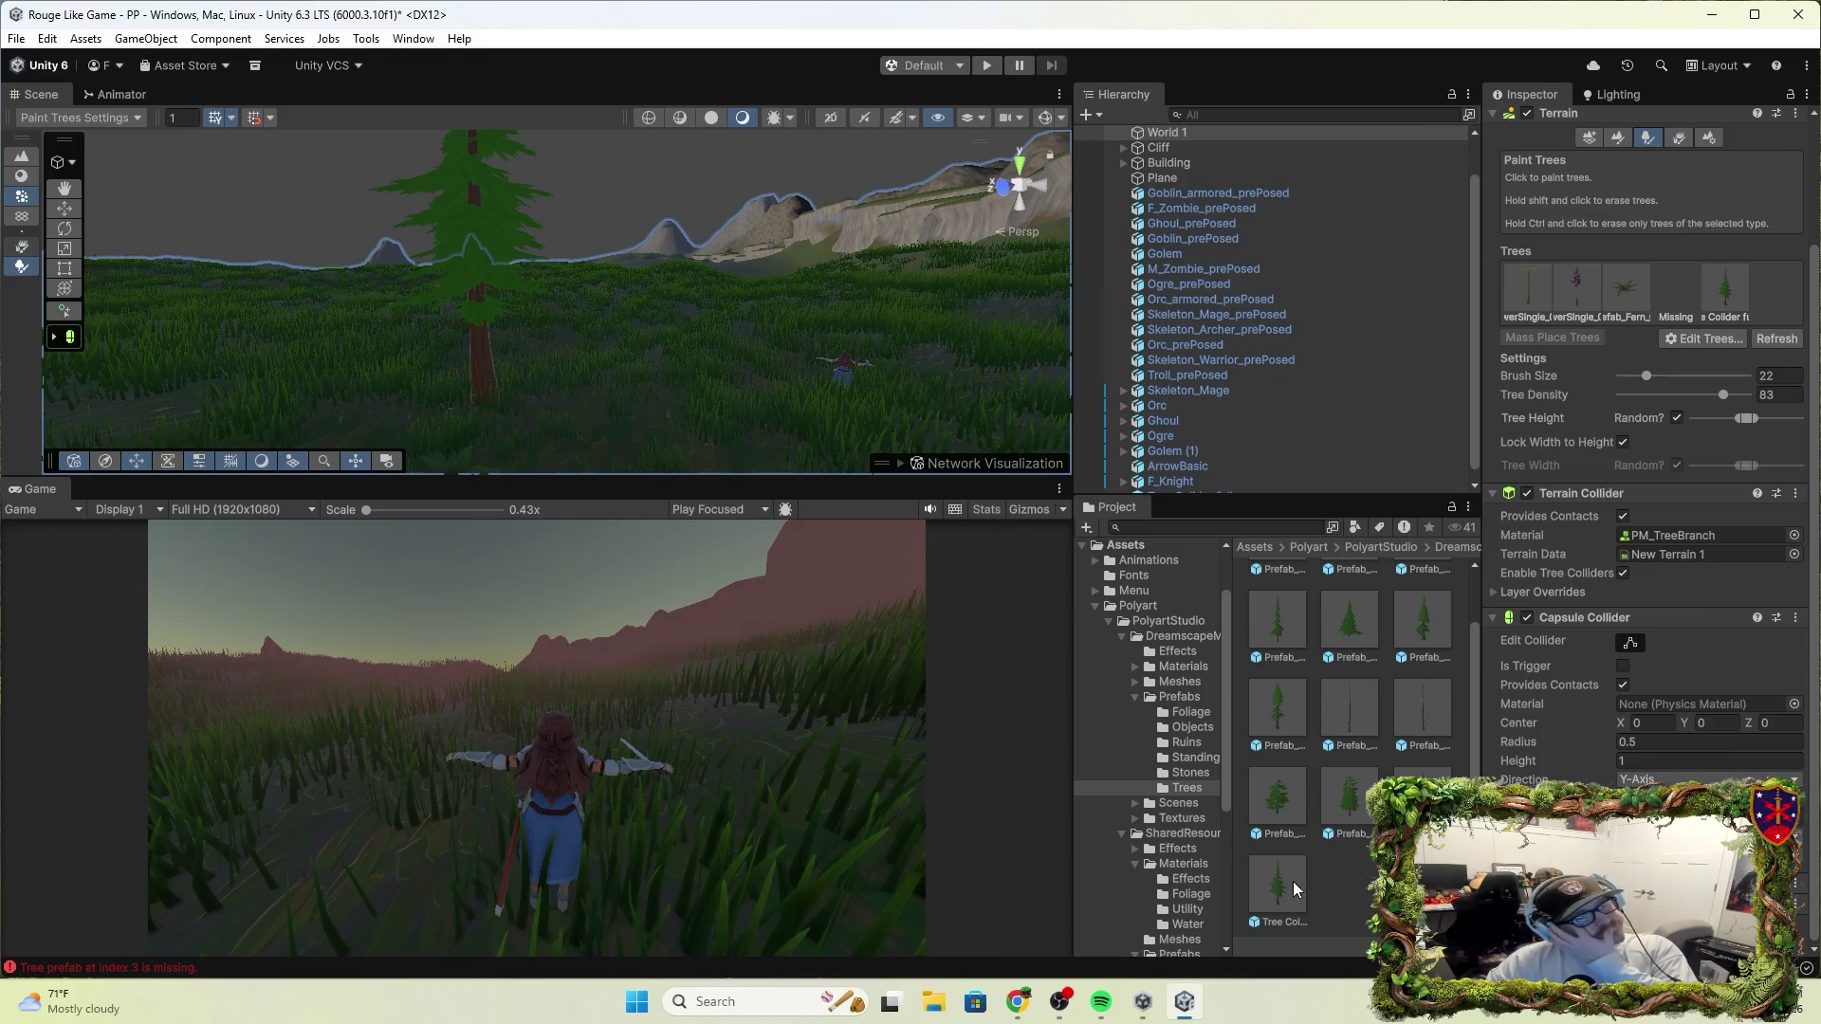
double_click(1273, 890)
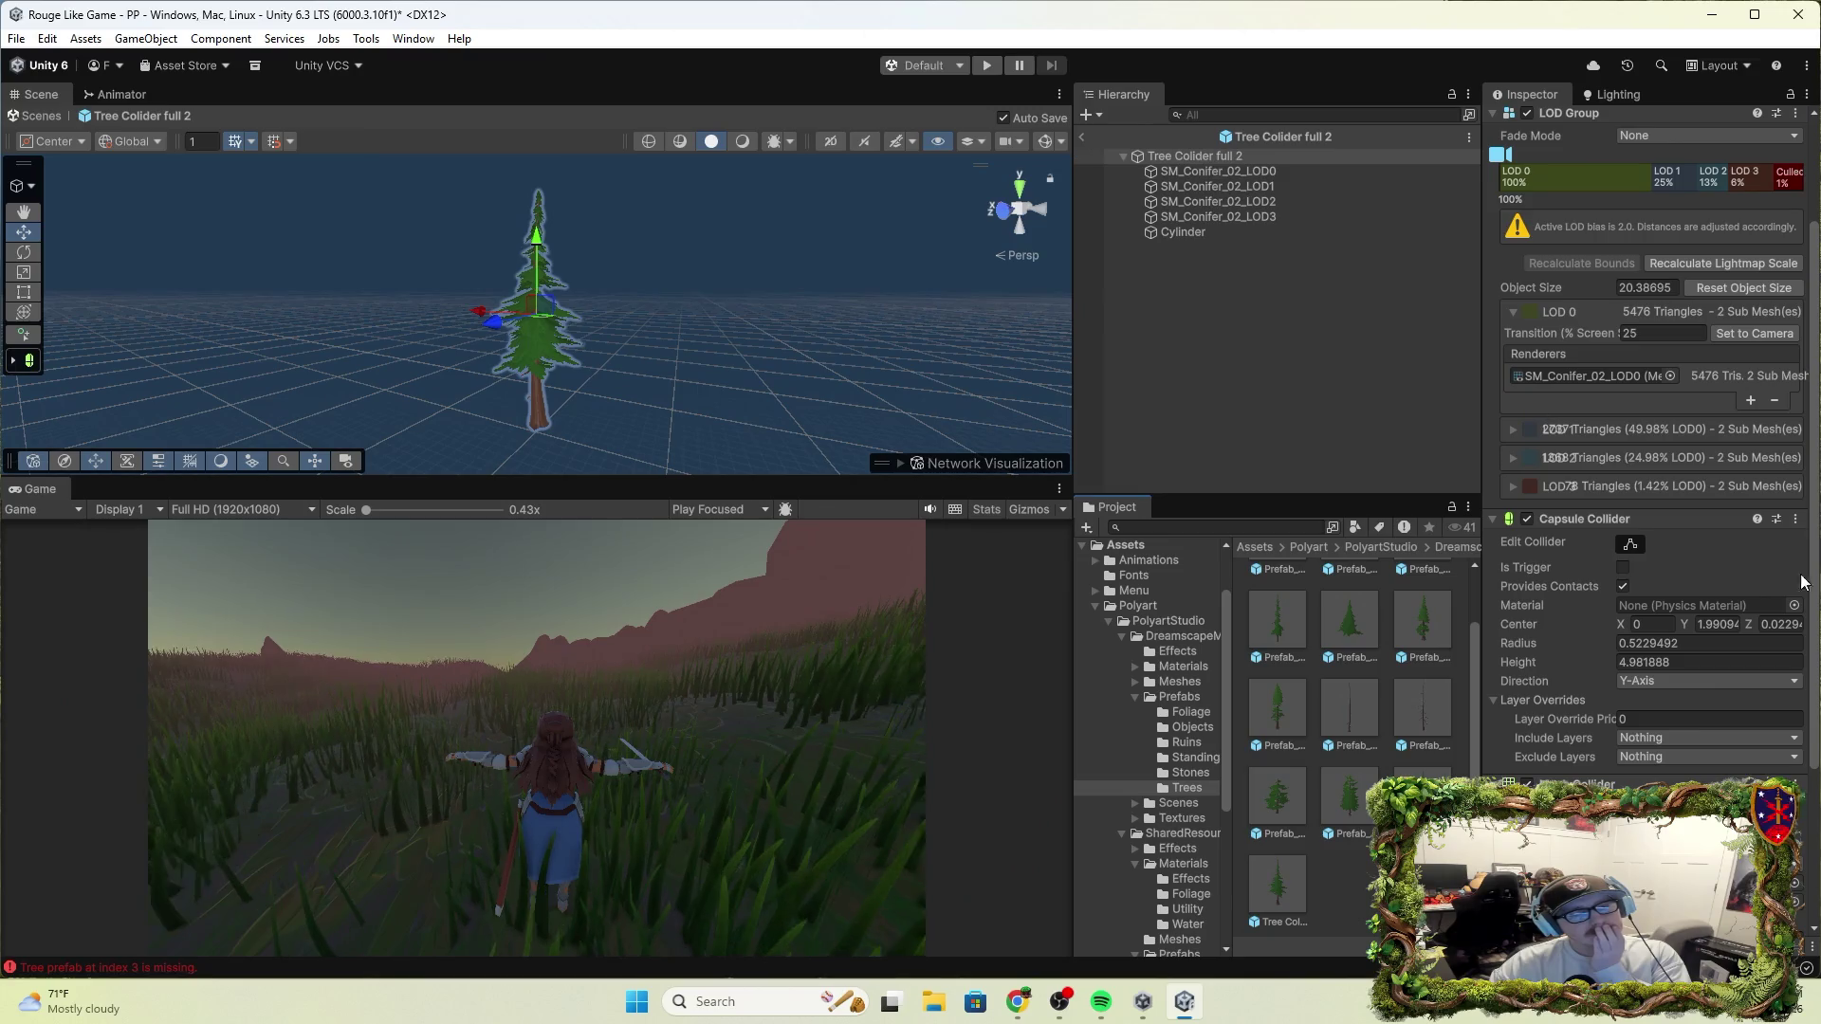
Review Tree Collider full 2's Capsule and Mesh Collider settings, then return to the scene
scroll(1650, 436, down, 4)
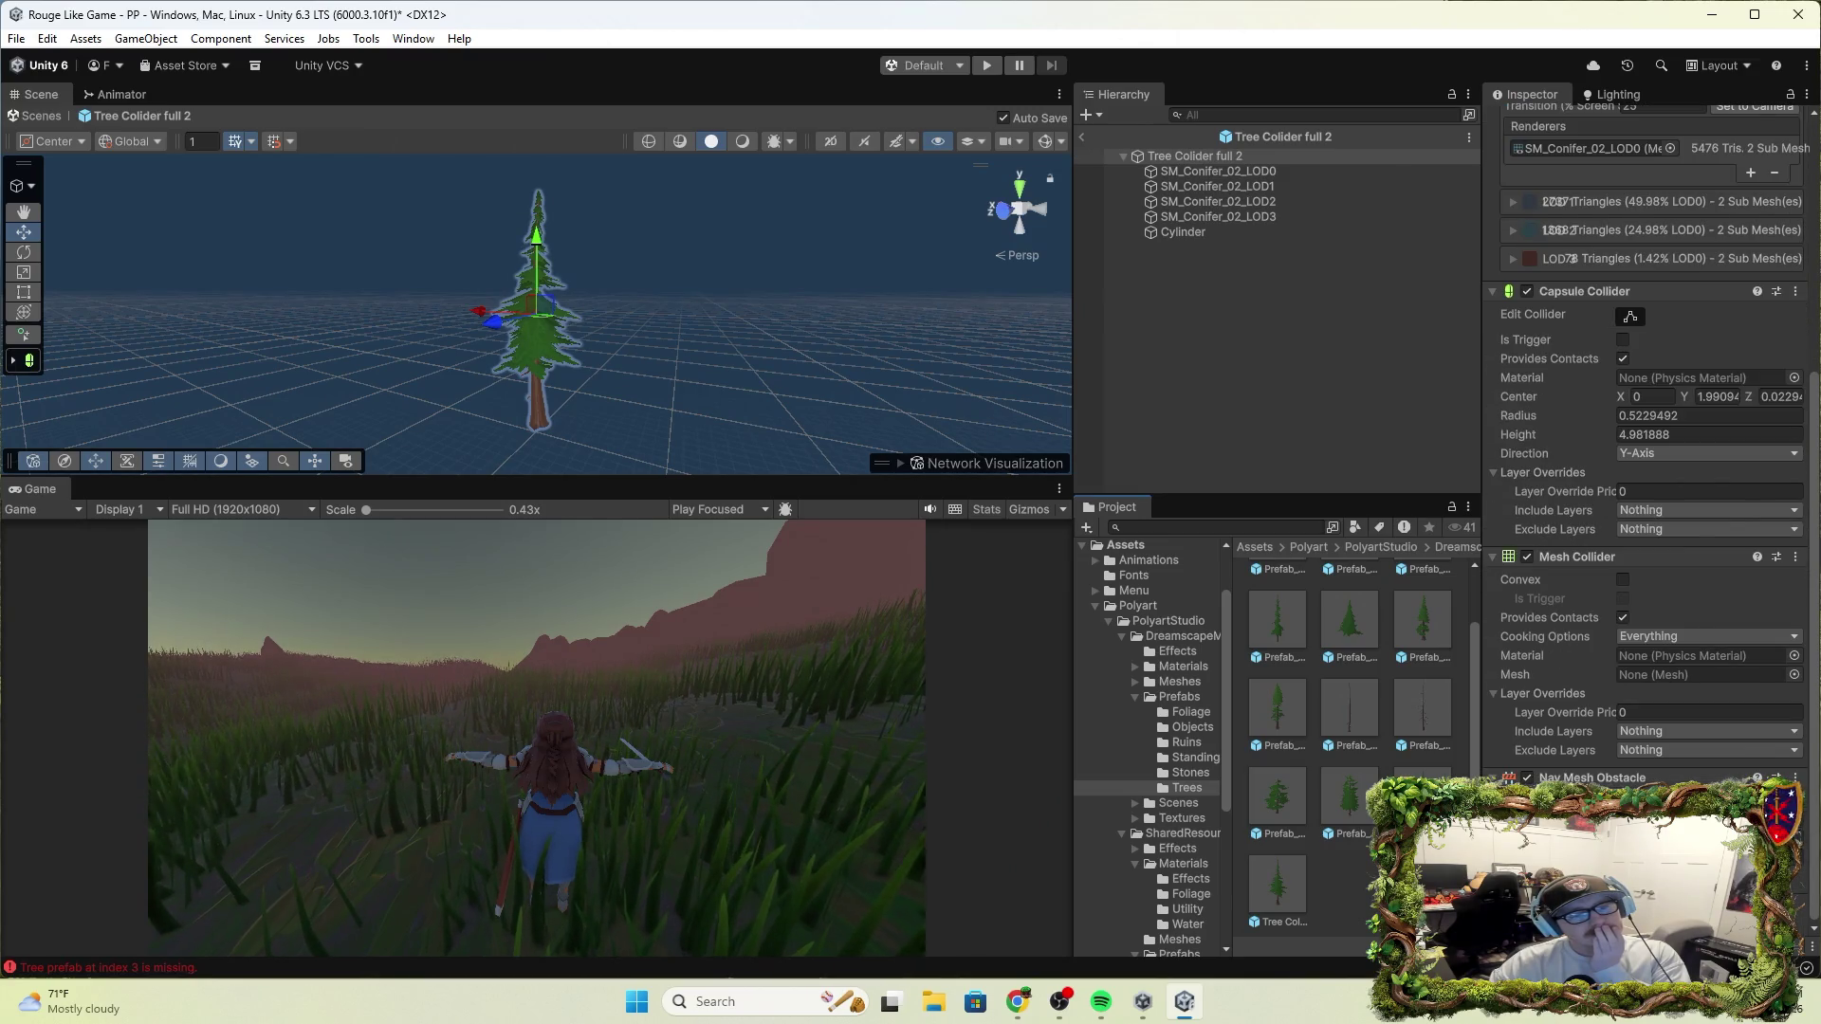
scroll(1650, 436, up, 6)
click(1233, 370)
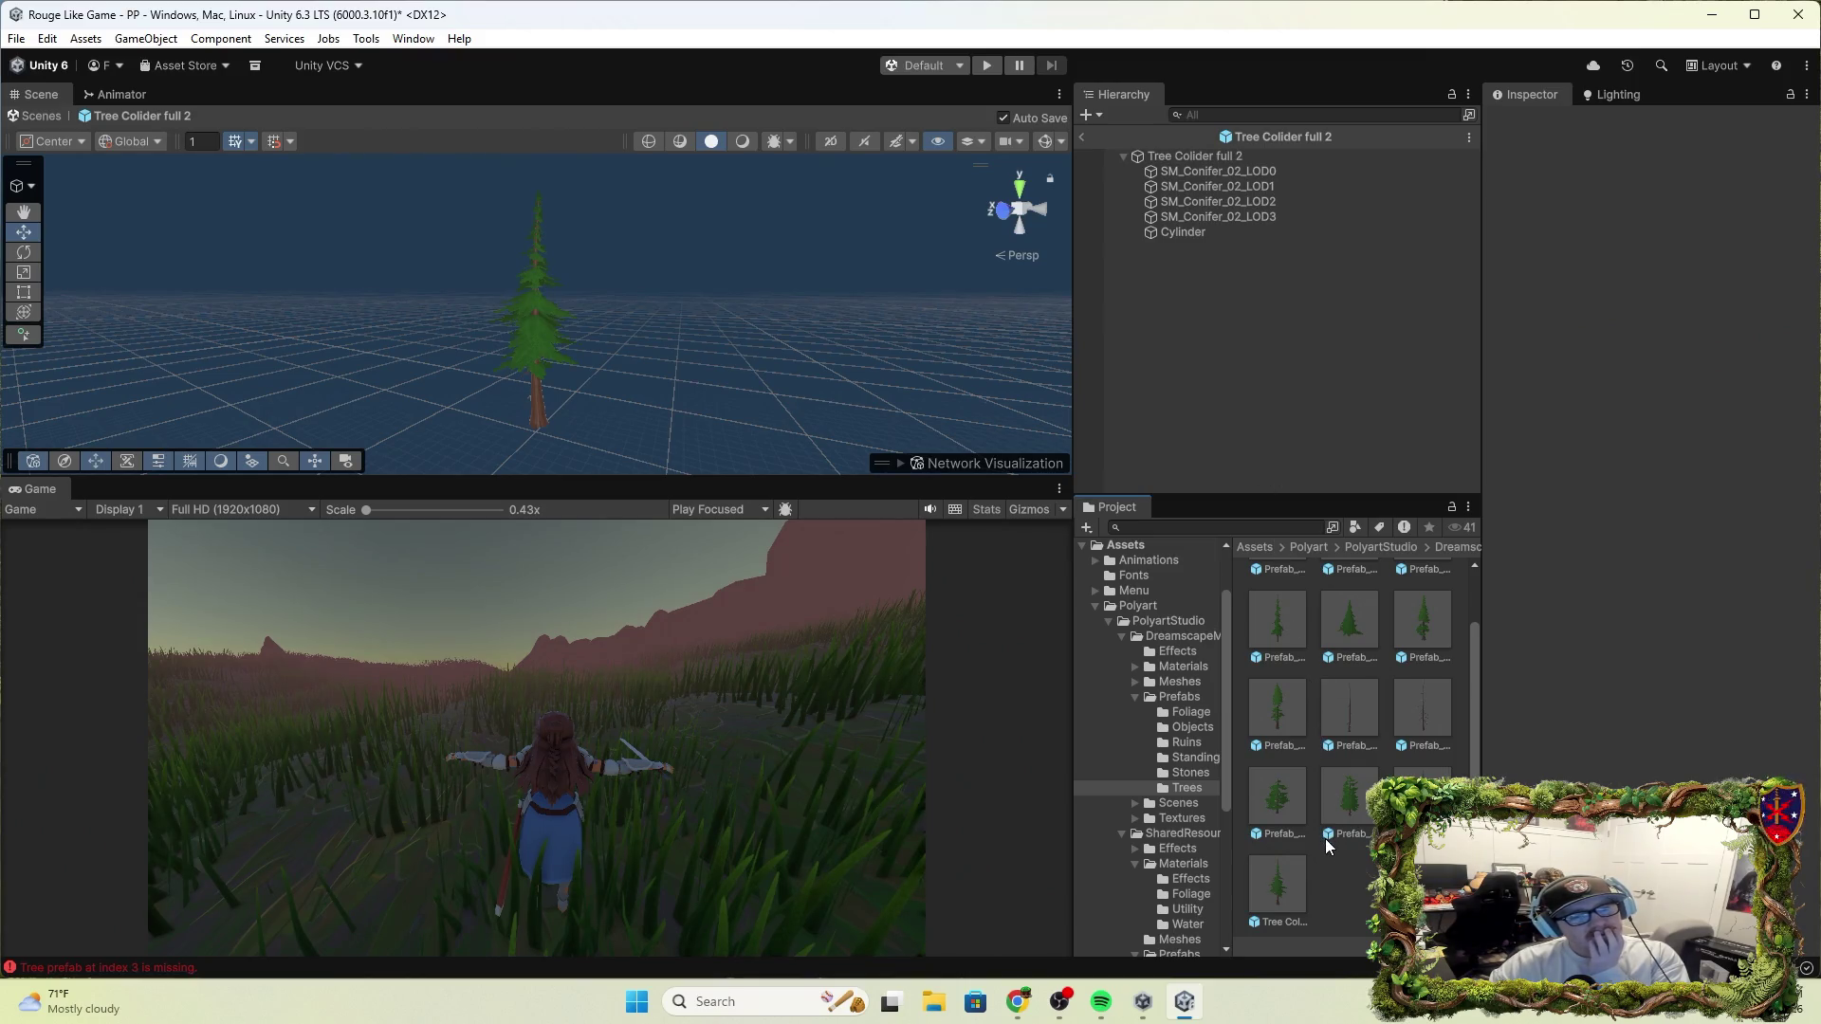
click(1083, 137)
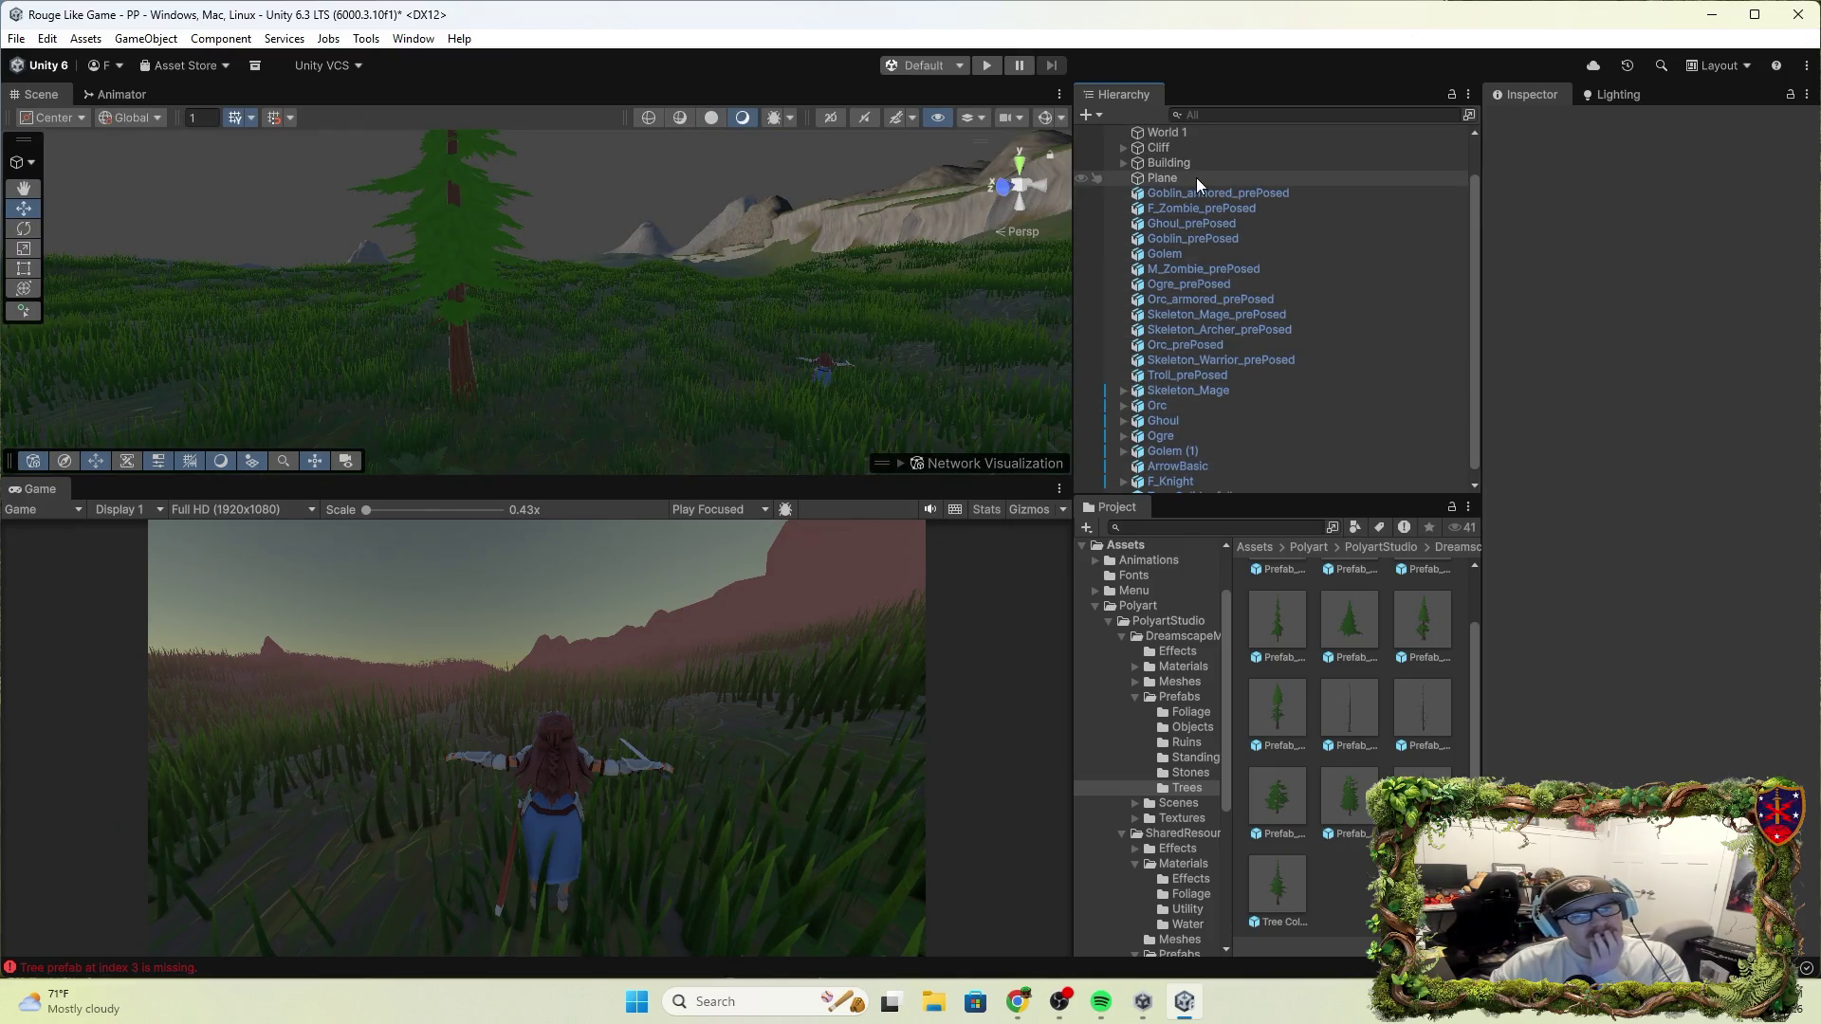
Remove the Missing tree entry from World 1, paint a new conifer cluster, and start Play
click(1200, 133)
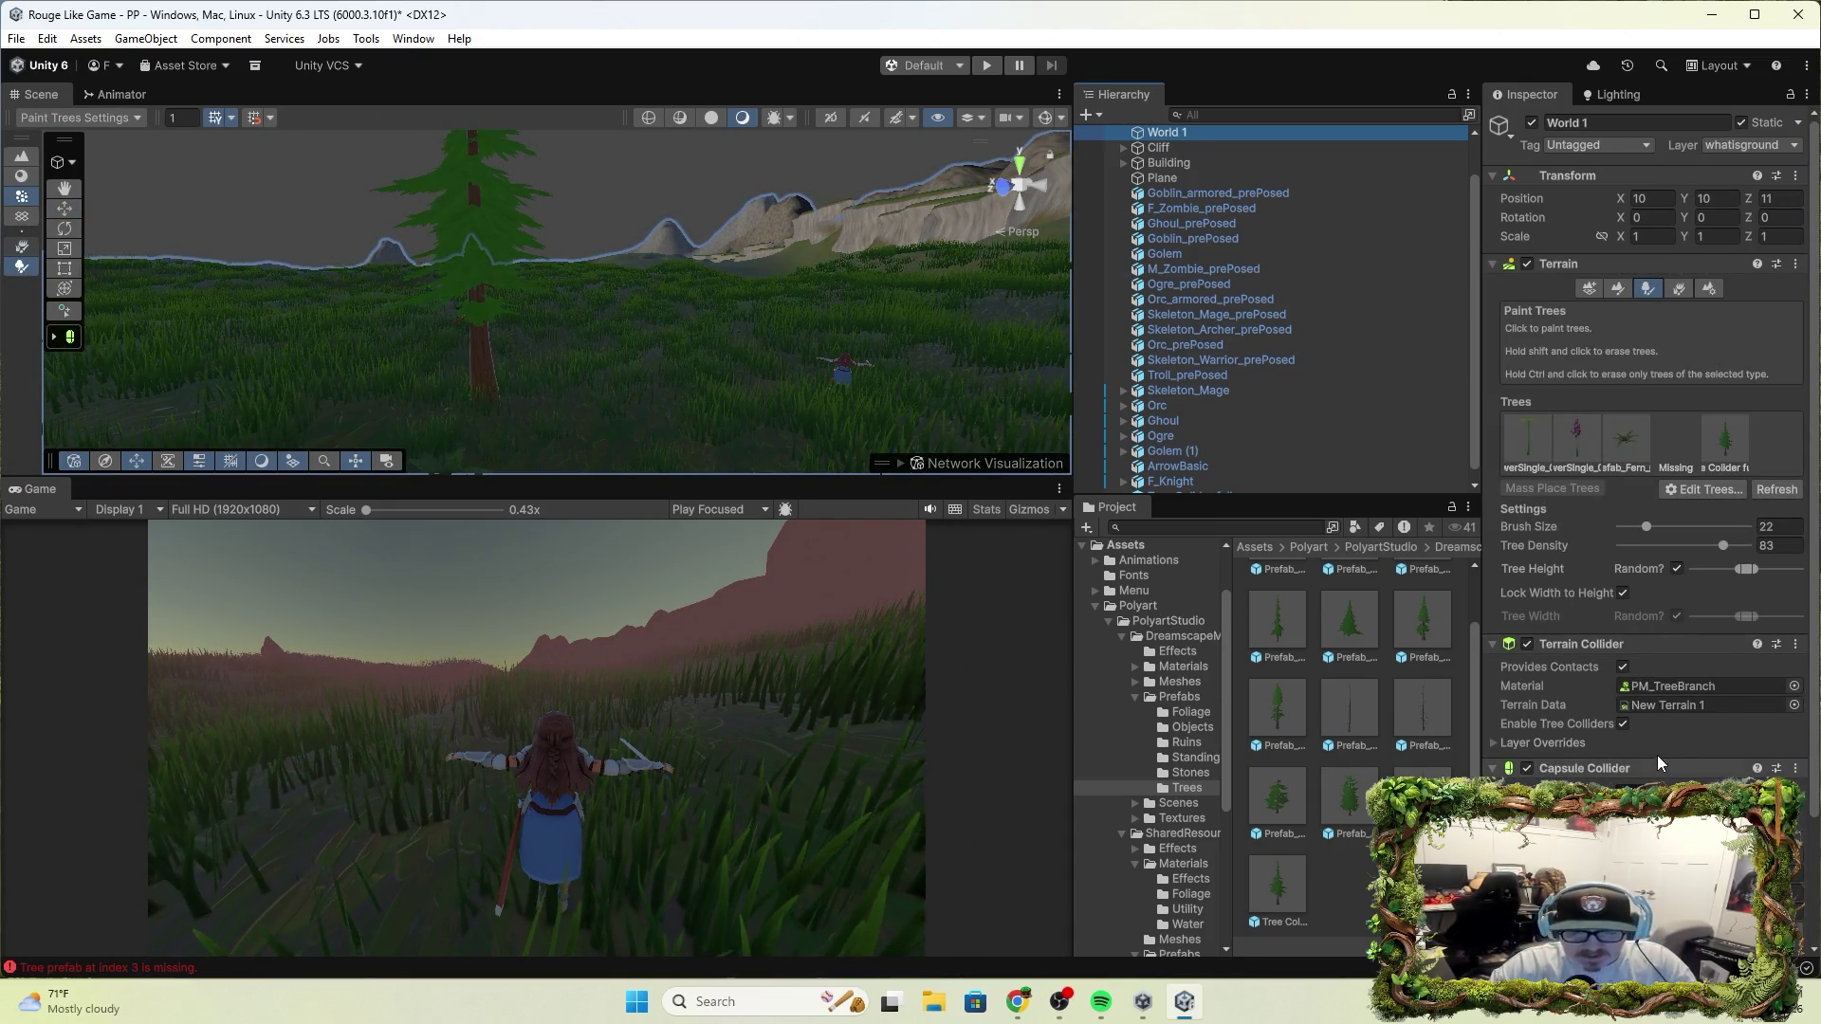
click(1673, 438)
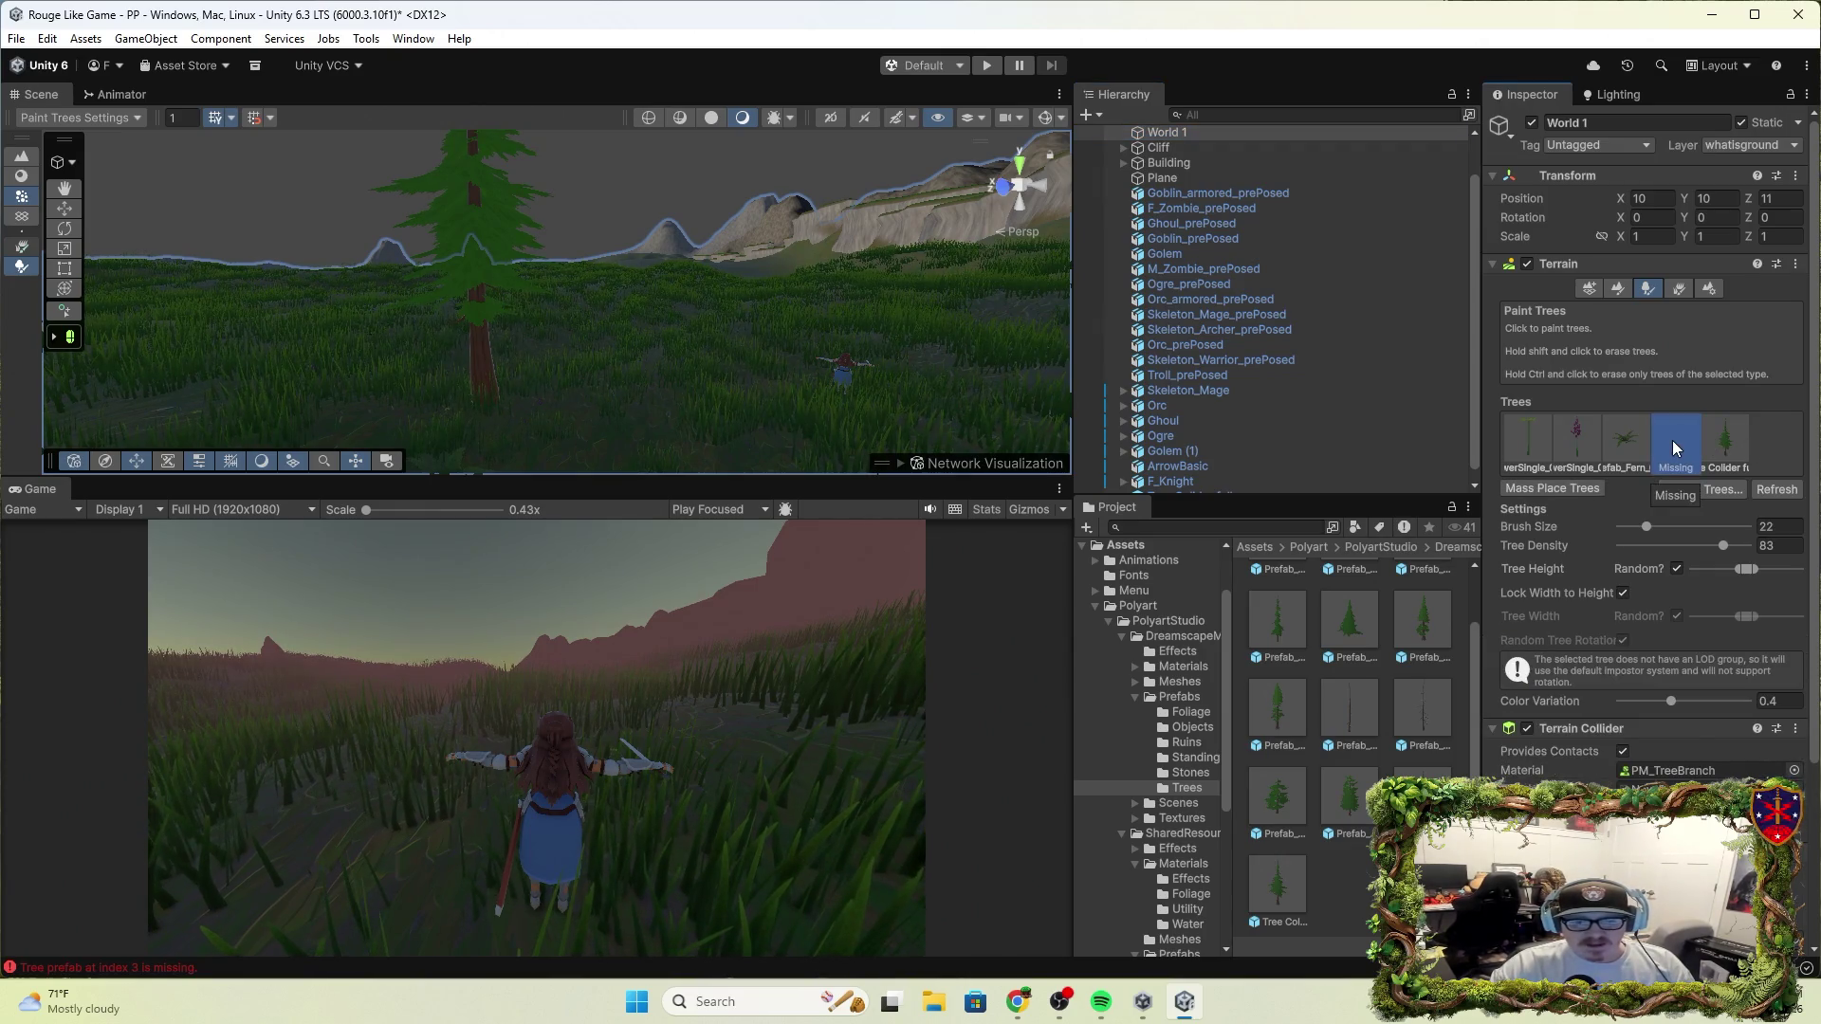
click(1713, 490)
click(1725, 533)
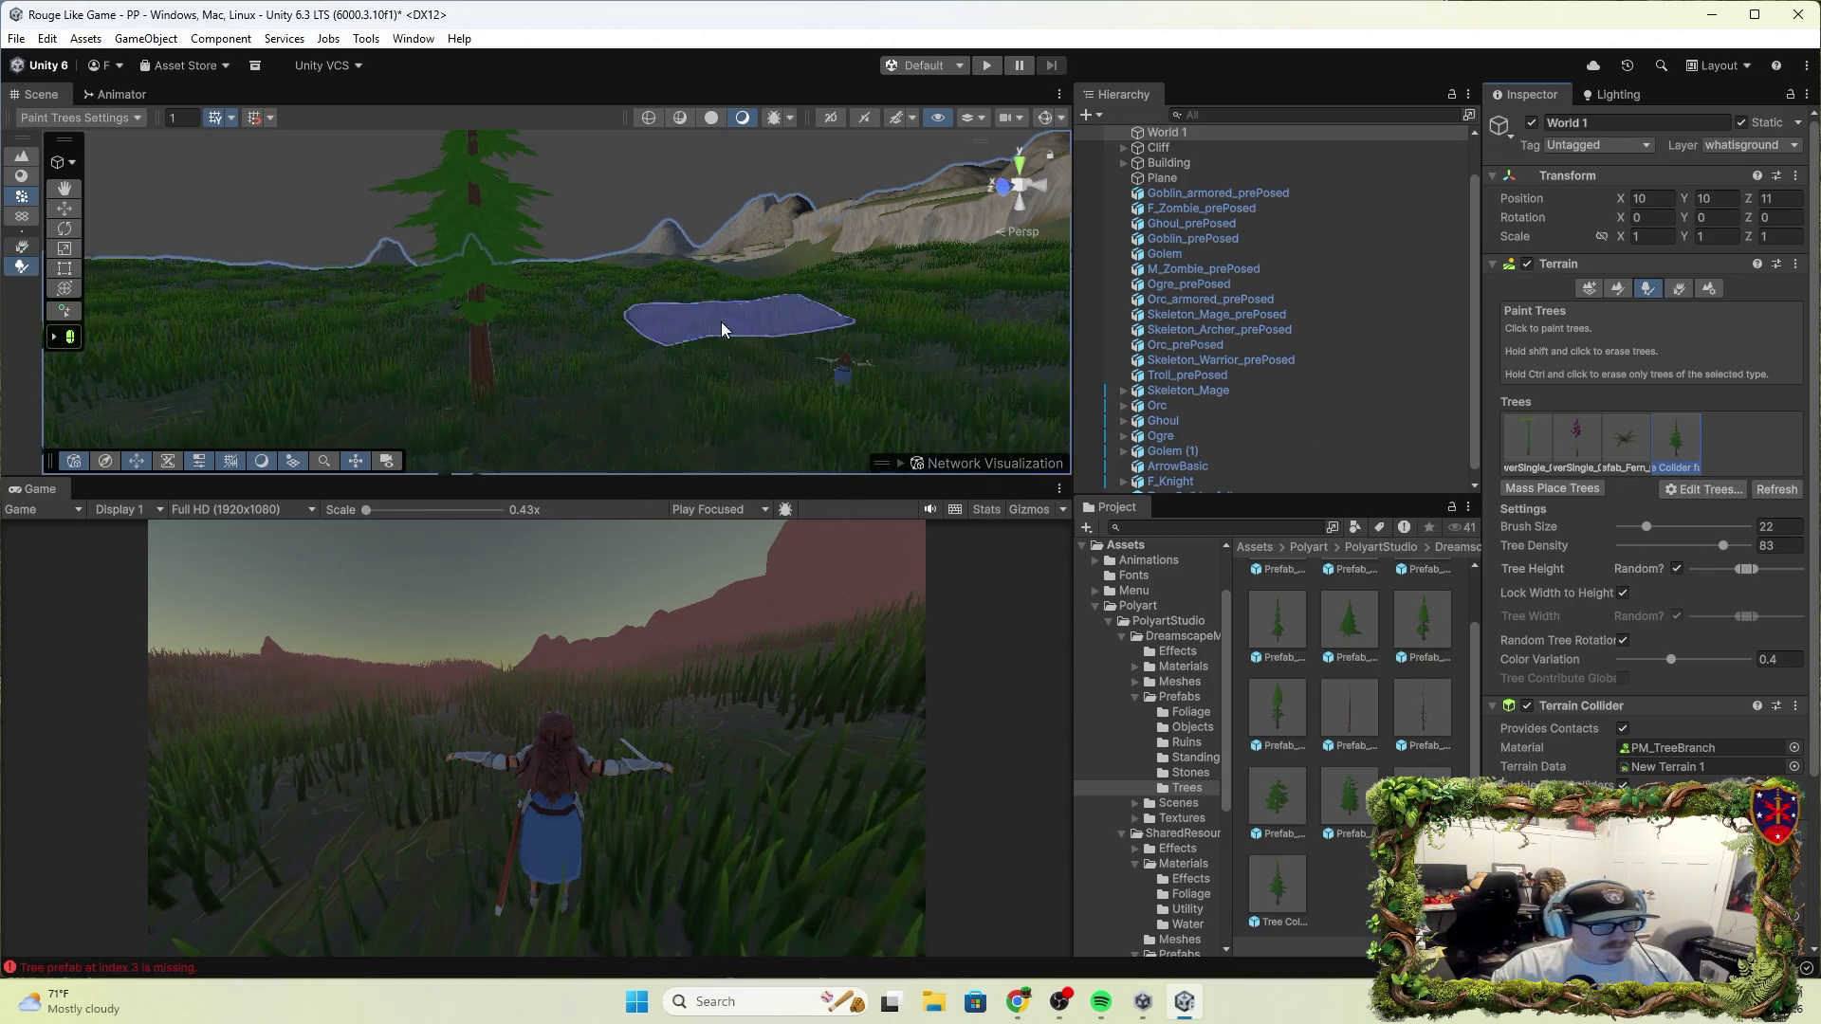
click(728, 326)
click(987, 64)
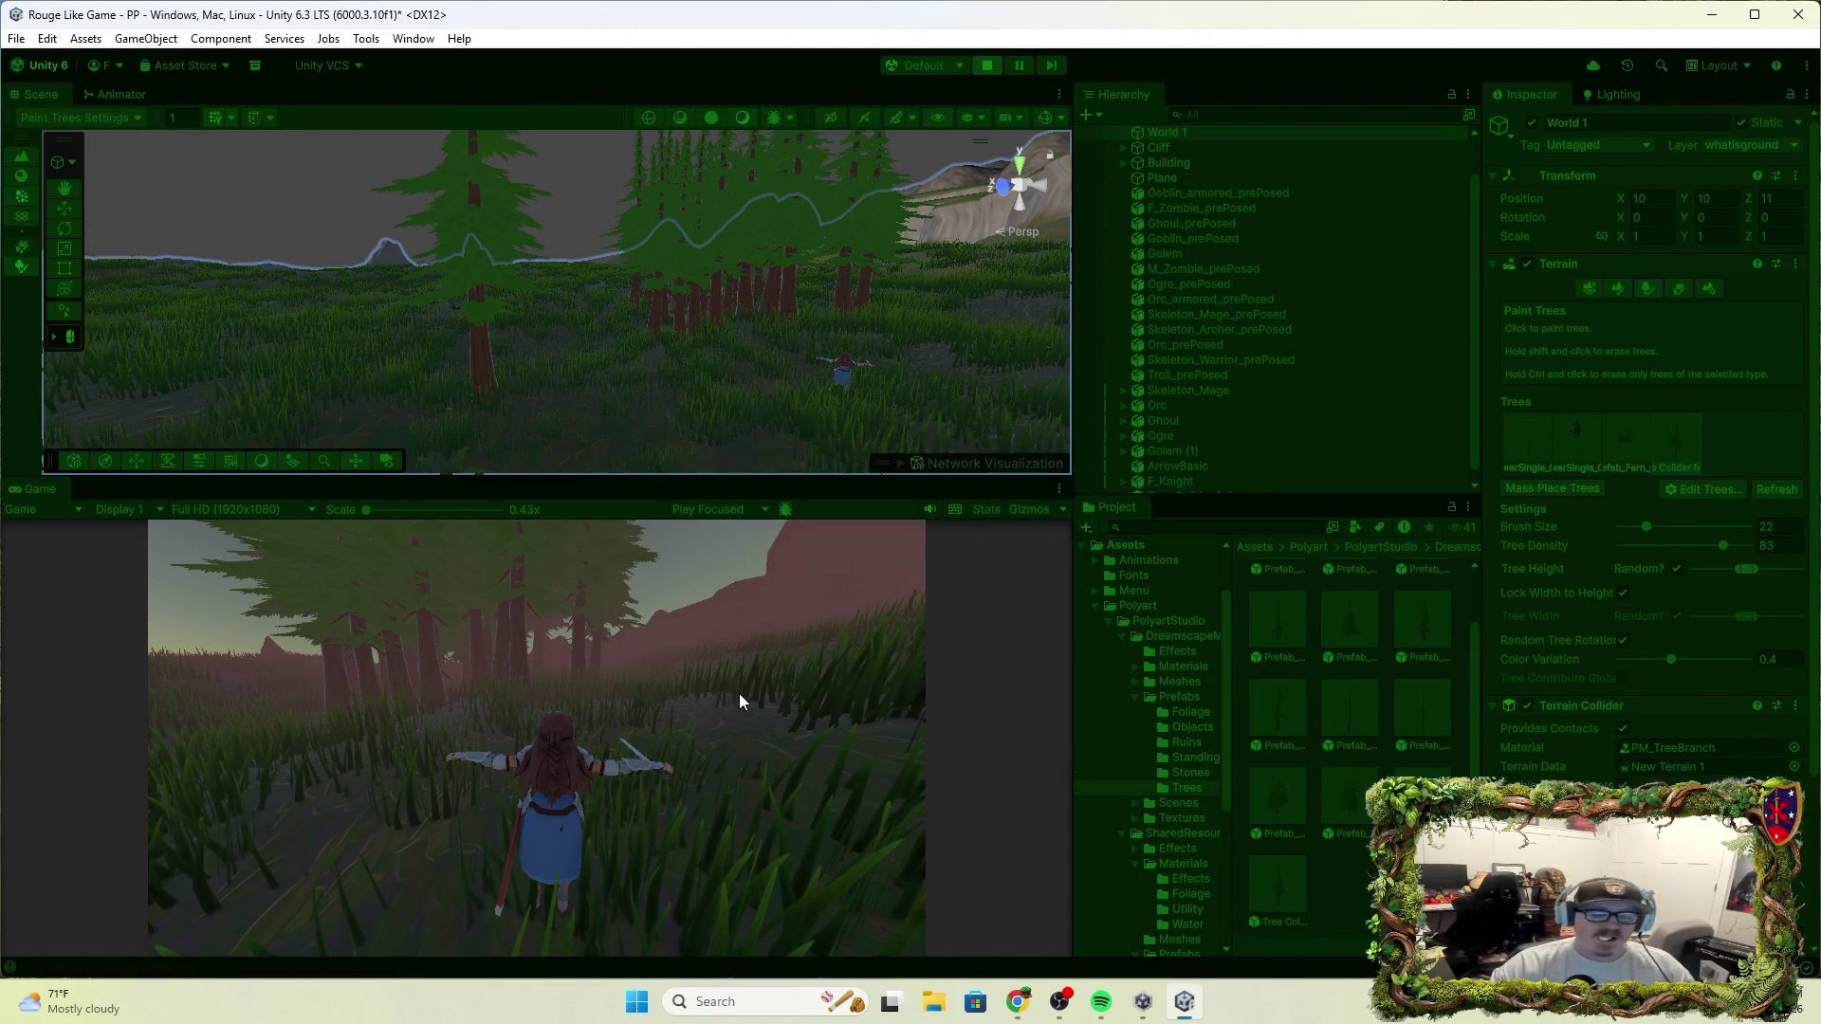
Run the character with W among the new conifers, stop the game, and switch to the browser
key(w)
click(356, 755)
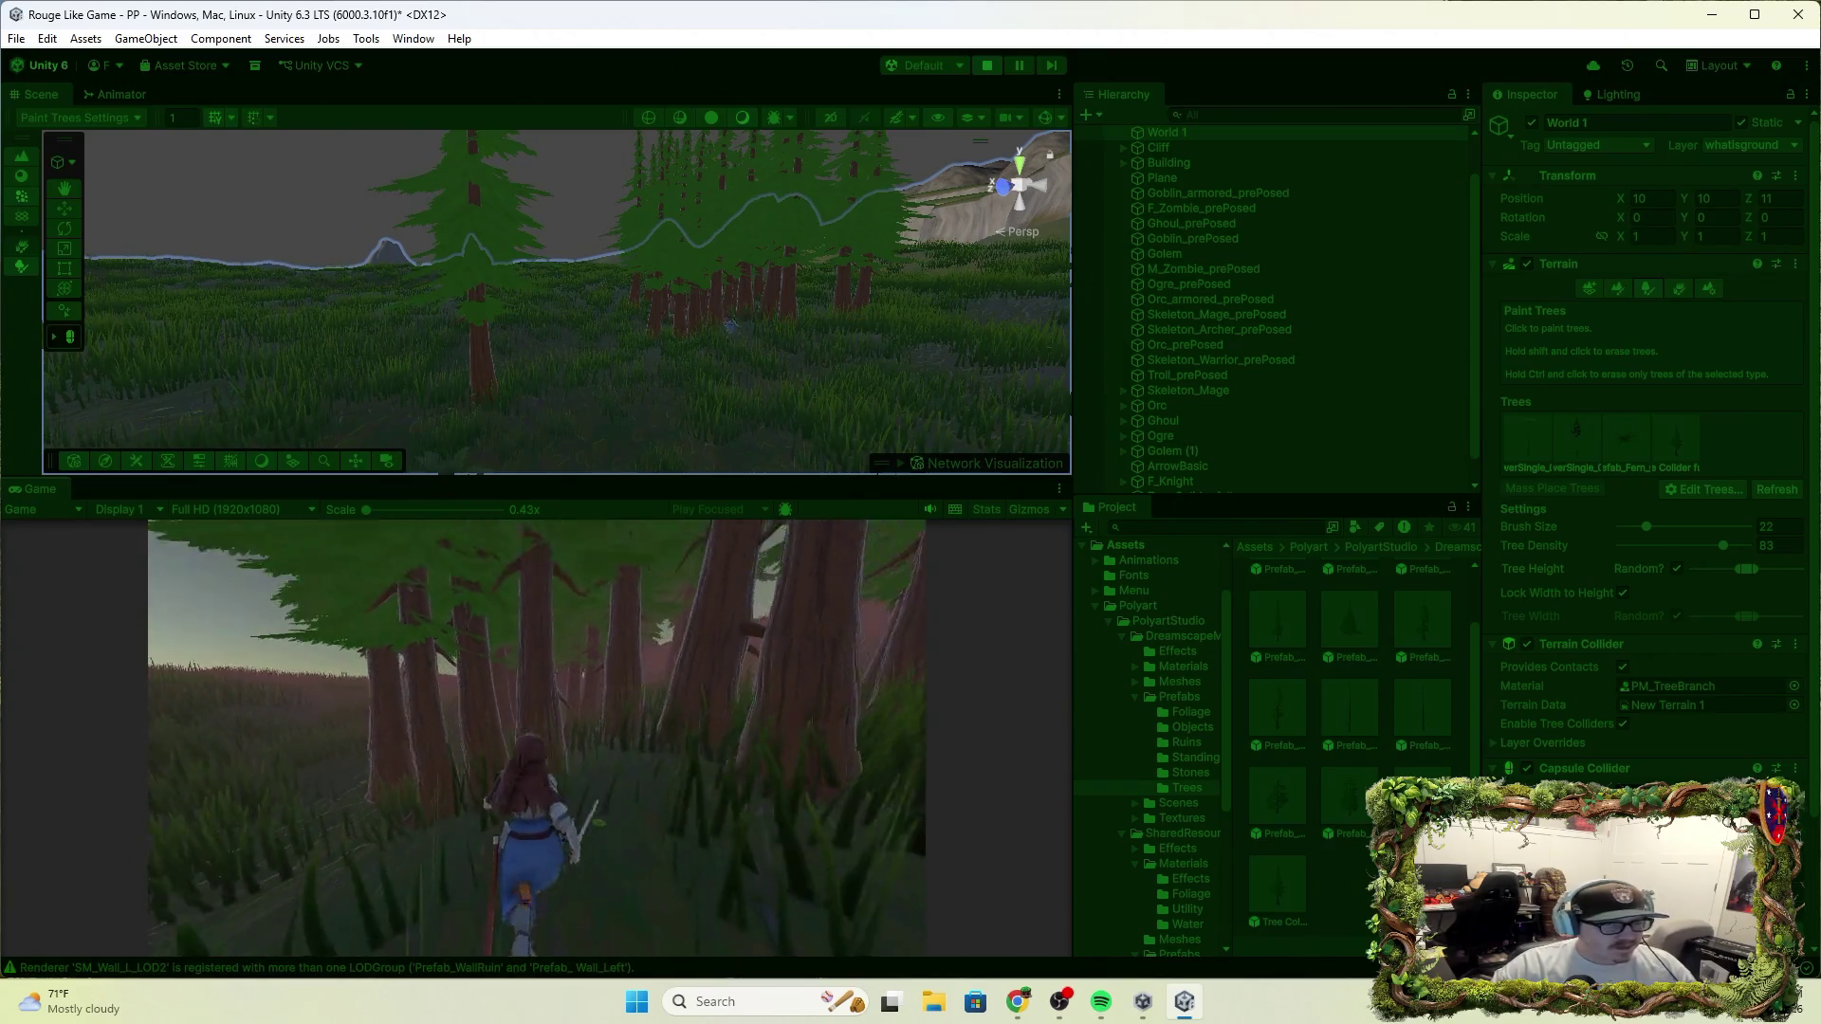
click(988, 68)
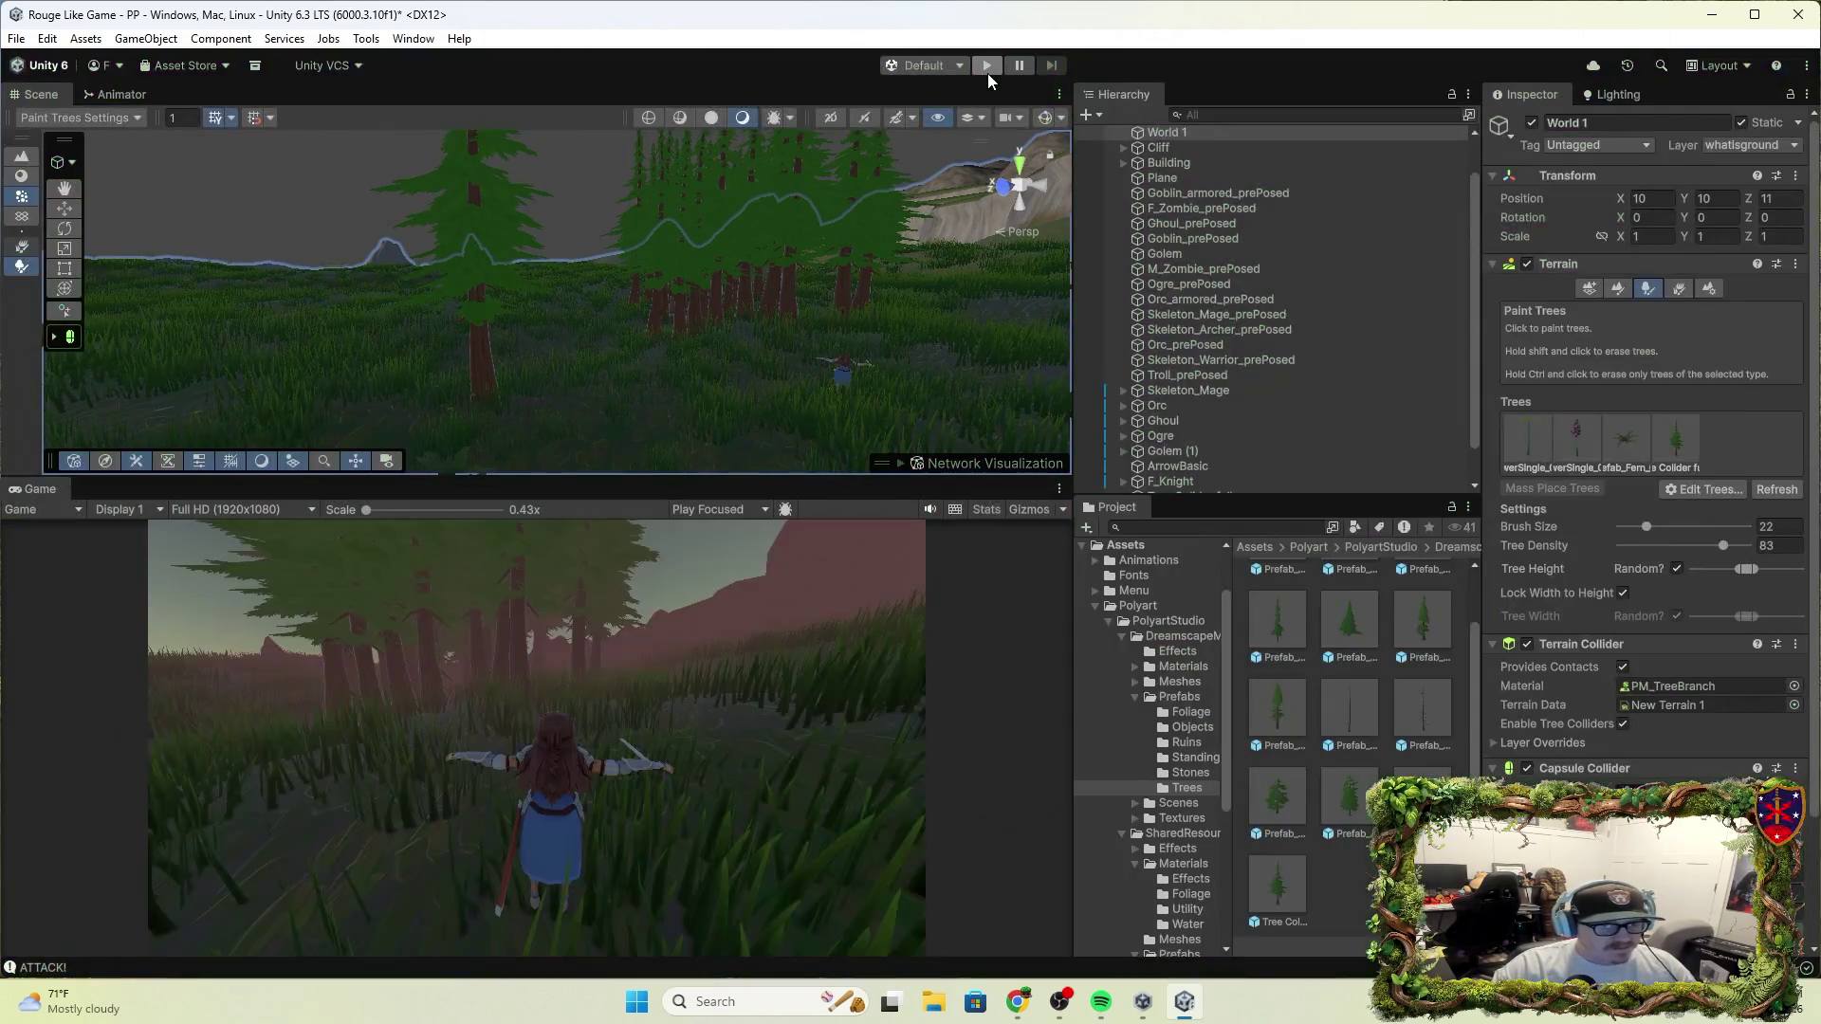
key(alt+Tab)
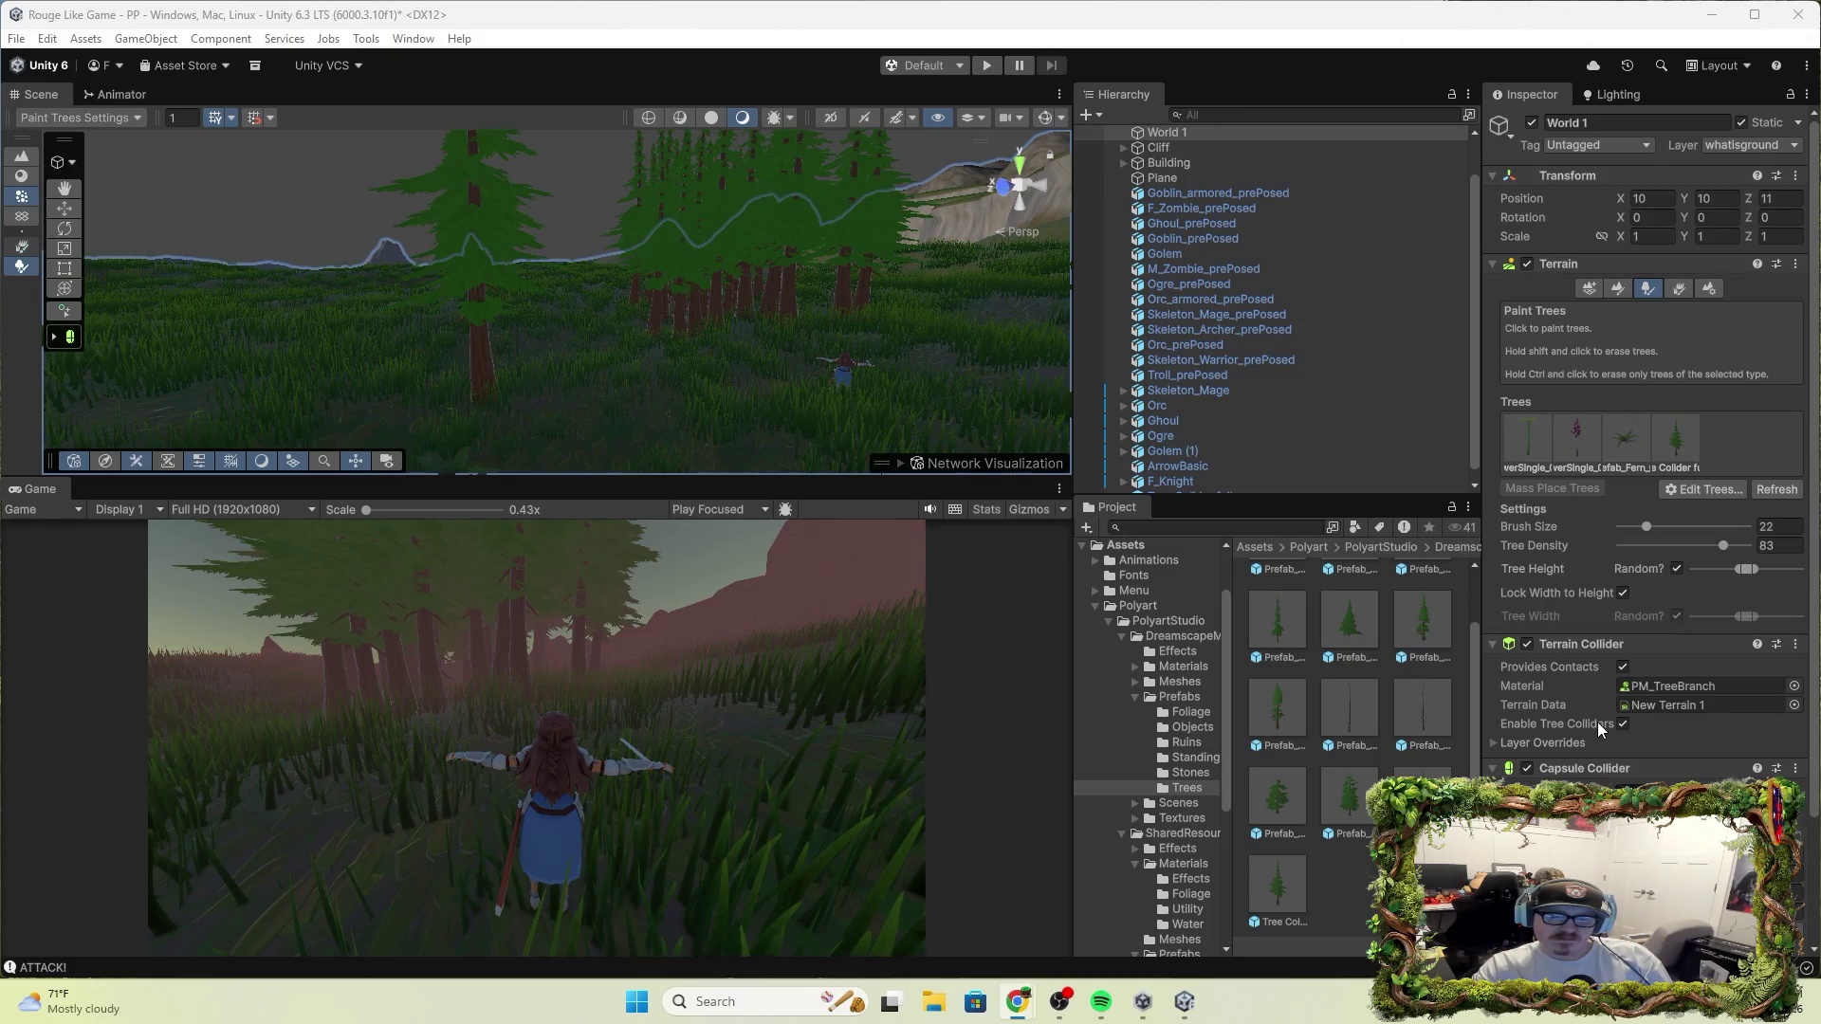
Set the Terrain Collider's physics material to None
click(1511, 745)
click(1511, 745)
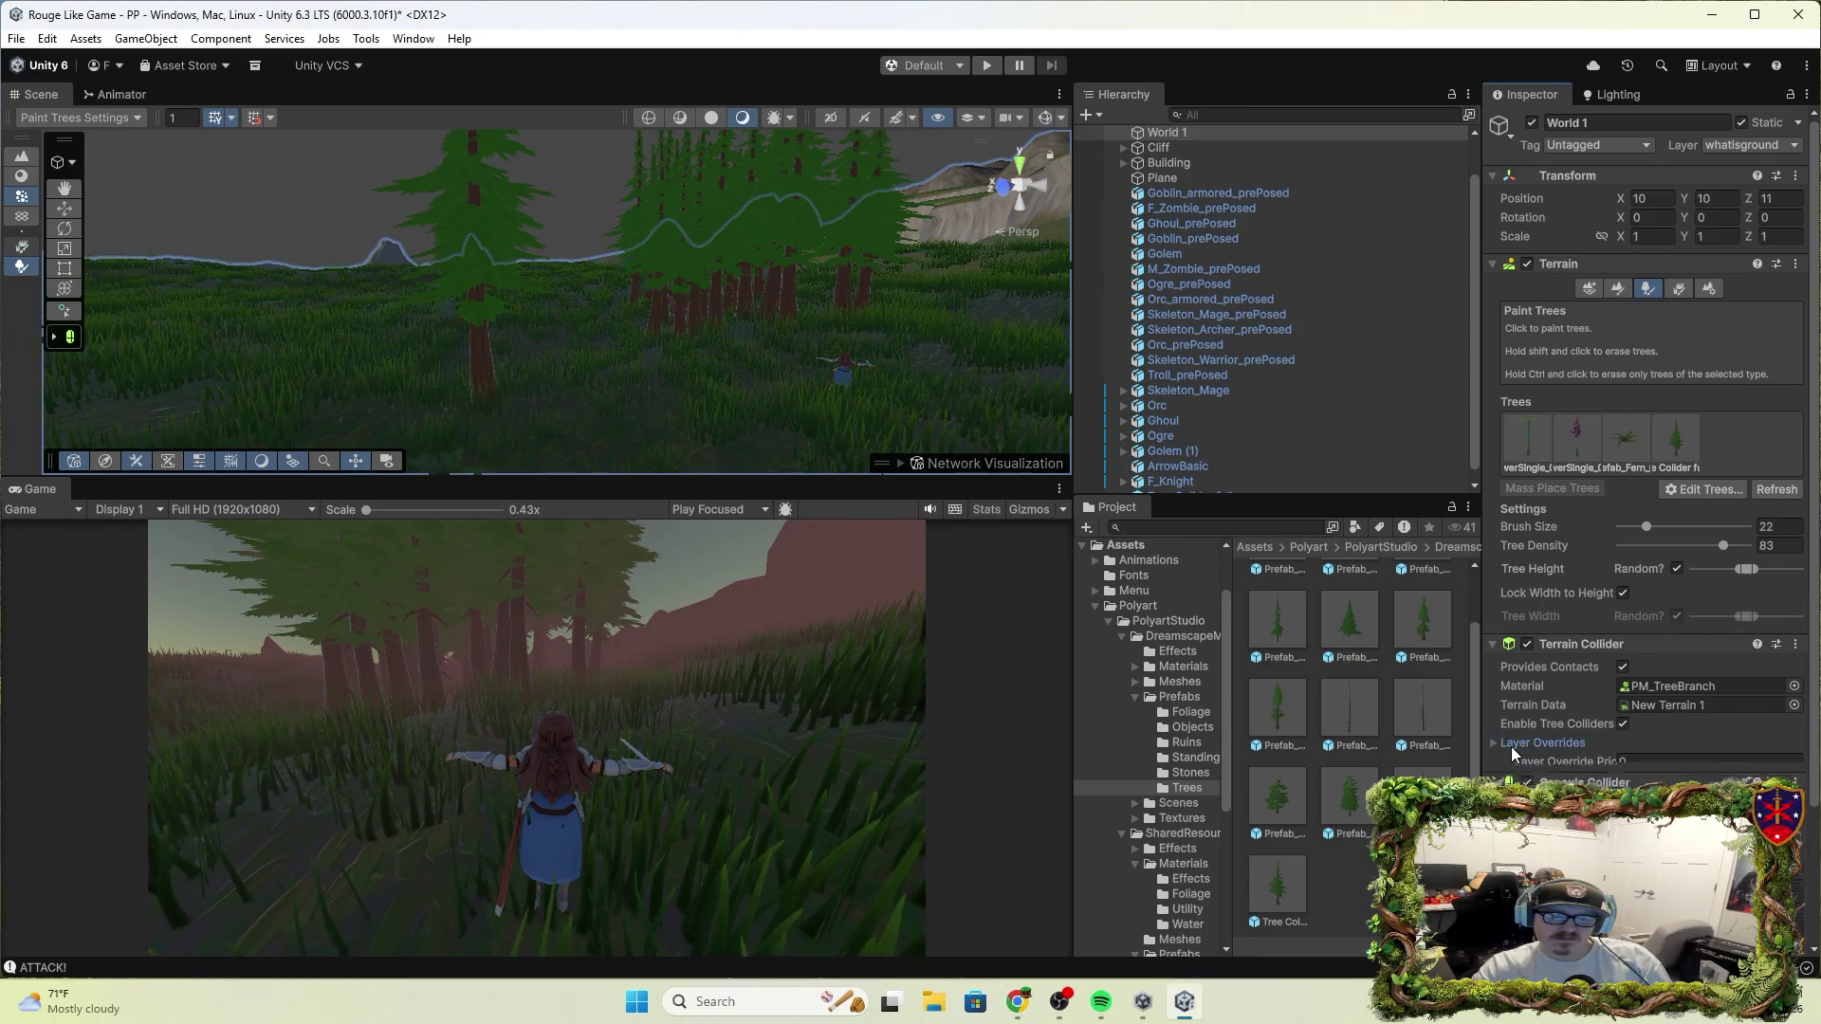
click(1772, 687)
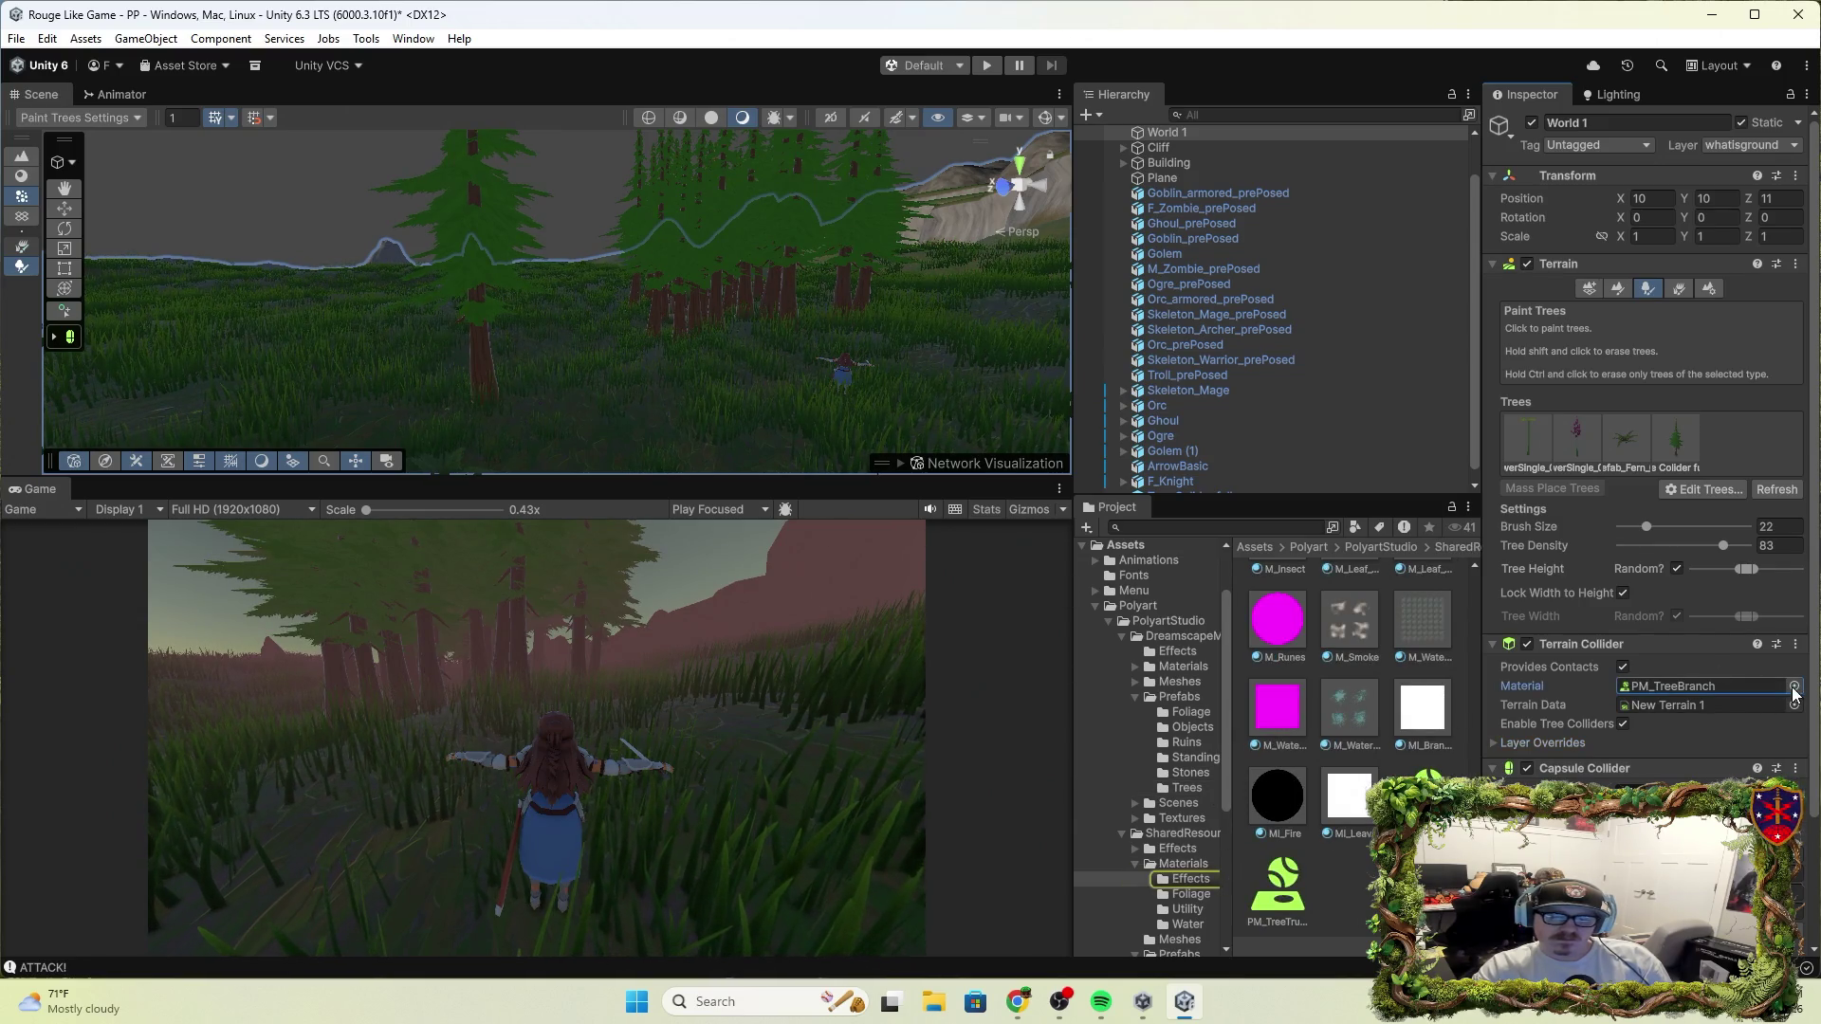
click(1794, 686)
click(381, 420)
click(381, 420)
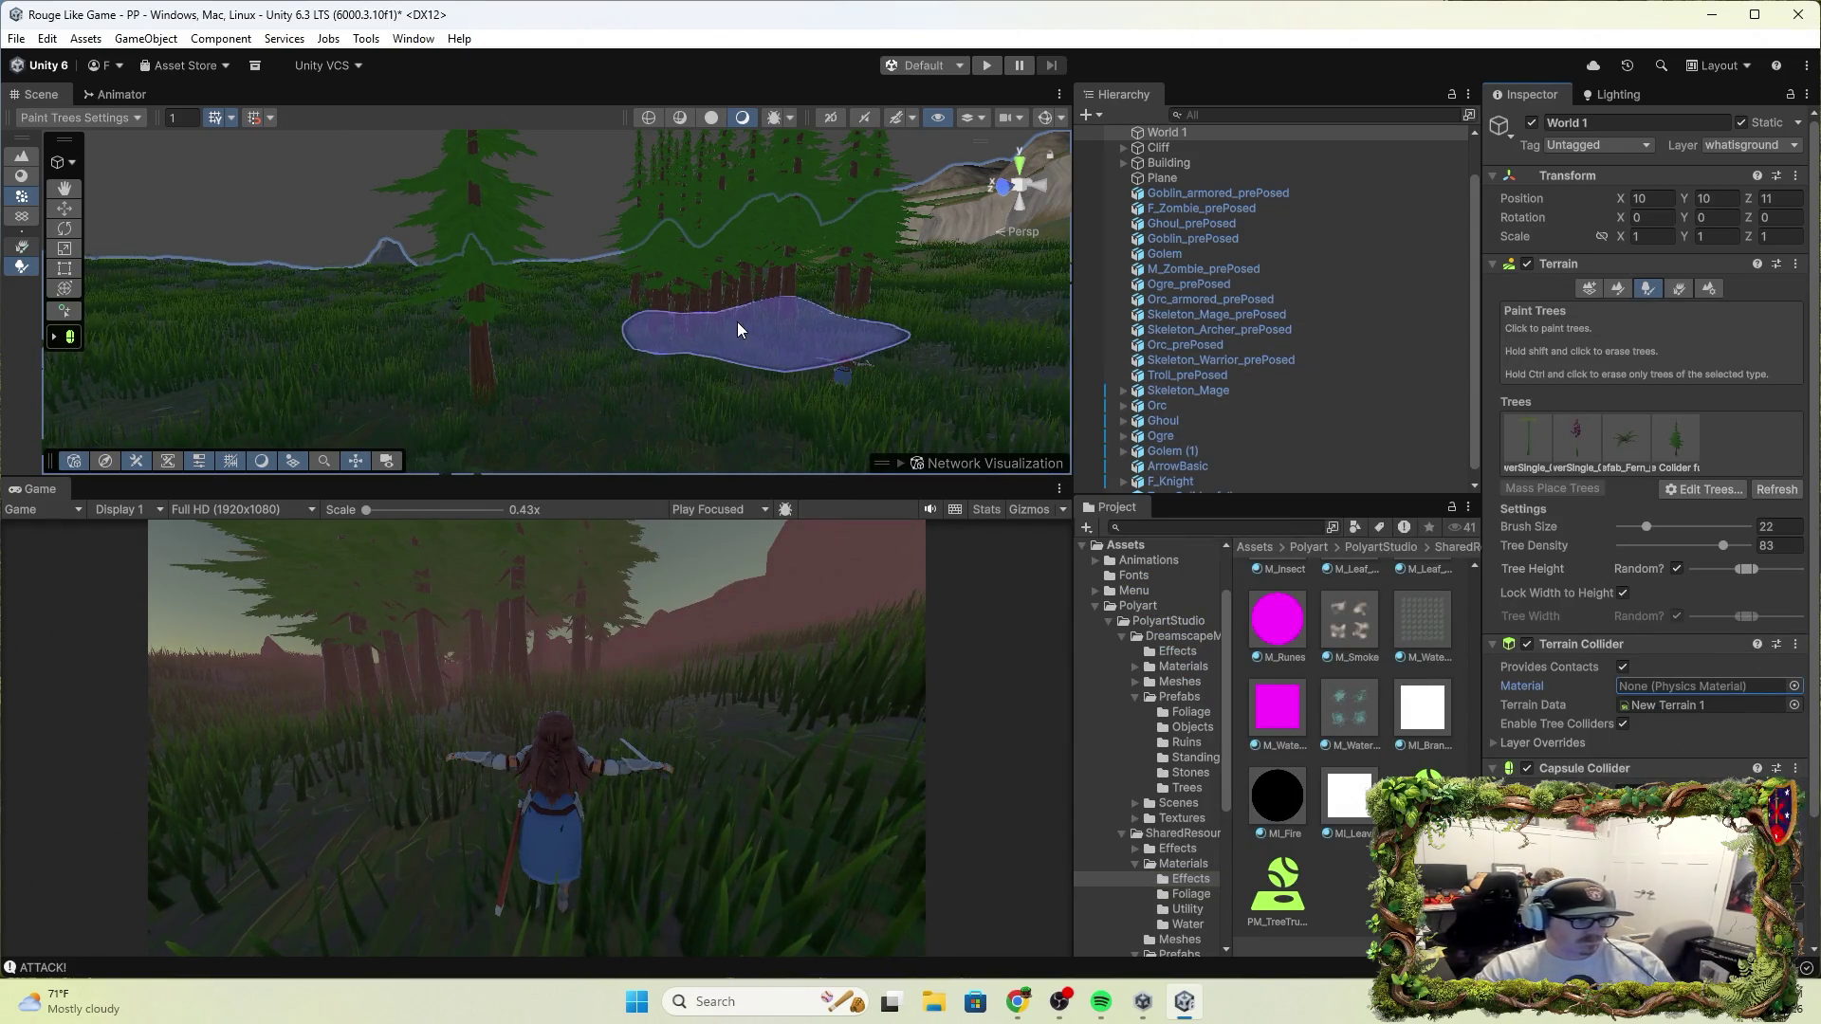
Erase most painted trees, paint a fresh cluster of the collider tree, and enter Play mode
click(1676, 452)
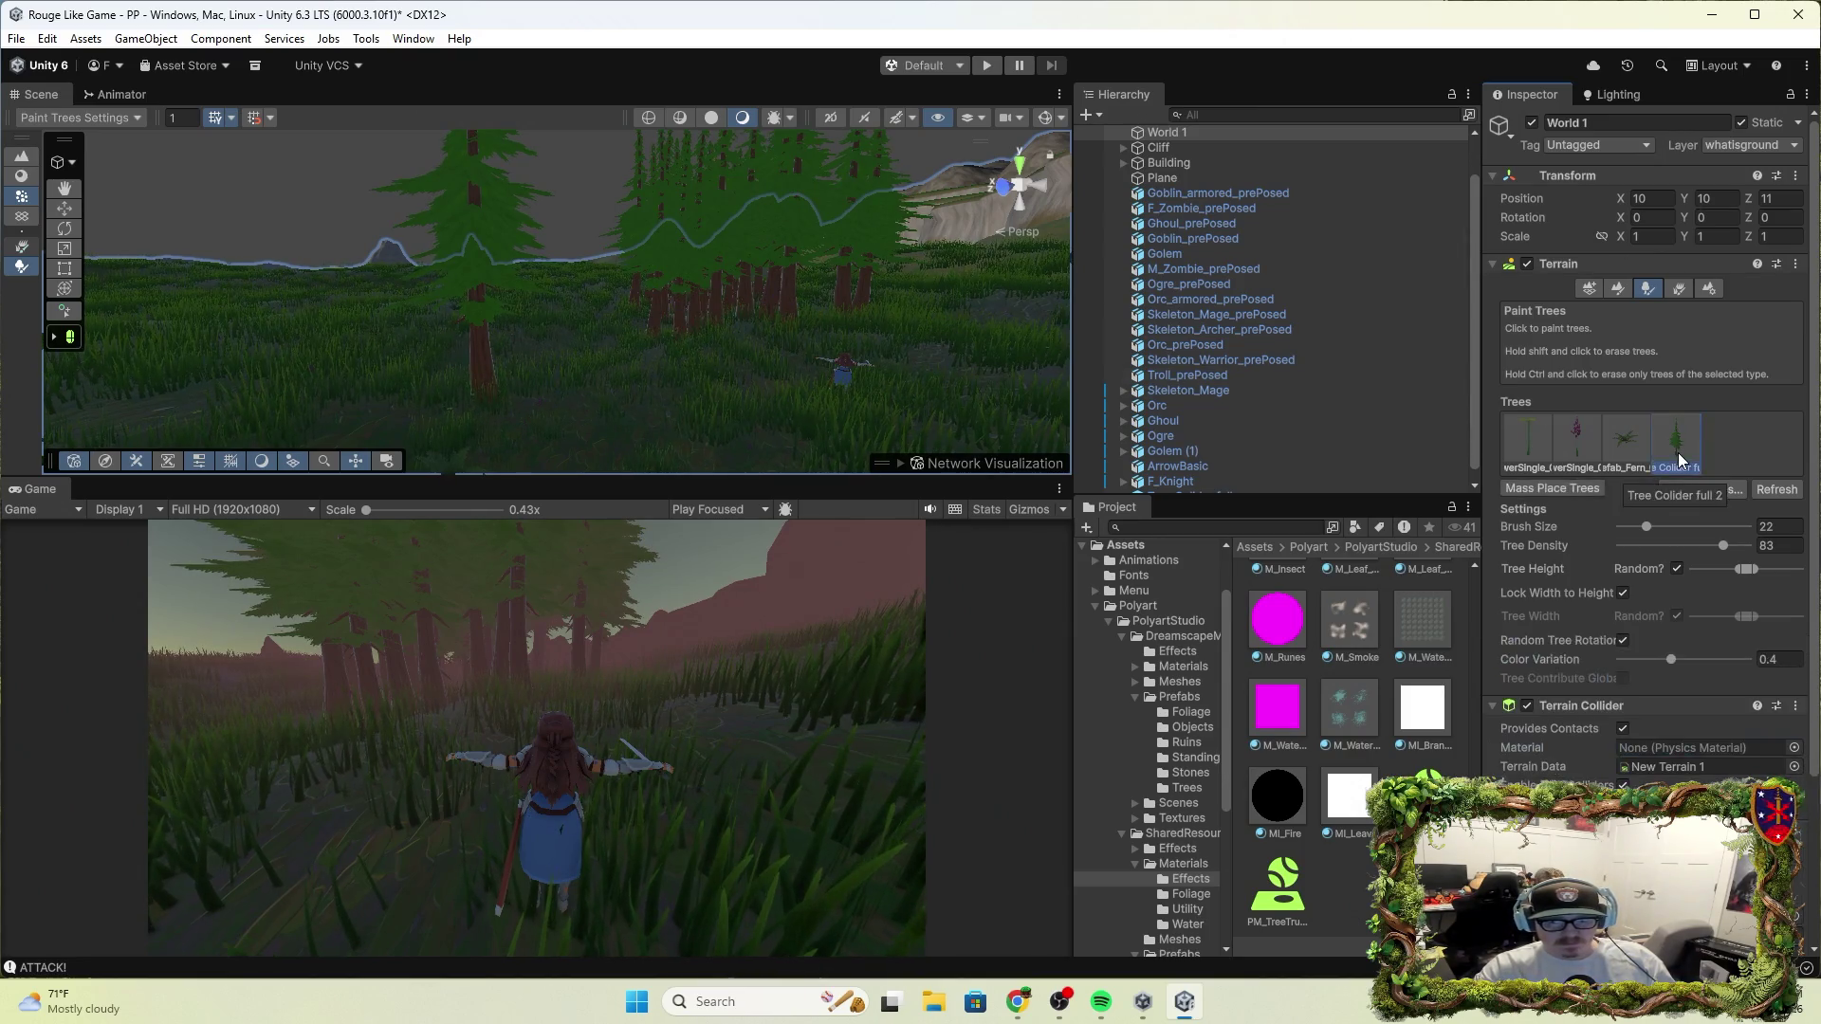
mouse_move(661, 334)
mouse_down()
mouse_move(731, 318)
mouse_move(825, 339)
mouse_up()
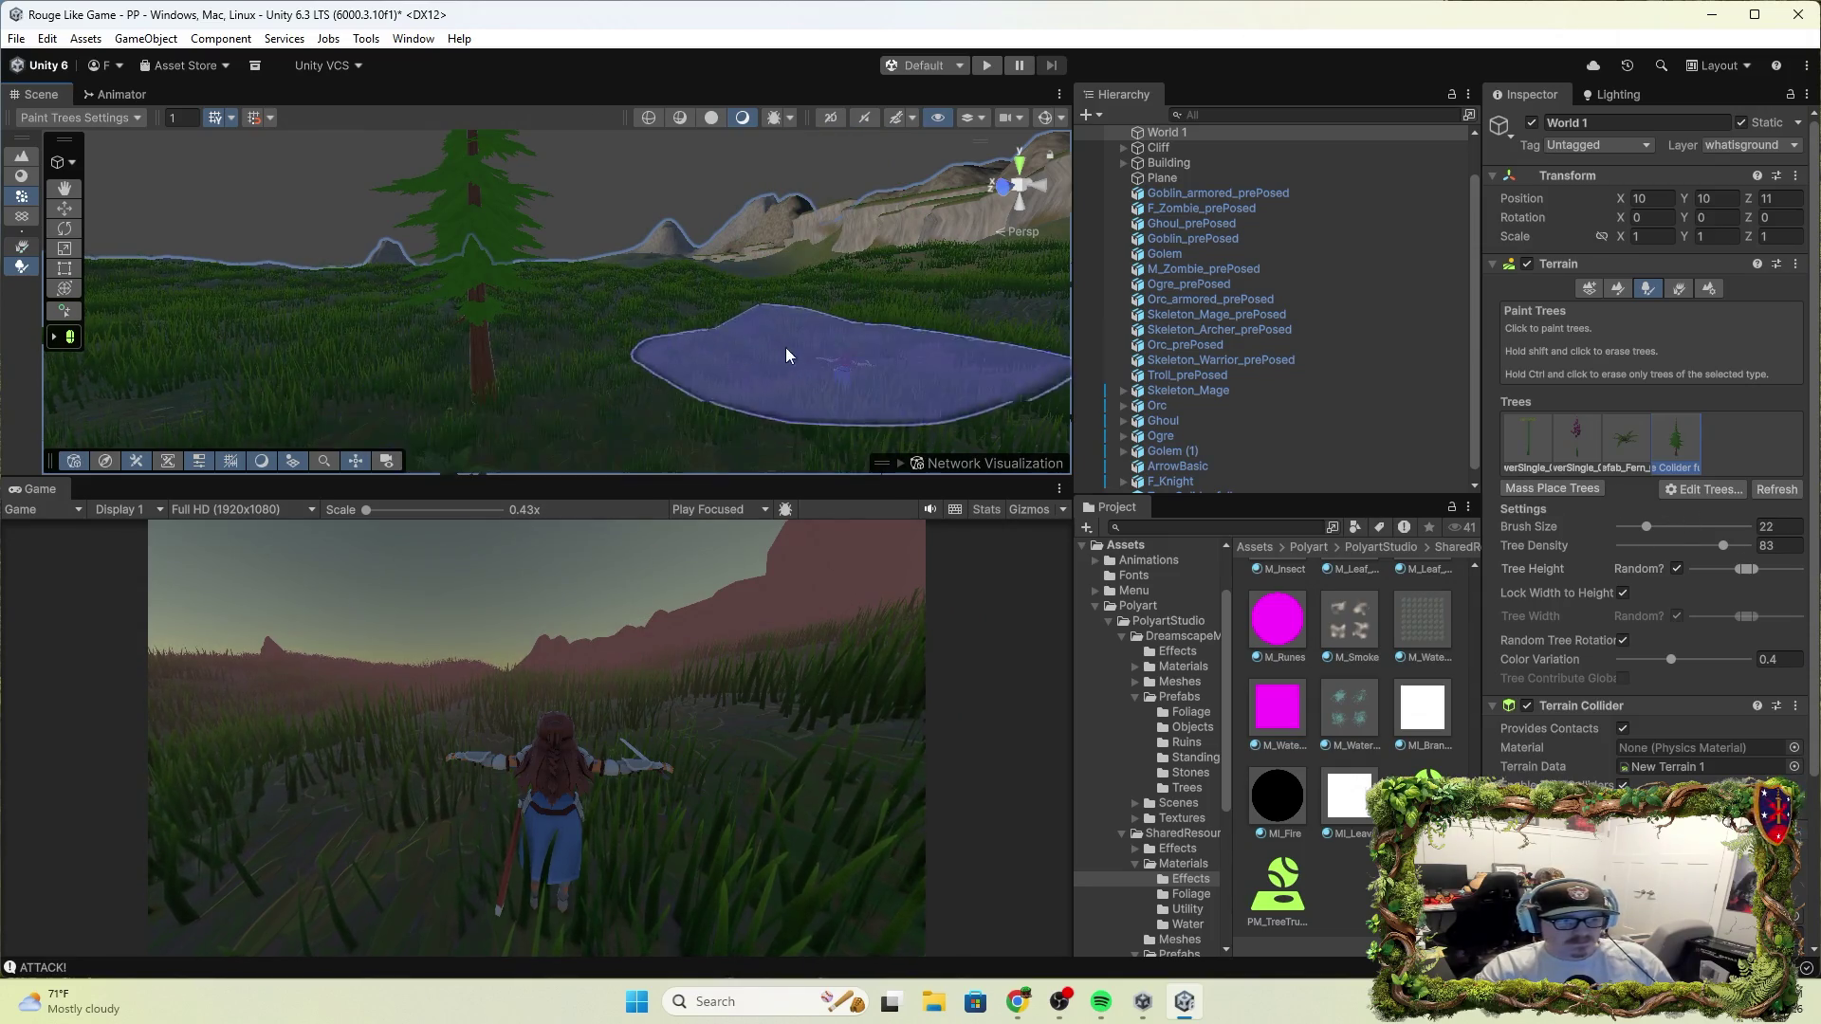
click(731, 313)
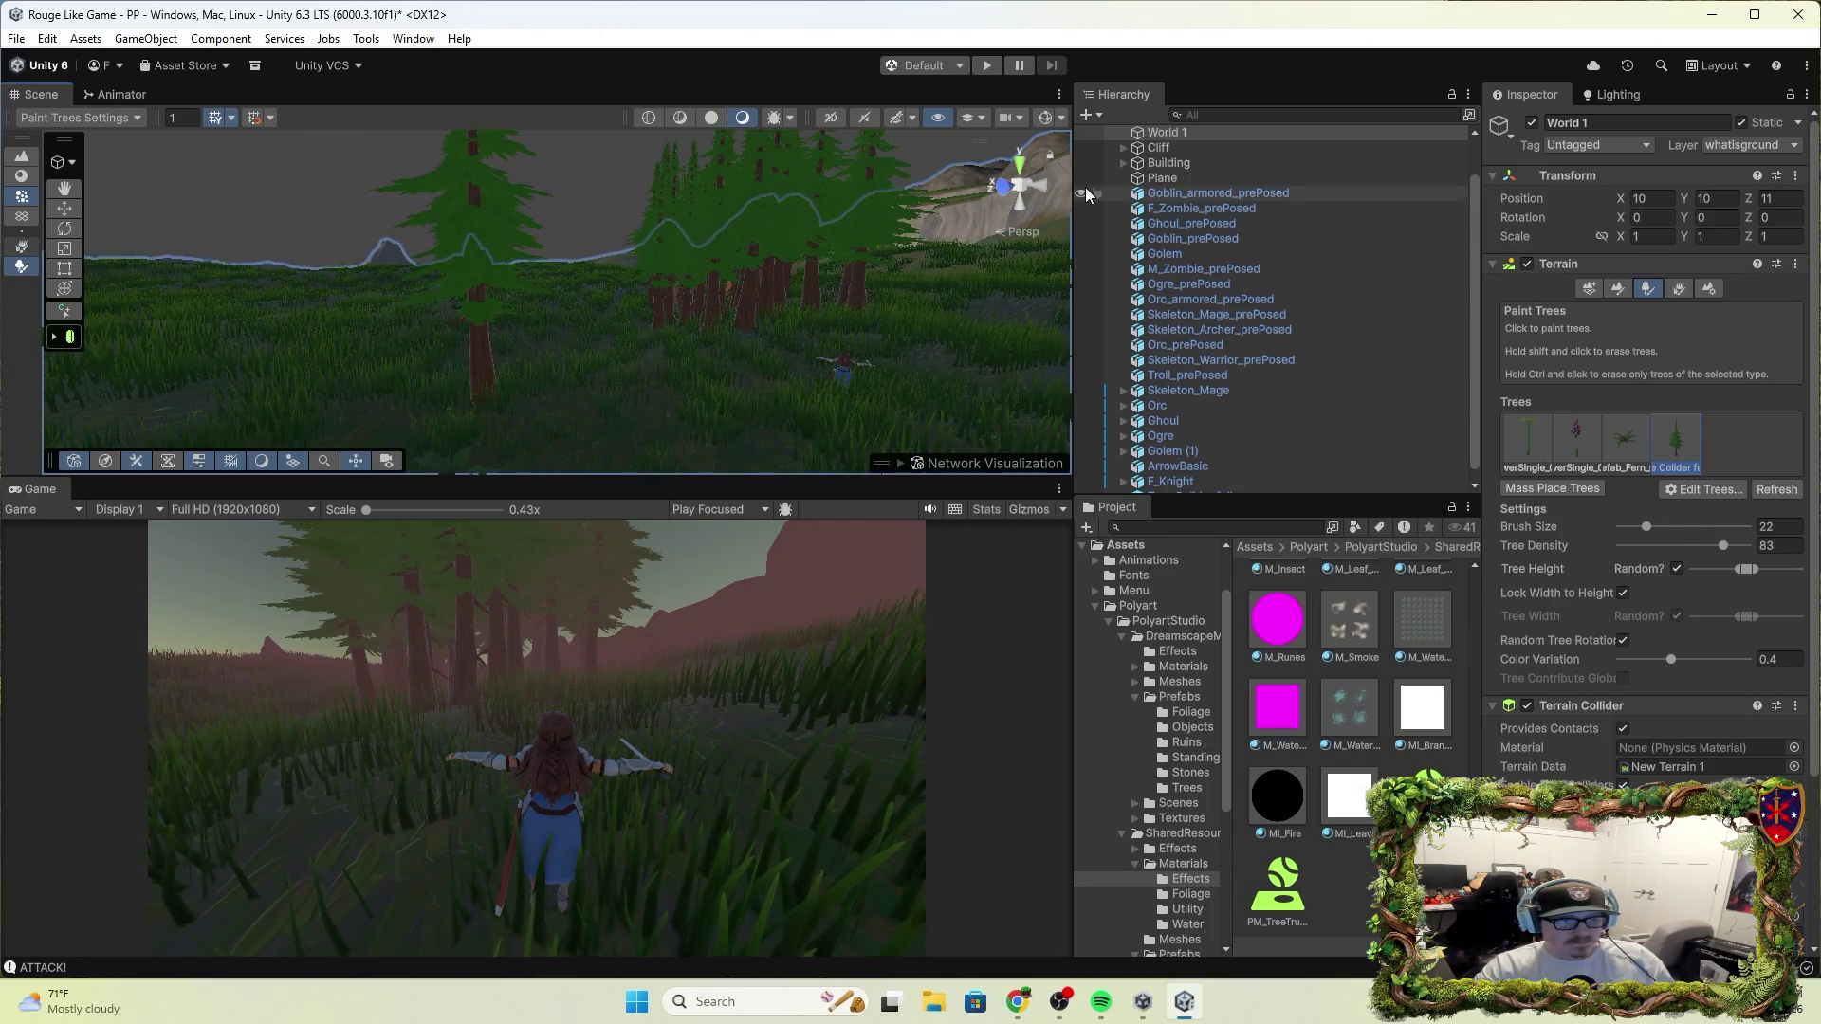
click(986, 66)
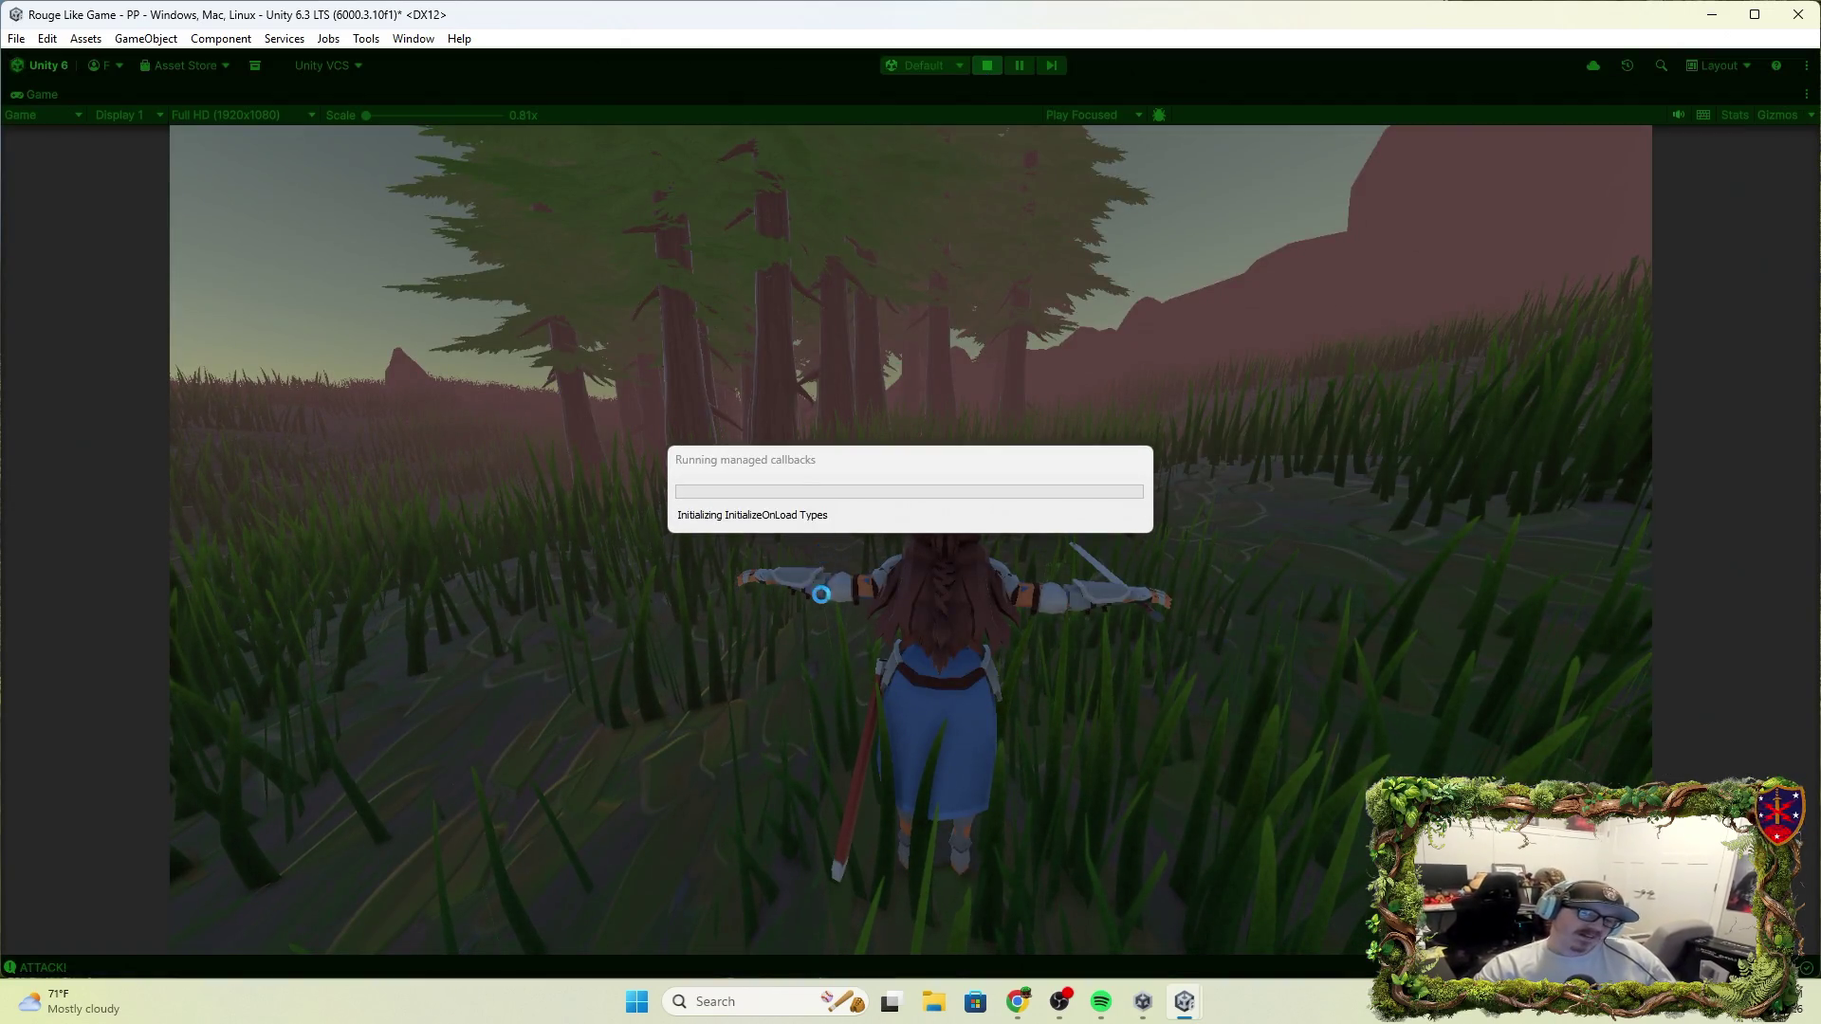
Run the character forward into the newly painted conifers, then stop play mode
key(w)
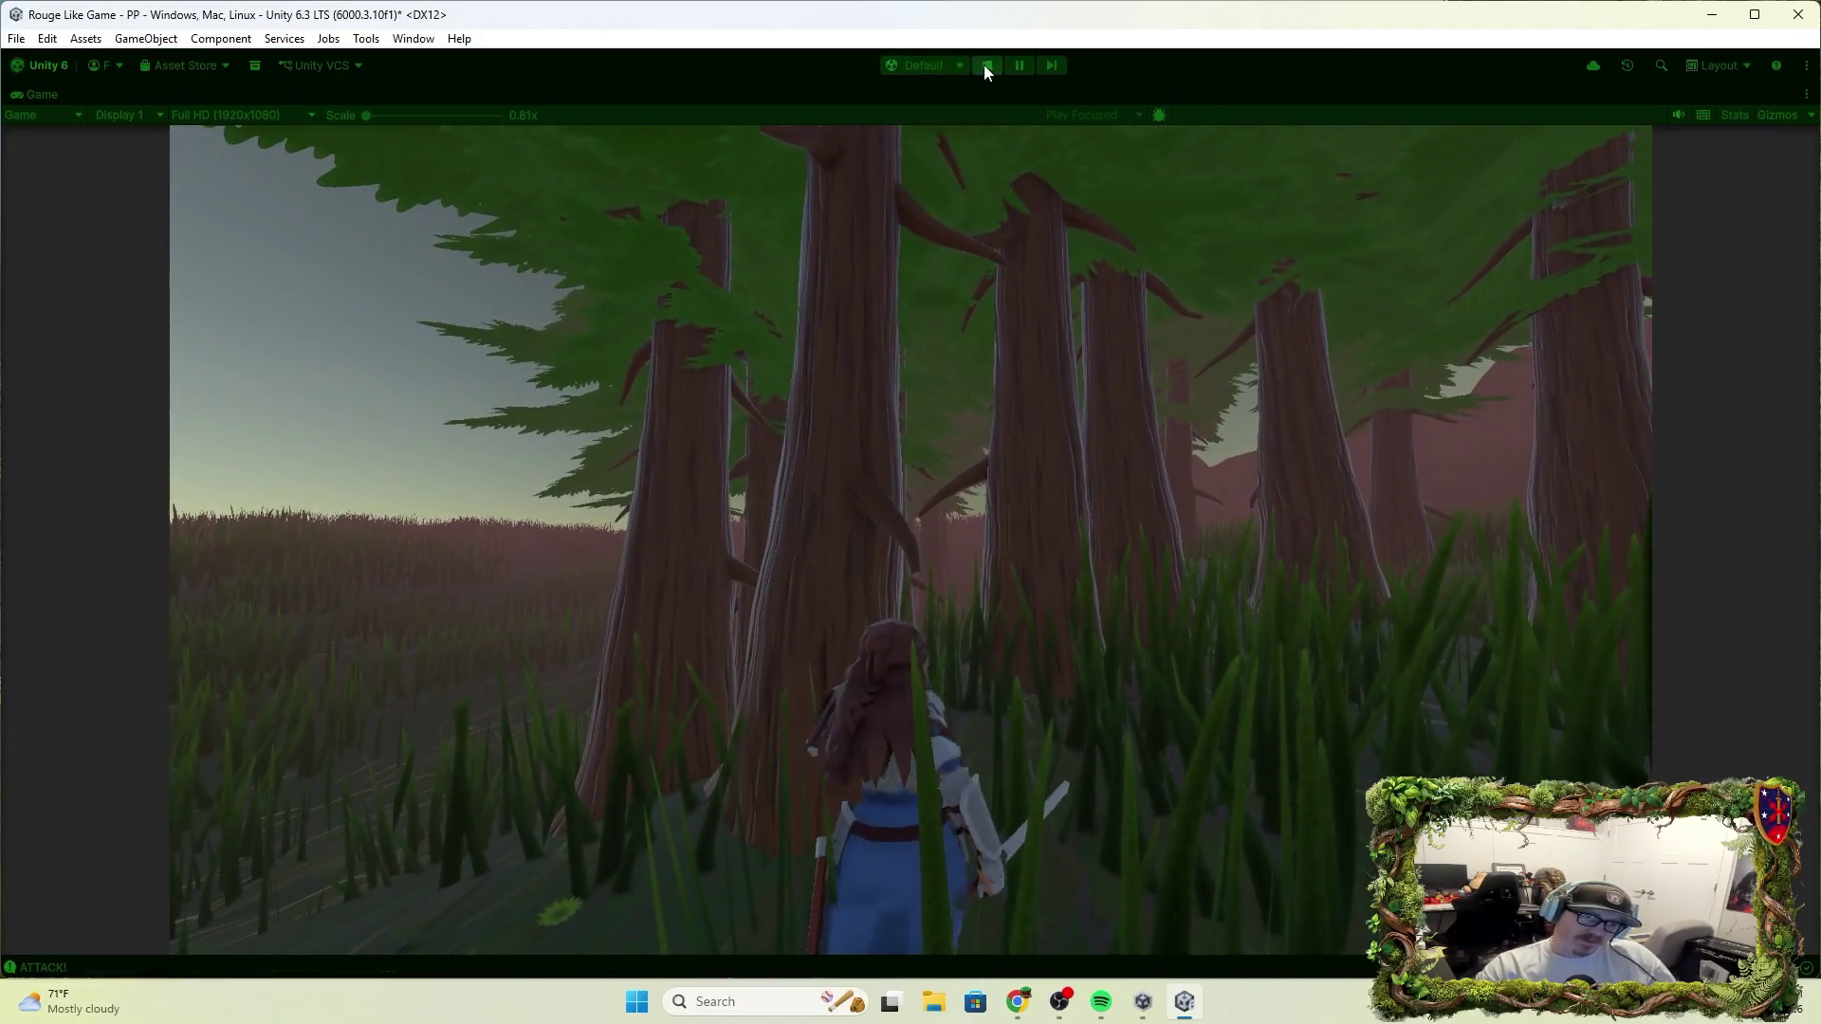
click(982, 65)
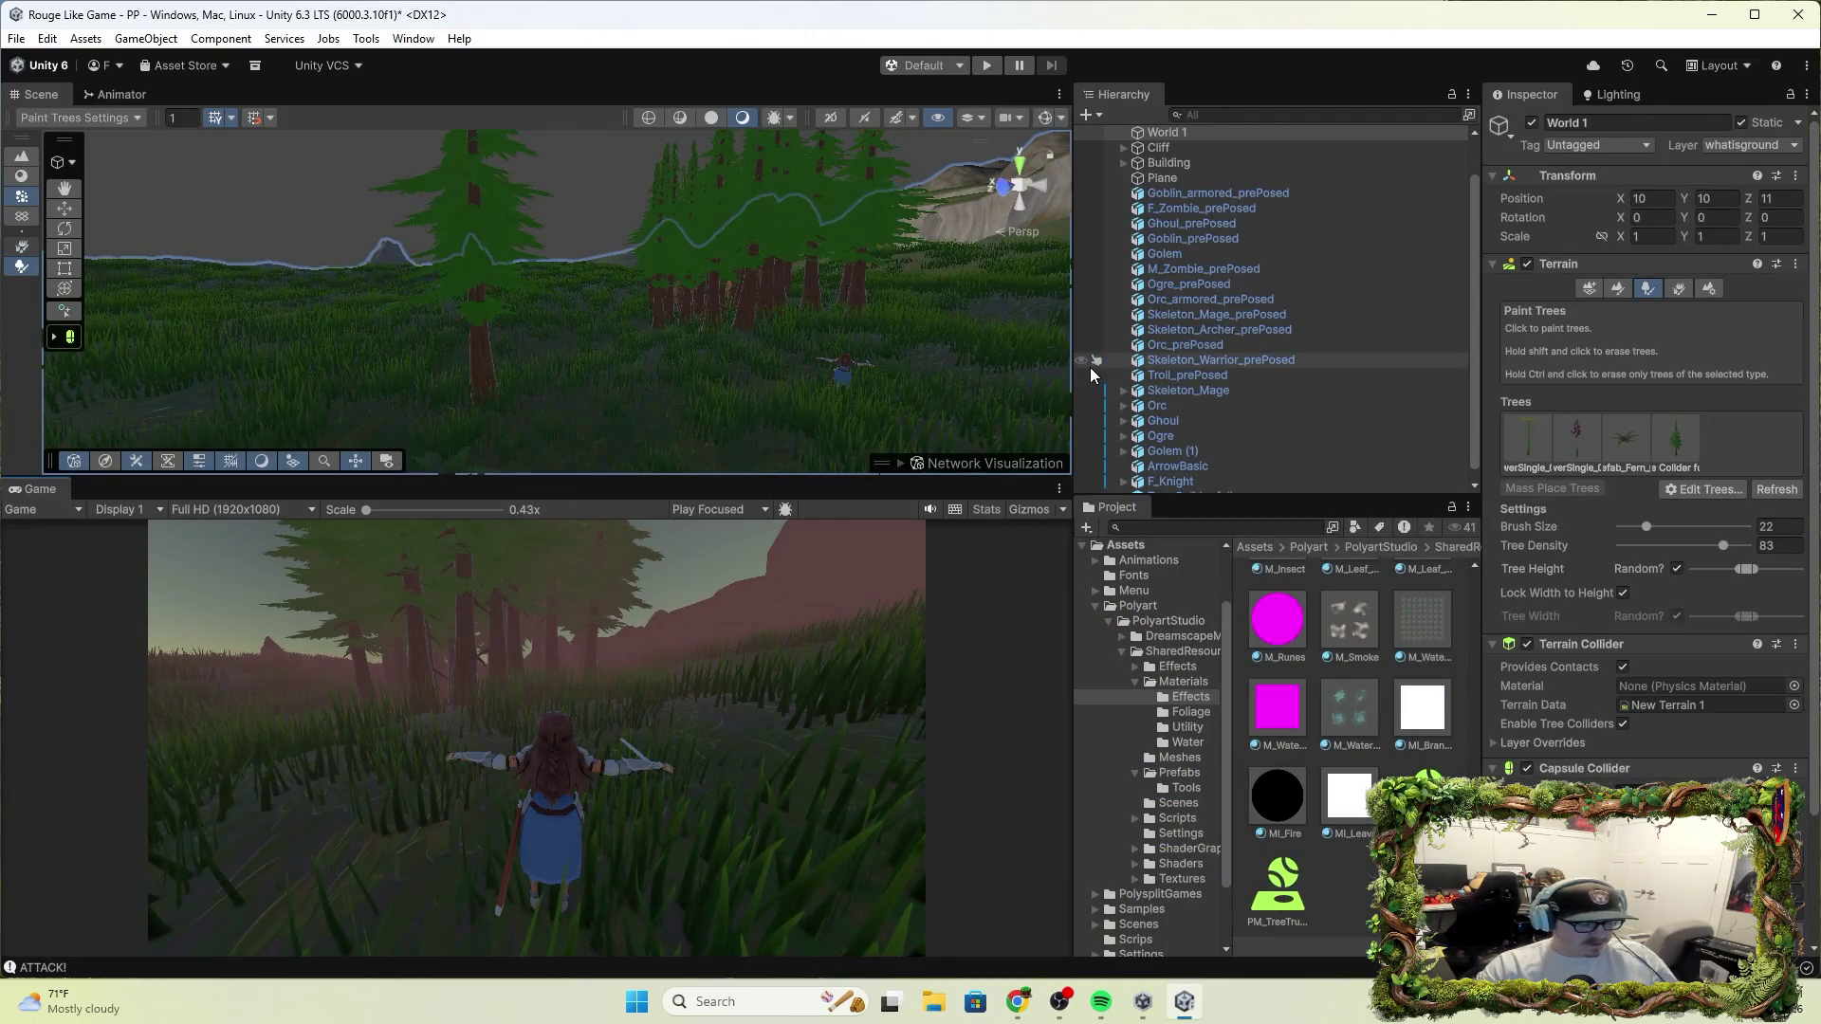
Lower the terrain's Tree Density to 49
scroll(1640, 744, down, 4)
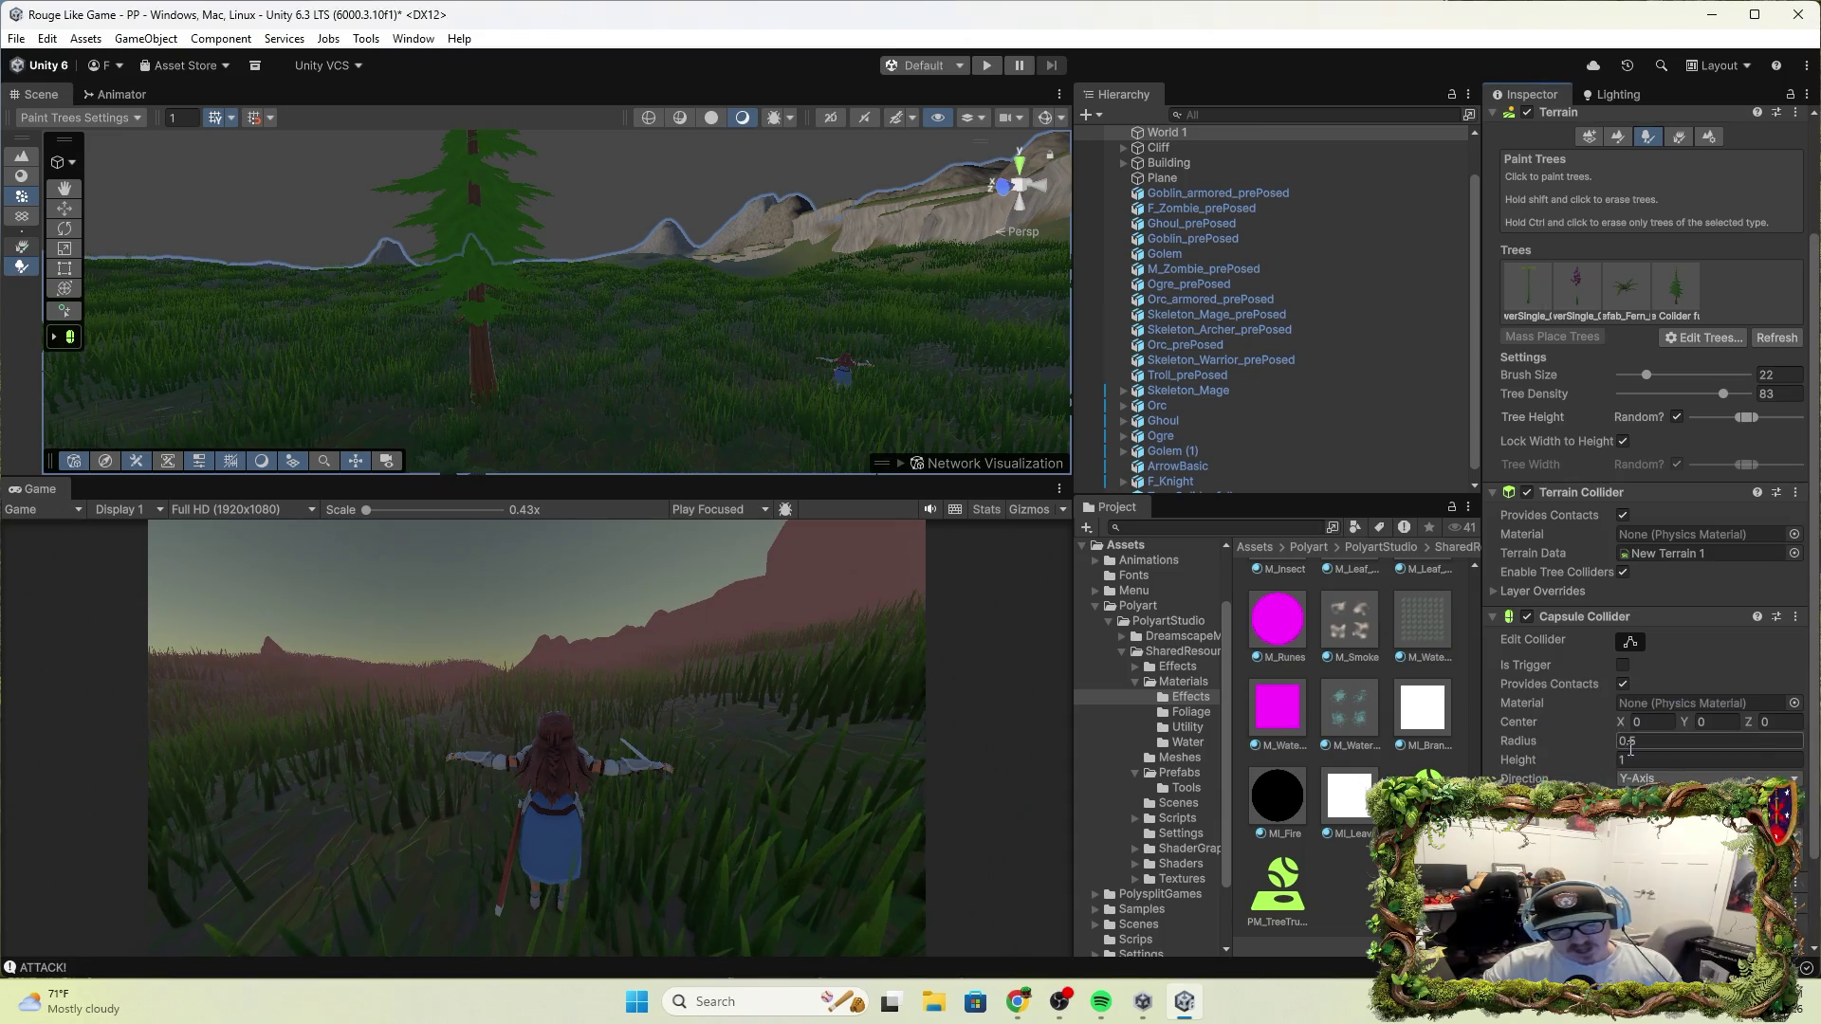
scroll(1650, 664, down, 3)
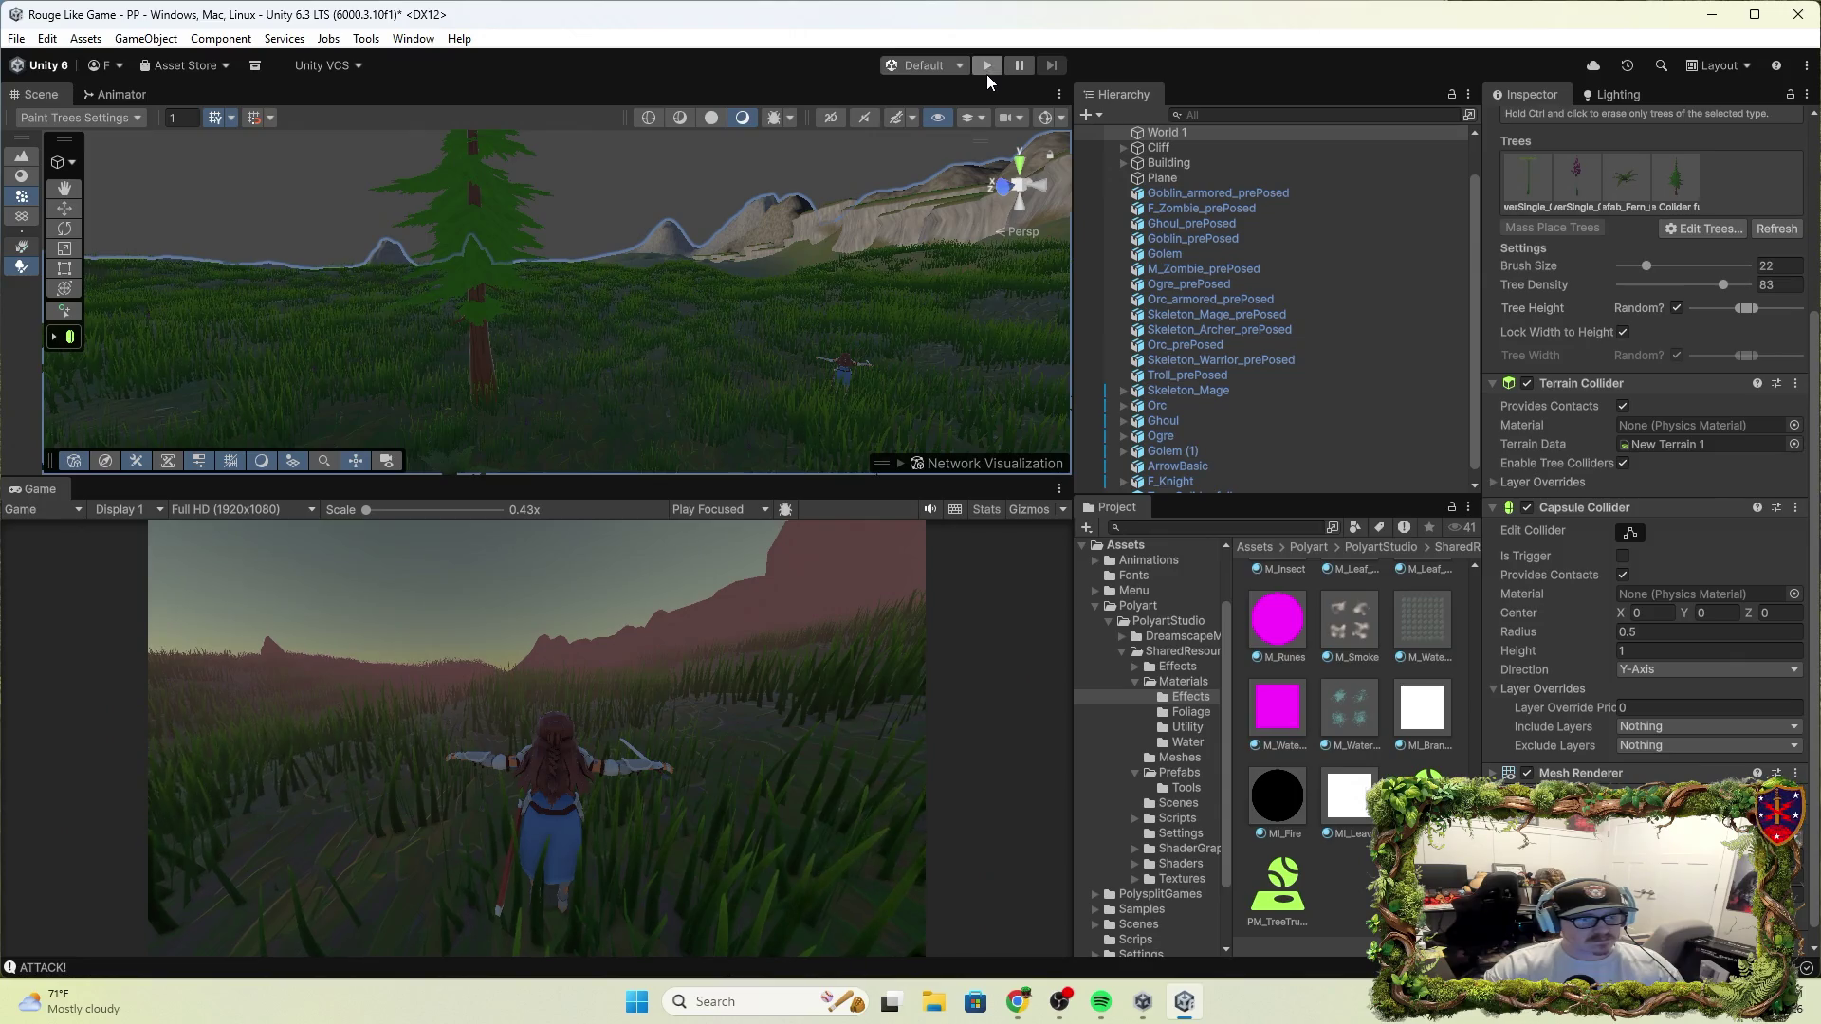
click(1695, 287)
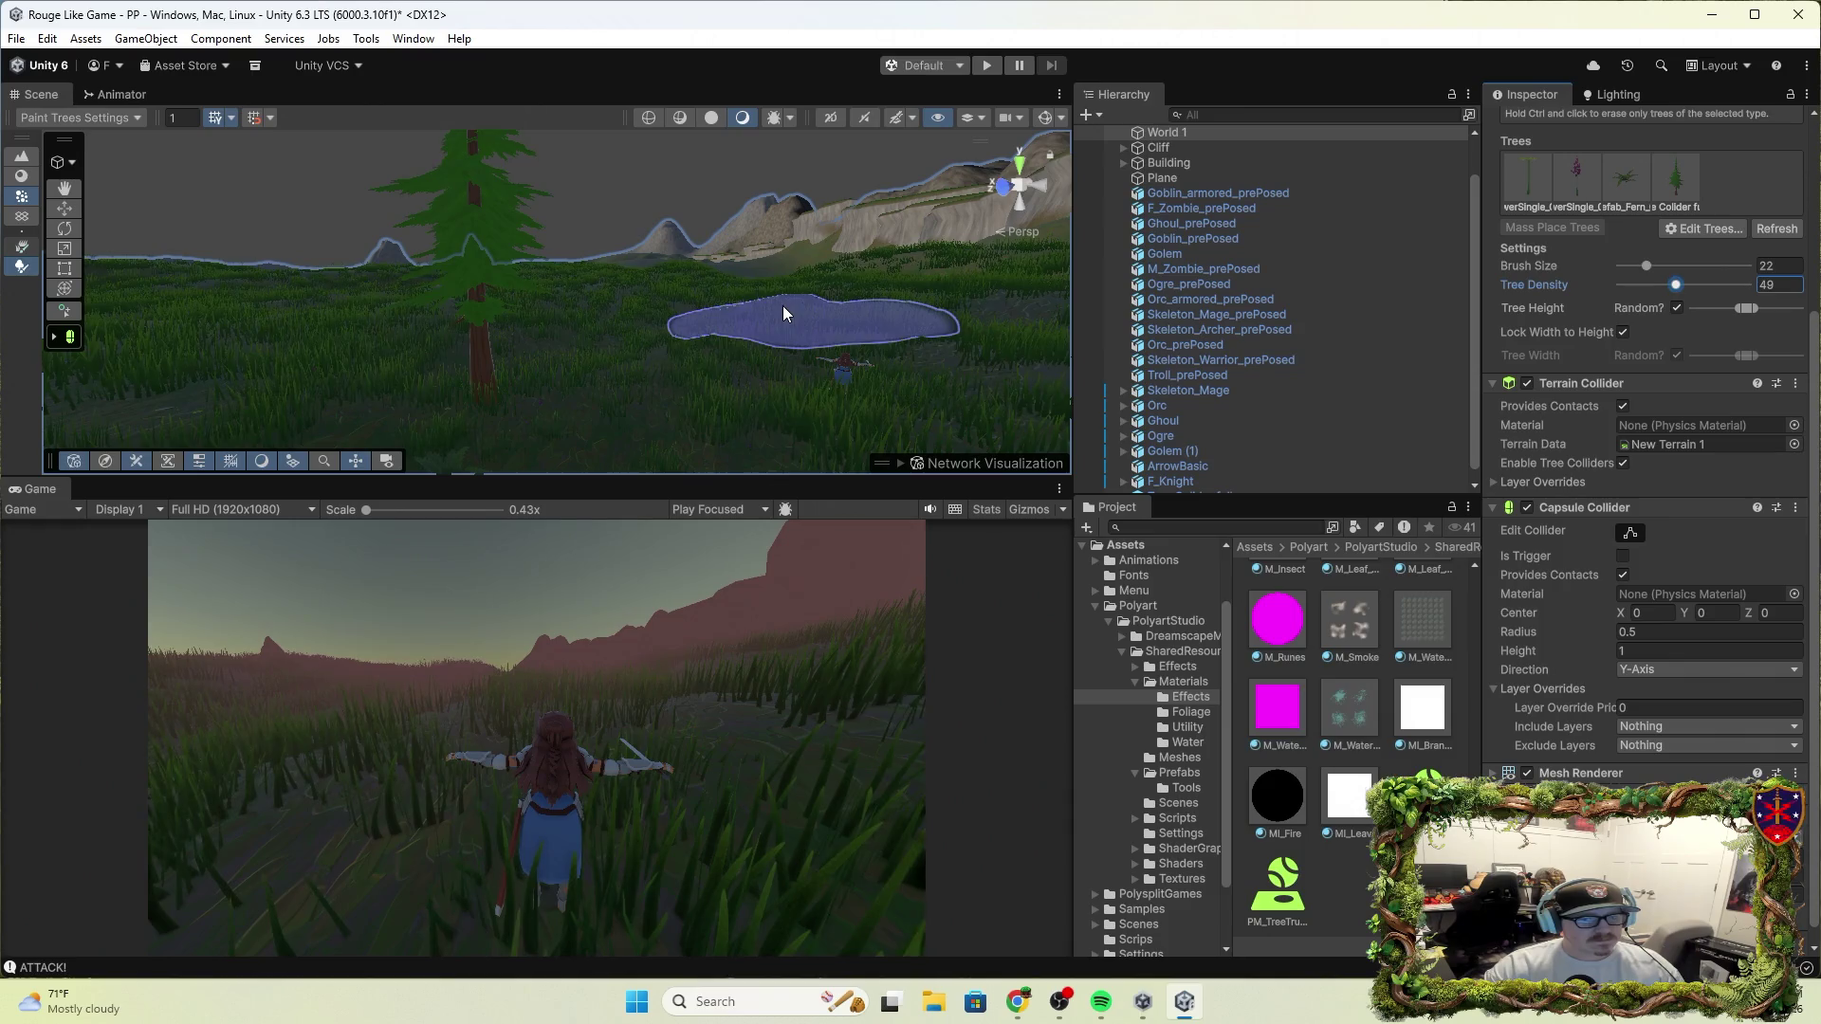
Remove the collider tree from the terrain's tree list via Edit Trees > Remove Tree
click(1689, 180)
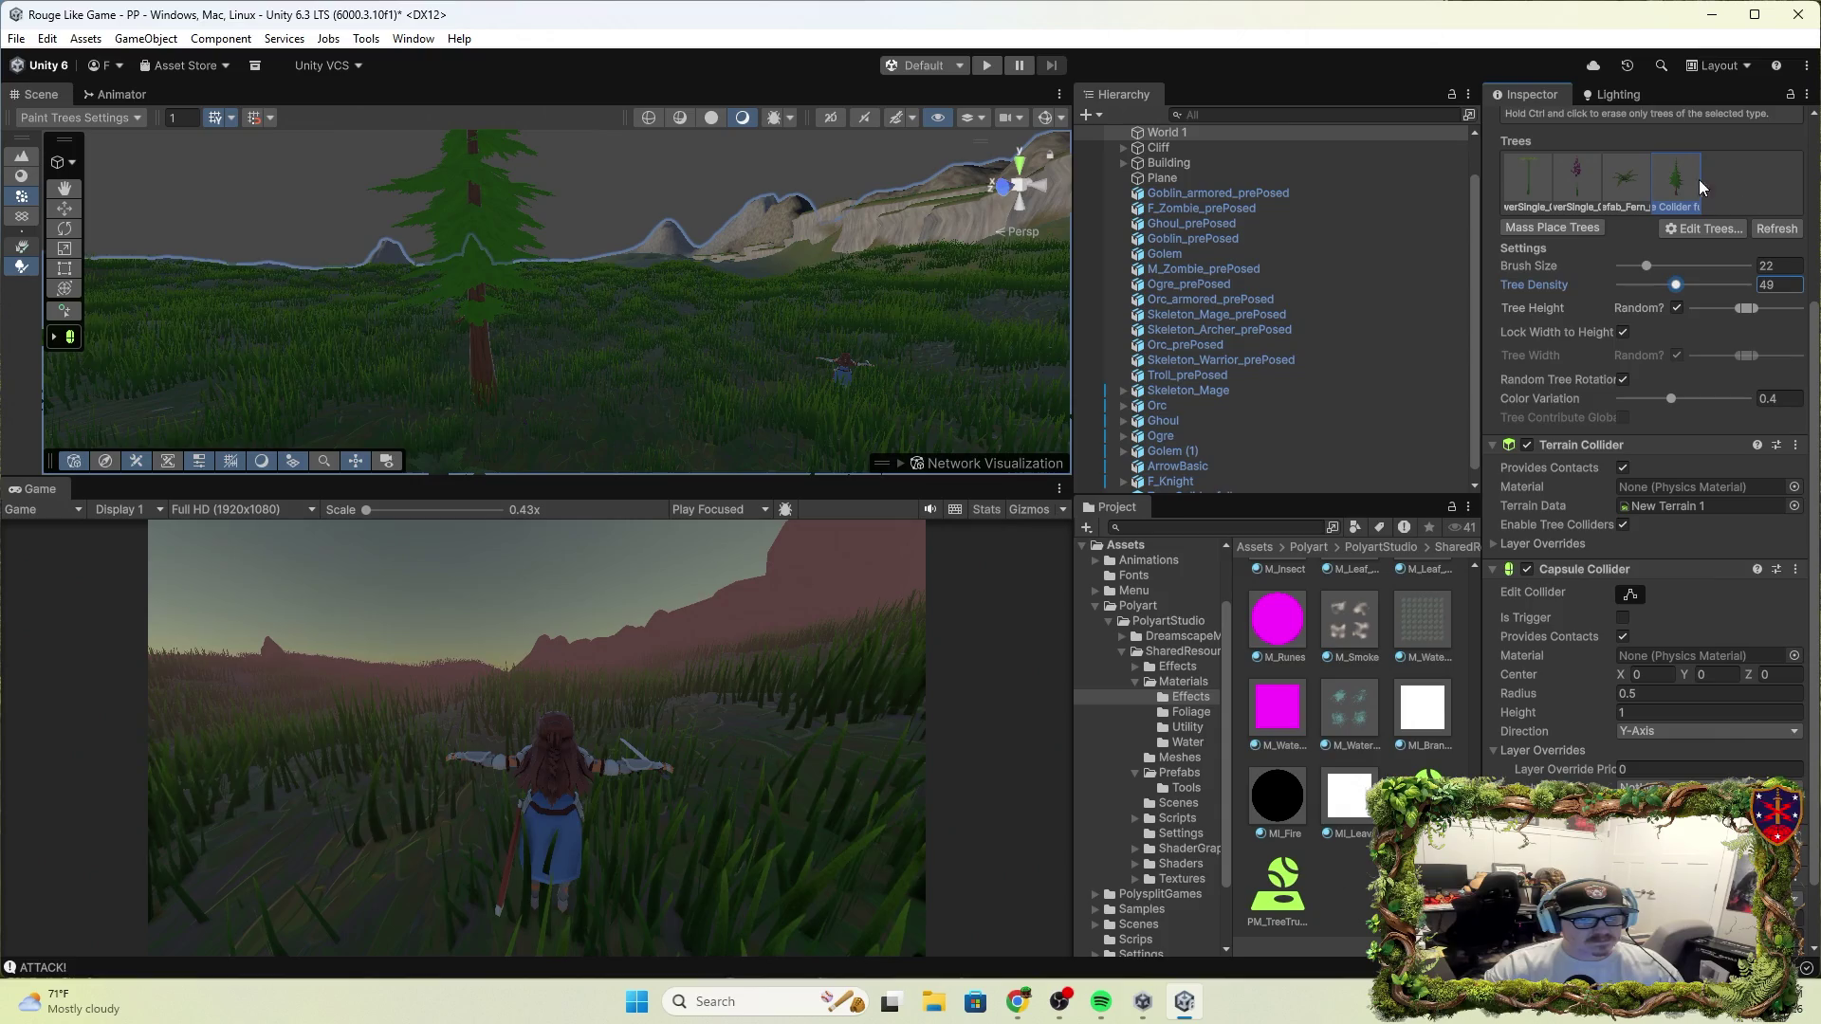
click(1701, 227)
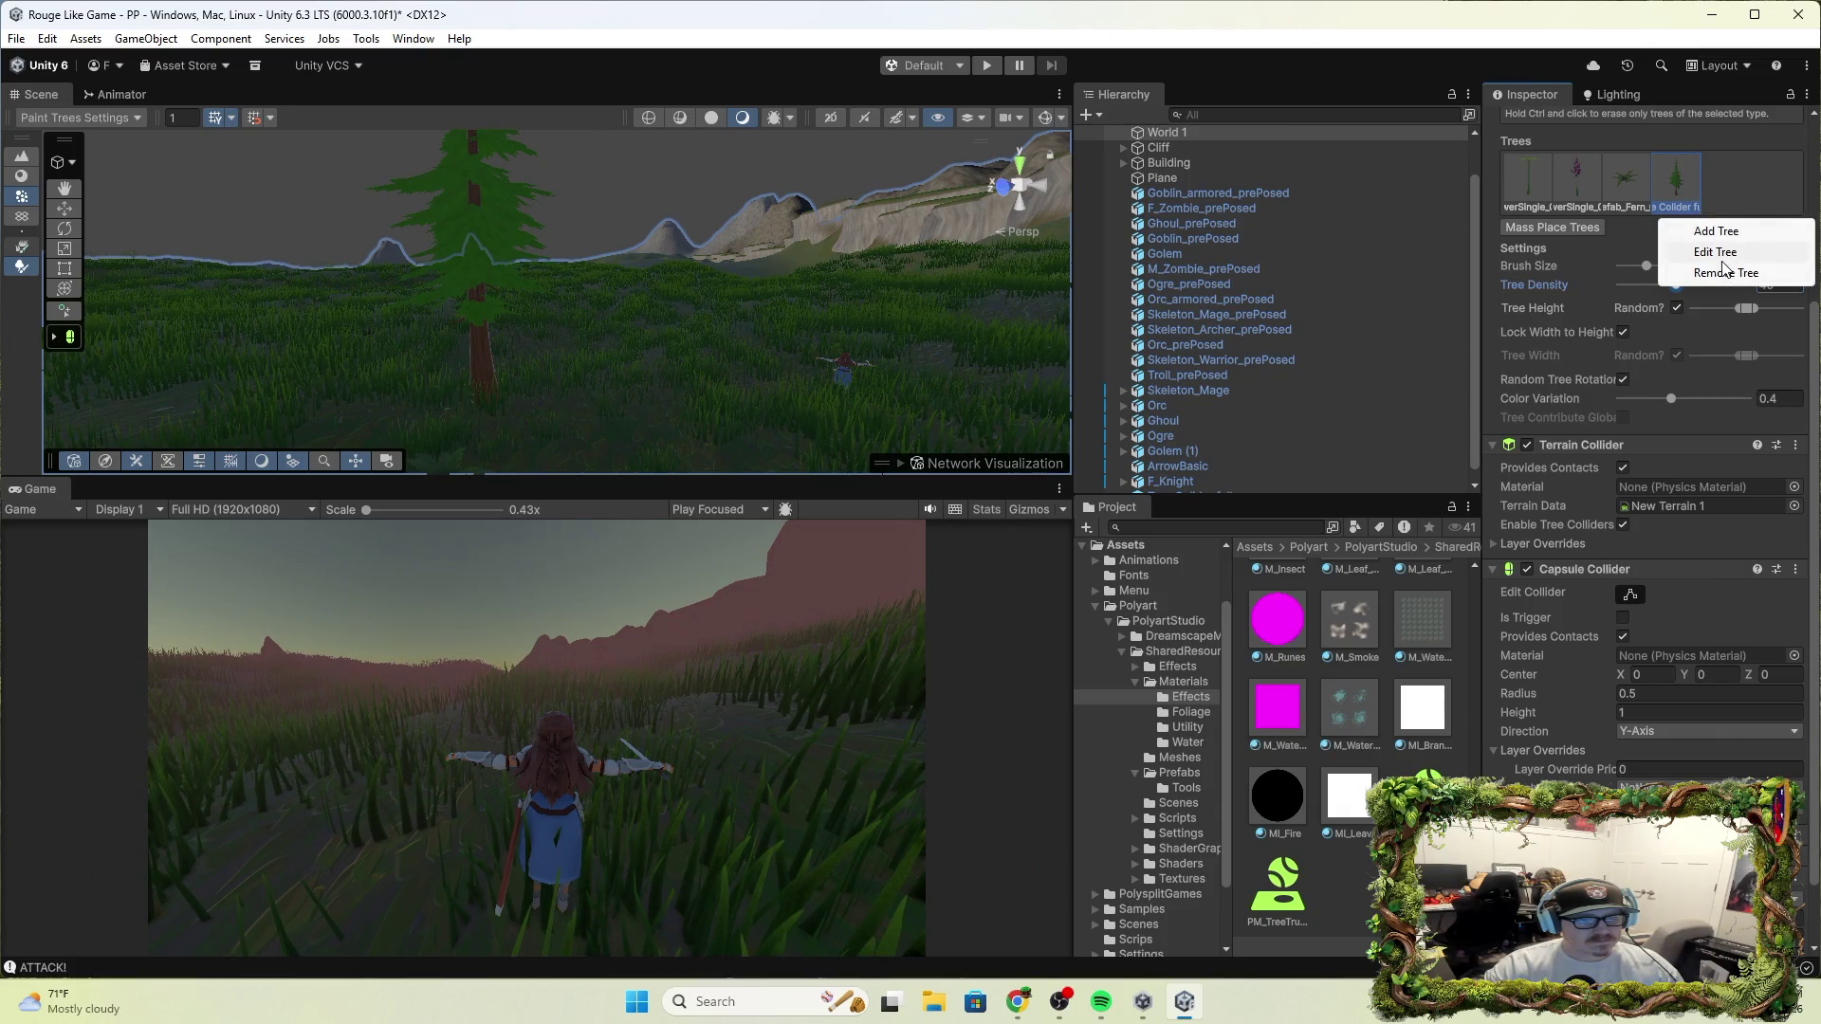
click(1728, 274)
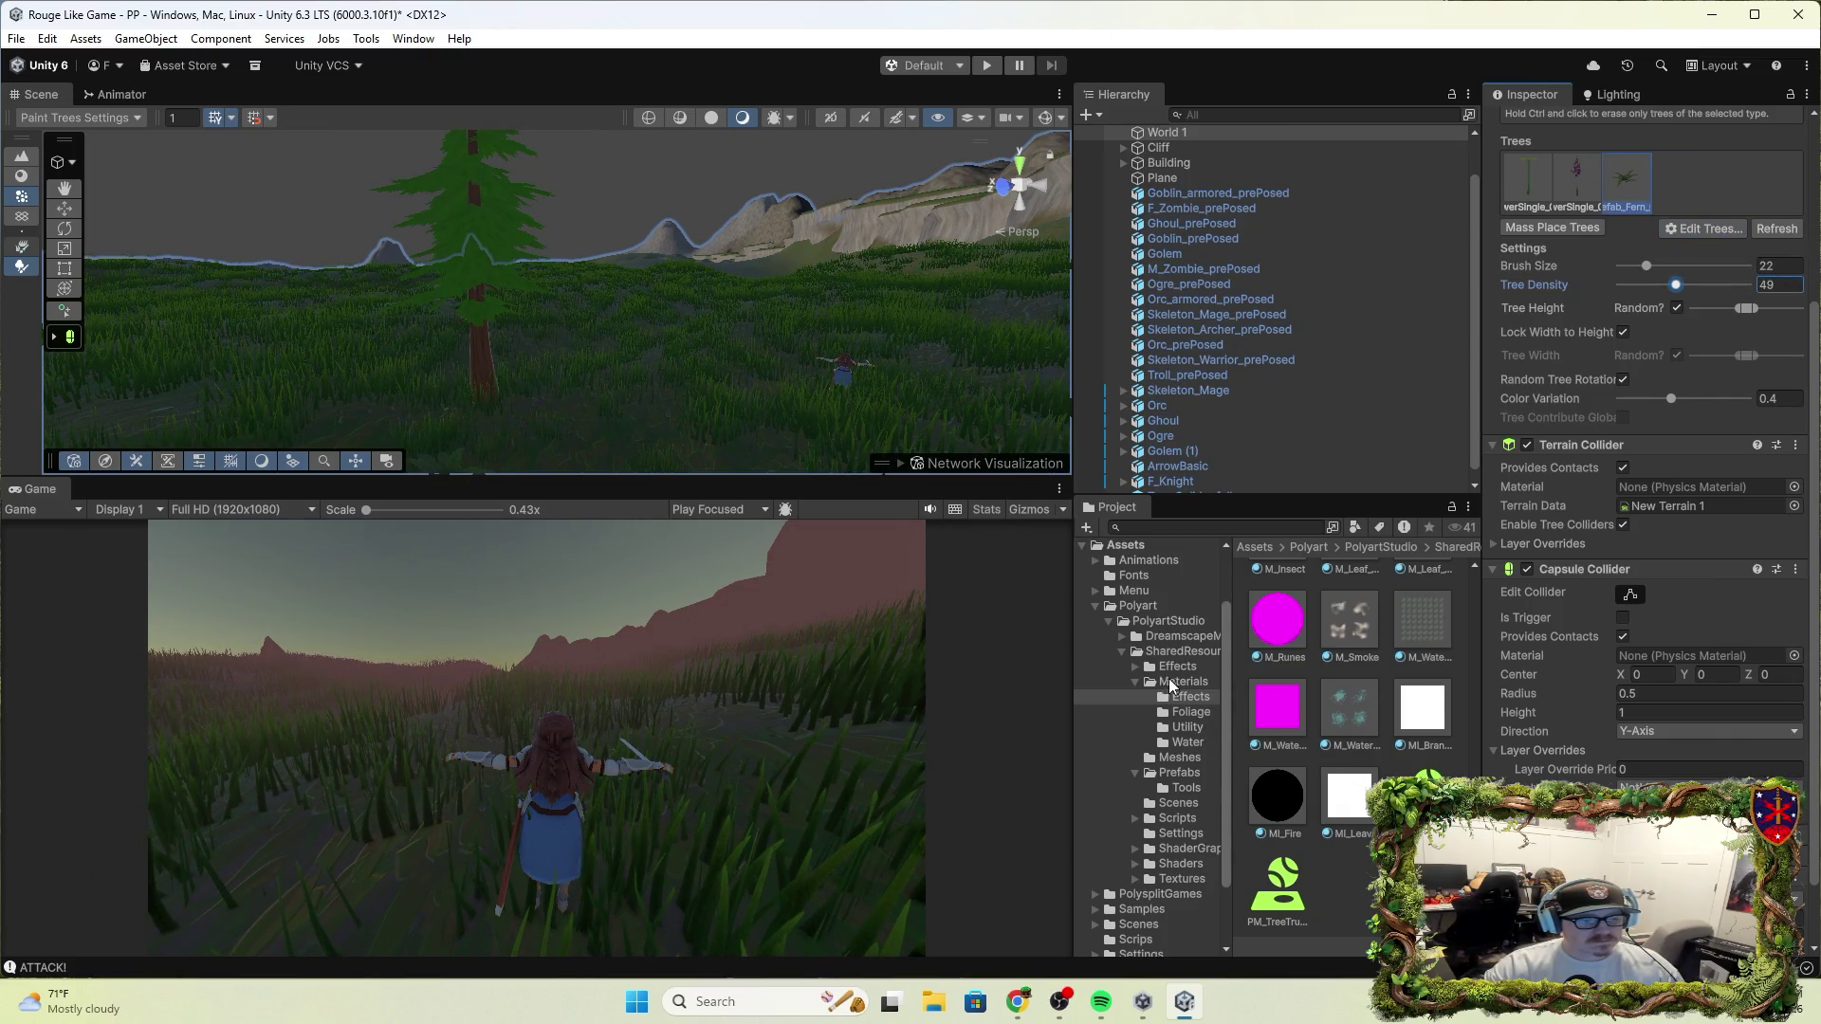
click(1176, 665)
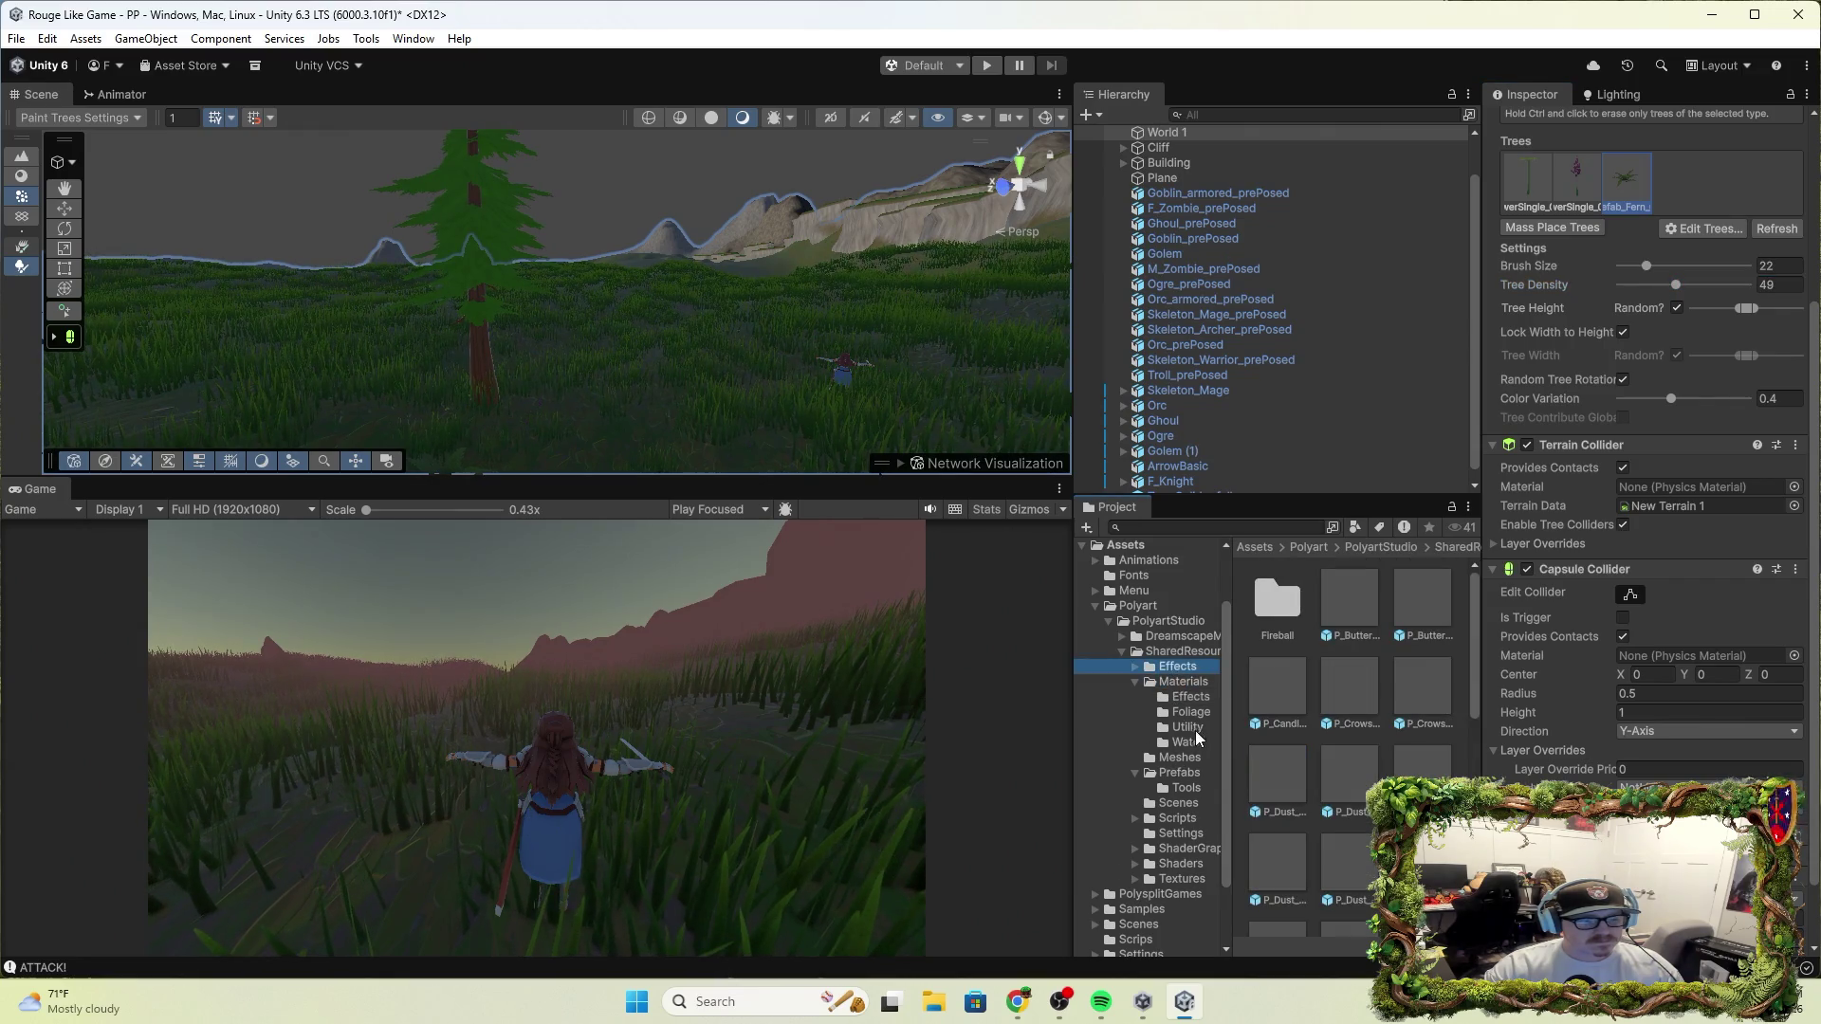
Browse the SharedResources Effects and Materials folders, then open the Prefabs folder
click(1190, 696)
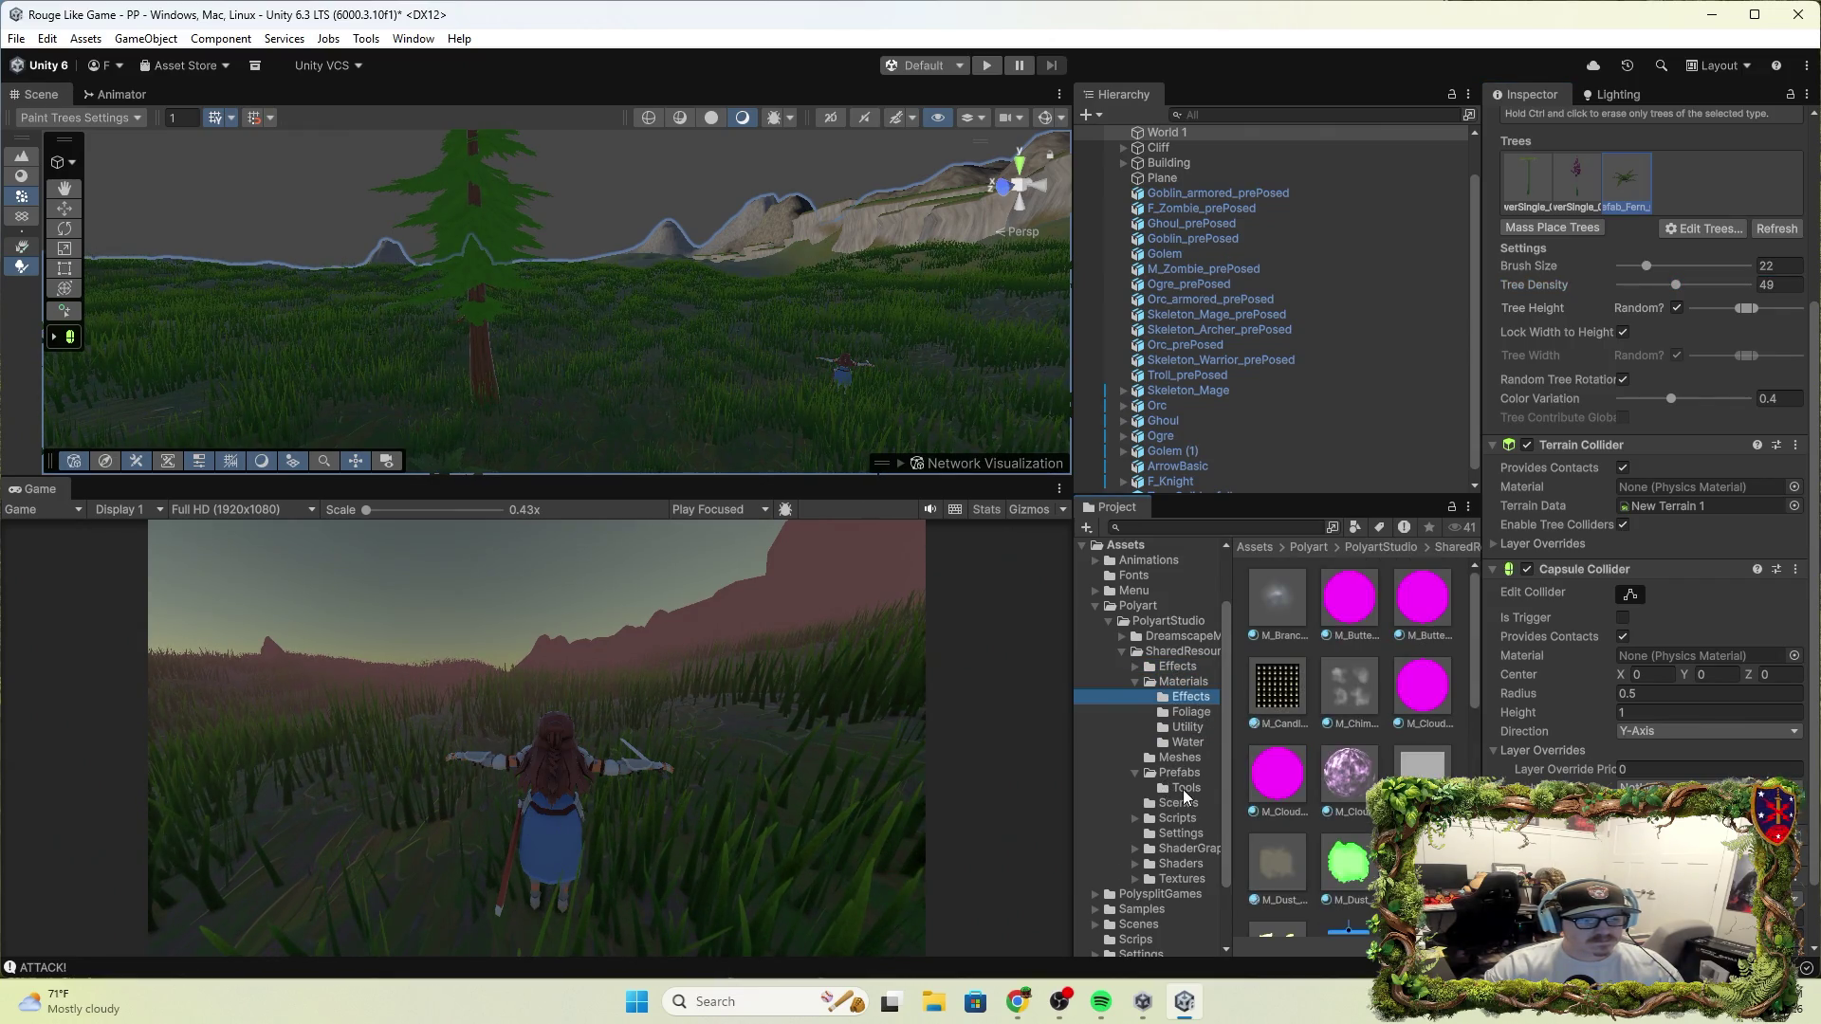
click(1182, 773)
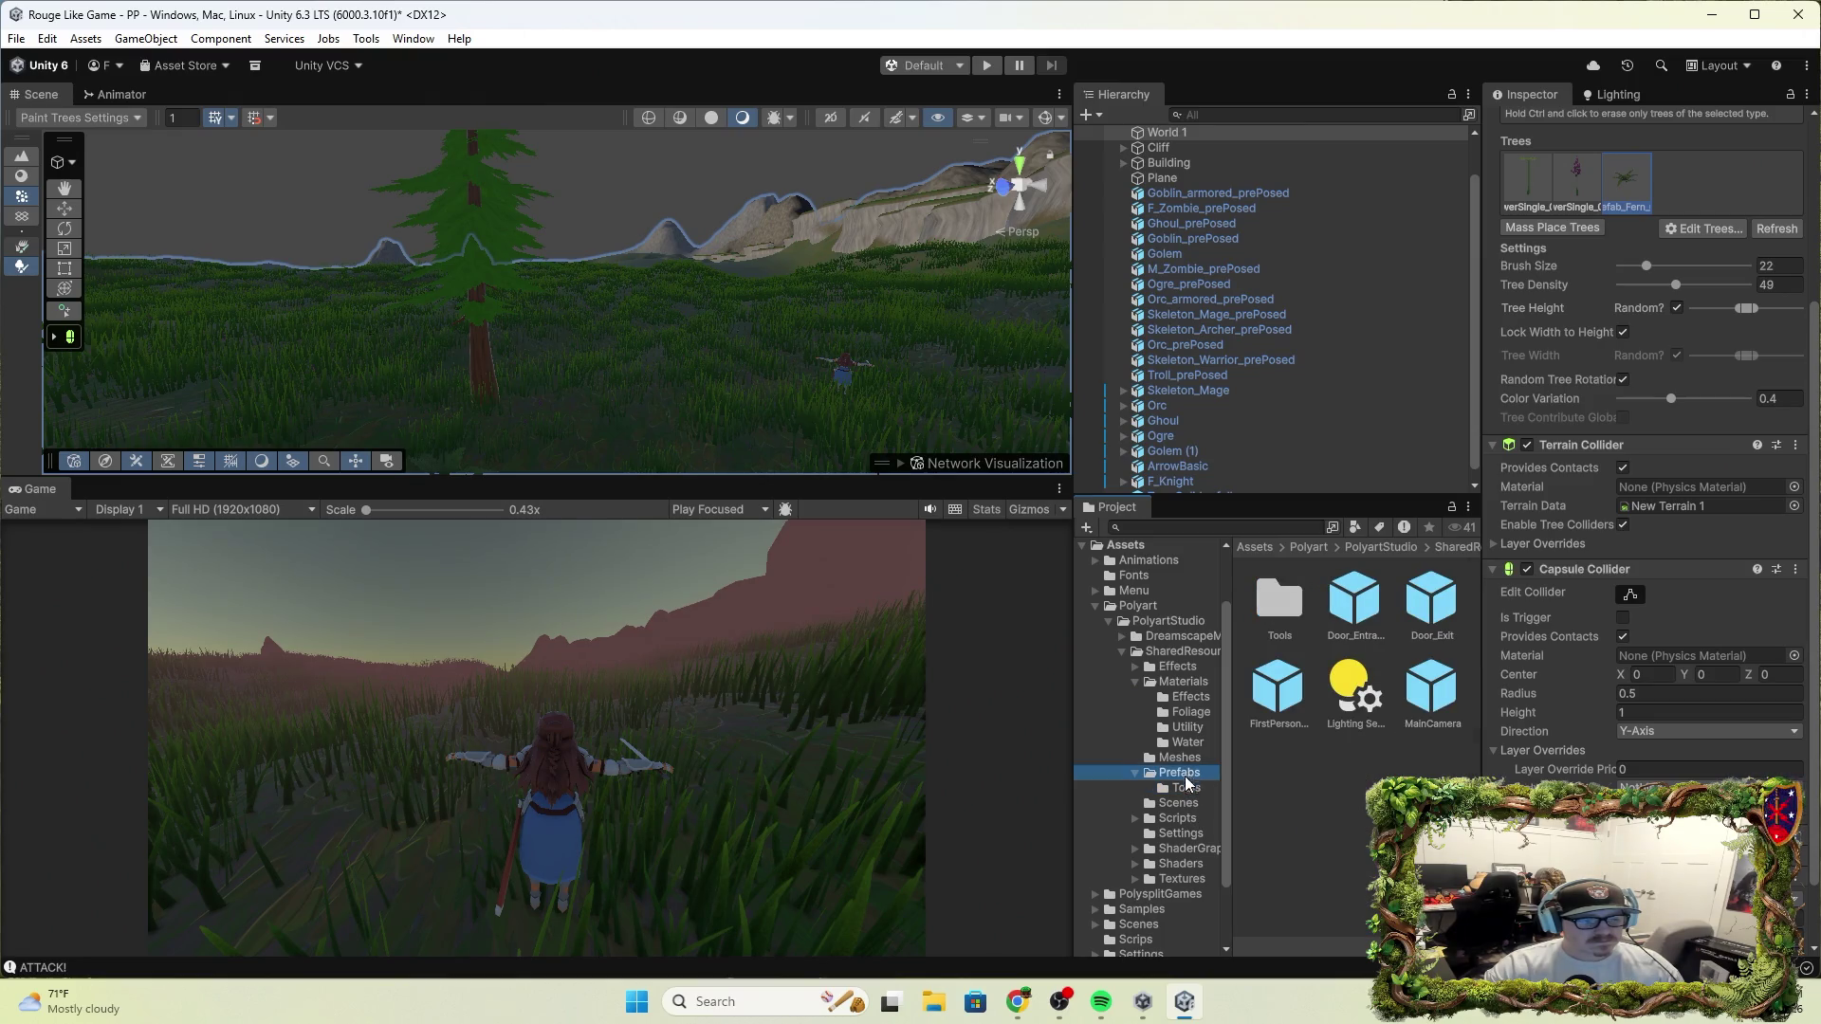
click(1176, 668)
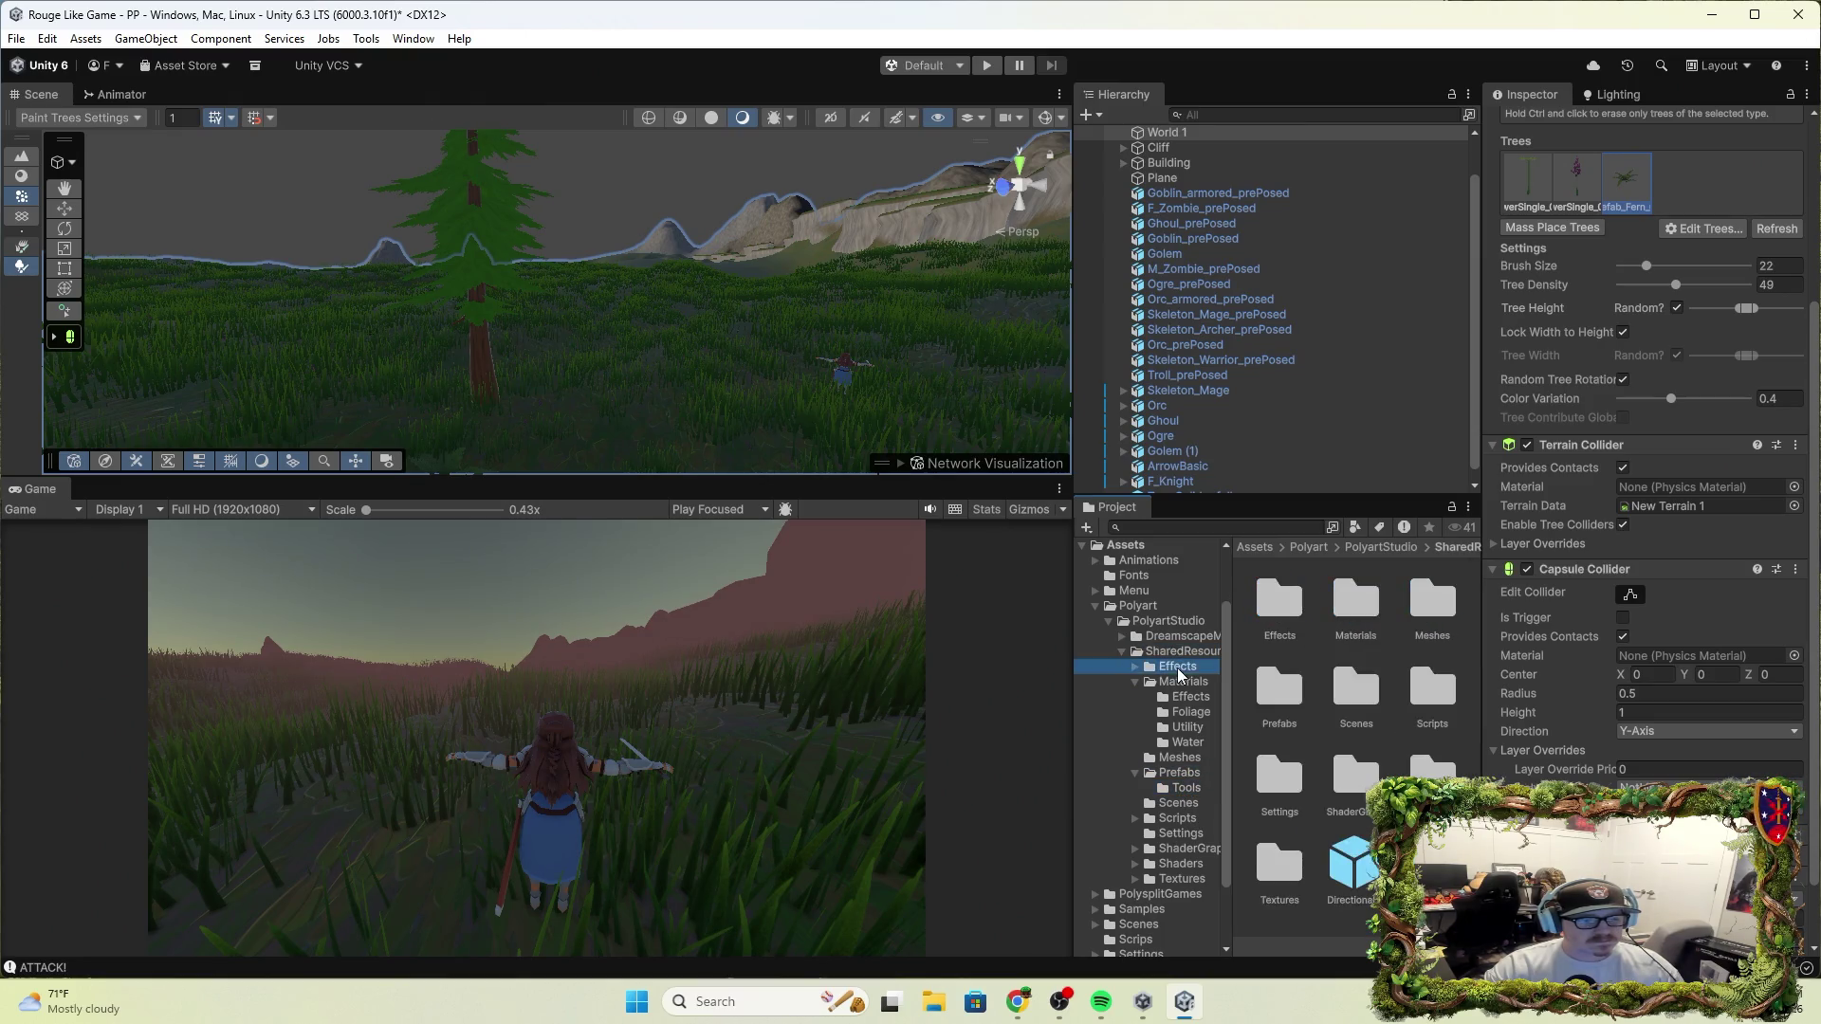
click(1187, 696)
click(1190, 711)
click(1185, 727)
click(1190, 711)
click(1183, 652)
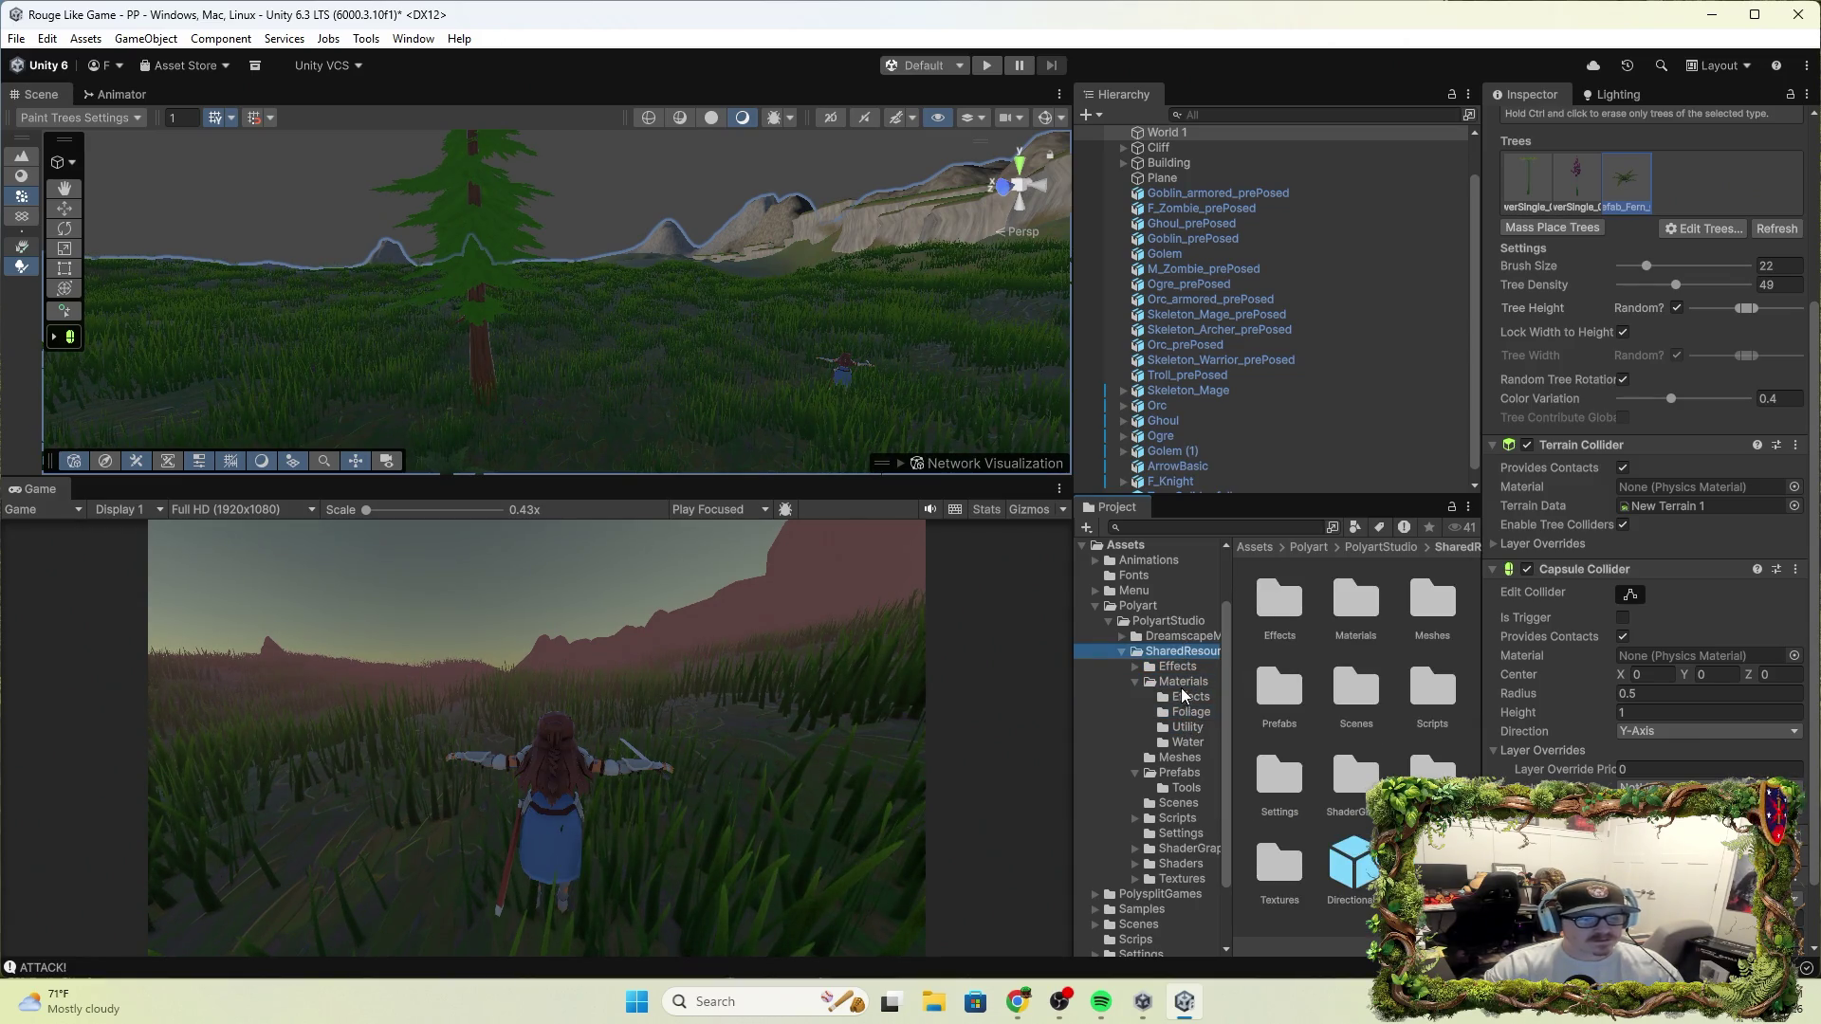
double_click(1275, 720)
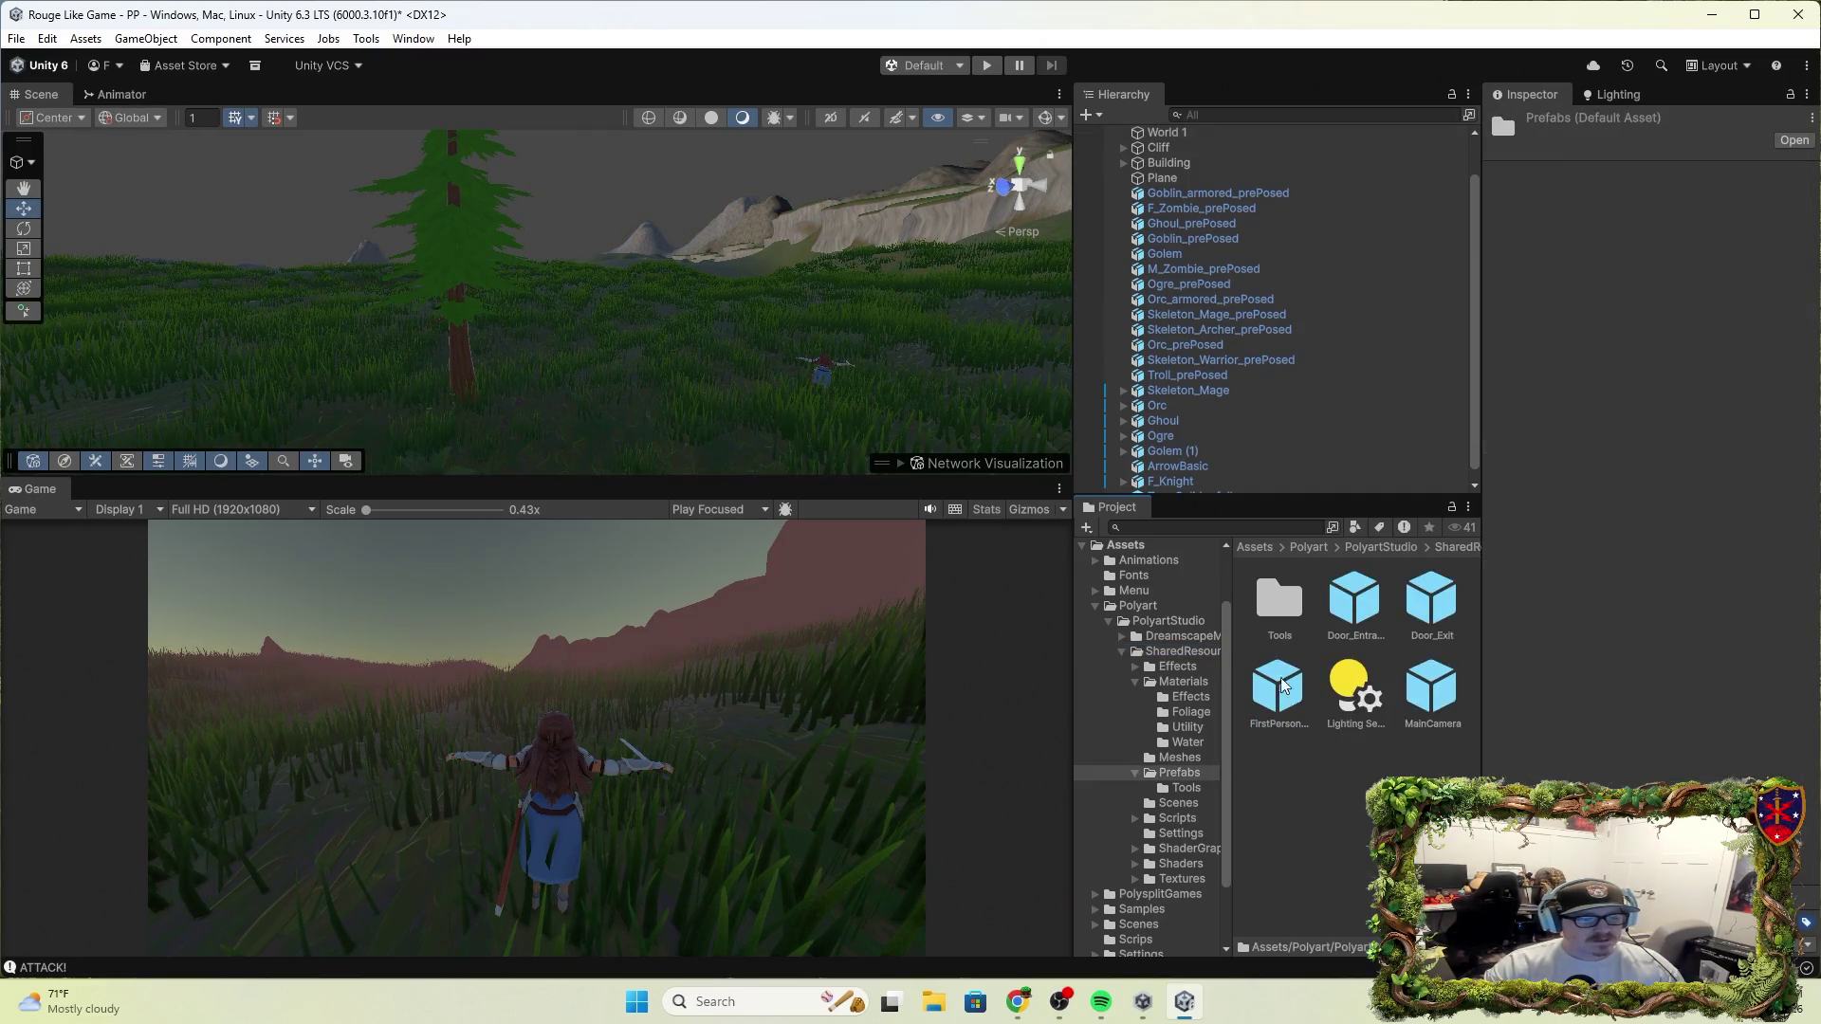
Check the Scripts folder, return to Prefabs, and reselect World 1 to show tree-painting settings
scroll(1151, 861, down, 3)
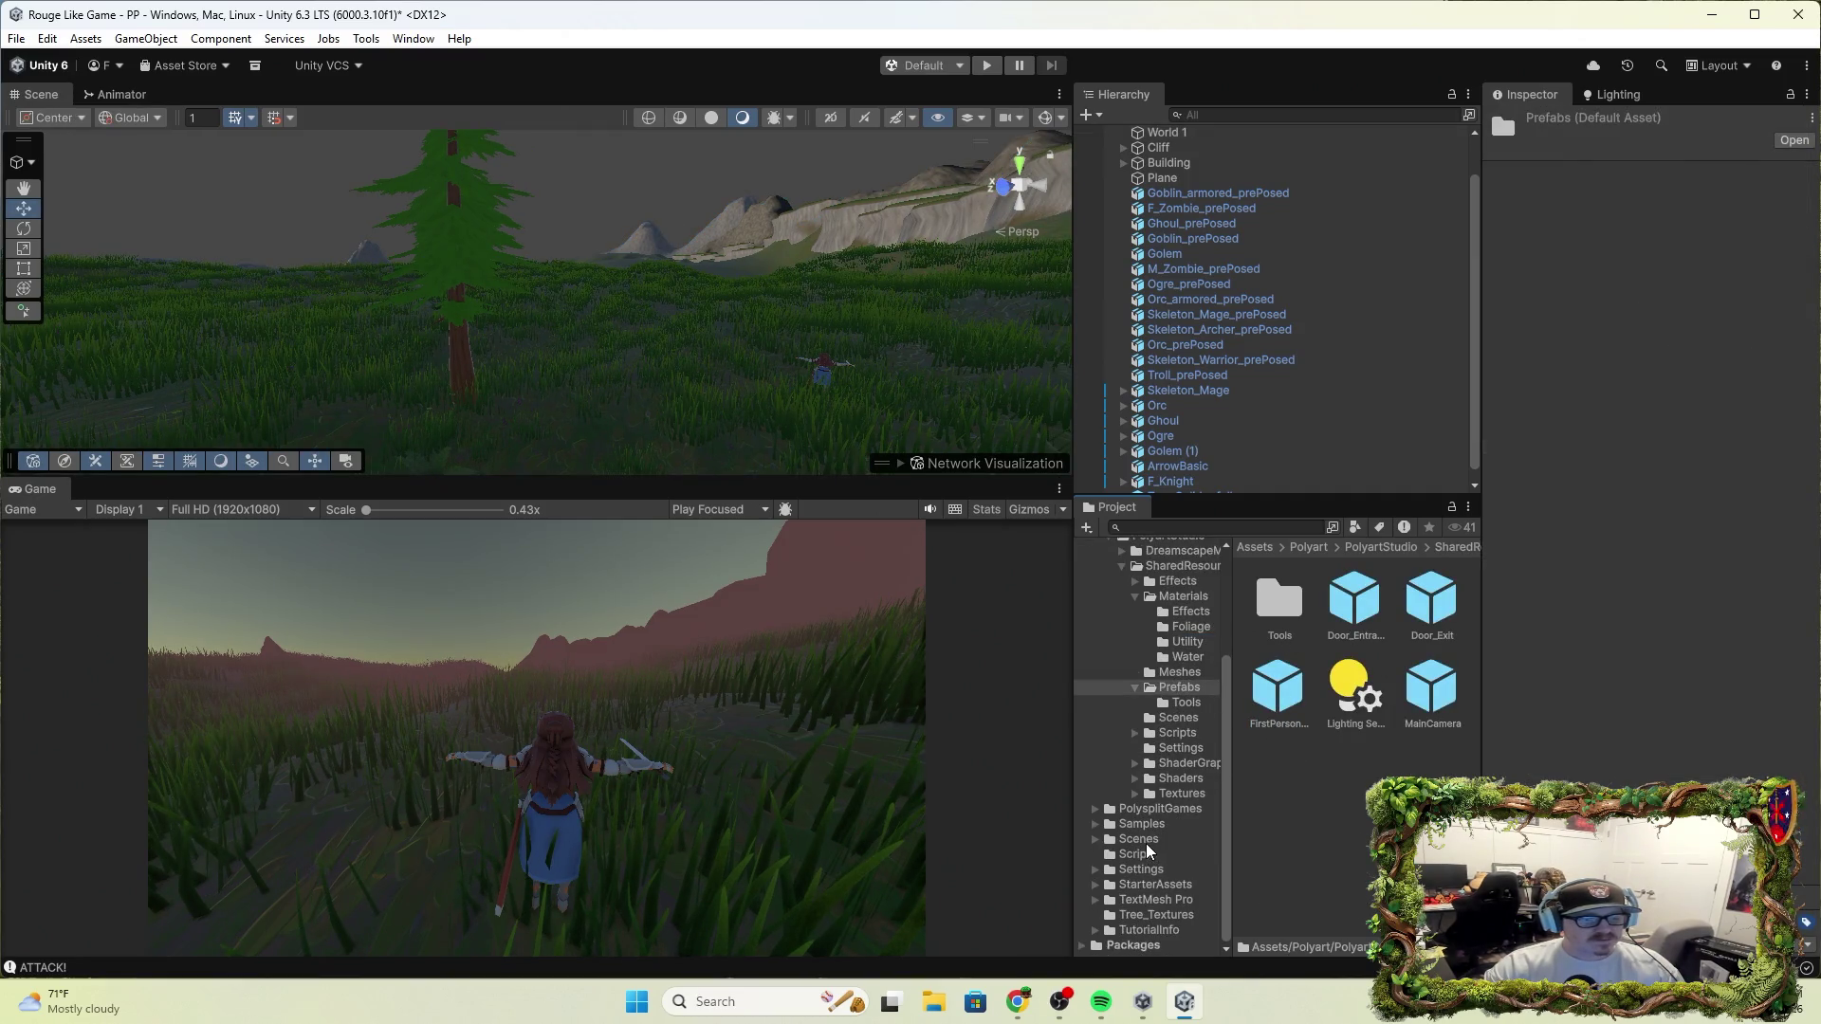
click(1187, 779)
click(1190, 735)
click(1181, 718)
click(1180, 674)
click(1180, 690)
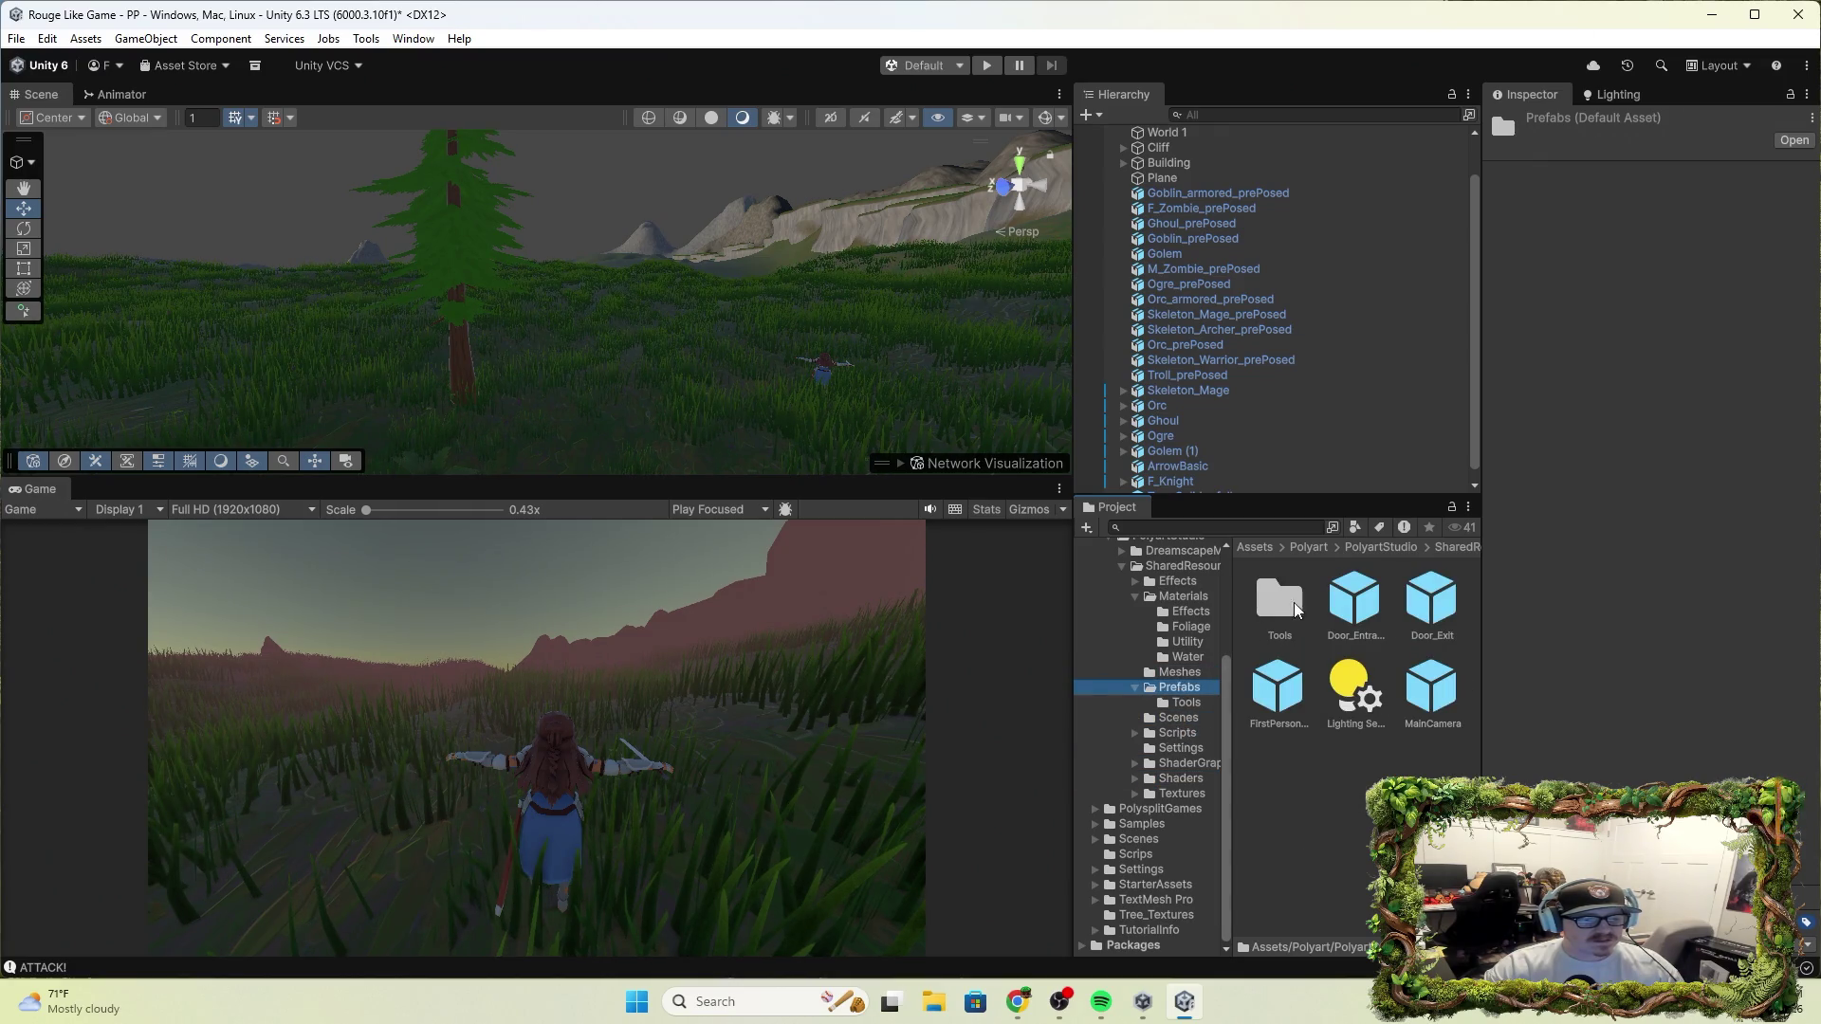
scroll(1149, 713, up, 5)
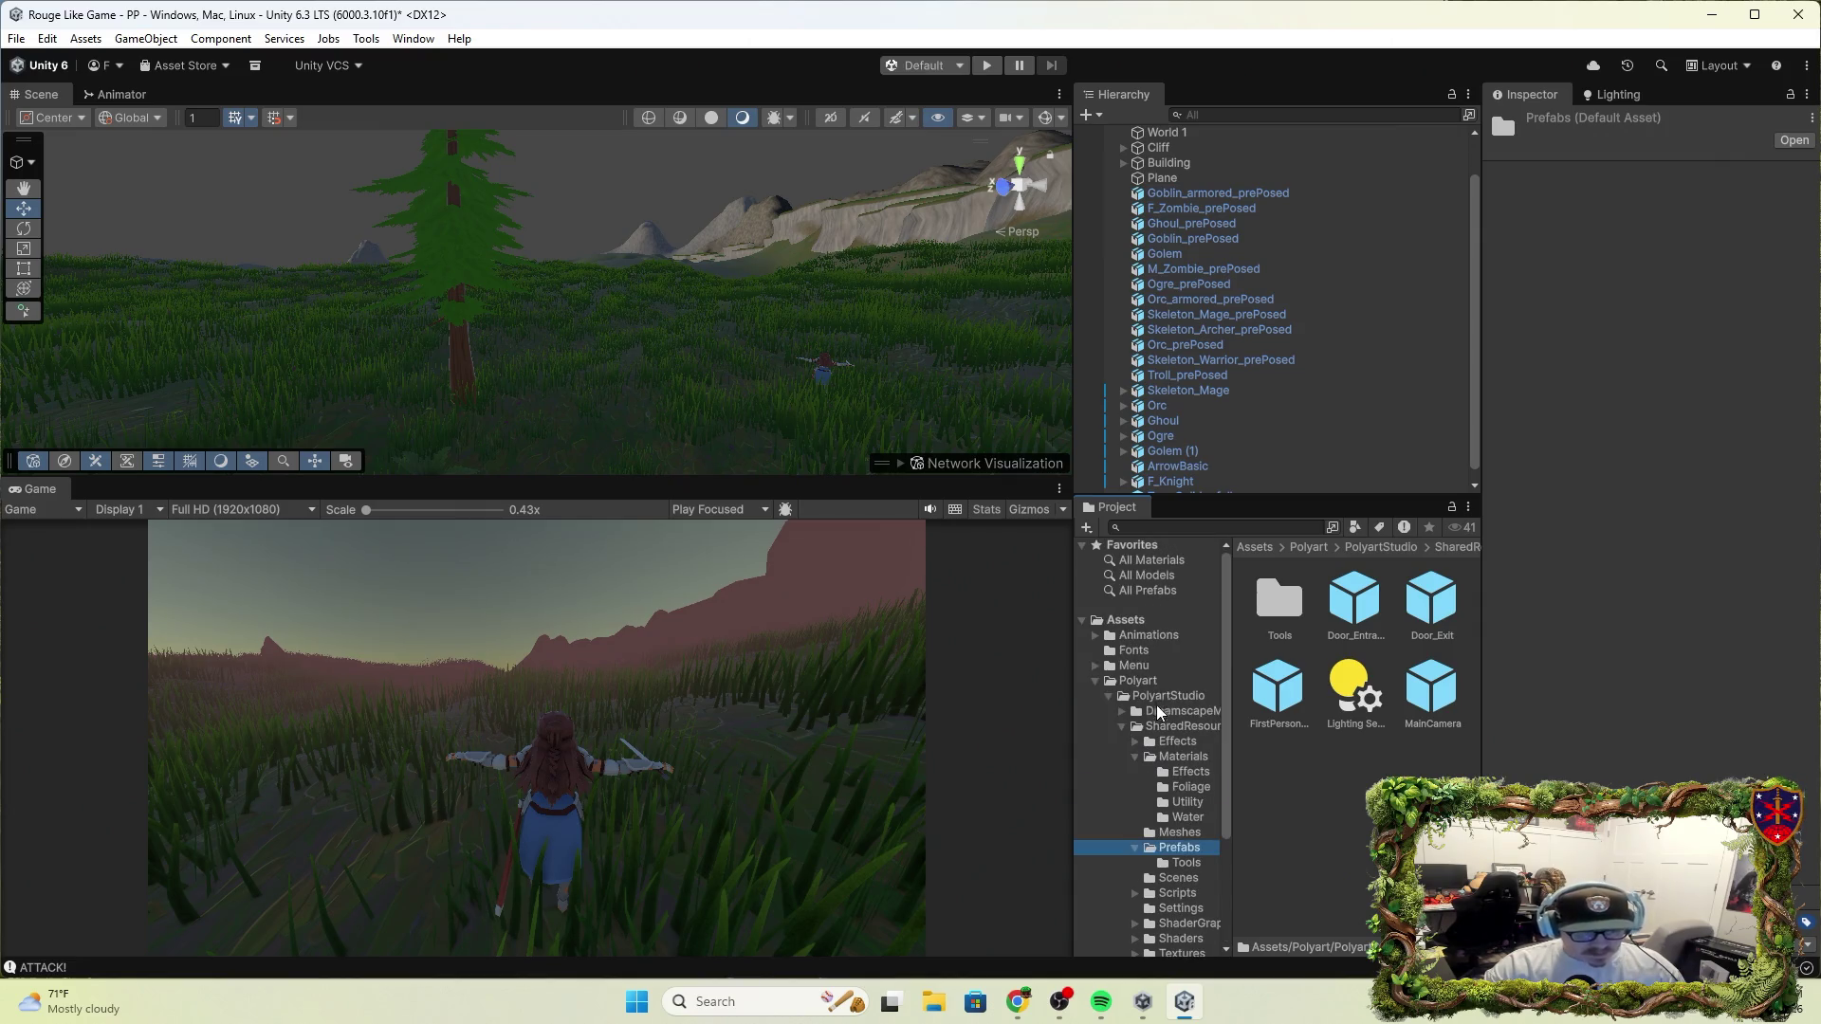
scroll(1157, 711, down, 5)
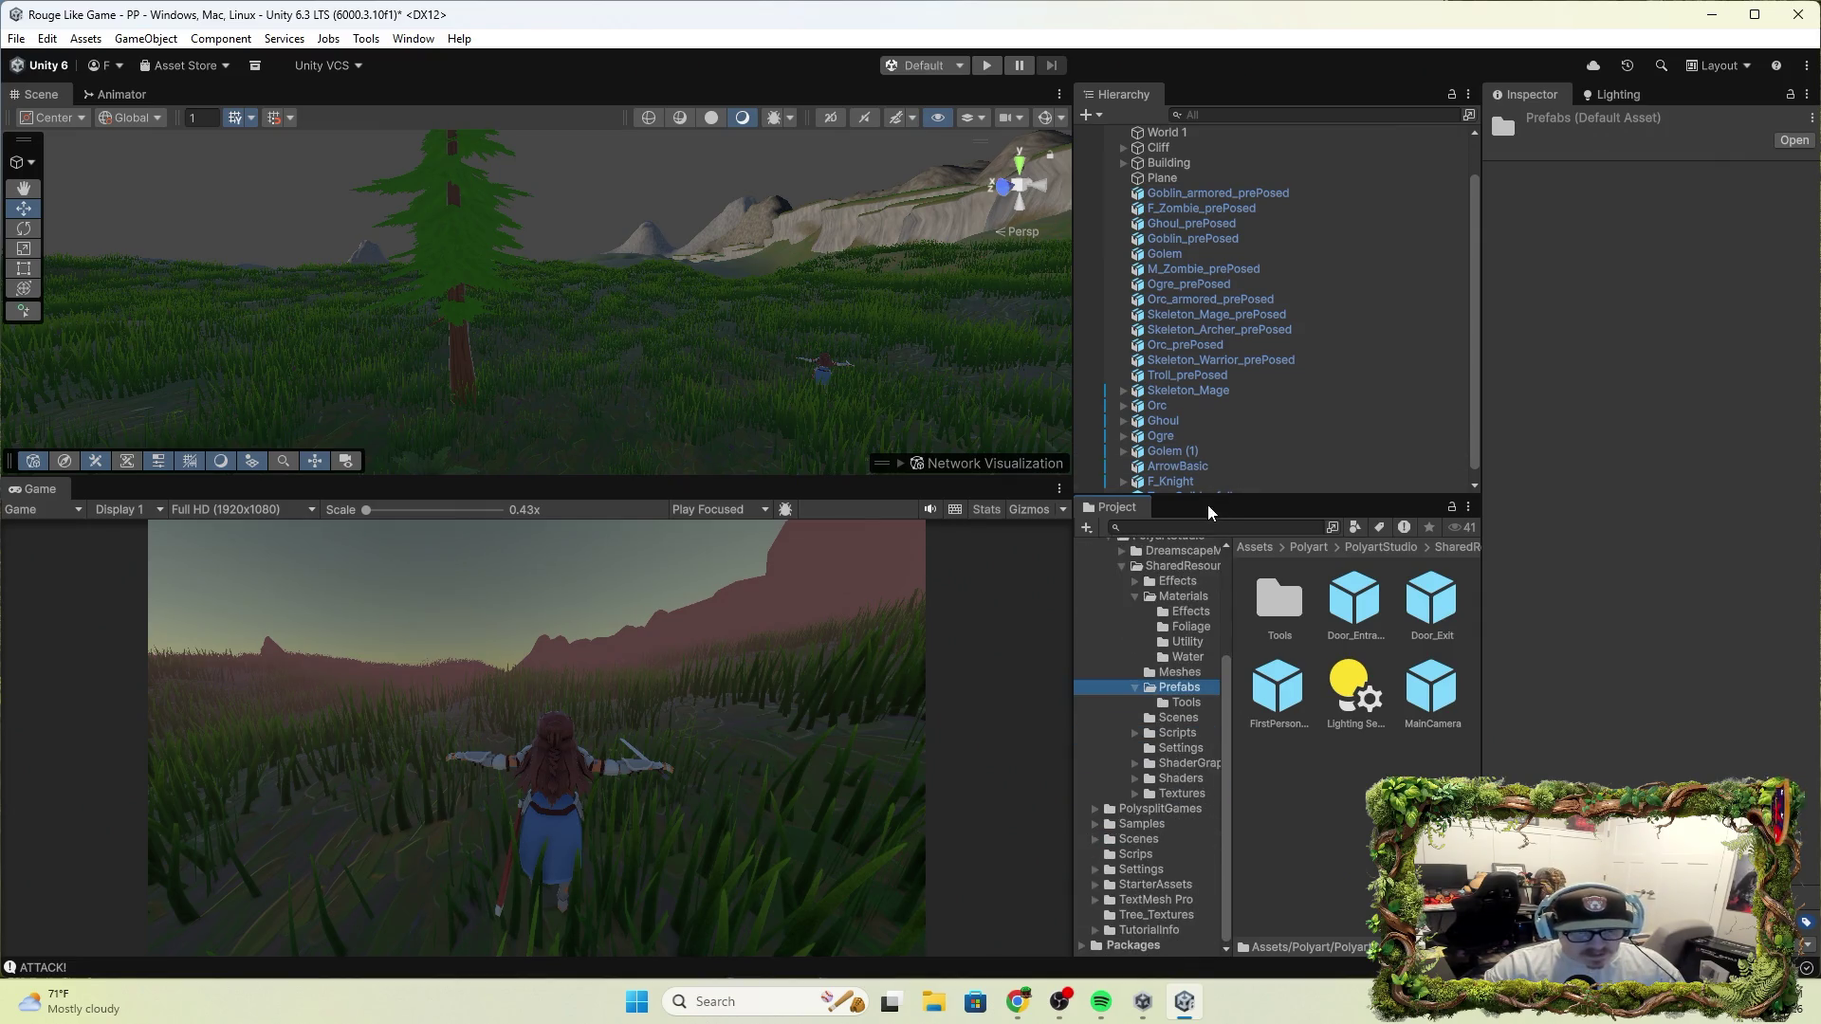
click(1168, 133)
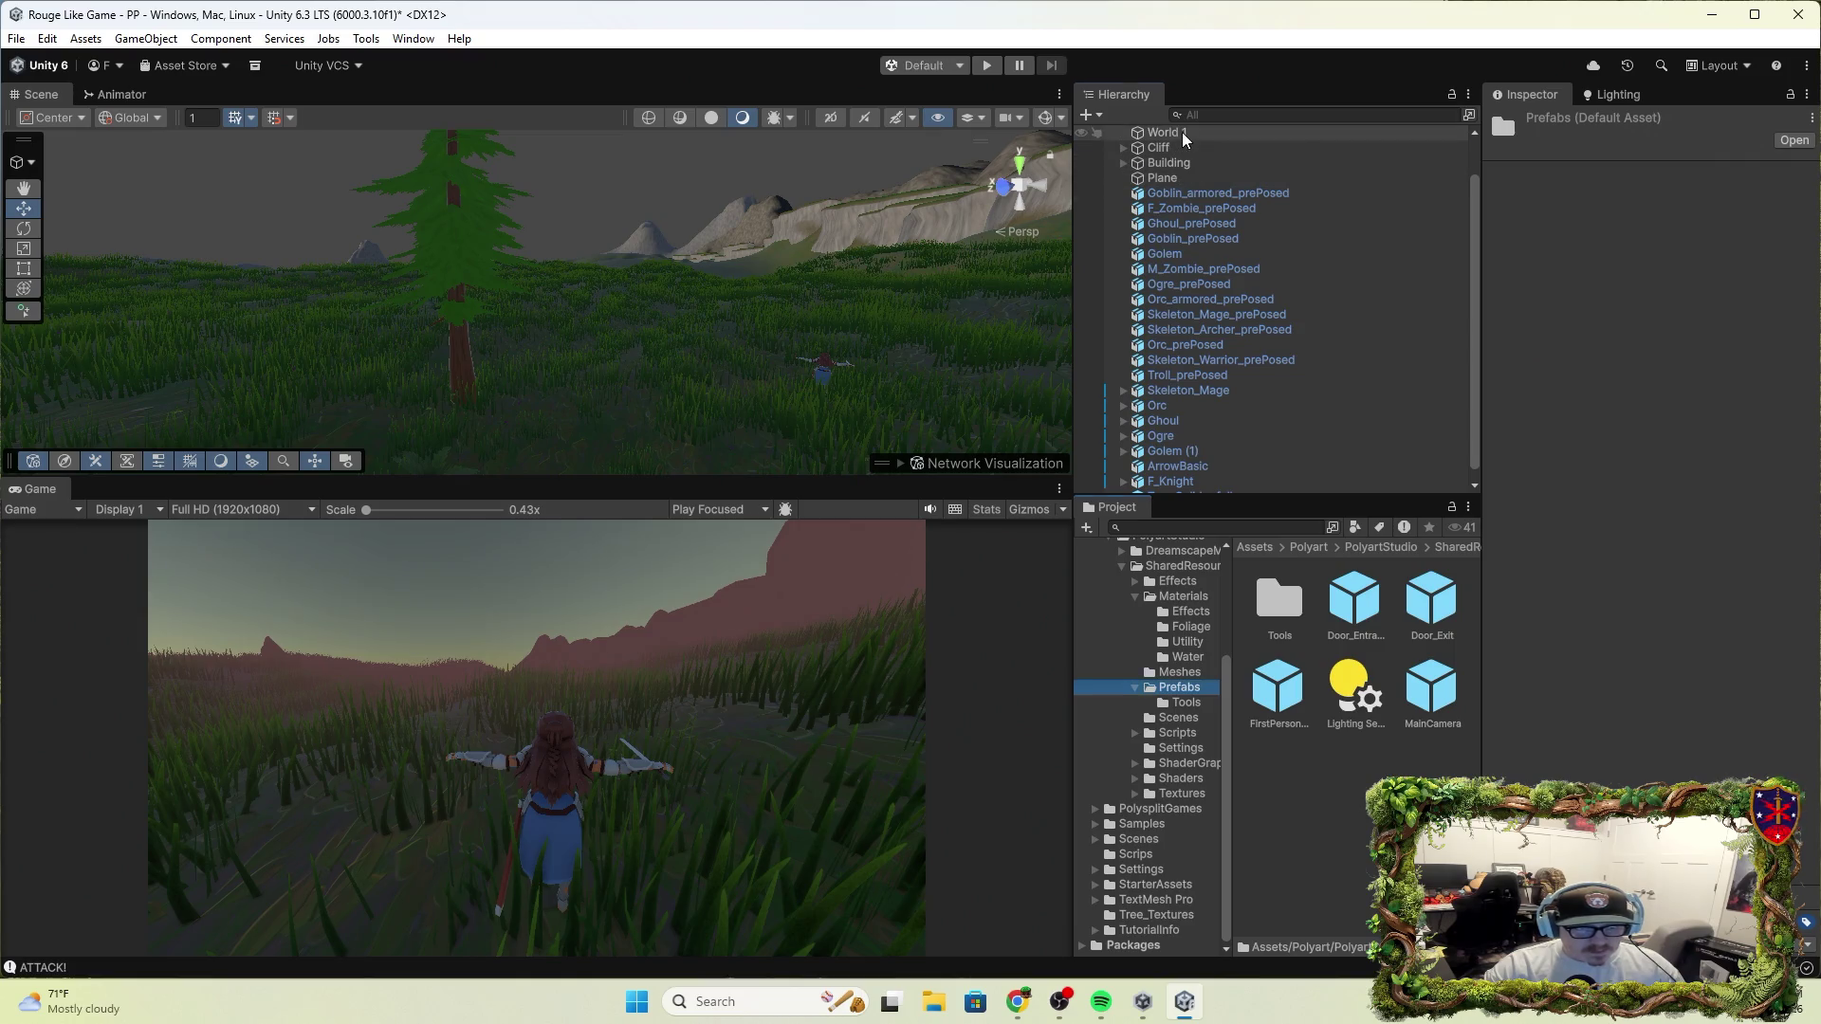
scroll(1404, 475, down, 1)
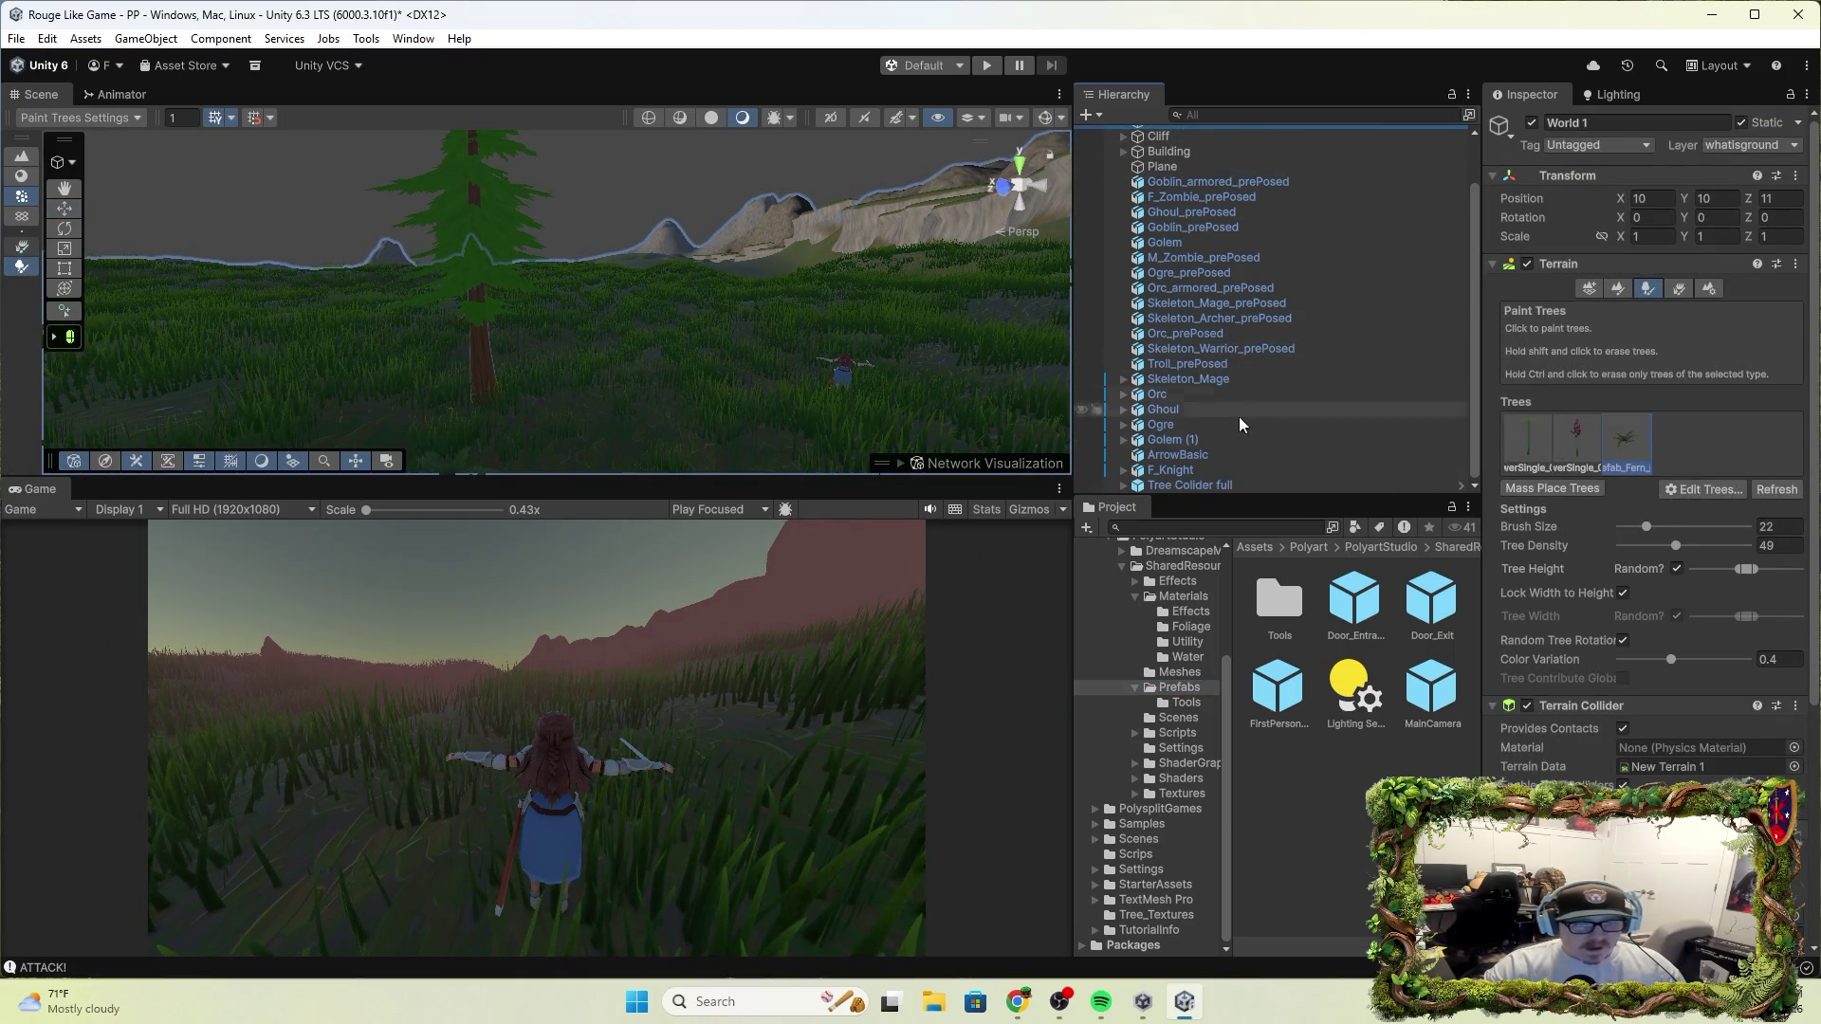
Start Edit Trees > Add Tree and pick Tree Colider full 2 as the tree prefab
click(1222, 485)
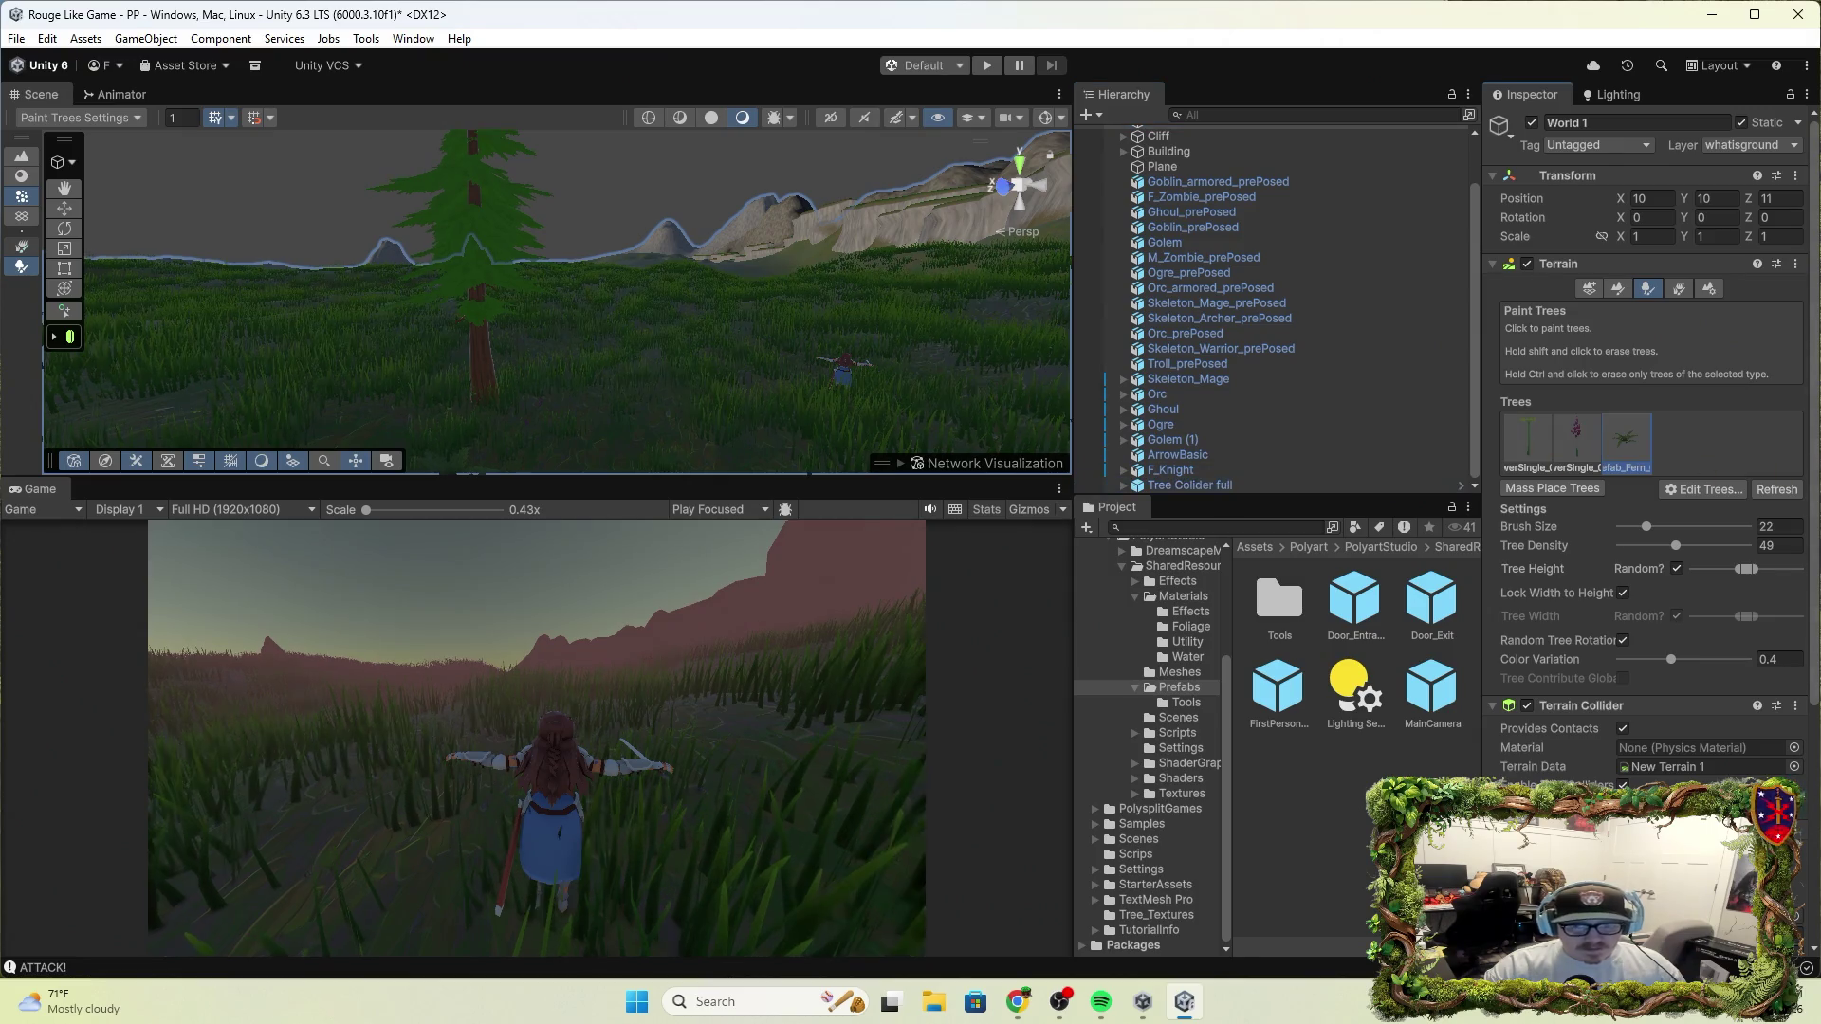
click(1700, 489)
click(1717, 492)
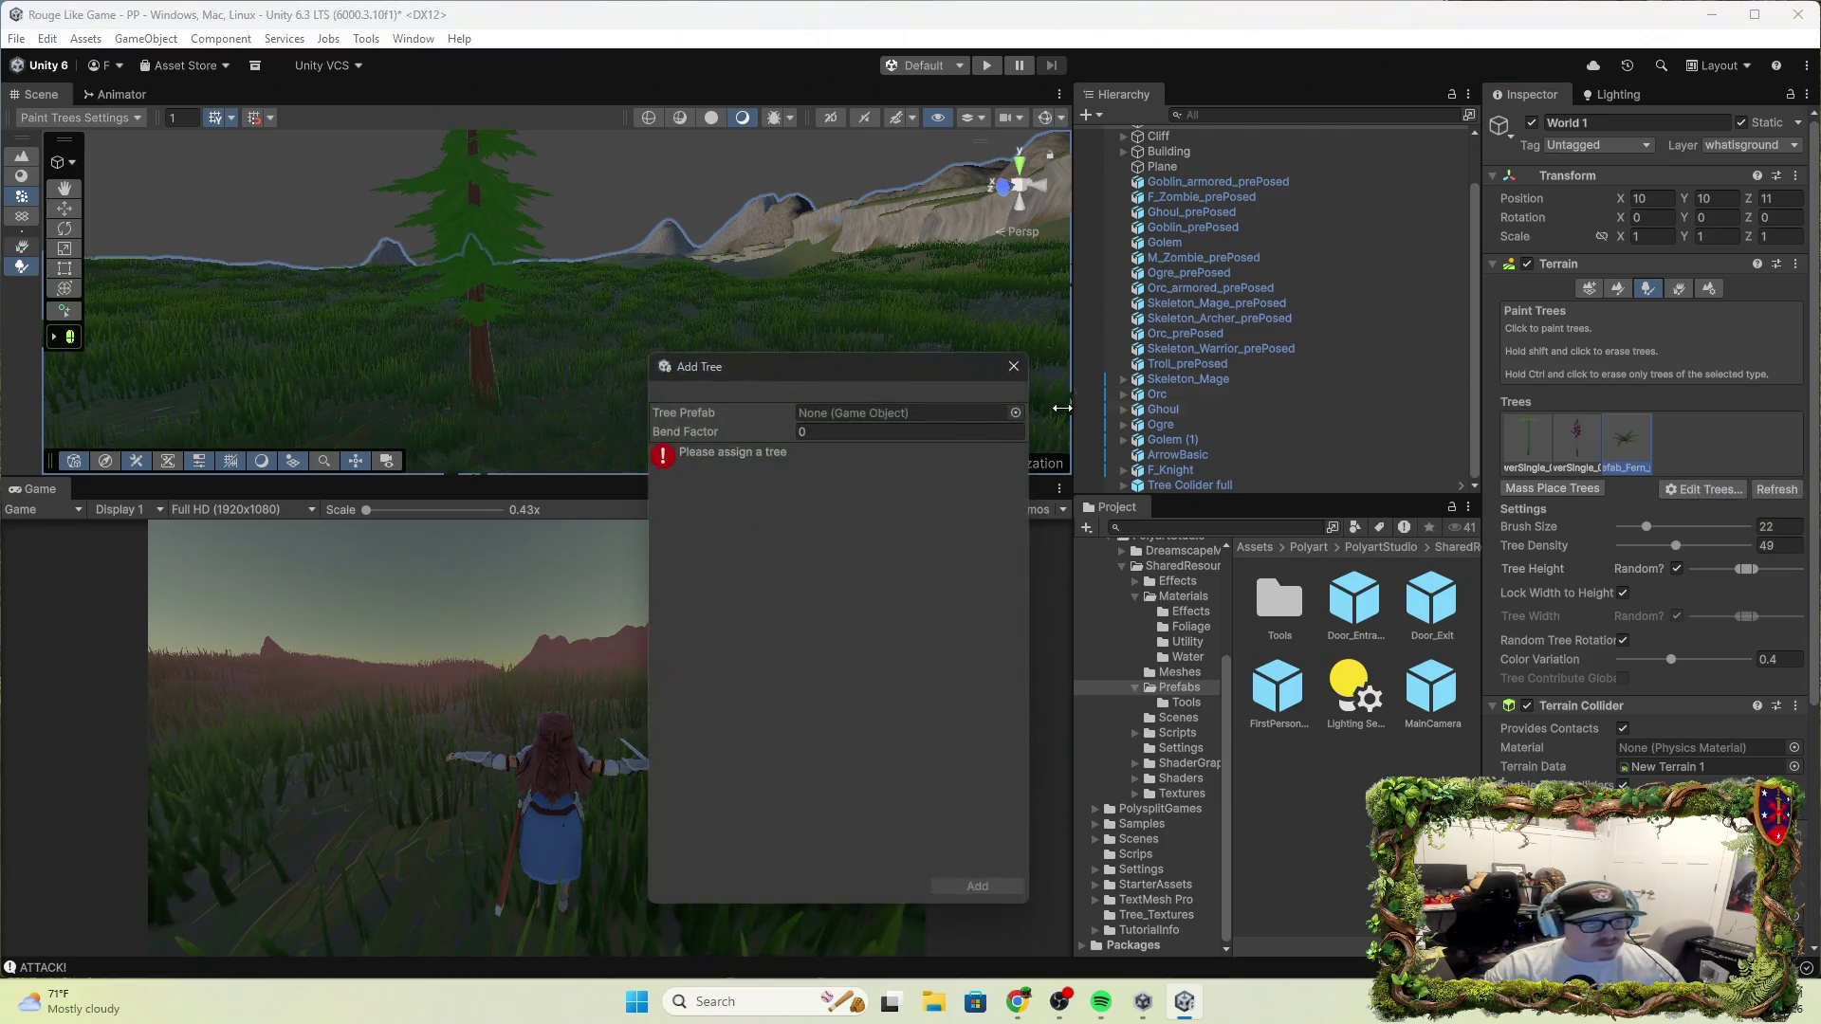
click(1015, 416)
scroll(853, 607, down, 10)
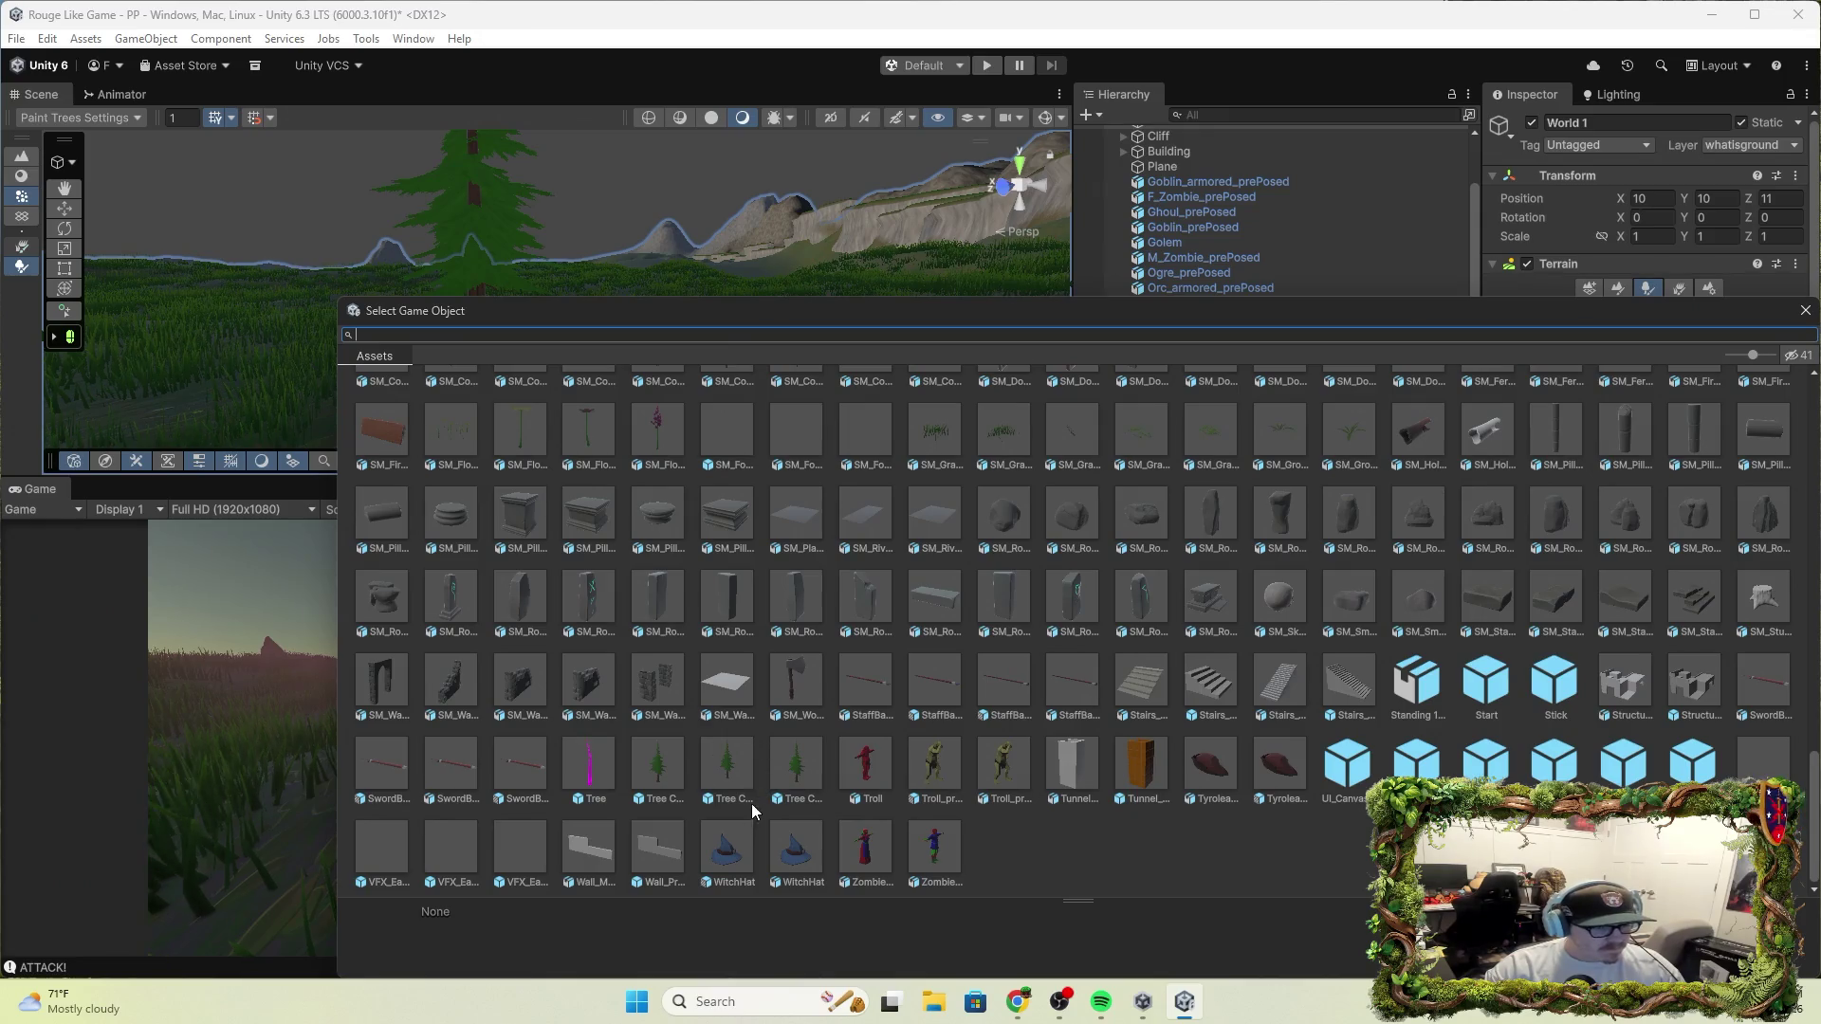
click(671, 764)
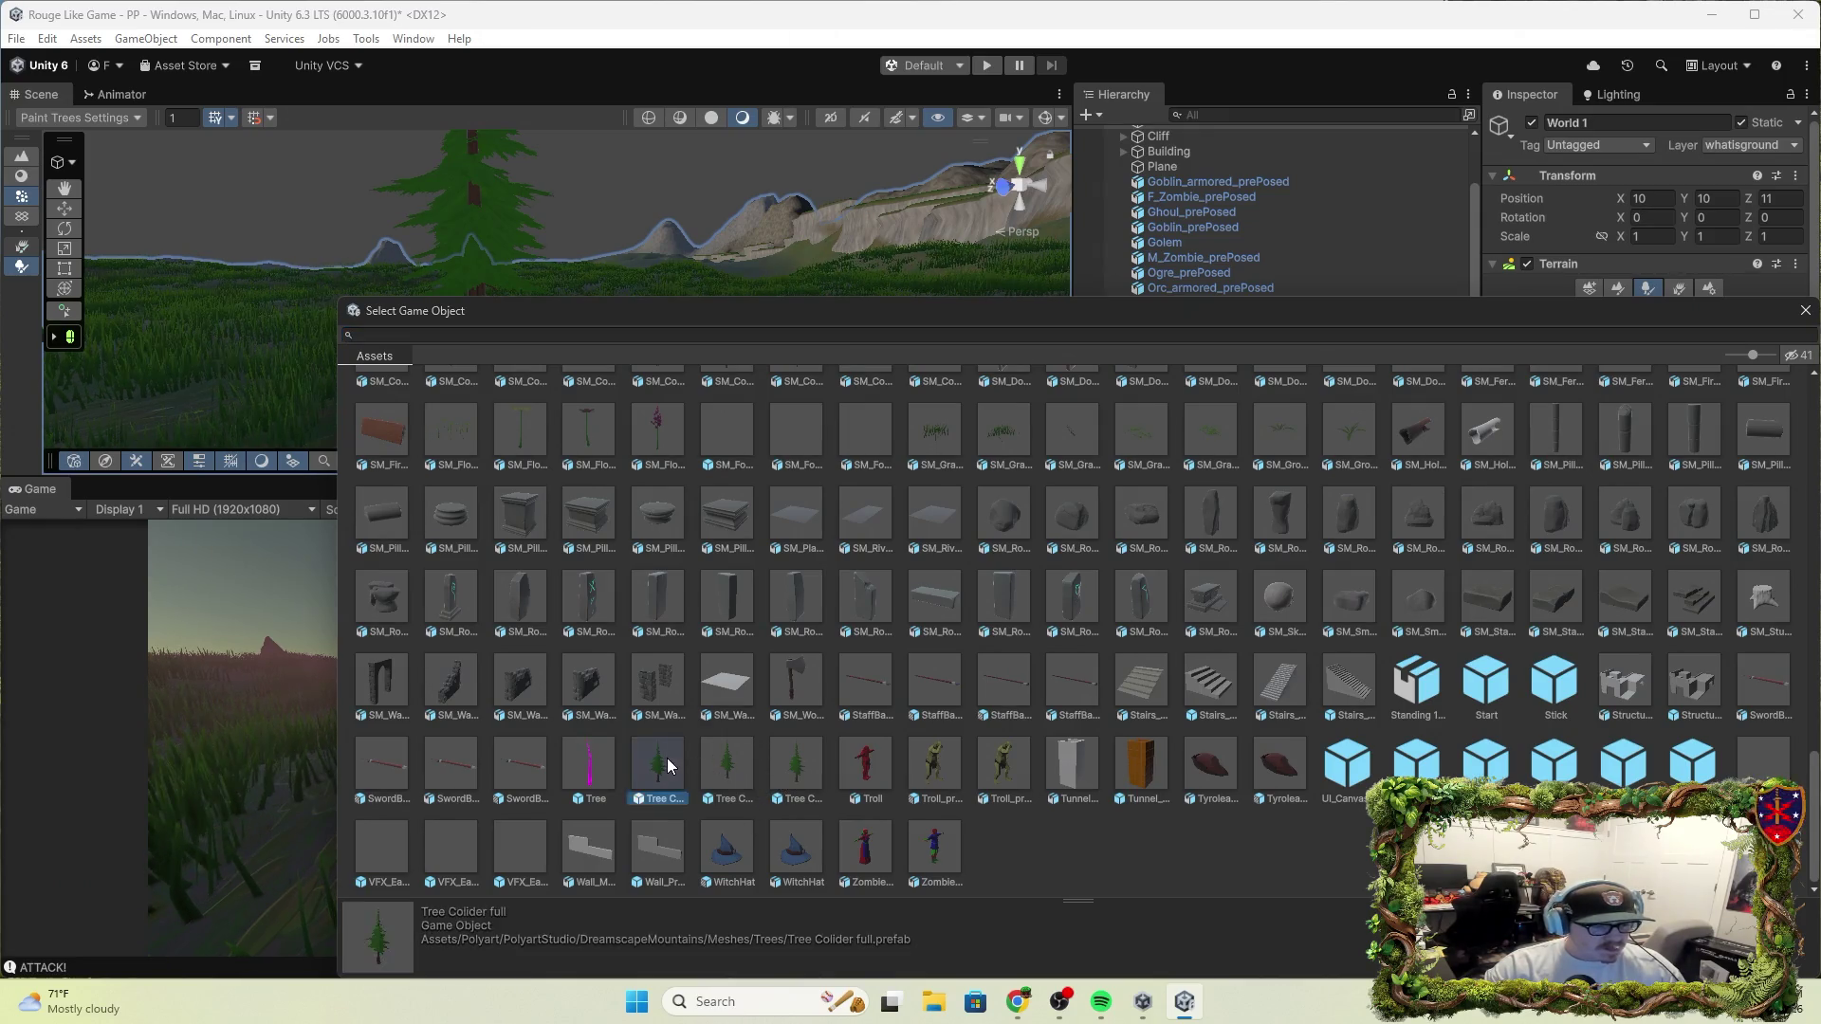
click(729, 768)
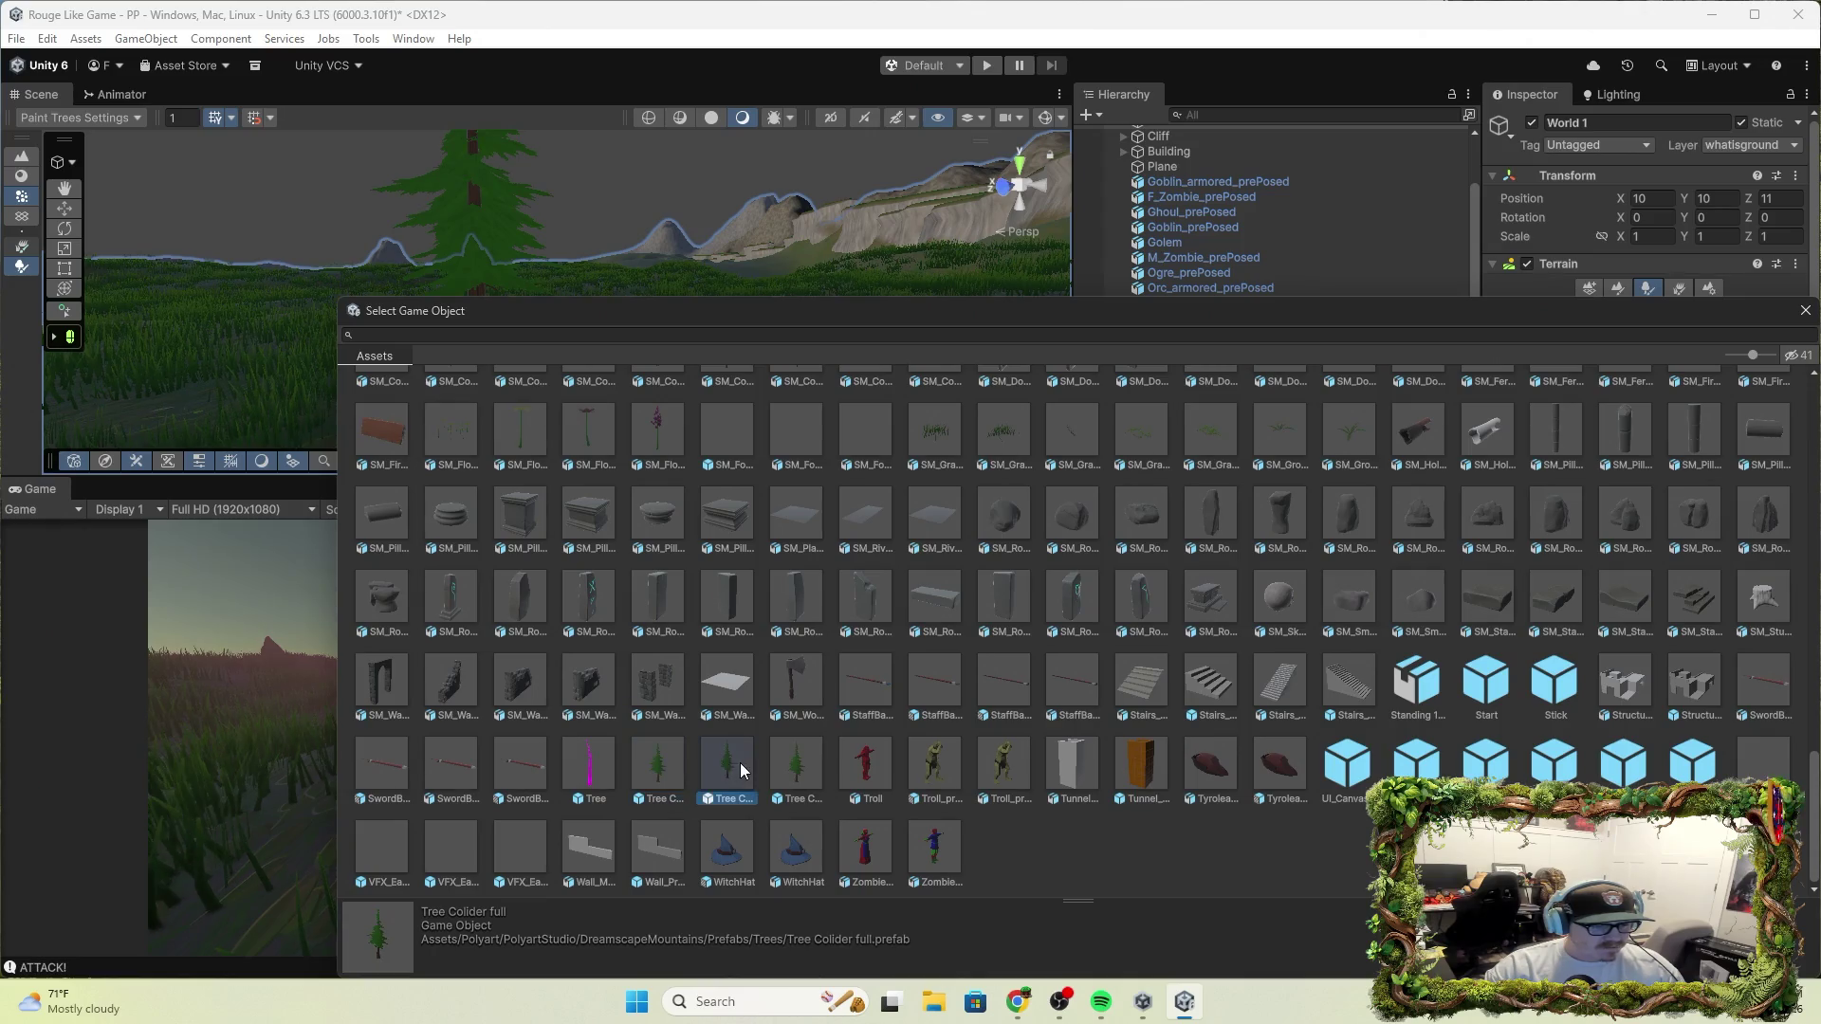
click(786, 763)
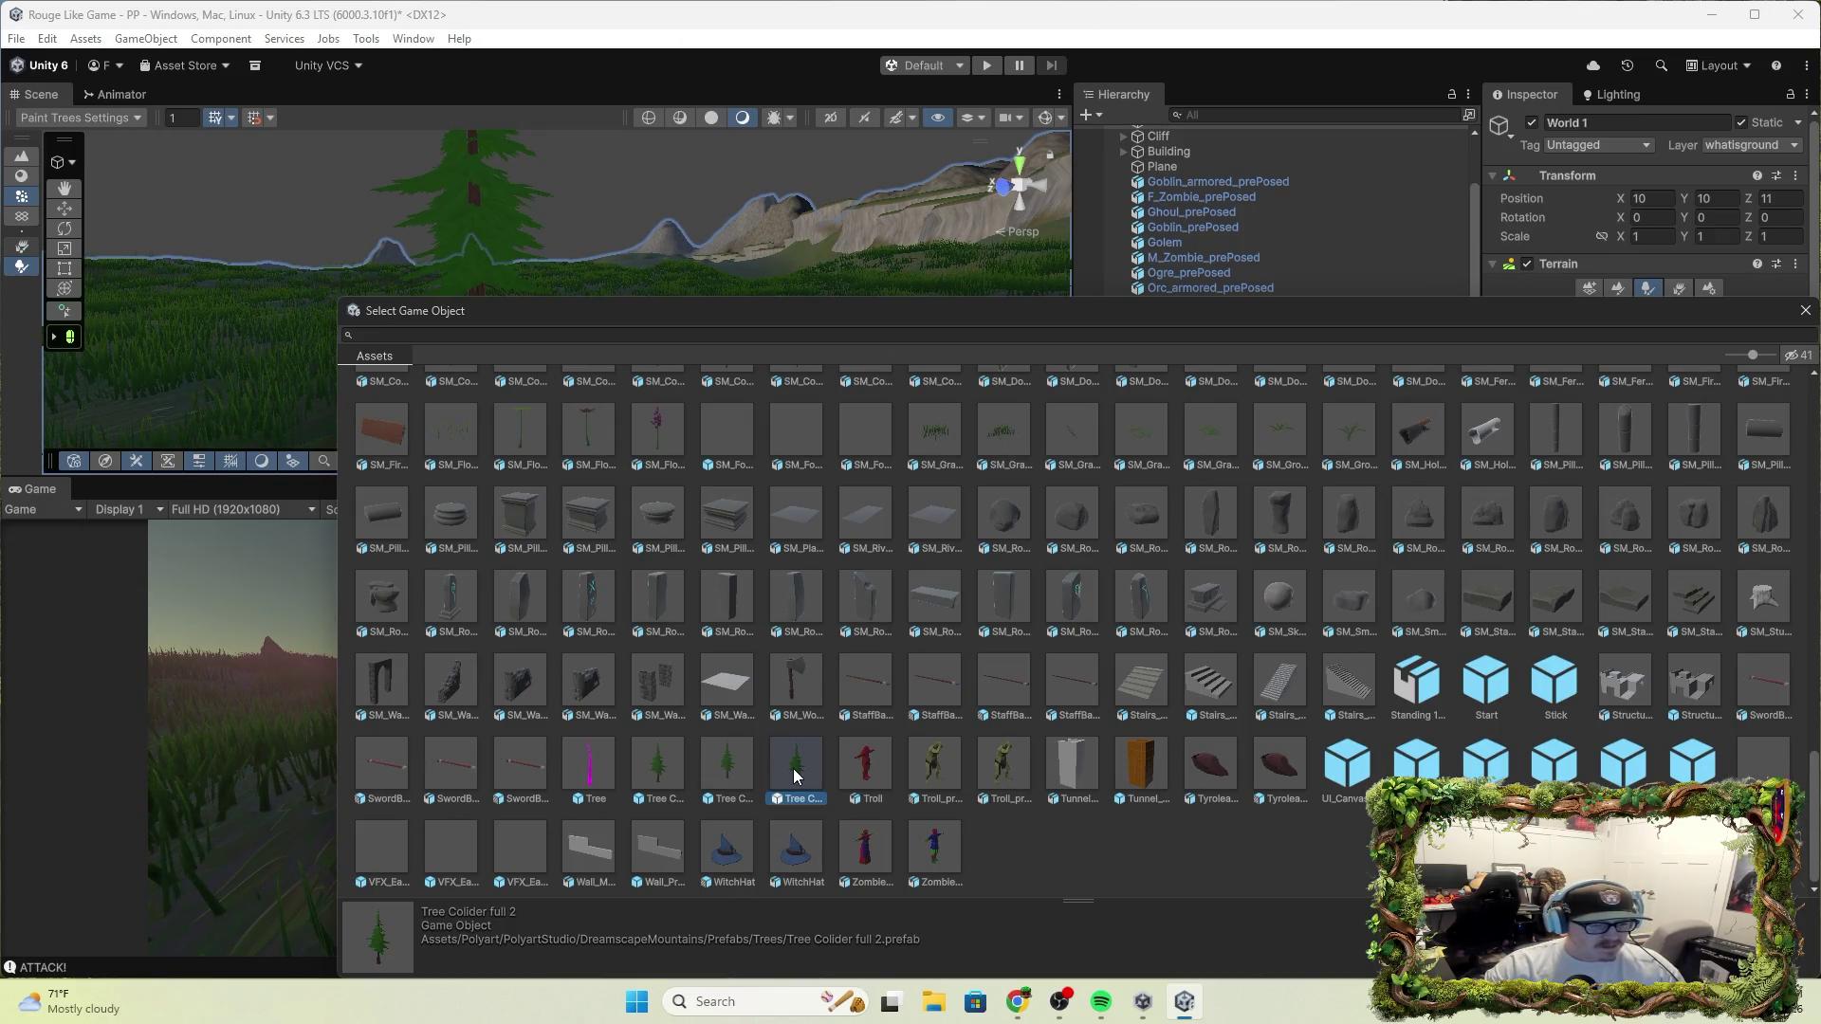
click(1806, 312)
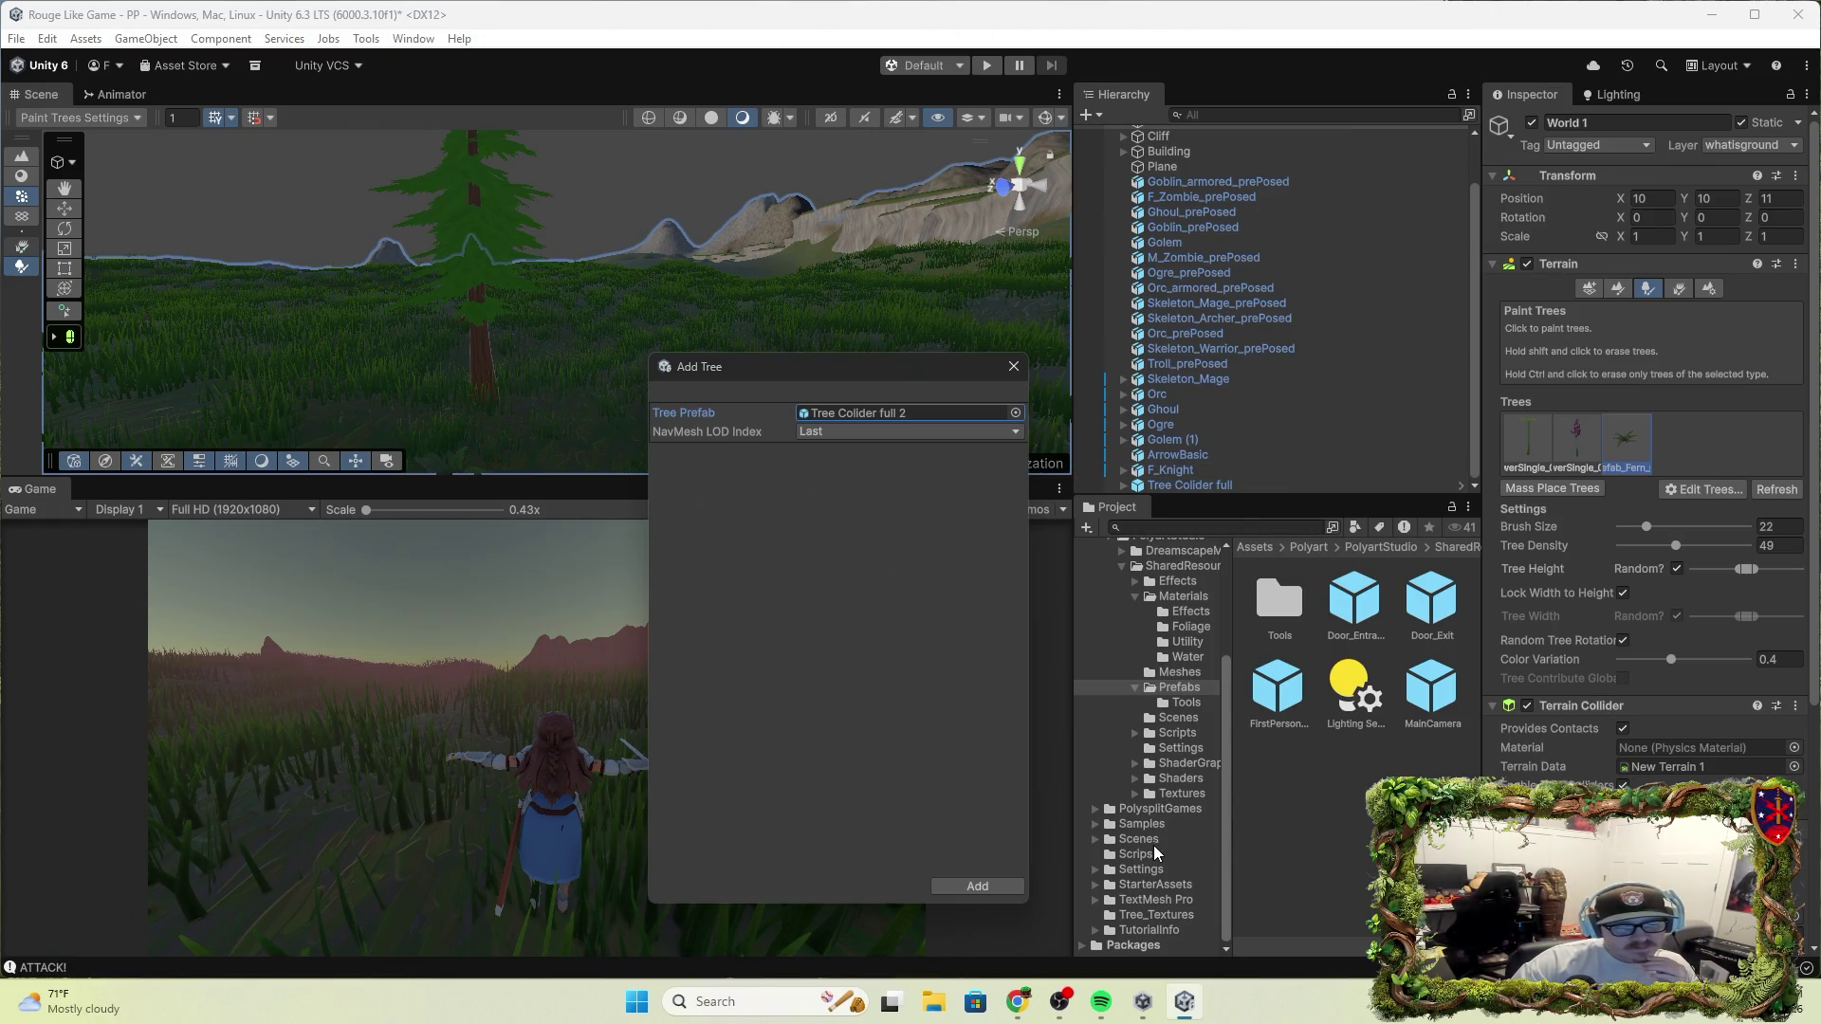
Search through the SharedResources subfolders for the tree collider prefab
click(1161, 809)
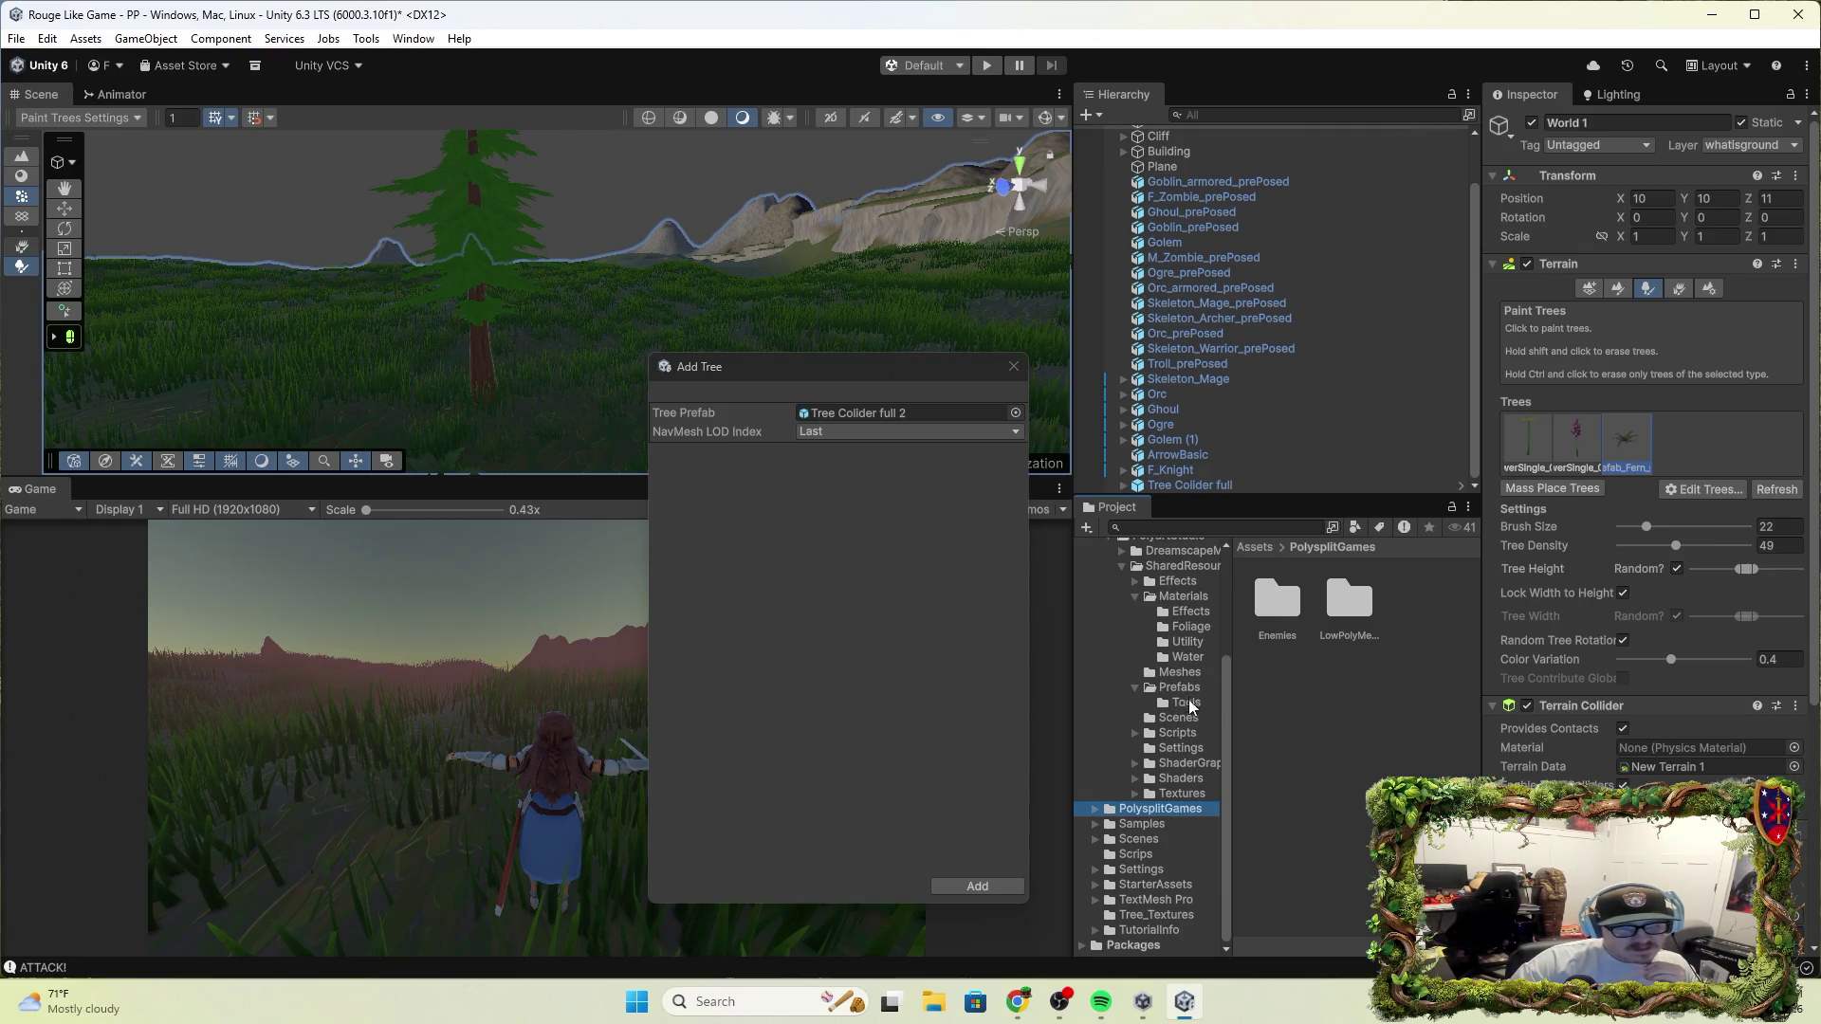
click(1168, 735)
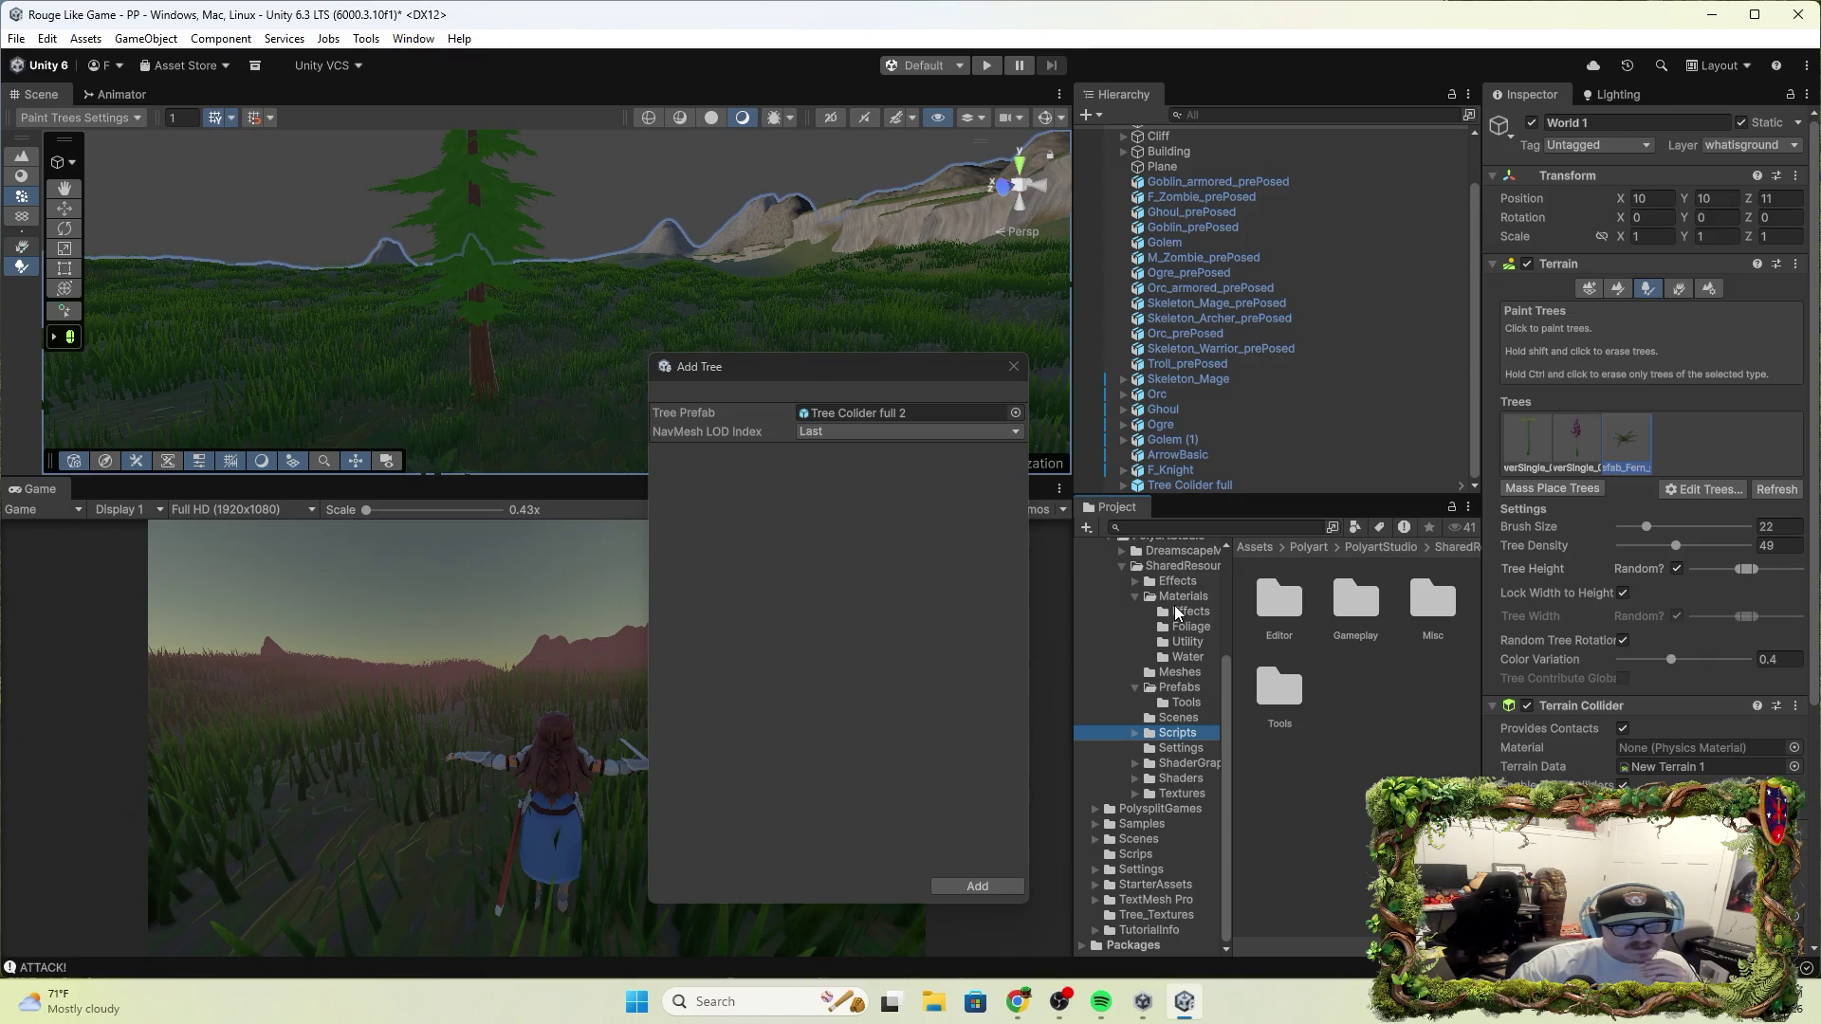
click(1176, 613)
click(1176, 598)
click(1135, 598)
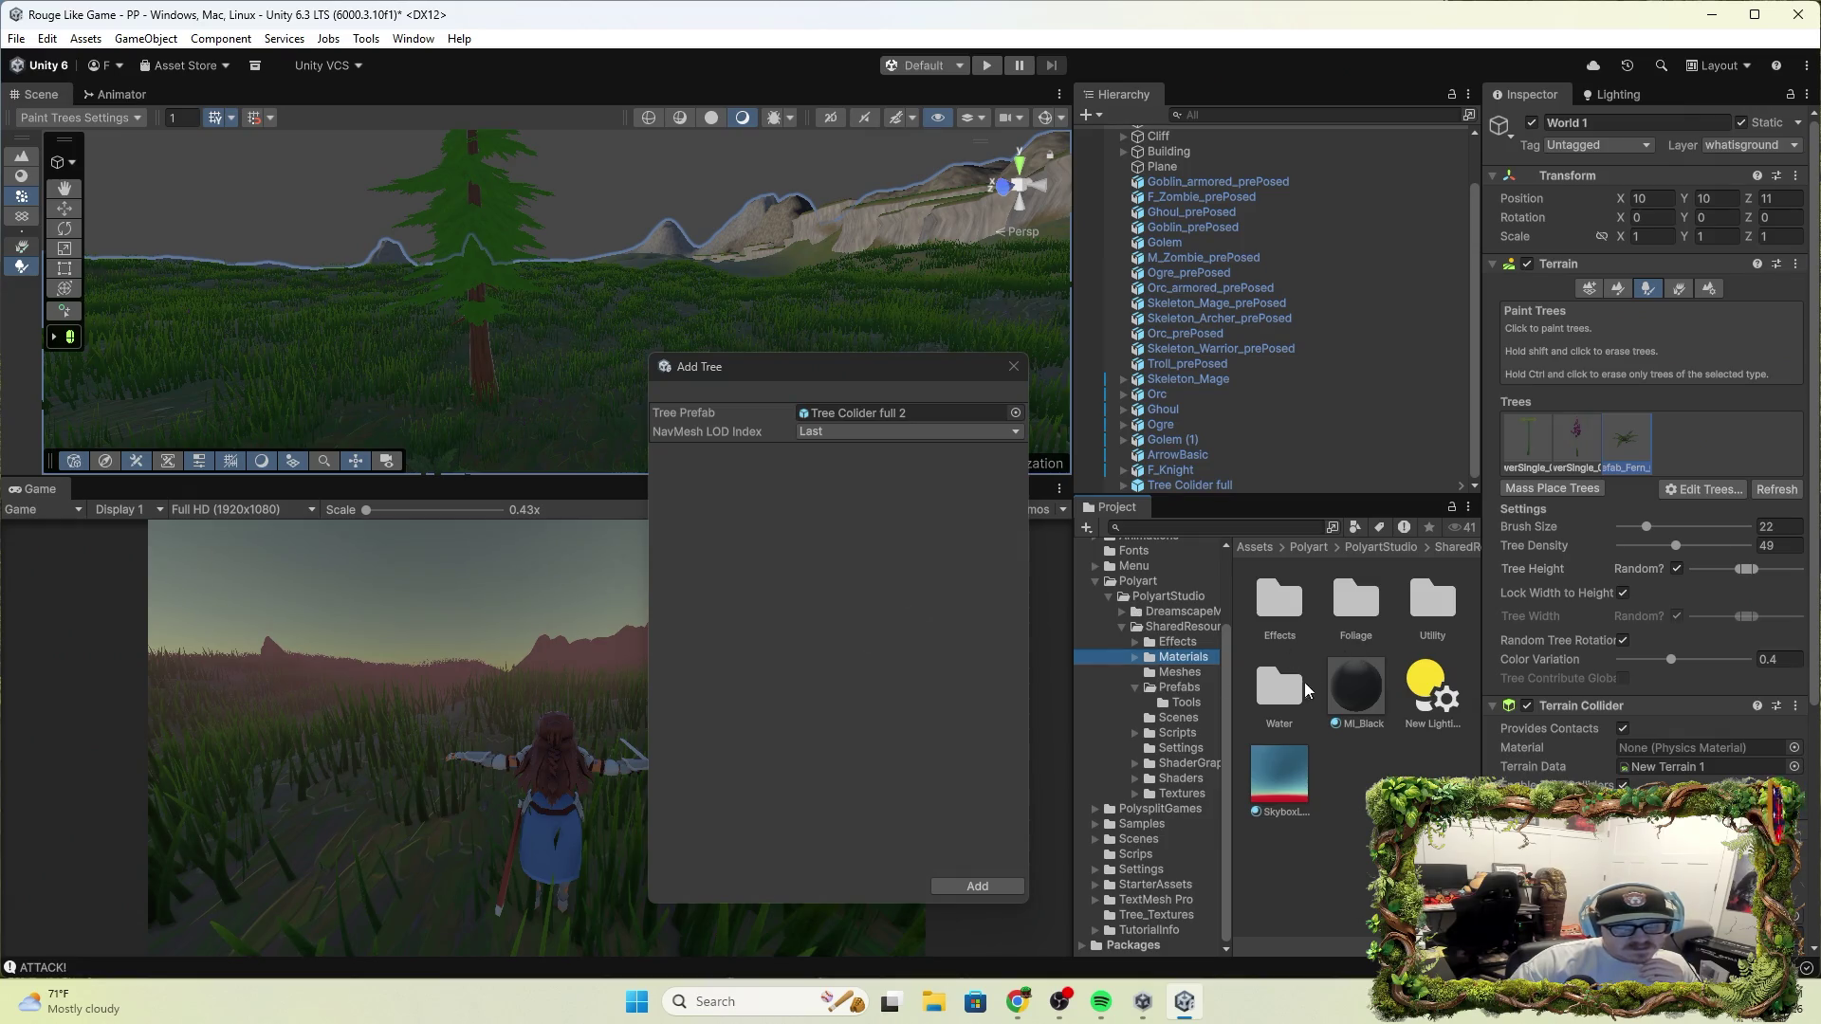
click(1178, 673)
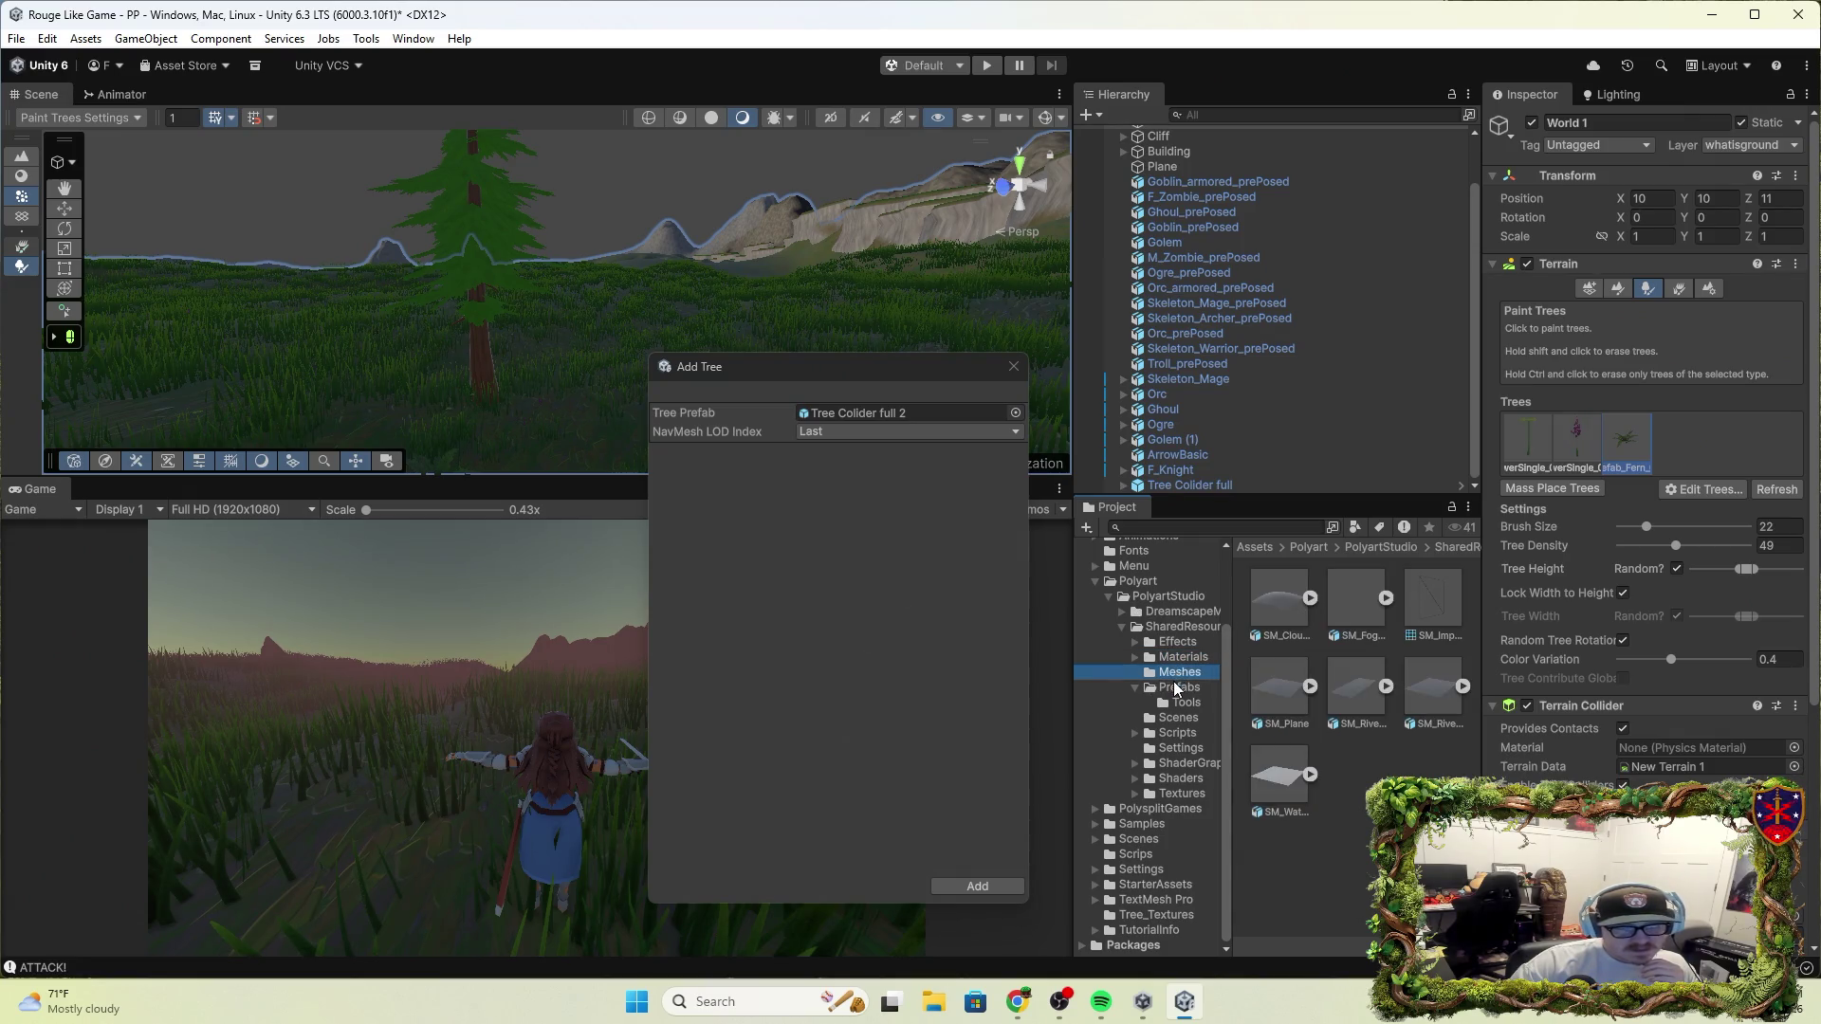
click(1176, 690)
click(1135, 692)
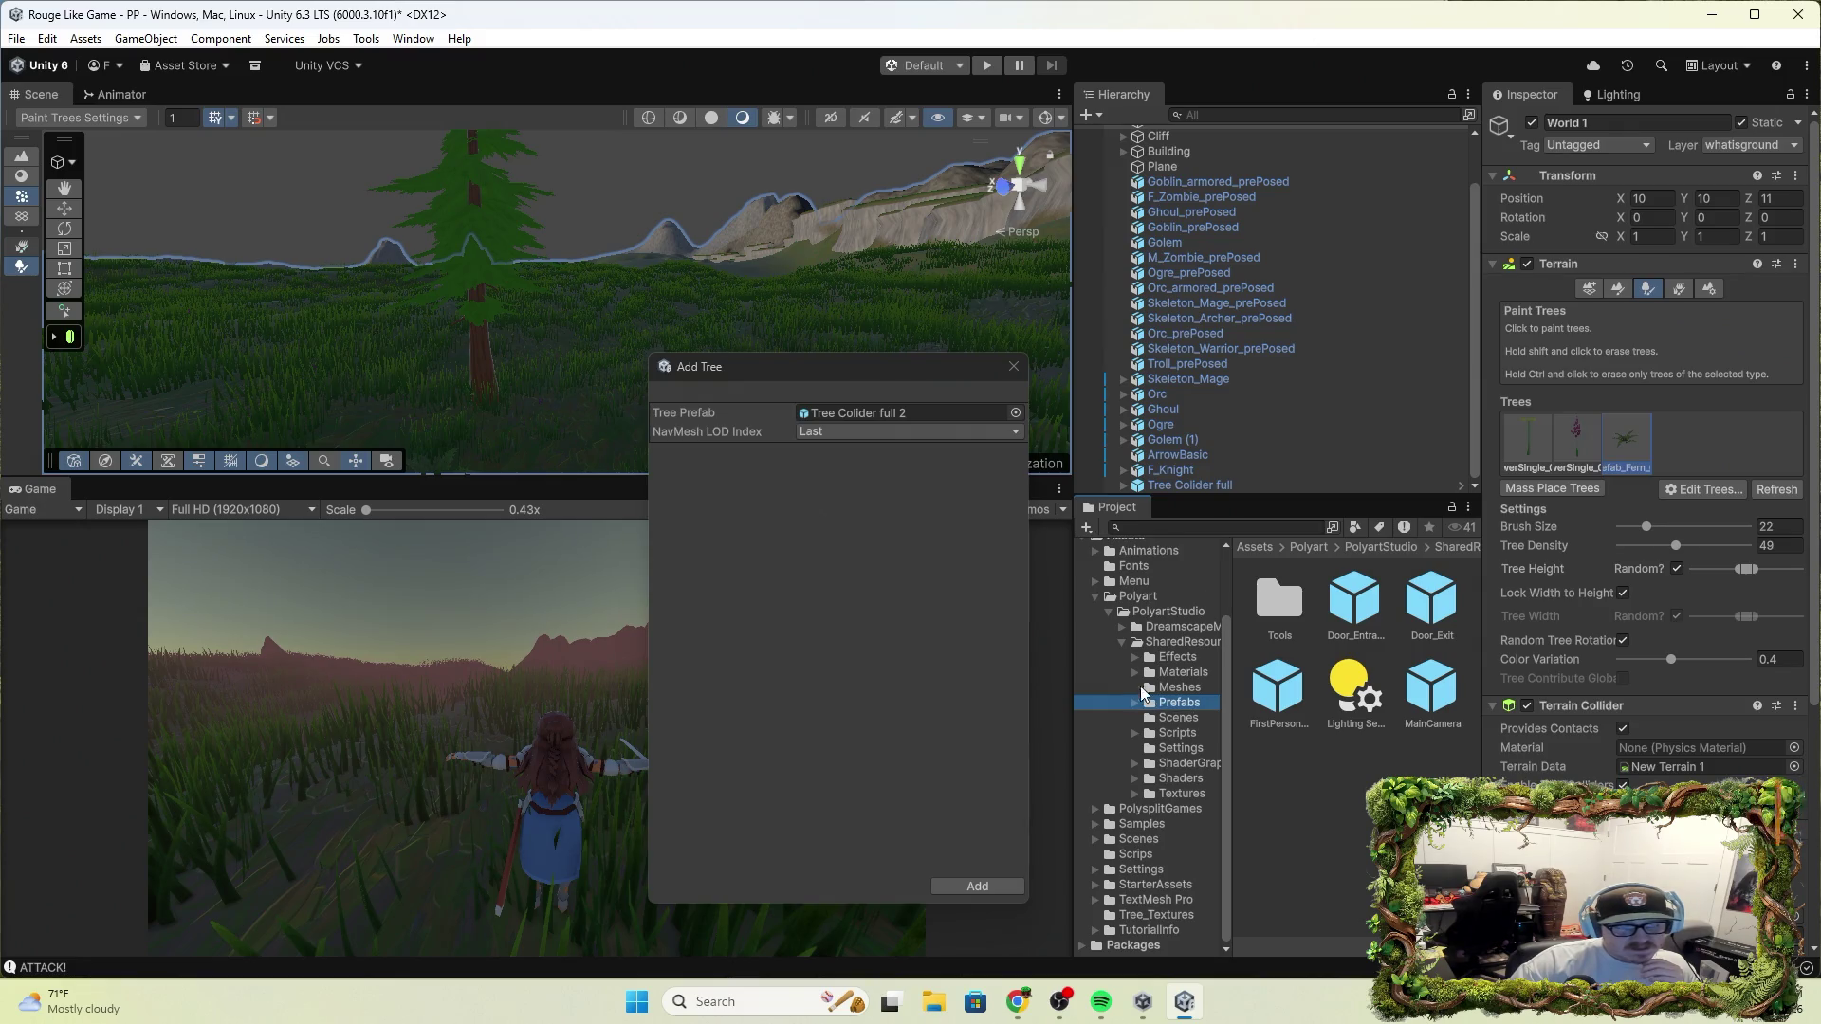
click(1176, 718)
click(1176, 733)
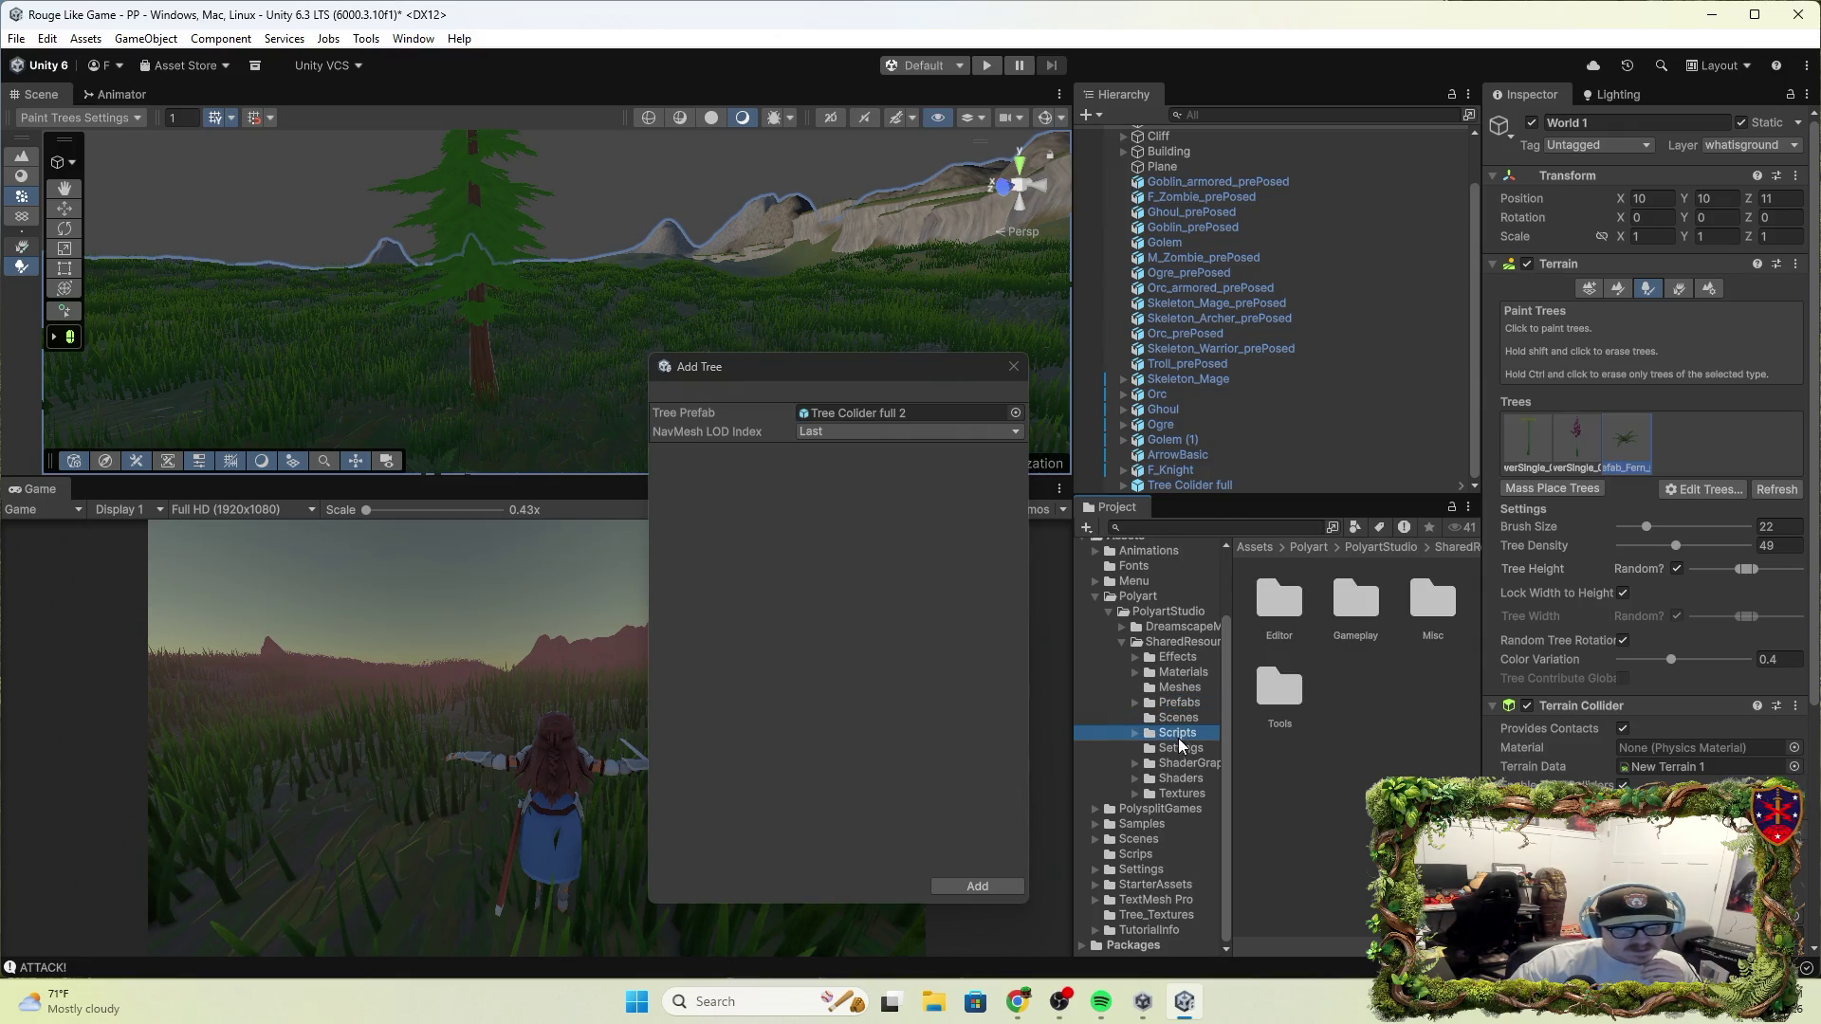
click(1177, 748)
click(1178, 766)
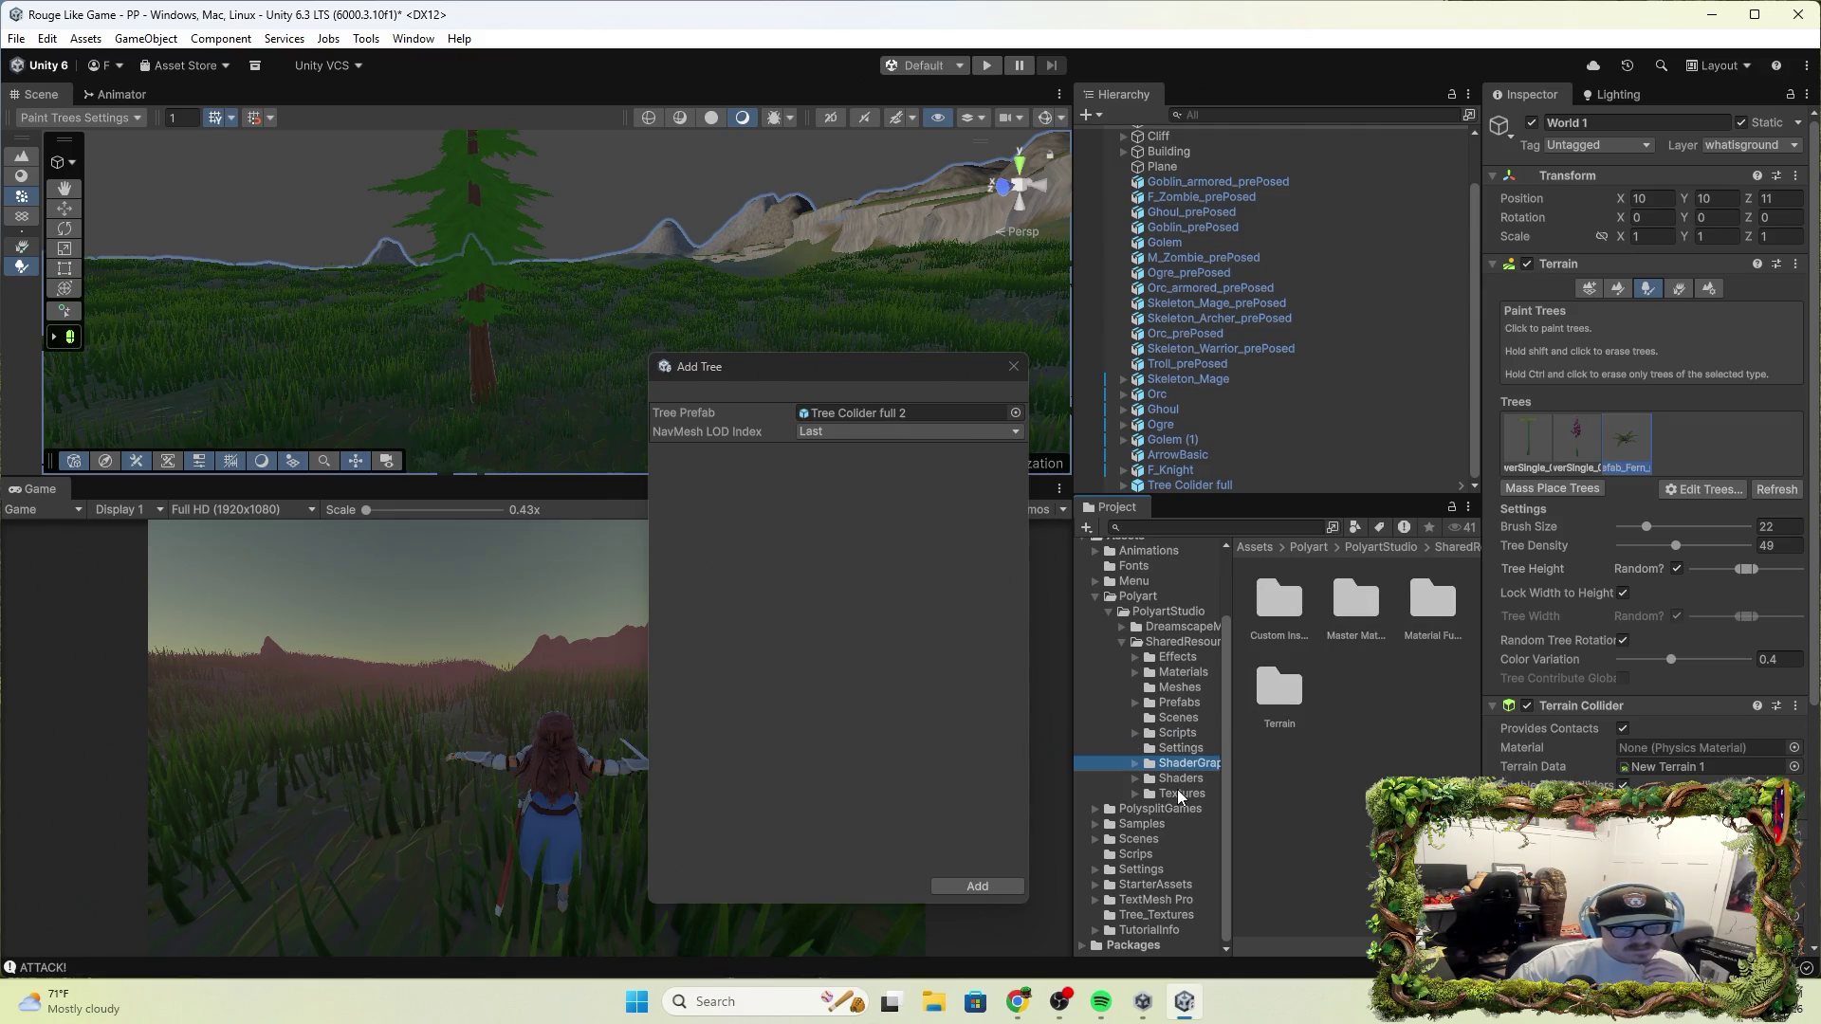
click(1189, 719)
click(1180, 703)
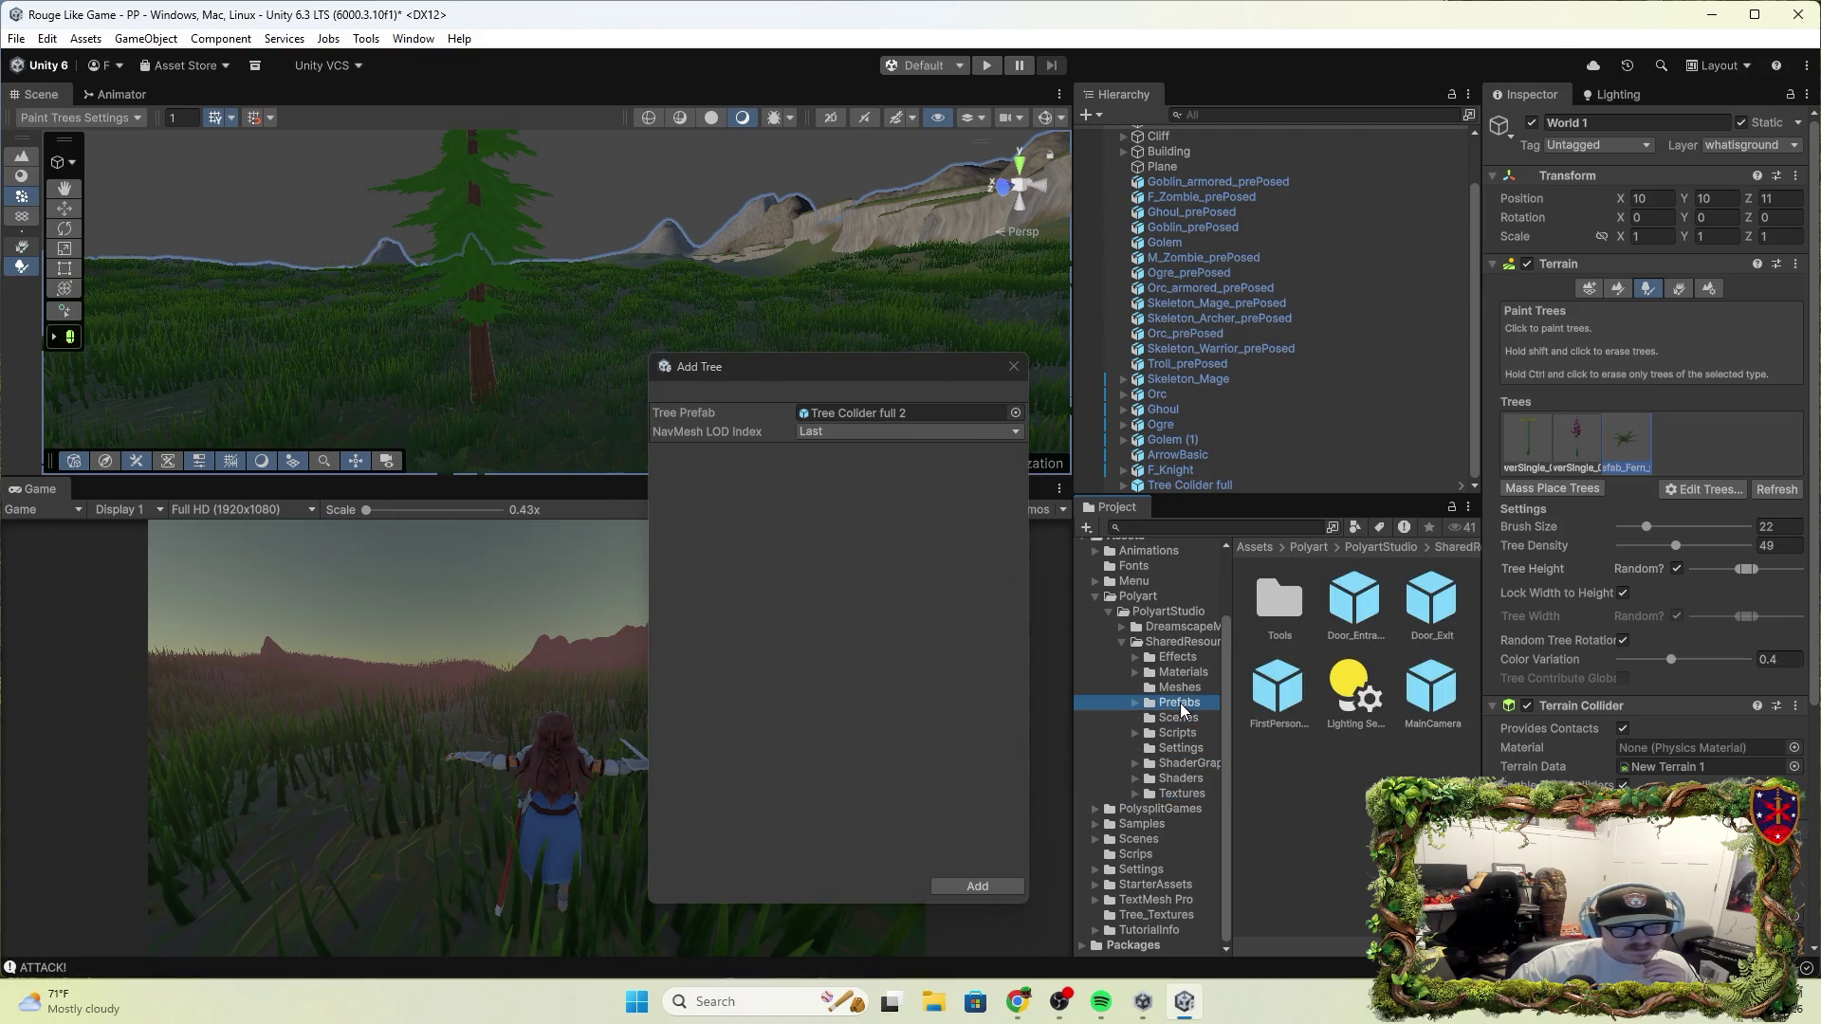
click(1186, 720)
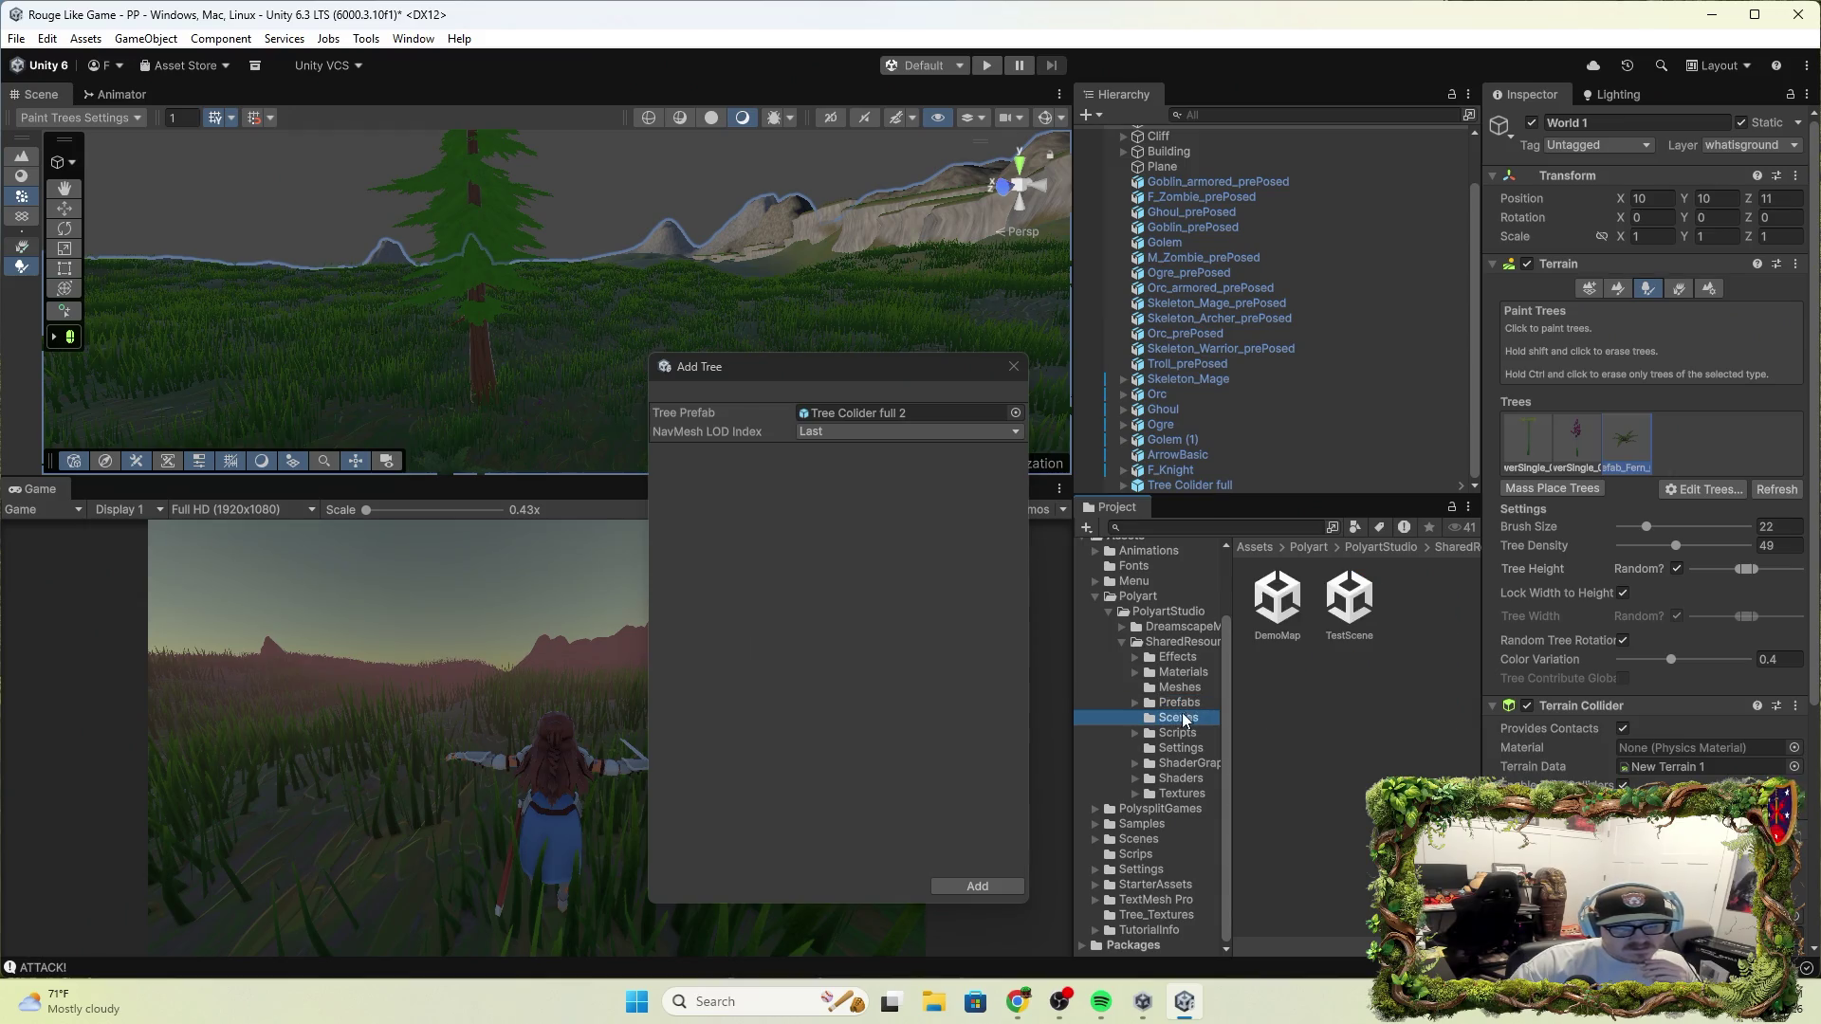
click(1174, 690)
click(1174, 718)
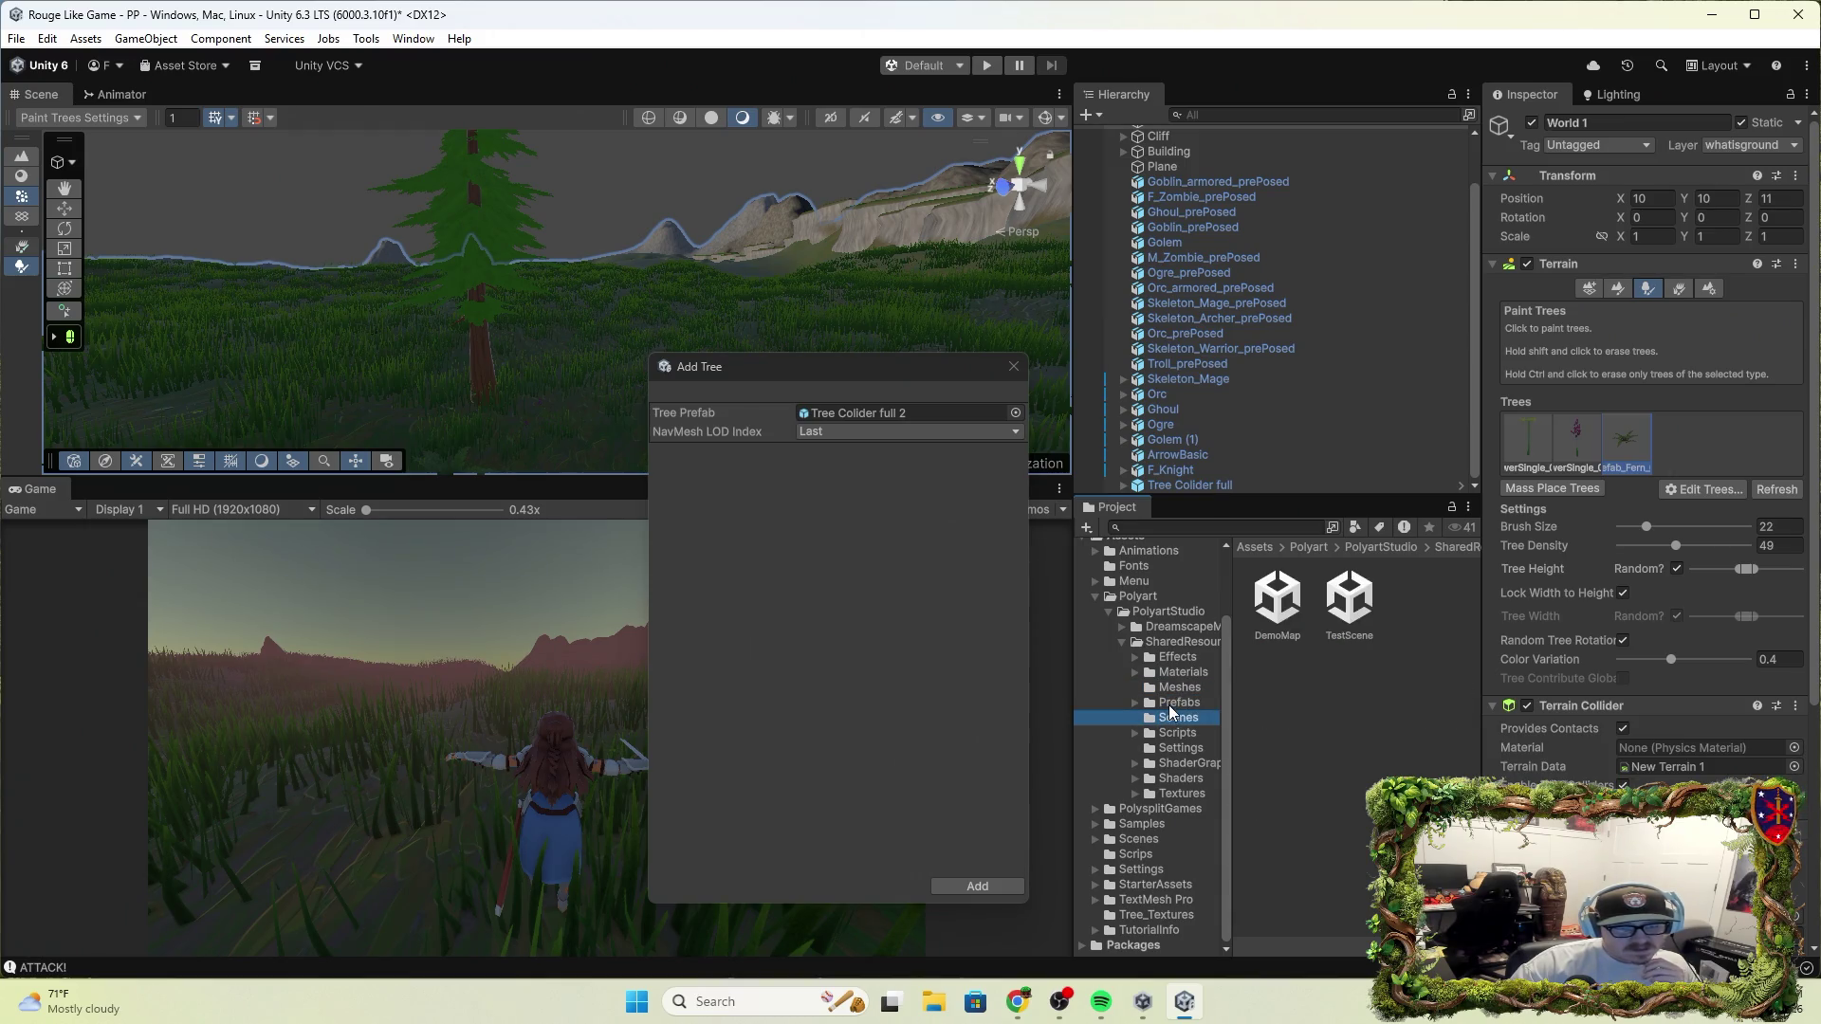
click(1176, 733)
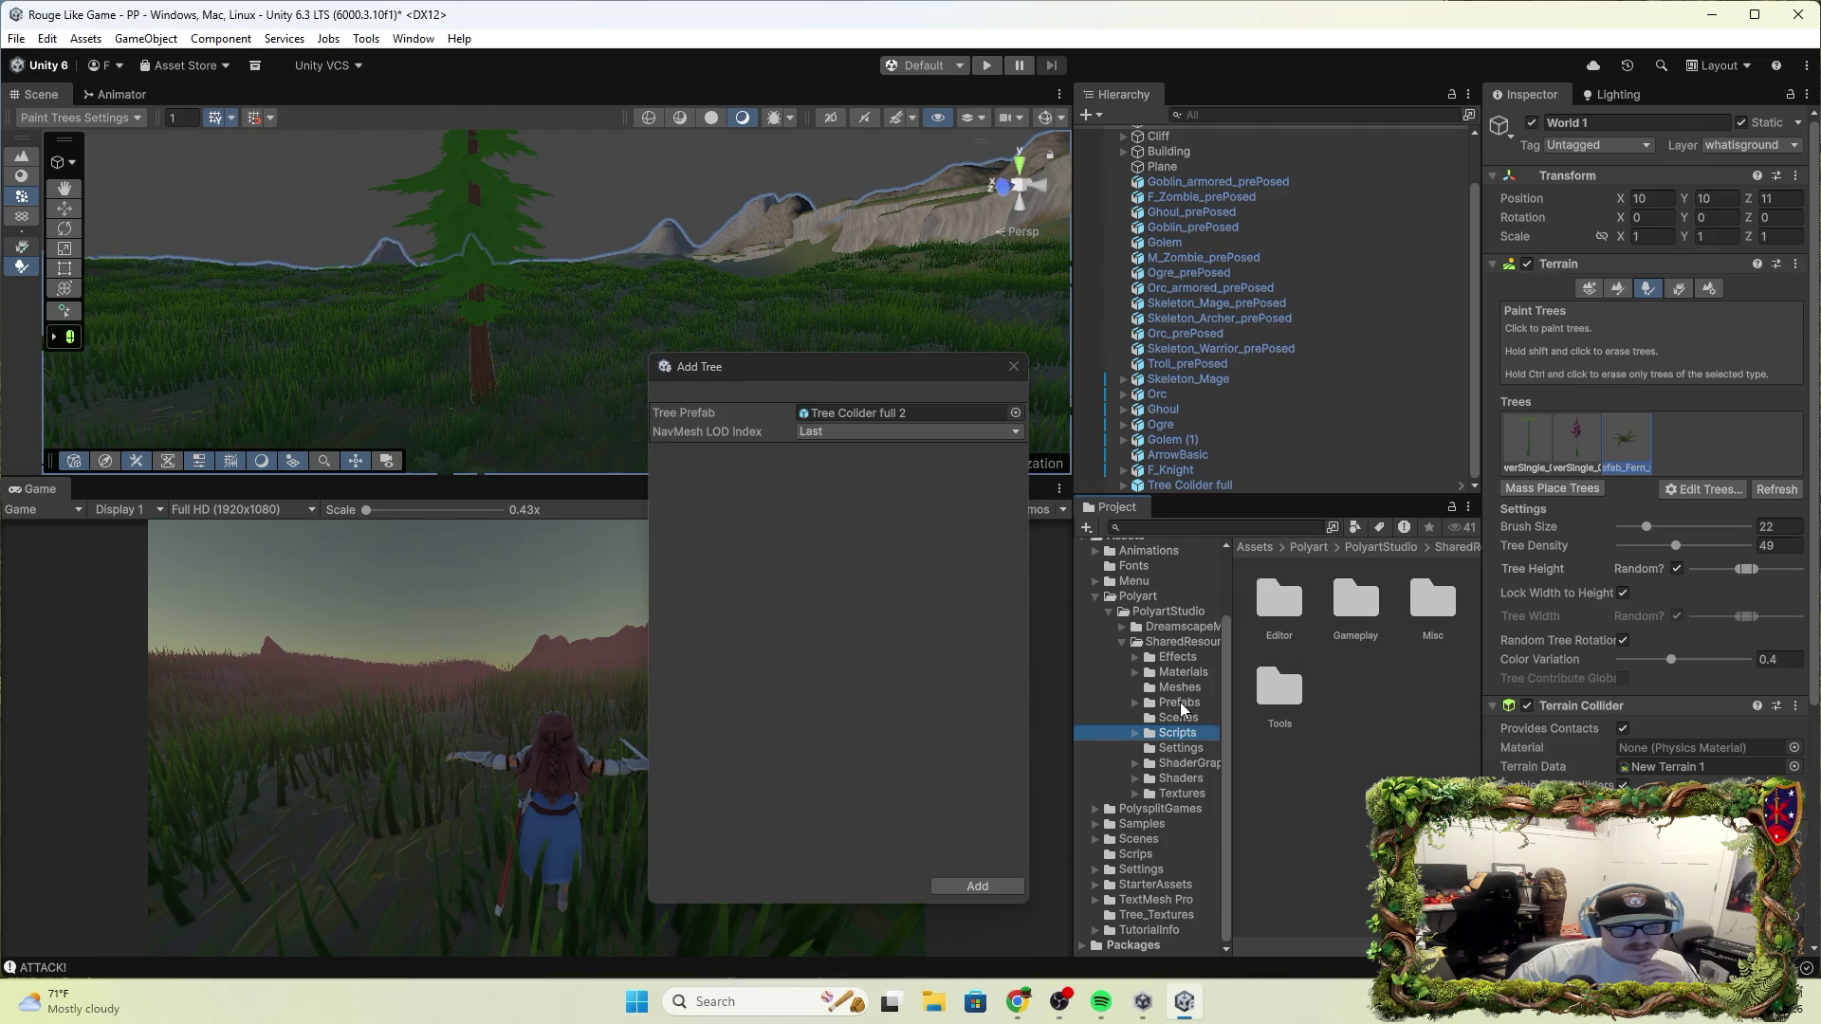
click(1179, 703)
Navigate to Dreamscape > Prefabs > Trees and select Tree Colider full 2
double_click(1295, 619)
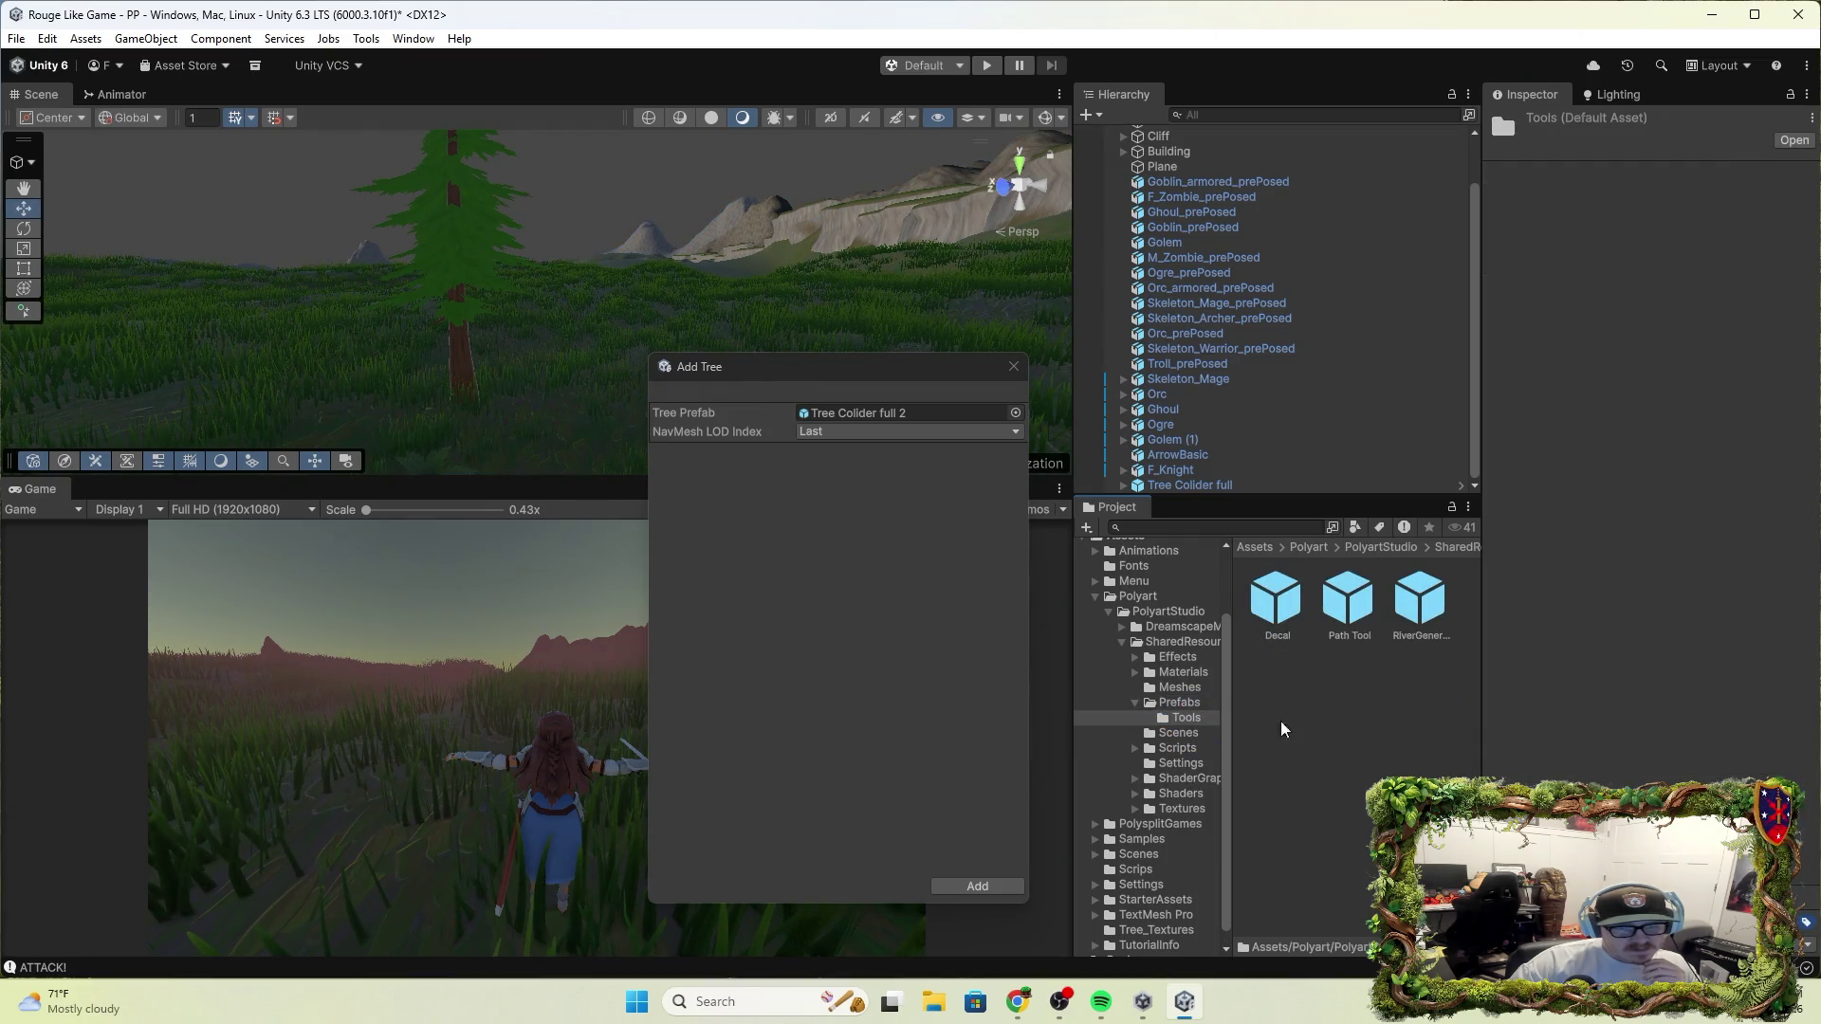
click(1169, 613)
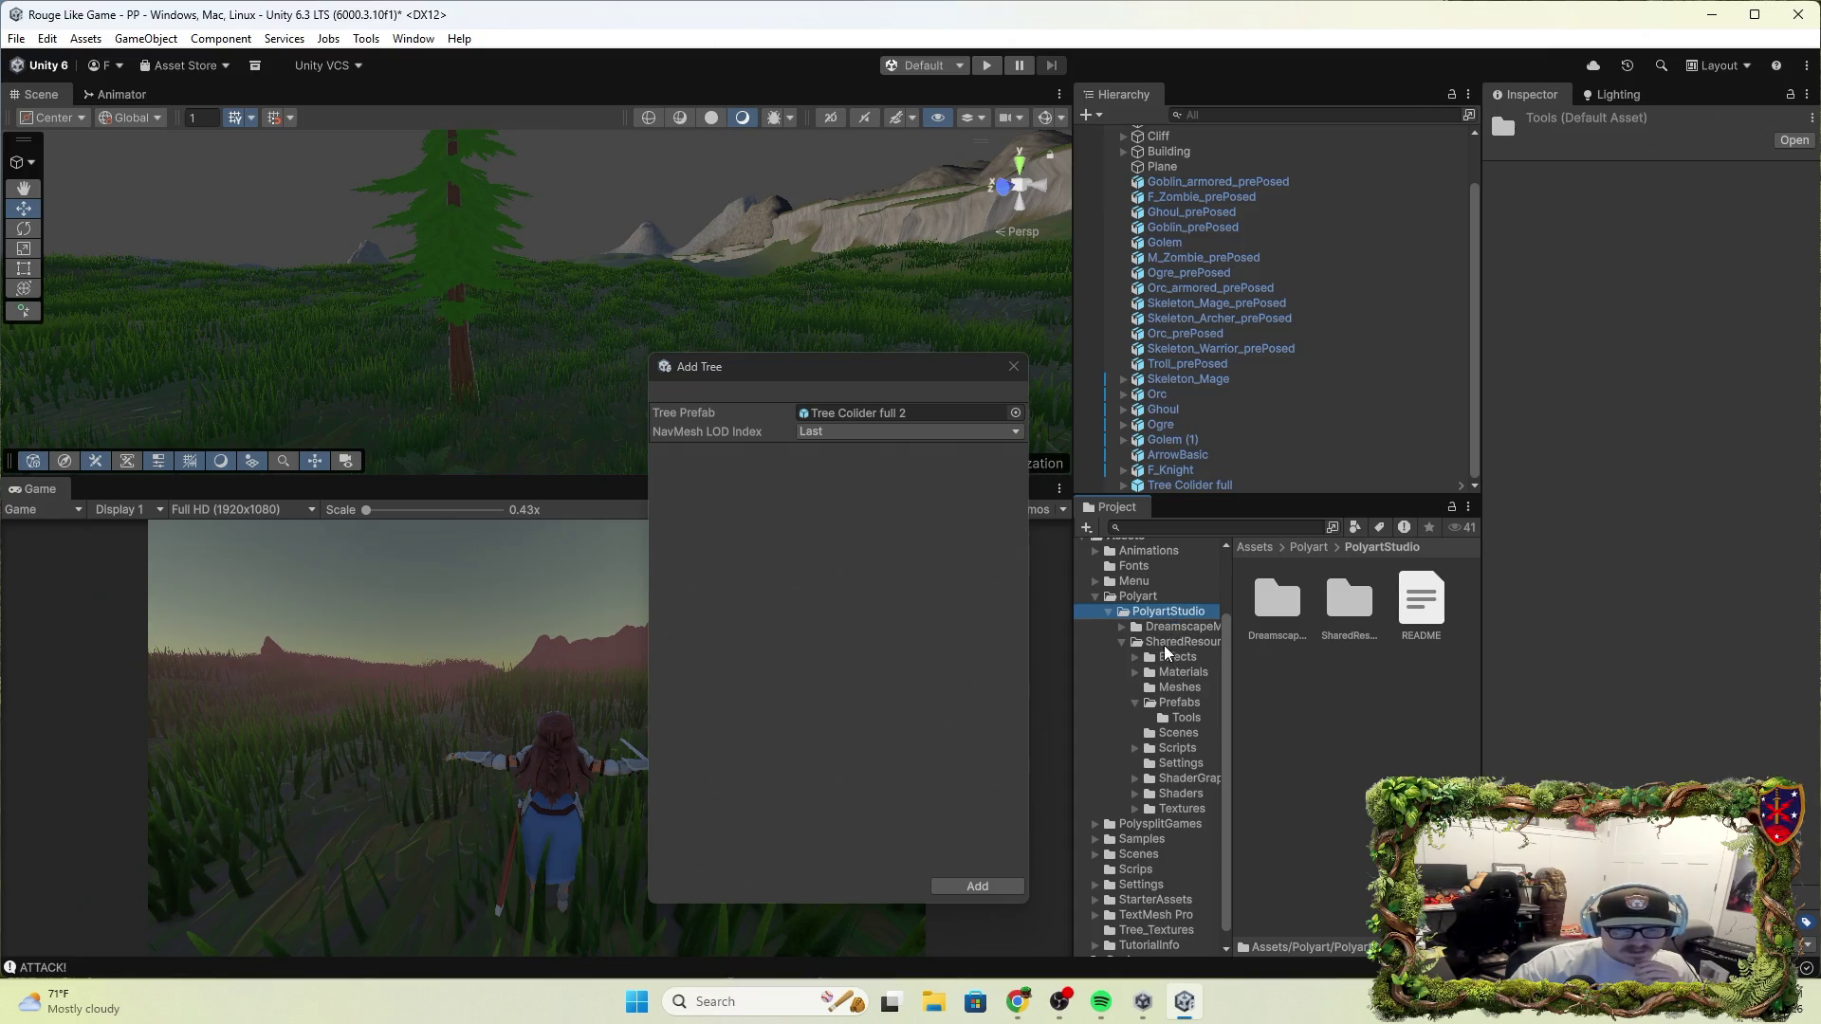
double_click(1271, 600)
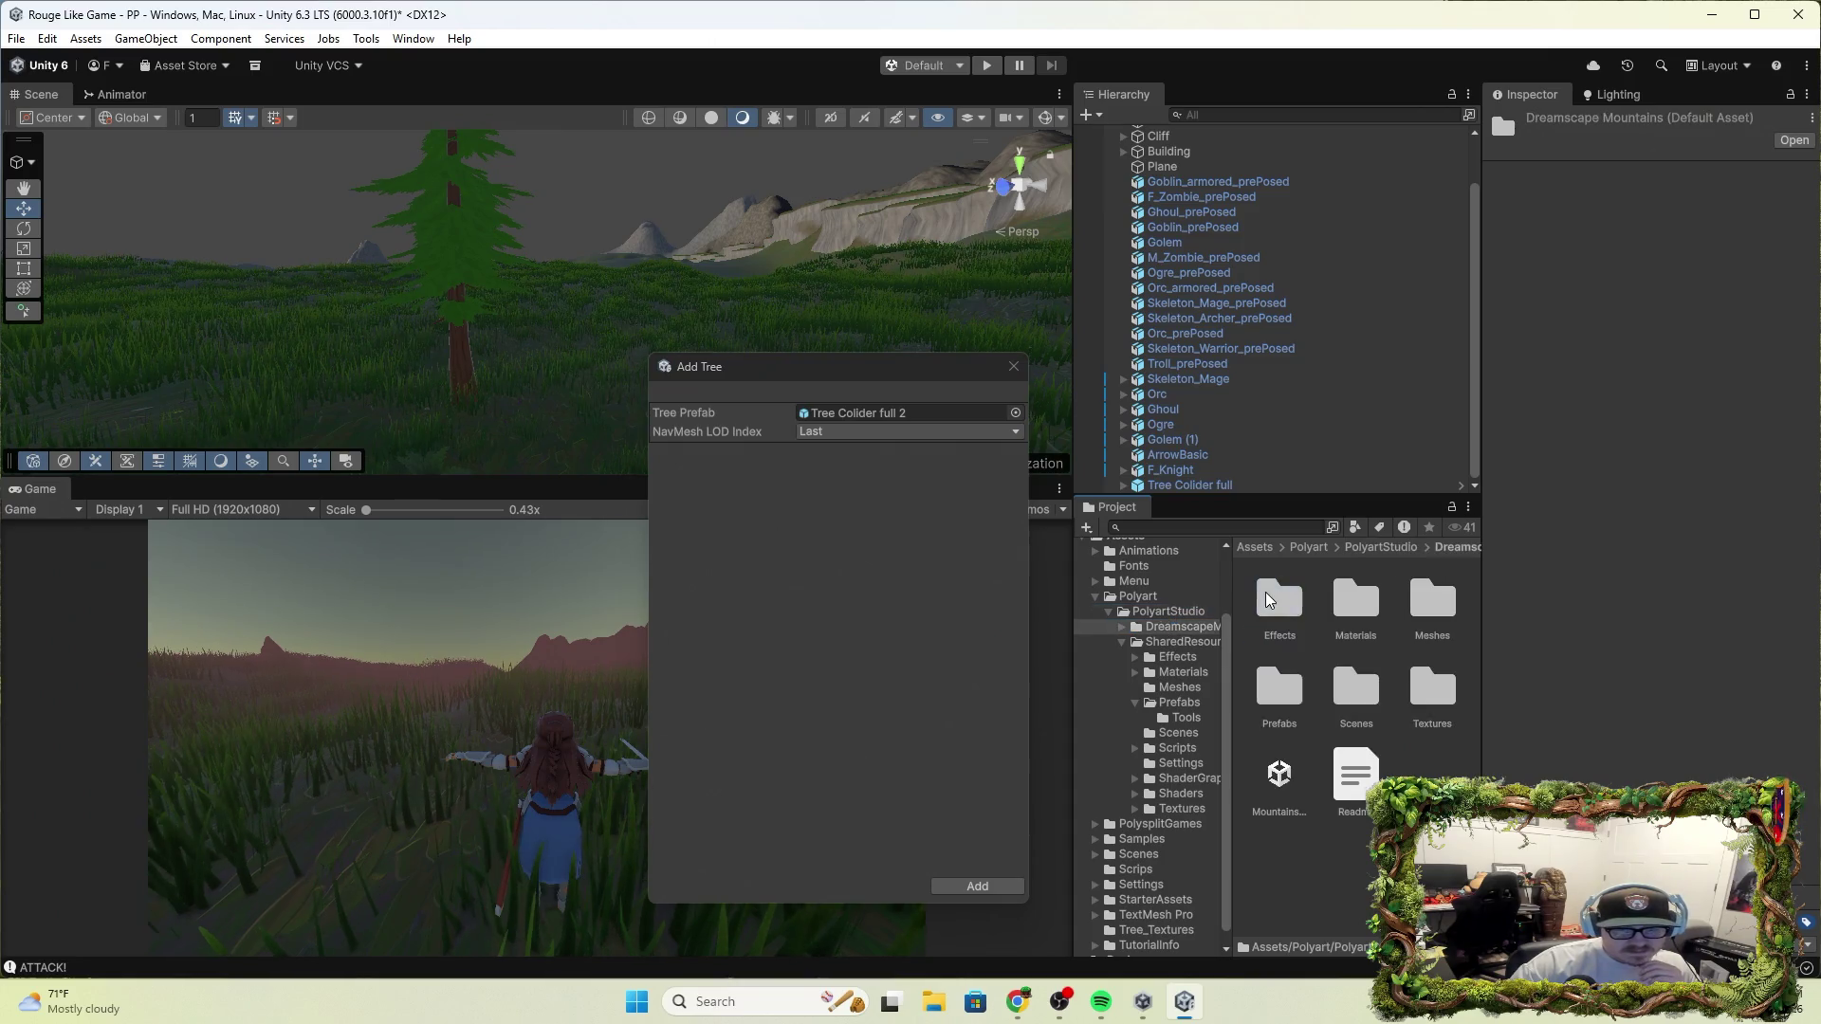
click(1435, 625)
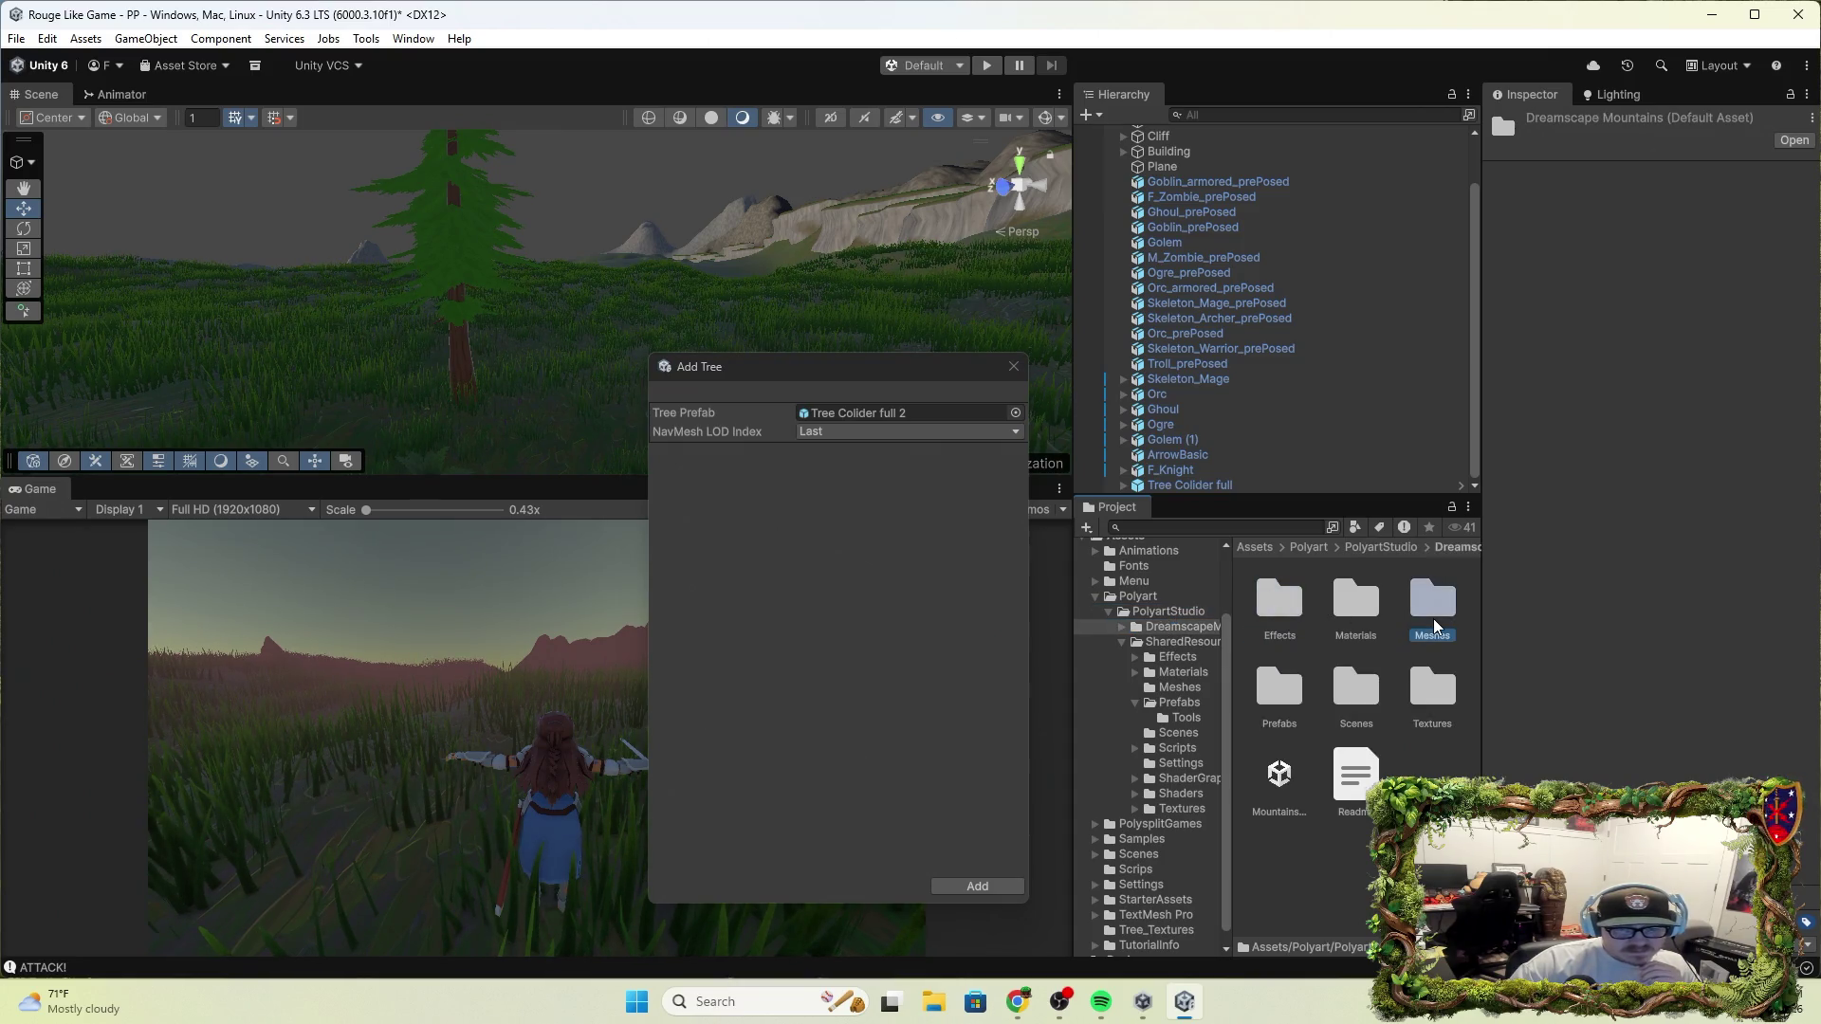
double_click(1296, 703)
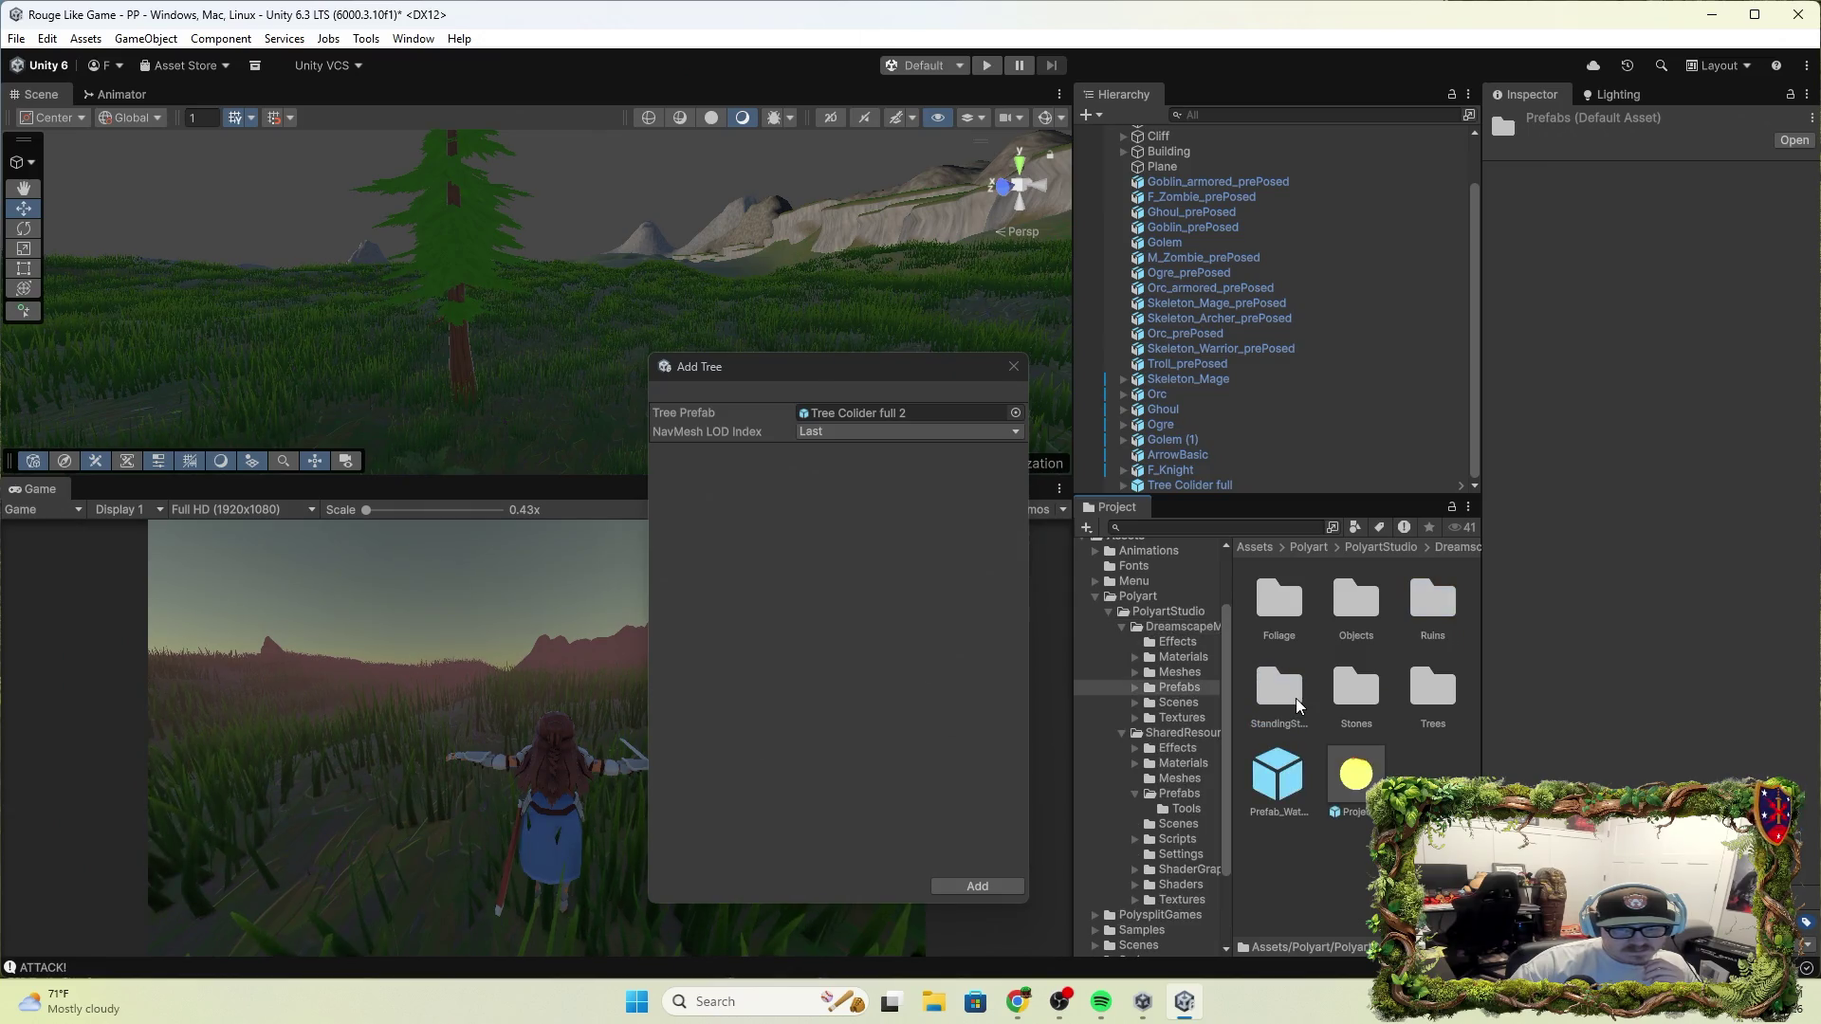
double_click(1430, 690)
scroll(1332, 885, down, 2)
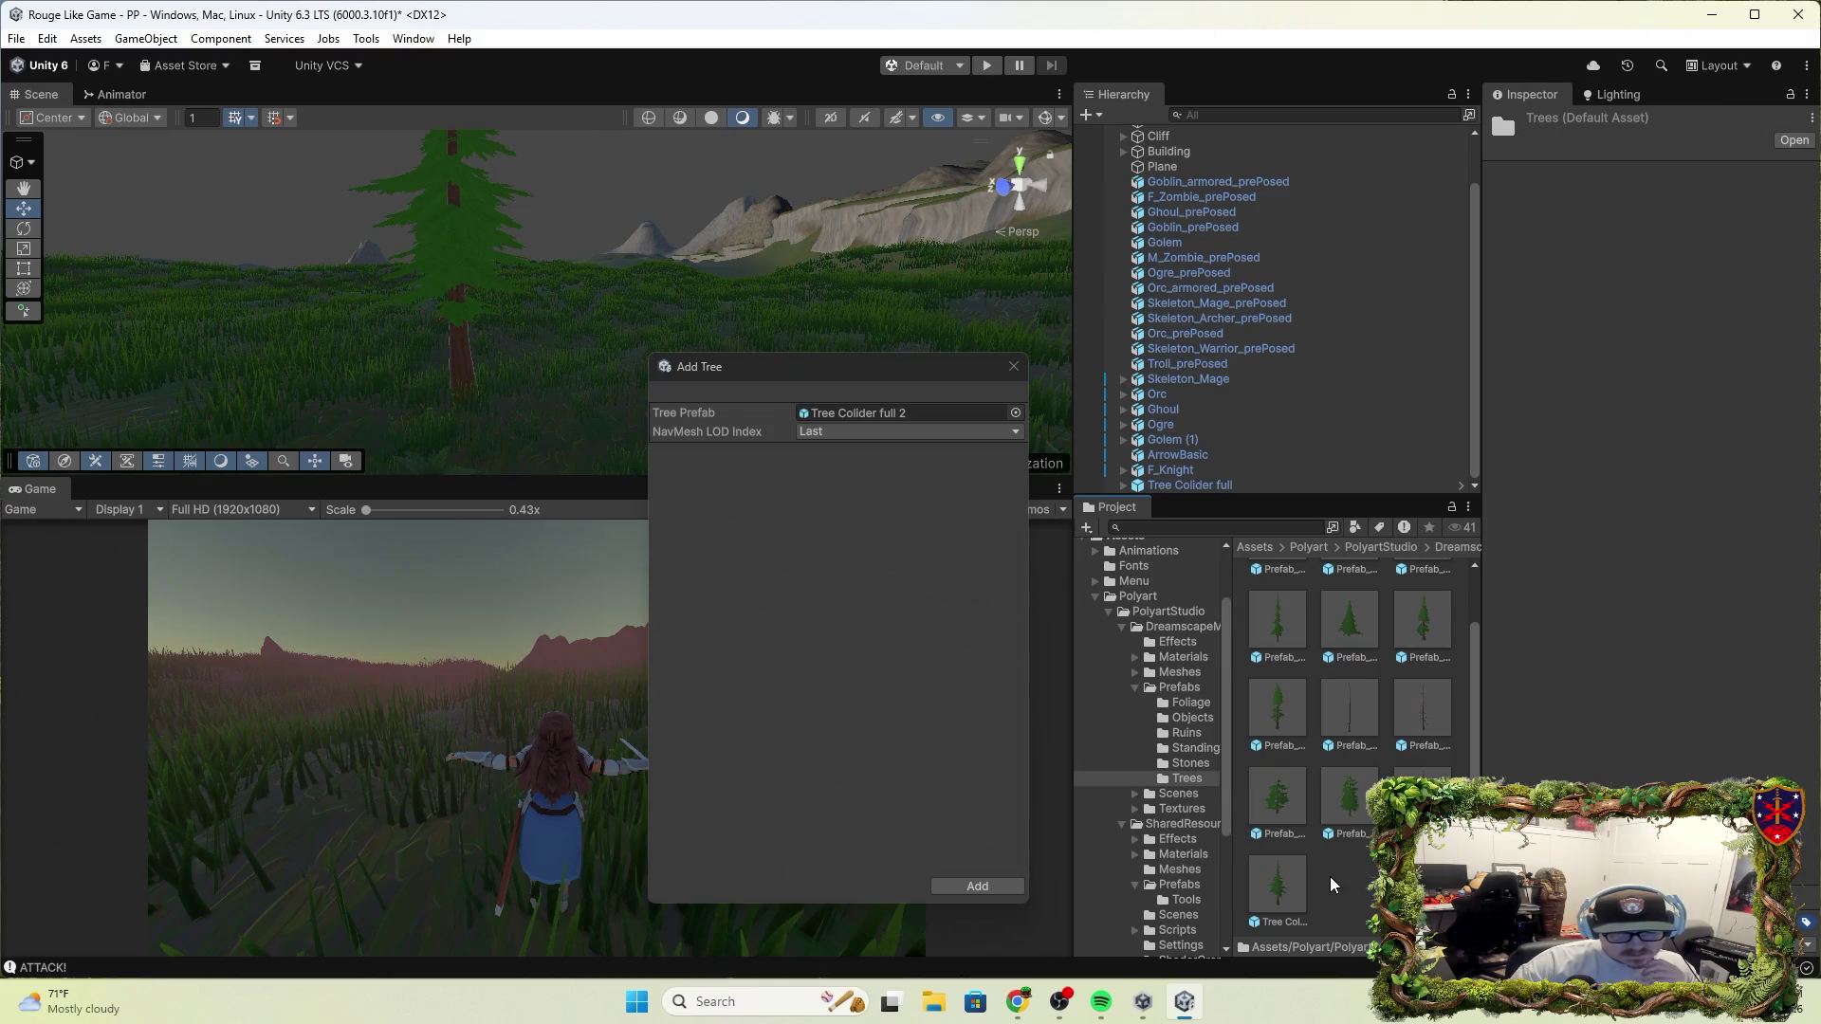
click(1293, 875)
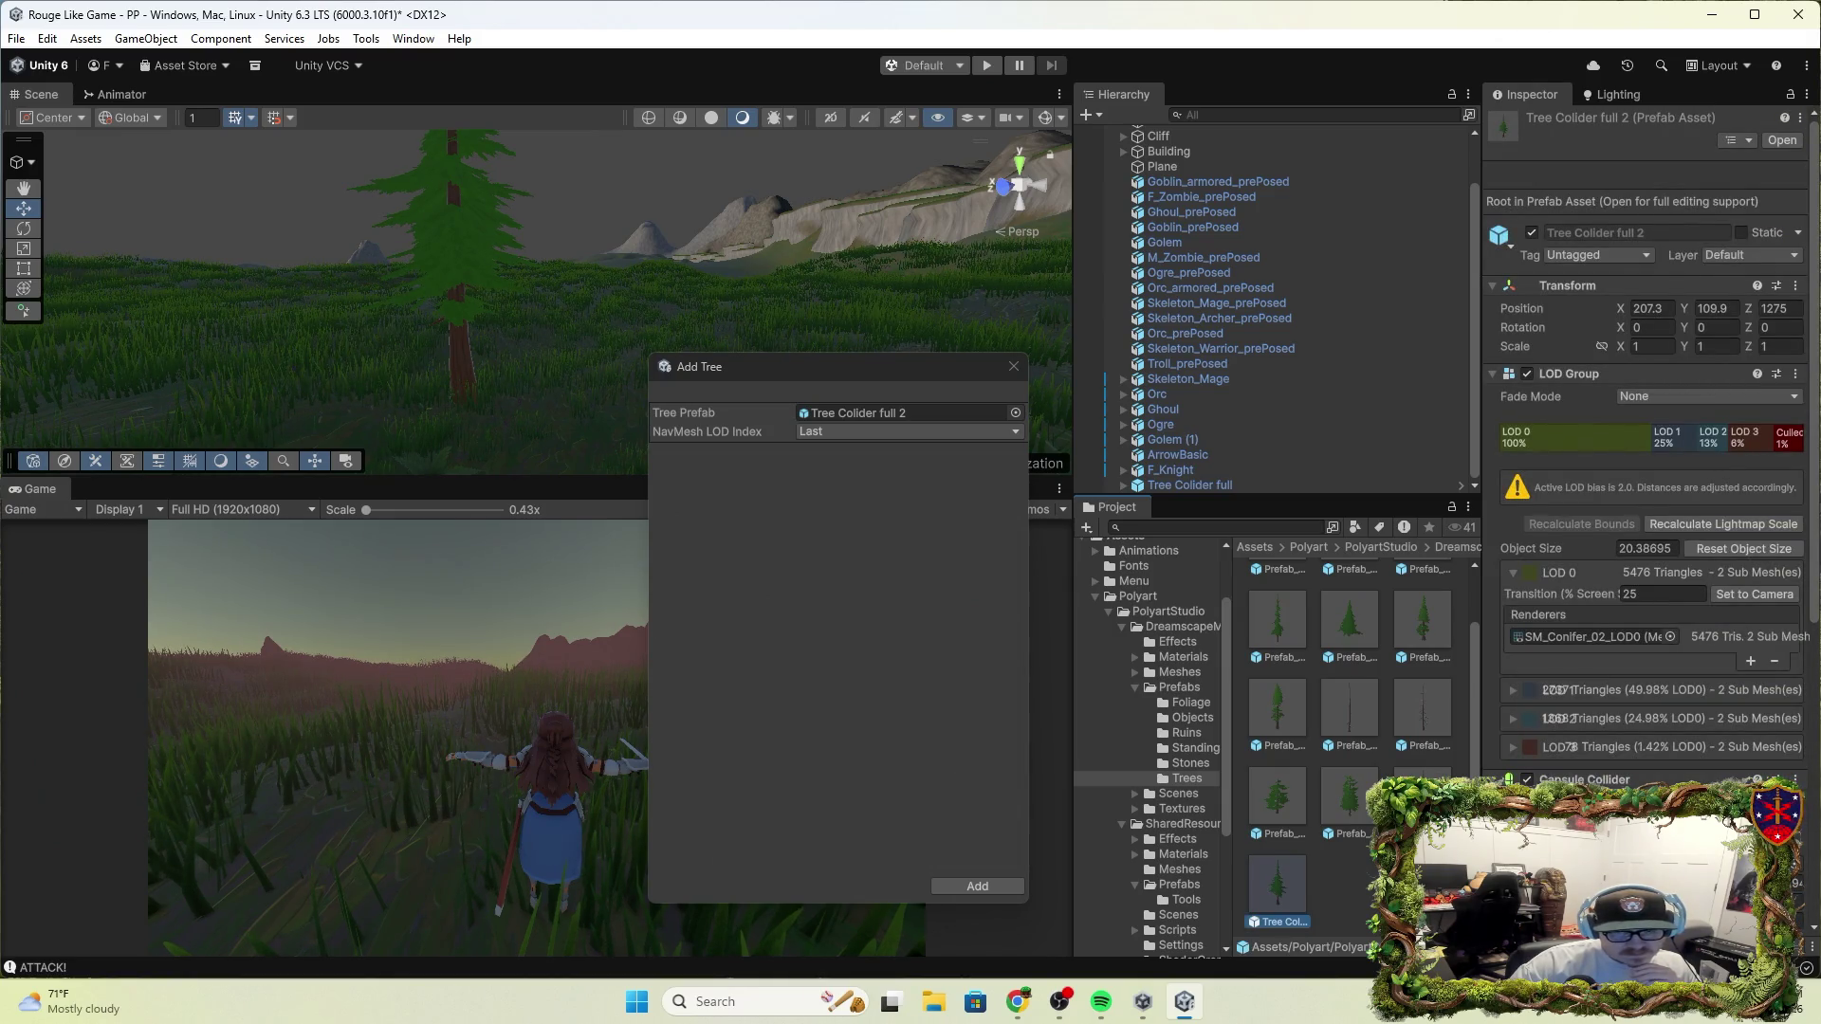
Delete the old Tree Colider full prefab from the Trees folder
scroll(1494, 622, down, 10)
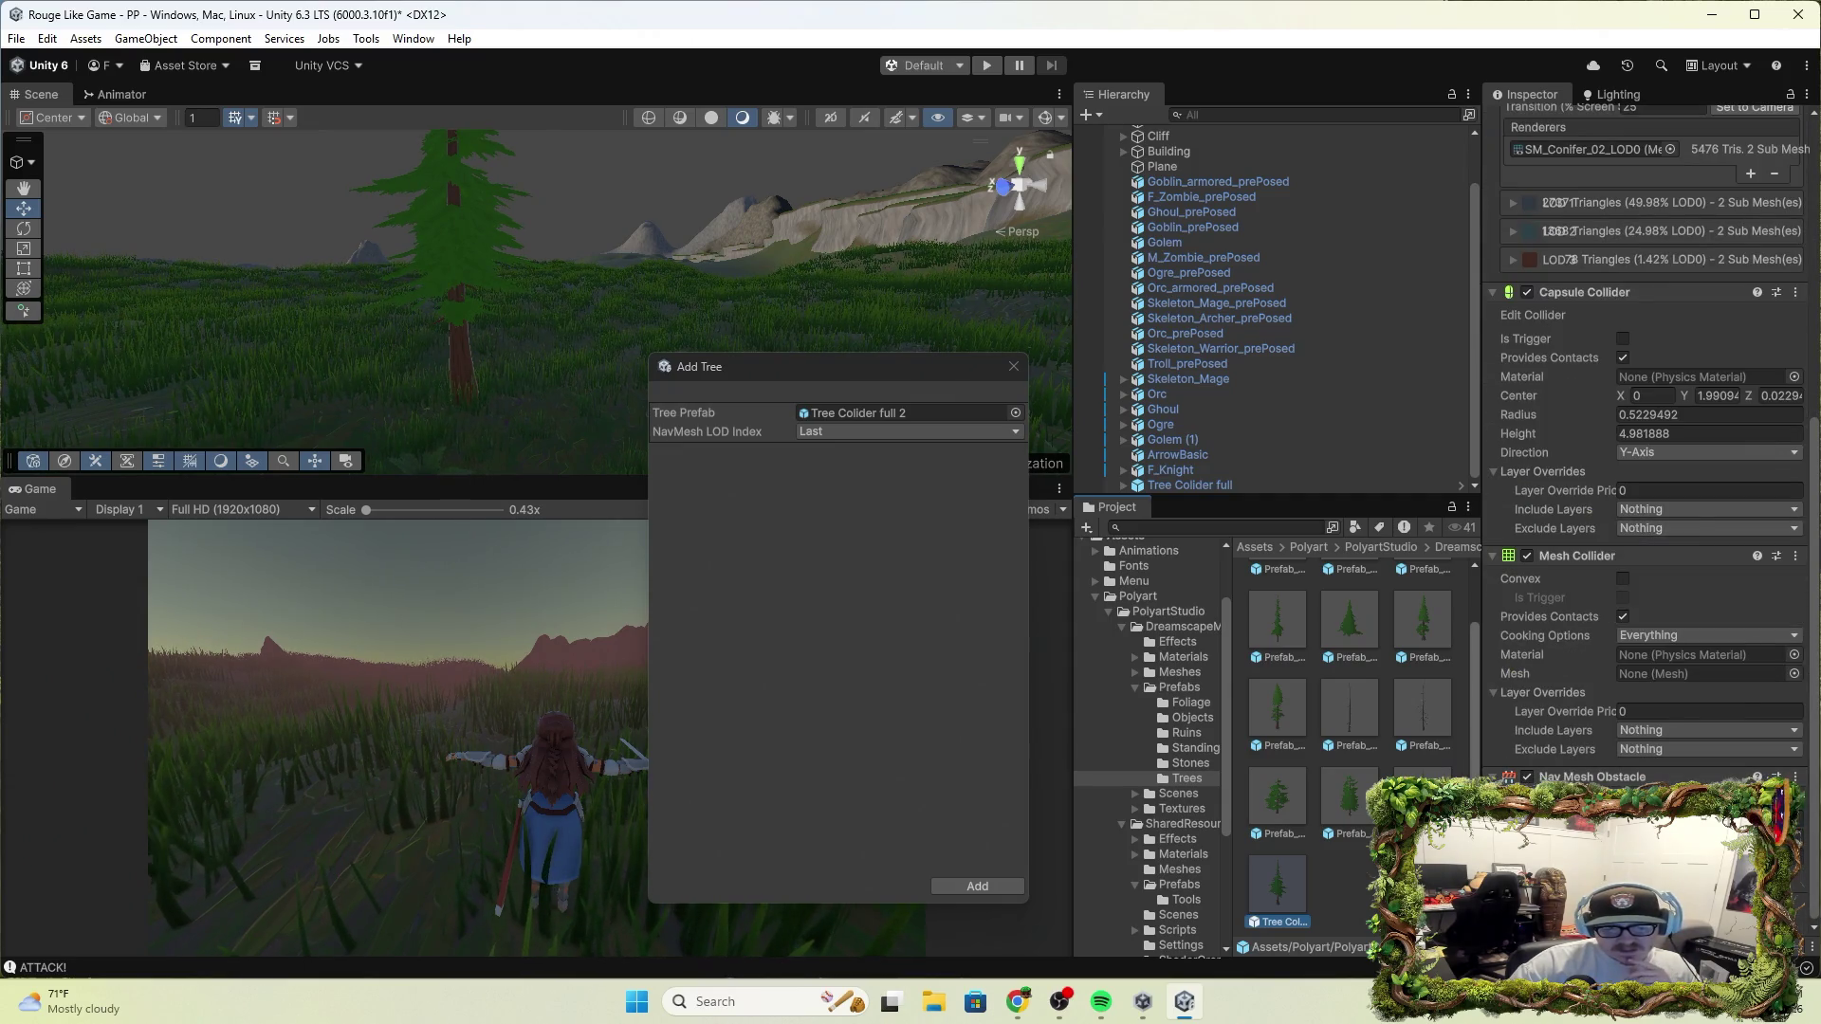
scroll(1573, 751, up, 5)
right_click(1409, 789)
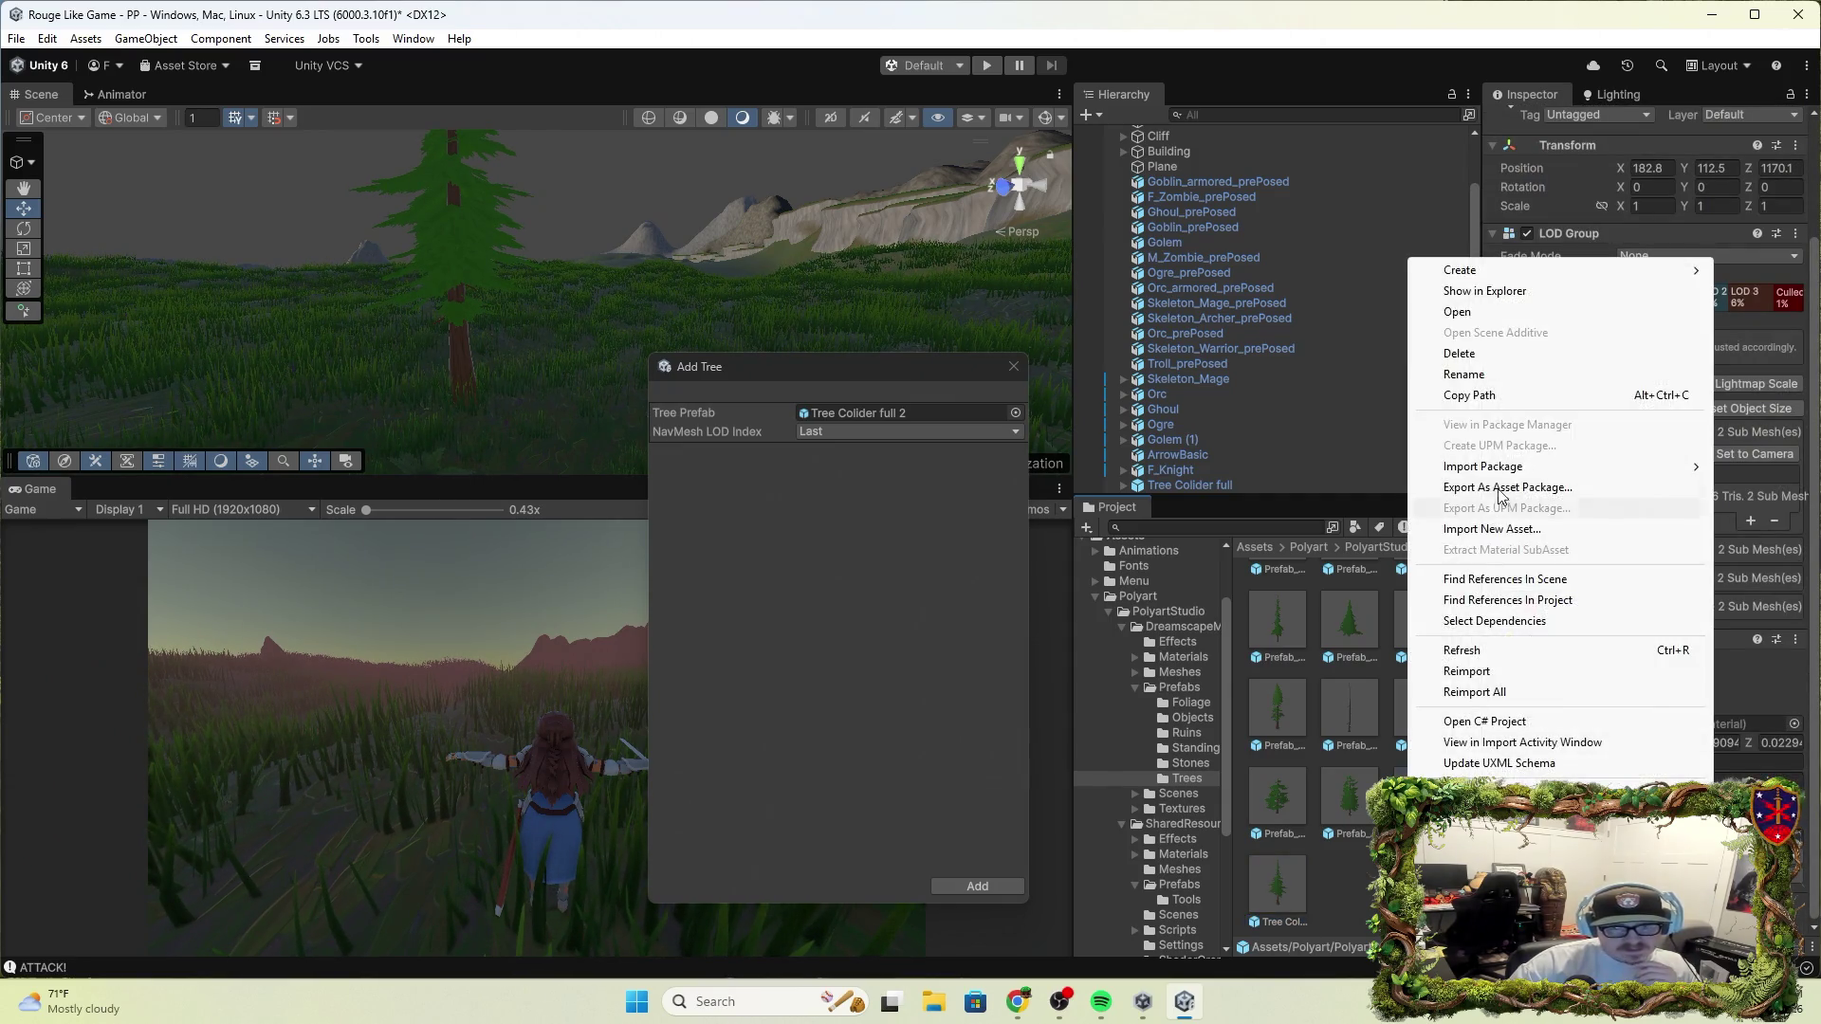
click(1460, 354)
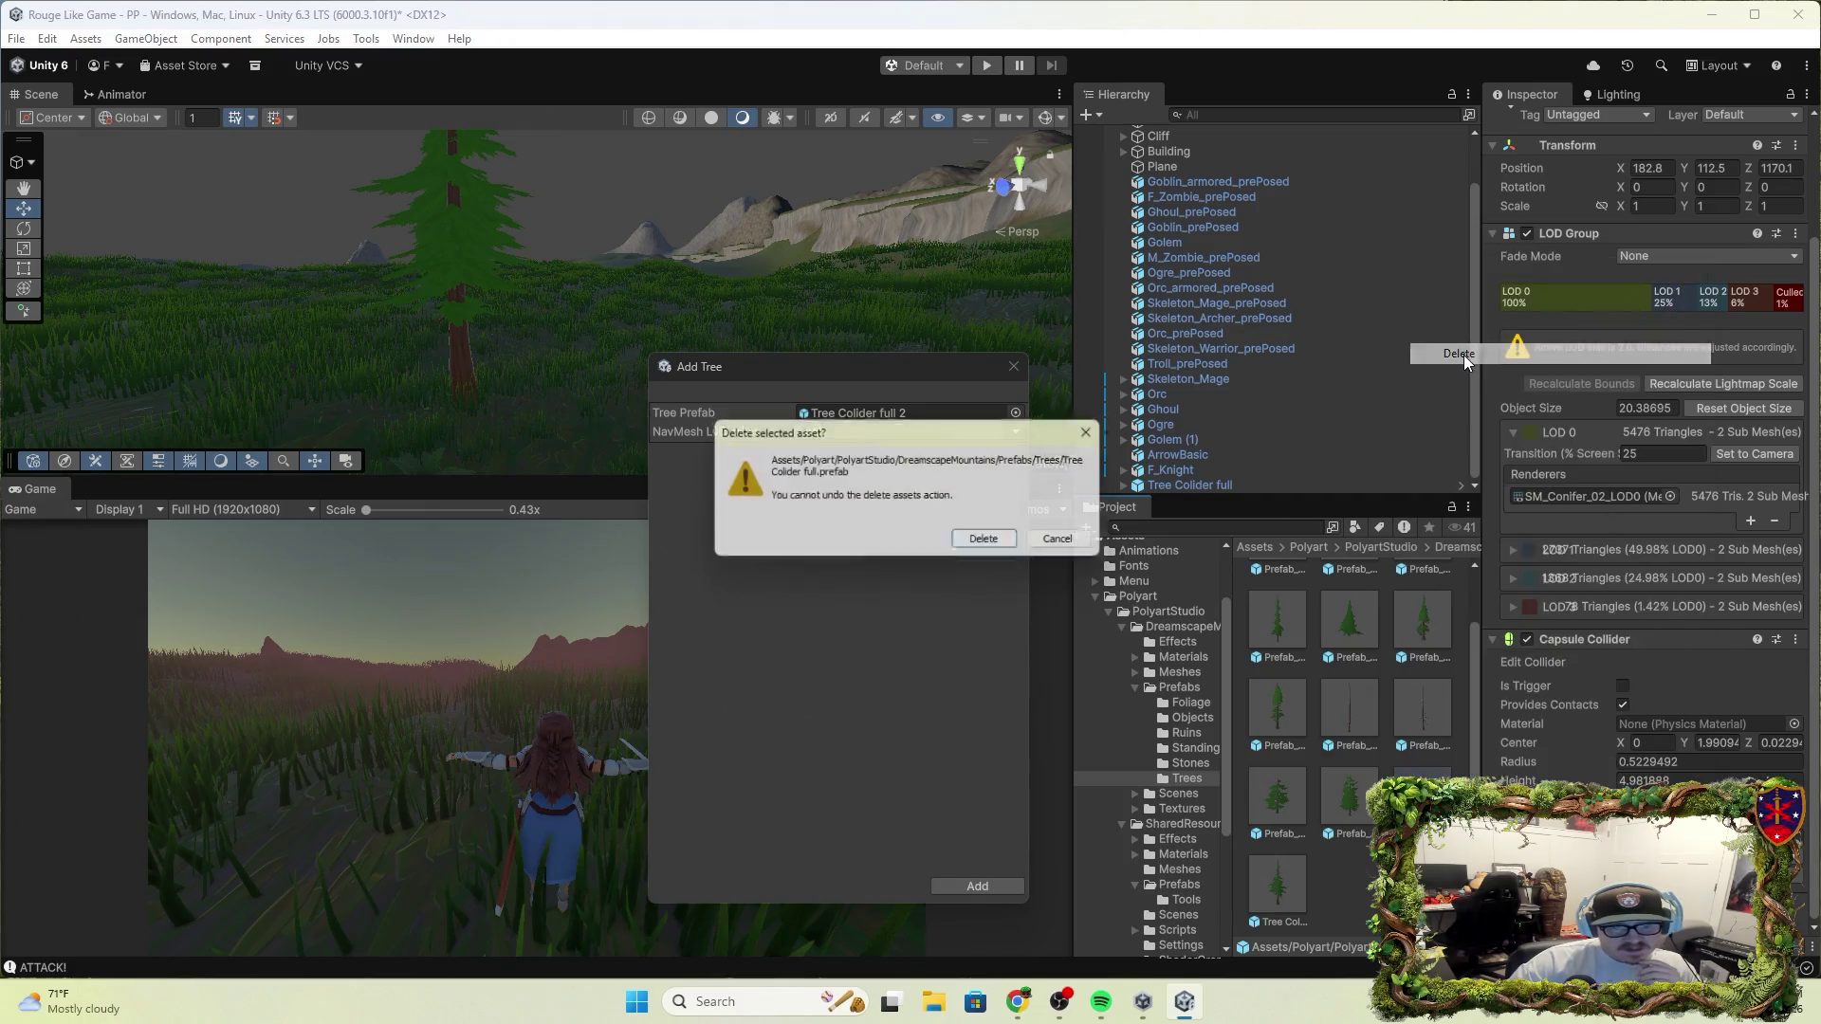
click(992, 544)
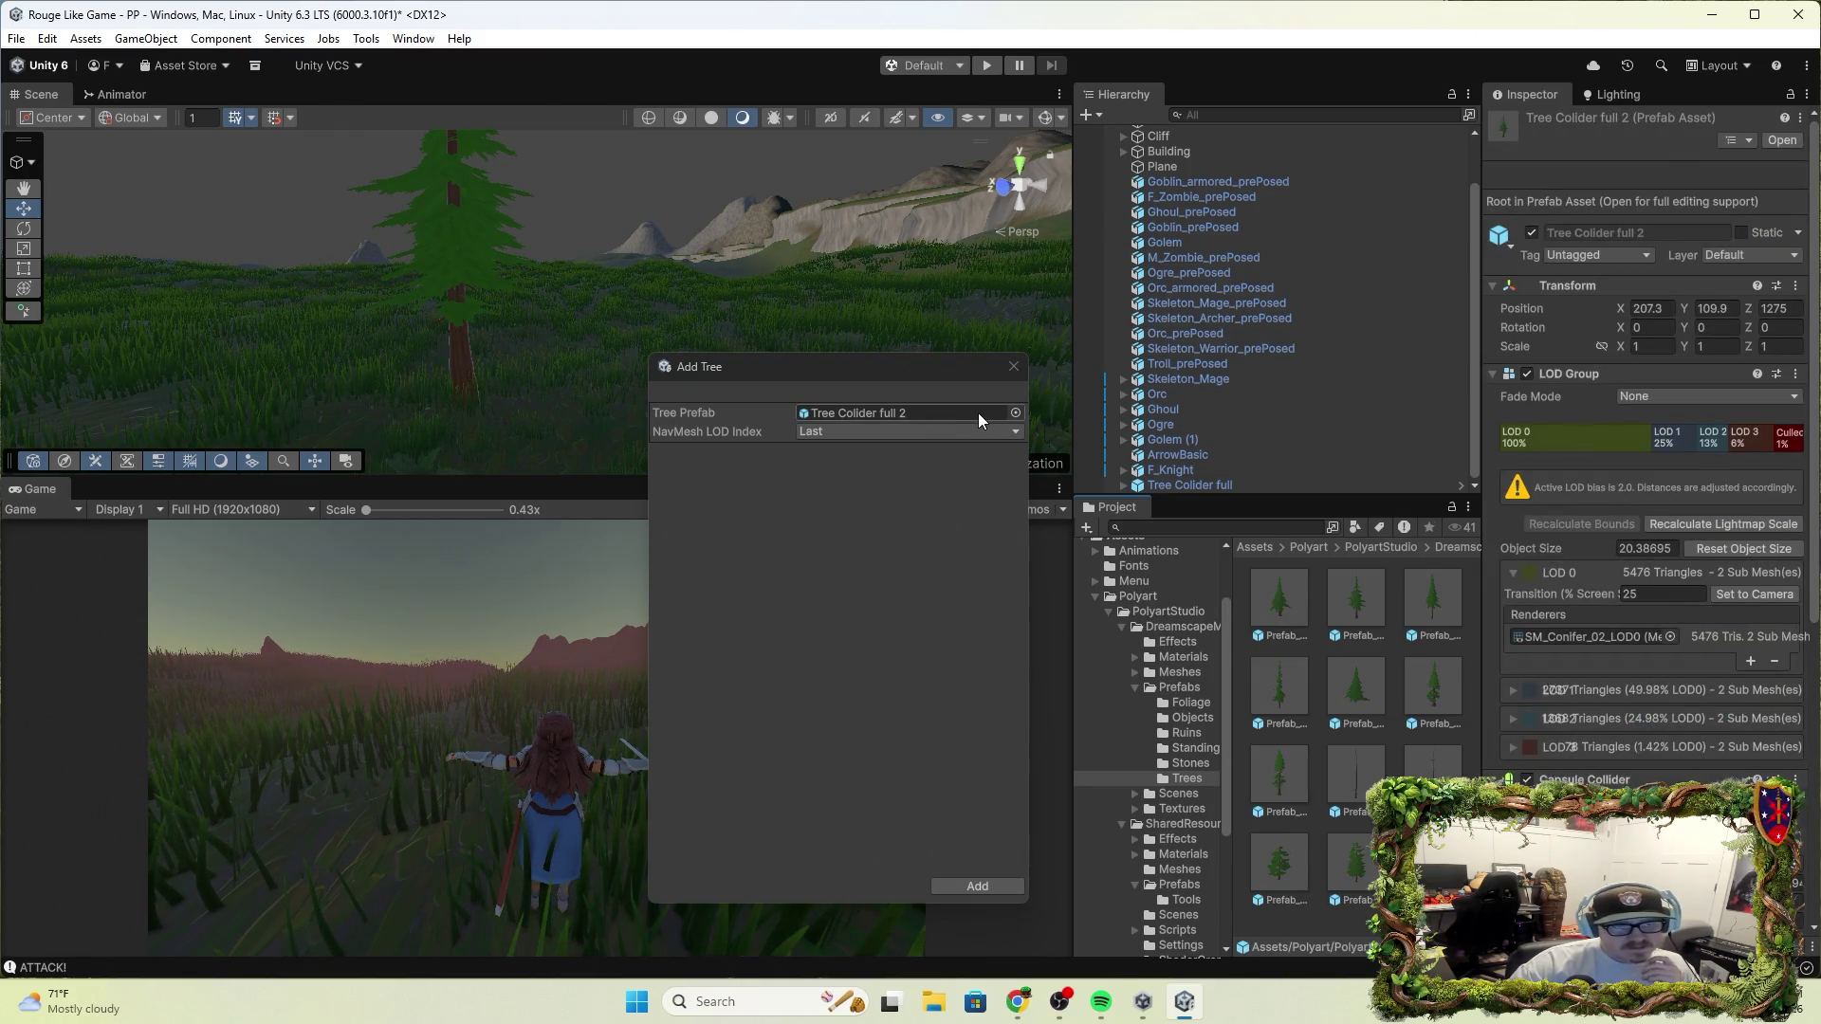
Add Tree Colider full 2 to the terrain's trees and reselect World 1
click(1005, 885)
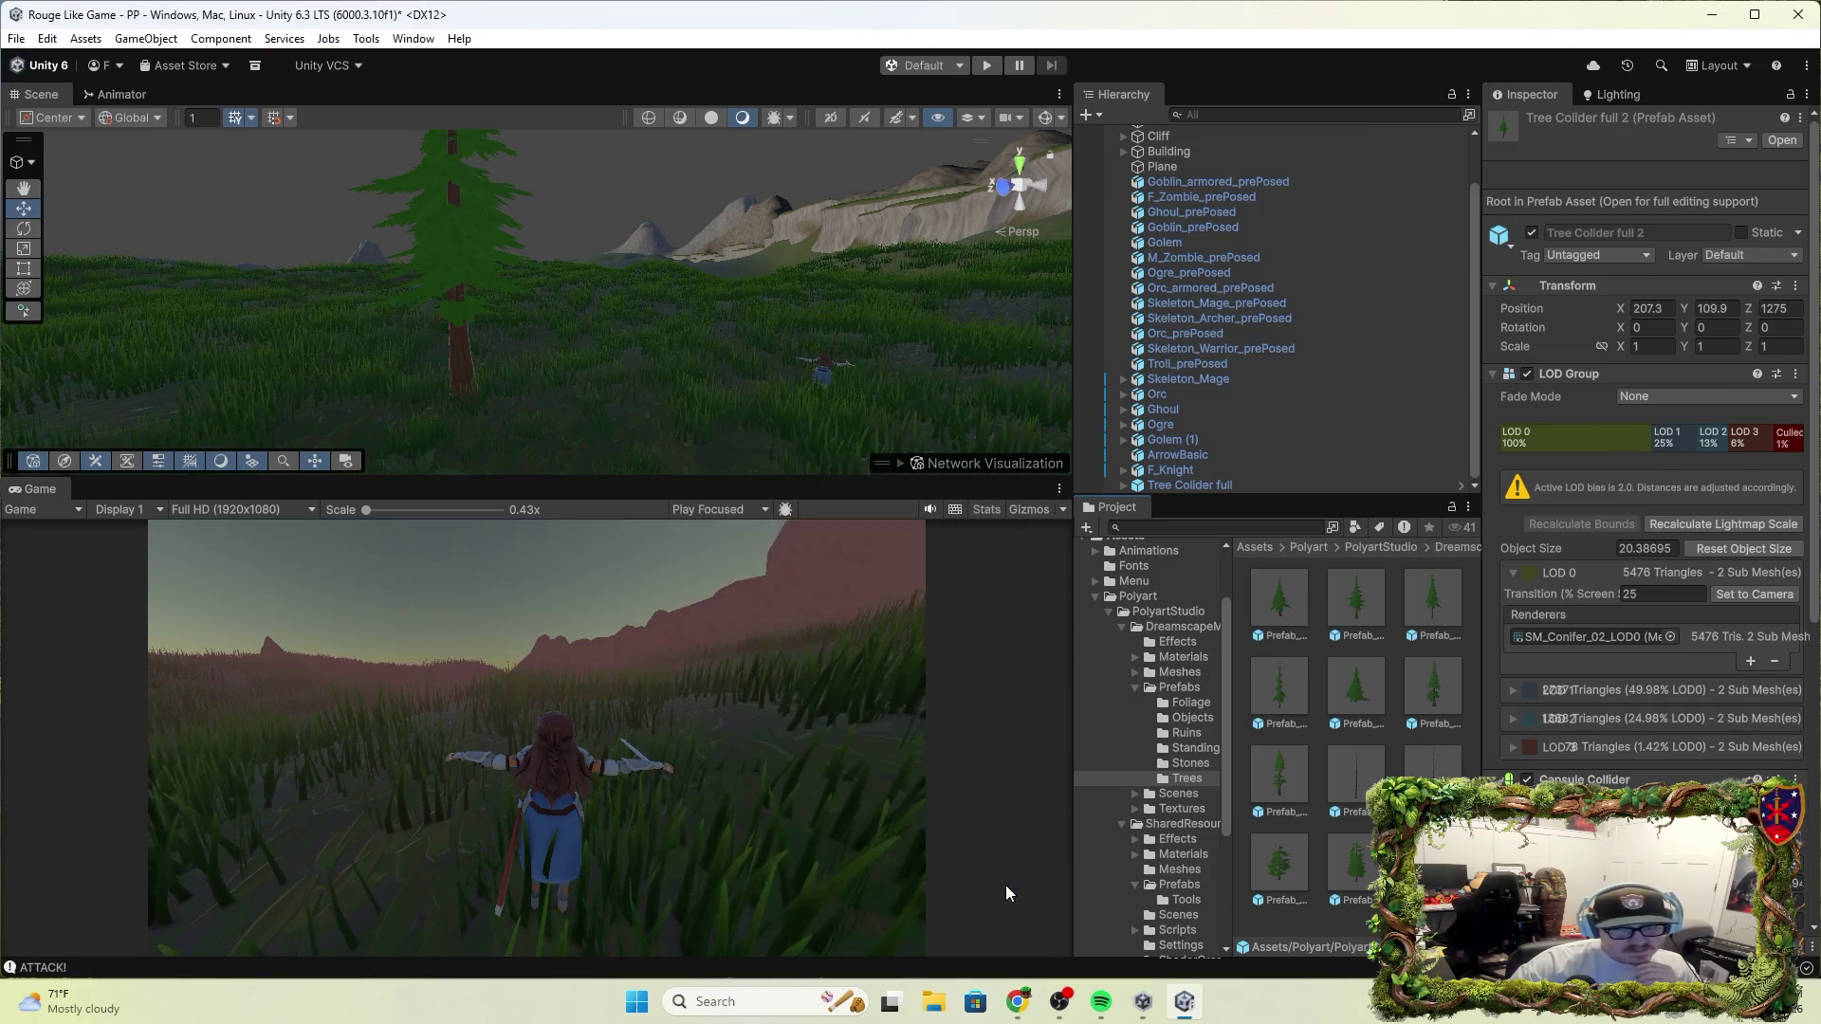
scroll(1170, 242, up, 2)
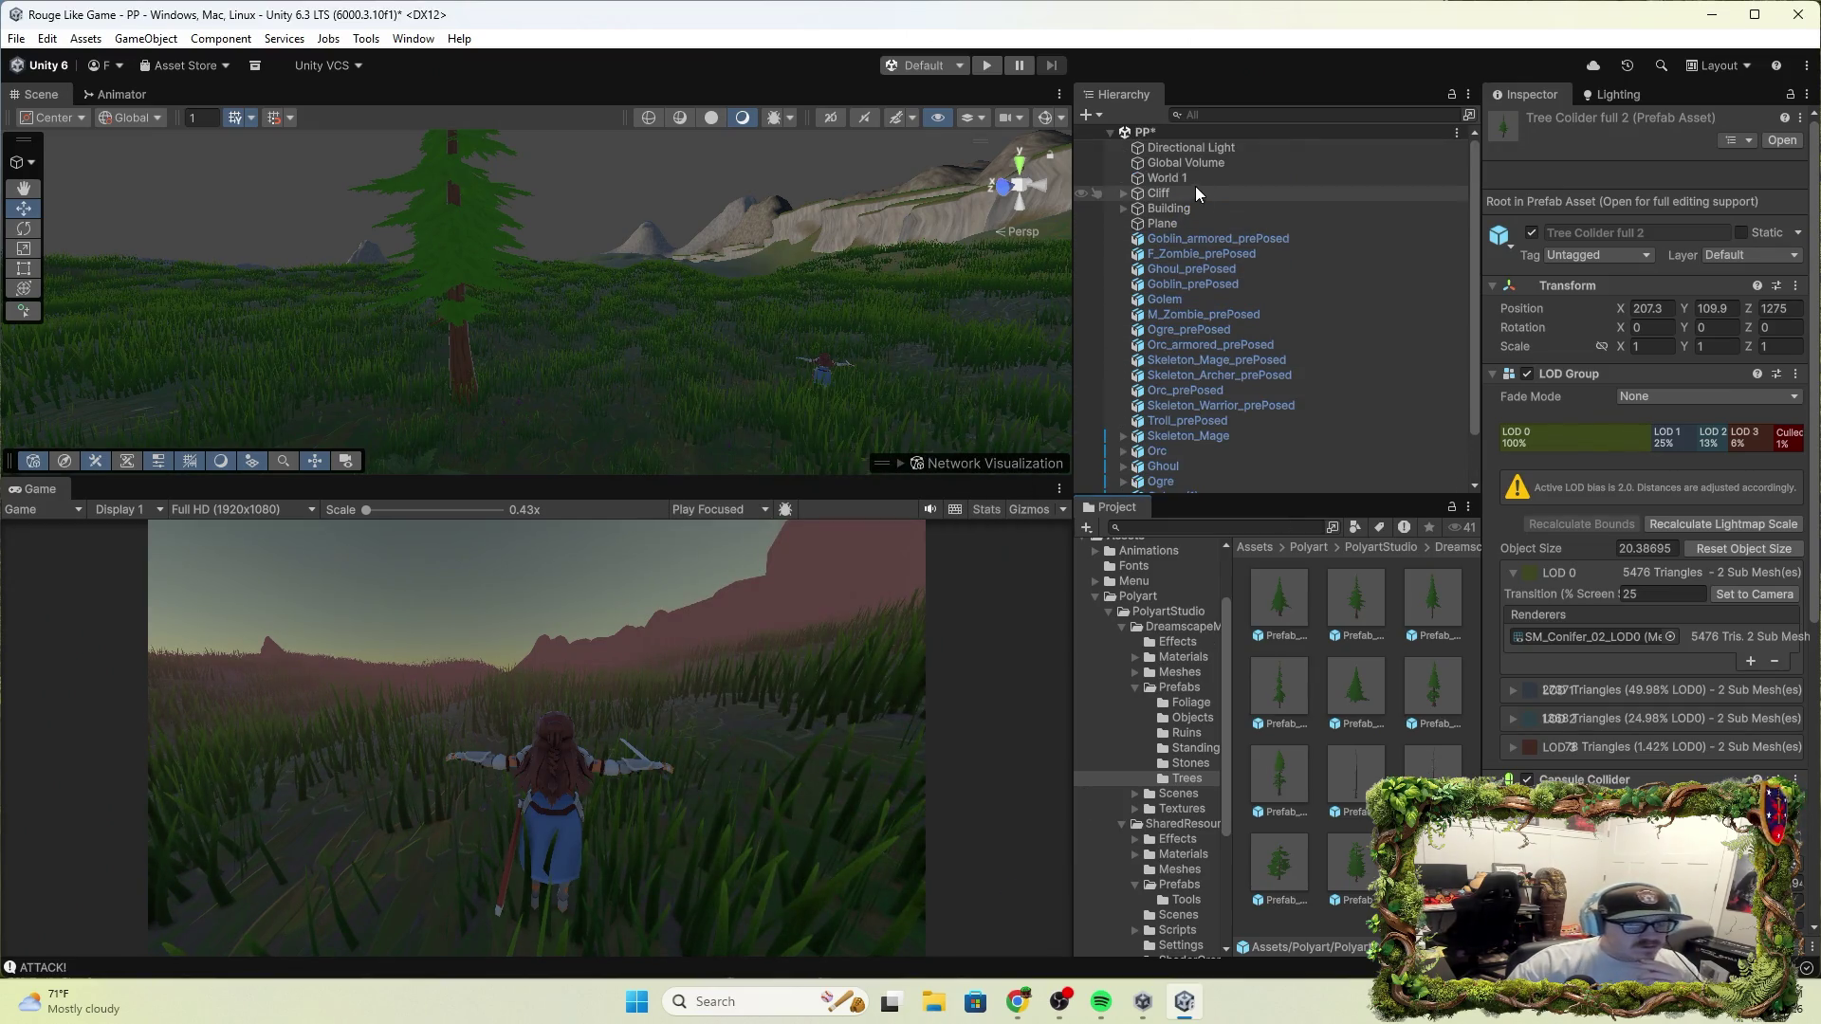
click(1190, 180)
scroll(1591, 703, up, 5)
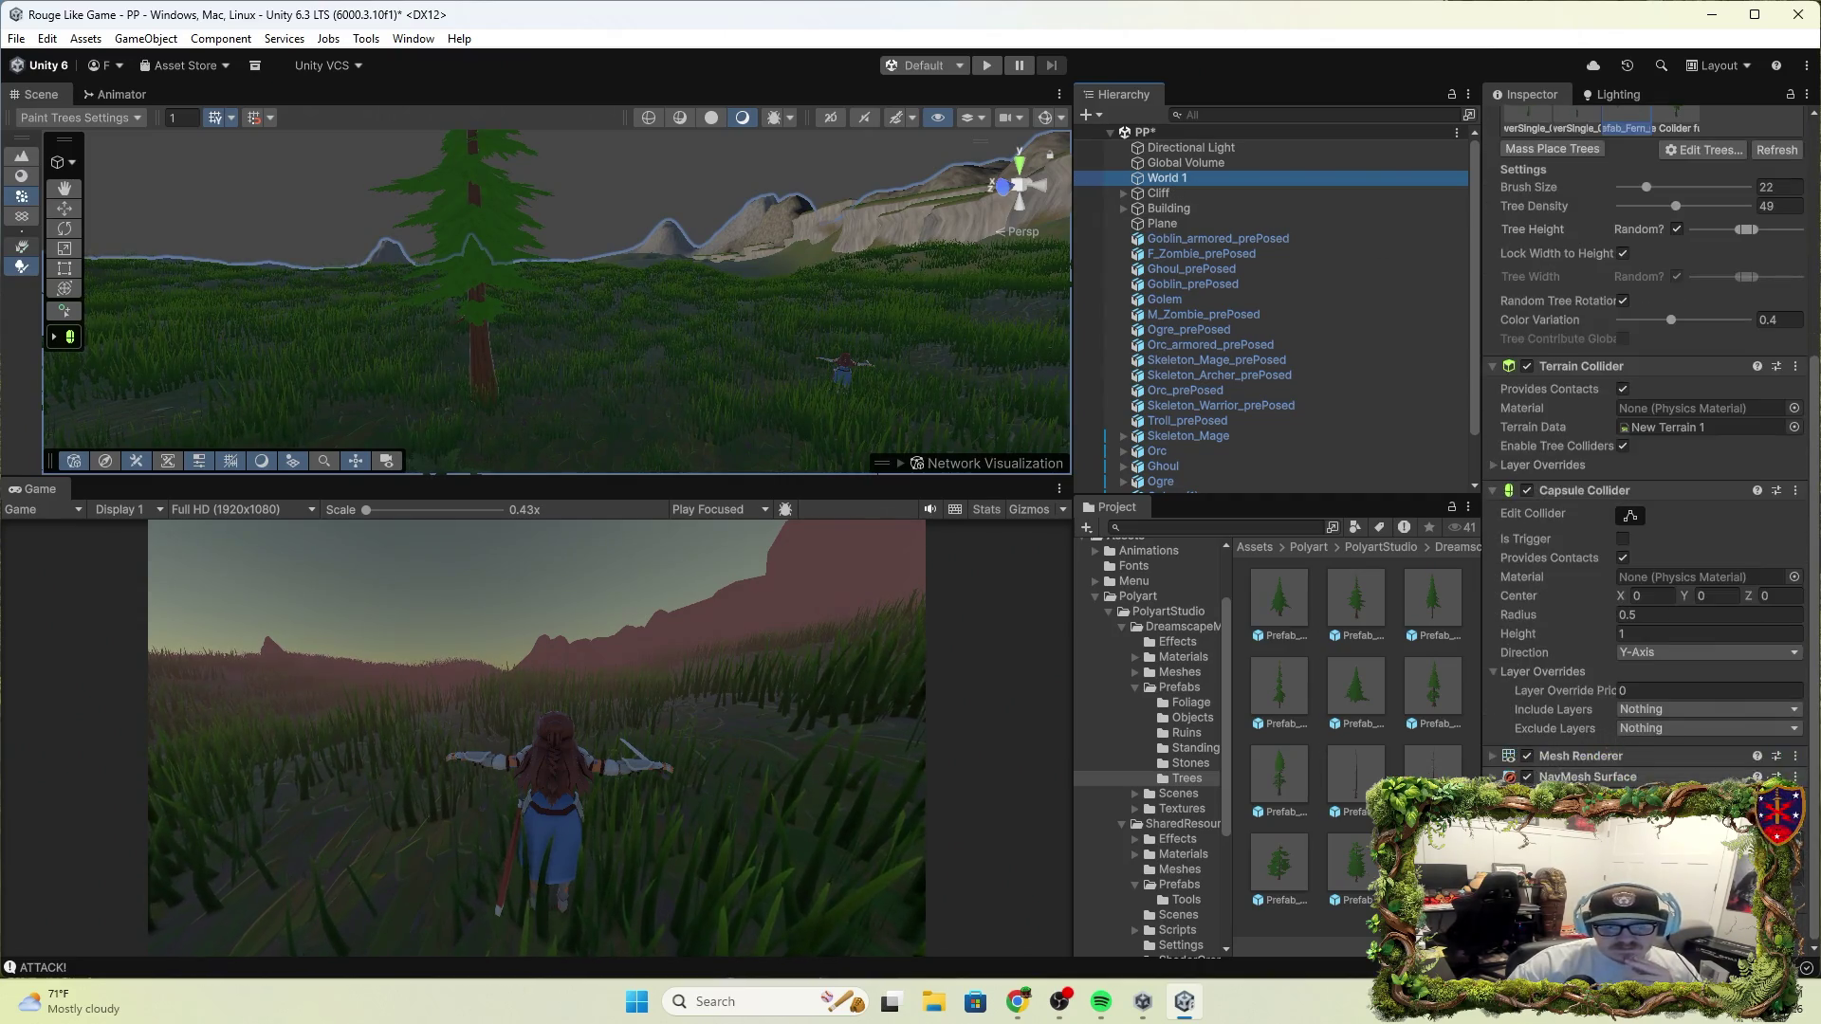
Paint a cluster of Tree Colider full 2 conifers on the terrain and enter Play mode
click(1679, 403)
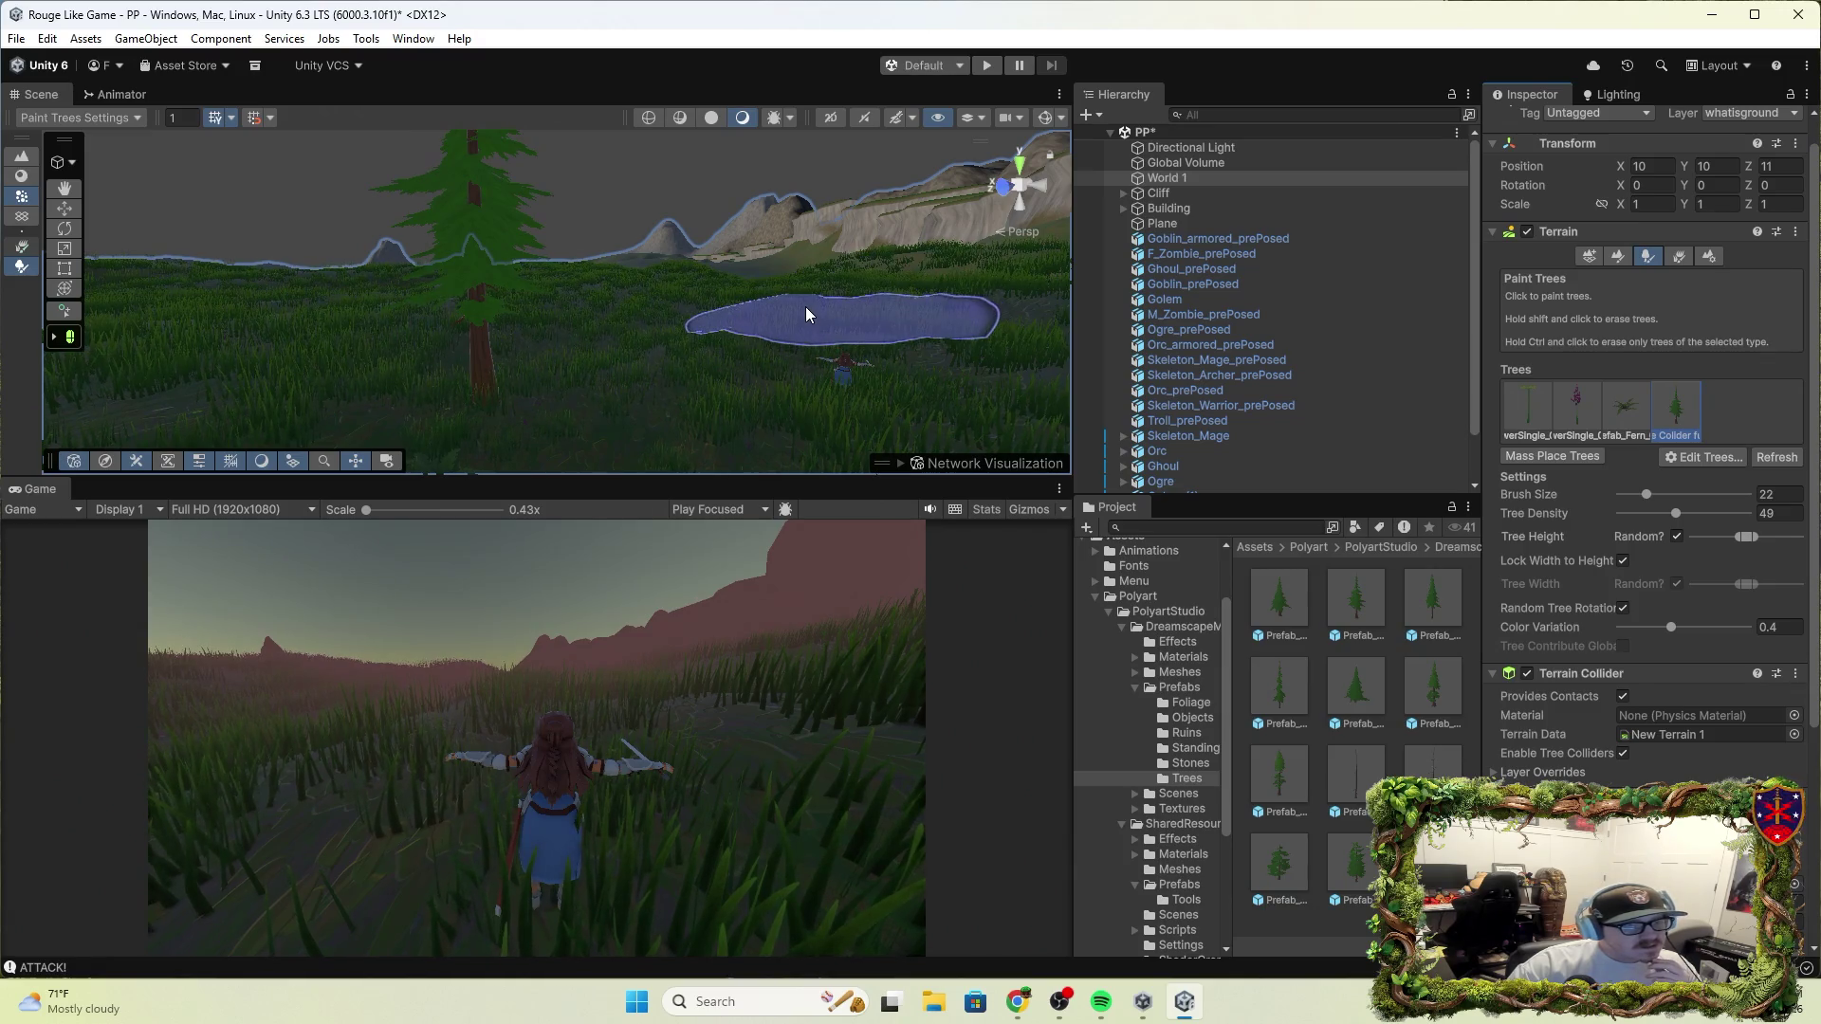
click(809, 311)
click(986, 64)
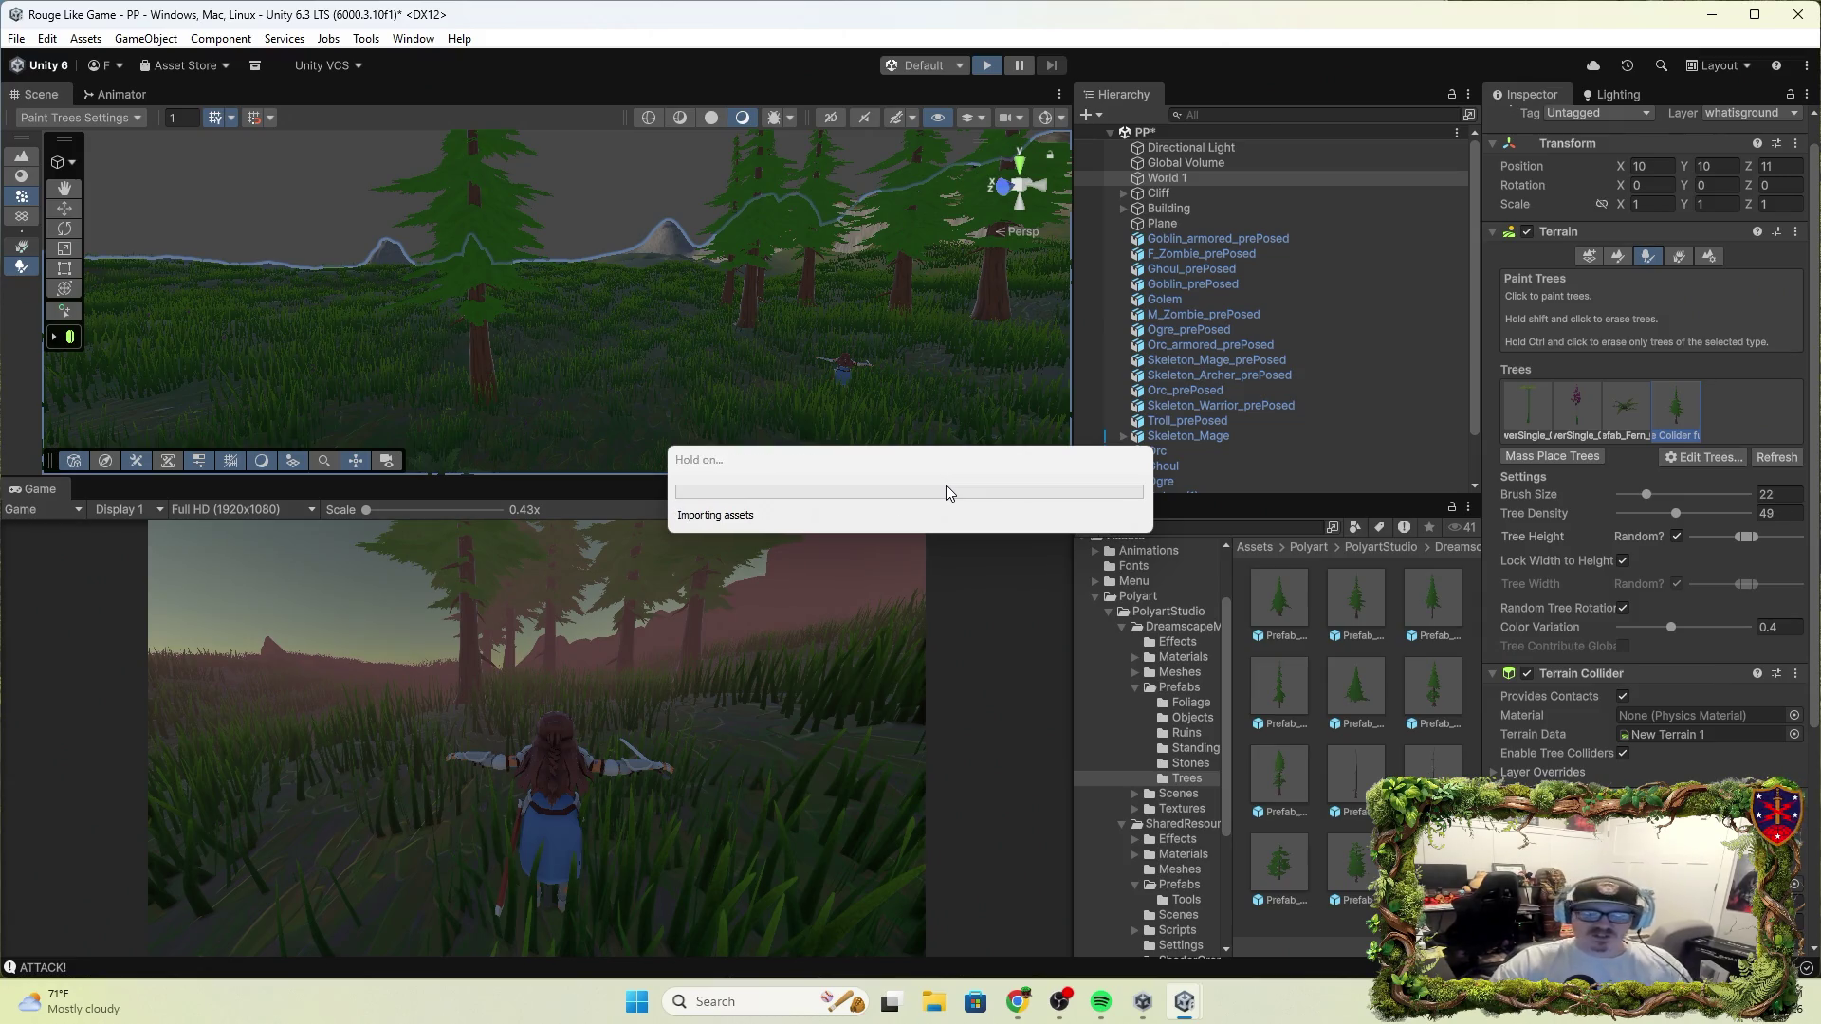
Run the character into the new collider conifers' trunks with W, then exit play mode
key(w)
key(w)
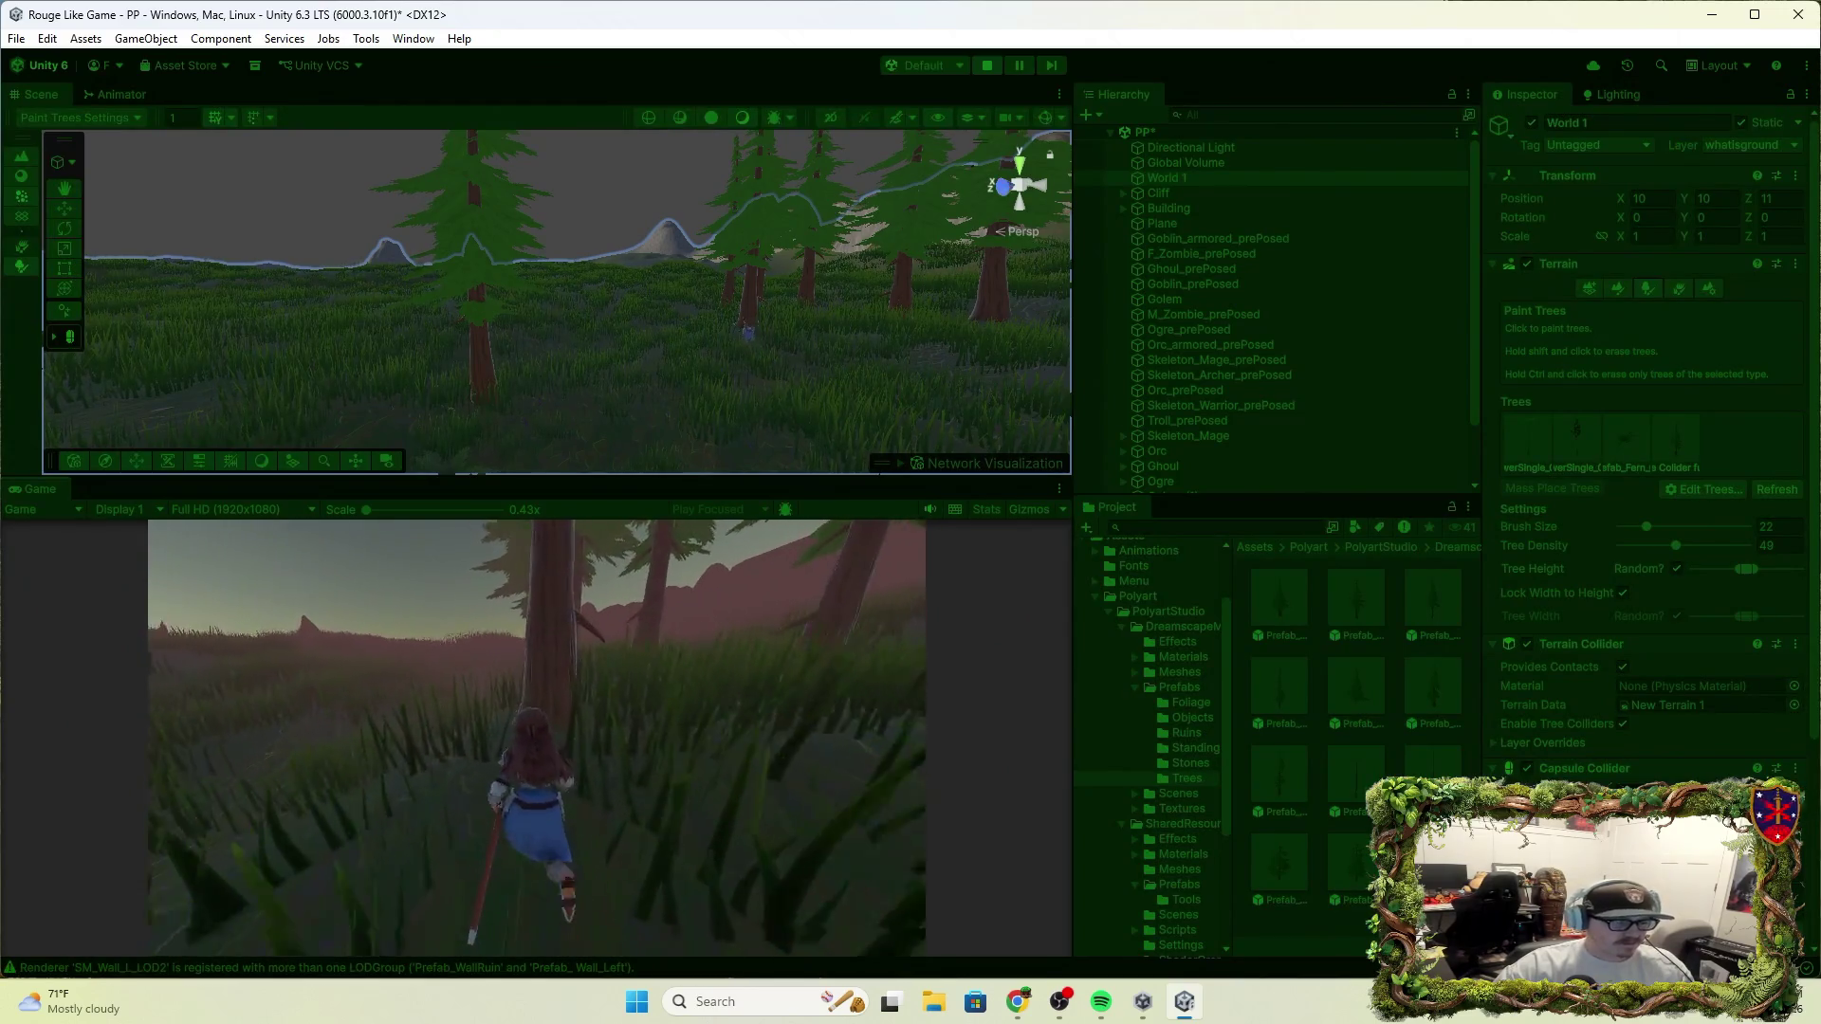
key(w)
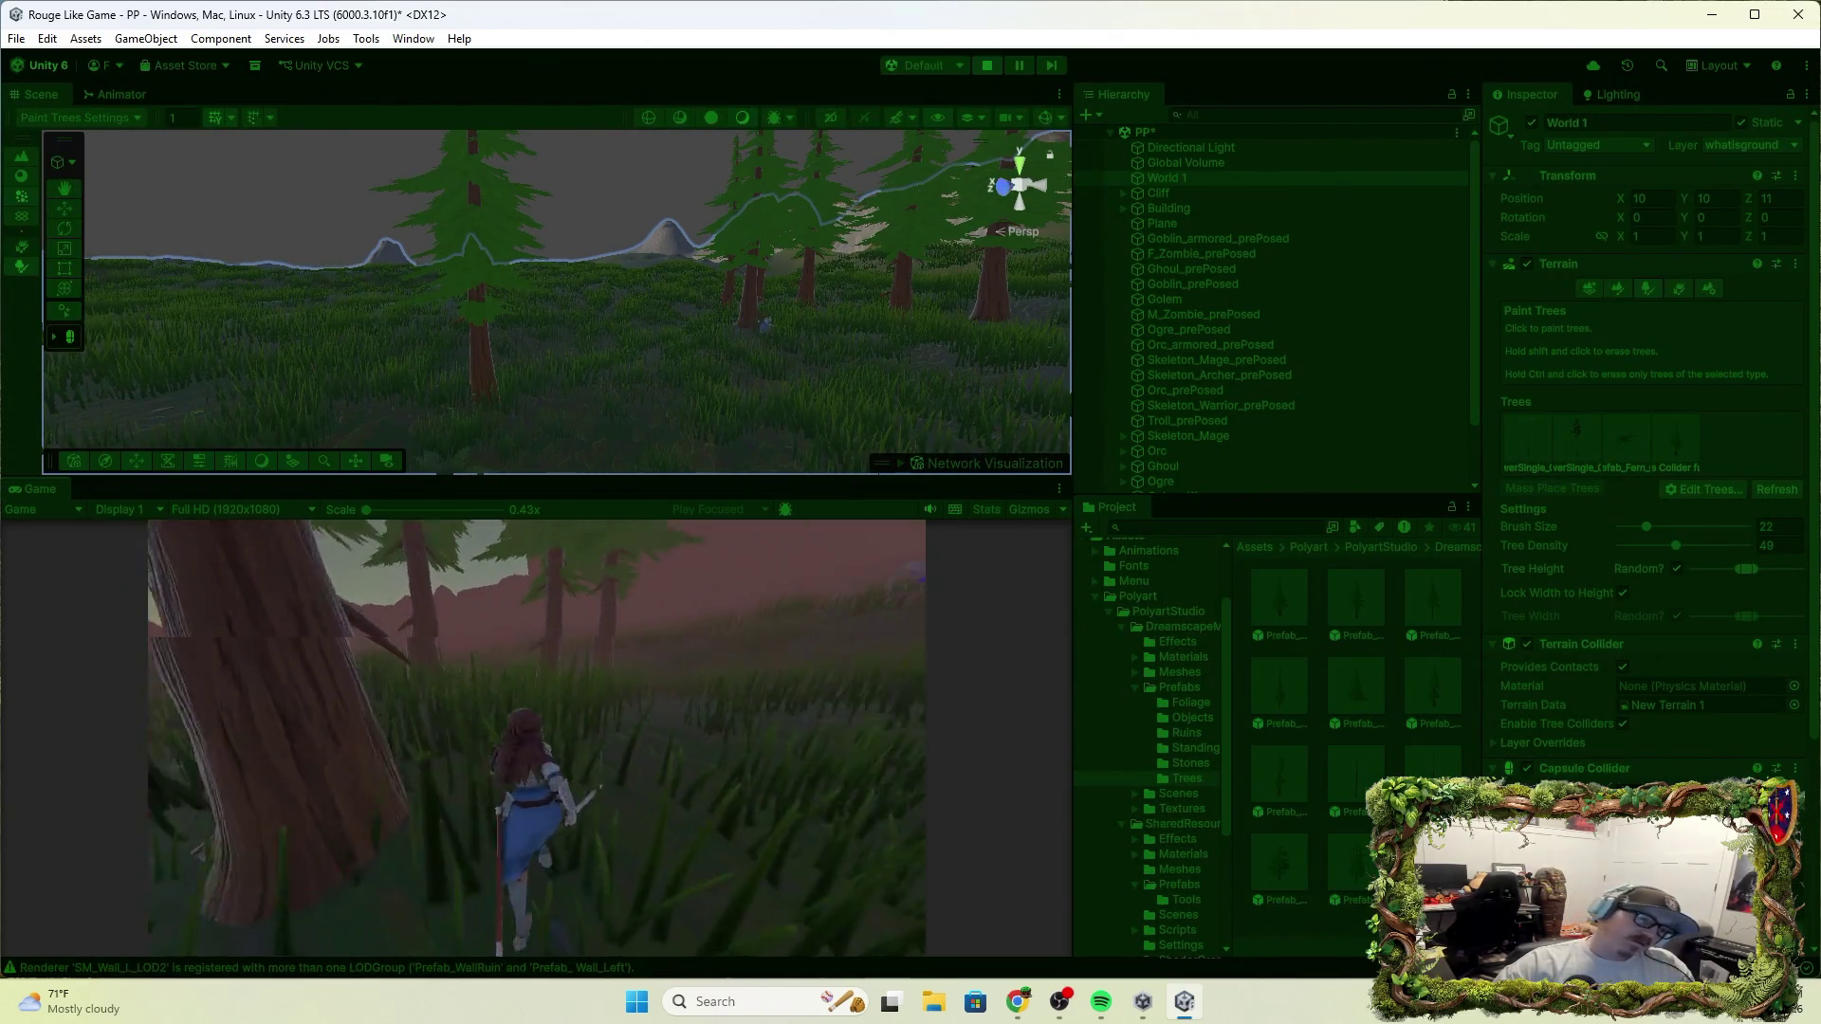
key(w)
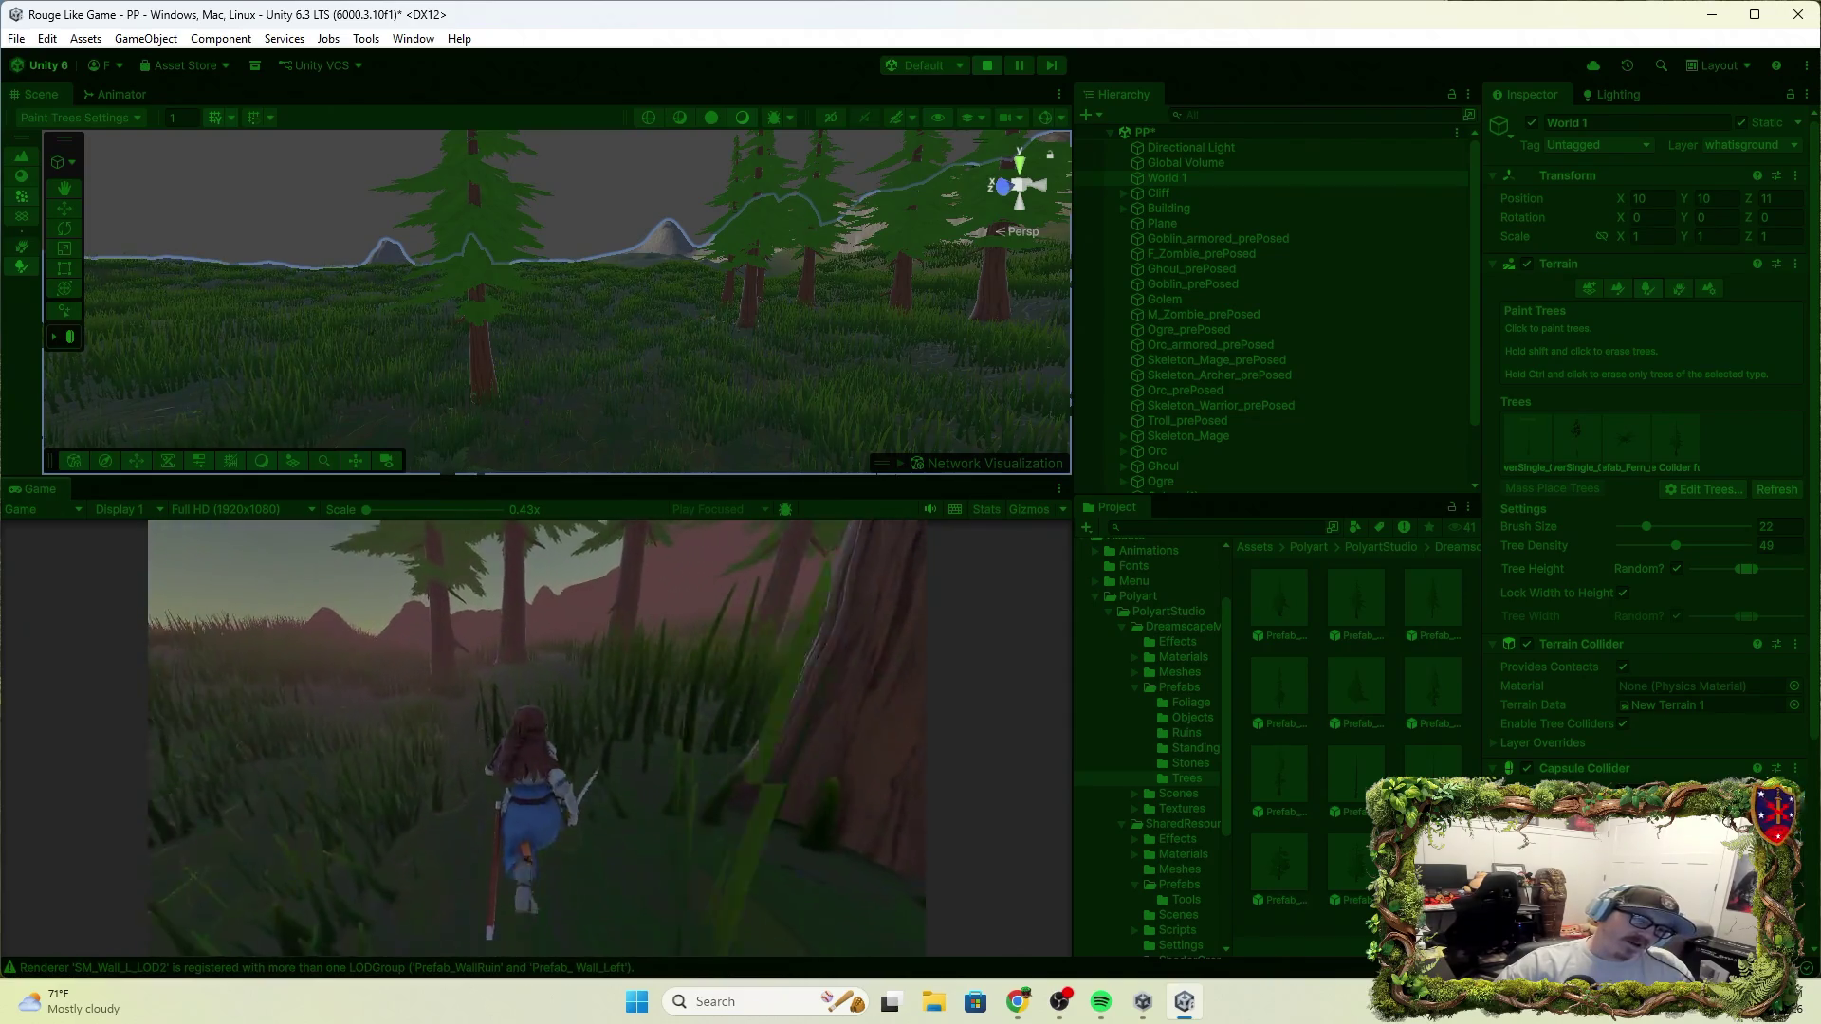
key(w)
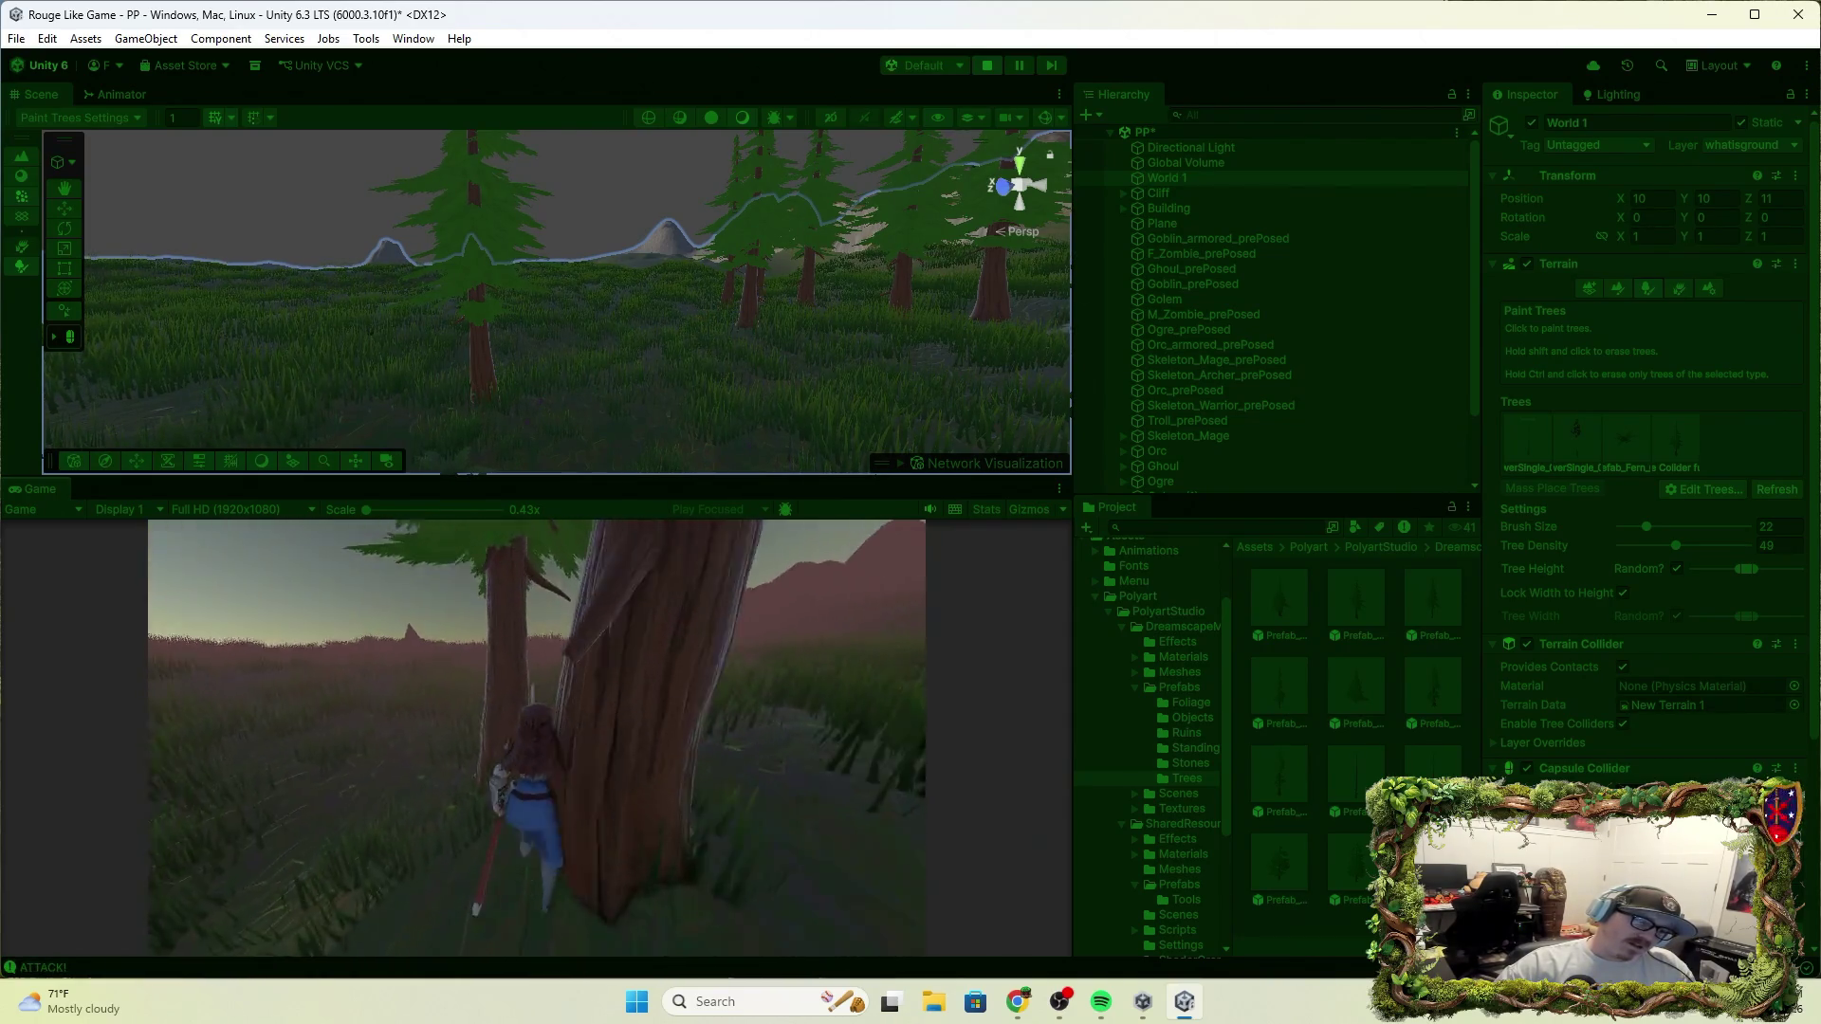
key(w)
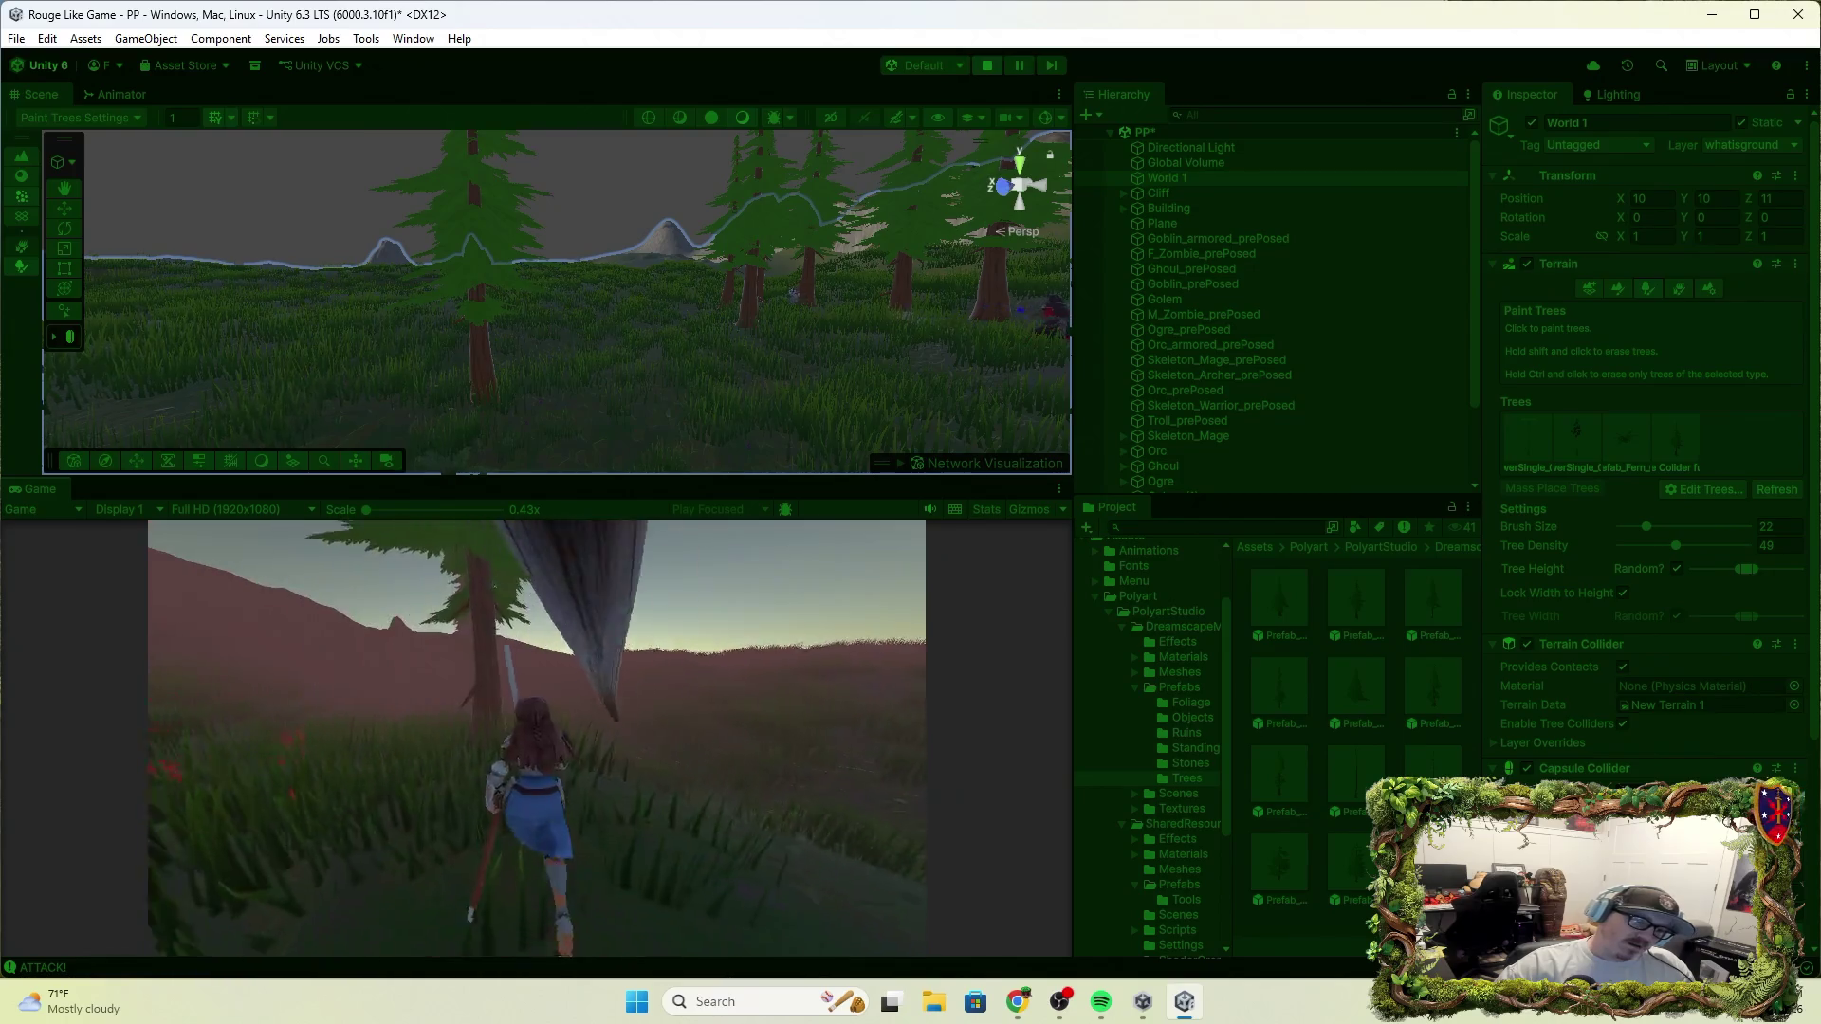
key(w)
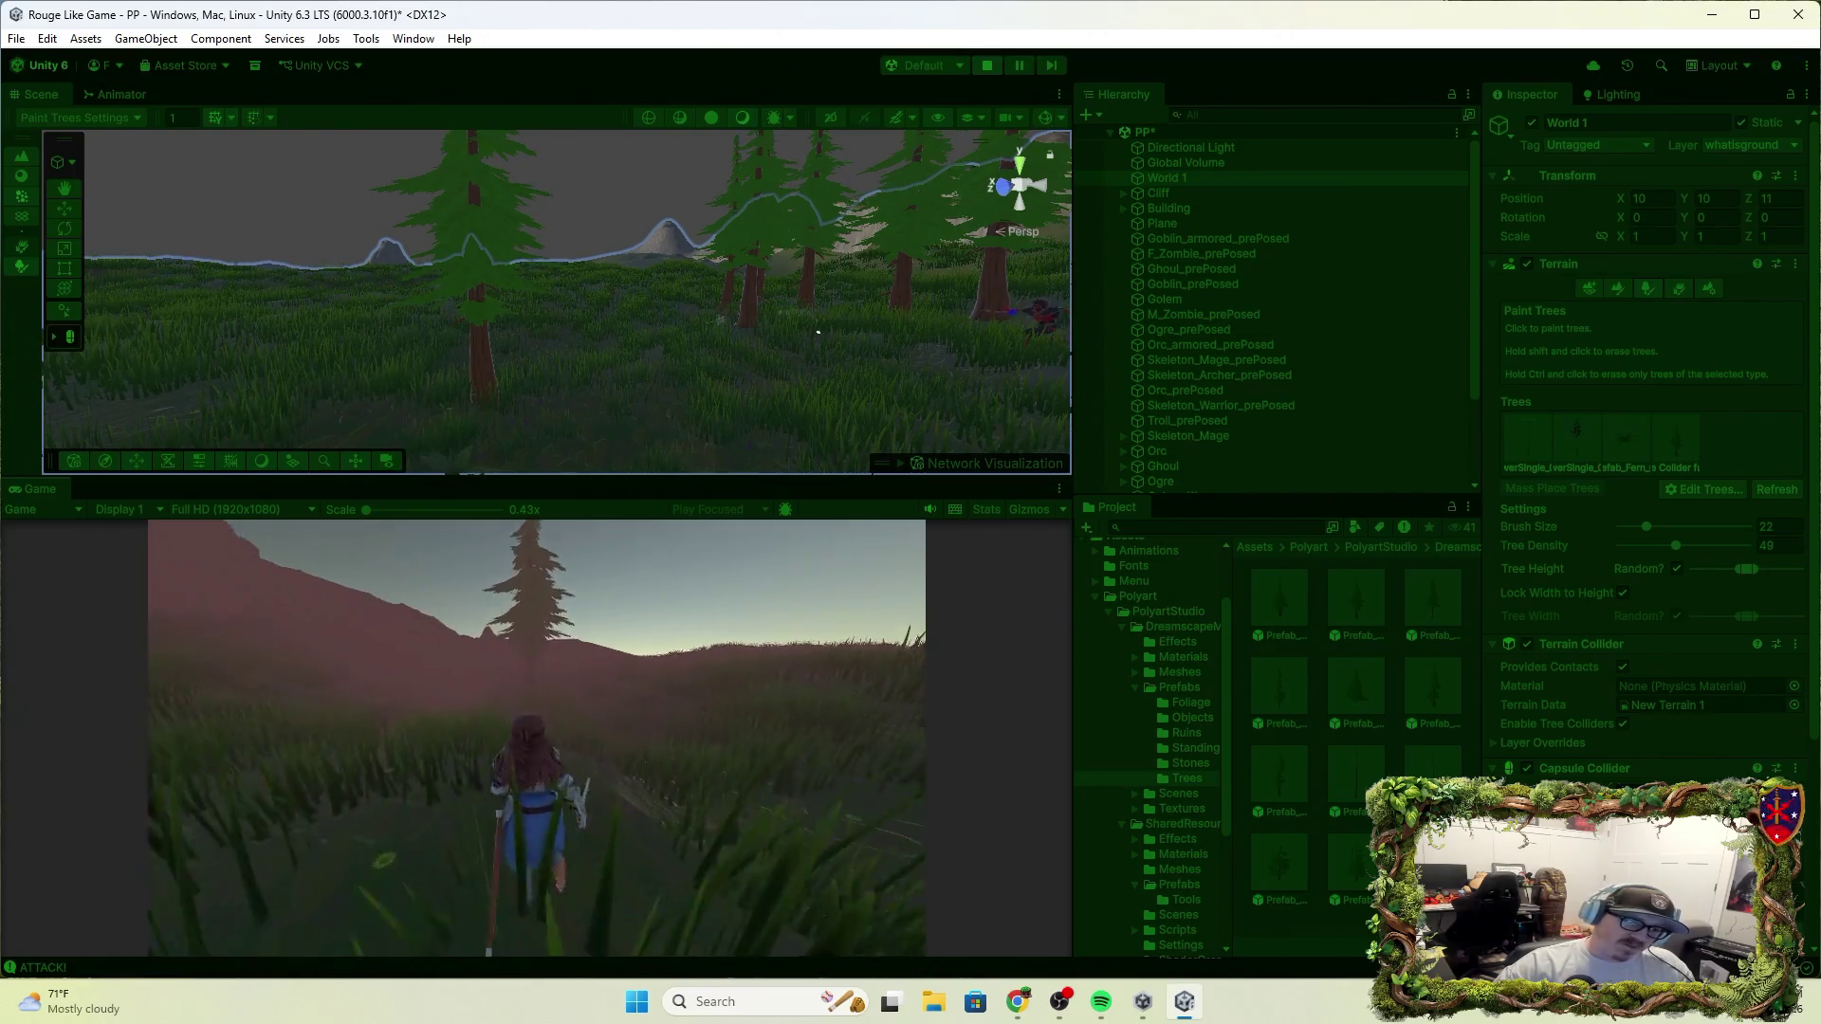
key(w)
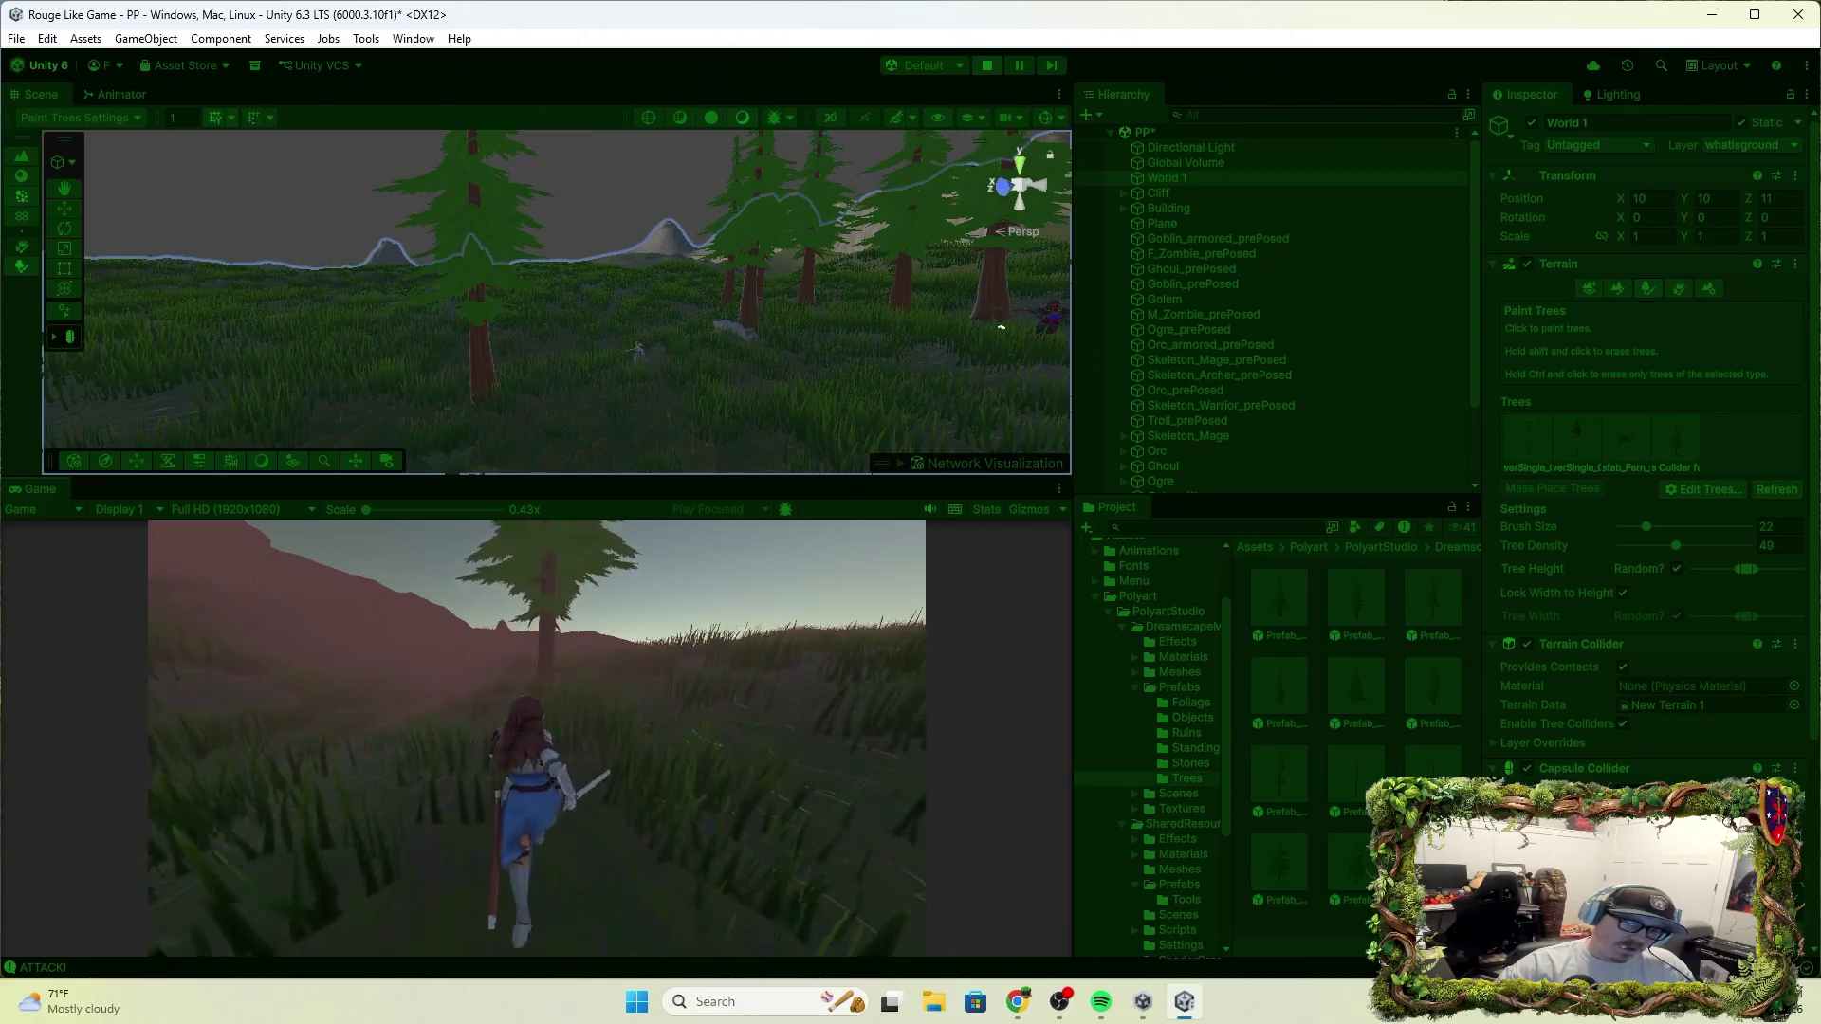
key(w)
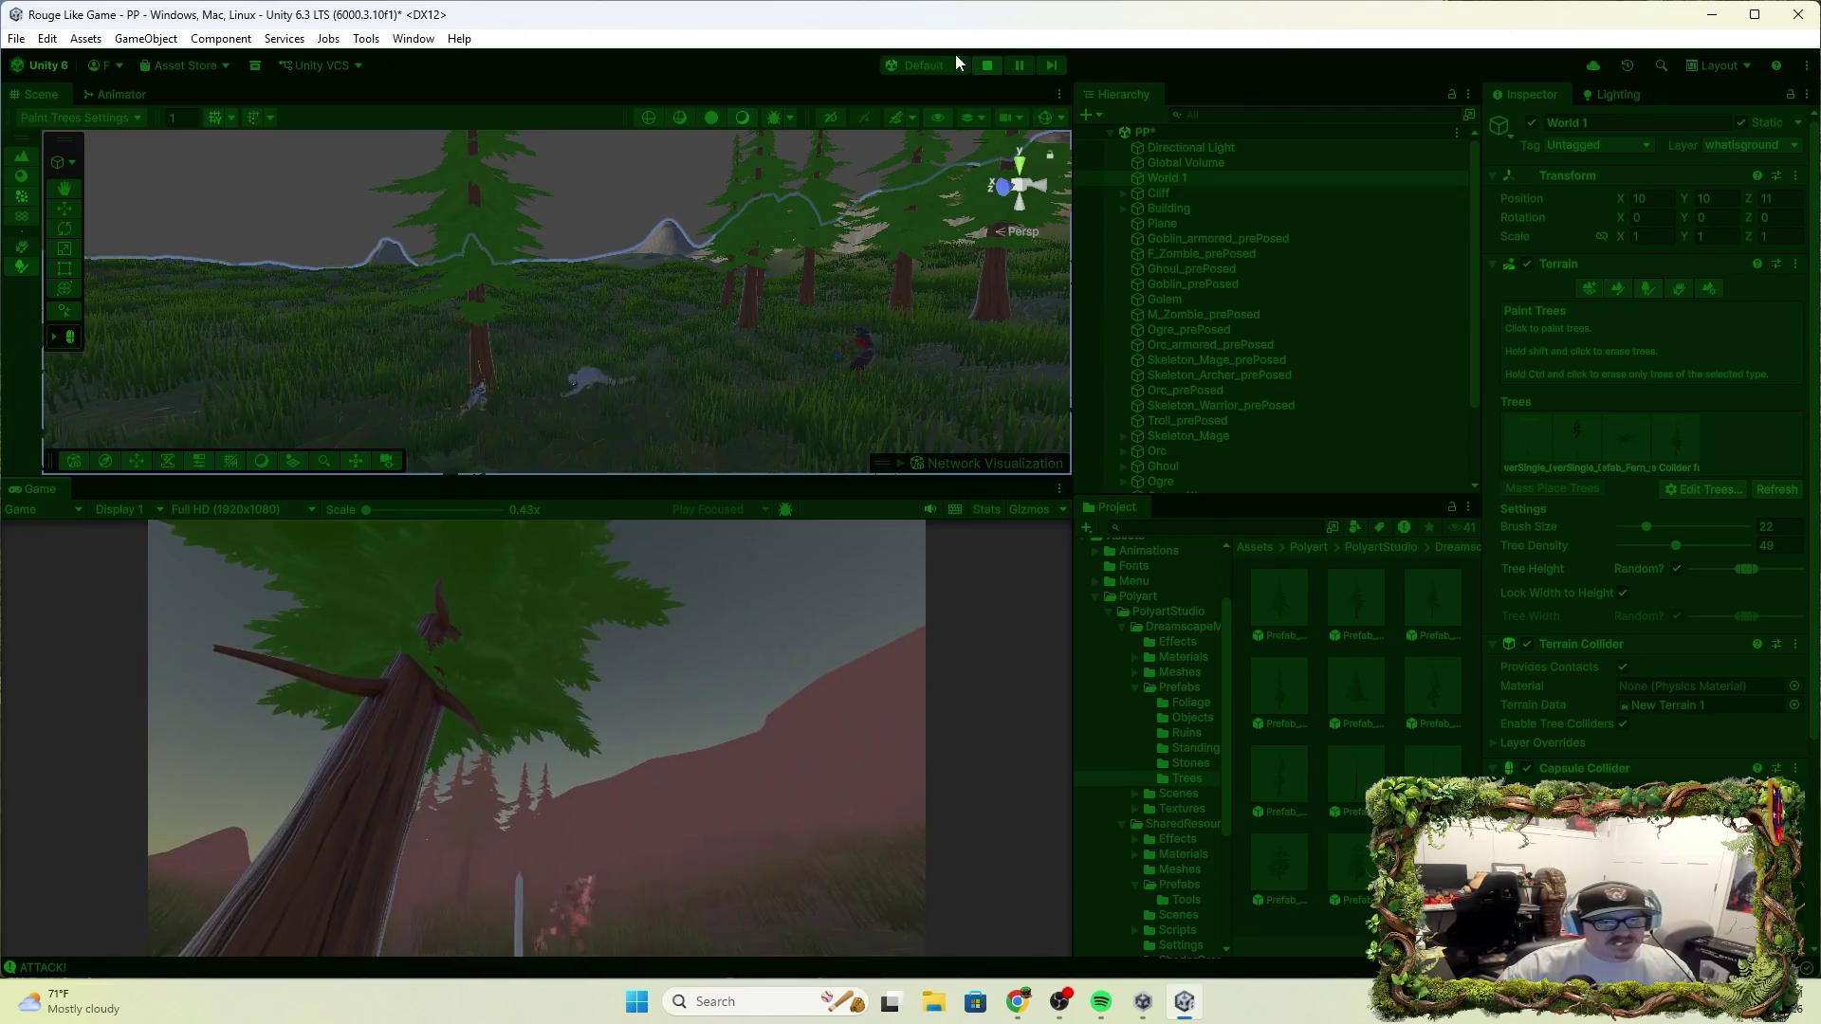
click(984, 61)
scroll(1275, 408, down, 2)
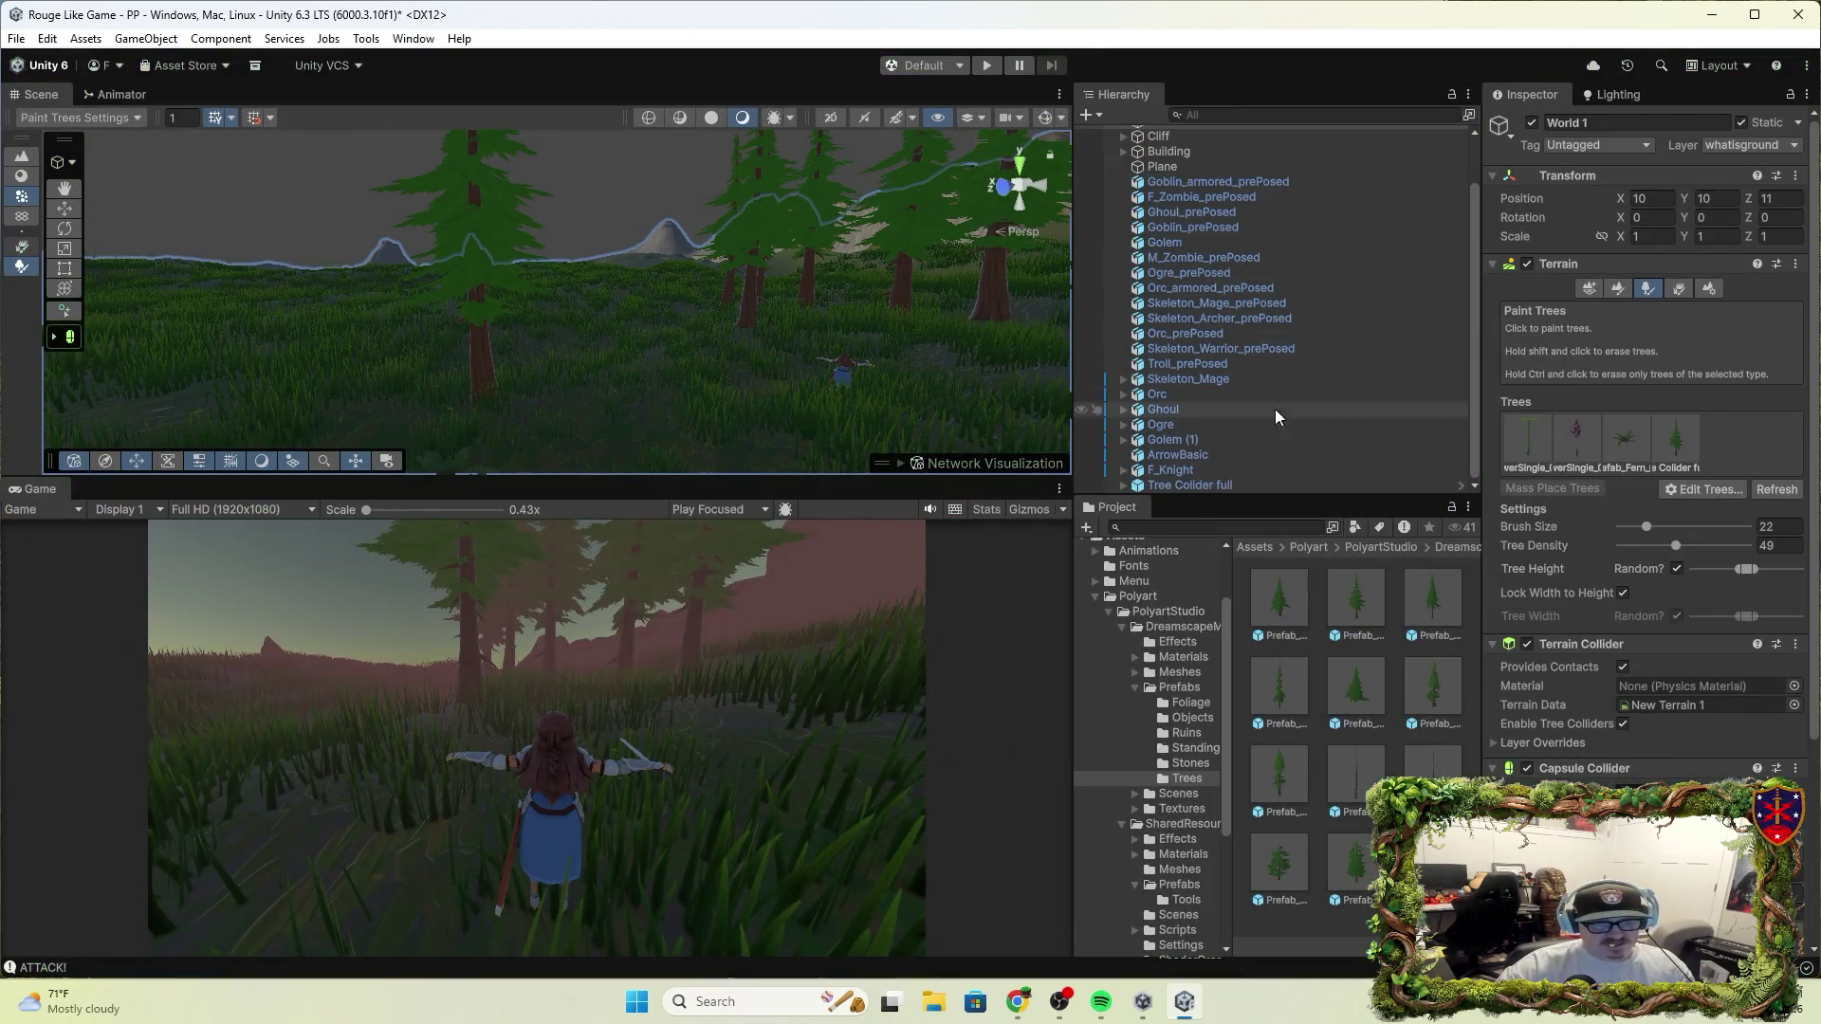
Rename the scene's Tree Collider full tree to 1.0
click(1433, 863)
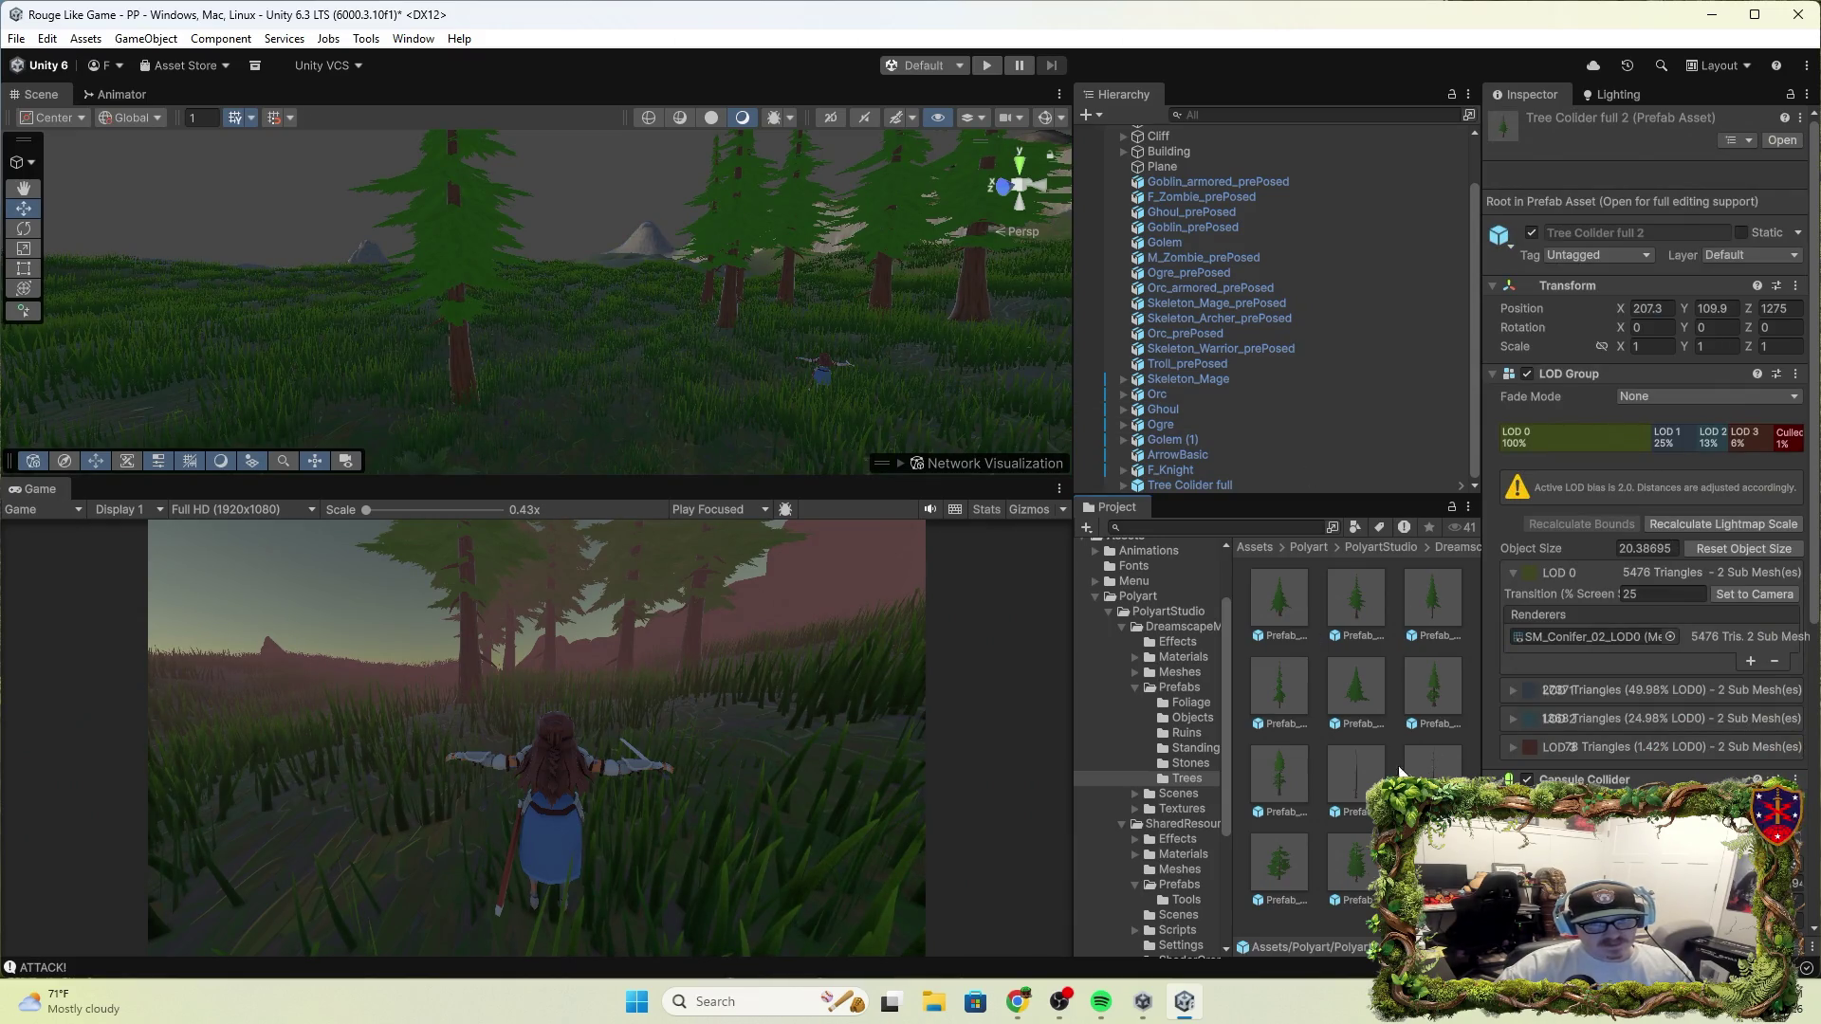
click(1222, 485)
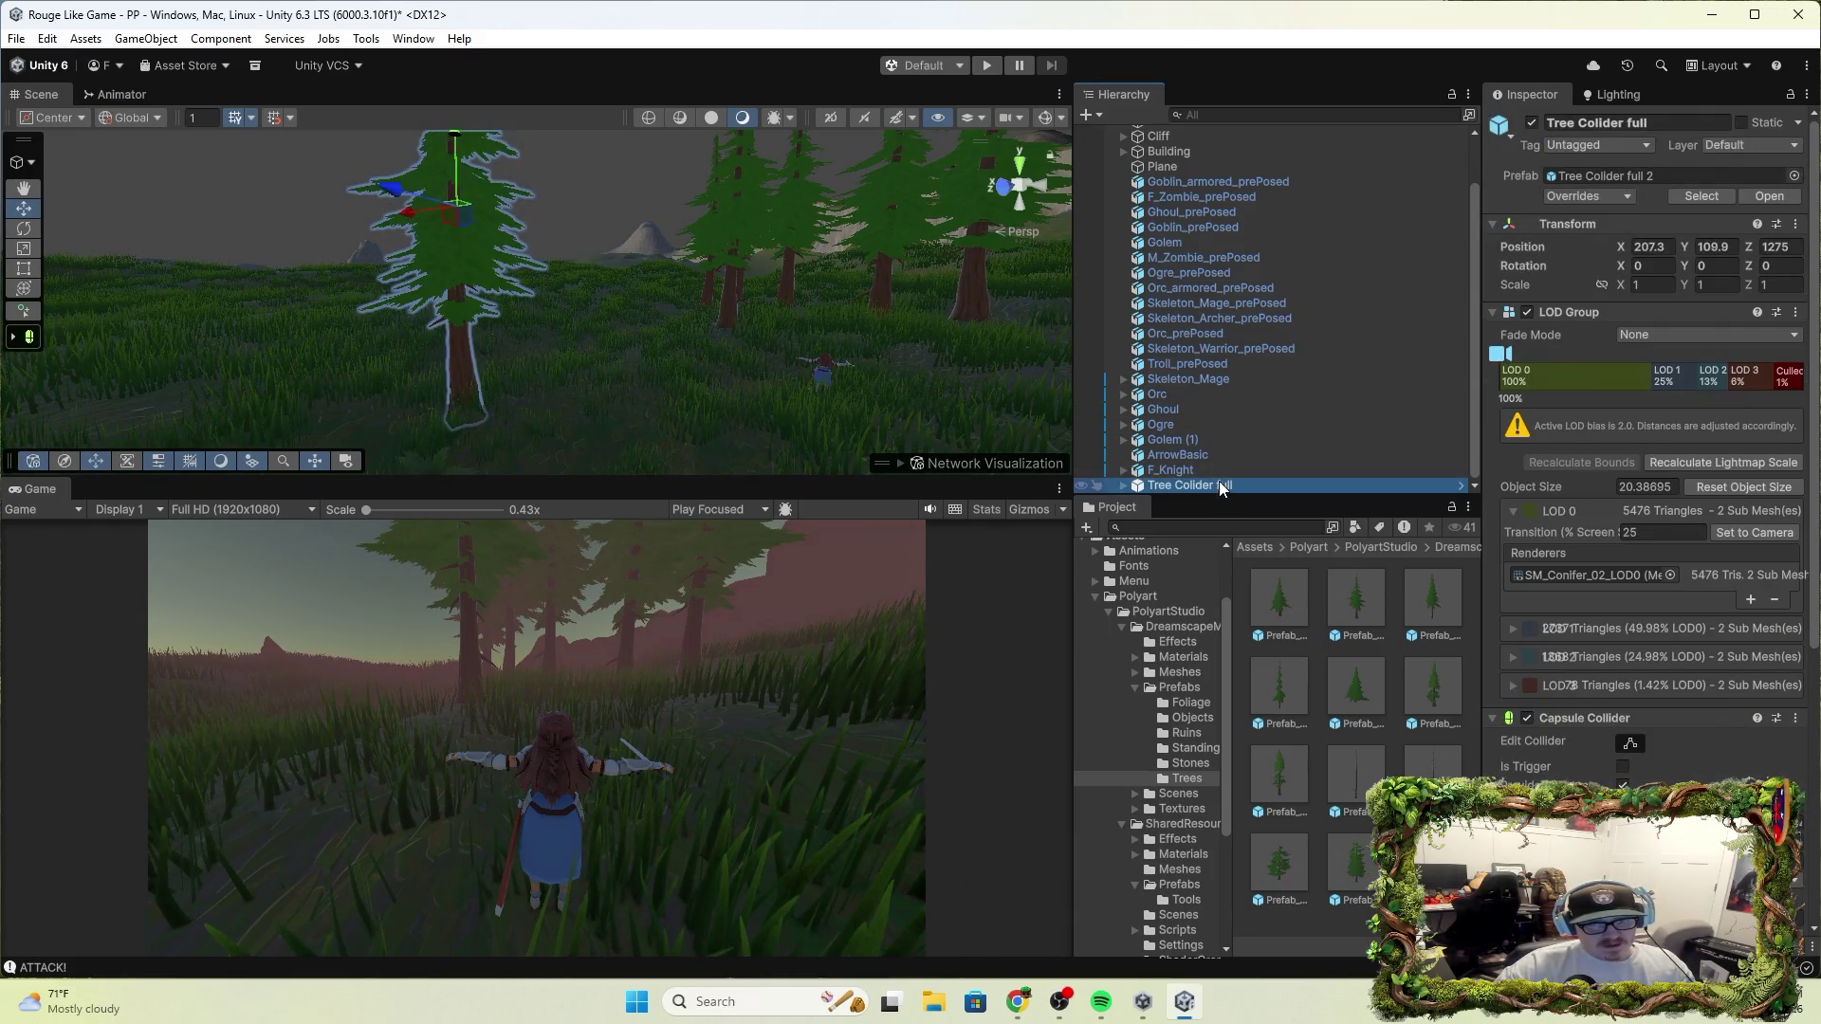
click(1661, 120)
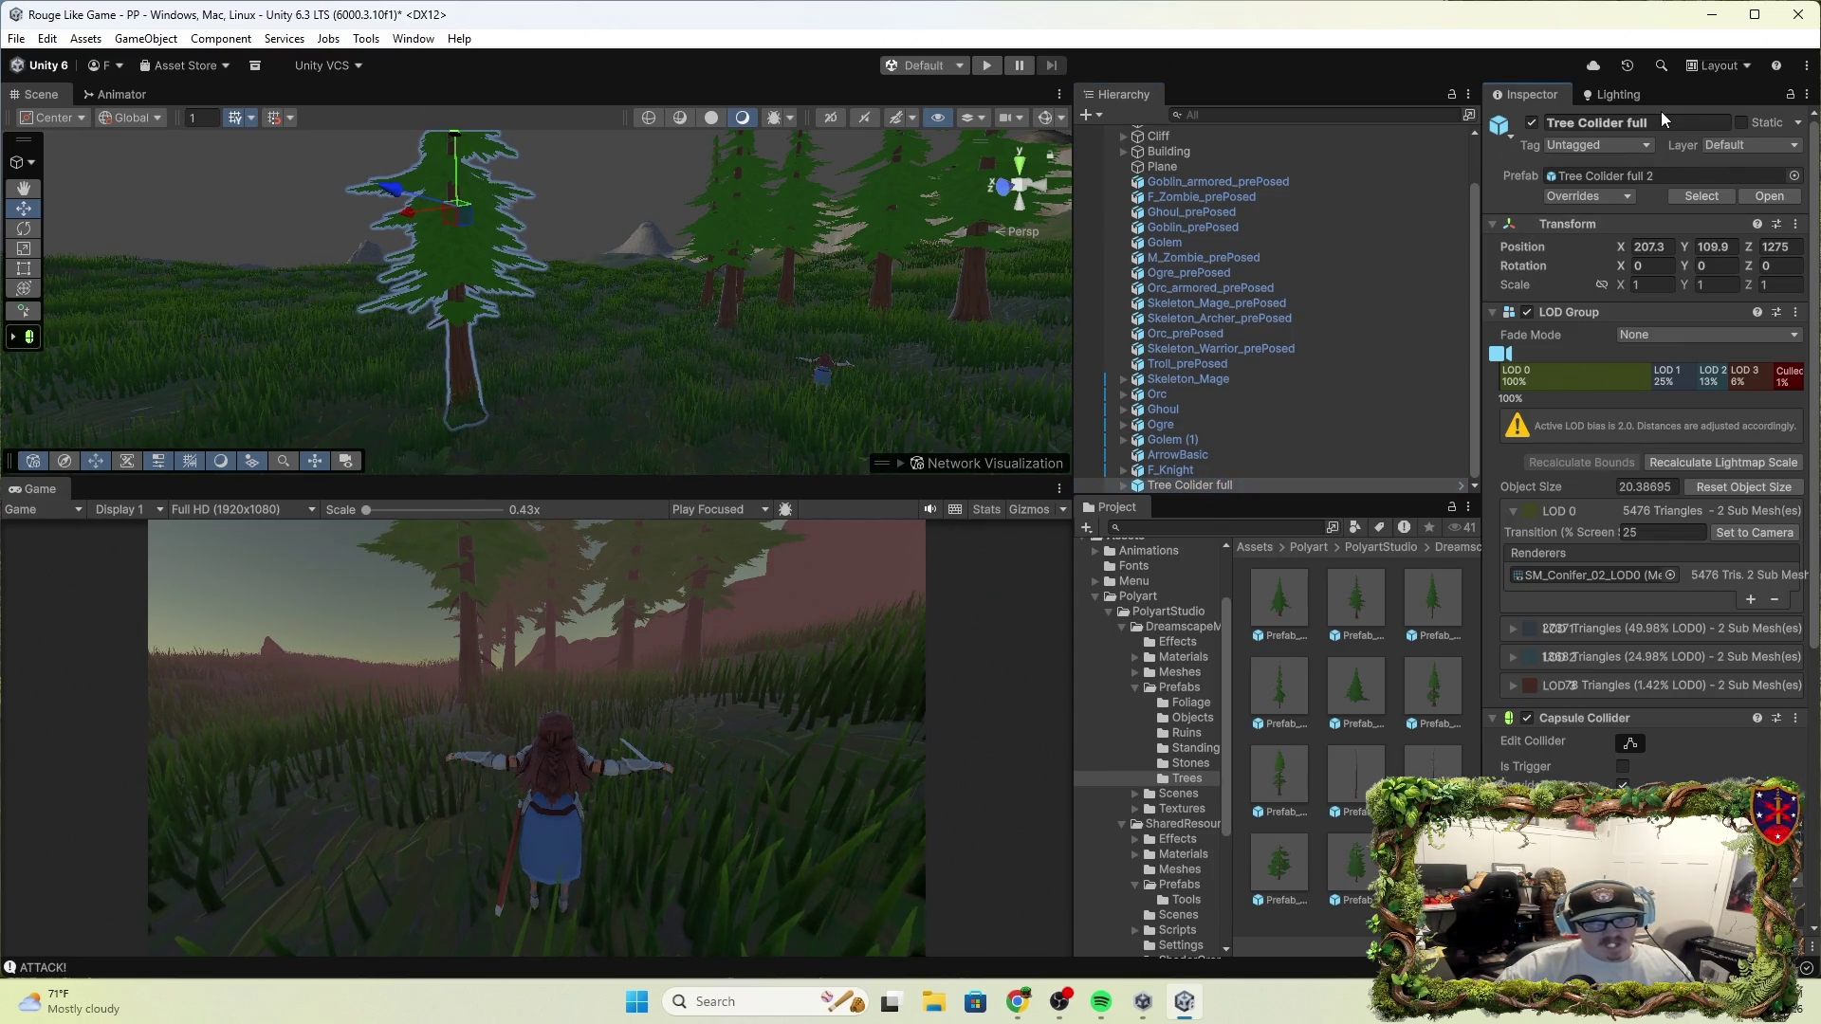
text(1)
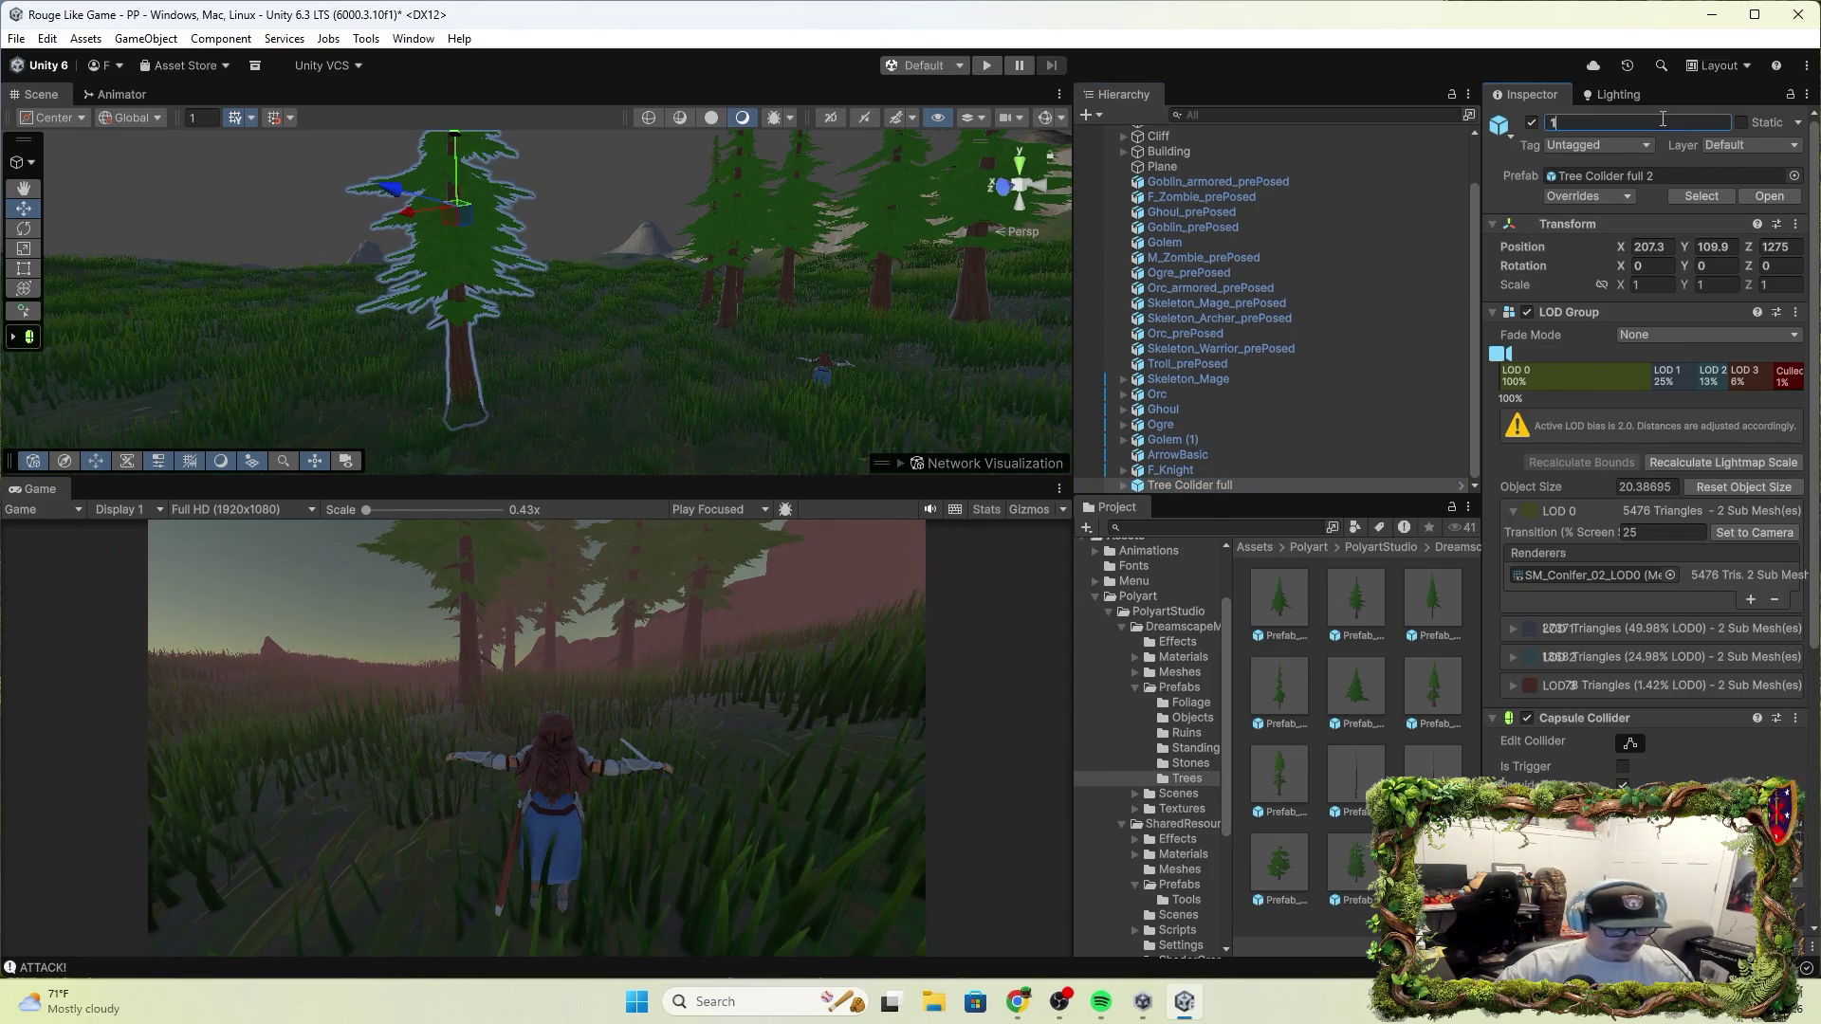
text(.0)
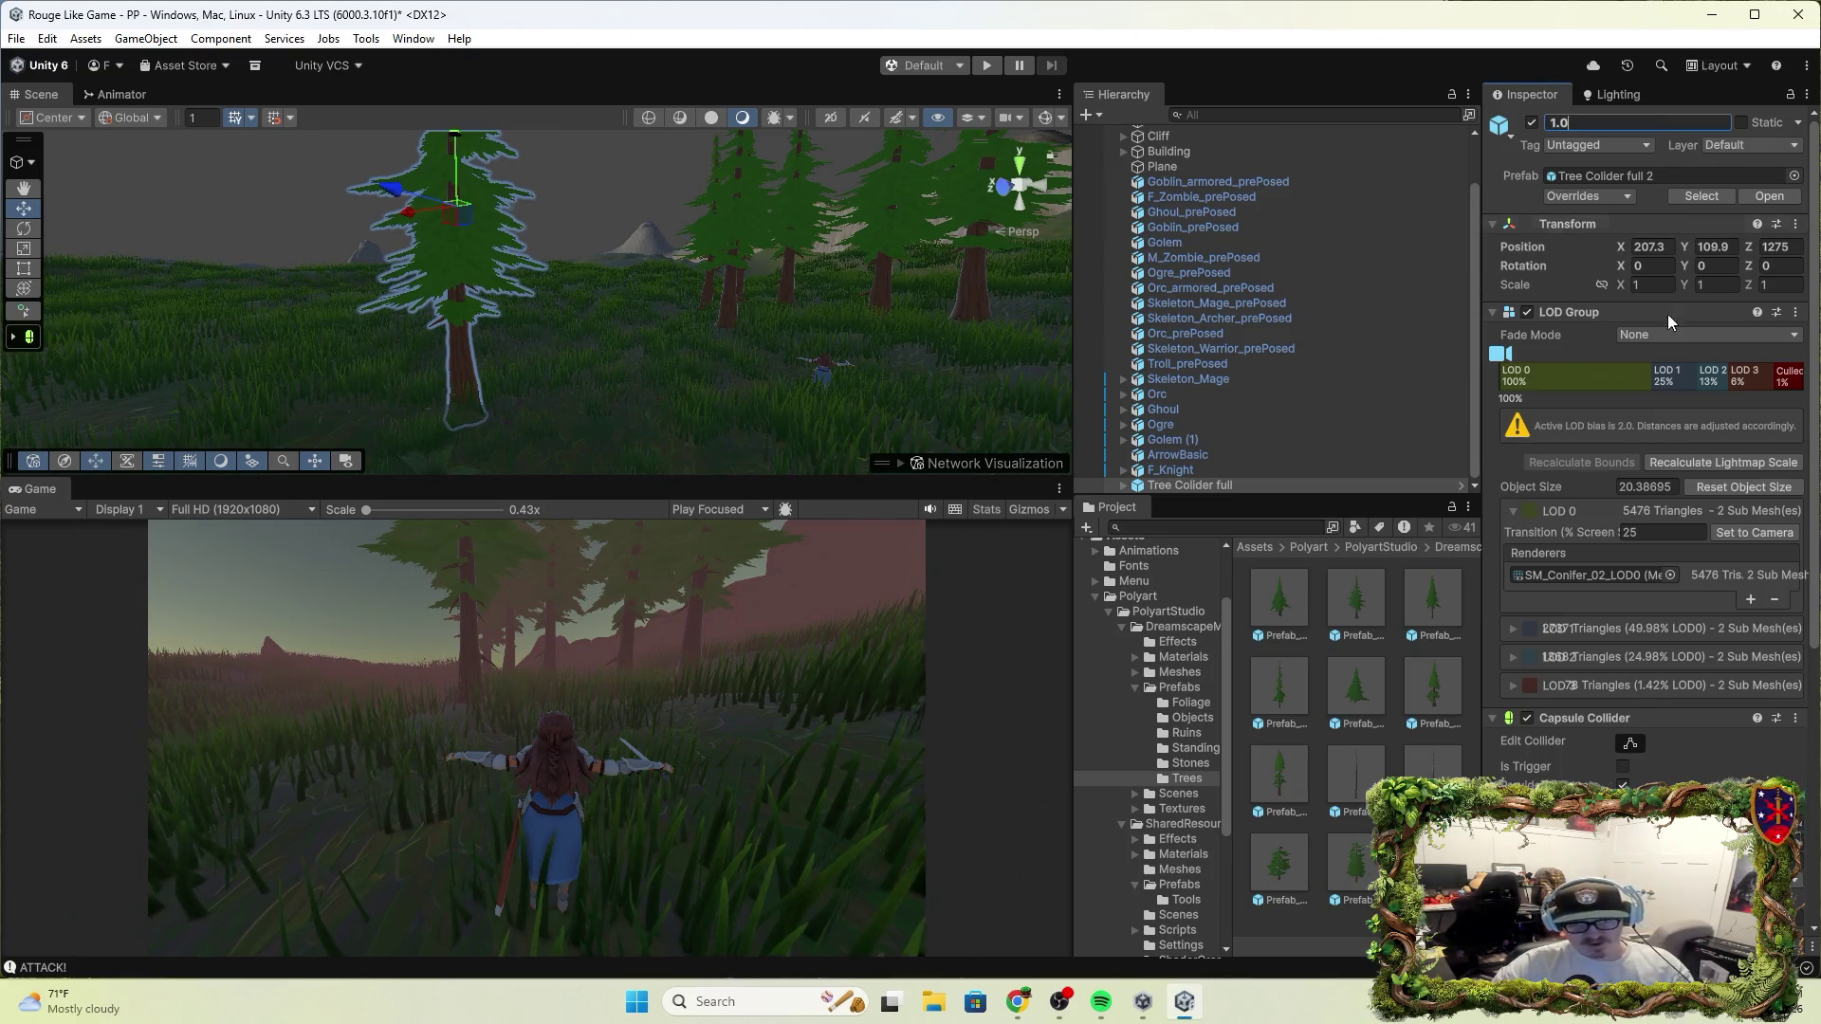
key(Return)
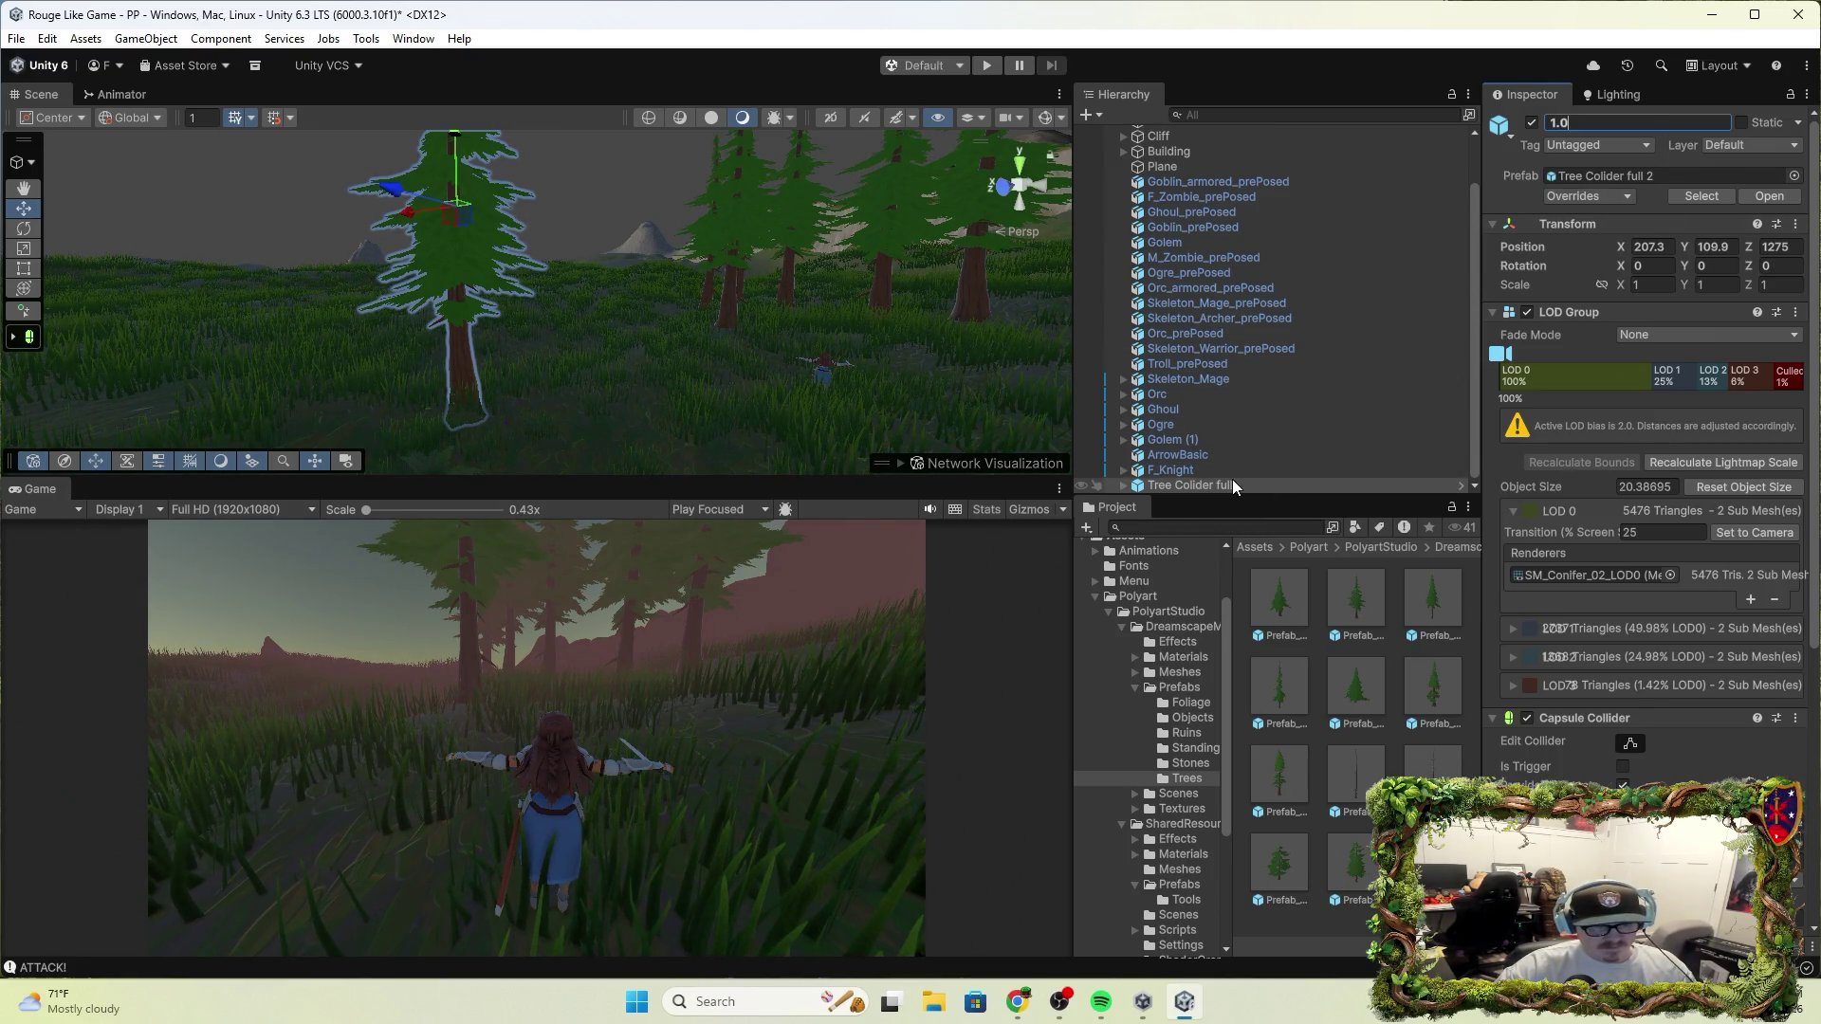
Drag 1.0 into the Trees folder as a Prefab Variant, creating '1.0 Variant'
mouse_move(1285, 644)
mouse_down()
mouse_move(1329, 924)
mouse_move(1314, 838)
mouse_up()
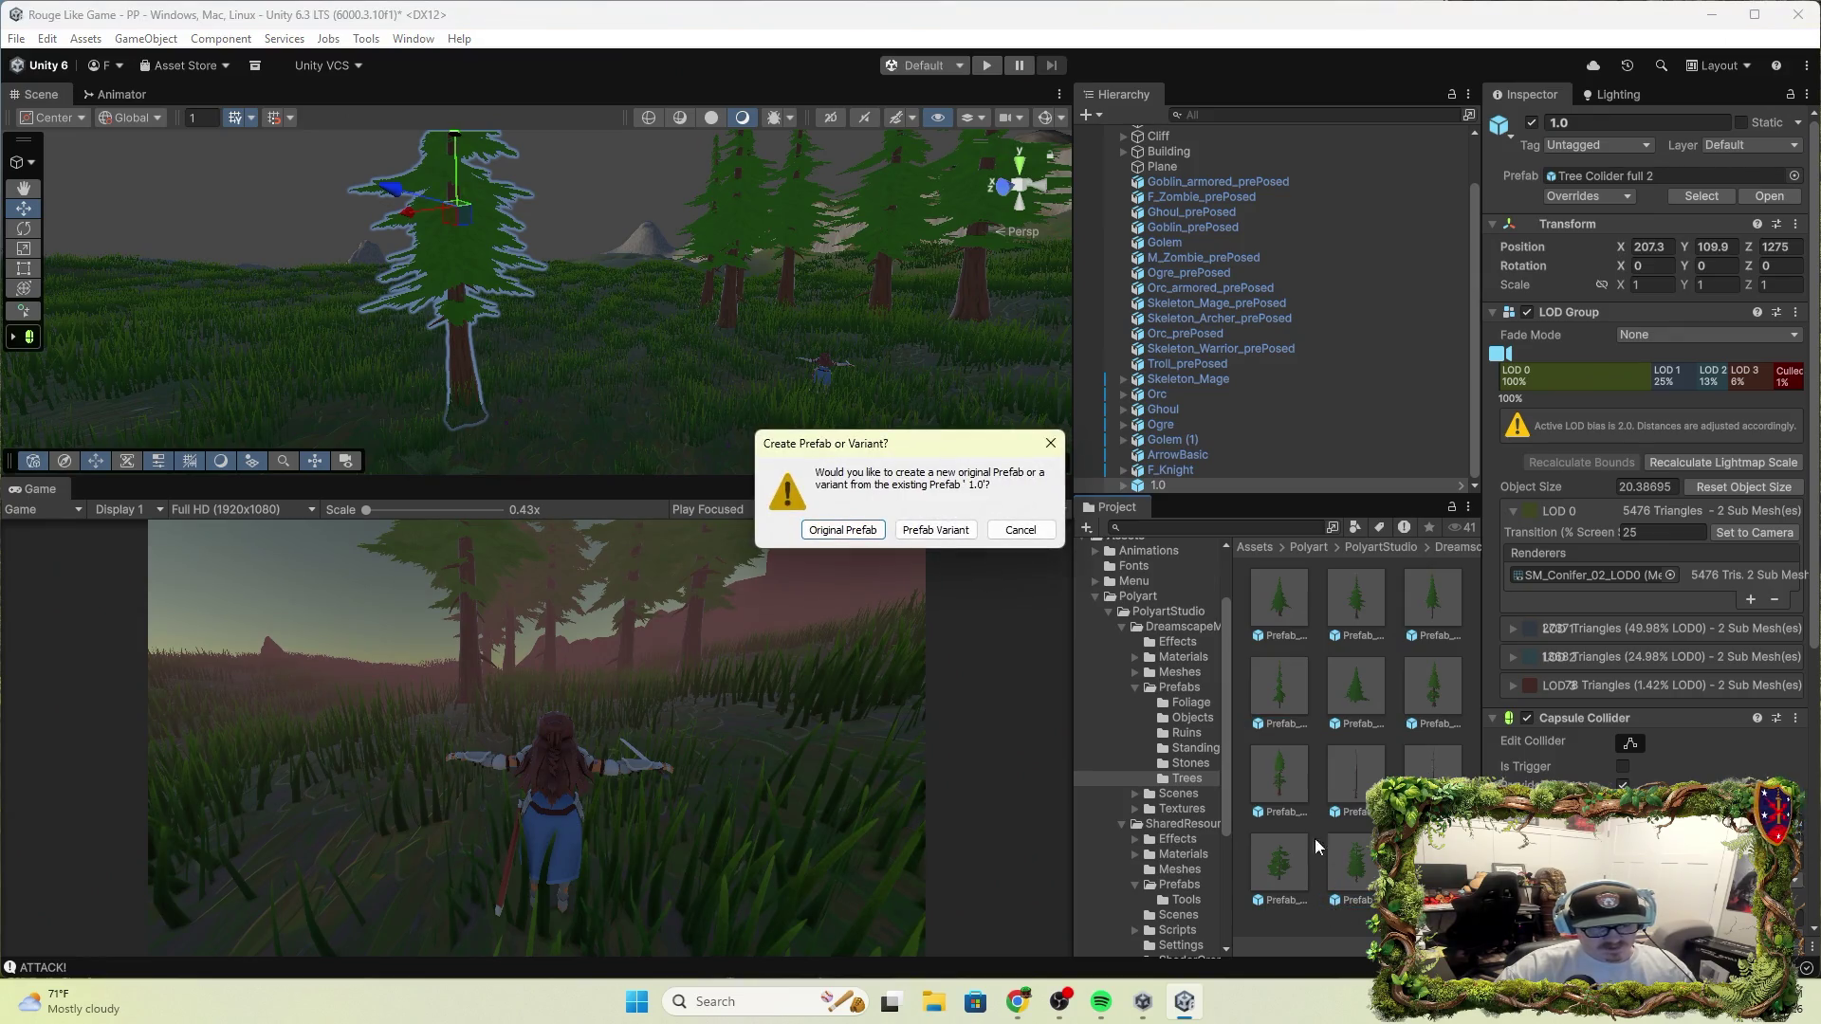
click(935, 530)
click(1279, 890)
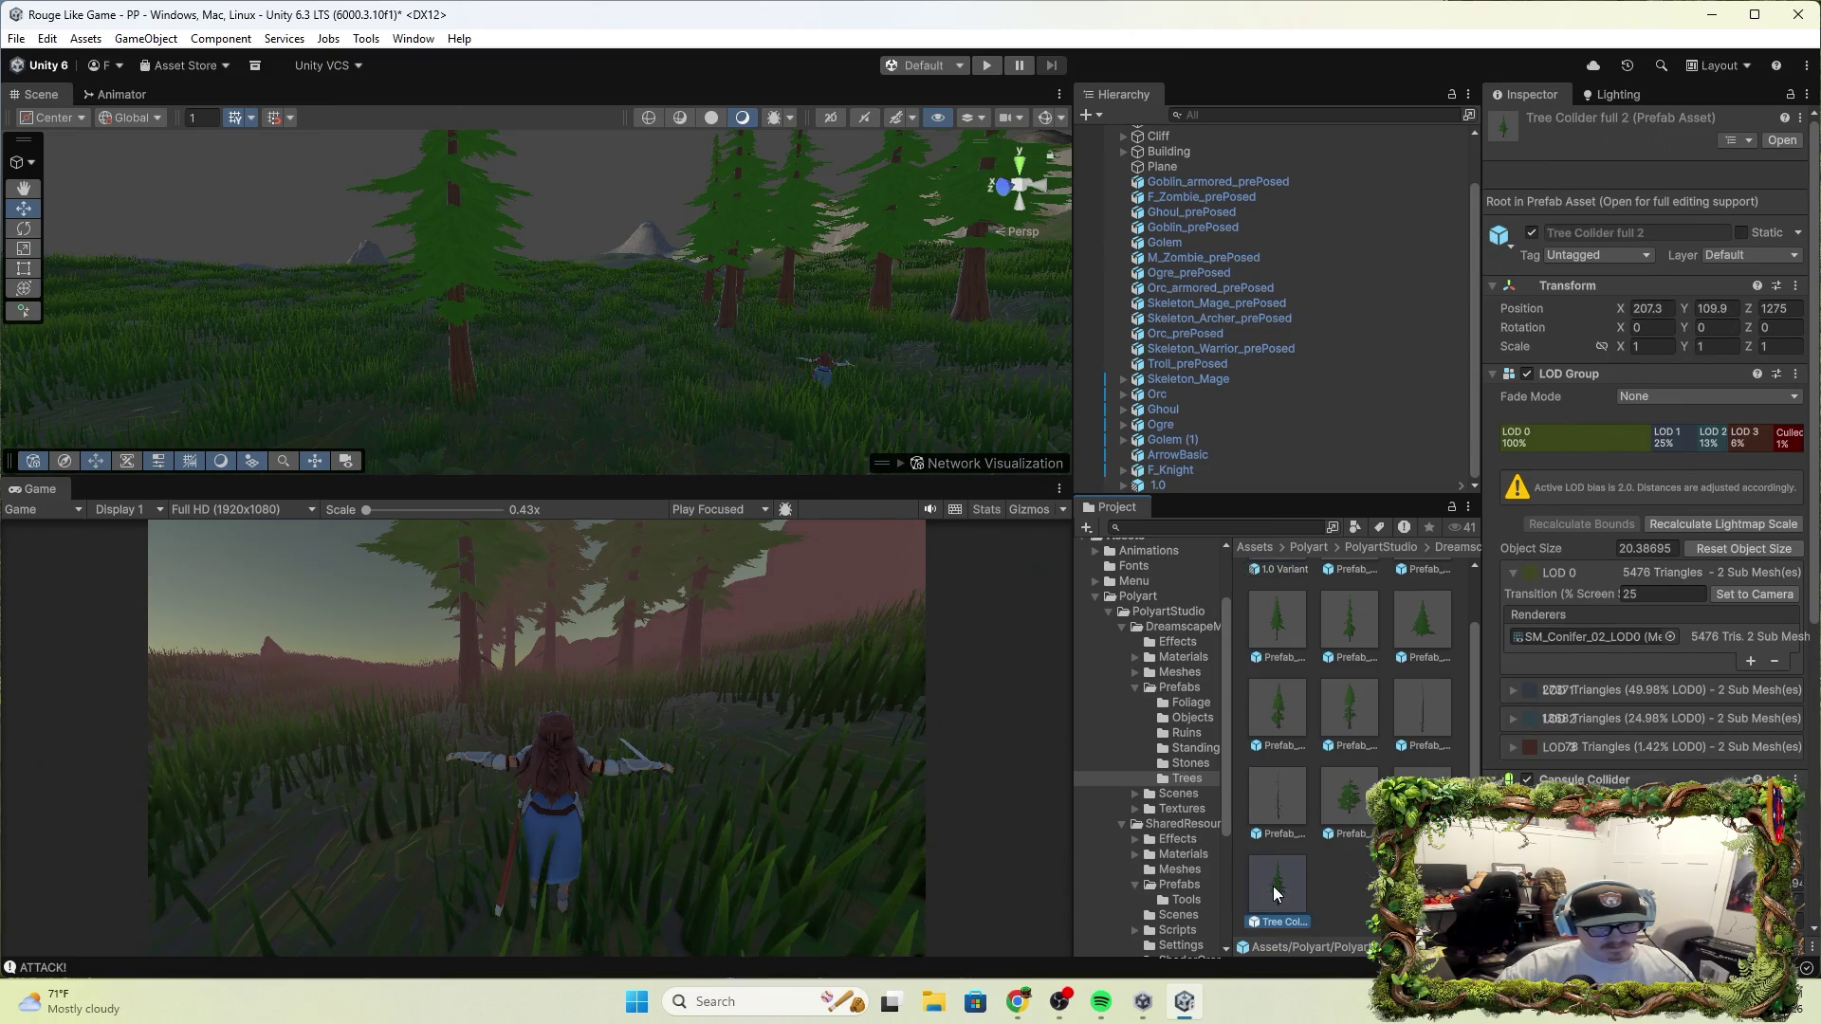
Switch World 1's collider tree prefab to 1.0 Variant, apply it, and paint some onto the terrain
click(902, 316)
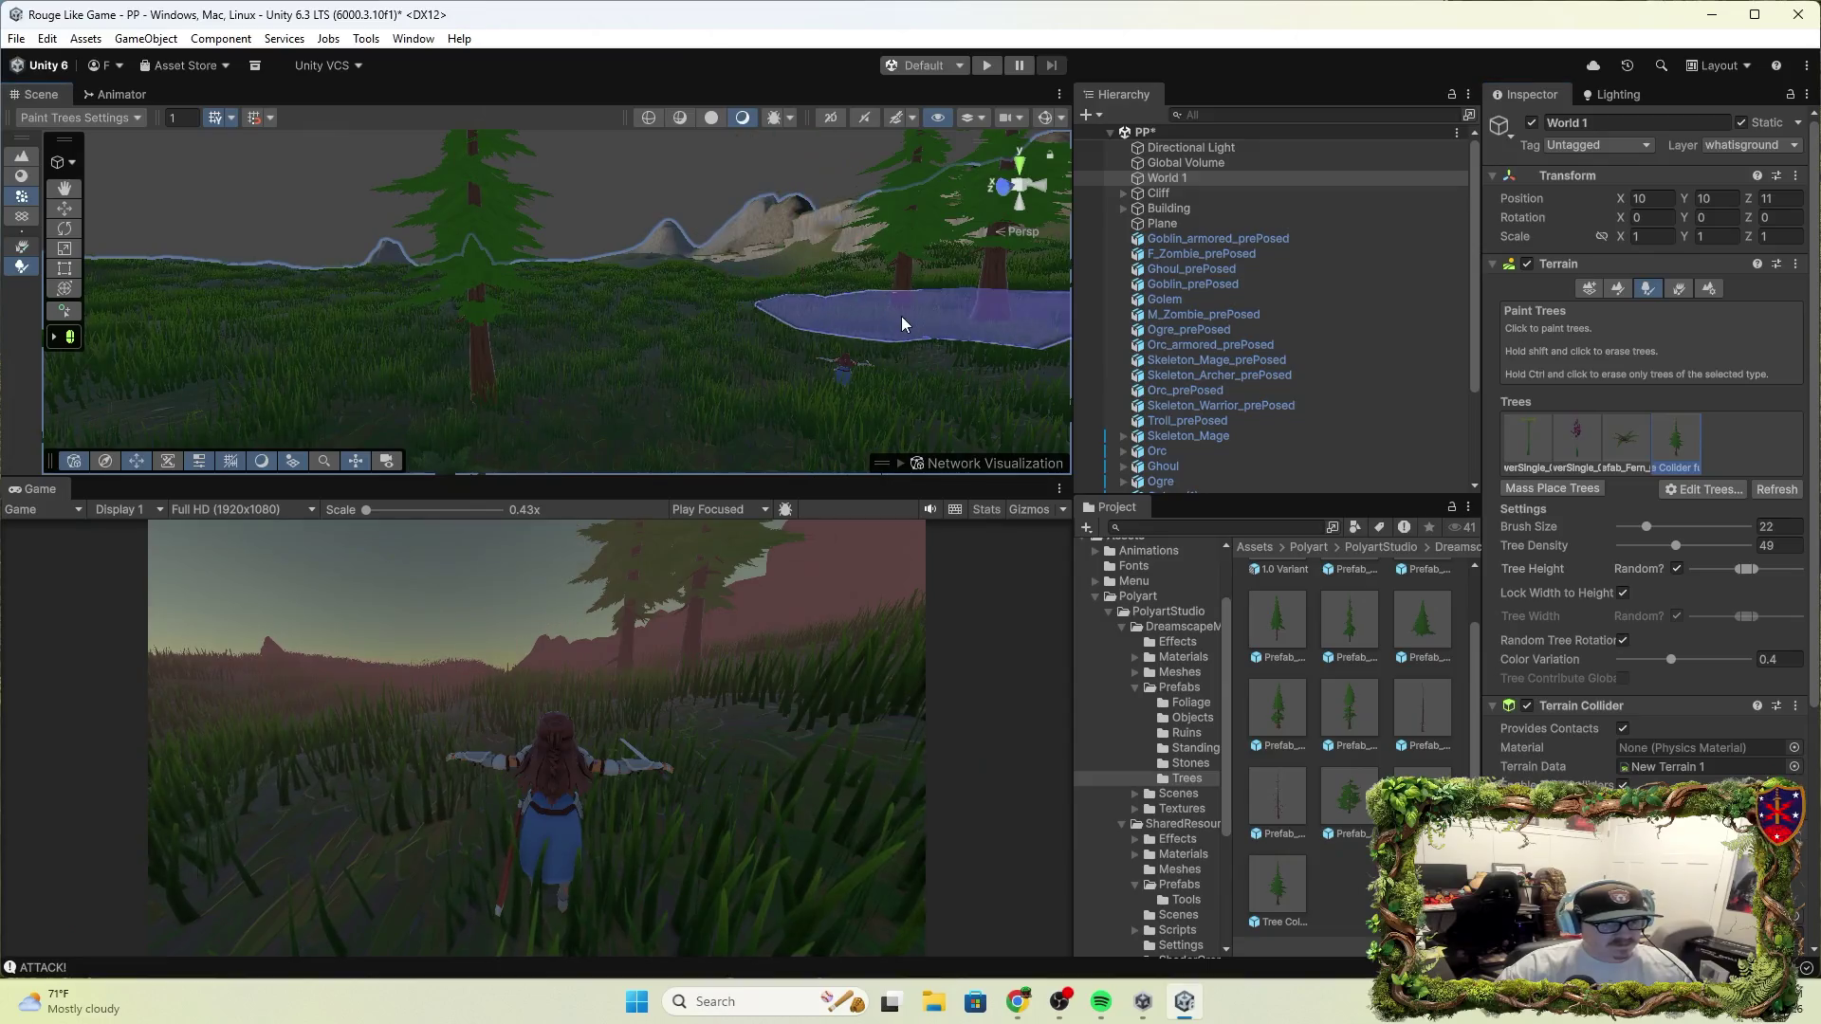
click(1698, 489)
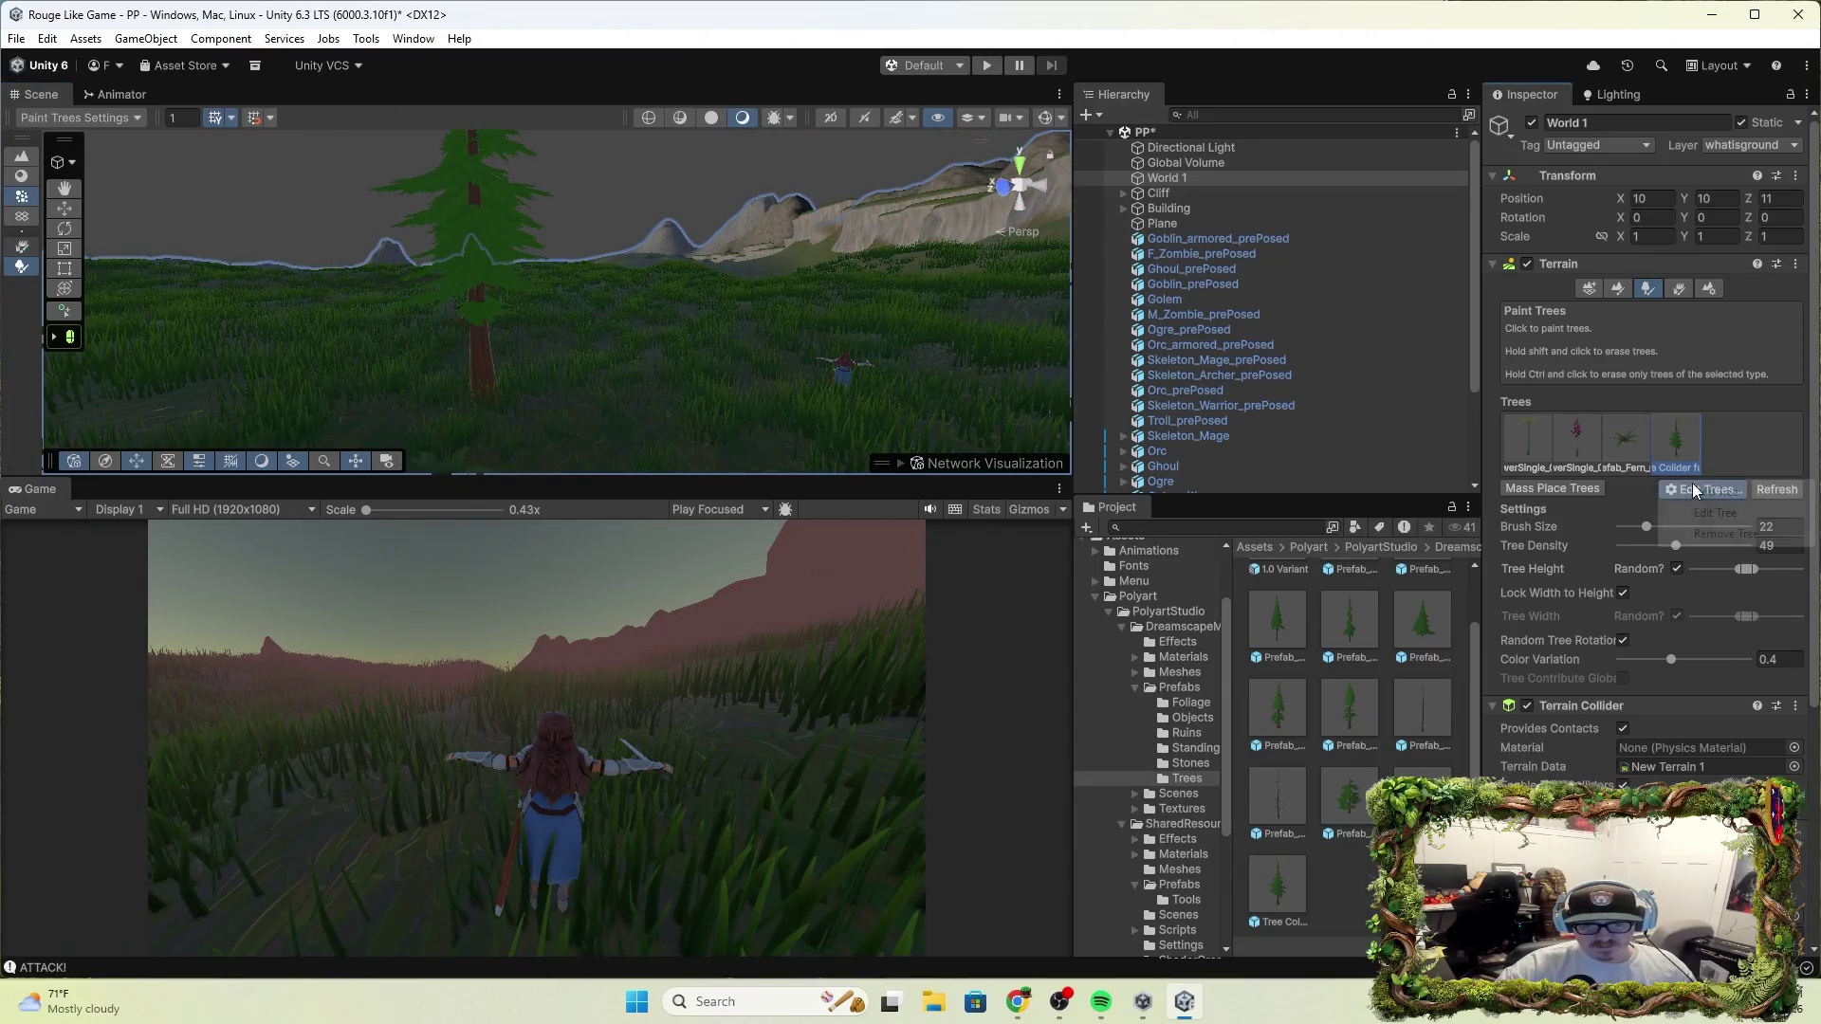
click(1721, 513)
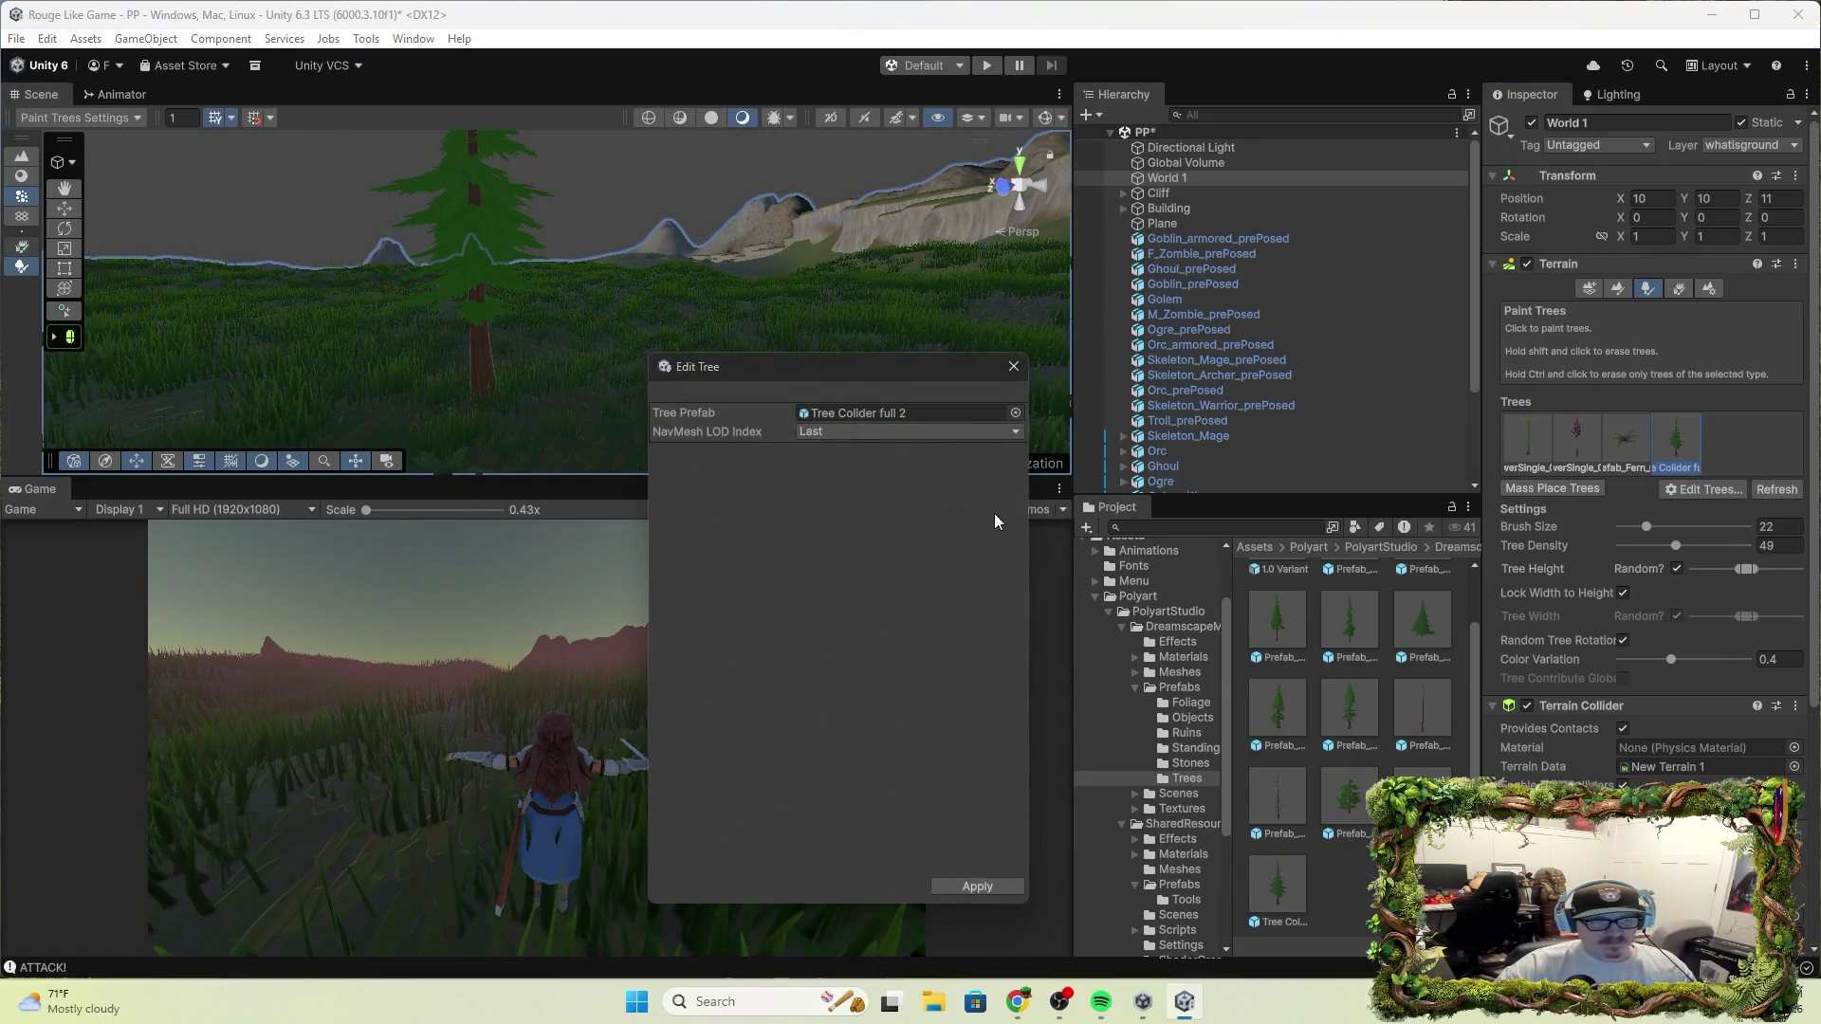
click(924, 413)
click(1013, 413)
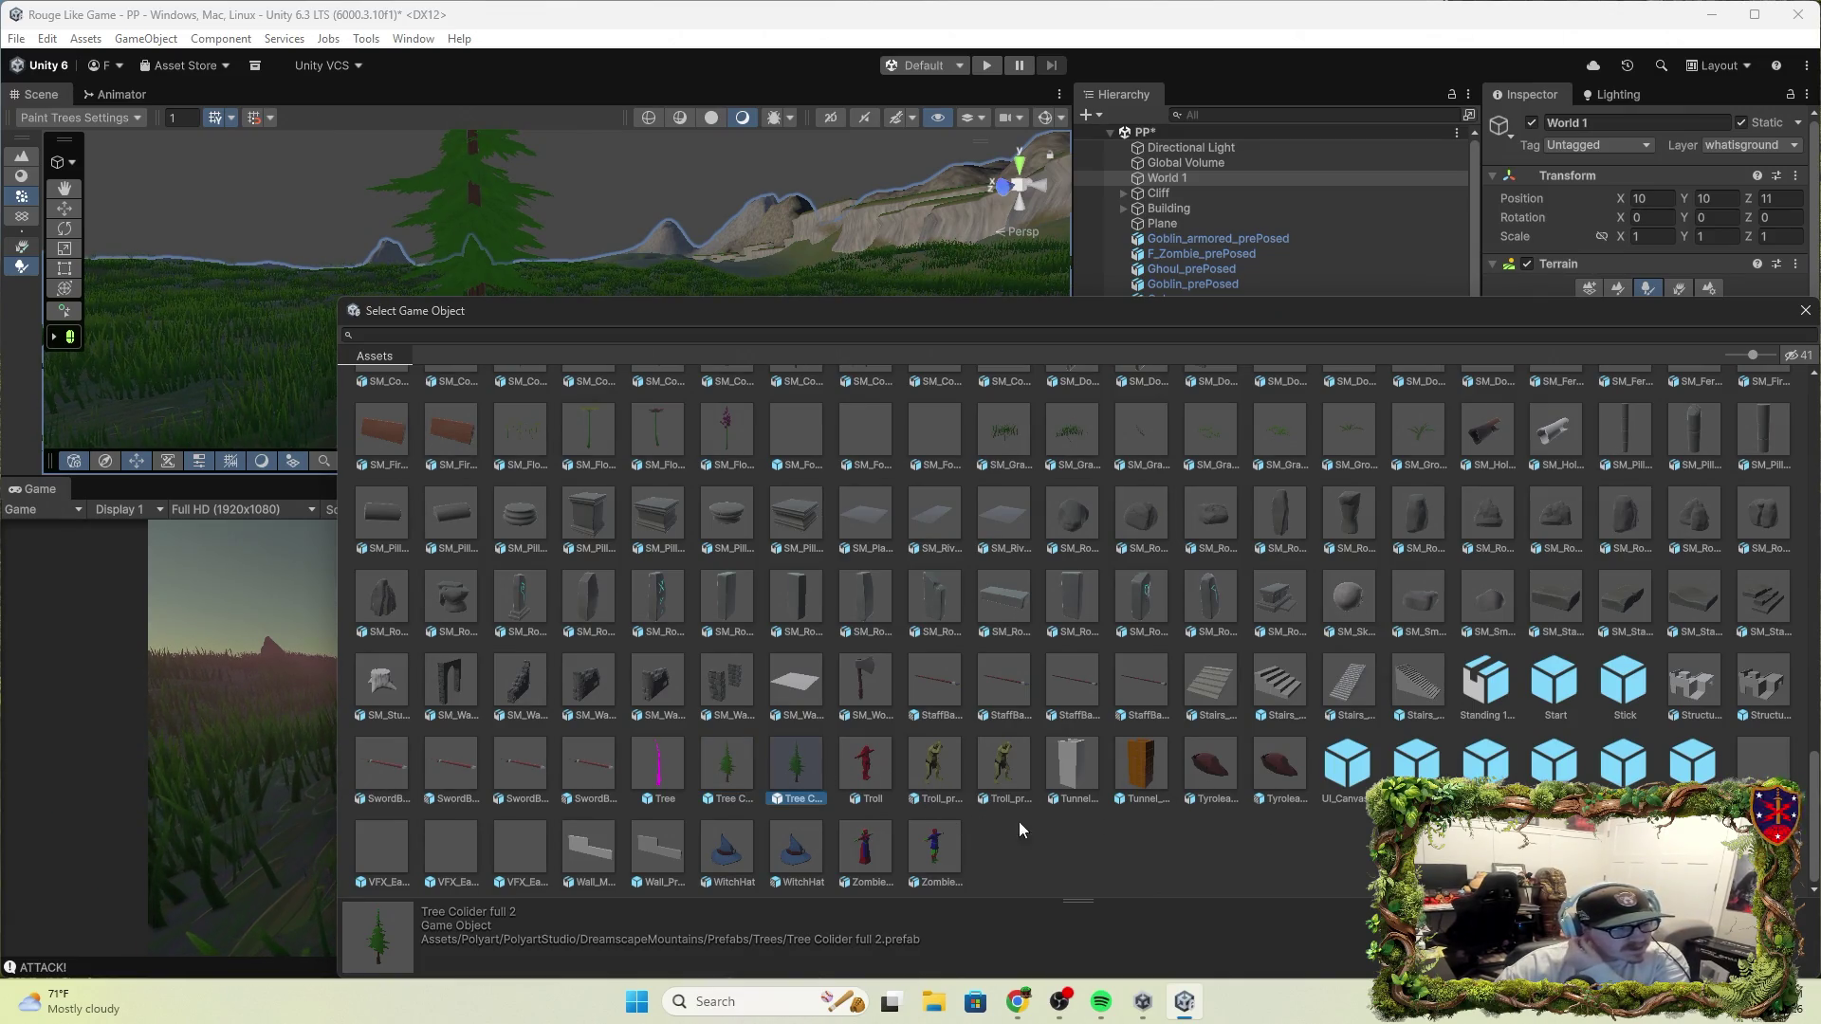
click(436, 336)
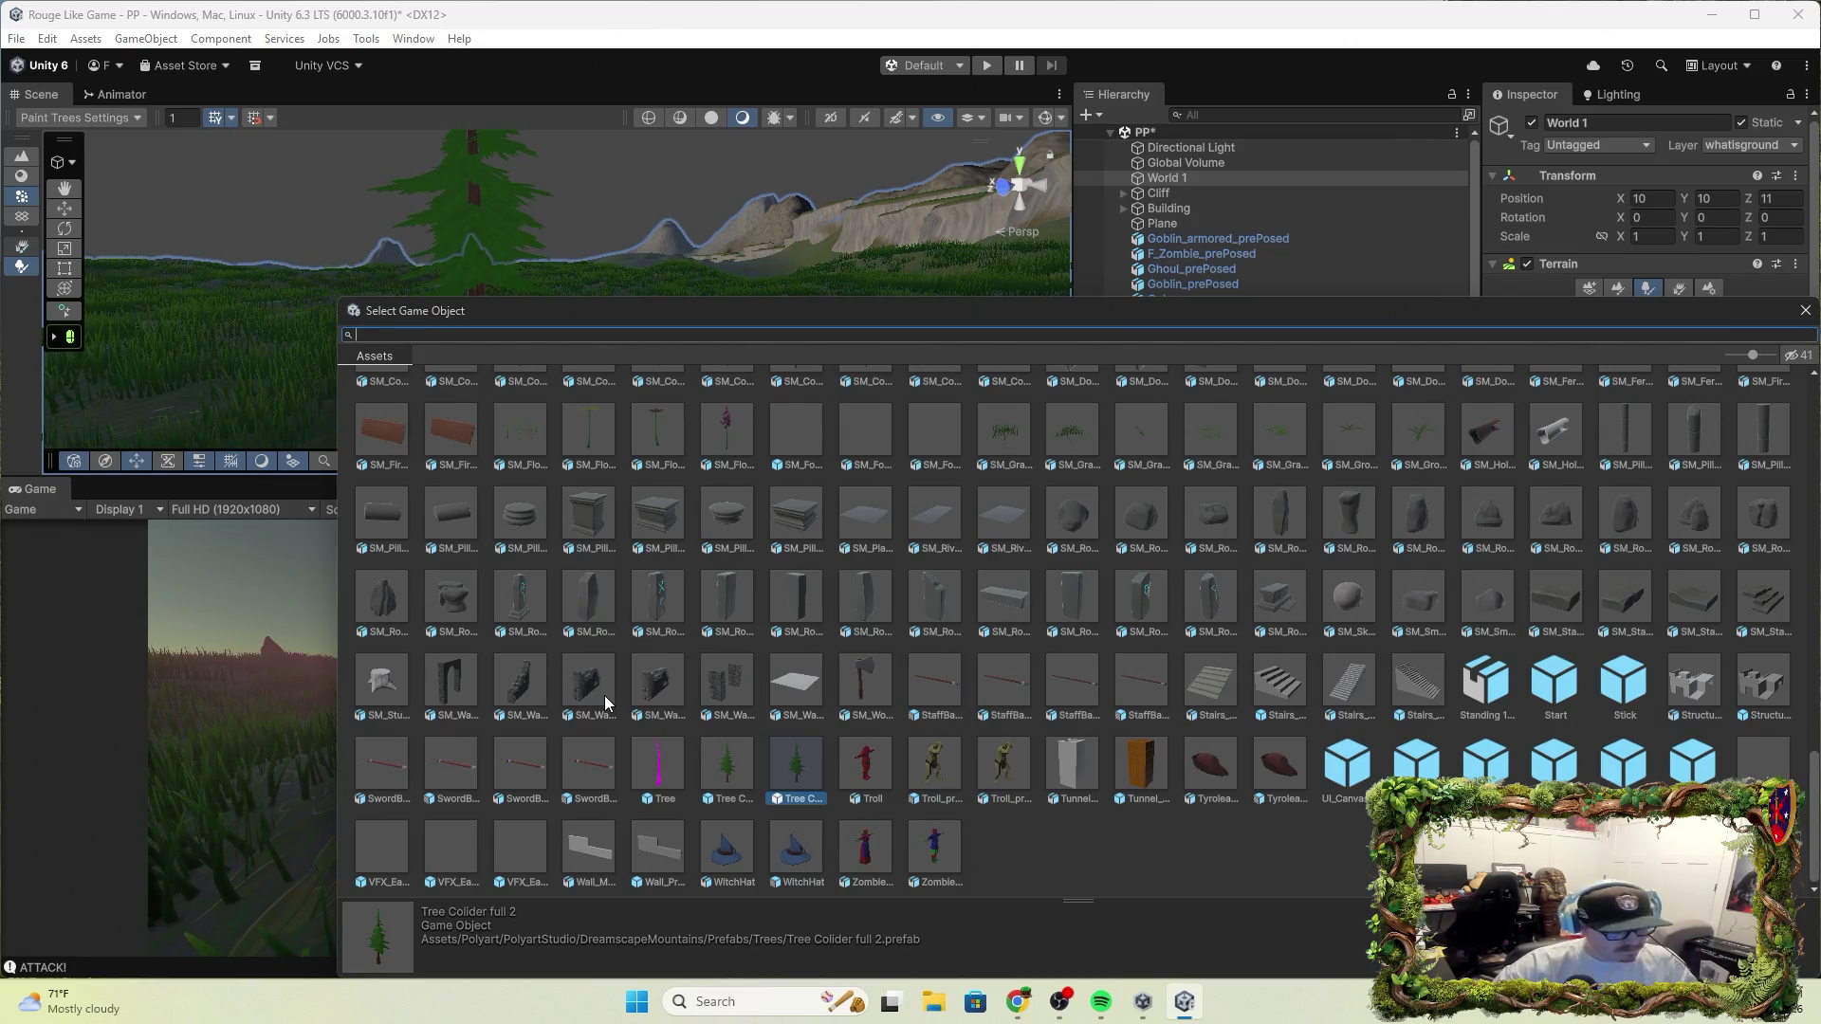
text(1.)
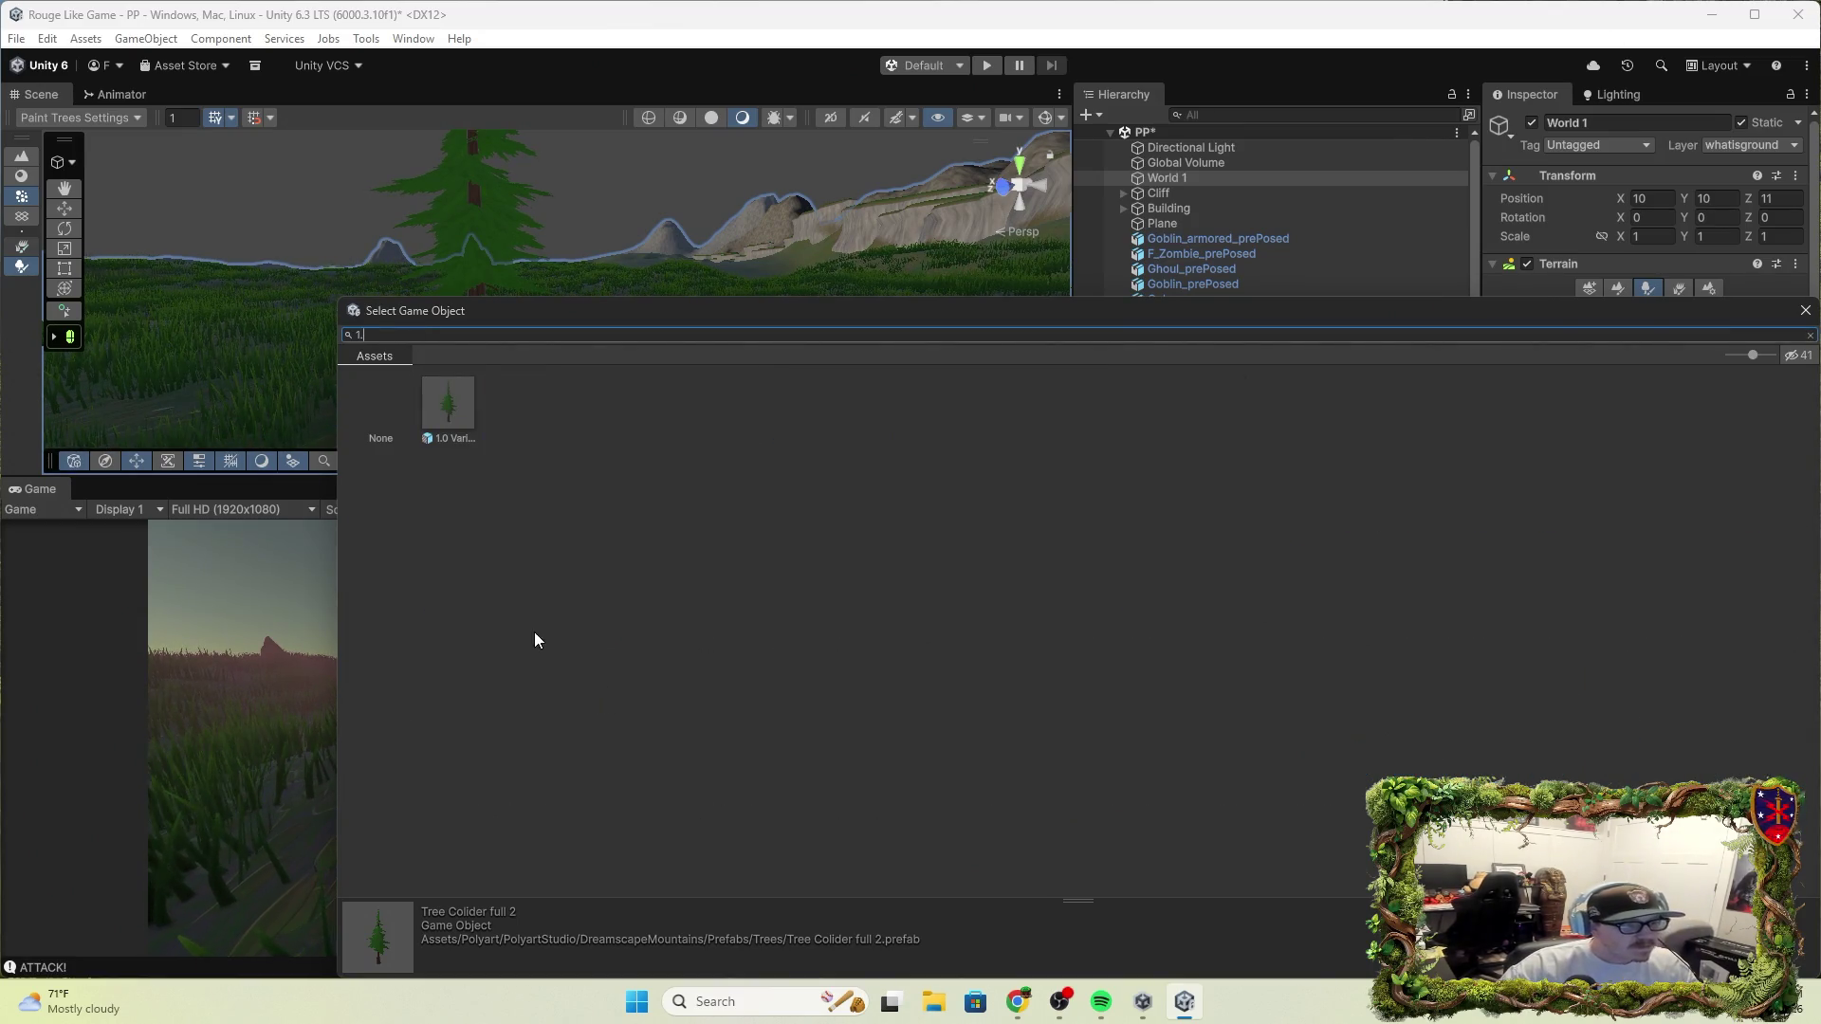
double_click(451, 400)
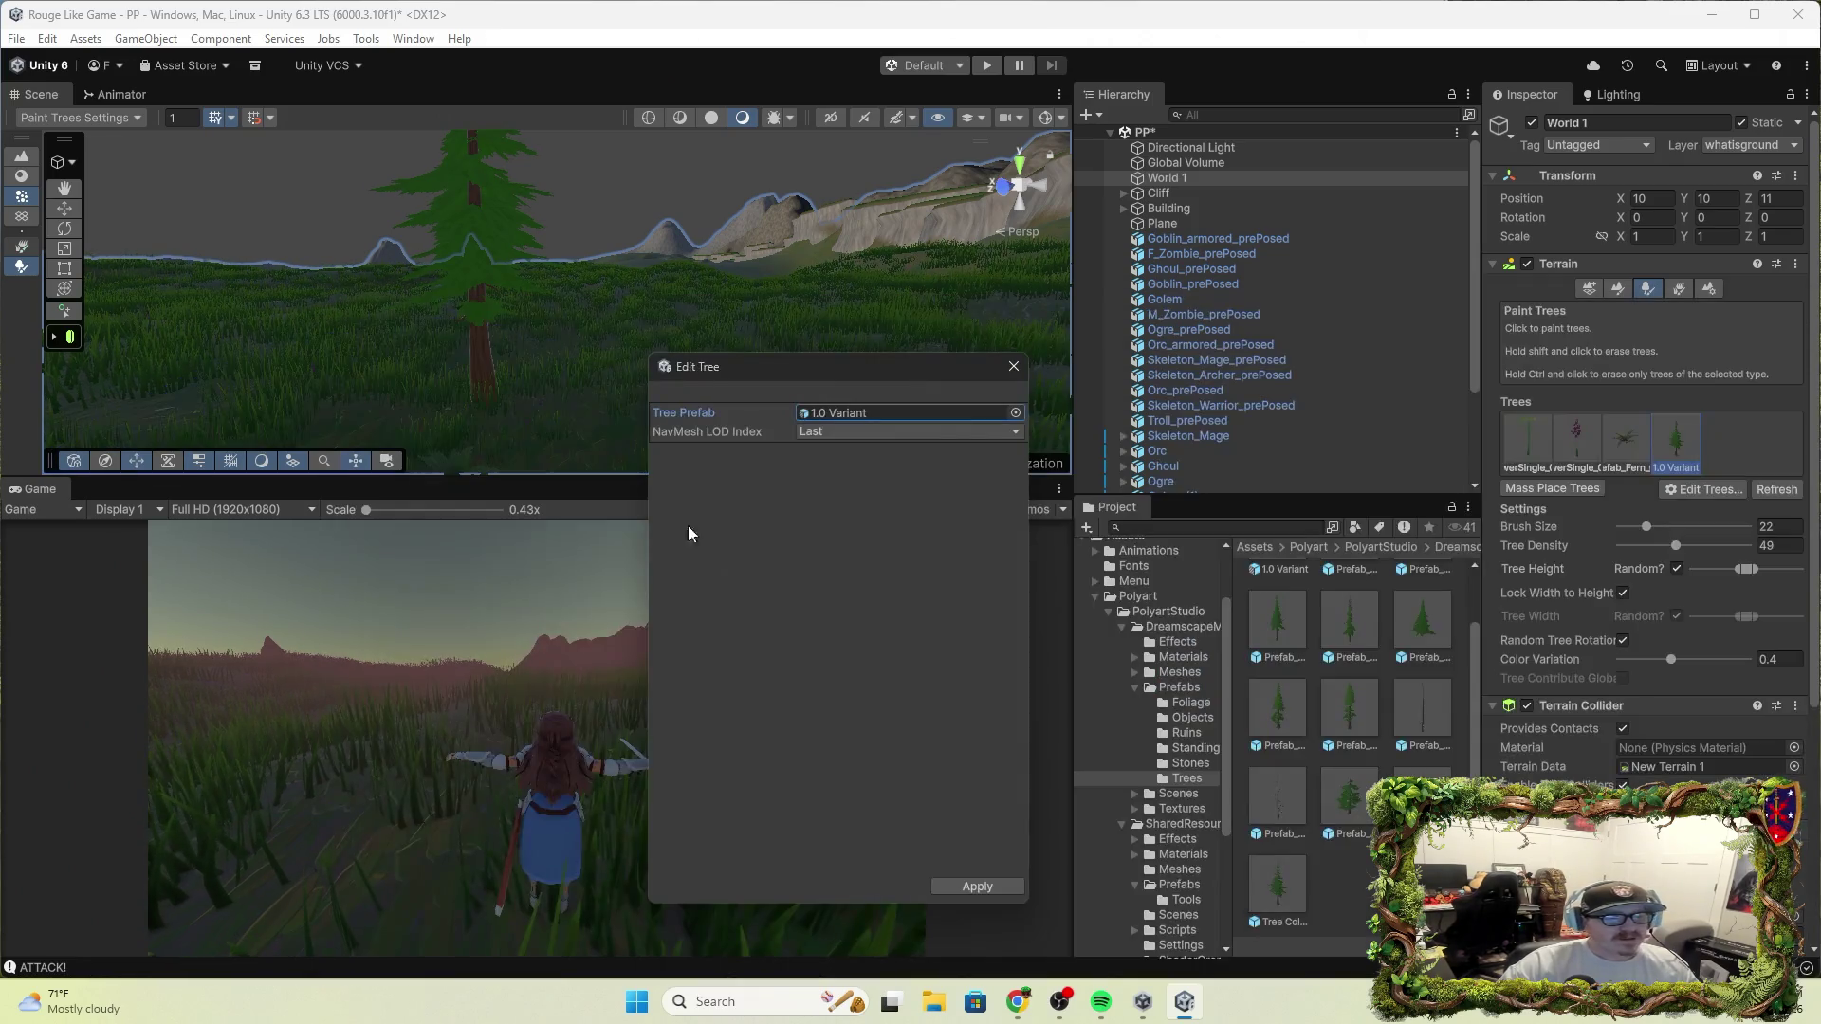
click(1004, 887)
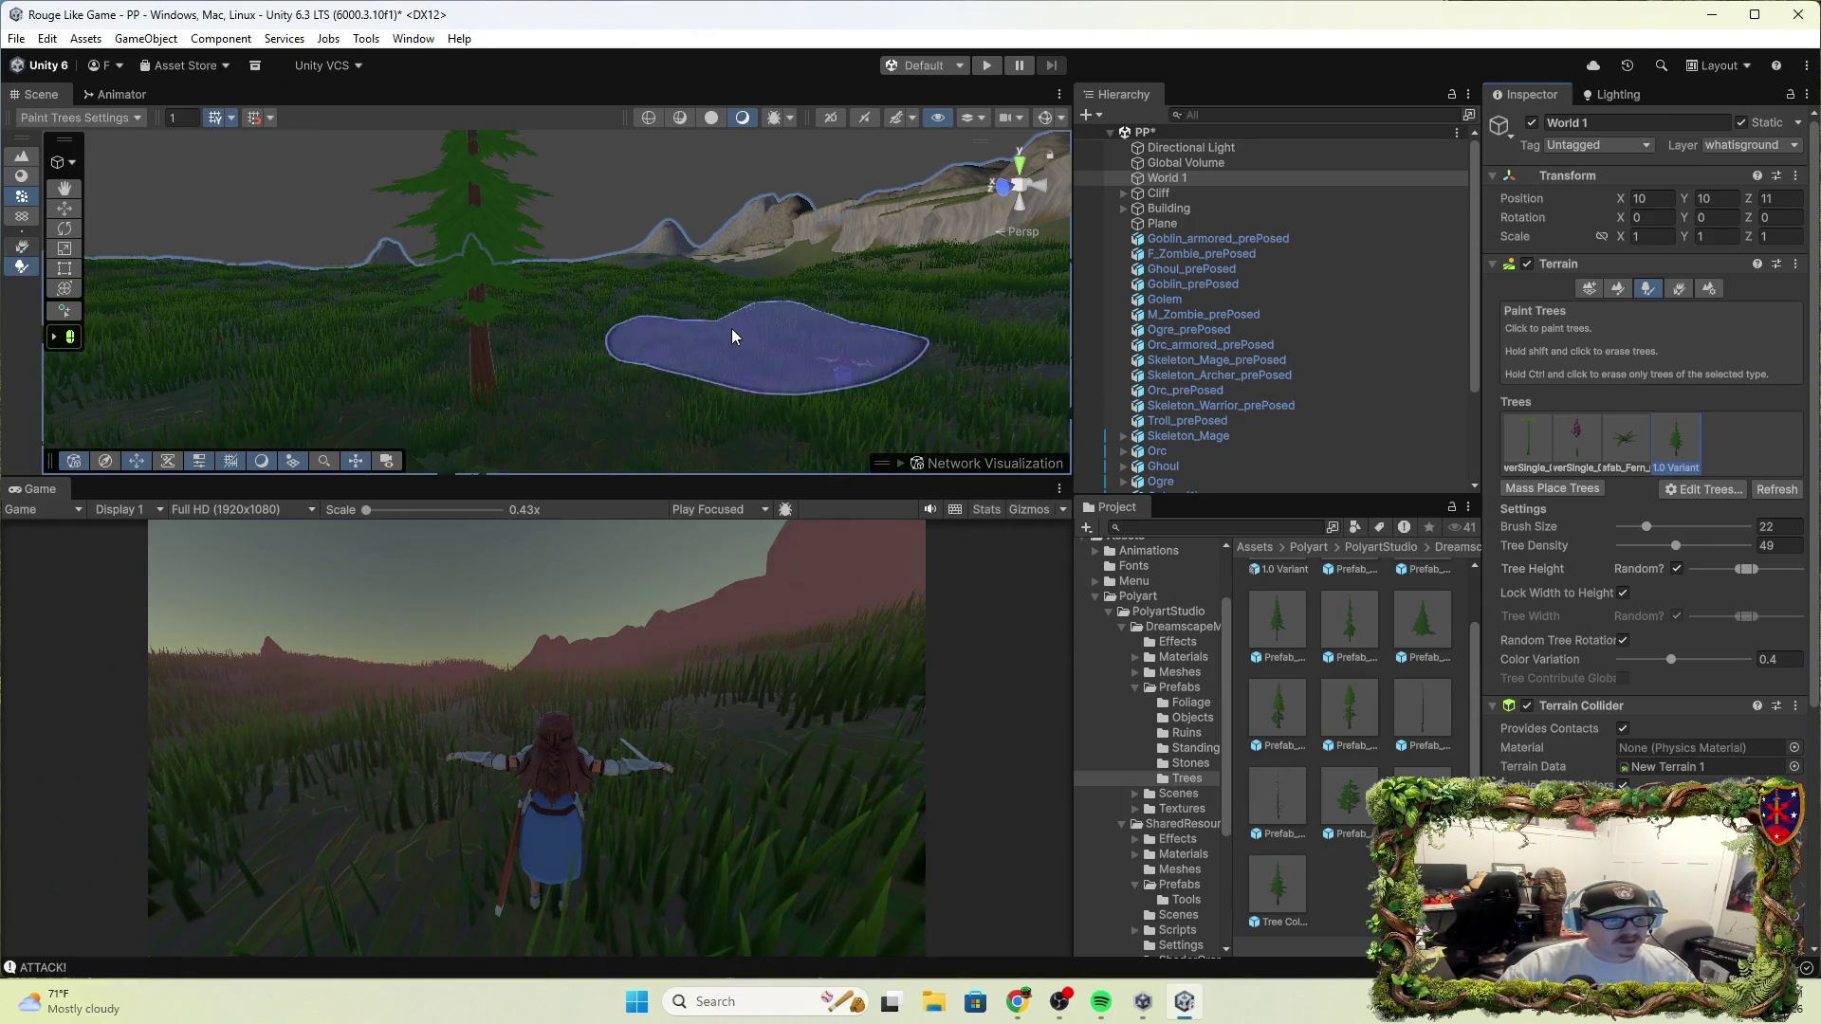
click(730, 327)
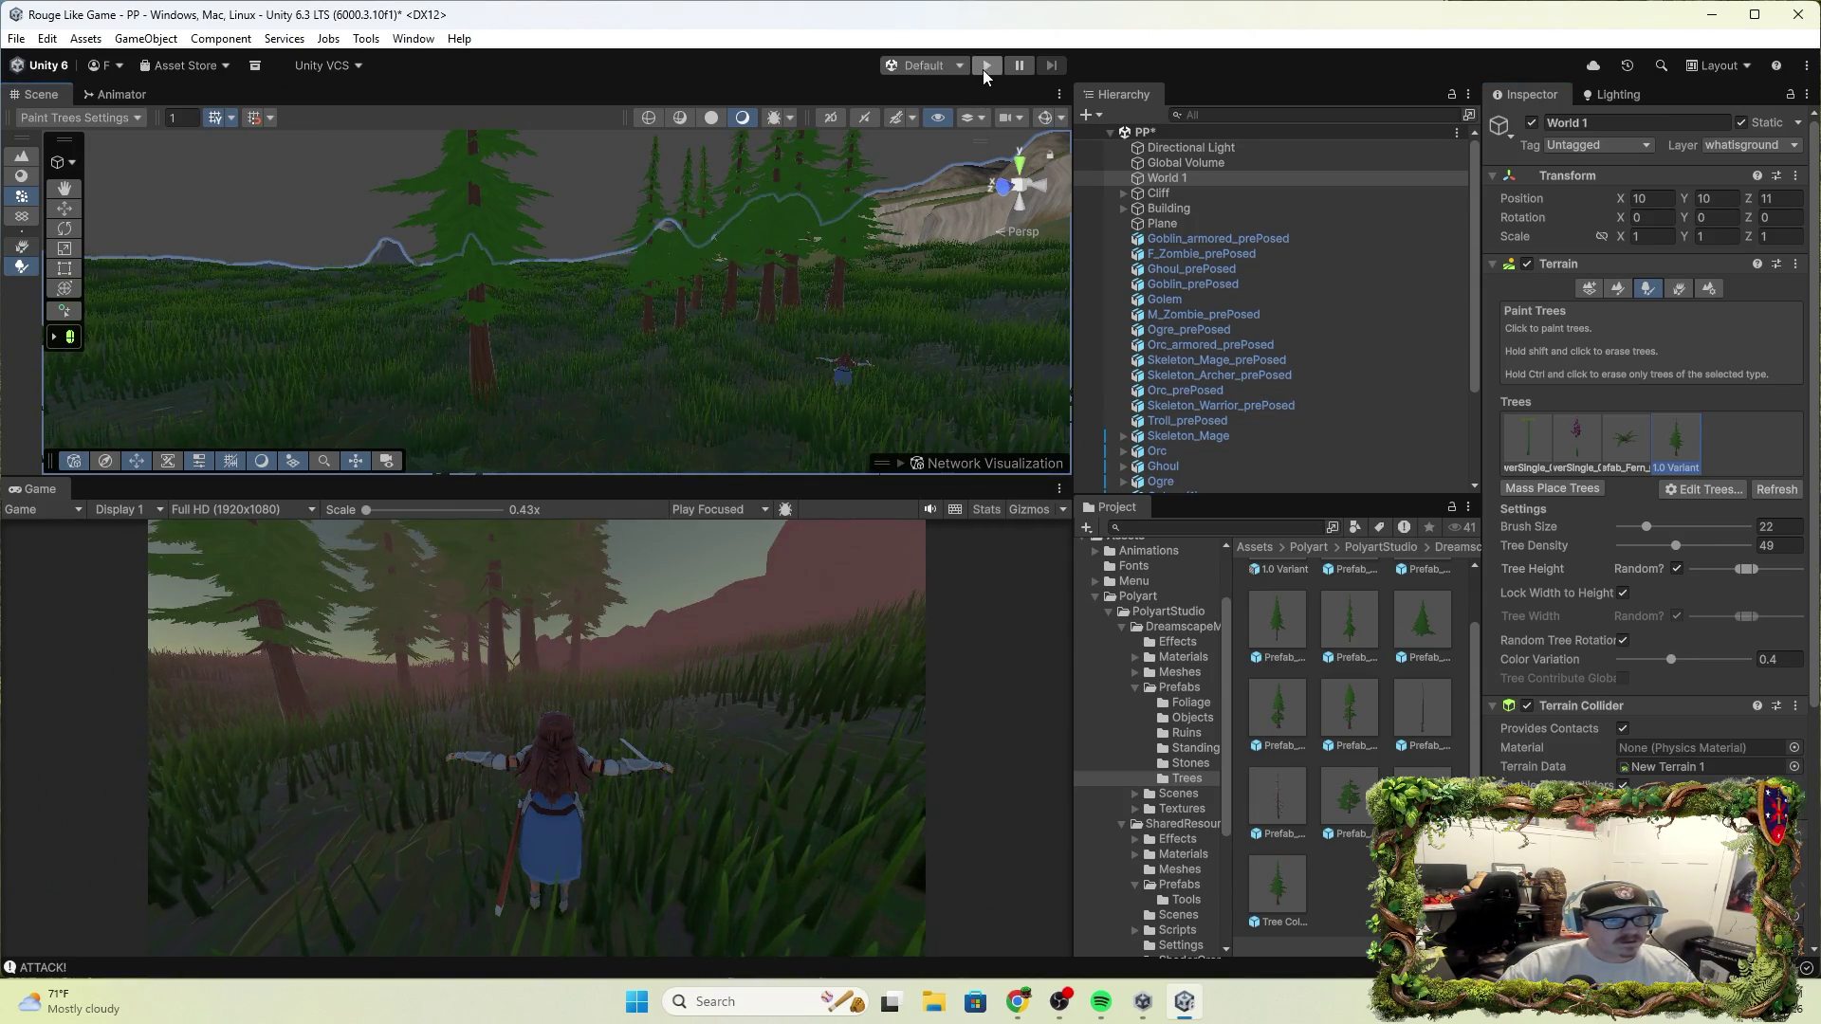
Play-test running the character into the pine trees, attack beside one, then stop play mode
click(986, 65)
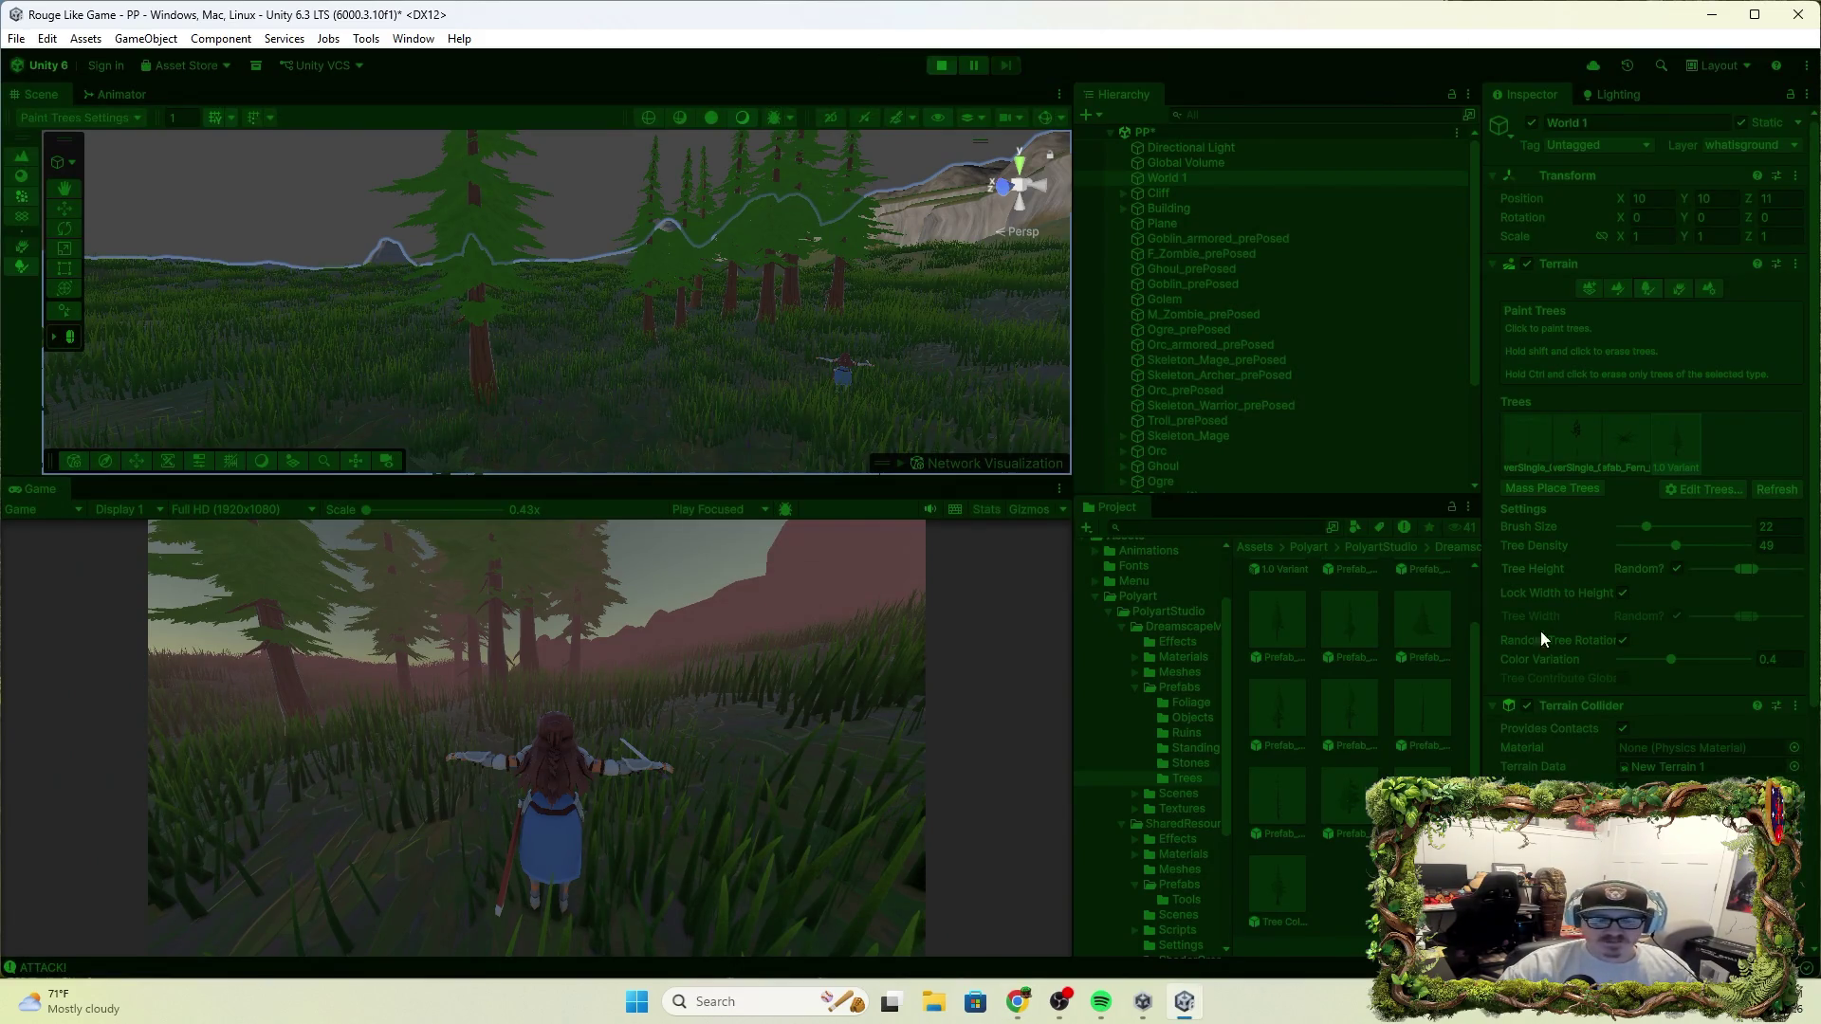
key(w)
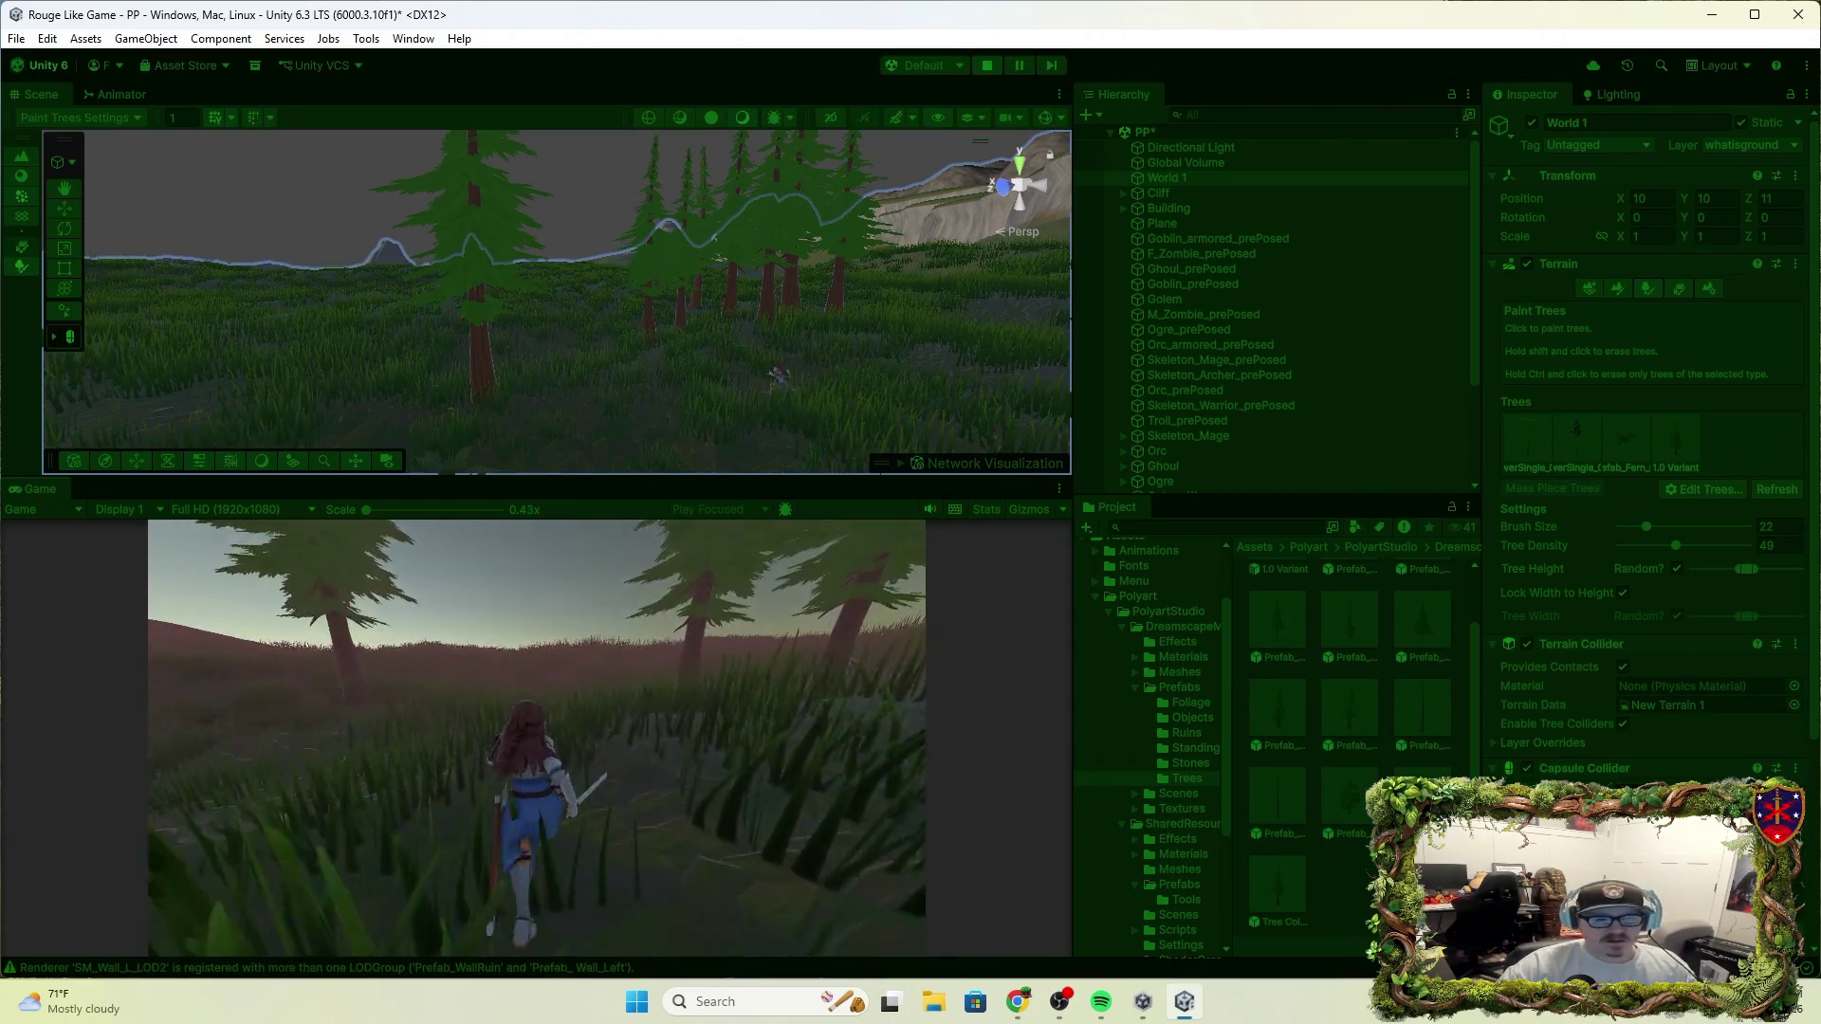
key(w)
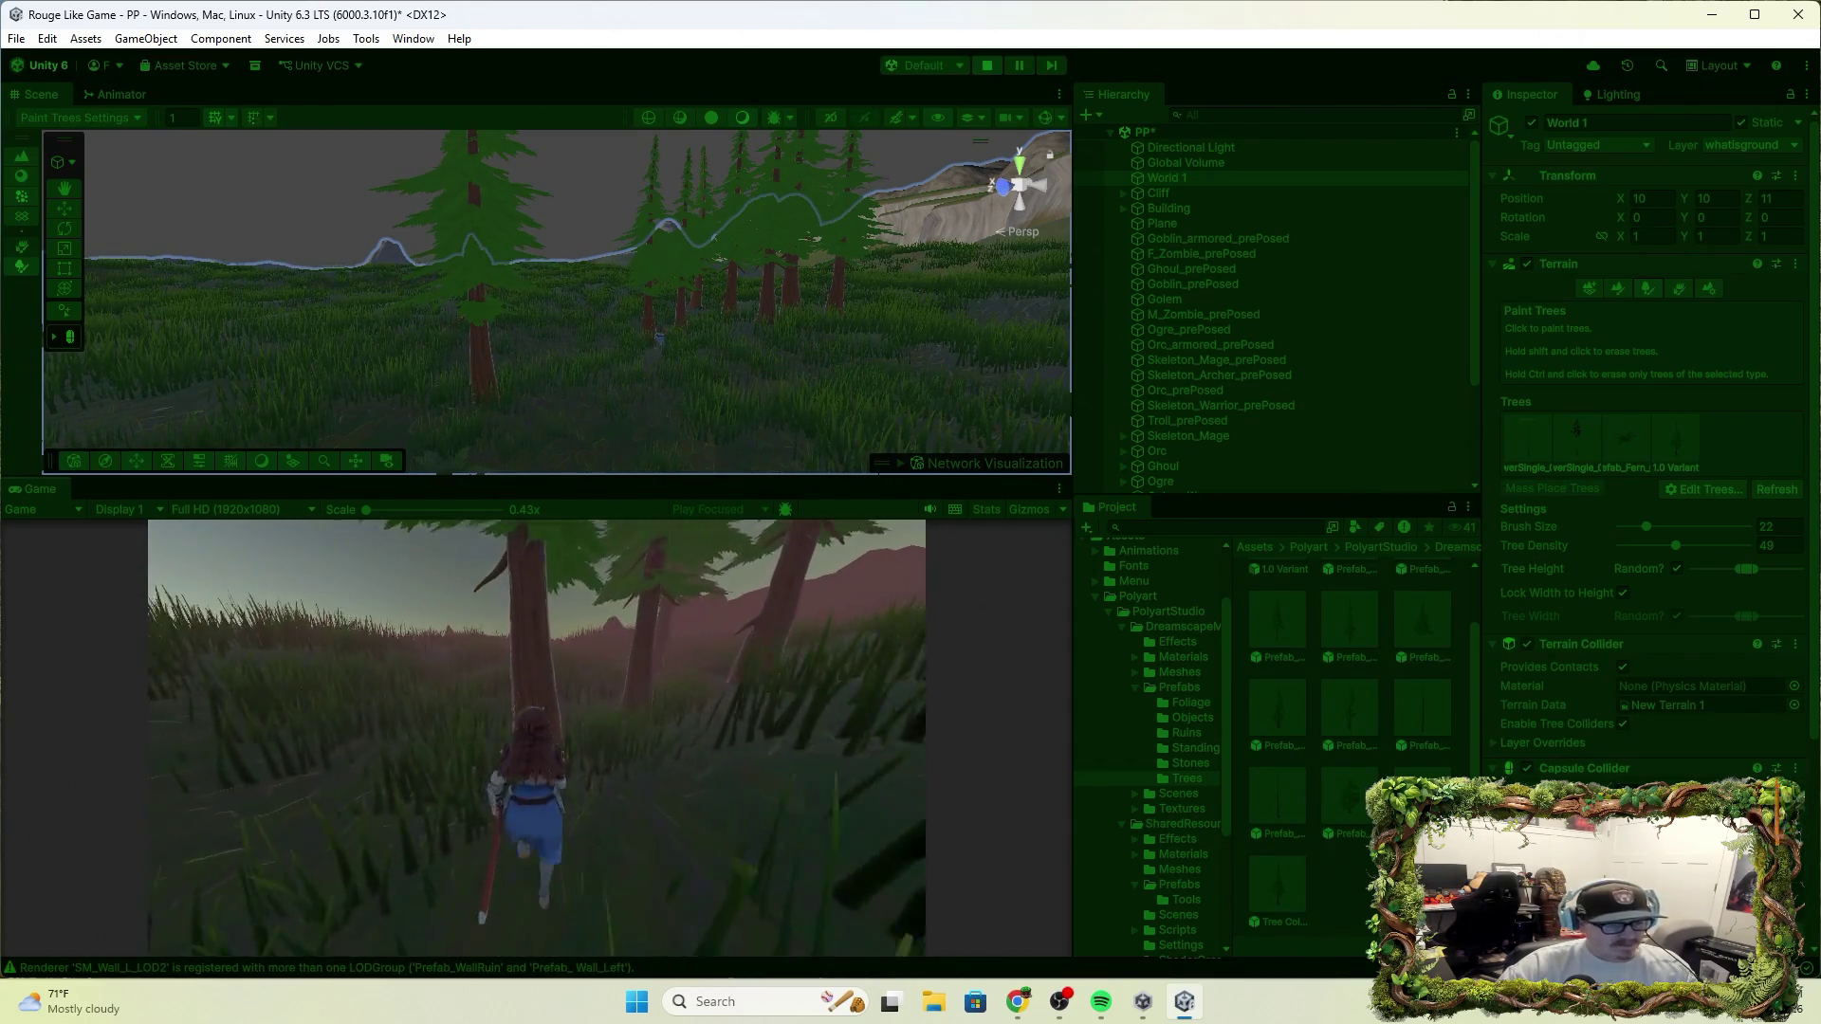
key(w)
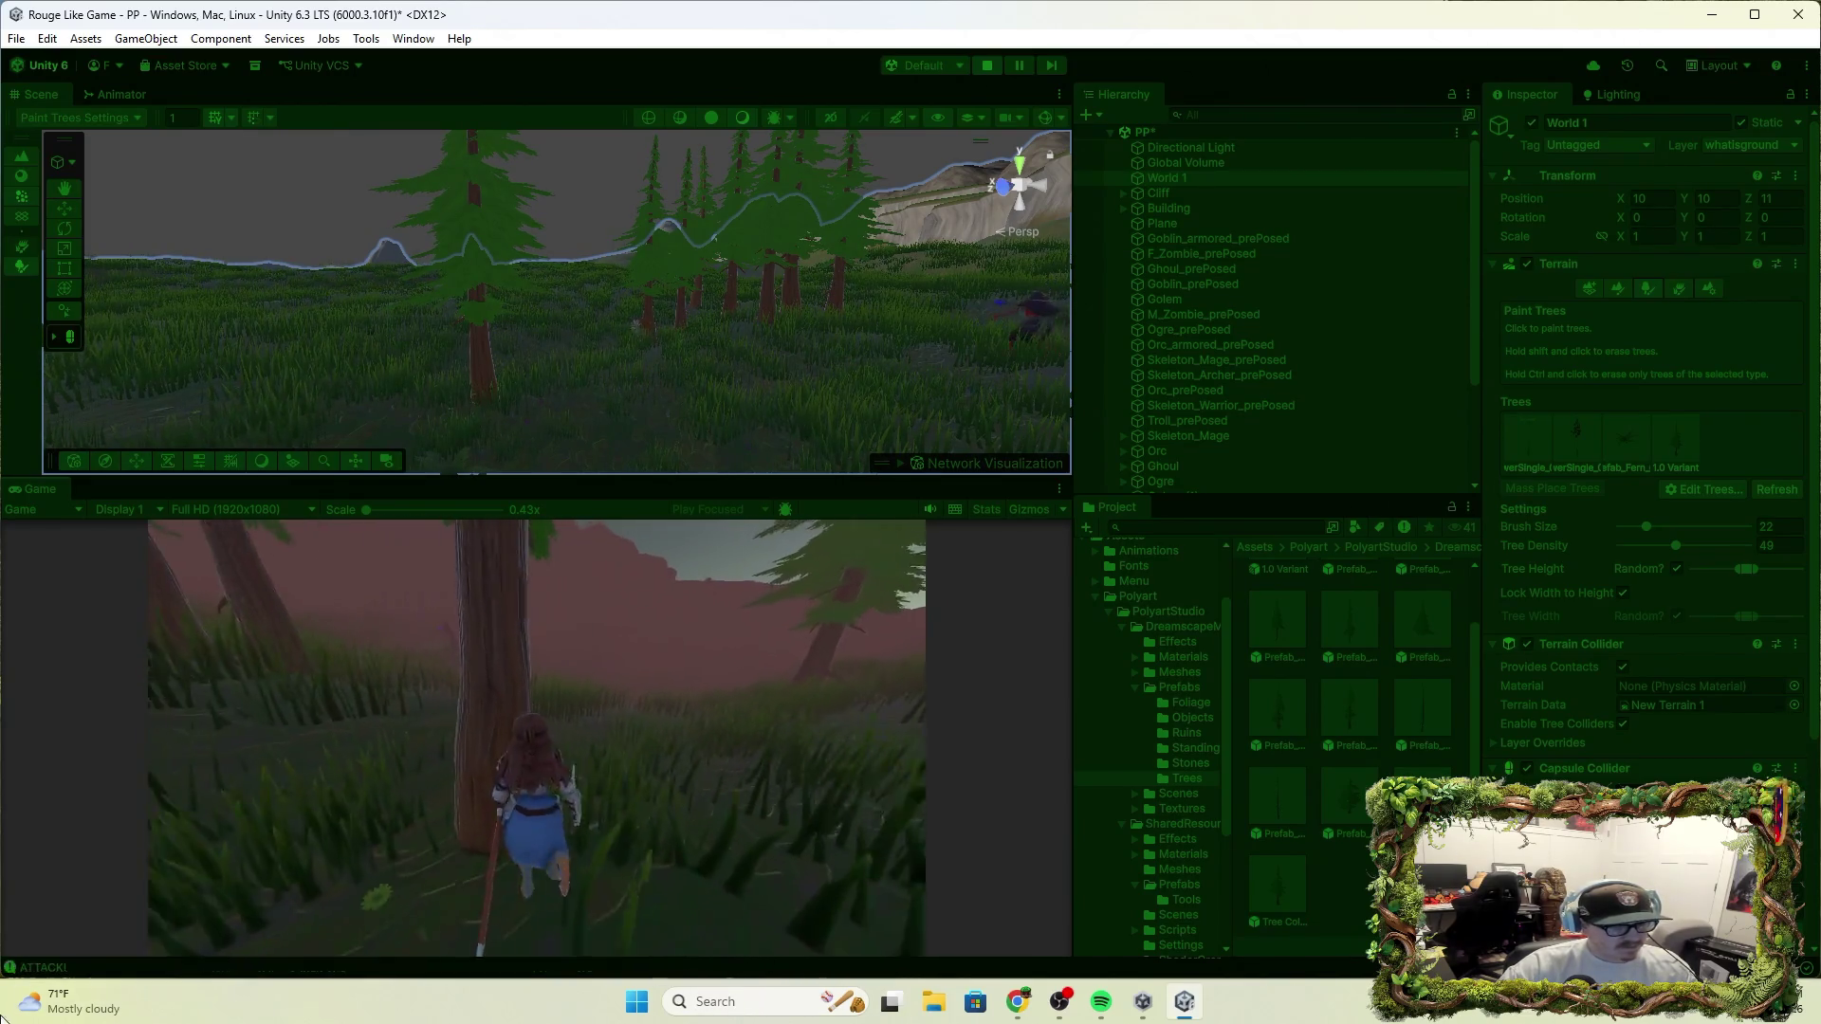
click(537, 738)
click(986, 64)
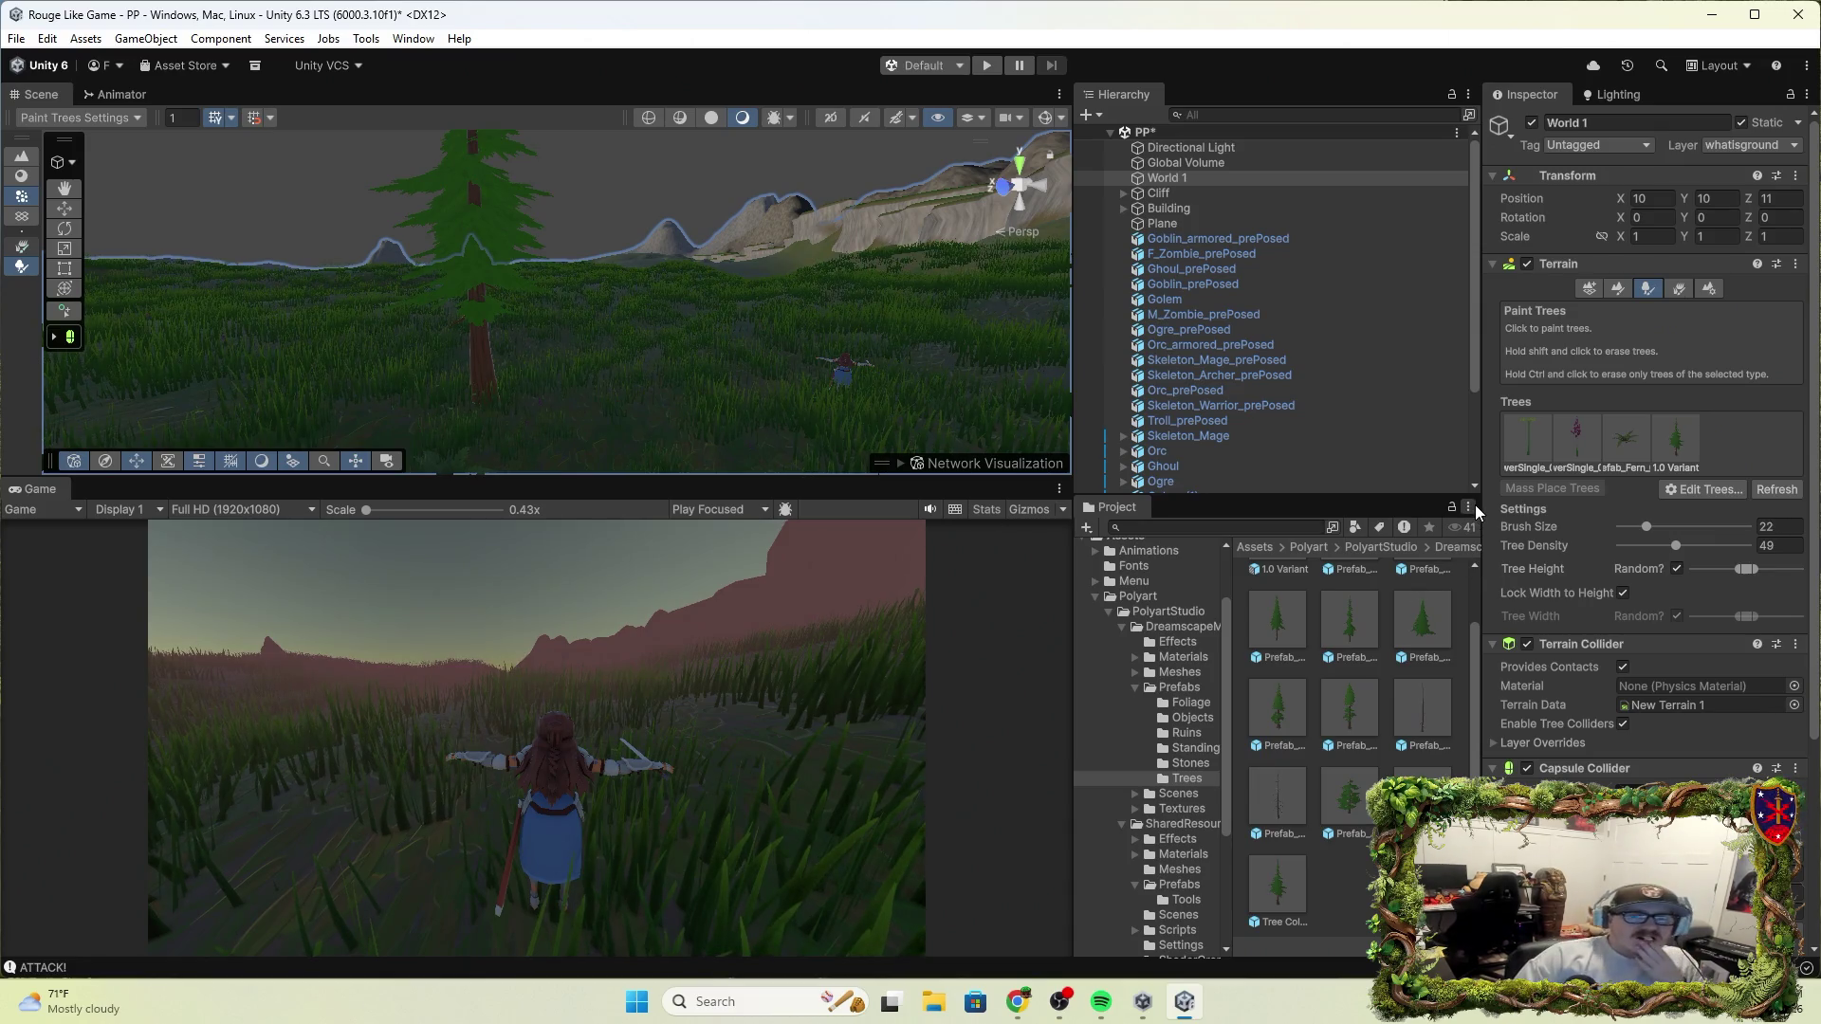
key(alt+Tab)
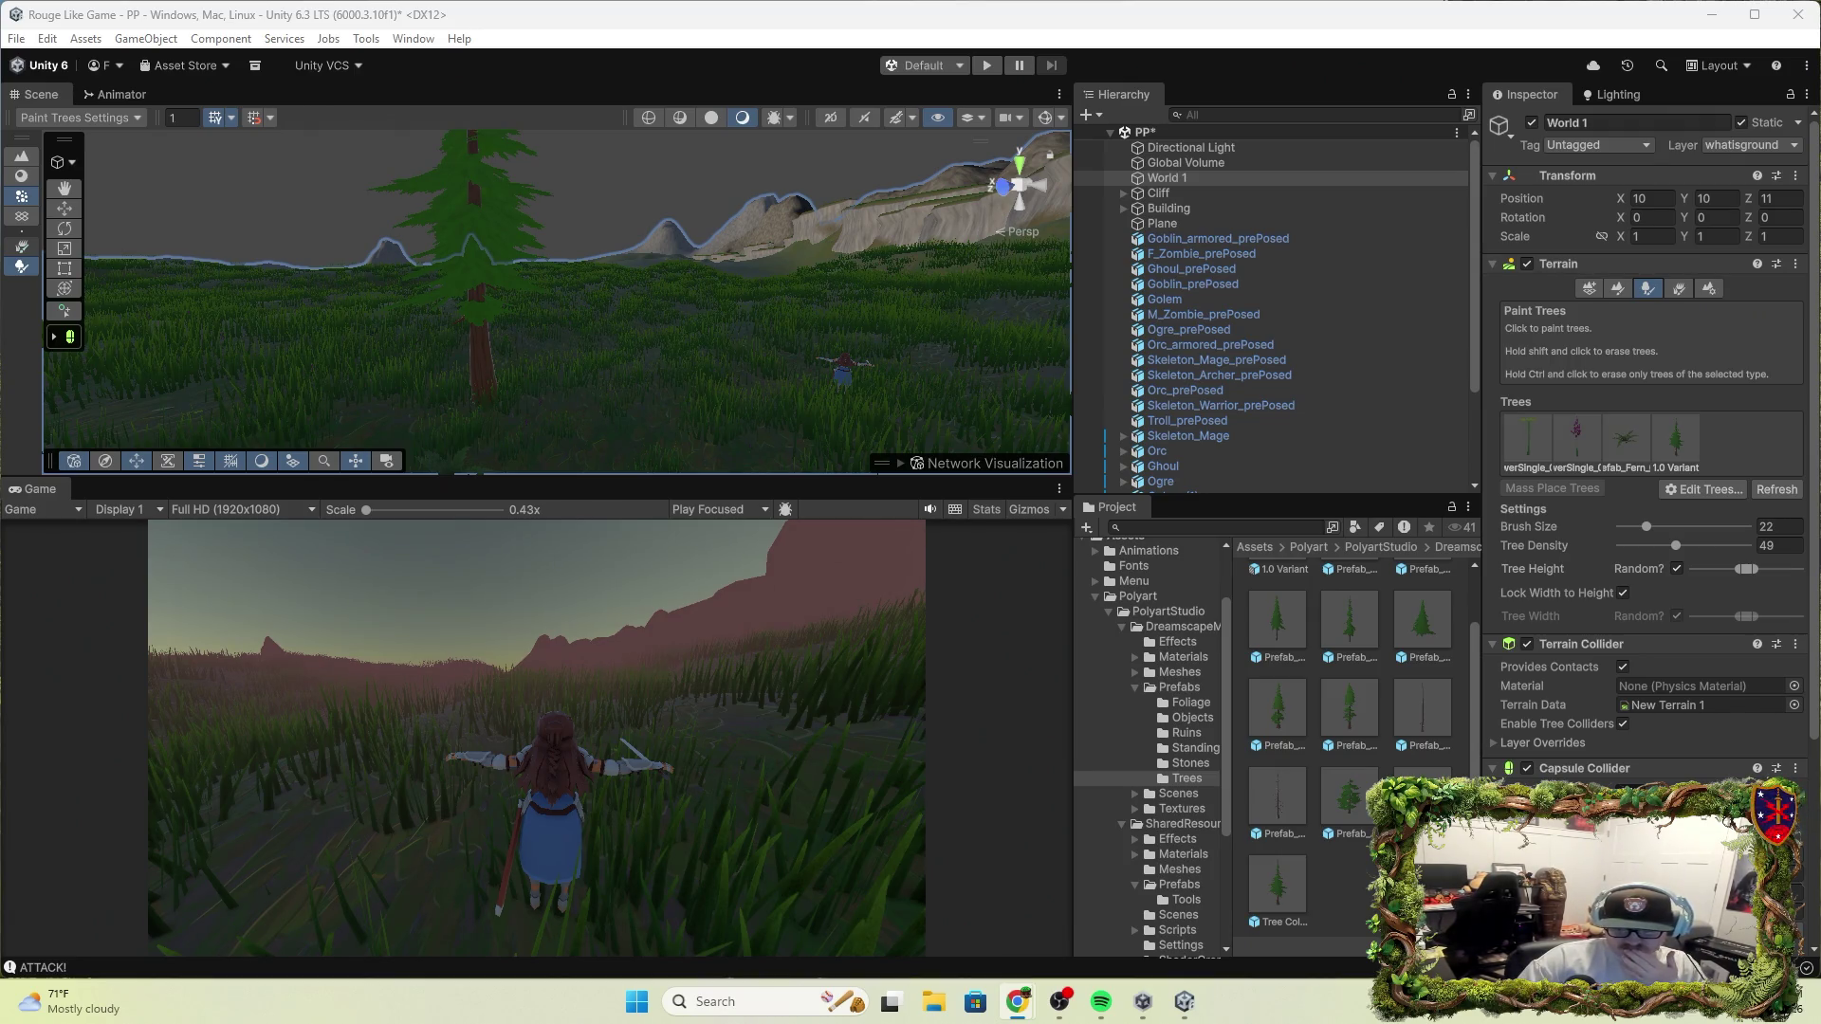
click(1618, 768)
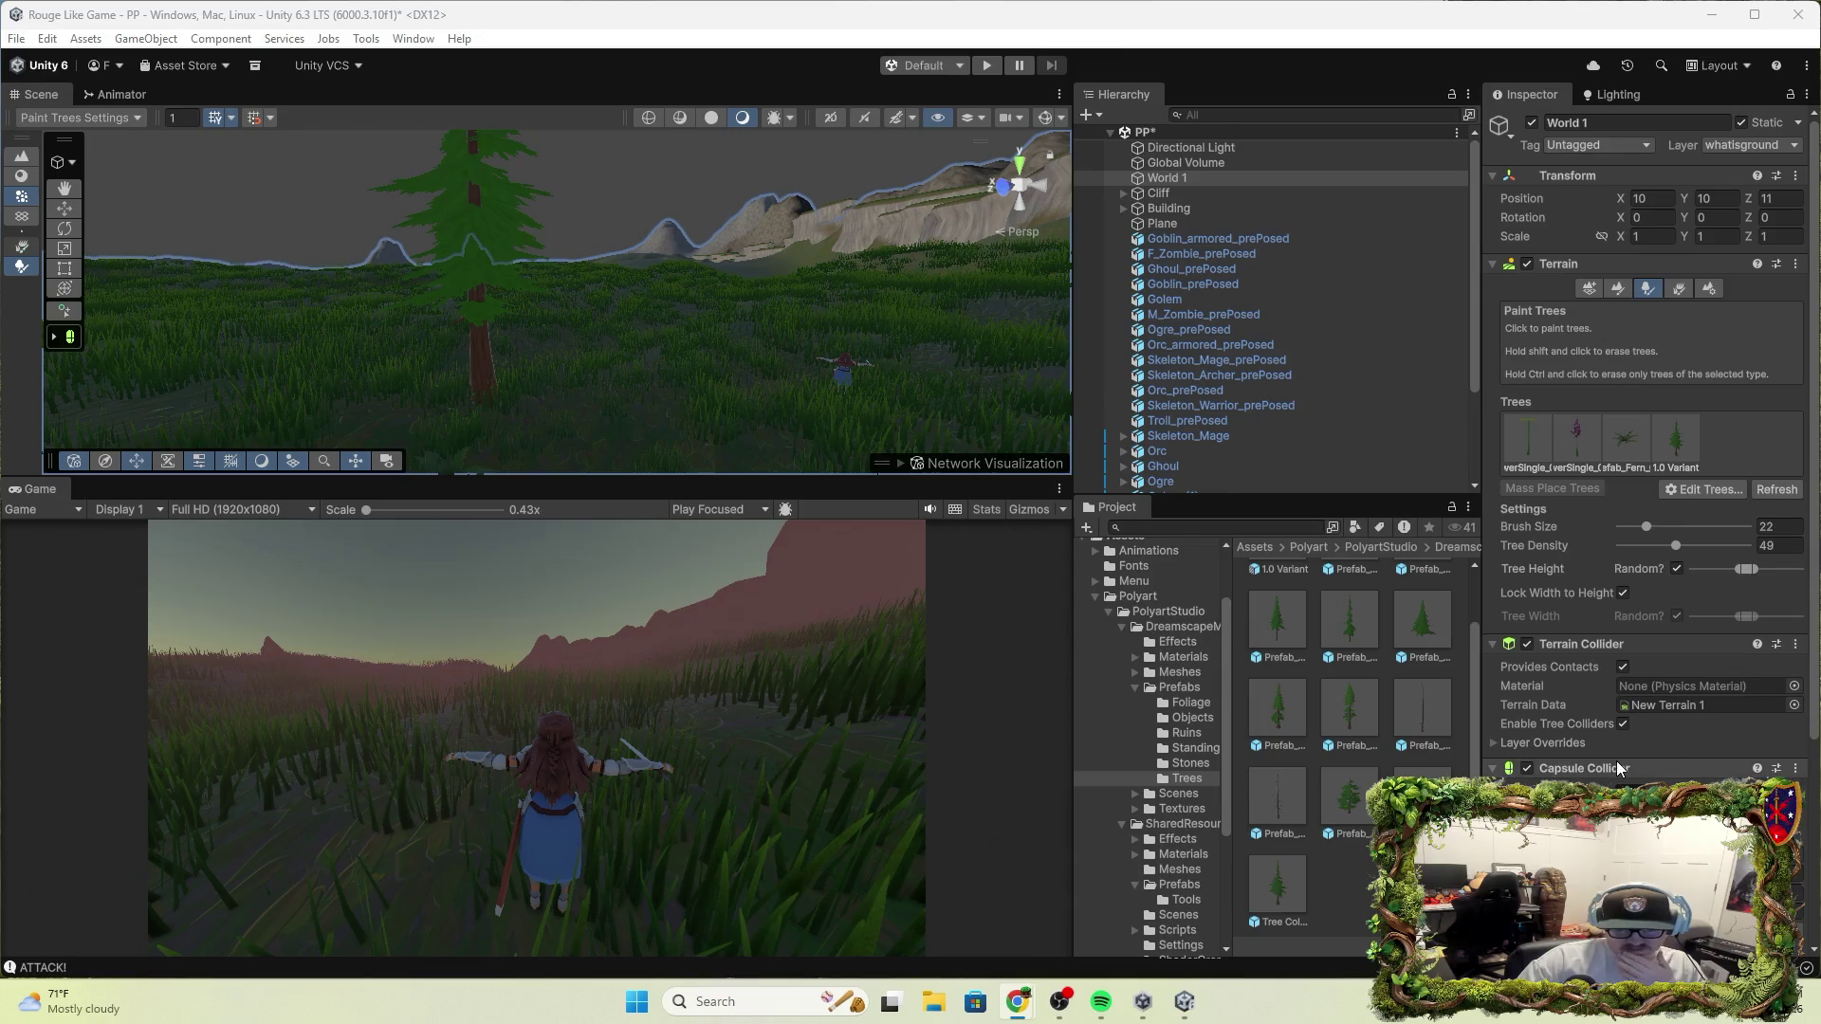
Switch off World 1's Capsule Collider, leaving Terrain Collider and Nav Mesh Obstacle active
click(1578, 766)
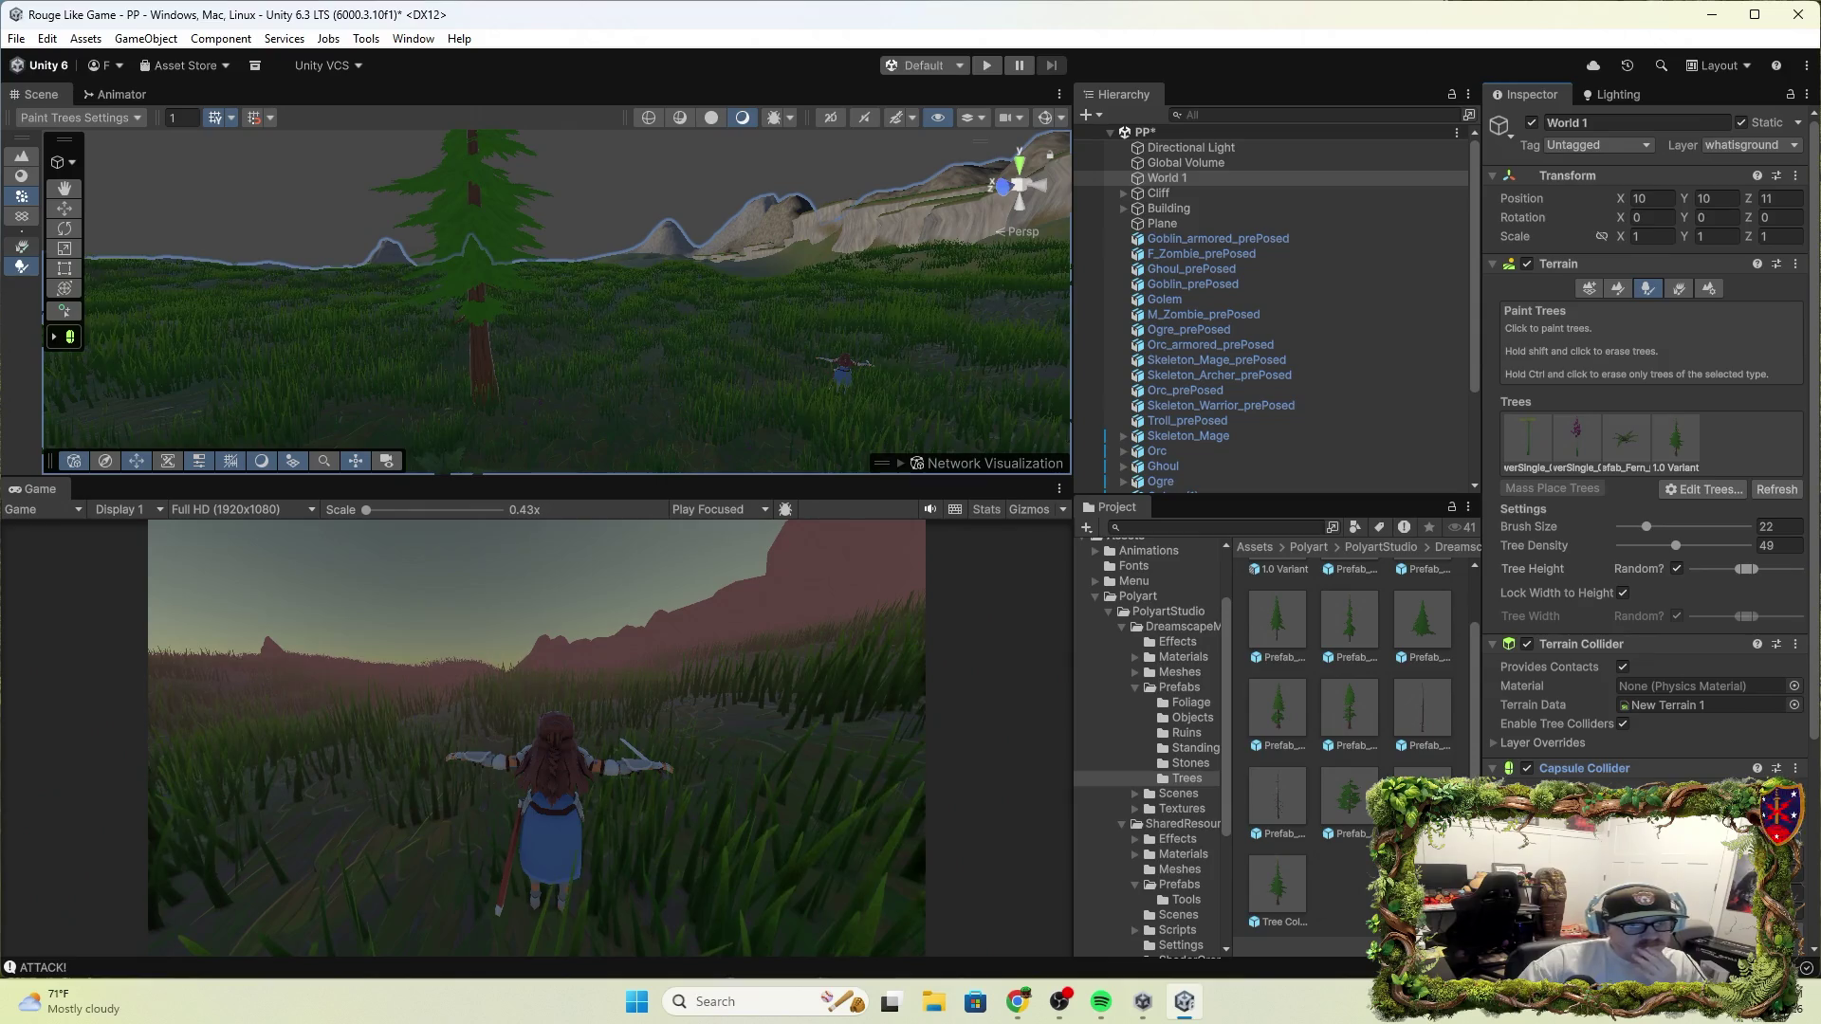
scroll(1189, 463, down, 3)
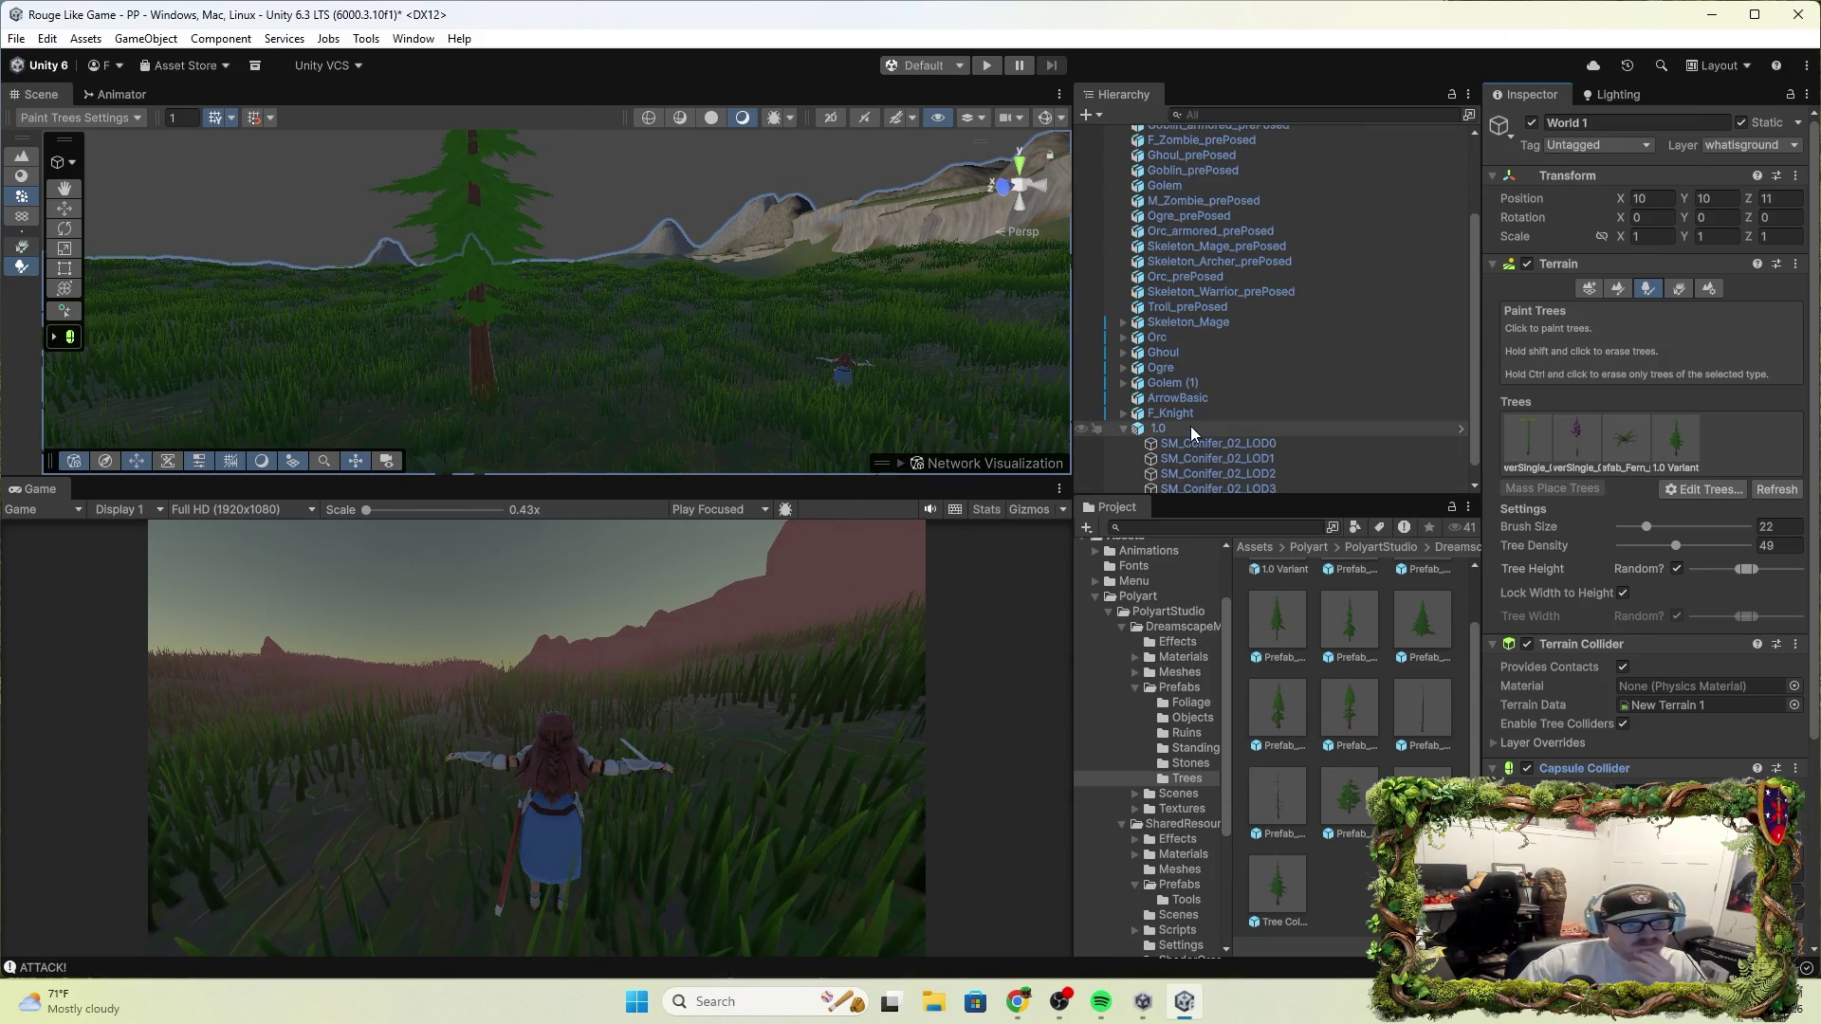
key(w)
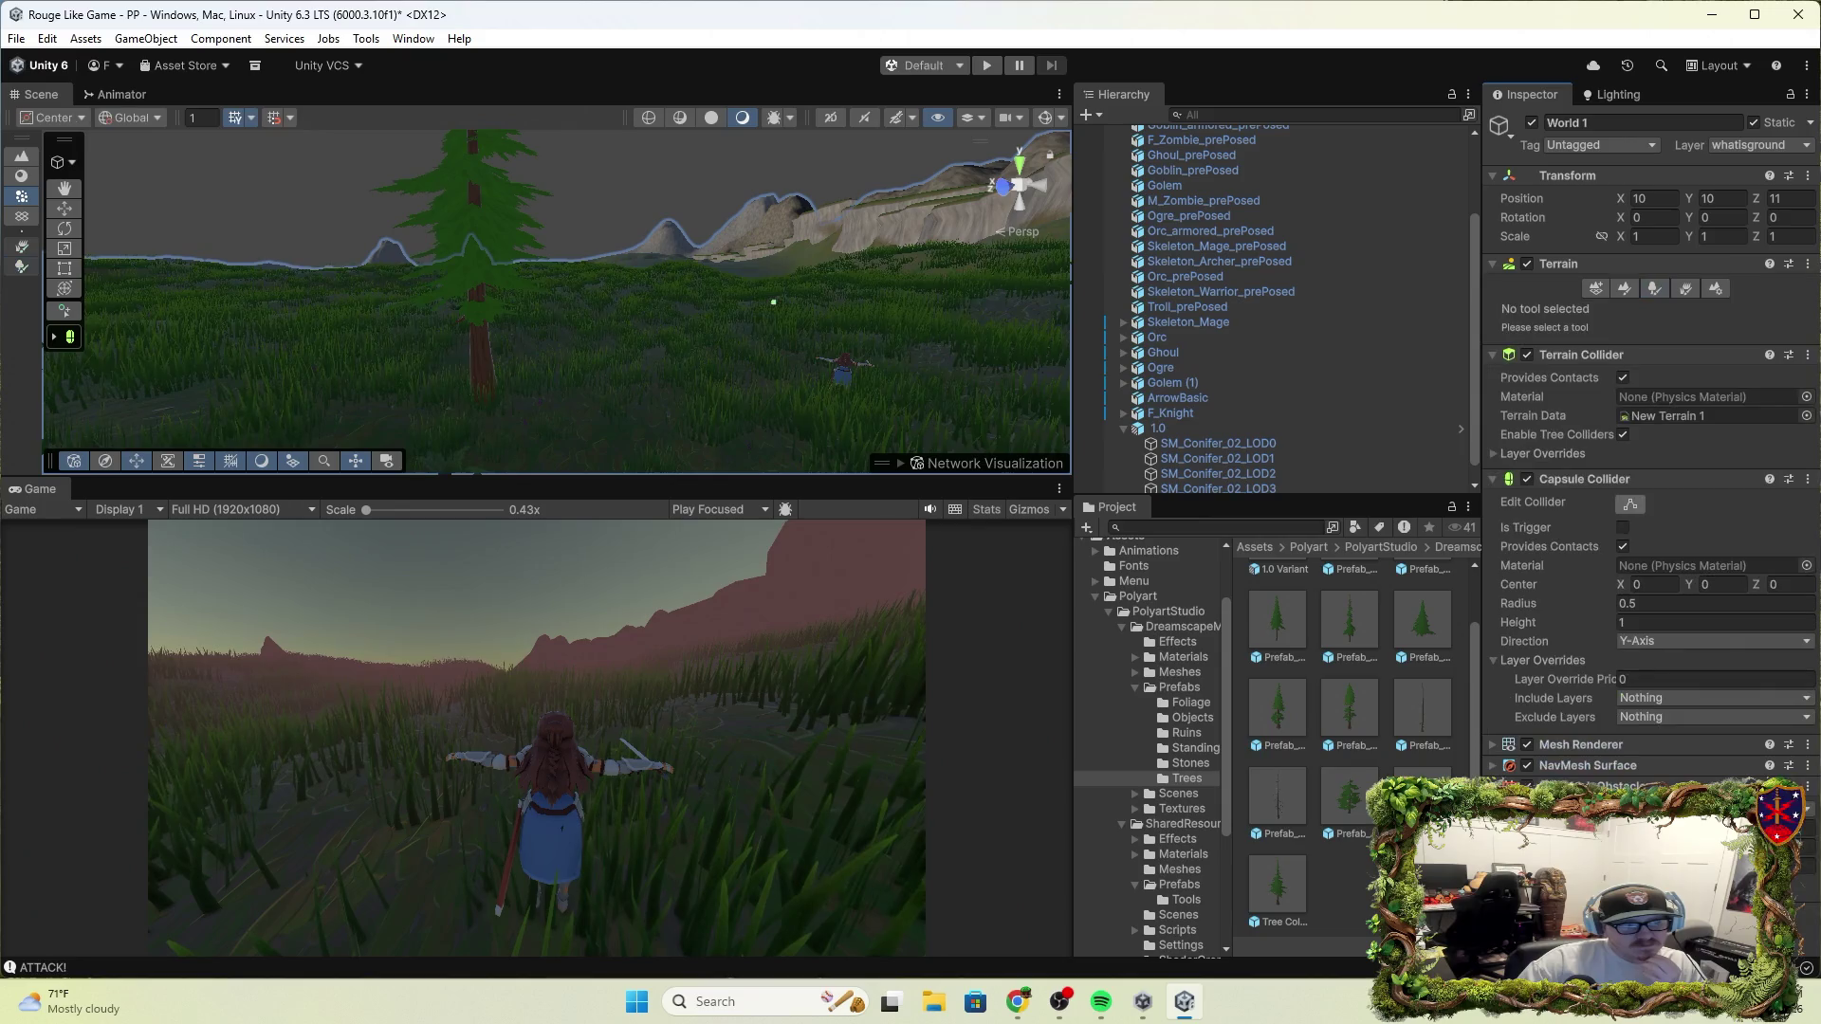
mouse_move(910, 342)
mouse_down()
mouse_move(1041, 366)
mouse_move(1052, 400)
mouse_move(1067, 393)
mouse_move(237, 370)
mouse_move(68, 335)
mouse_move(292, 459)
mouse_up()
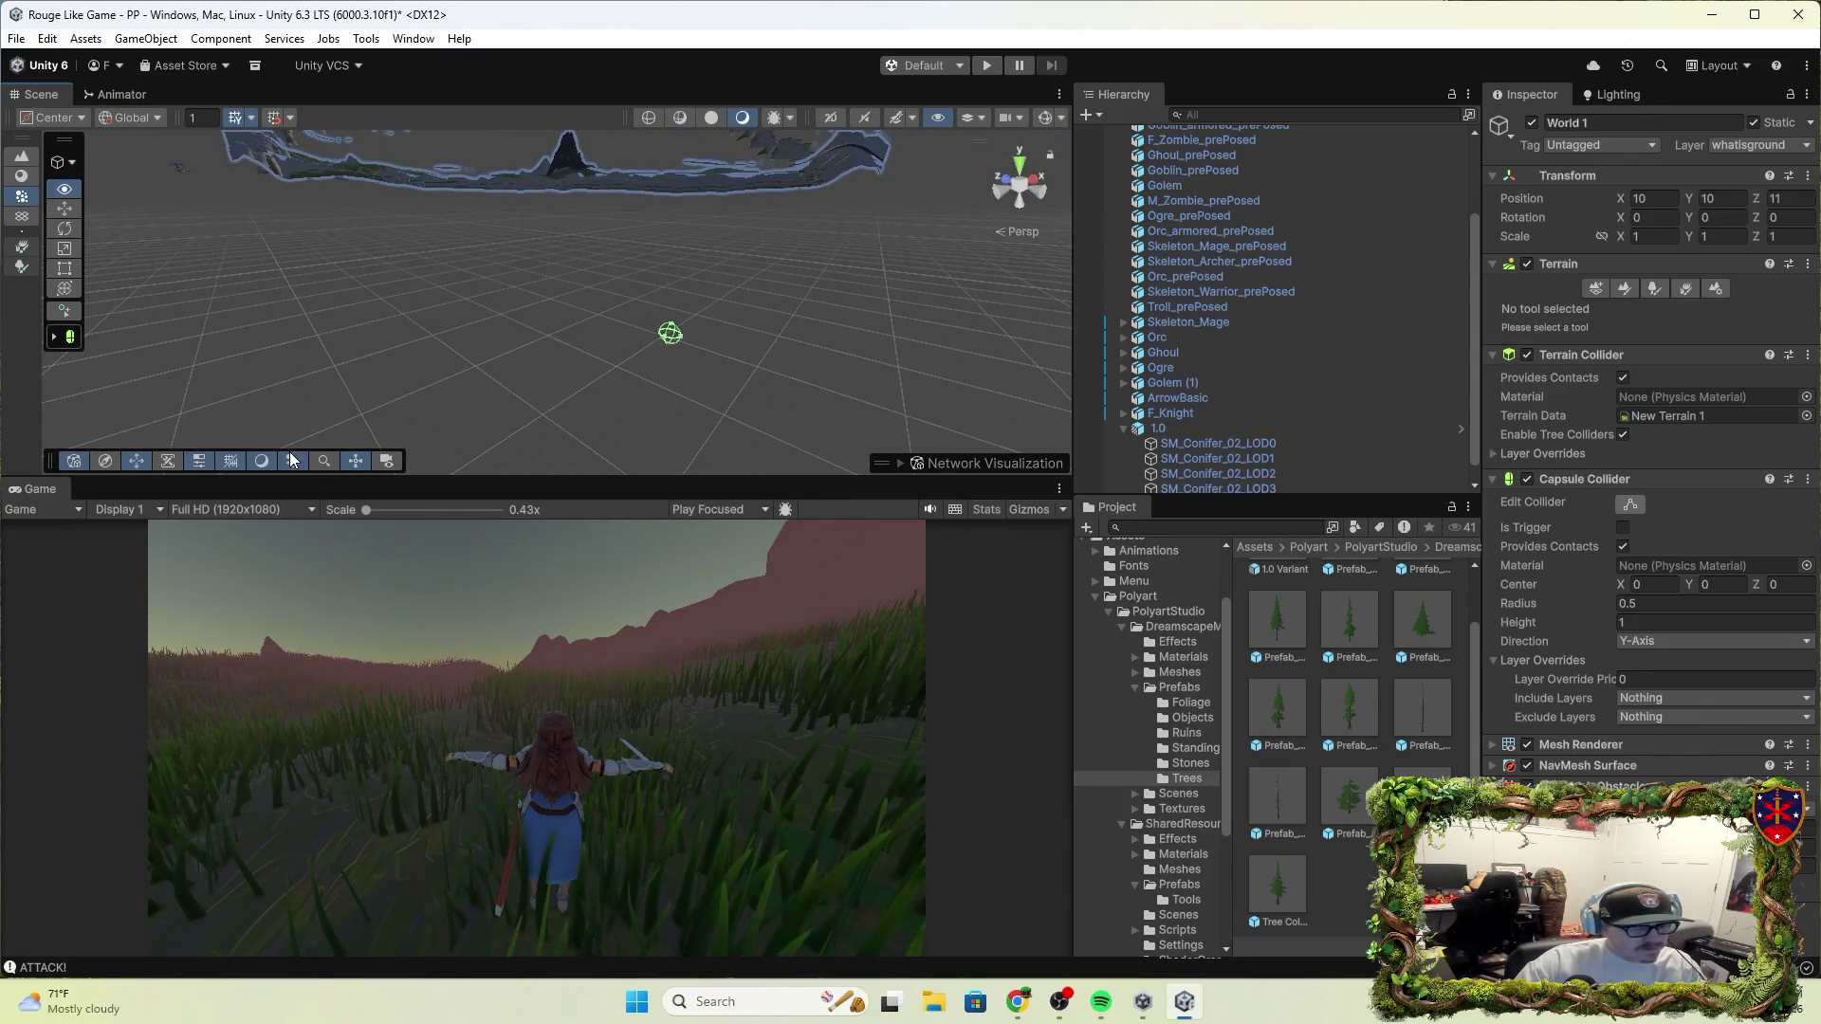
click(1529, 478)
click(1489, 480)
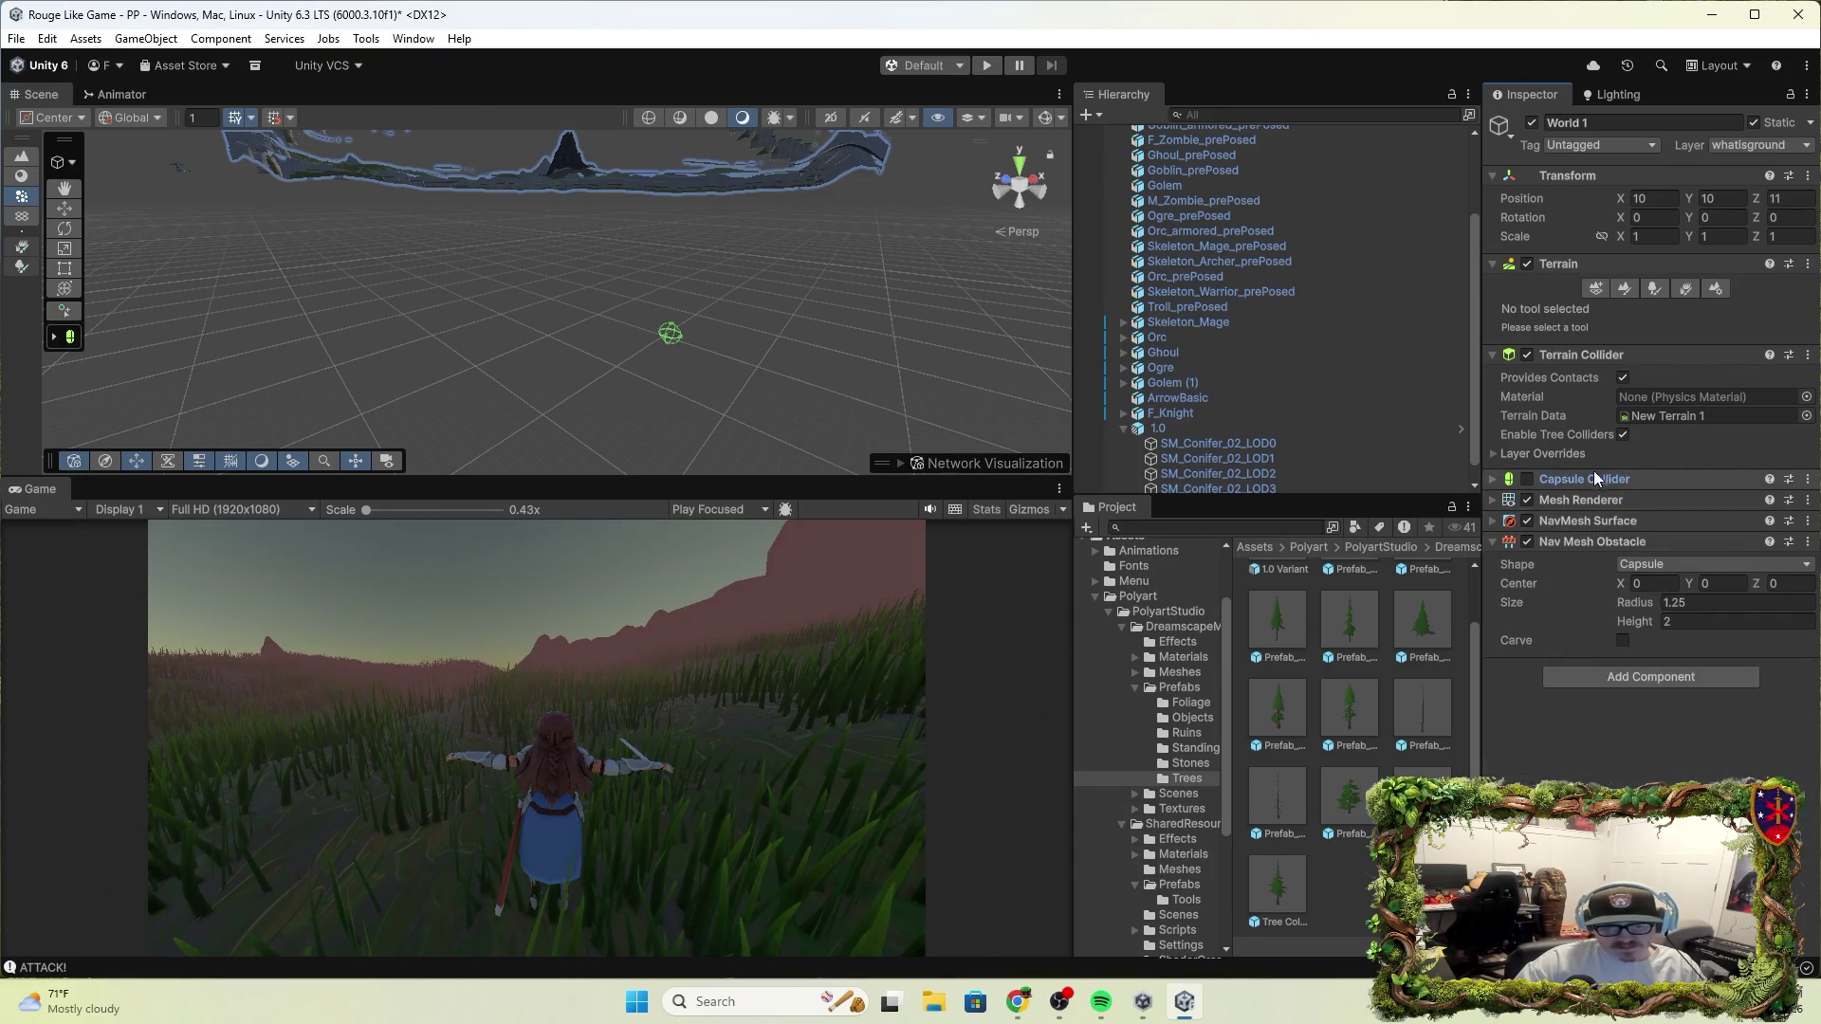
mouse_move(806, 341)
mouse_down()
mouse_move(624, 112)
mouse_move(664, 122)
mouse_move(618, 228)
mouse_move(723, 407)
mouse_move(1043, 379)
mouse_up()
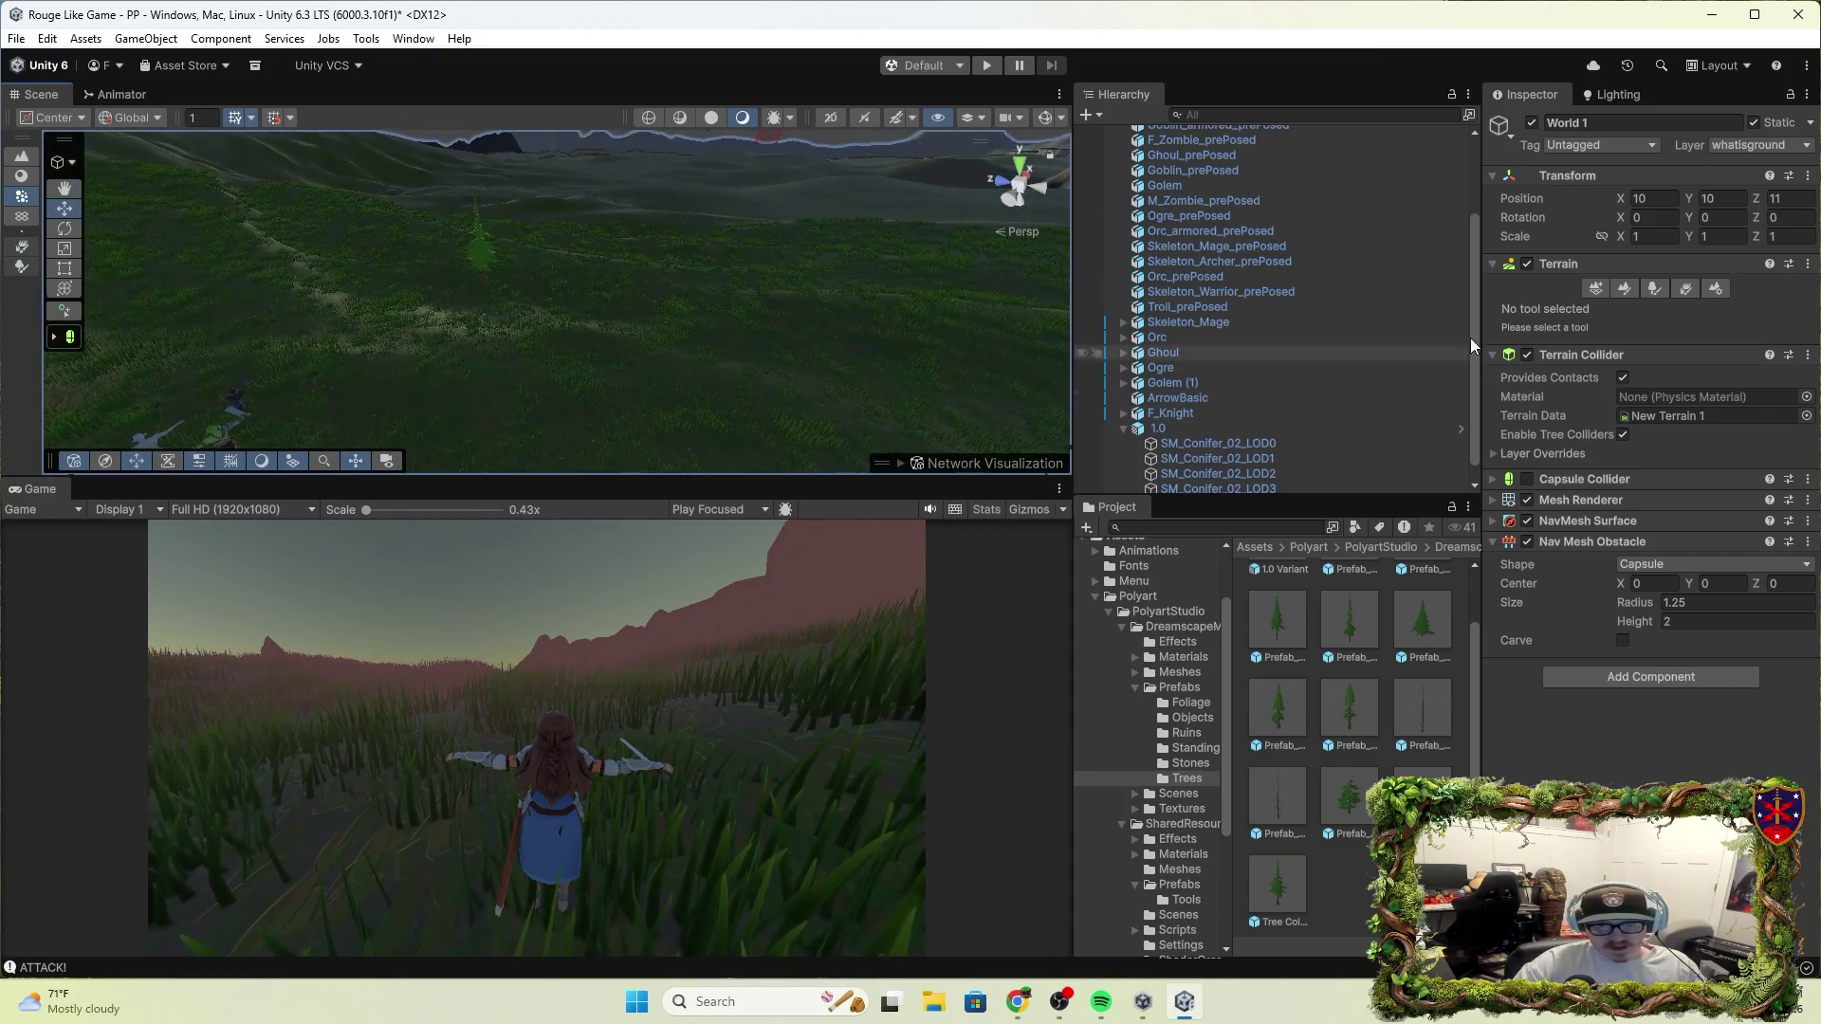
Paint a cluster of 1.0 Variant conifers onto the terrain
click(1686, 288)
click(1656, 287)
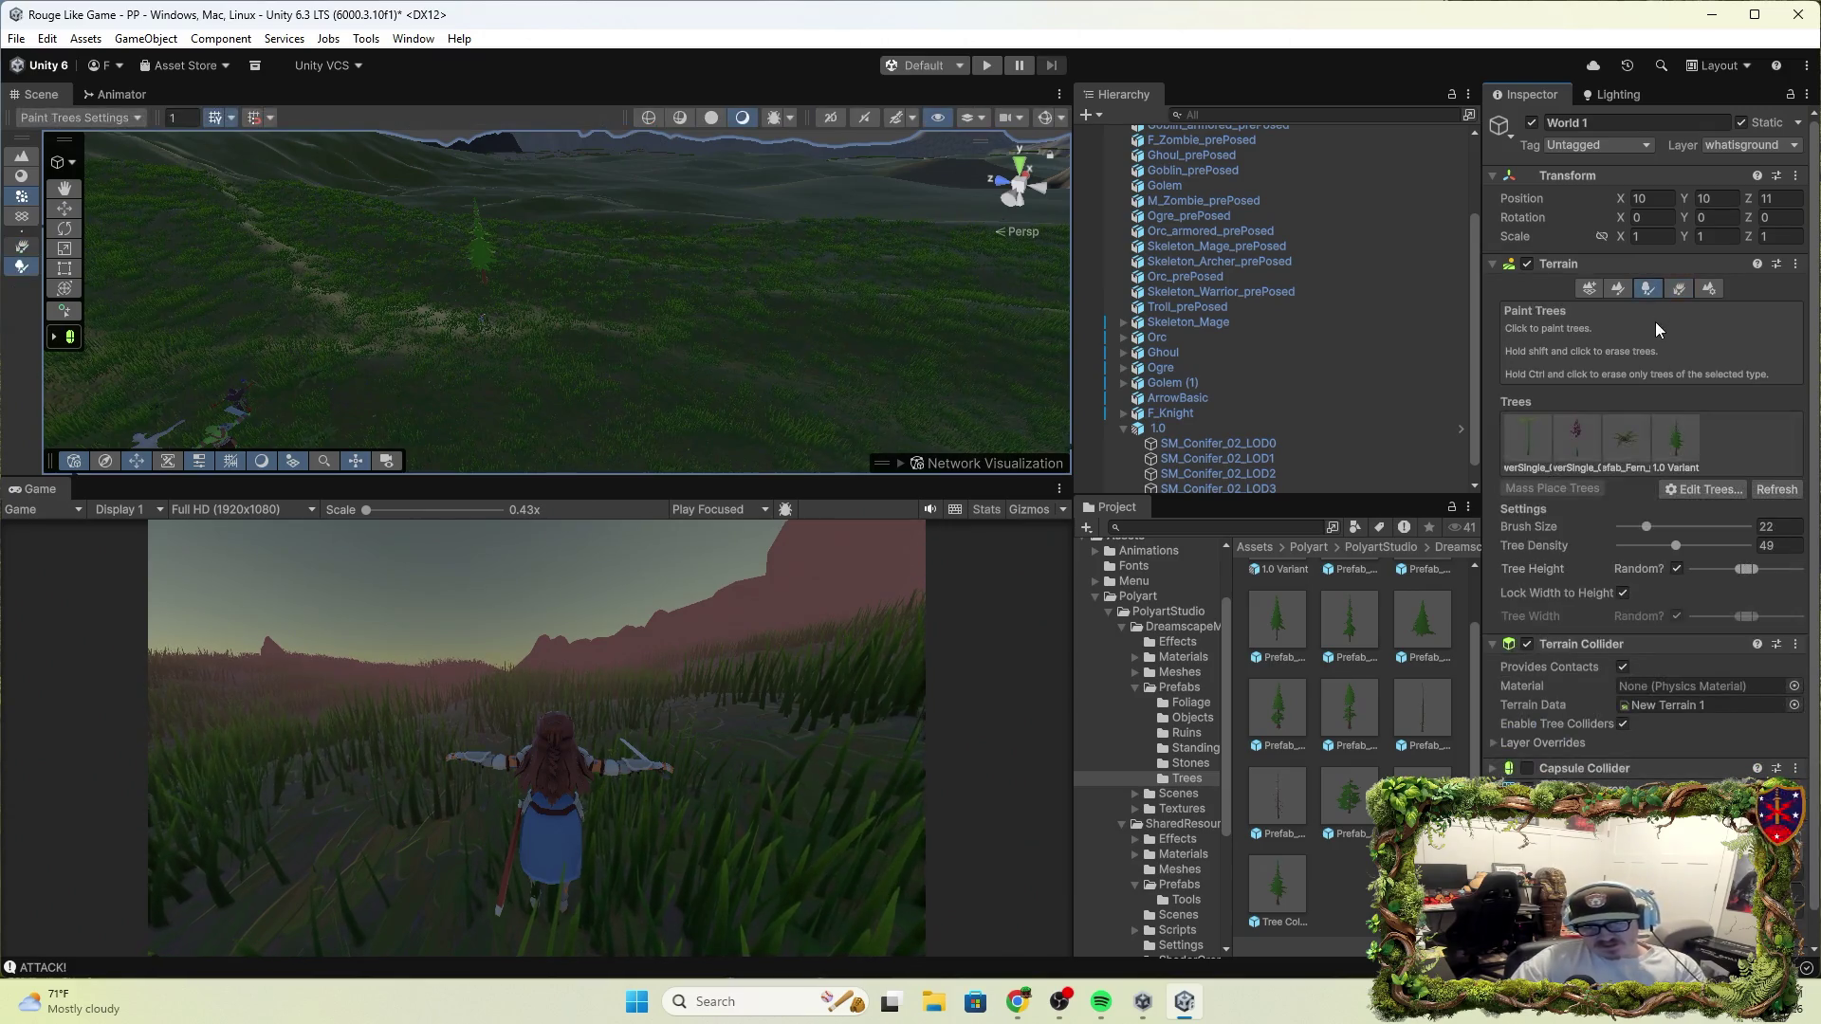
click(1671, 431)
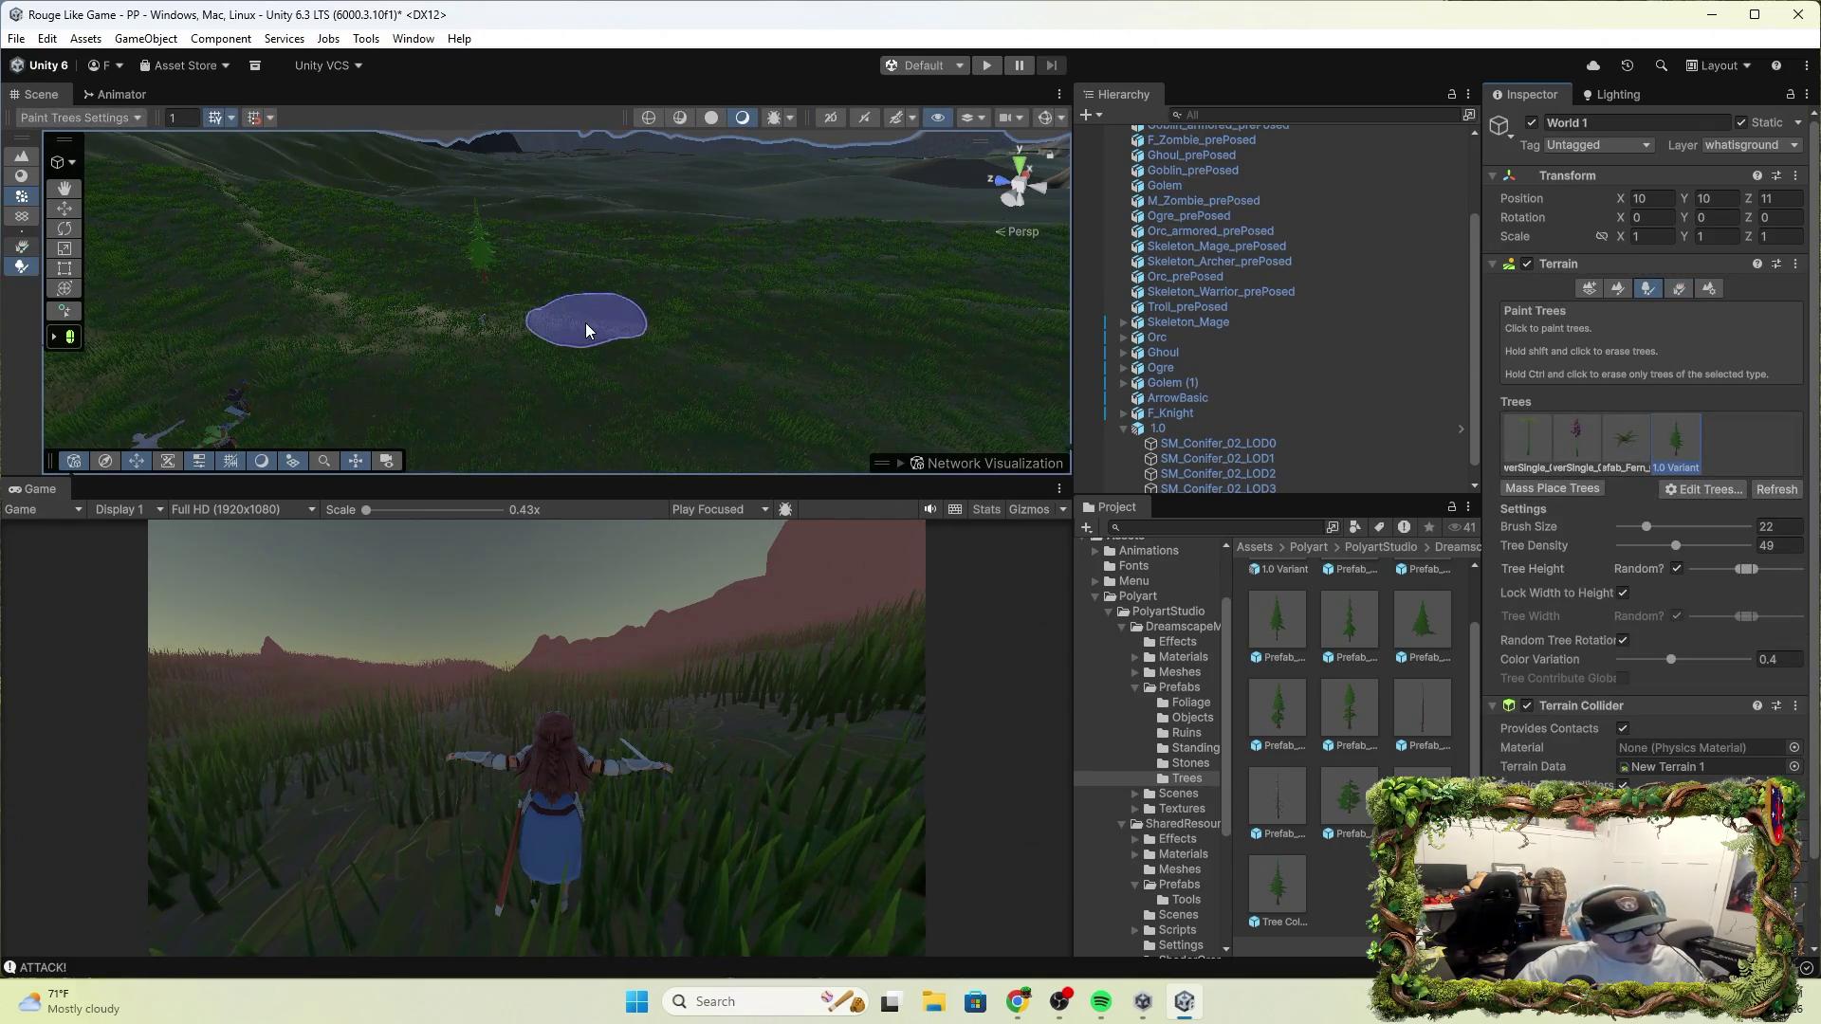
click(586, 315)
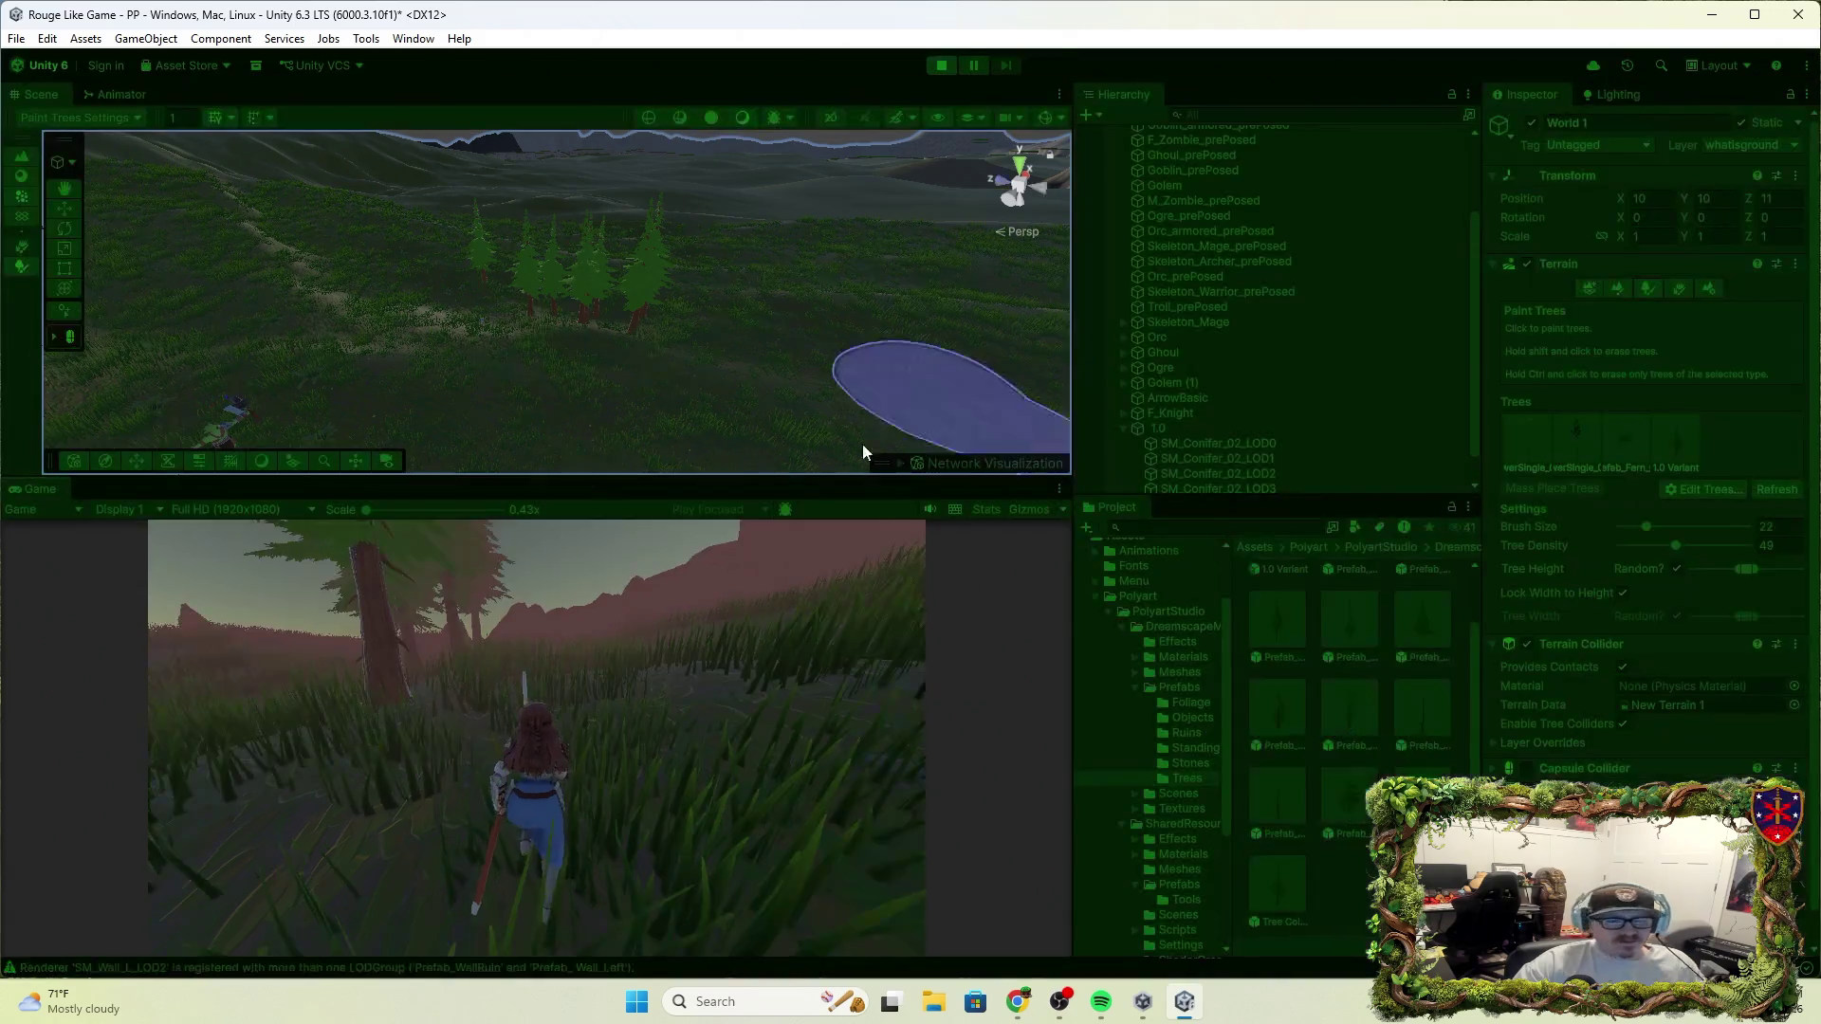
Play-test among the new conifers, attacking near them, then stop play mode
click(766, 707)
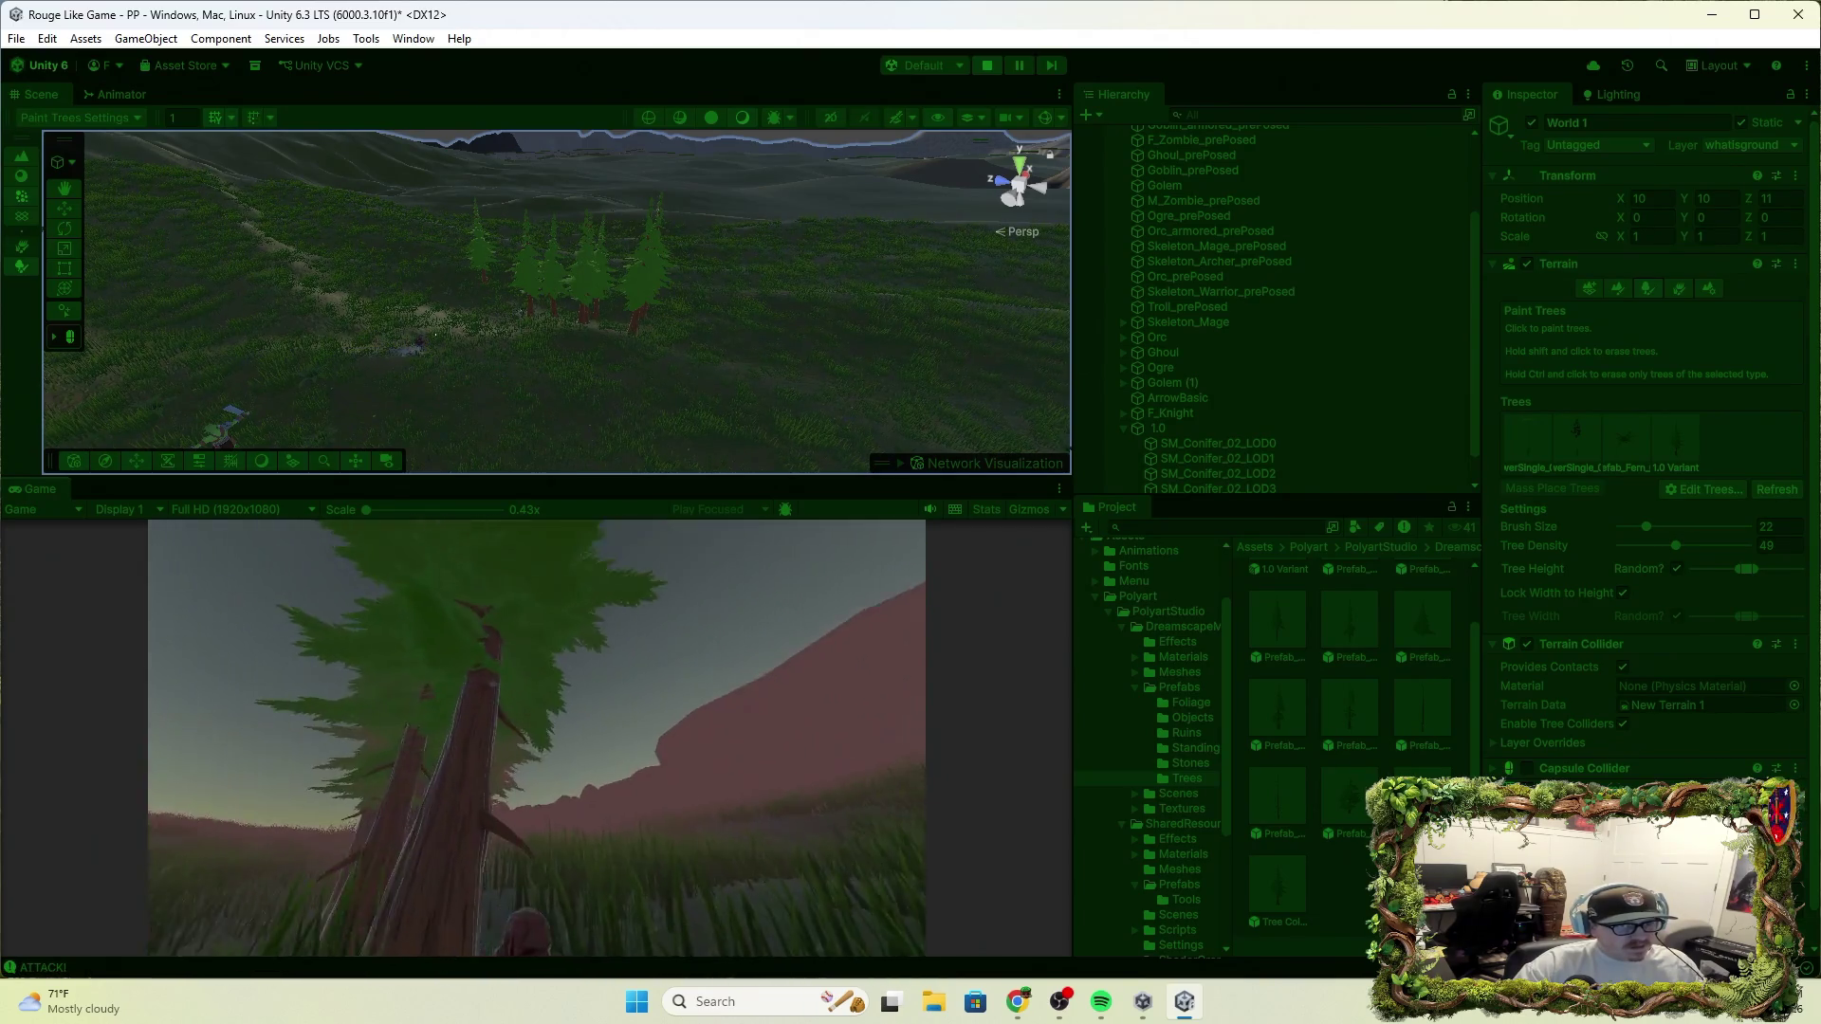
click(510, 734)
click(984, 66)
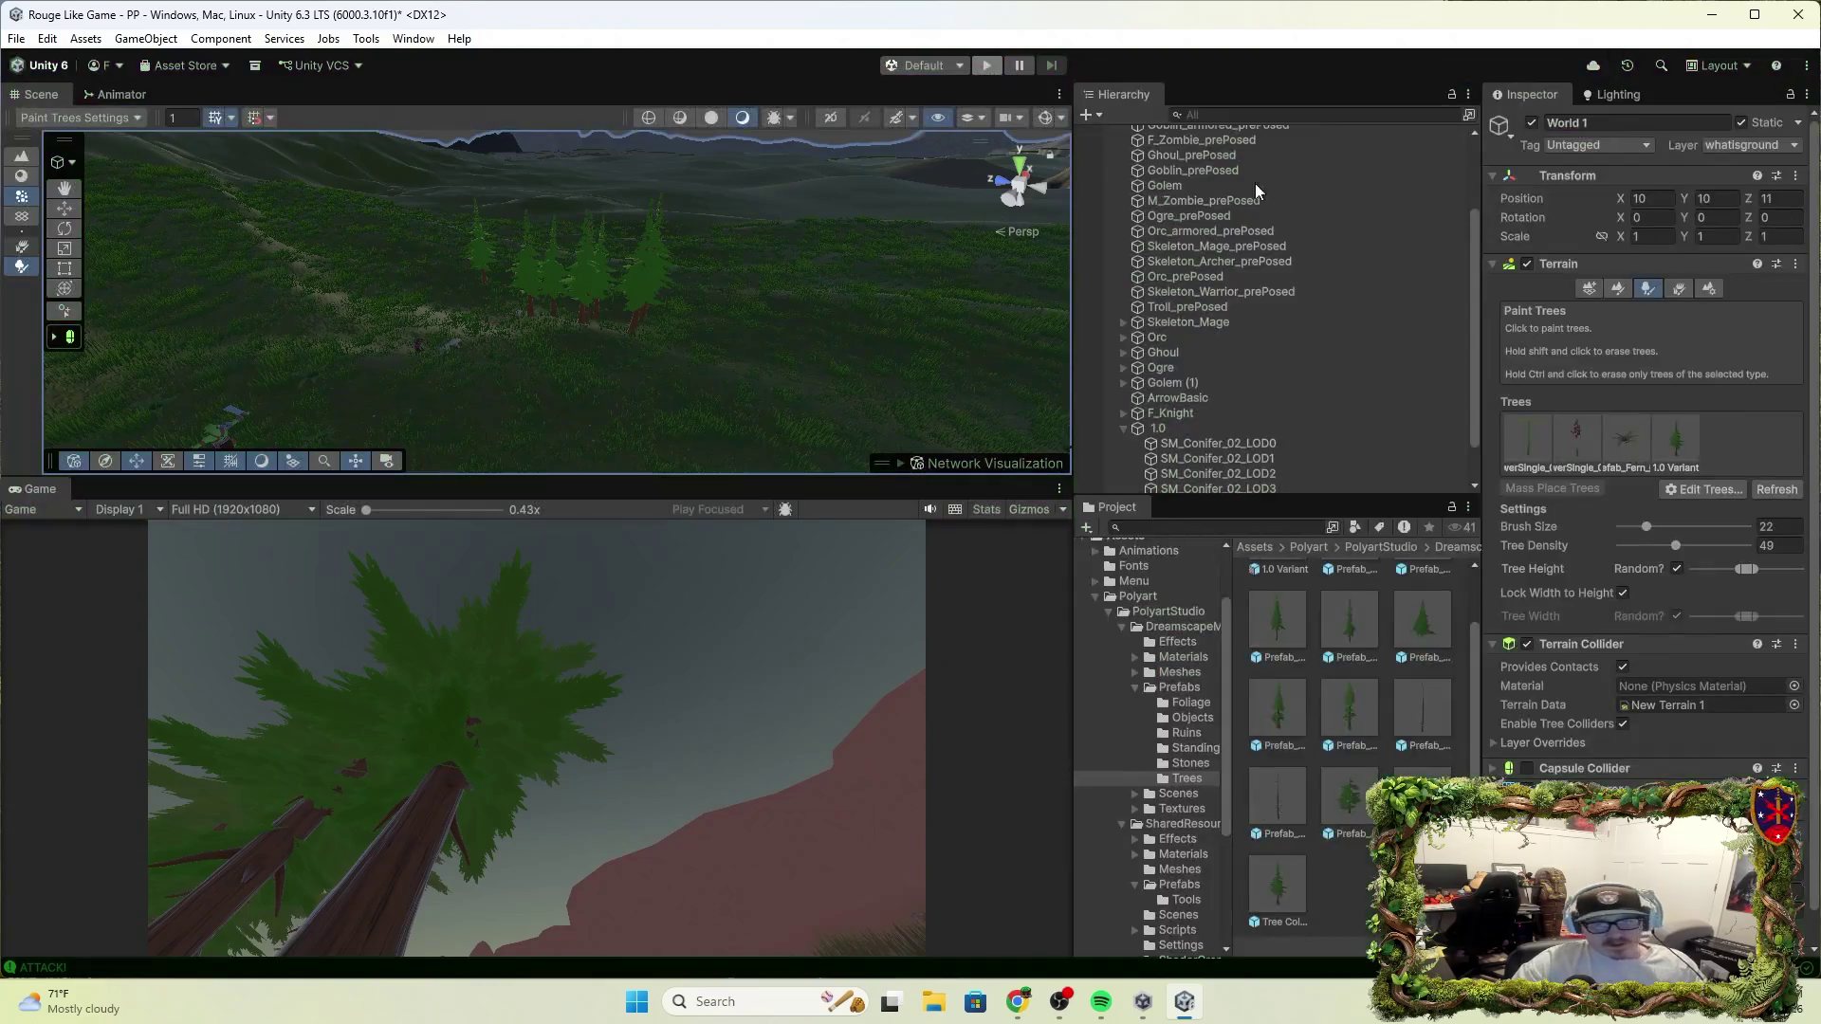
Review the Capsule Collider, Mesh Renderer and NavMesh Surface sections of the terrain's Inspector
scroll(1647, 639, down, 1)
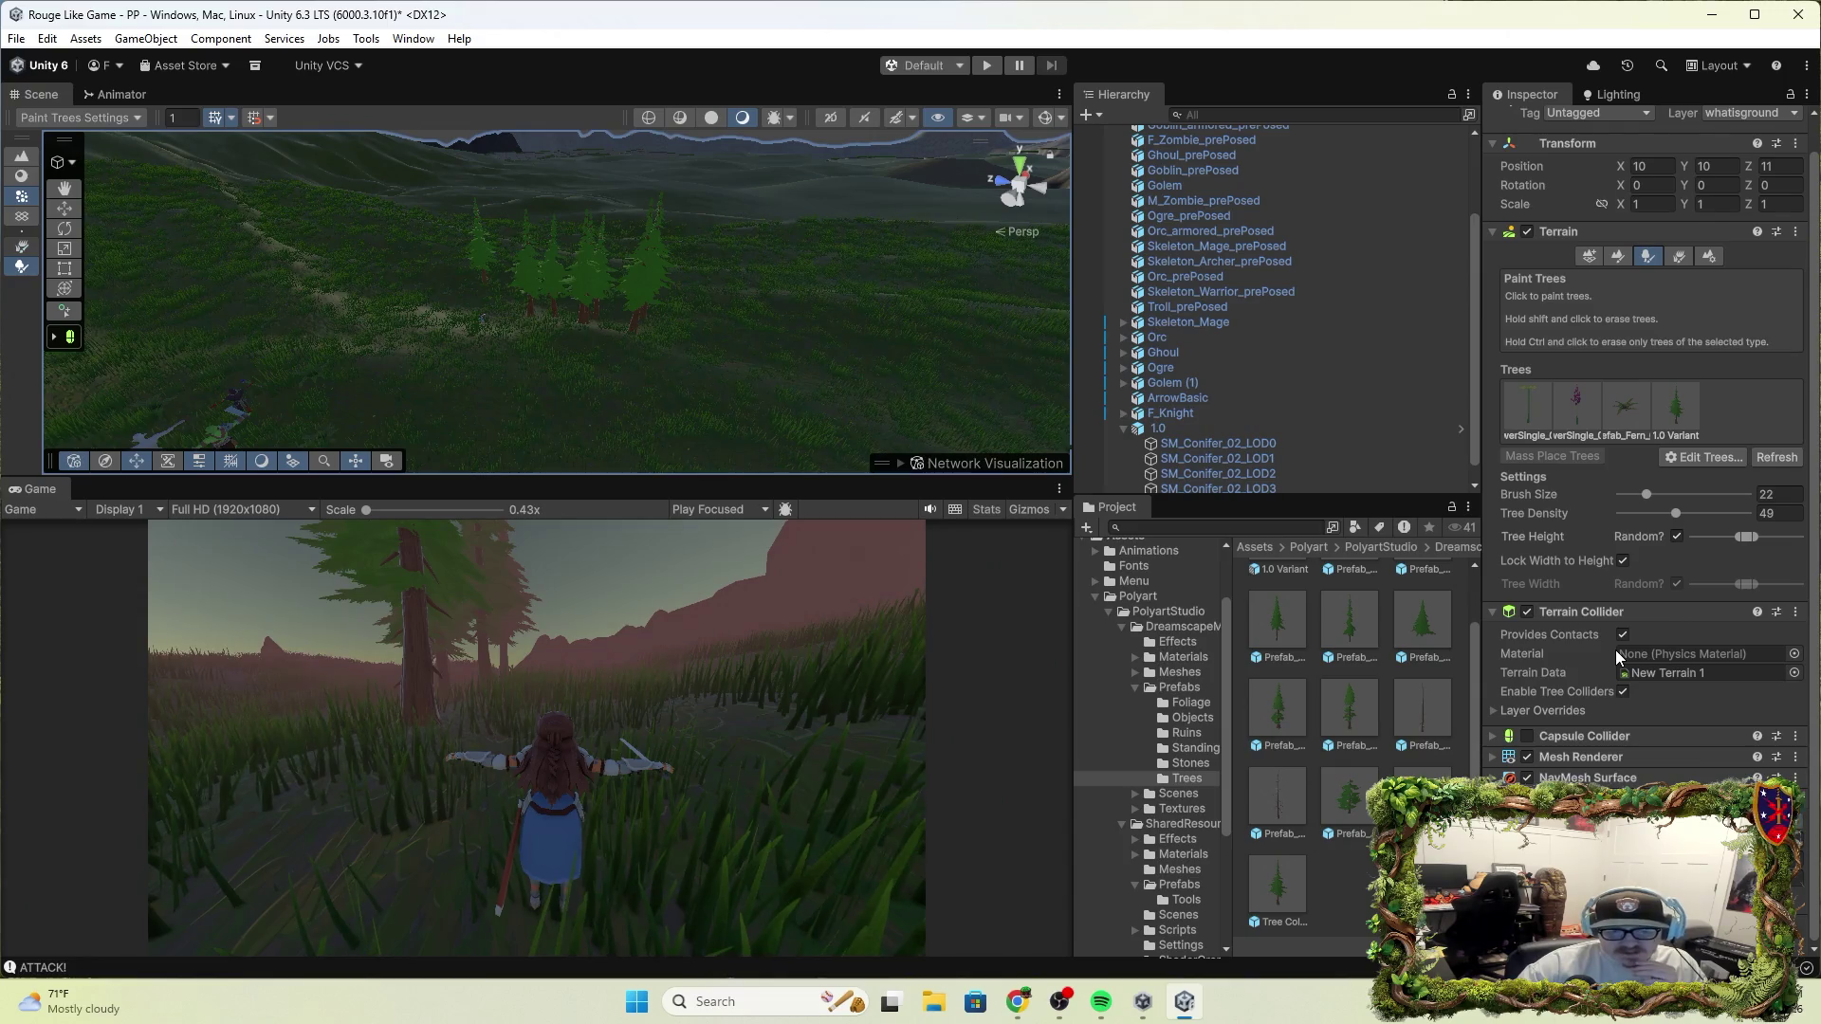
click(1584, 736)
click(1584, 736)
click(1592, 760)
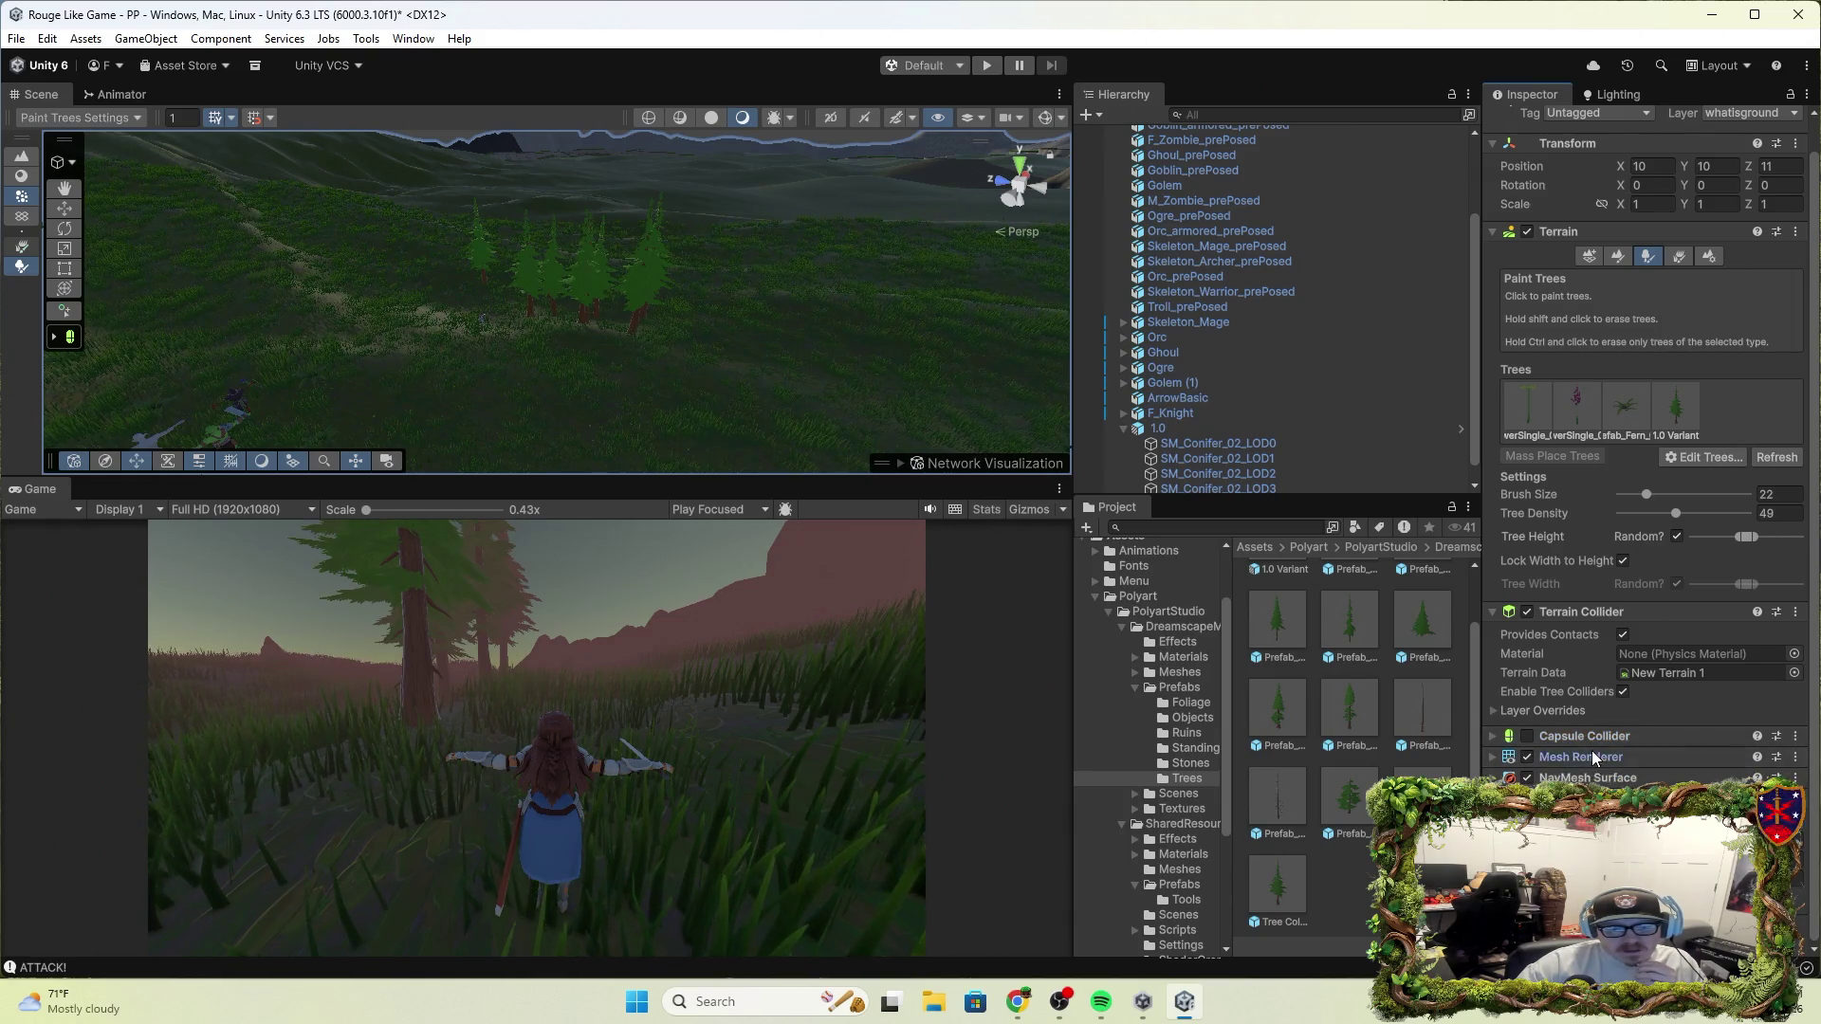
click(1595, 760)
click(1599, 778)
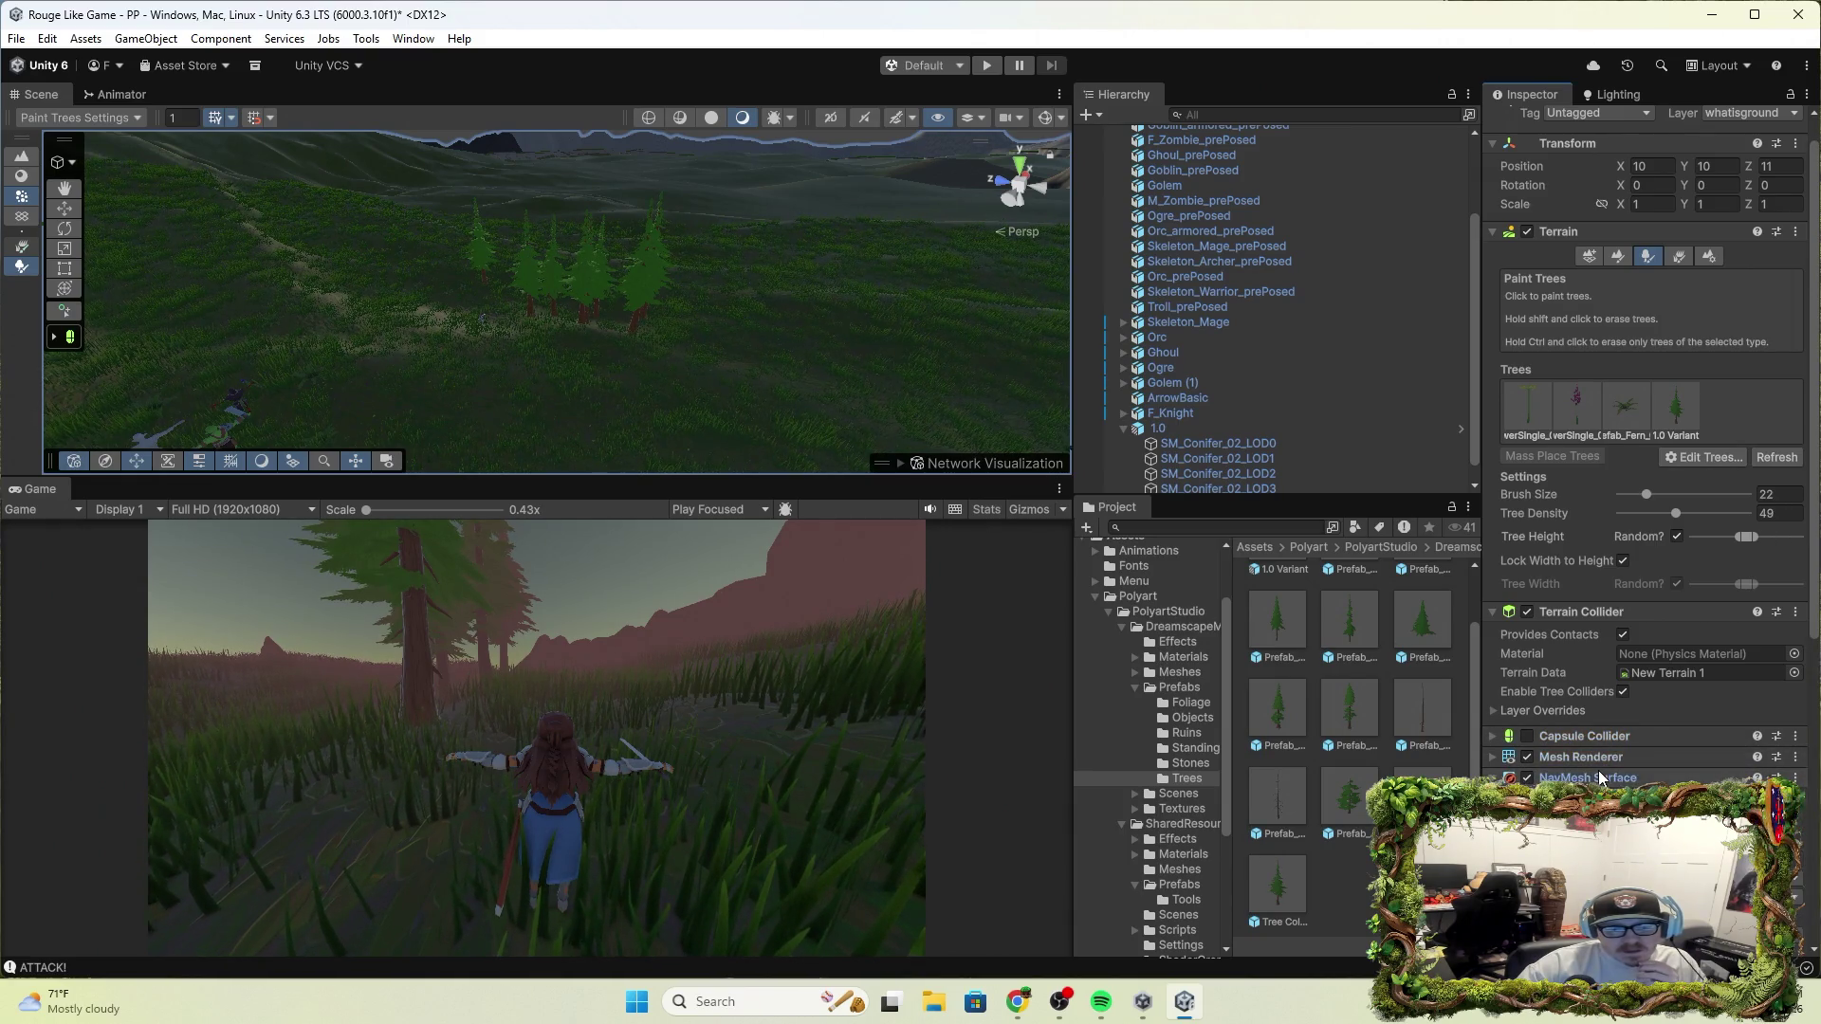
scroll(1603, 598, up, 1)
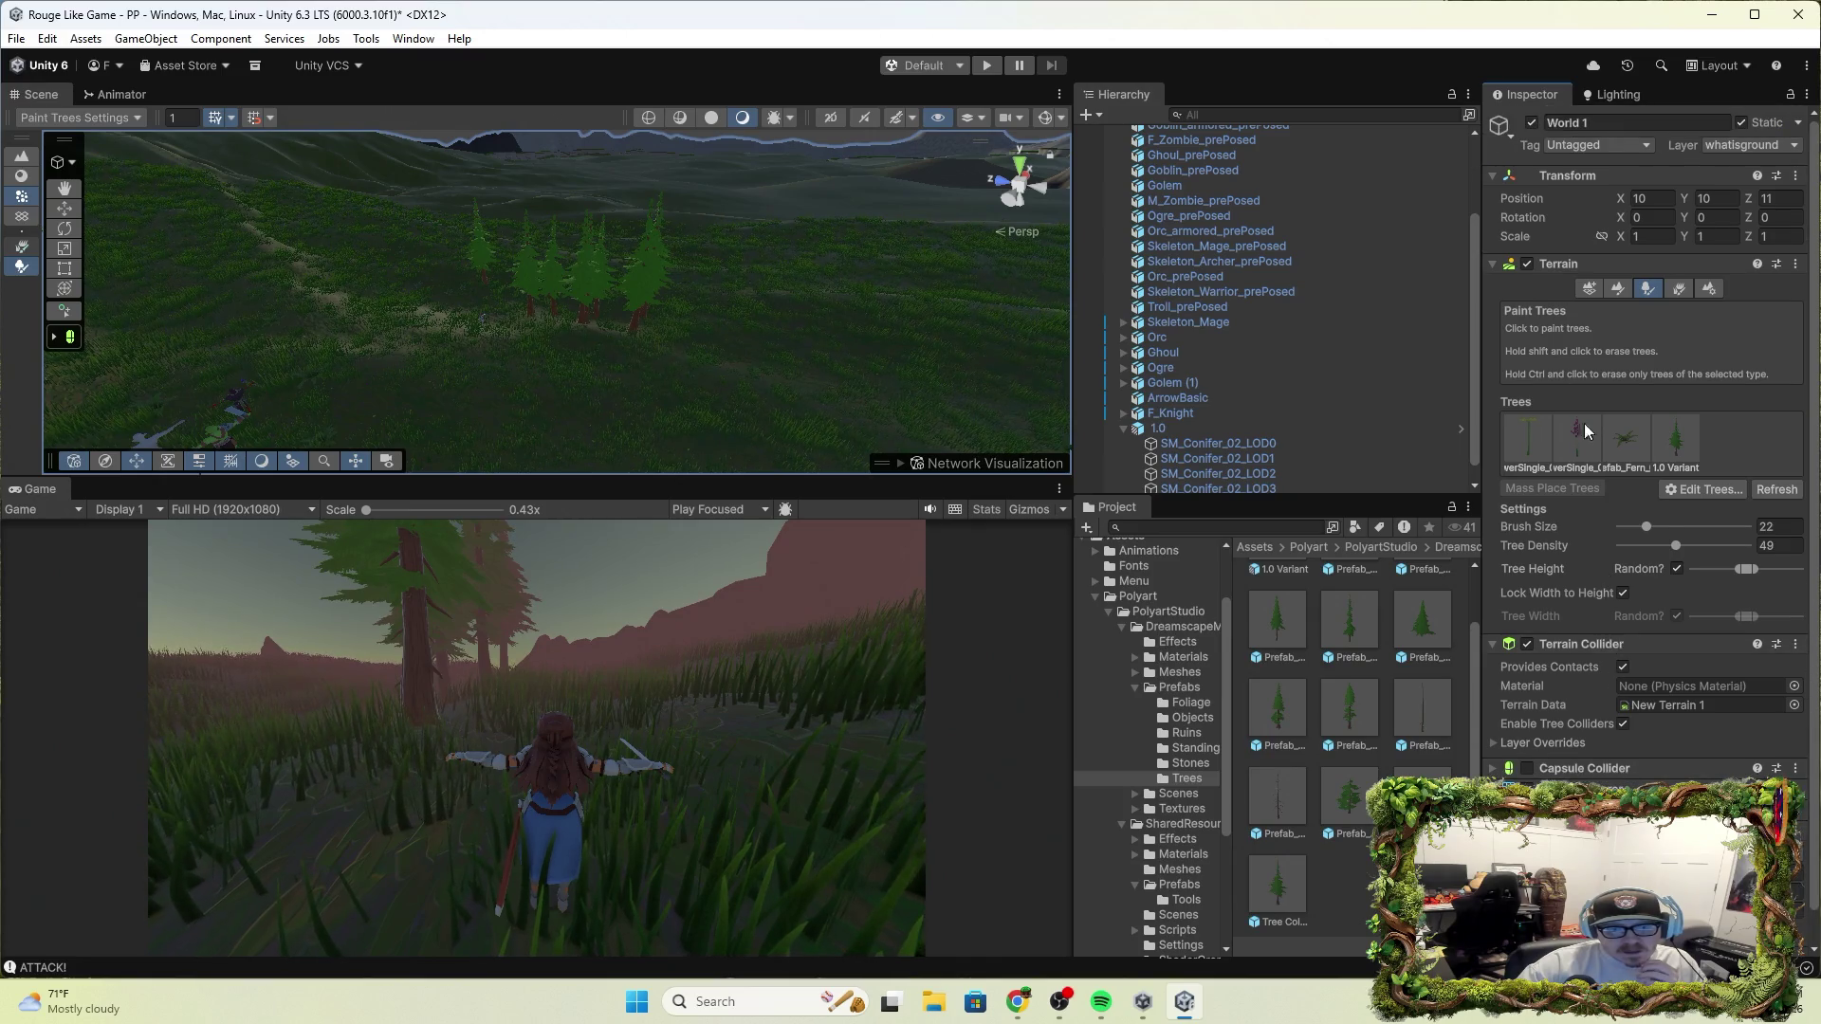
Show Terrain Settings, collapse Tree & Detail Objects, and toggle off the Terrain Collider
click(1596, 289)
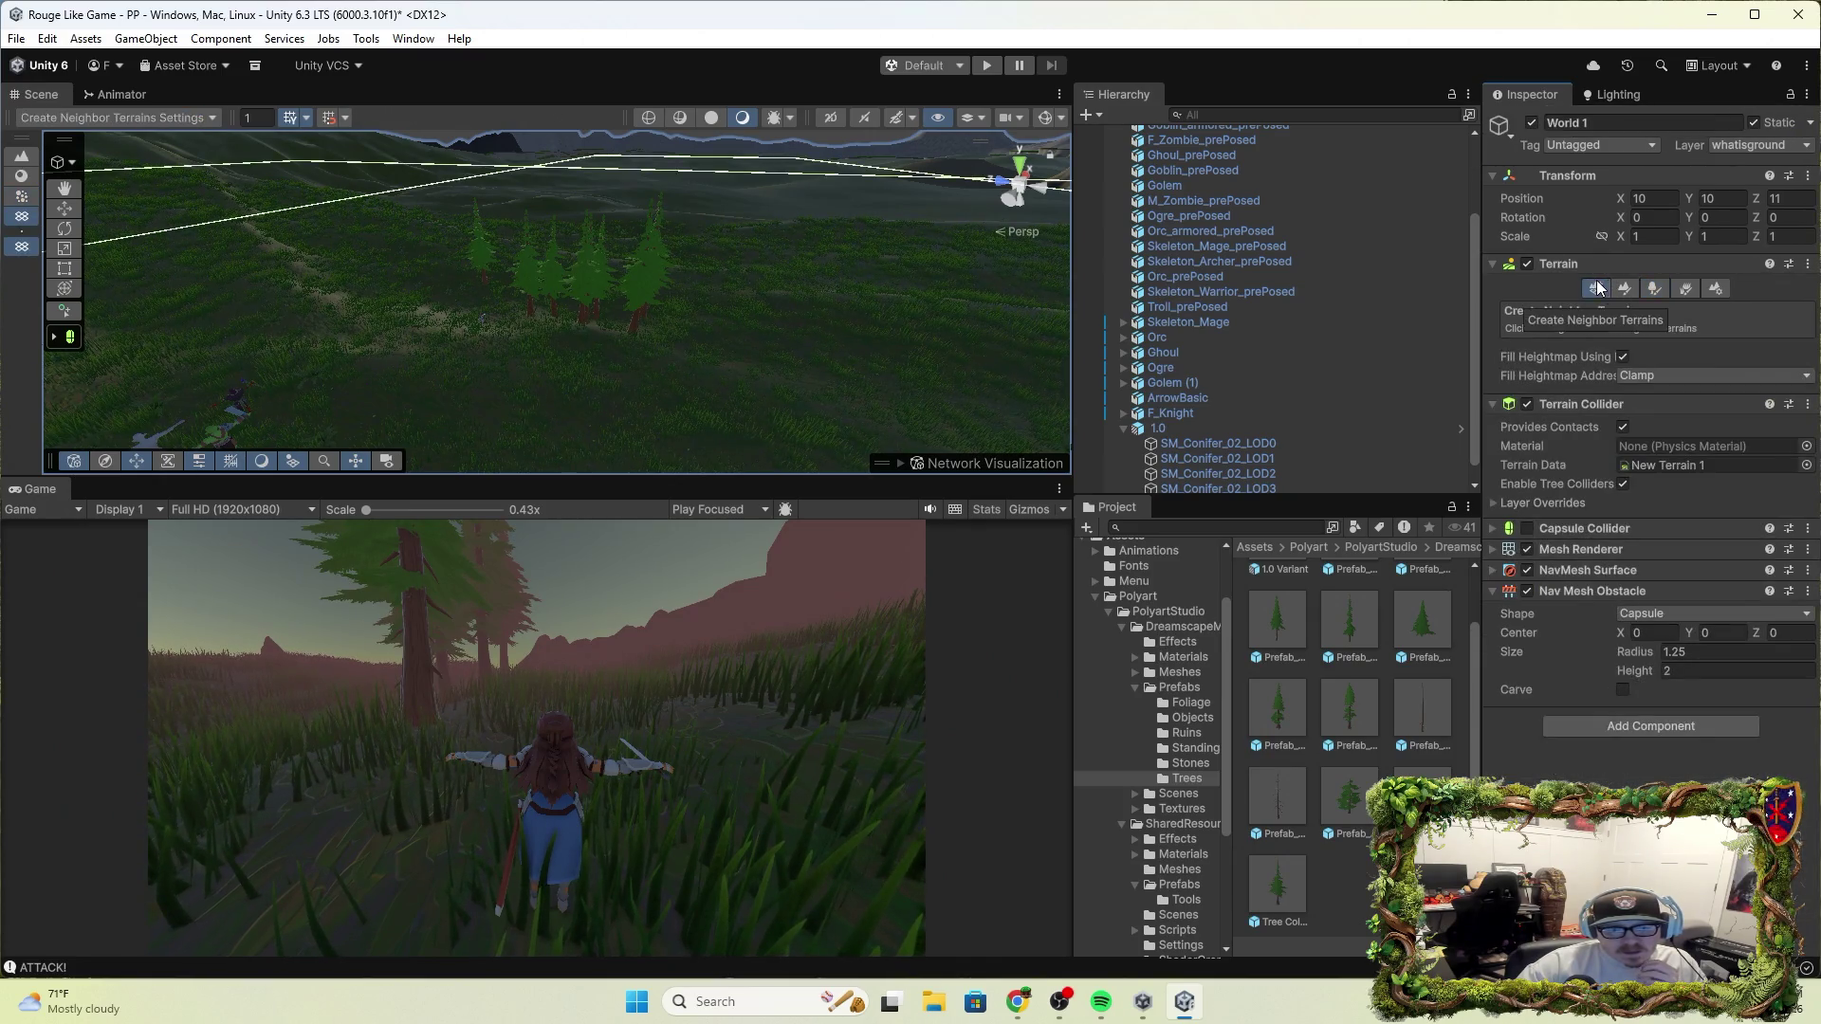
click(1715, 289)
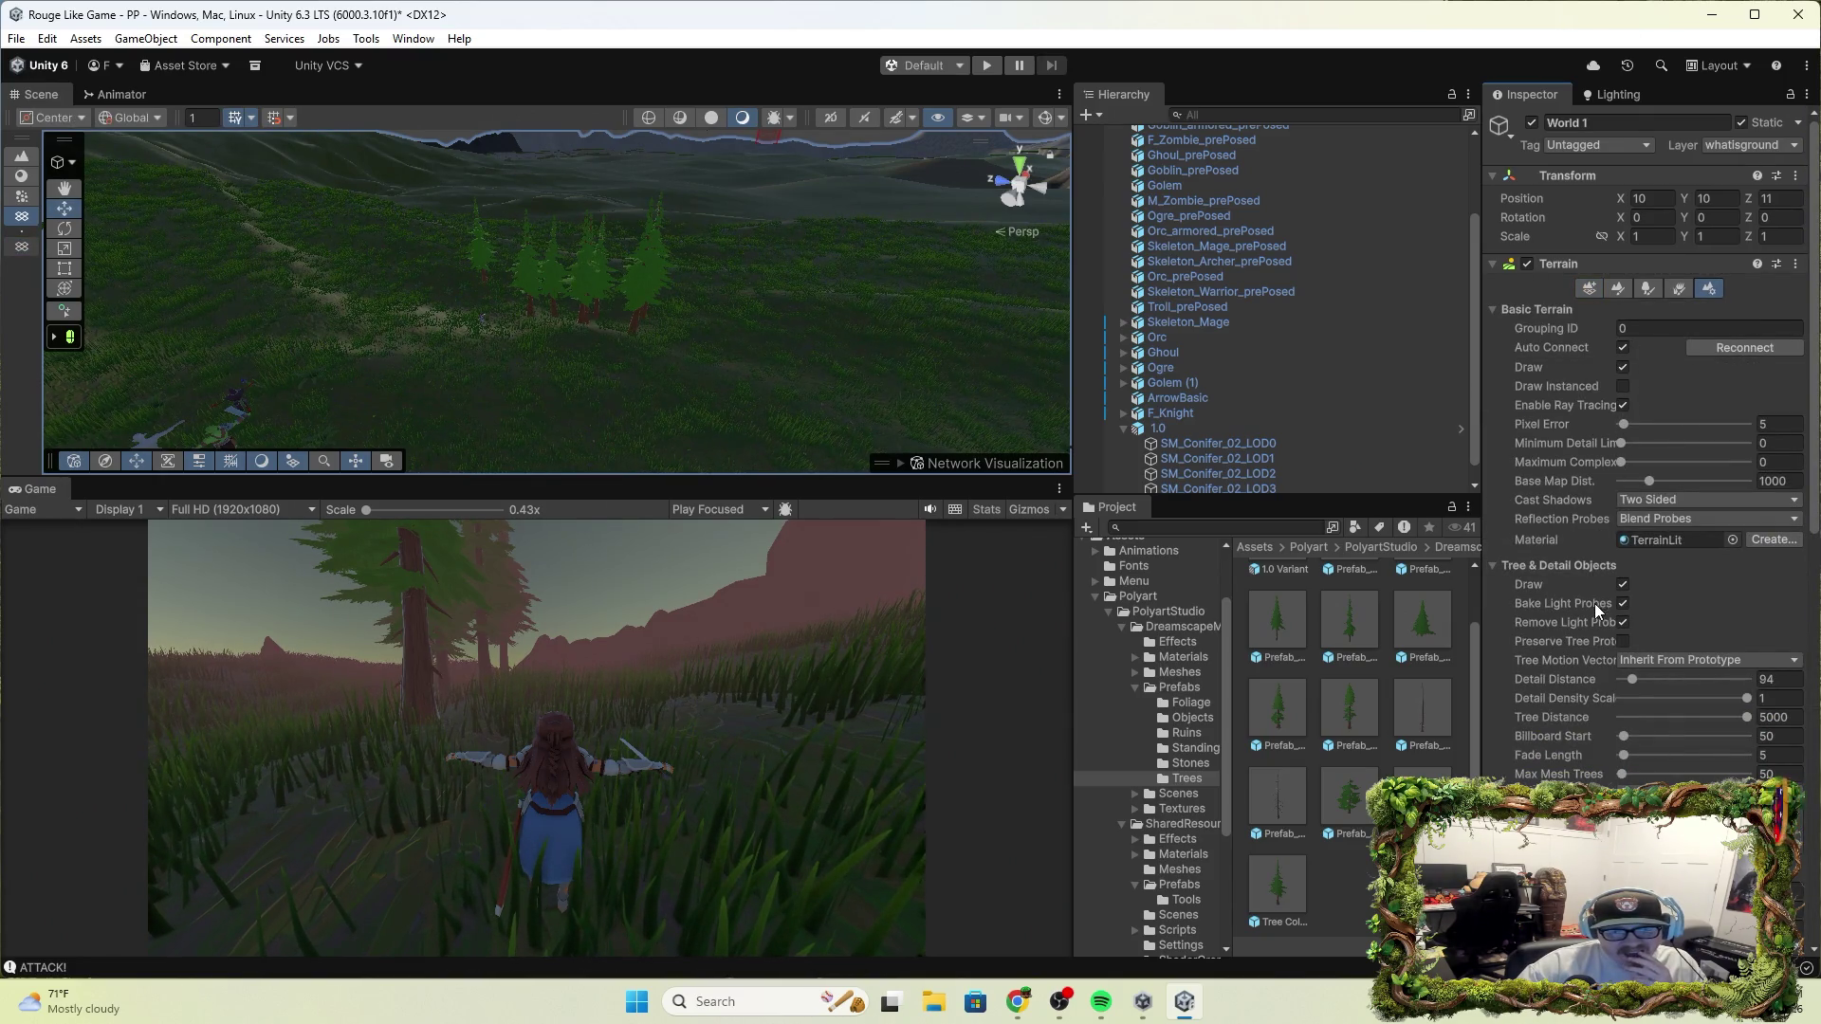
scroll(1642, 639, down, 10)
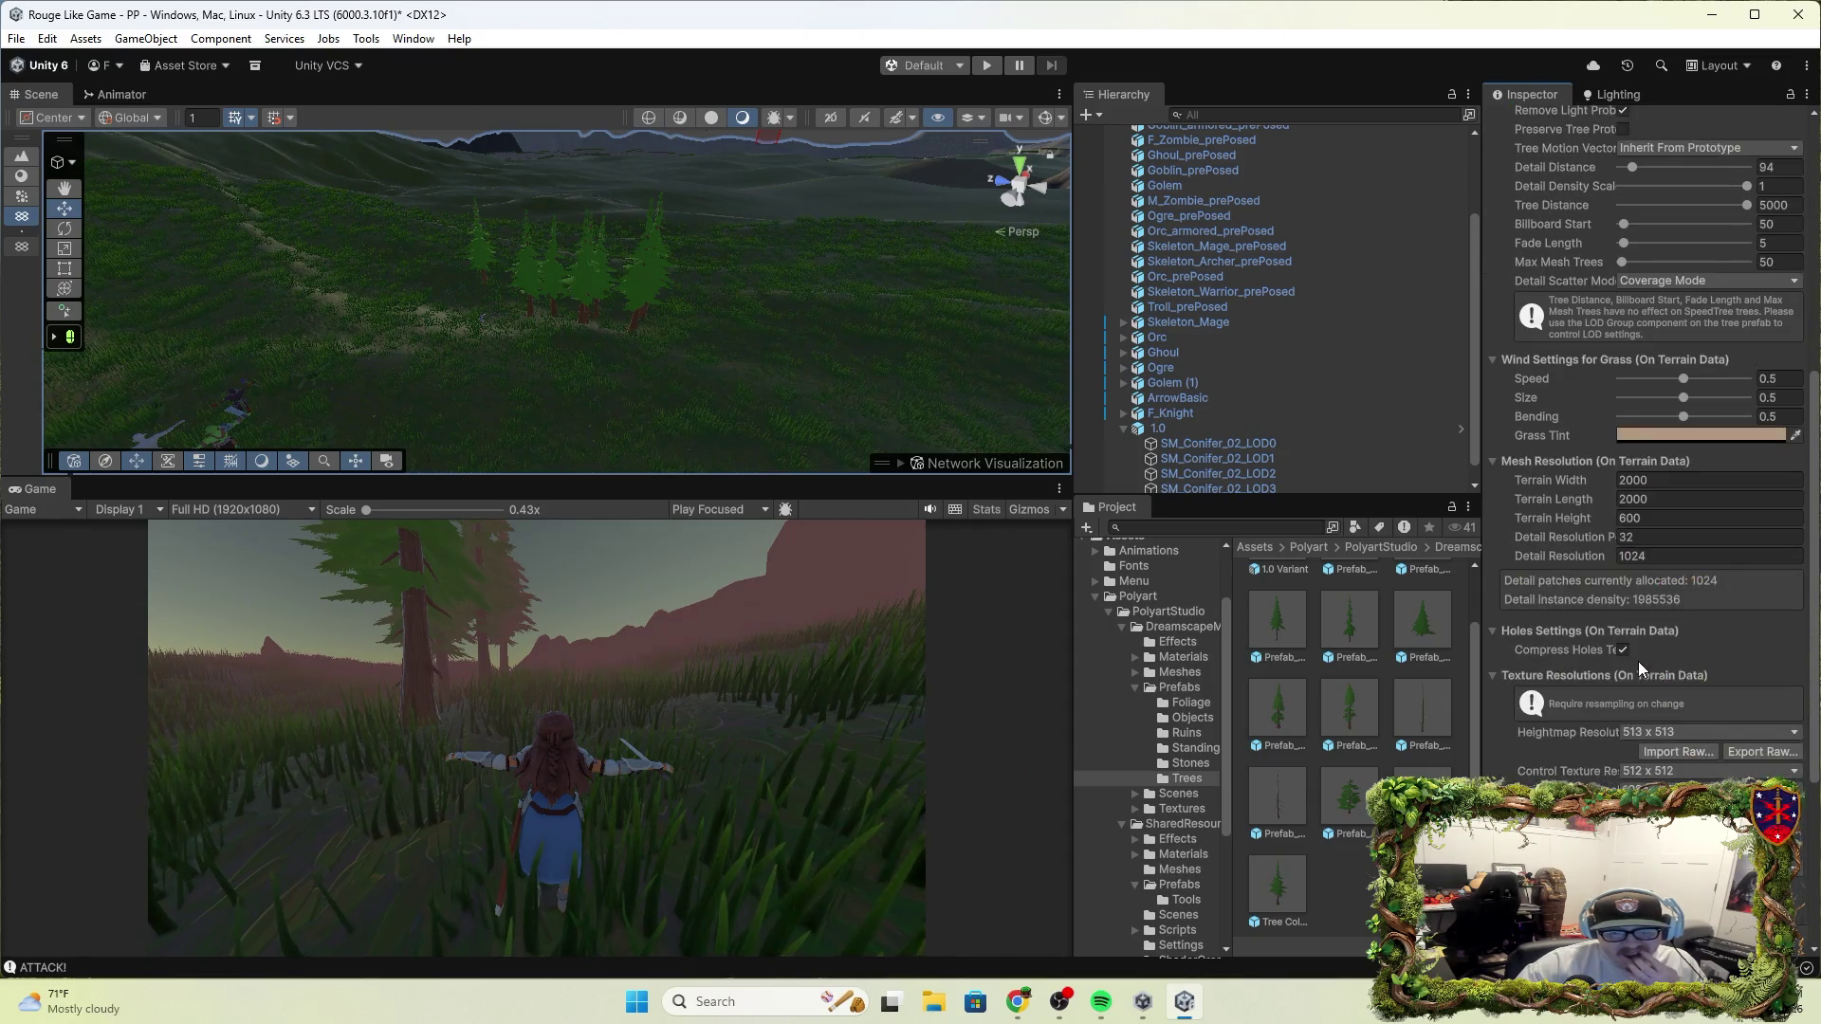
scroll(1639, 675, down, 3)
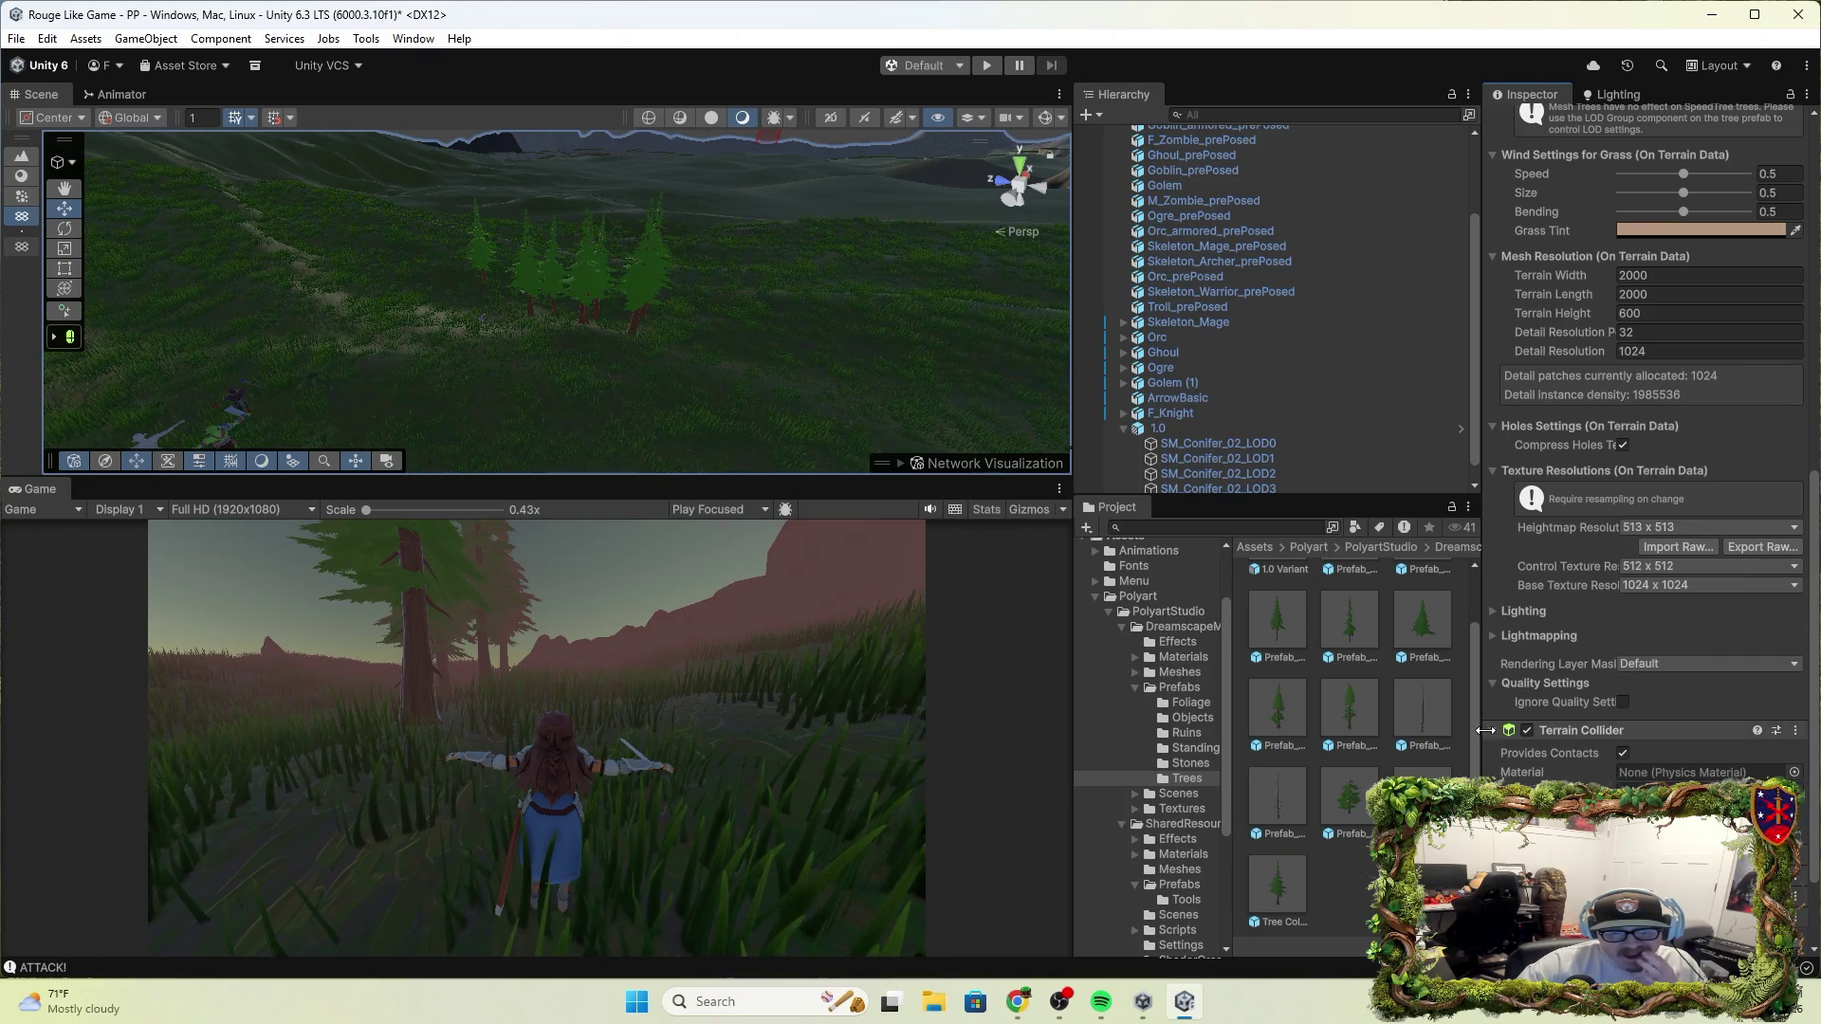
scroll(1546, 304, up, 10)
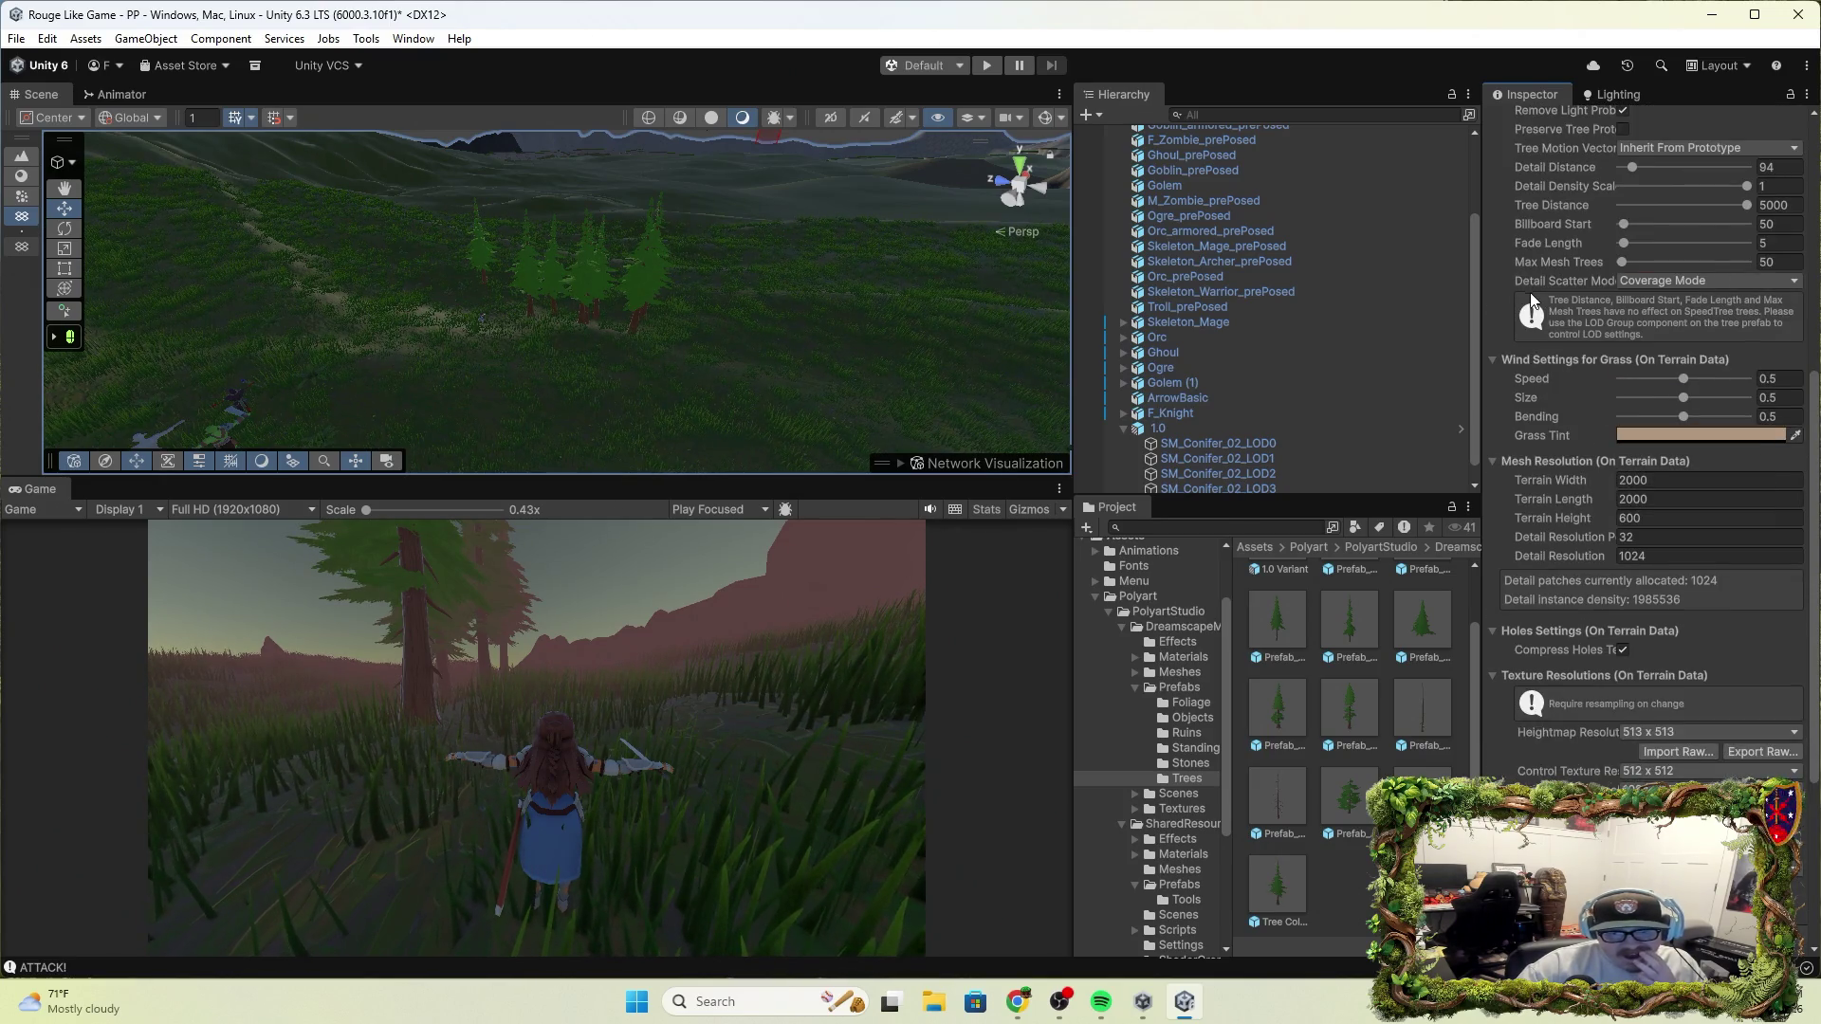
scroll(1540, 310, up, 3)
click(1498, 415)
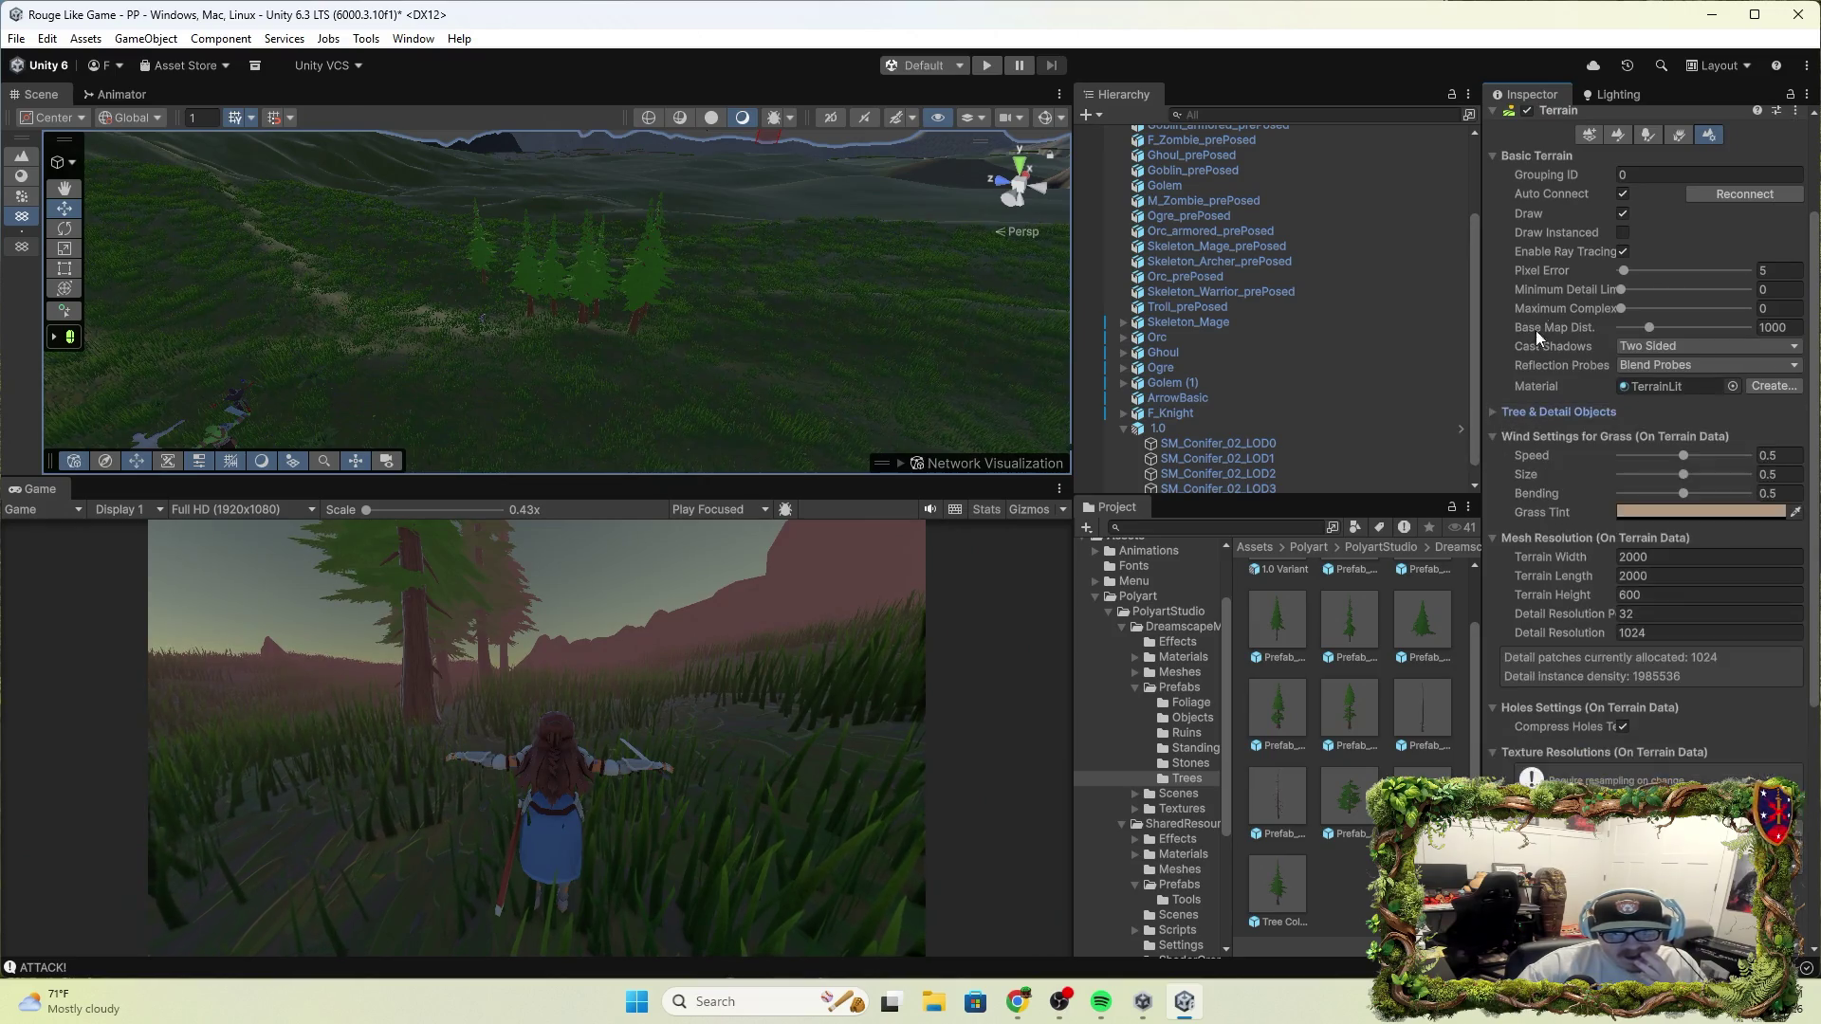
scroll(1494, 159, down, 10)
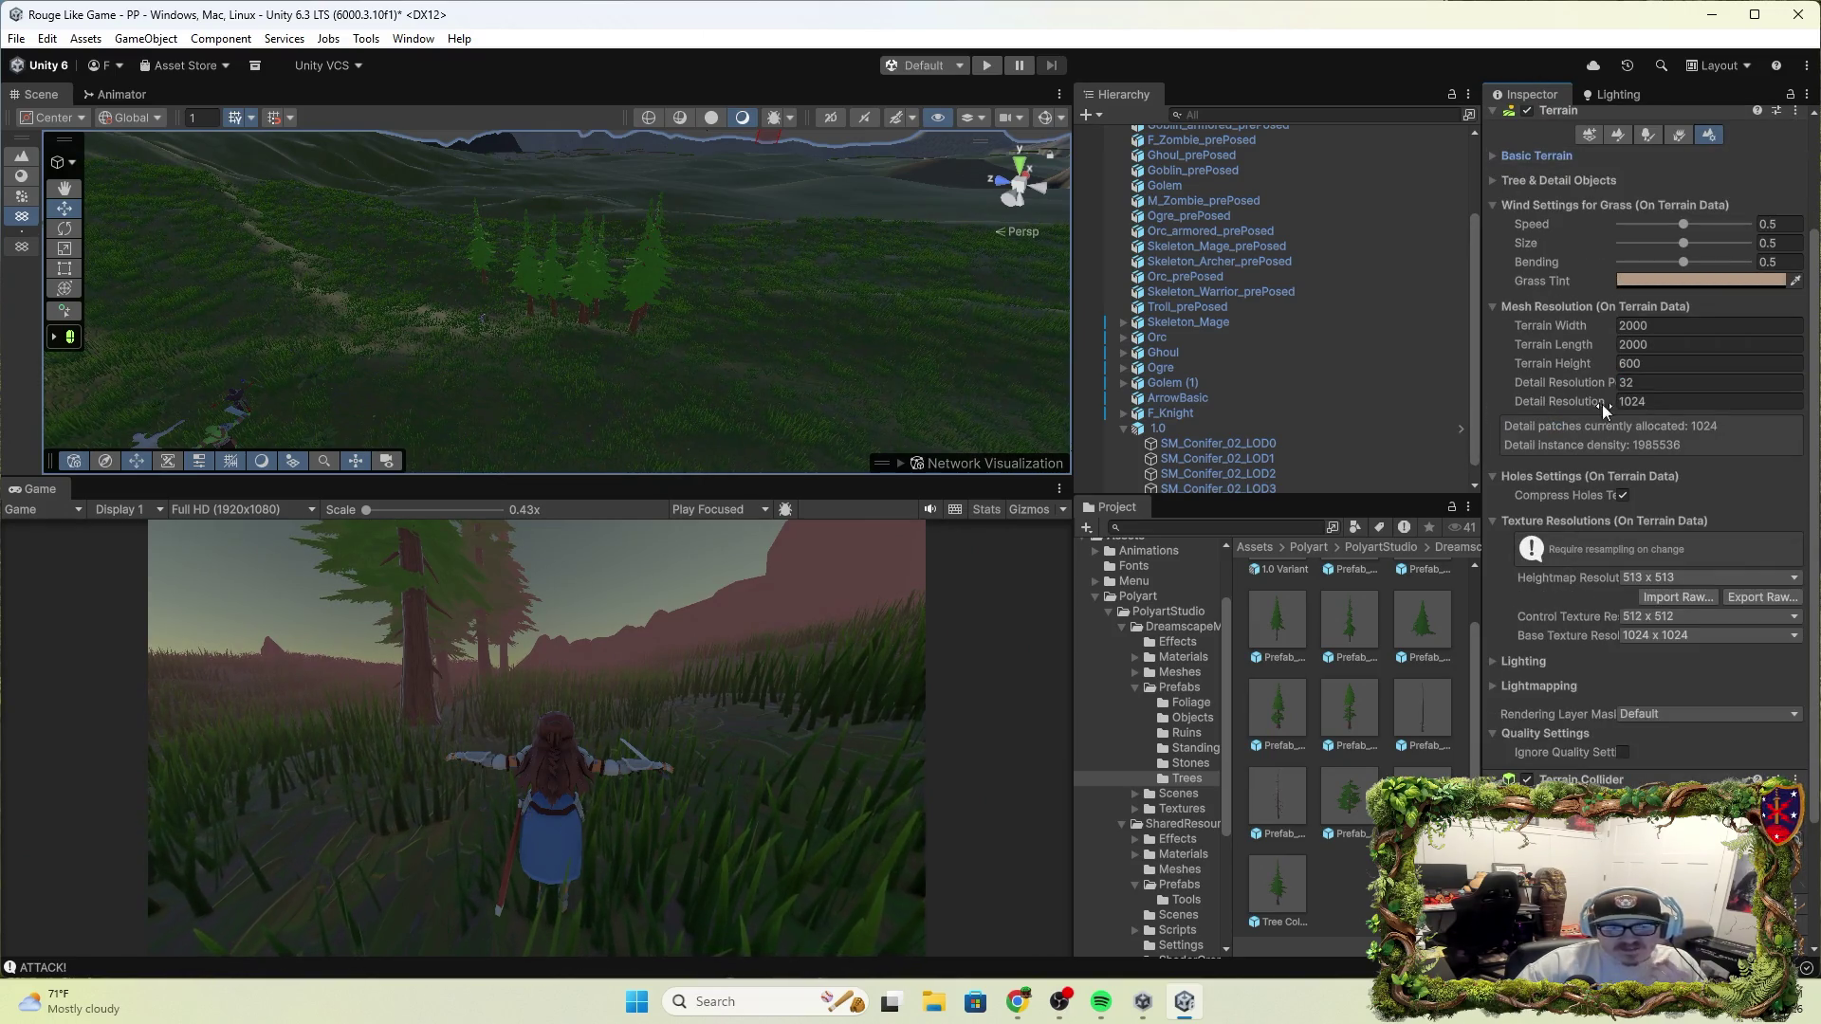
scroll(1618, 634, down, 2)
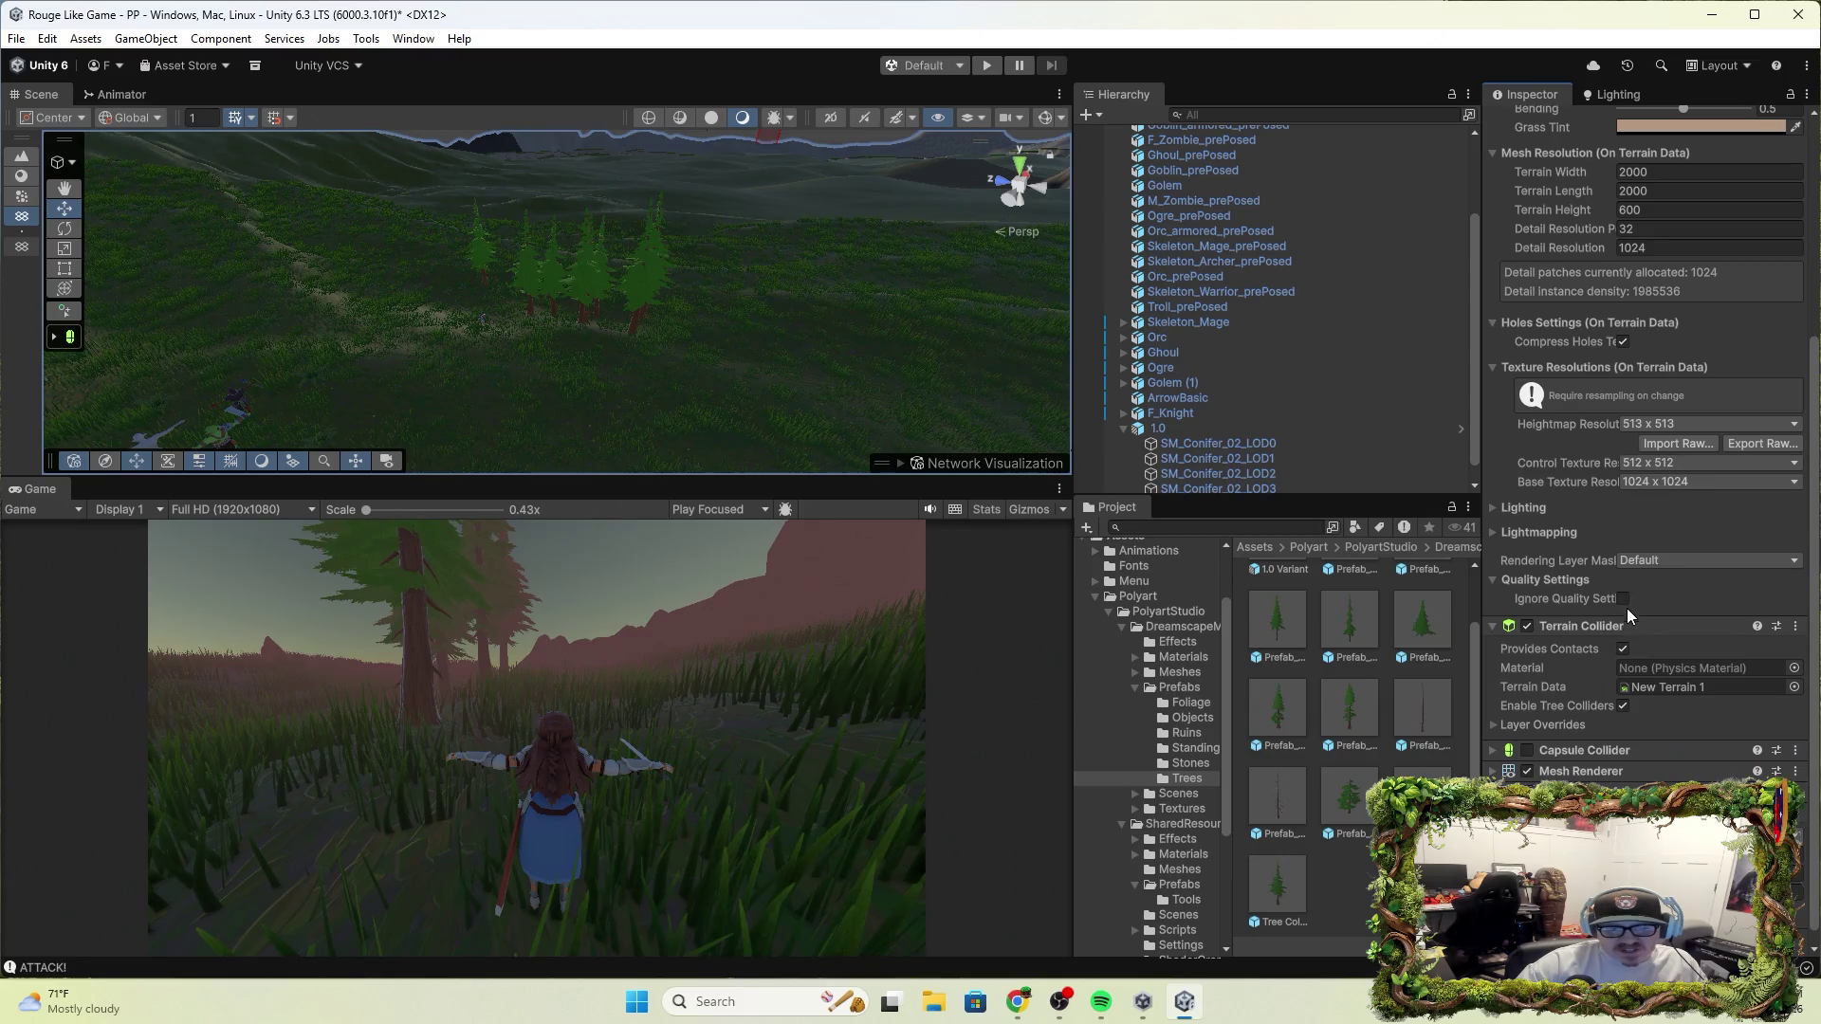
click(1527, 627)
Try adding a second Terrain Collider via the 'terr' search, dismissing both duplicate warnings
key(ctrl+shift+a)
text(ter)
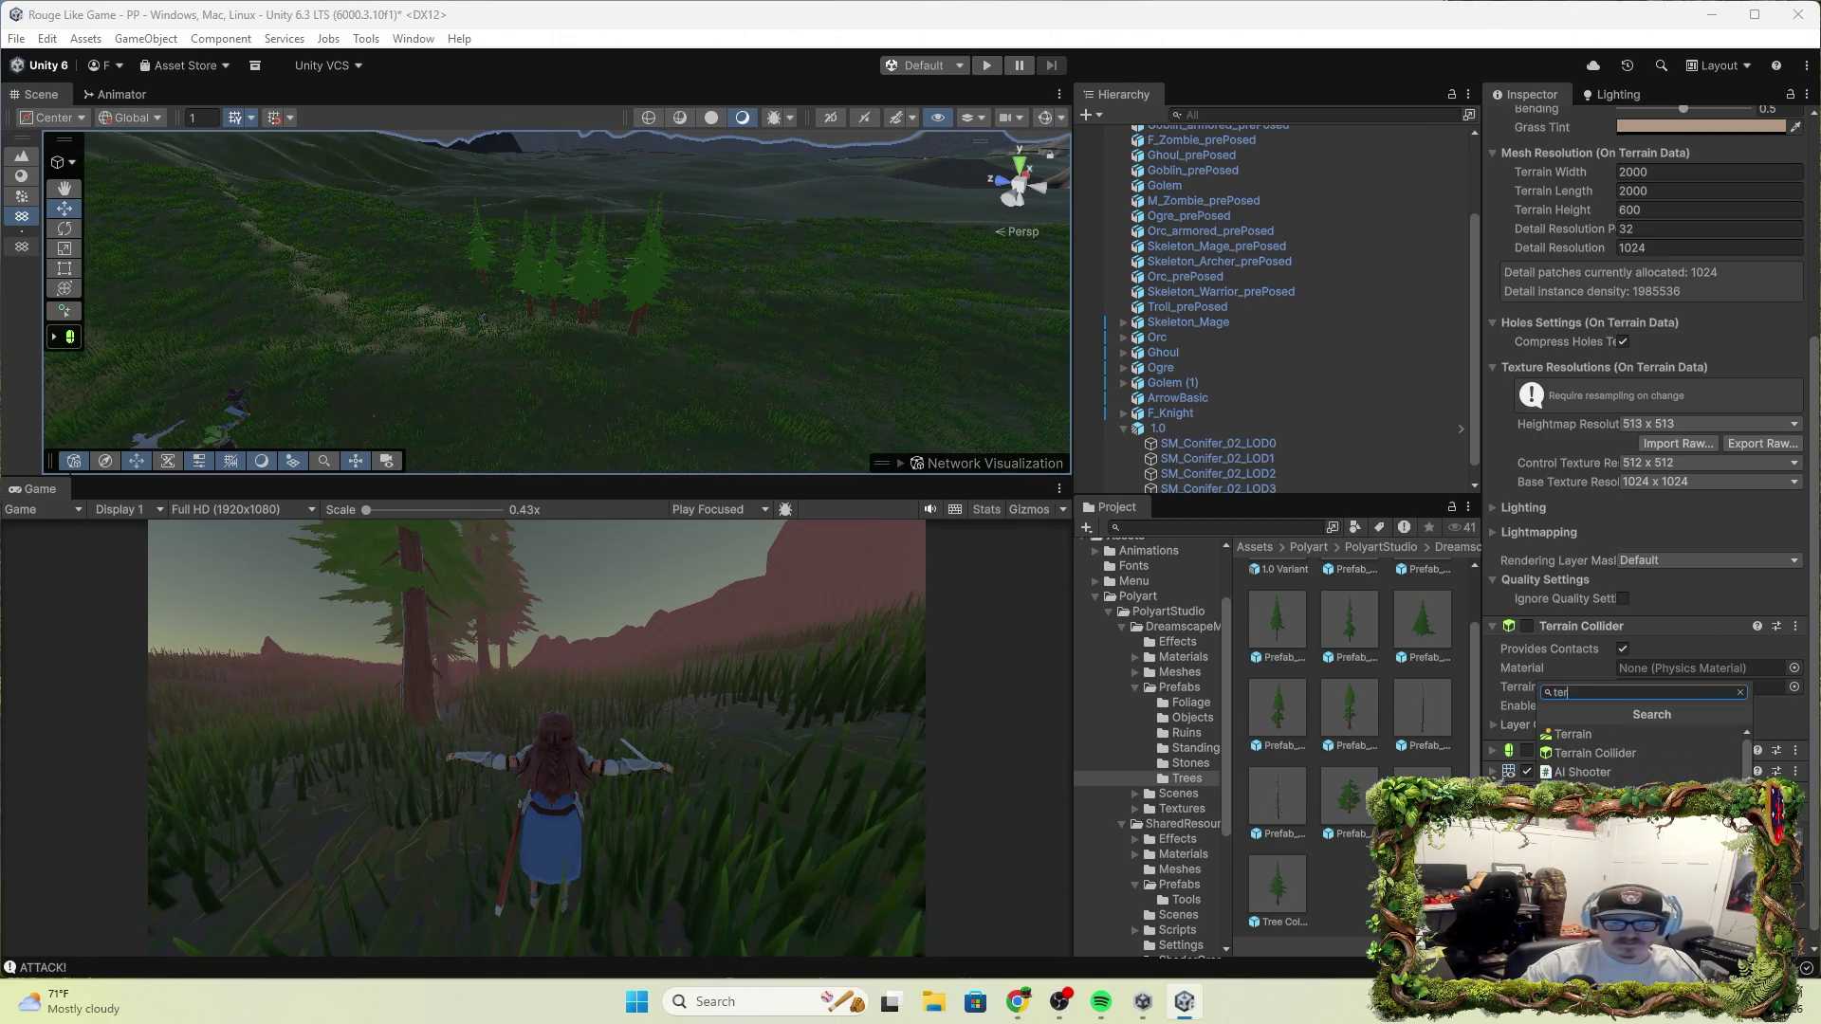
text(r)
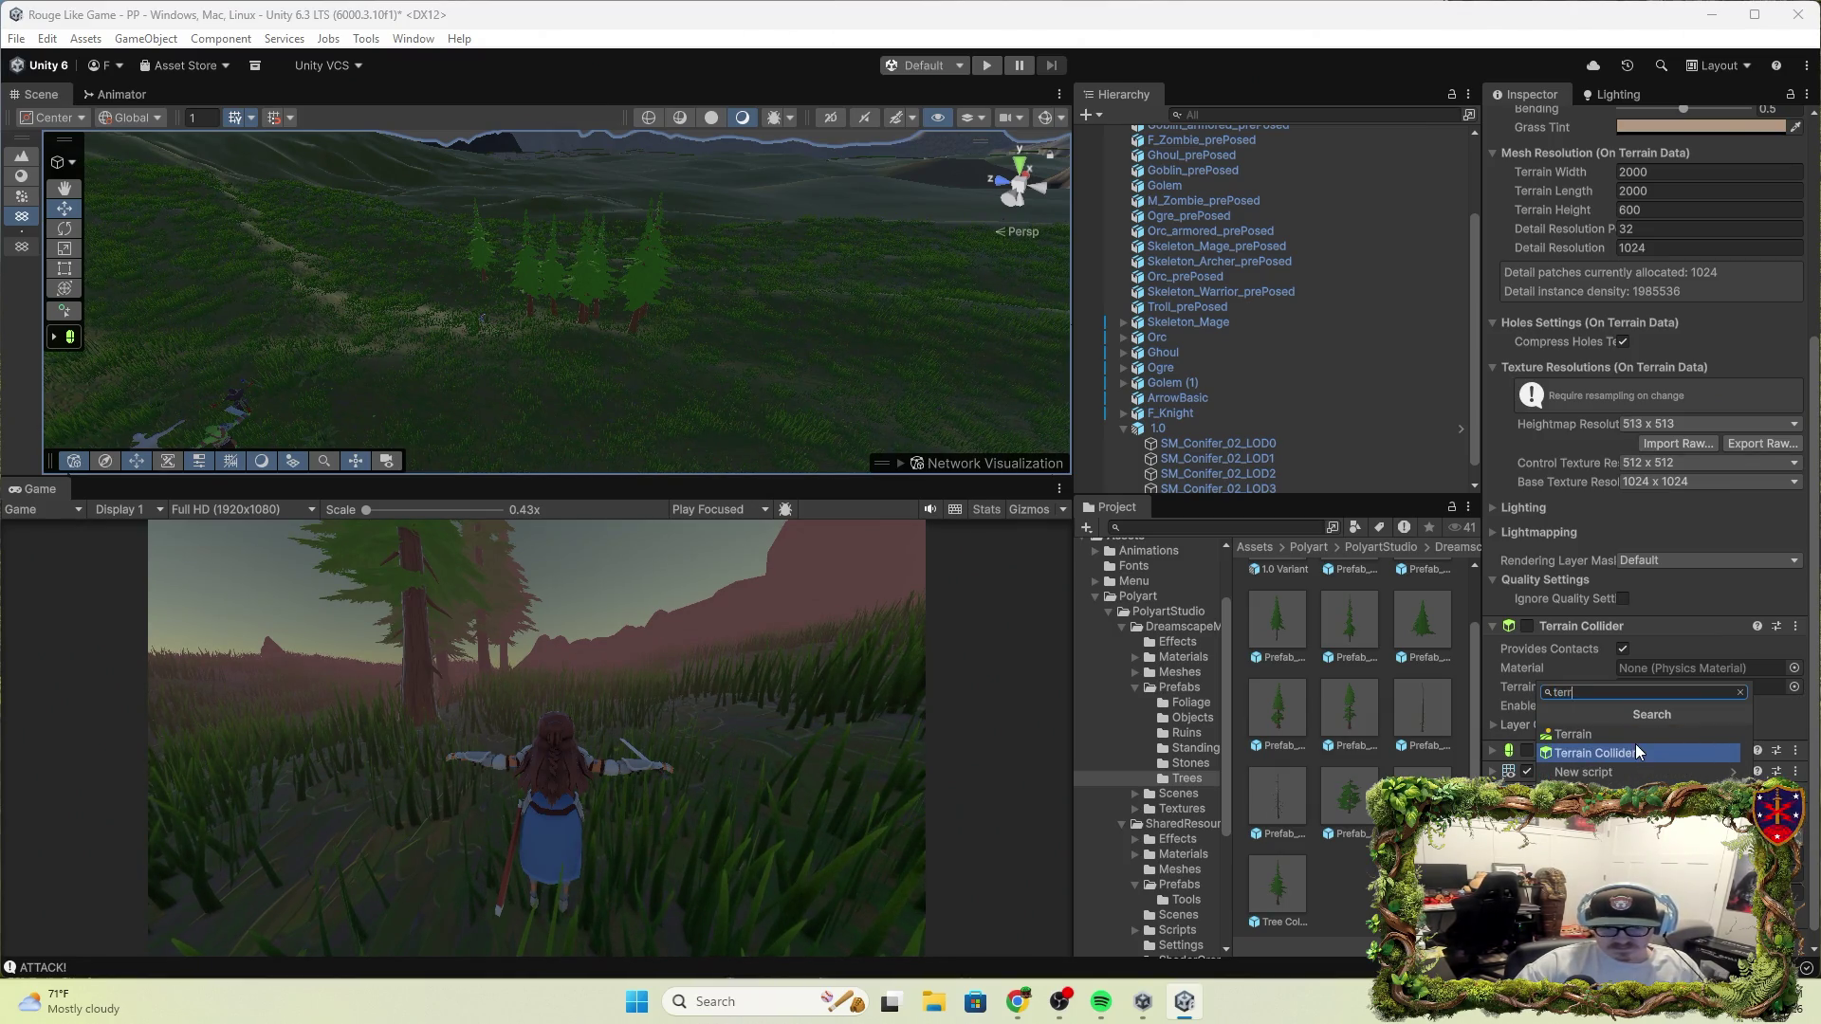
click(1641, 755)
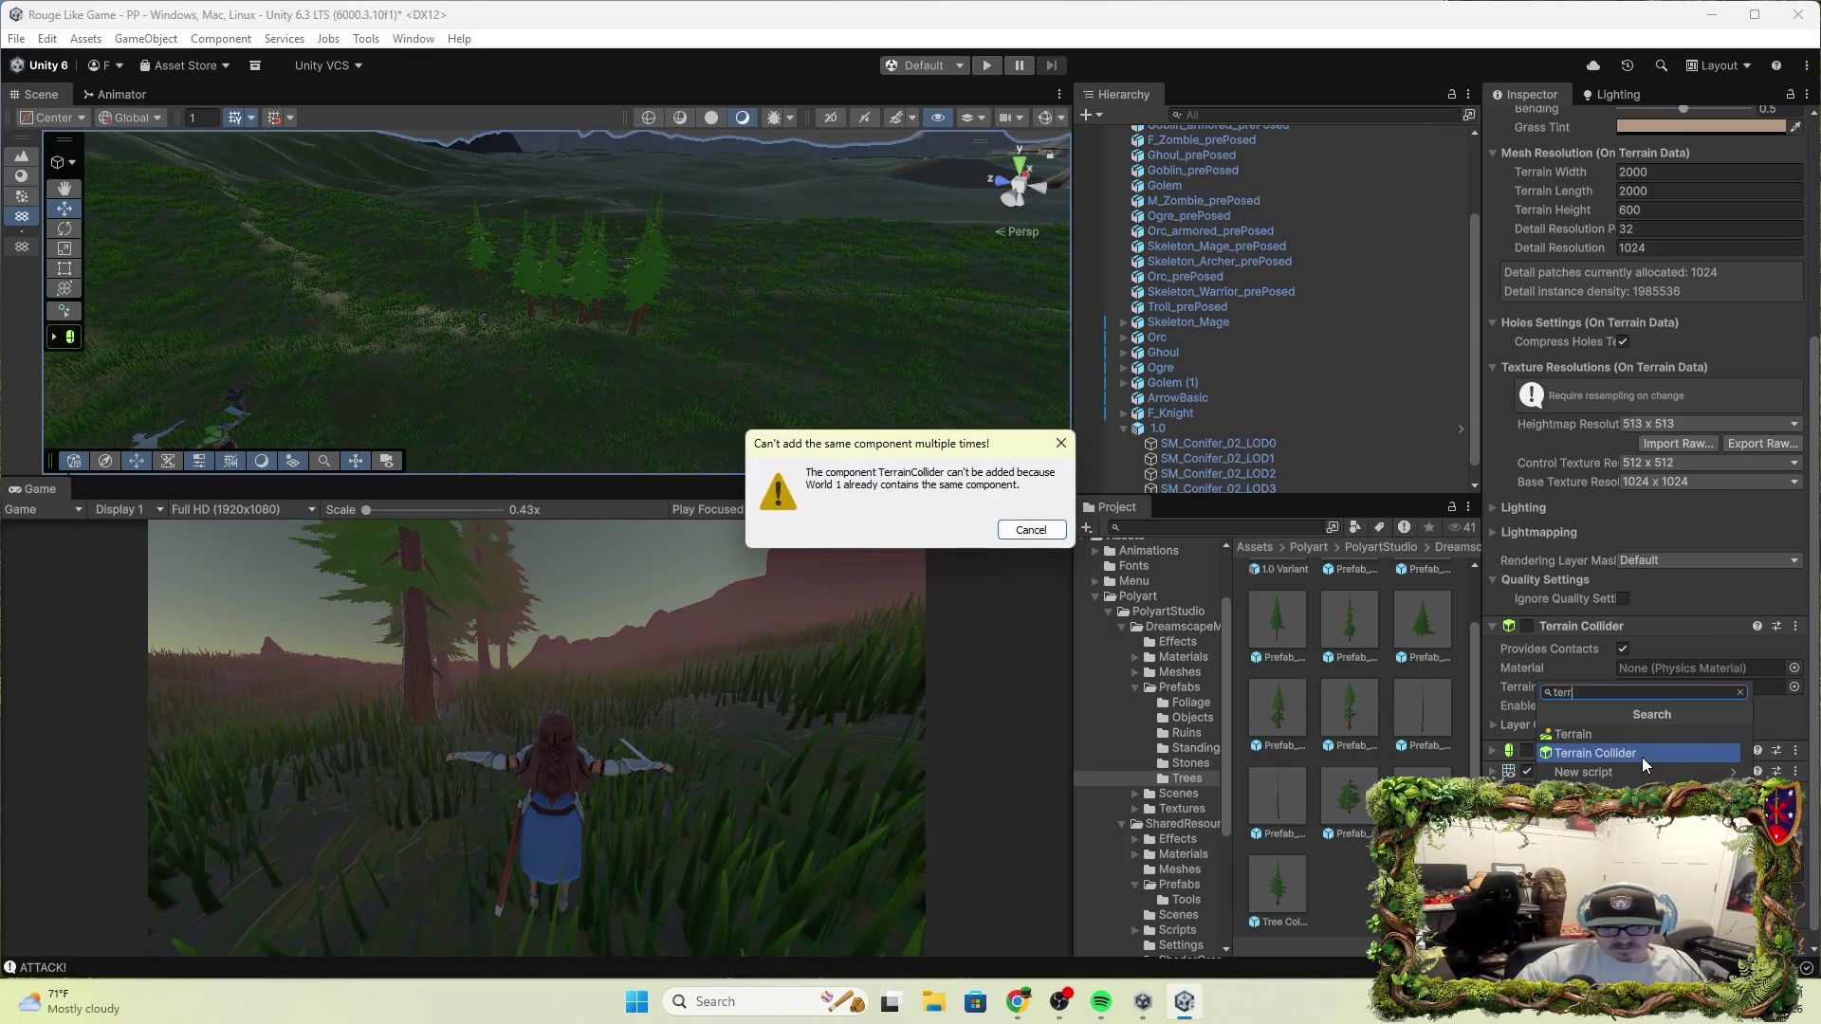
click(1028, 529)
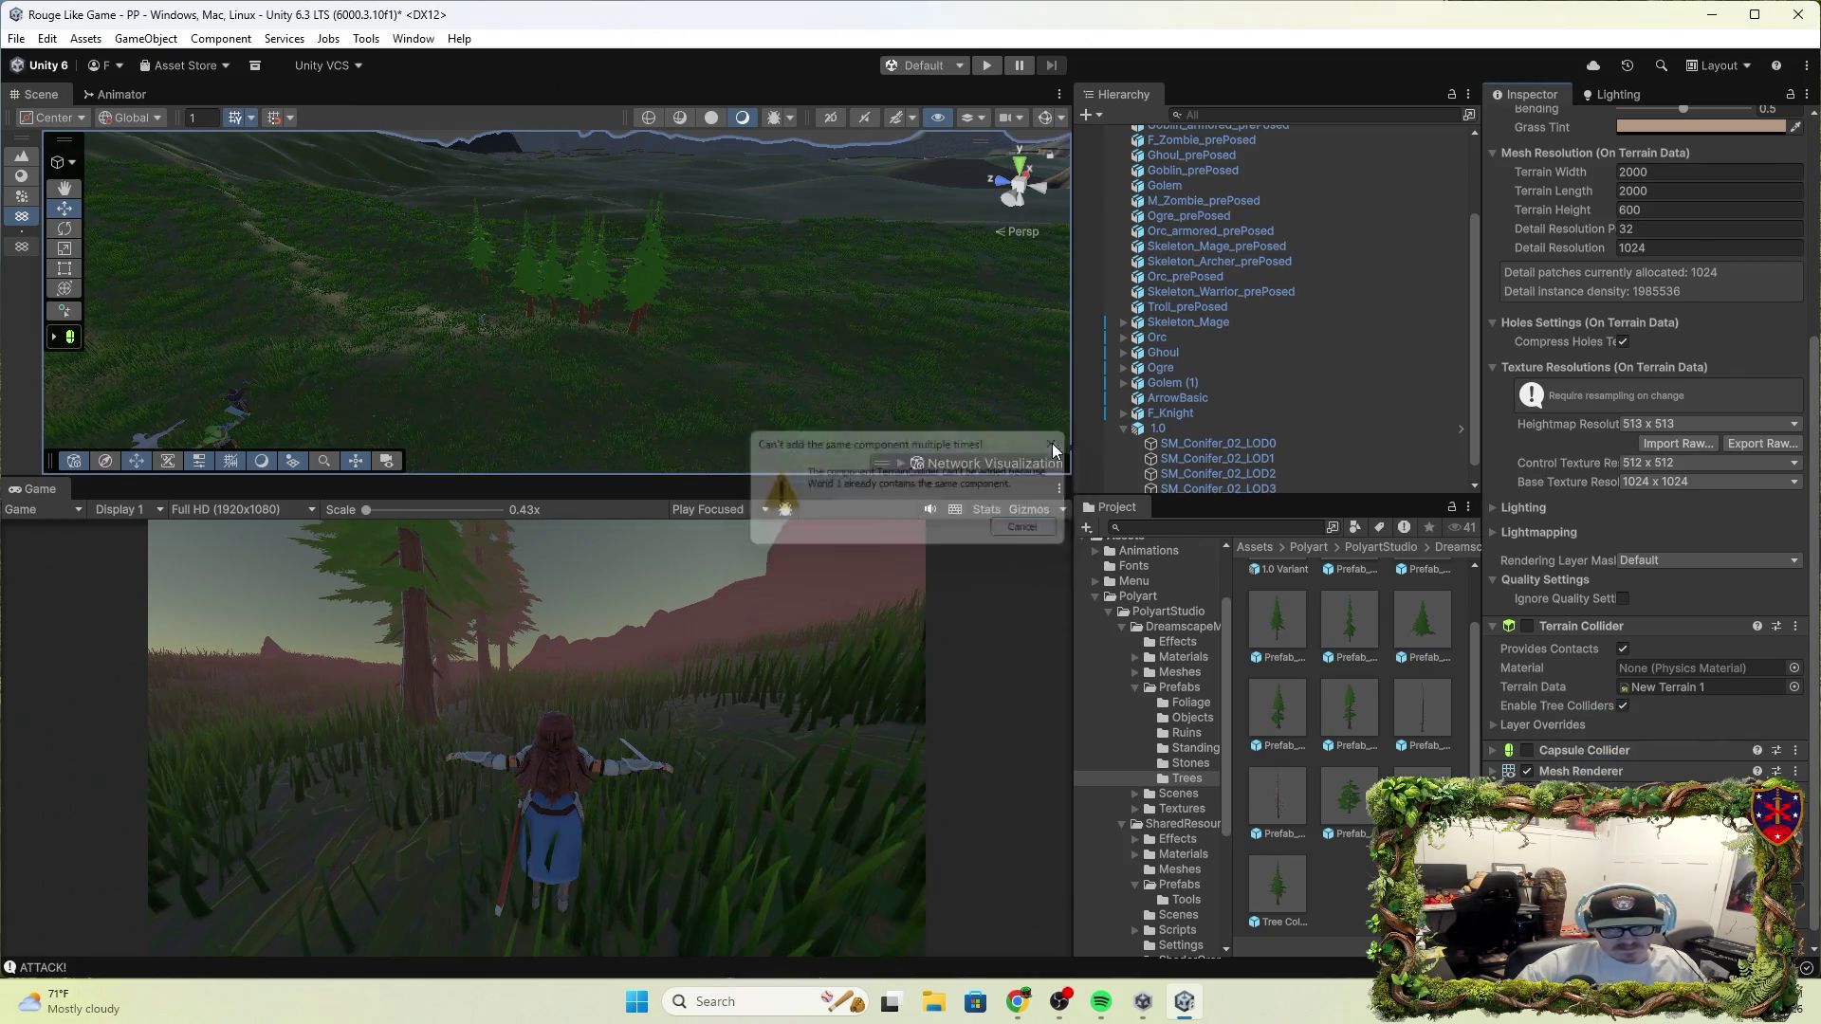
click(1612, 626)
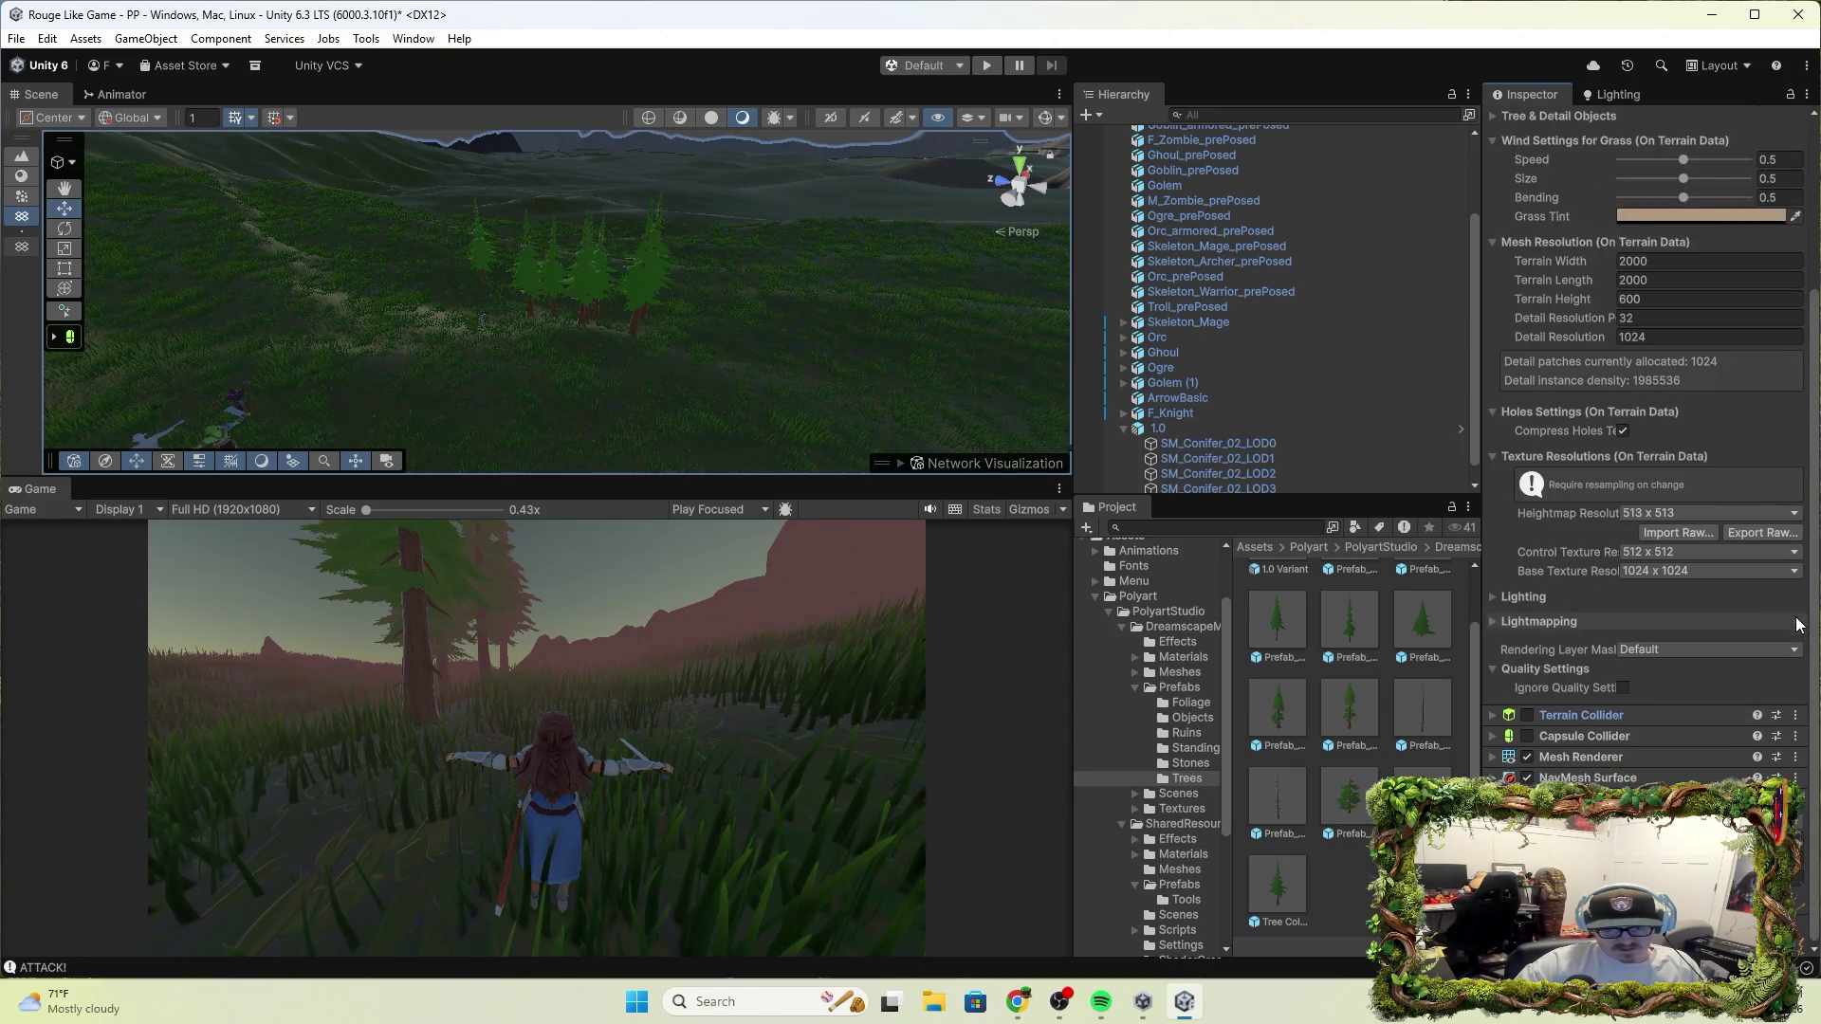
key(ctrl+shift+a)
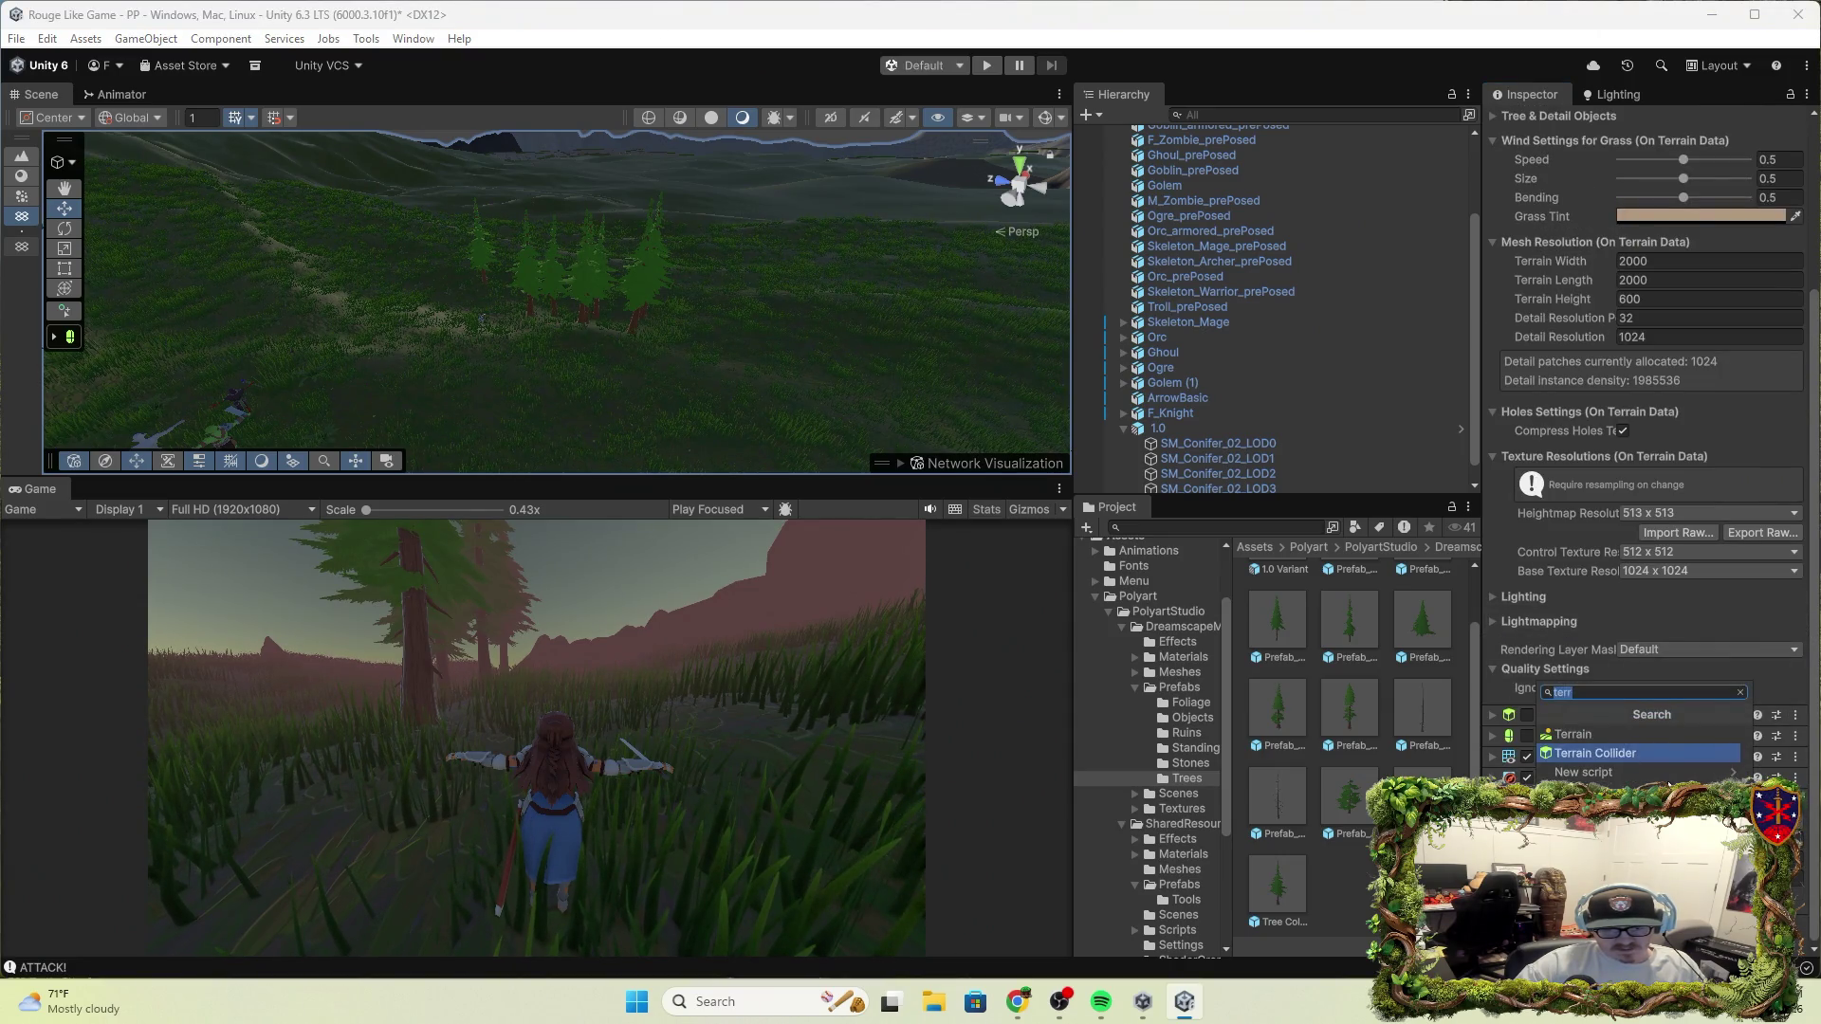
click(1669, 757)
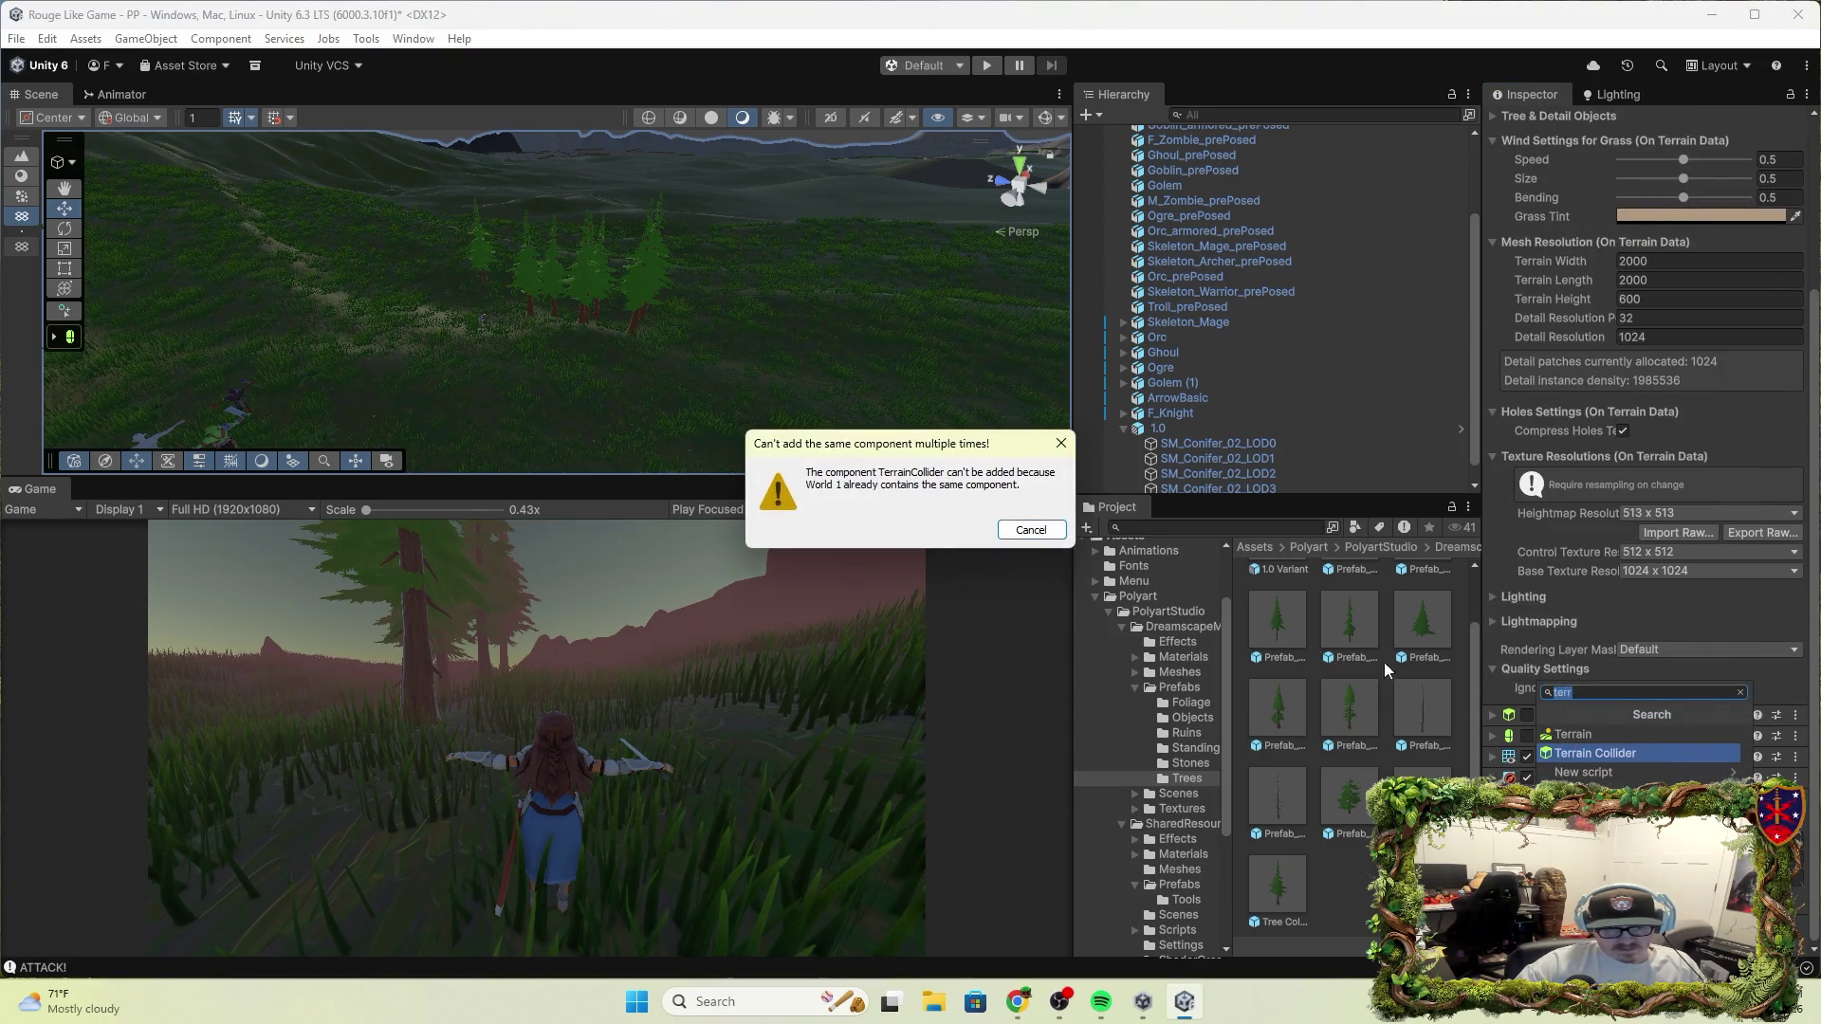
click(1034, 533)
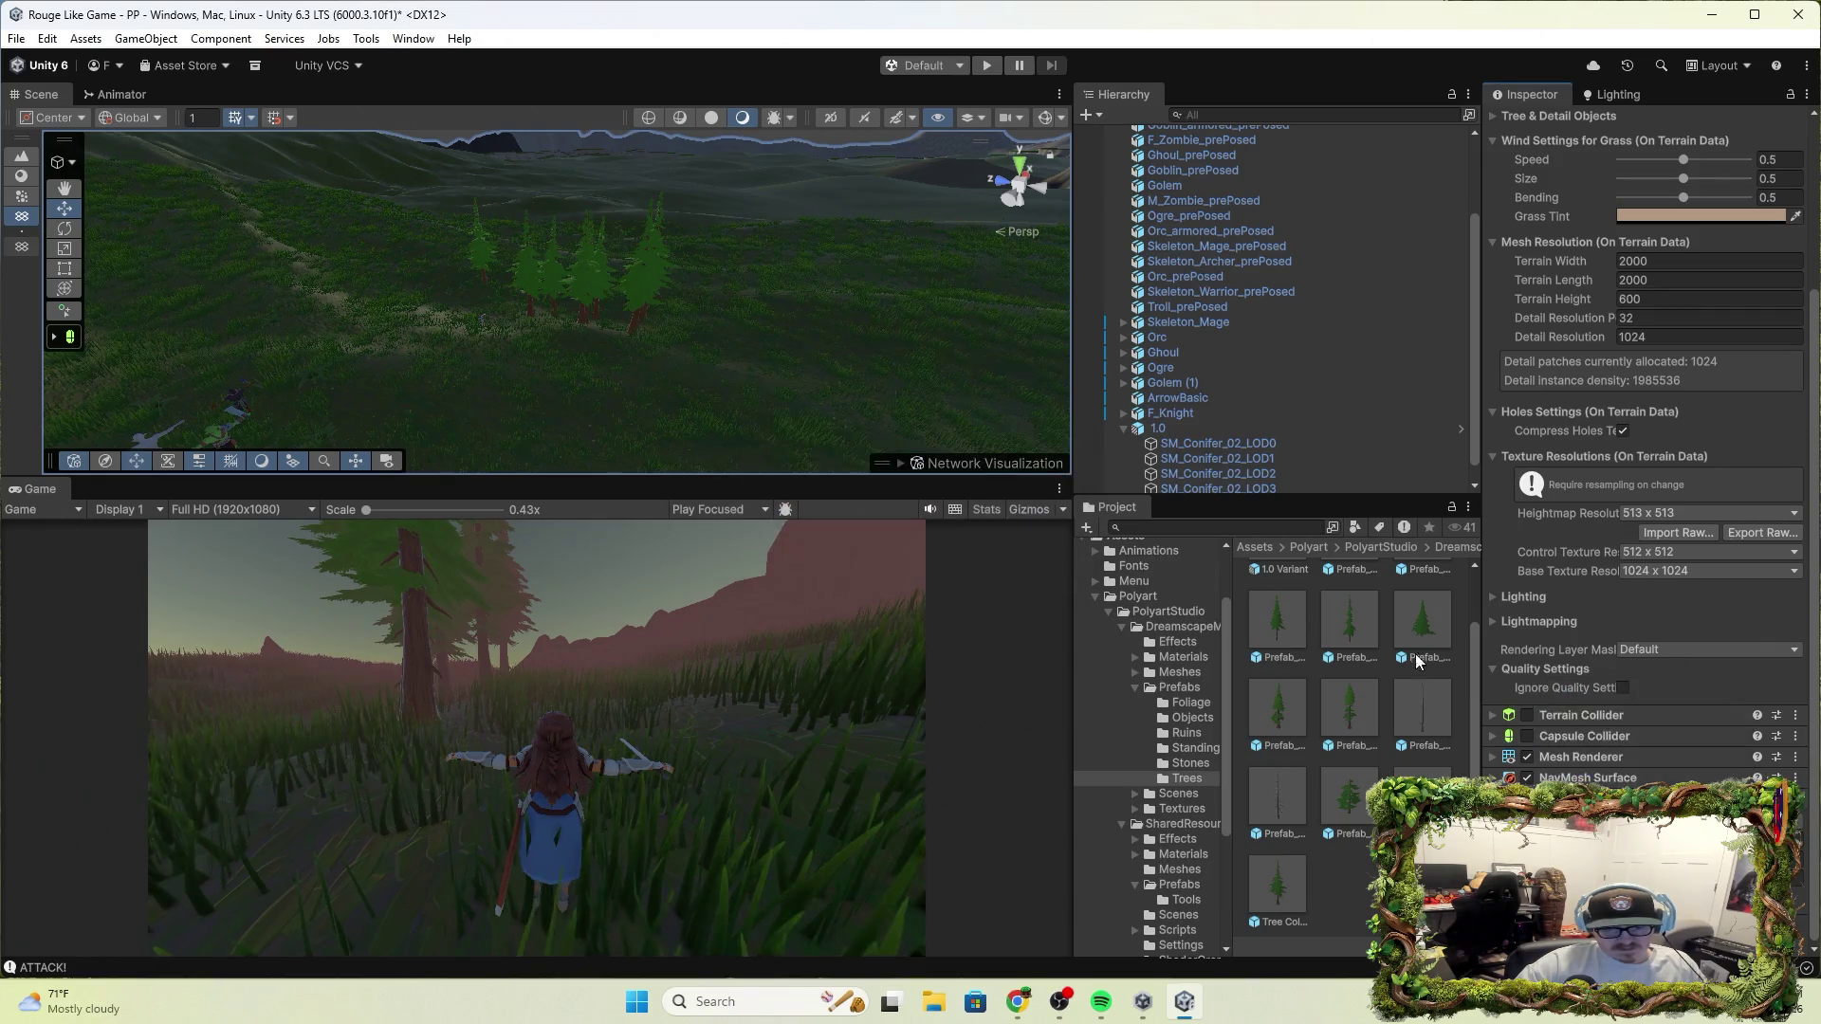
Remove the existing Terrain Collider and add a fresh one from the component search
click(1794, 725)
click(1650, 764)
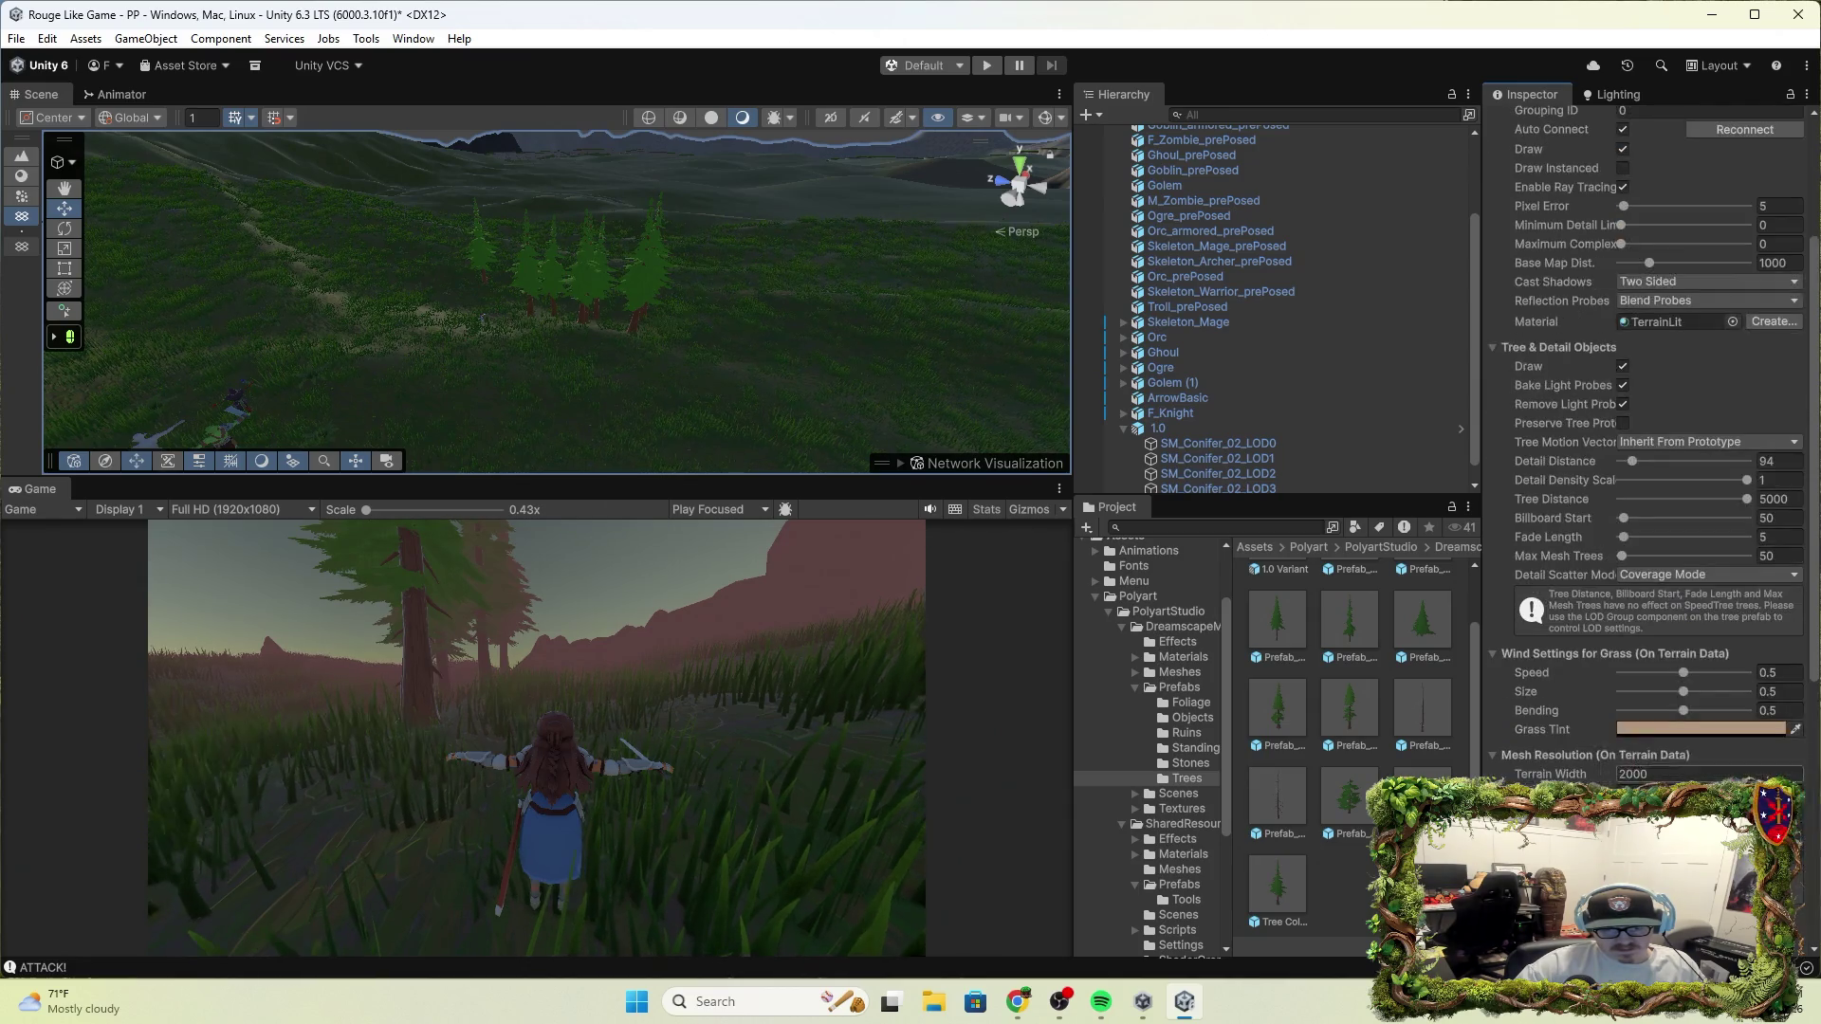
scroll(1650, 474, down, 10)
click(1651, 806)
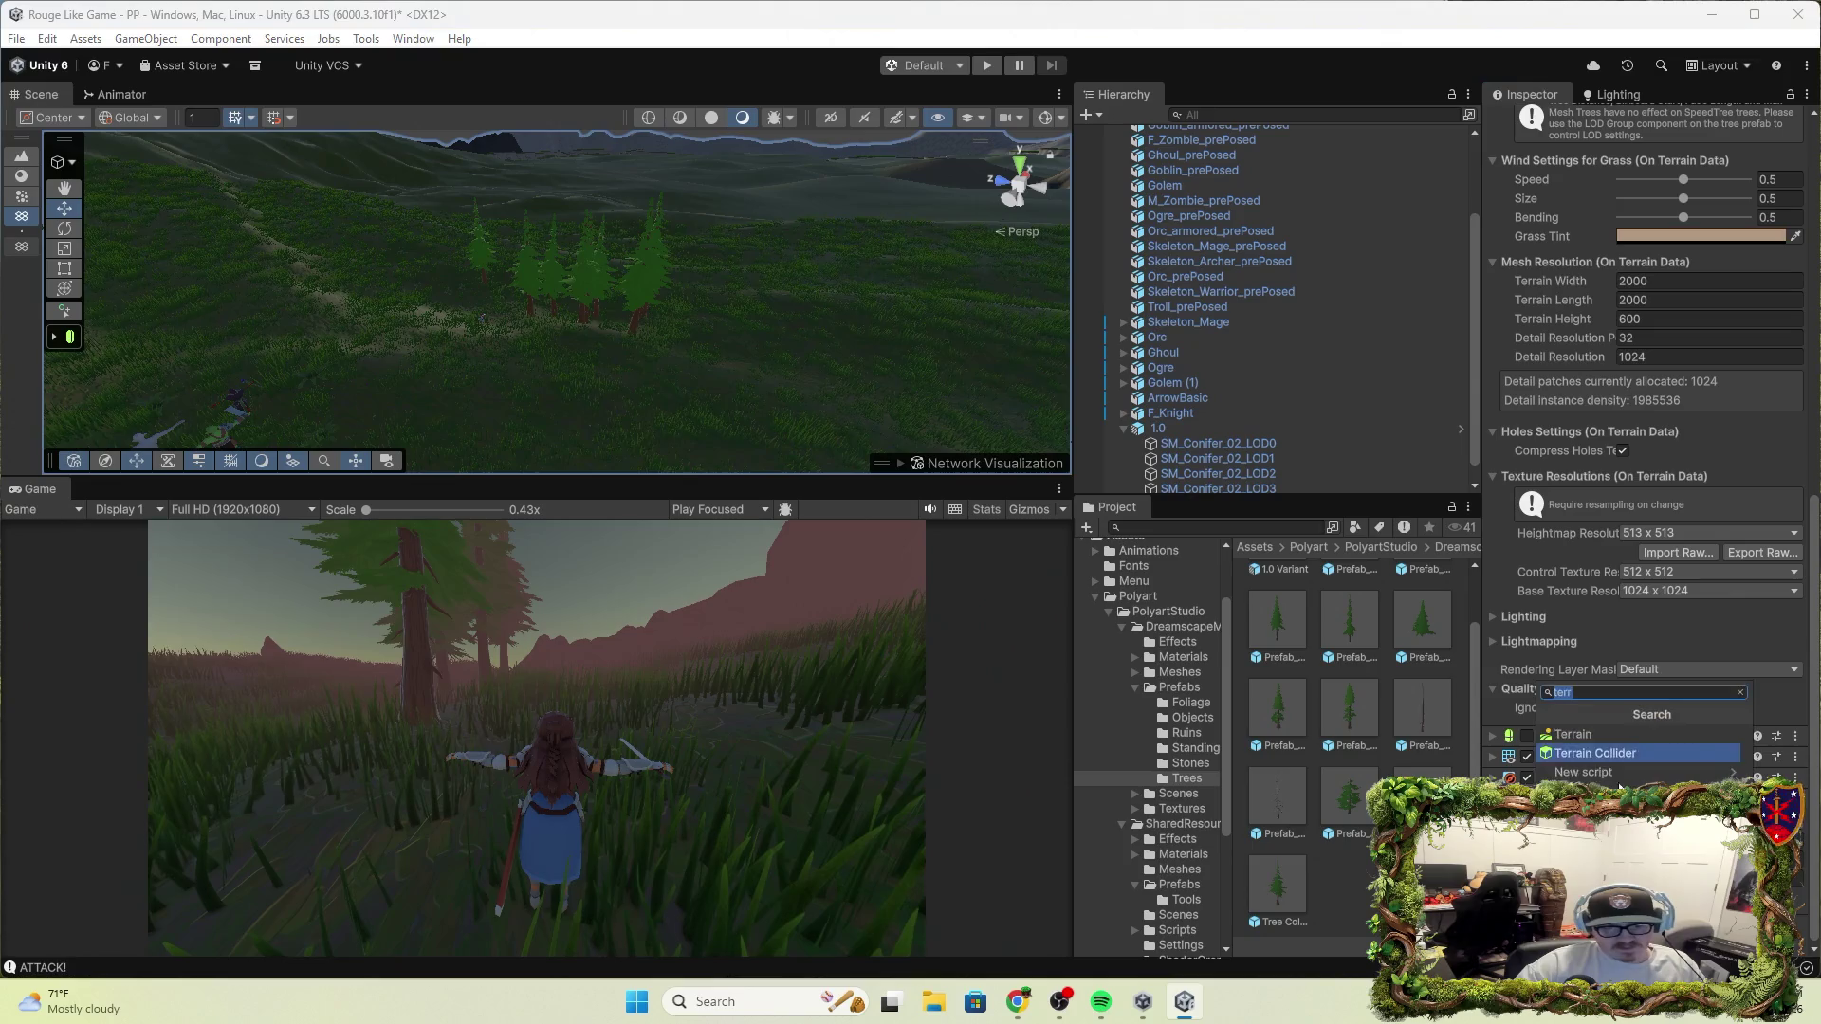
click(1624, 754)
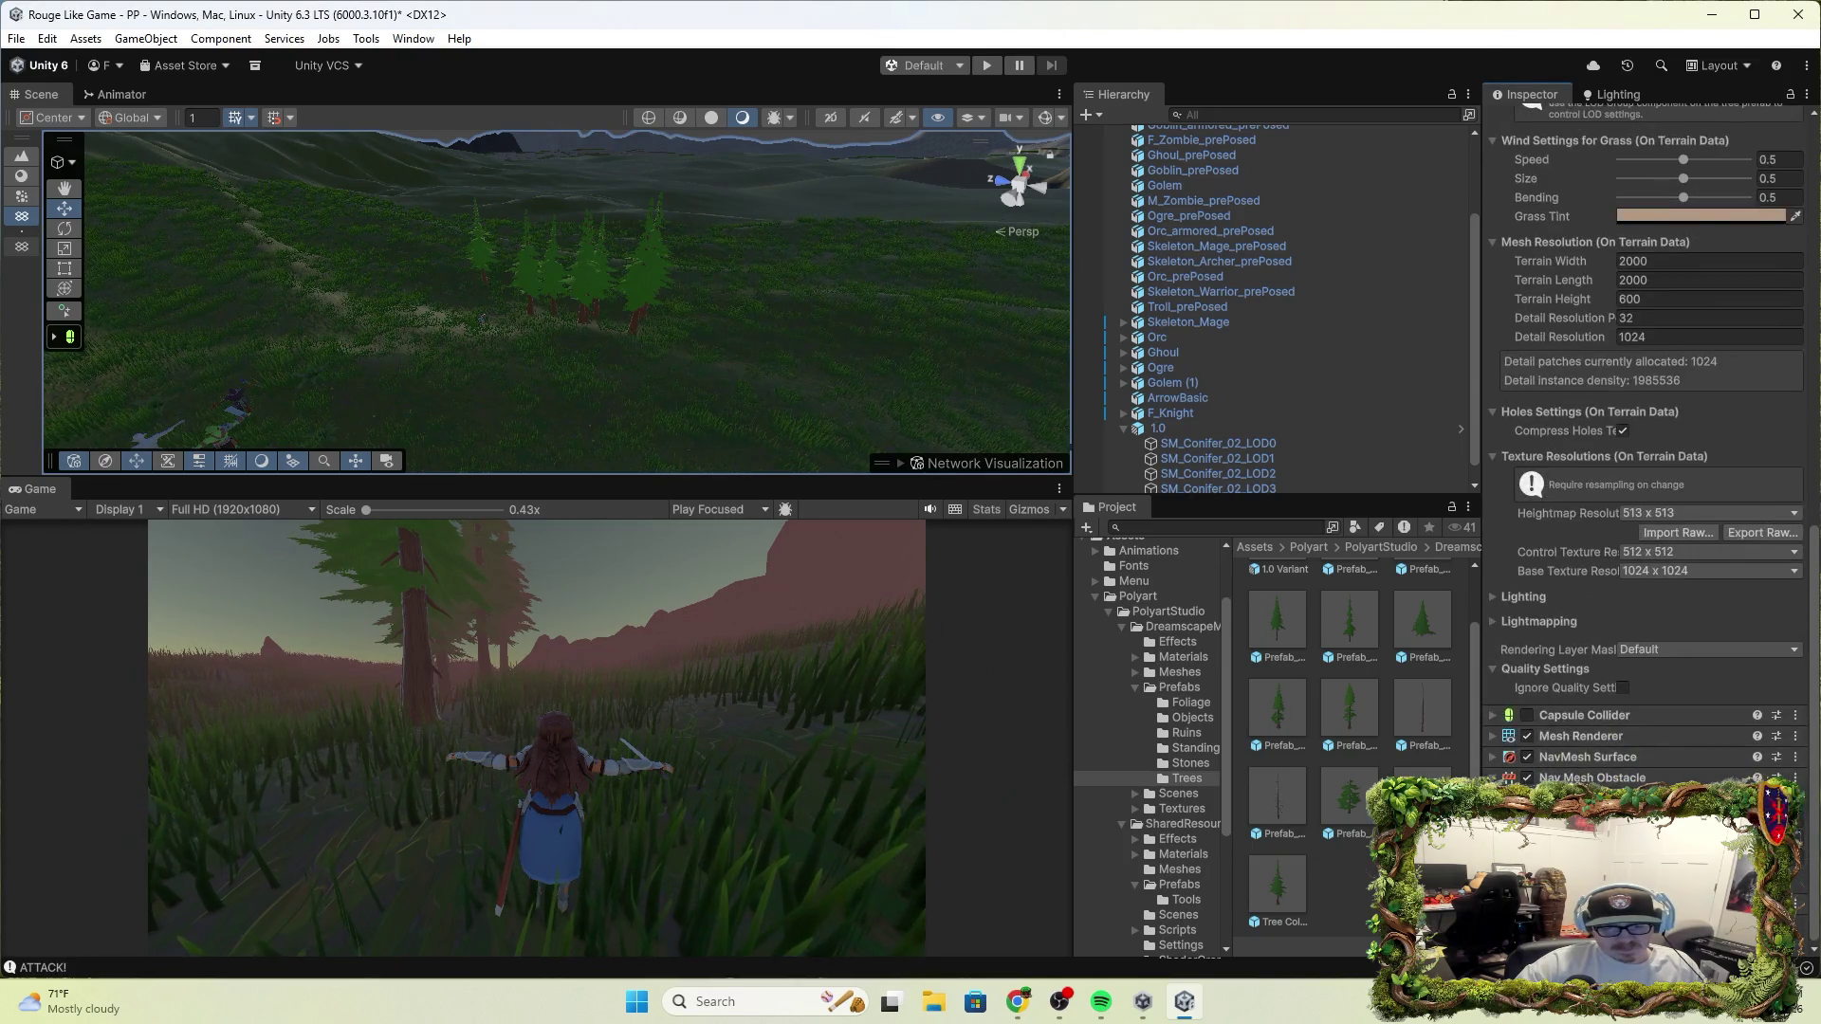
scroll(1622, 750, down, 2)
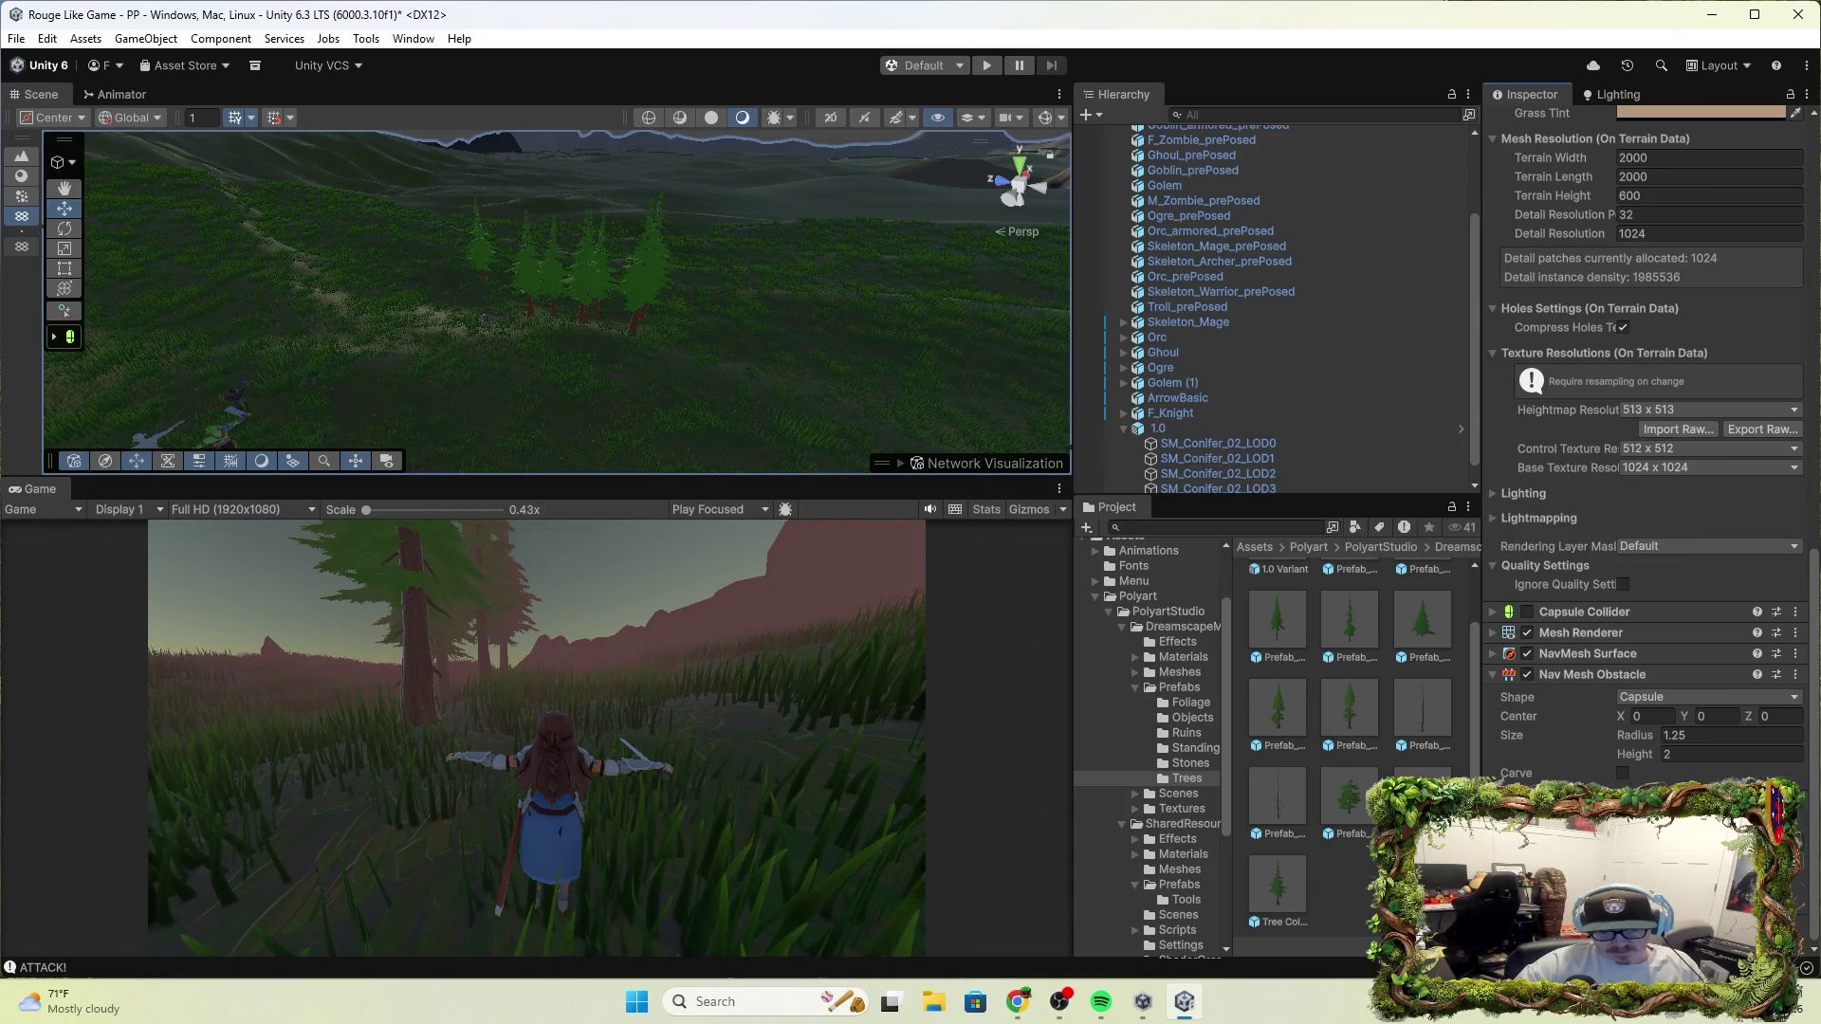
Assign the terrain's own Terrain Data from the warning box, then return to tree painting
click(1795, 877)
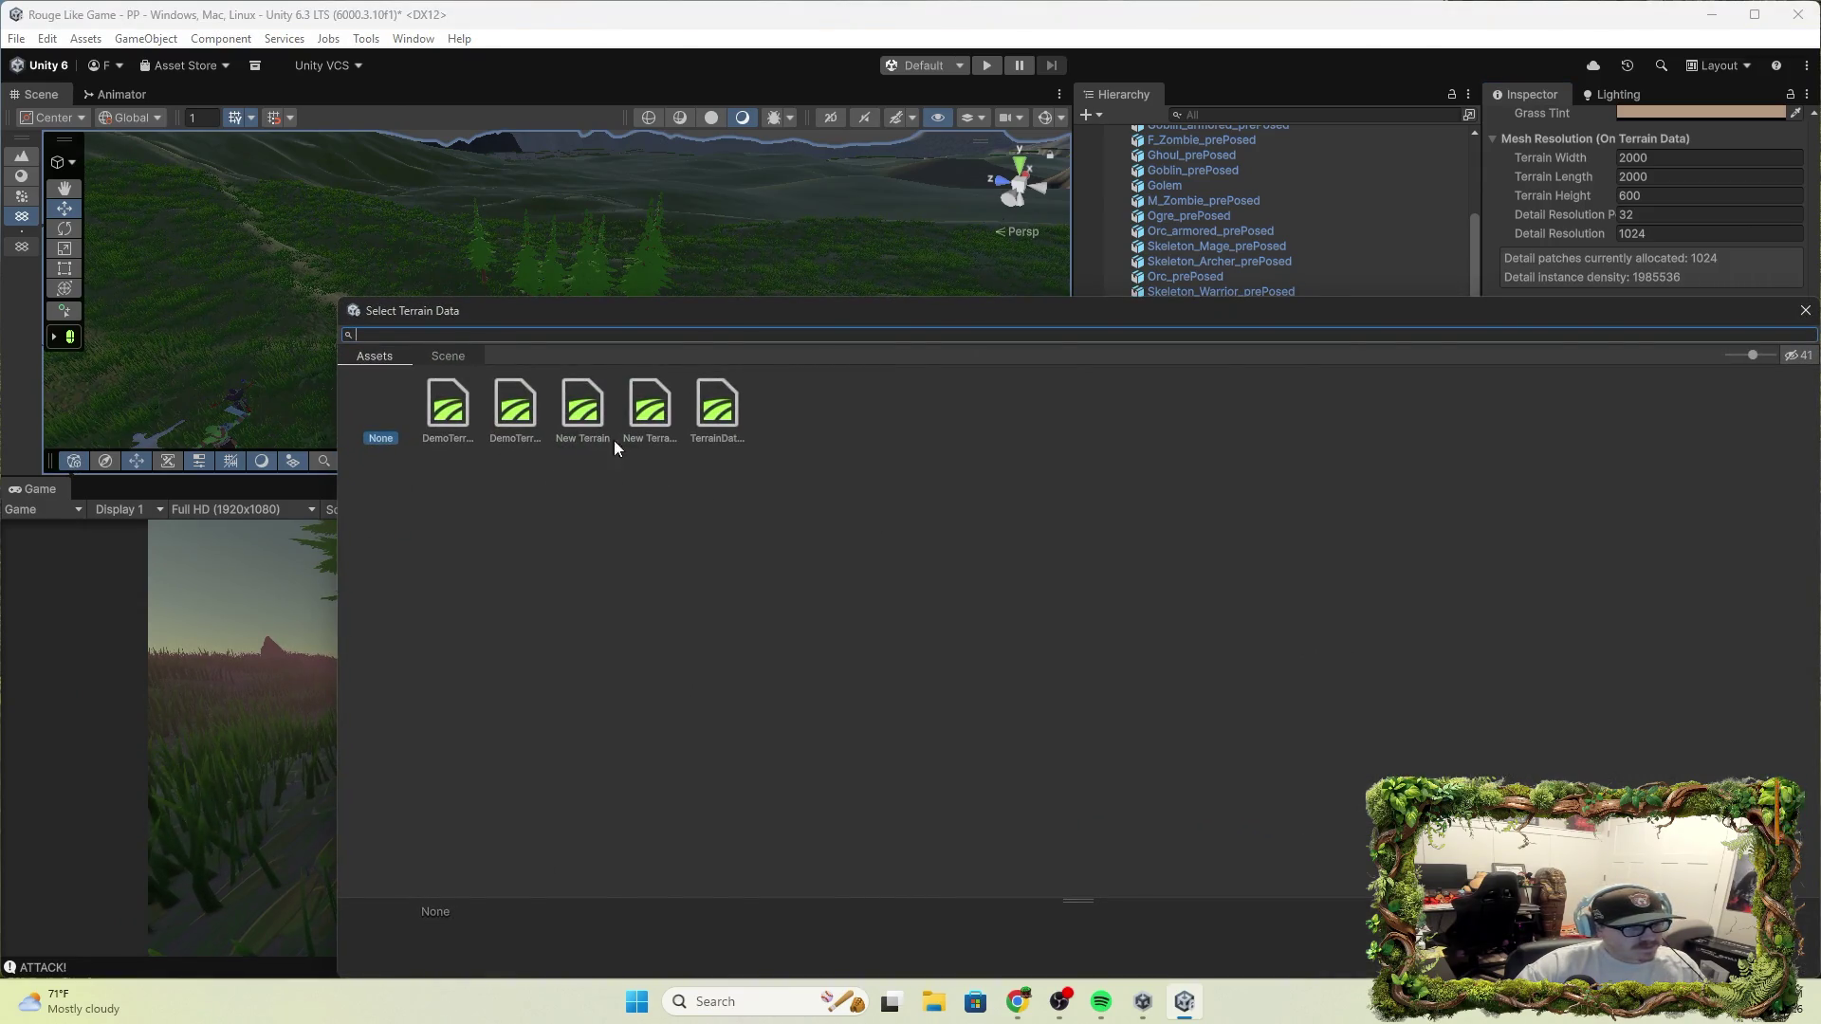
click(1804, 310)
scroll(1620, 446, up, 15)
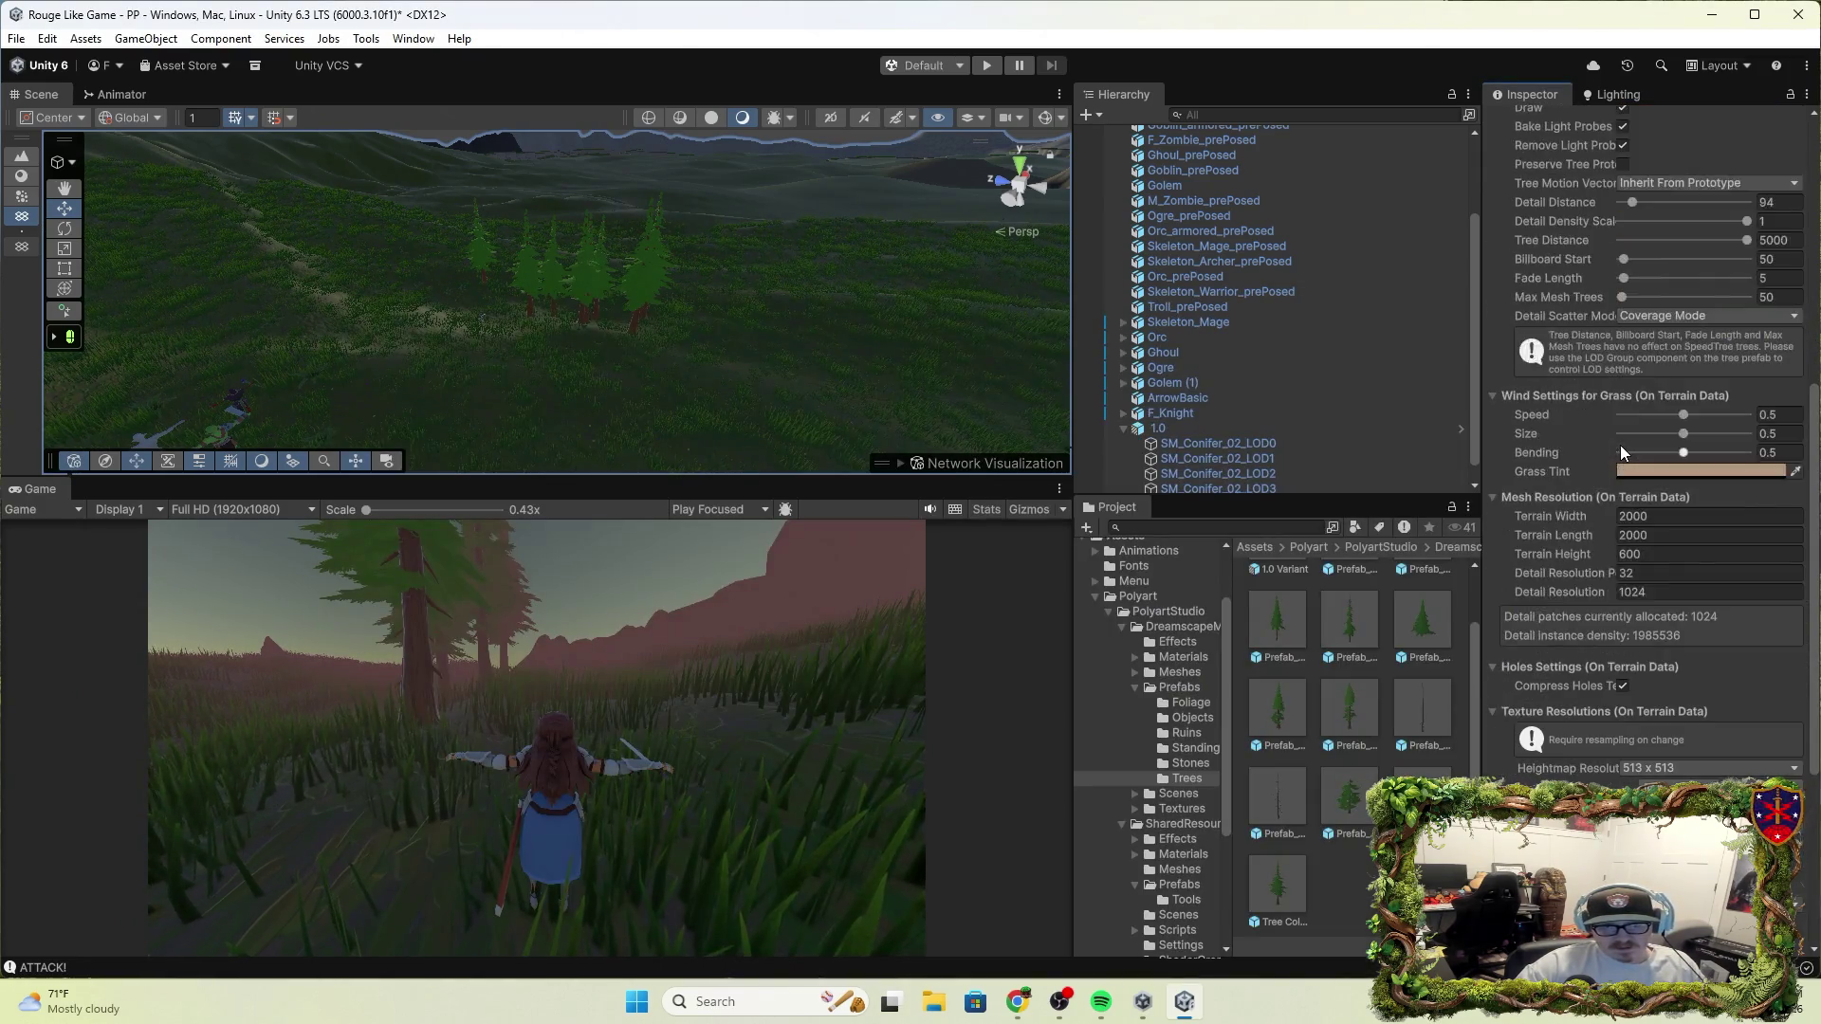
click(1527, 353)
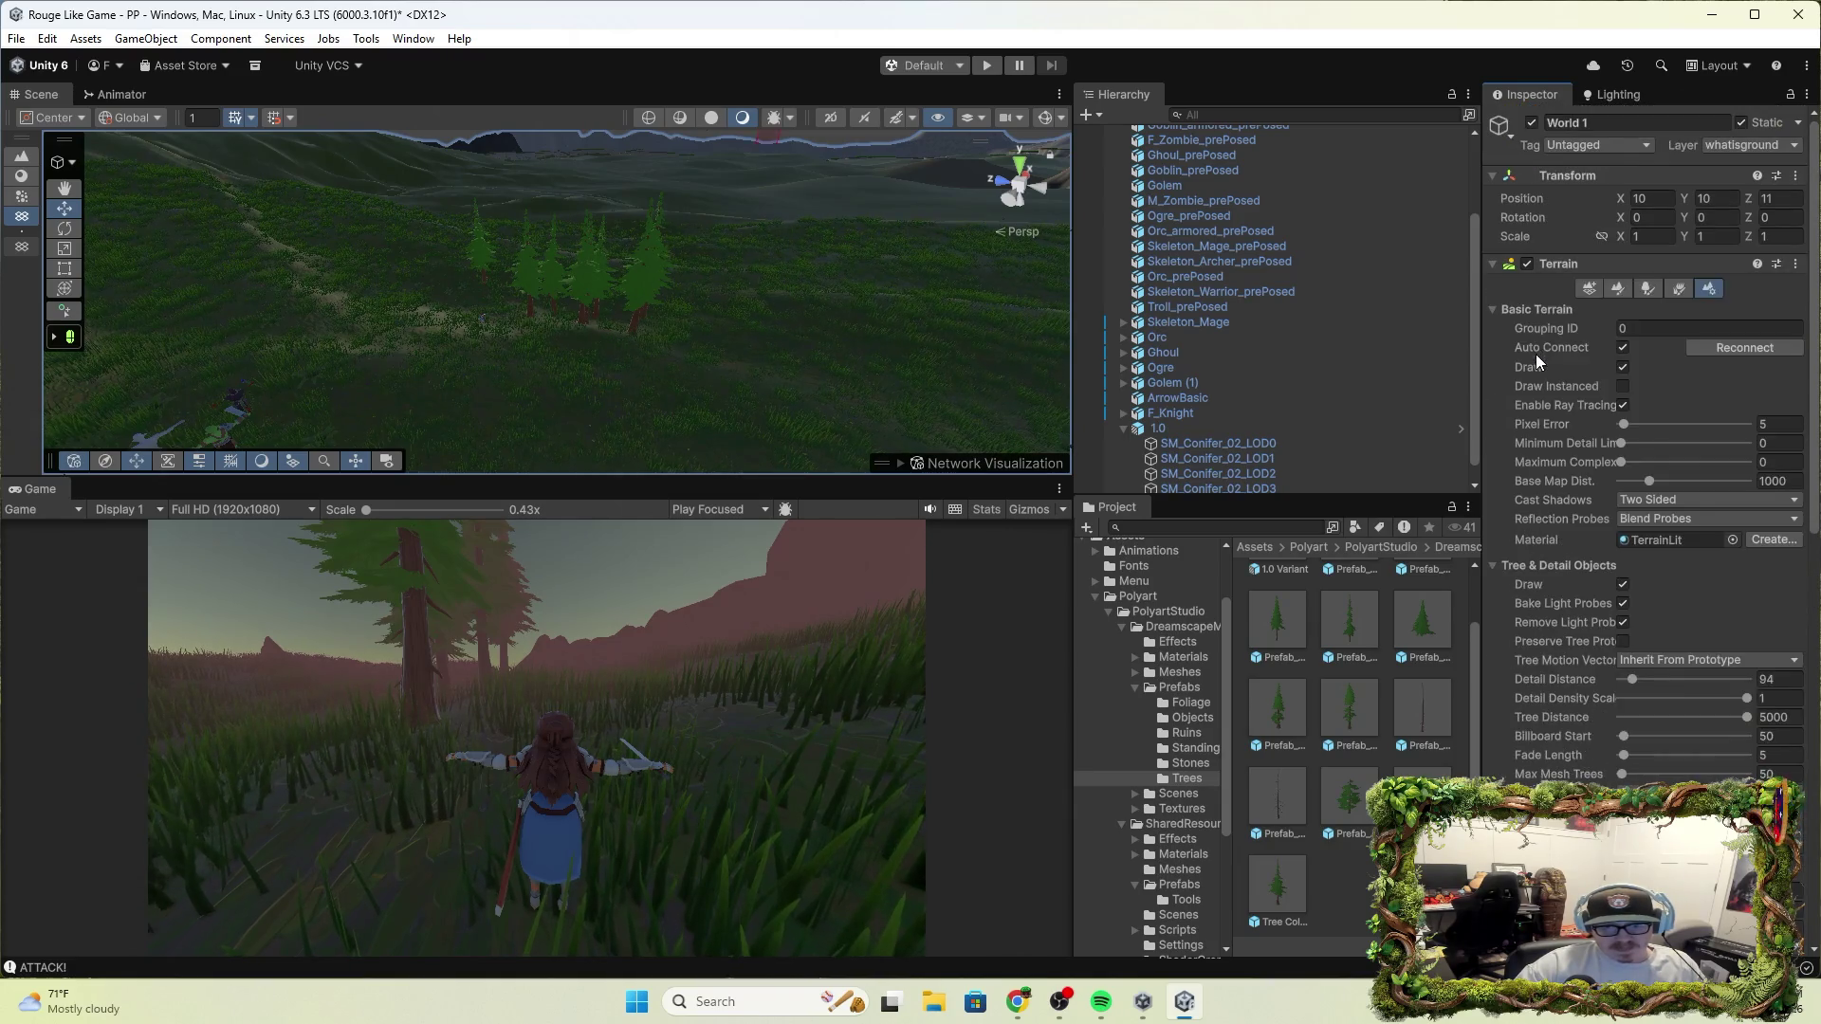
scroll(1625, 527, down, 15)
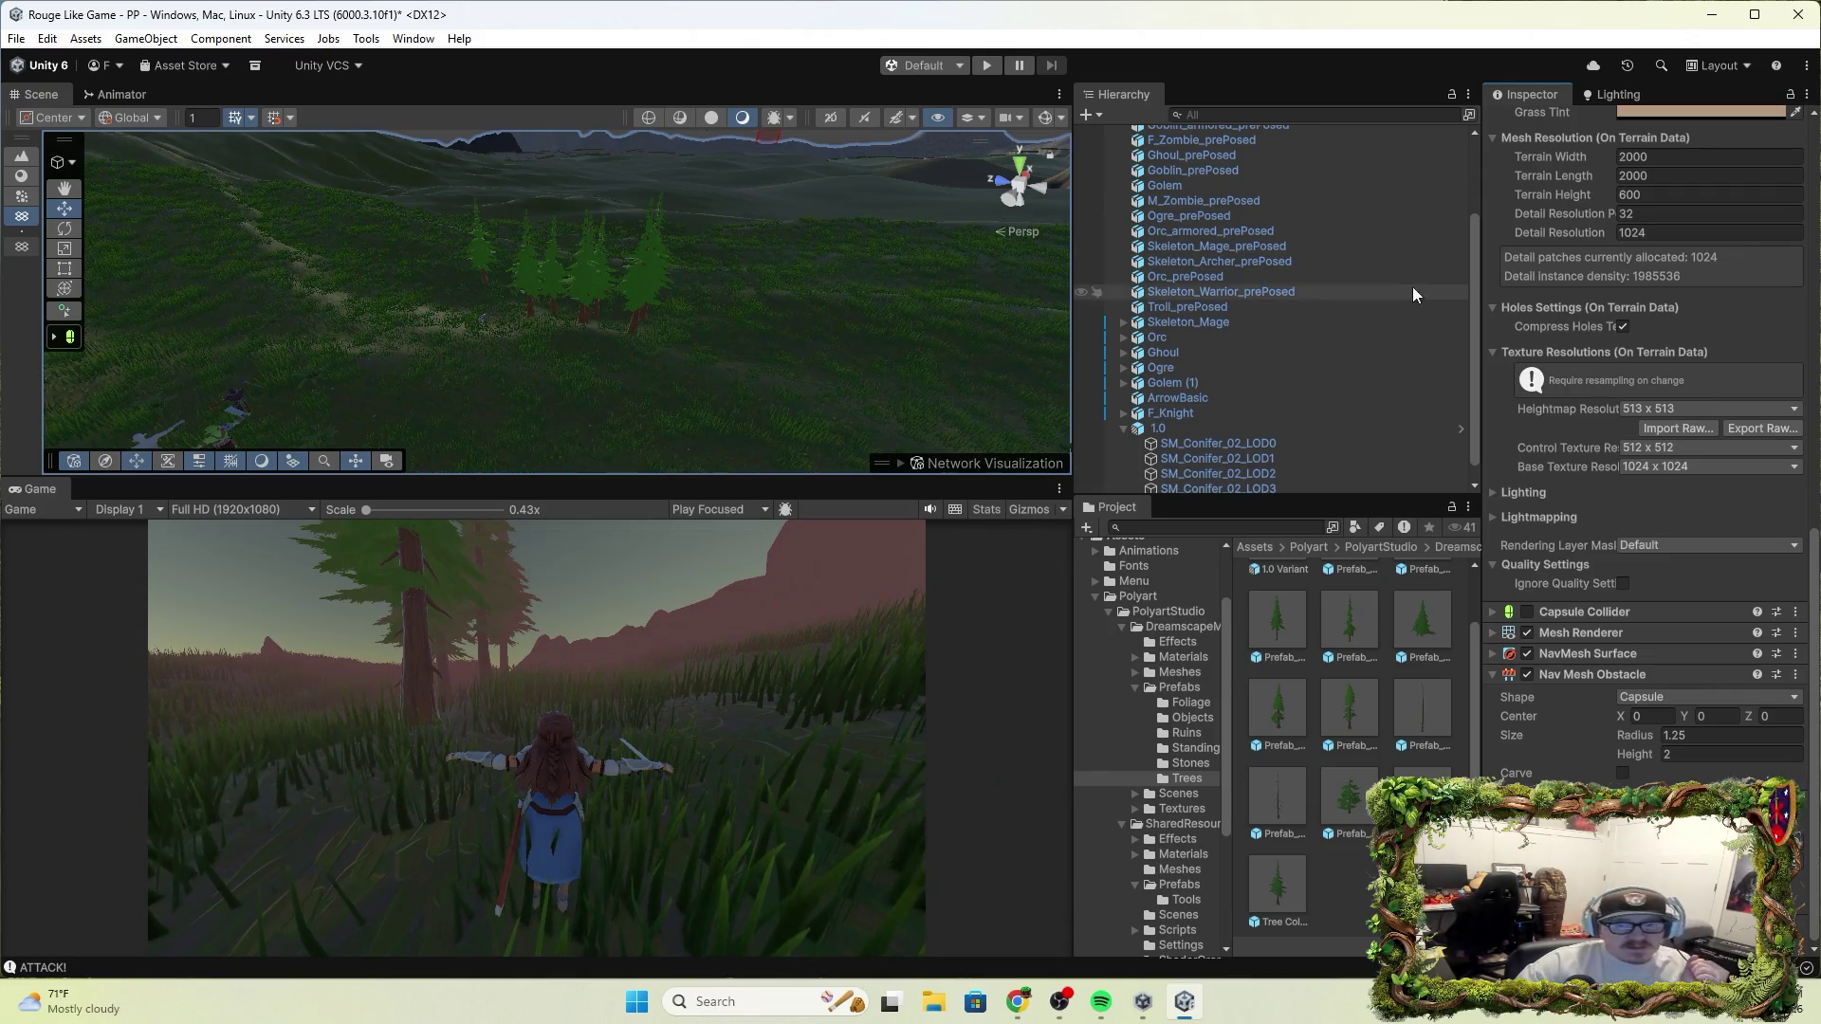
scroll(1639, 395, up, 10)
scroll(1650, 370, up, 3)
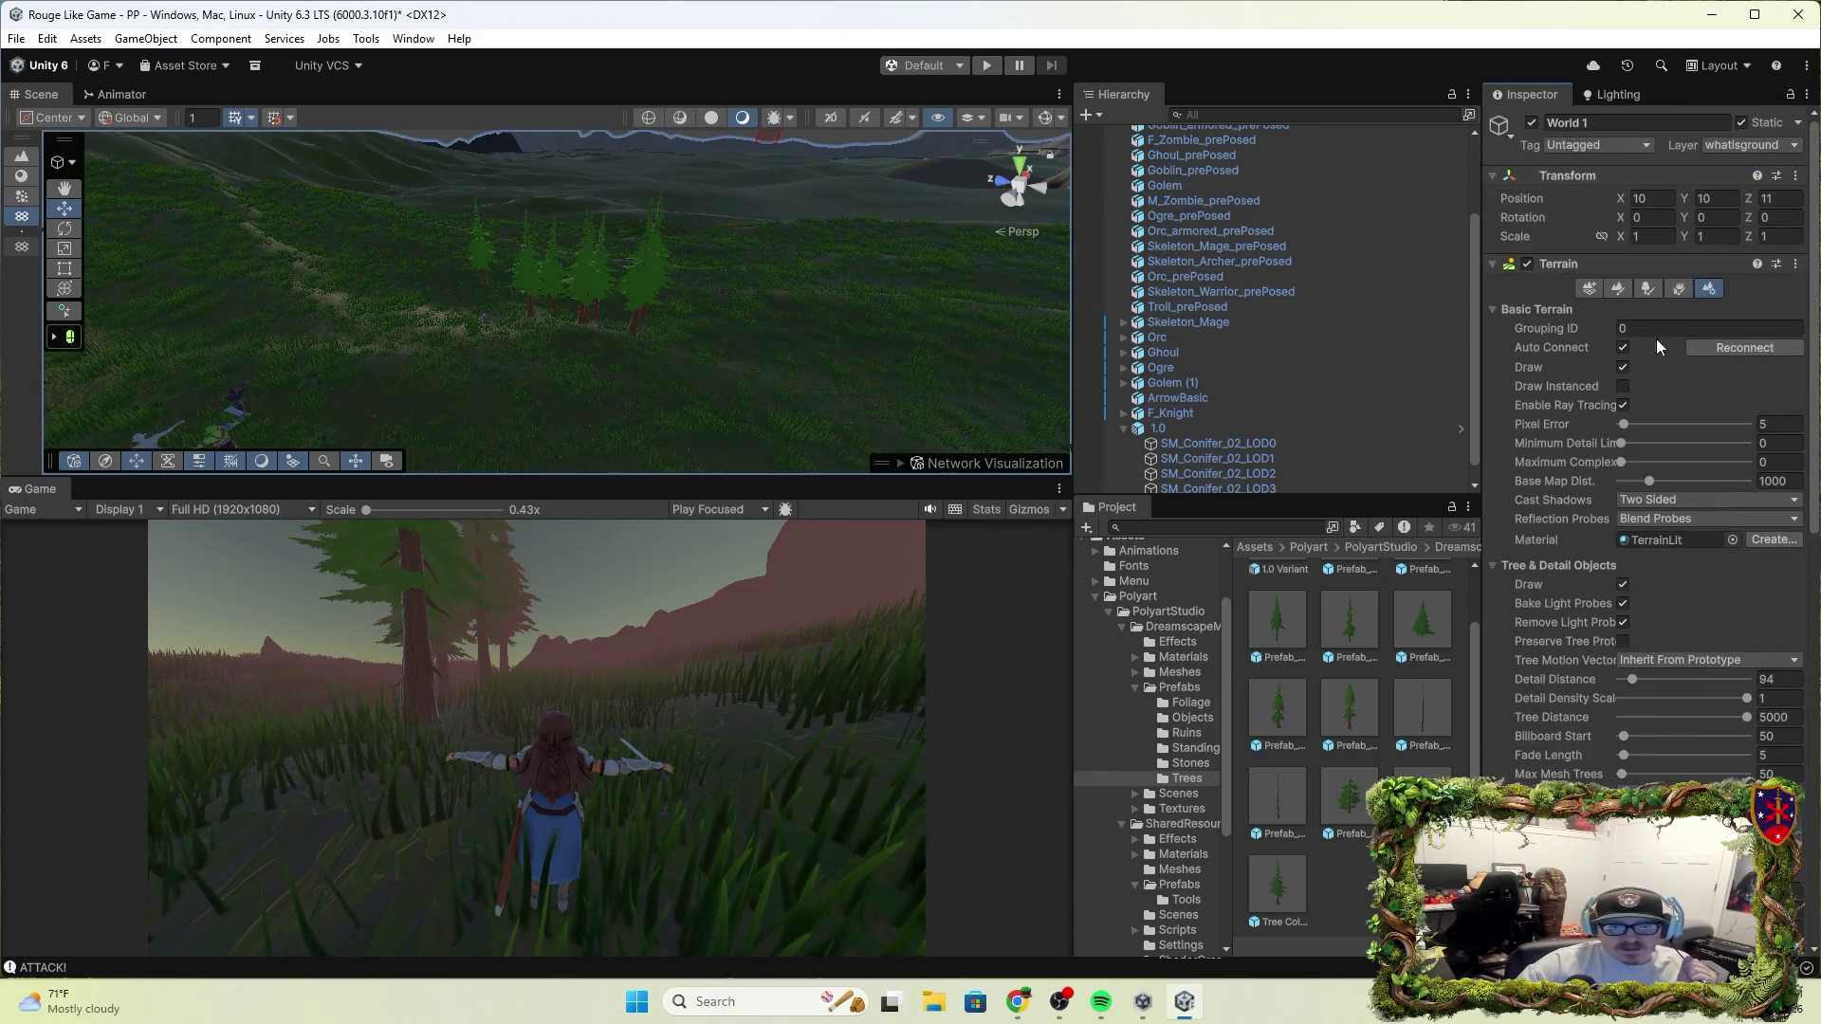
click(1679, 287)
Erase the conifer cluster, set tree density to 10, paint one 1.0 Variant conifer, and start play
click(1650, 287)
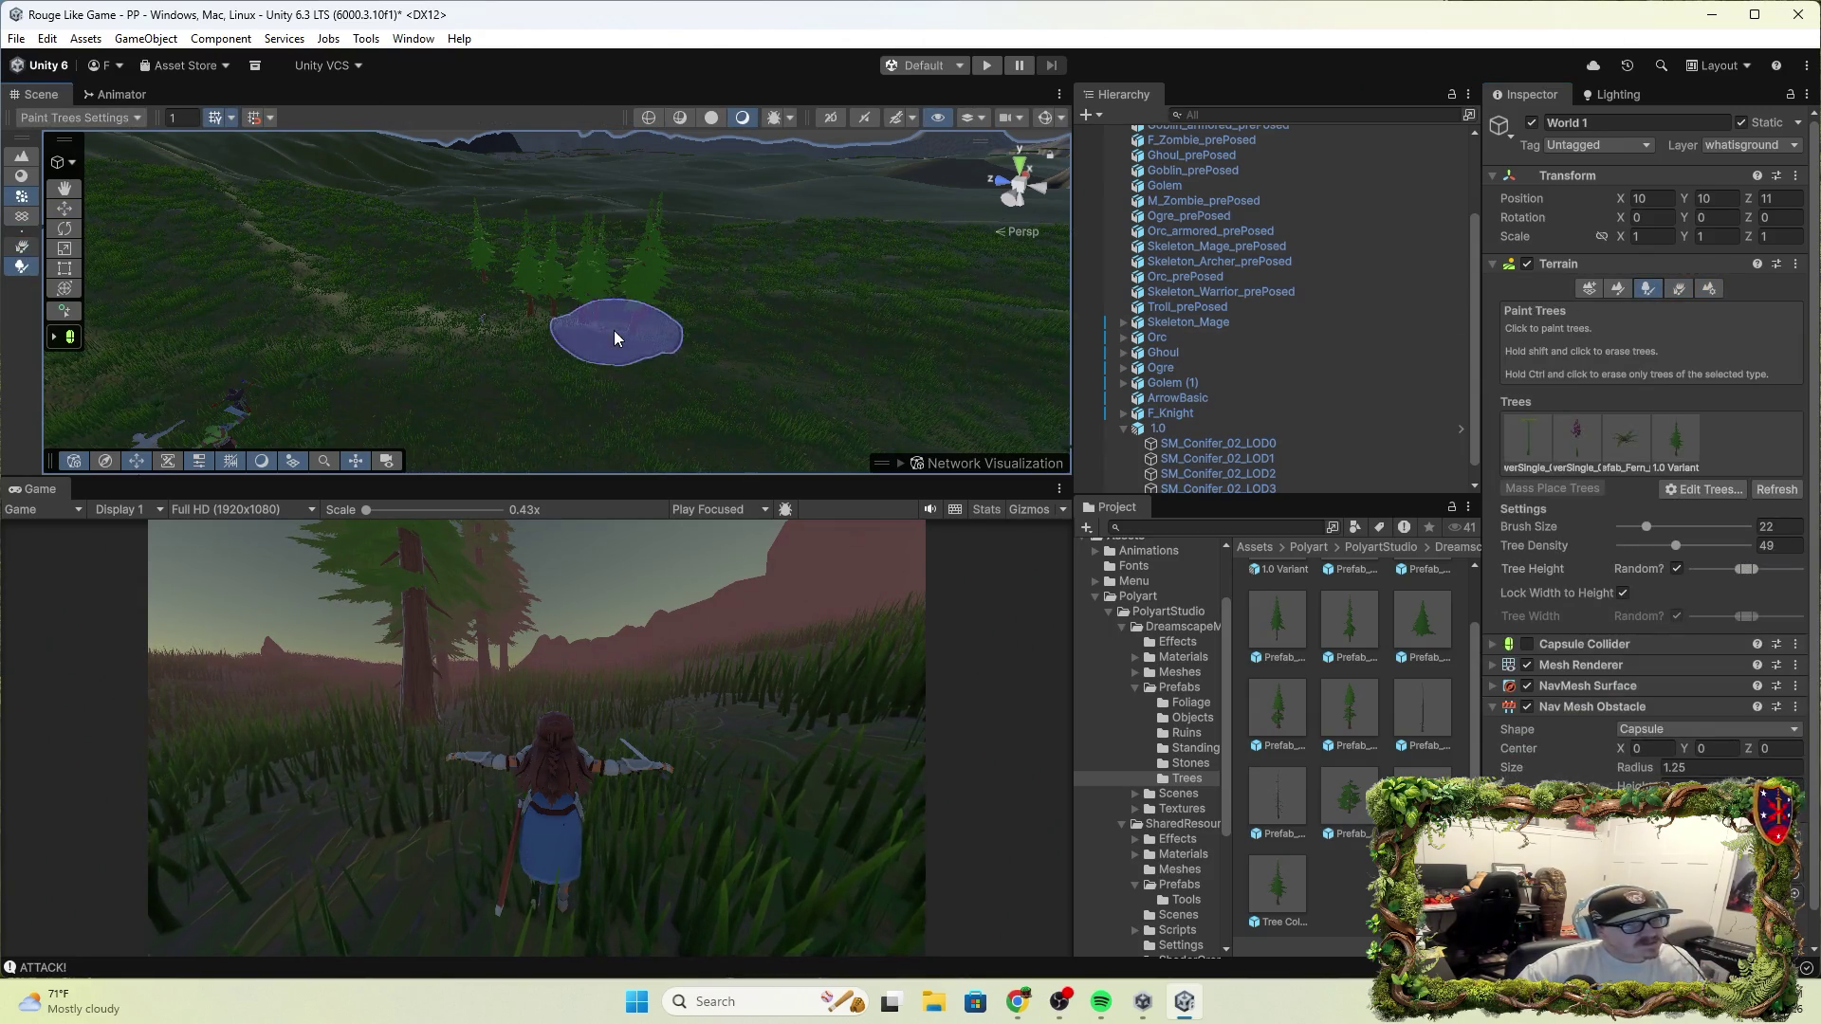
click(1681, 437)
mouse_move(685, 373)
mouse_down()
mouse_move(651, 317)
mouse_move(475, 270)
mouse_move(503, 309)
mouse_move(467, 288)
mouse_up()
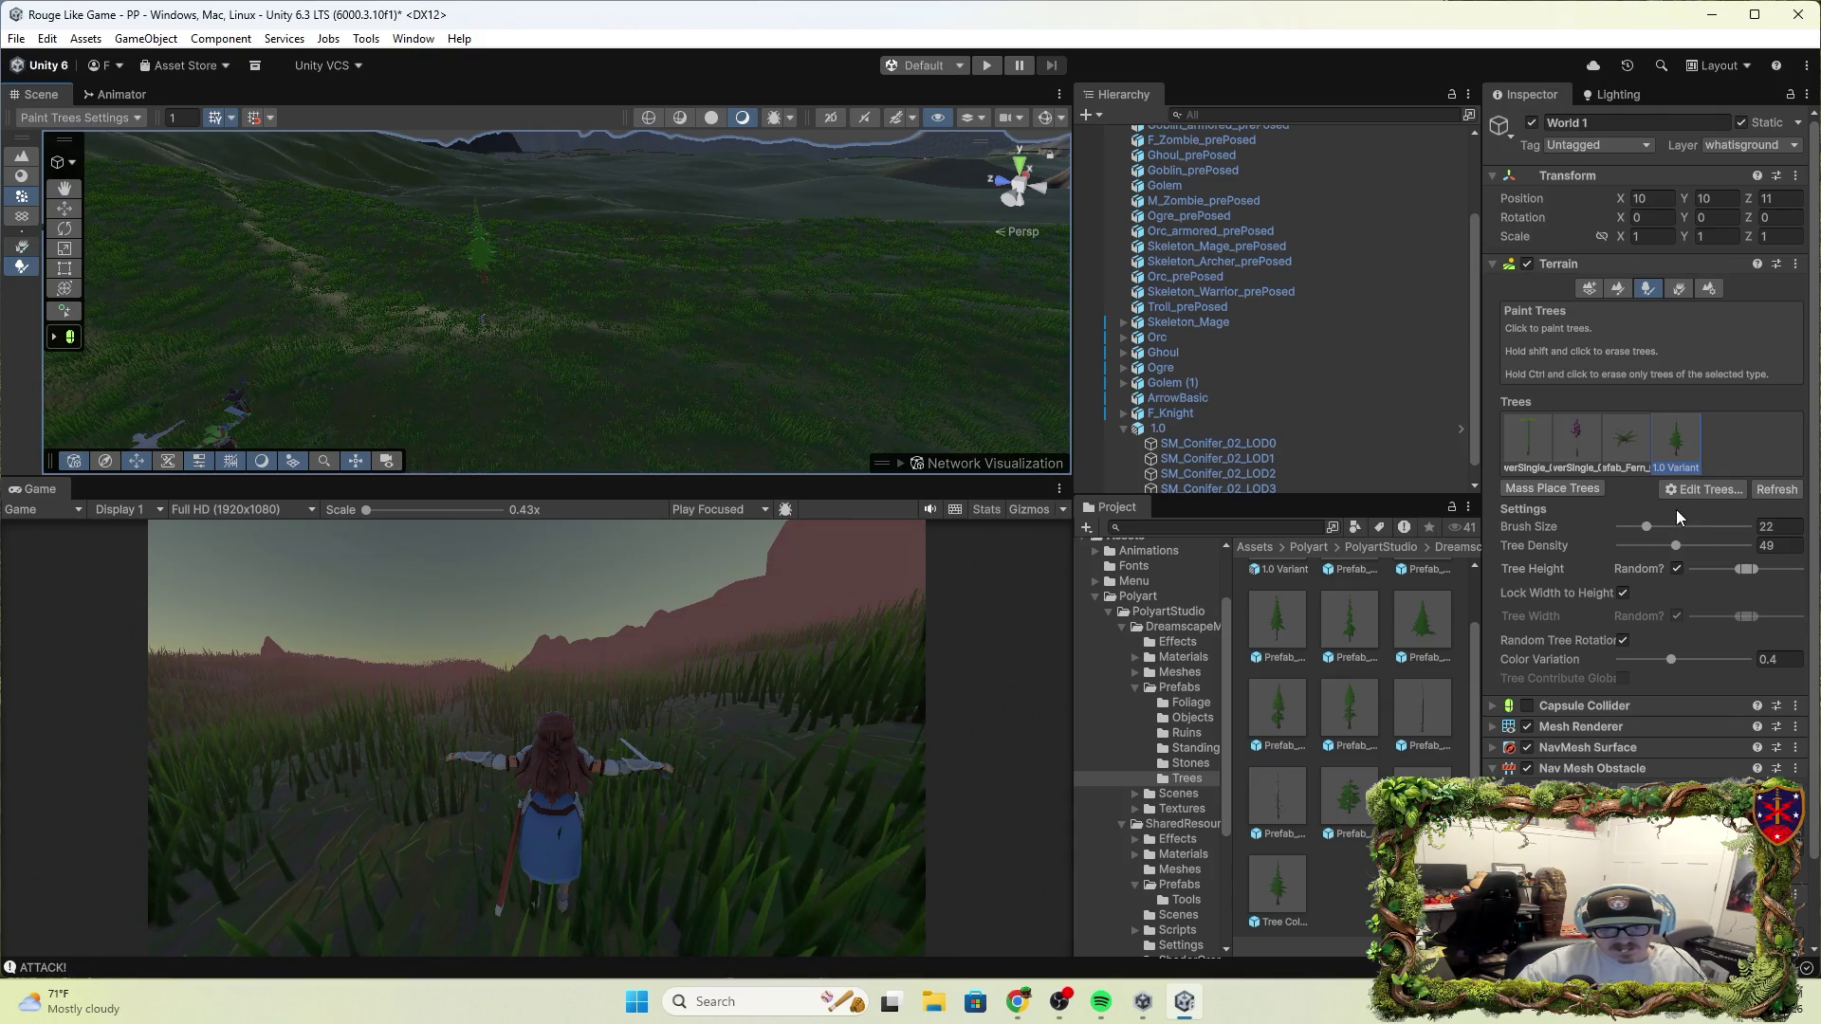
drag(1676, 546, 1591, 555)
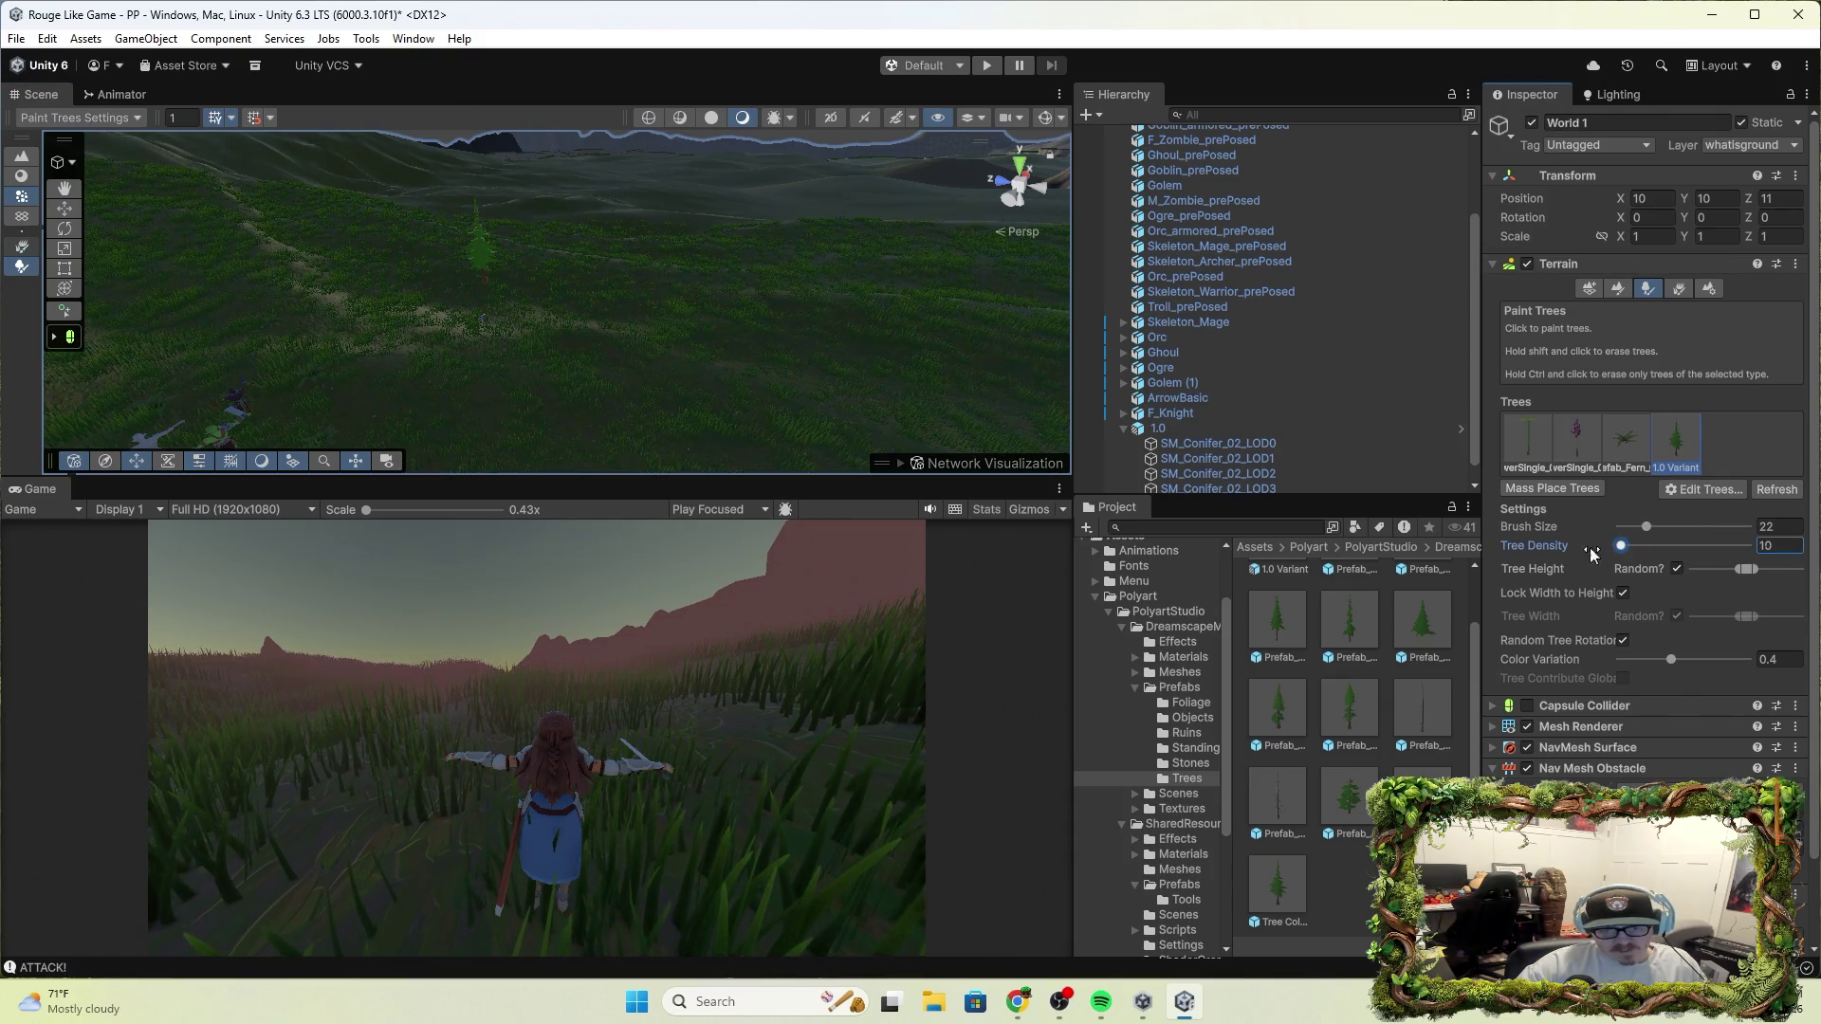
click(715, 326)
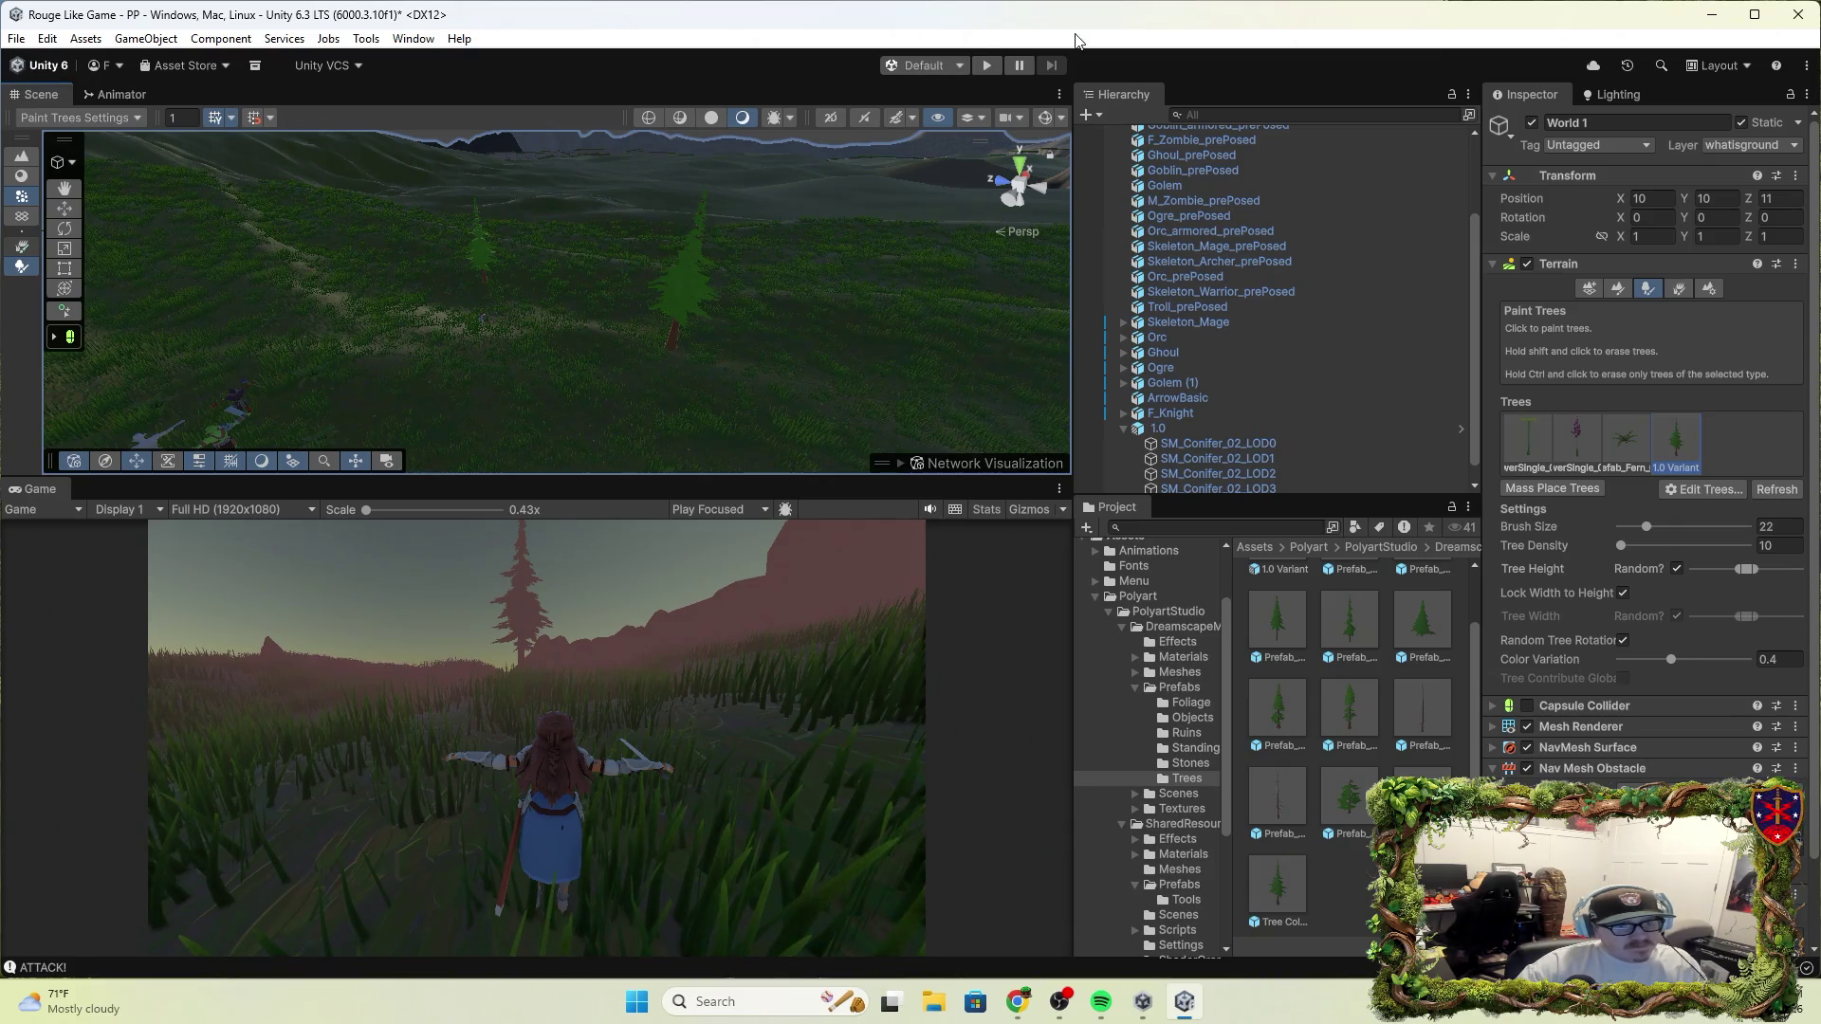
click(1002, 64)
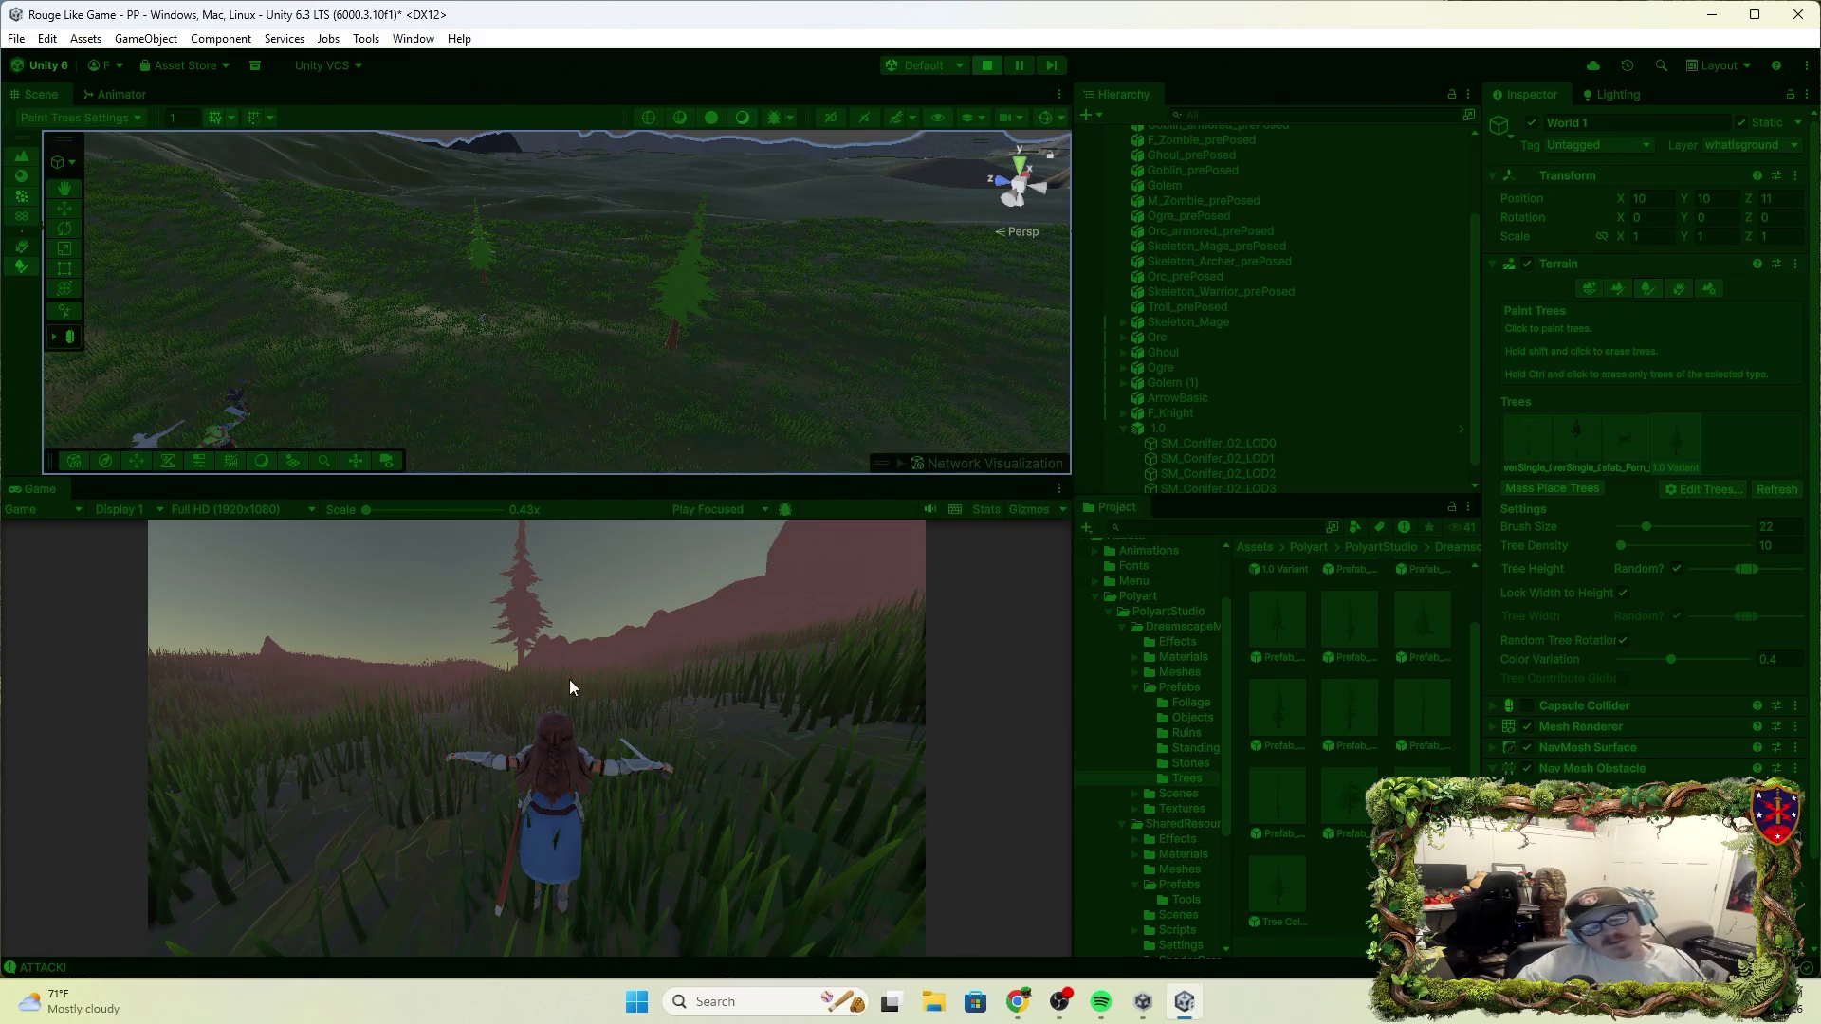
Run the character forward with W up to the new conifer, then stop play mode
key(w)
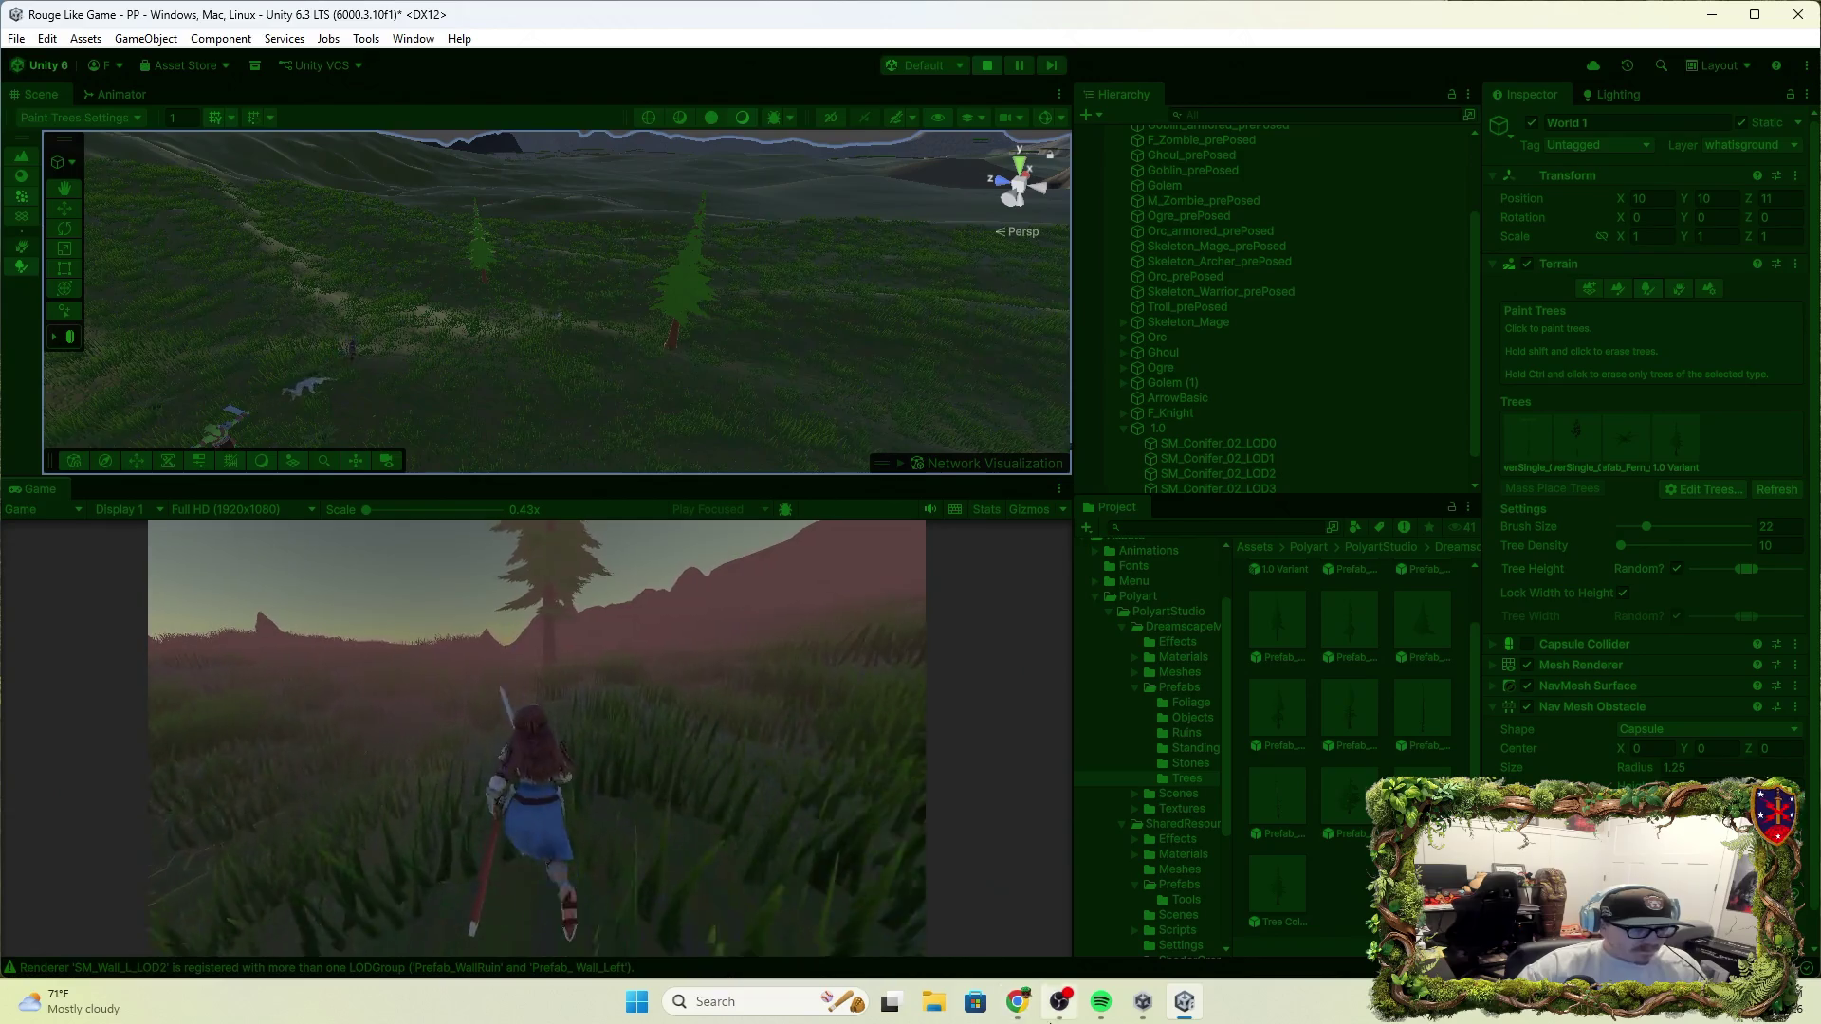
mouse_move(1061, 1003)
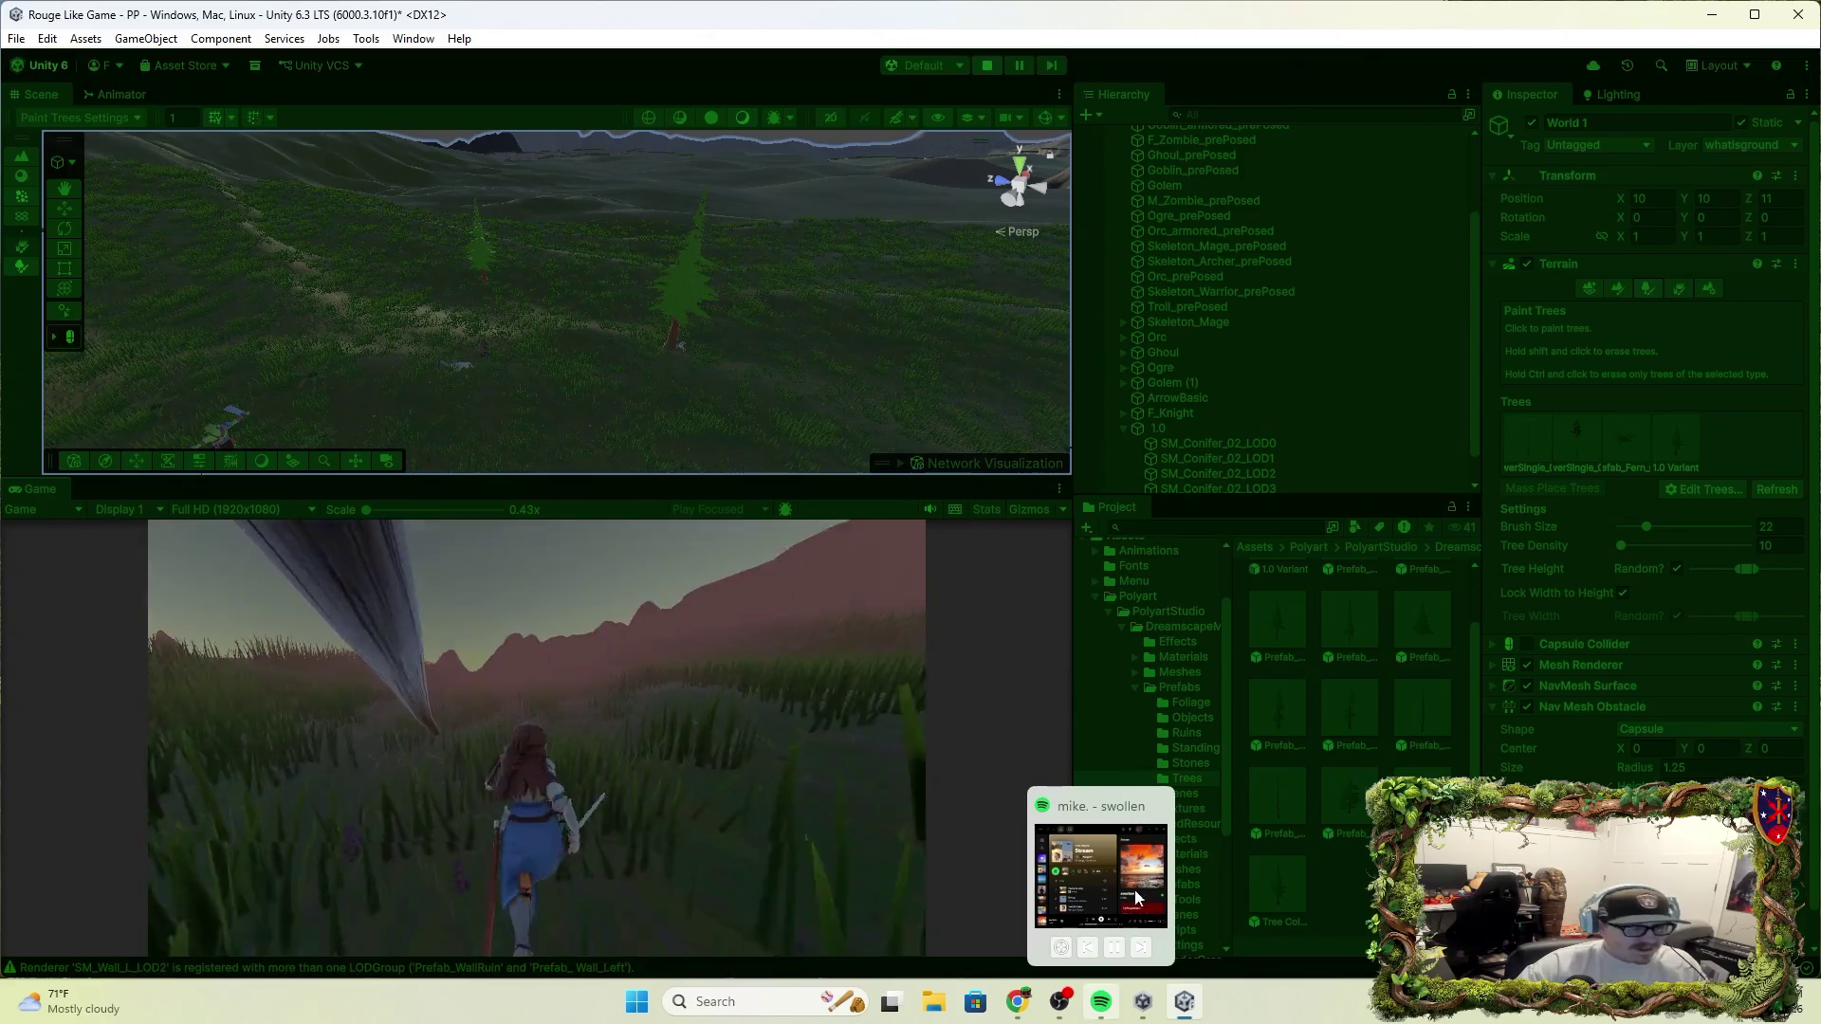
click(987, 66)
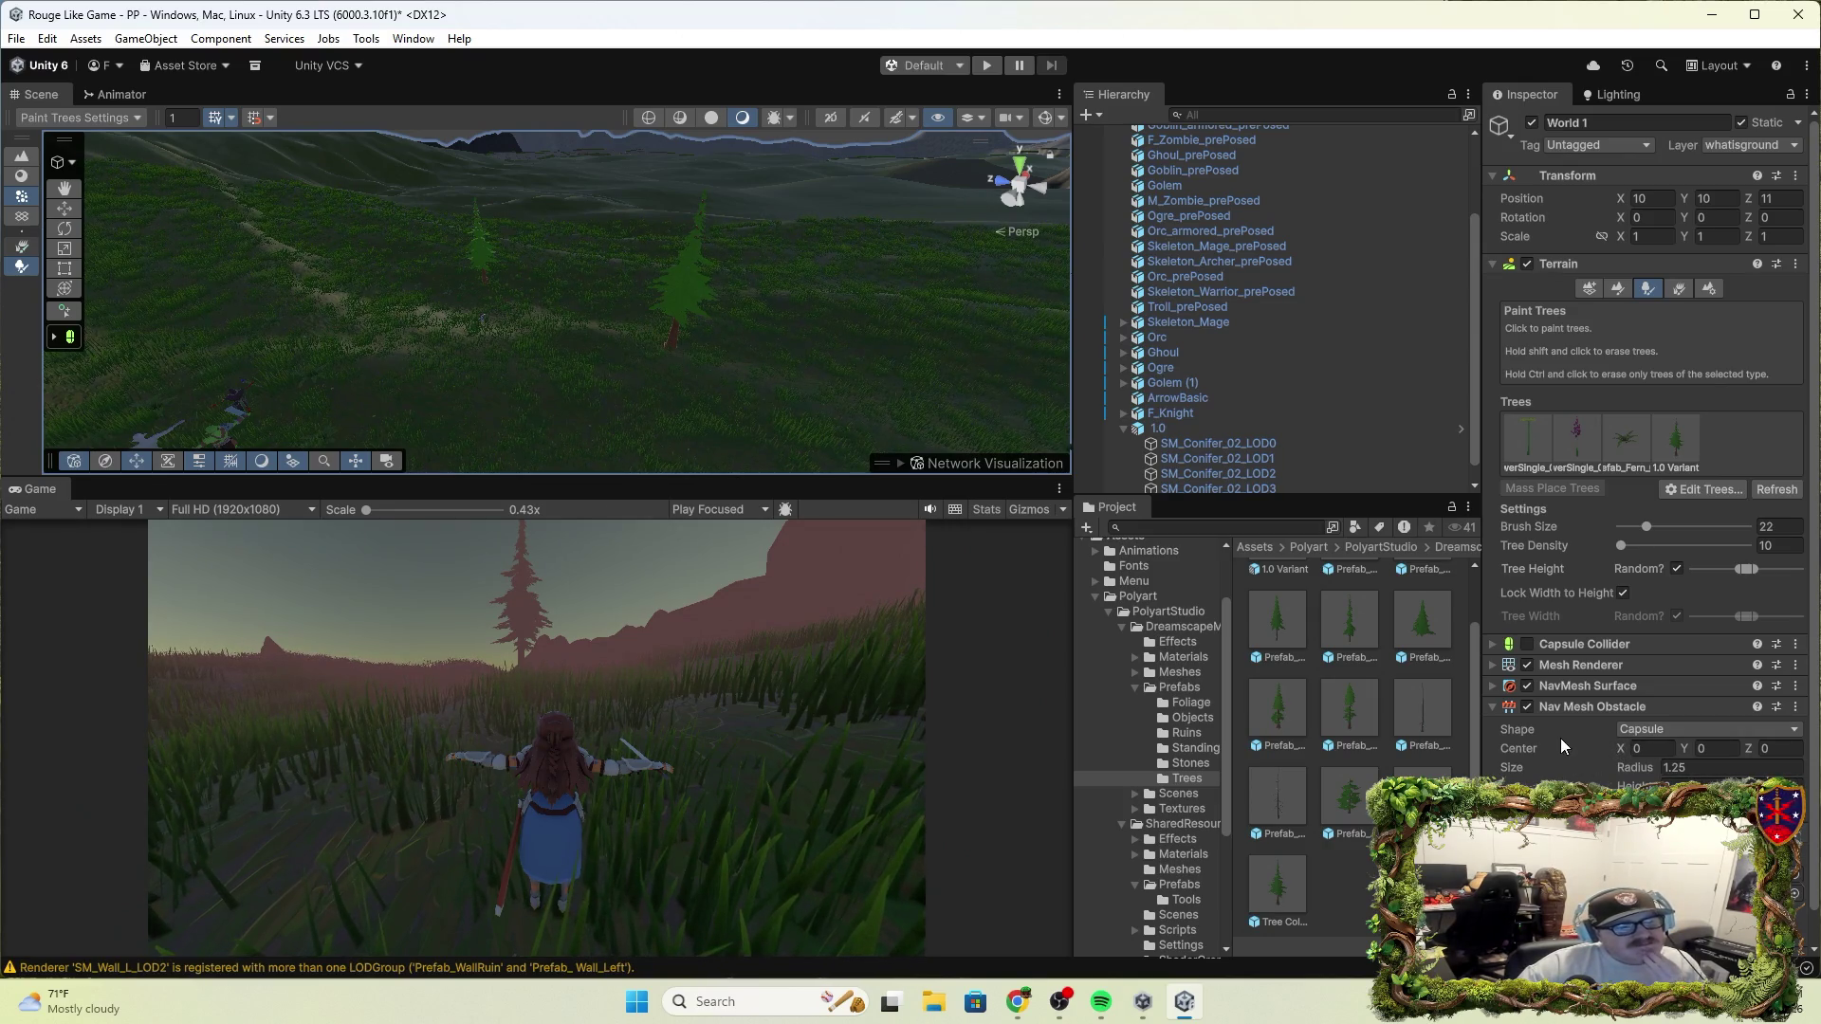
Exit tree painting, expand Capsule Collider, and browse physics materials, keeping Material at None
click(54, 337)
click(68, 364)
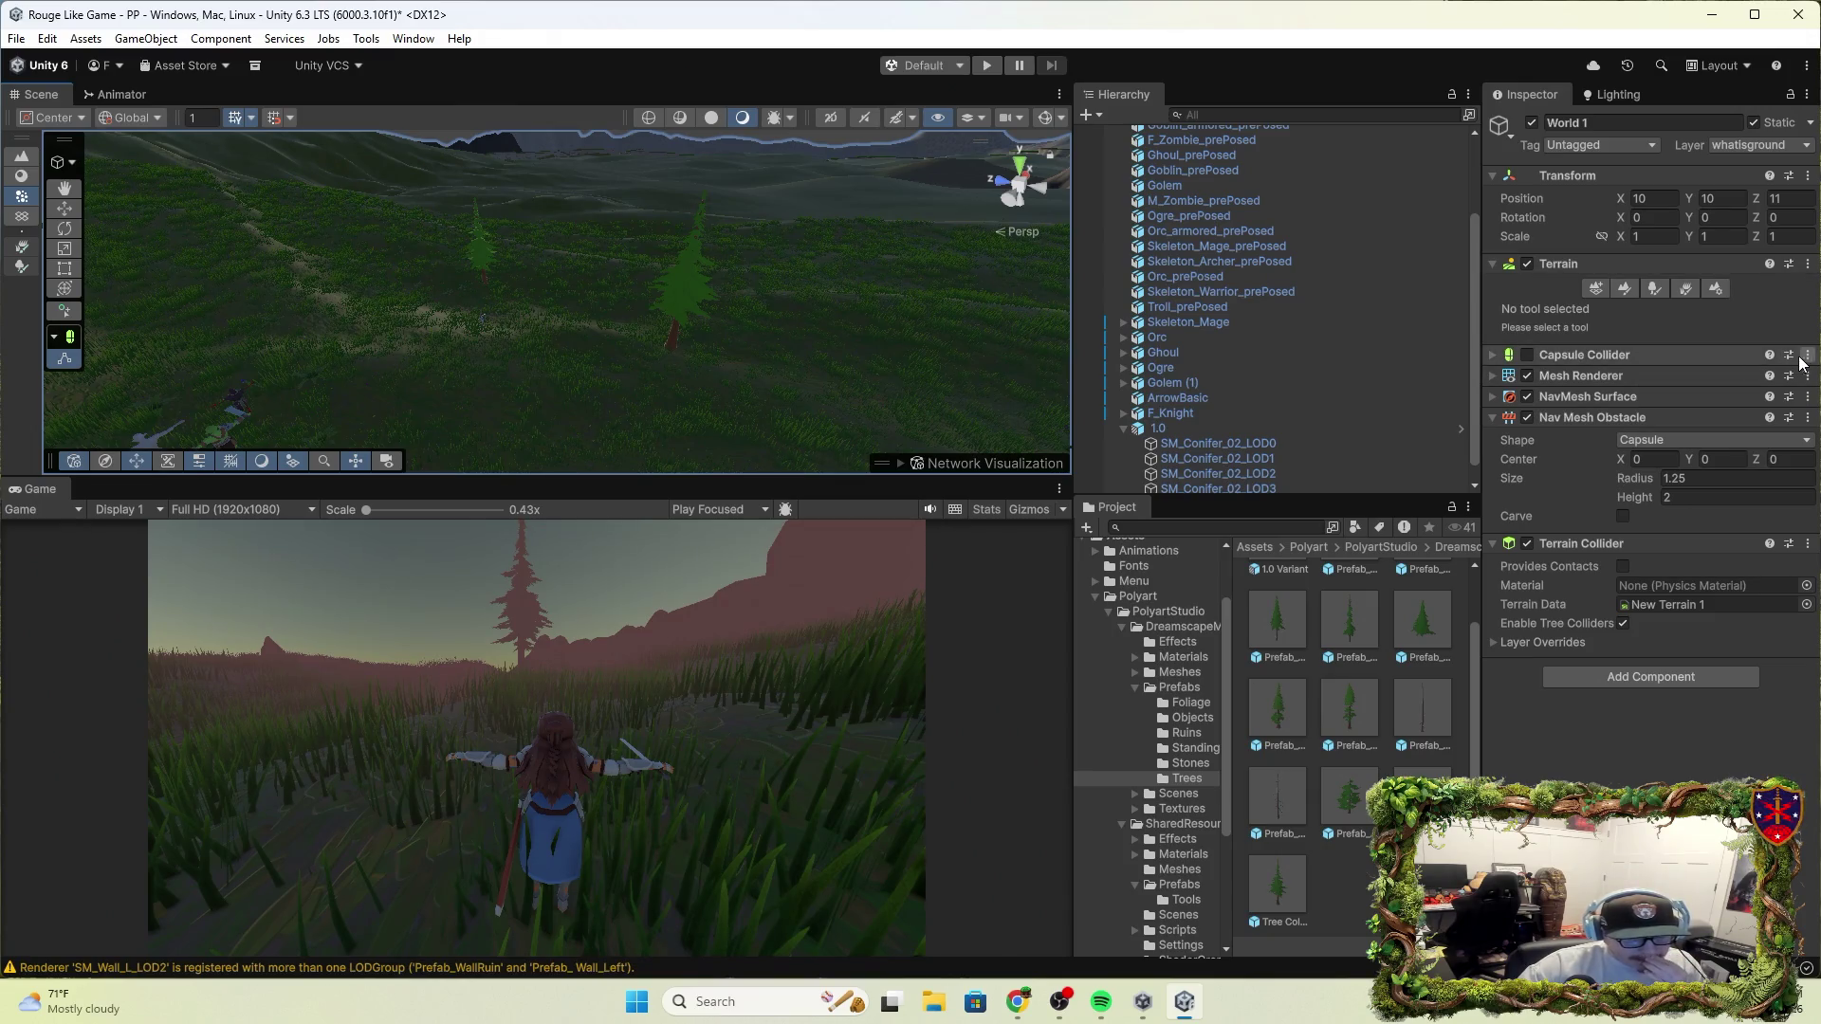
click(1636, 355)
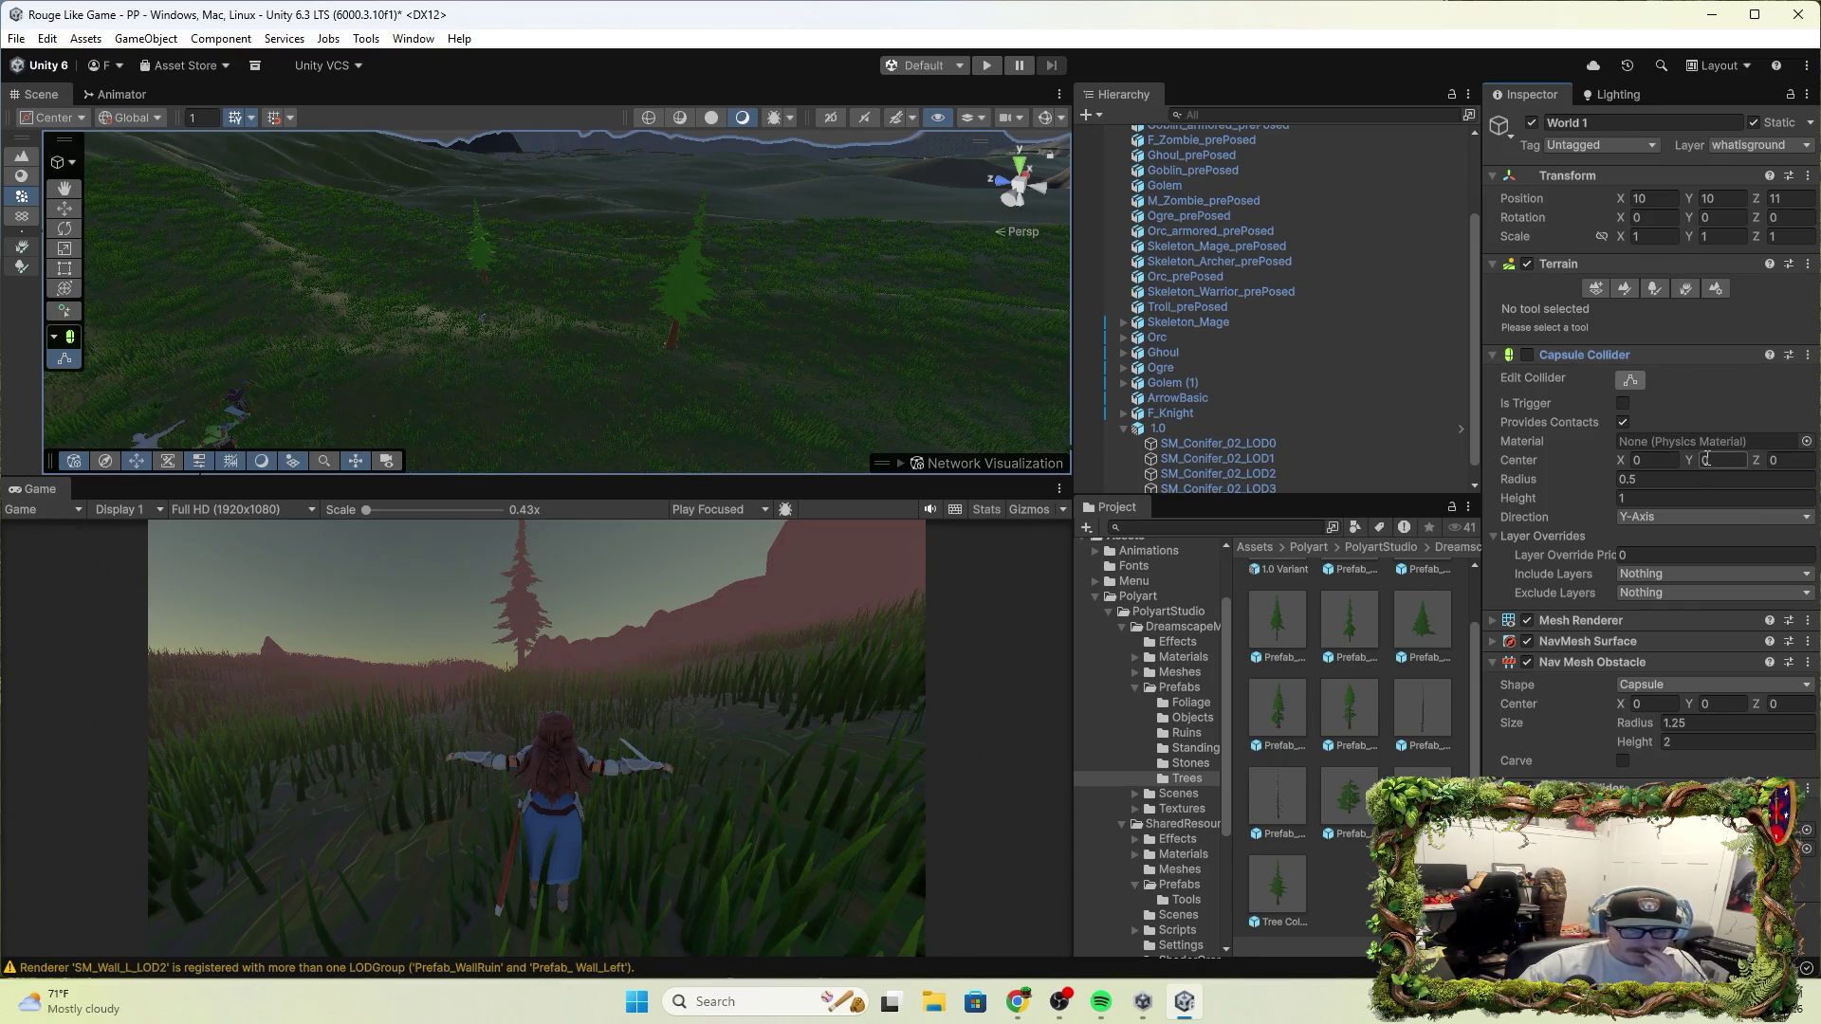
click(1805, 442)
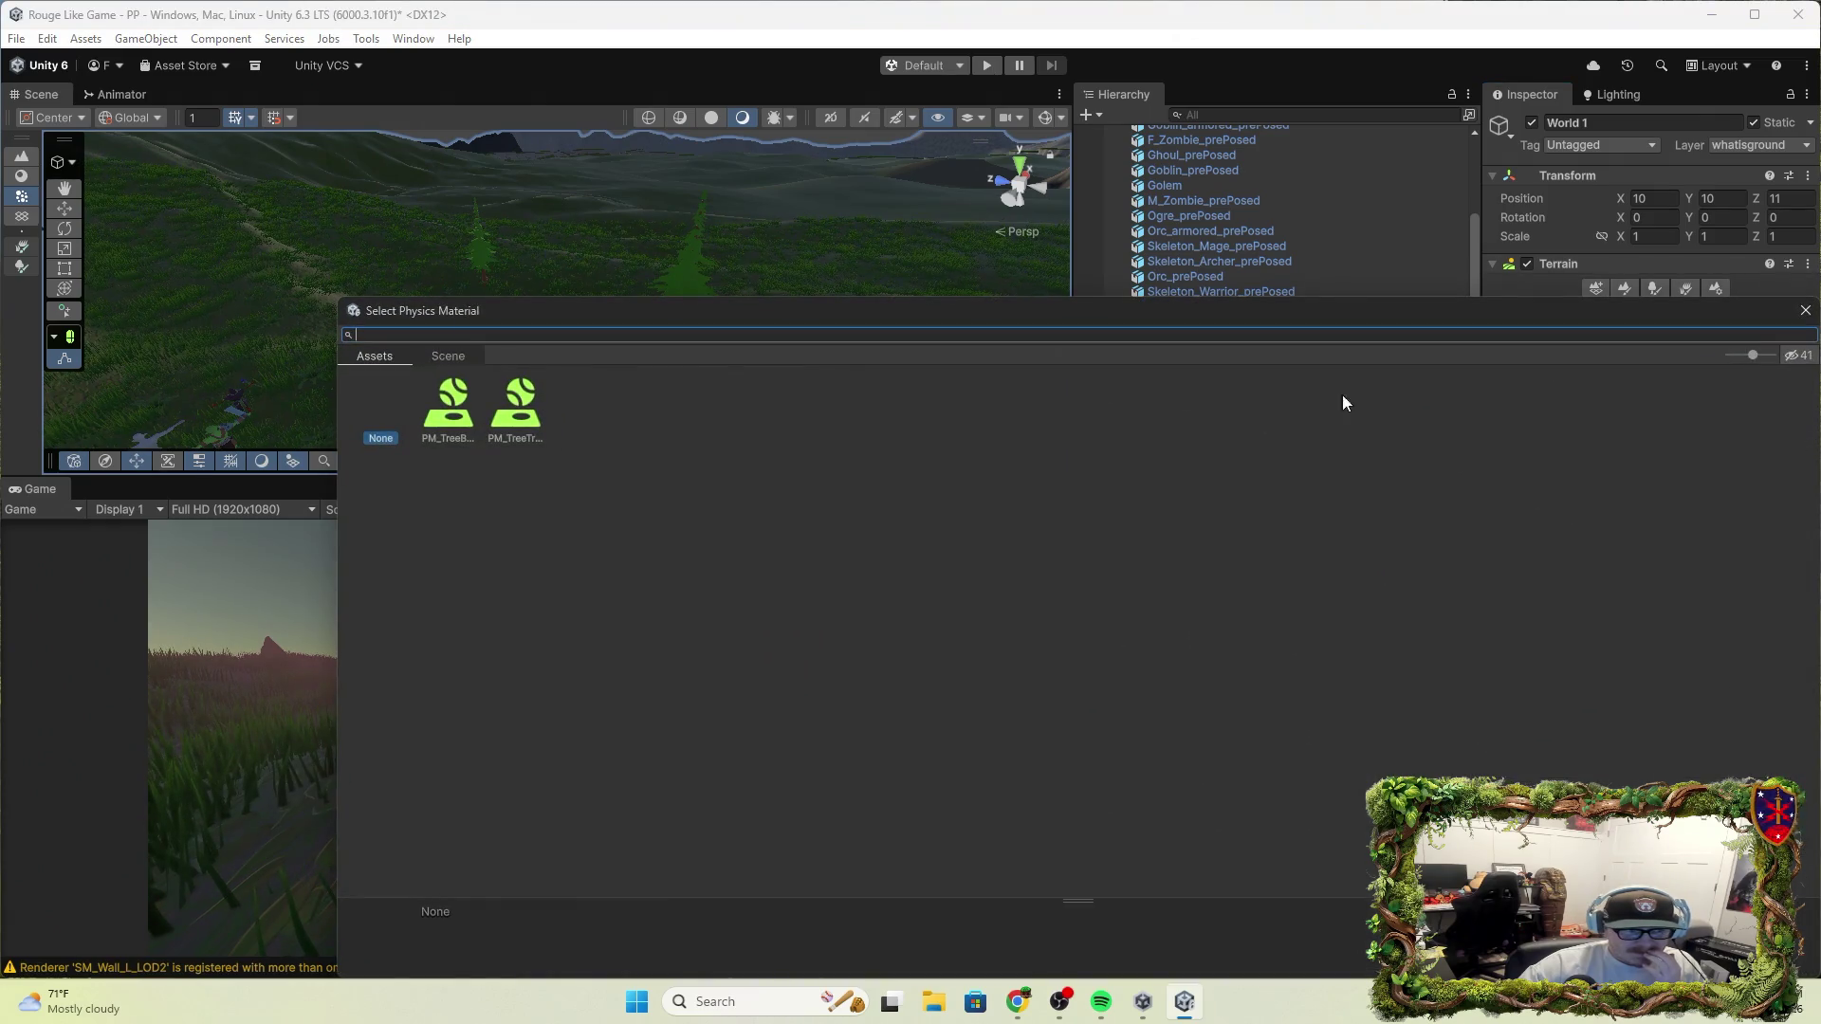
click(409, 356)
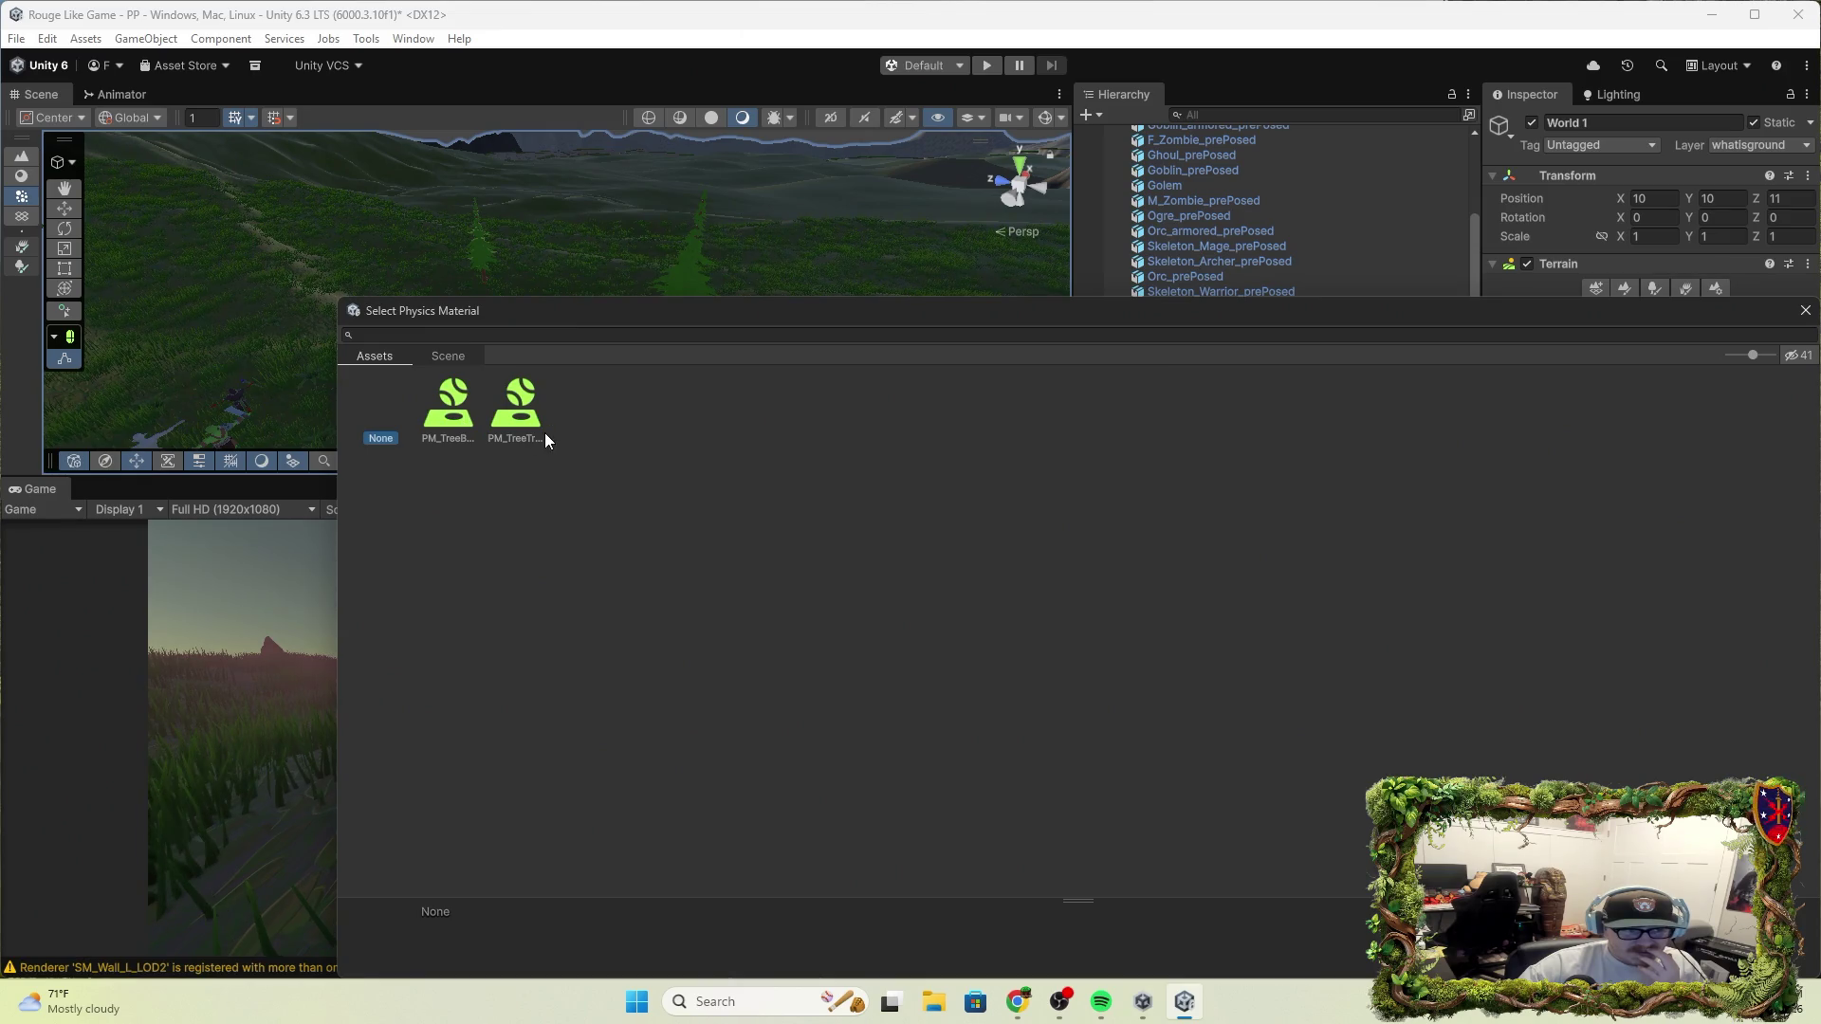
click(1805, 311)
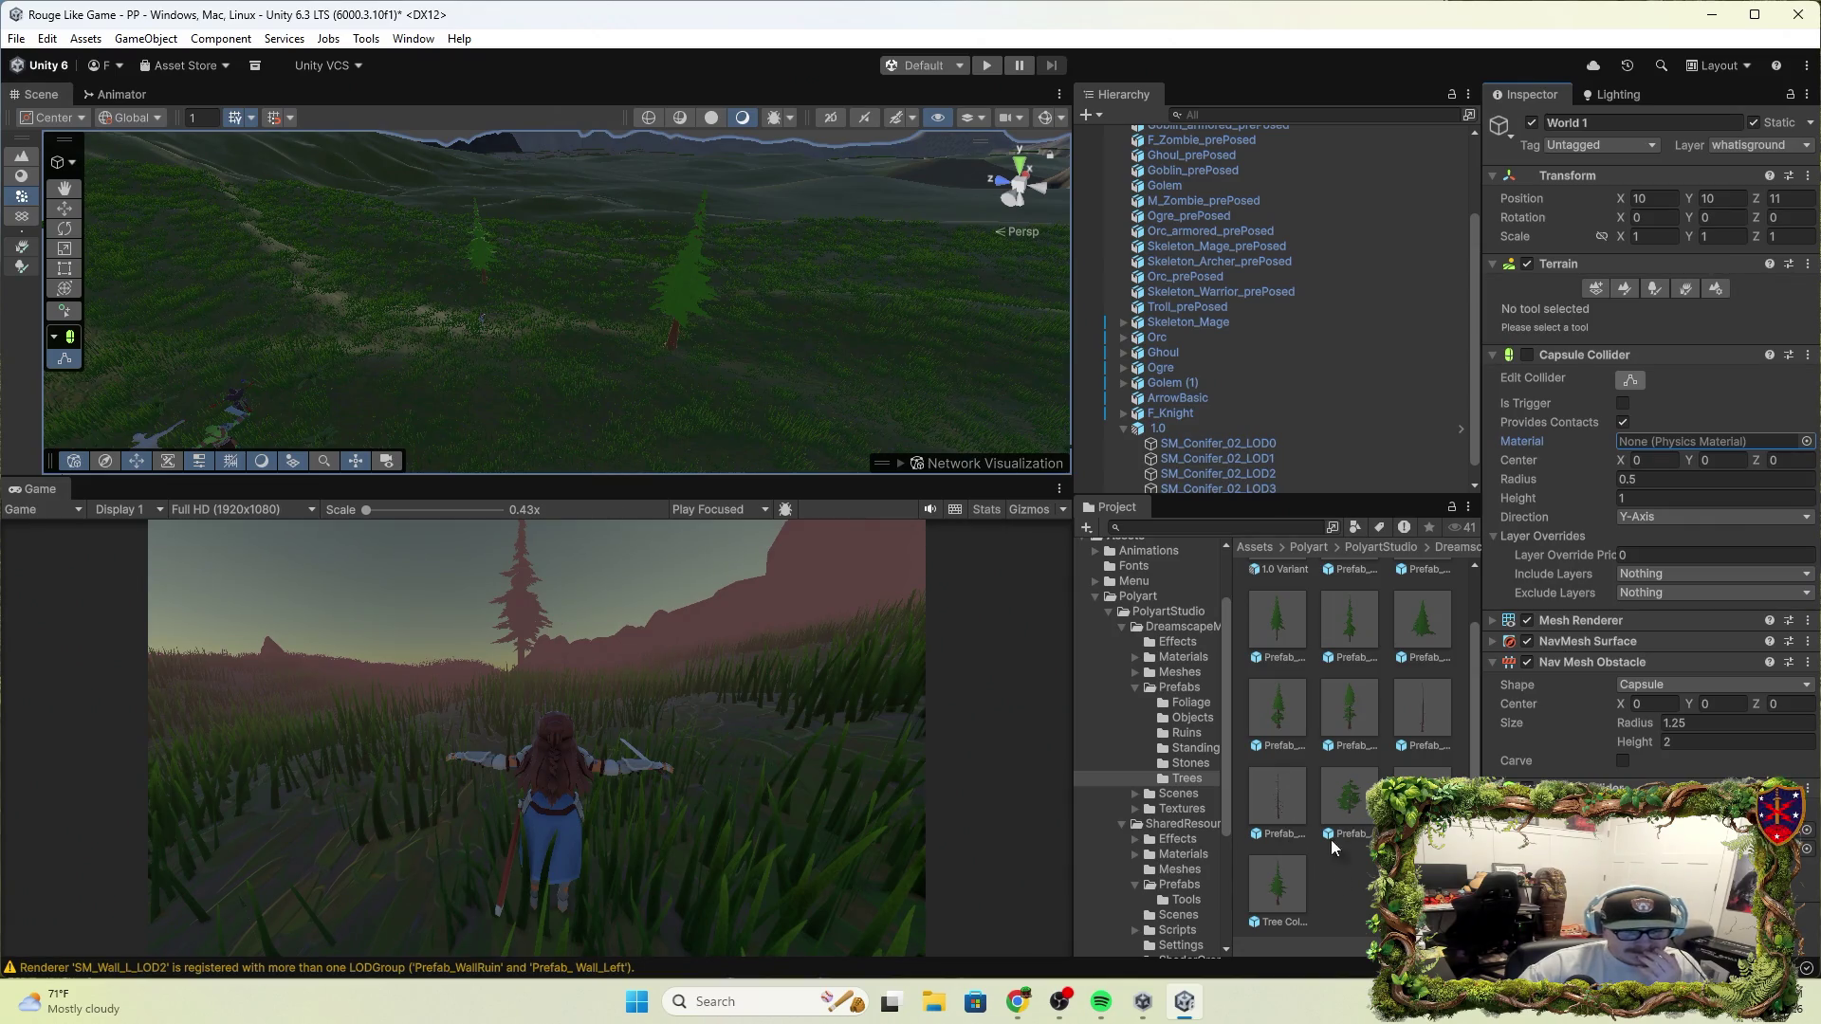
Inspect the Tree Collider full 2 prefab and the 1.0 tree, then select the World 1 terrain
click(1283, 884)
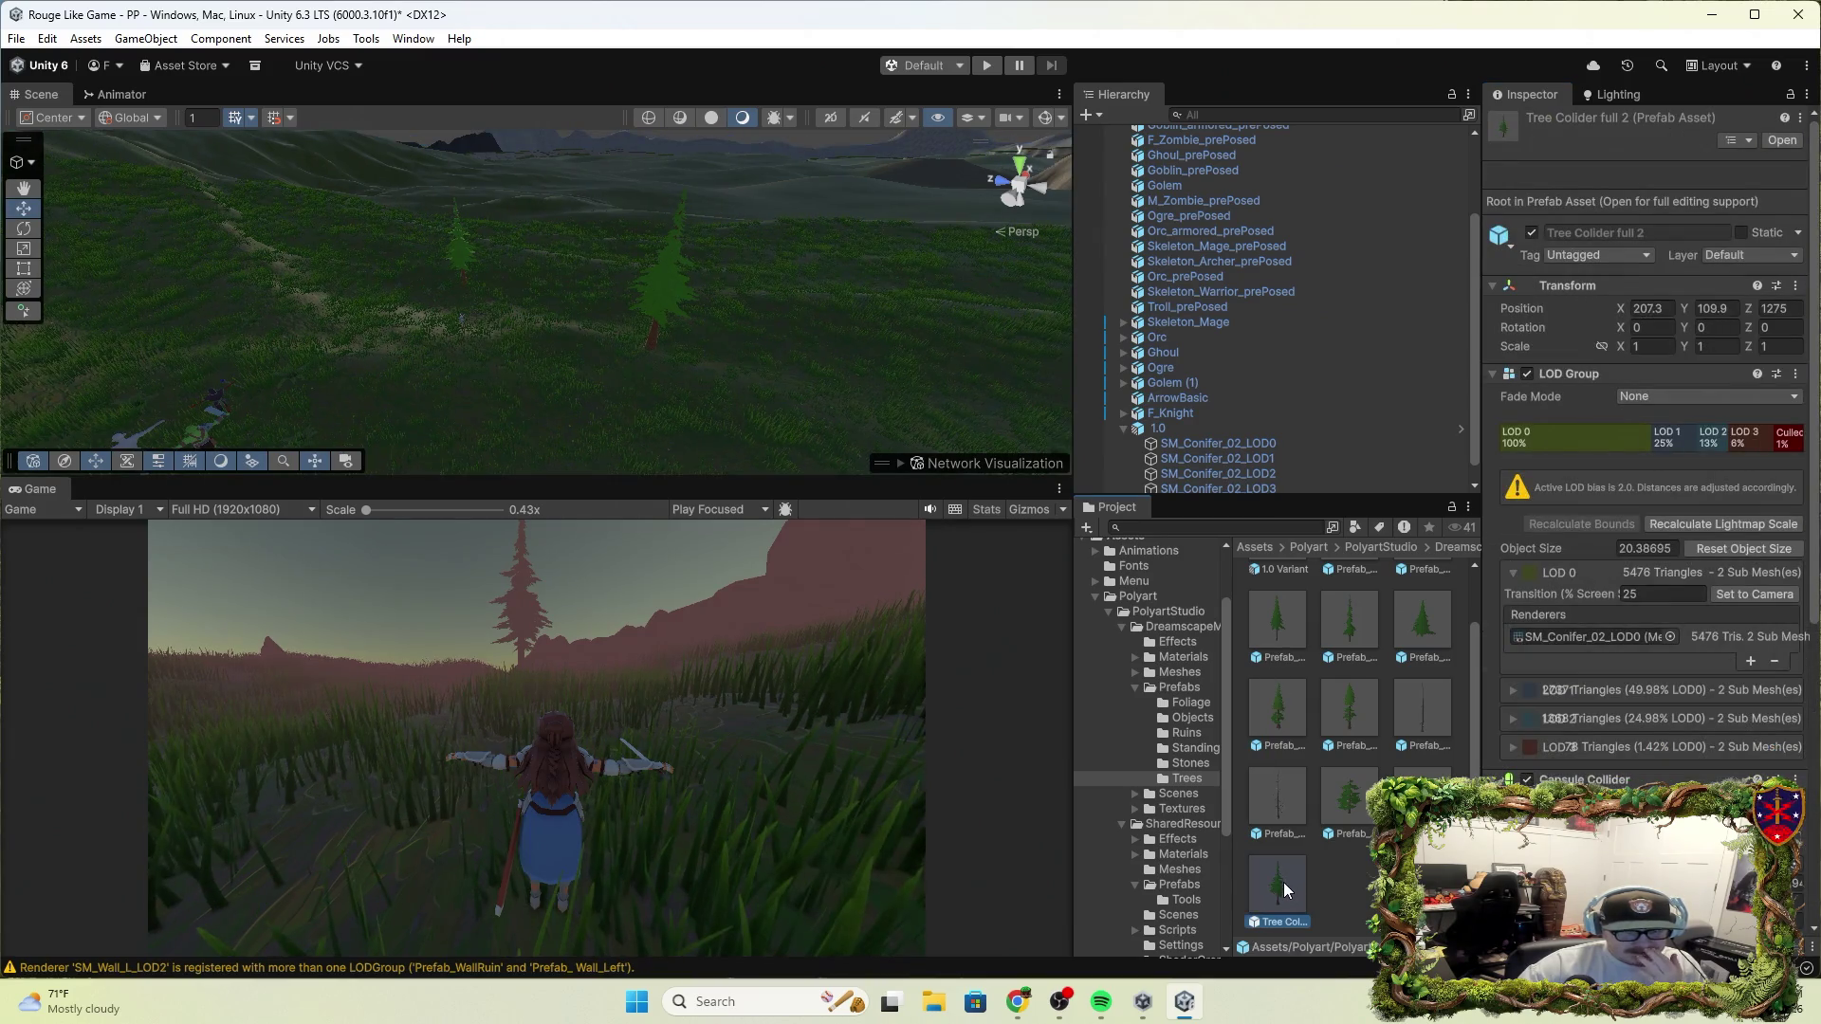
click(1183, 429)
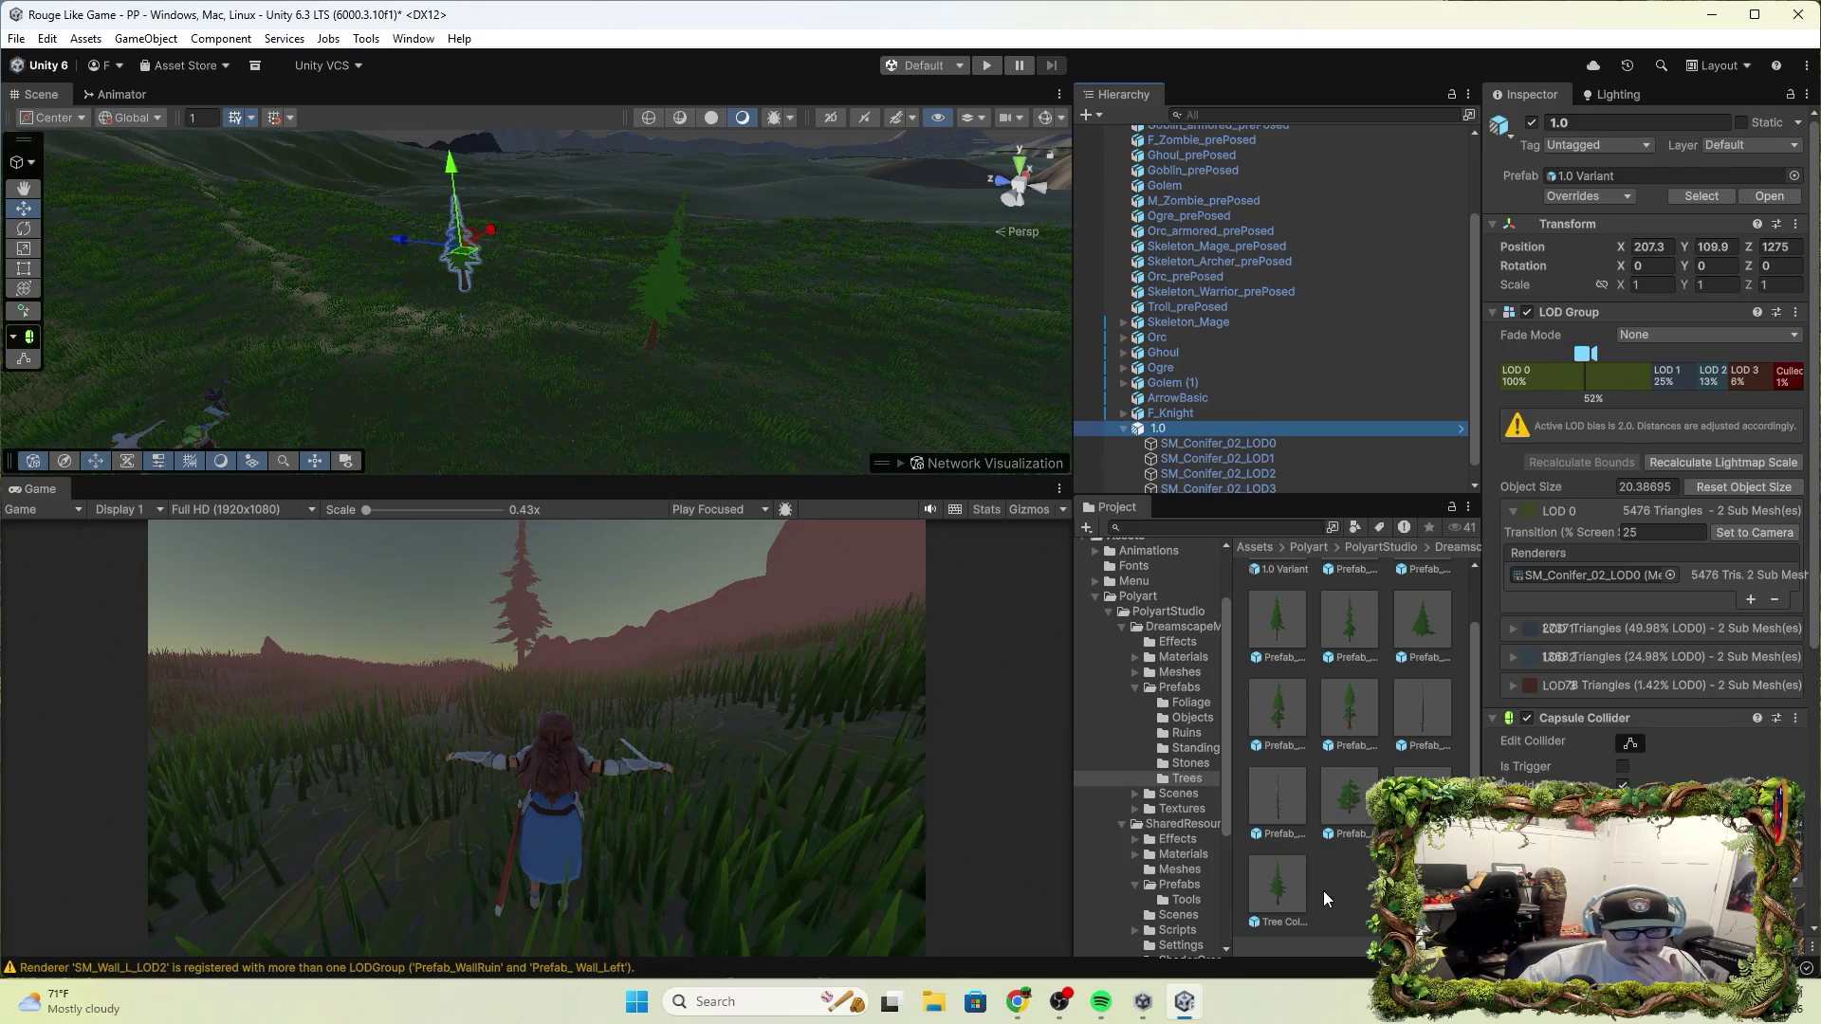
scroll(1323, 887, up, 1)
scroll(1329, 851, down, 1)
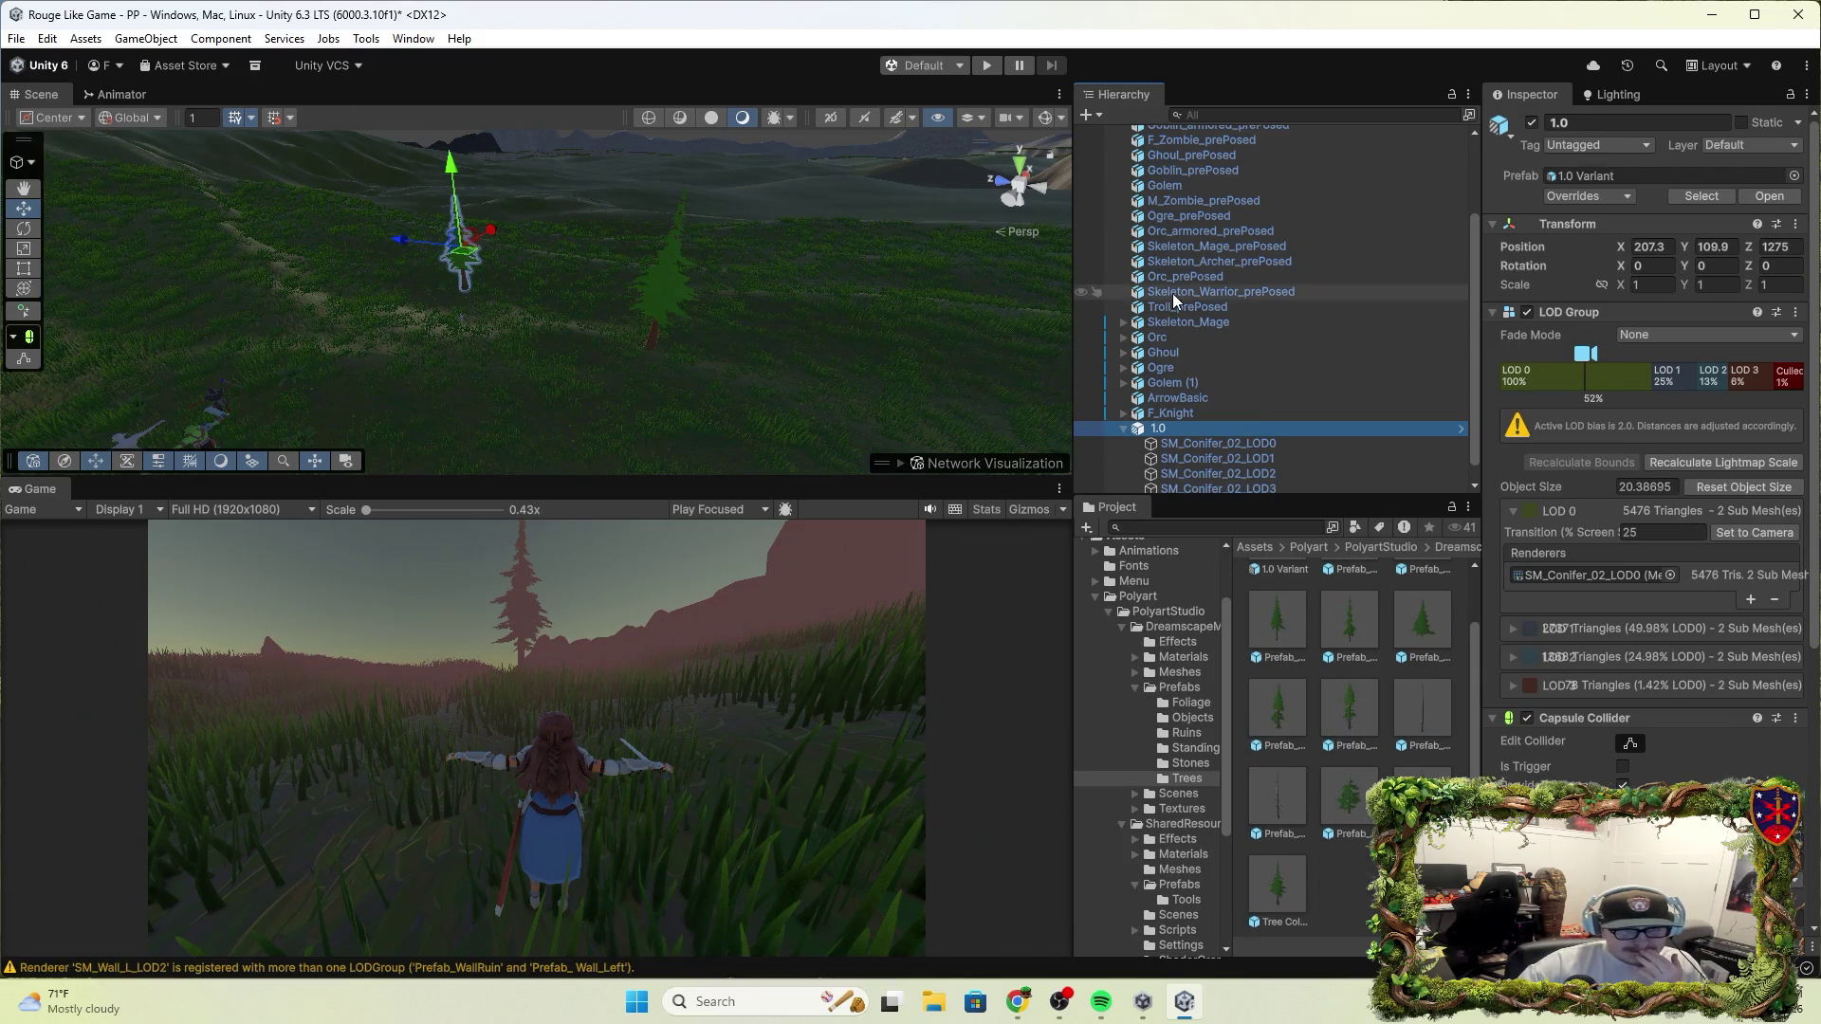
scroll(1176, 290, up, 2)
click(1181, 180)
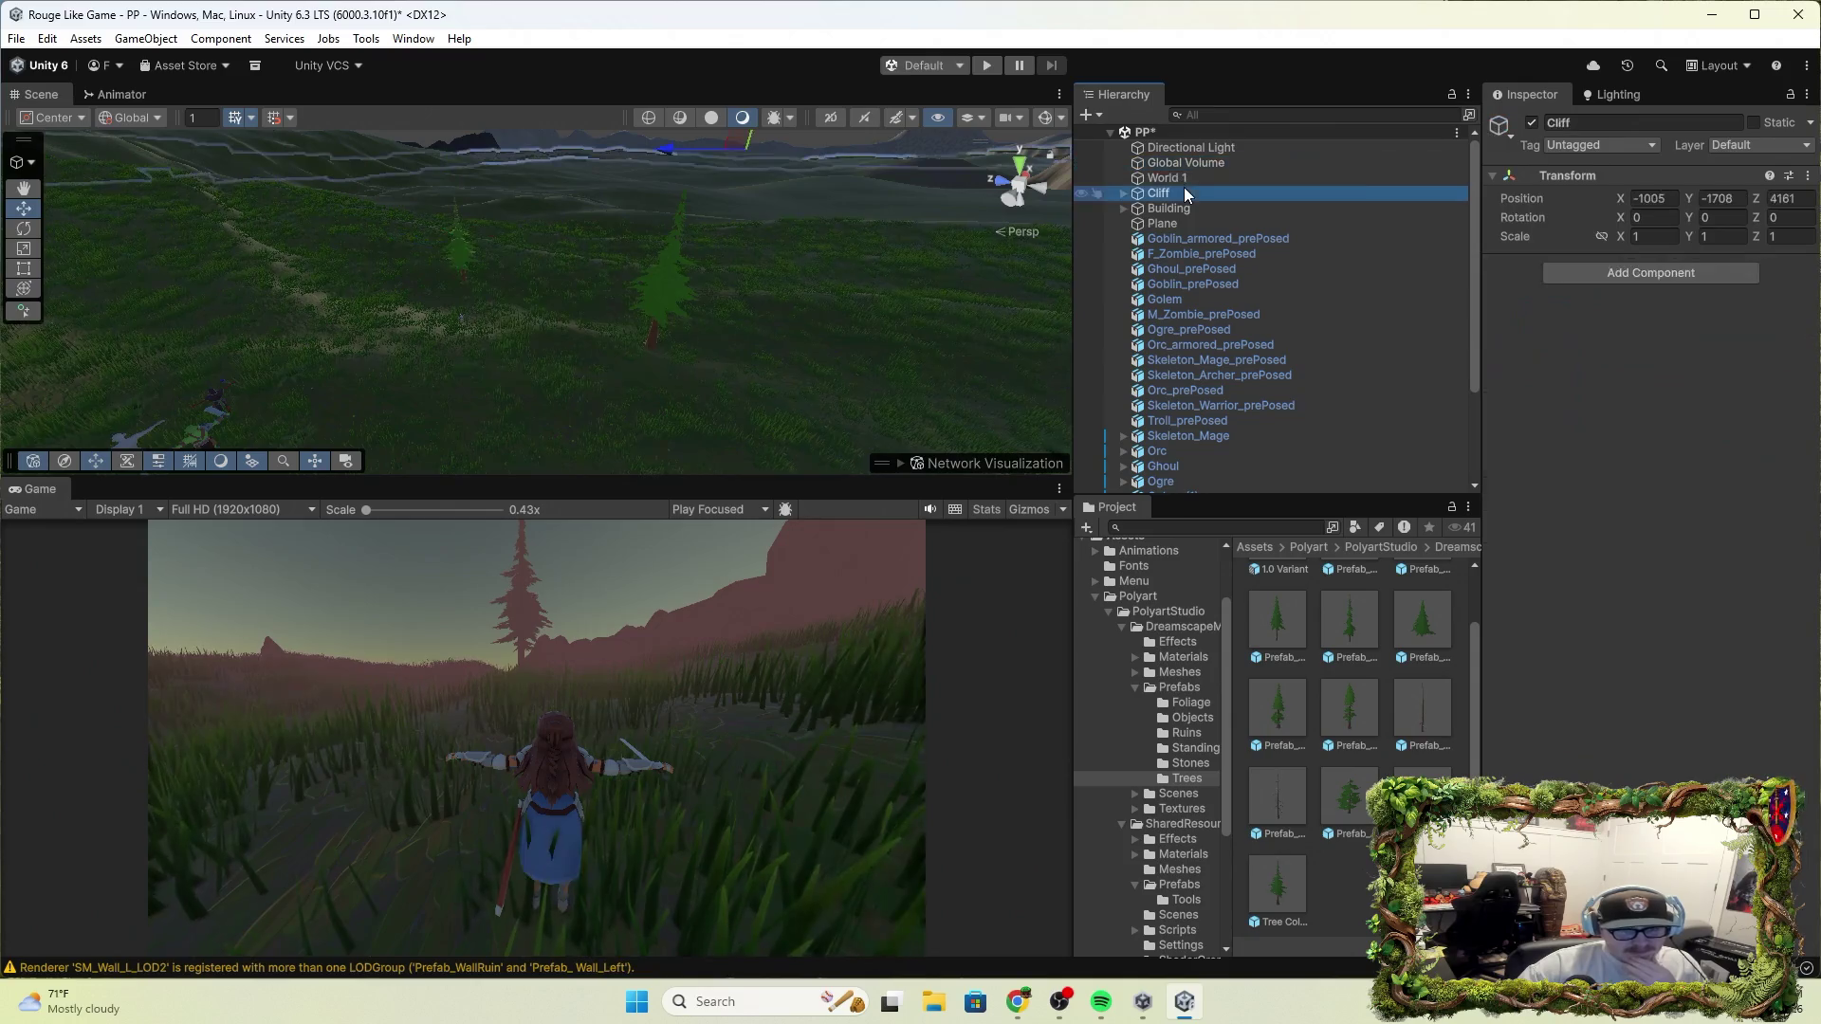
On World 1, try assigning the Tree Collider asset as the Capsule Collider's material
click(1180, 165)
click(1204, 180)
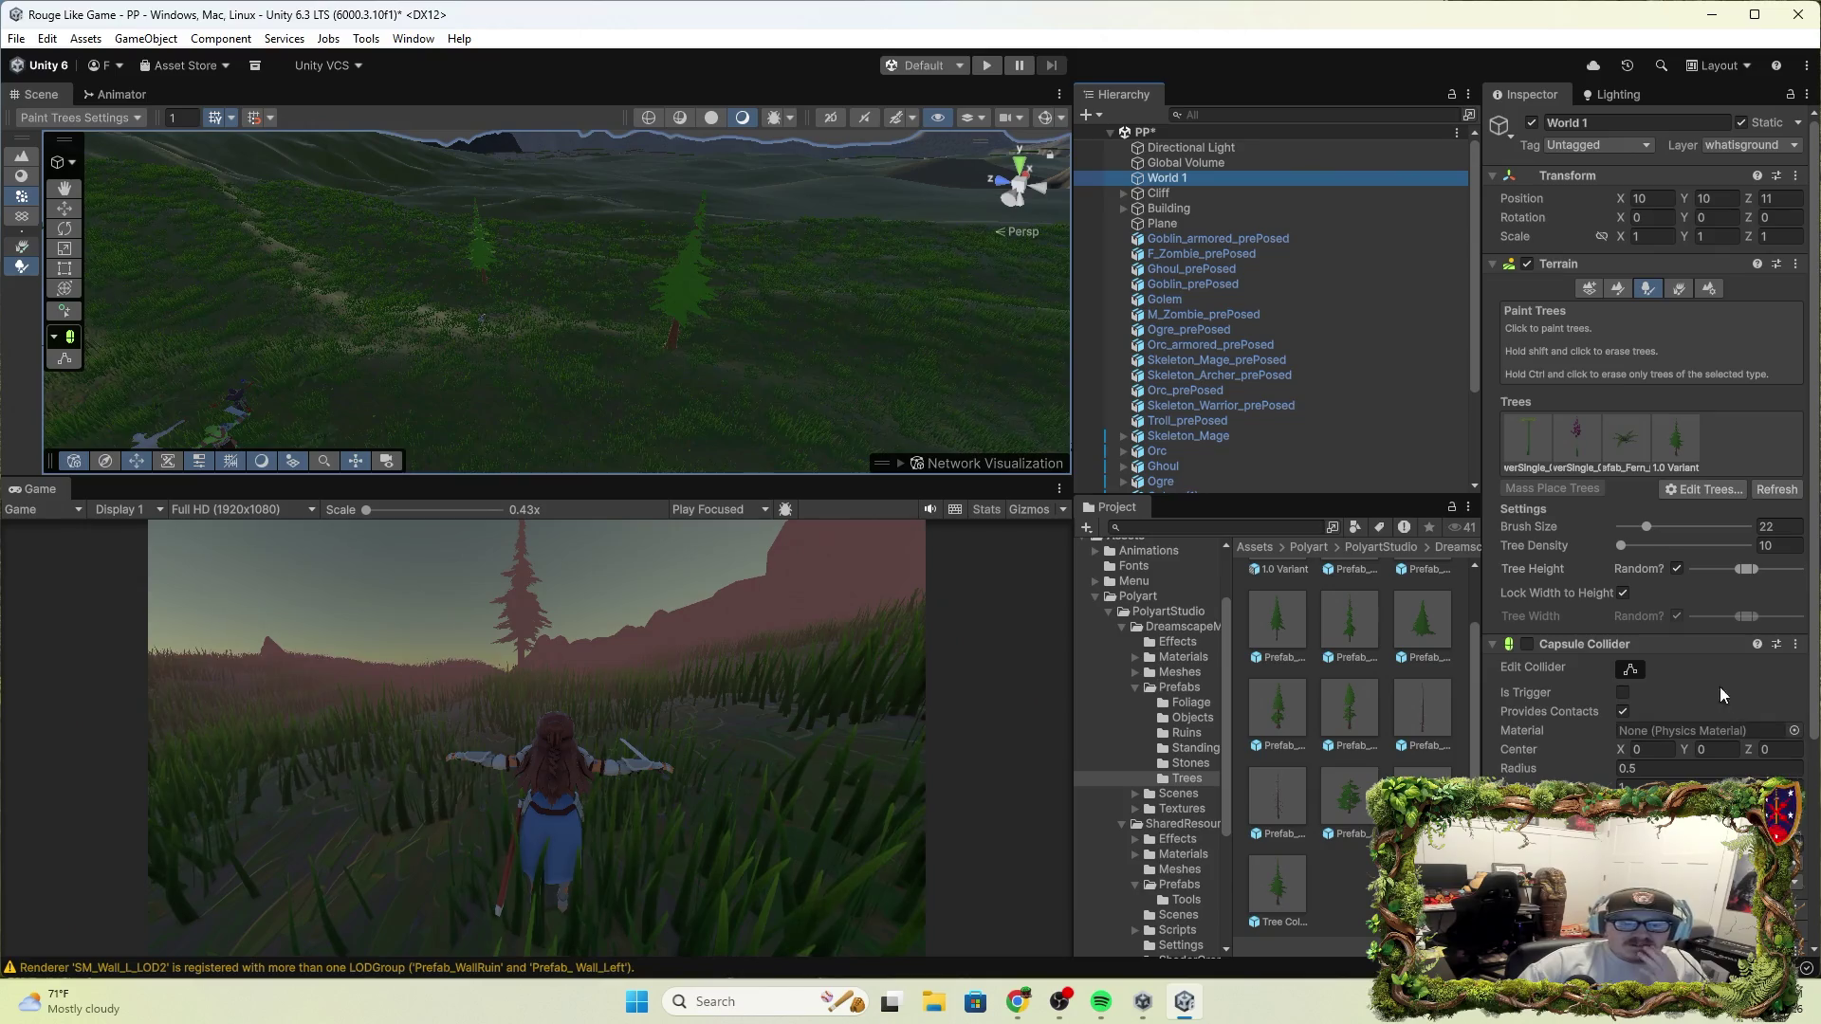
scroll(1724, 693, down, 3)
click(1794, 576)
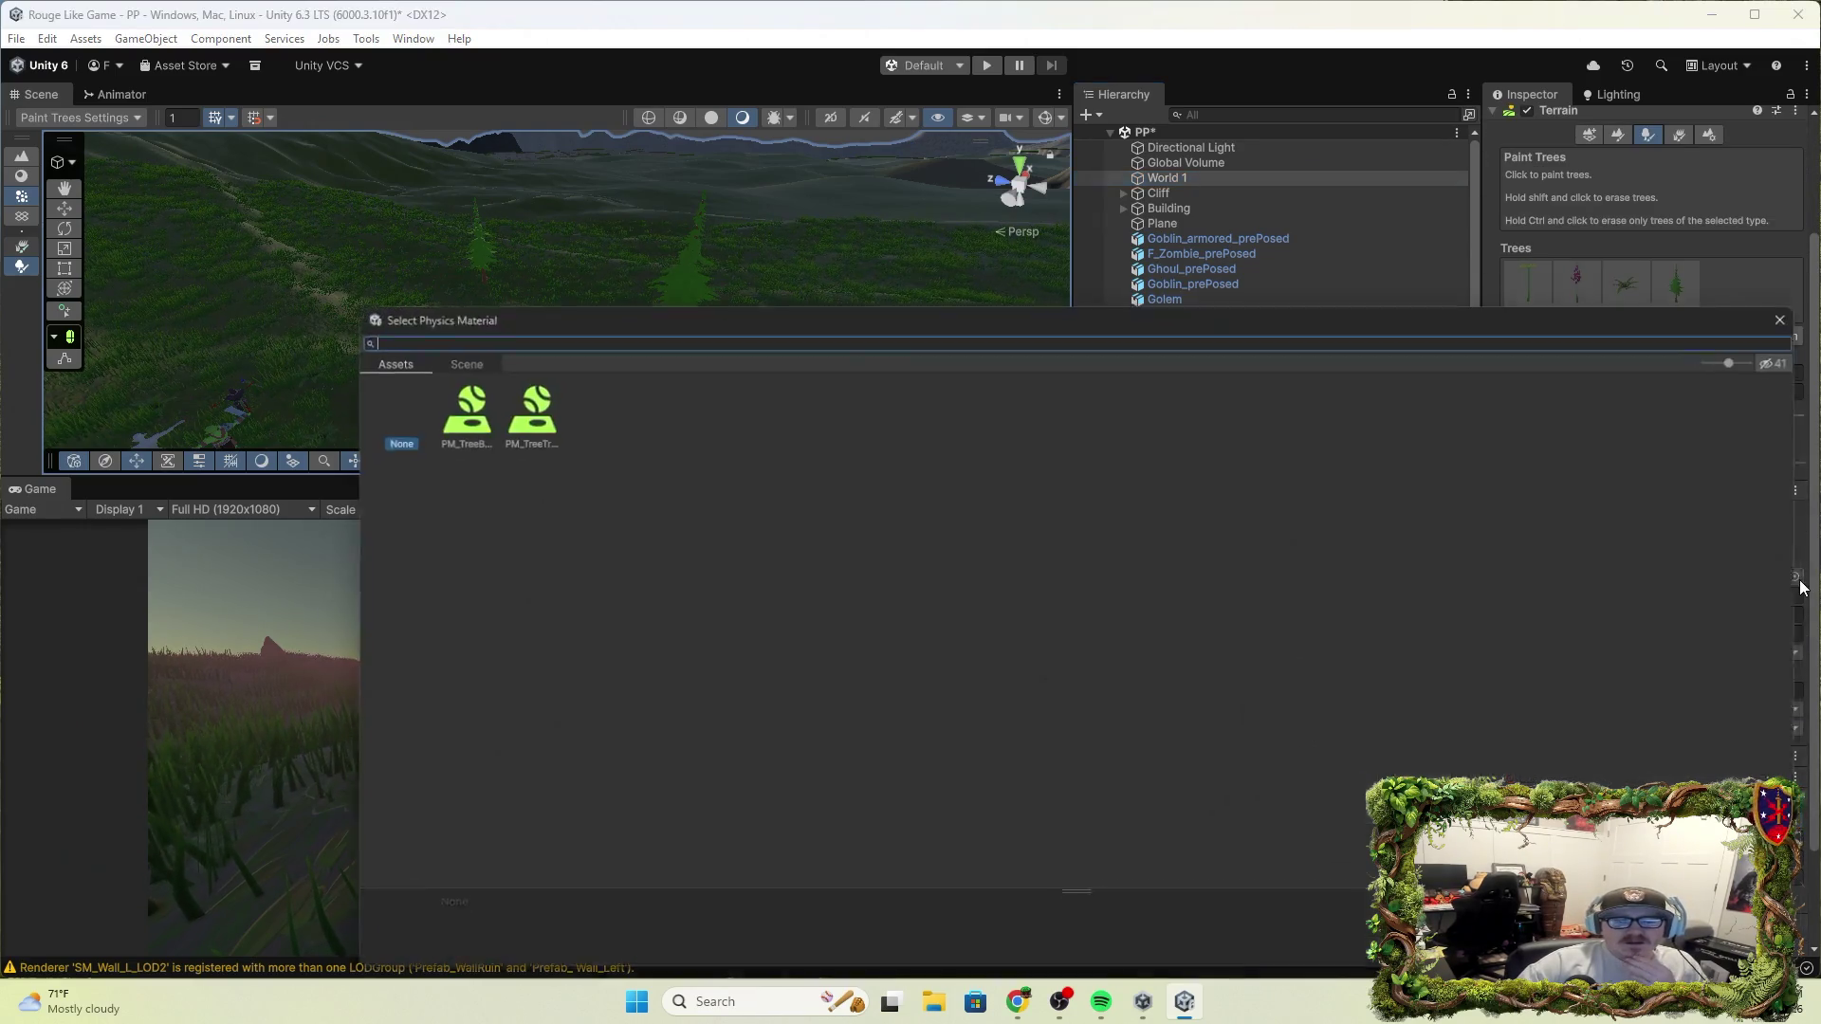
key(Escape)
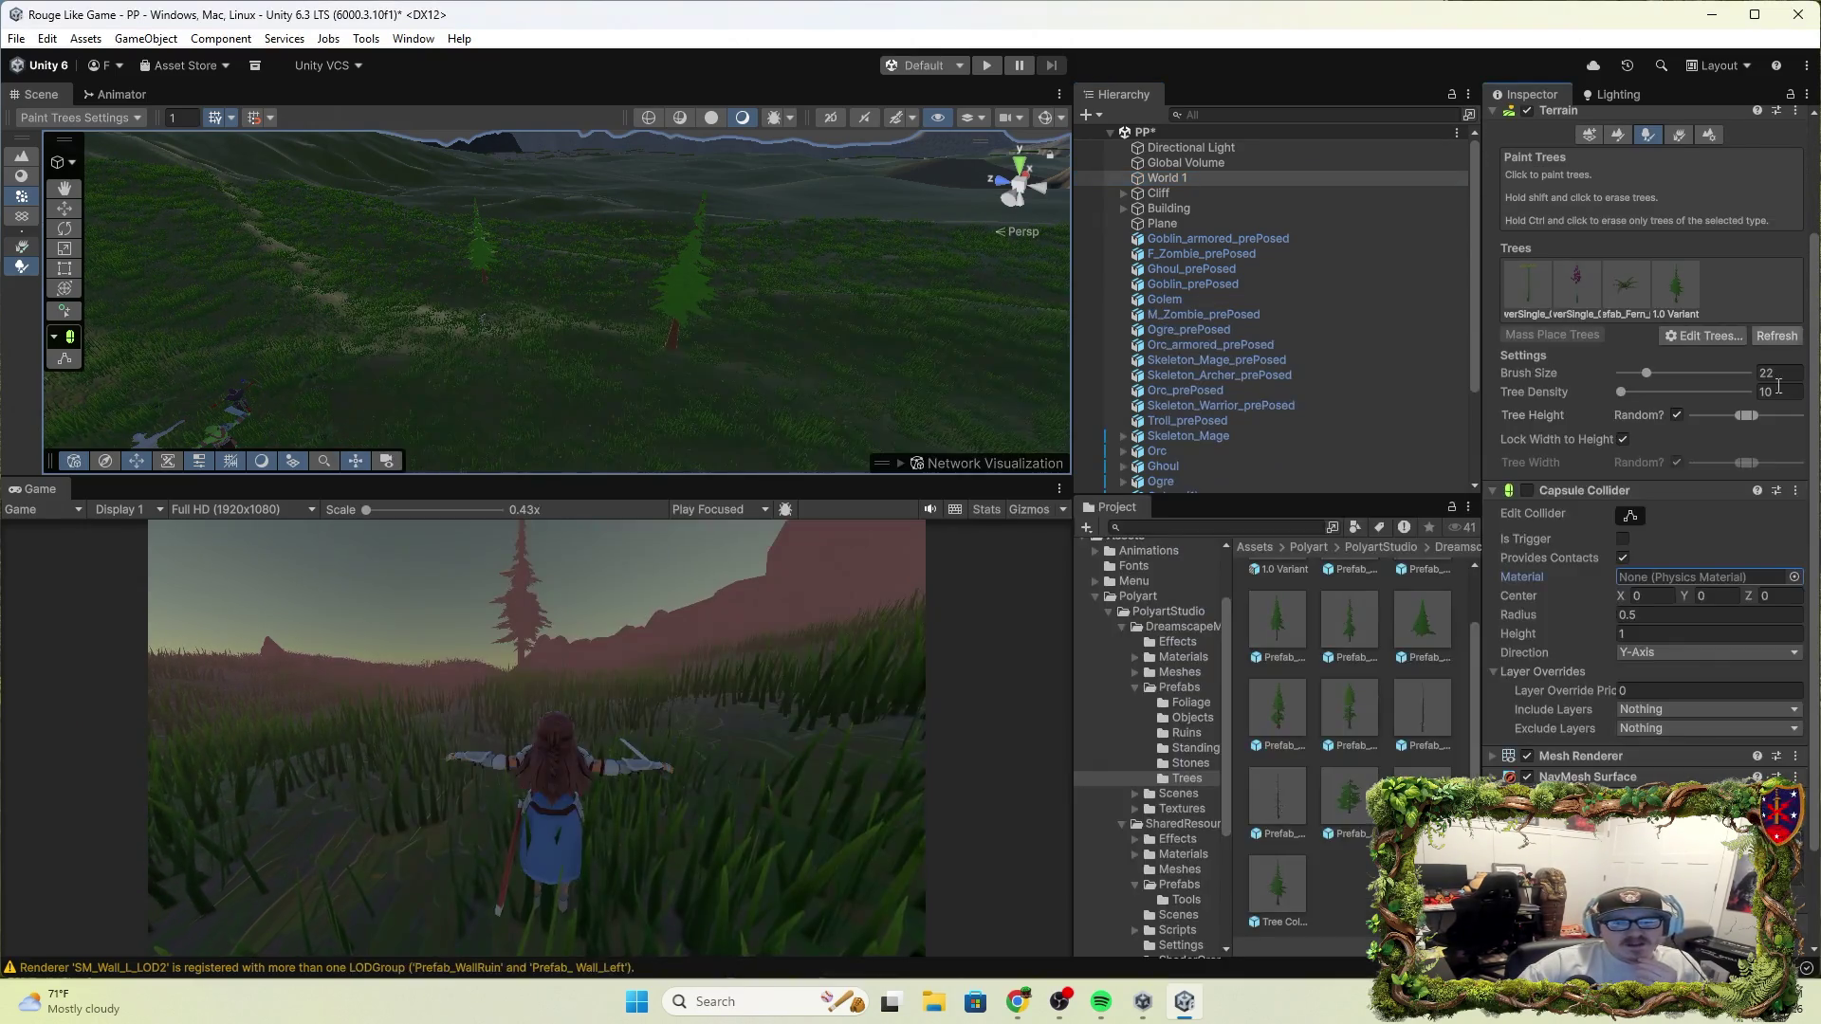
drag(1278, 887, 1675, 575)
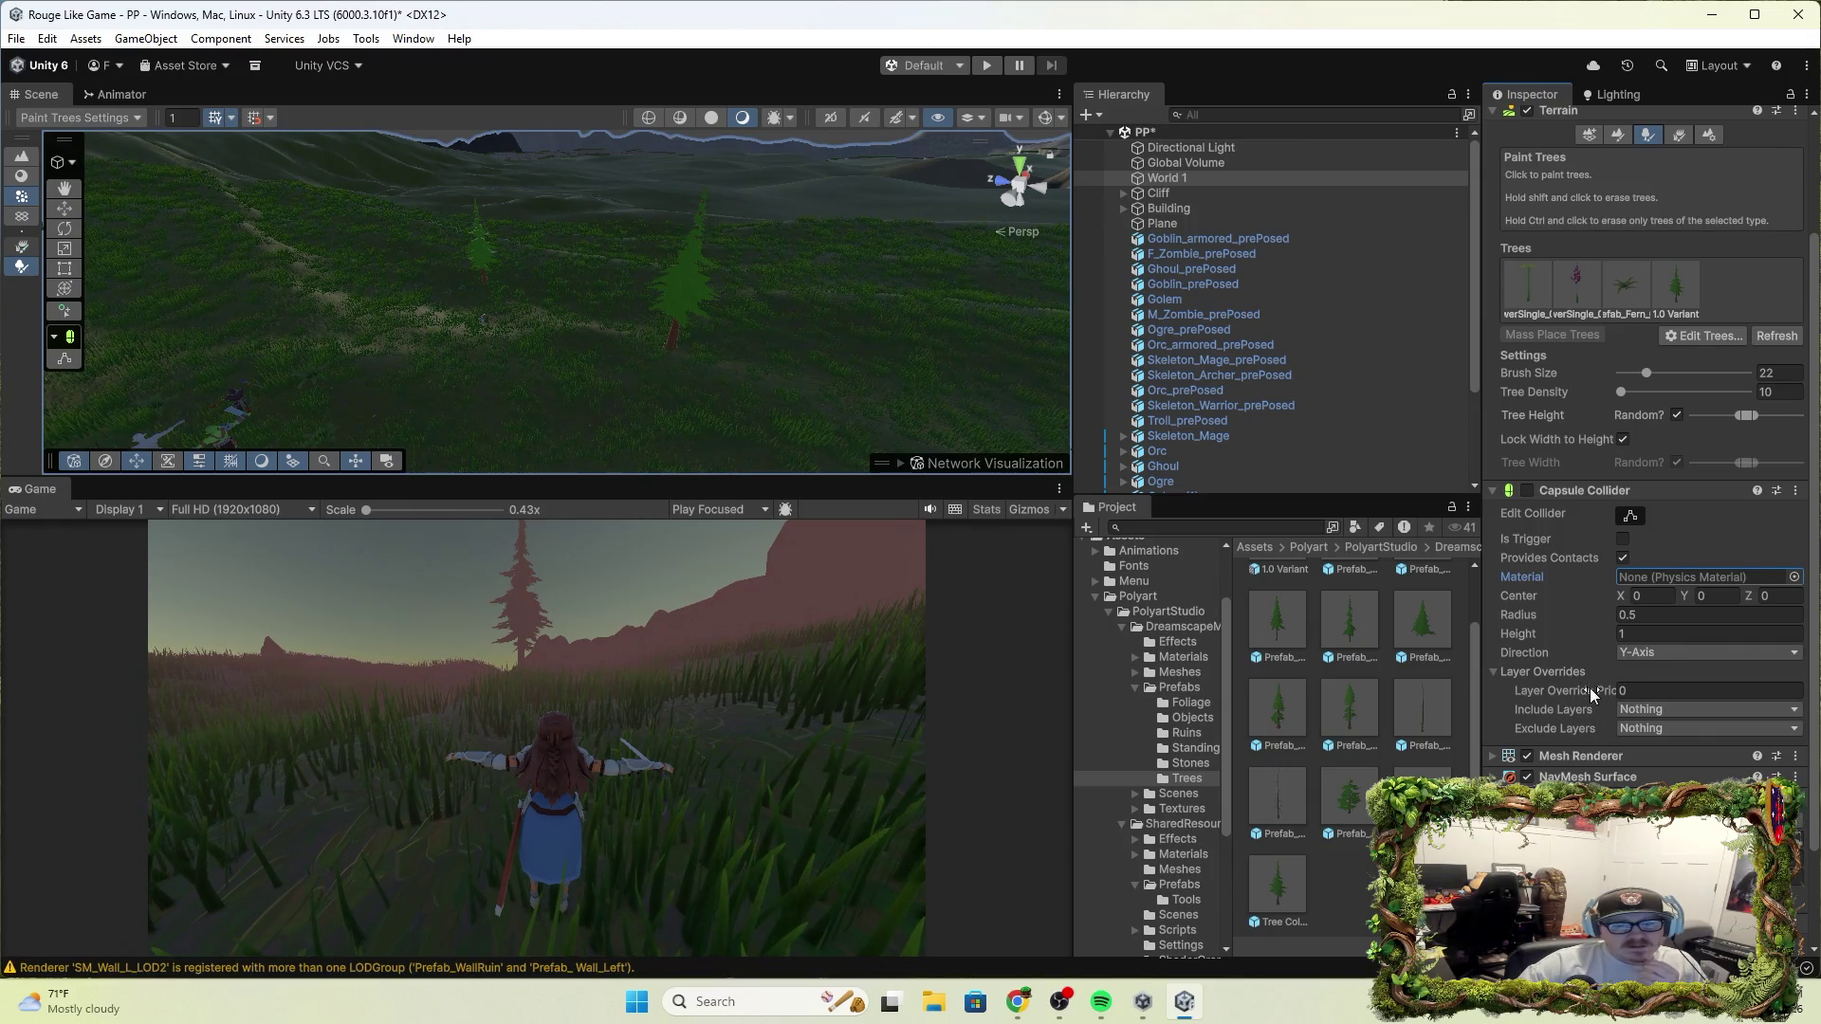
Remove the terrain's Capsule Collider, then browse physics materials without picking one
click(1794, 495)
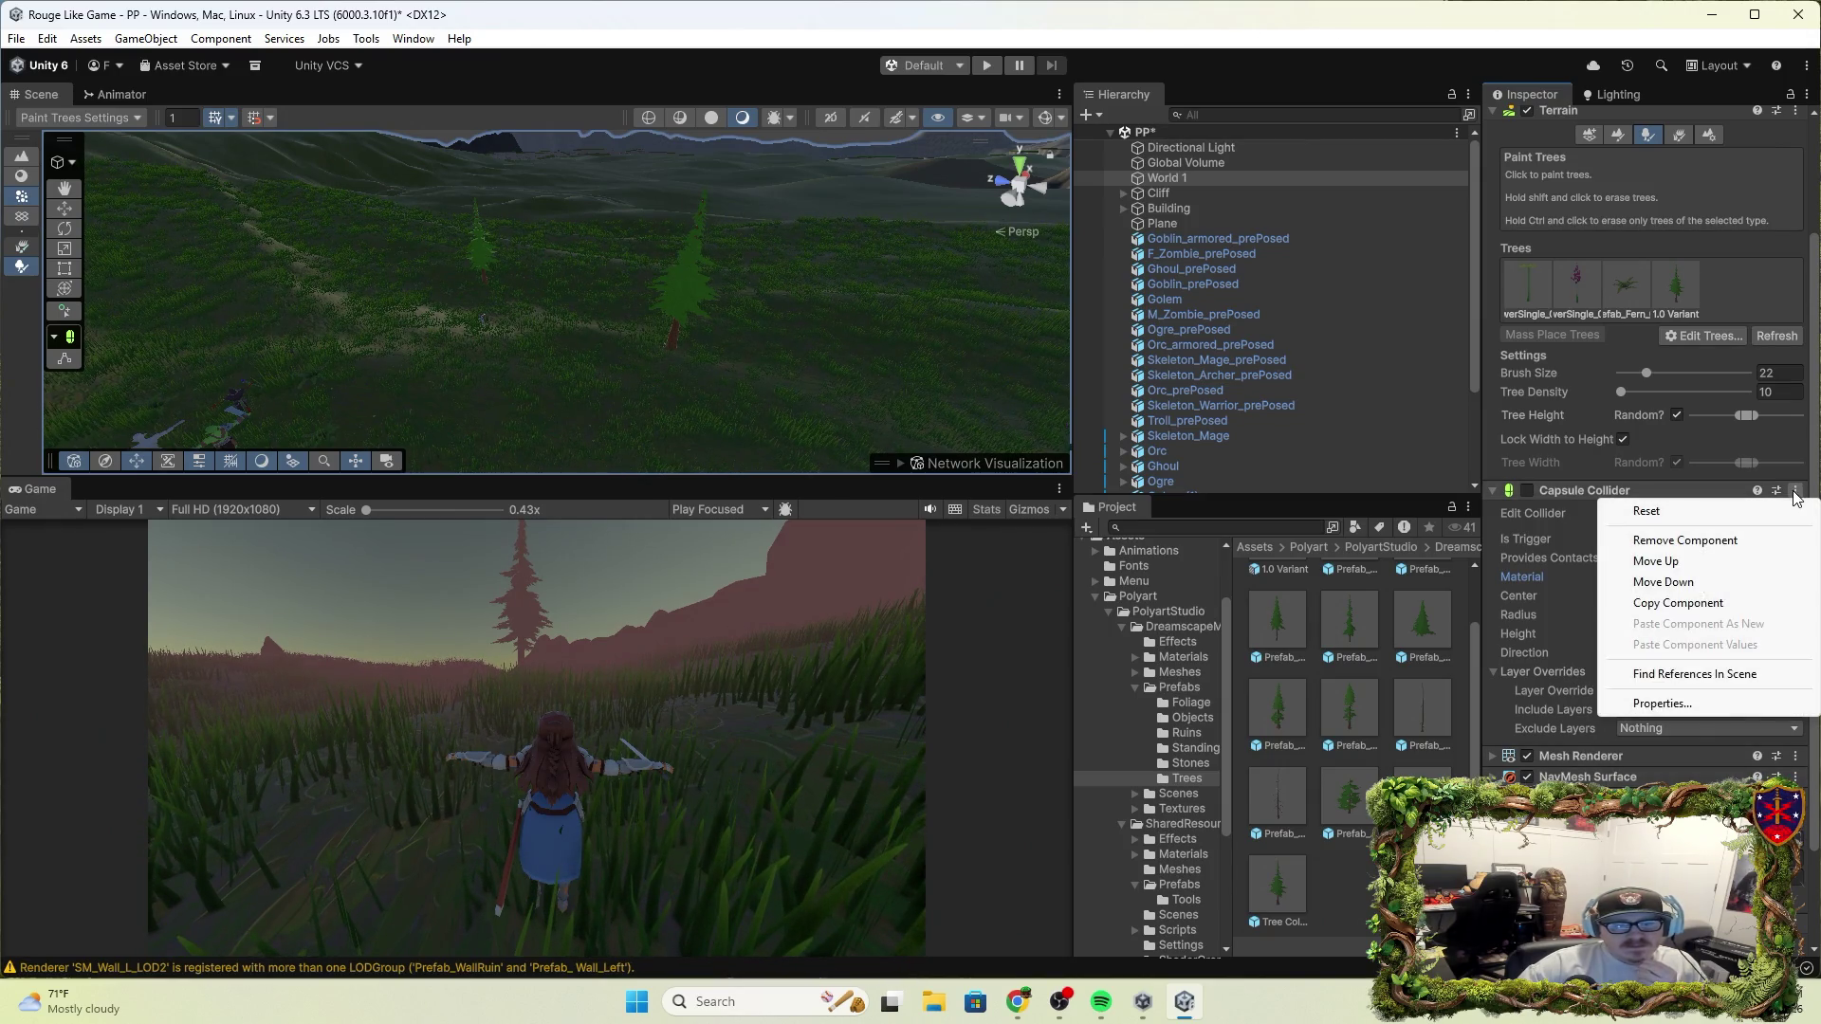
click(1702, 541)
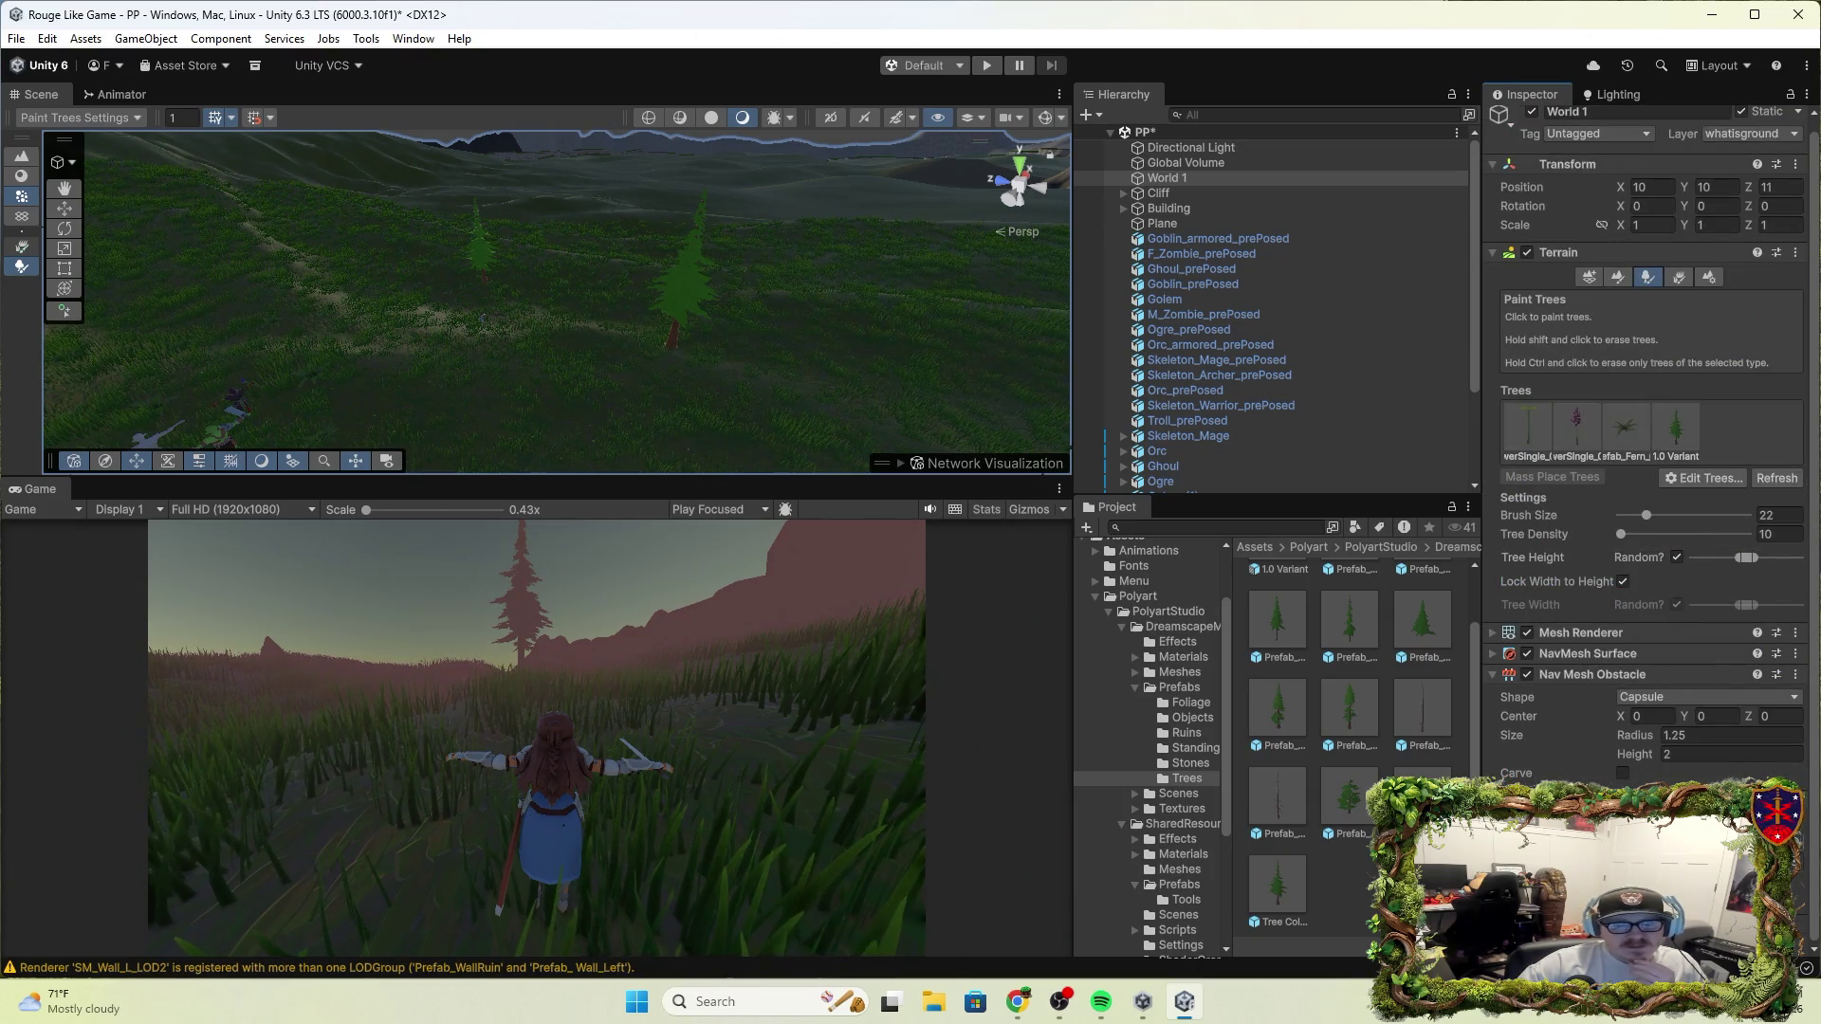
click(1788, 836)
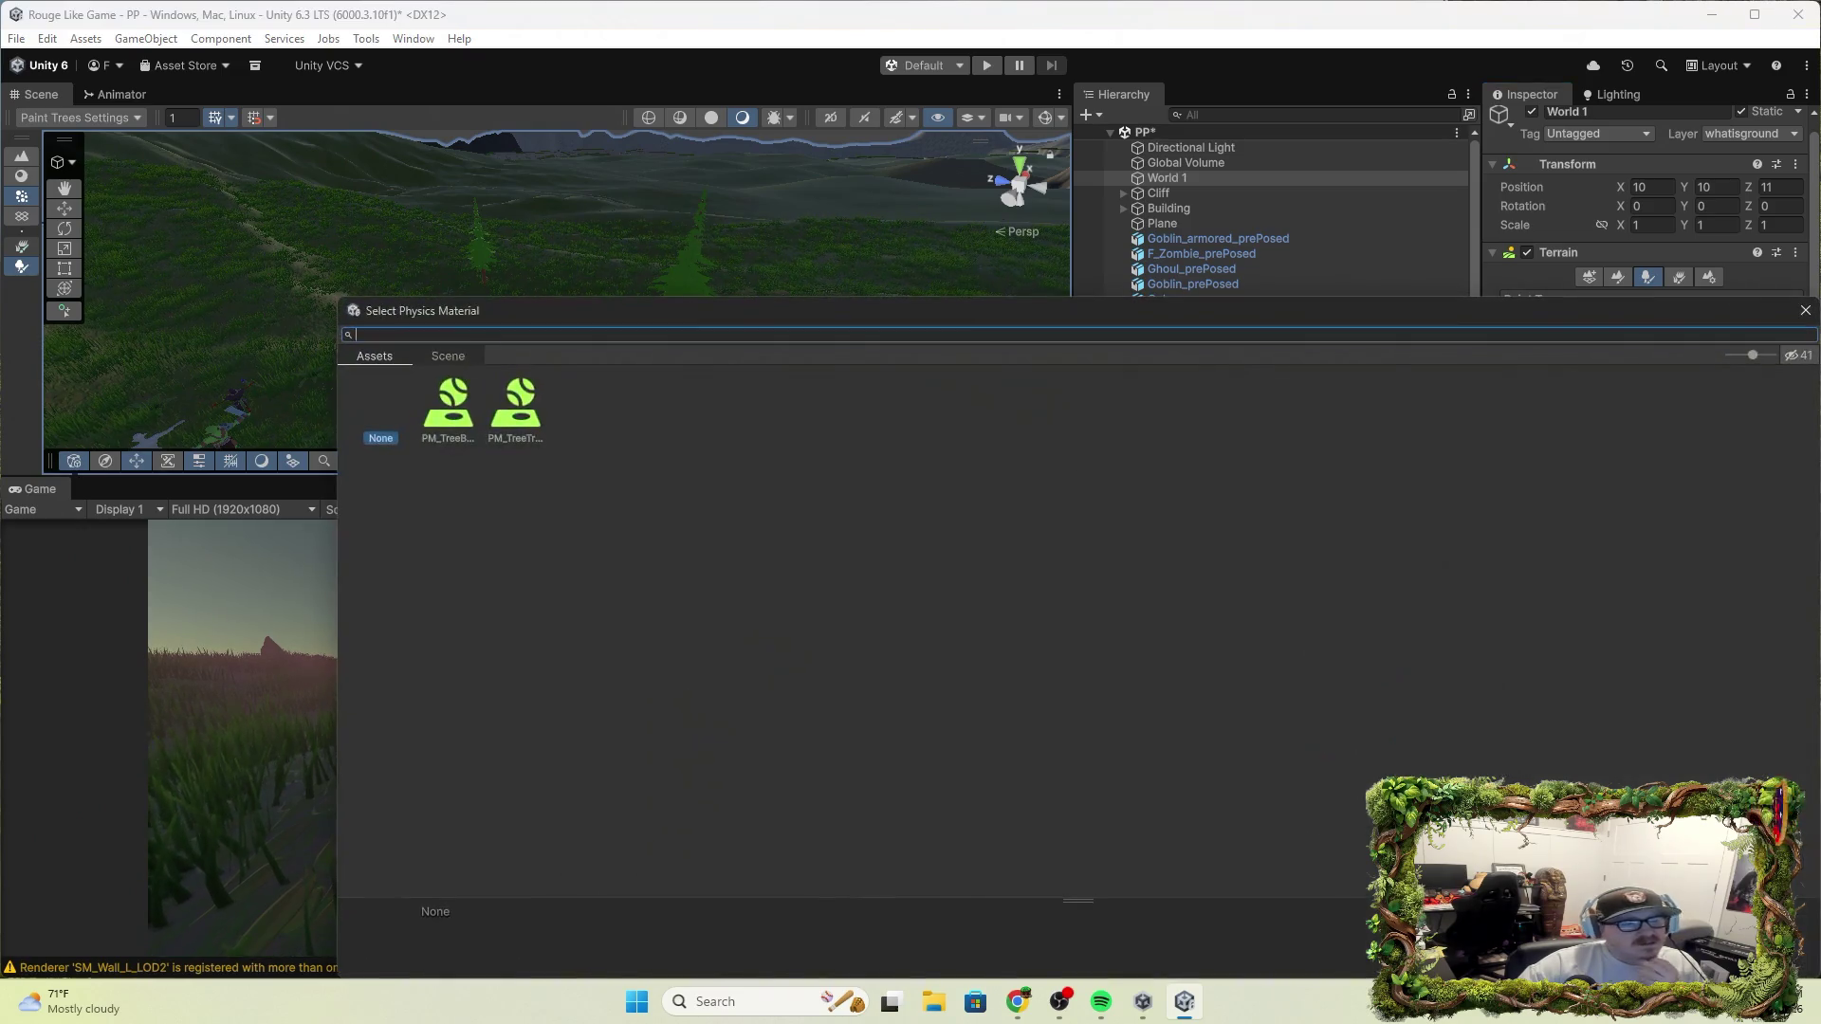
click(457, 356)
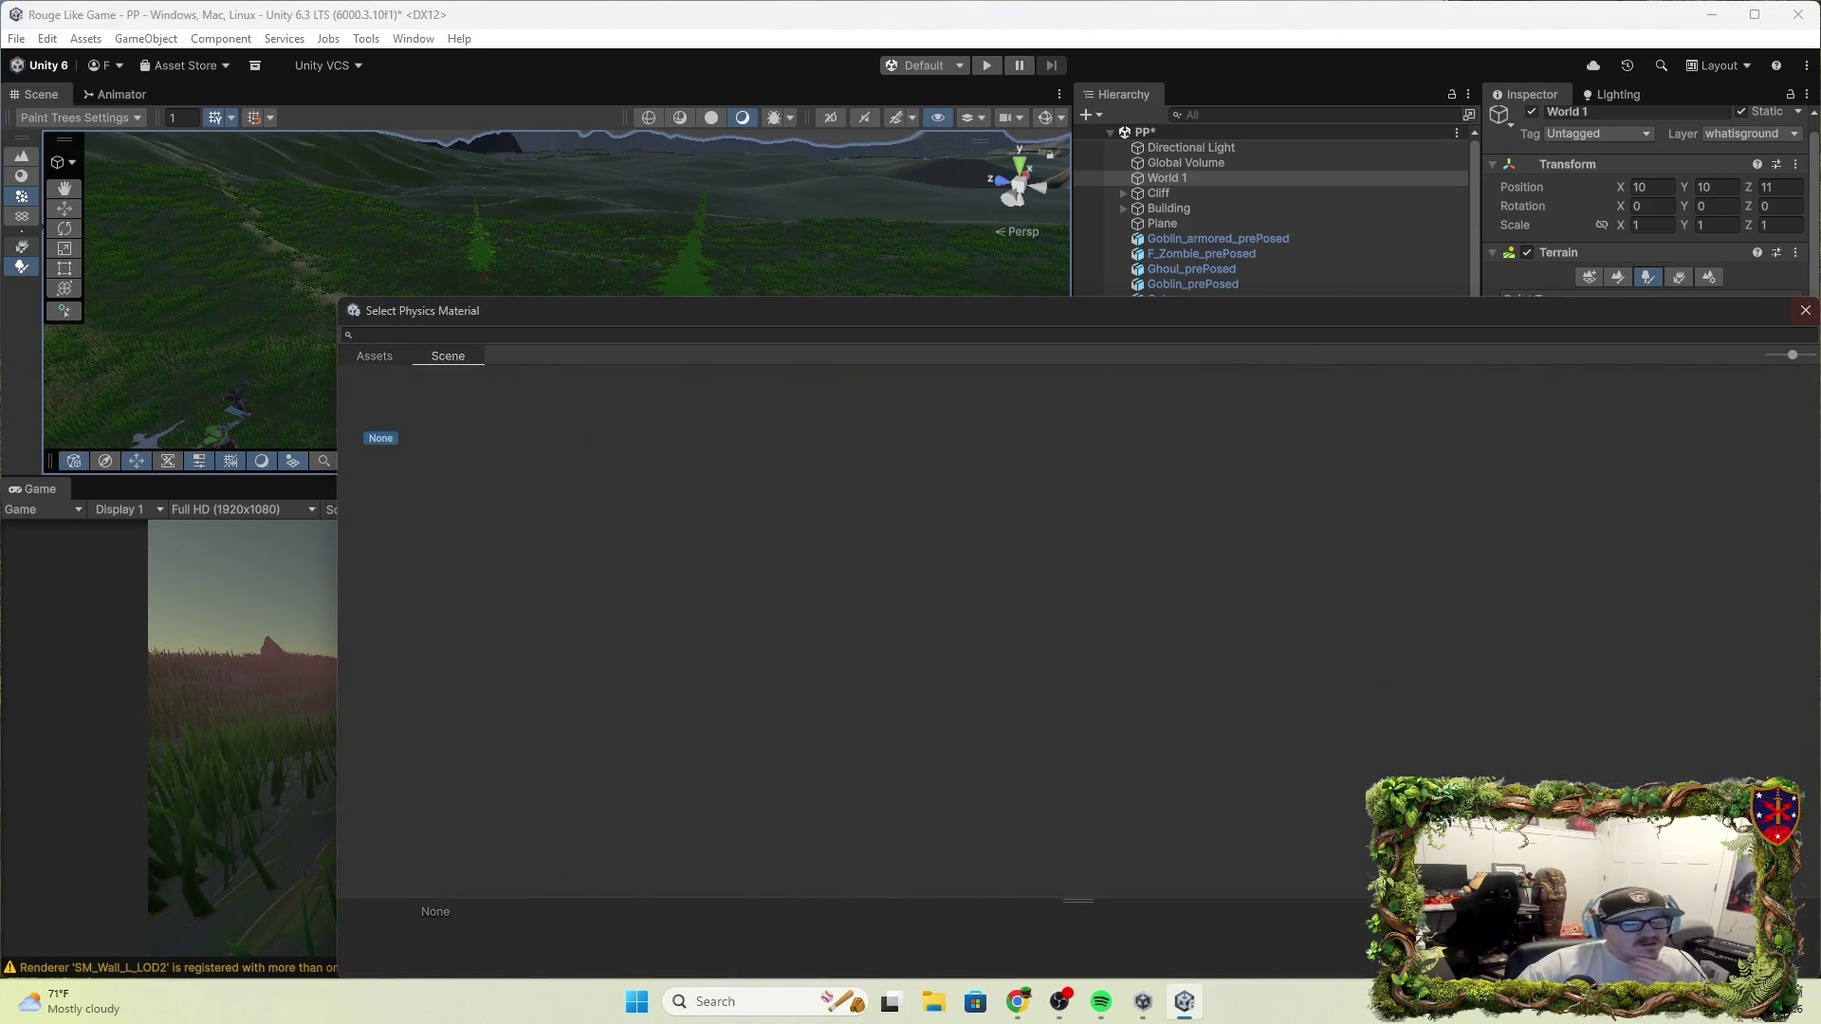
click(1804, 311)
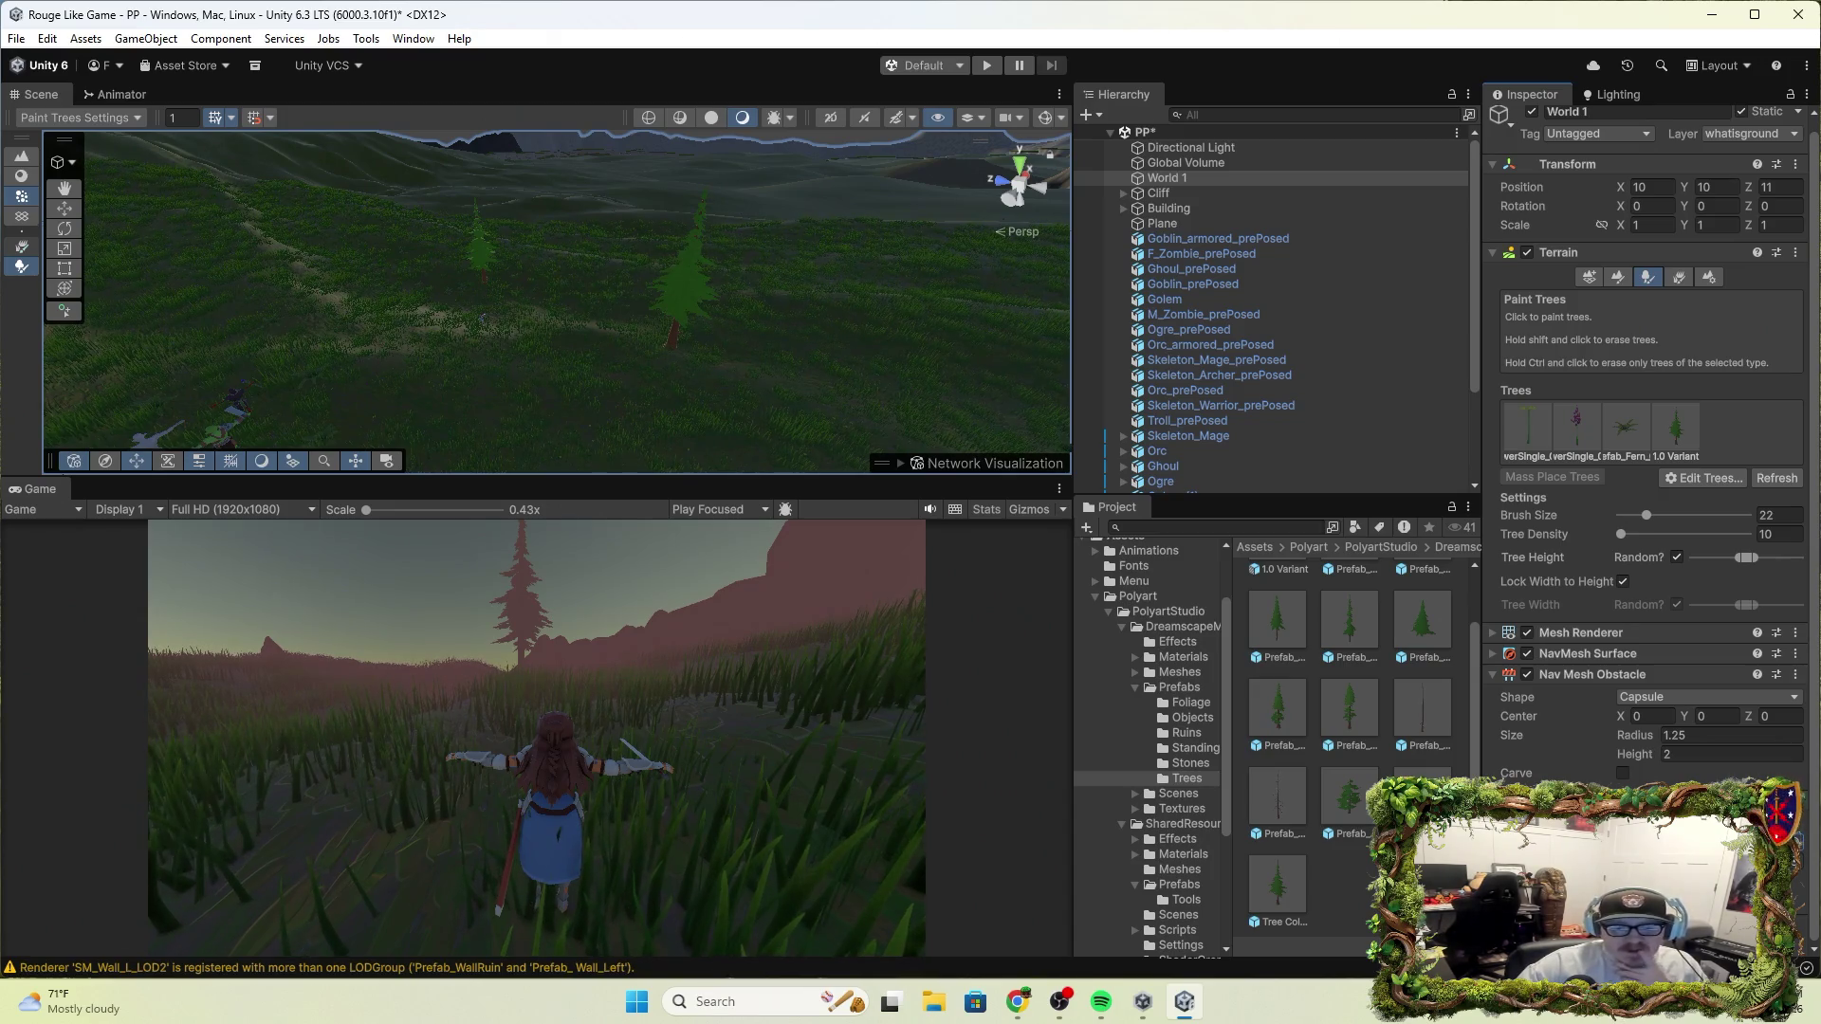
scroll(1646, 474, down, 2)
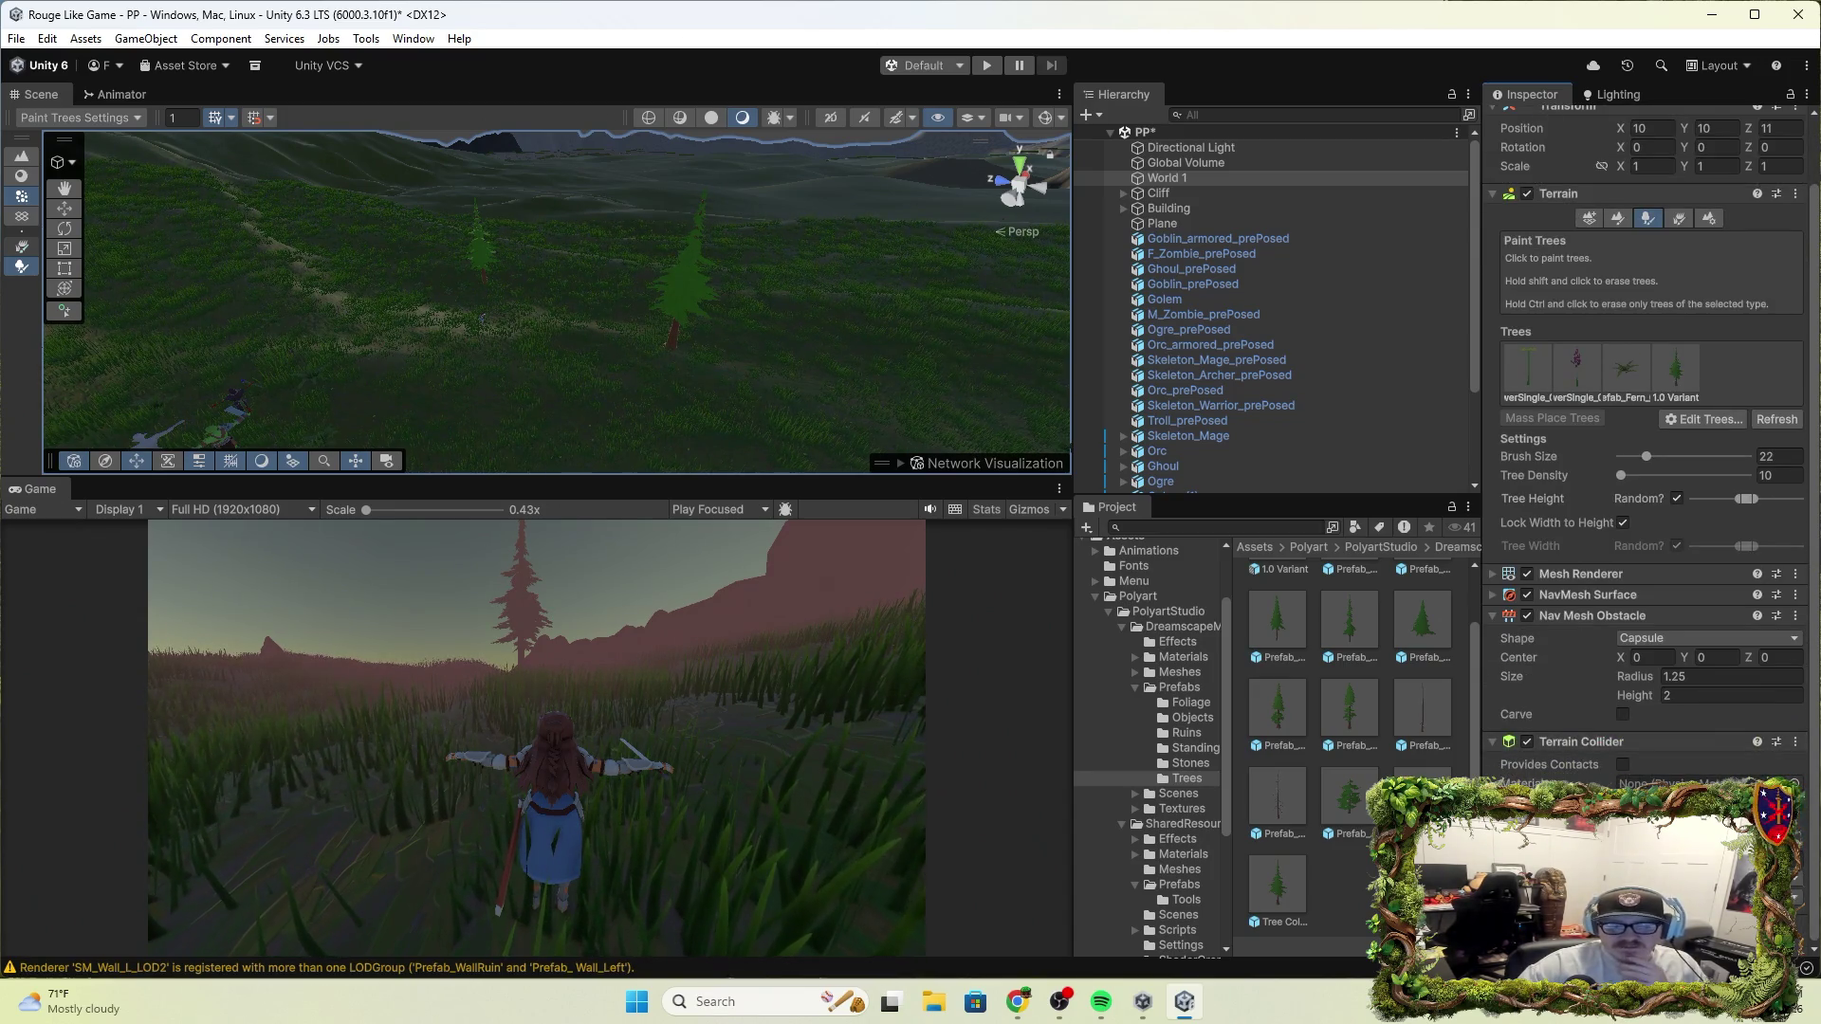
scroll(1647, 666, up, 3)
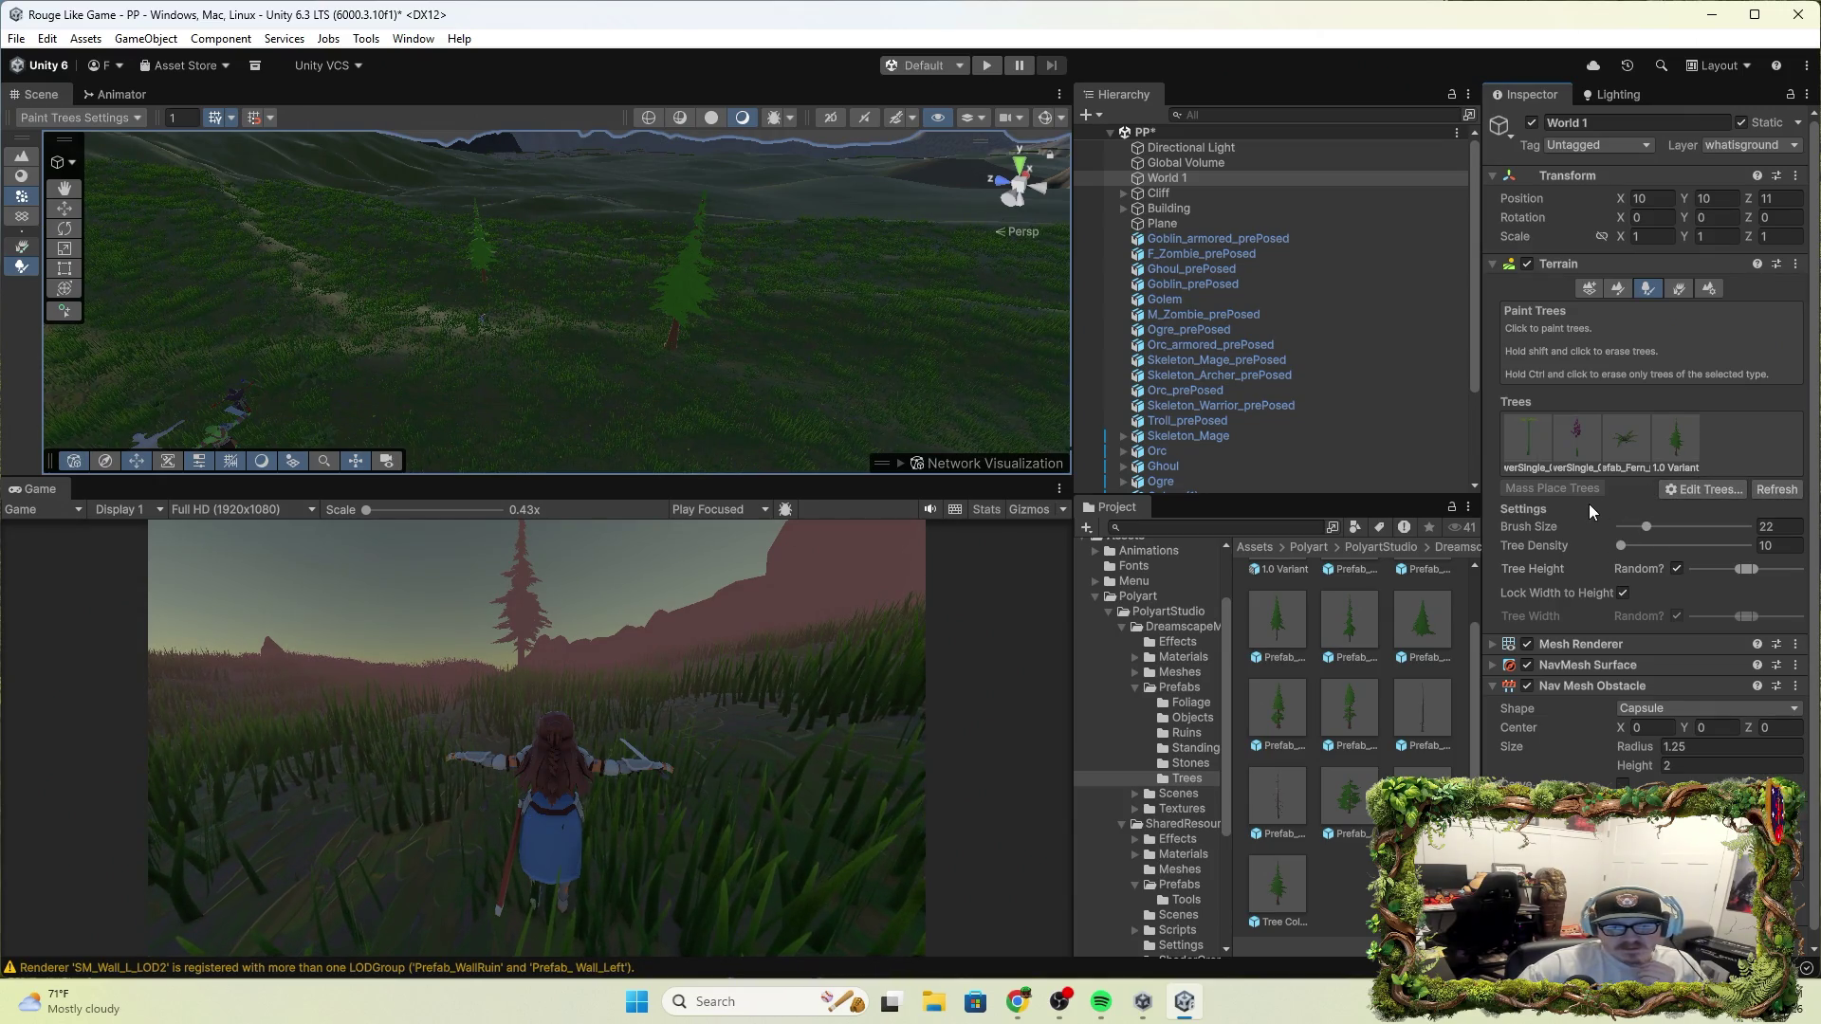
Set the 1.0 Variant tree's NavMesh LOD Index to Custom (3) and apply it
click(1665, 462)
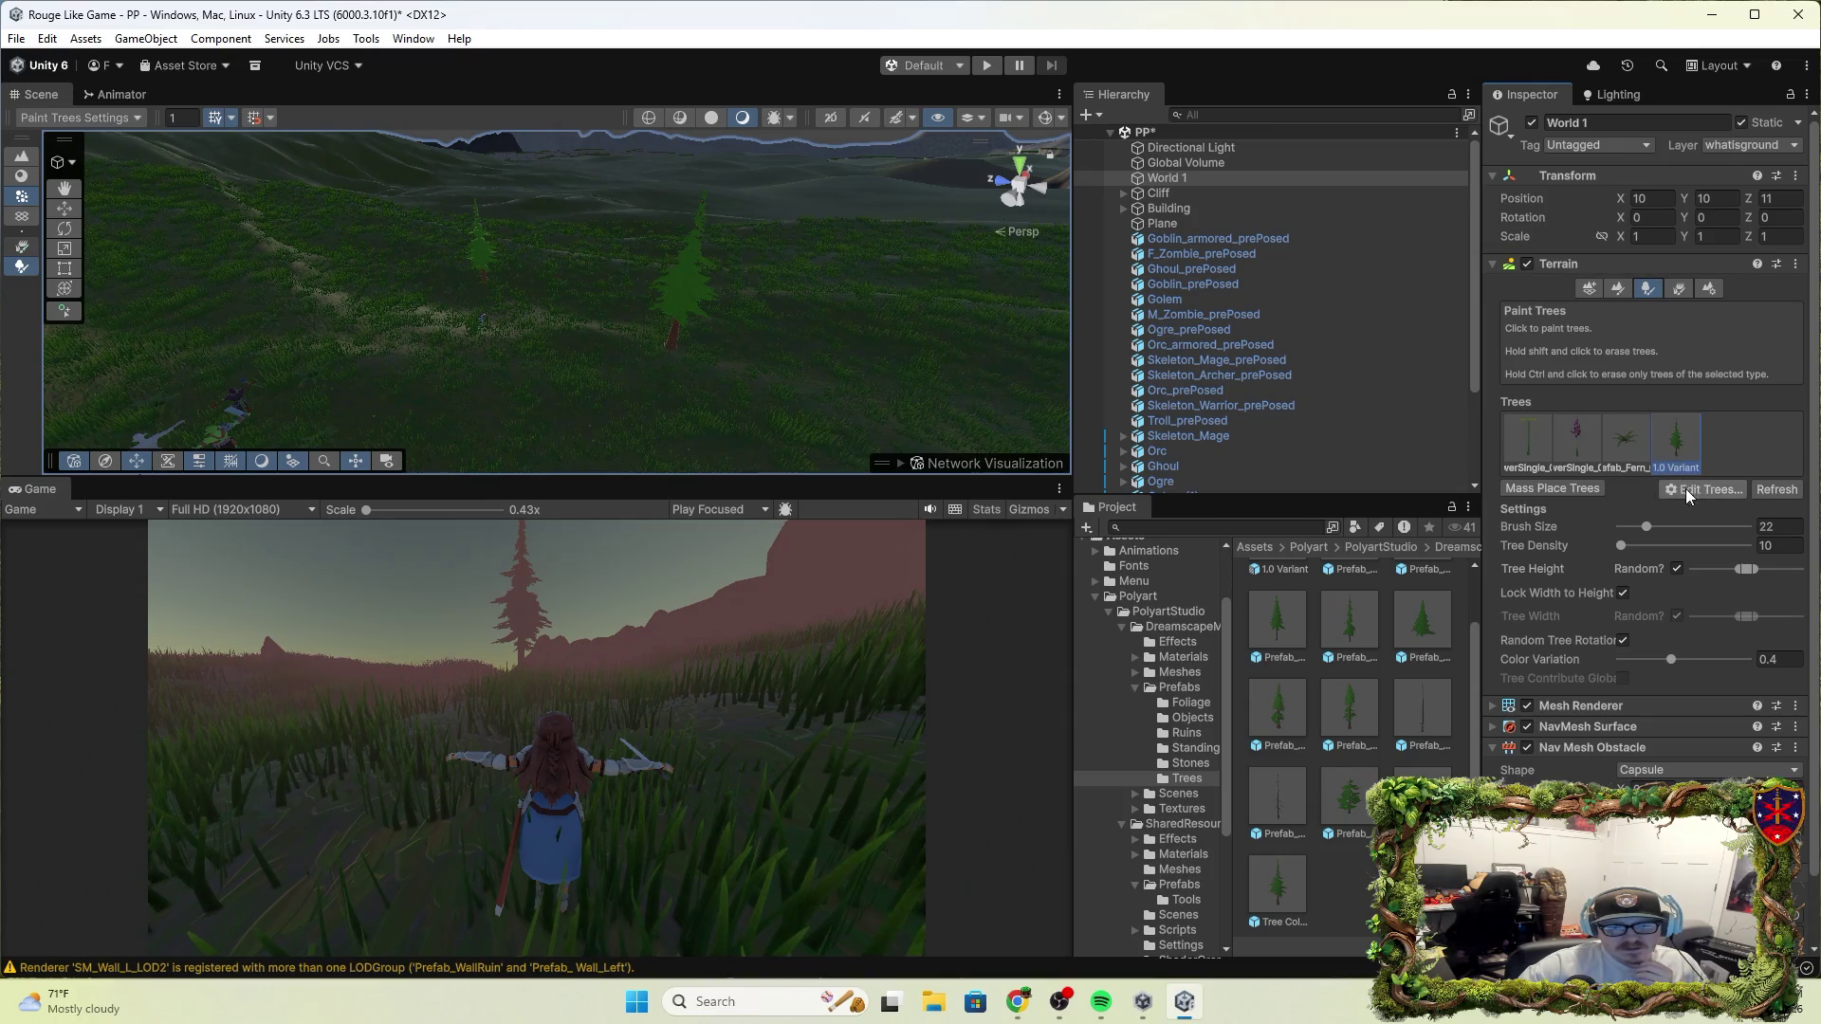
click(1689, 490)
click(1715, 513)
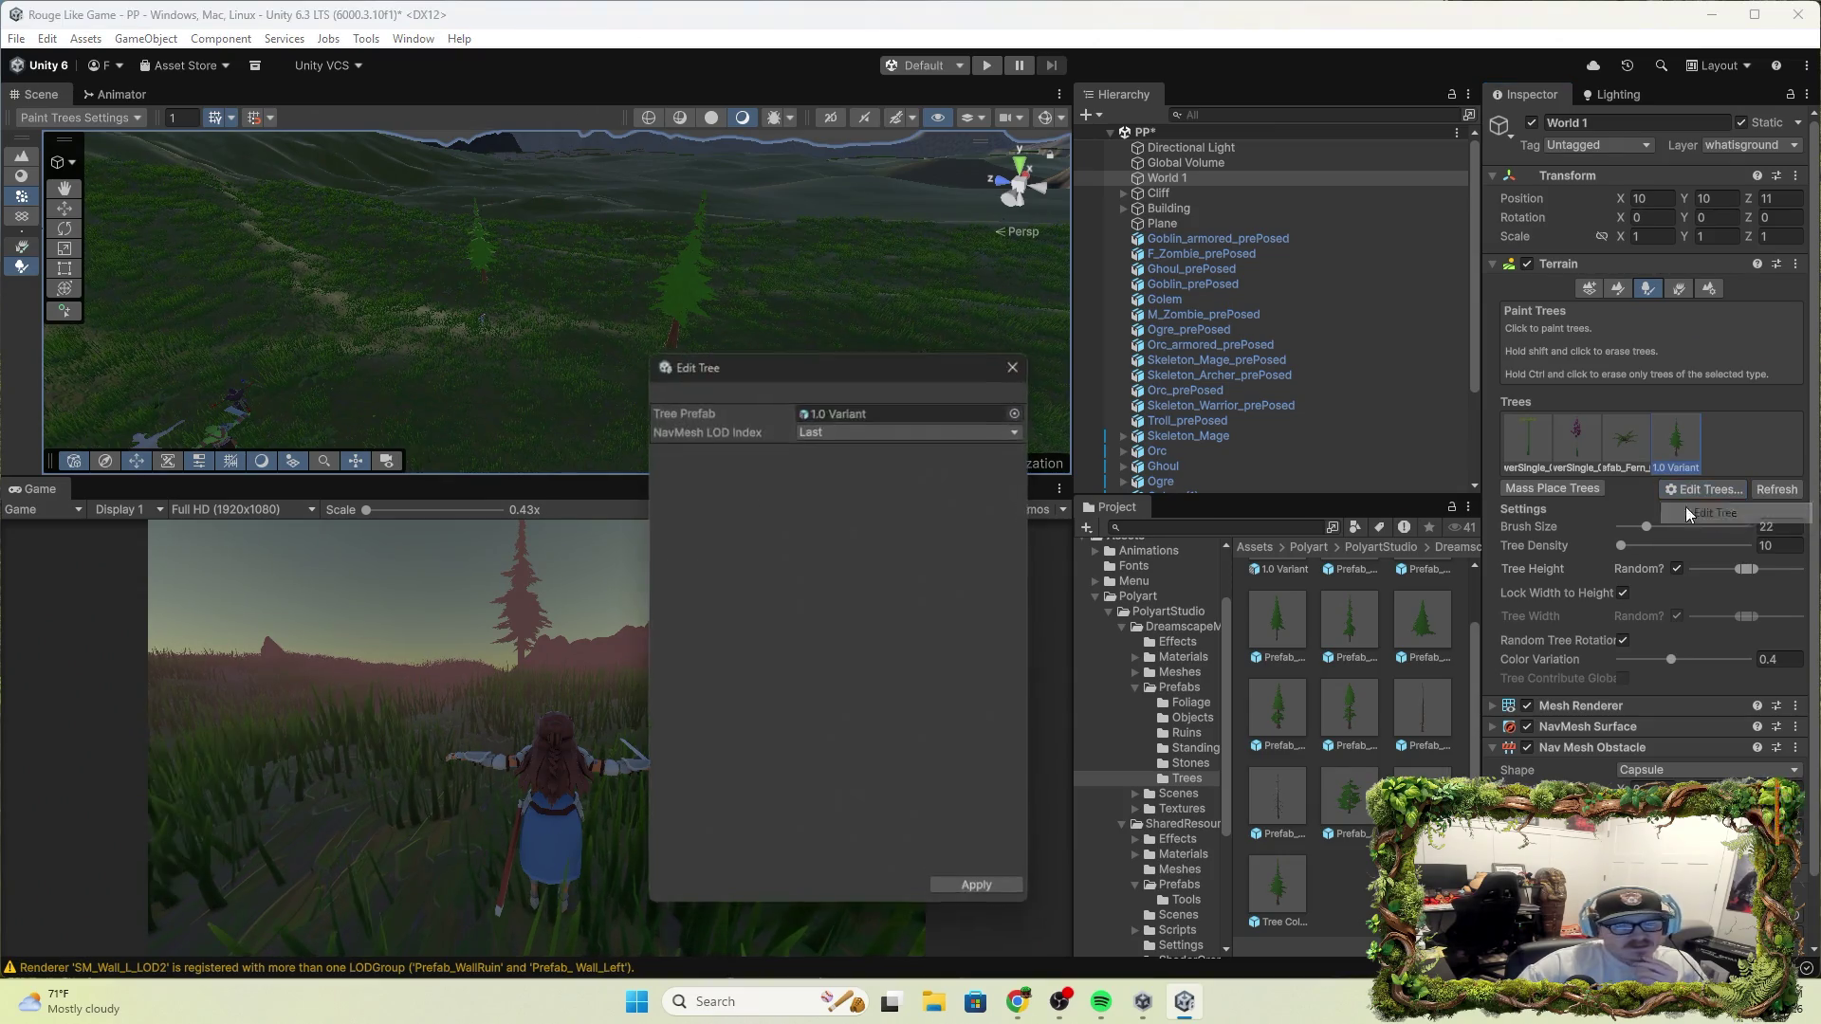
click(823, 433)
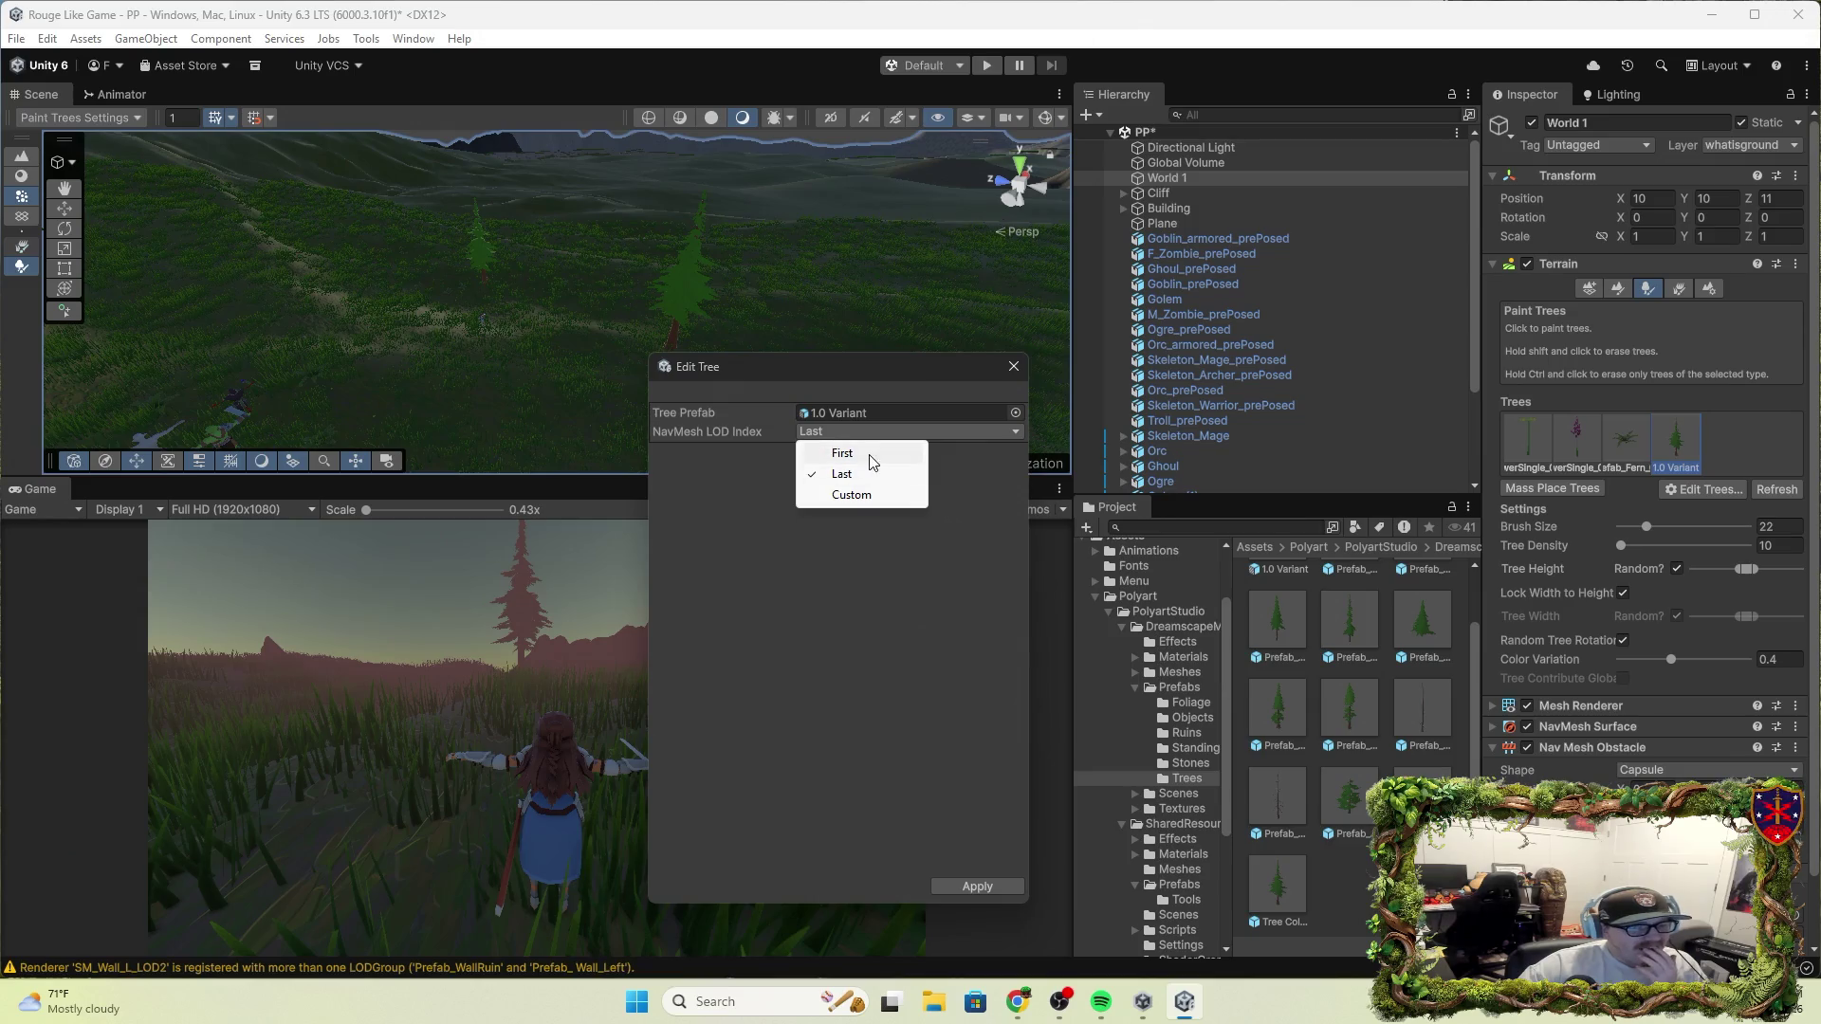
click(870, 495)
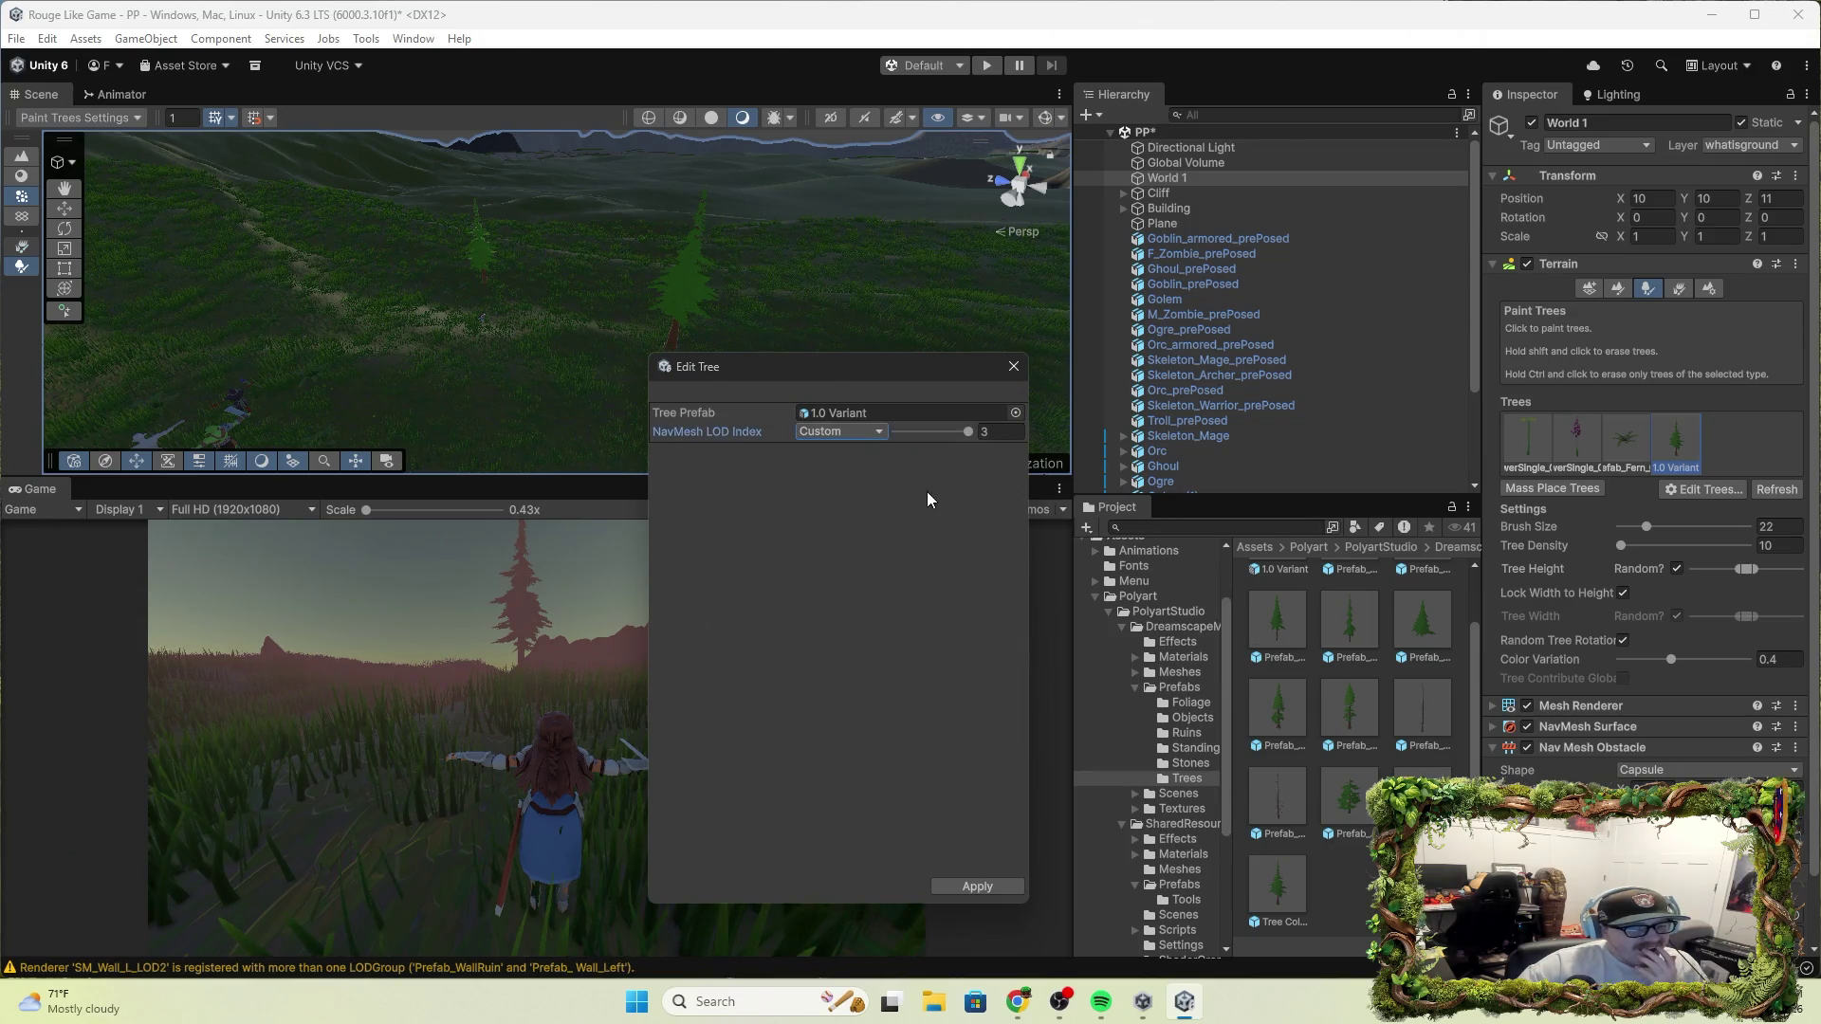
click(975, 884)
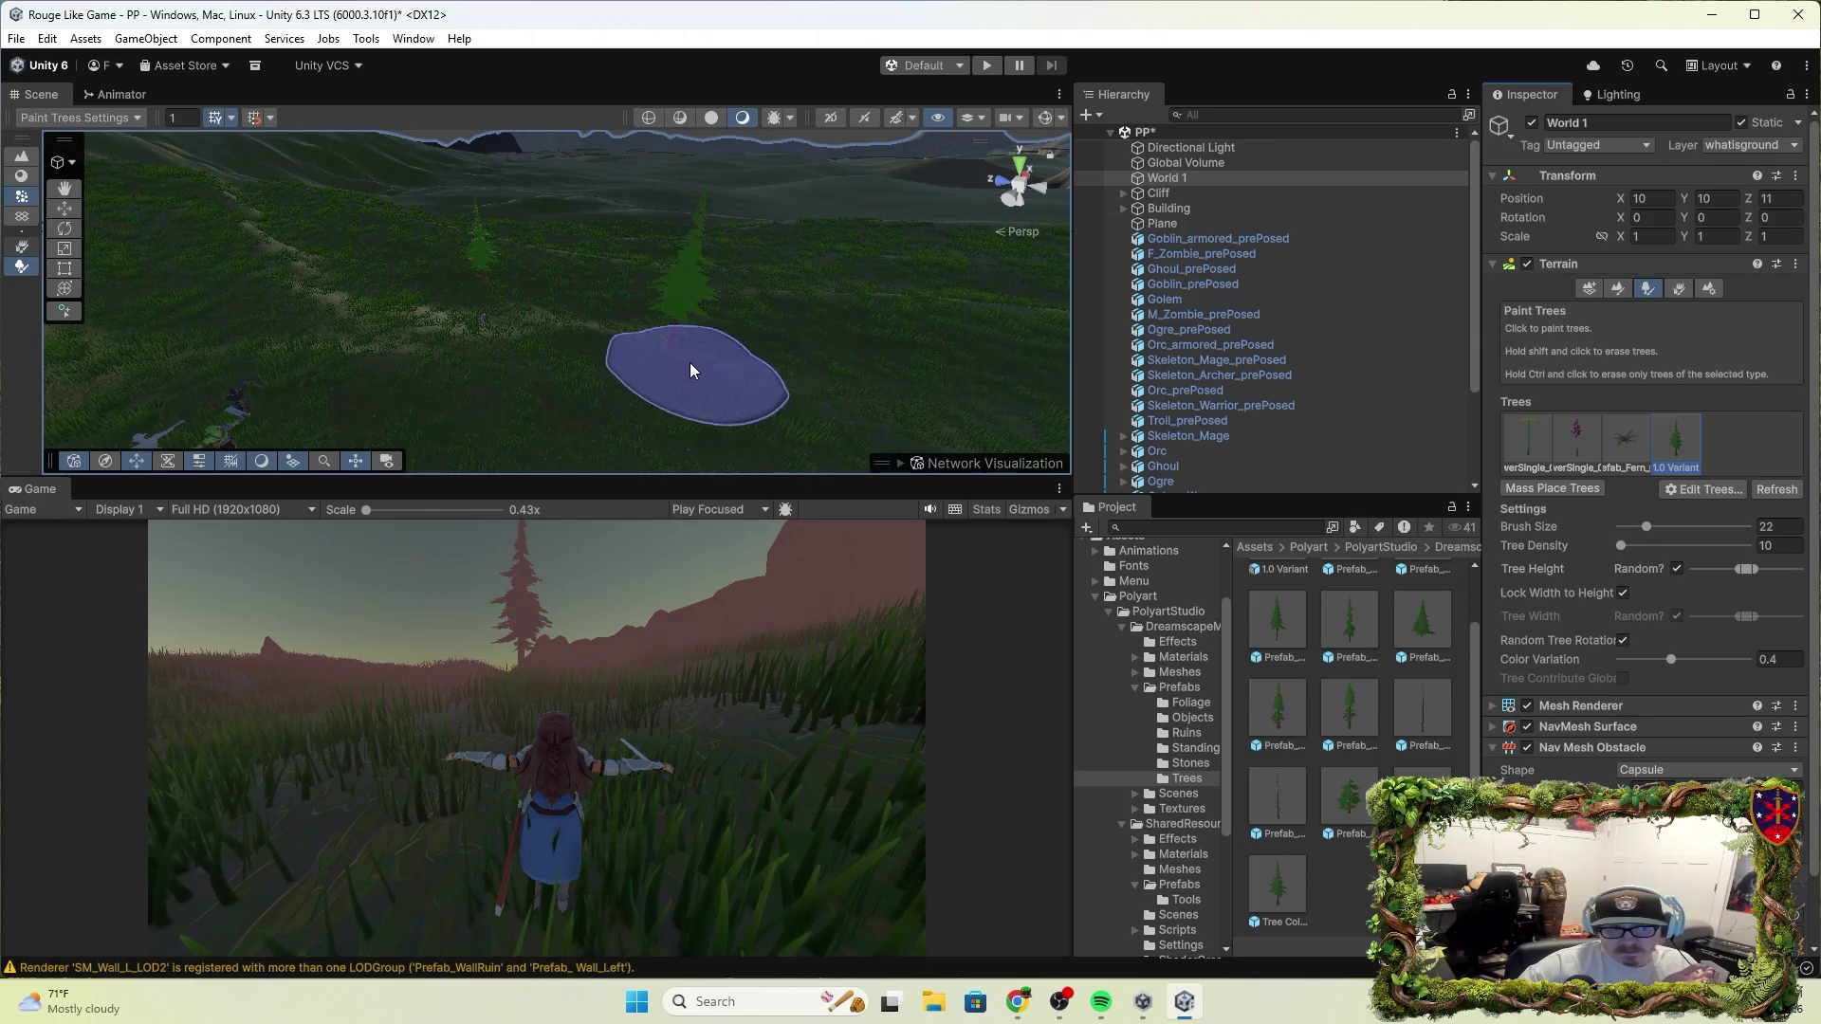
Paint two 1.0 Variant trees onto the terrain and start play mode
ctrl+click(685, 353)
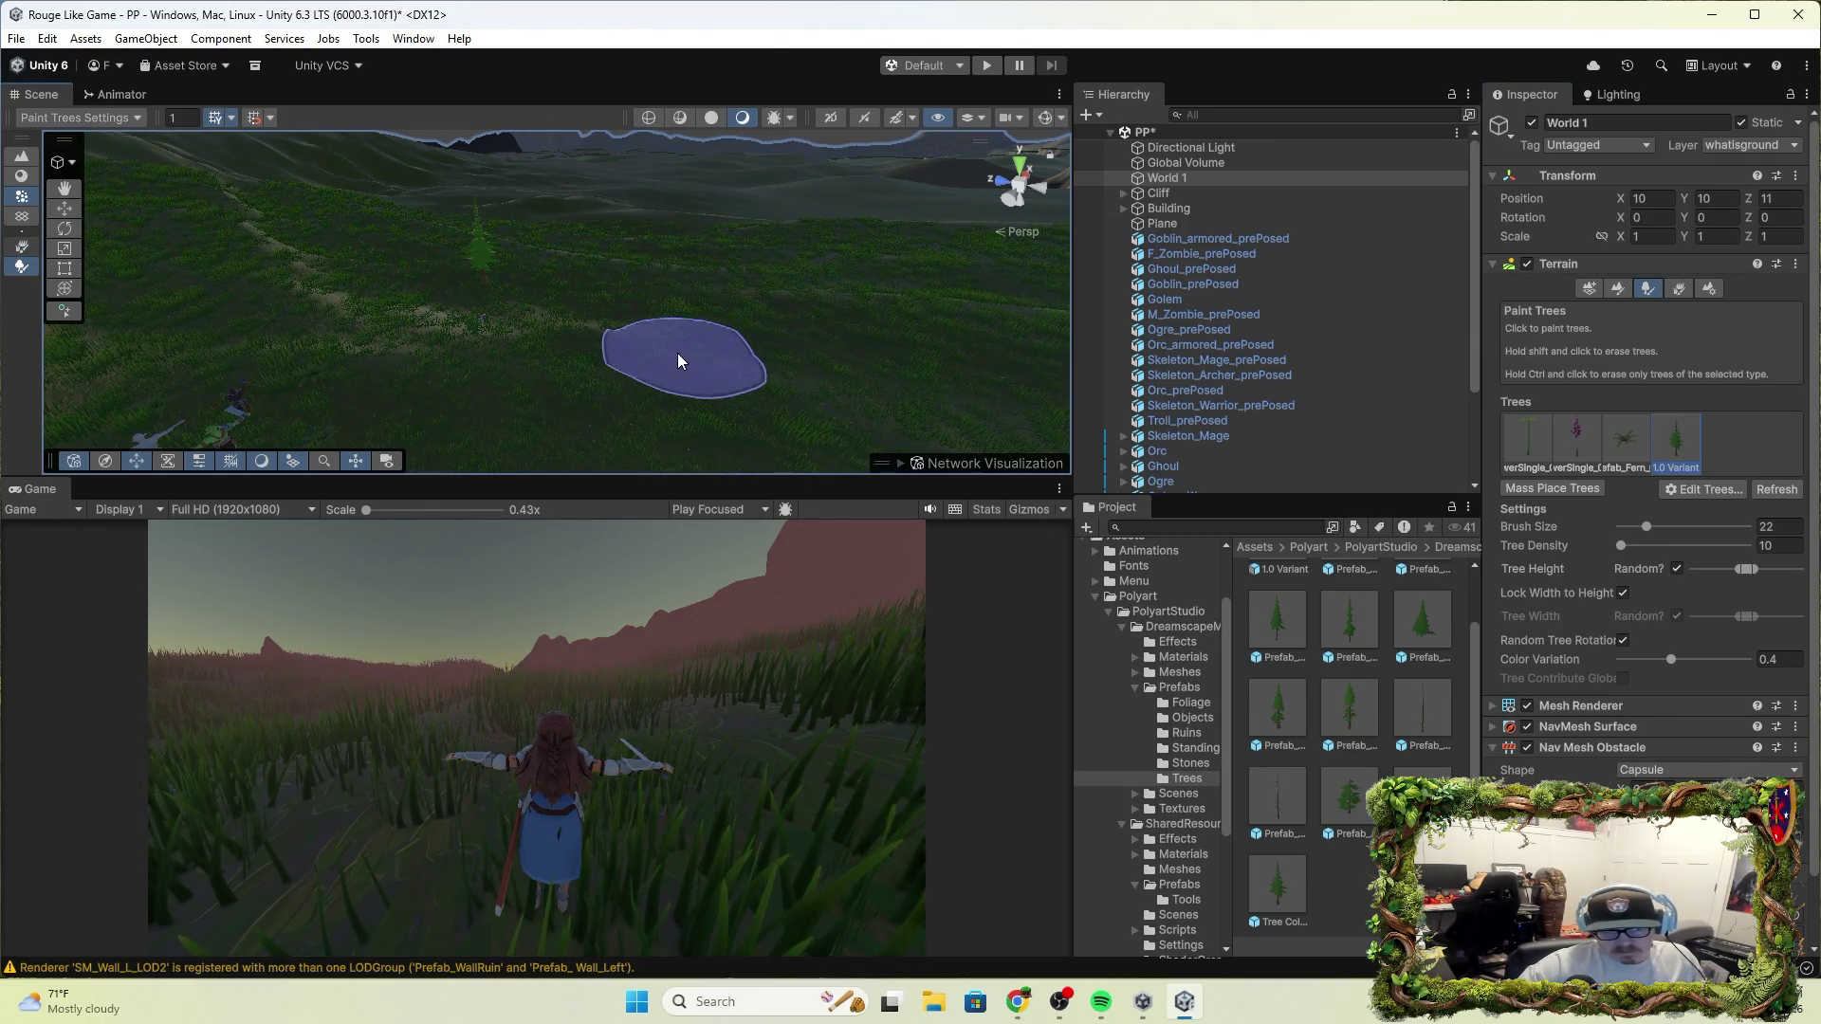
click(678, 353)
click(987, 64)
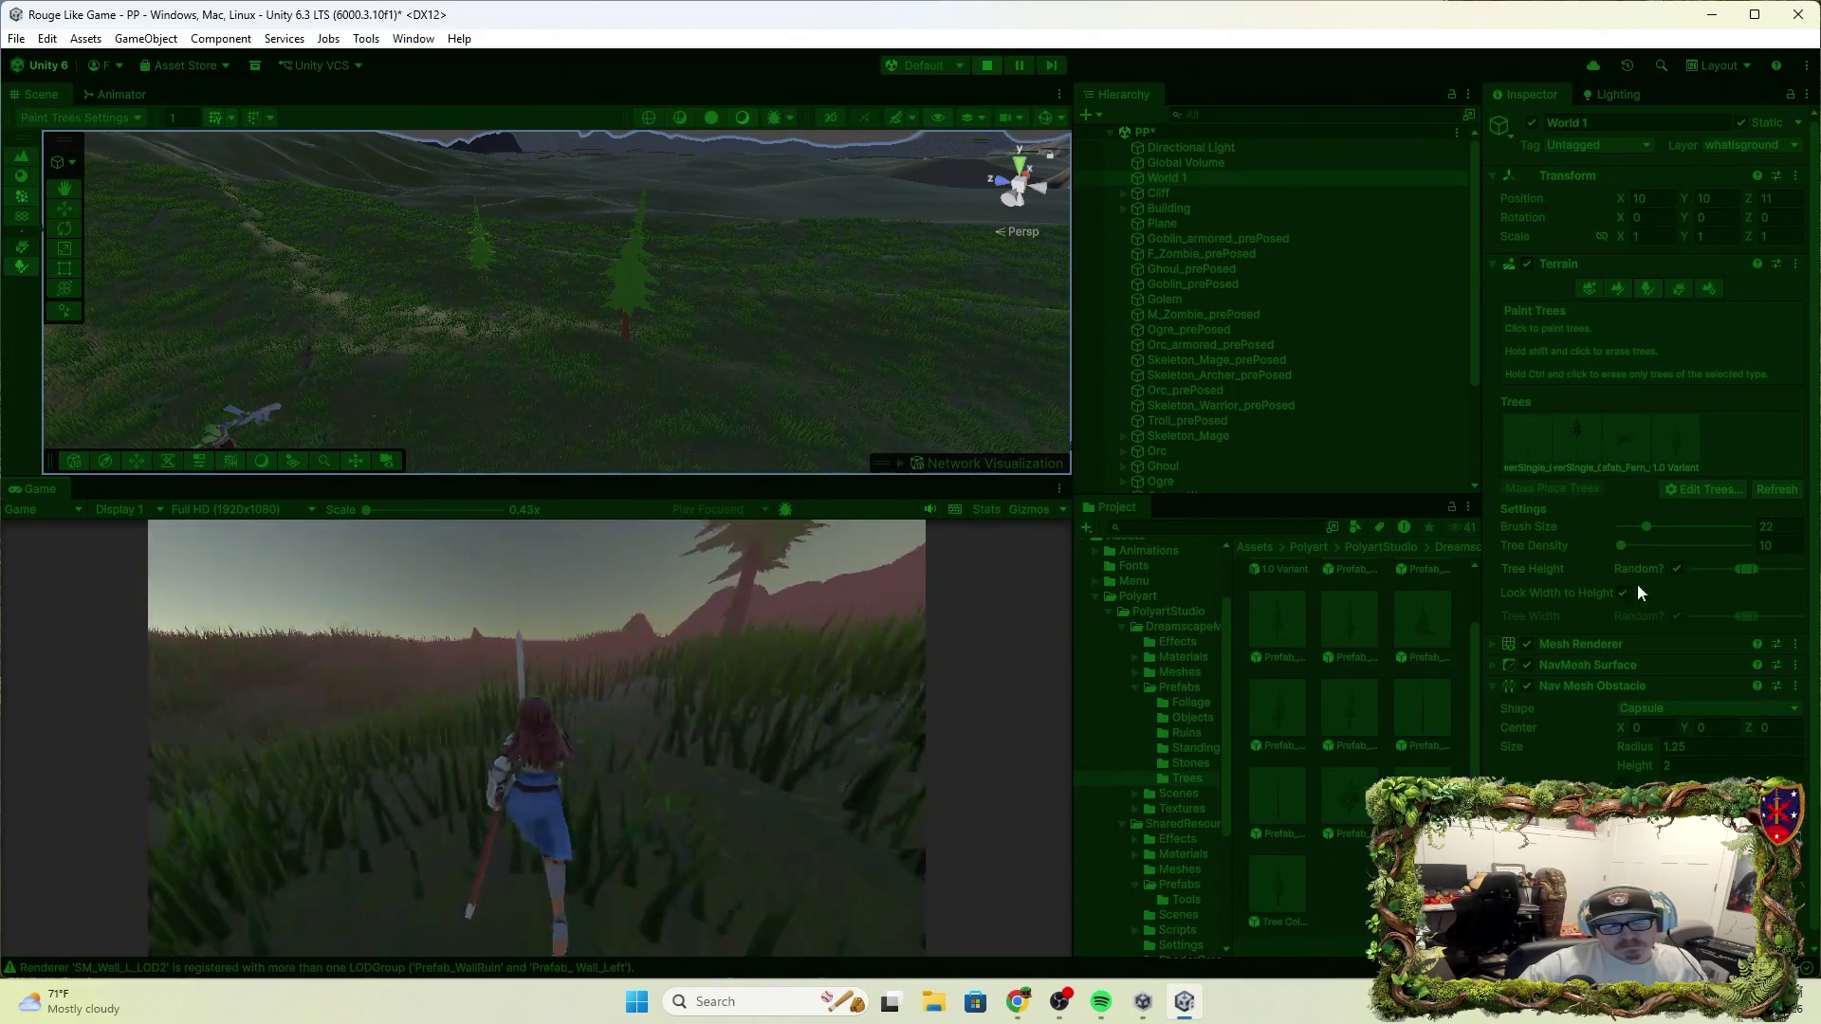
Cancel the accidental Prefabs folder deletion and stop play mode
right_click(1081, 689)
click(1233, 242)
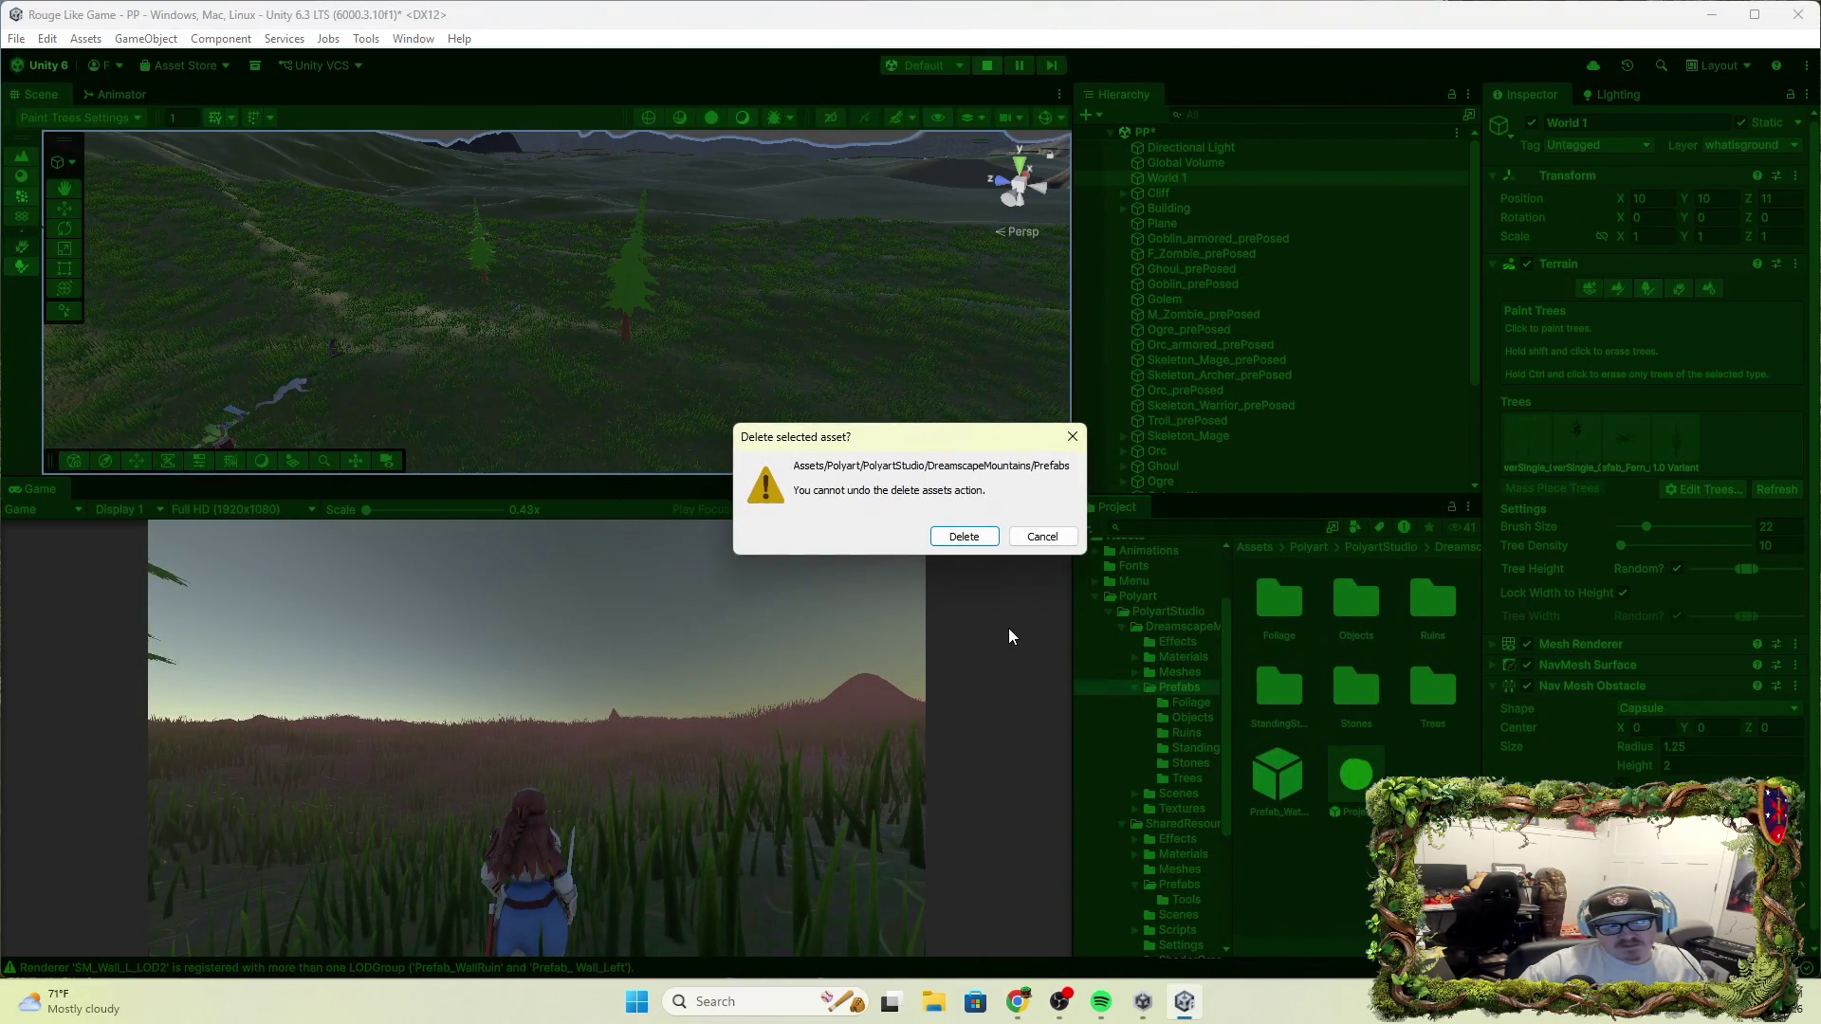
click(1042, 537)
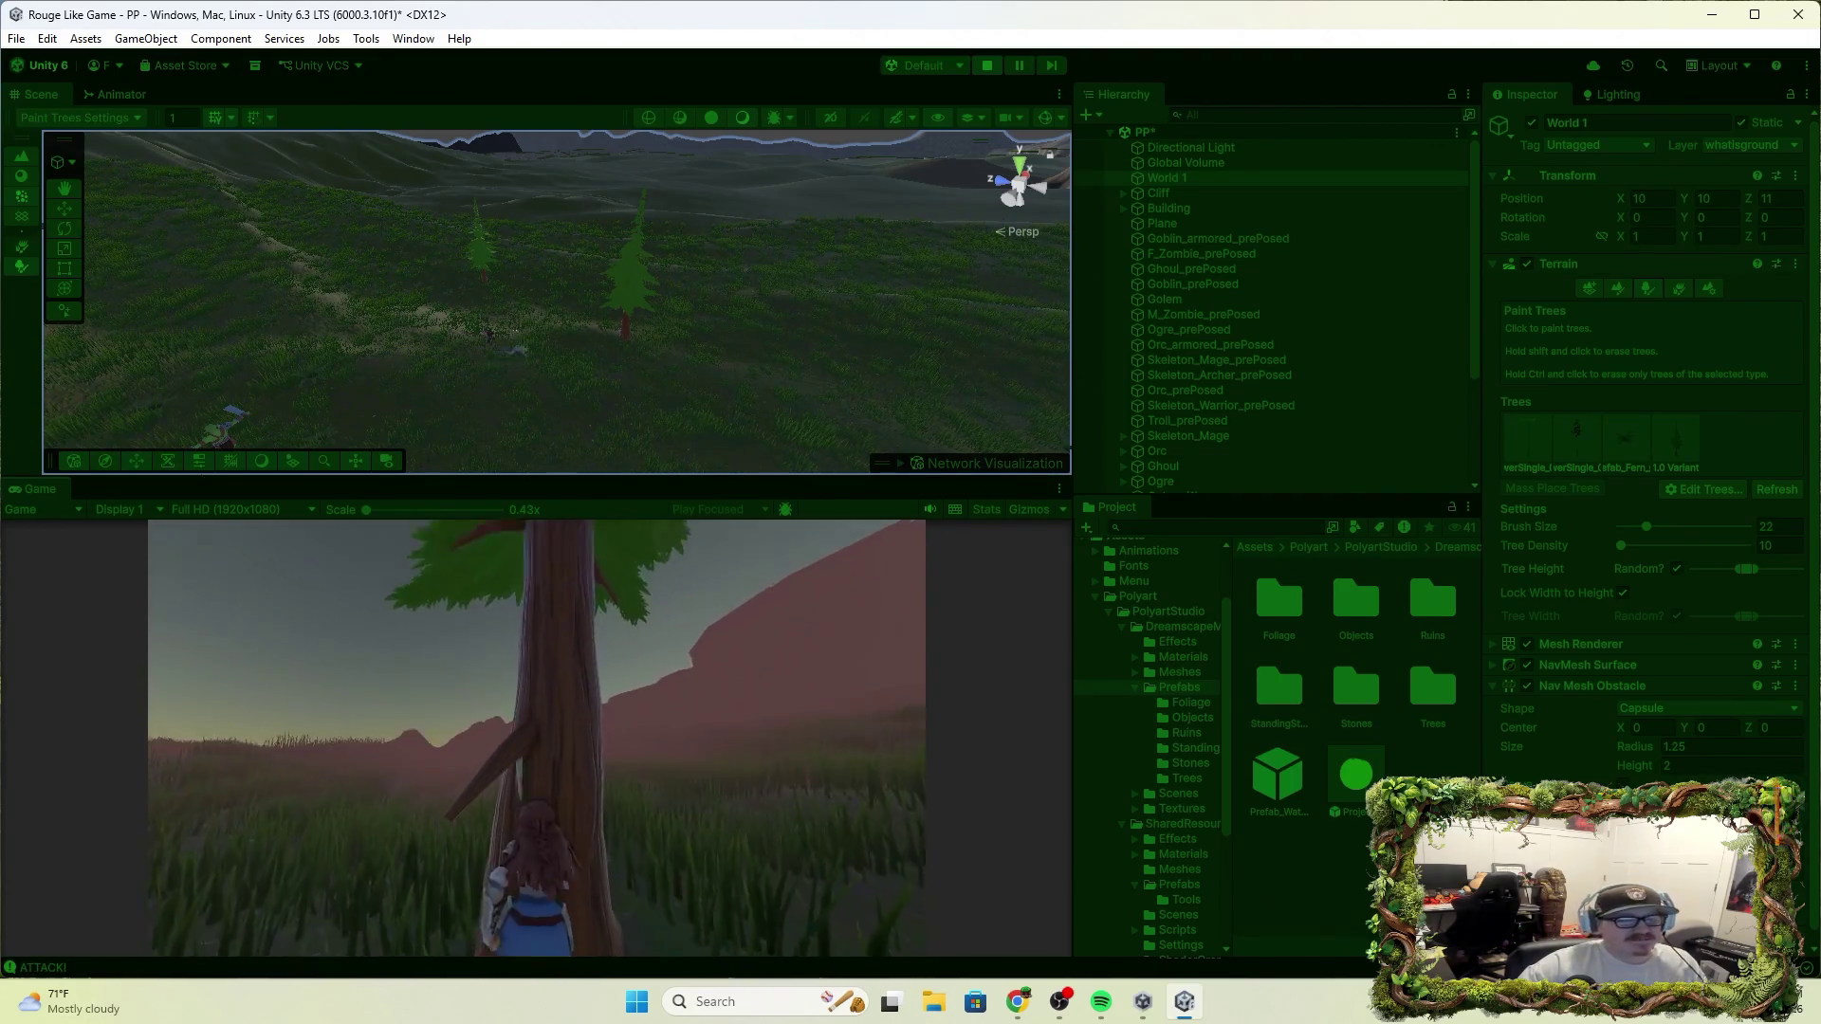
click(990, 66)
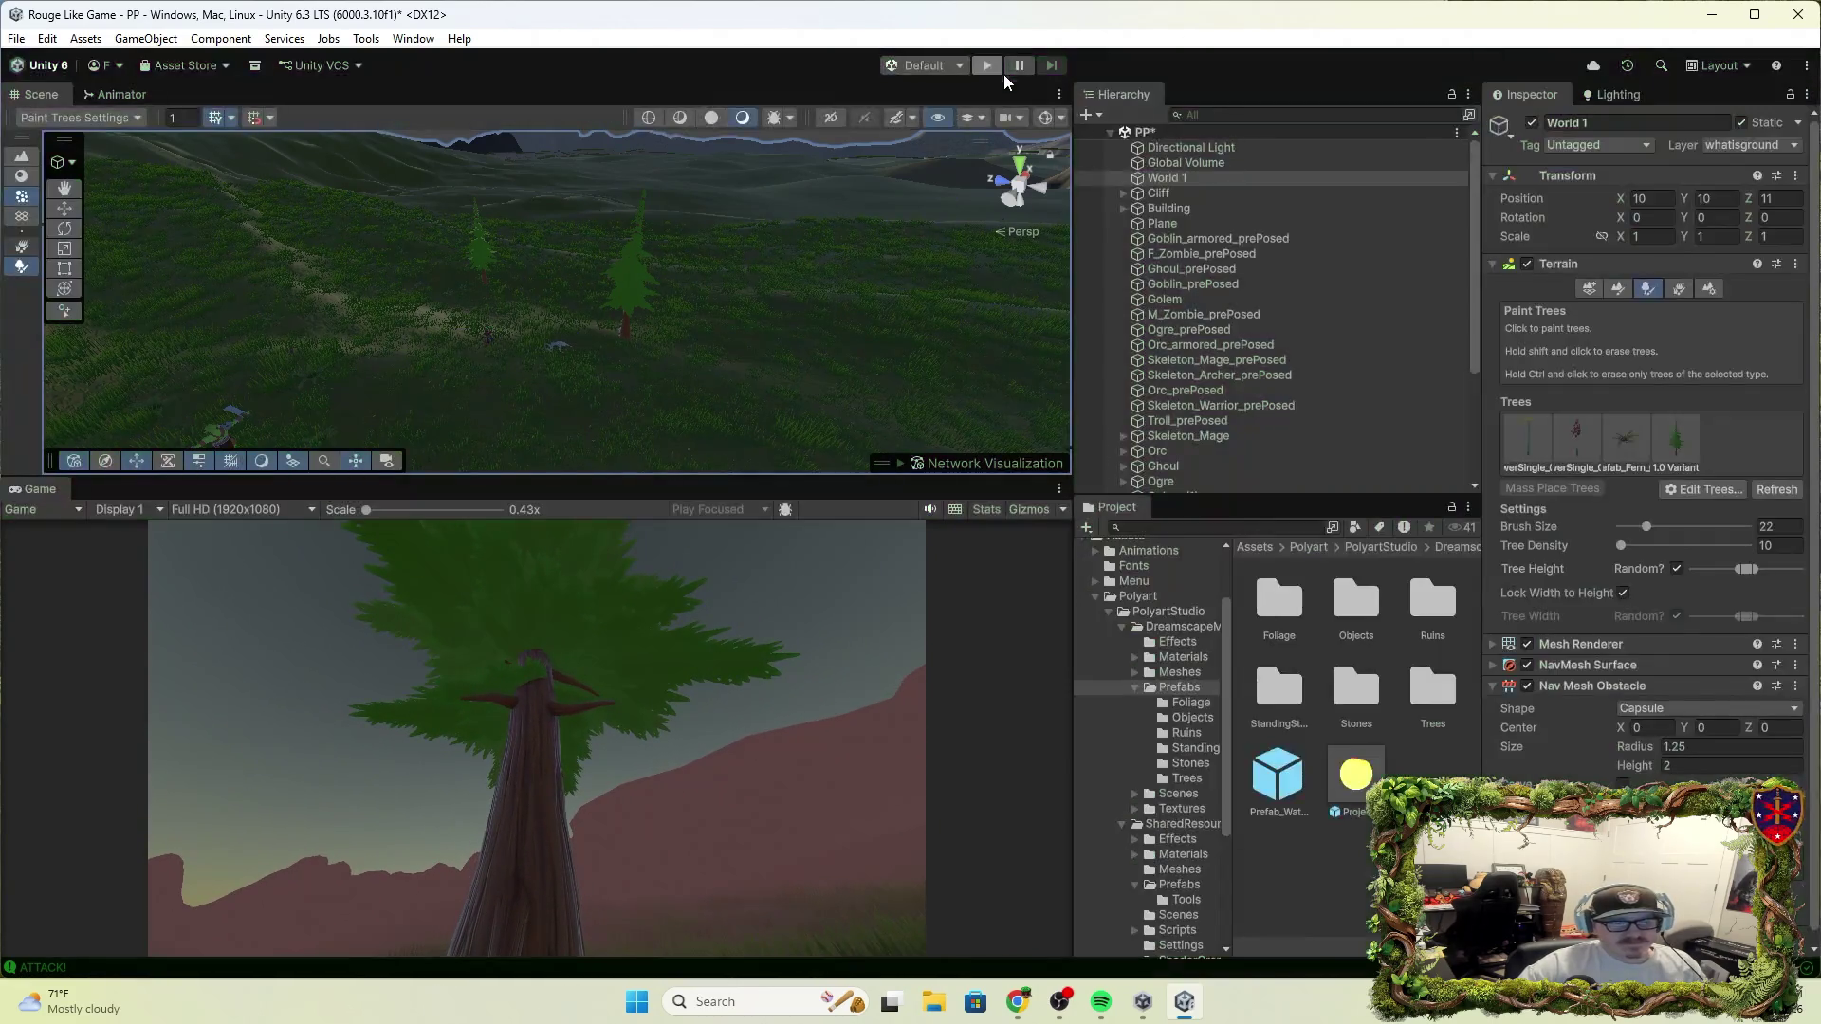
Open the Trees prefab folder and select the placed 1.0 tree object
click(1195, 778)
scroll(1430, 771, down, 2)
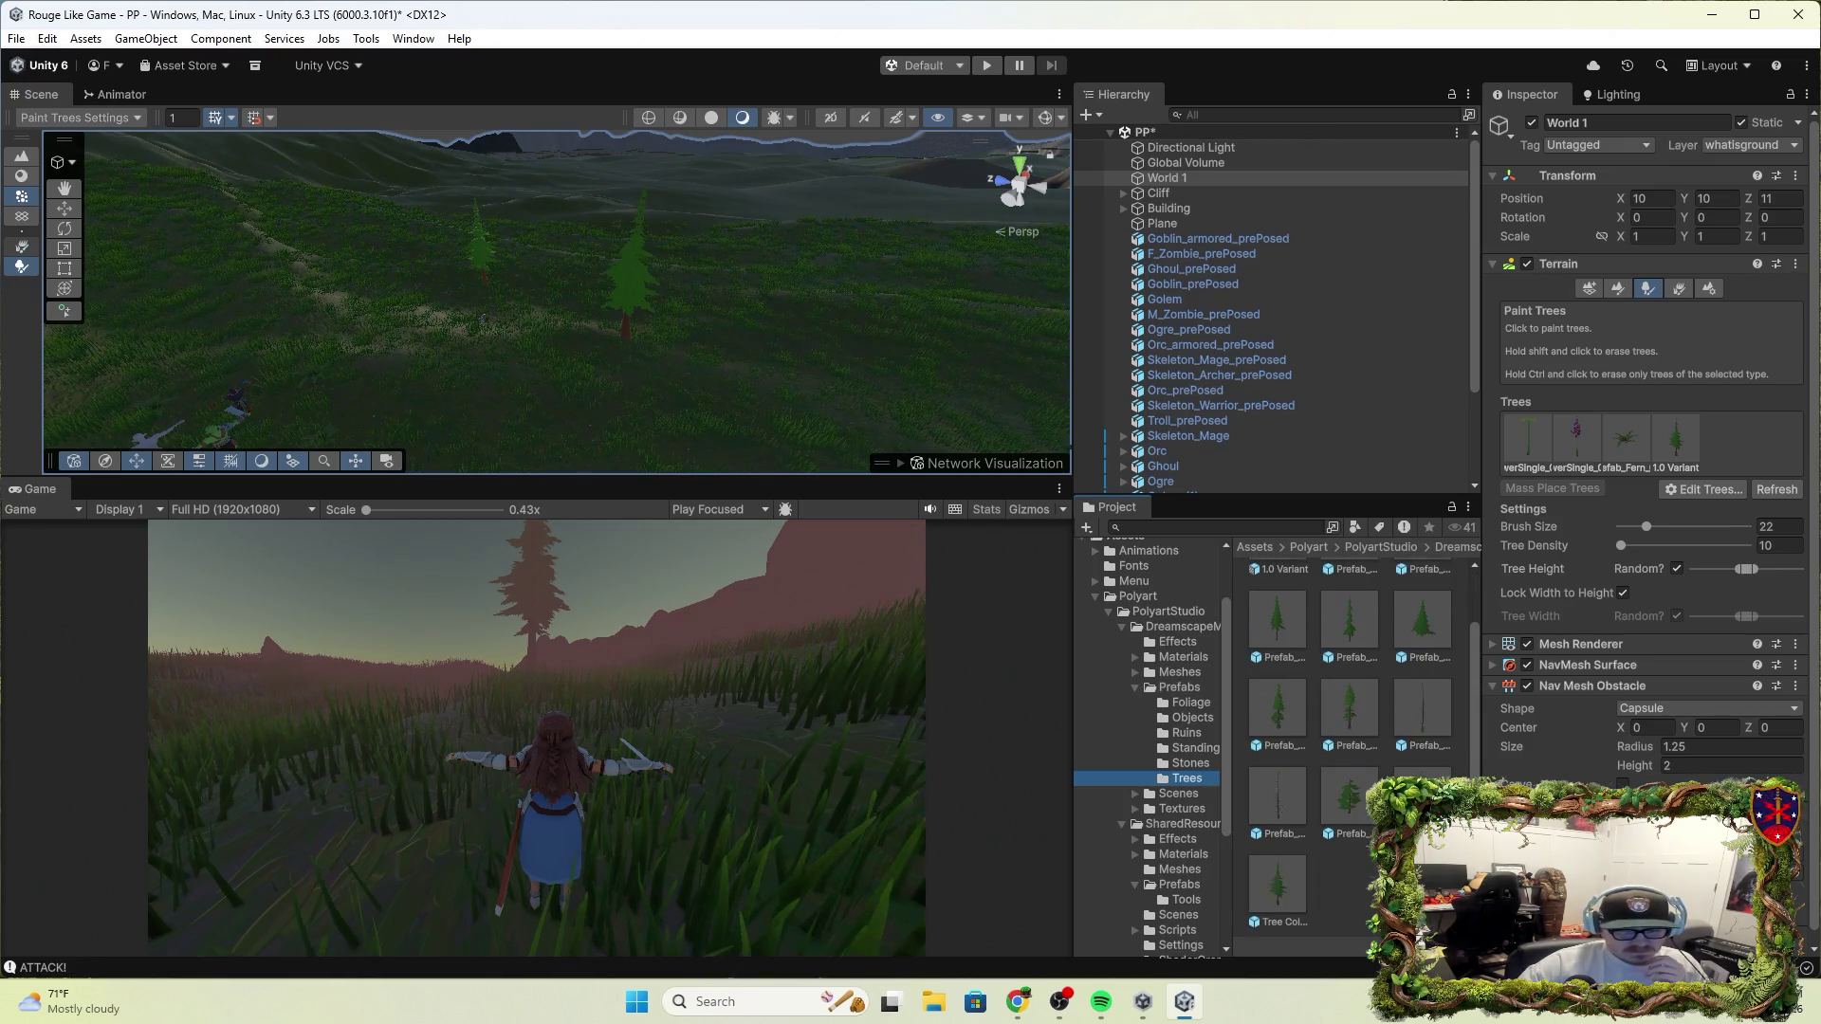
scroll(1252, 451, down, 3)
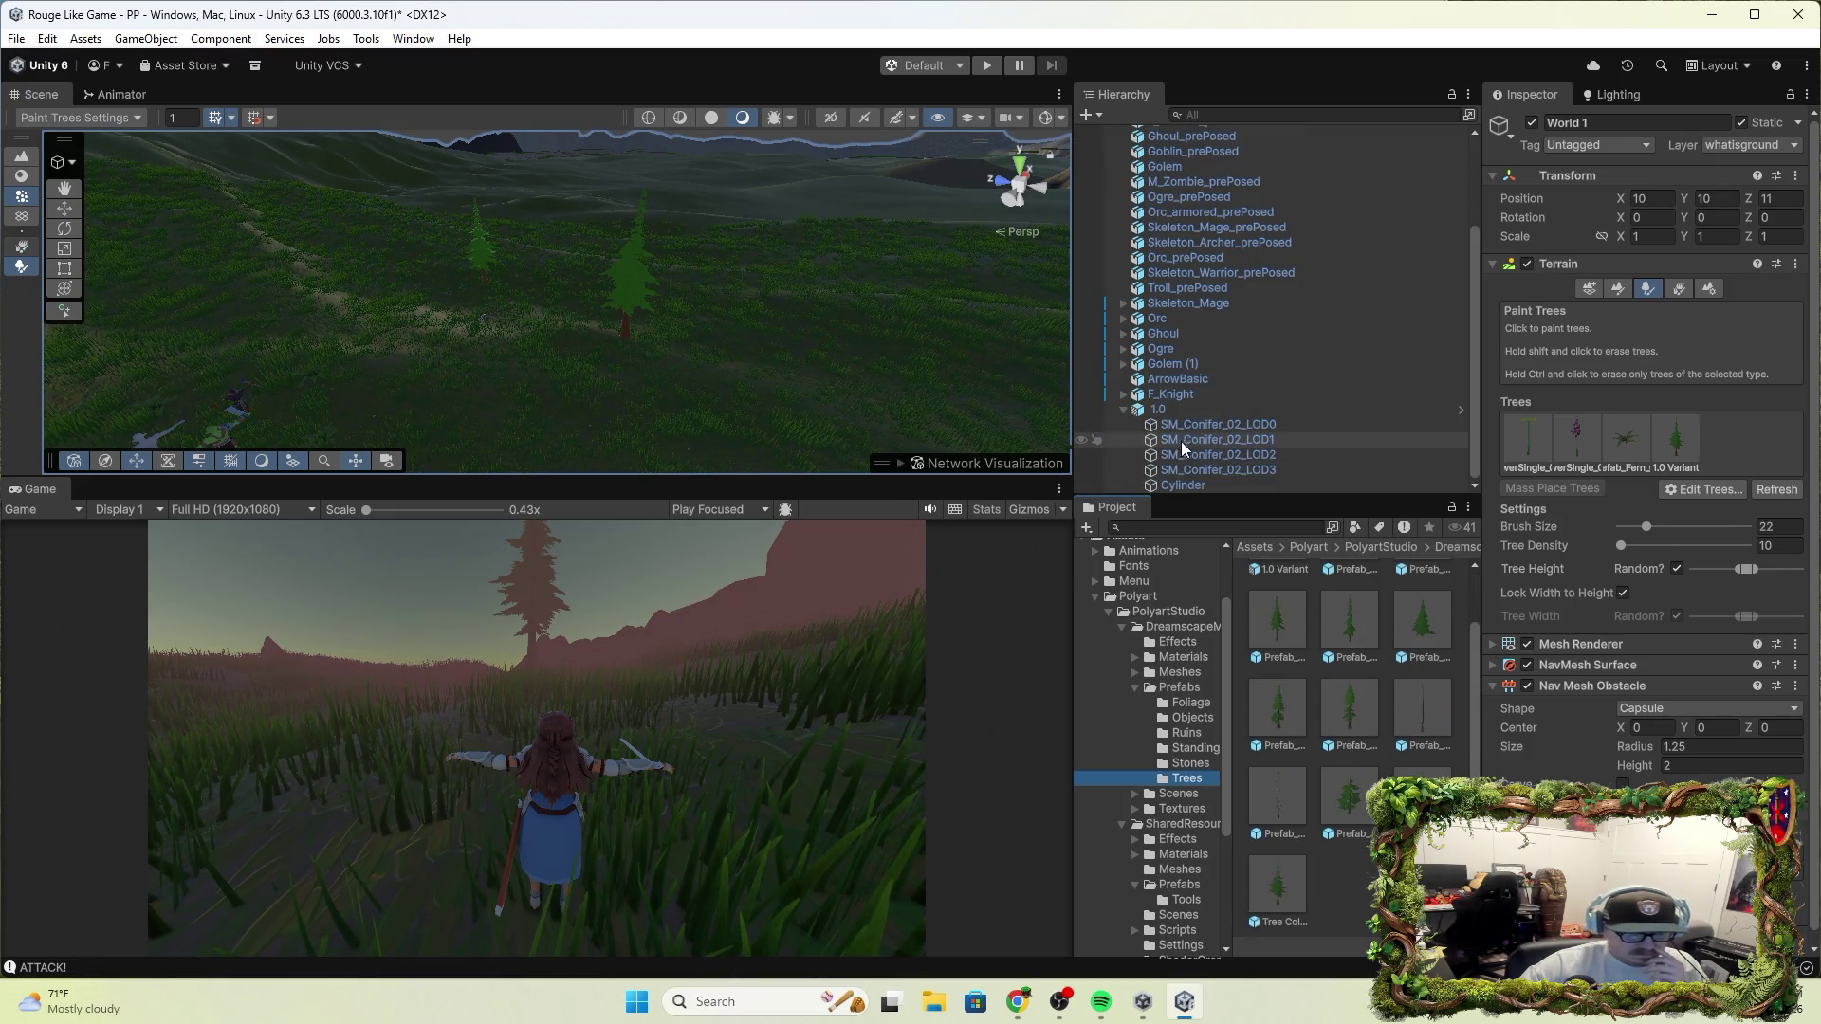
click(1180, 409)
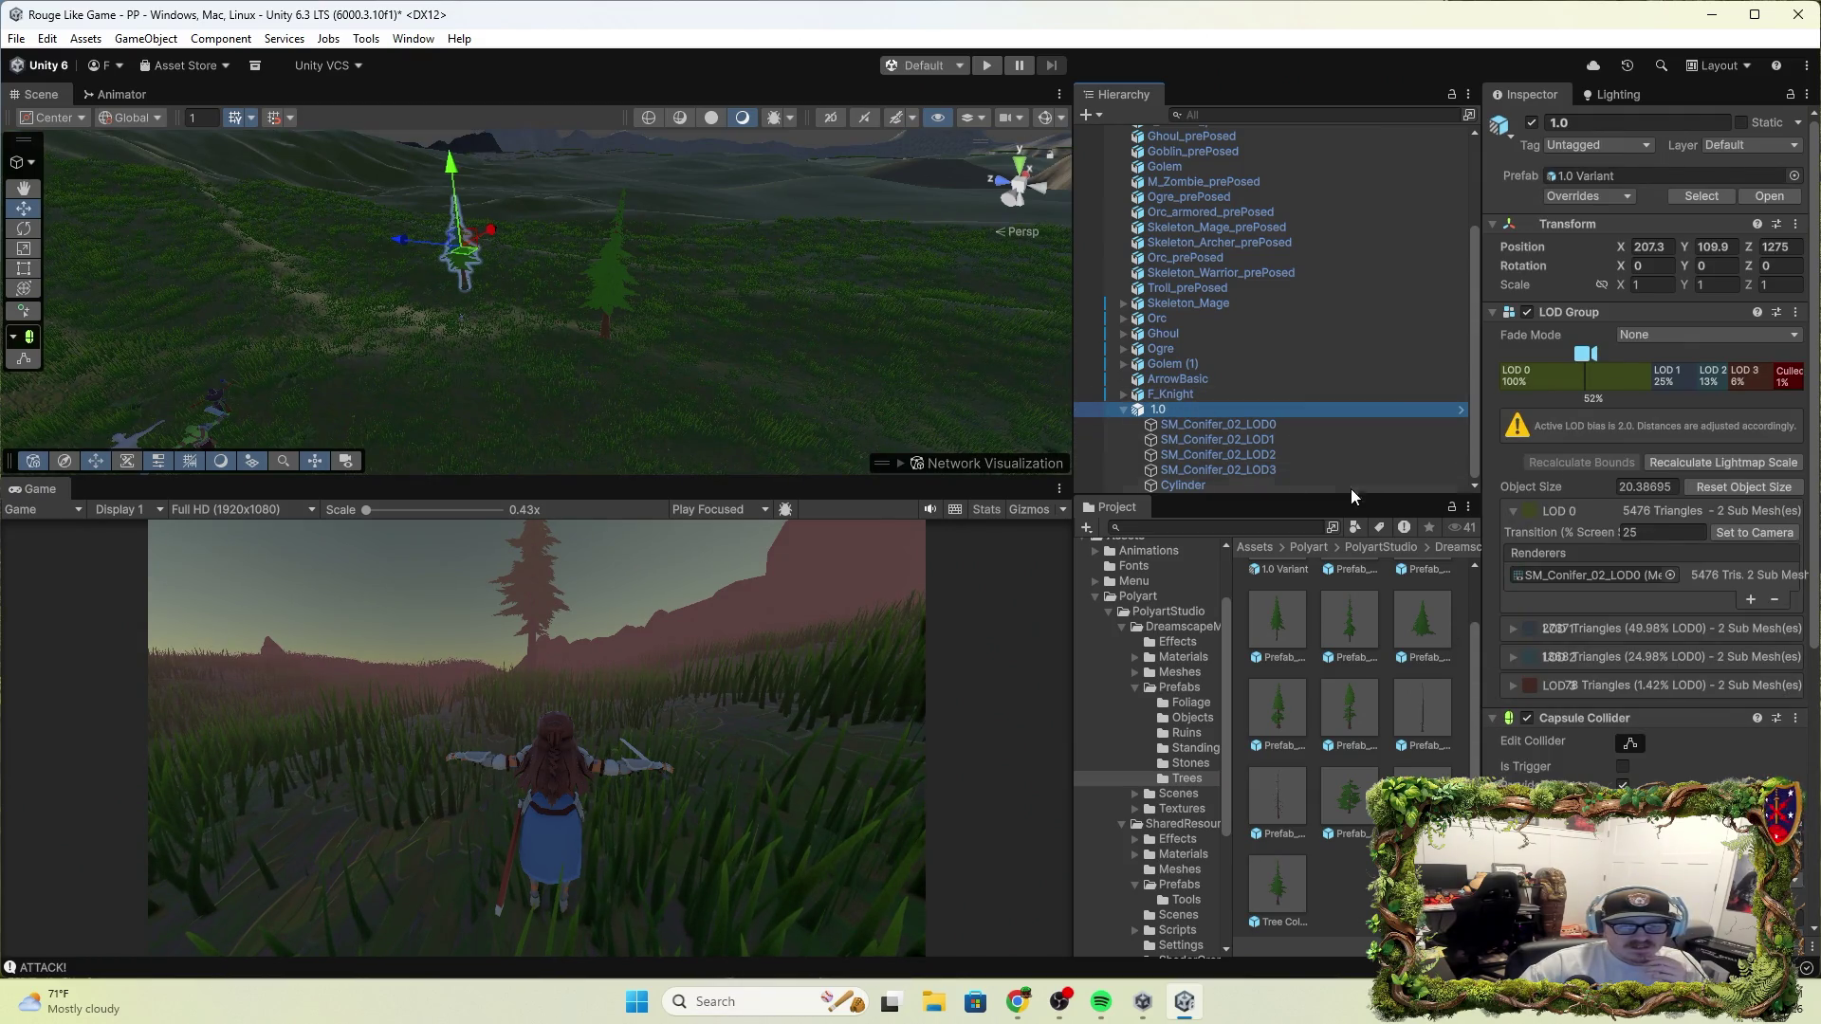
On World 1, set the 1.0 Variant tree's NavMesh LOD Index back to Last and apply it
scroll(1174, 194, up, 3)
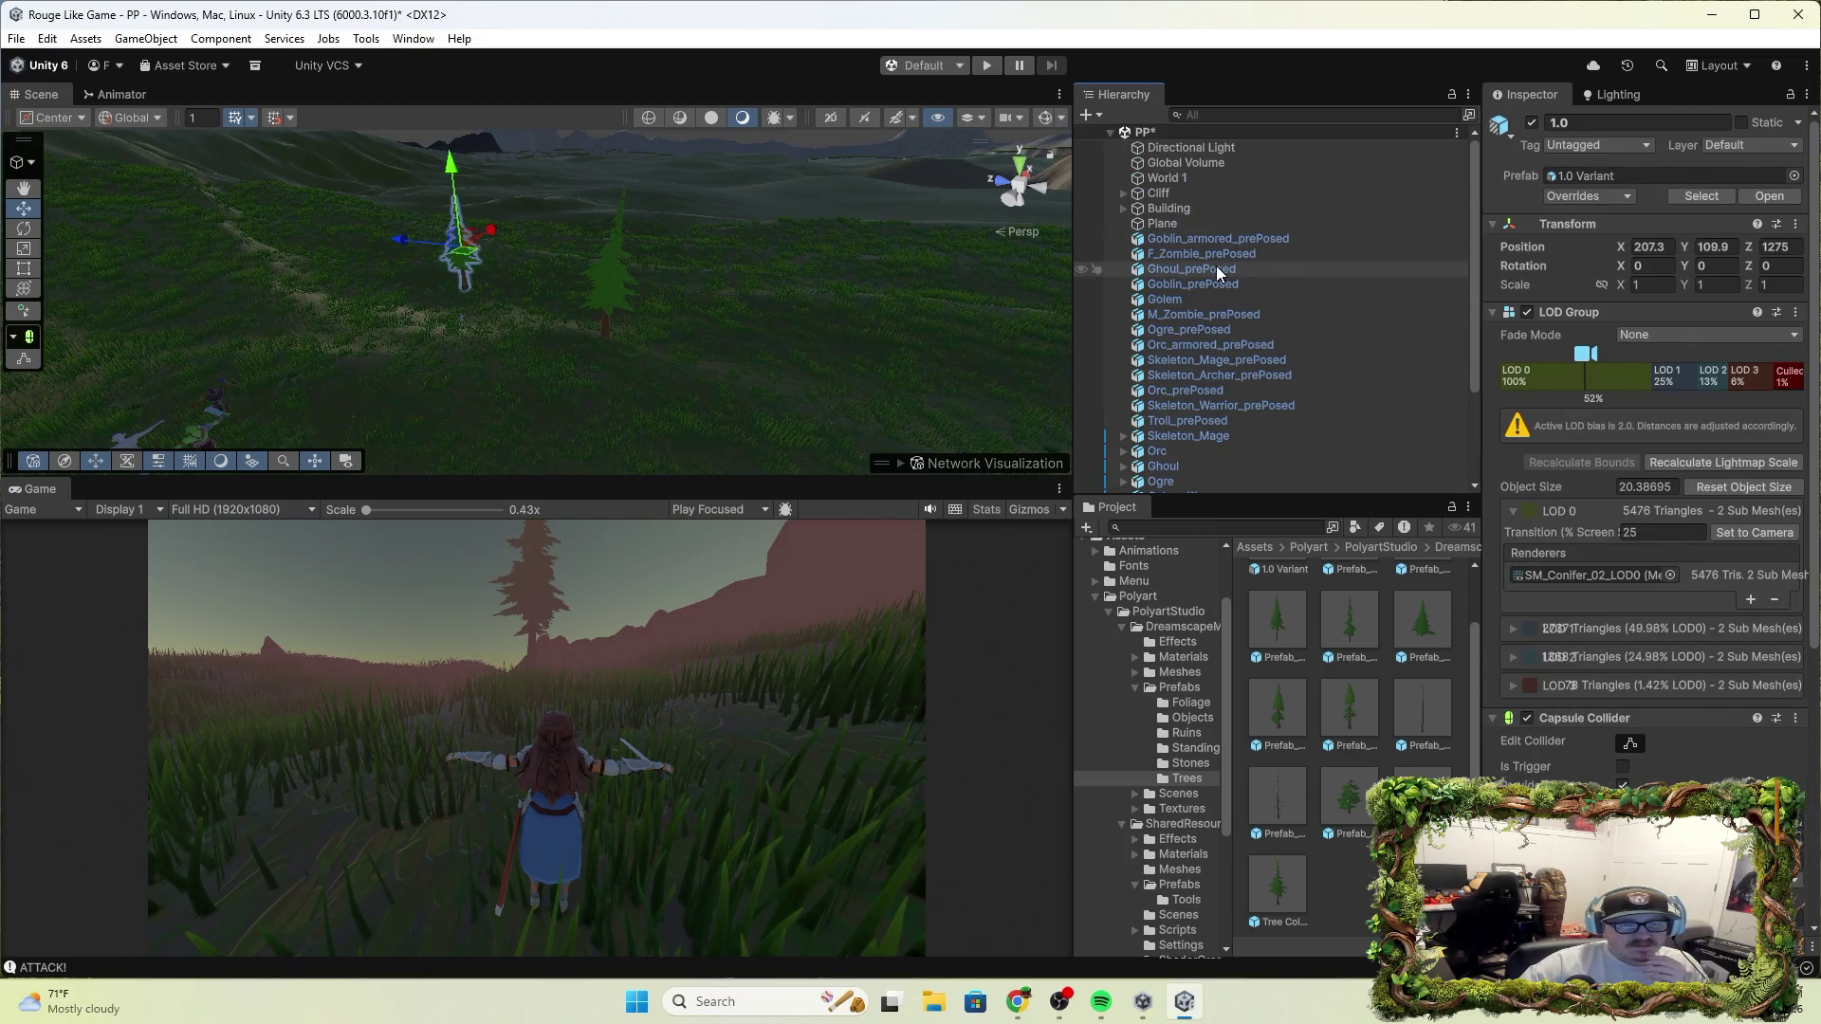
click(1166, 178)
click(1686, 452)
click(1704, 493)
click(1688, 514)
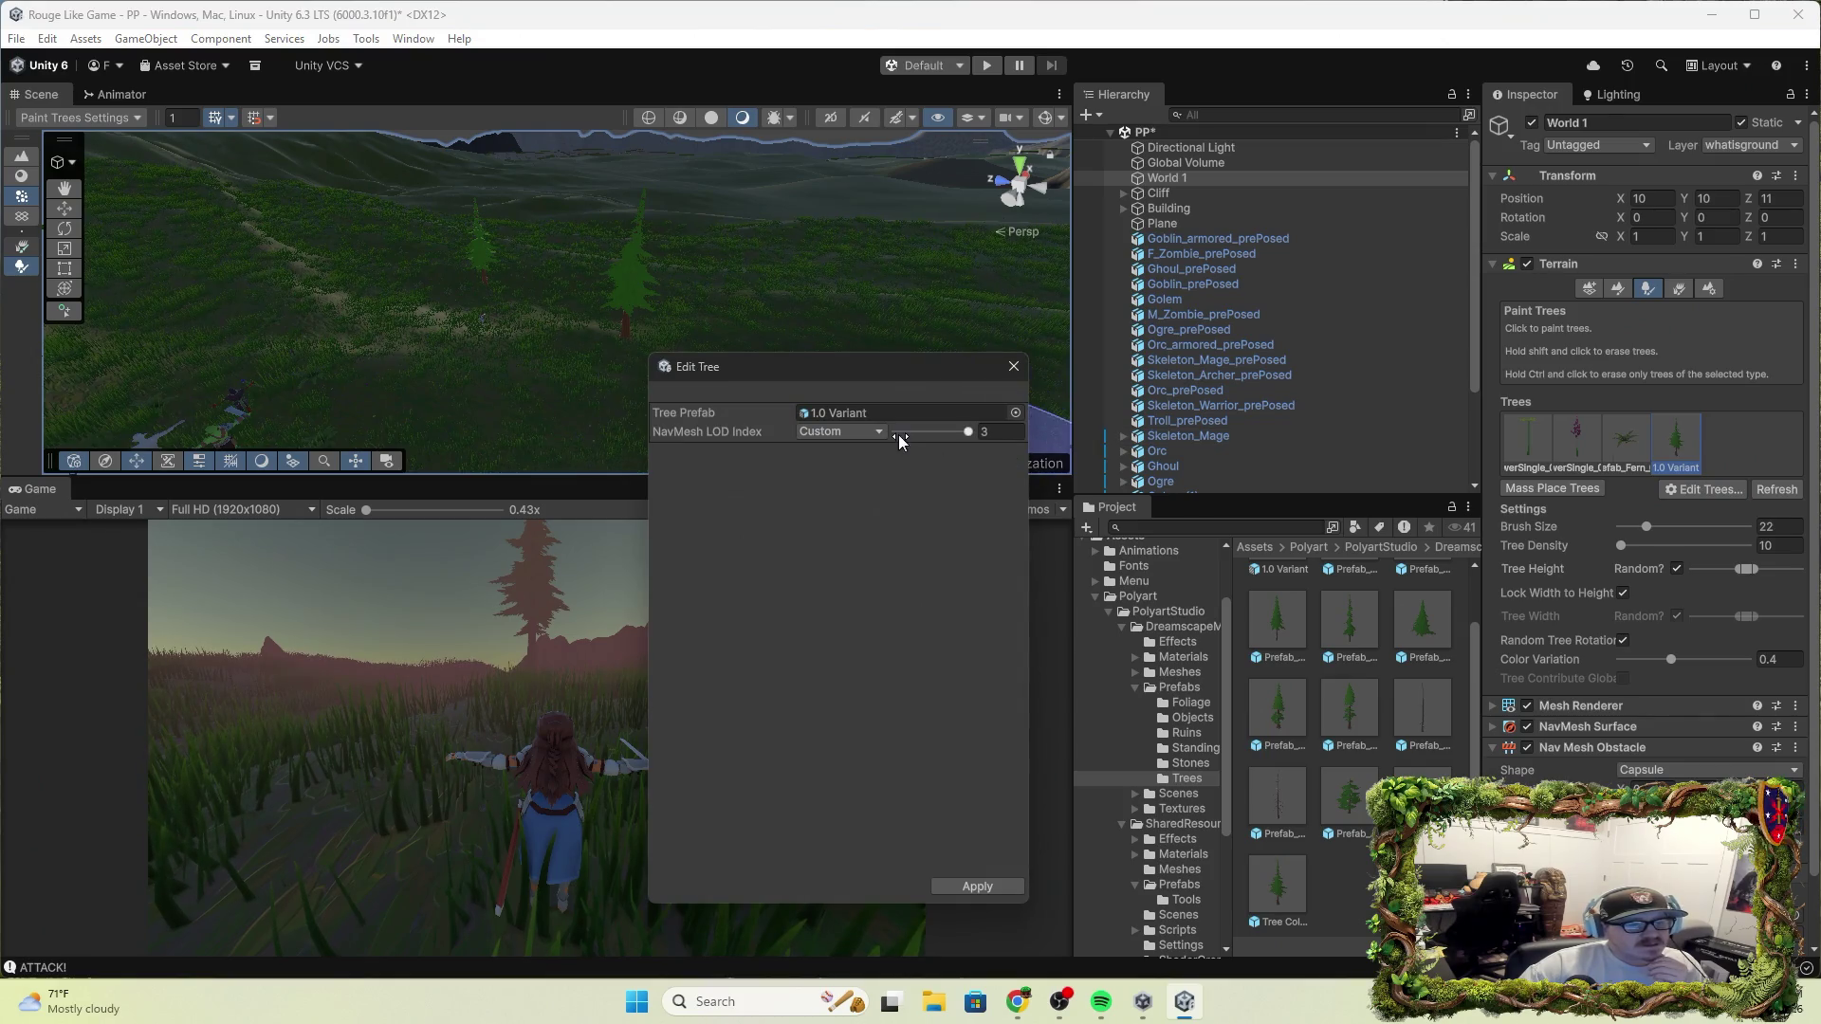
click(874, 435)
click(842, 475)
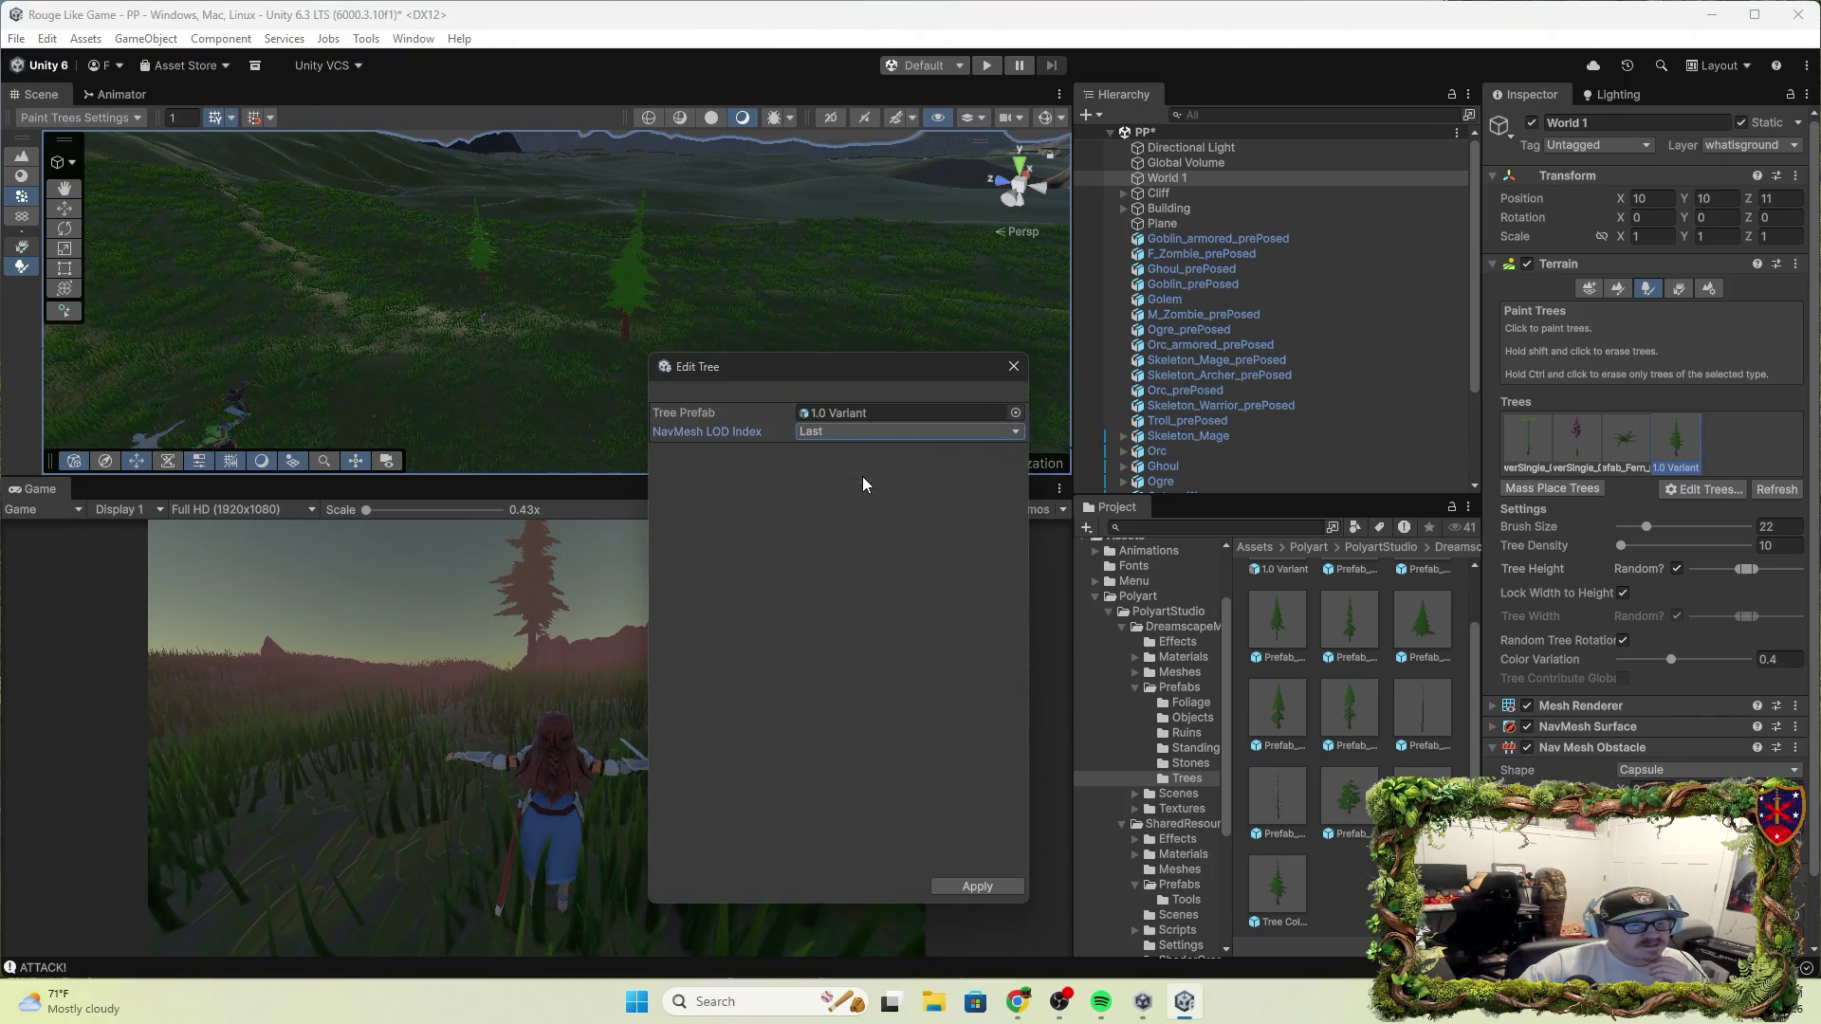
click(994, 887)
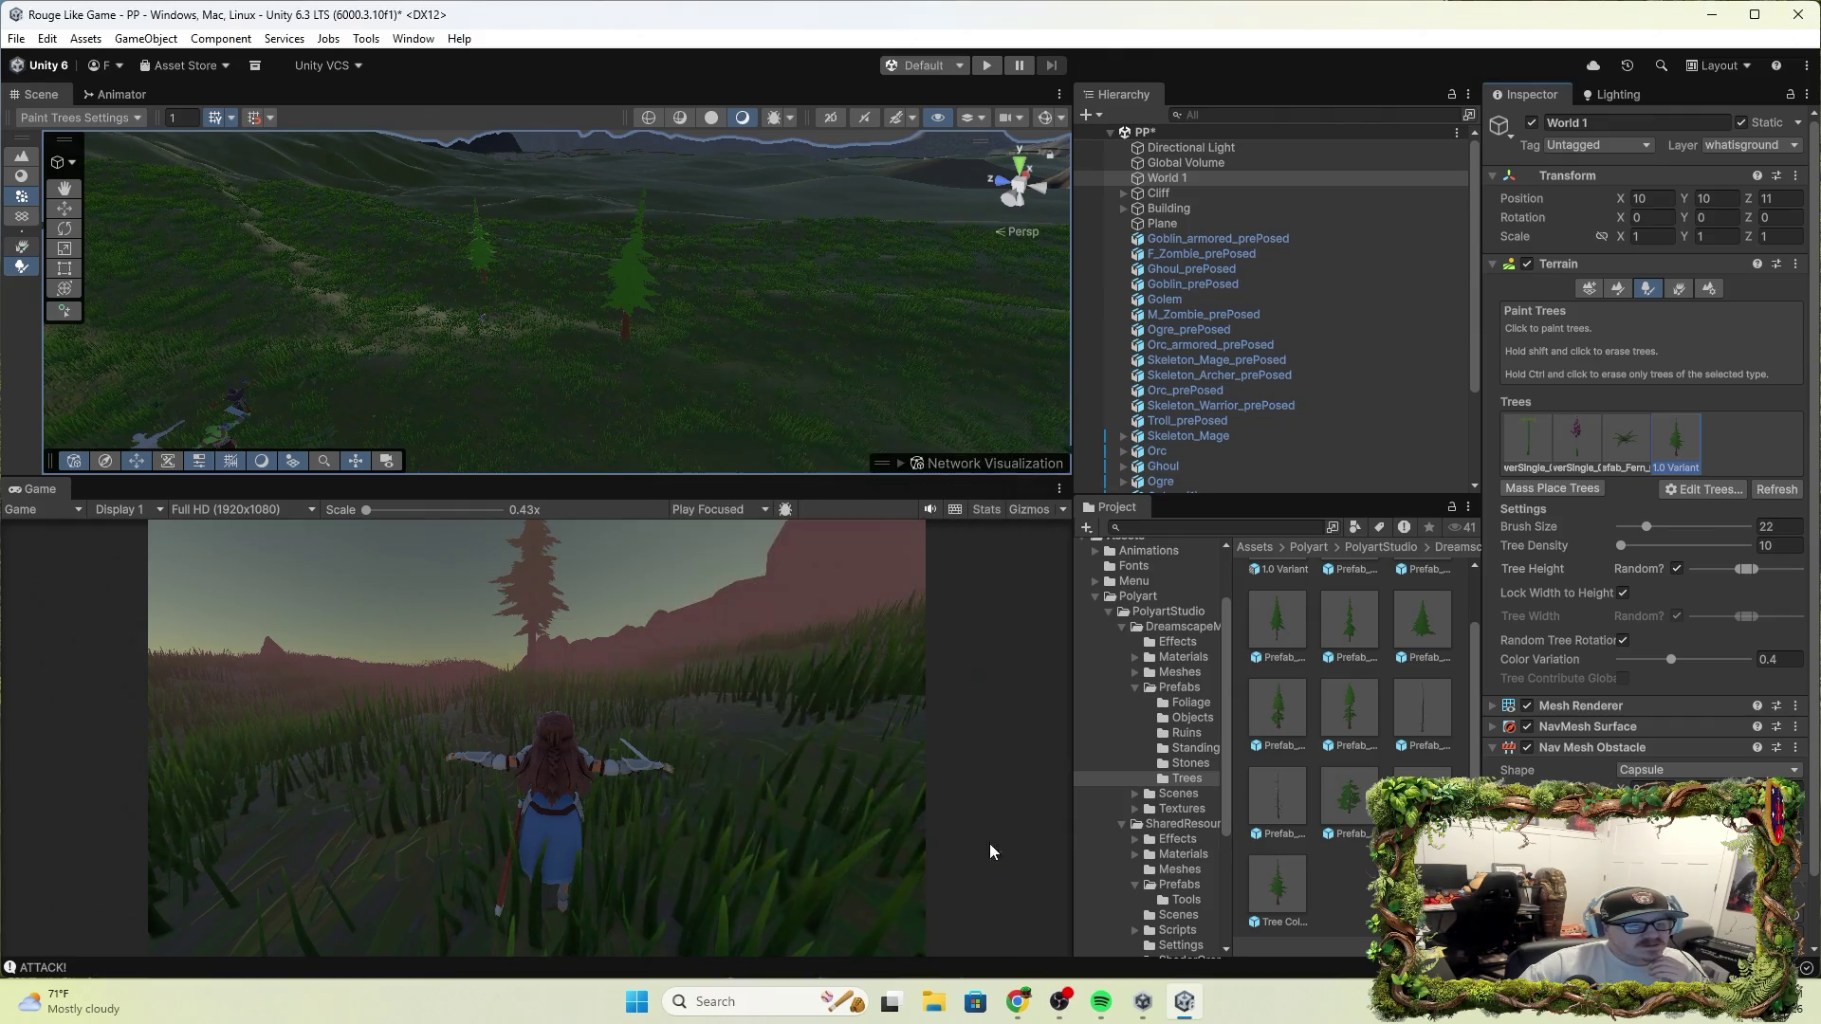
Erase one pine tree, paint new ones beside the others, and start play mode
shift+click(630, 334)
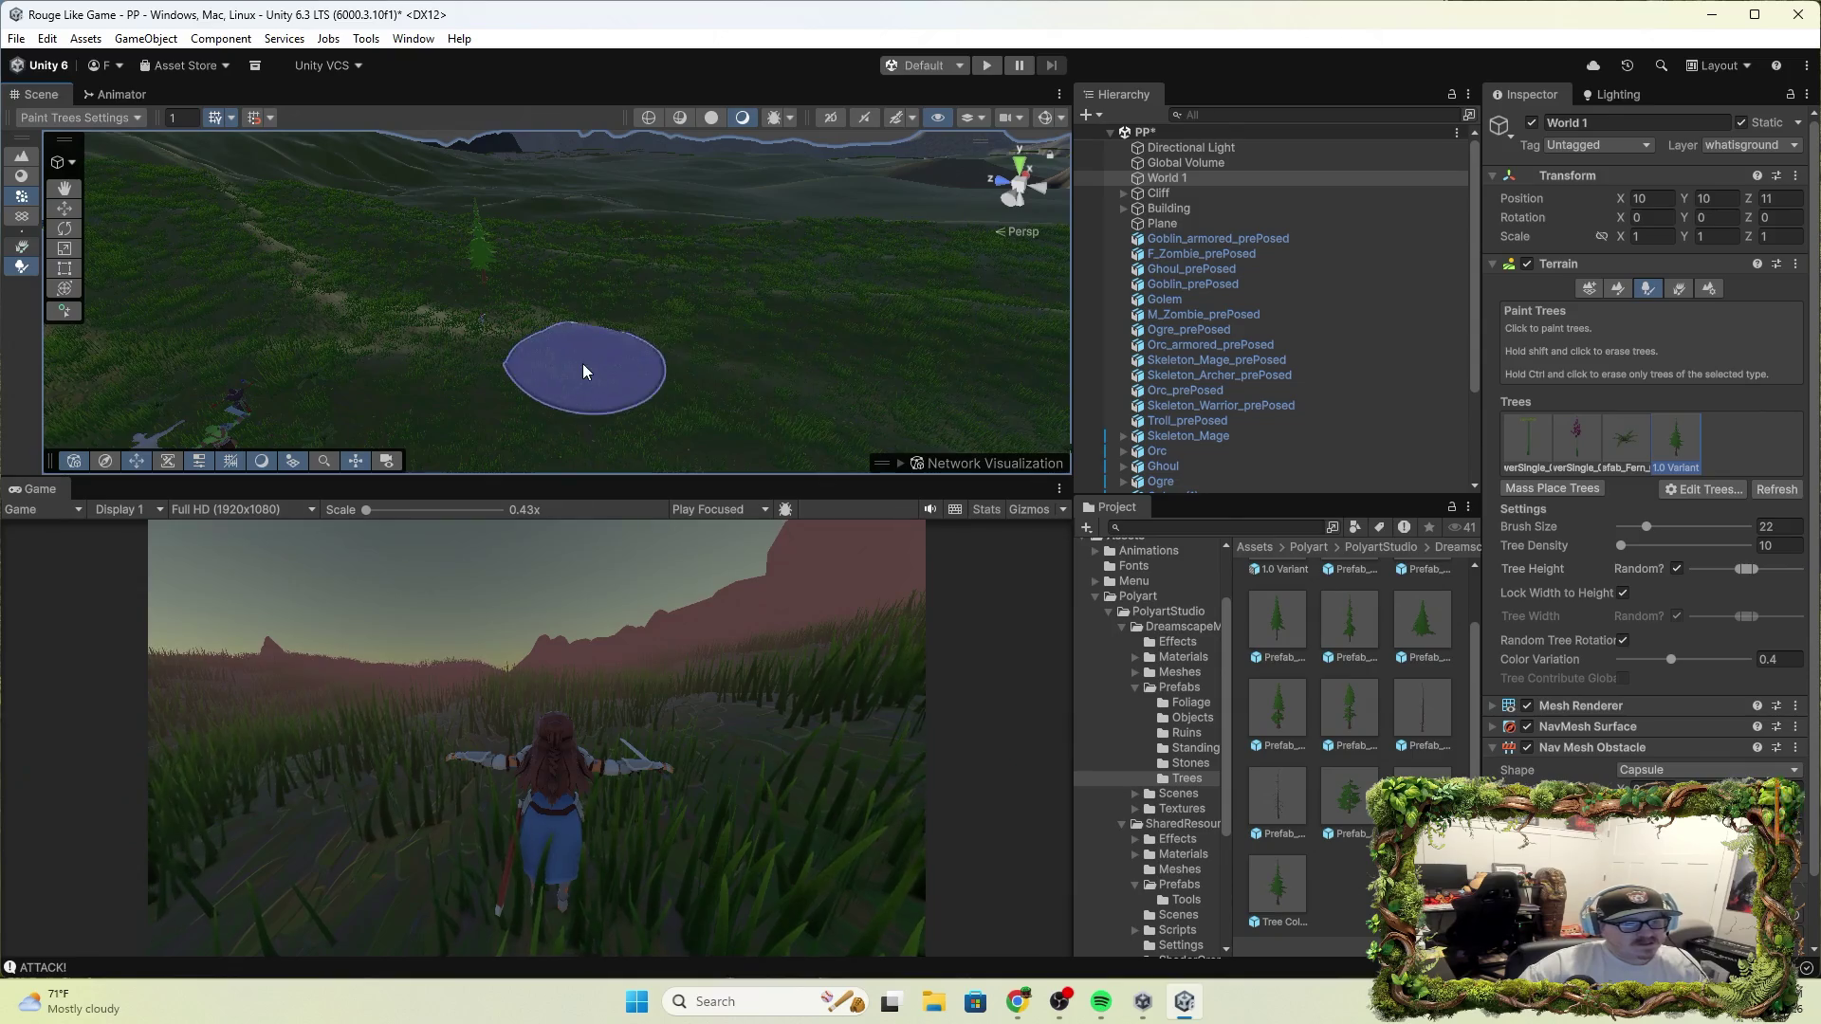
click(598, 353)
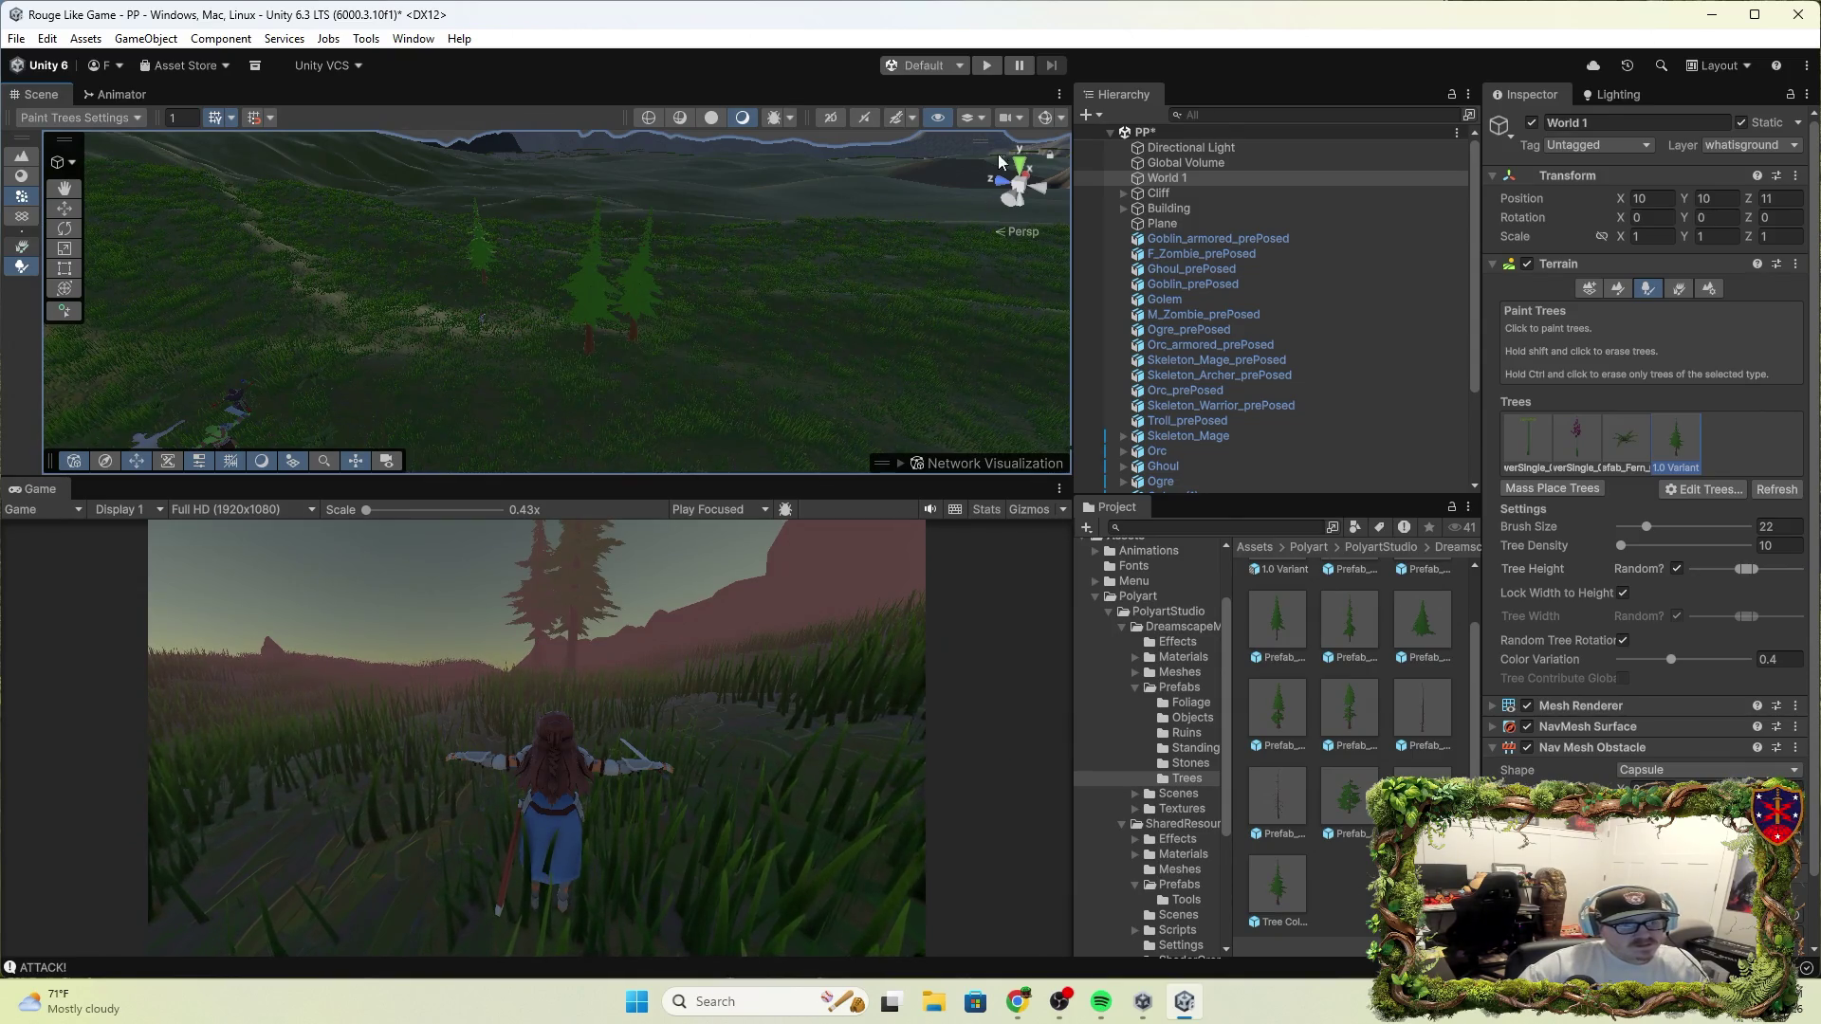
click(986, 65)
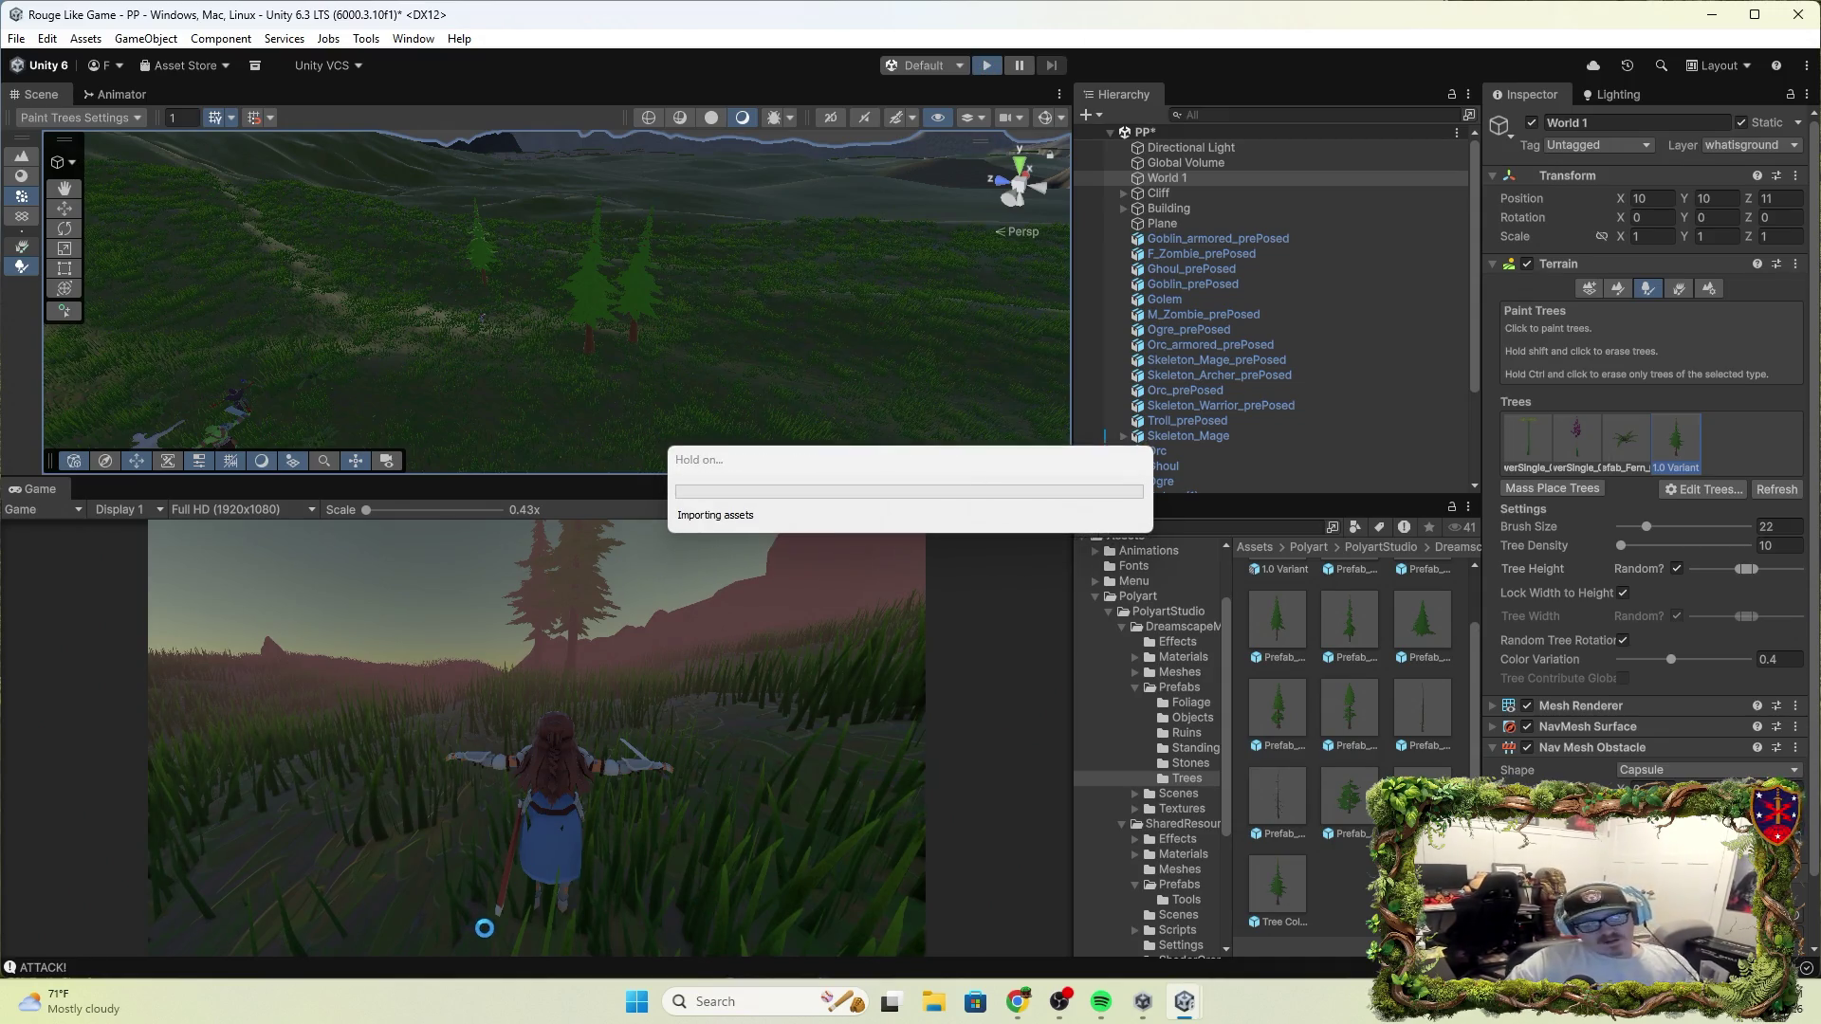
key(w)
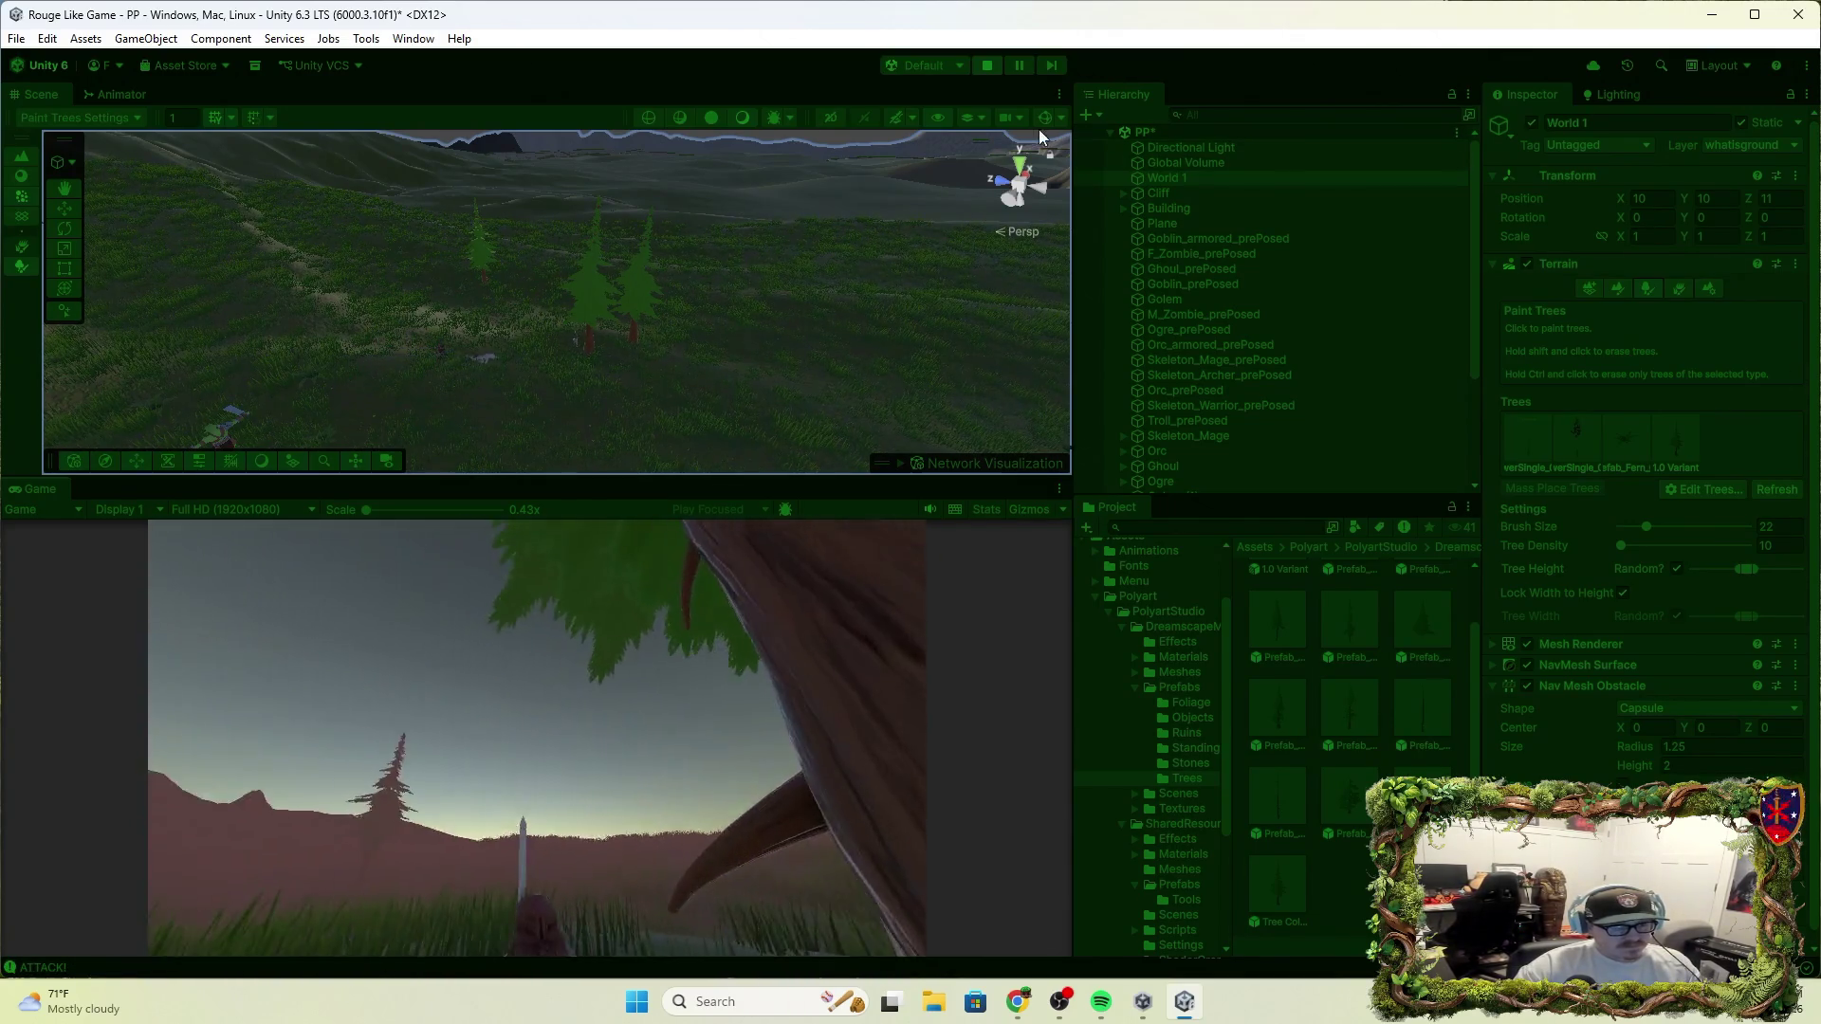
click(990, 65)
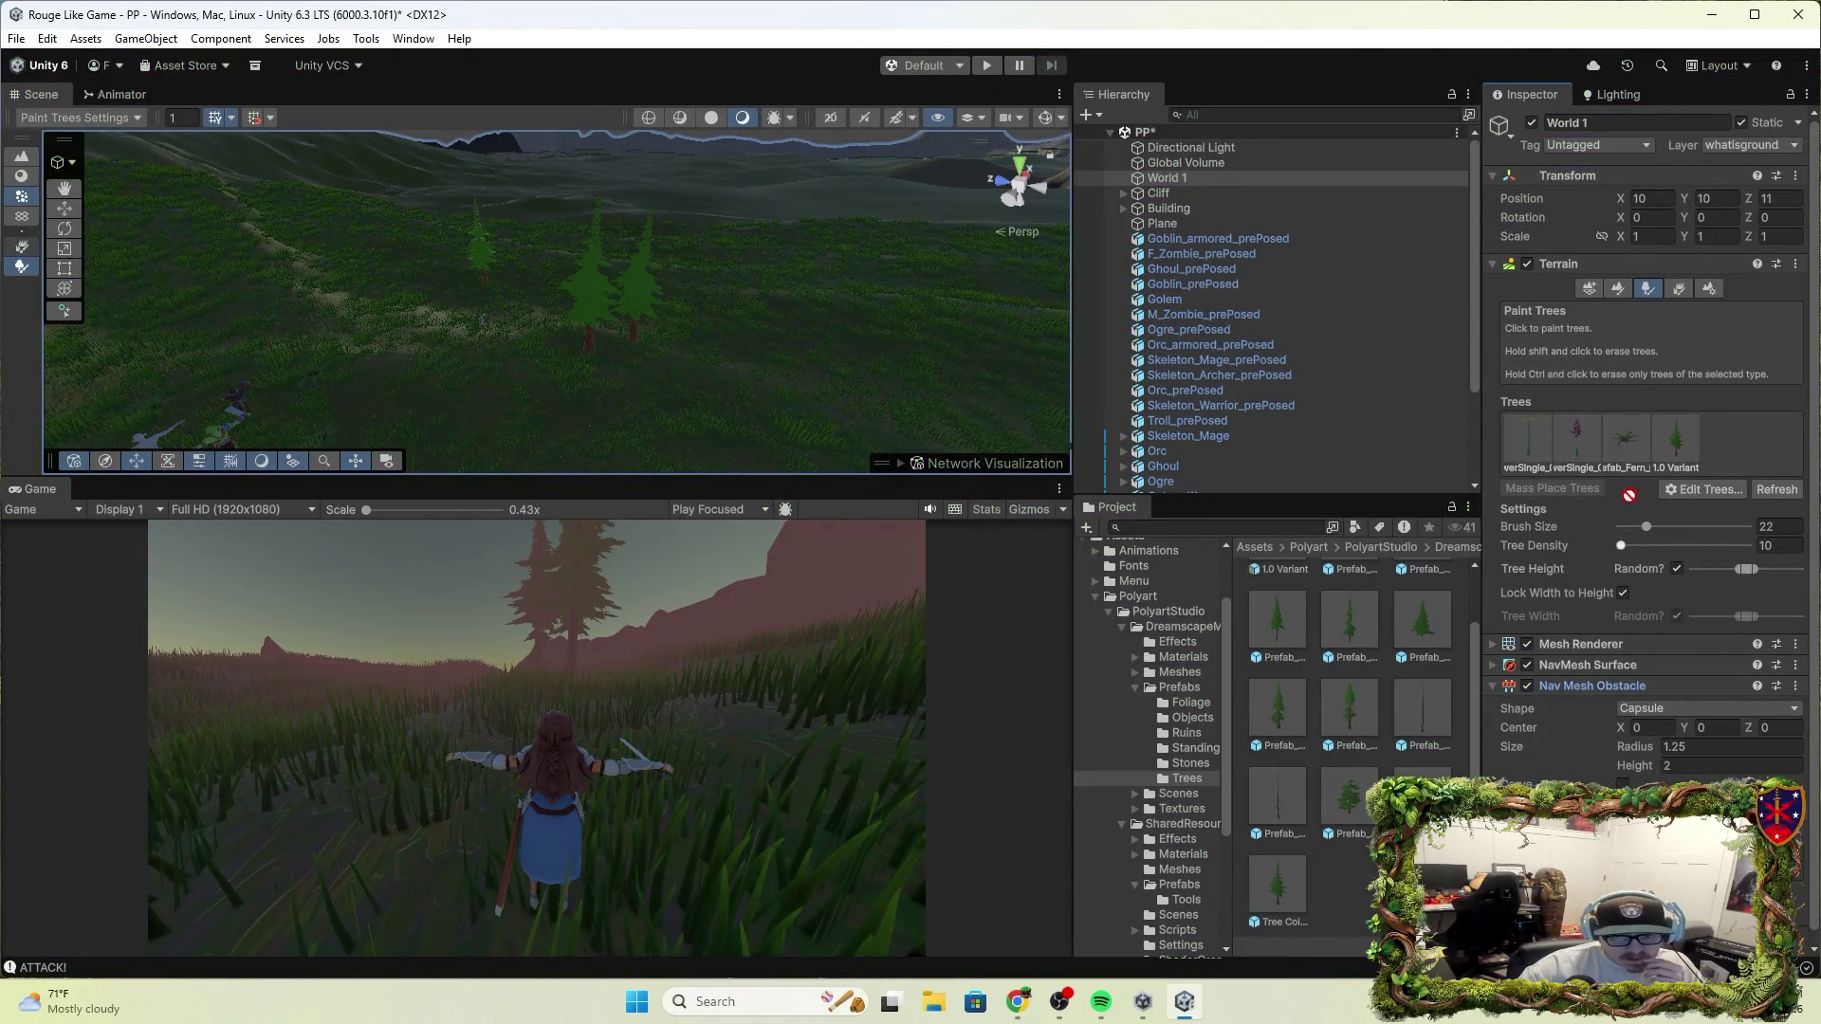
click(1589, 644)
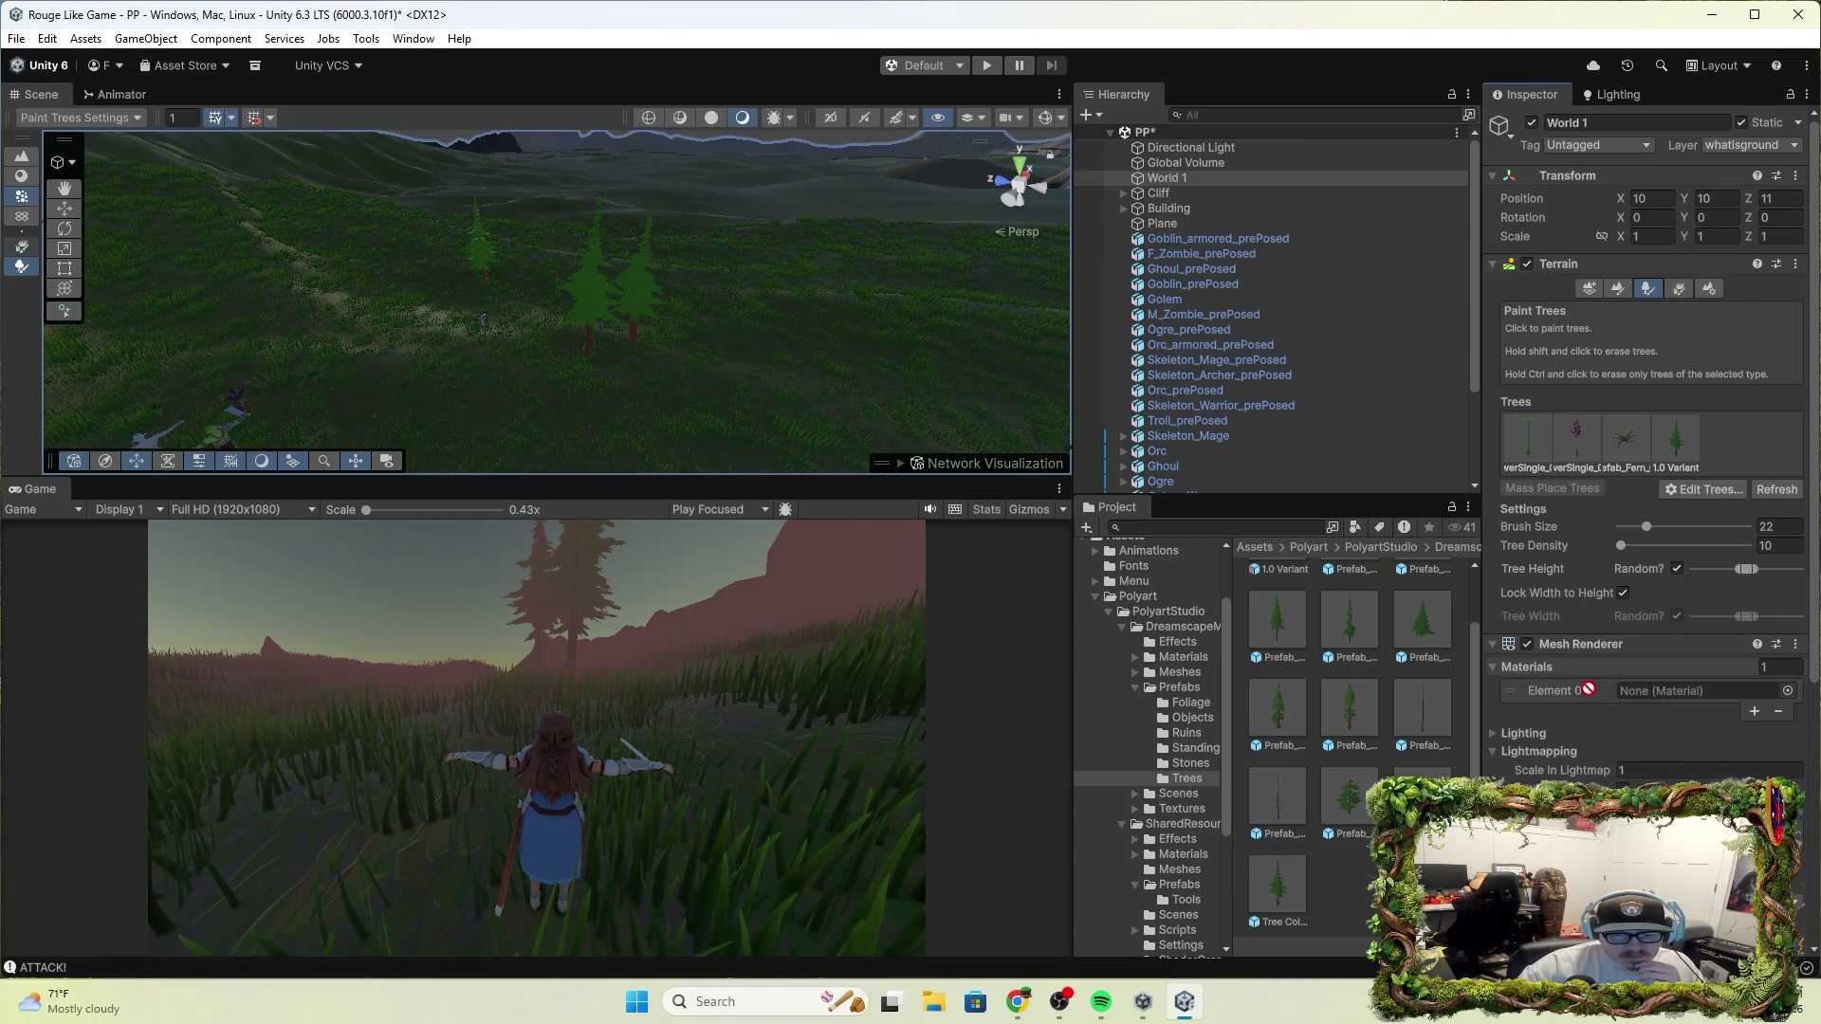
scroll(1612, 721, down, 2)
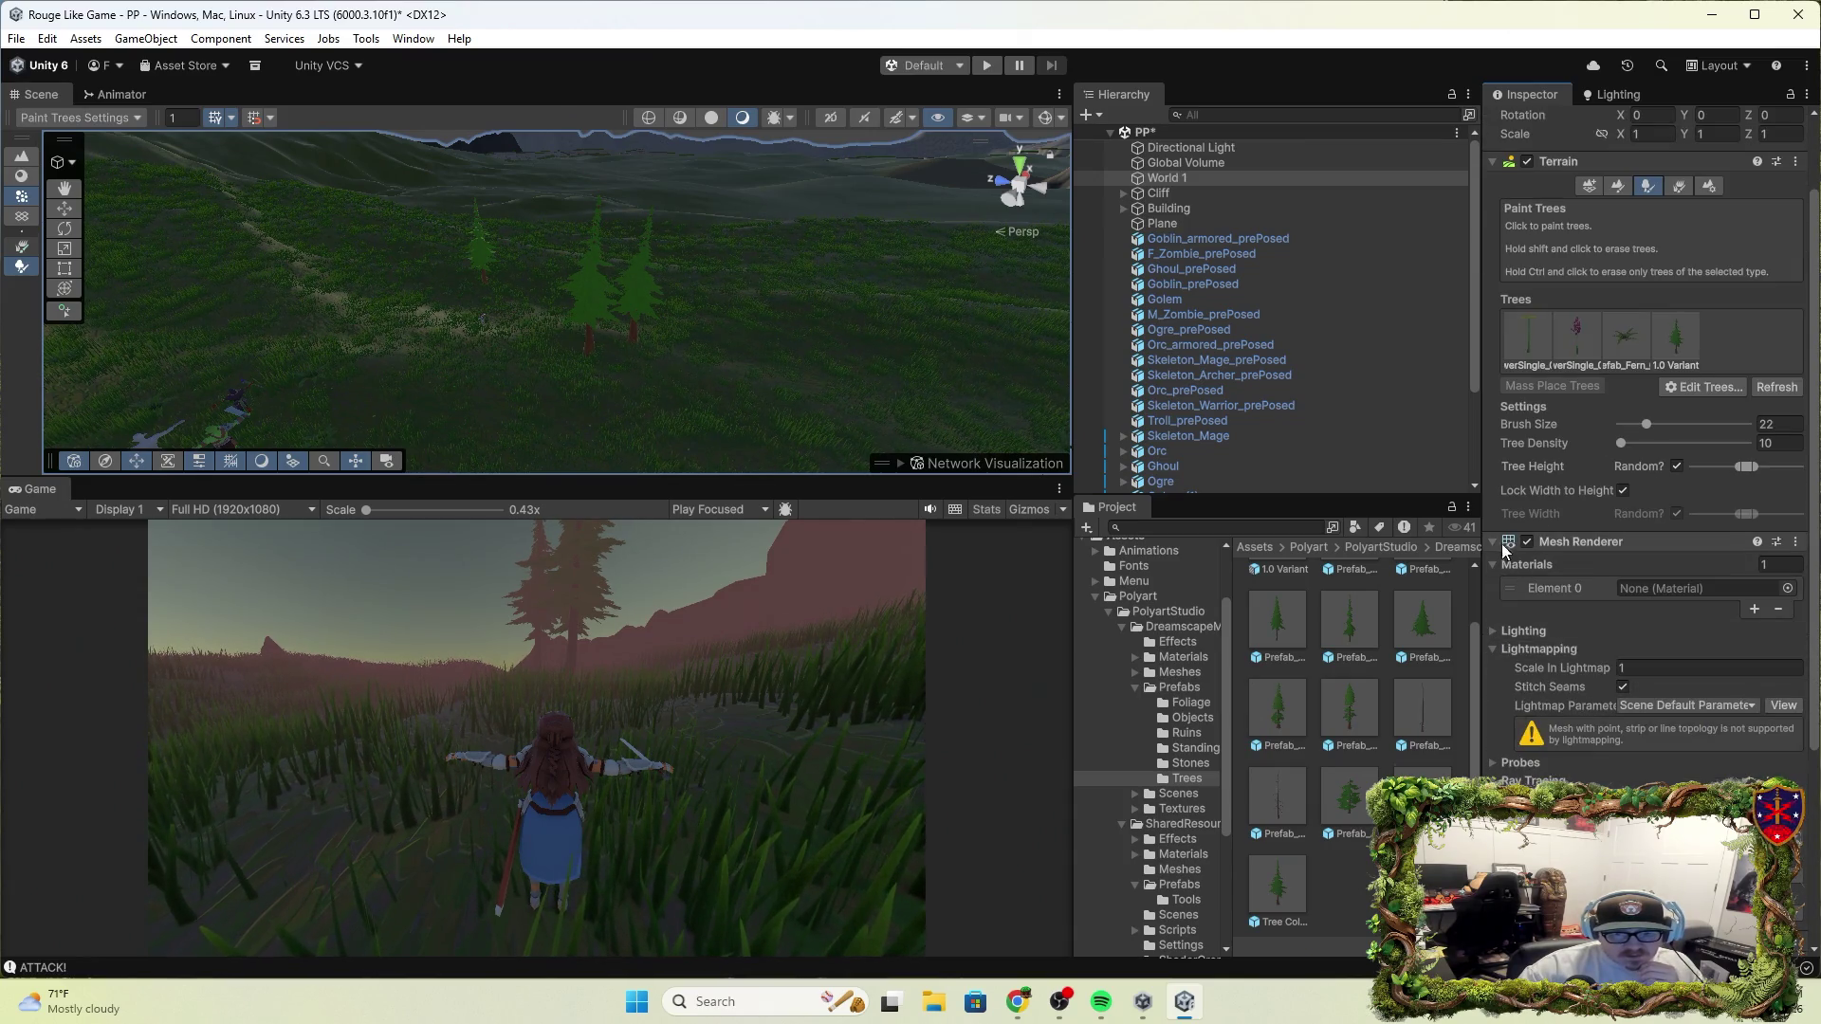
click(1494, 633)
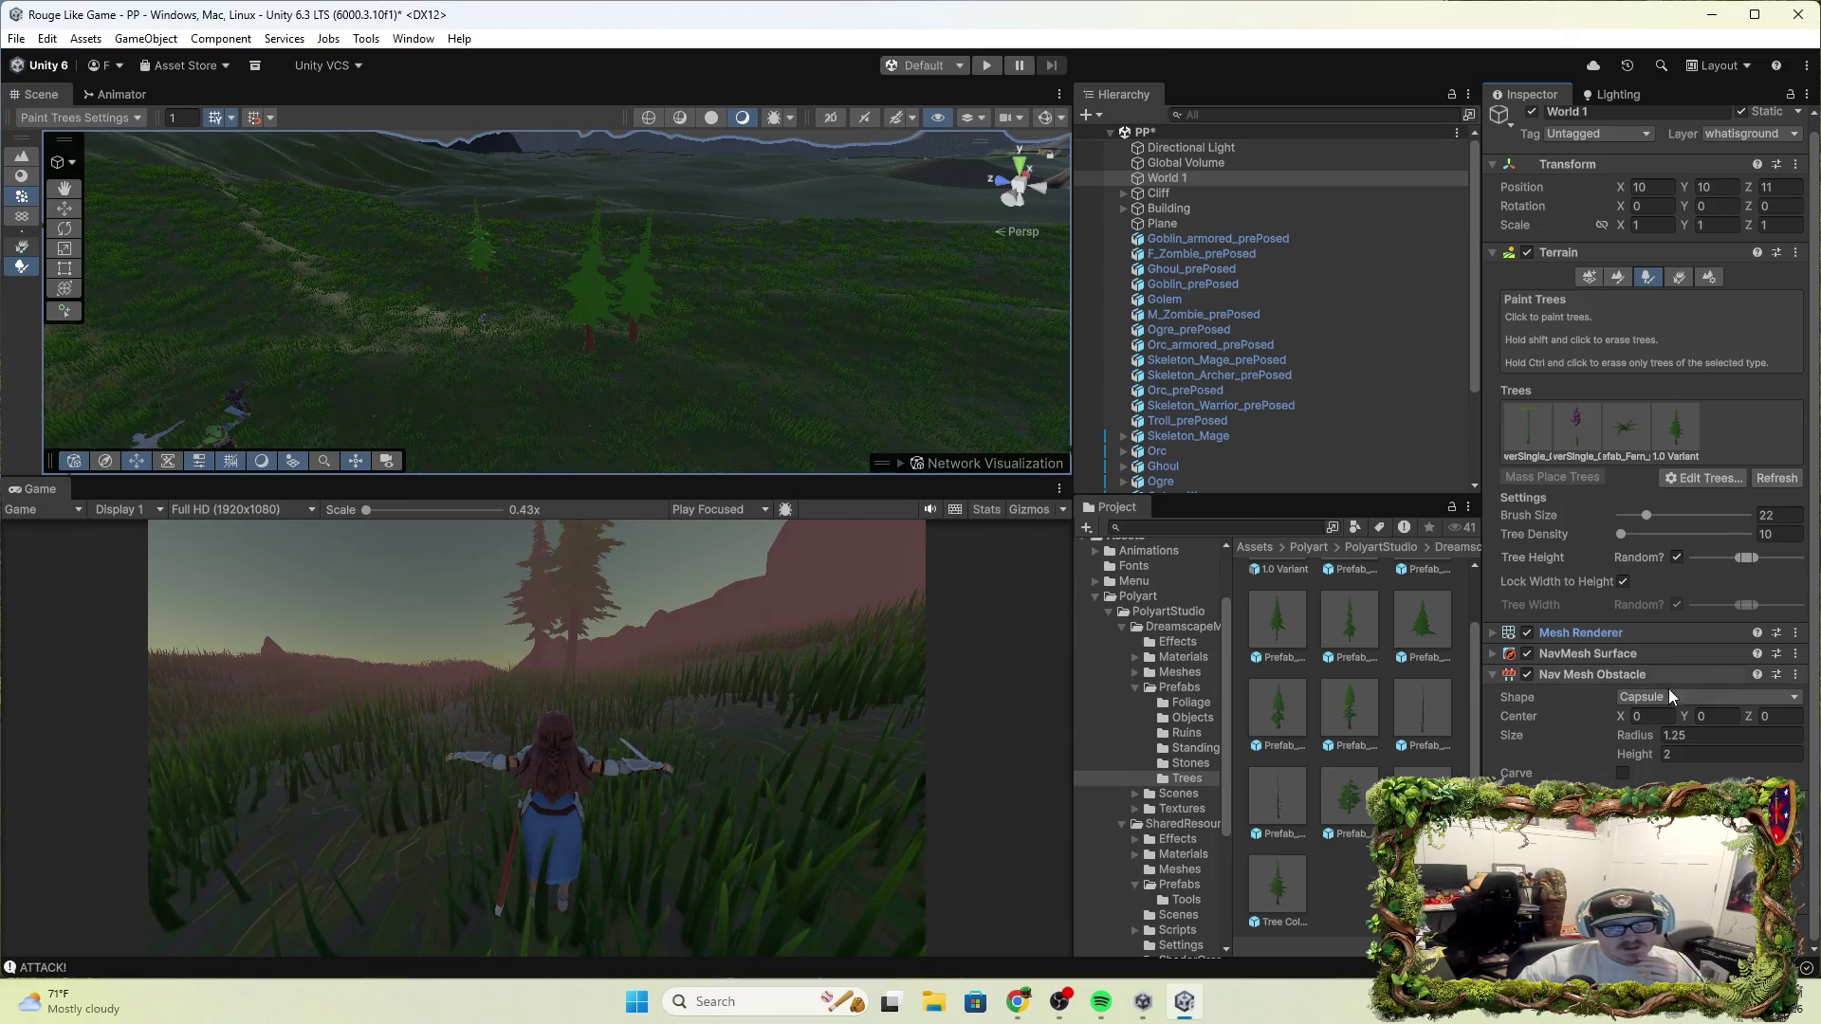
scroll(1654, 533, up, 1)
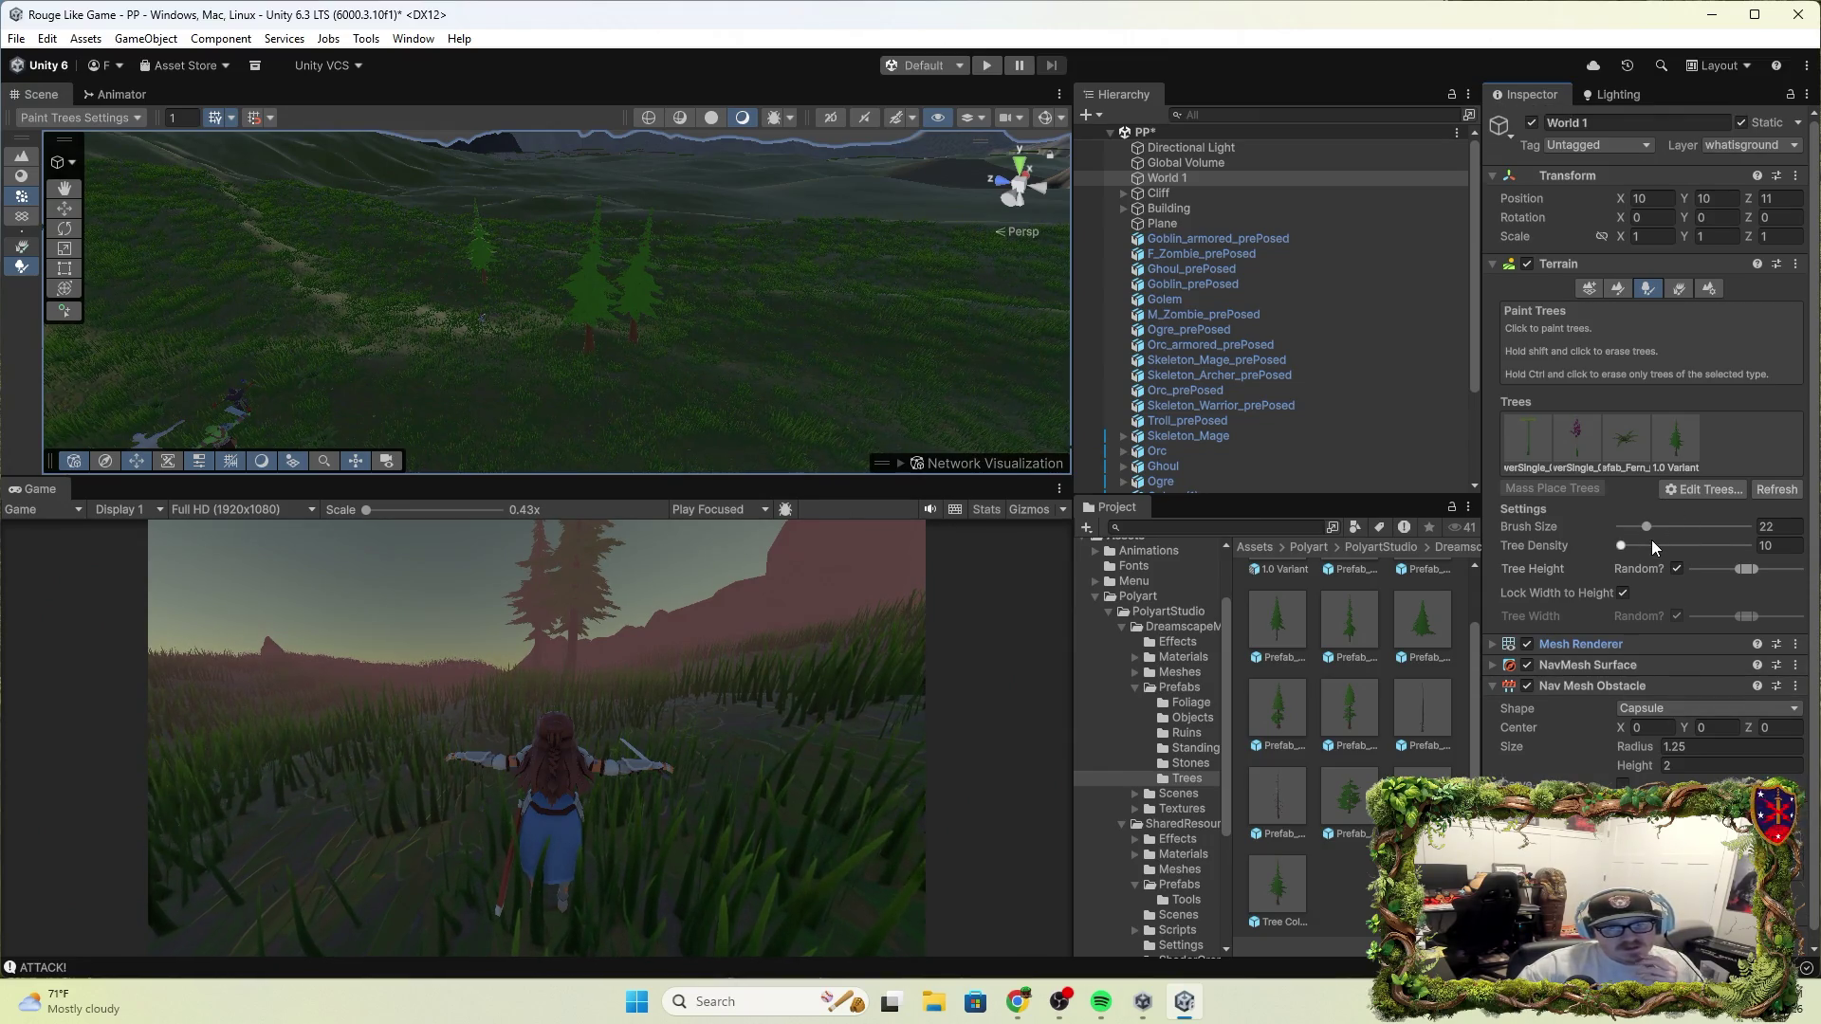
Show World 1's Terrain Settings and scroll down to its 2000 by 2000 mesh resolution
click(1615, 290)
click(1593, 290)
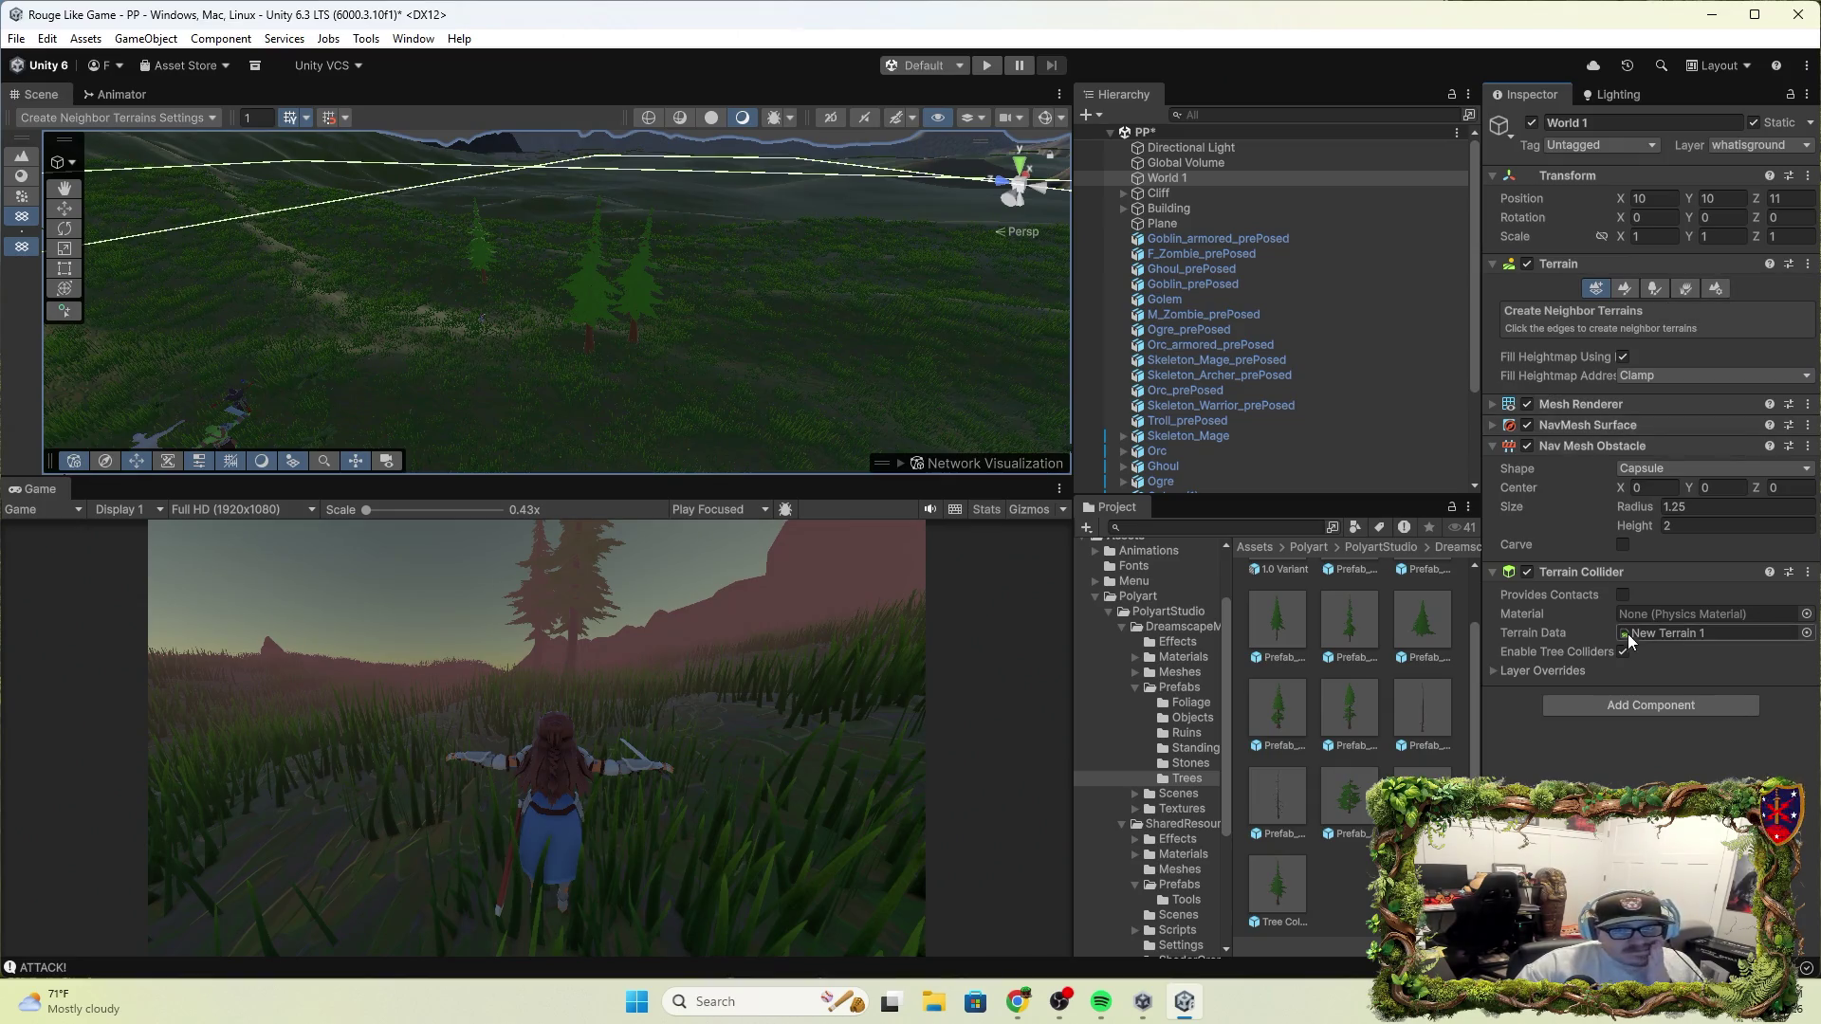
mouse_move(981, 357)
mouse_down()
mouse_move(927, 394)
mouse_move(456, 219)
mouse_move(607, 313)
mouse_move(1098, 254)
mouse_move(949, 284)
mouse_move(1129, 315)
mouse_move(1438, 491)
mouse_up()
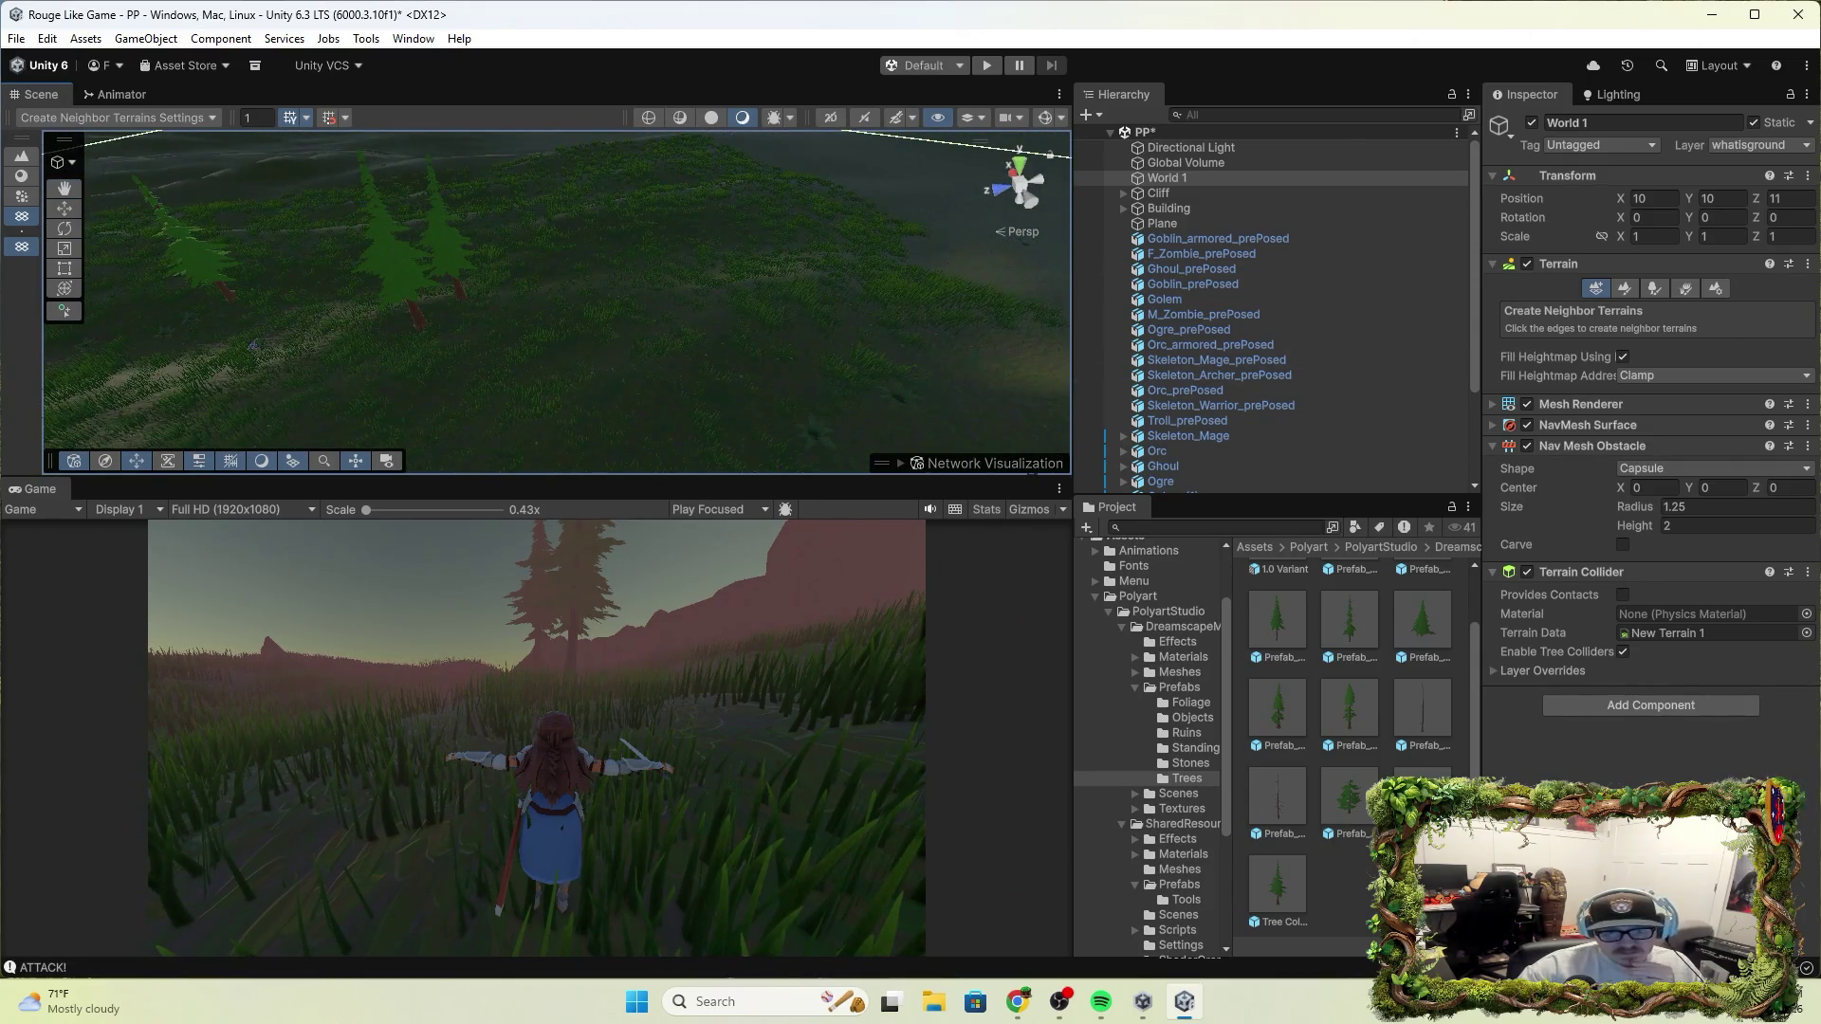
click(1714, 290)
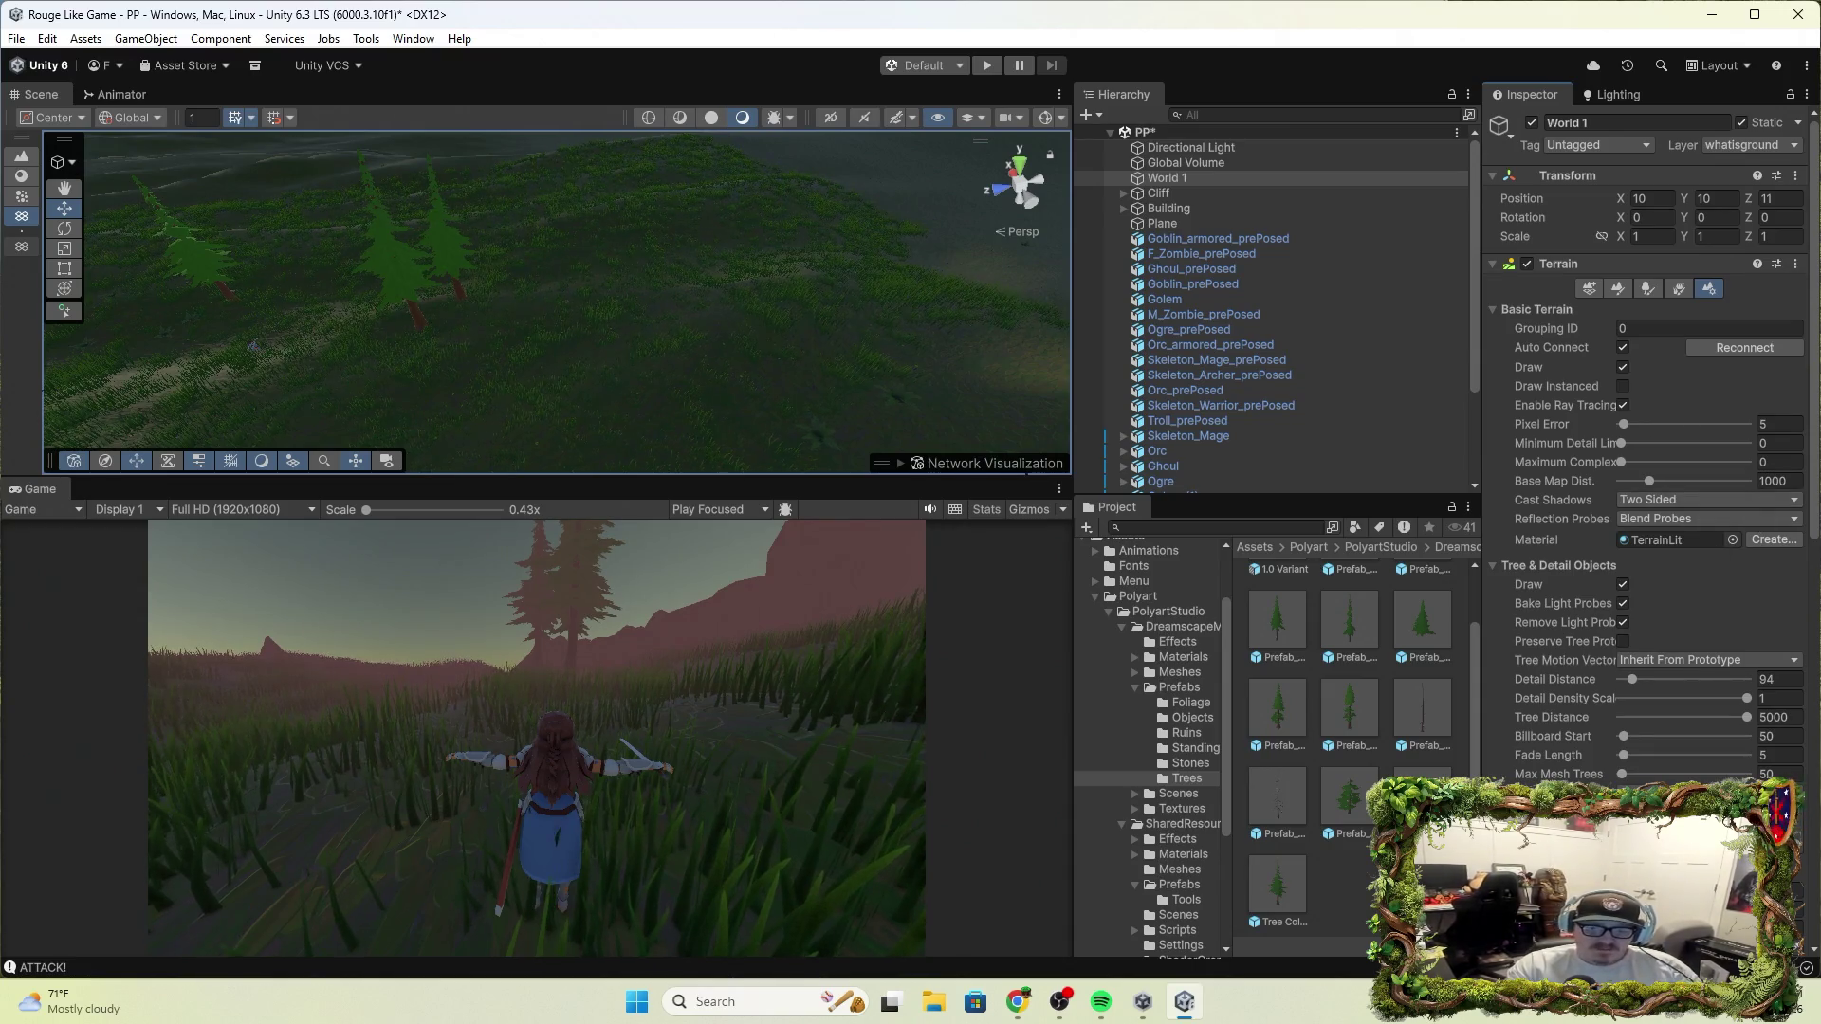
scroll(1705, 510, down, 9)
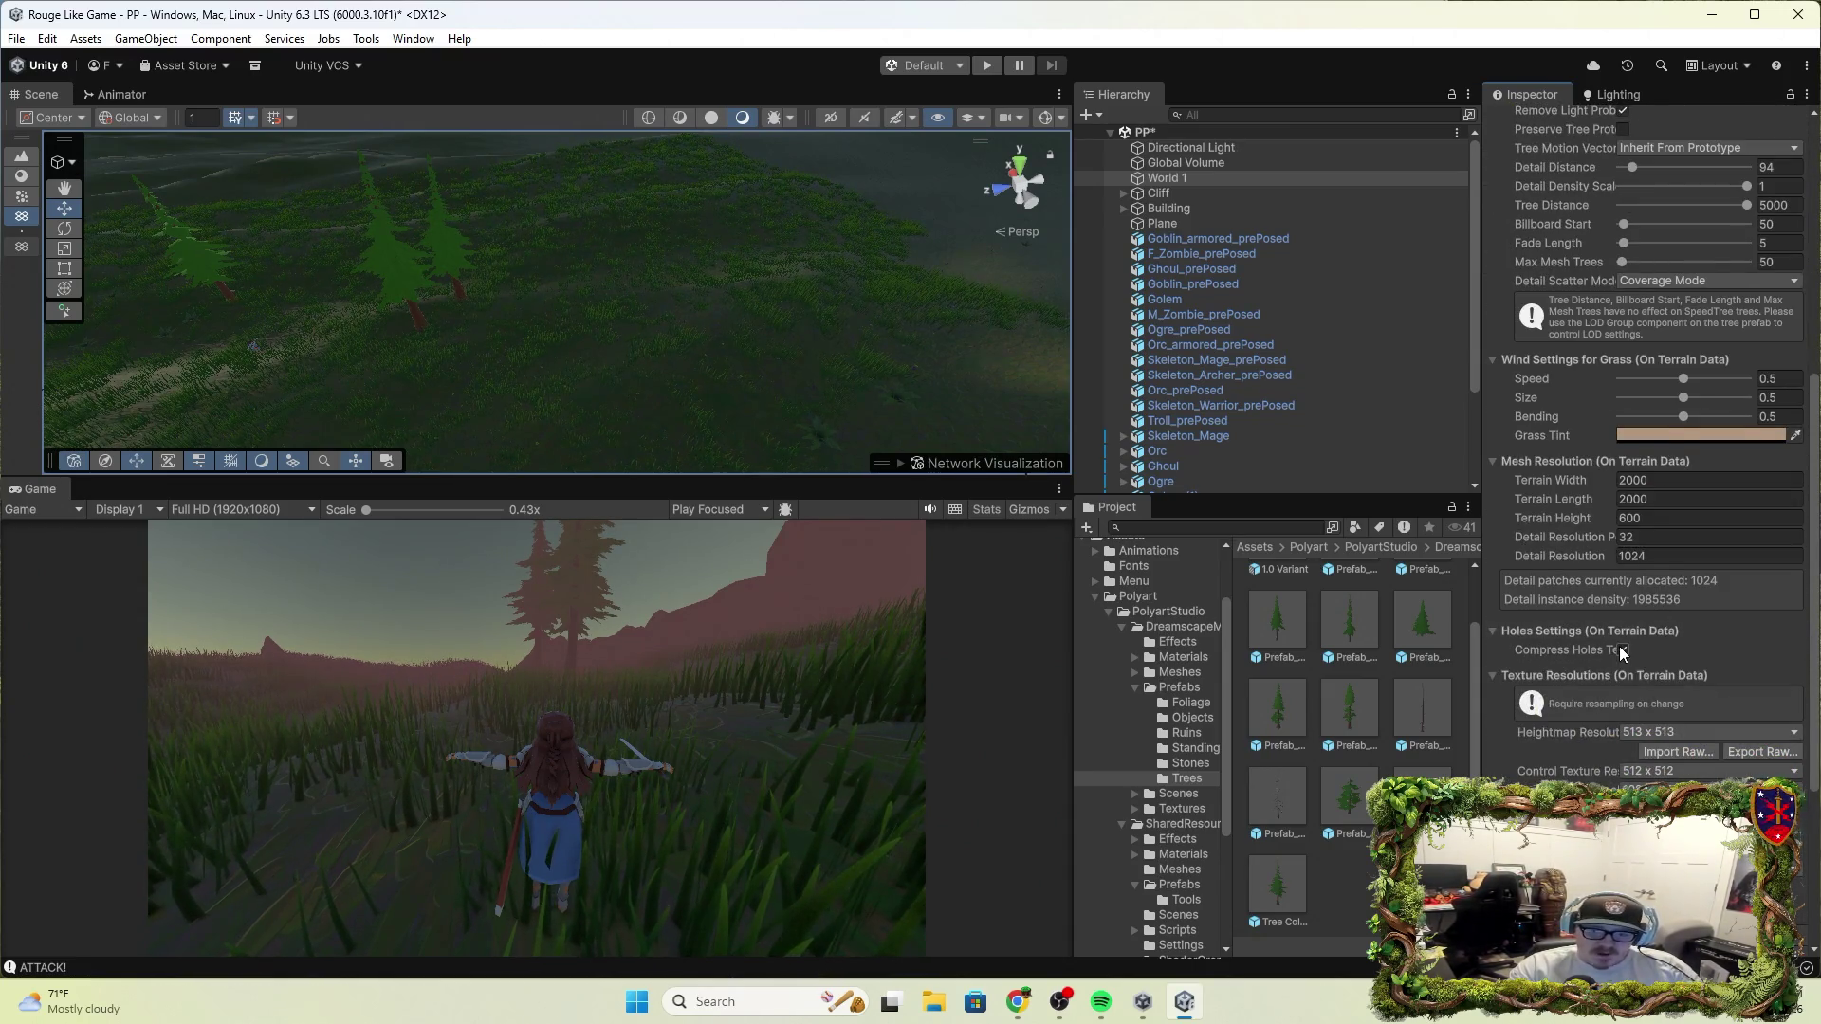
scroll(1622, 652, down, 5)
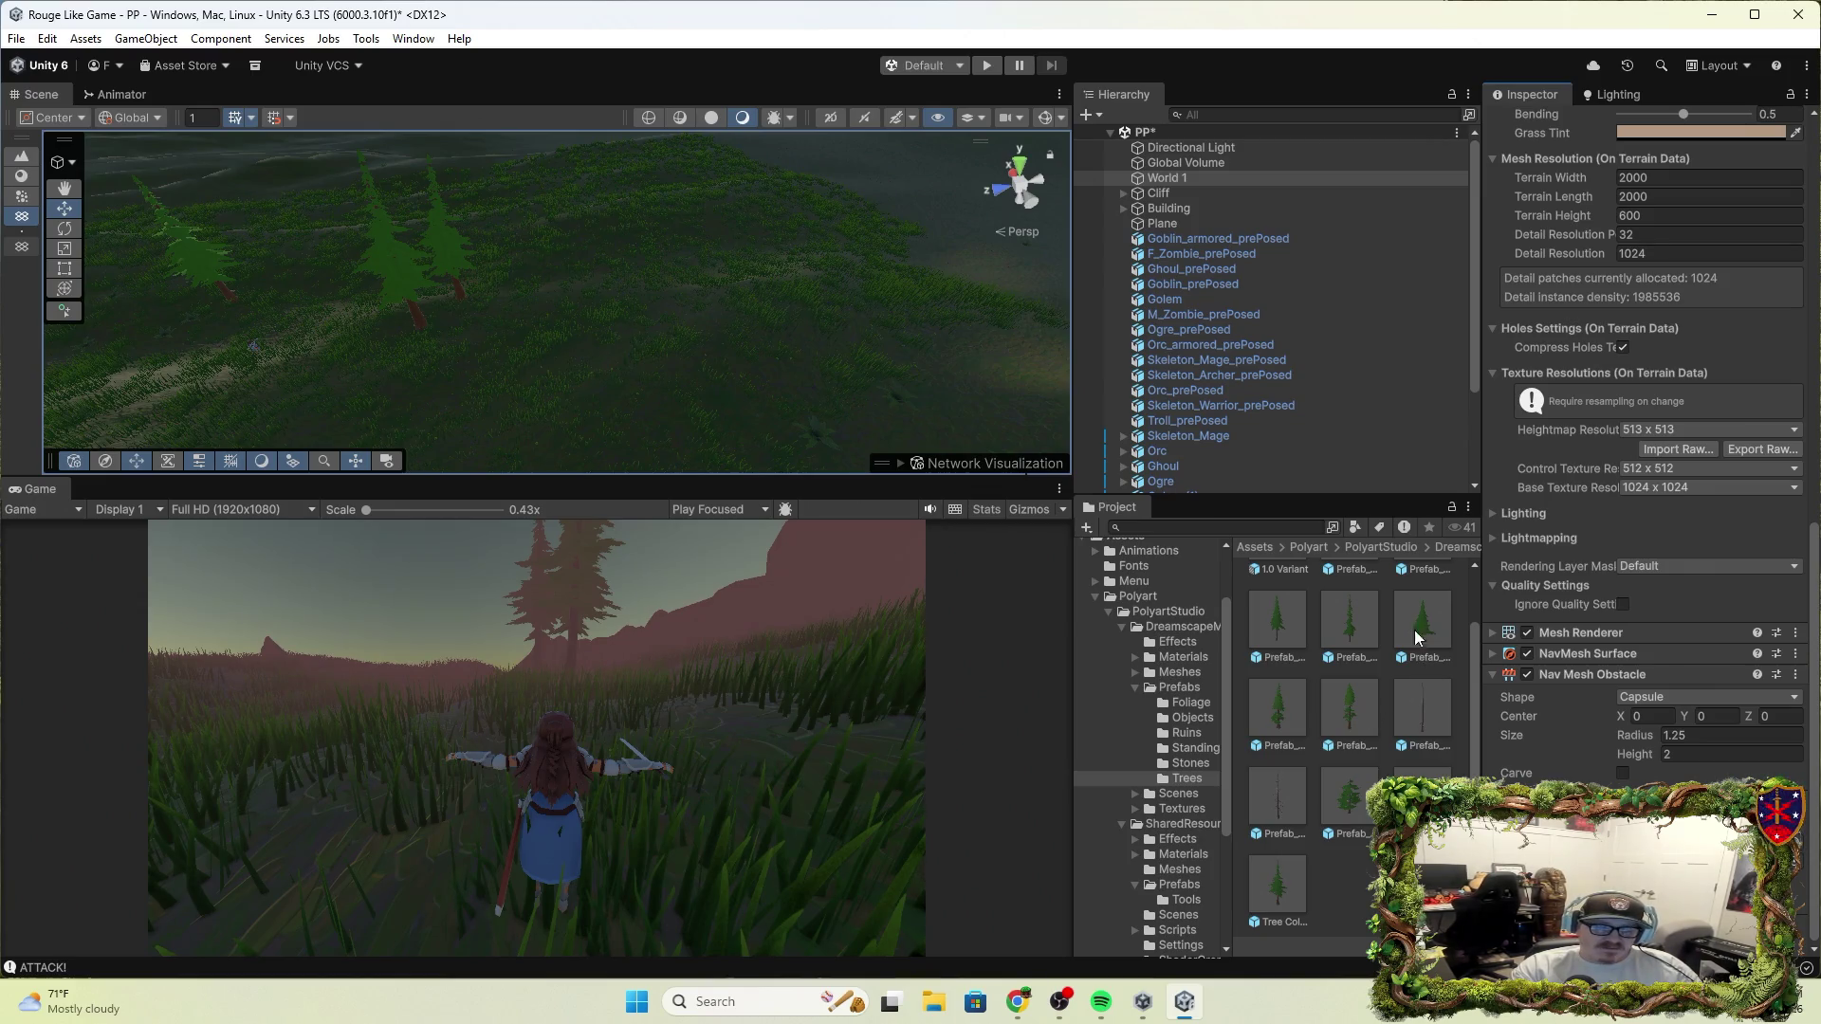
scroll(1265, 409, down, 3)
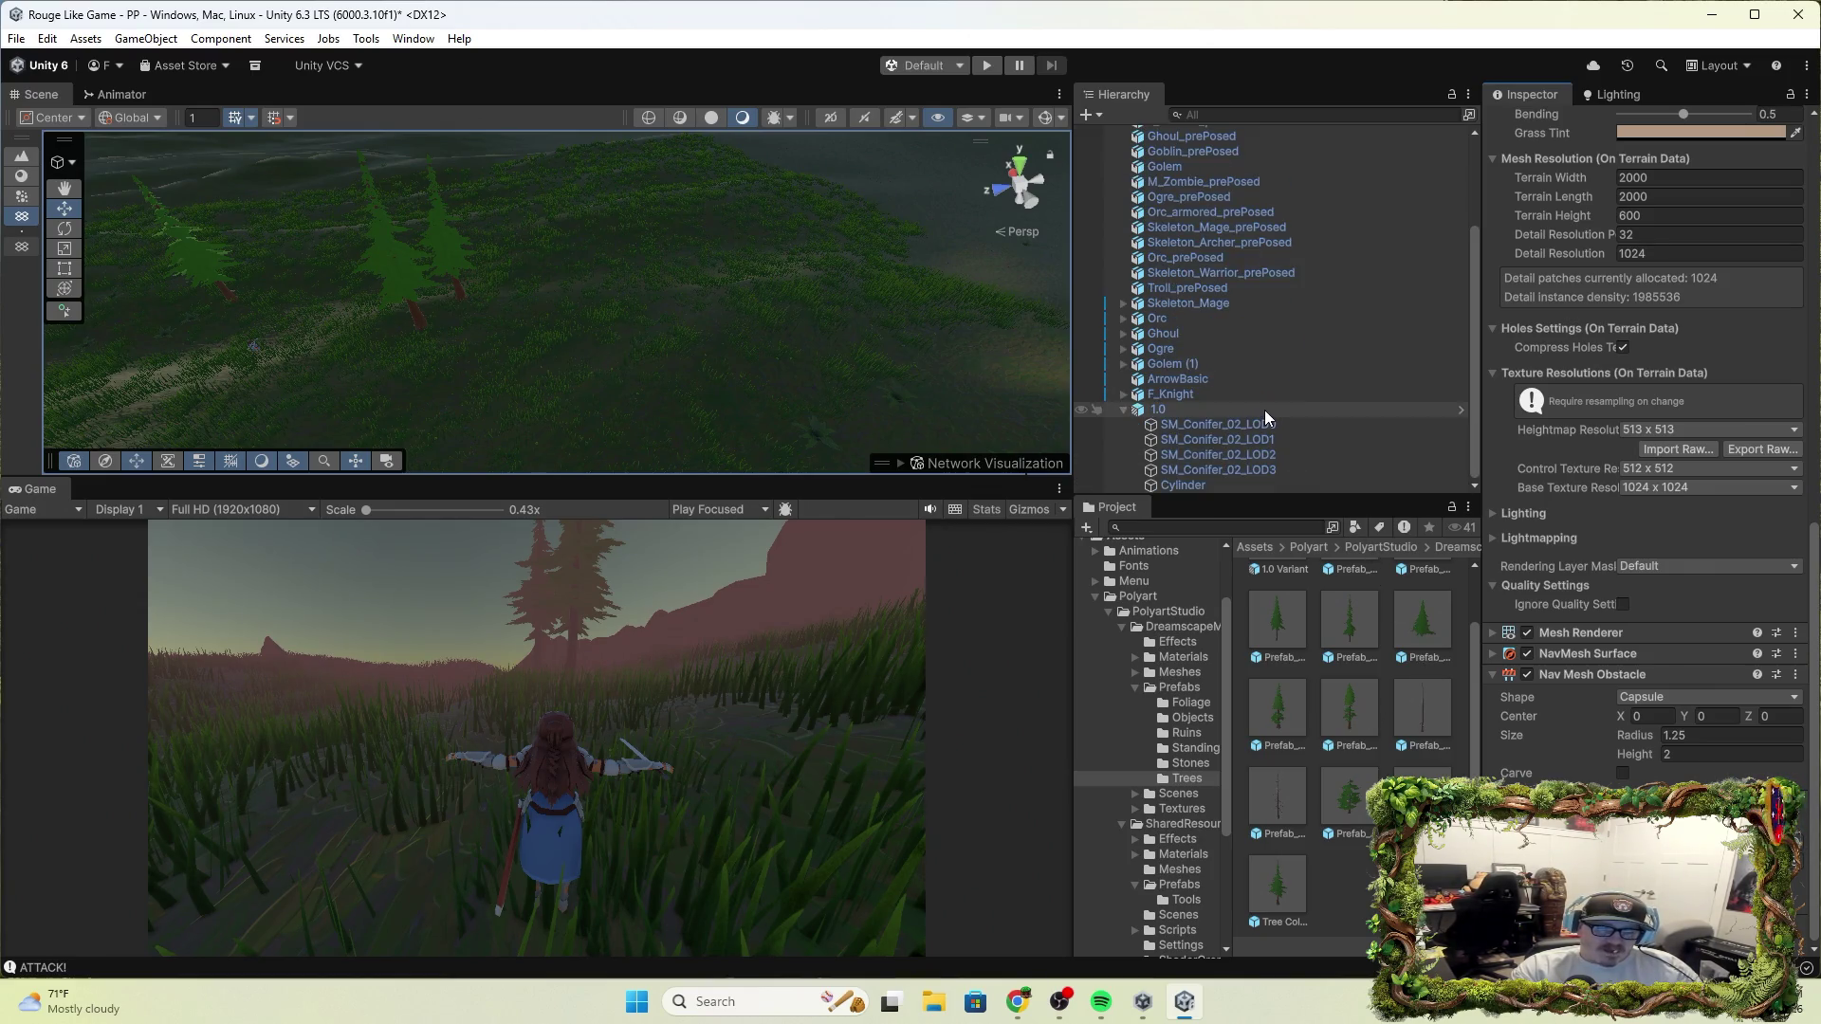
Select the Cylinder under 1.0 and remove its Mesh Renderer component
click(1204, 413)
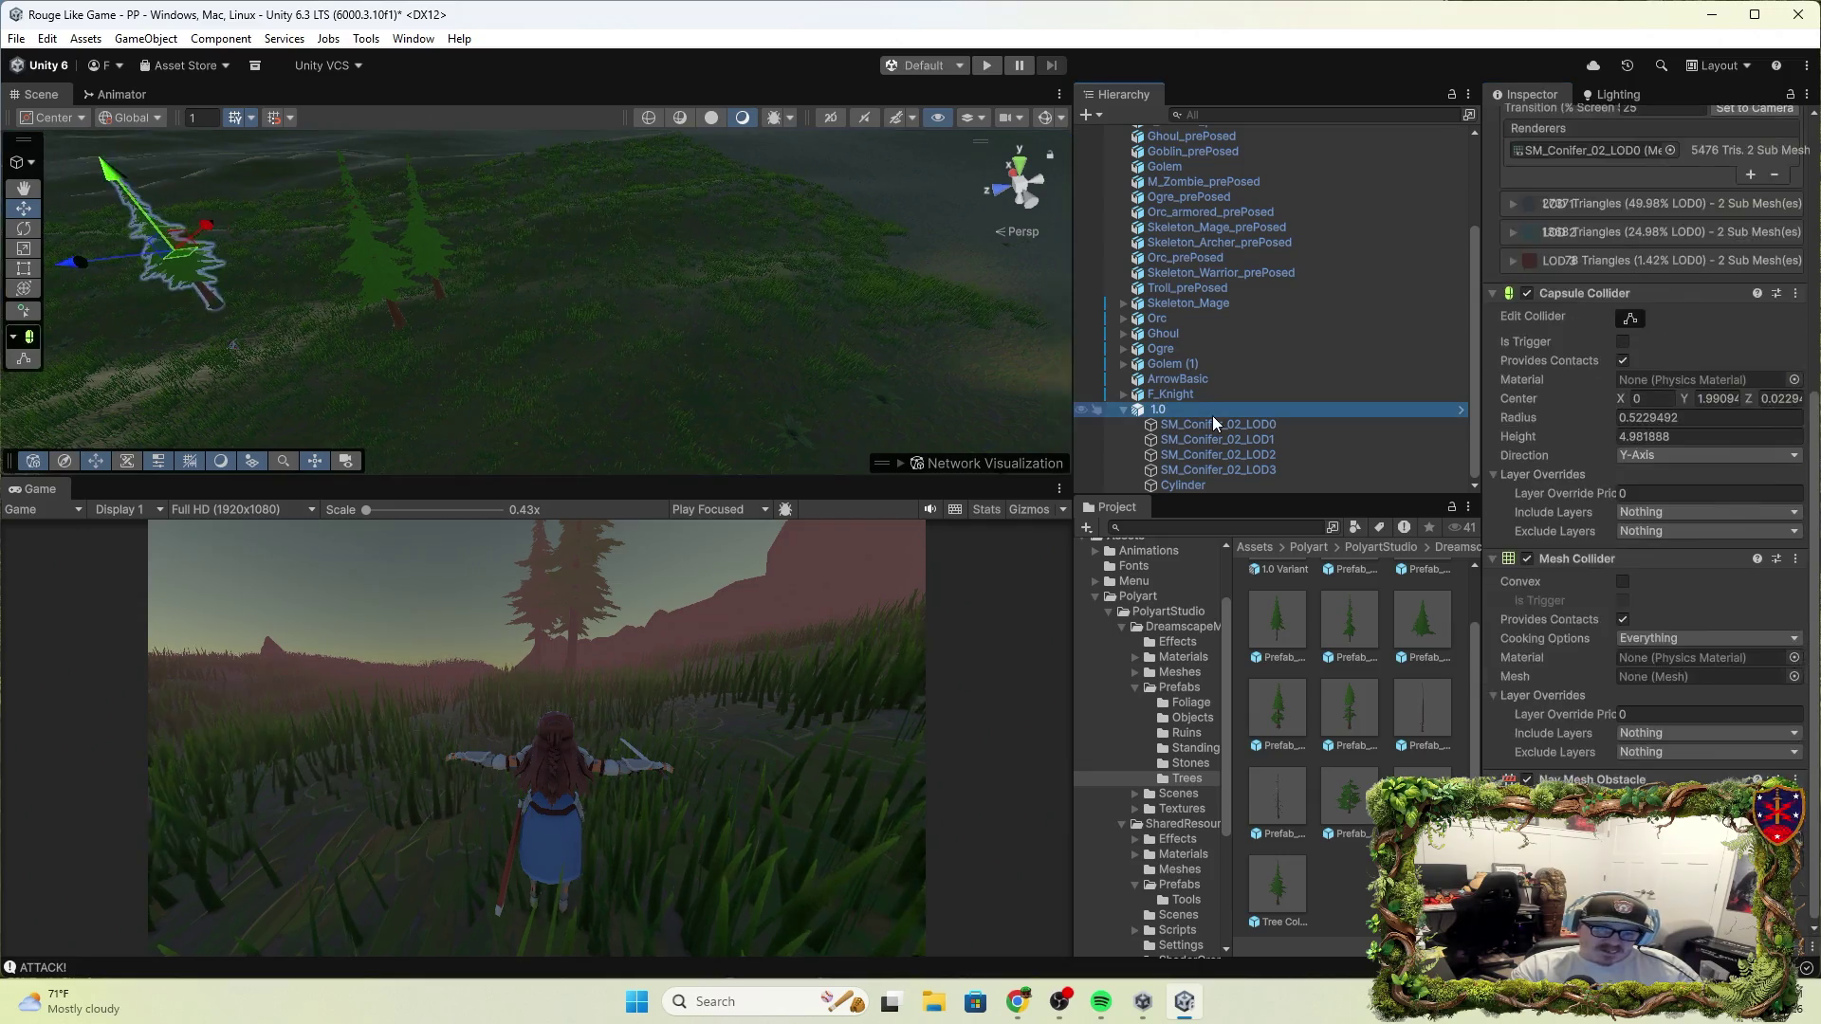
click(1230, 441)
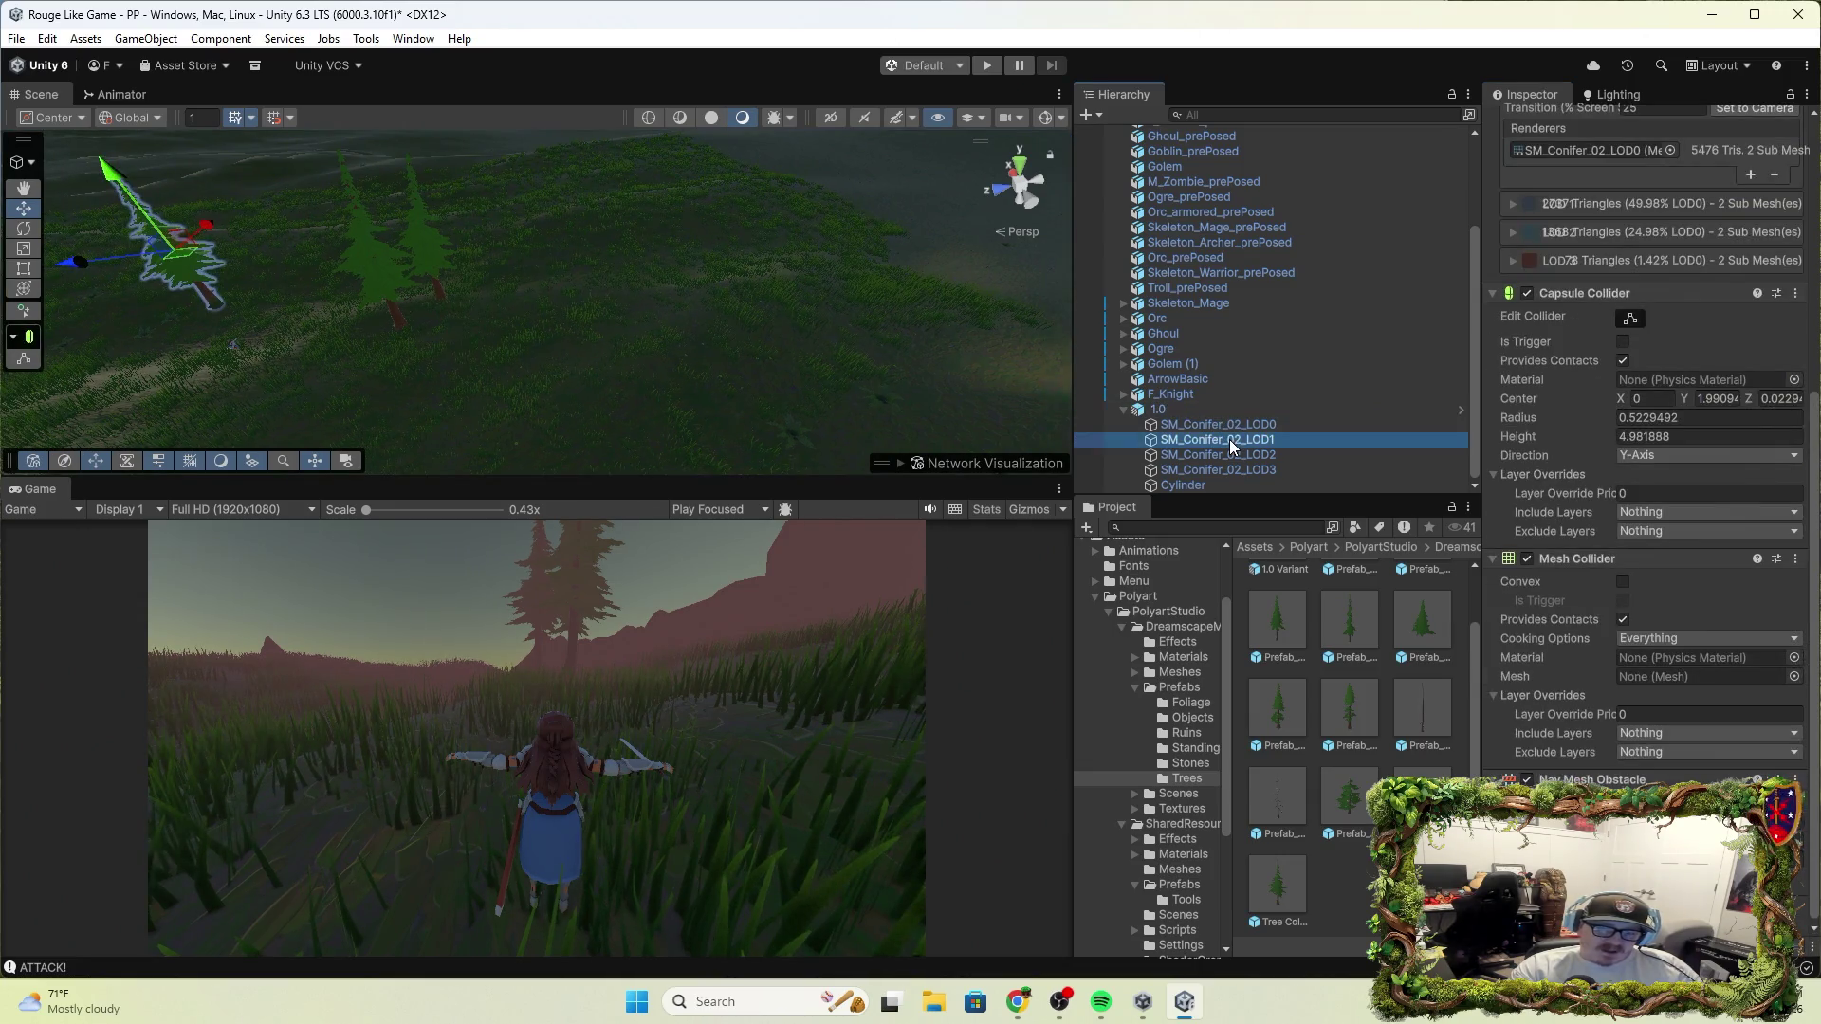
click(1202, 483)
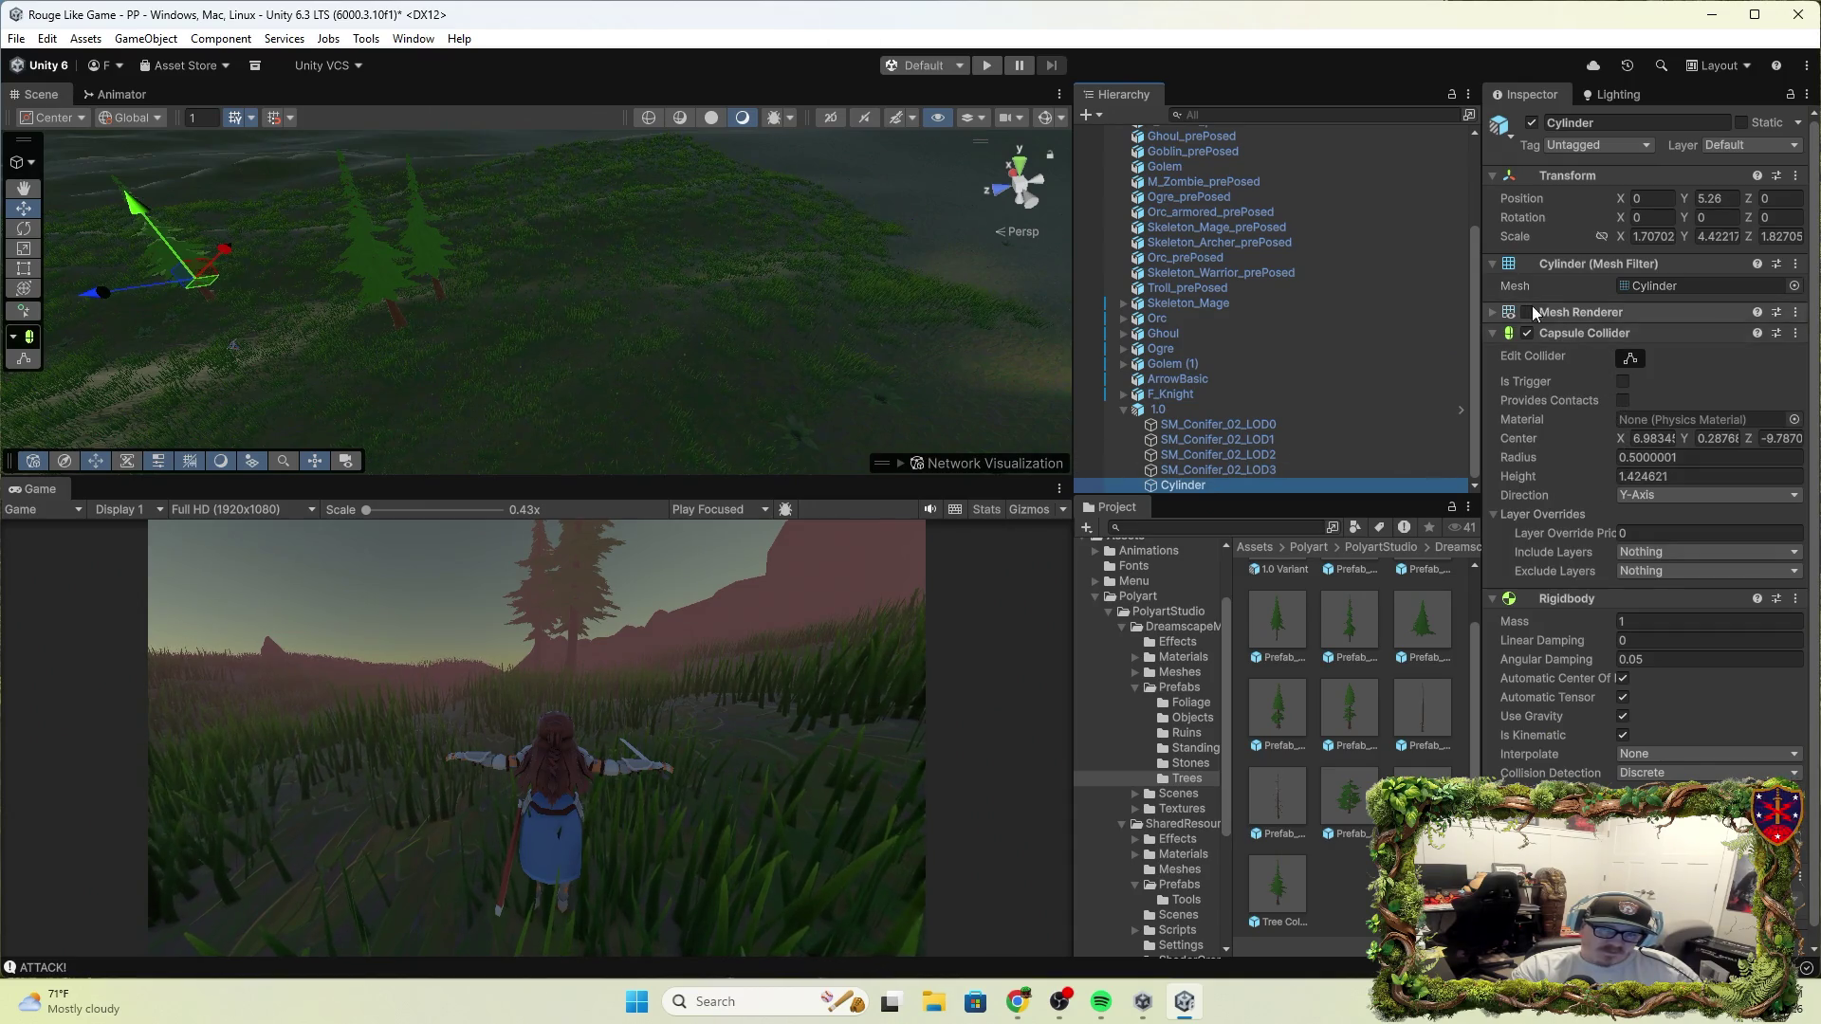
click(1497, 315)
click(1495, 314)
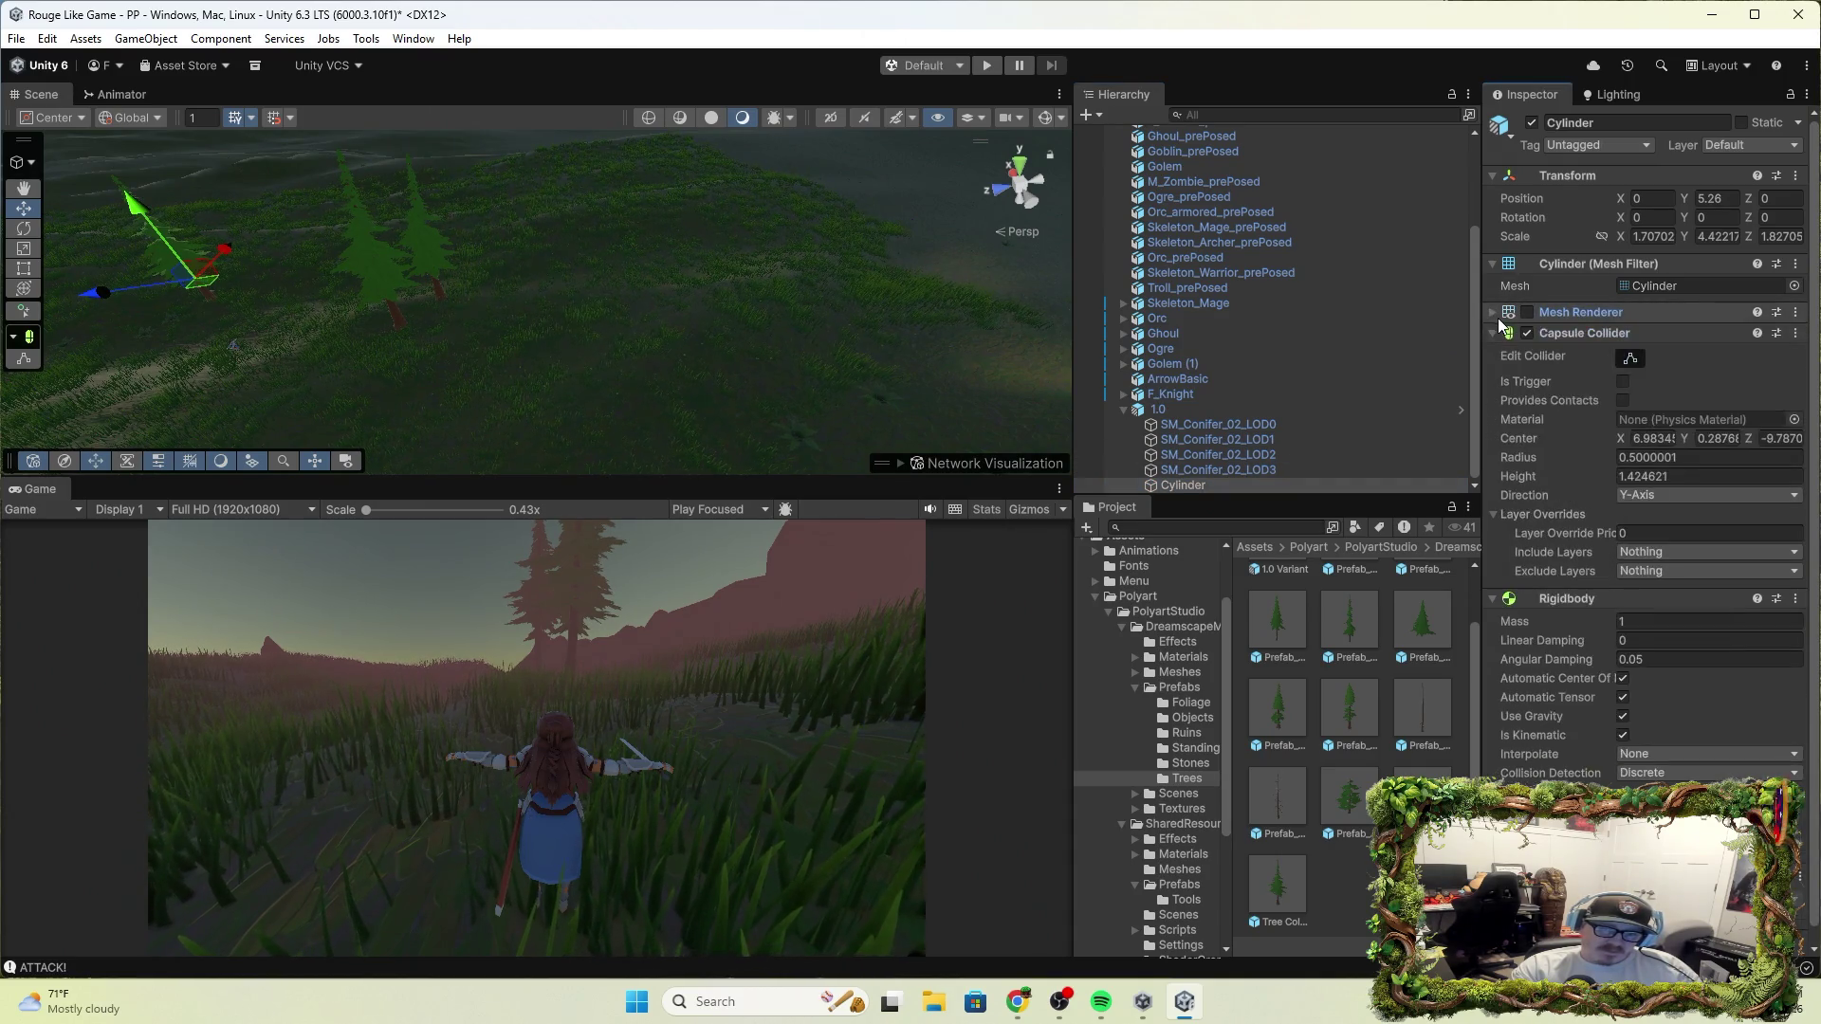
click(1527, 312)
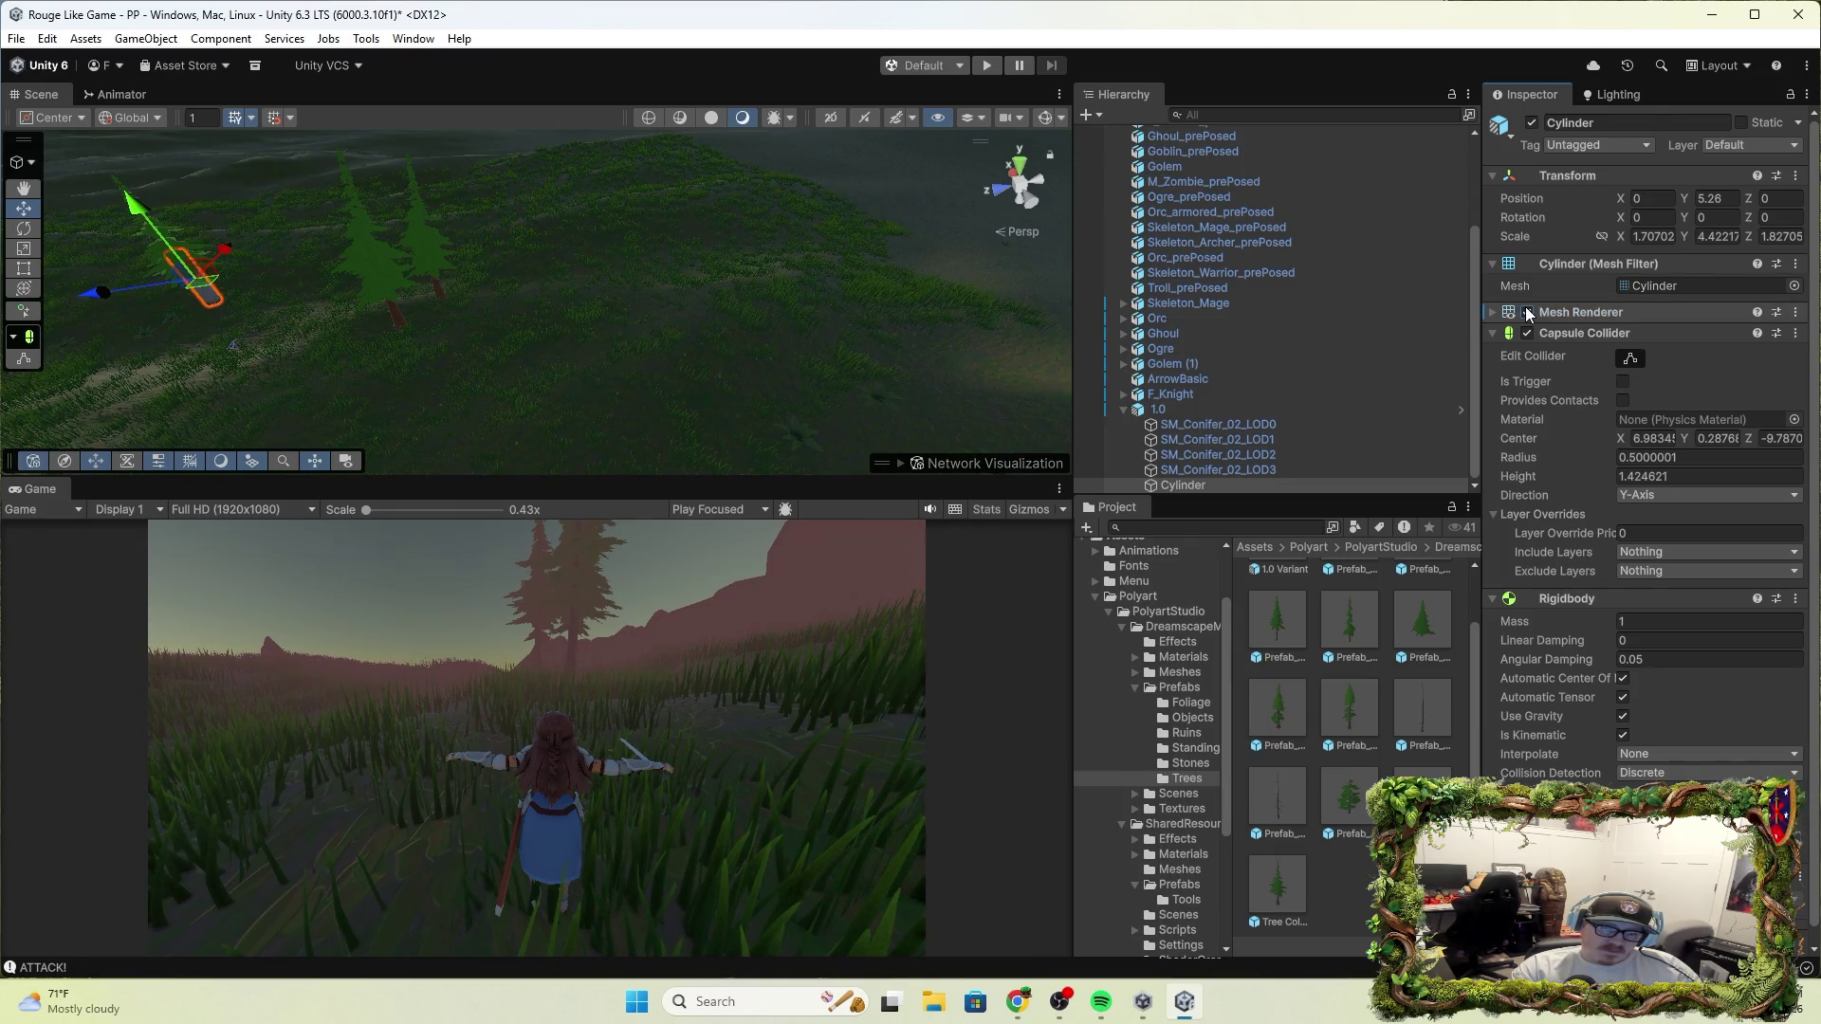
click(1527, 312)
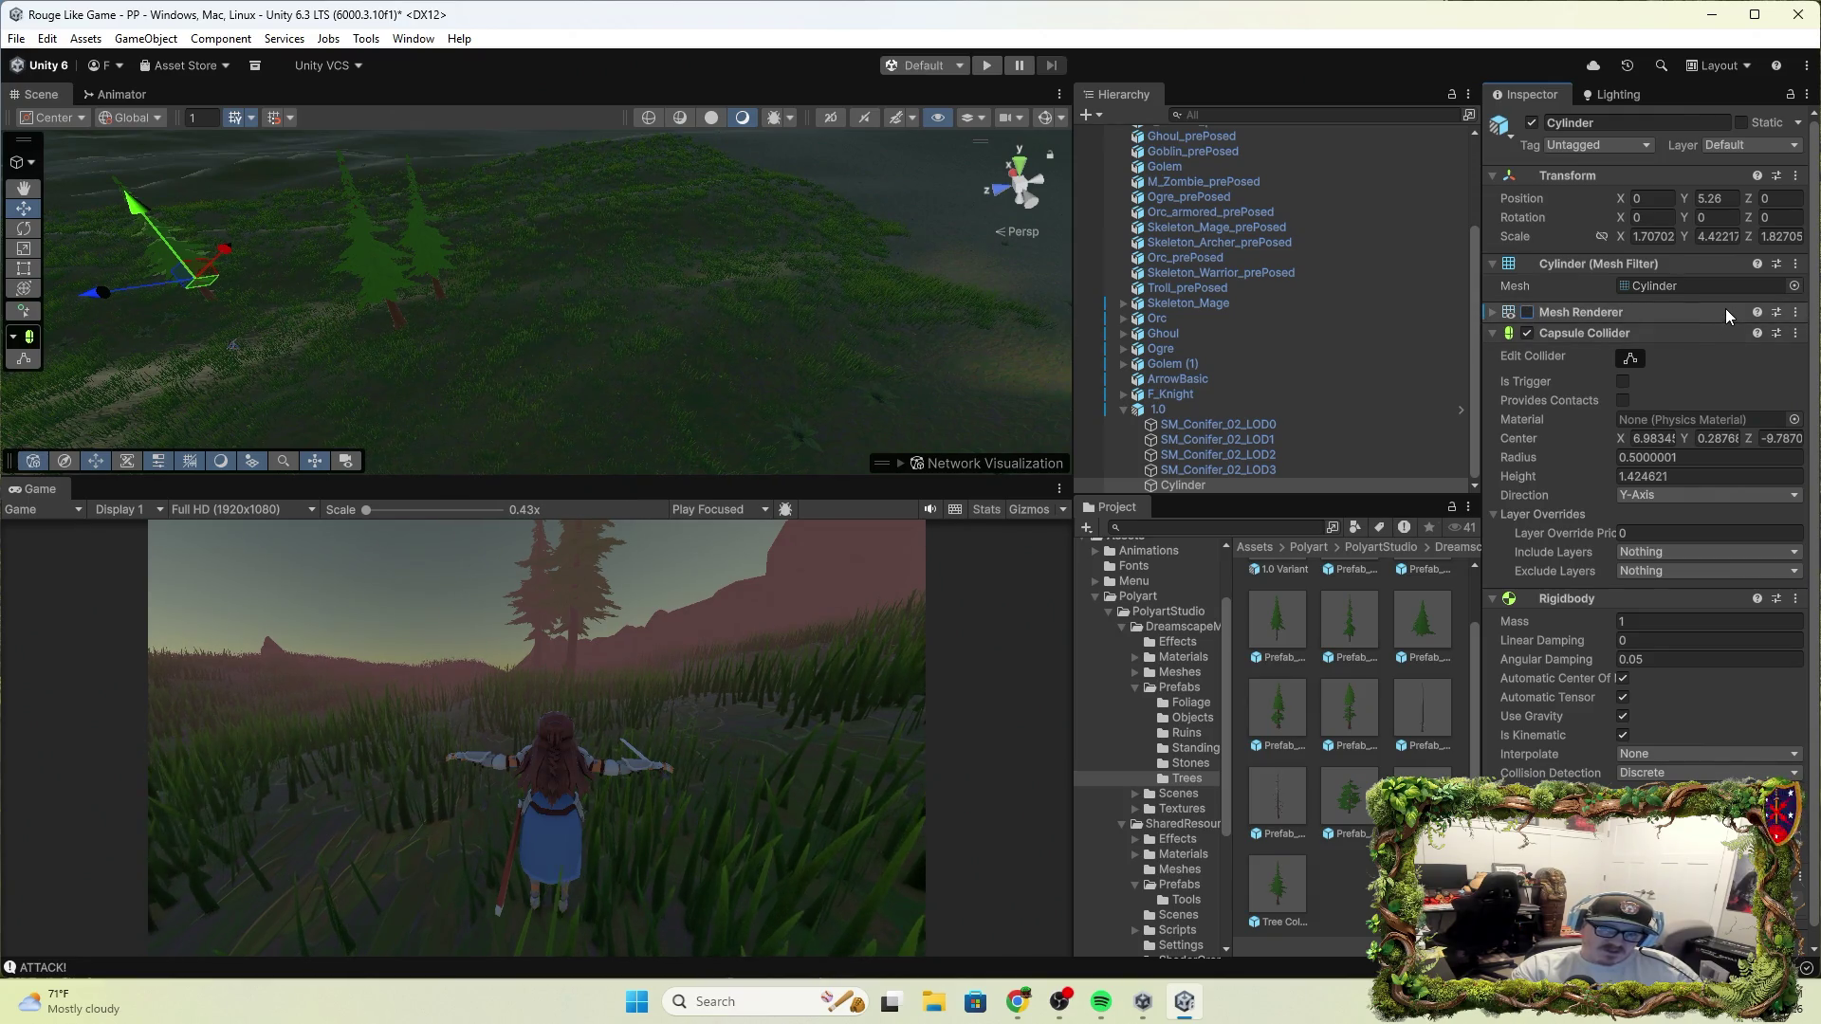
scroll(1619, 626, down, 1)
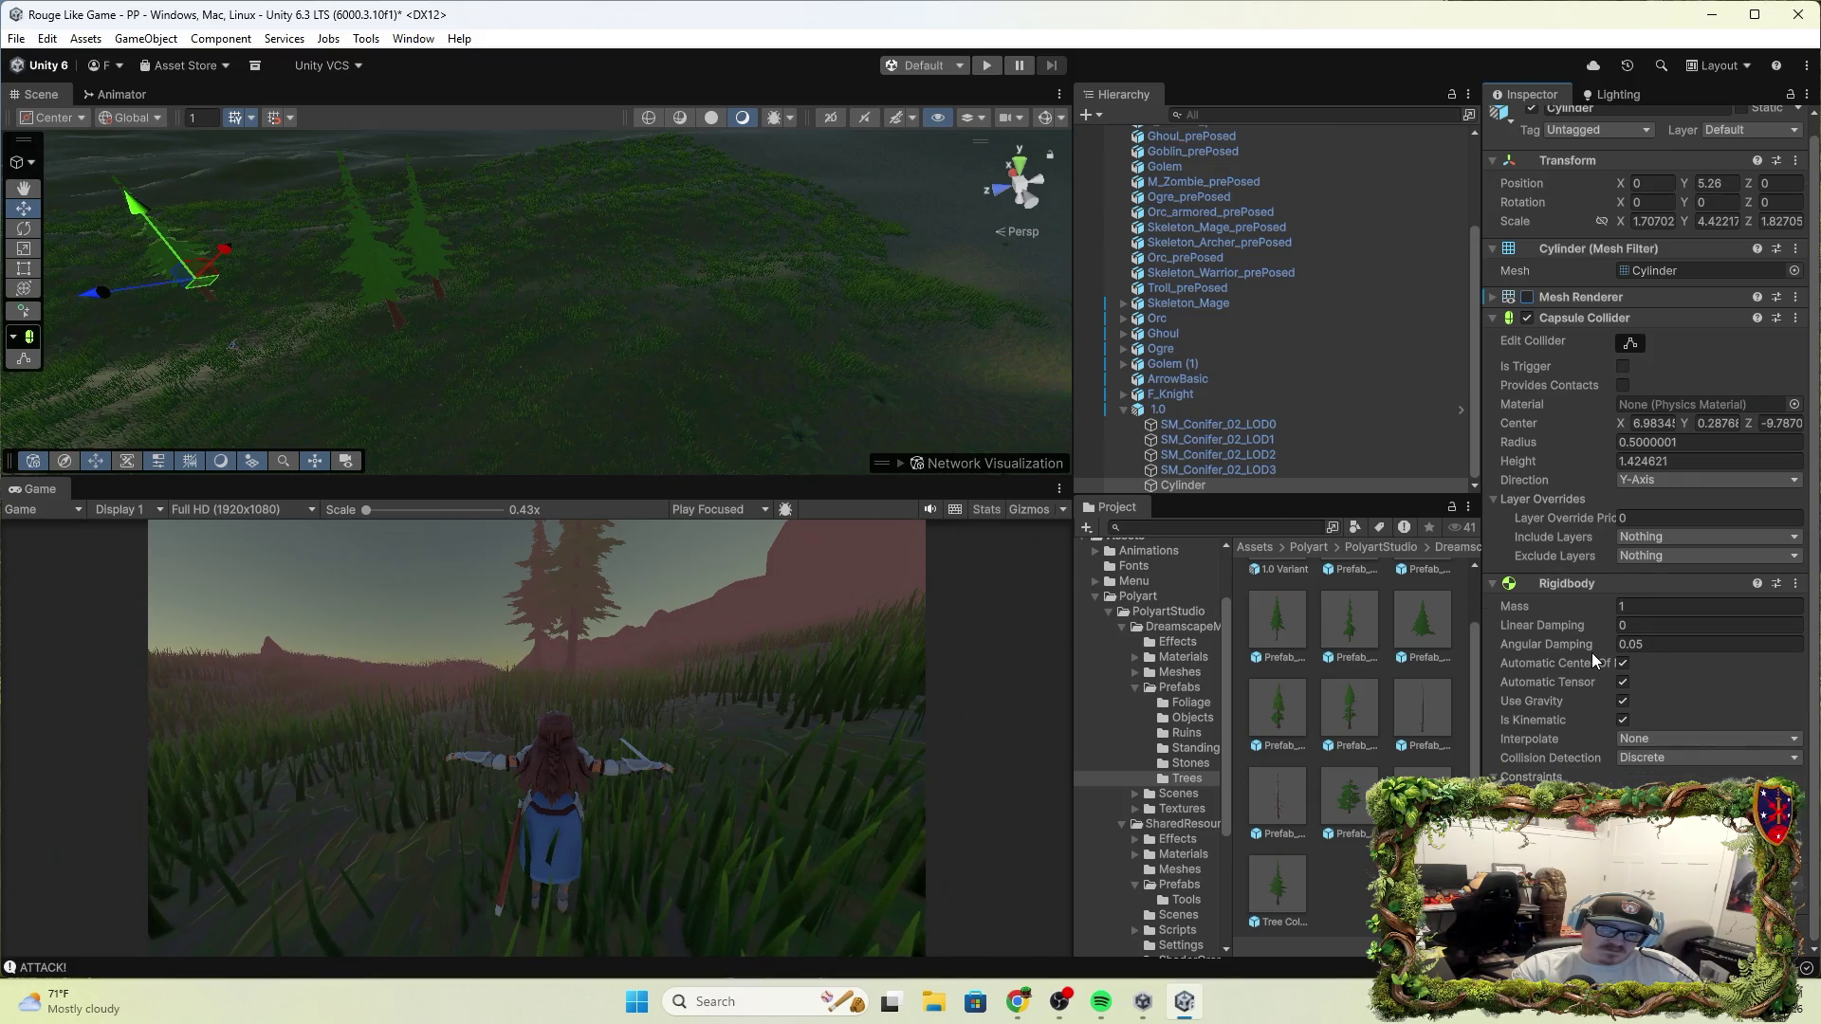
mouse_move(1568, 518)
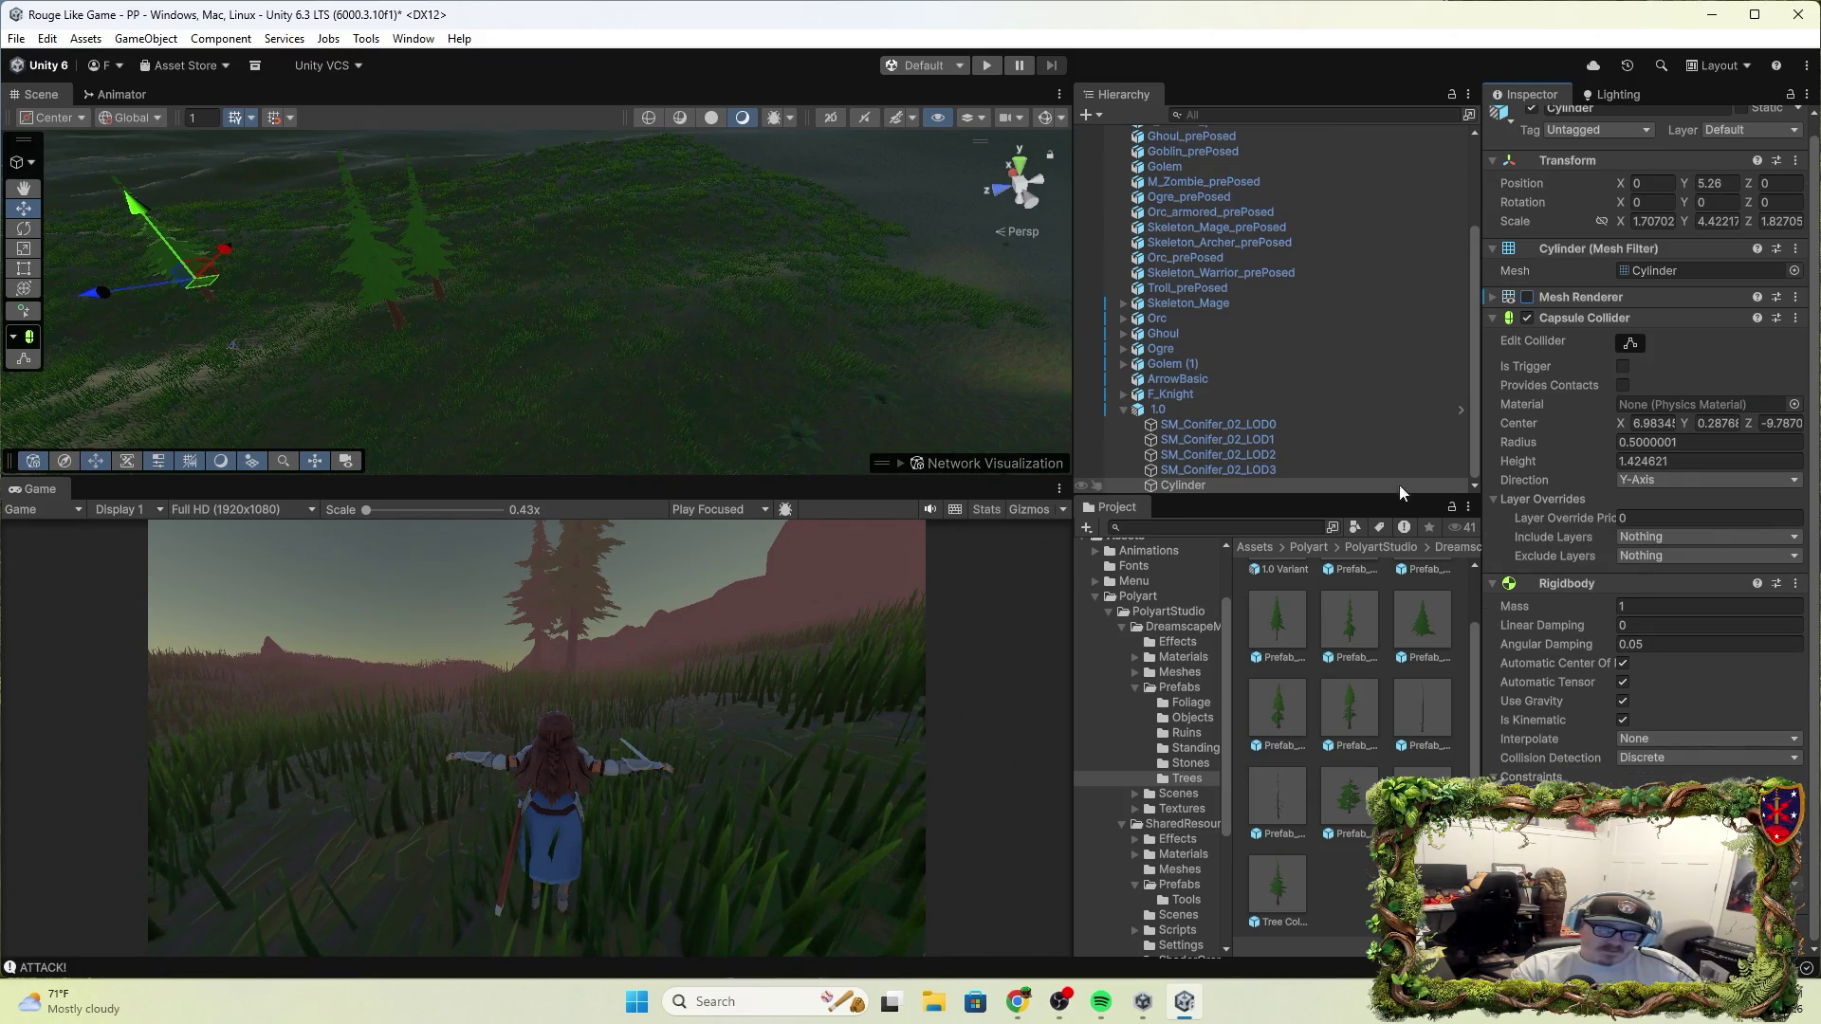
click(1795, 300)
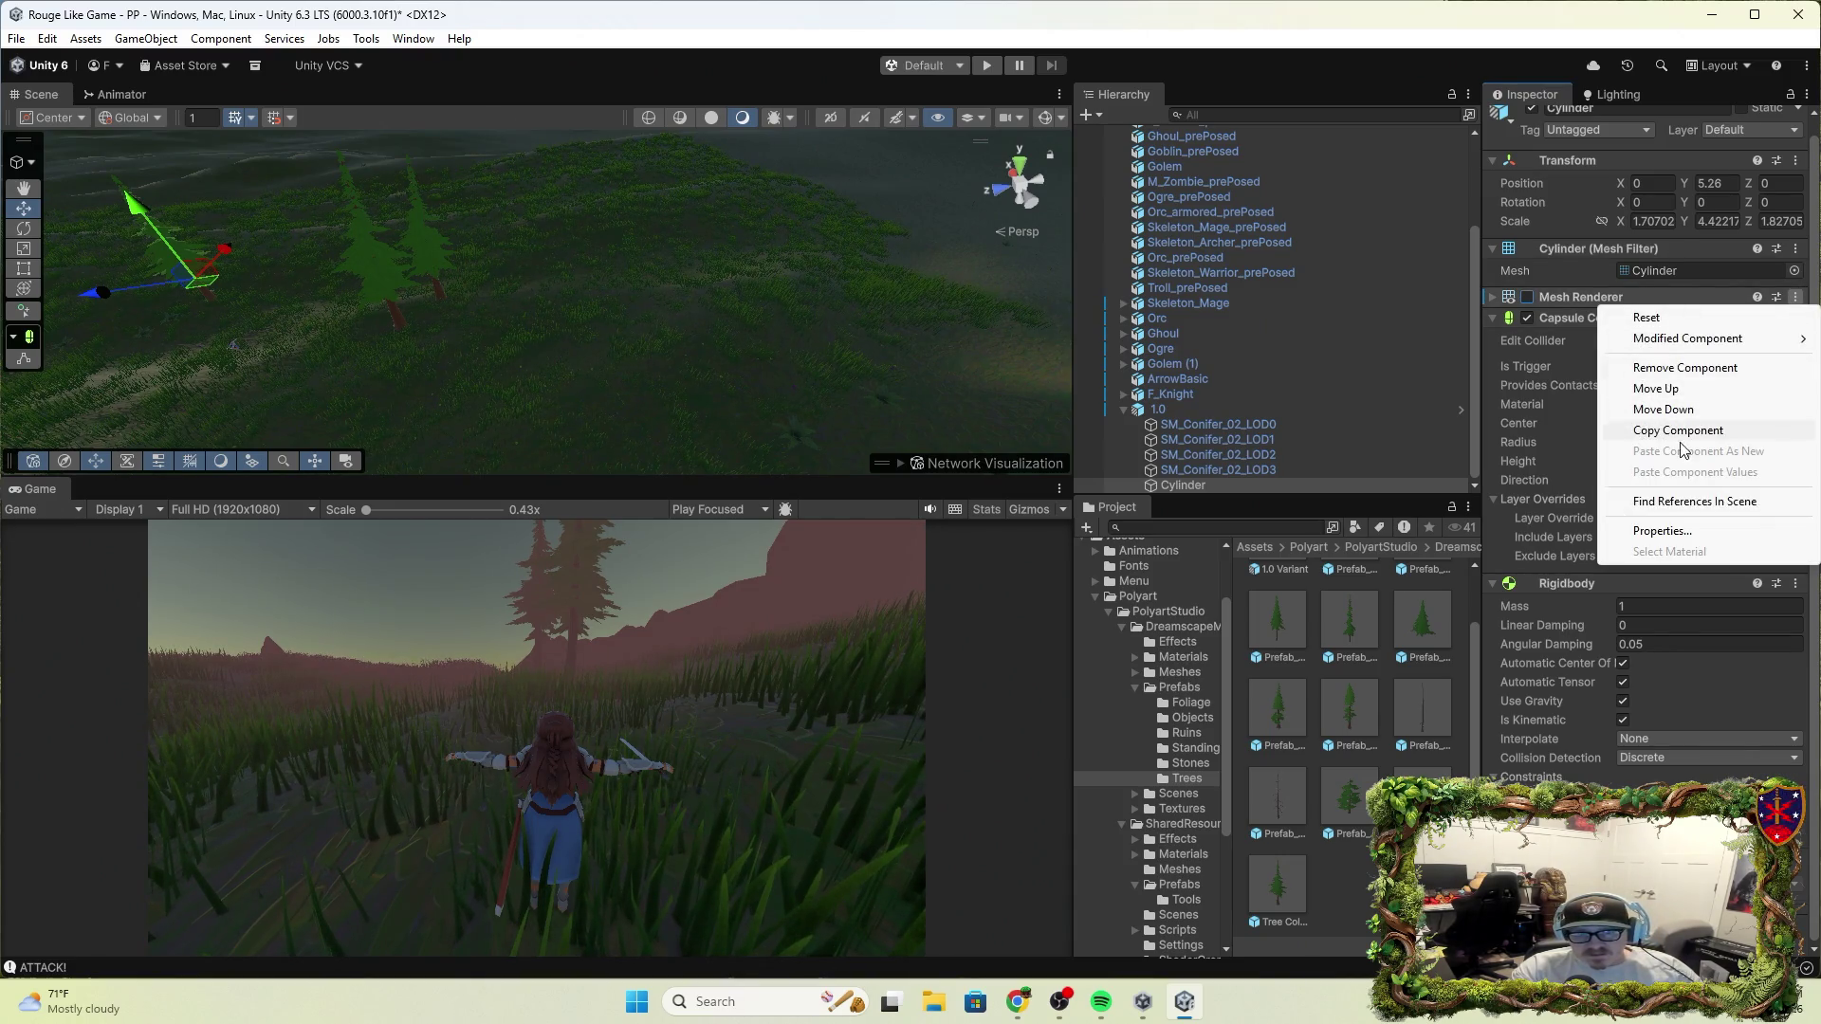
click(1691, 375)
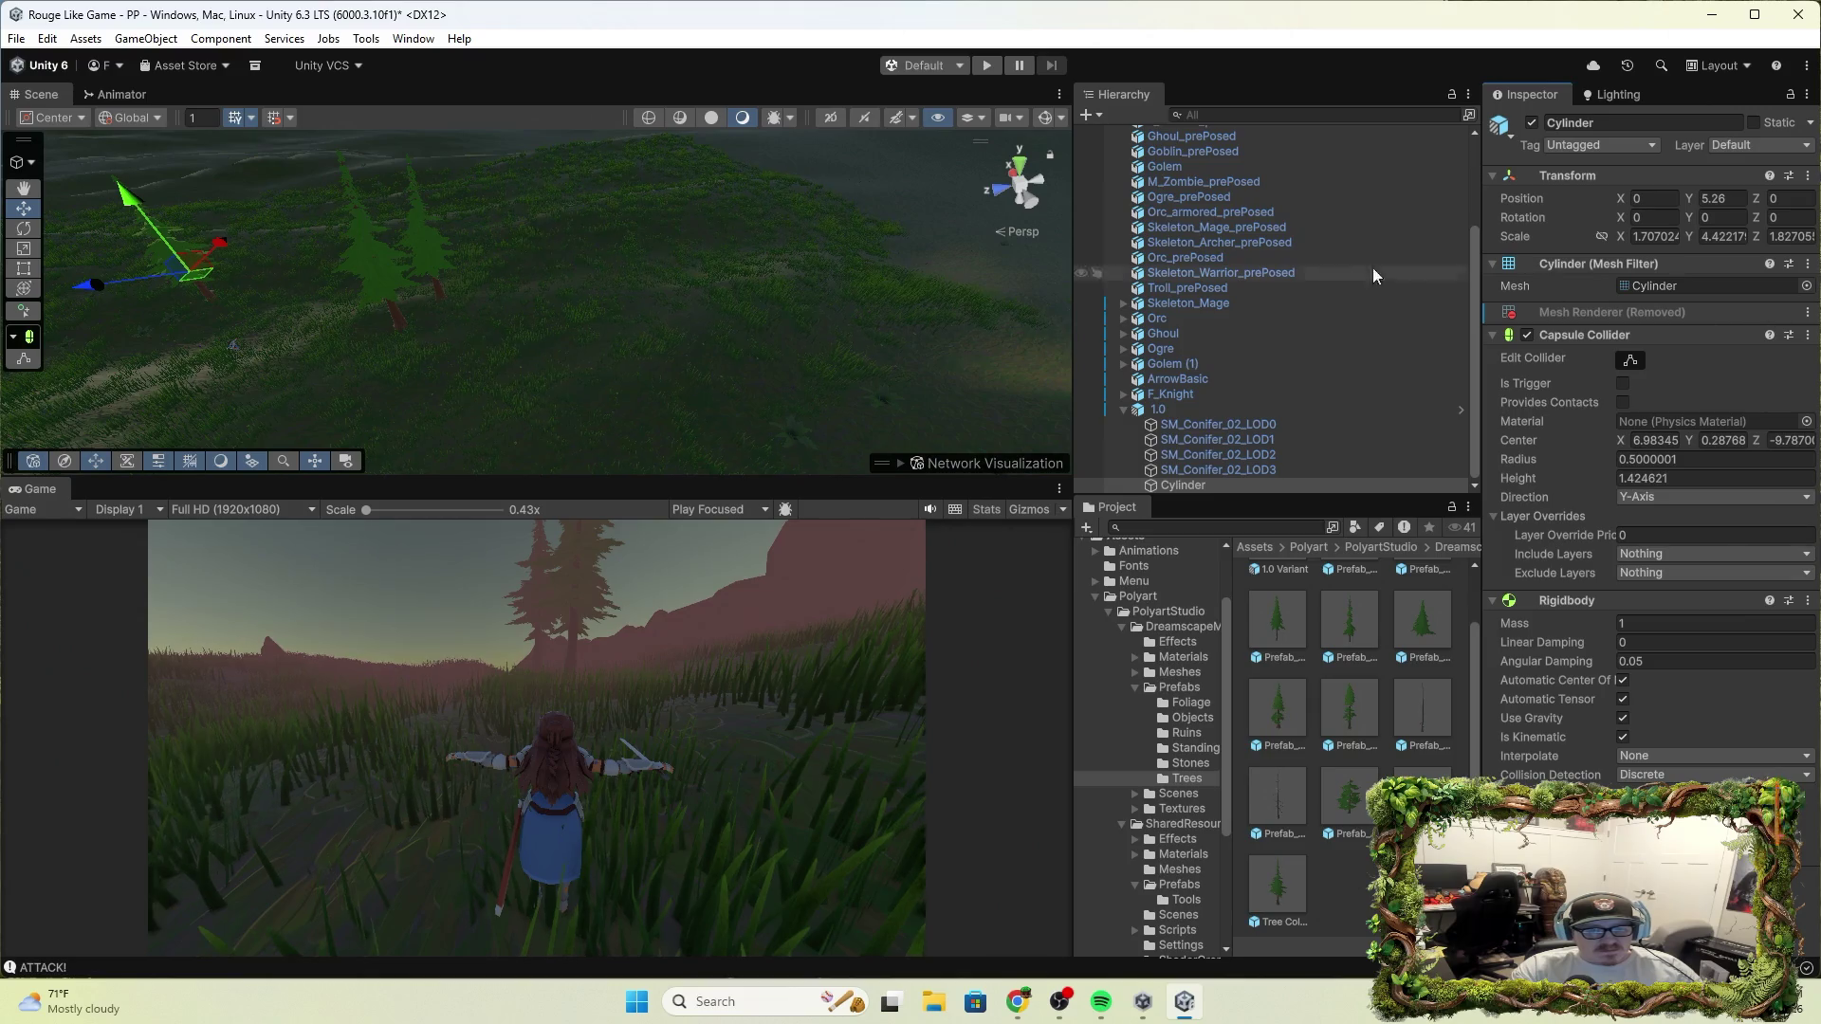
Delete the Cylinder object from the 1.0 conifer in the Hierarchy
click(1205, 474)
click(1209, 486)
right_click(1211, 484)
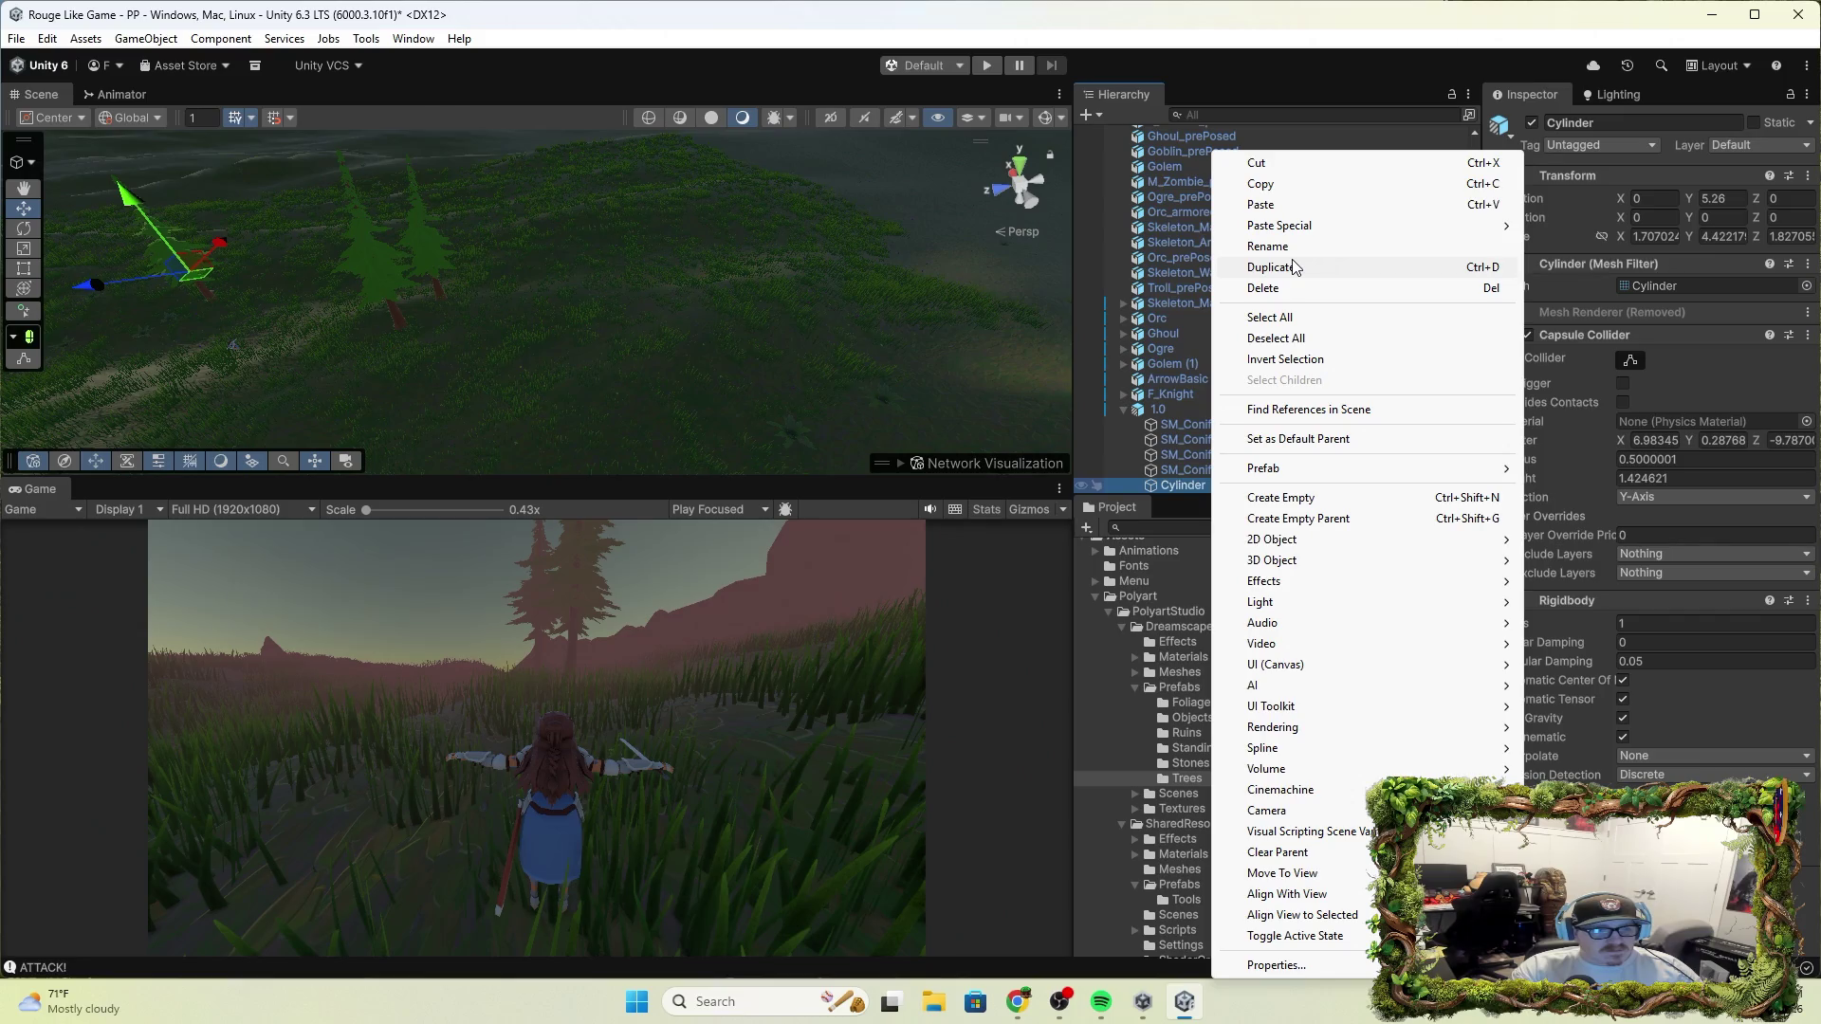
click(1296, 287)
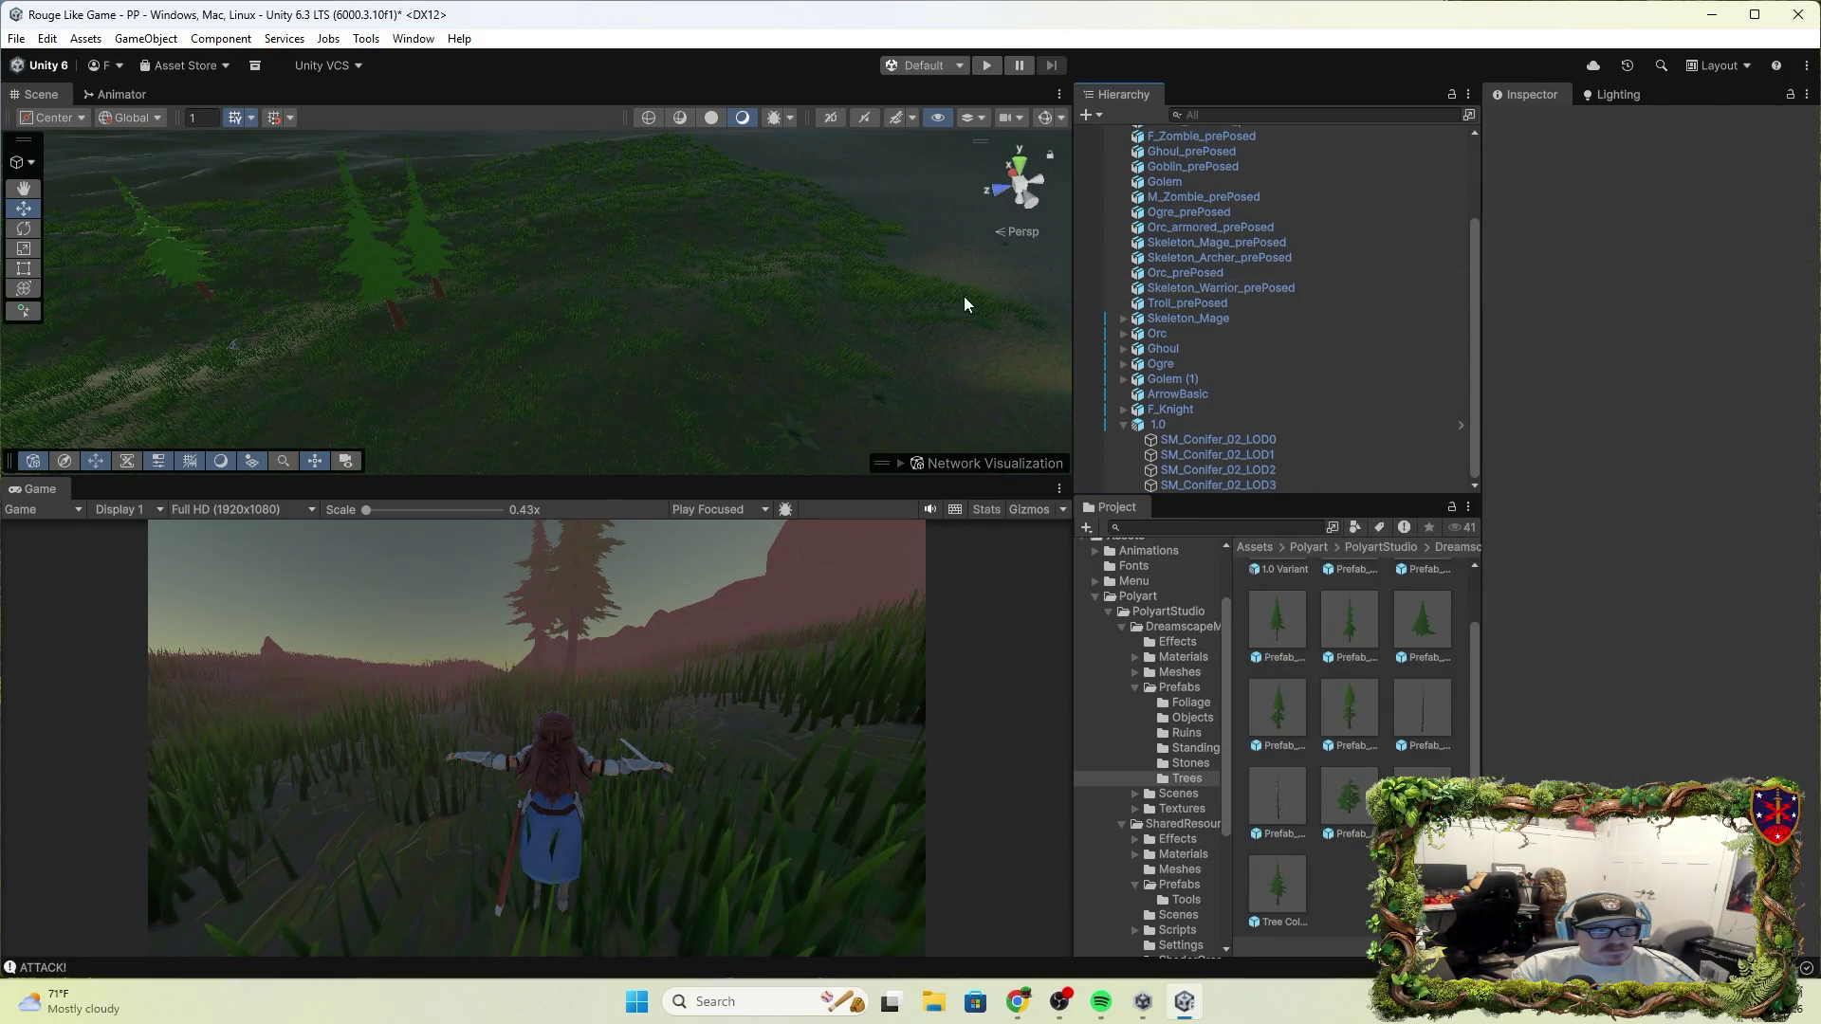
click(991, 73)
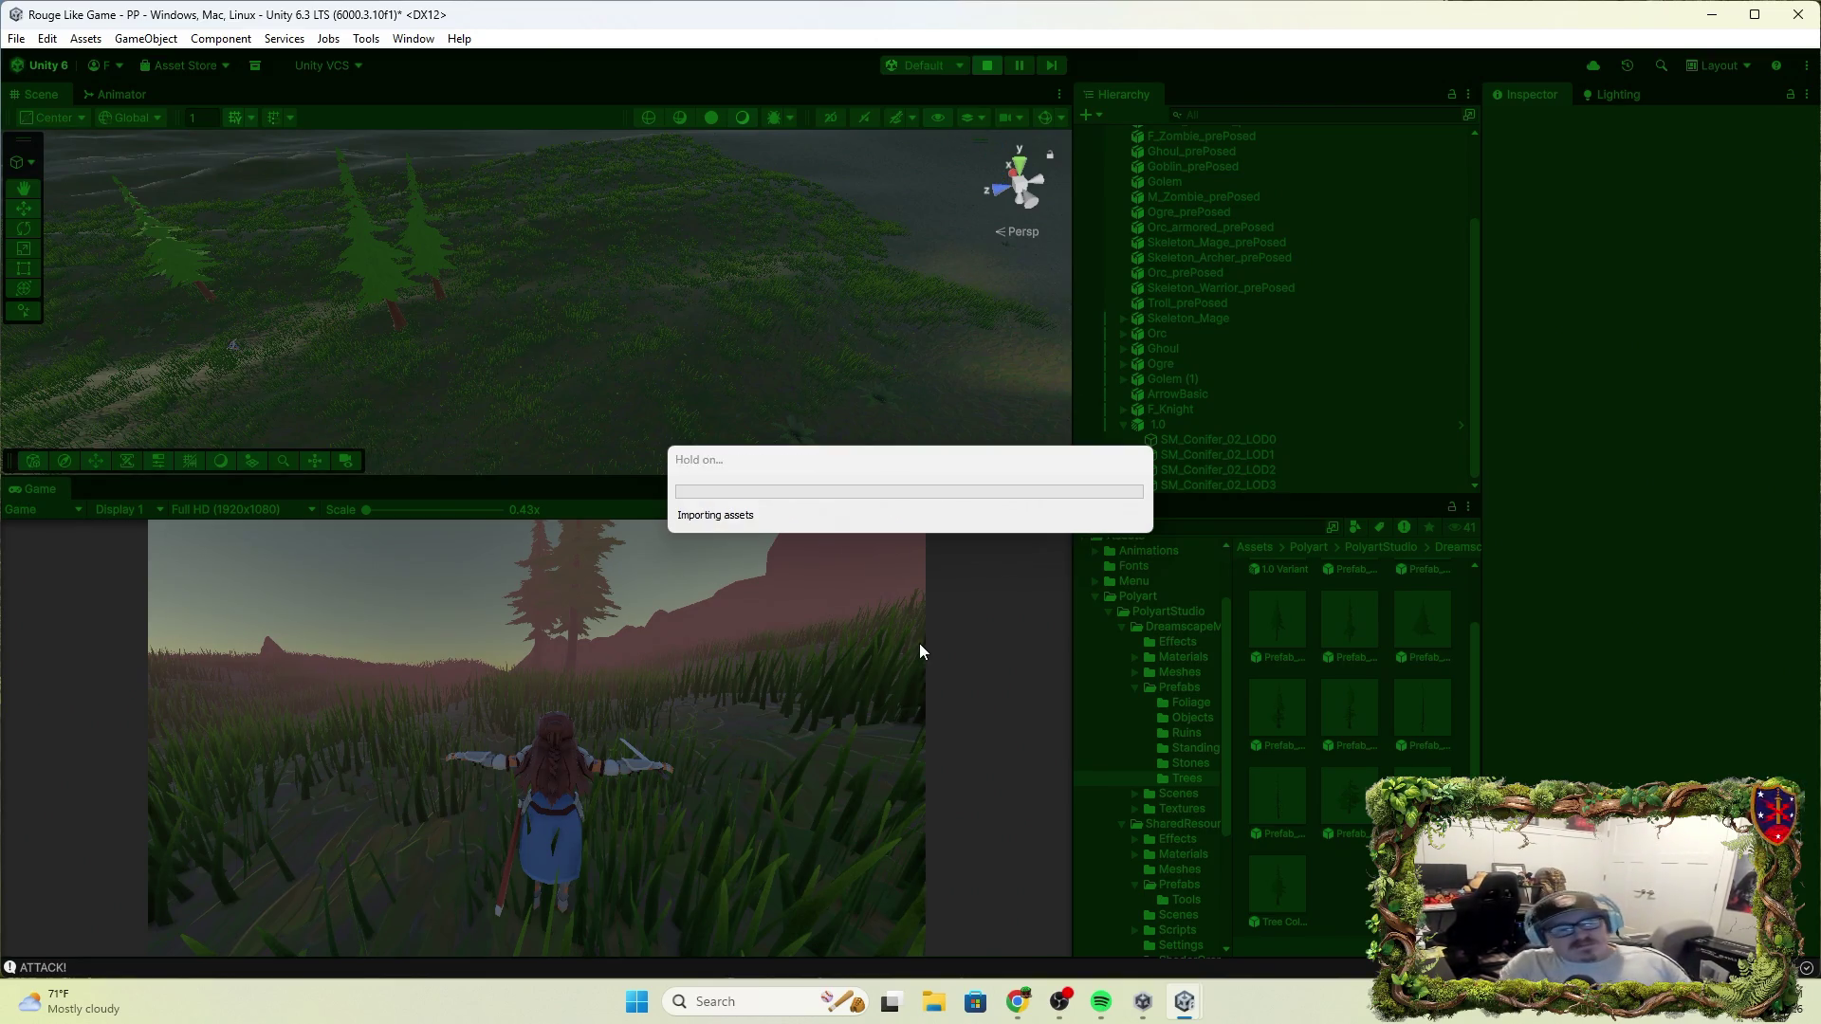
key(w)
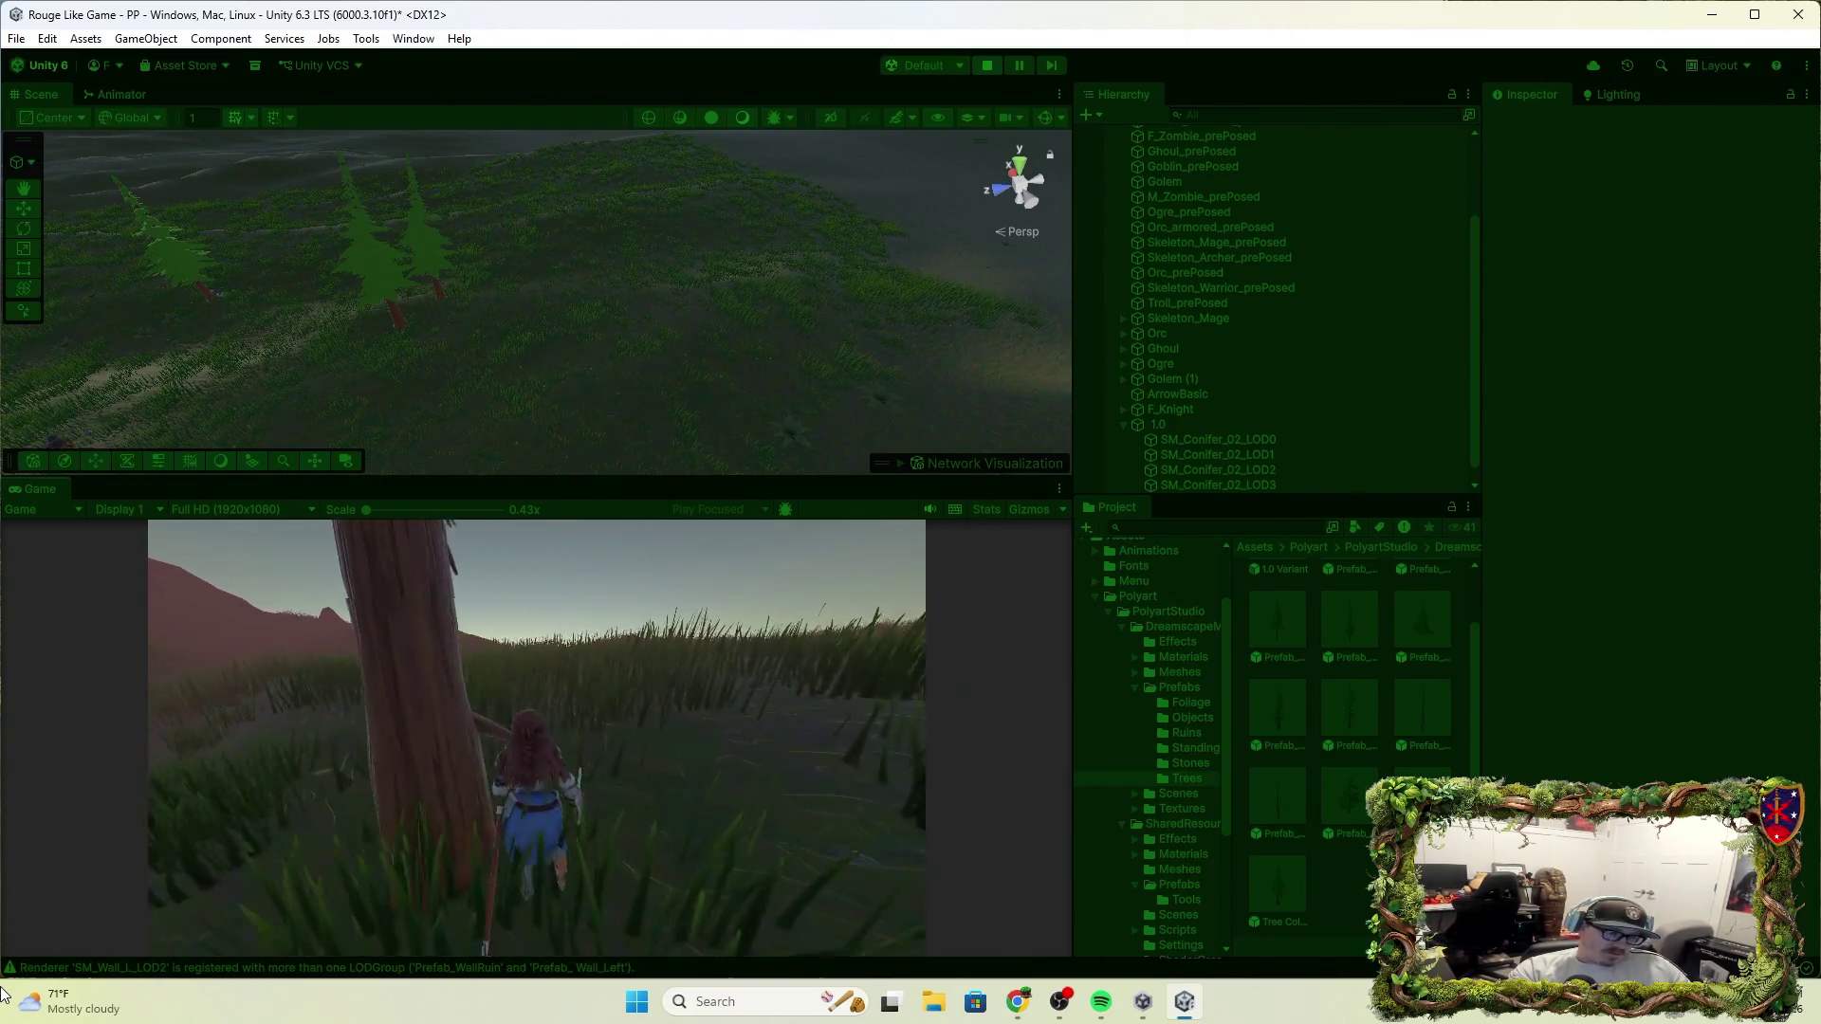
click(536, 737)
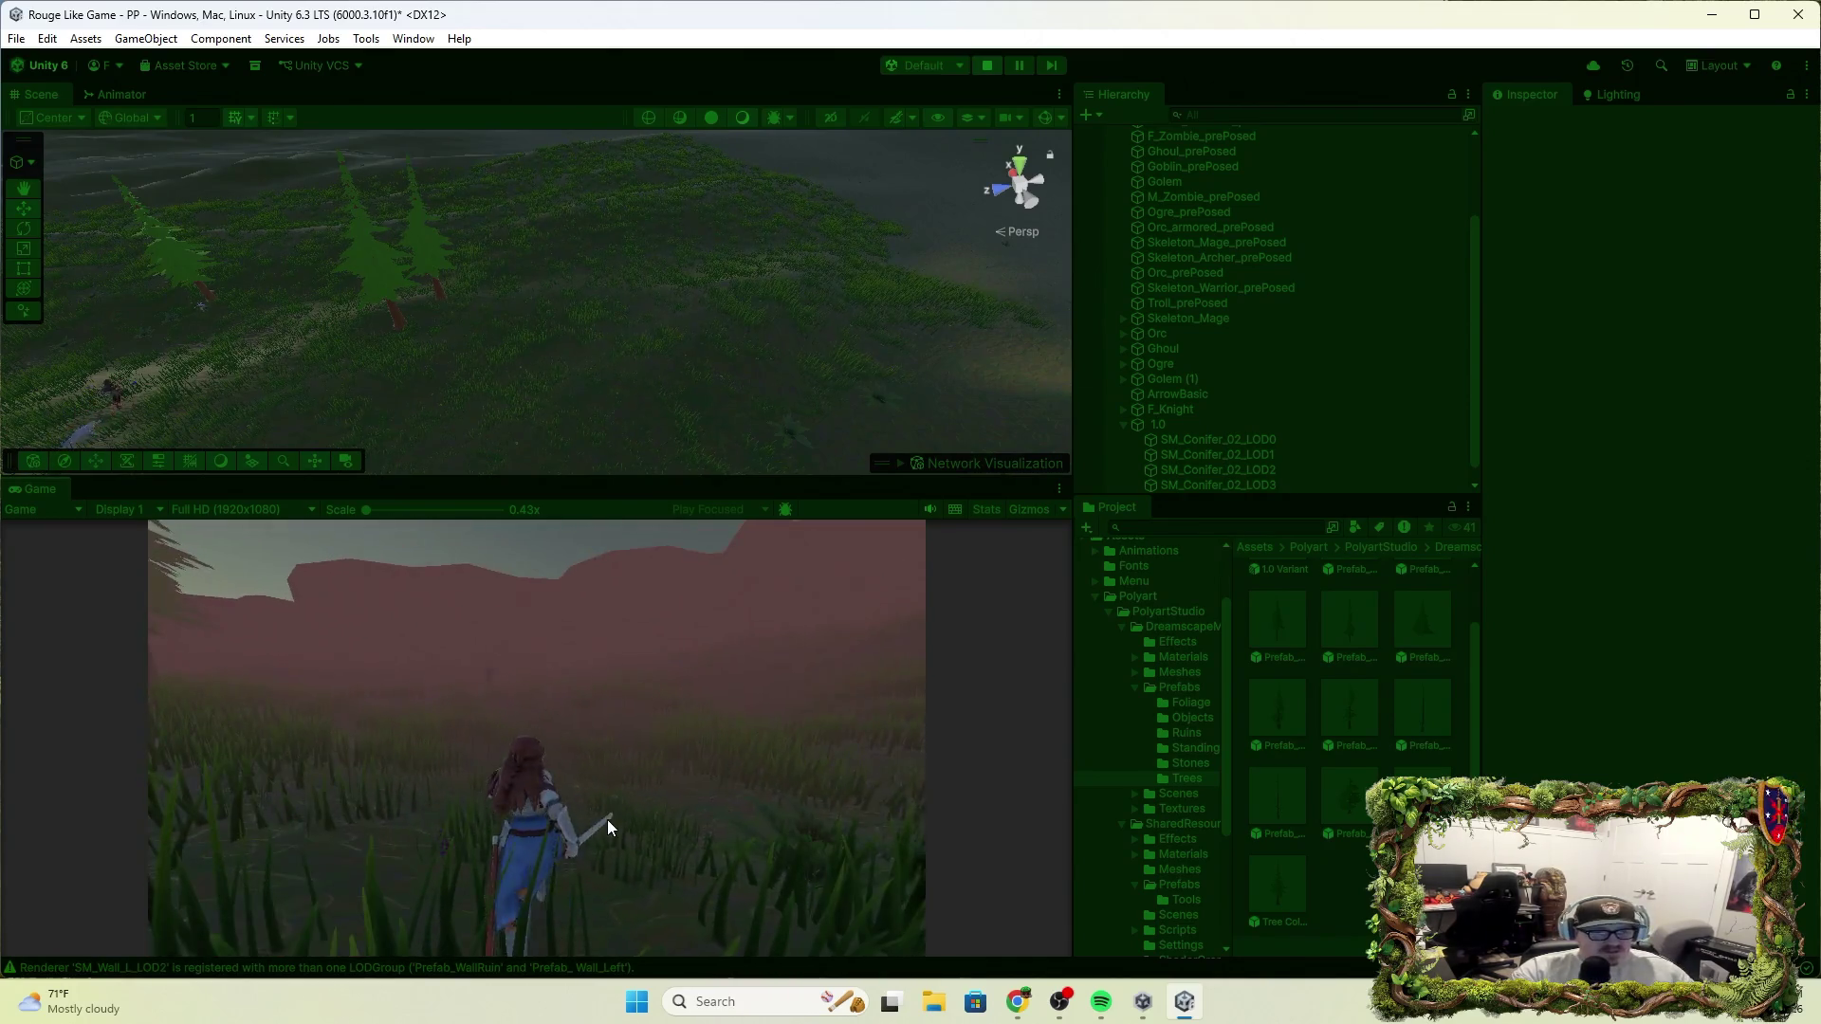
click(987, 67)
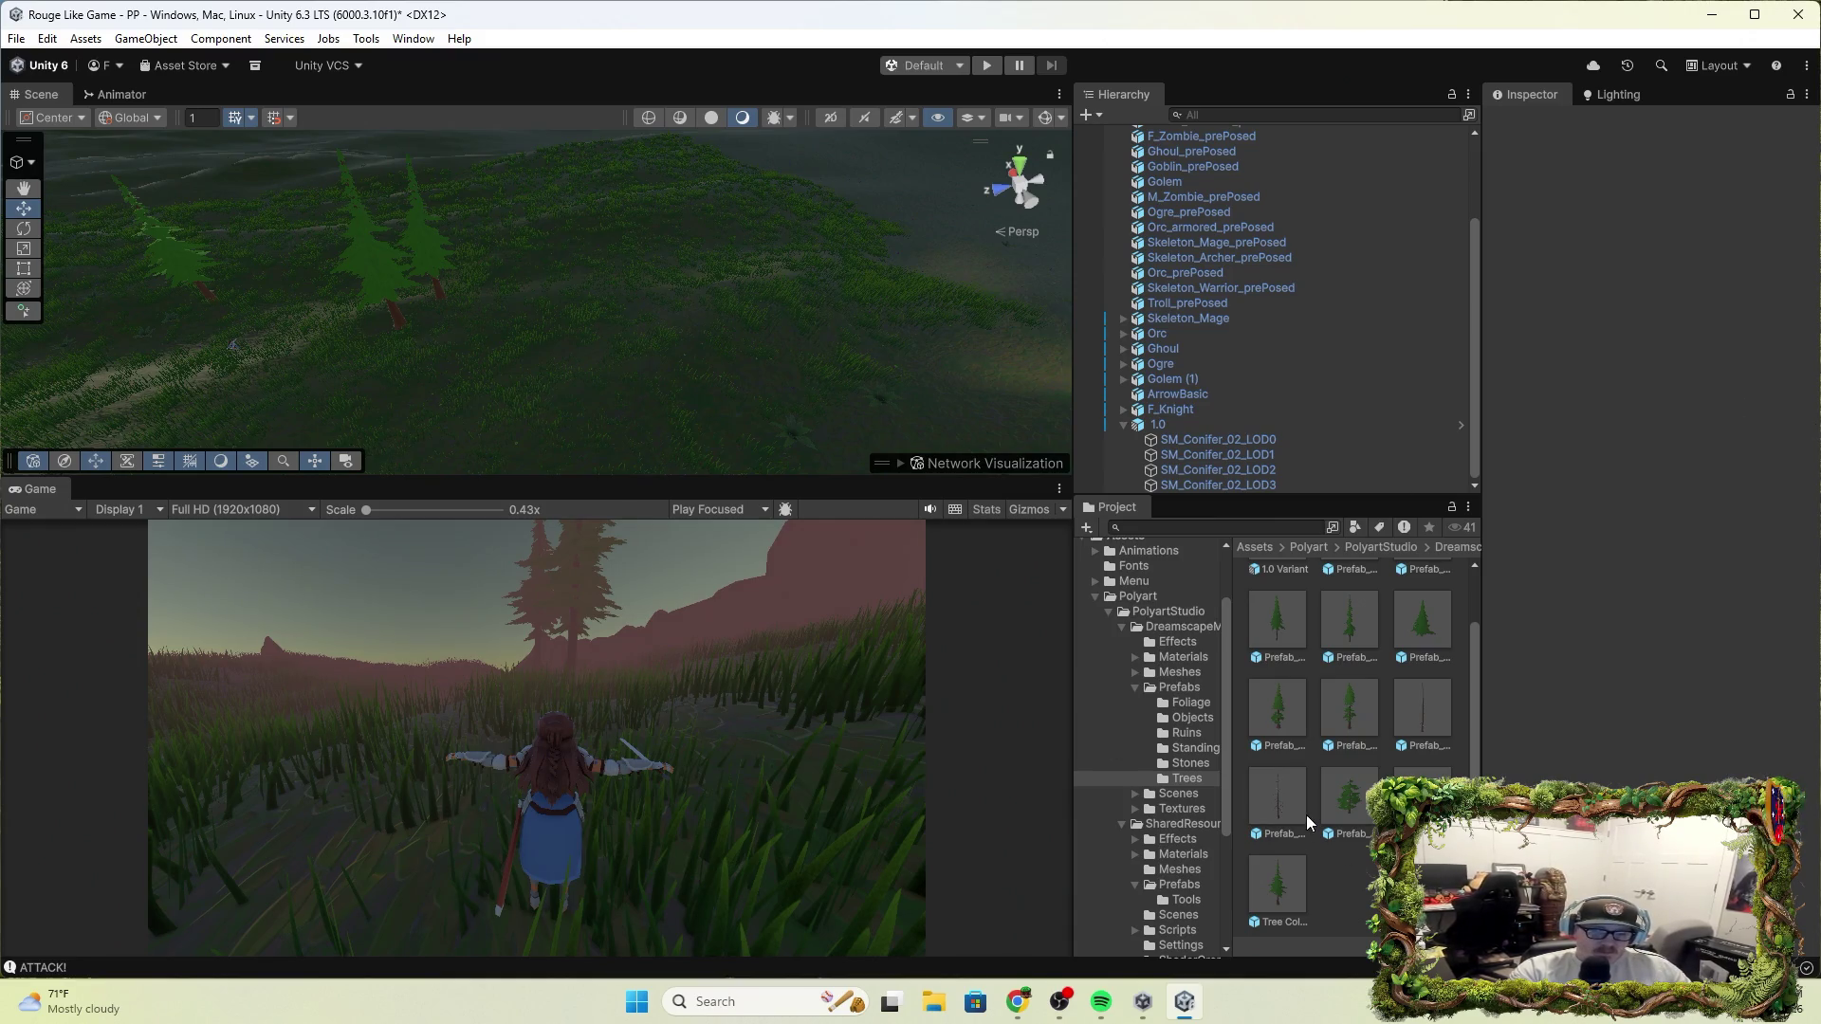
Save the 1.0 conifer as a new Original Prefab in the Trees folder
click(1186, 777)
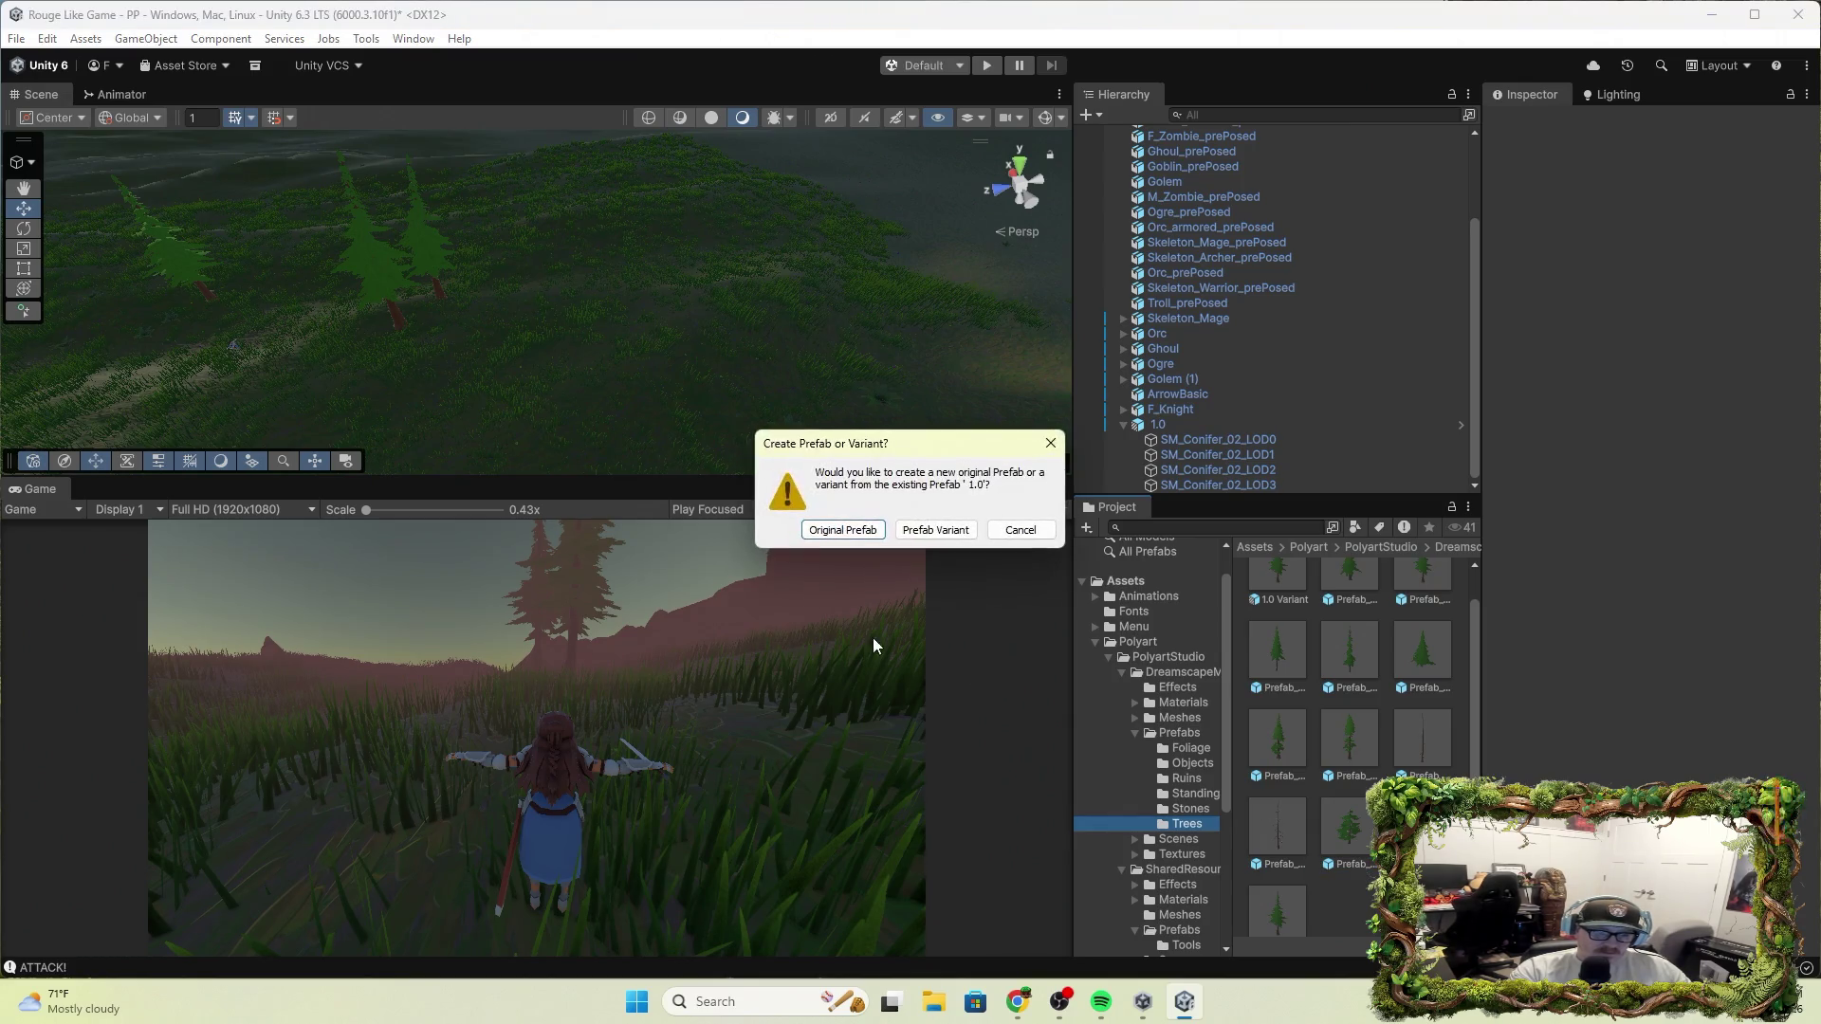
click(943, 532)
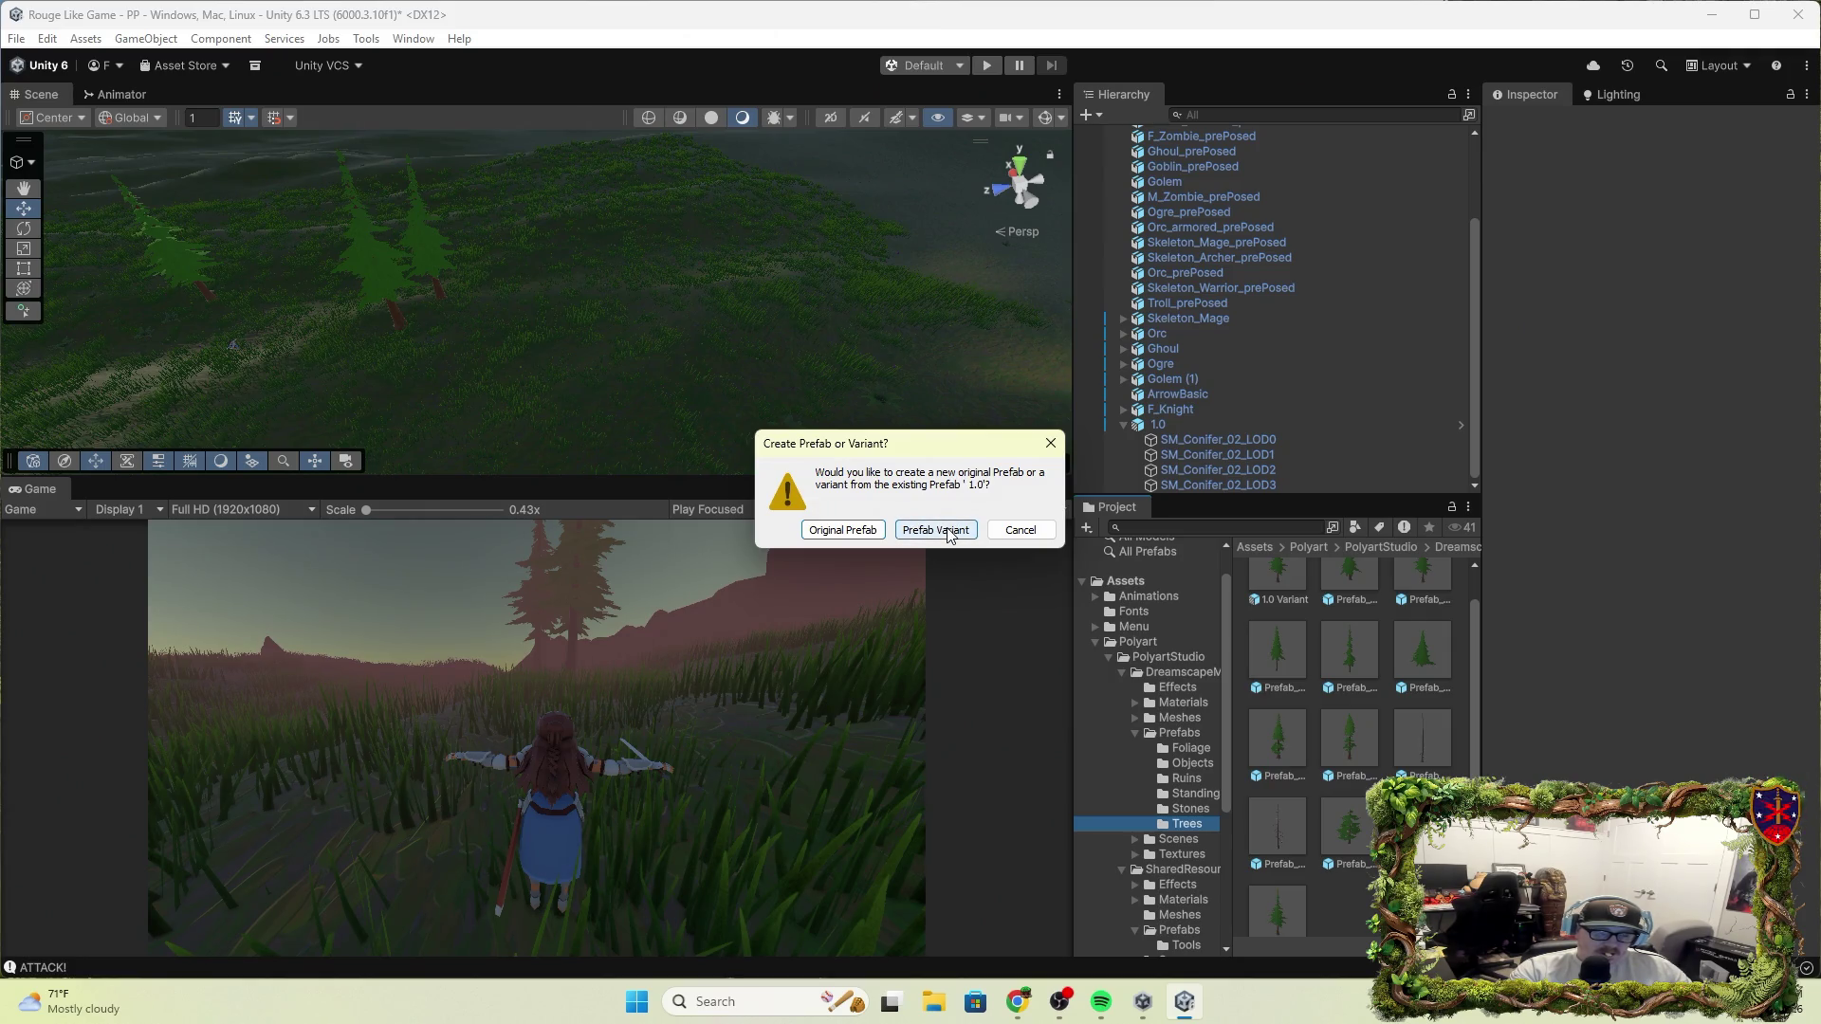
click(878, 531)
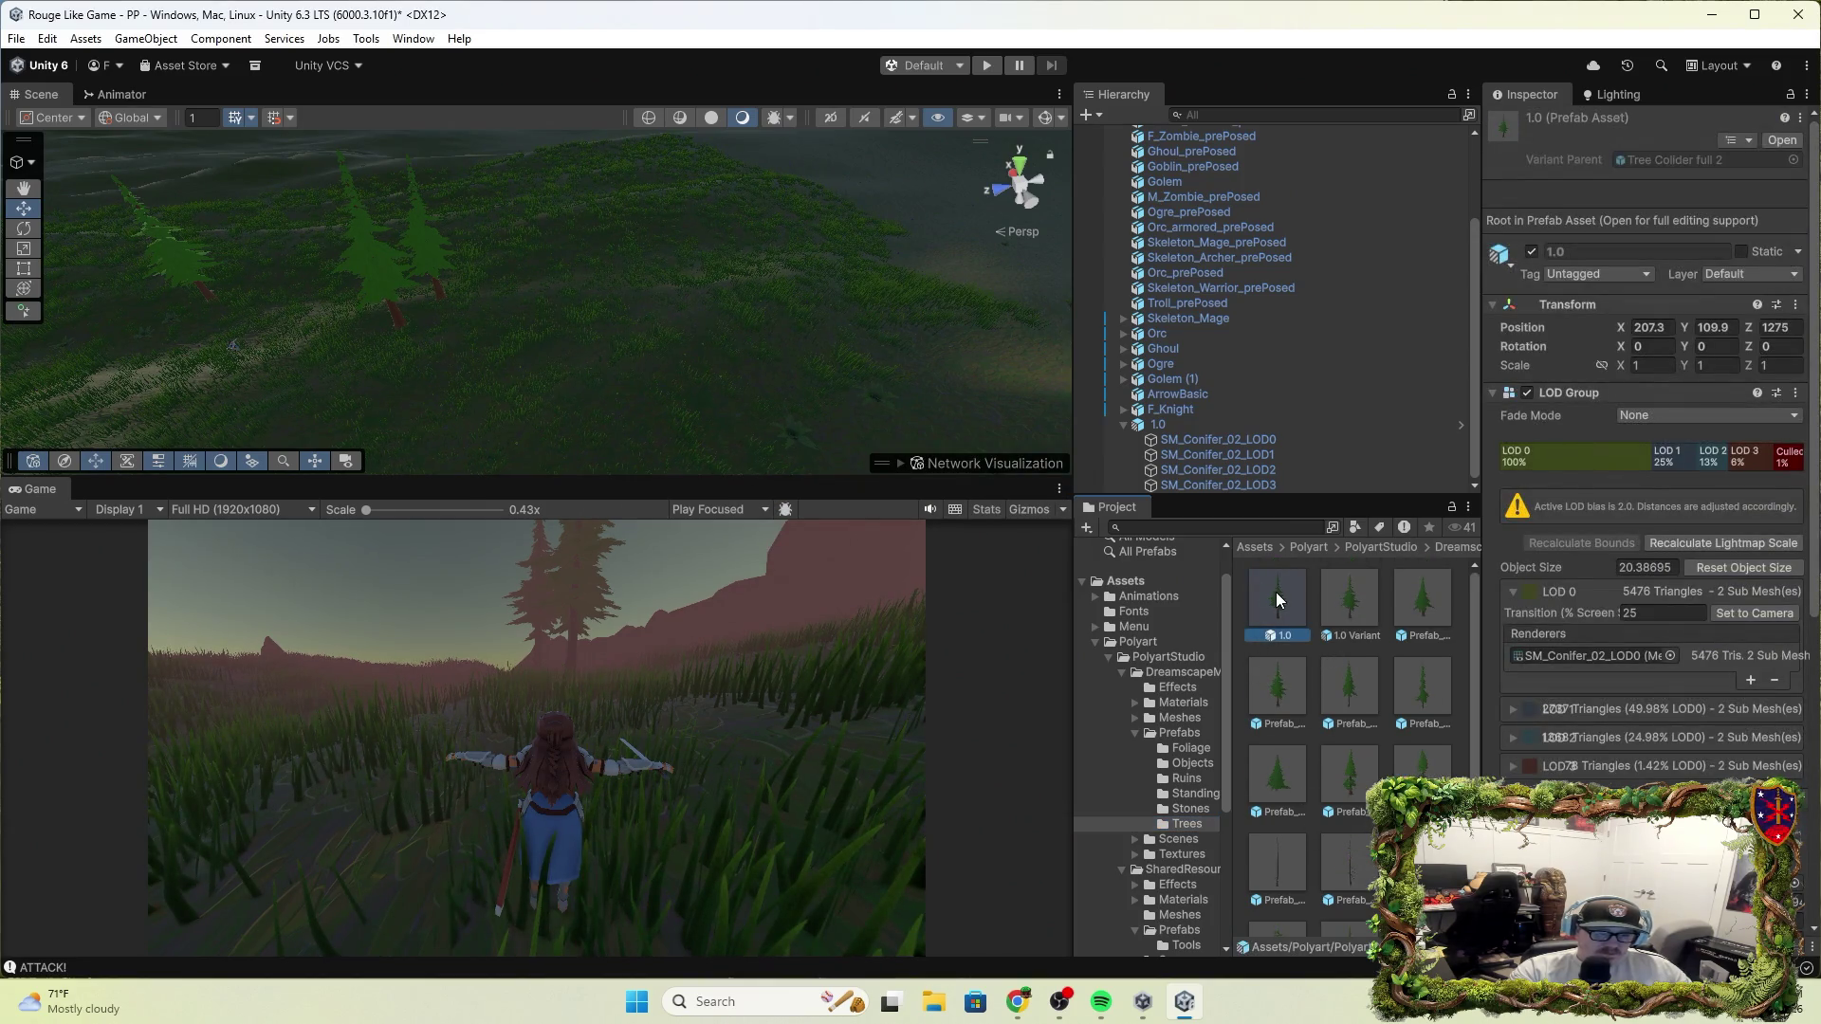
Delete the 1.0 Variant prefab and select the World 1 terrain
click(1349, 607)
click(1290, 612)
scroll(1698, 607, down, 10)
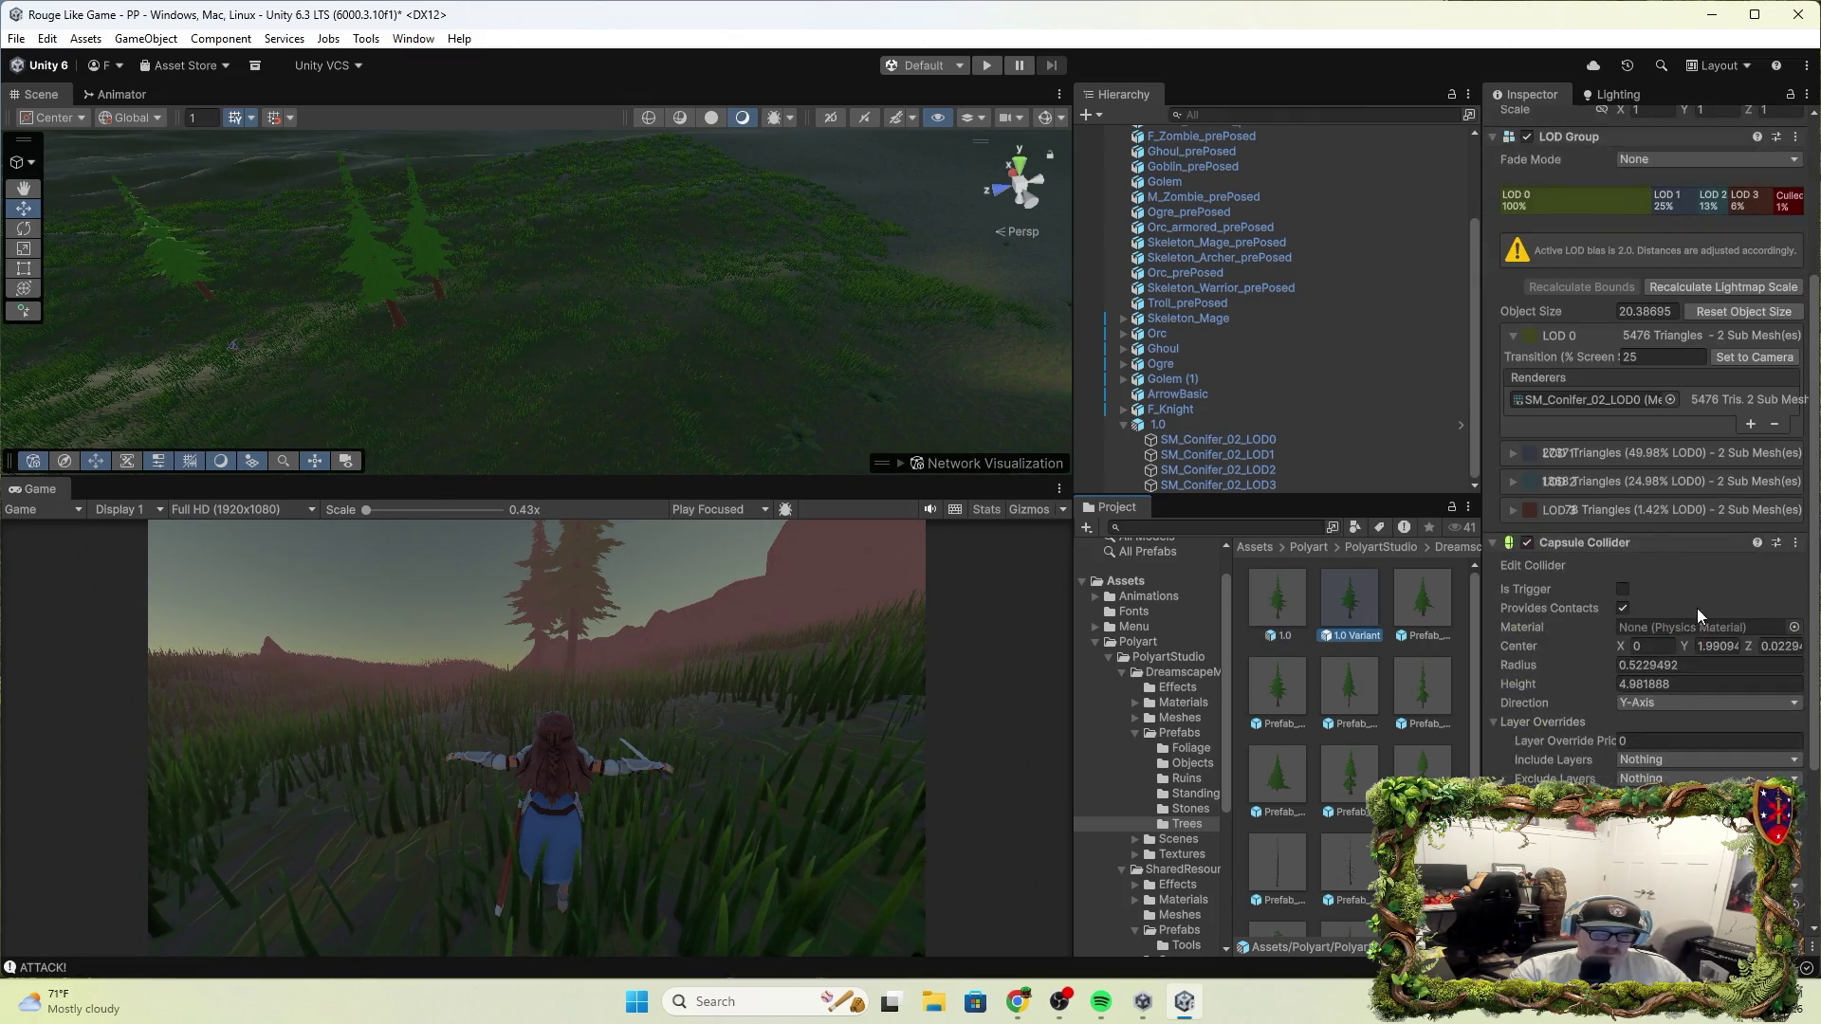
right_click(1329, 605)
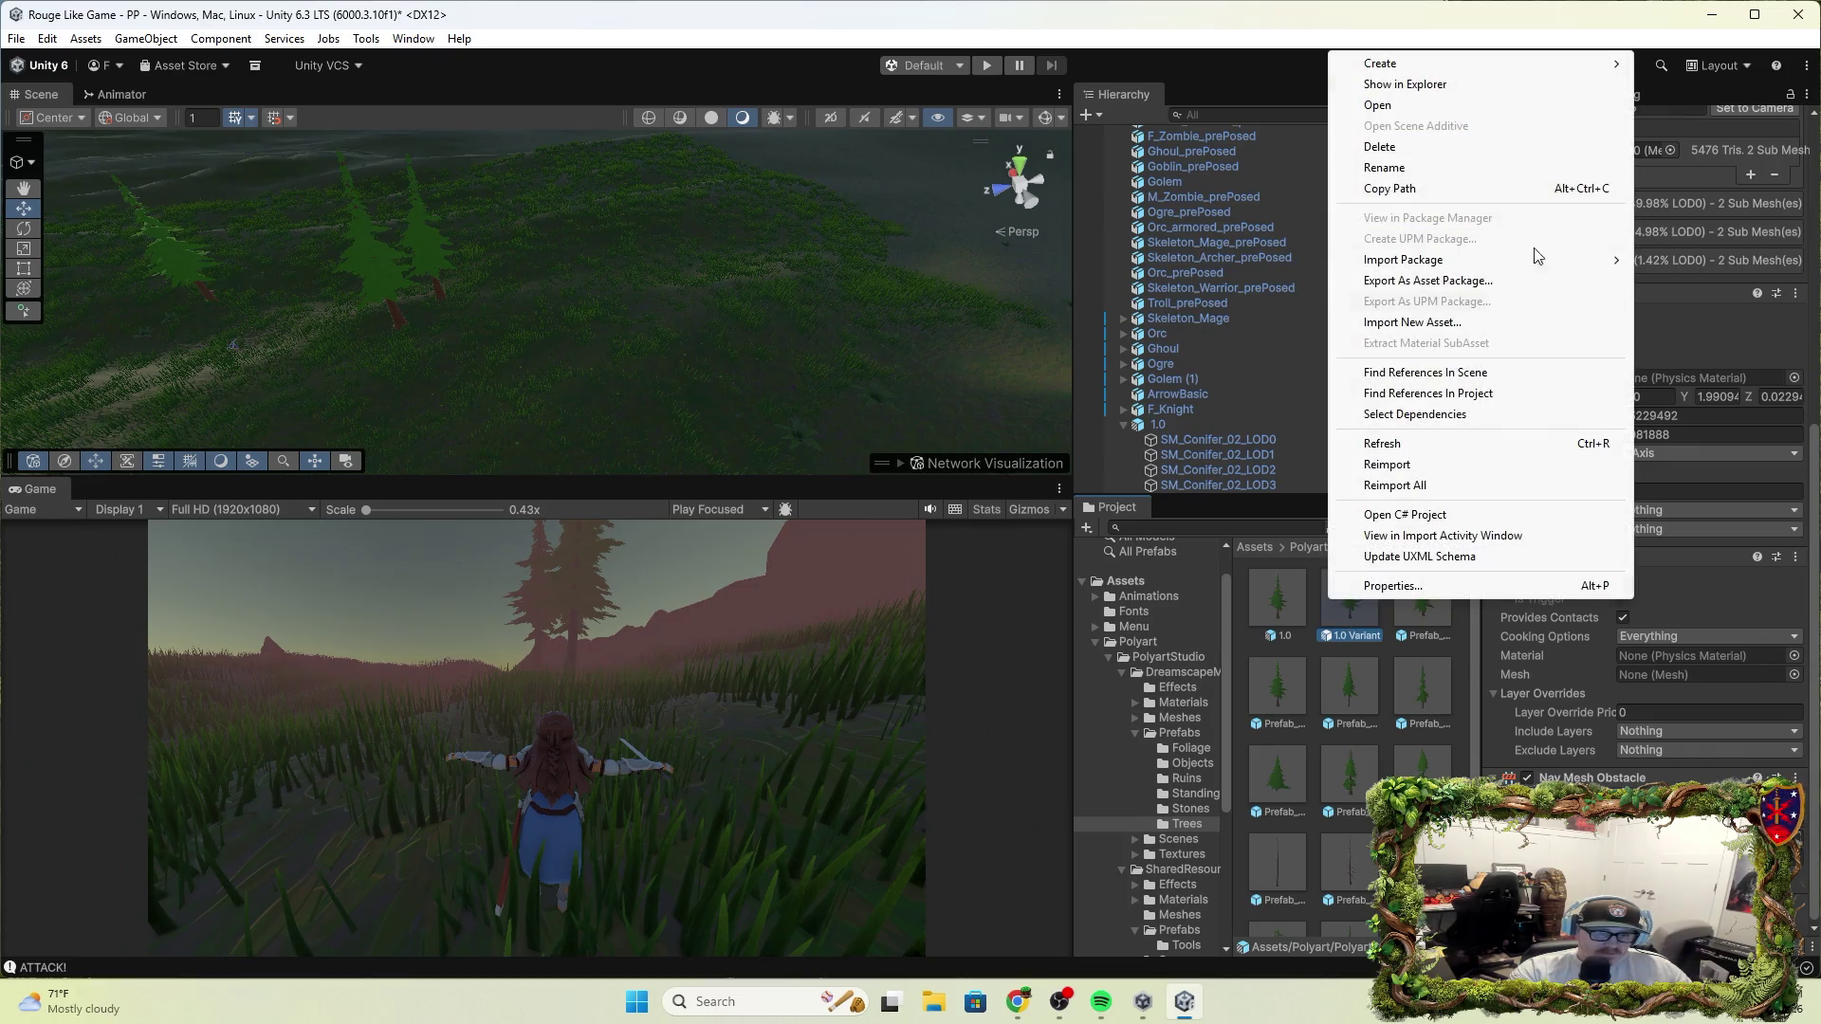
click(1413, 149)
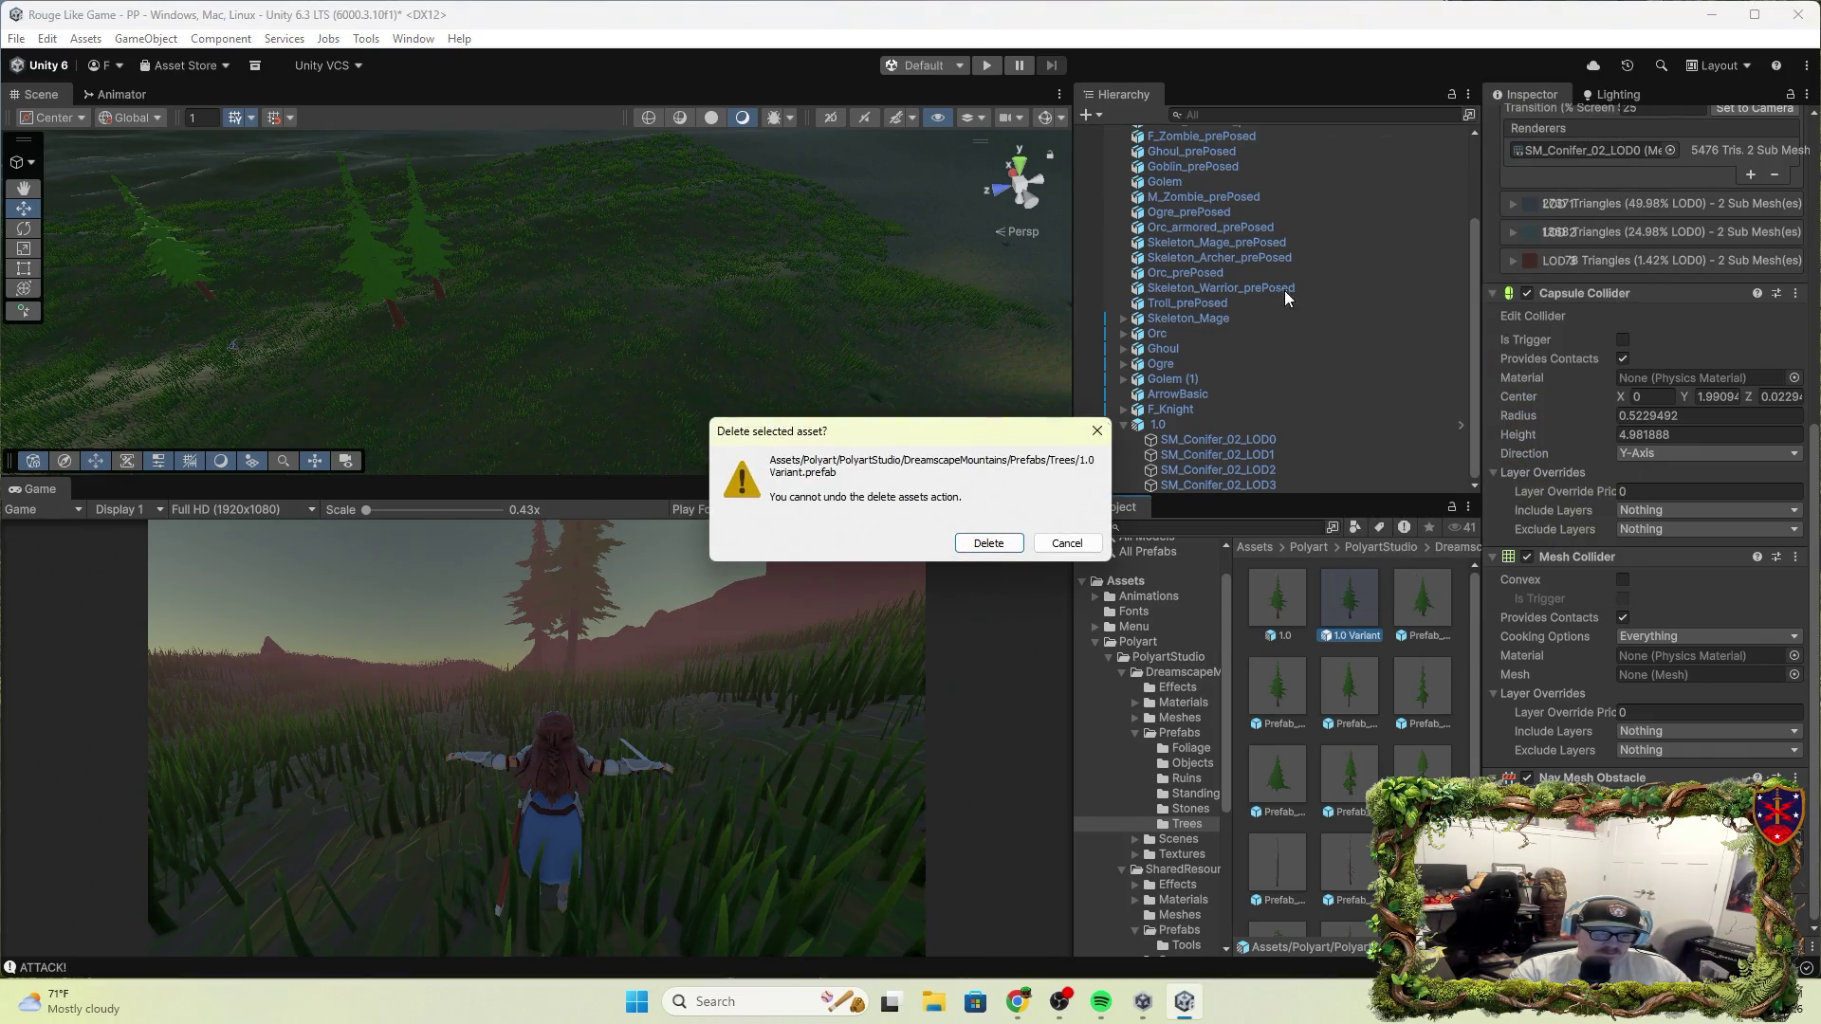
click(988, 543)
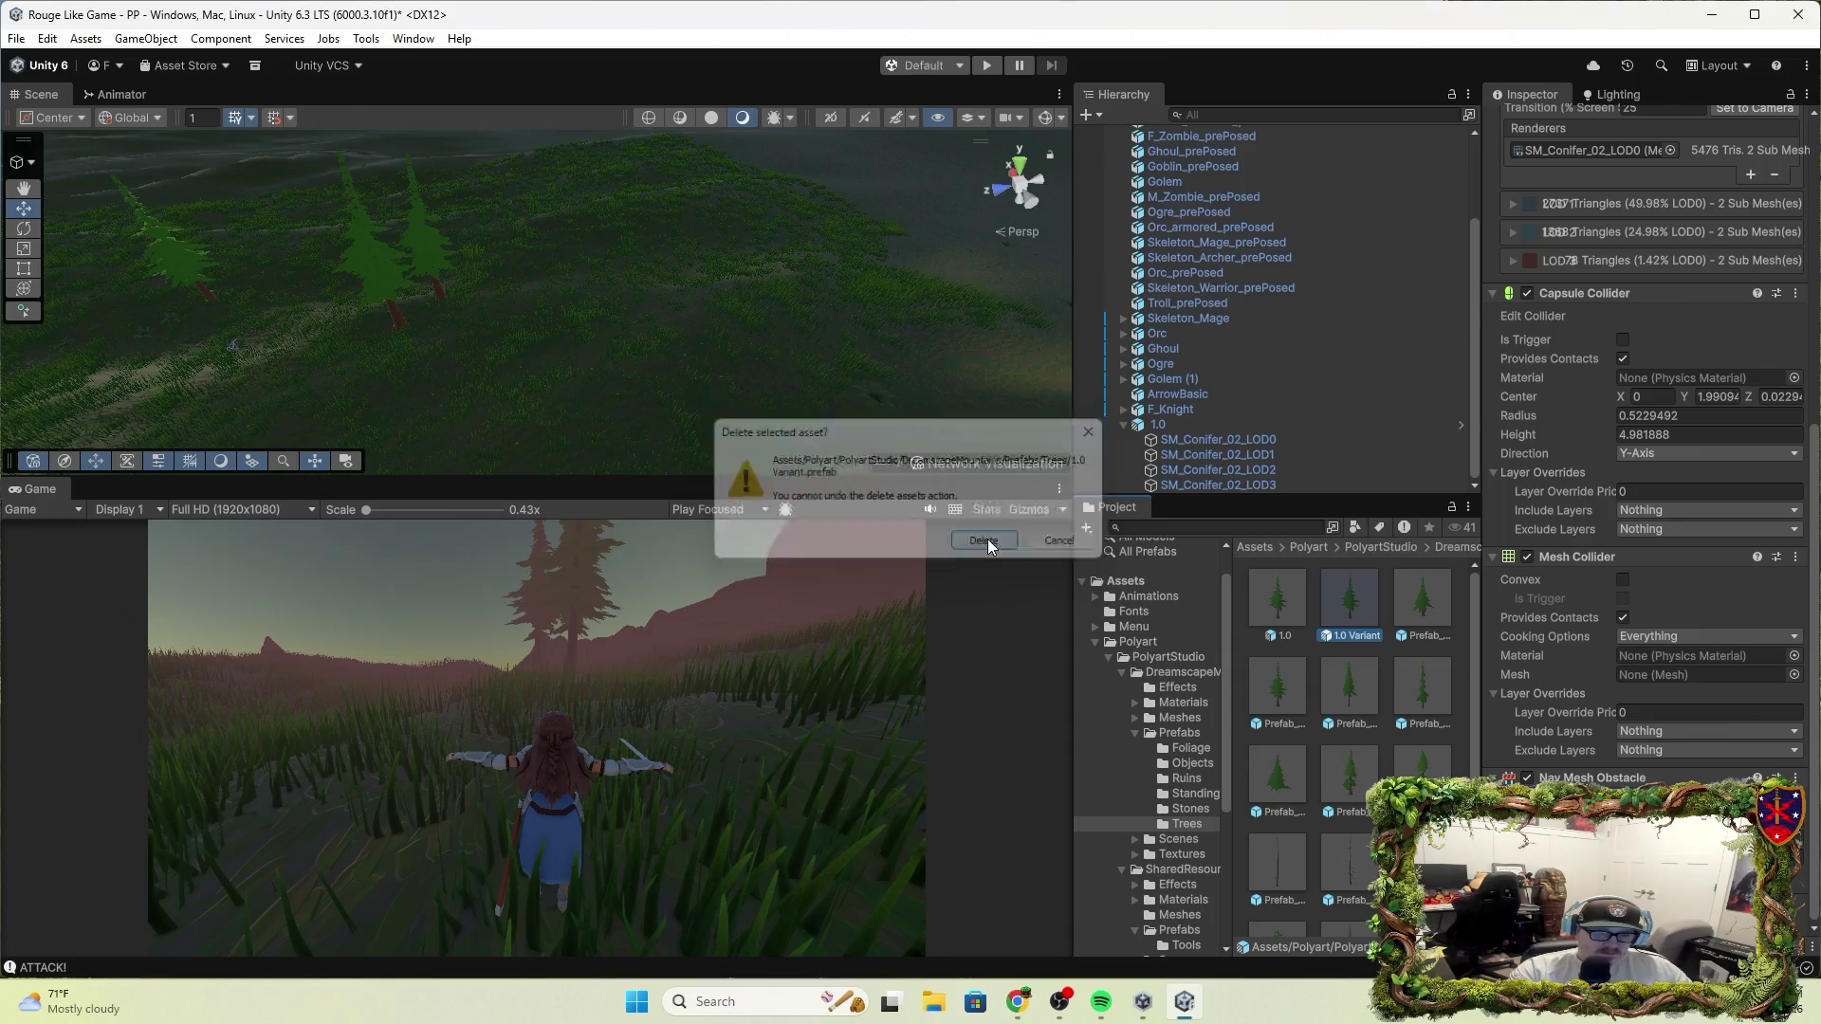
mouse_move(1293, 593)
mouse_down()
mouse_move(1372, 480)
mouse_move(1181, 233)
mouse_move(1181, 178)
mouse_up()
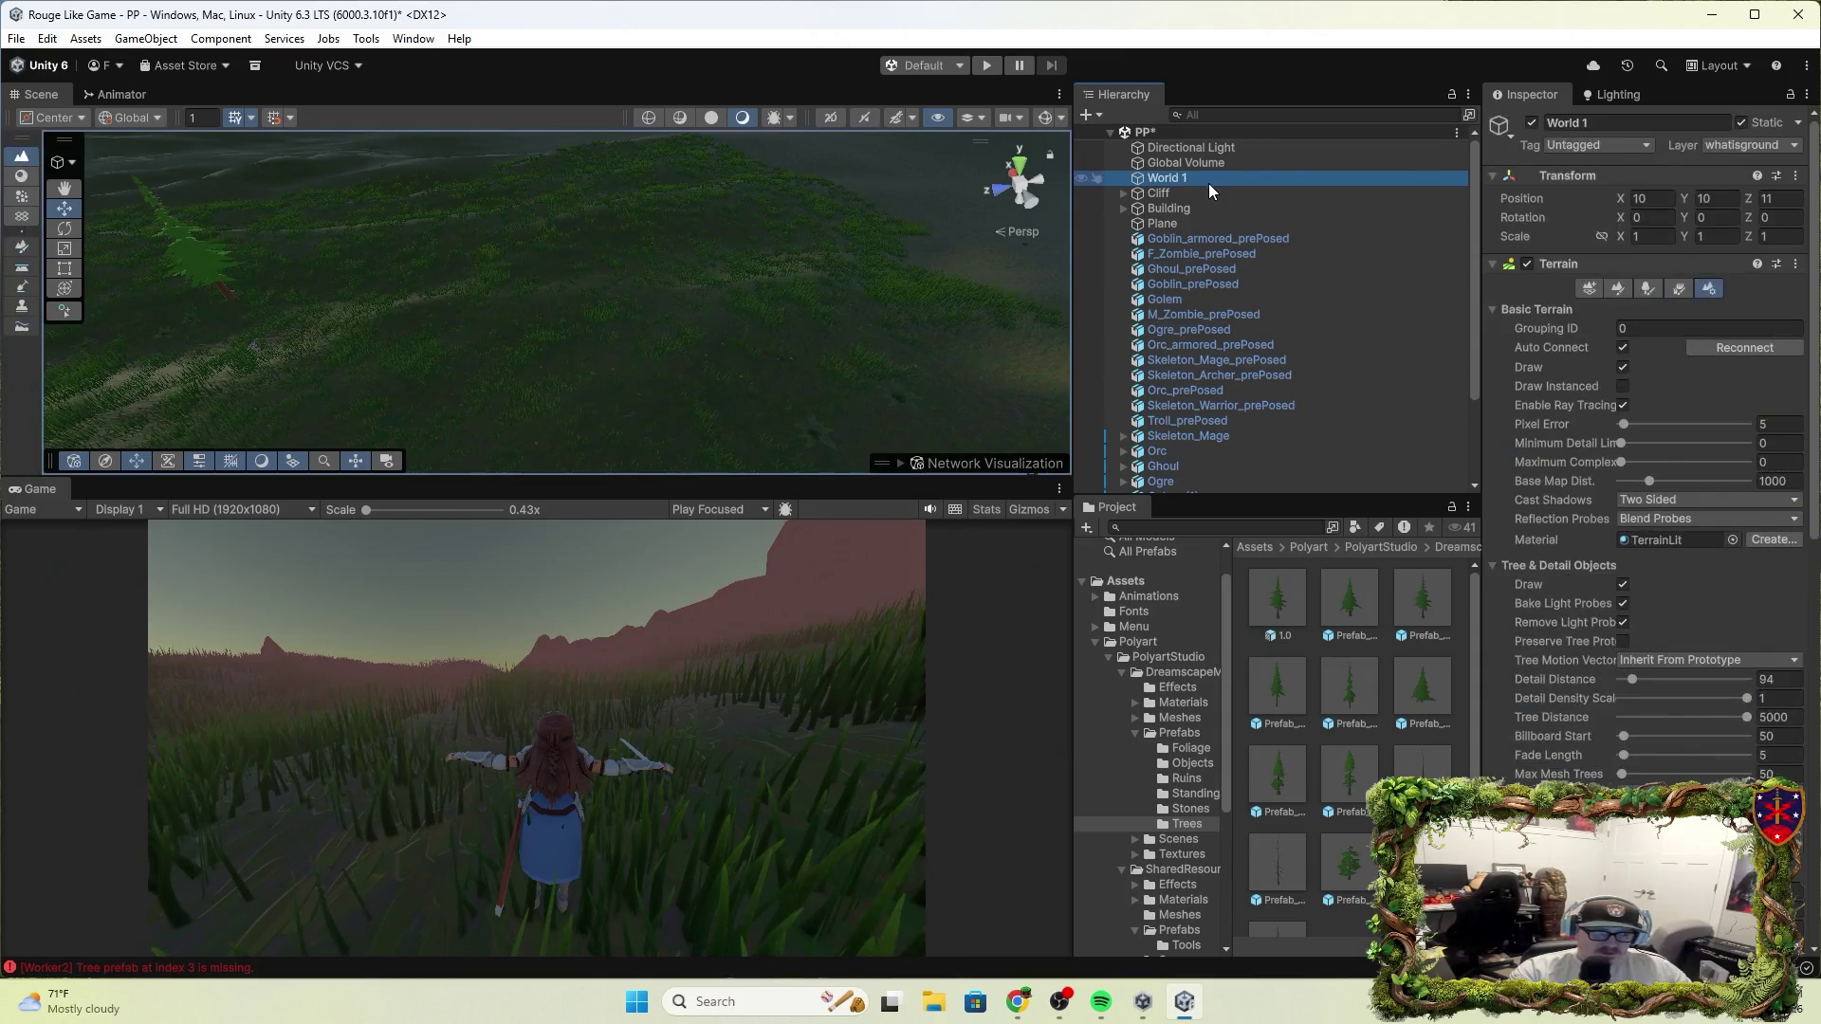
Replace the Missing tree entry with the 1.0 prefab in the terrain's tree list
click(1647, 288)
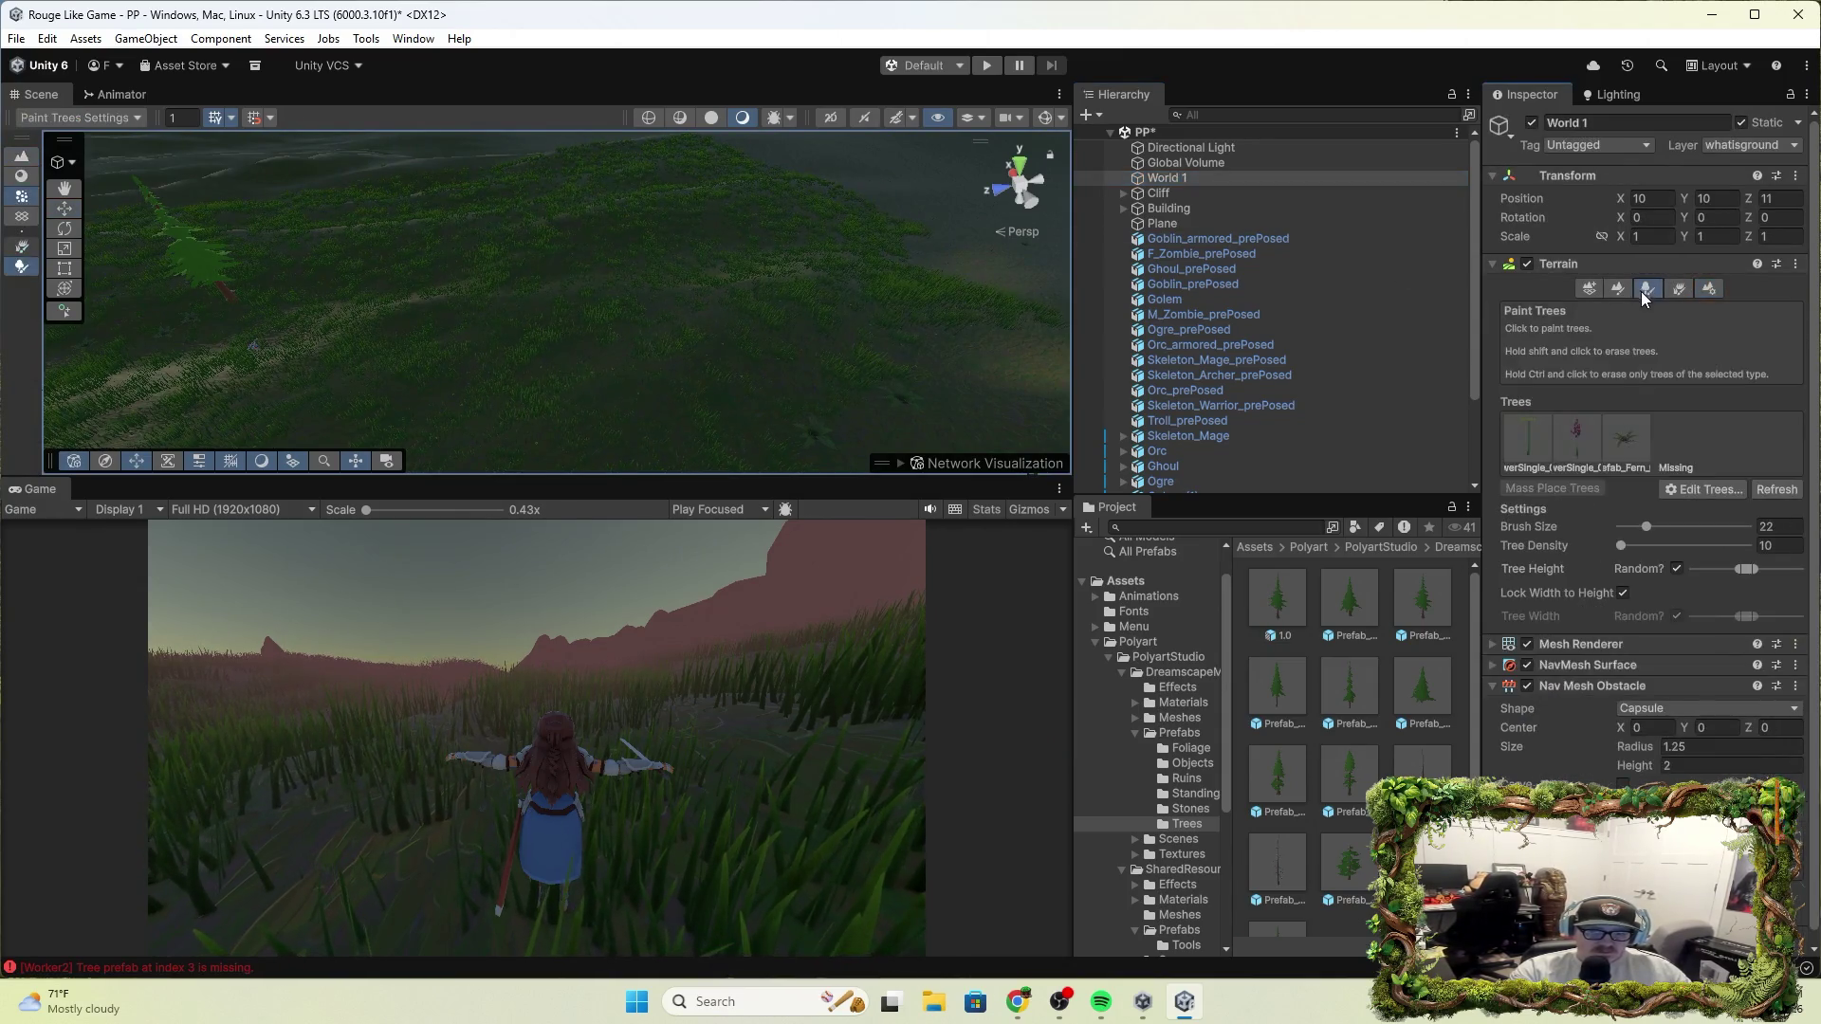
click(1678, 453)
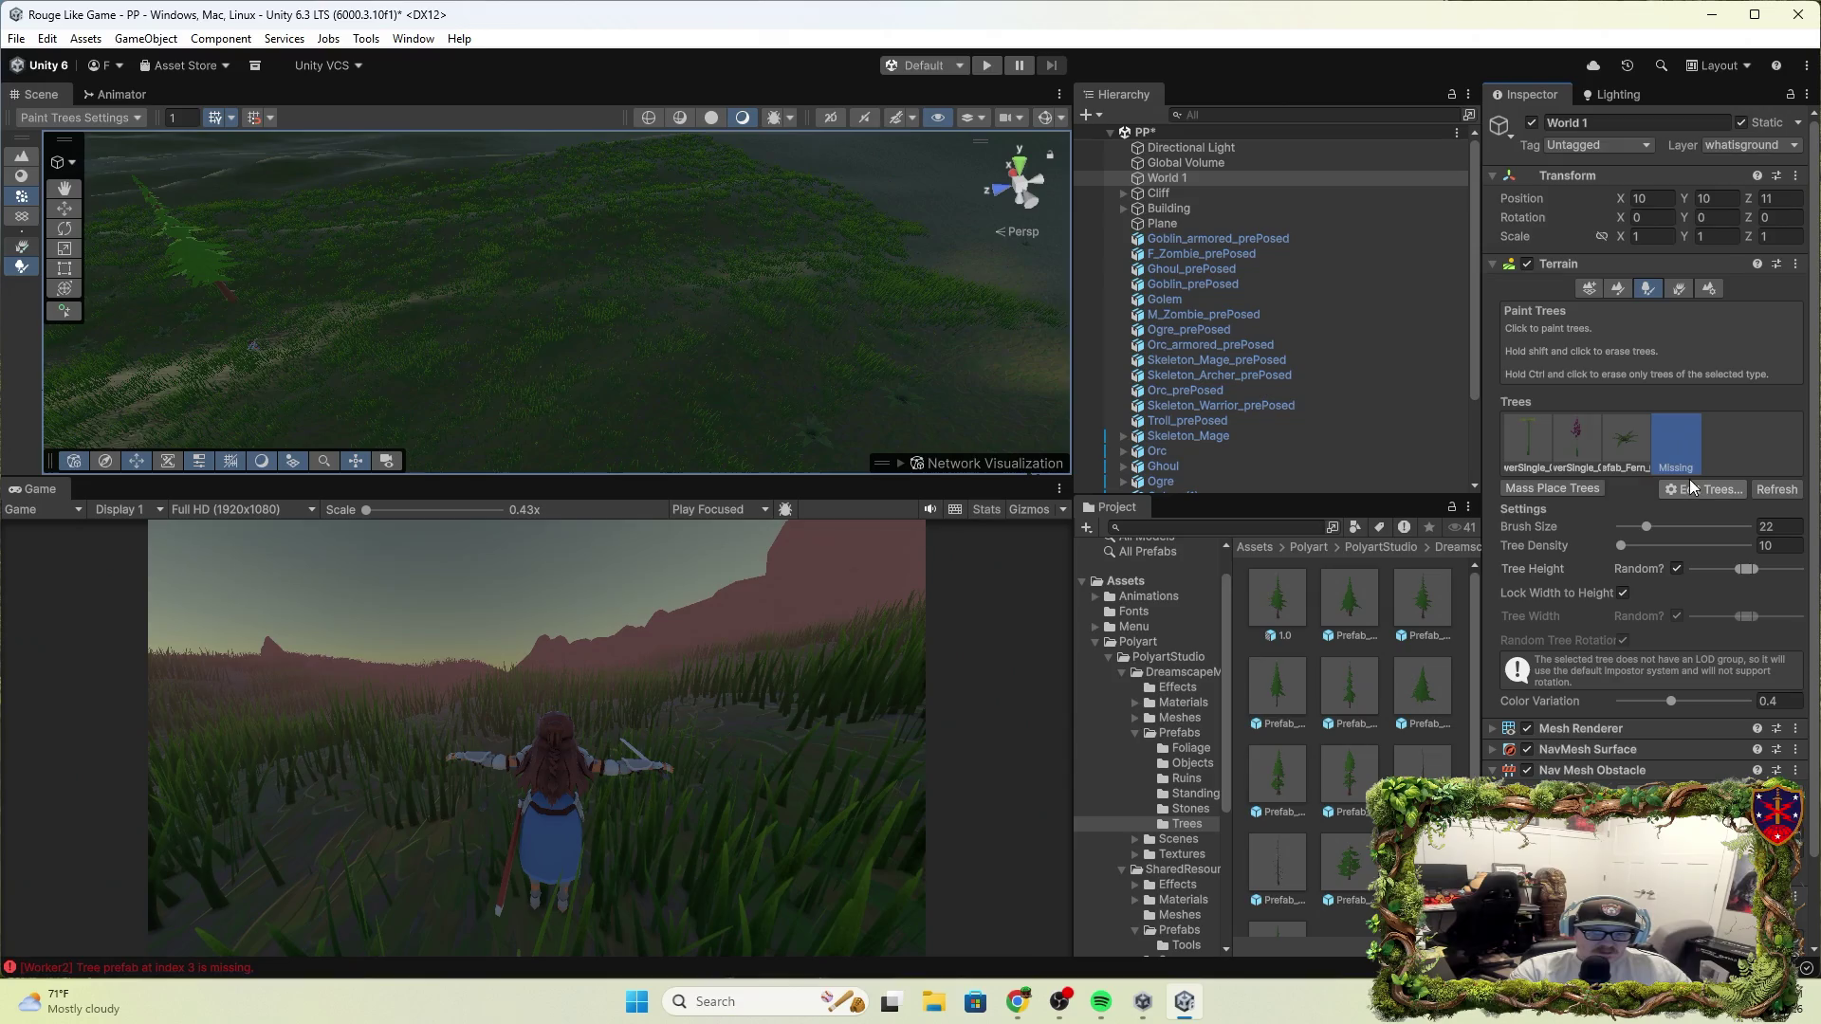
click(1711, 485)
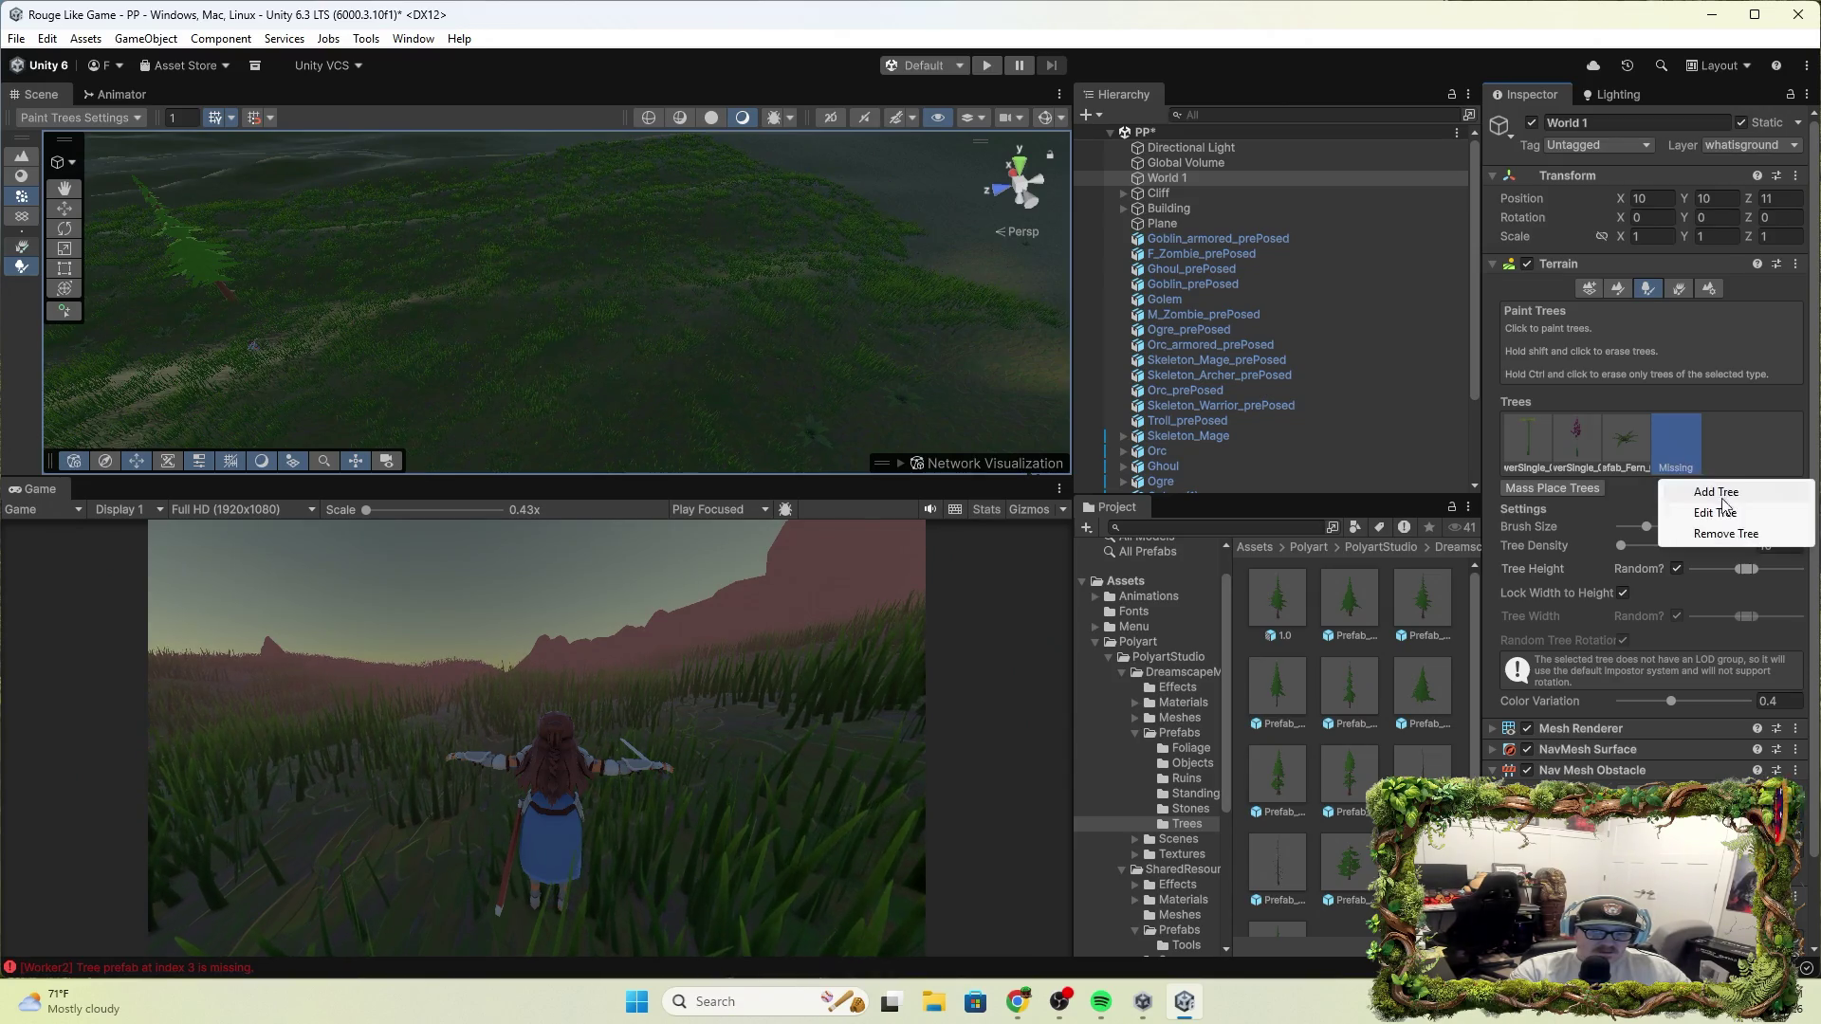
click(1721, 534)
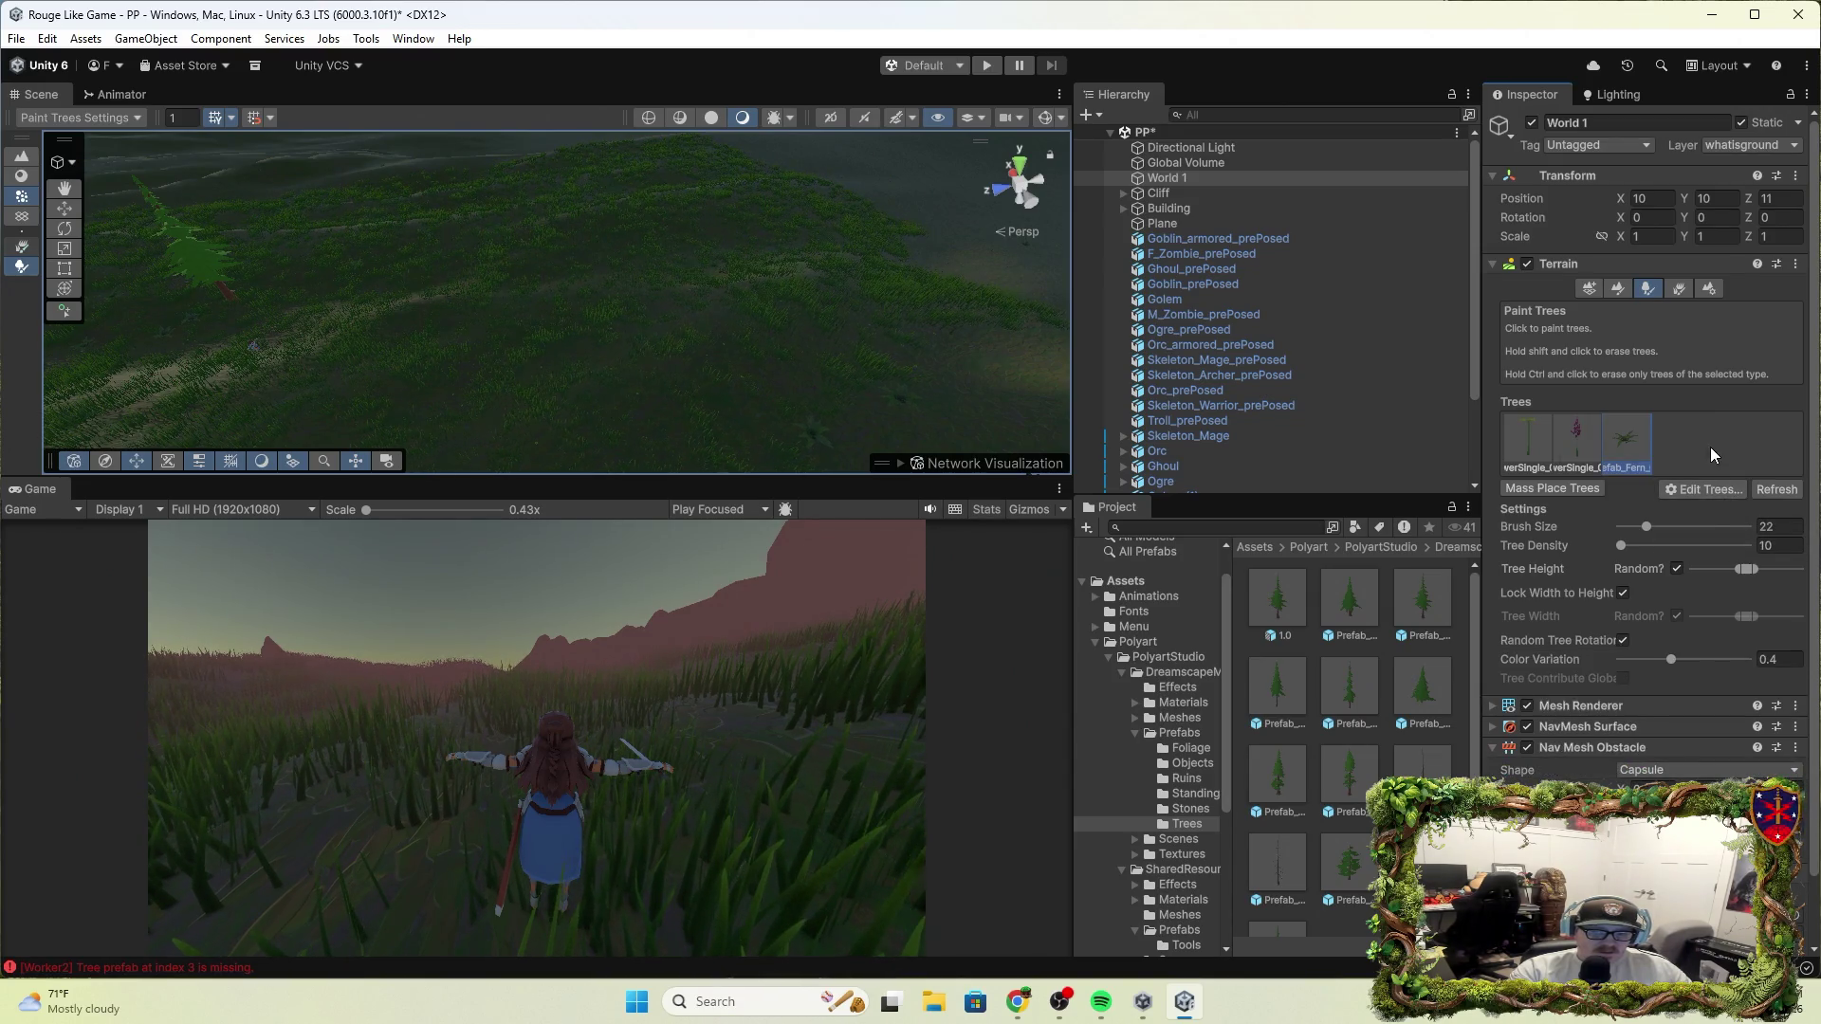
click(1718, 490)
click(1719, 493)
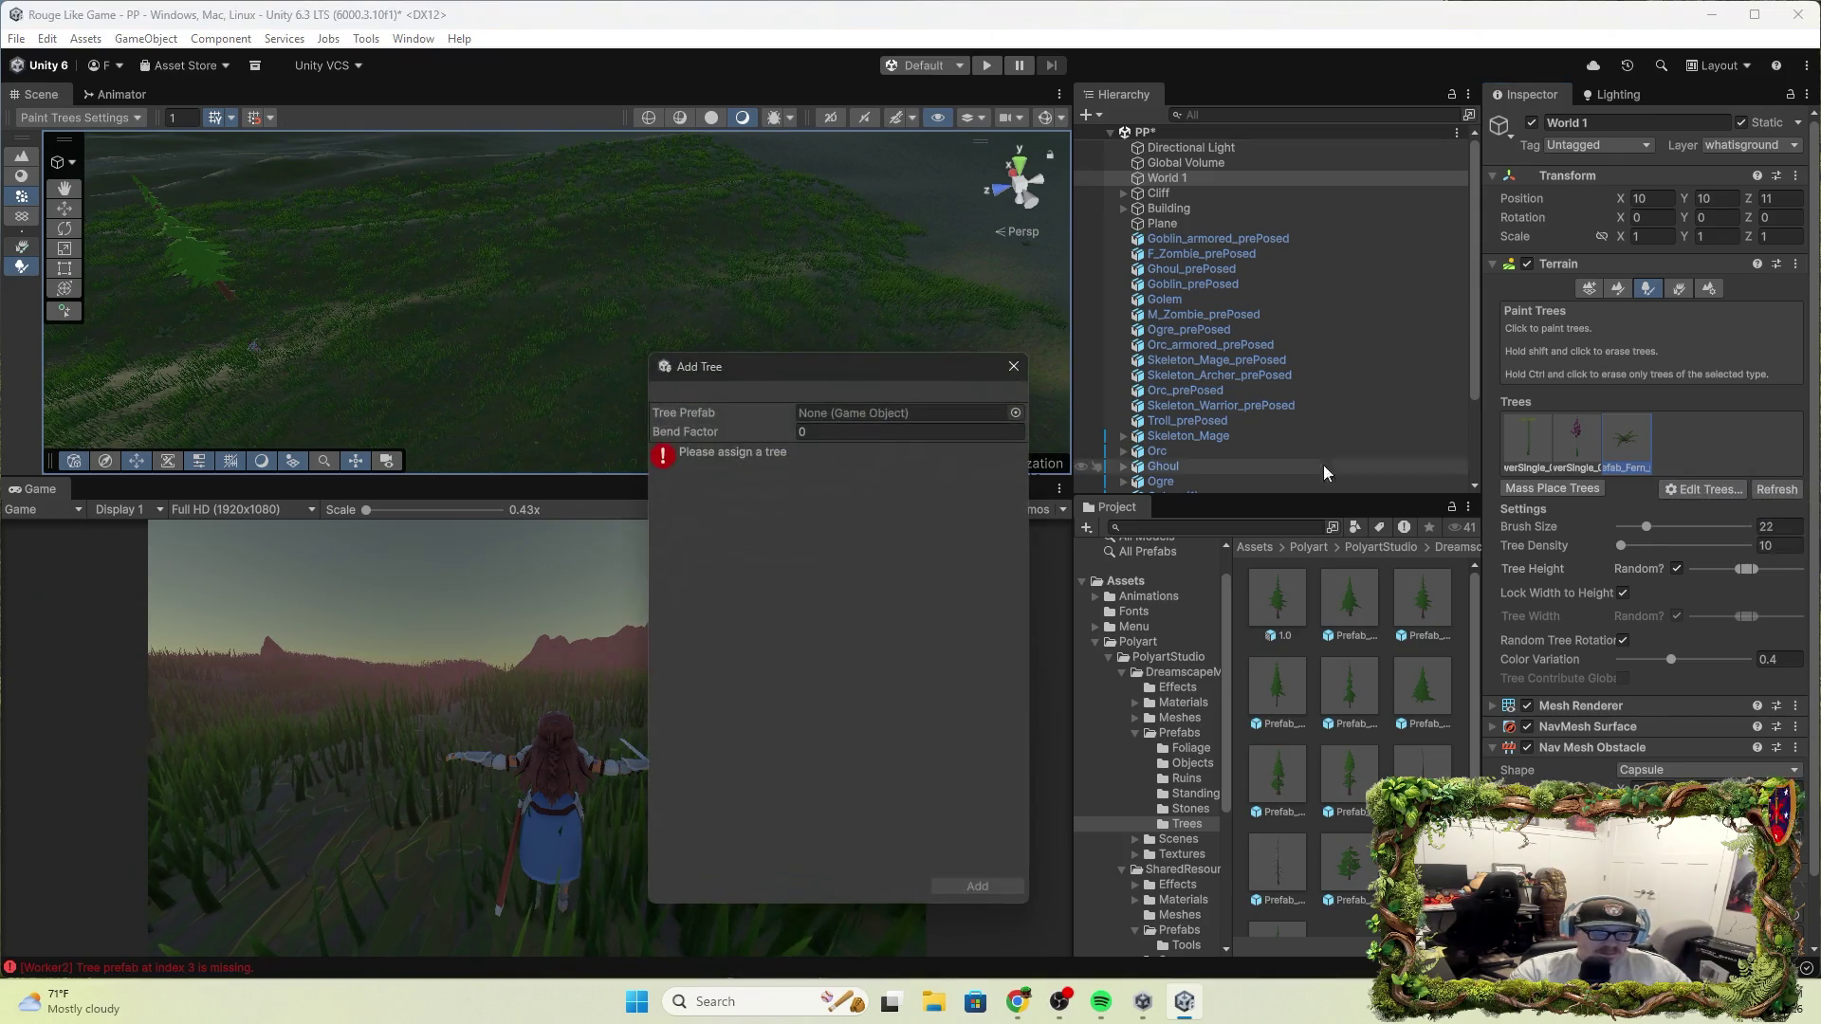
drag(1297, 605, 935, 427)
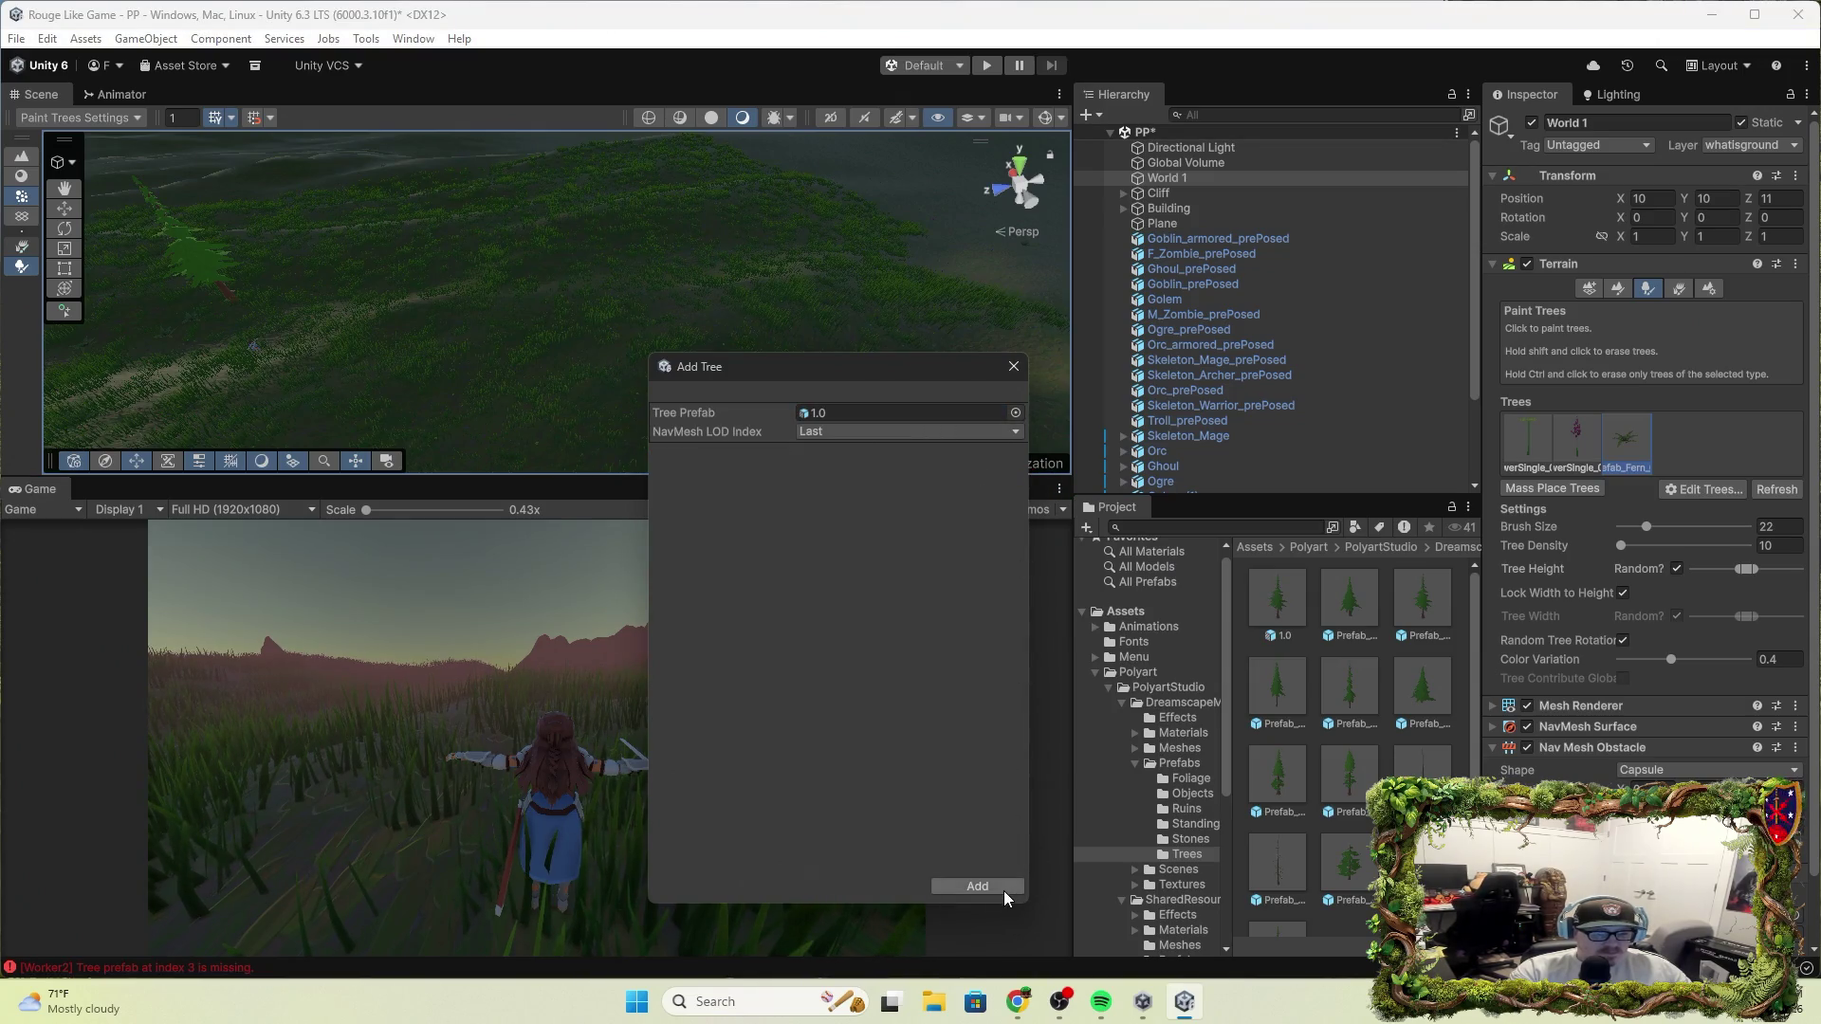
click(1003, 889)
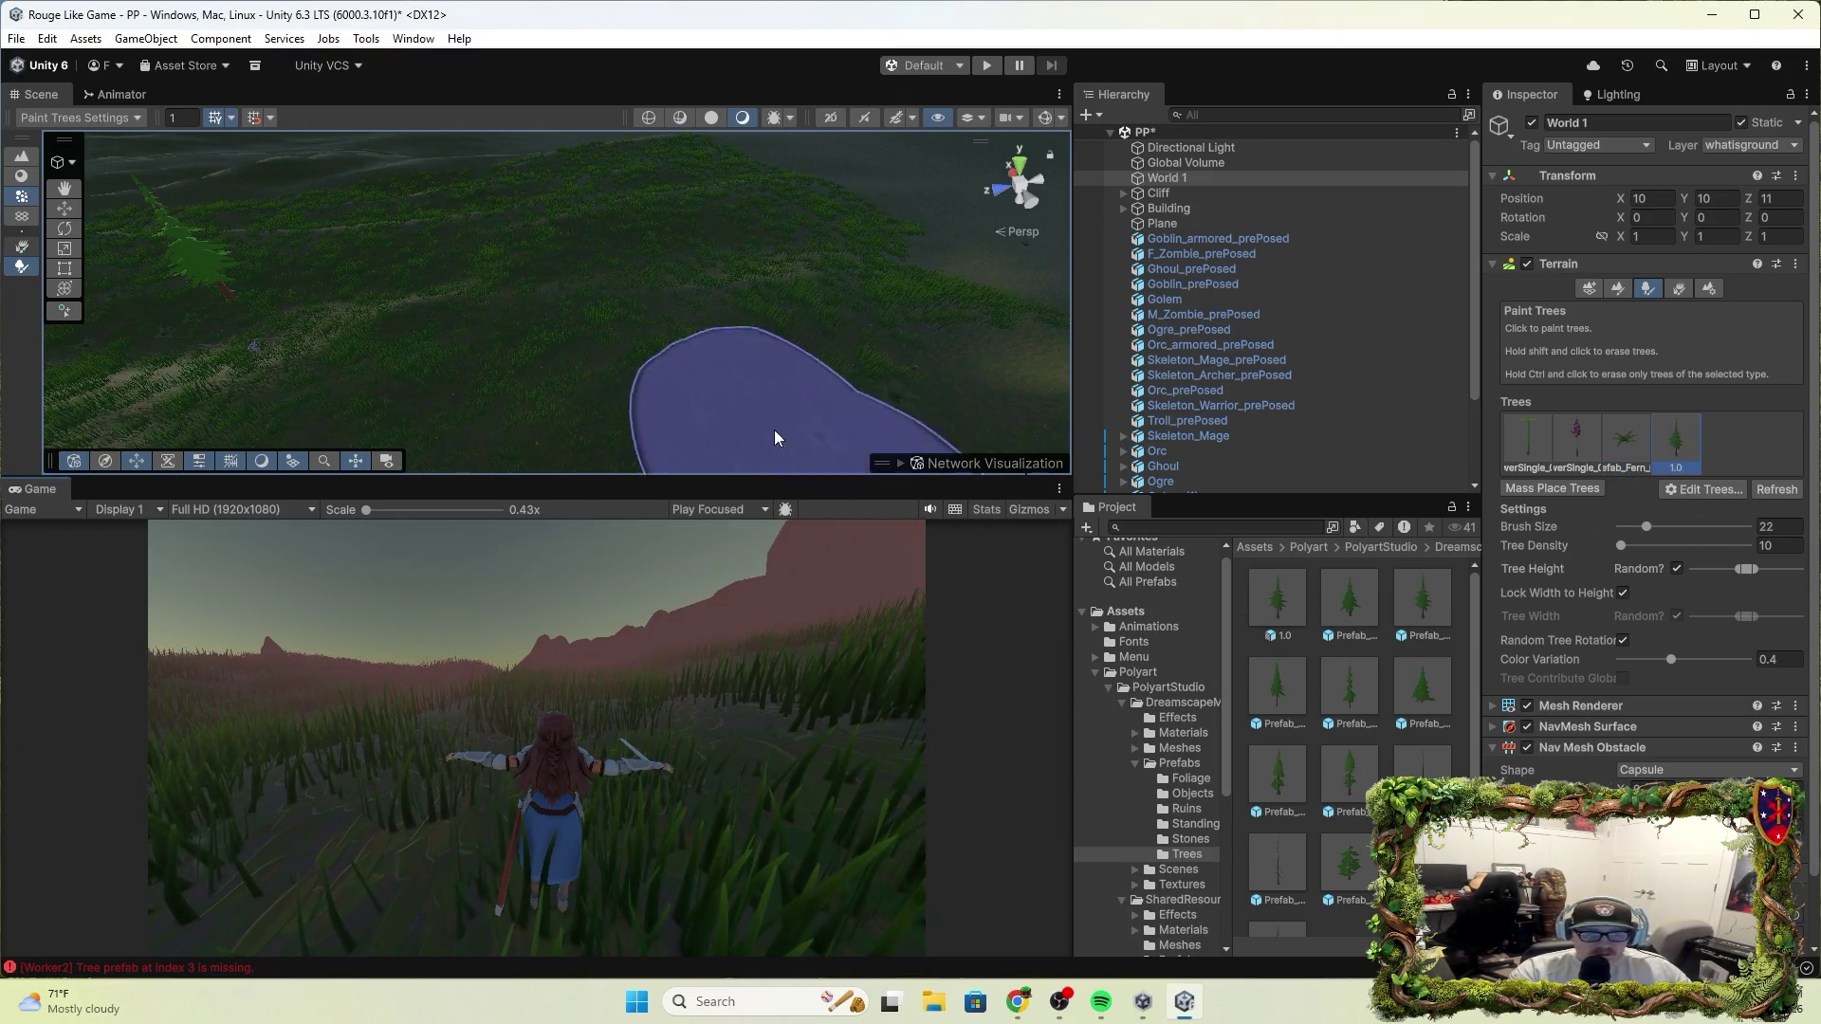
Paint 1.0 trees on the terrain and play-test walking among them, then stop
click(376, 345)
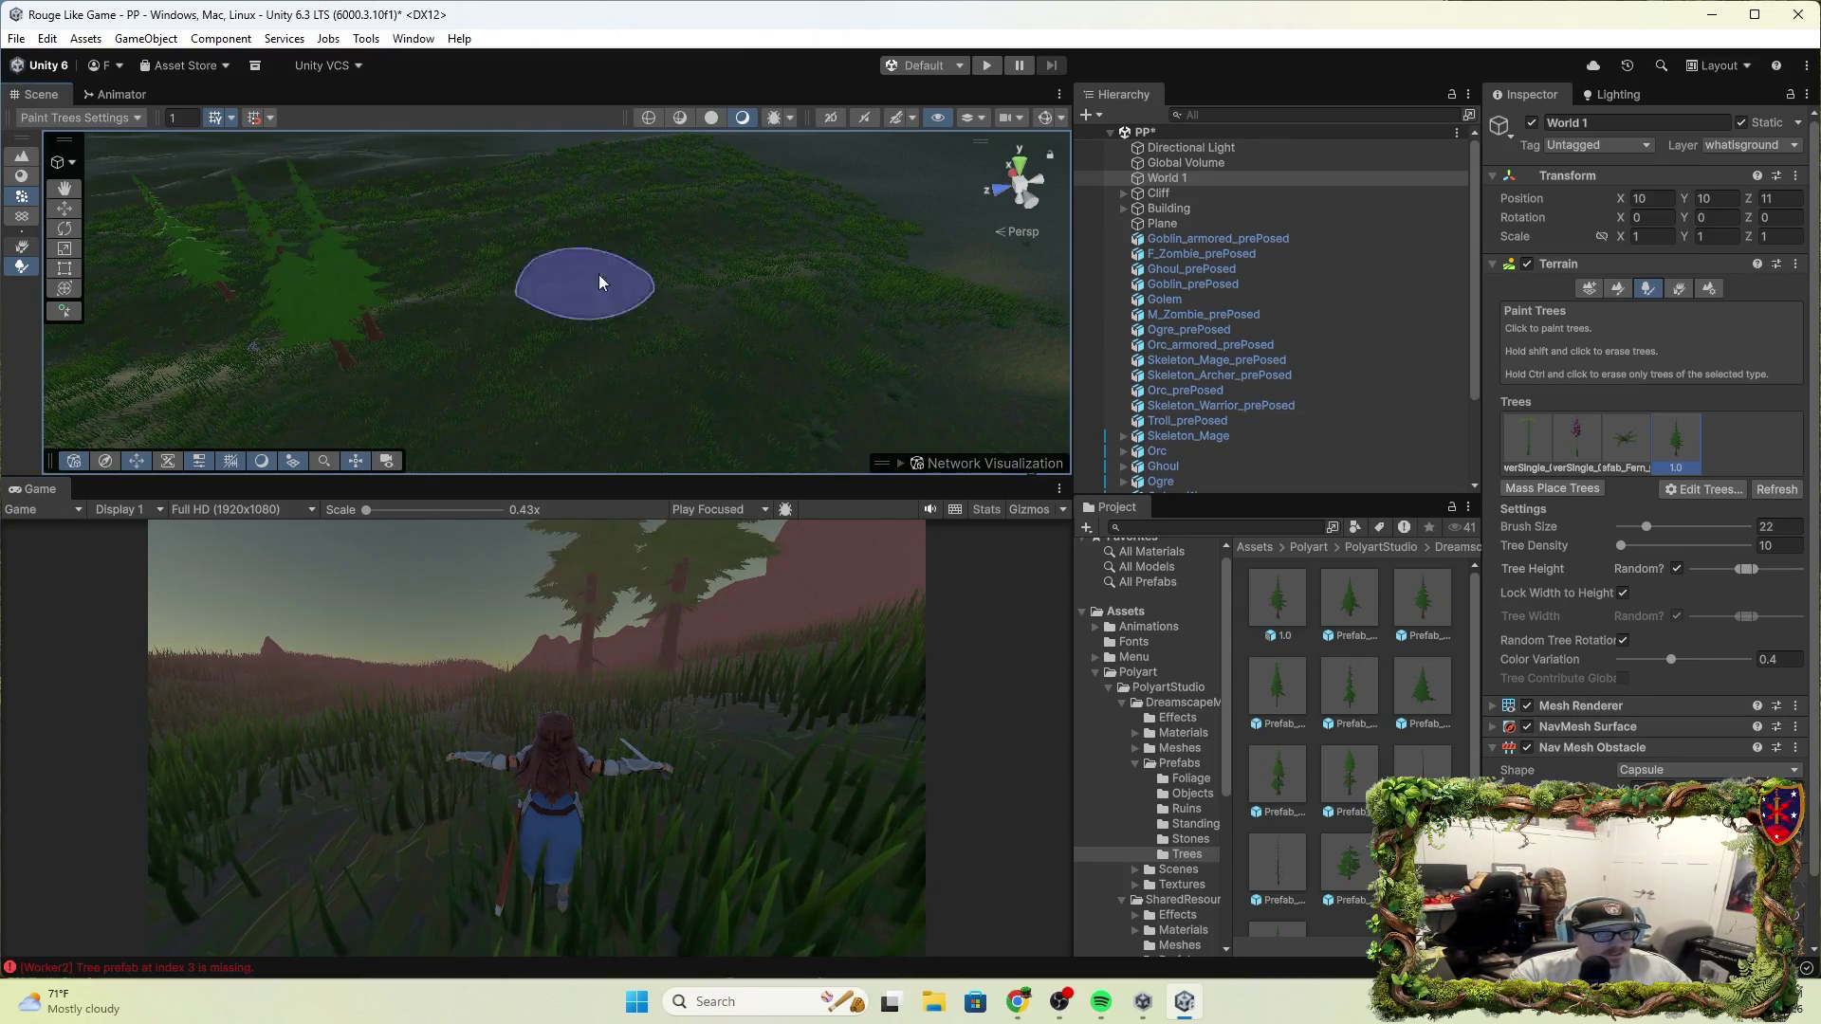
click(983, 66)
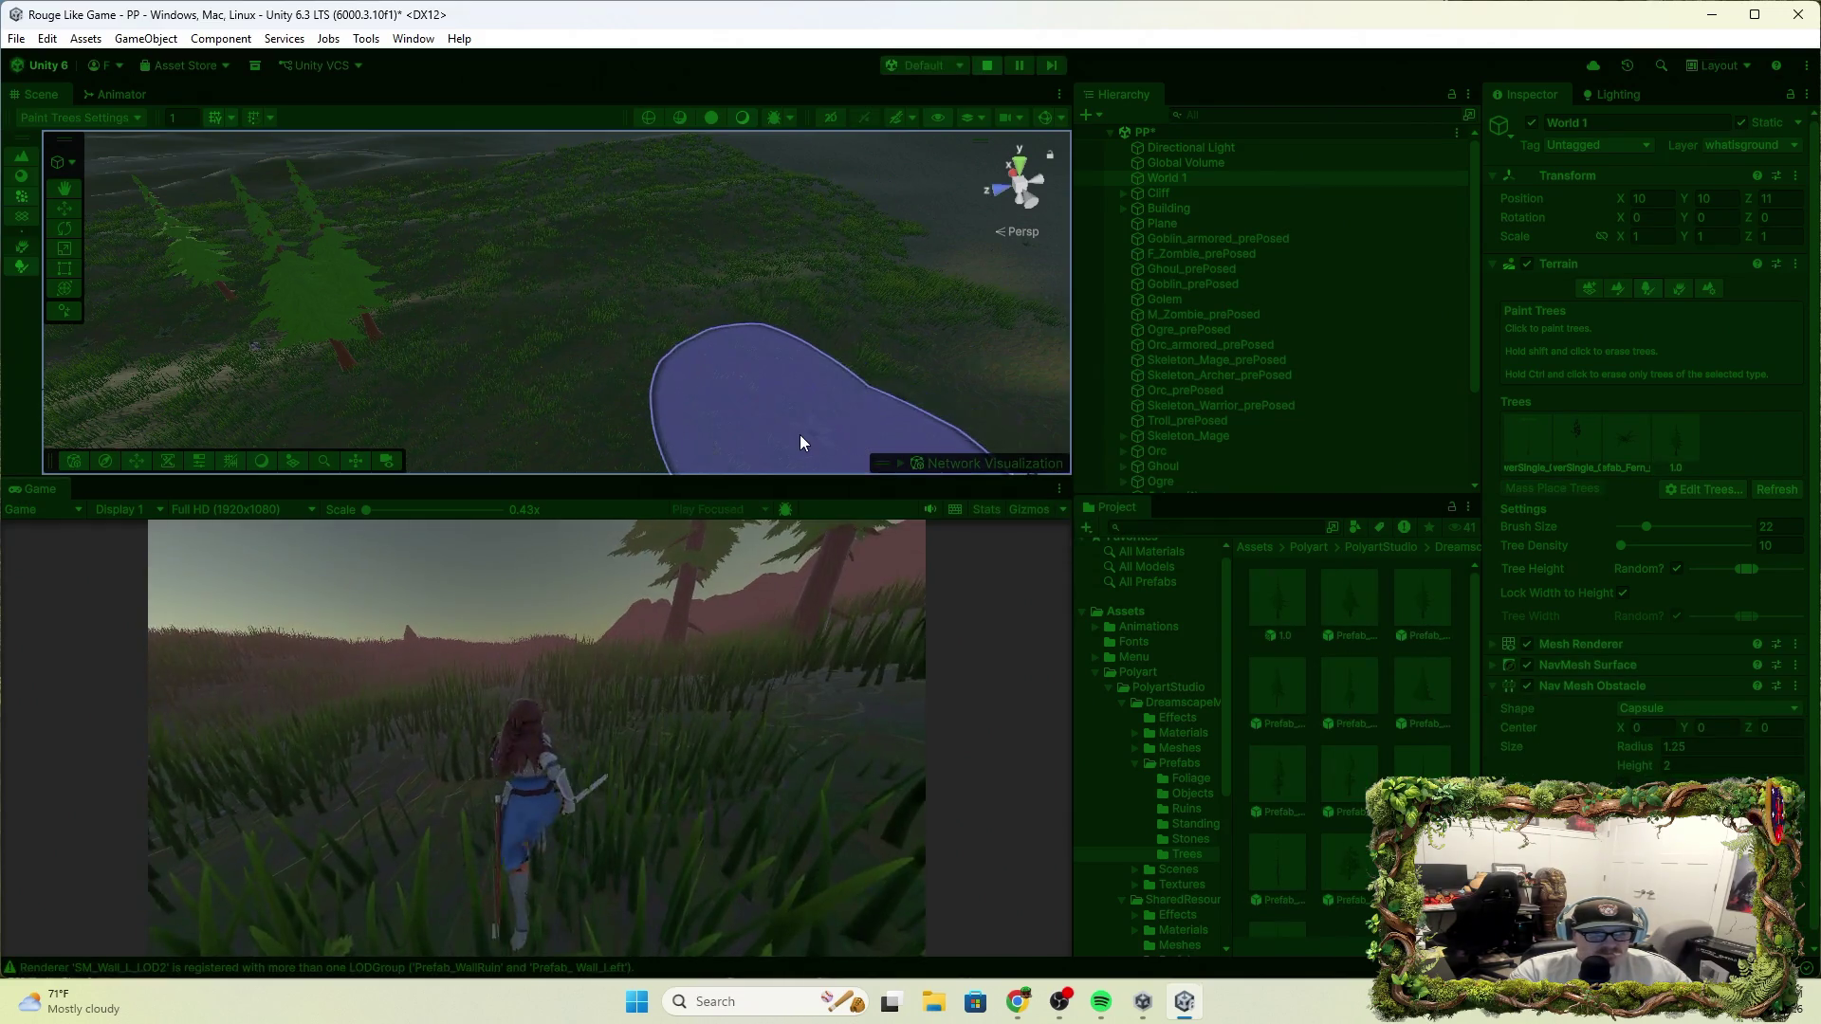
click(594, 519)
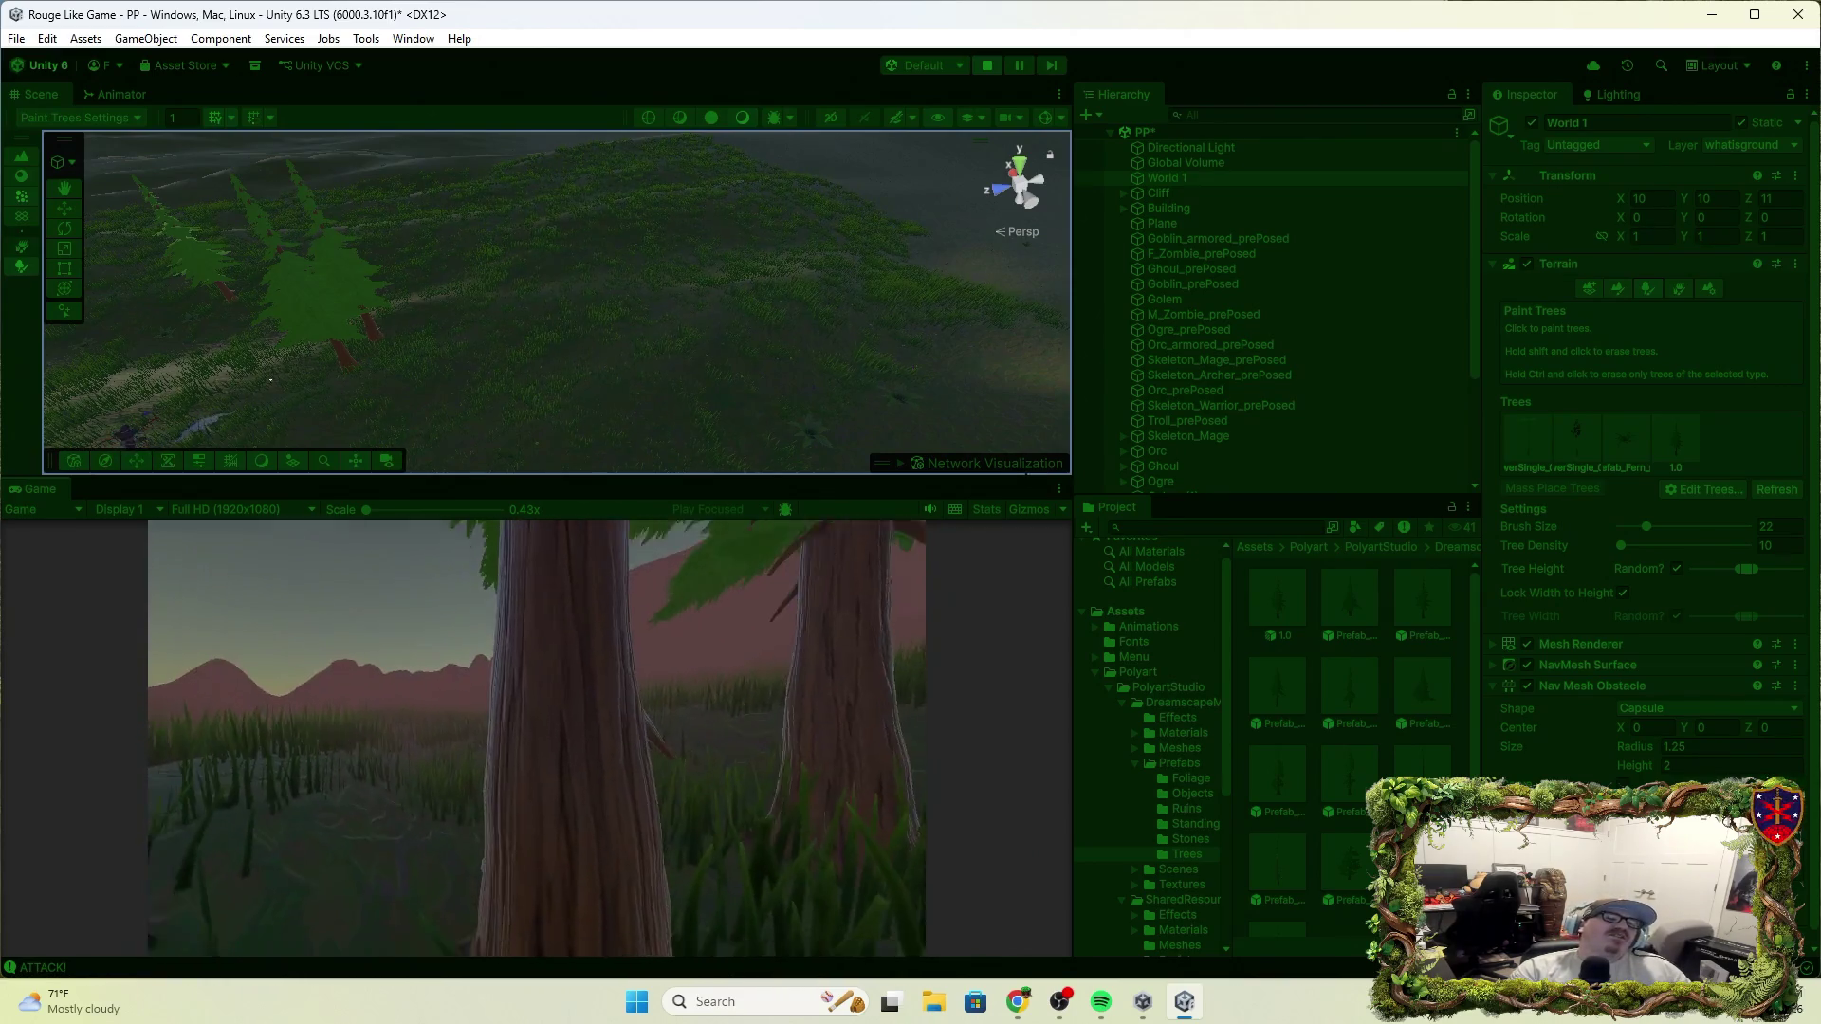
click(986, 65)
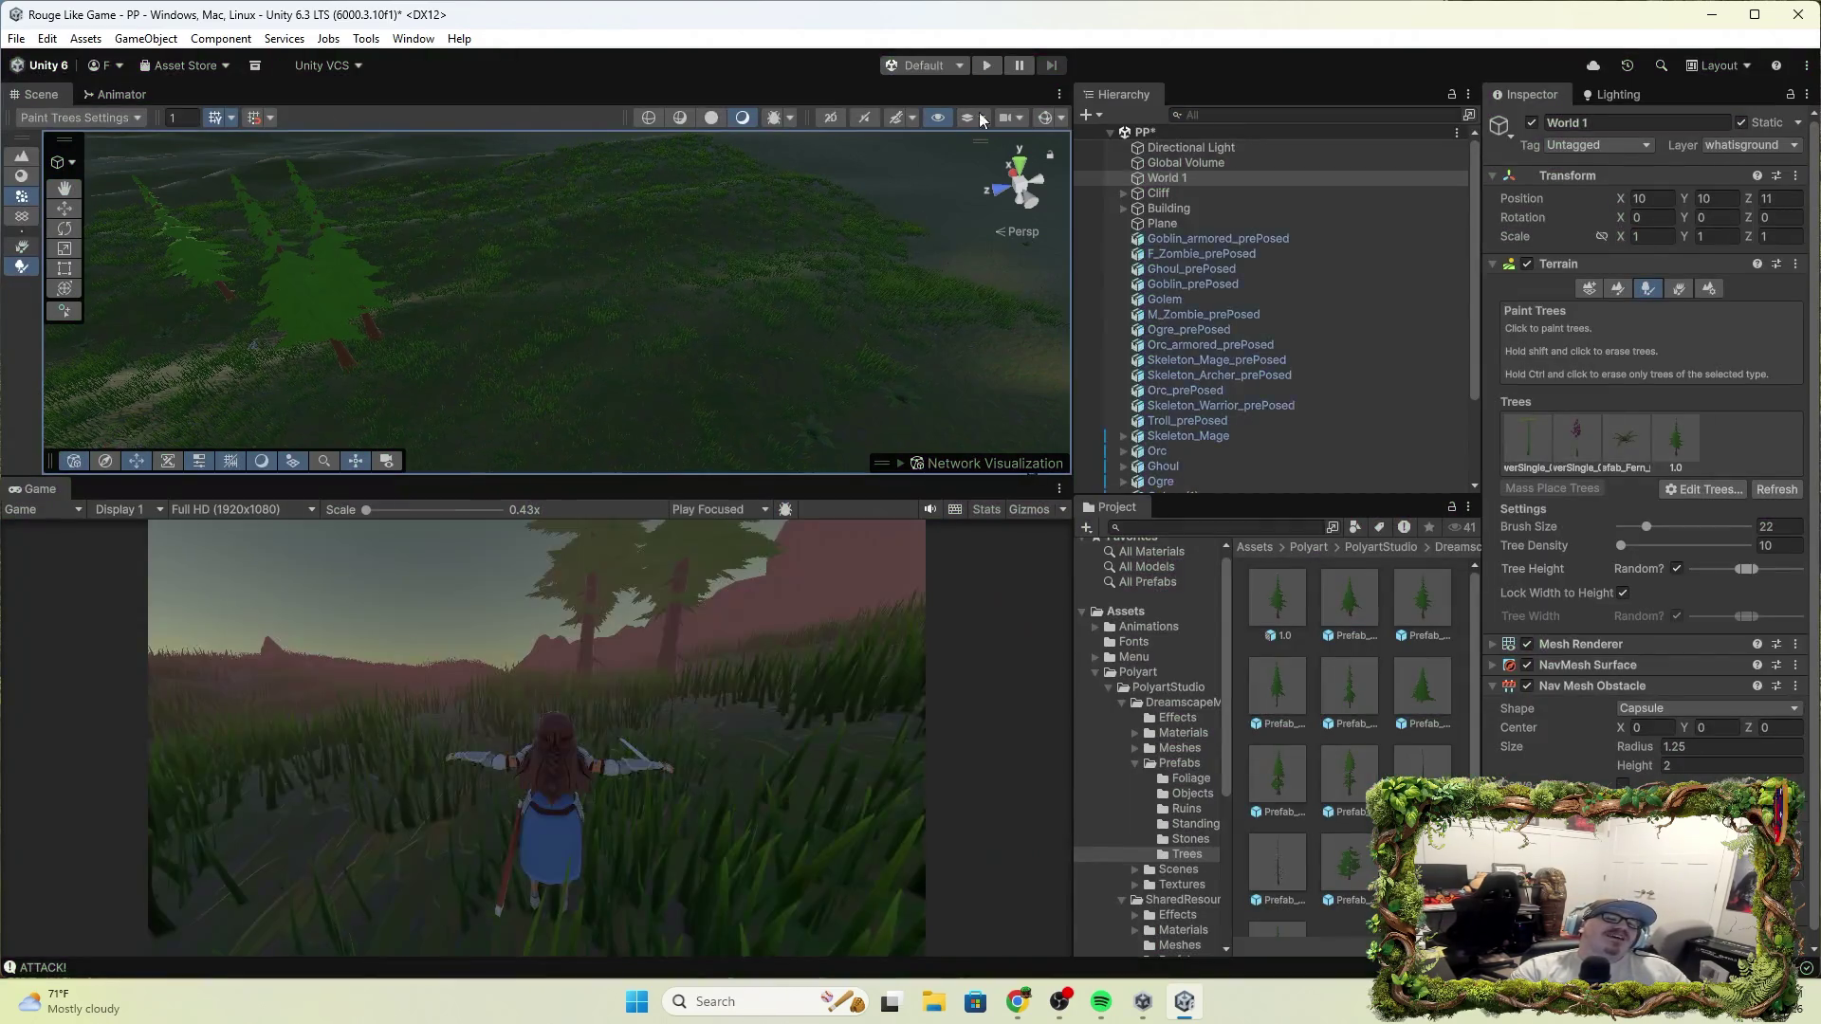
Undo the painted 1.0 trees, review F_Knight's Capsule Collider and Rigidbody, then reselect World 1
key(ctrl+z)
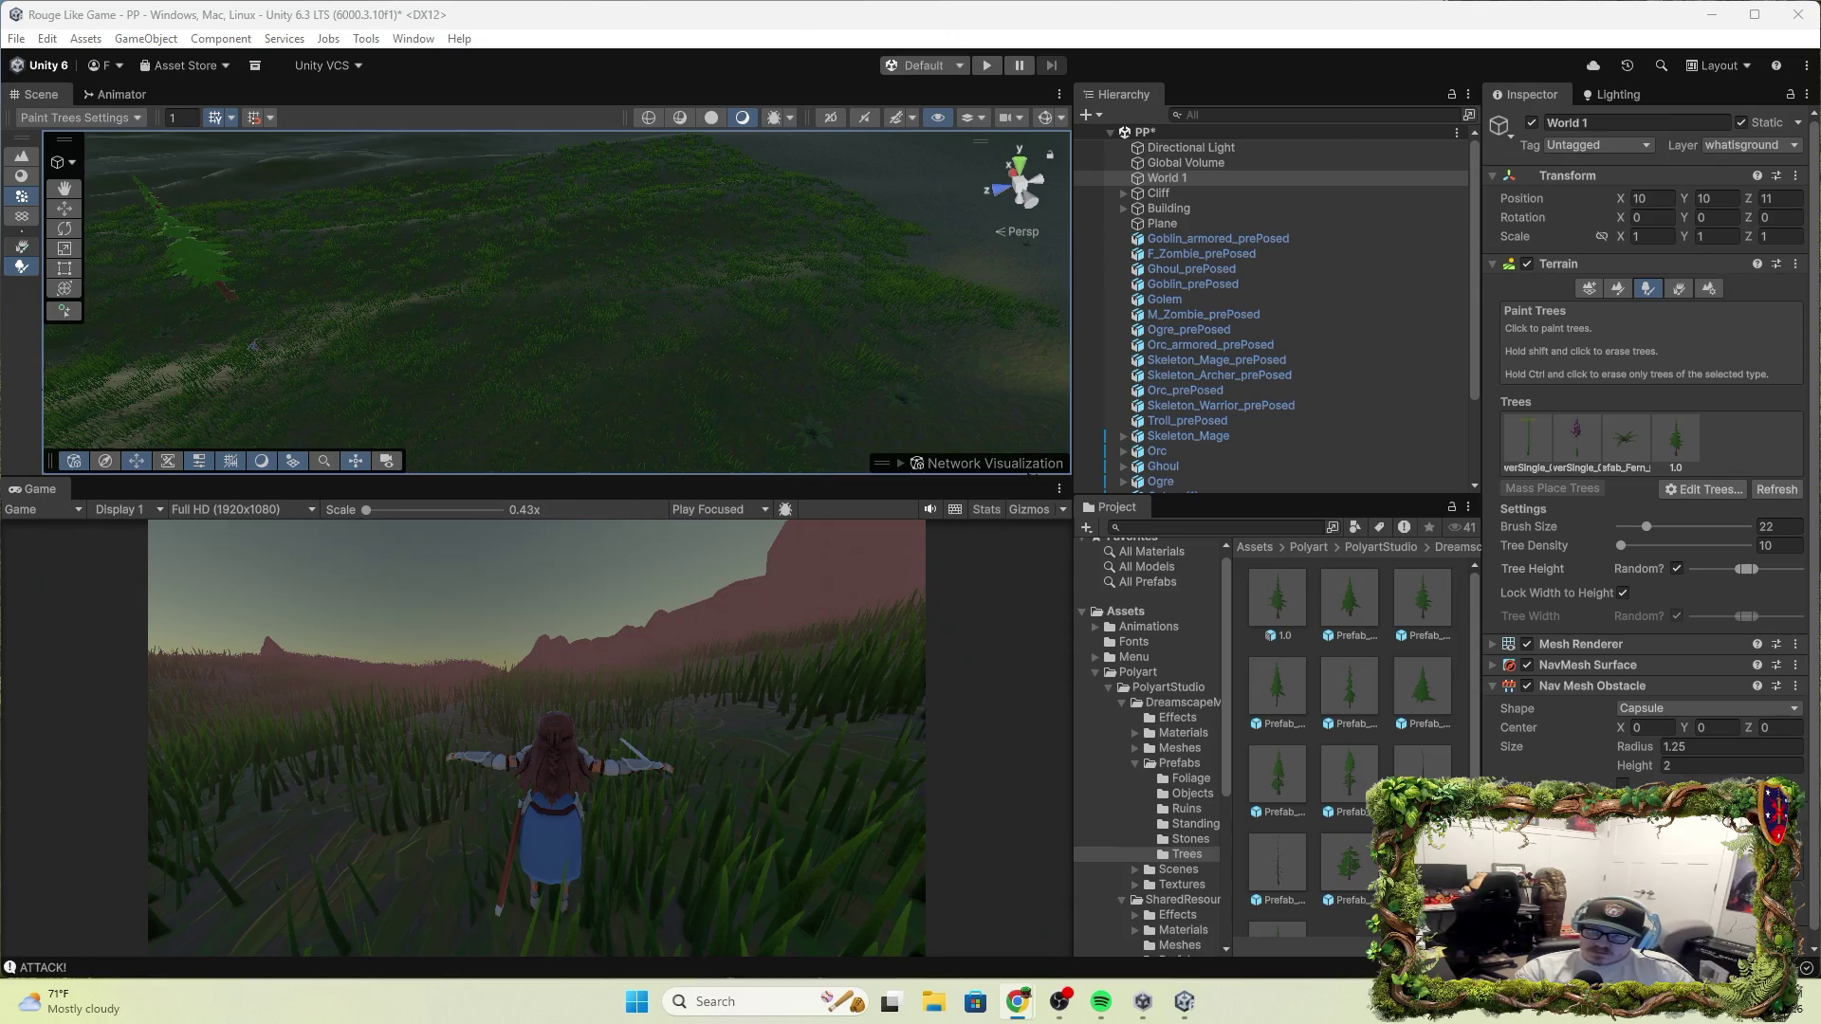
scroll(1181, 459, down, 3)
click(1198, 414)
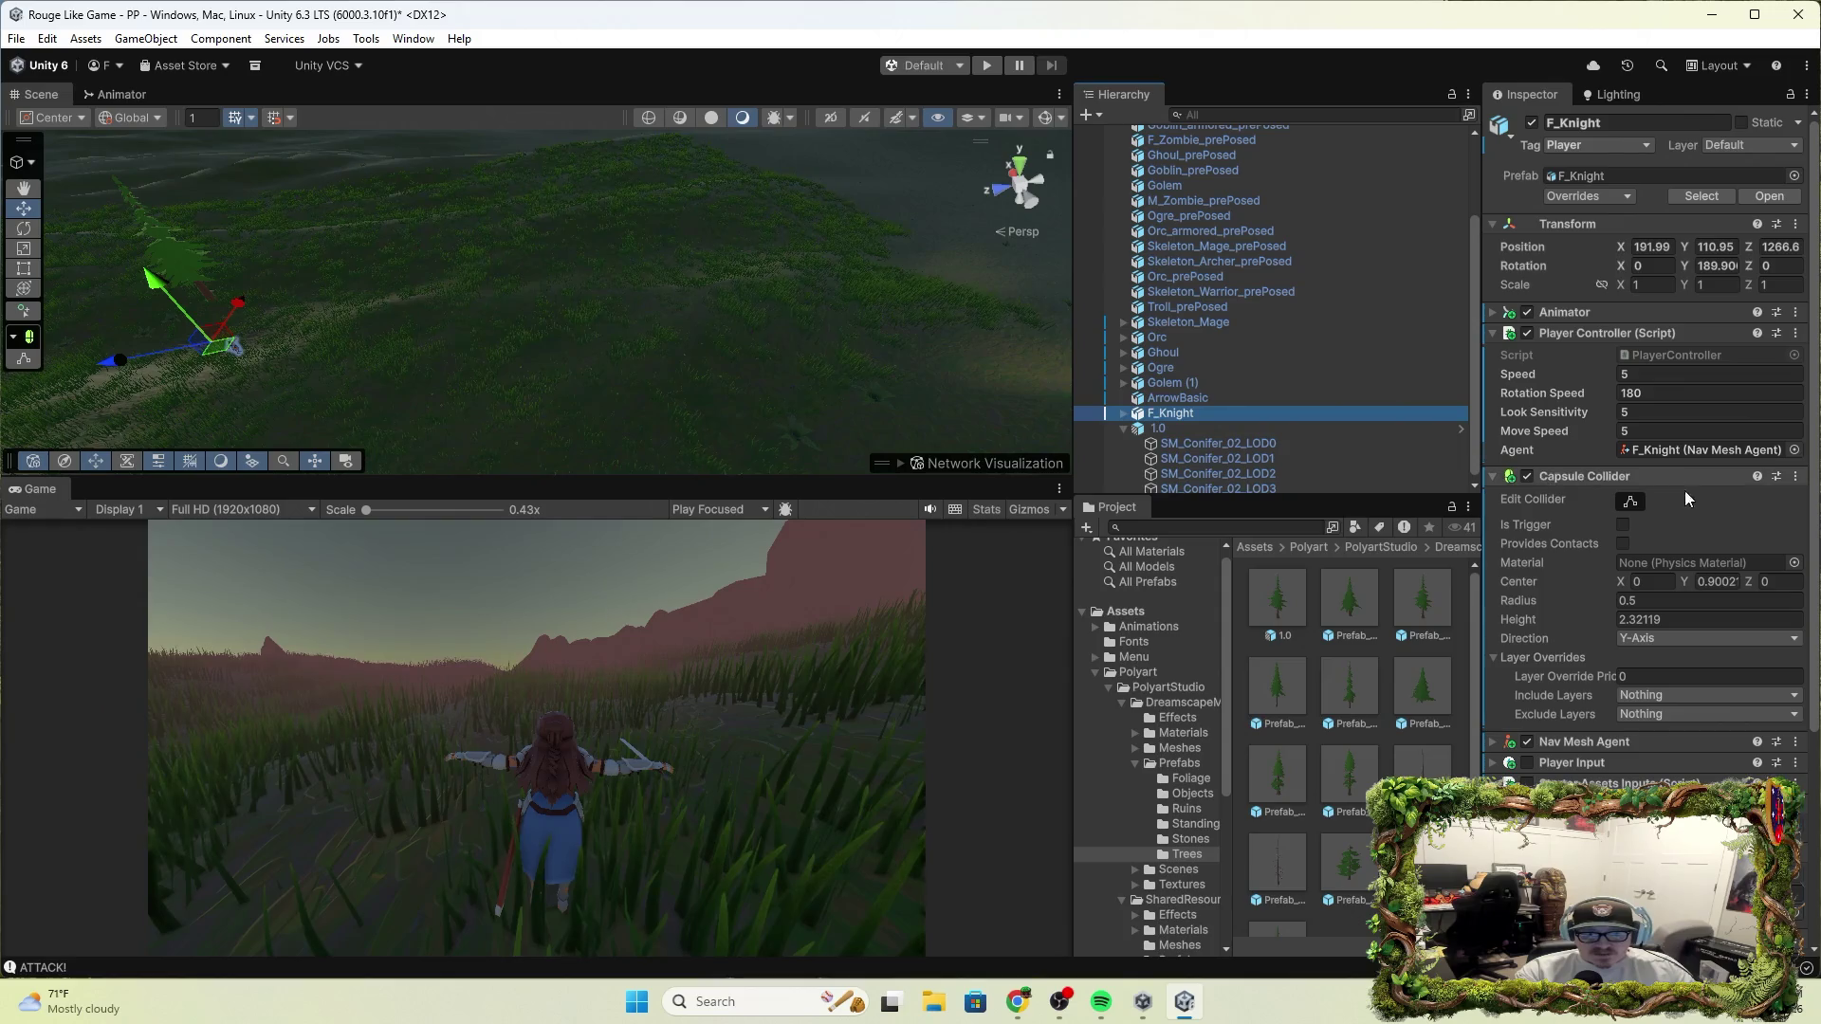
scroll(1684, 492, down, 3)
scroll(1650, 531, down, 3)
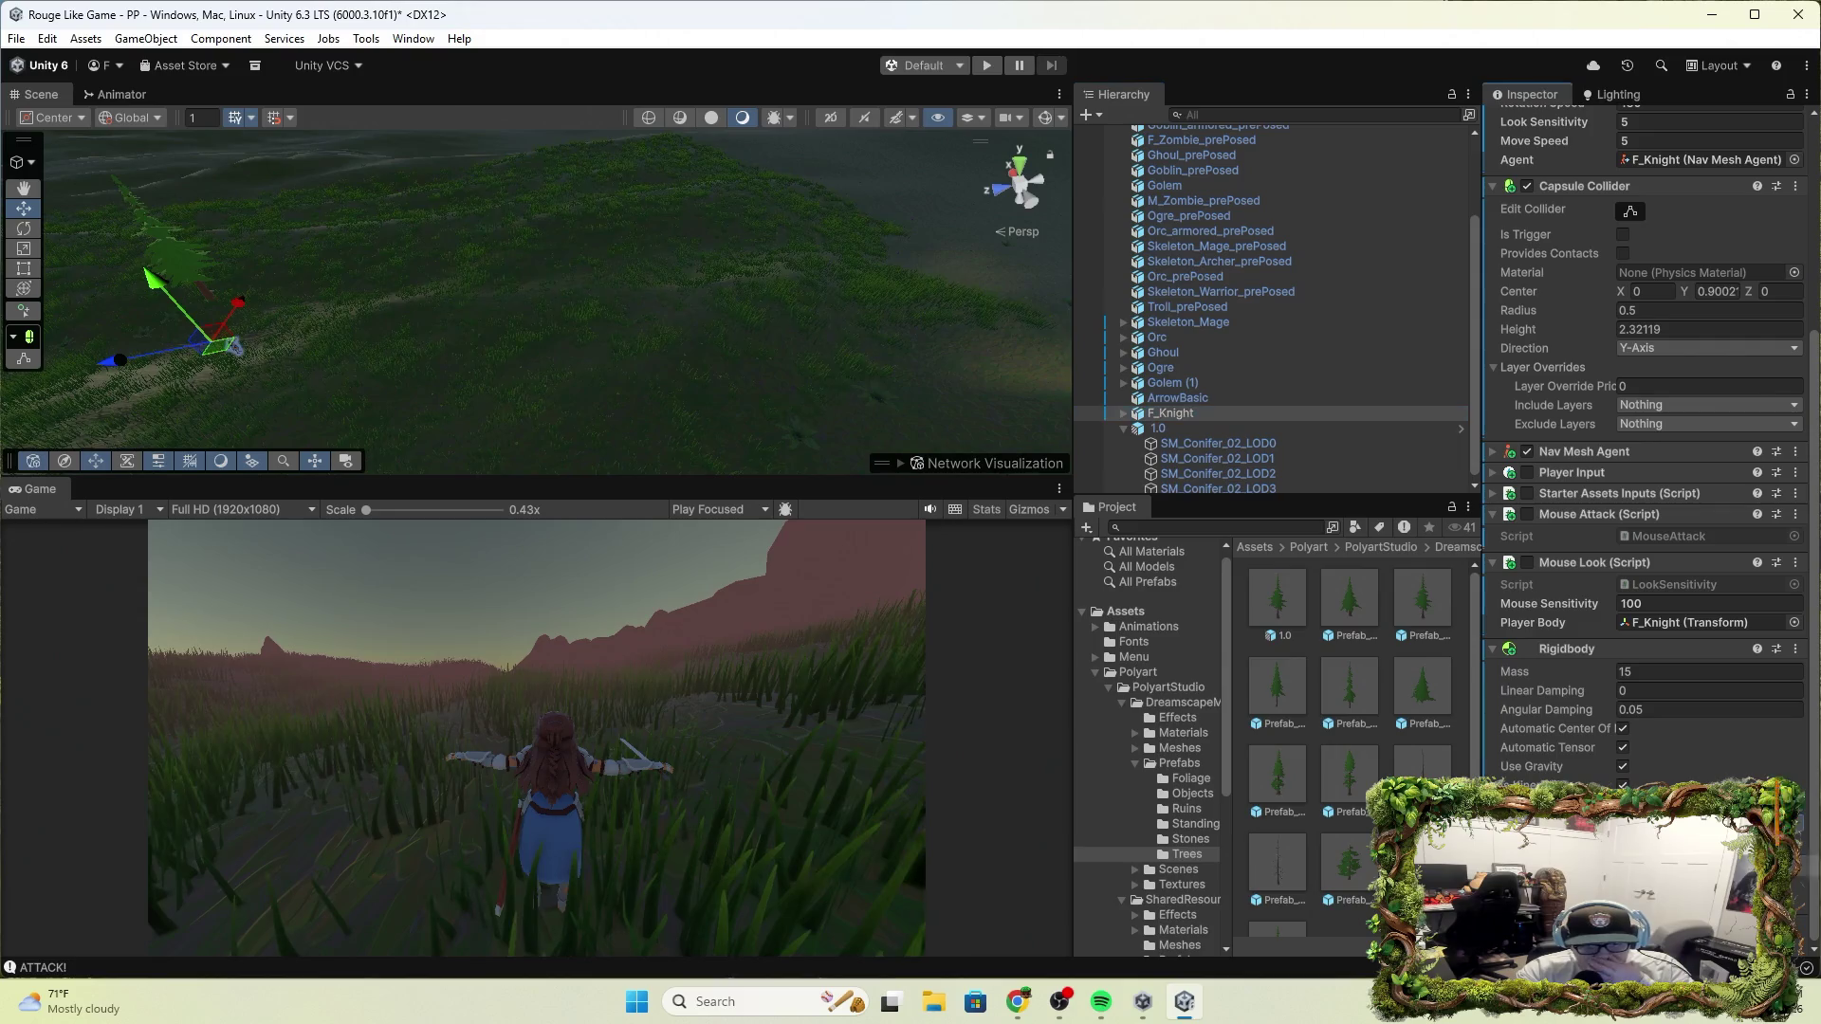
click(580, 684)
scroll(1193, 313, up, 3)
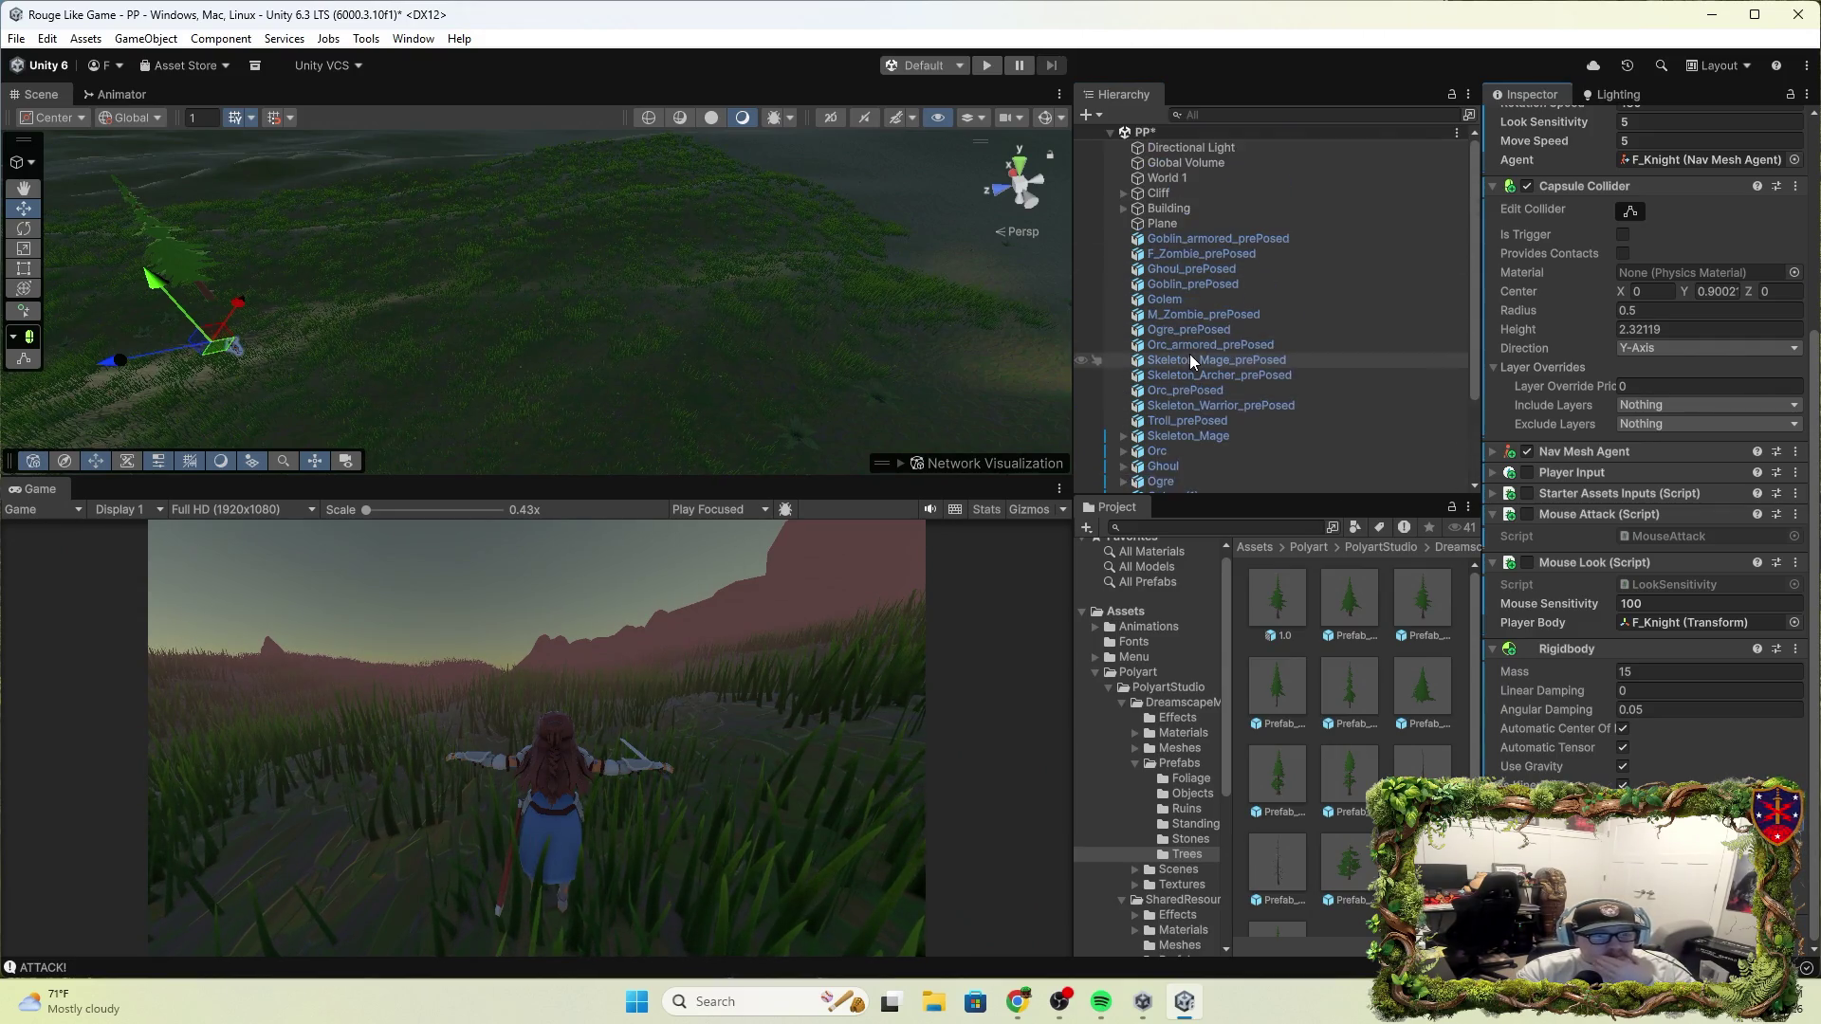
click(1179, 180)
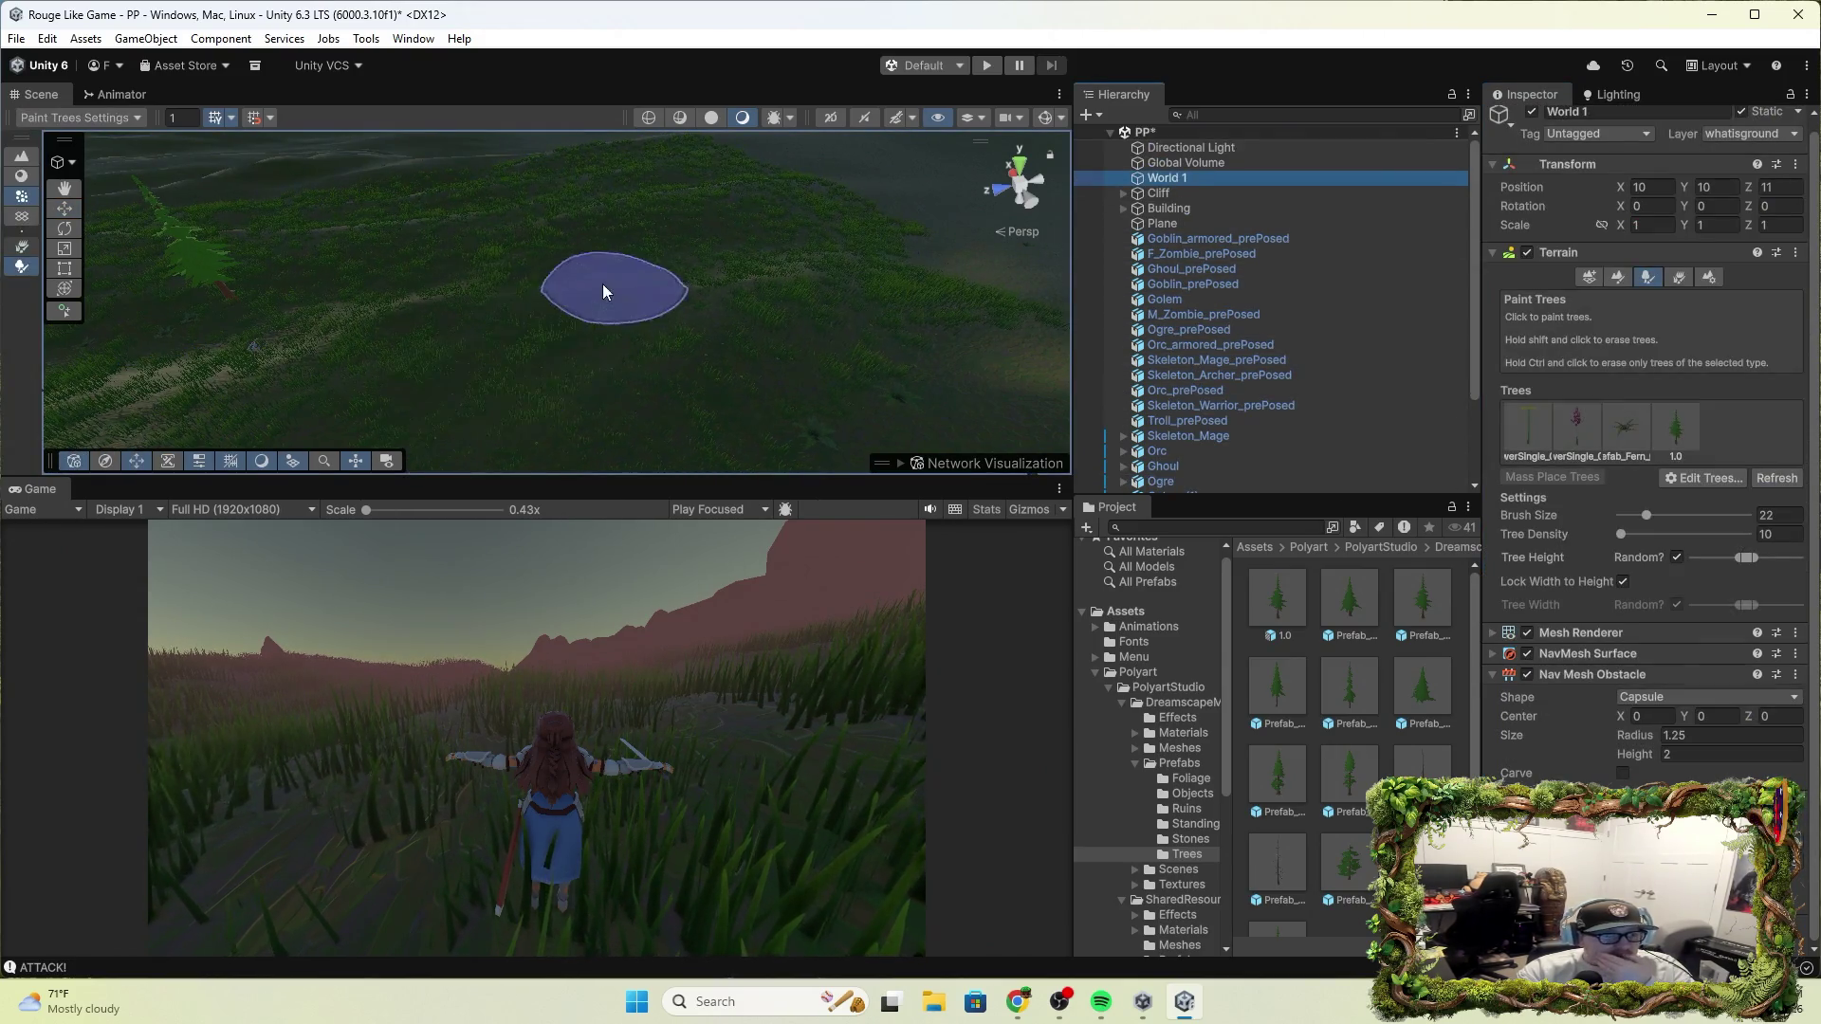
click(424, 332)
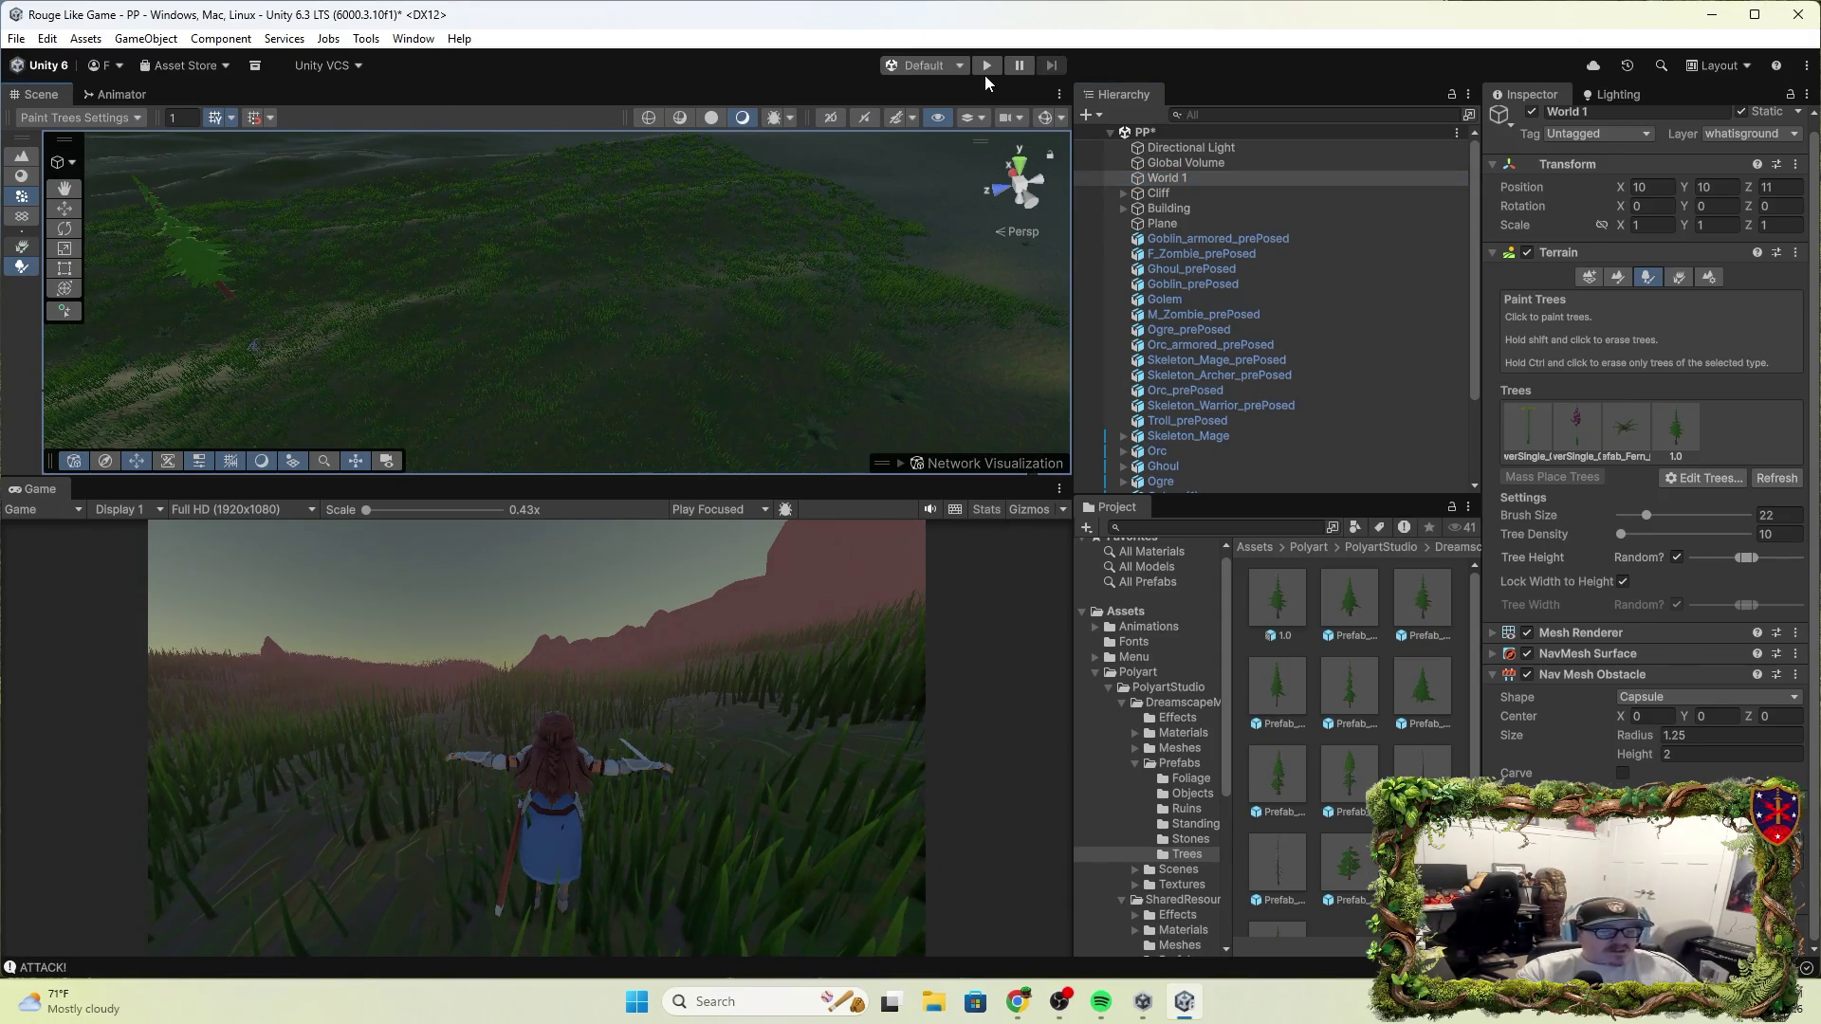
Paint the 1.0 conifer onto the terrain, then run and stop a play-test walking the character into them
click(1687, 408)
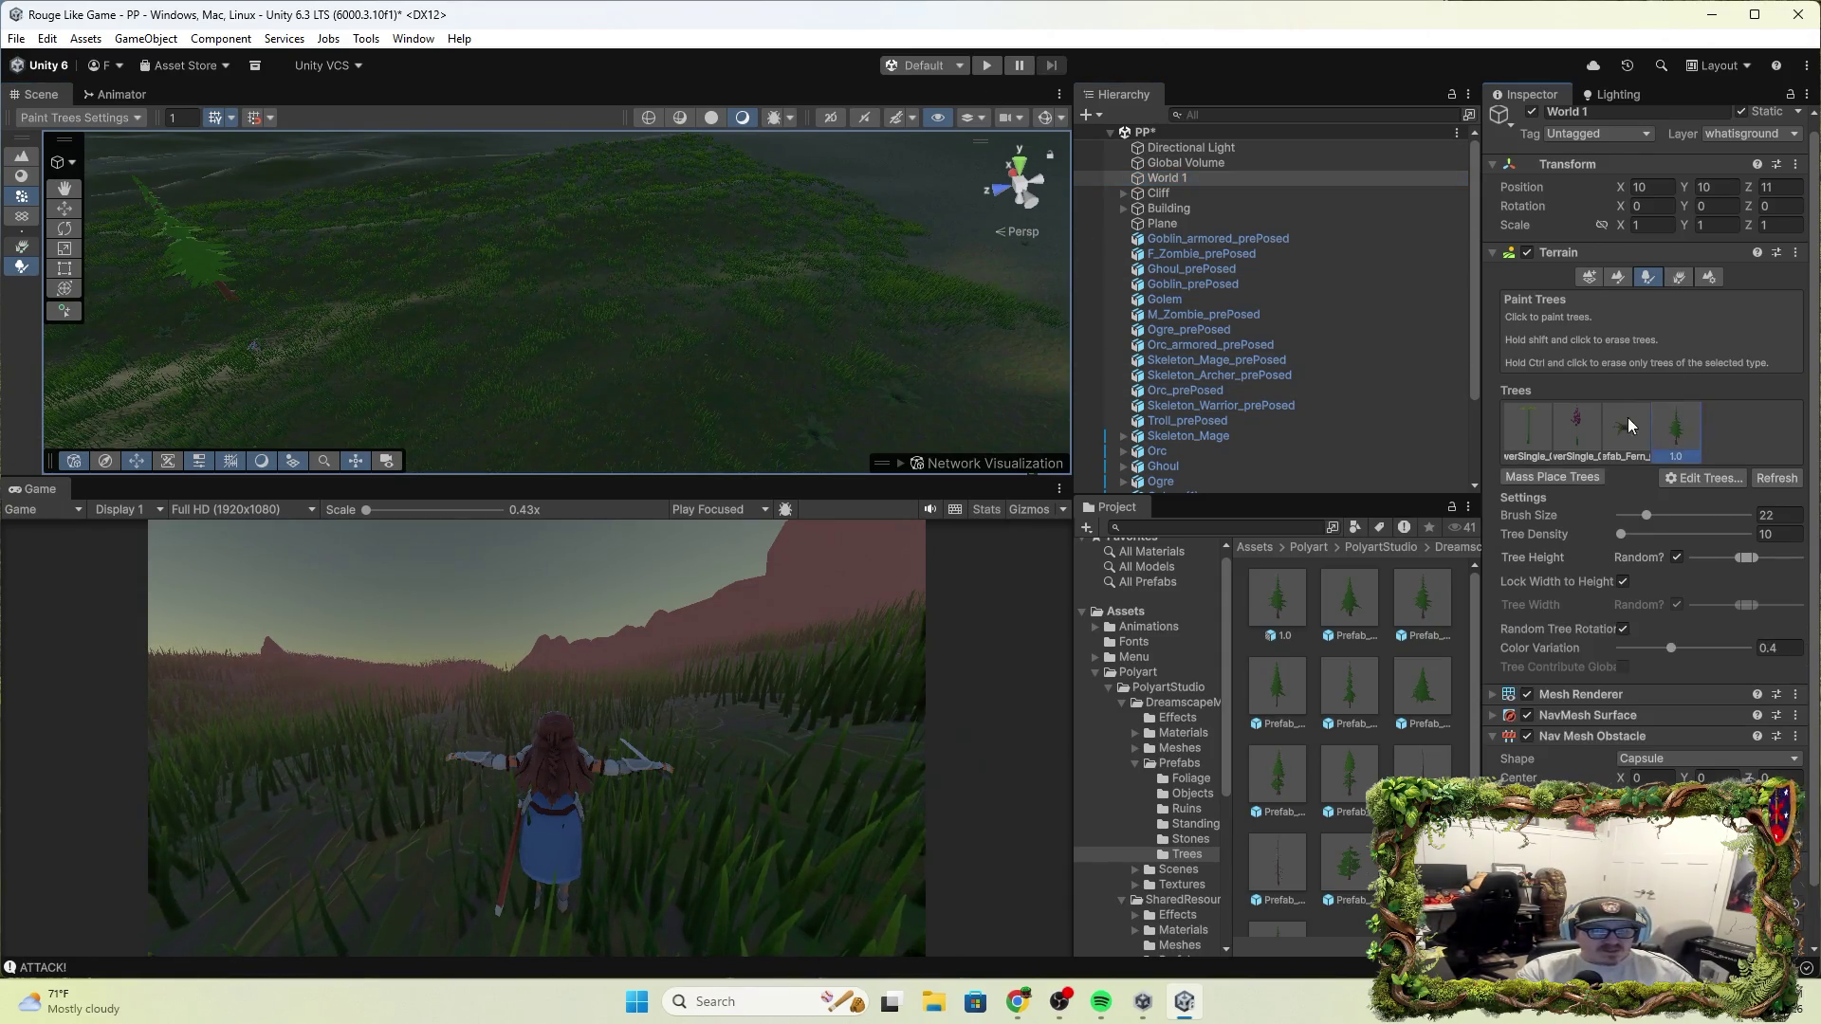
click(424, 313)
click(987, 65)
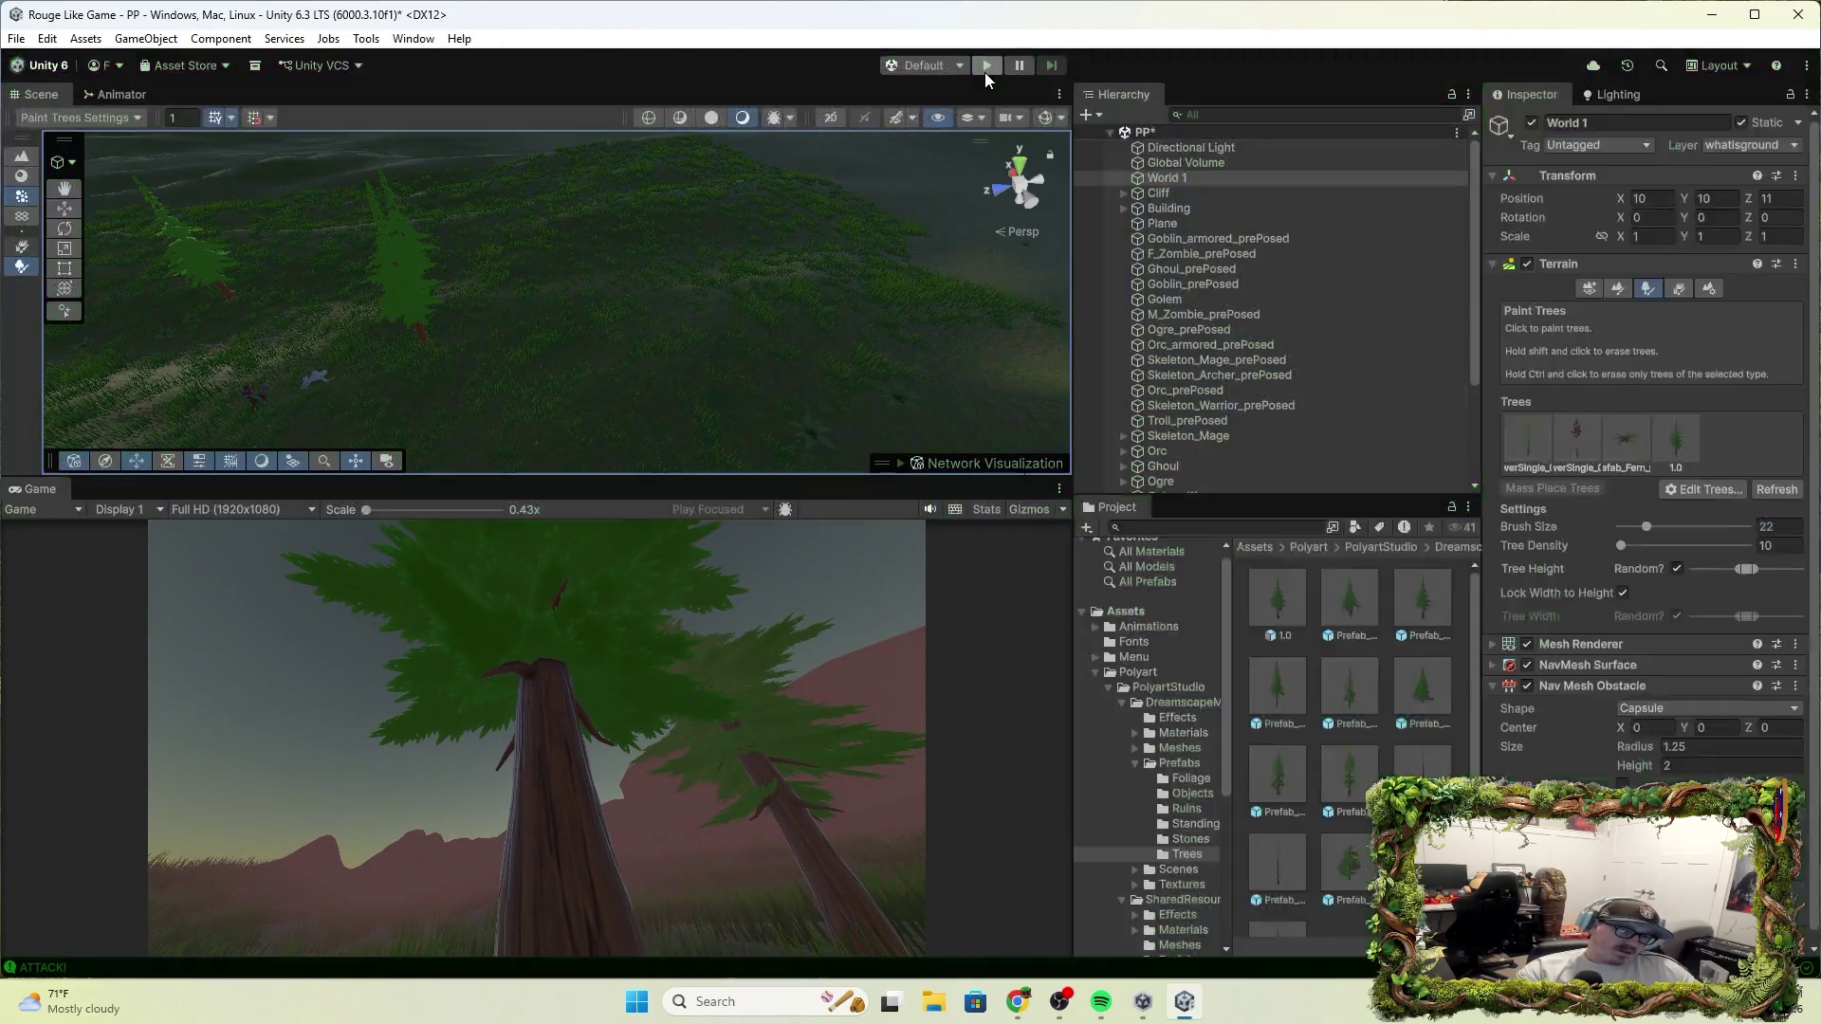
click(985, 72)
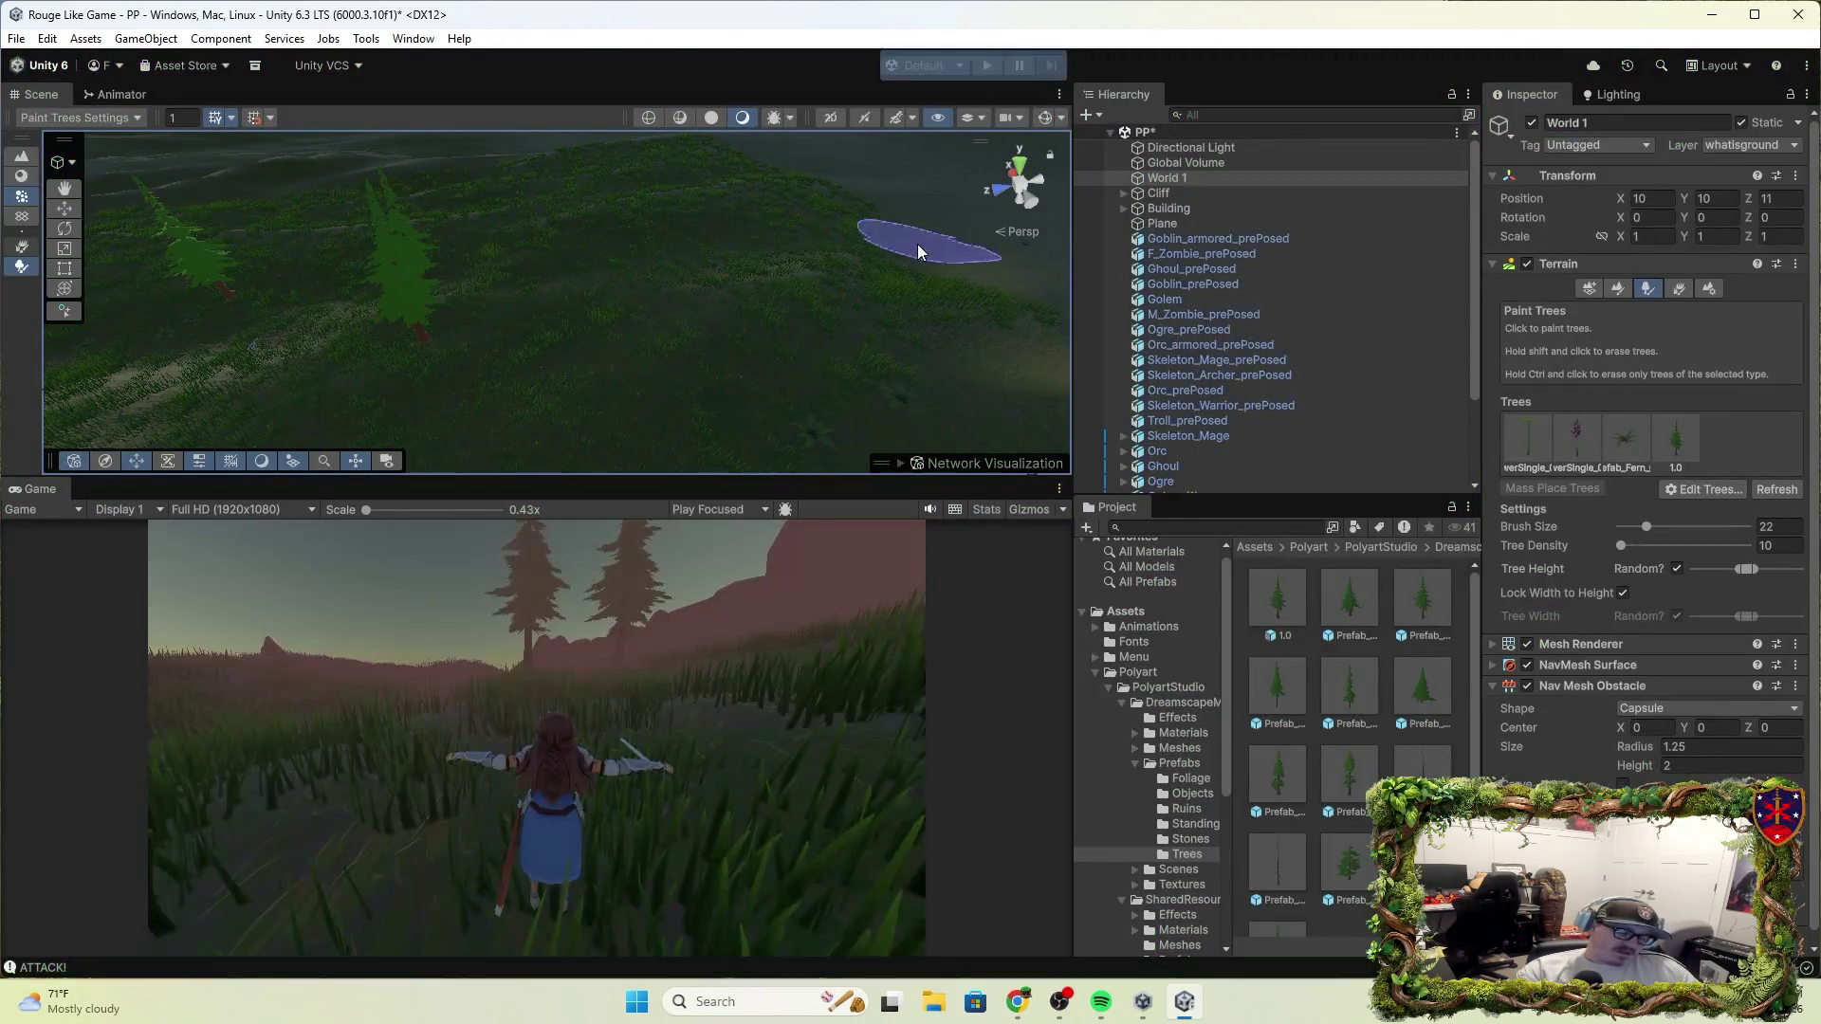
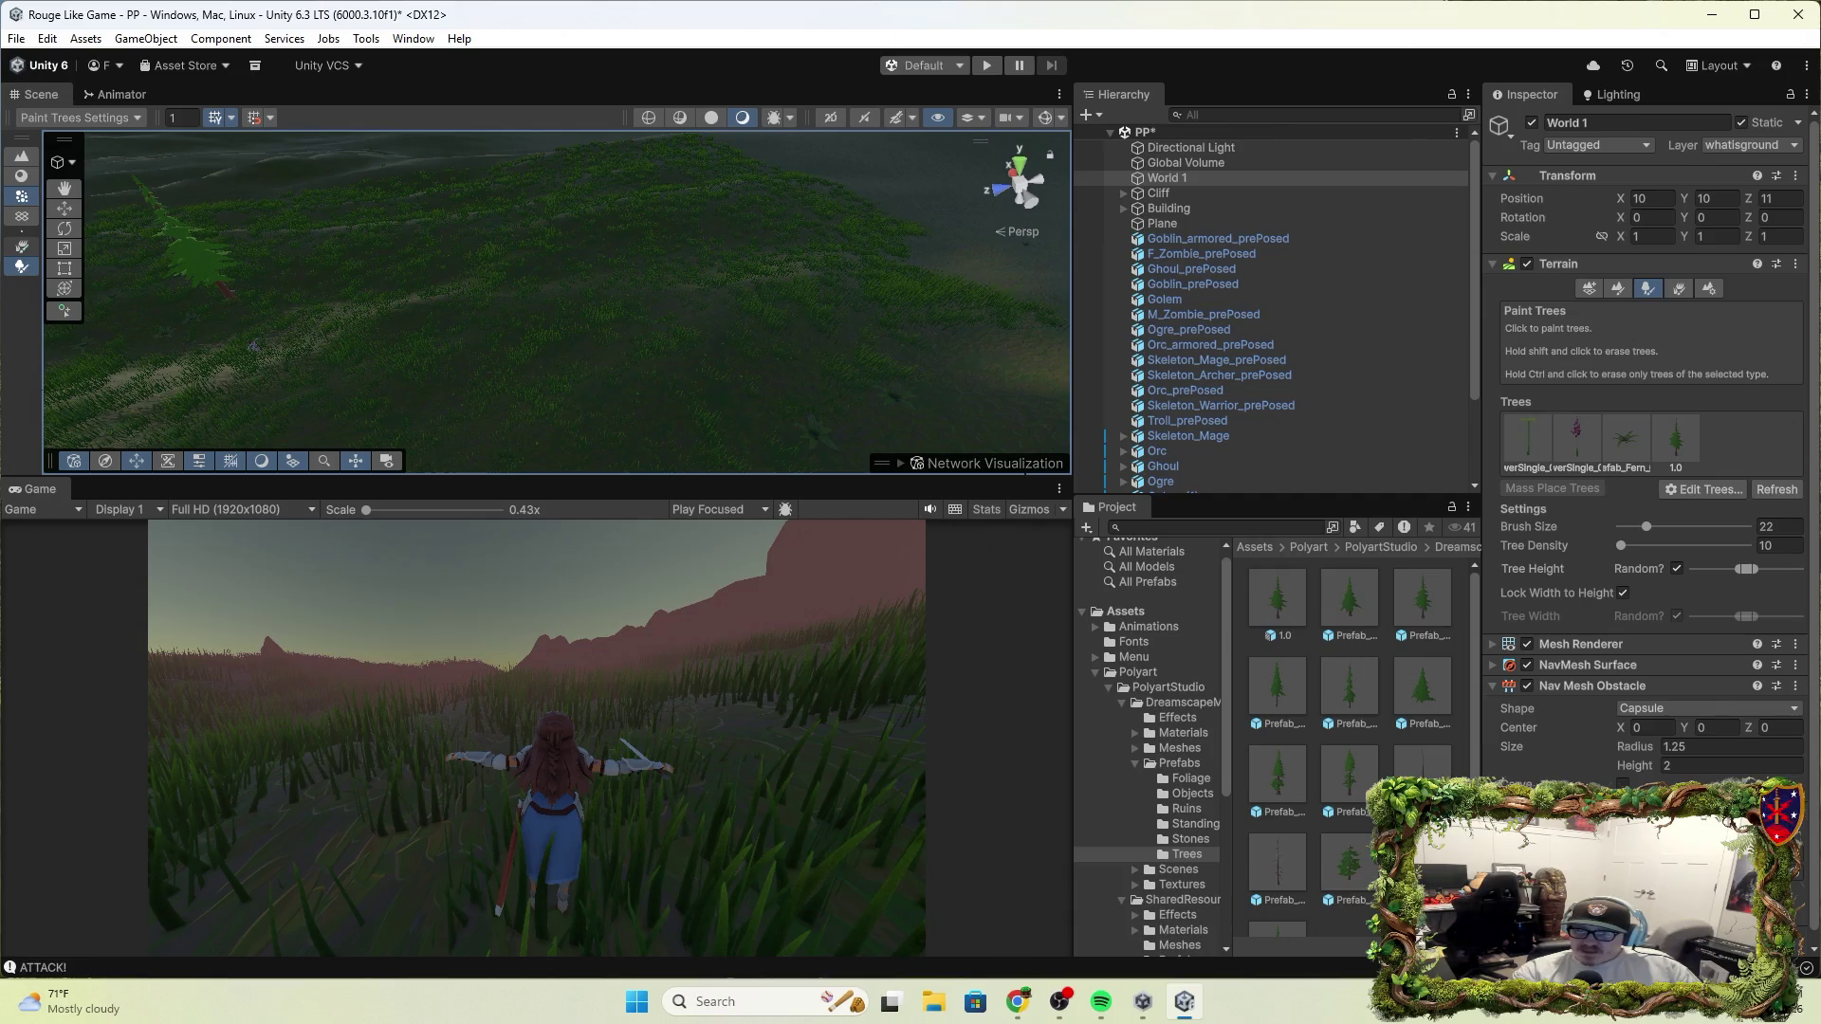
Select the F_Knight player in the Hierarchy to show its components in the Inspector
scroll(1347, 740, down, 2)
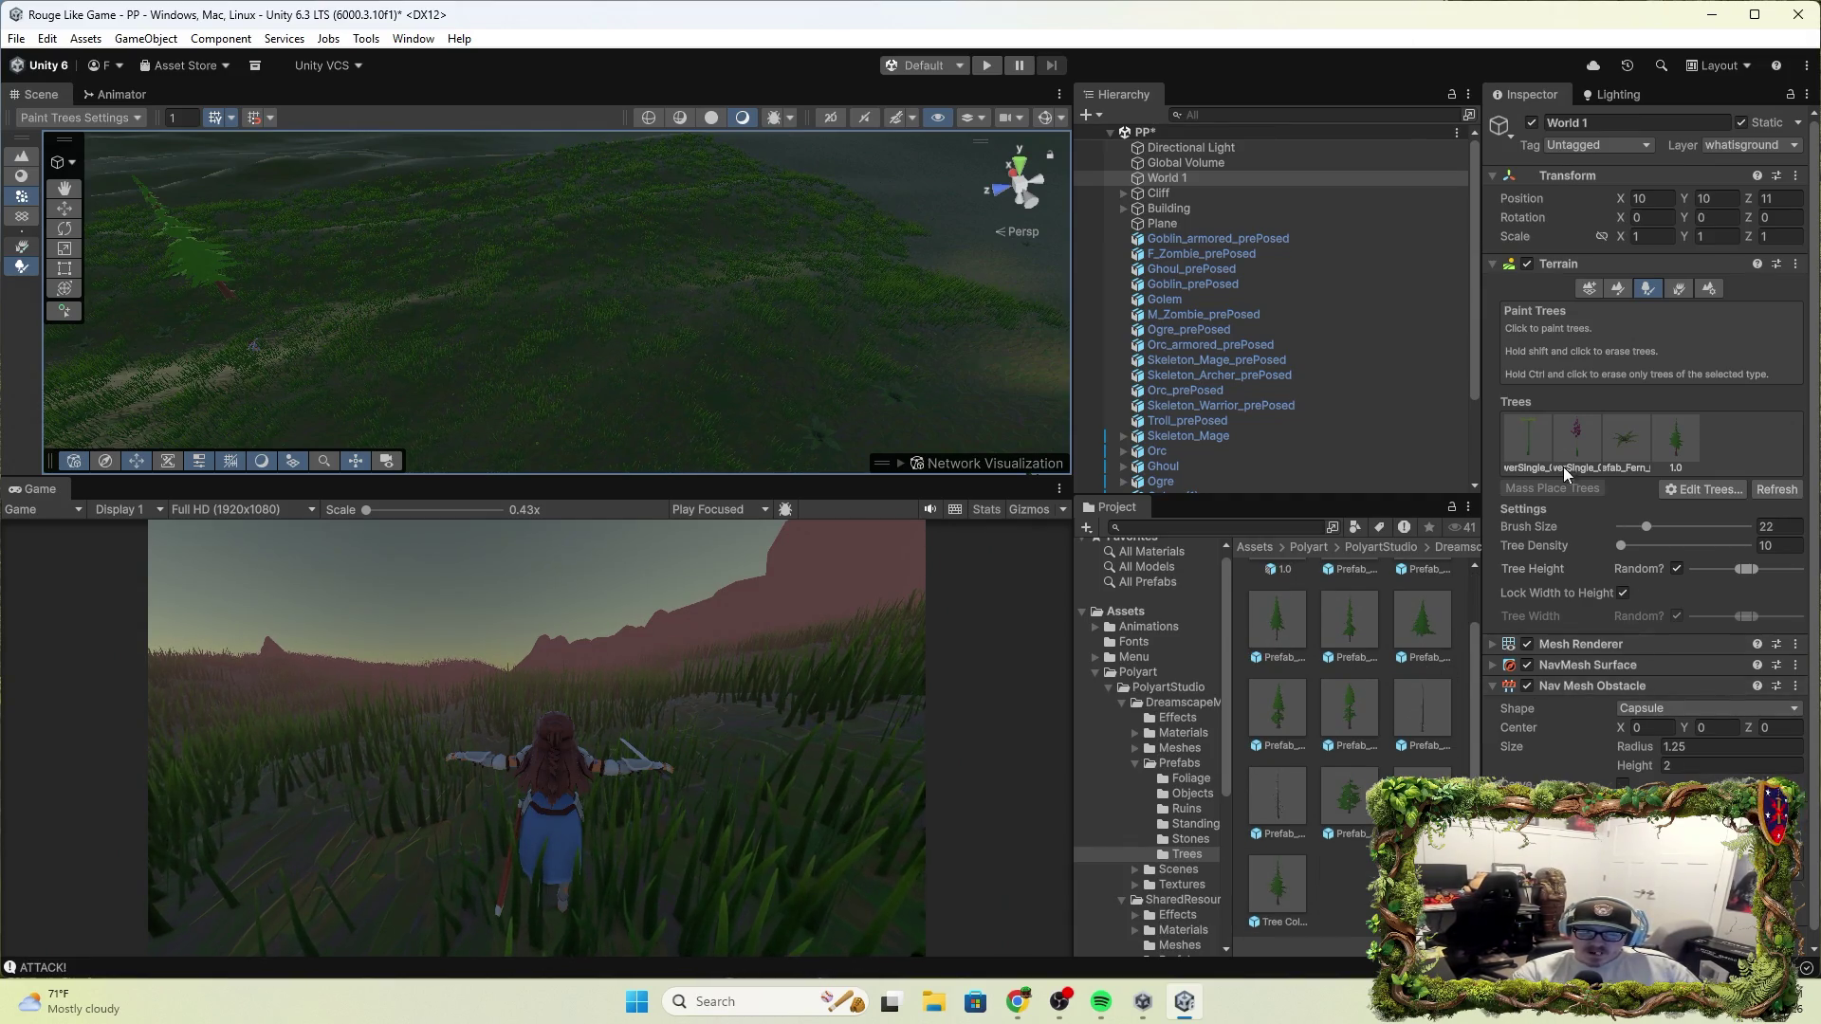
scroll(1205, 427, down, 3)
click(1177, 410)
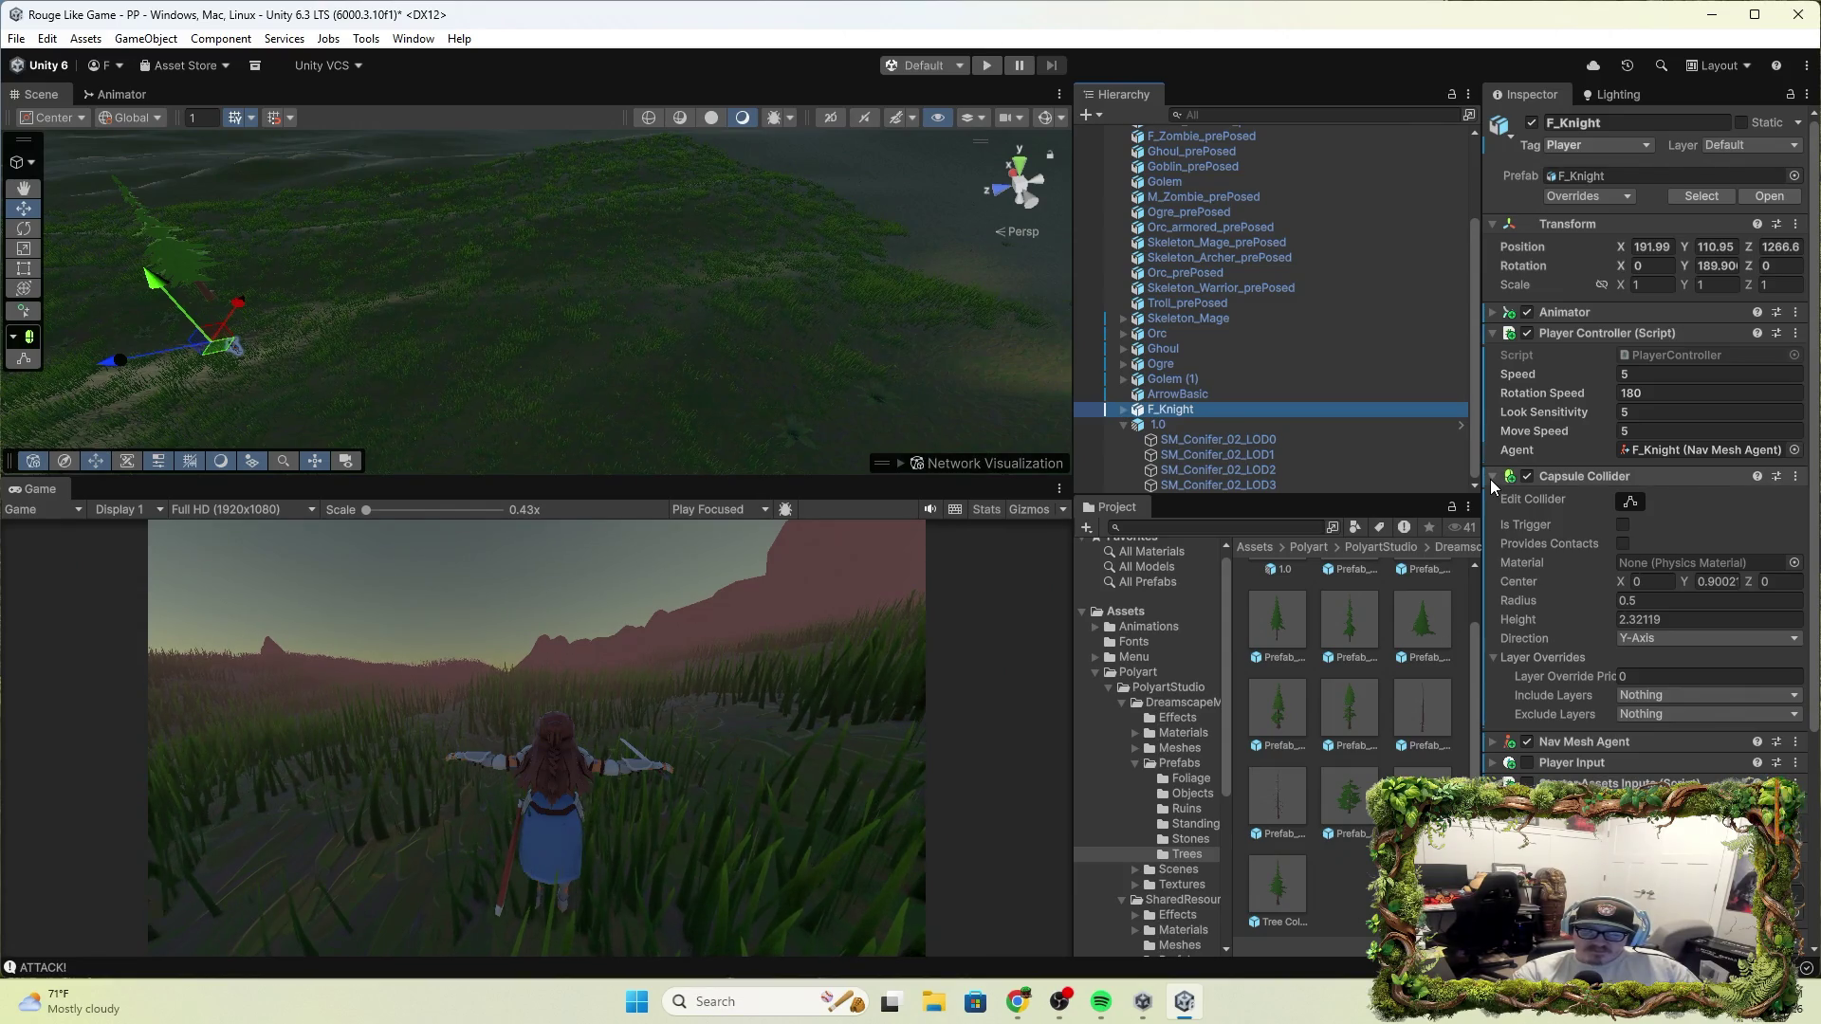
Collapse Player Controller and Capsule Collider, leave Physics Material as None, and enter Play mode
click(1496, 334)
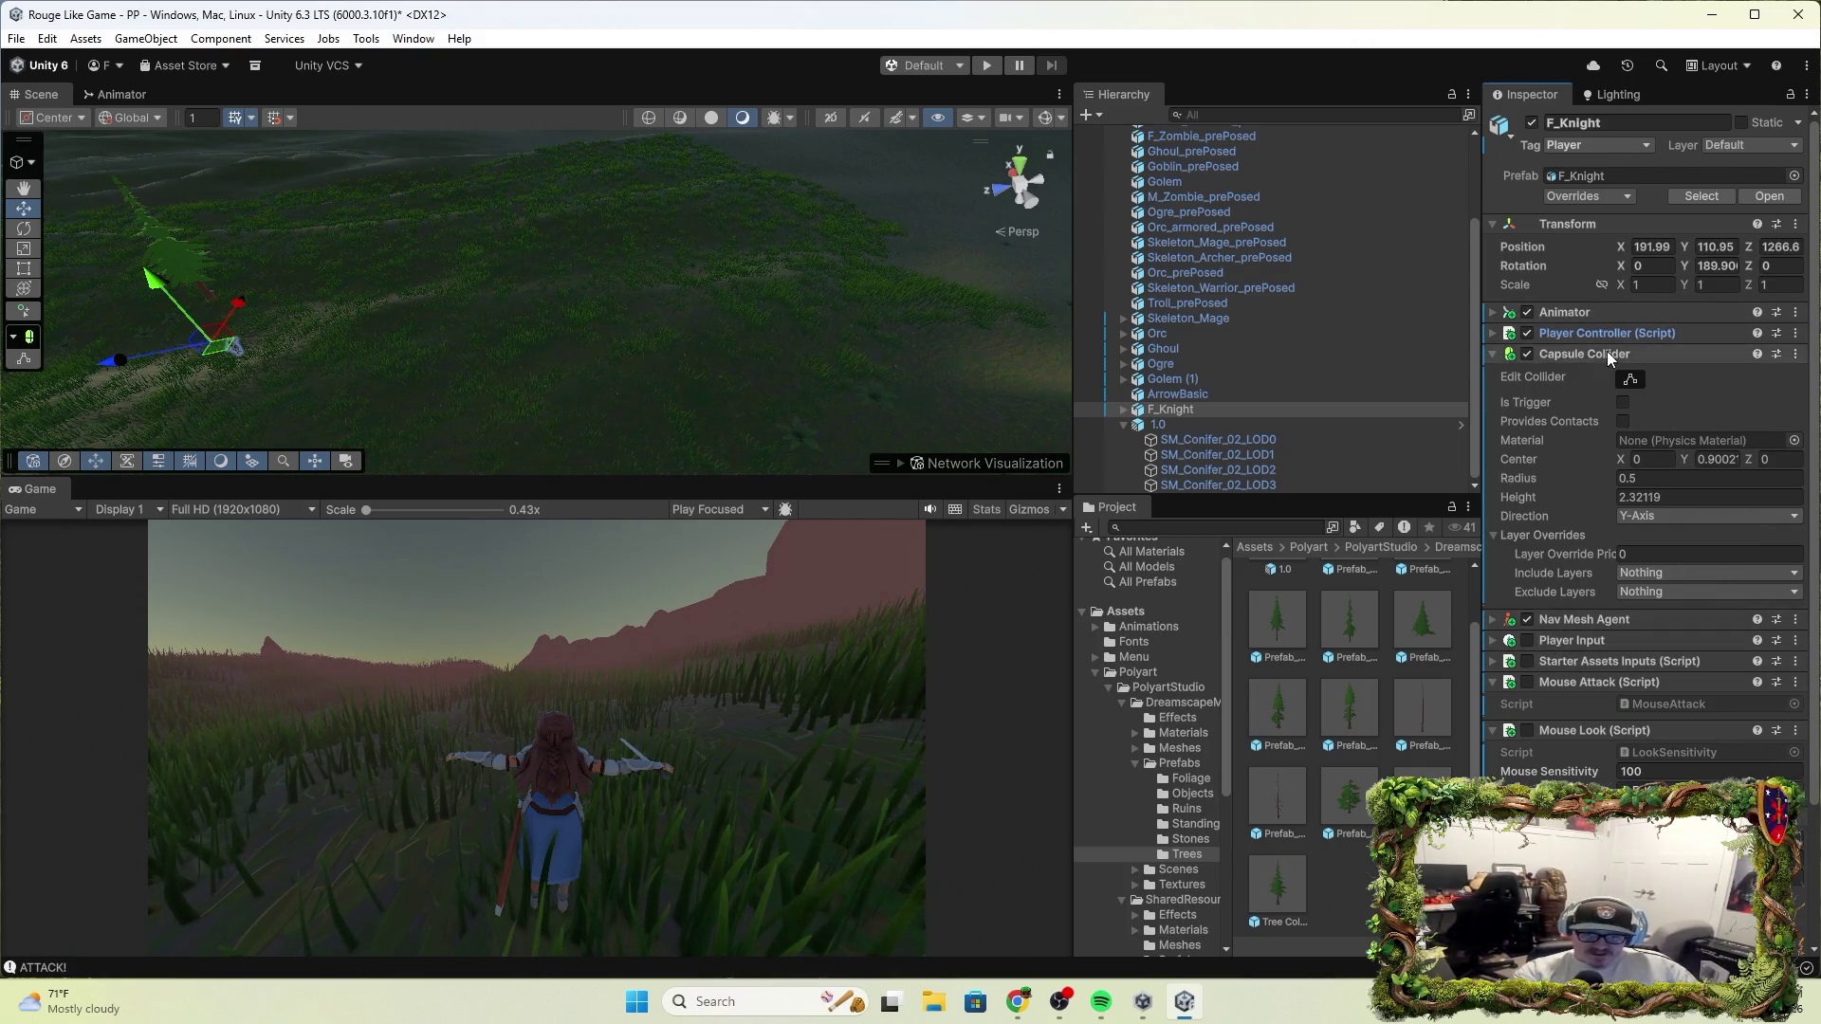
click(1792, 440)
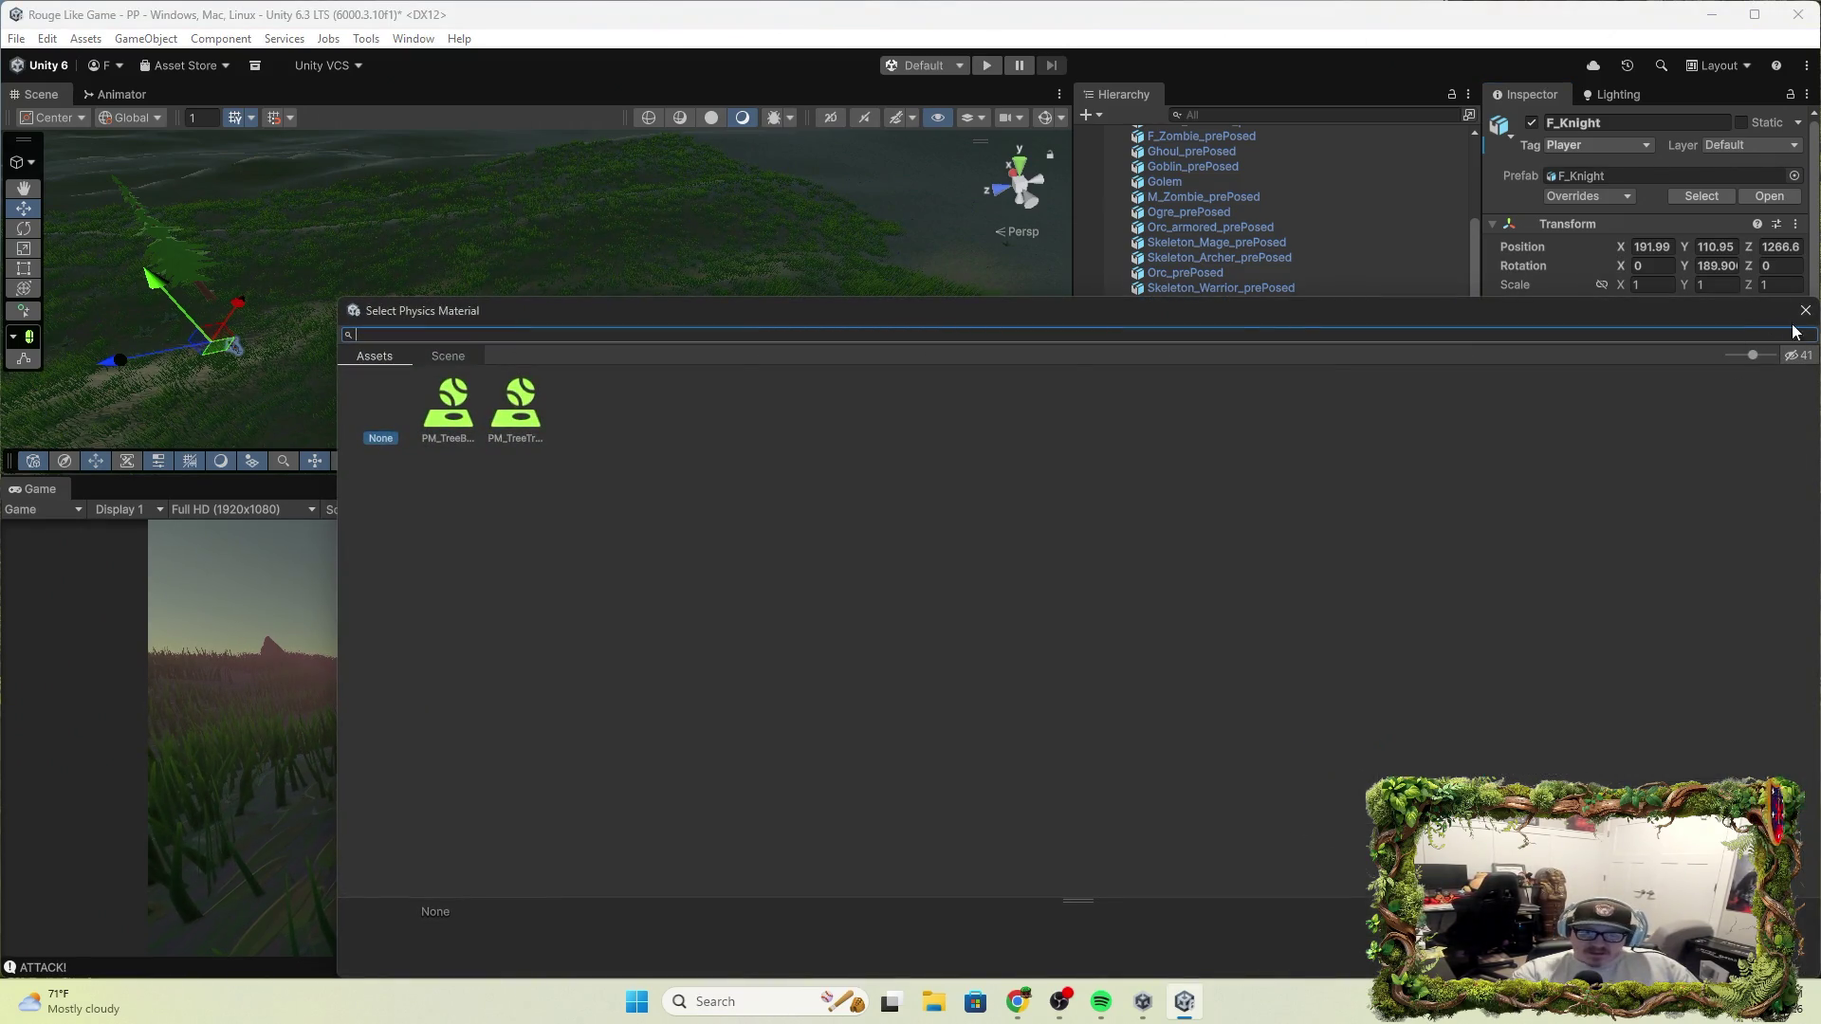
click(1805, 310)
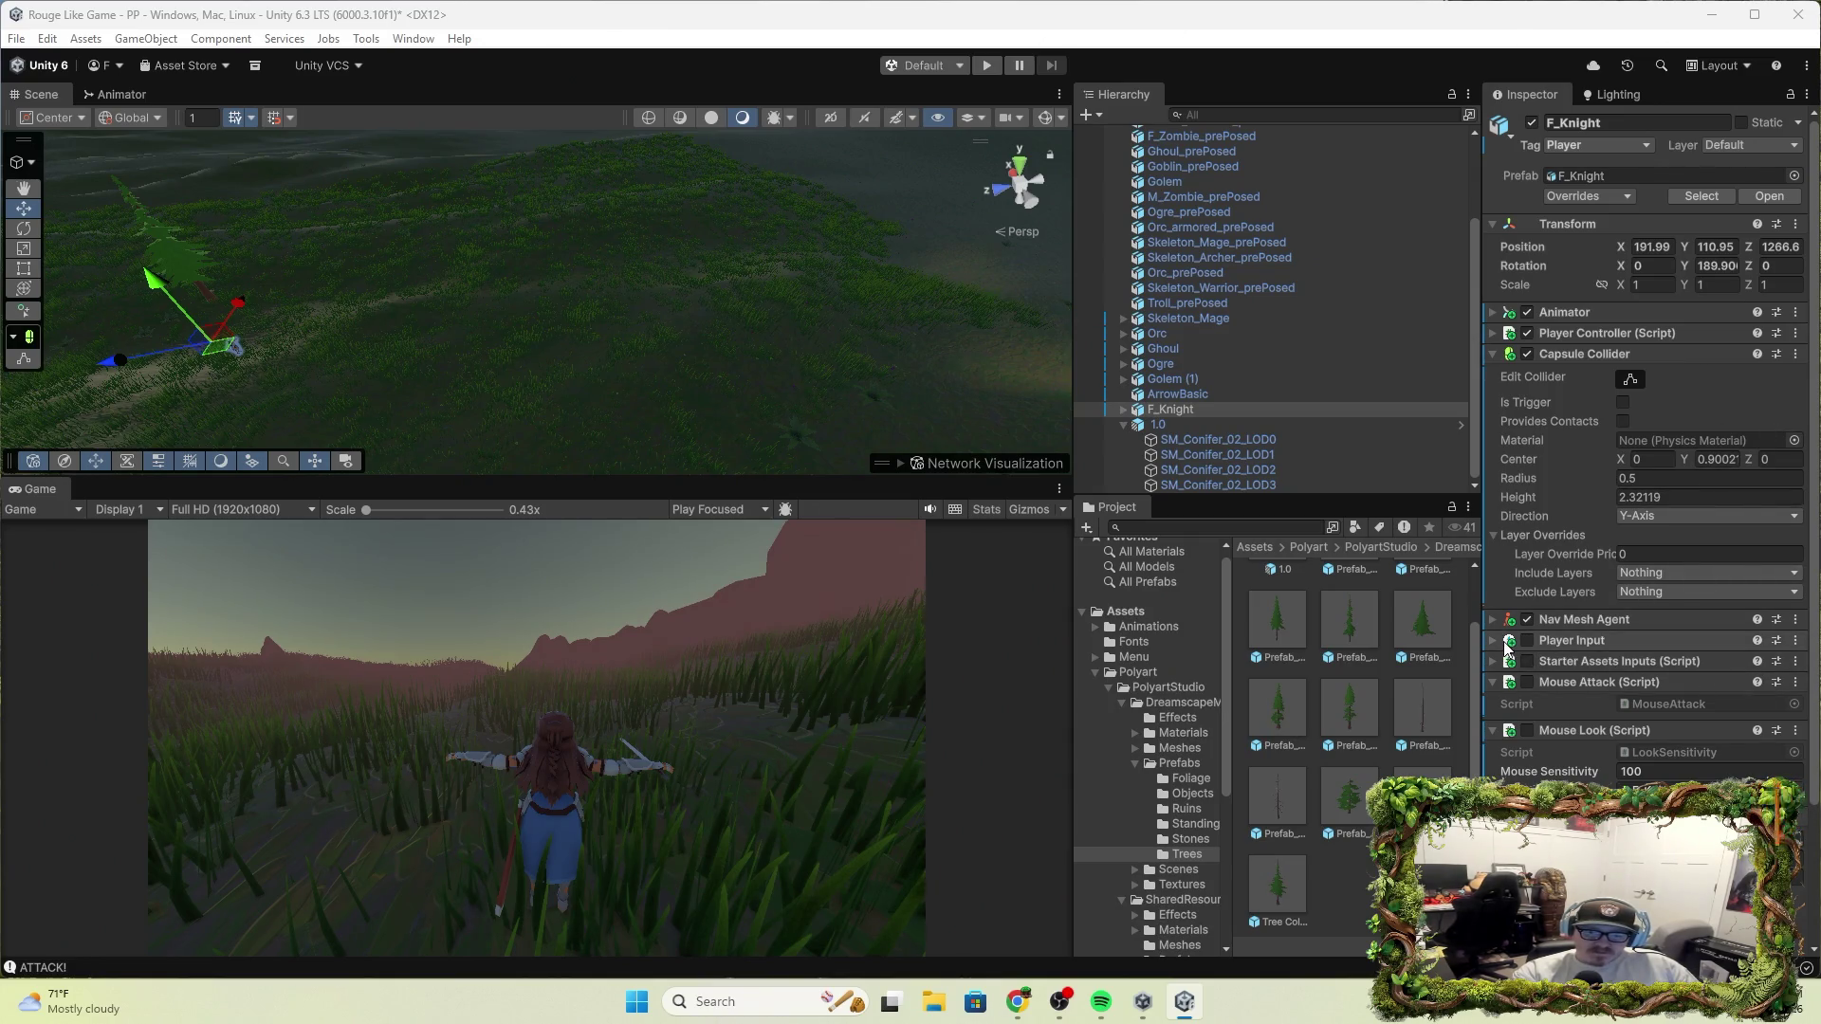
click(1493, 354)
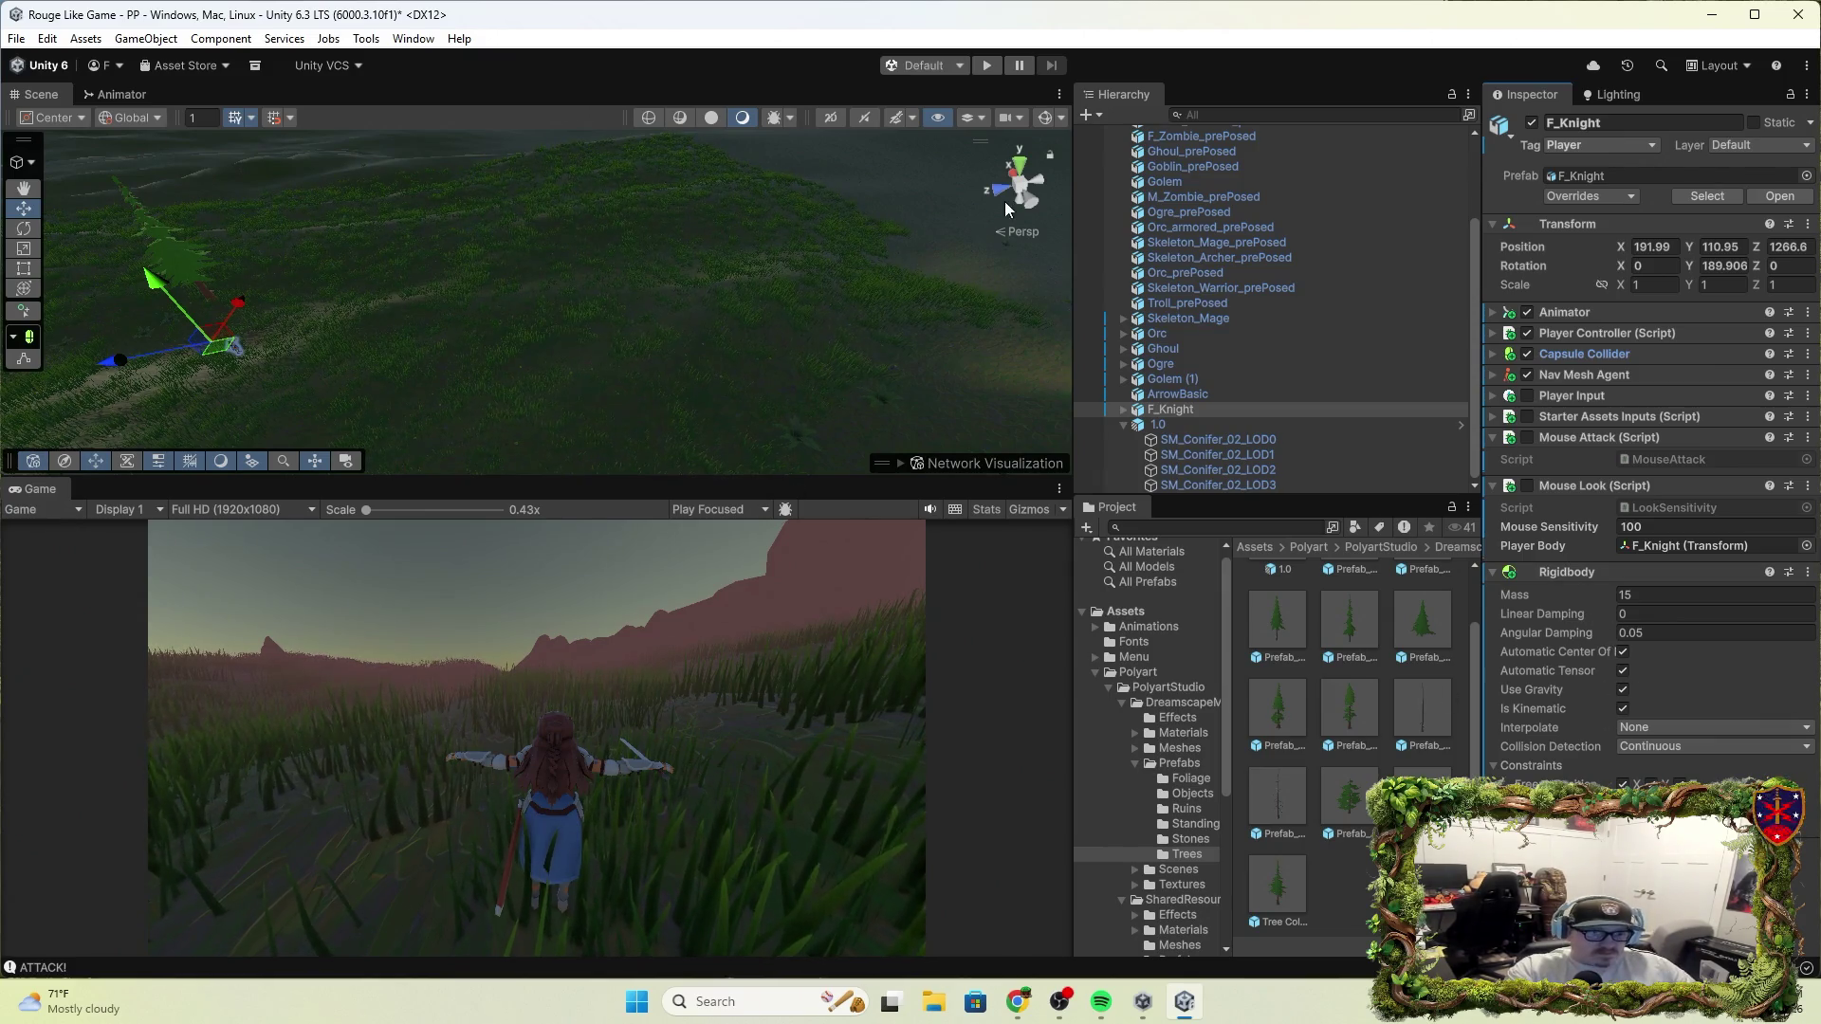
click(986, 65)
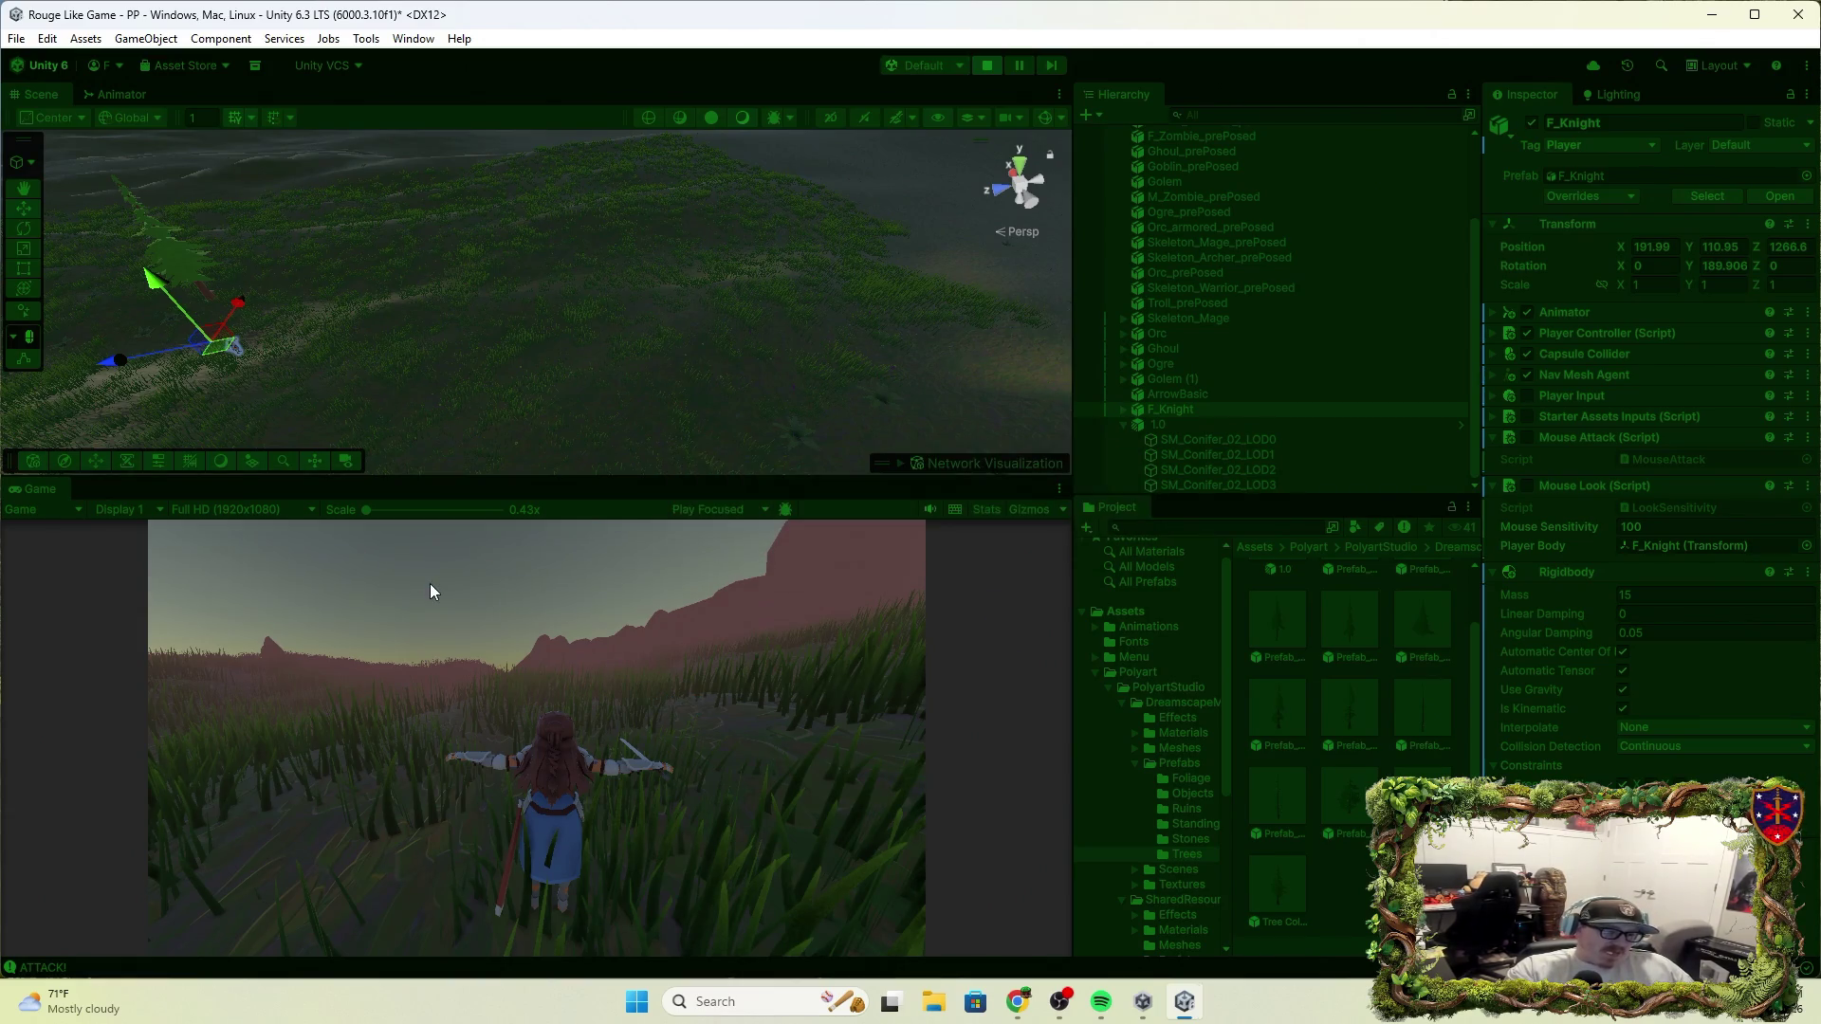
Run the knight past the conifer and troll across the grassland, swinging her sword once
click(783, 713)
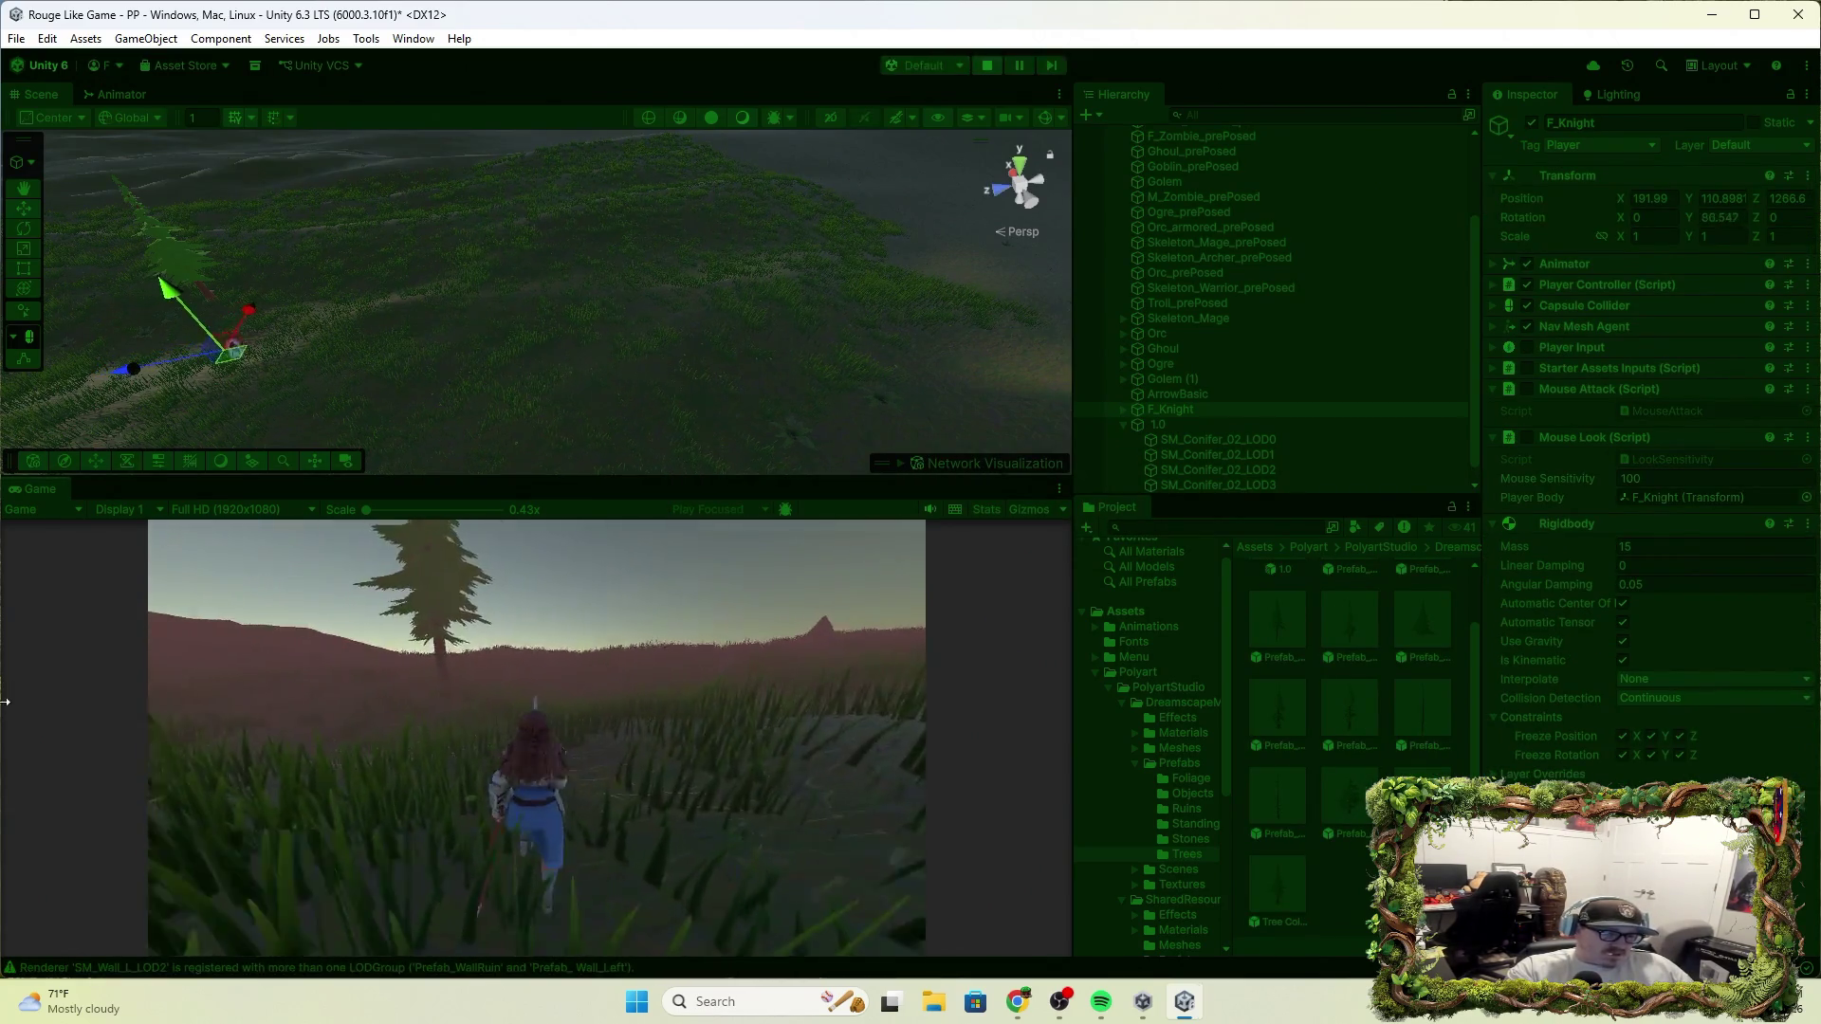
key(w)
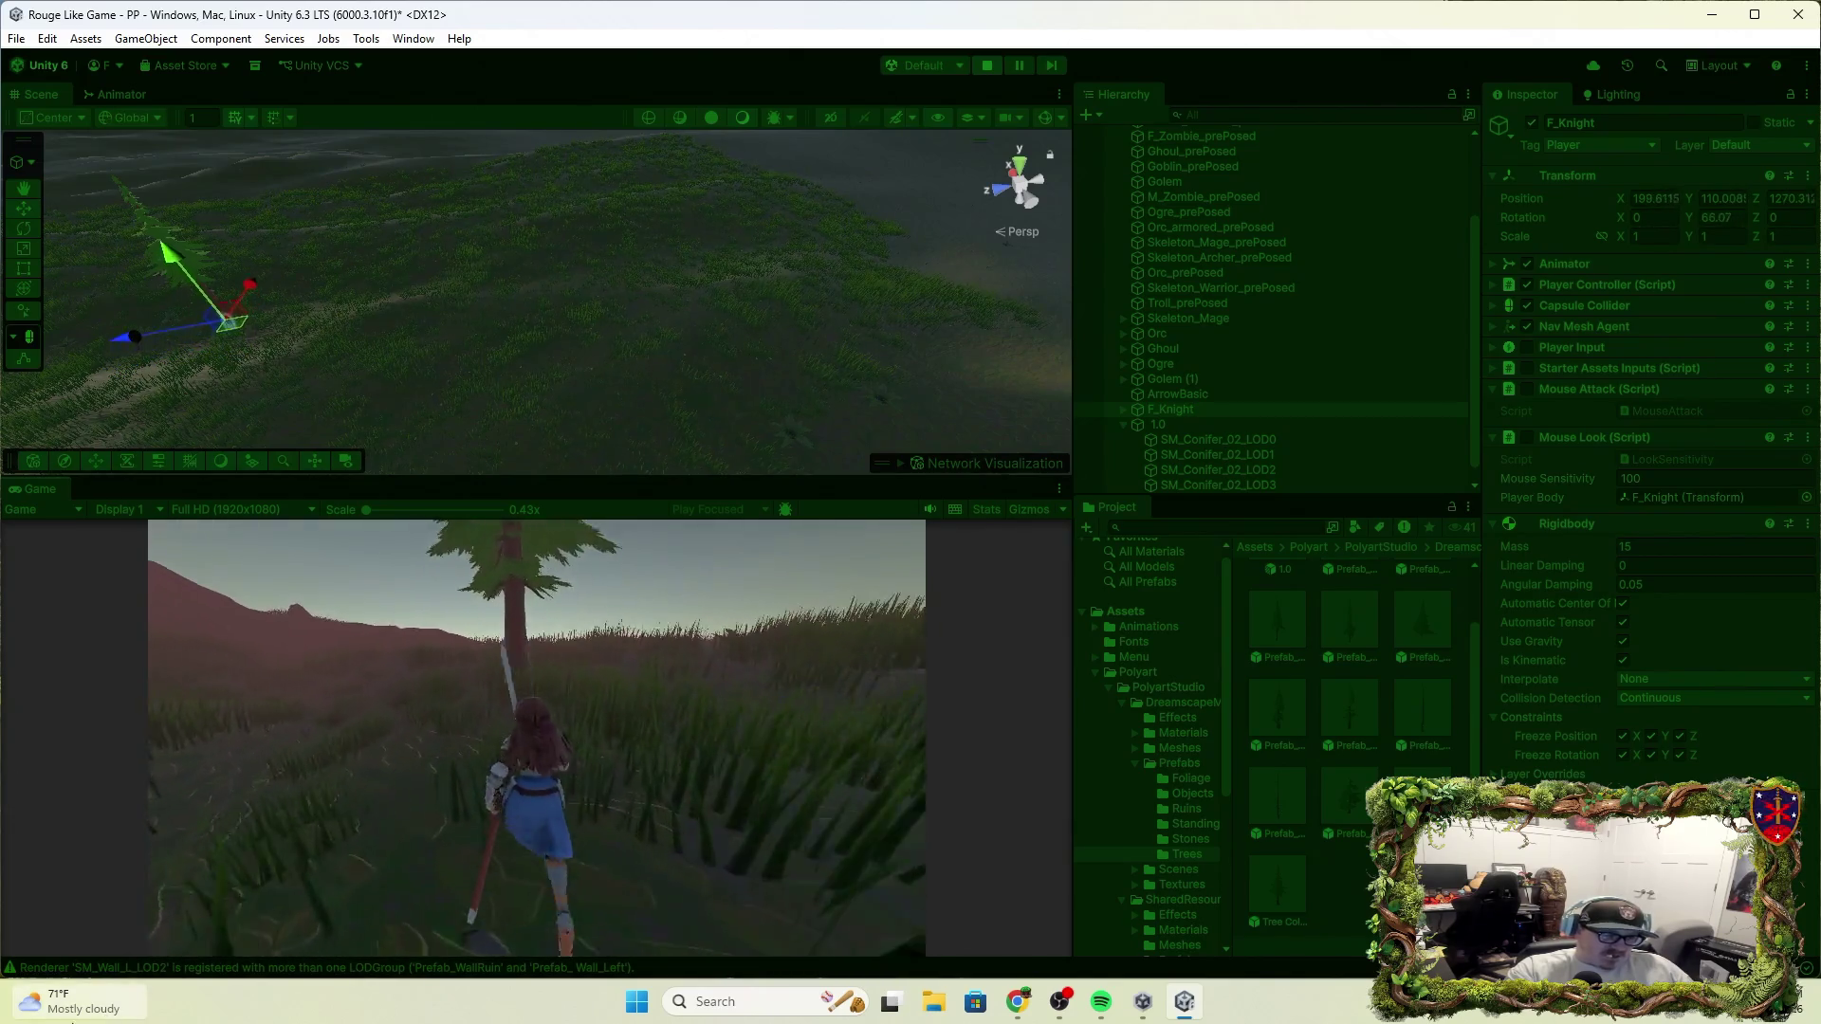
key(w)
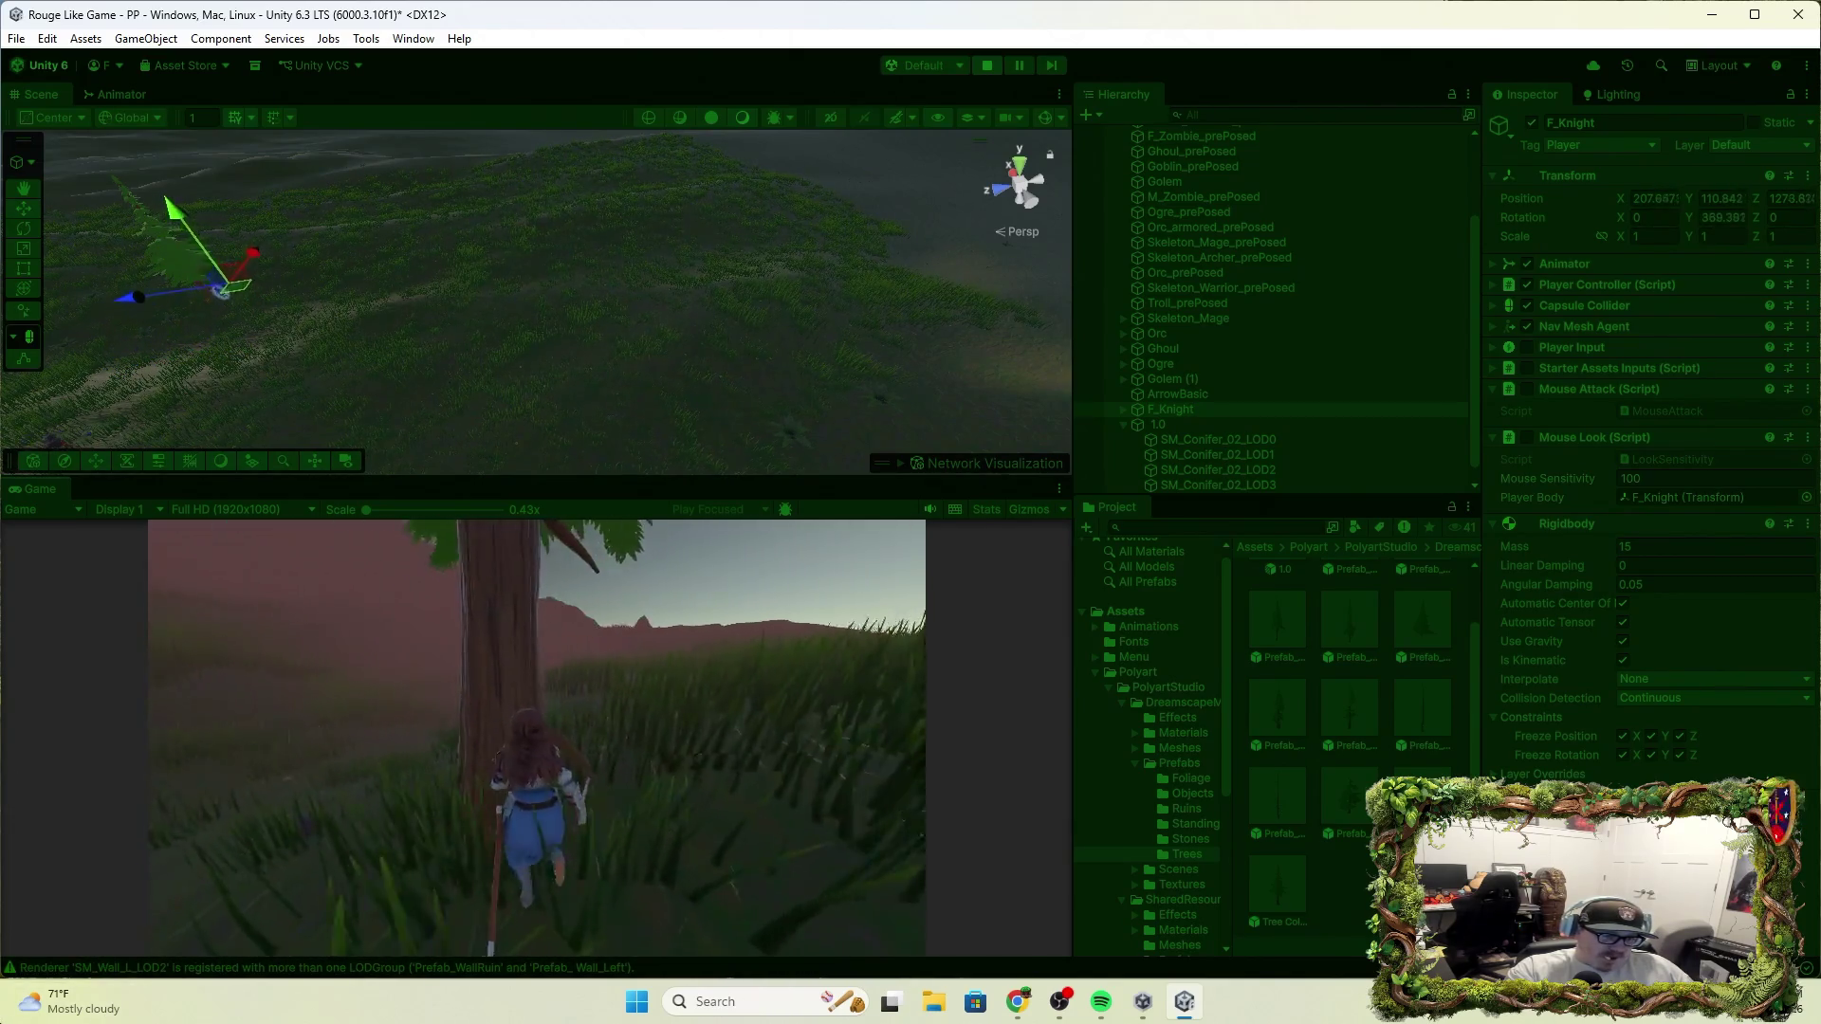
key(w)
click(17, 947)
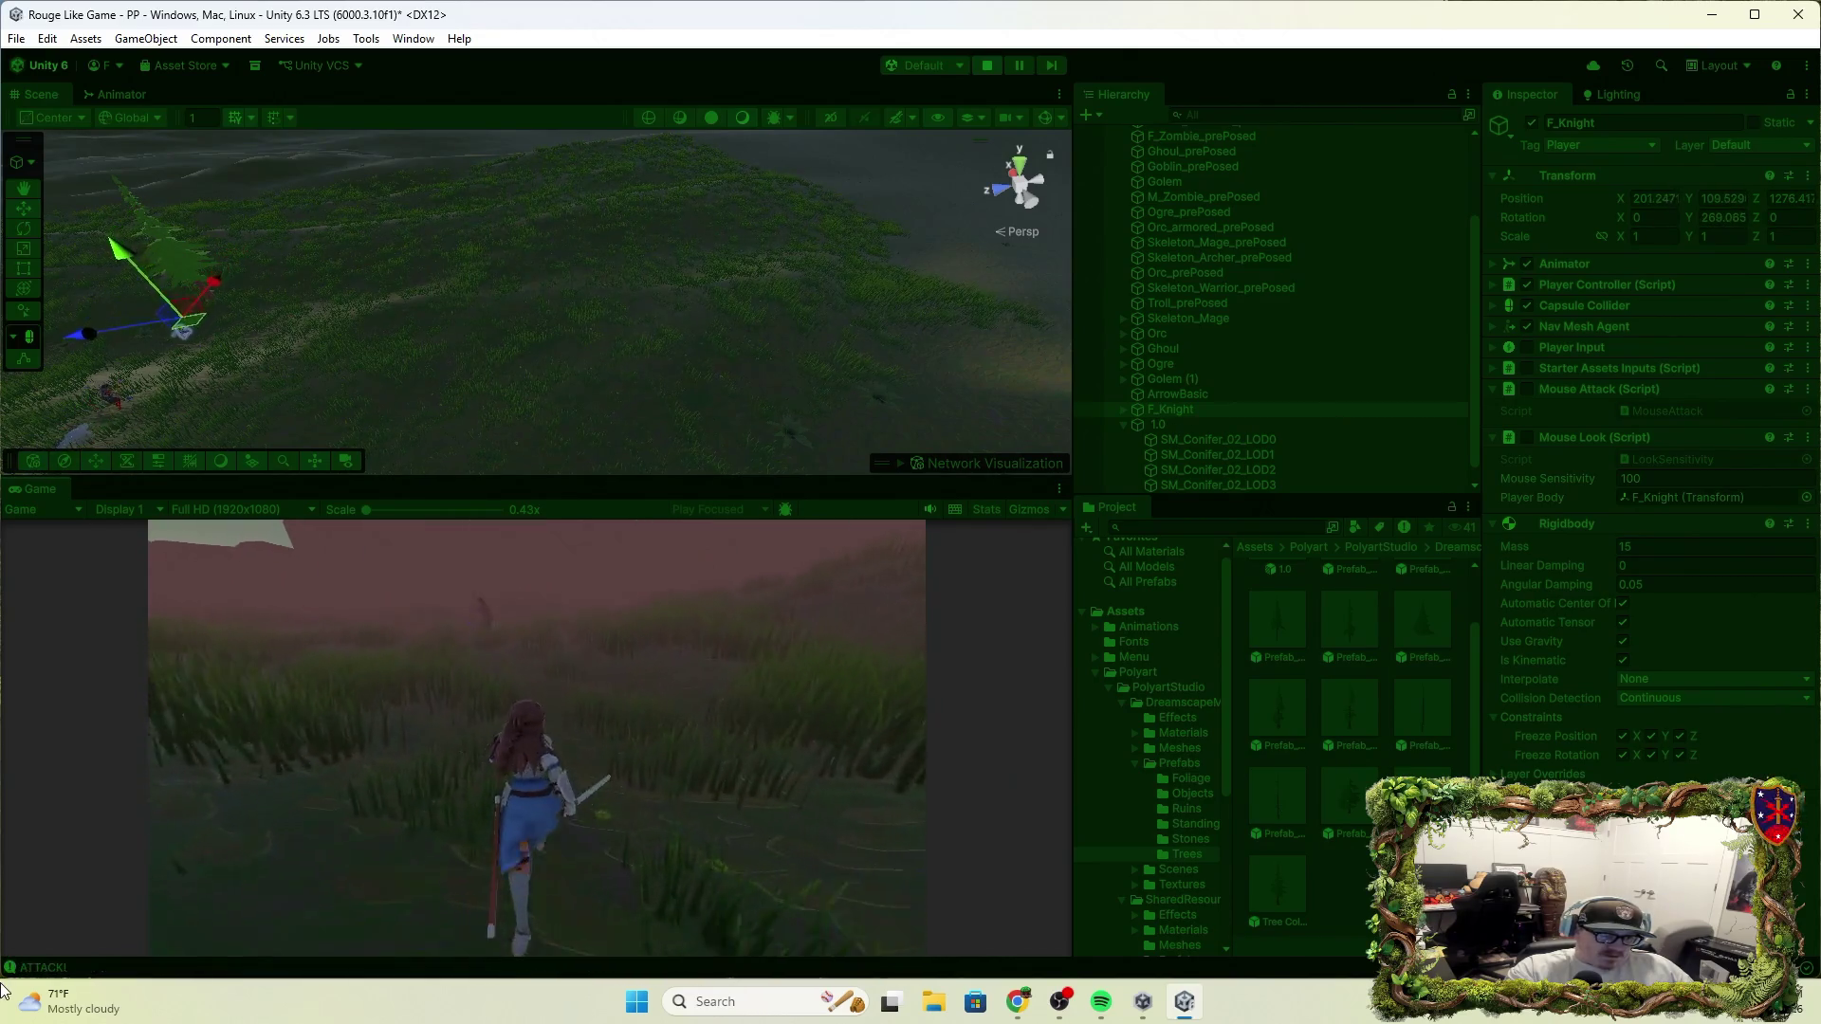
key(w)
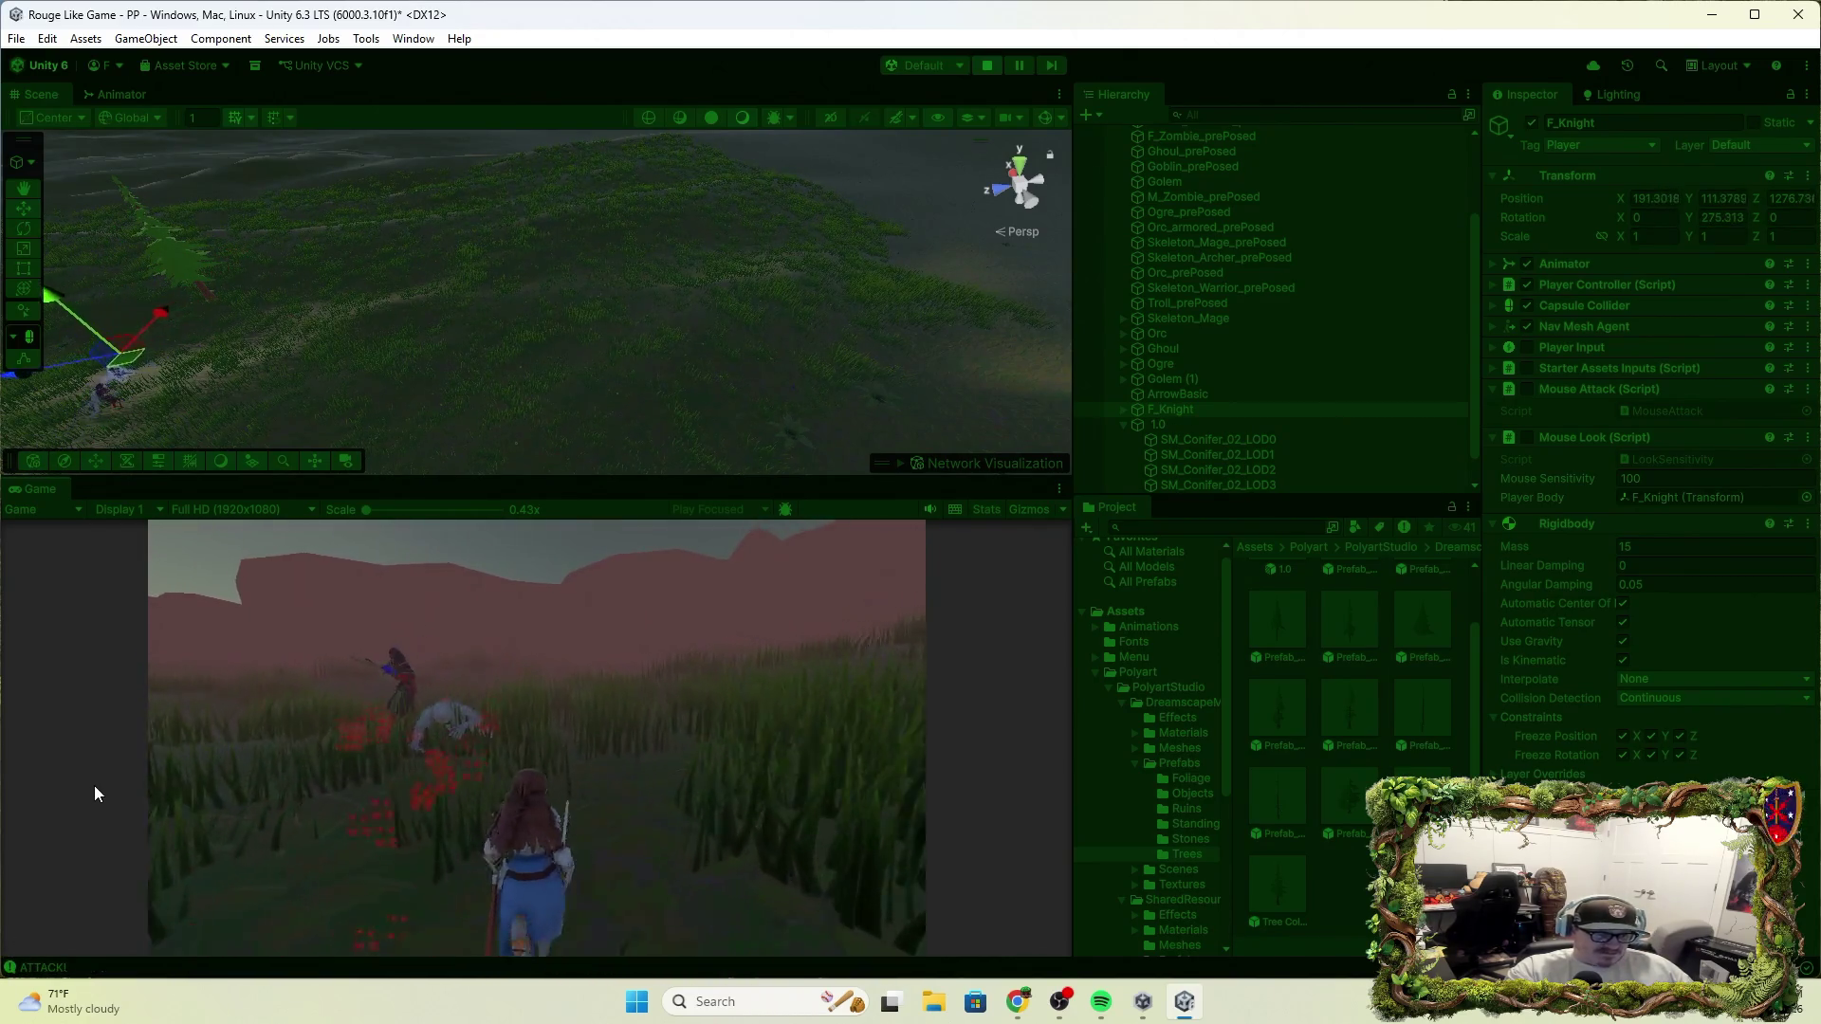
key(w)
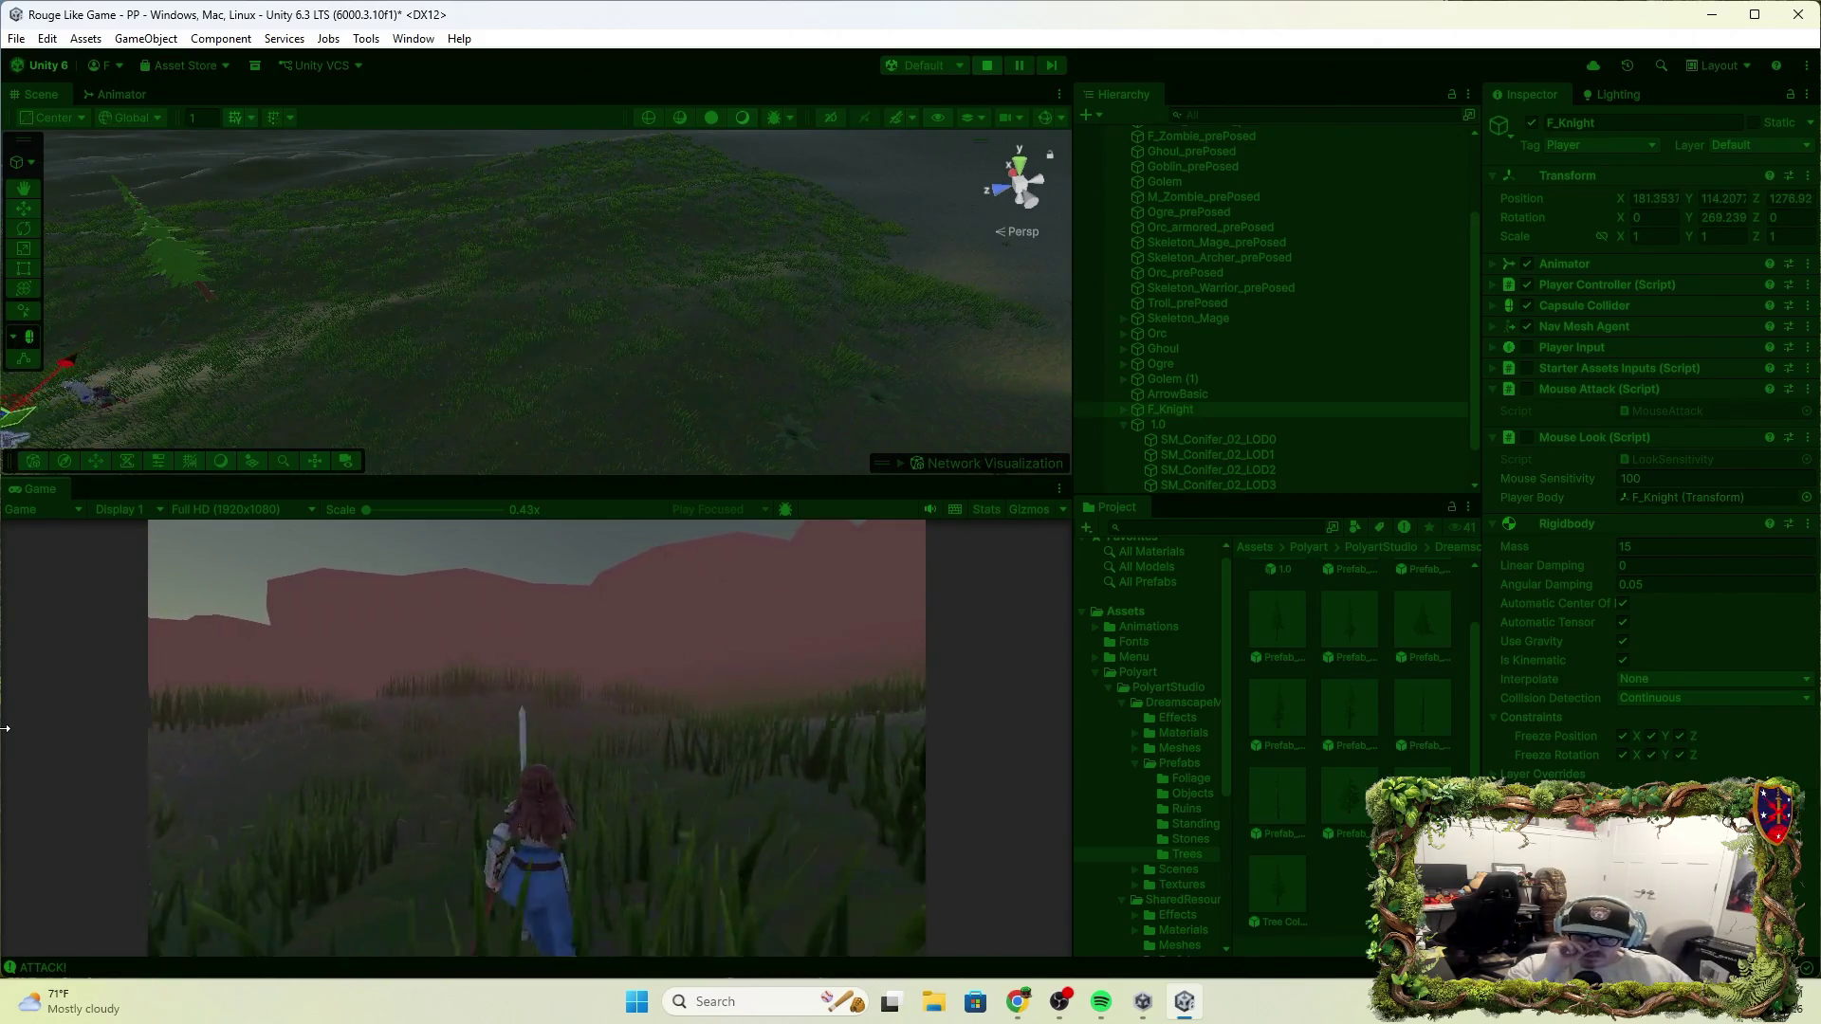
key(w)
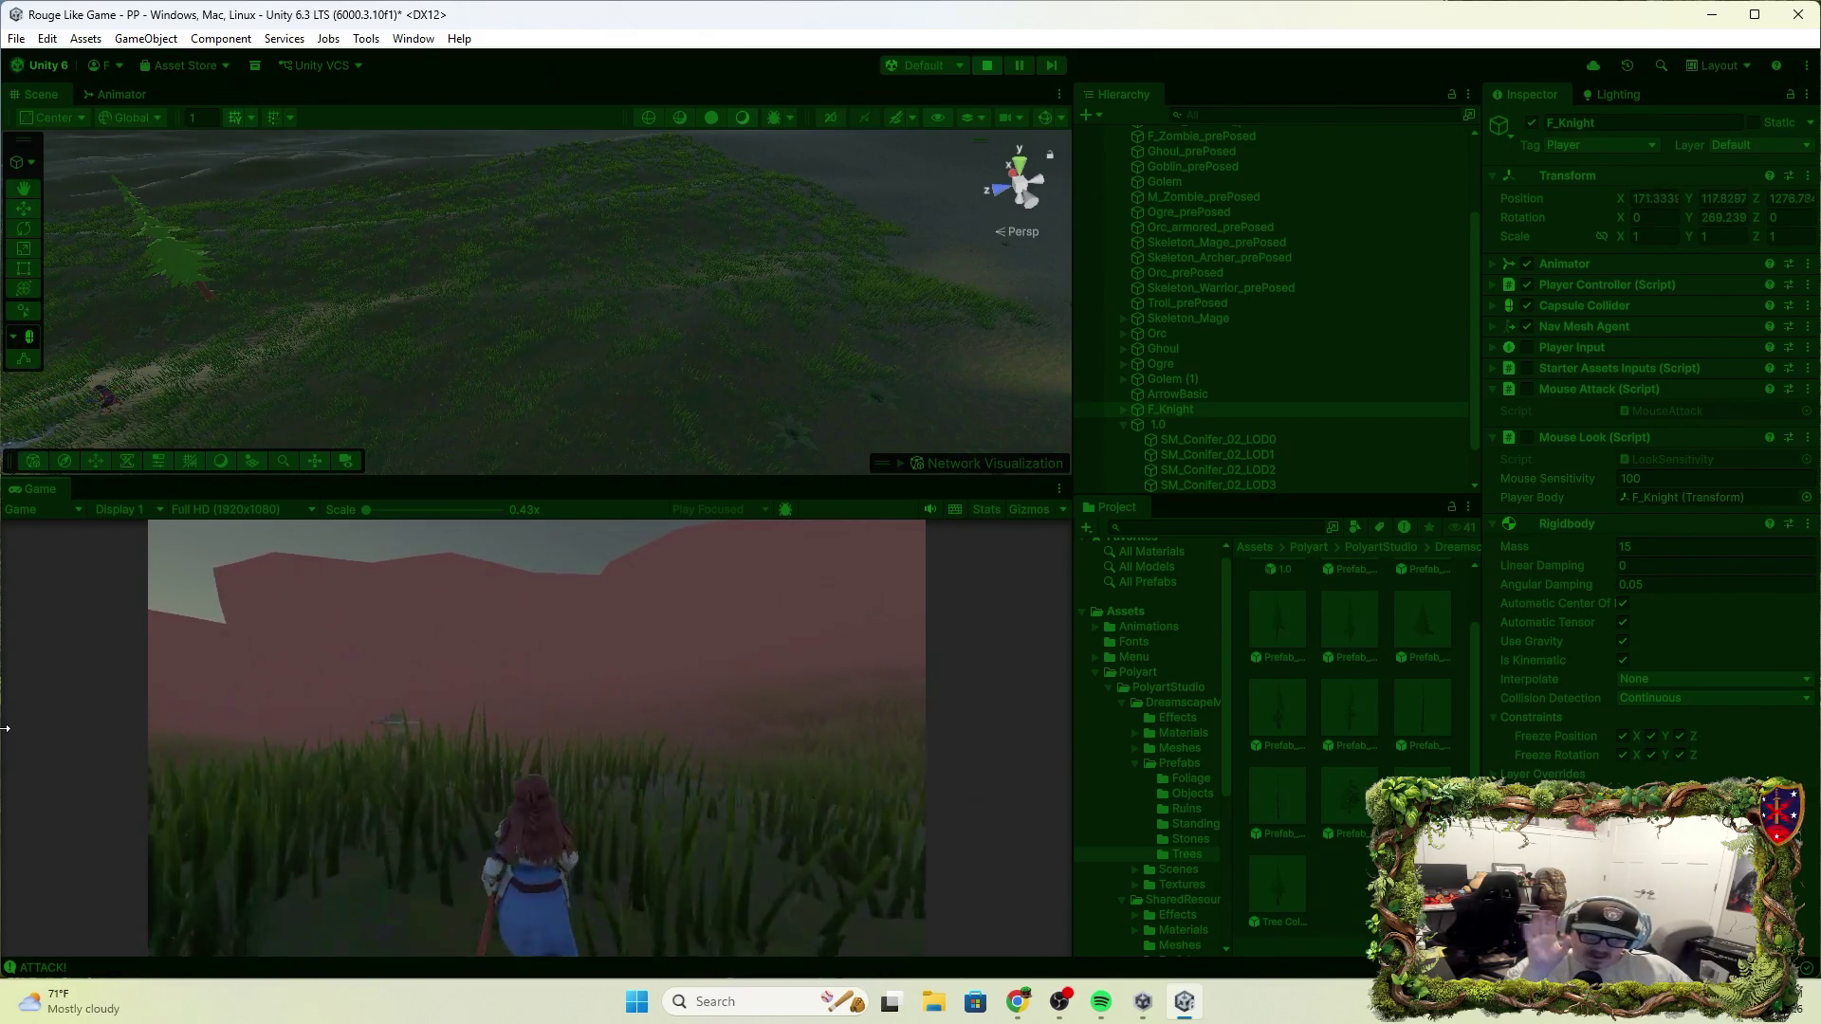
key(w)
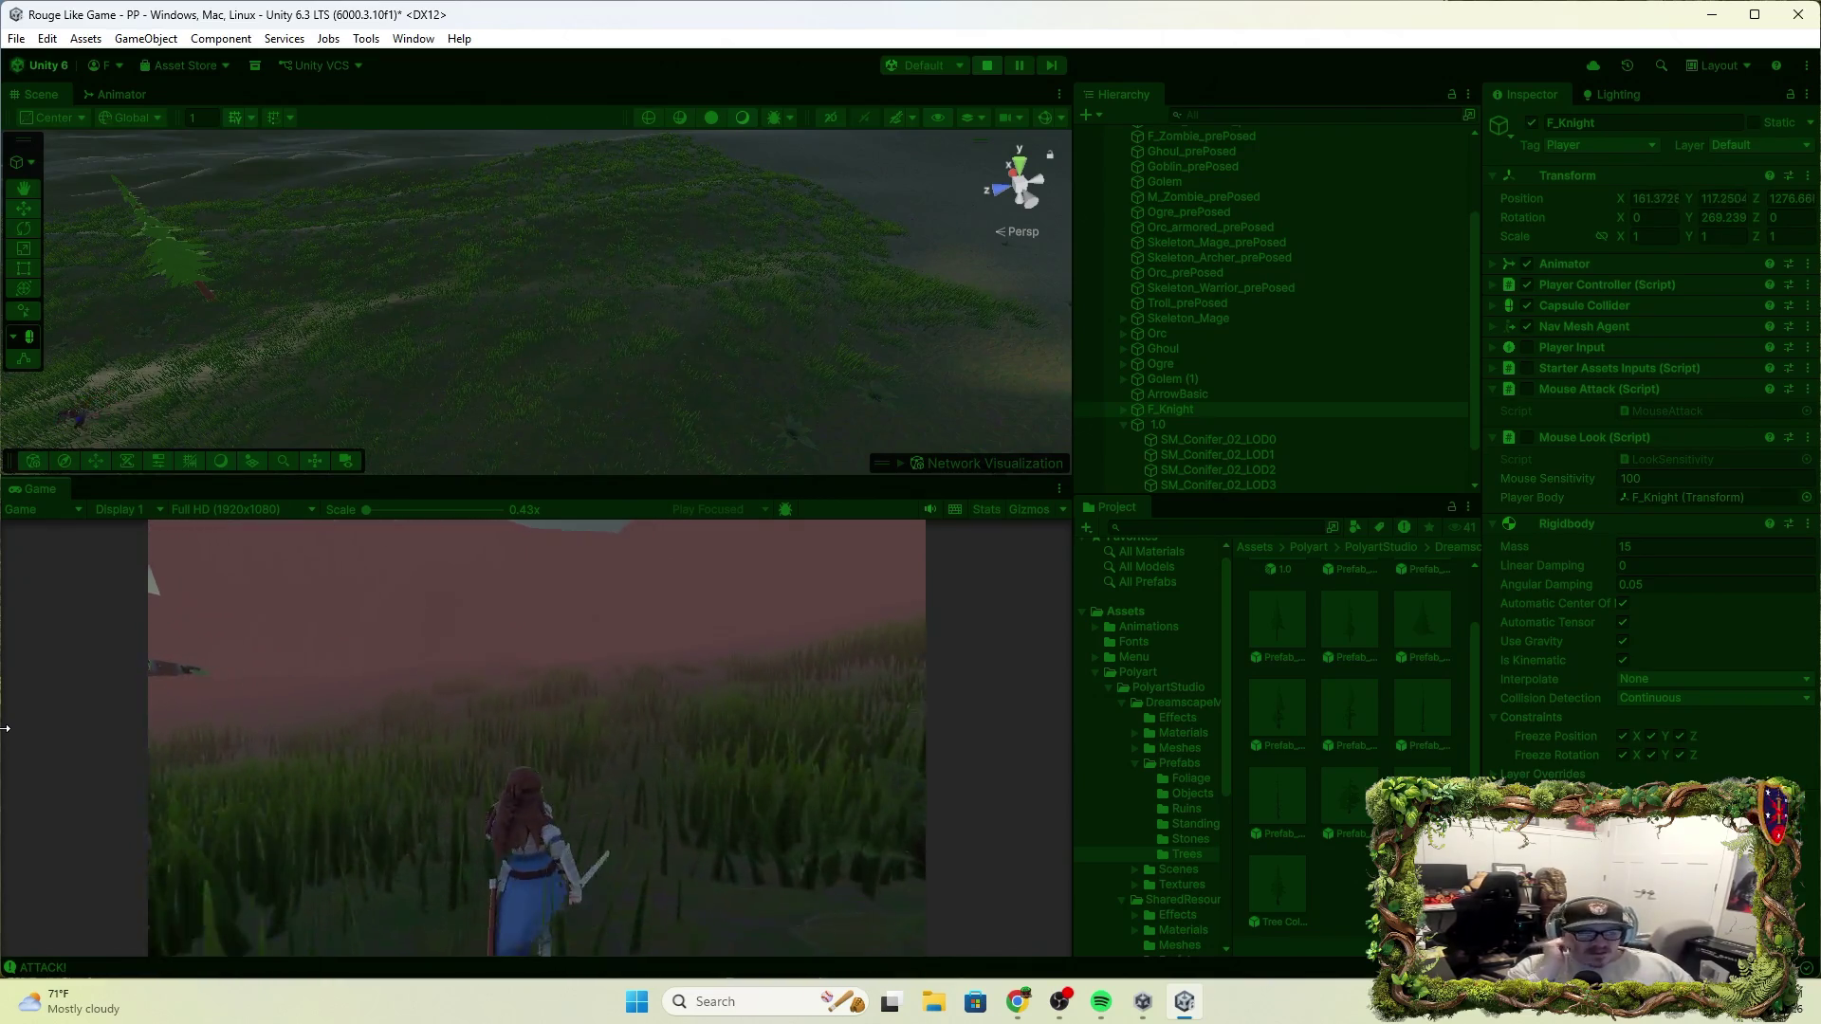
key(w)
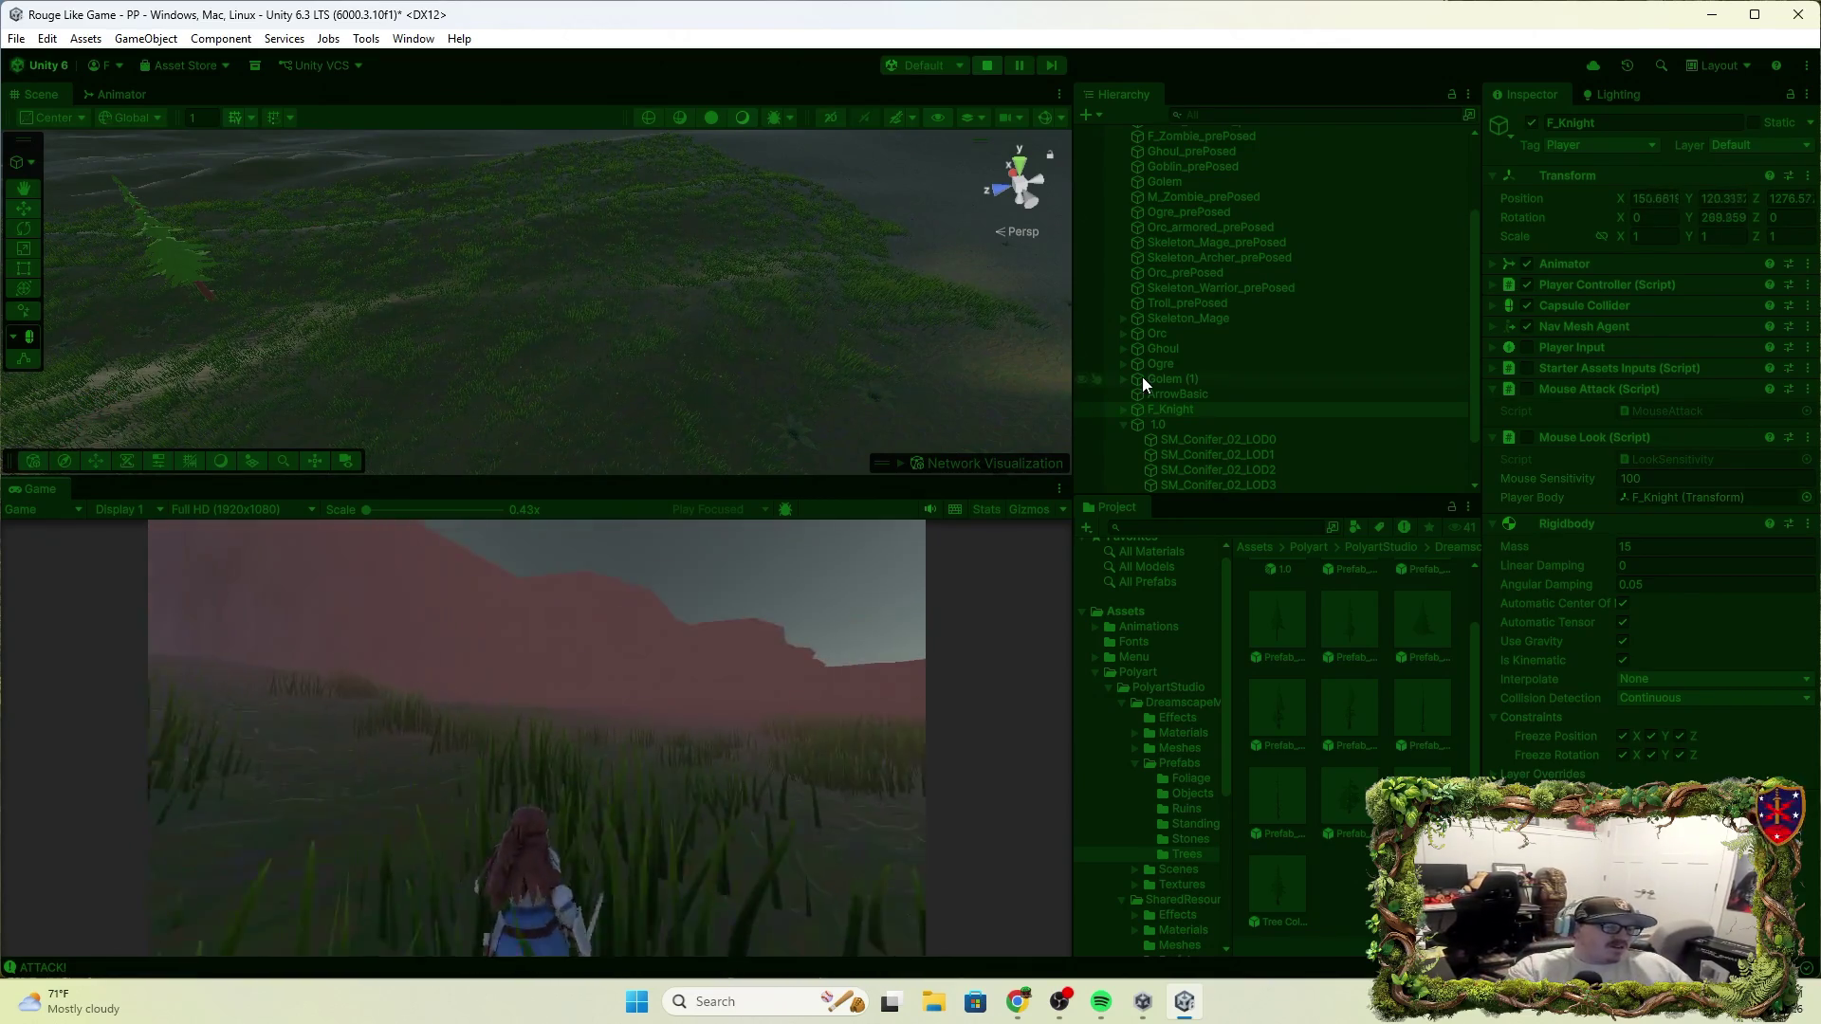
Run the knight past the reddish cliff, ghoul and orc, then stop Play mode
key(w)
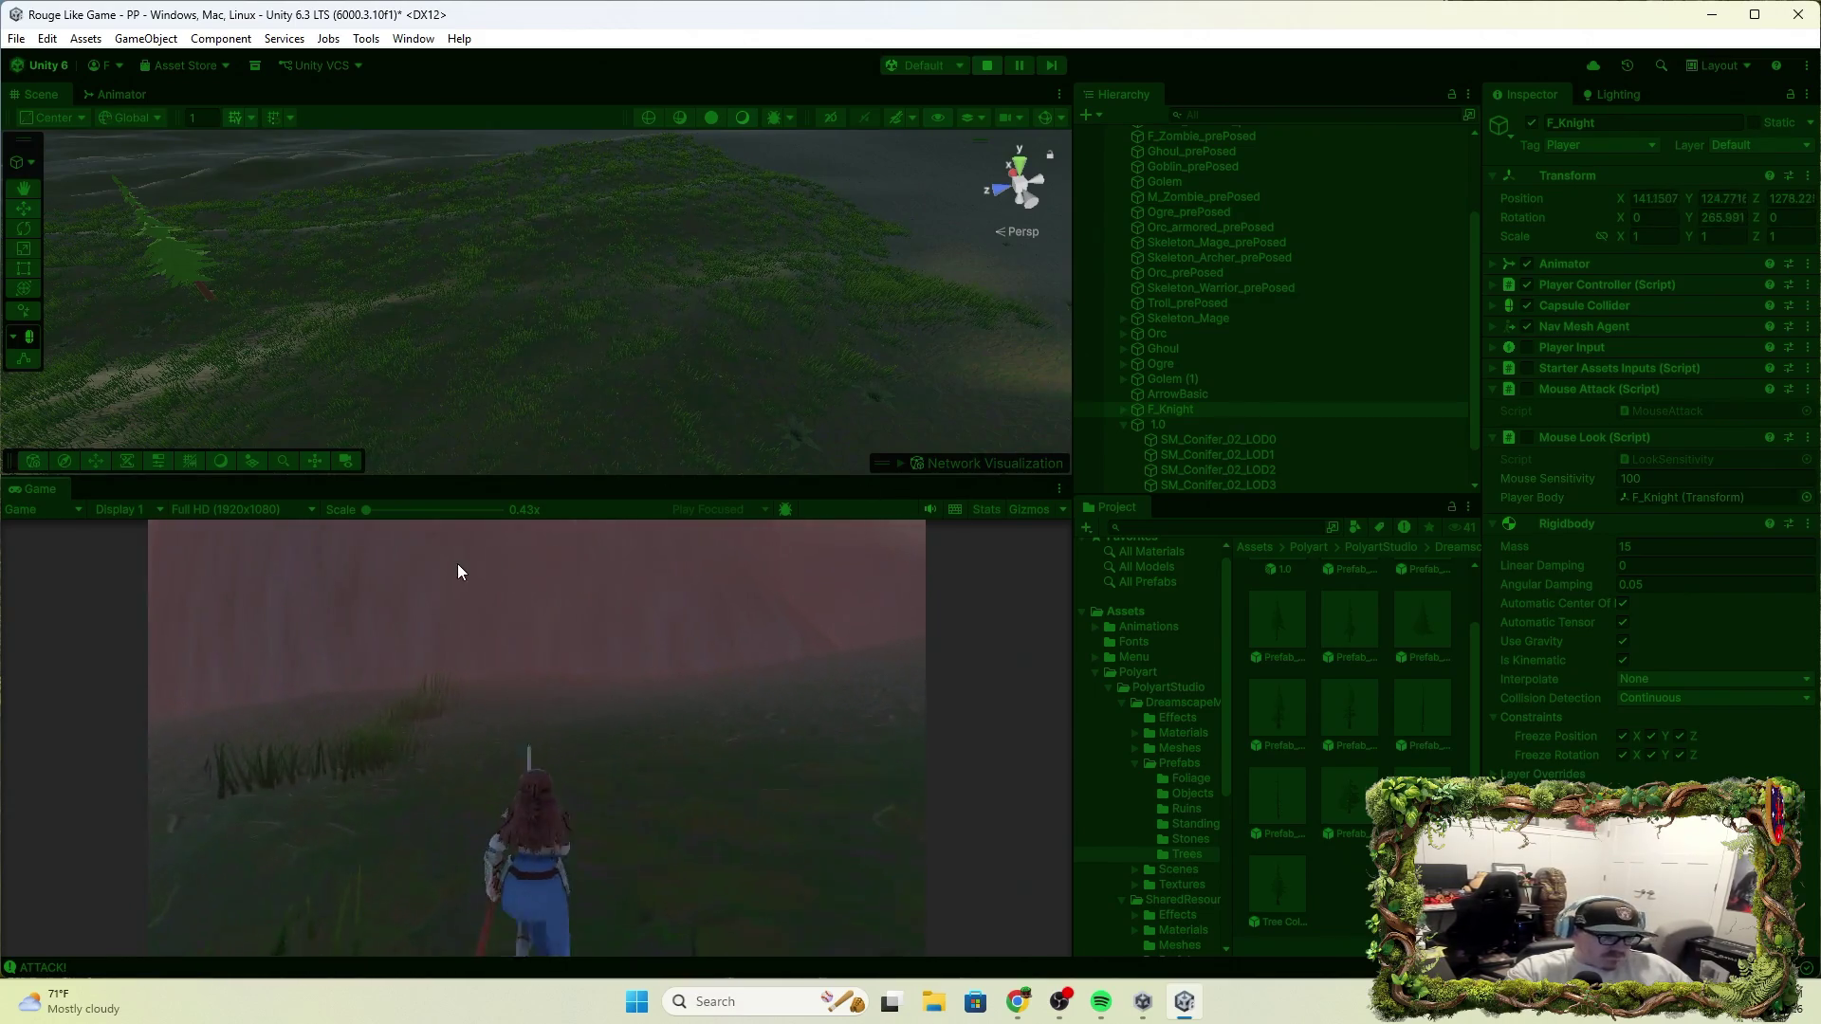
key(w)
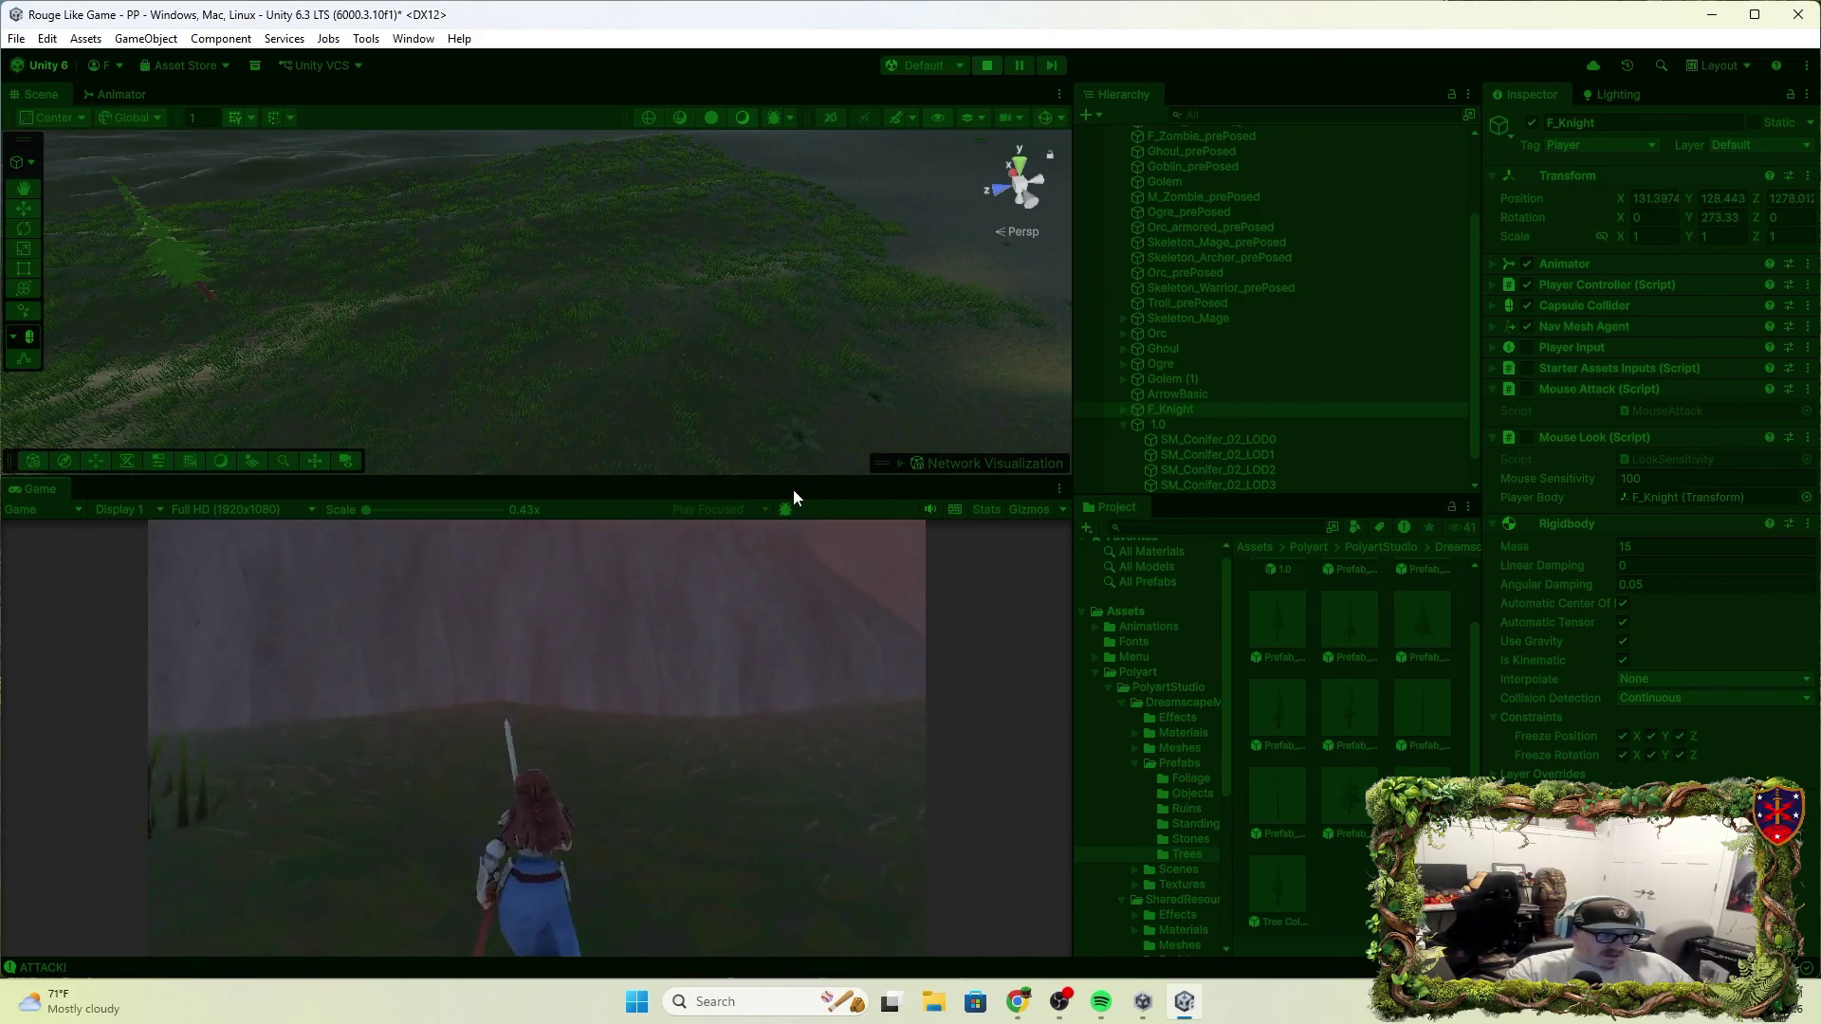
key(w)
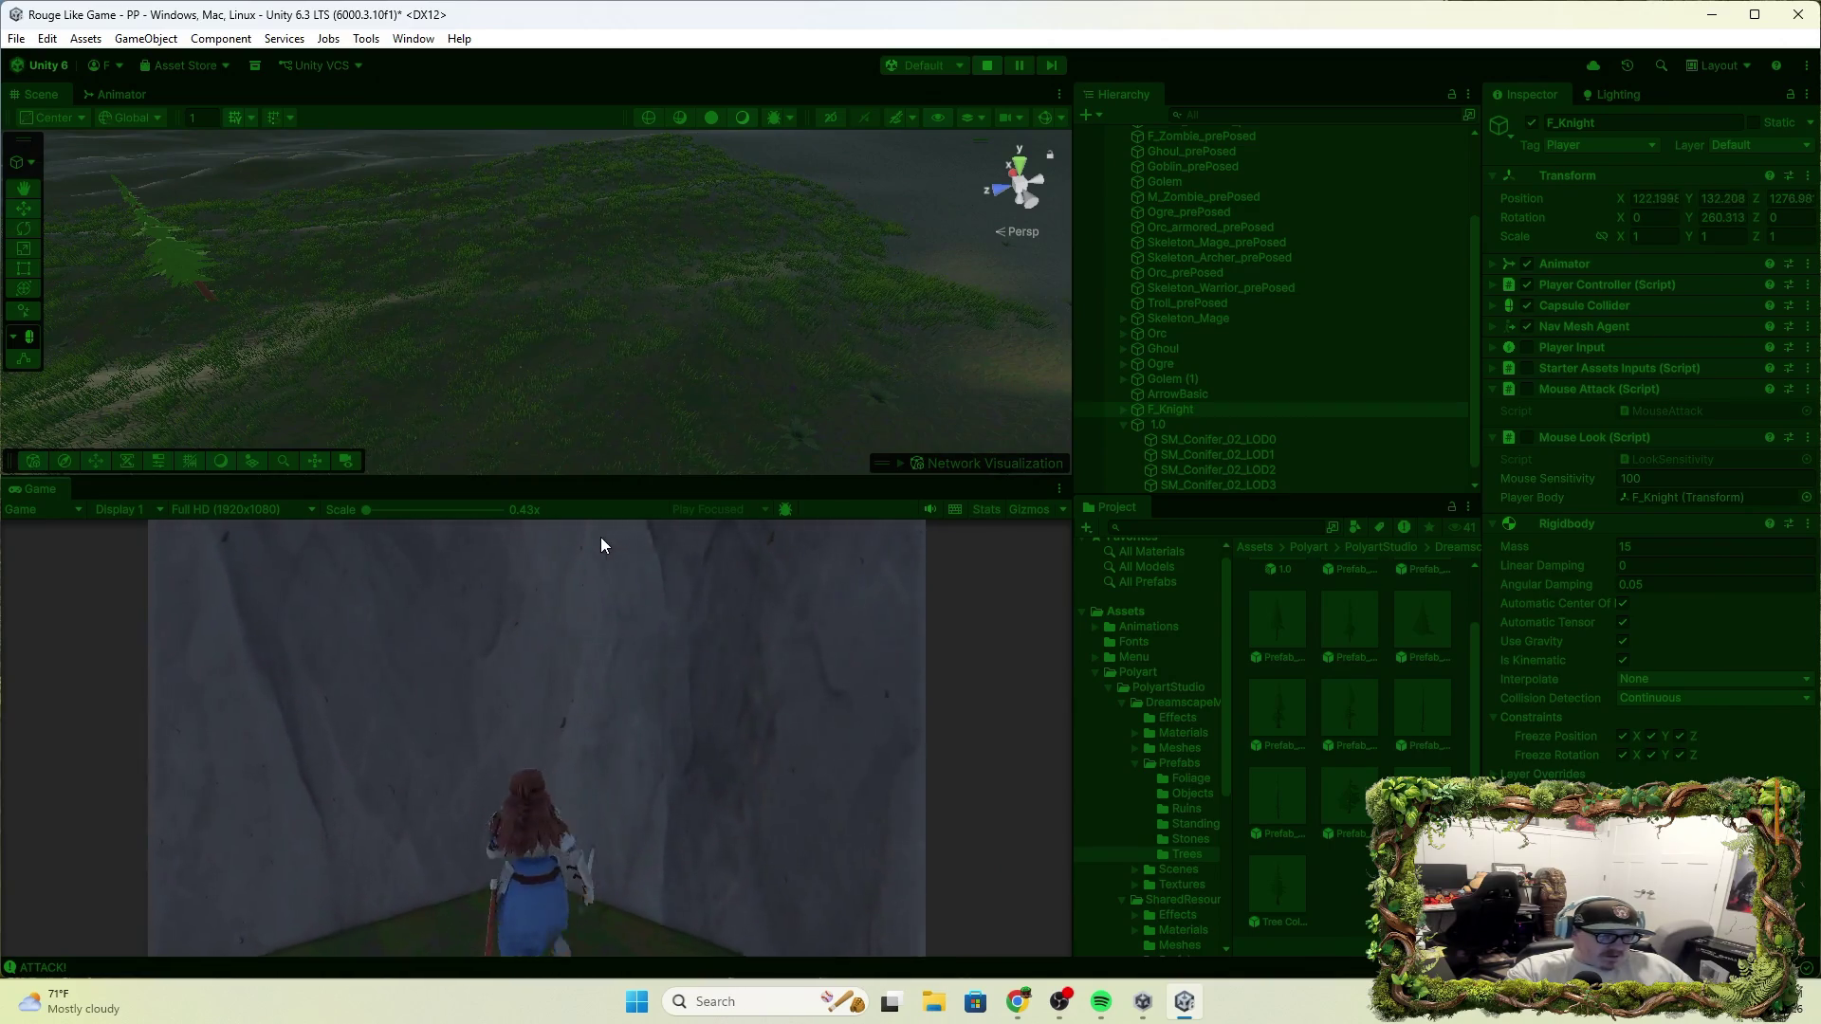
key(w)
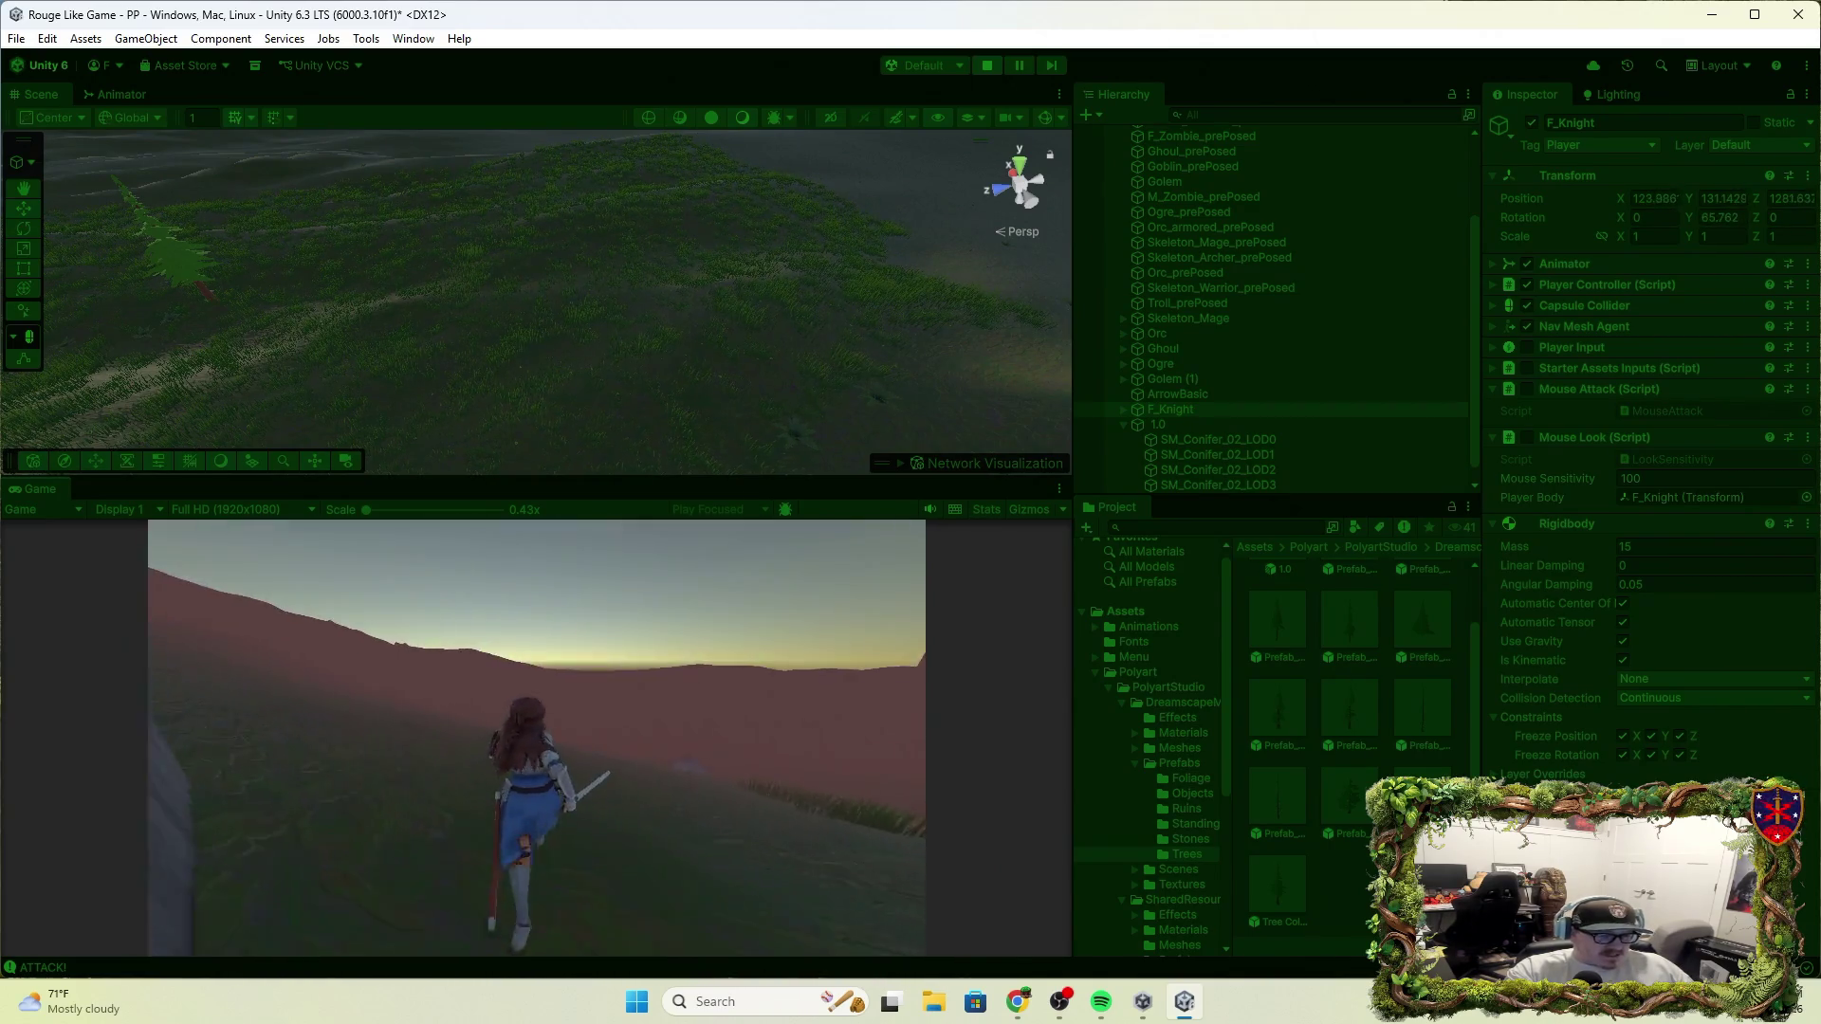
key(w)
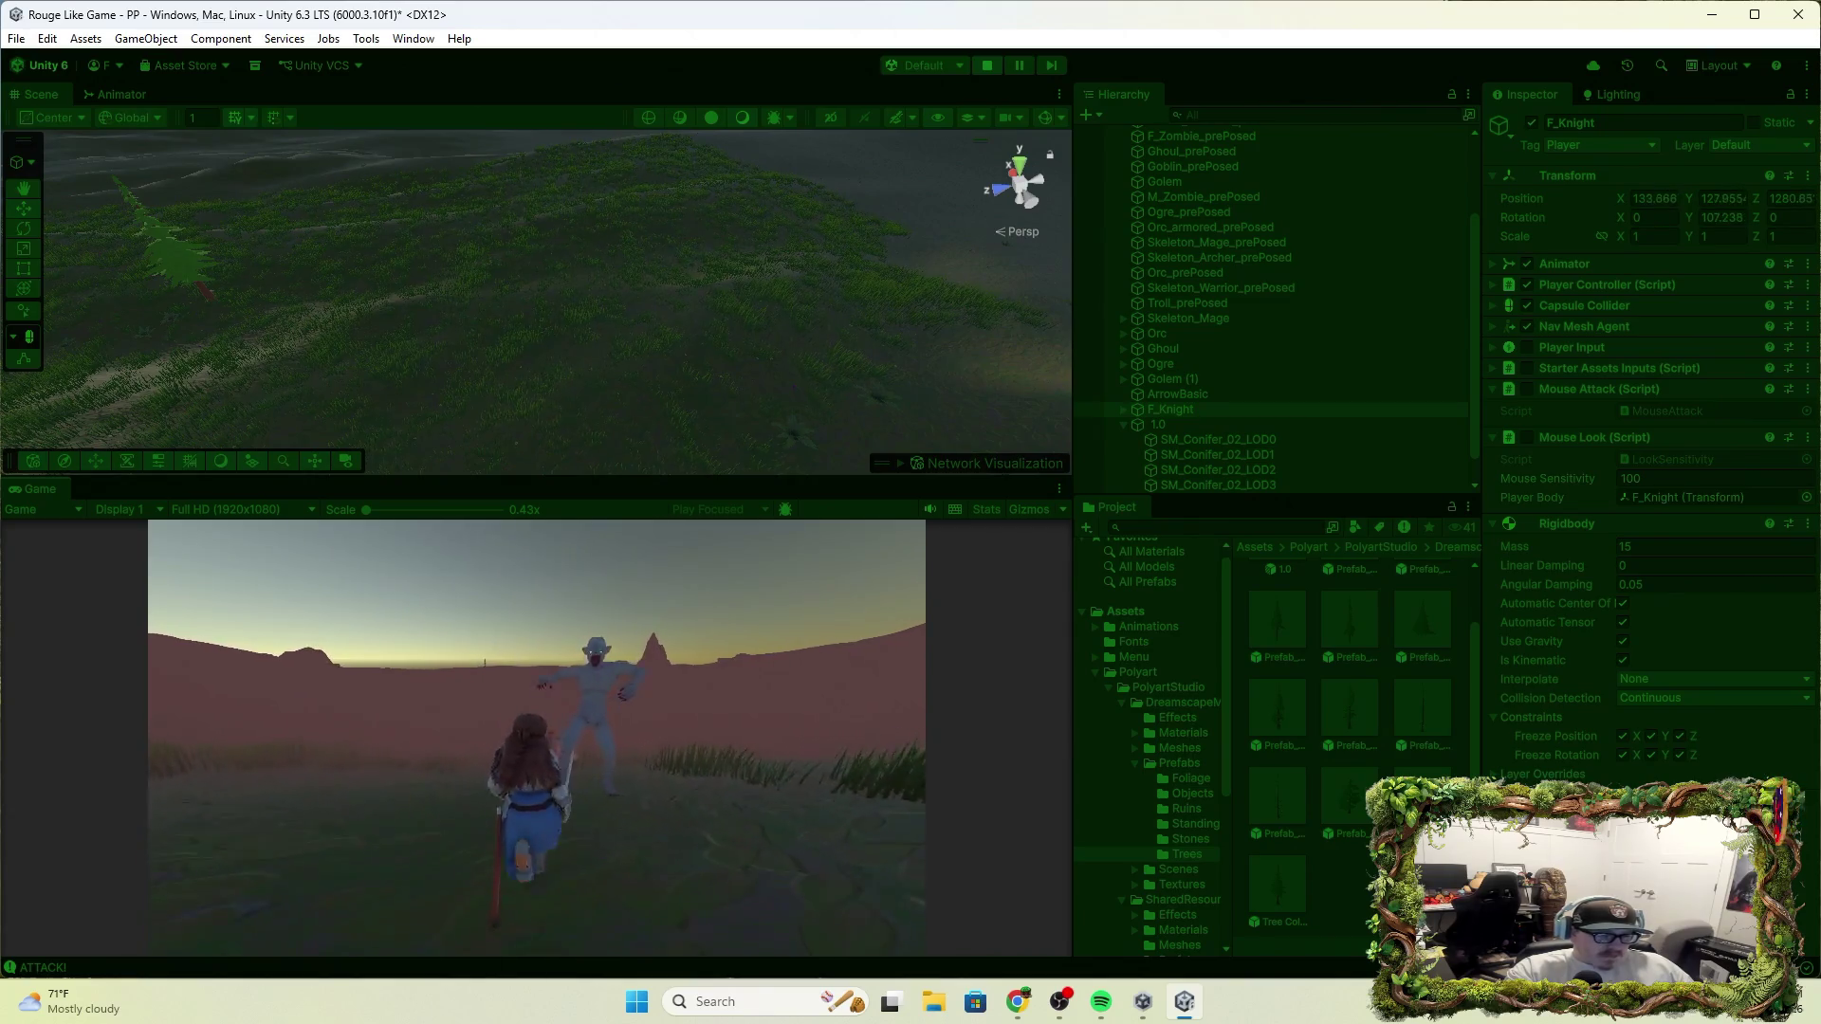
key(w)
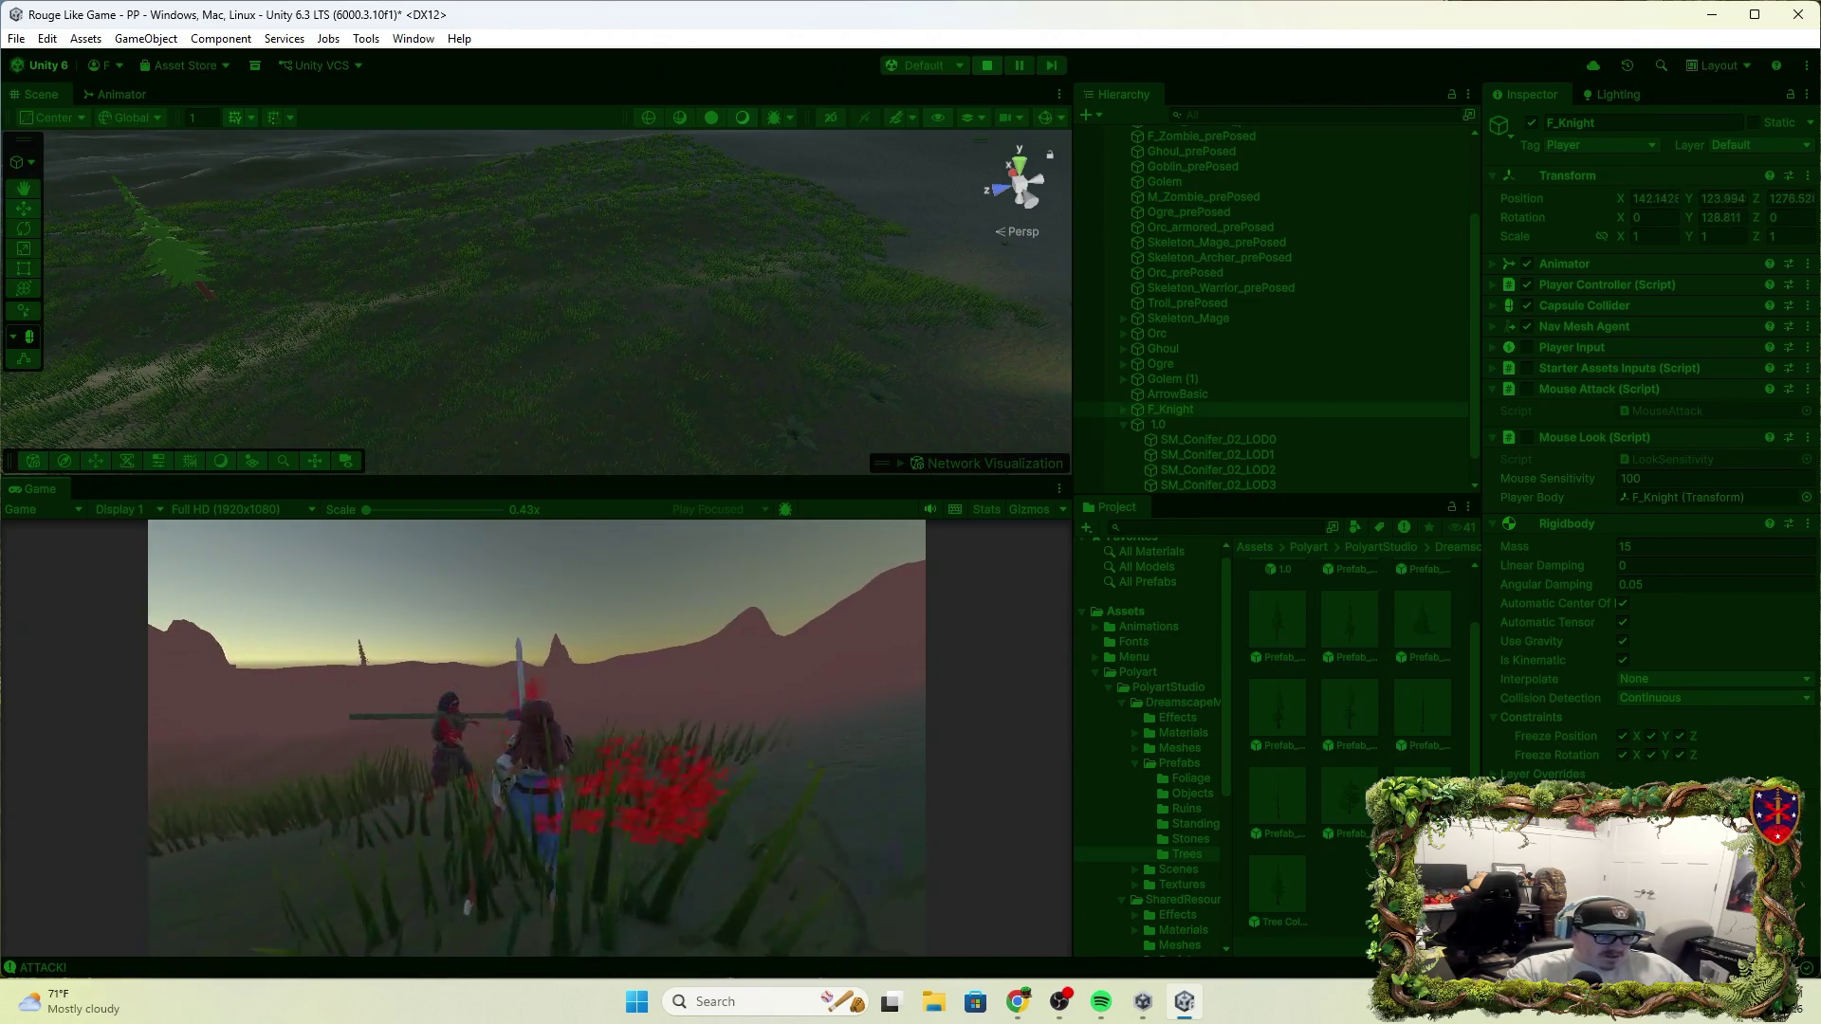
key(w)
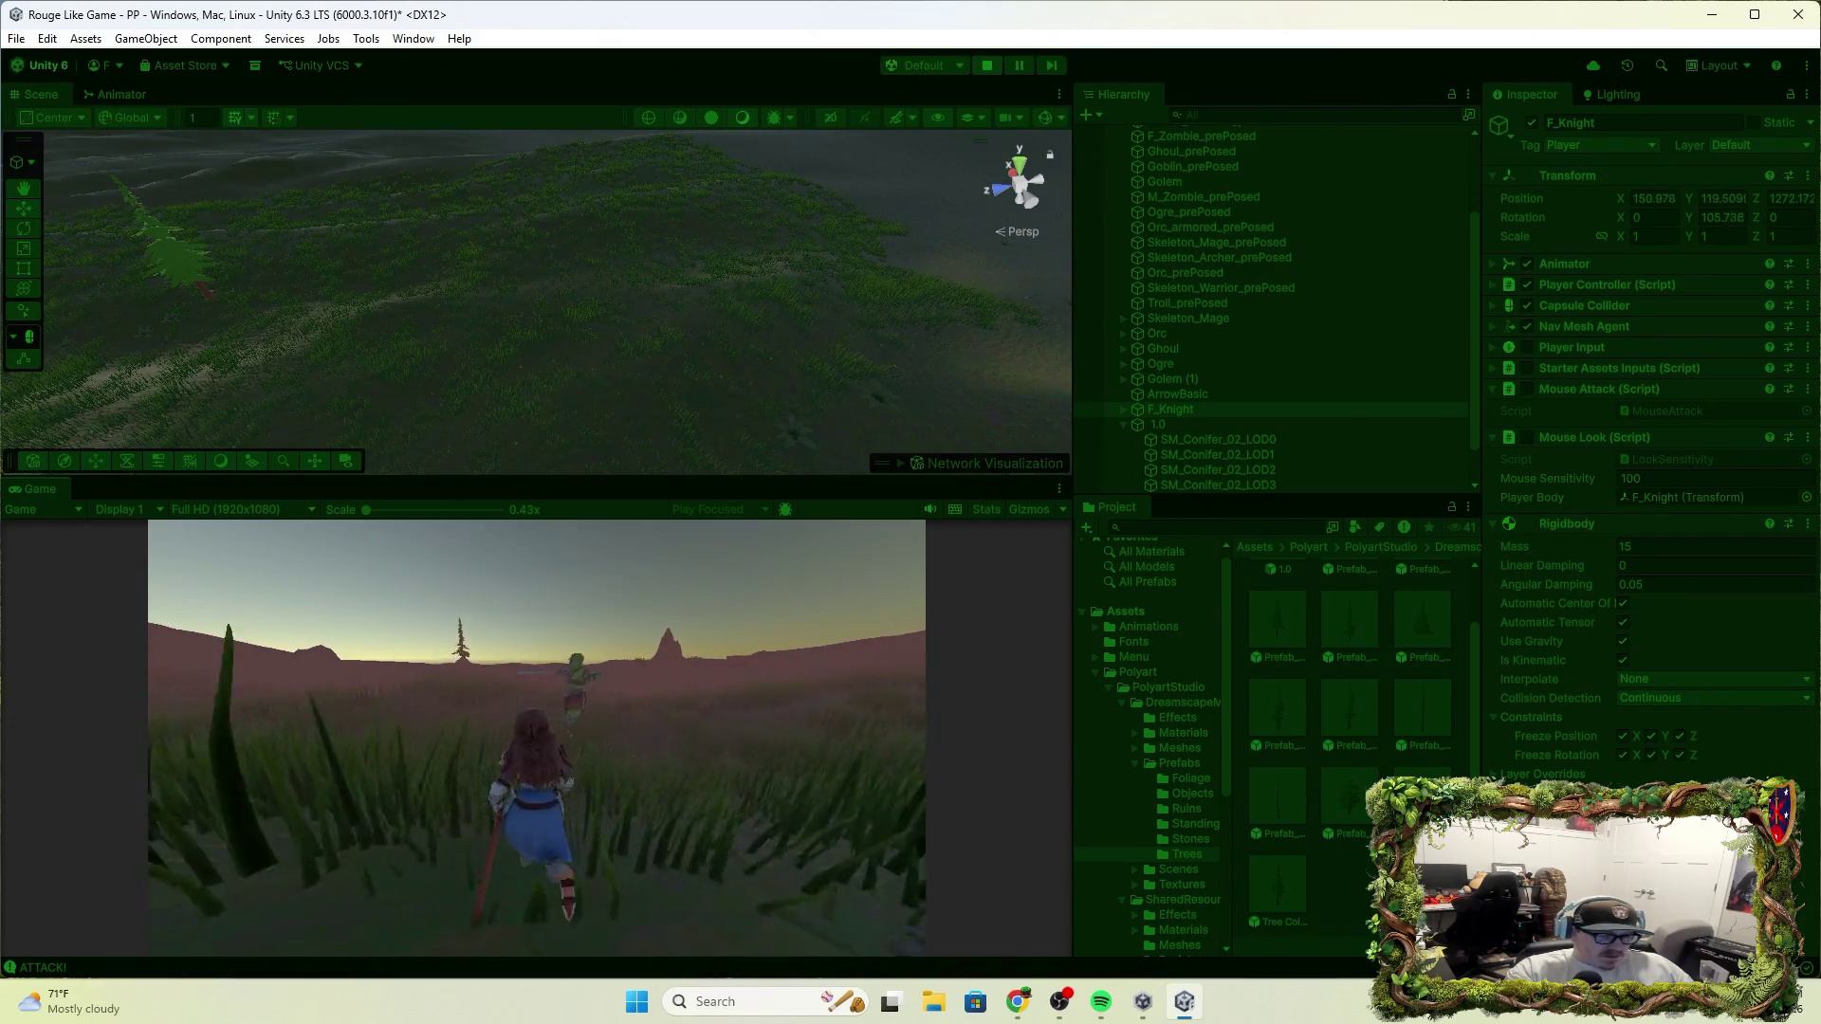
key(w)
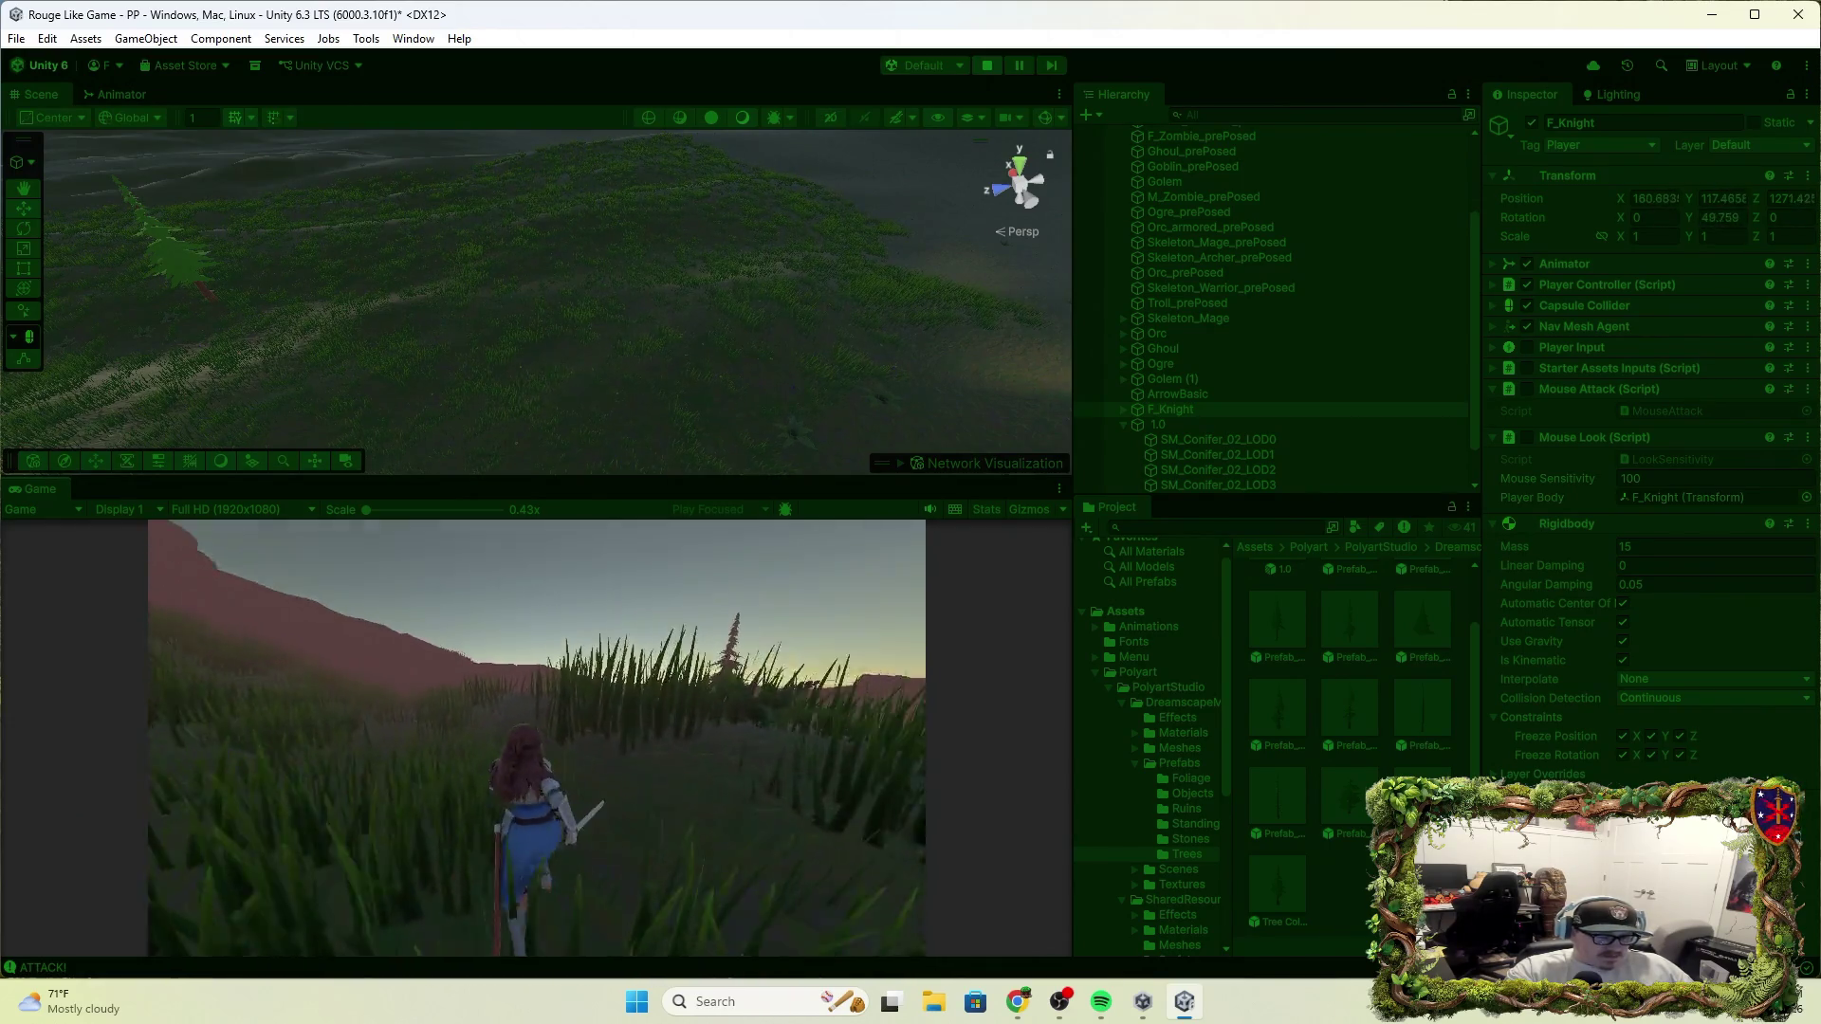
key(w)
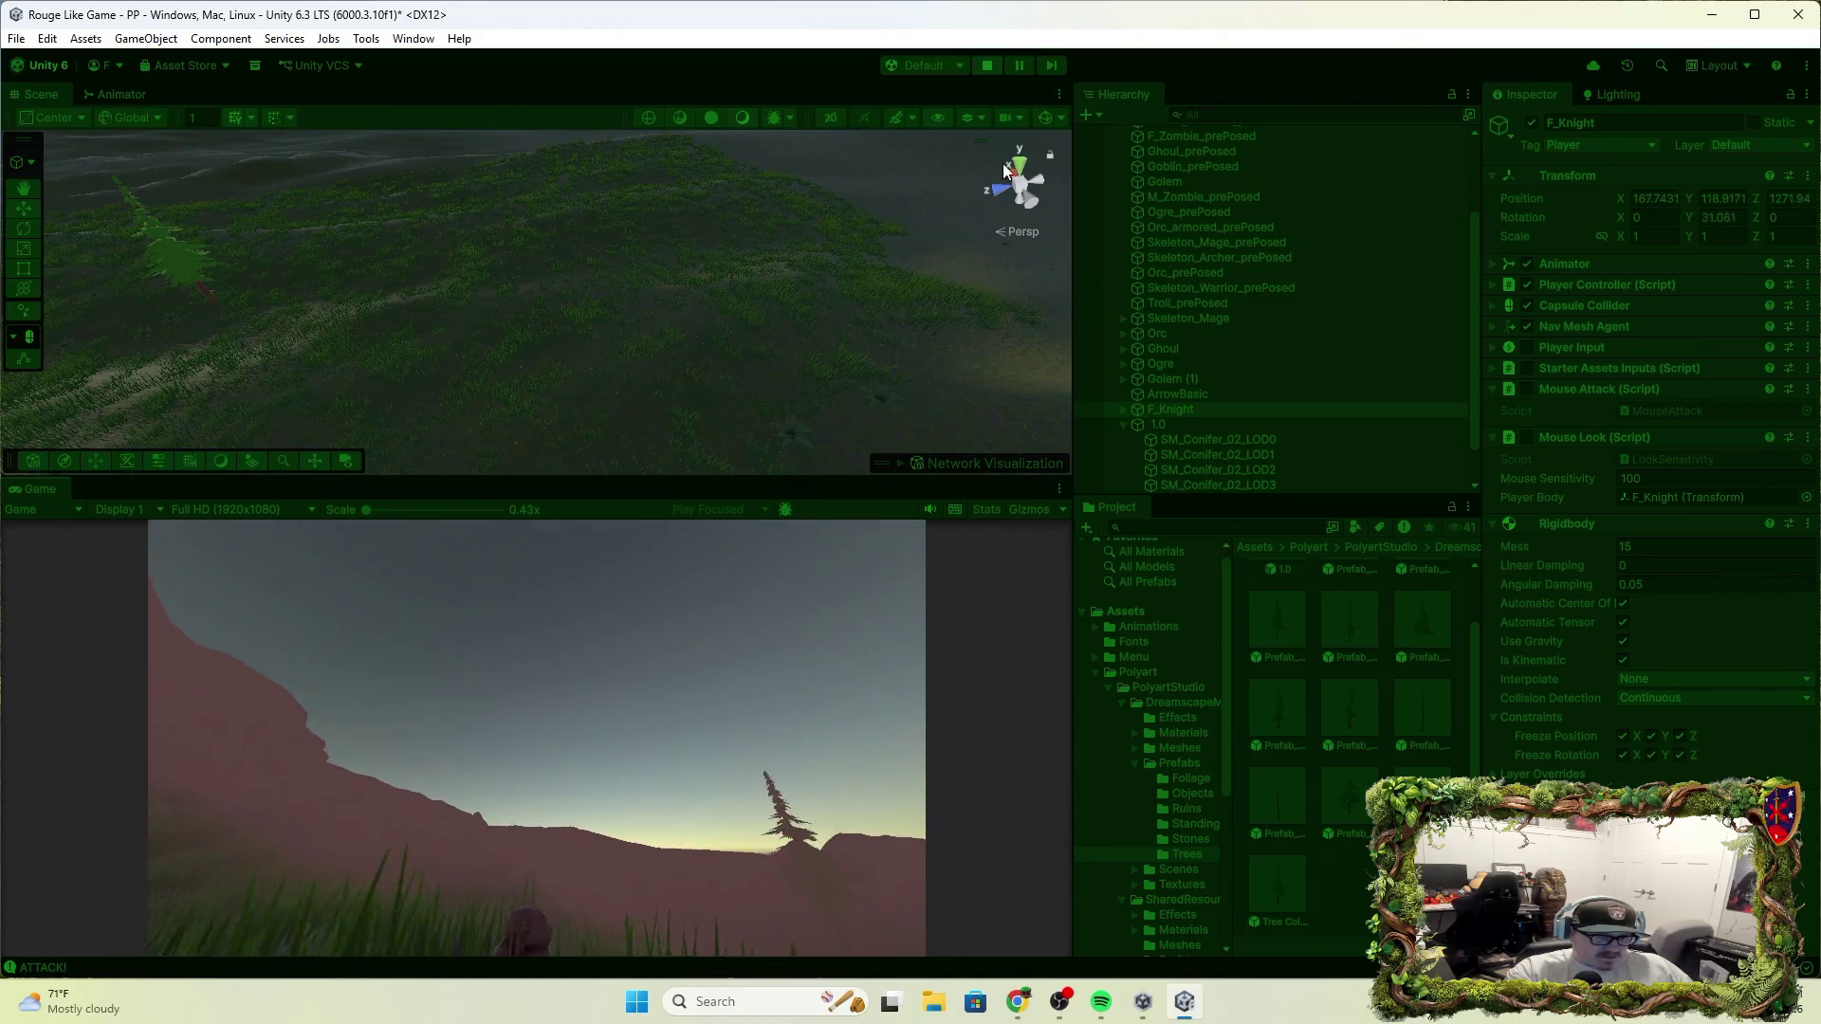
click(985, 63)
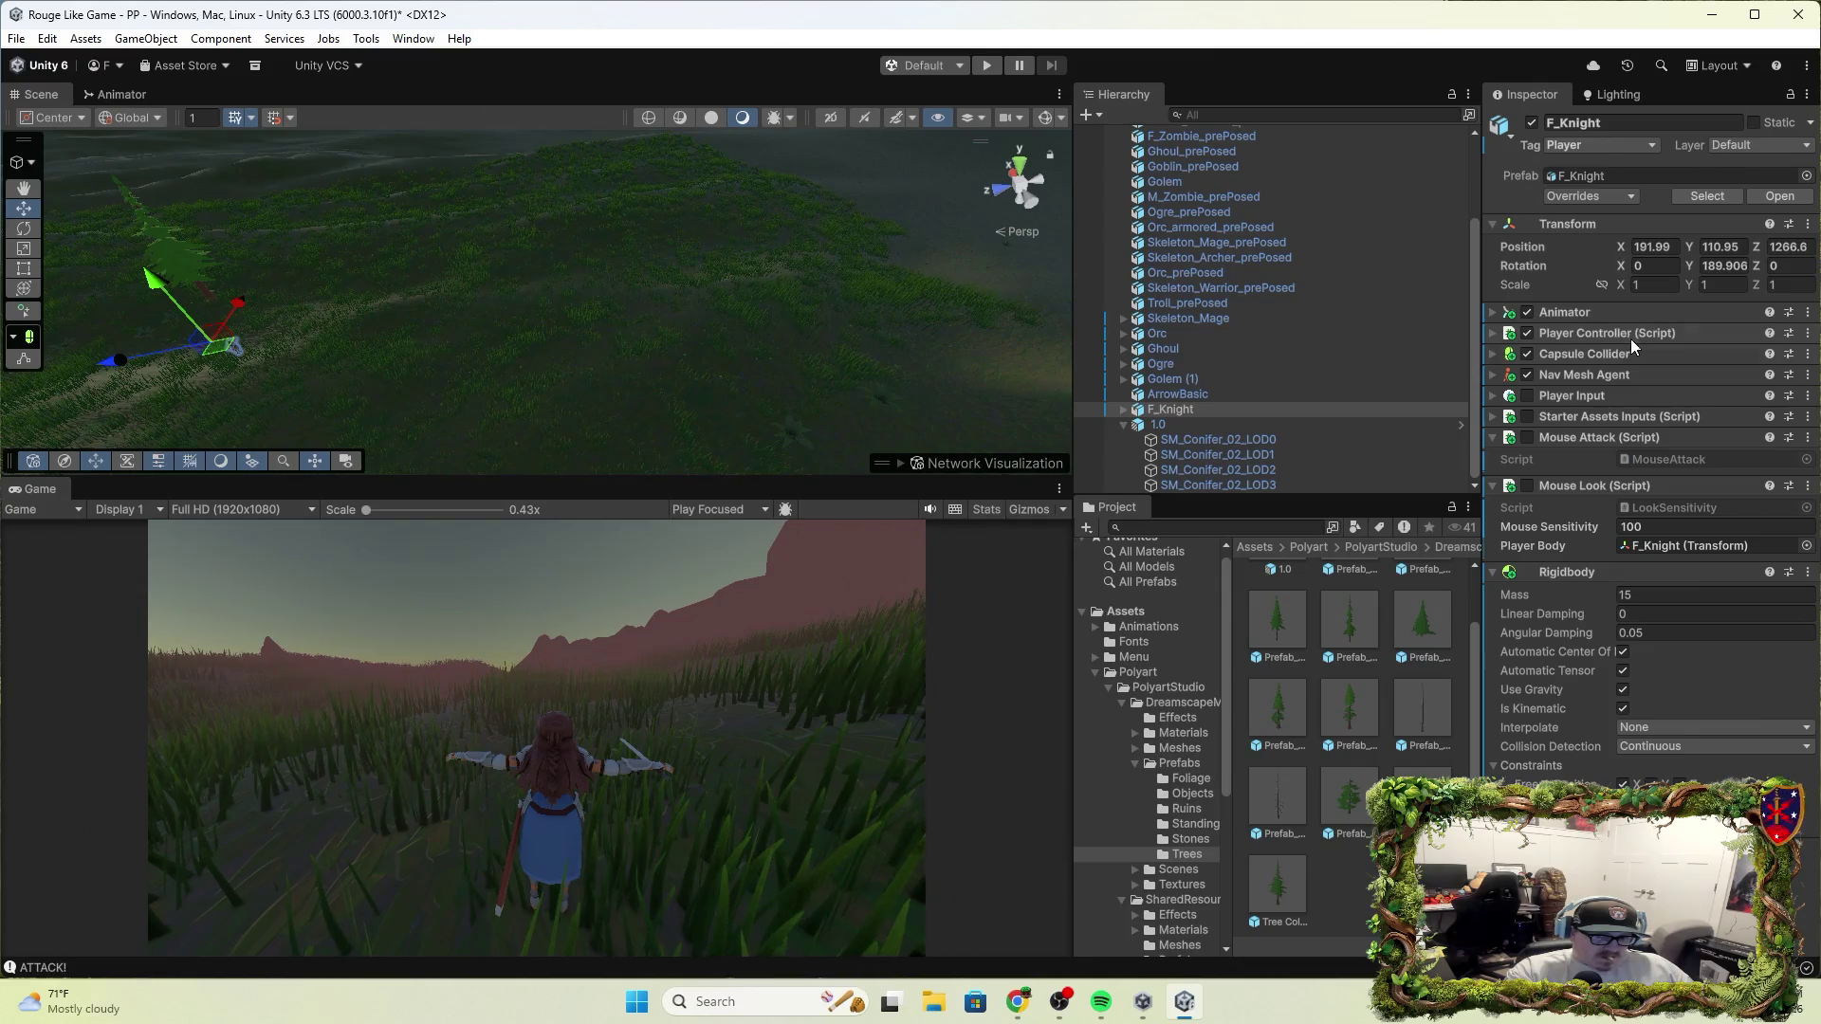
Select the World 1 terrain and disable its Mesh Renderer
scroll(1176, 190, up, 3)
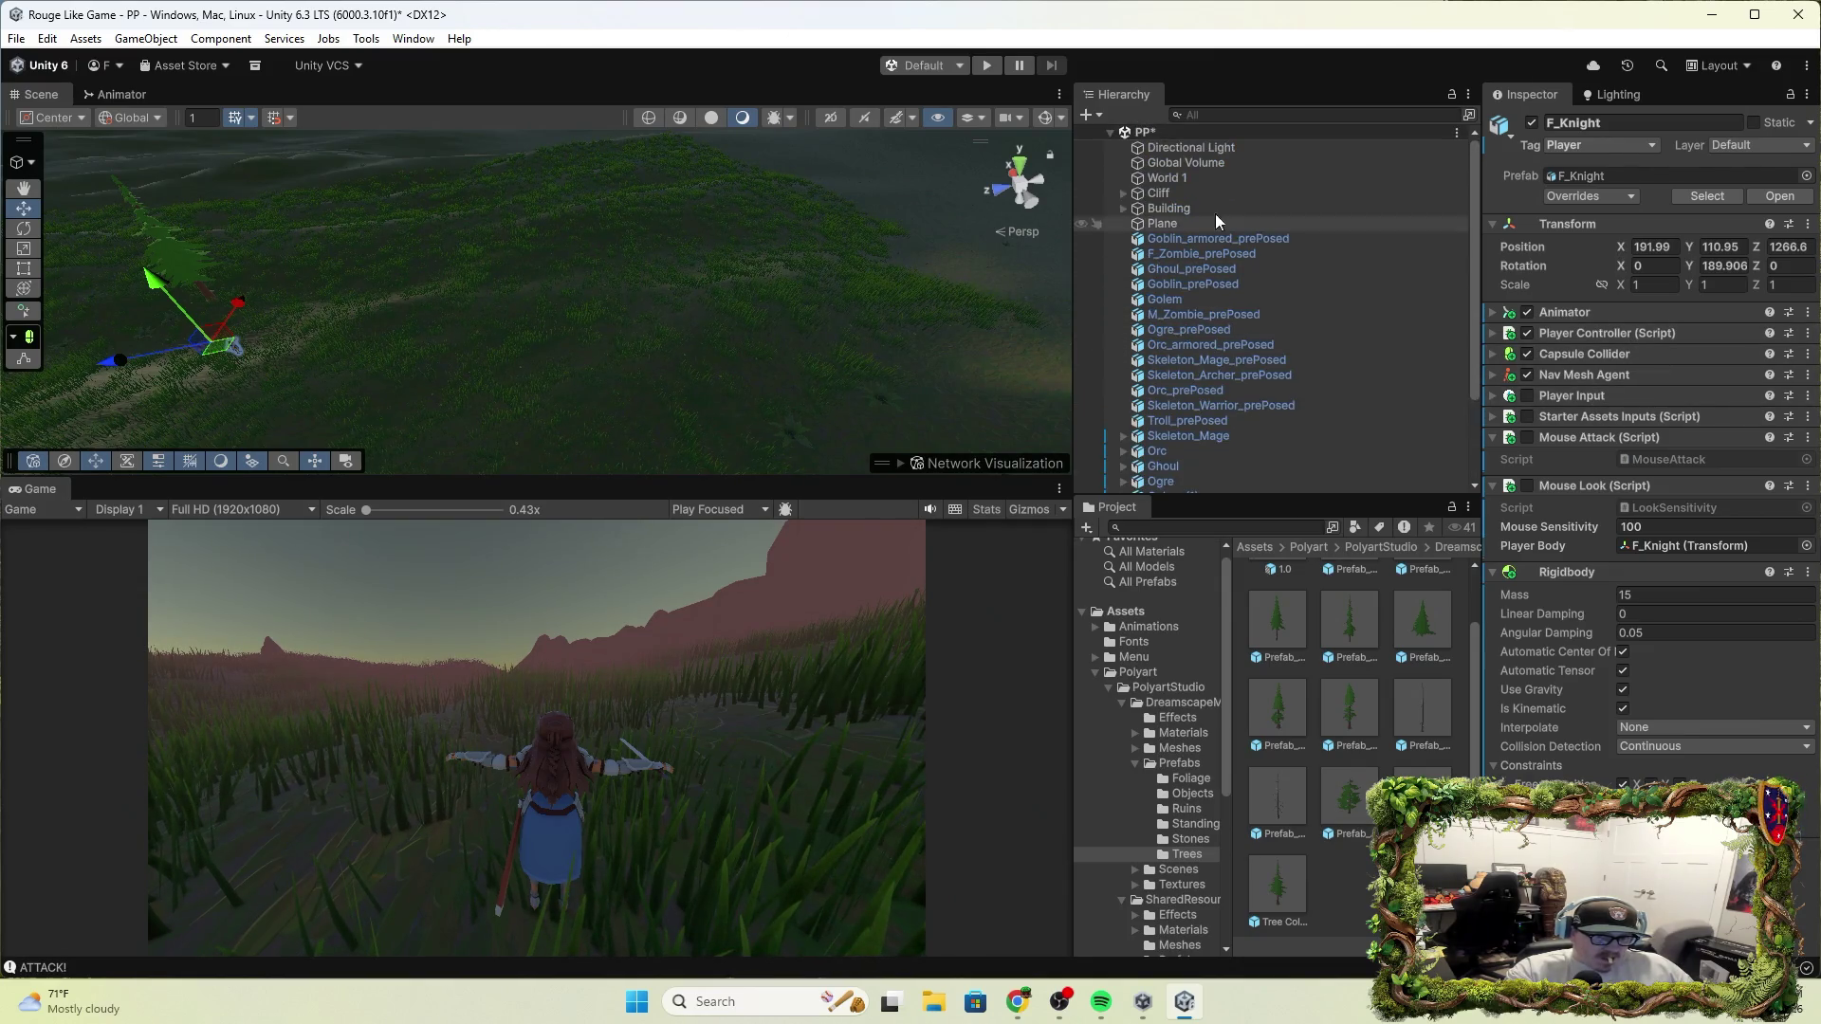
click(1174, 180)
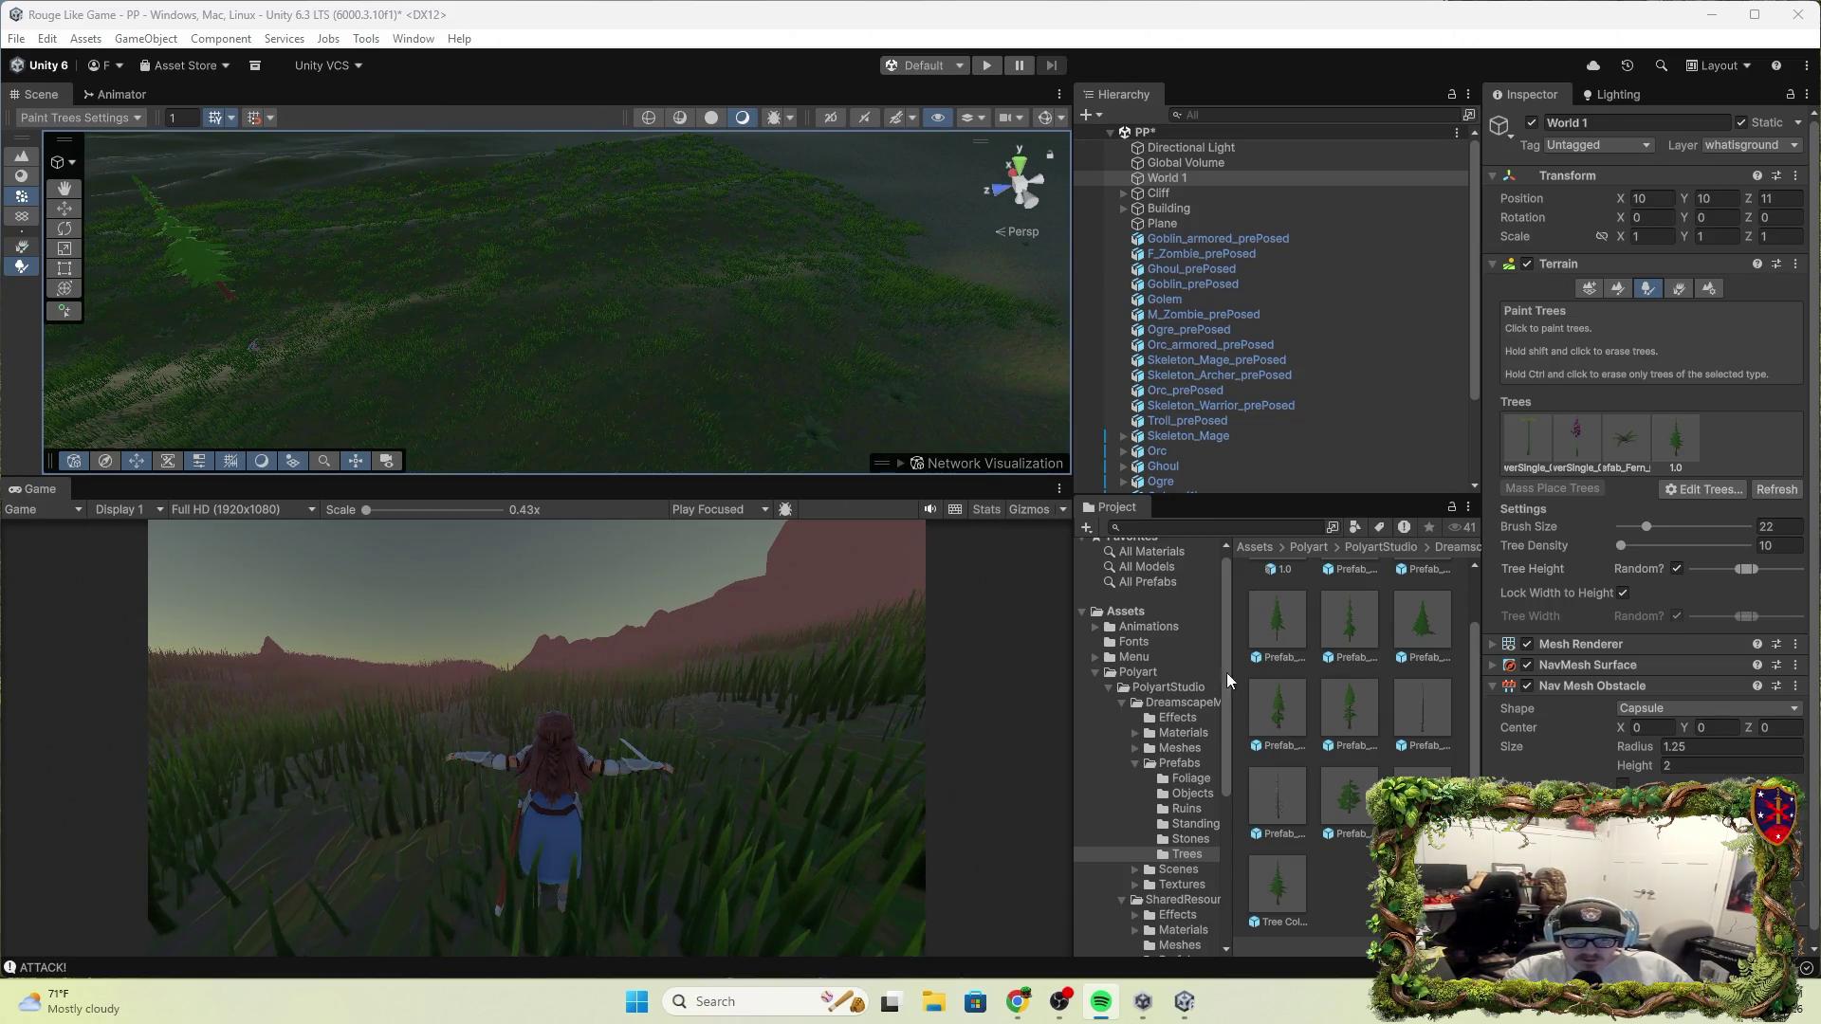
click(1491, 647)
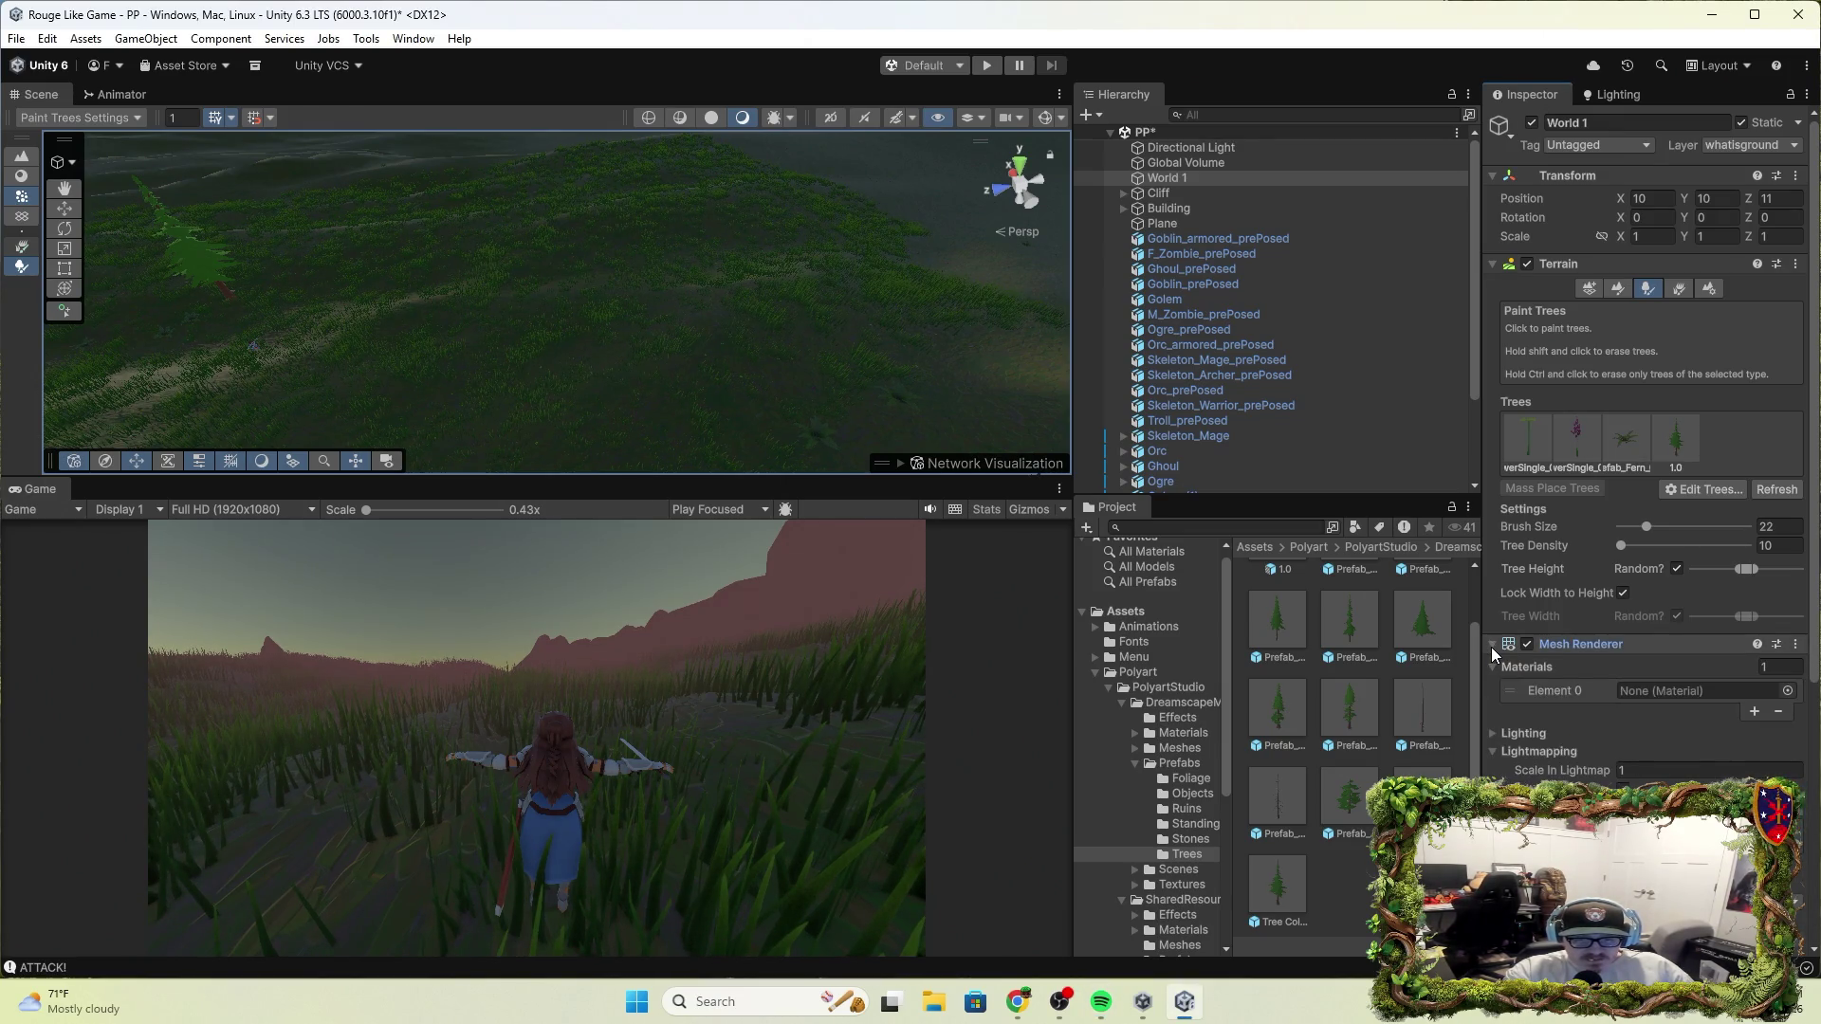
click(1491, 647)
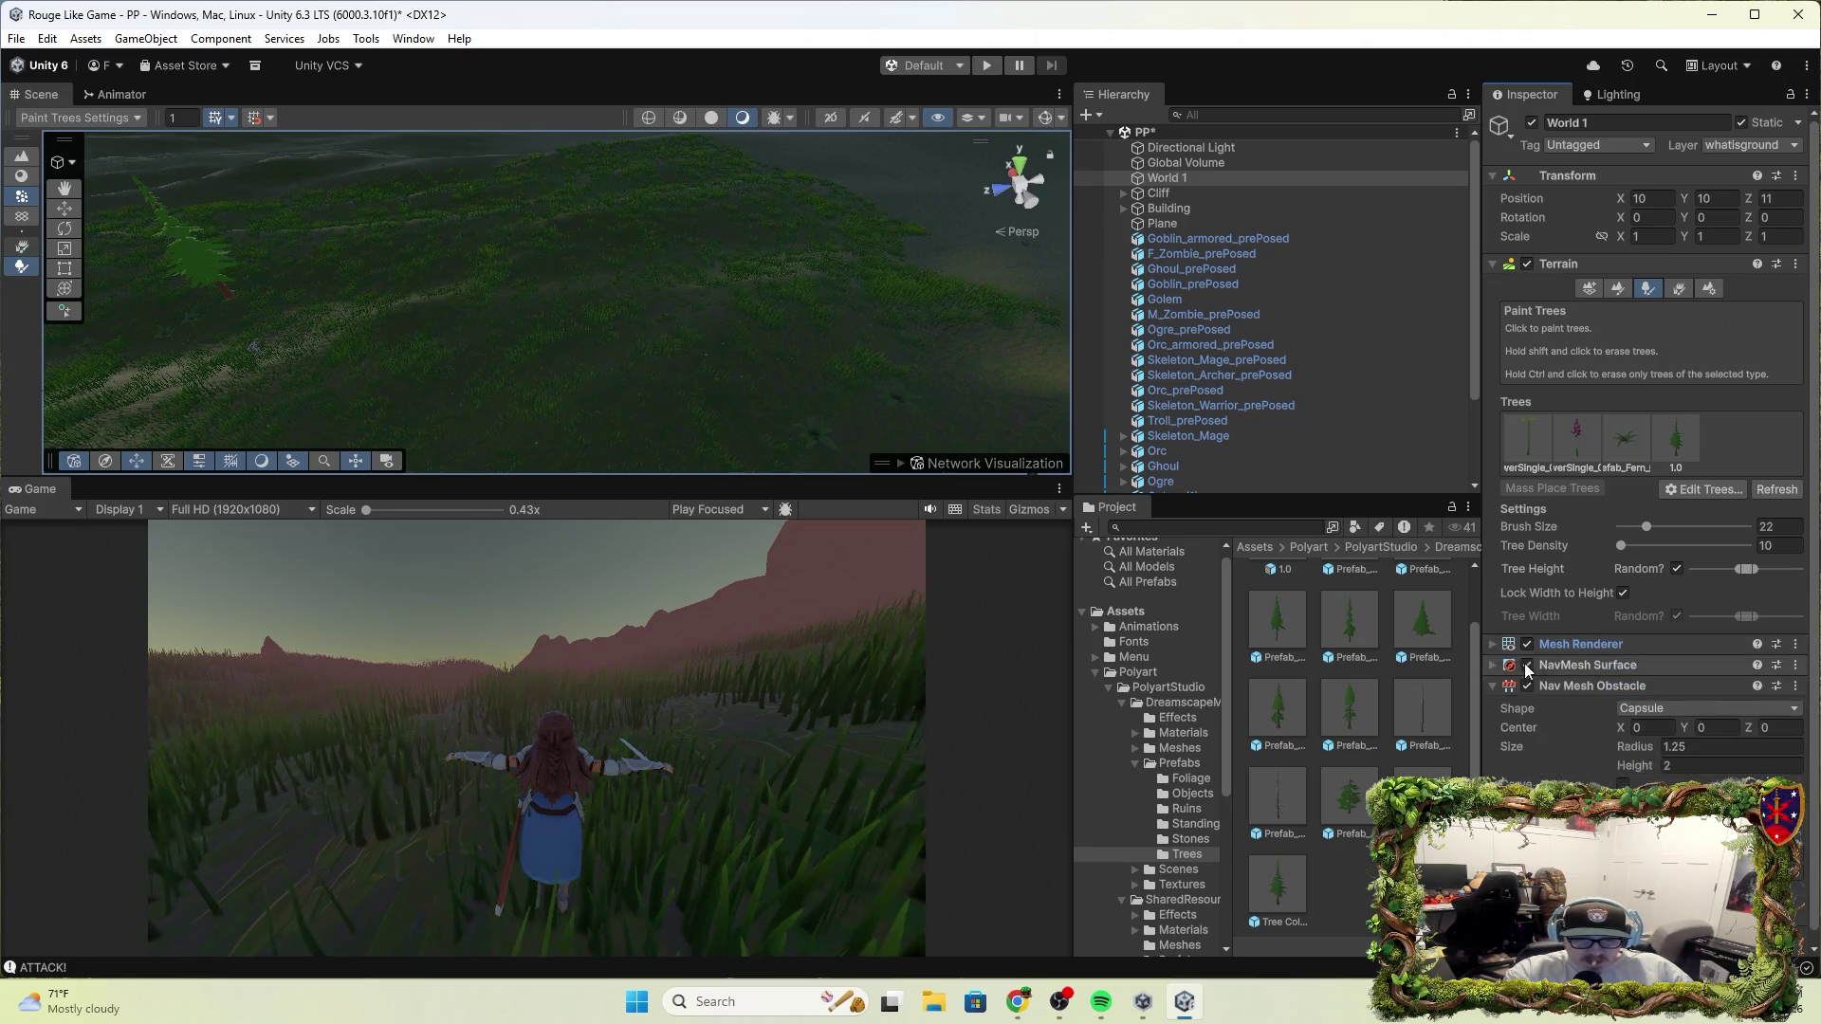
click(1527, 644)
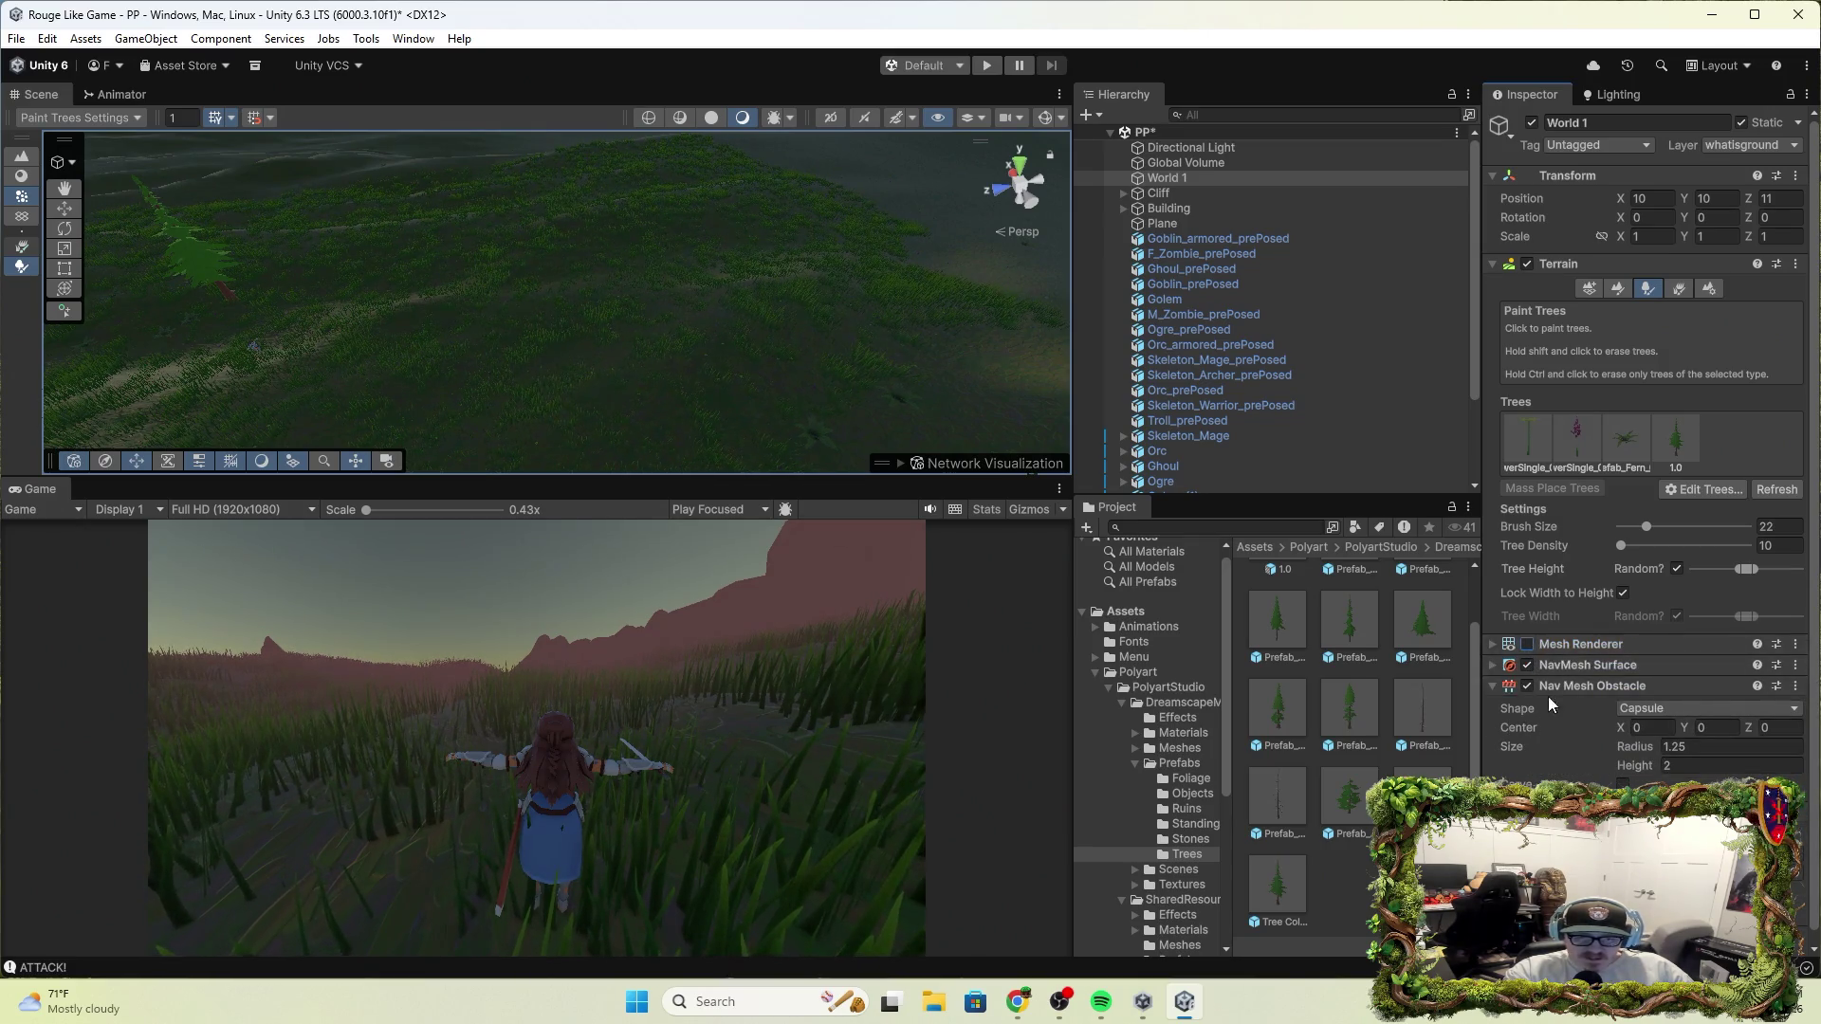
Expand NavMesh Surface and review its Include Layers list without changing it
click(1630, 666)
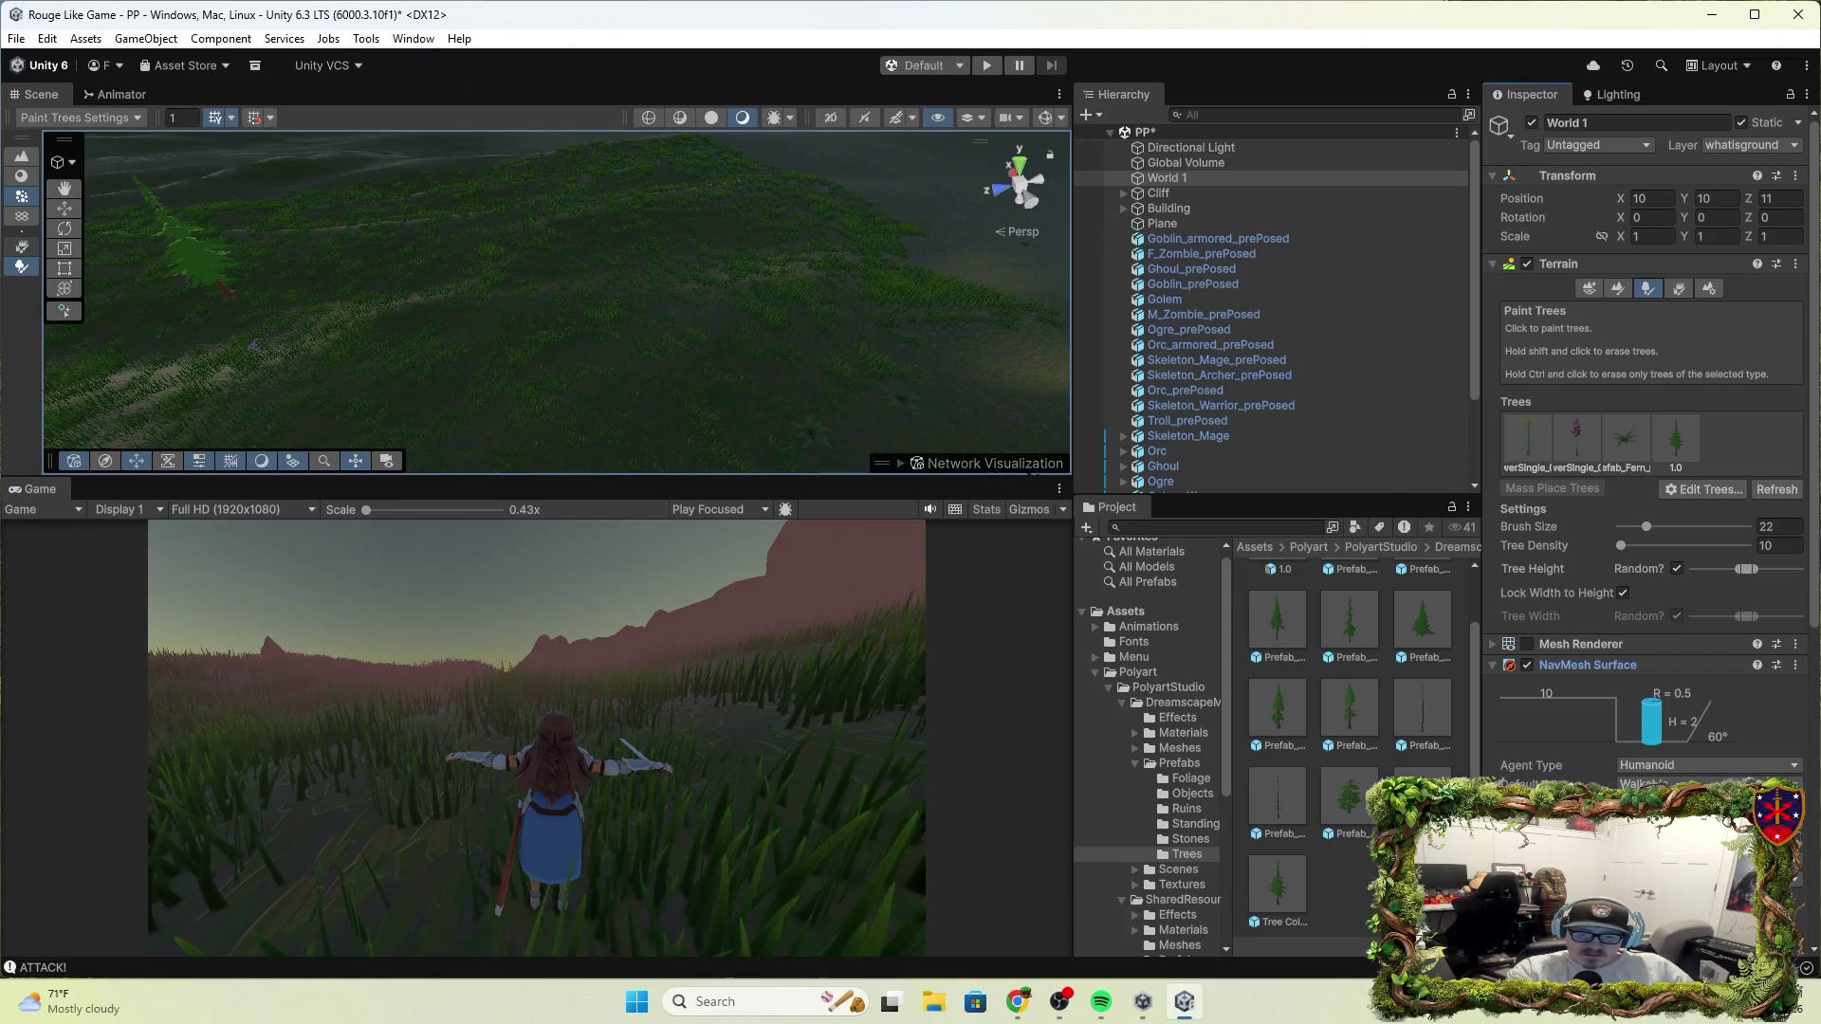
scroll(1650, 436, down, 1)
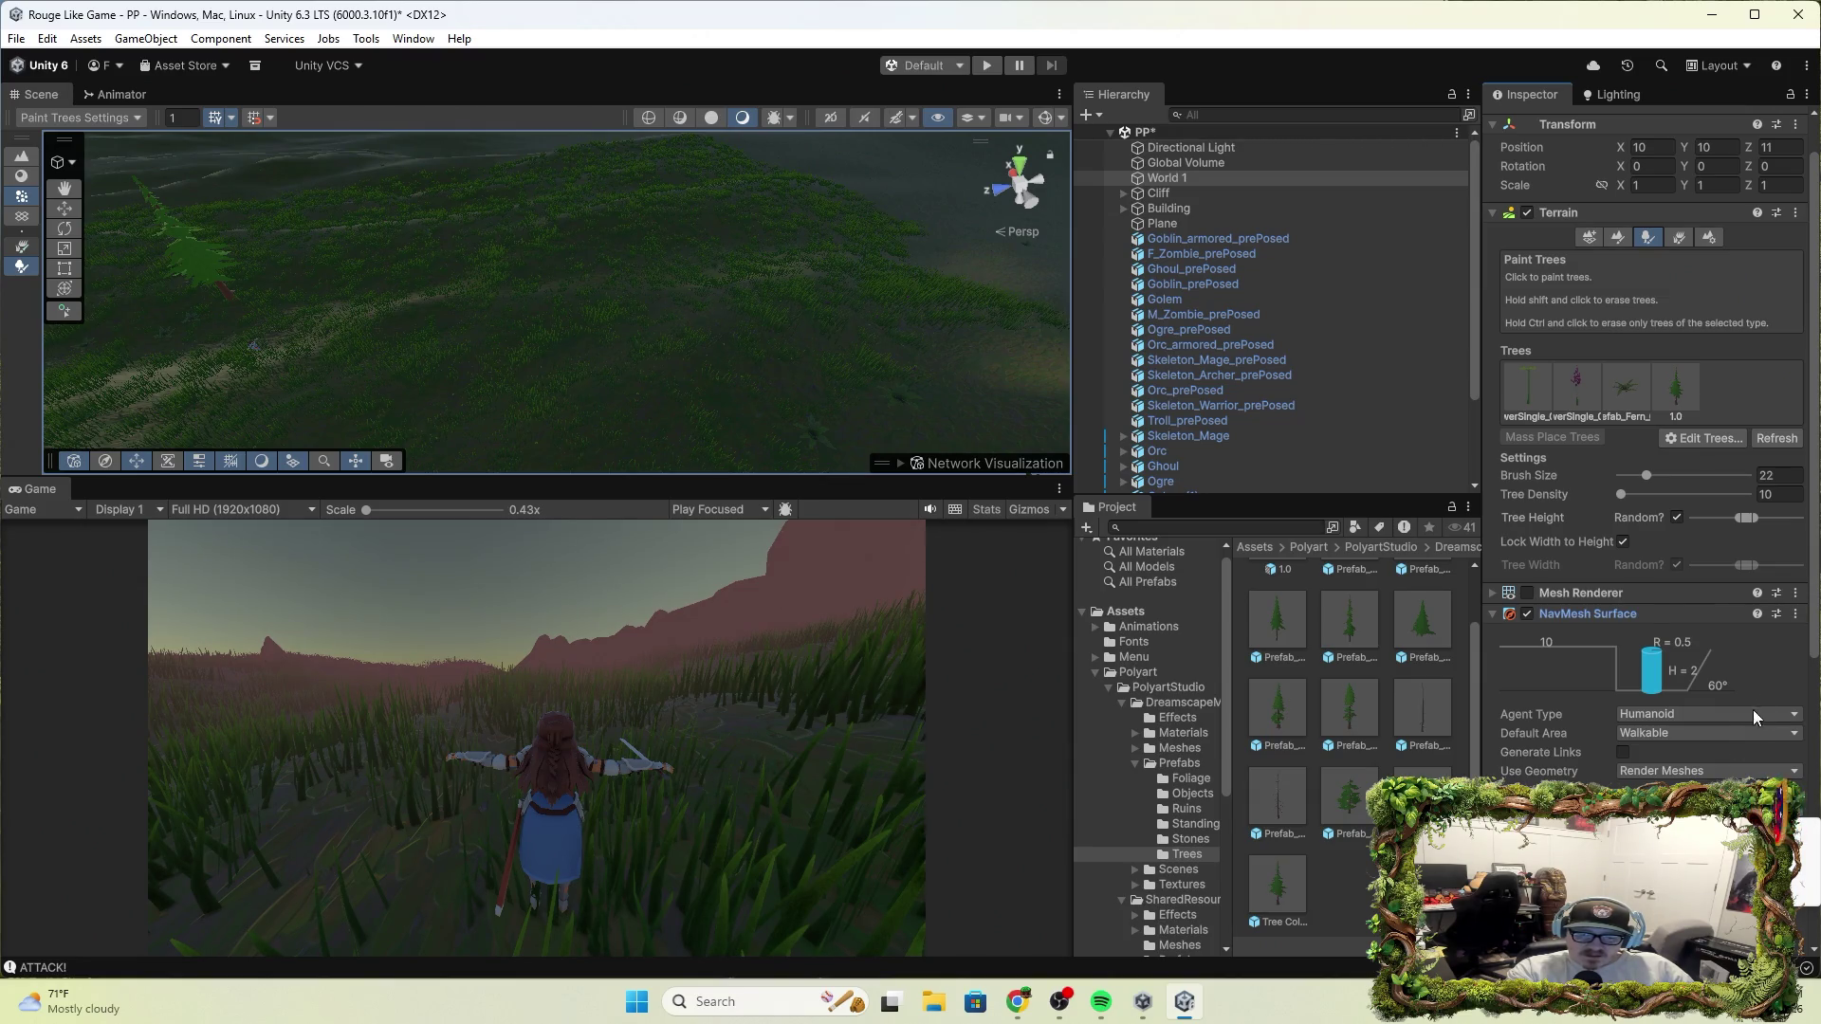
click(1764, 828)
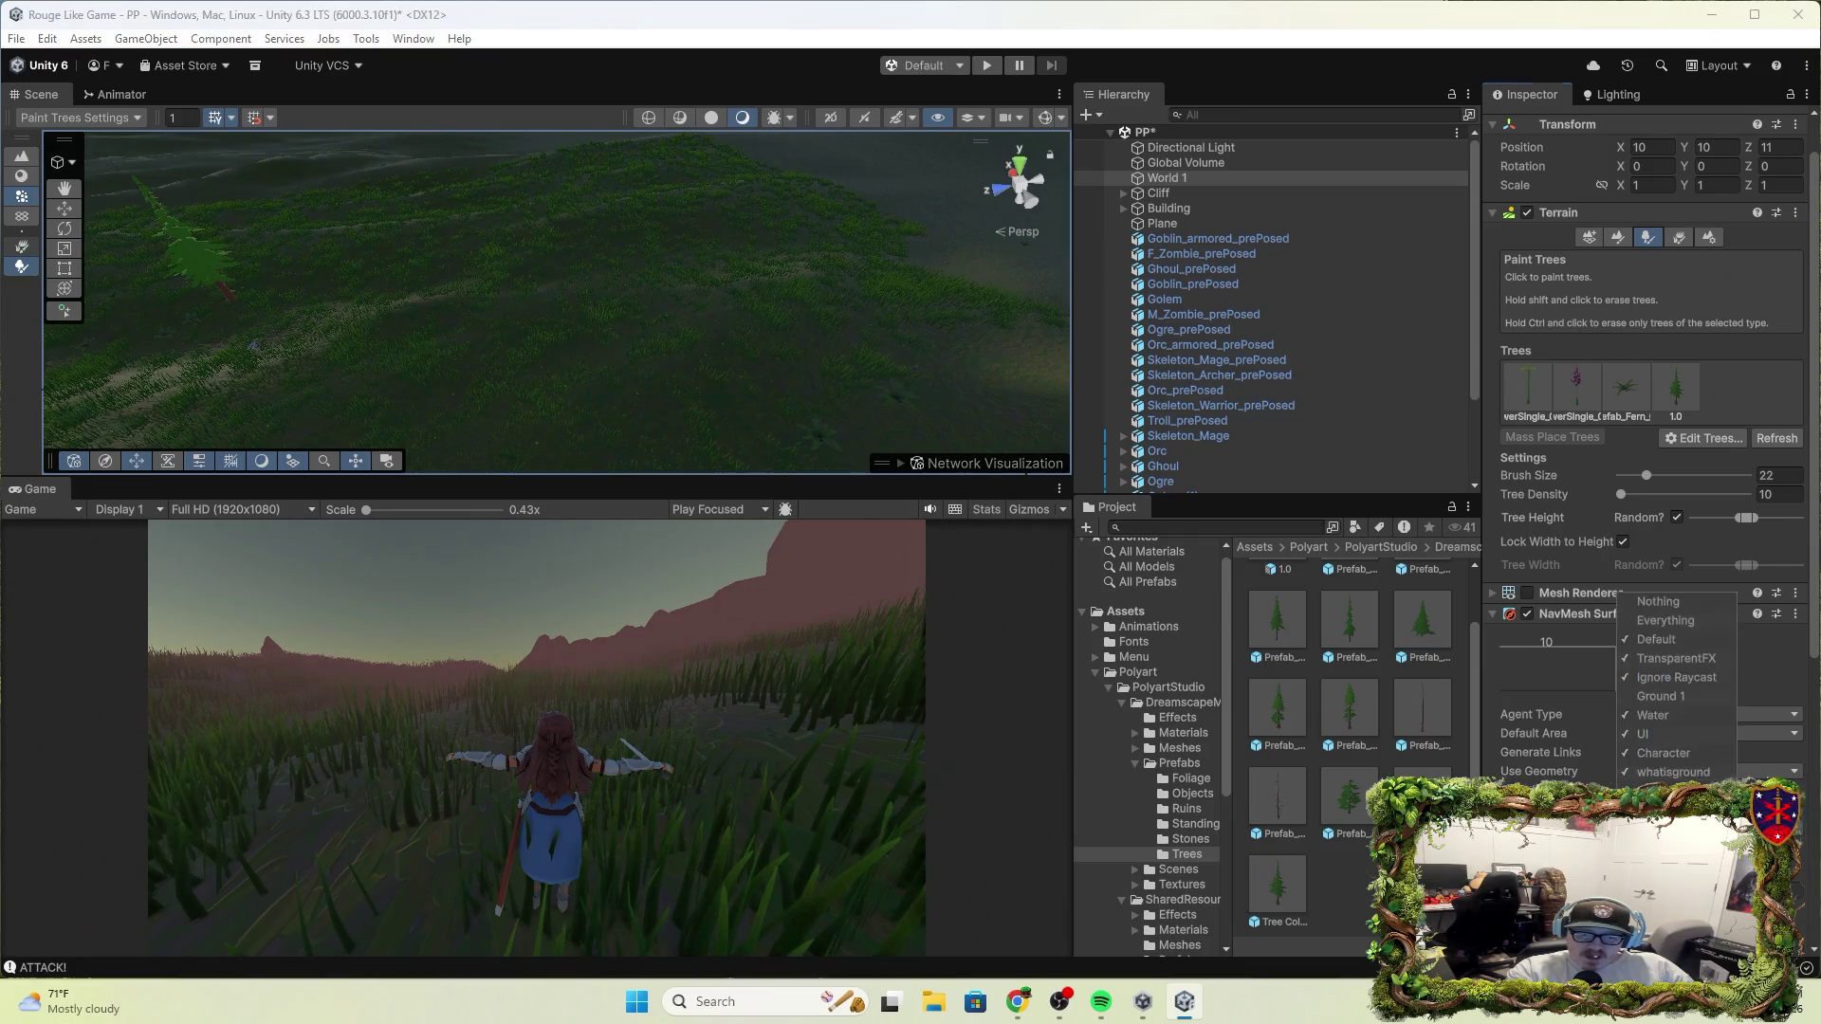
click(1756, 680)
scroll(1756, 680, down, 4)
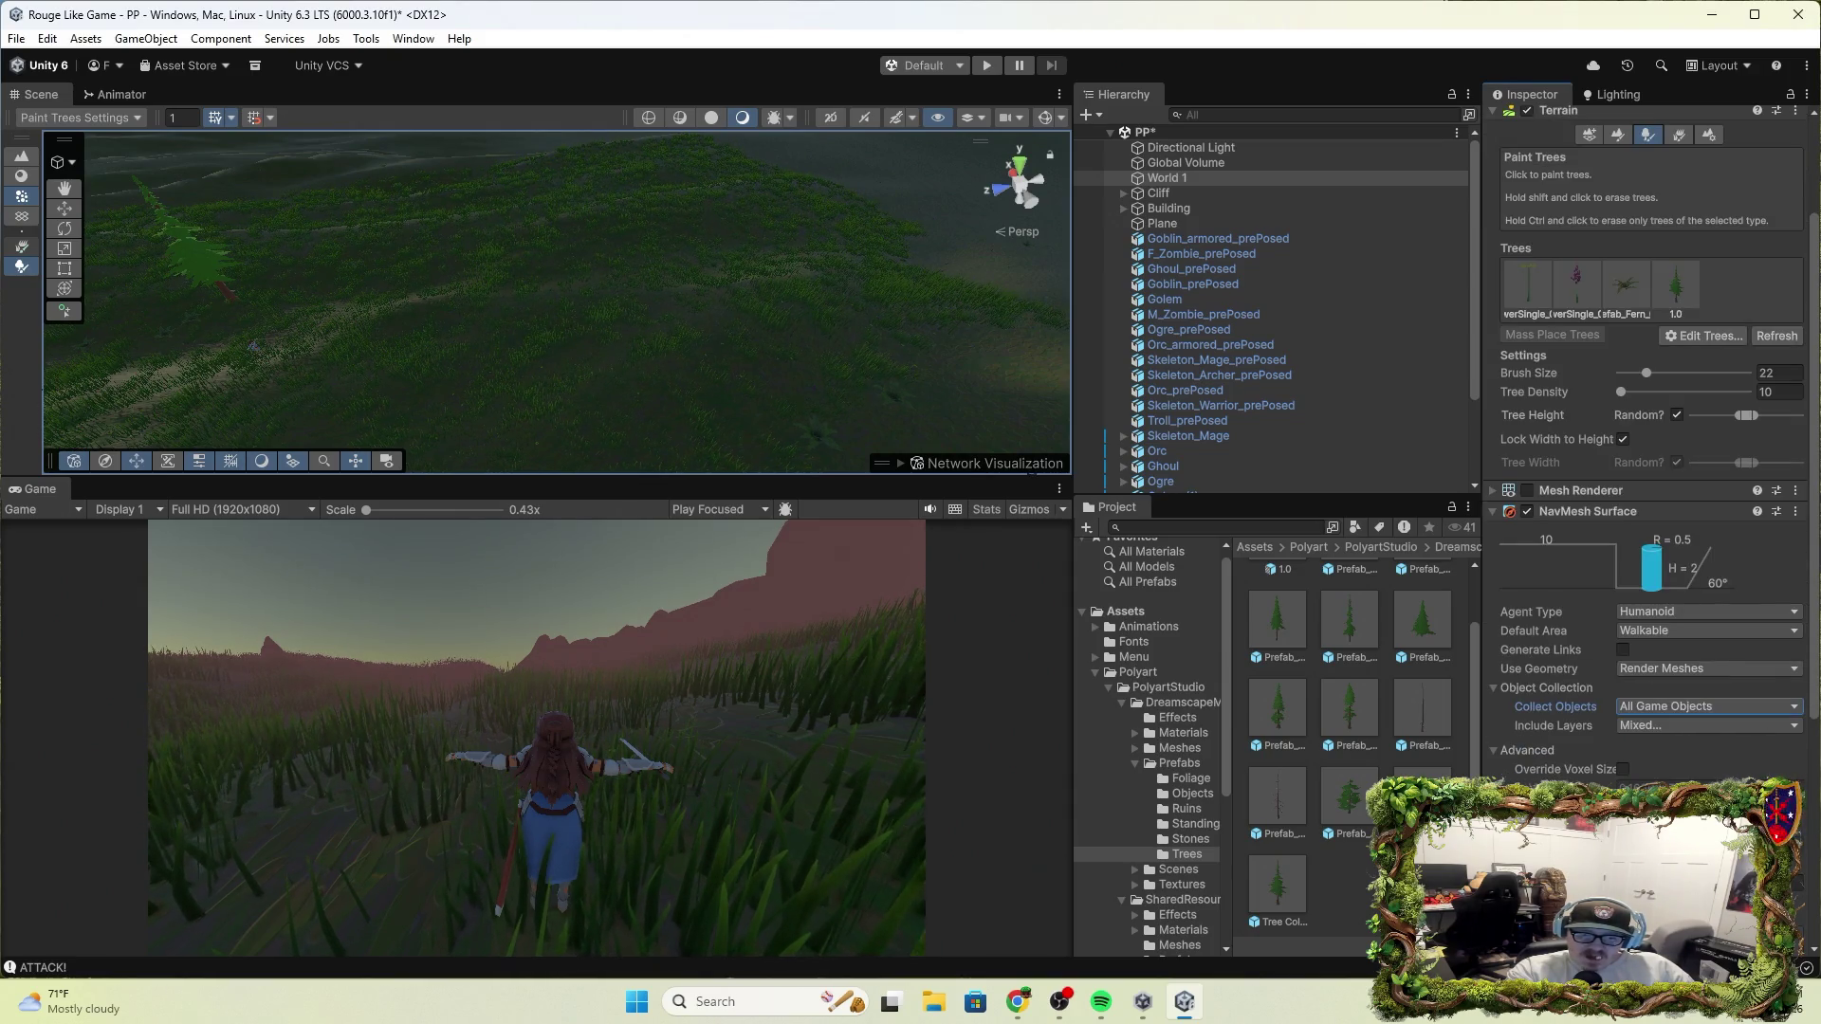
scroll(1652, 455, down, 3)
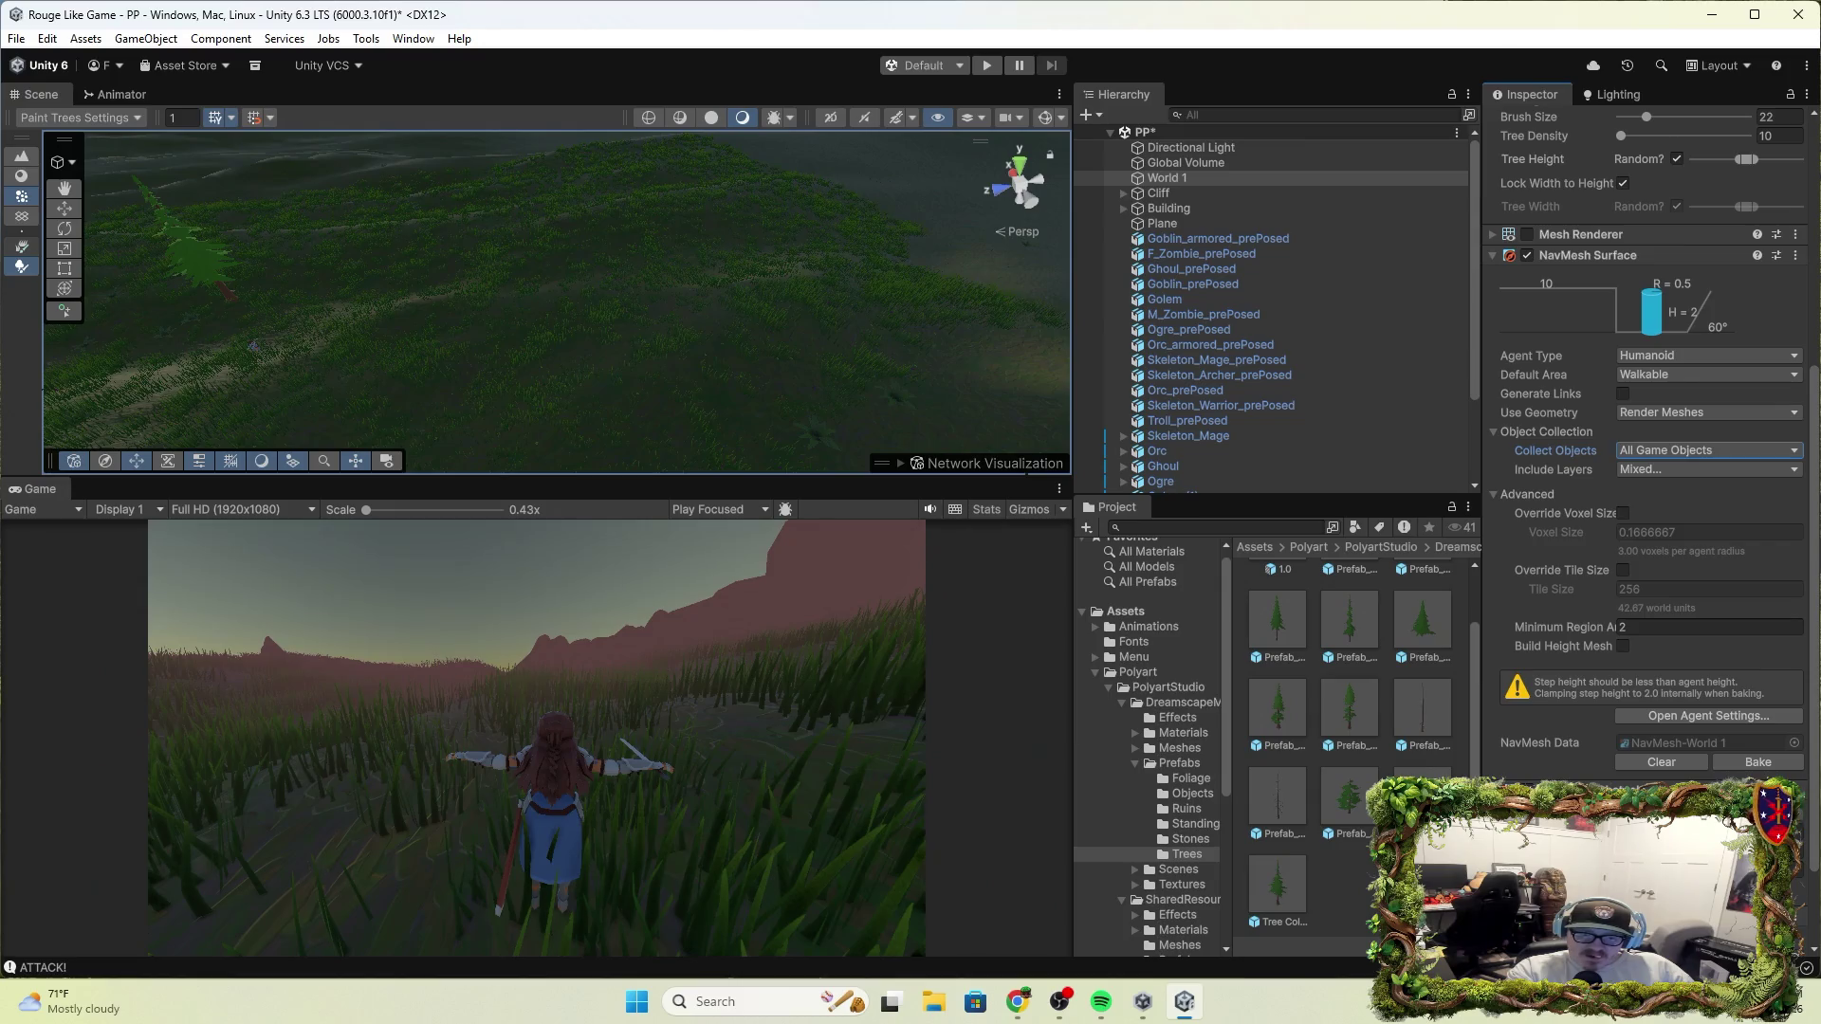
scroll(1620, 753, down, 2)
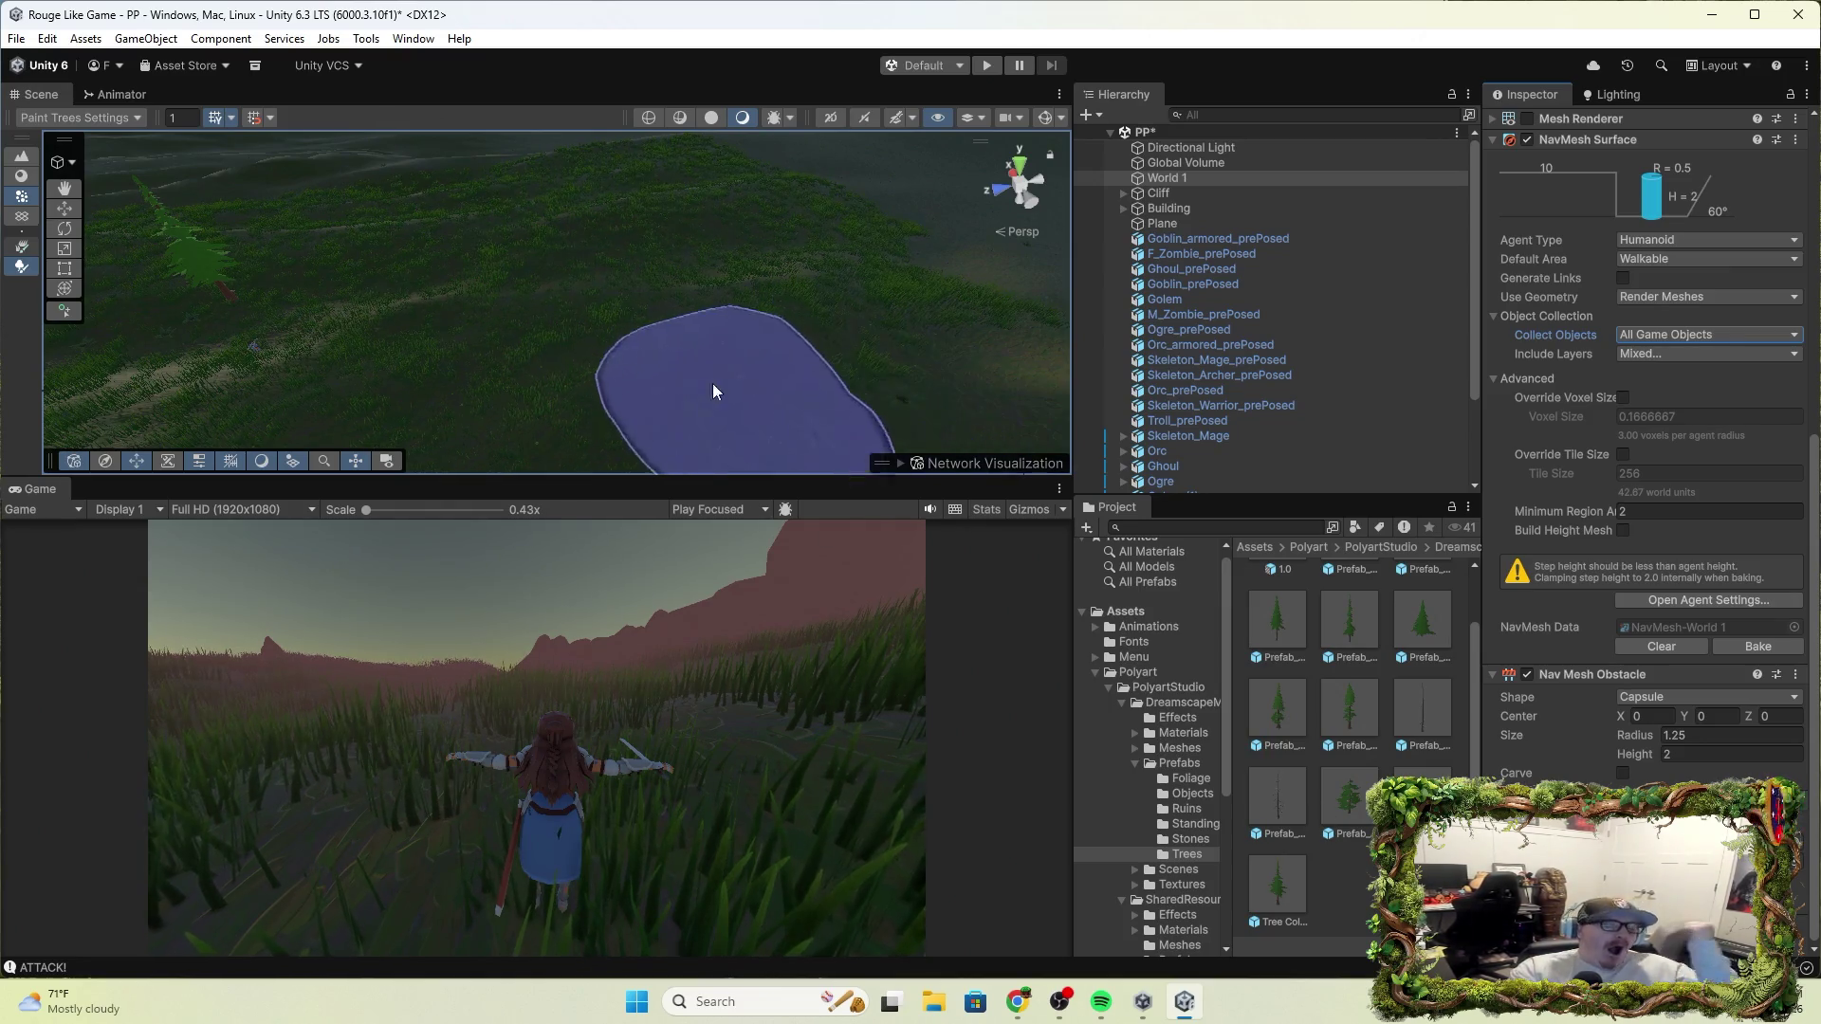
scroll(1510, 275, up, 6)
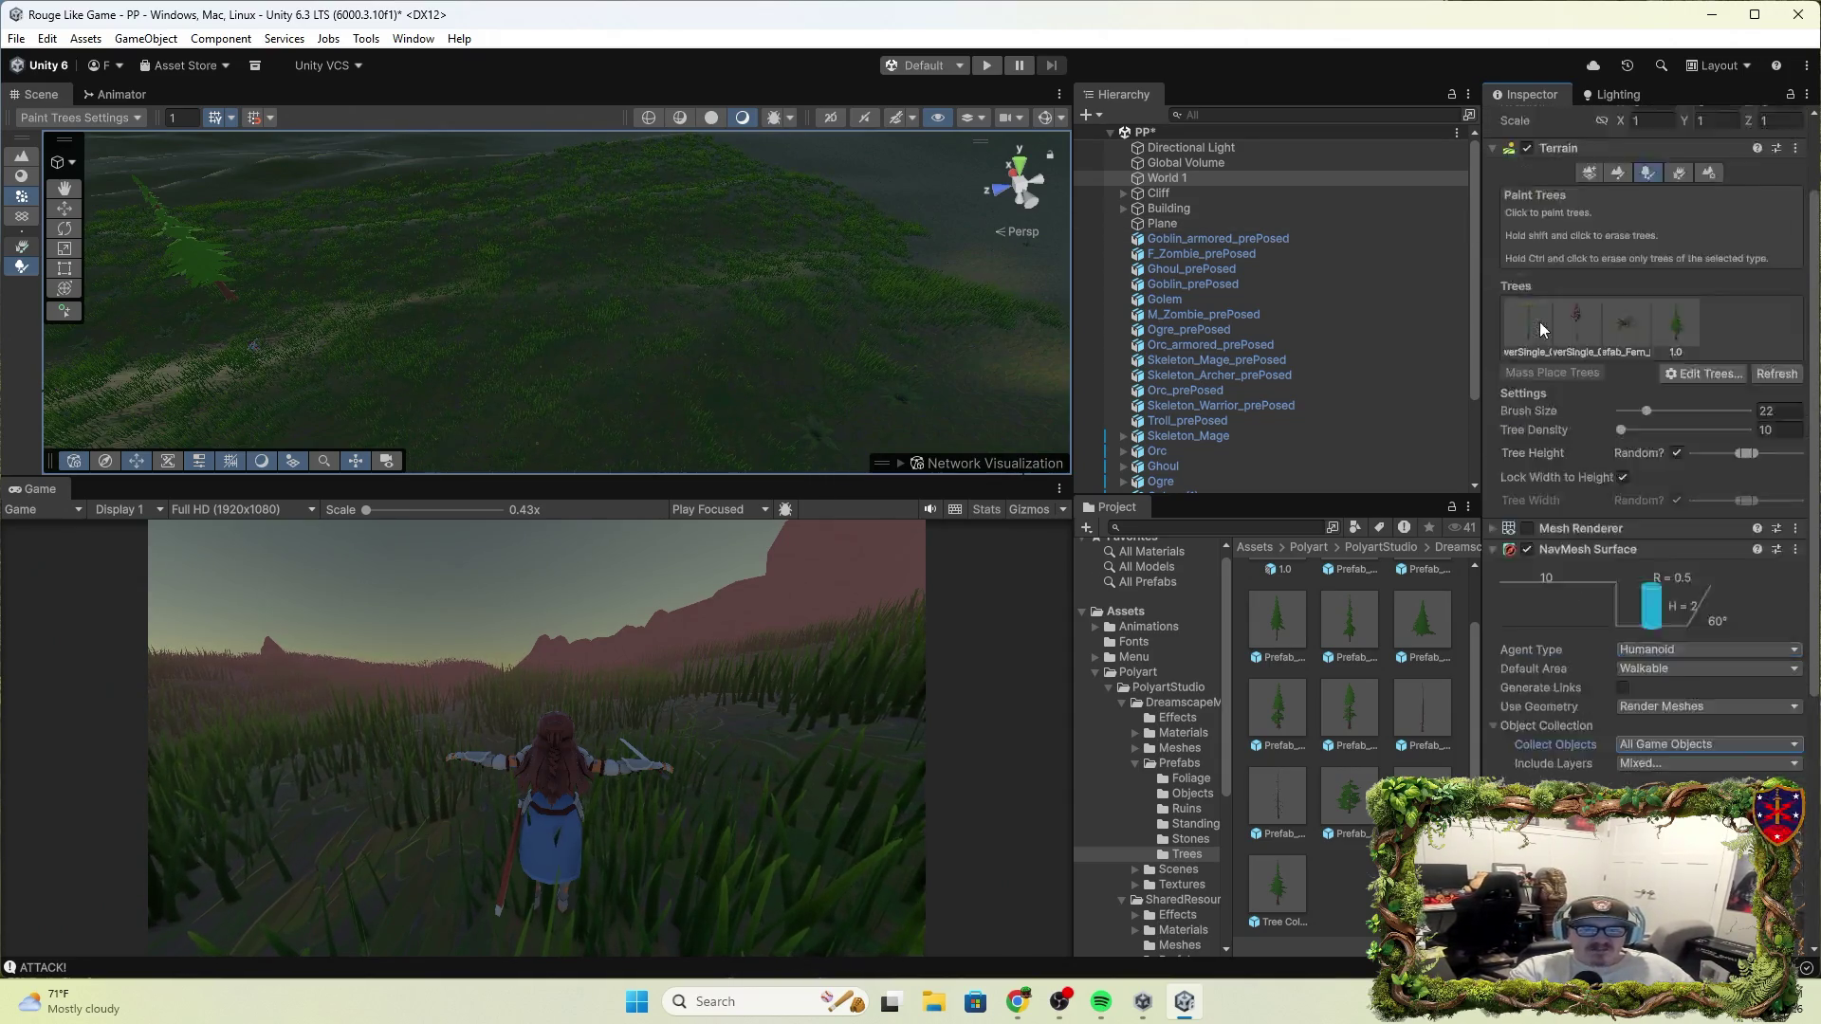
Paint several 1.0 conifers onto the terrain, then enter Play mode and run toward them
click(1693, 437)
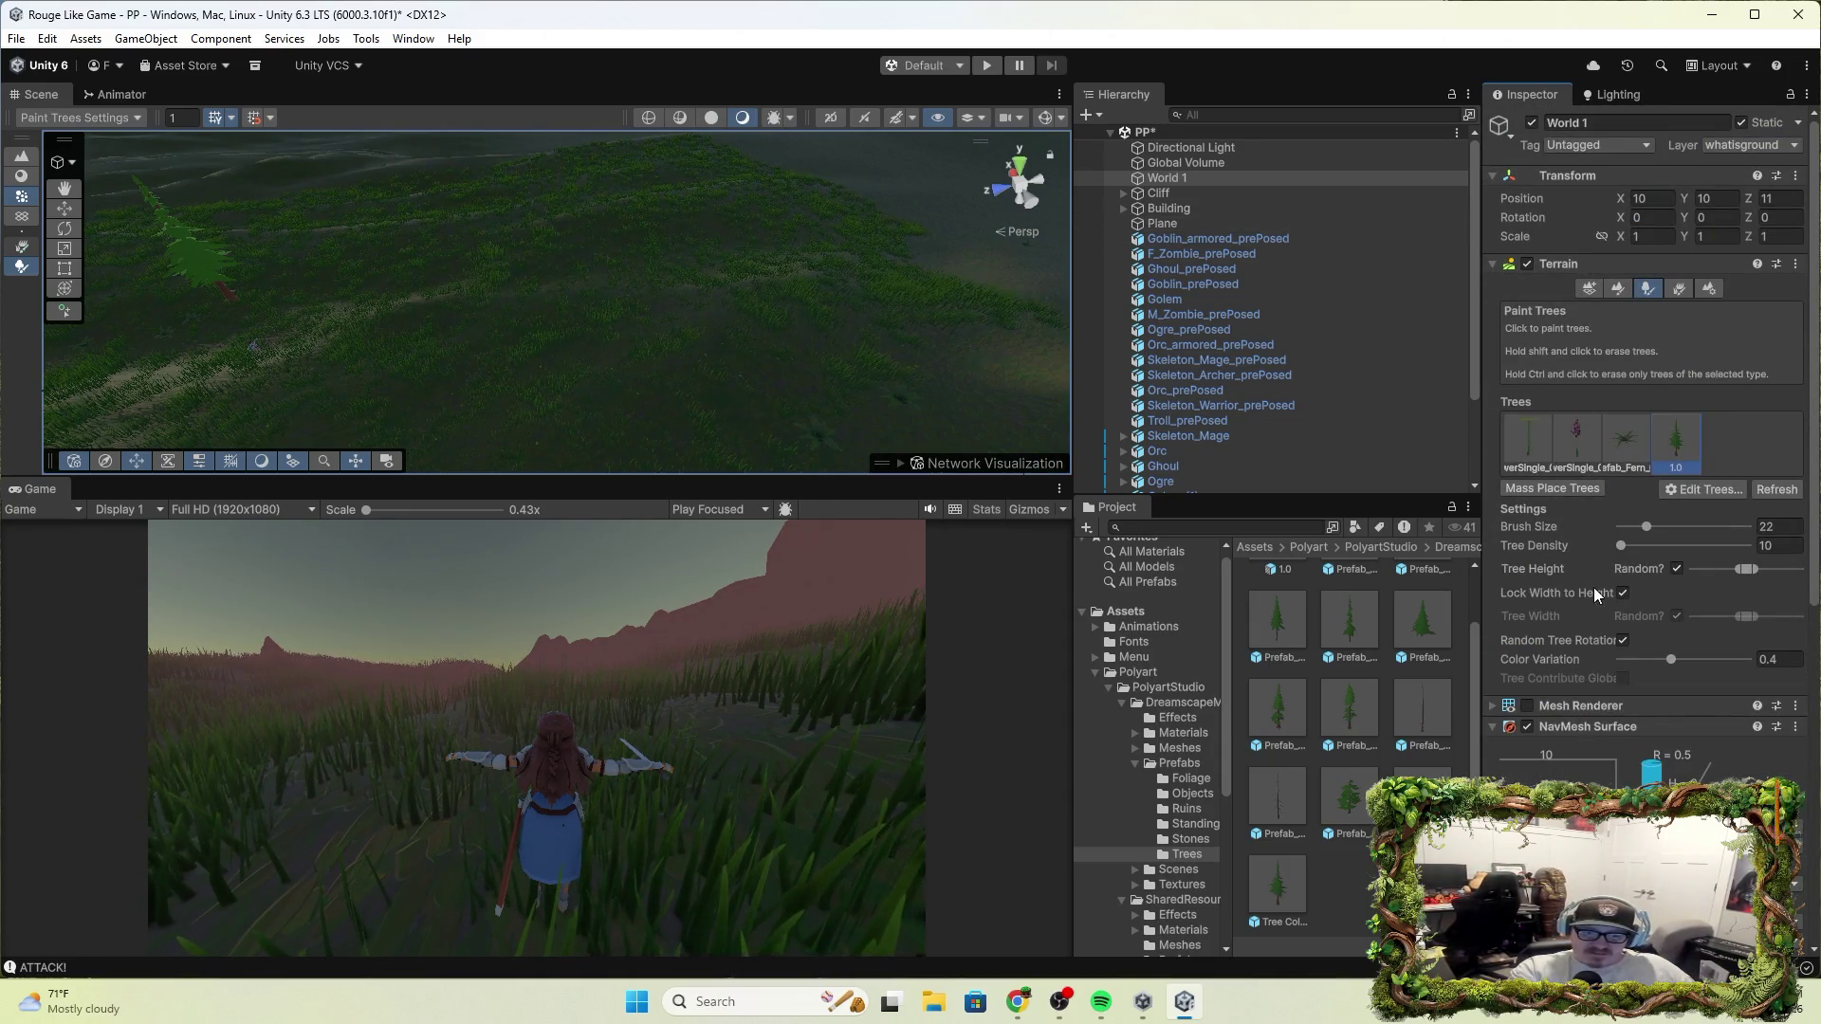
scroll(1648, 523, down, 5)
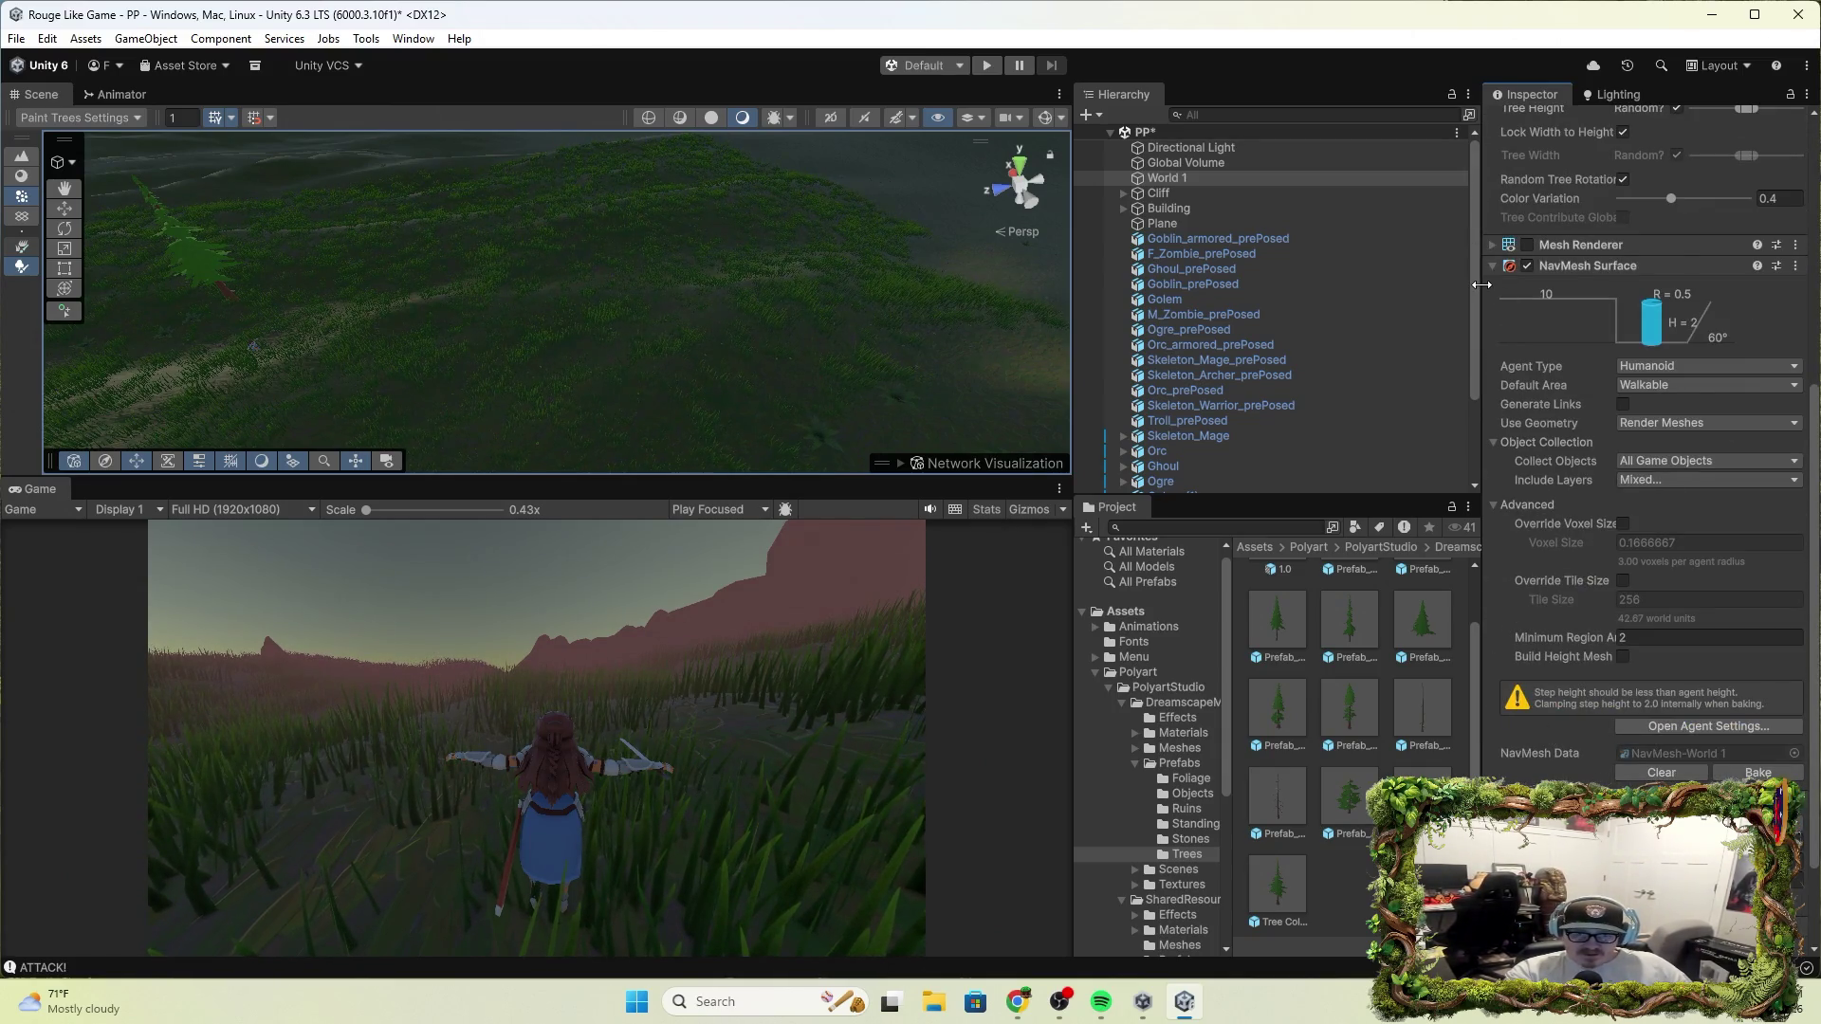
click(1493, 267)
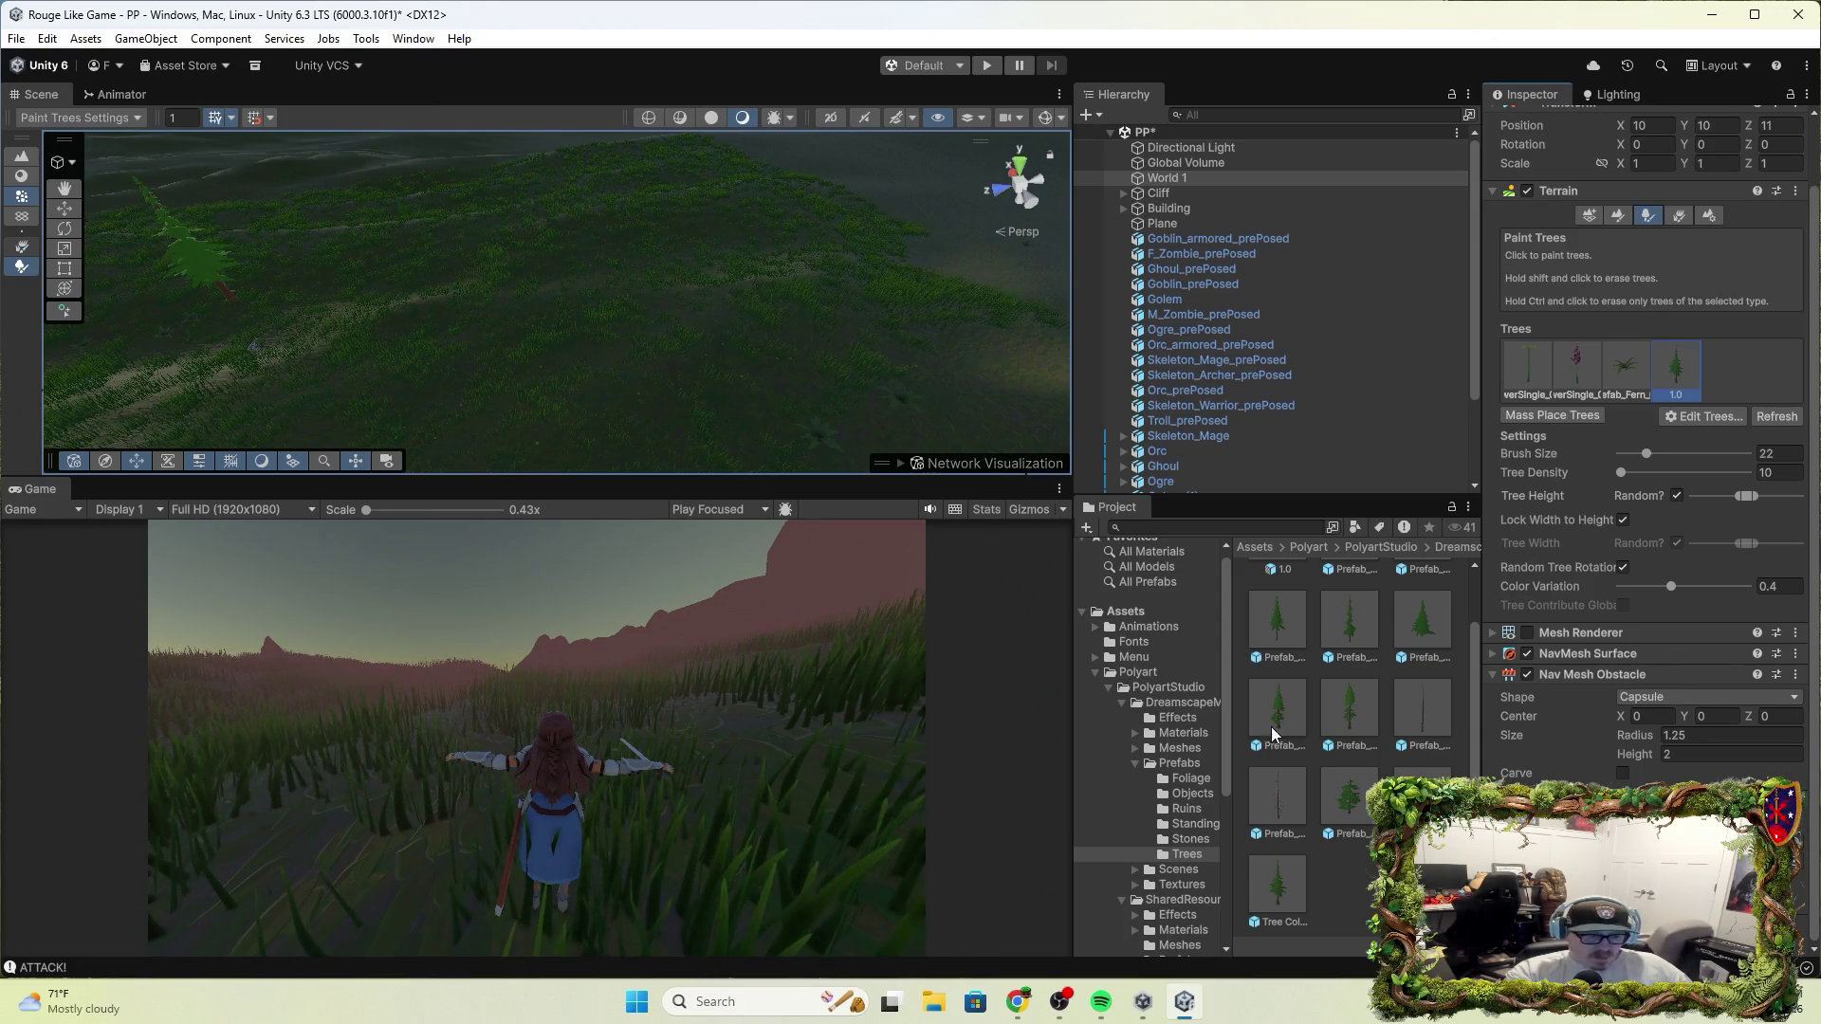
click(371, 324)
click(986, 65)
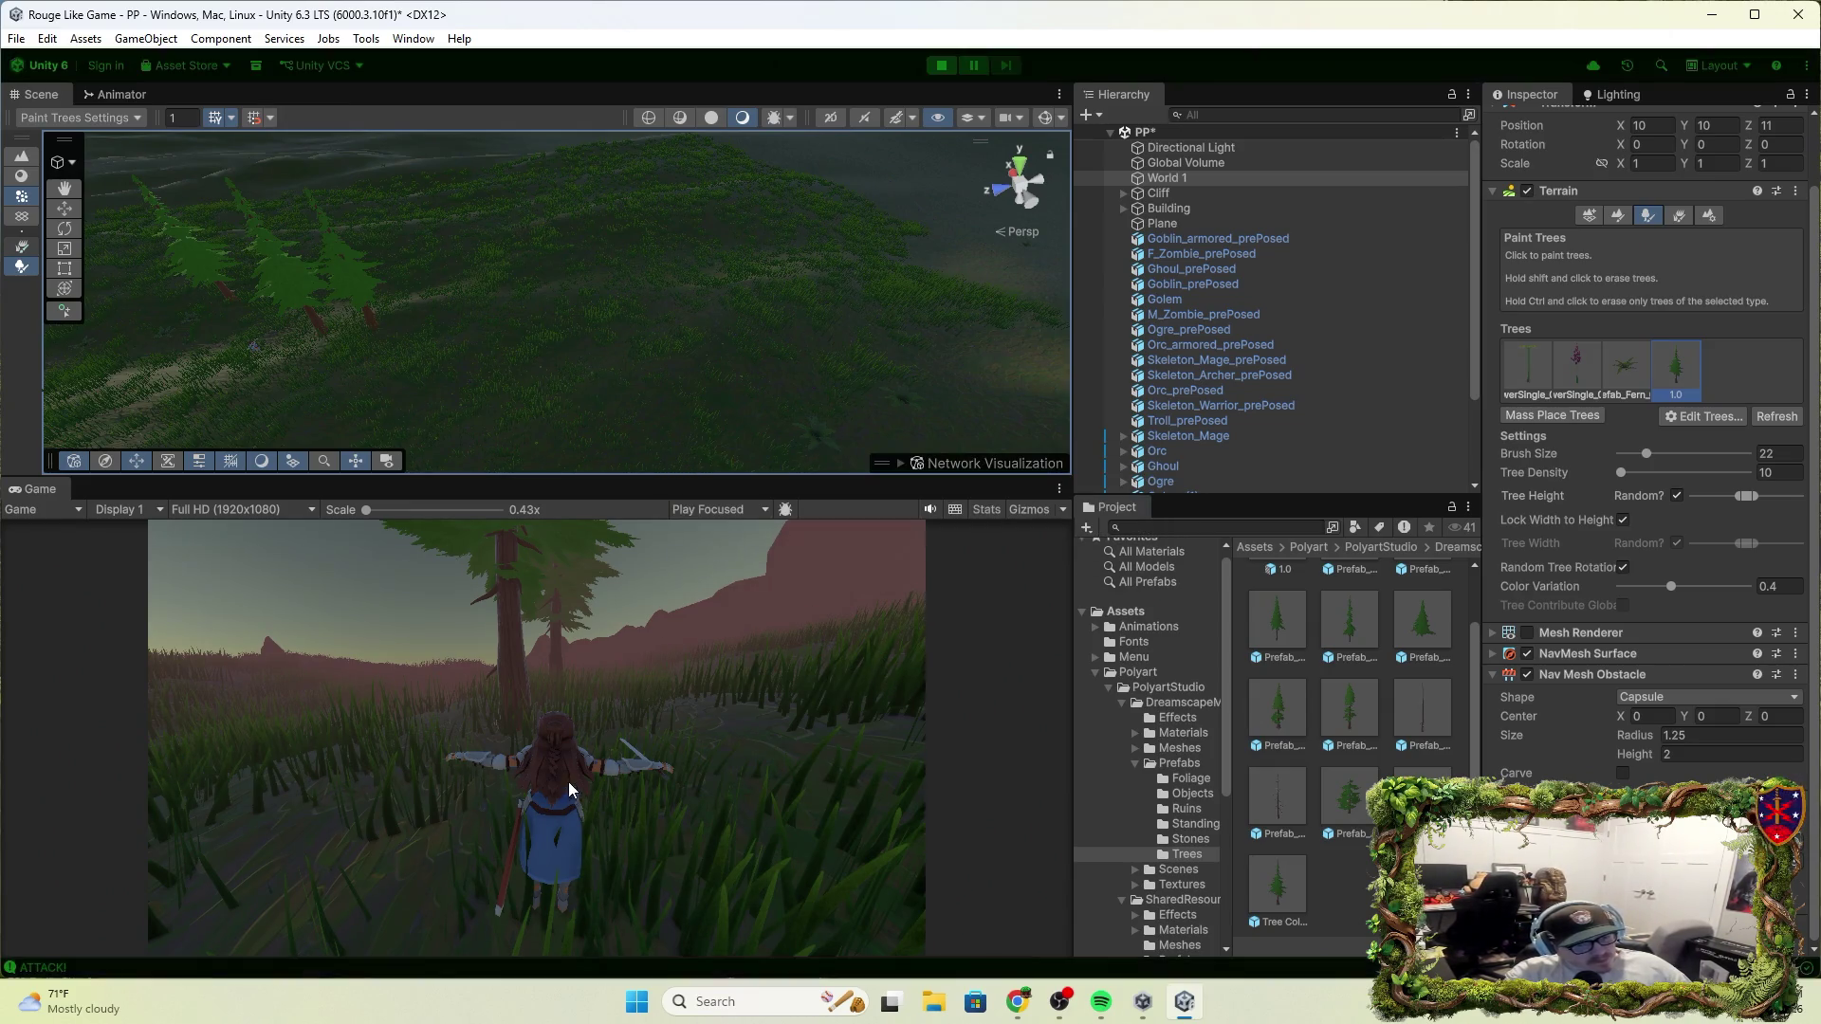
key(w)
key(w)
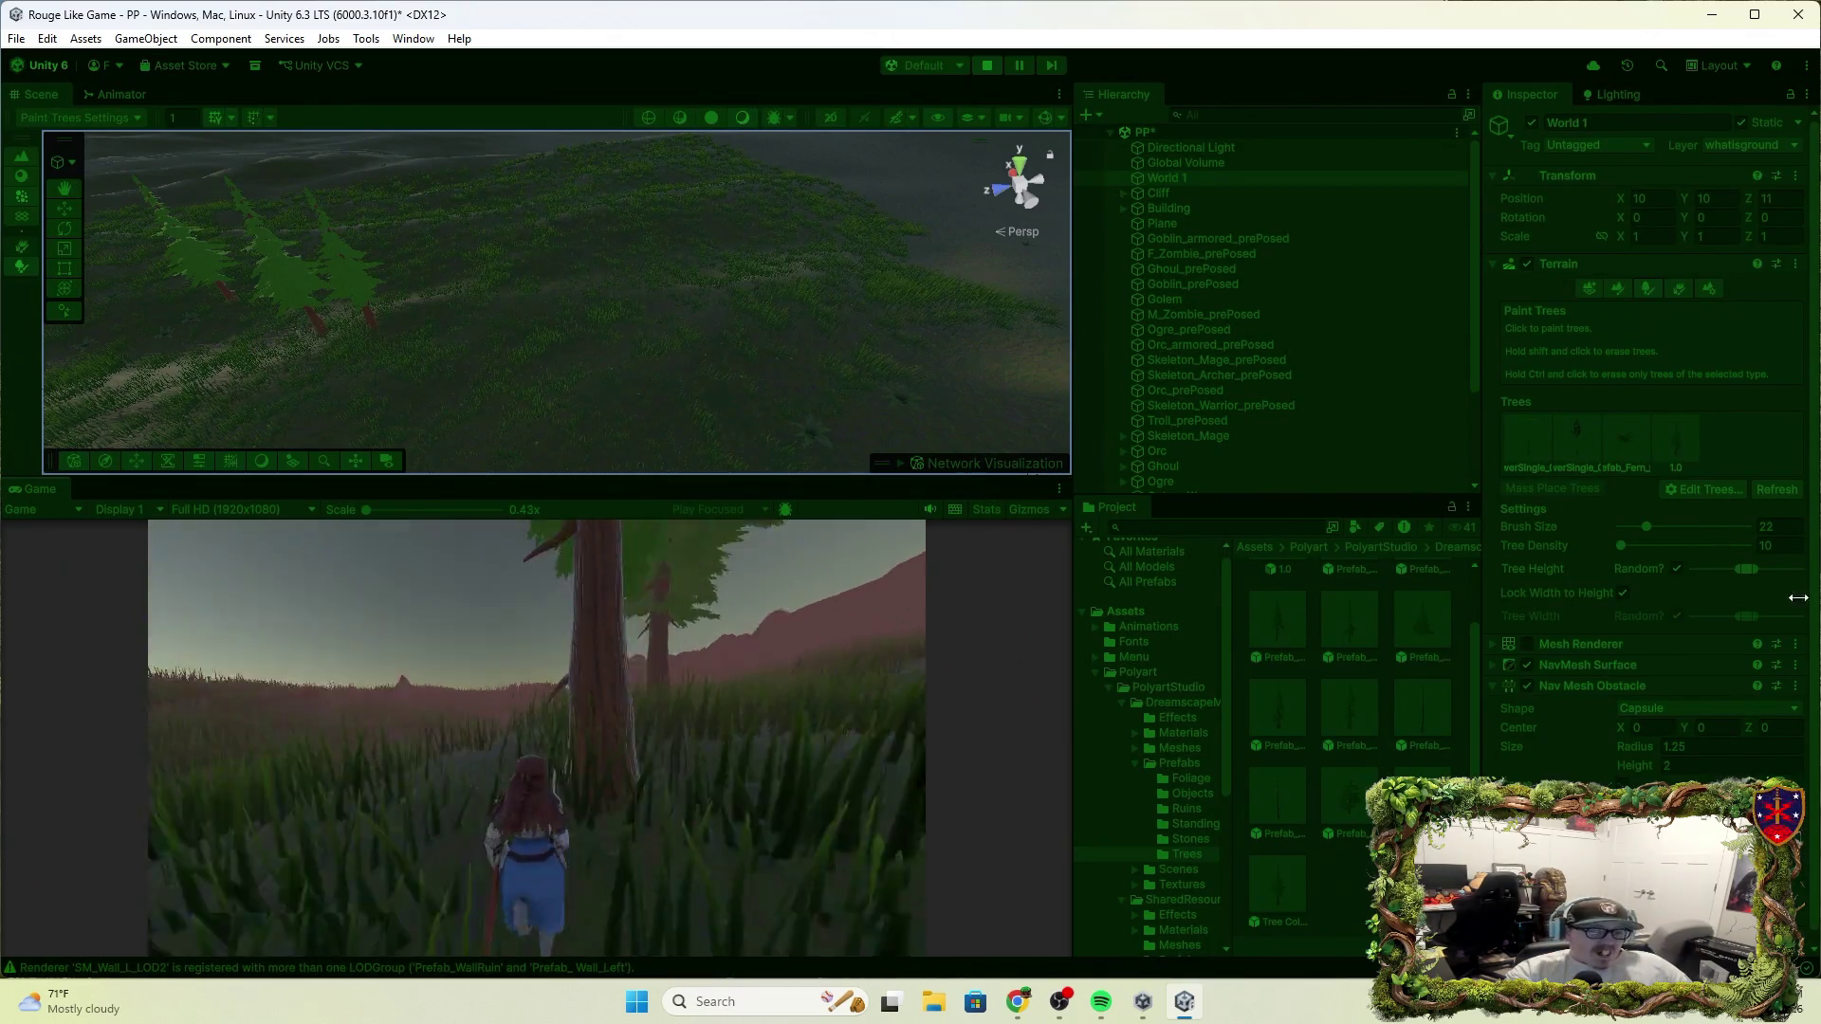
Stop Play, erase the painted 1.0 conifers from the terrain, and select F_Knight
click(984, 69)
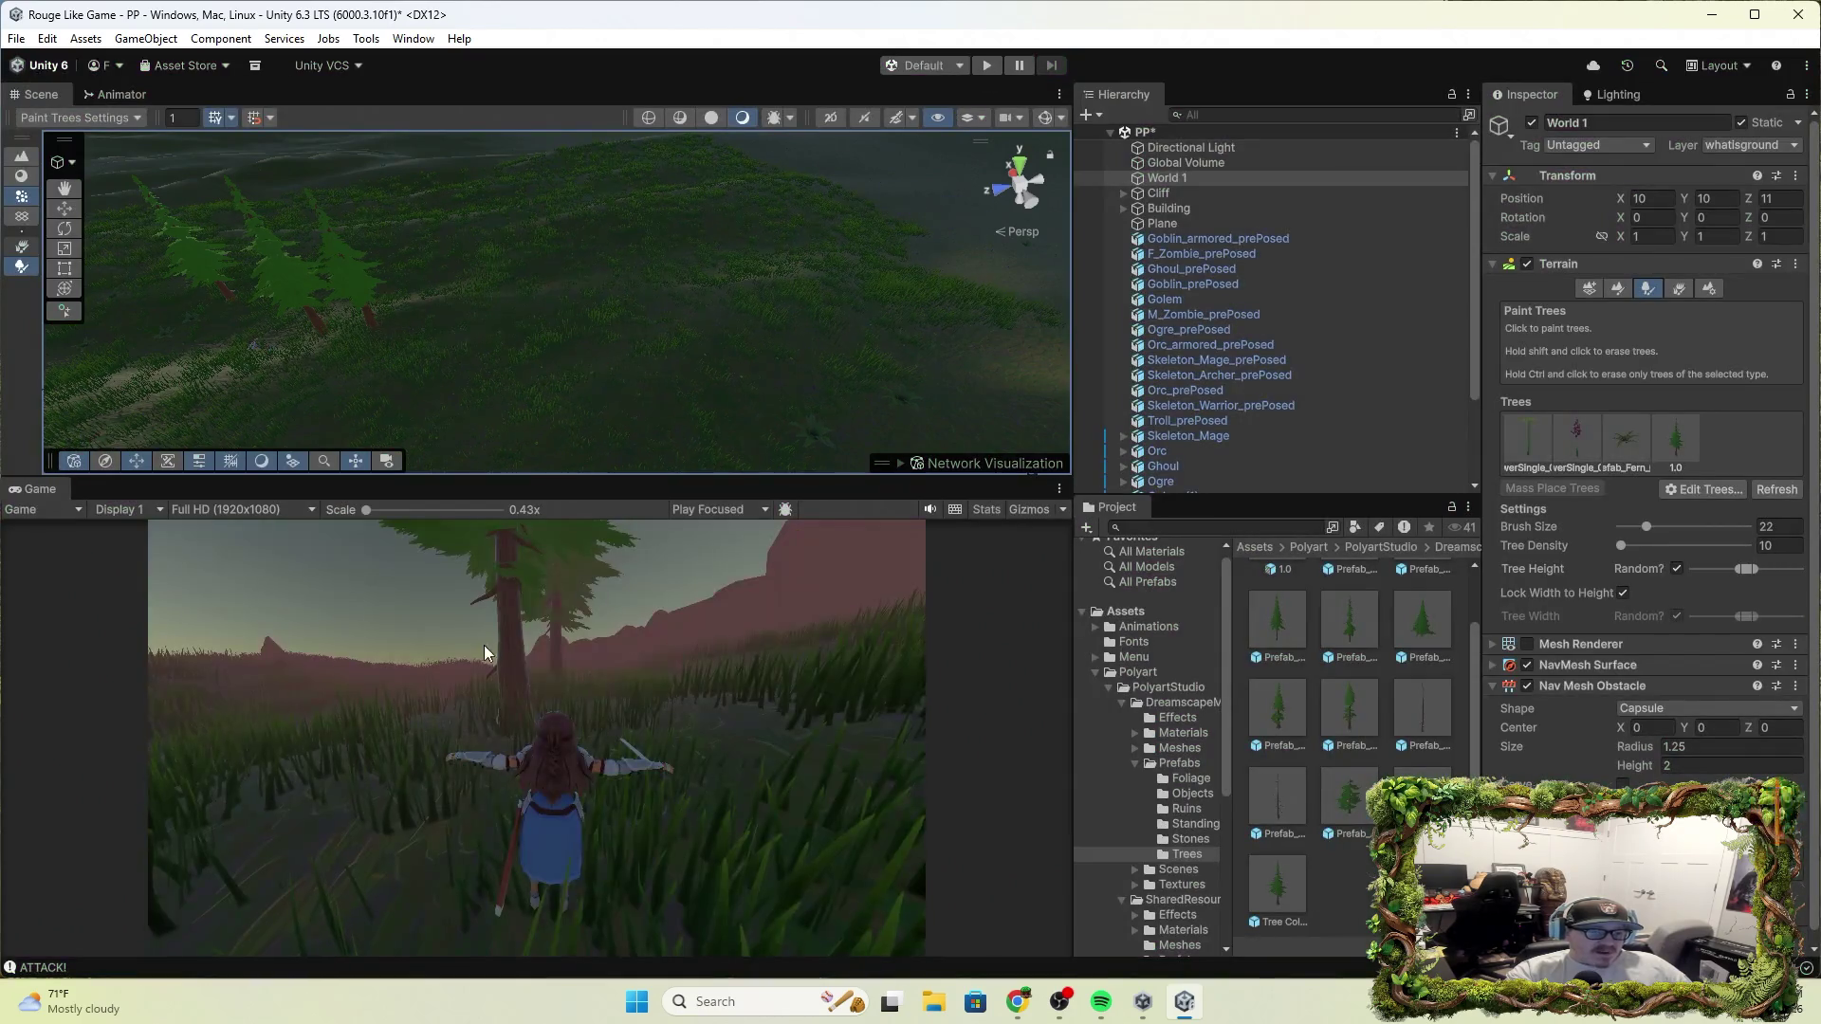
scroll(439, 272, down, 5)
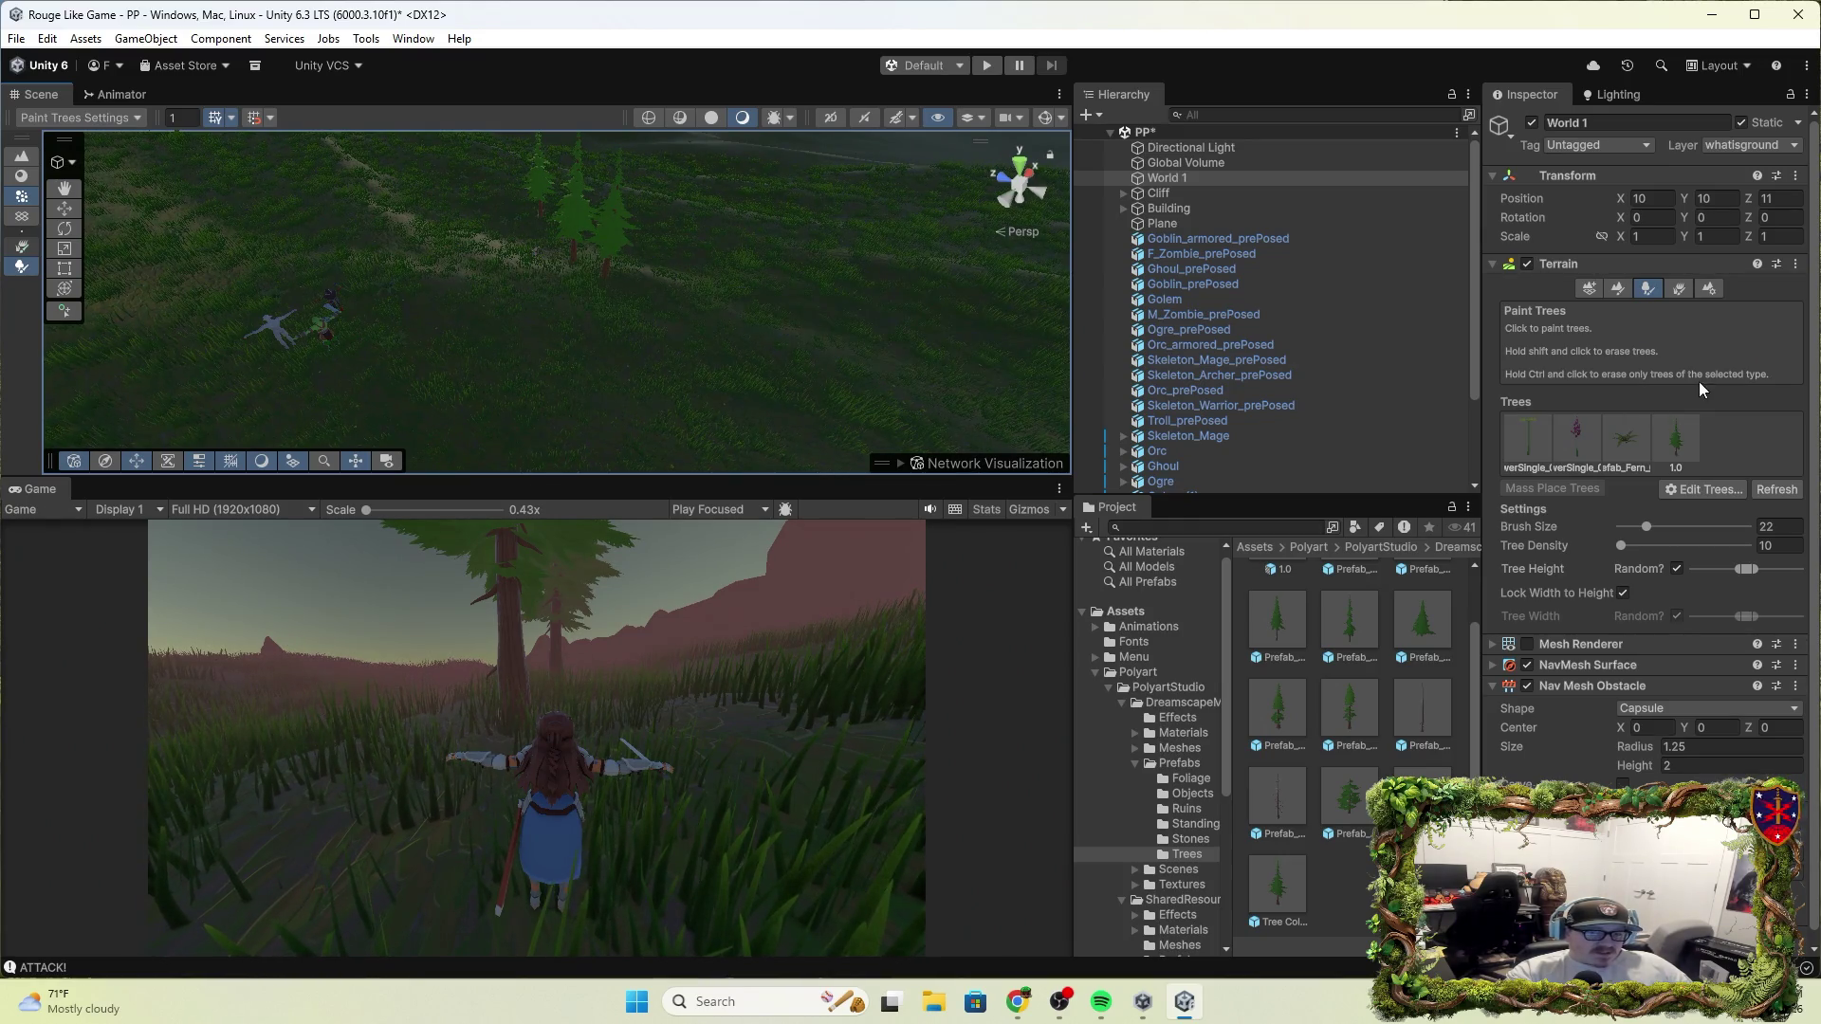
click(1677, 435)
shift+click(571, 270)
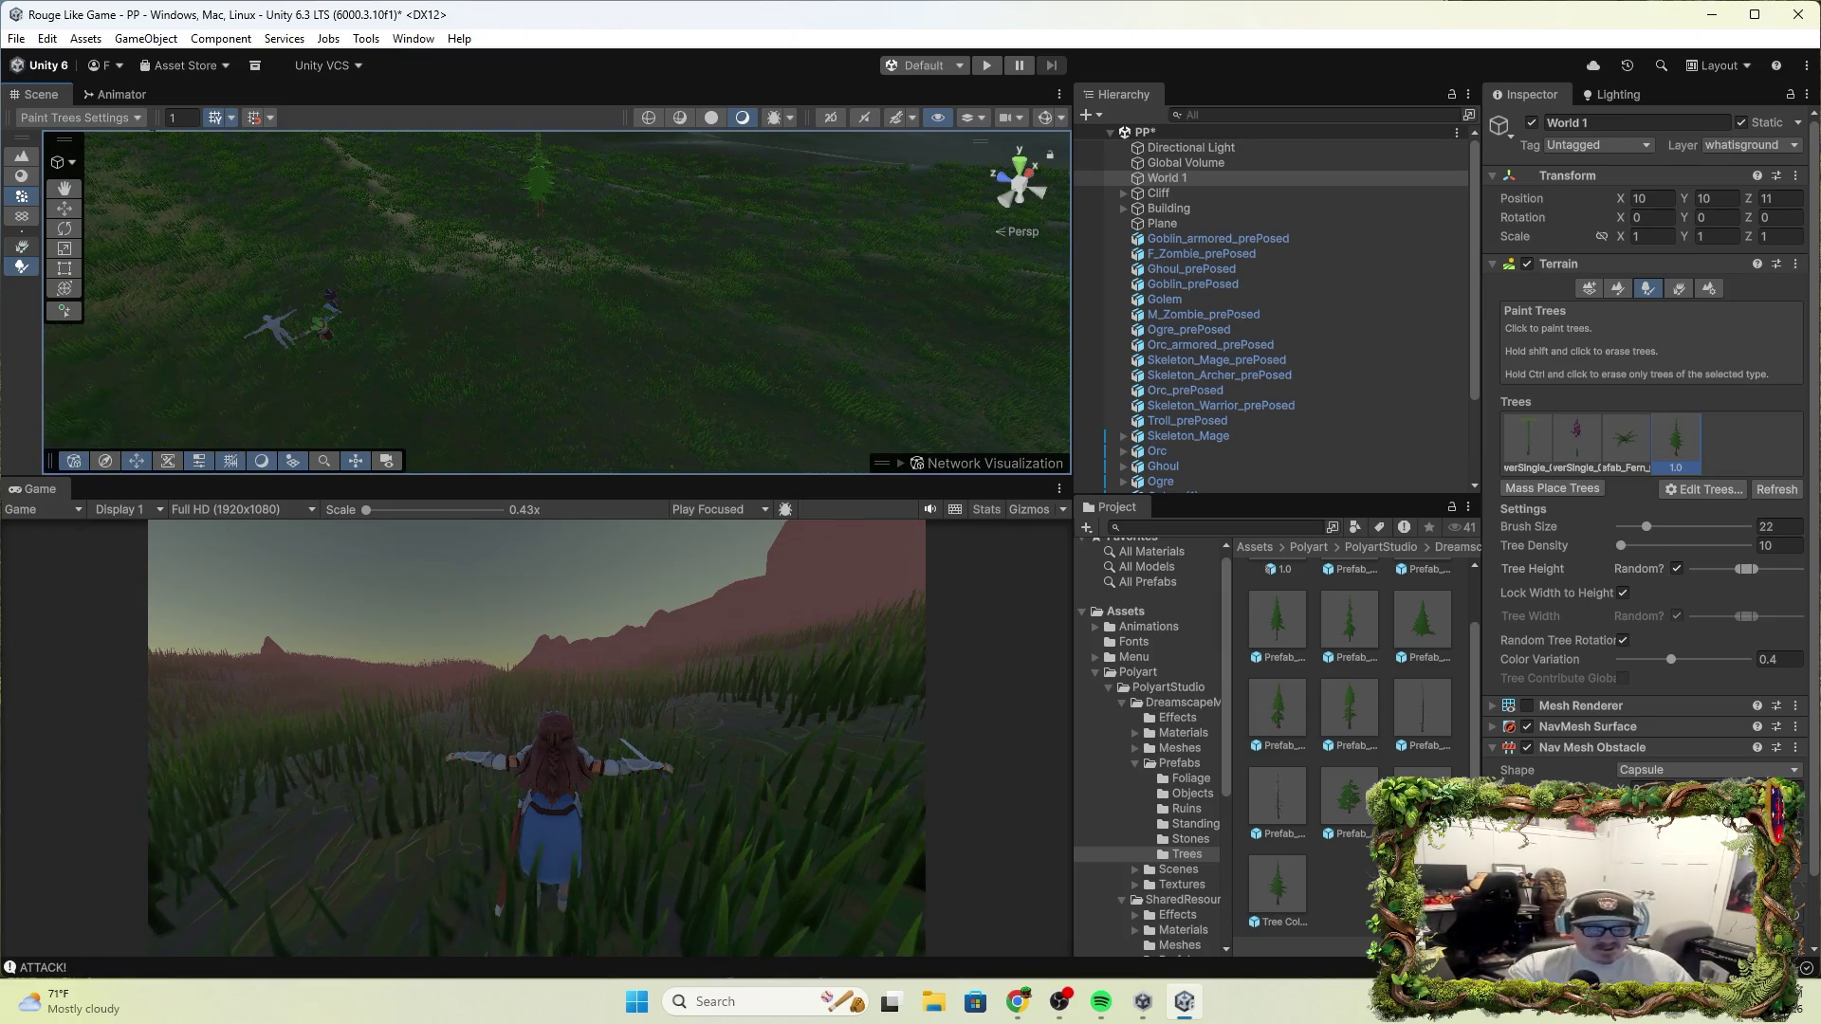
scroll(1208, 489, down, 3)
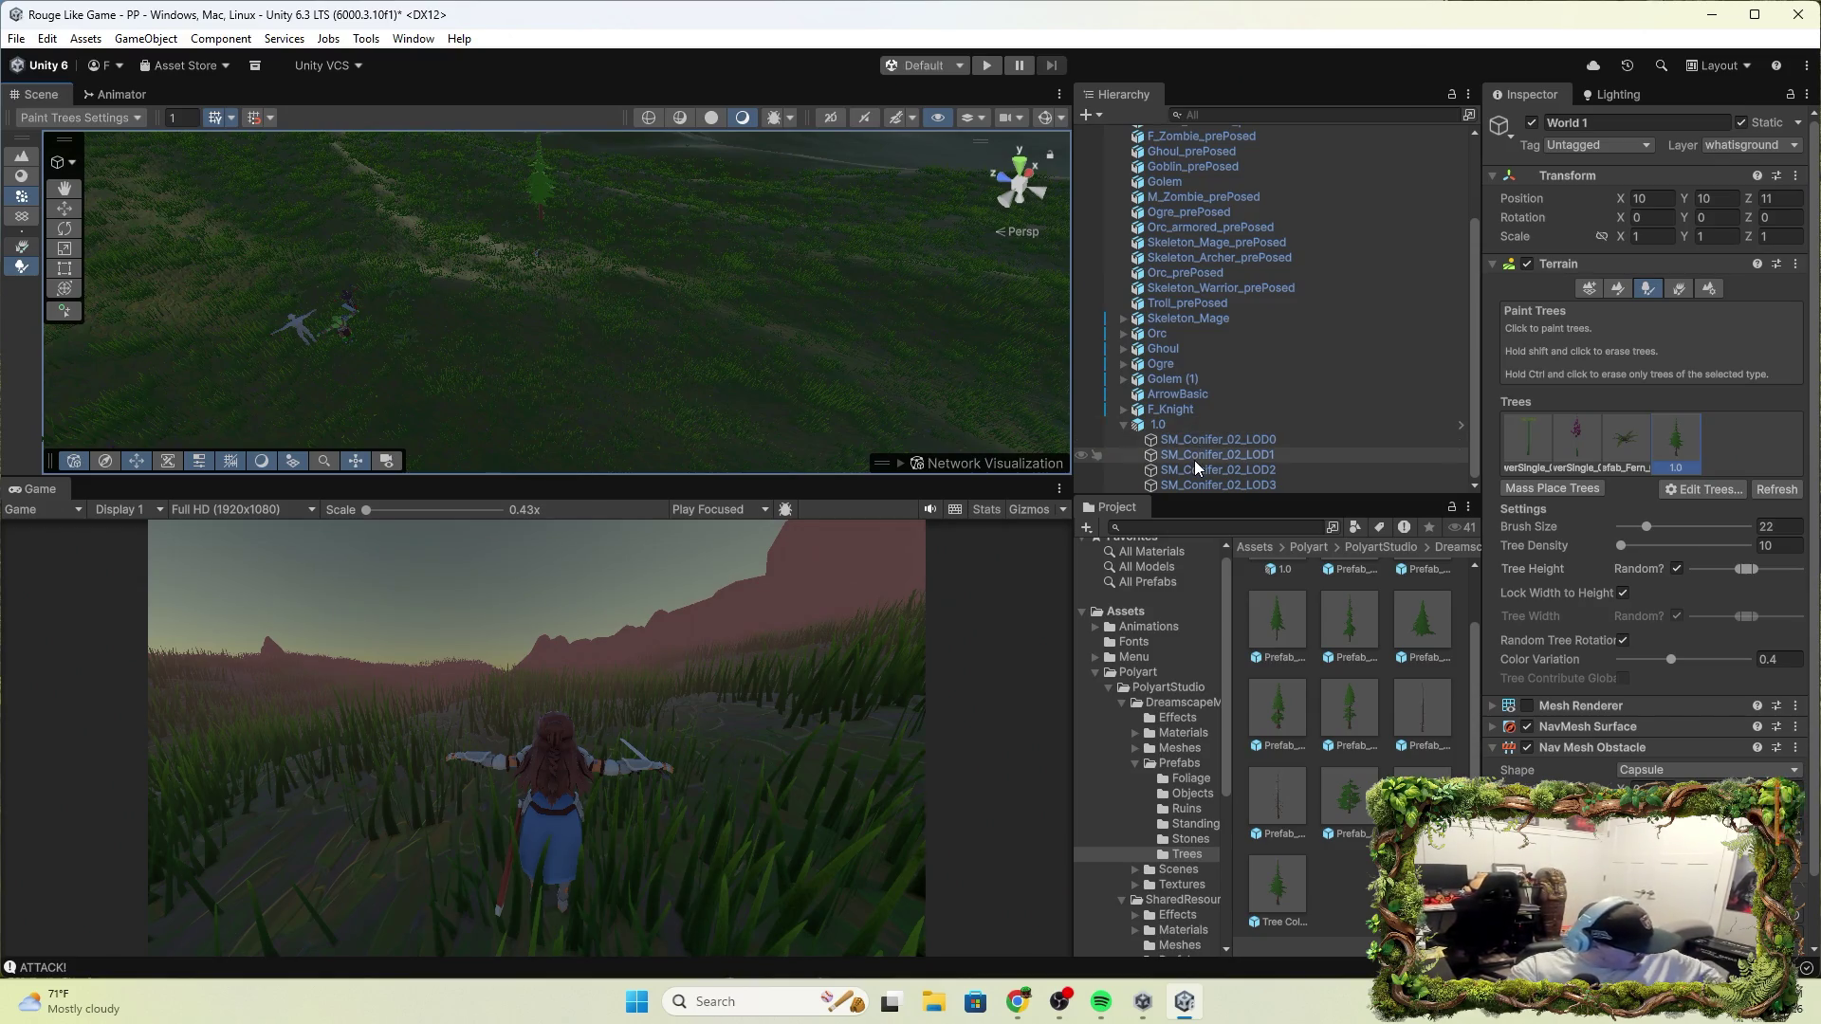
click(1172, 408)
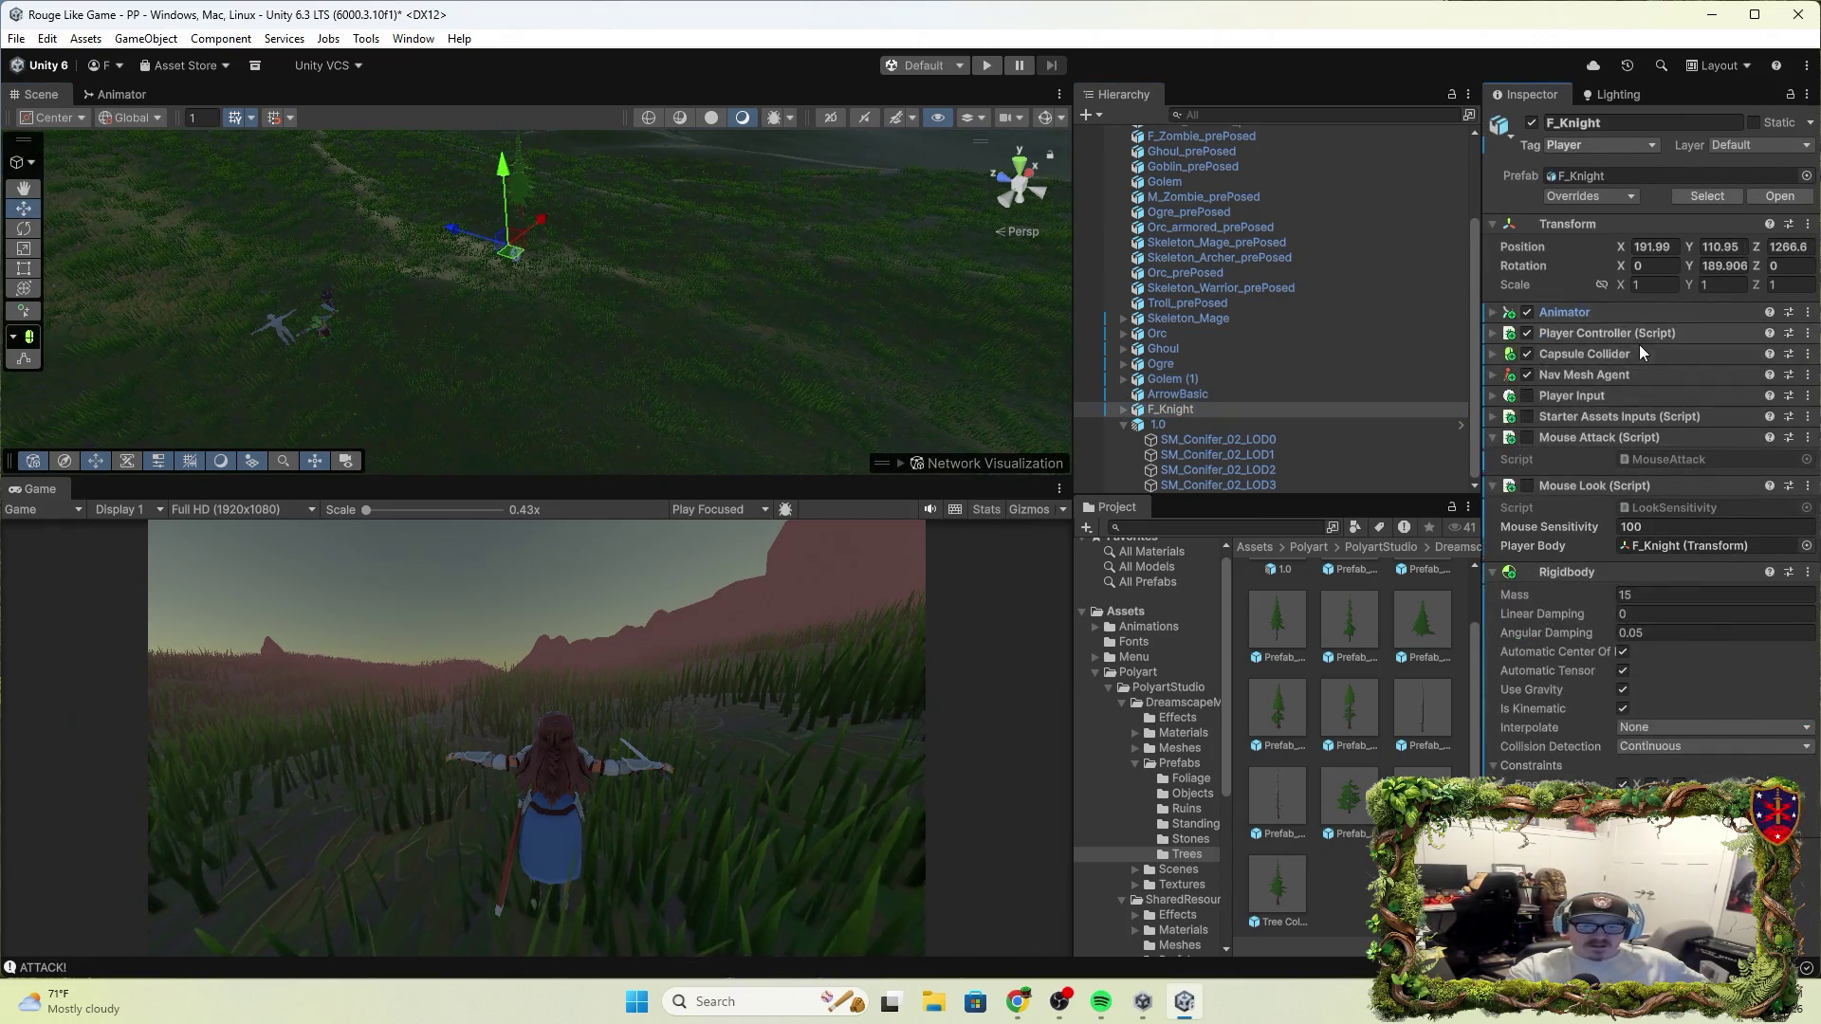
Review F_Knight's Capsule Collider, Player Controller and Nav Mesh Agent, then fold every component
click(1639, 347)
click(1641, 347)
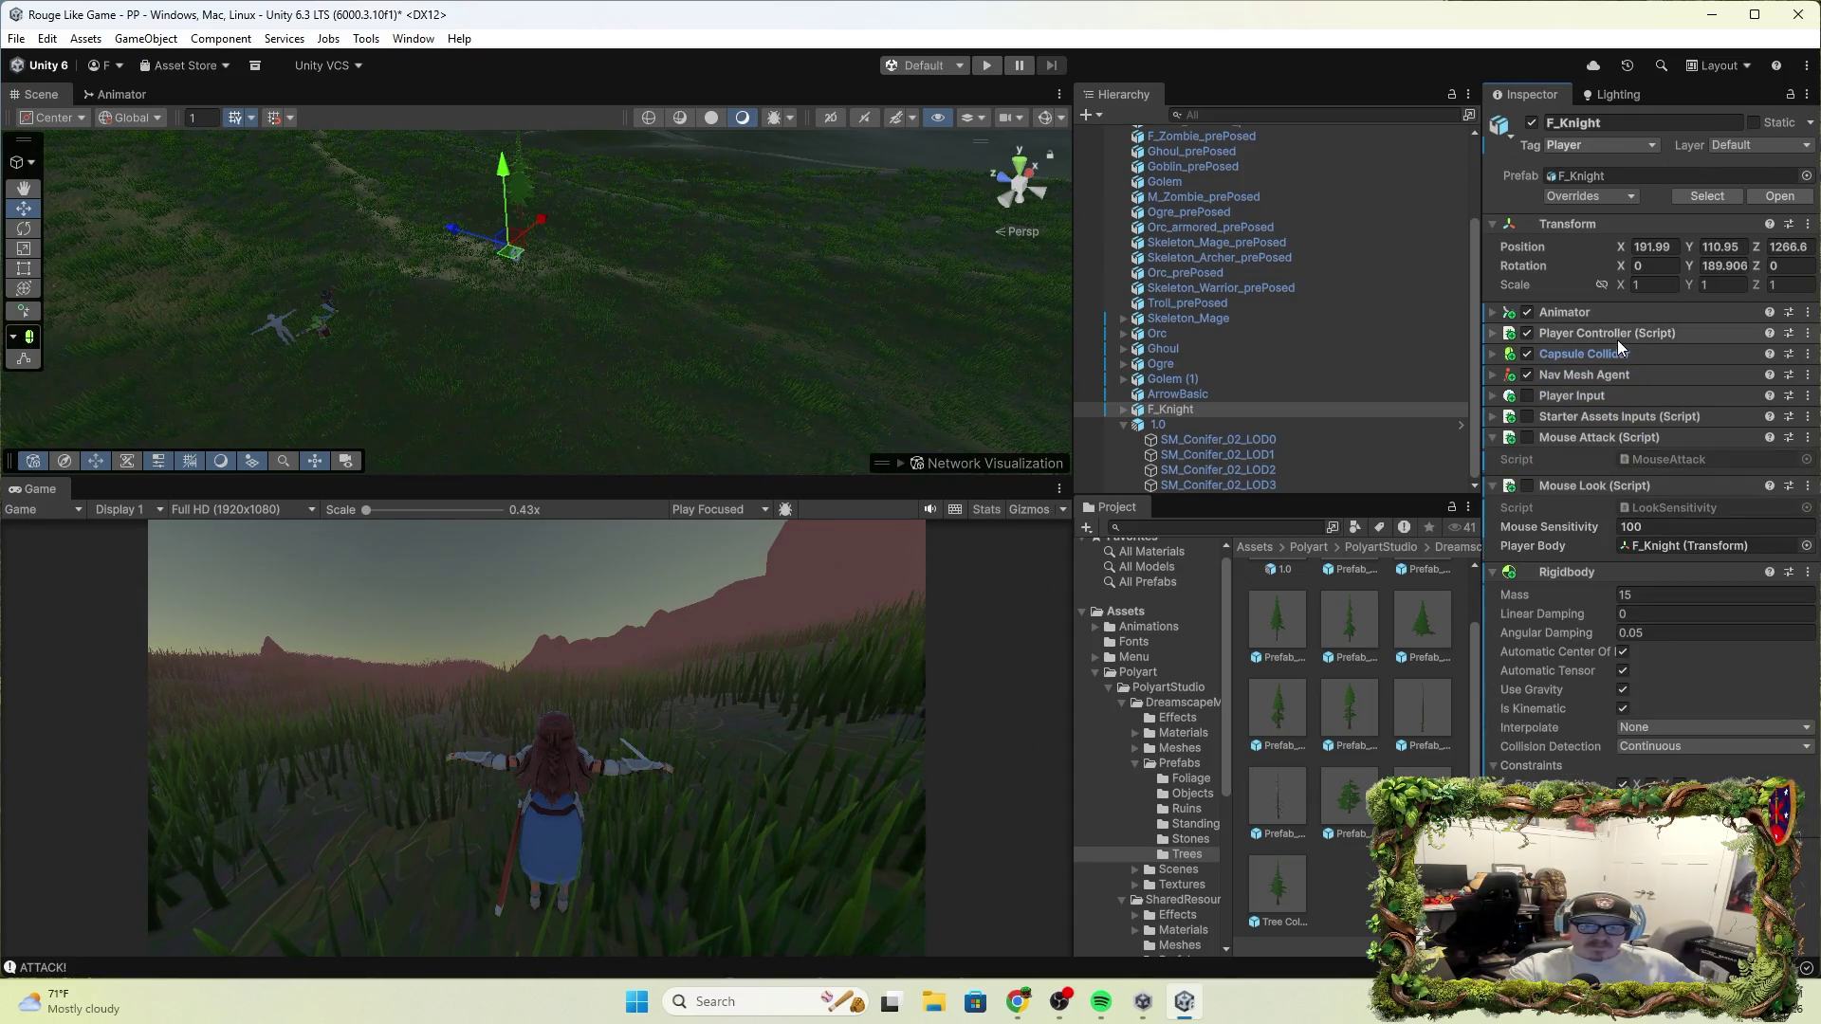
click(1642, 335)
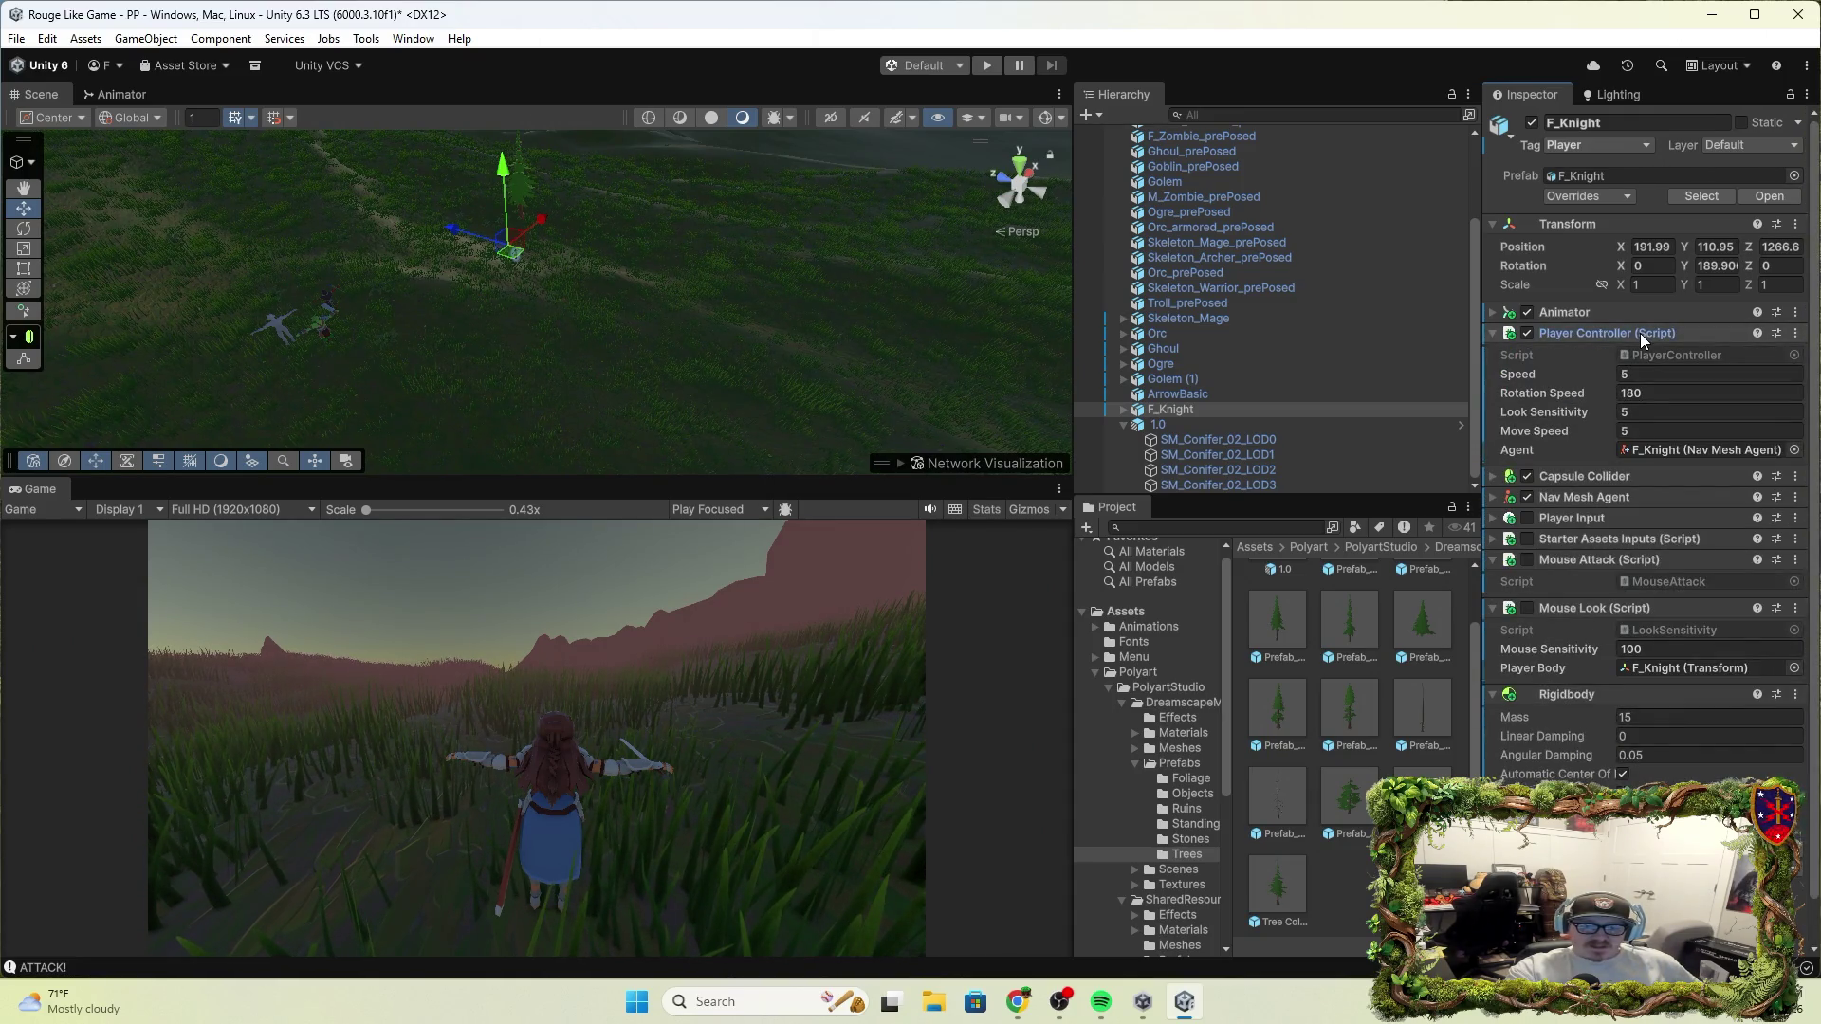
click(1641, 334)
click(1614, 376)
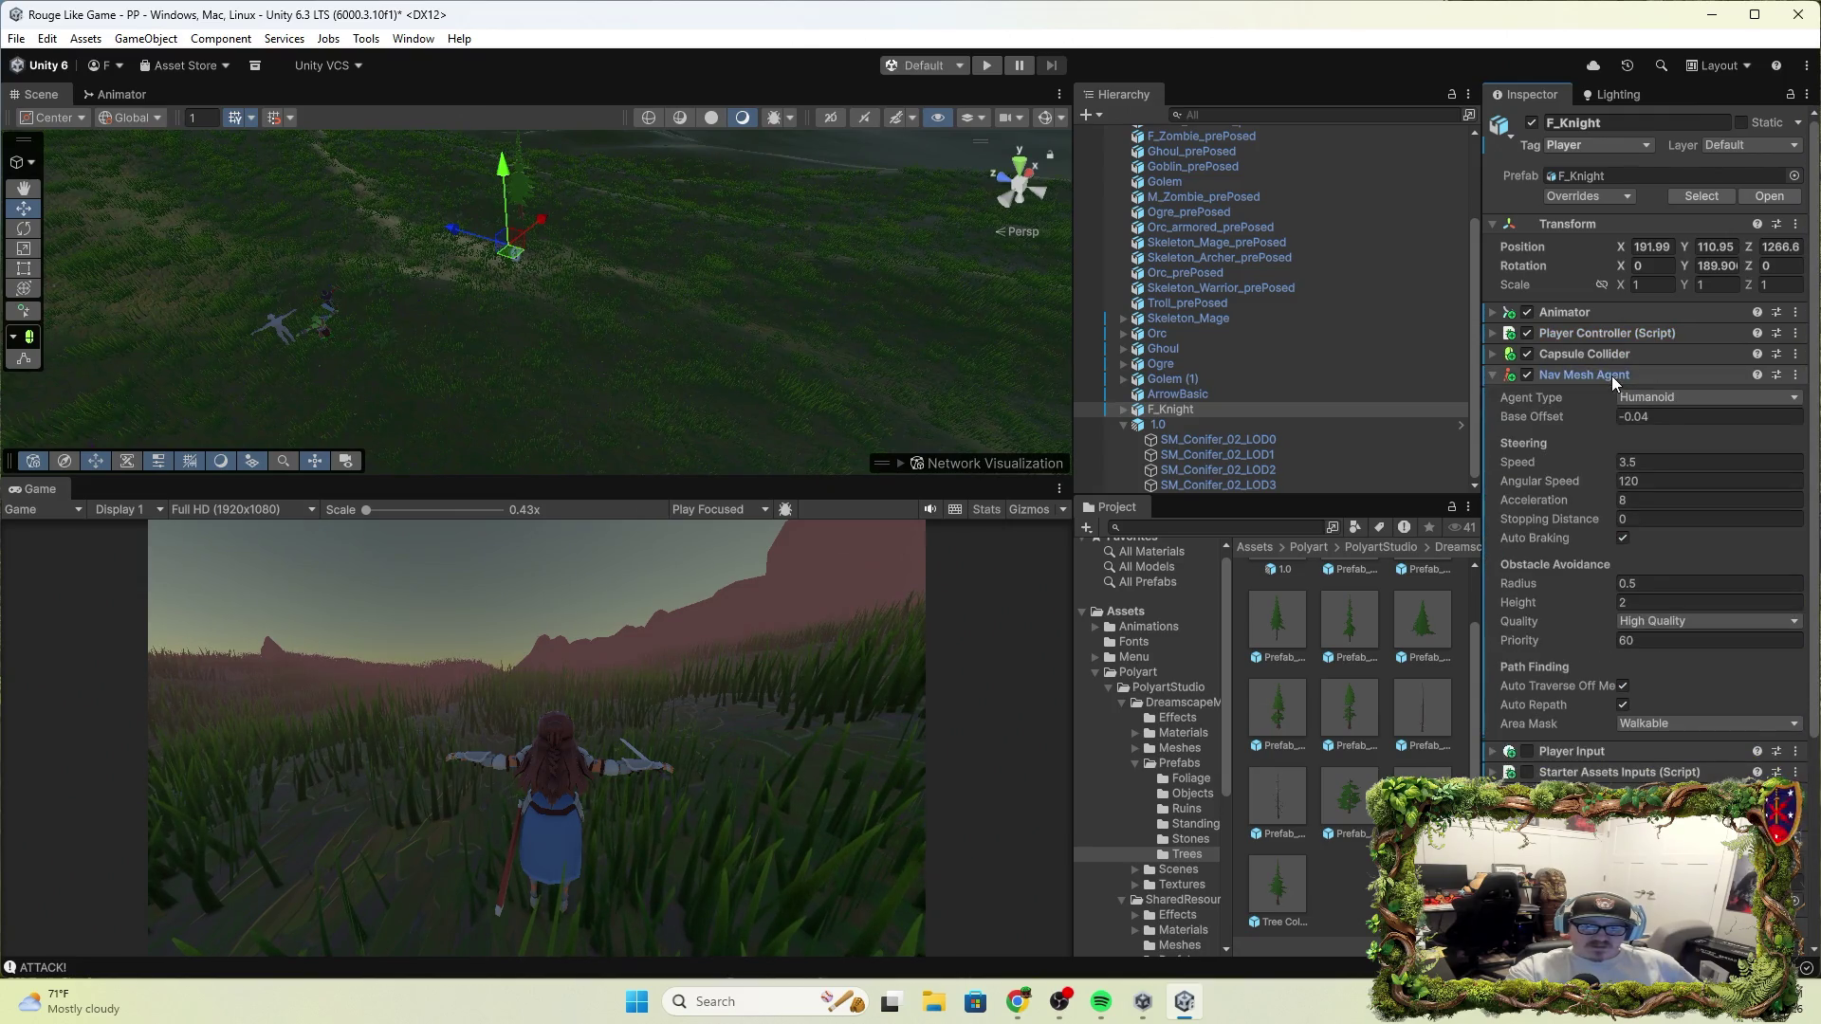
click(1612, 376)
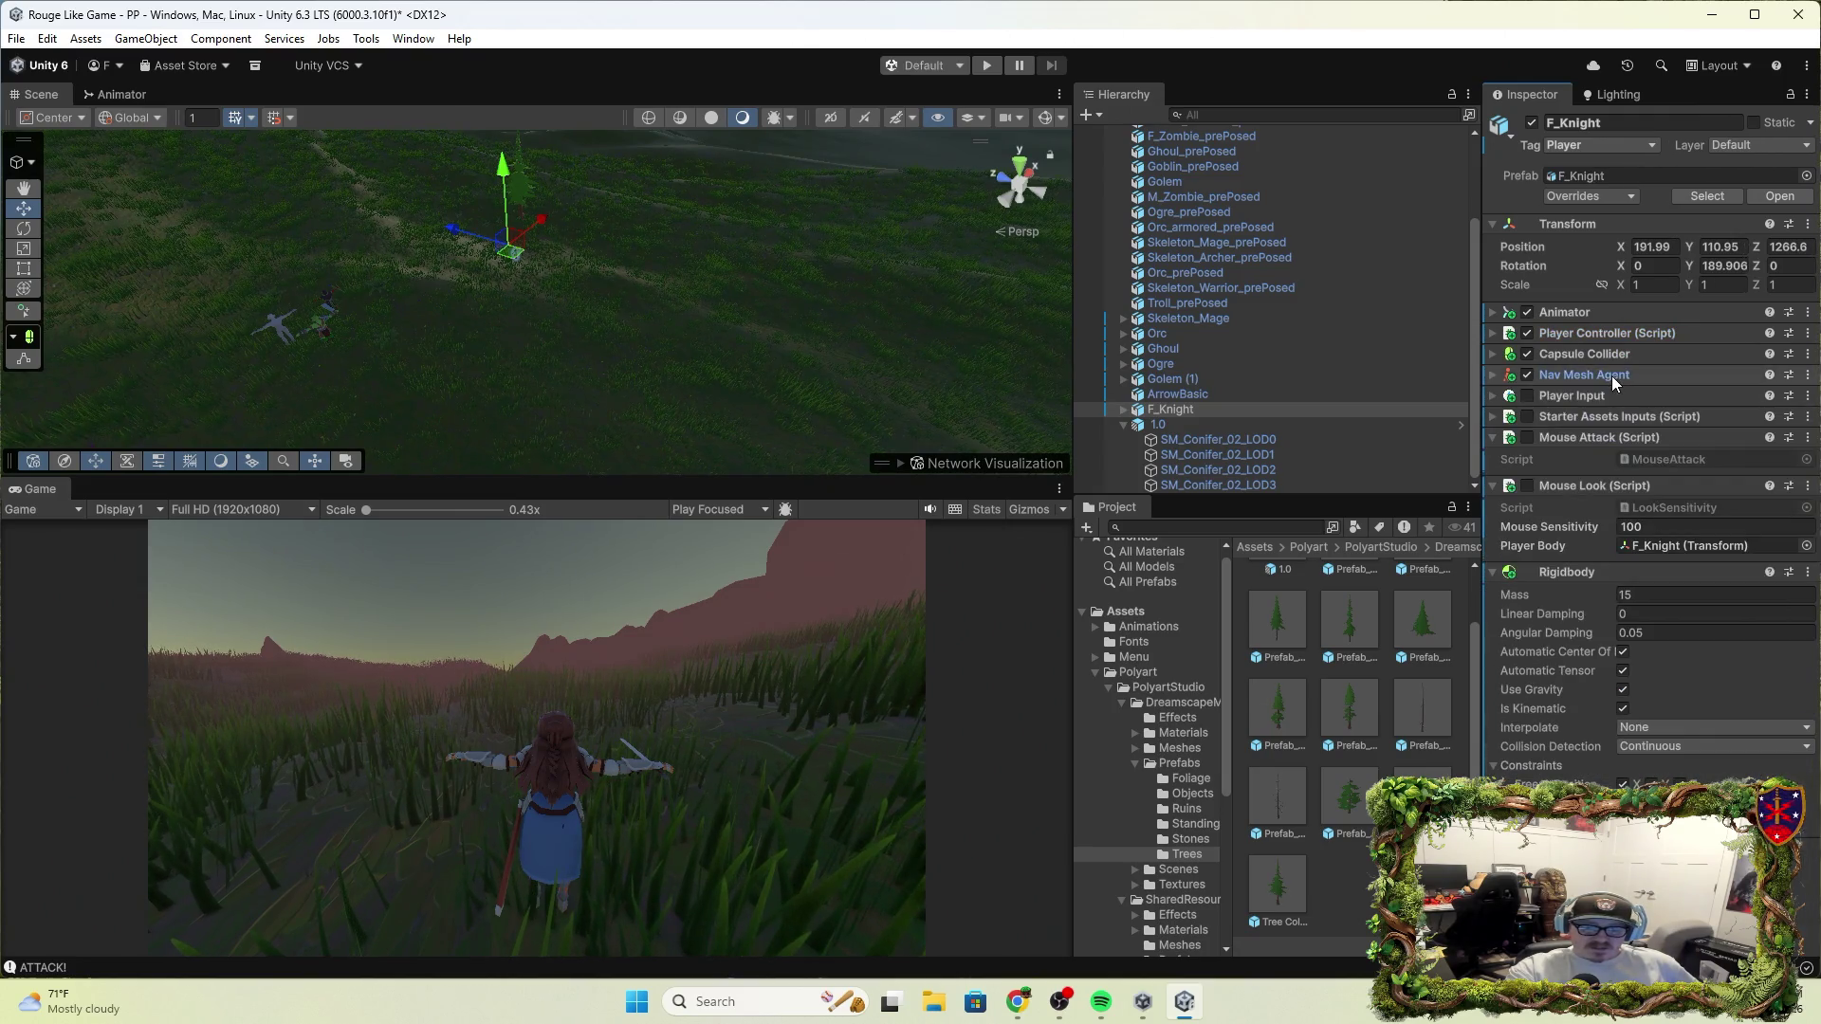
click(1643, 492)
click(1663, 439)
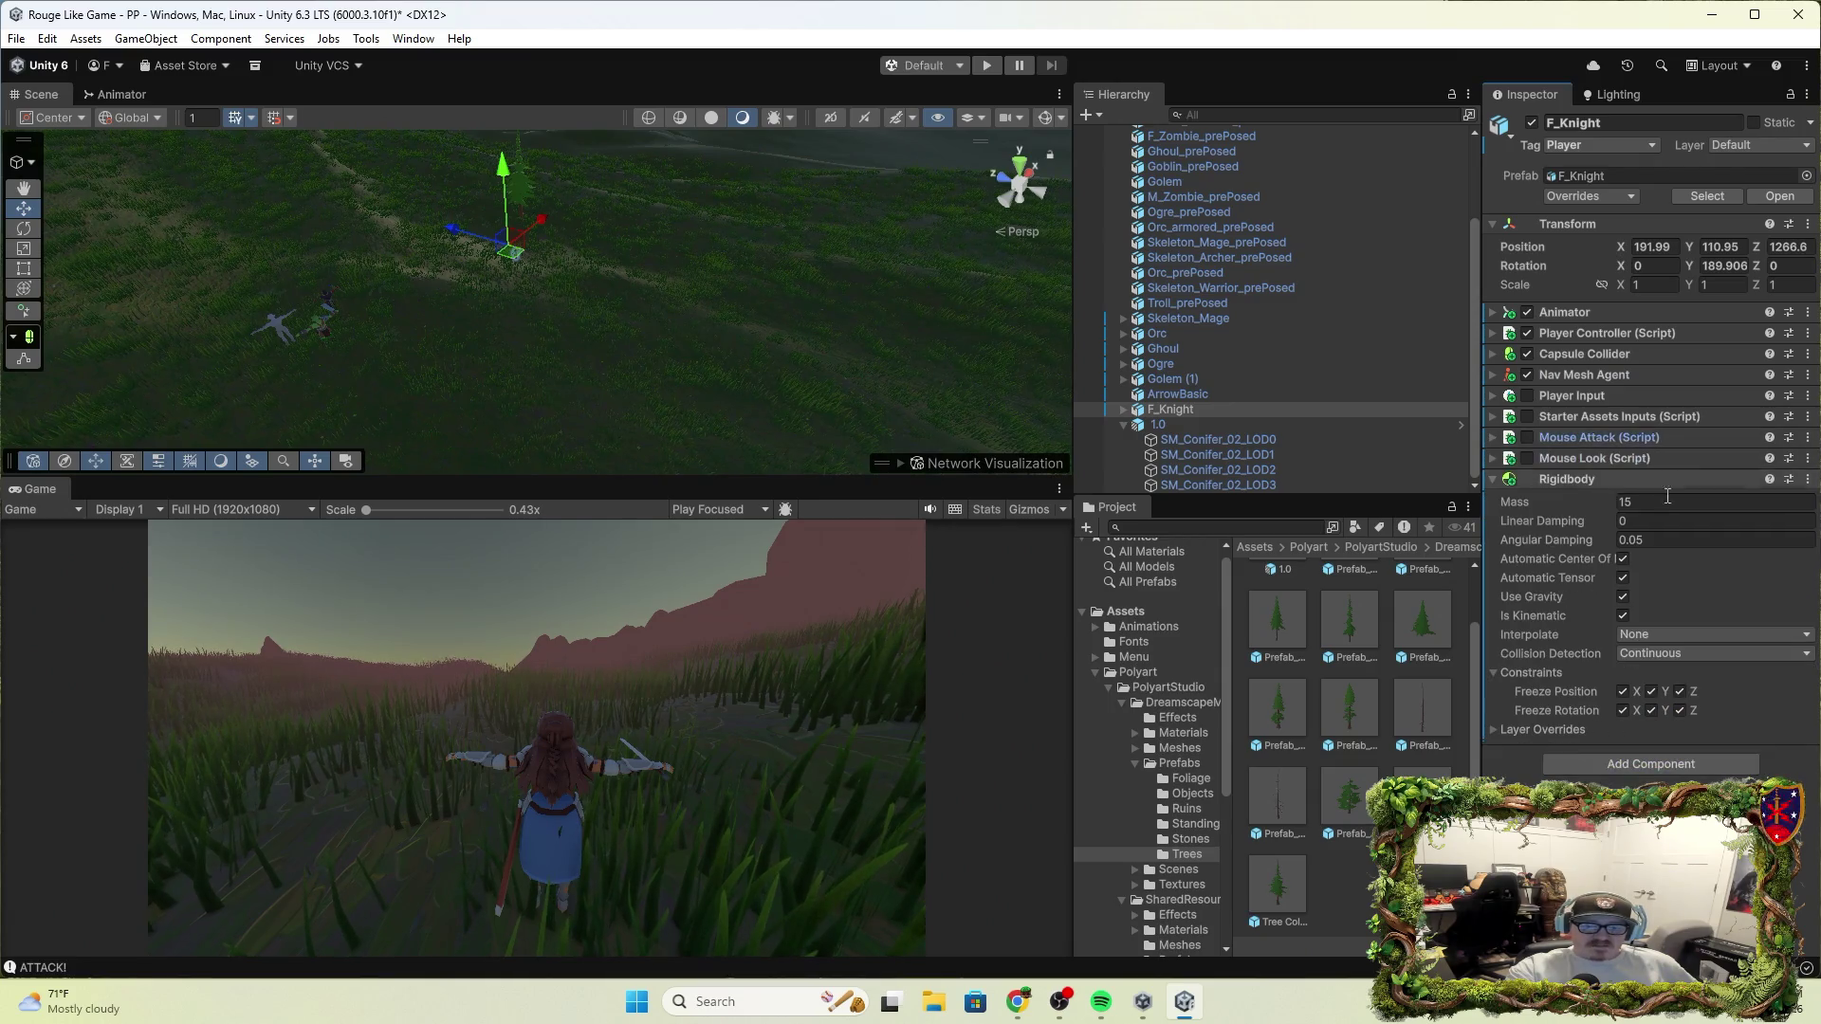
click(1659, 478)
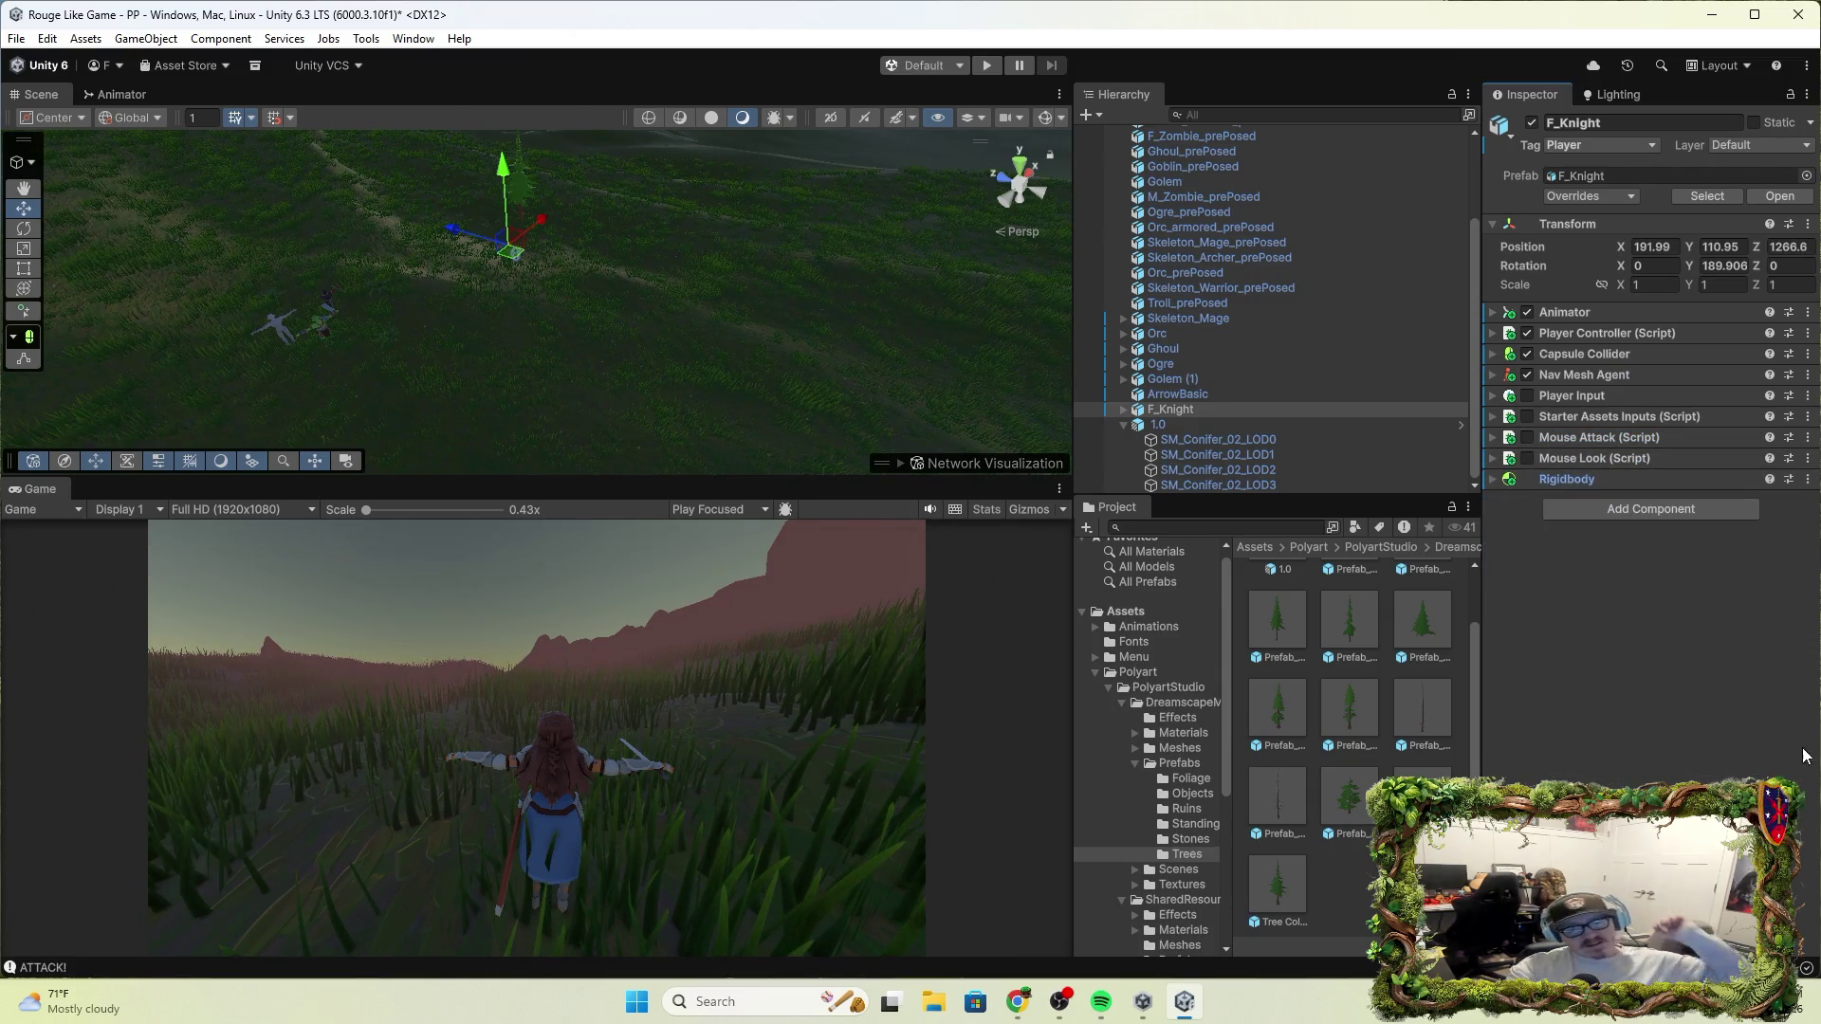
scroll(1100, 332, up, 3)
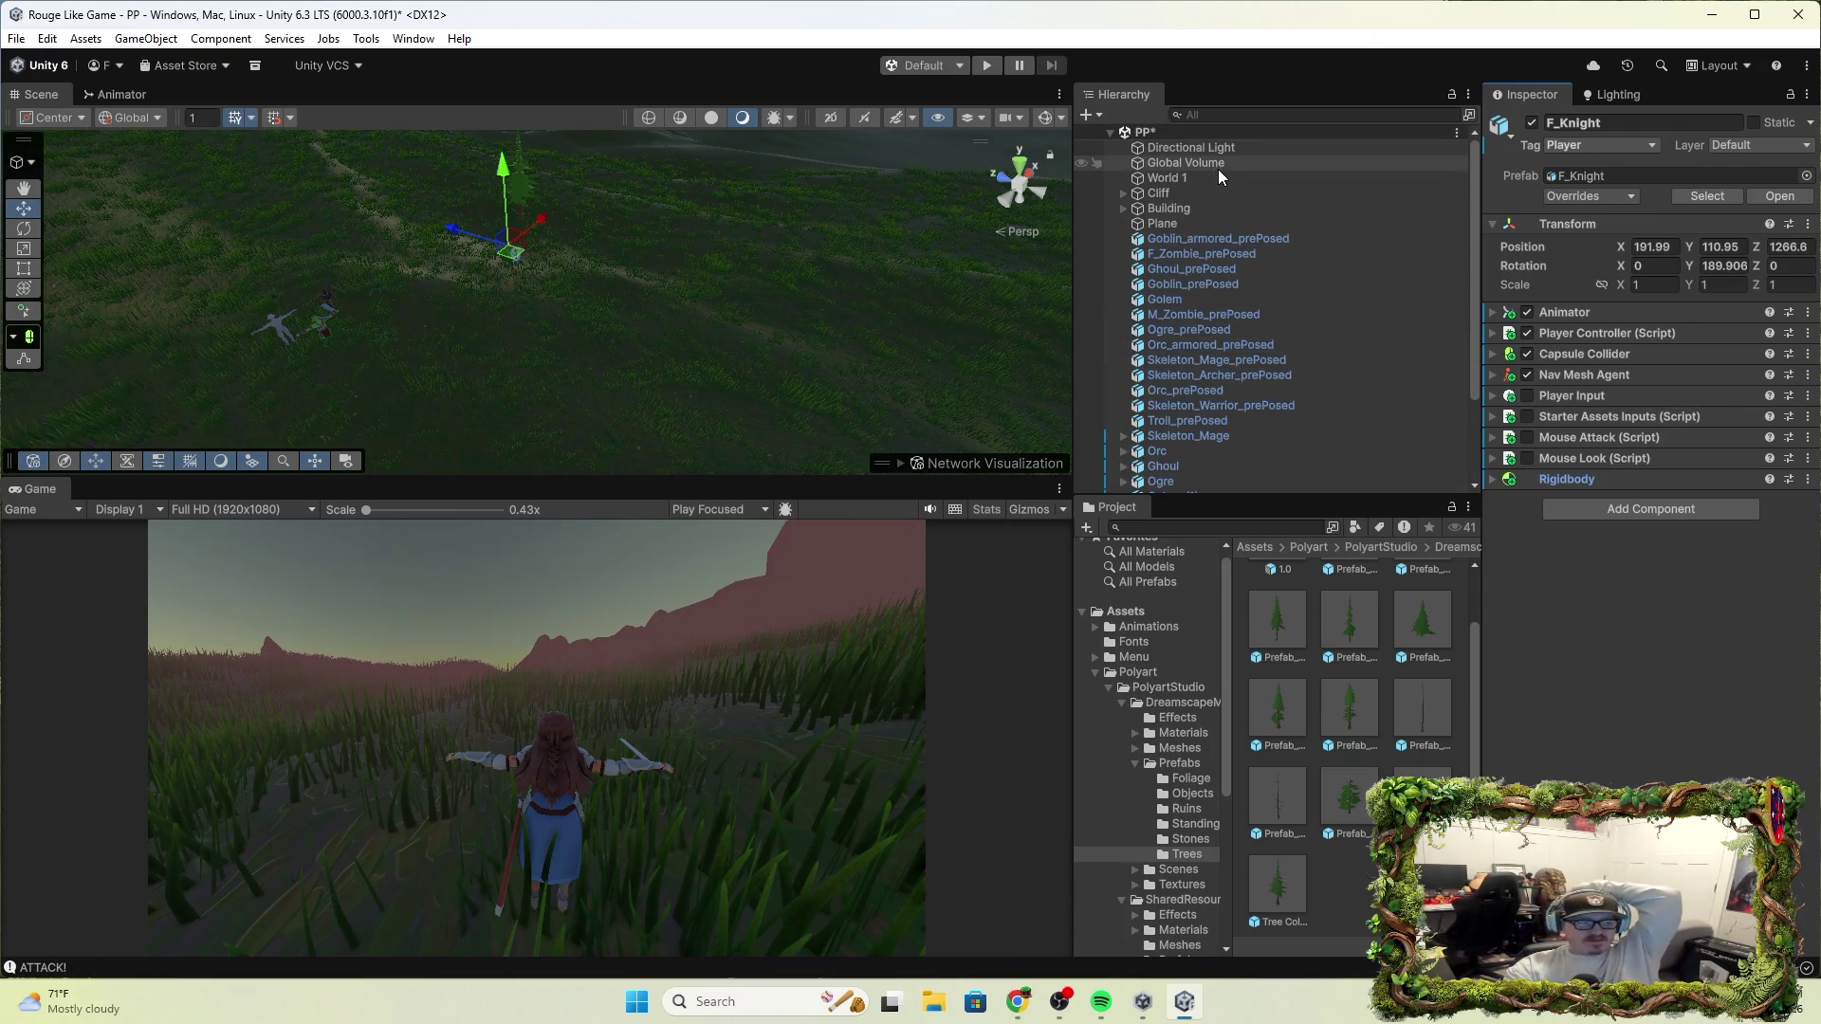
click(1166, 178)
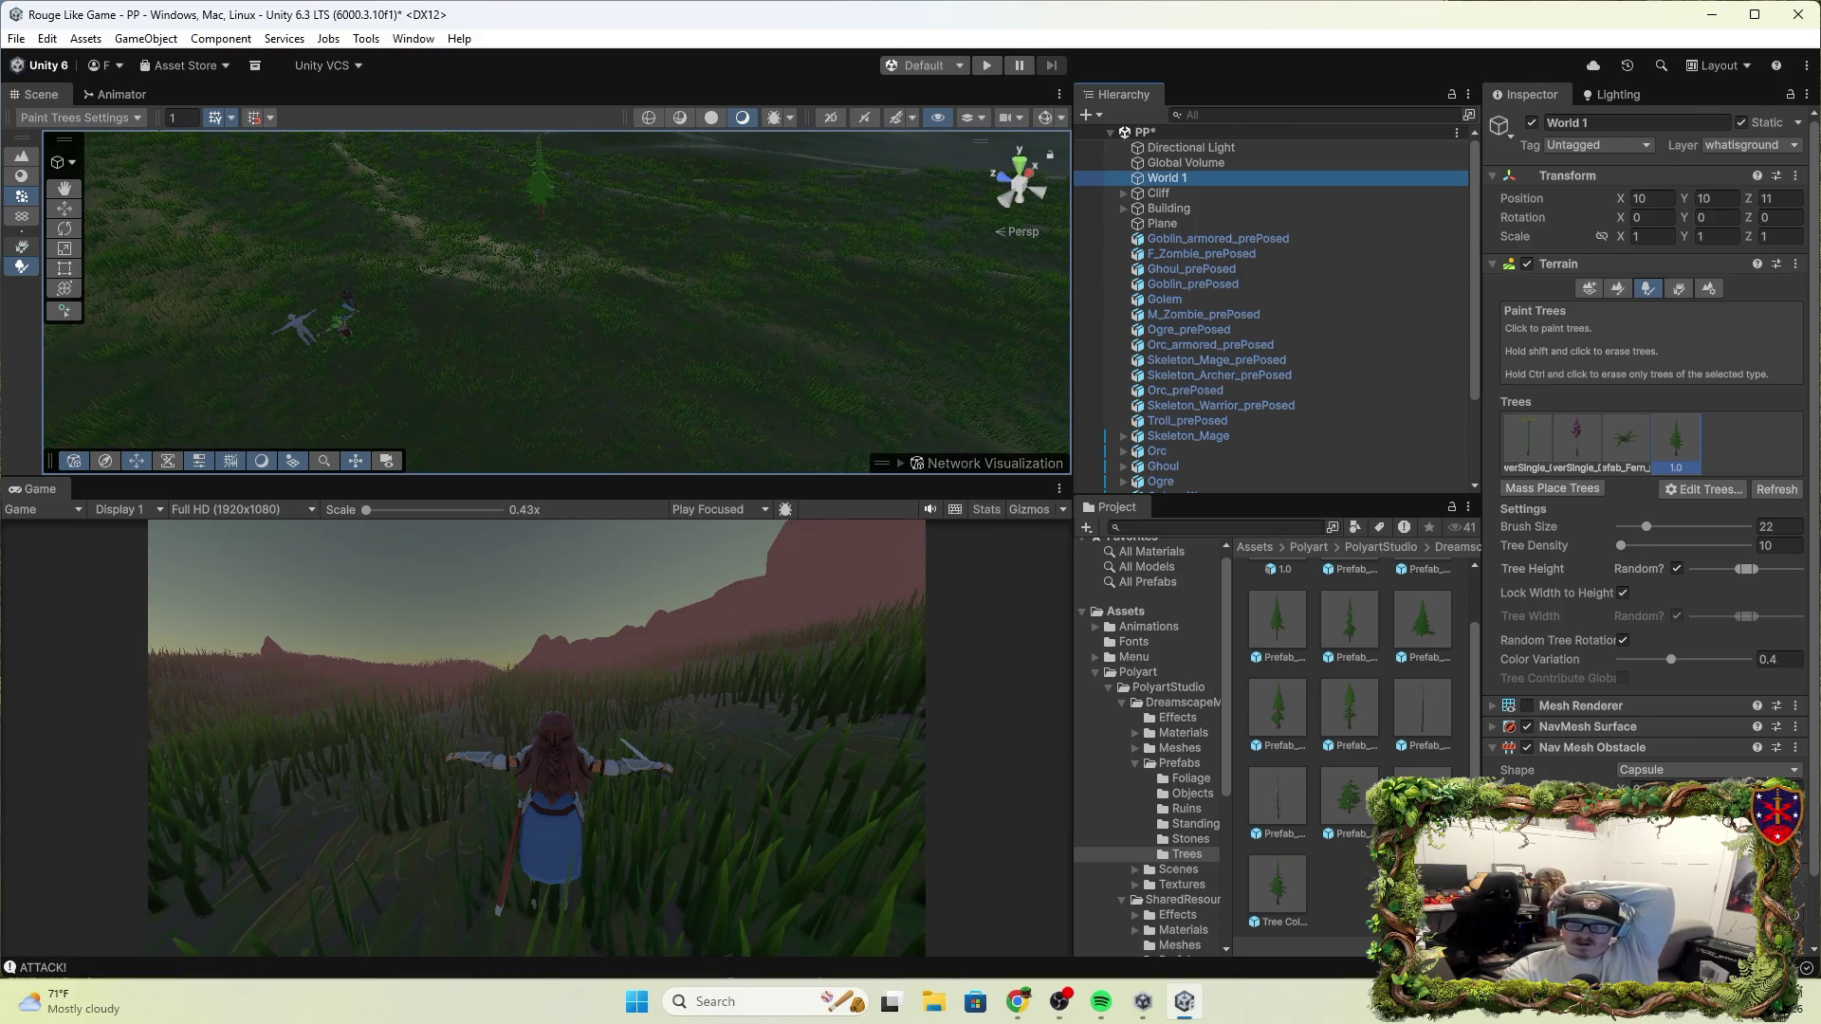
Switch briefly to Chrome and back, then select the Prefab_Conifer_01 asset in the Project window
key(alt+Tab)
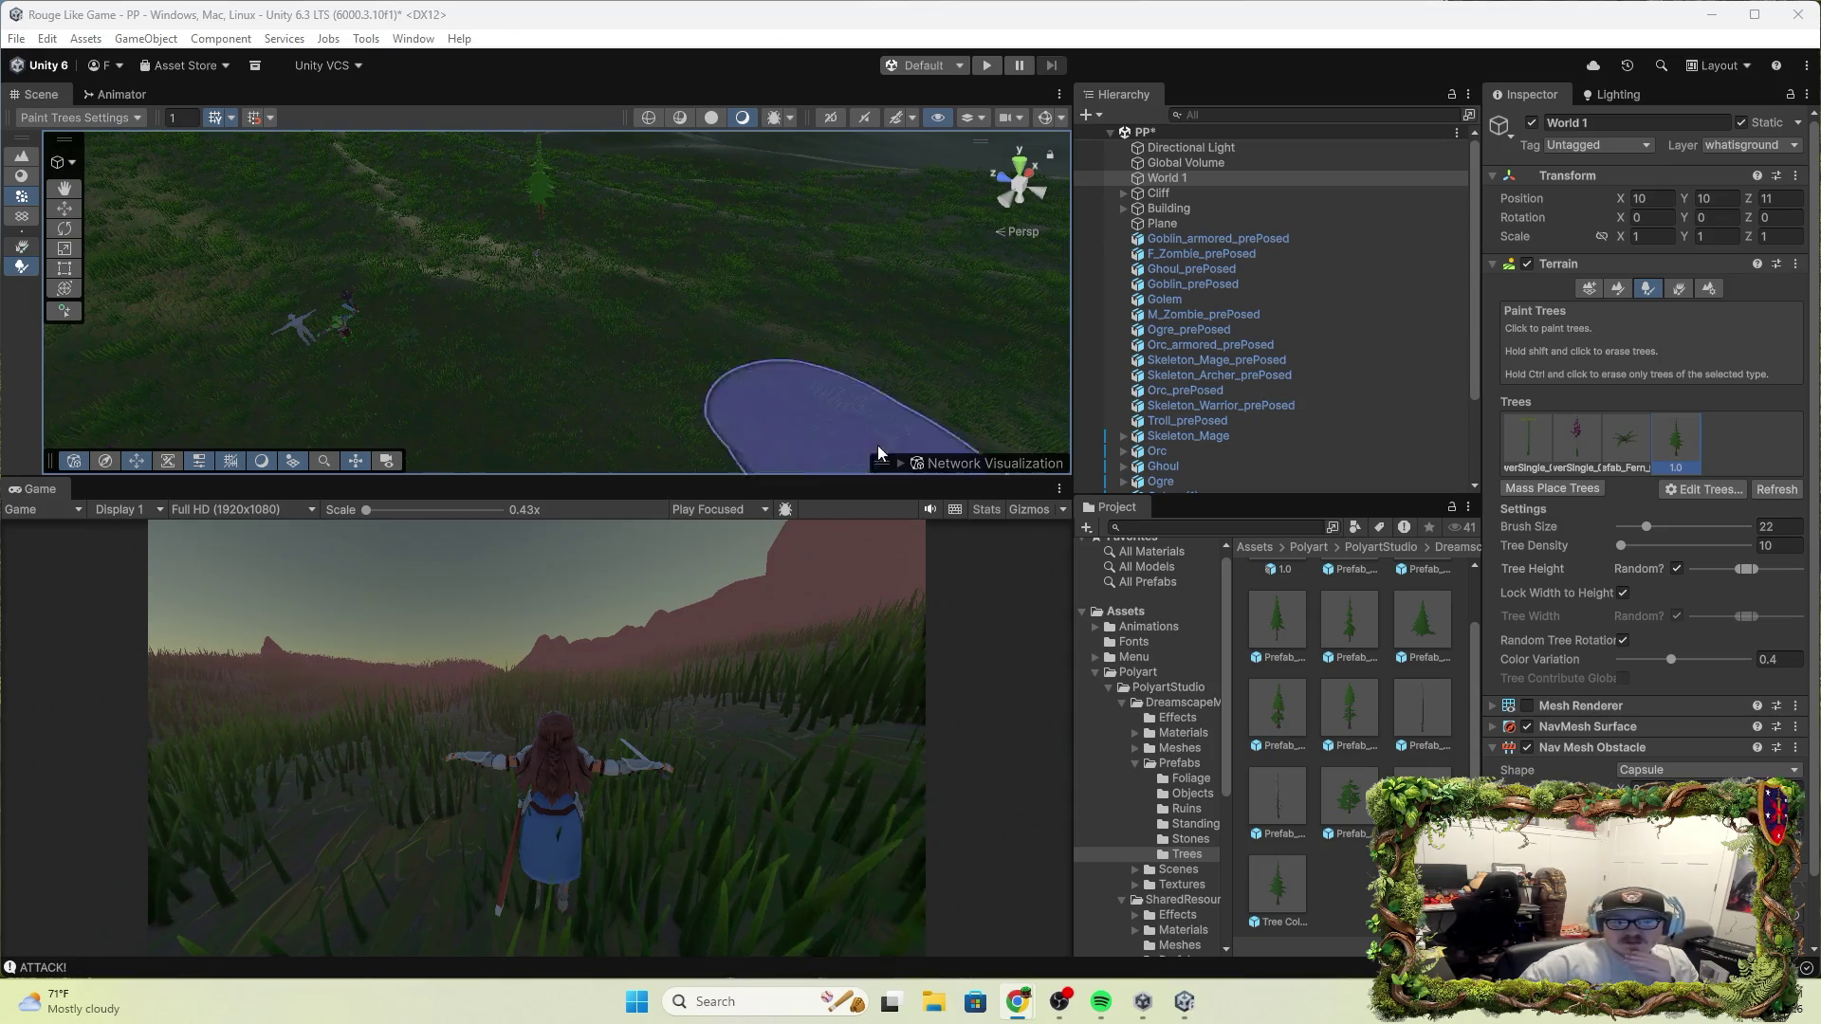
scroll(1280, 427, down, 3)
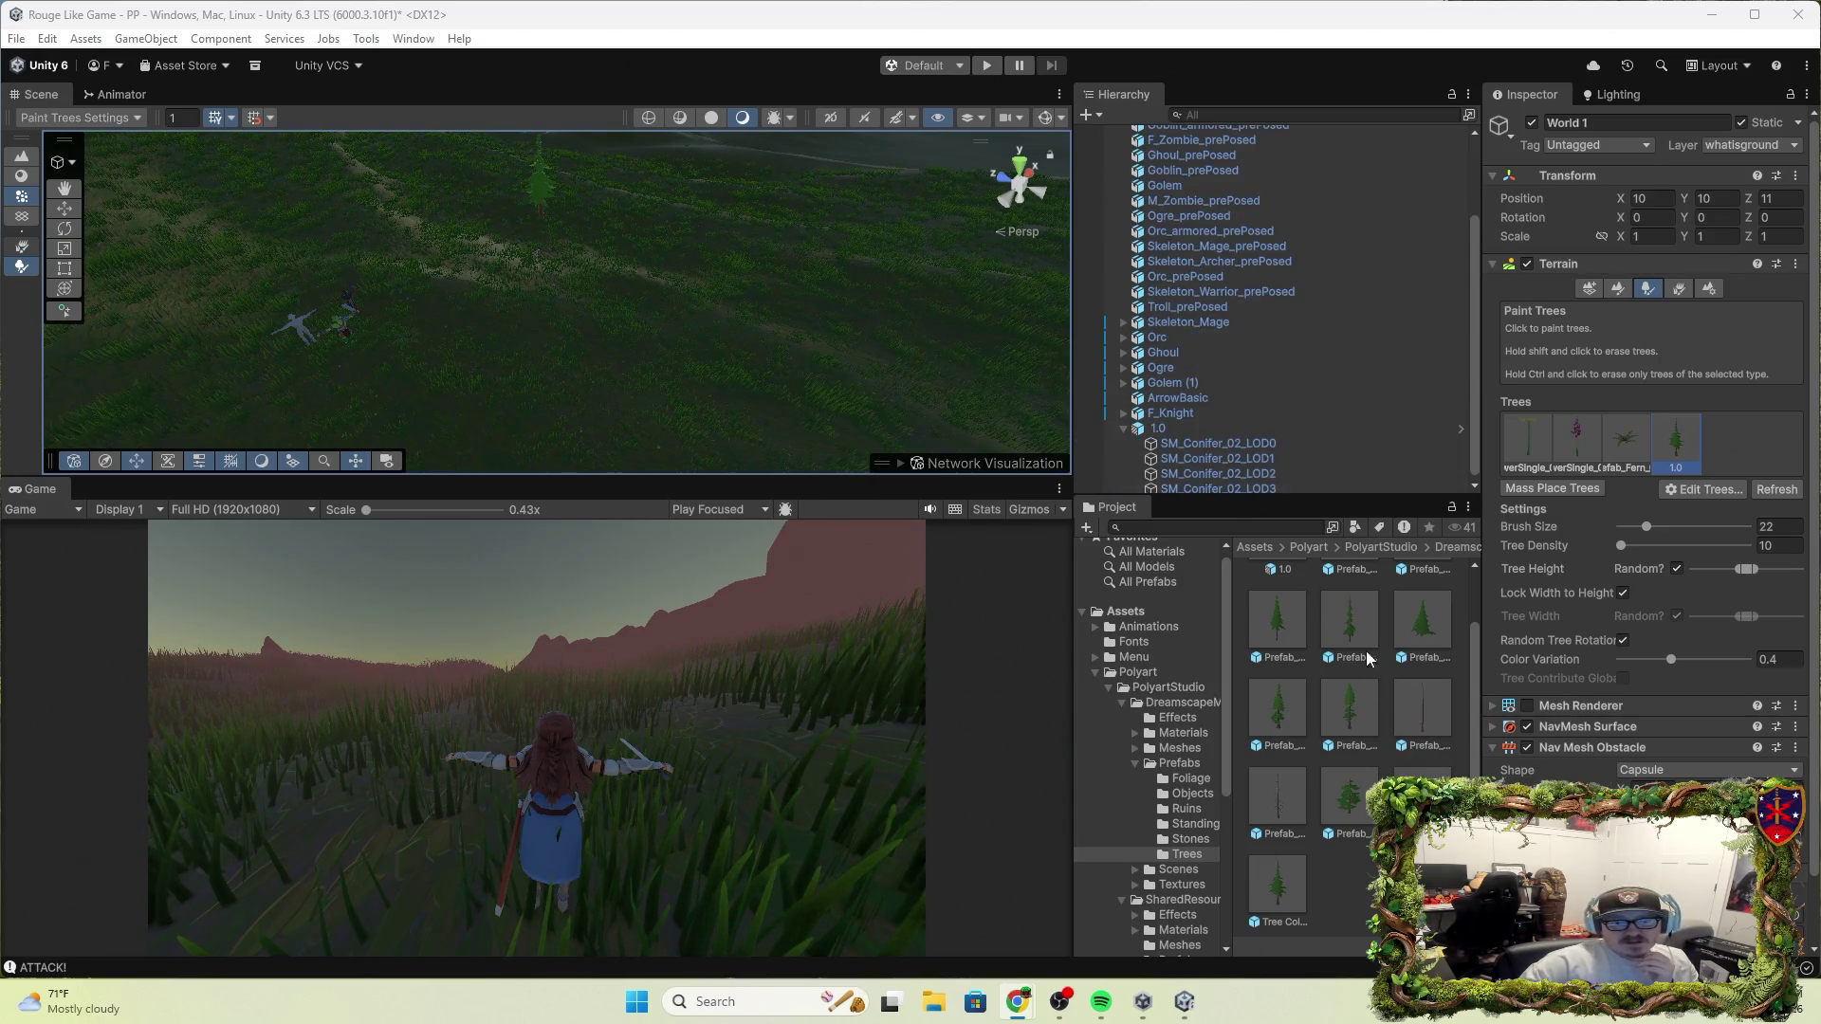
scroll(1339, 664, up, 1)
click(1347, 590)
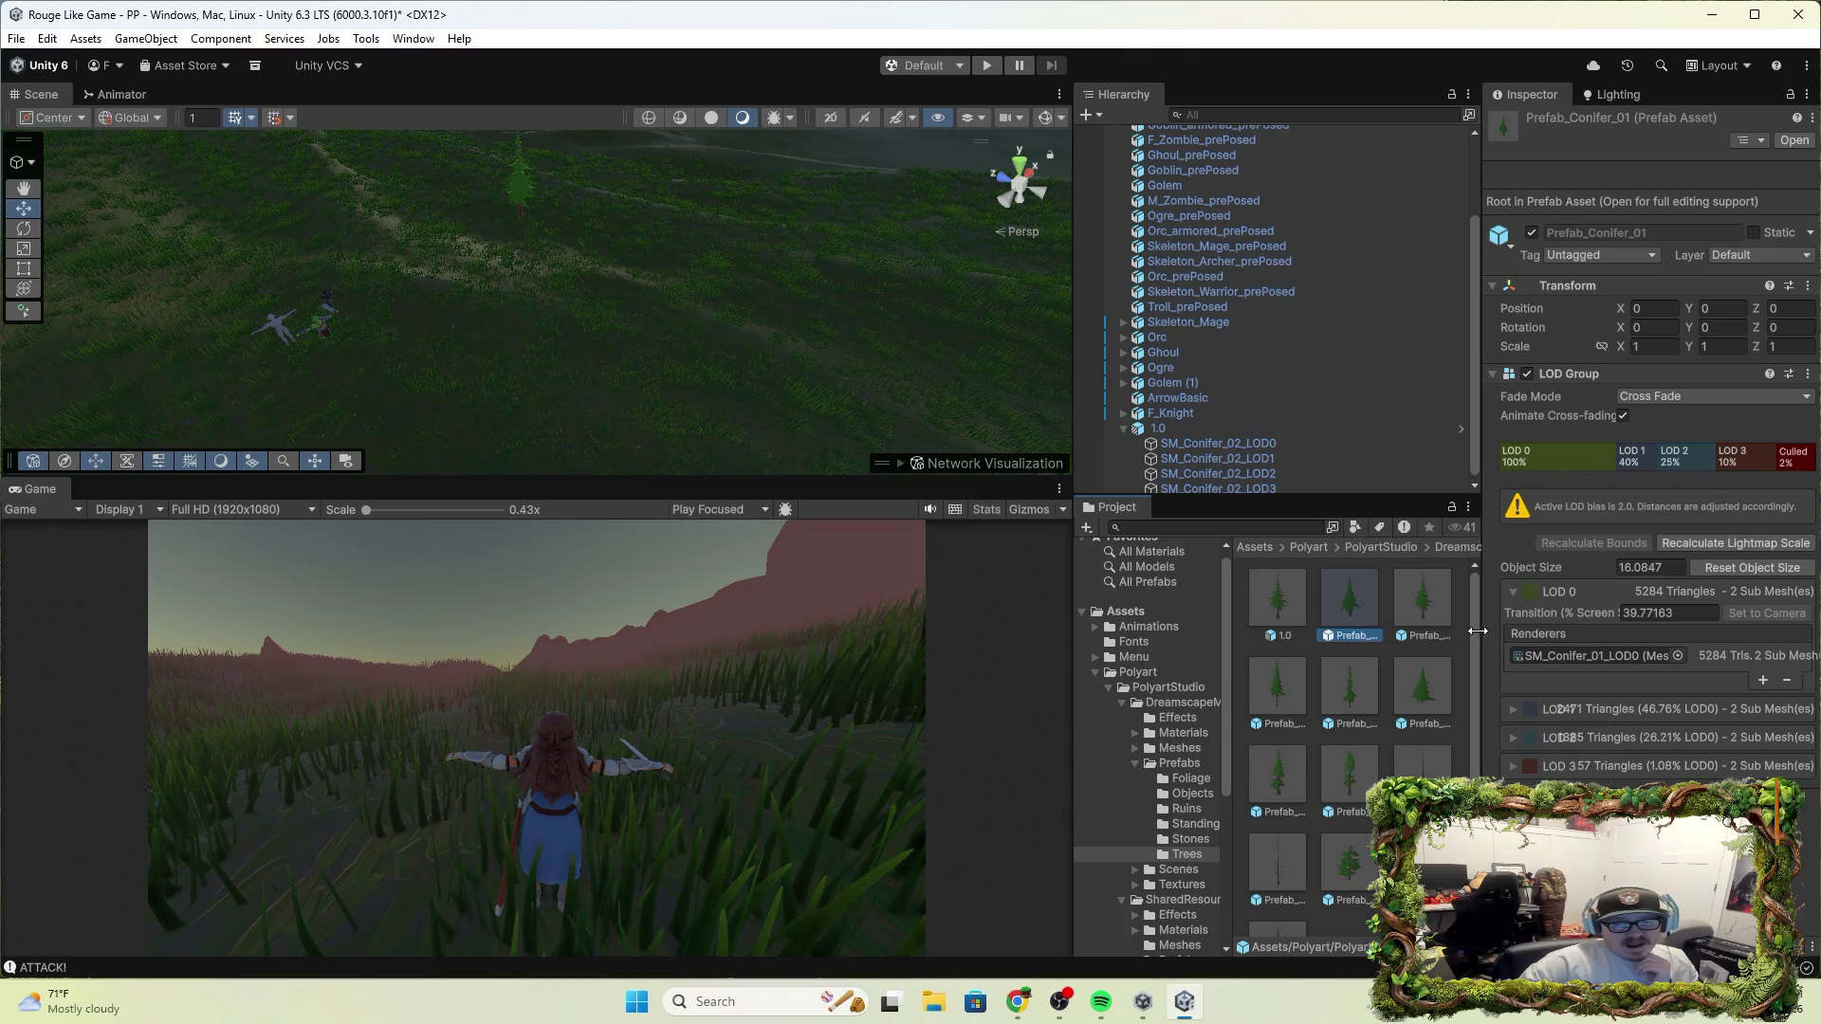
Check the 1.0 tree's colliders, then add a Mesh Collider to Prefab_Conifer_01
click(1190, 427)
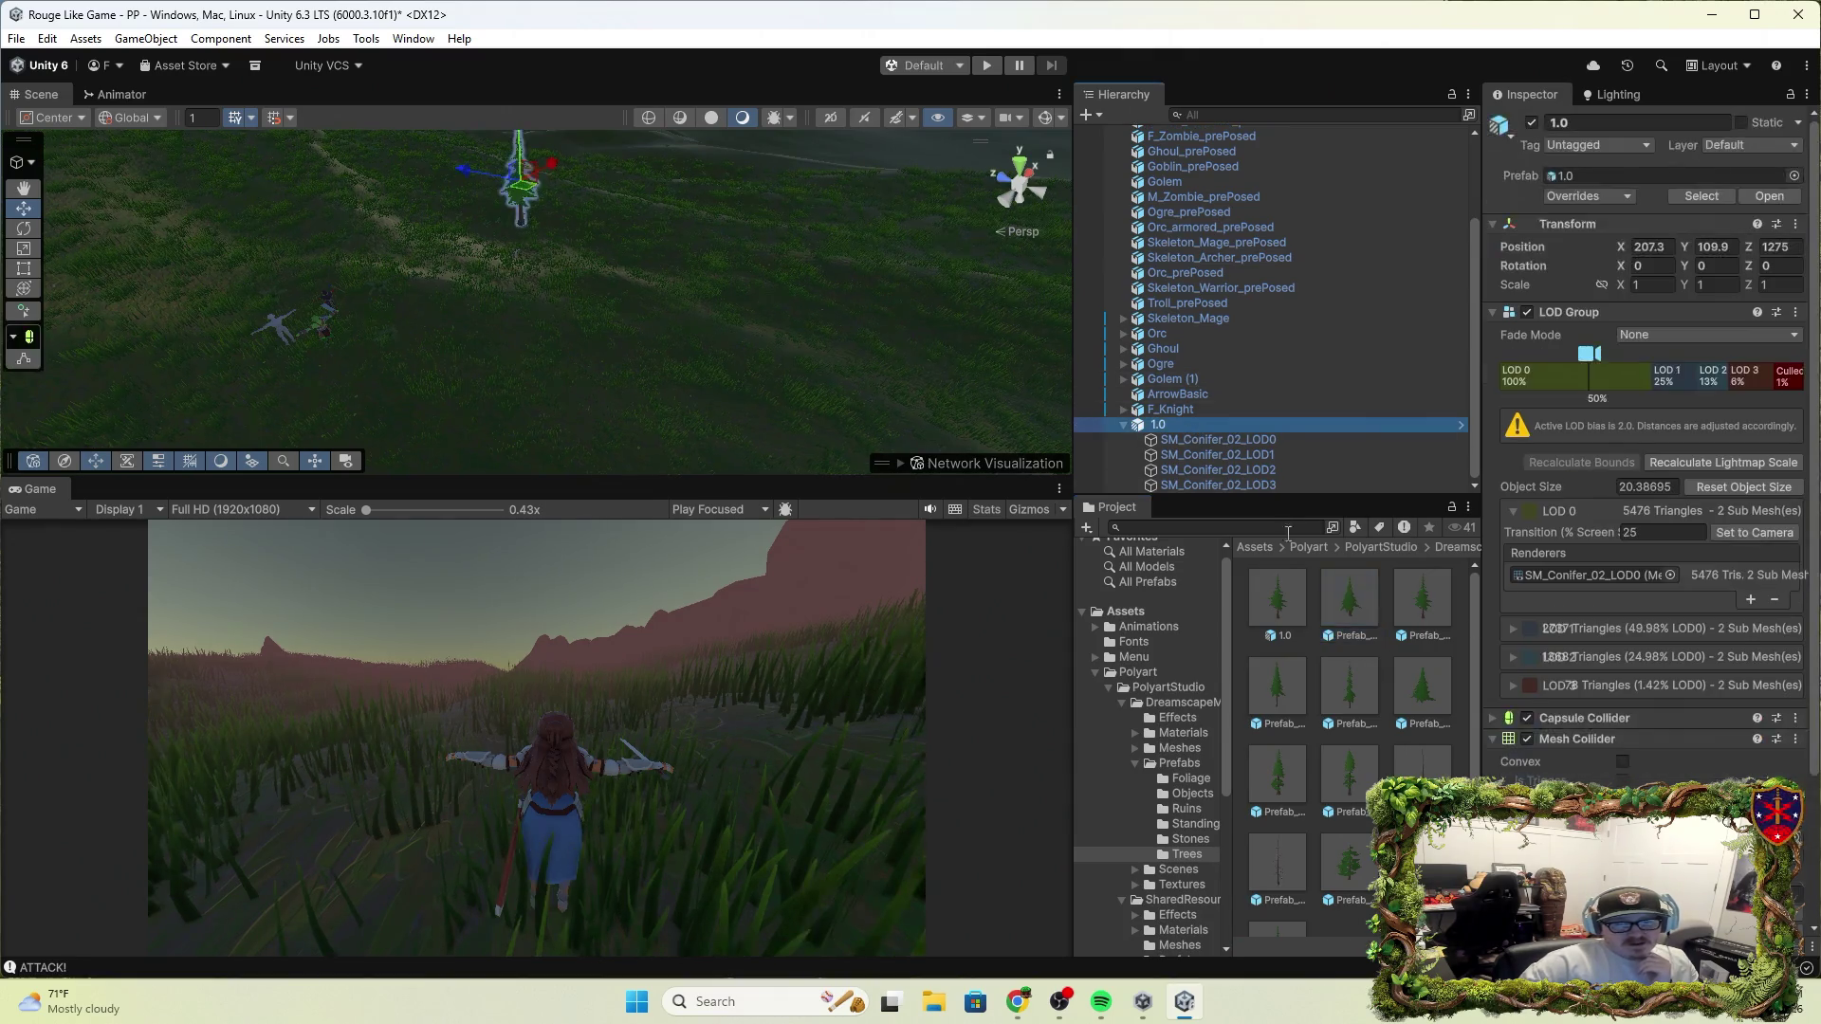
scroll(1625, 687, down, 3)
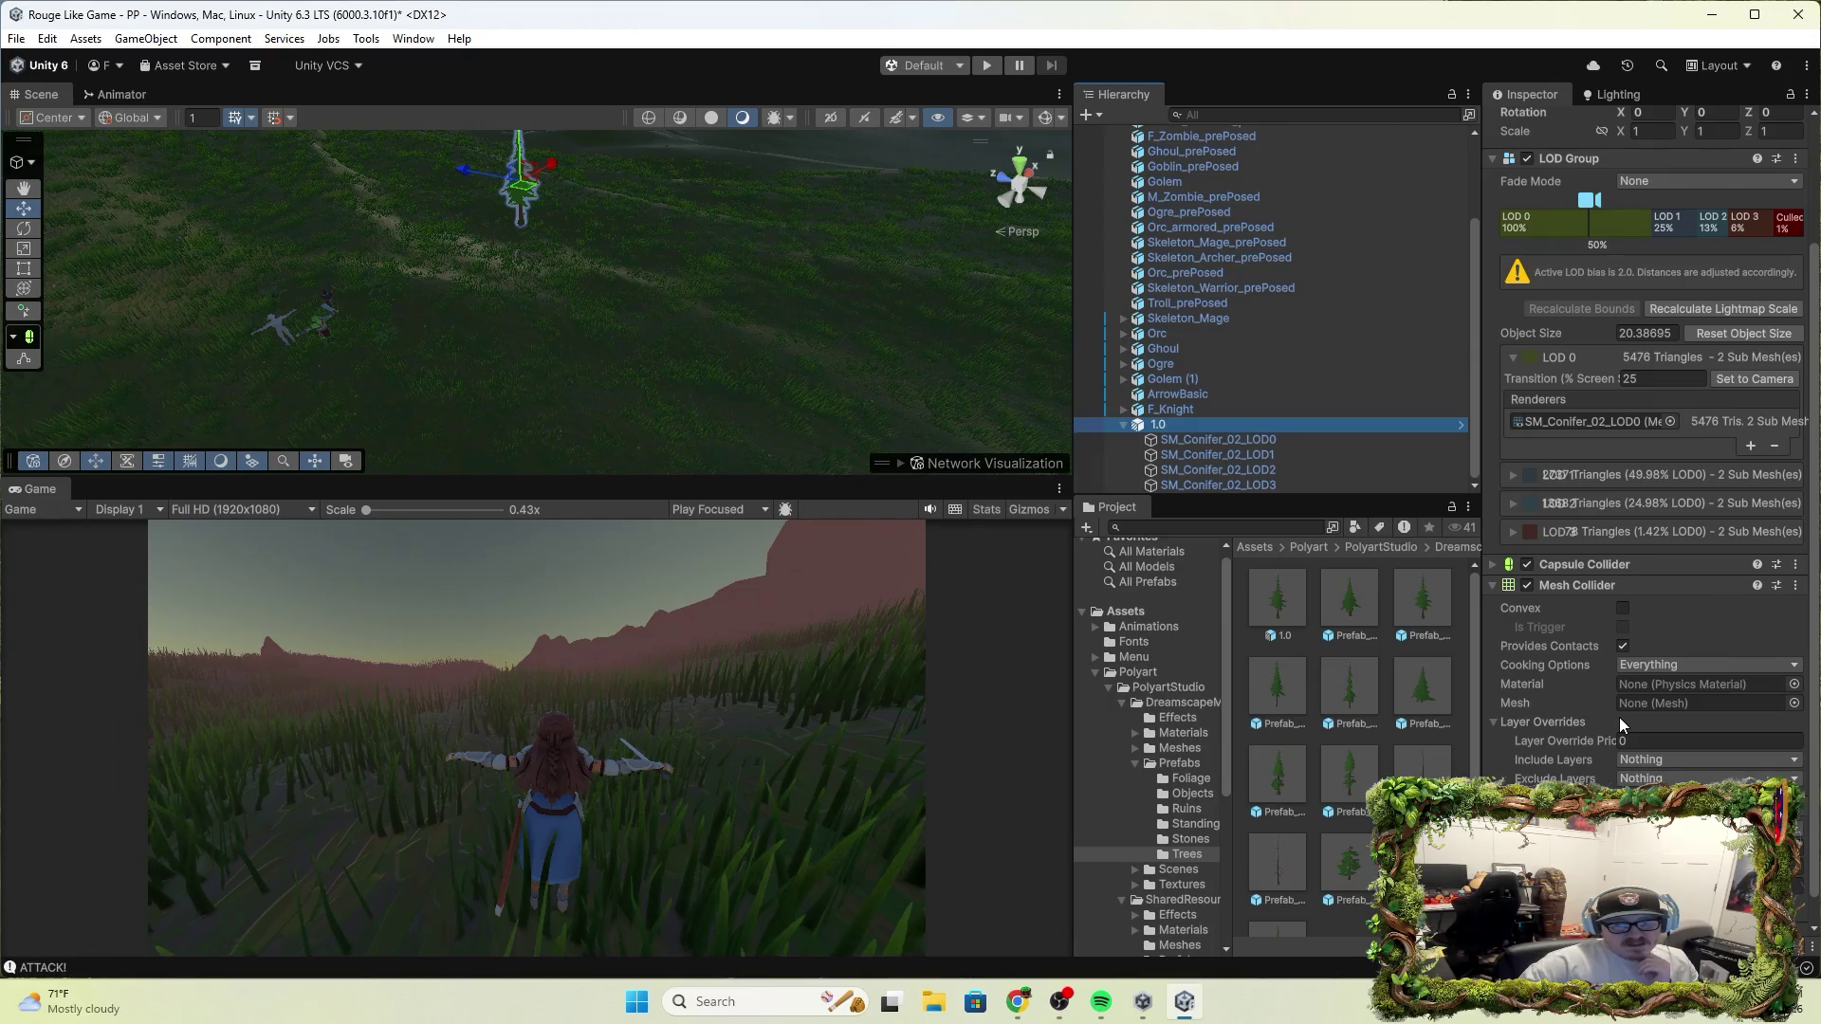
click(1354, 618)
key(ctrl+shift+a)
text(terr)
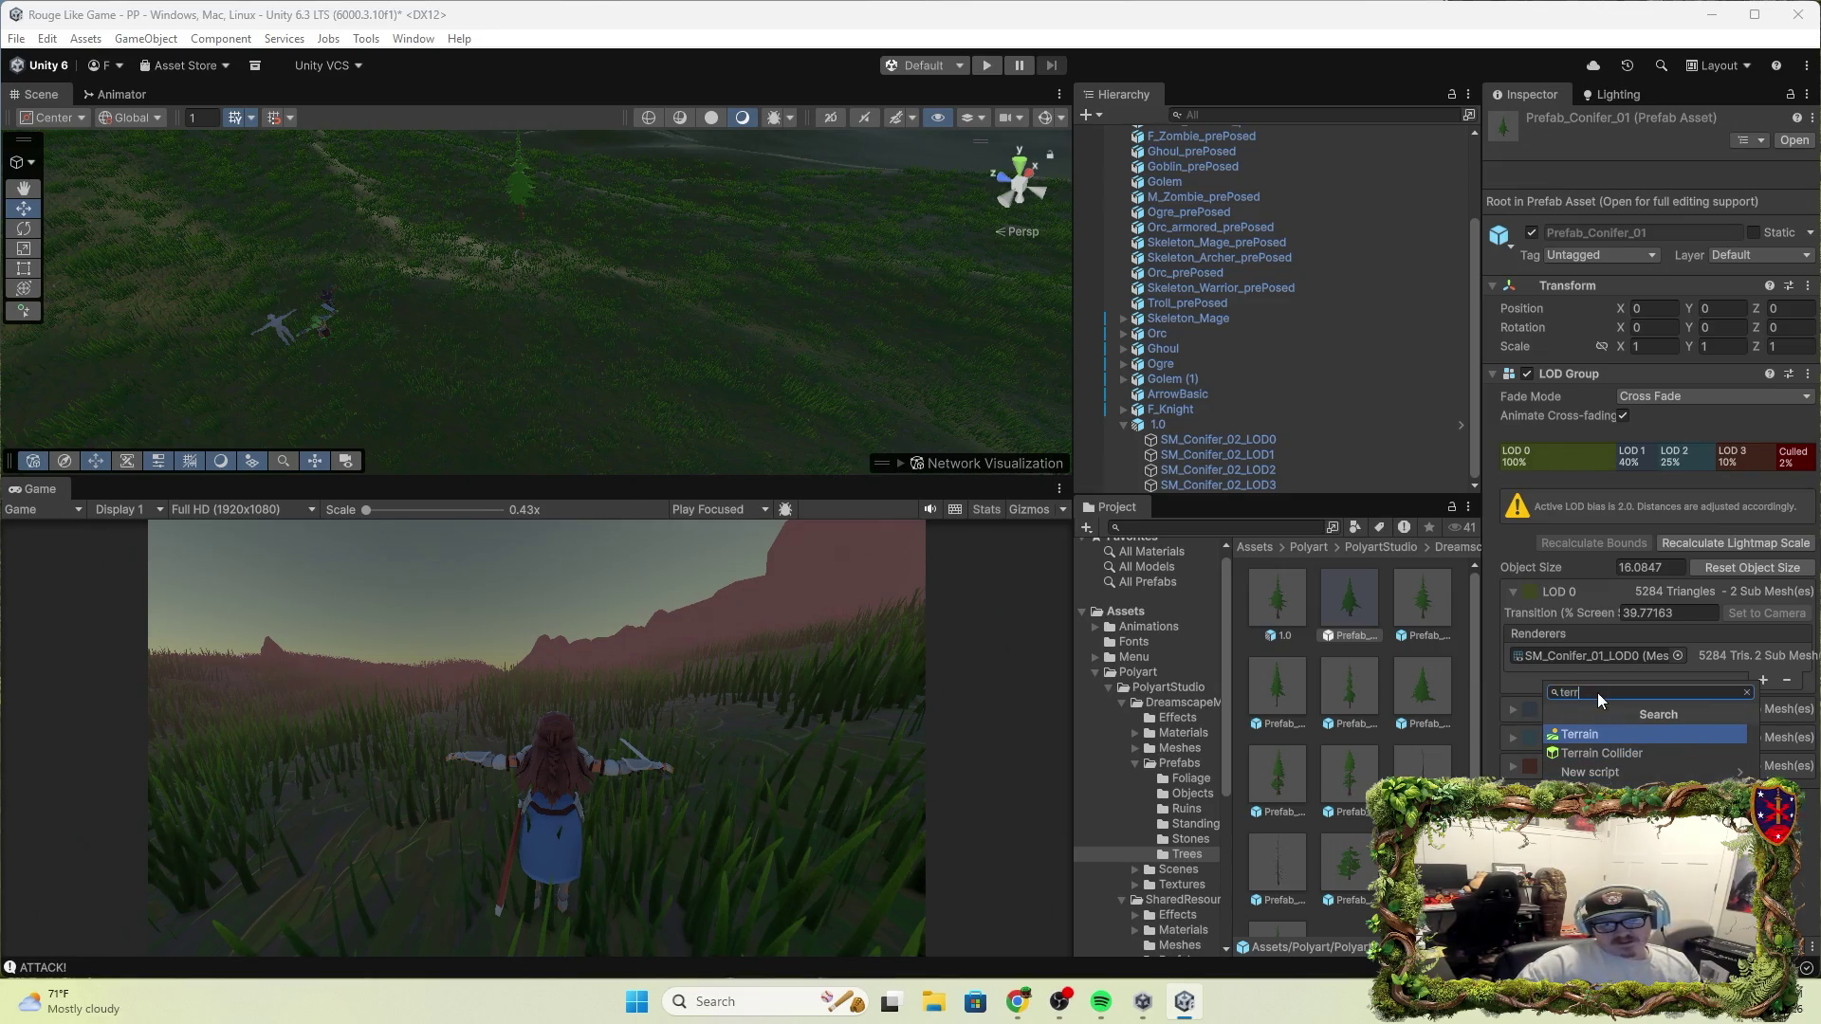
key(Down)
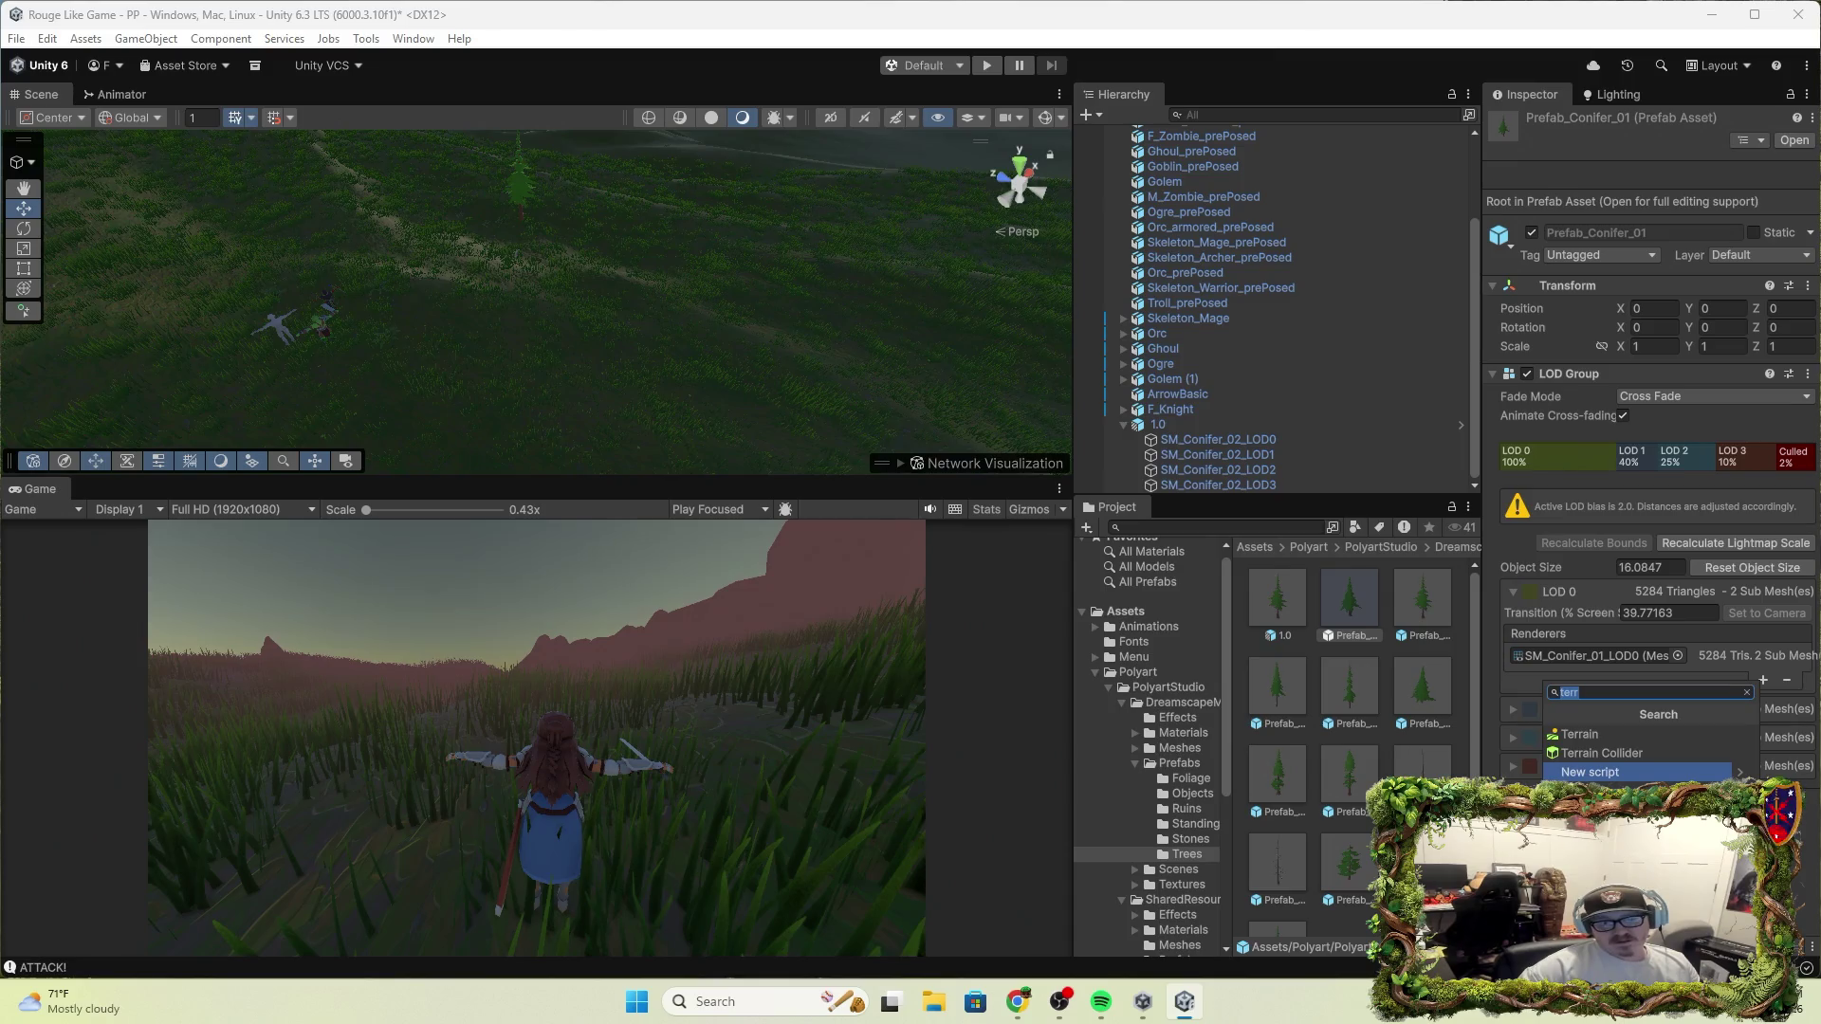
key(BackSpace)
text(mec)
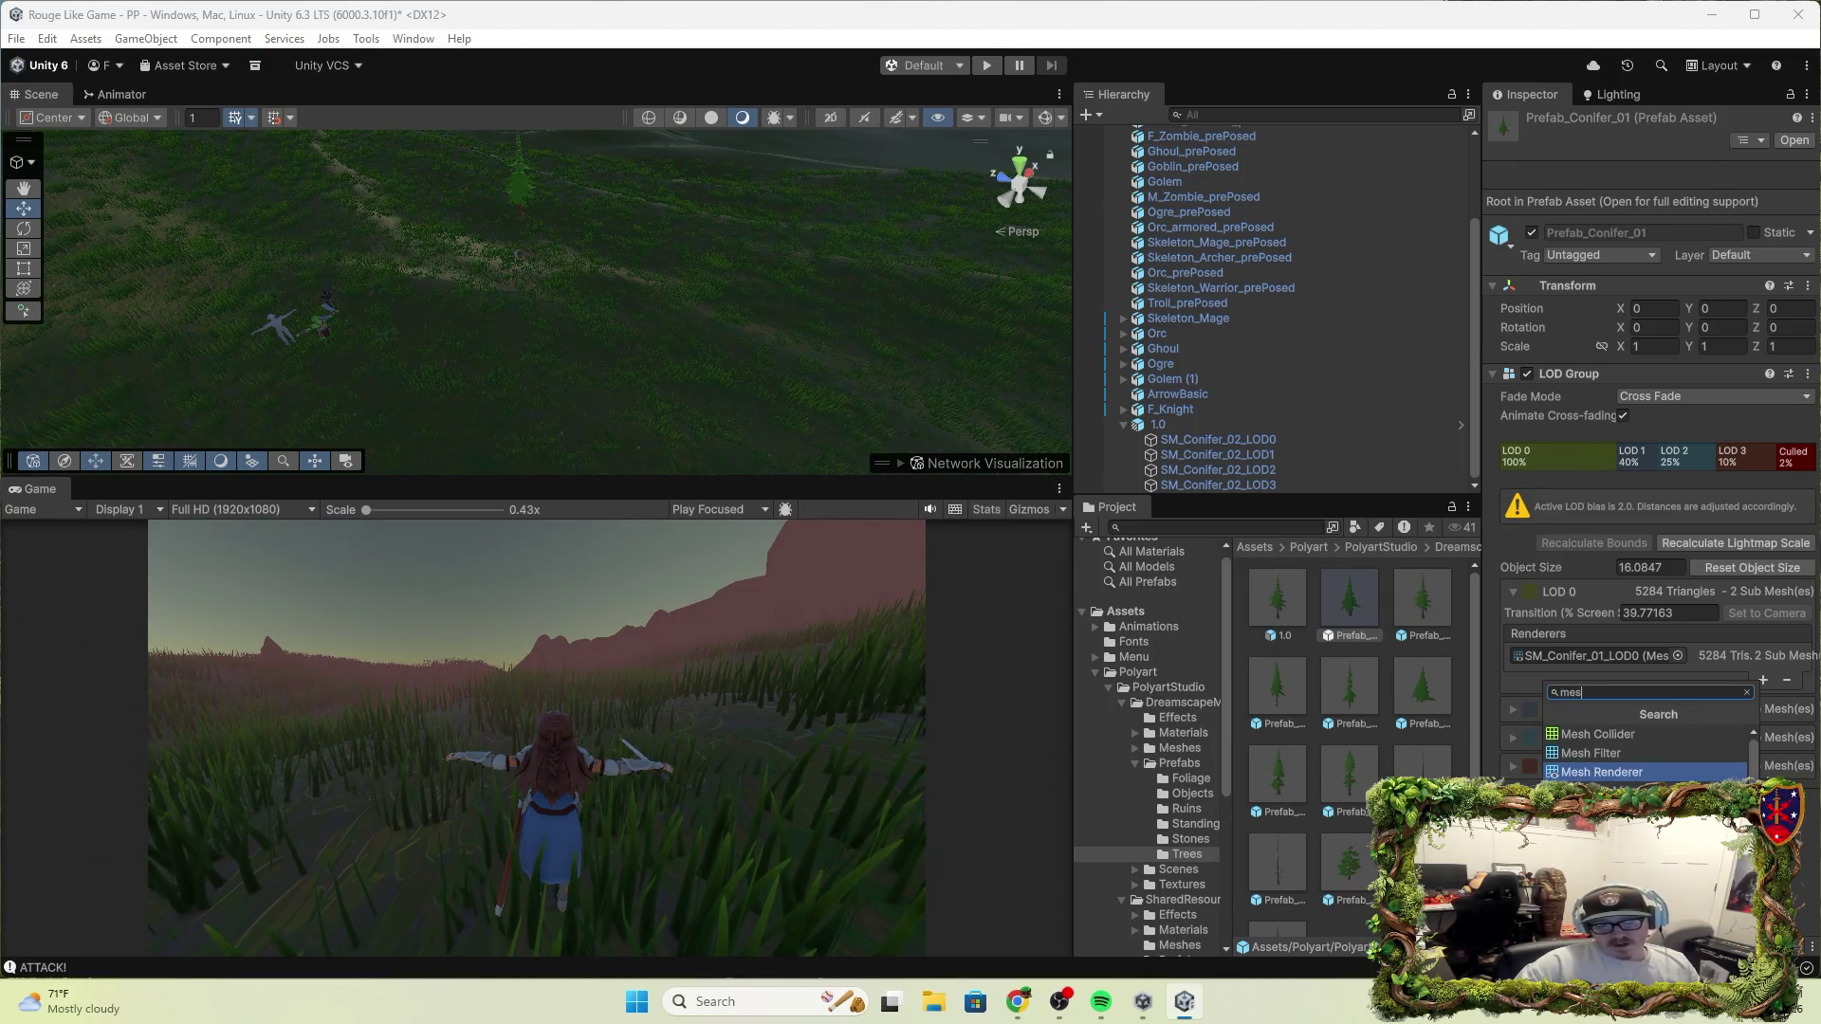
click(1619, 762)
Compare against the 1.0 tree, confirm the Mesh Collider on Prefab_Conifer_01, and drag one into the scene
scroll(1619, 761, down, 3)
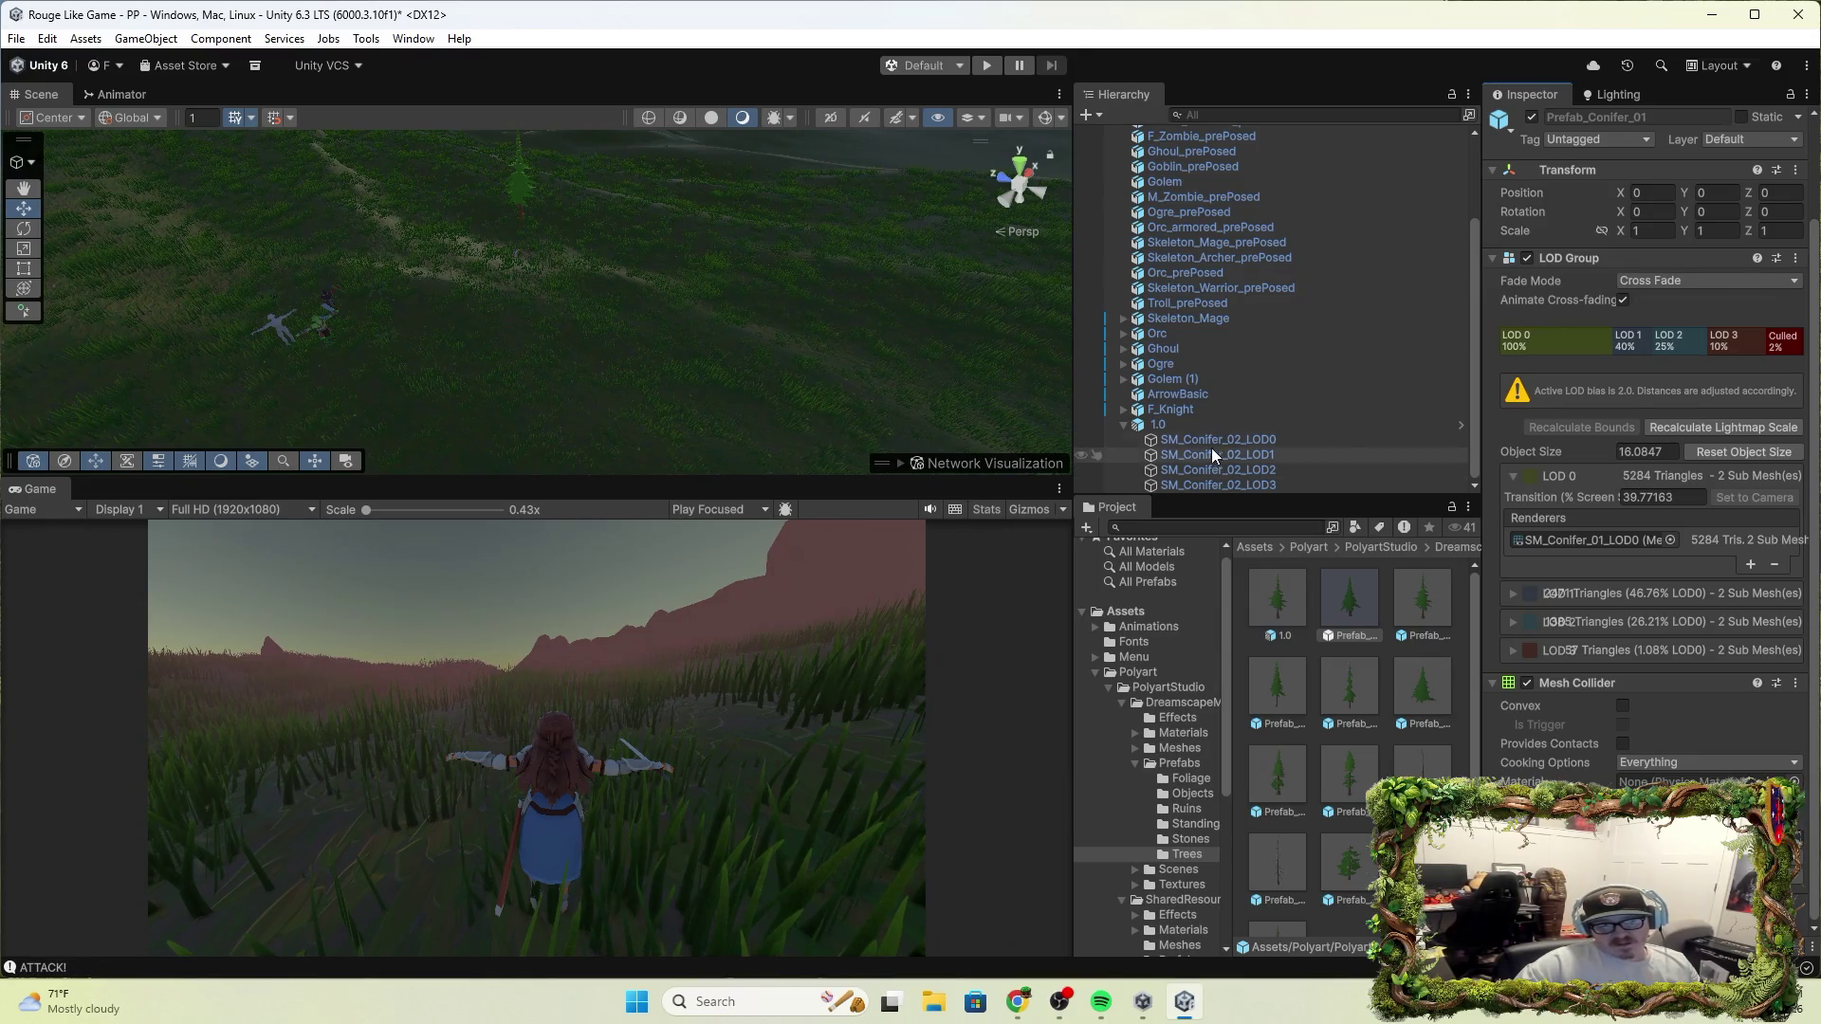
click(1180, 420)
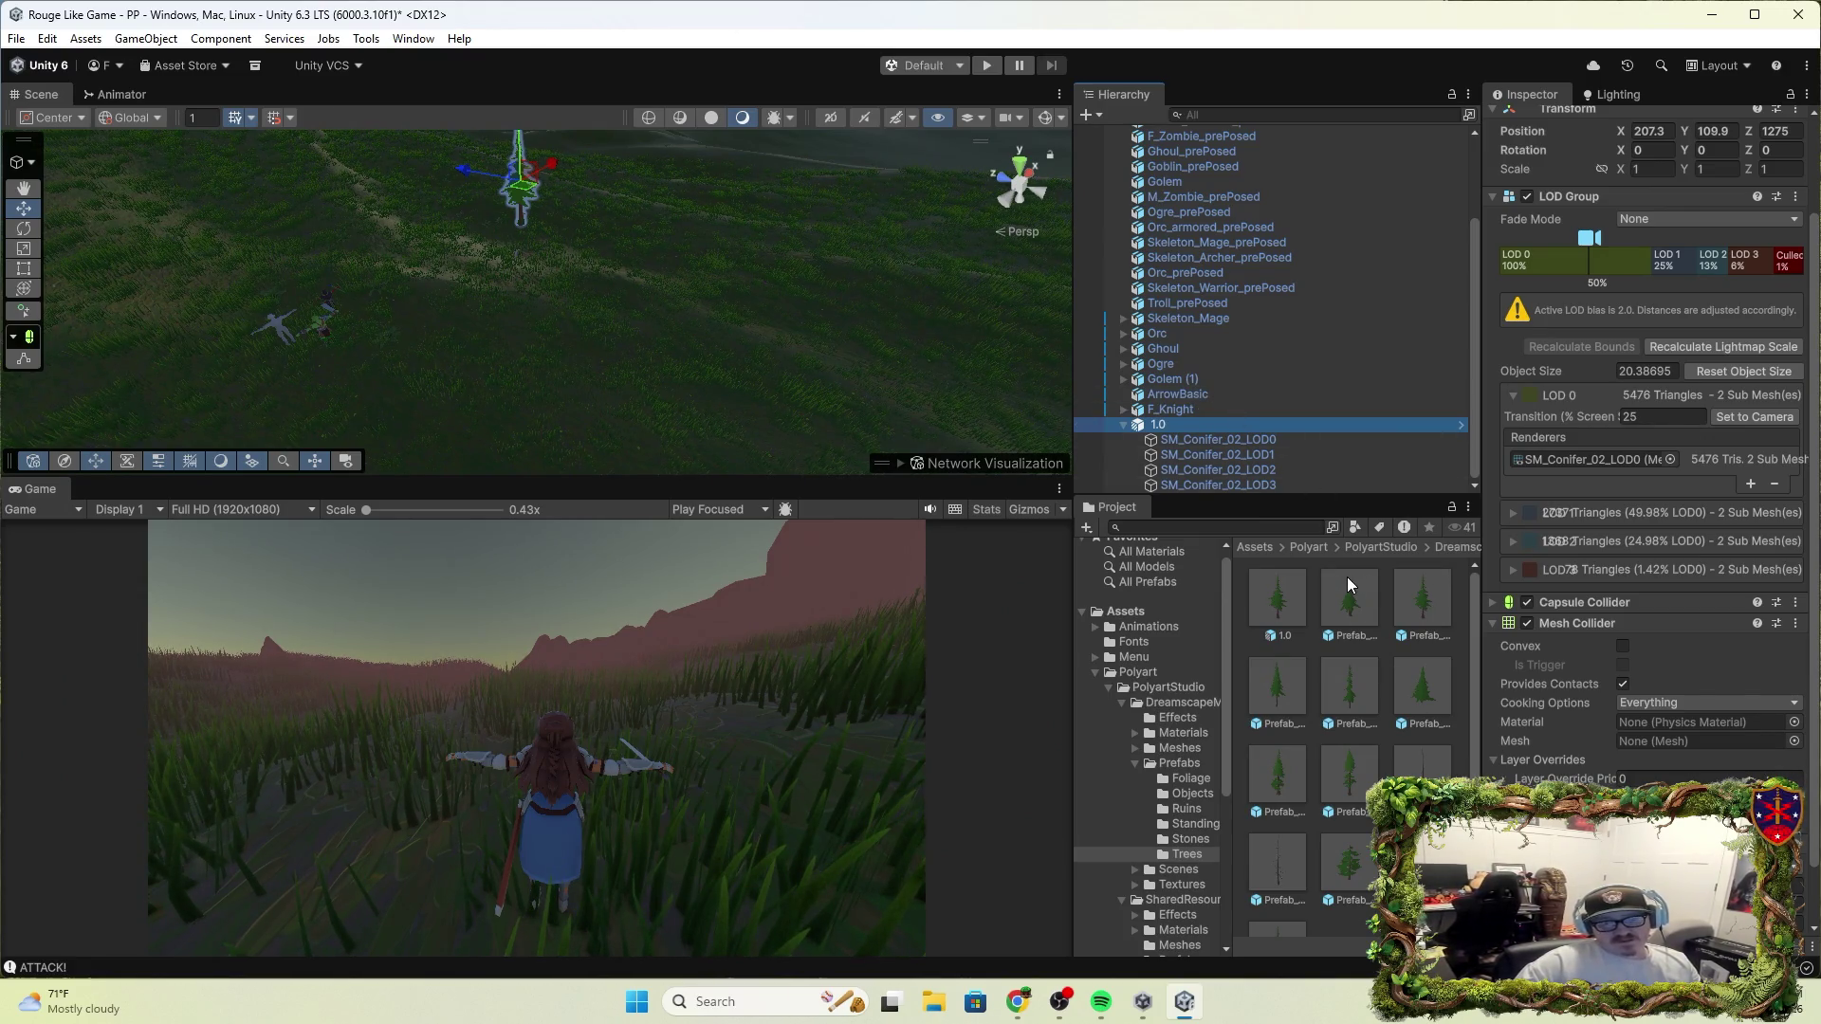
scroll(1510, 696, down, 2)
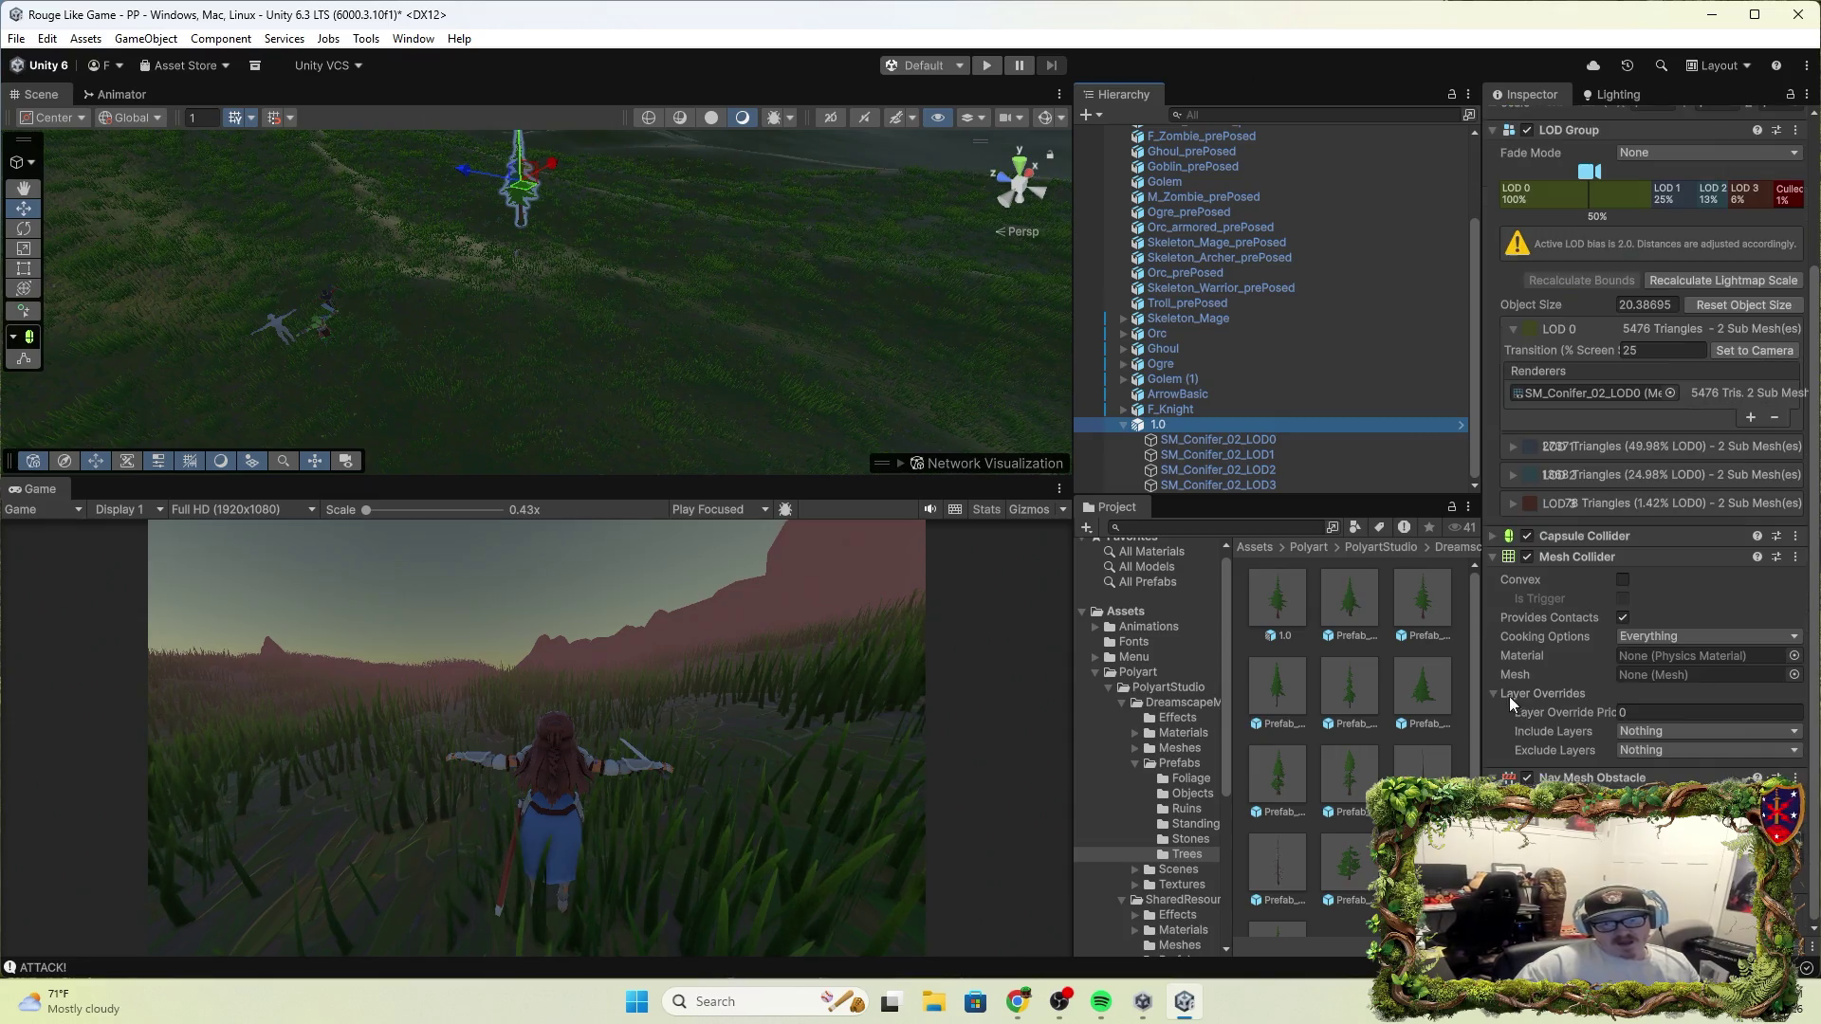
click(1340, 586)
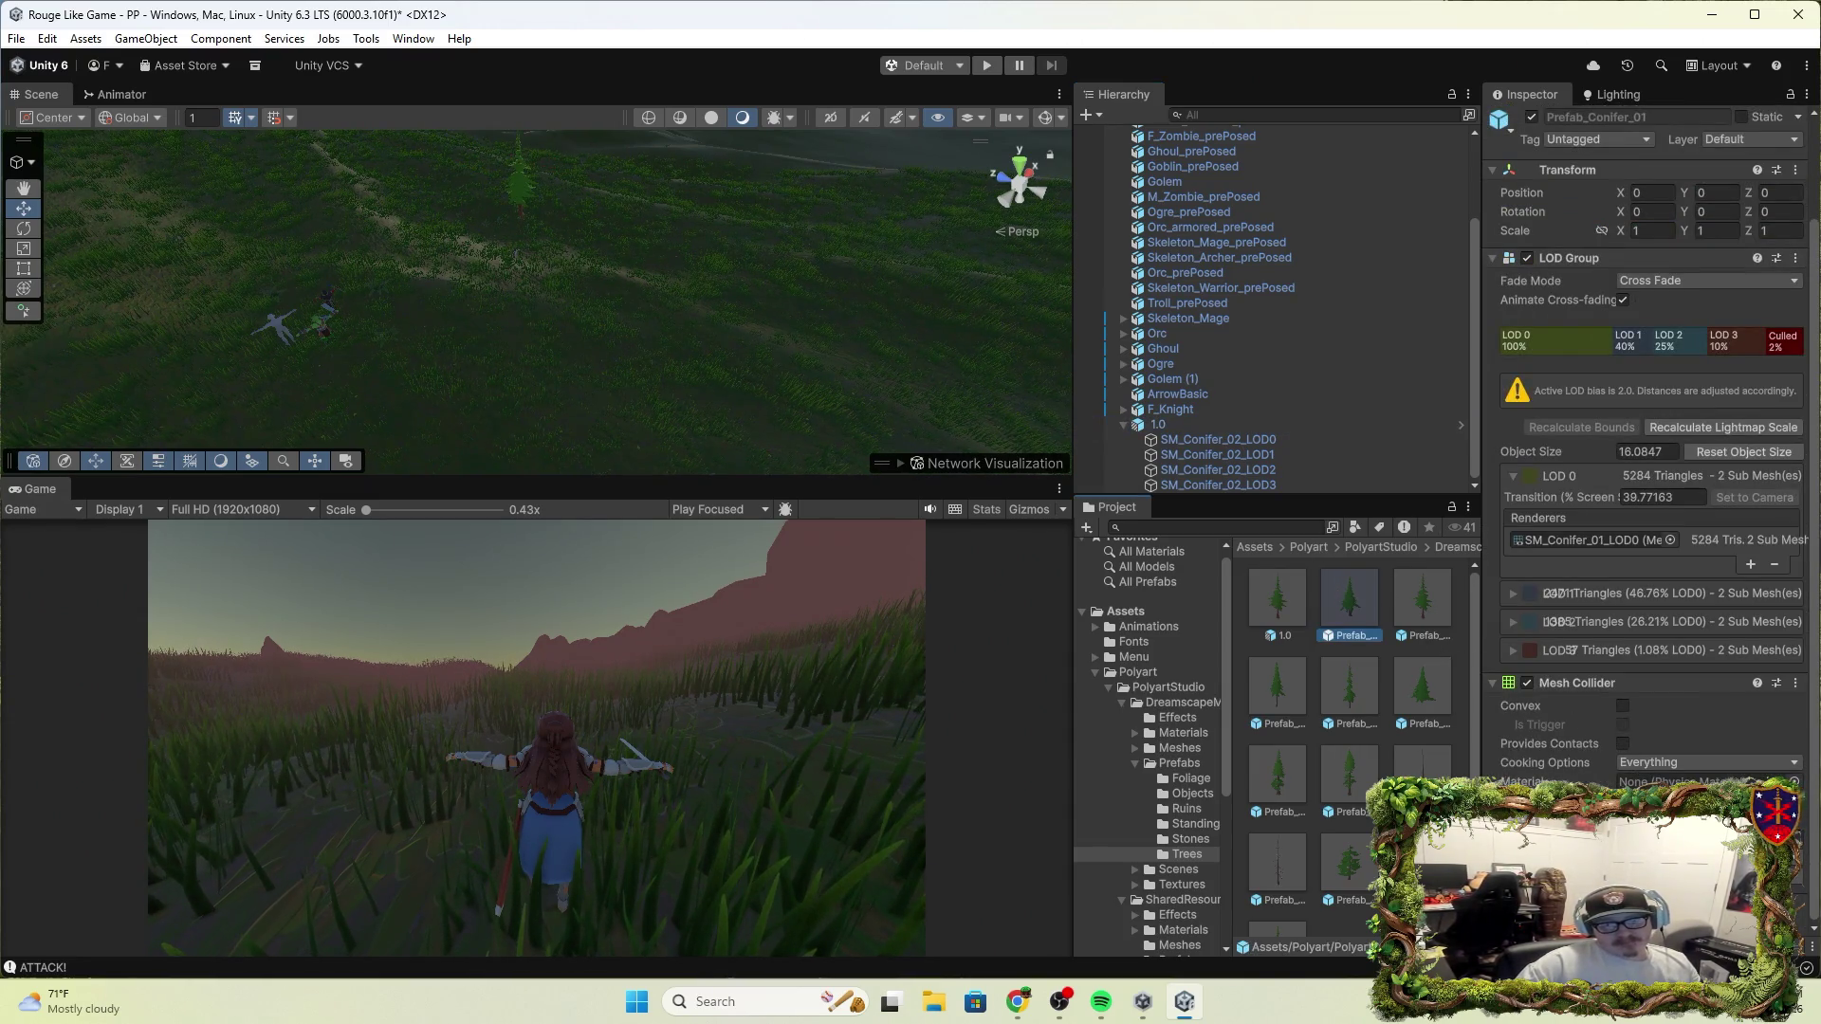
key(ctrl+shift+a)
key(Return)
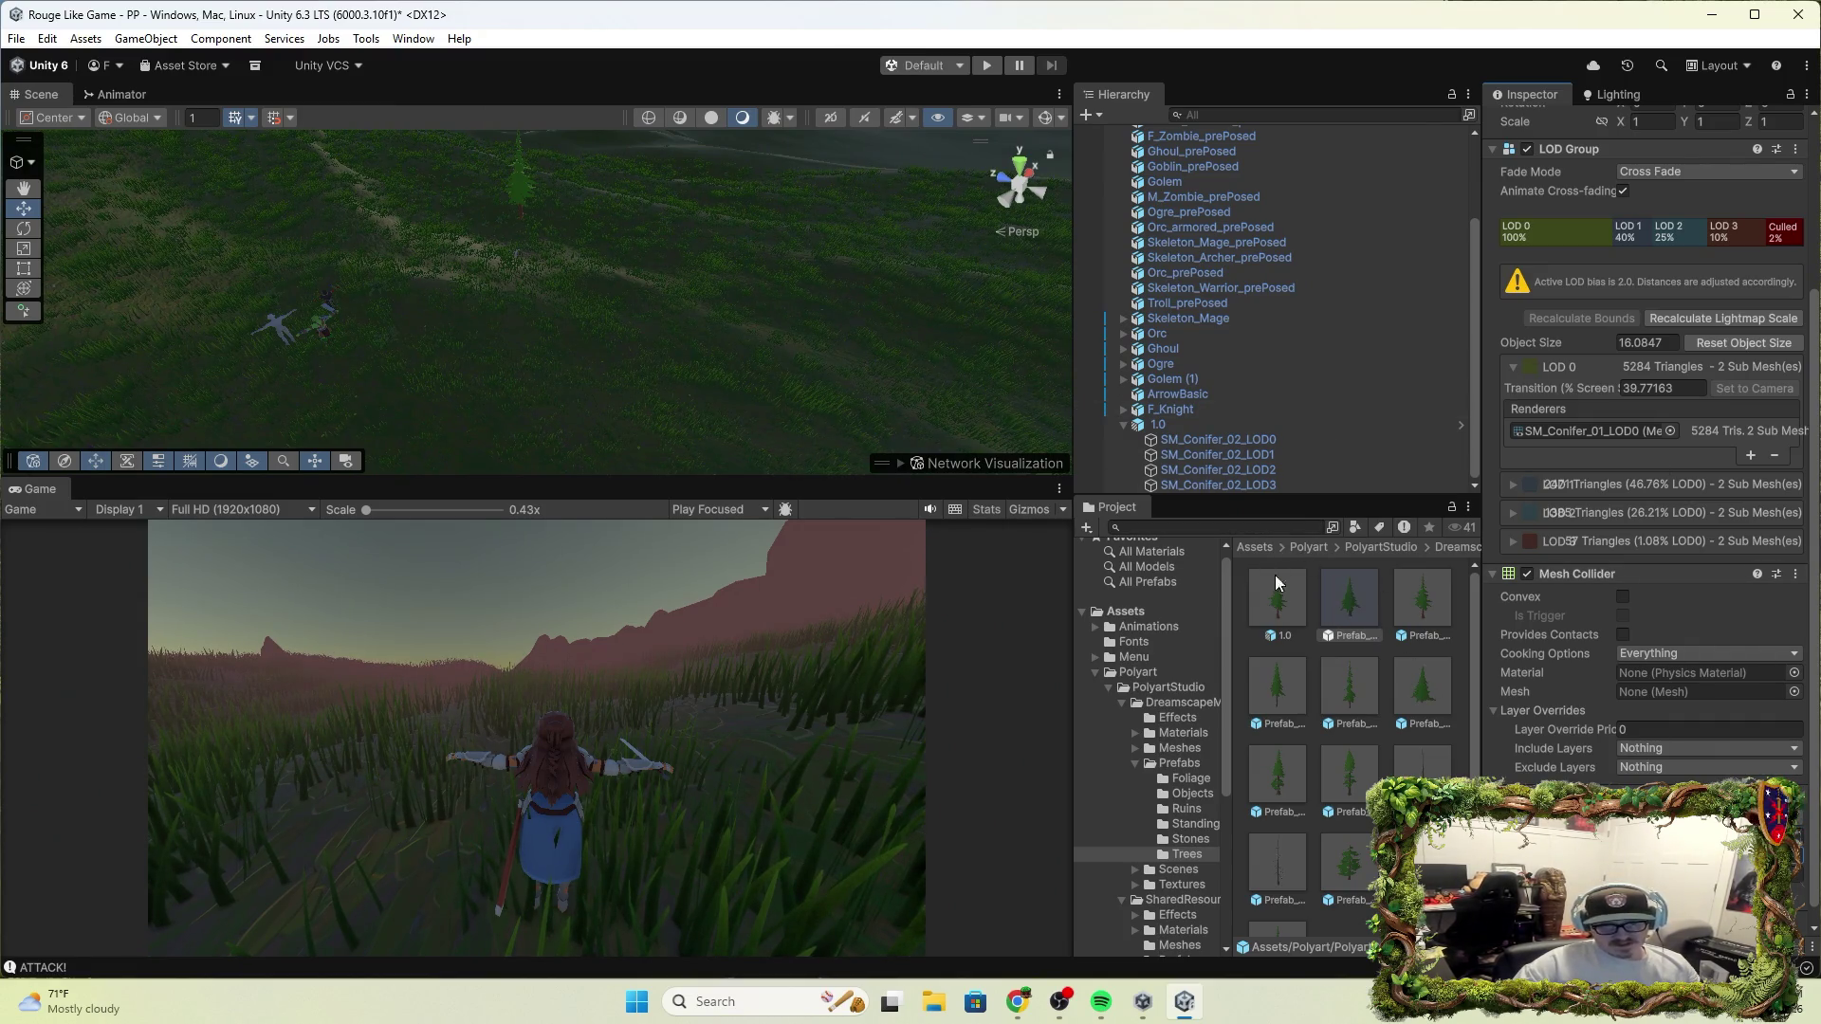
mouse_move(1276, 582)
mouse_down()
mouse_move(467, 454)
mouse_move(526, 424)
mouse_move(428, 435)
mouse_move(550, 358)
mouse_move(595, 282)
mouse_move(552, 268)
mouse_up()
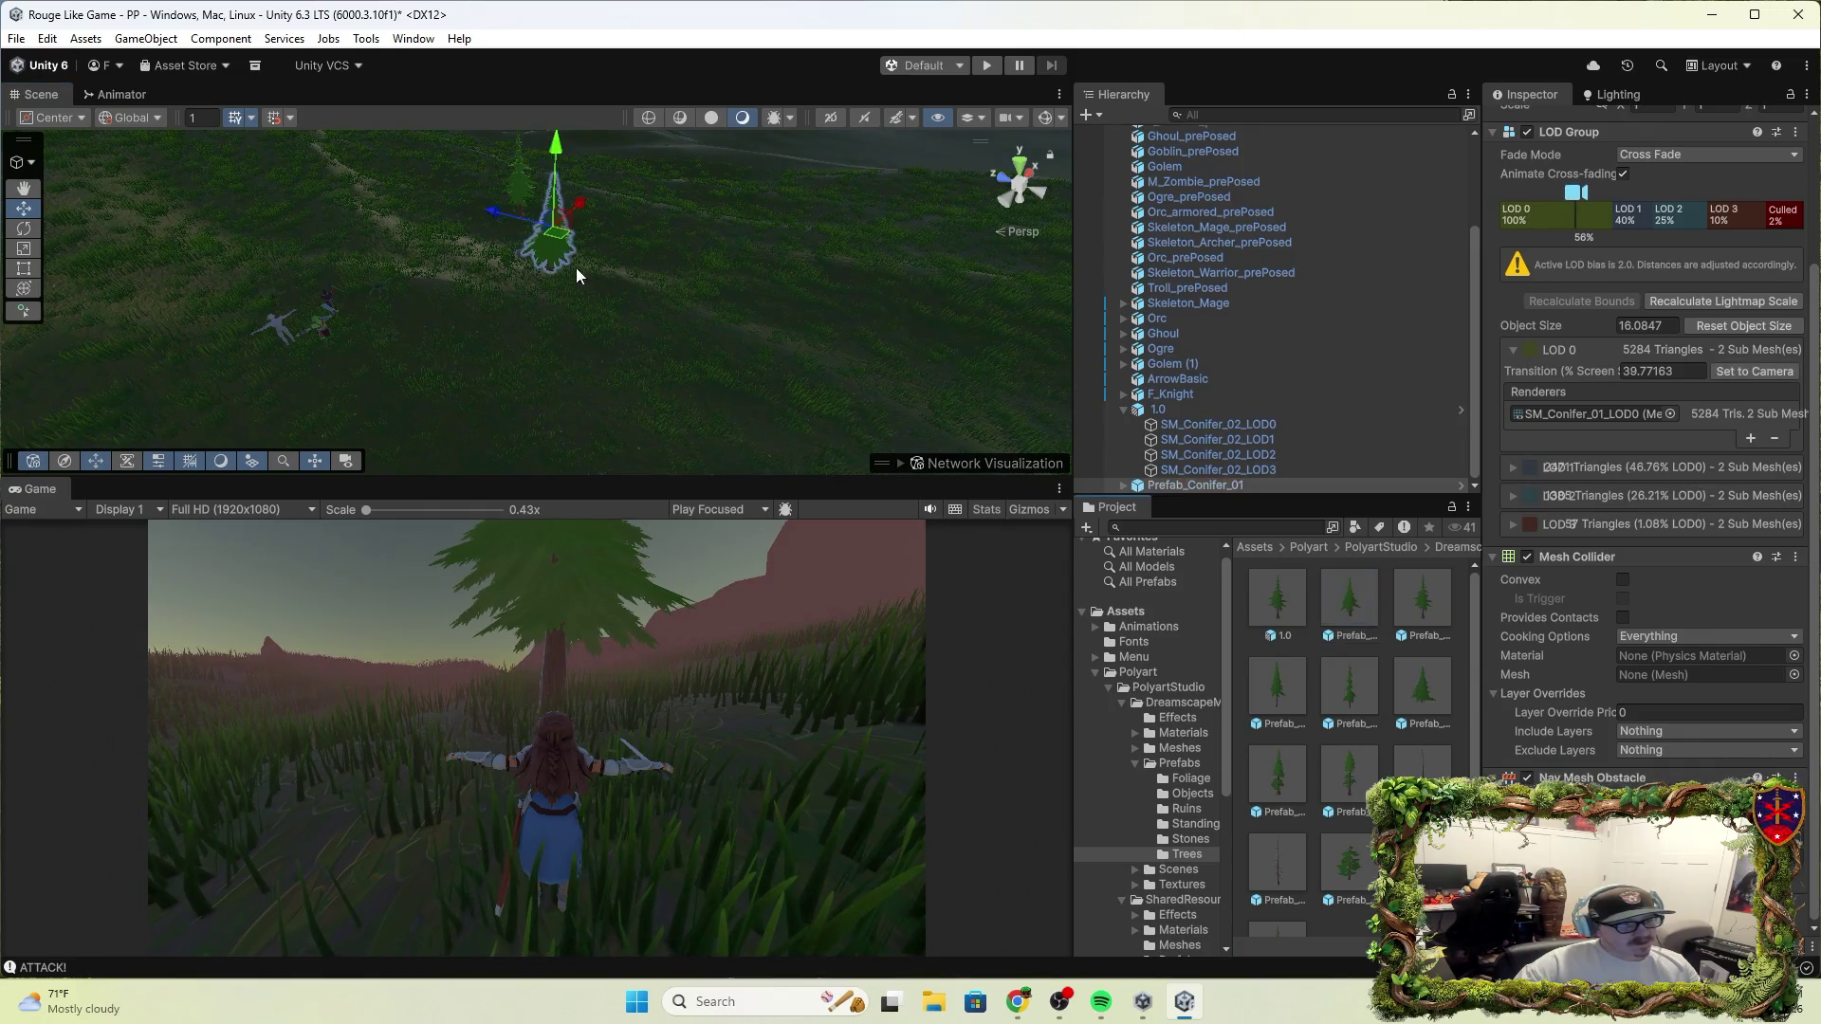
Play-test running the knight up to the new Prefab_Conifer_01 tree and attacking beside it, then stop
click(986, 64)
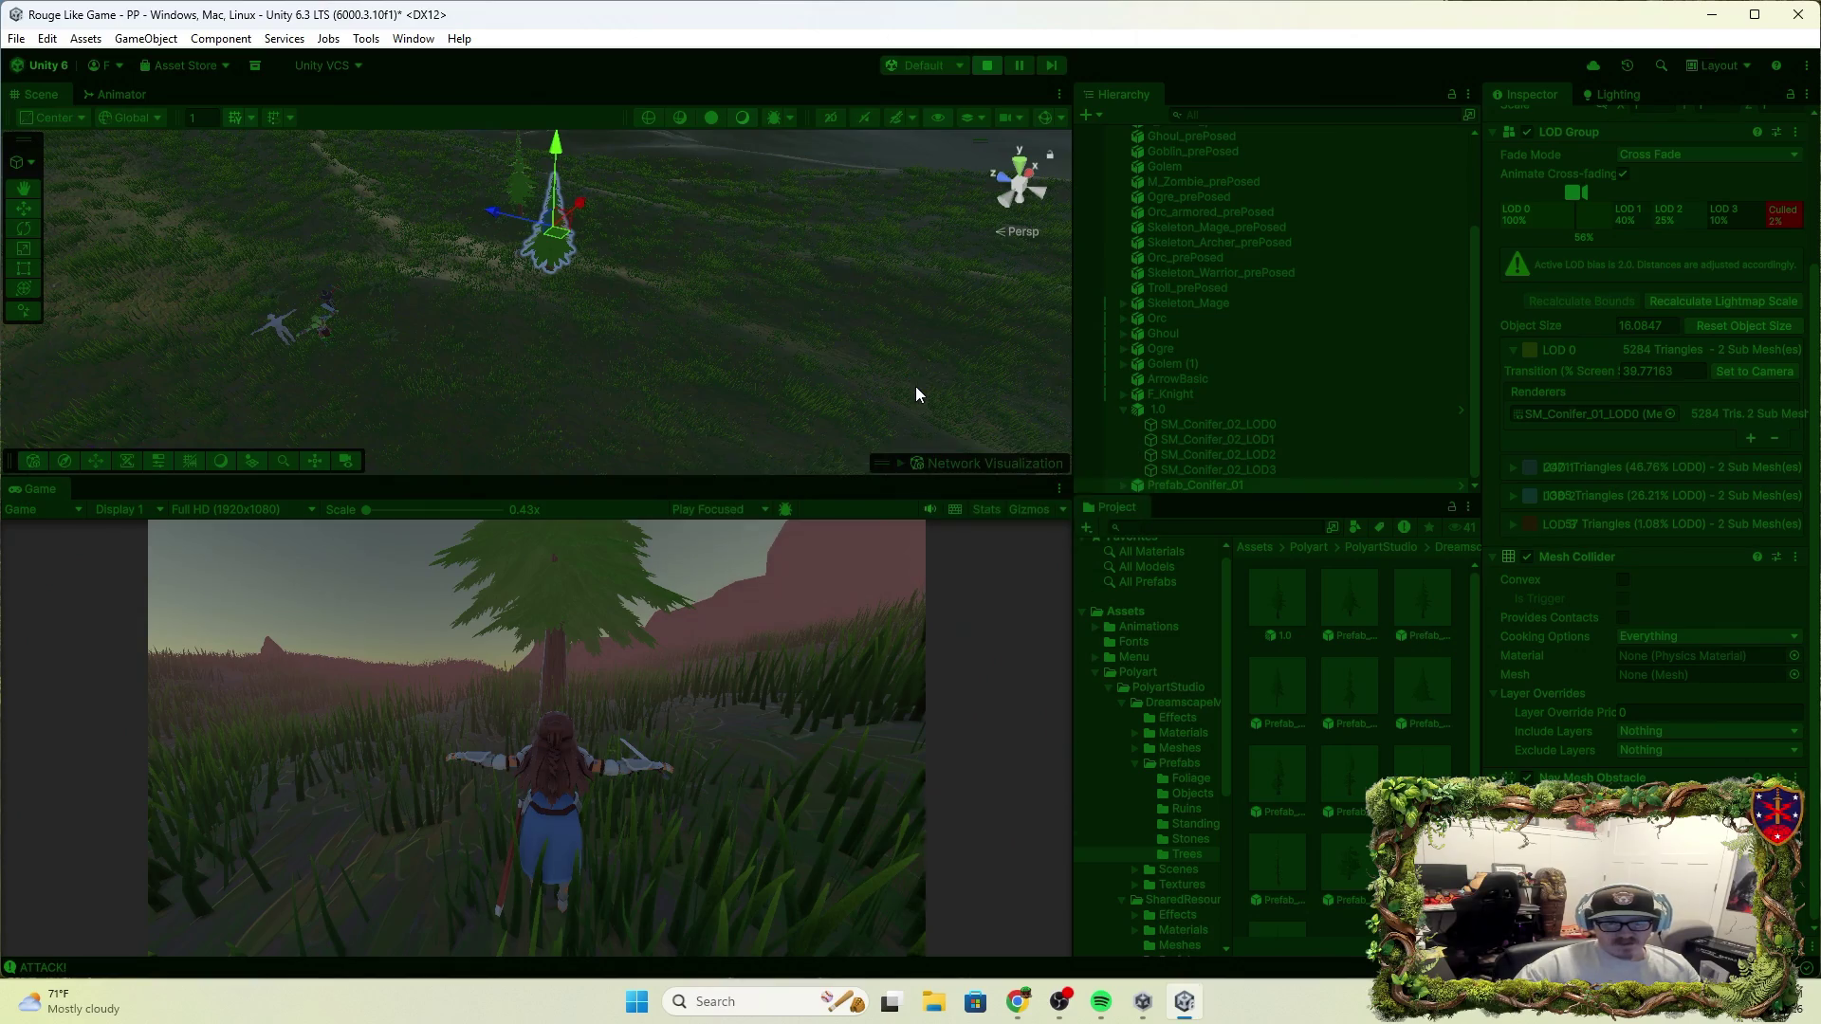
key(w)
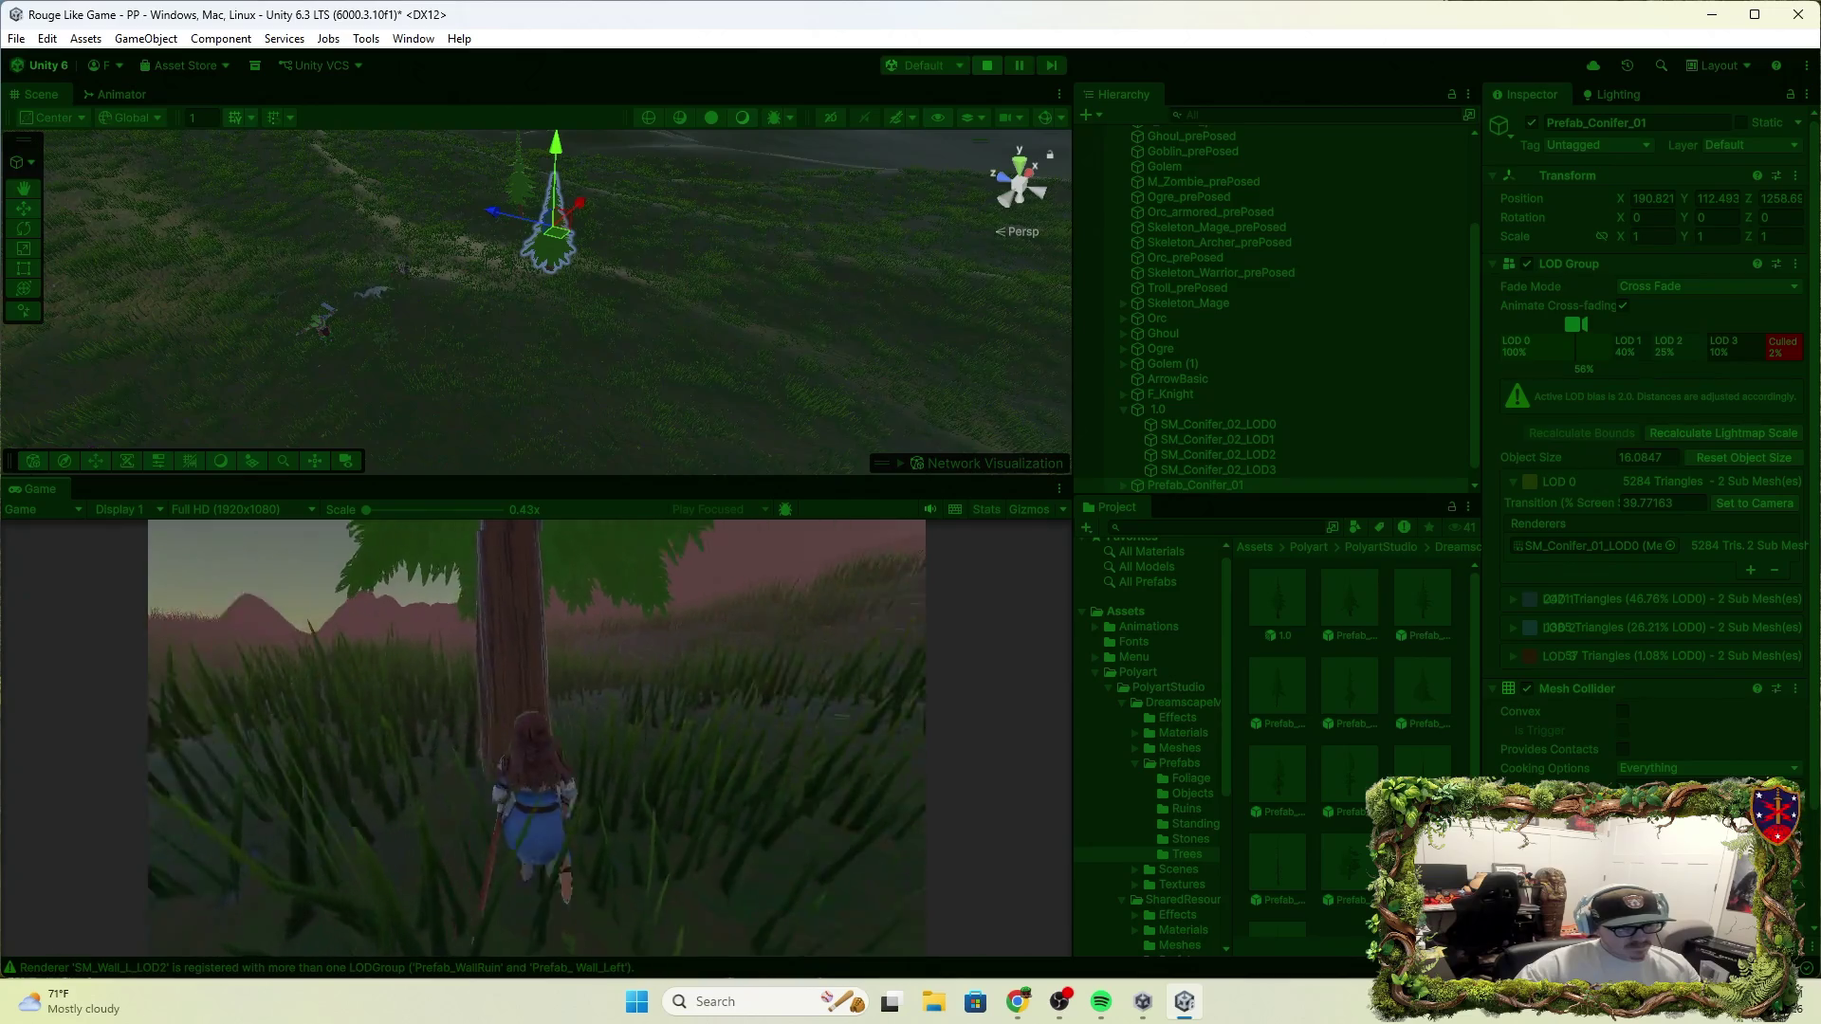
click(537, 738)
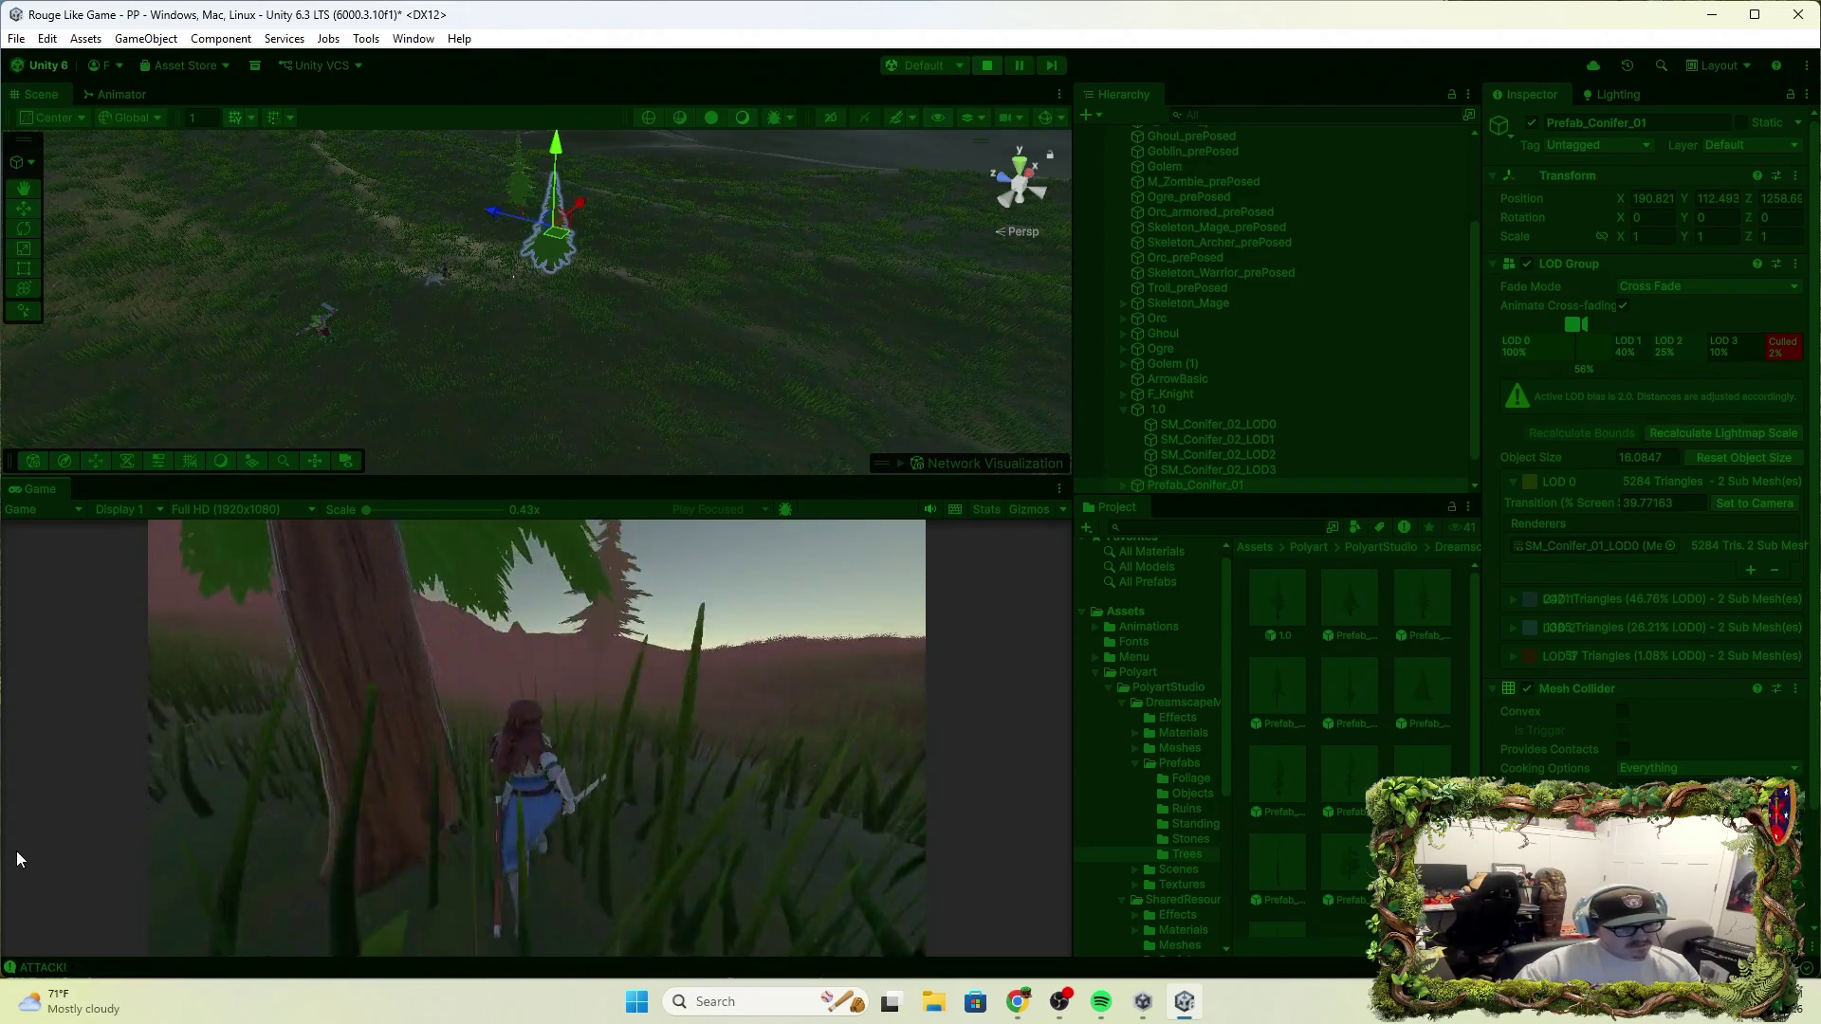
click(986, 65)
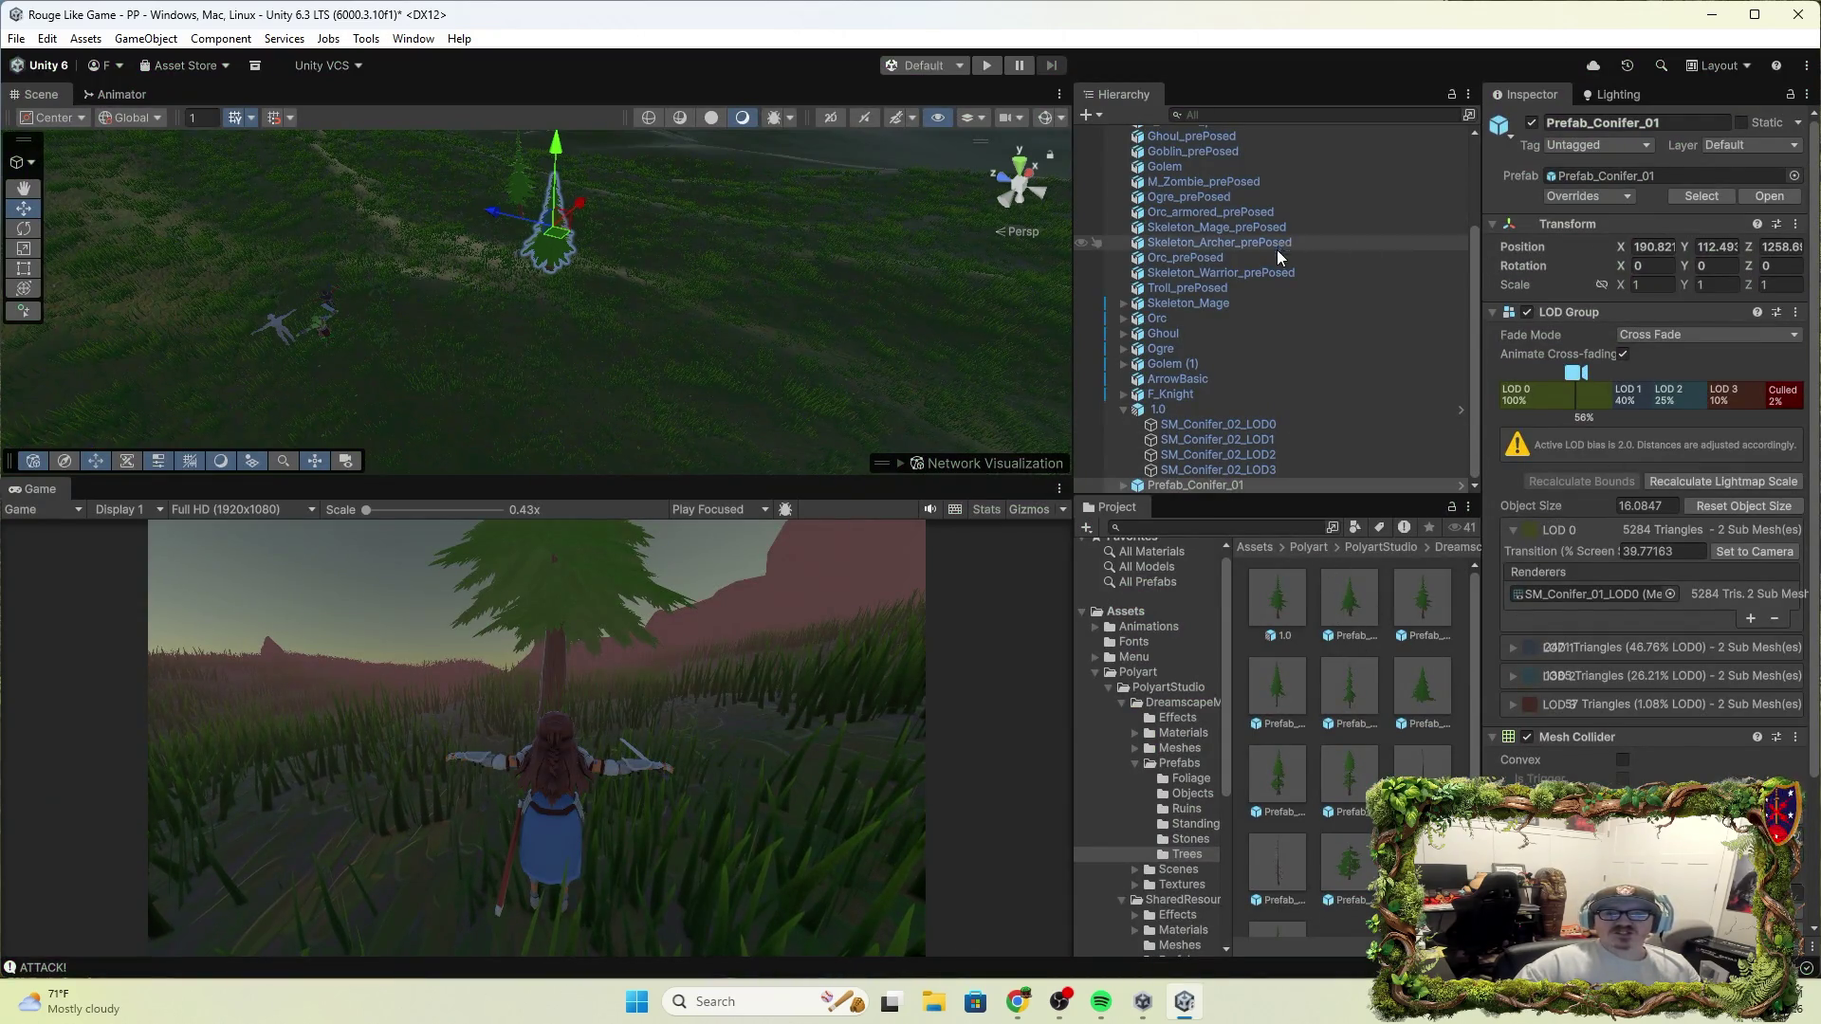
scroll(1233, 265, up, 3)
Select World 1 and open Edit Tree for the fourth entry in its Paint Trees list
click(1193, 165)
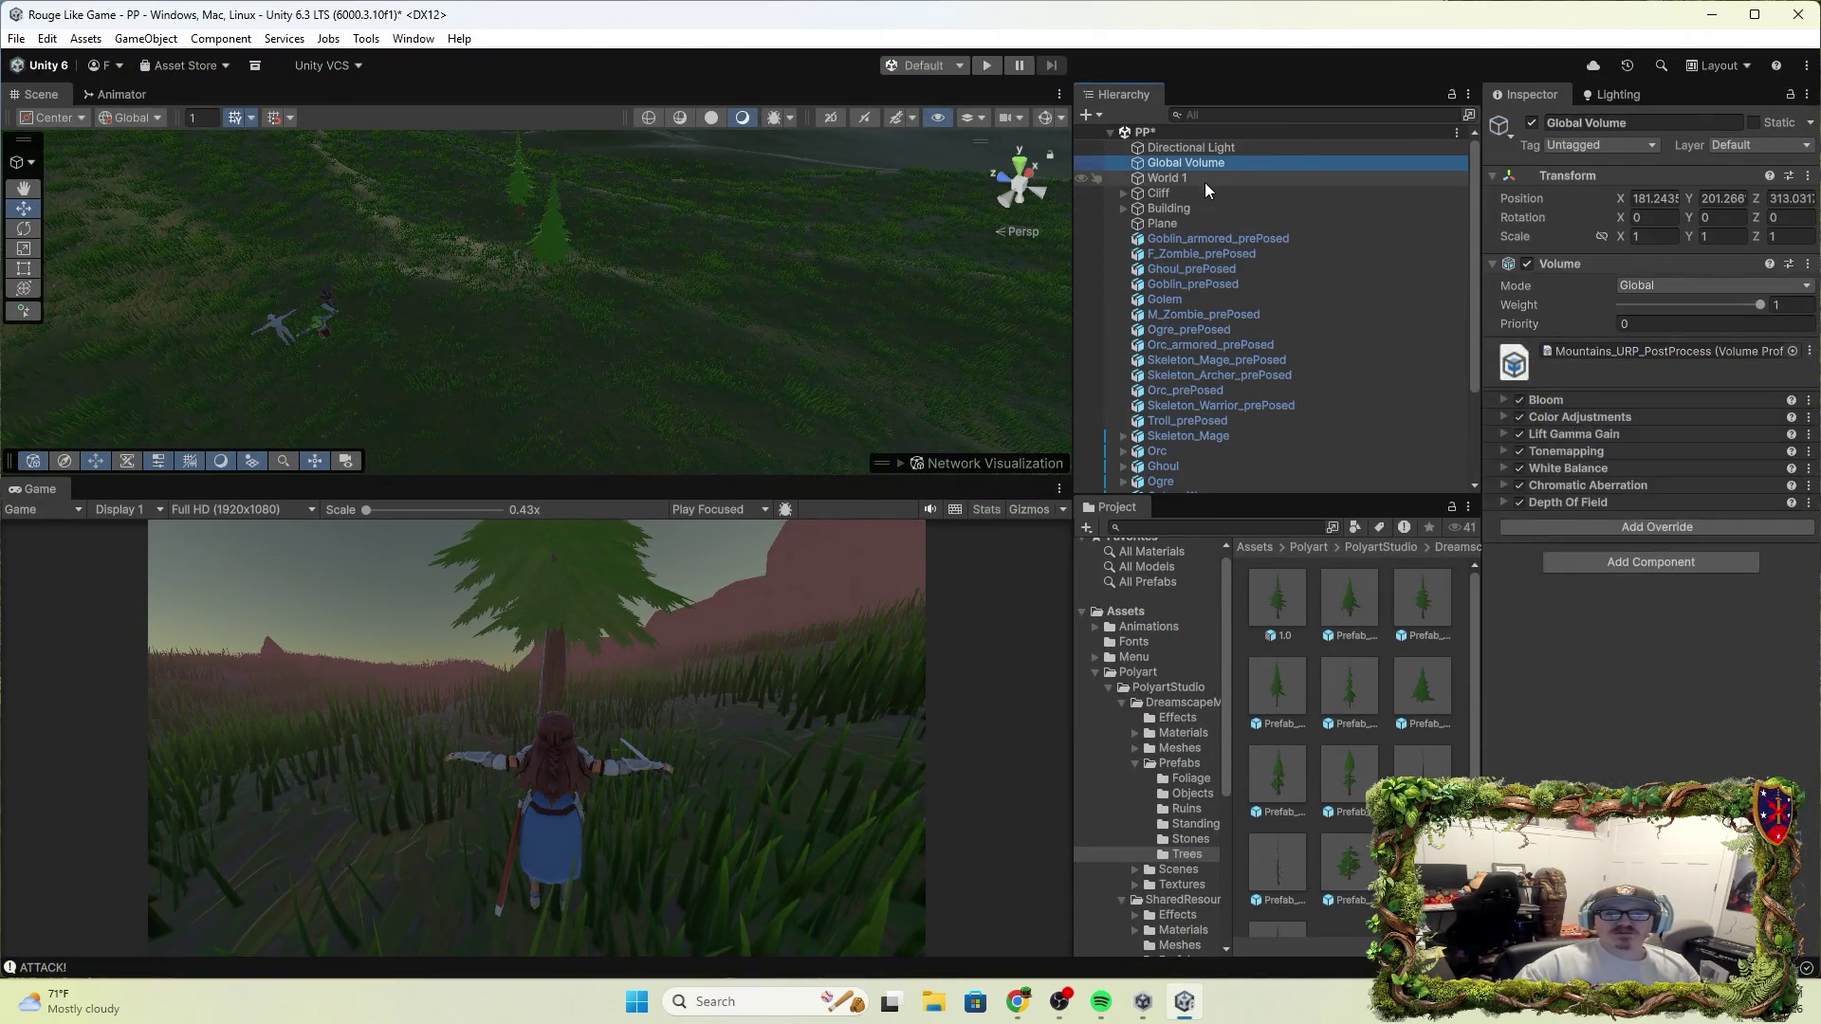
click(1195, 177)
click(1684, 442)
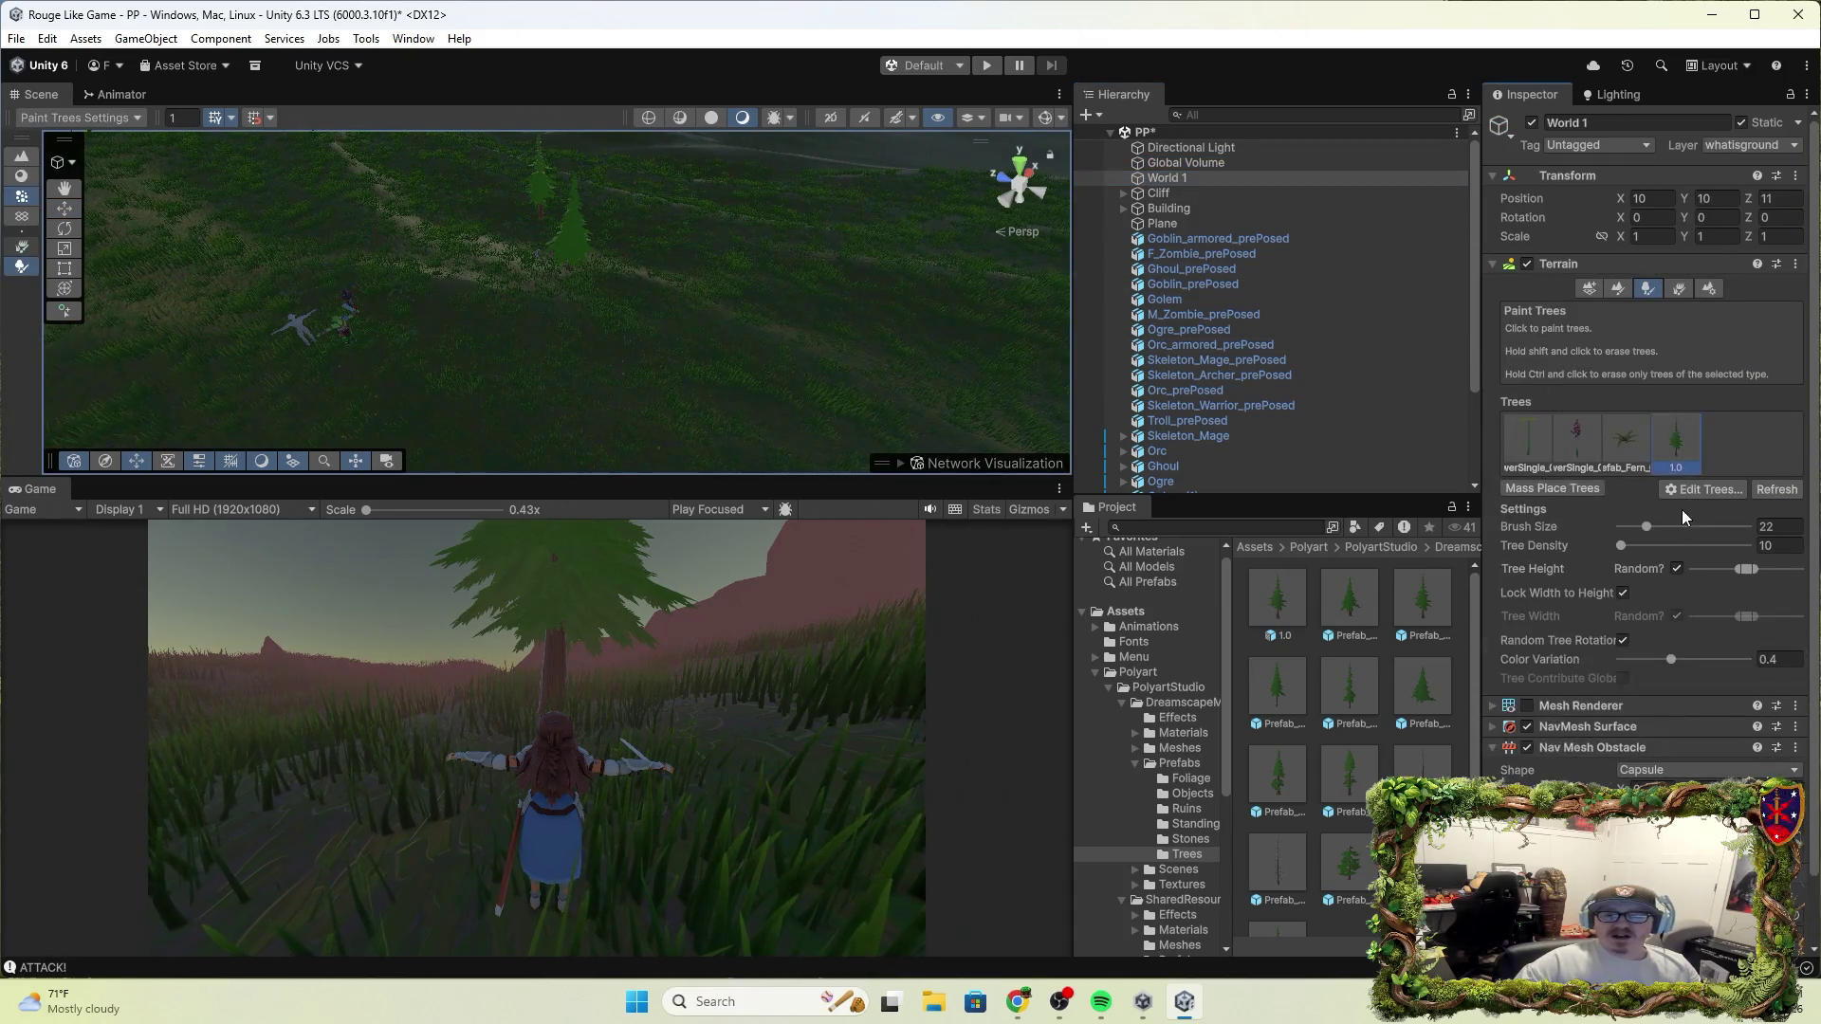
click(1703, 489)
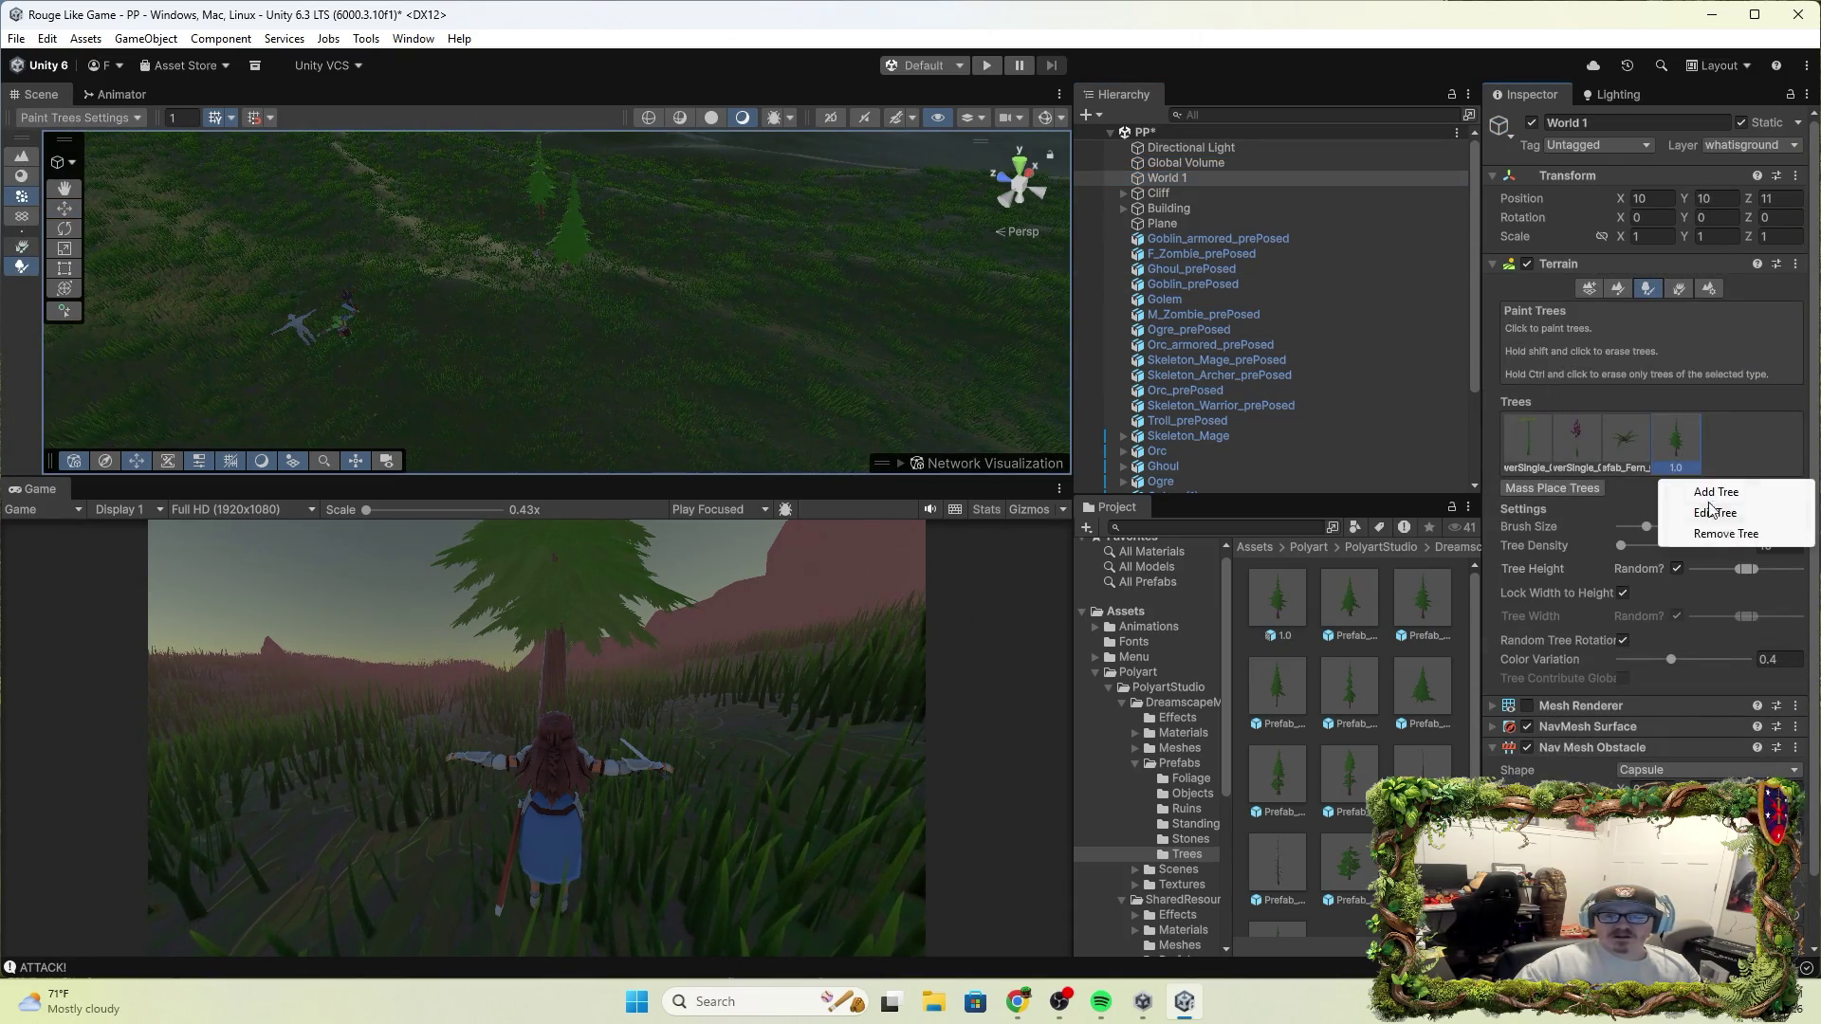
click(1715, 513)
Set that entry's Tree Prefab to Prefab_Conifer_01 instead of 1.0 and apply the change
click(840, 414)
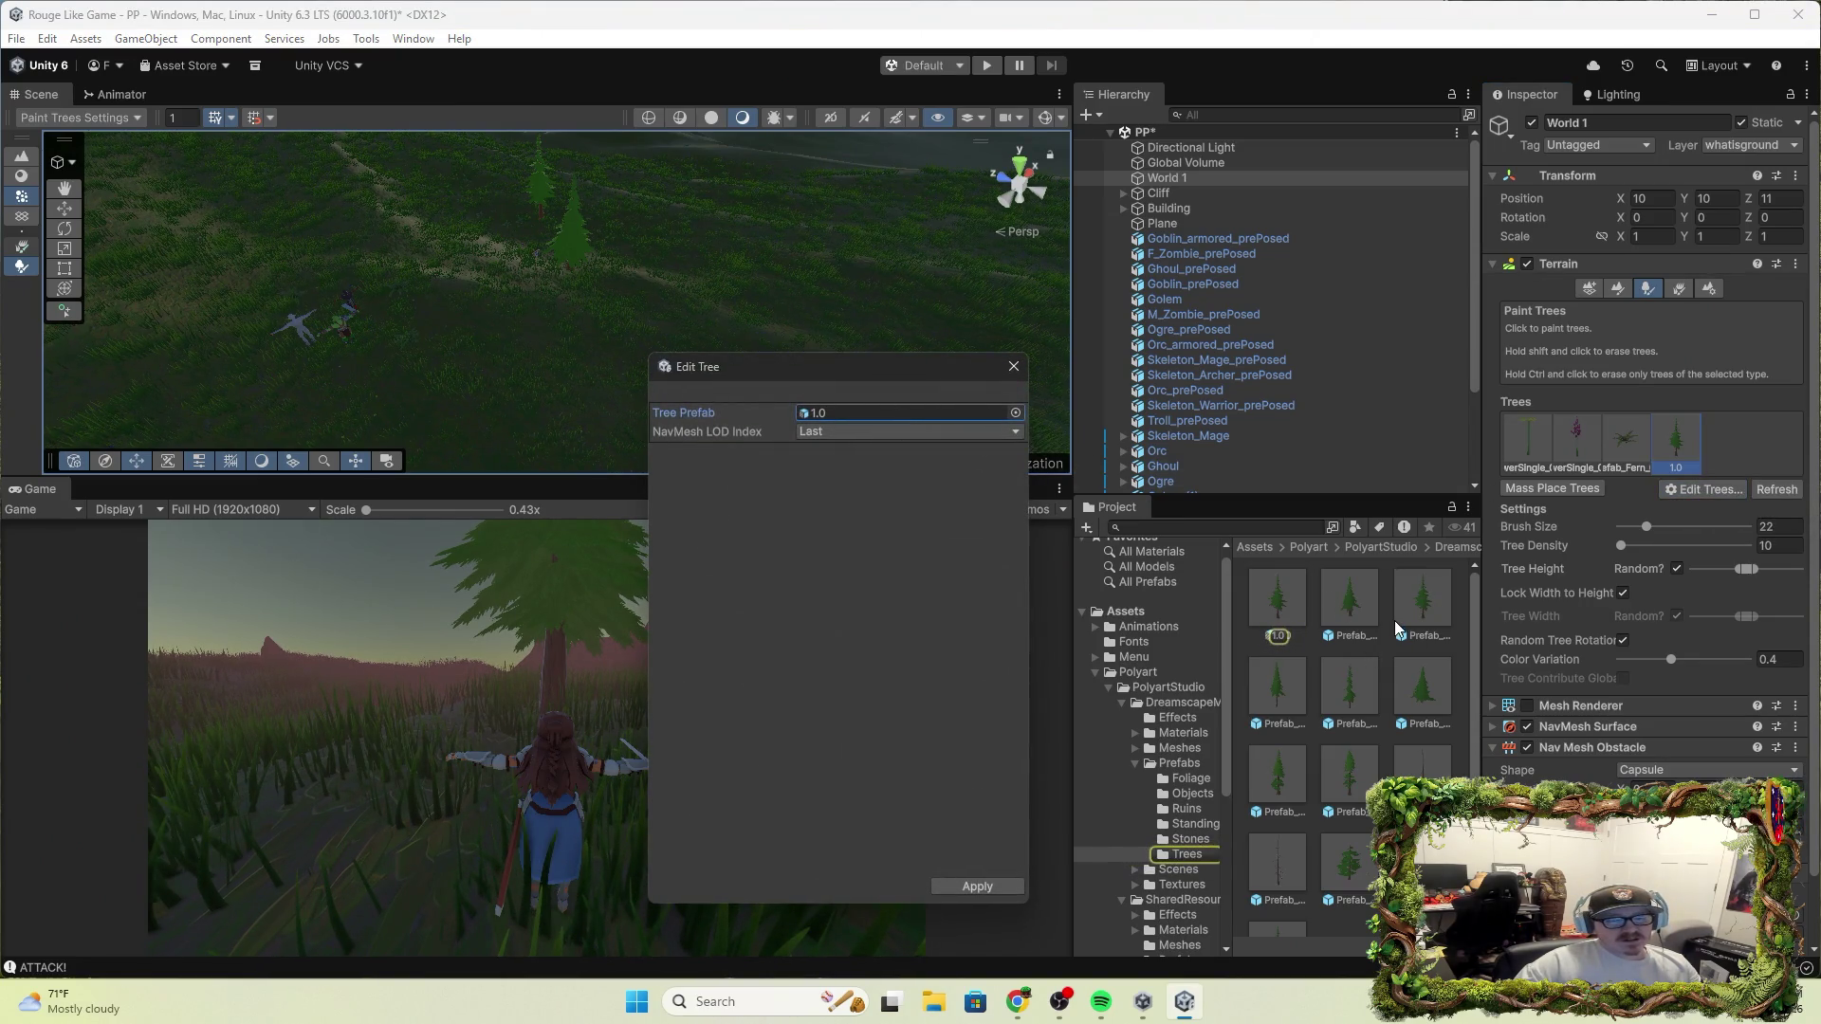
click(1419, 637)
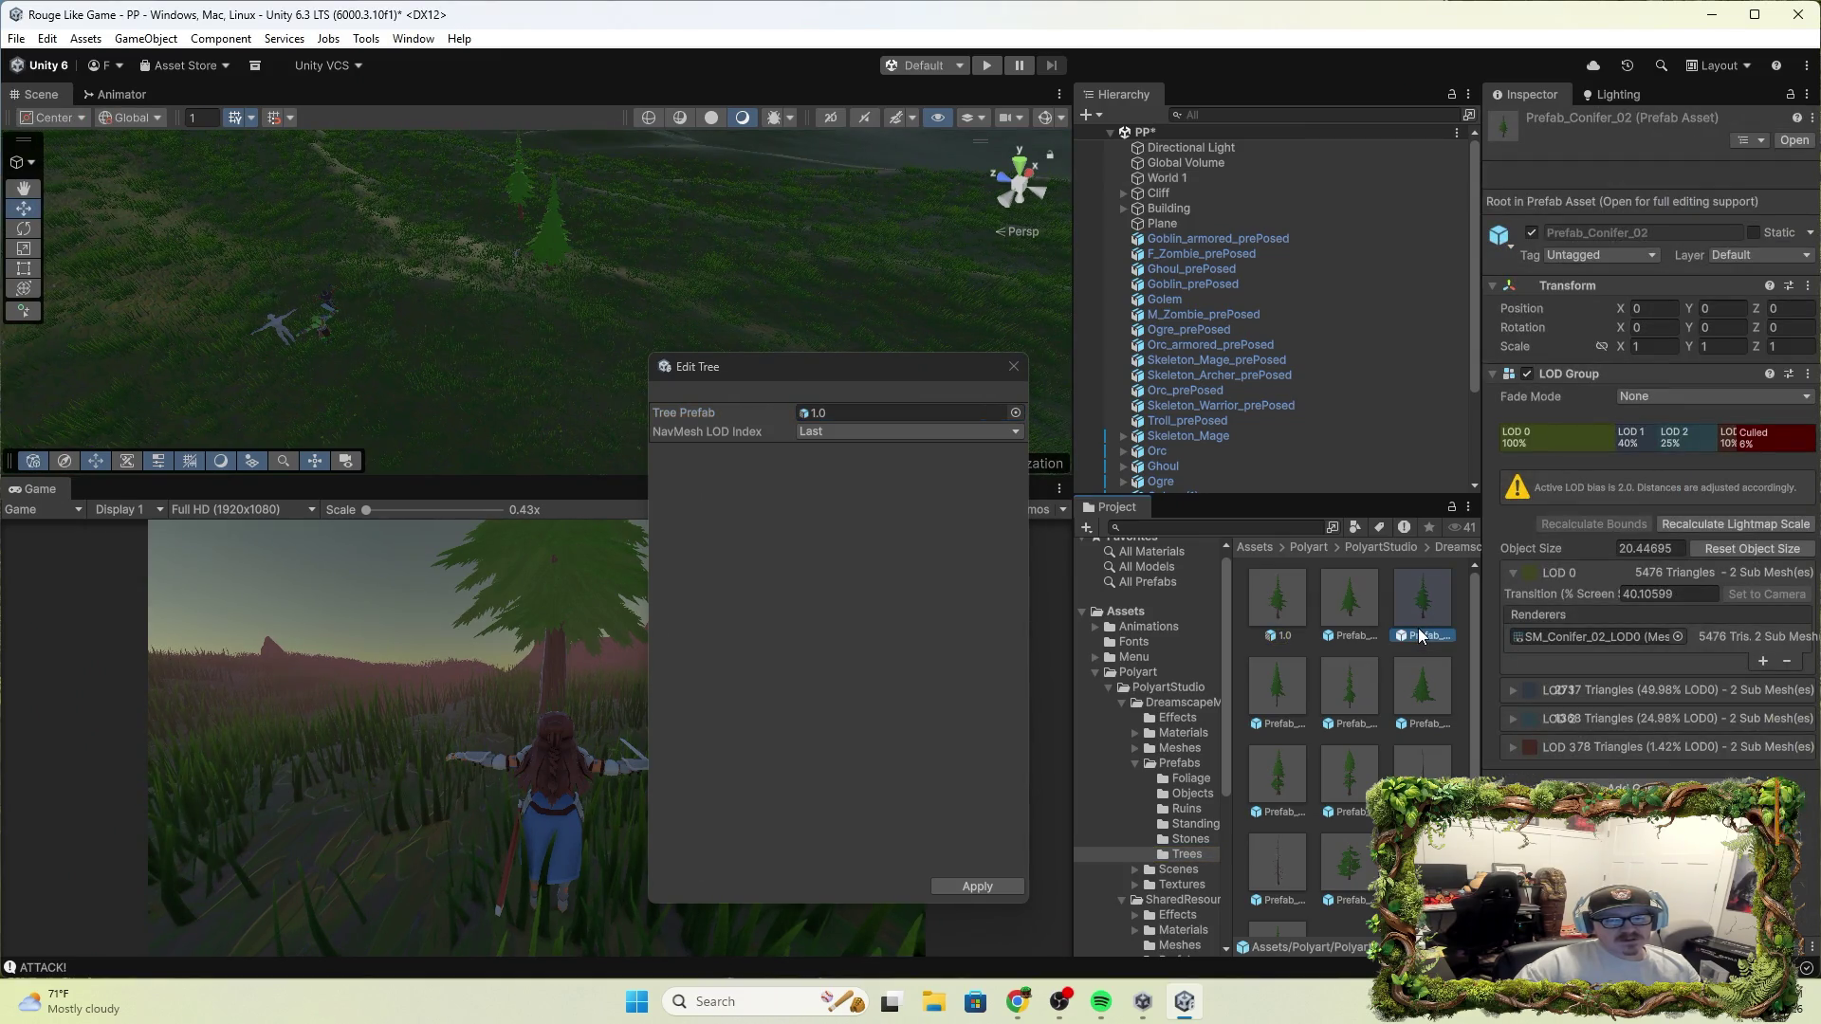
scroll(1198, 351, down, 3)
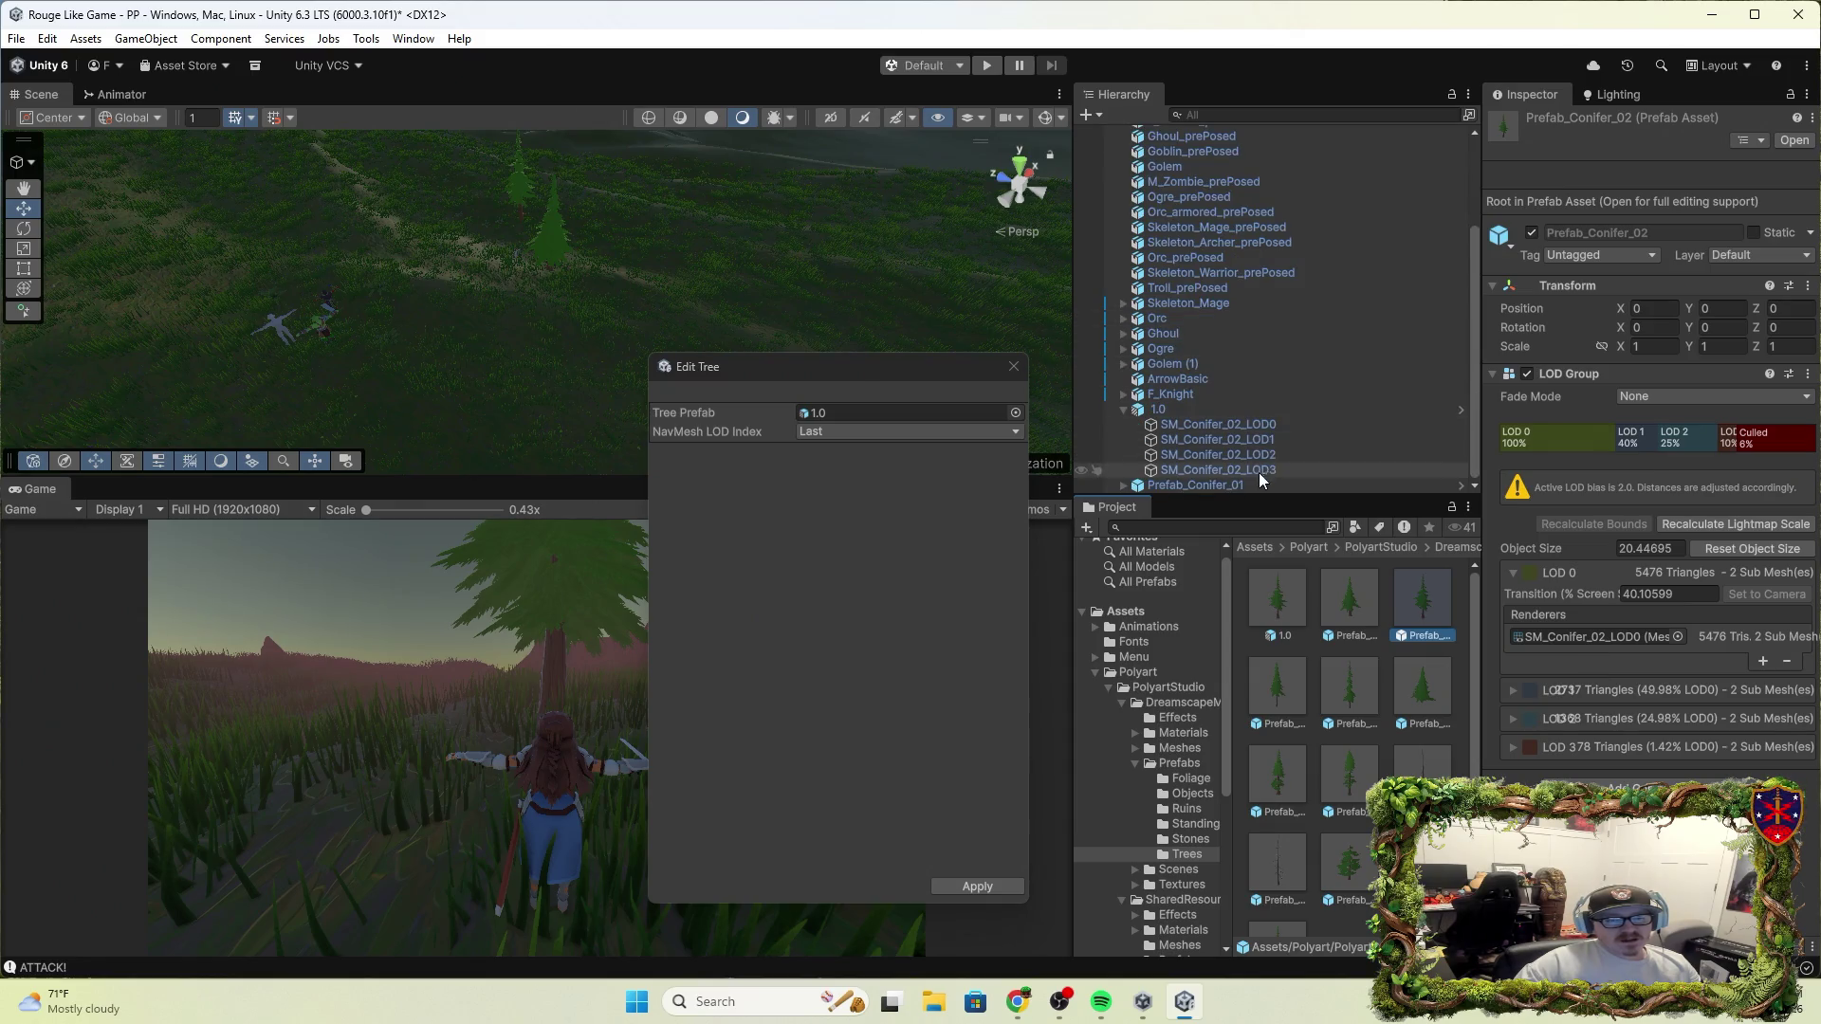
click(1356, 593)
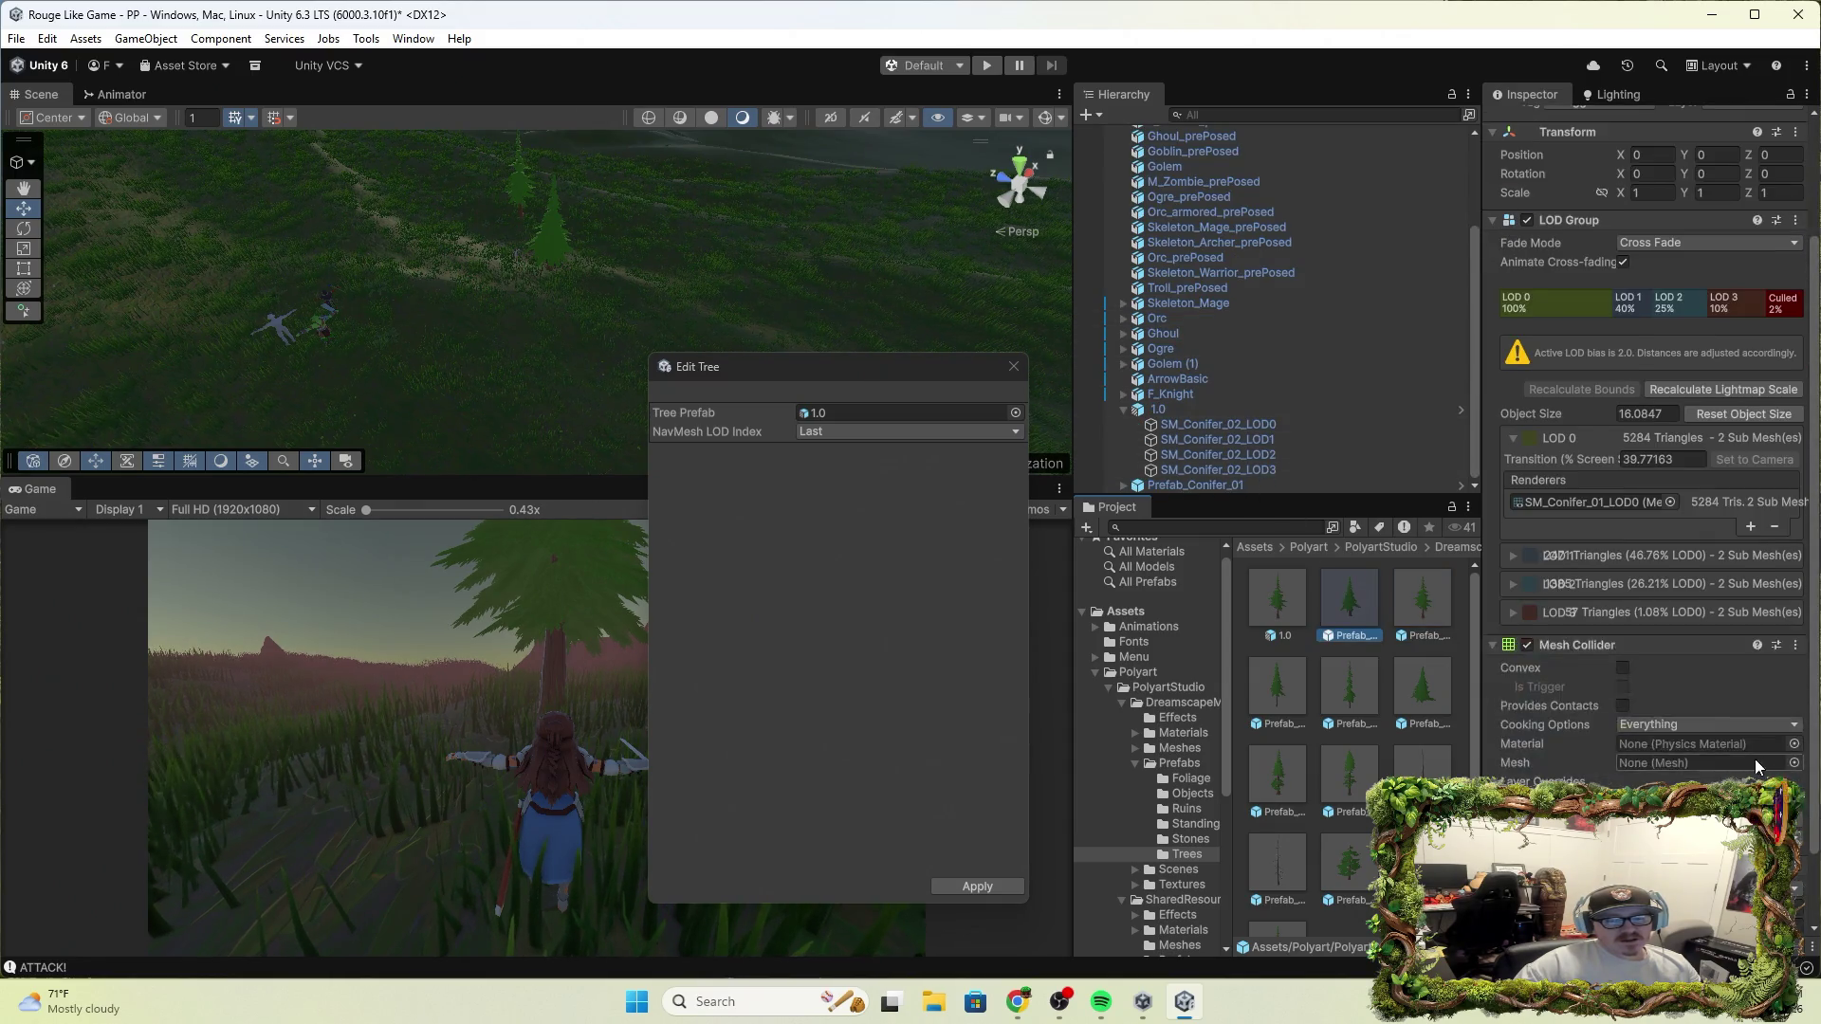
drag(1325, 582, 853, 415)
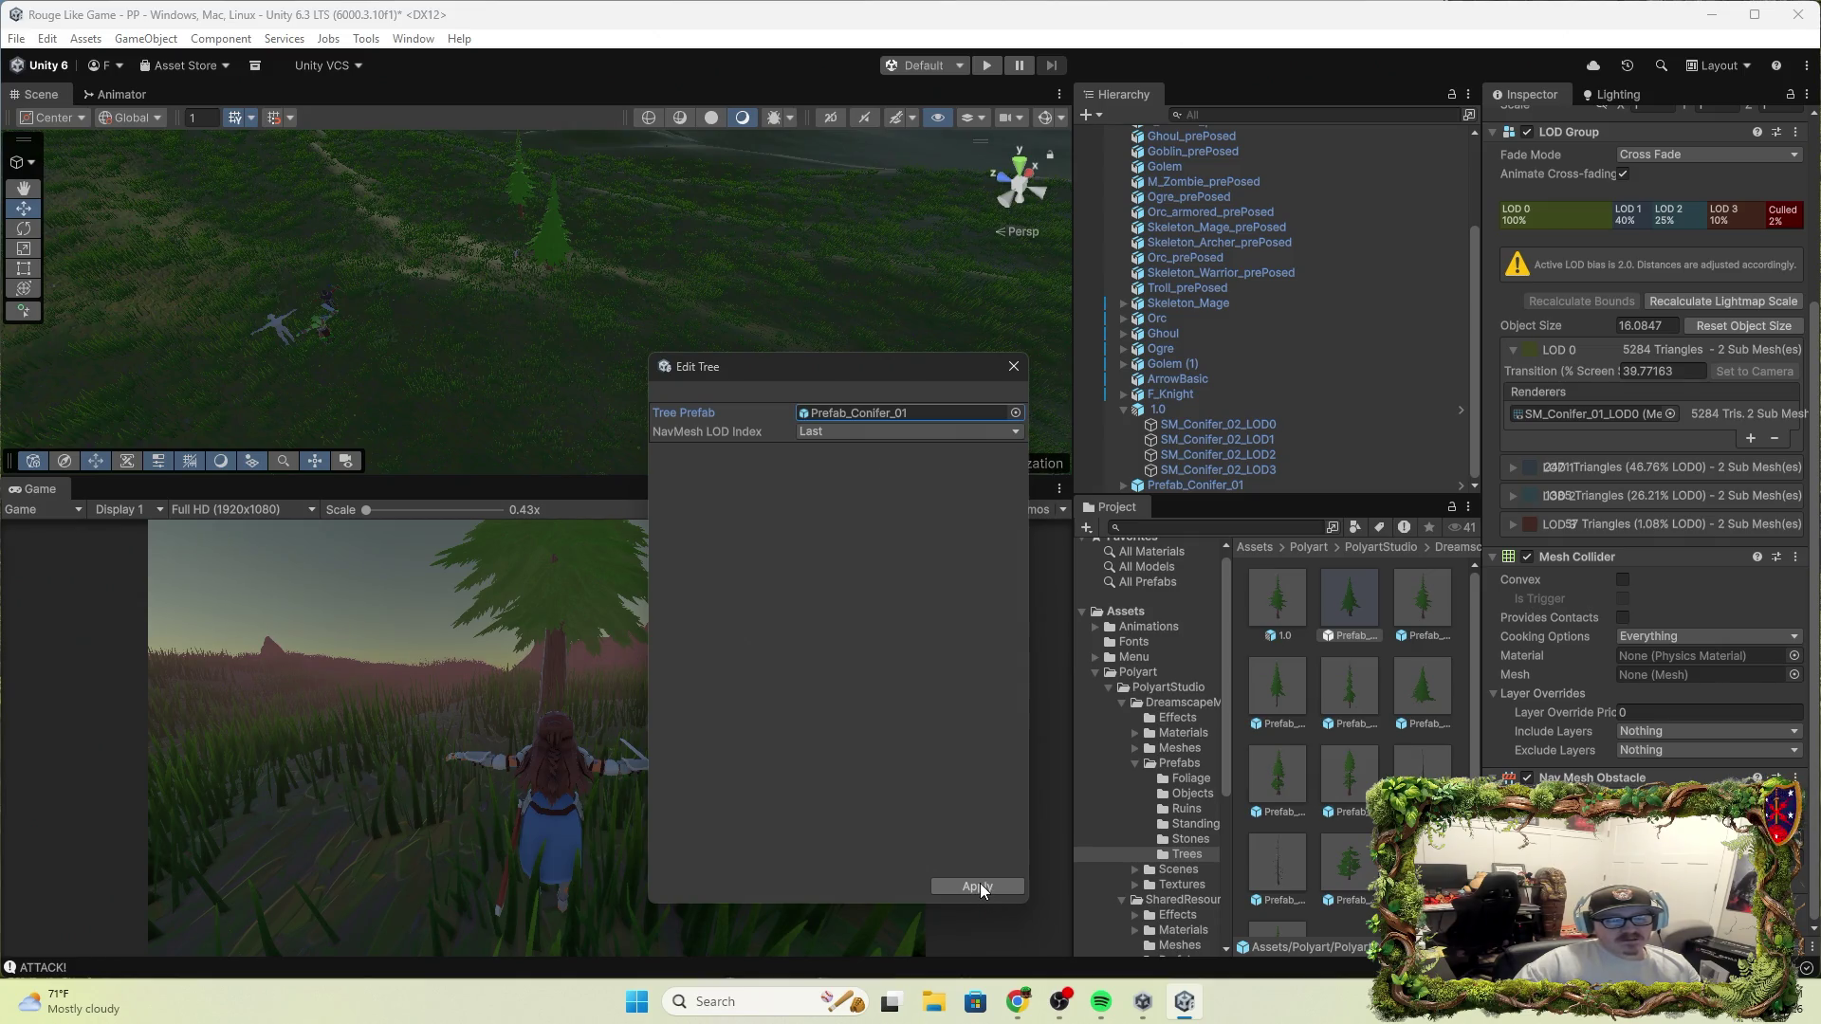
click(977, 887)
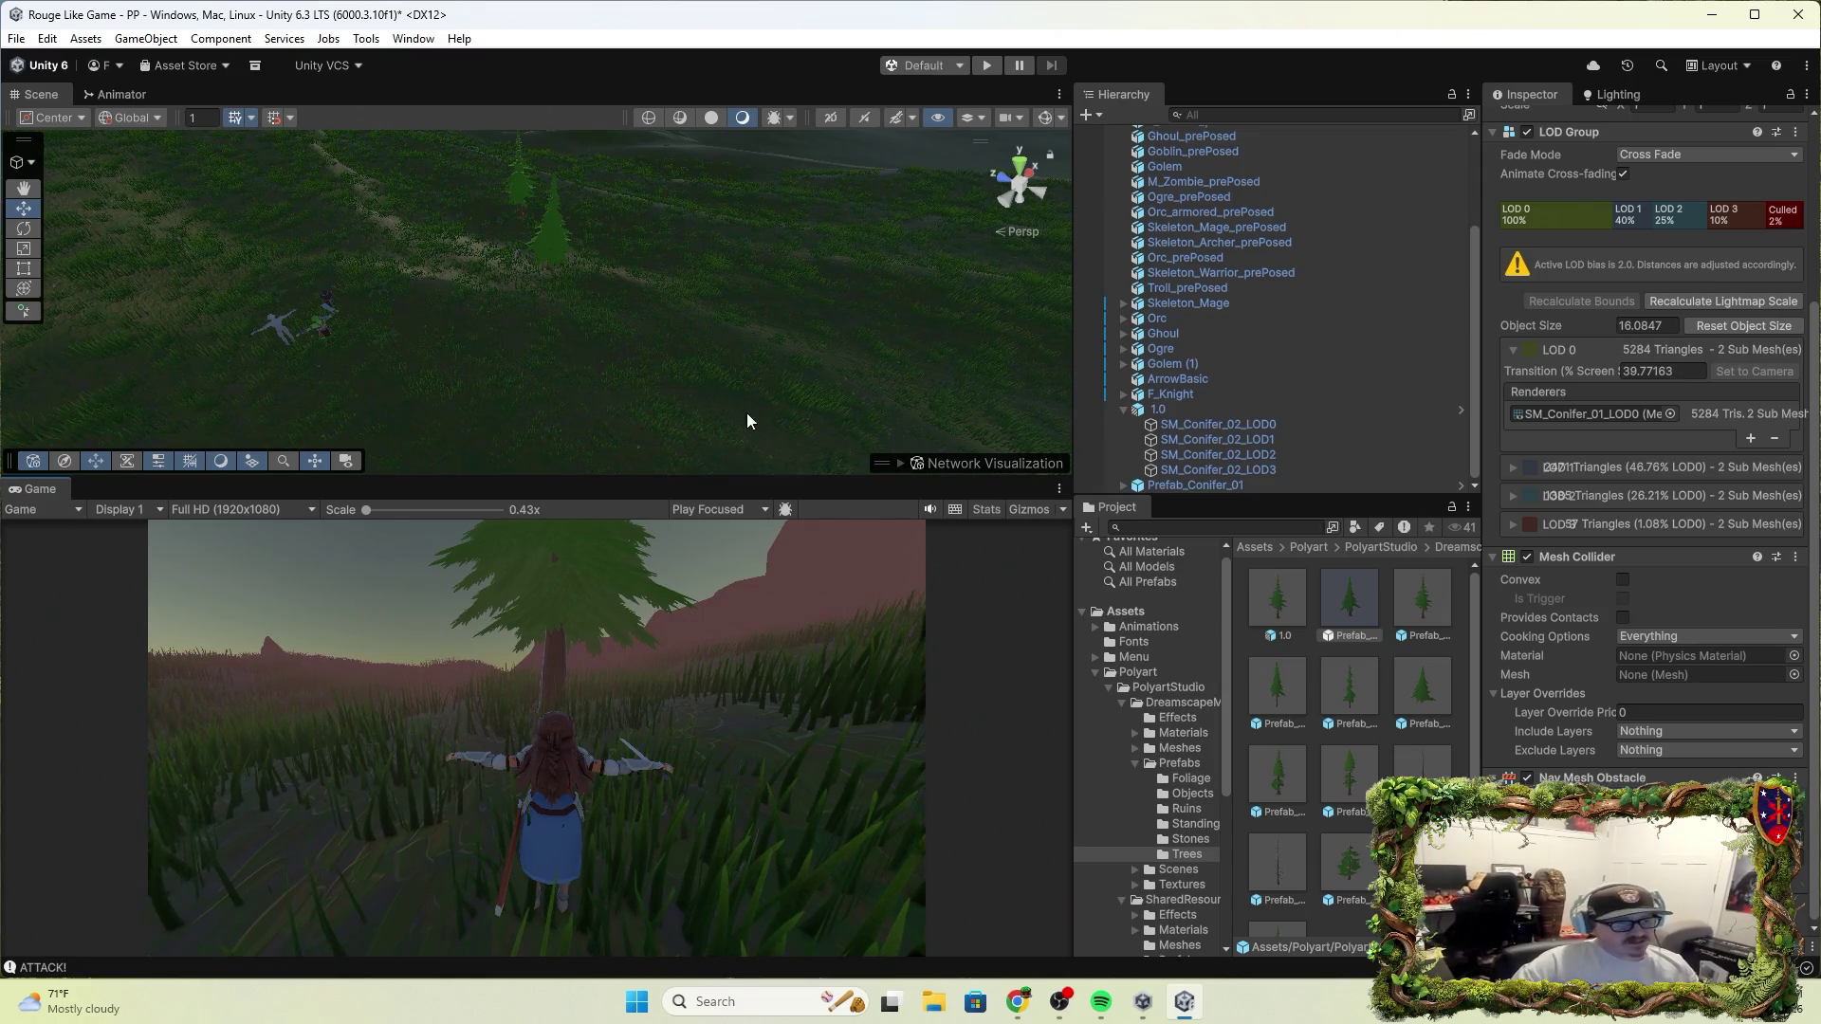
scroll(1562, 471, up, 5)
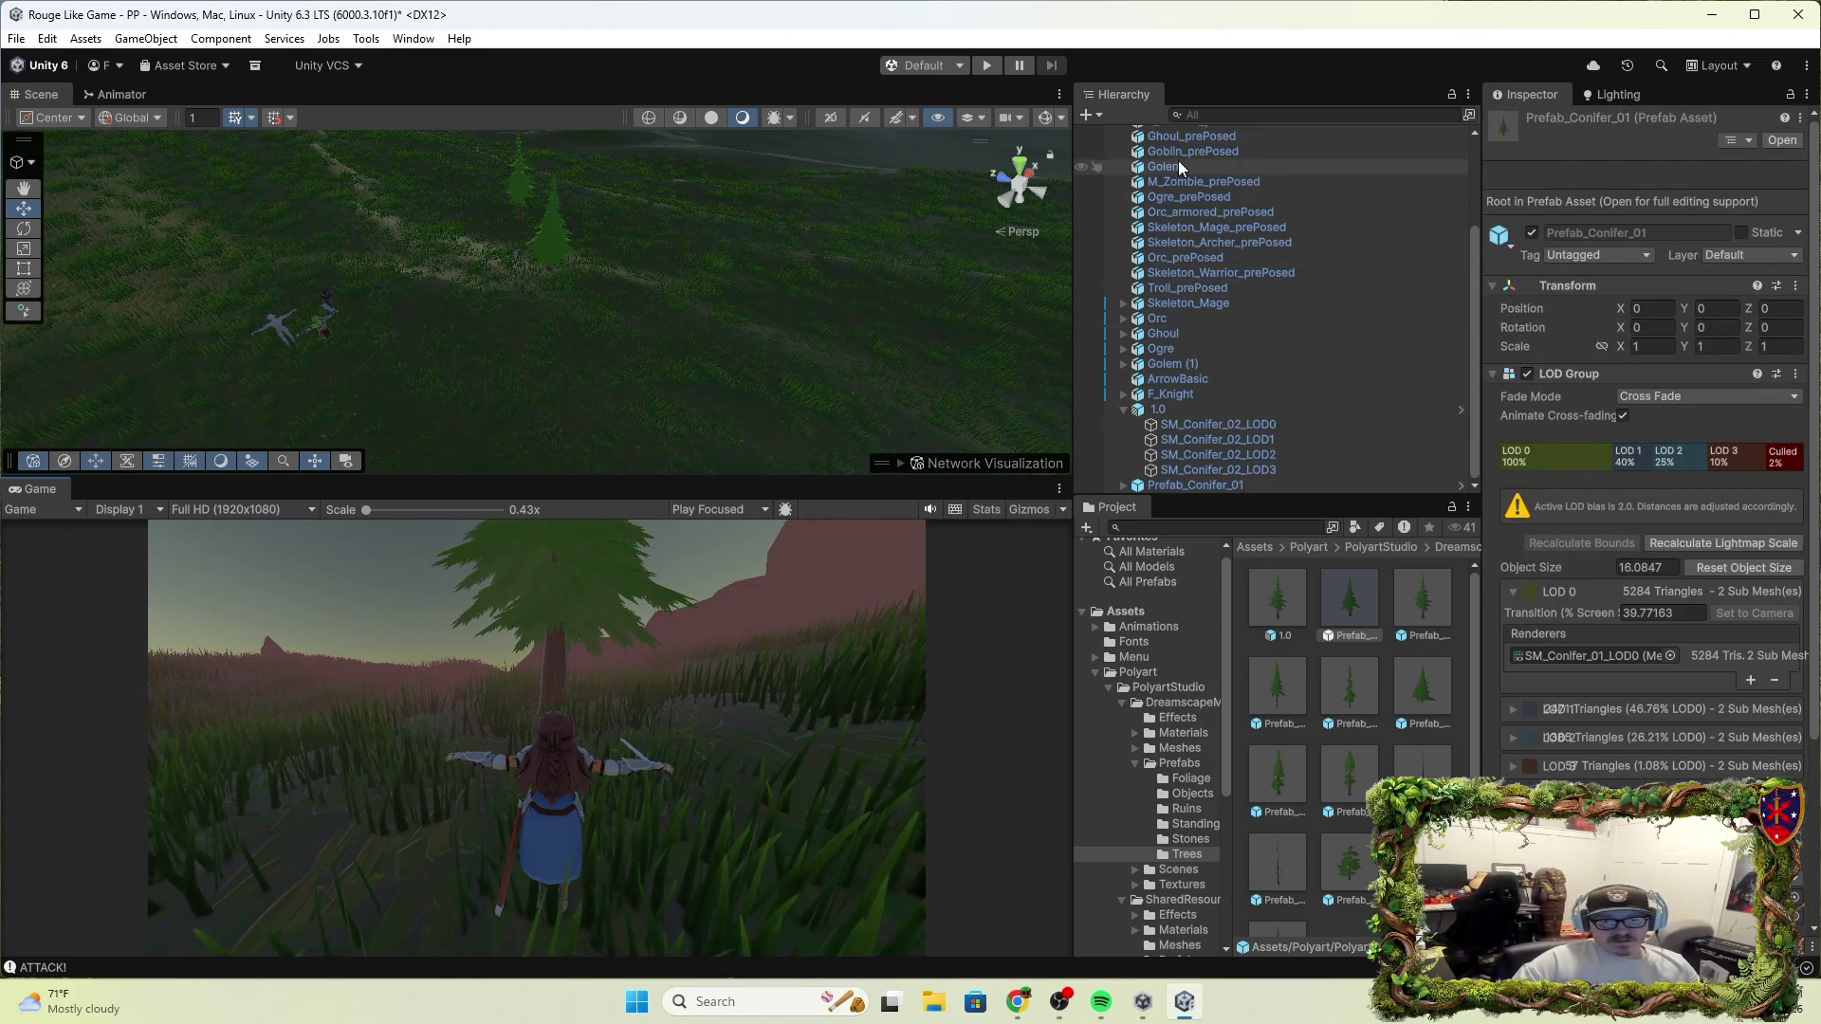
Paint a Prefab_Conifer_01 tree onto the World 1 terrain in the Scene view
scroll(1178, 161, up, 3)
click(1193, 184)
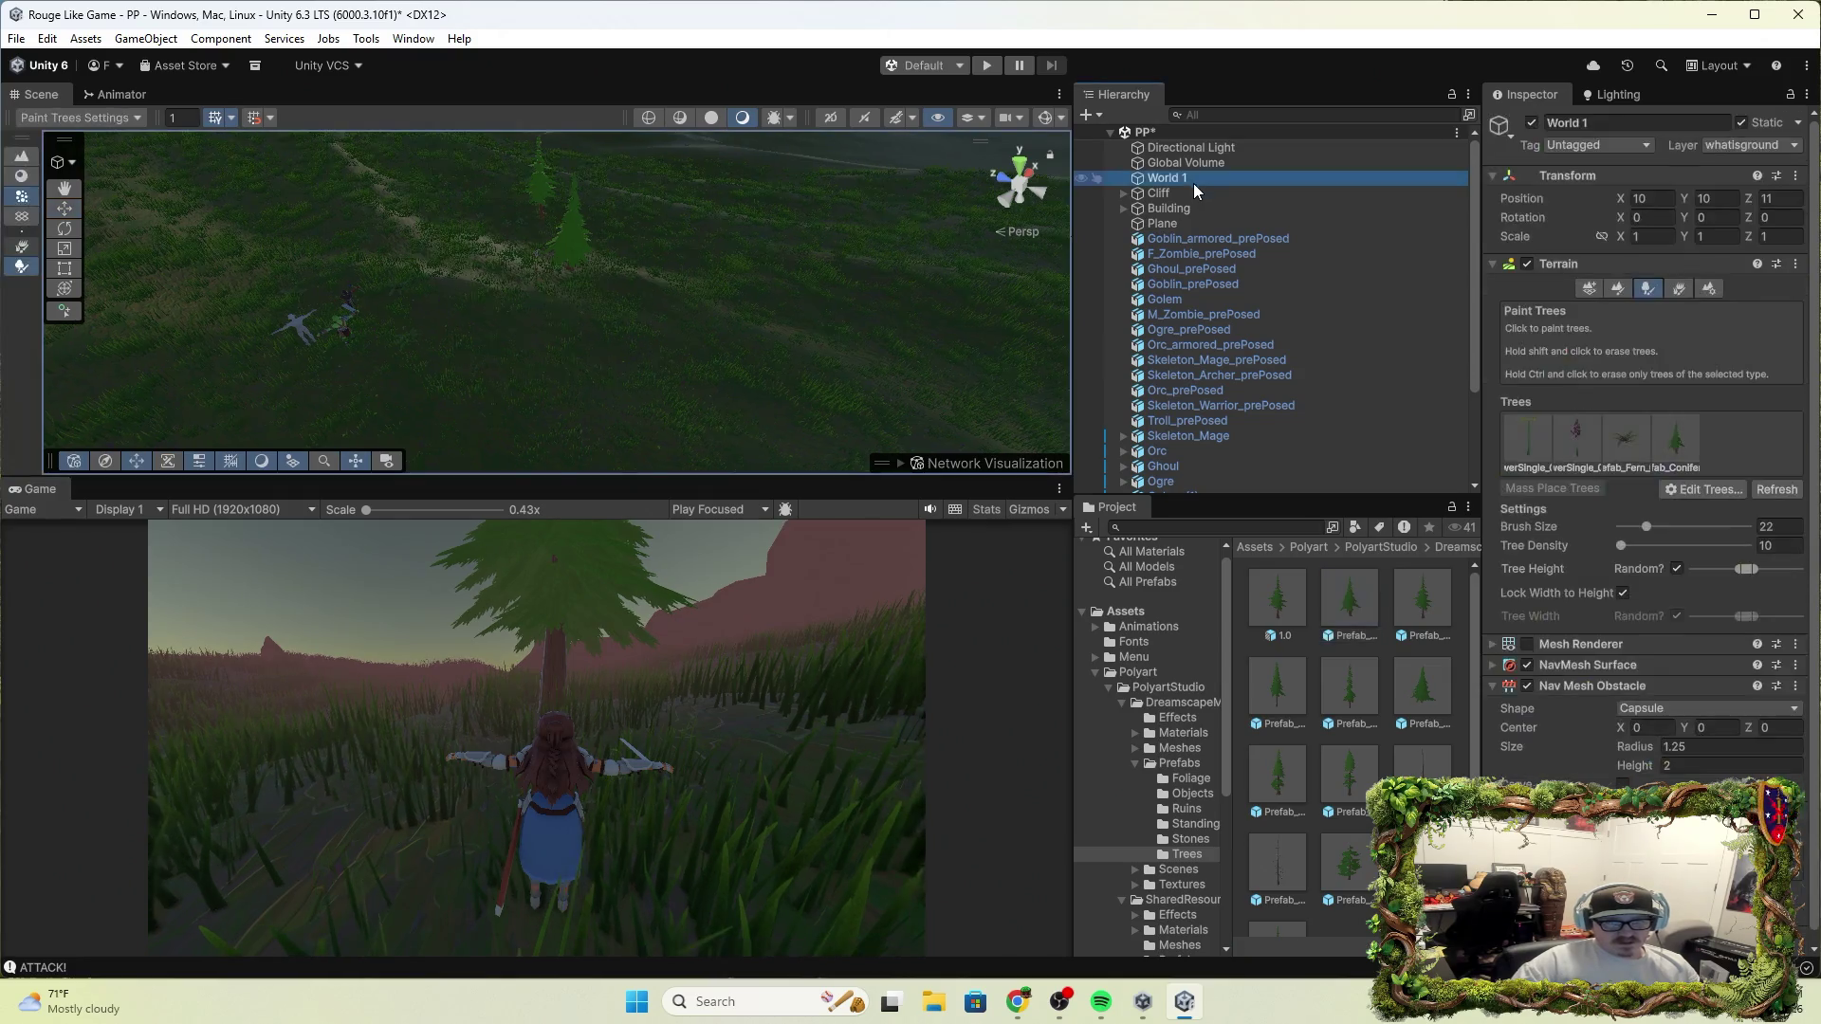
click(1677, 426)
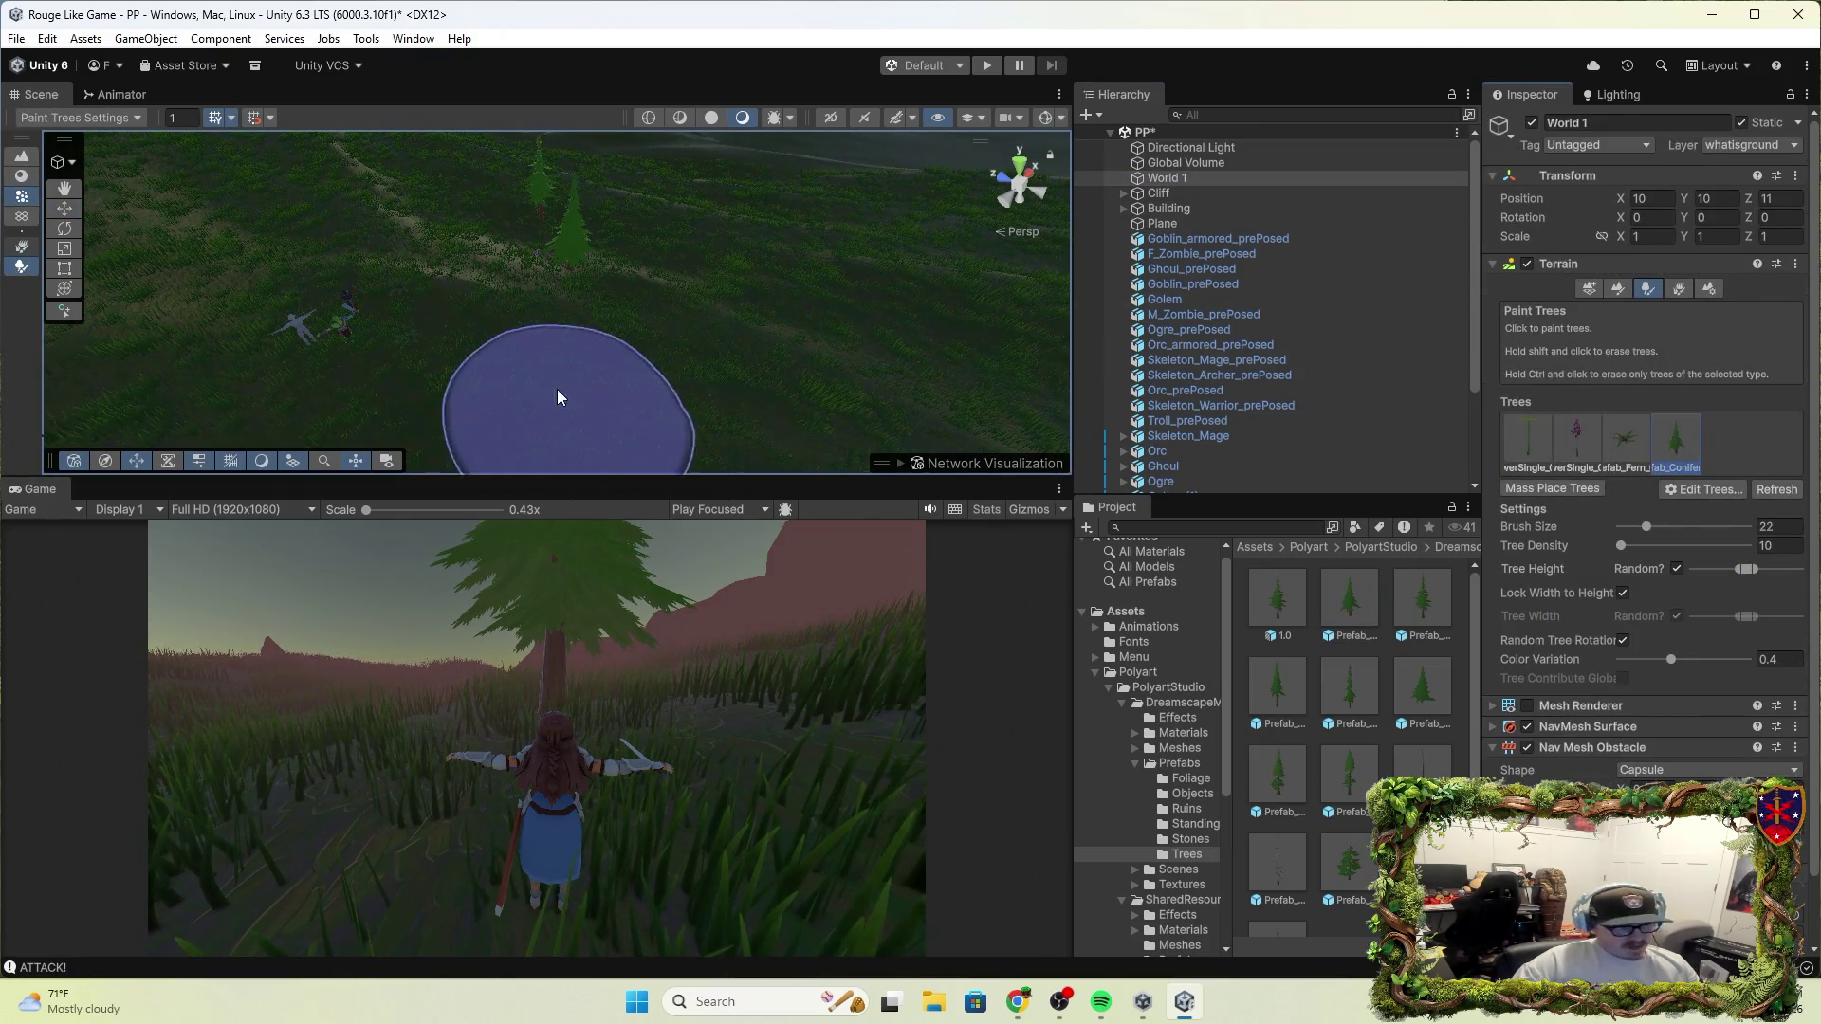
click(607, 344)
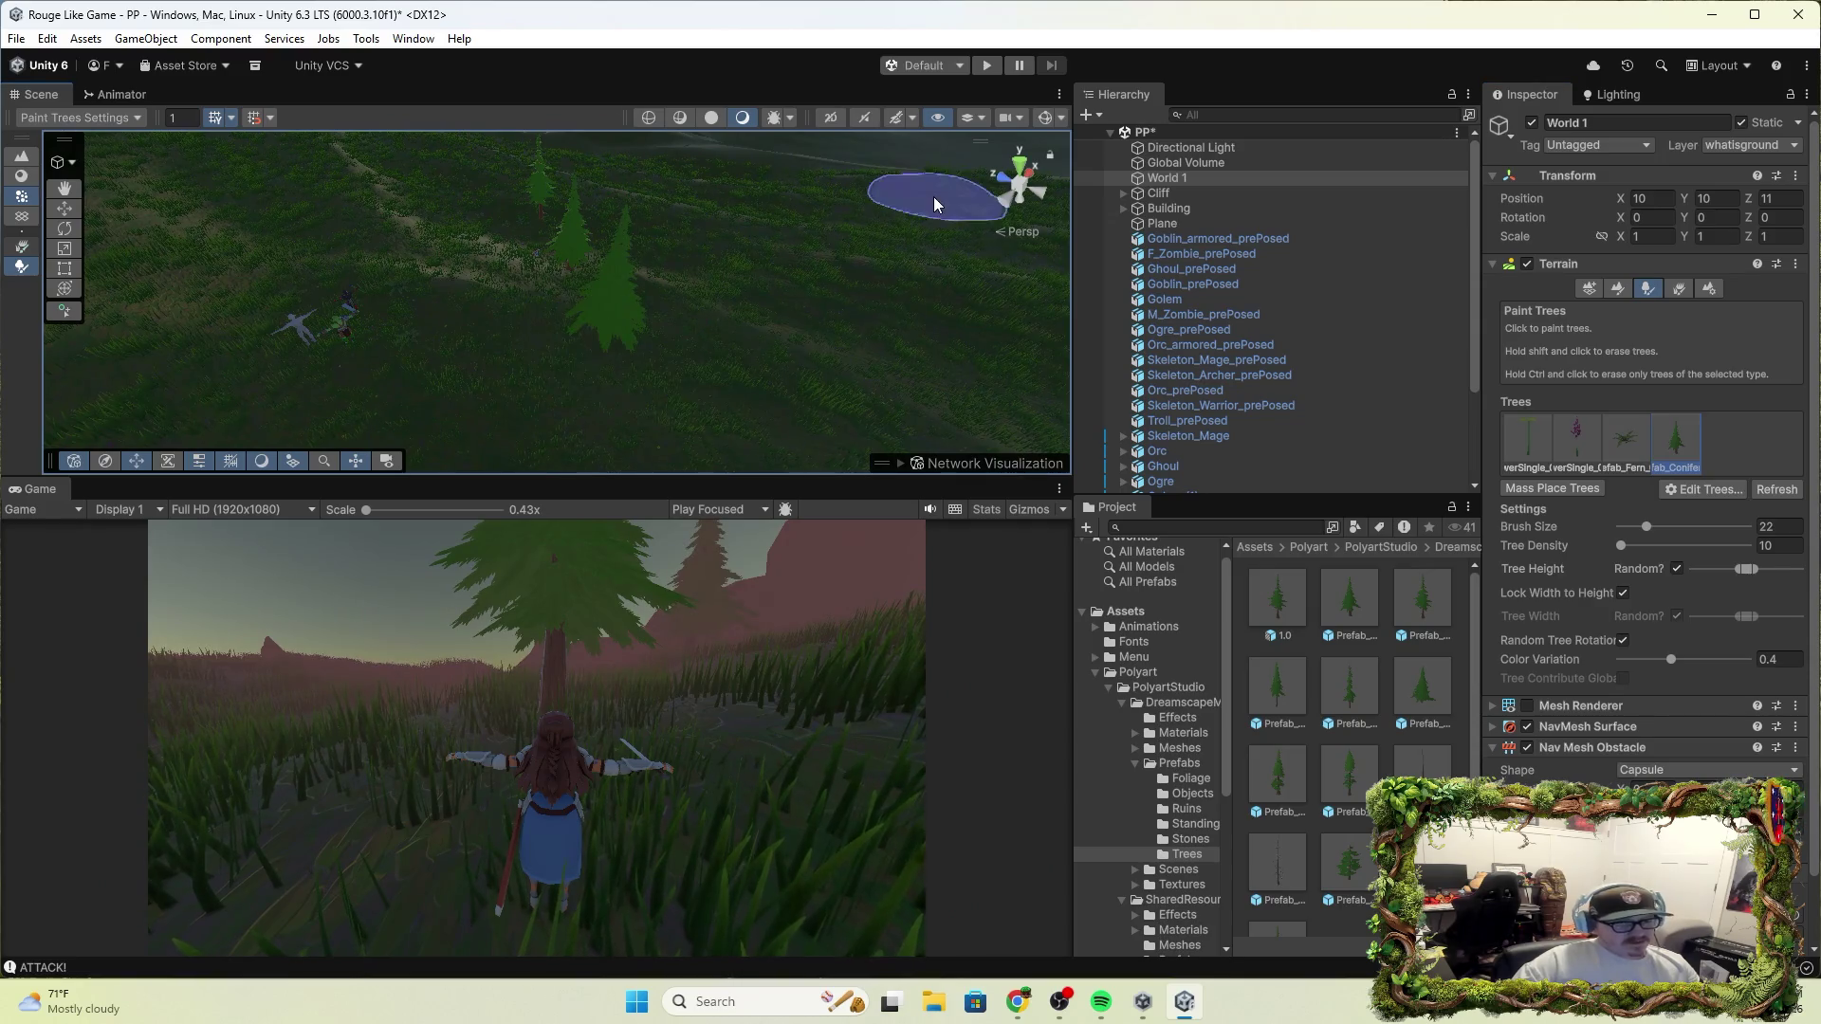
Play-test running the knight forward with W near the new tree, then stop the game
click(986, 64)
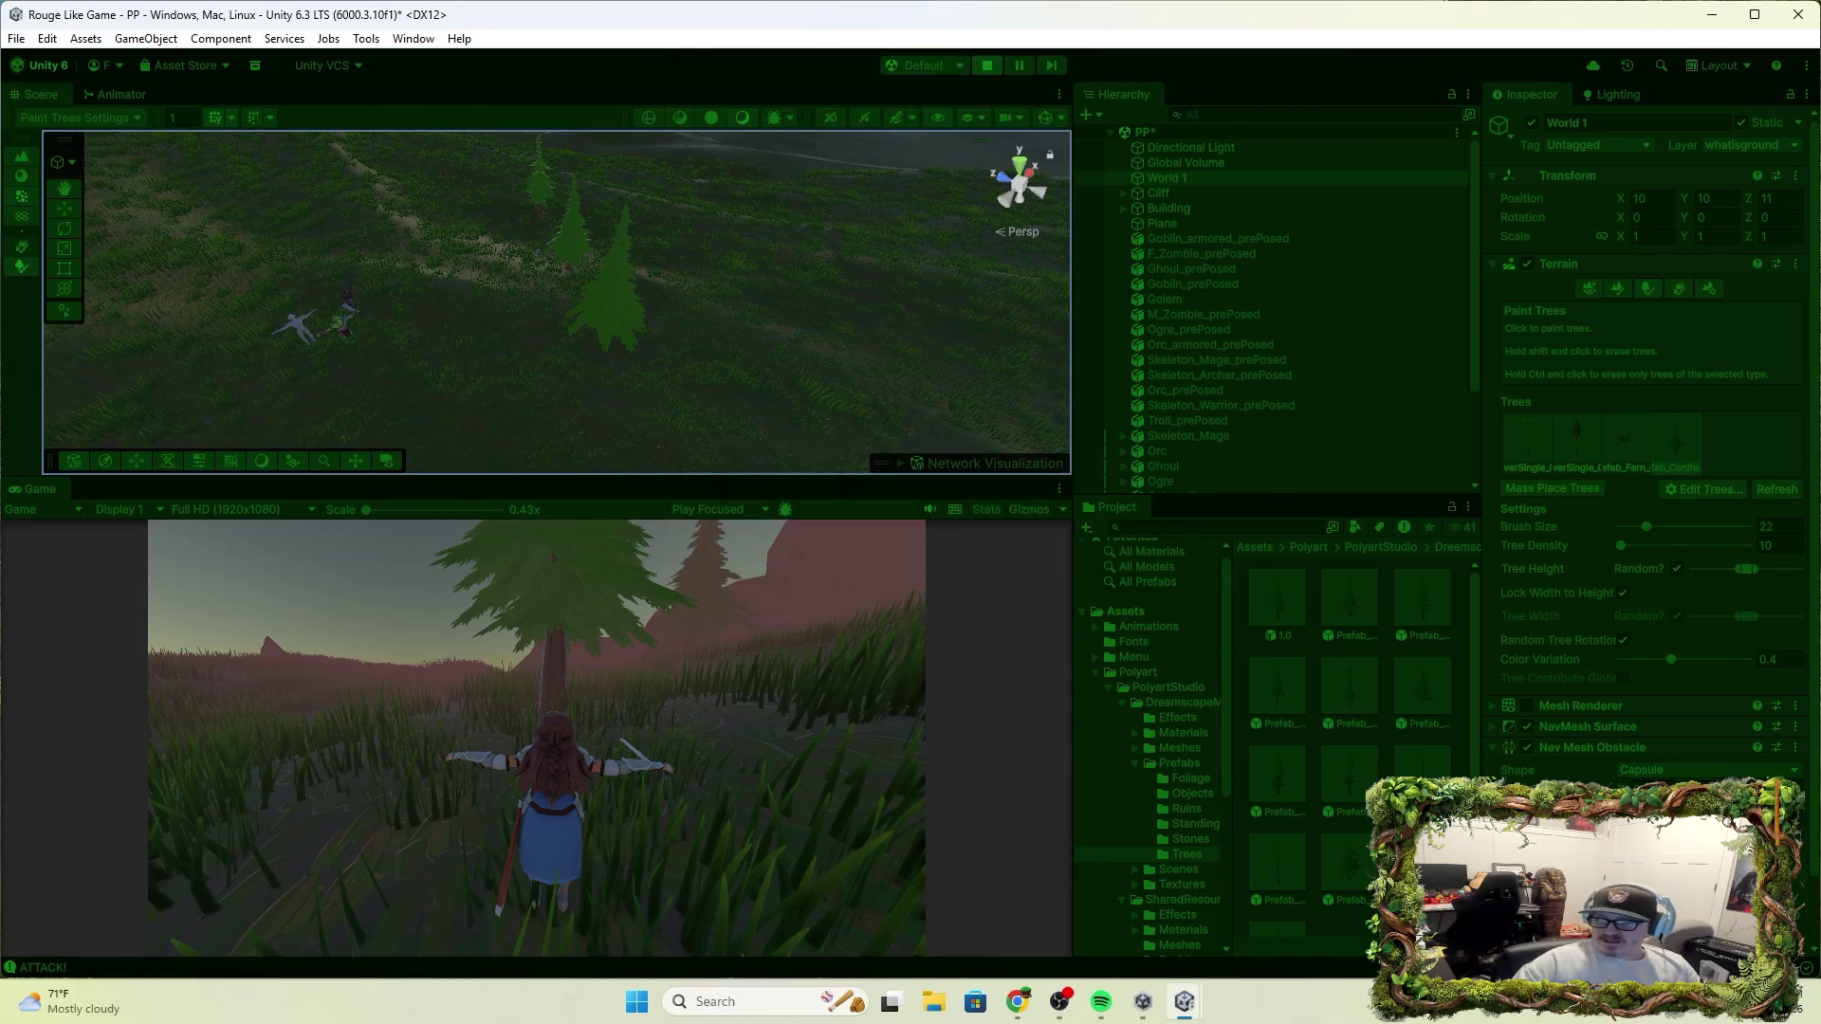
key(w)
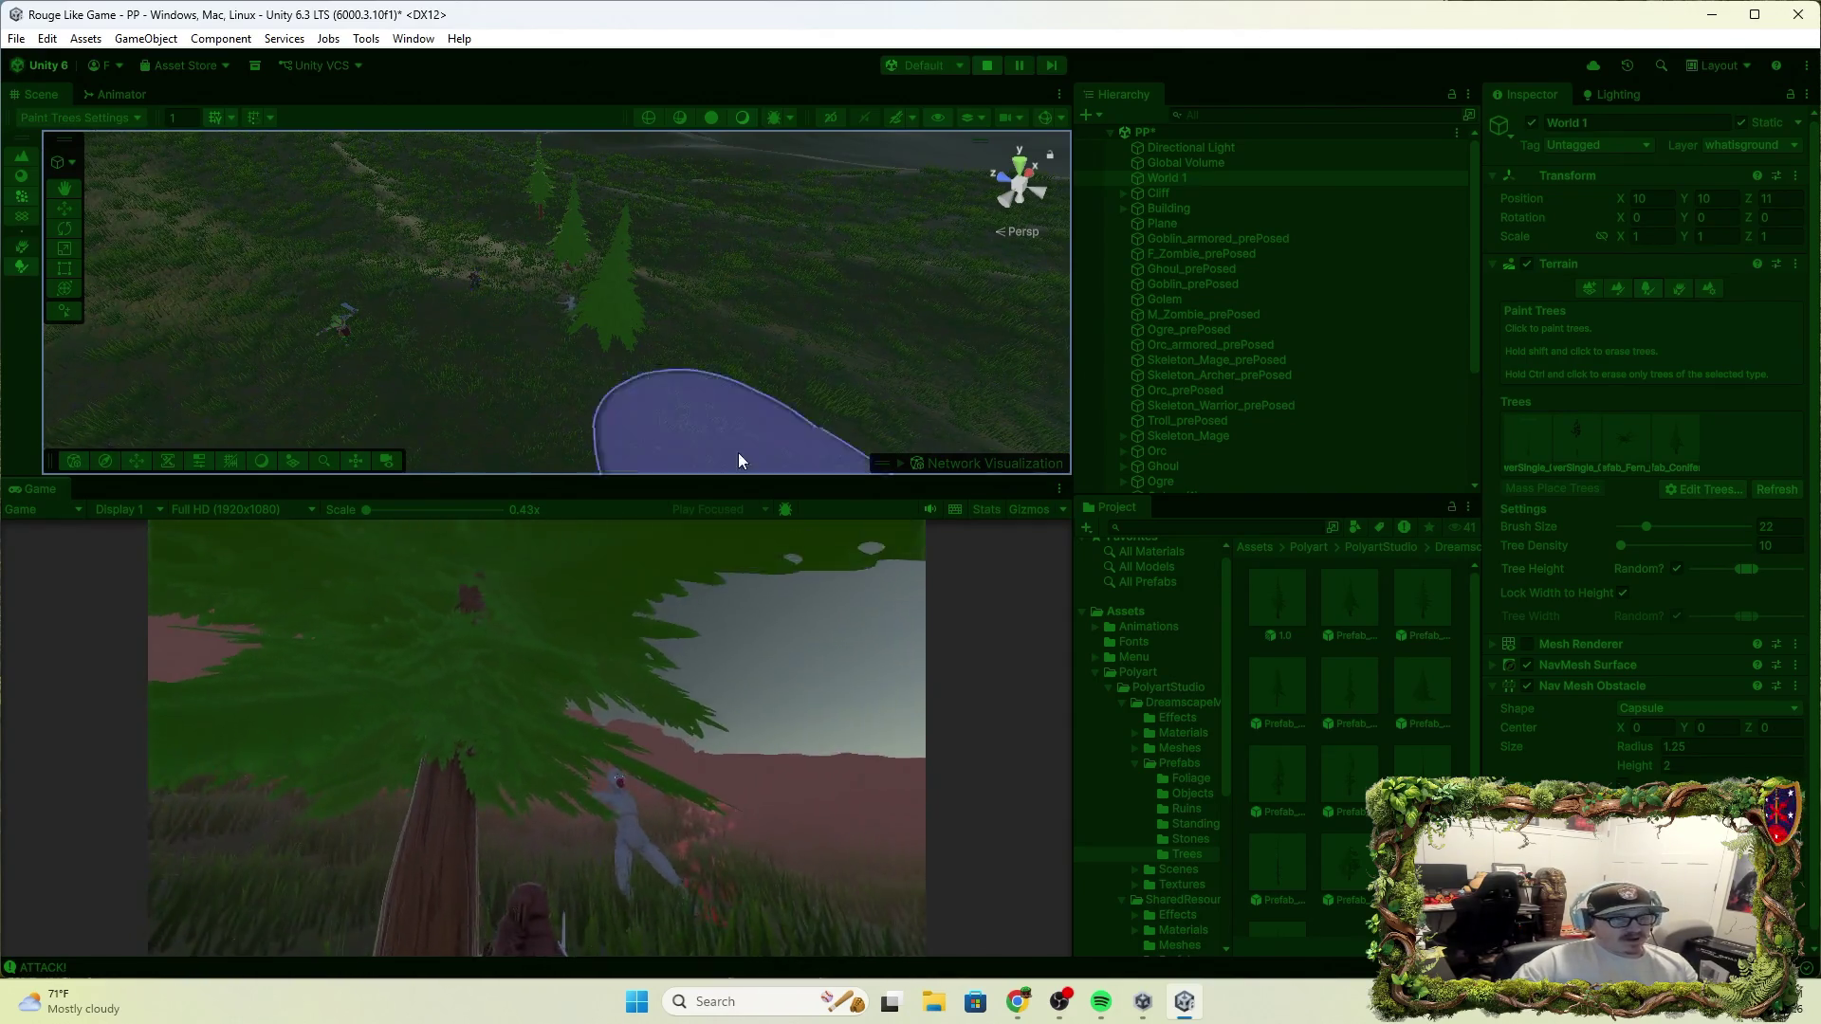
click(982, 63)
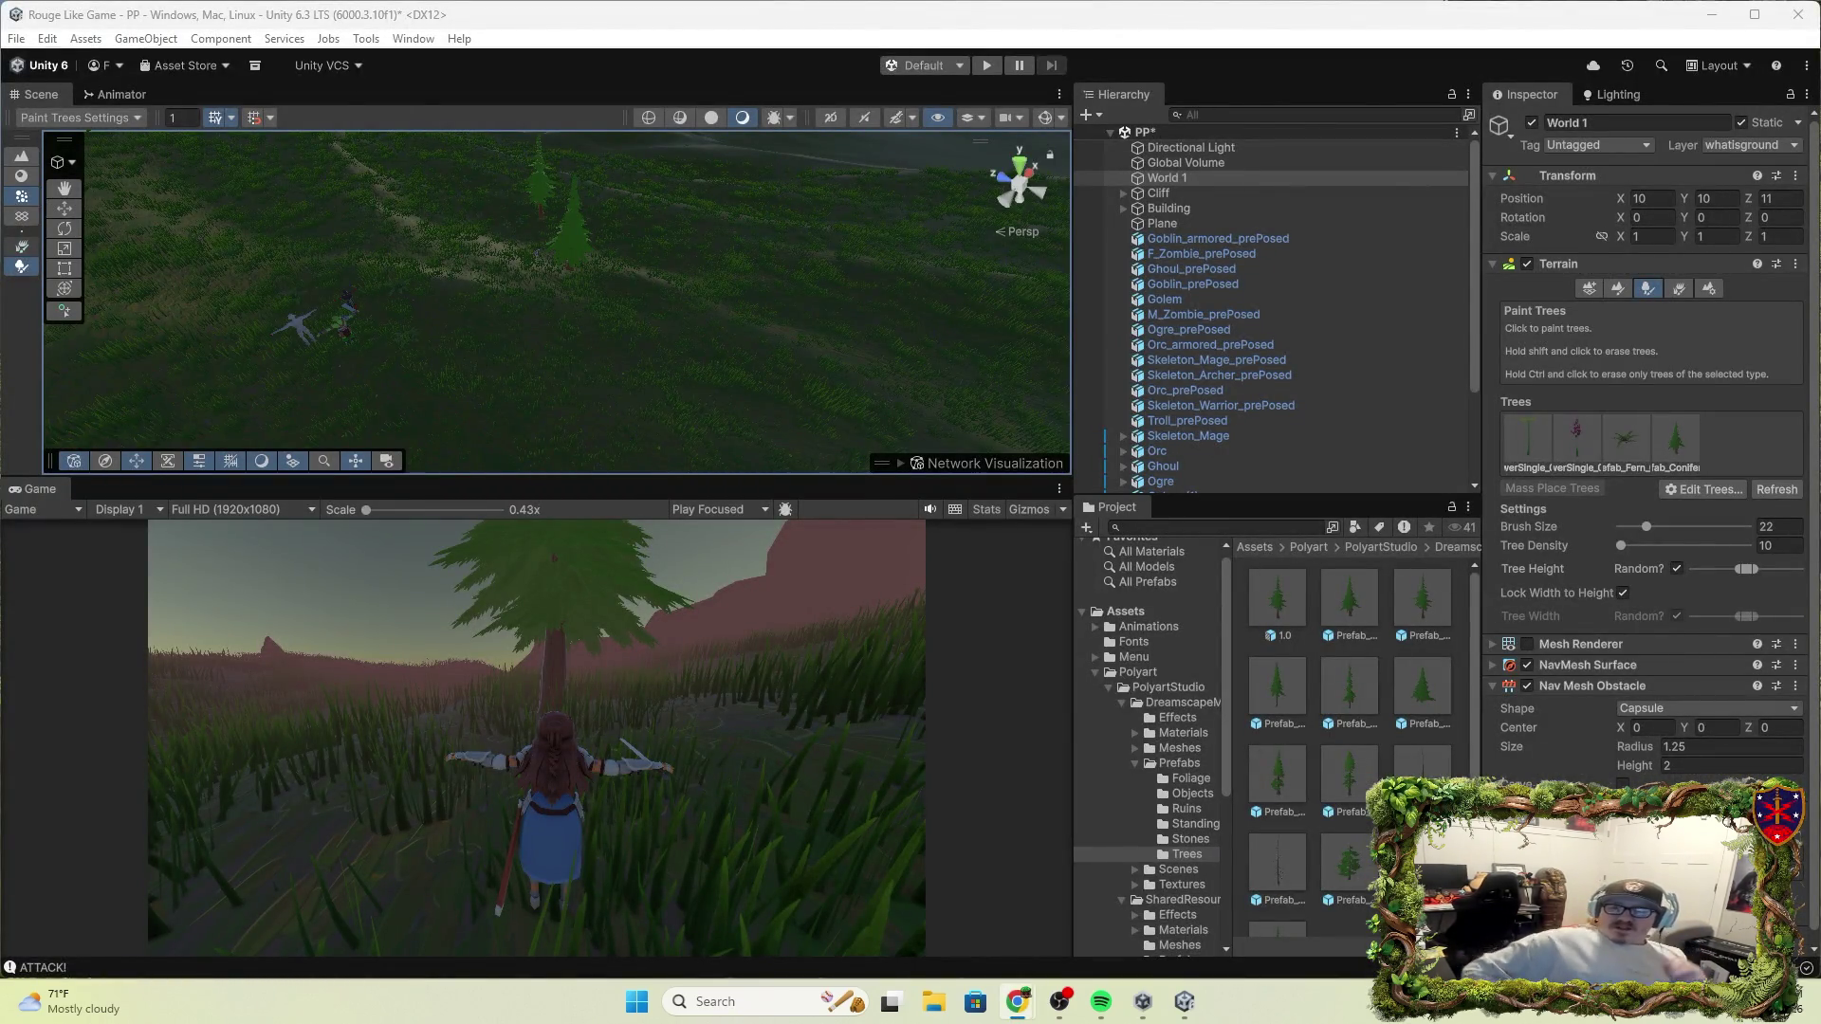
Add a Capsule Collider to World 1 via Add Component search 'cap' and turn on Edit Collider
scroll(1646, 474, down, 1)
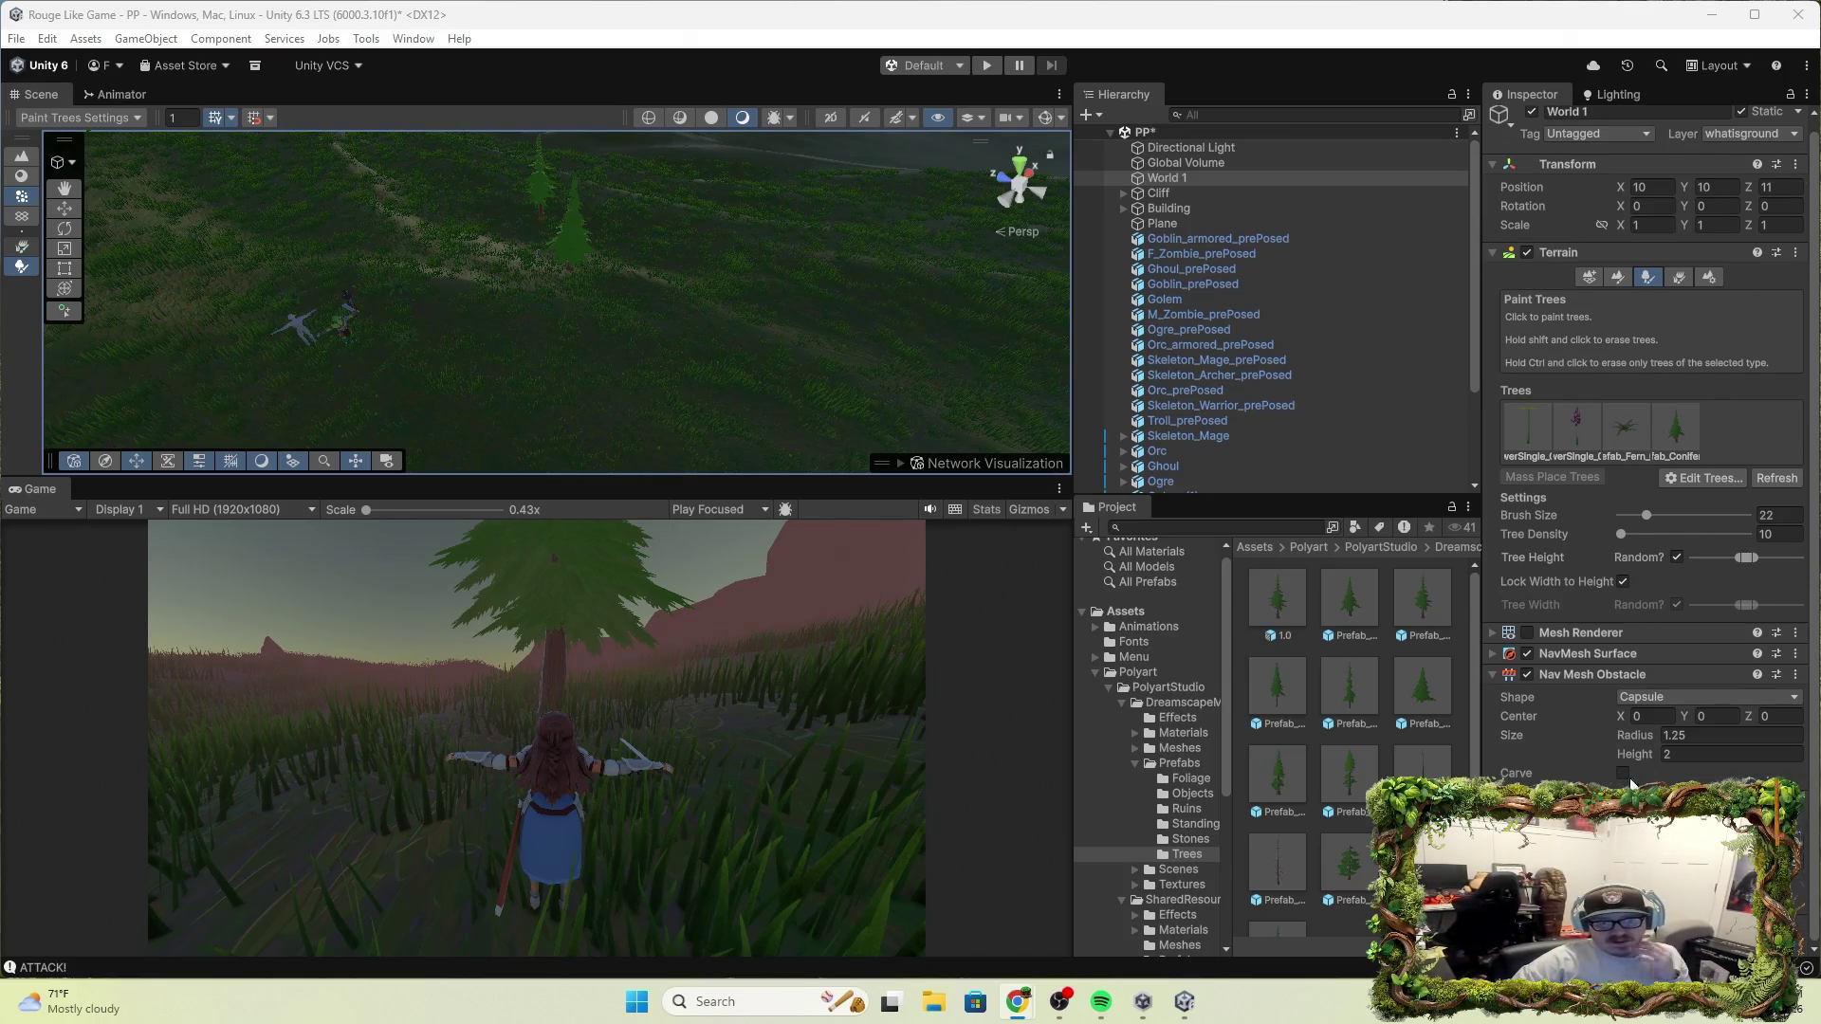
click(1651, 806)
text(ca)
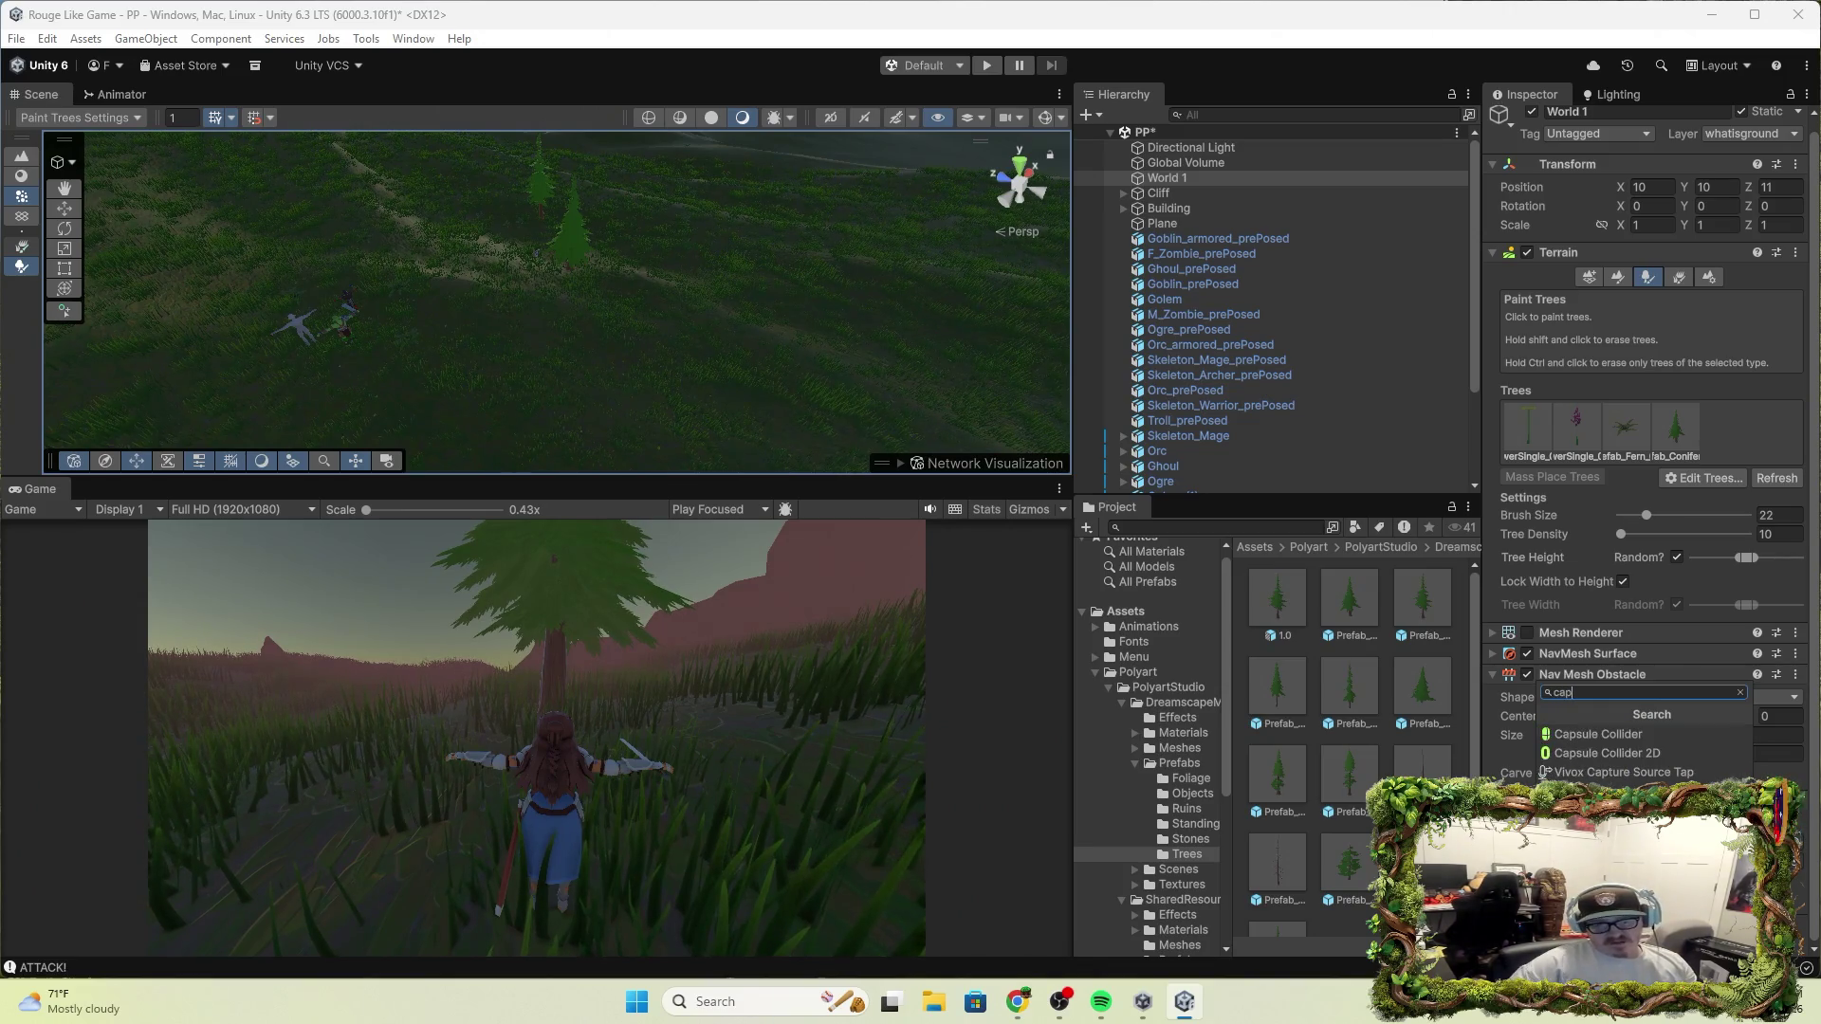
text(p)
click(1638, 735)
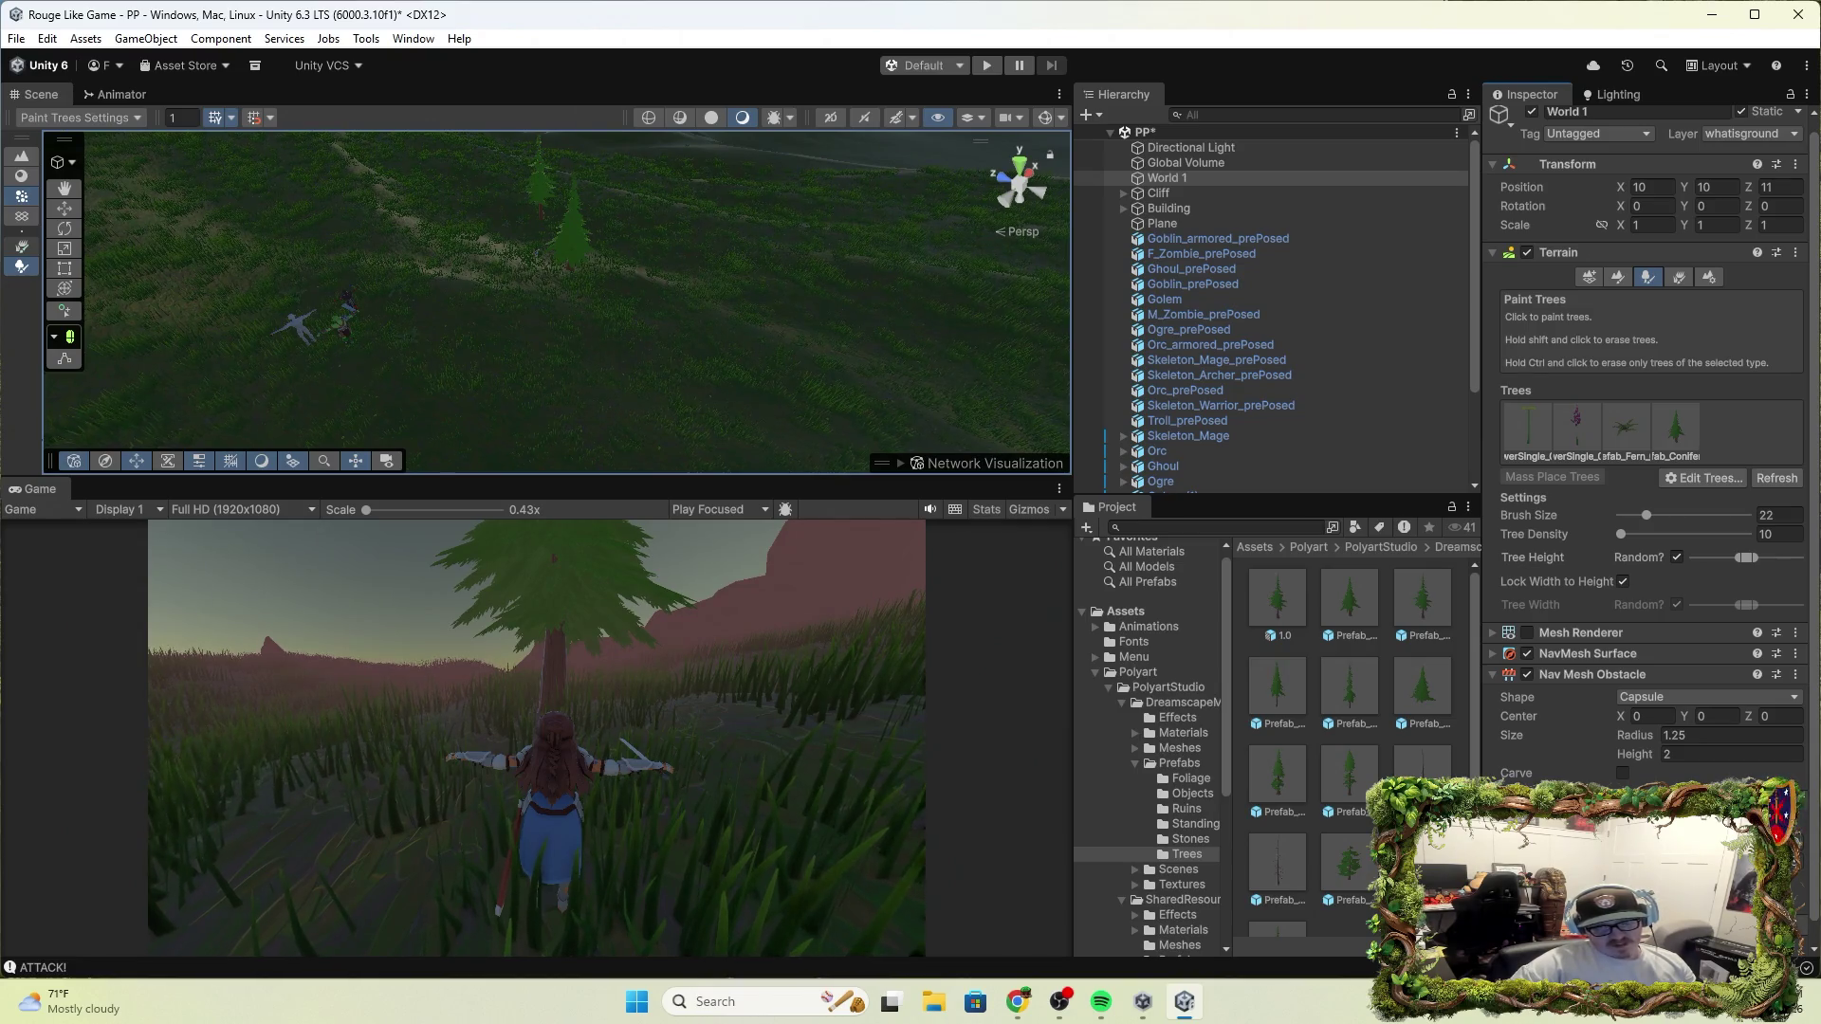
scroll(1555, 749, down, 1)
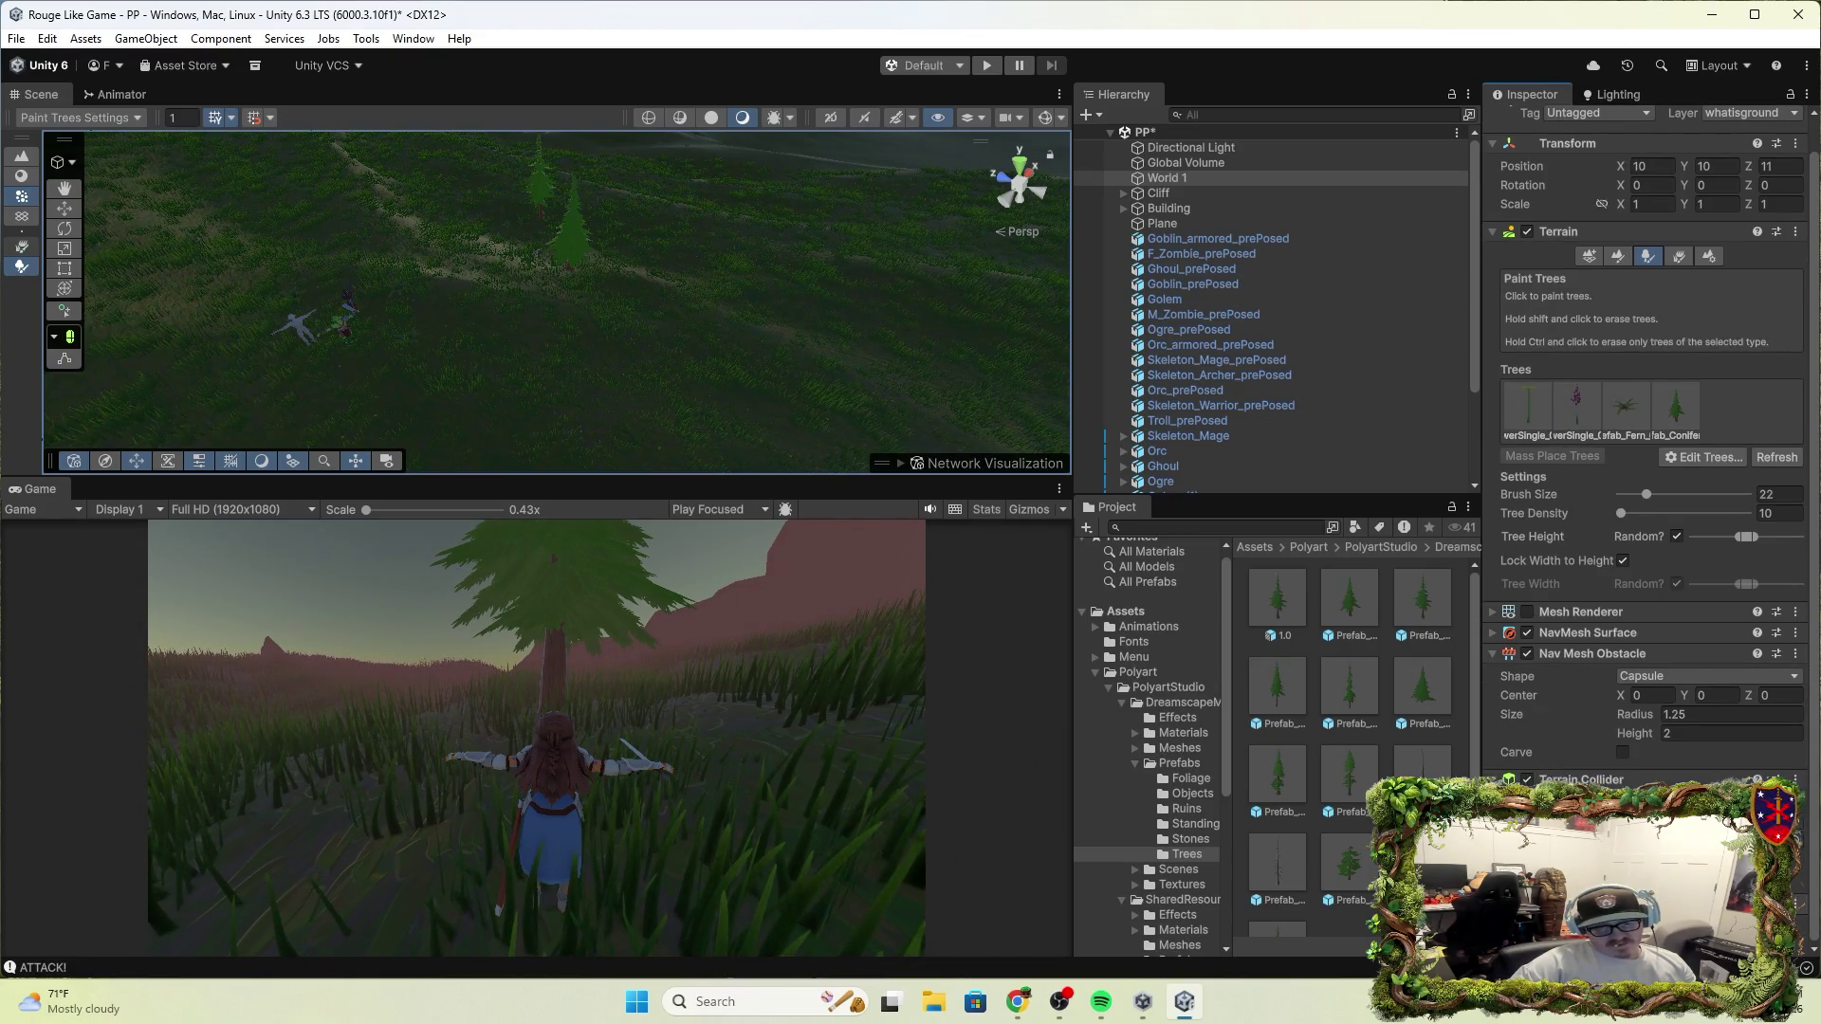
scroll(1633, 737, down, 5)
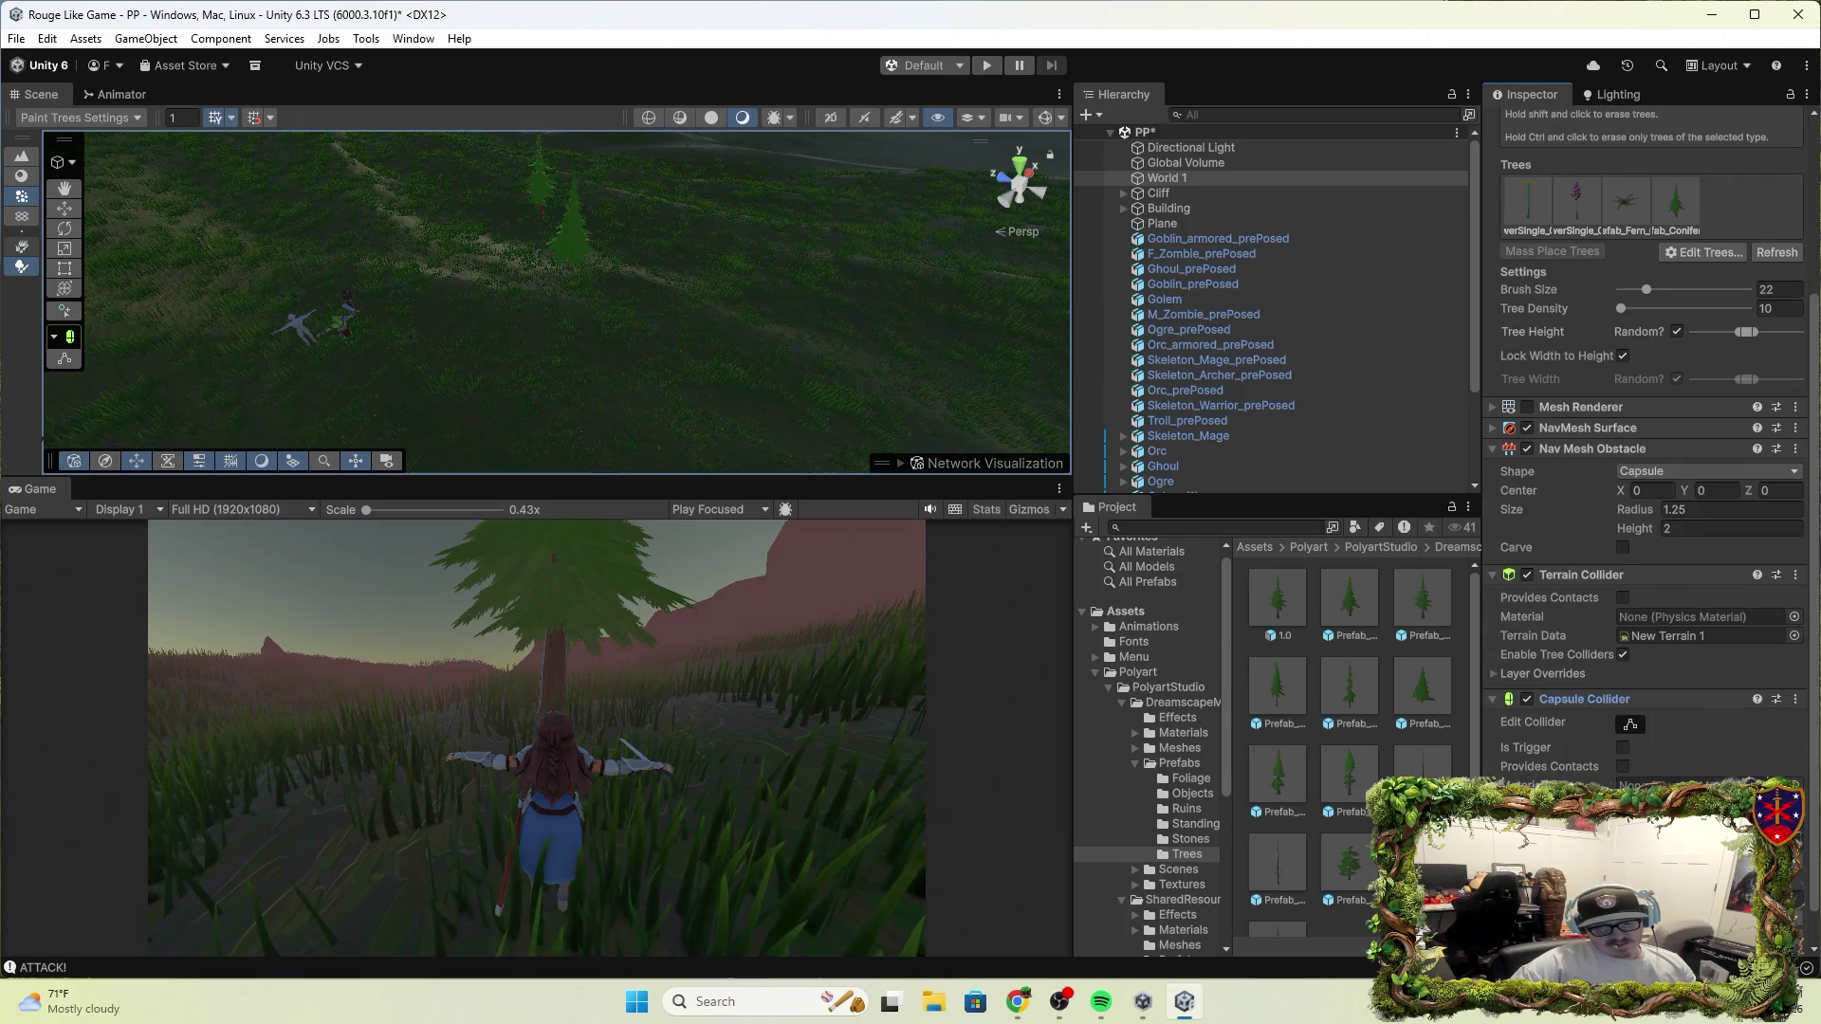
click(1630, 725)
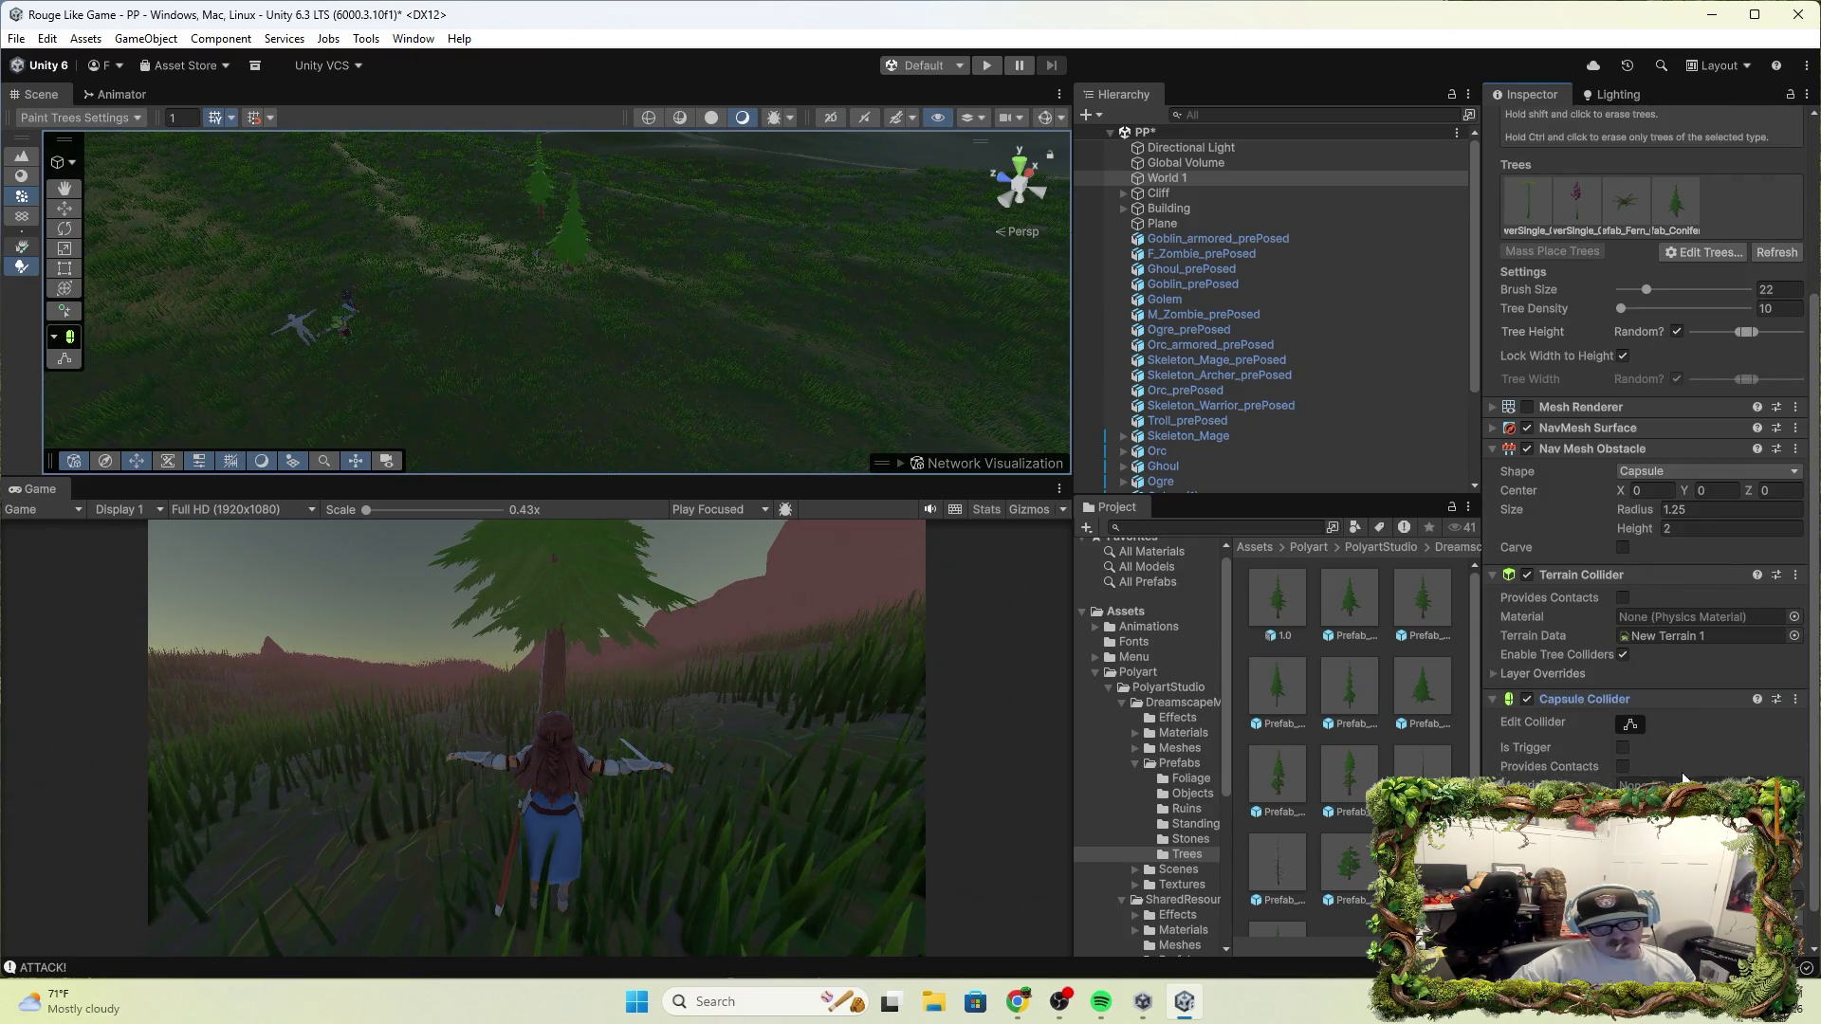
click(1359, 605)
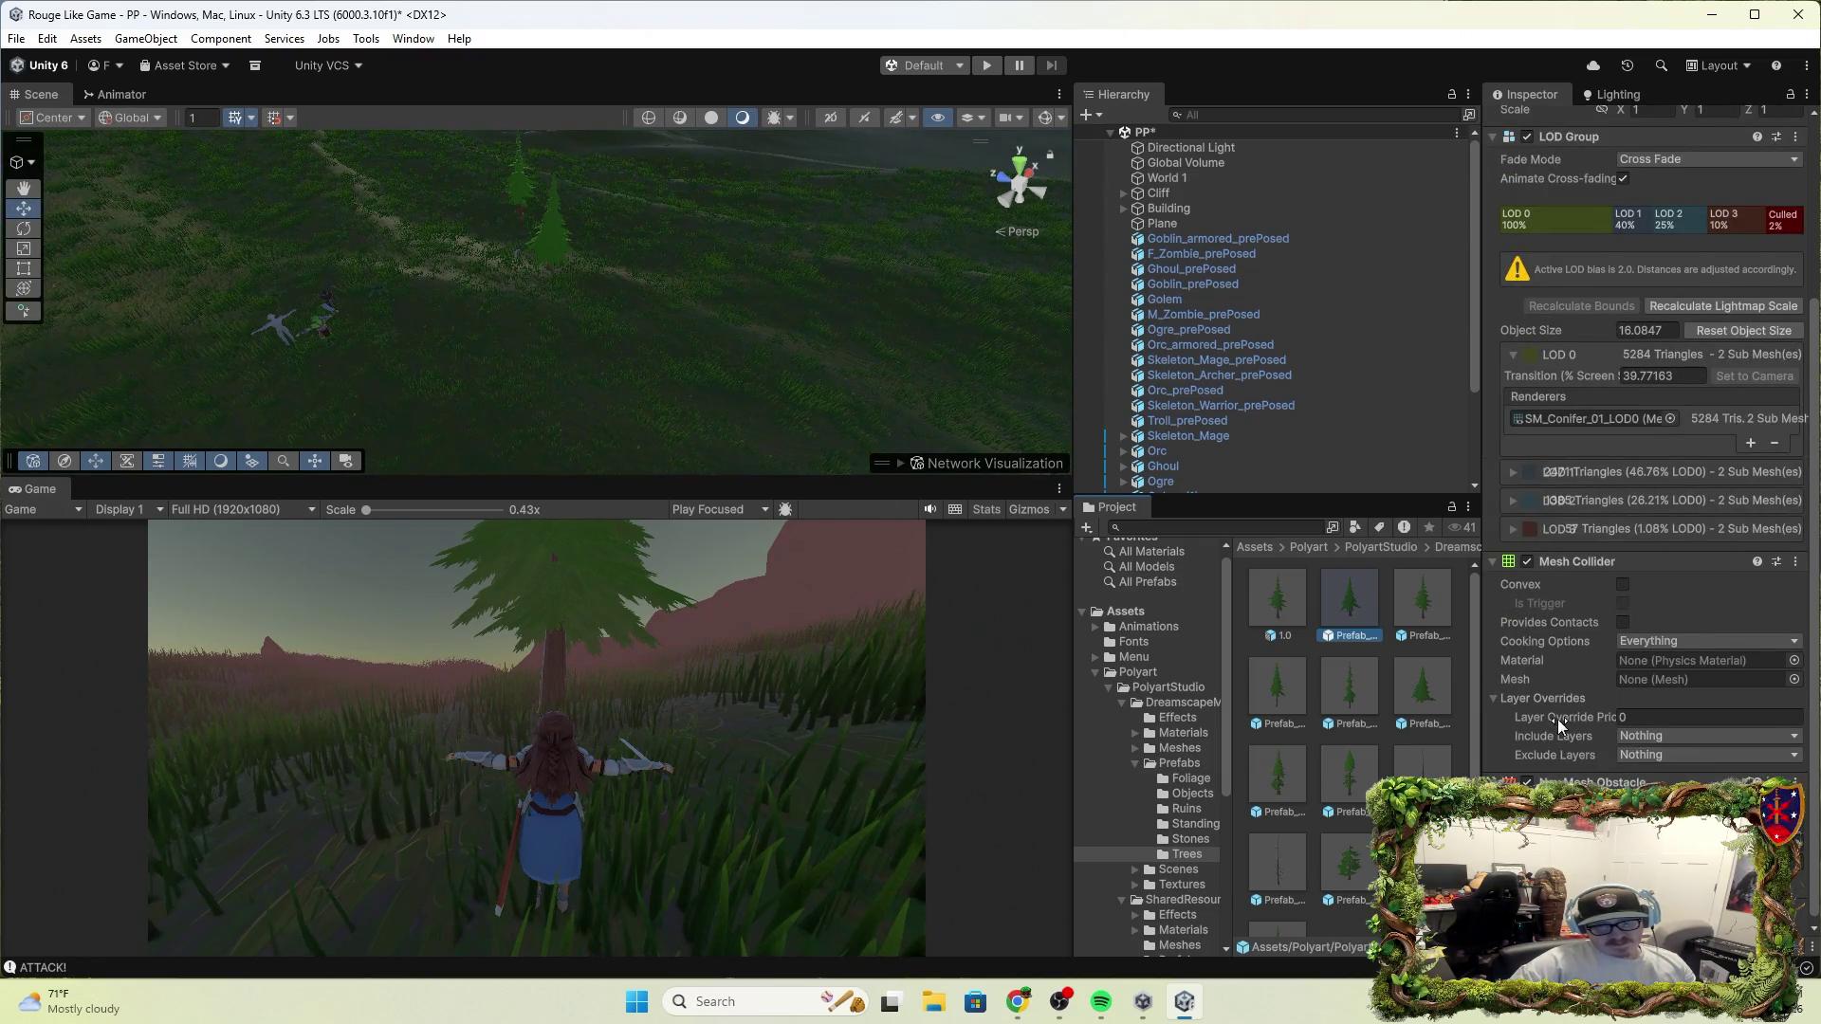
Add a Capsule Collider to the conifer prefab using the 'cap' component search
scroll(1650, 474, down, 1)
key(ctrl+shift+a)
text(cap)
click(1624, 739)
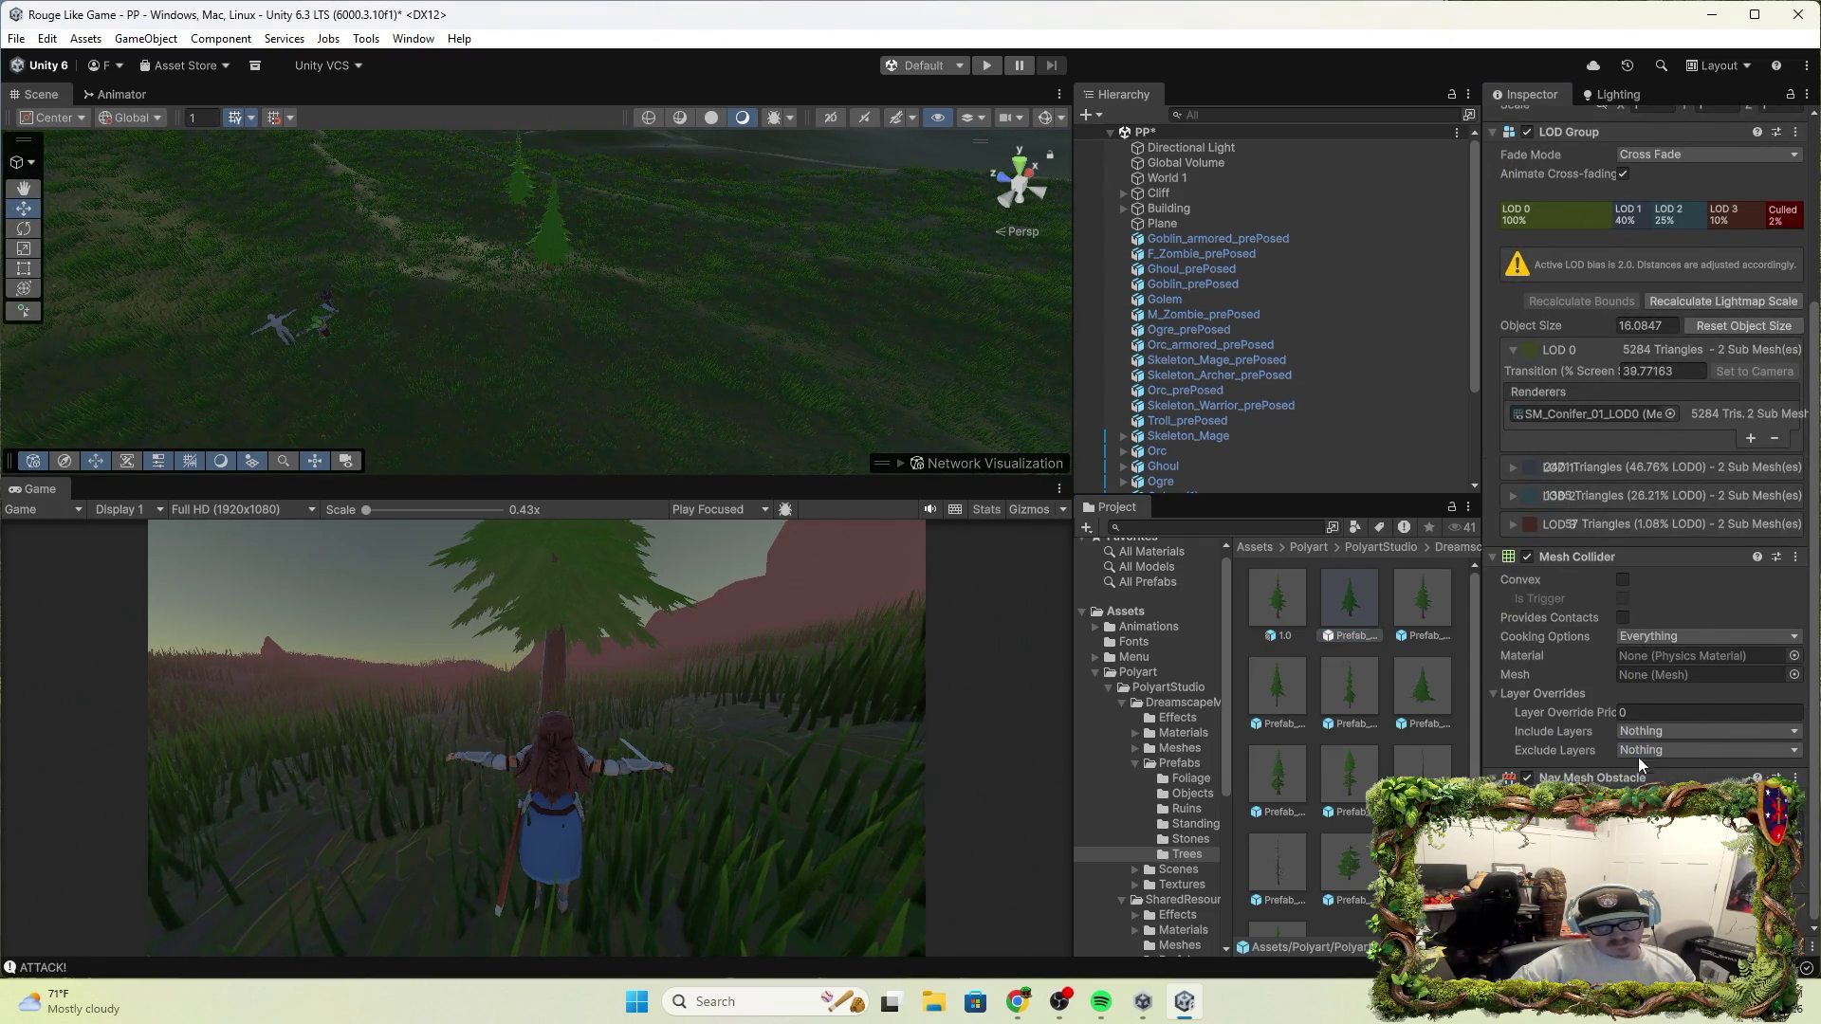
scroll(1565, 664, down, 3)
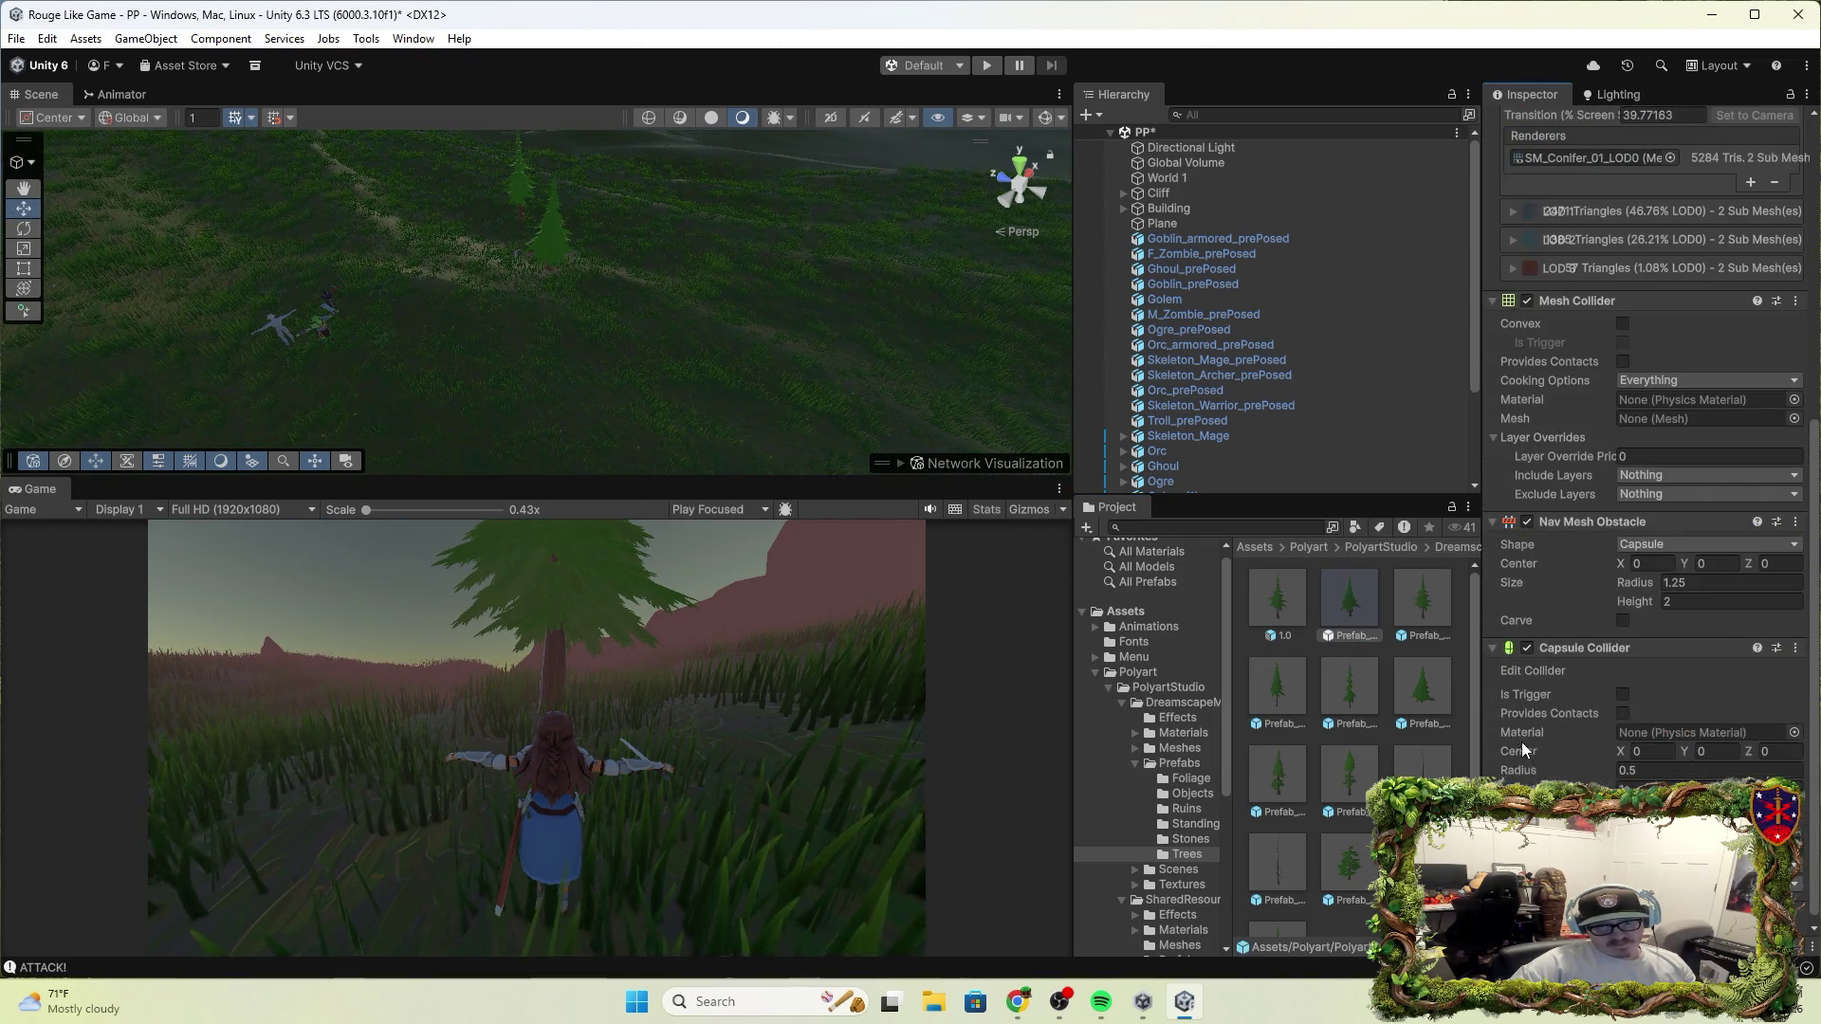
In Prefab Mode, stretch the capsule collider's top up the trunk, then return to the PP scene
double_click(1347, 585)
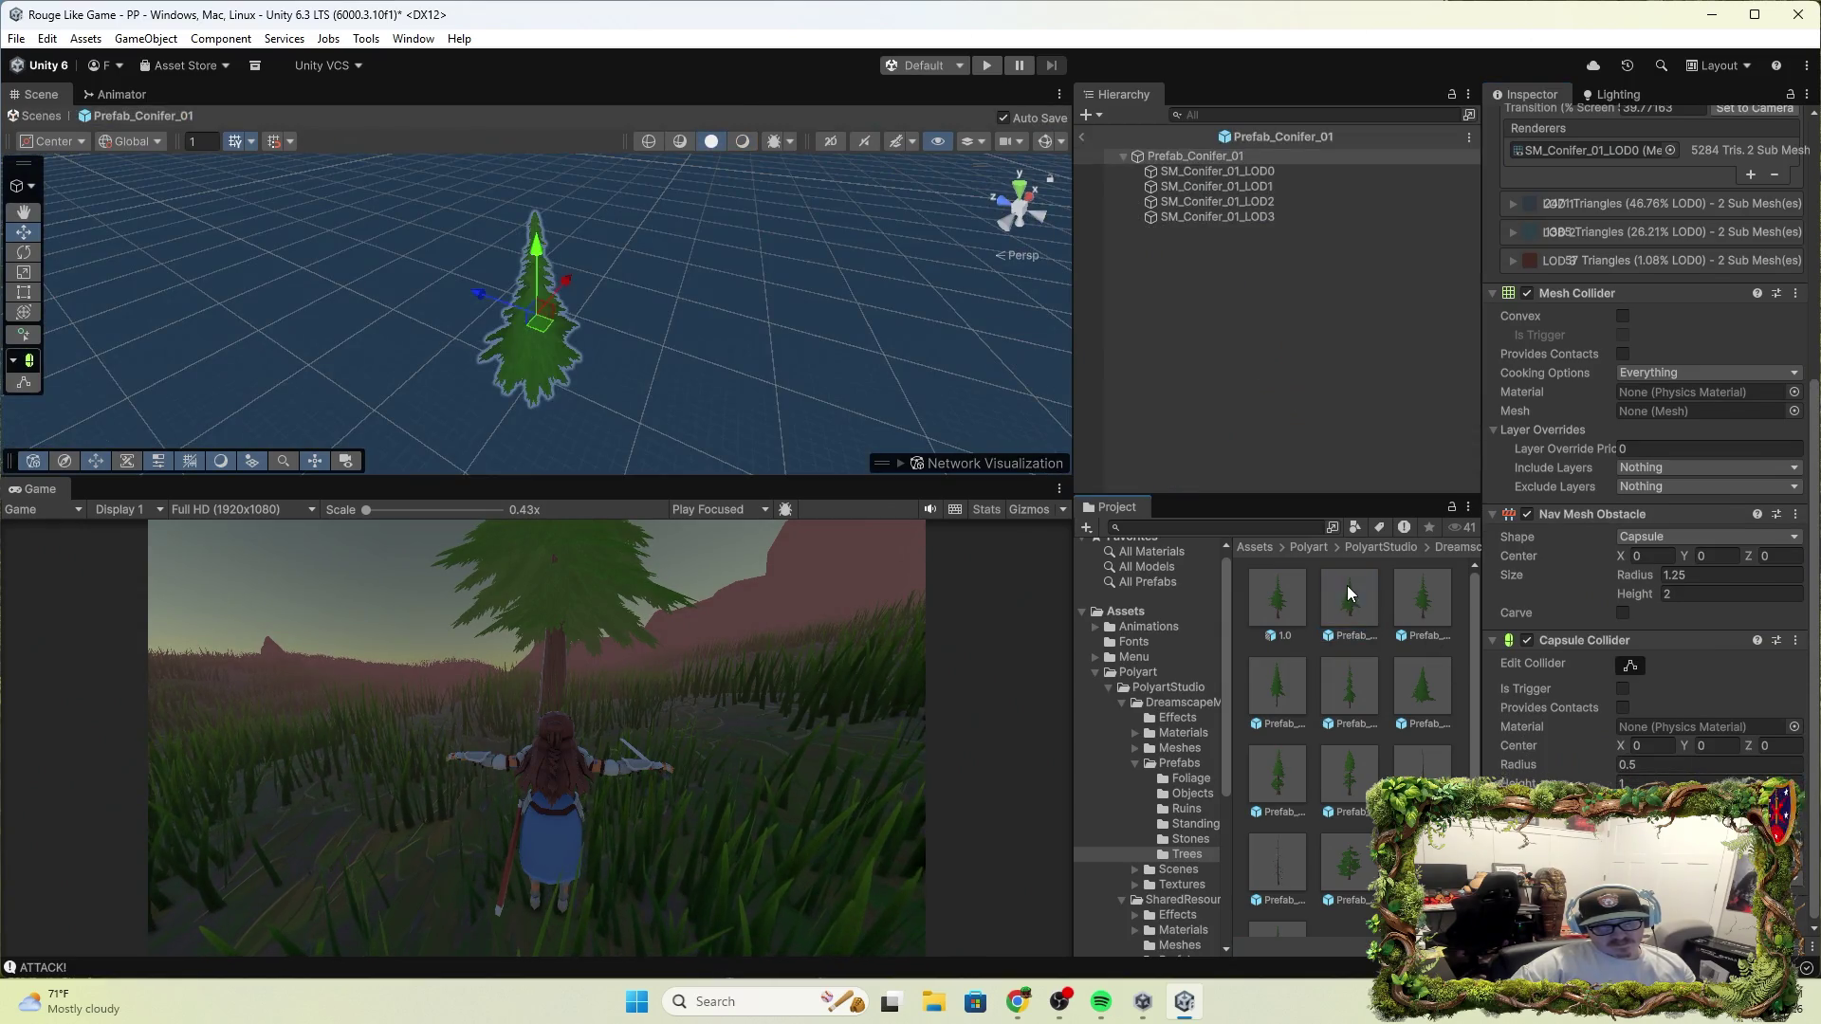
click(1630, 668)
mouse_move(569, 303)
mouse_down()
mouse_move(629, 430)
mouse_move(740, 313)
mouse_move(834, 272)
mouse_move(795, 86)
mouse_move(390, 482)
mouse_move(626, 358)
mouse_move(596, 284)
mouse_move(671, 9)
mouse_move(788, 101)
mouse_move(994, 161)
mouse_up()
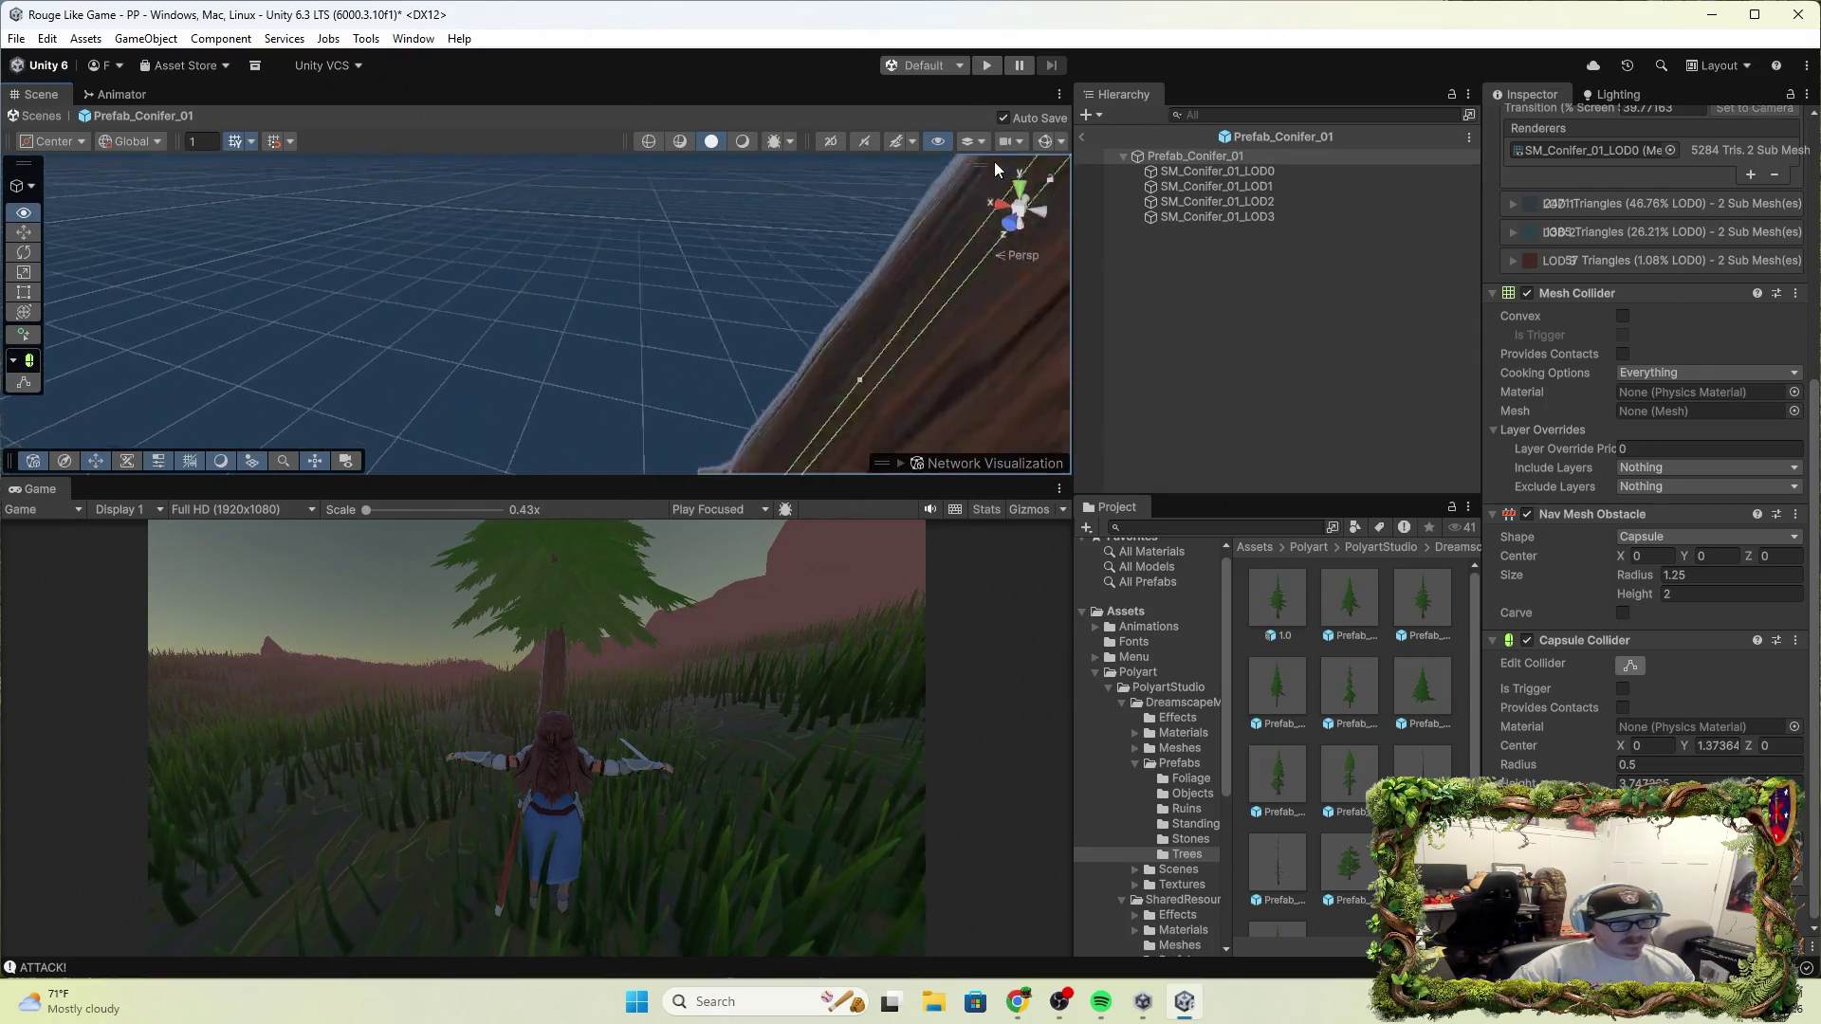
click(998, 203)
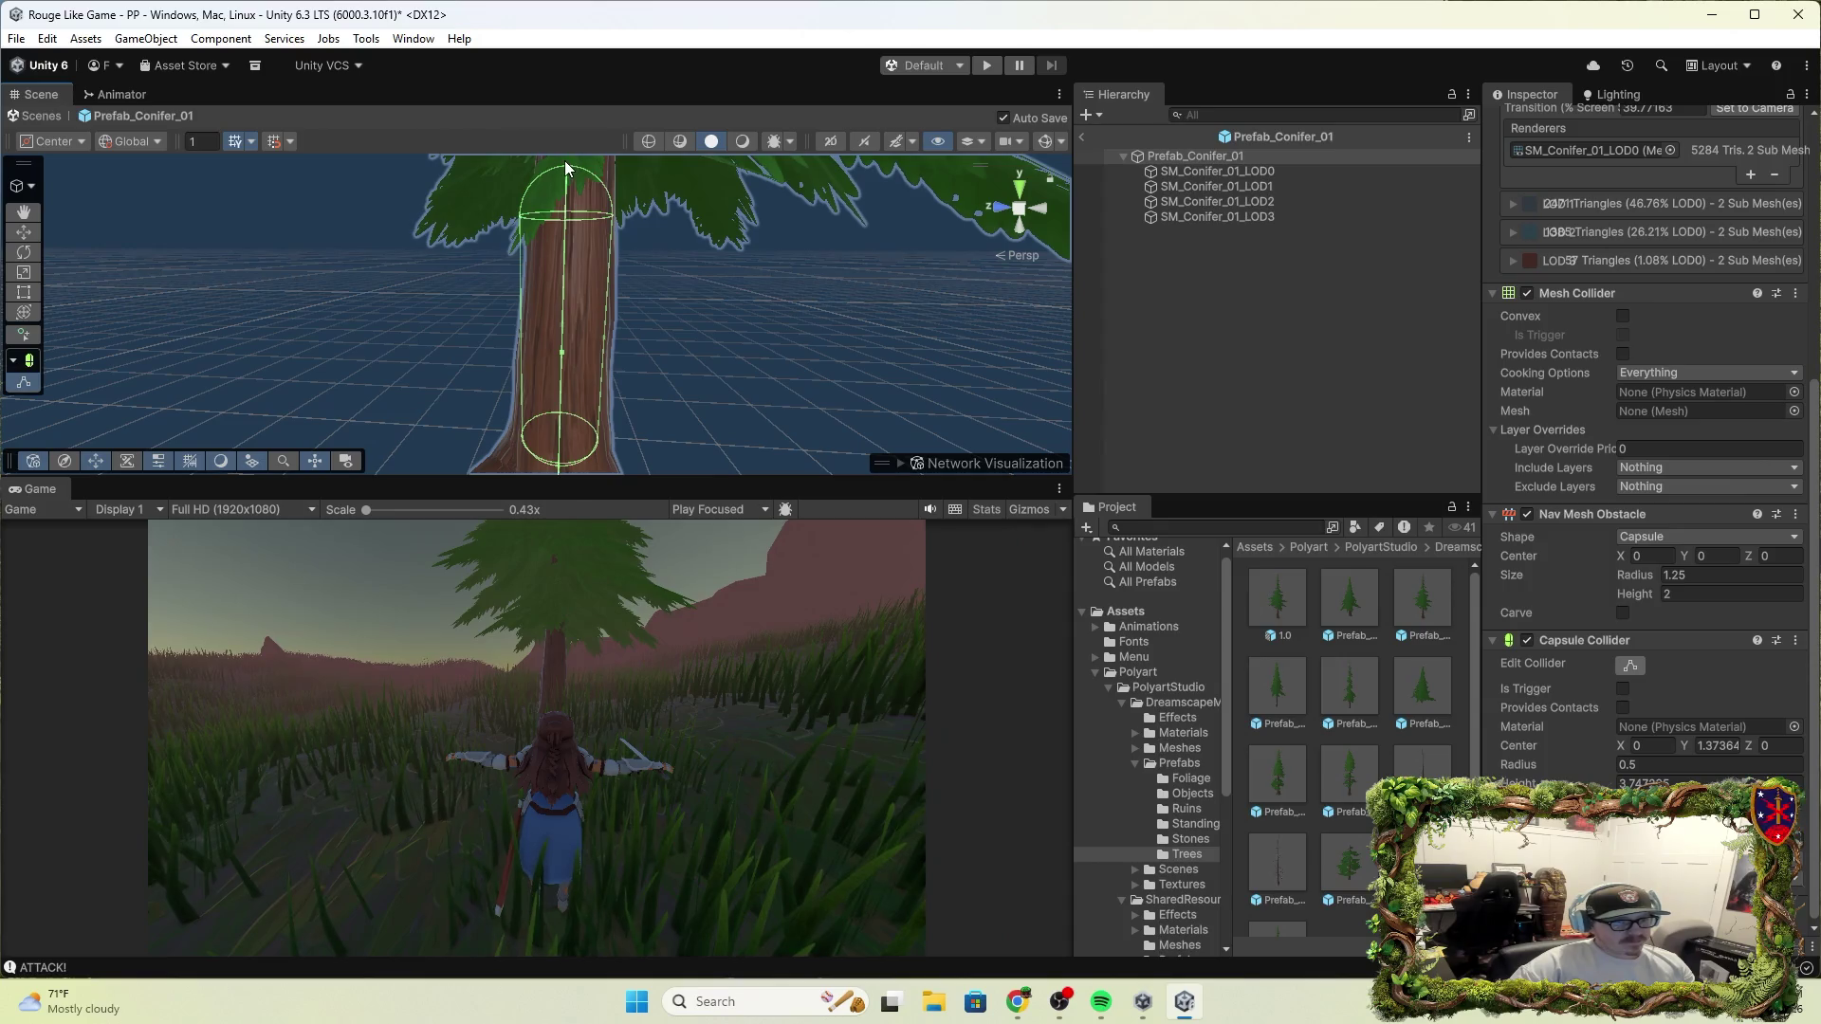
drag(566, 168, 580, 114)
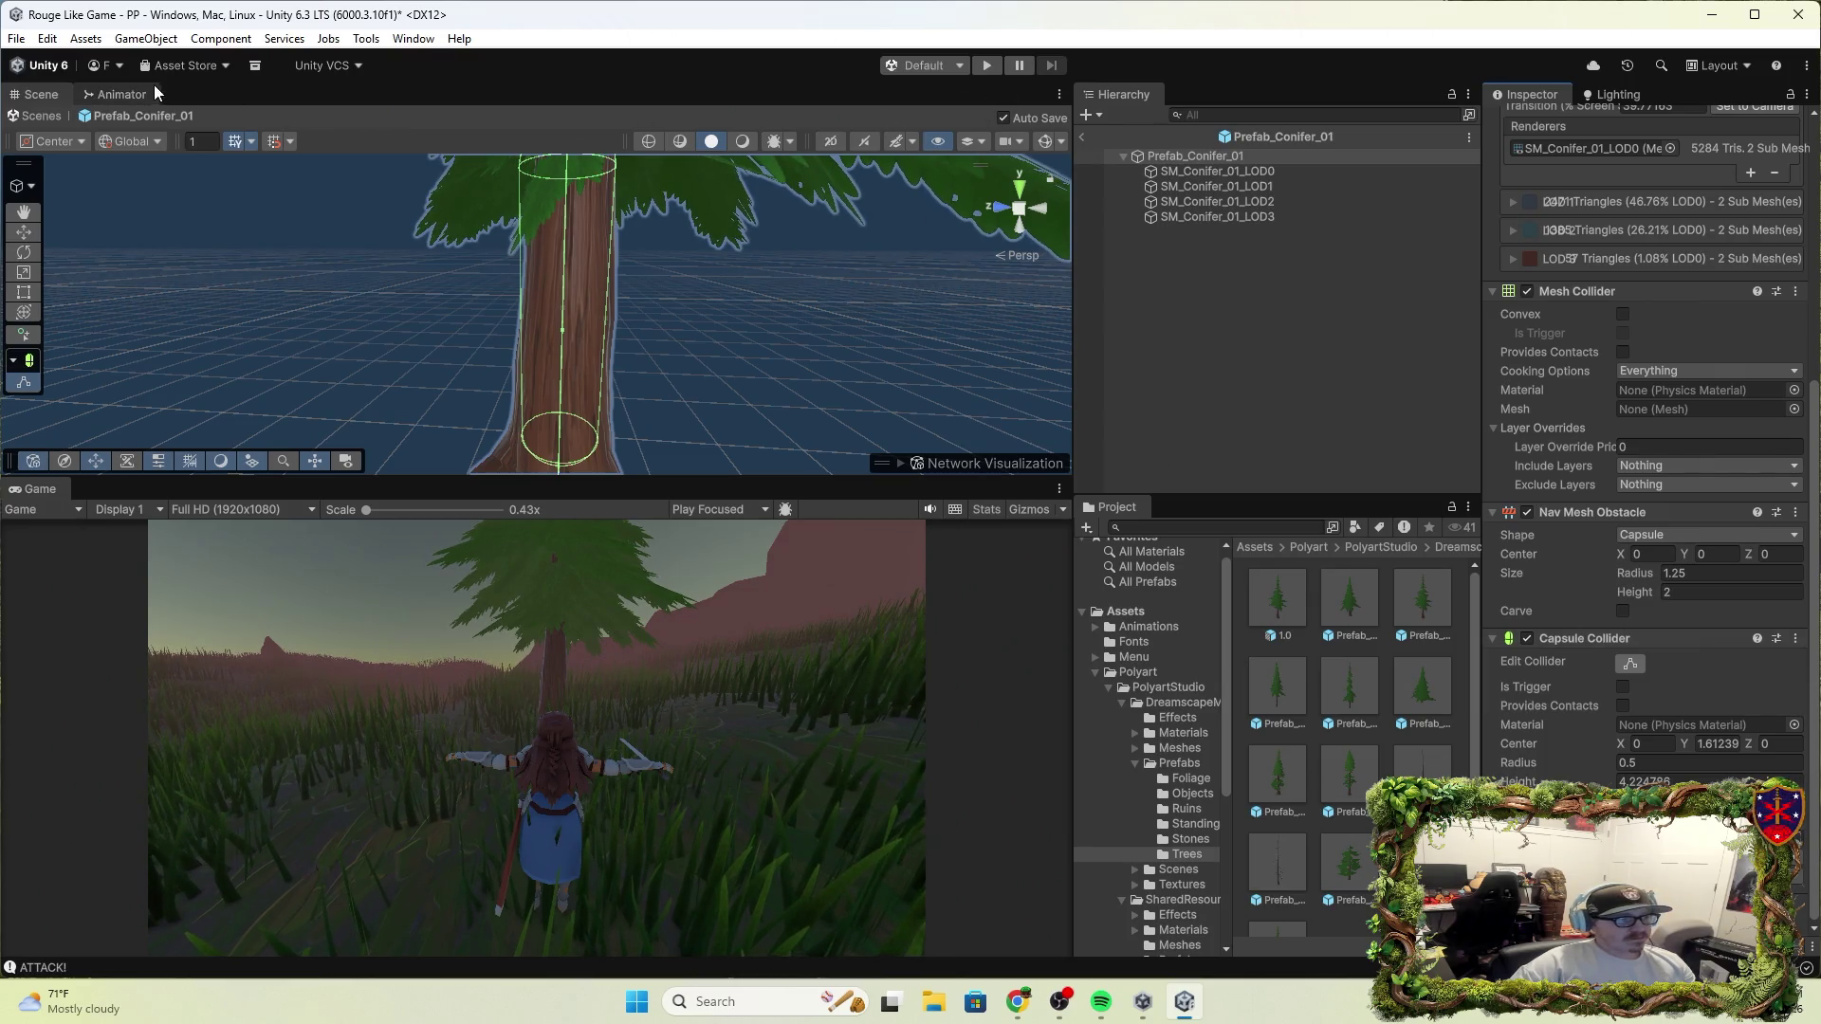
click(1083, 134)
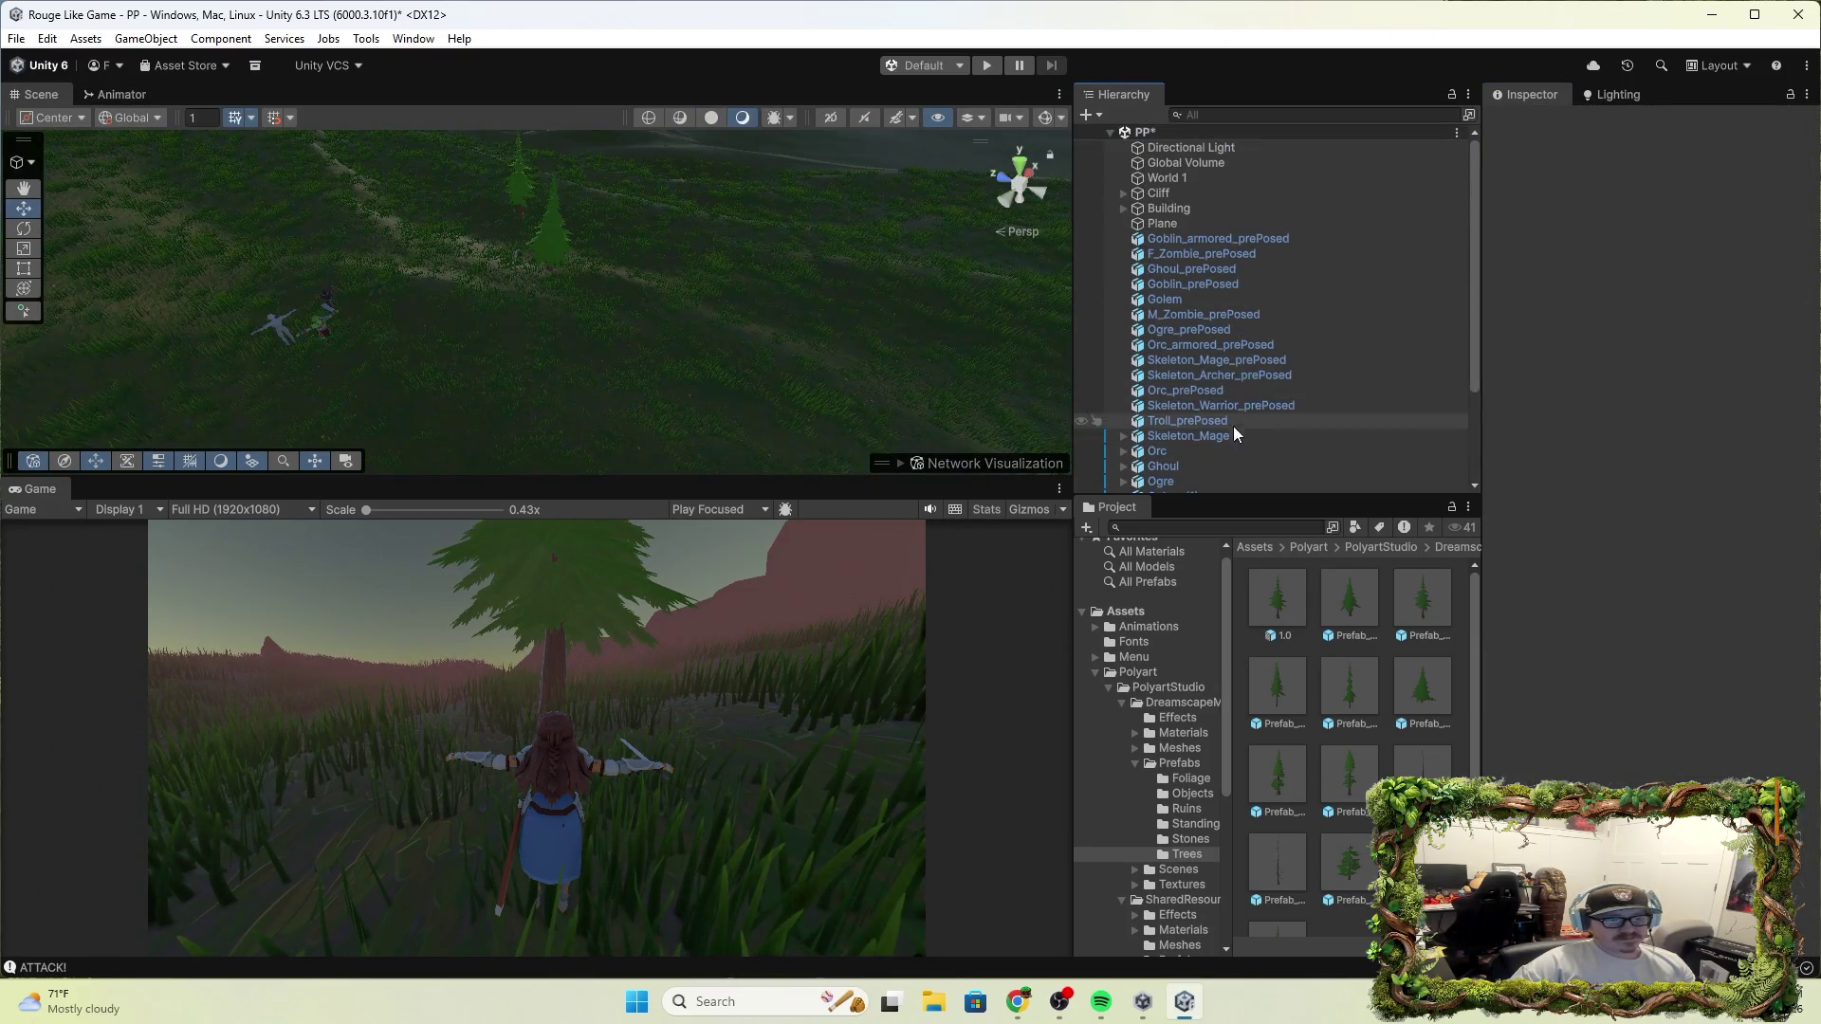
Refresh World 1's conifer tree entry by reapplying it in the Edit Tree dialog
scroll(1225, 412, down, 3)
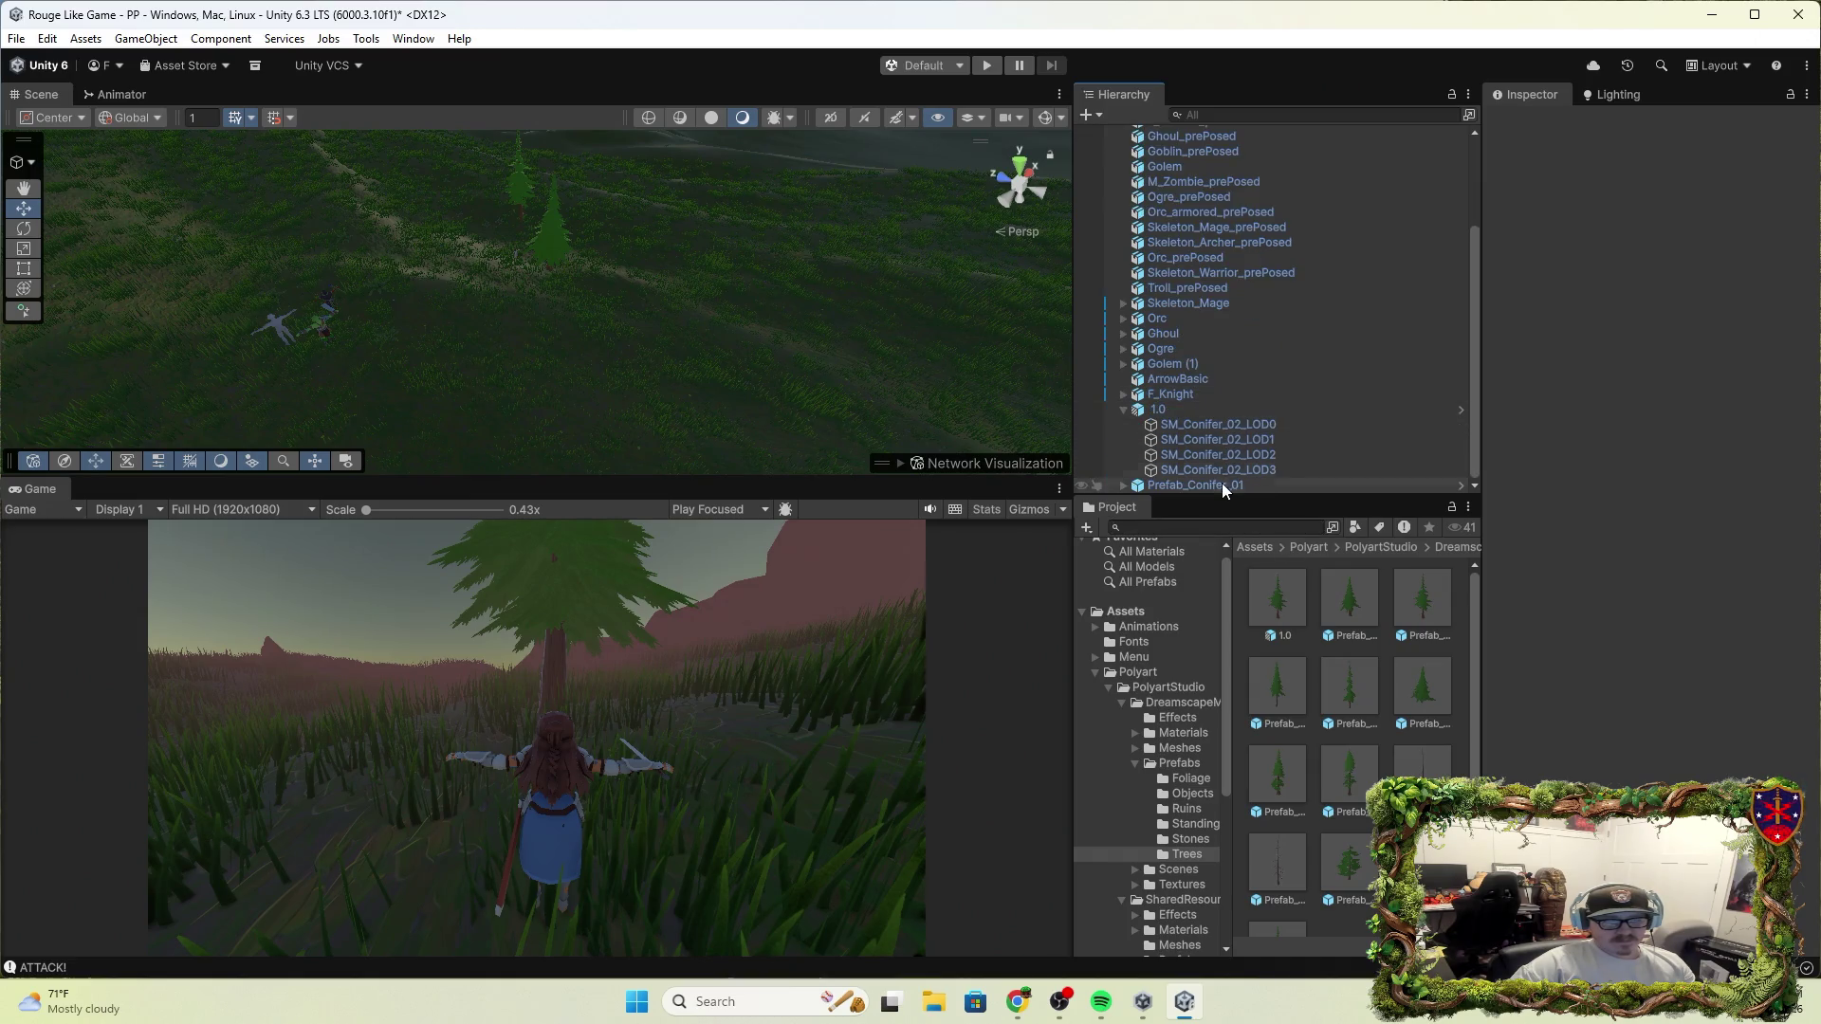
click(1328, 616)
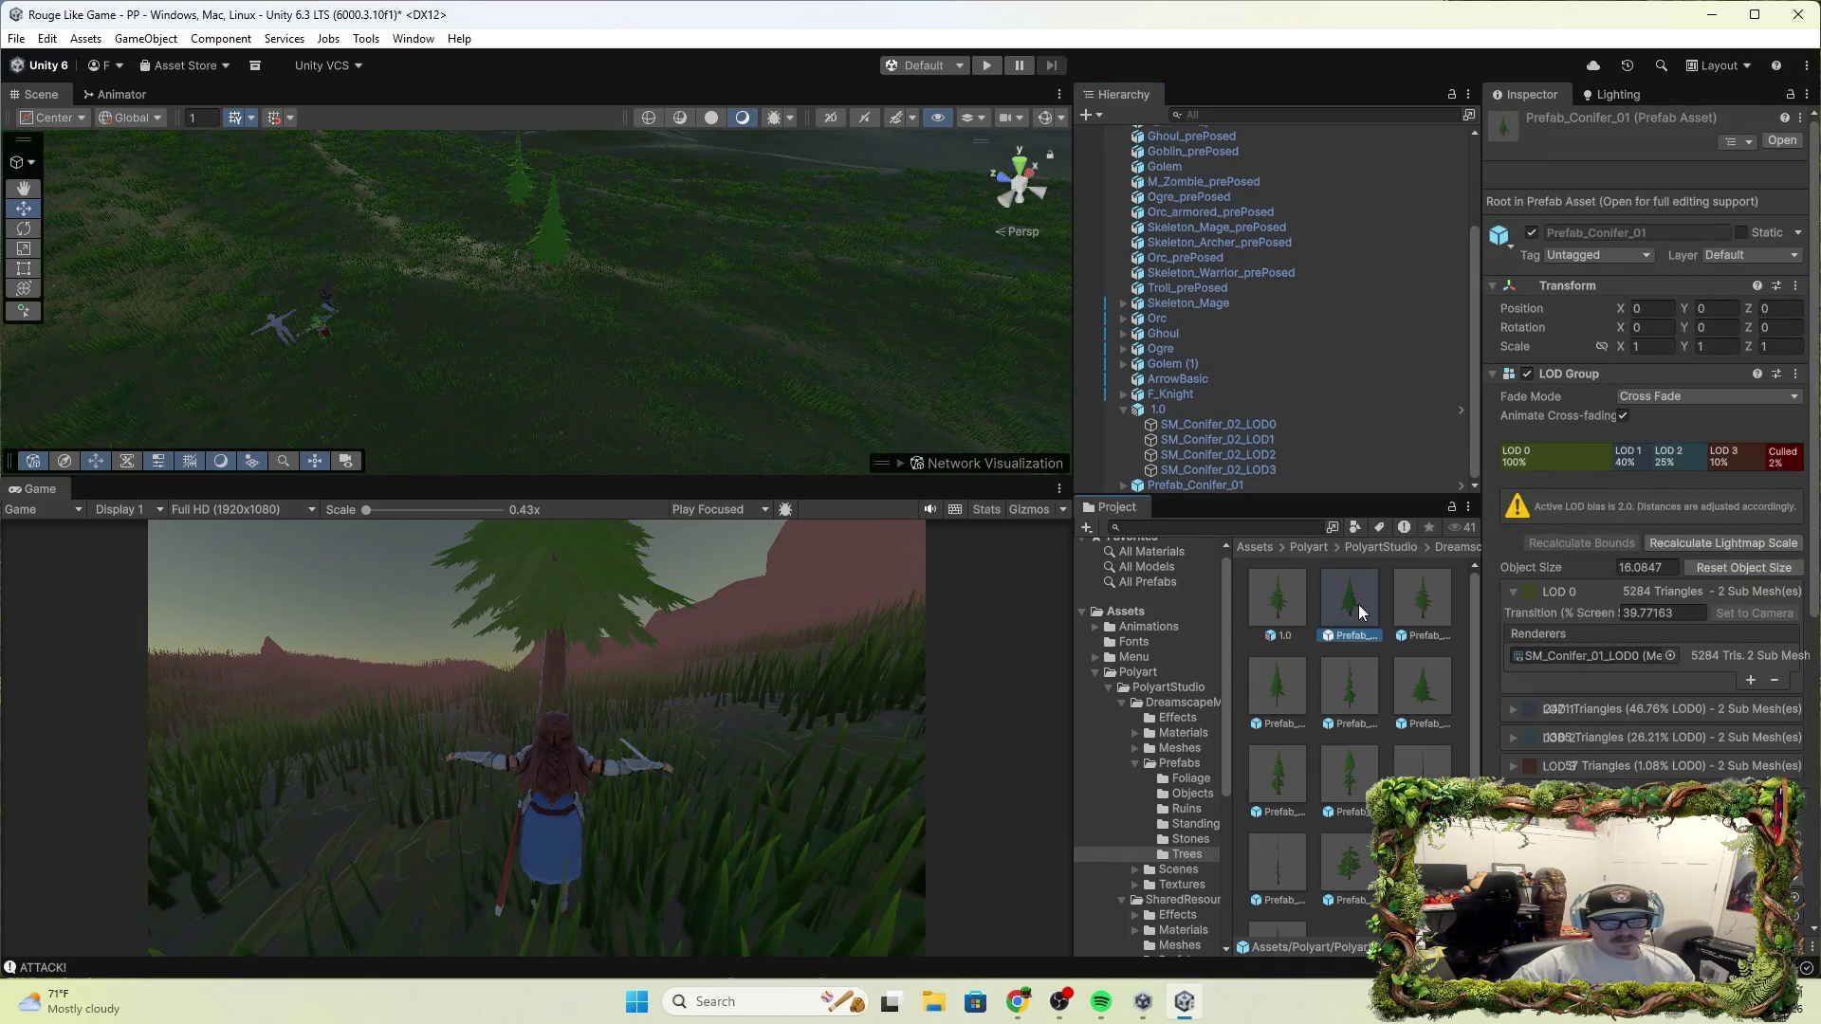
scroll(1216, 278, up, 3)
click(1166, 177)
click(1674, 469)
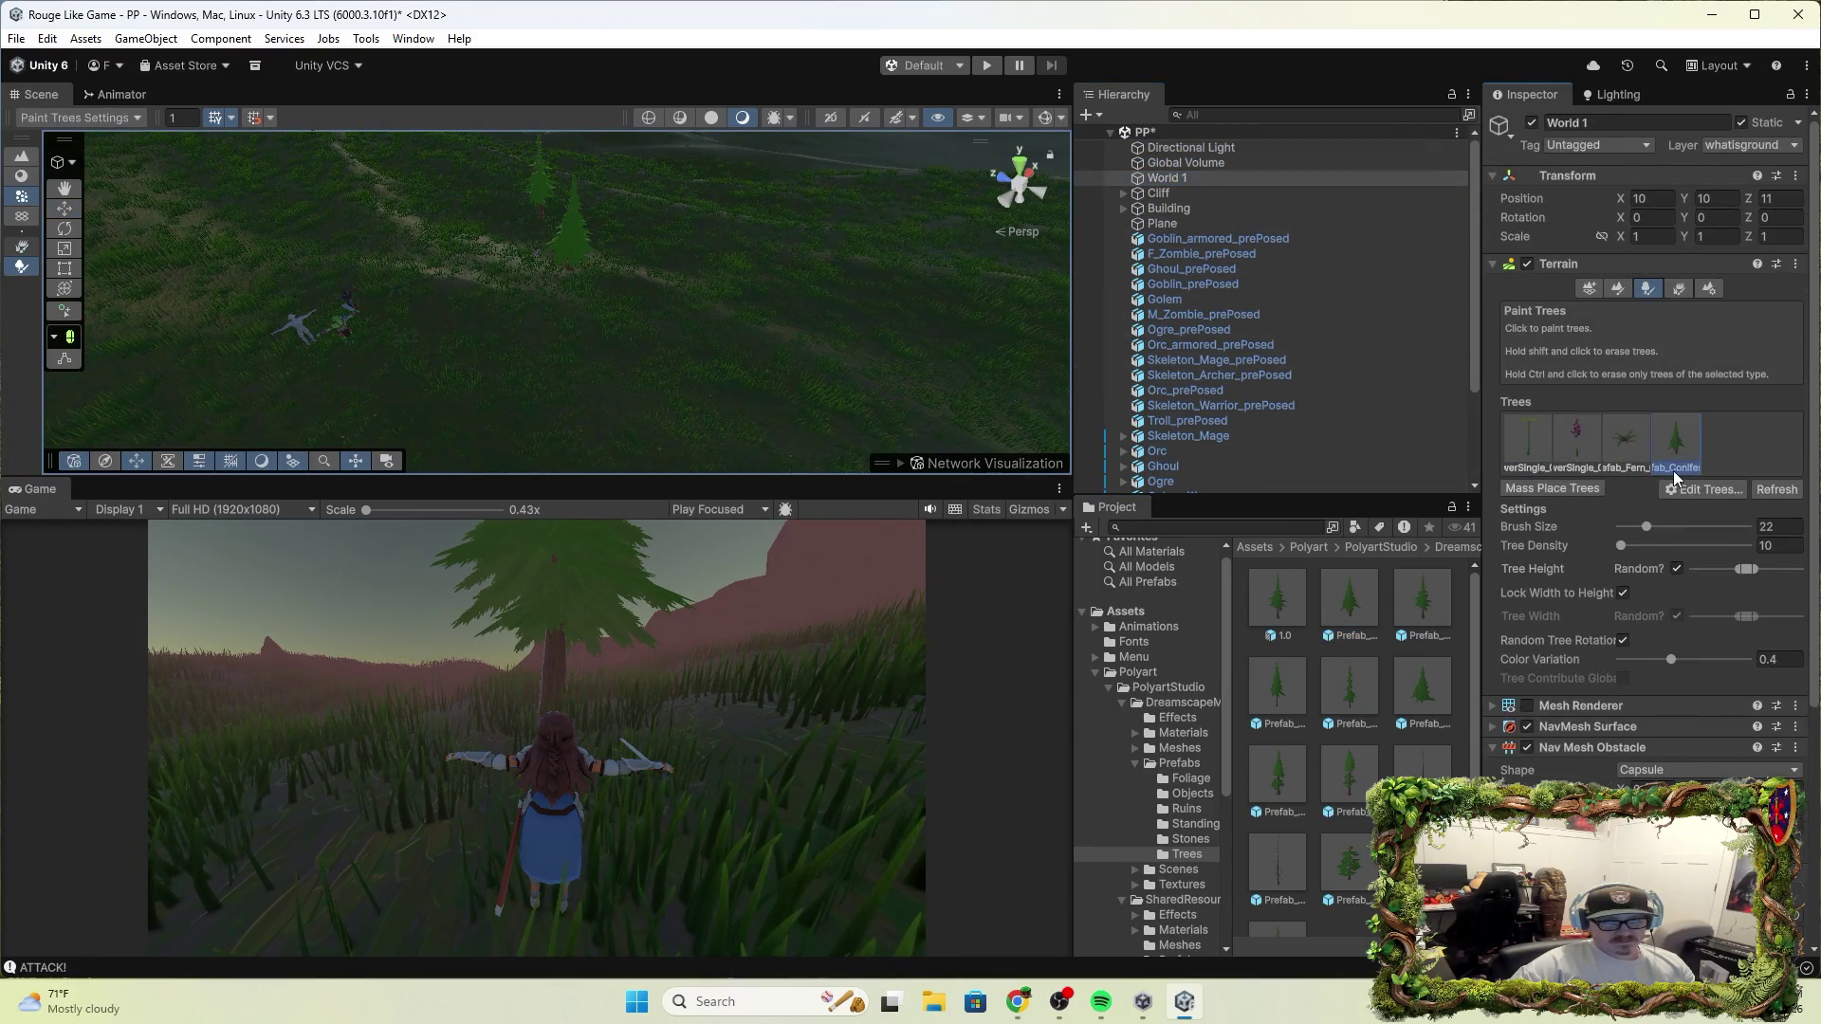
click(1696, 490)
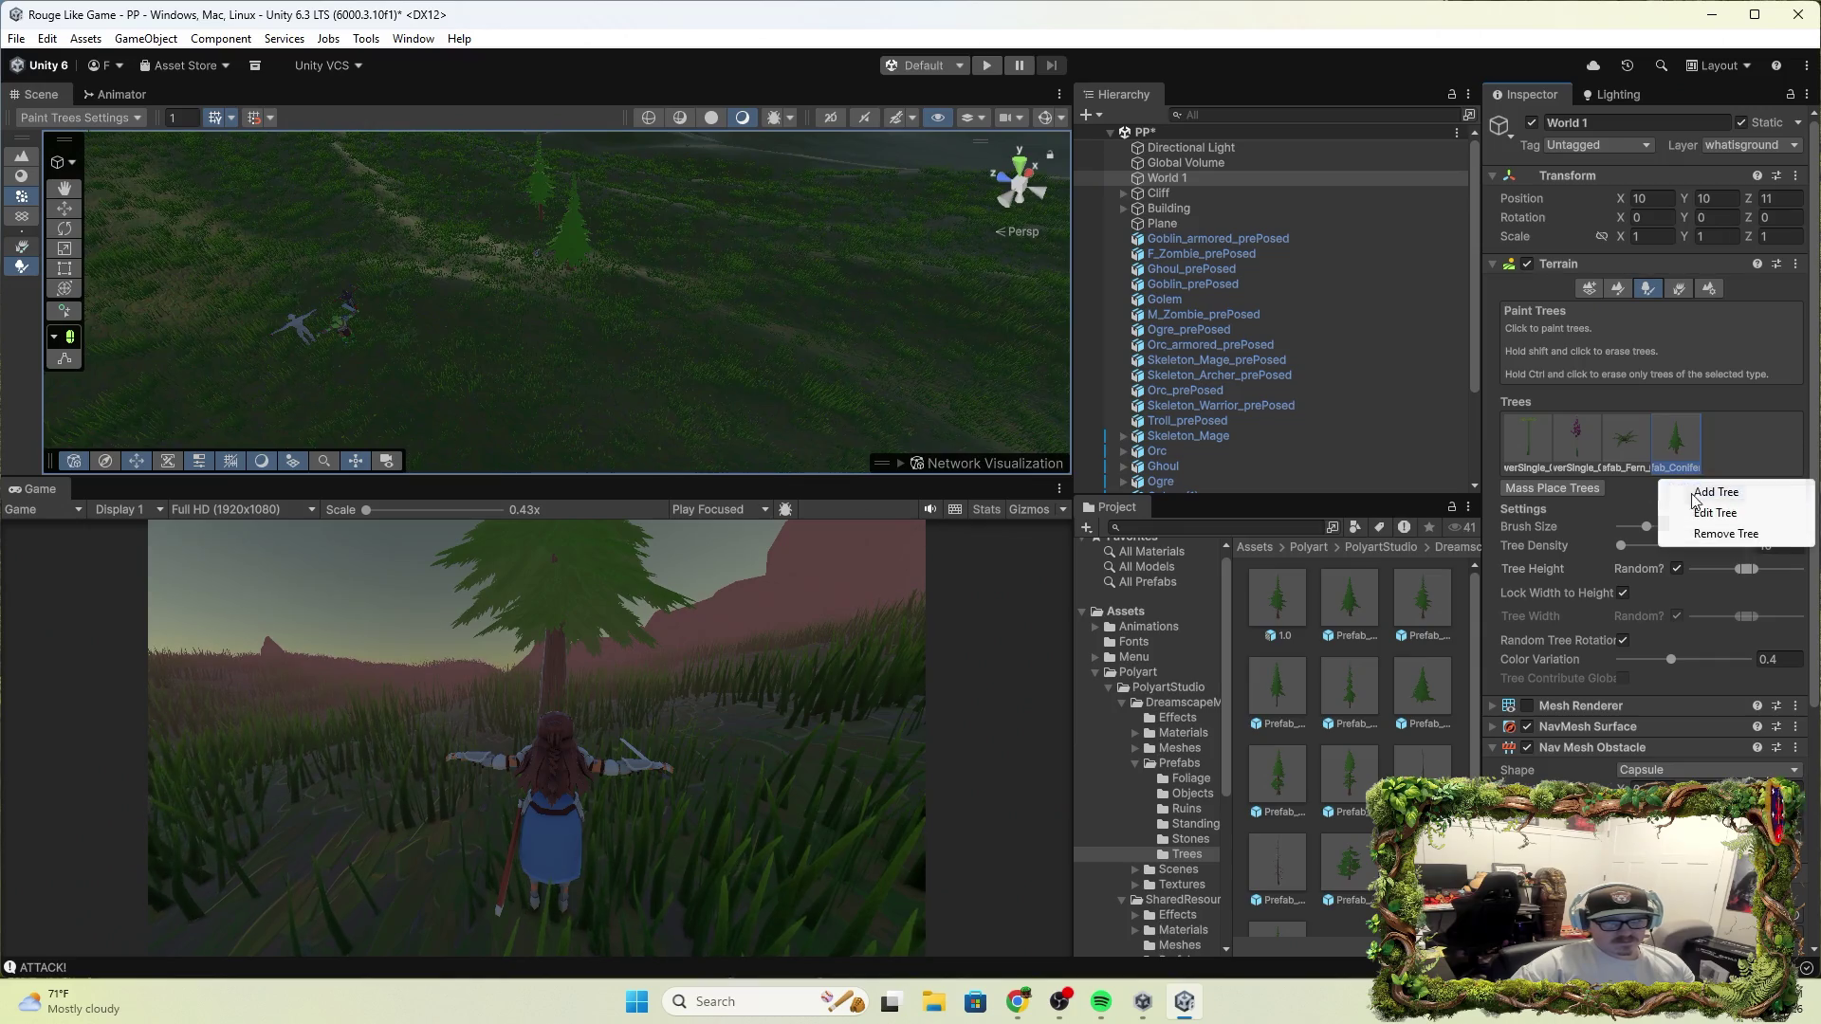
click(1741, 513)
click(977, 887)
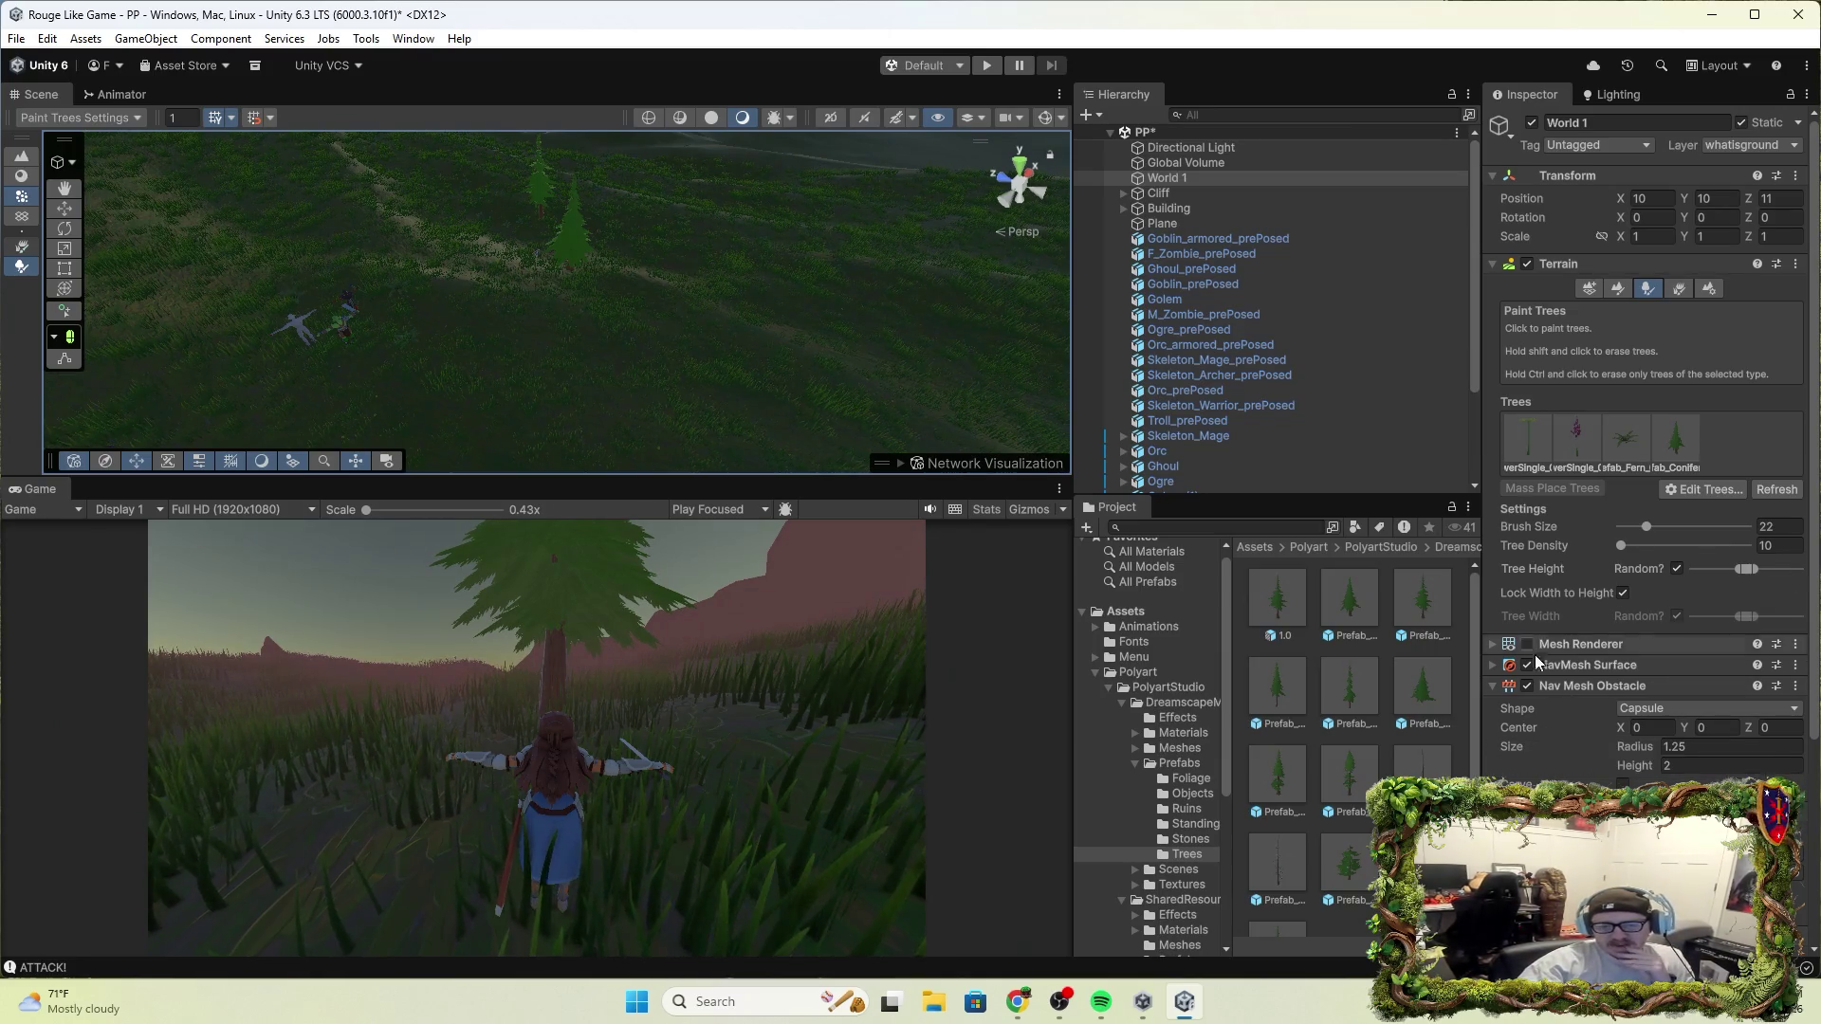
Enable the NavMesh Surface and tick Provides Contacts on the conifer prefab's Capsule Collider
scroll(1538, 669, down, 1)
scroll(1538, 669, down, 3)
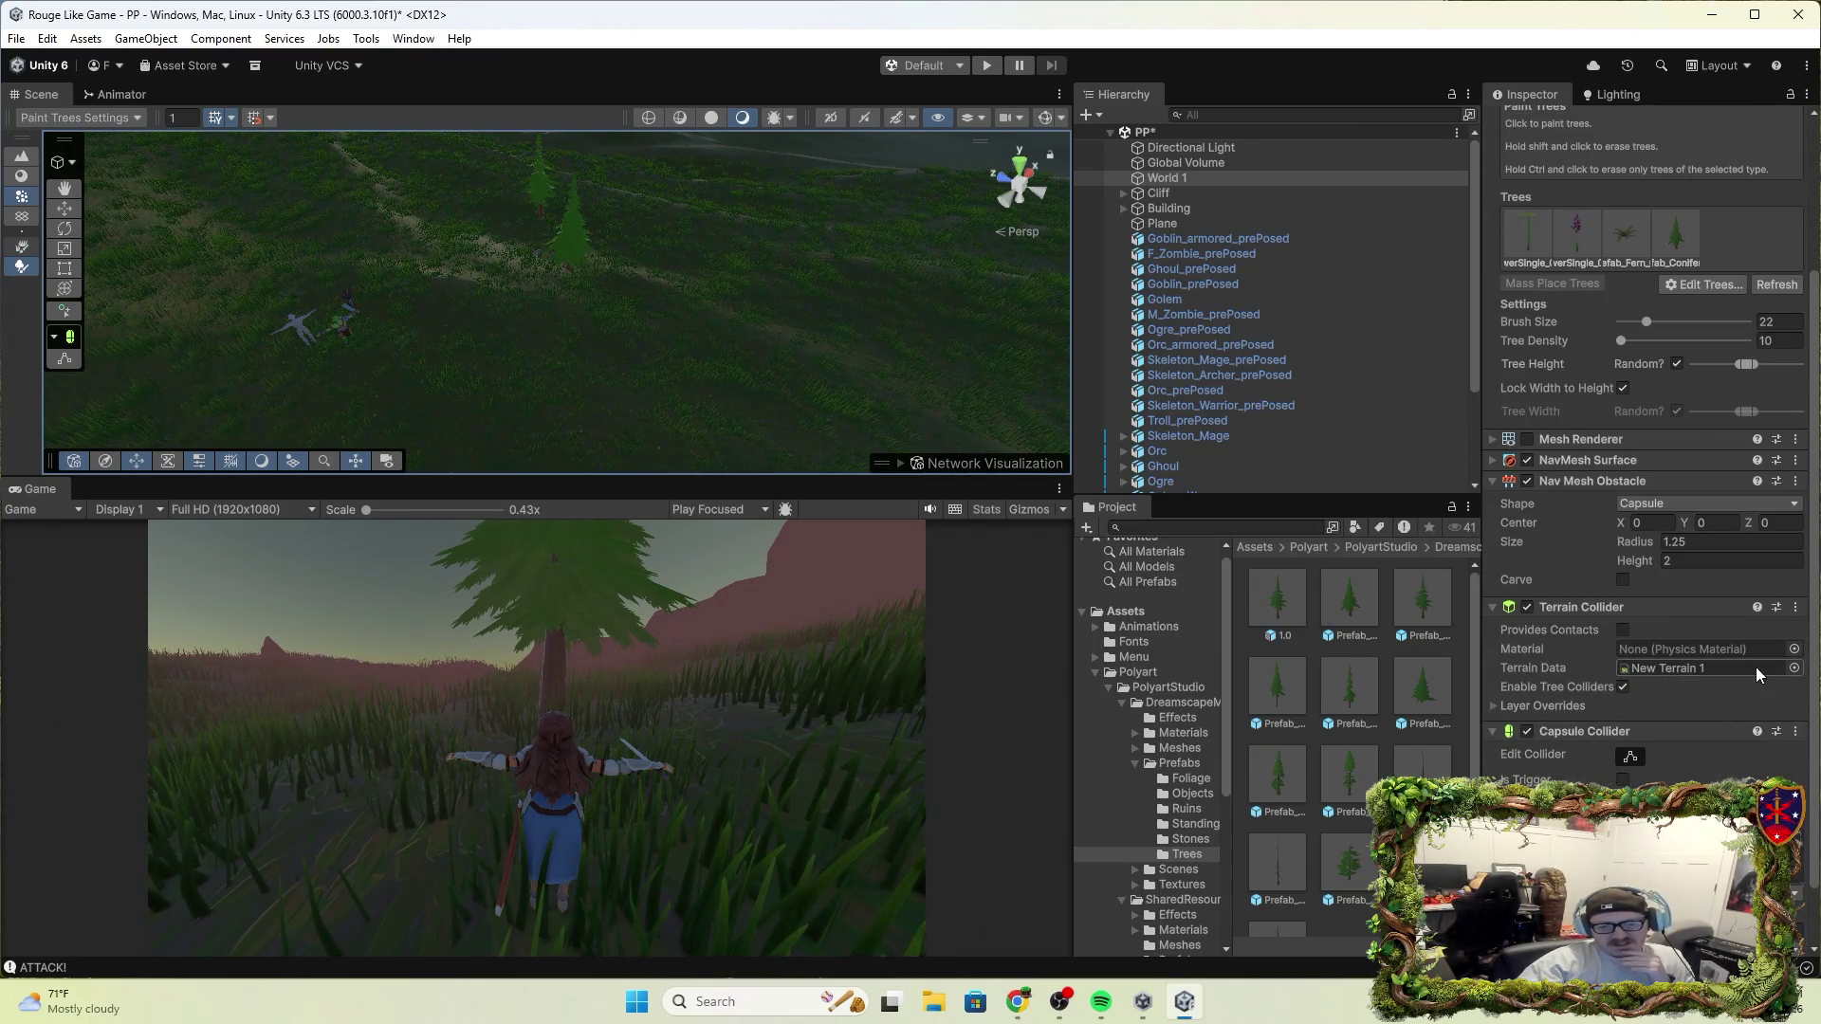
click(1526, 459)
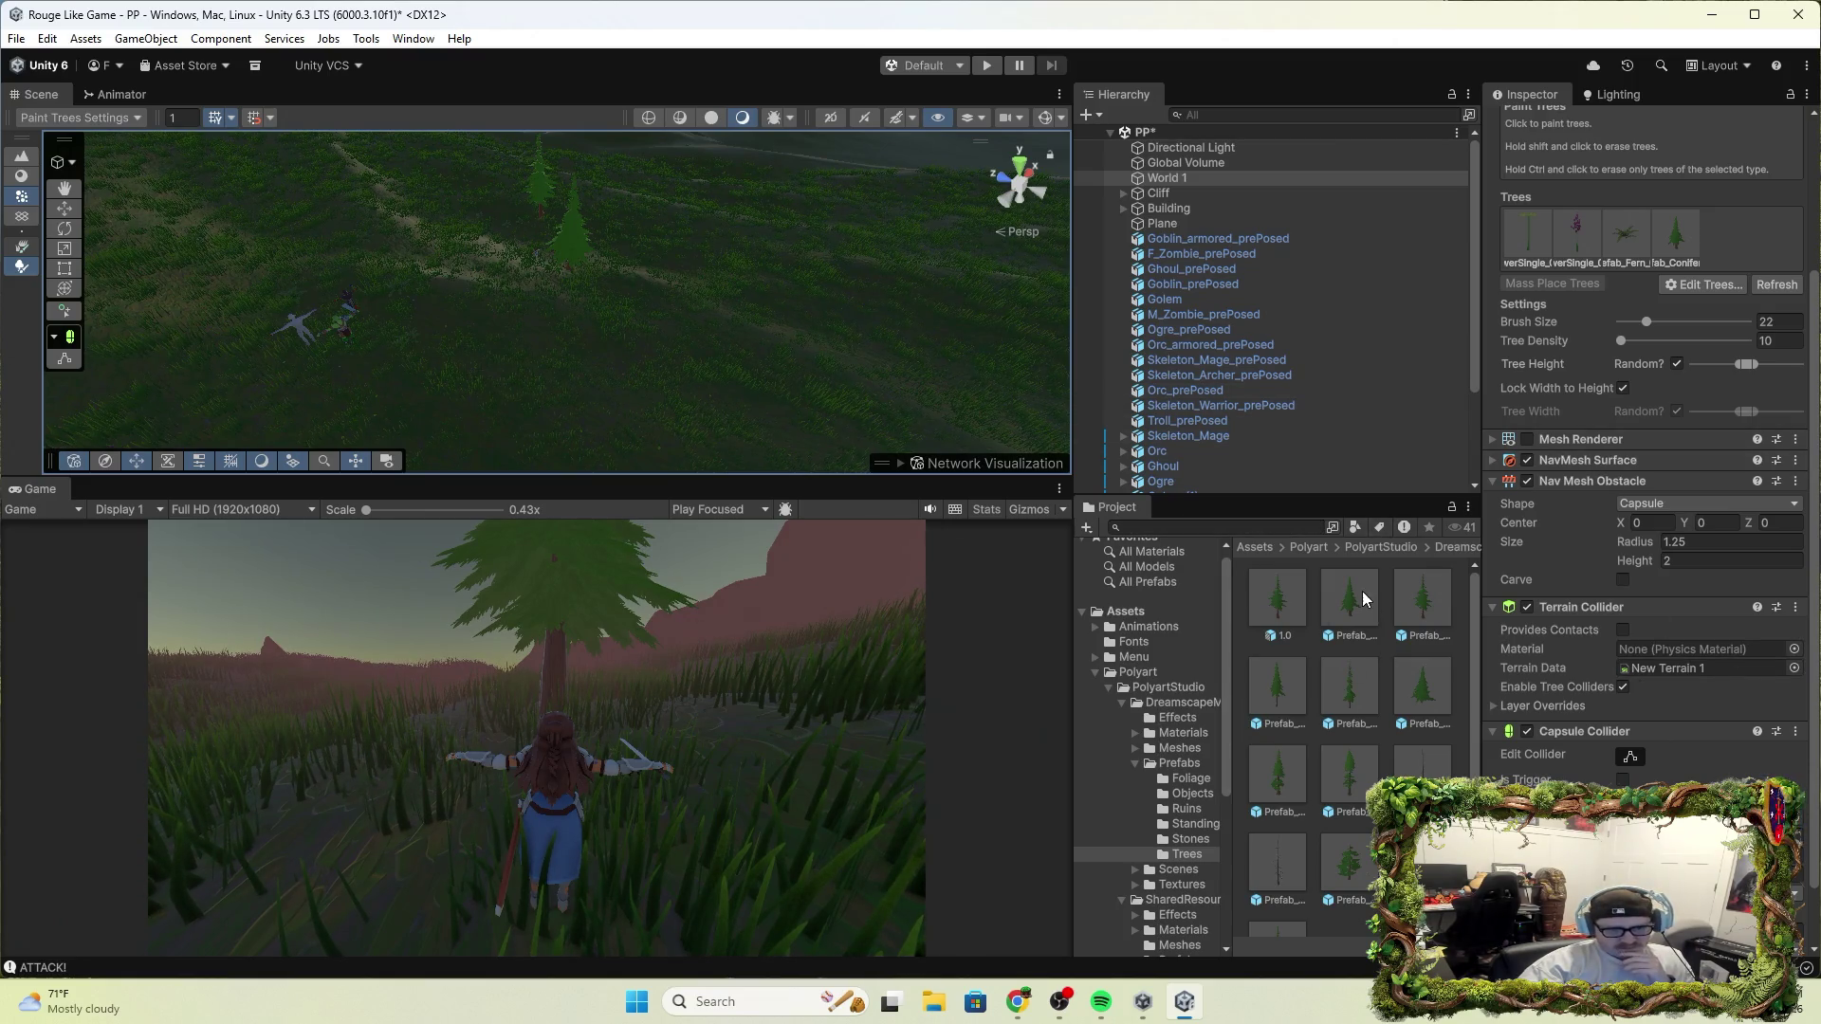
click(1363, 593)
scroll(1656, 675, down, 5)
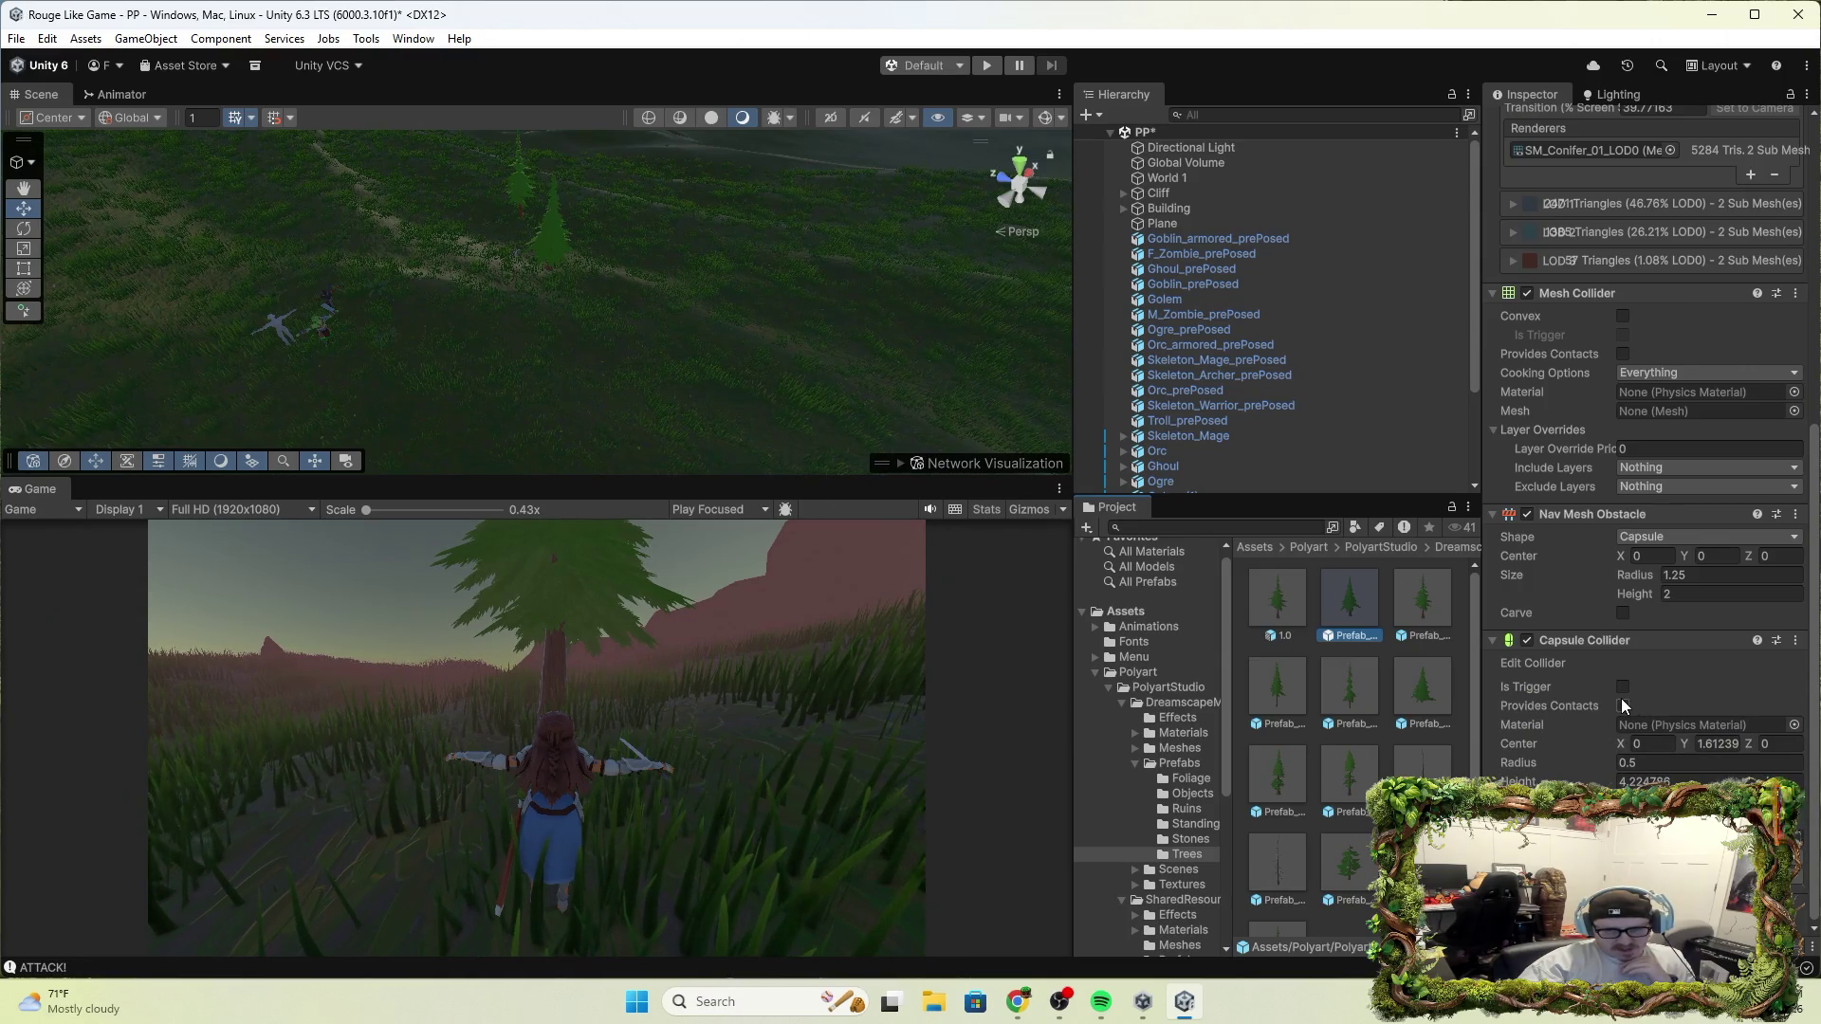
click(1623, 707)
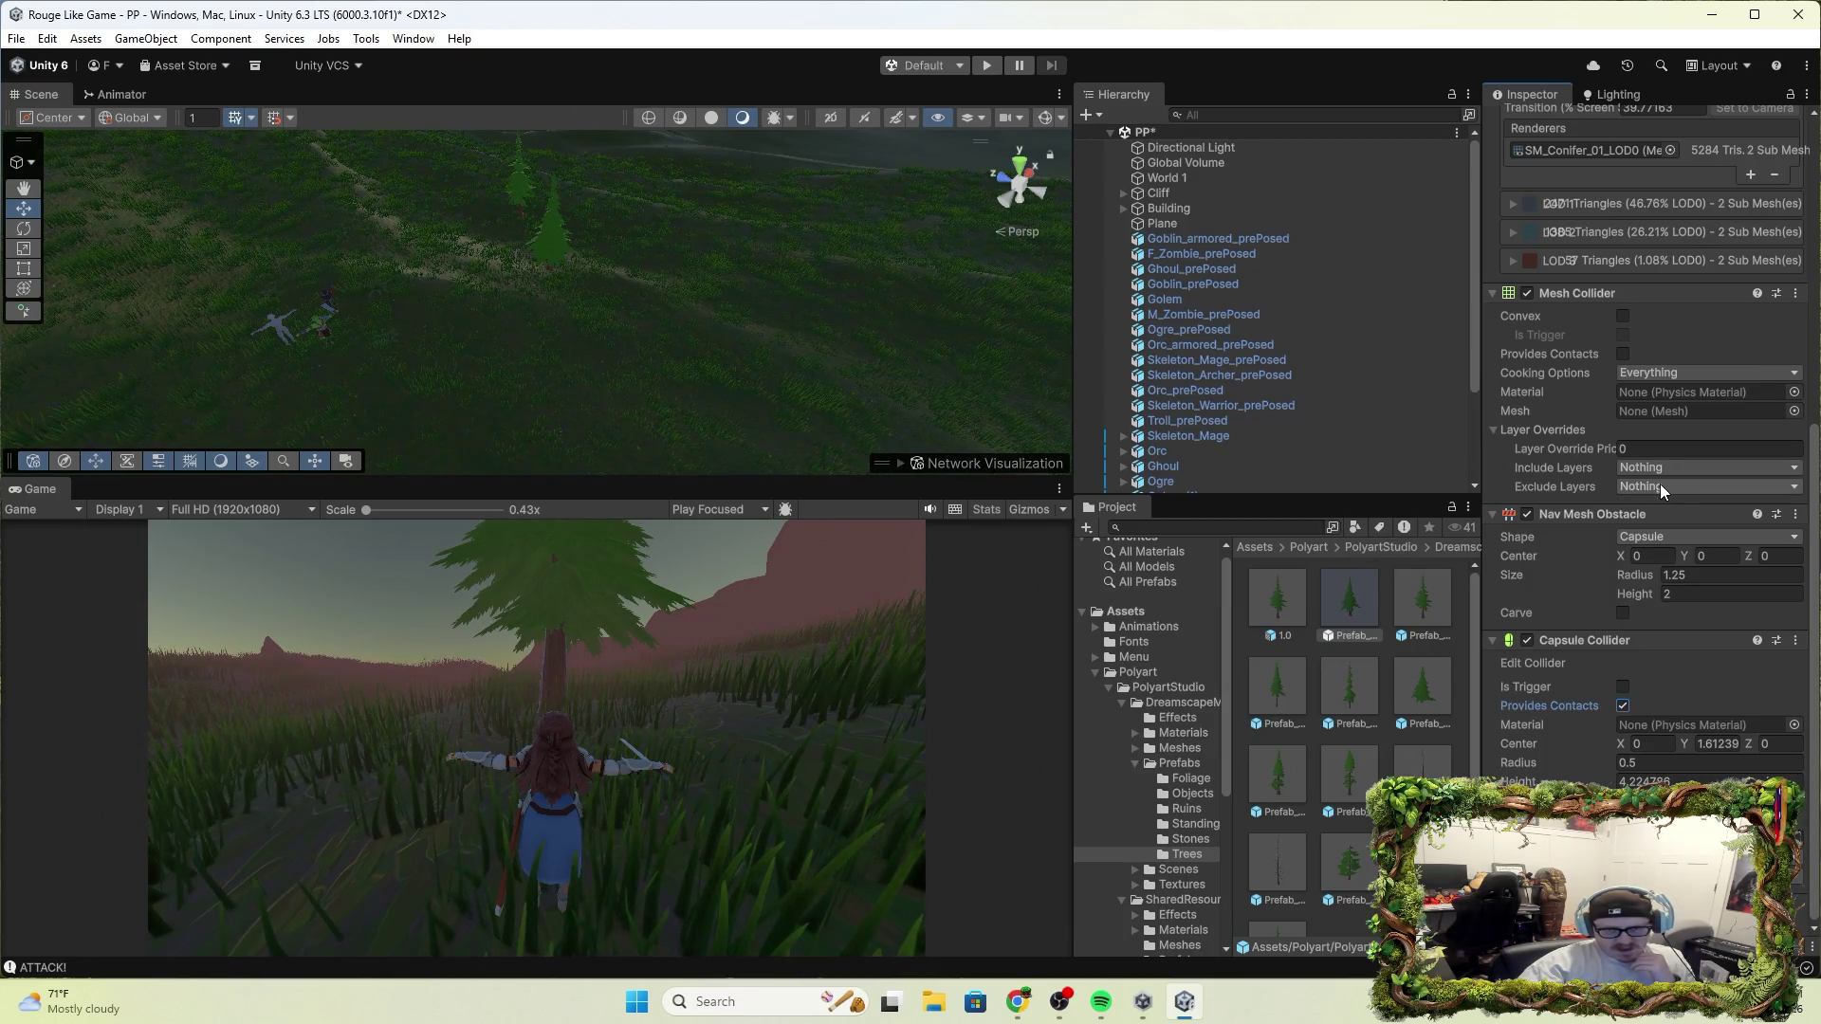
Open Prefab_Conifer_01 in prefab editing mode
key(alt+Tab)
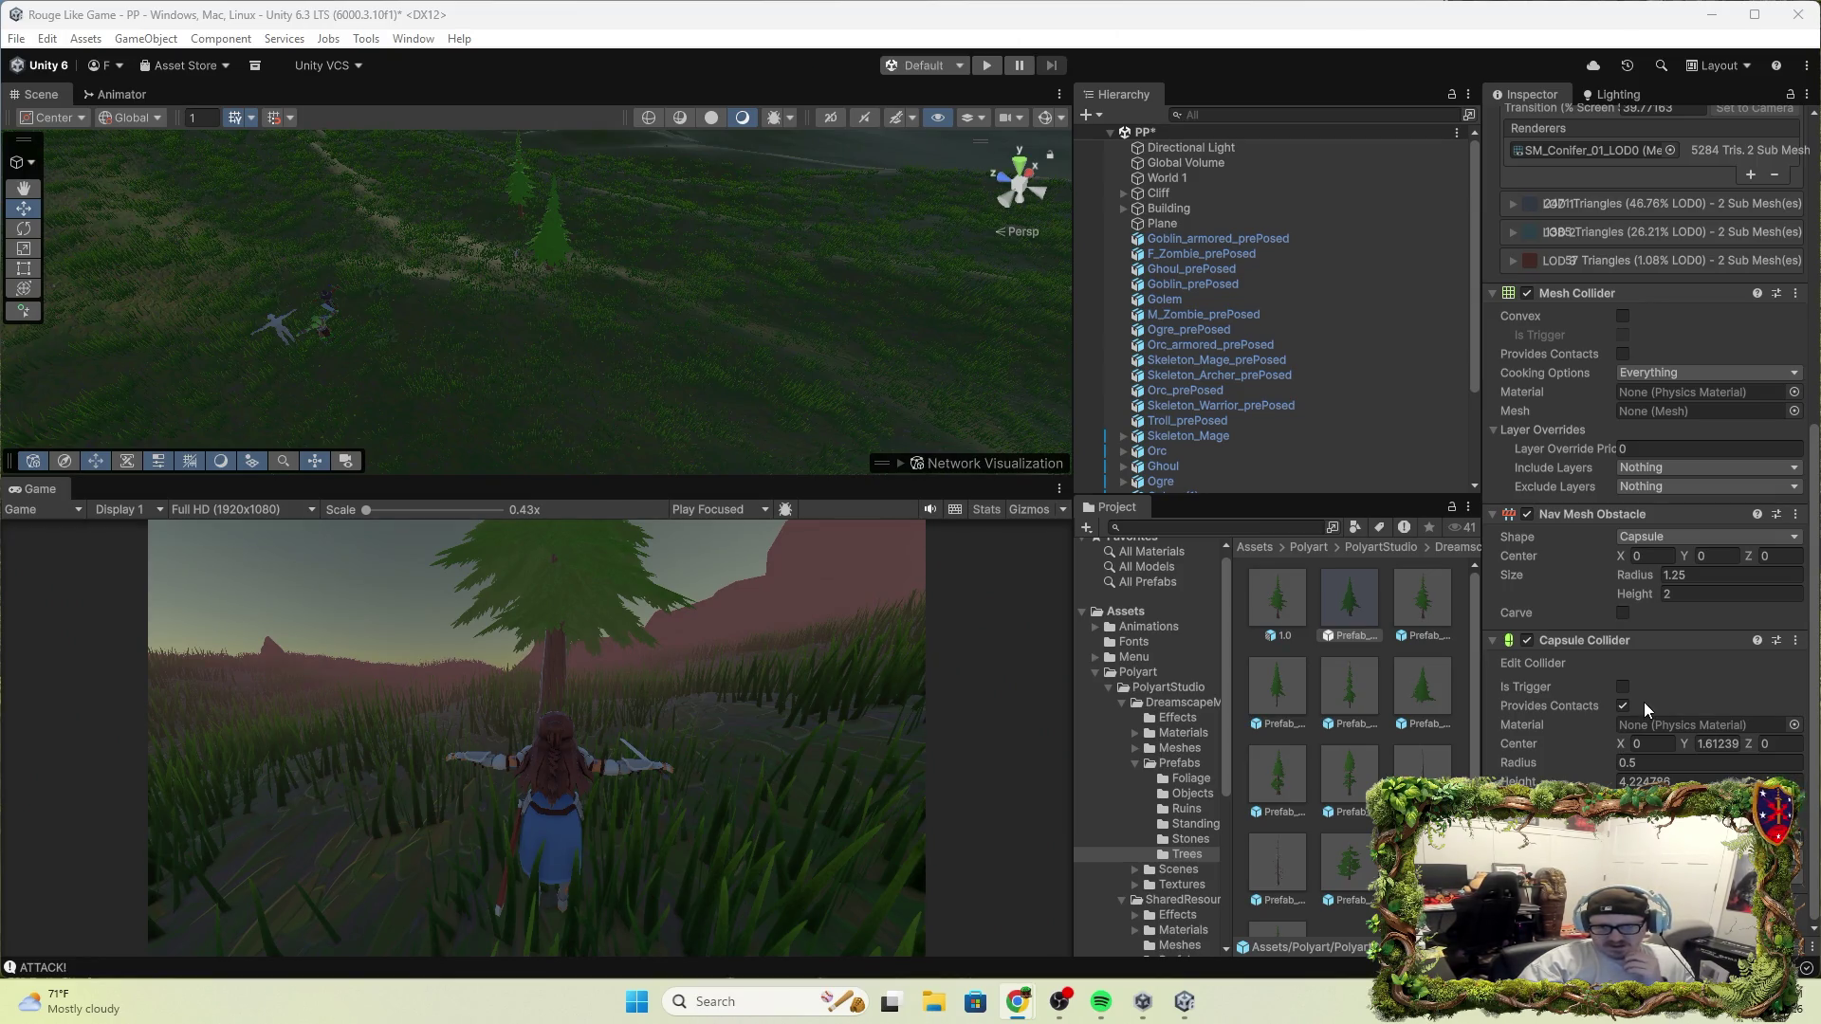
scroll(1645, 709, up, 10)
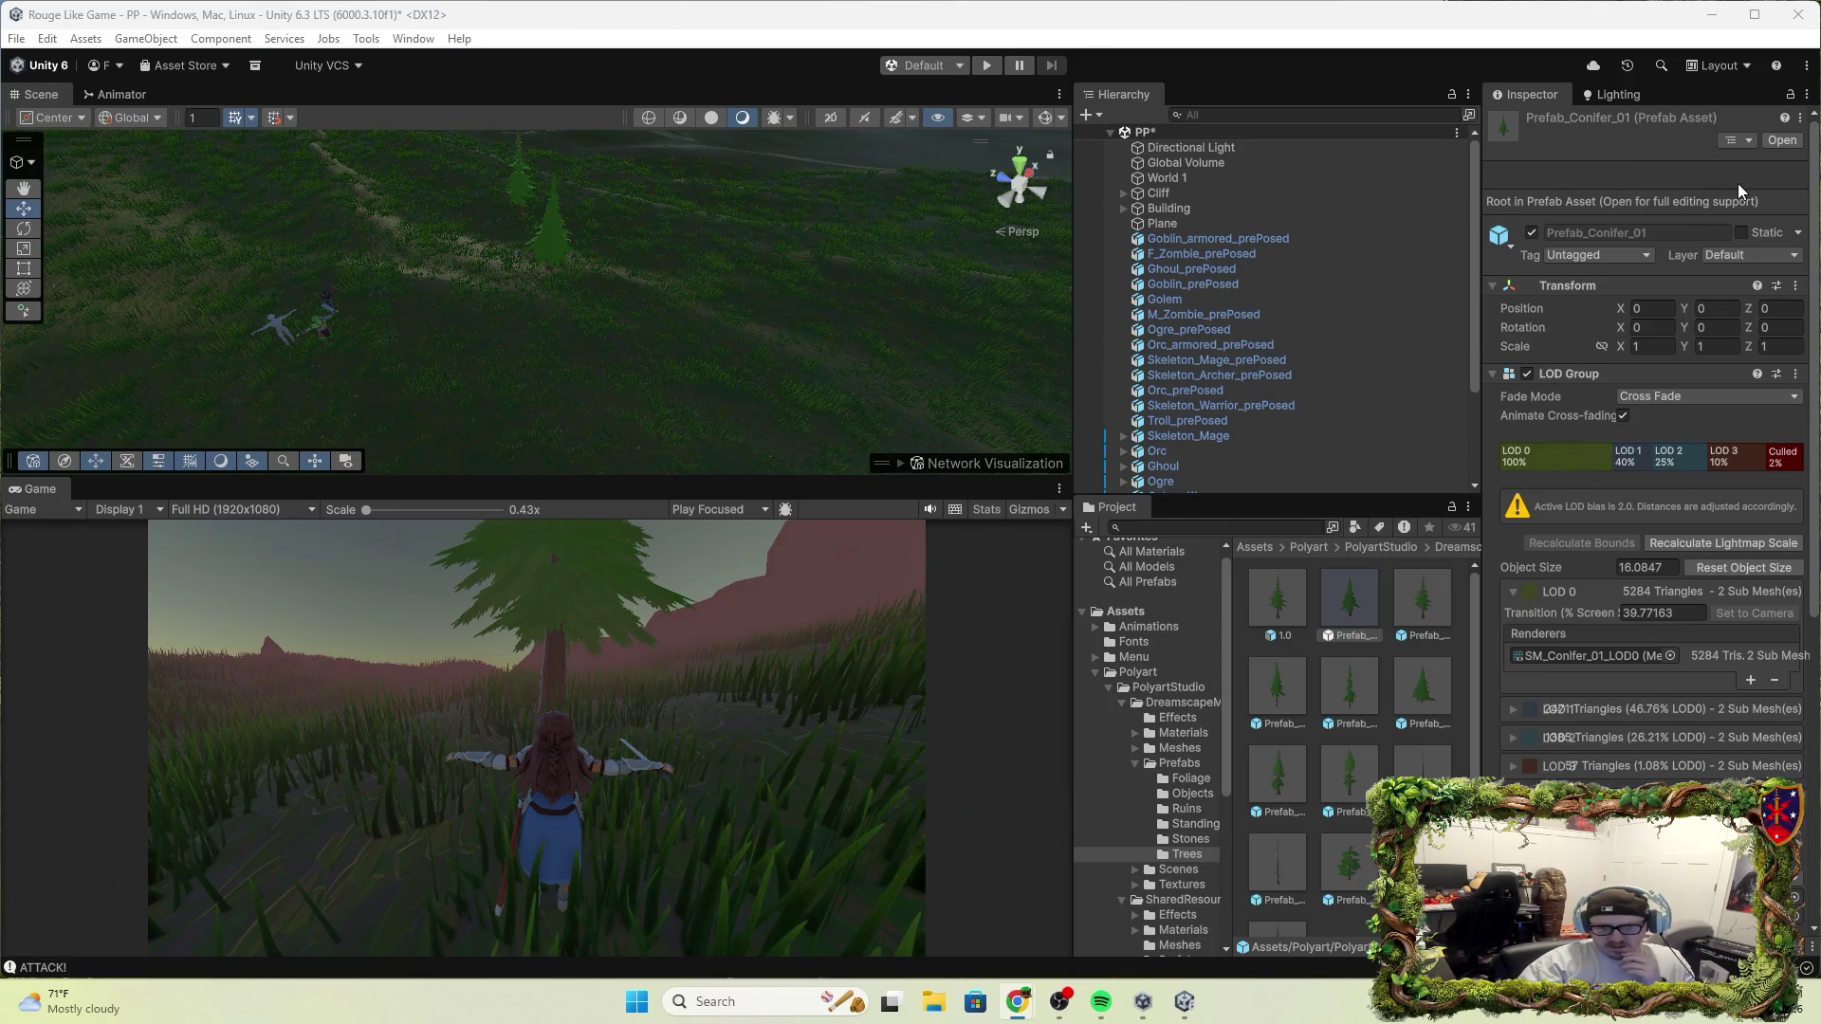
click(1782, 140)
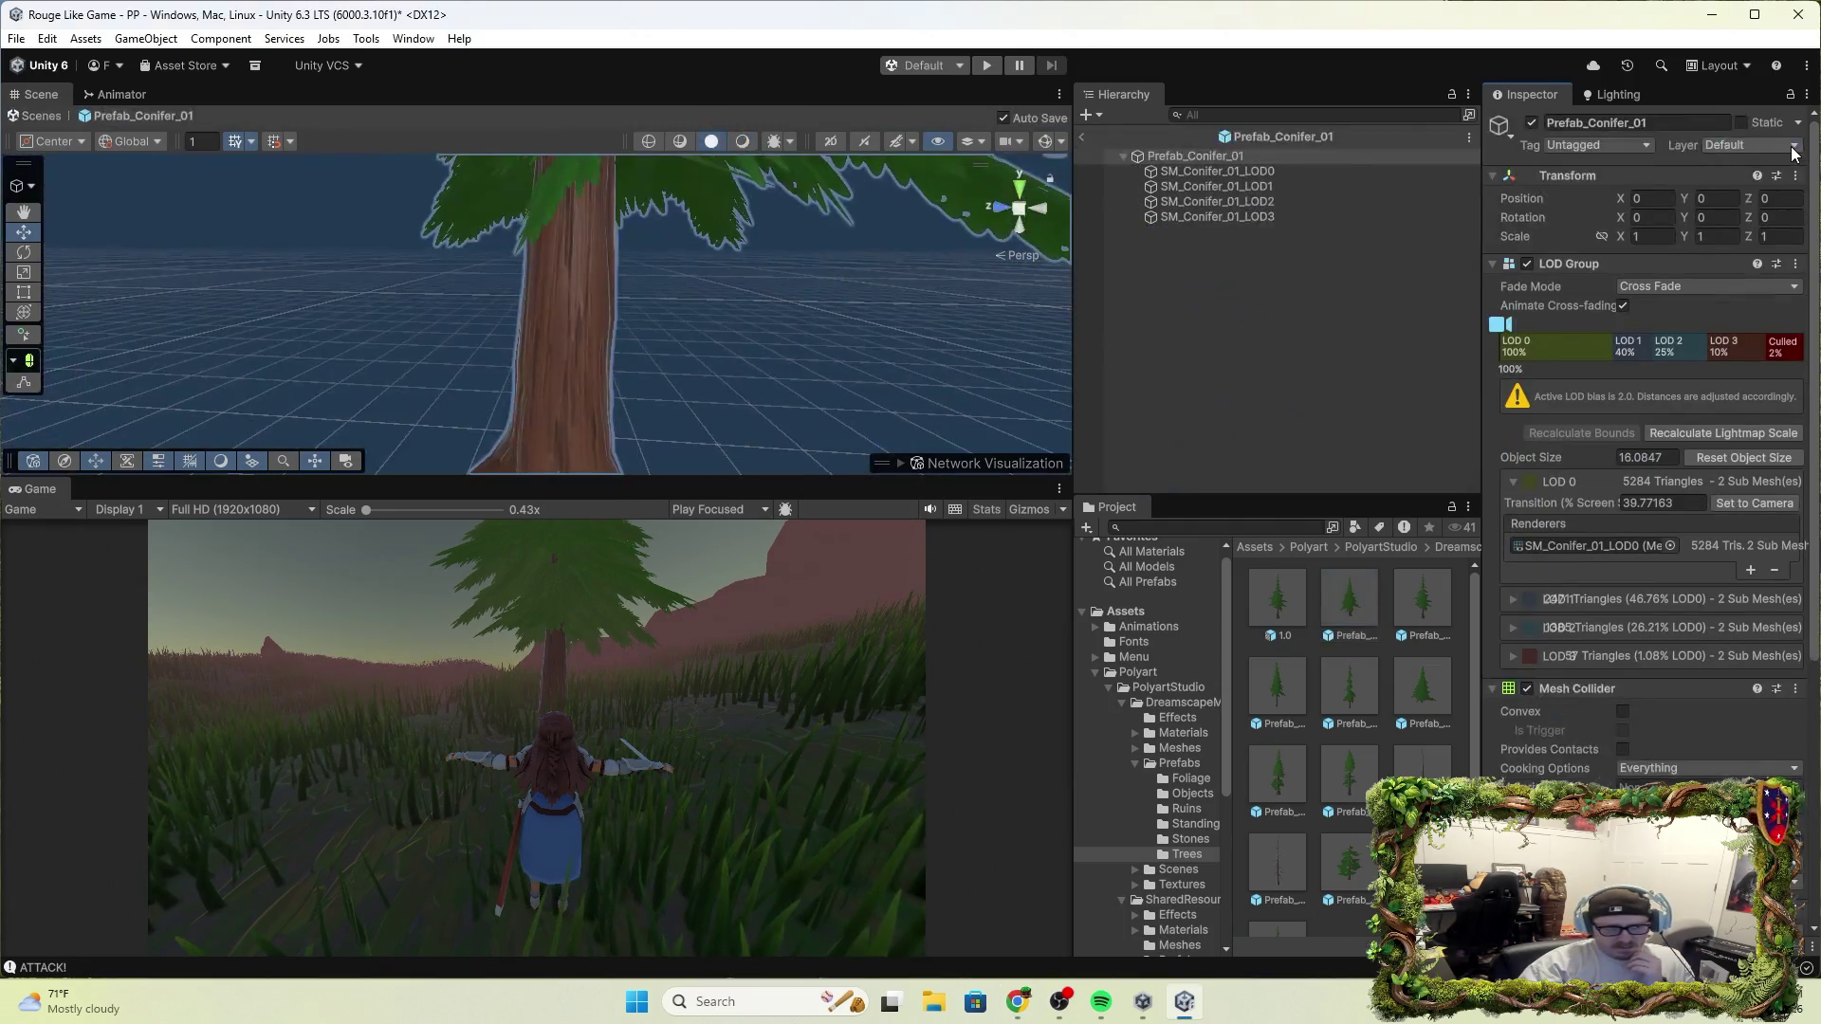
scroll(1711, 535, down, 7)
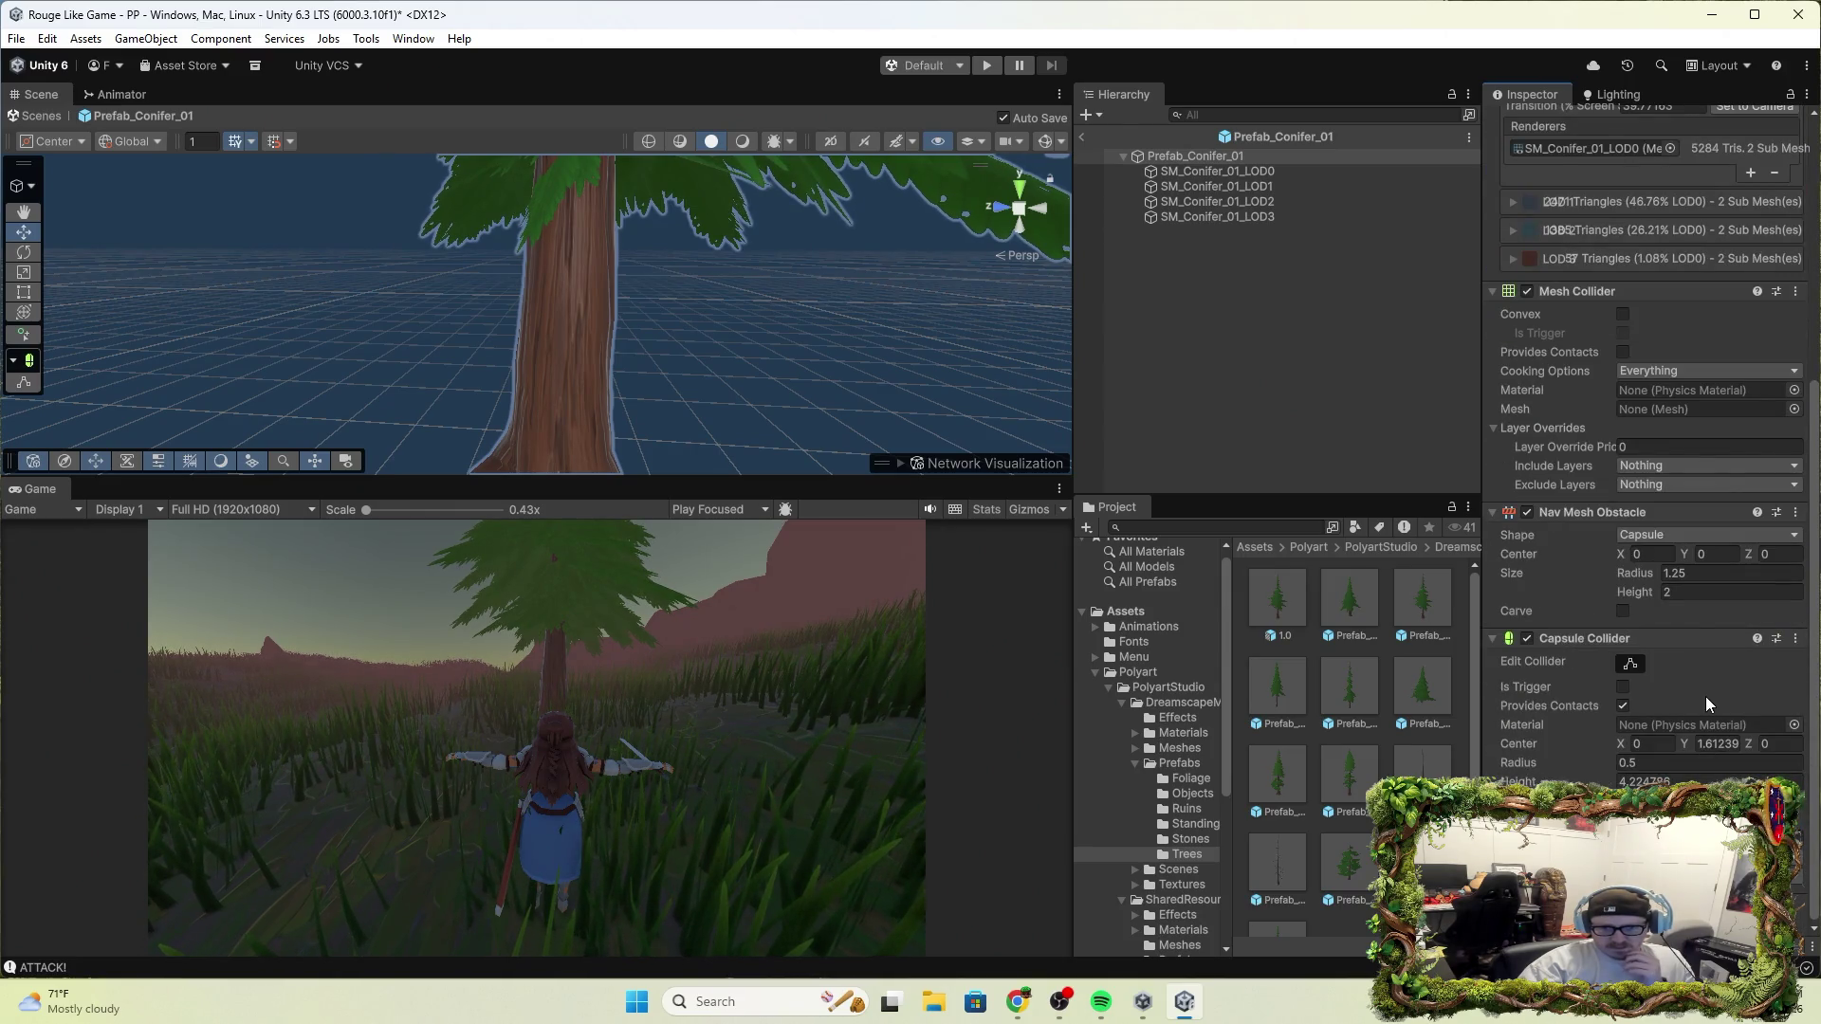
scroll(1693, 680, up, 7)
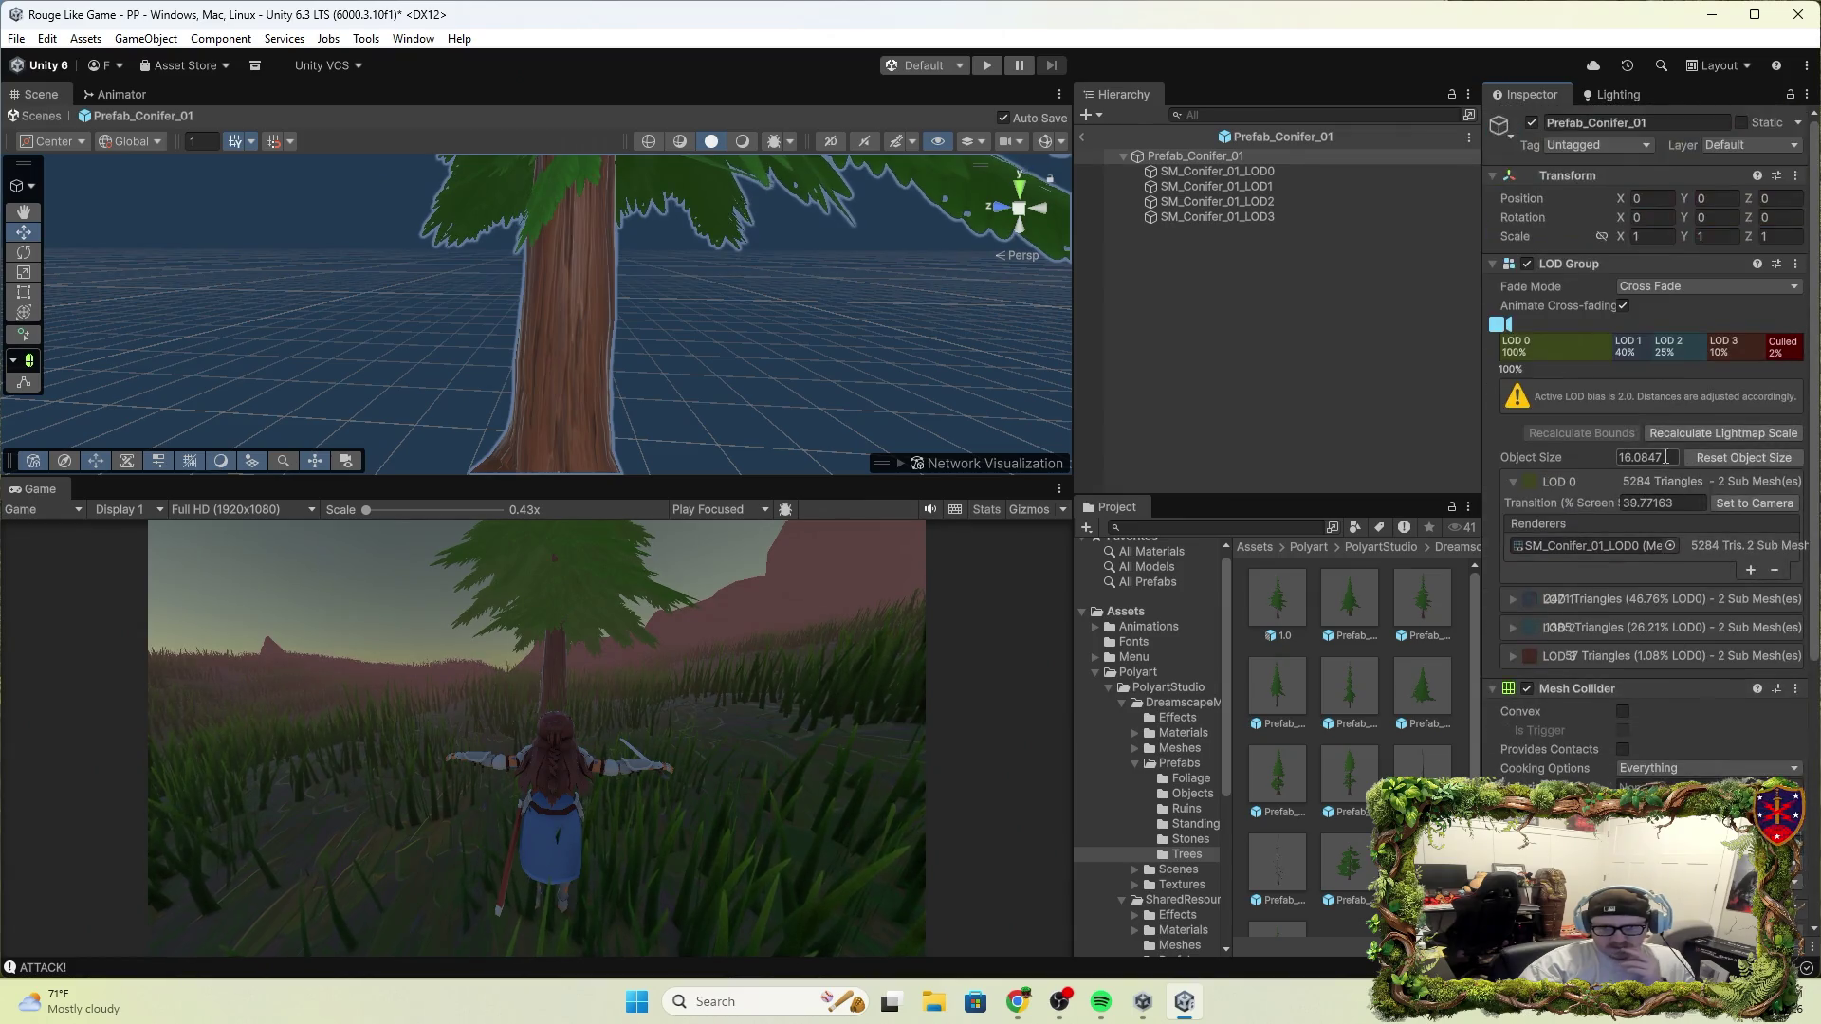
double_click(1260, 157)
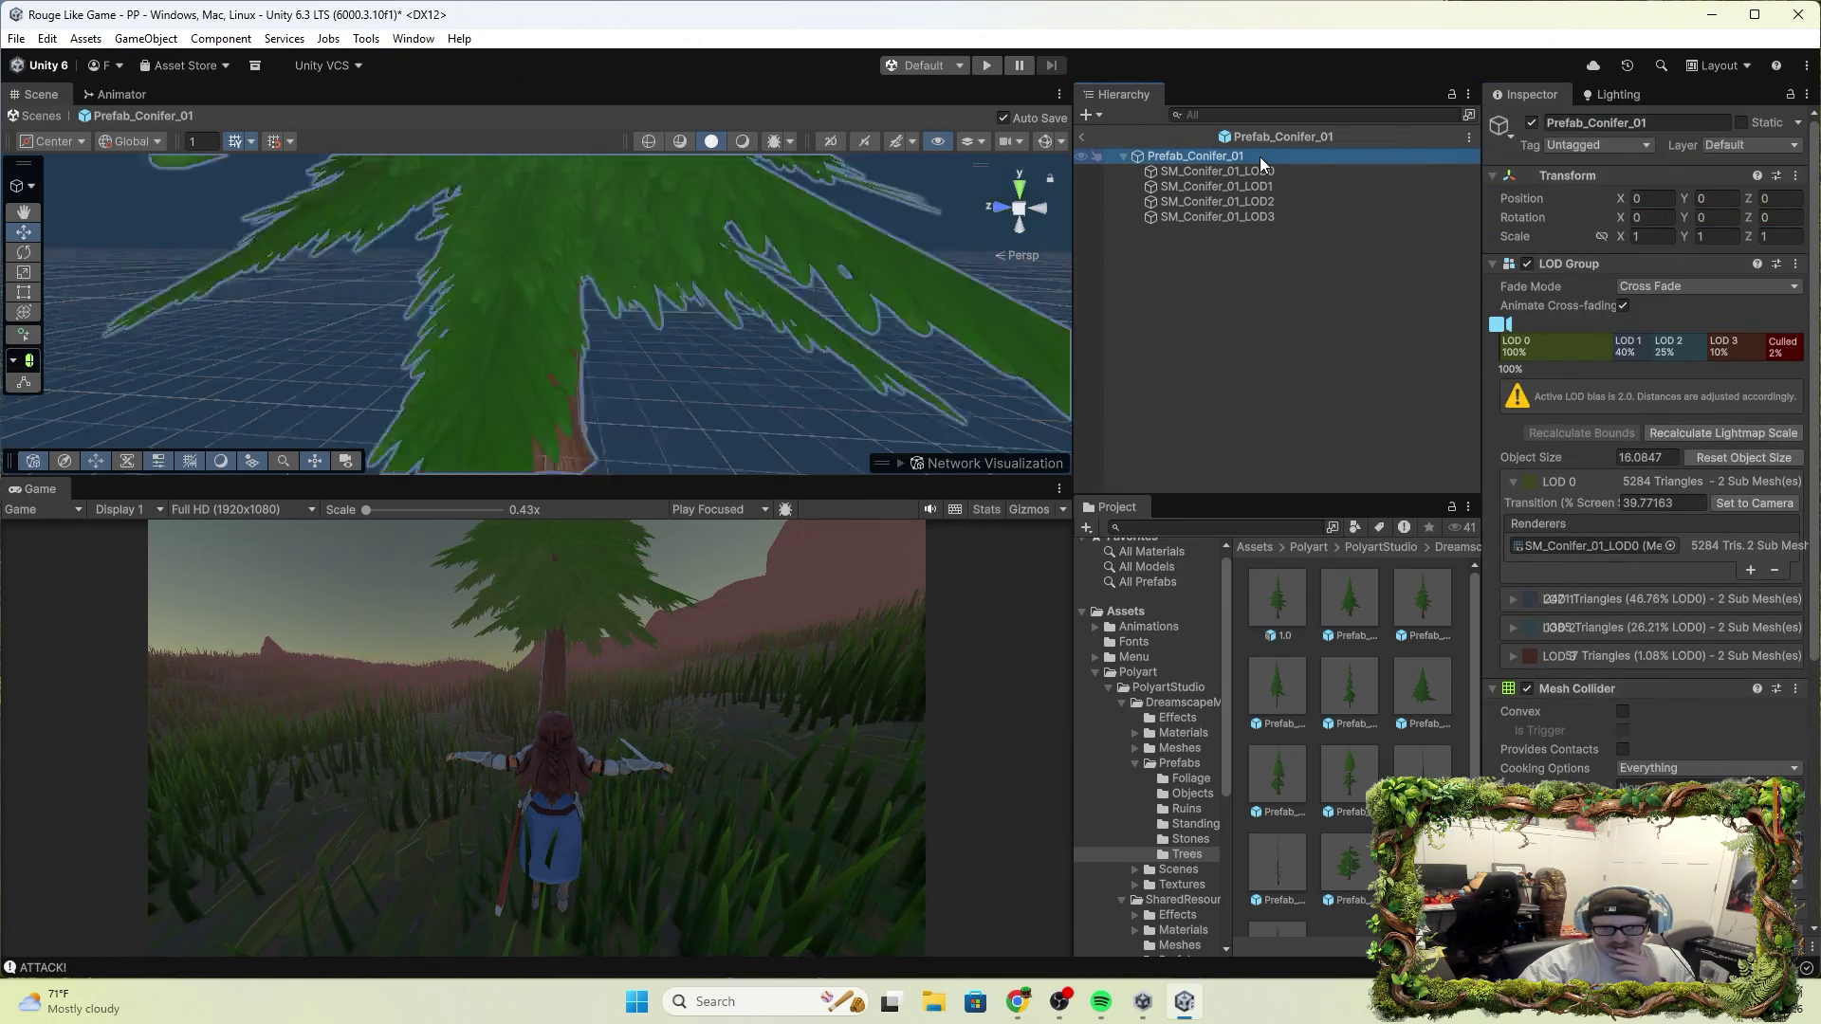
click(1587, 98)
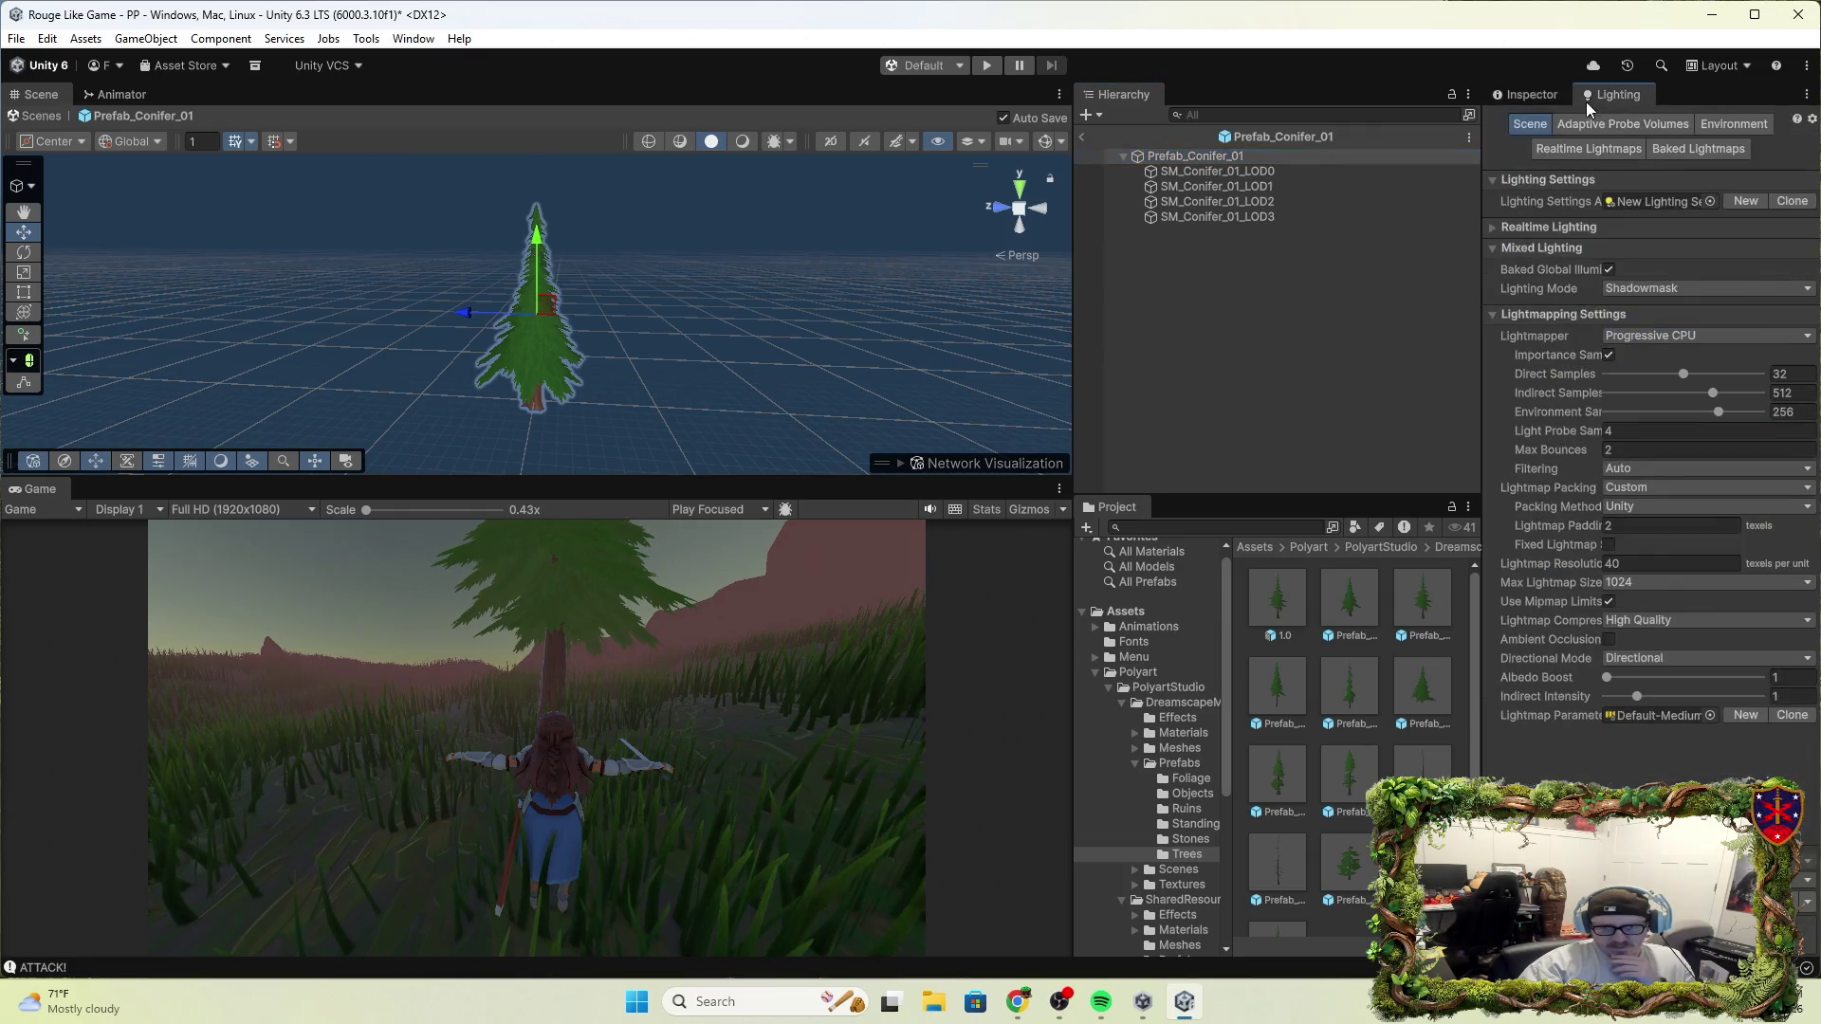
click(1669, 125)
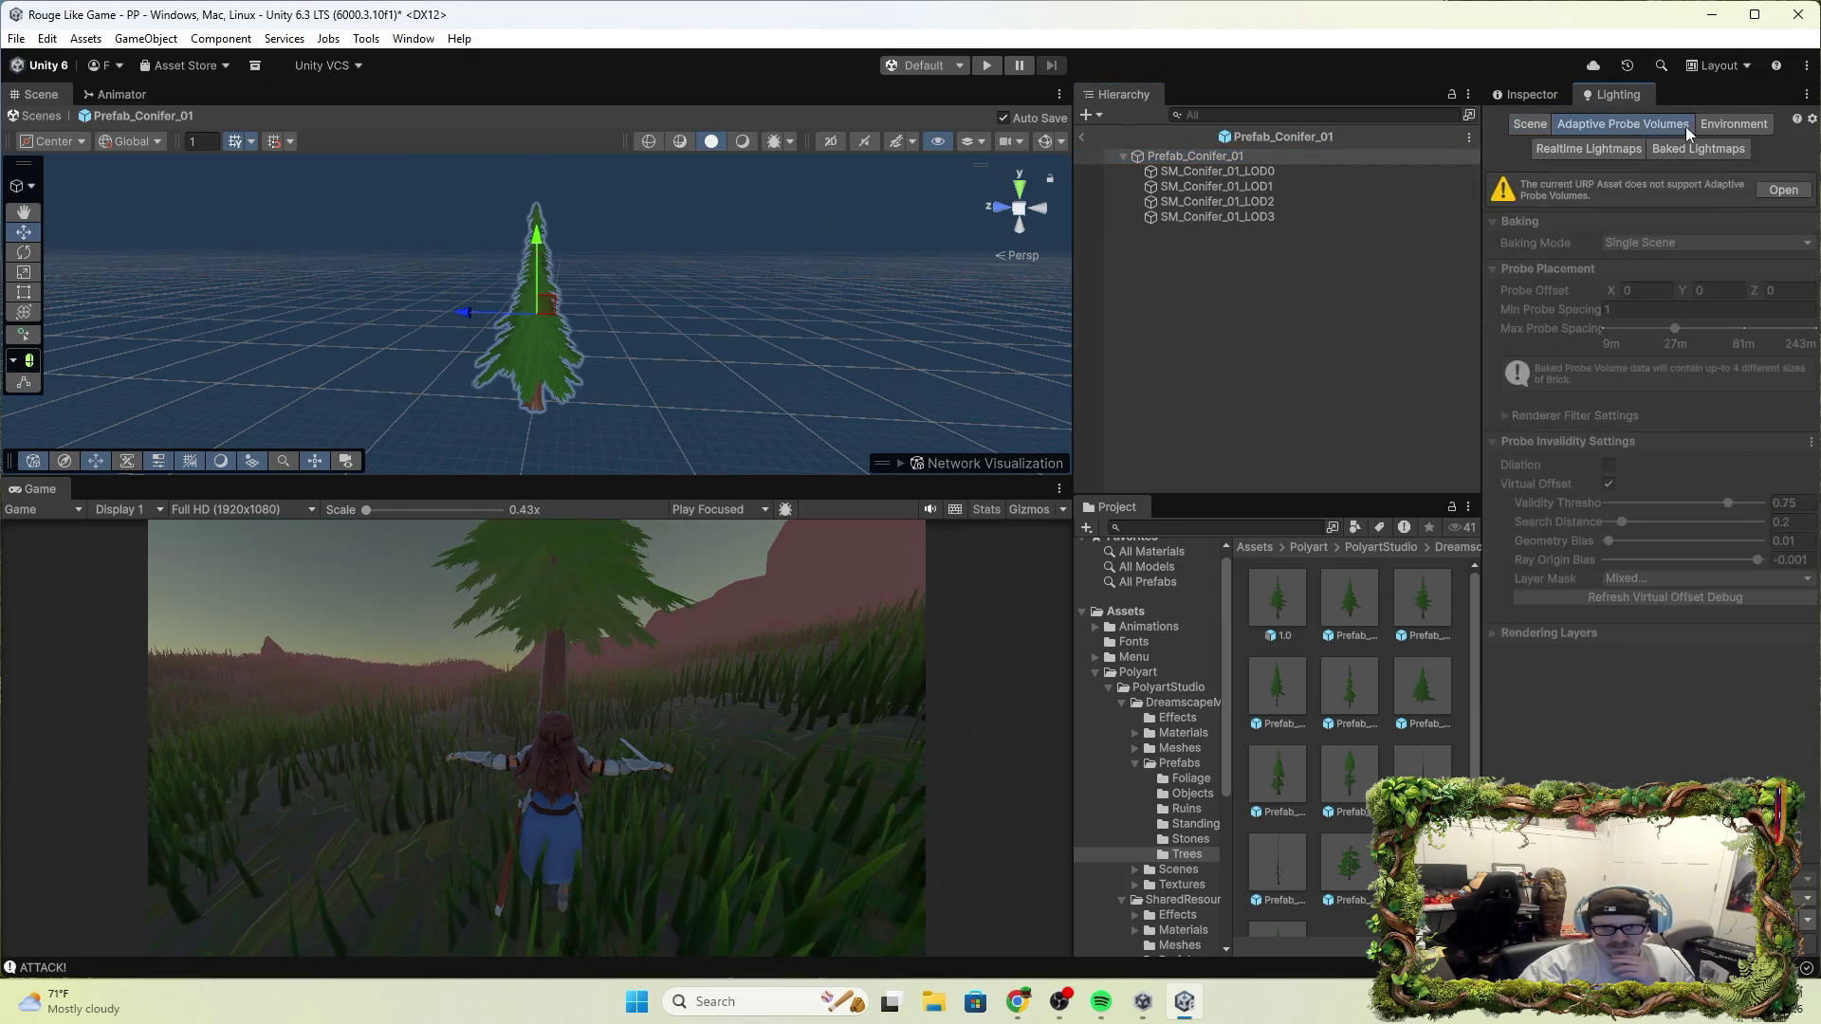
click(1722, 125)
click(1688, 148)
click(1602, 150)
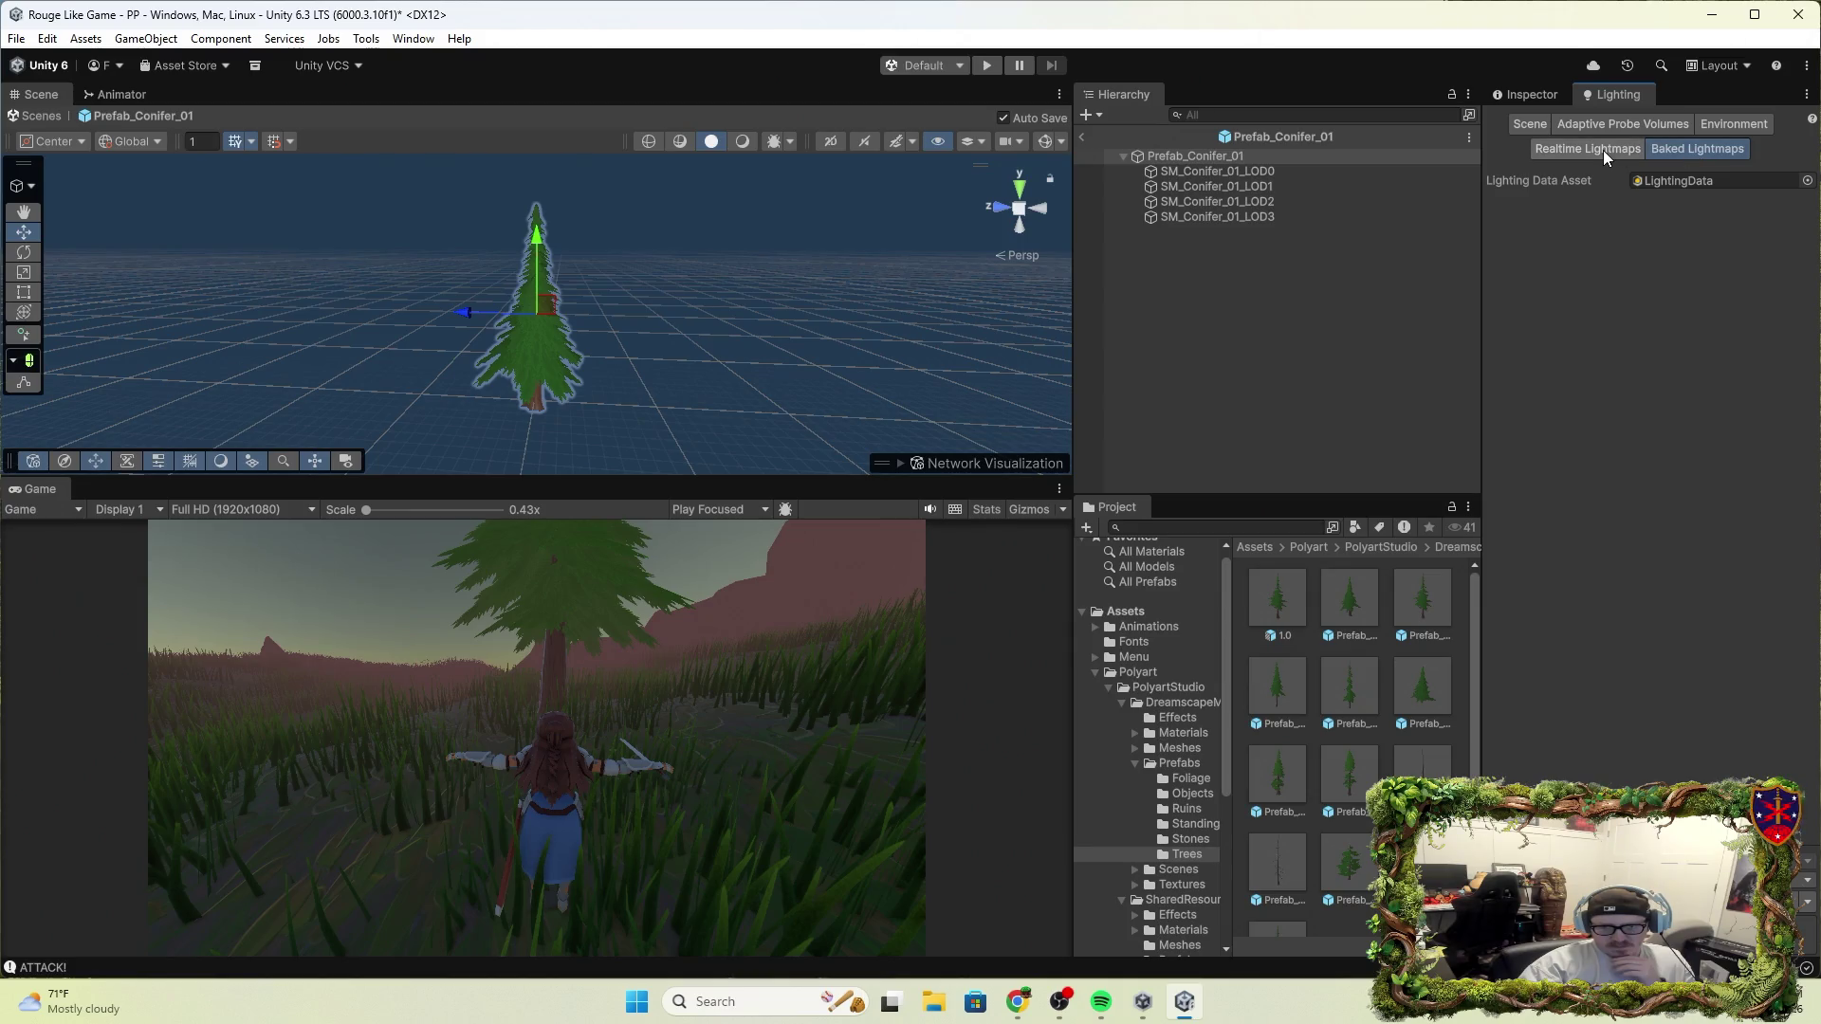
click(1530, 124)
click(1531, 96)
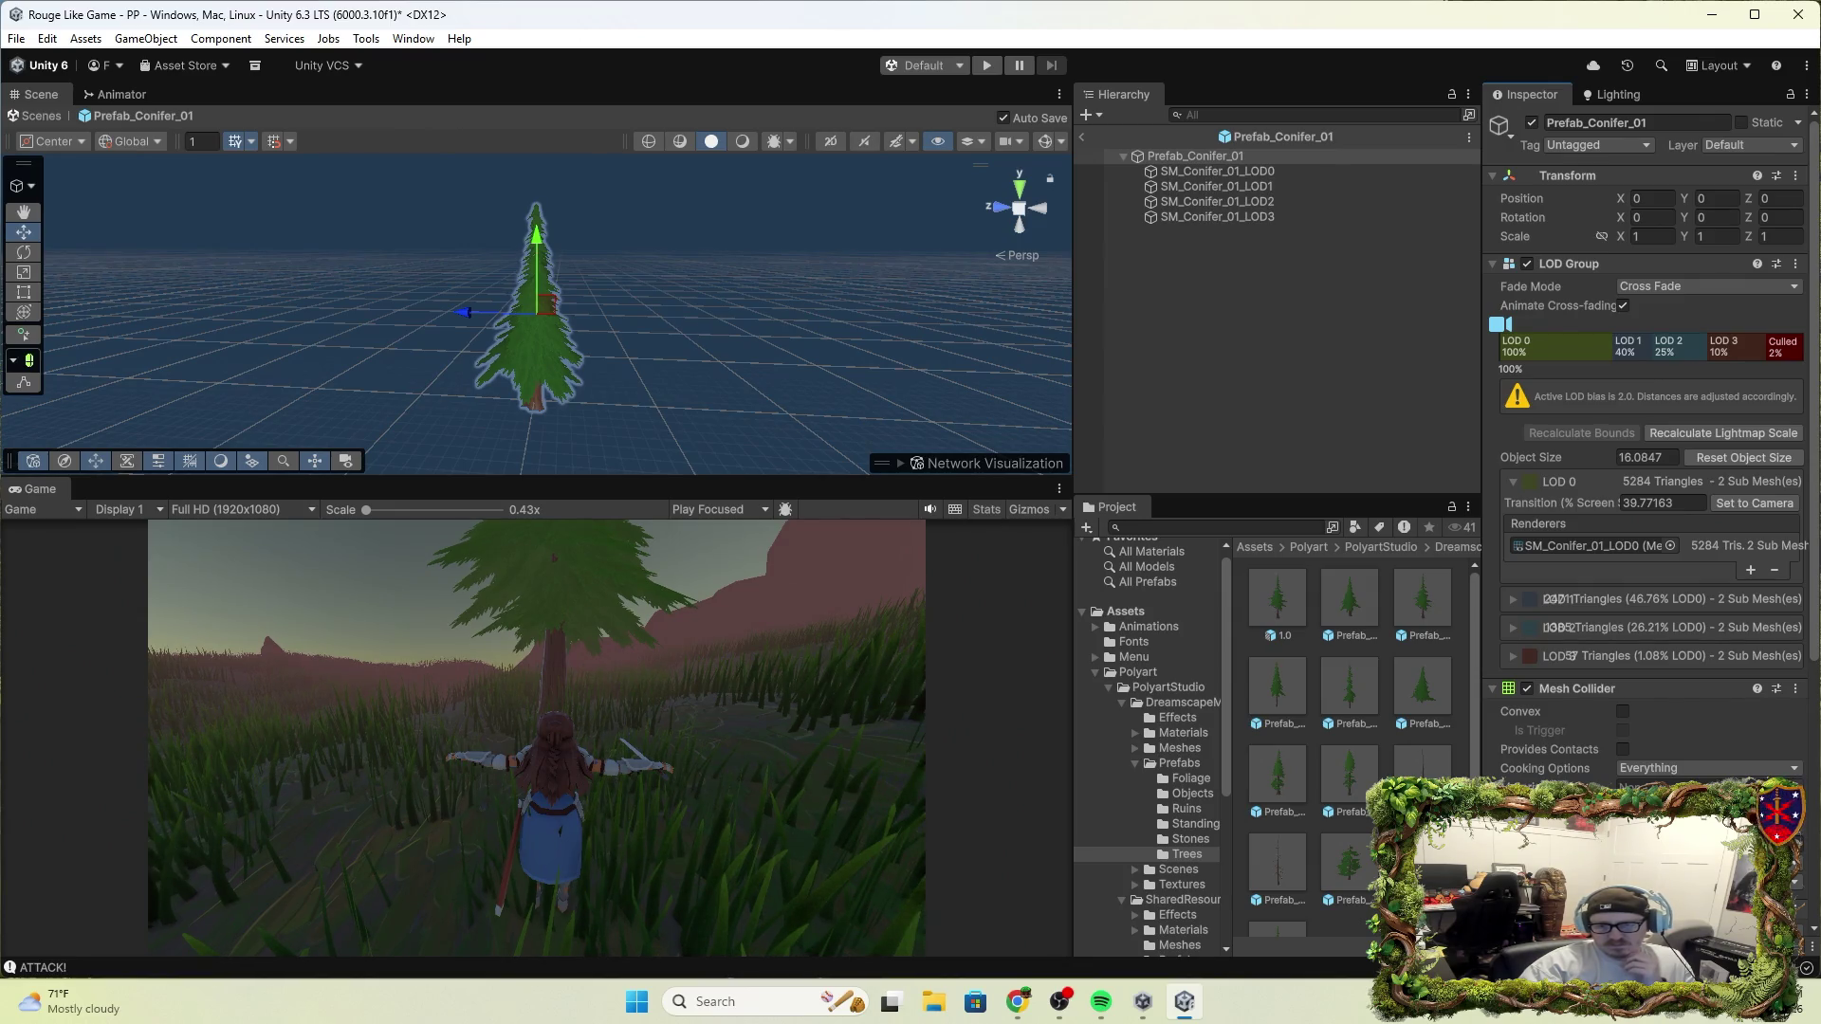
Exit Prefab Mode and delete the placed 1.0 and Prefab_Conifer_01 trees from the Hierarchy
click(1086, 139)
click(1172, 408)
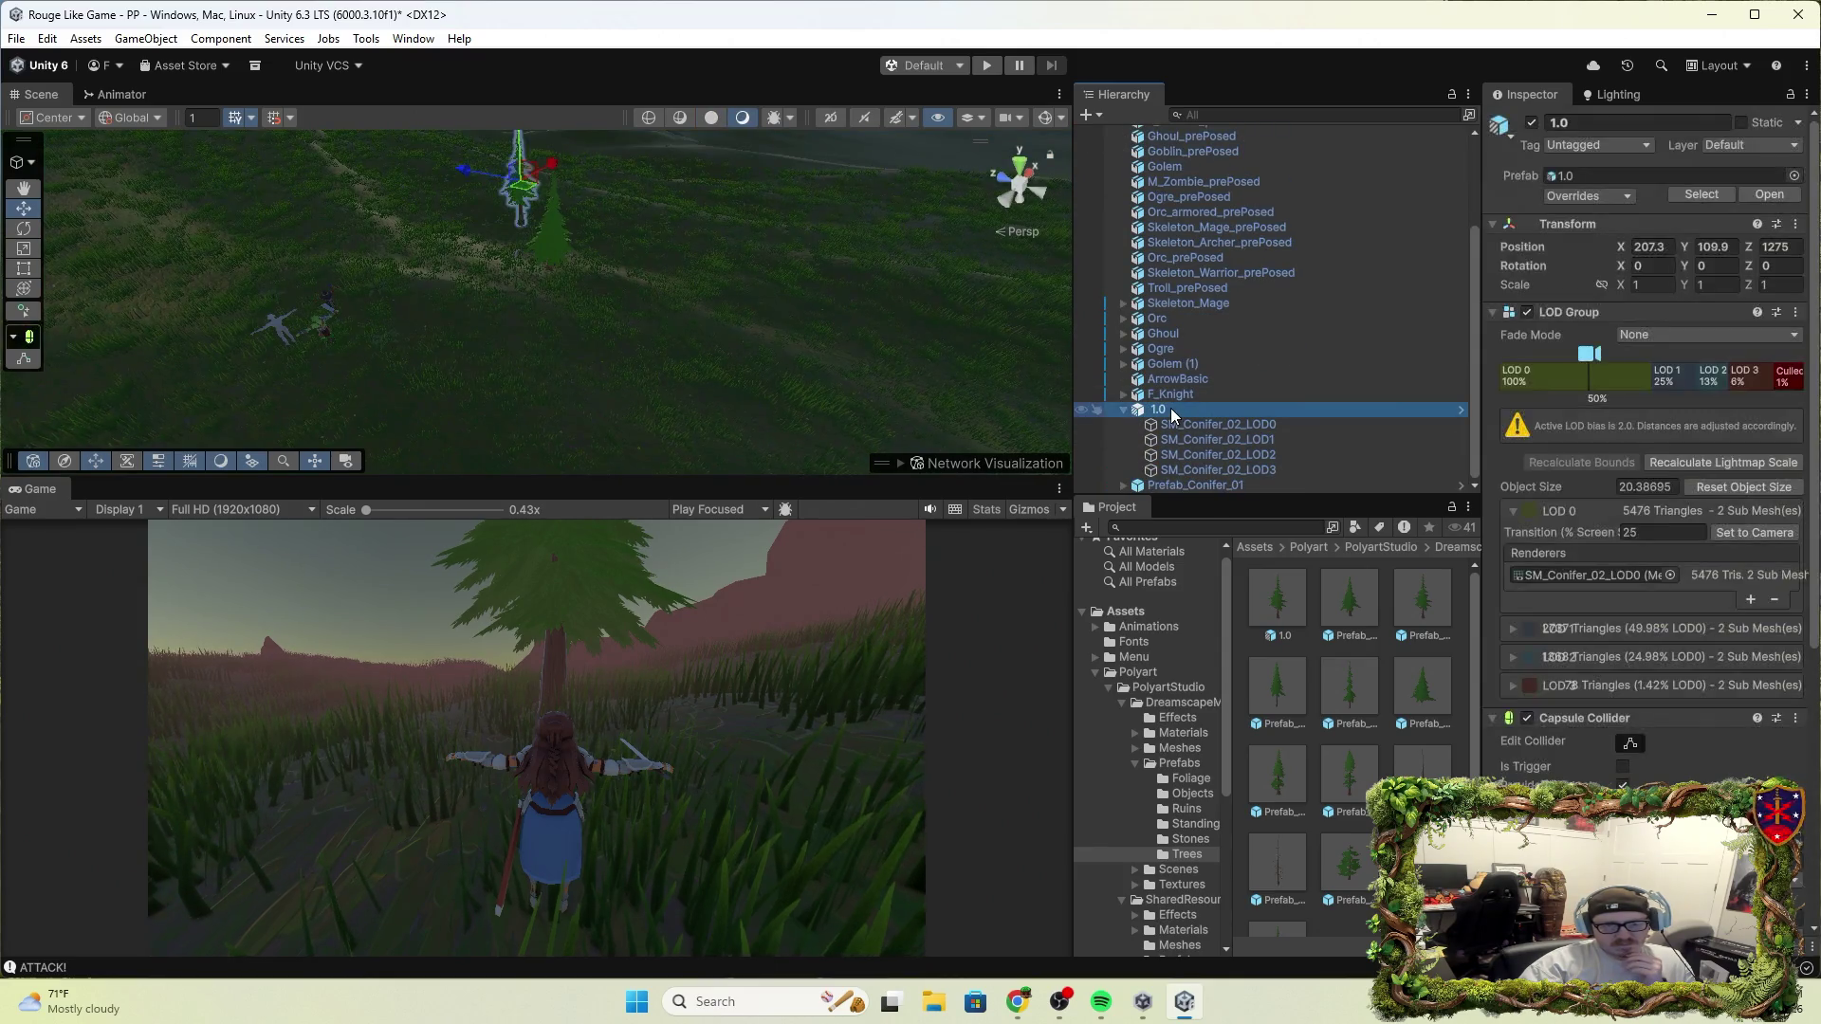
right_click(1171, 408)
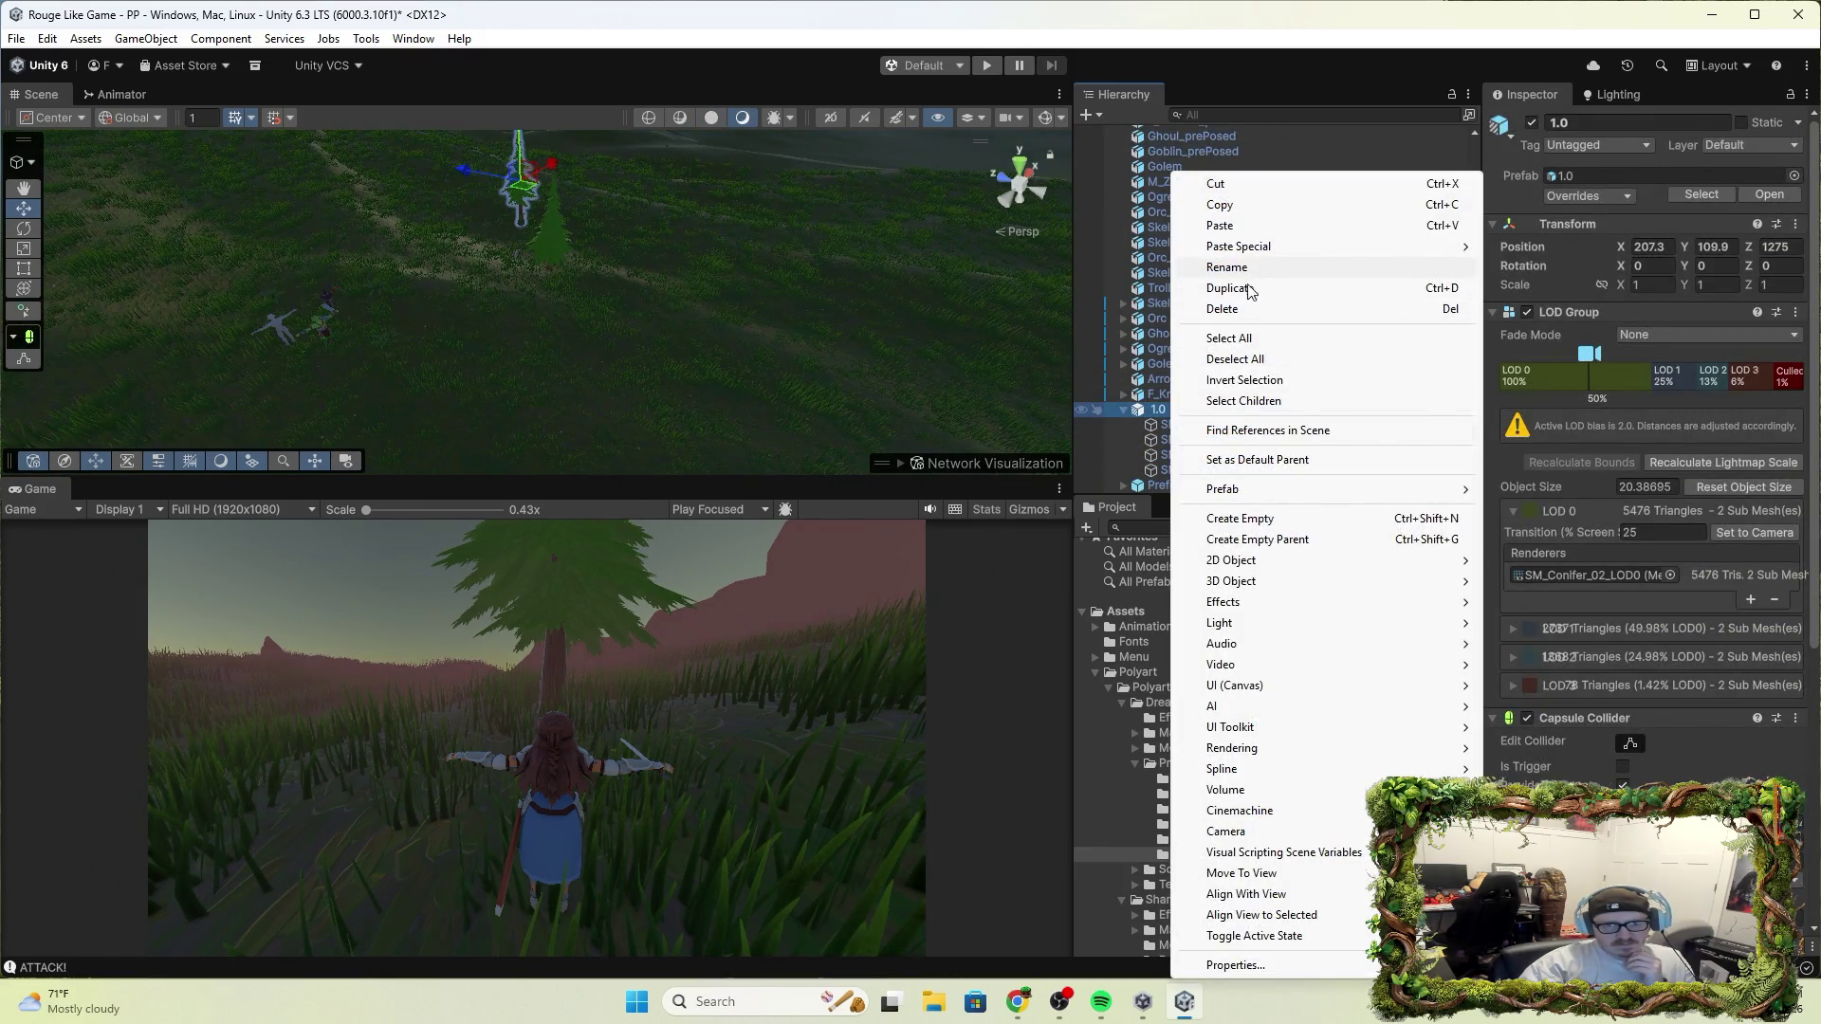
click(1236, 312)
click(1186, 484)
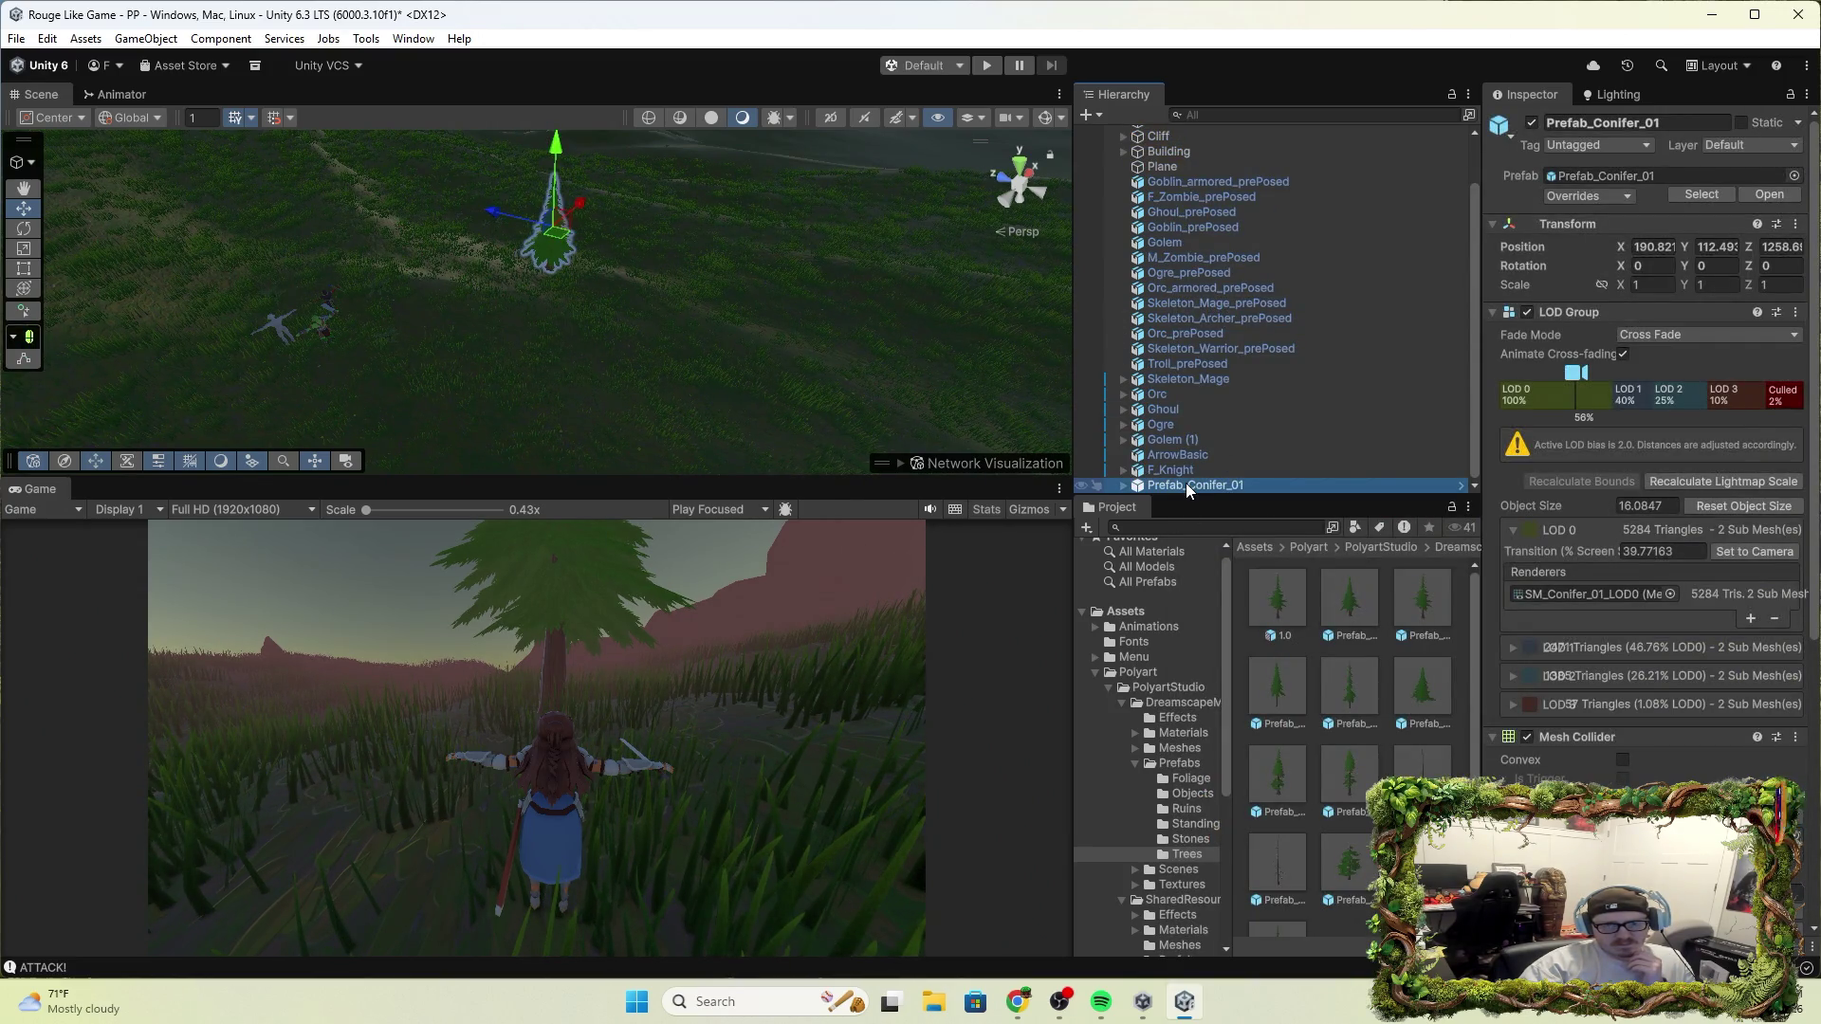
right_click(1186, 484)
click(1242, 311)
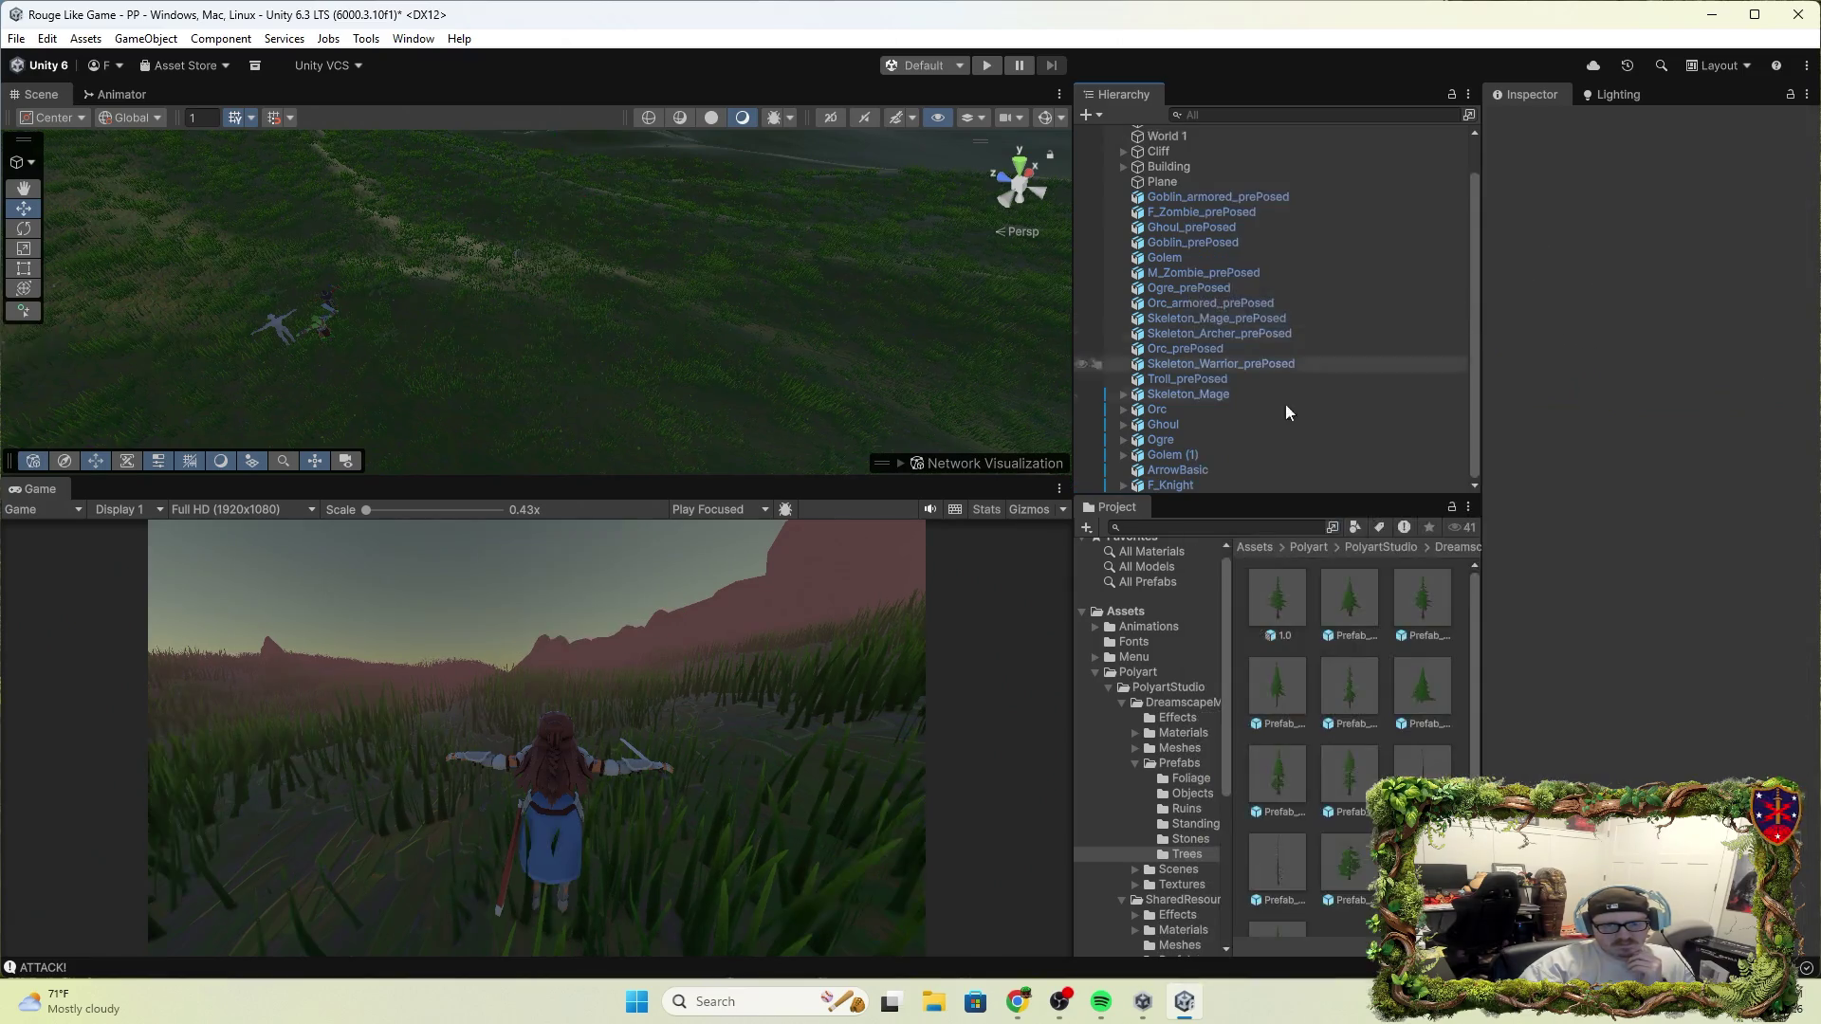
click(1347, 631)
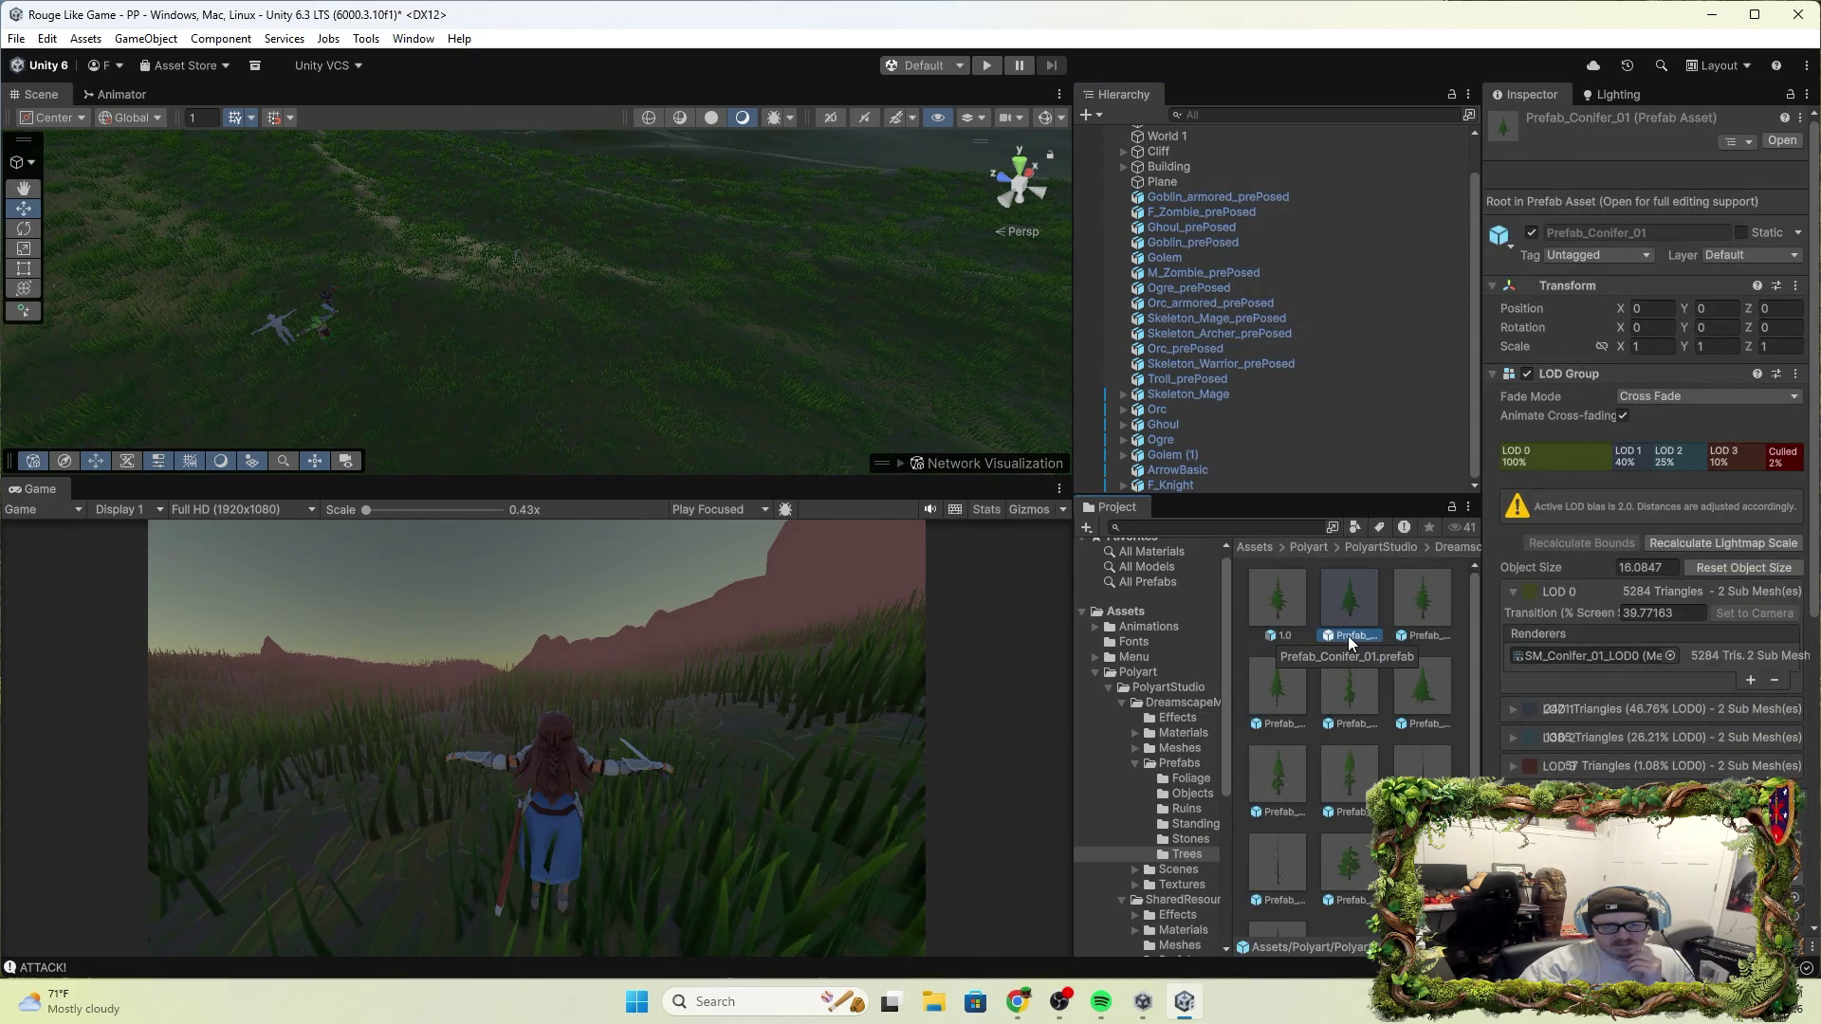
Review Prefab_Conifer_01's colliders in Prefab Mode, then exit and show World 1's Terrain Collider settings
double_click(1348, 635)
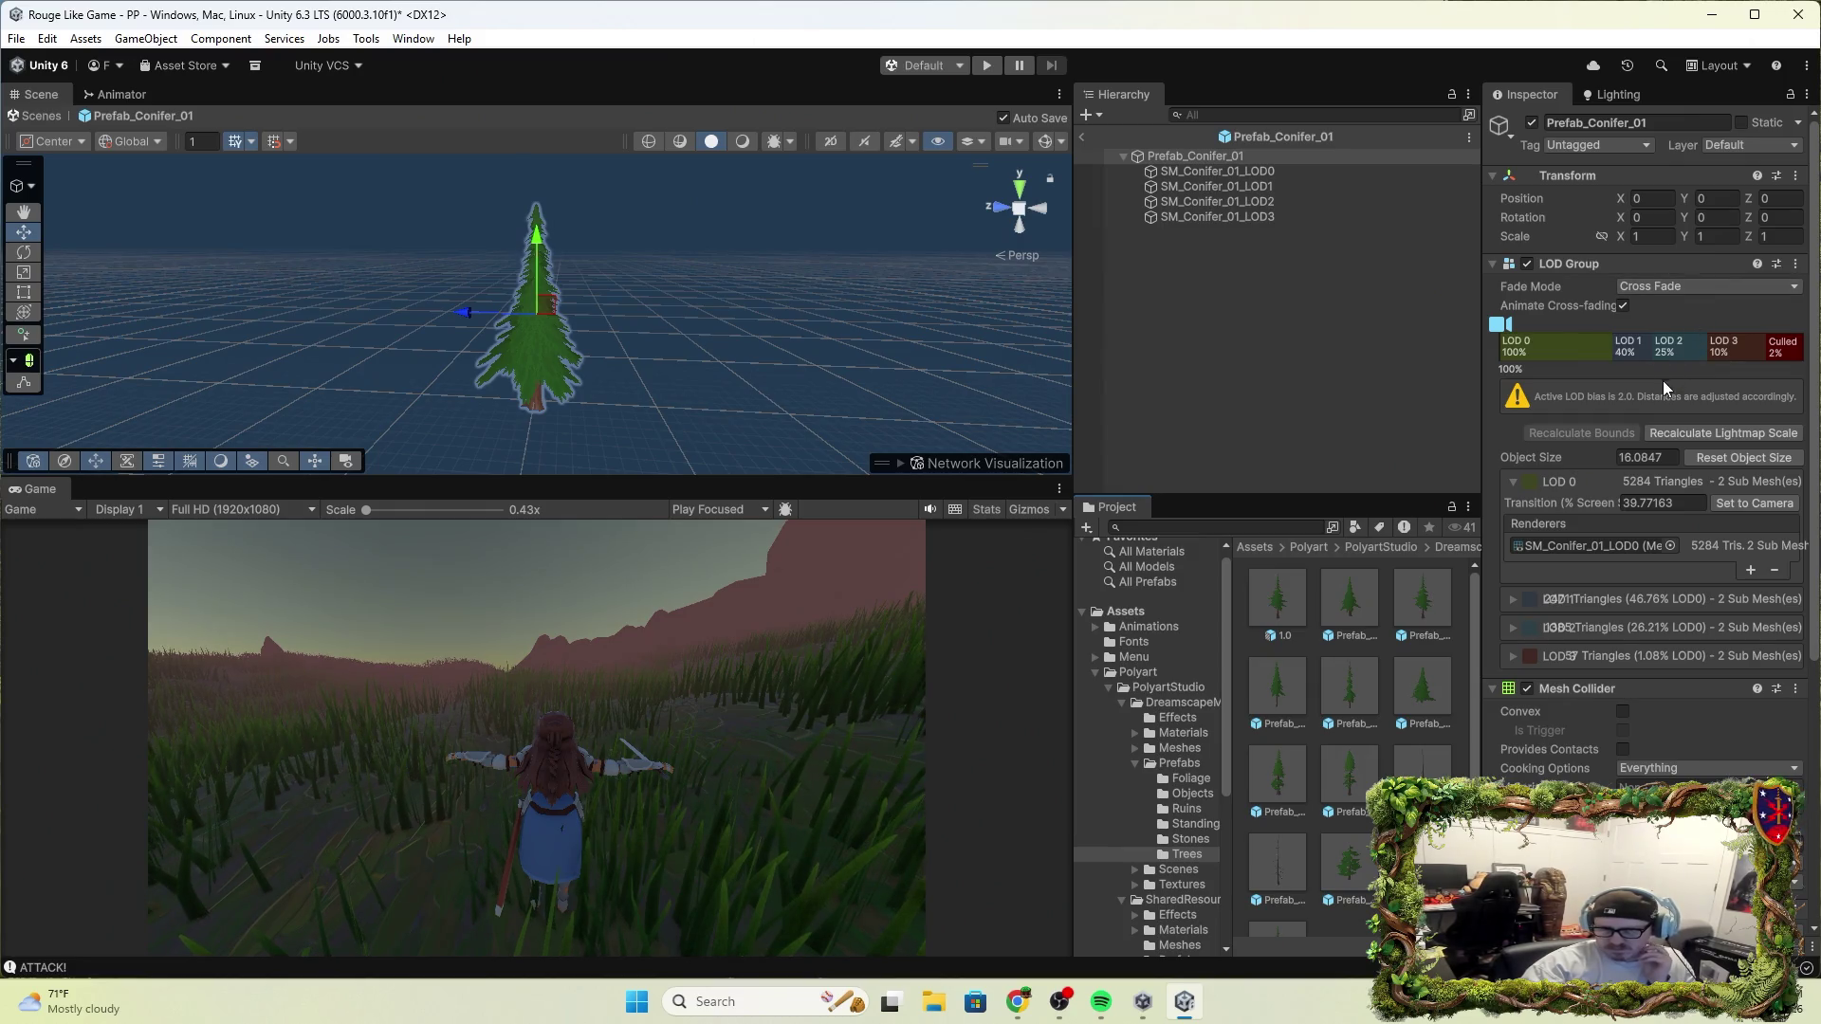
scroll(1666, 404, down, 4)
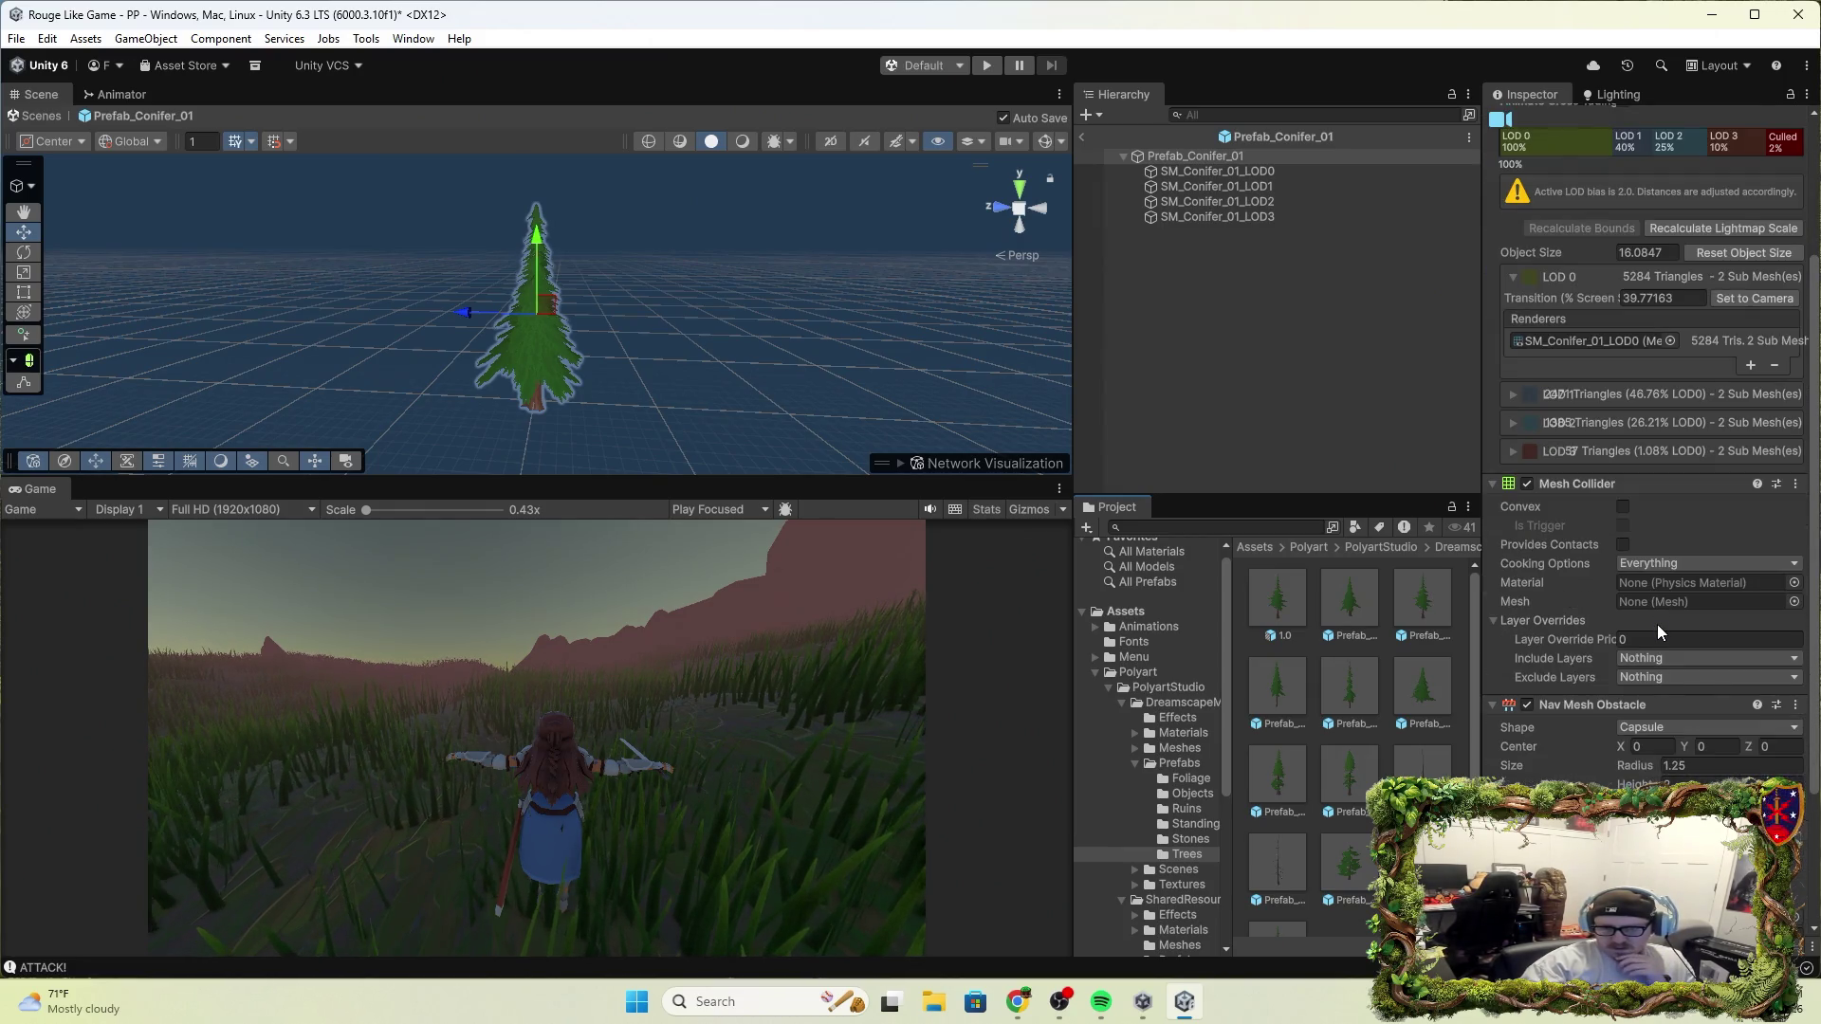
scroll(1658, 622, down, 3)
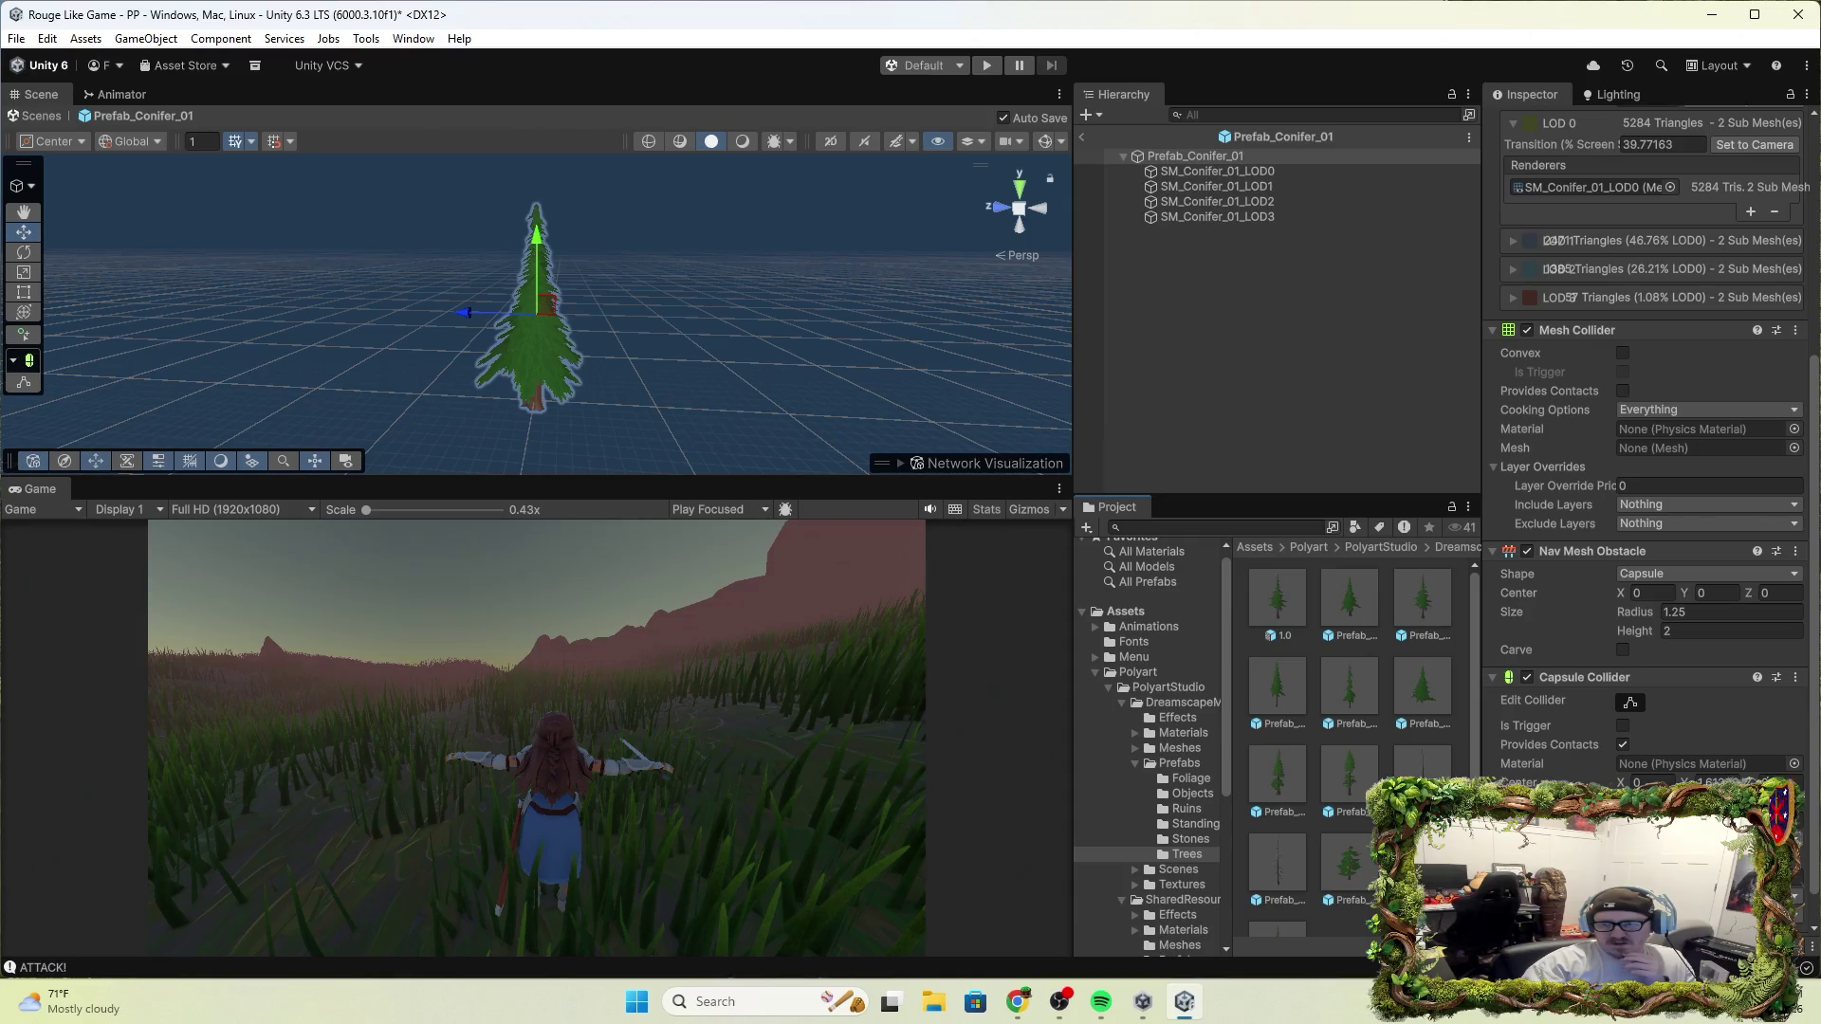
click(1083, 136)
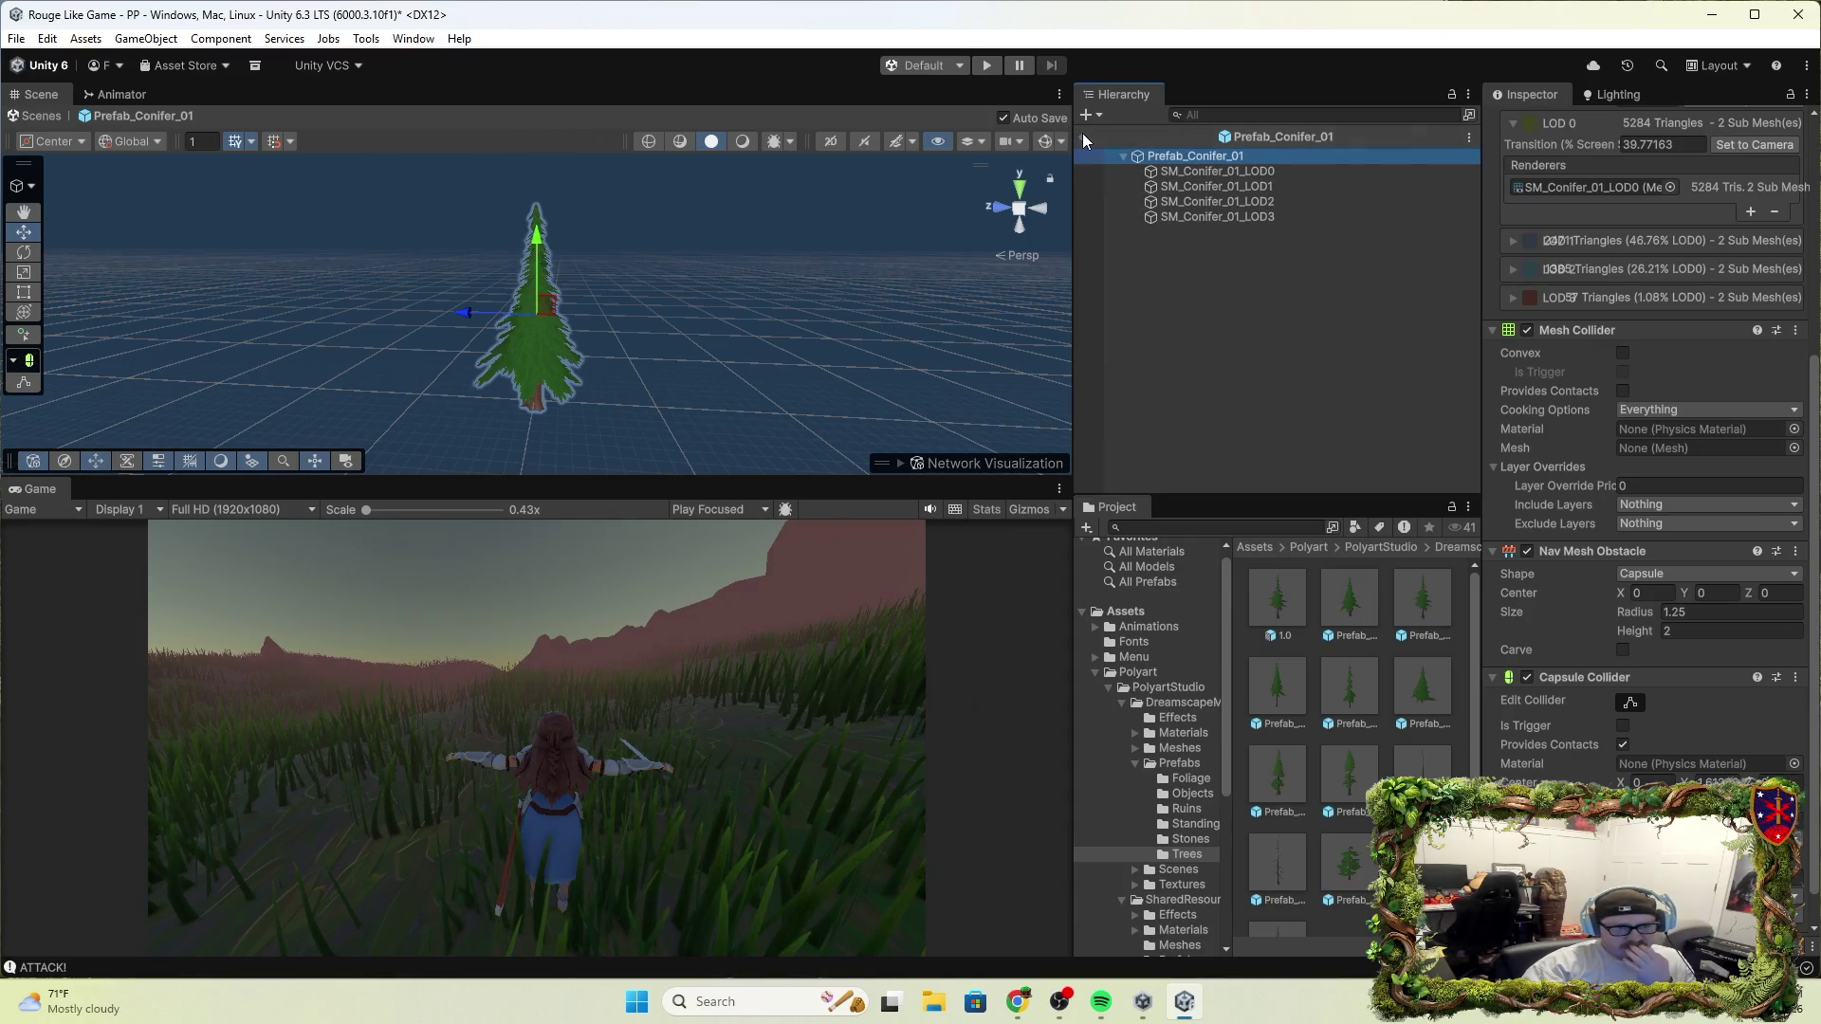
click(1084, 140)
click(1189, 166)
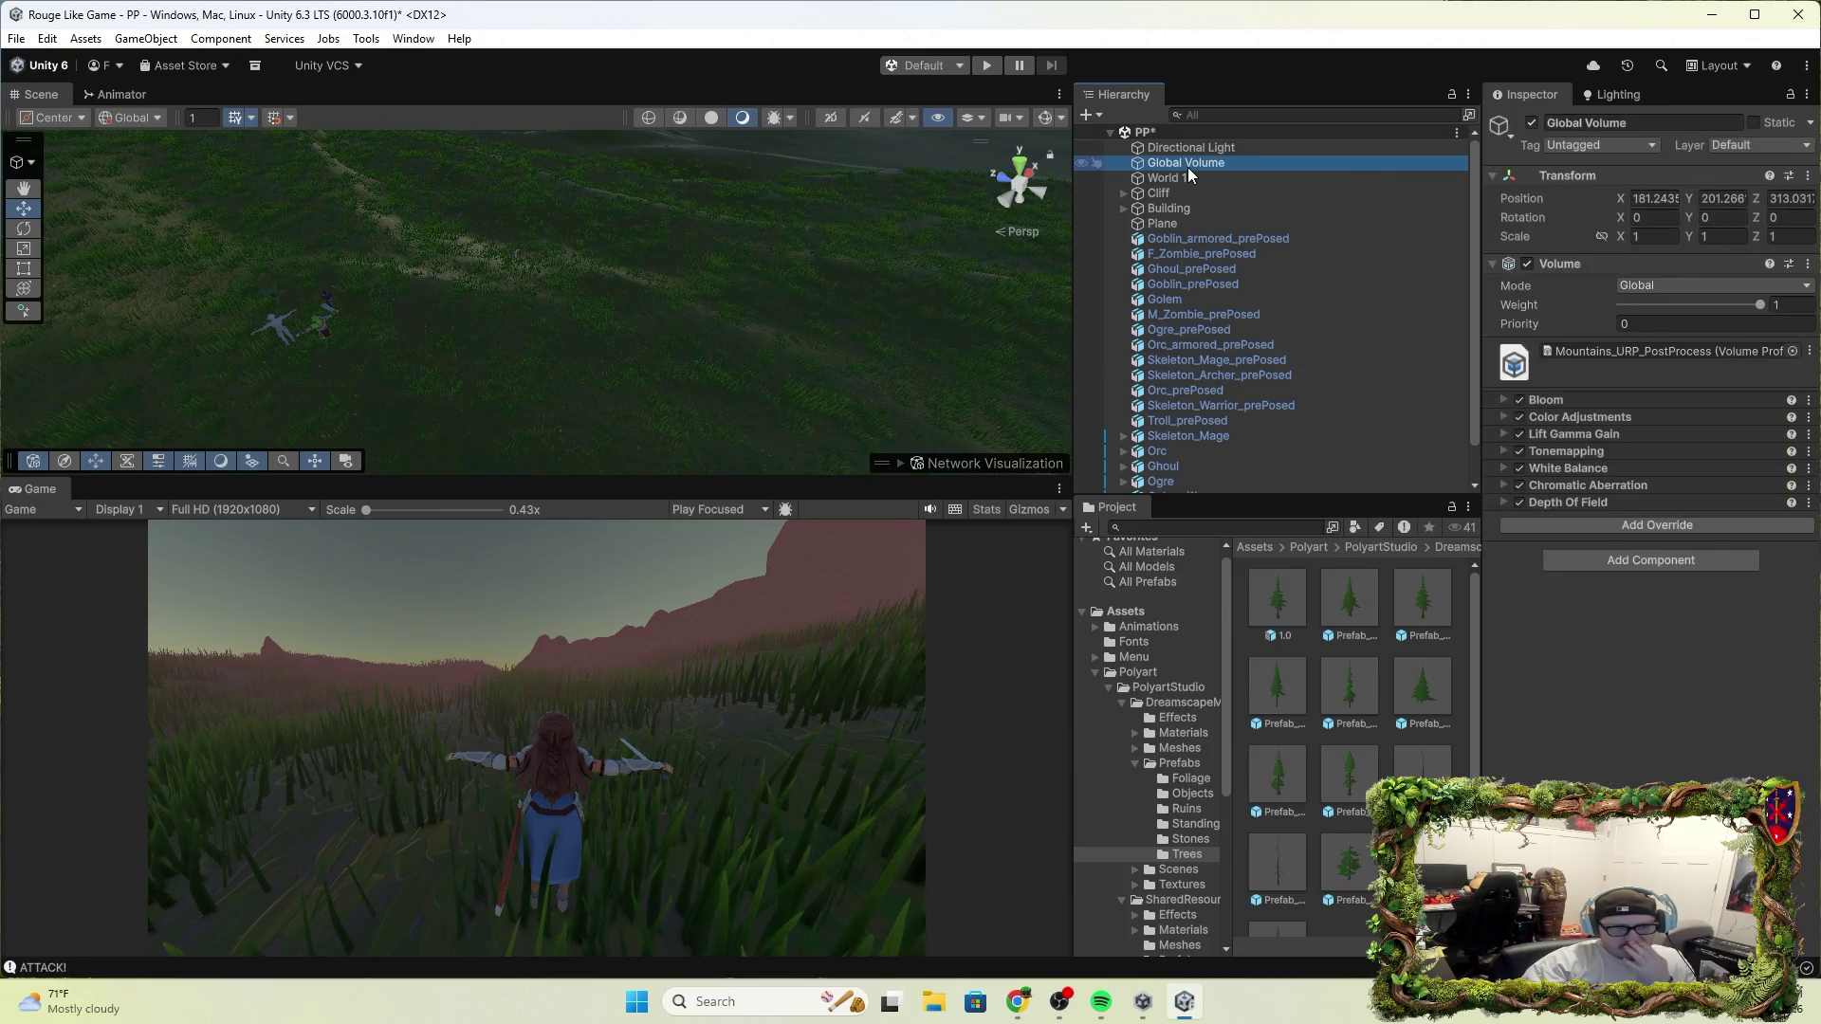
click(1197, 178)
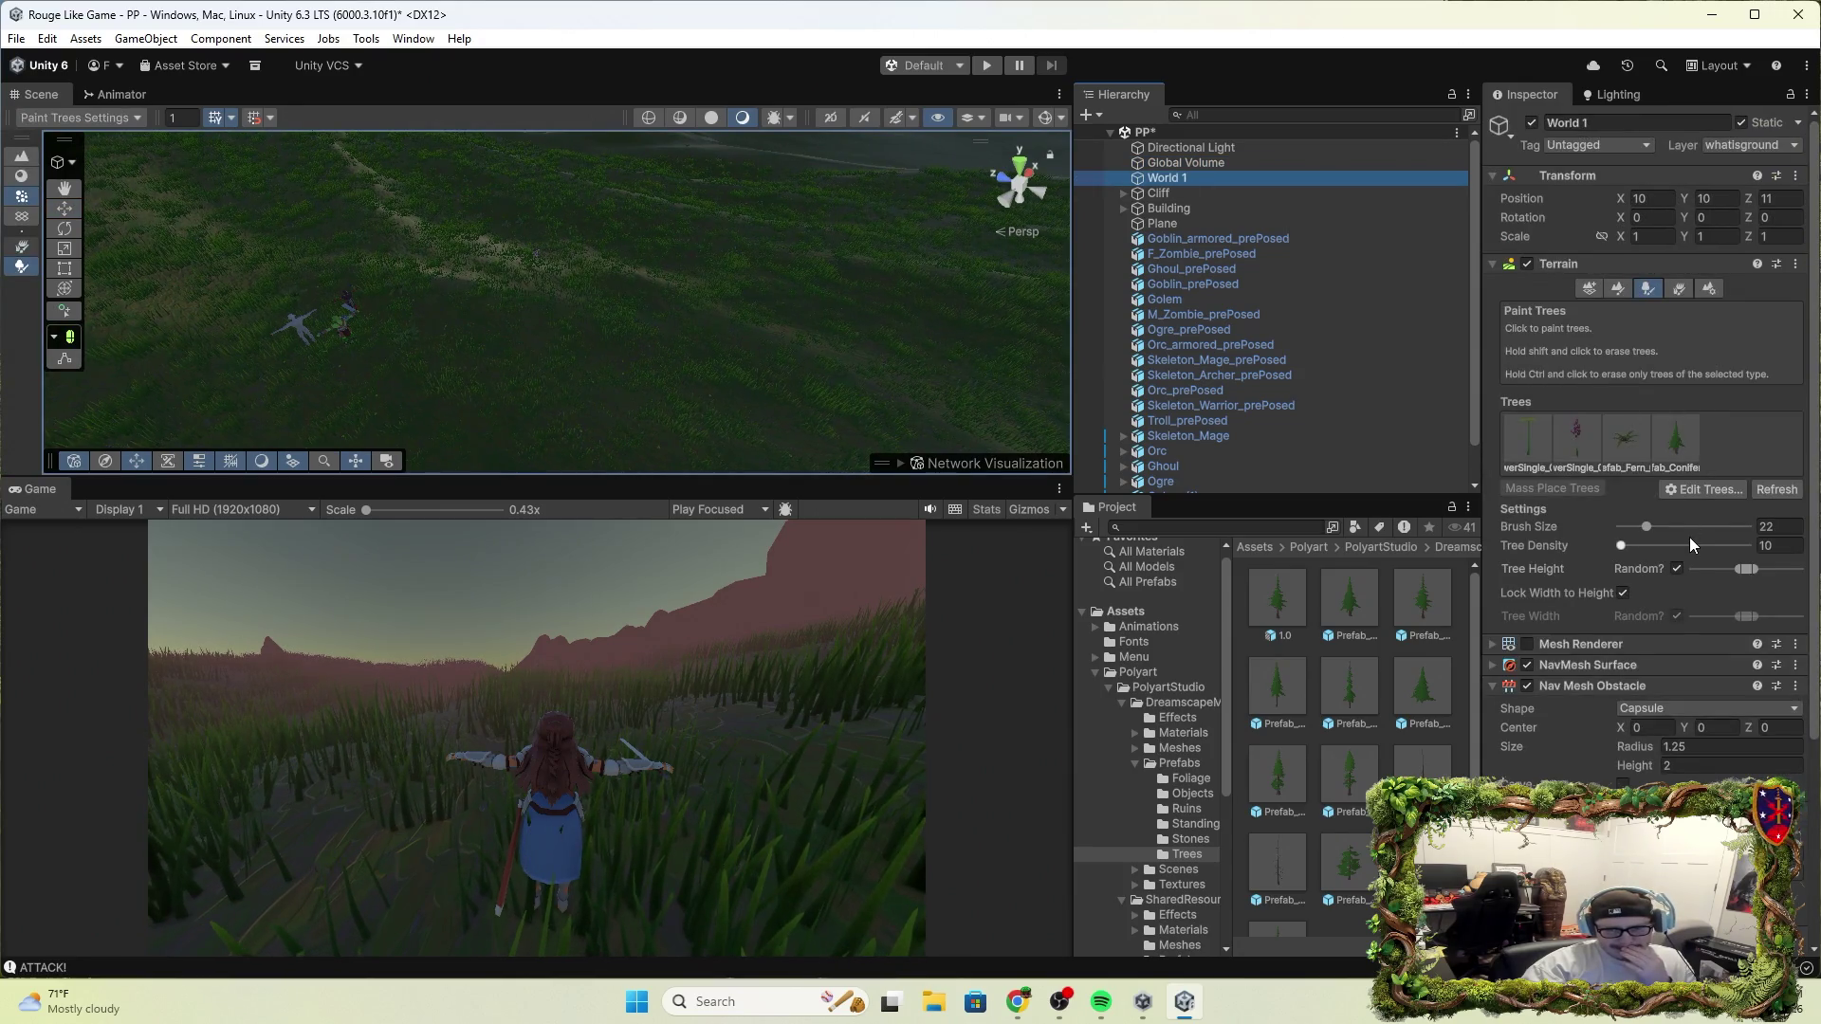
scroll(1684, 647, down, 3)
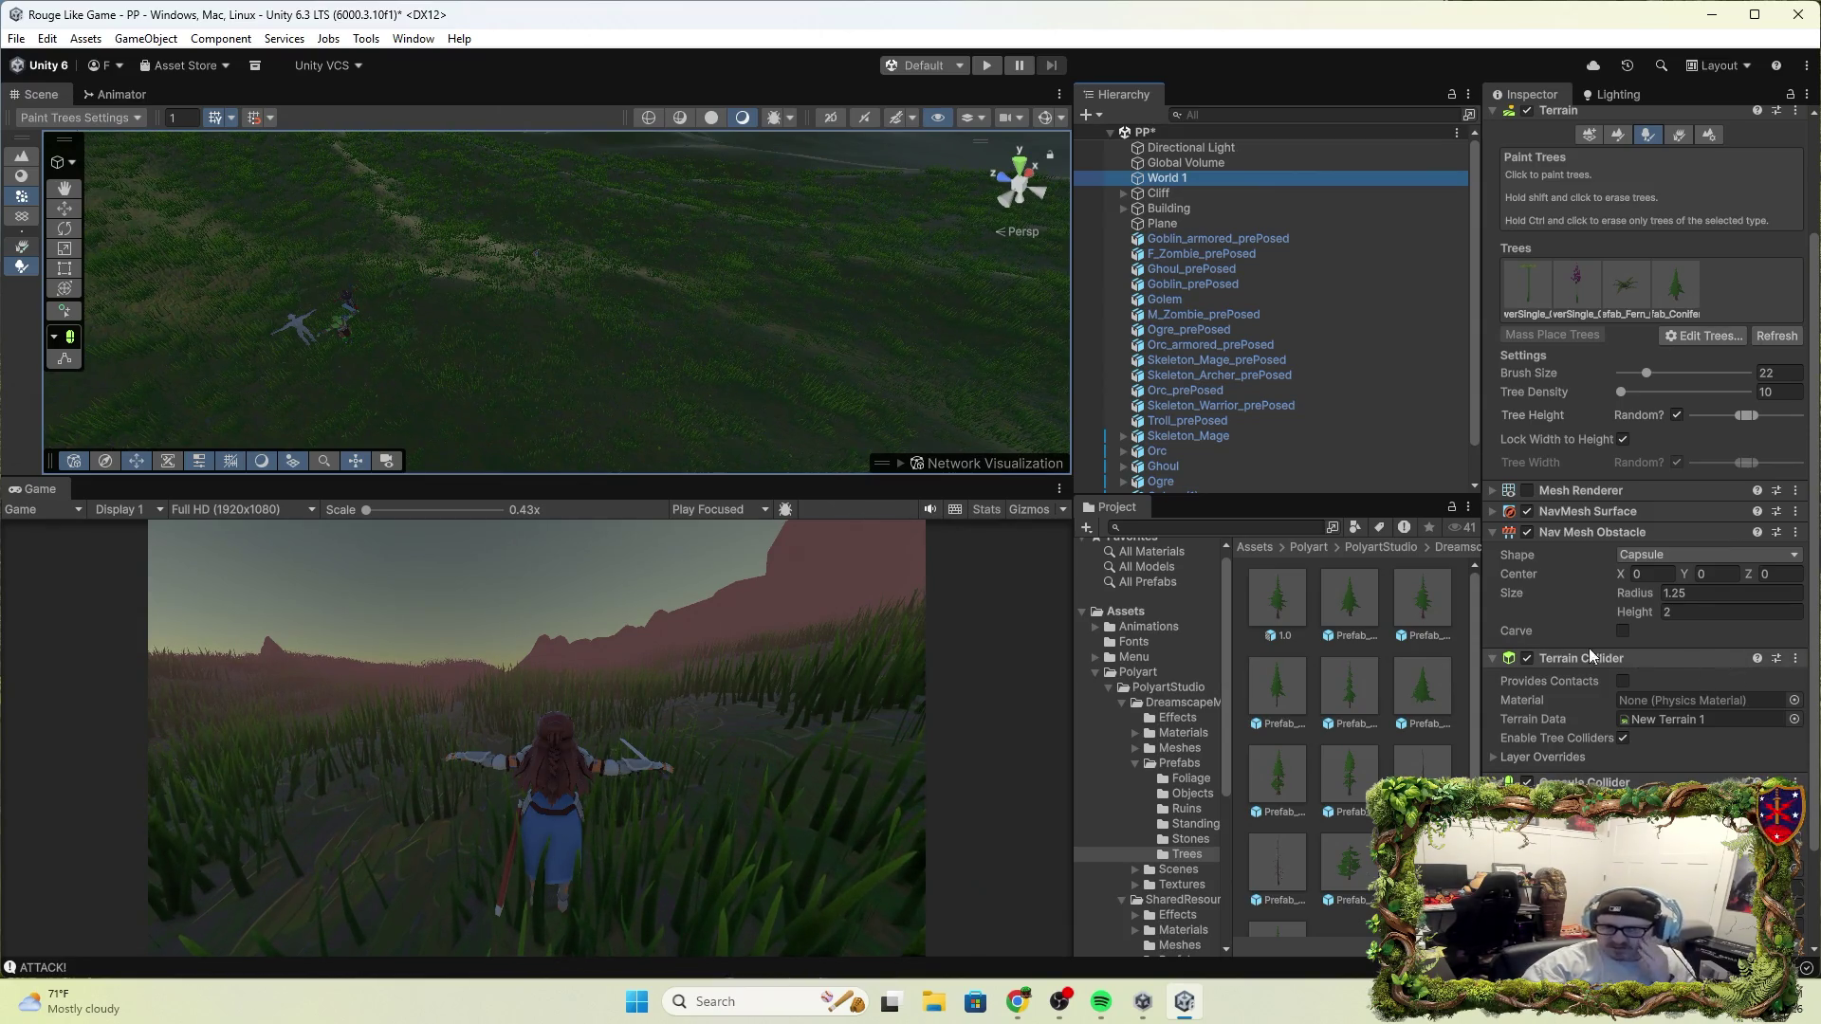
Remove World 1's Terrain Collider, then re-add it with the Terrain warning's Add/Enable button
click(1795, 658)
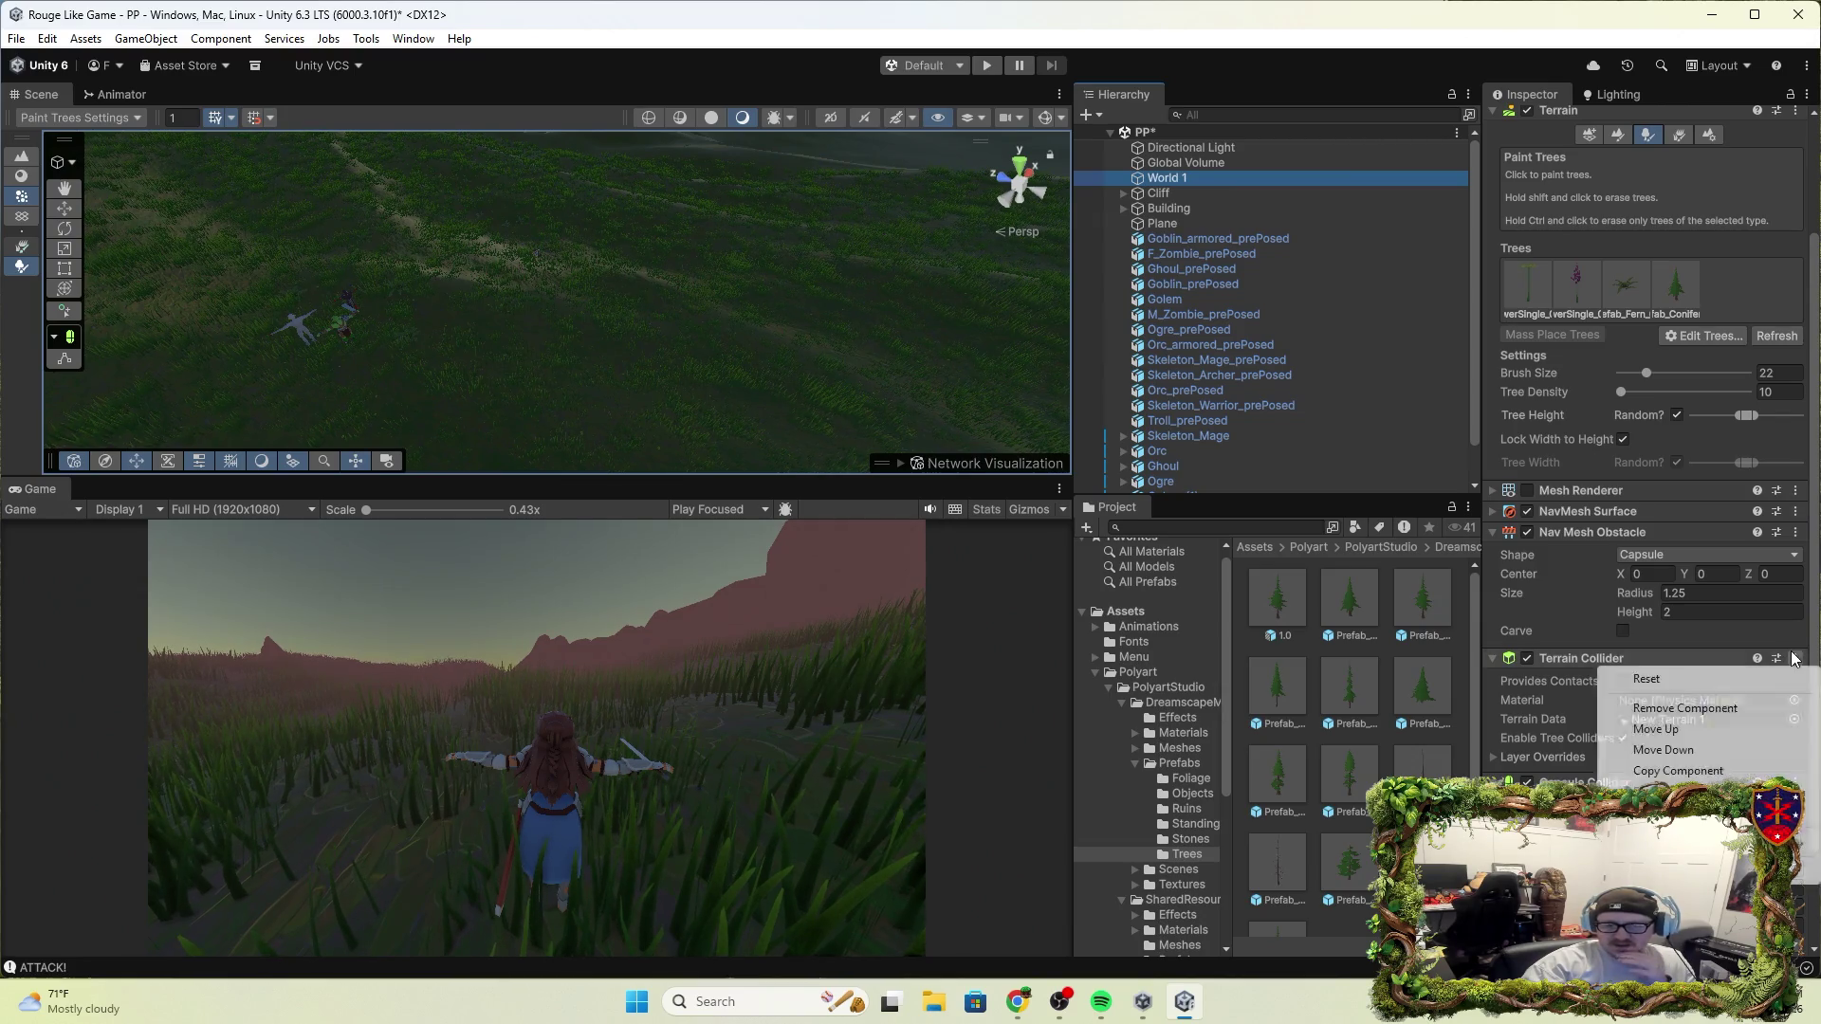
click(1706, 711)
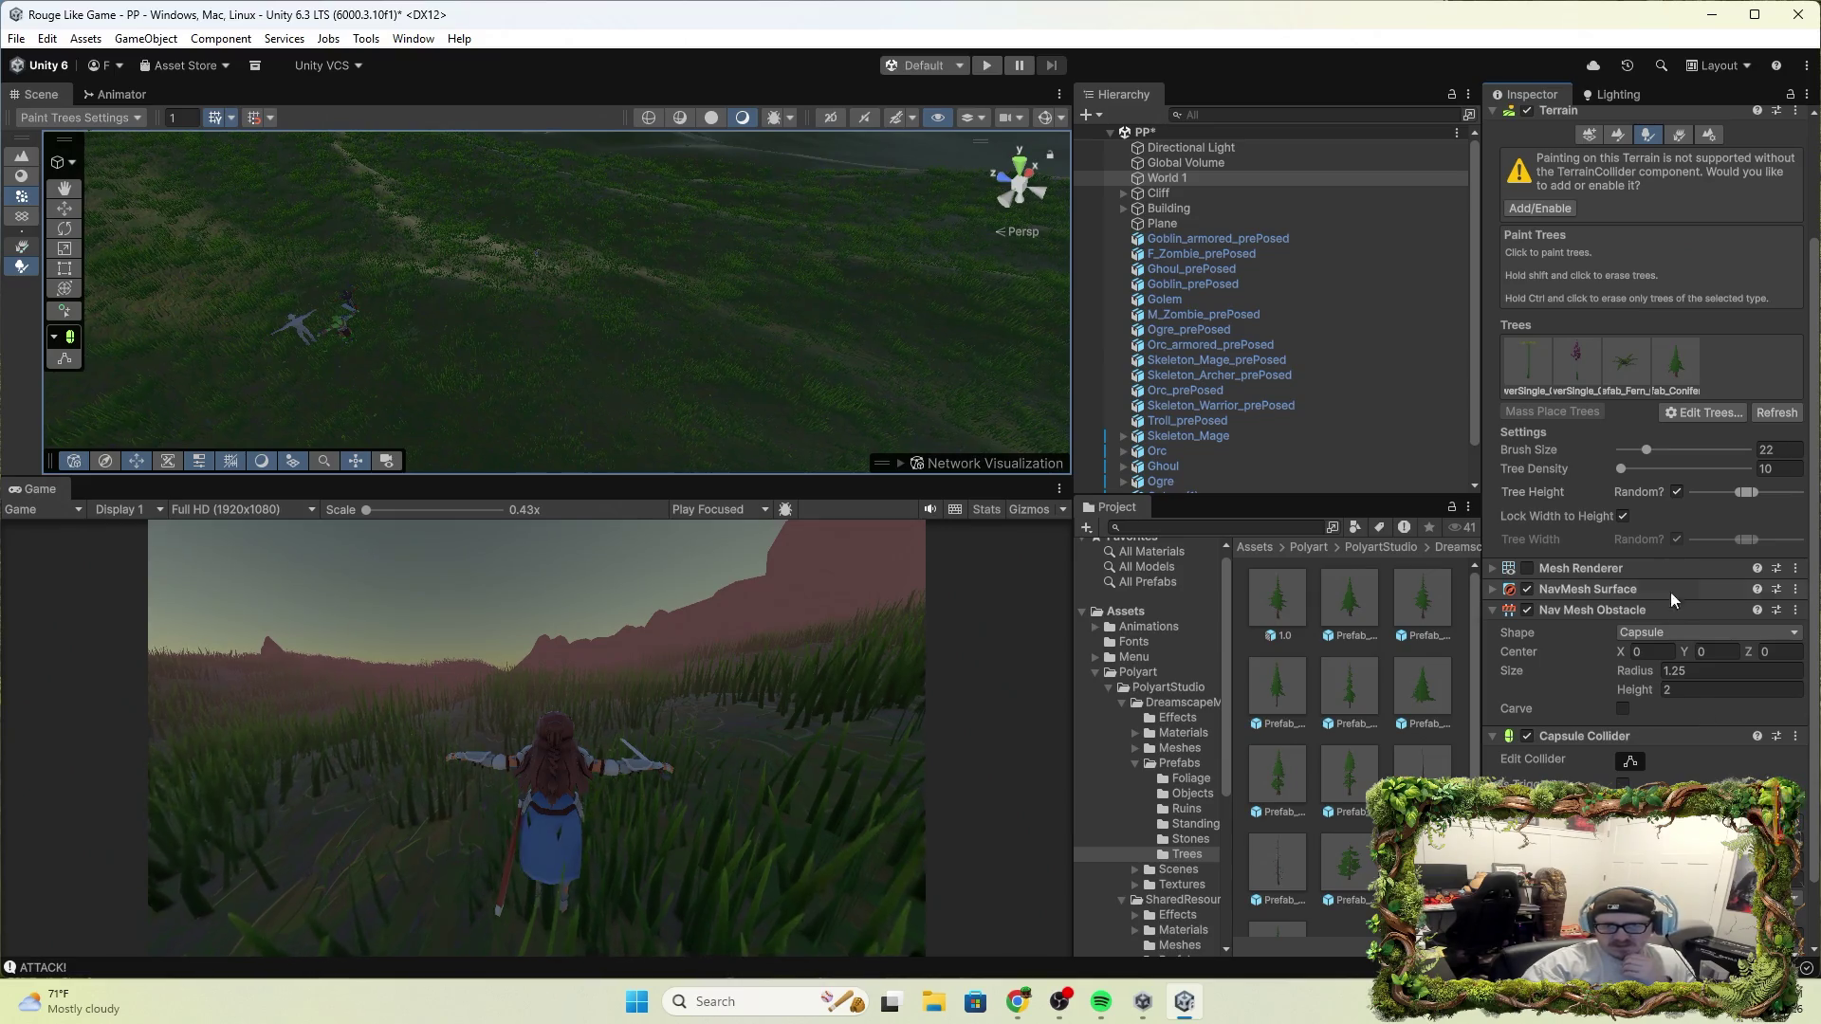
click(1567, 208)
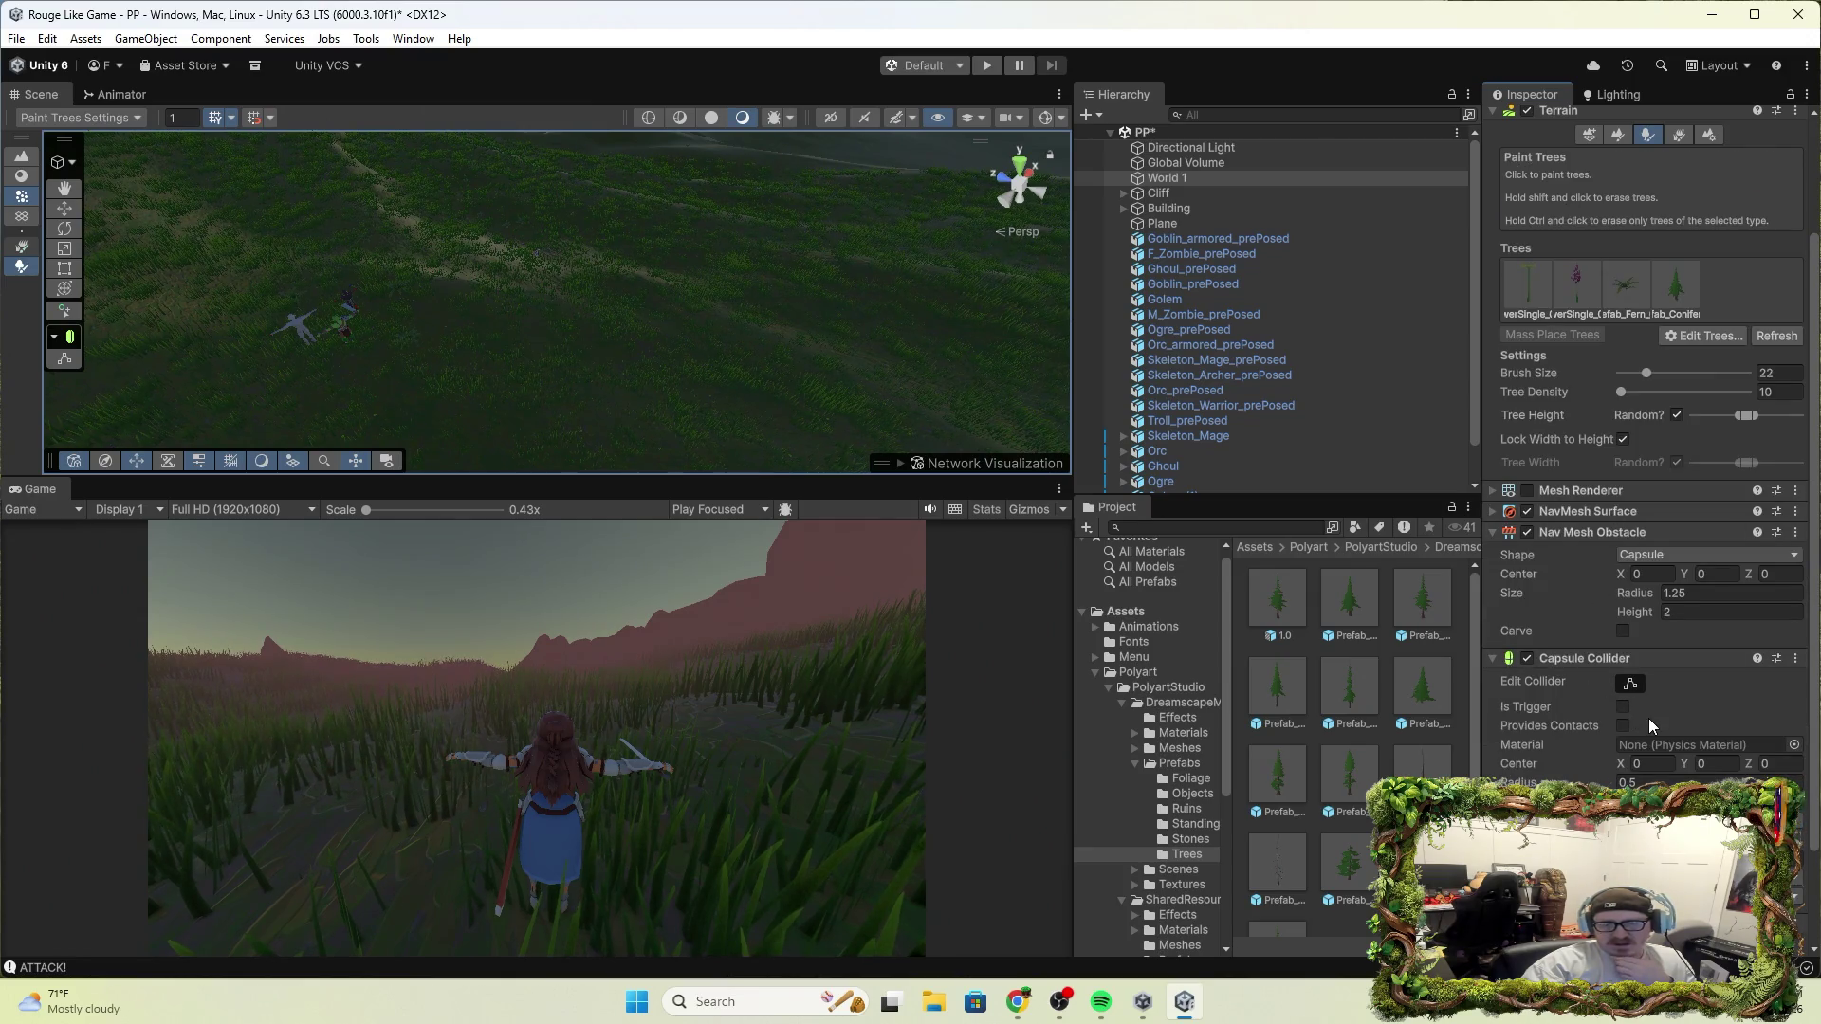
scroll(1655, 749, down, 3)
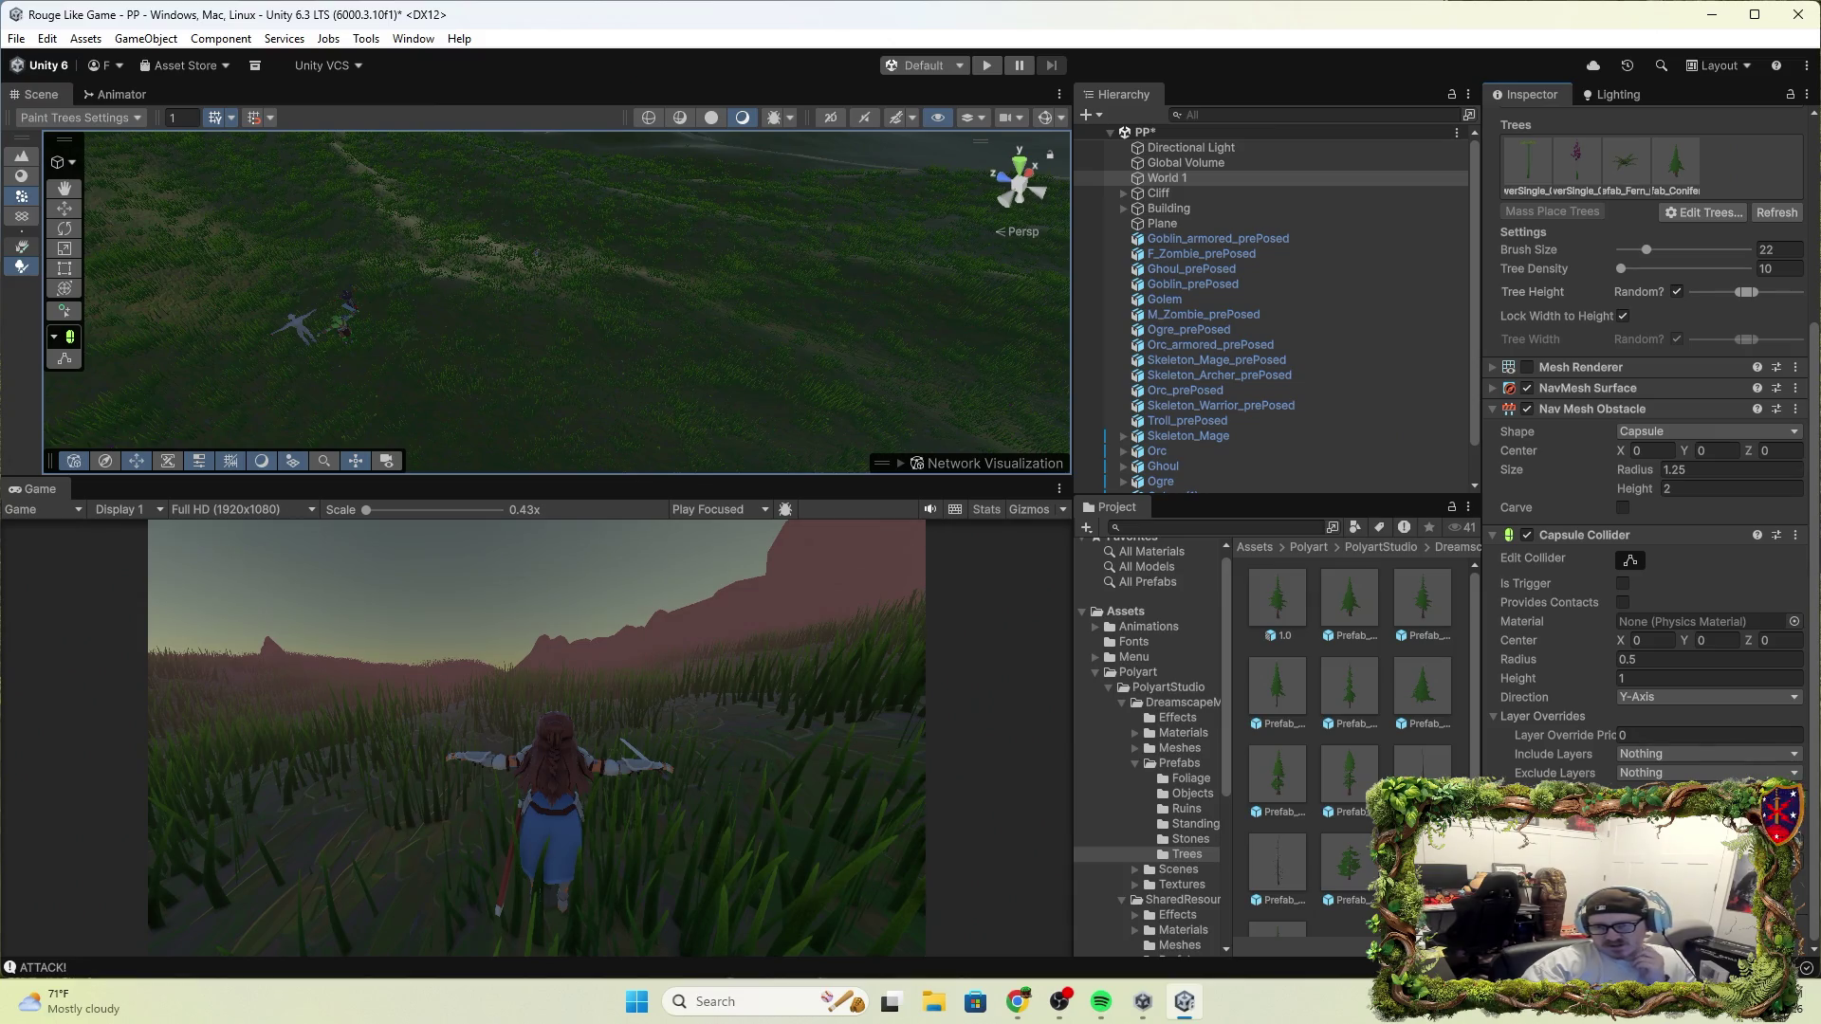
click(1357, 596)
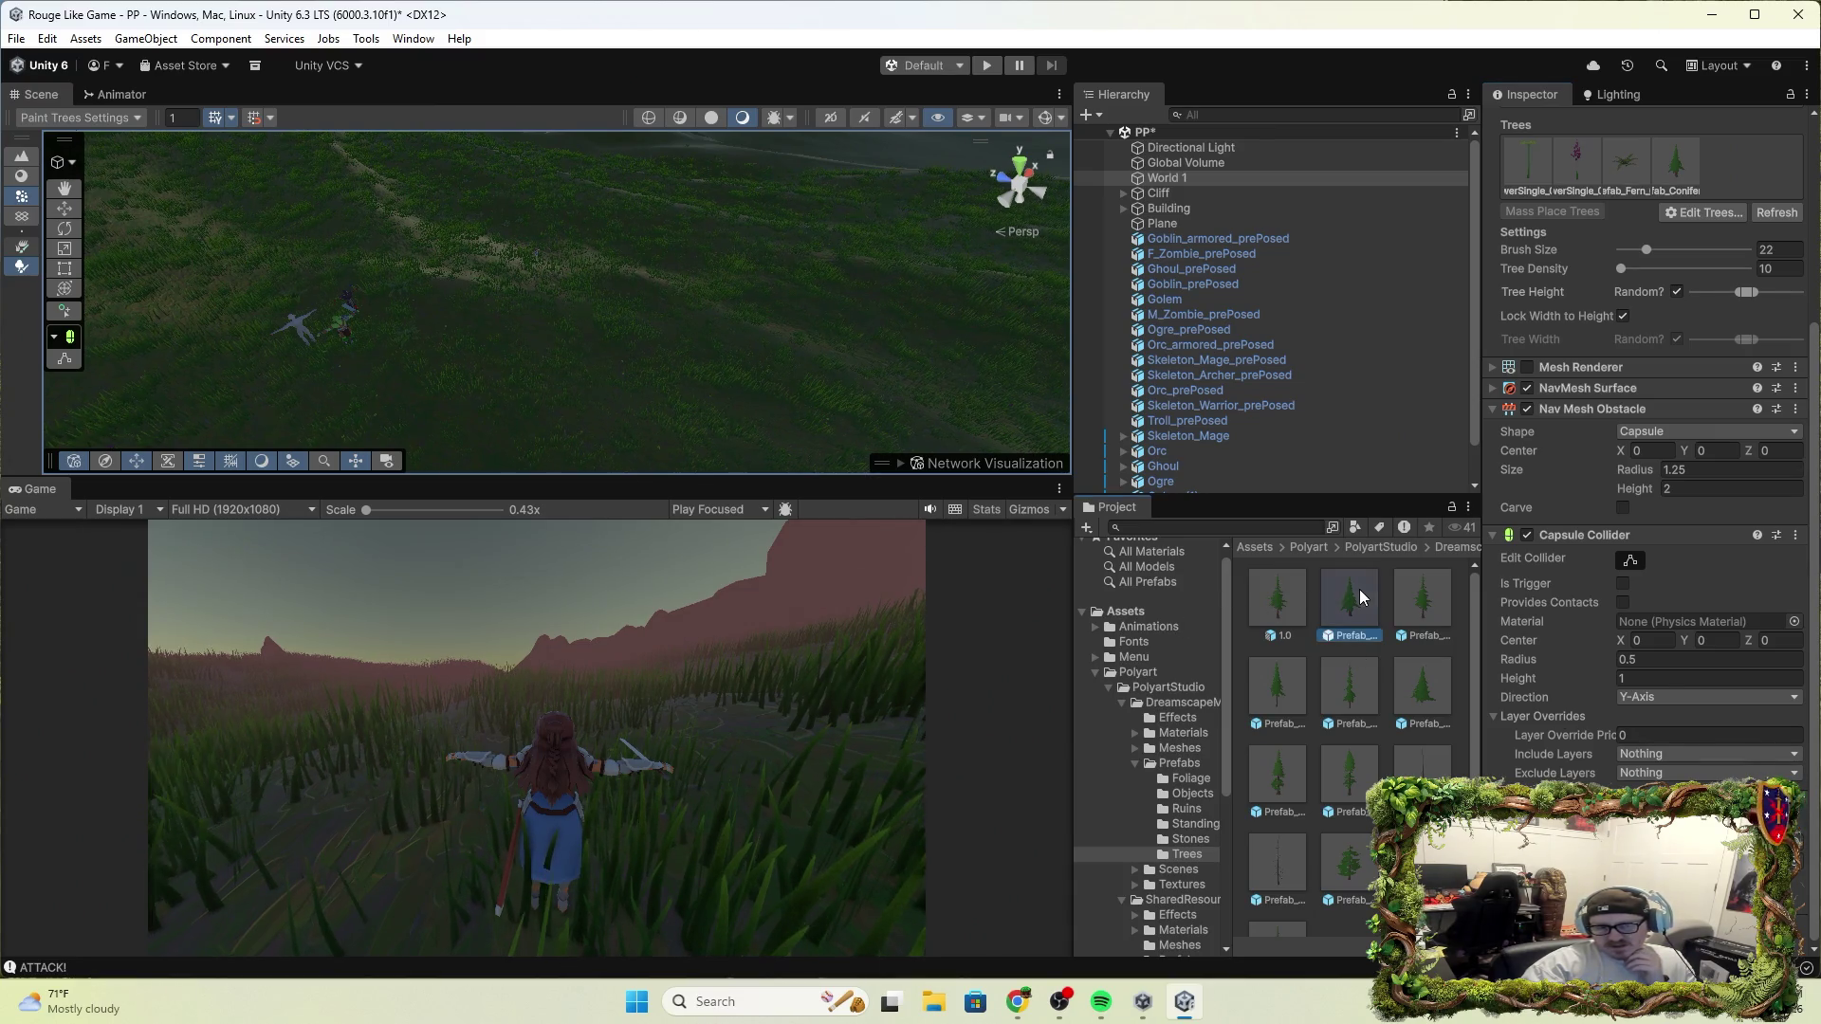
Drag Prefab_Conifer_01 onto the terrain ahead of the knight and enable Edit Collider on its capsule
mouse_move(1357, 595)
mouse_down()
mouse_move(580, 346)
mouse_move(531, 457)
mouse_move(395, 376)
mouse_move(492, 391)
mouse_move(614, 297)
mouse_move(562, 281)
mouse_up()
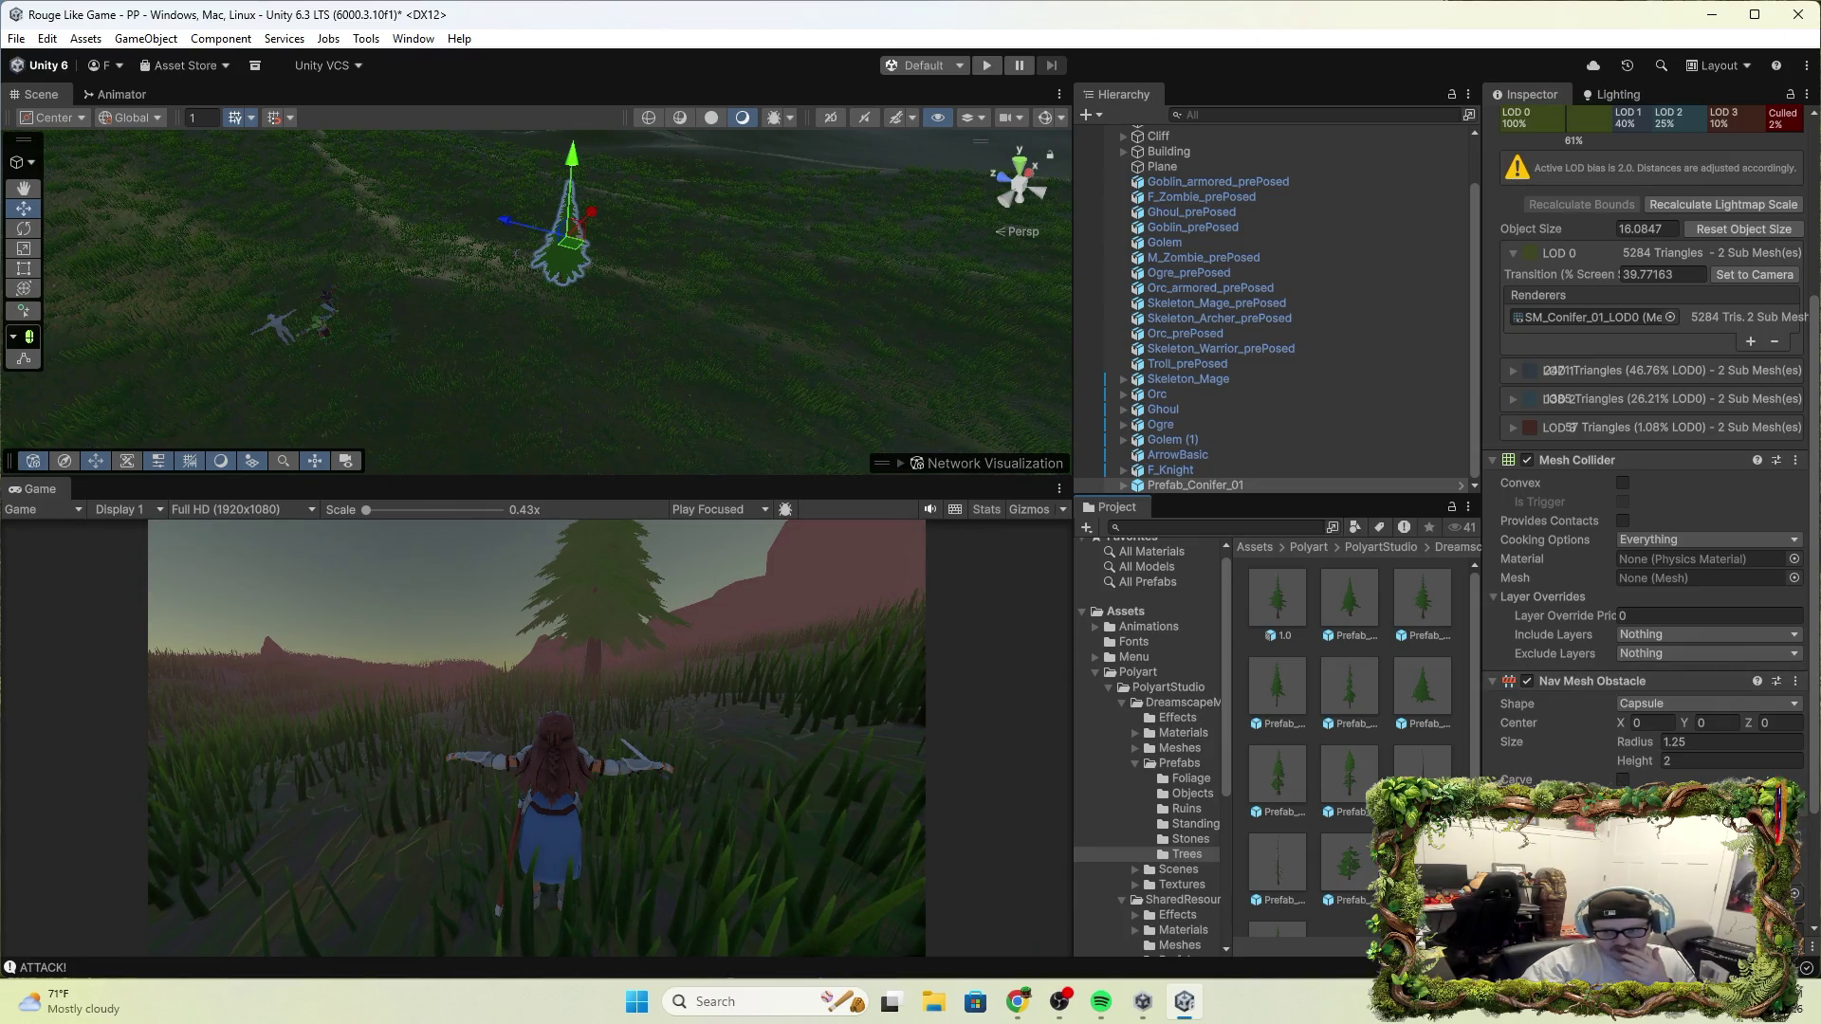
scroll(1651, 475, down, 1)
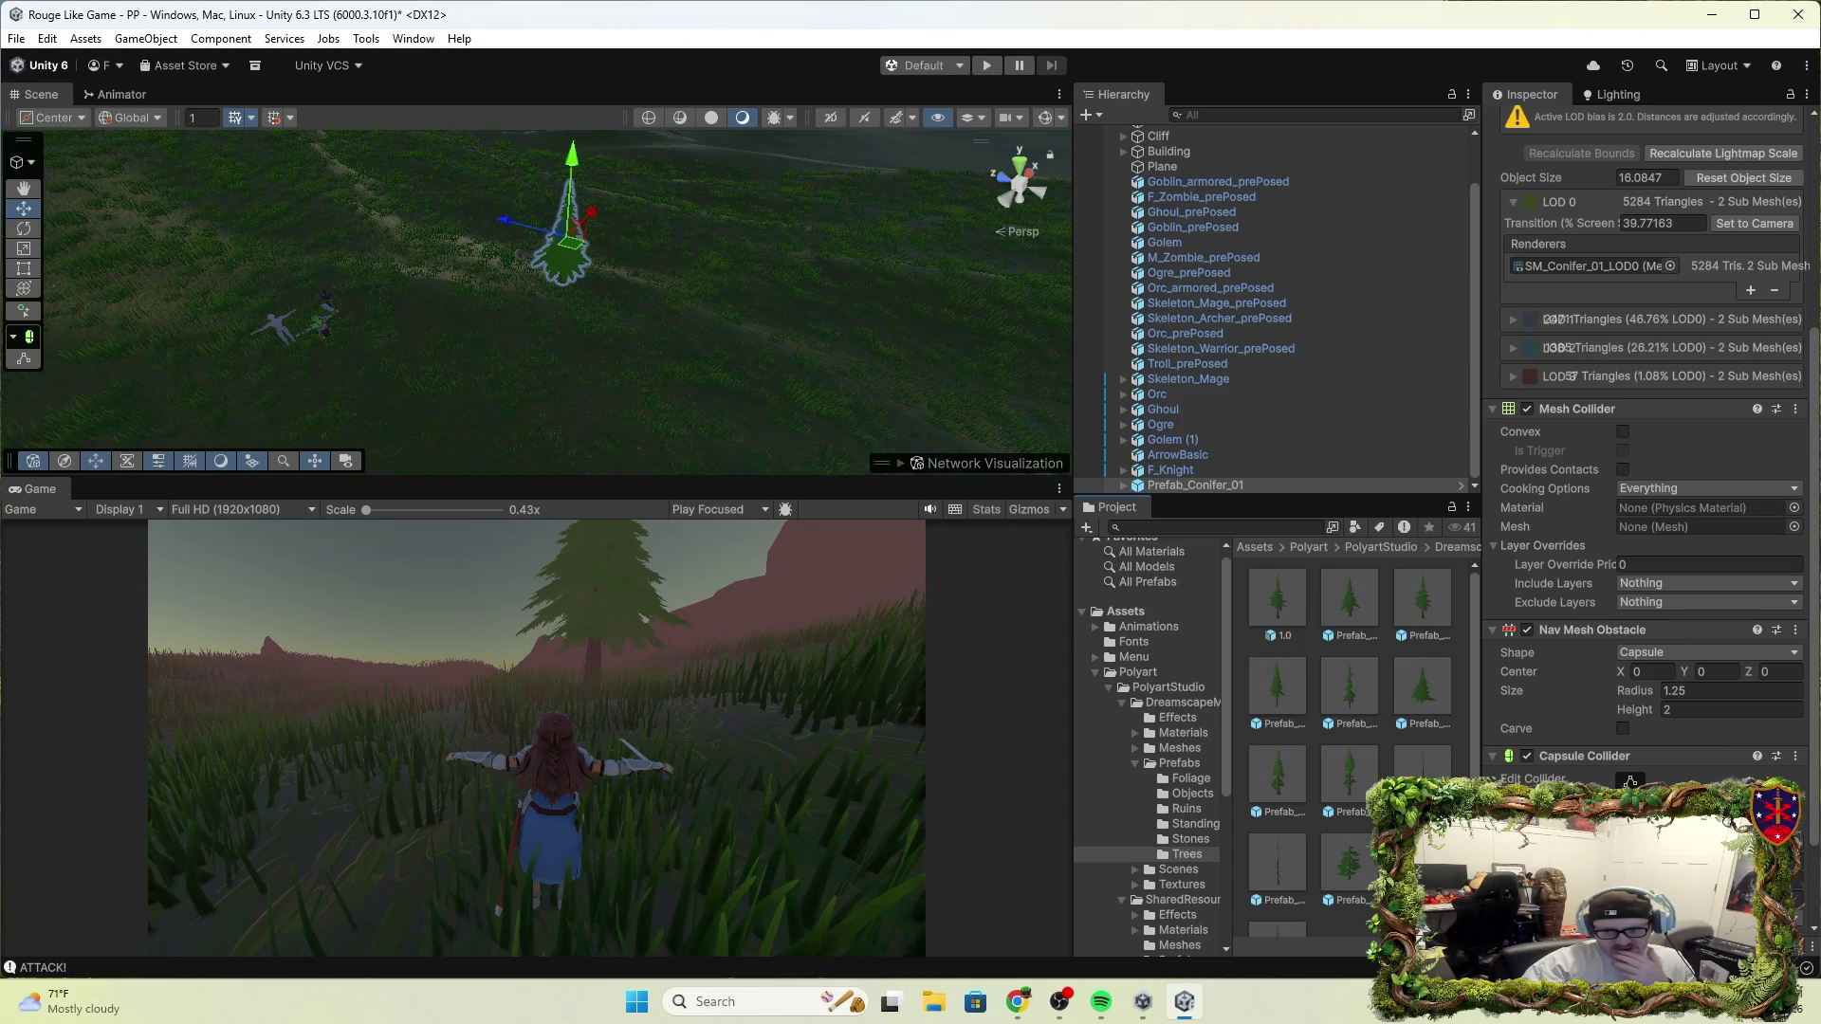
click(1628, 780)
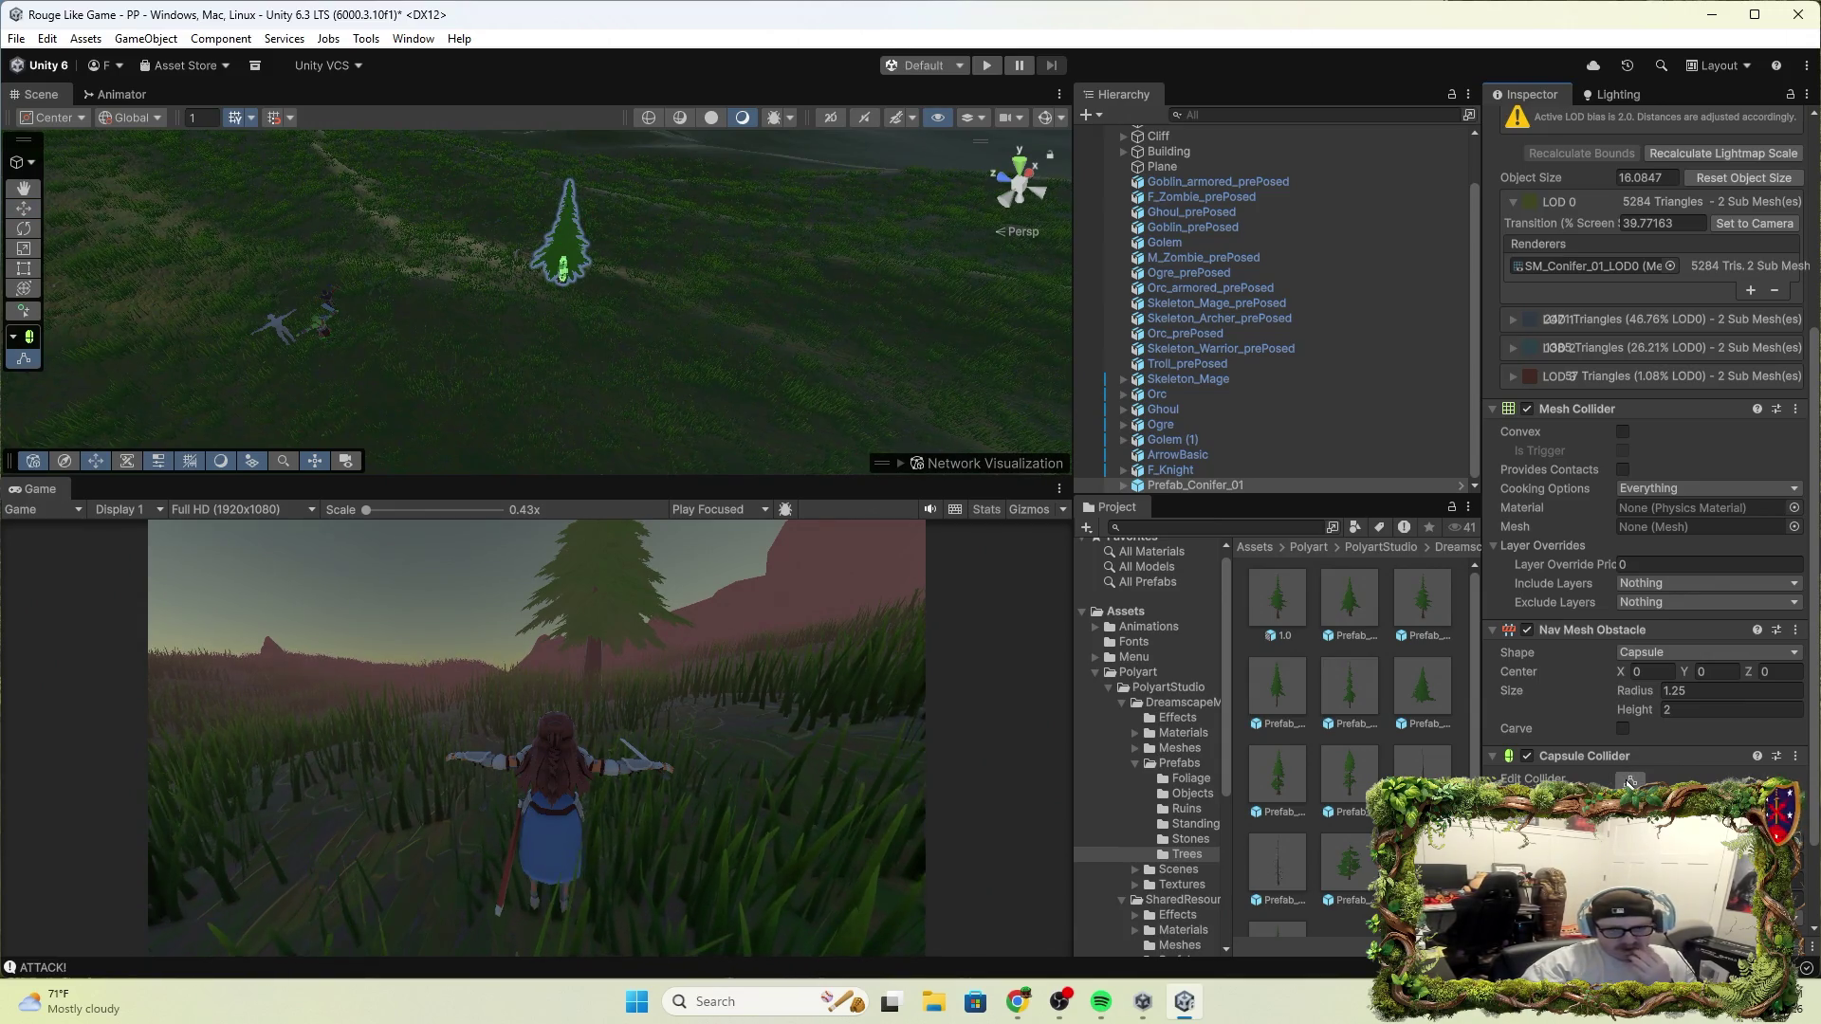
Toggle the capsule collider's layer mask between Everything and Nothing, leaving it on Nothing
scroll(1627, 781, down, 3)
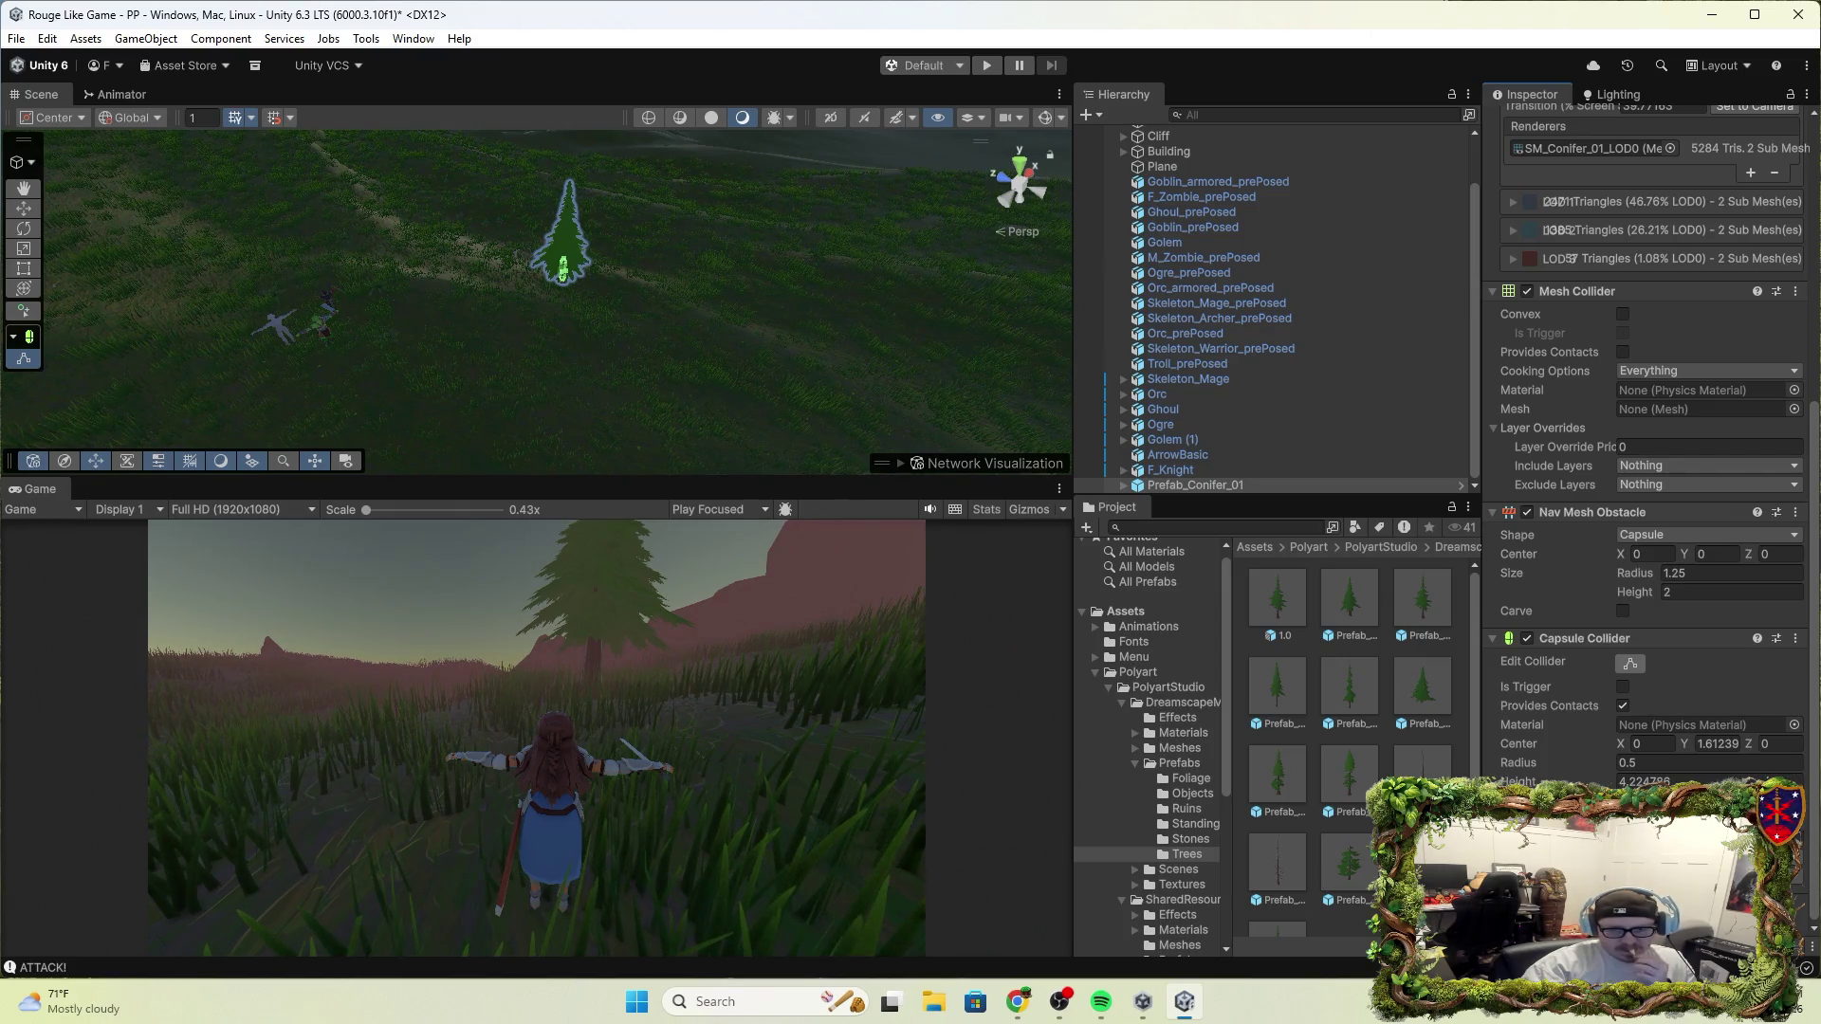
click(1688, 857)
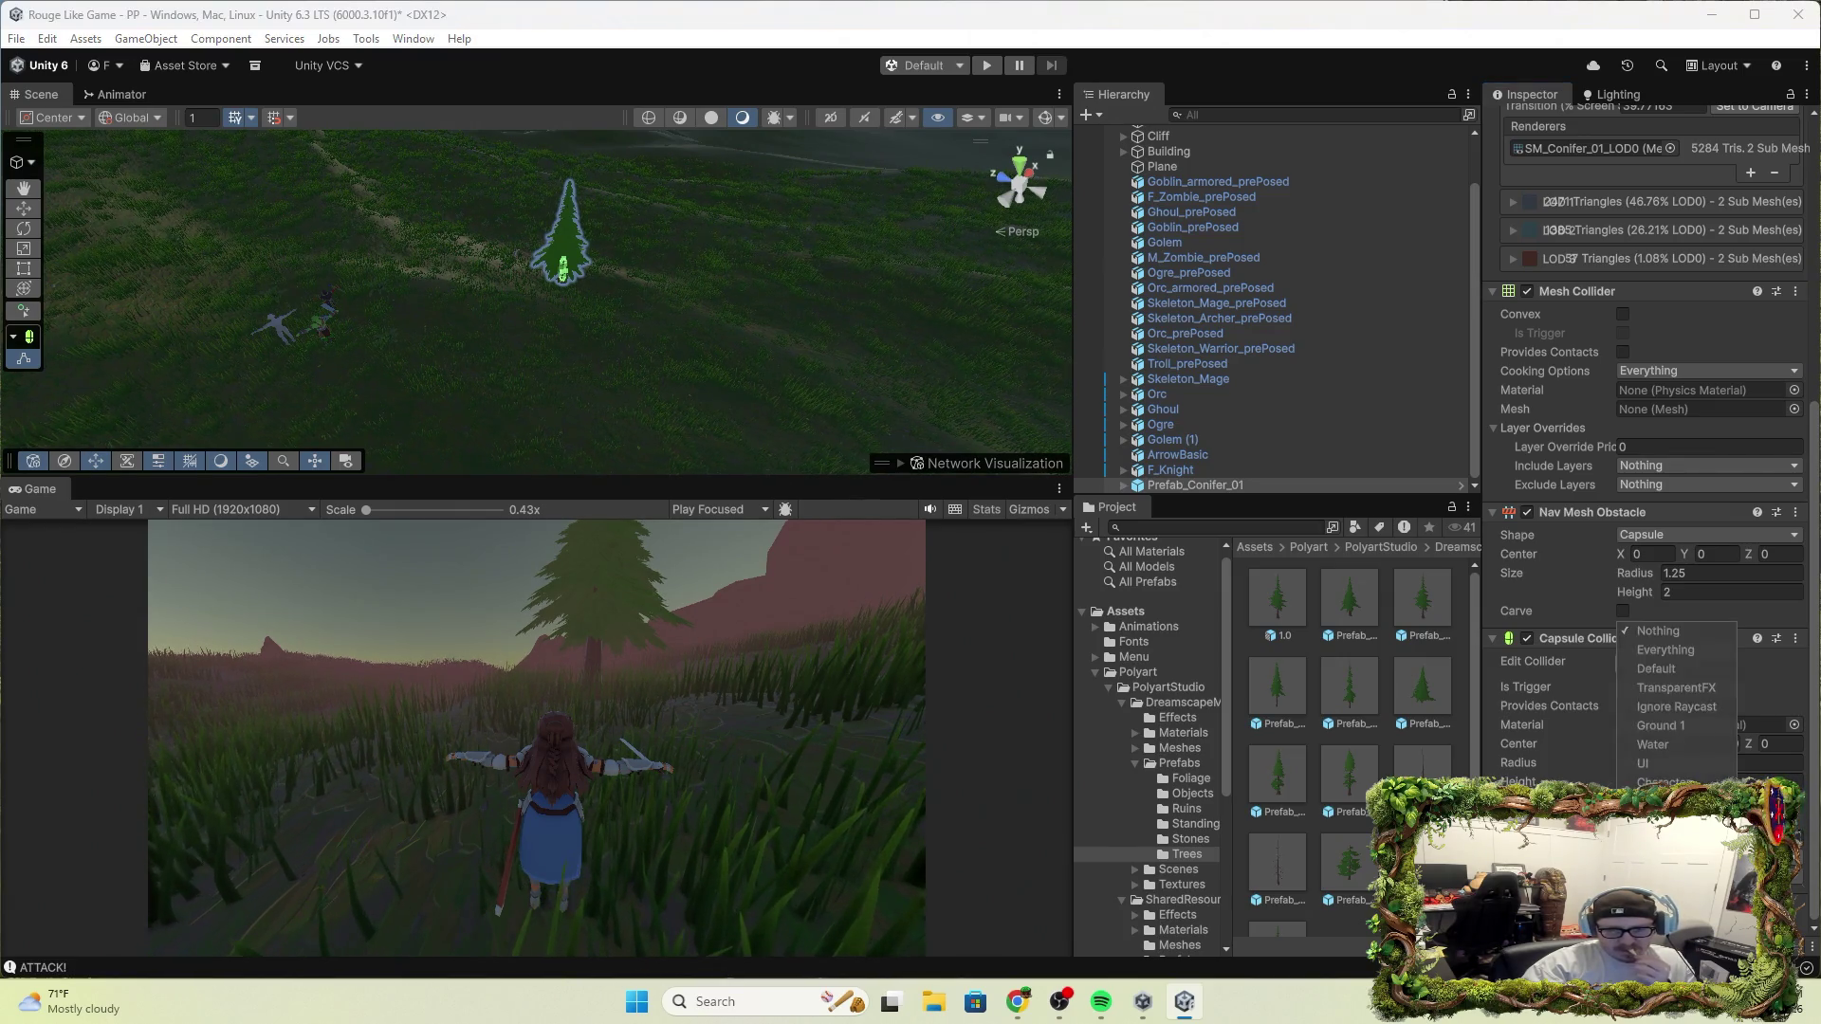
click(1668, 653)
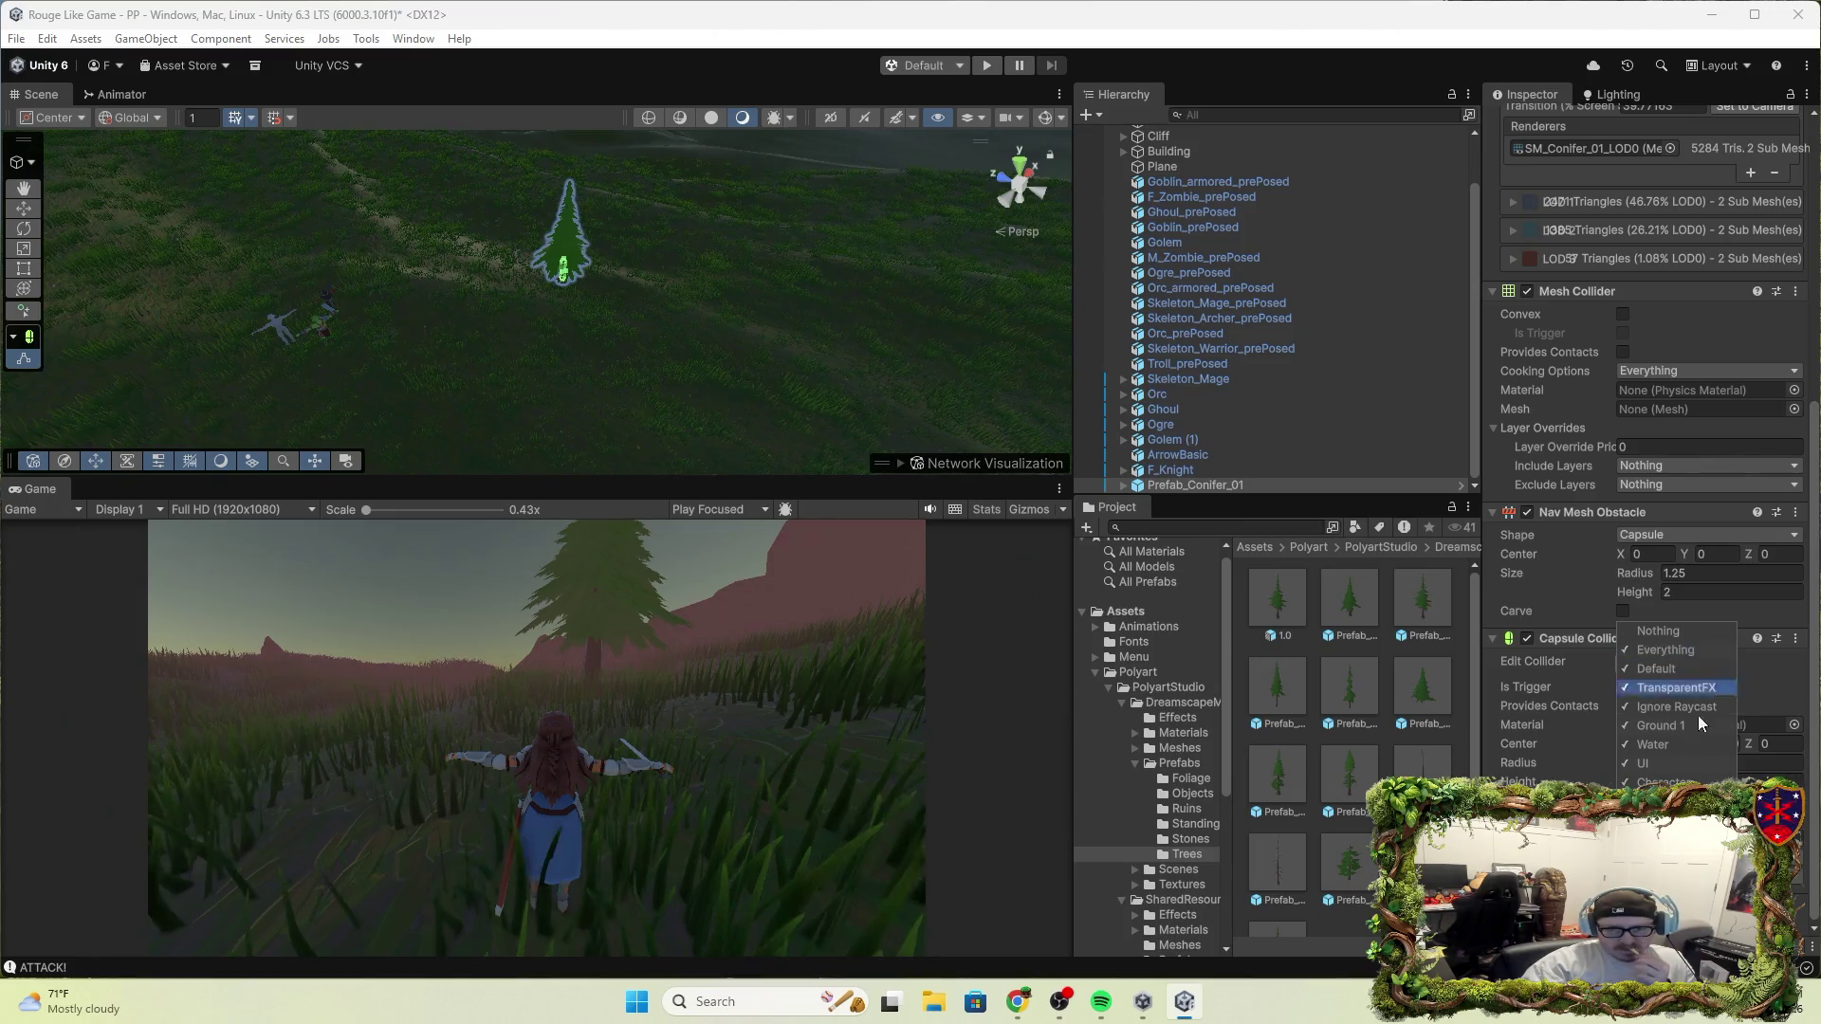
click(1658, 631)
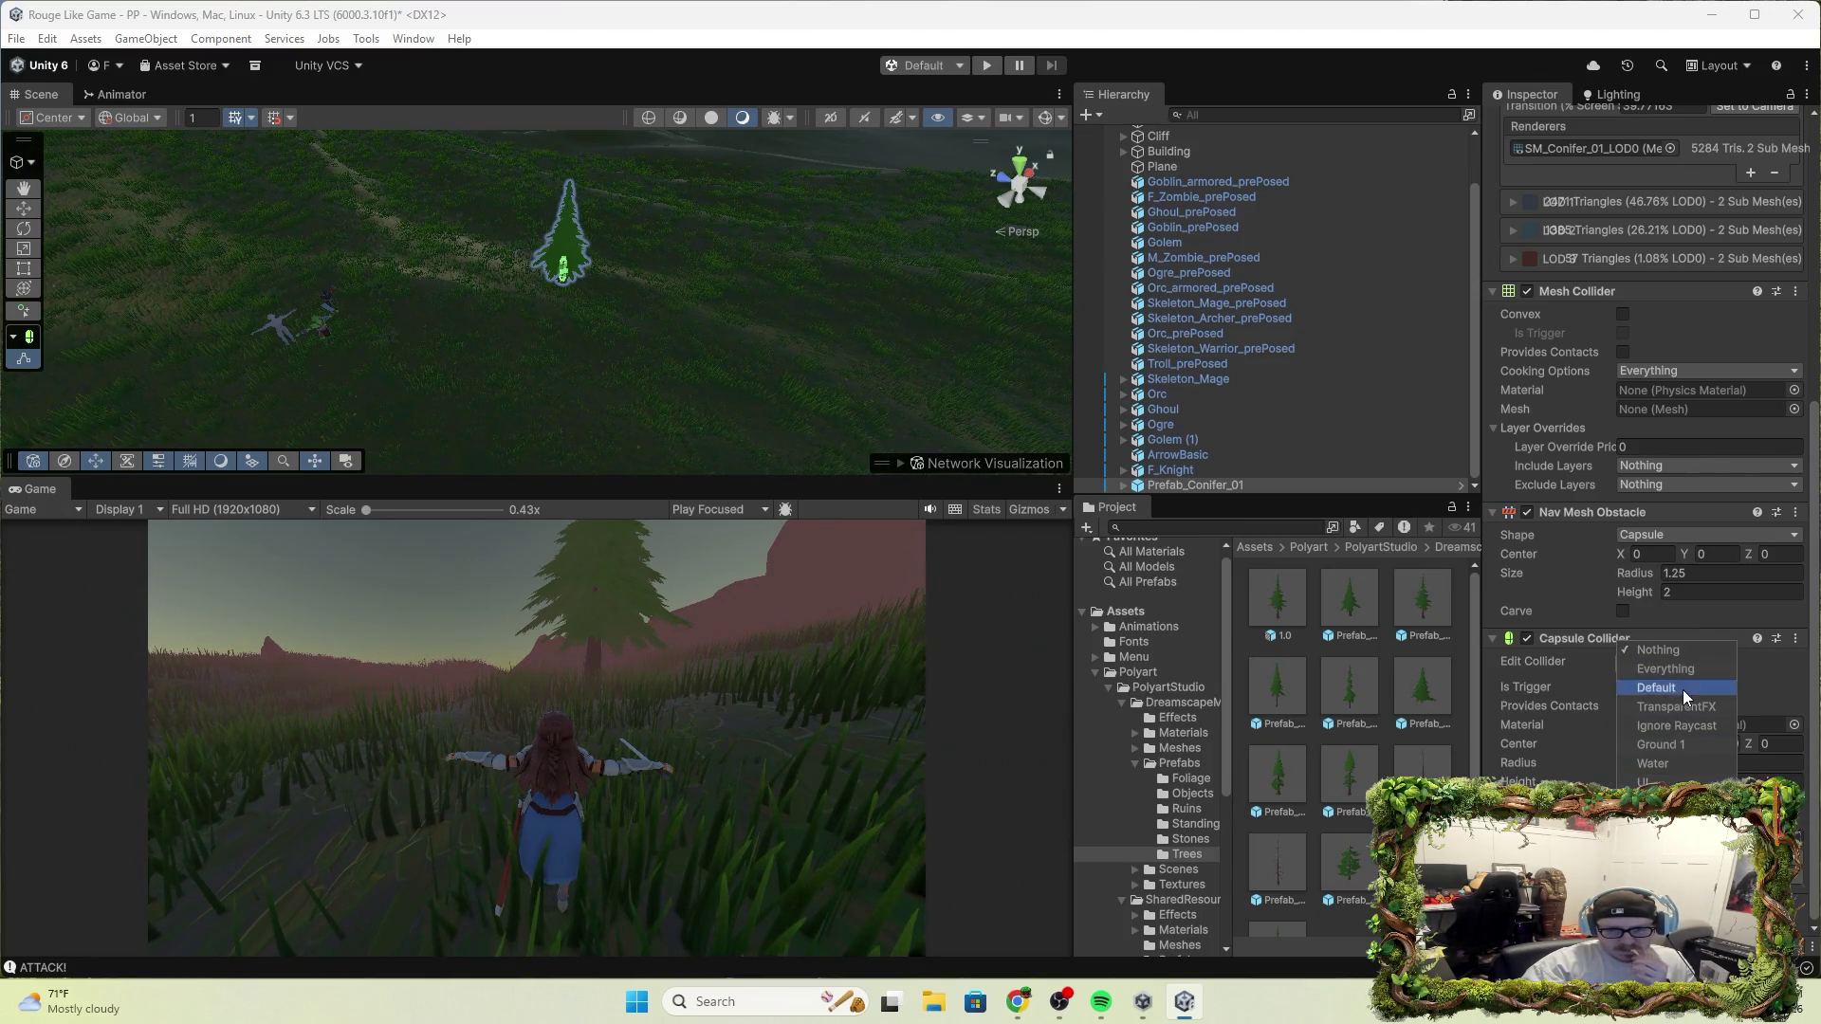
click(1665, 668)
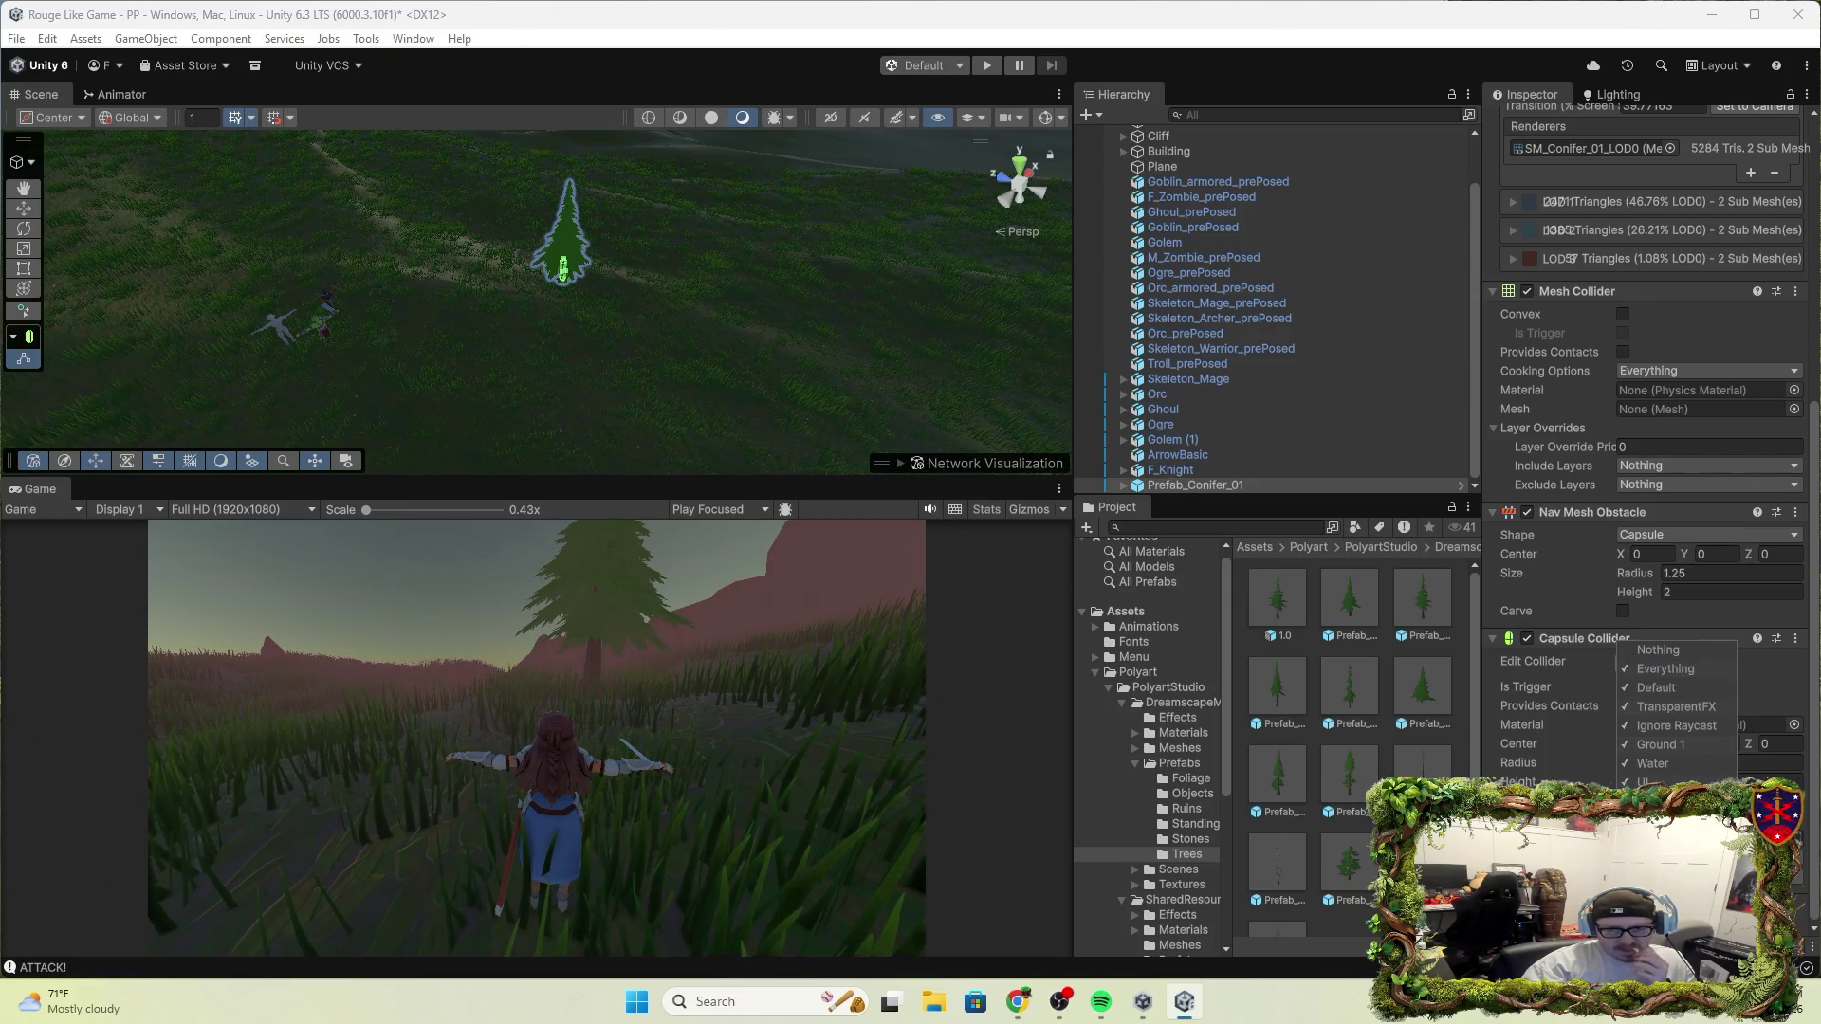
click(1693, 649)
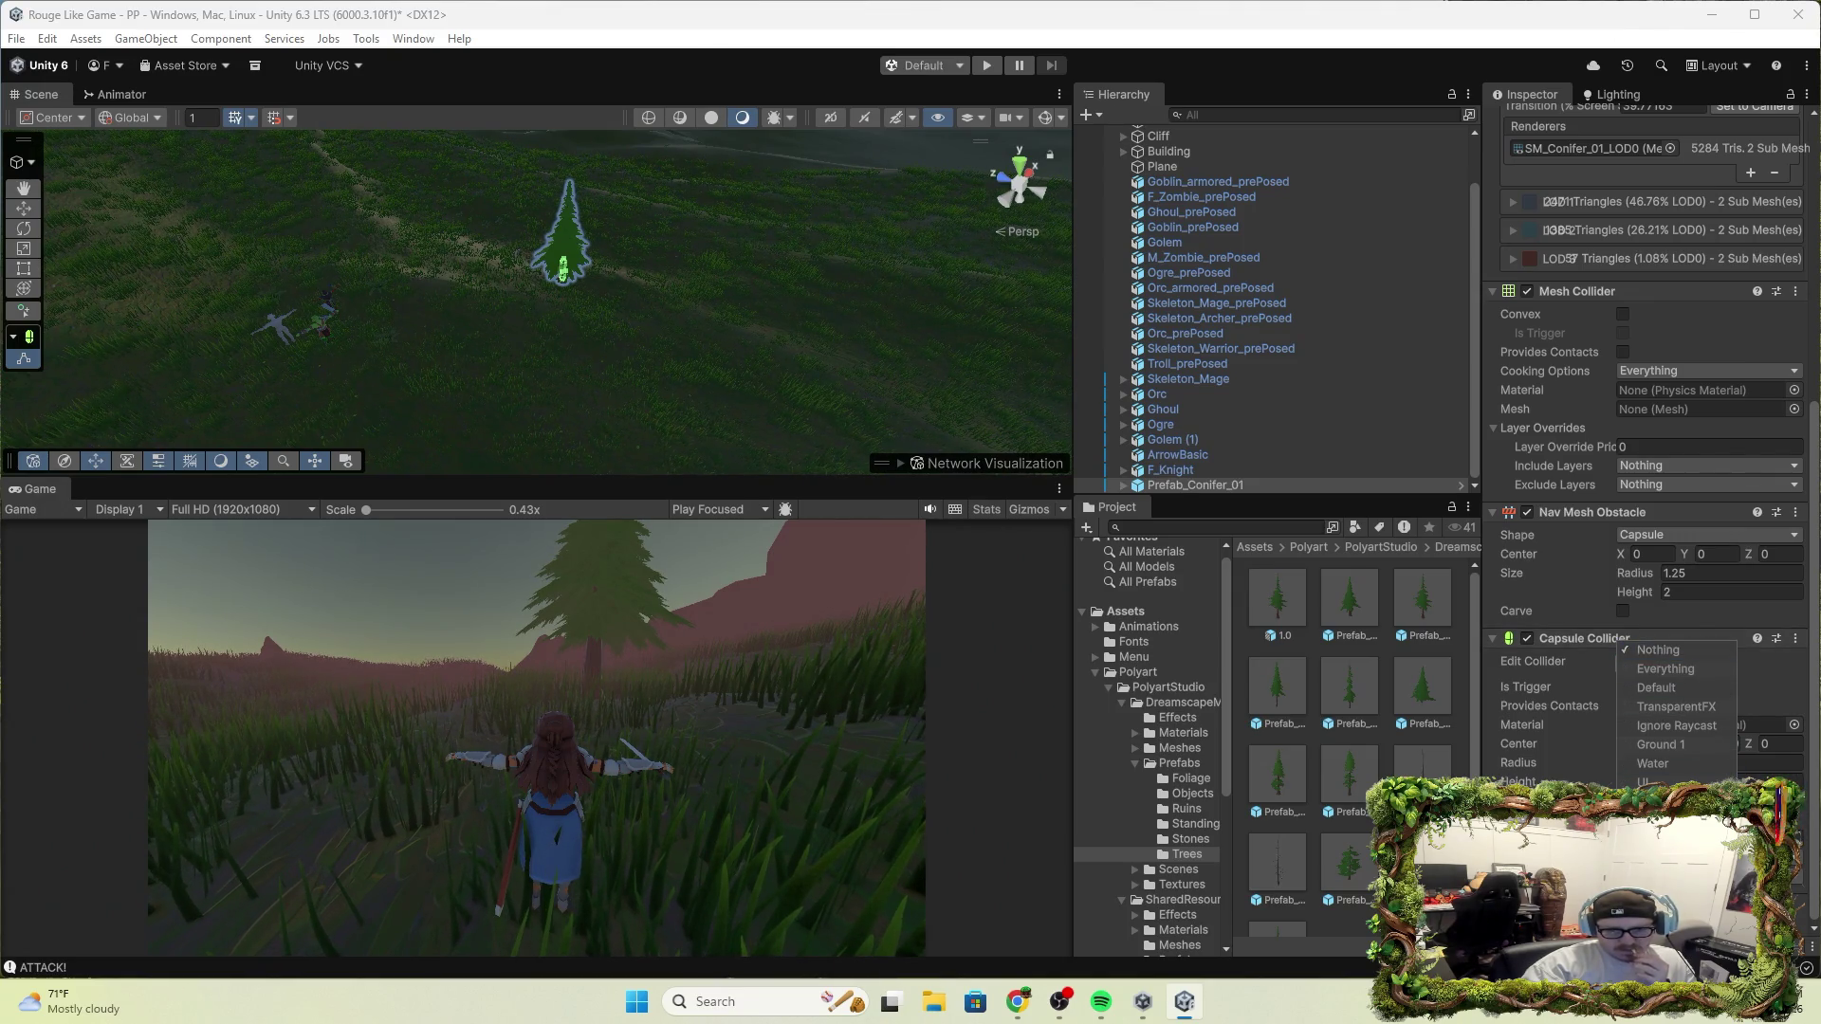
key(Escape)
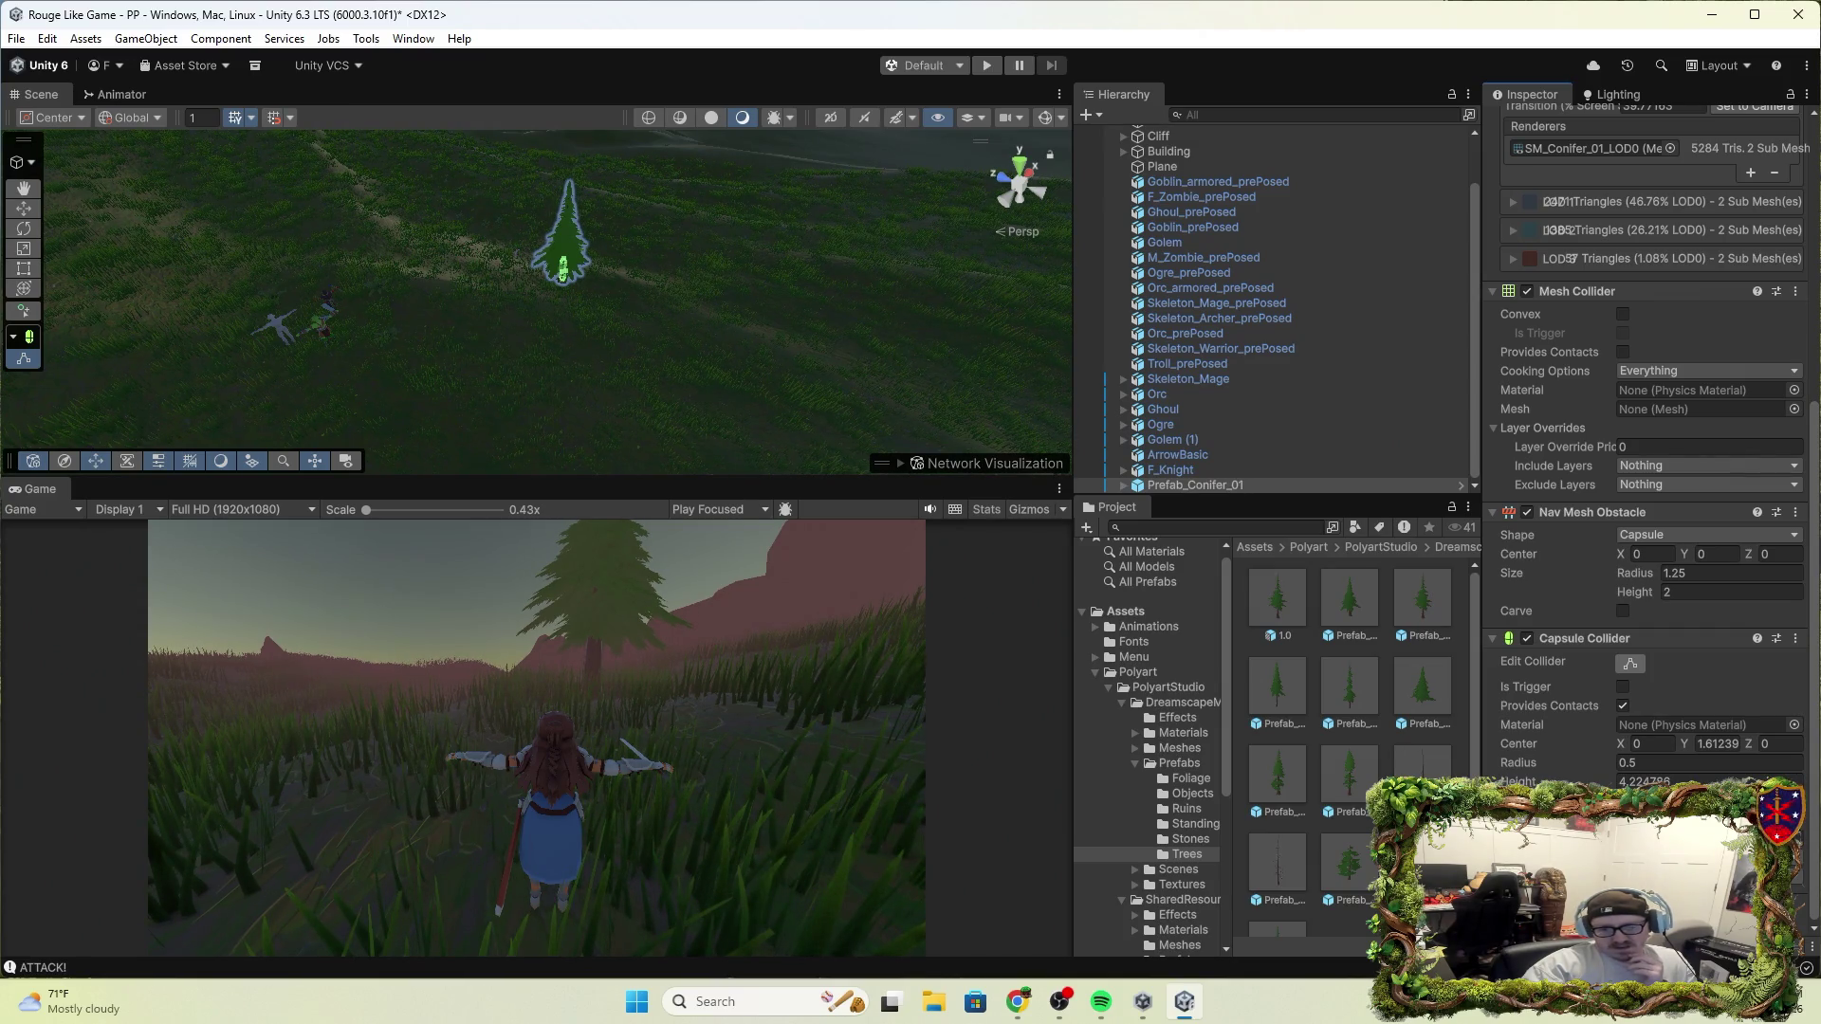
Delete the placed conifer from the Hierarchy and select the World 1 terrain
right_click(1231, 485)
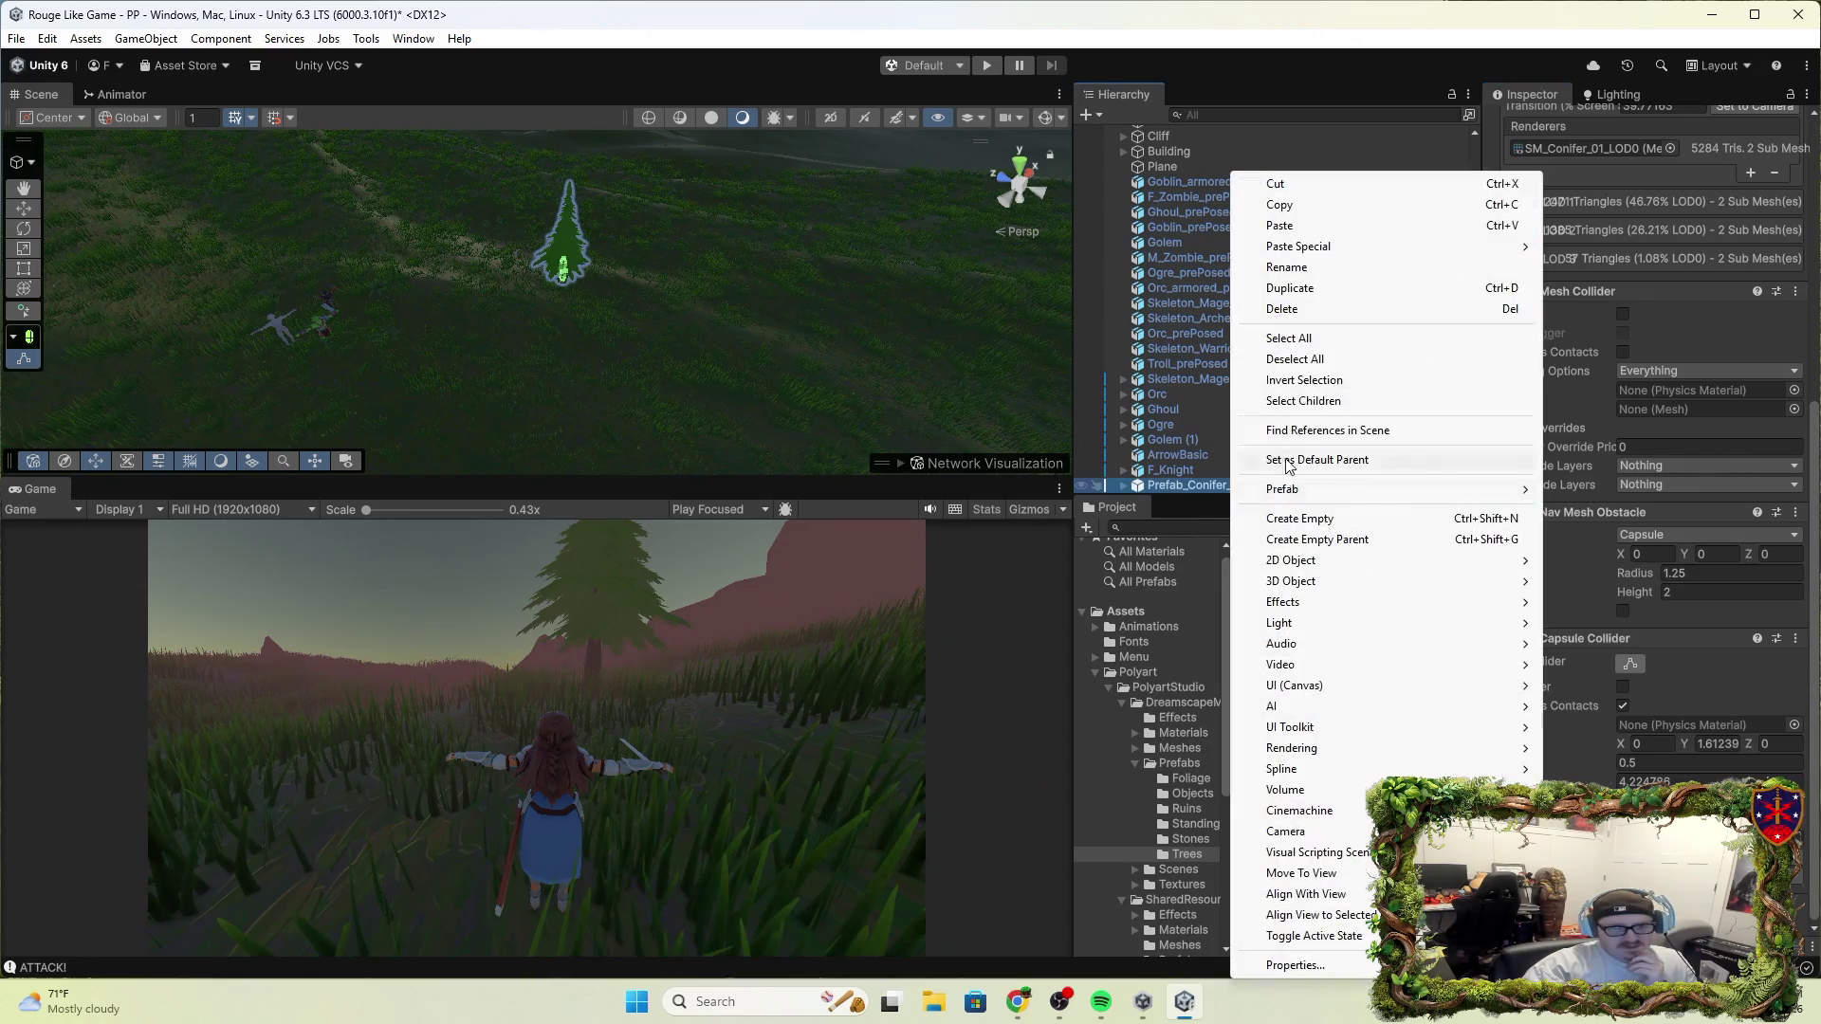
click(1294, 310)
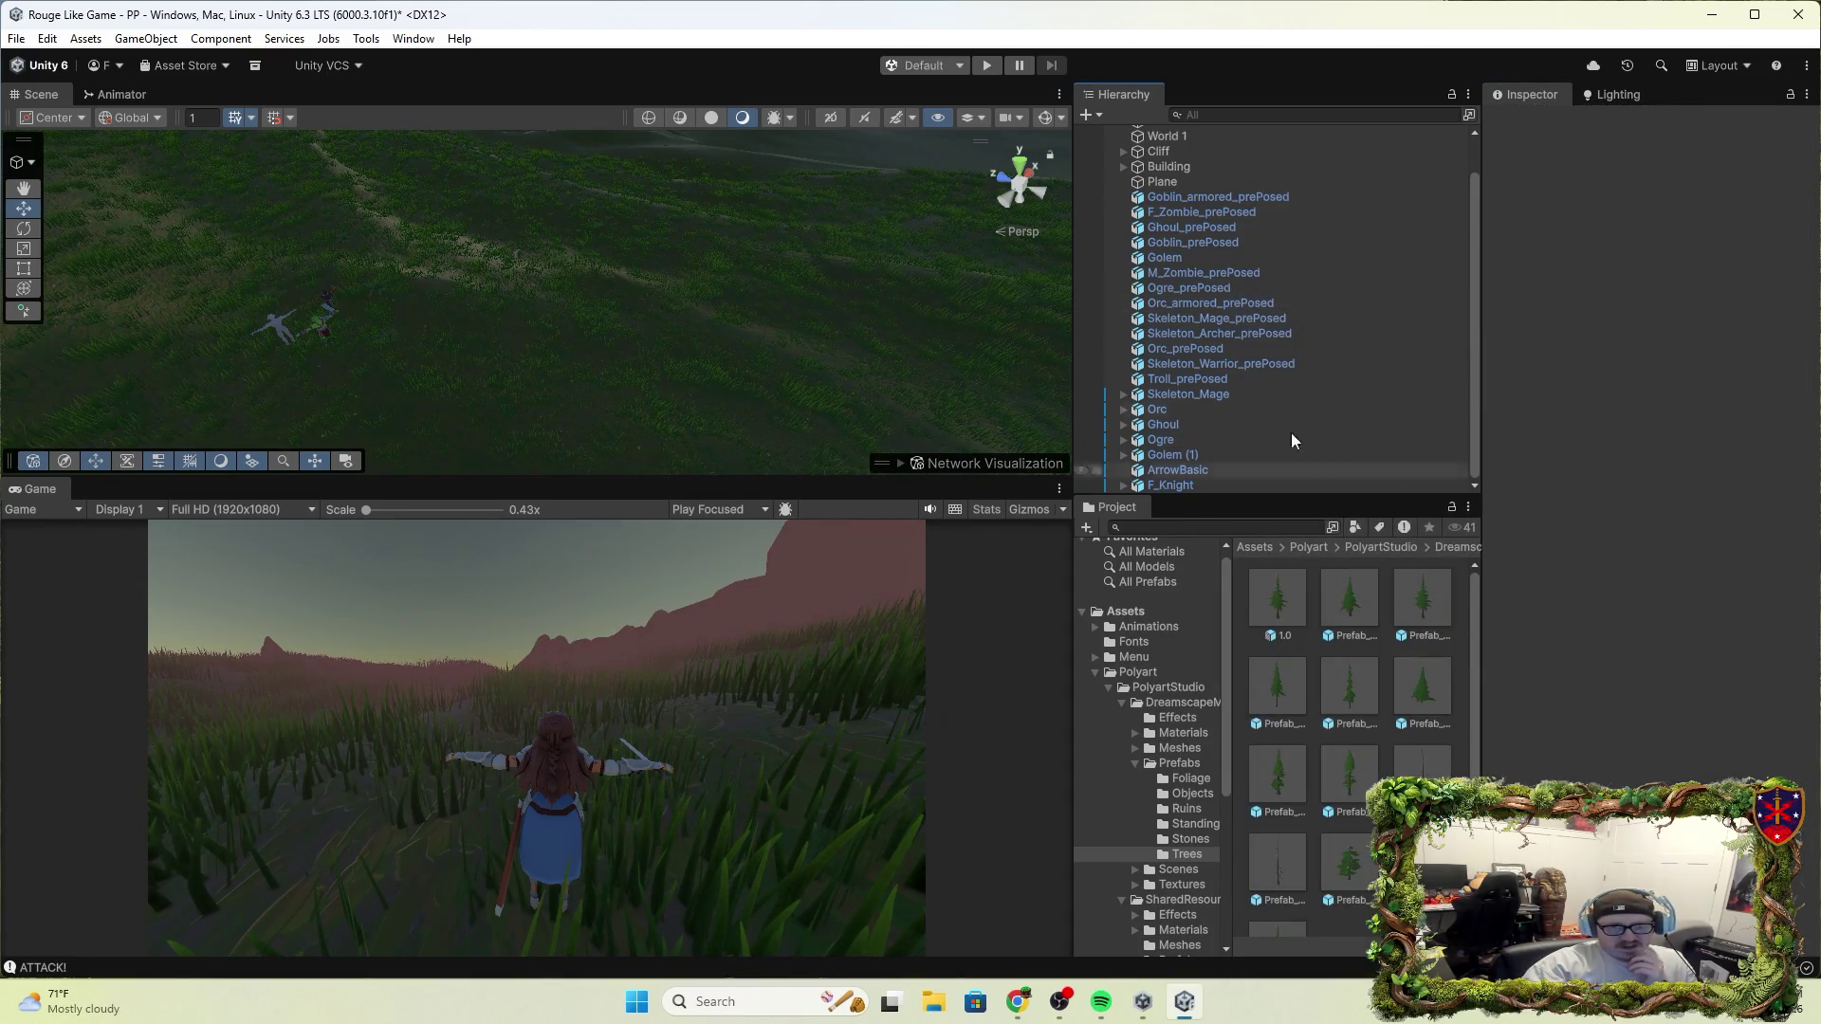
scroll(1191, 190, up, 2)
click(1168, 177)
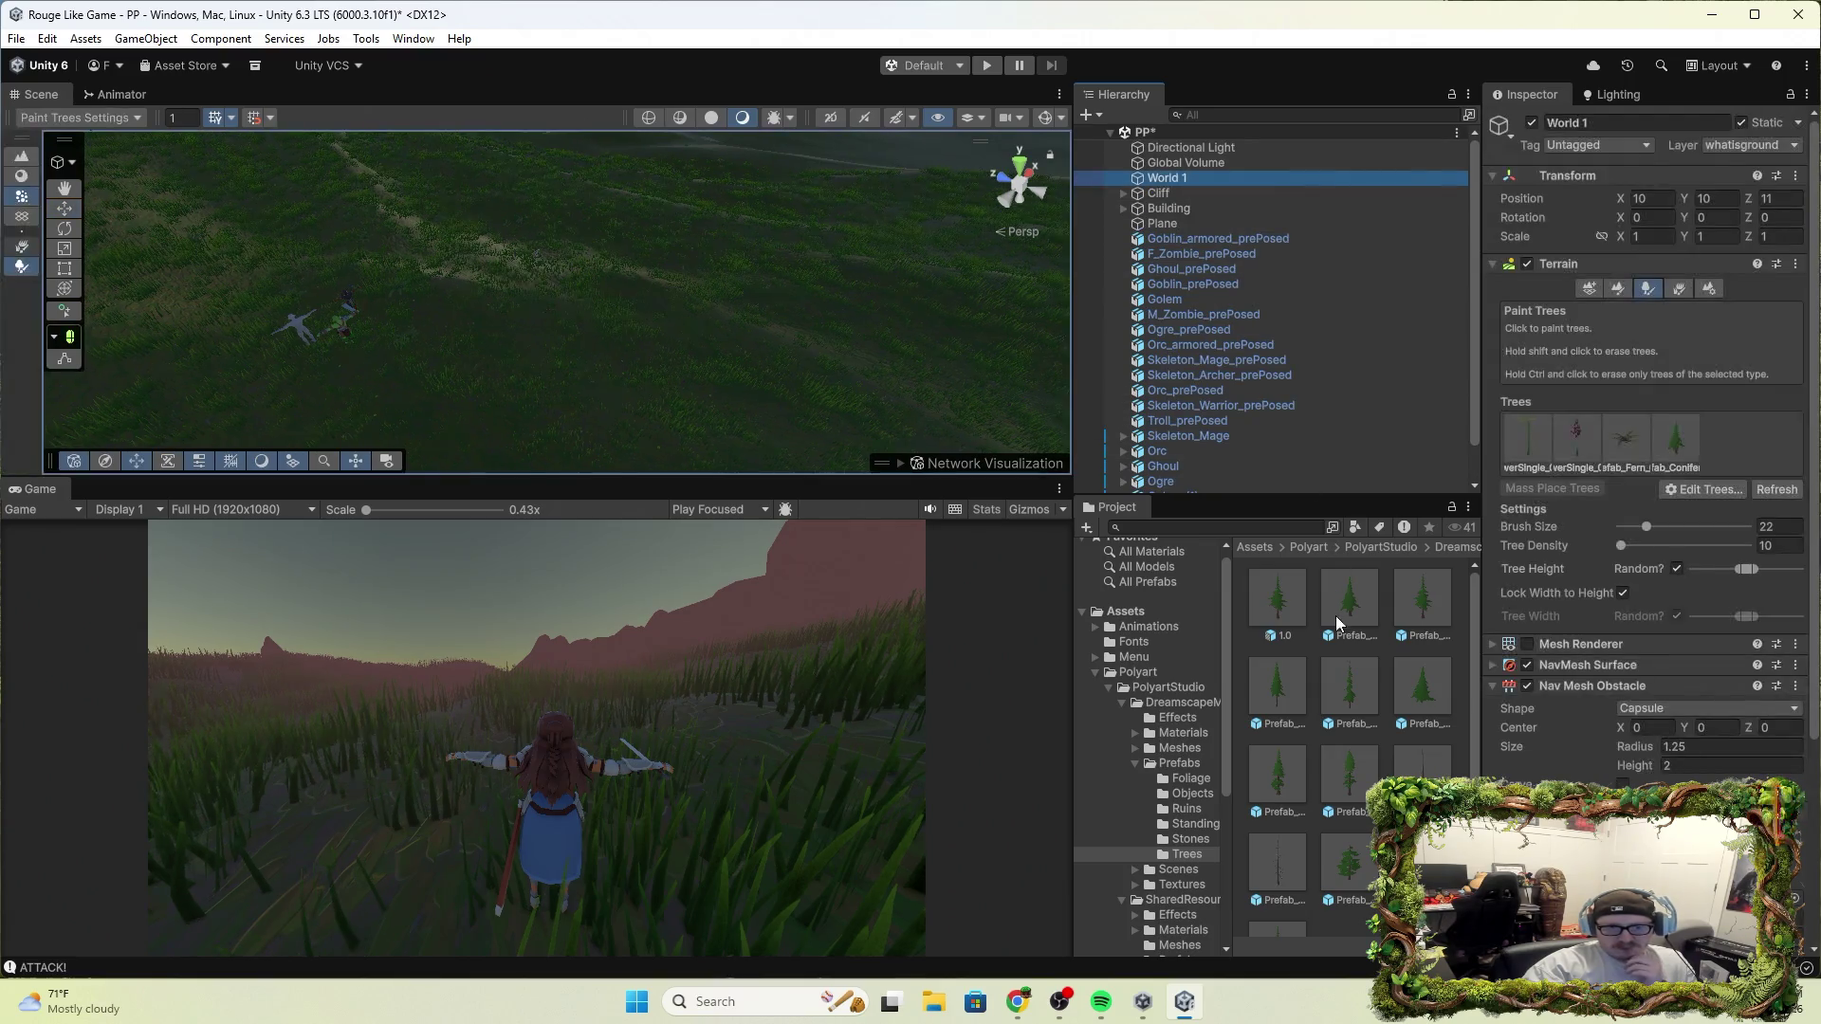
On the Prefab_Conifer_01 prefab, disable the Mesh Collider and set the layer mask to Everything
click(1335, 605)
scroll(1613, 707, down, 5)
click(1527, 543)
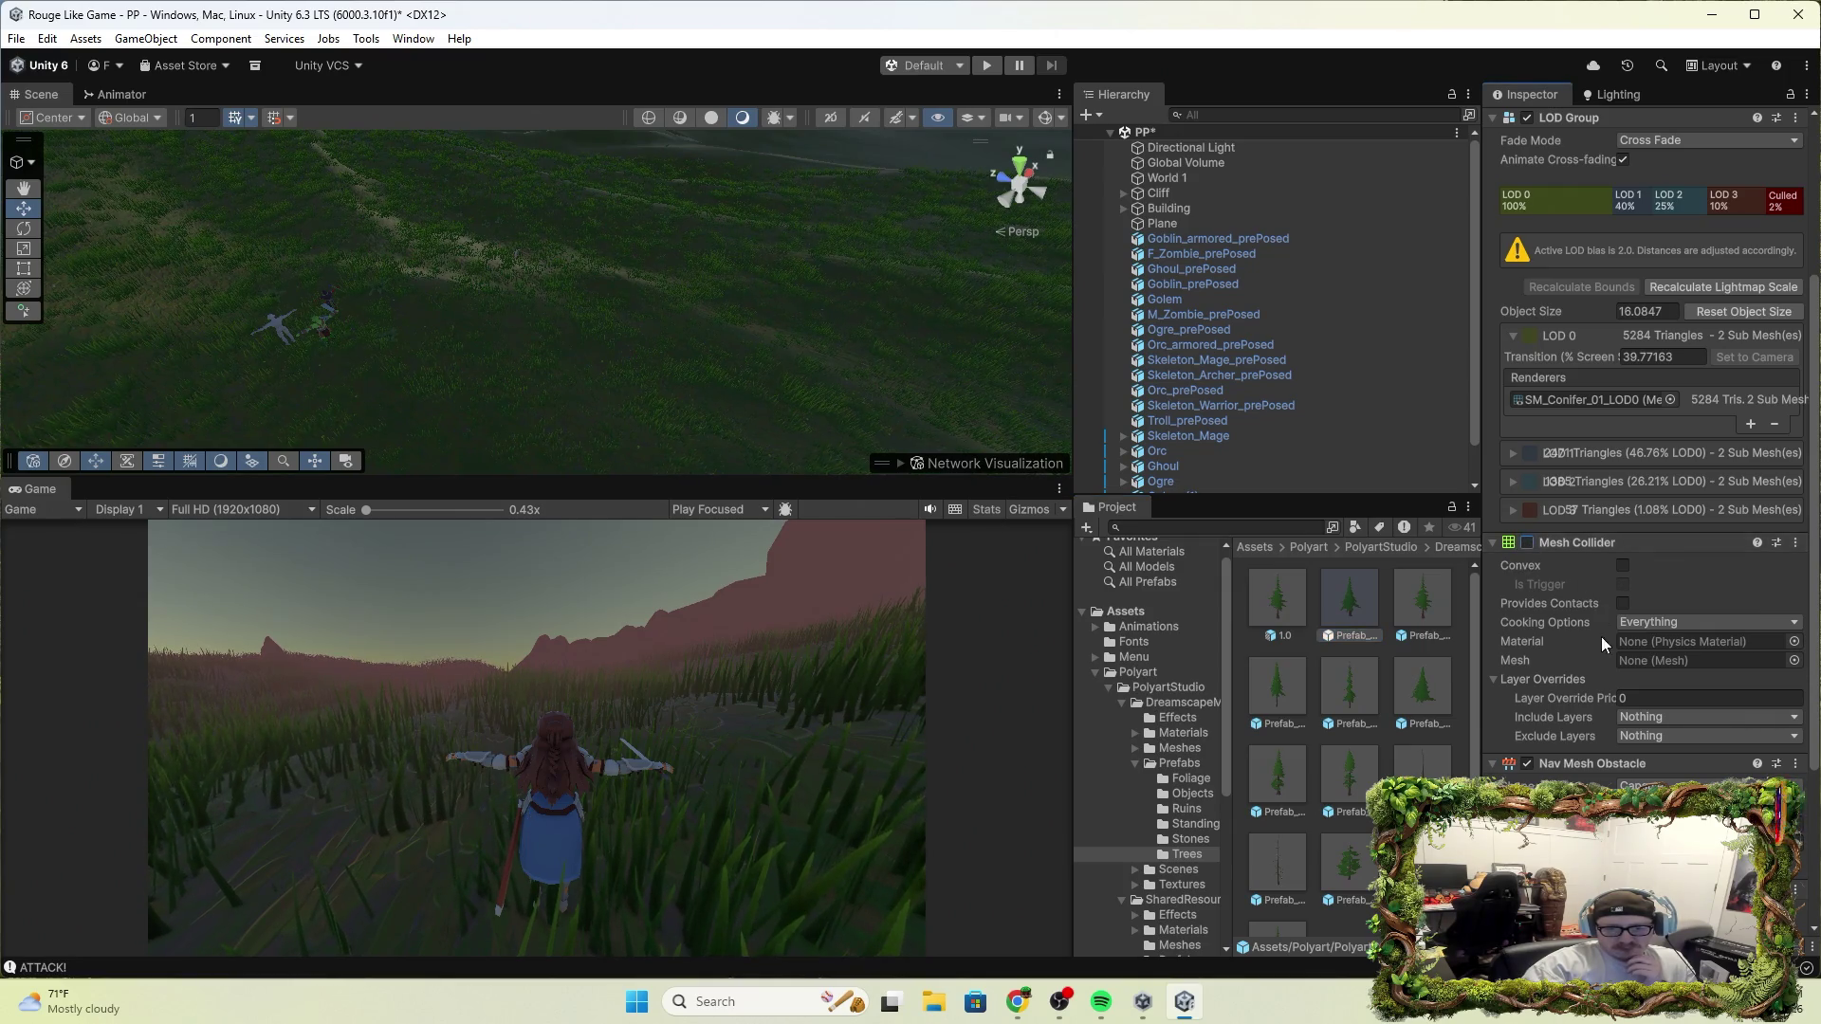
scroll(1601, 635, down, 3)
click(1698, 857)
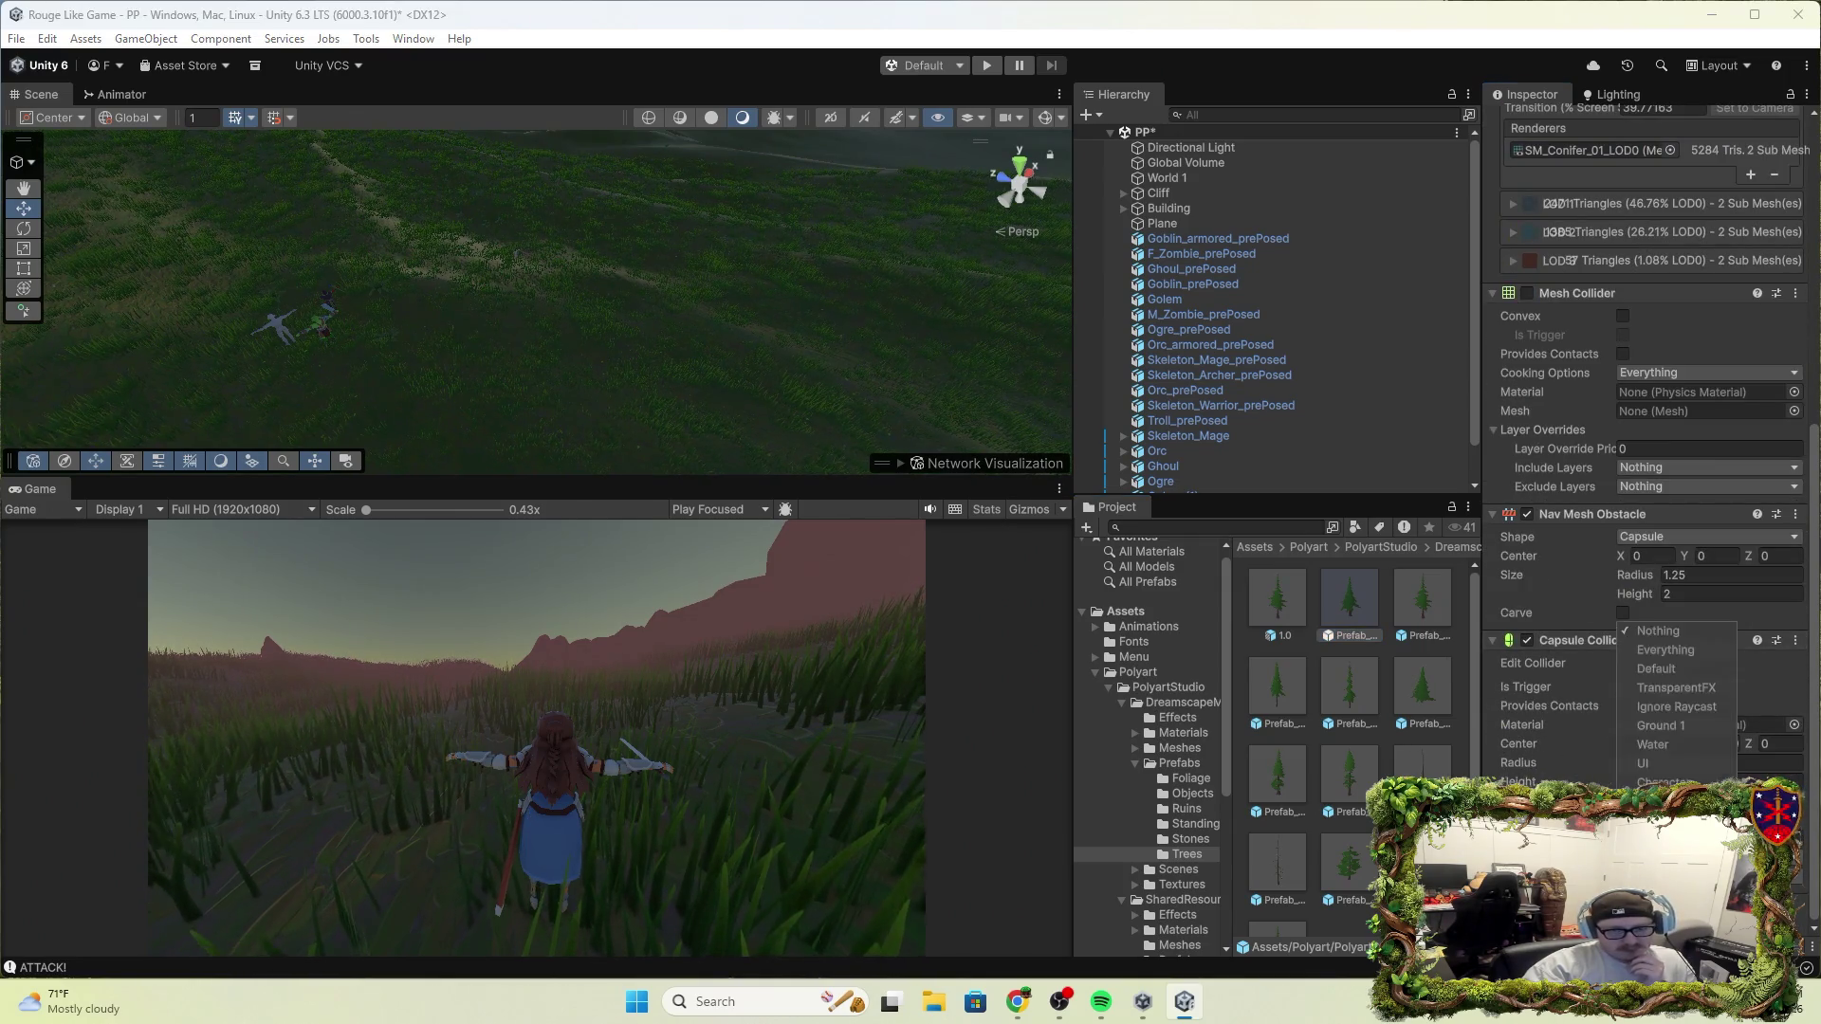
click(1666, 650)
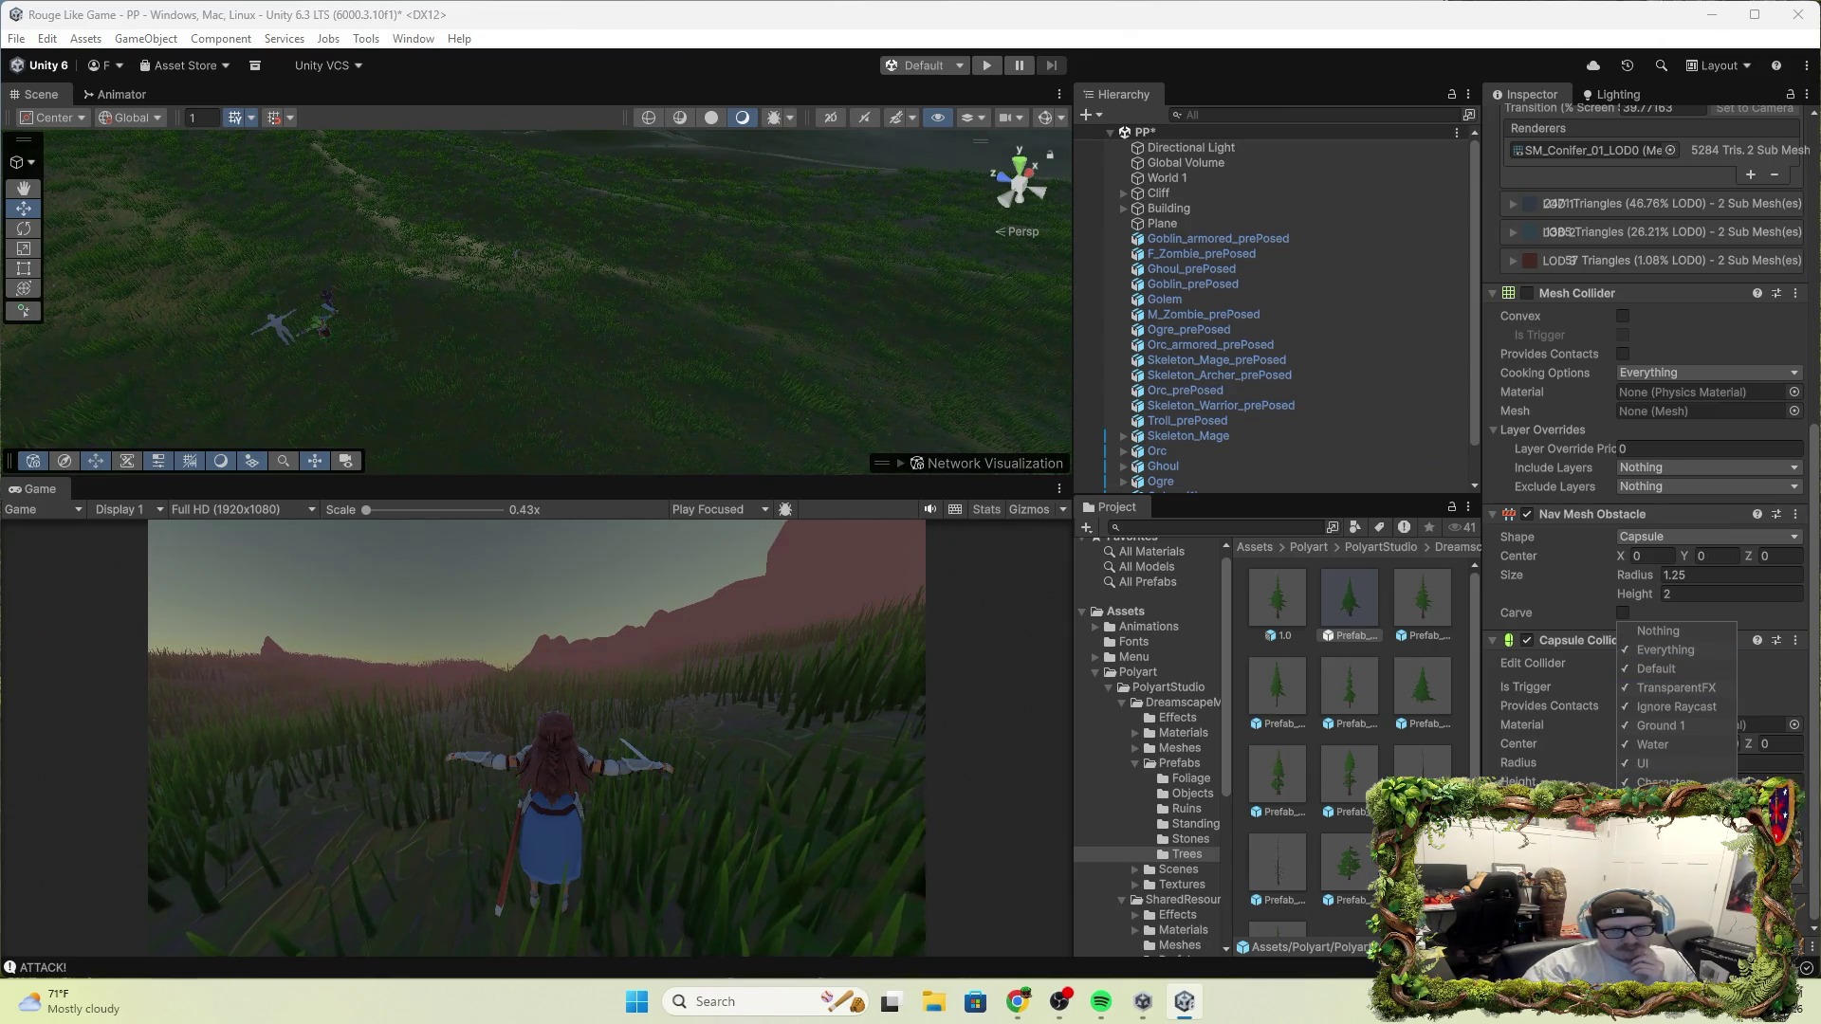
key(Escape)
scroll(1506, 367, up, 3)
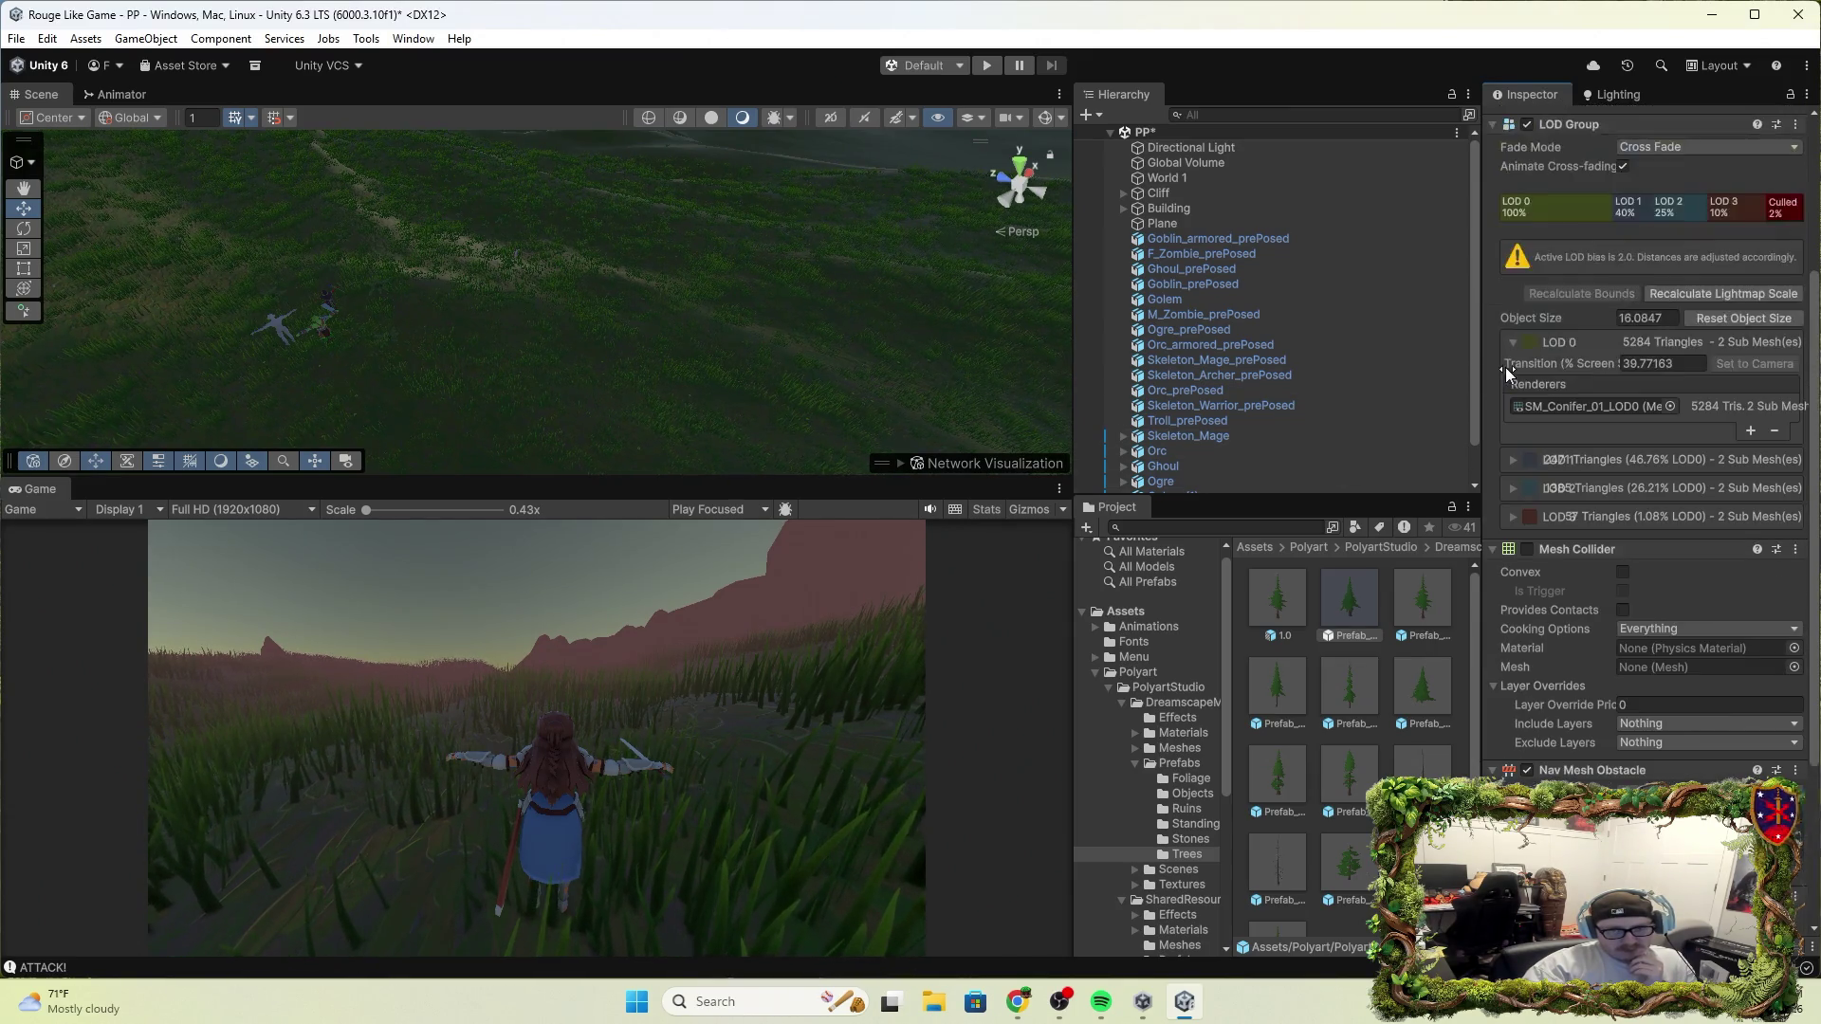
scroll(1505, 367, up, 3)
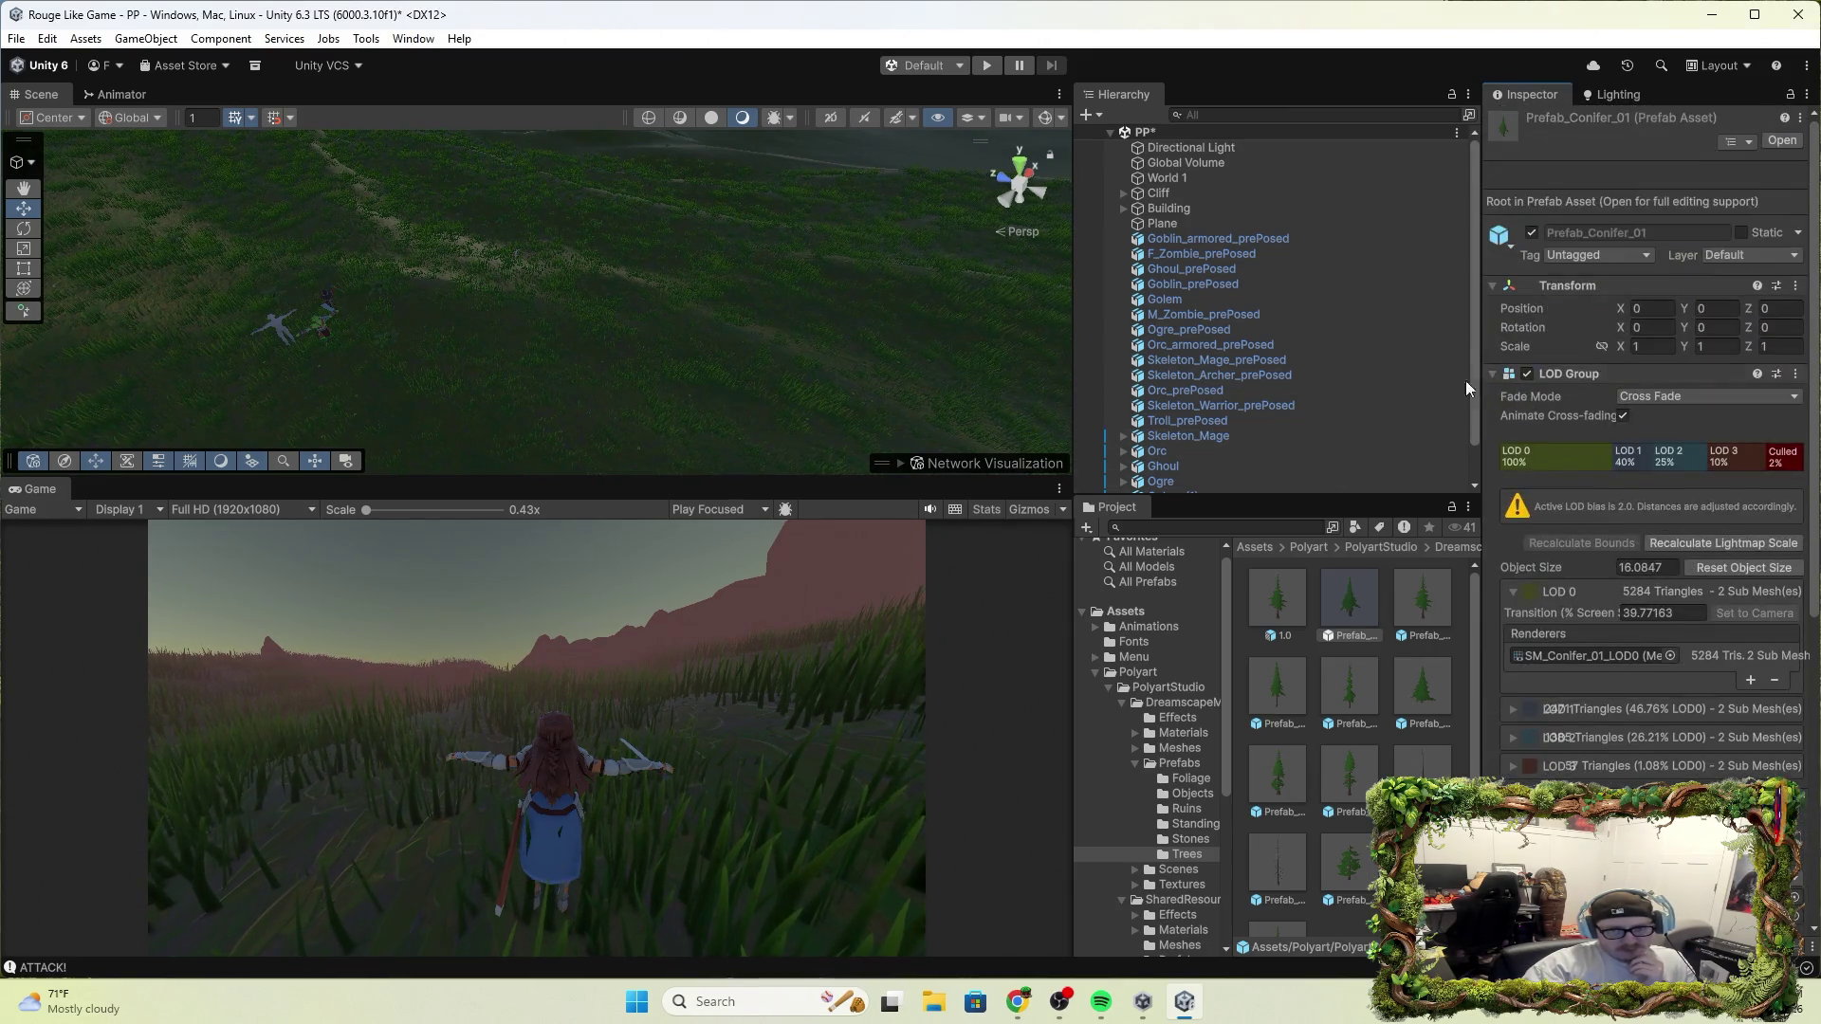
click(1201, 167)
Select World 1 and remove the old conifer from its terrain tree types
click(1195, 178)
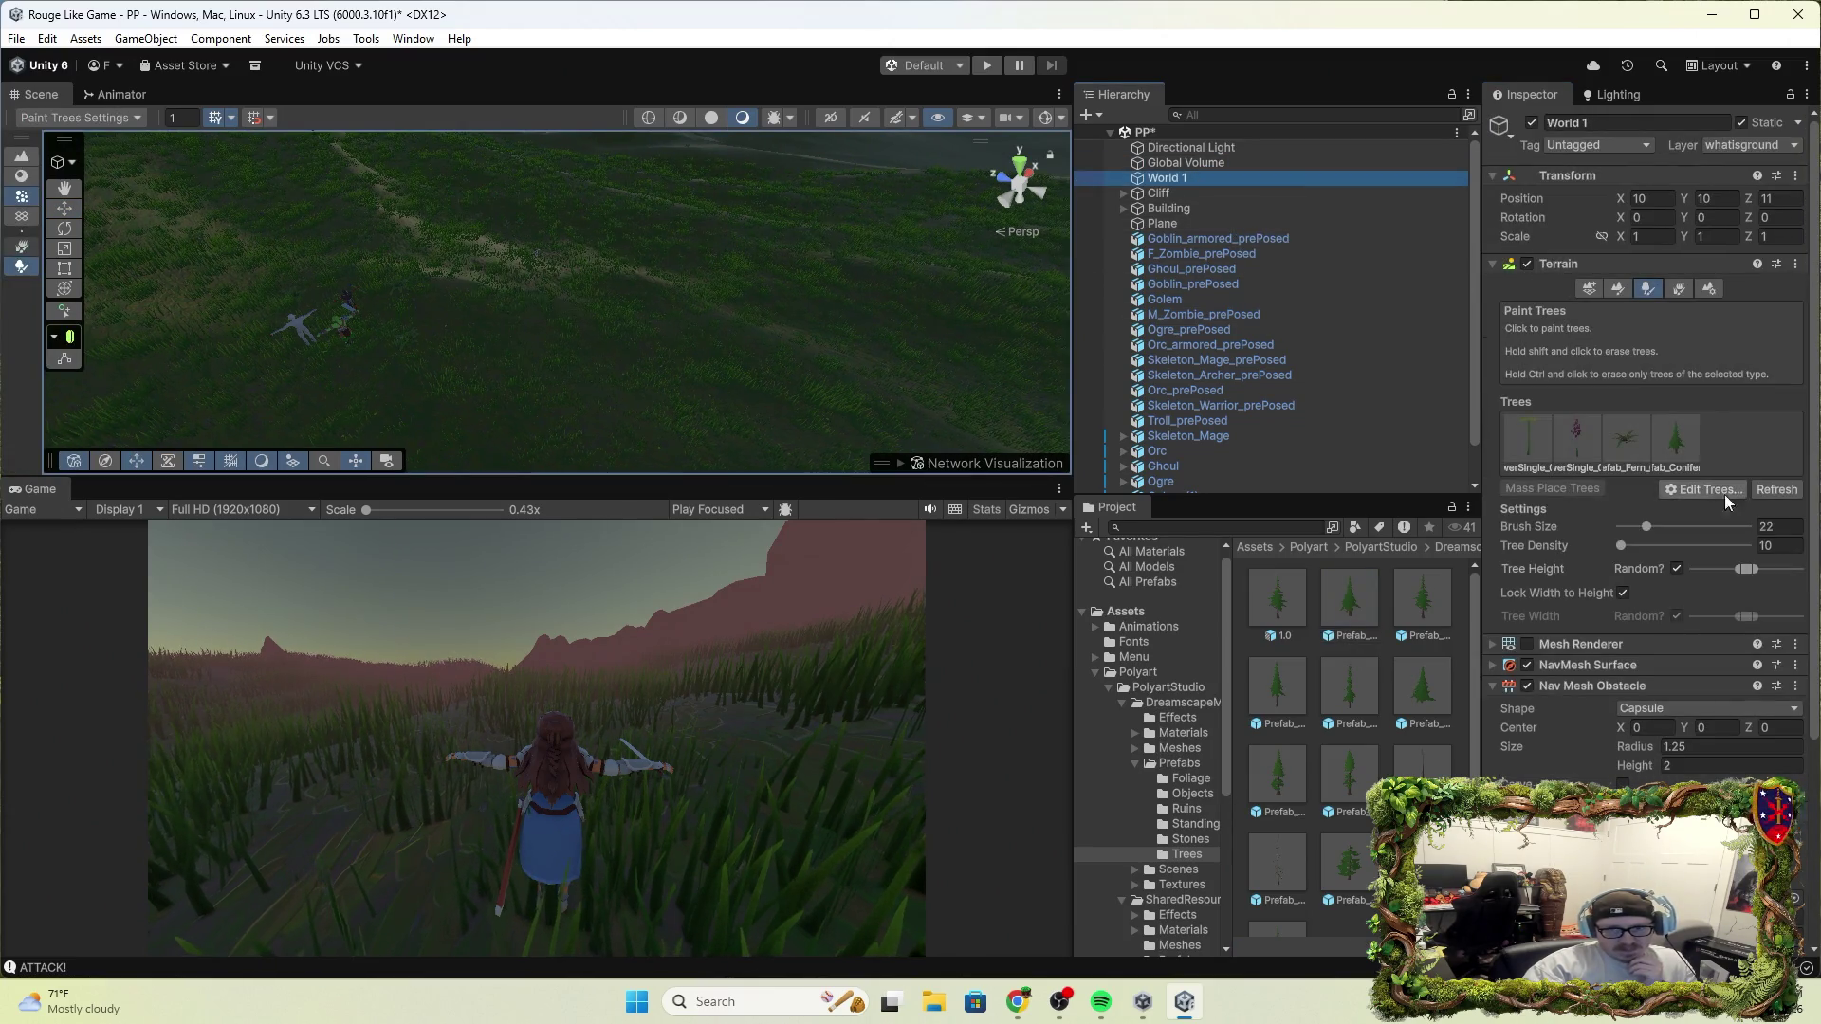
click(1679, 442)
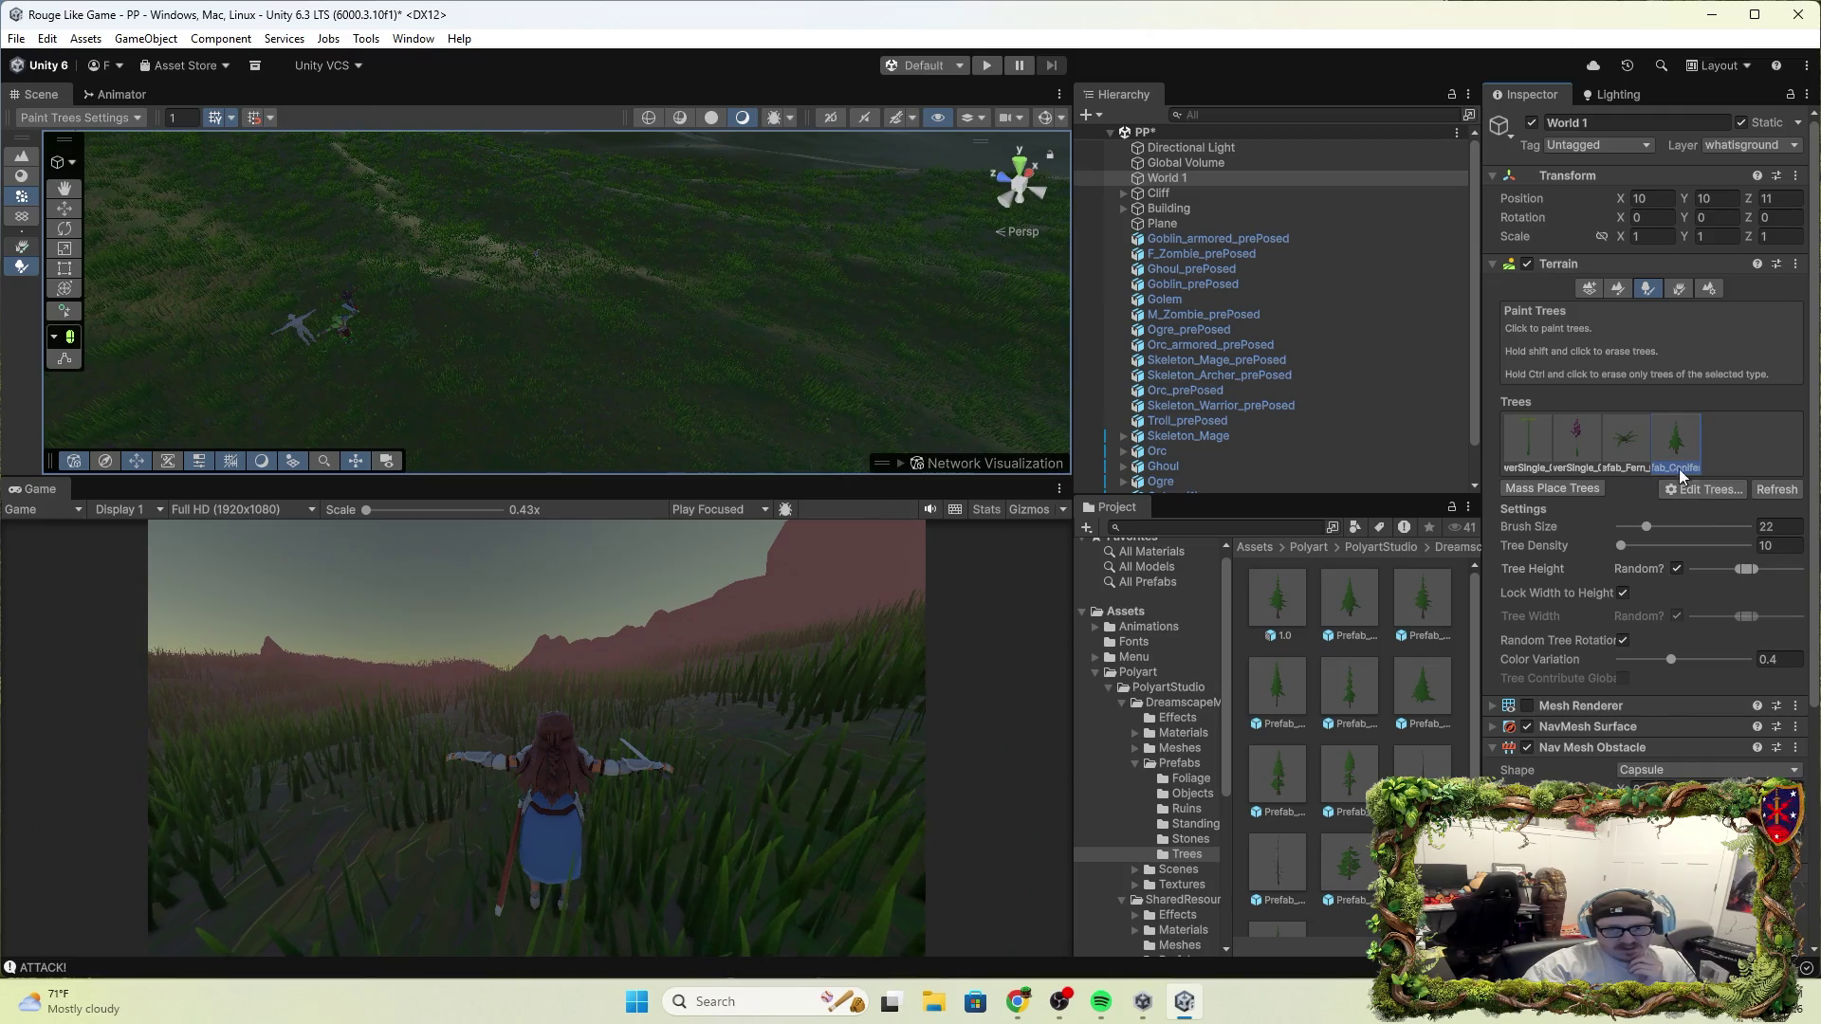
click(1702, 490)
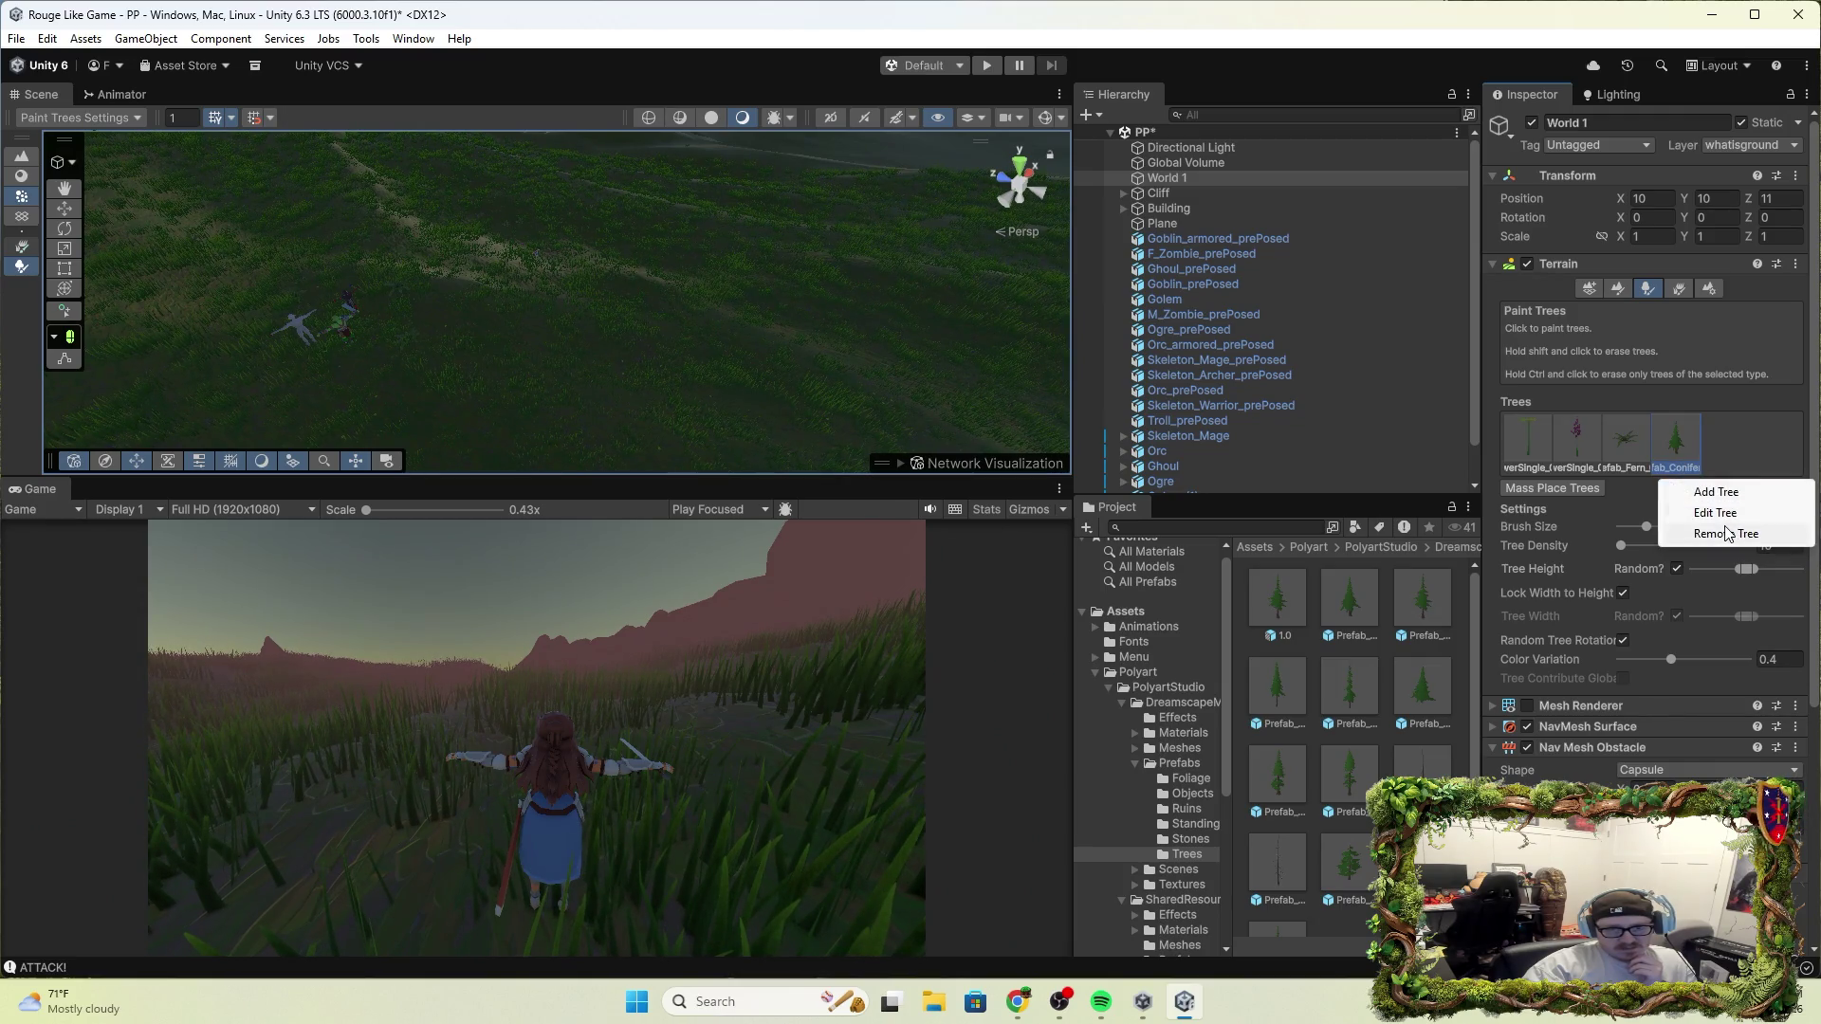
click(1726, 534)
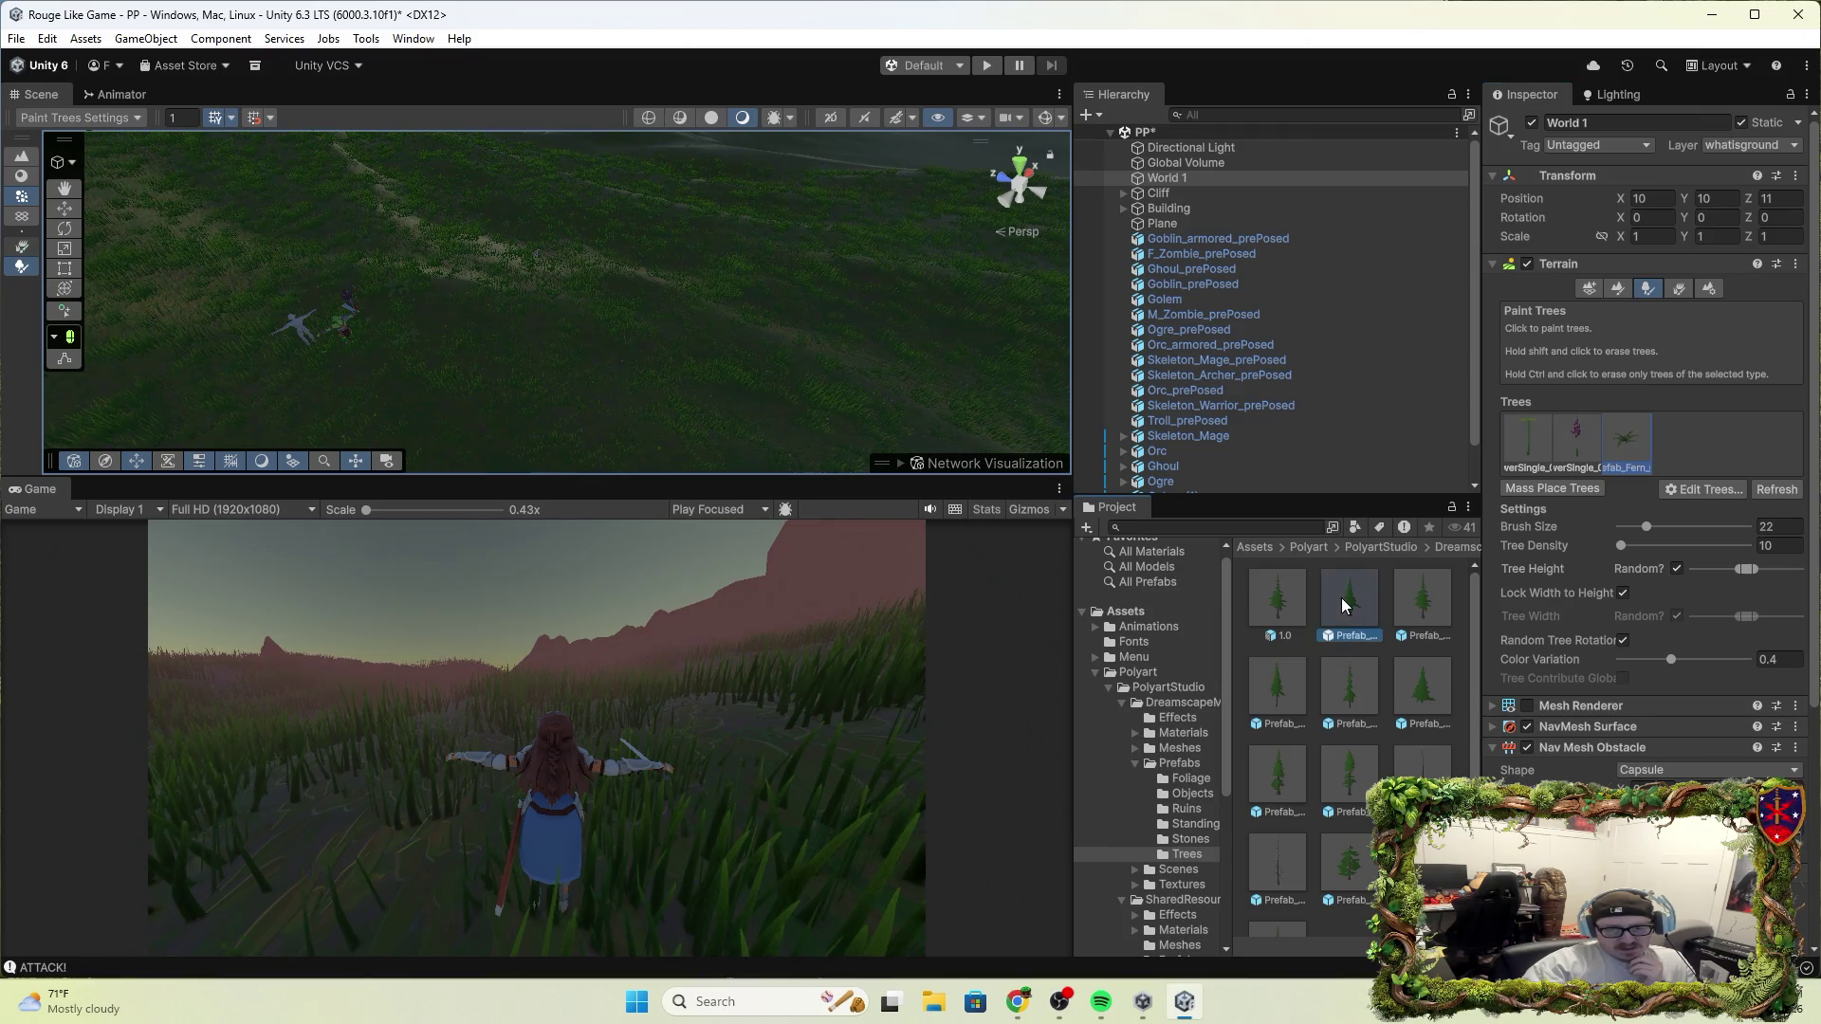
Add Prefab_Conifer_01 as a new tree type and paint a couple of conifers ahead of the knight
click(1736, 499)
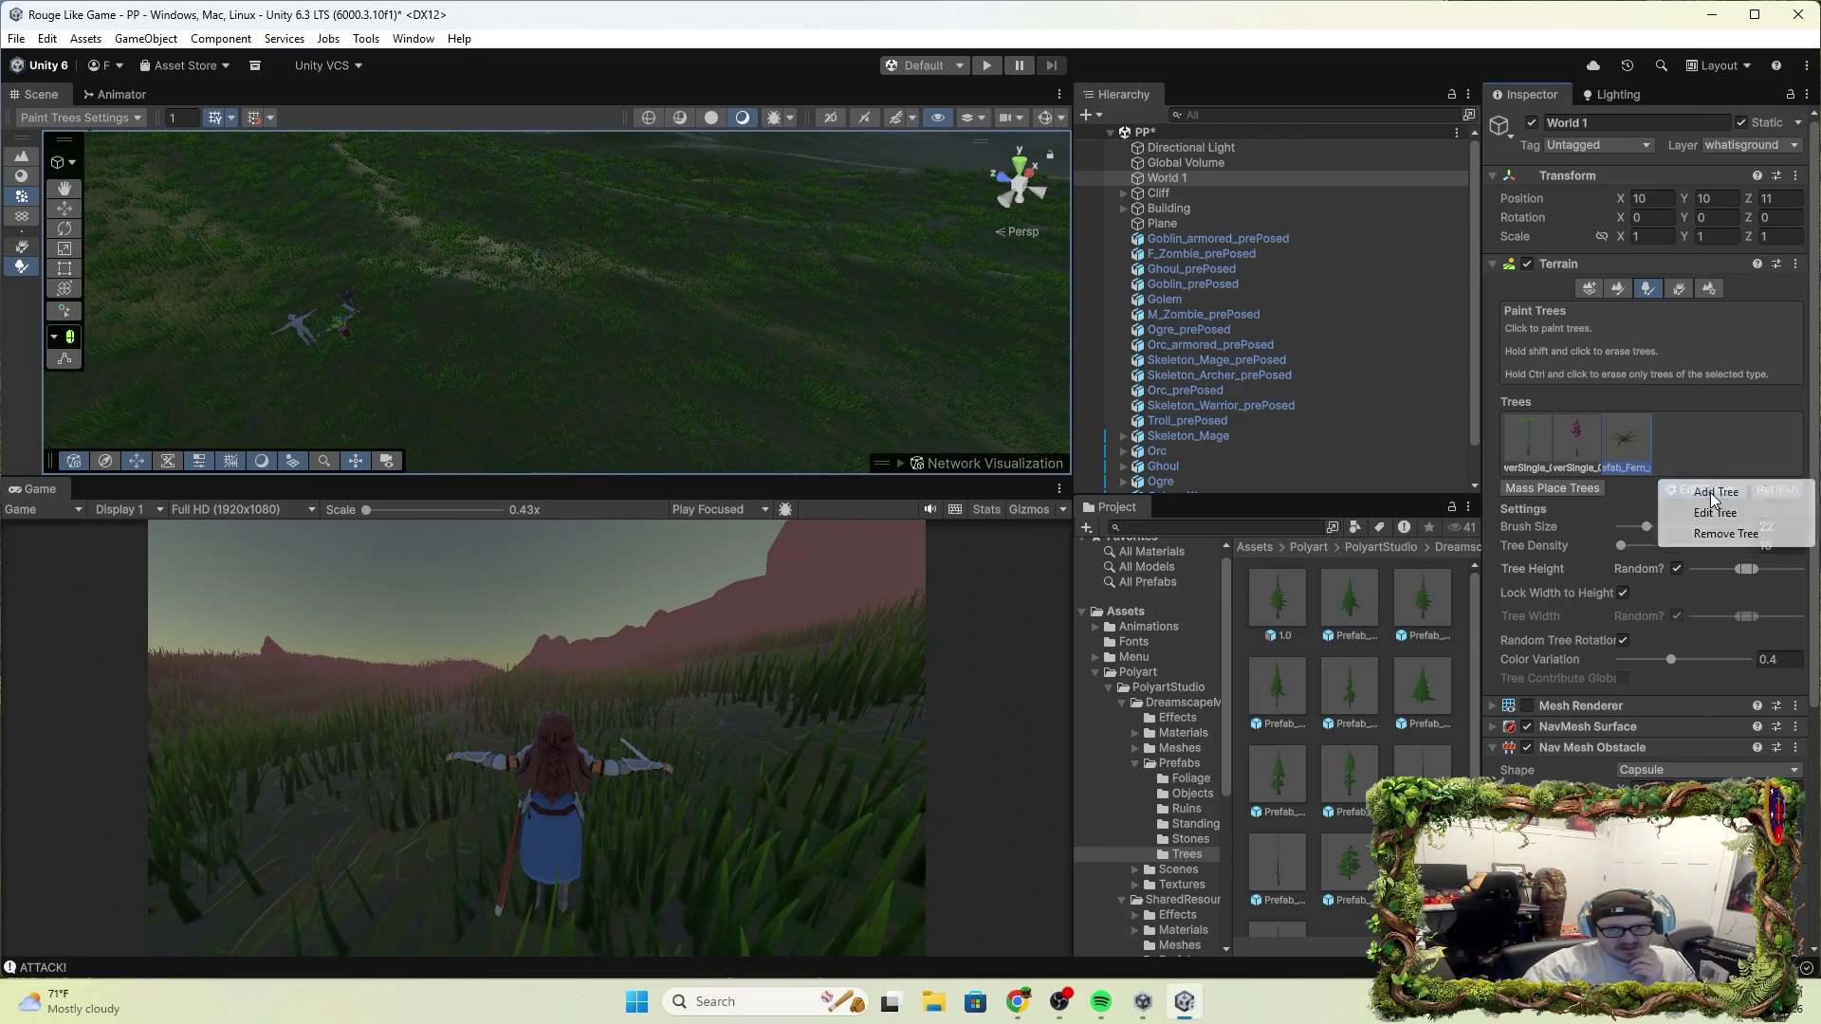
click(1716, 492)
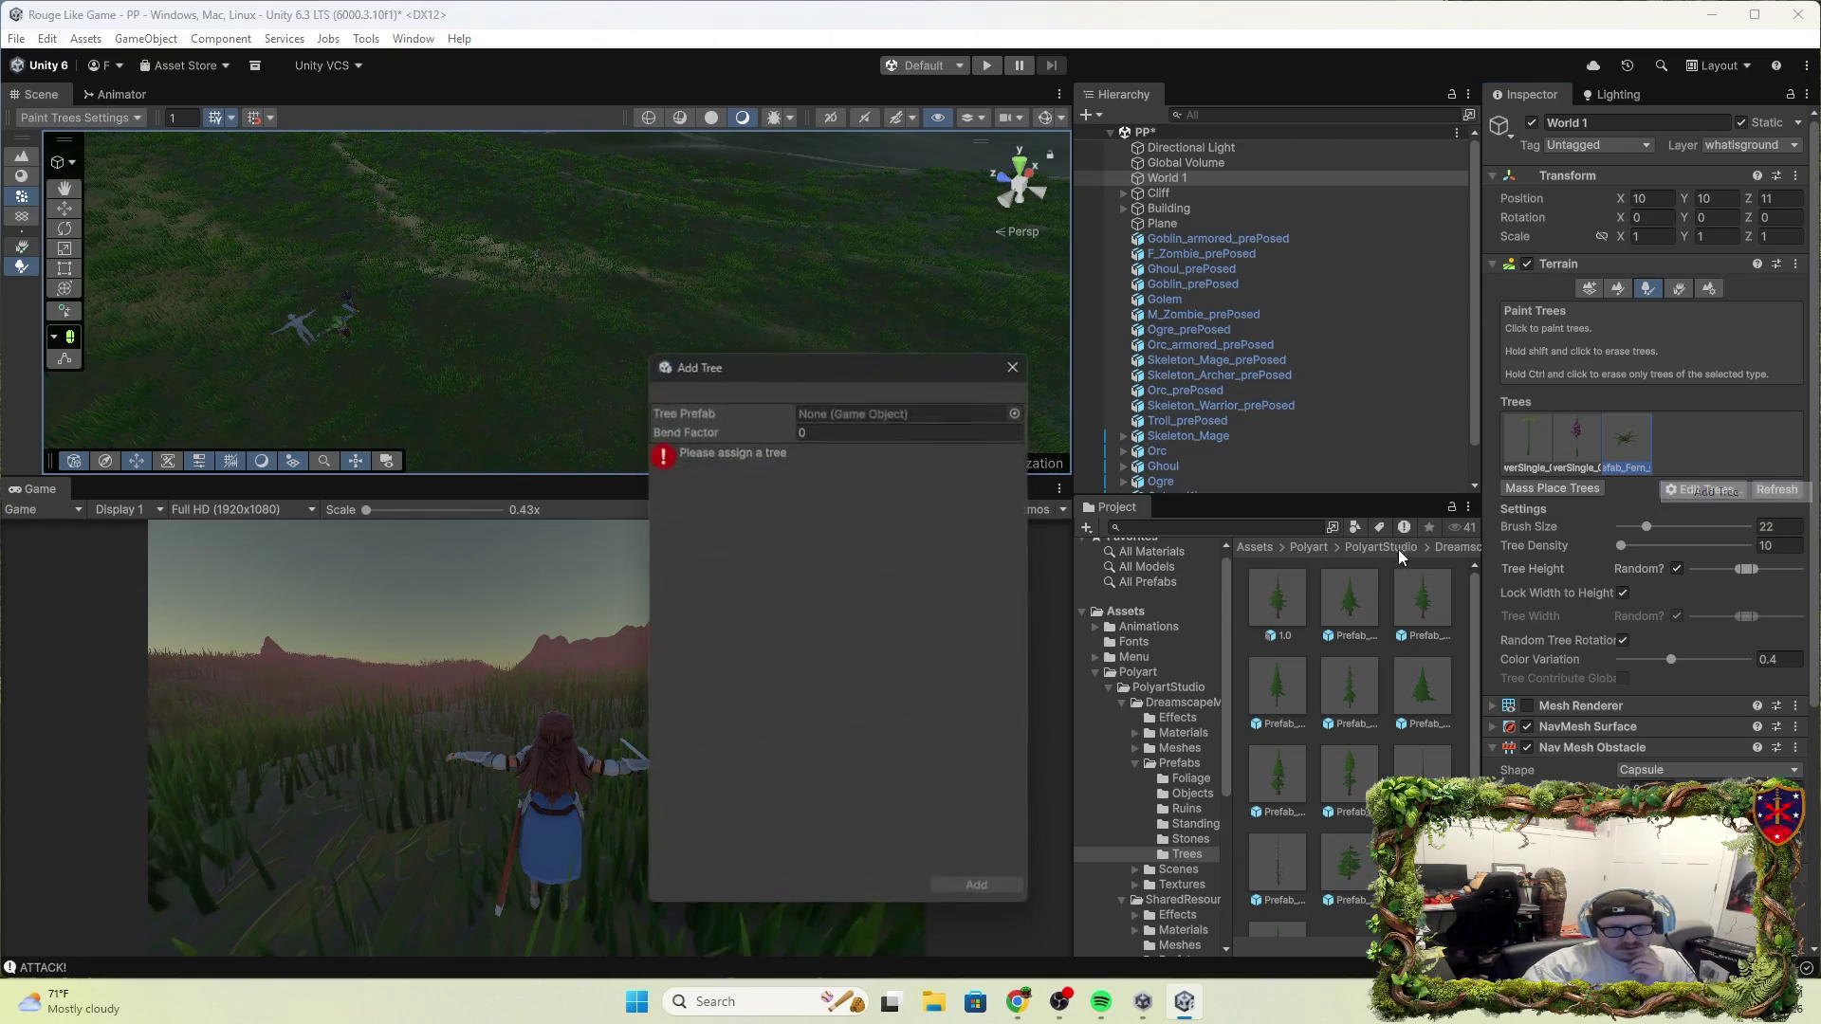
click(918, 414)
drag(918, 415, 918, 414)
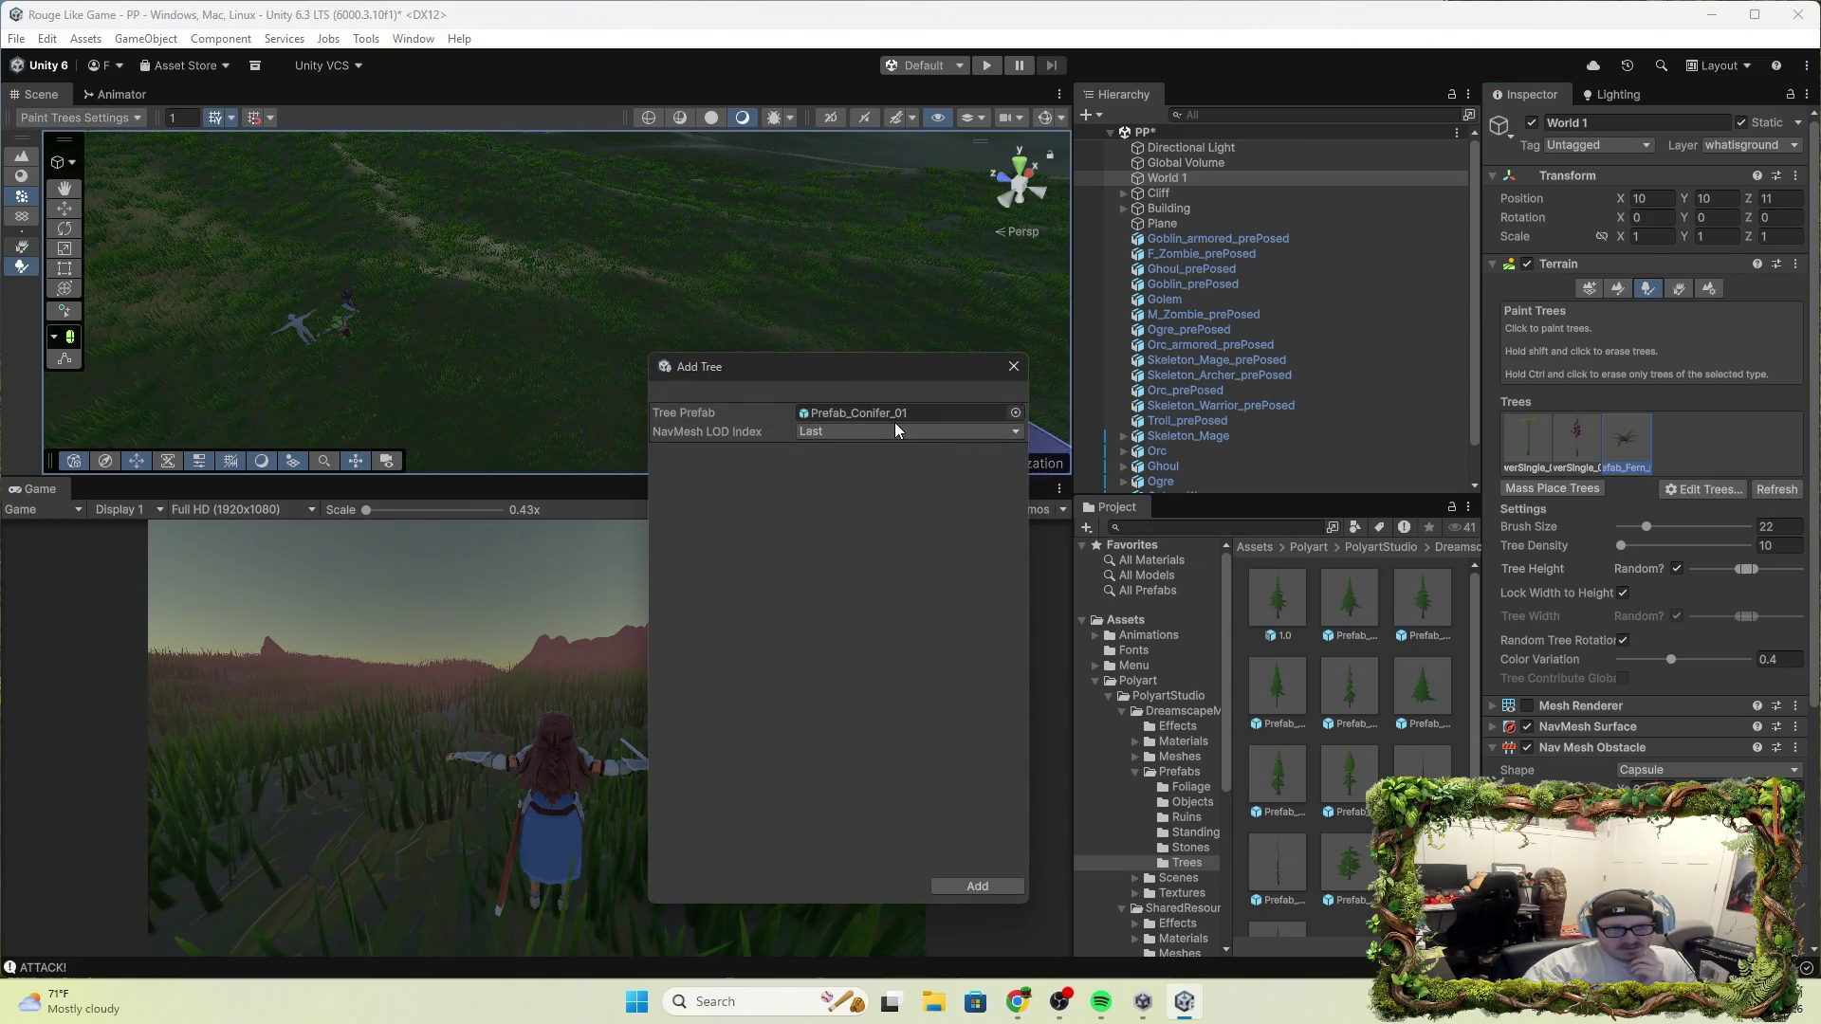
click(978, 886)
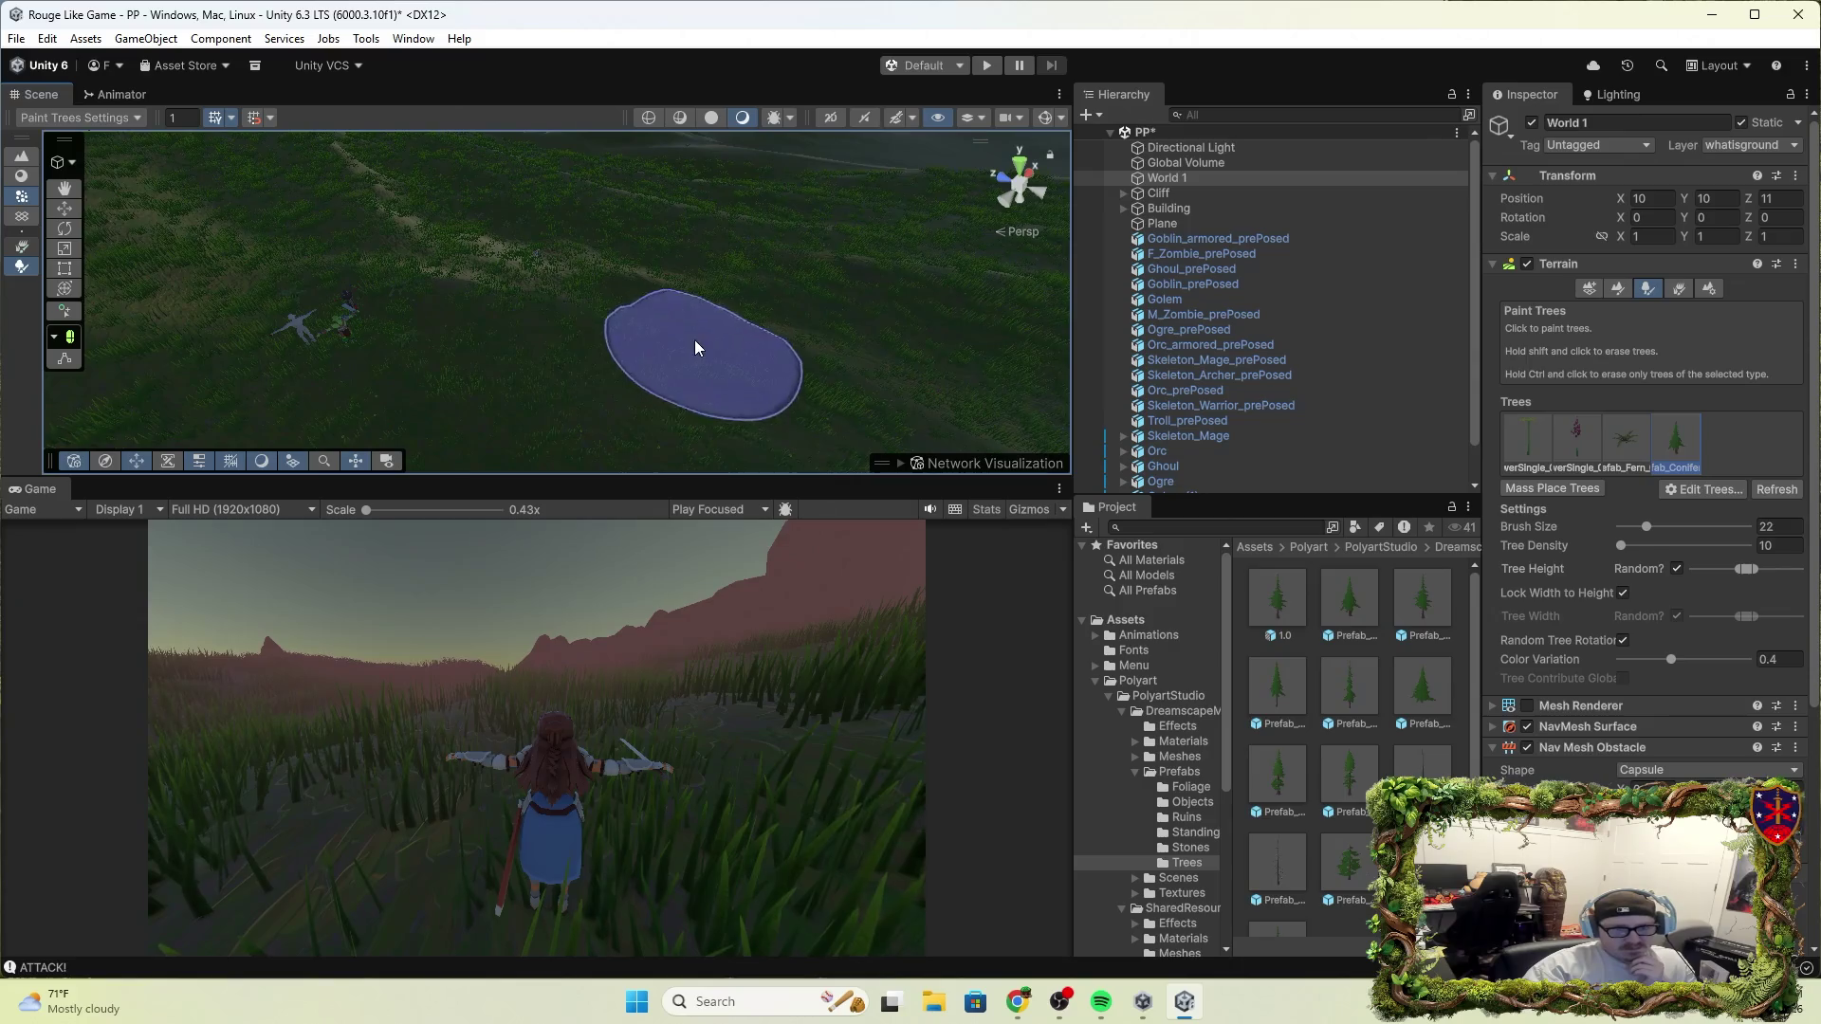
click(620, 304)
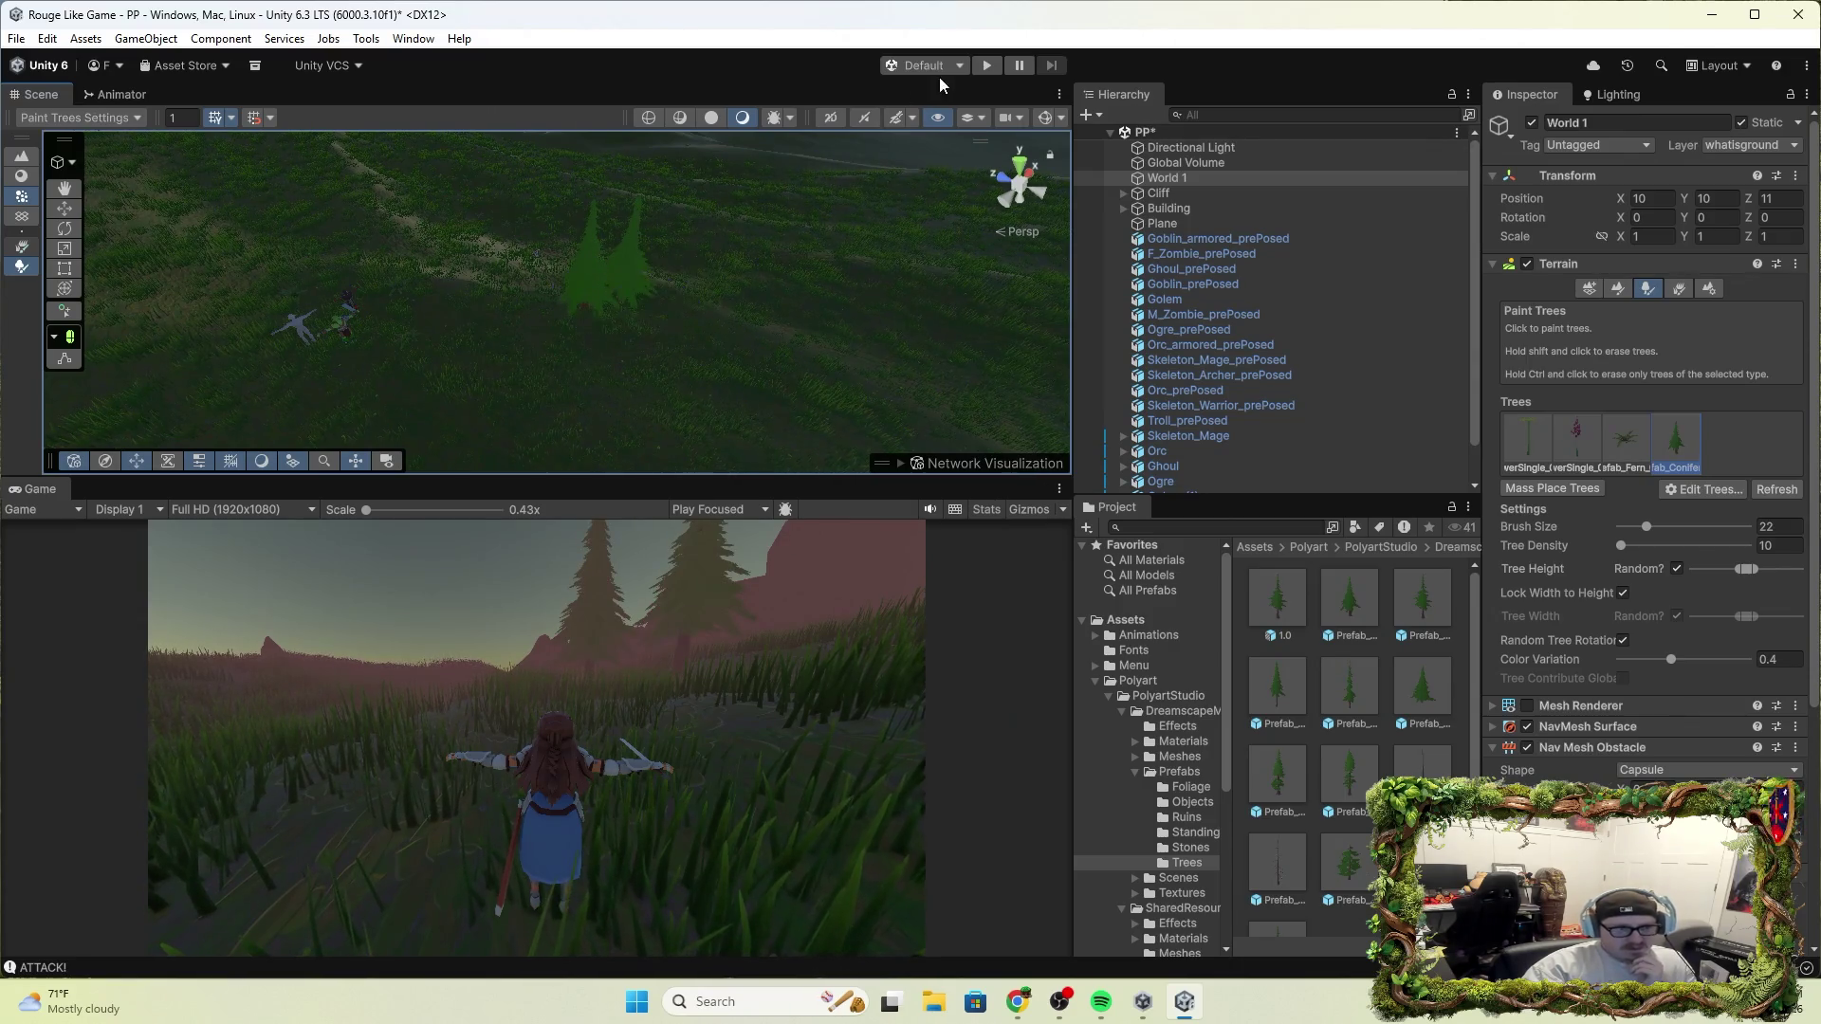
Play the game, walk the knight forward with W into the conifers, then stop
click(977, 68)
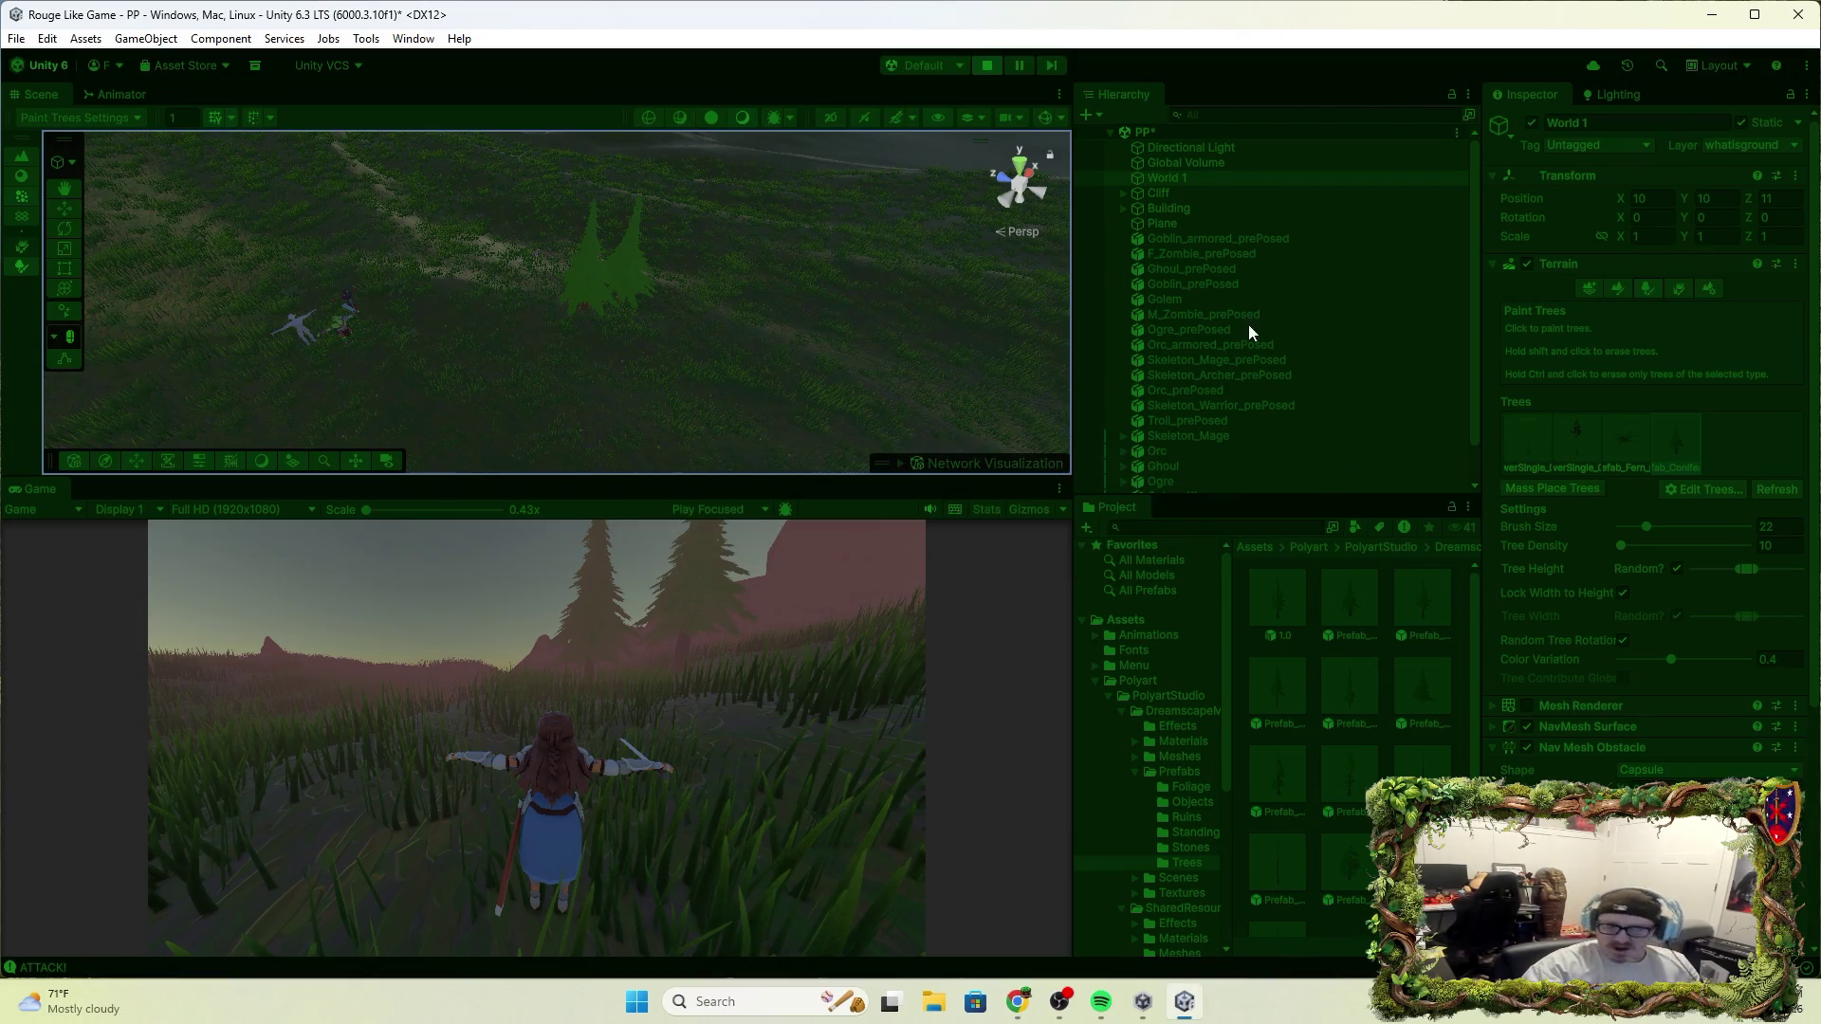
key(w)
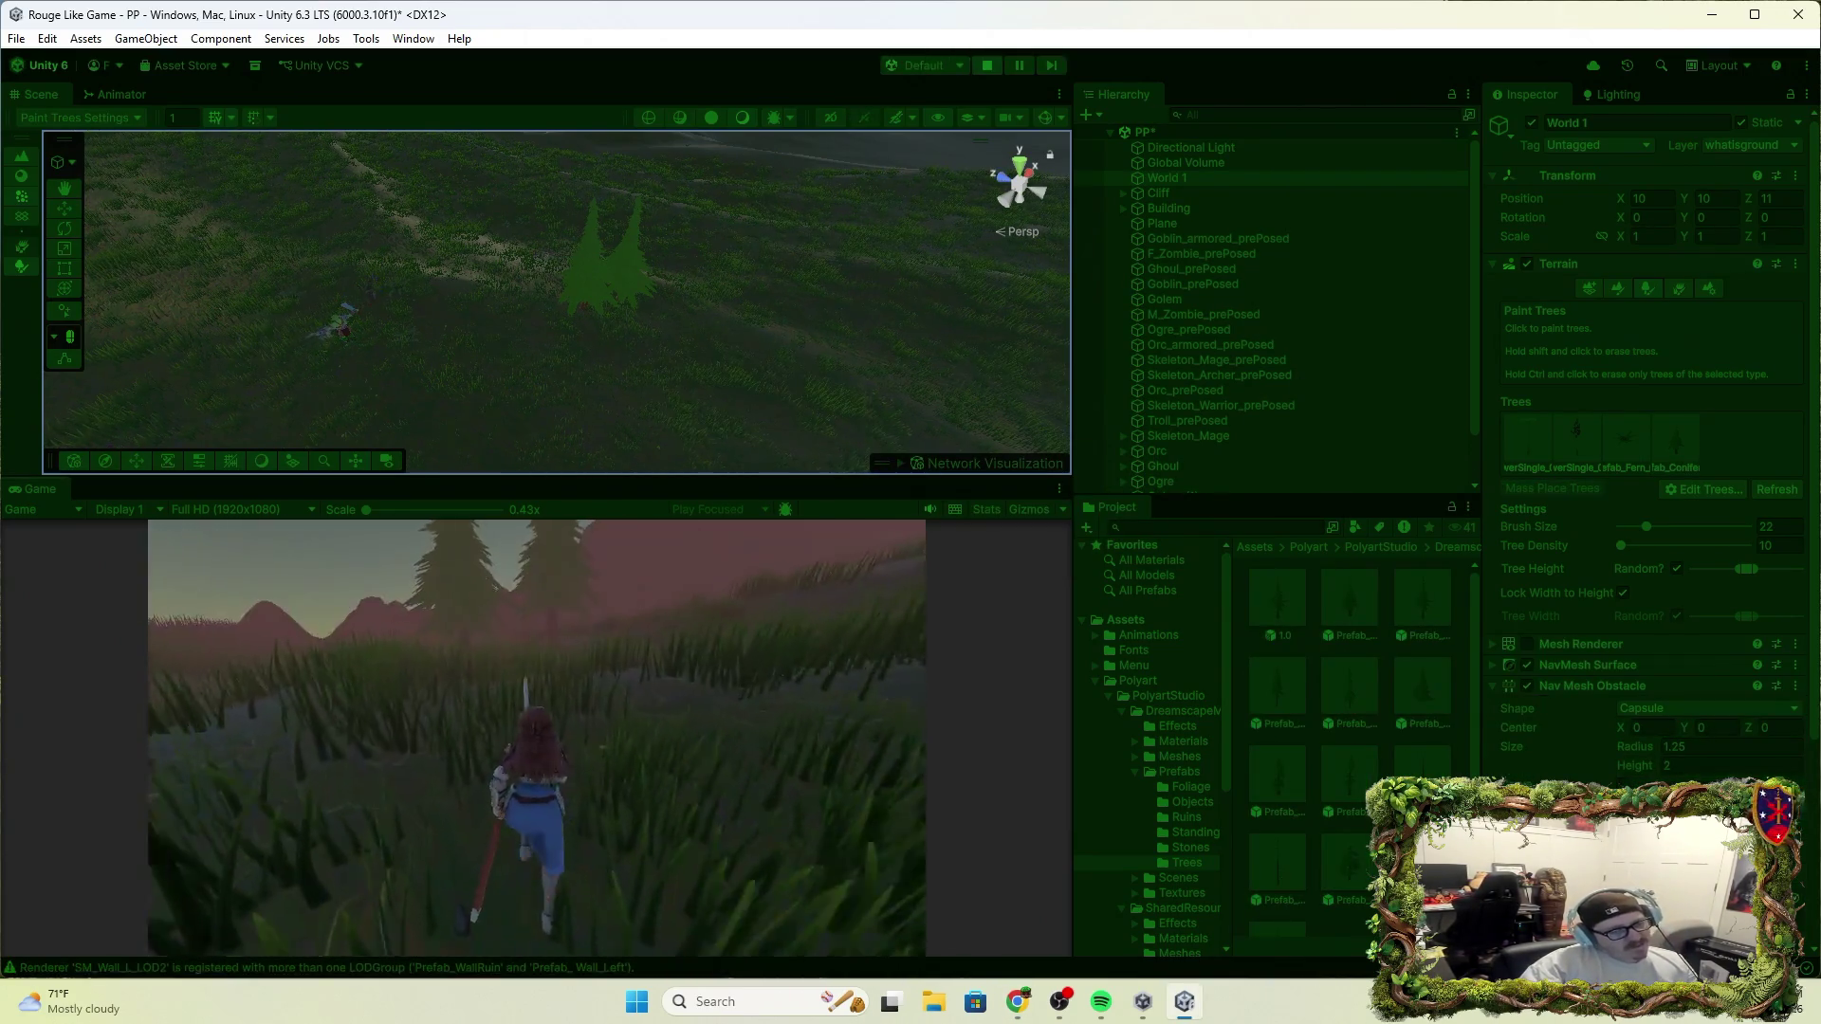
key(w)
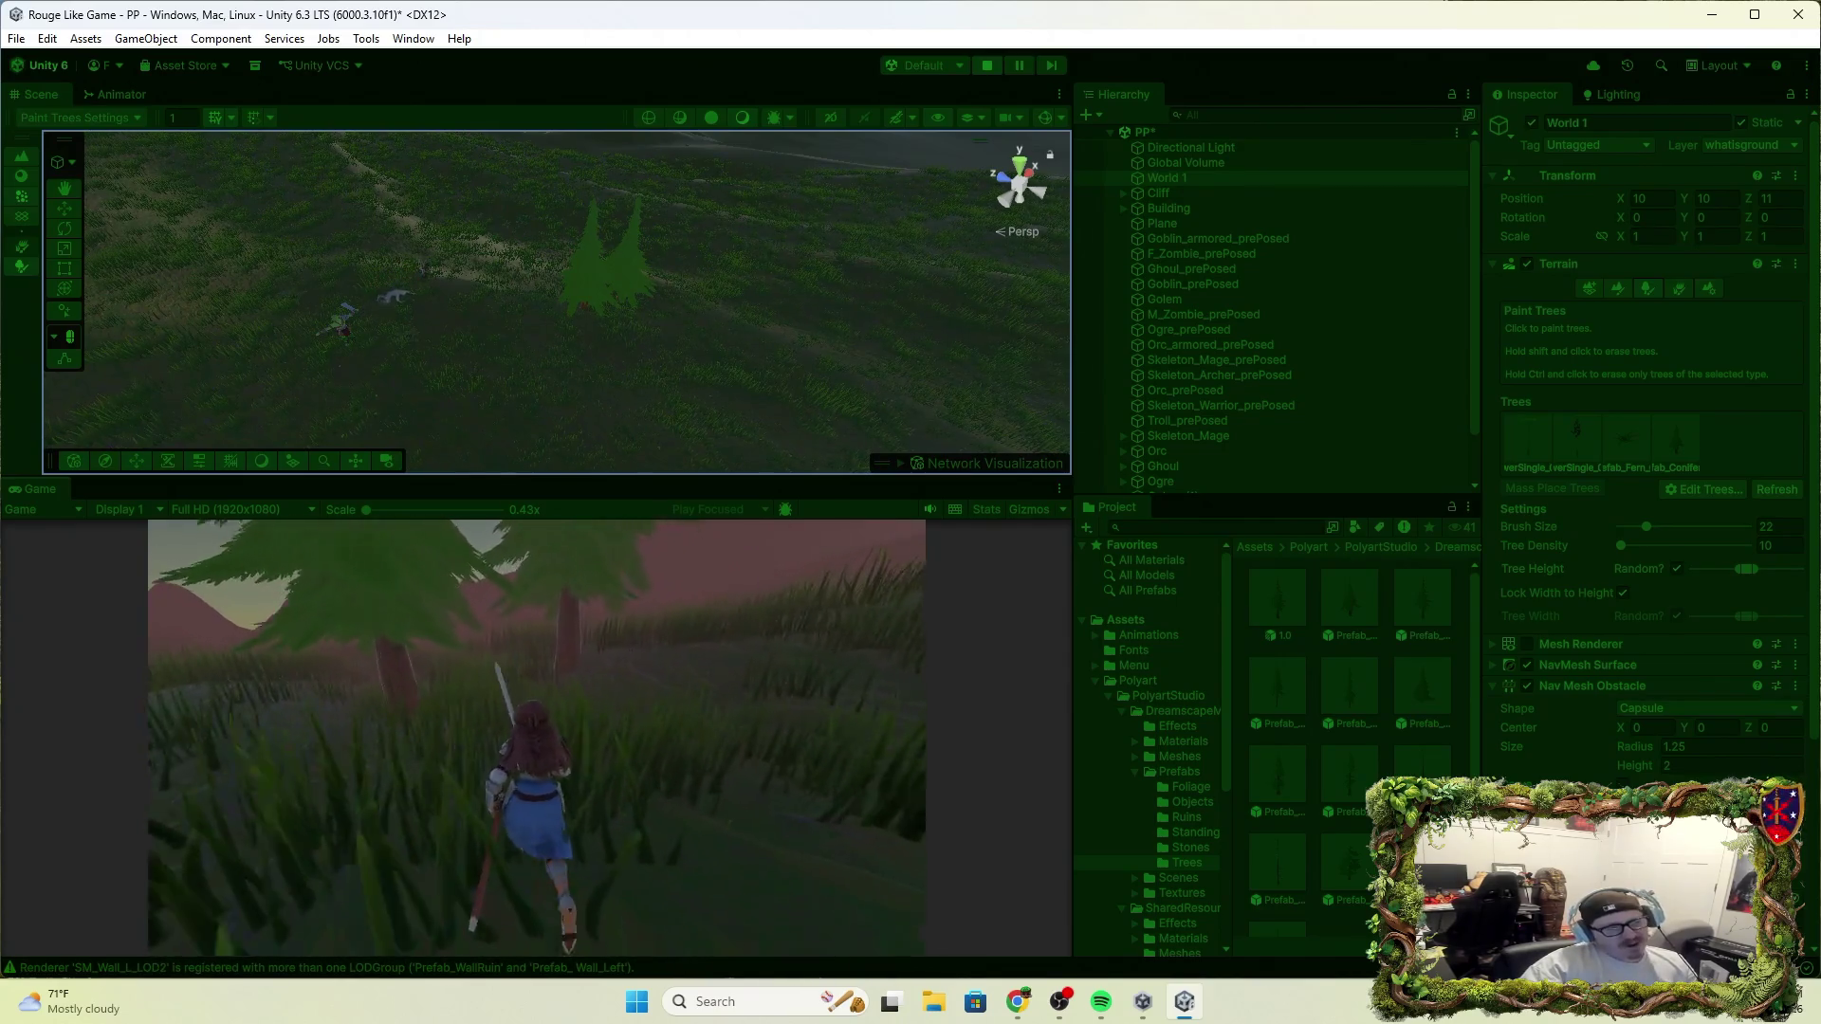
key(w)
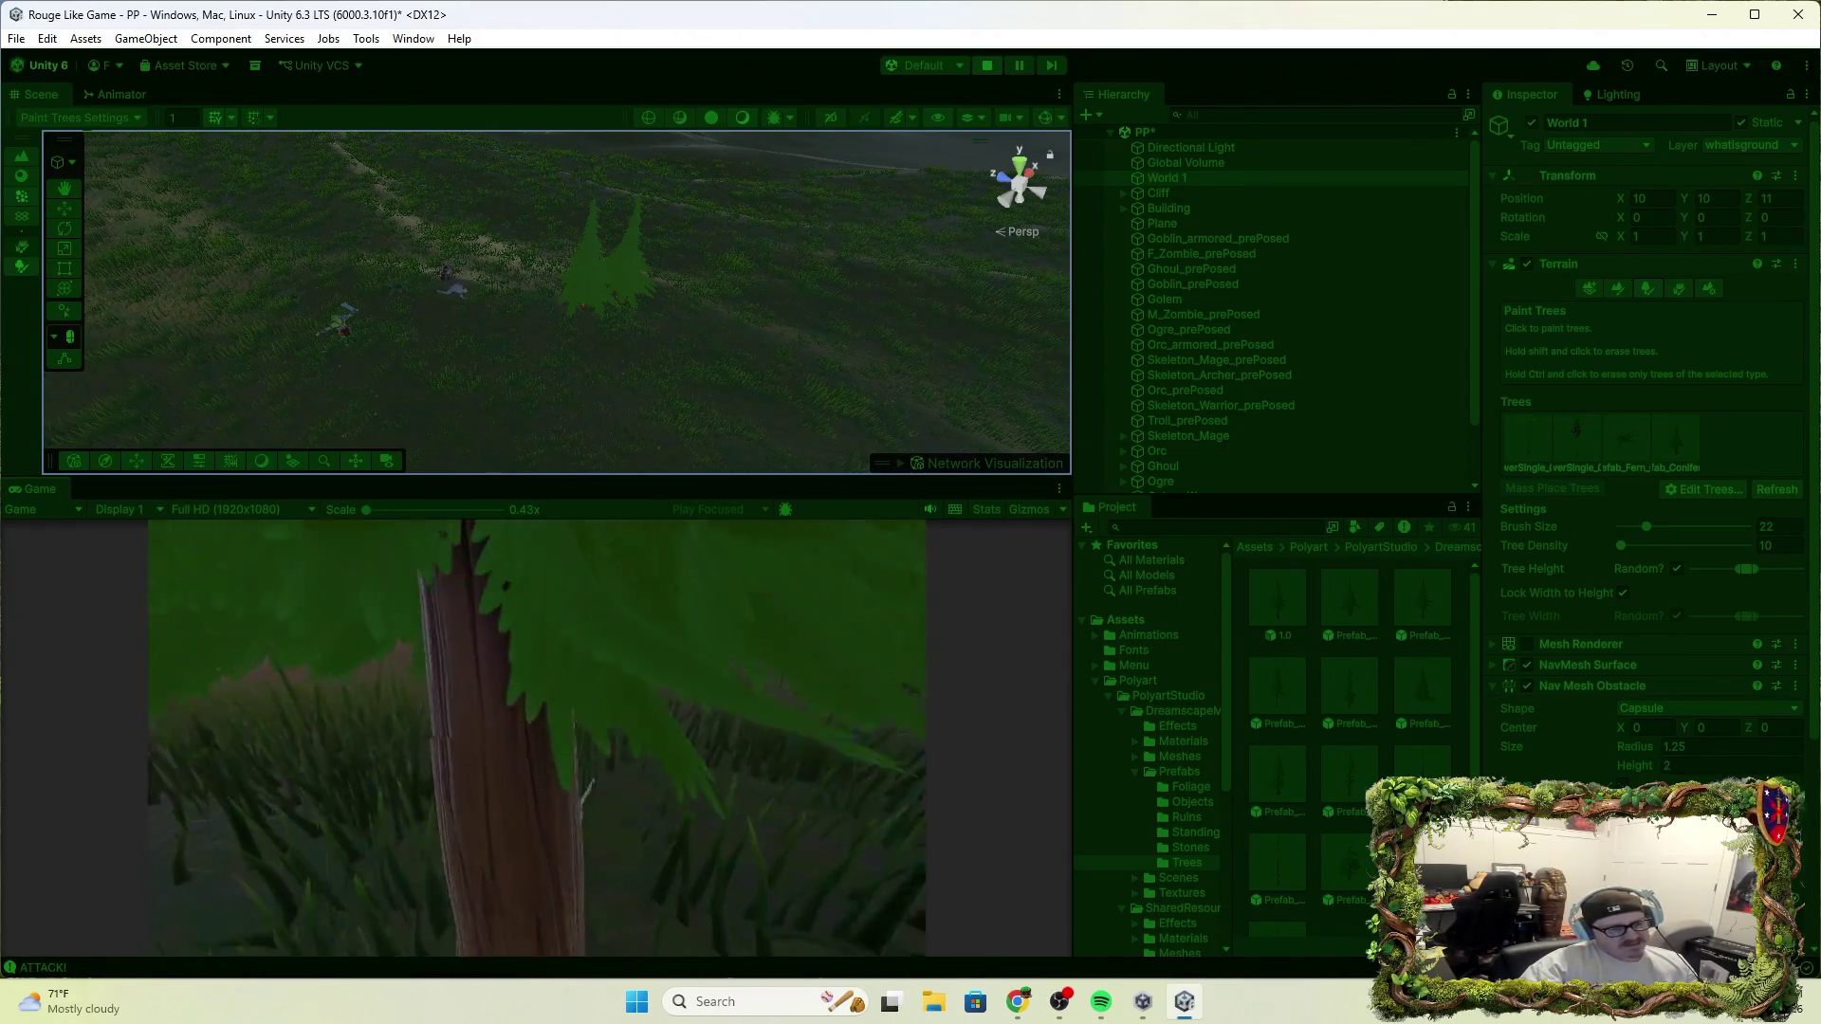
key(w)
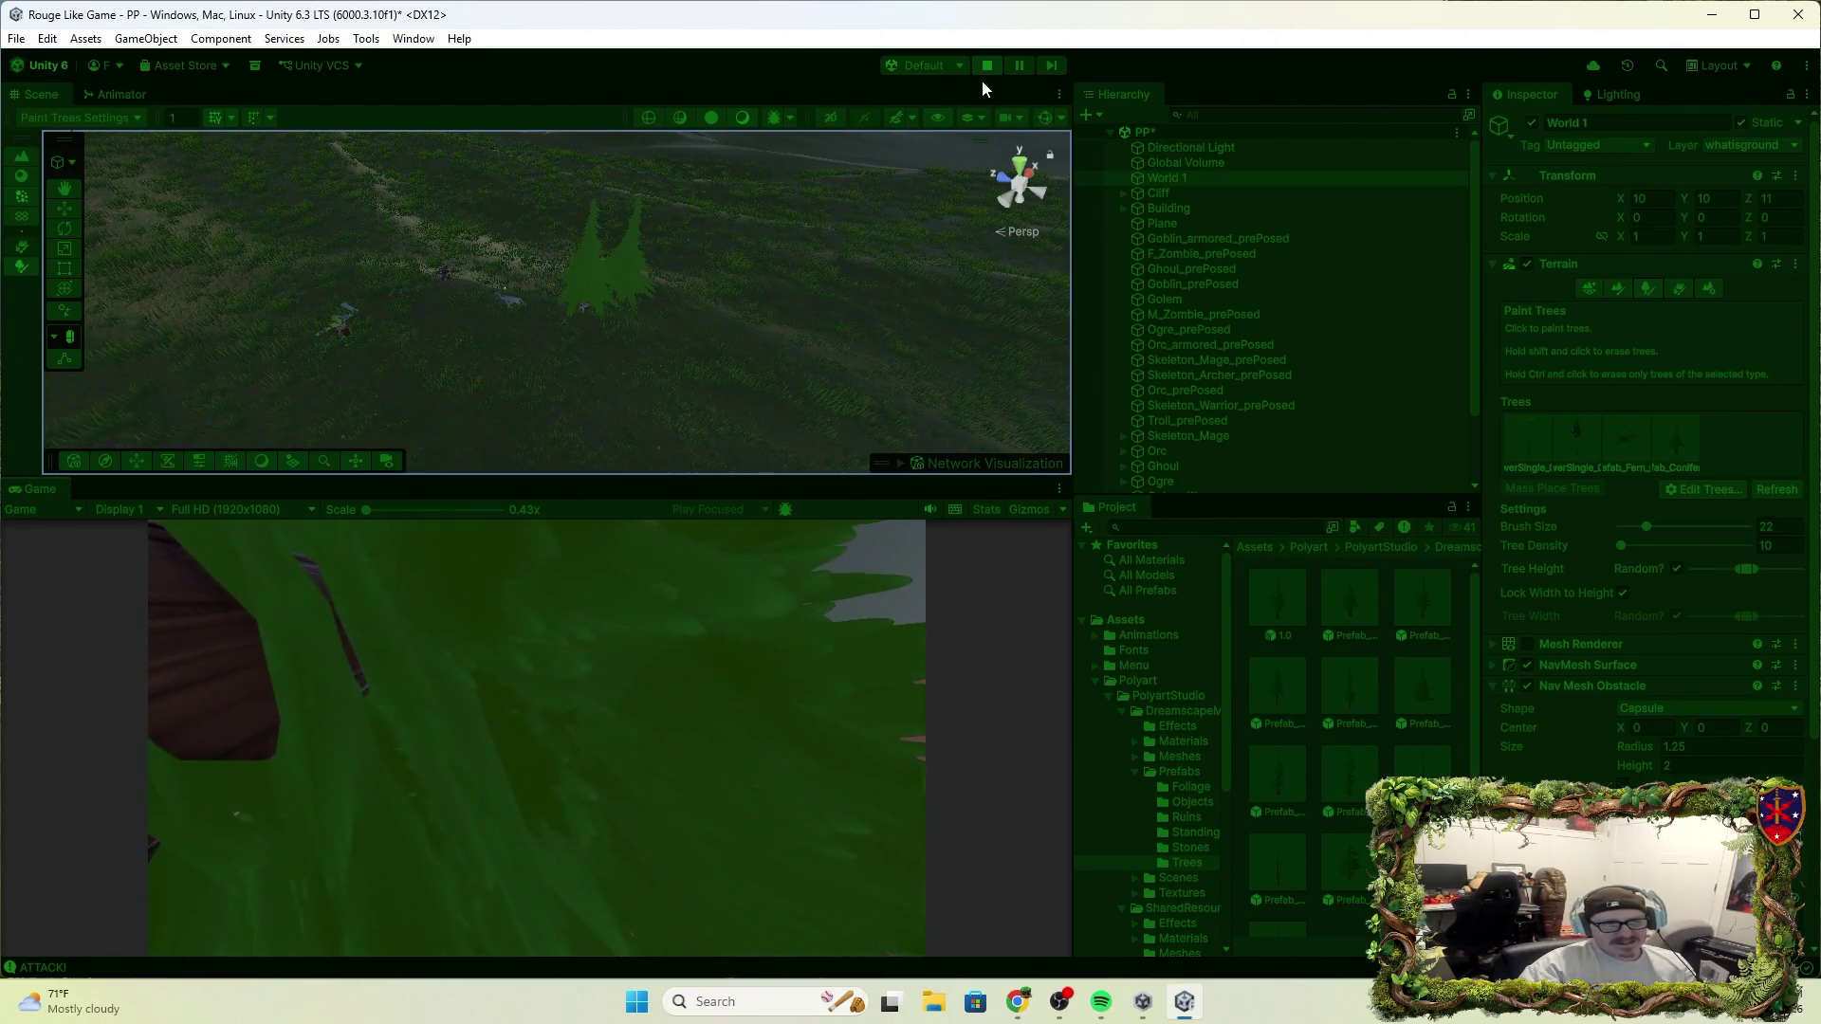
click(986, 72)
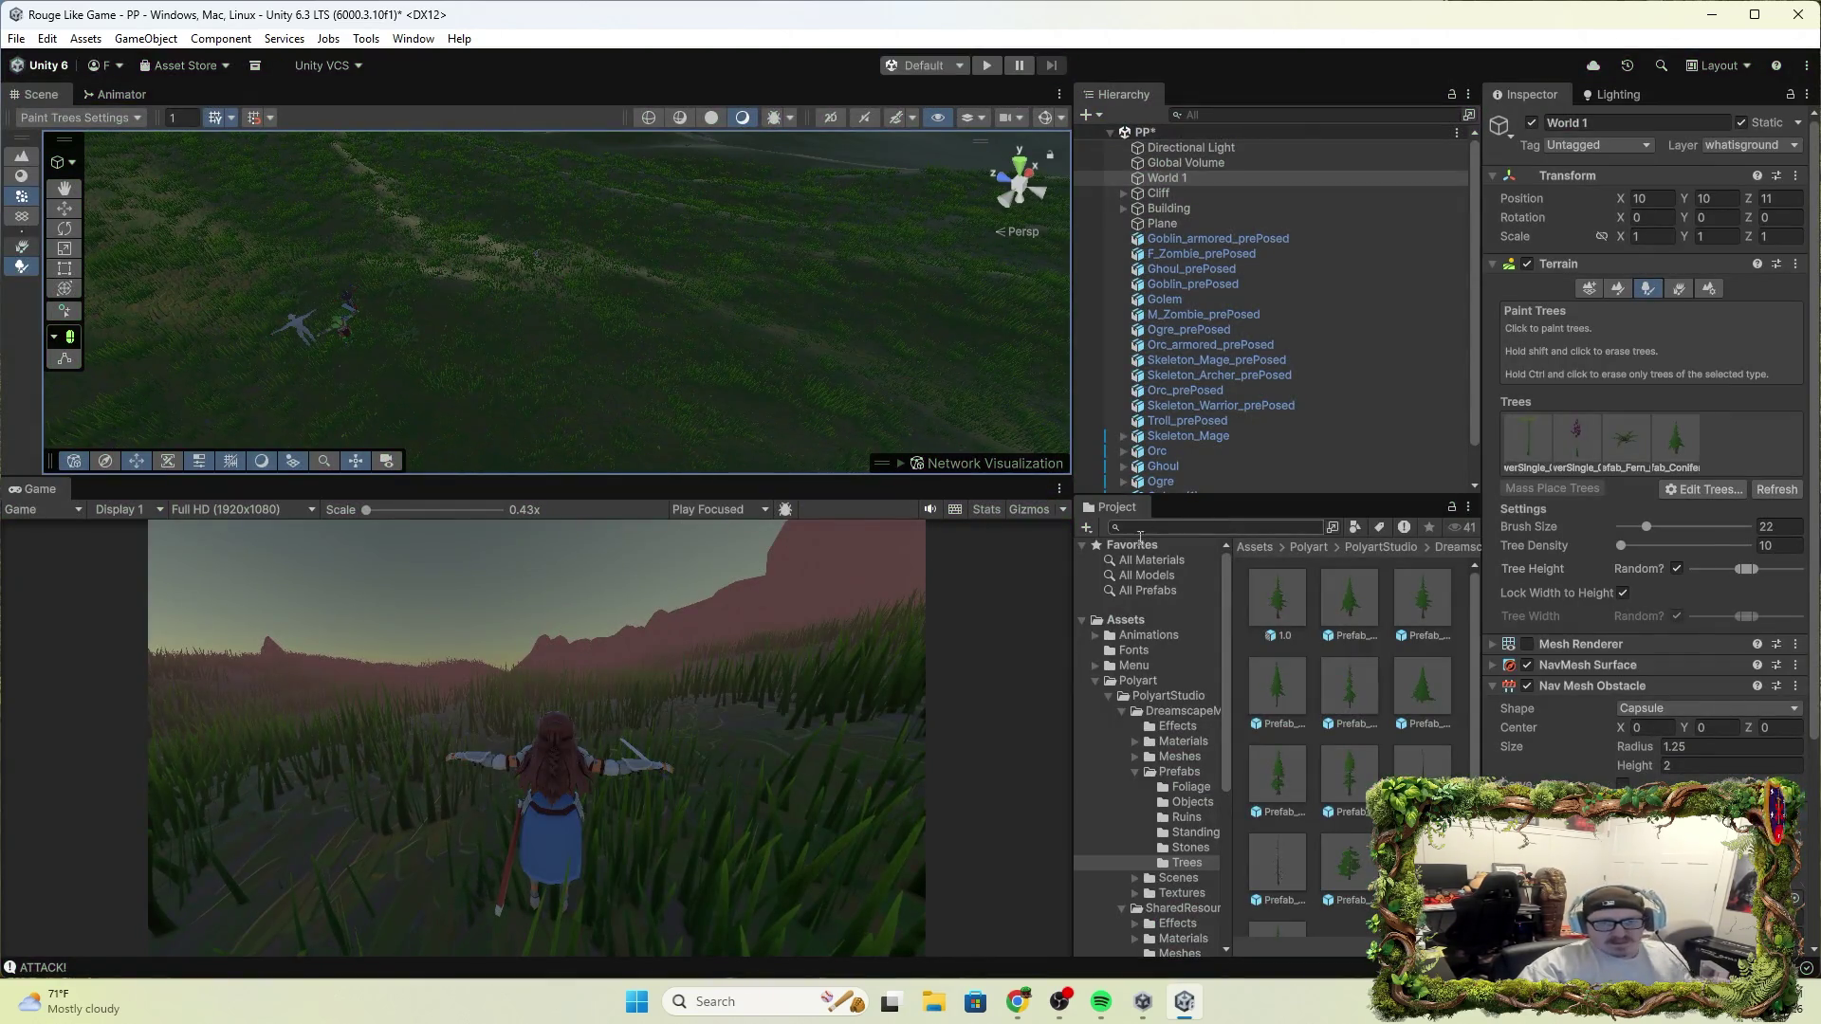
Remove the conifer tree type via Edit Trees, then minimize and restore the Unity window
click(1692, 439)
click(1706, 491)
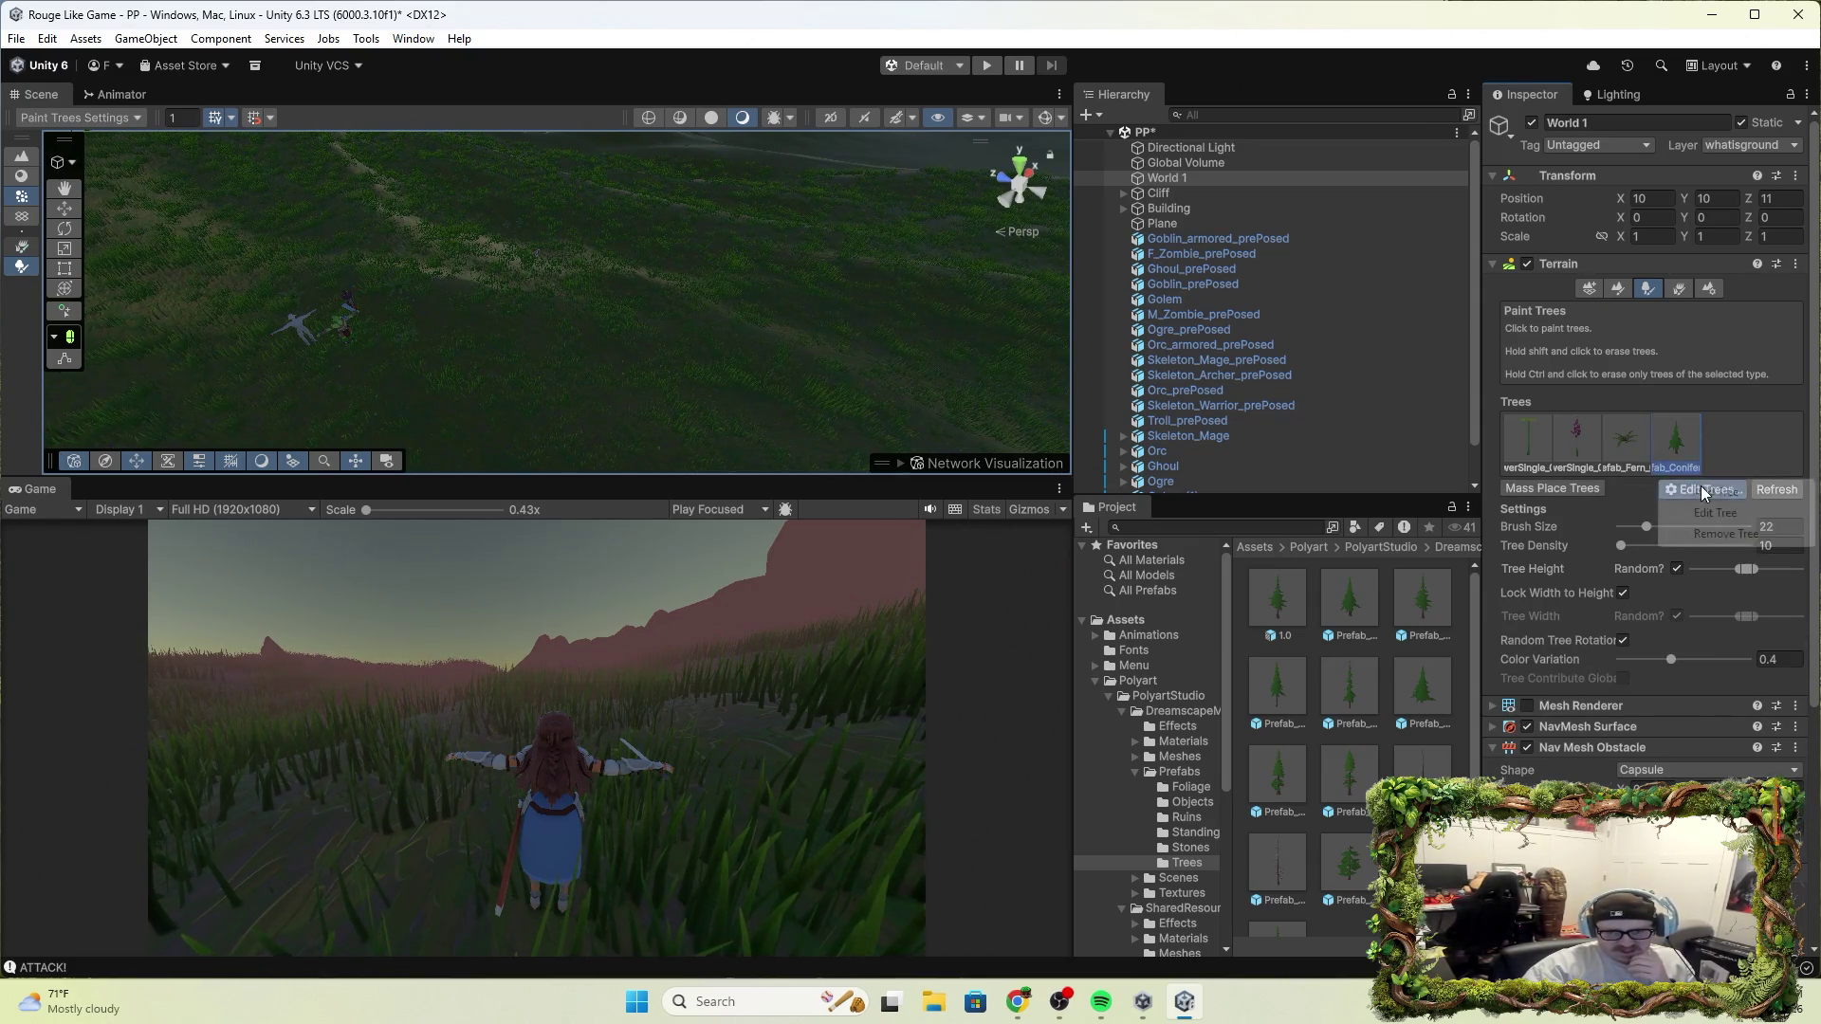
click(1734, 537)
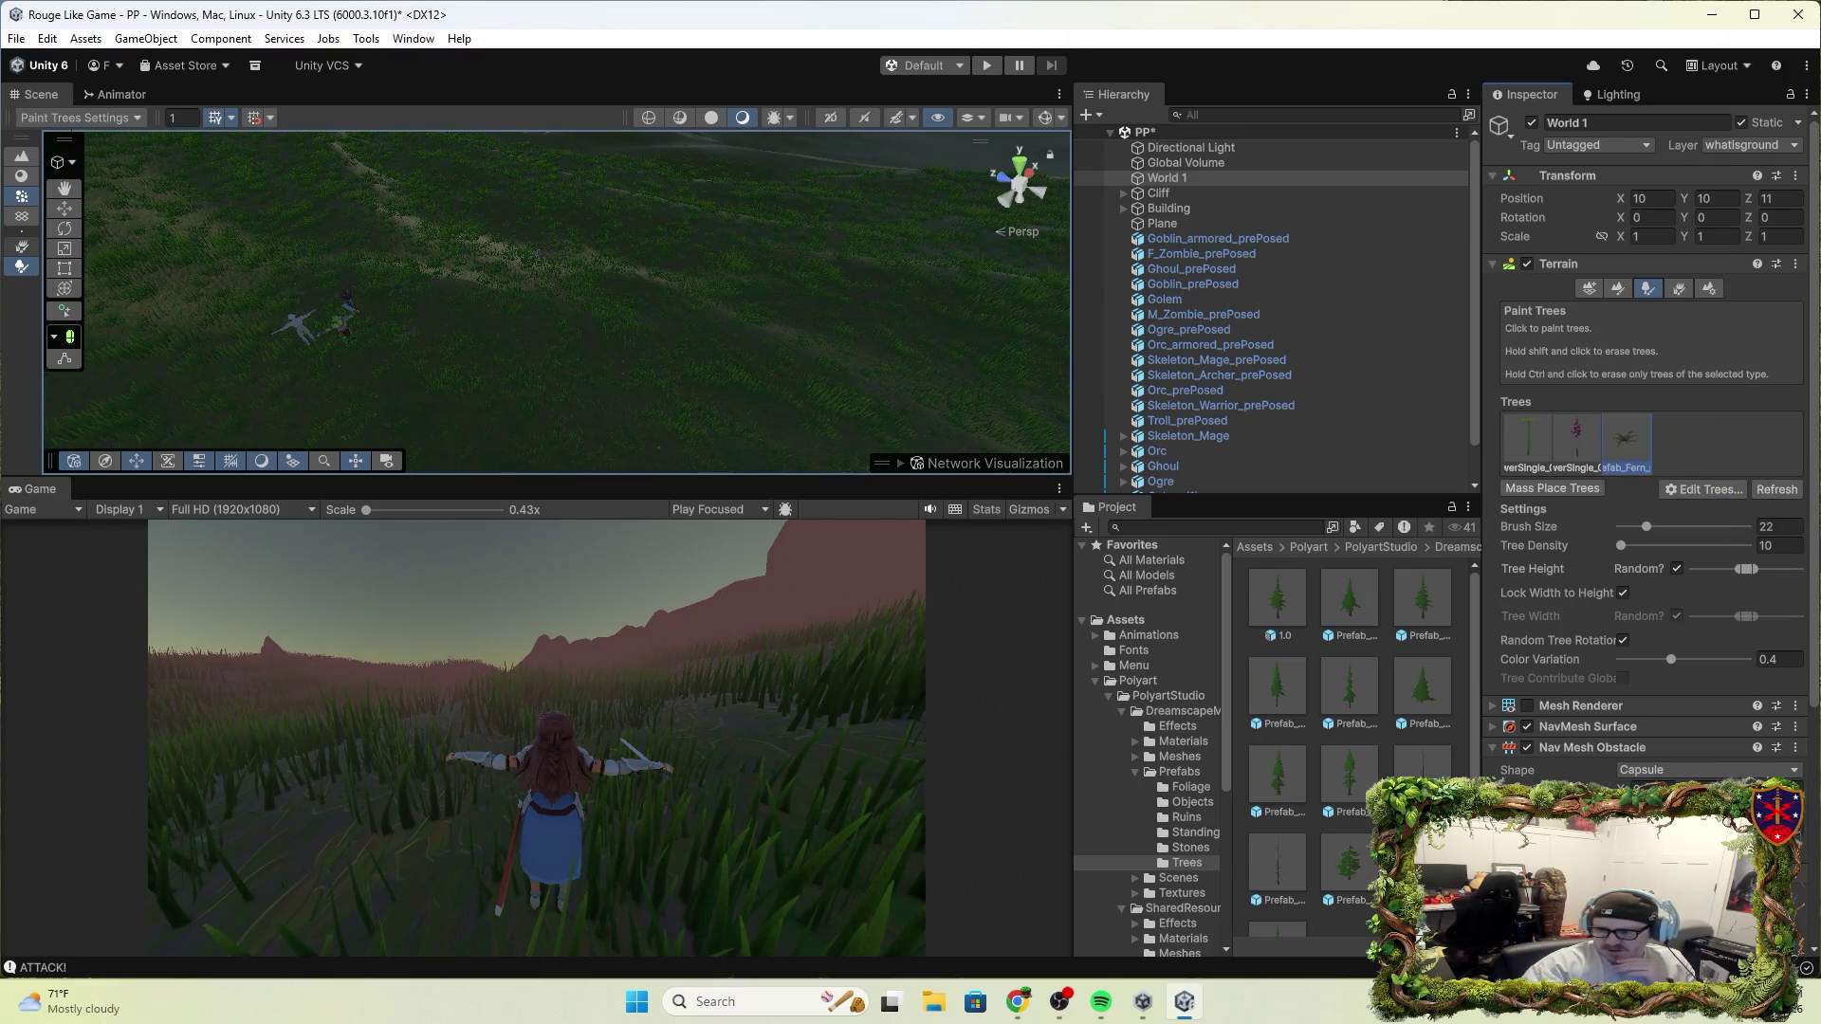
key(super+d)
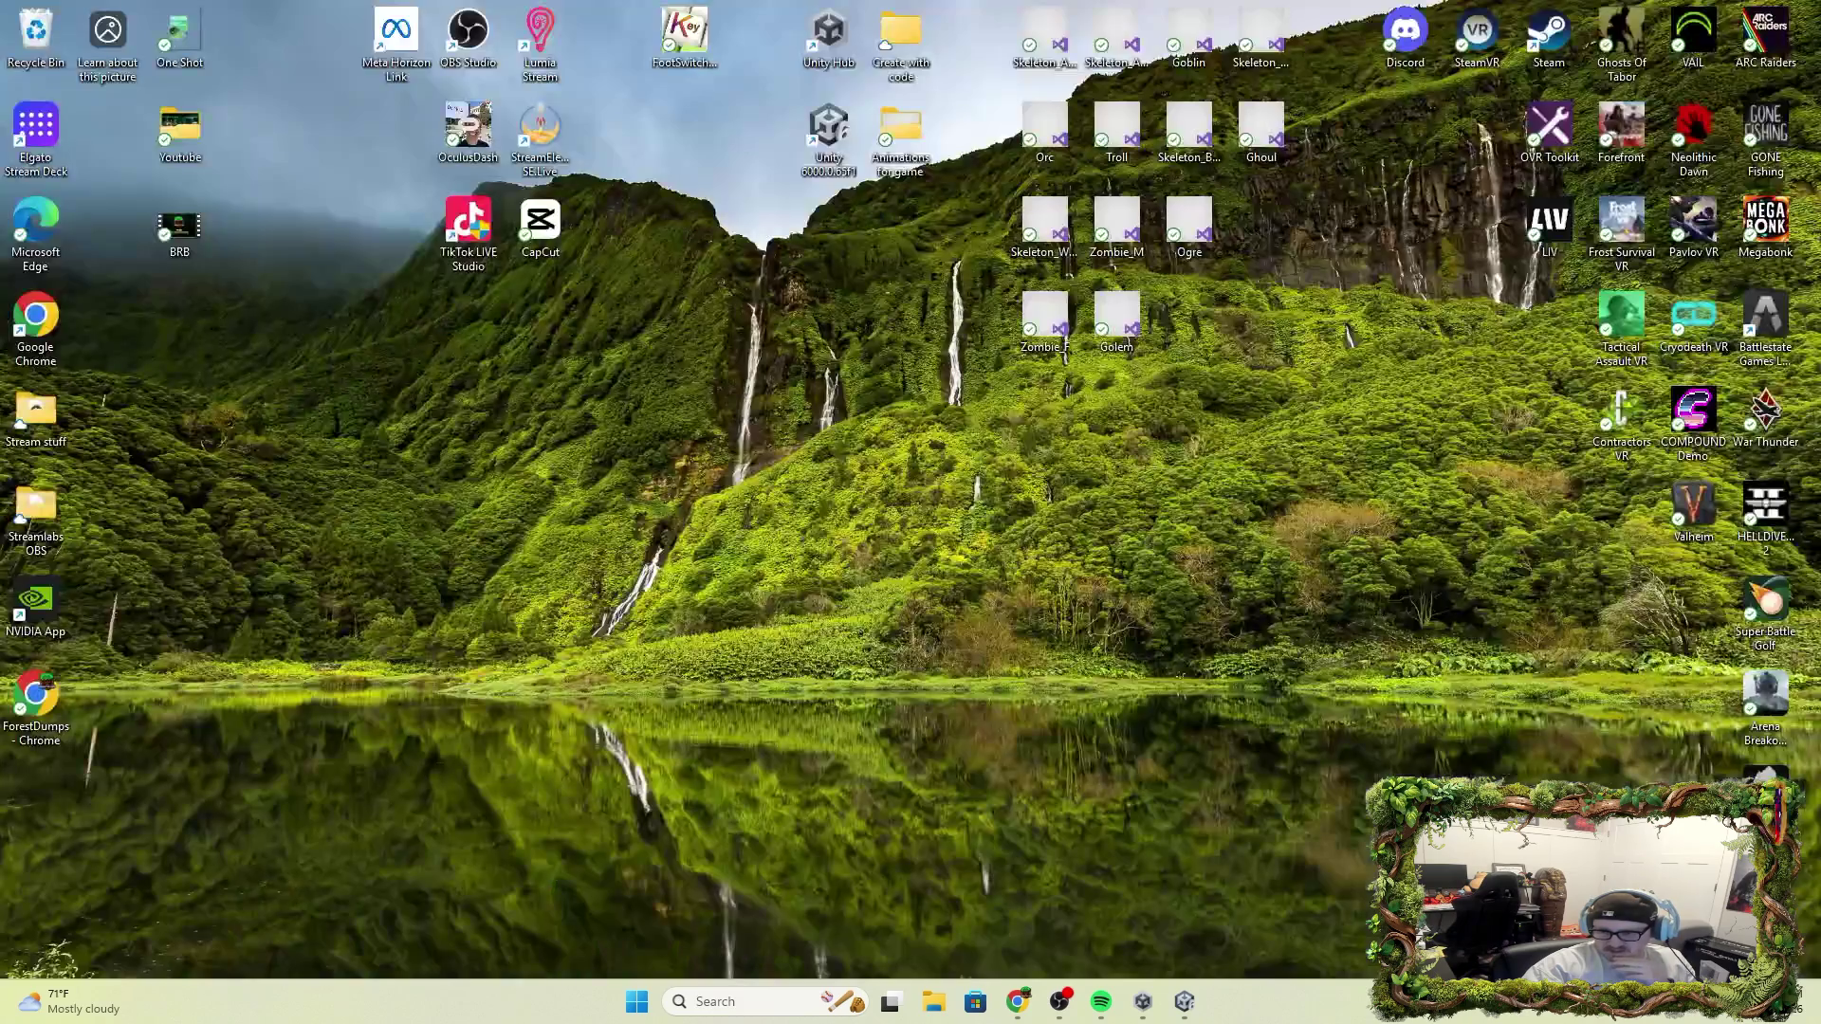
key(super+d)
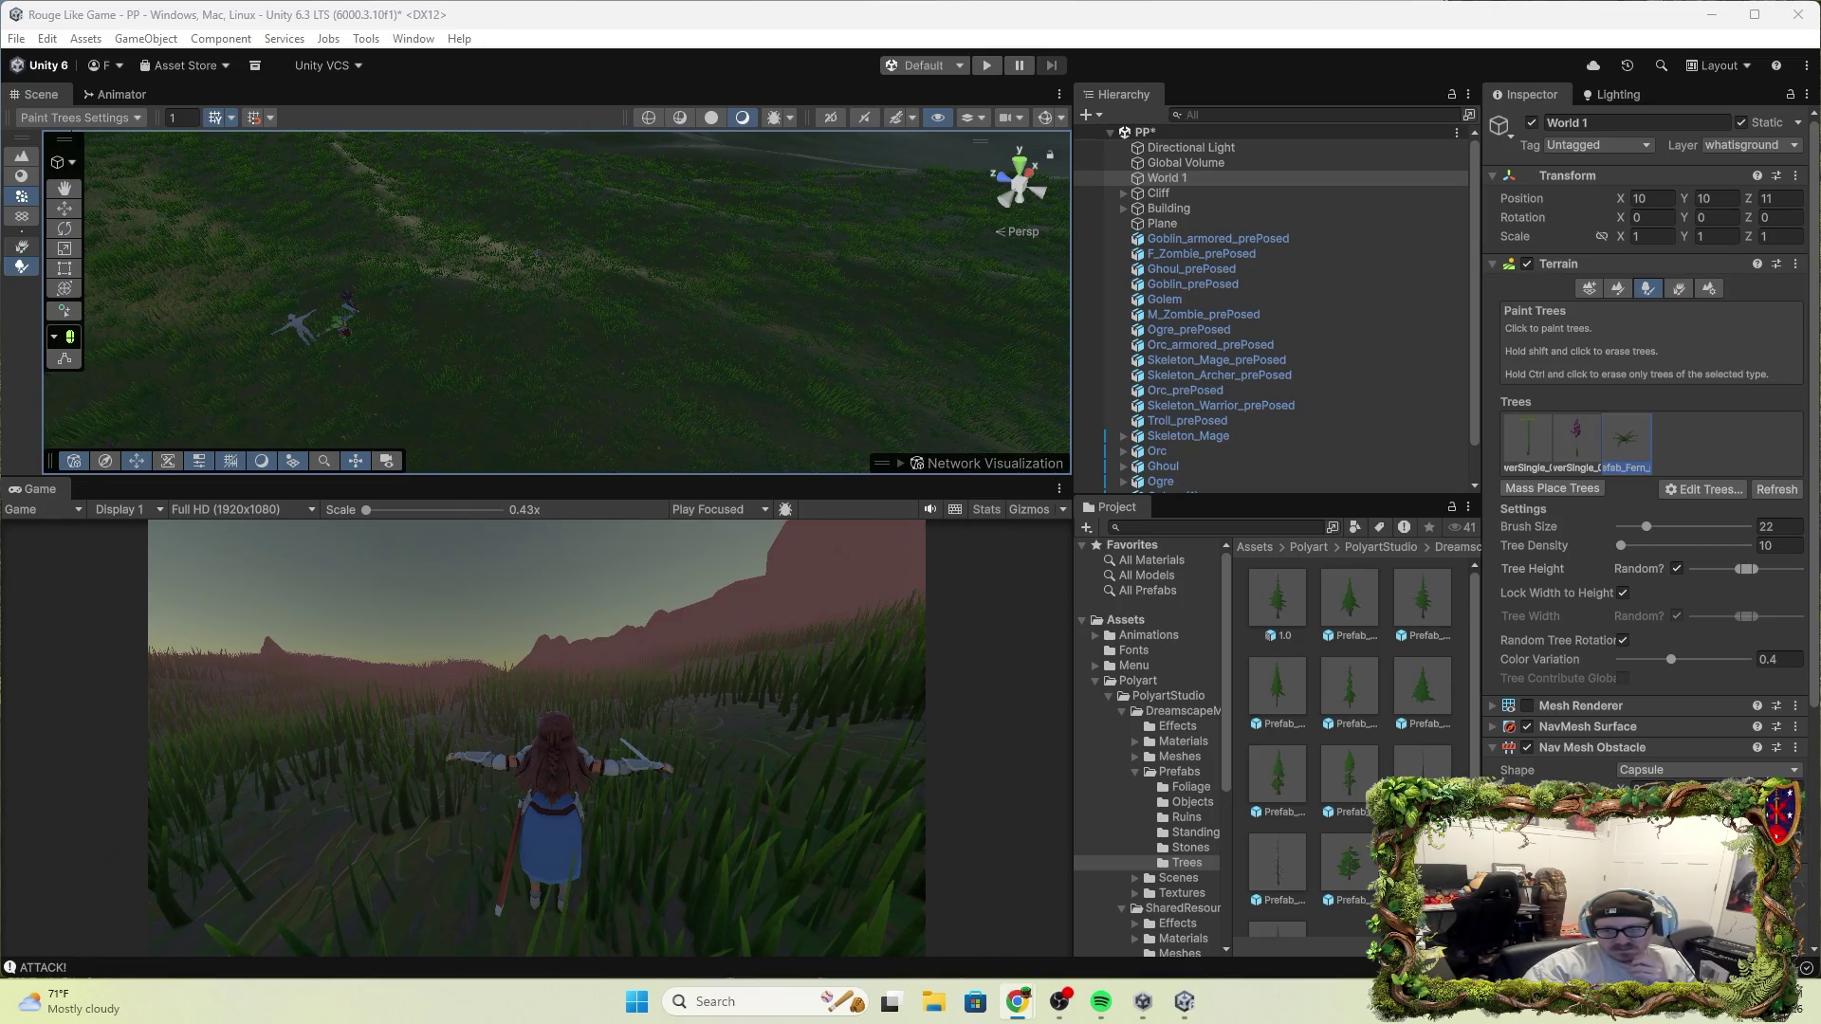
Expand World 1's NavMesh Surface settings and view the navigation areas and agent types
click(1636, 726)
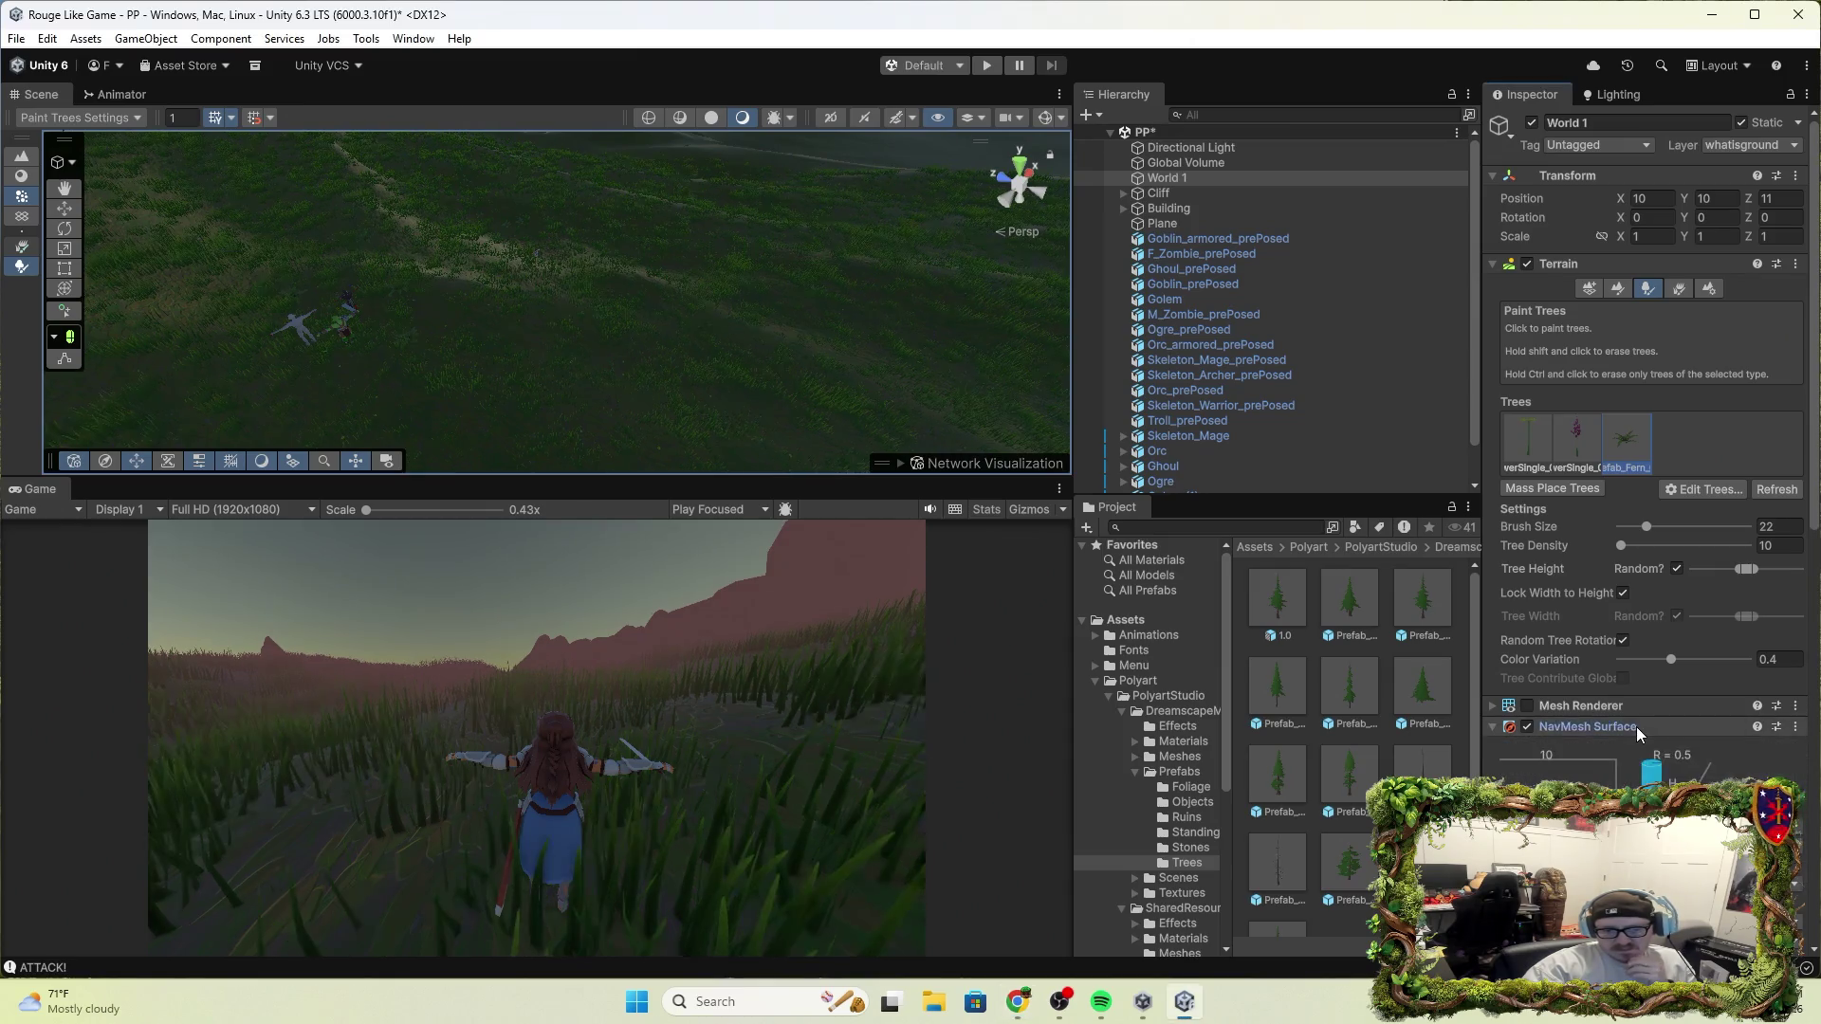
scroll(1670, 777, down, 1)
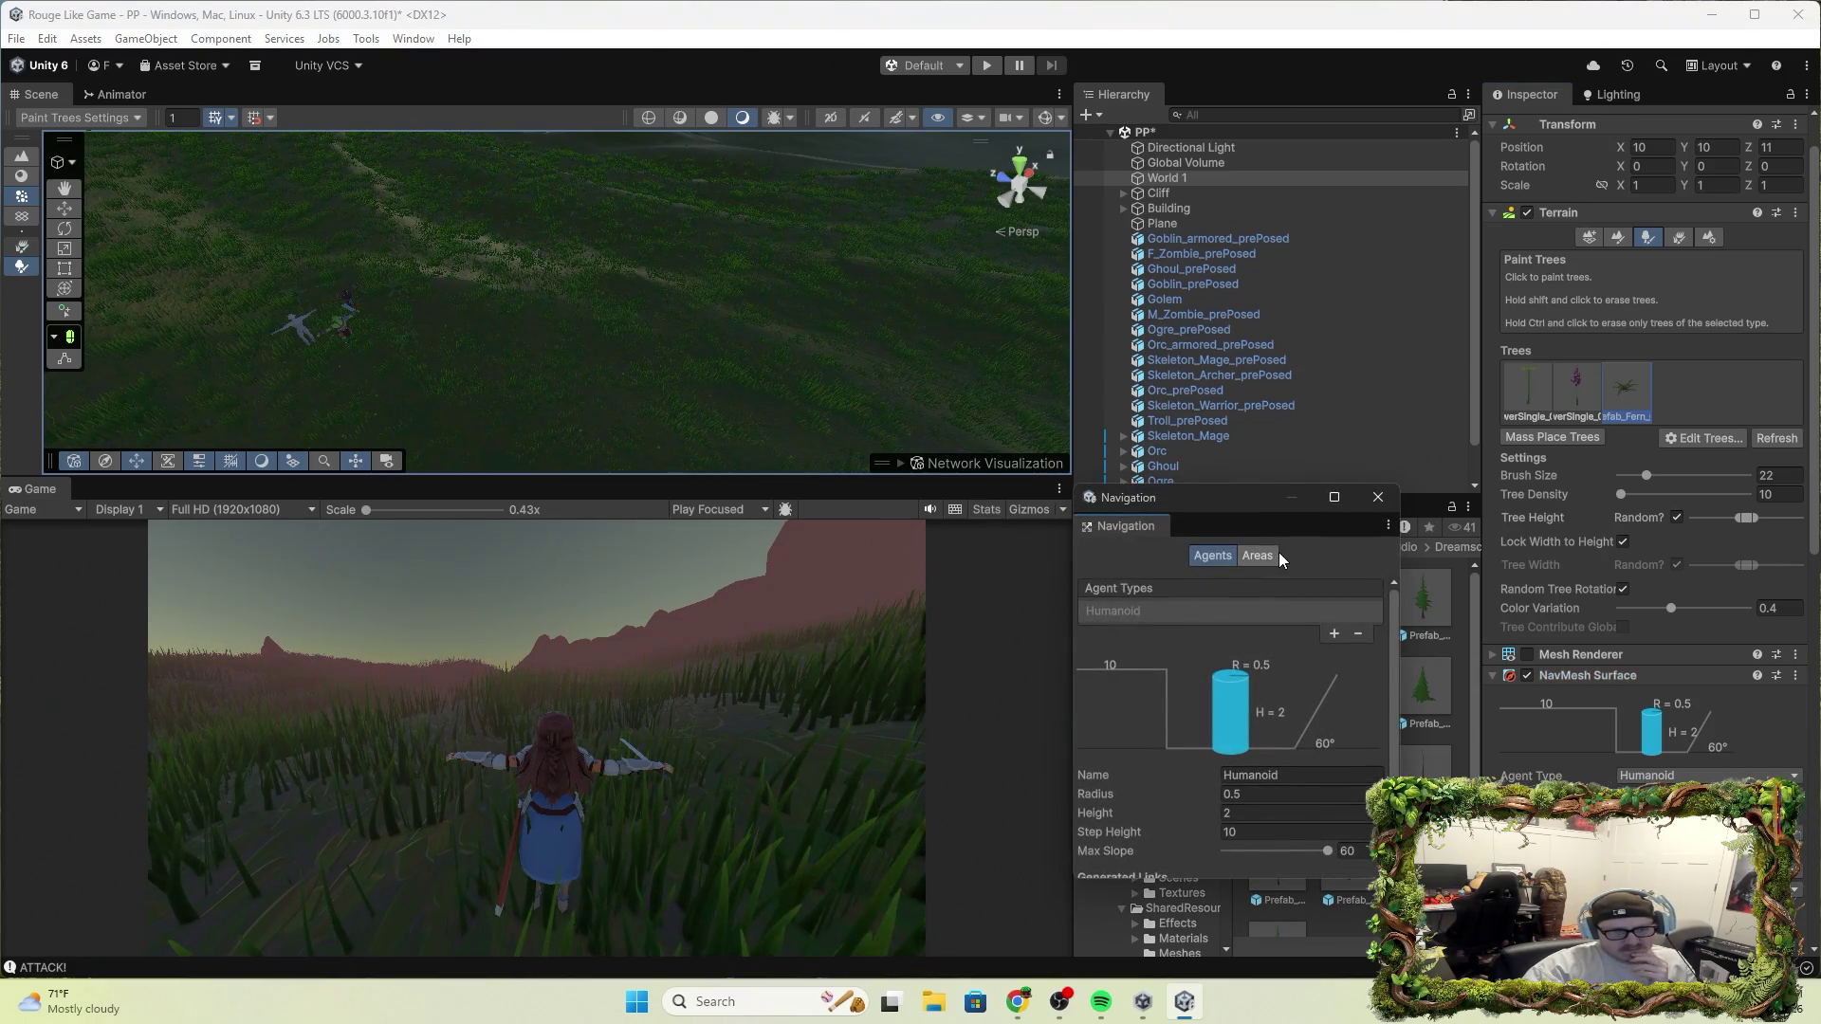
click(1257, 555)
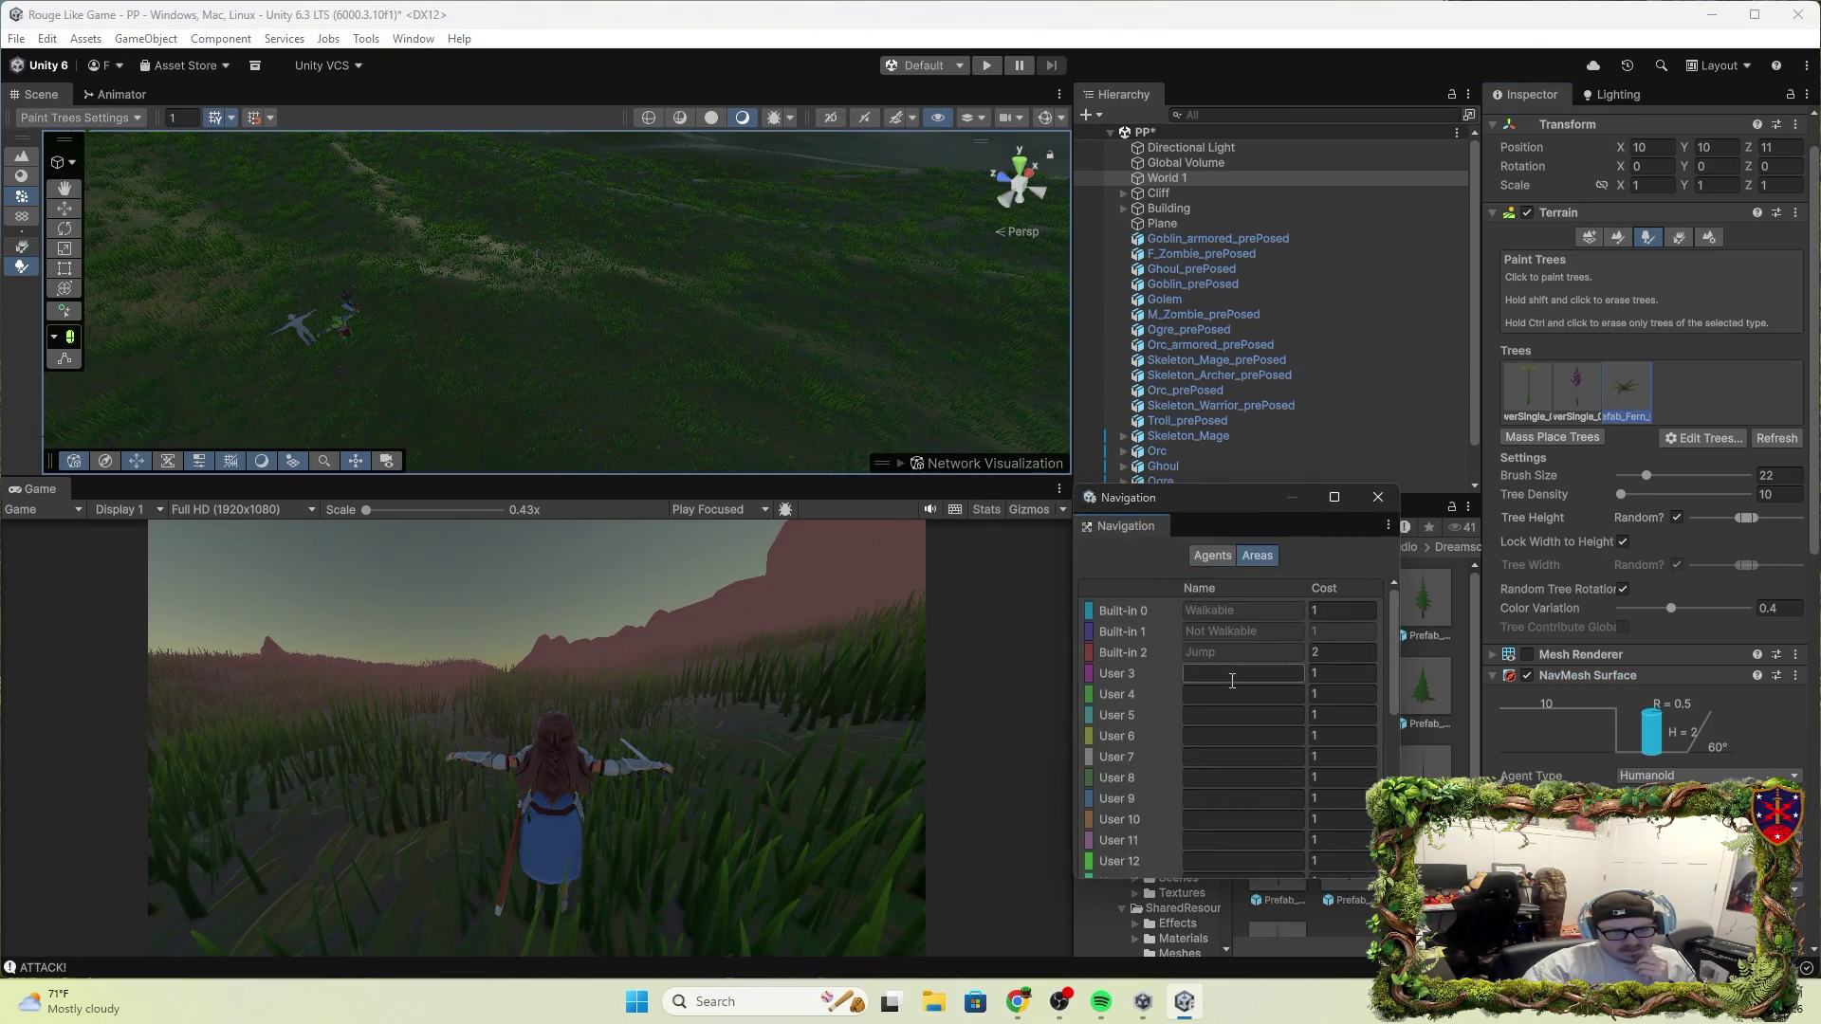
scroll(1216, 721, down, 1)
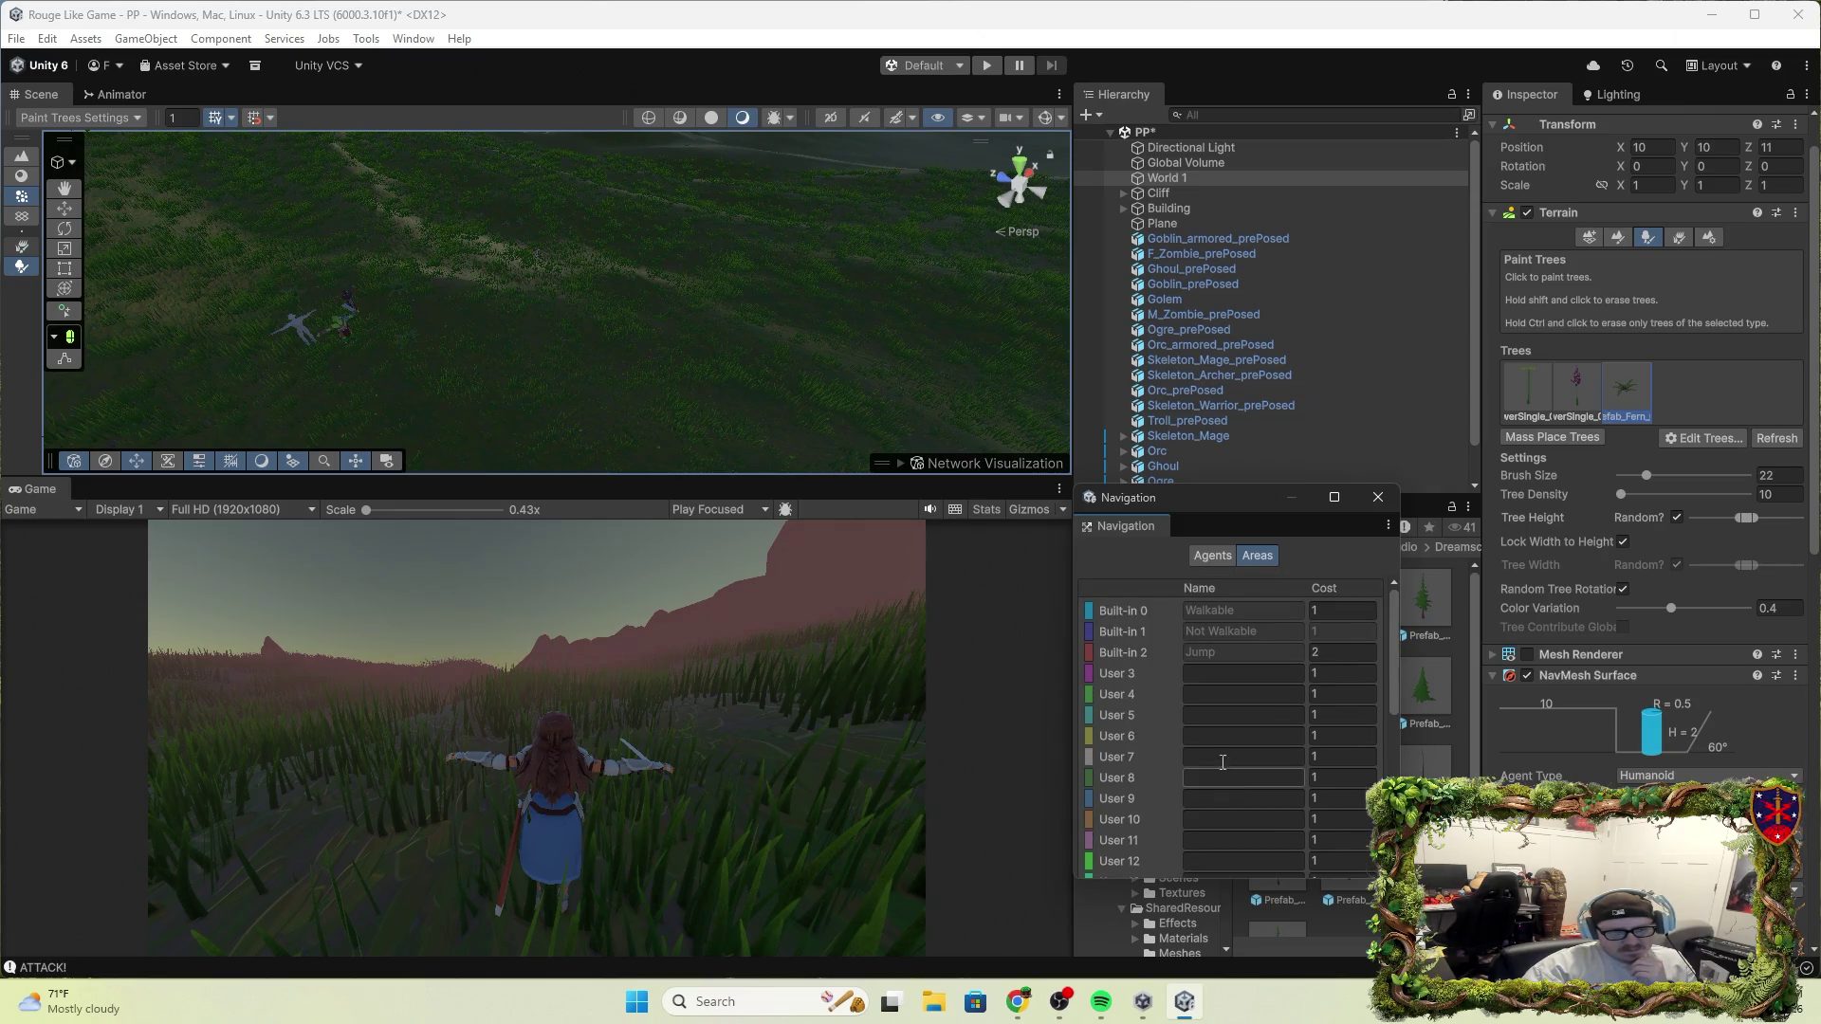
click(1222, 559)
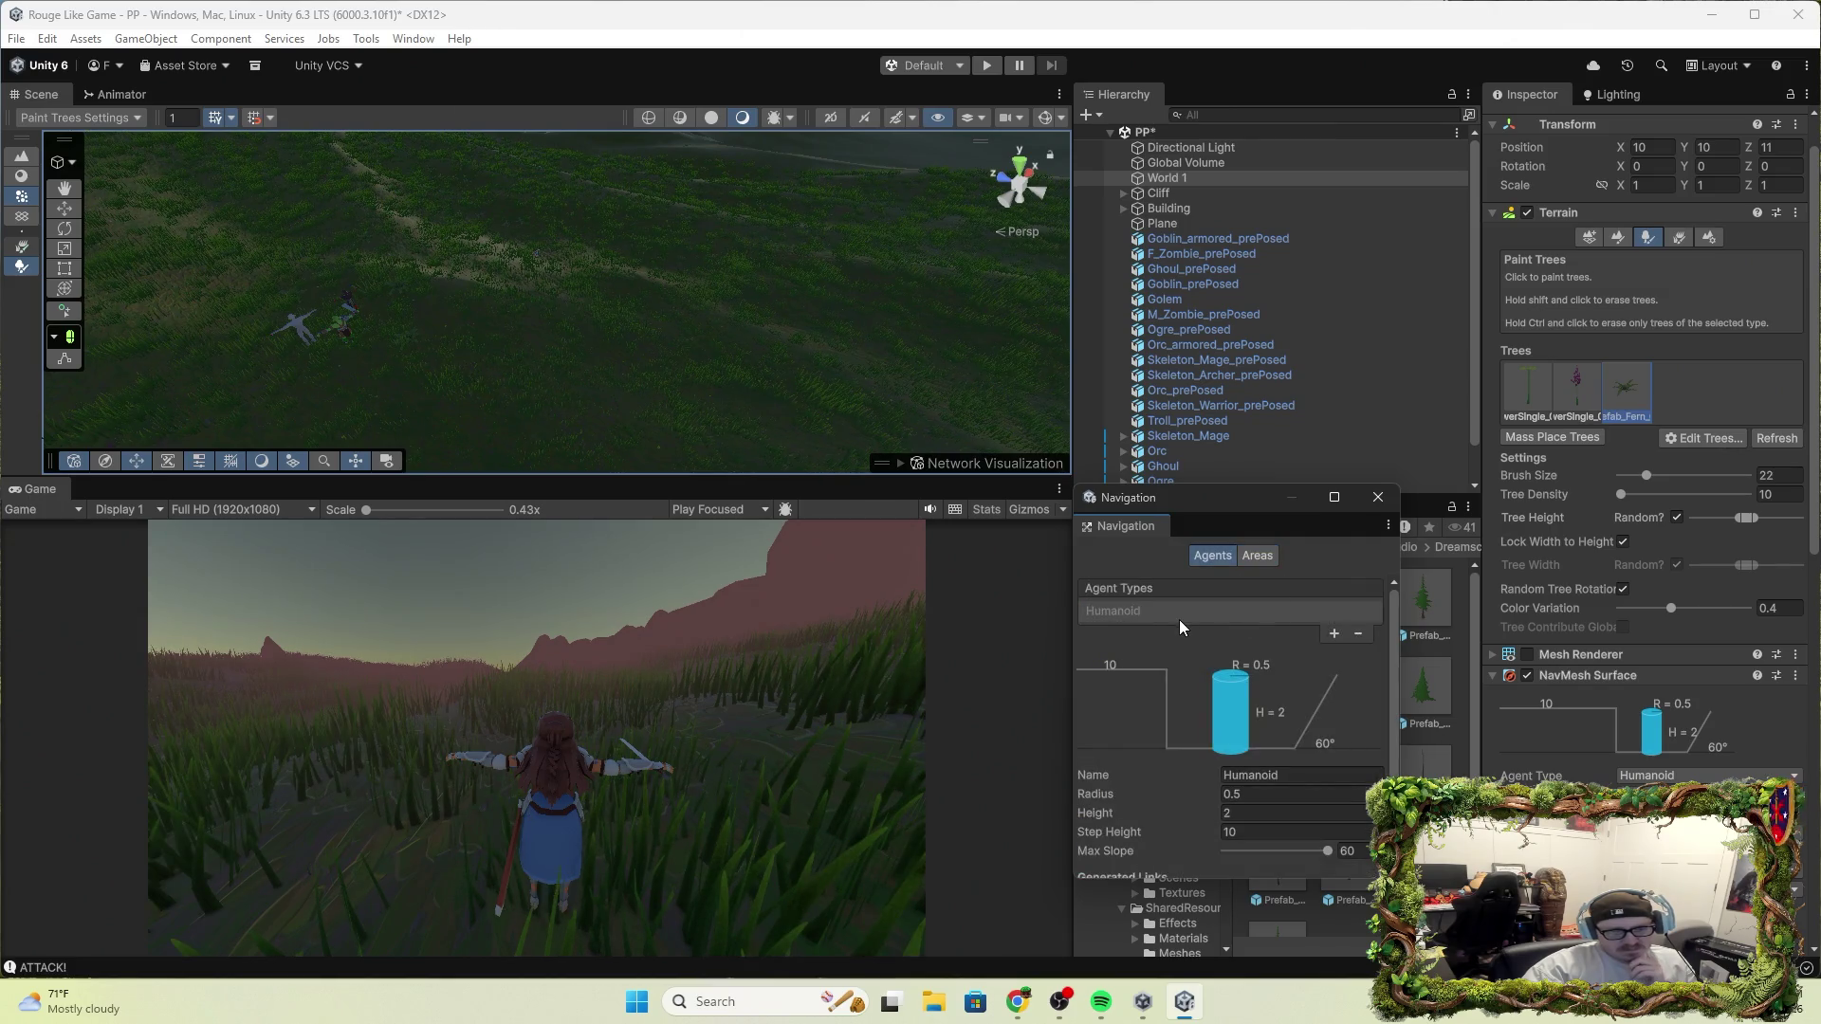
Add a trial agent type named 'trete', remove it to leave only Humanoid, and check Include Layers
click(1330, 631)
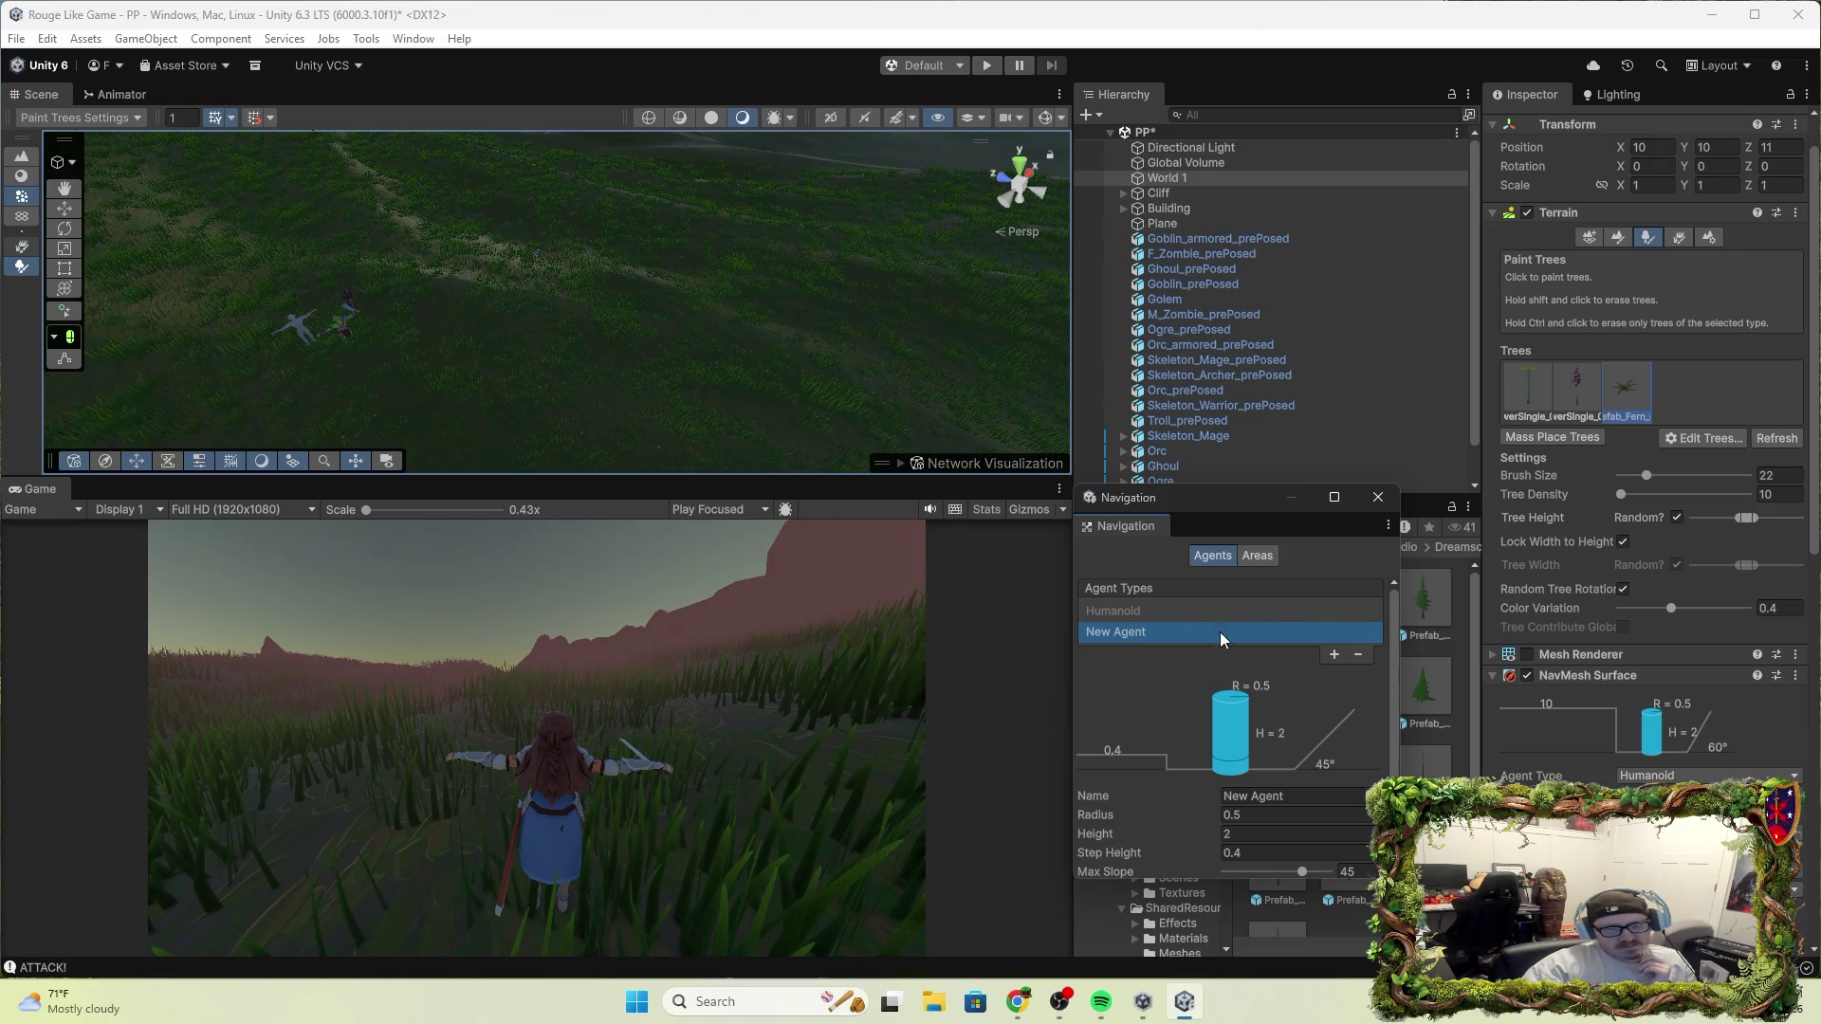
click(1356, 648)
click(1334, 634)
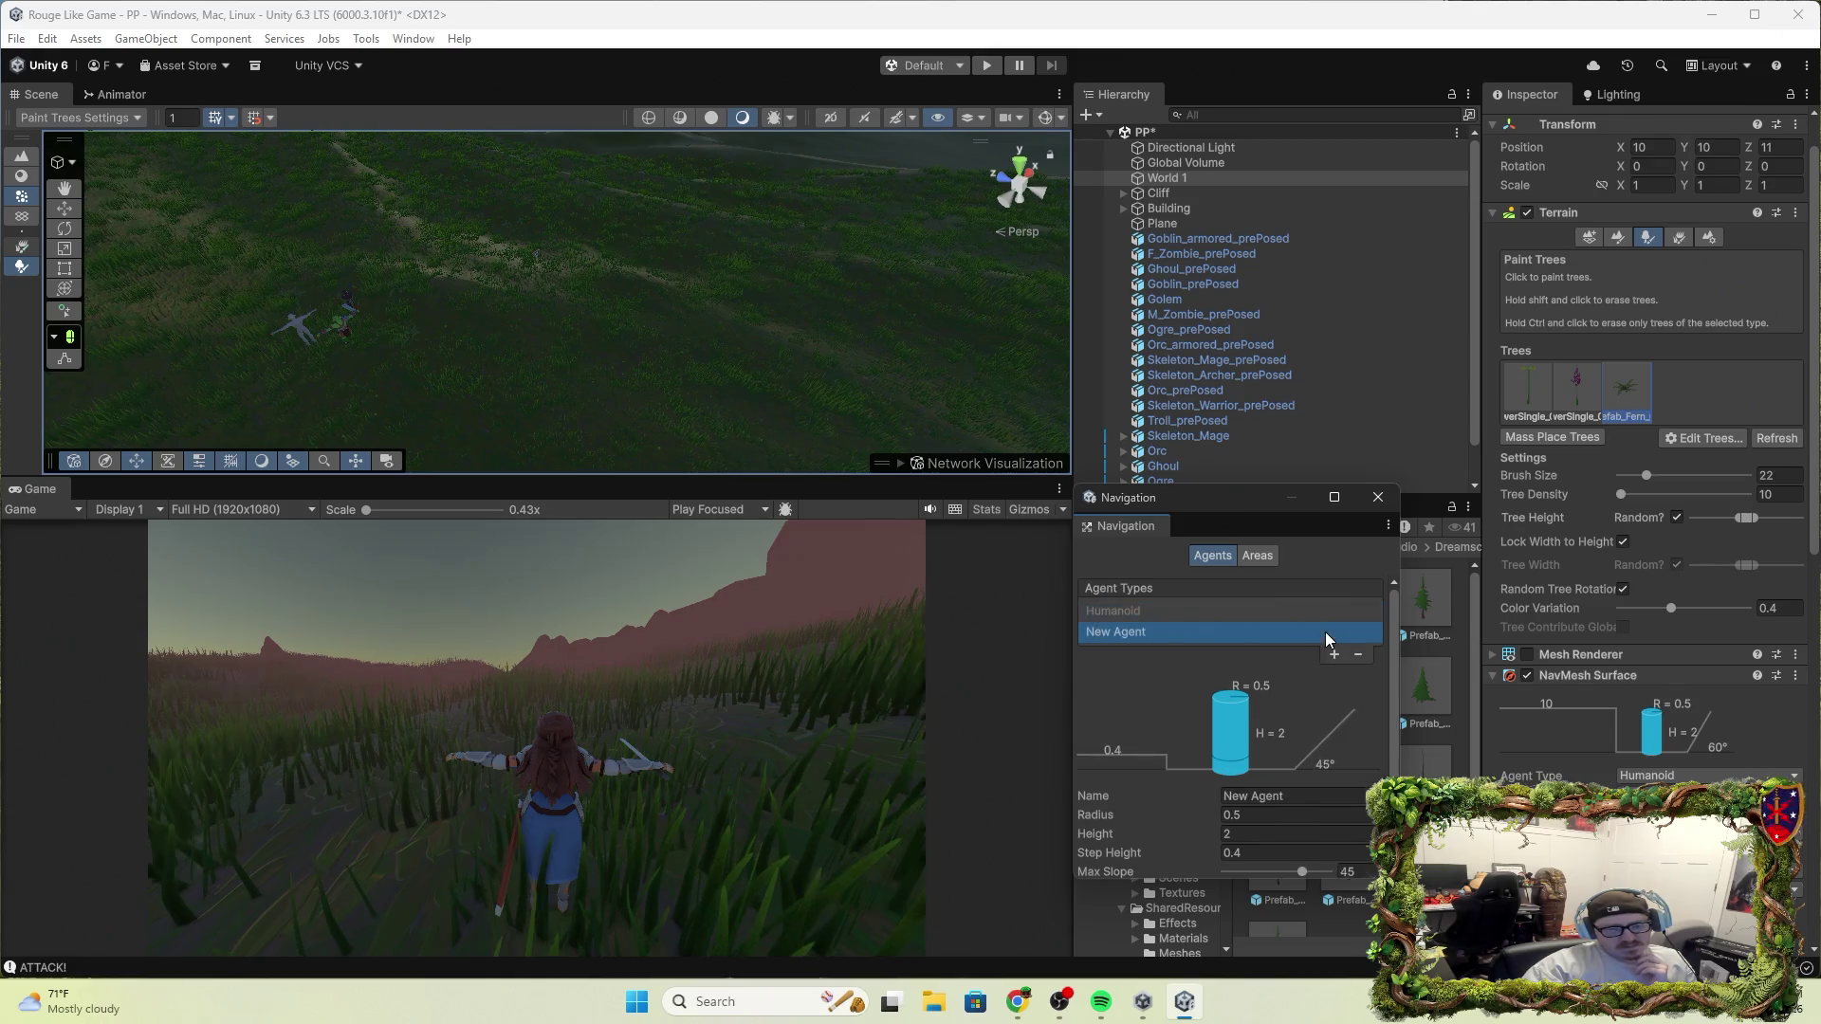
click(1316, 797)
text(tret)
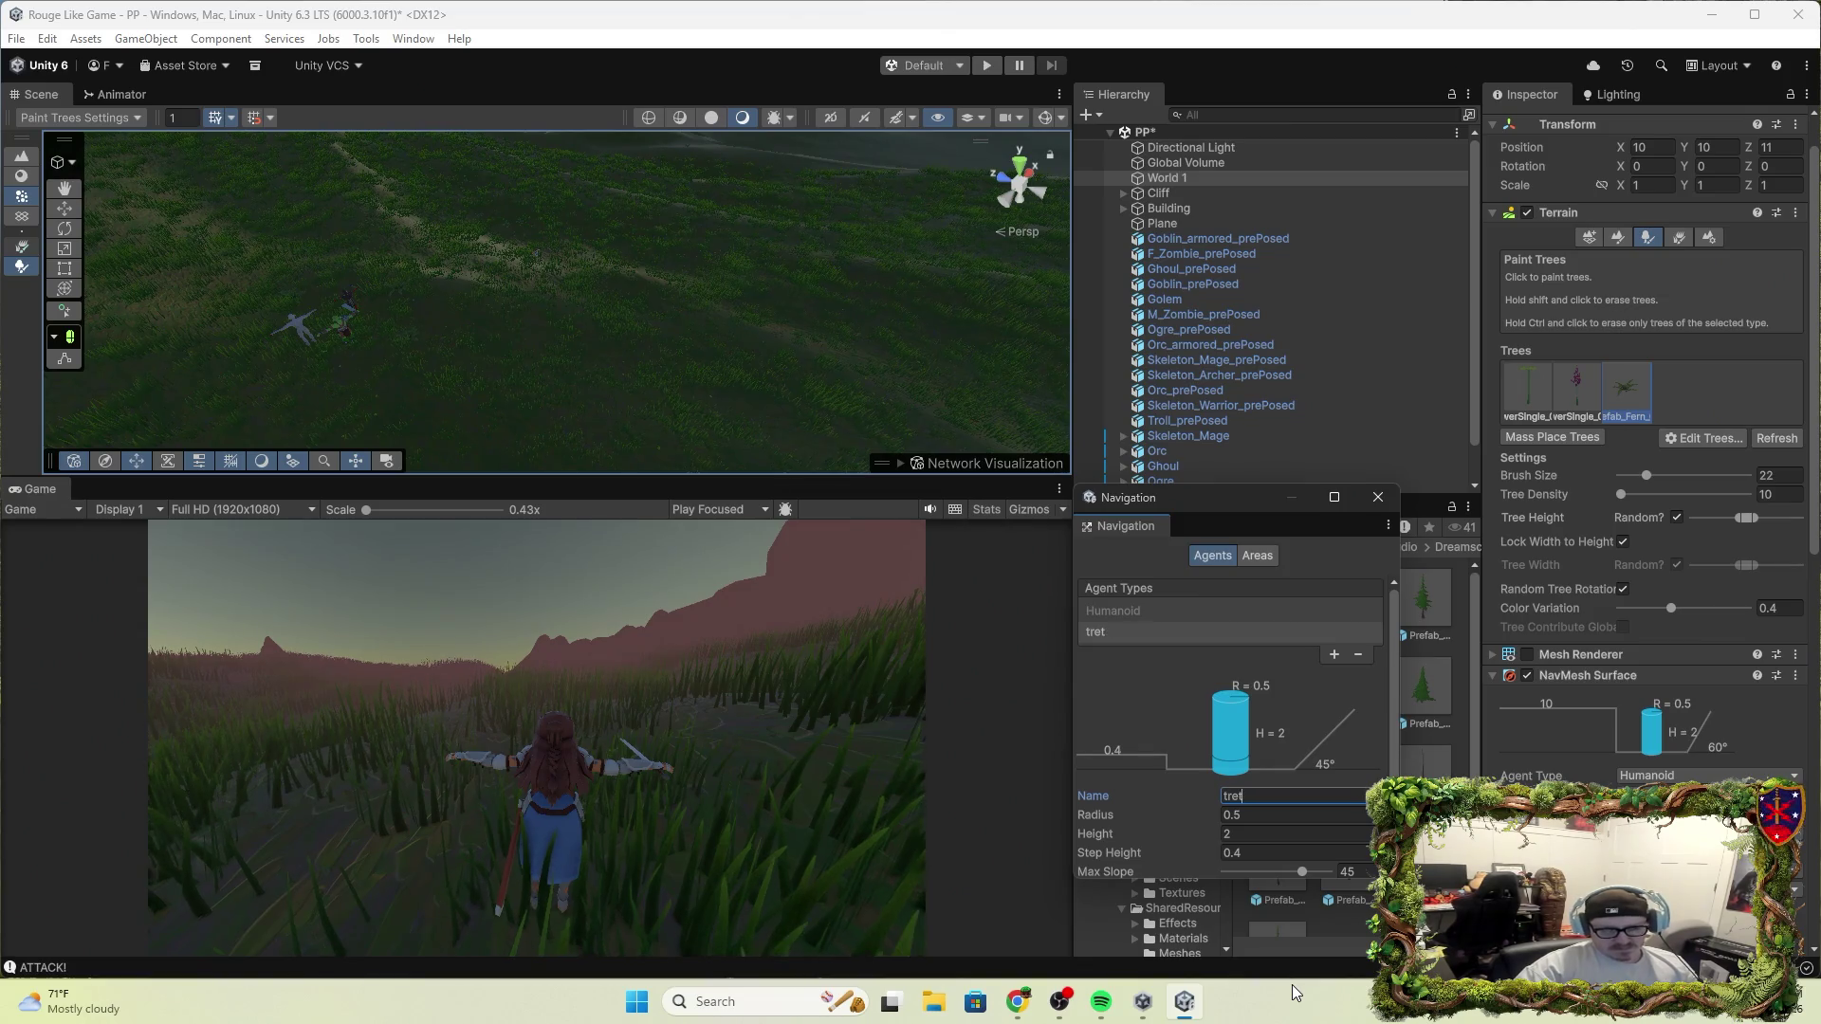
text(e)
scroll(1276, 726, down, 2)
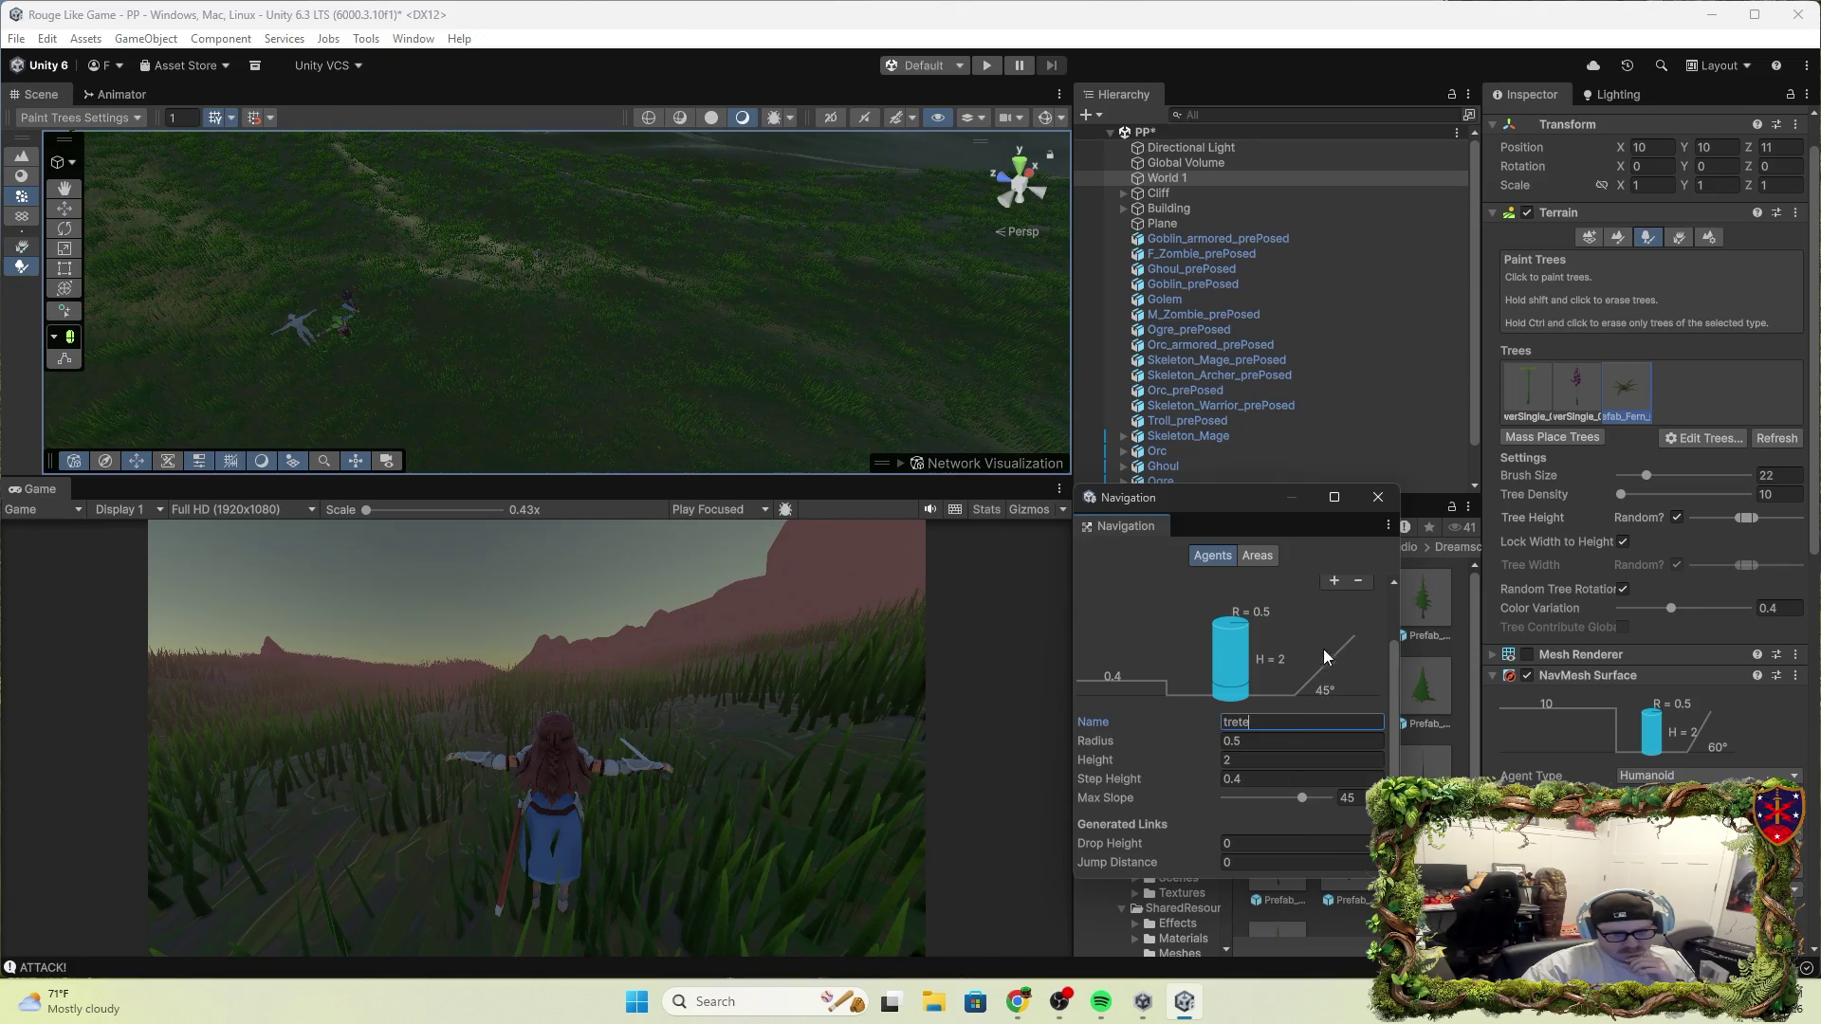
scroll(1328, 651, up, 2)
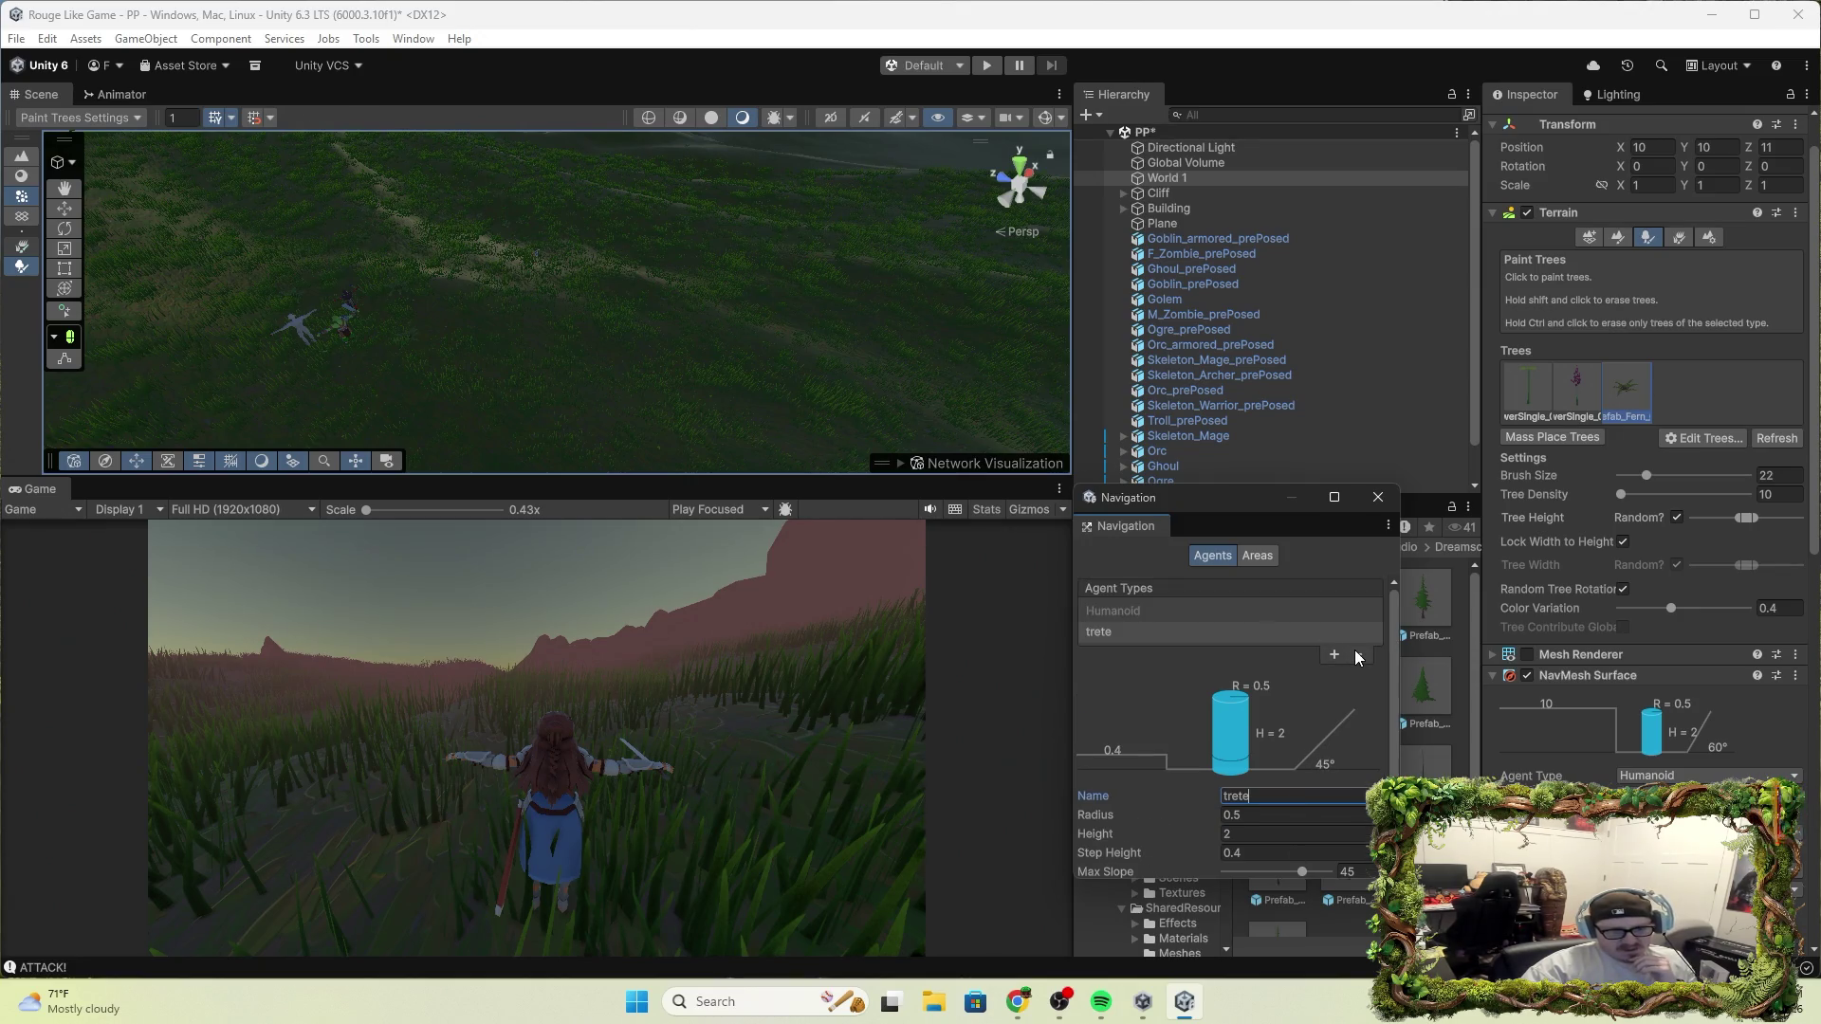
click(1354, 651)
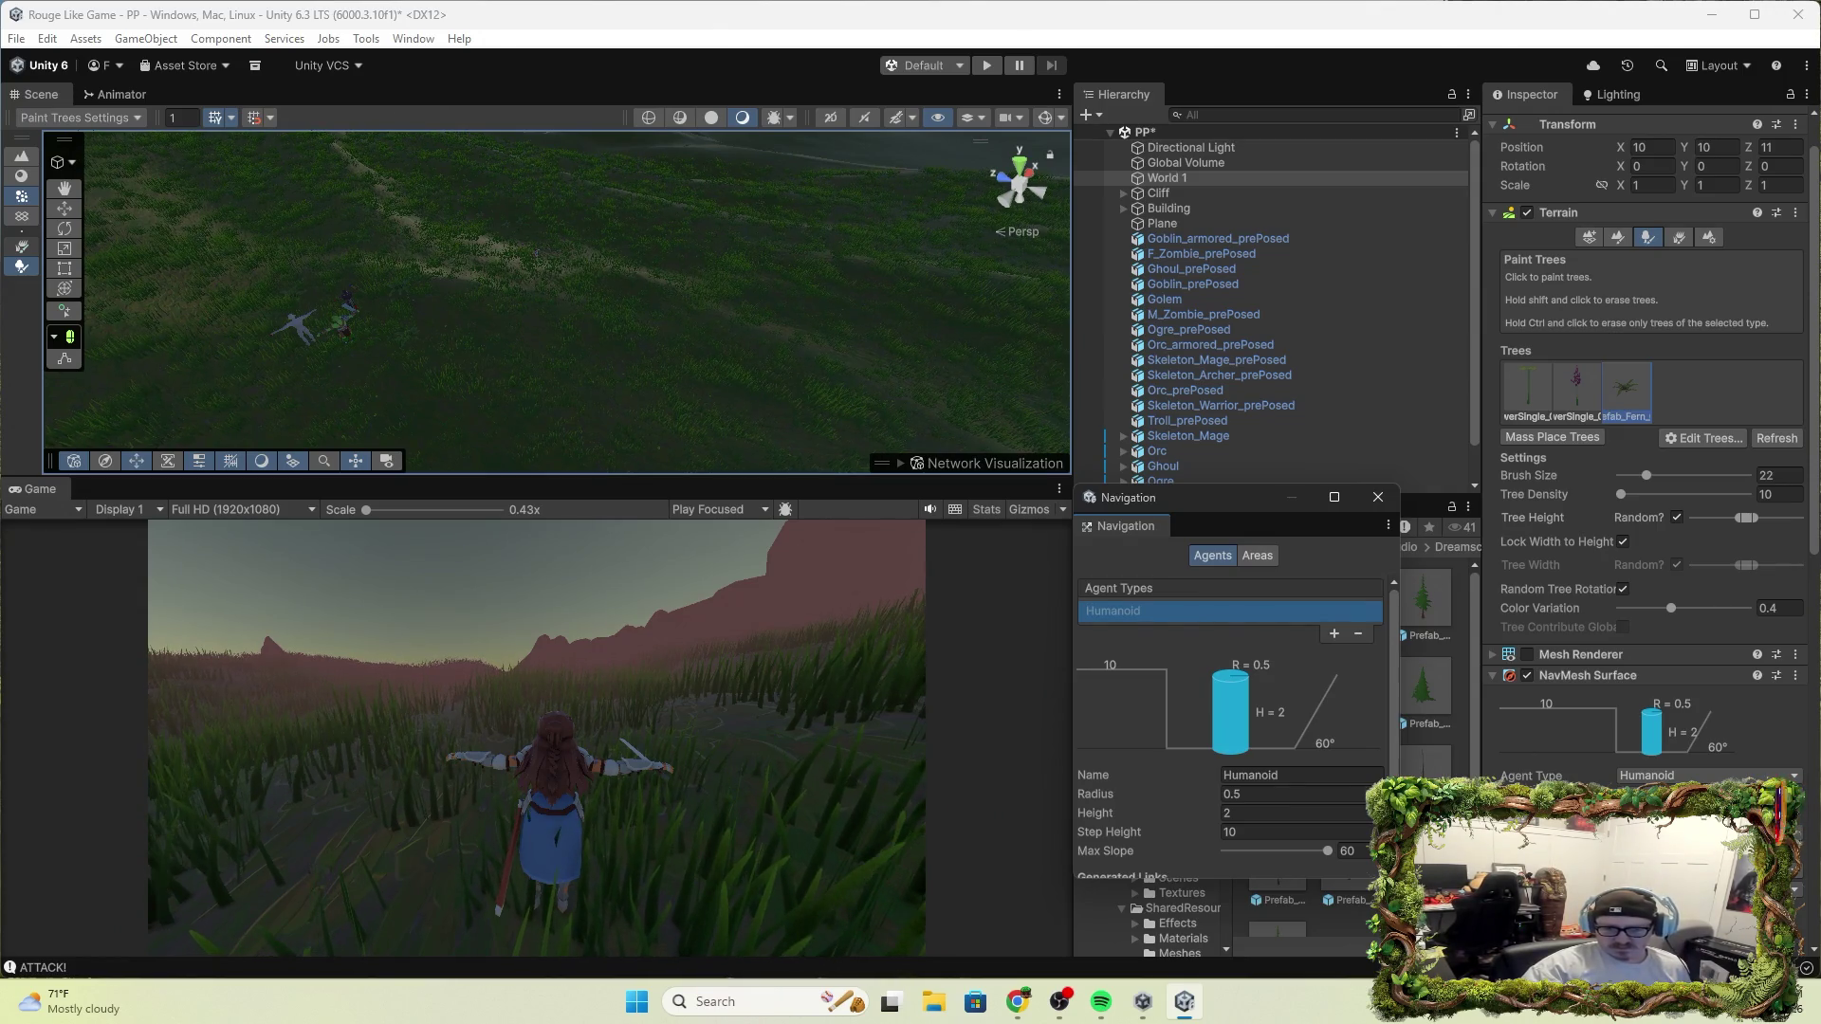
scroll(1651, 426, down, 1)
click(1688, 820)
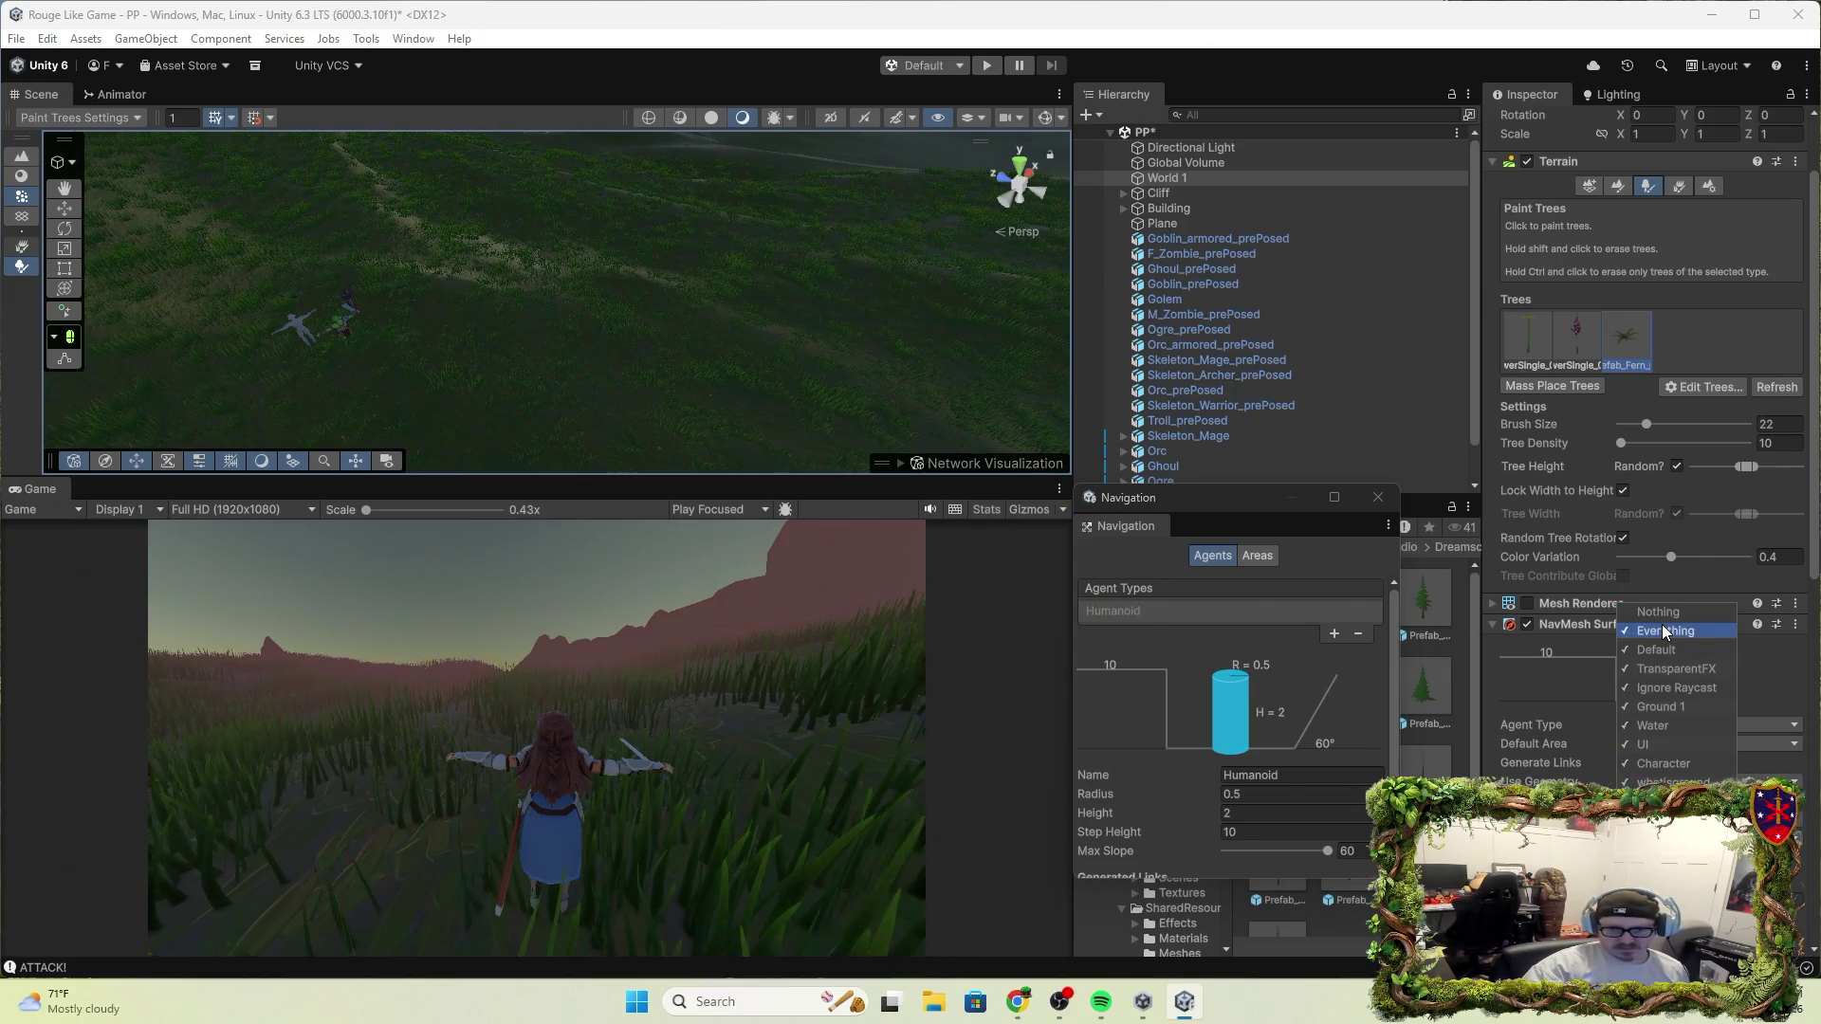
Dismiss the Include Layers list unchanged and close the Navigation window
key(Escape)
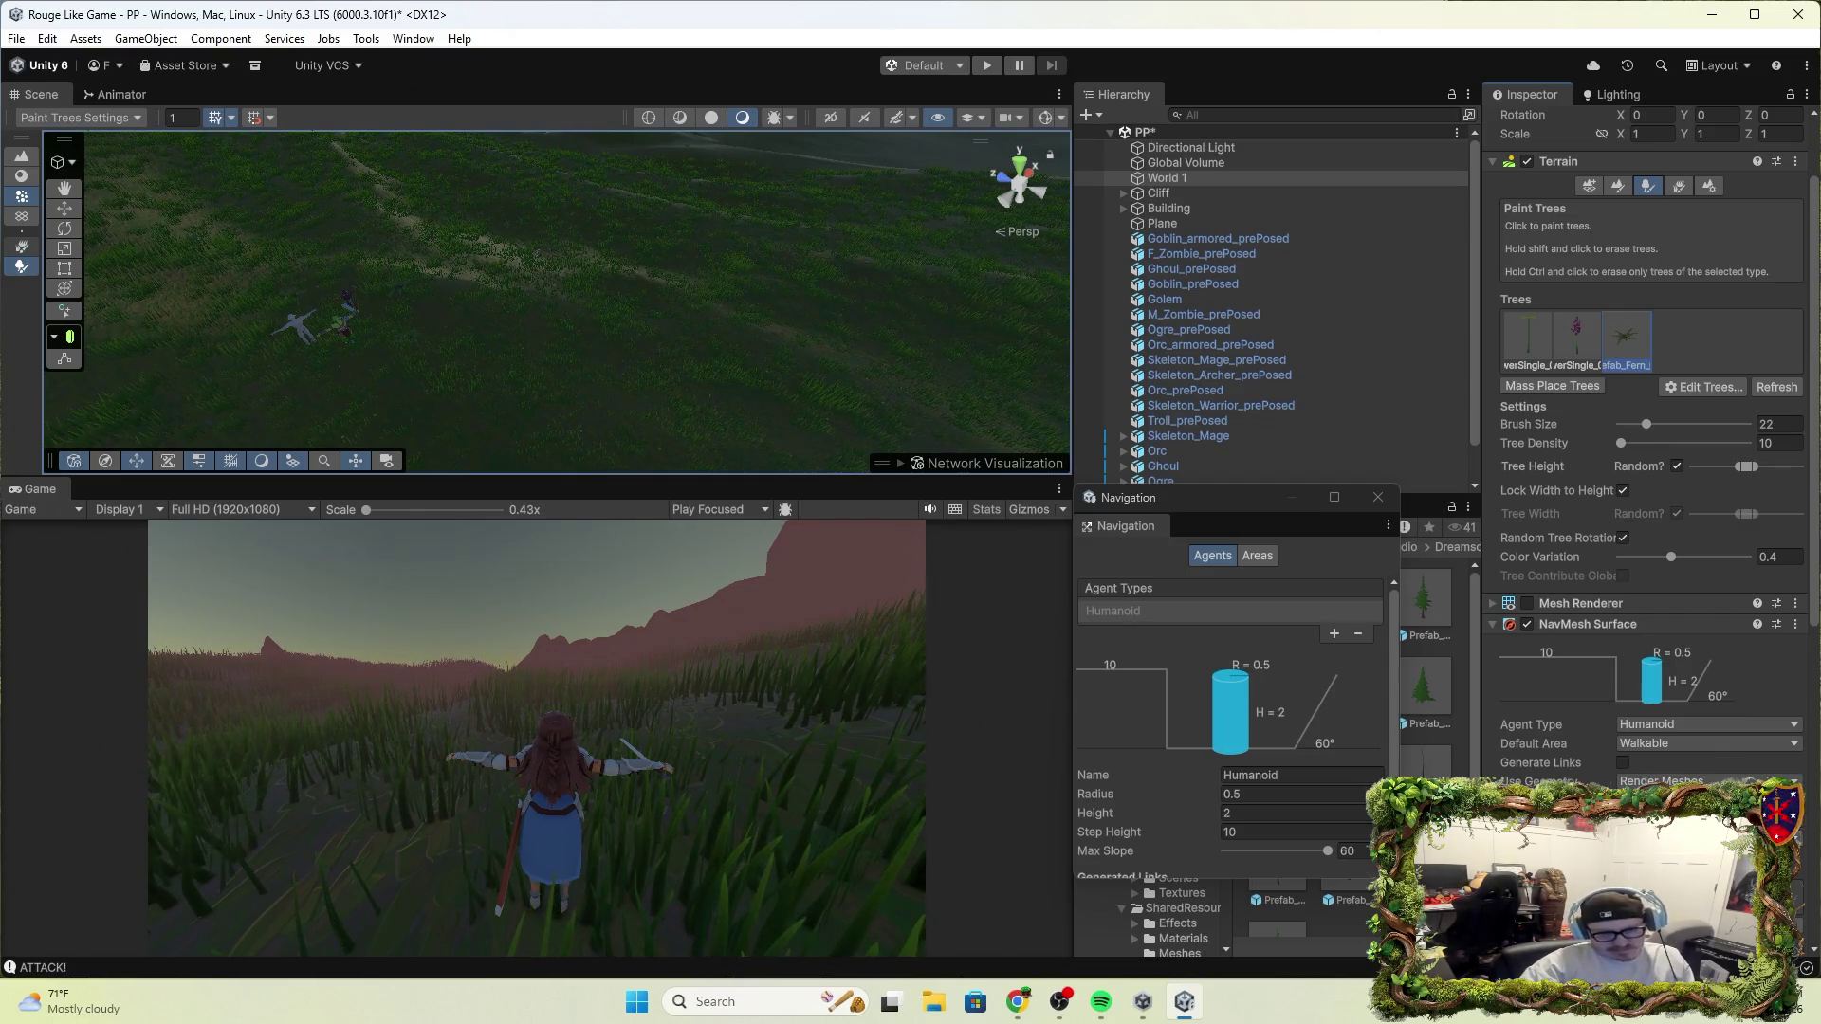
scroll(1650, 436, down, 3)
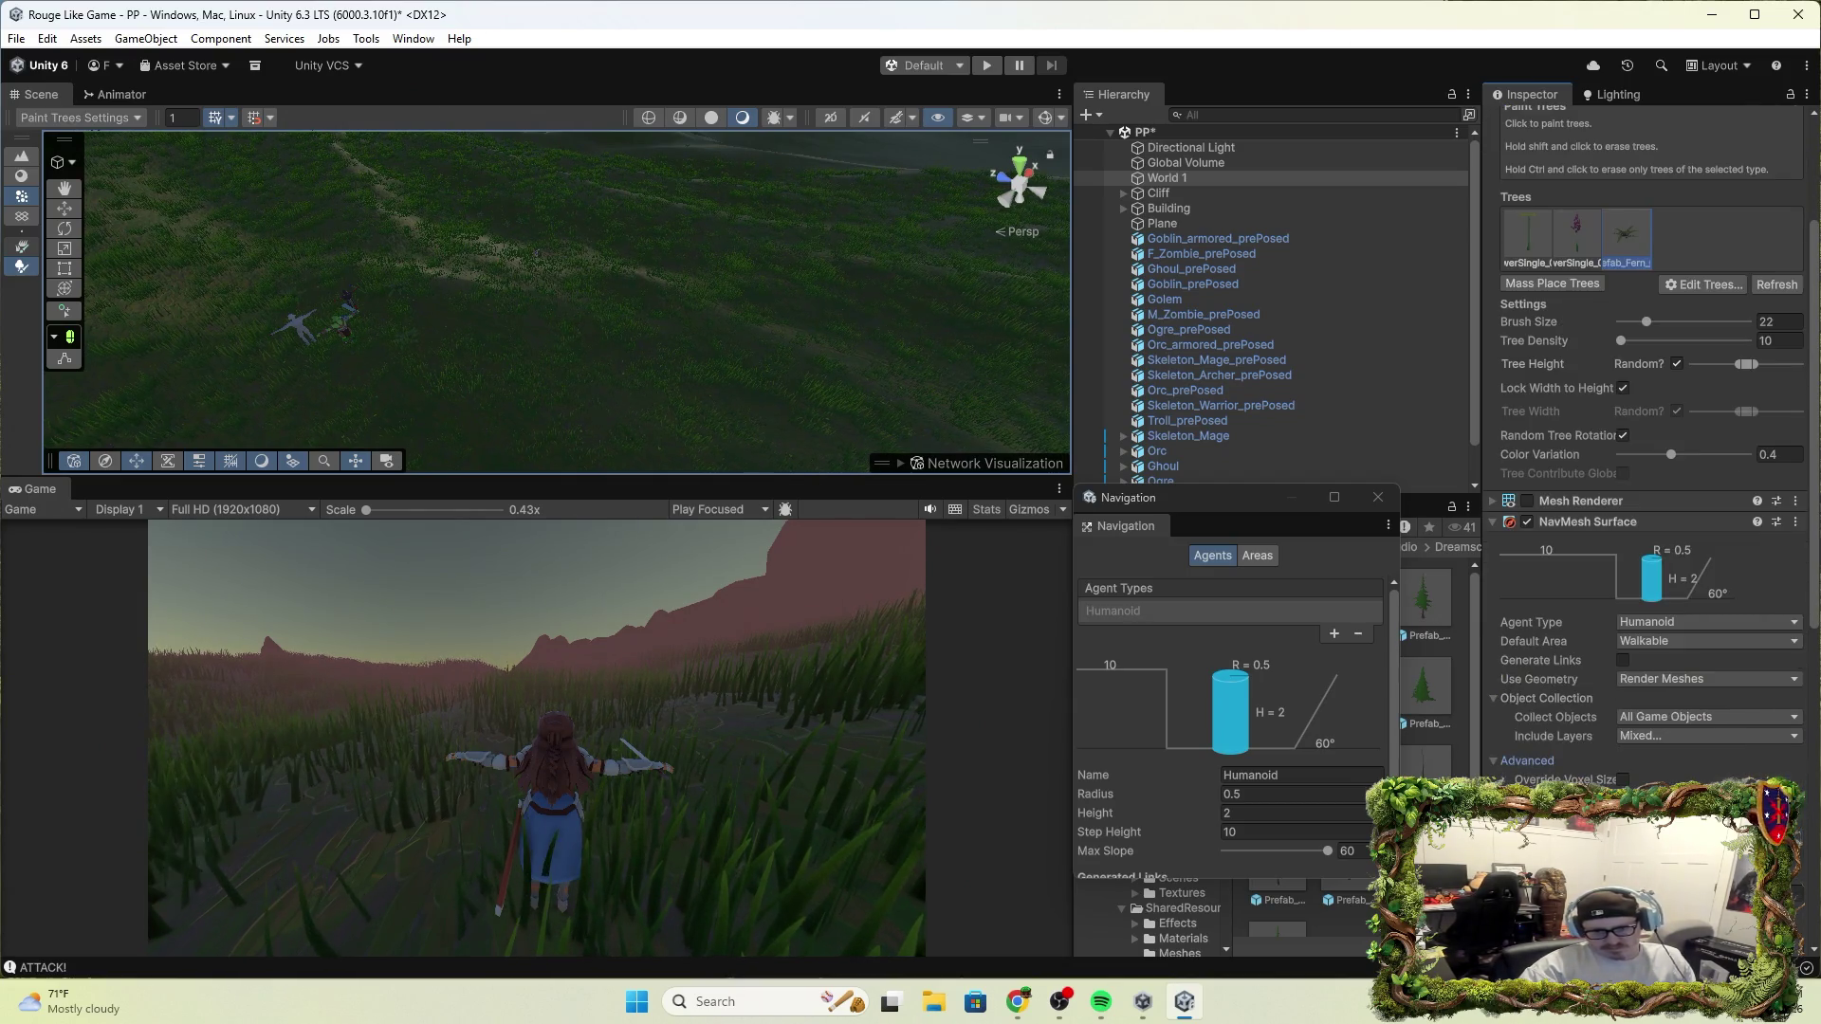
scroll(1651, 436, down, 2)
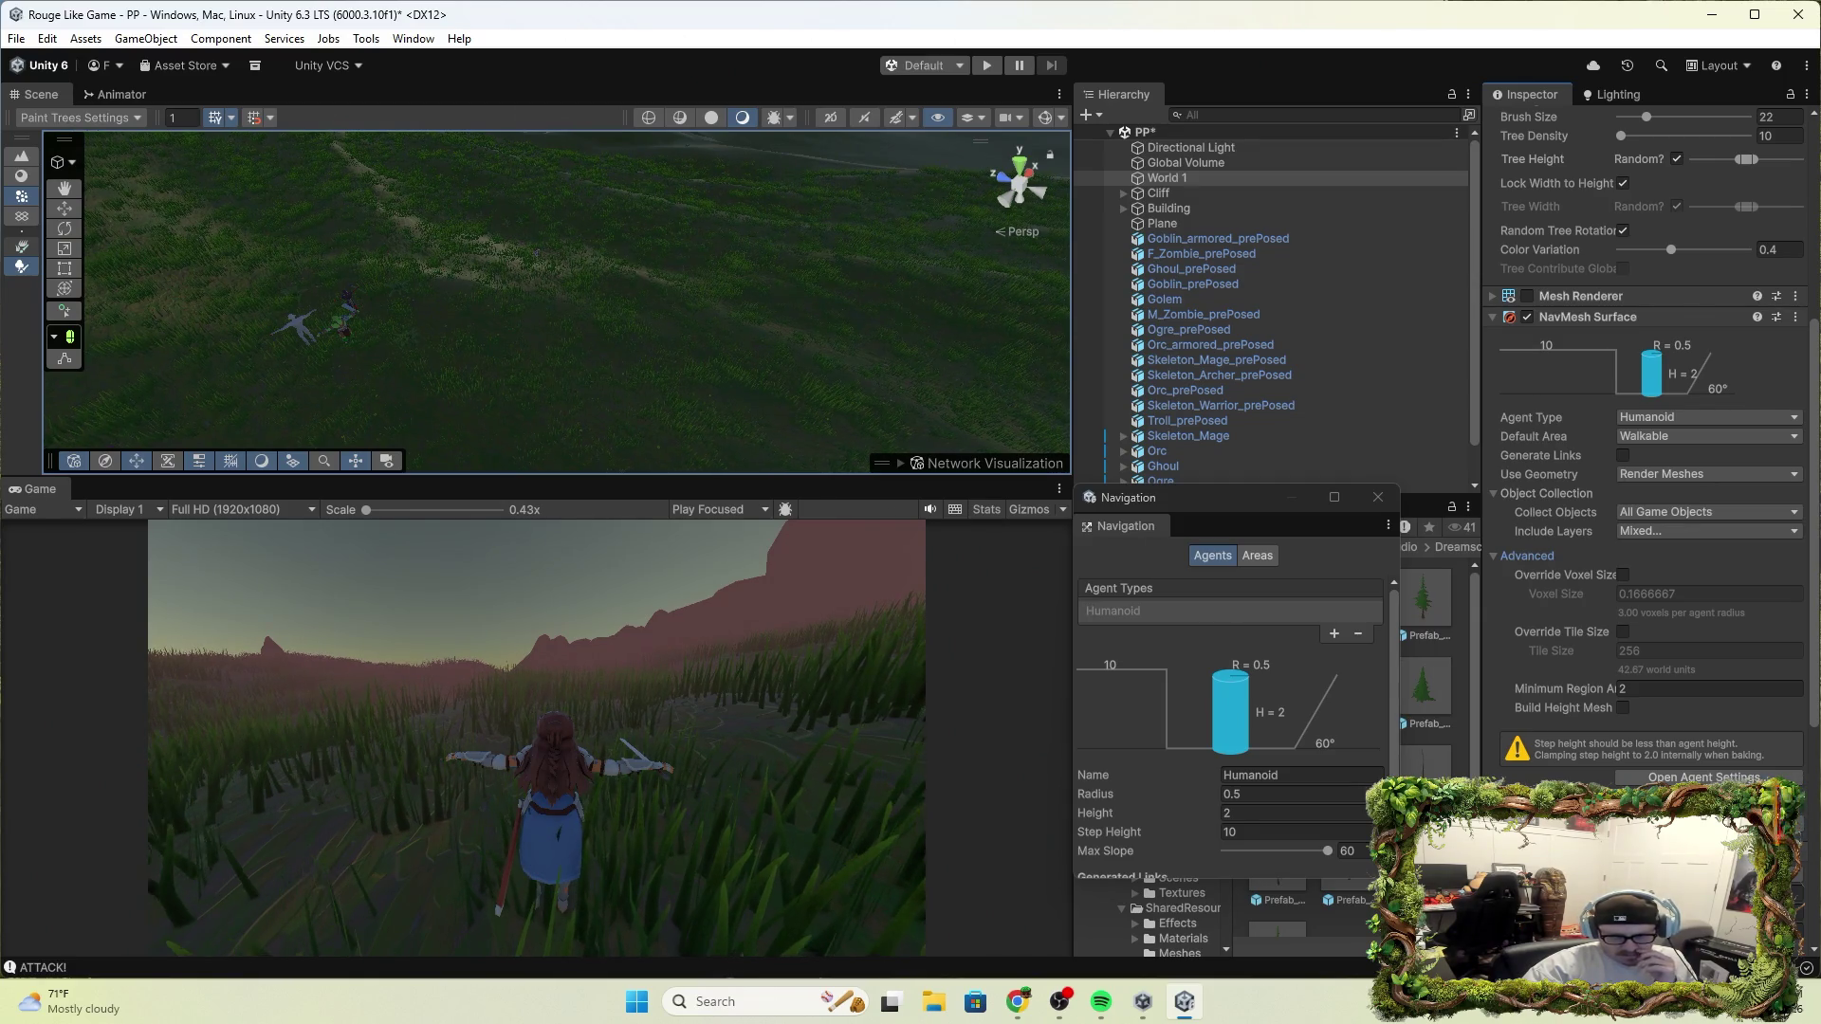
key(alt+F4)
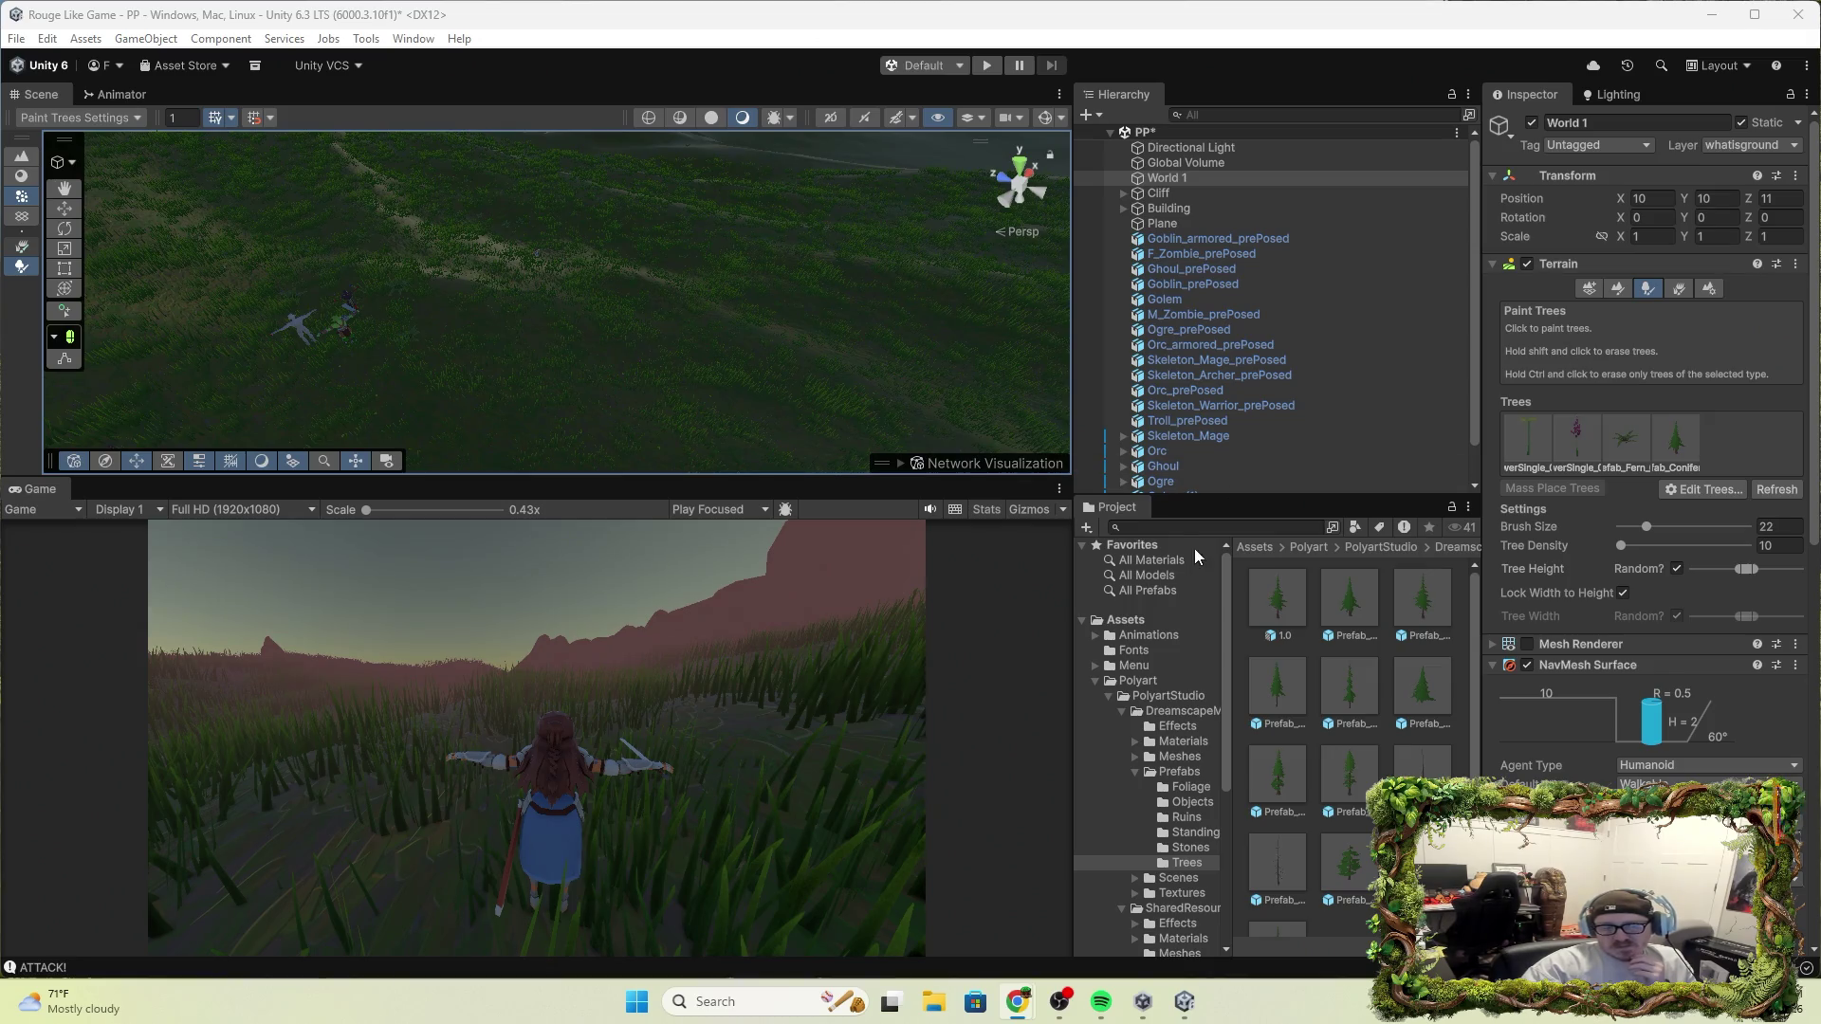
Select the conifer prefab in the Trees folder and tick its Capsule Collider component
click(1344, 594)
scroll(1589, 758, down, 10)
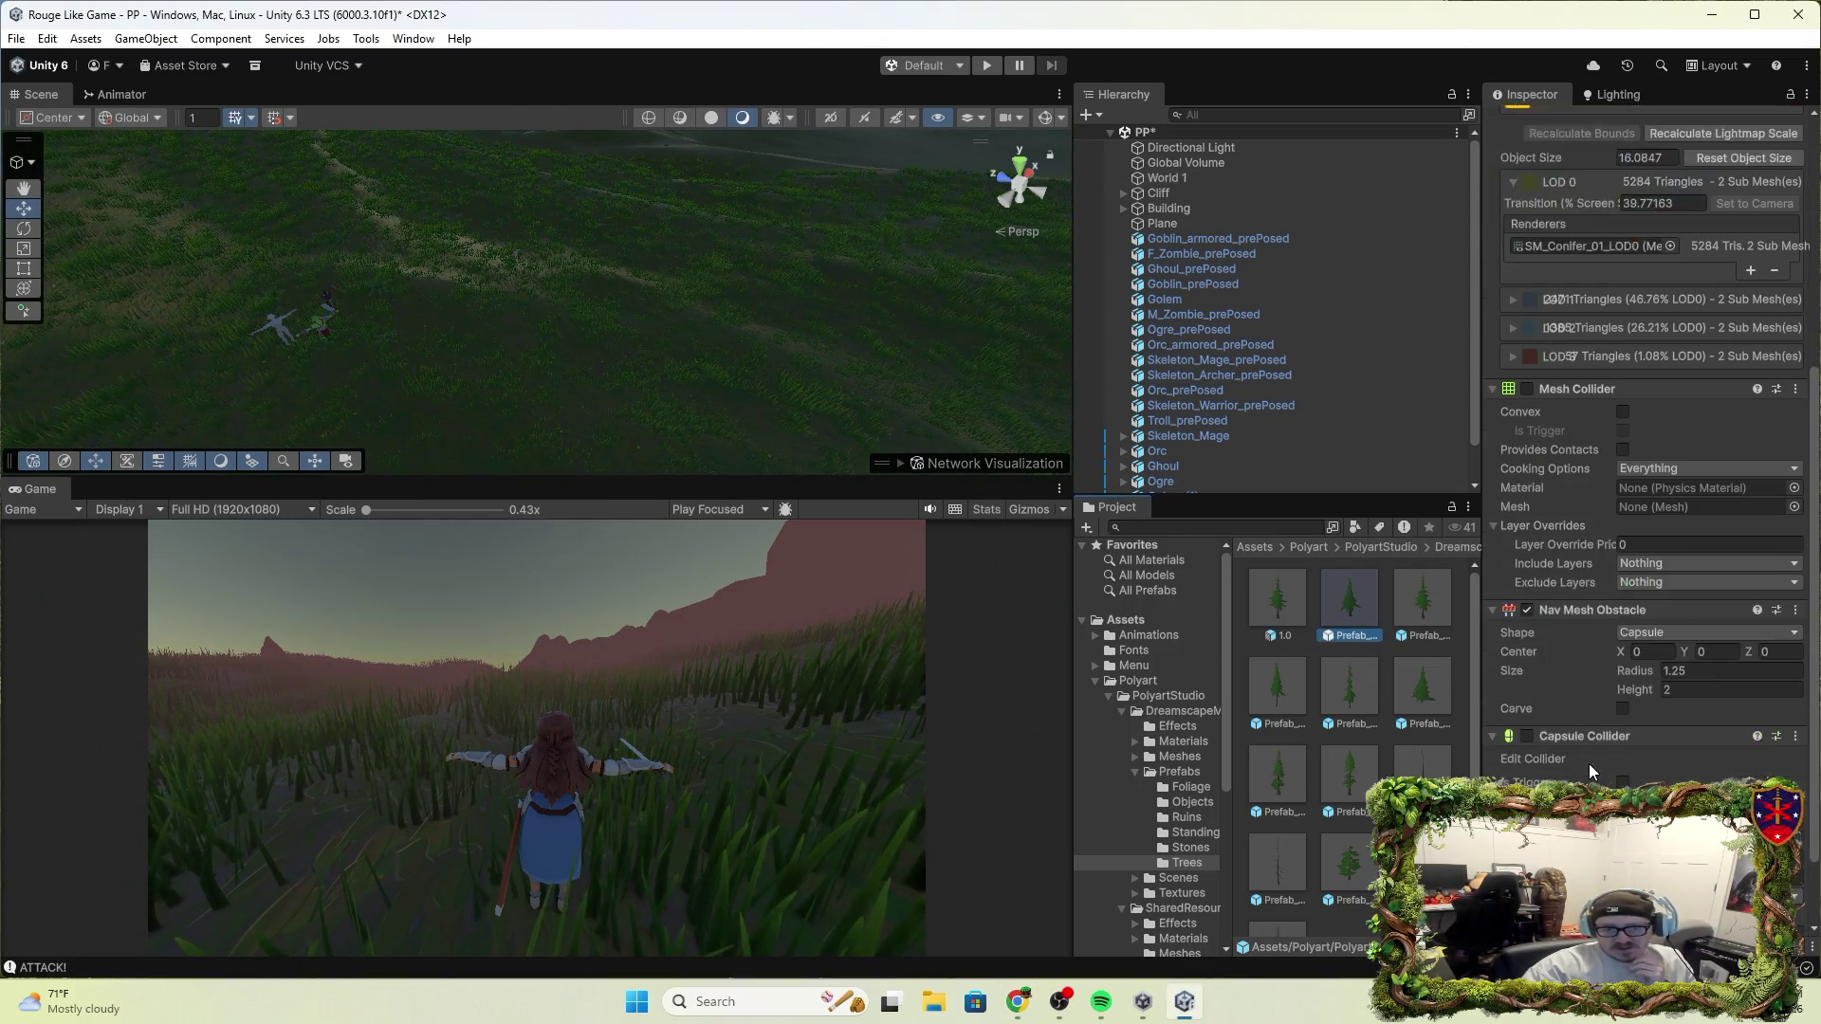
click(1527, 736)
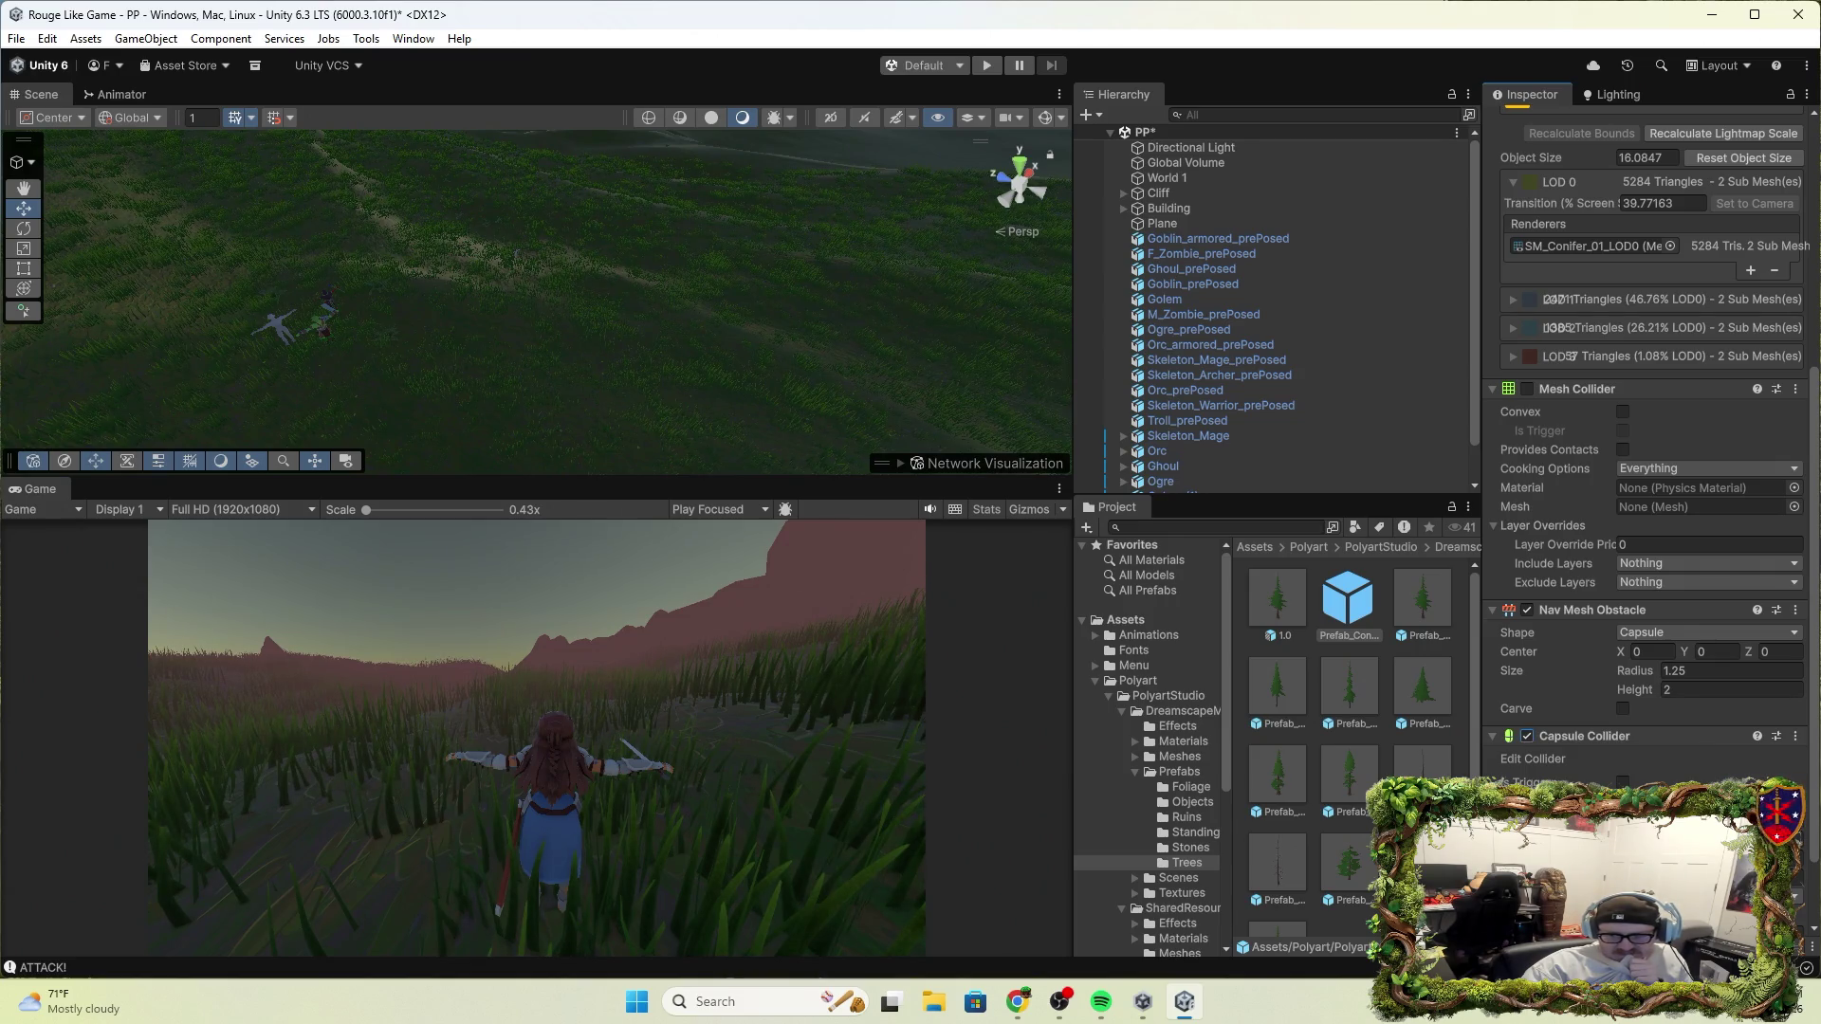
click(16, 38)
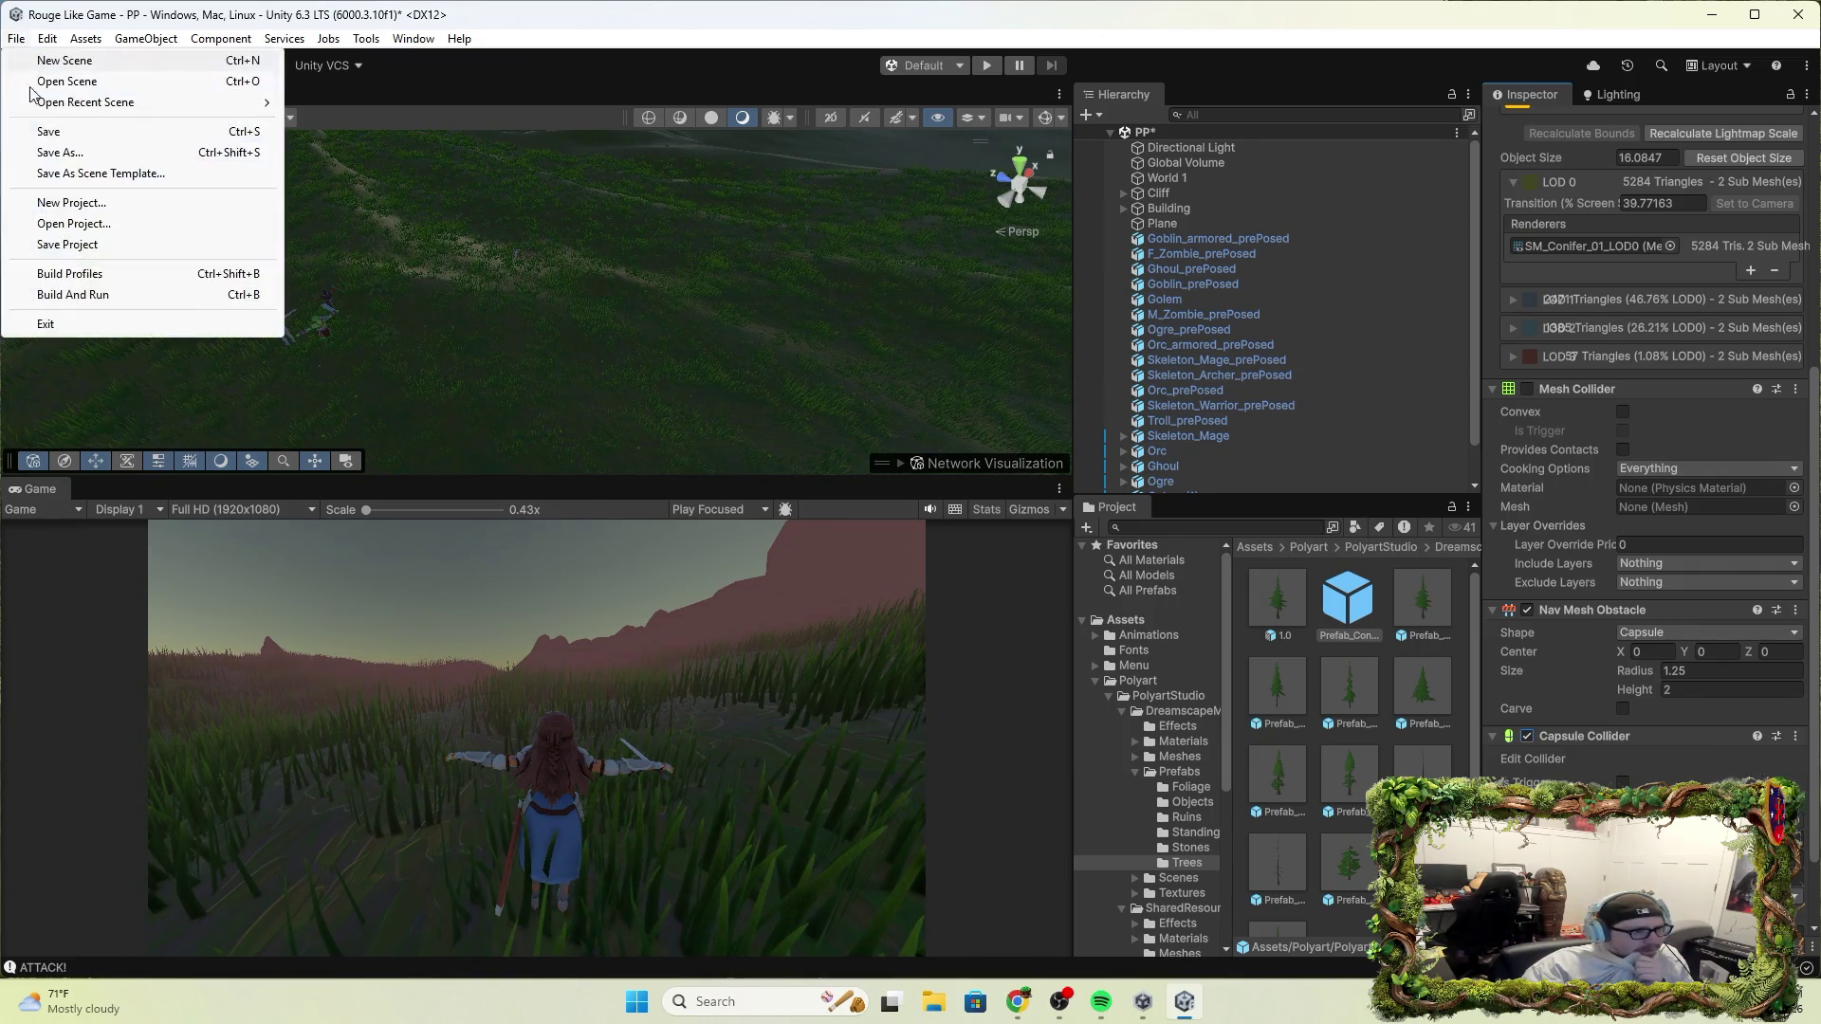
Select World 1, choose the Prefab_Conifer tree in Paint Trees, and paint two conifers mid-scene
mouse_move(47, 38)
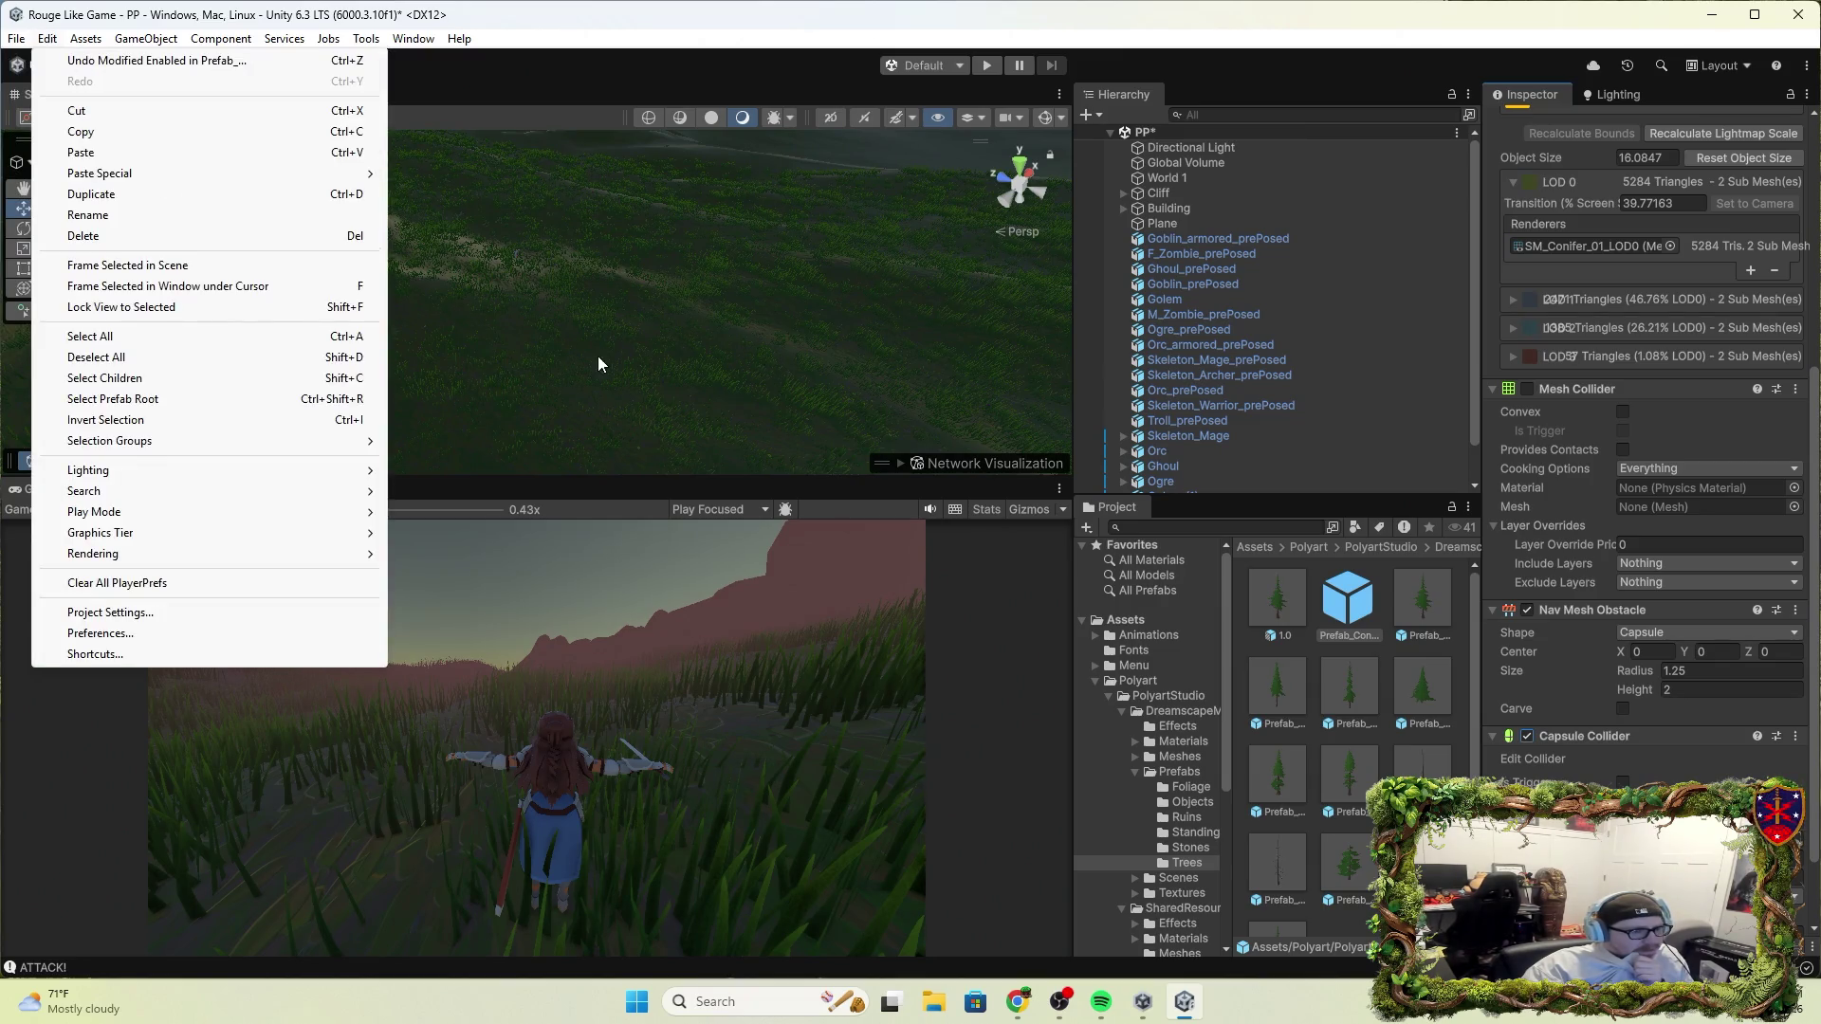
click(599, 115)
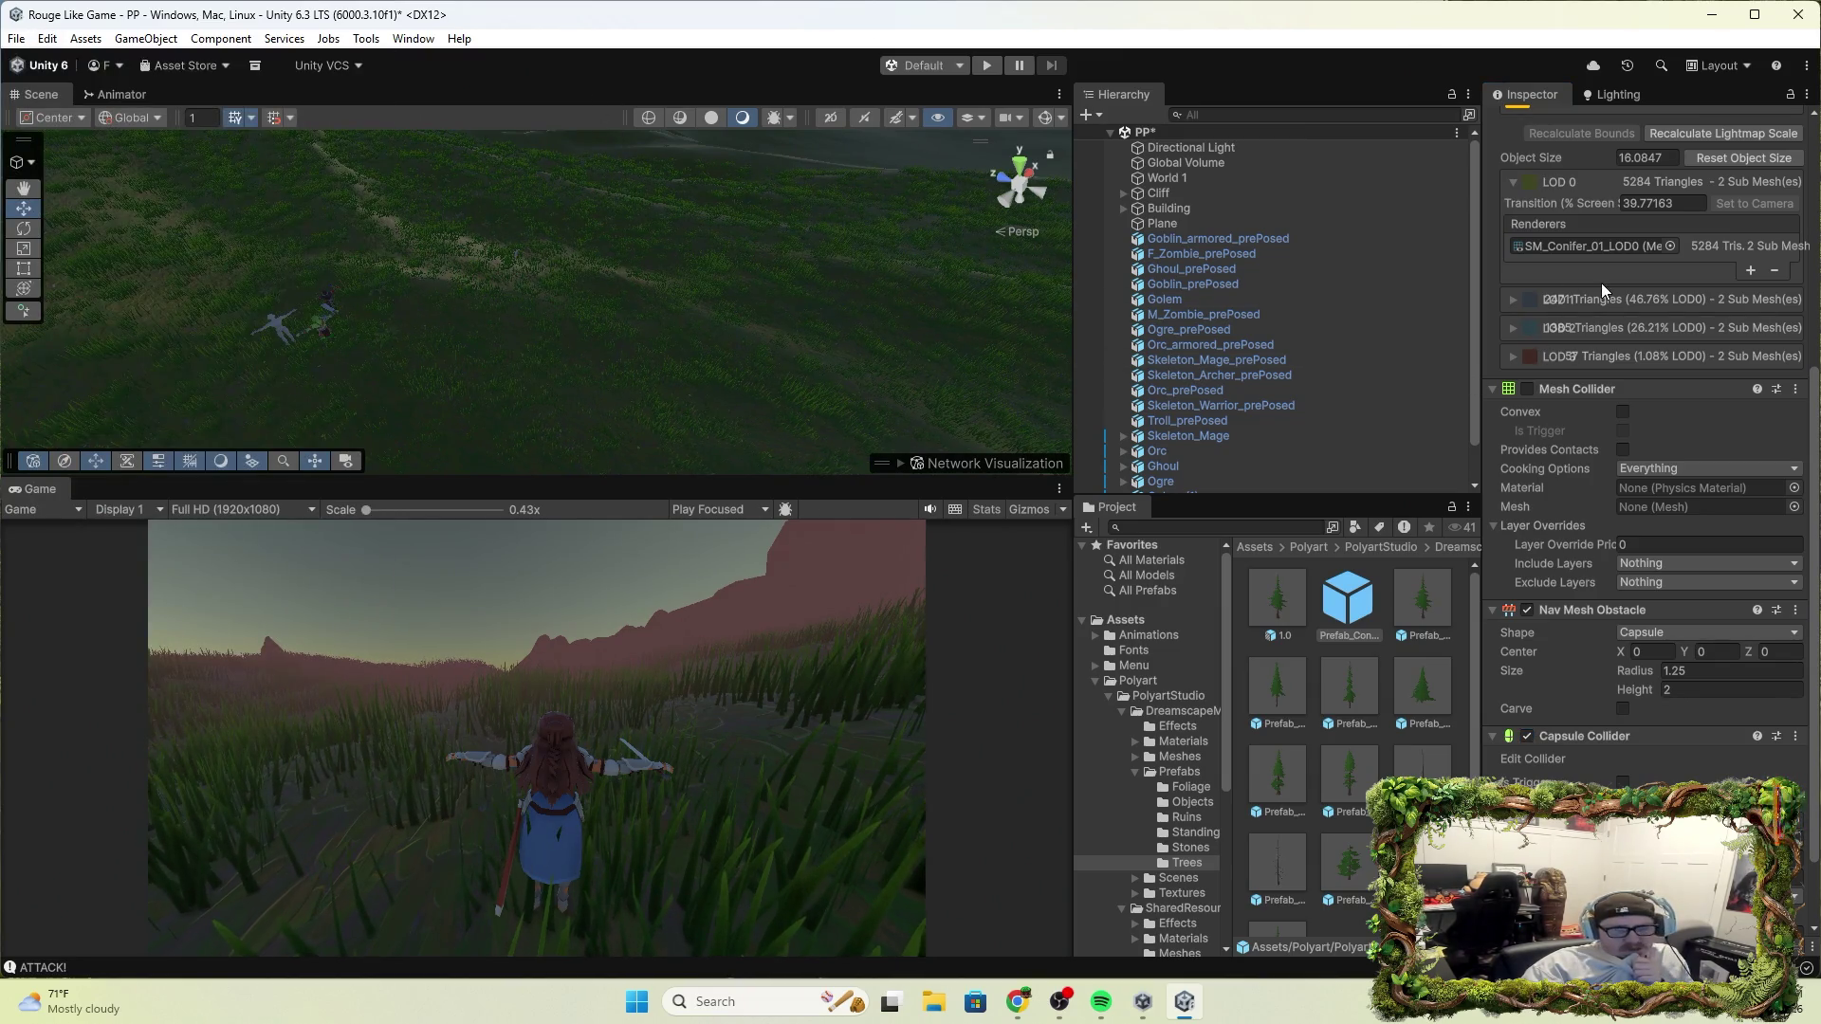
scroll(1601, 283, up, 5)
click(1182, 162)
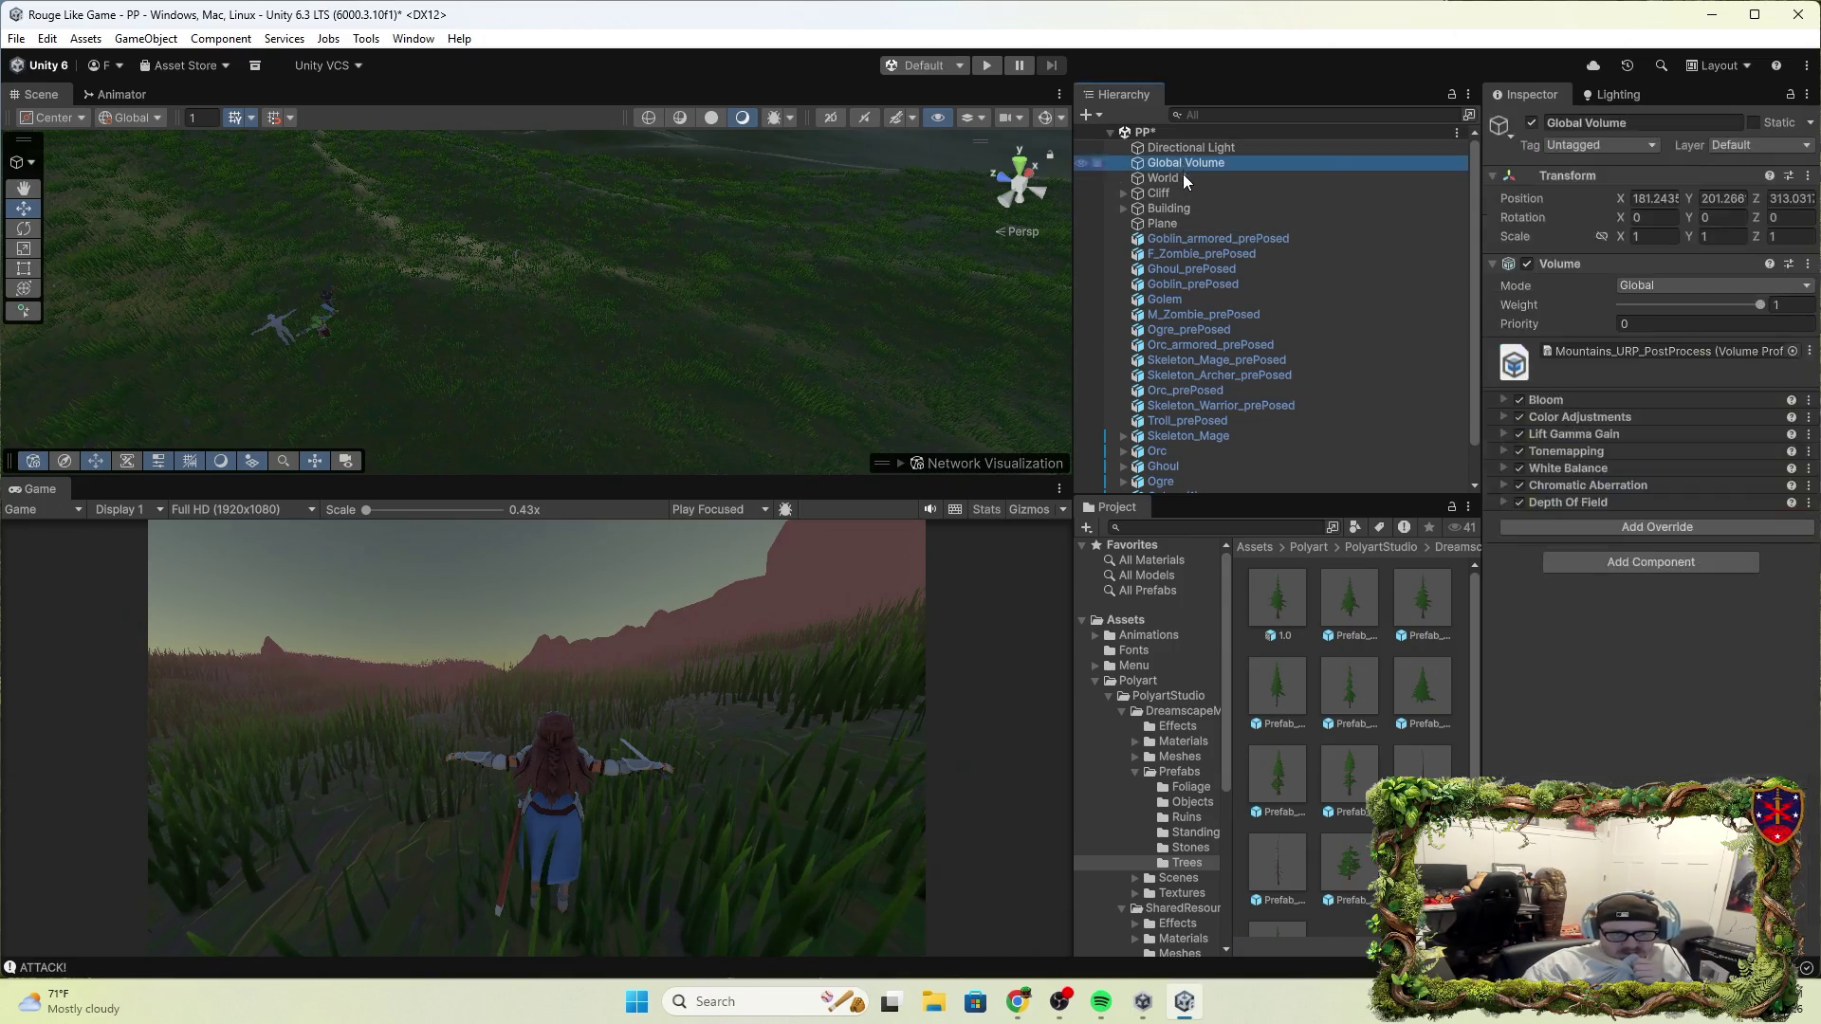
click(1181, 175)
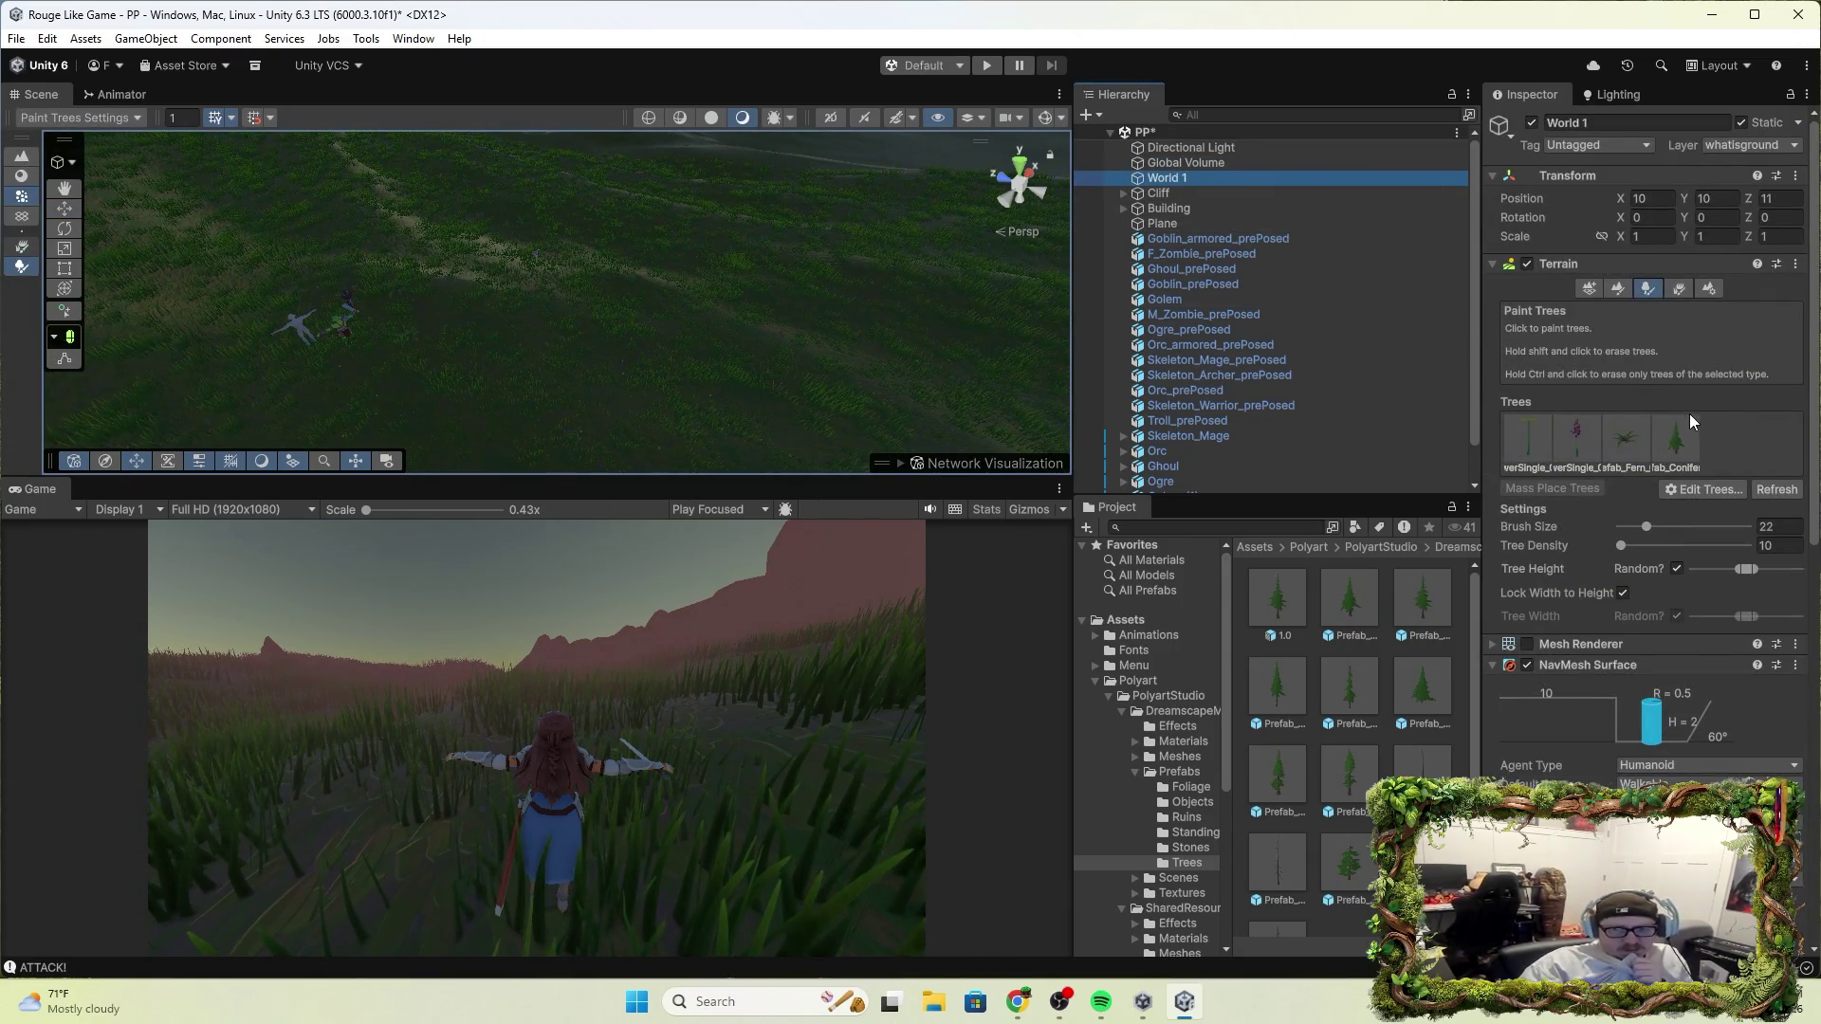
click(1671, 466)
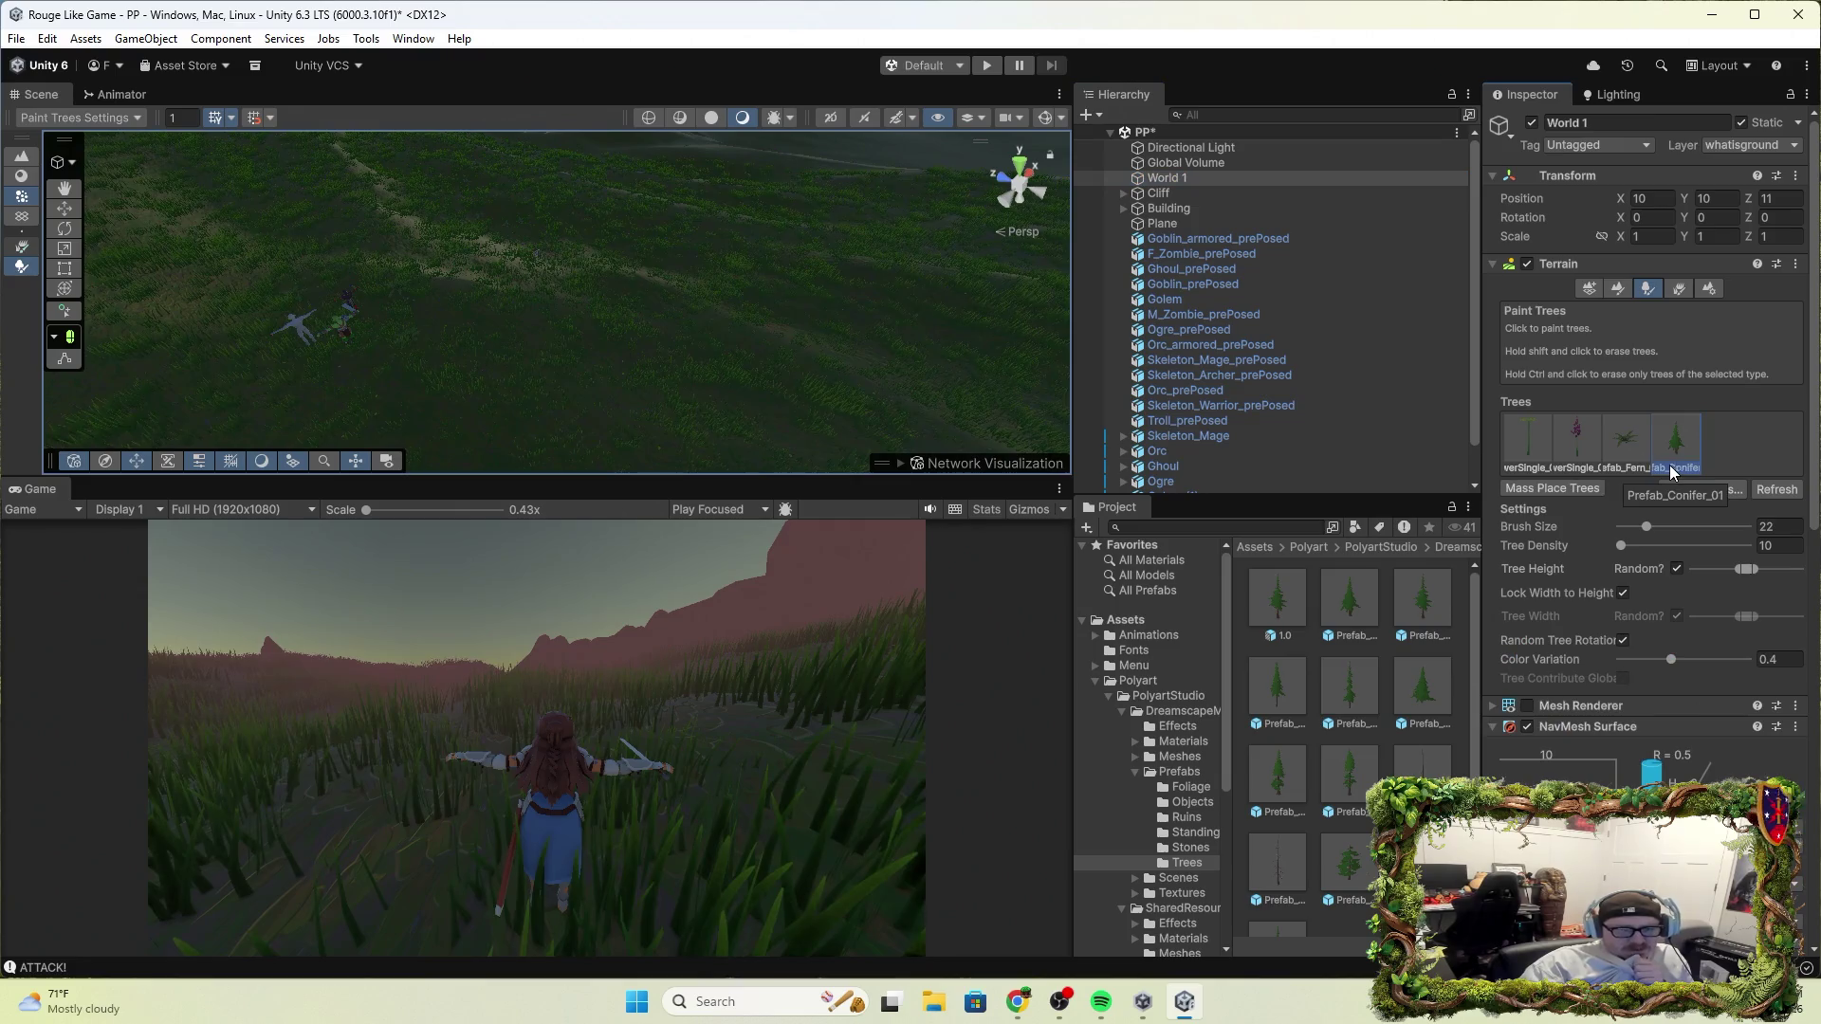
click(644, 319)
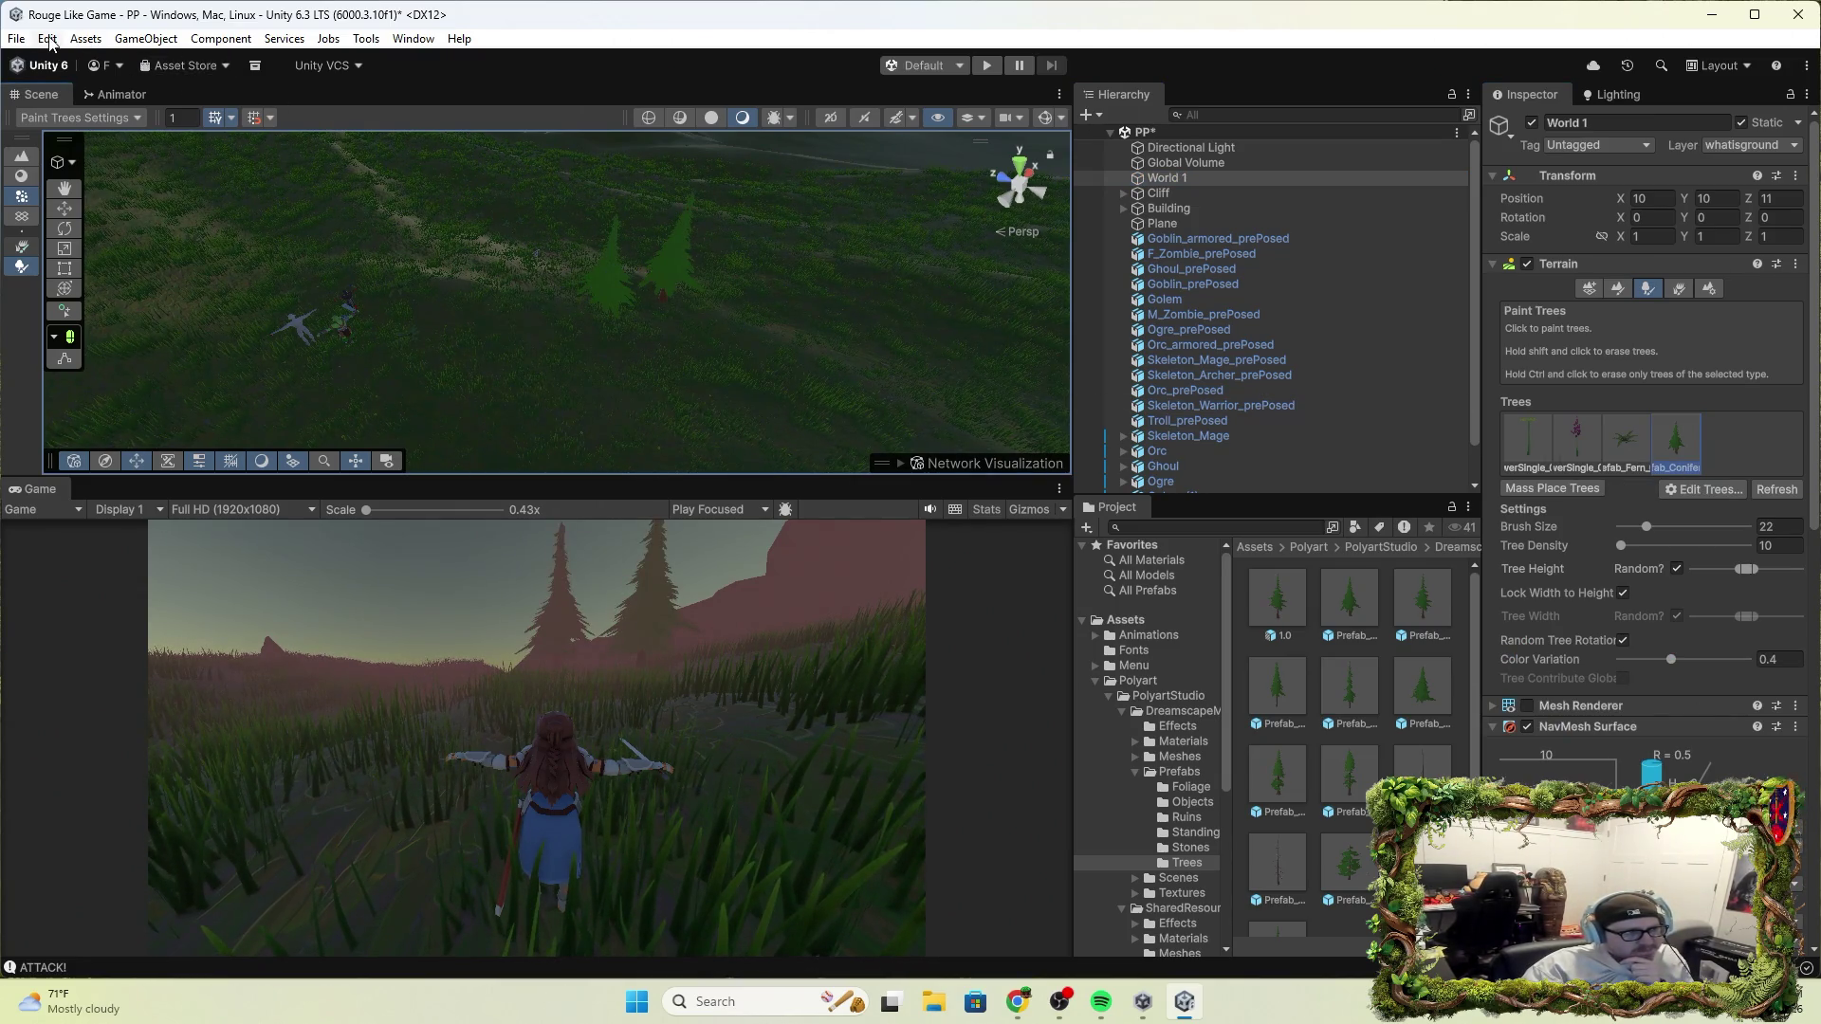
click(16, 39)
mouse_move(47, 39)
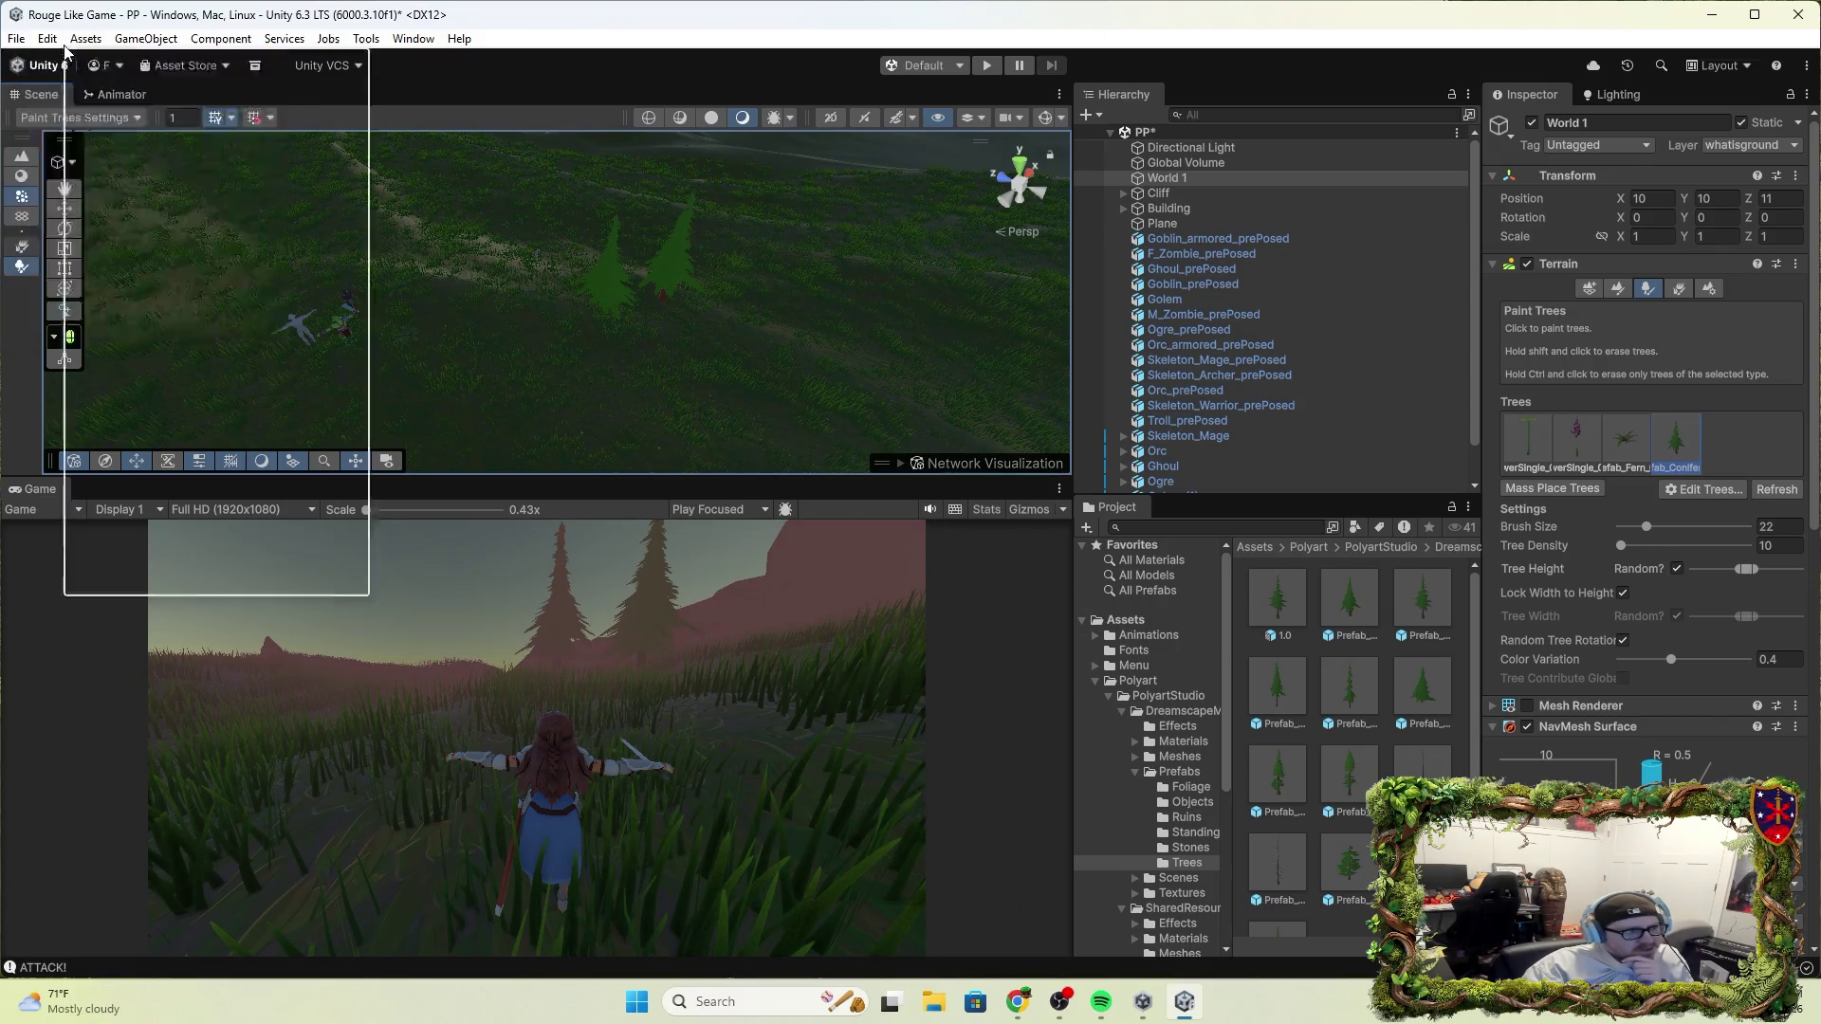
click(177, 612)
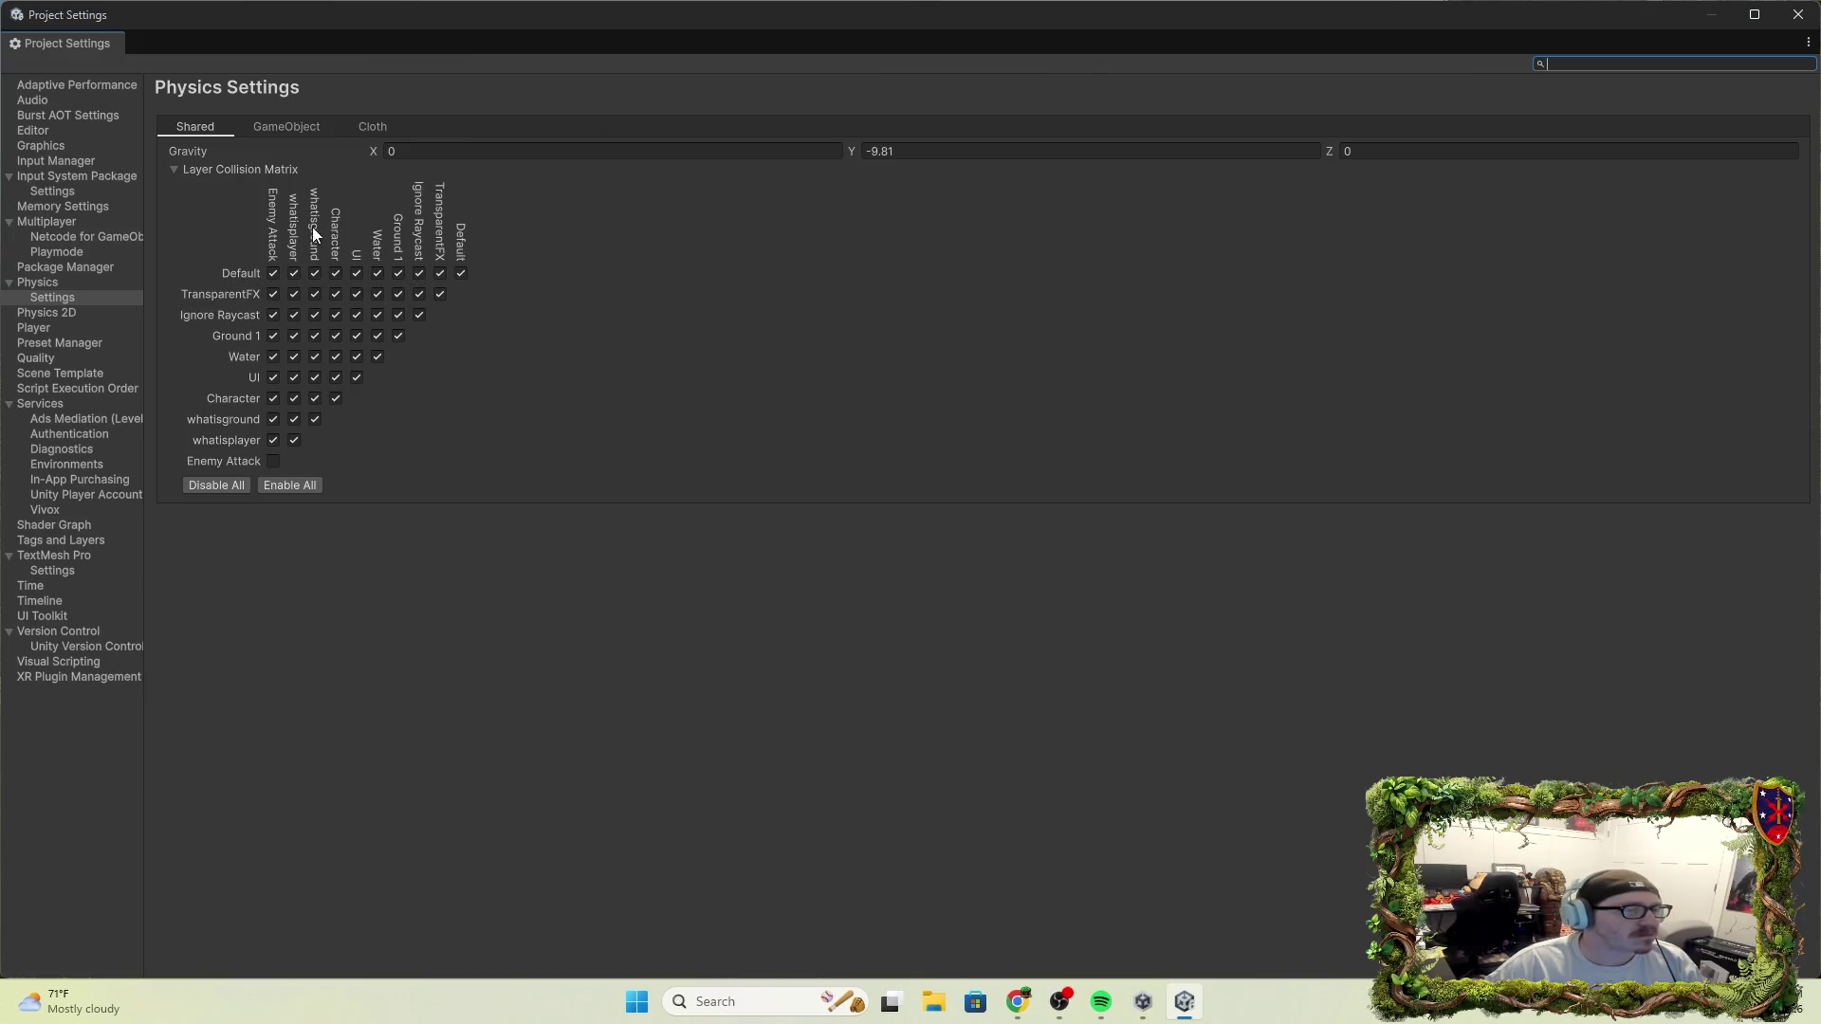
click(1797, 14)
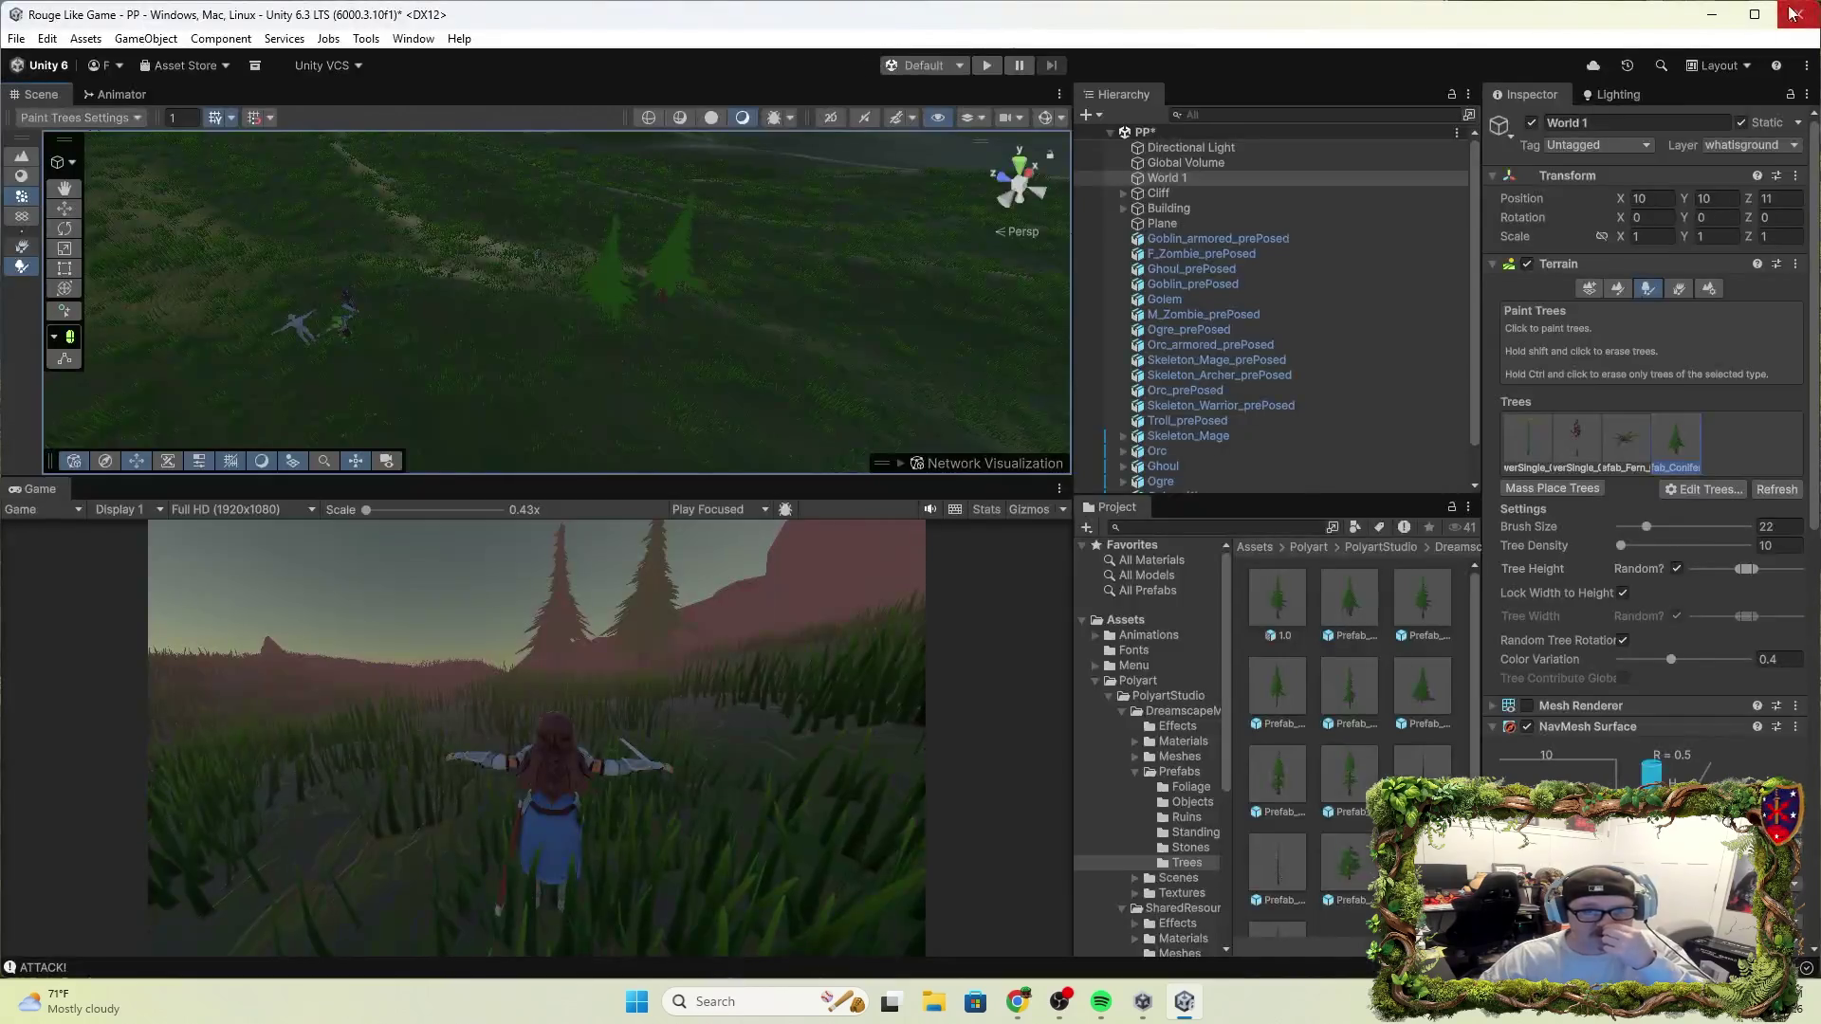
Put the terrain on the Default layer and run a quick play test
click(1772, 144)
click(1727, 171)
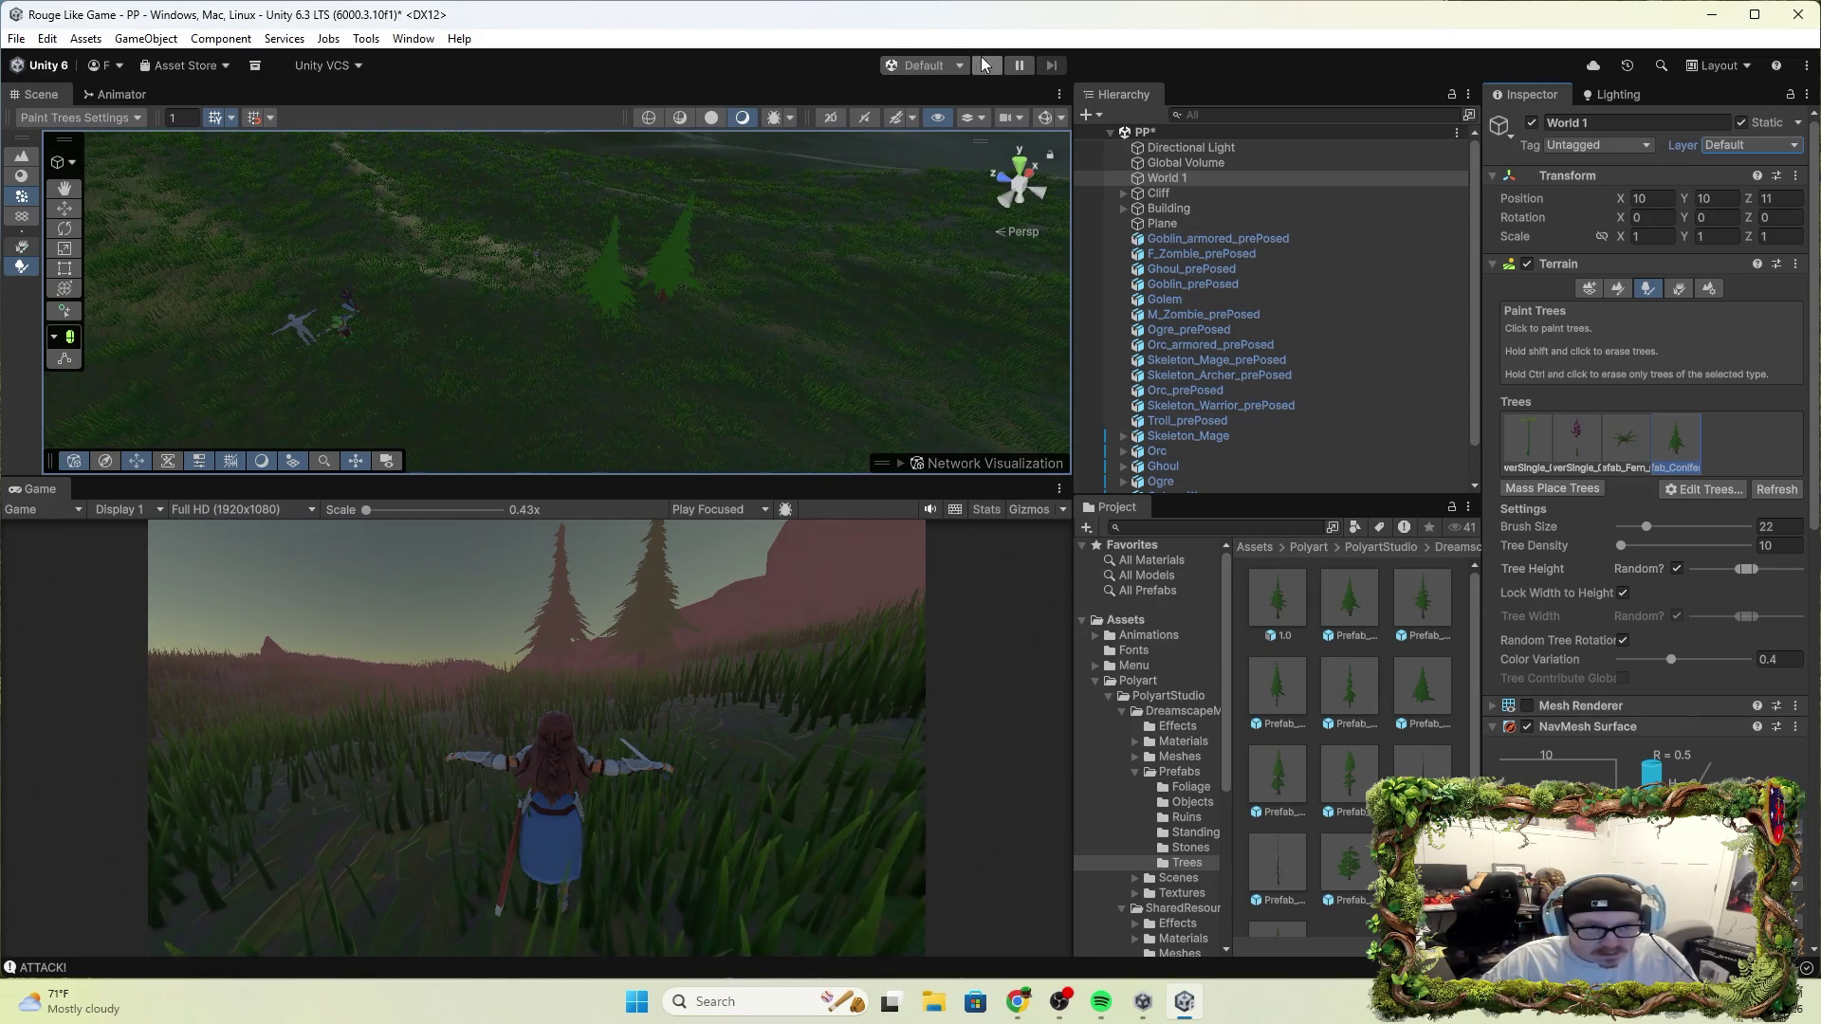
click(987, 64)
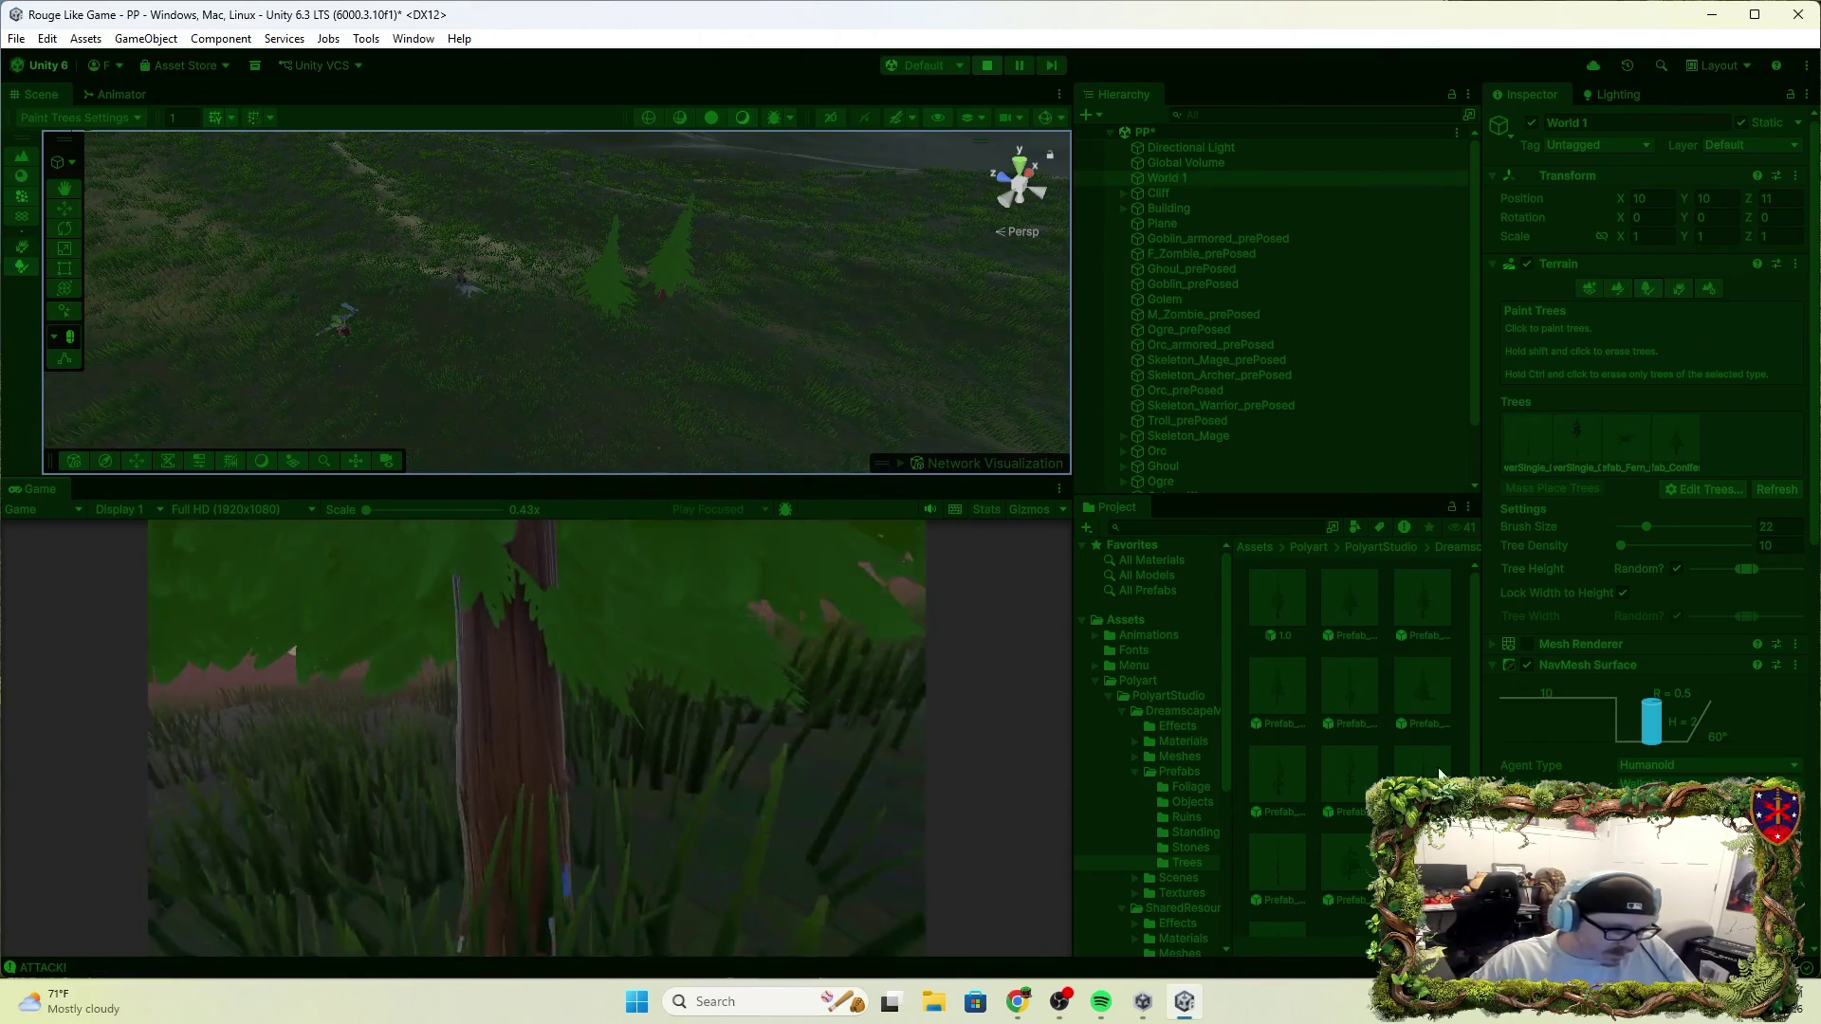
click(987, 64)
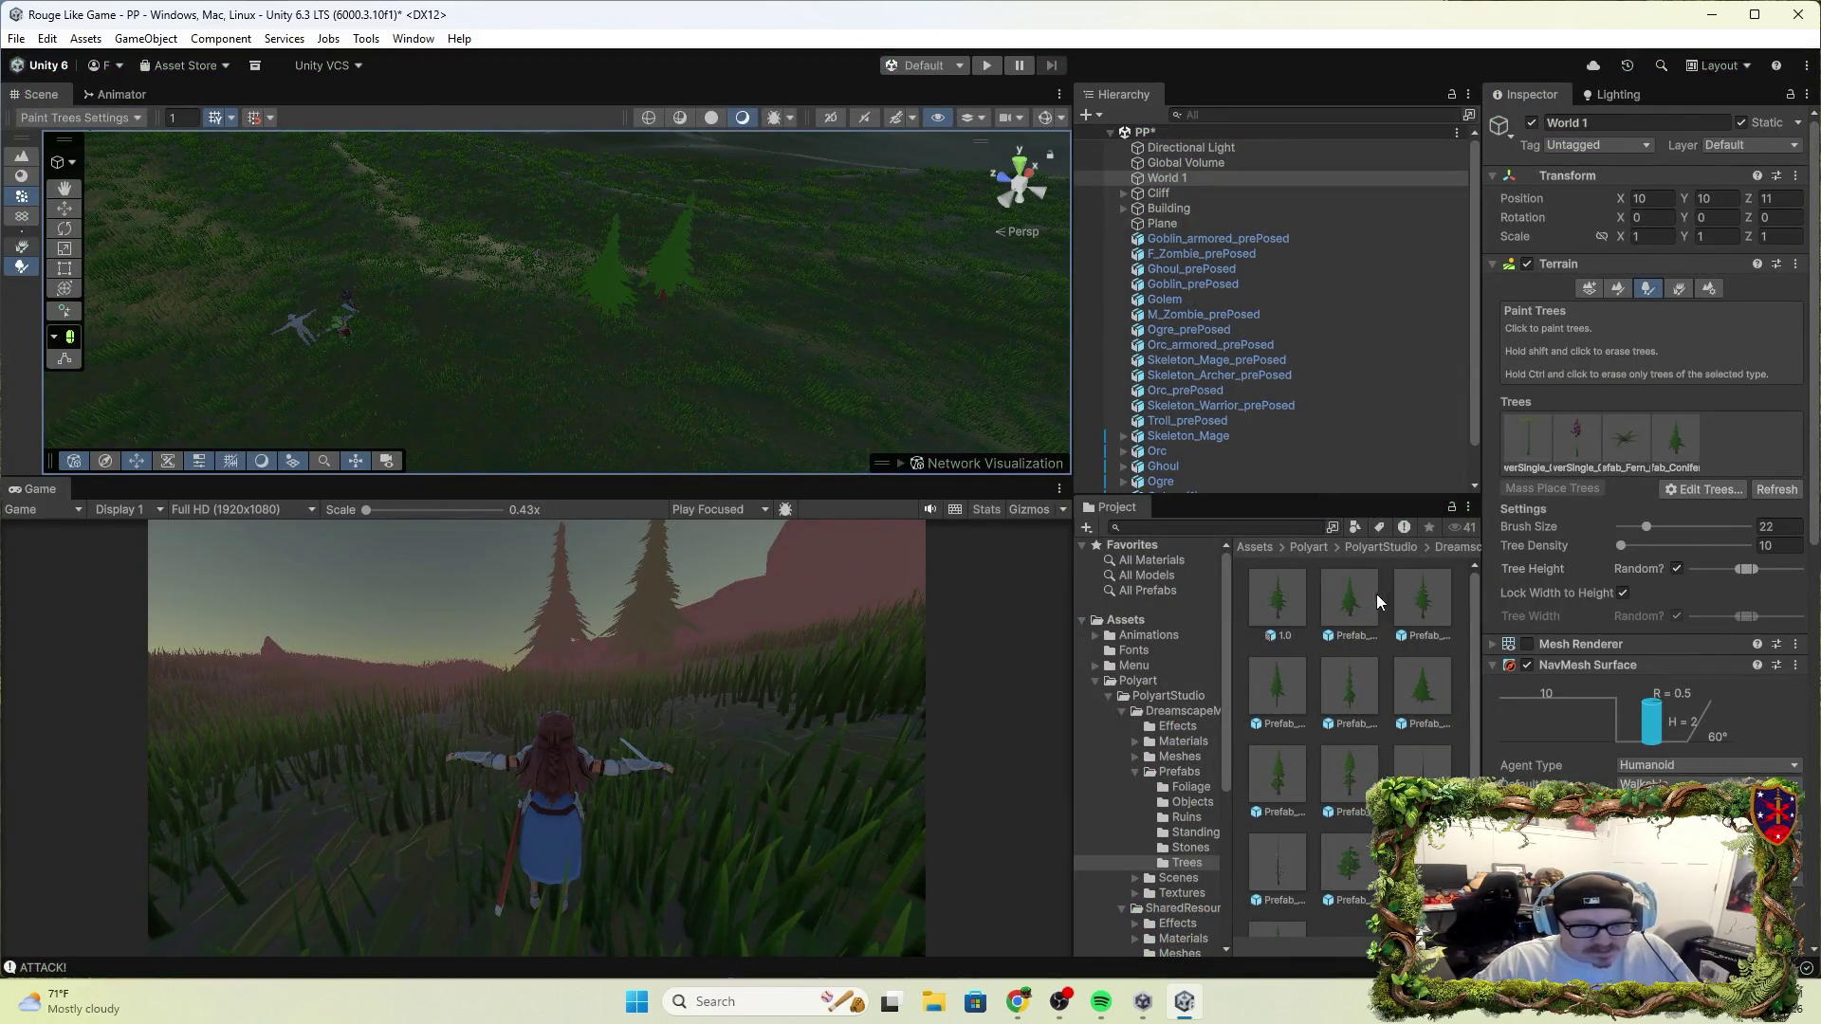
Select a painted conifer, then play again, running the knight forward and attacking before stopping
click(522, 350)
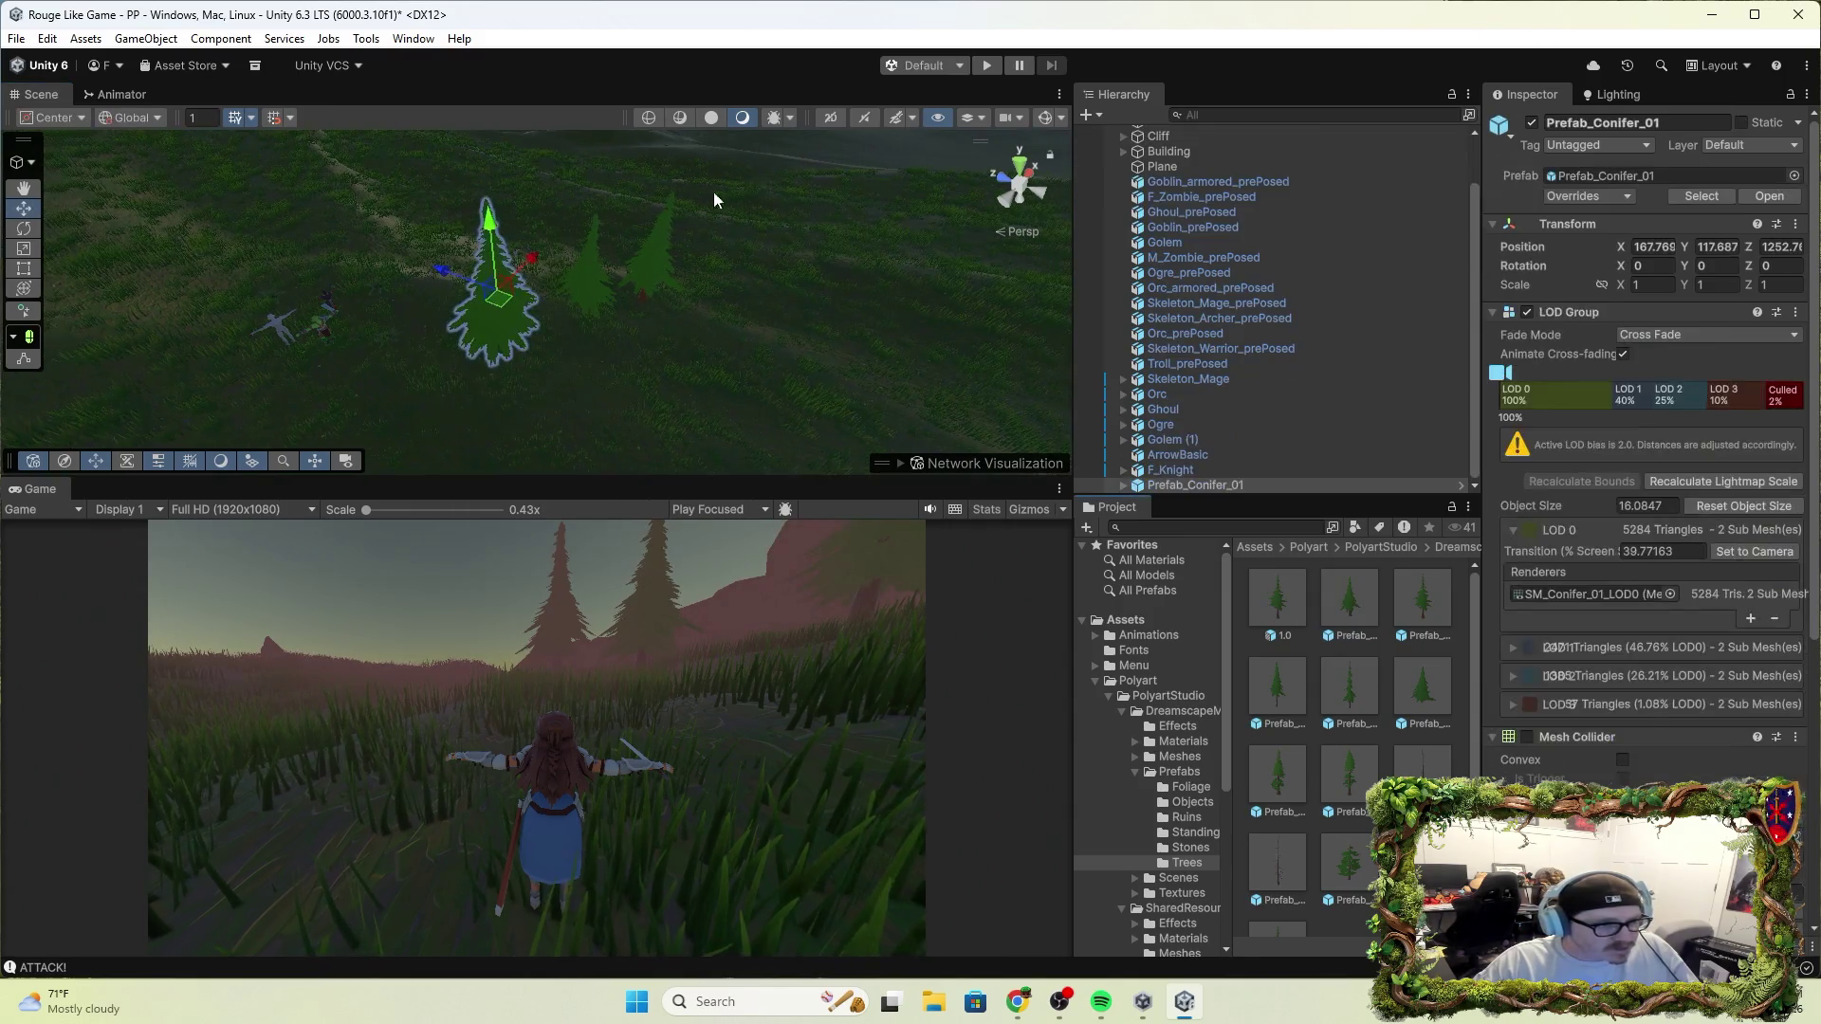
click(989, 65)
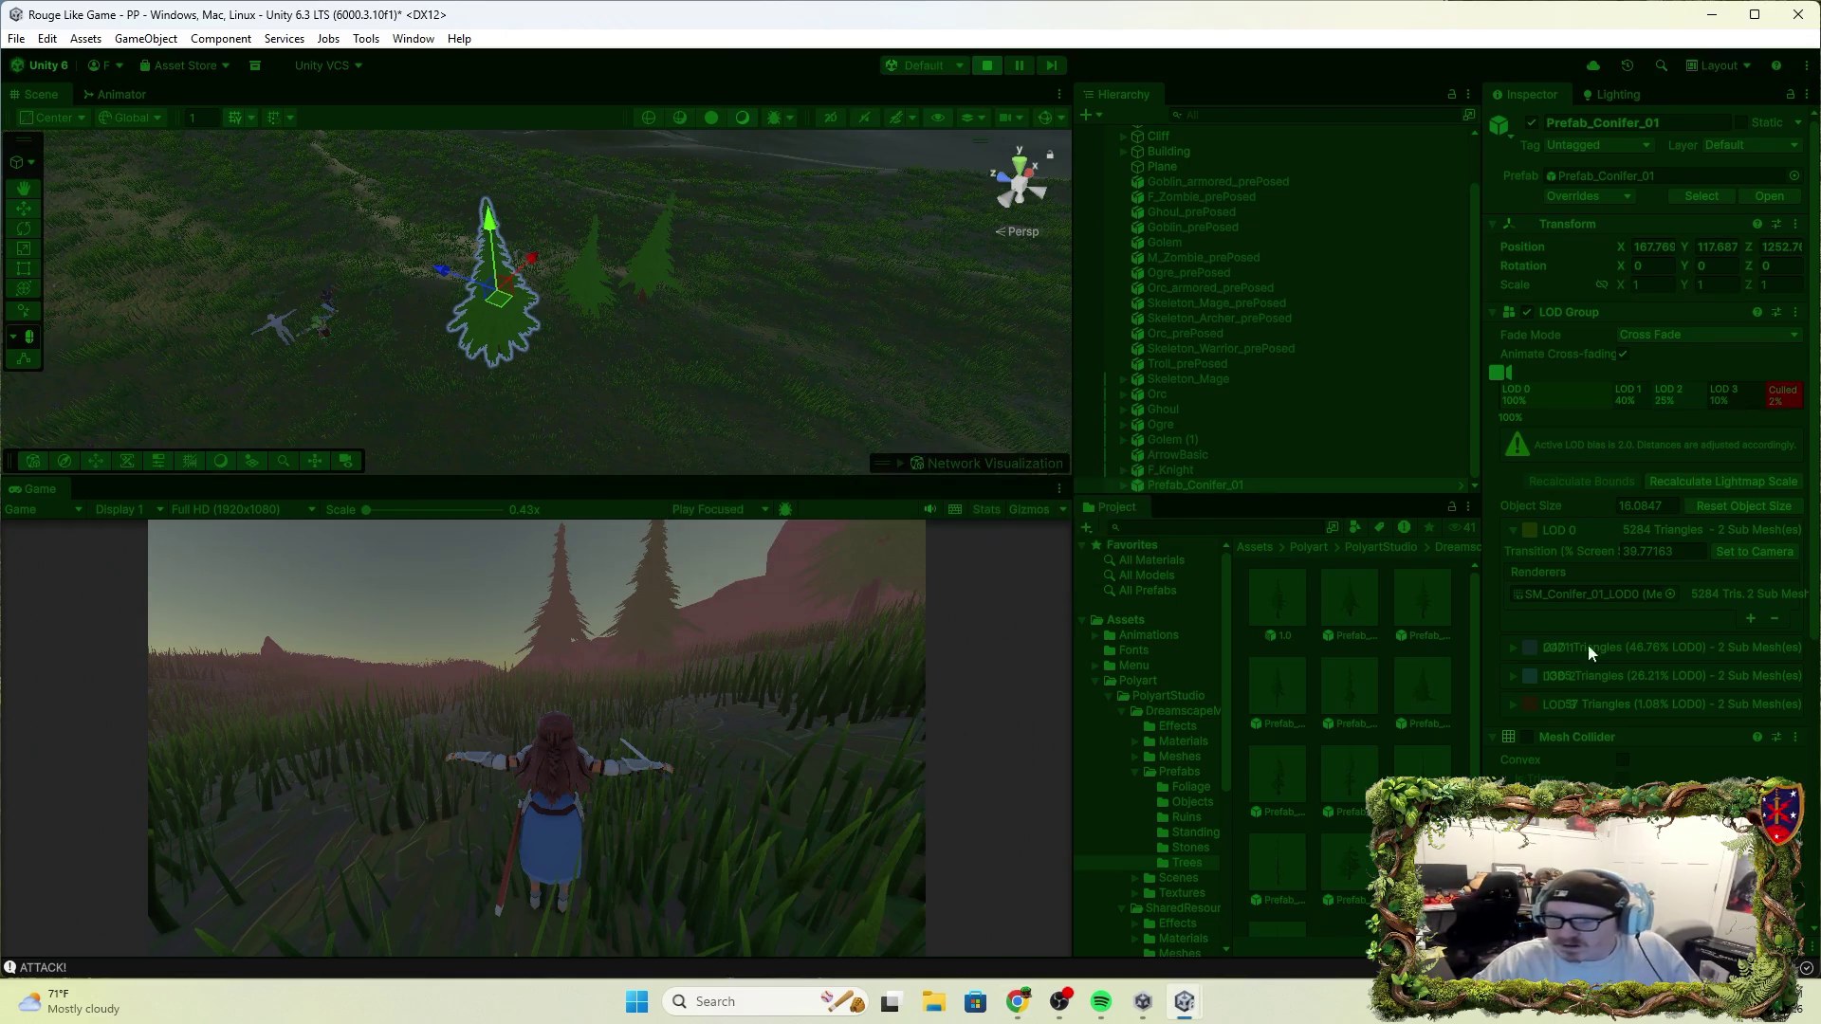
click(692, 668)
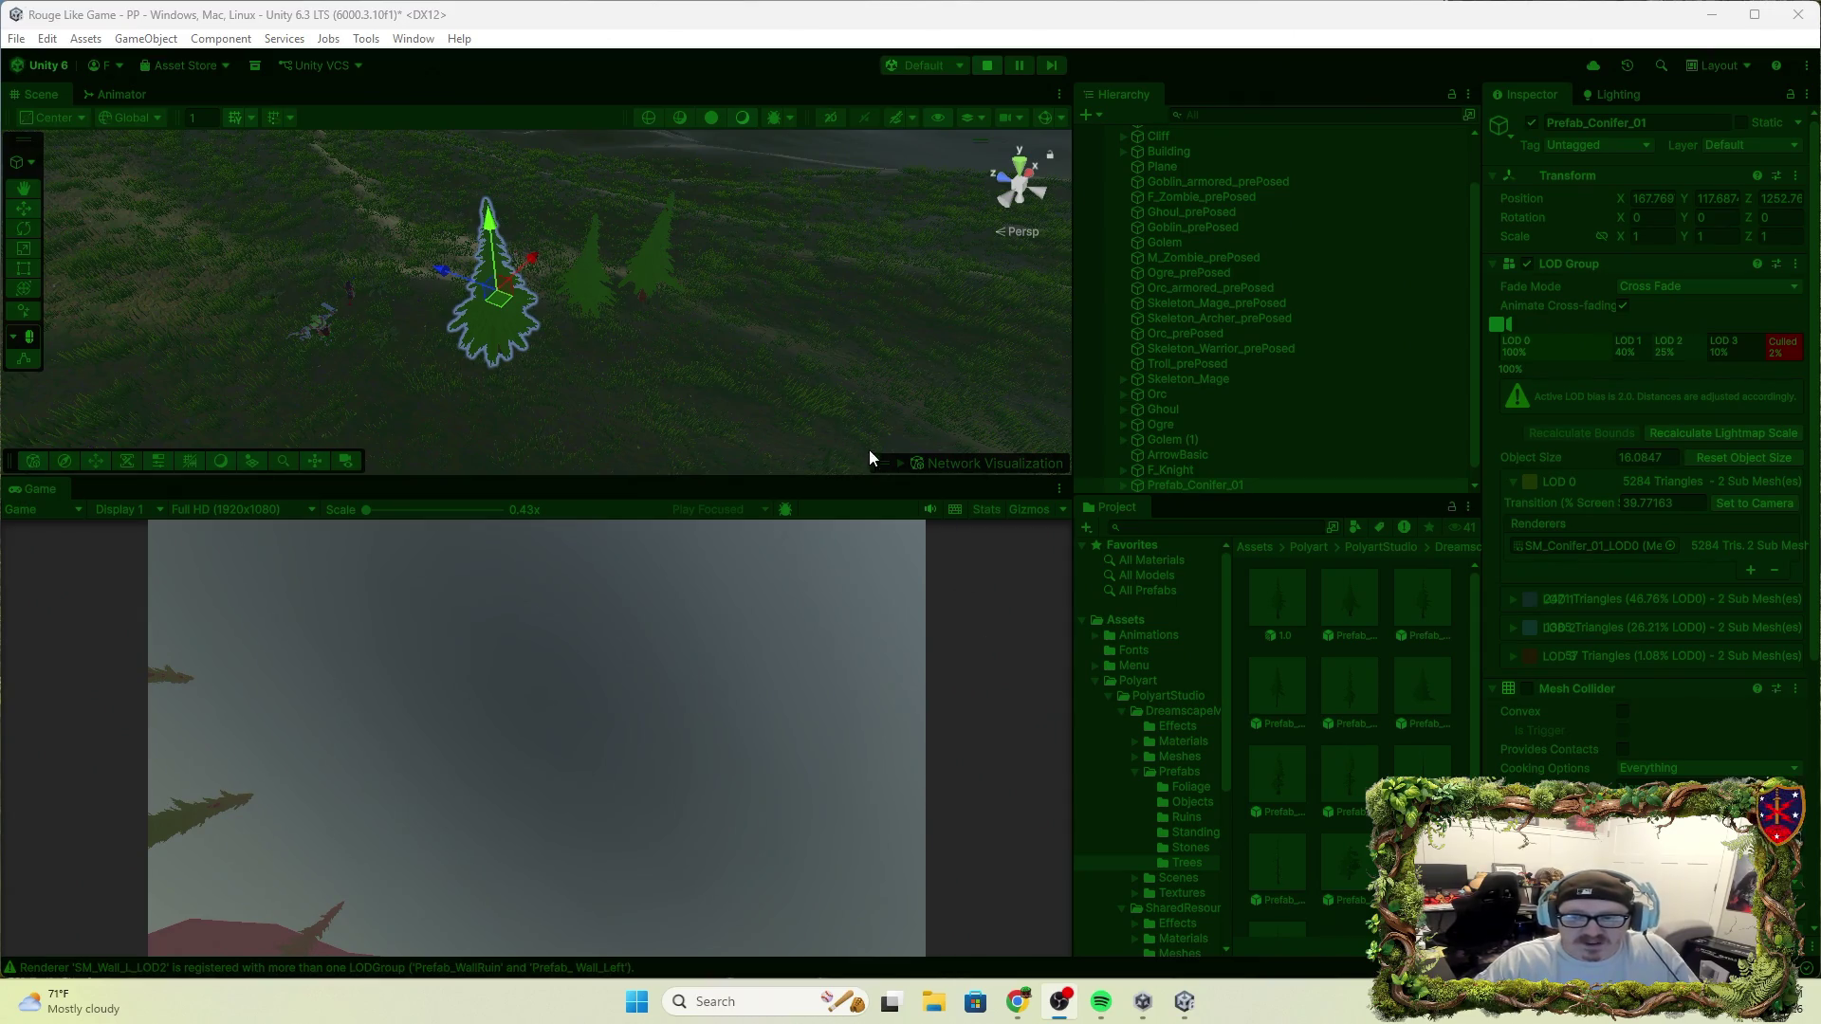
right_click(780, 572)
click(645, 641)
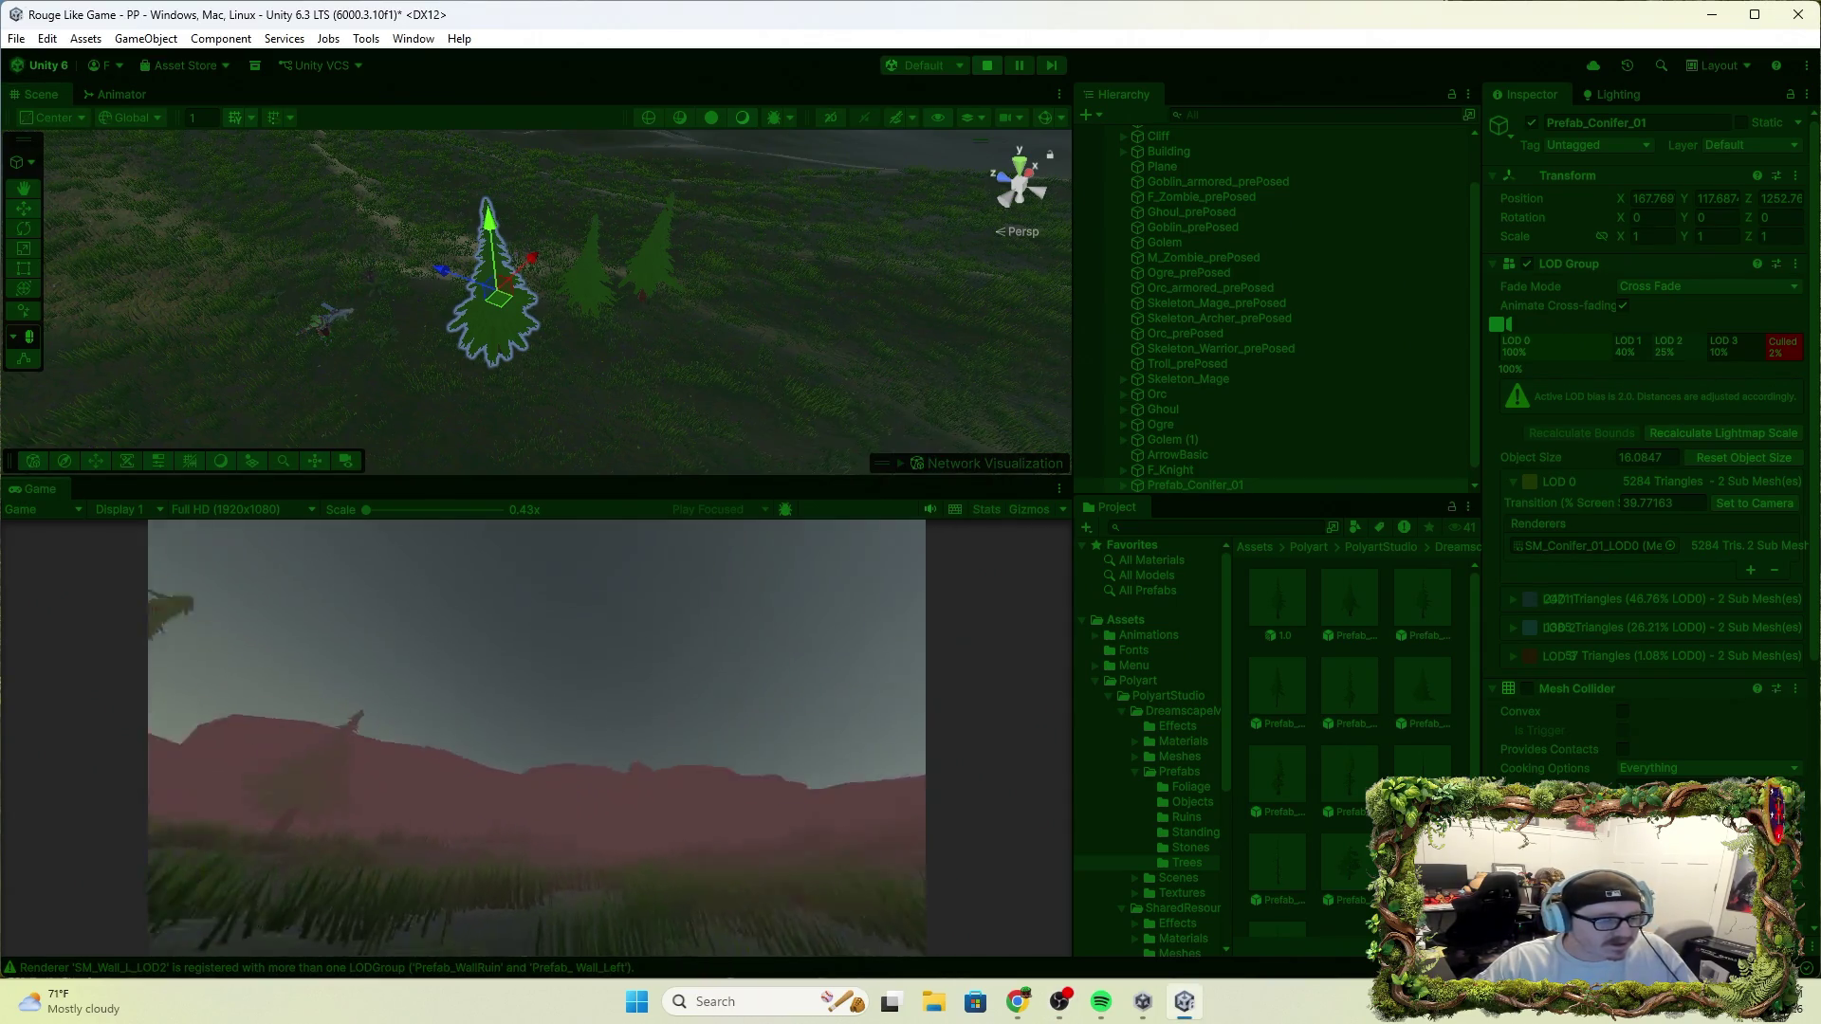
key(w)
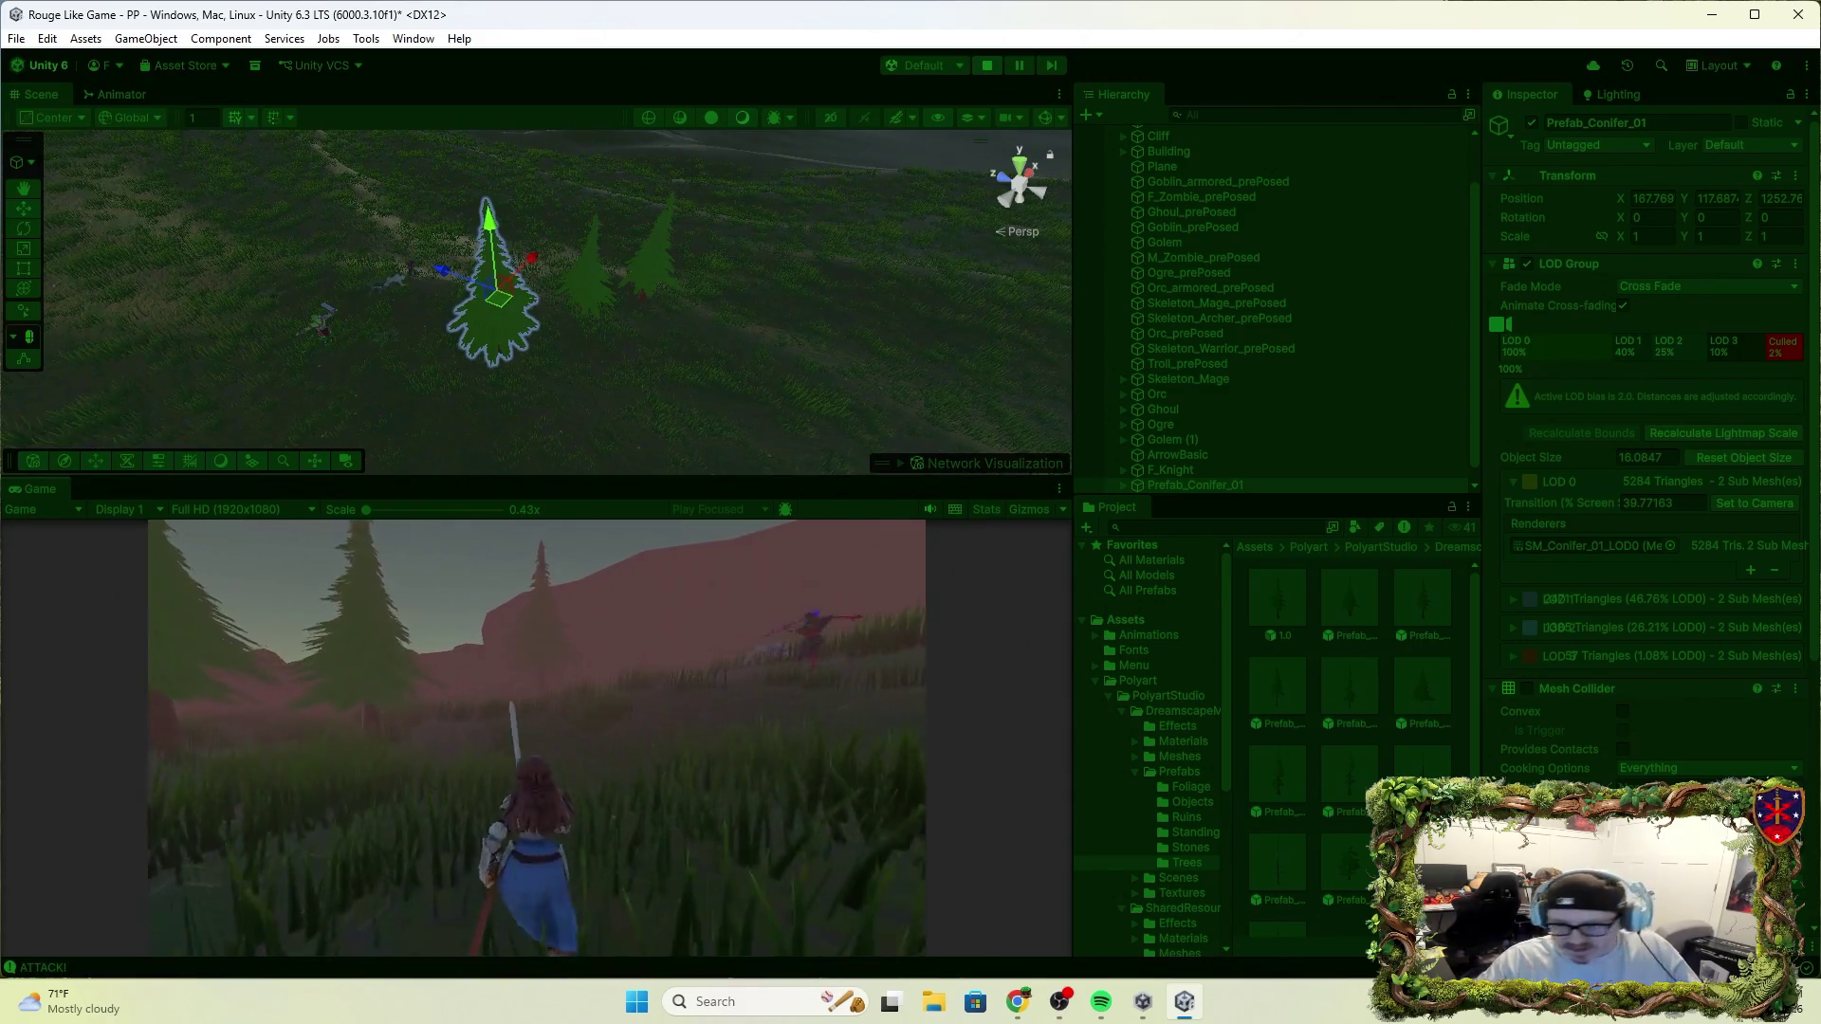
click(537, 738)
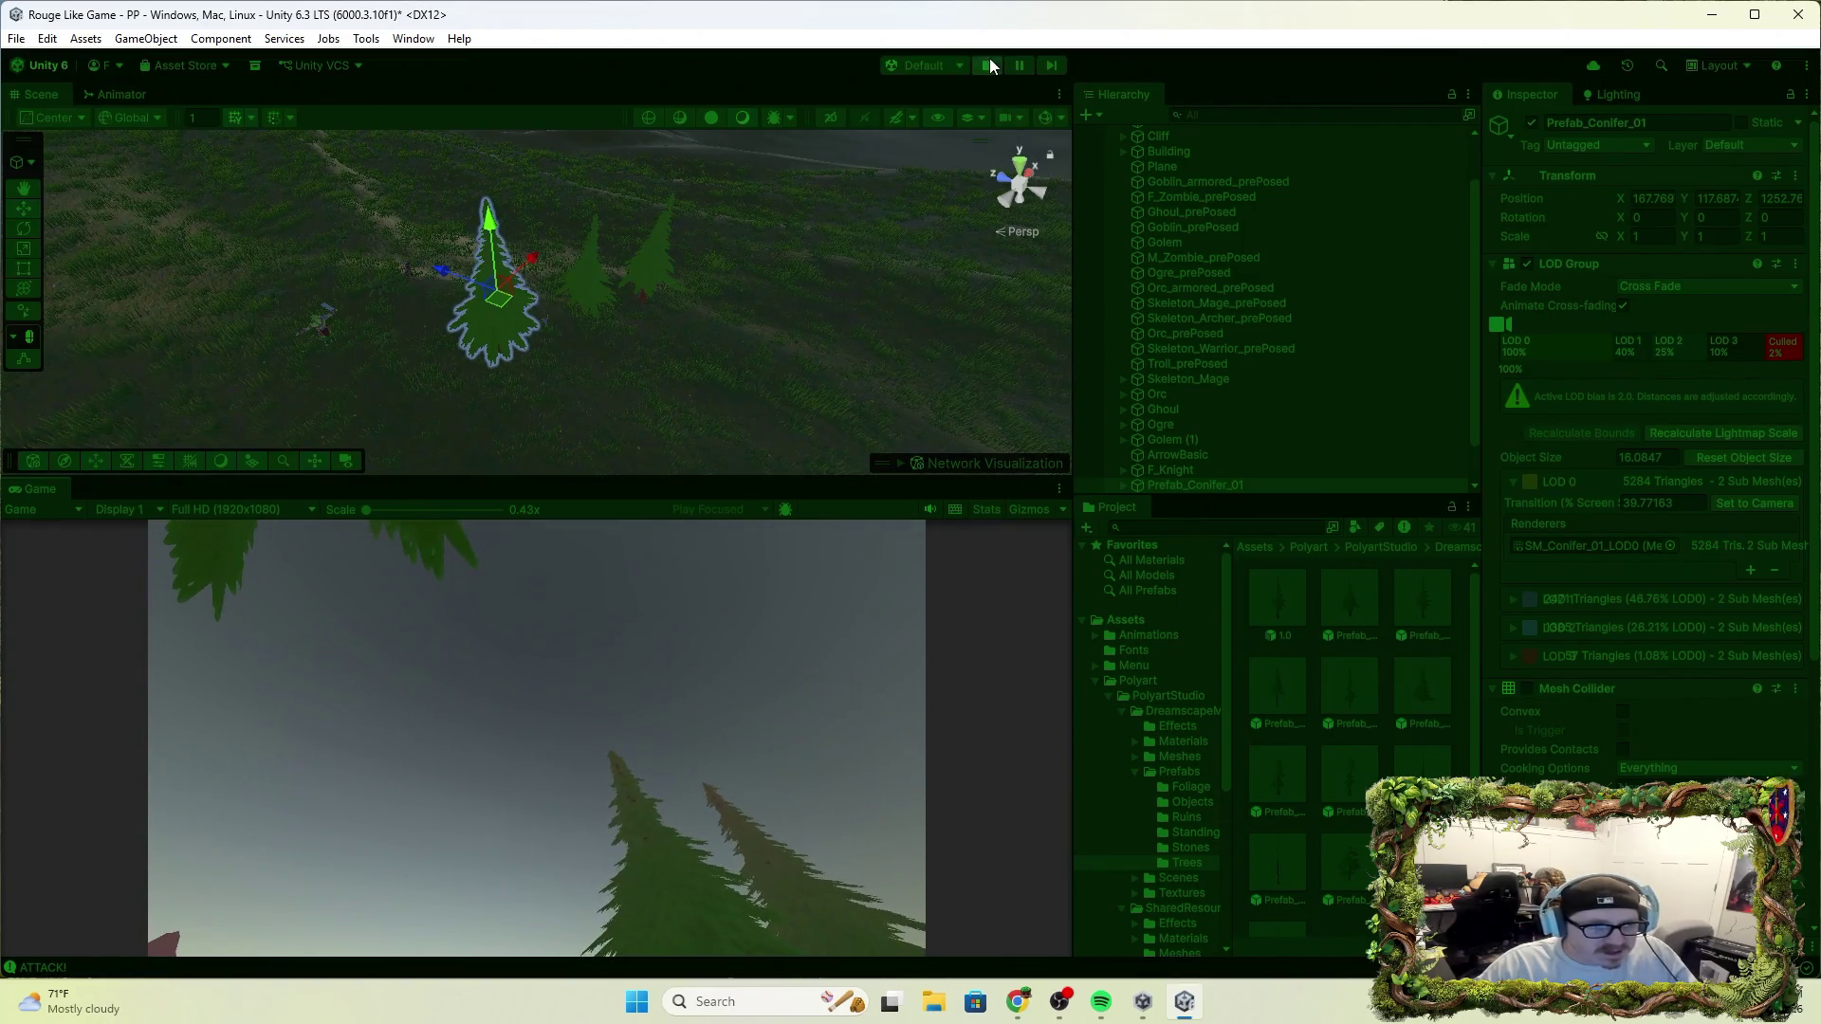
click(987, 62)
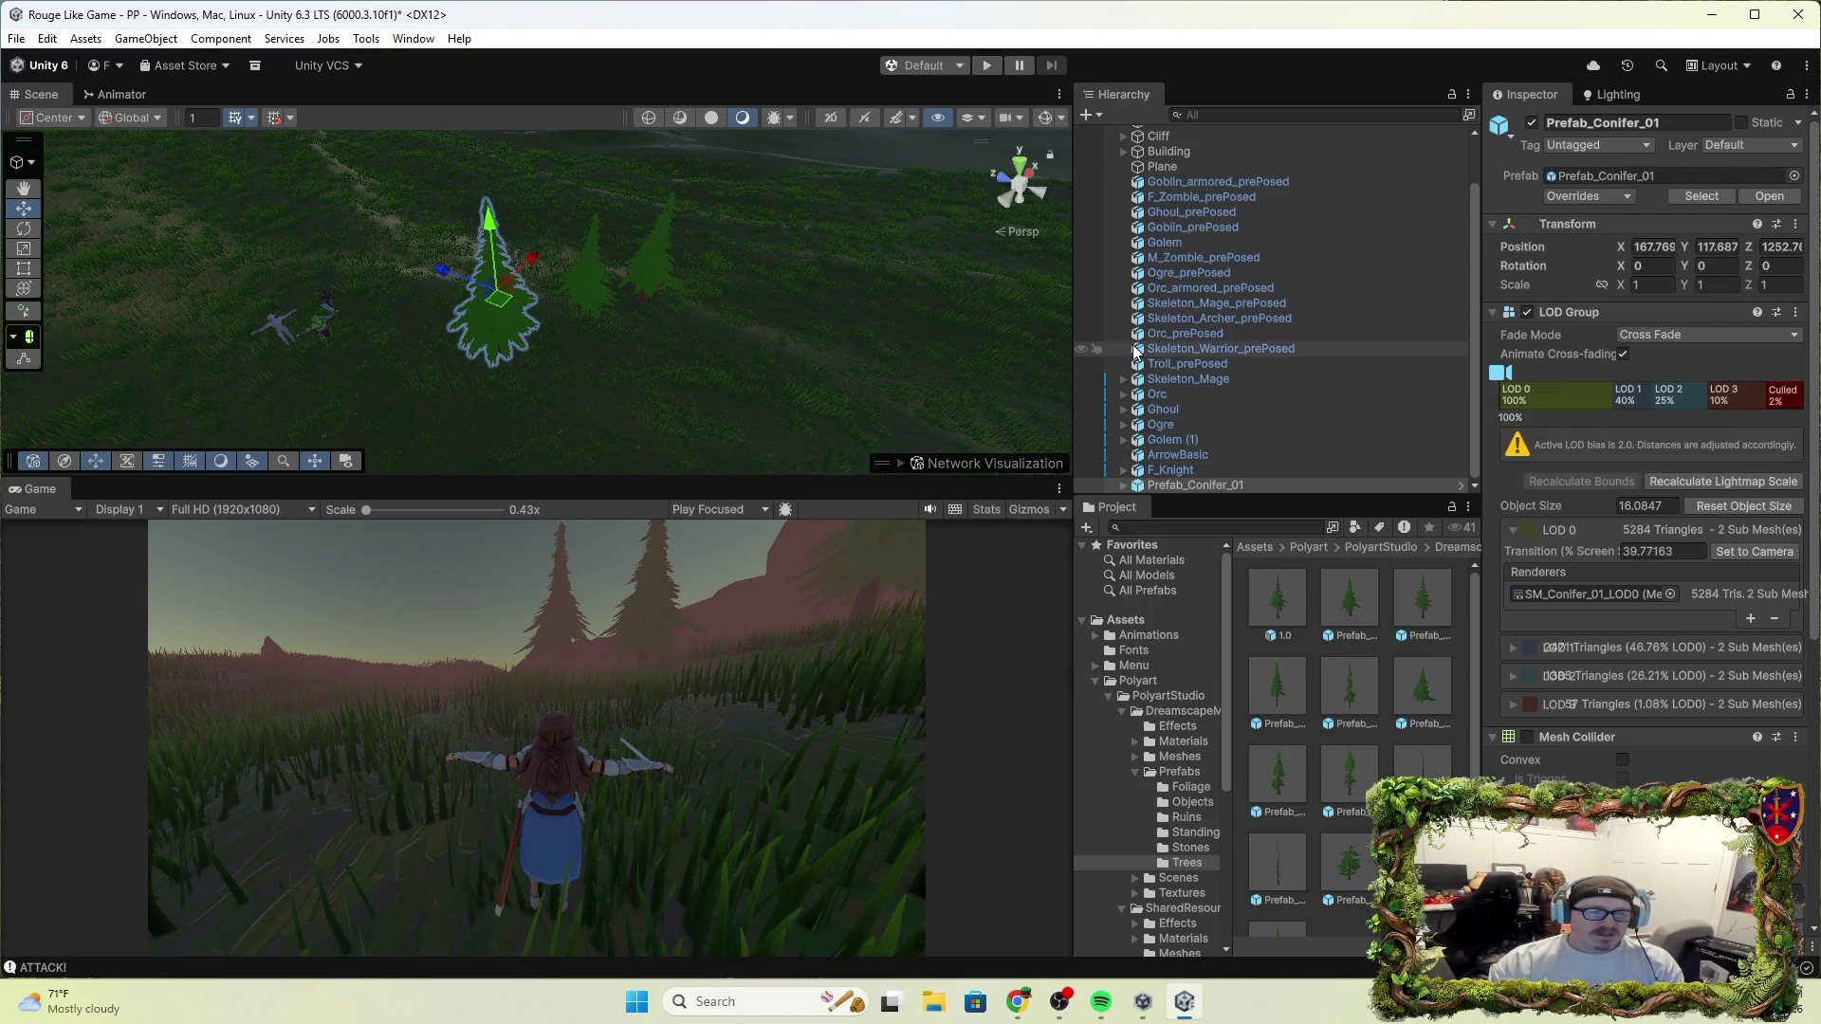
scroll(1181, 201, up, 3)
Select World 1, pick the conifer in Paint Trees, and erase two painted conifers
click(1182, 193)
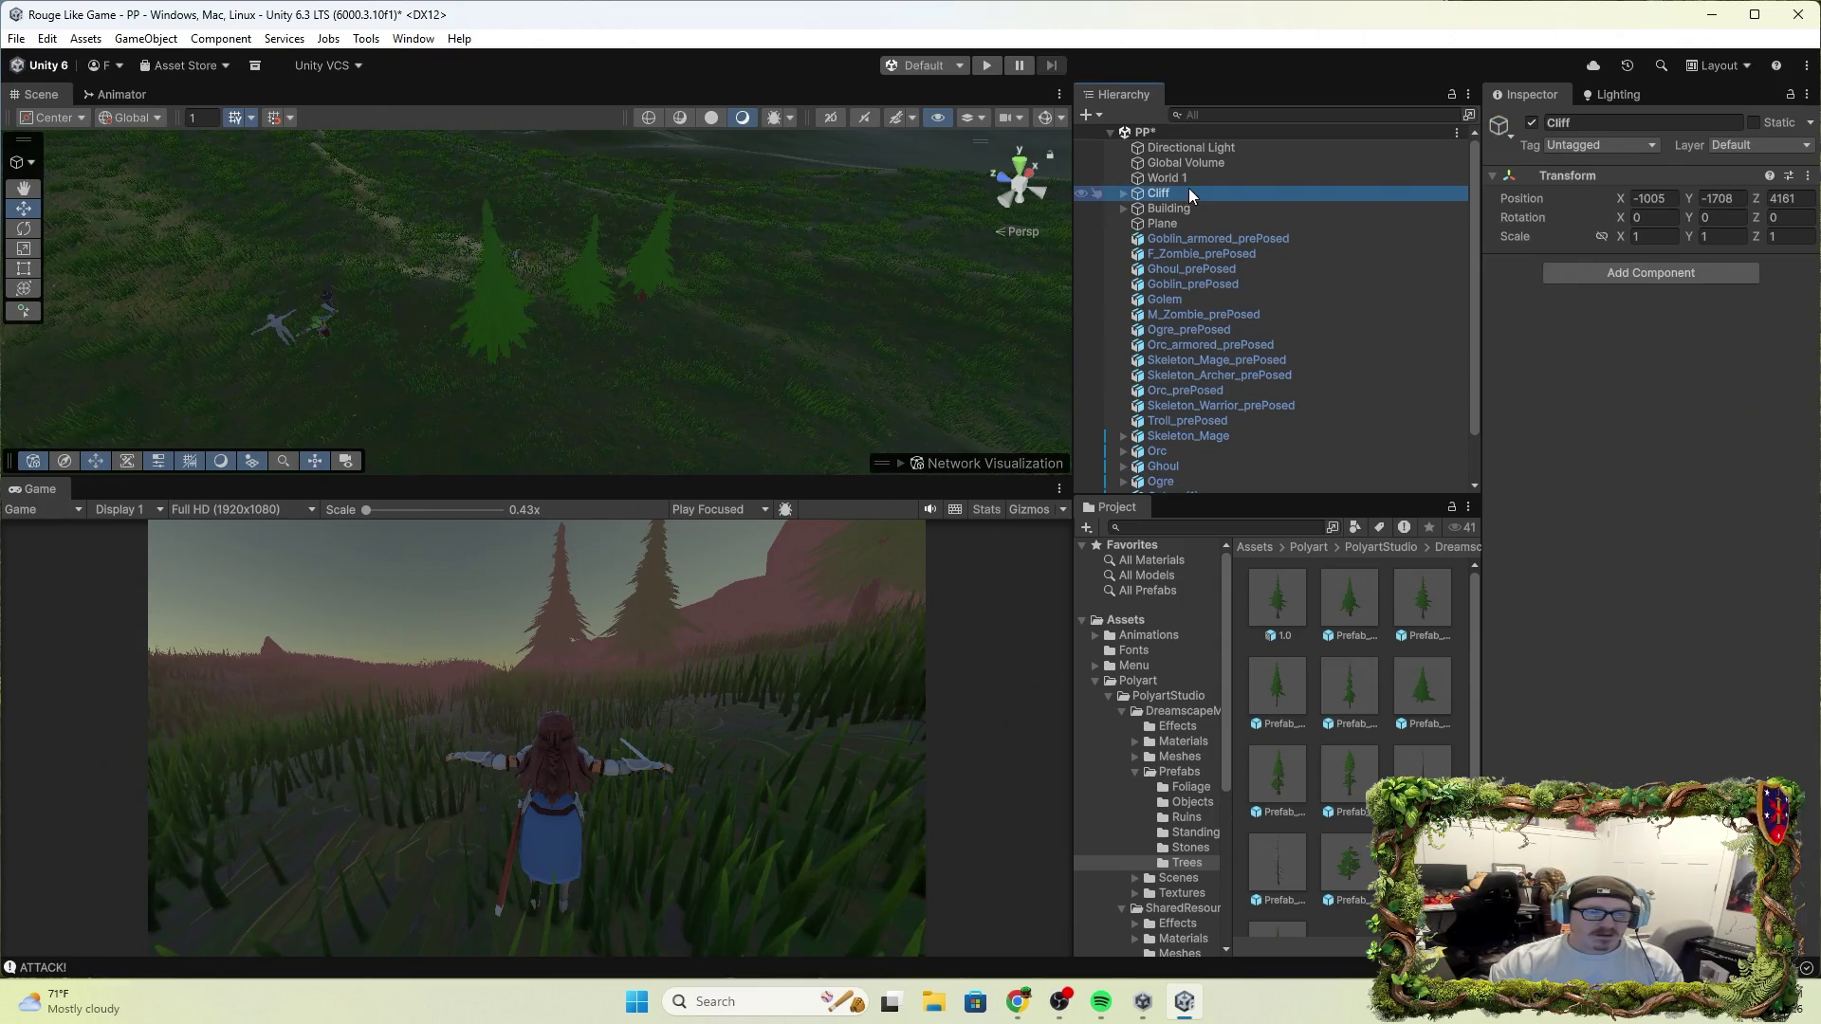
click(1202, 178)
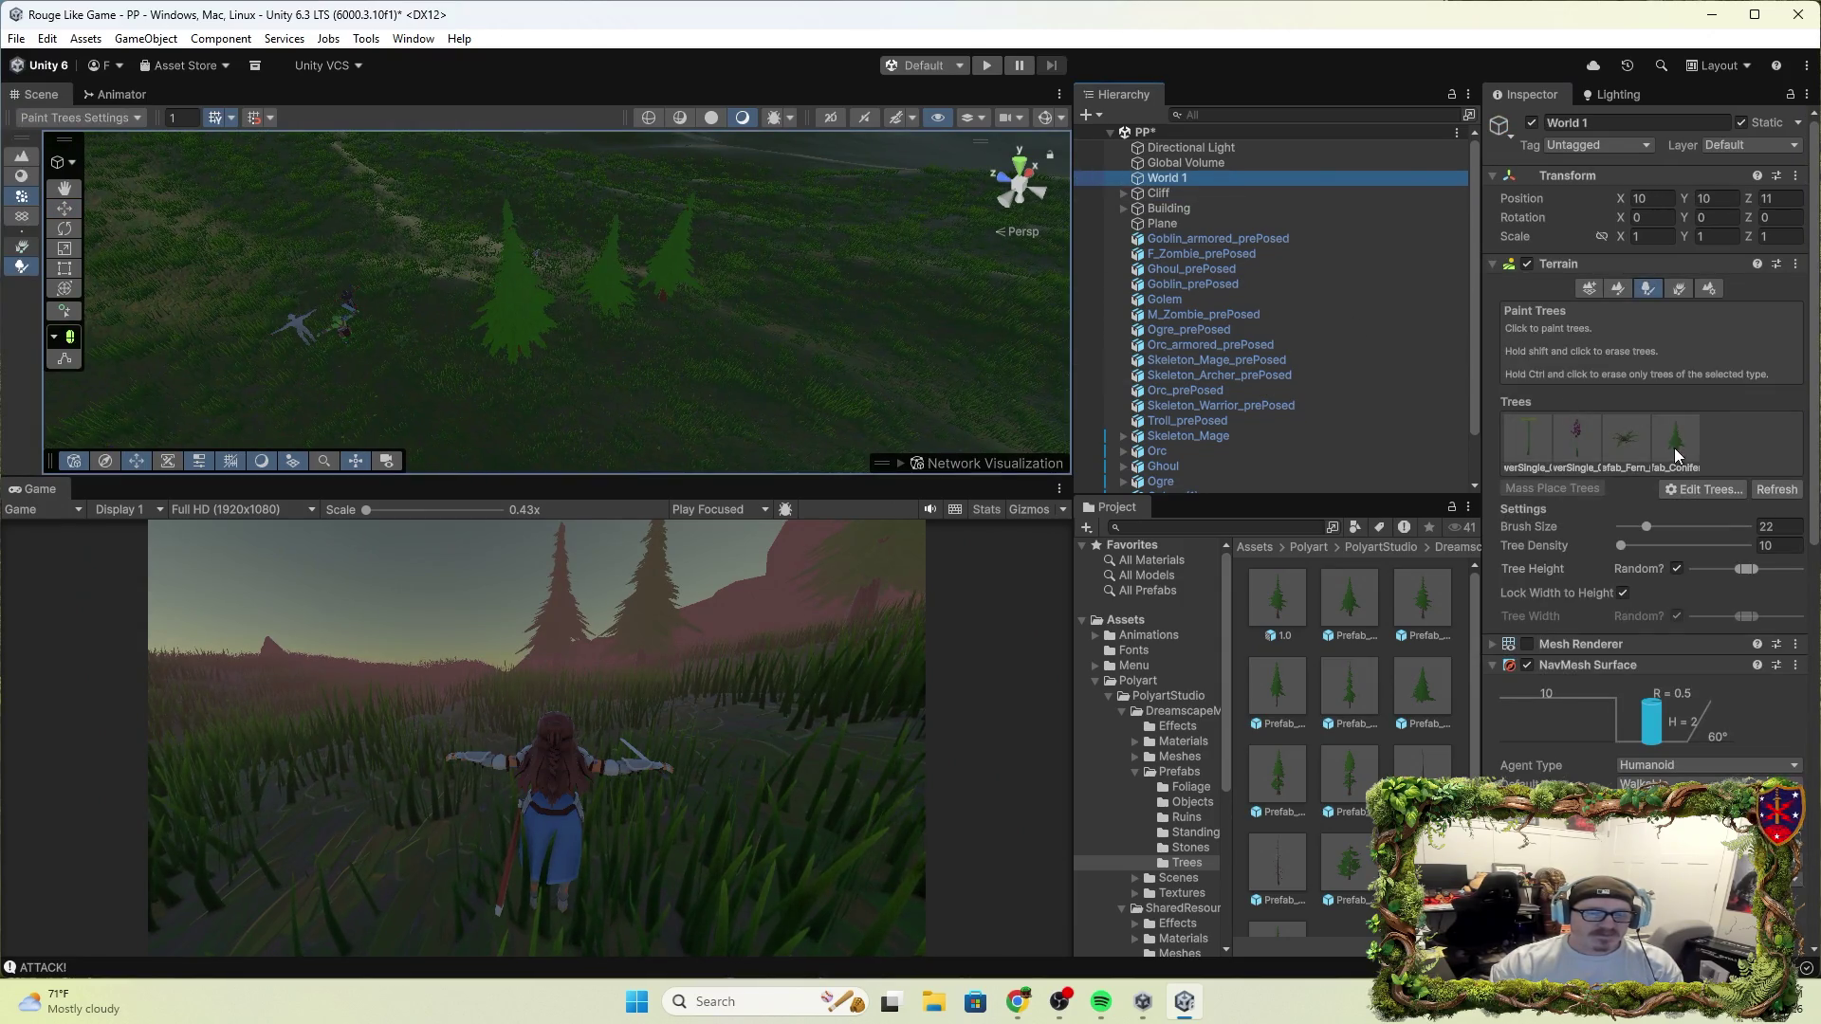
click(1675, 441)
shift+click(661, 285)
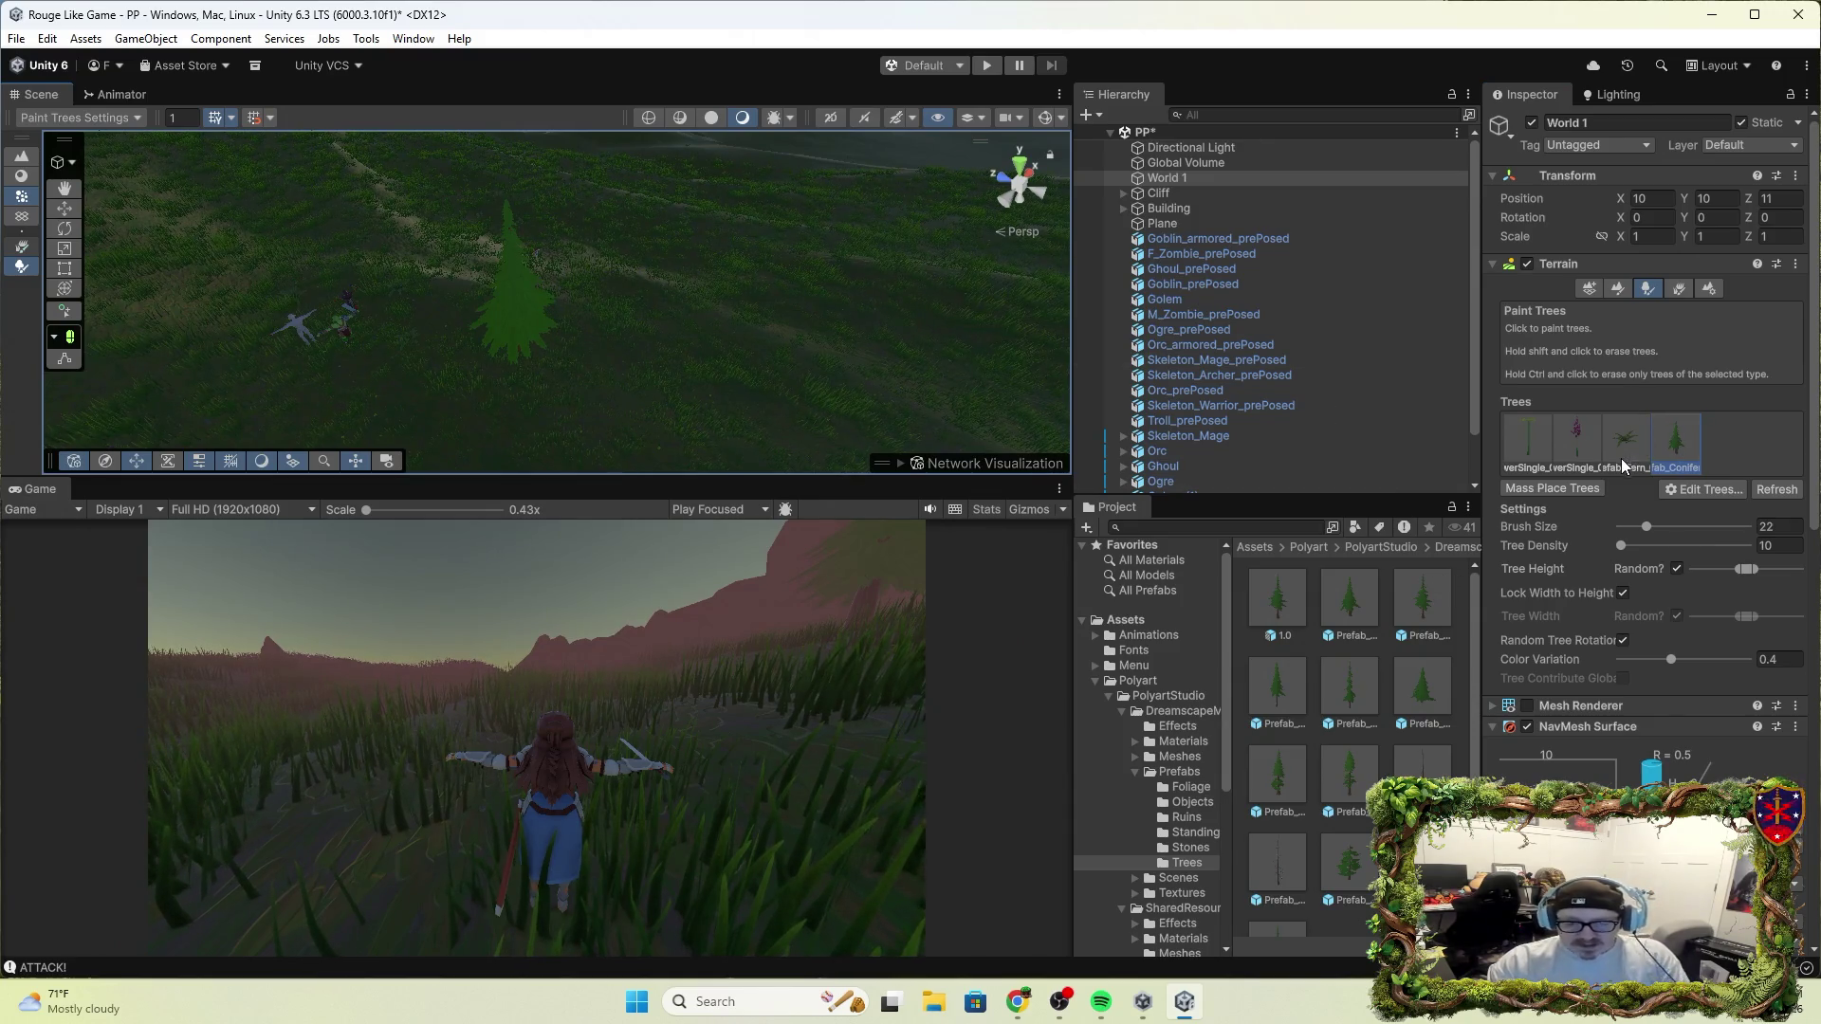
Turn on Provides Contacts for the conifer's Capsule Collider and start Play mode
scroll(1698, 655, down, 5)
scroll(1596, 471, down, 10)
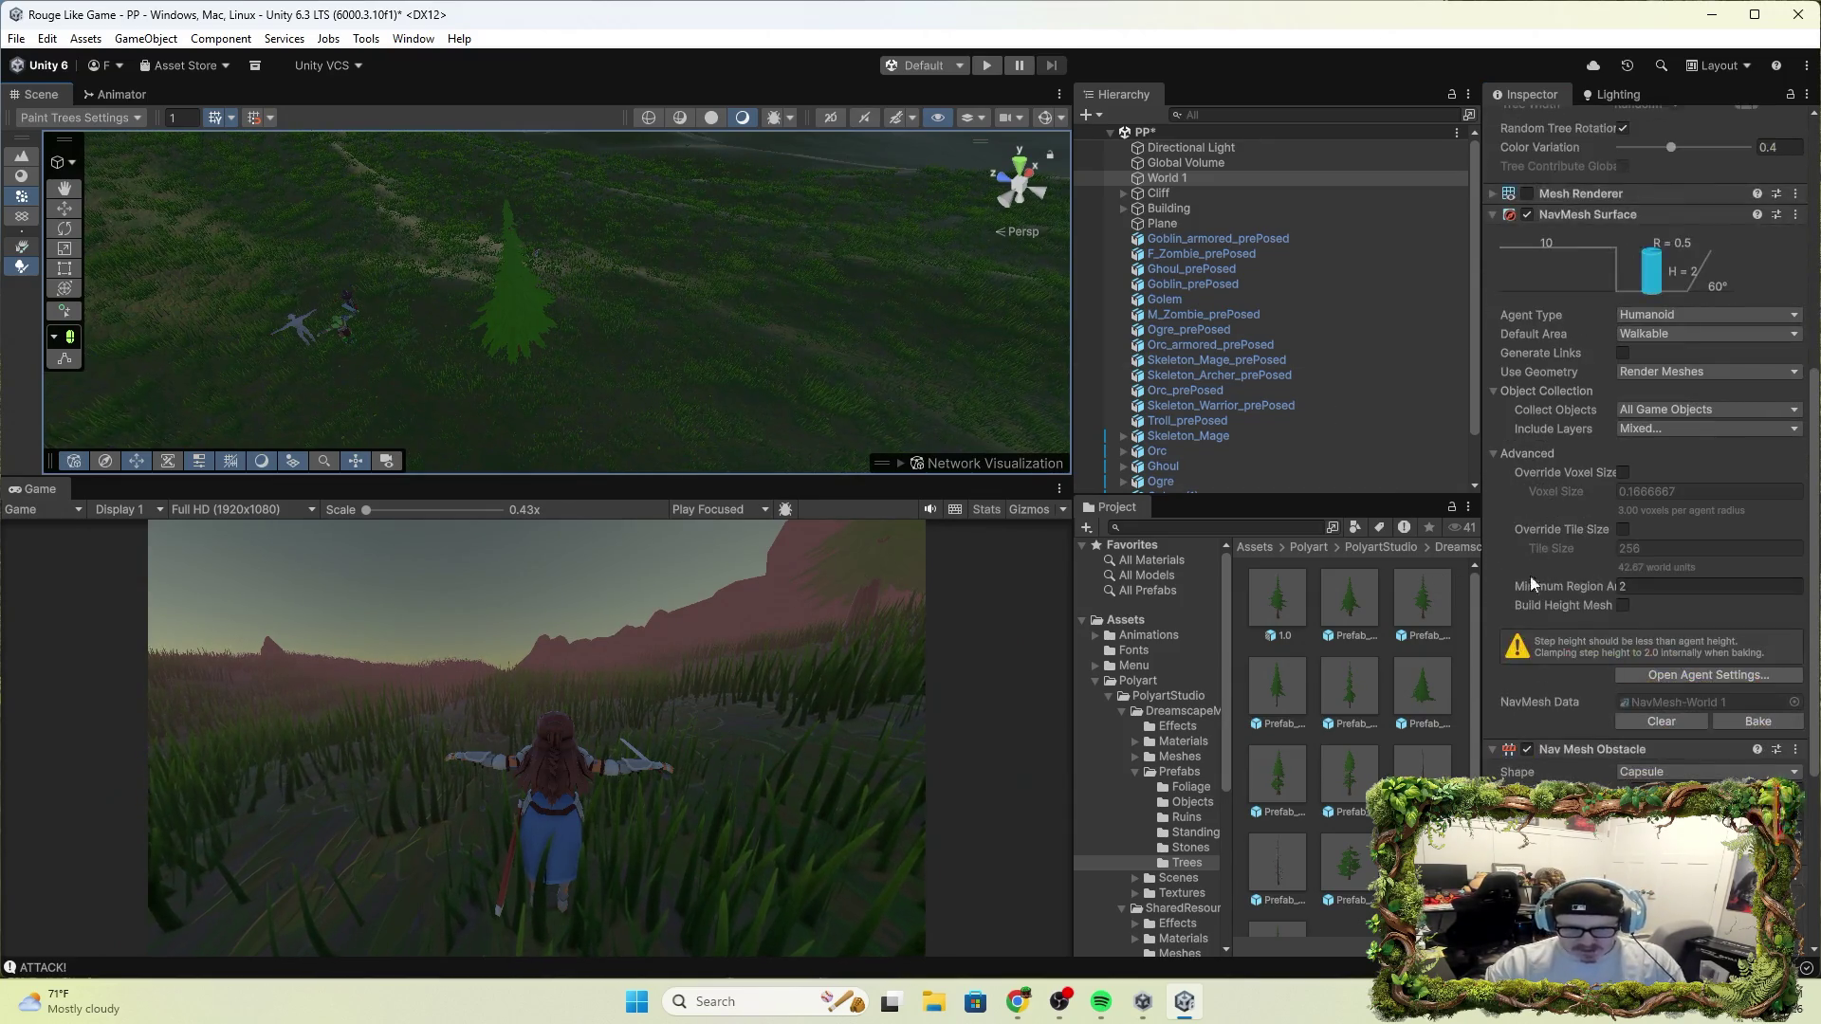
scroll(1558, 571, down, 2)
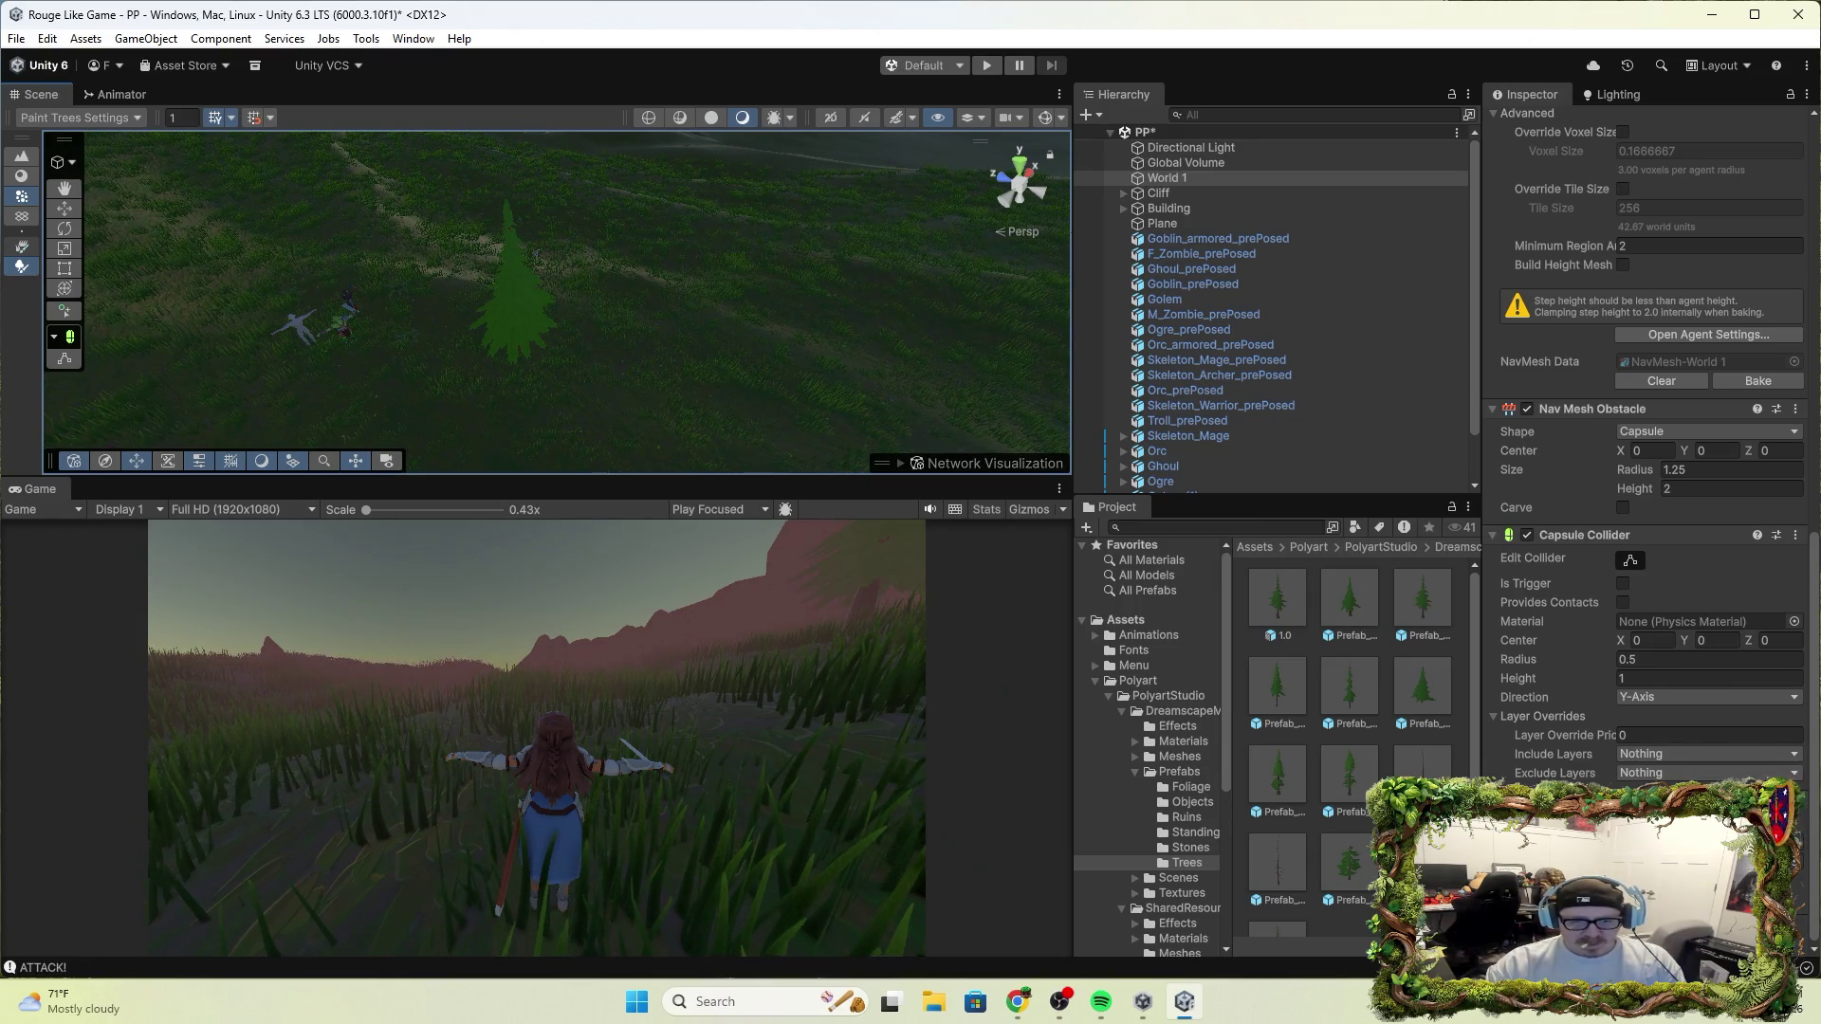
click(1622, 603)
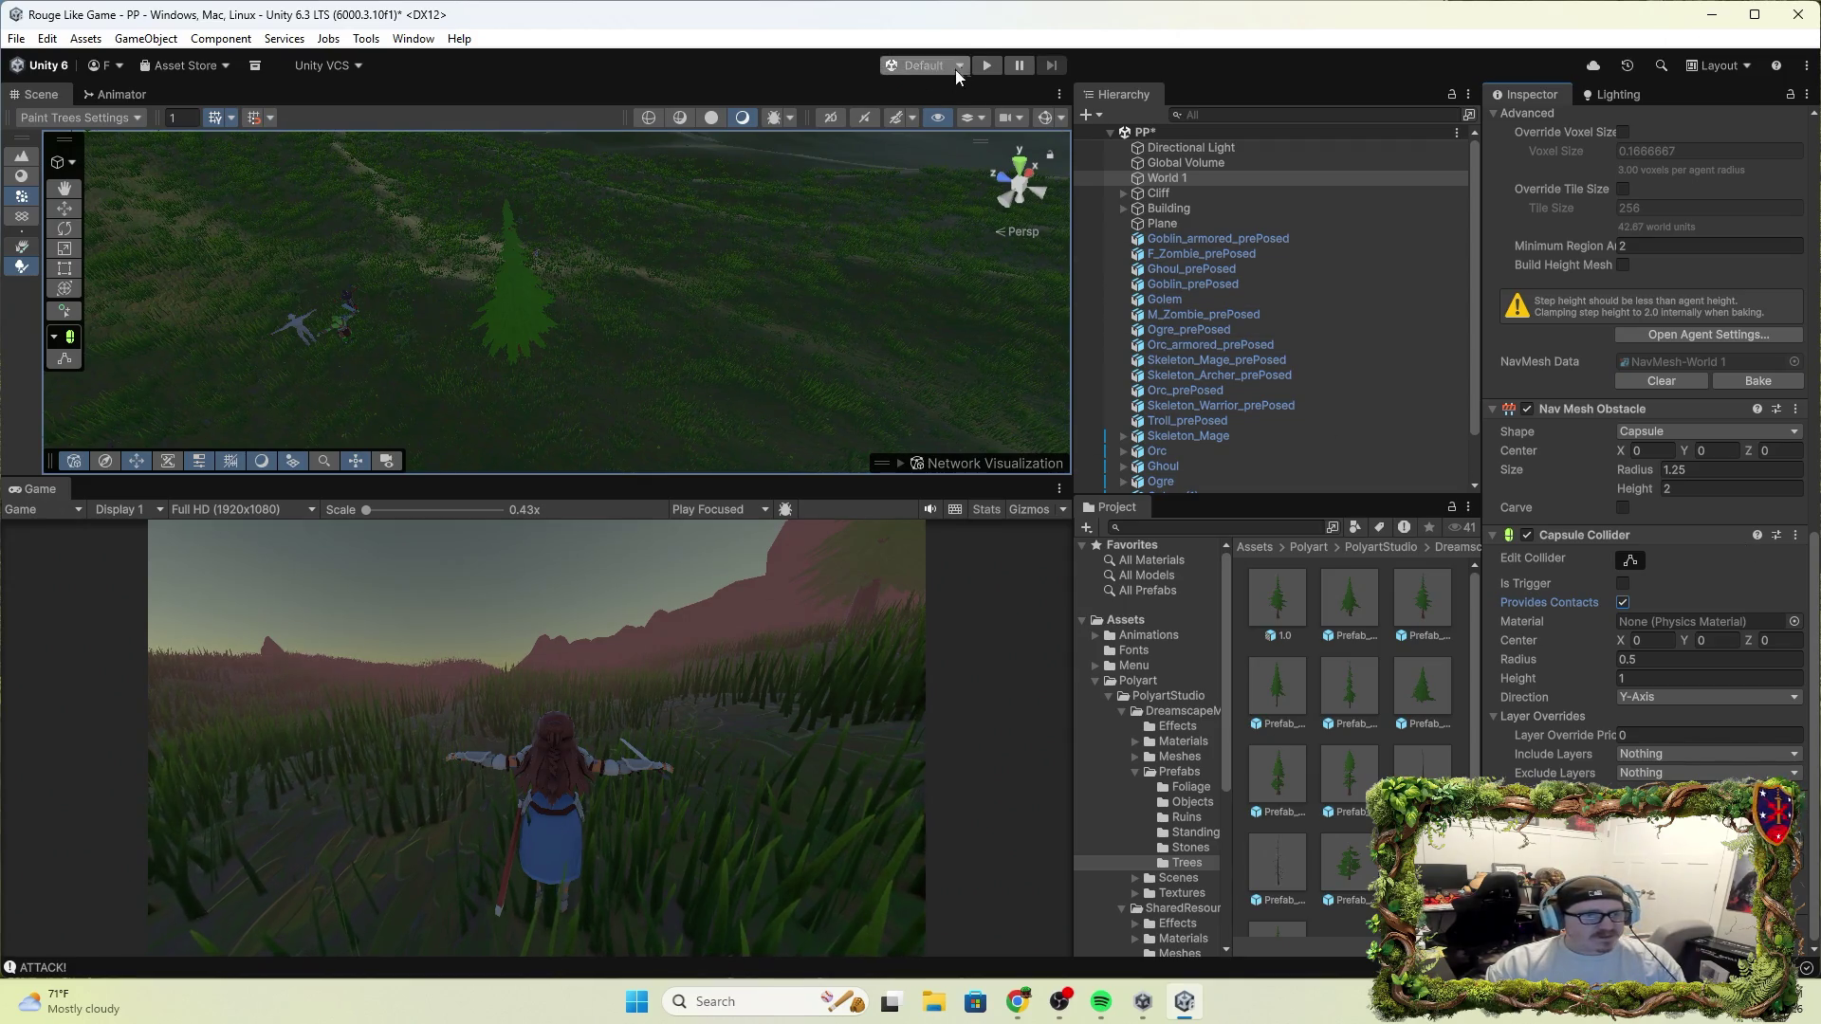
click(986, 65)
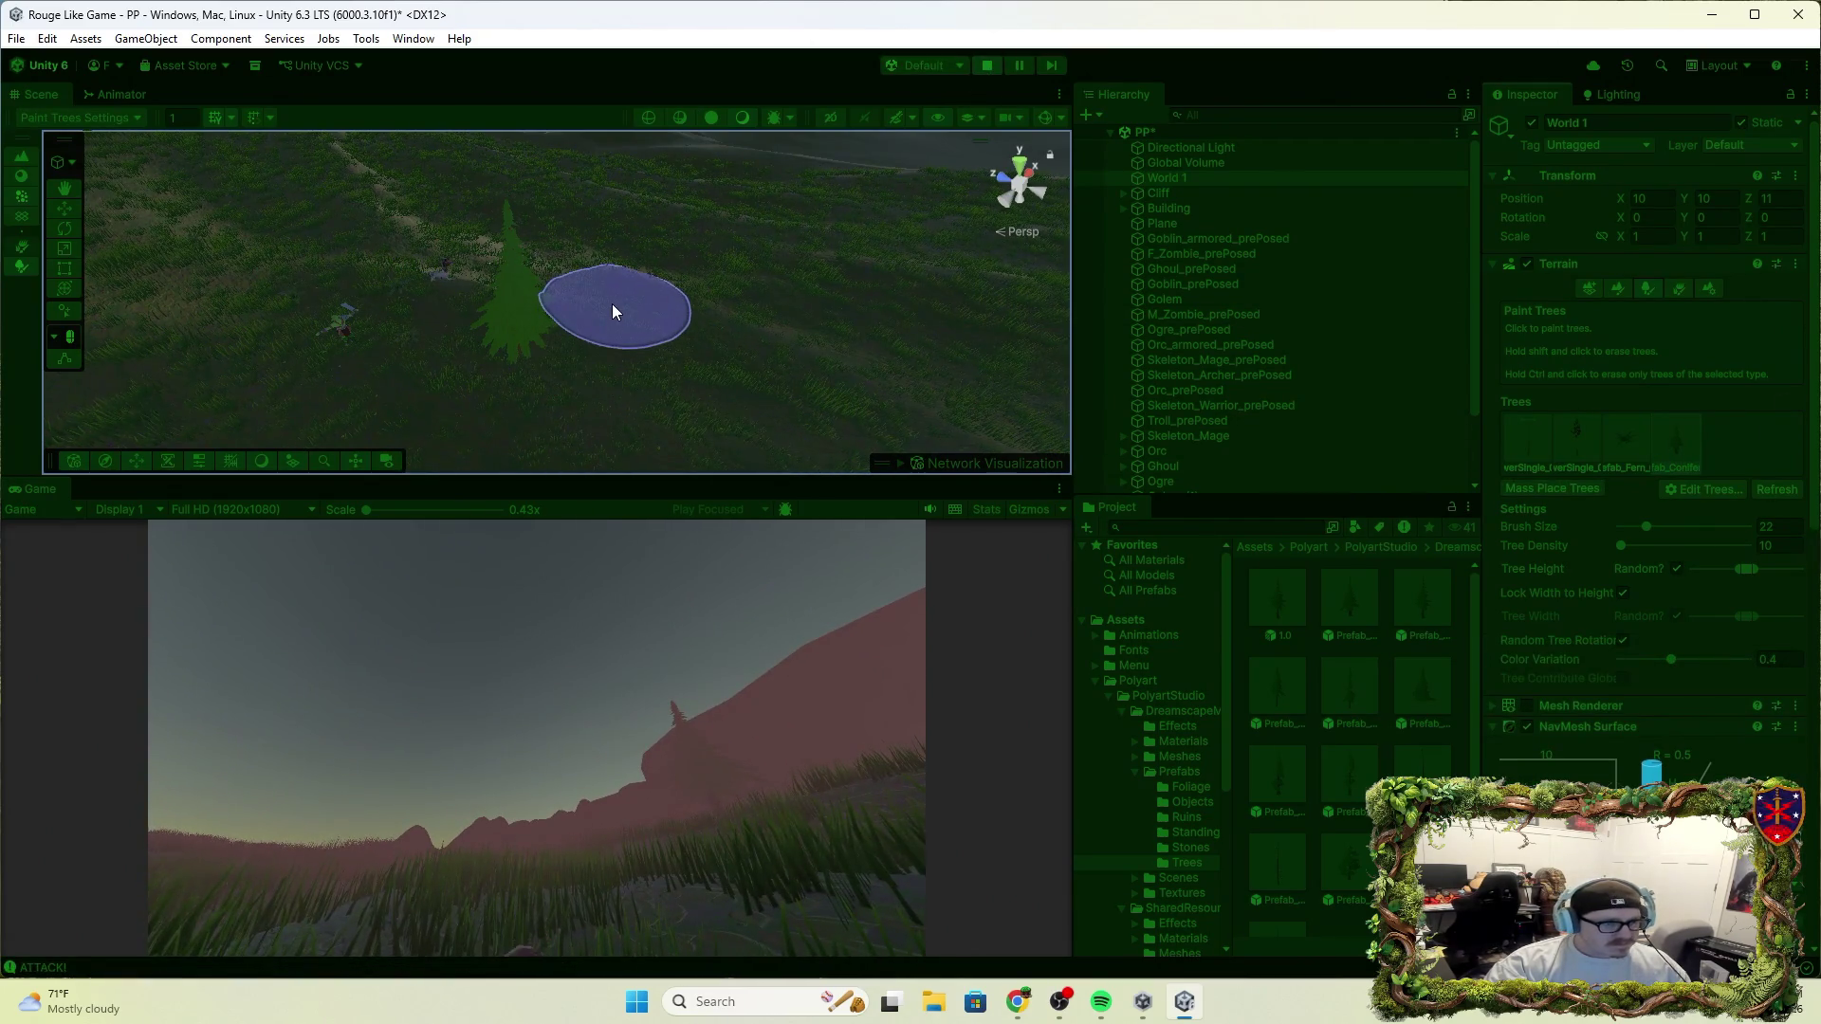
Paint two conifers onto the terrain, run the knight among them and the troll, then stop
click(616, 294)
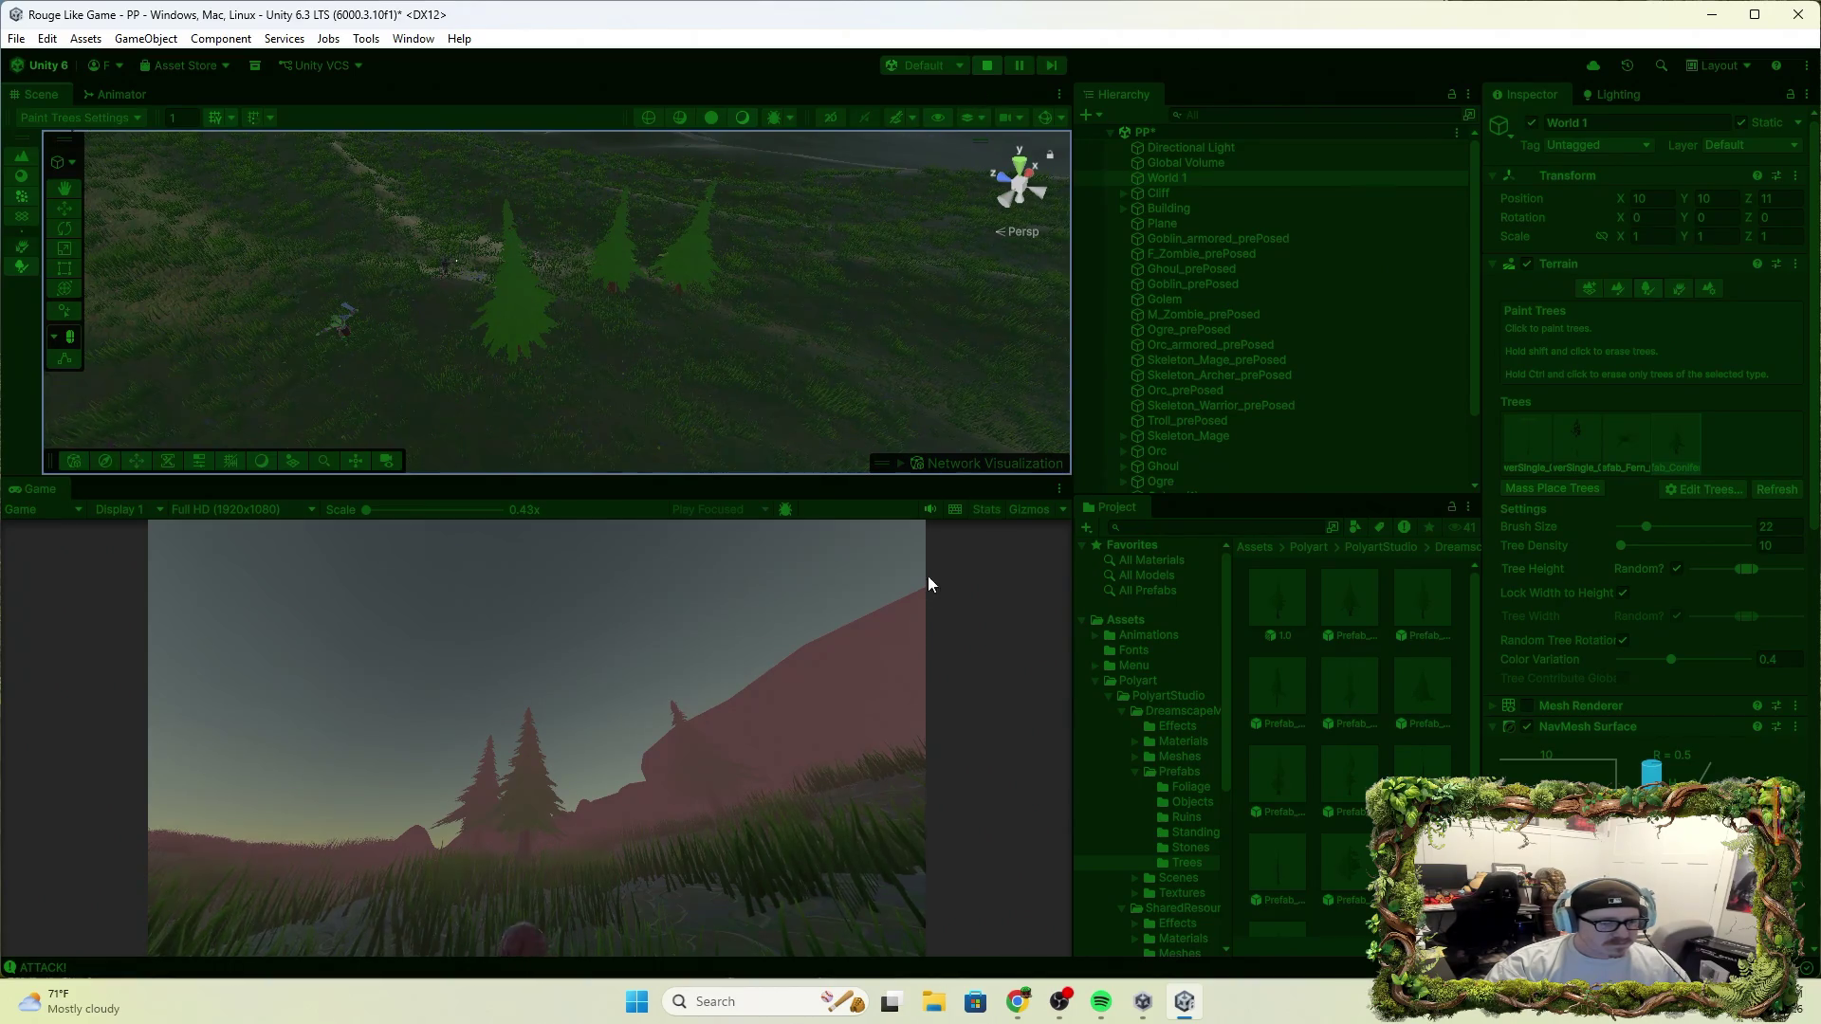
click(852, 590)
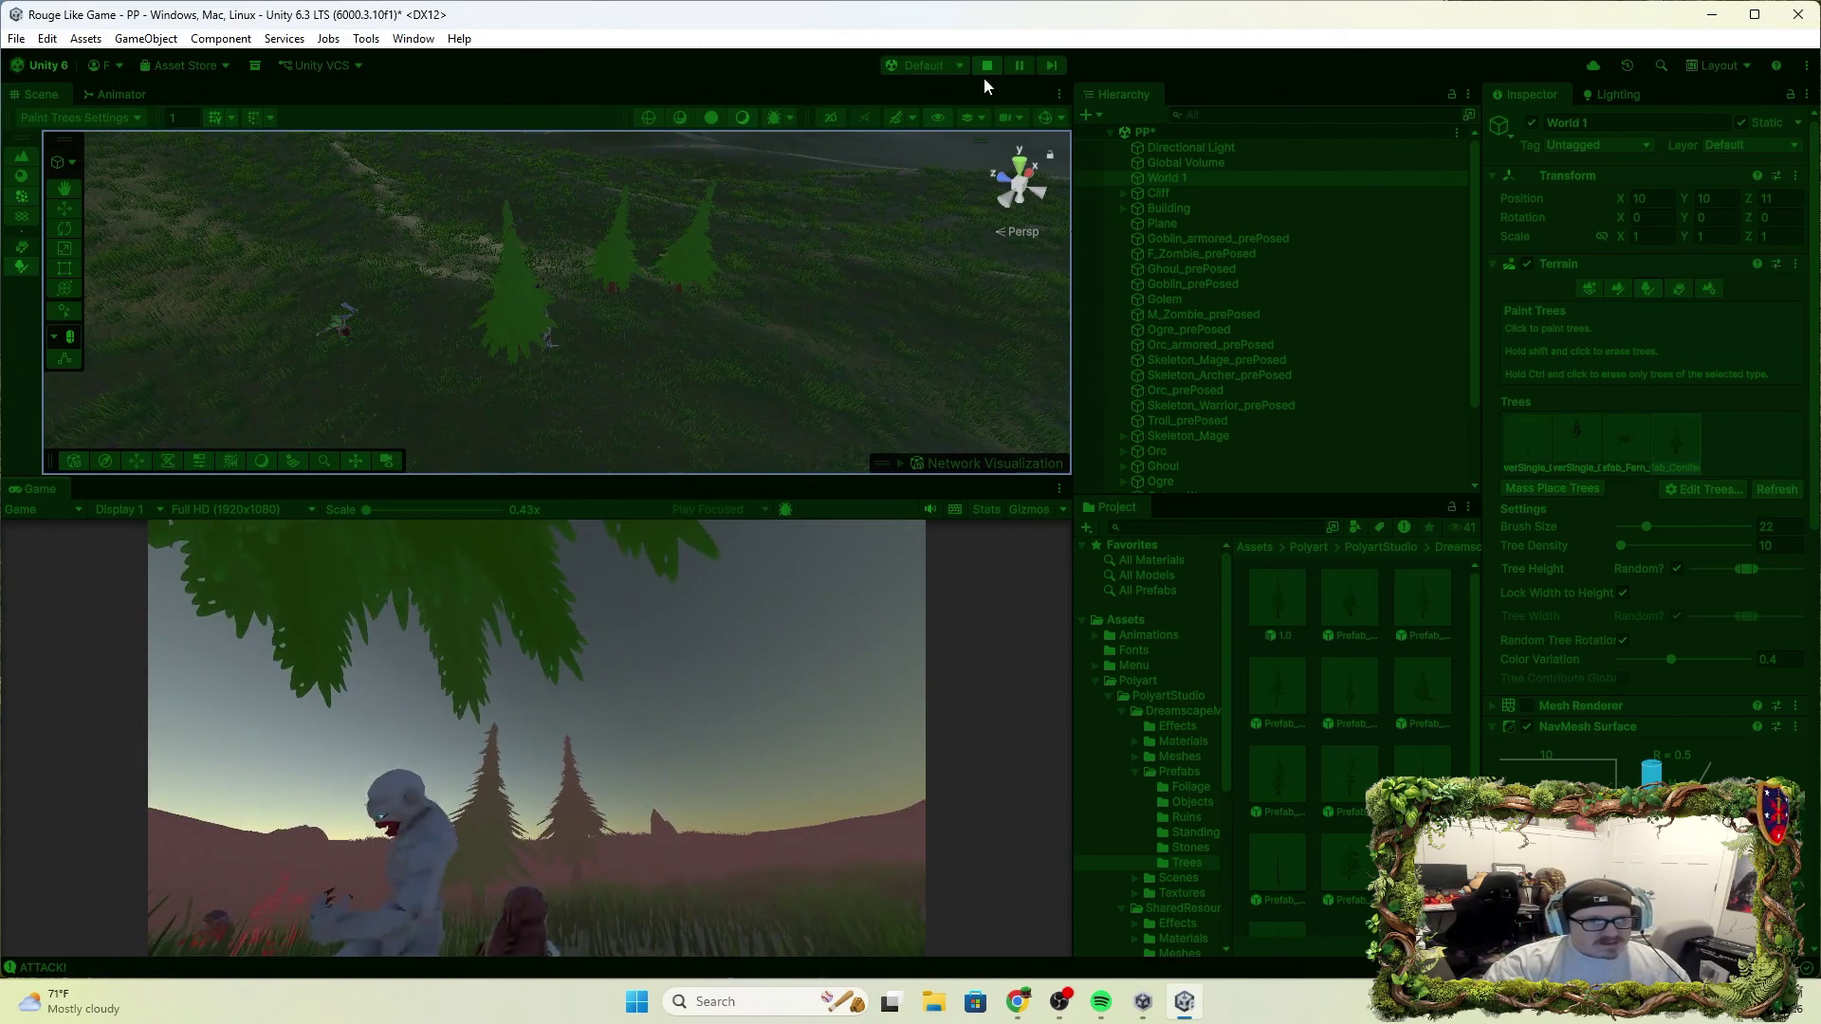
click(985, 66)
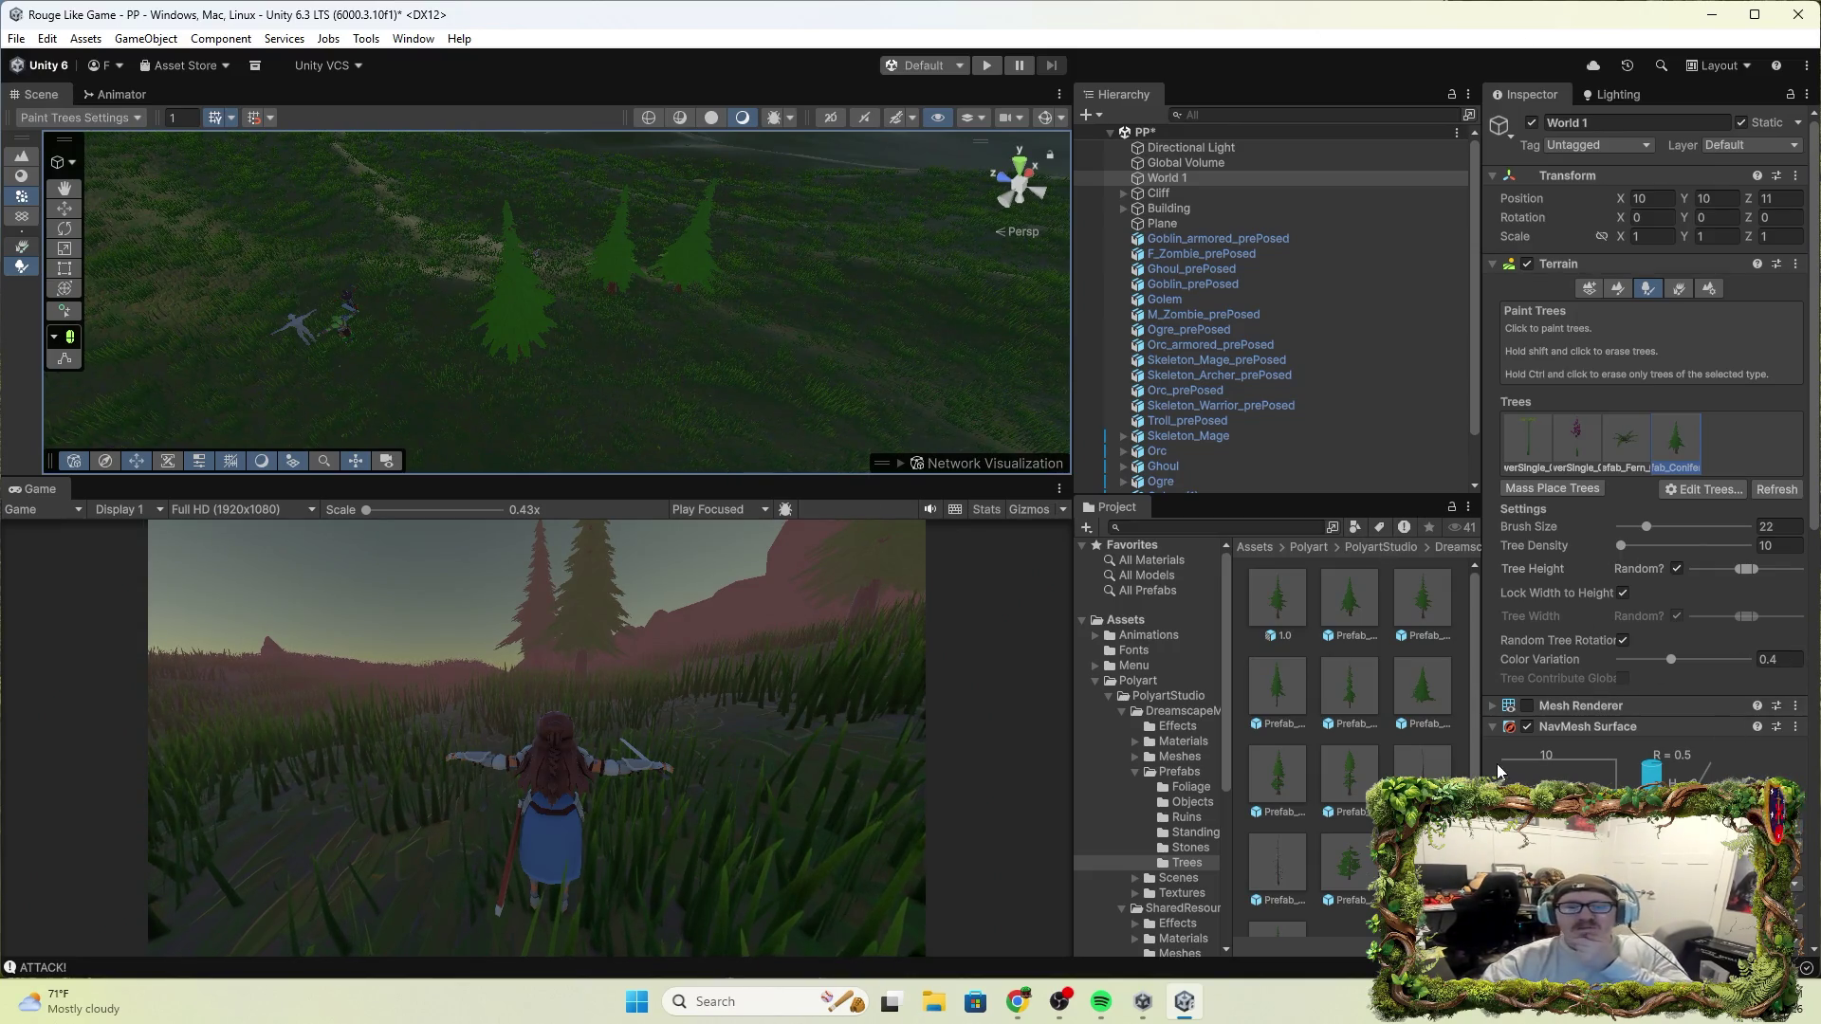
Scroll the Inspector down to the Capsule Collider and bring up the File menu
scroll(1497, 765, down, 15)
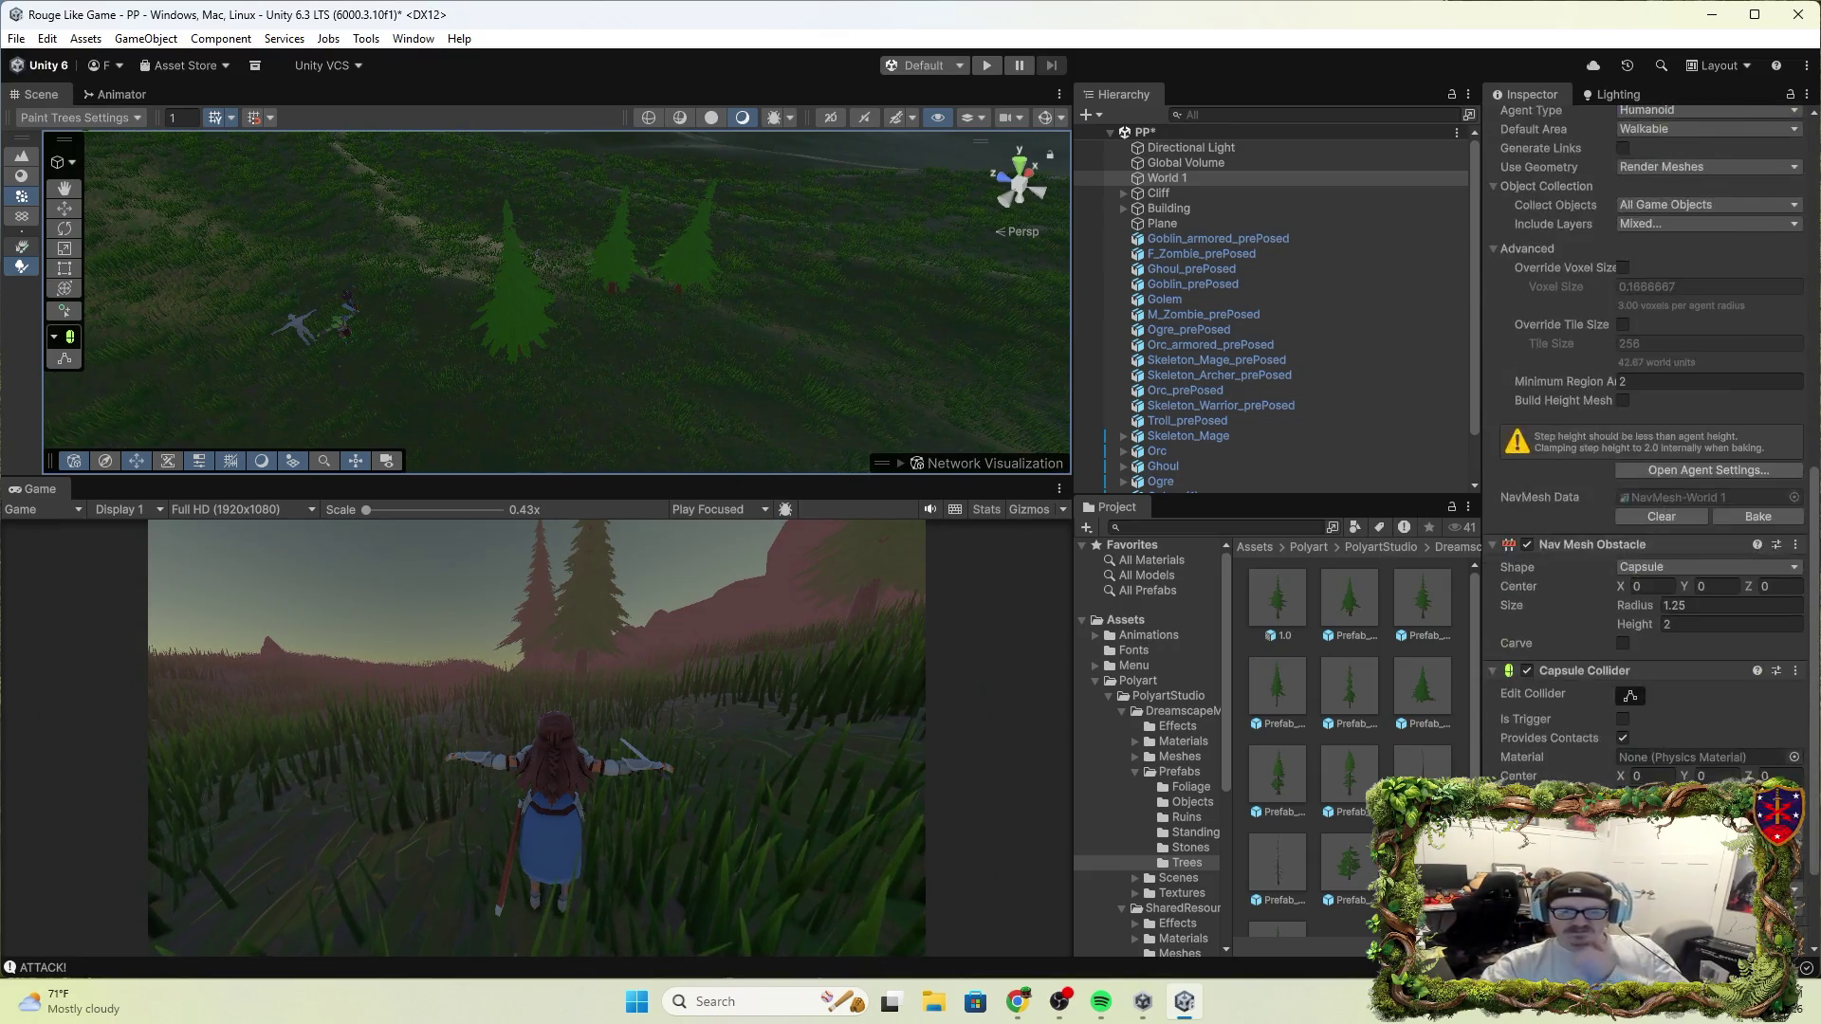
scroll(1648, 690, down, 3)
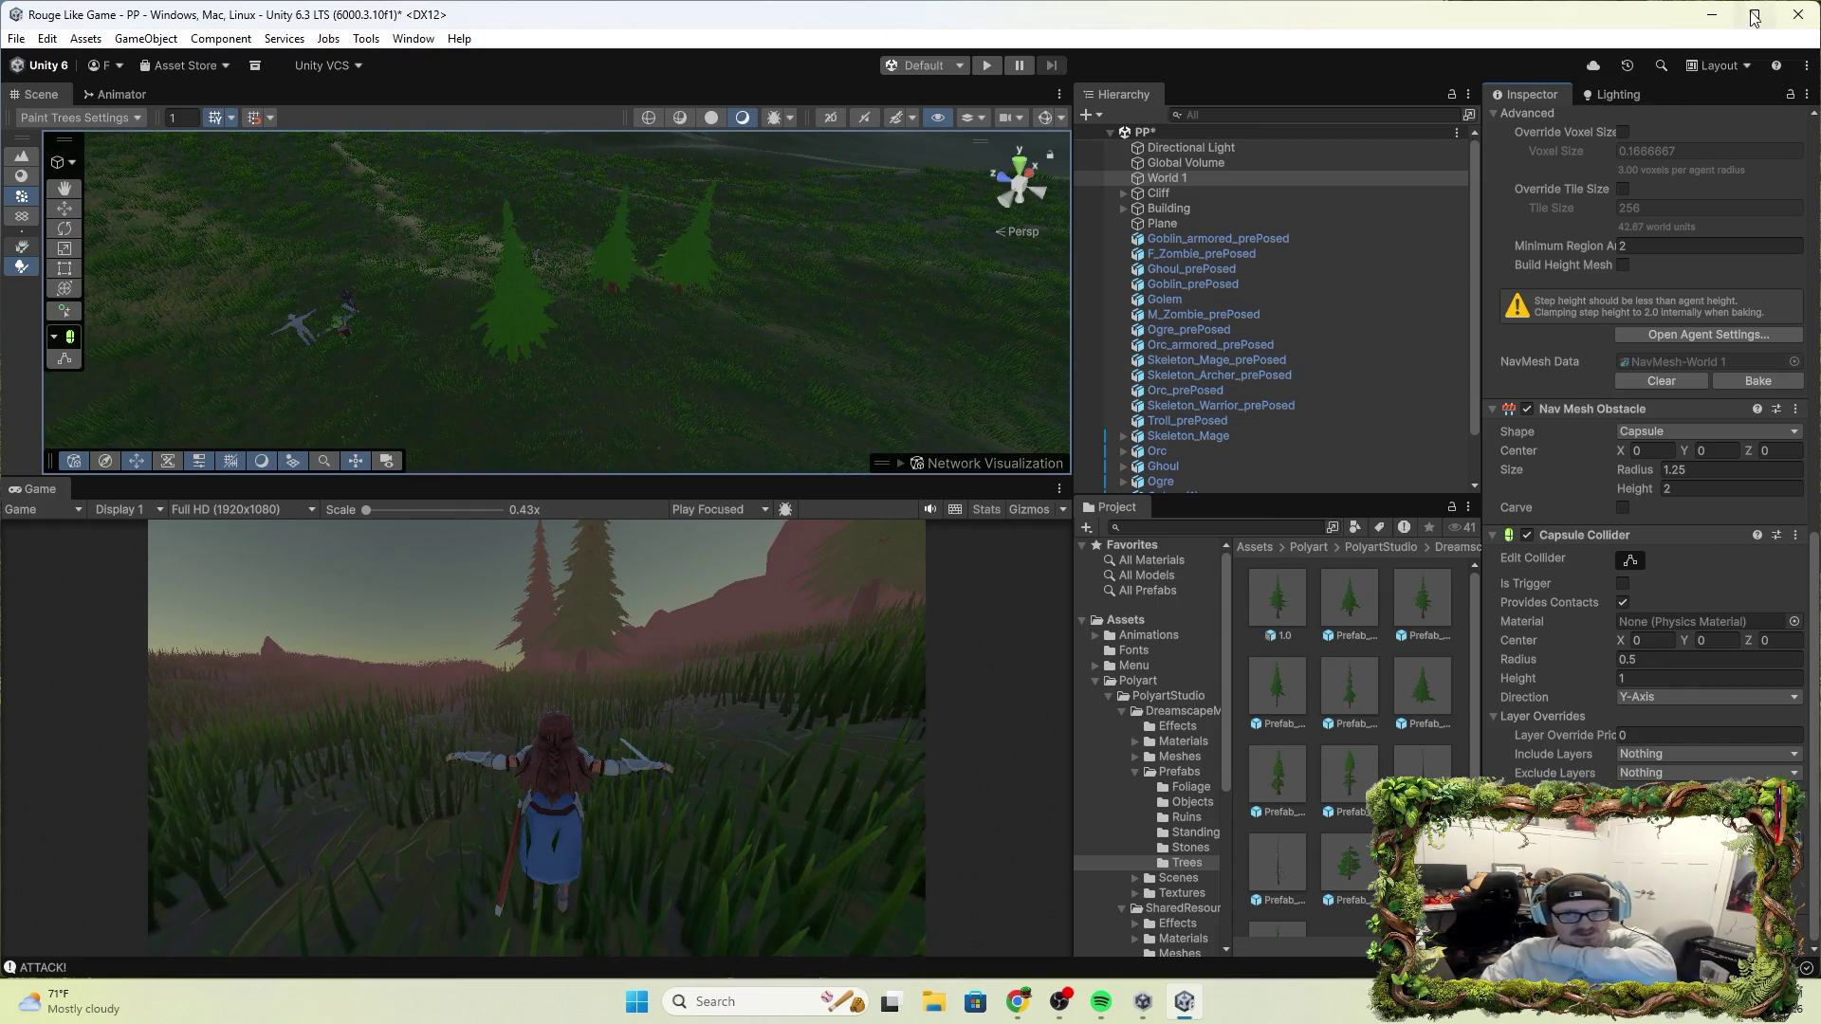
click(40, 40)
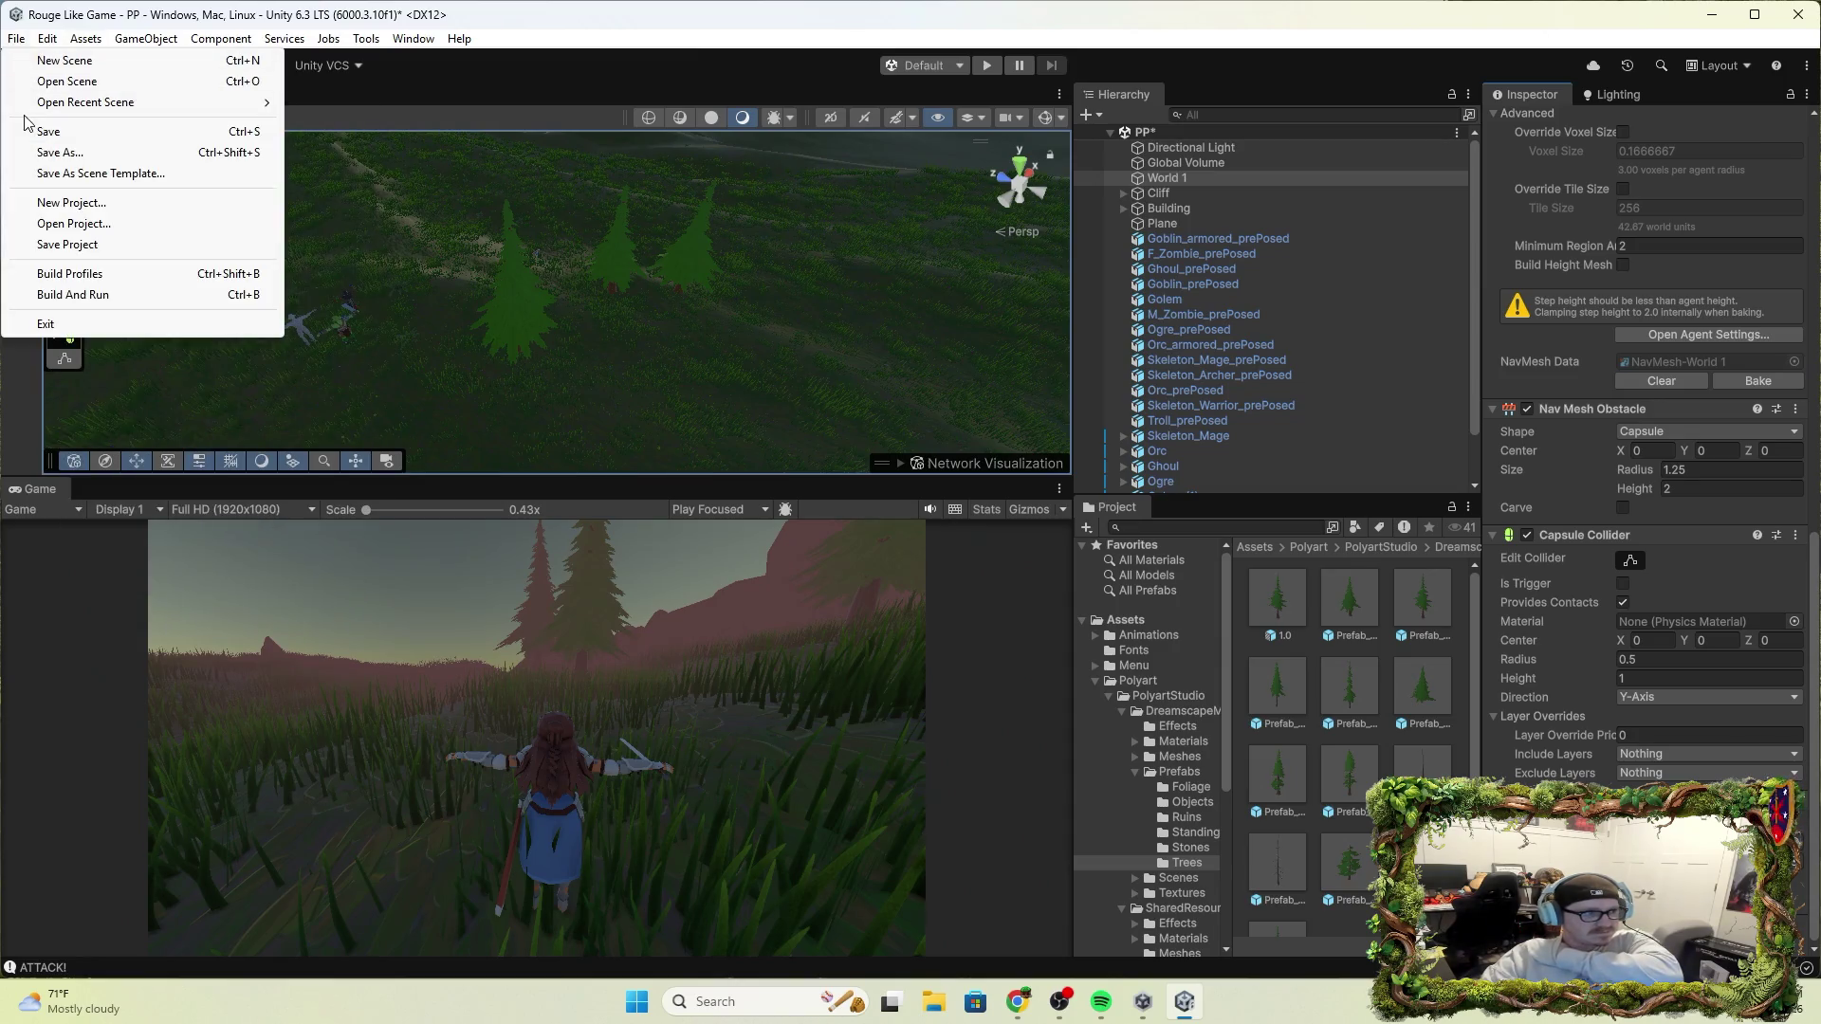
Save the scene, close Unity, reopen Rouge Like Game from Unity Hub and enter Play mode
click(42, 131)
click(1787, 20)
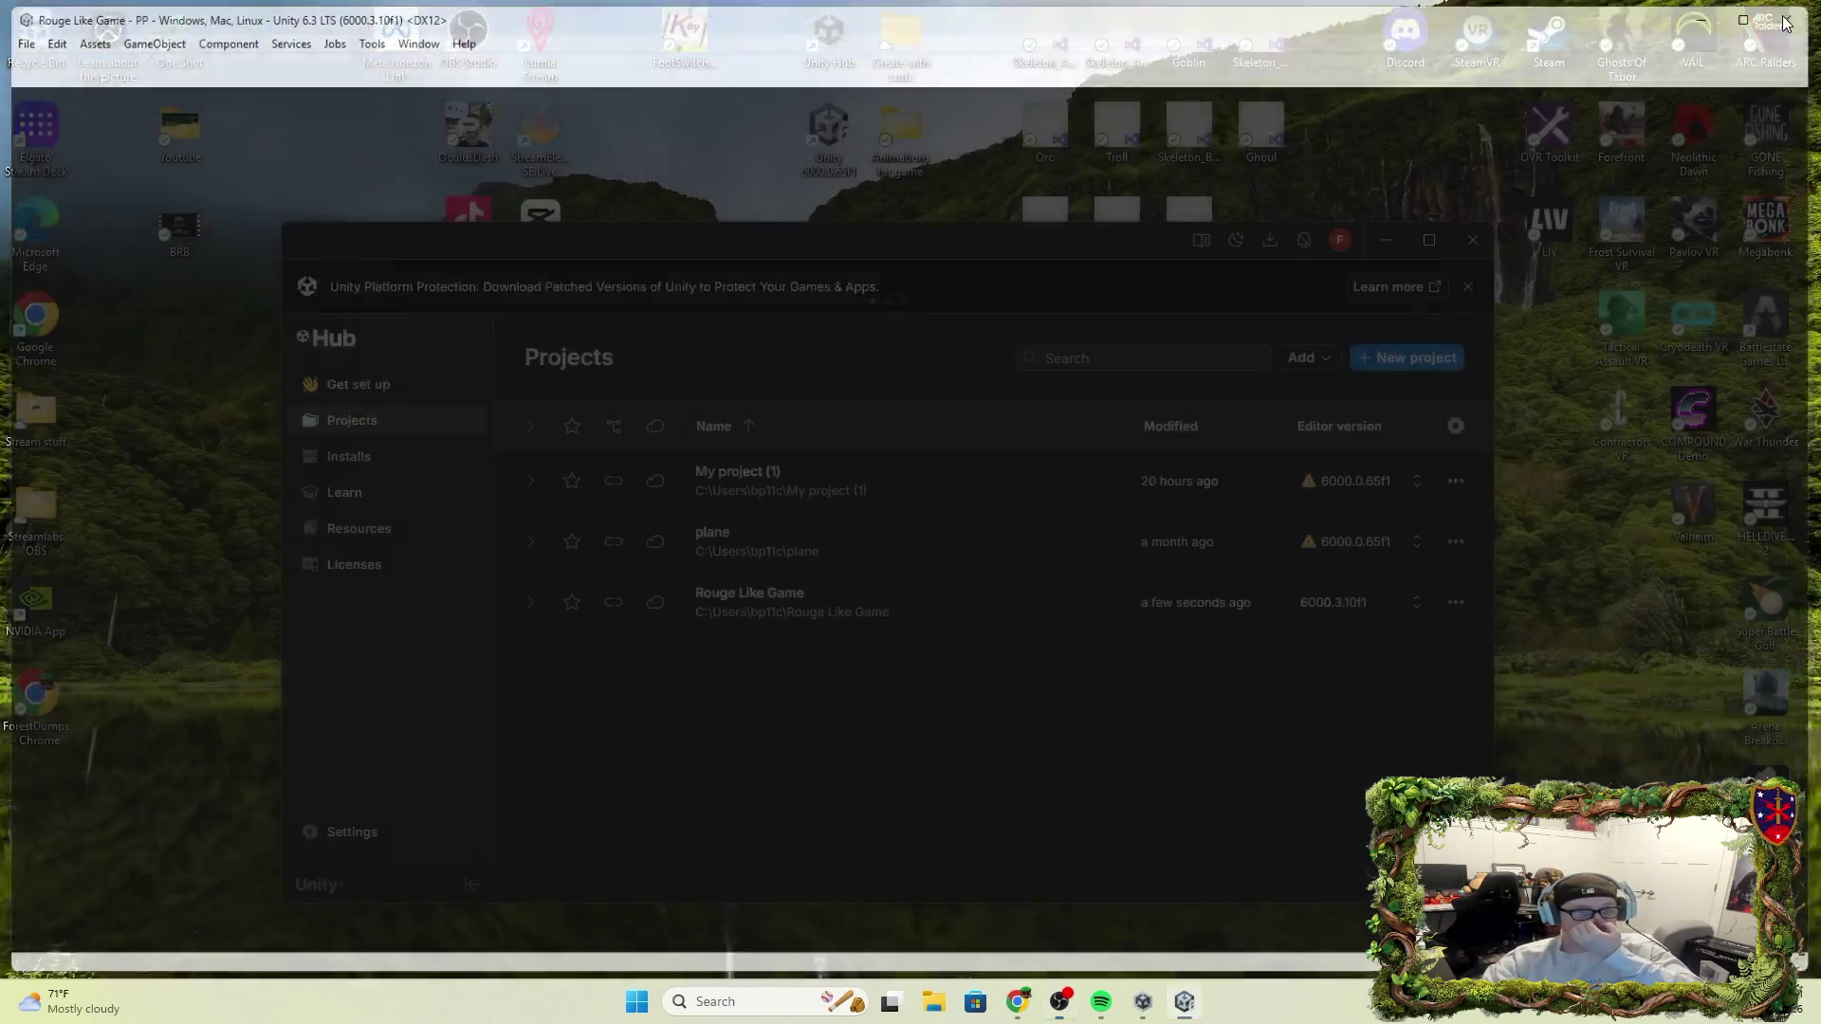
click(794, 604)
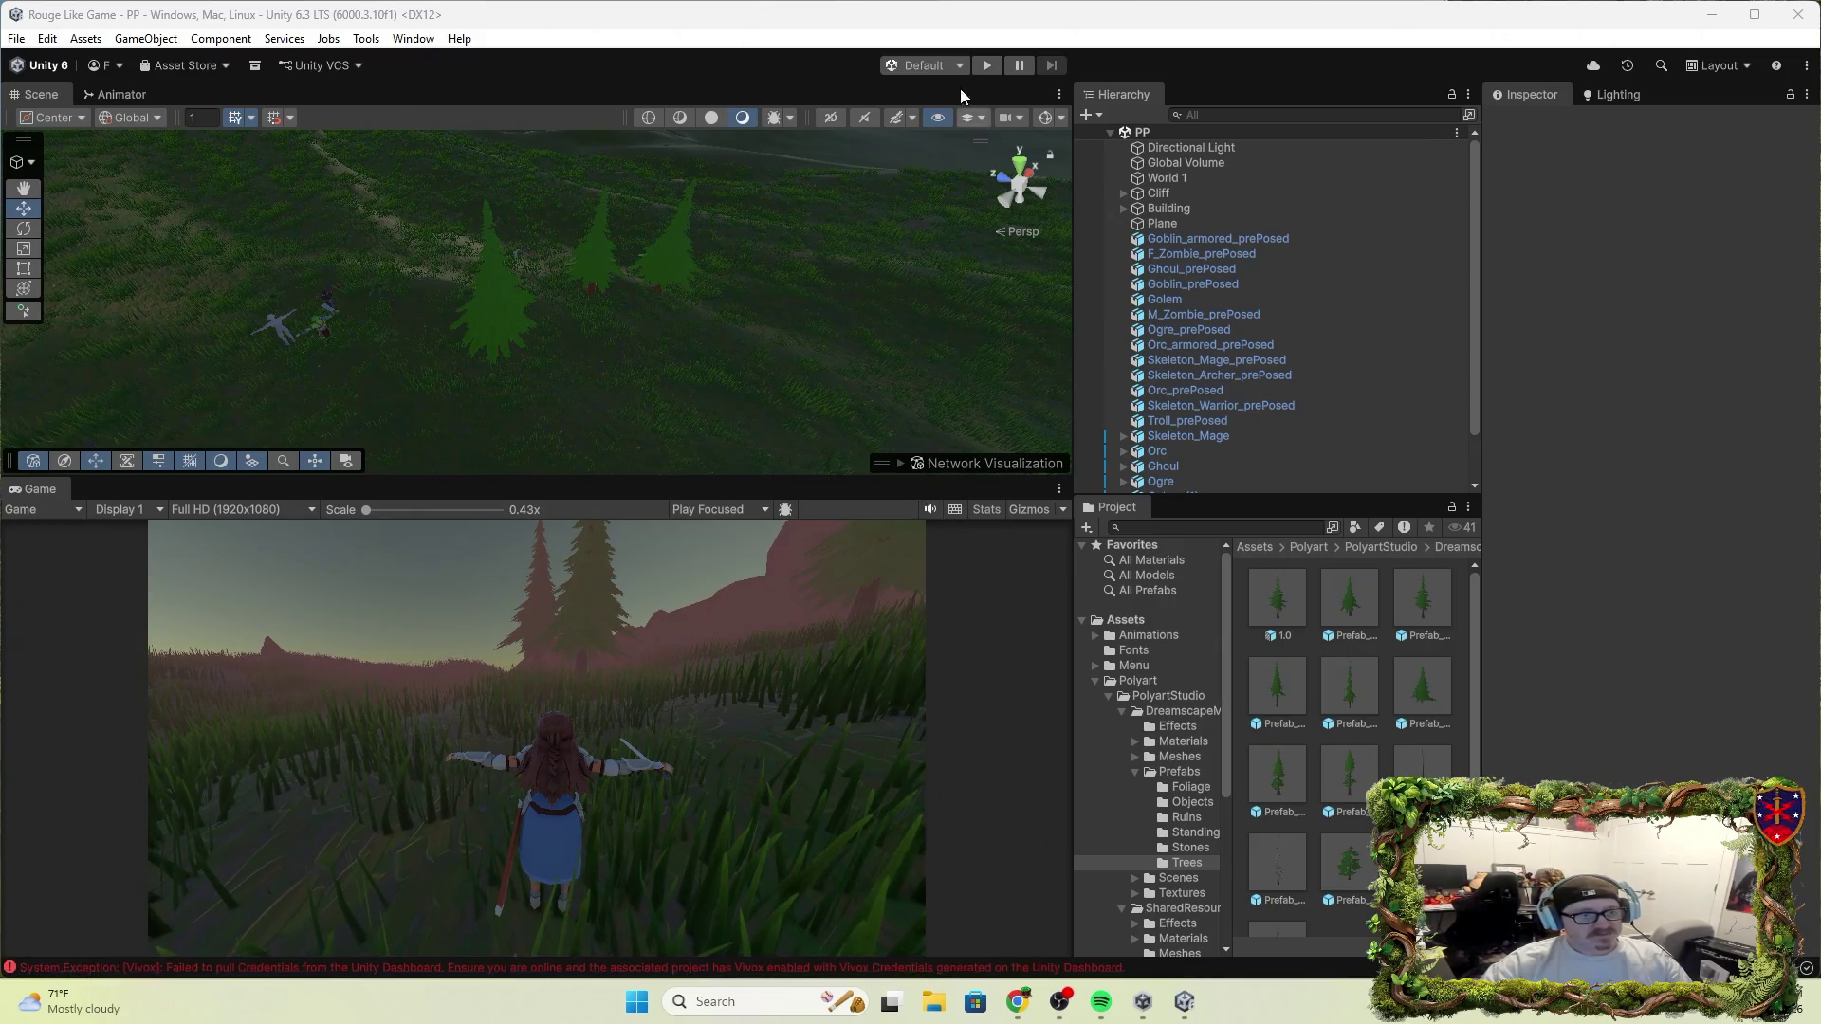
click(986, 64)
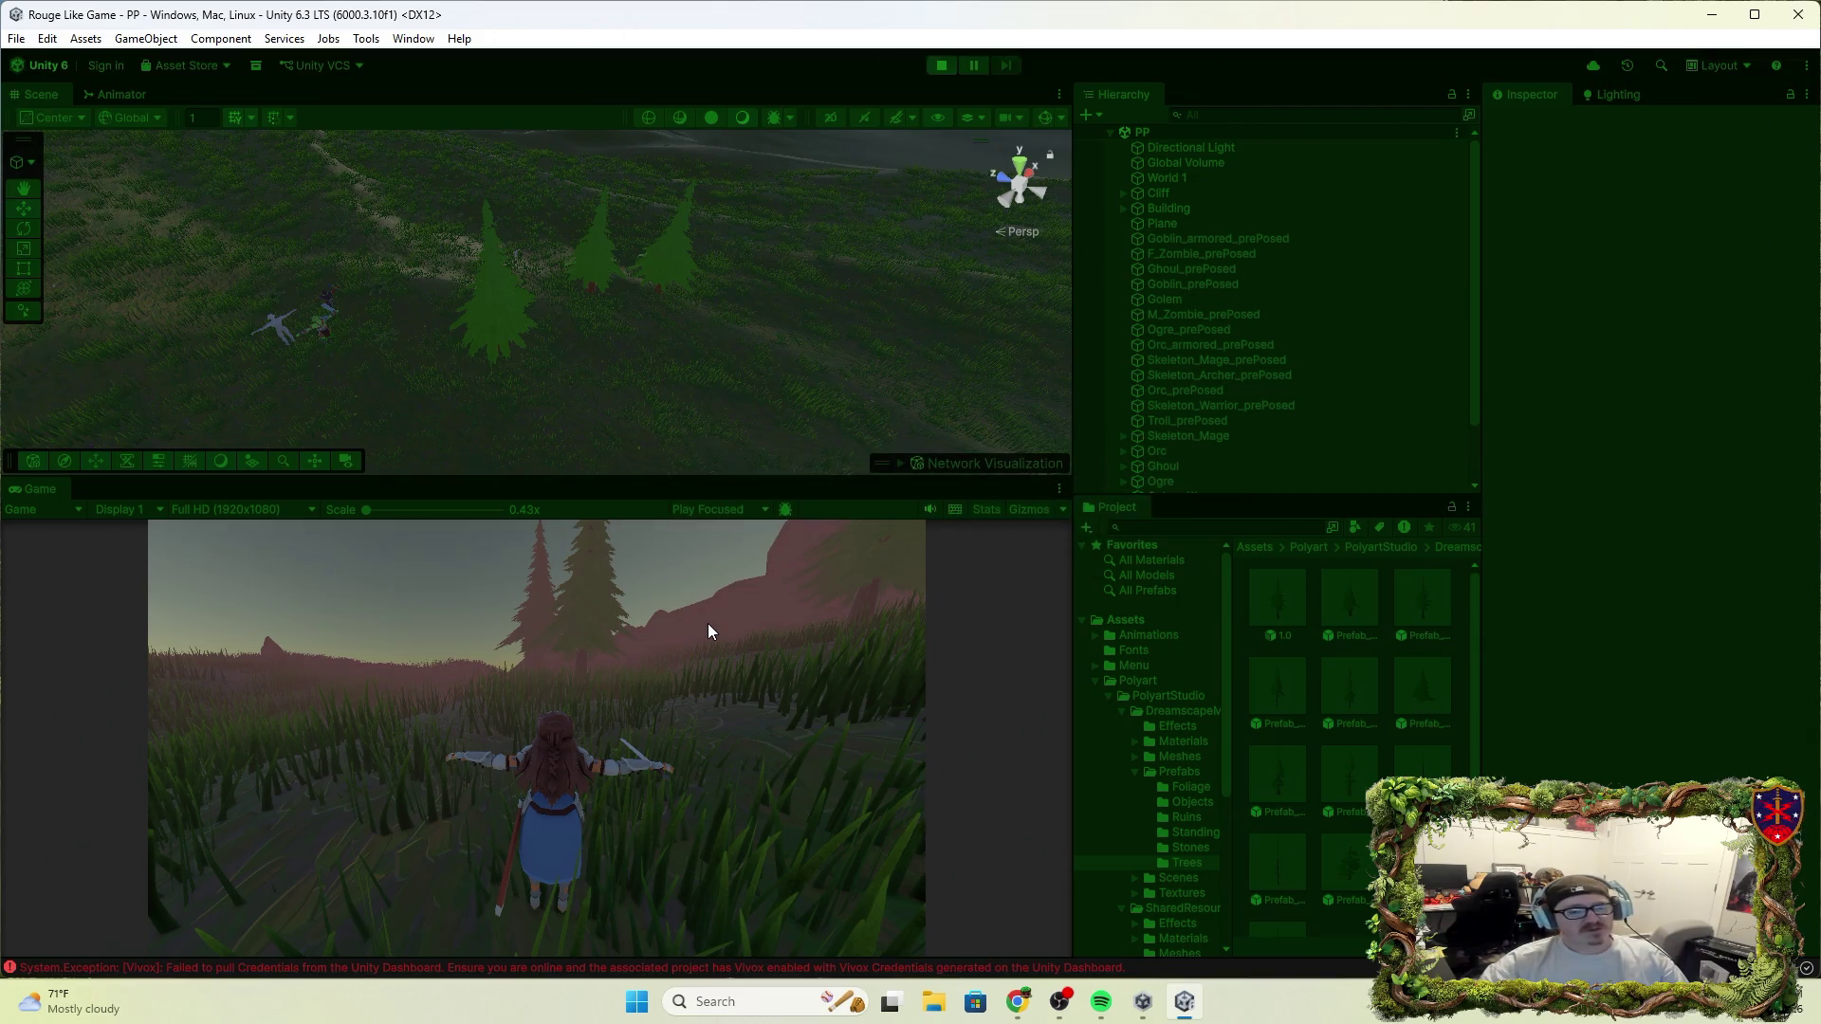
Playtest the knight running into a conifer and attacking, then browse to Assets/Animations
key(w)
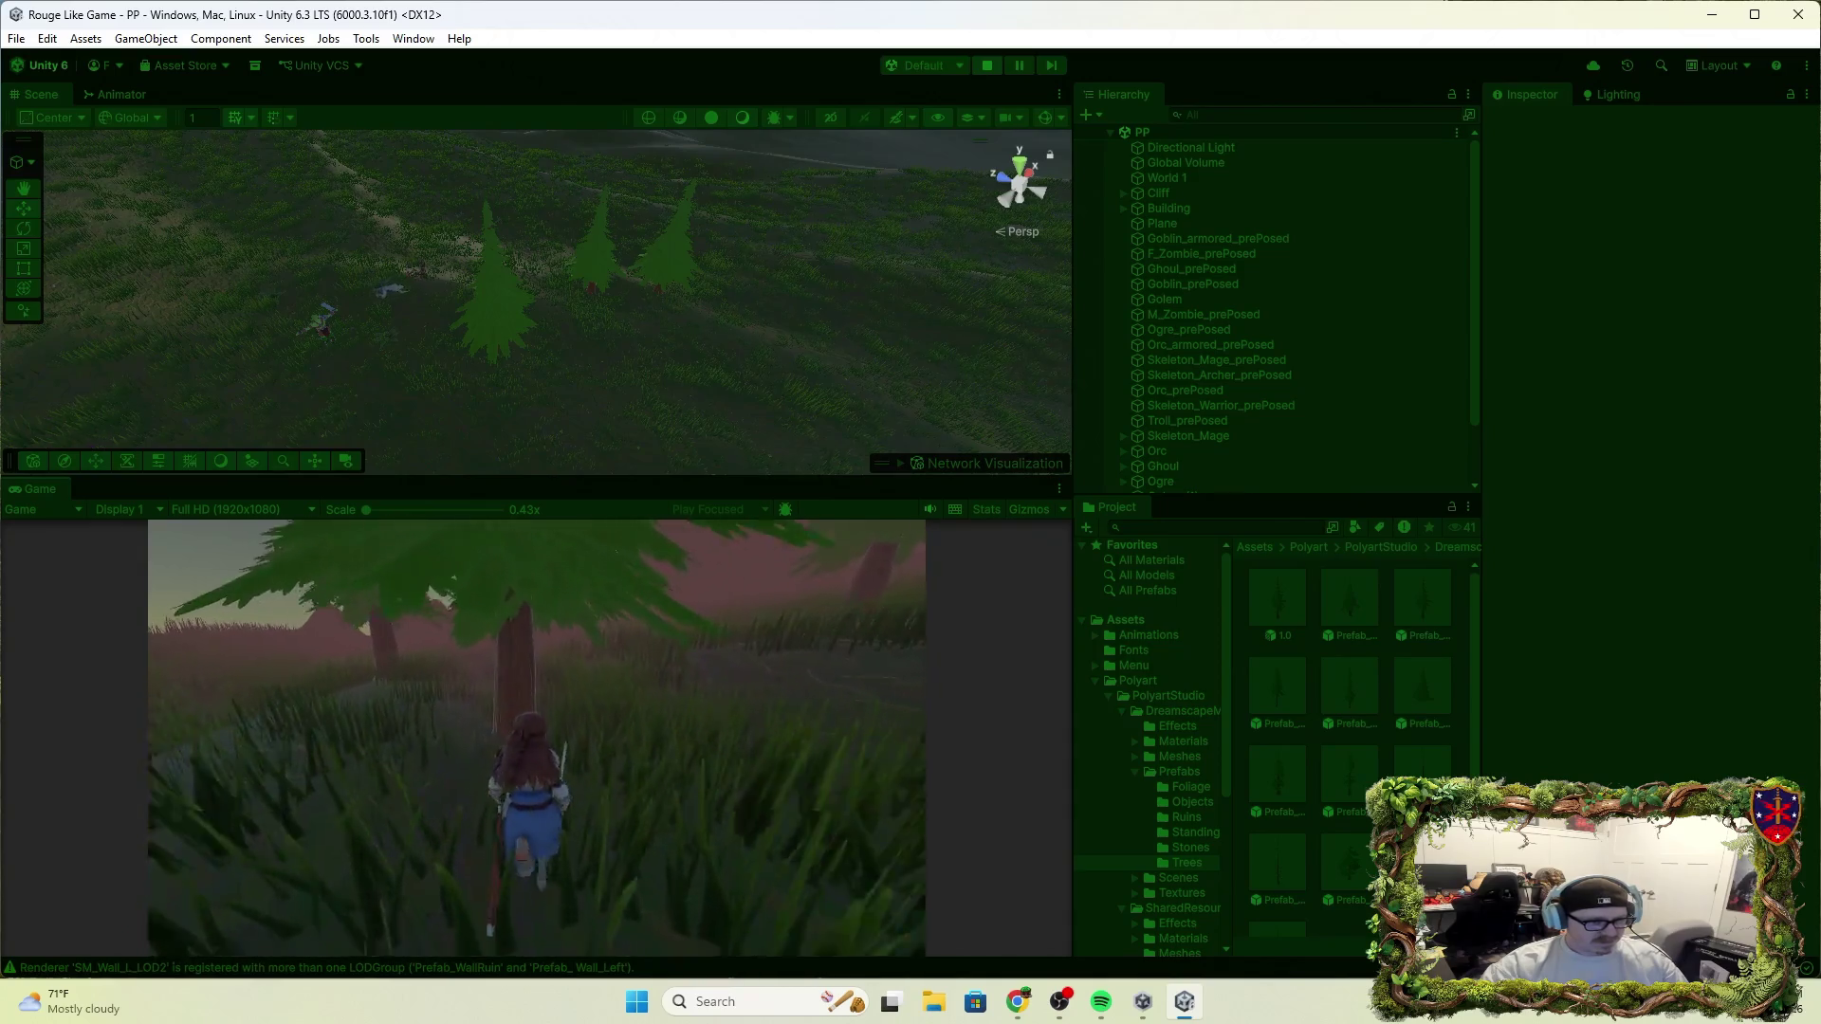
click(1076, 398)
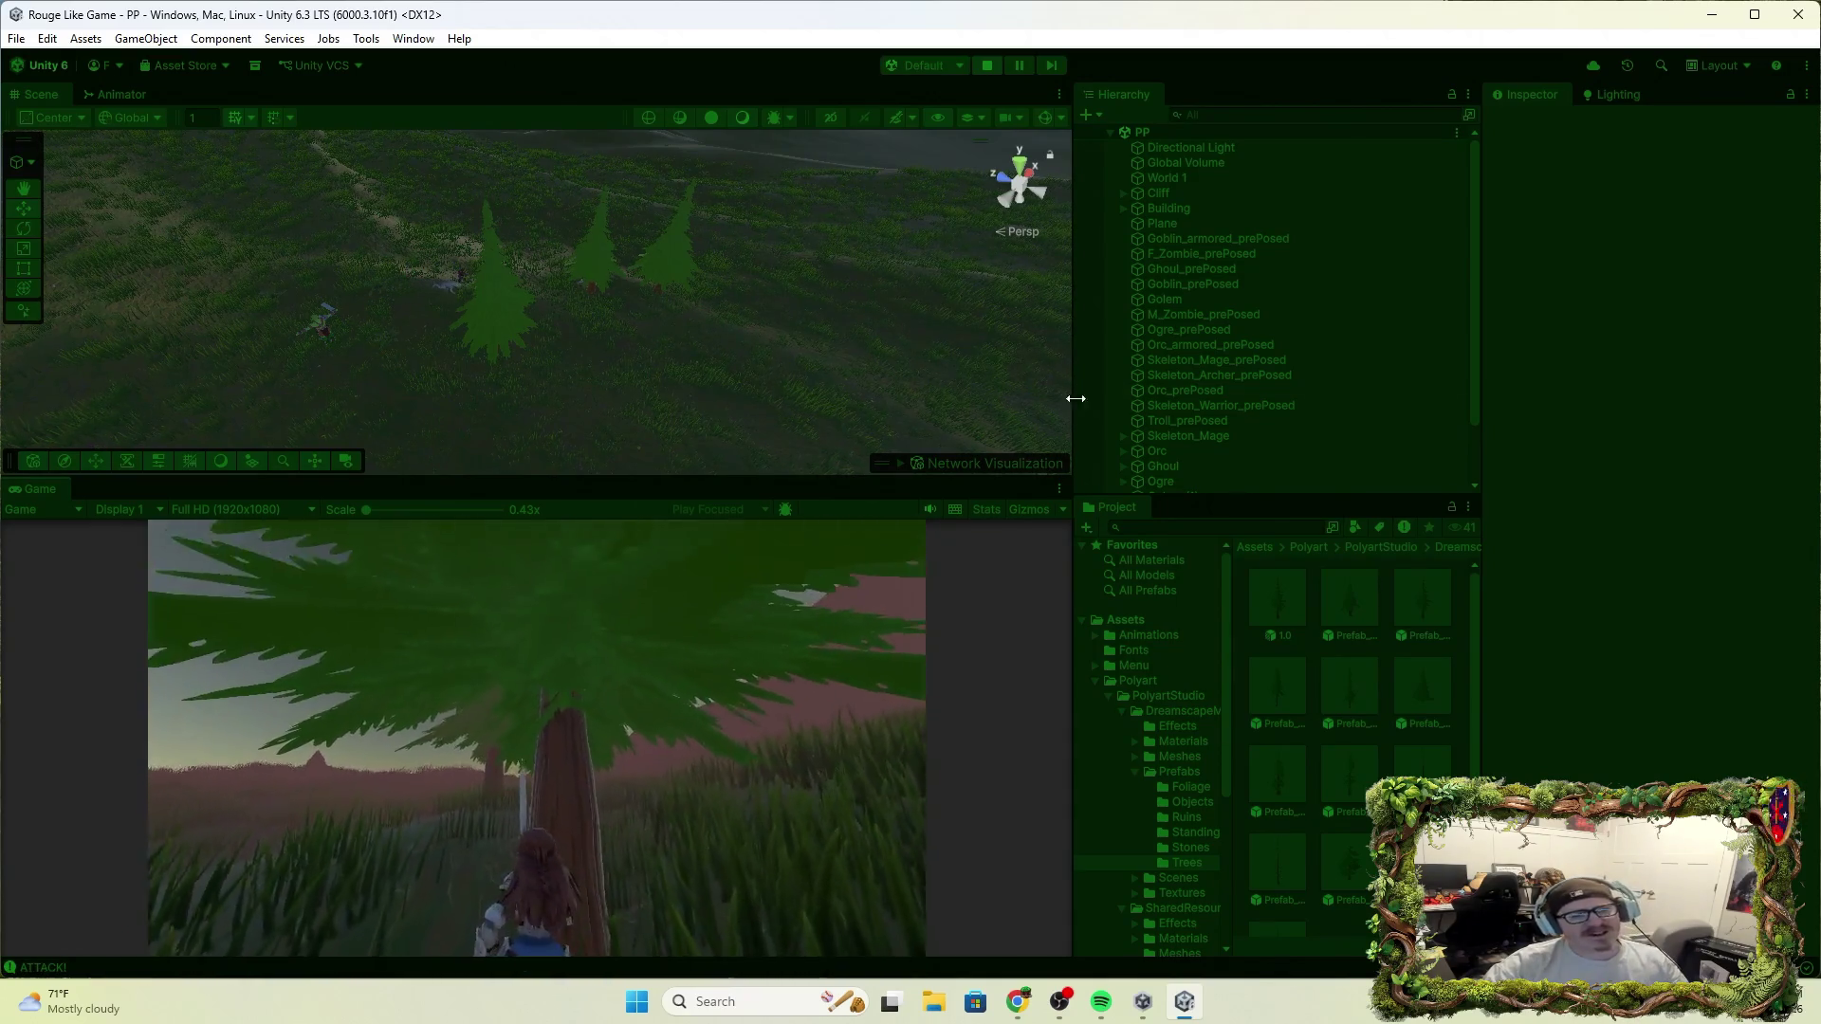
click(994, 65)
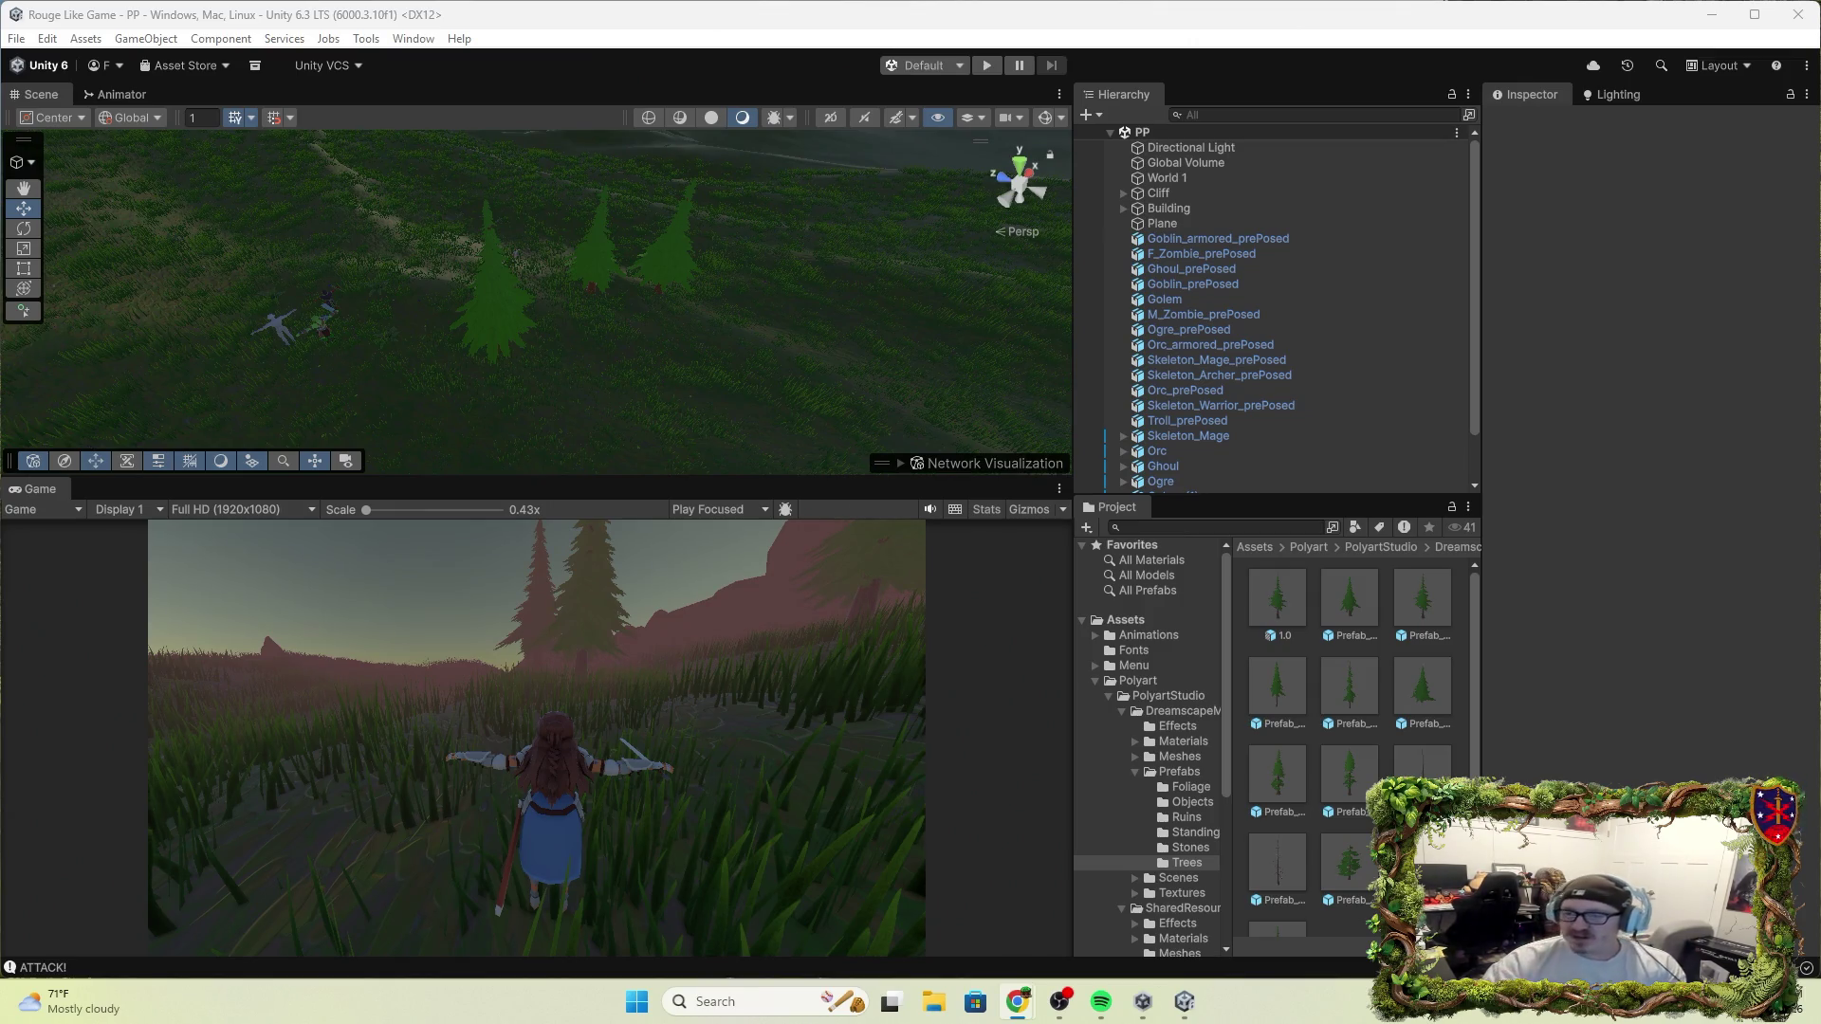
click(1146, 634)
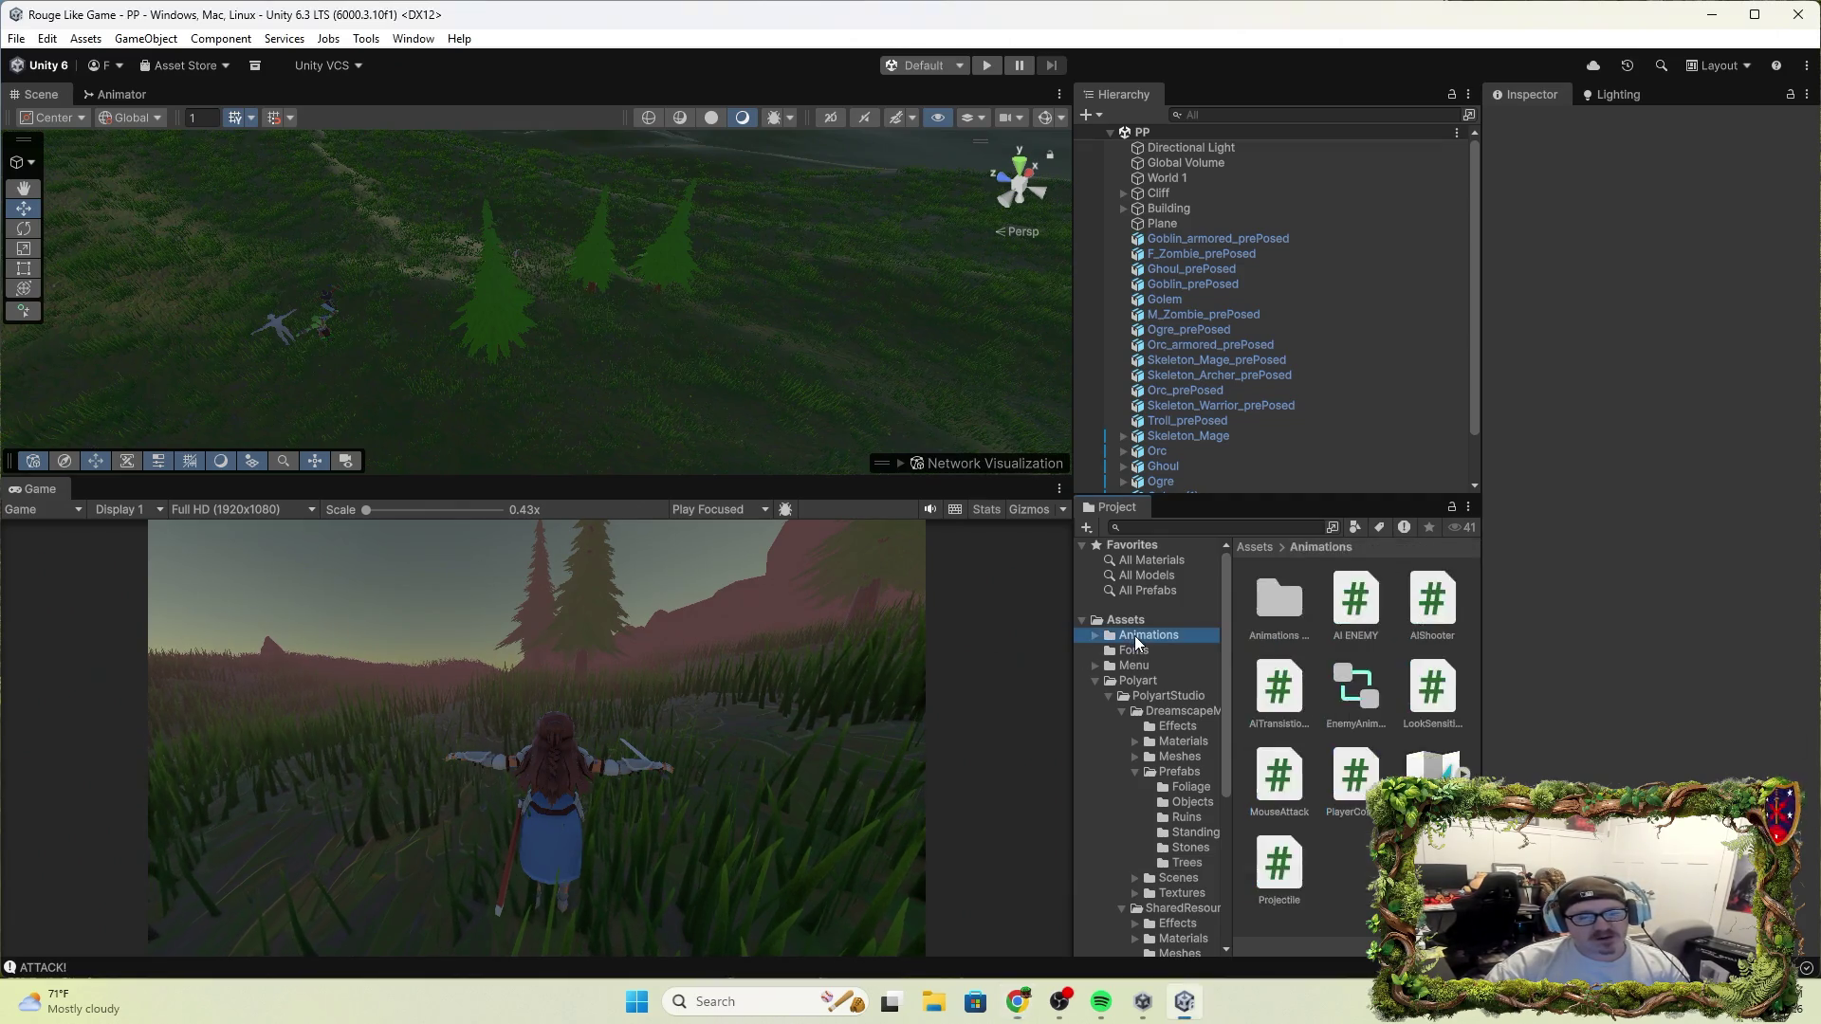
Open PlayerController.cs in Visual Studio, close LookSensitivity.cs and the duplicate PlayerController.cs2, then return to Unity
double_click(1357, 775)
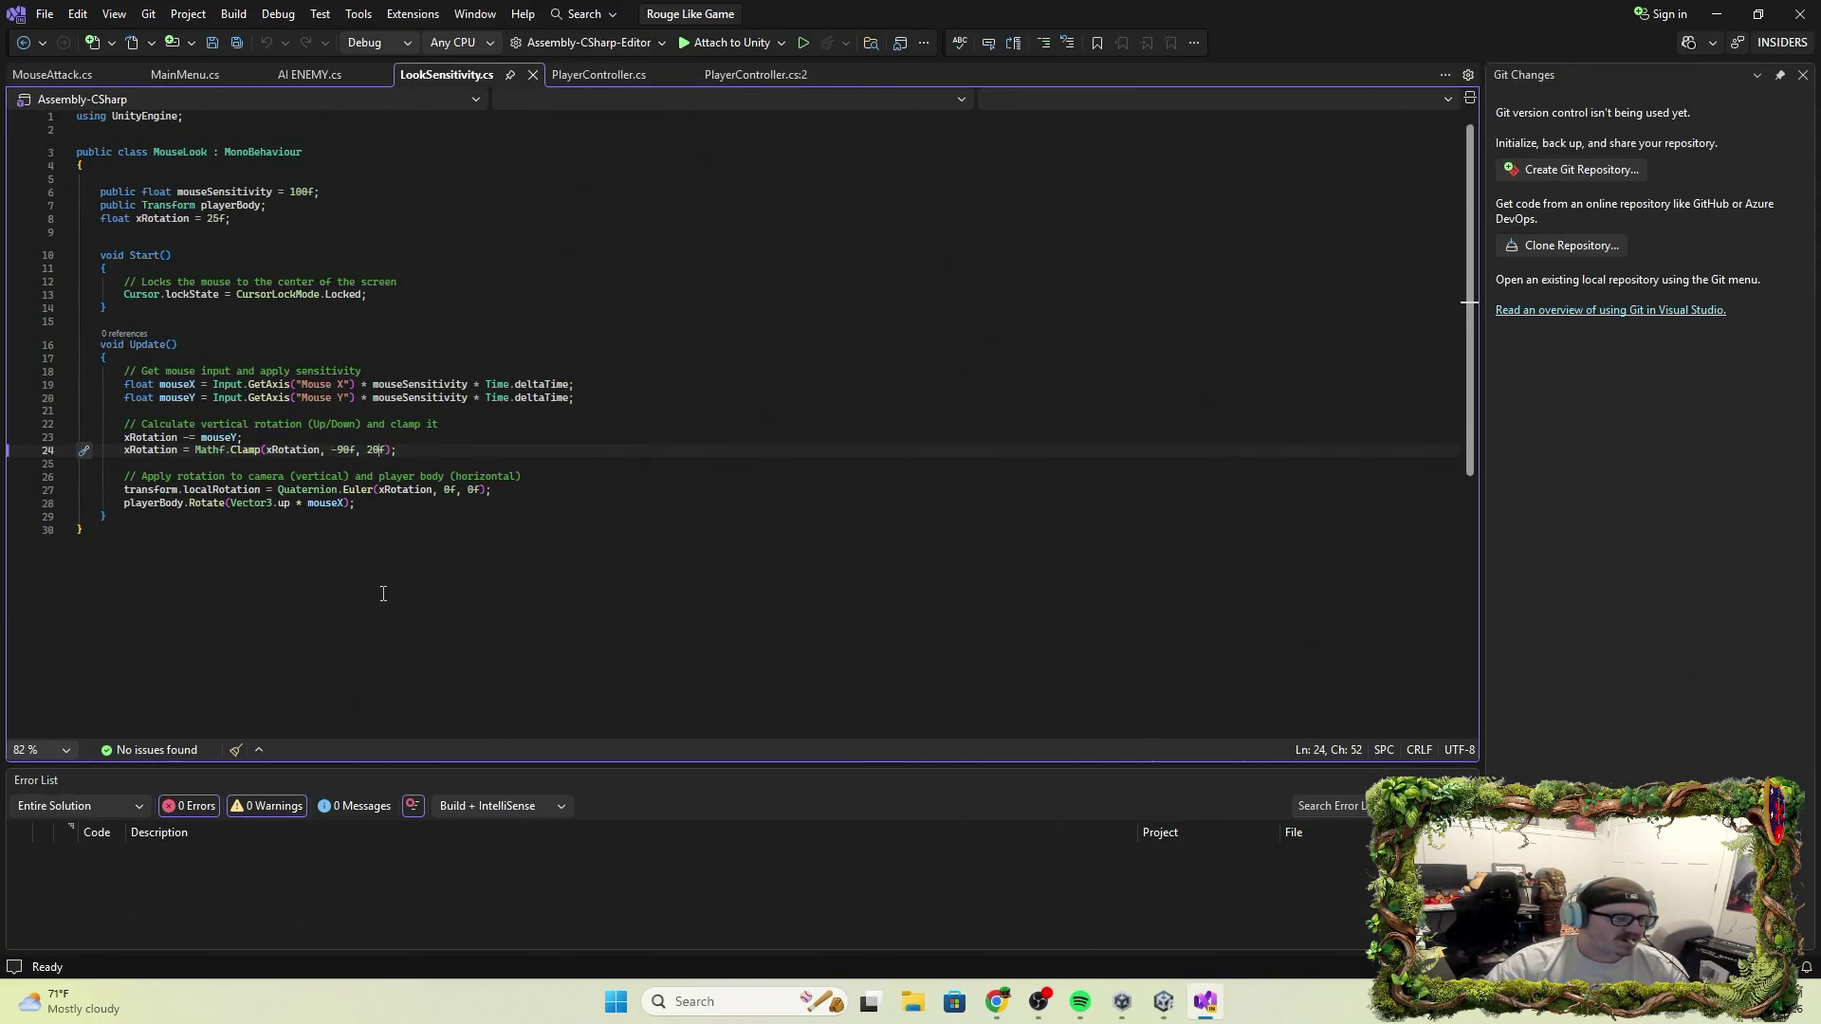
click(535, 77)
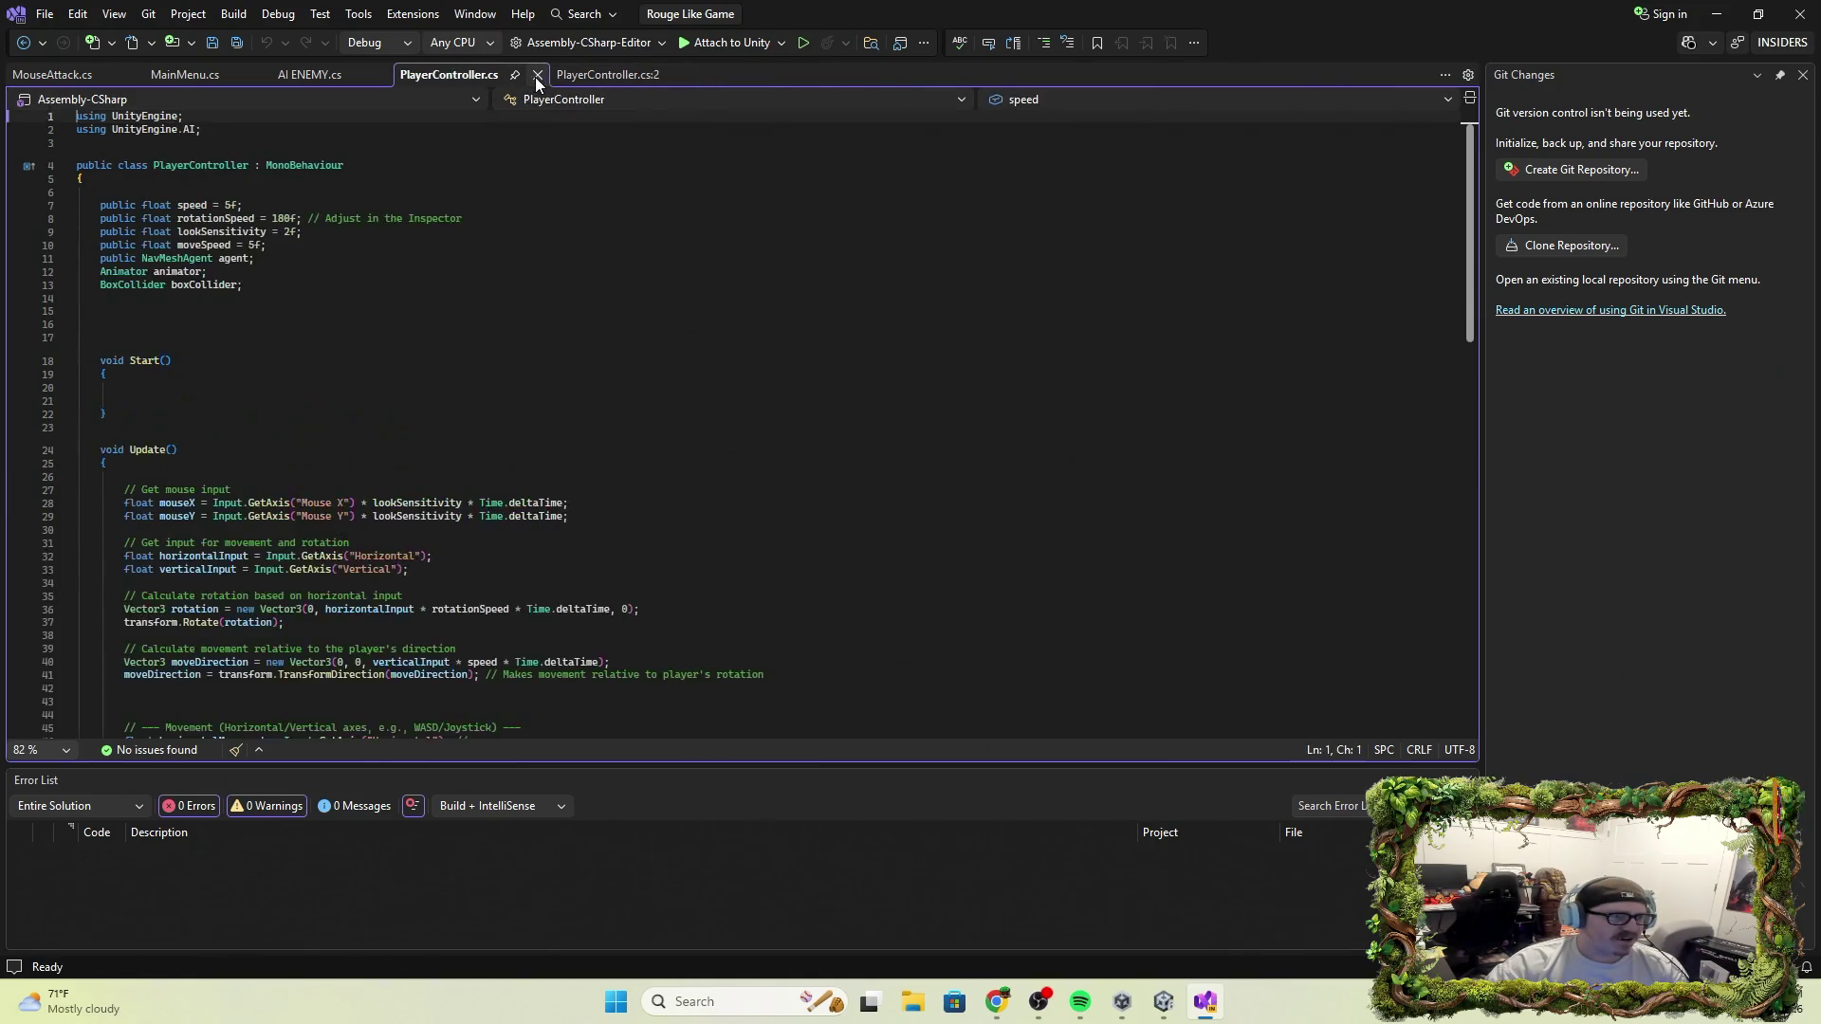
click(696, 76)
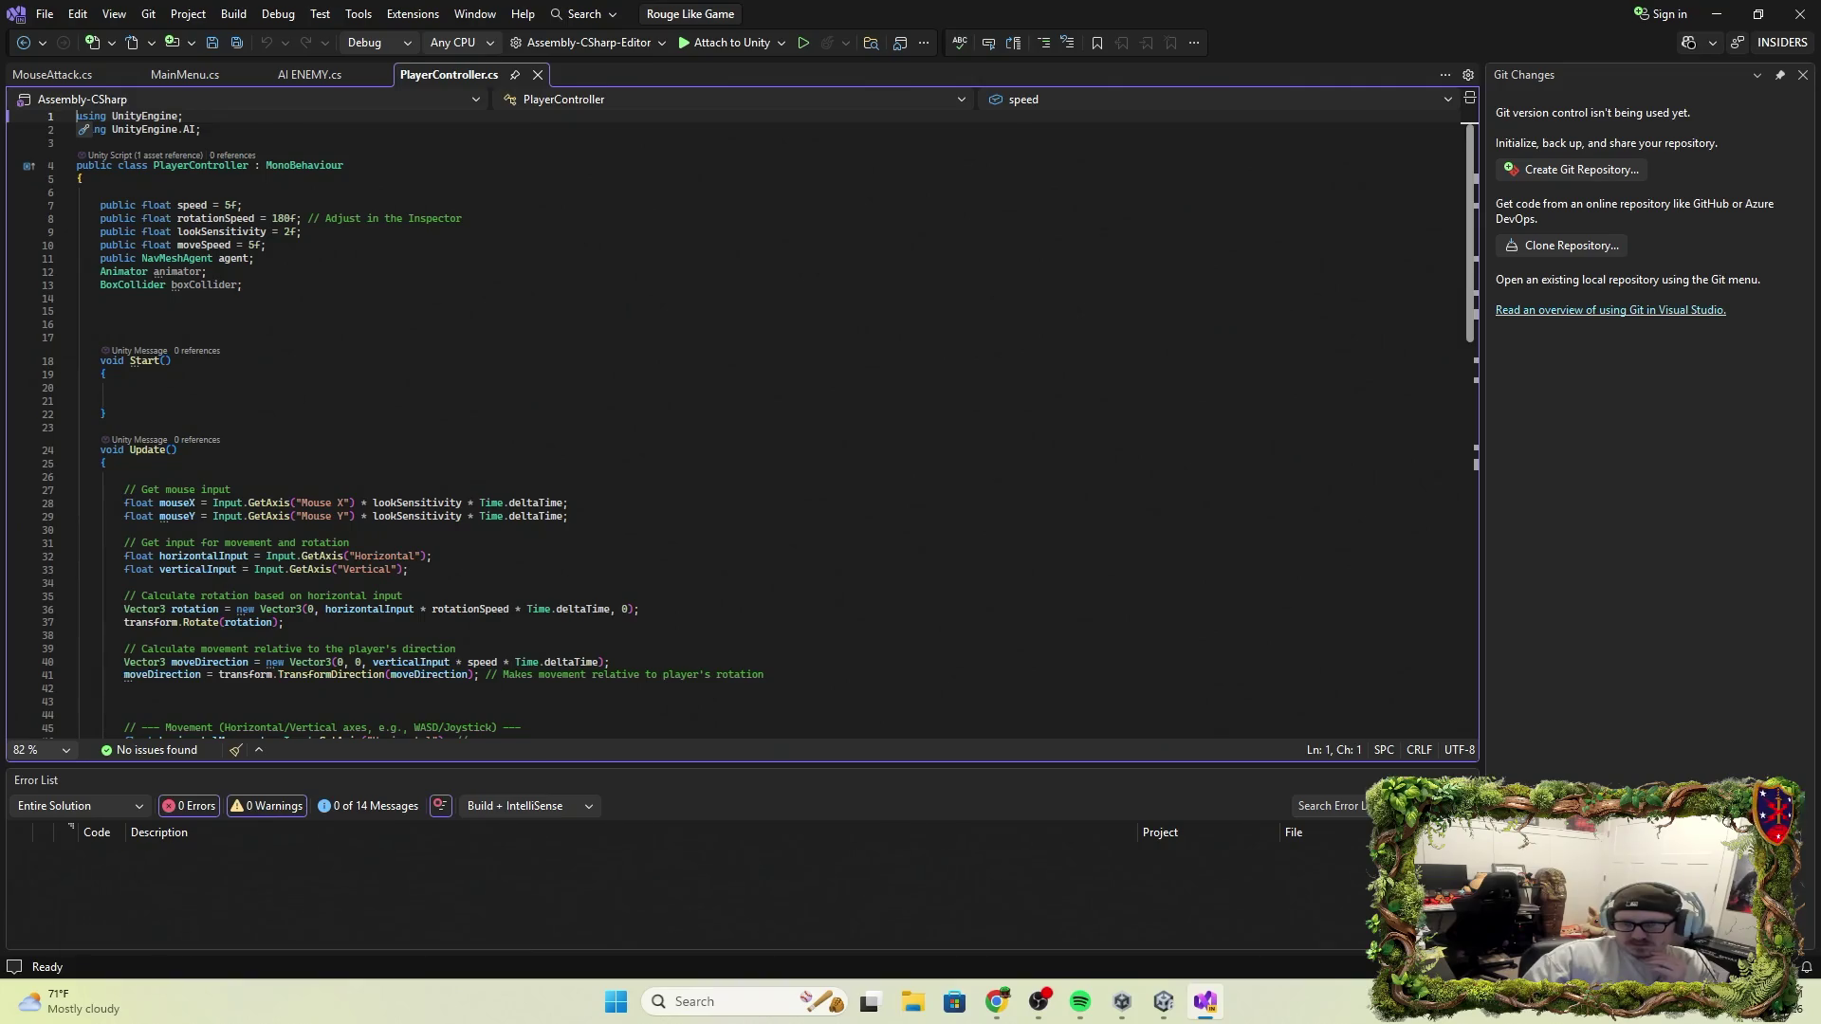
click(1717, 13)
Check the project's Physics settings under Edit > Project Settings, then close the window
click(46, 38)
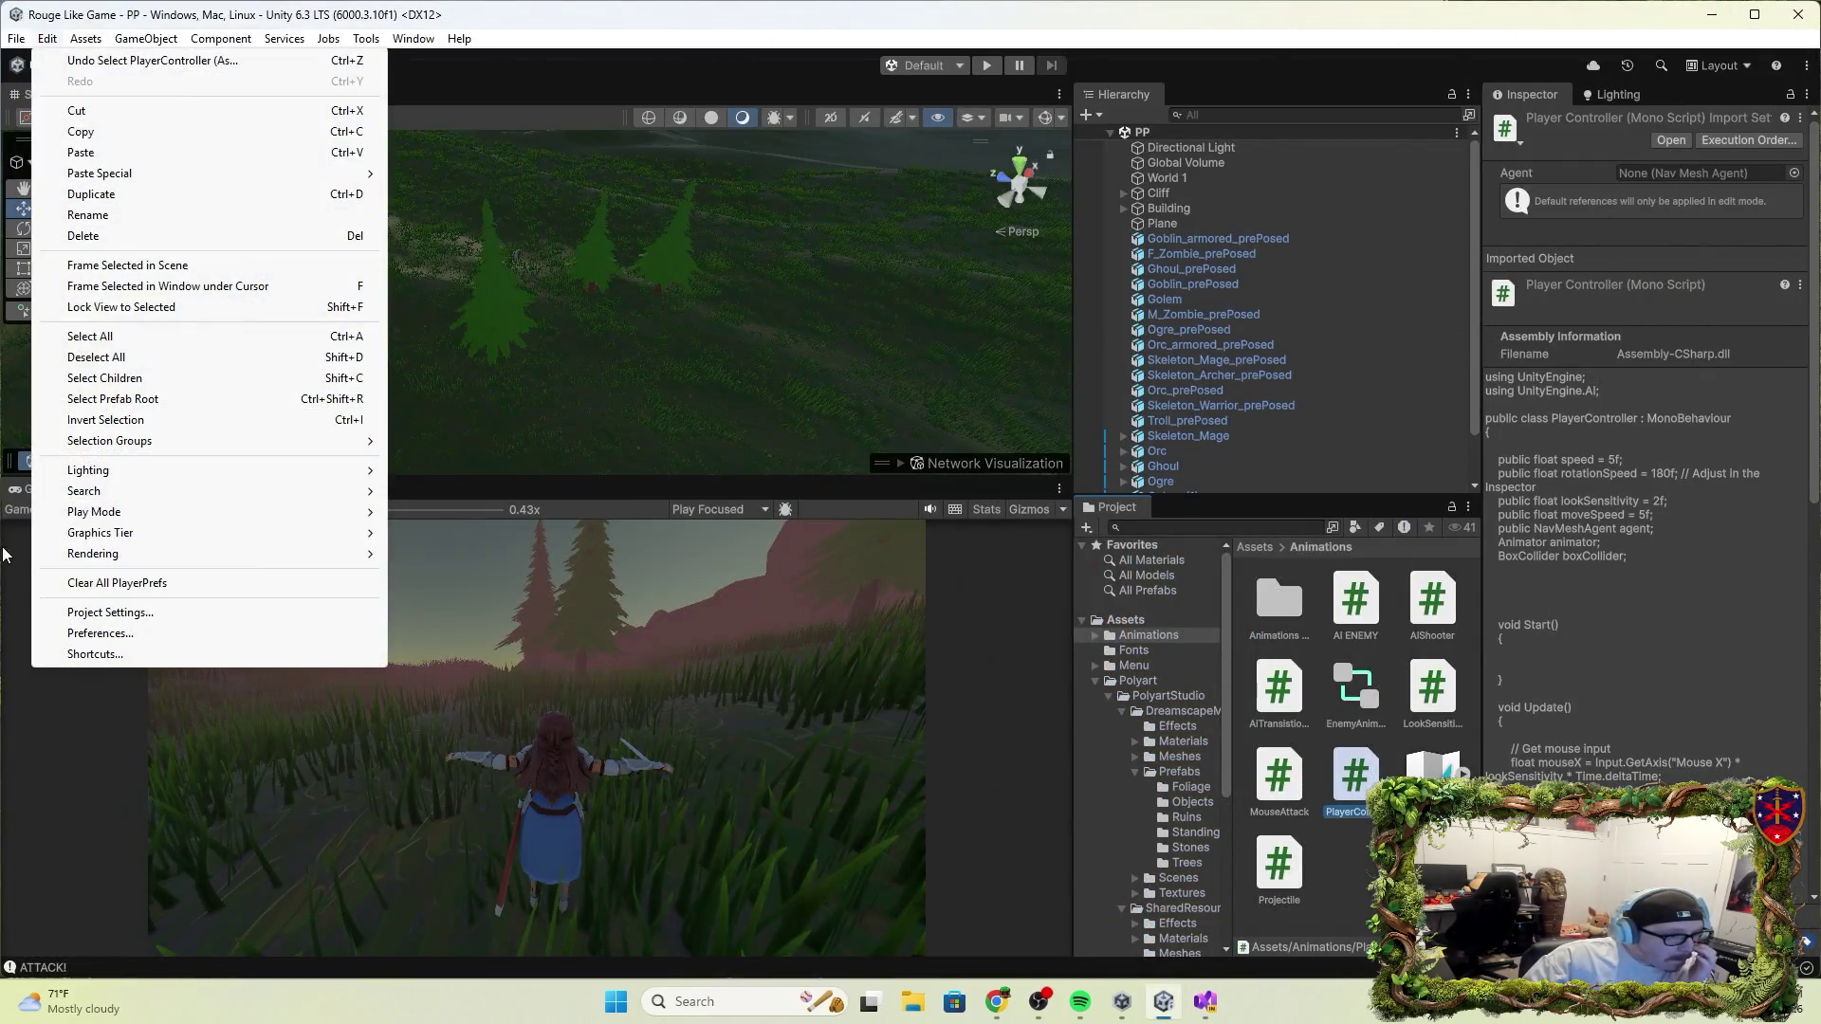
click(111, 613)
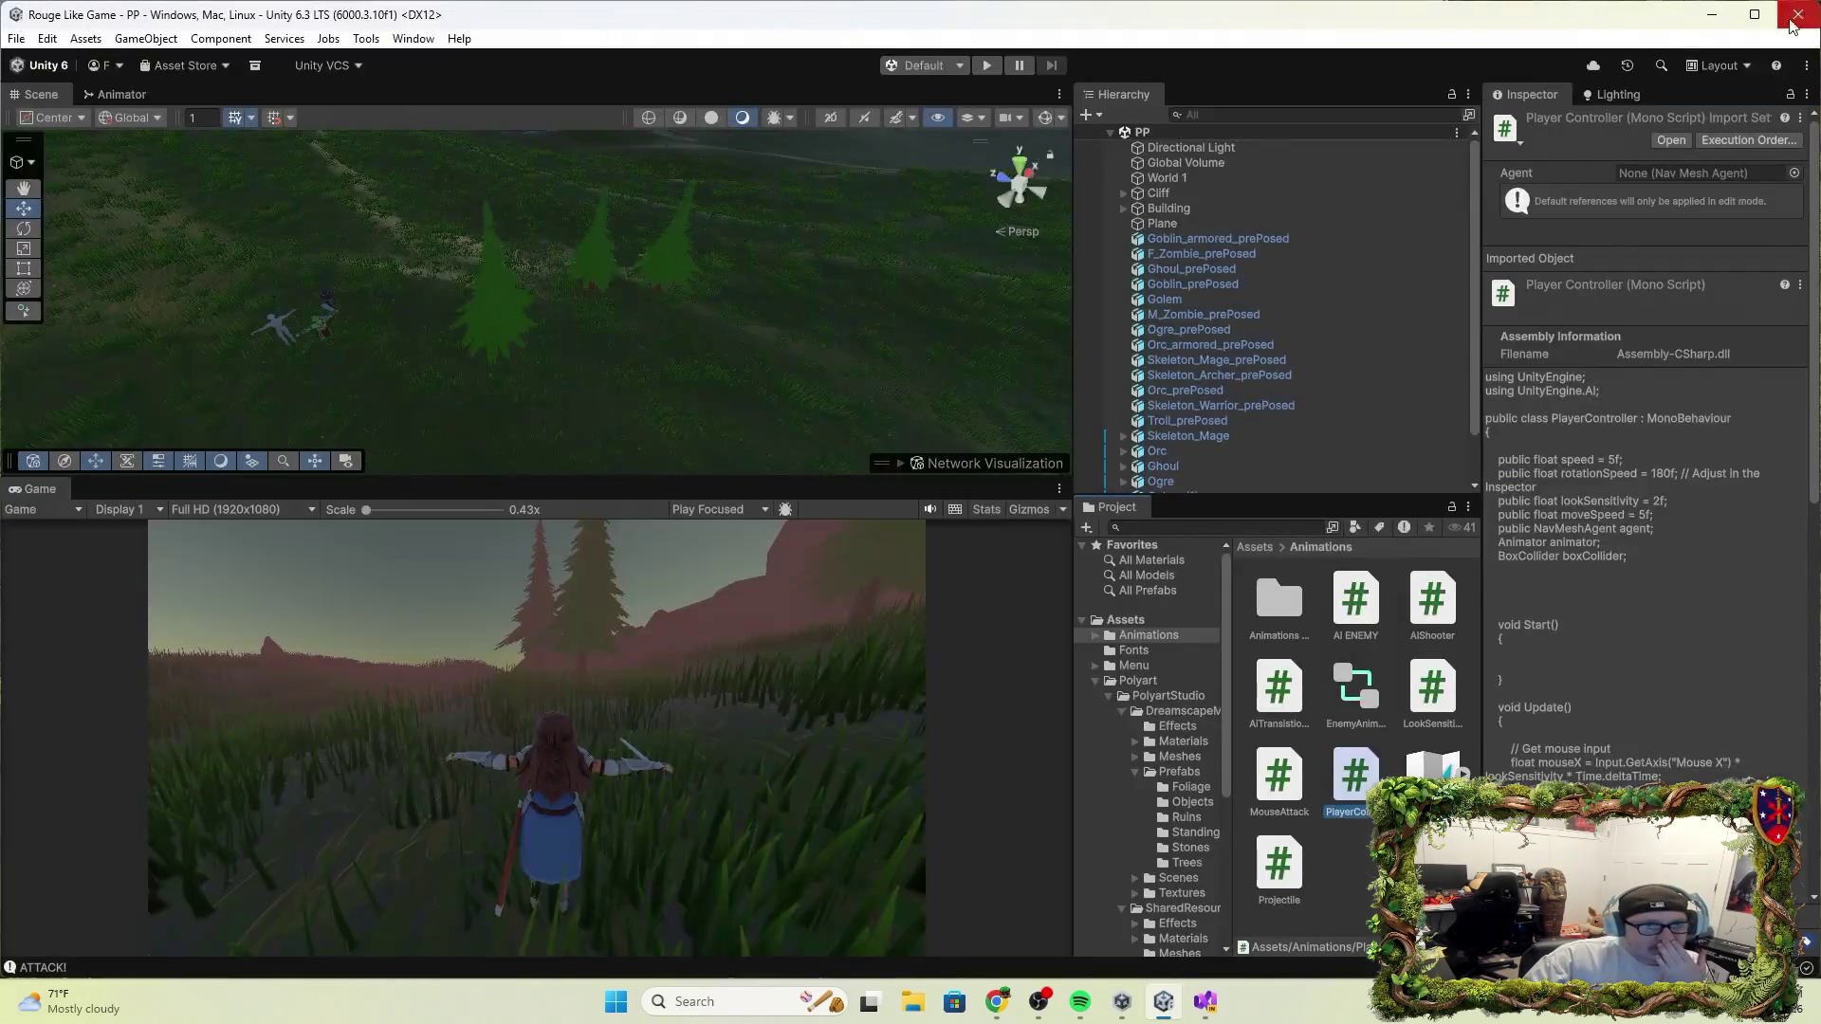
click(1798, 15)
Set F_Knight's layer to Character, applying it to all child objects too
scroll(1222, 463, down, 2)
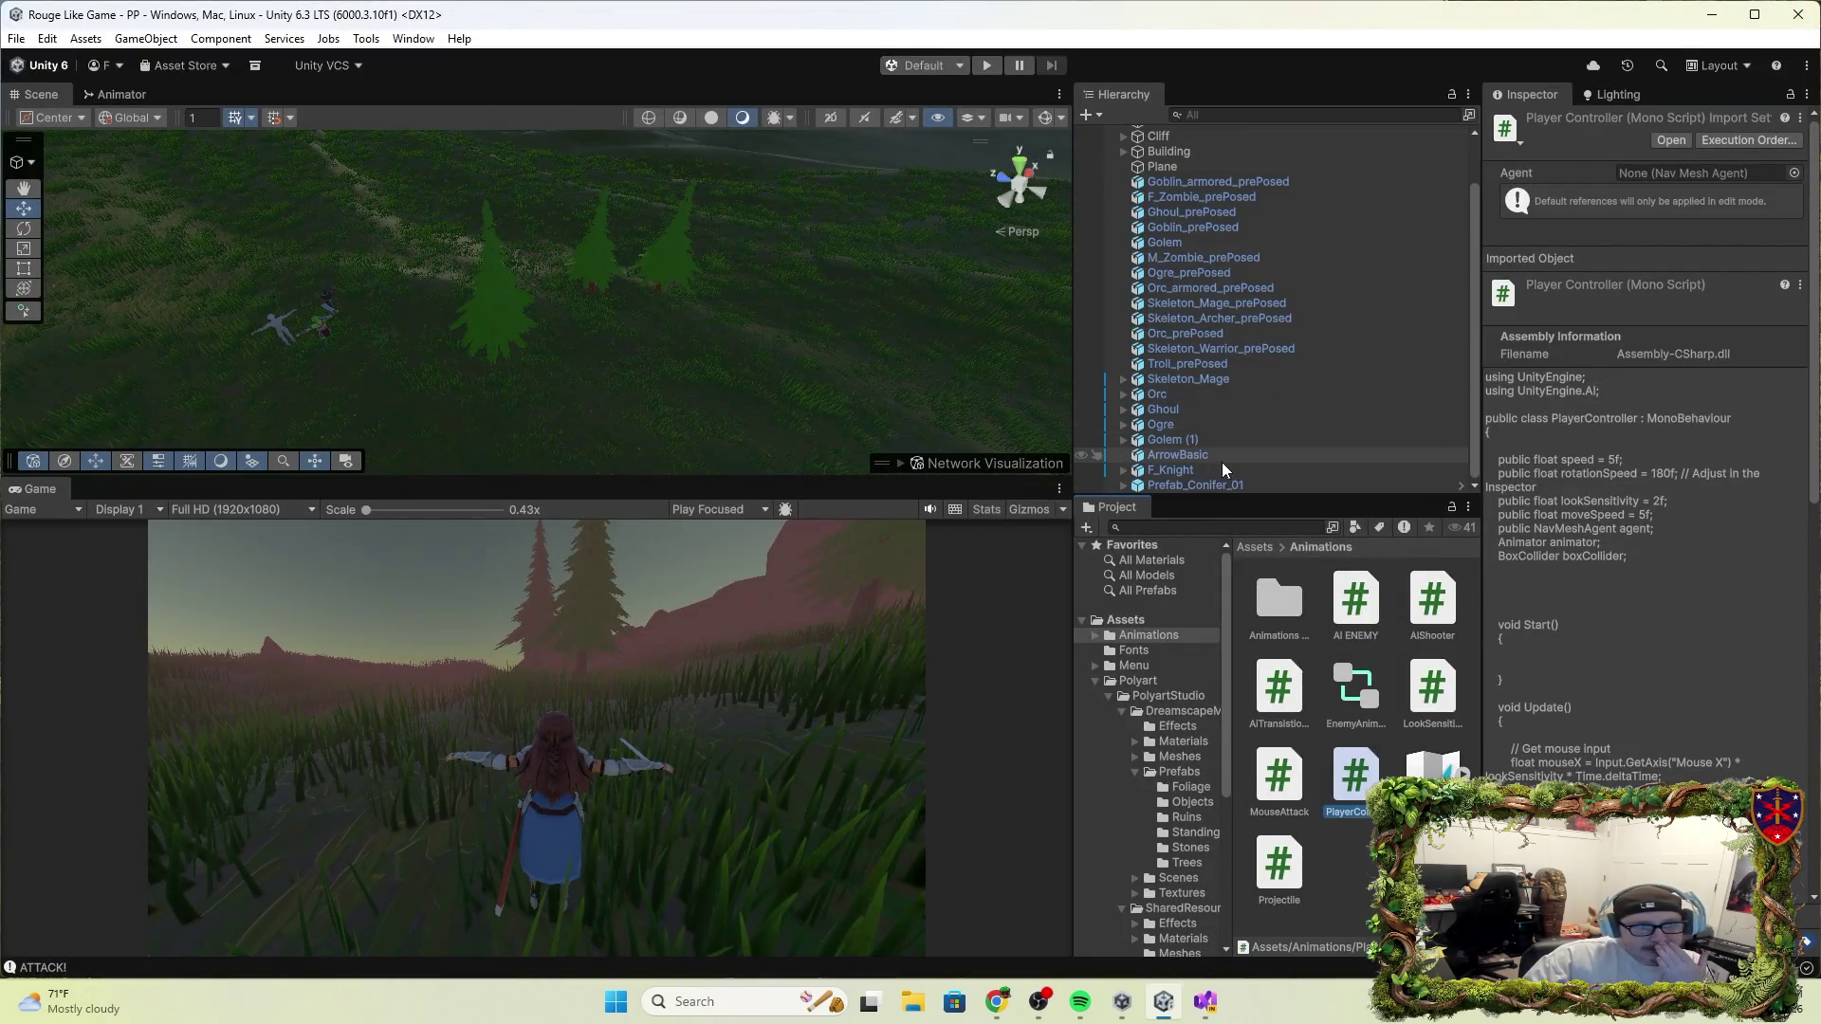
click(1198, 471)
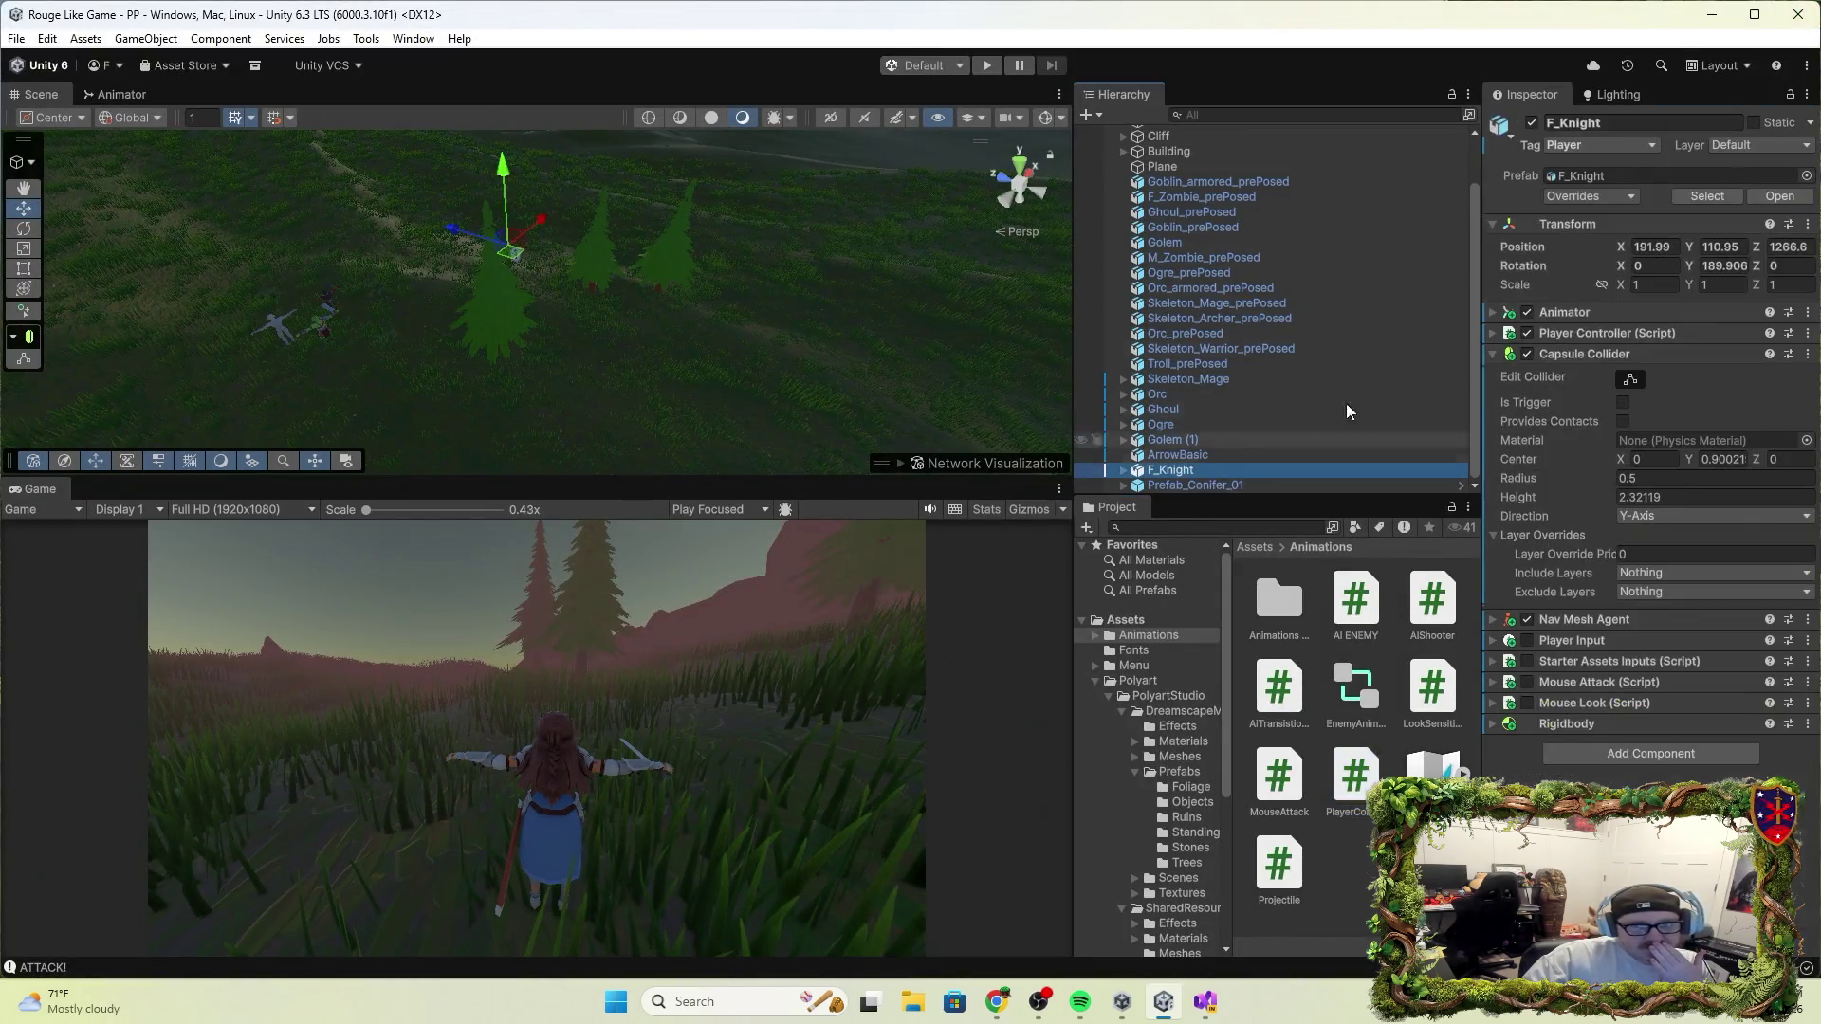
click(1597, 145)
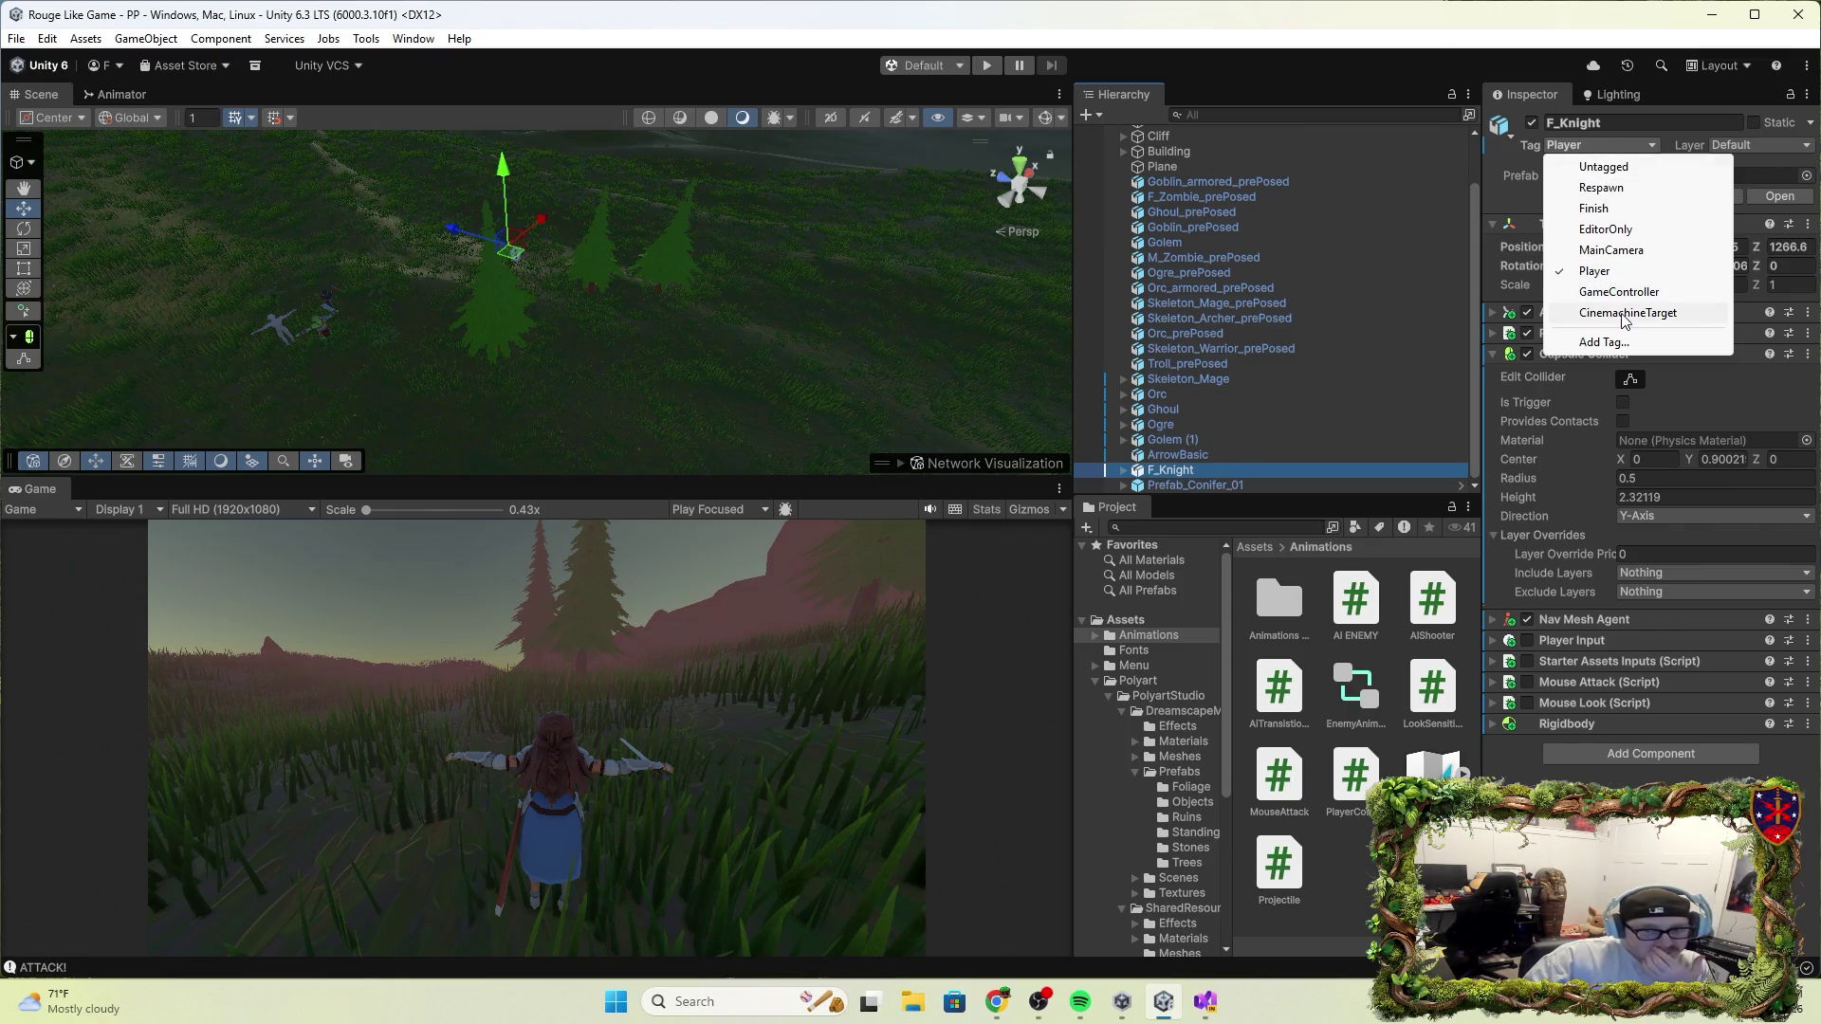
click(1758, 145)
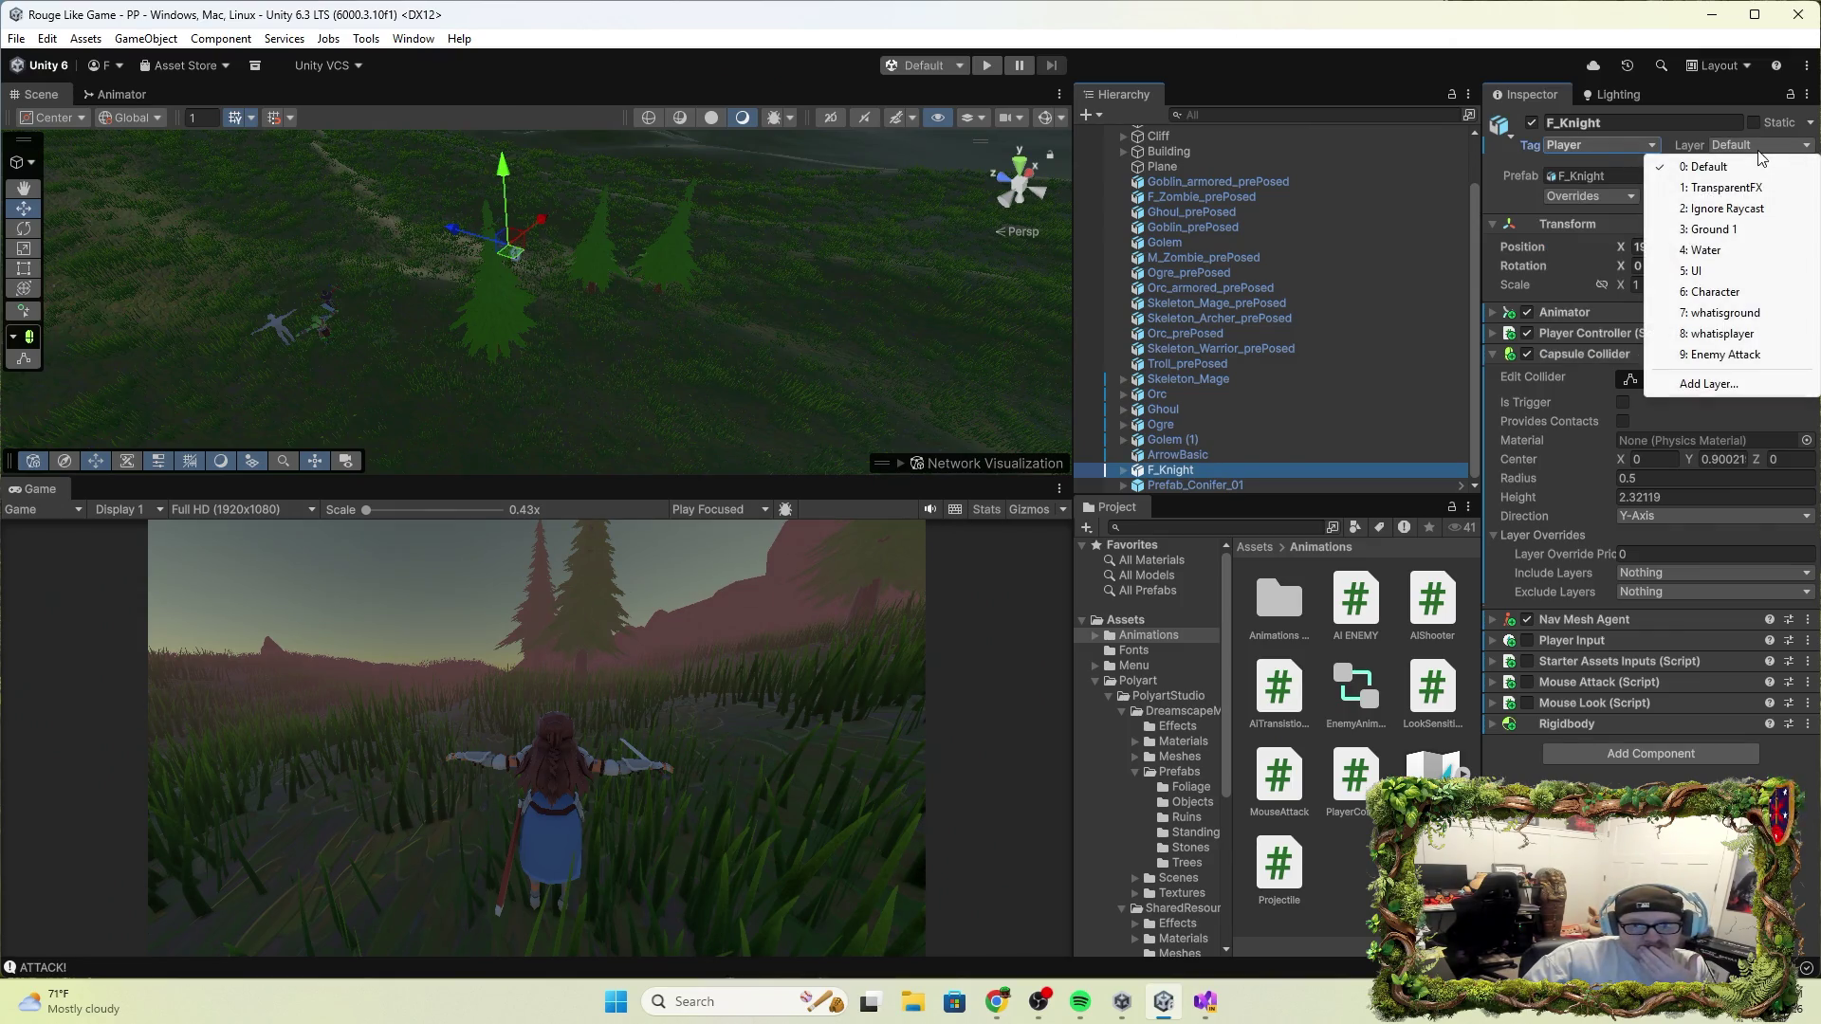
click(1726, 292)
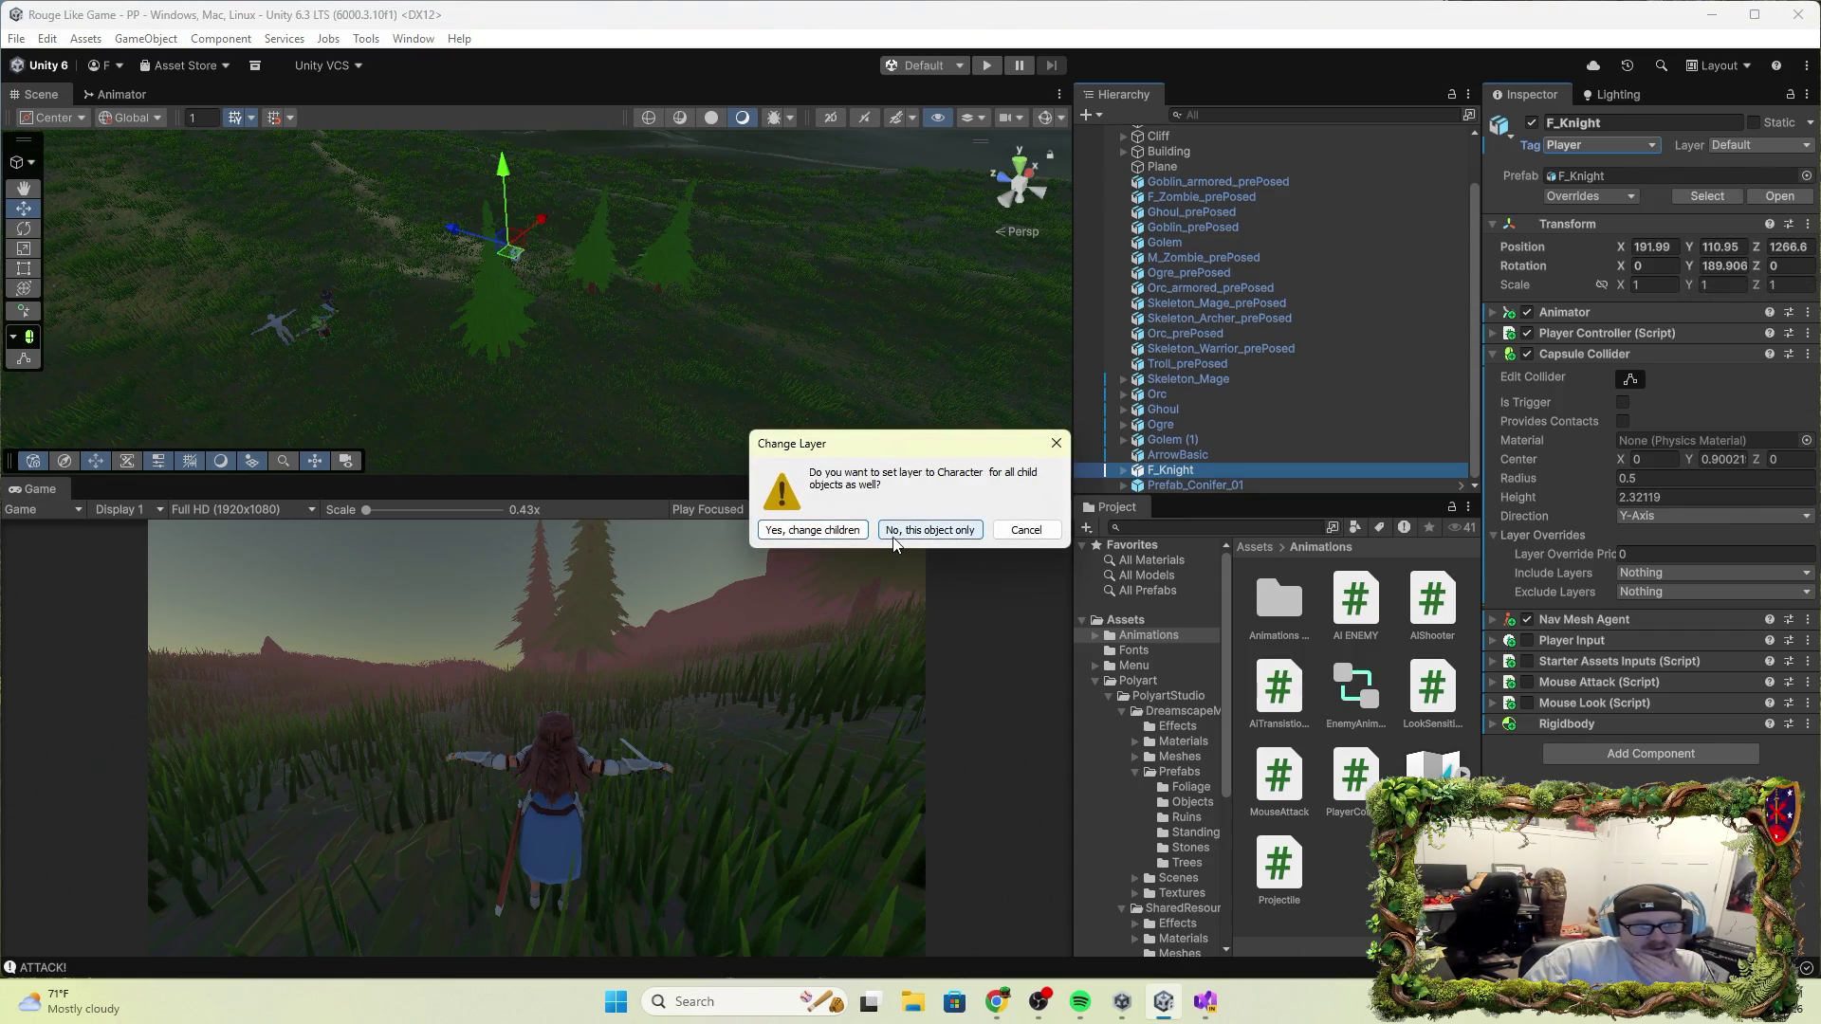
click(844, 535)
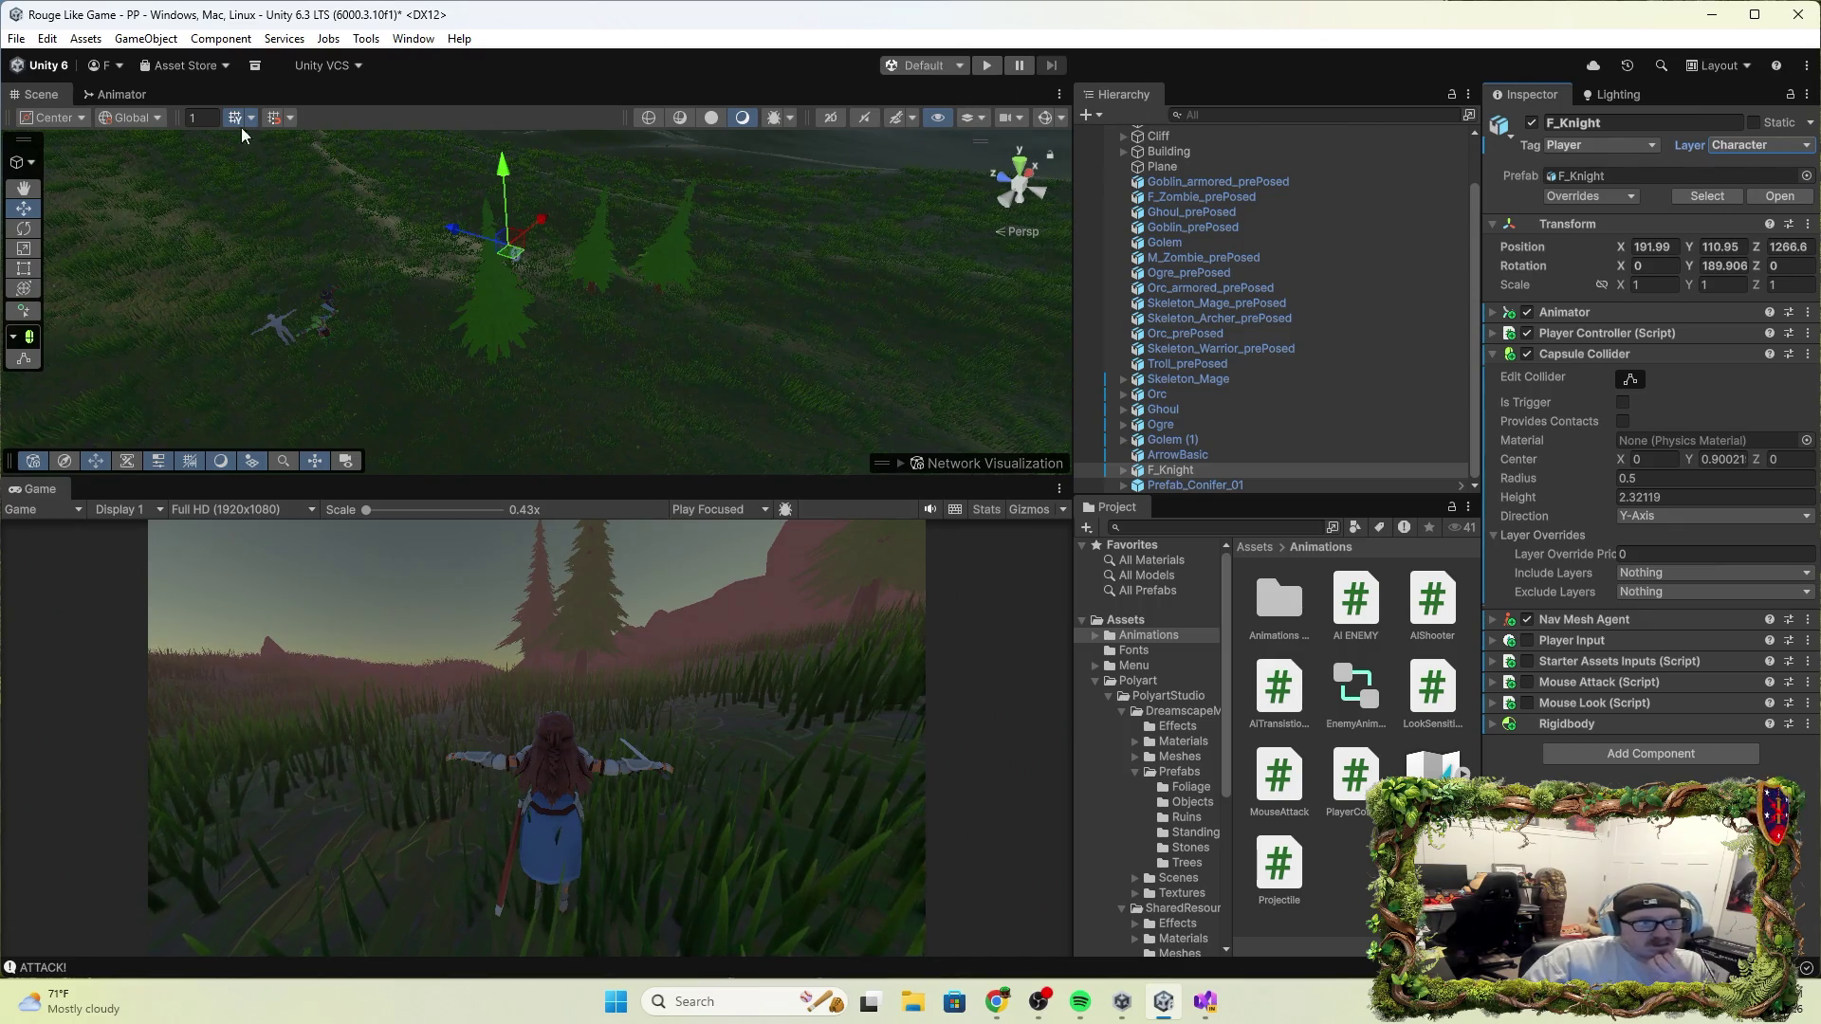
click(986, 65)
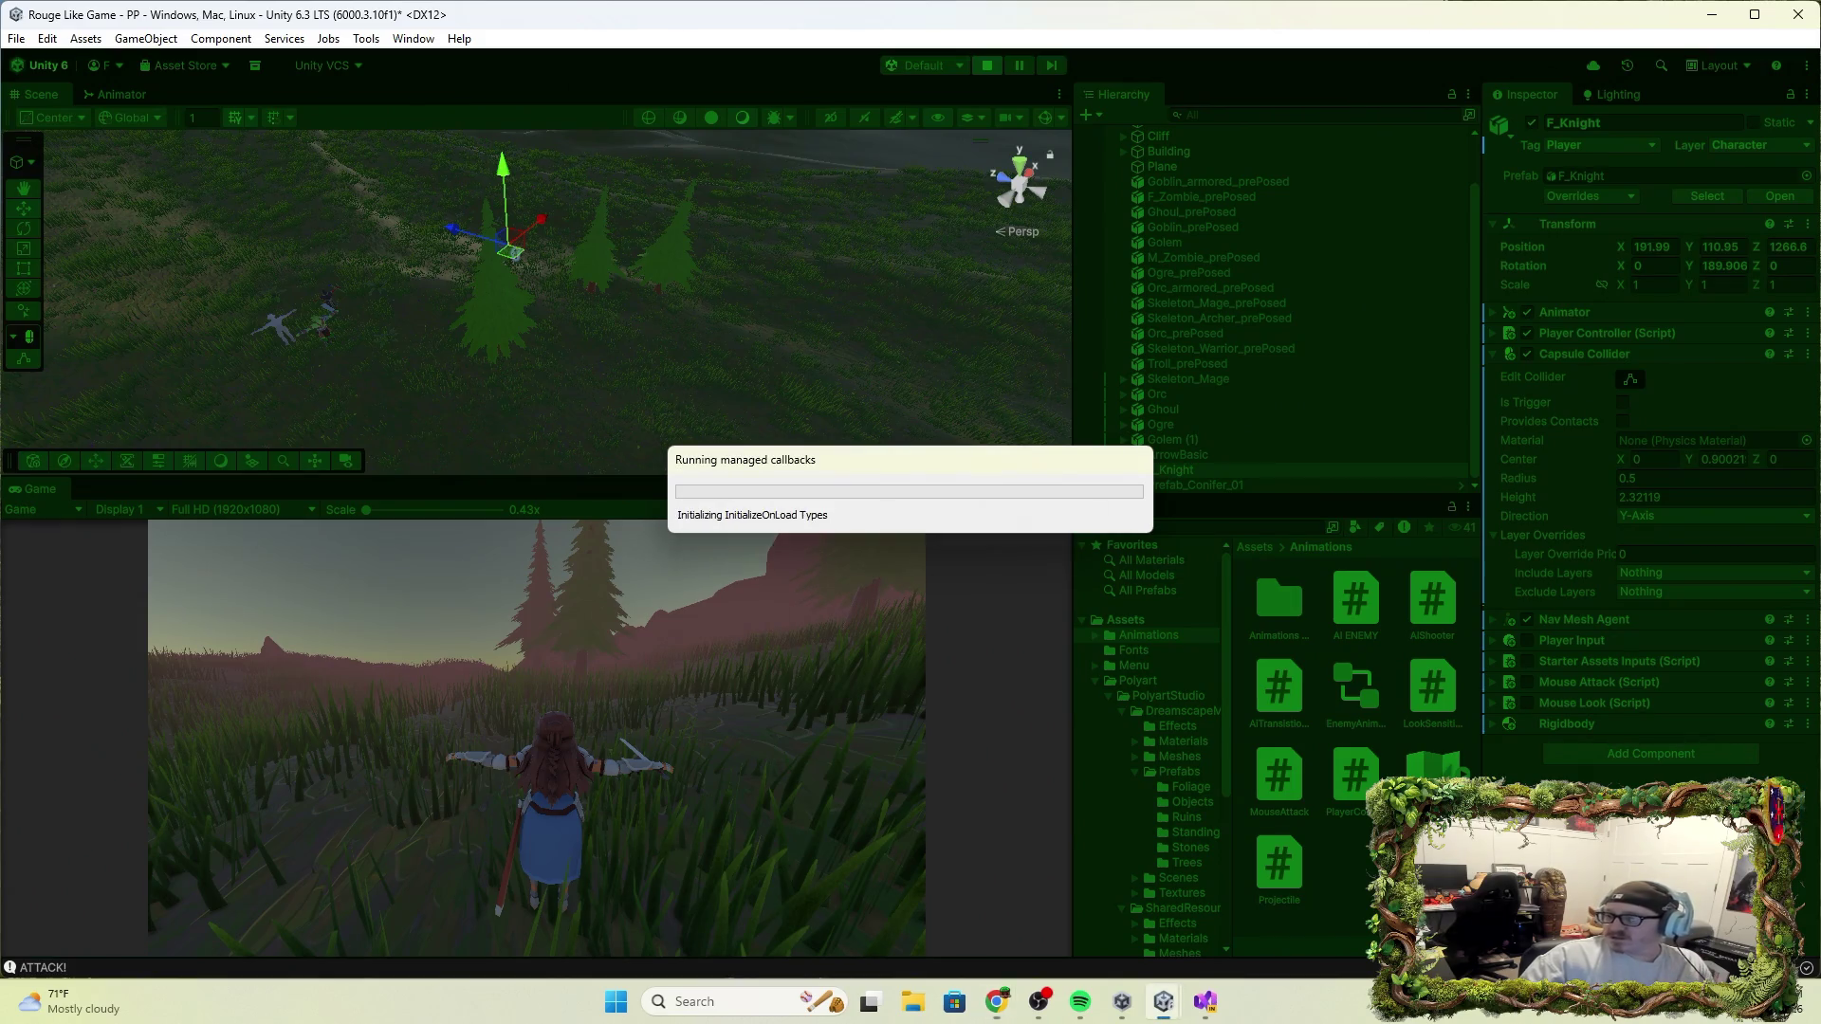
click(925, 736)
key(w)
key(w)
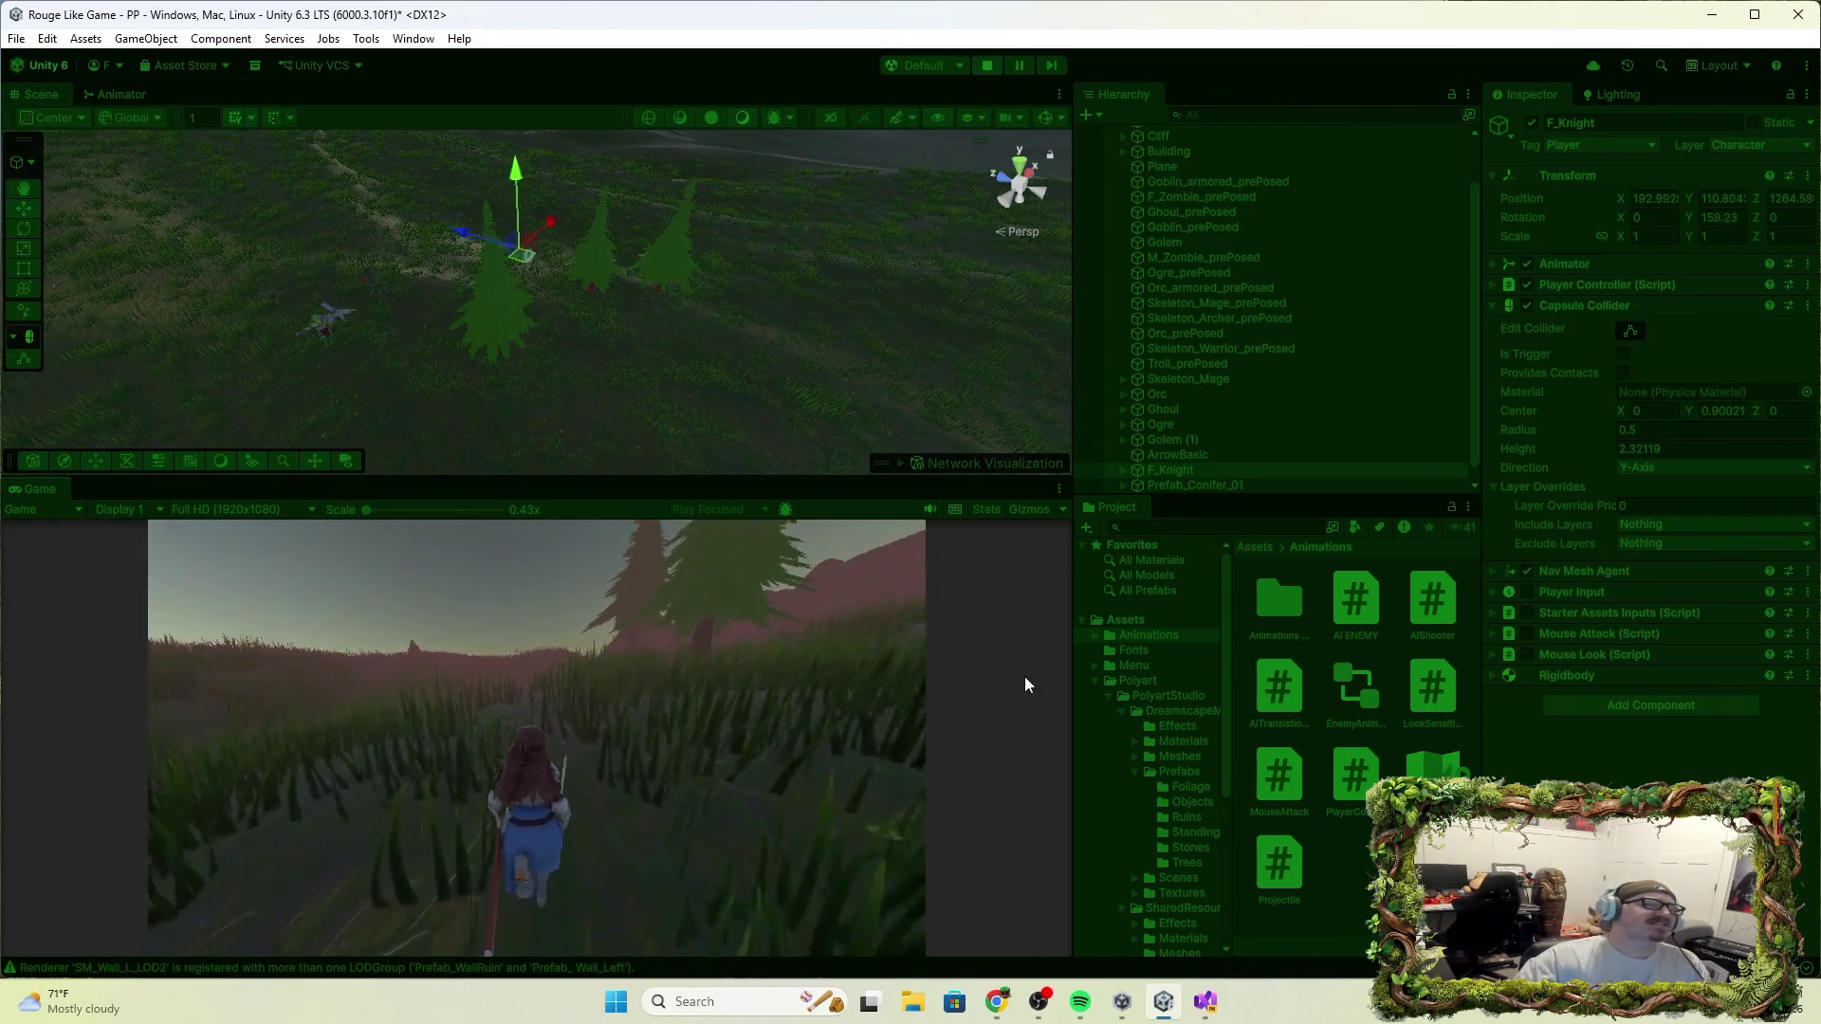
key(w)
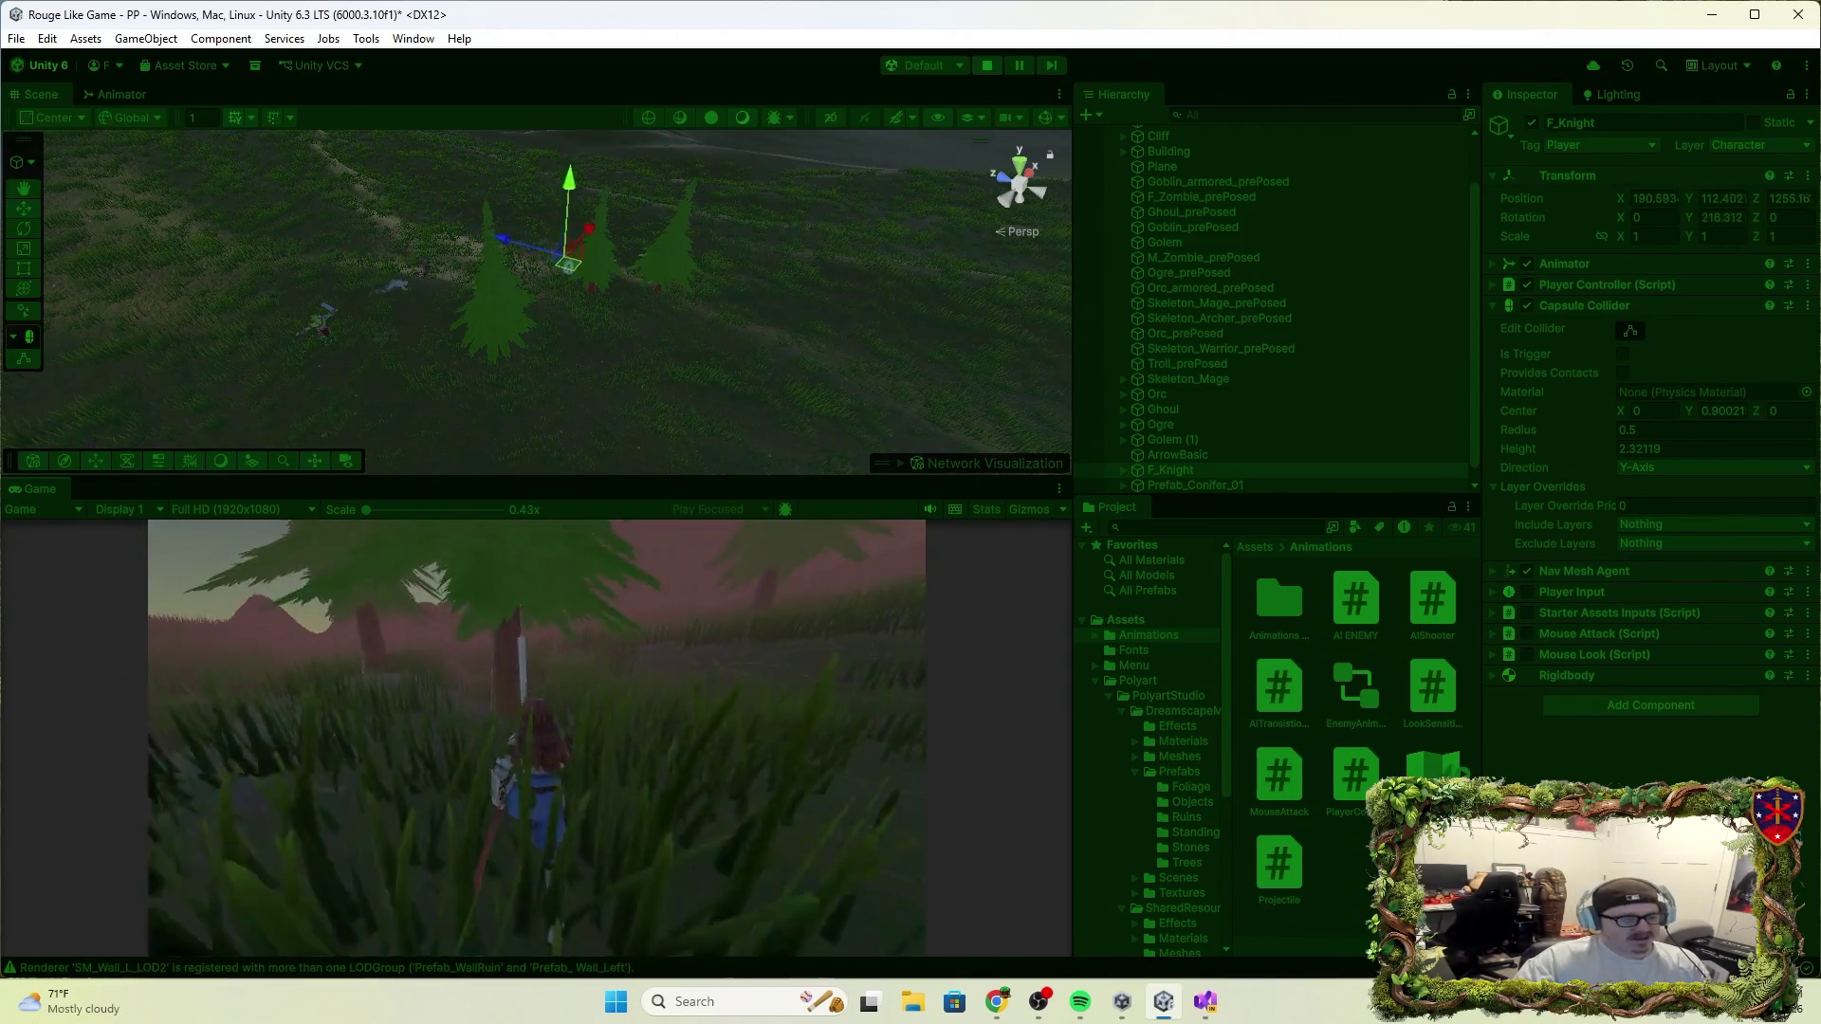
click(537, 736)
key(Escape)
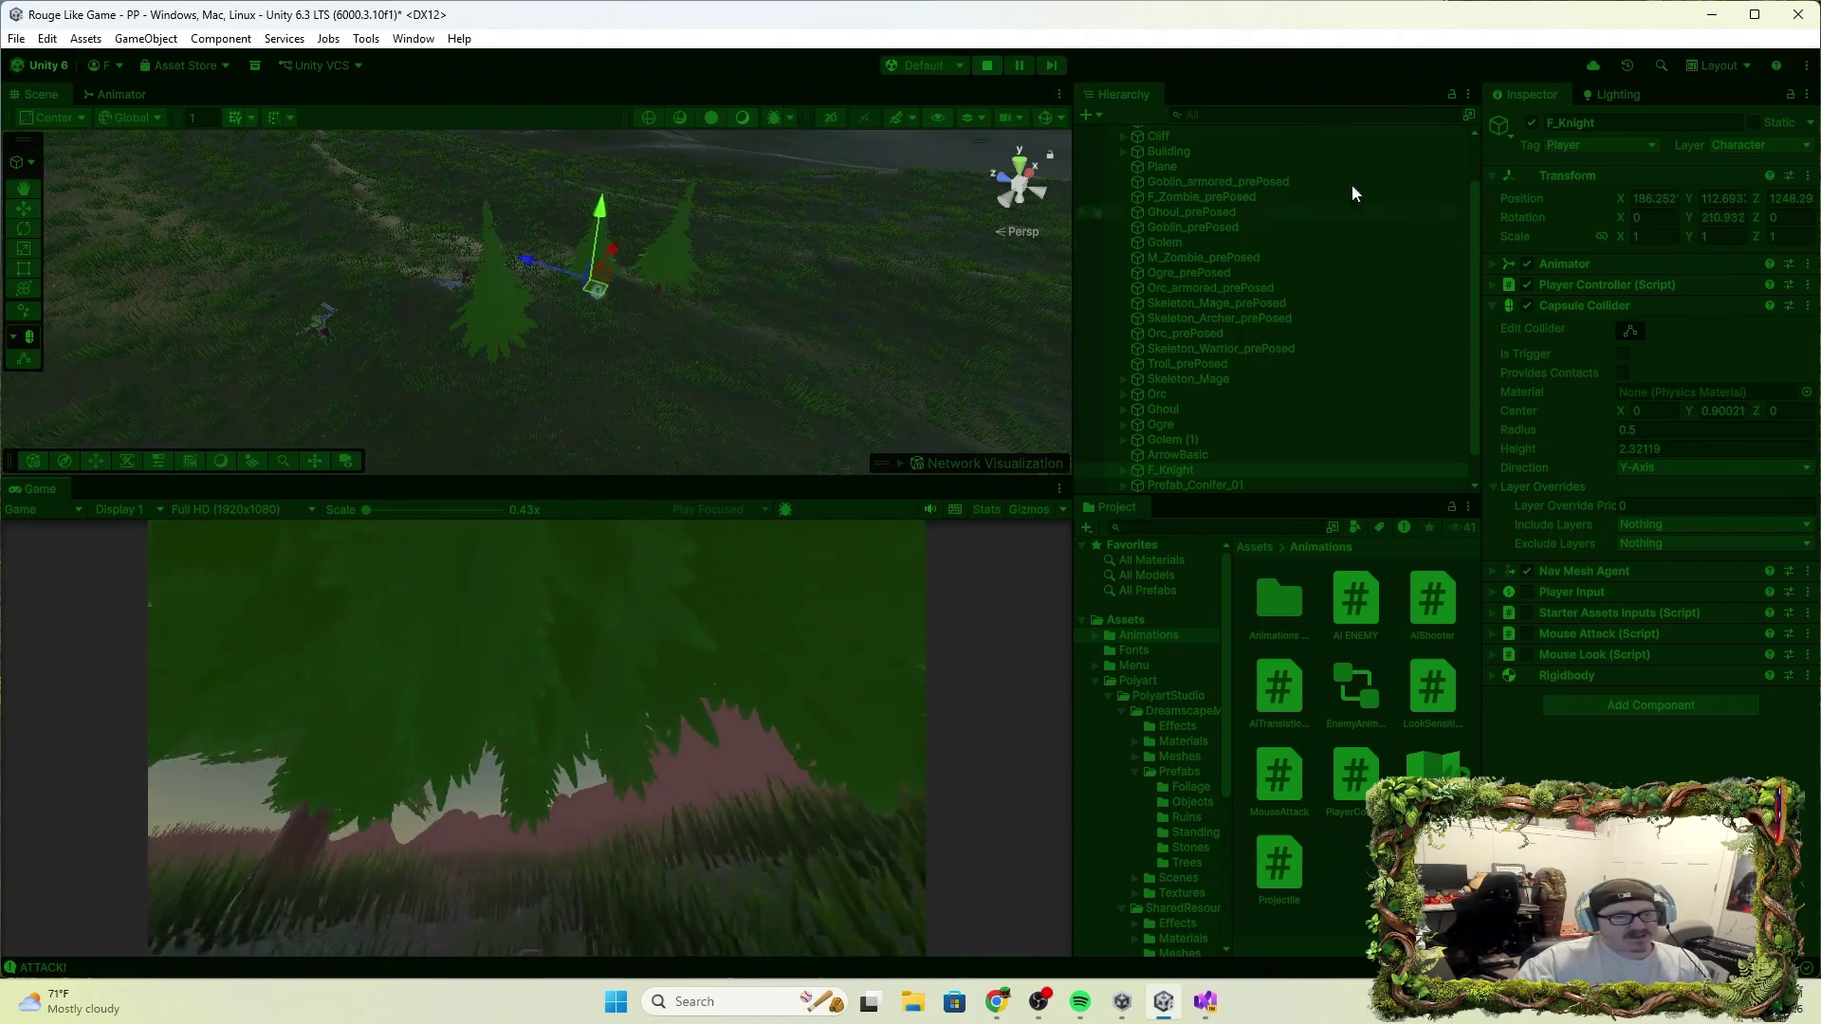
click(989, 67)
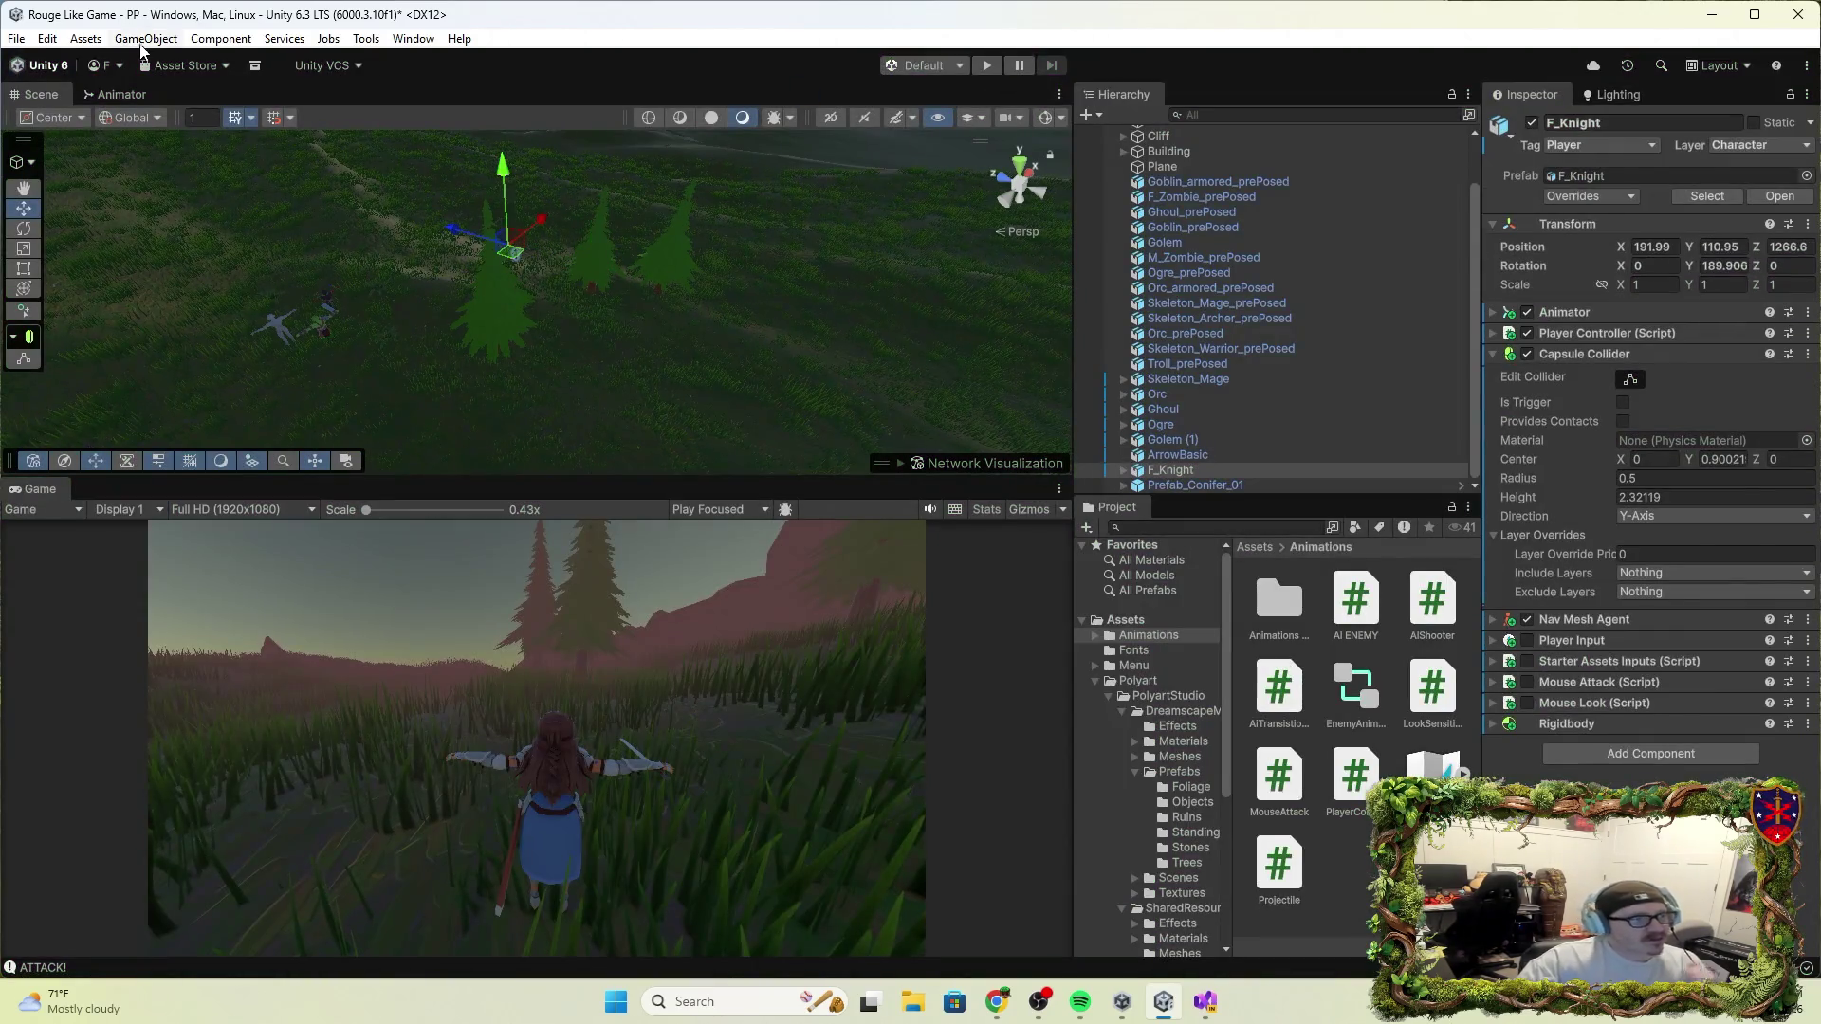
click(47, 38)
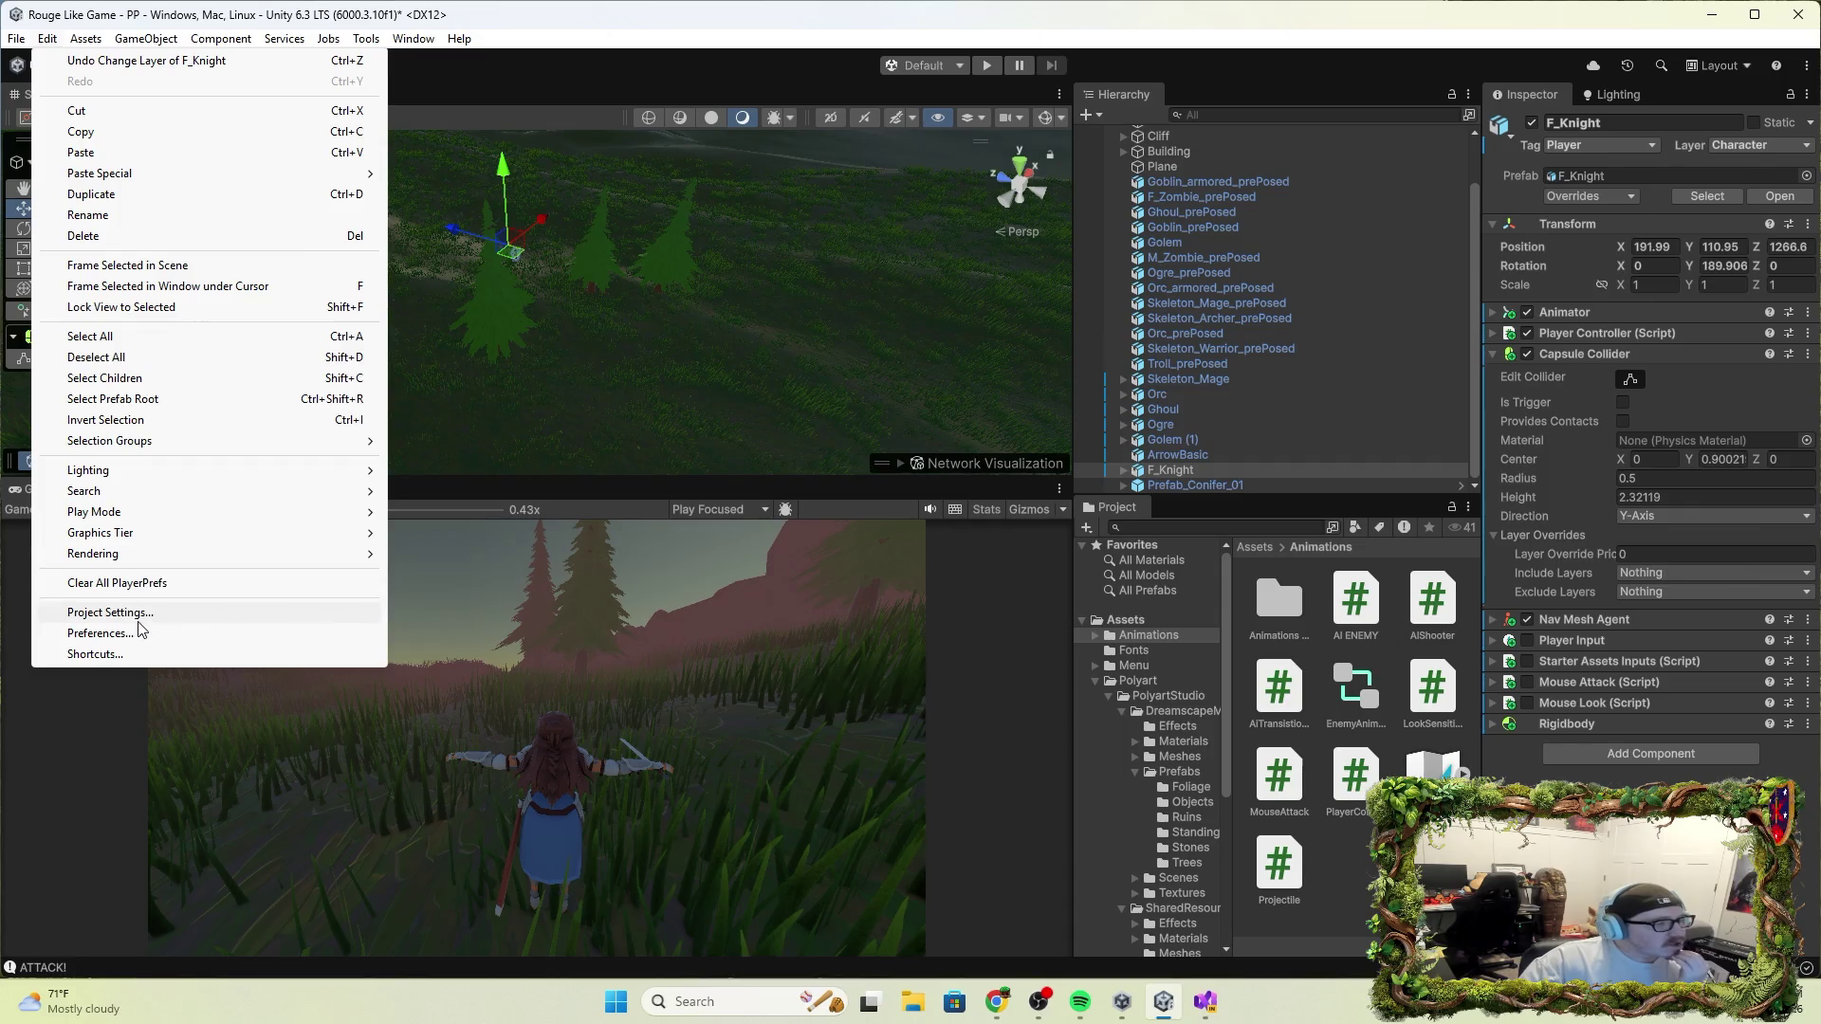
click(133, 614)
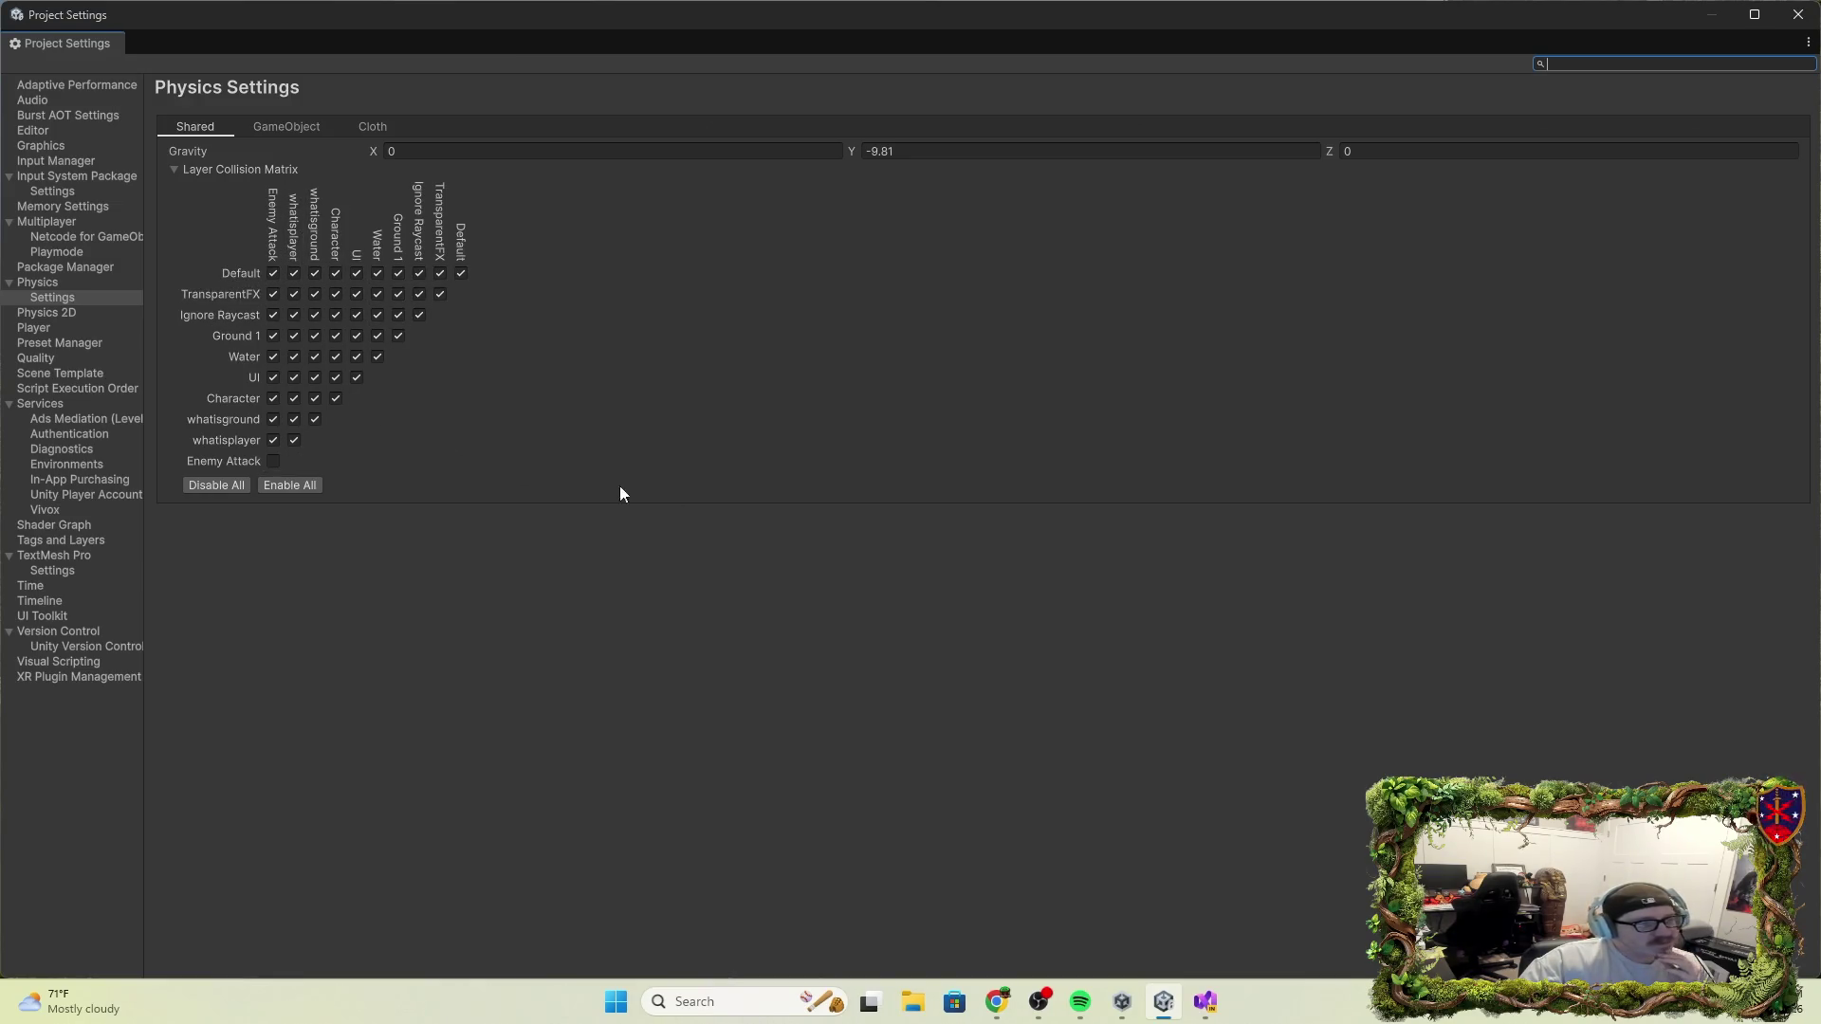
click(1798, 14)
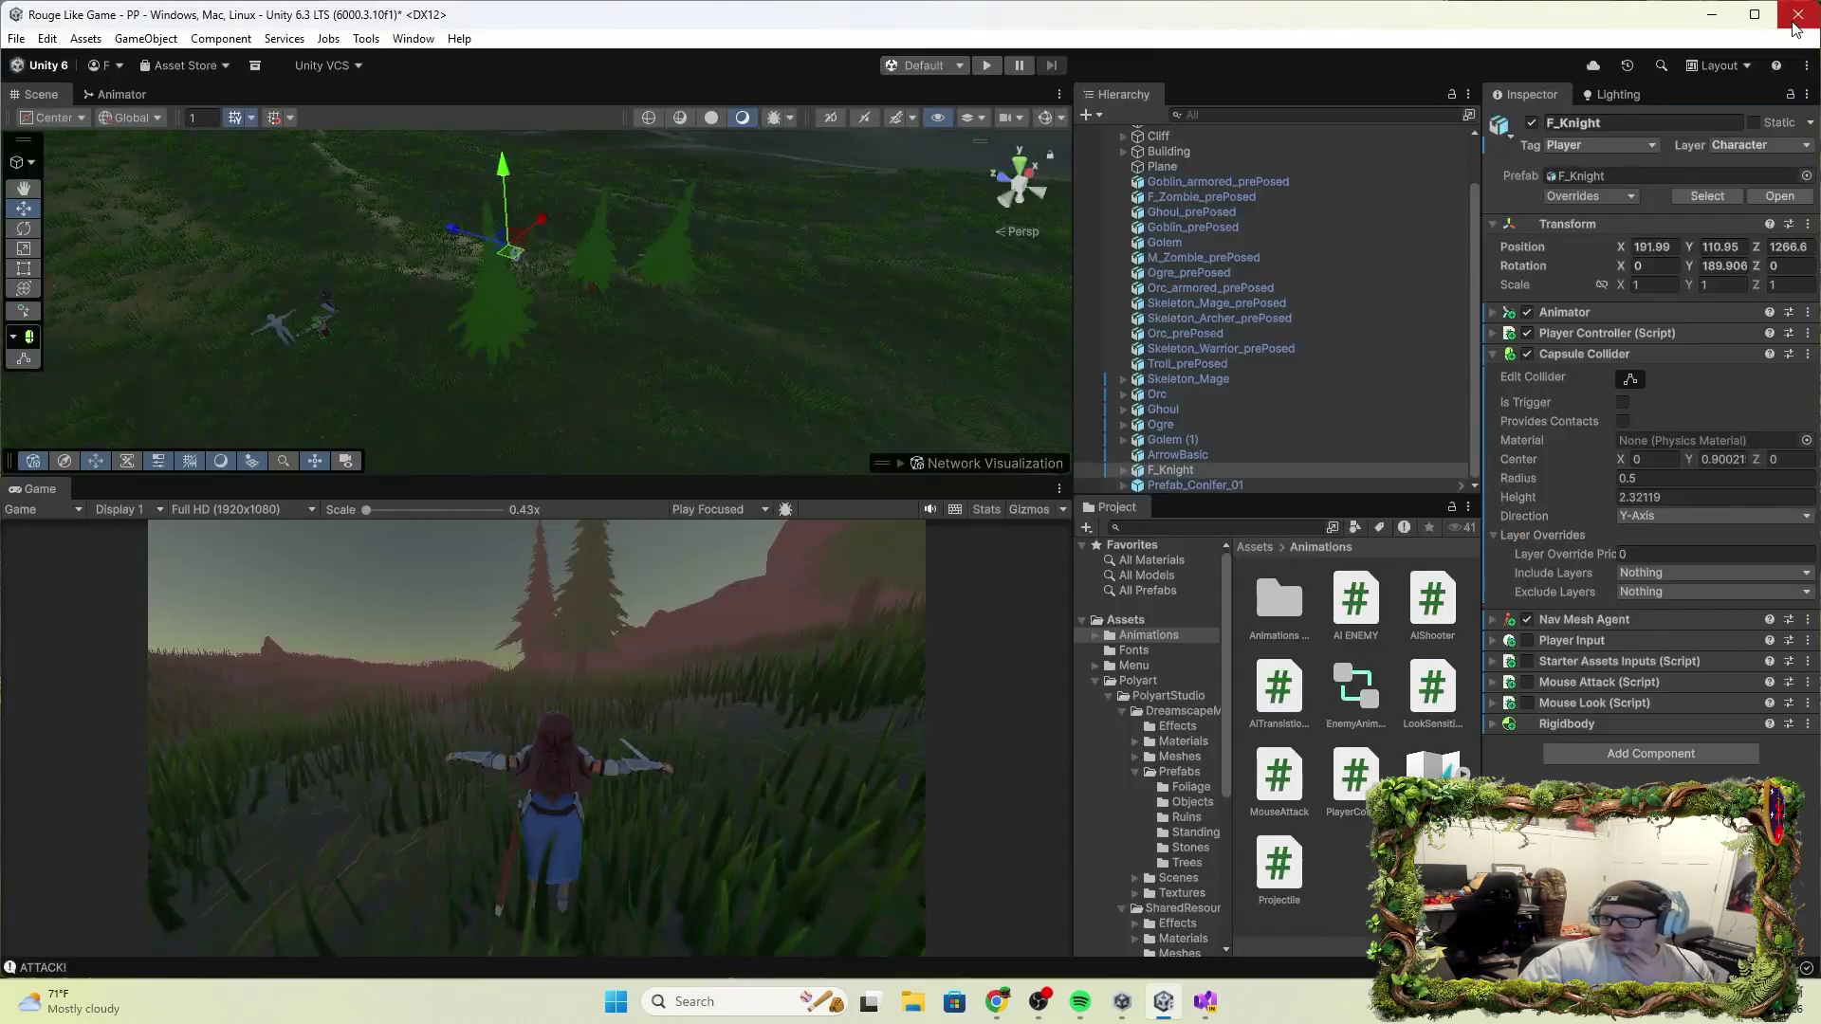
Switch to Visual Studio and scroll PlayerController.cs down to the movement code in Update()
key(alt+Tab)
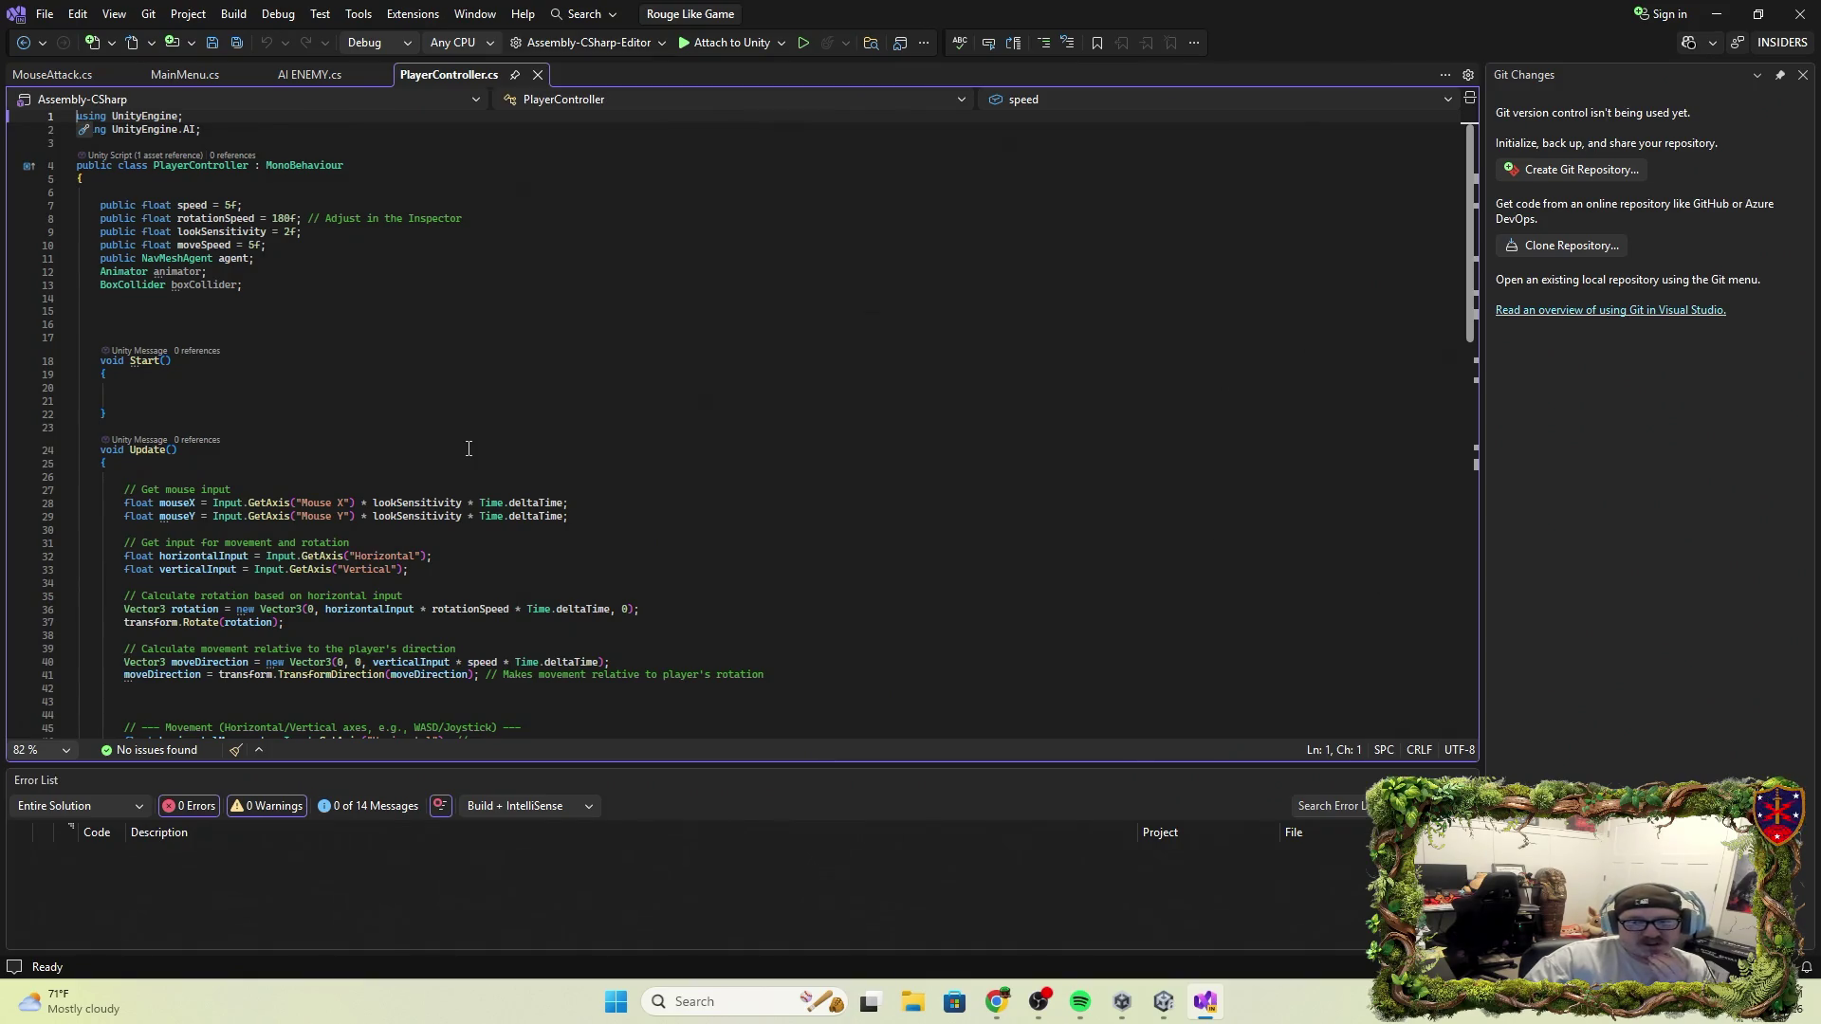
scroll(285, 442, down, 2)
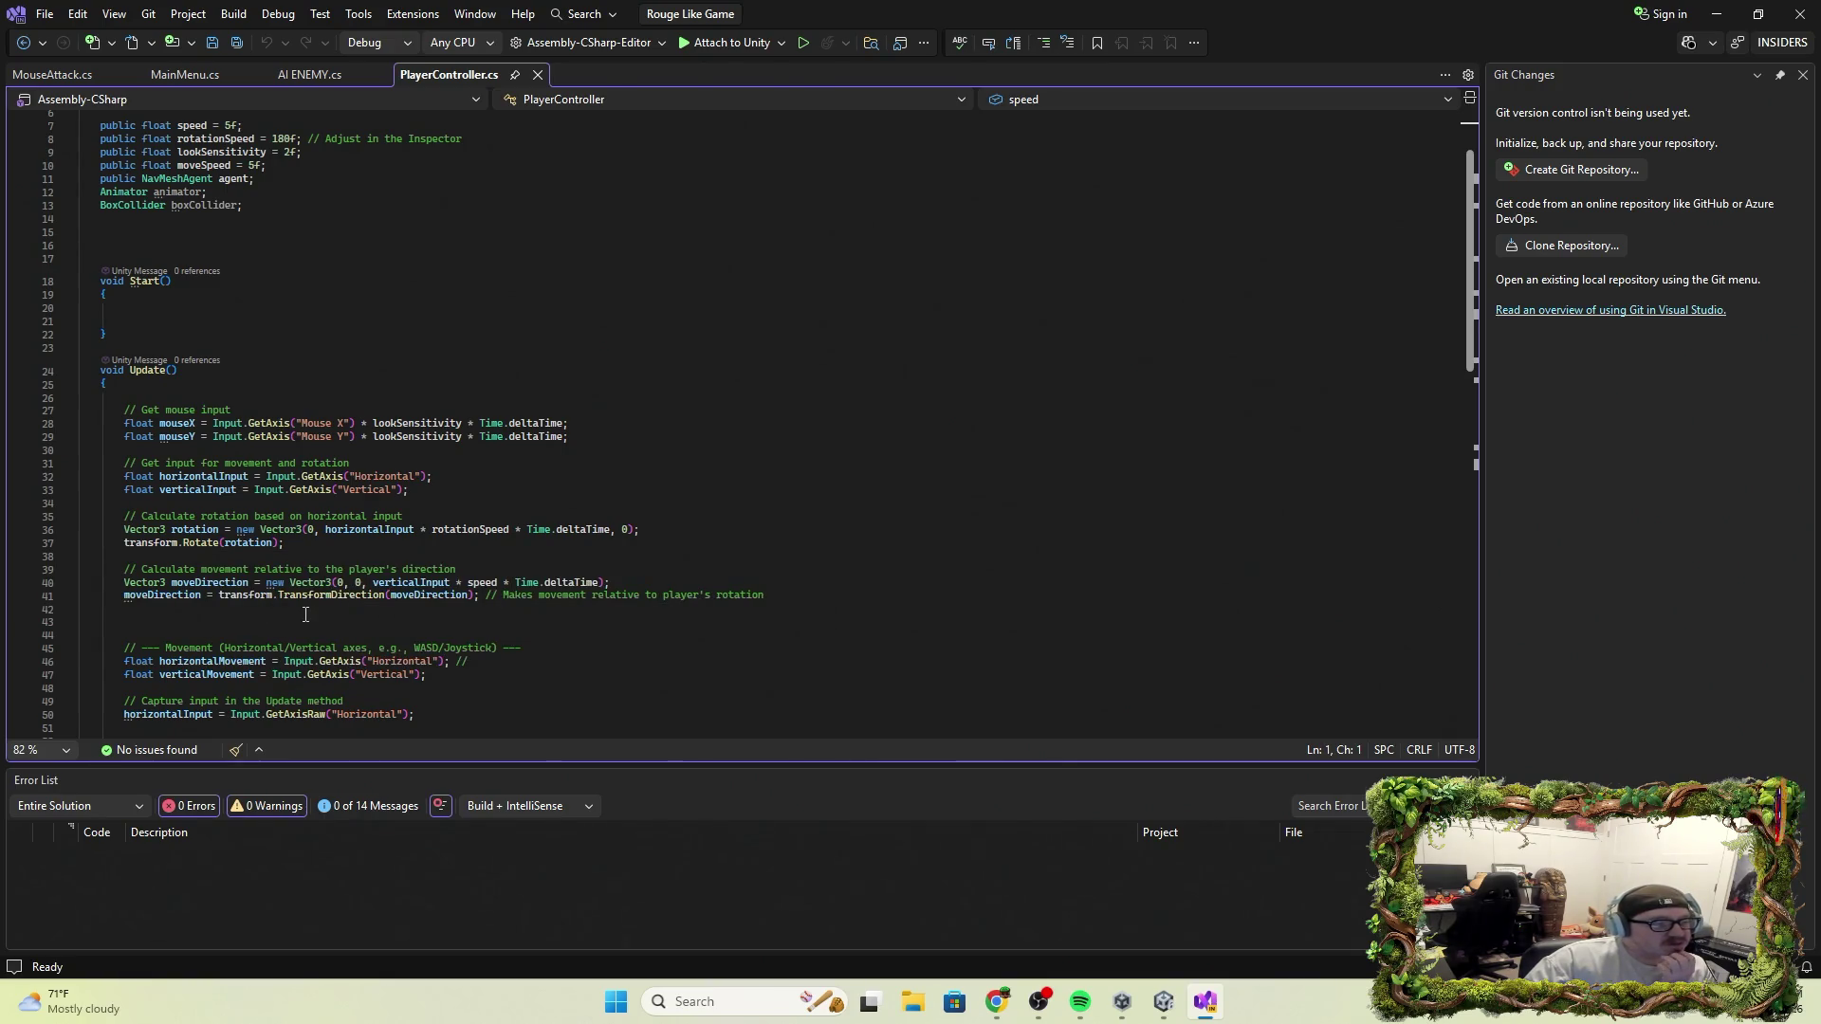
scroll(305, 614, down, 4)
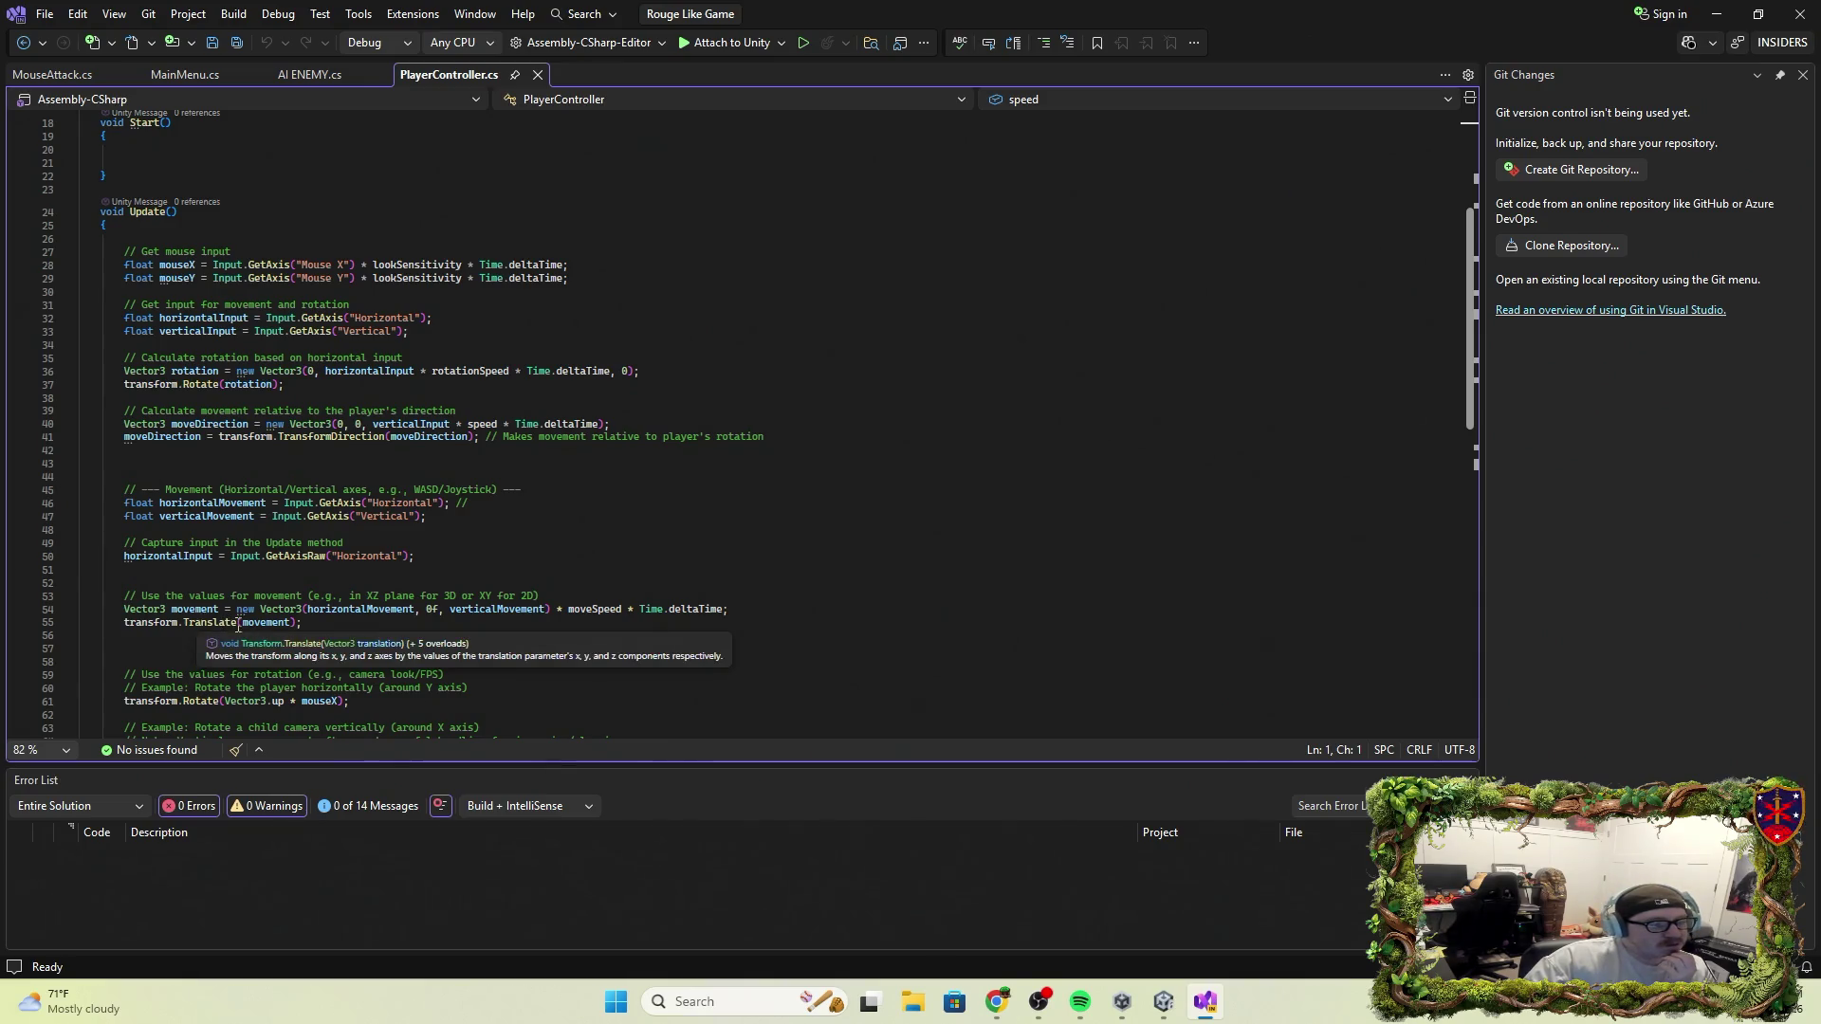
Change line 55 from transform.Translate(movement) to transform.SimpleMove(movement), which raises error CS1061
click(238, 624)
key(BackSpace)
key(BackSpace)
key(BackSpace)
key(BackSpace)
key(BackSpace)
key(BackSpace)
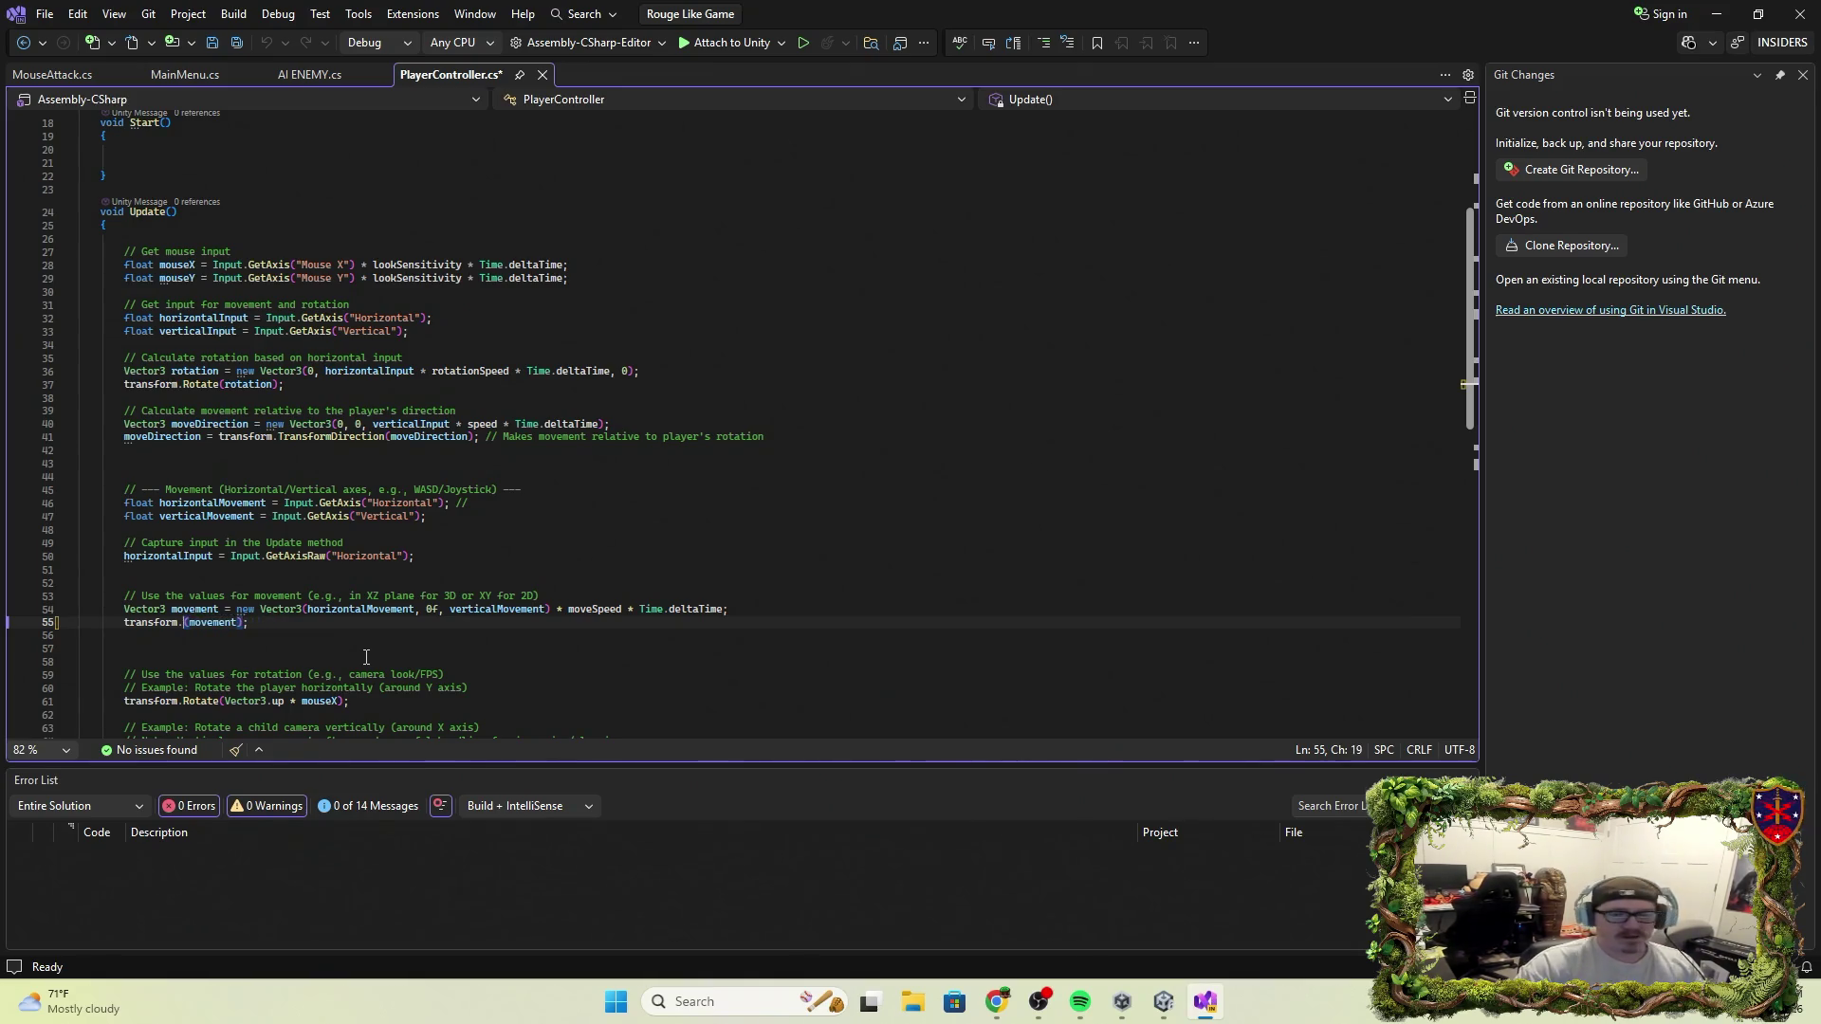
text(Move)
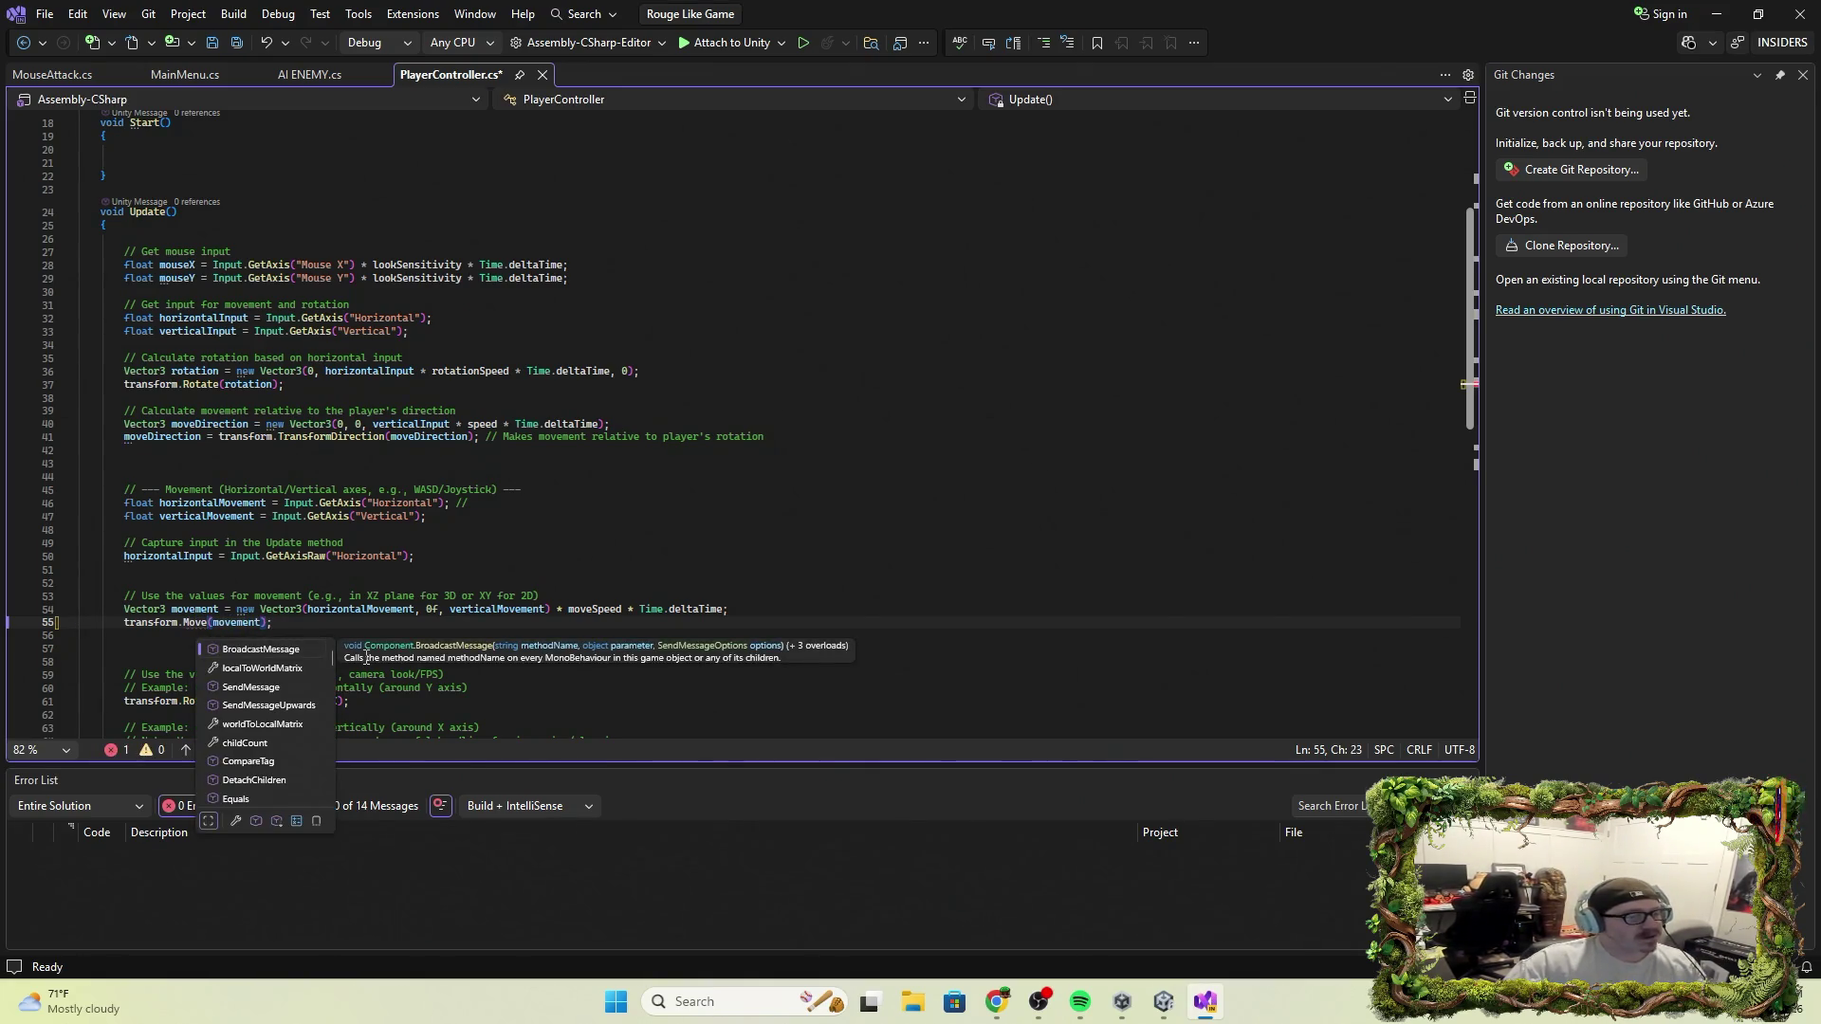
click(1036, 627)
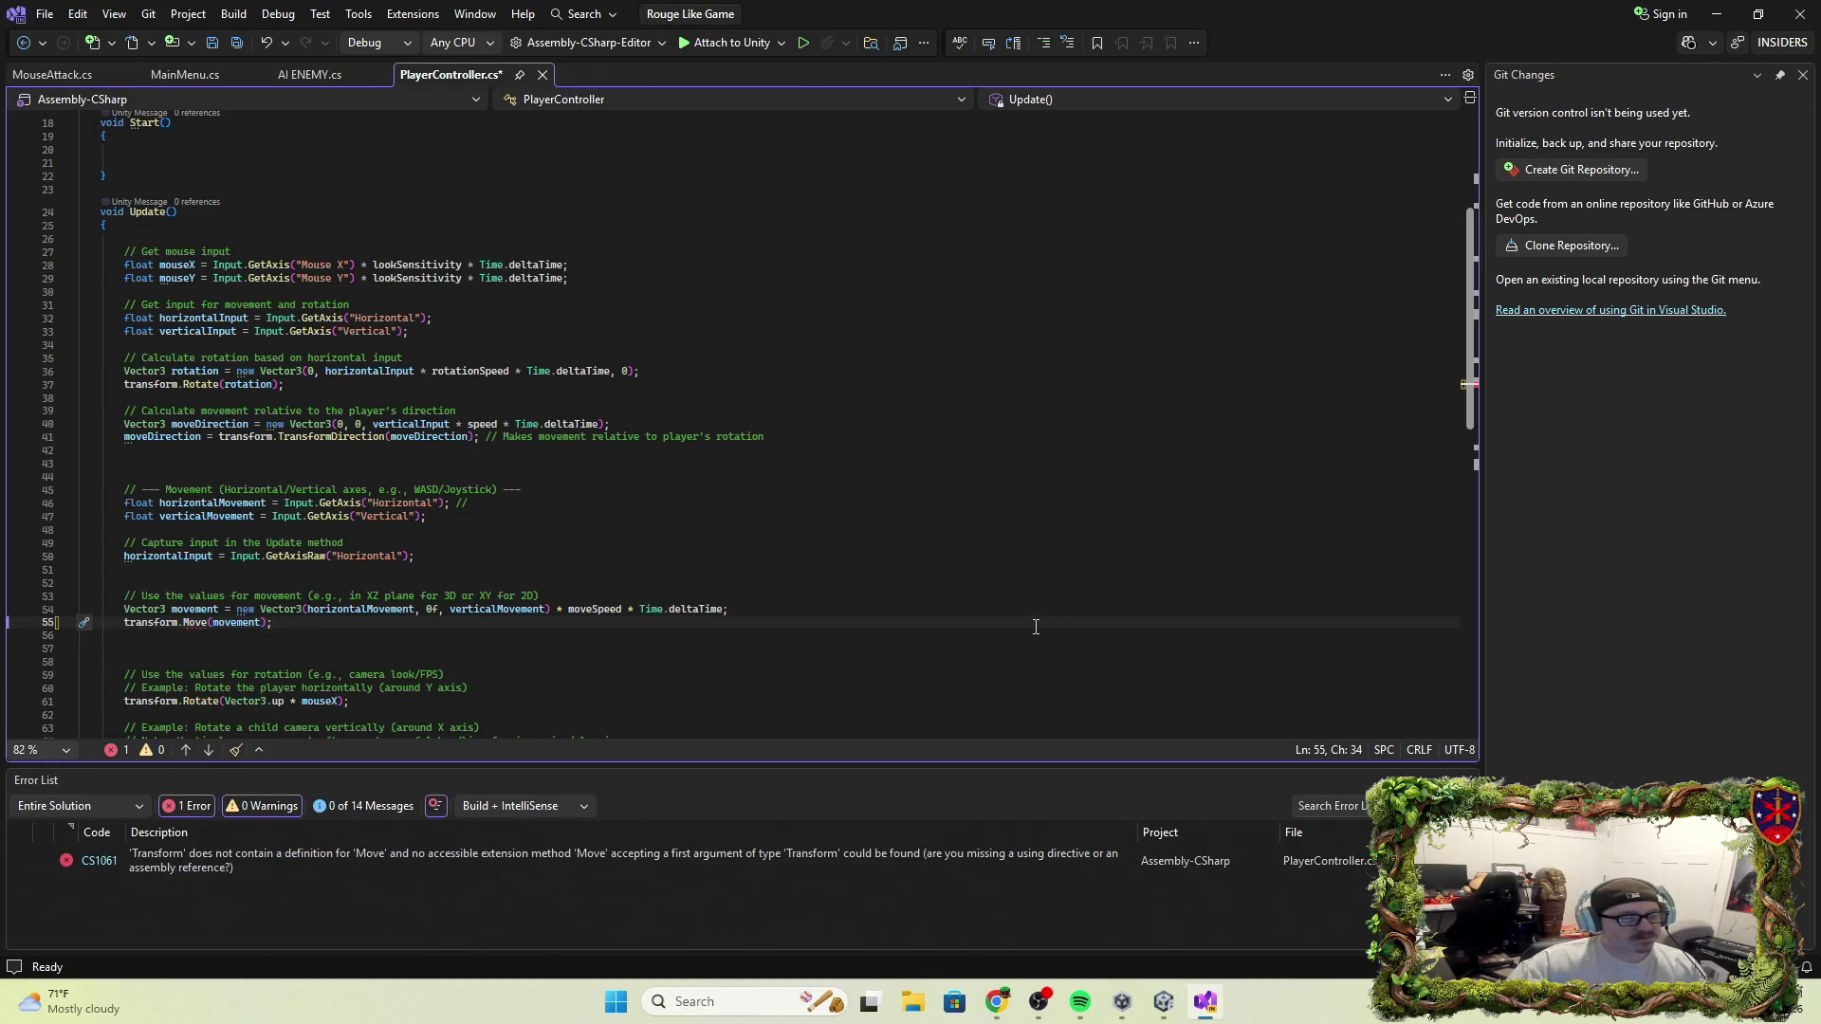
mouse_move(209, 621)
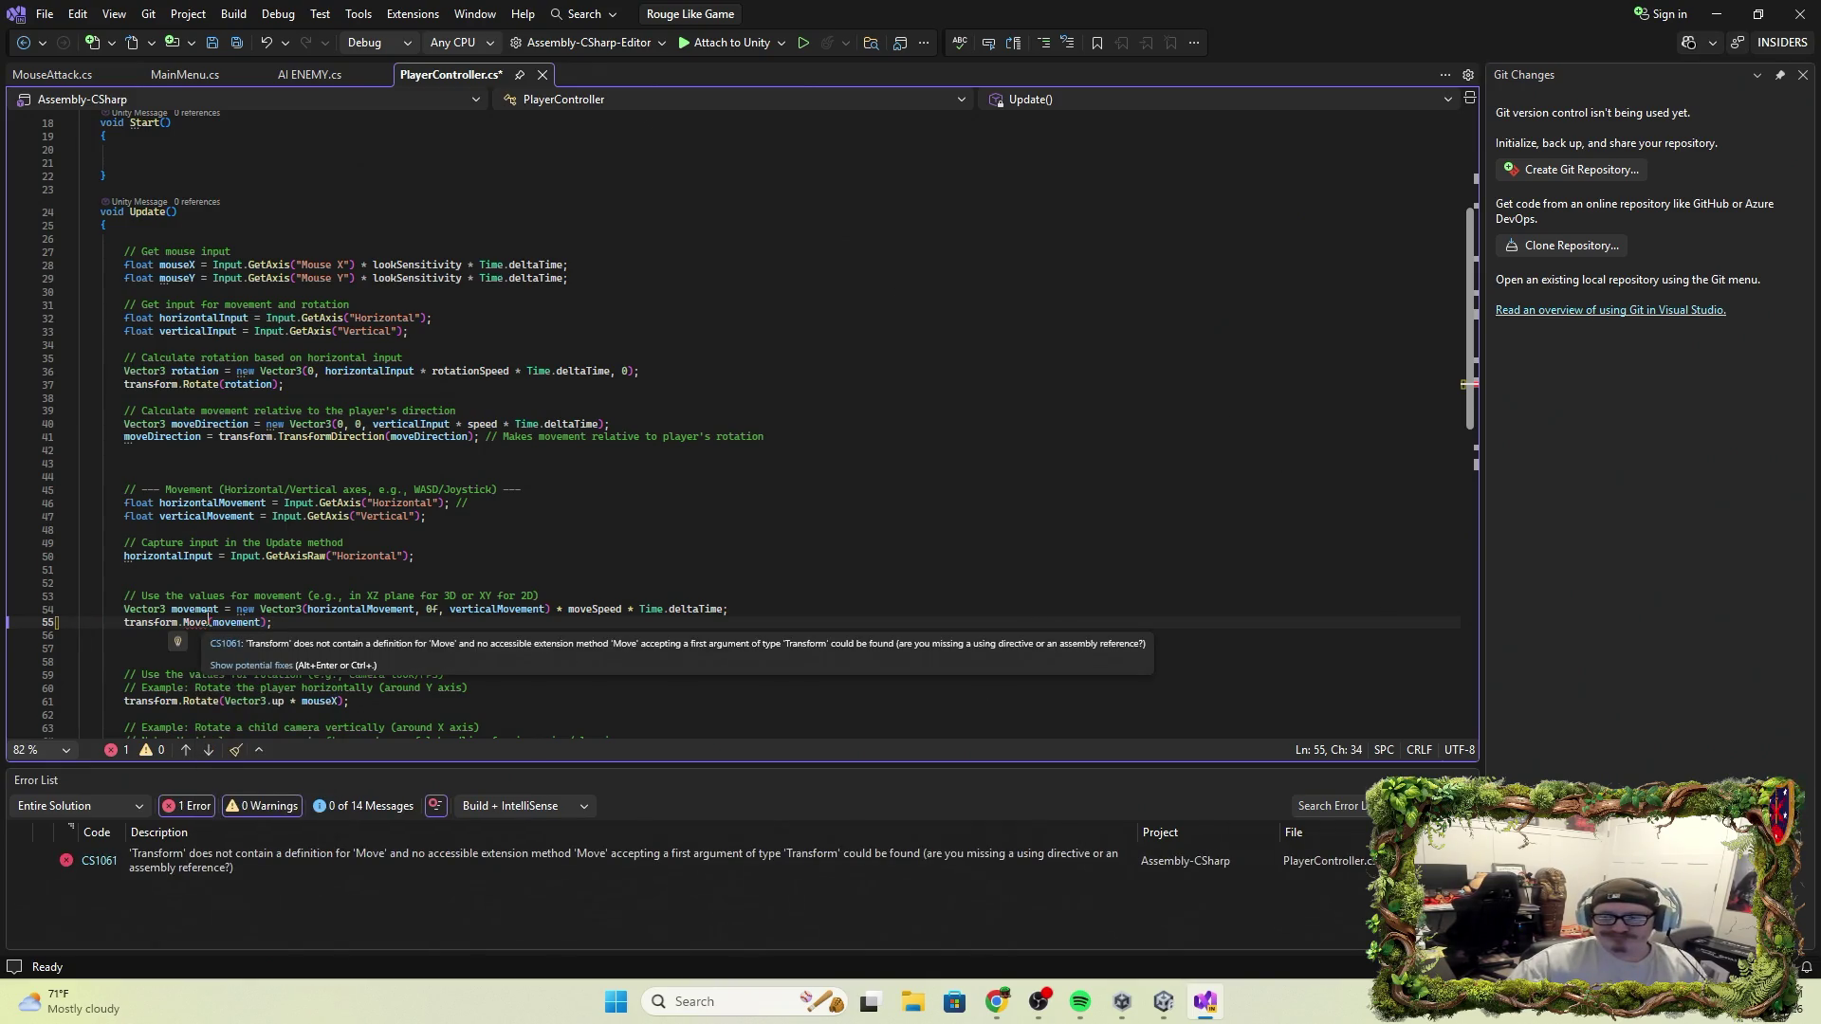
click(186, 625)
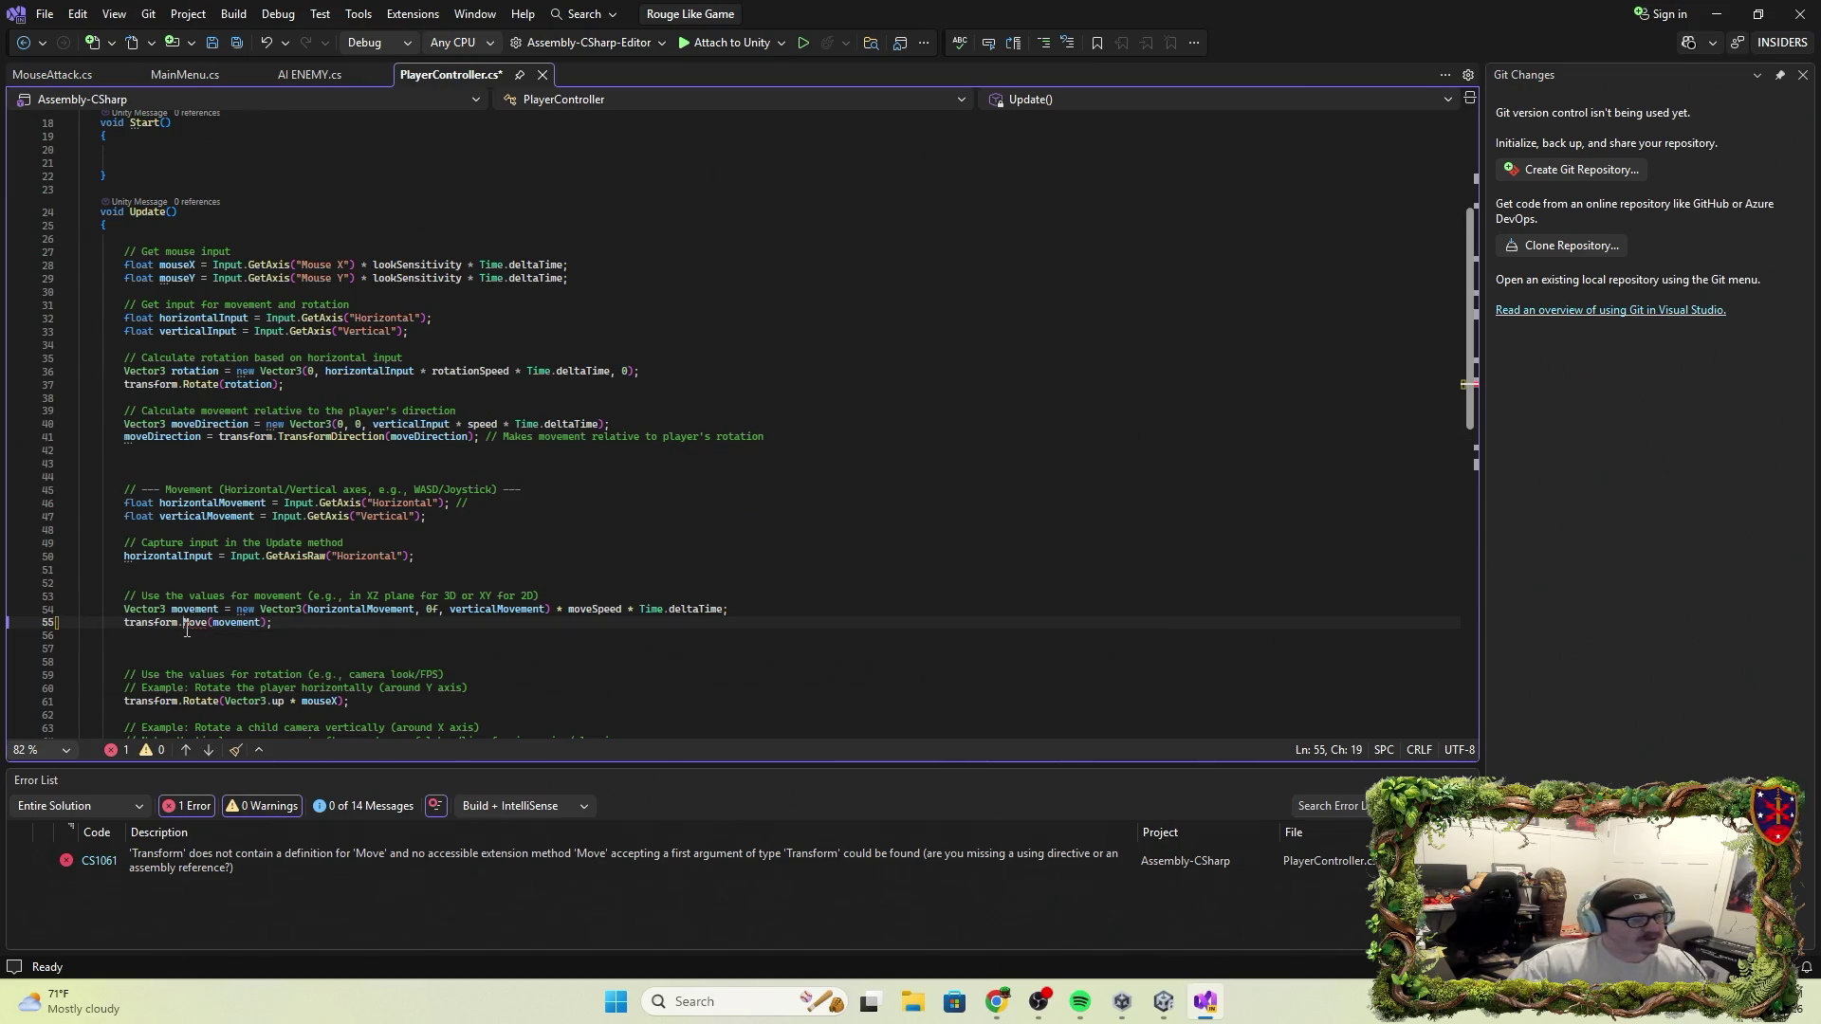
text(Sim)
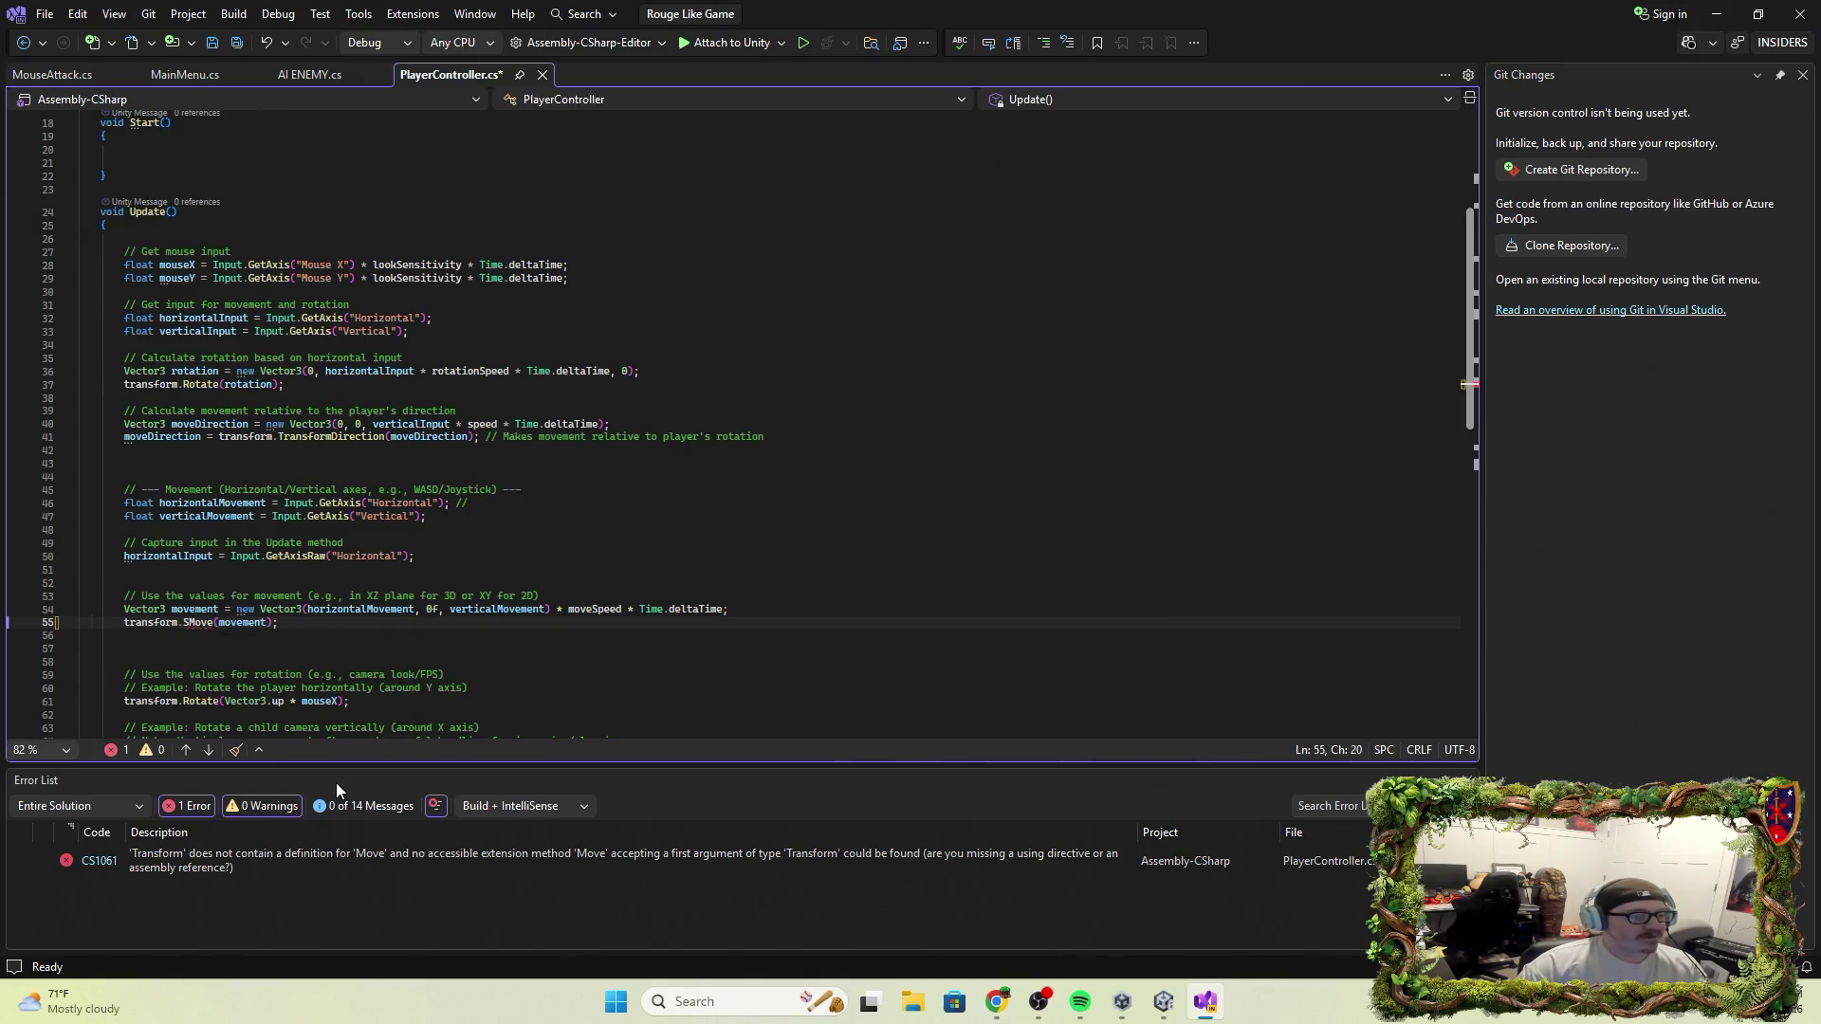
text(ple)
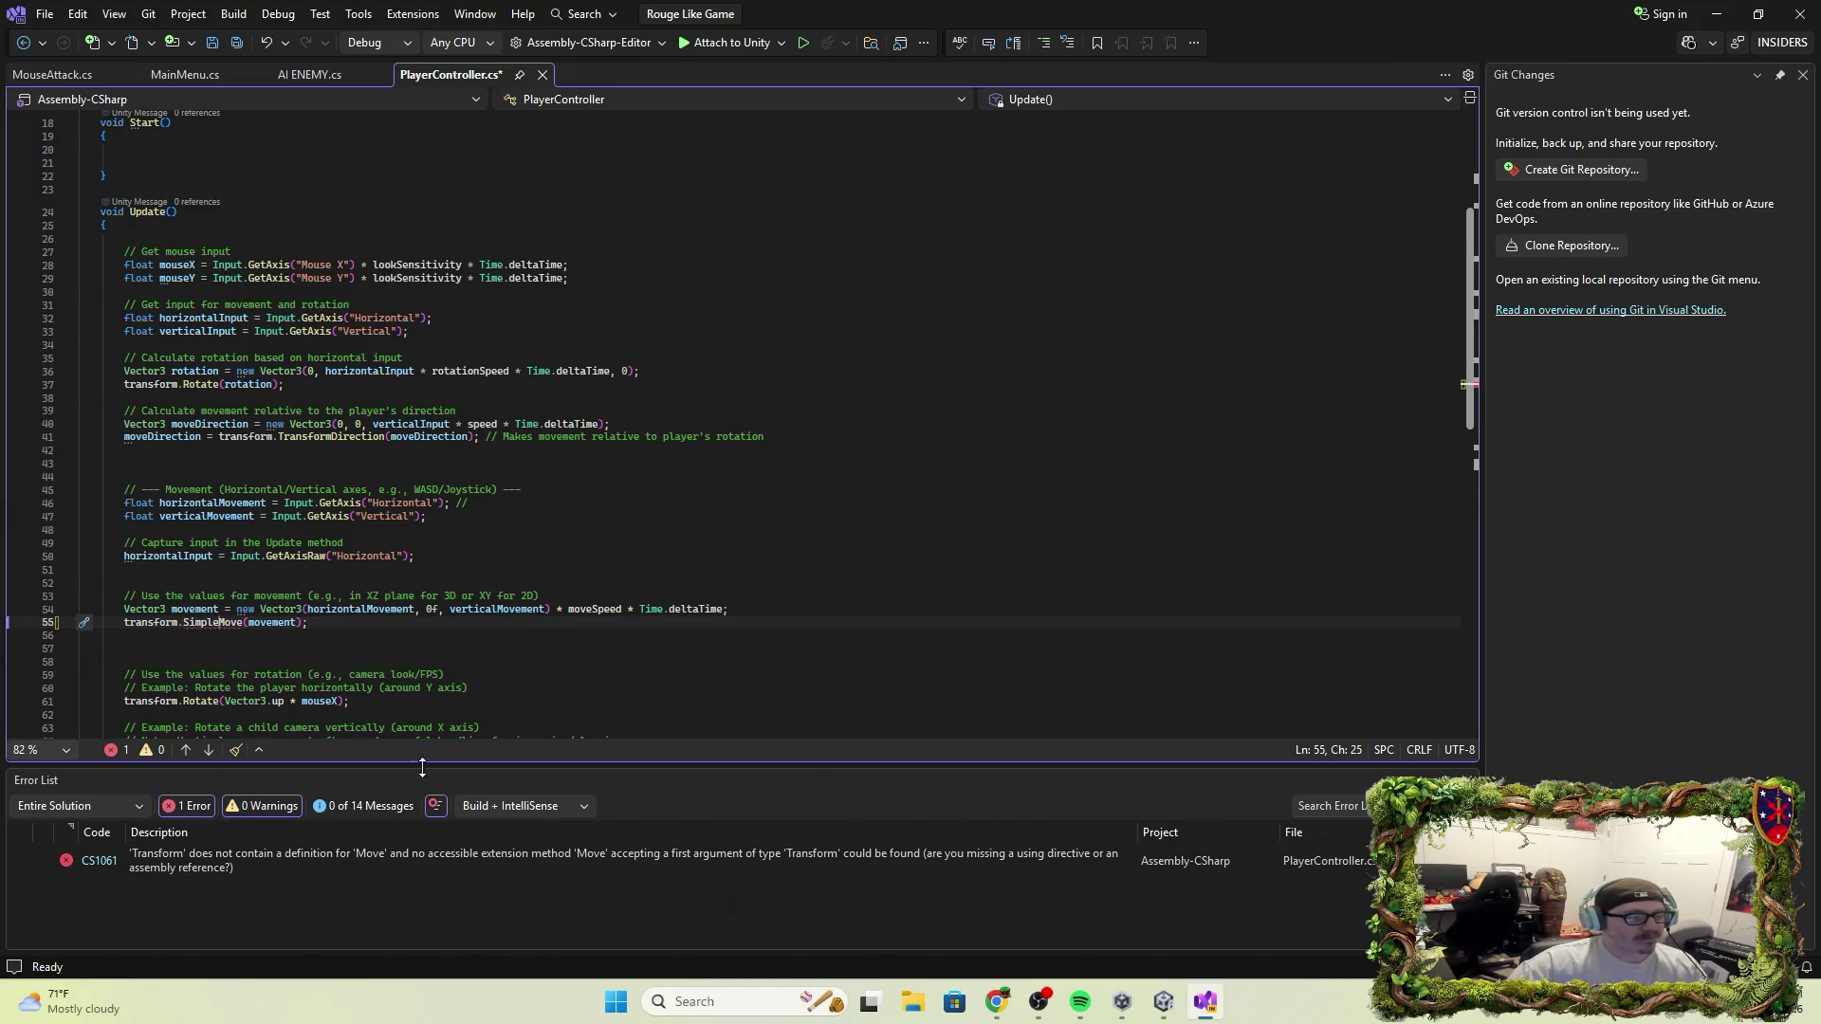
click(444, 631)
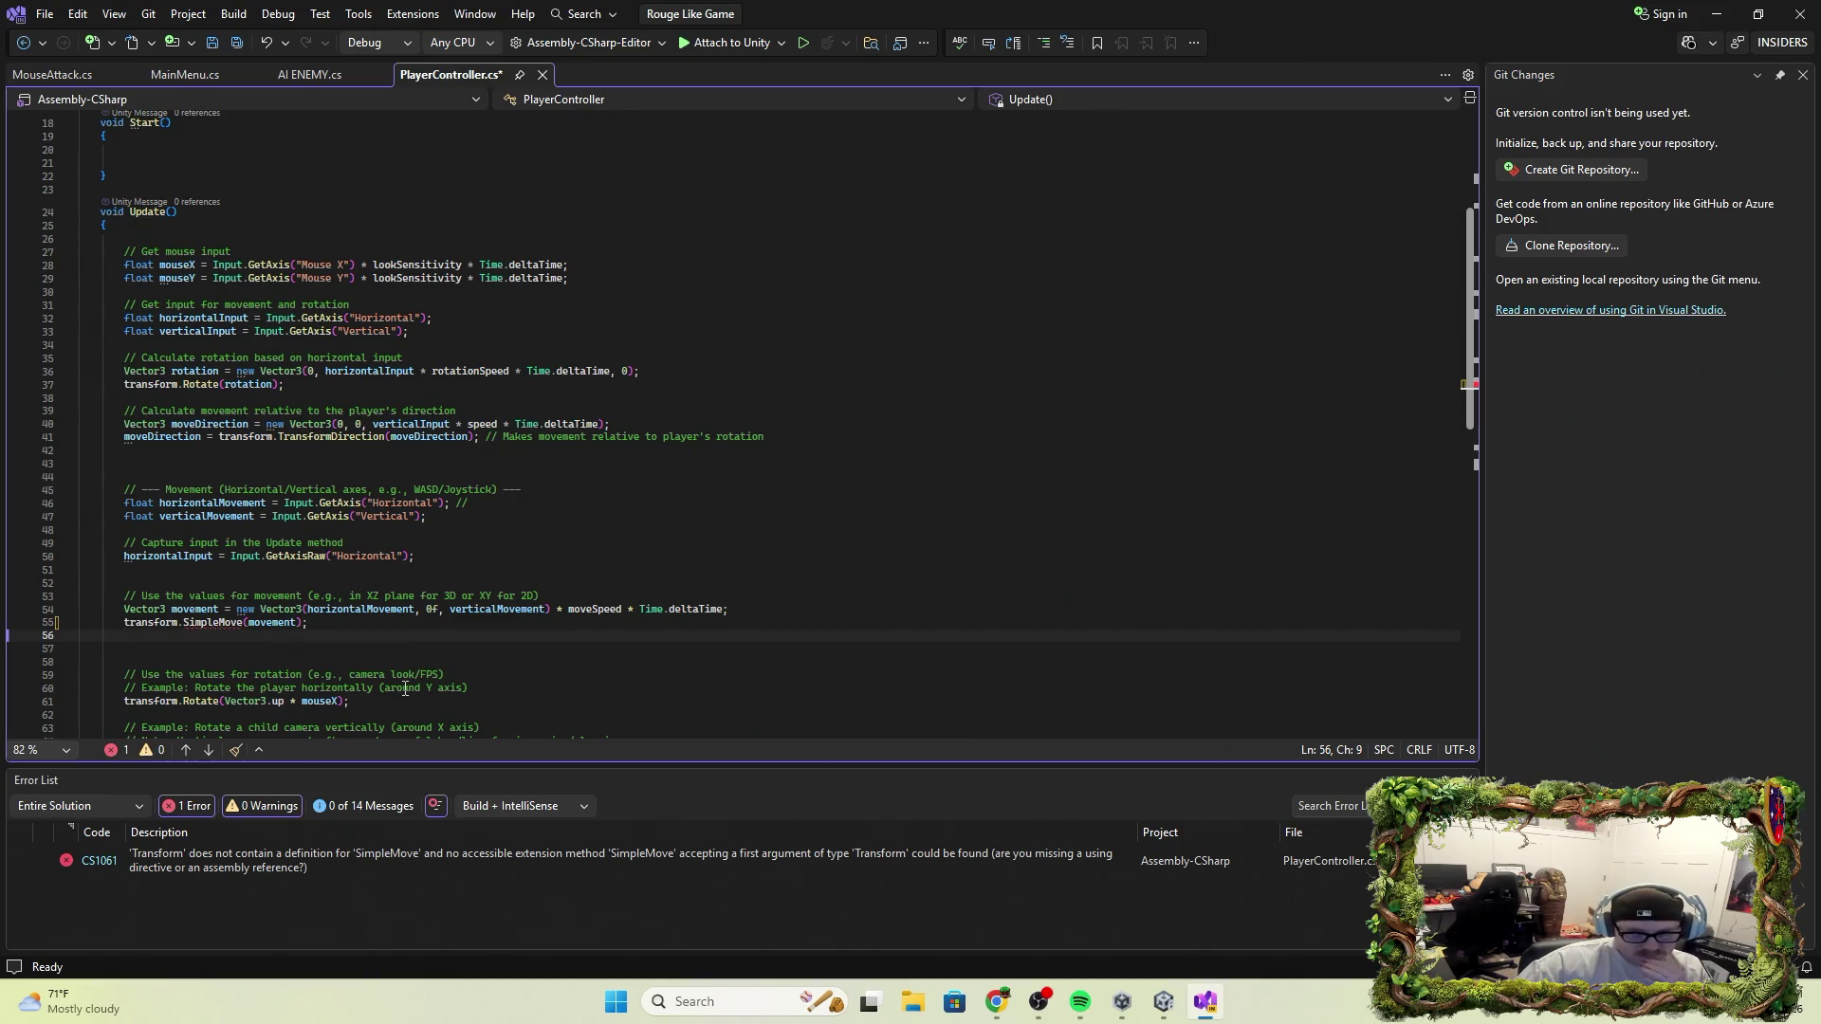
click(175, 623)
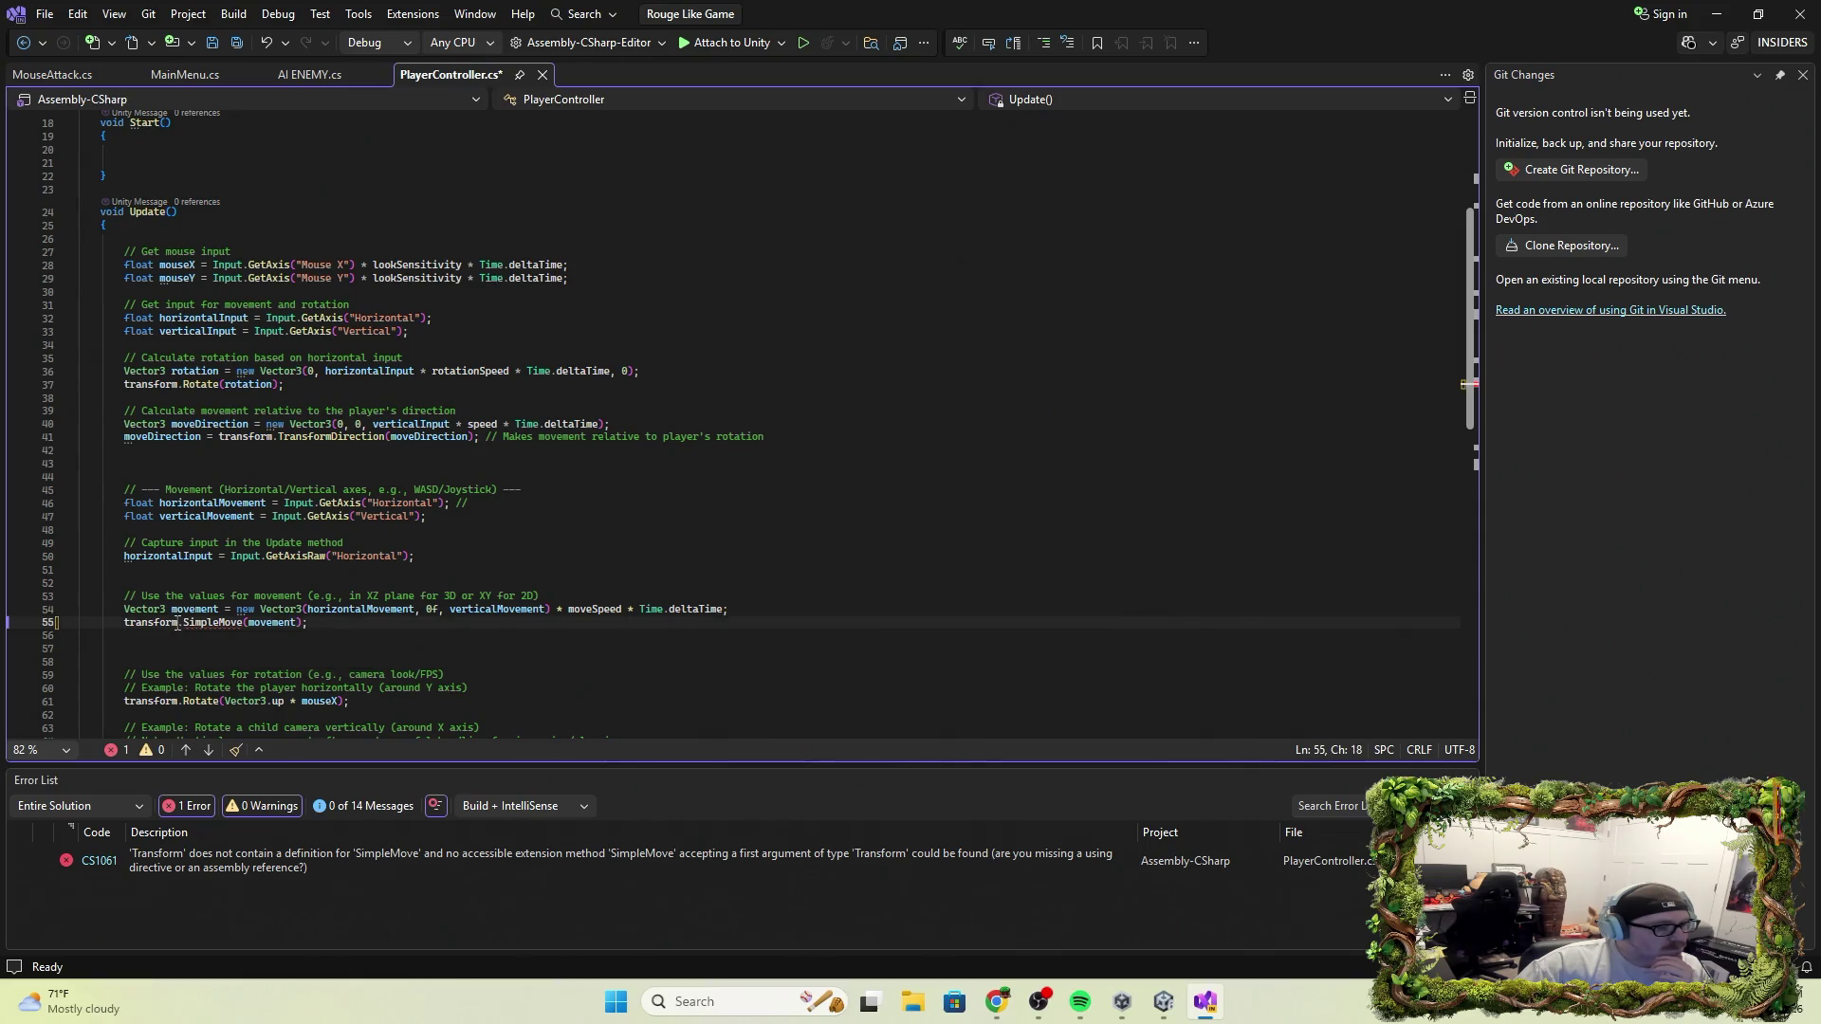